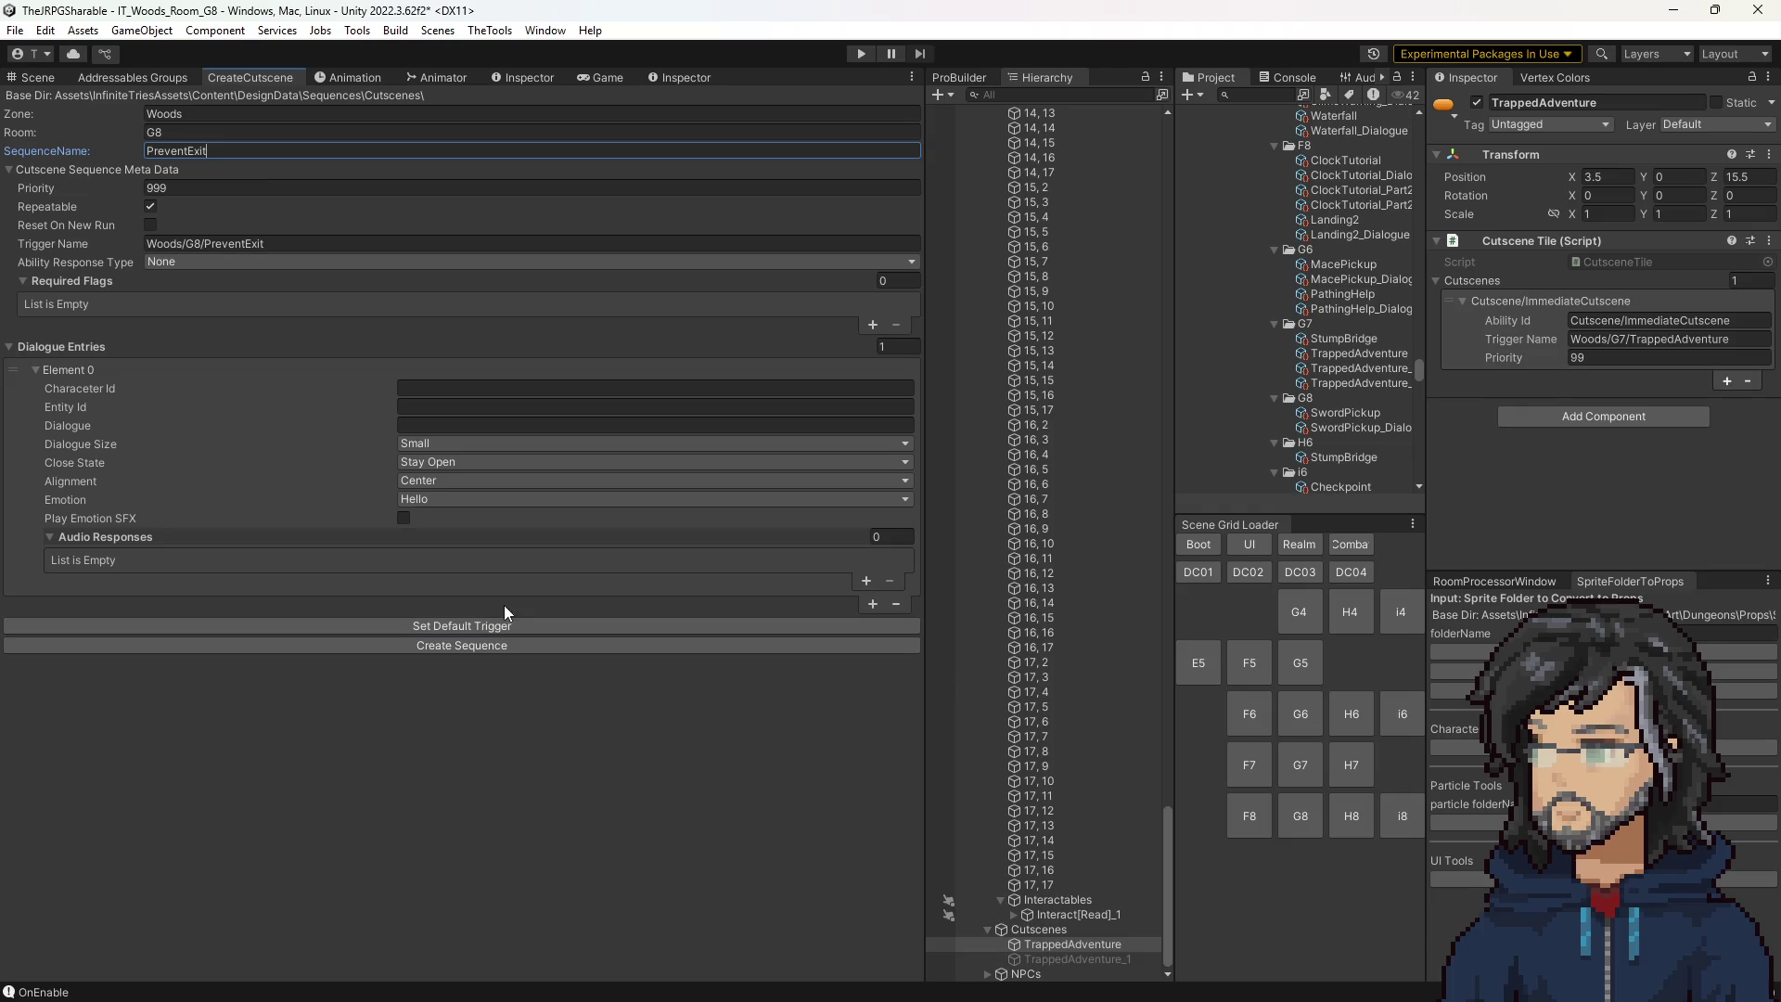
# Give the dialogue entry Character Id Goddess, Close Self closing, Medium size and Top Left alignment.
pyautogui.click(448, 386)
pyautogui.write('Goddess')
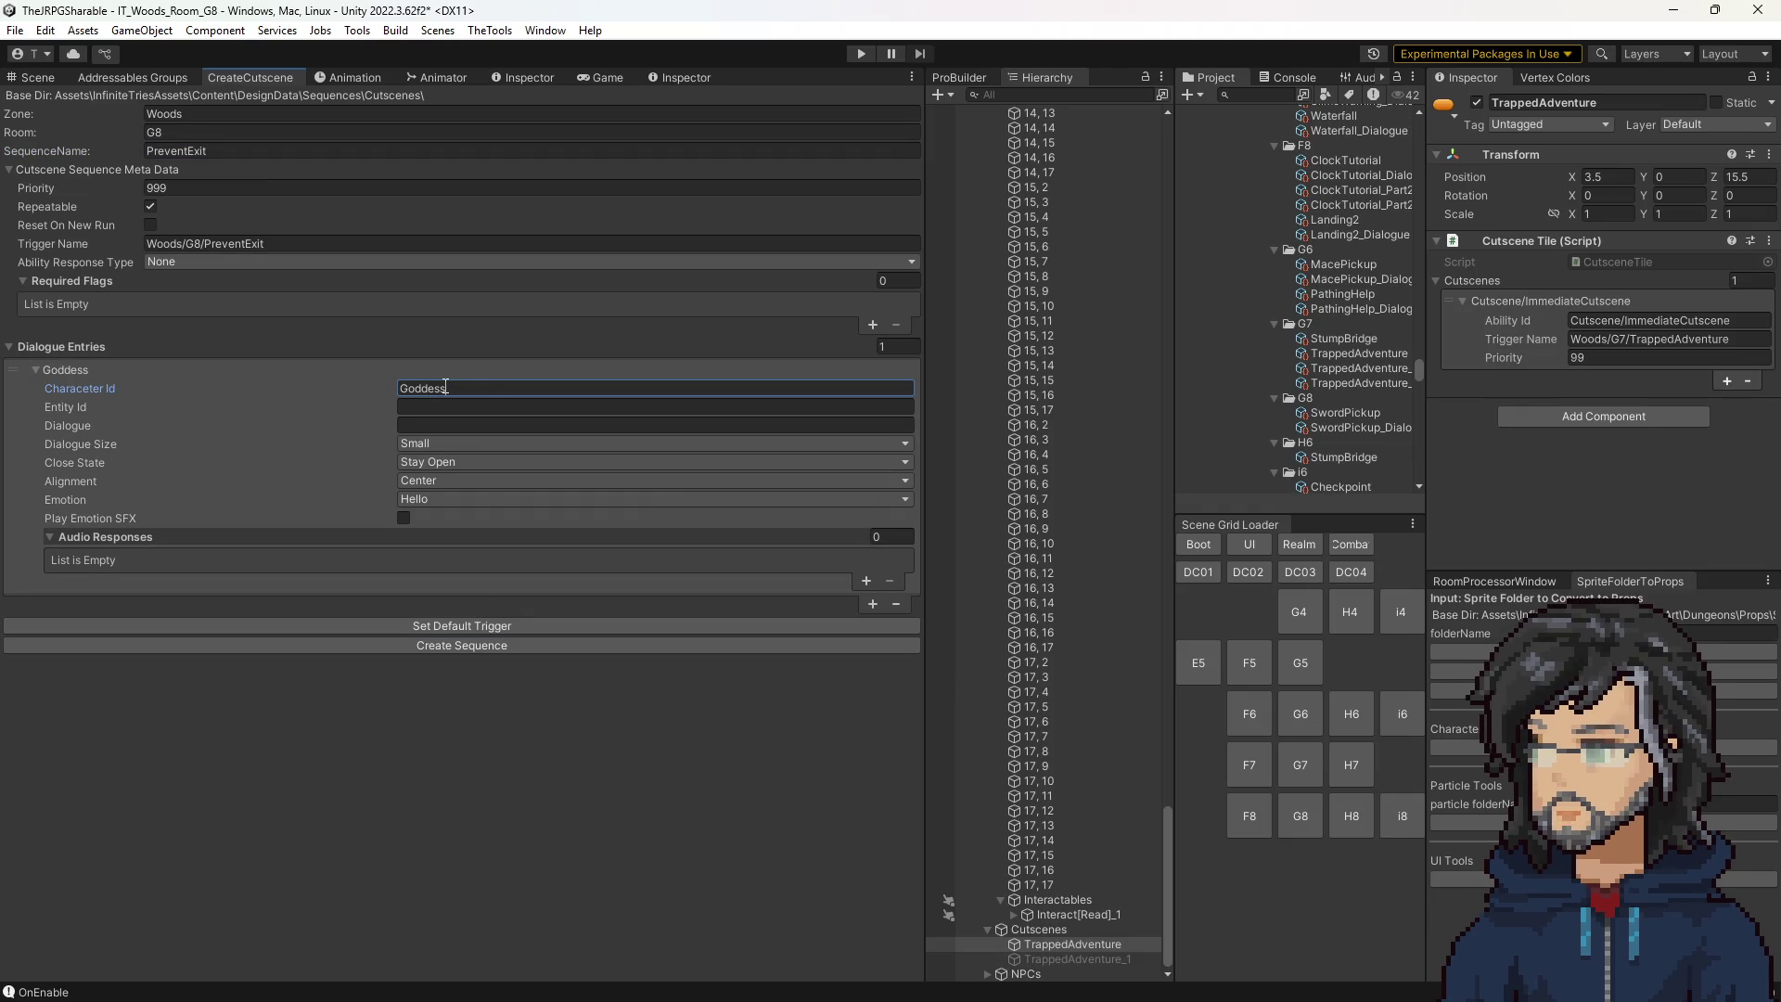
pyautogui.click(444, 460)
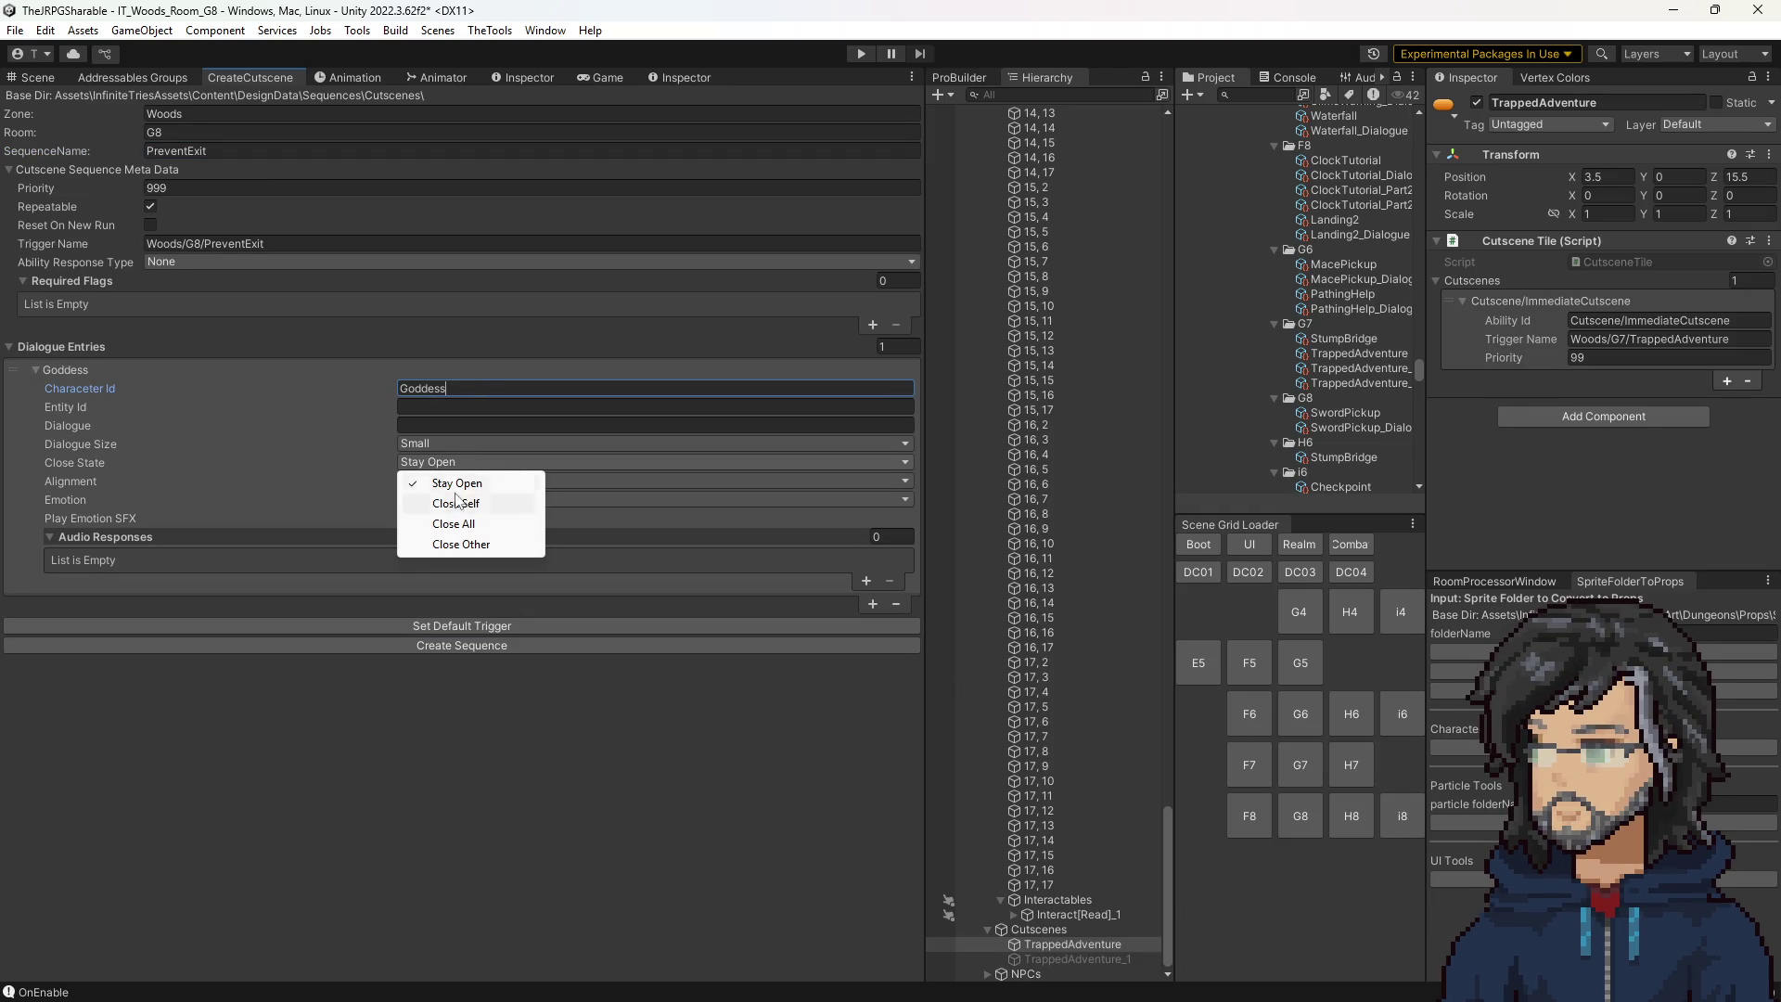
pyautogui.click(473, 505)
pyautogui.click(445, 443)
pyautogui.click(453, 484)
pyautogui.click(434, 478)
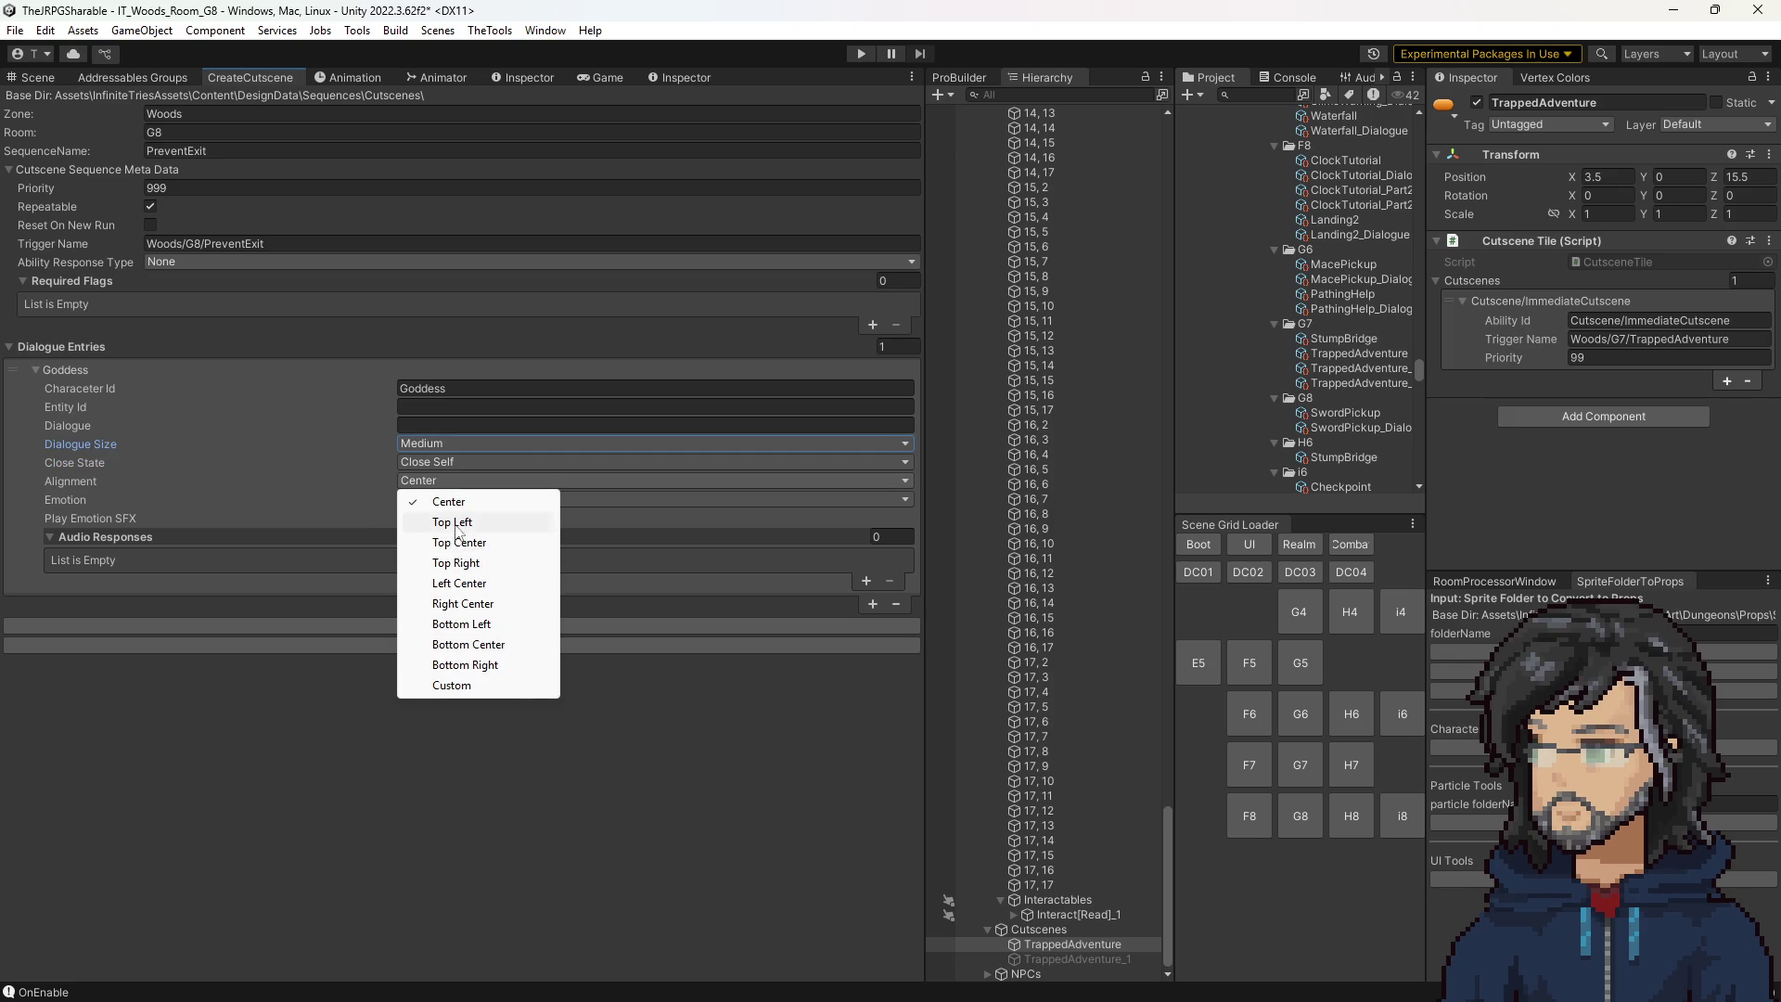
pyautogui.click(452, 521)
pyautogui.click(439, 425)
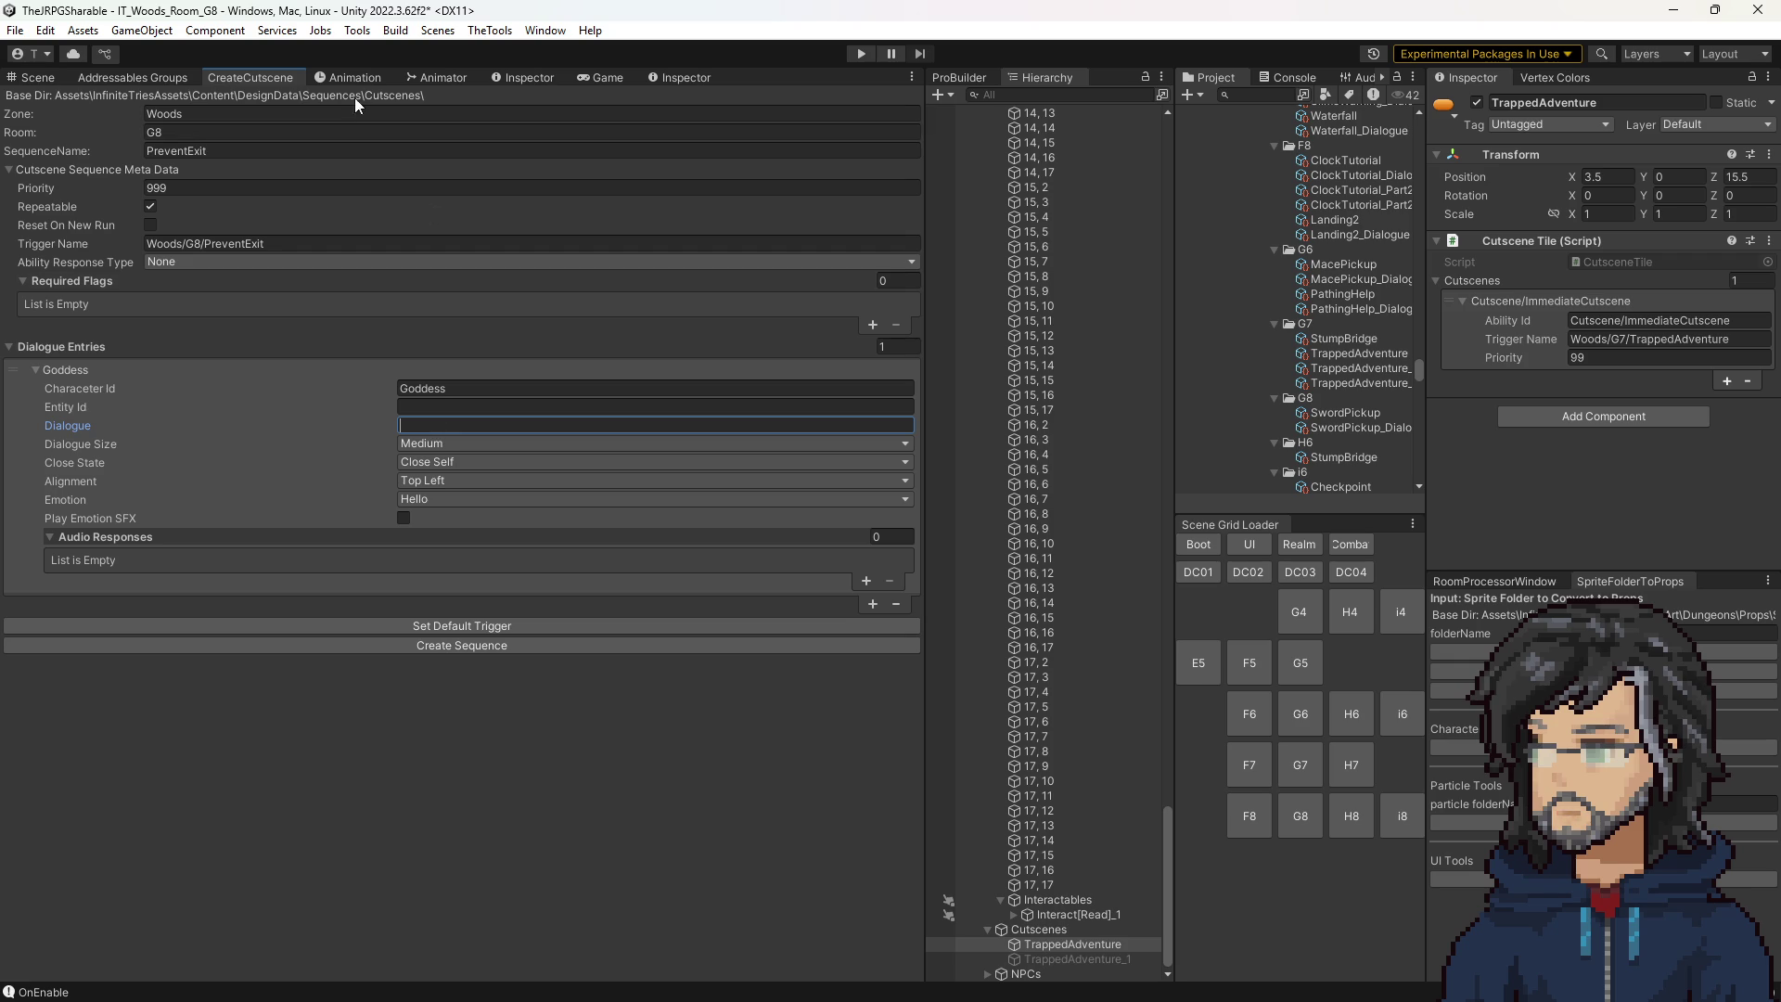
# Switch to the 3D Woods G8 scene and orbit around the tile grid to inspect the TrappedAdventure tile.
pyautogui.click(42, 81)
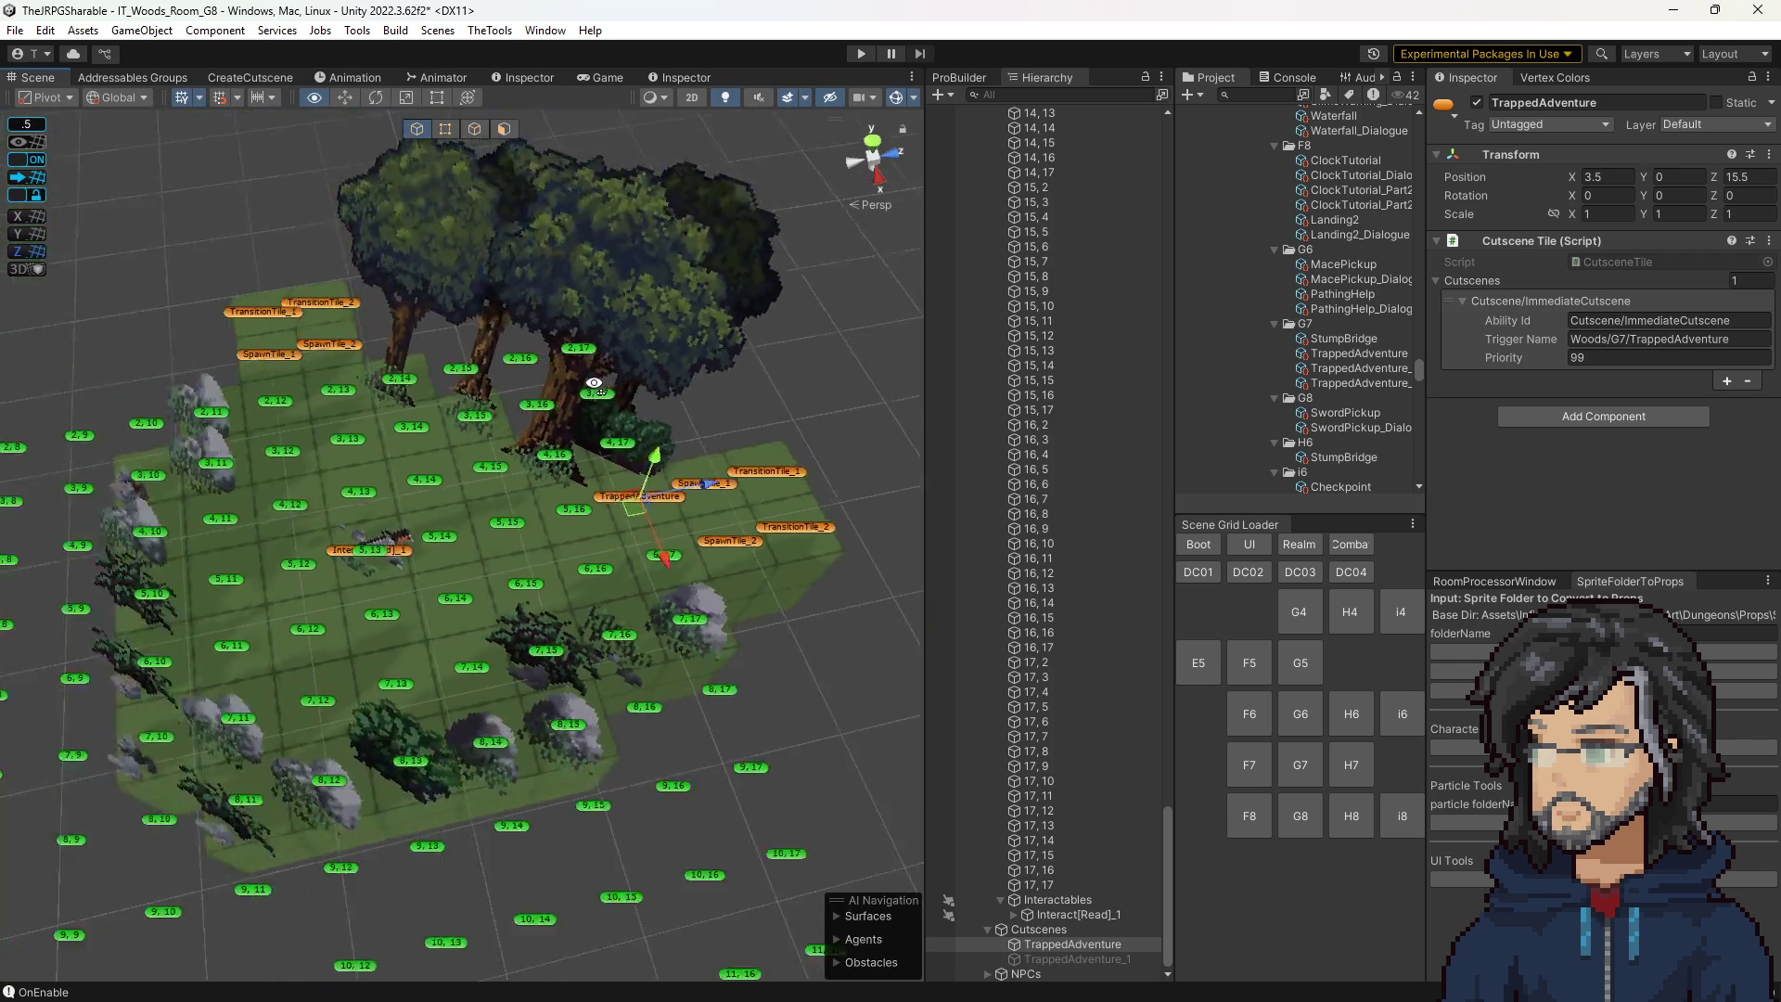
pyautogui.moveTo(748, 397); pyautogui.dragTo(770, 401)
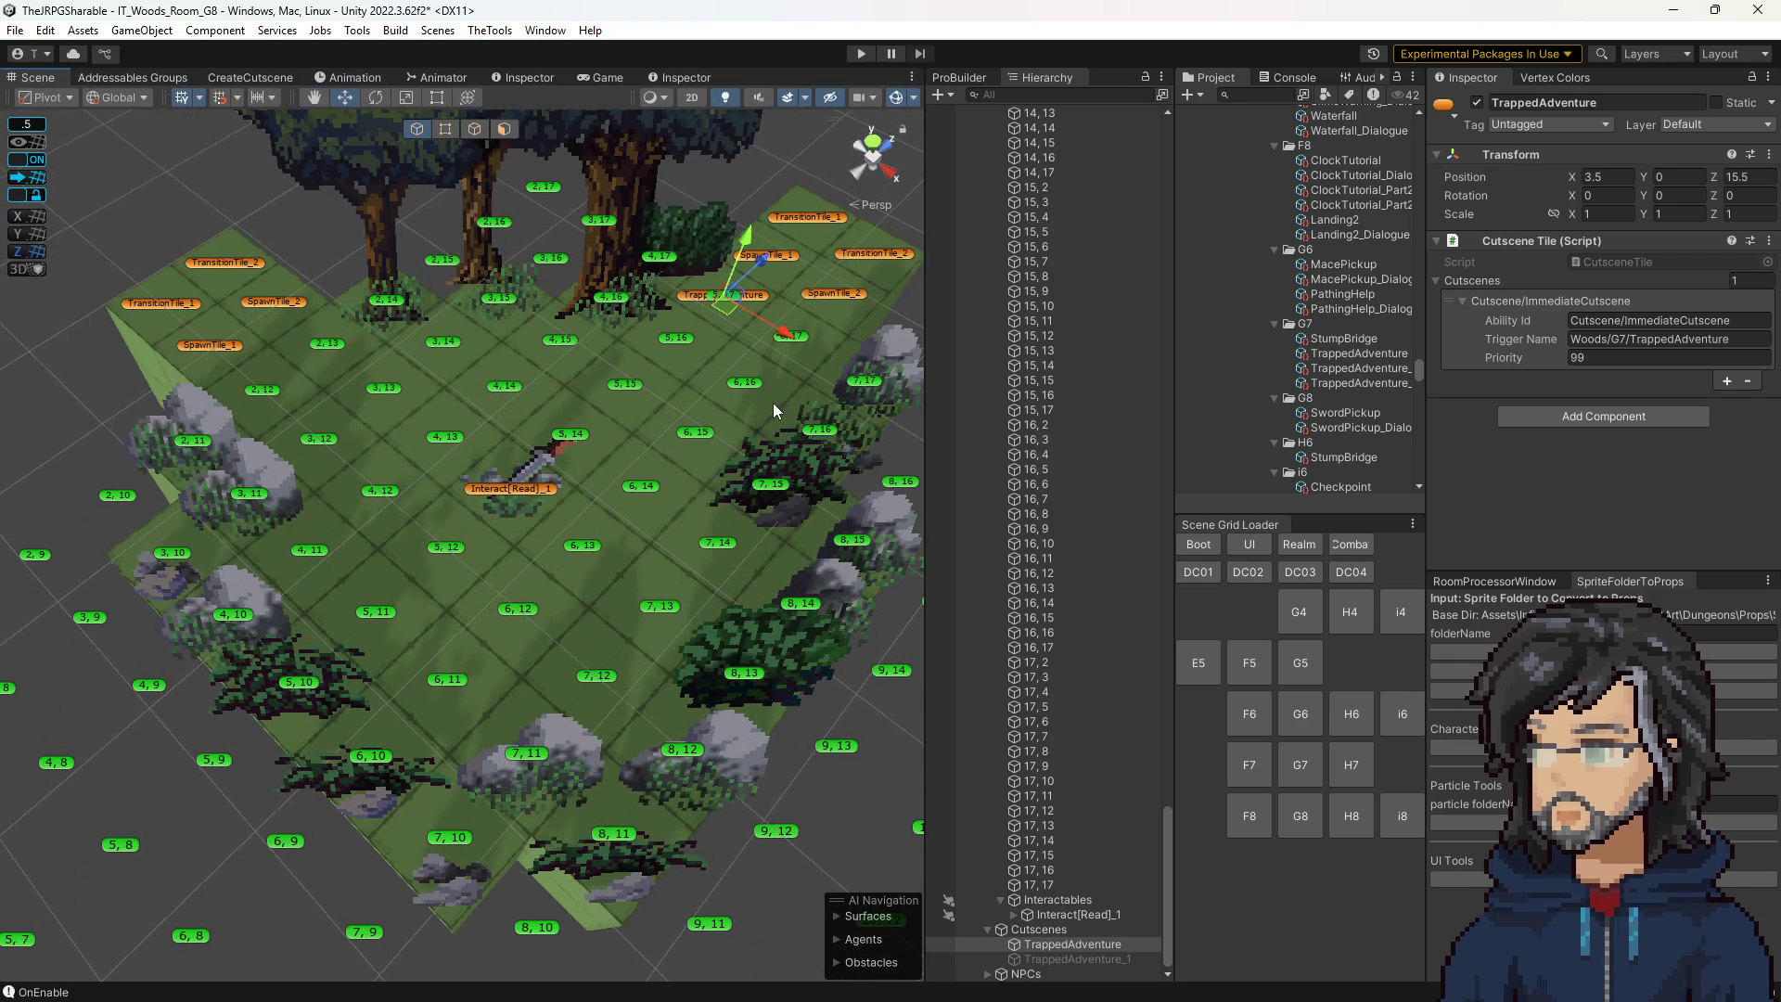
pyautogui.scroll(5, 704, 401)
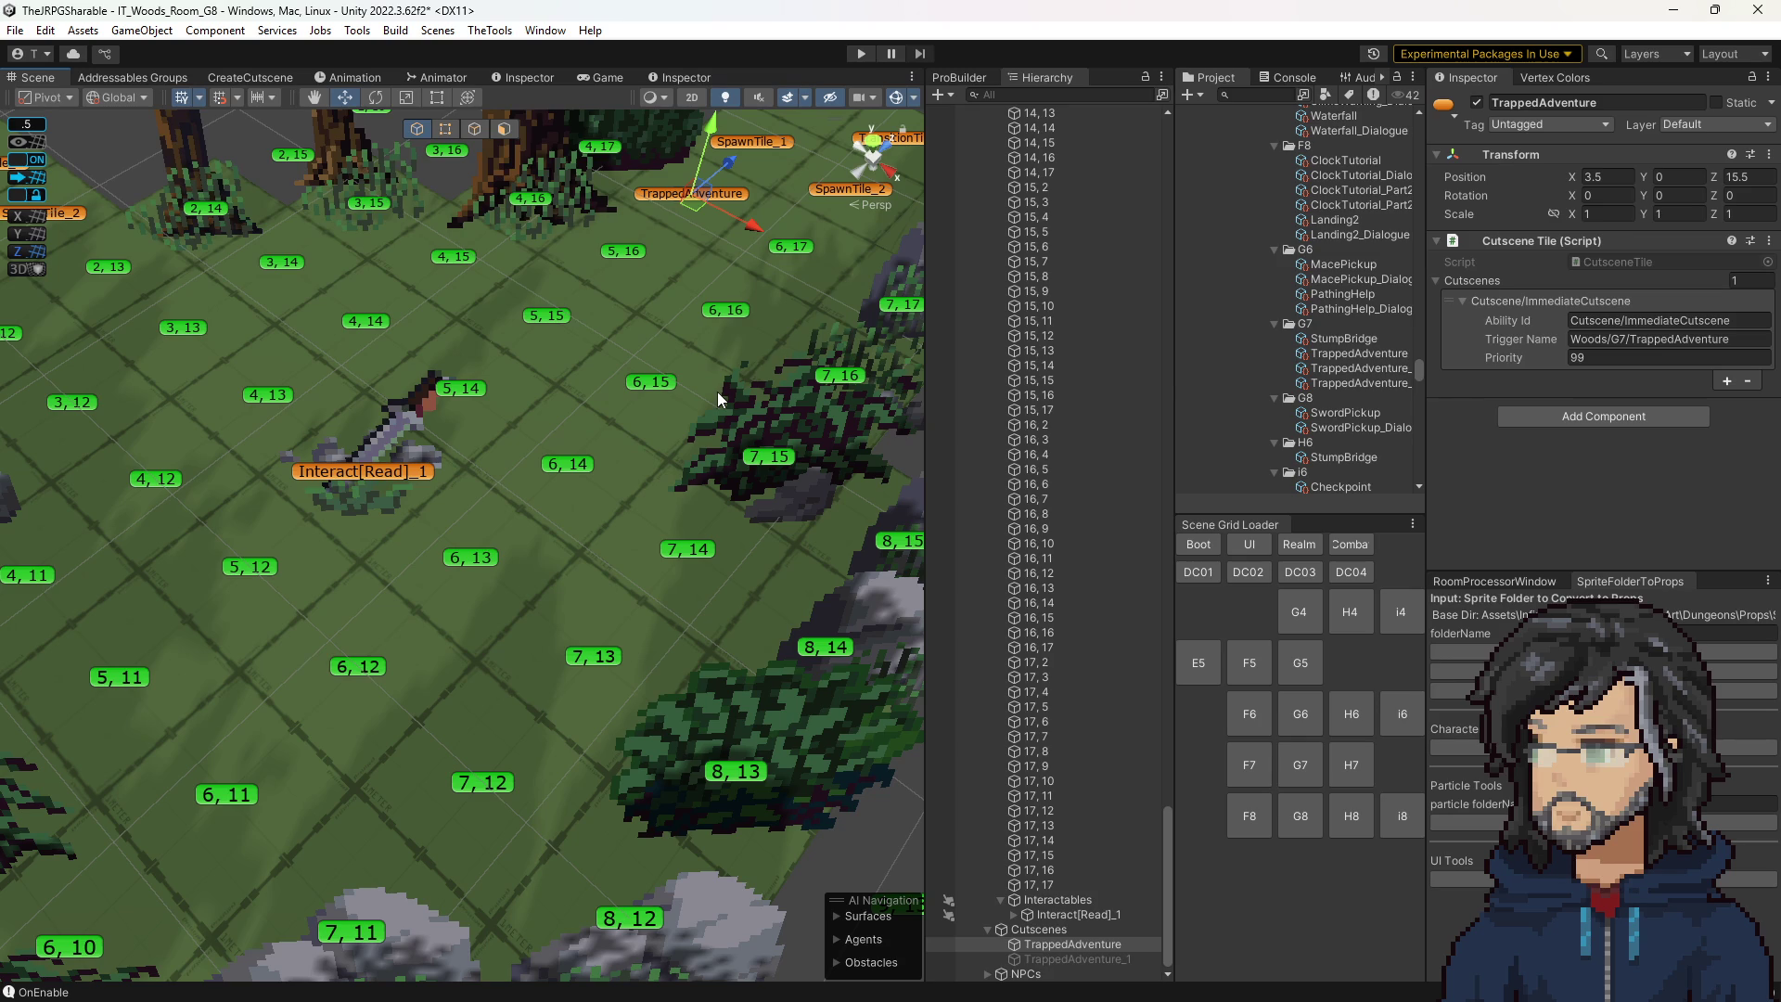
pyautogui.moveTo(686, 426); pyautogui.dragTo(626, 420)
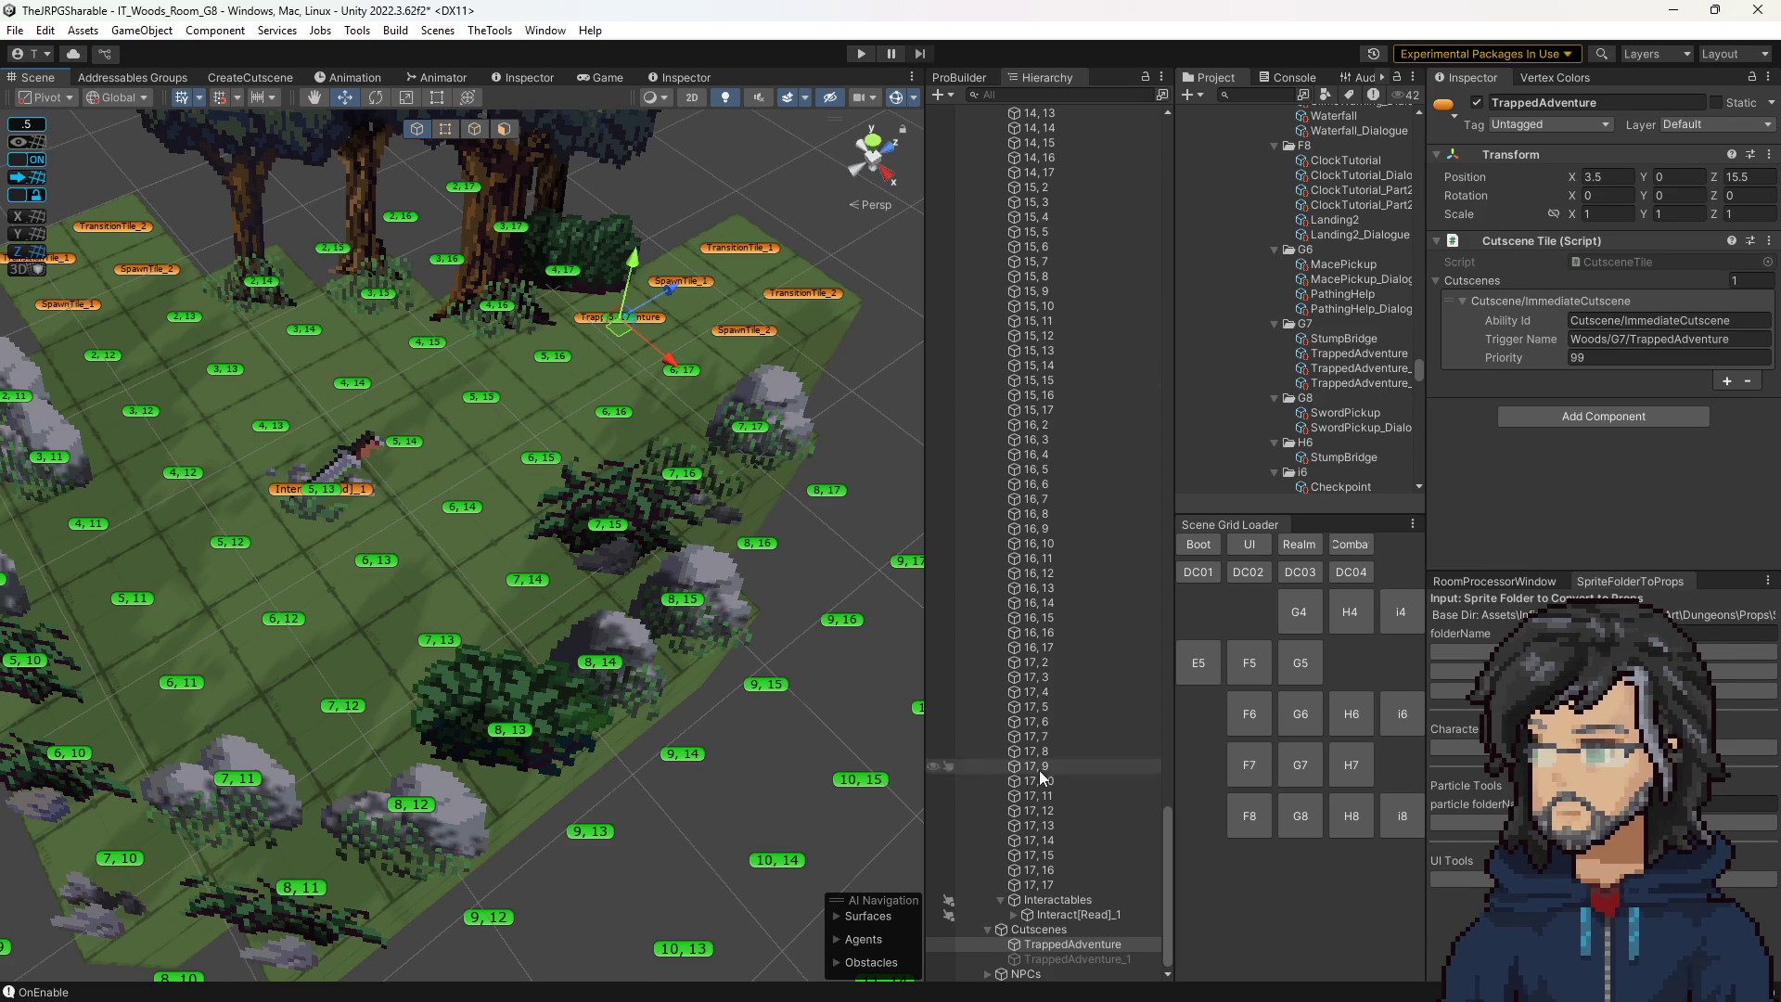
pyautogui.click(1557, 106)
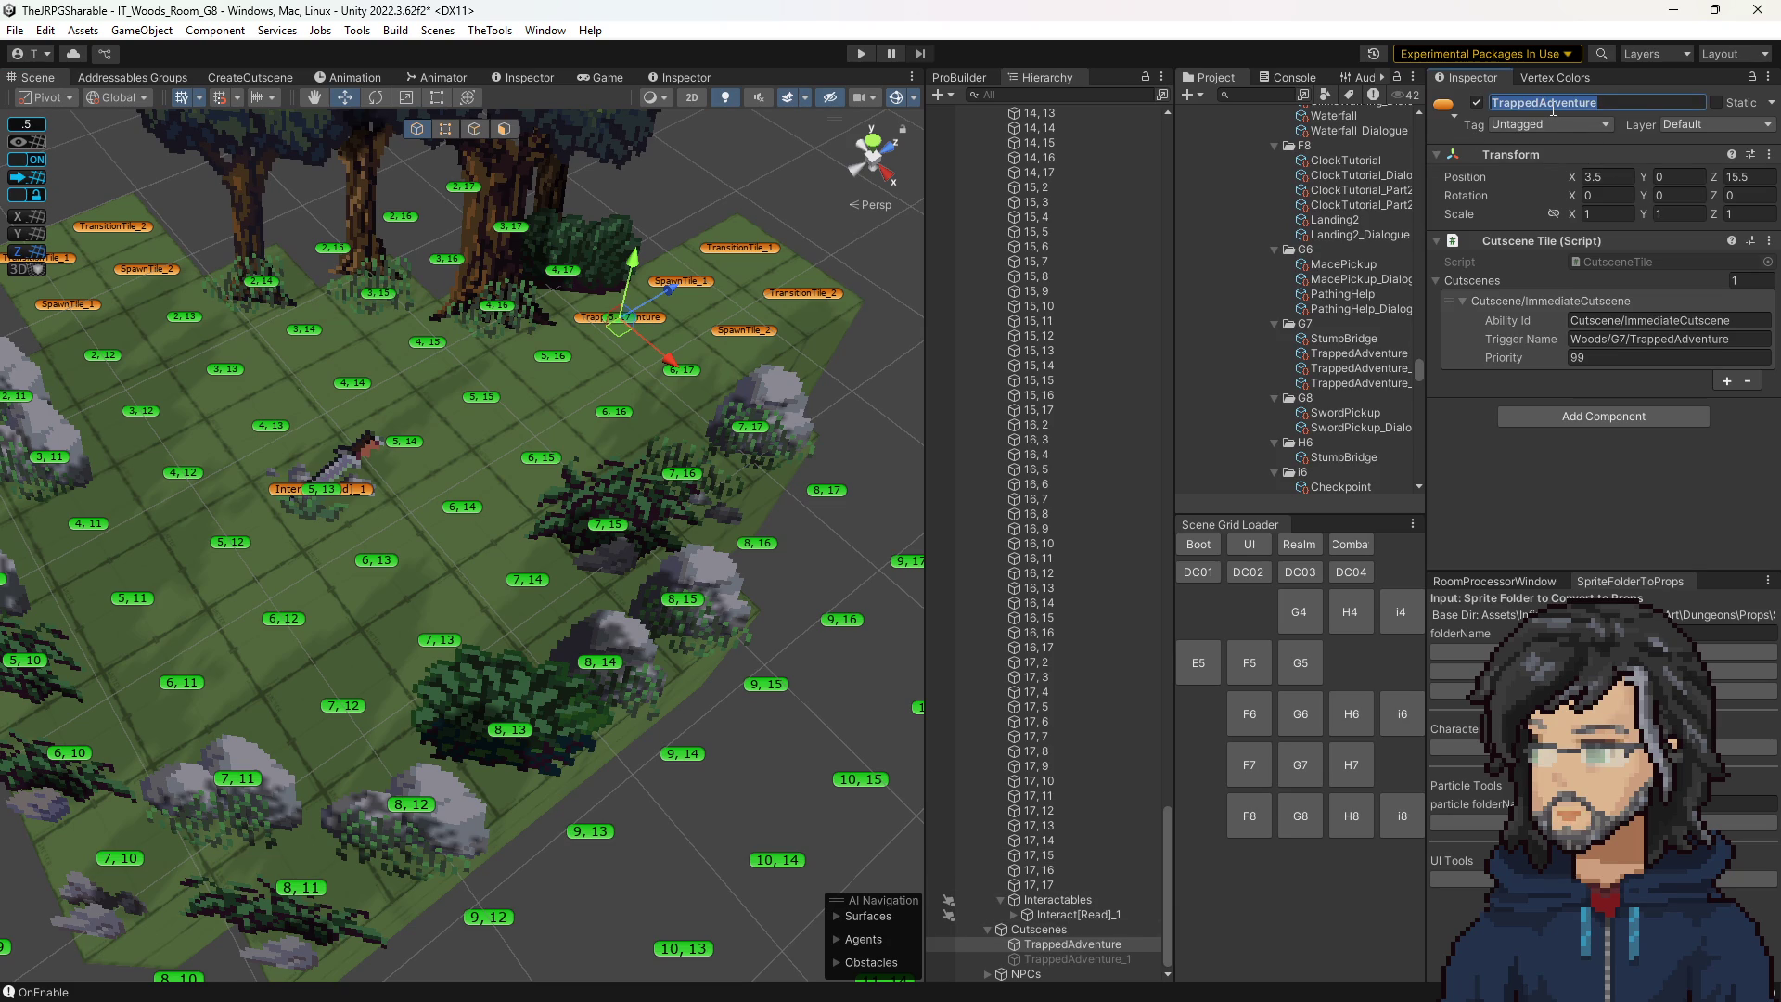
# Rename the tile to PreventExit, delete TrappedAdventure_1, and duplicate PreventExit.
pyautogui.write('PreventExit')
pyautogui.press('Return')
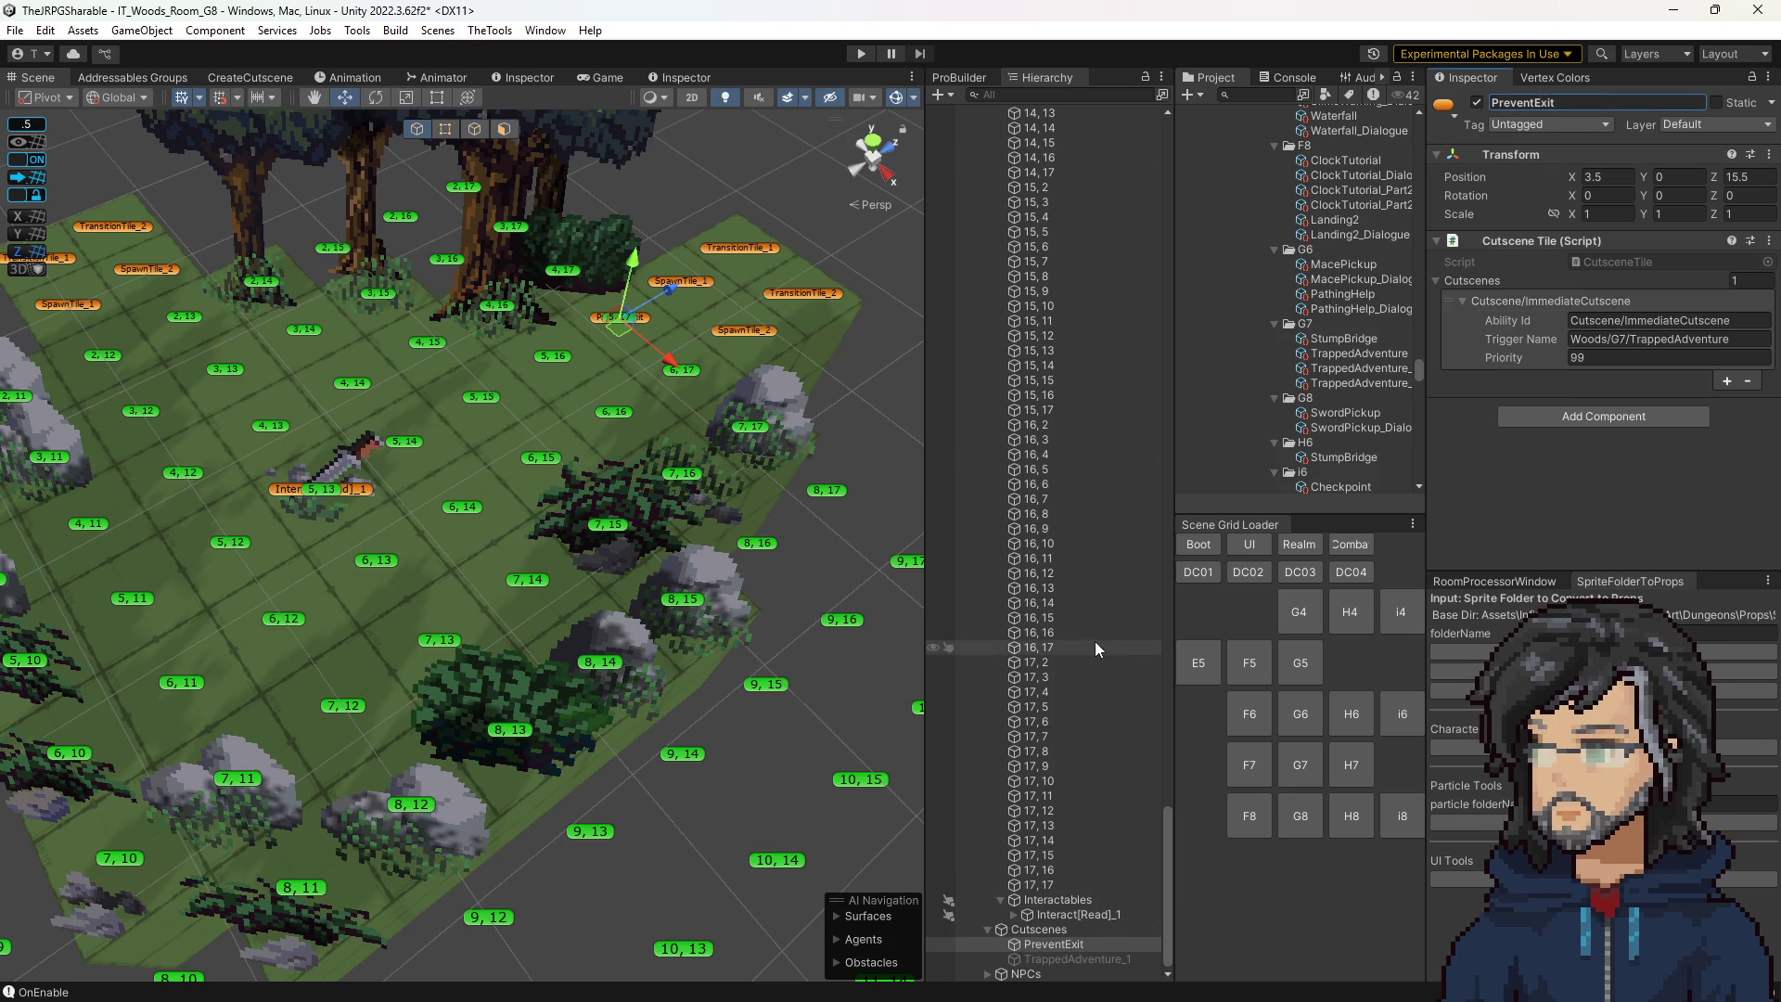
pyautogui.click(1098, 959)
pyautogui.press('Delete')
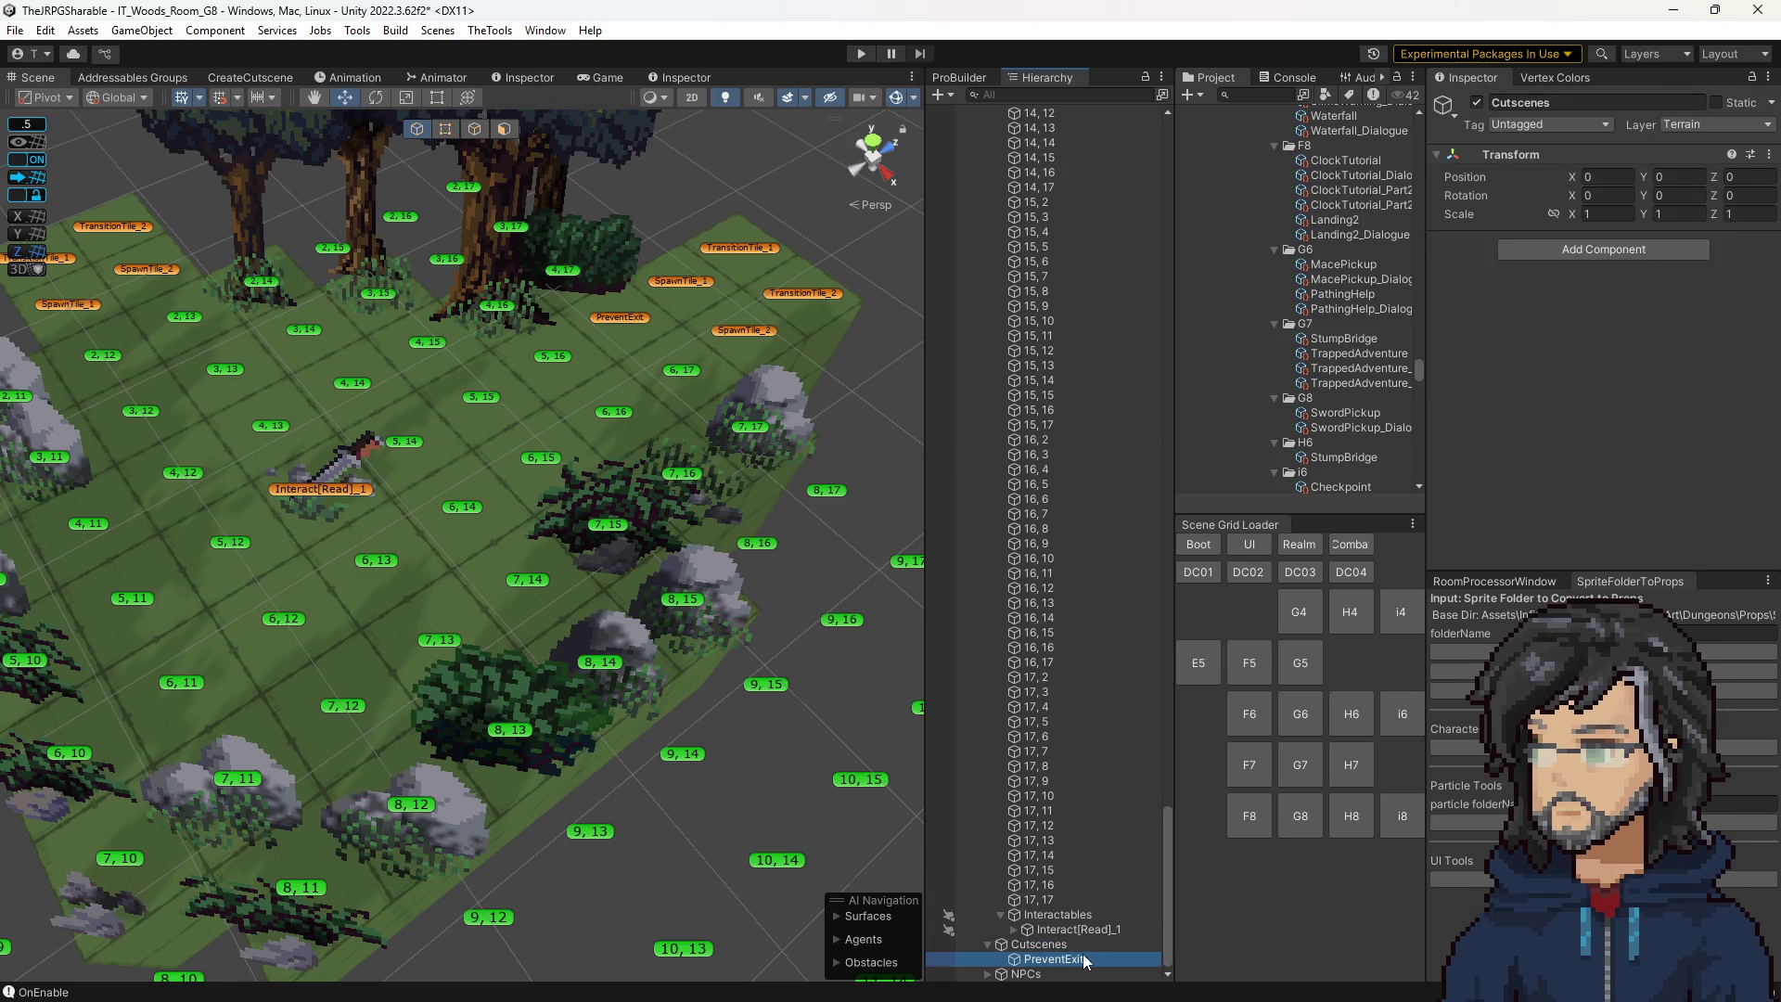
pyautogui.click(1083, 955)
pyautogui.hotkey('ctrl', 'd')
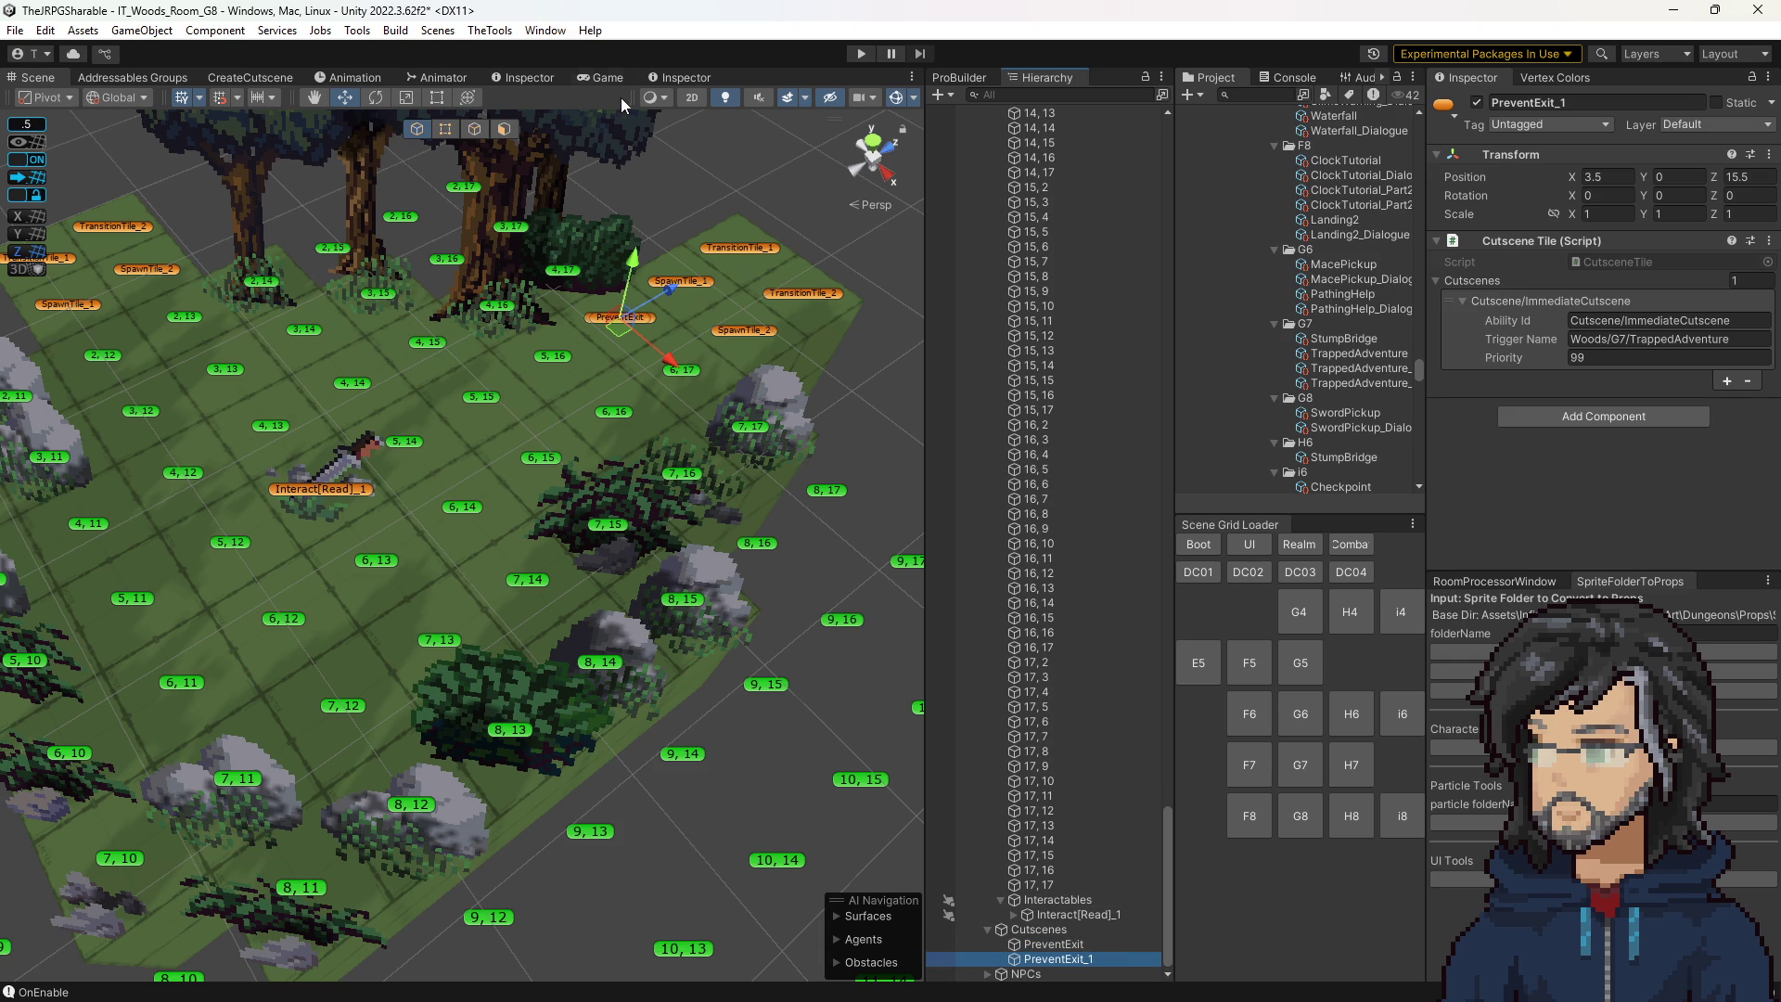
# Move the PreventExit_1 copy one tile along X to 4.5 in the Scene view.
pyautogui.click(678, 77)
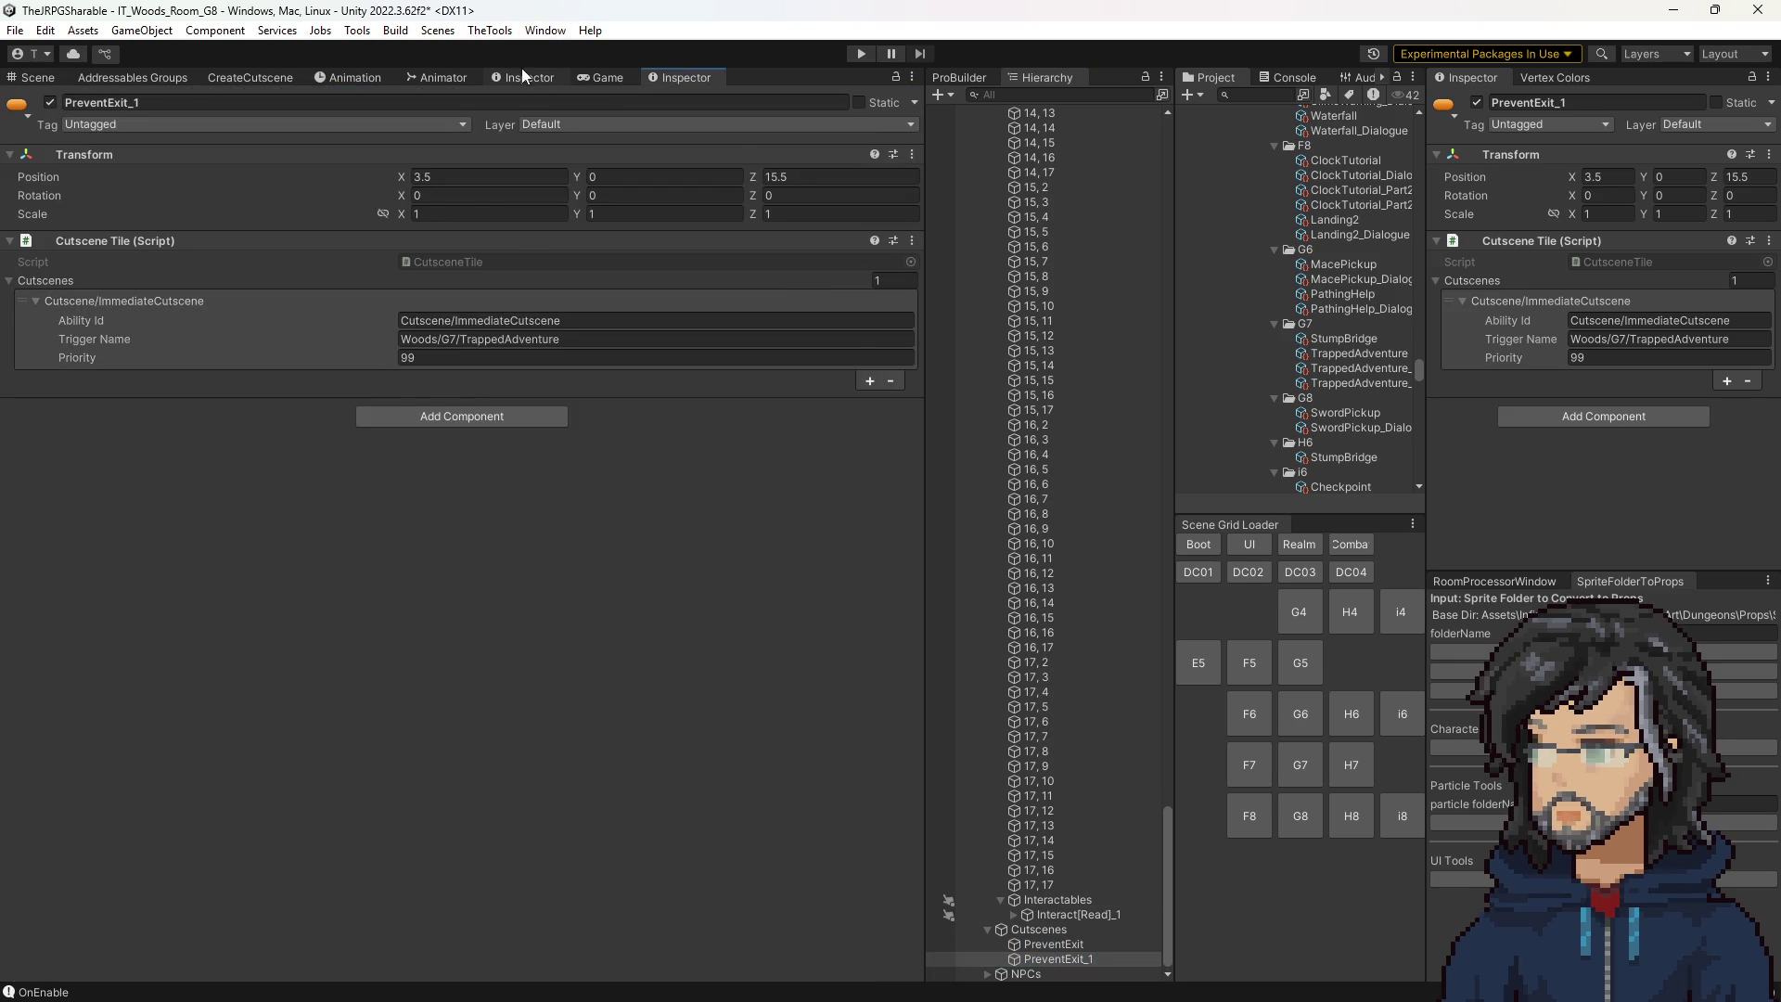
pyautogui.click(521, 77)
pyautogui.click(603, 77)
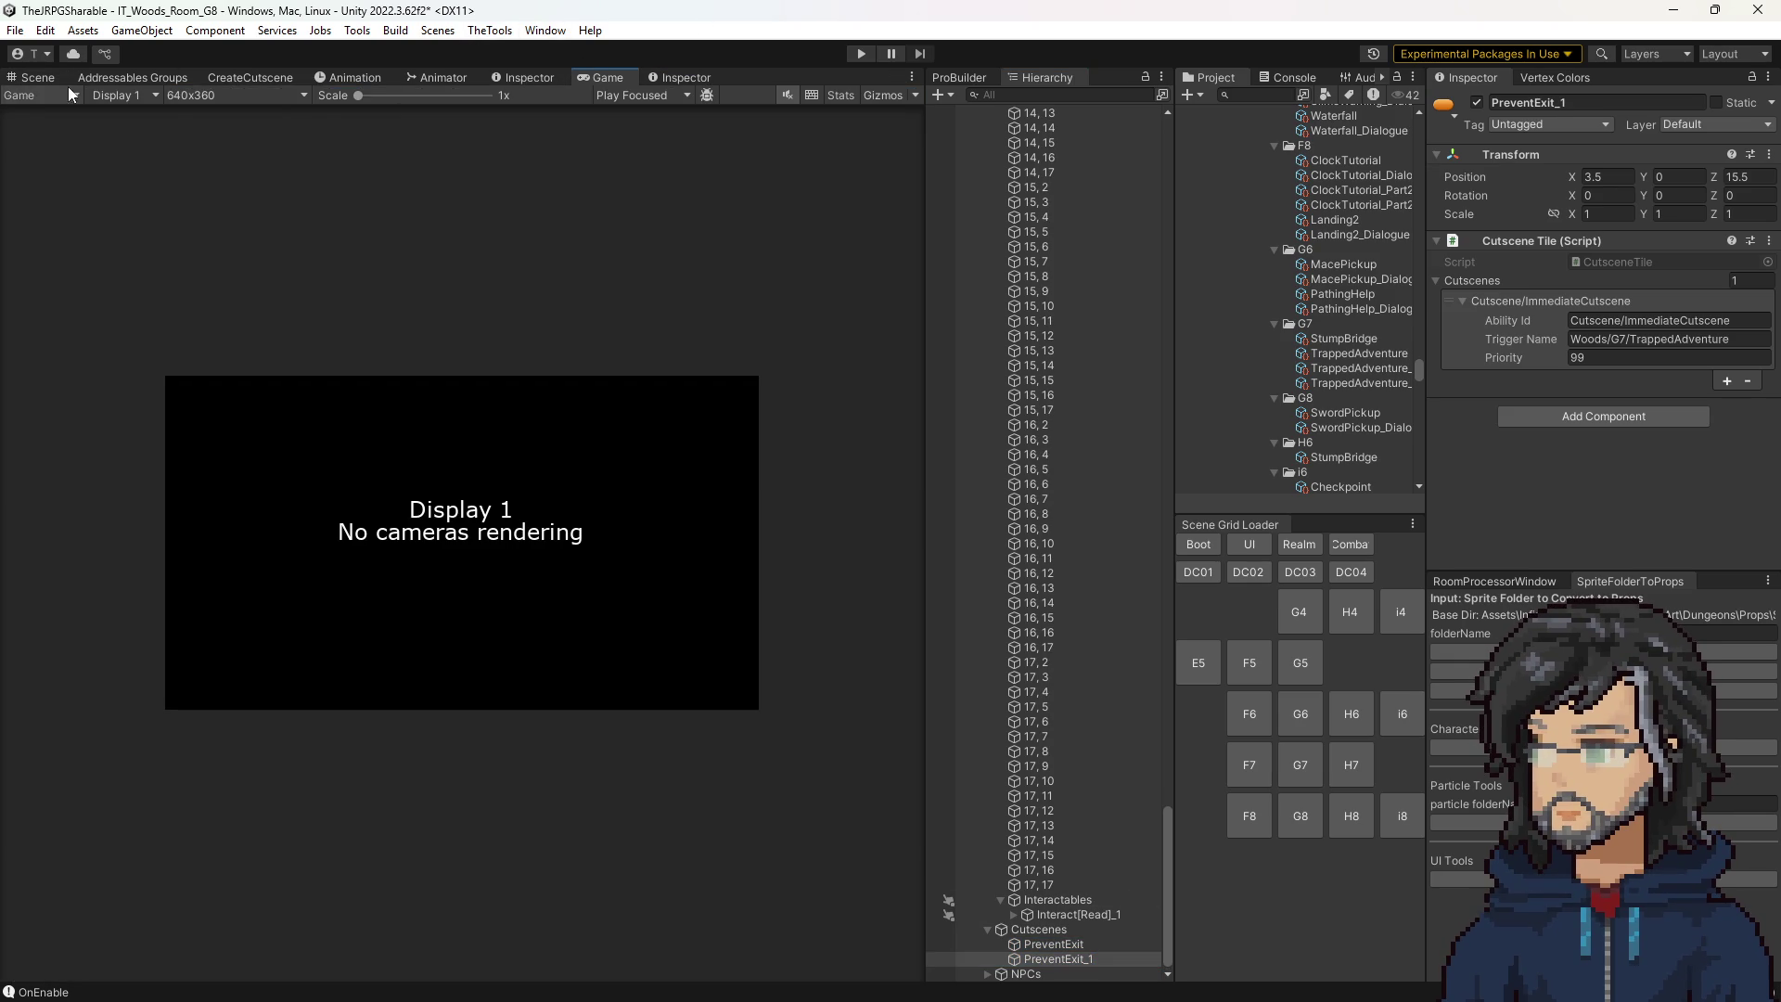
pyautogui.click(39, 77)
pyautogui.scroll(3, 682, 525)
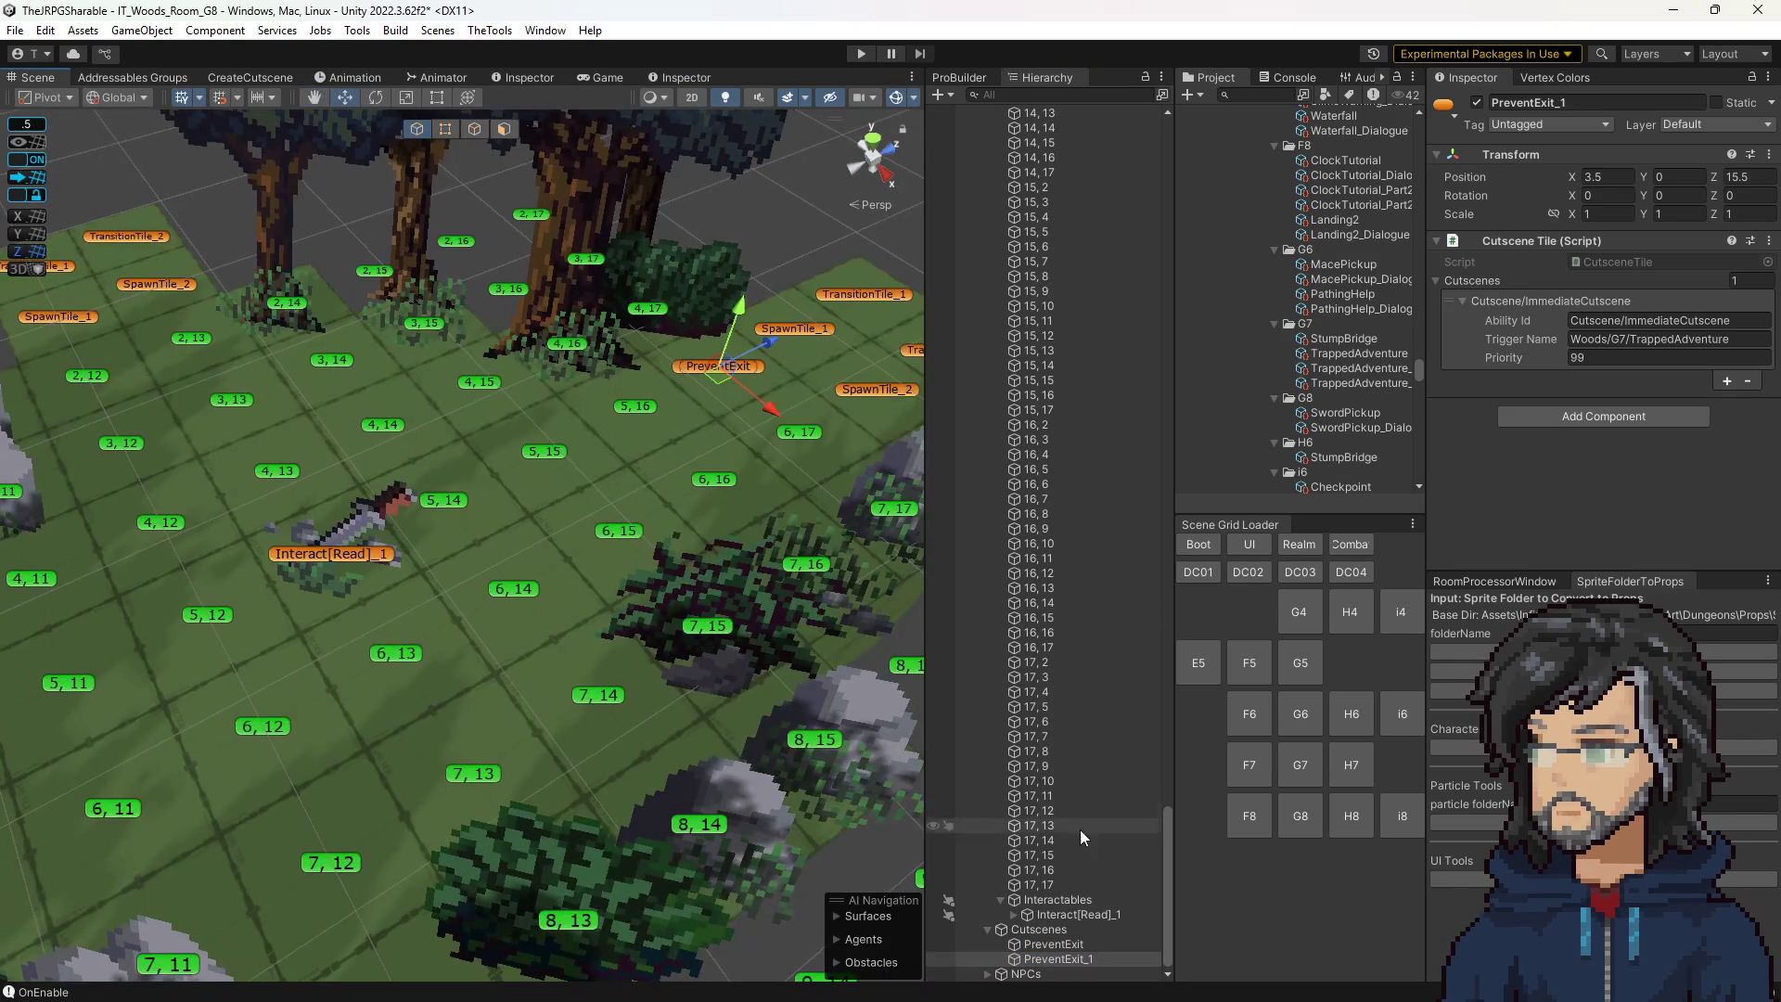
pyautogui.moveTo(779, 409); pyautogui.dragTo(840, 463)
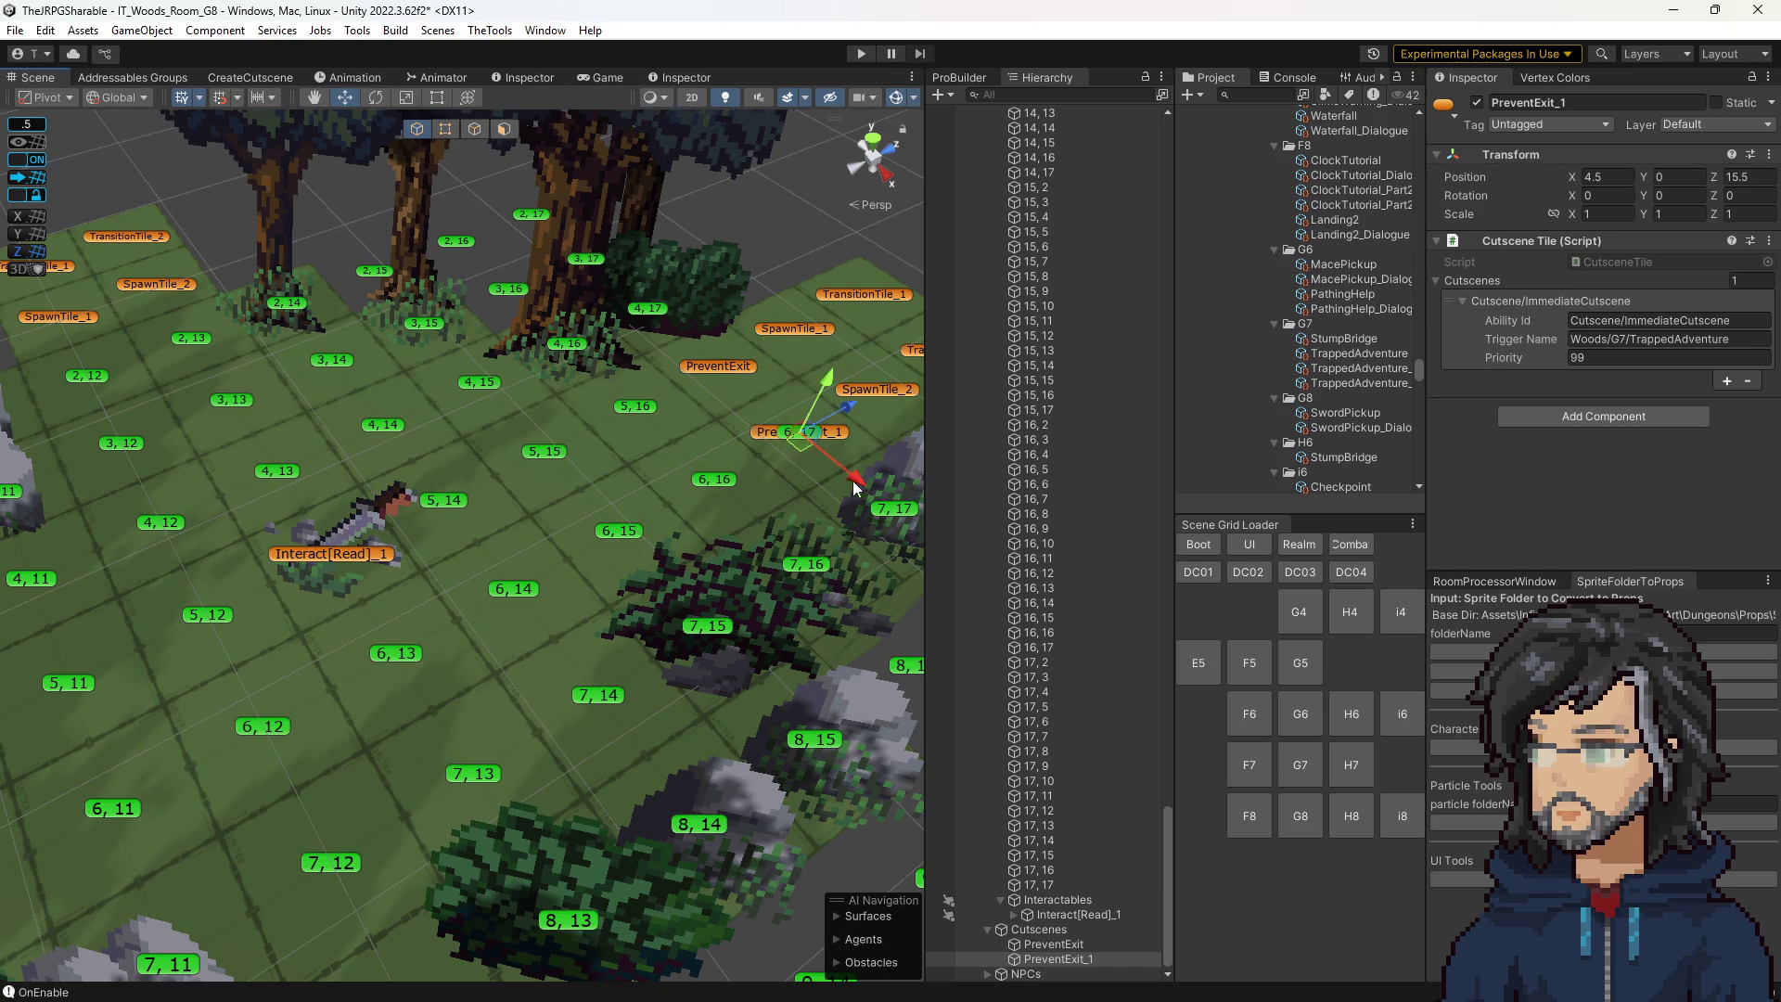
pyautogui.moveTo(705, 519); pyautogui.dragTo(579, 556)
pyautogui.scroll(3, 579, 557)
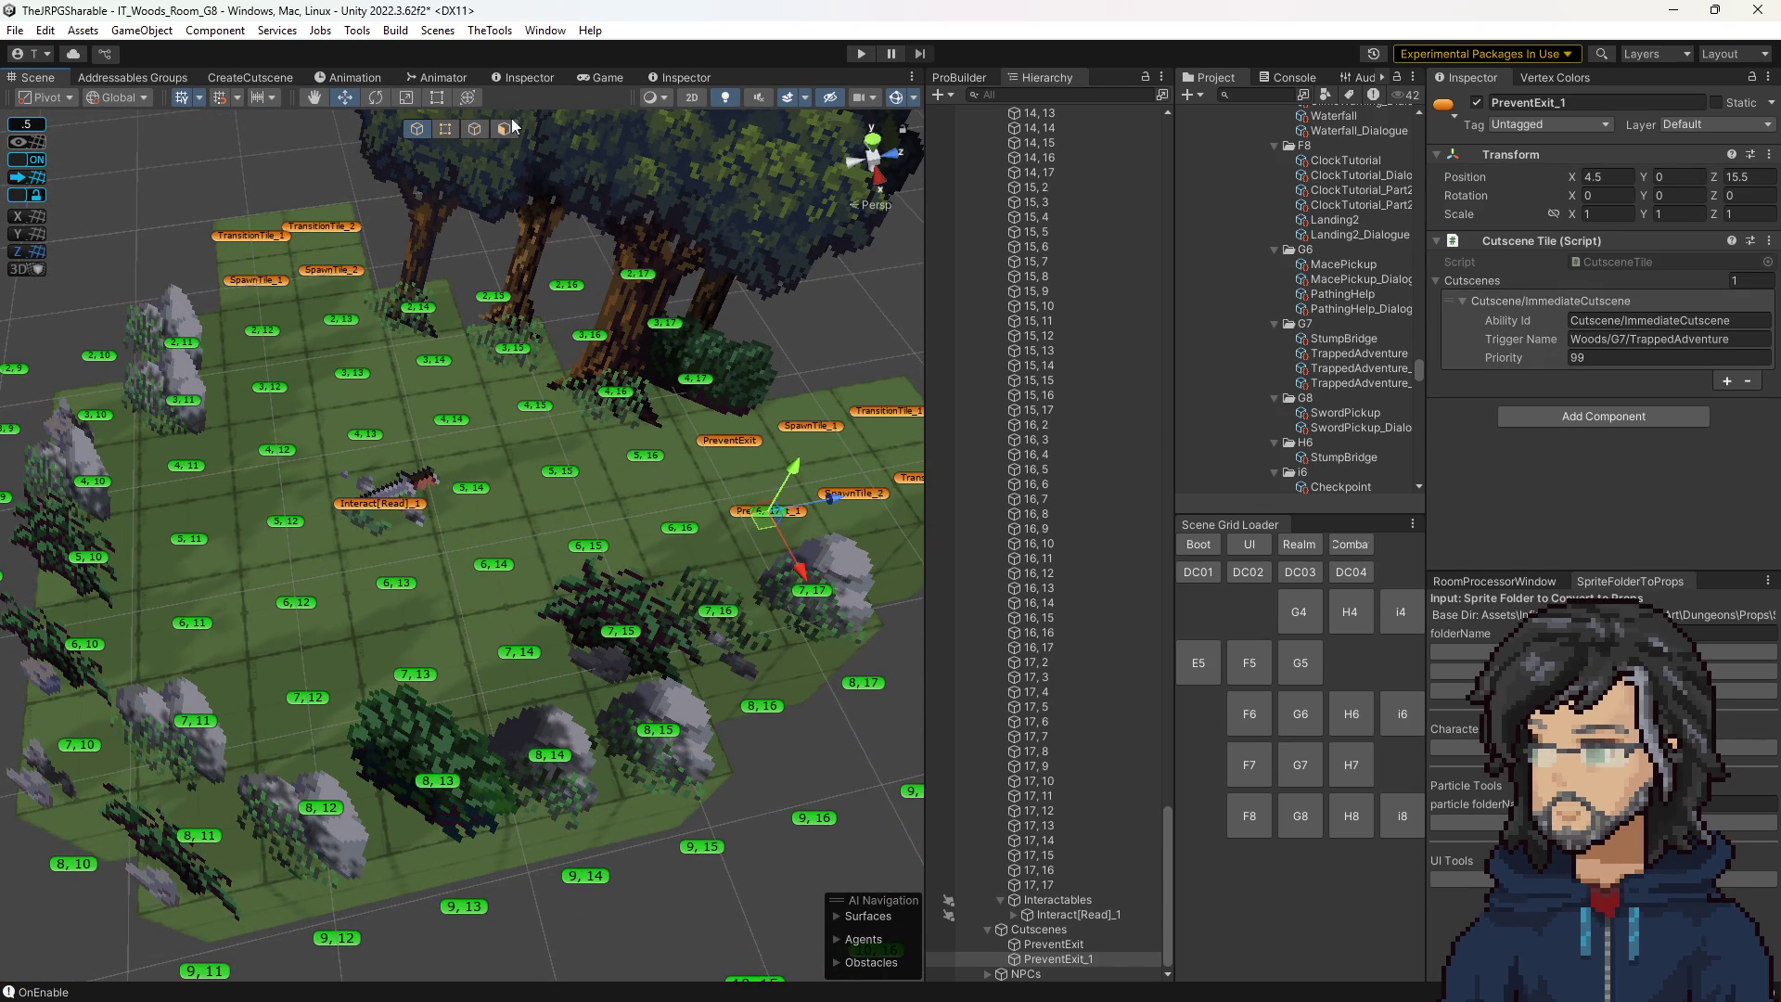
pyautogui.click(247, 79)
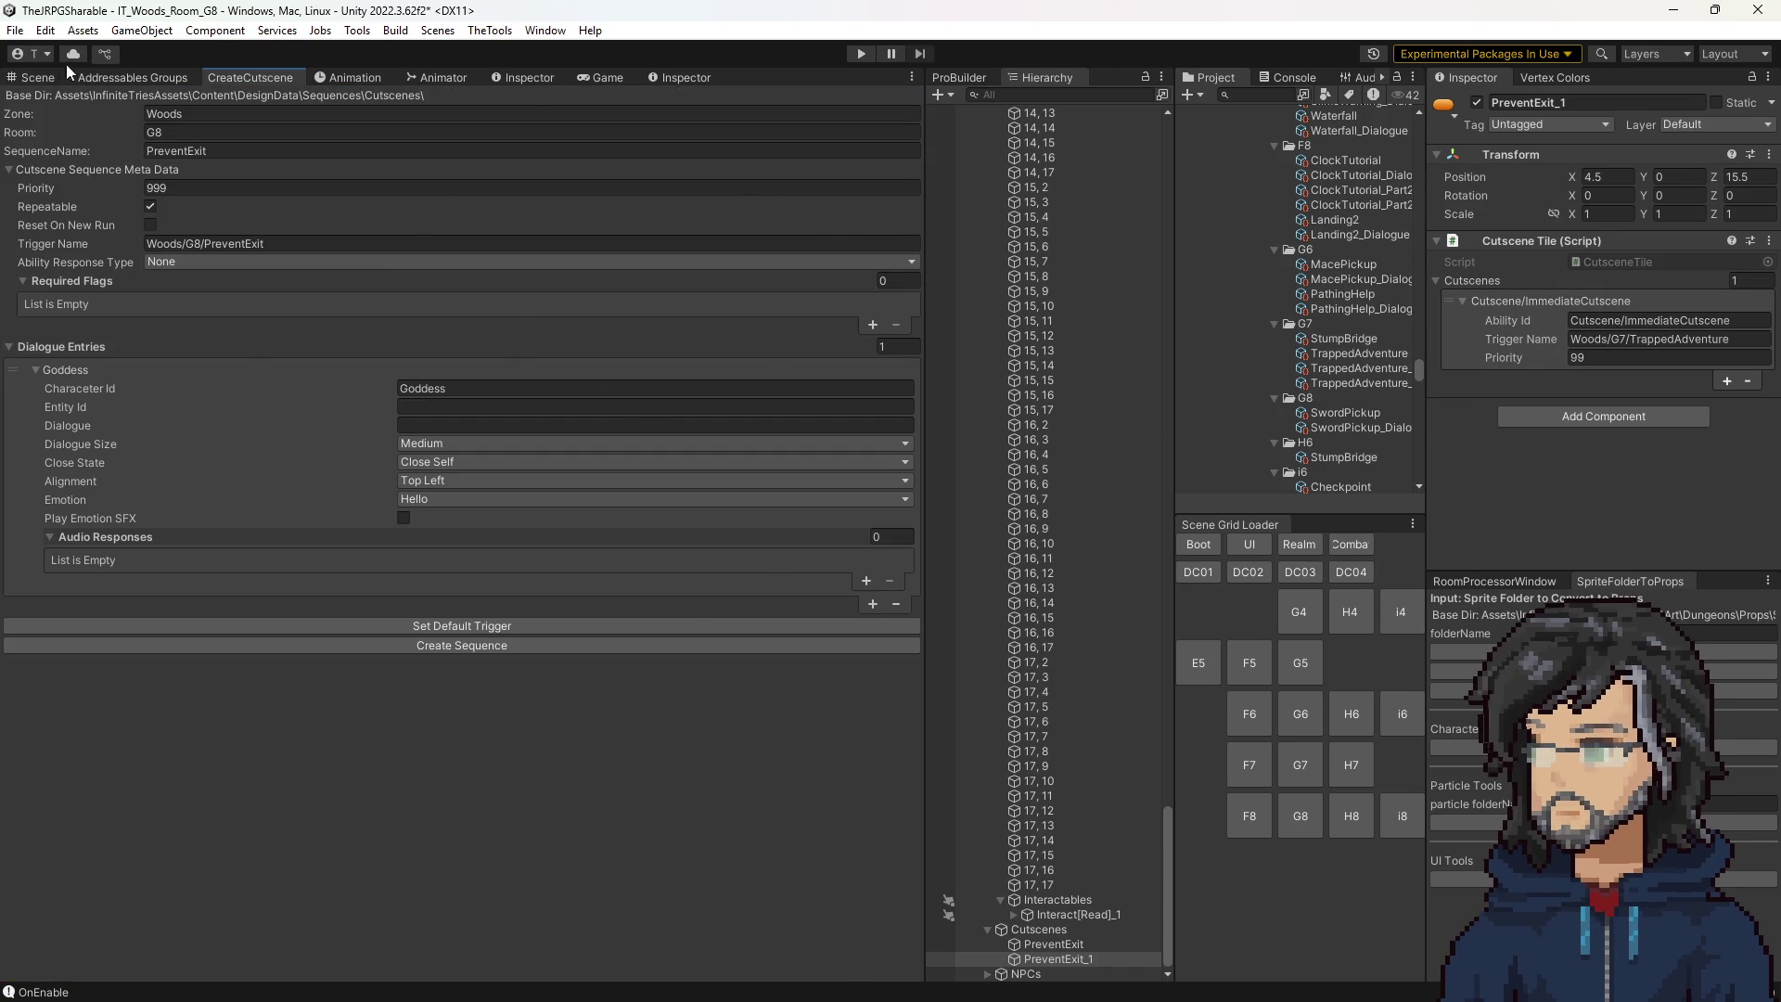
# Look over the tile grid in the Scene view and select the PreventExit tile.
pyautogui.click(37, 77)
pyautogui.scroll(-3, 564, 408)
pyautogui.scroll(-1, 564, 408)
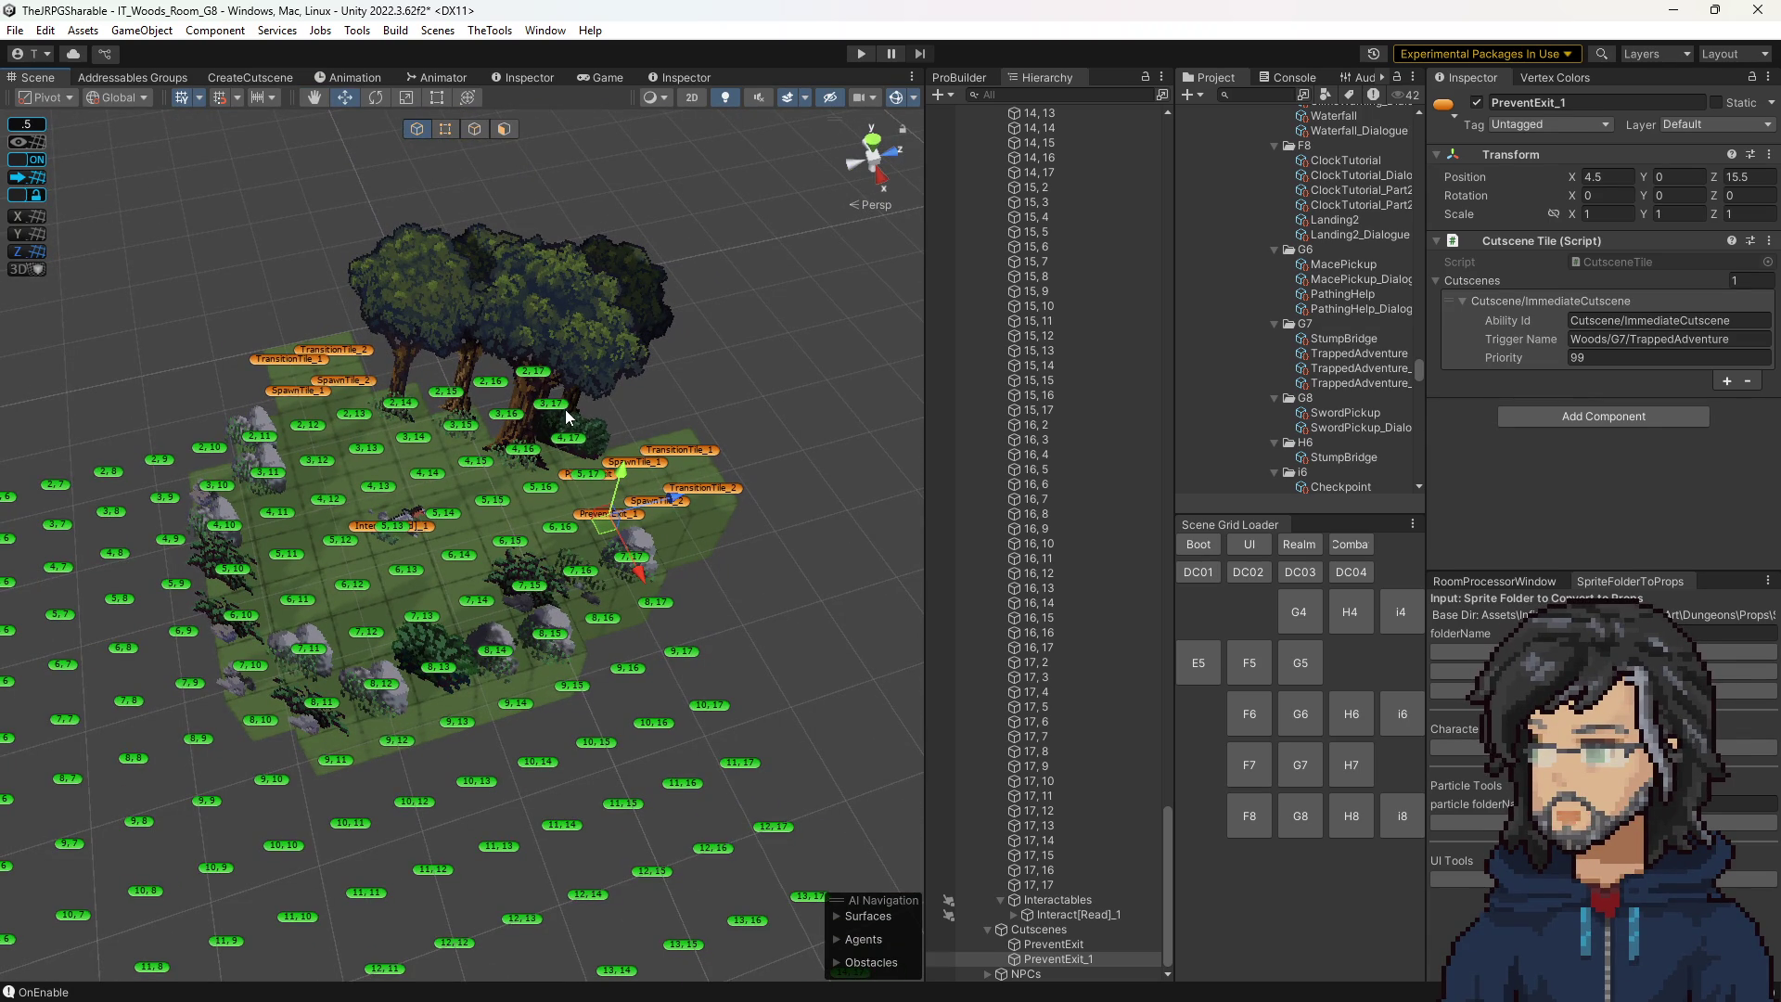
pyautogui.scroll(5, 687, 471)
pyautogui.moveTo(718, 680); pyautogui.dragTo(701, 647)
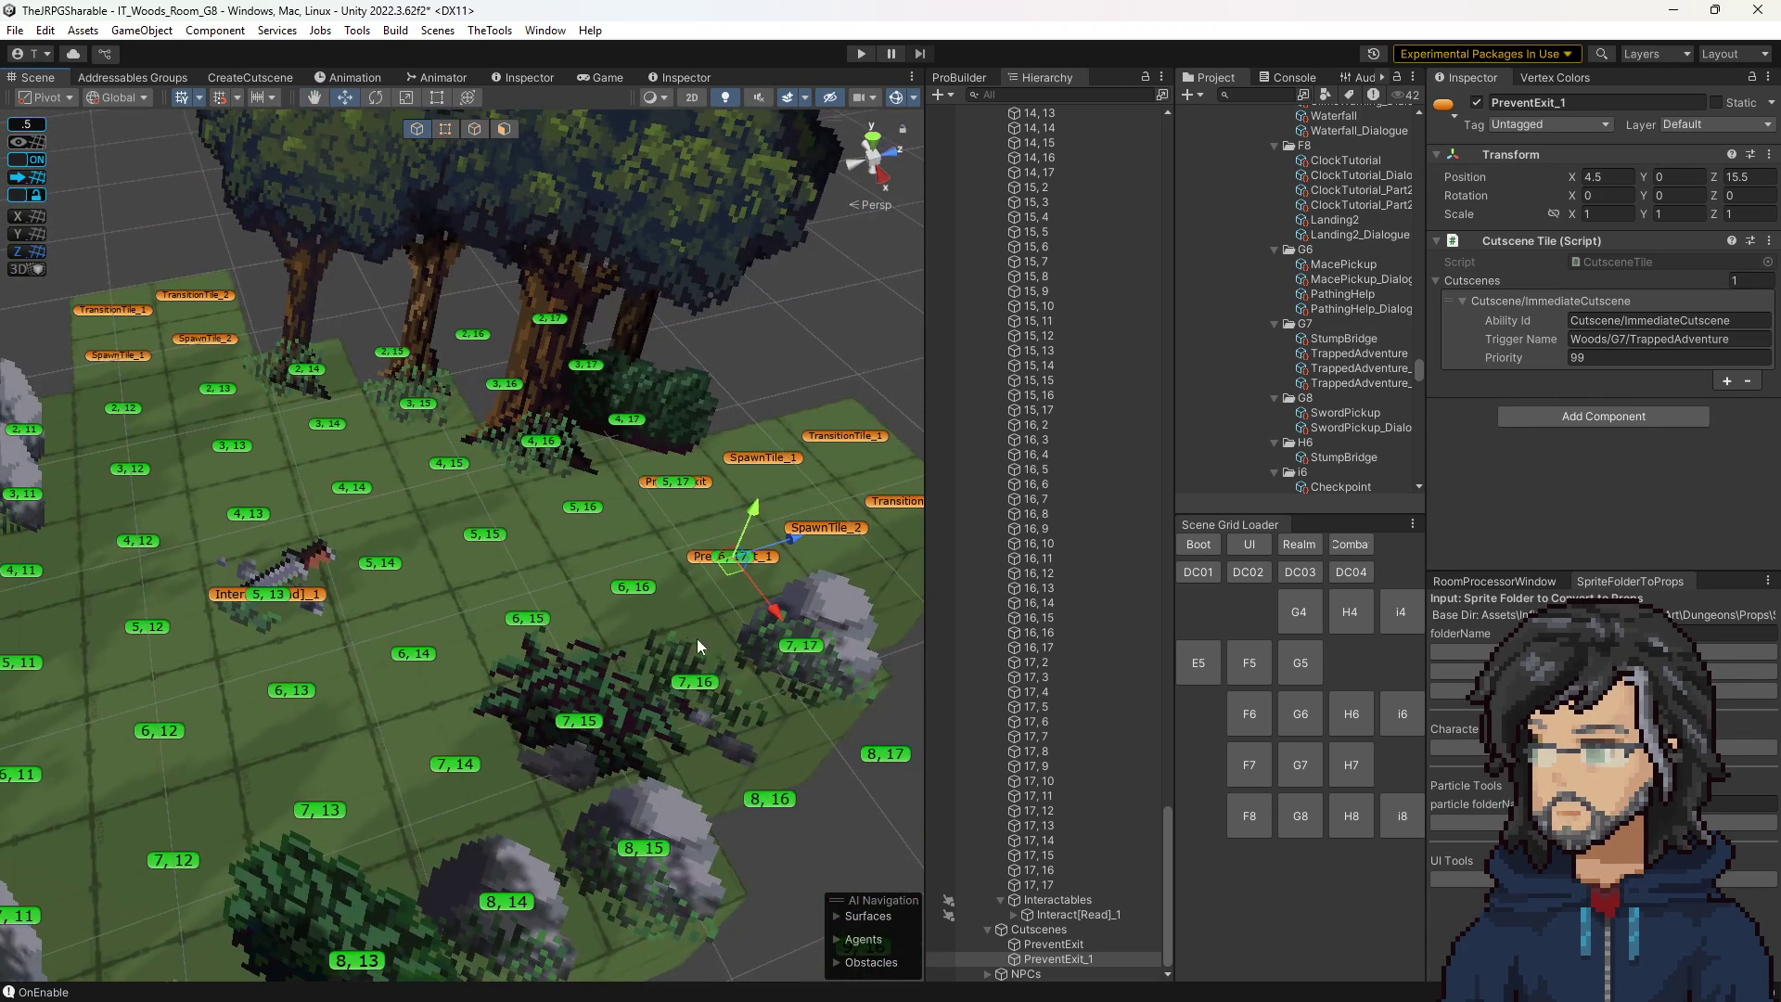
pyautogui.click(700, 481)
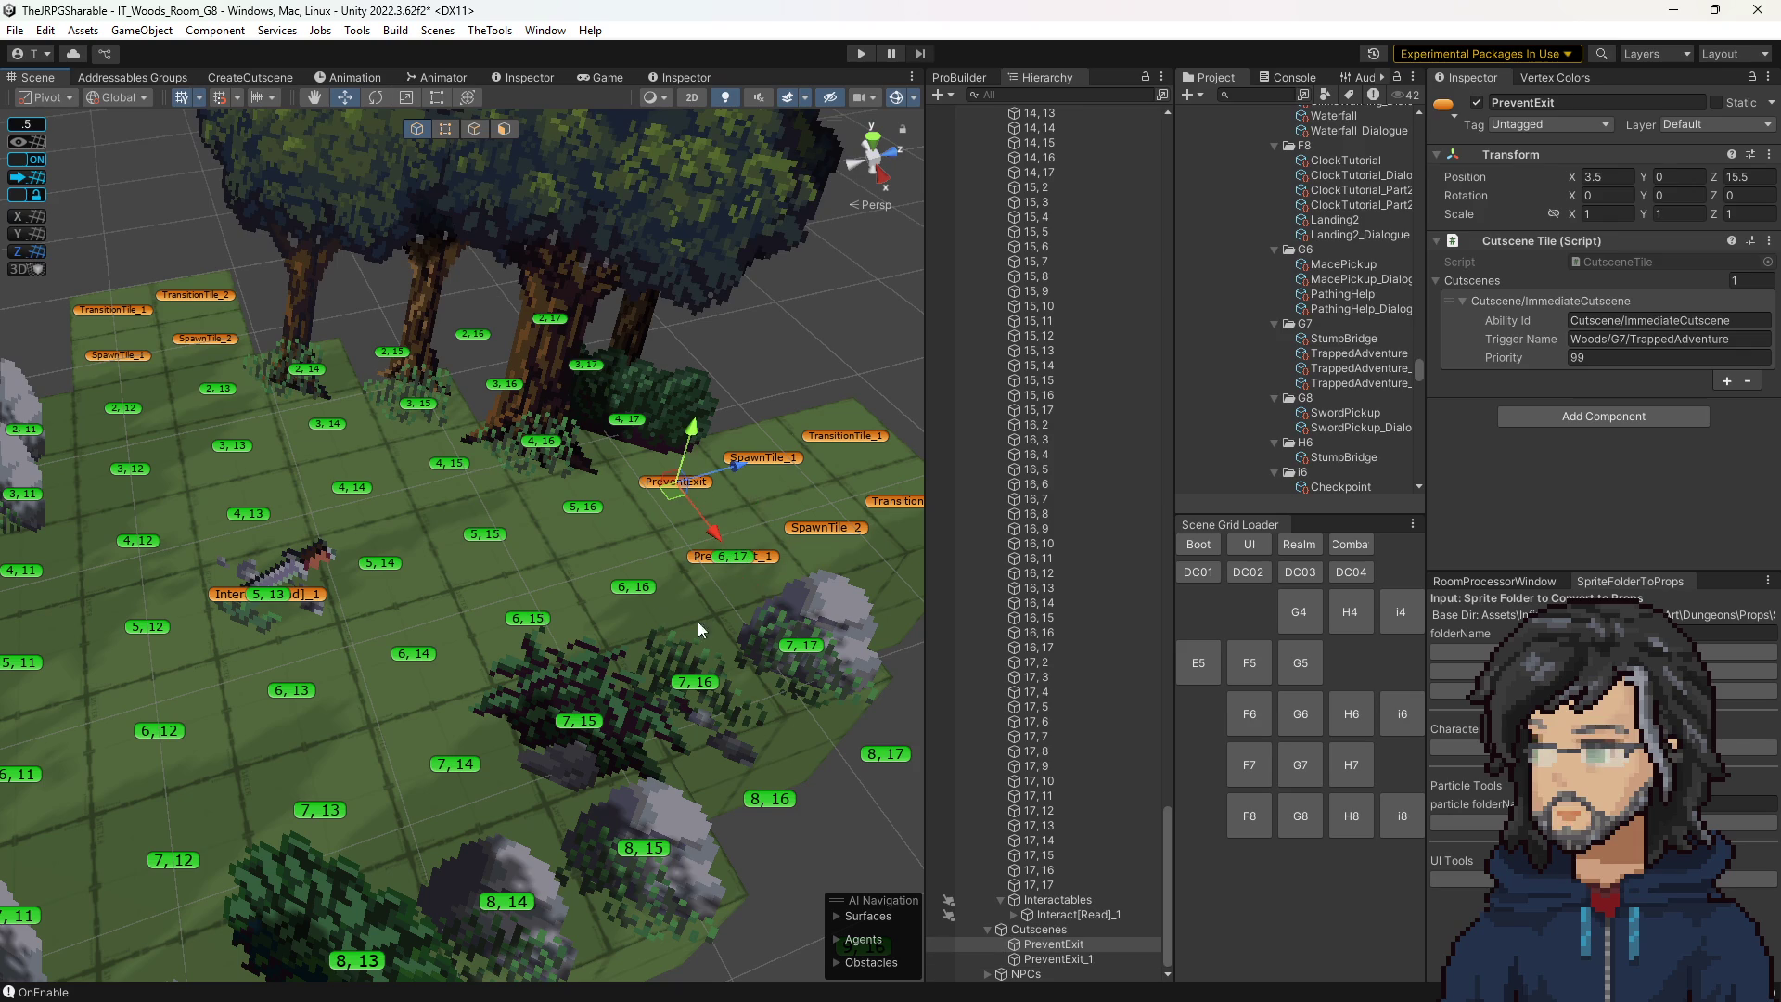
pyautogui.moveTo(563, 540); pyautogui.dragTo(551, 556)
pyautogui.scroll(5, 557, 552)
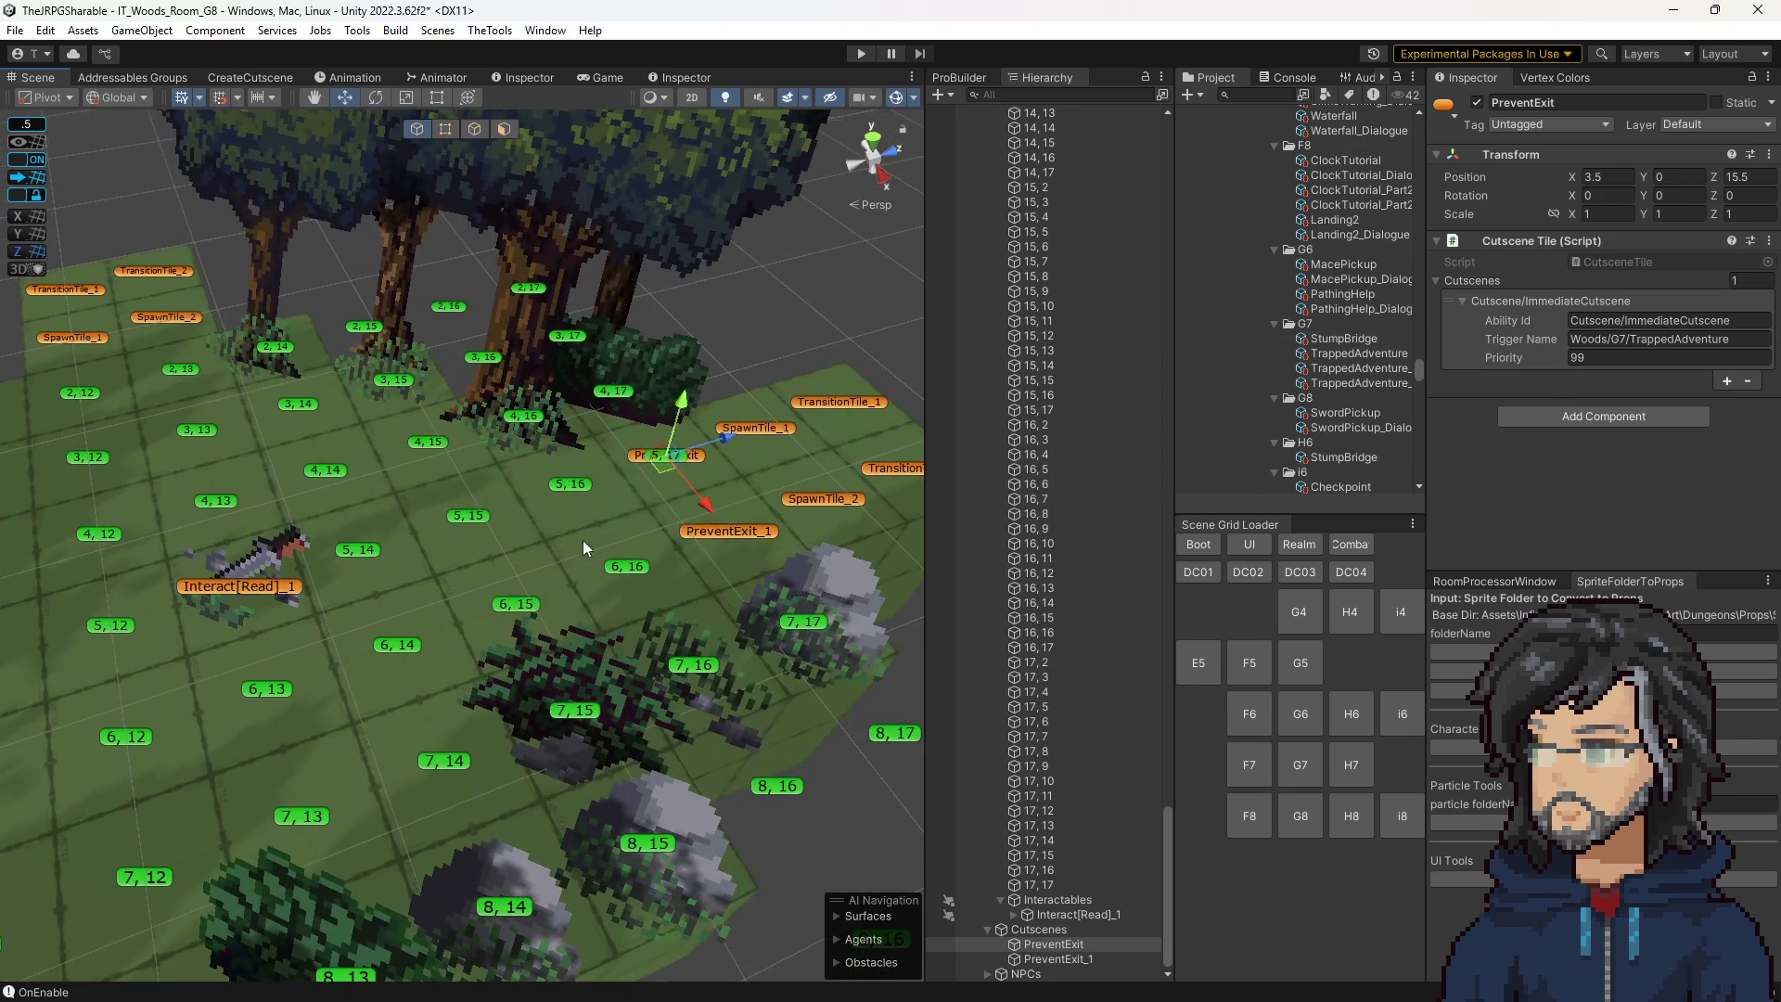
pyautogui.scroll(-5, 603, 515)
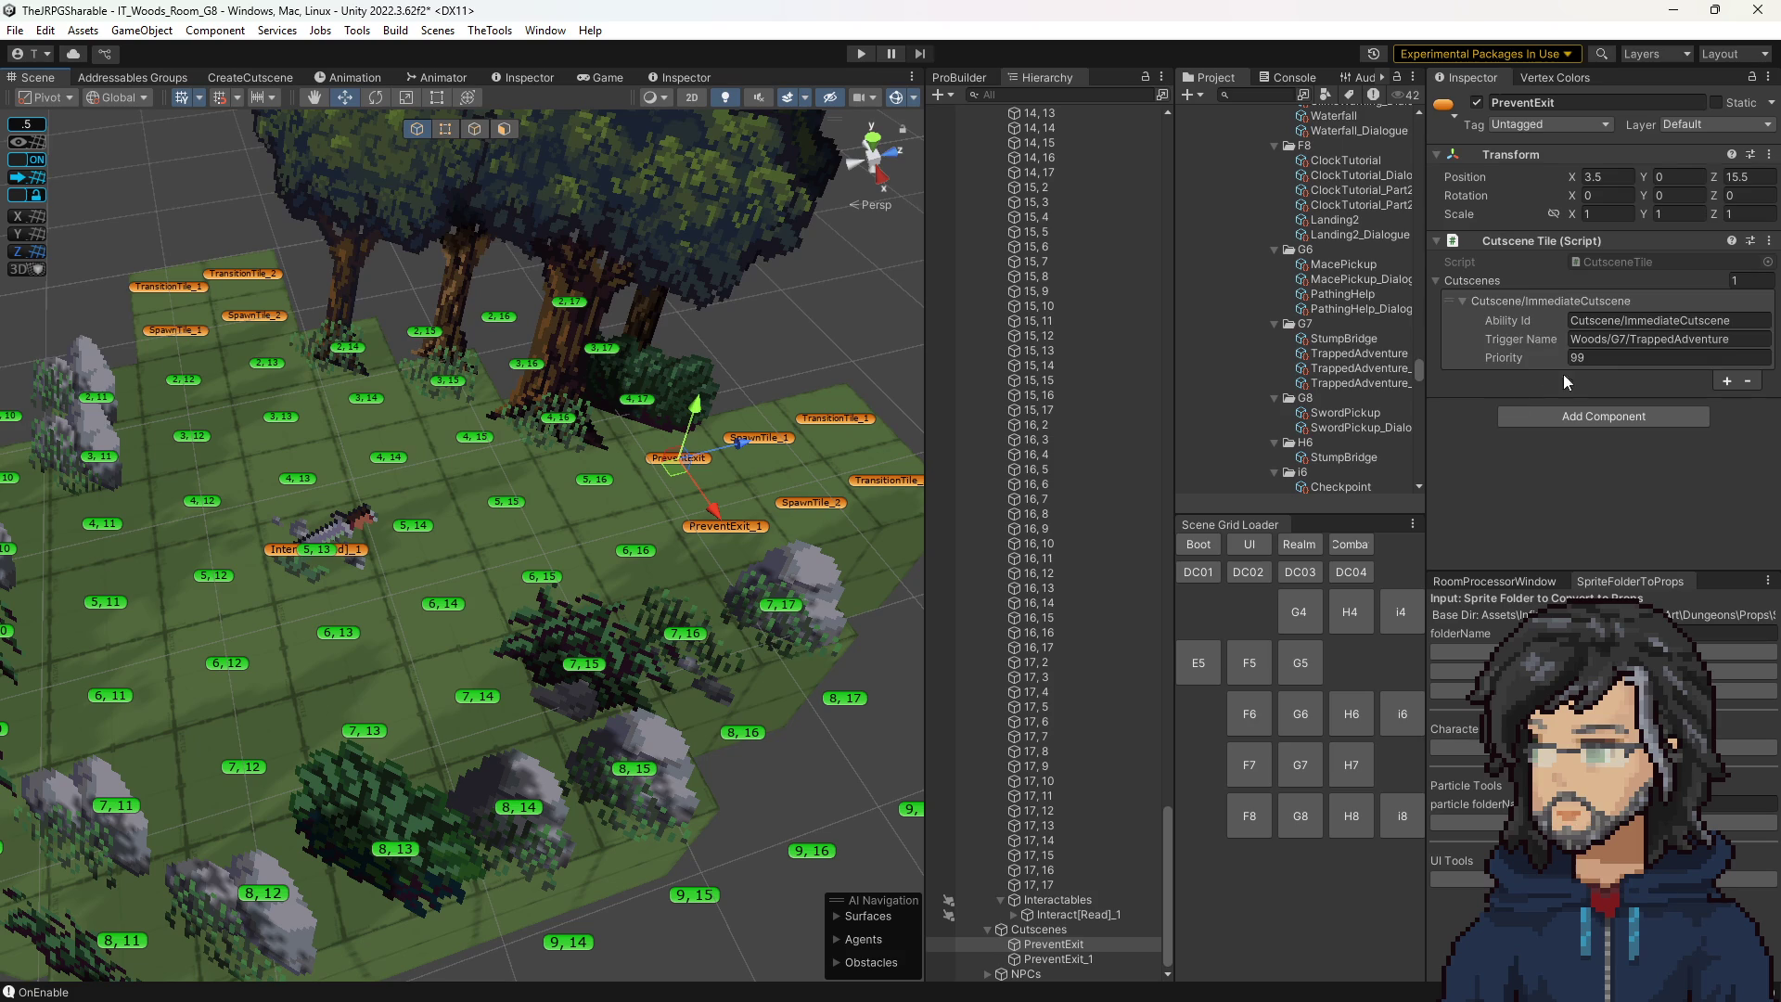
pyautogui.click(247, 82)
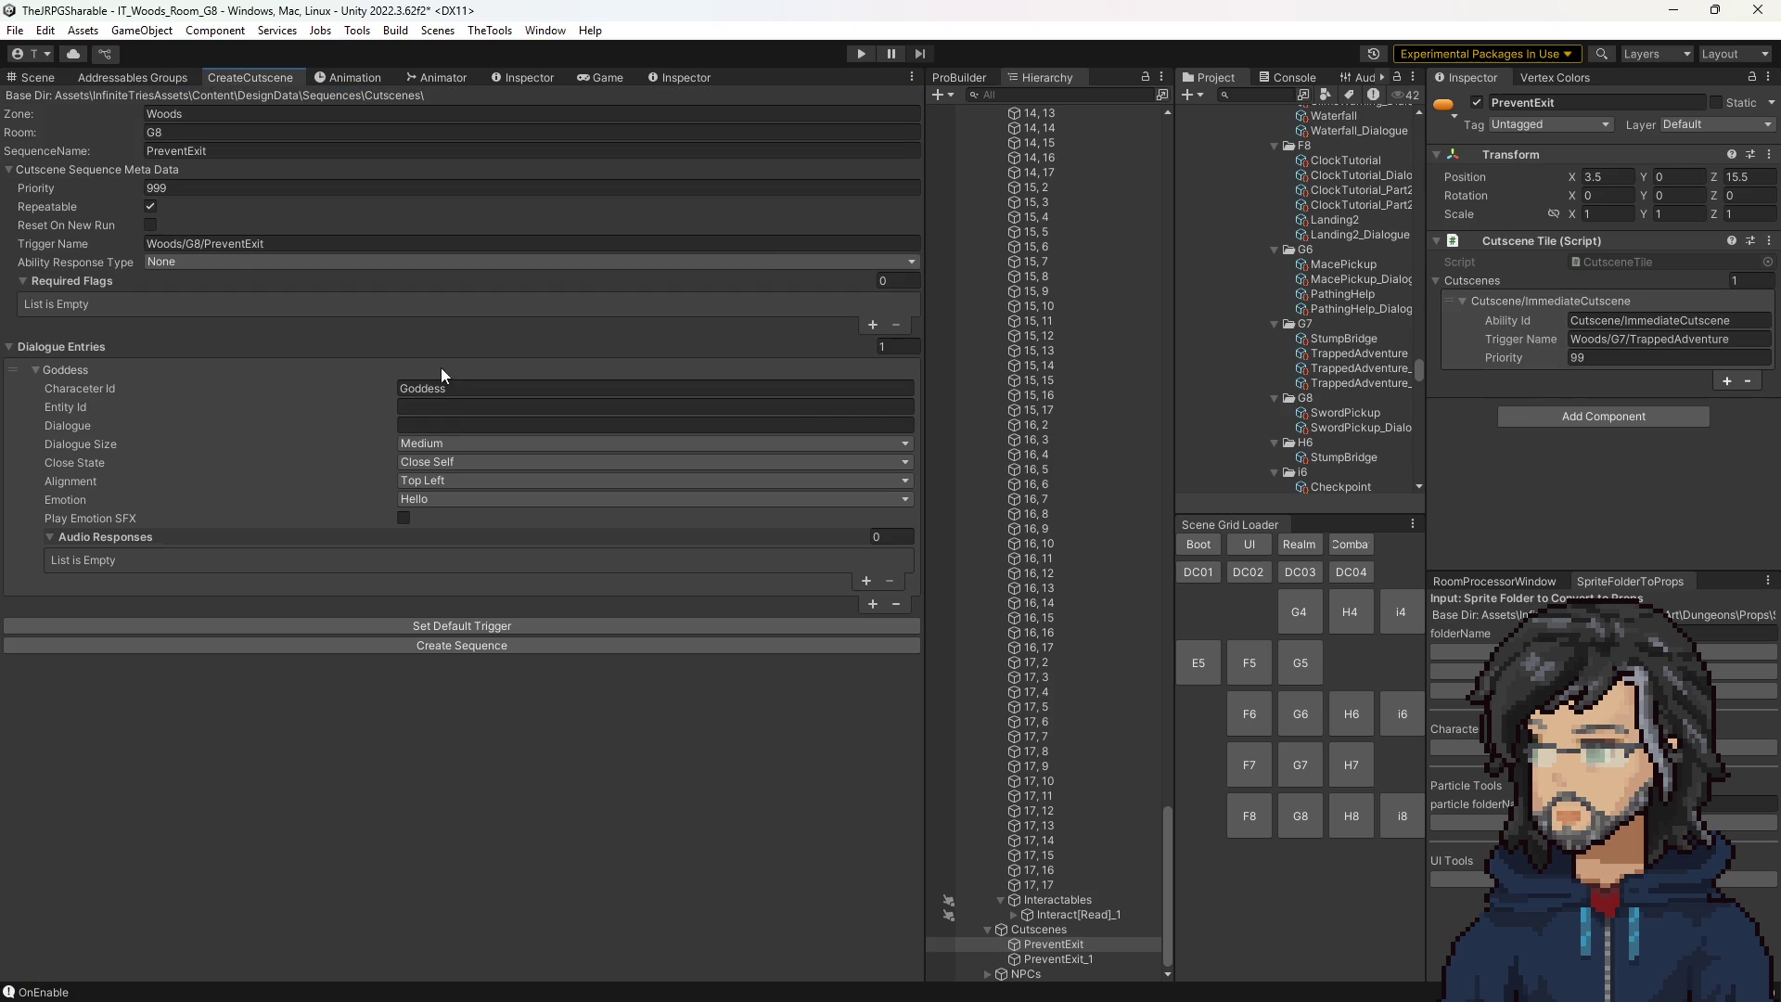
# Paste Woods/G8/PreventExit as the PreventExit tile's trigger name, then select PreventExit_1.
pyautogui.click(247, 242)
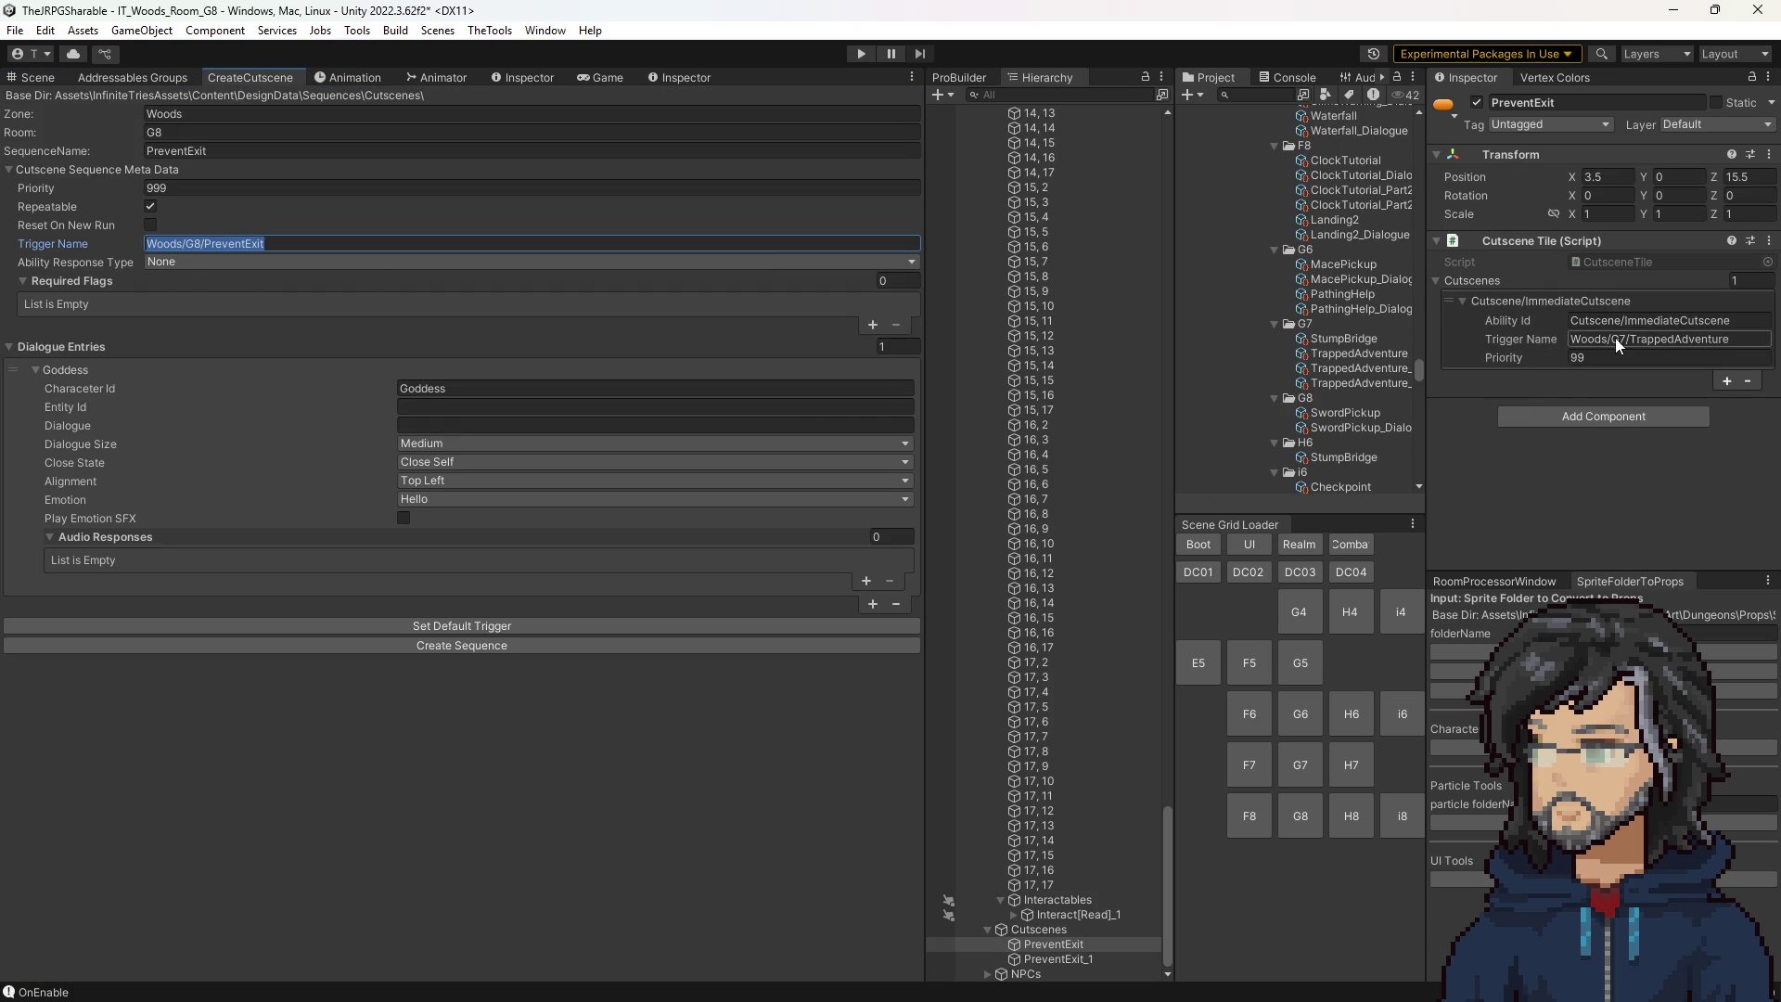
pyautogui.click(52, 77)
pyautogui.tripleClick(1673, 339)
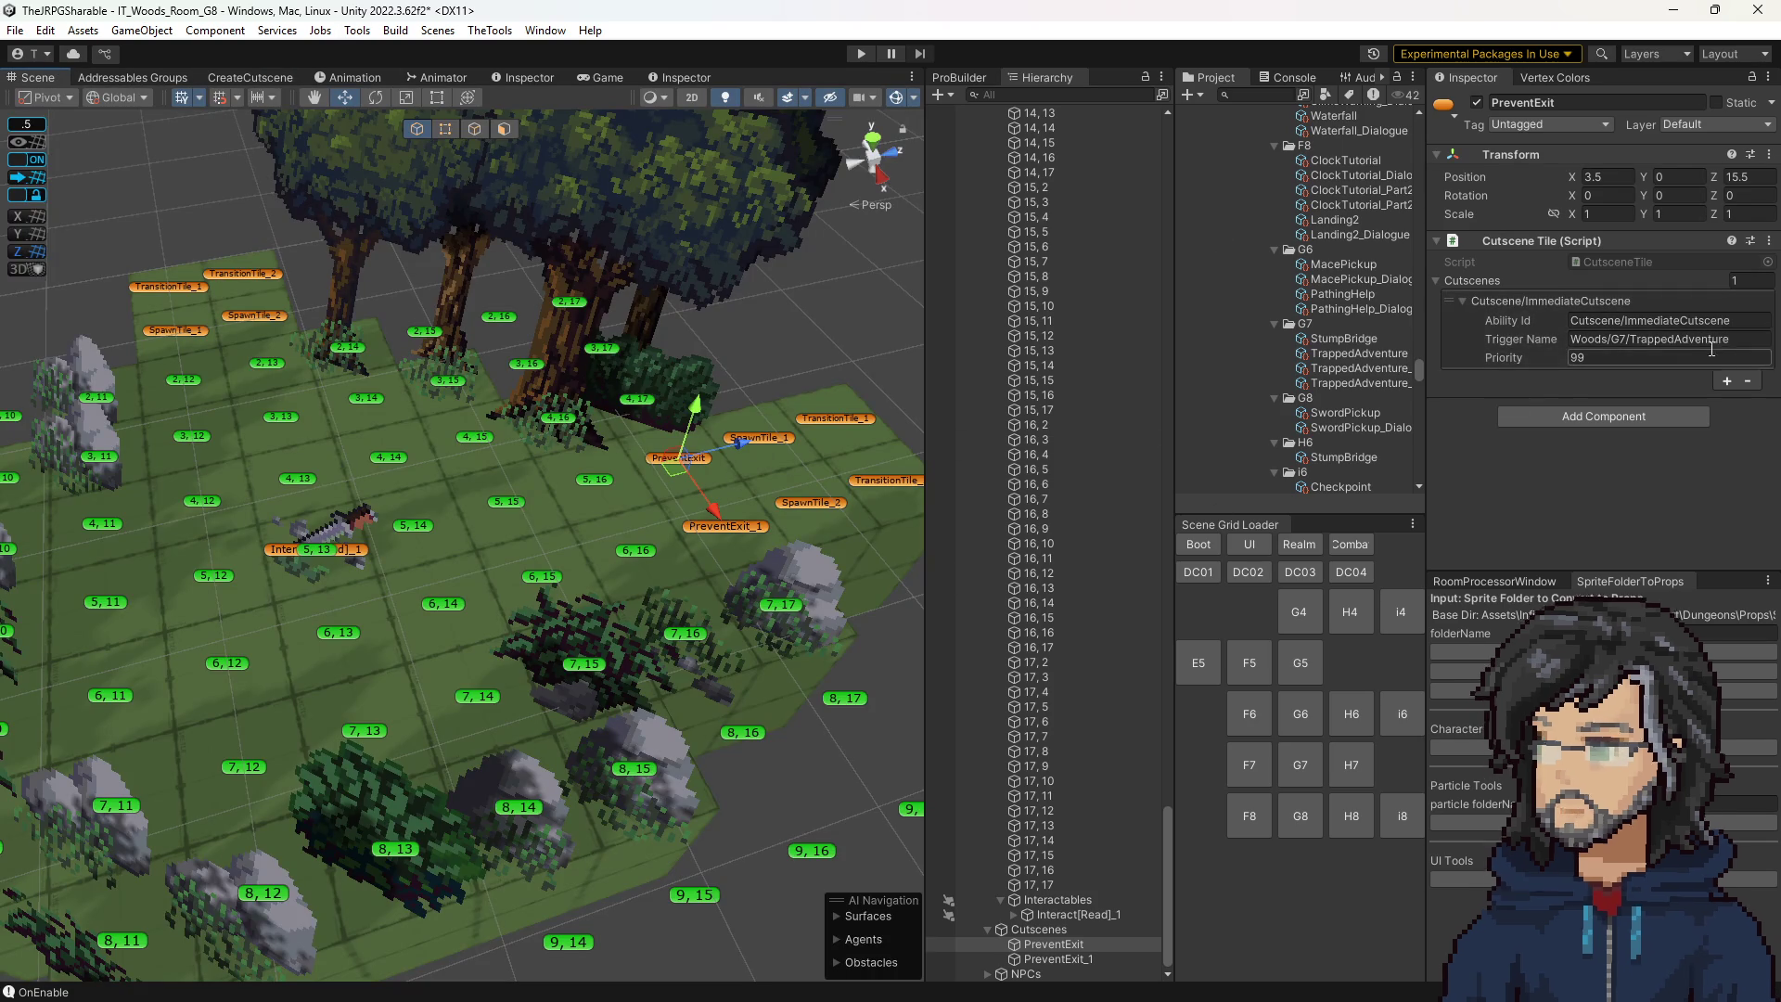
pyautogui.write('Woods/G8/PreventExit')
pyautogui.click(753, 527)
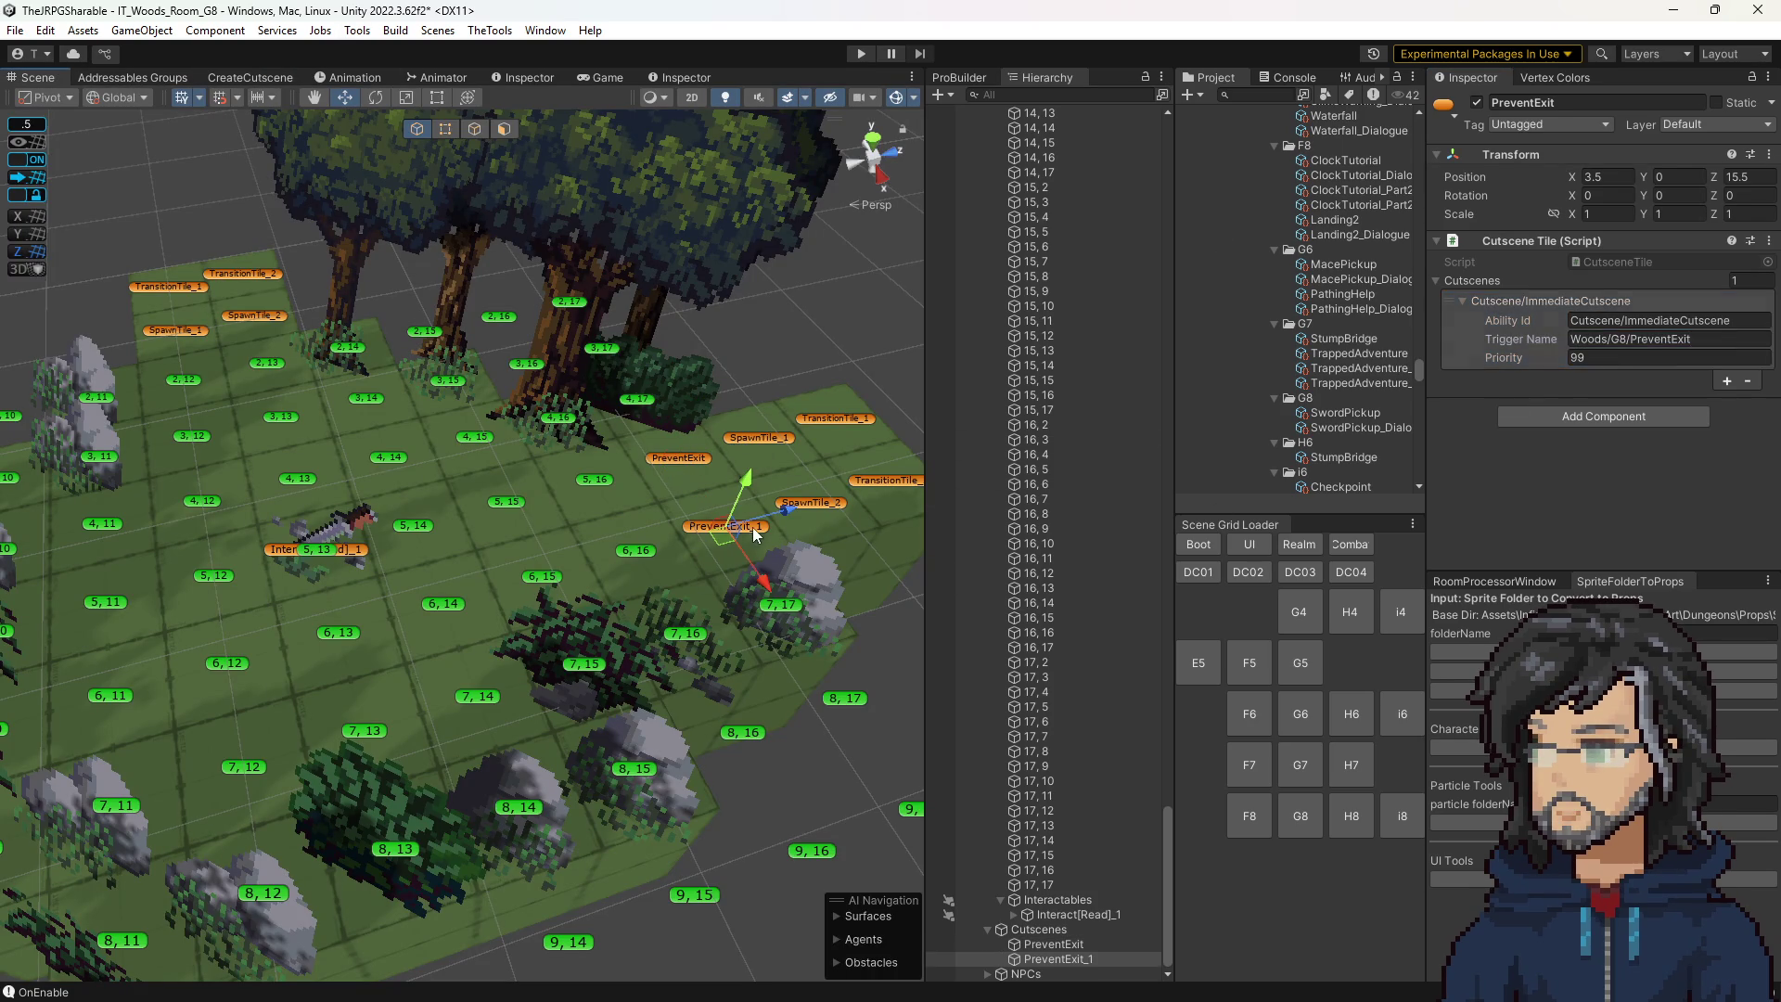
pyautogui.moveTo(636, 450)
pyautogui.mouseDown()
pyautogui.moveTo(668, 454)
pyautogui.moveTo(594, 464)
pyautogui.moveTo(627, 460)
pyautogui.mouseUp()
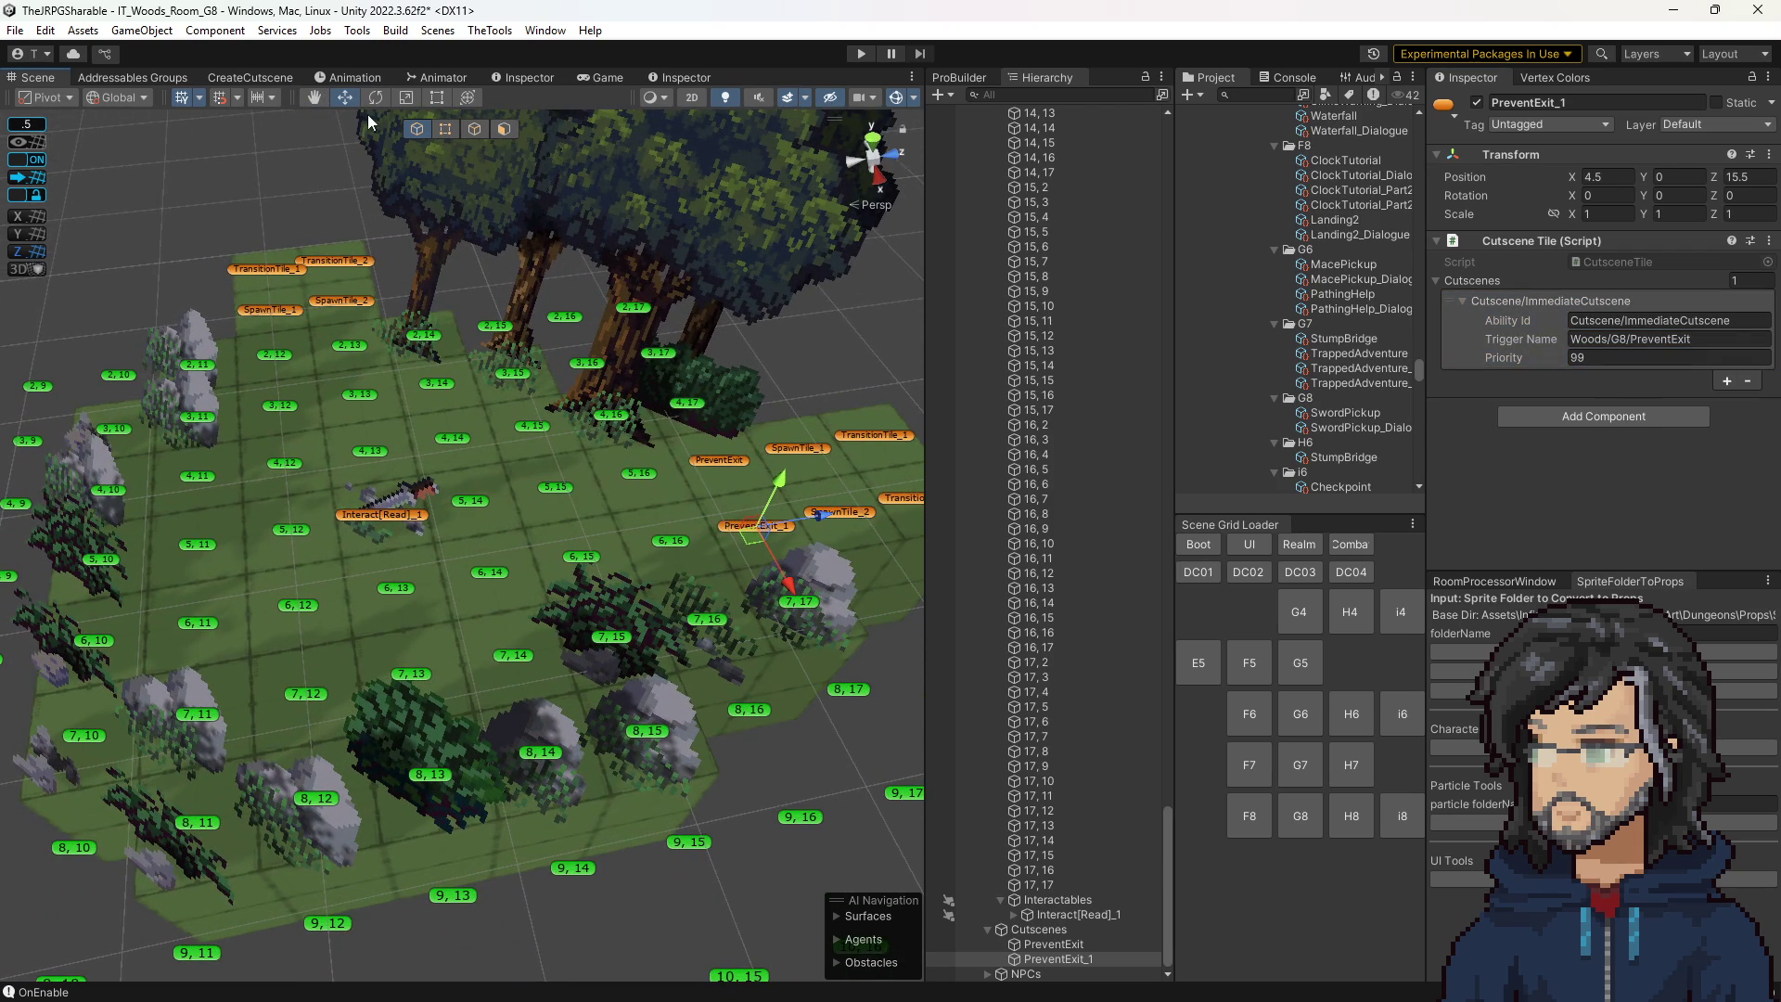
pyautogui.click(225, 79)
# Set the dialogue speaker to Hiro with the line 'That sword might coming in handy.'.
pyautogui.click(437, 389)
pyautogui.write('Hior')
pyautogui.press('Tab')
pyautogui.press('Tab')
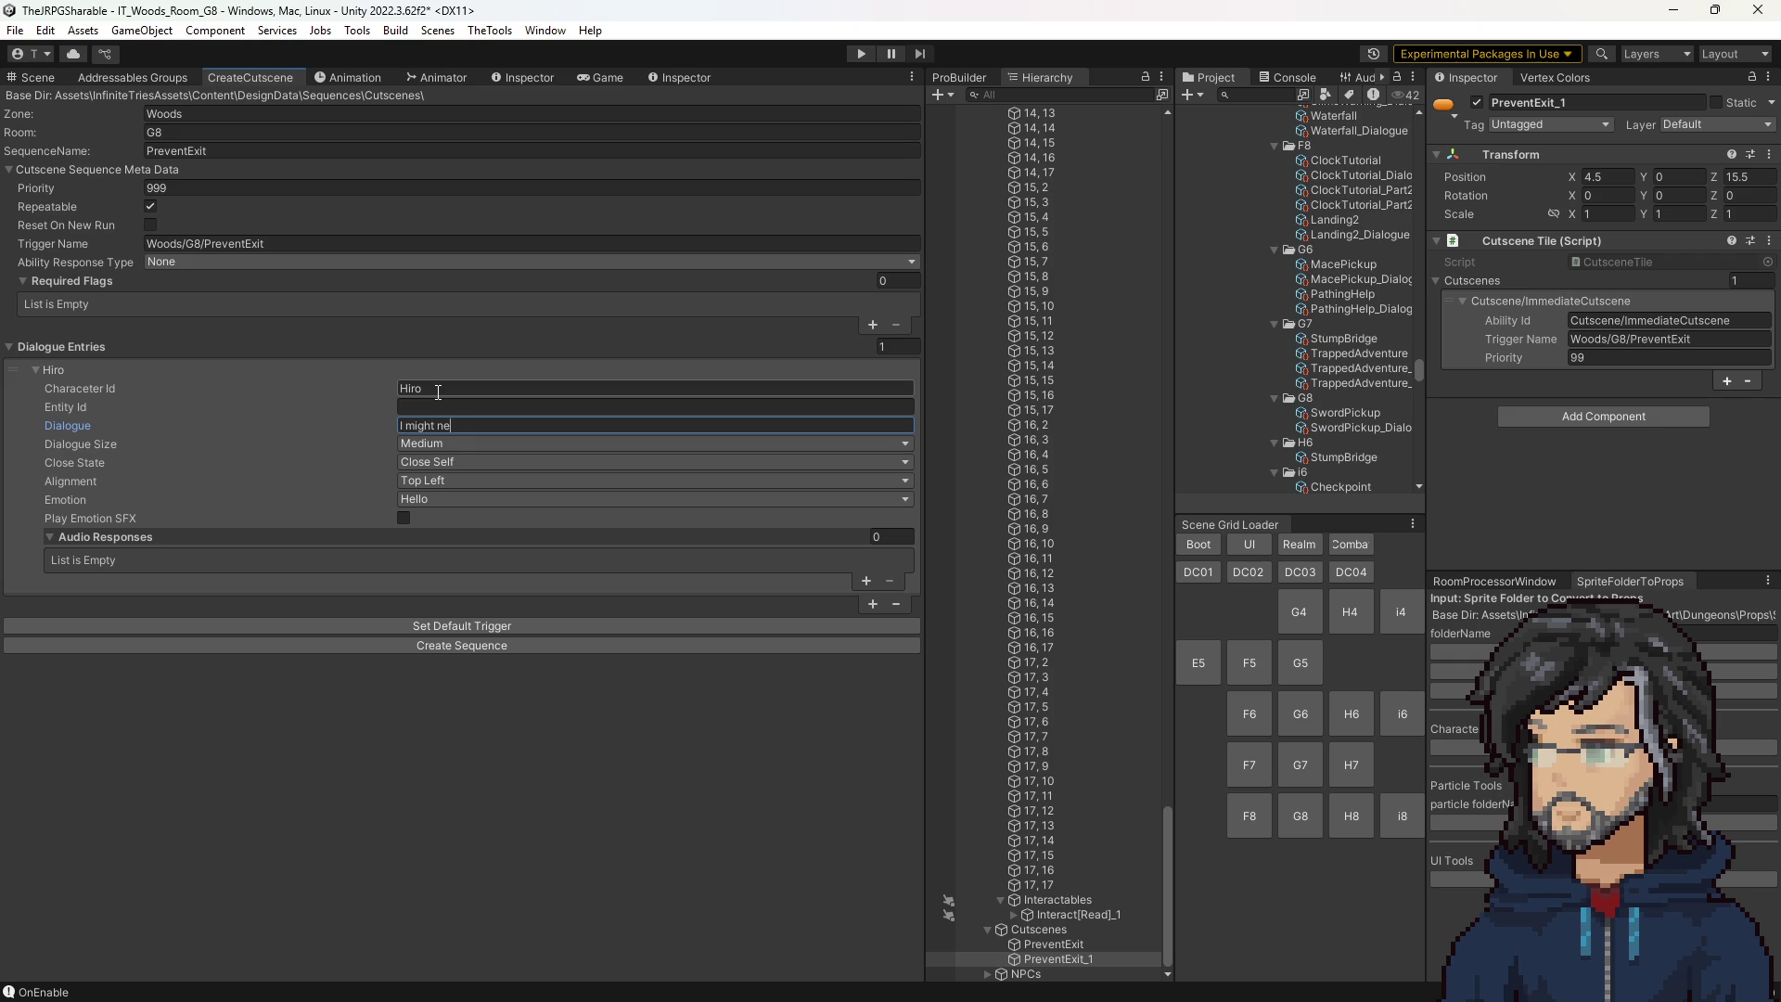
pyautogui.write('W')
pyautogui.write('That sword ')
pyautogui.write('might coming ')
pyautogui.write('in handy')
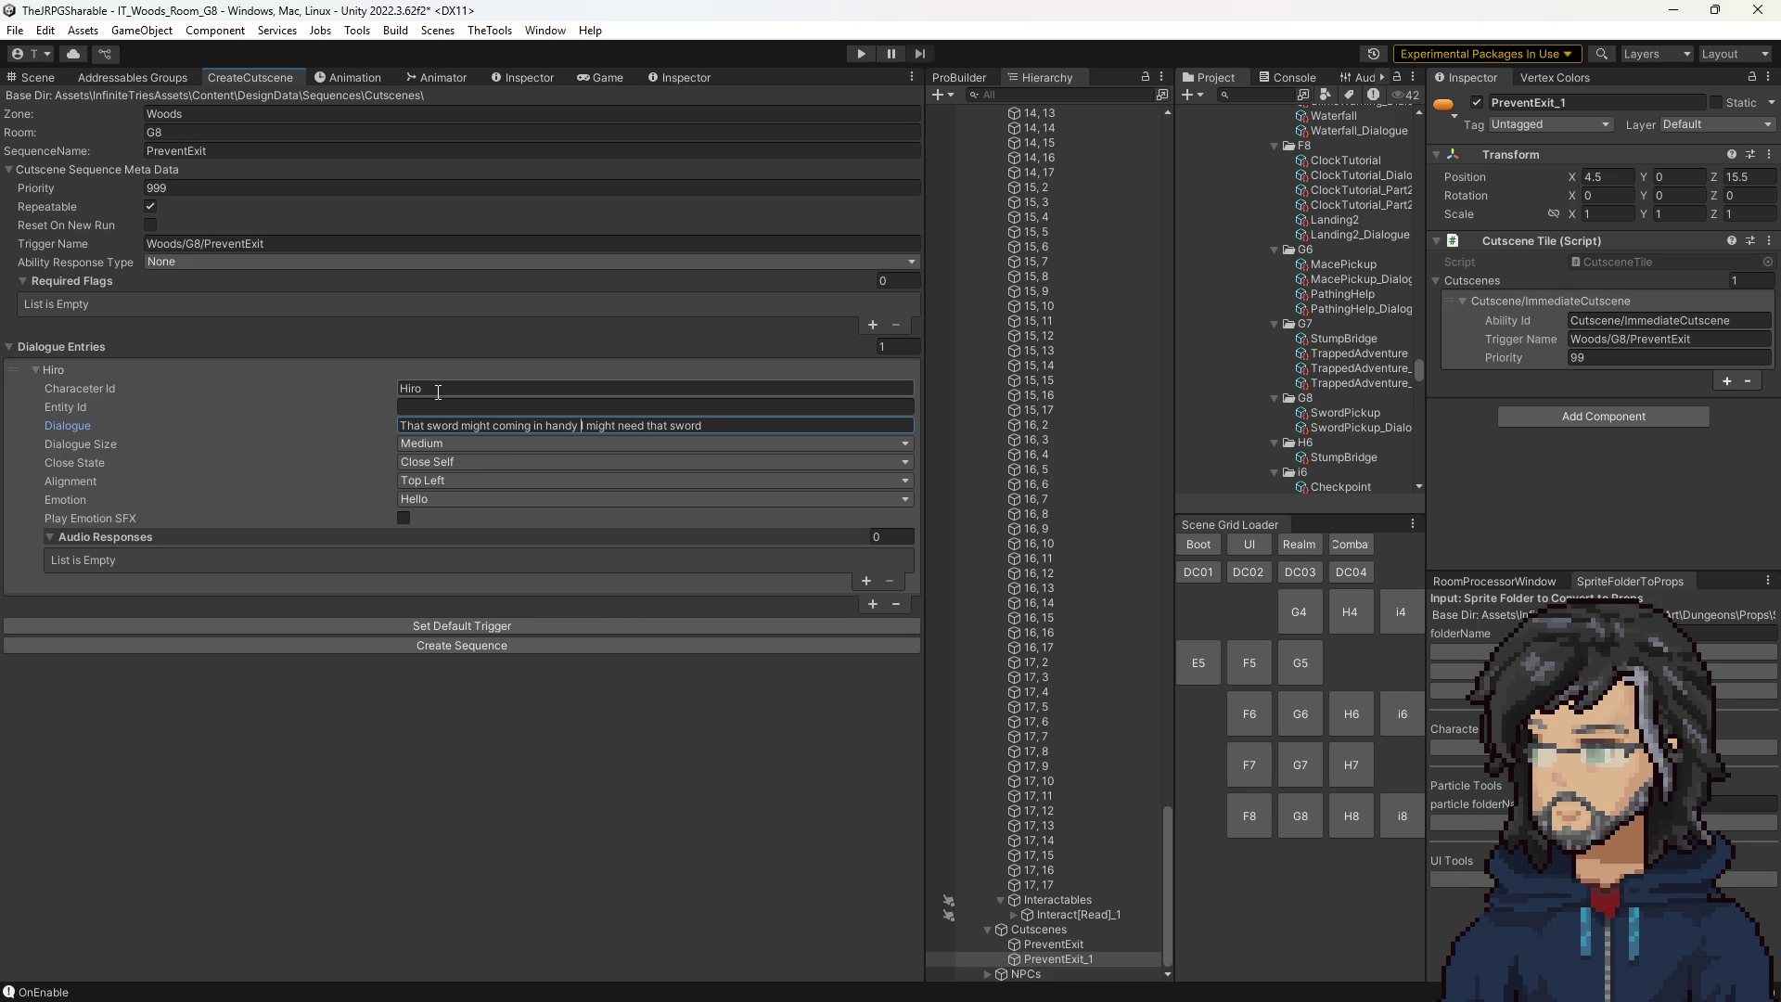
pyautogui.press('Delete')
pyautogui.press('Delete')
pyautogui.press('Delete')
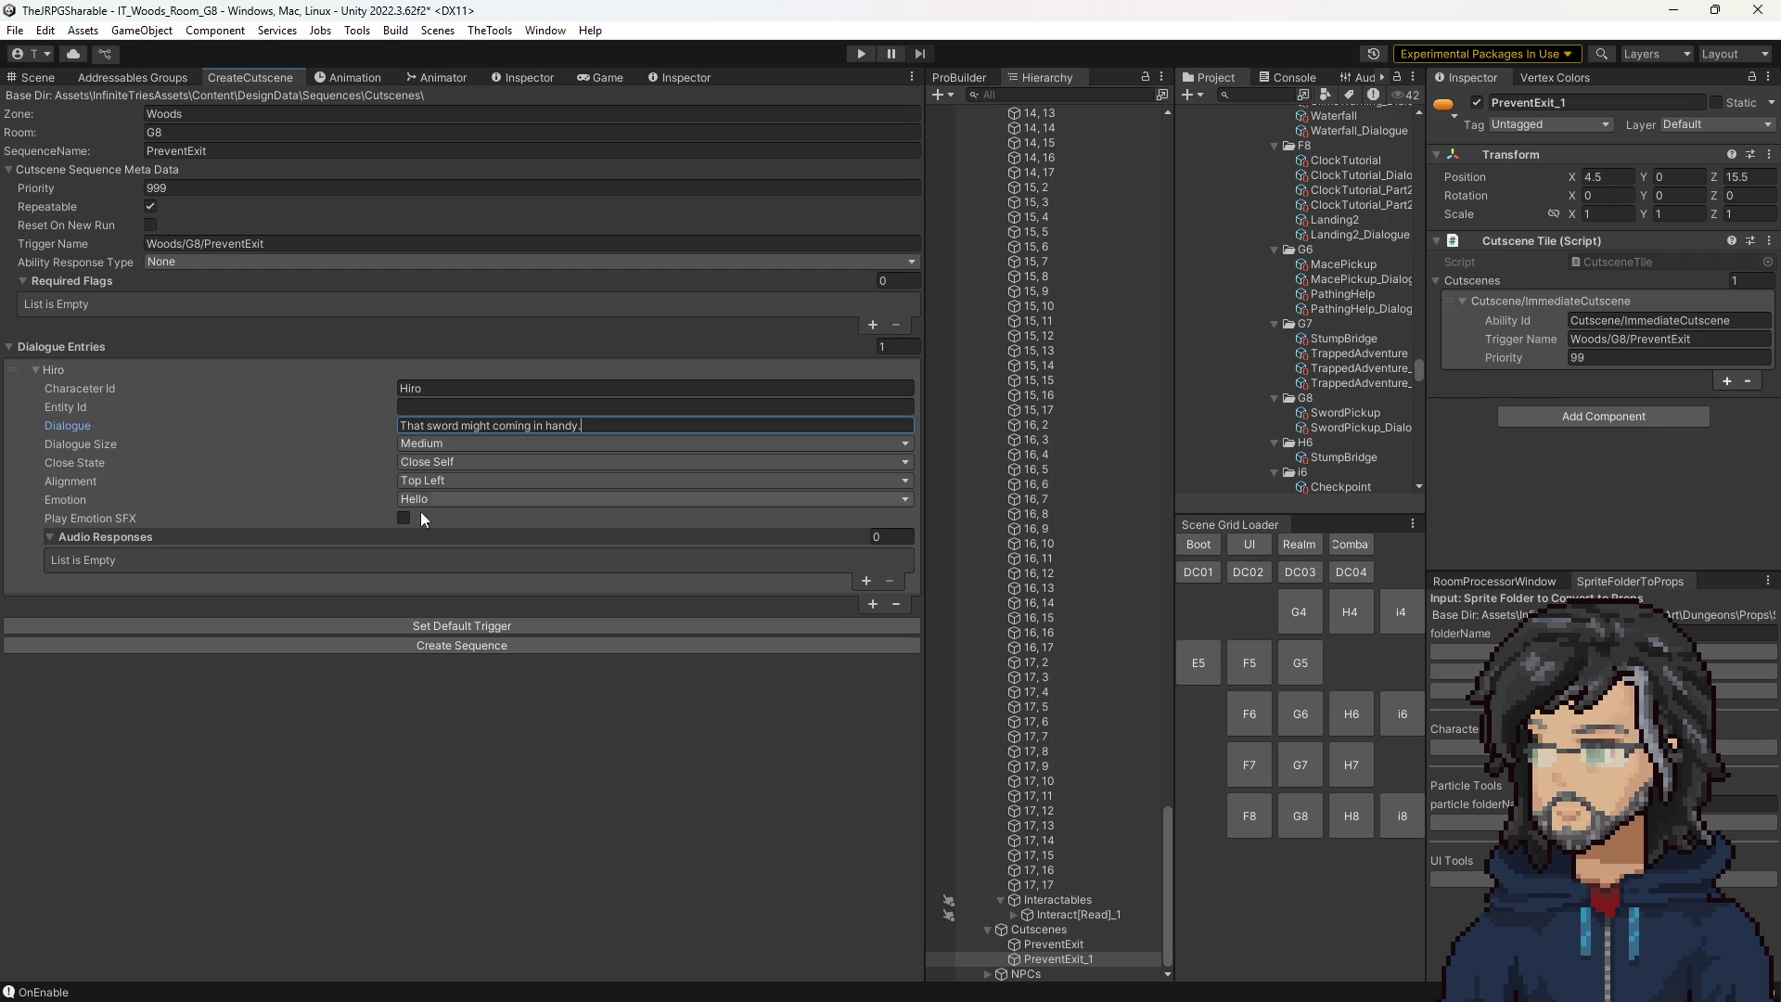
# Generate the PreventExit sequence asset and set its ability response type to Movement.
pyautogui.click(477, 639)
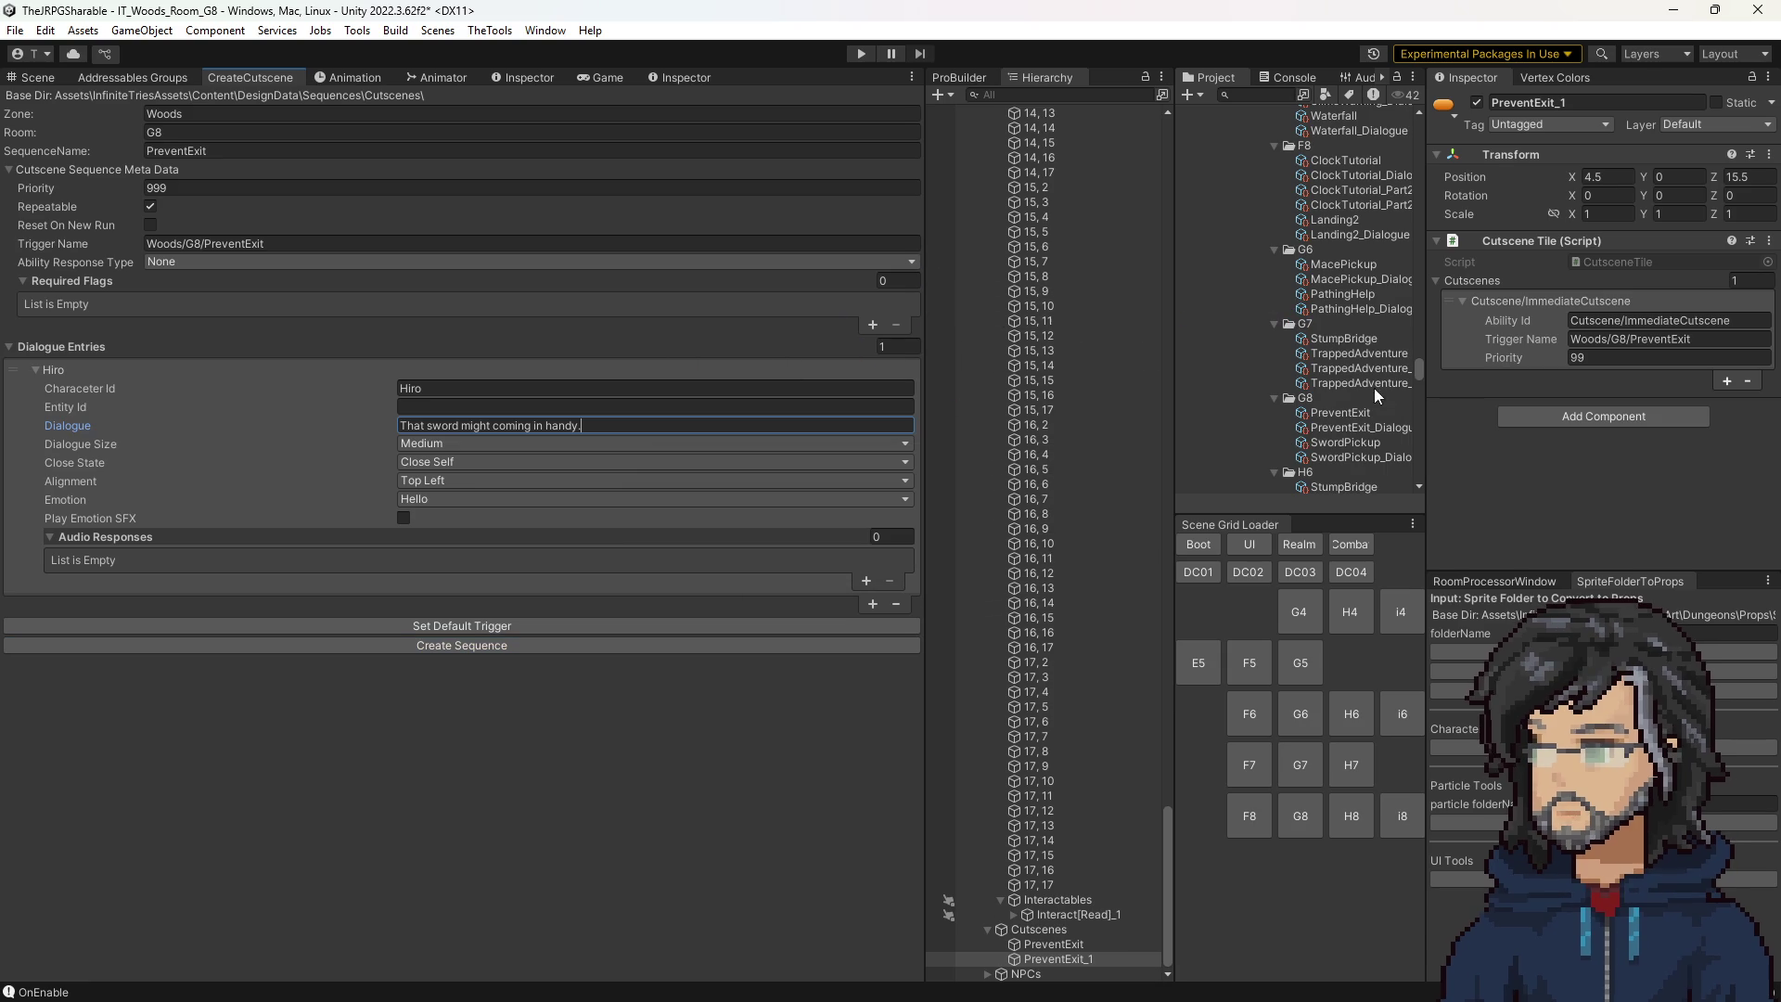
pyautogui.scroll(-3, 1346, 423)
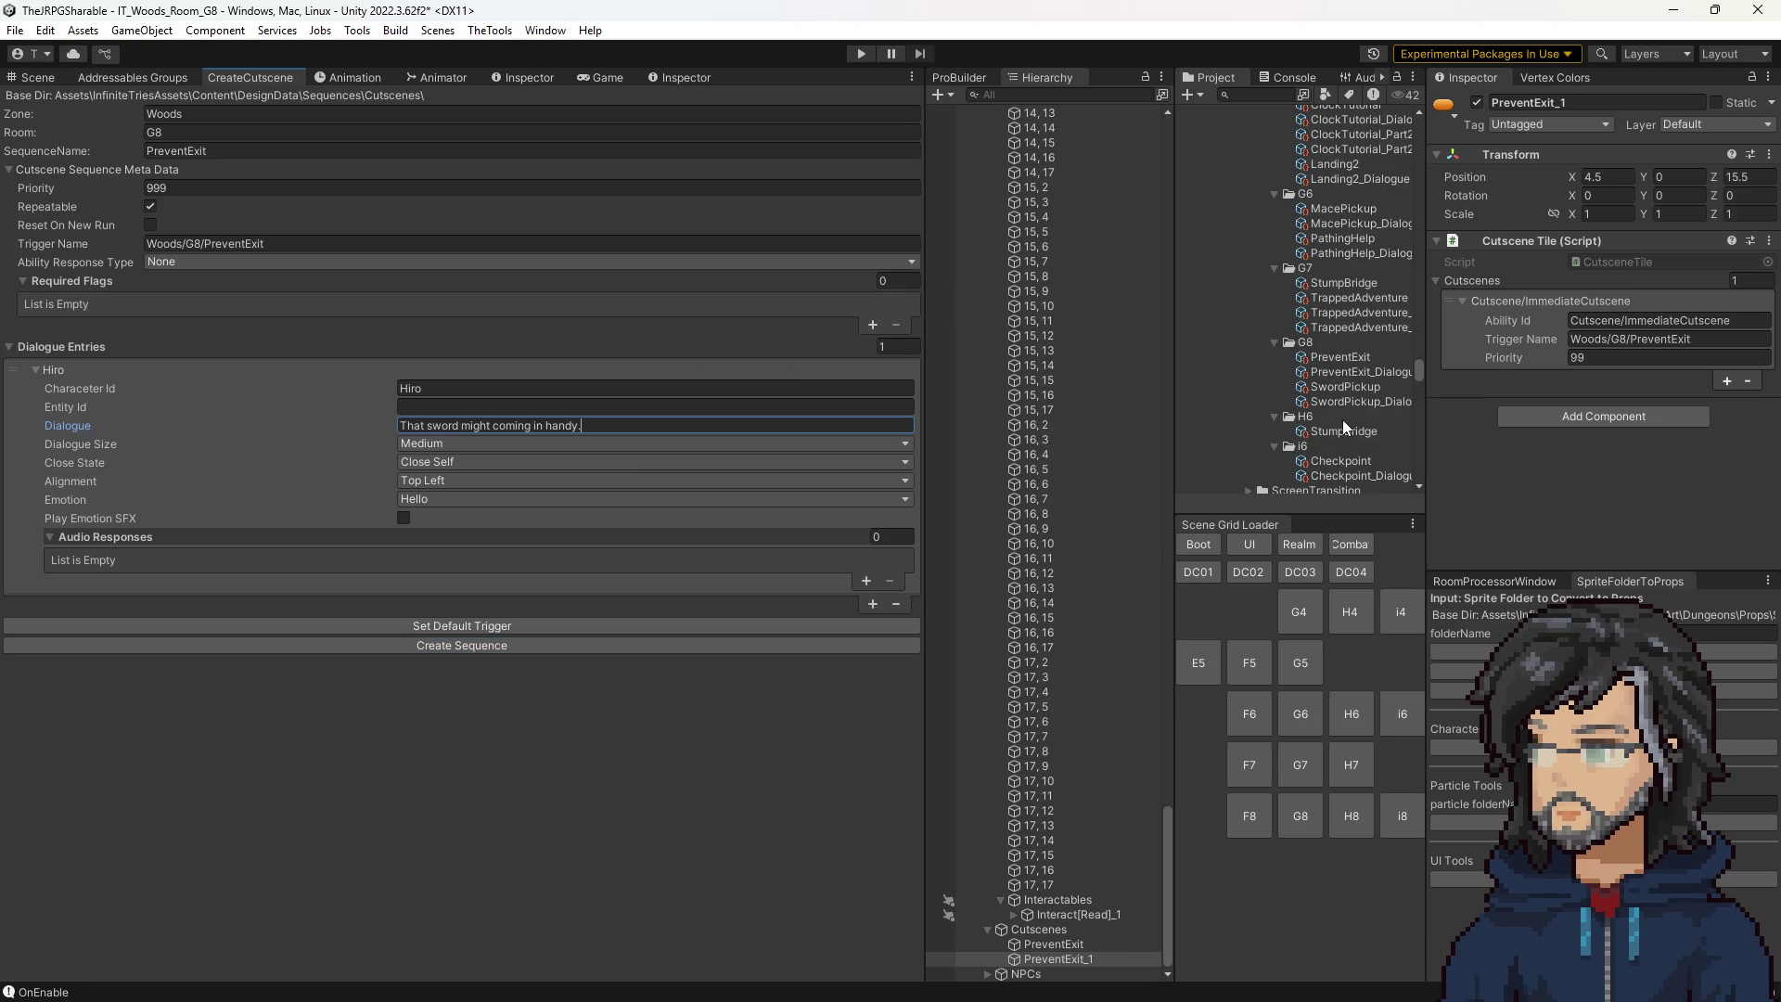
pyautogui.click(1339, 359)
pyautogui.click(1593, 309)
pyautogui.click(1617, 381)
pyautogui.scroll(15, 1356, 322)
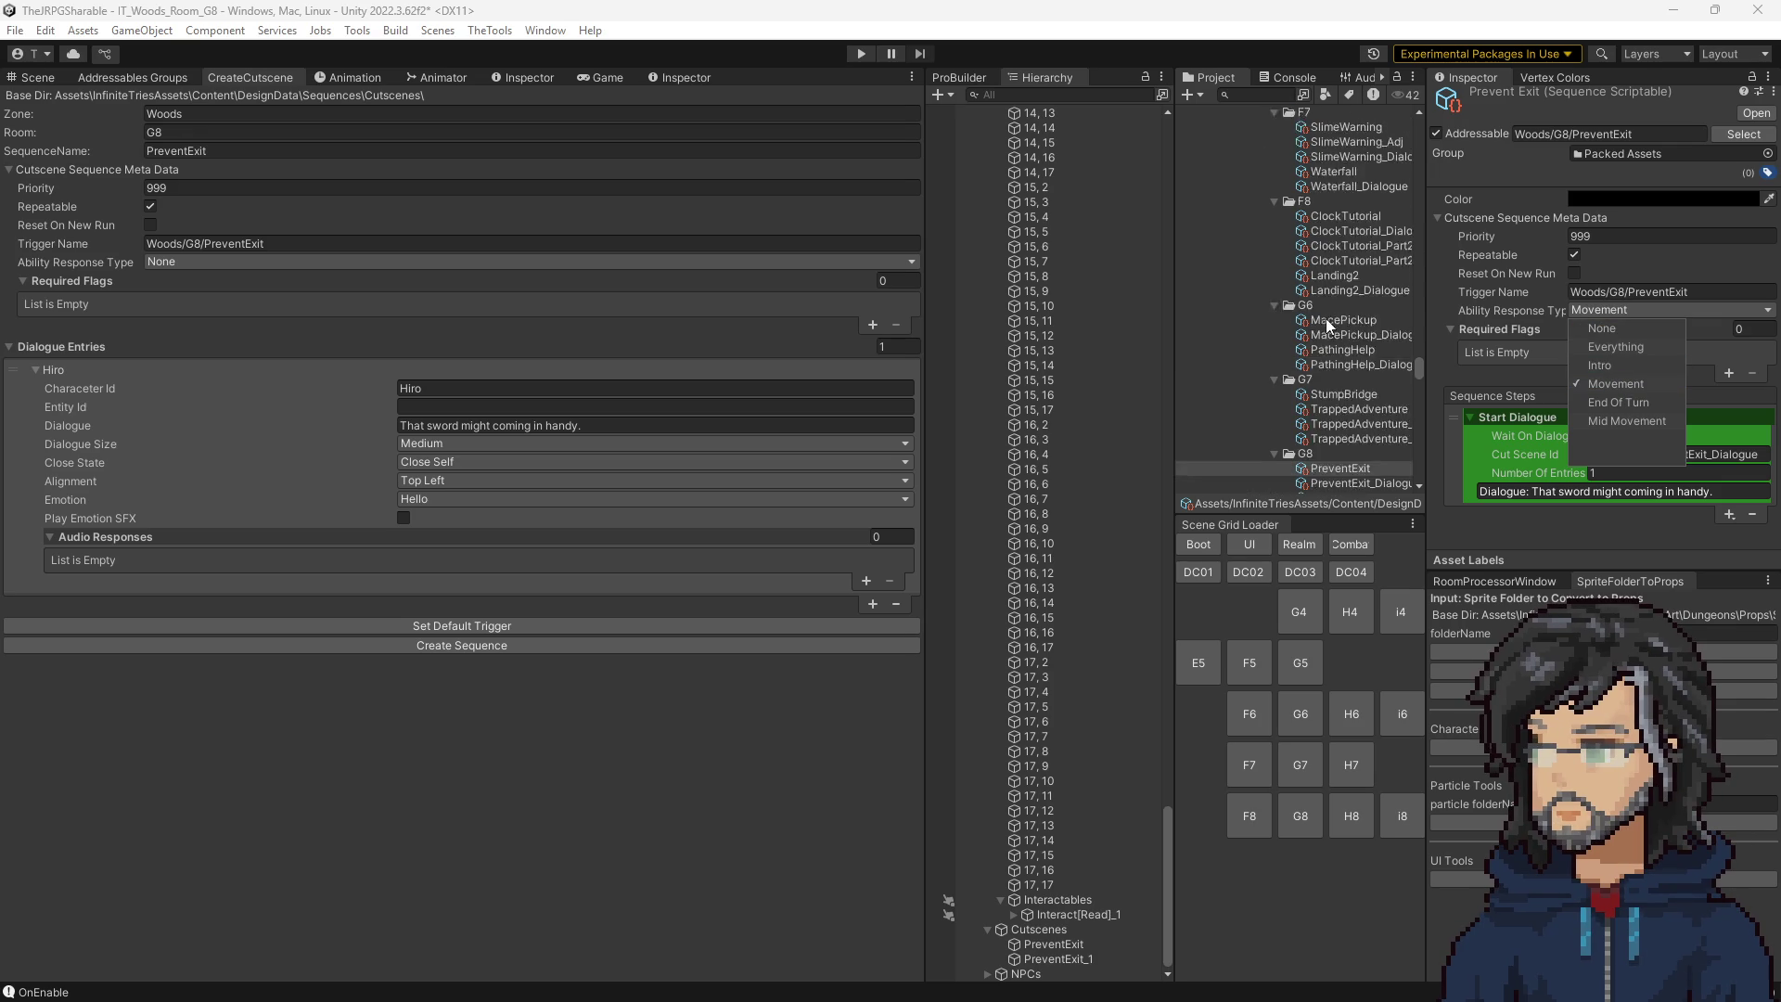
pyautogui.click(1344, 436)
# Compare ClockTutorial_Part2 and TrappedAdventure, then make PreventExit's response type End Of Turn only.
pyautogui.click(1345, 398)
pyautogui.click(1348, 411)
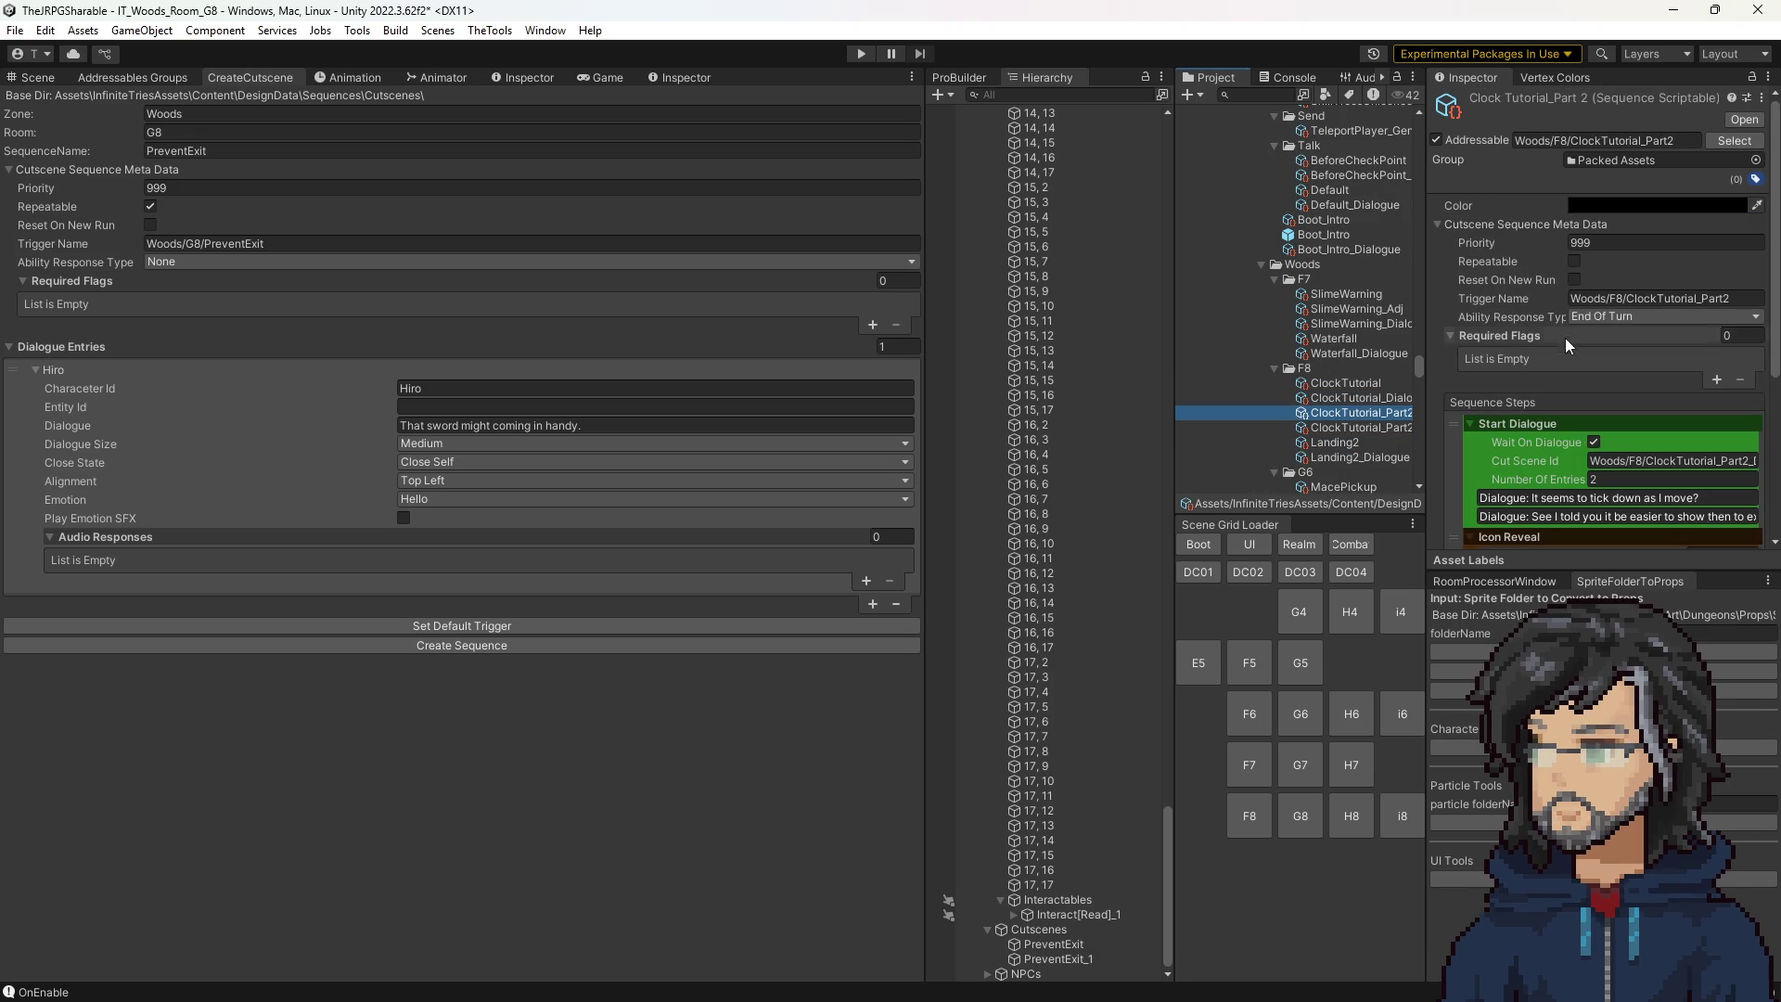
pyautogui.scroll(-15, 1384, 413)
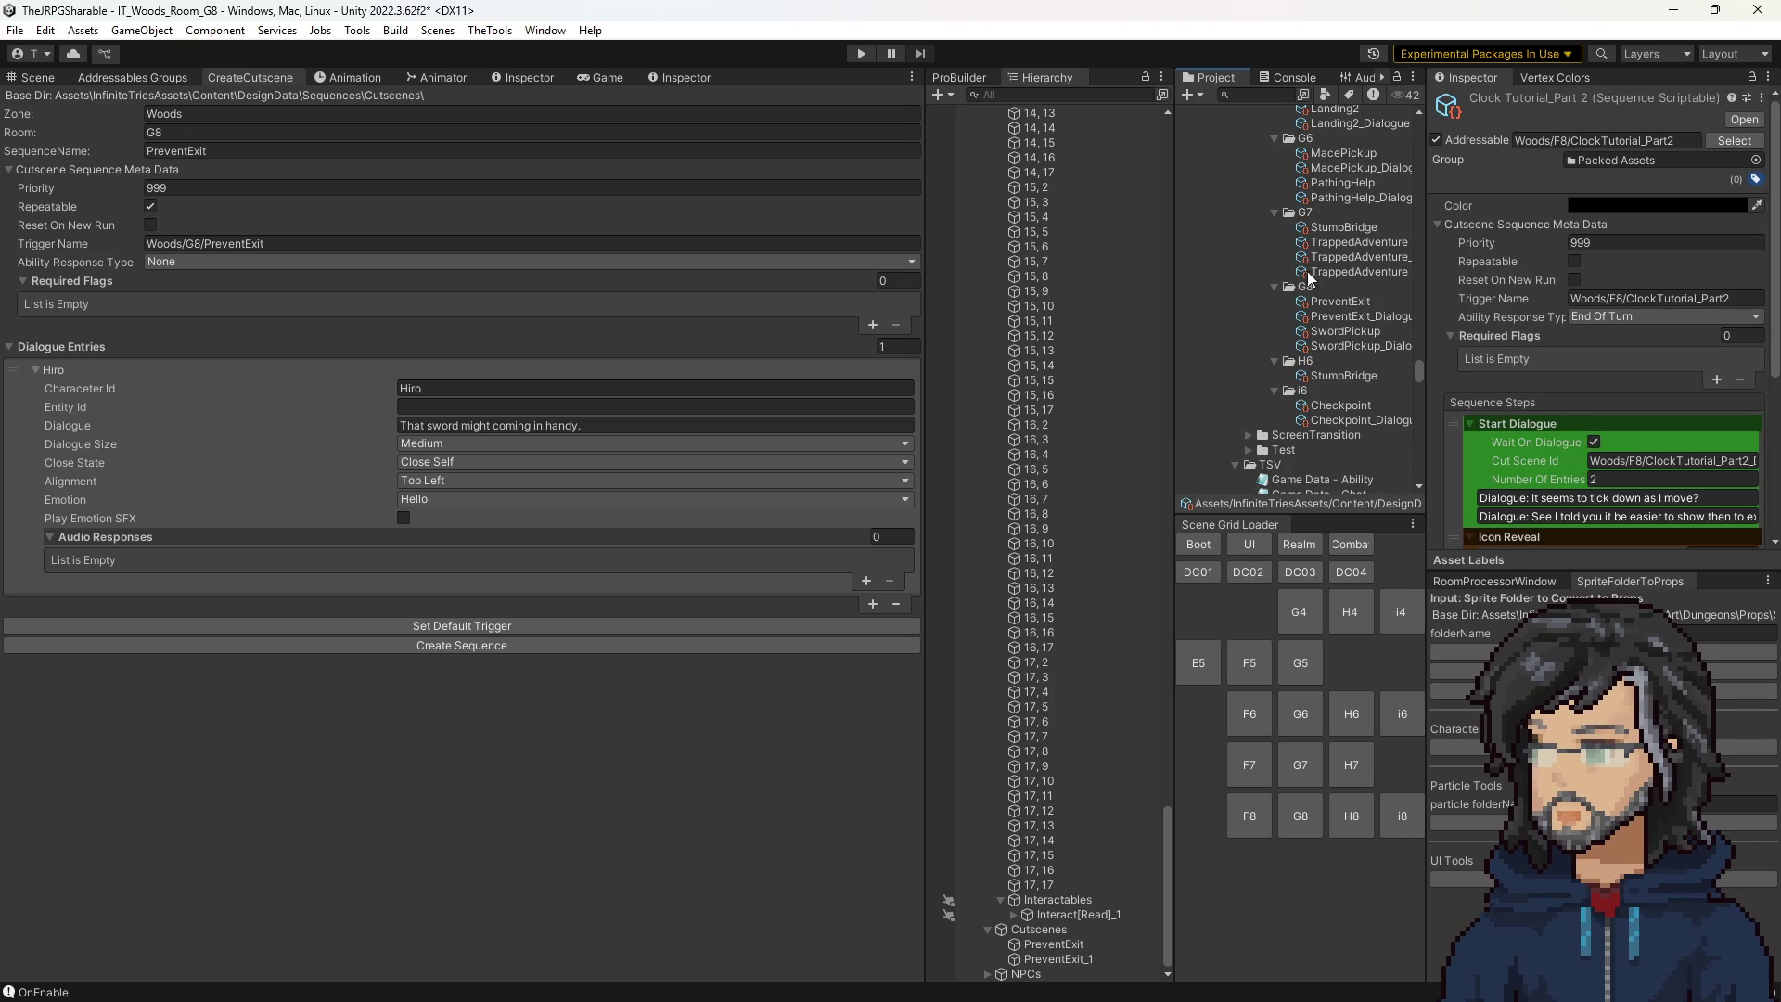
pyautogui.click(1348, 244)
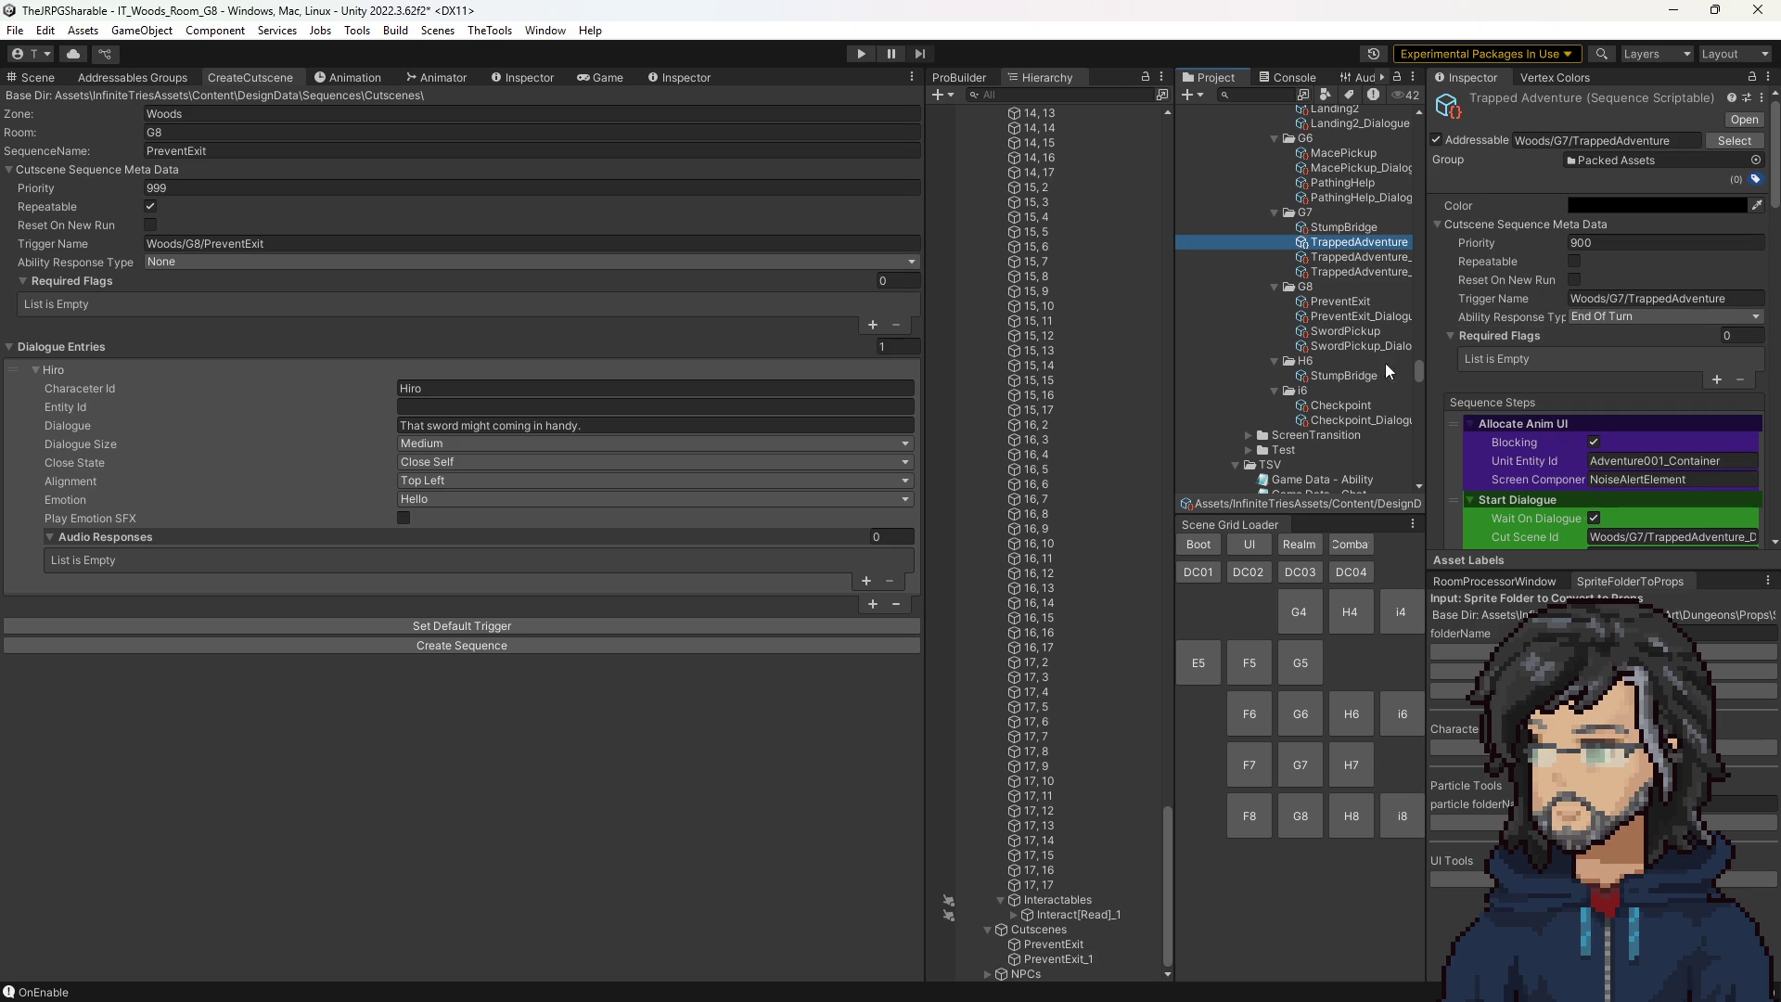
pyautogui.click(1338, 298)
pyautogui.click(1608, 316)
pyautogui.click(1618, 389)
pyautogui.click(1618, 390)
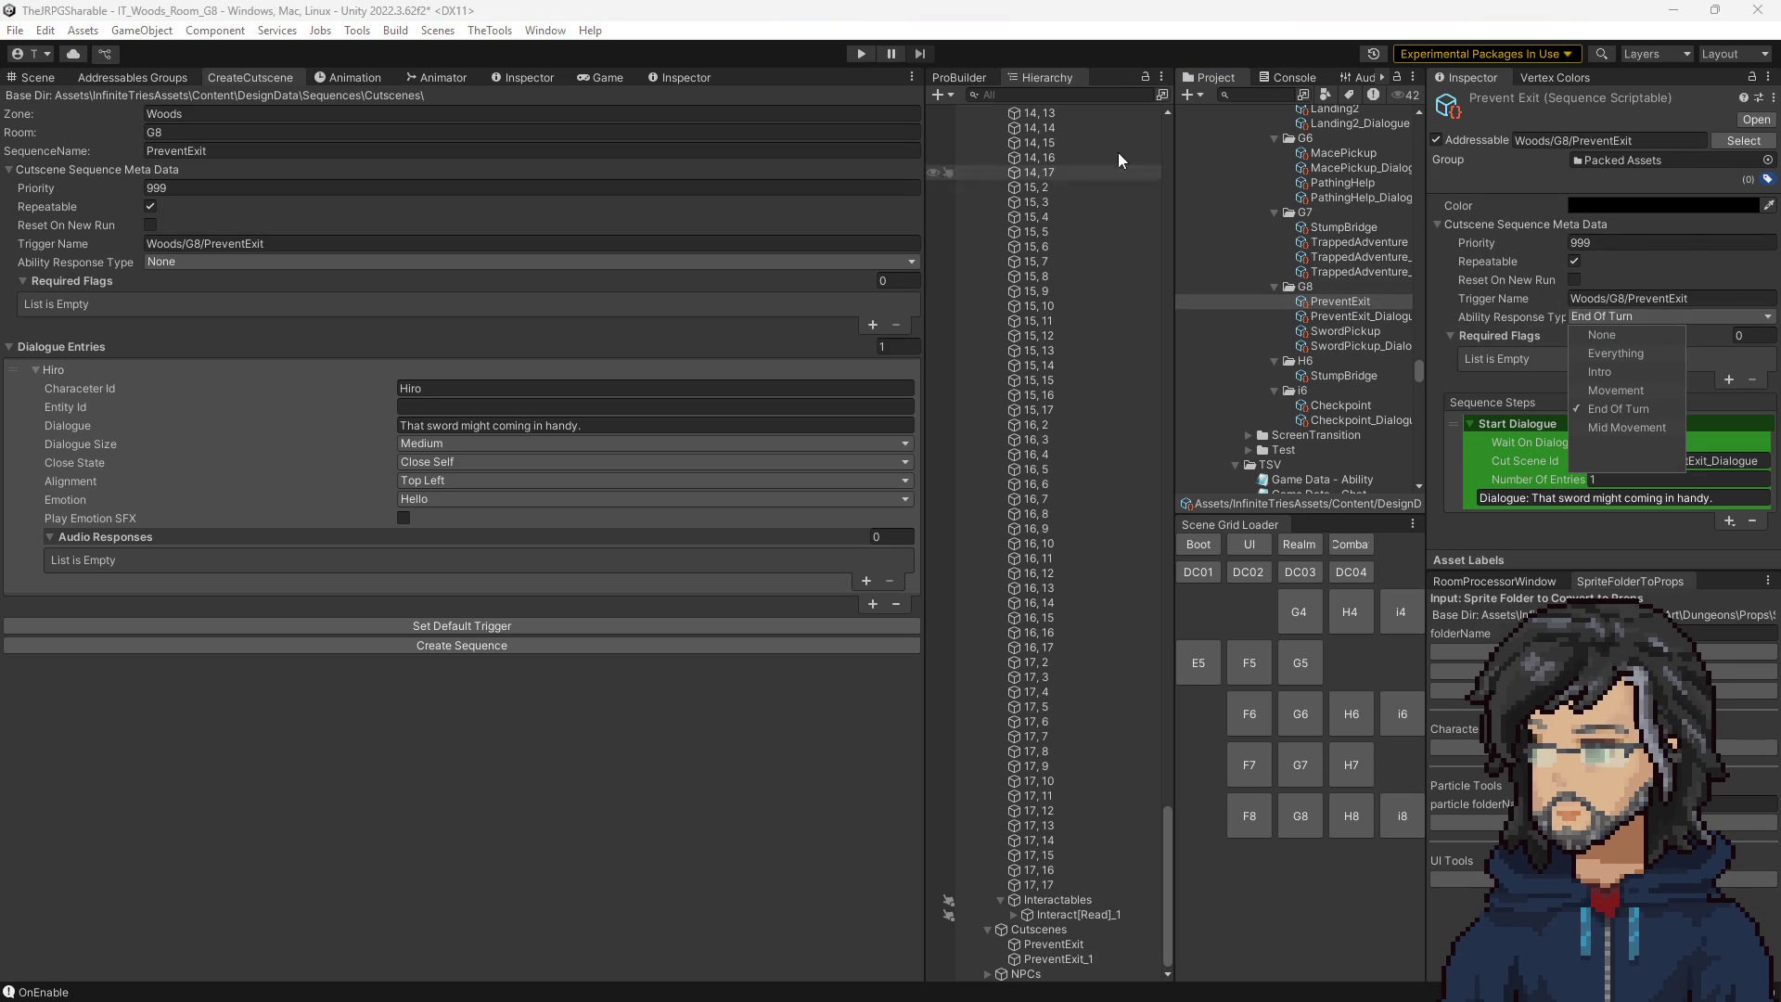
# Run TheTools > TheJRPG > Cutscenes > CutsceneParser, then open the sequence step categories.
pyautogui.click(493, 30)
pyautogui.moveTo(518, 71)
pyautogui.moveTo(649, 71)
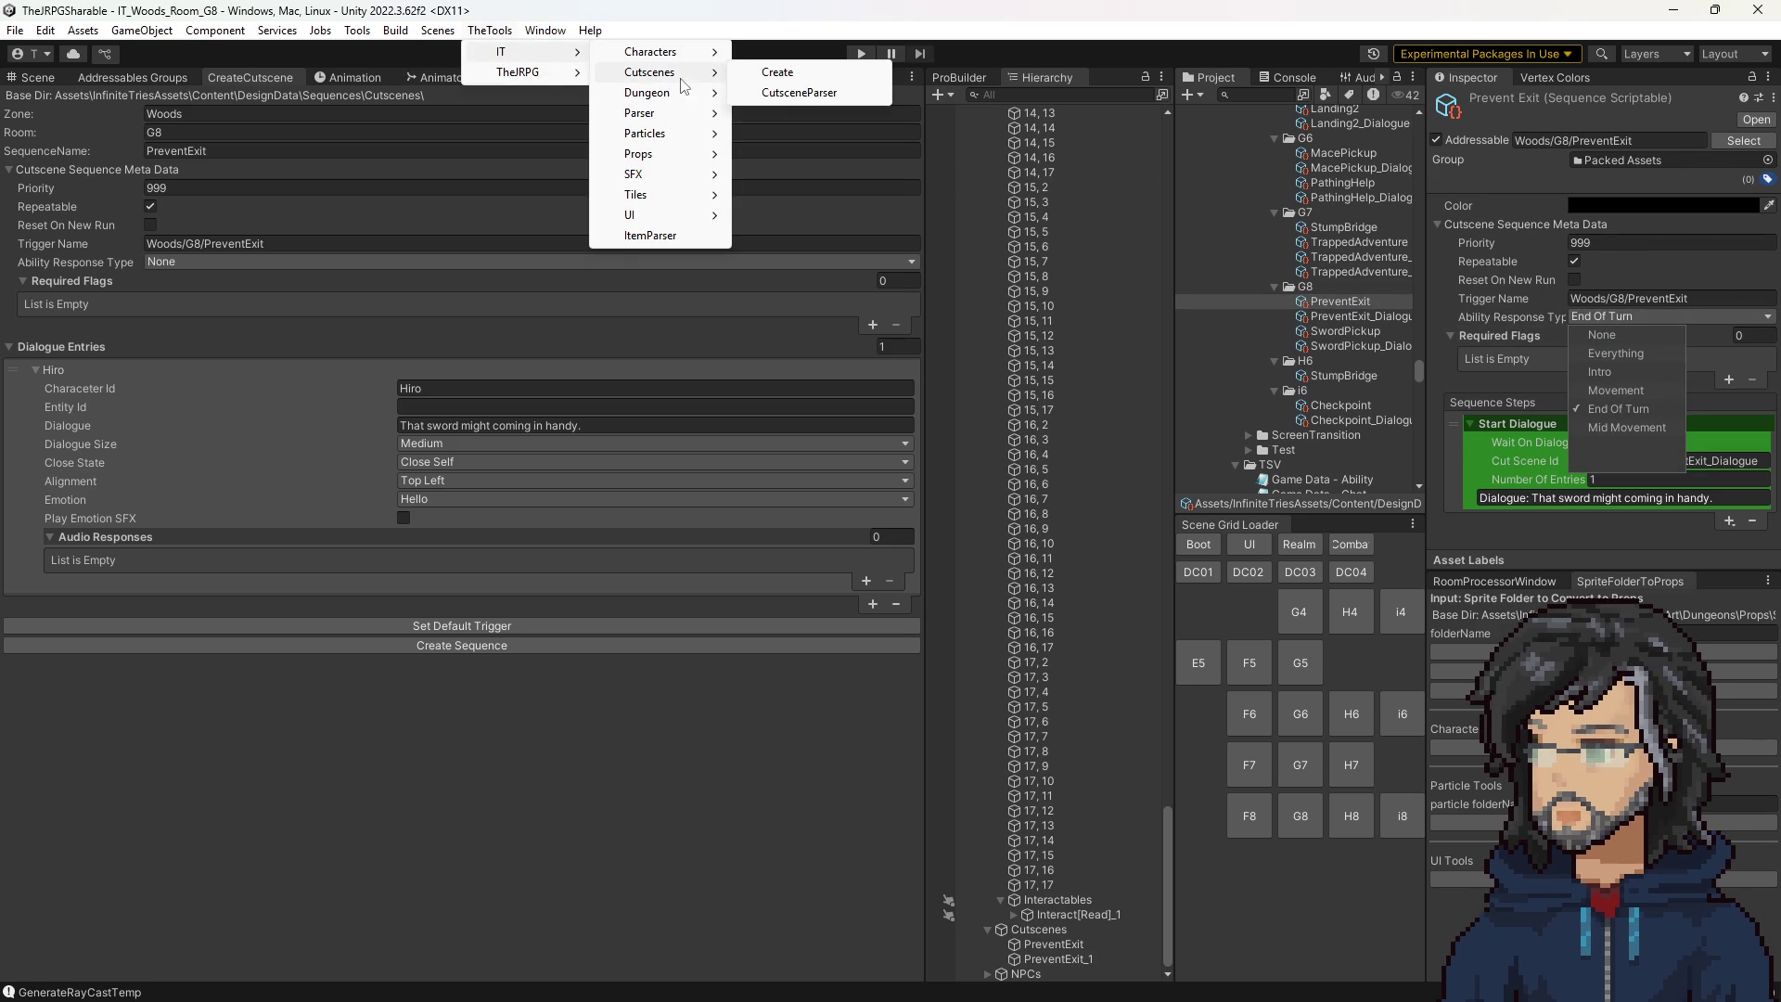
pyautogui.click(799, 88)
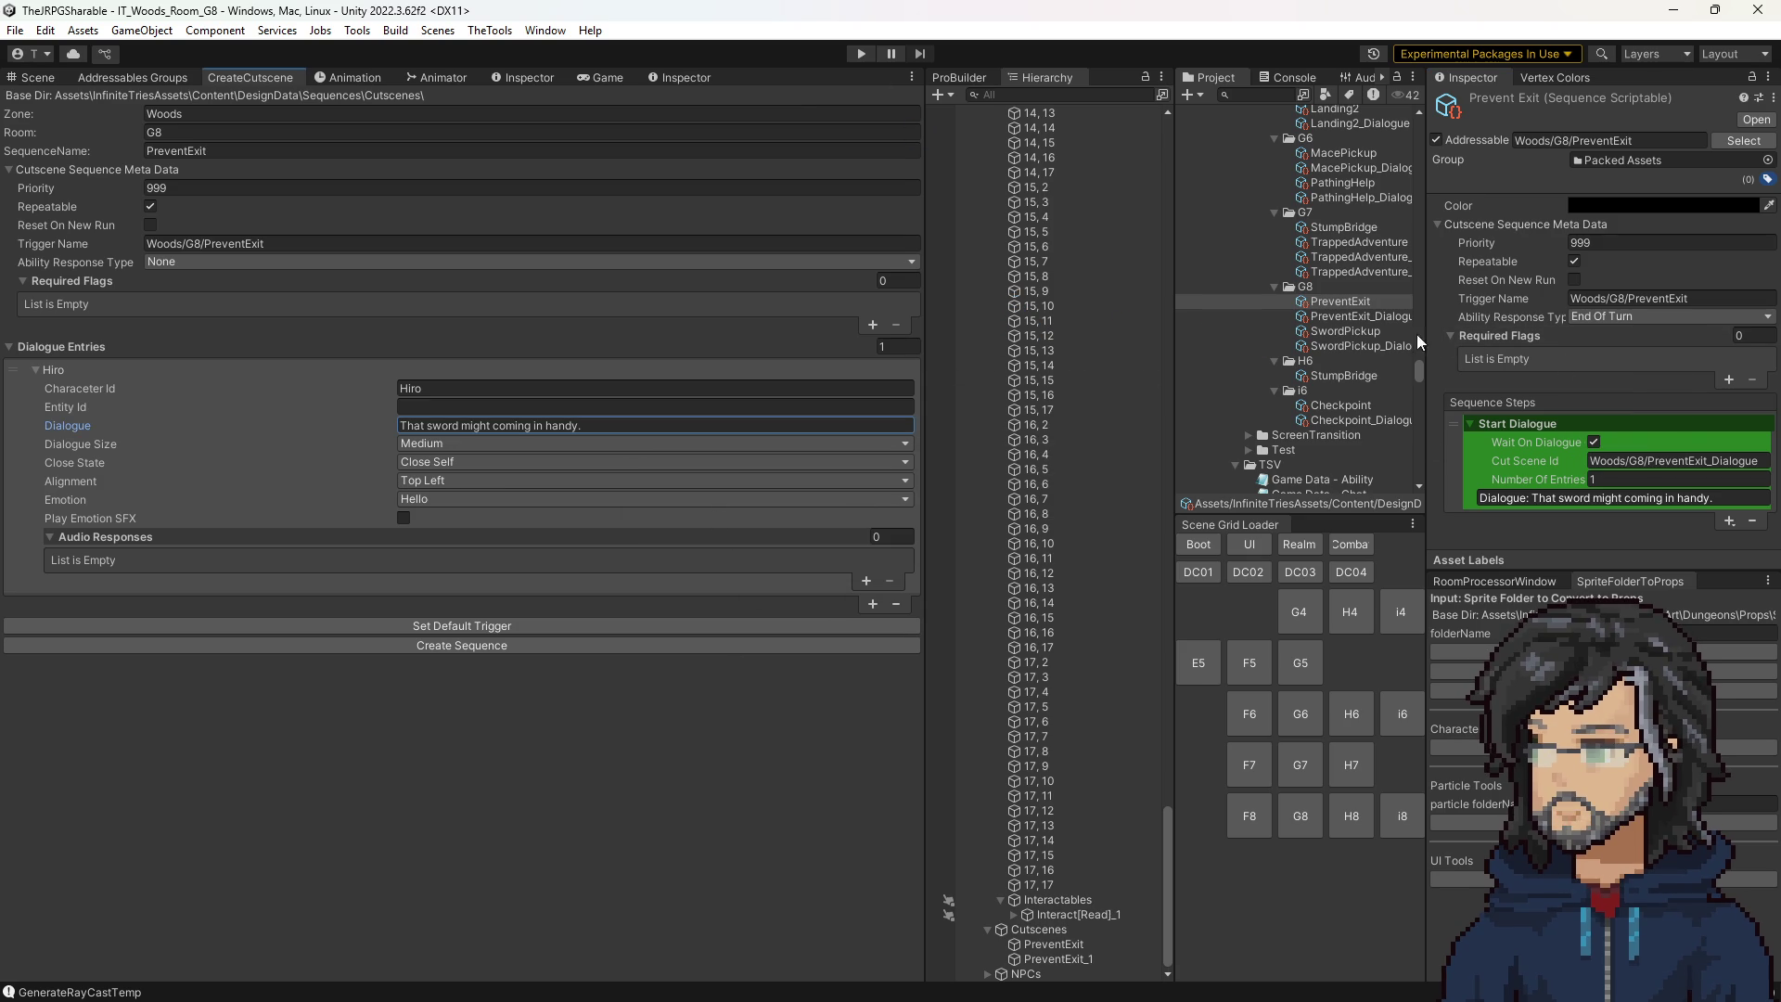
pyautogui.click(1727, 519)
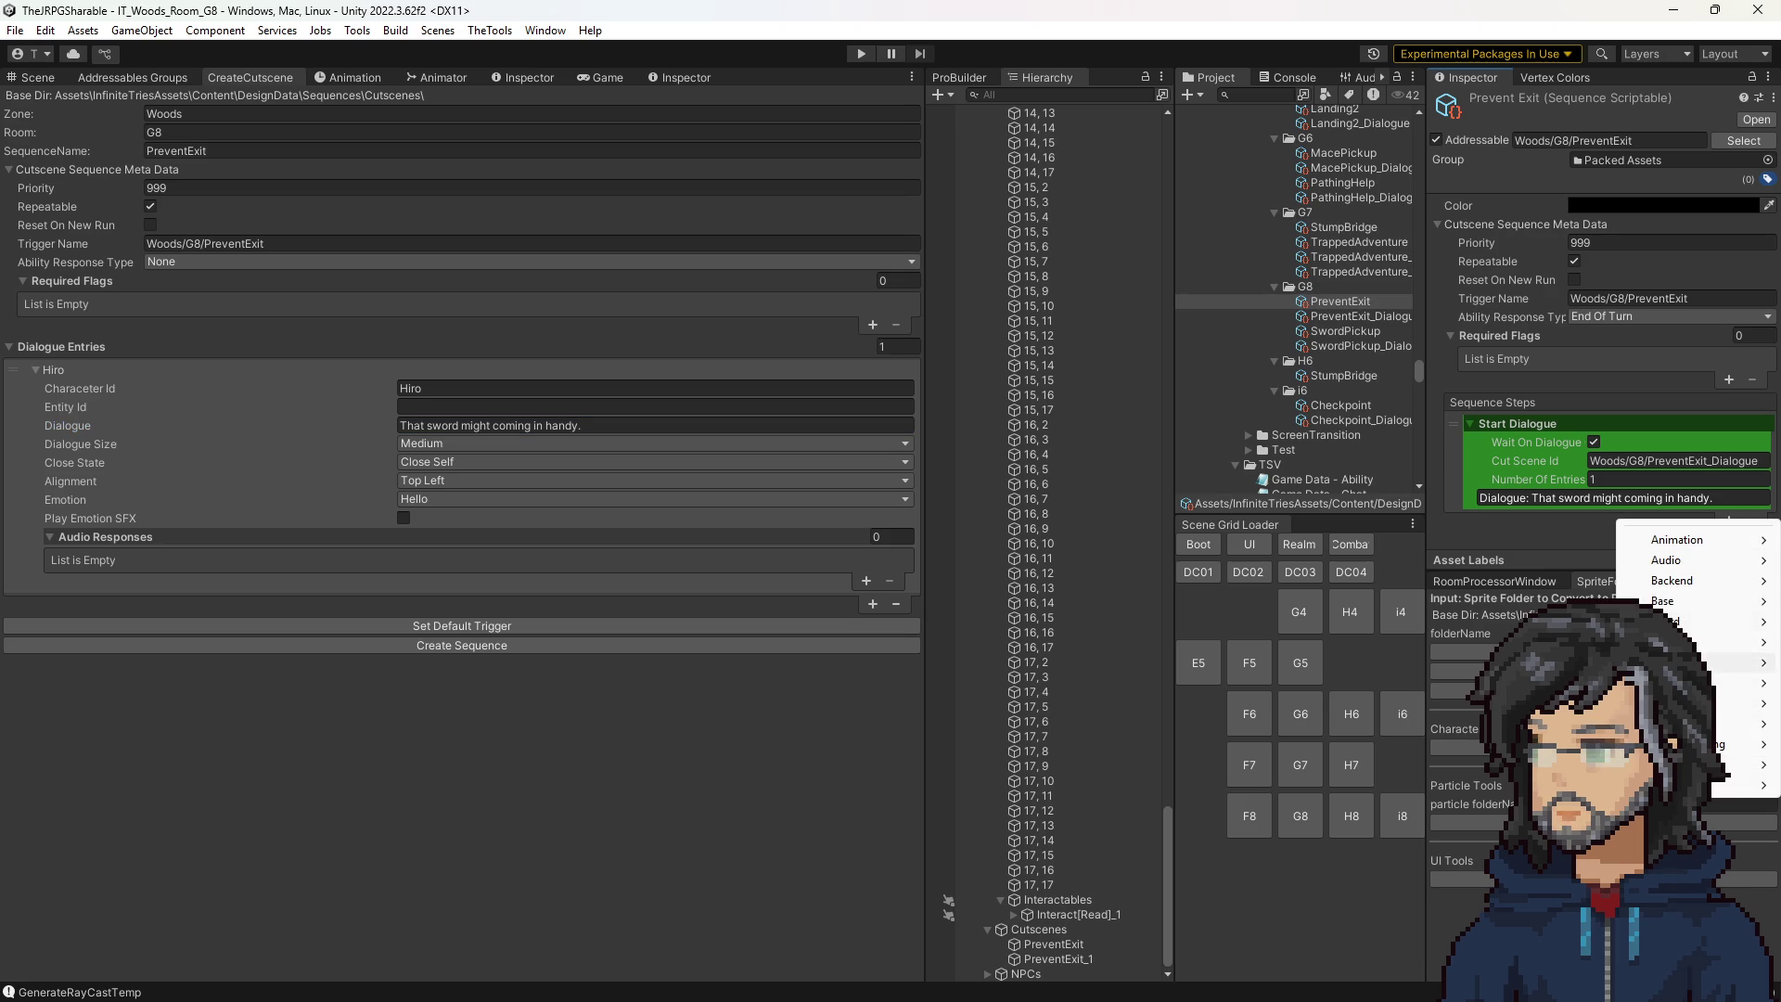
# Add a Navigate In Direction step with one direction, S, for unit Player.
pyautogui.moveTo(1650, 683)
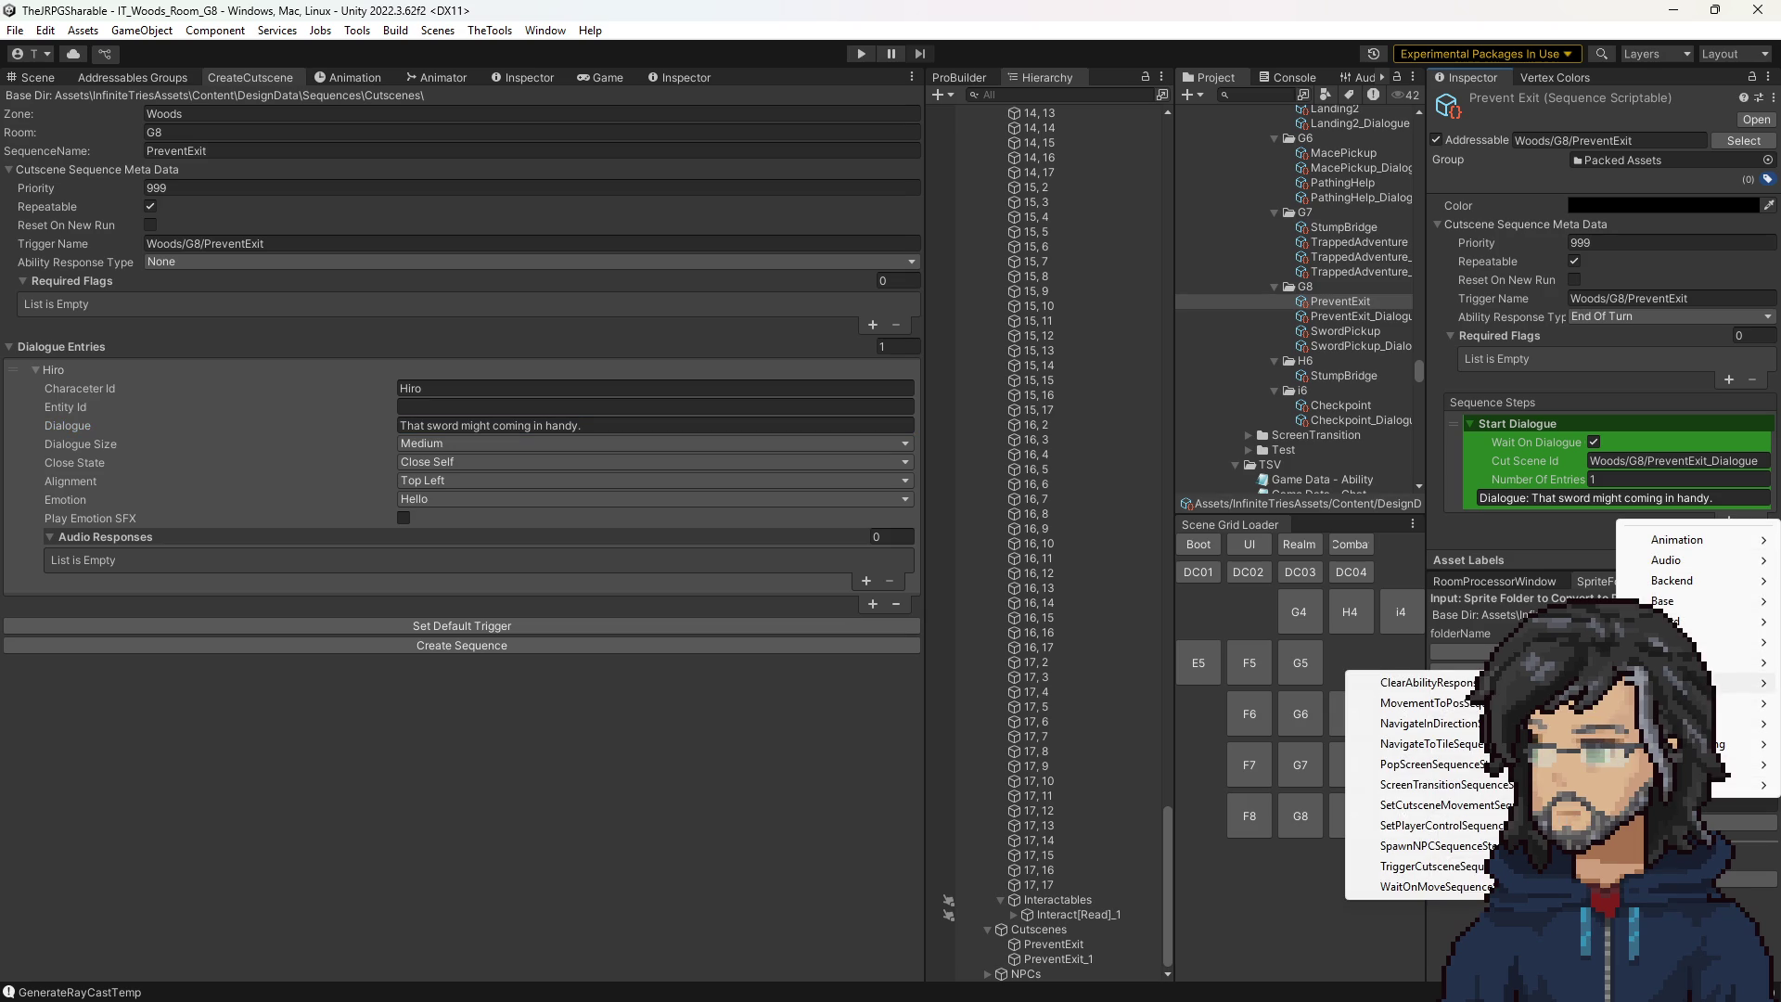
pyautogui.click(1428, 723)
pyautogui.scroll(-2, 1558, 501)
pyautogui.click(1712, 436)
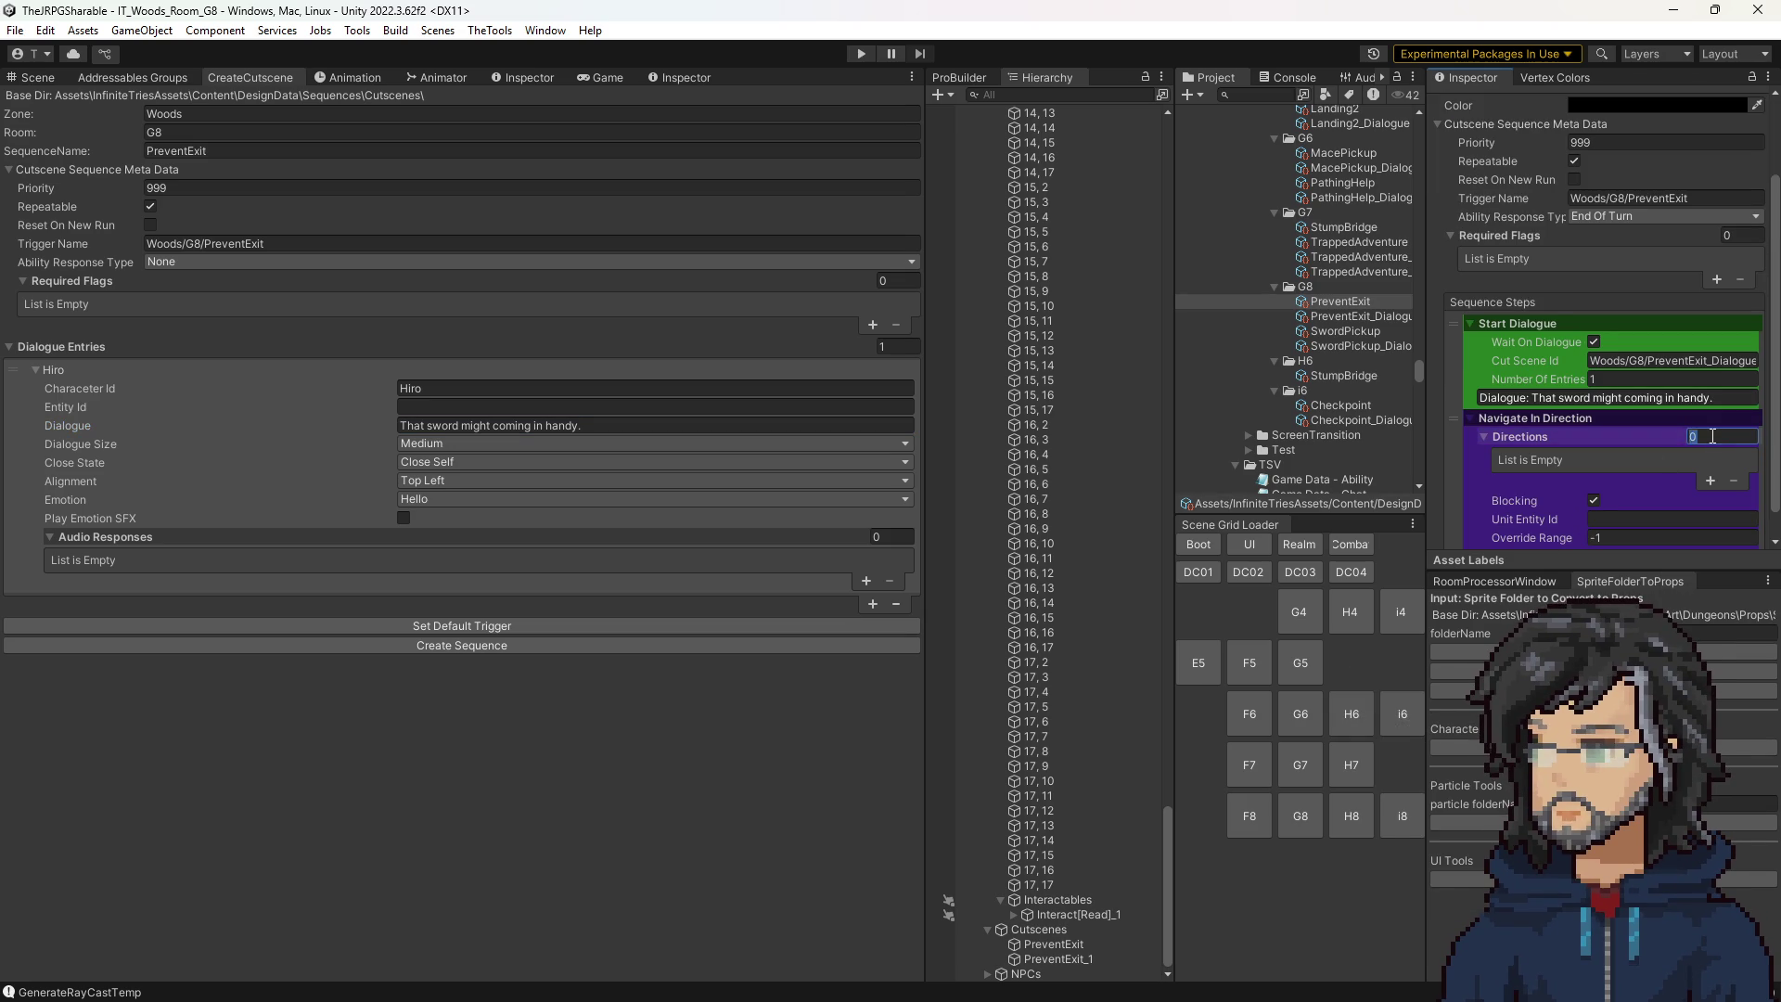
pyautogui.write('1')
pyautogui.press('Return')
pyautogui.click(1668, 460)
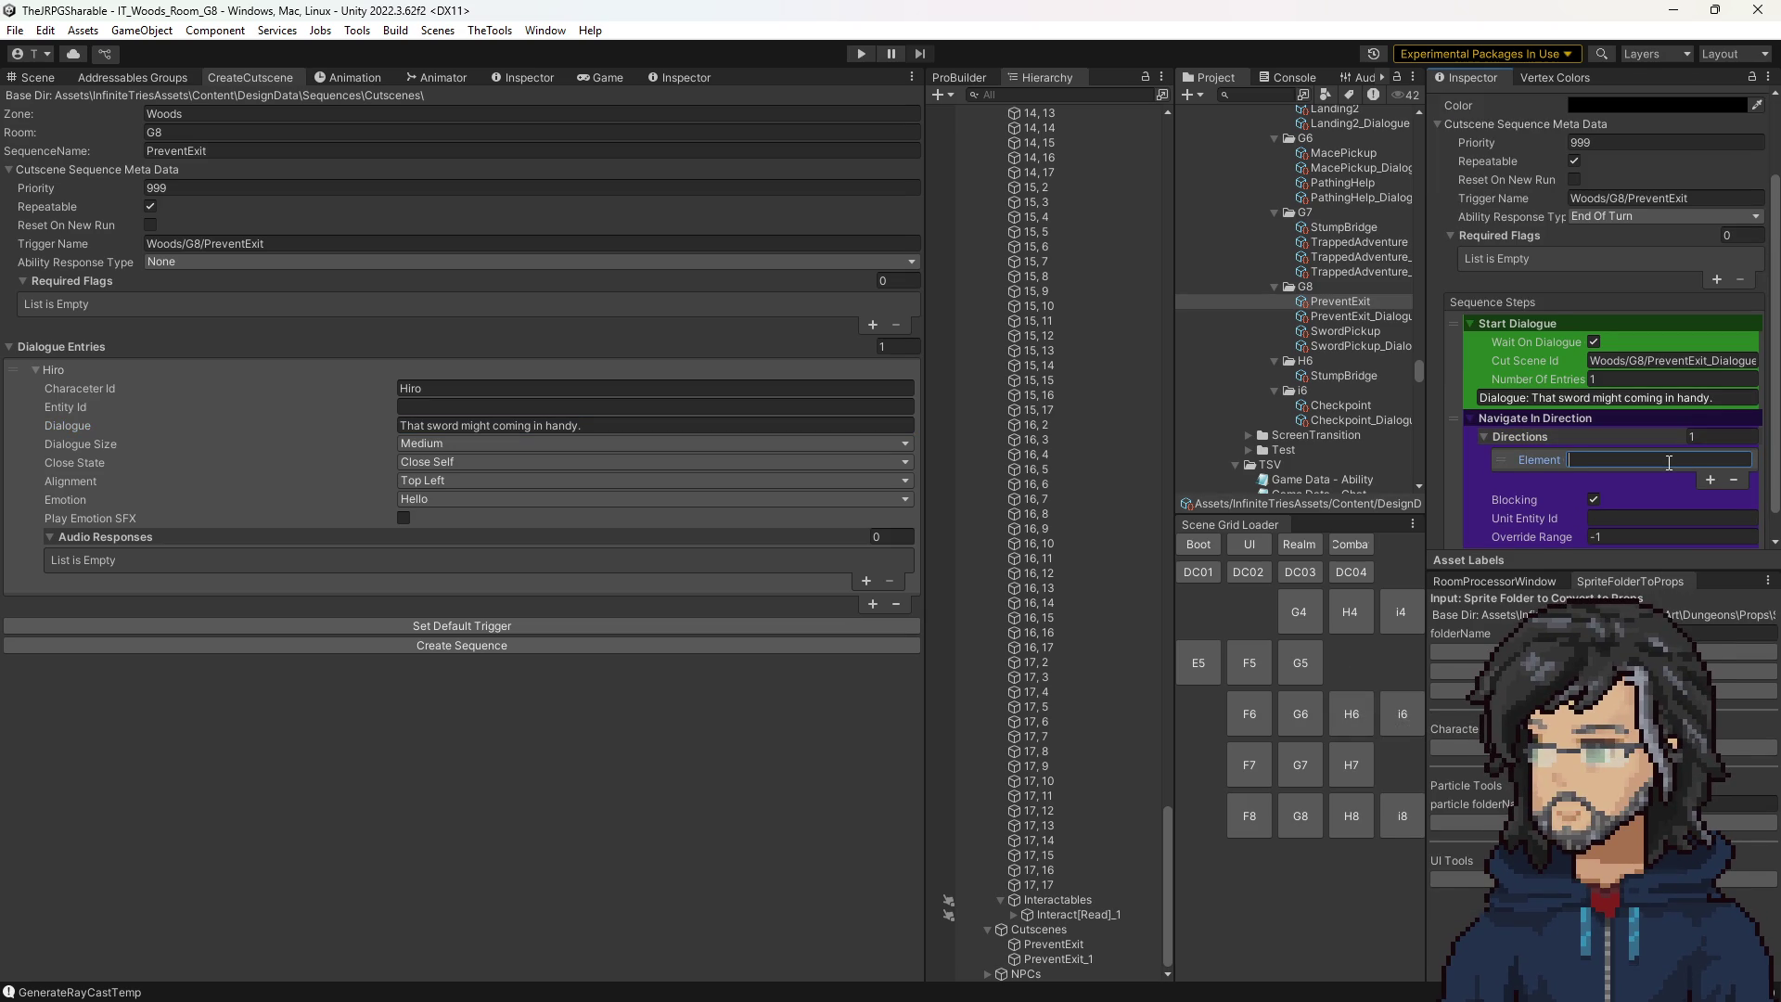
pyautogui.write('S')
pyautogui.click(1614, 519)
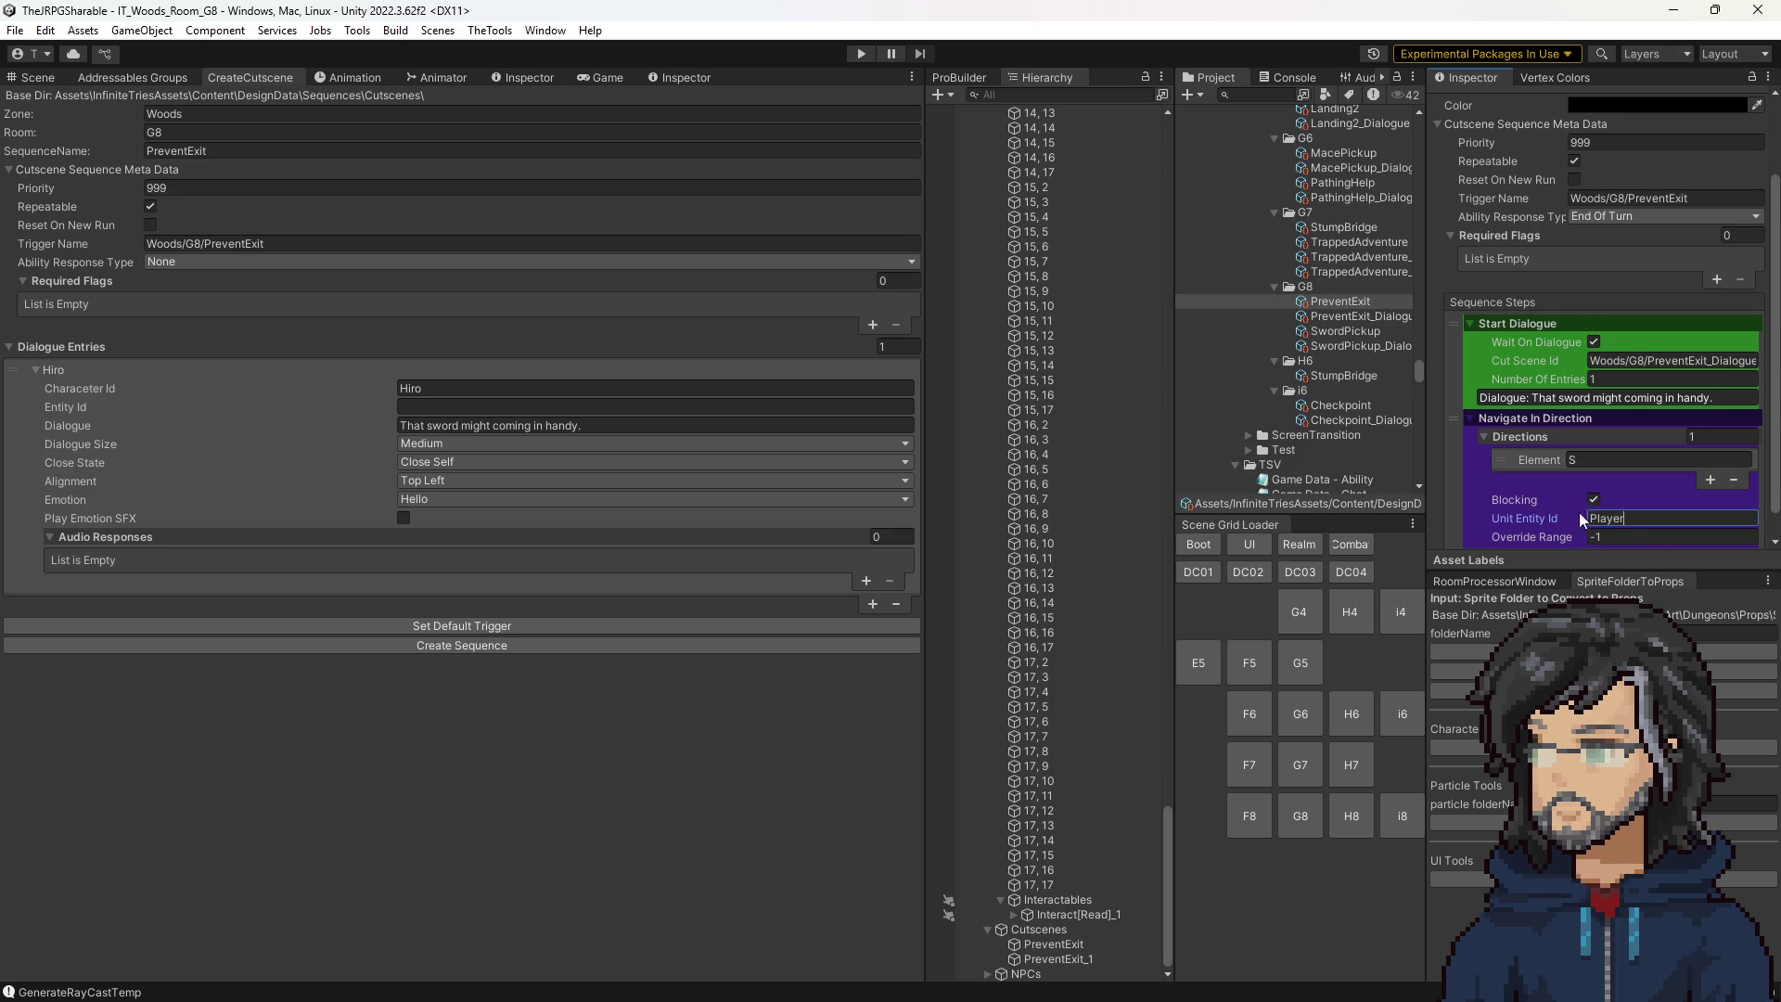
pyautogui.scroll(-1, 1545, 502)
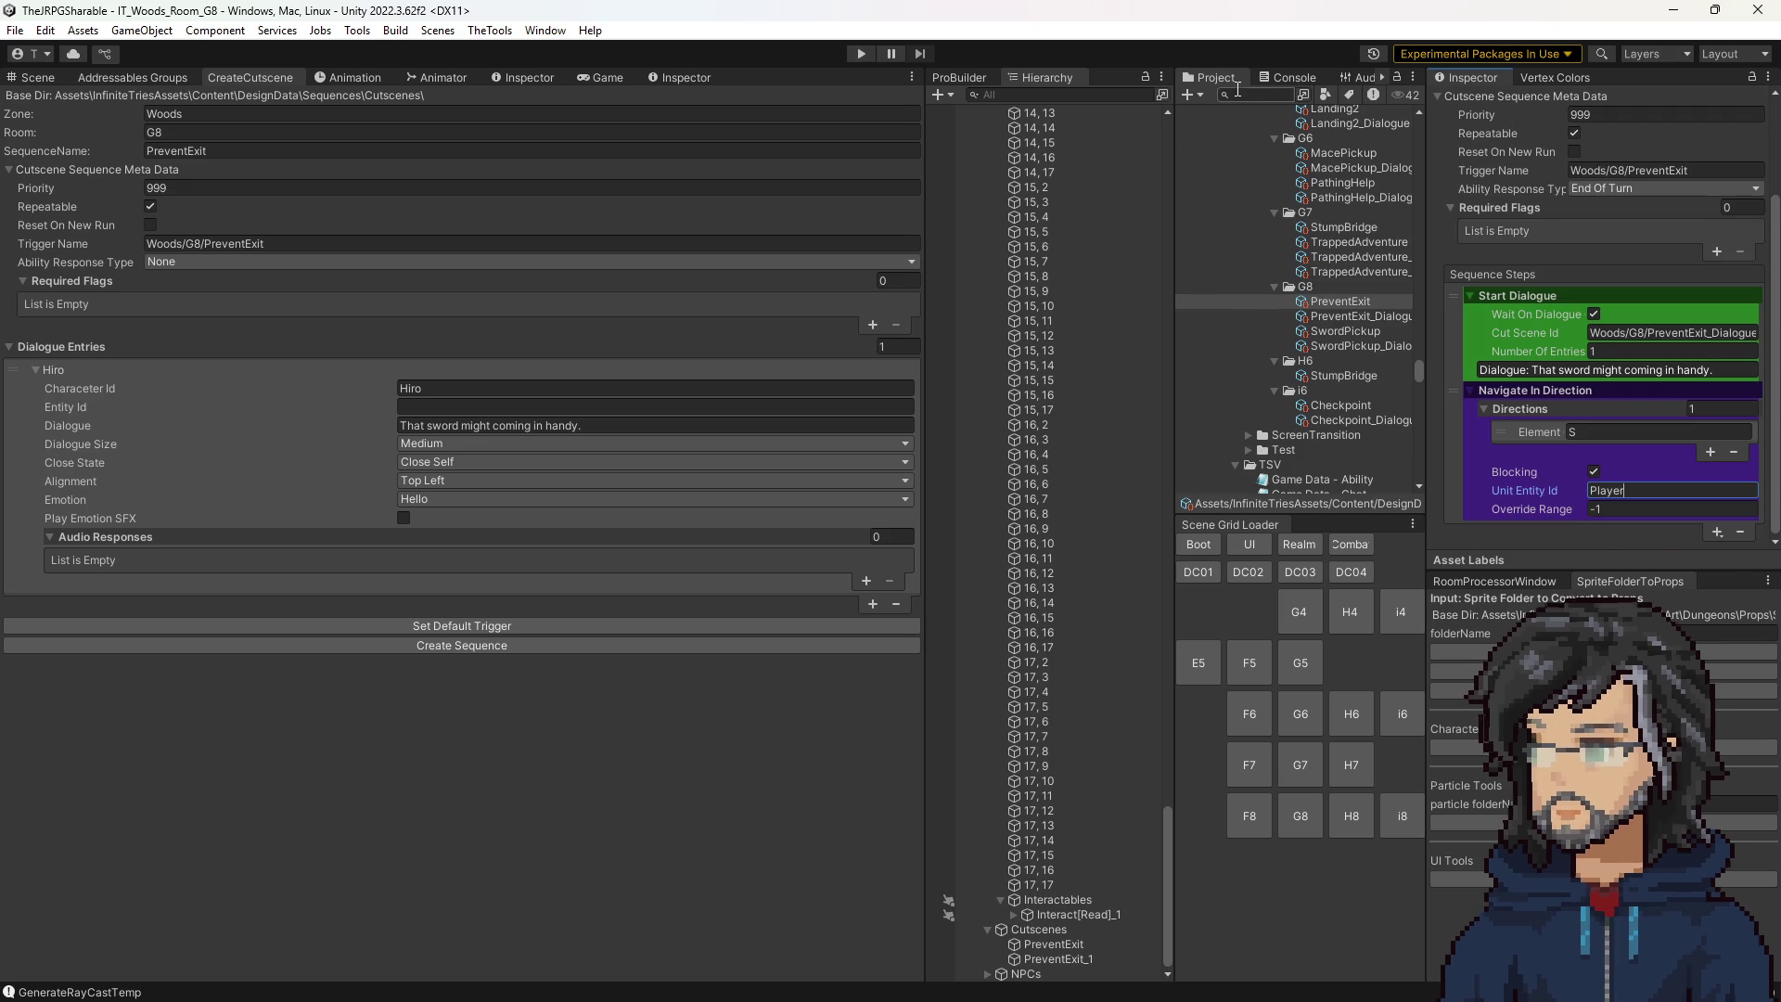
# Clear the Console log and orbit the view around the woods room.
pyautogui.click(1267, 79)
pyautogui.click(1192, 95)
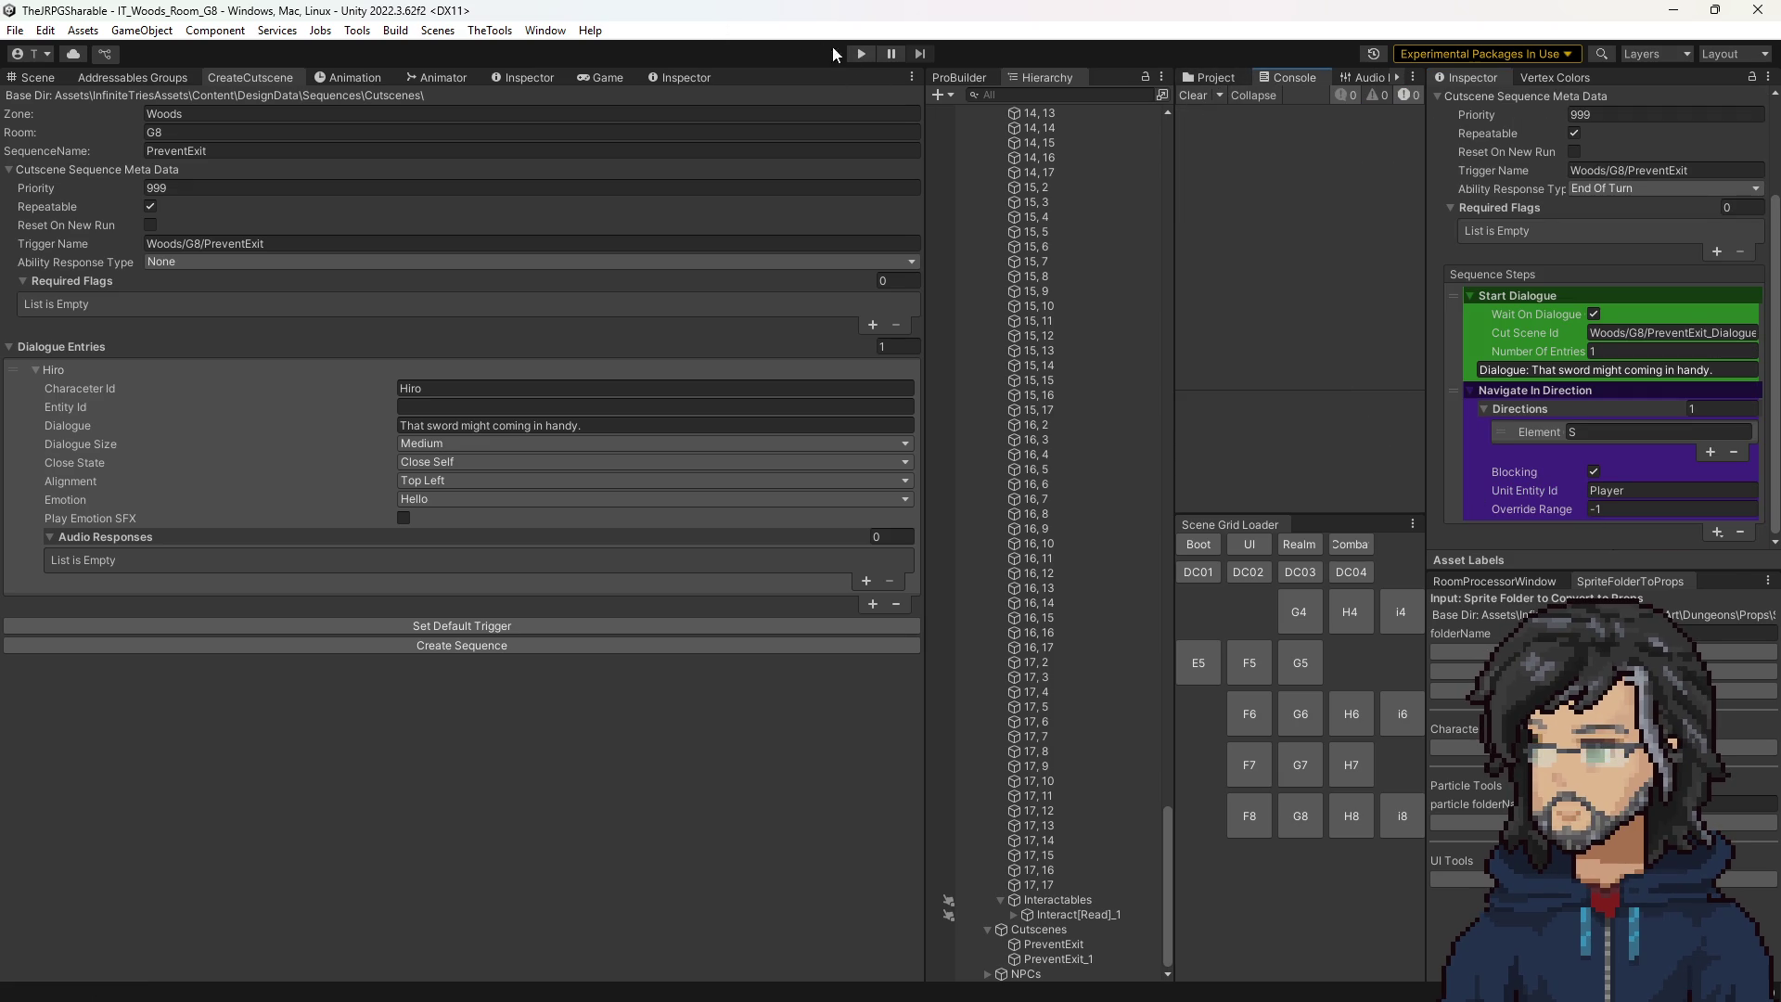
pyautogui.moveTo(579, 375)
pyautogui.mouseDown()
pyautogui.moveTo(537, 420)
pyautogui.moveTo(573, 418)
pyautogui.moveTo(628, 455)
pyautogui.mouseUp()
pyautogui.scroll(3, 631, 445)
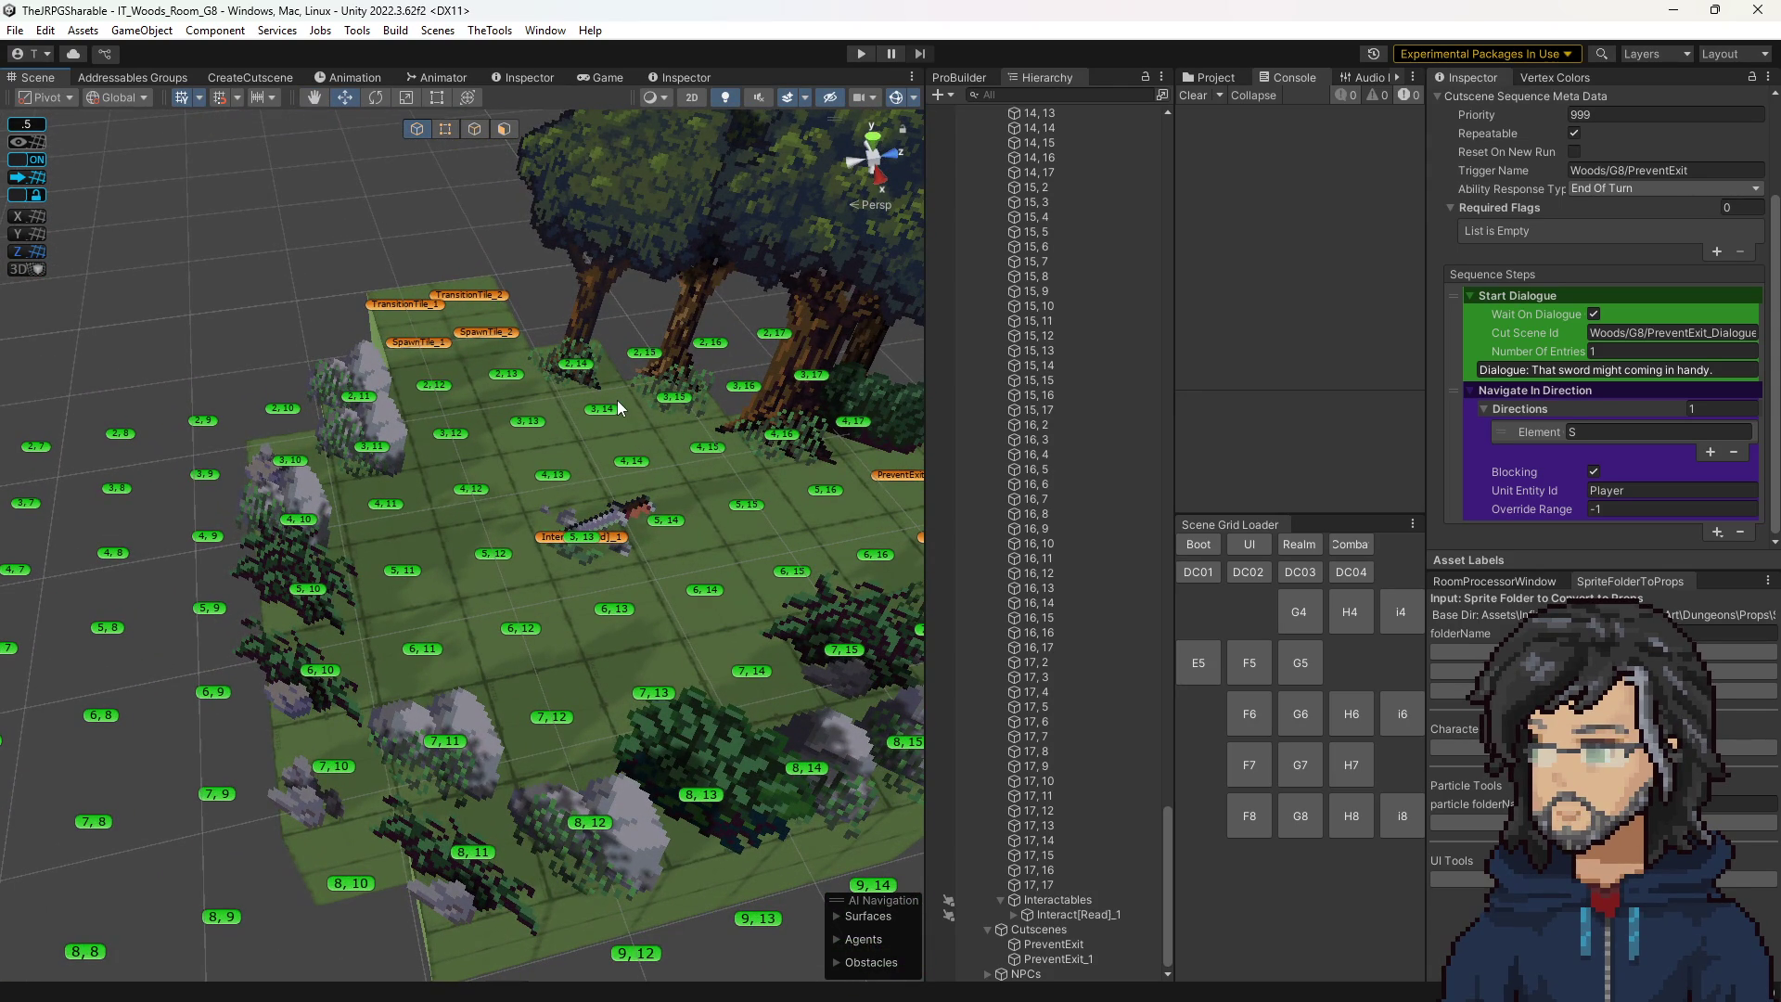
pyautogui.moveTo(616, 399)
pyautogui.mouseDown()
pyautogui.moveTo(573, 378)
pyautogui.moveTo(612, 384)
pyautogui.mouseUp()
pyautogui.scroll(2, 650, 474)
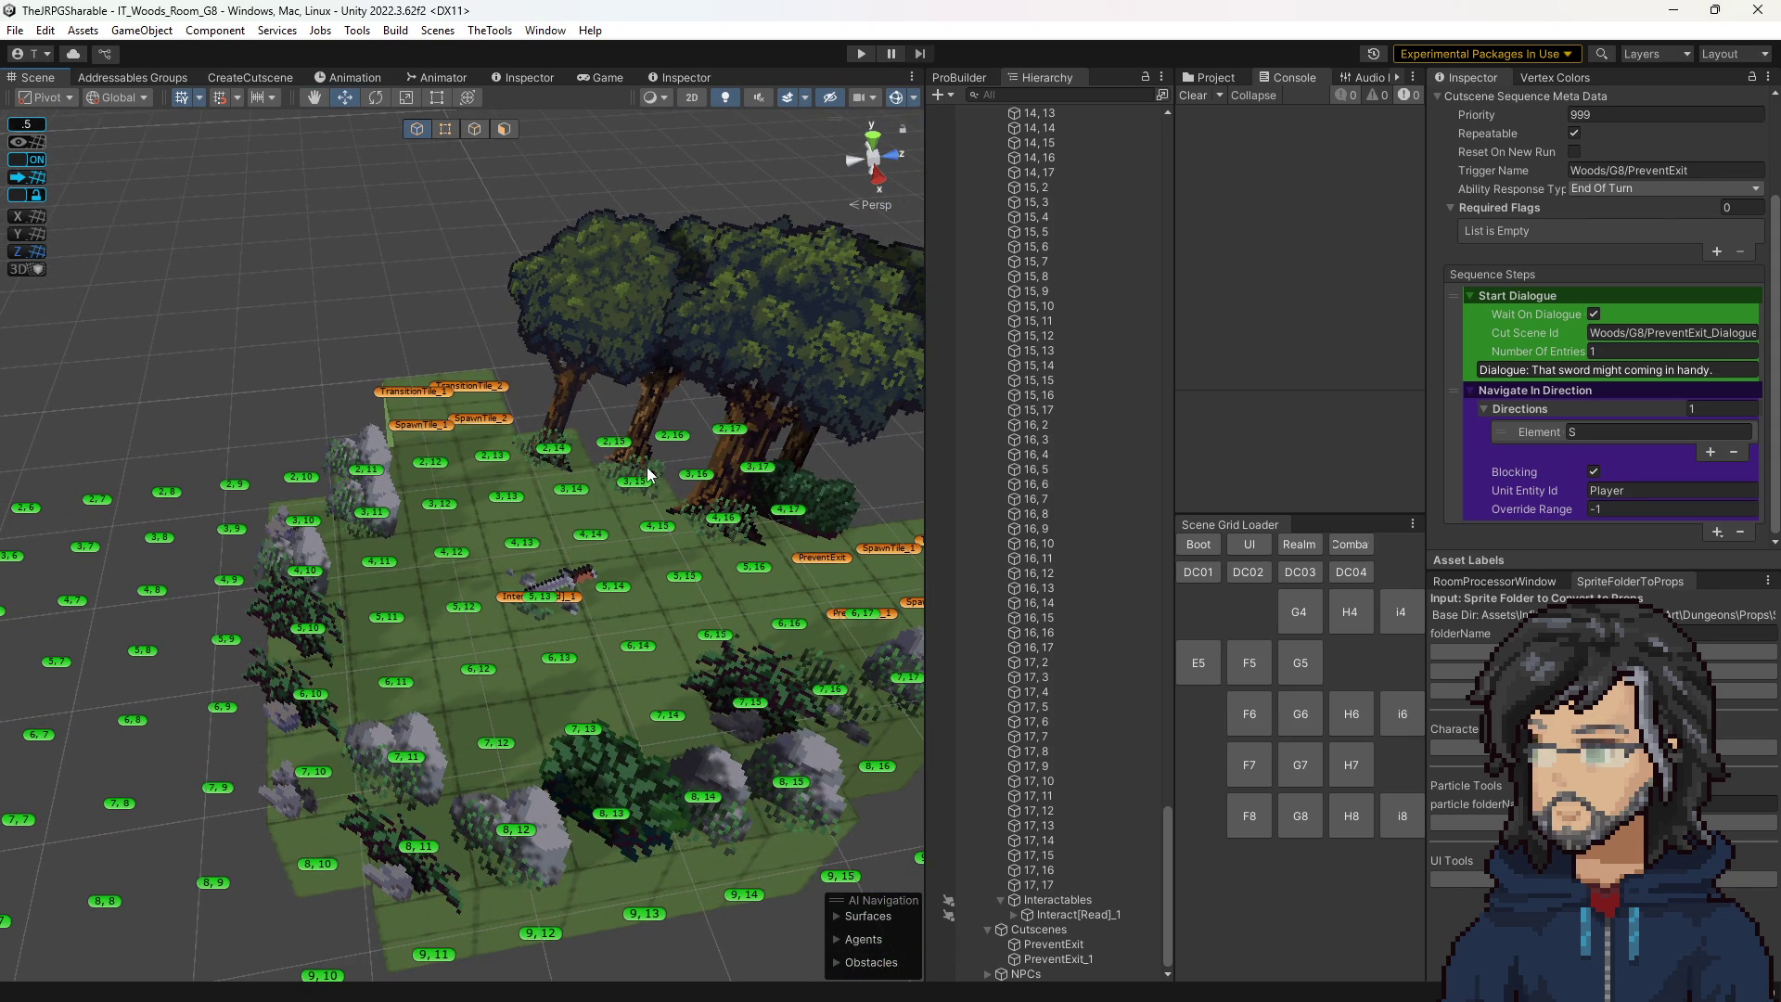
pyautogui.moveTo(631, 503)
pyautogui.mouseDown()
pyautogui.moveTo(669, 509)
pyautogui.moveTo(640, 500)
pyautogui.mouseUp()
pyautogui.scroll(3, 612, 496)
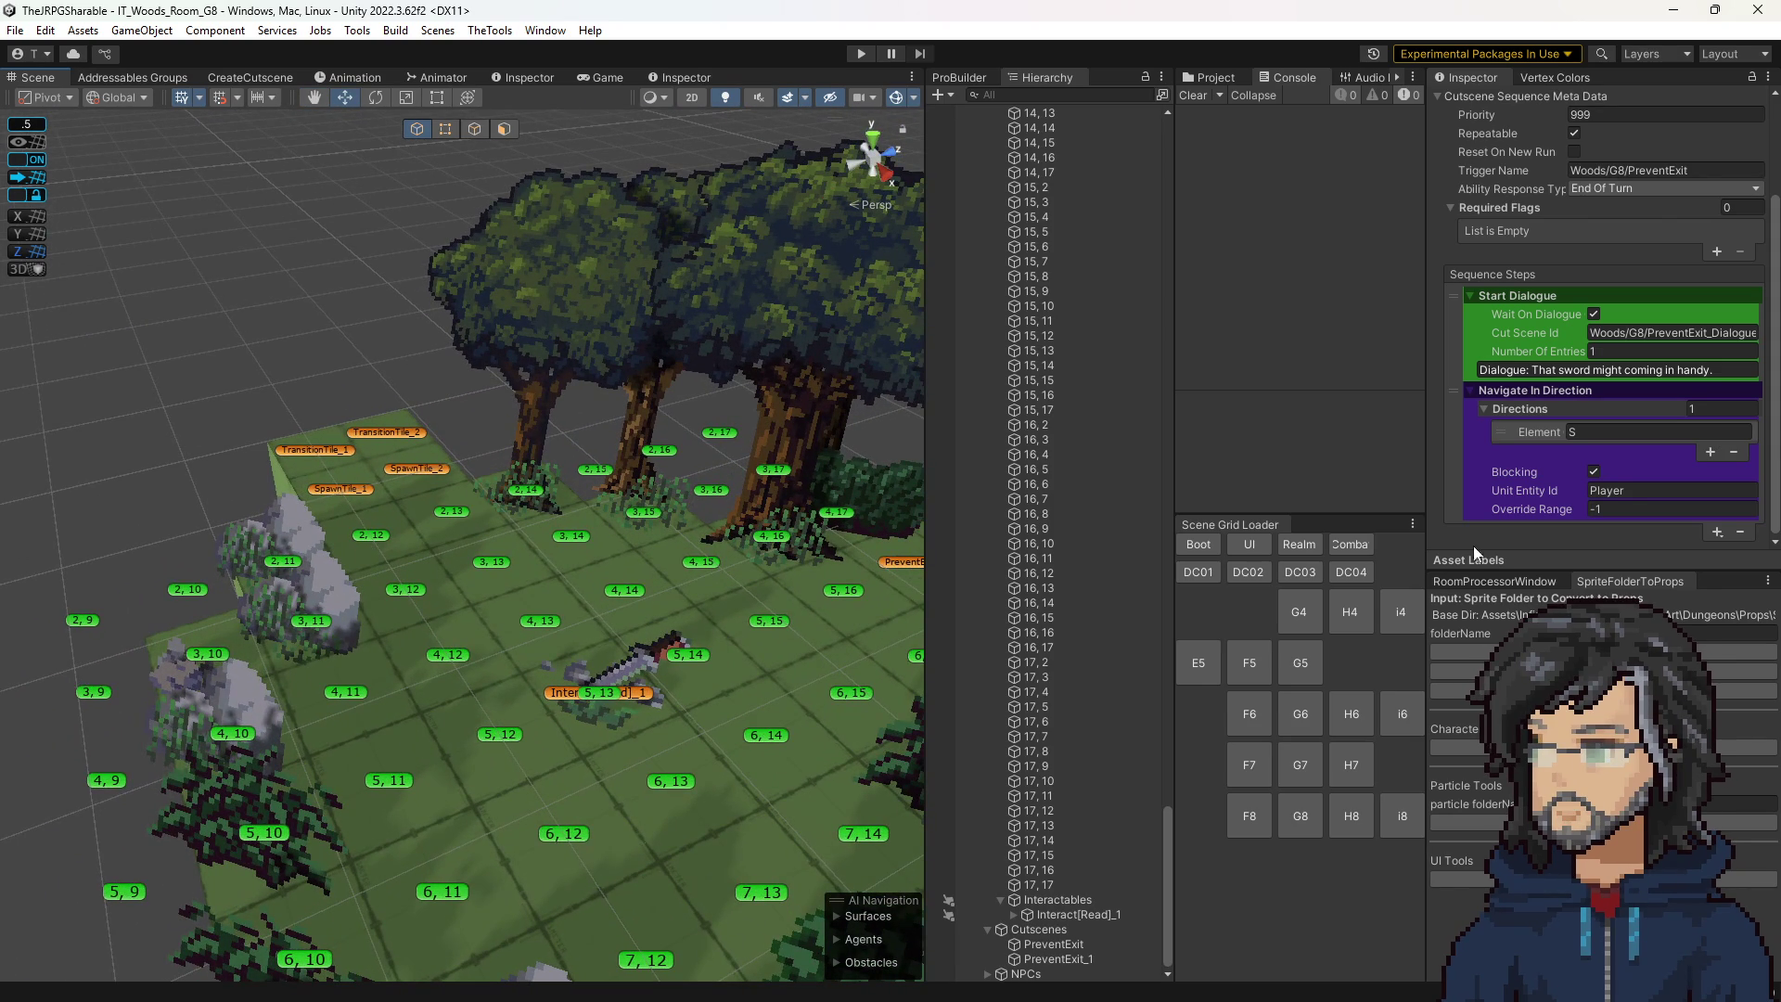
pyautogui.moveTo(612, 553); pyautogui.dragTo(632, 576)
pyautogui.scroll(3, 632, 575)
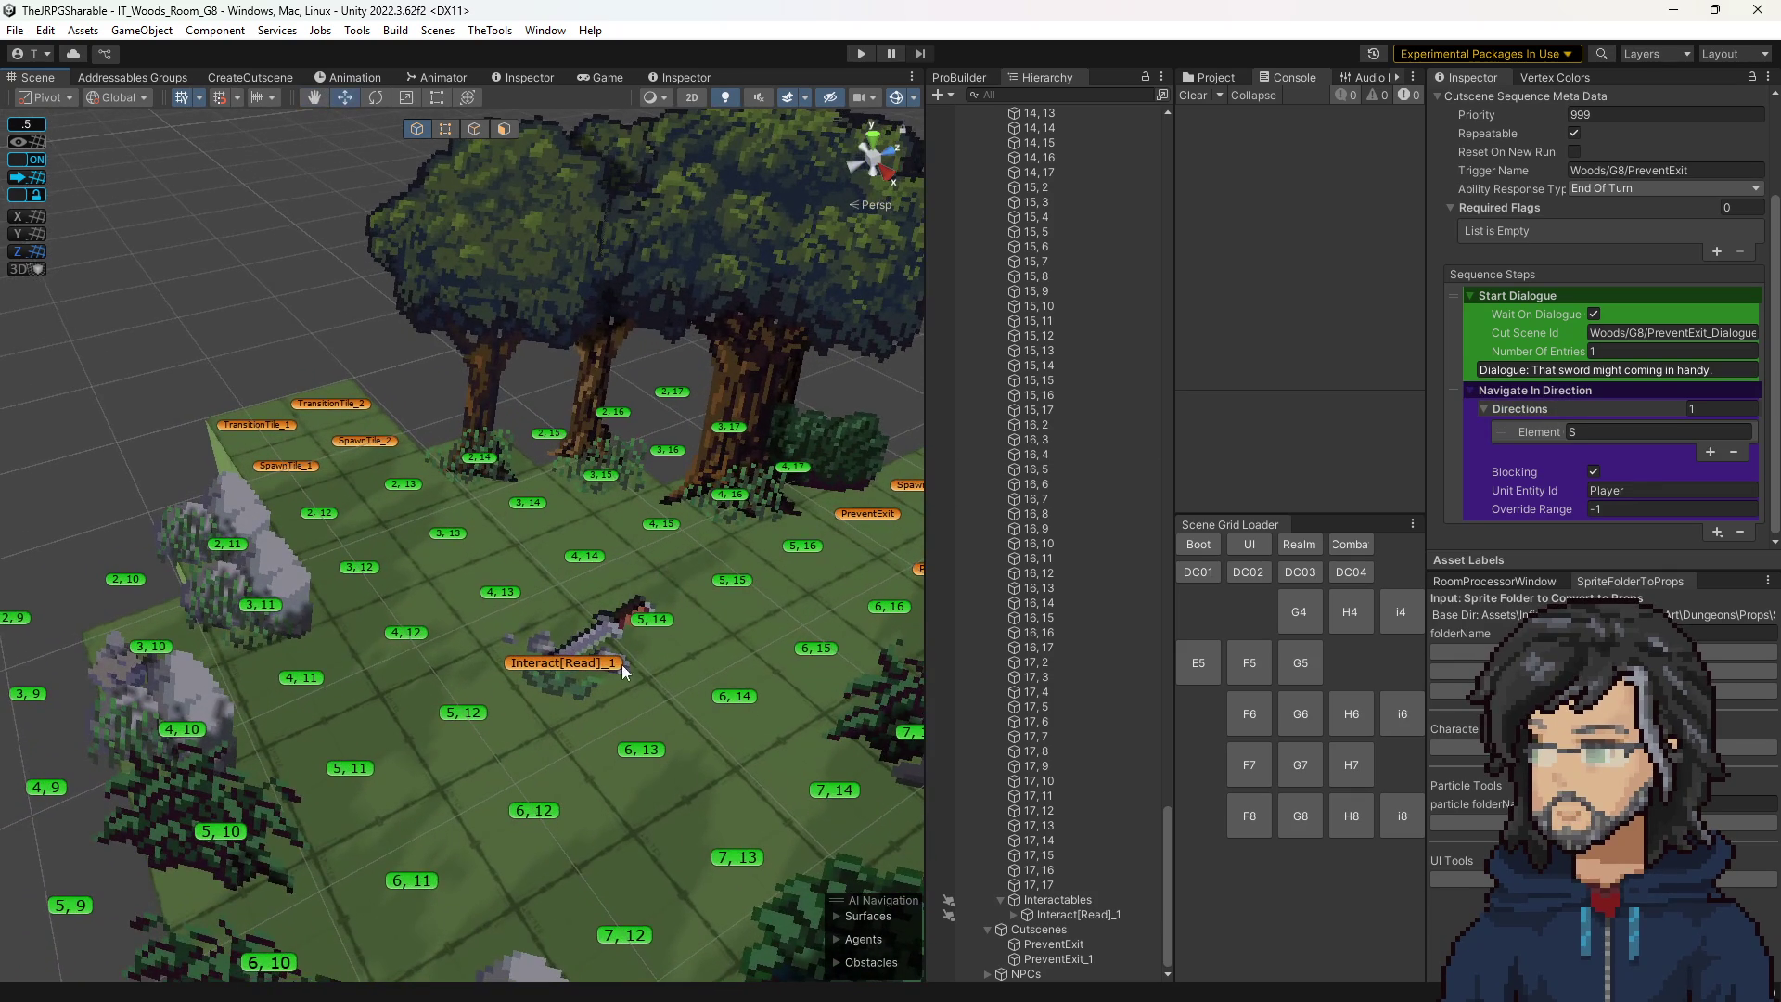
pyautogui.click(414, 489)
pyautogui.scroll(-5, 1066, 631)
pyautogui.scroll(-20, 1063, 649)
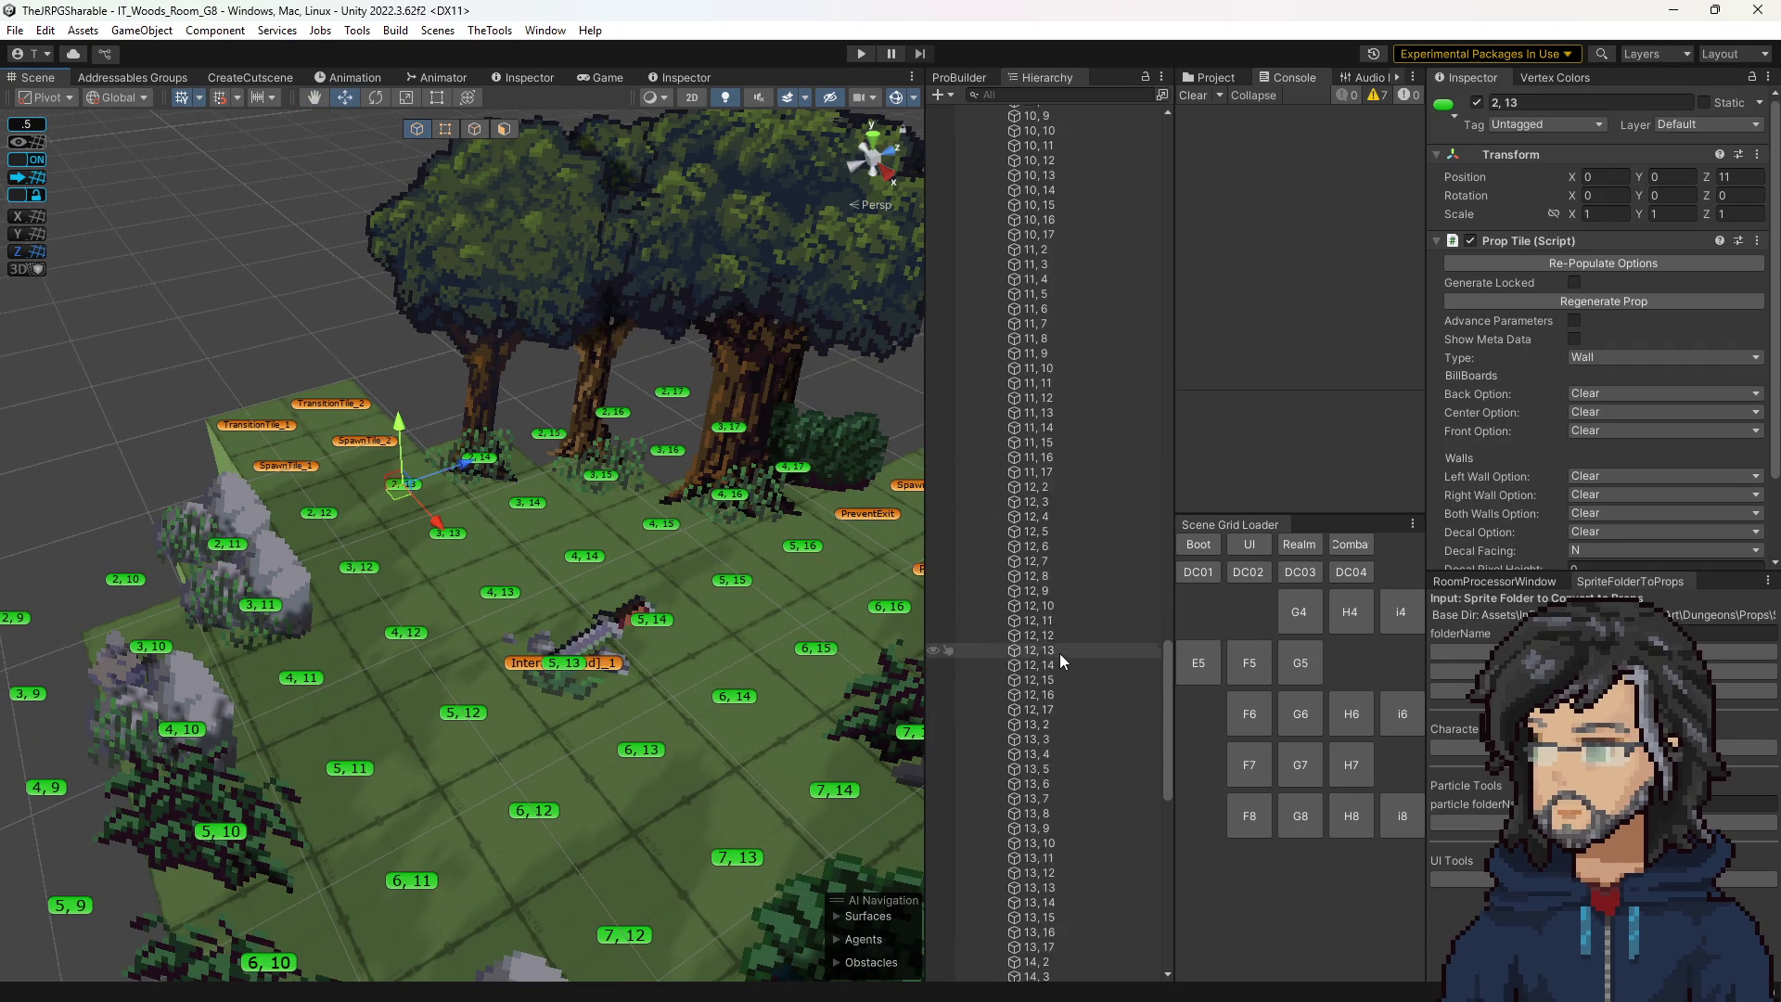
pyautogui.moveTo(749, 644); pyautogui.dragTo(751, 647)
pyautogui.scroll(-5, 733, 640)
pyautogui.scroll(4, 693, 621)
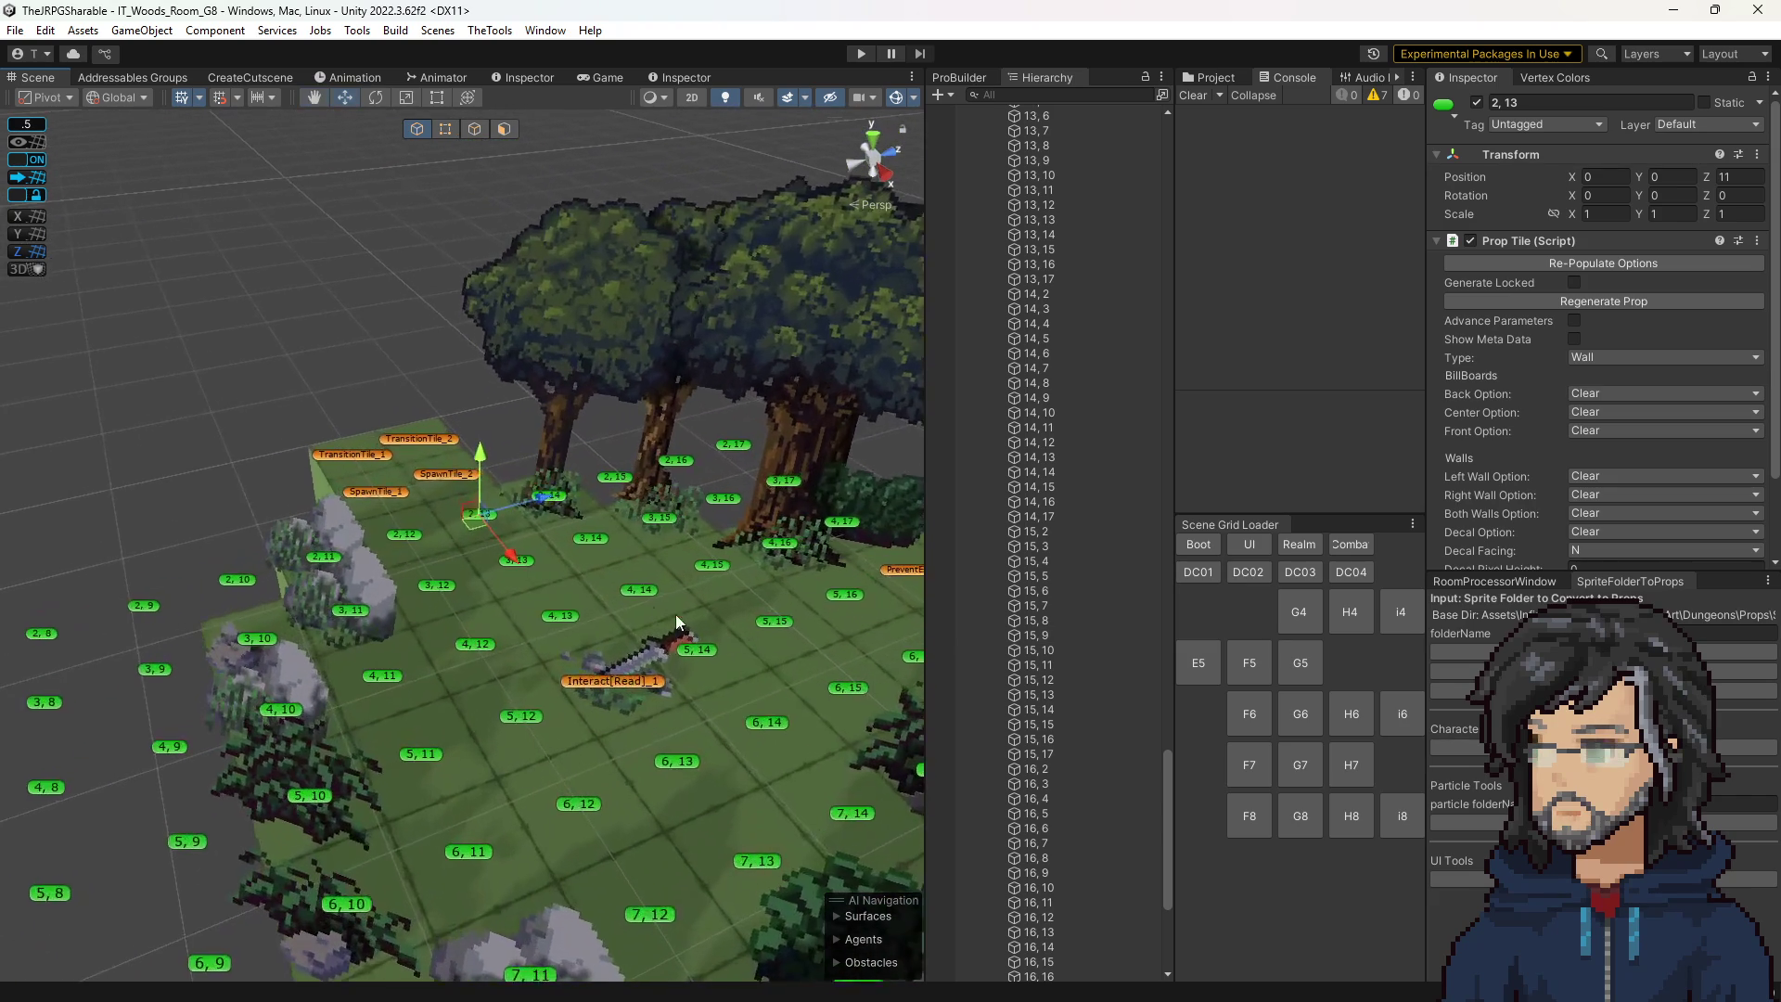
pyautogui.scroll(-1, 718, 630)
pyautogui.scroll(2, 715, 629)
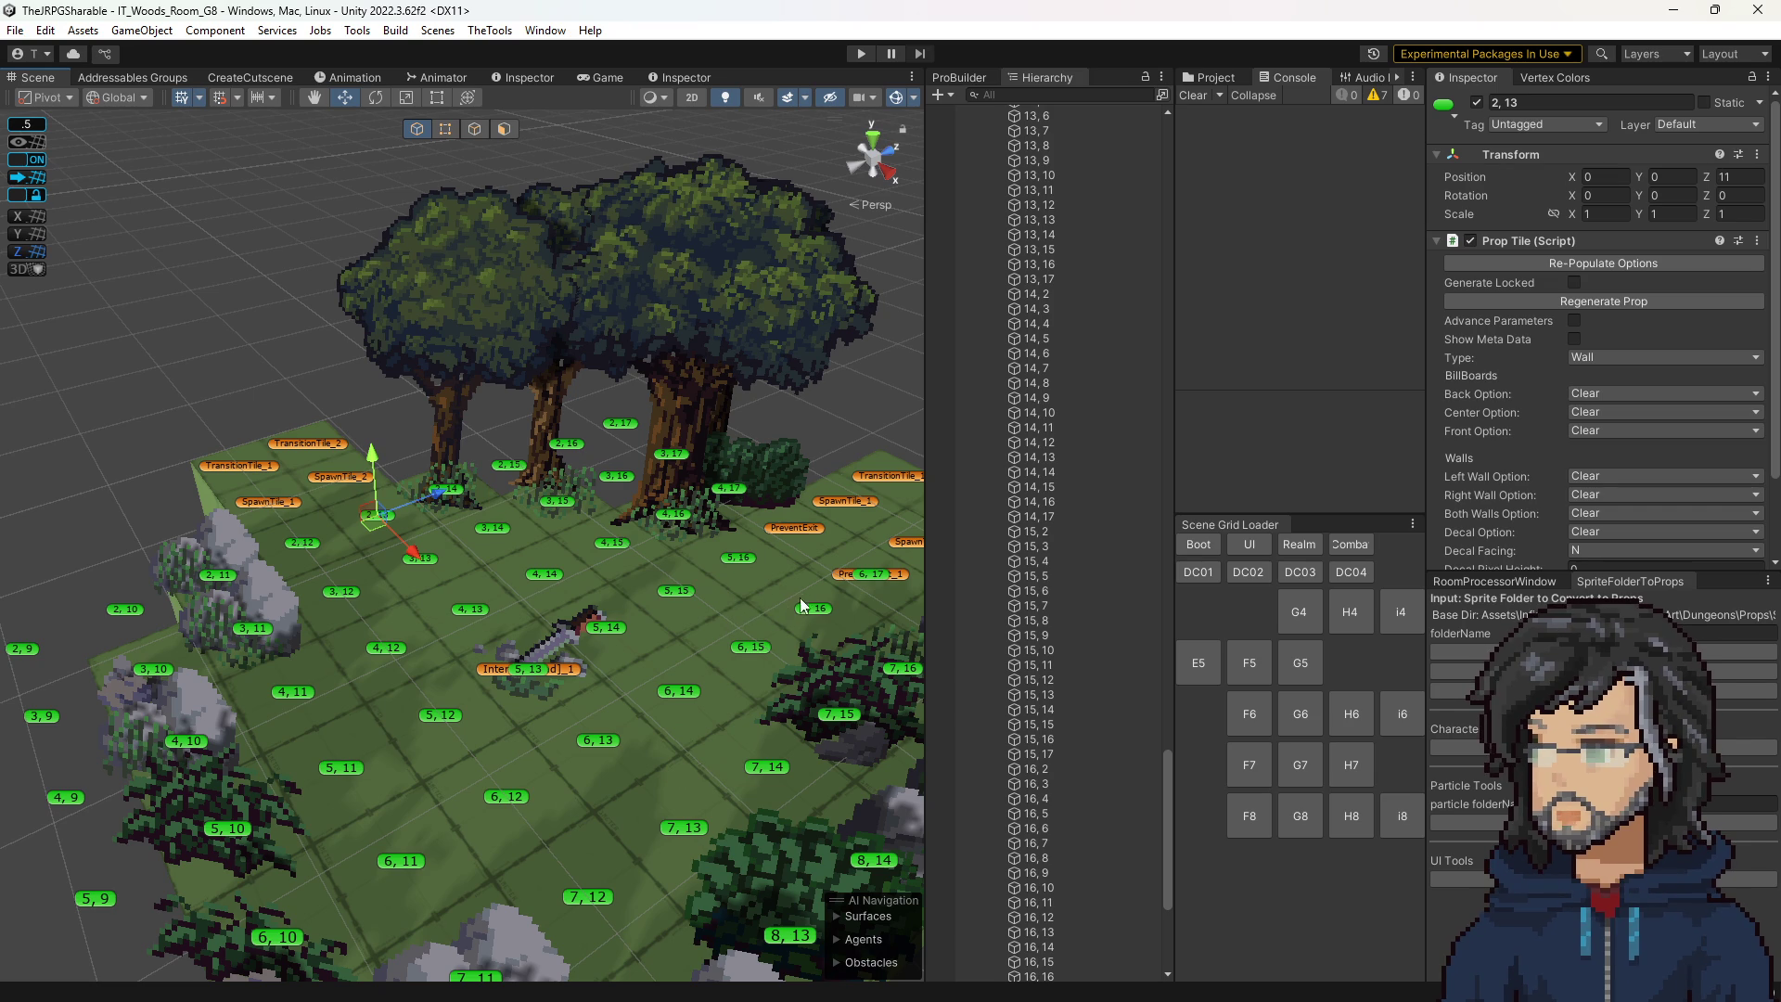
pyautogui.moveTo(686, 608); pyautogui.dragTo(642, 609)
pyautogui.scroll(-10, 642, 609)
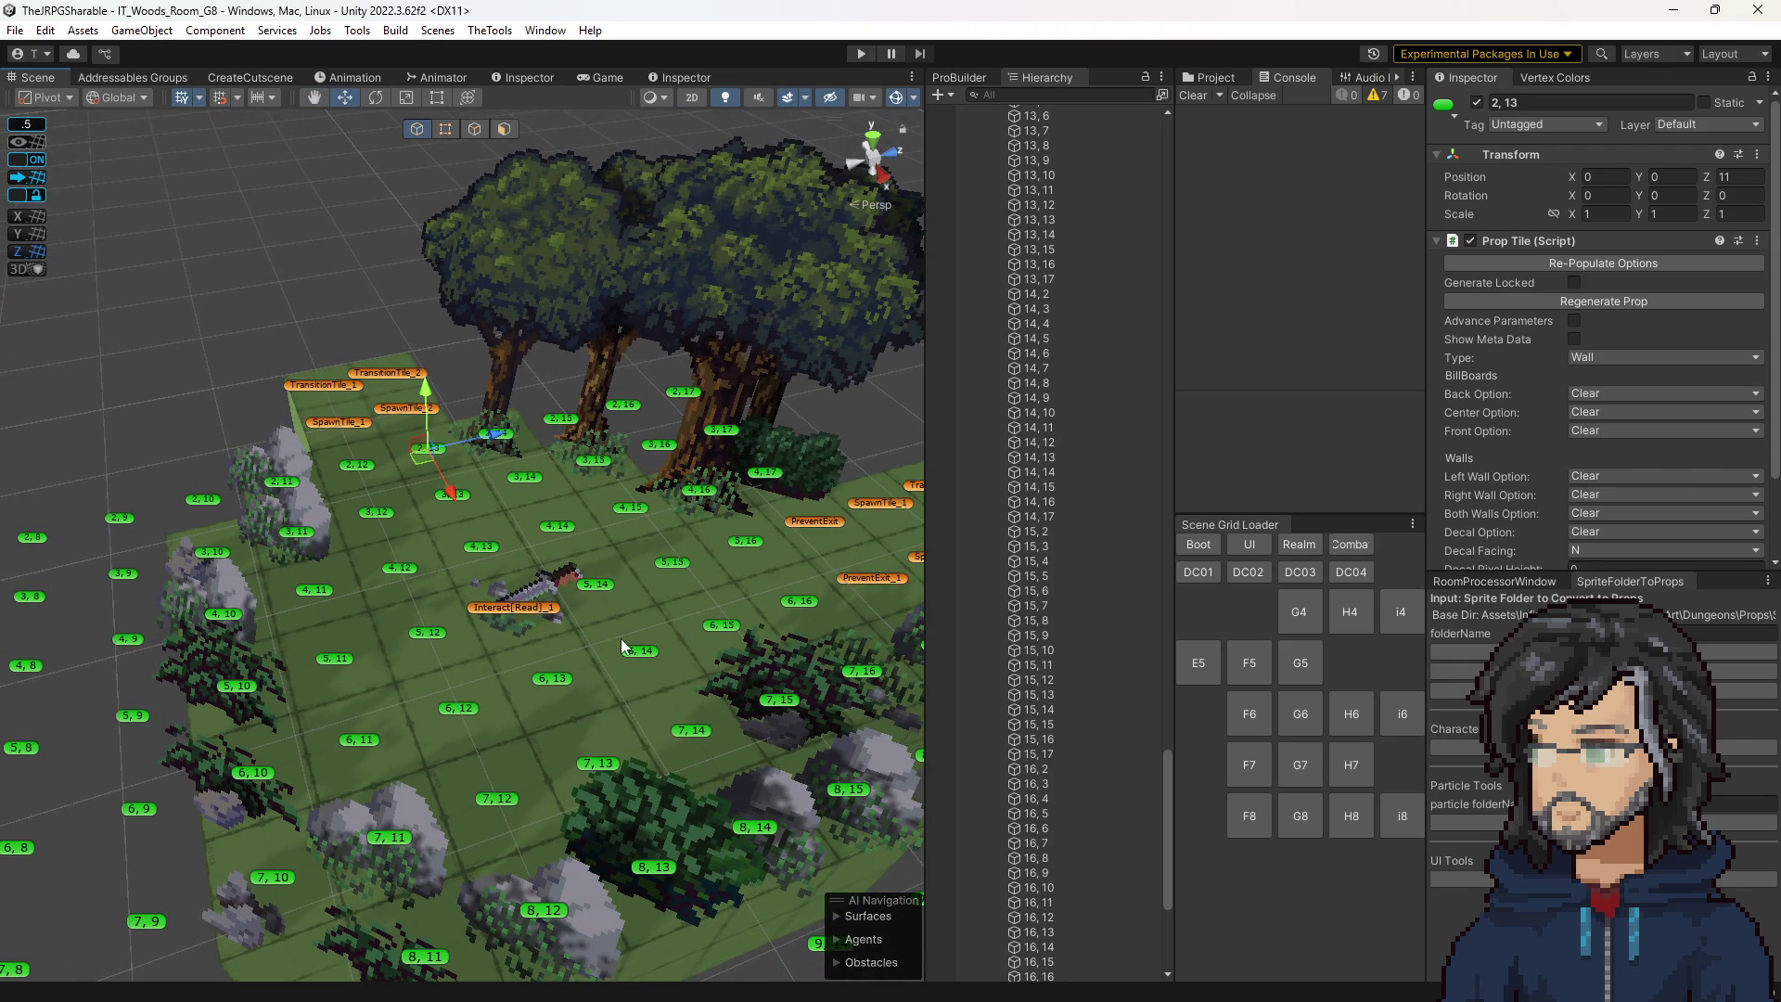
pyautogui.click(1215, 76)
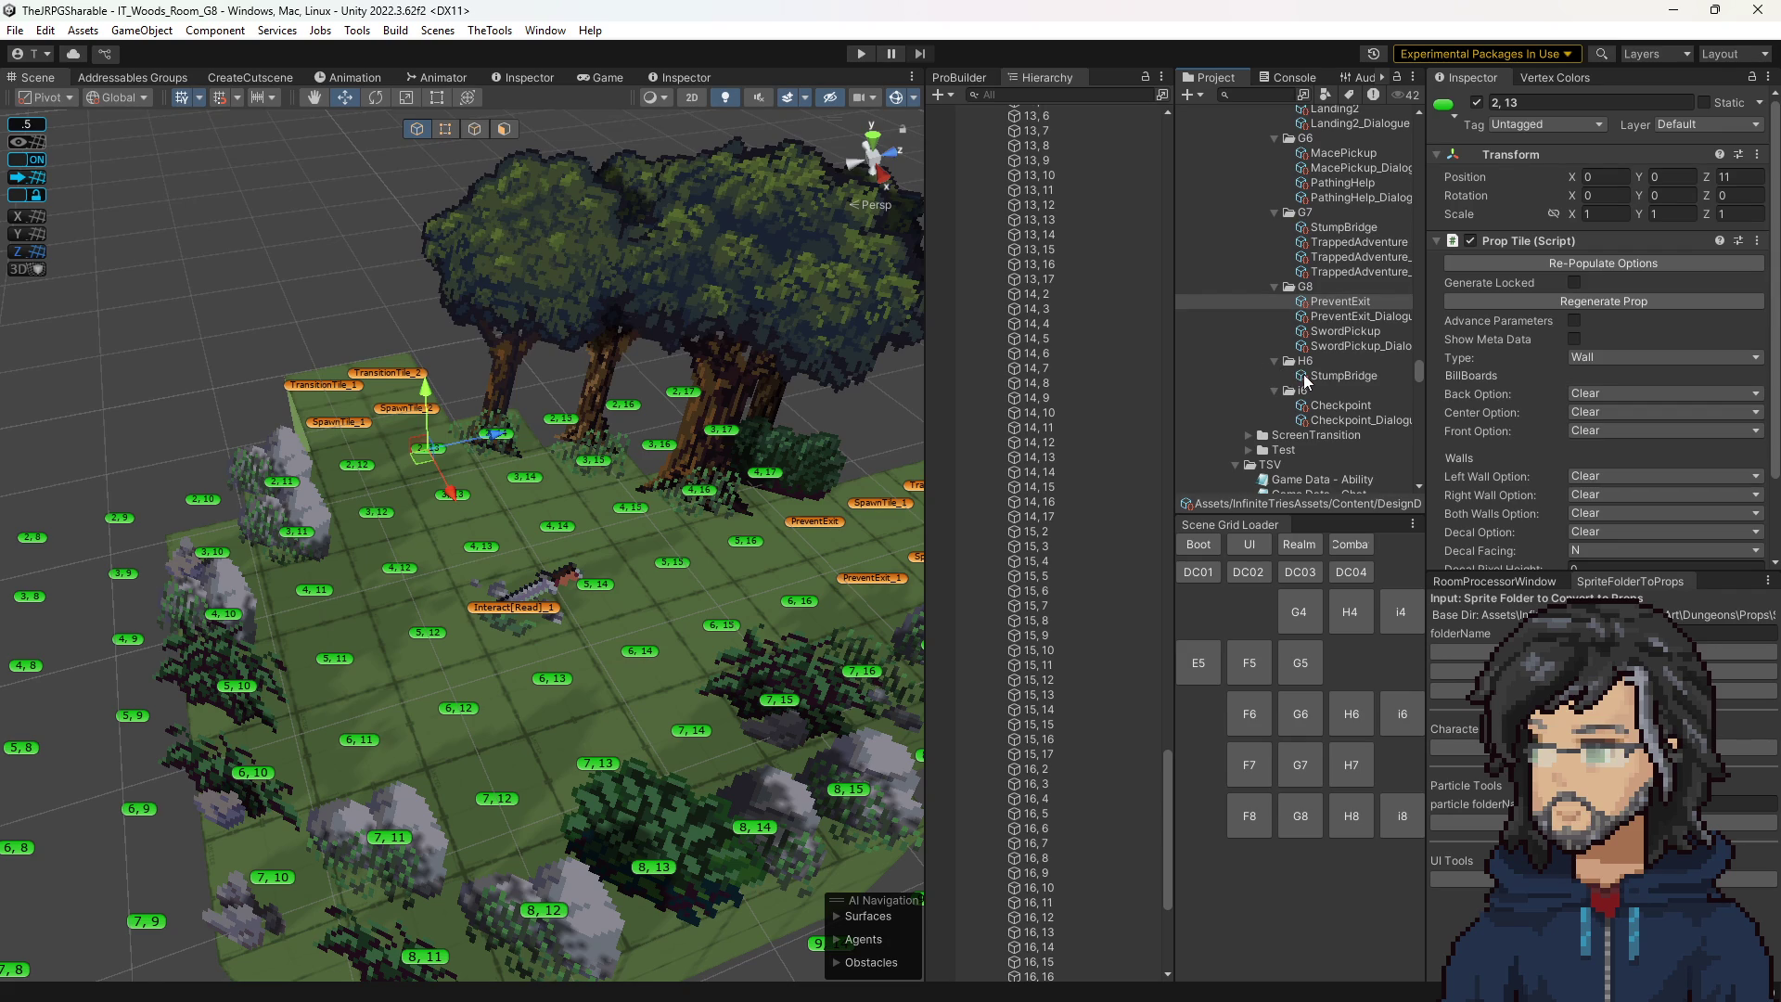
pyautogui.press('f')
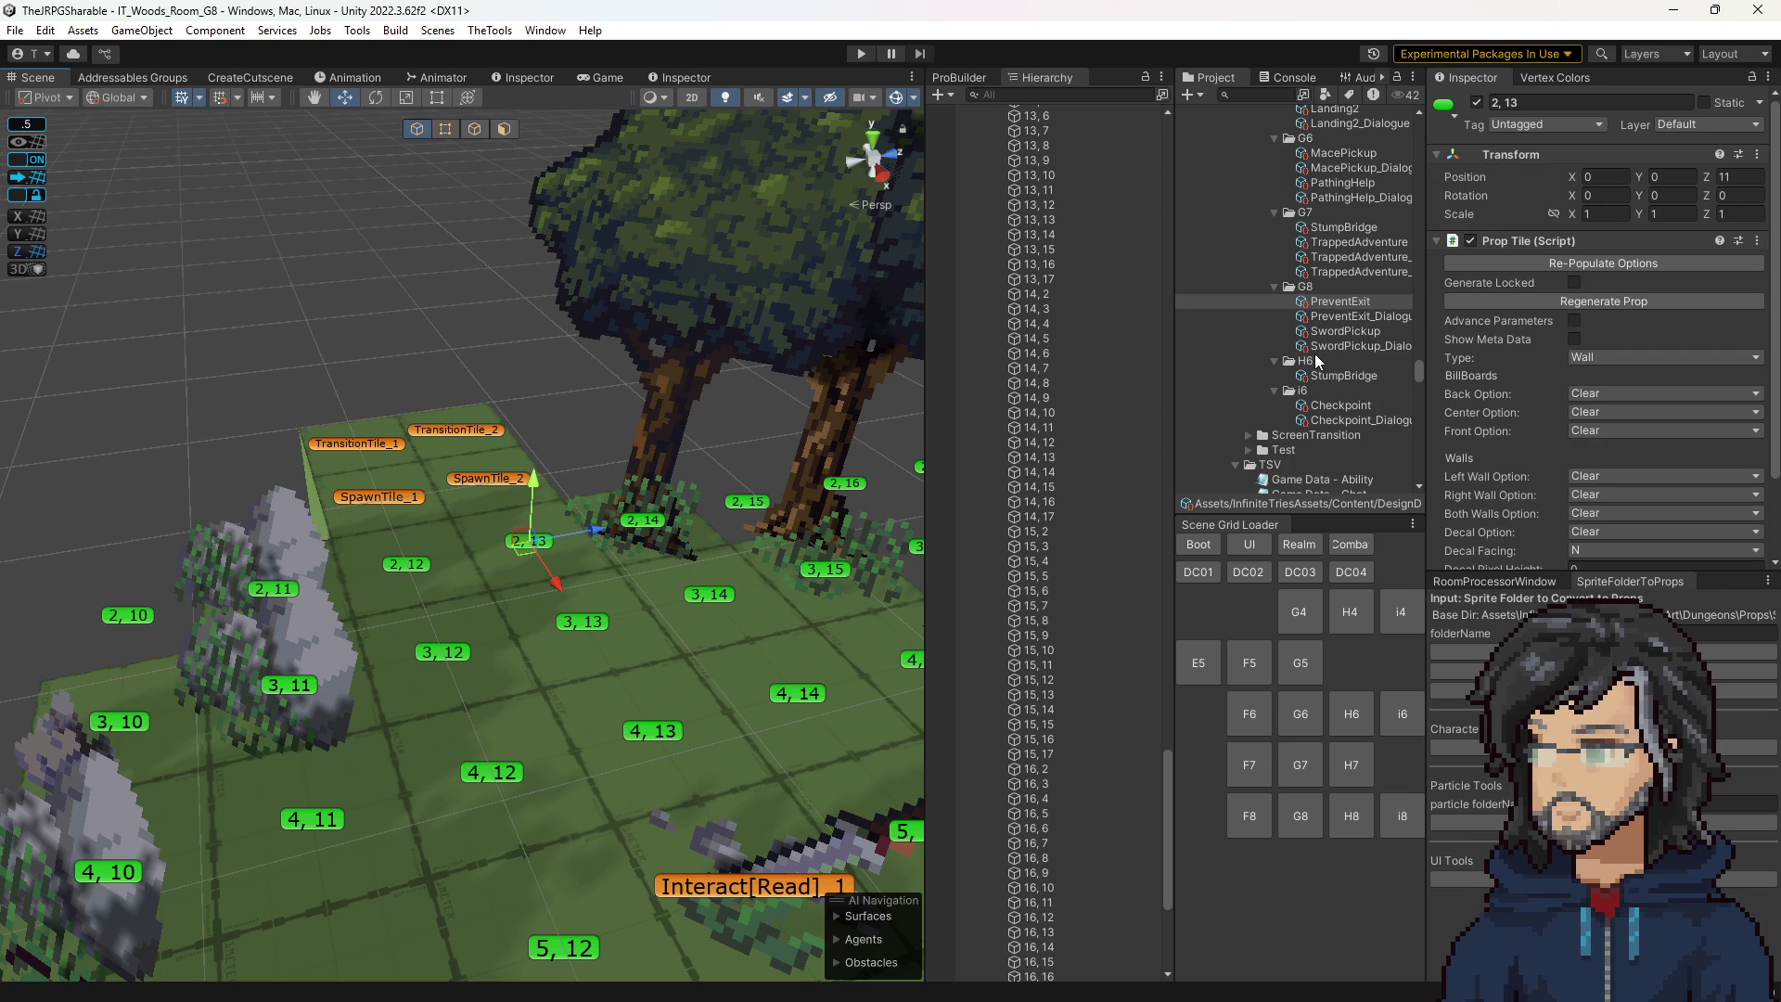
pyautogui.click(215, 77)
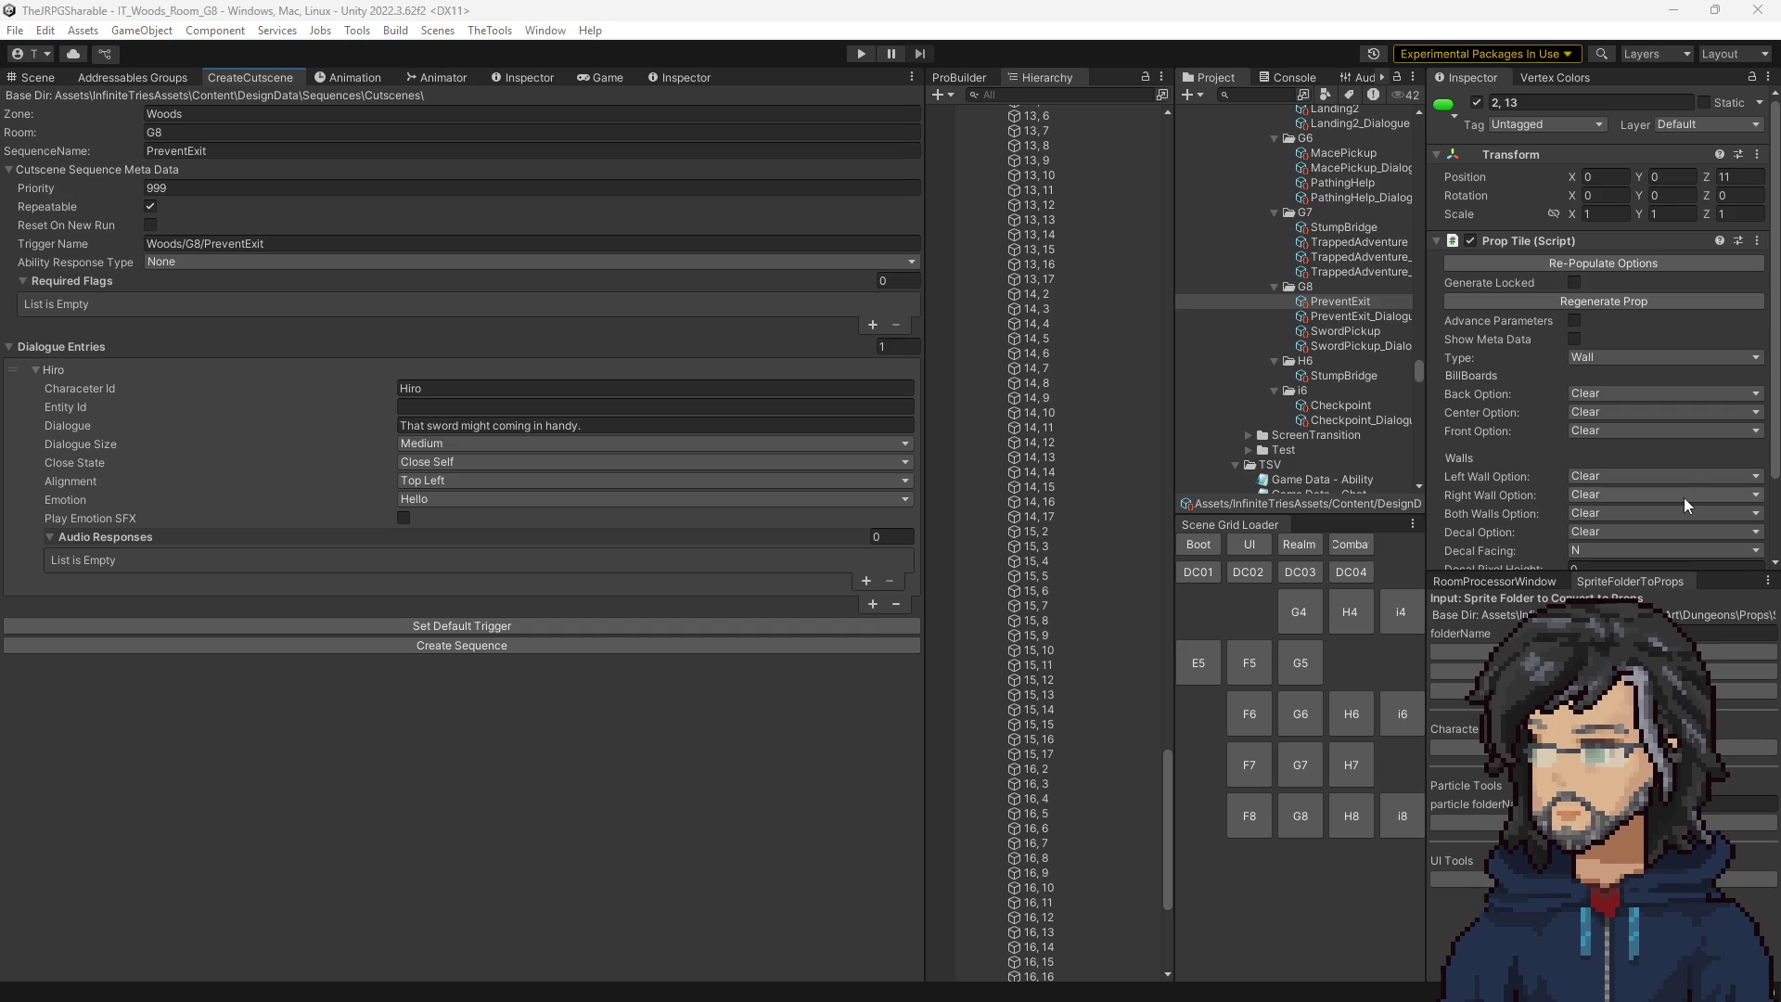
# Open SwordPickup_Dialogue and move the Omni Weapon line above the first entry.
pyautogui.click(1350, 346)
pyautogui.scroll(1, 1630, 324)
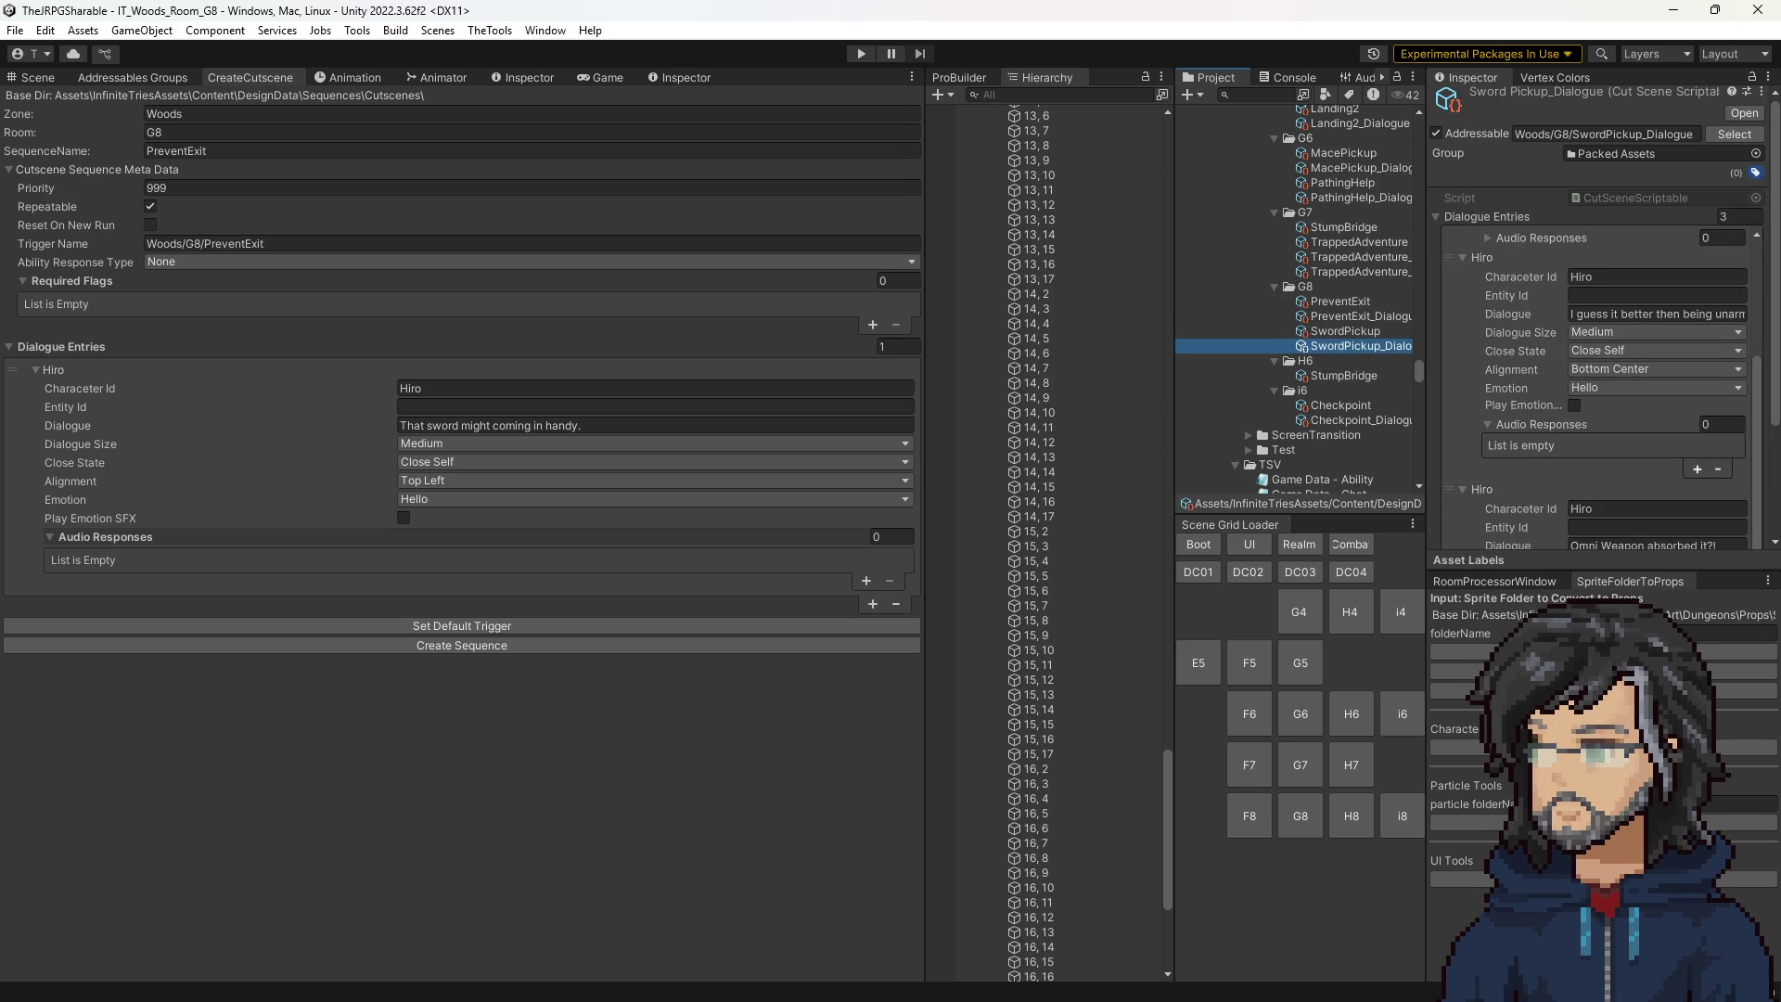
pyautogui.scroll(2, 1595, 371)
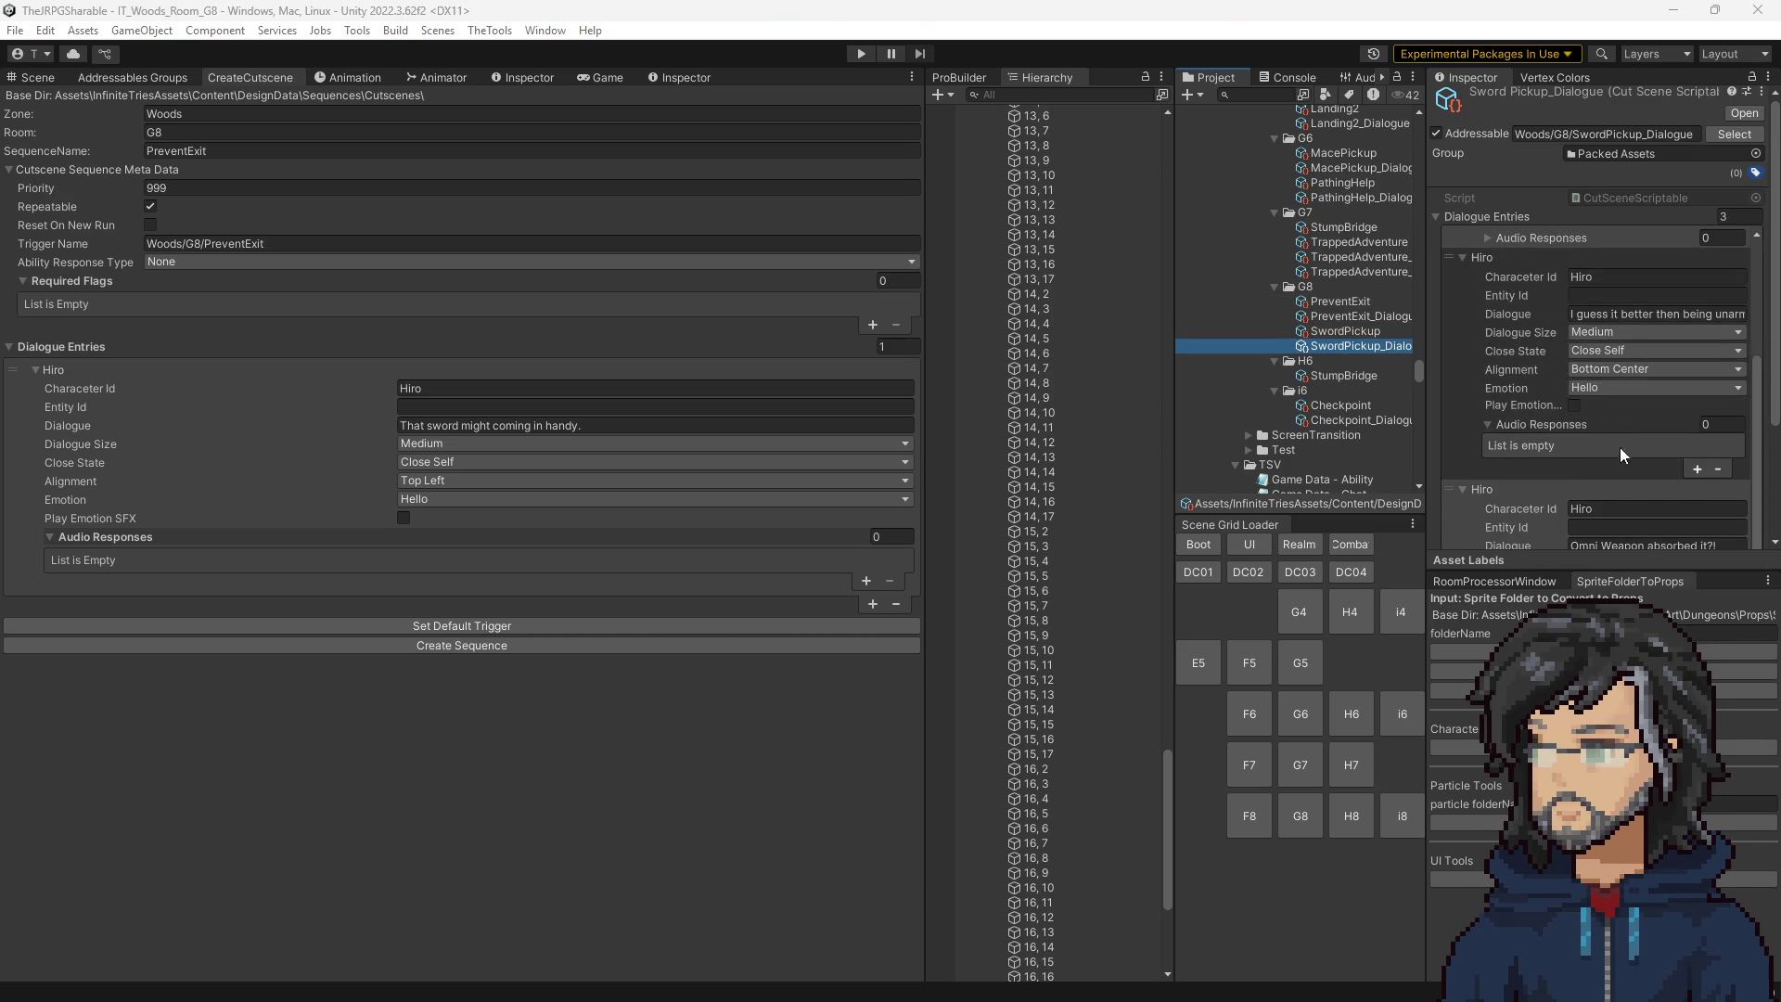
pyautogui.scroll(-1, 1595, 371)
pyautogui.click(1445, 359)
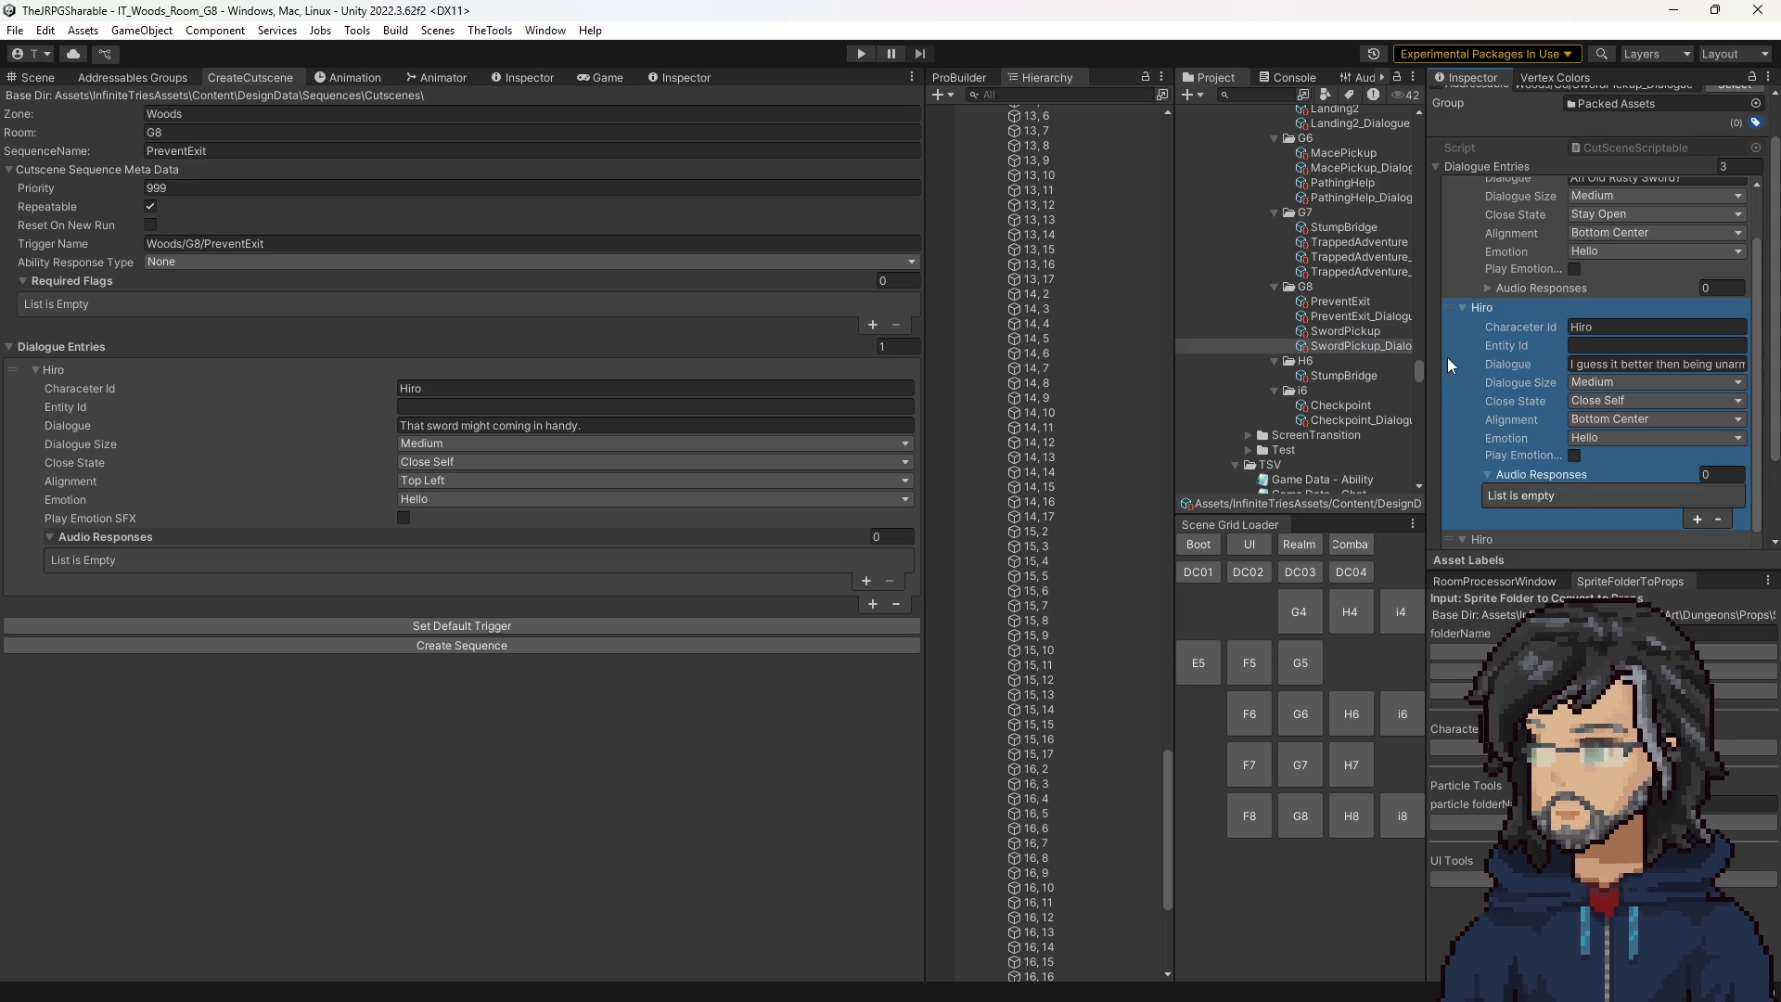
pyautogui.scroll(-3, 1484, 348)
pyautogui.moveTo(1450, 436); pyautogui.dragTo(1472, 254)
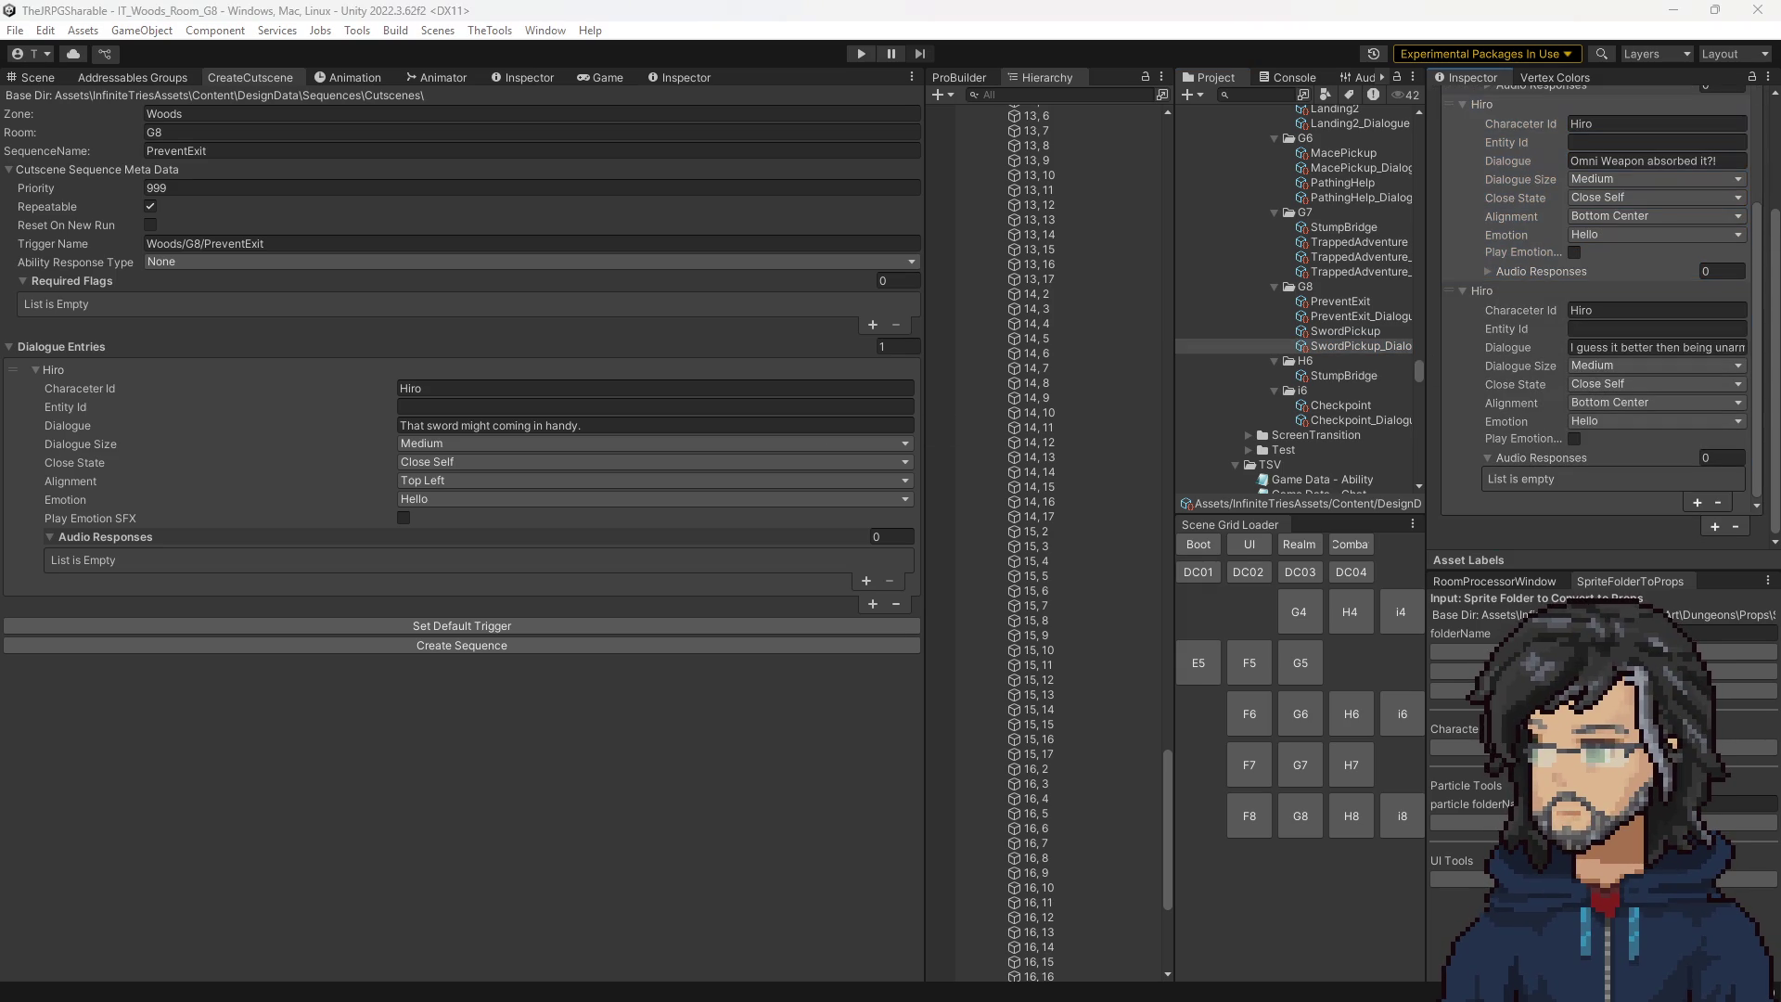
# Change the other Hiro entry to a Goddess line with Right Center alignment.
pyautogui.click(1625, 350)
pyautogui.hotkey('ctrl', 'v')
pyautogui.click(1616, 310)
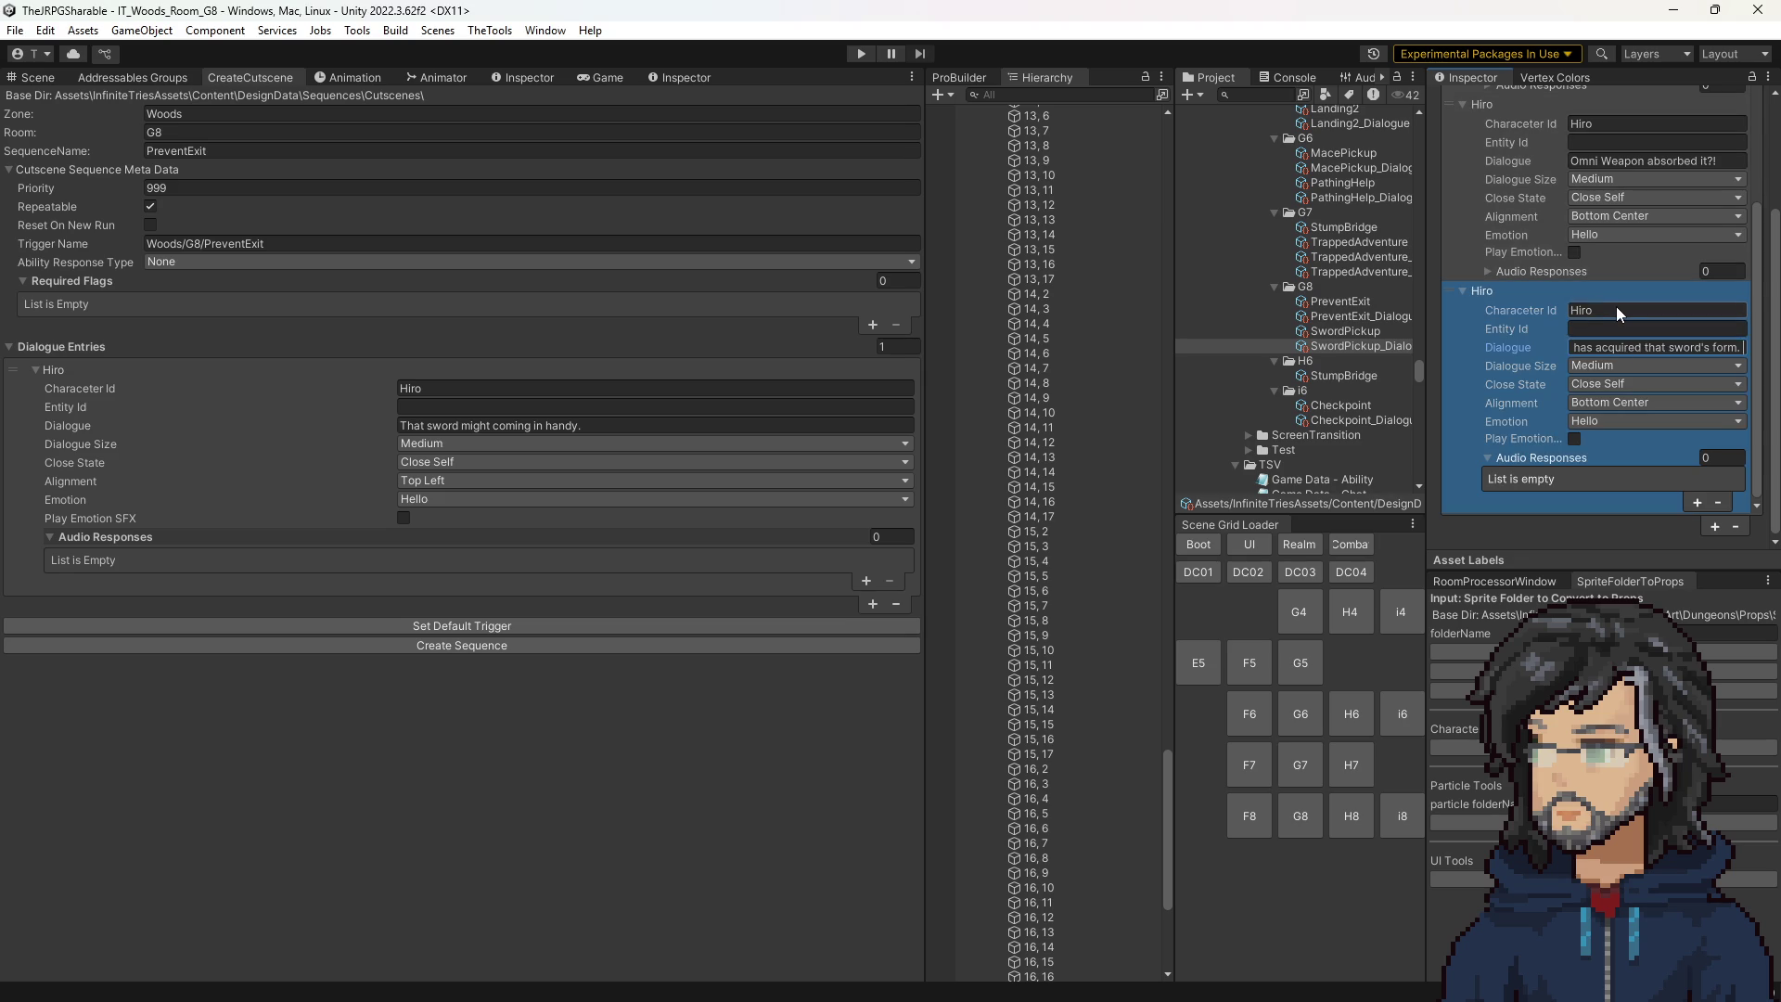
pyautogui.write('Goddess')
pyautogui.click(1594, 347)
pyautogui.click(1610, 366)
pyautogui.click(1618, 458)
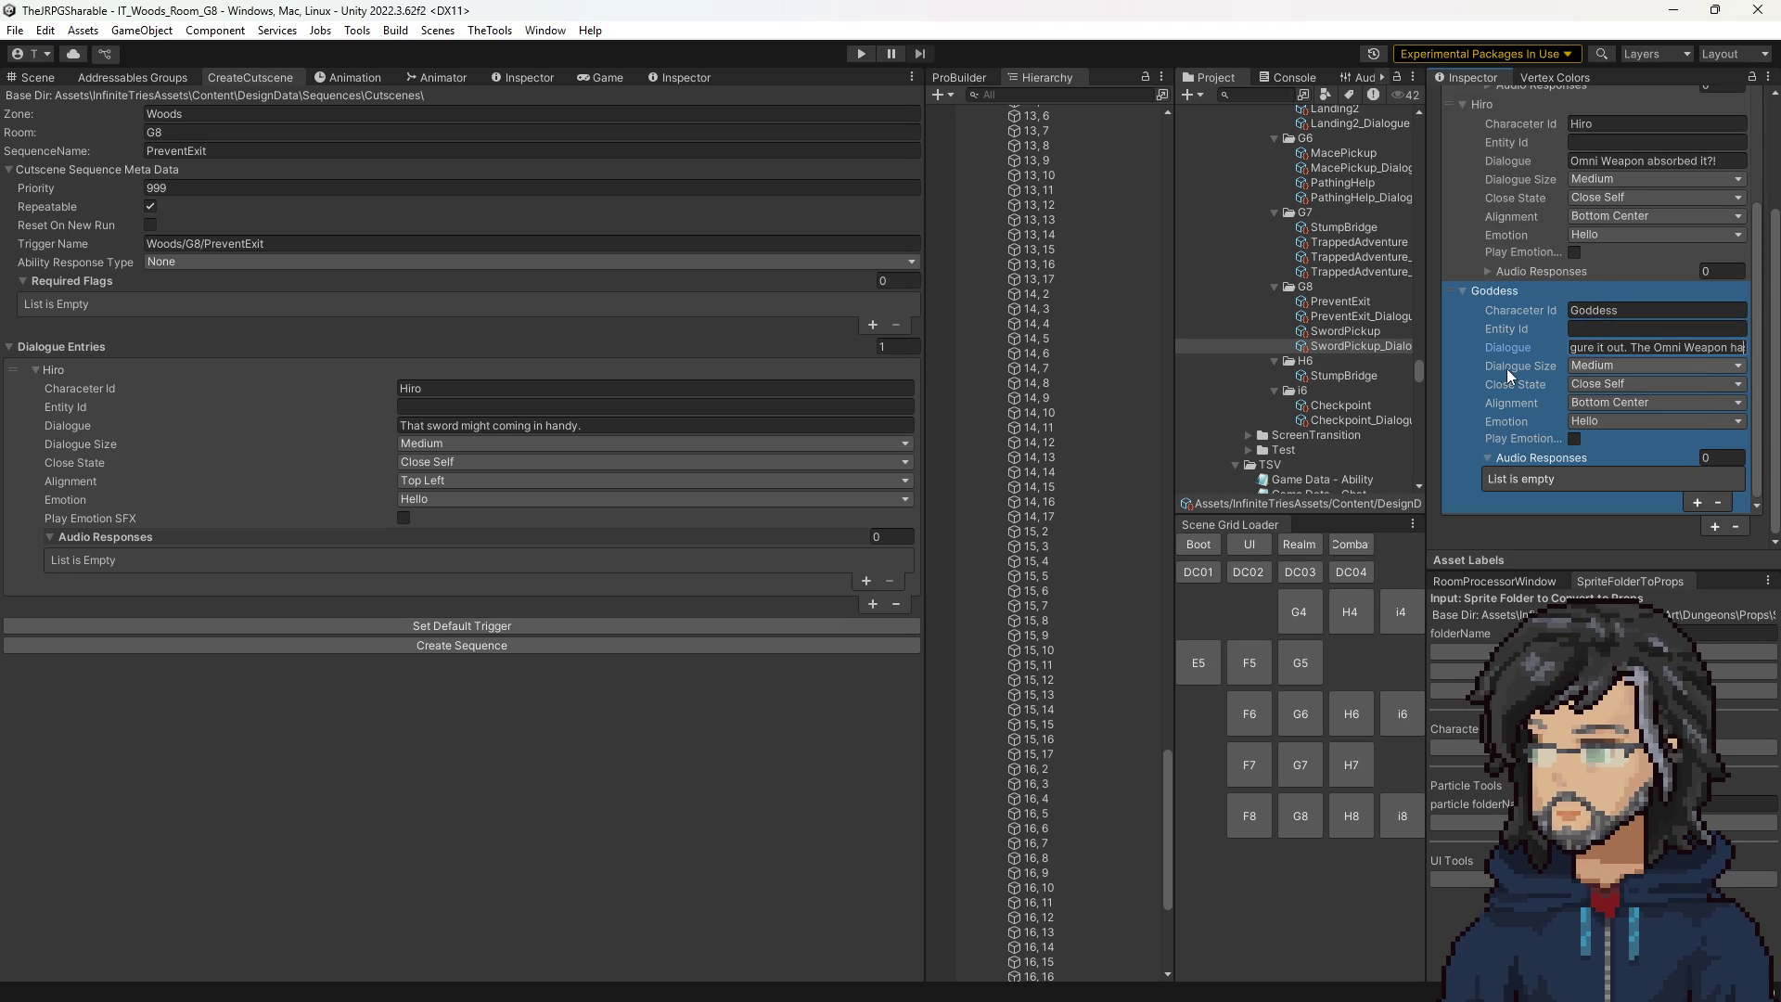
pyautogui.click(1600, 404)
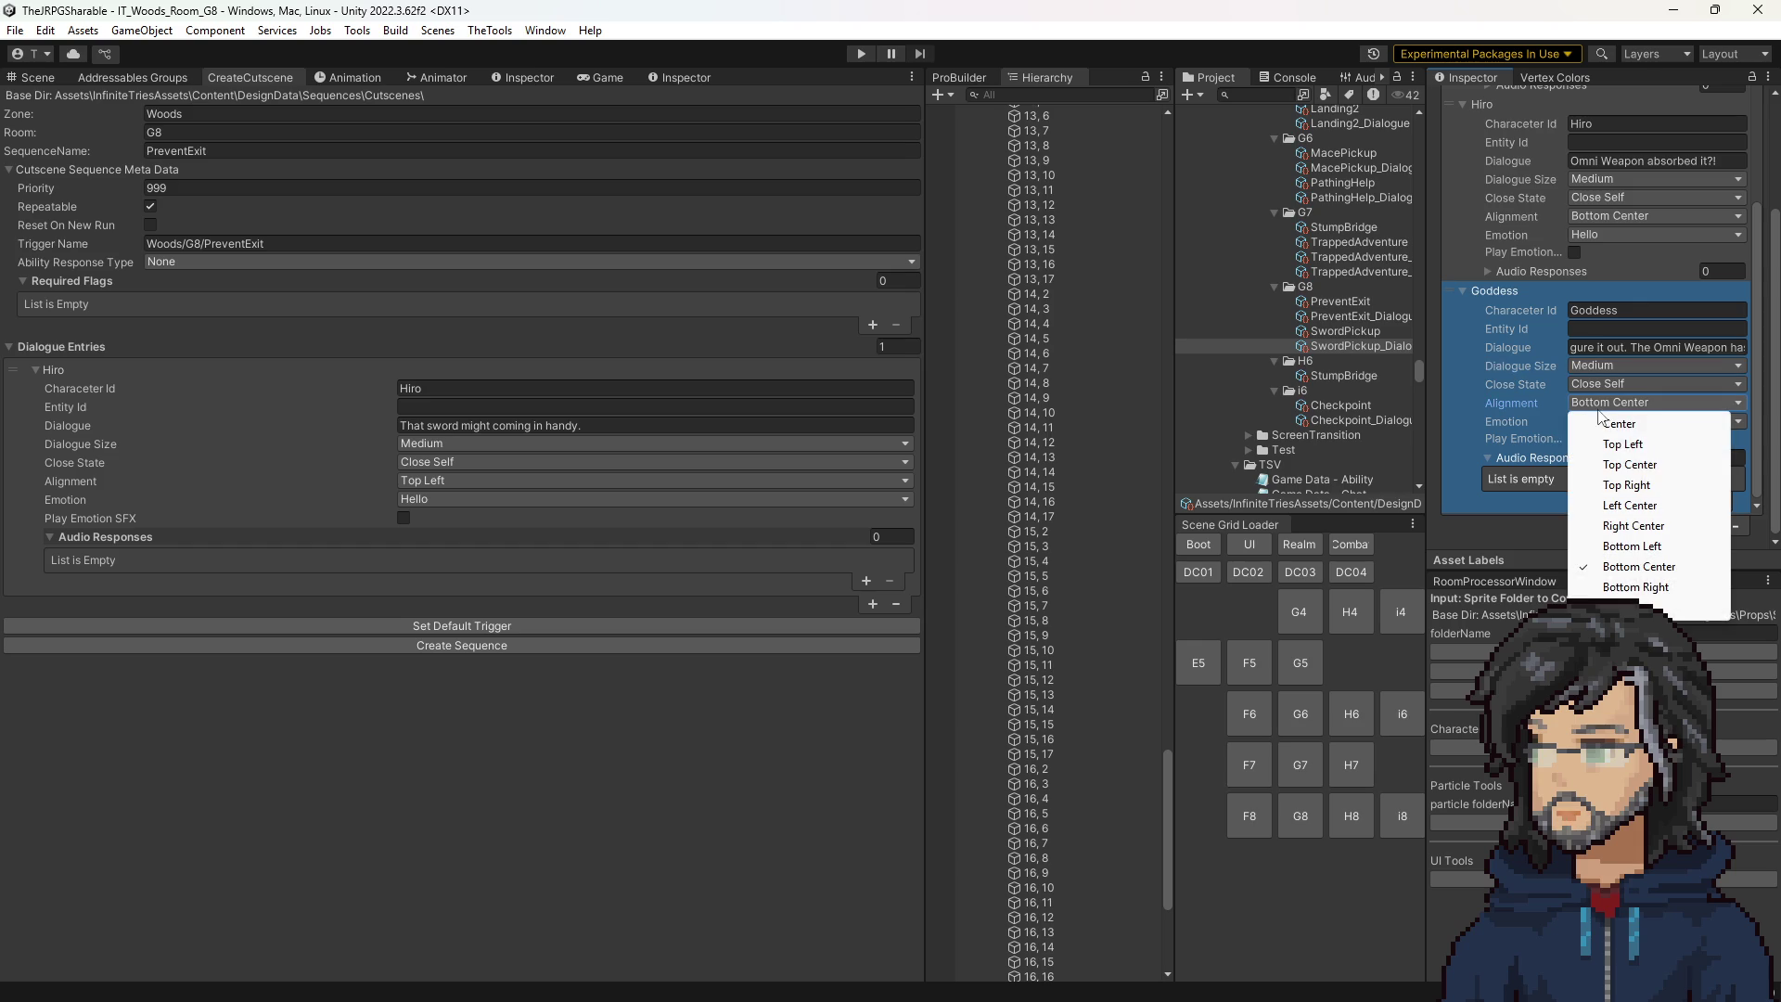
pyautogui.click(1632, 526)
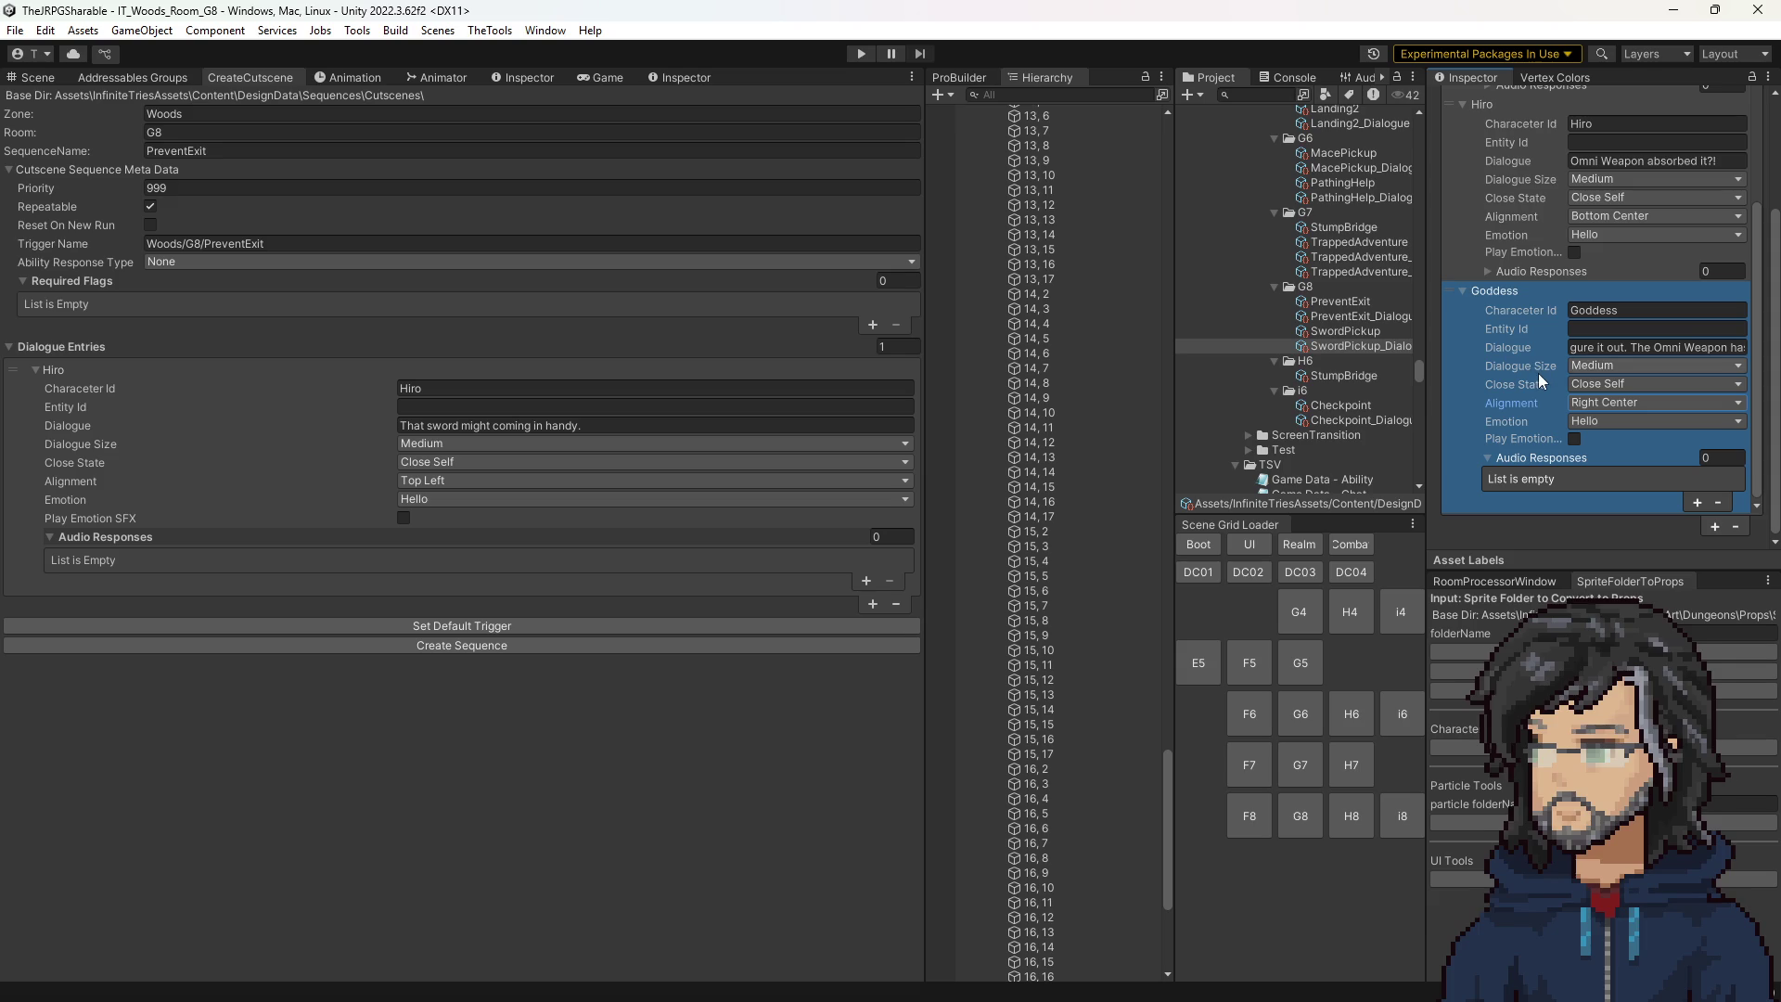
# Add another dialogue entry to the Sword Pickup conversation.
pyautogui.click(1713, 525)
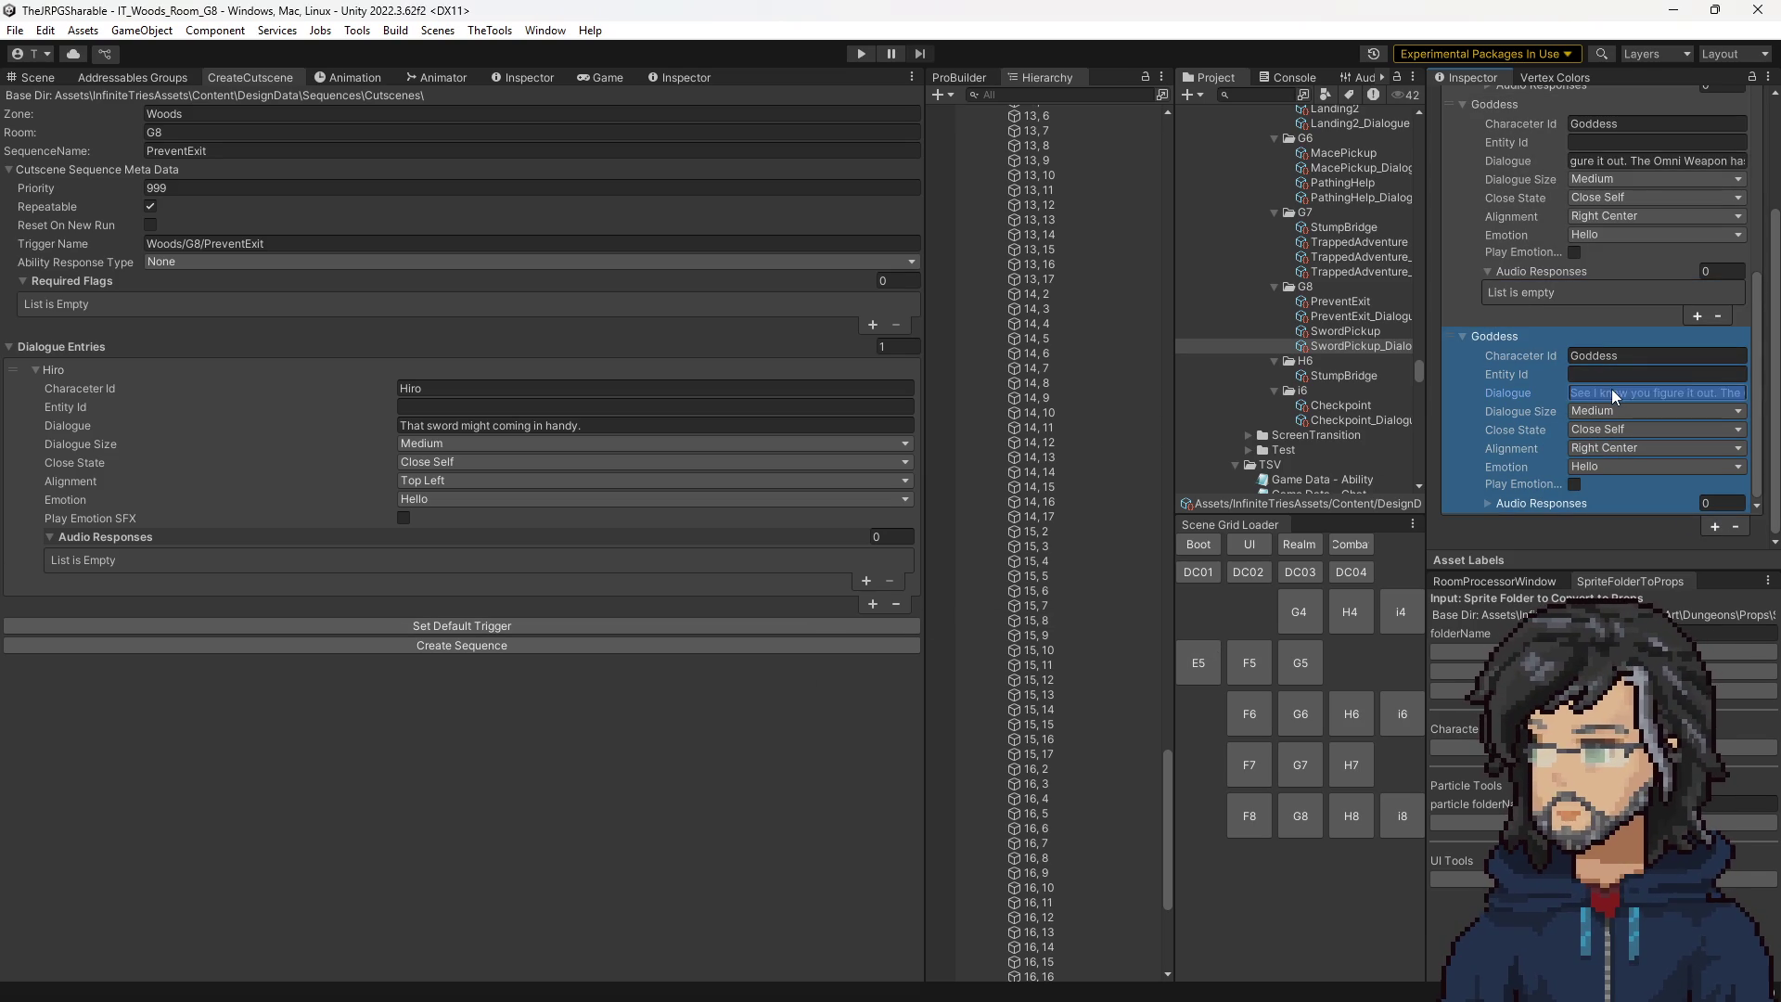
pyautogui.scroll(3, 1584, 449)
pyautogui.scroll(5, 1611, 454)
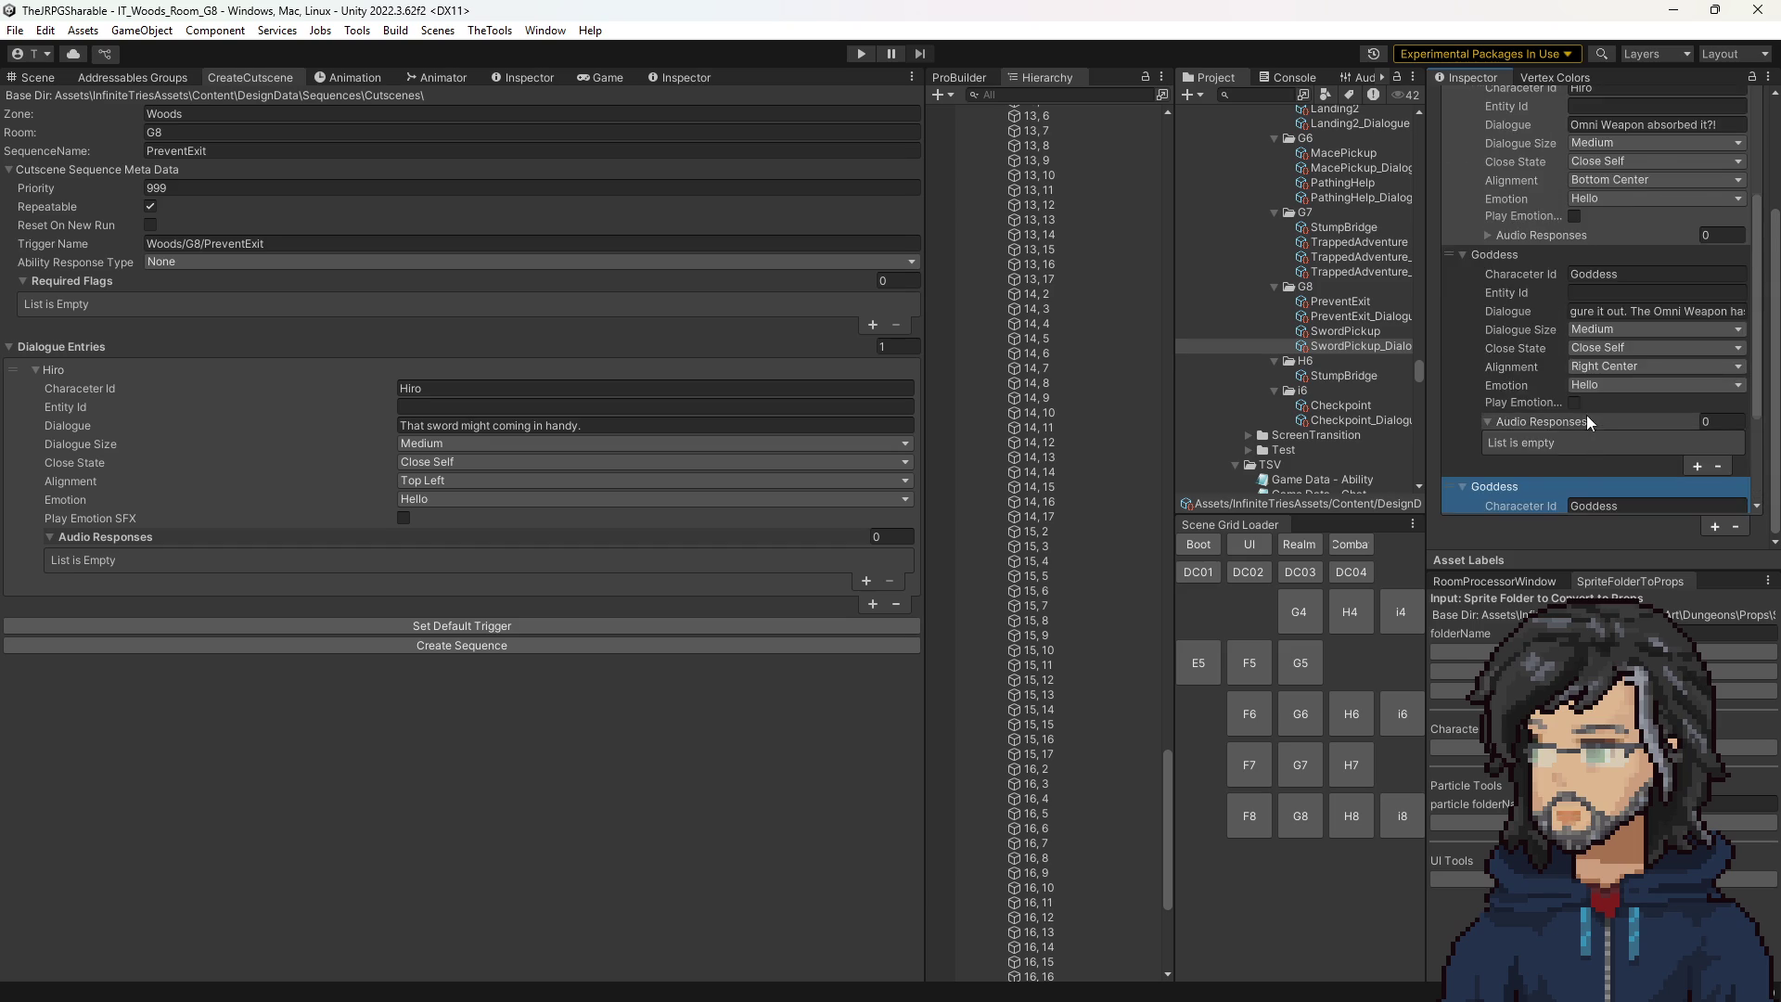
pyautogui.scroll(-2, 1600, 408)
pyautogui.scroll(2, 1594, 400)
# Set the second Hiro and Goddess lines to Stay Open and the last Goddess line to Close All.
pyautogui.click(1614, 330)
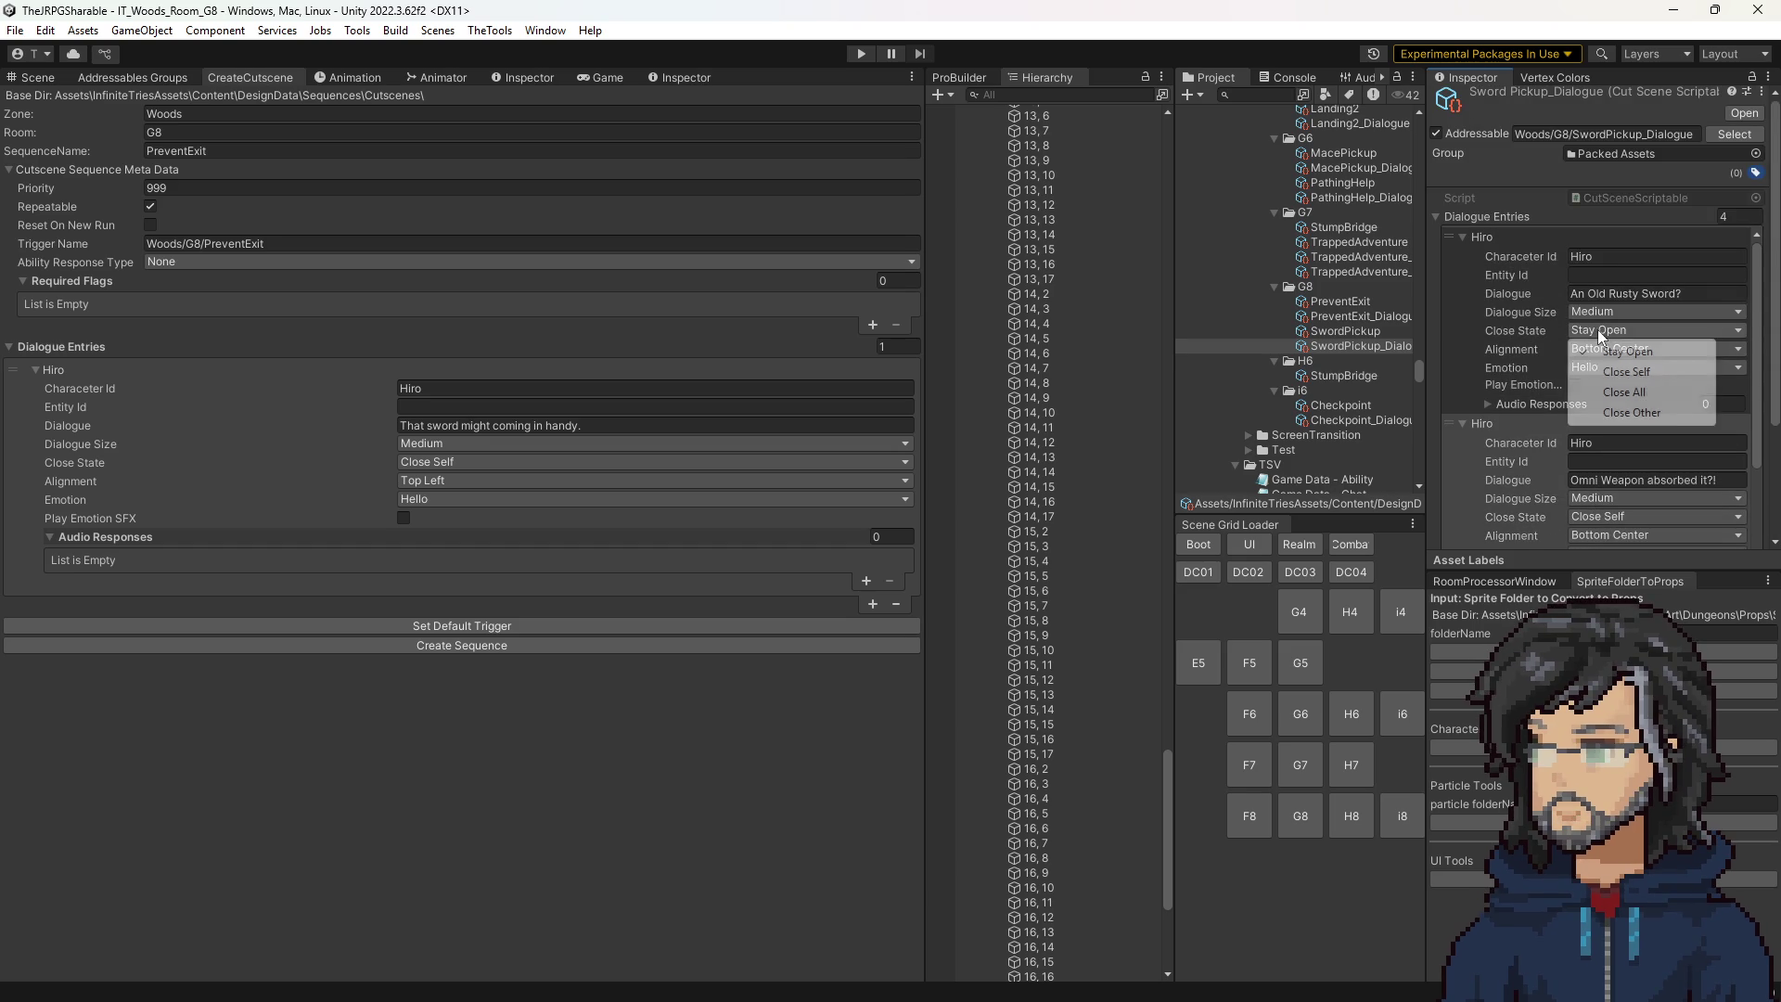
pyautogui.scroll(-3, 1538, 427)
pyautogui.click(1597, 367)
pyautogui.click(1606, 387)
pyautogui.scroll(-2, 1605, 408)
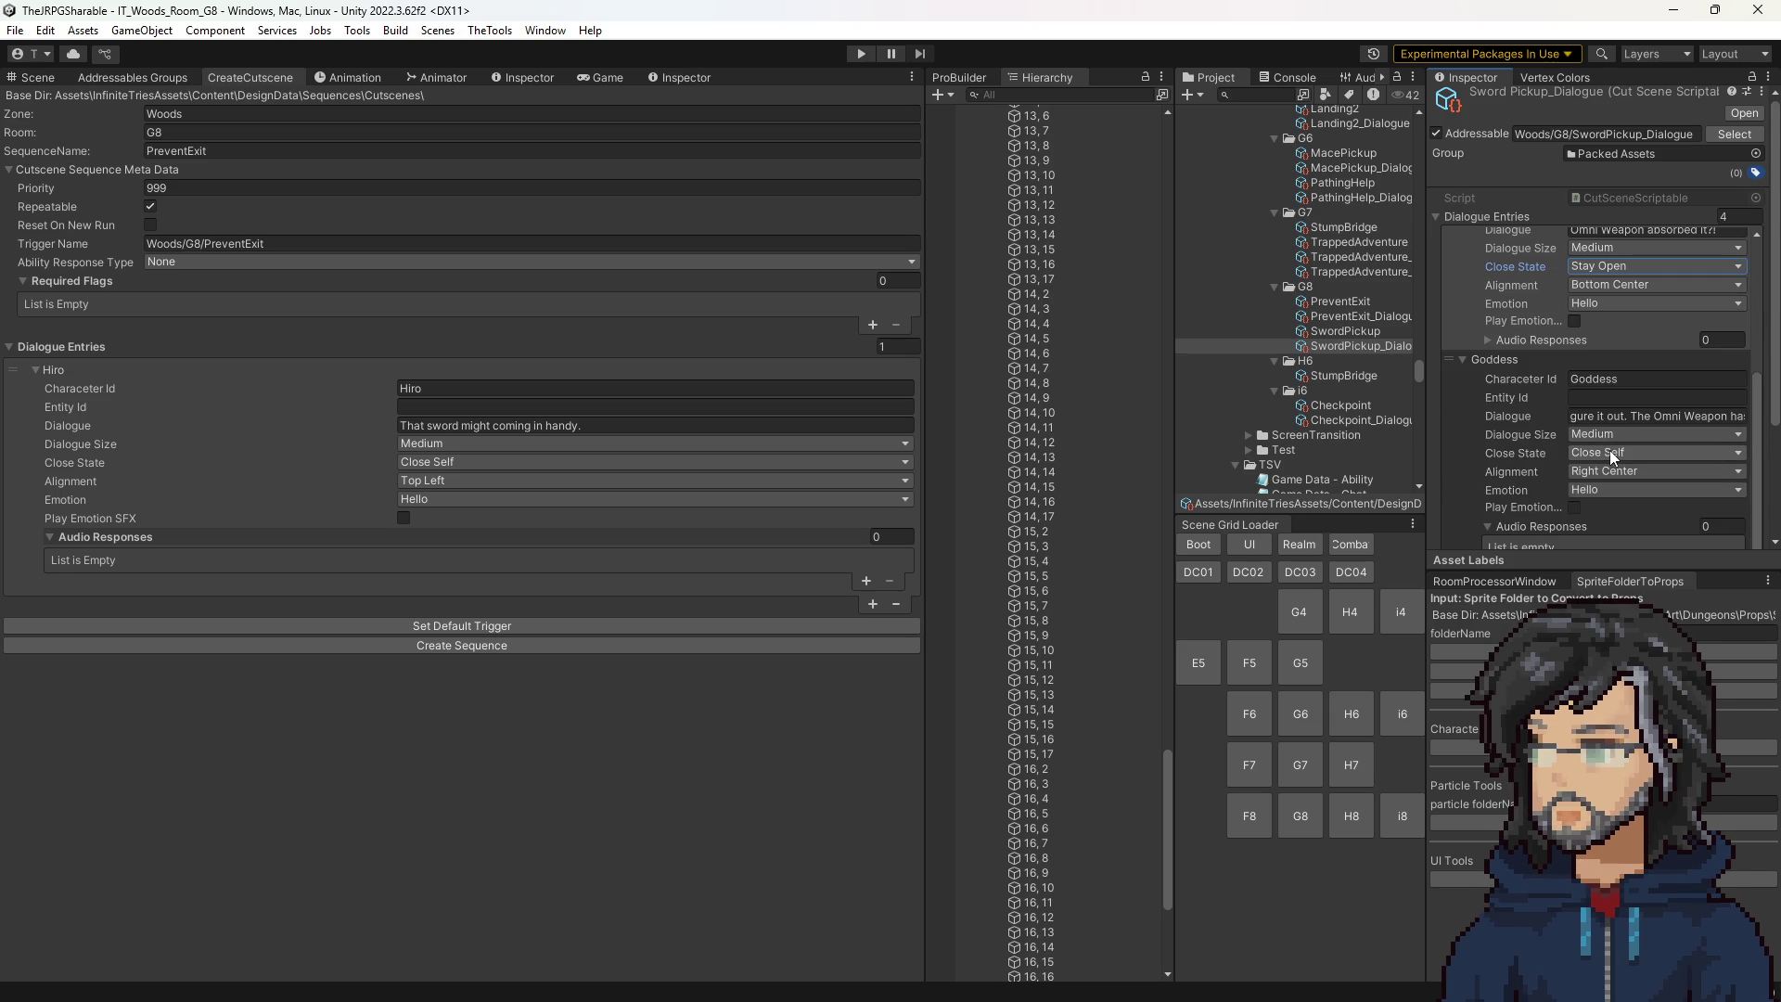
pyautogui.click(1608, 451)
pyautogui.click(1615, 474)
pyautogui.scroll(-5, 1623, 471)
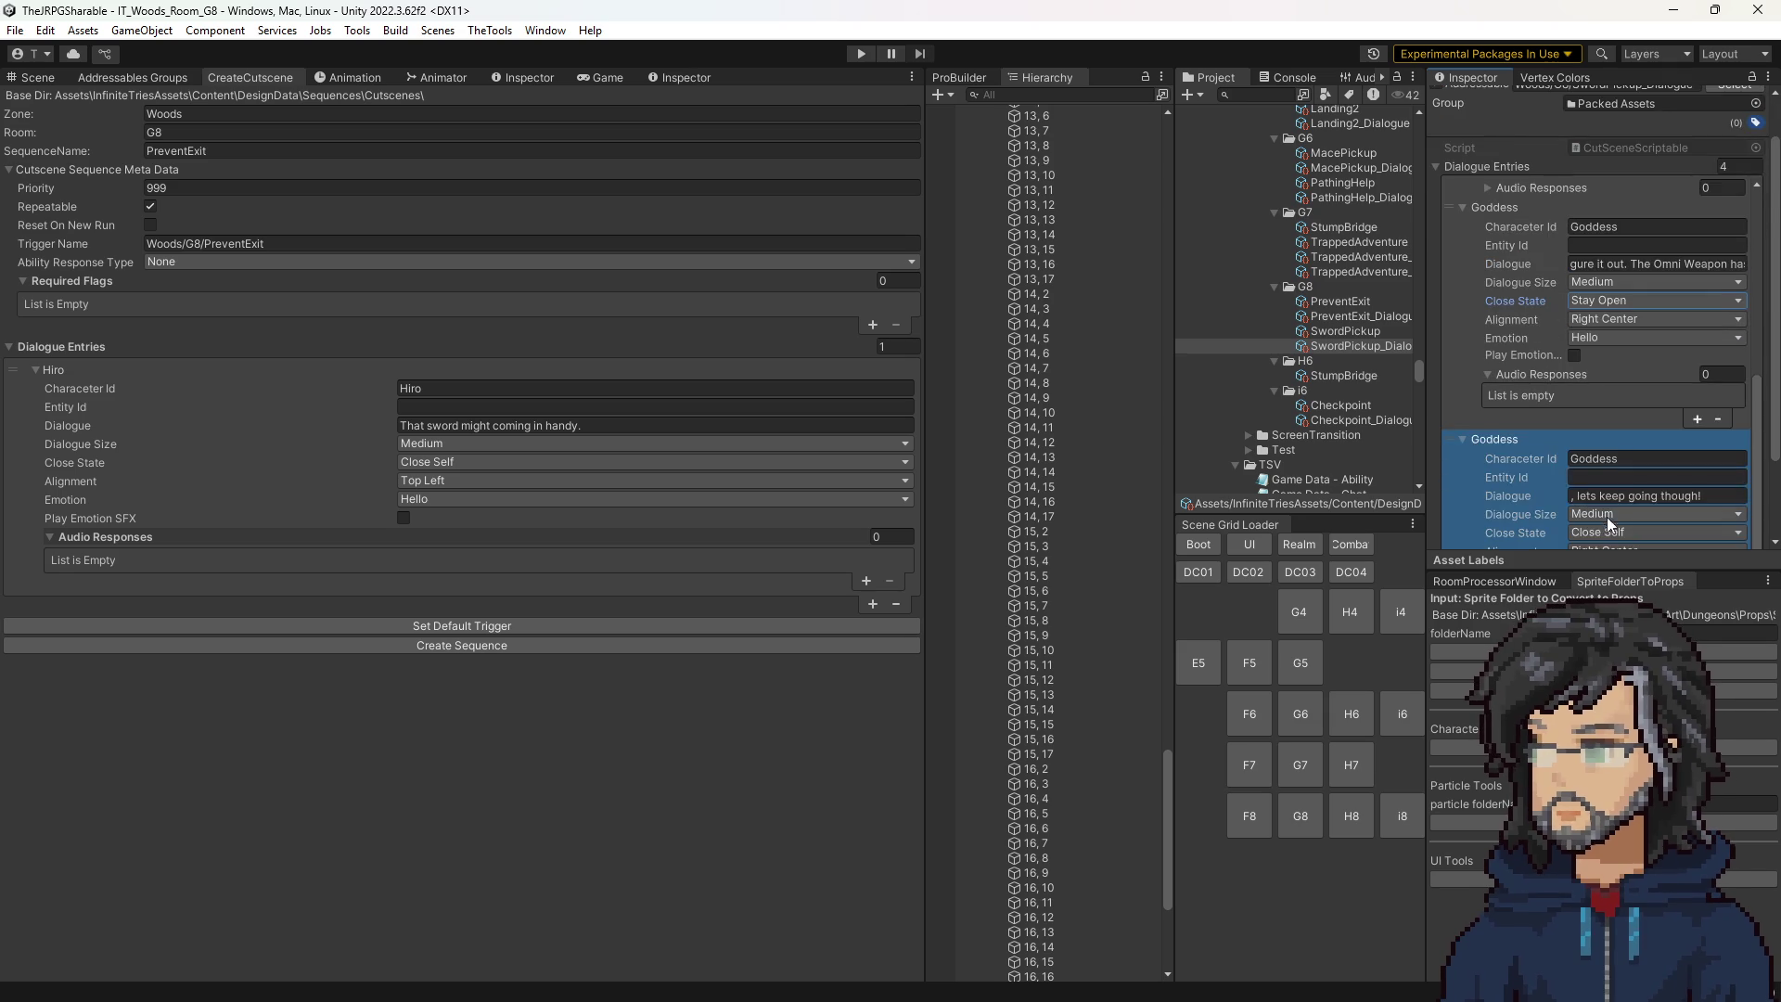
pyautogui.click(1602, 431)
pyautogui.click(1614, 494)
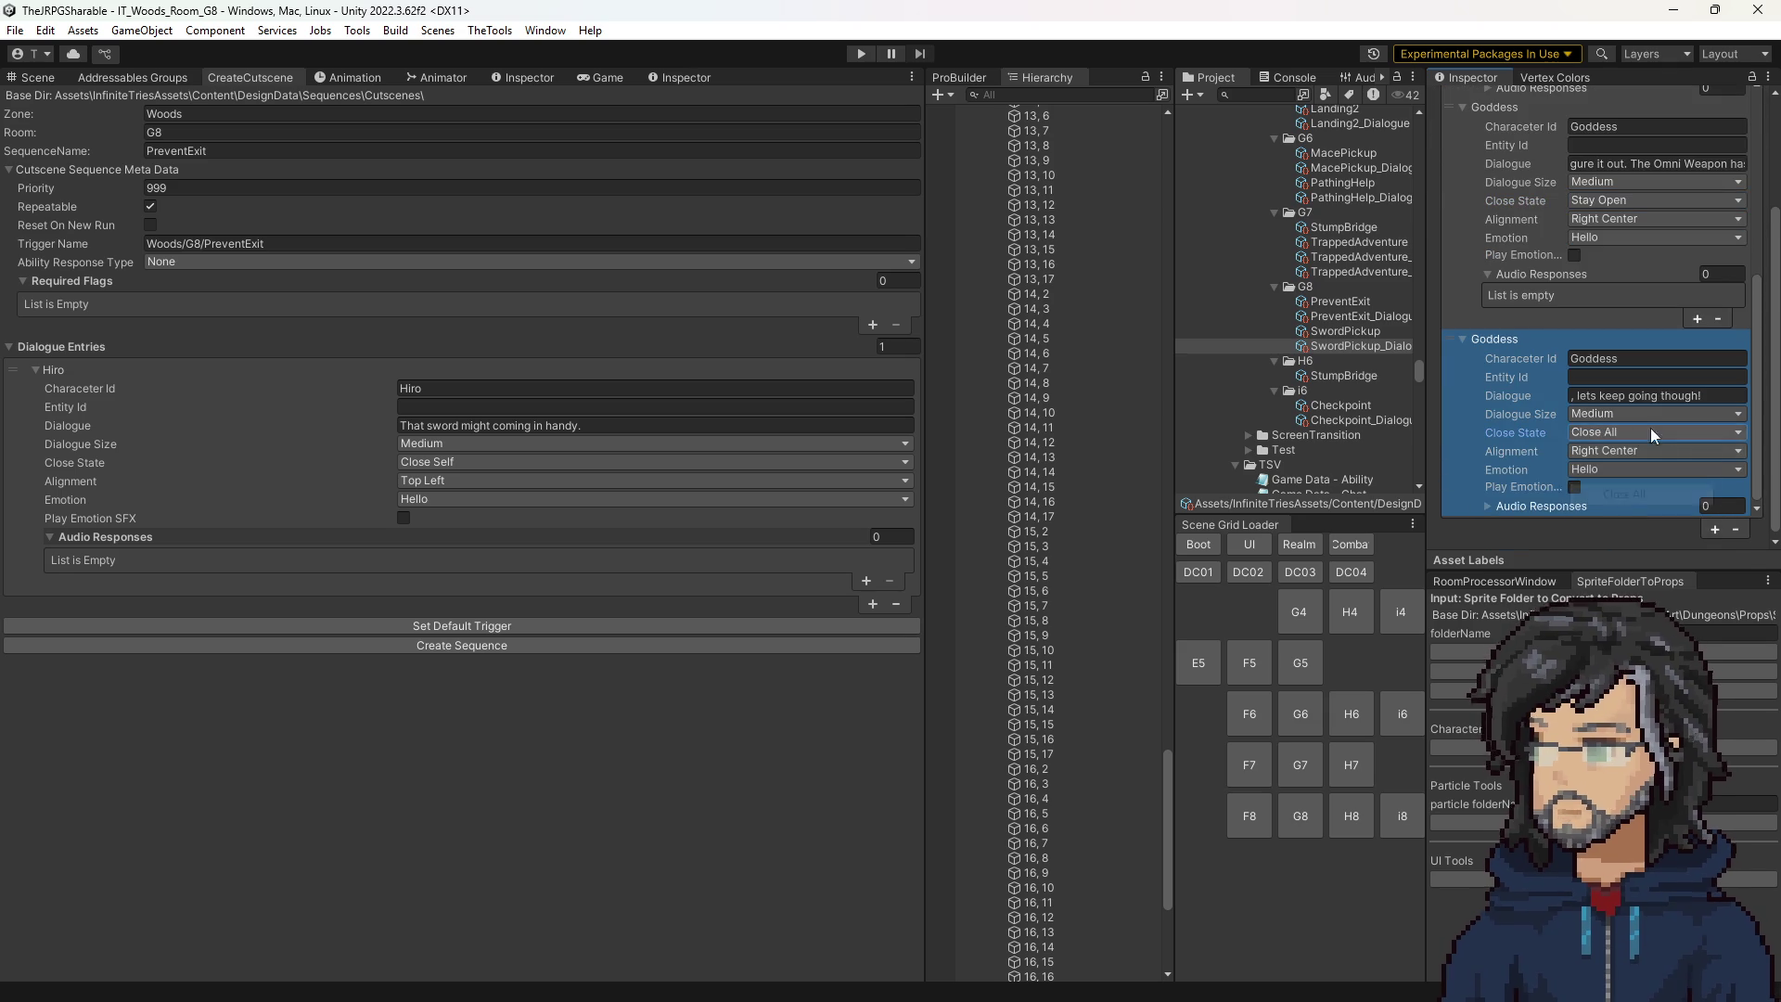
pyautogui.scroll(1, 1560, 486)
pyautogui.scroll(8, 1549, 469)
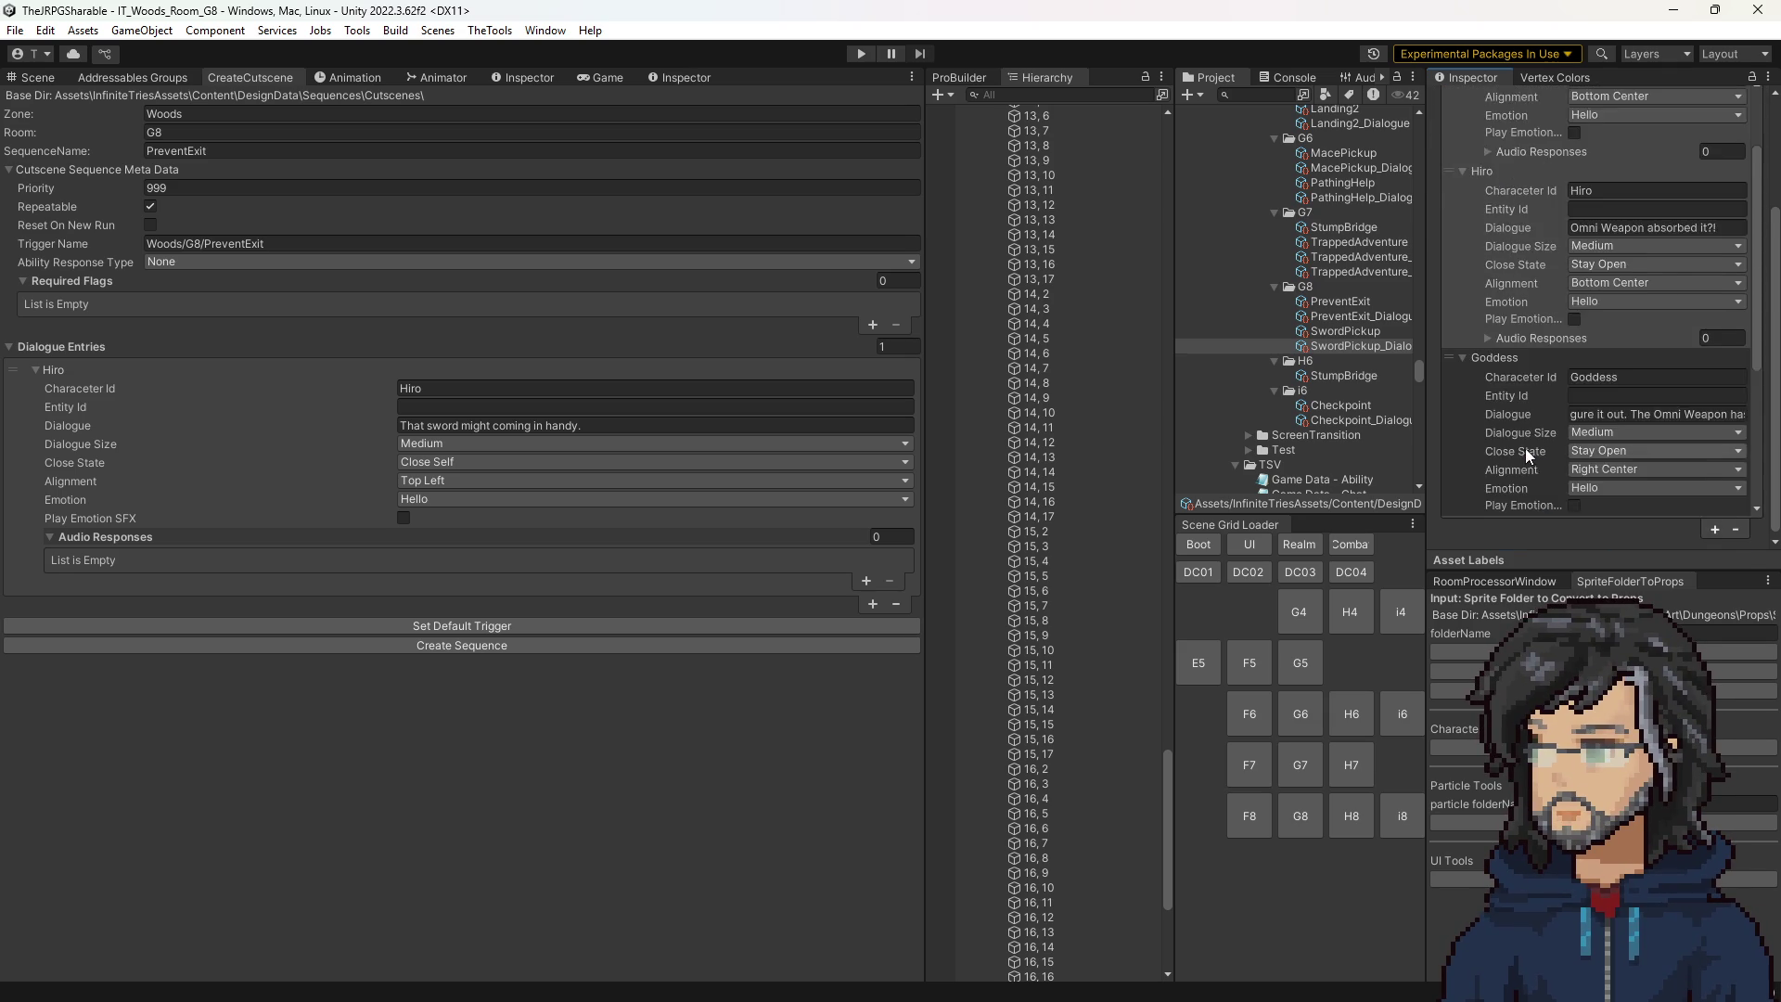
pyautogui.scroll(1, 1521, 416)
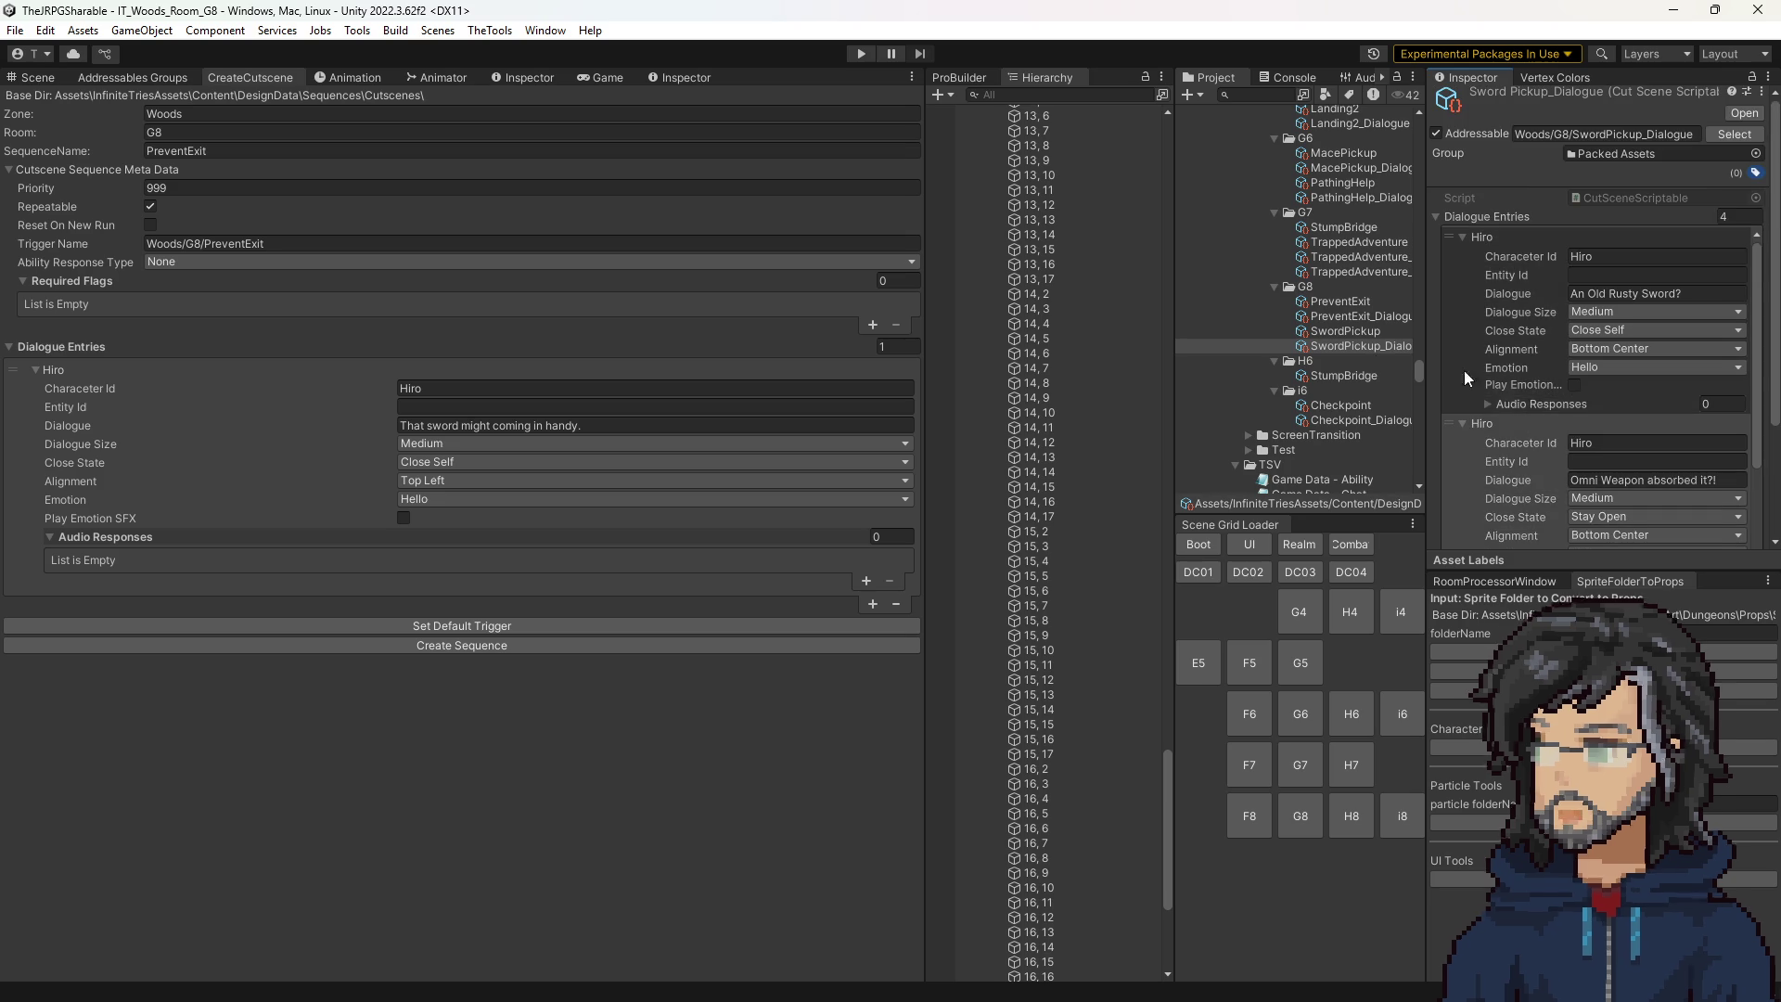
pyautogui.click(201, 150)
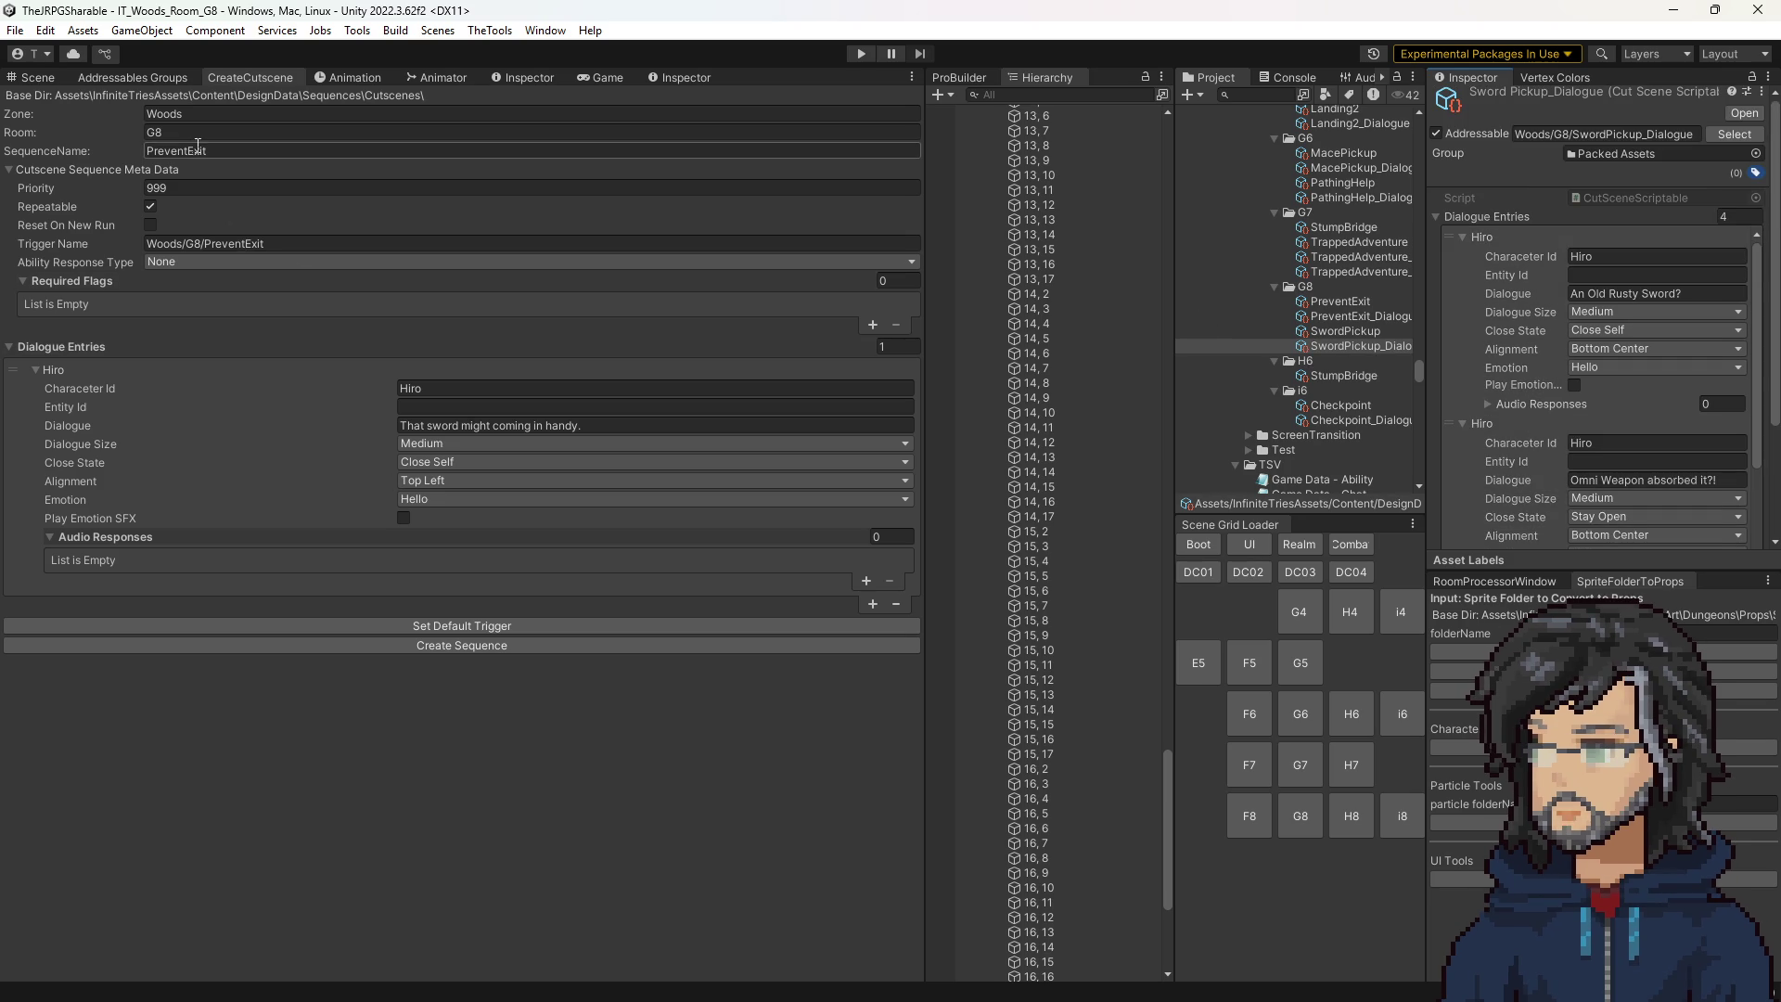
# Name the sequence SwordIntro and regenerate its trigger name as Woods/G8/SwordIntro.
pyautogui.write('Intro')
pyautogui.click(492, 624)
pyautogui.doubleClick(204, 148)
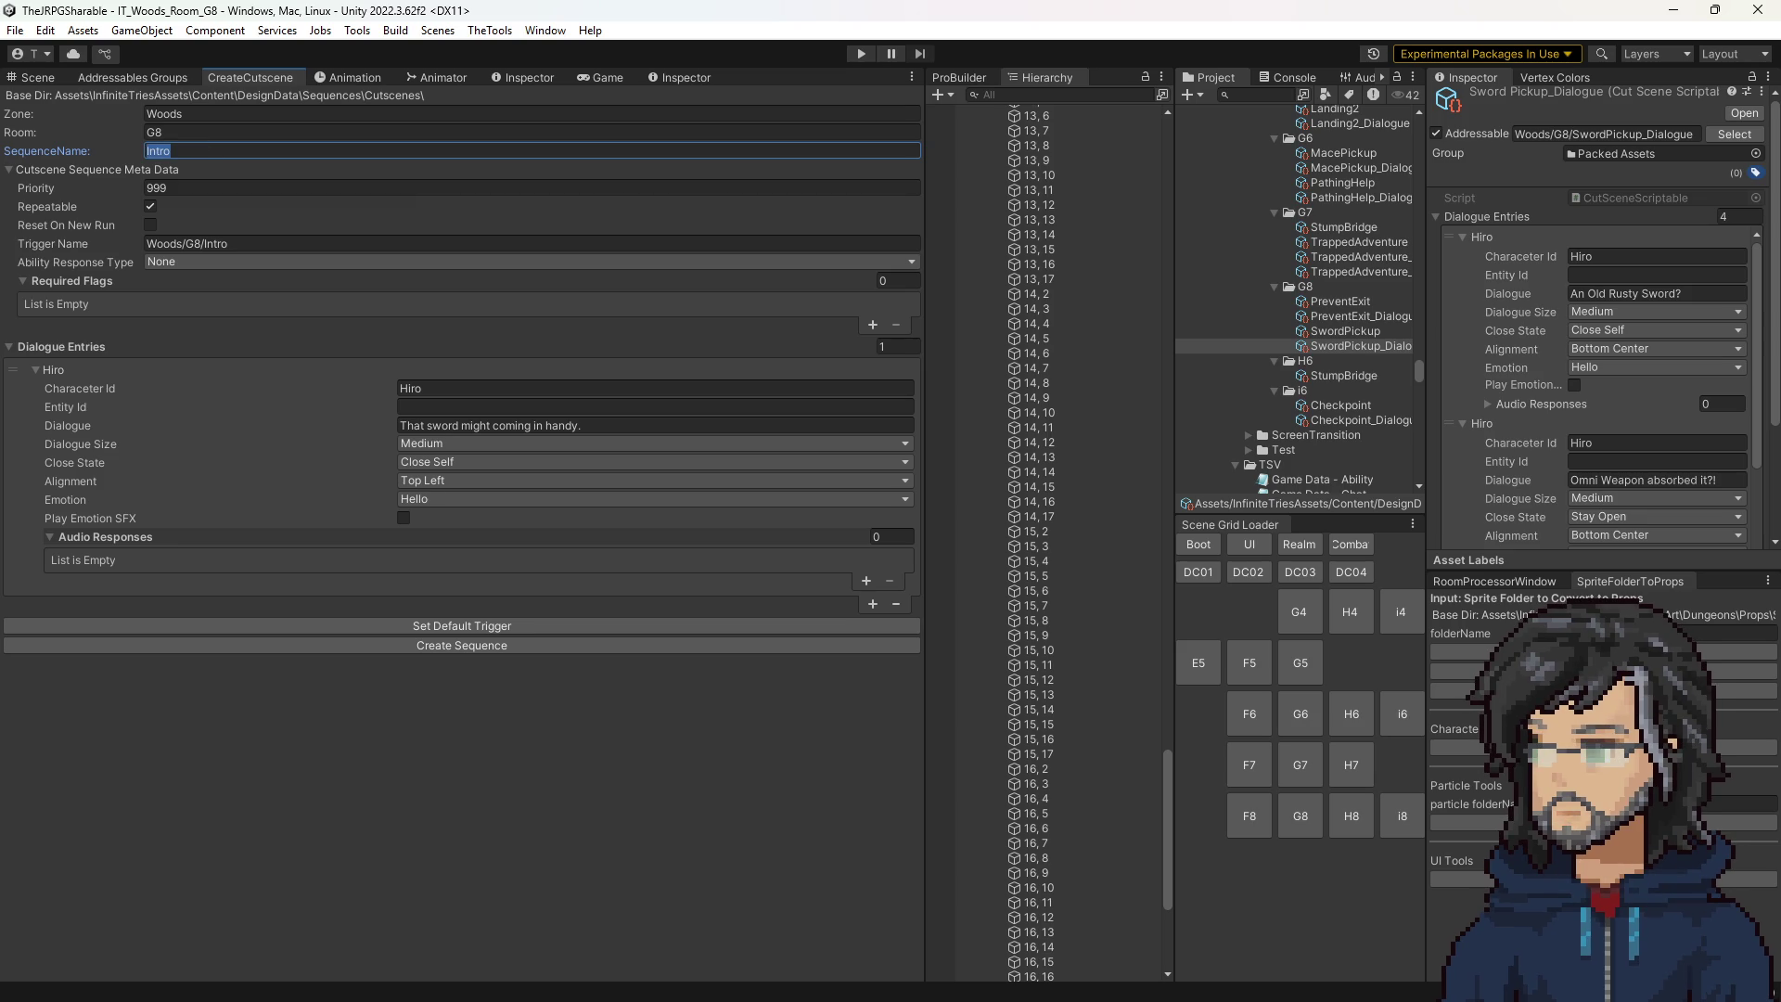
pyautogui.press('Right')
pyautogui.write('G8')
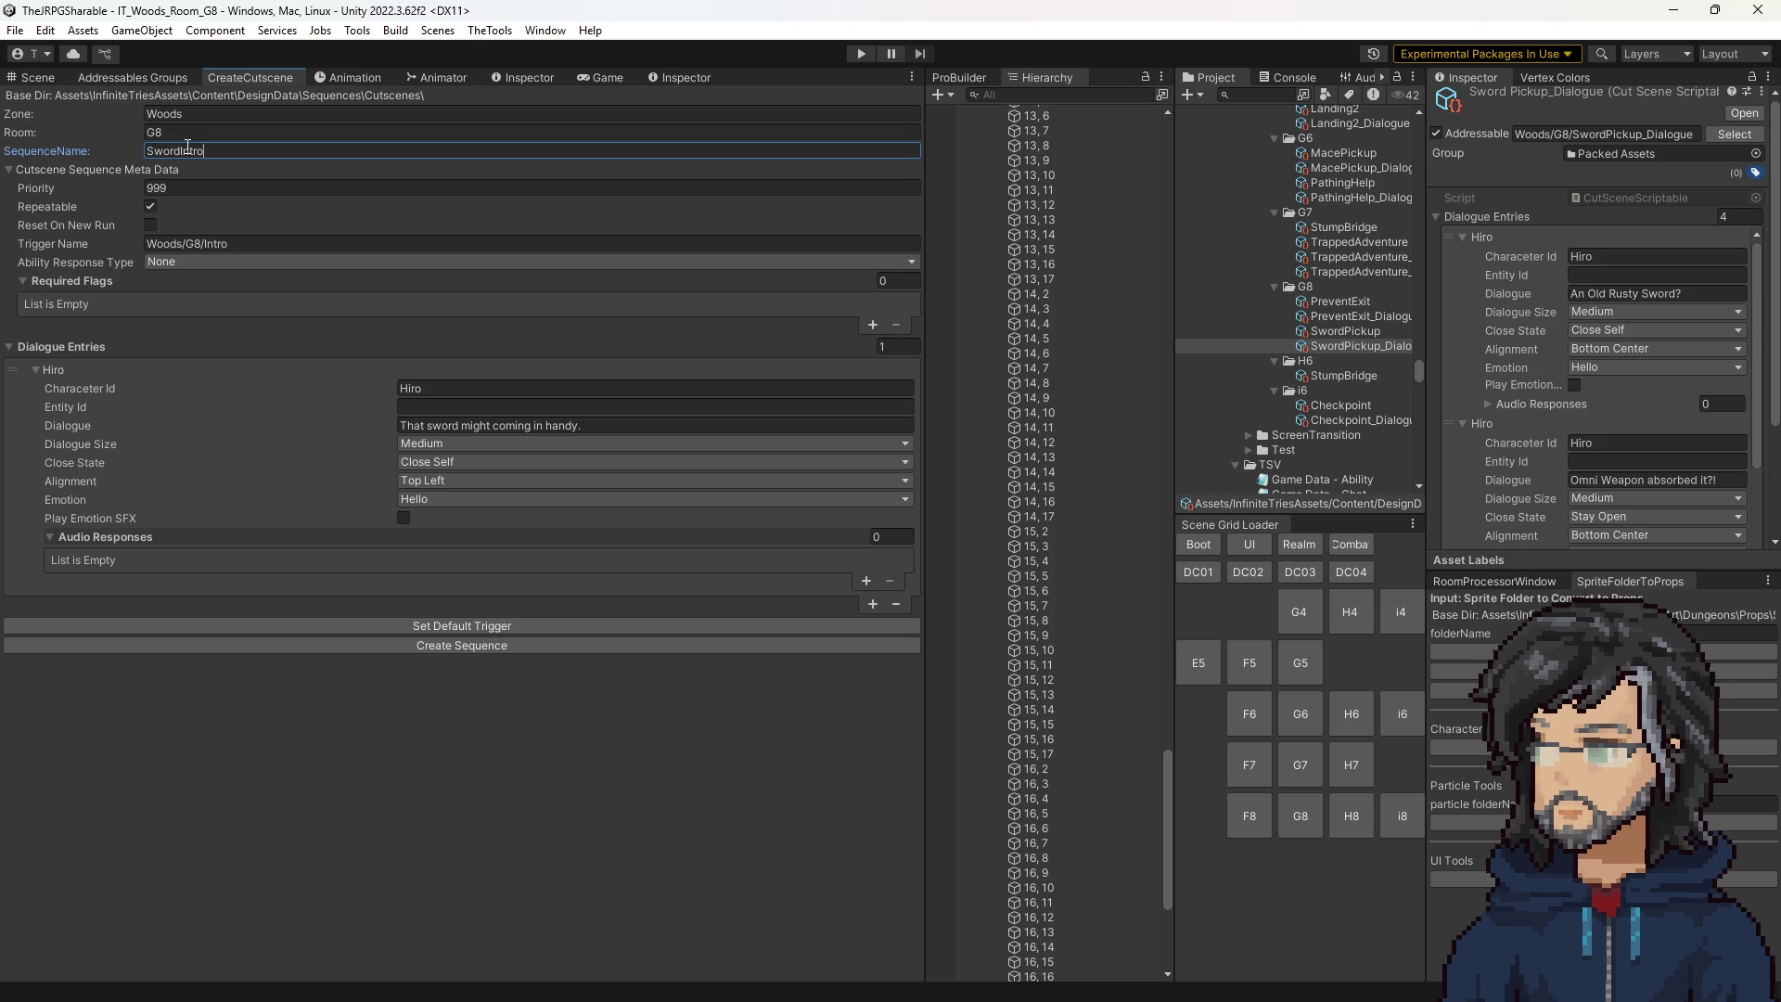
pyautogui.click(481, 625)
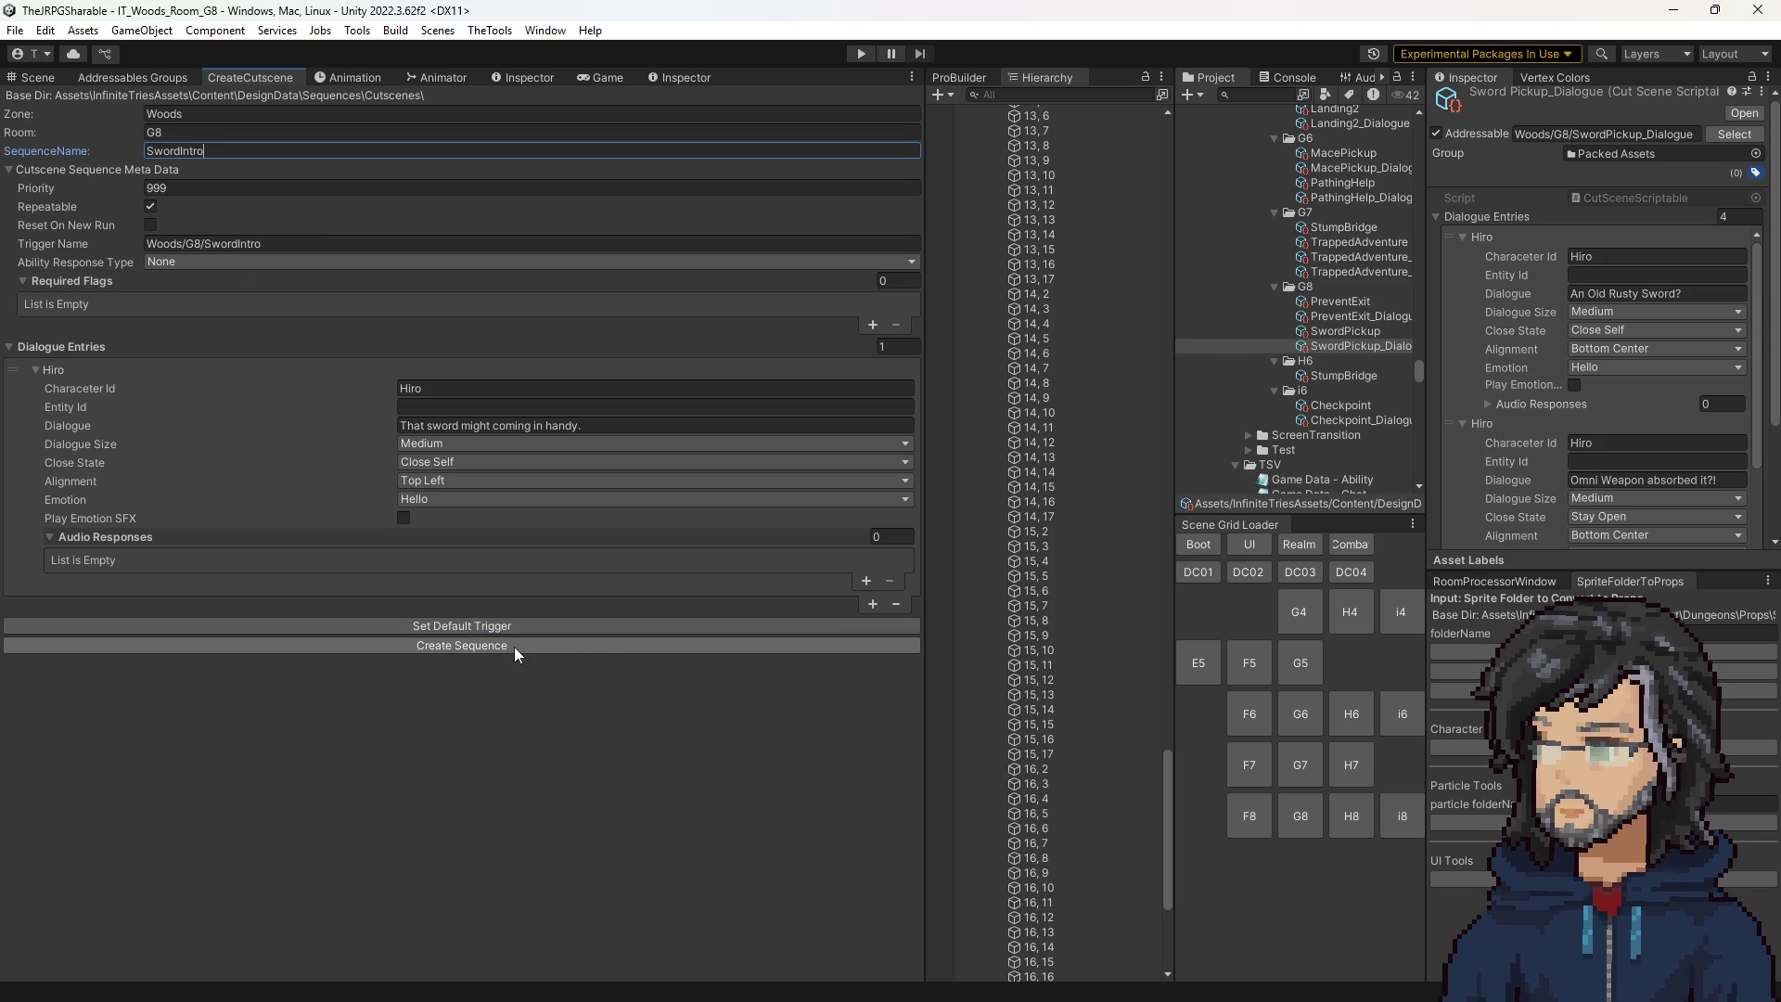
pyautogui.click(472, 389)
pyautogui.click(466, 427)
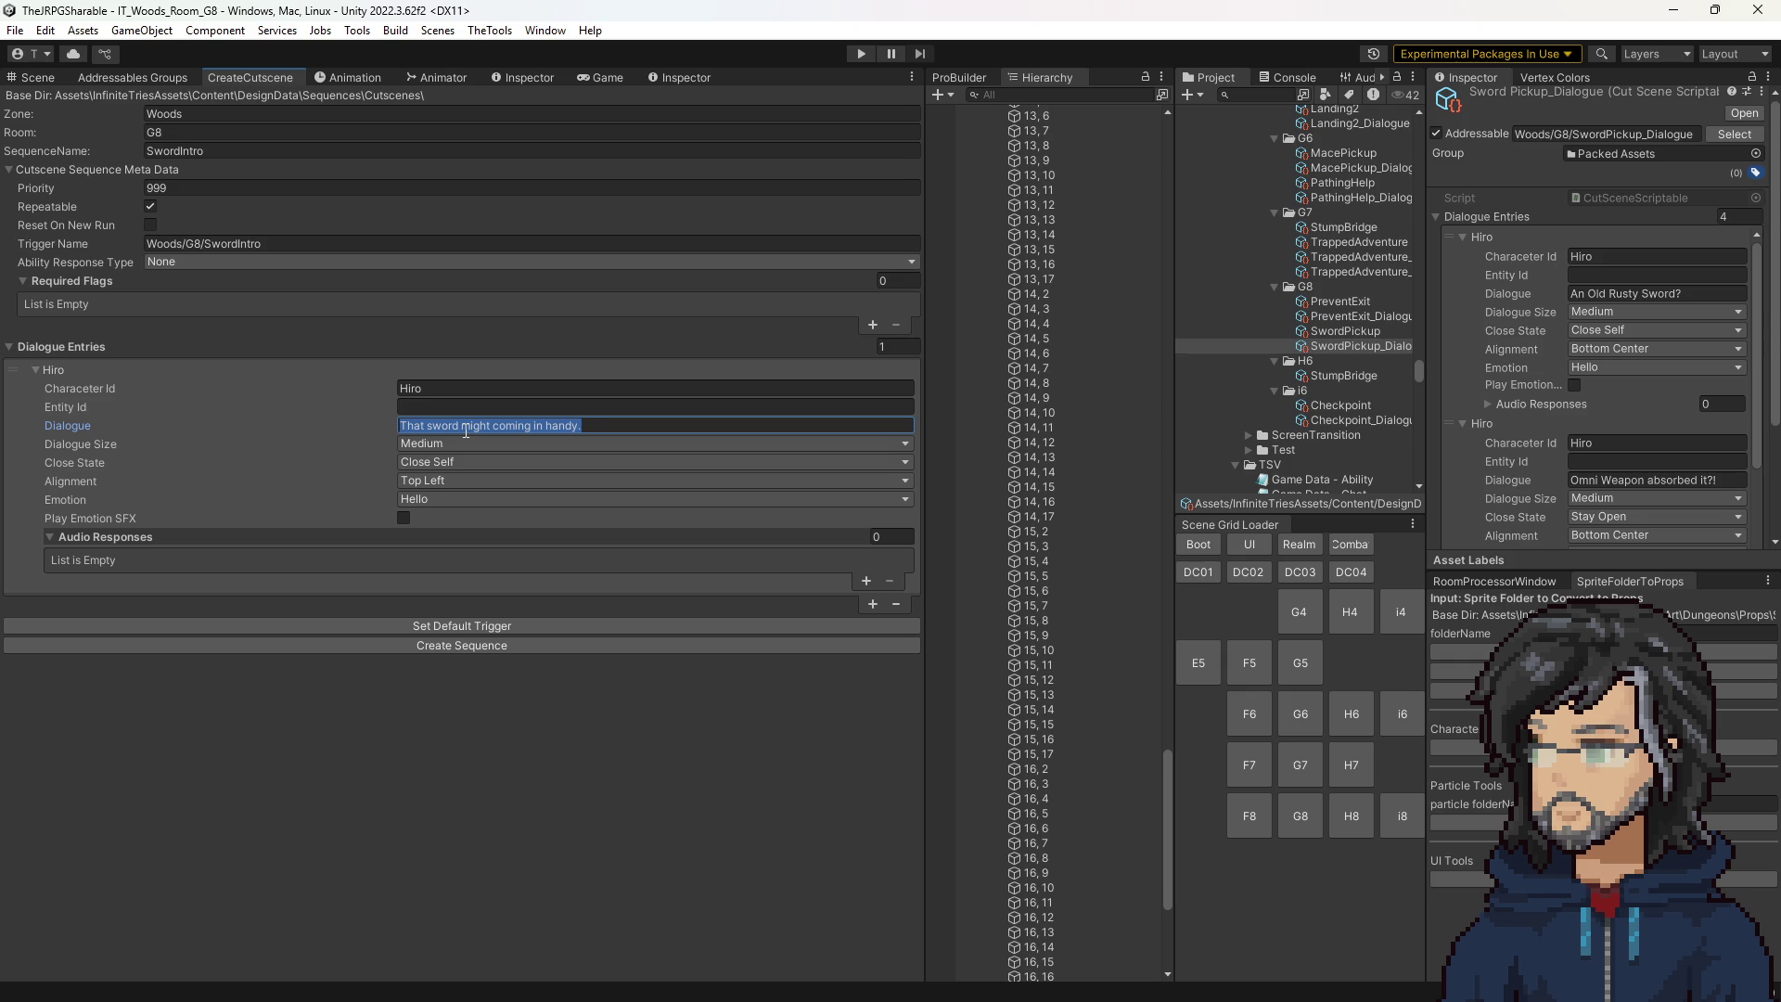
# Set Hiro's first line to 'Placeholder 1' with Bottom Center alignment.
pyautogui.press('BackSpace')
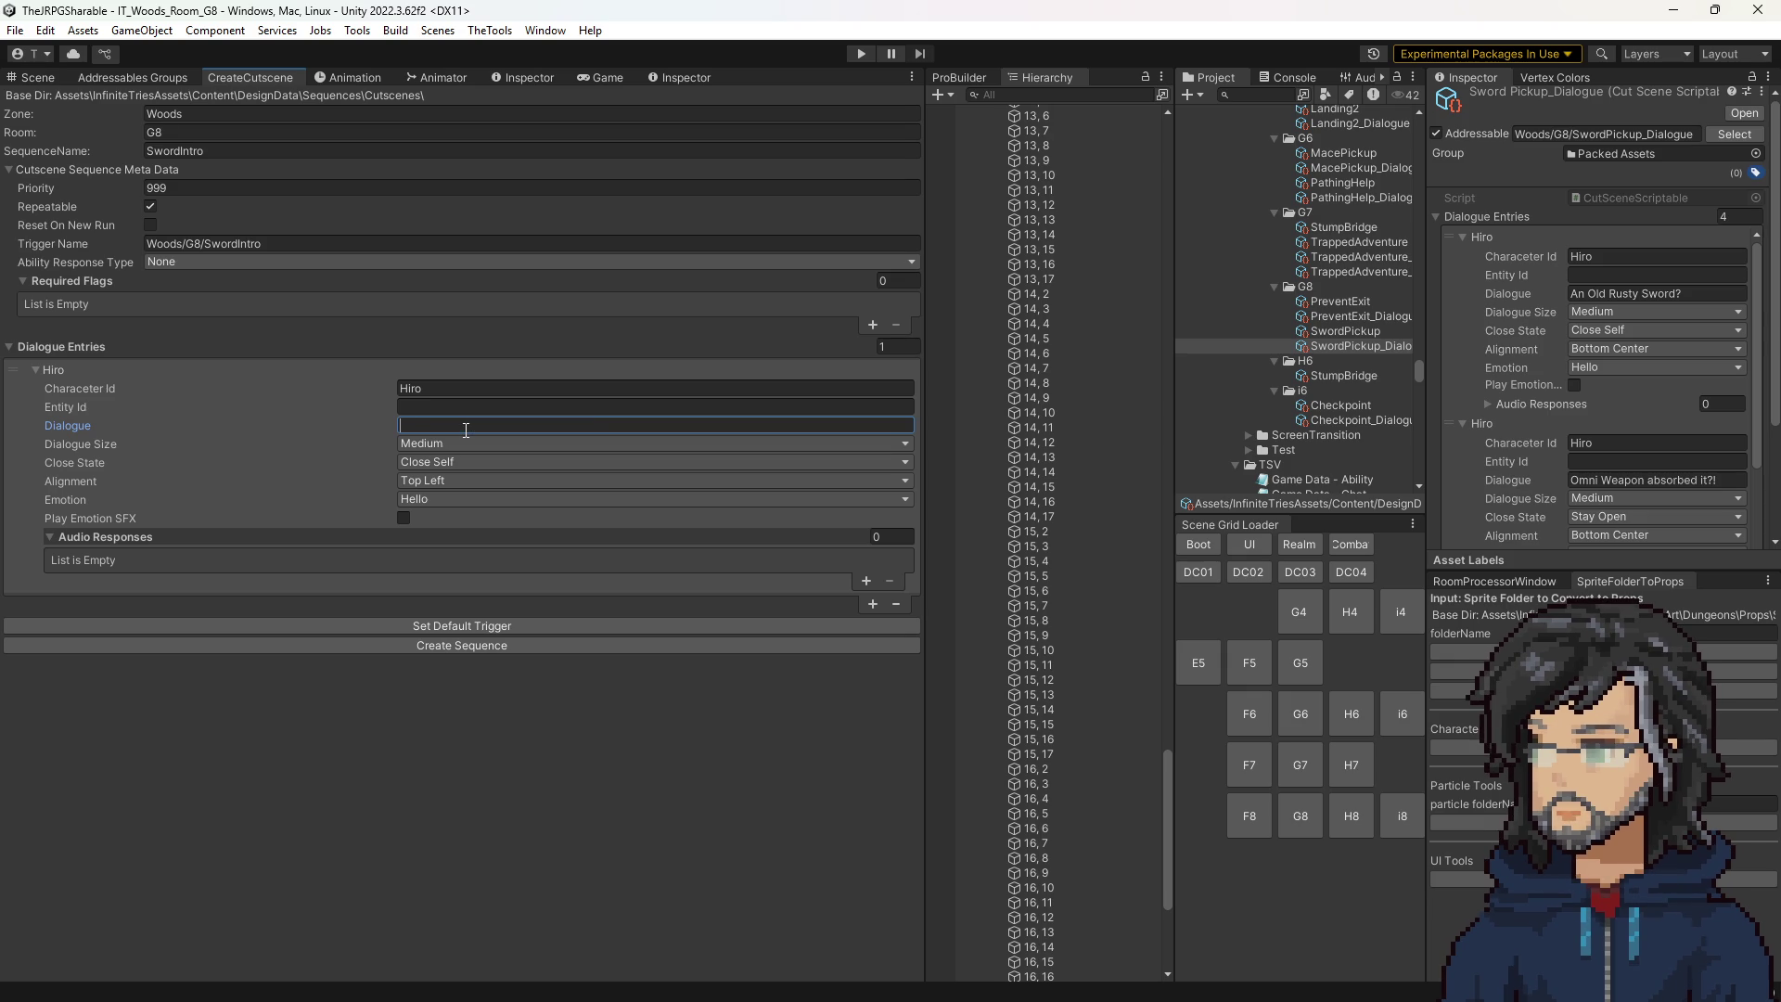
pyautogui.write('Placeho')
pyautogui.write('lder 1')
pyautogui.click(443, 479)
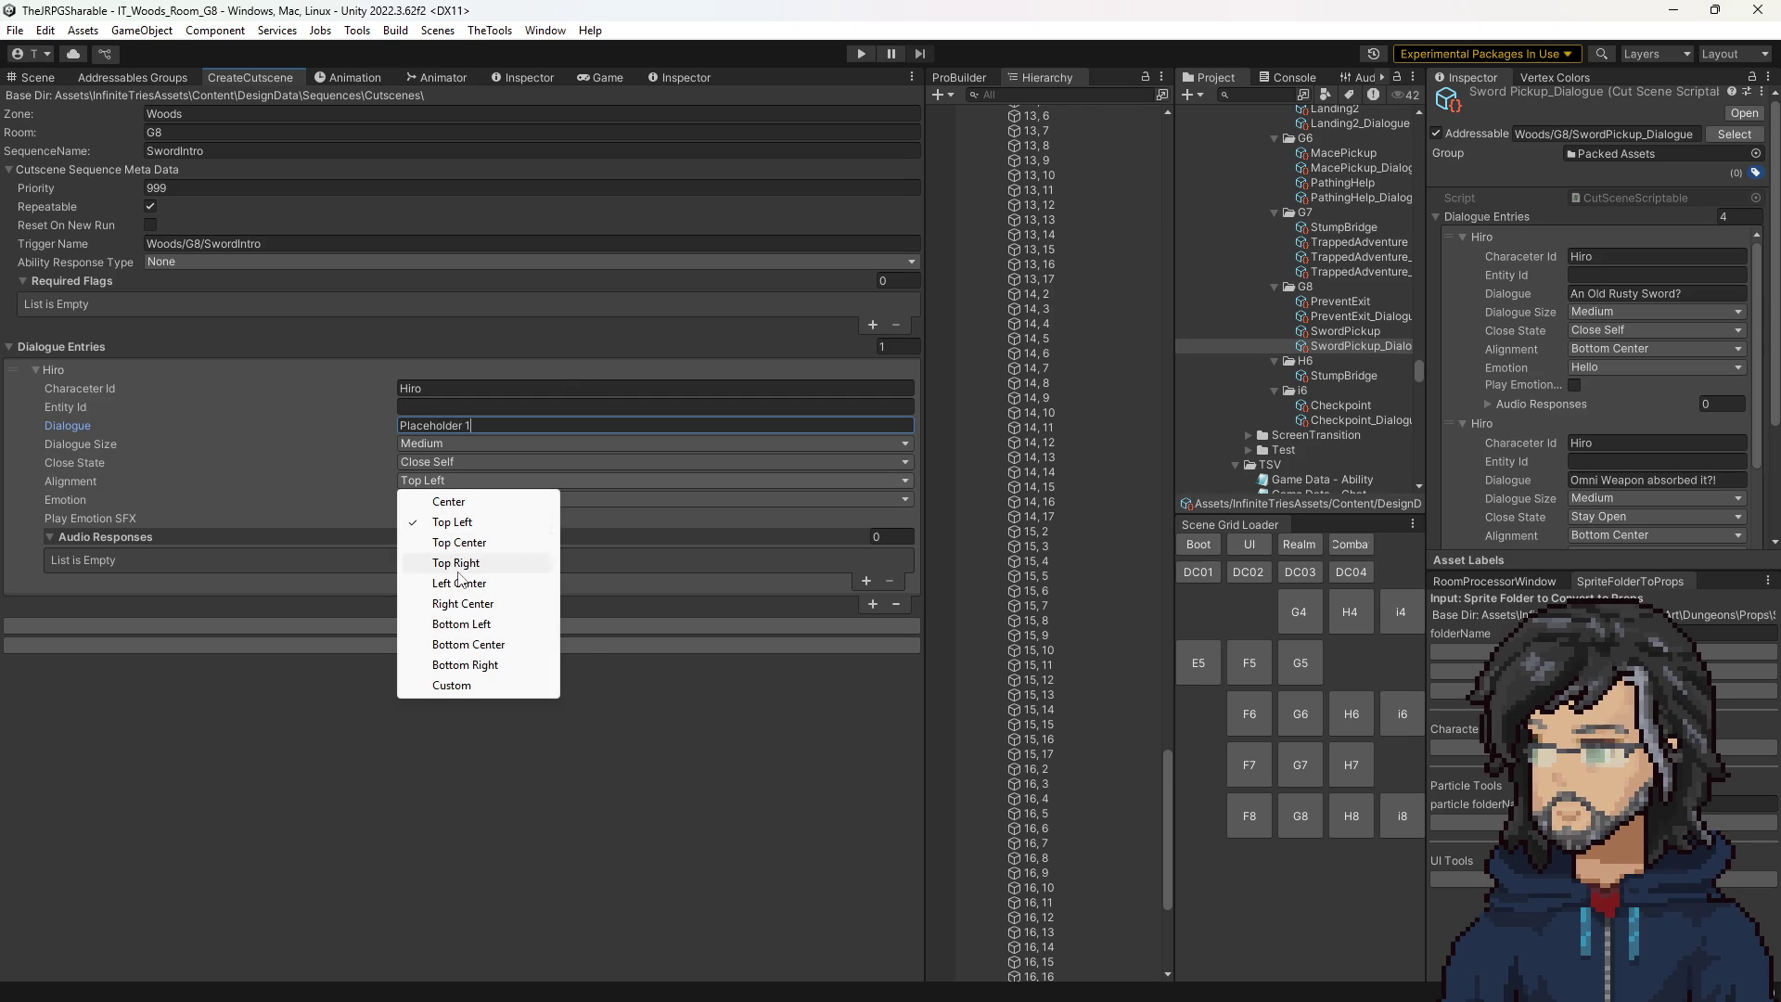
pyautogui.click(469, 643)
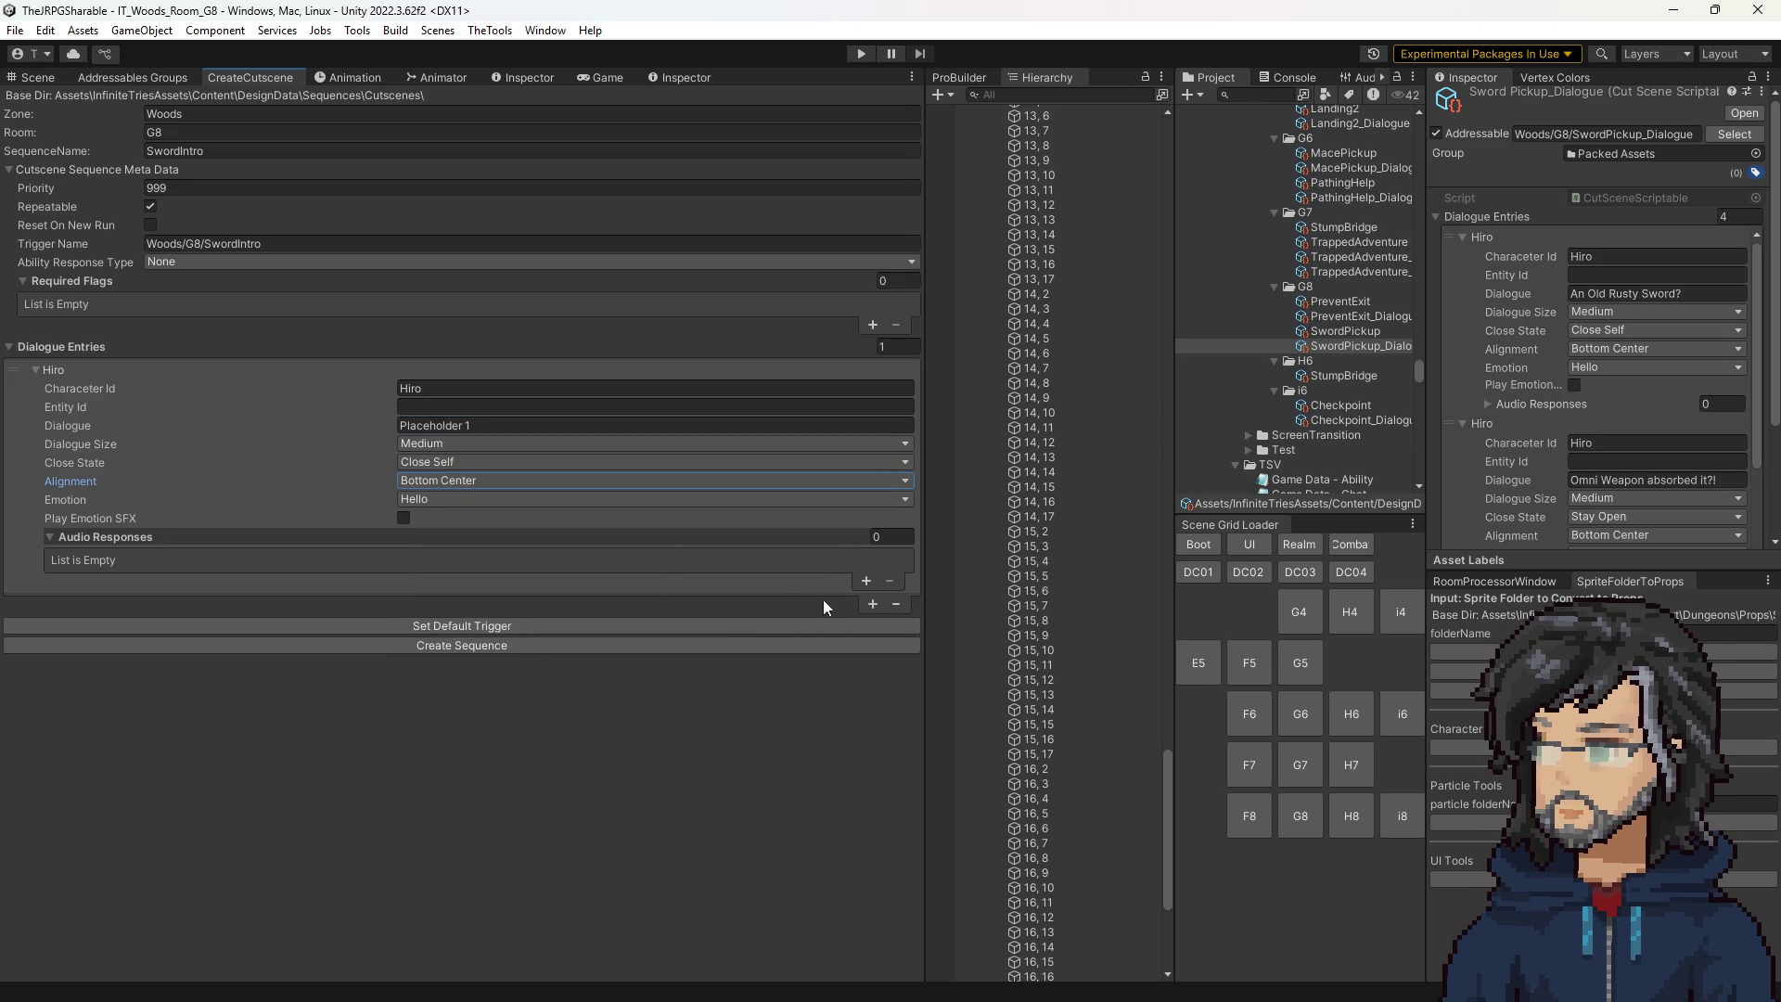
# Add a second entry spoken by Goddess, aligned Right Center, reading 'Placeholder 2'.
pyautogui.click(872, 604)
pyautogui.click(446, 602)
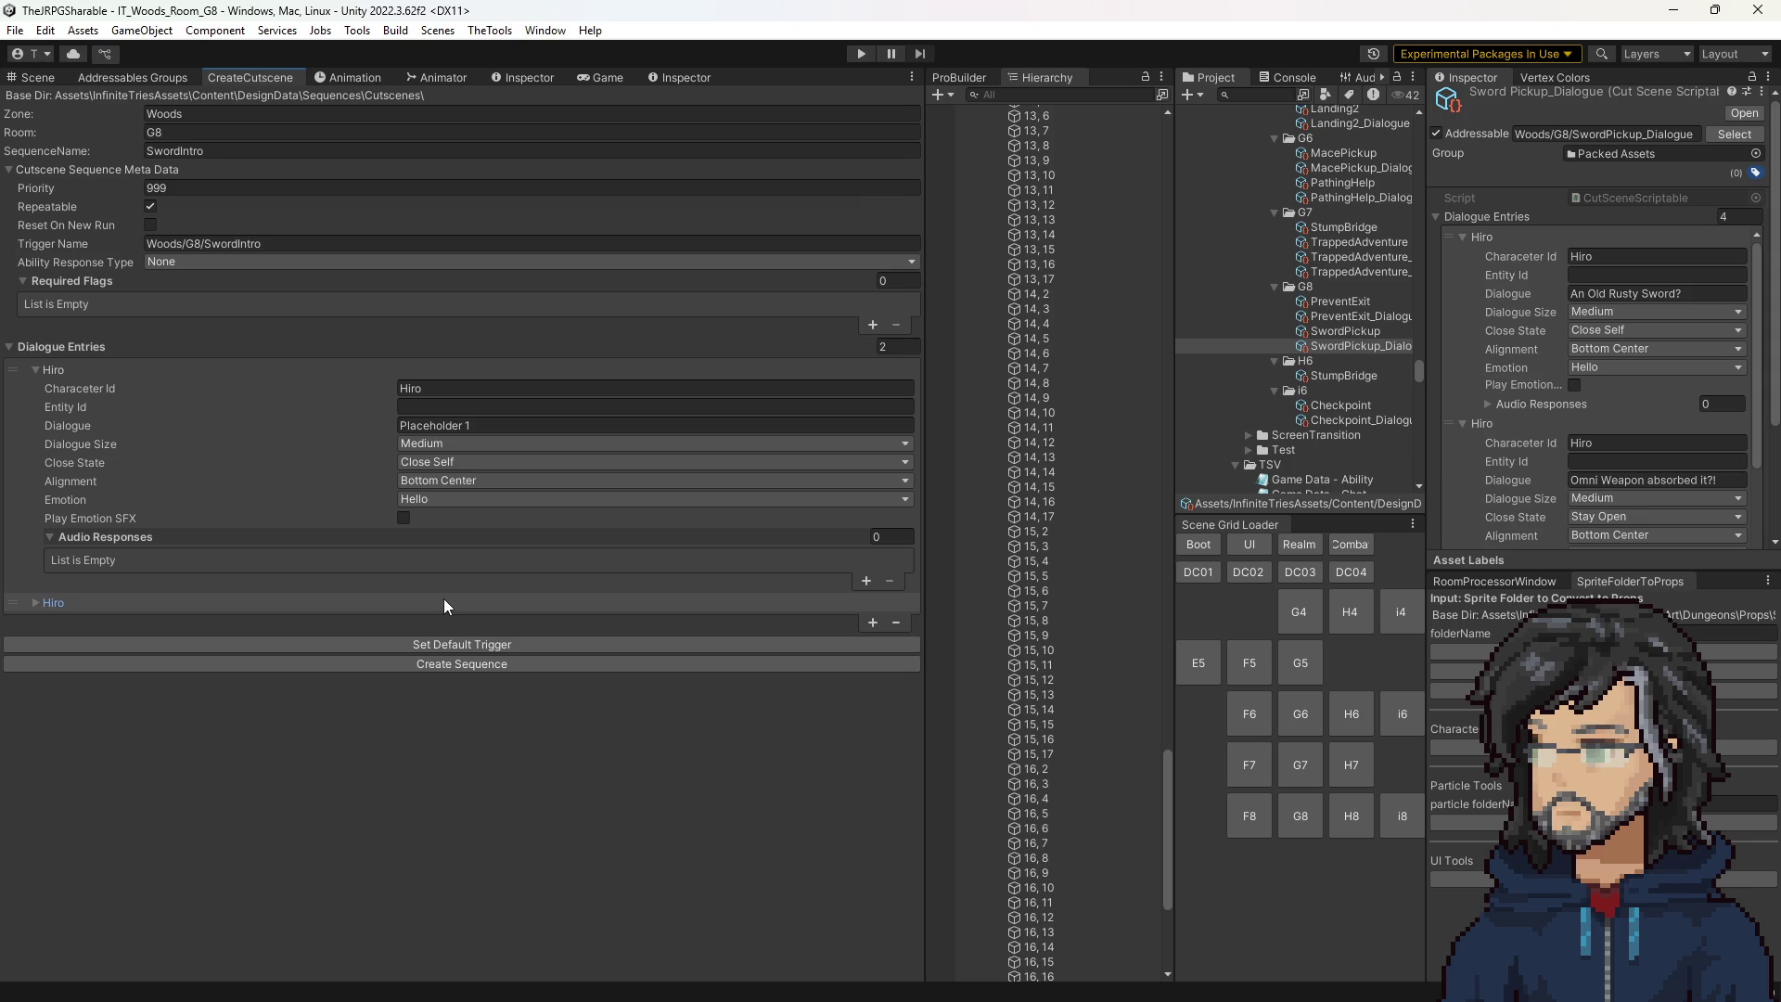
pyautogui.click(443, 600)
pyautogui.click(439, 616)
pyautogui.write('Goidd')
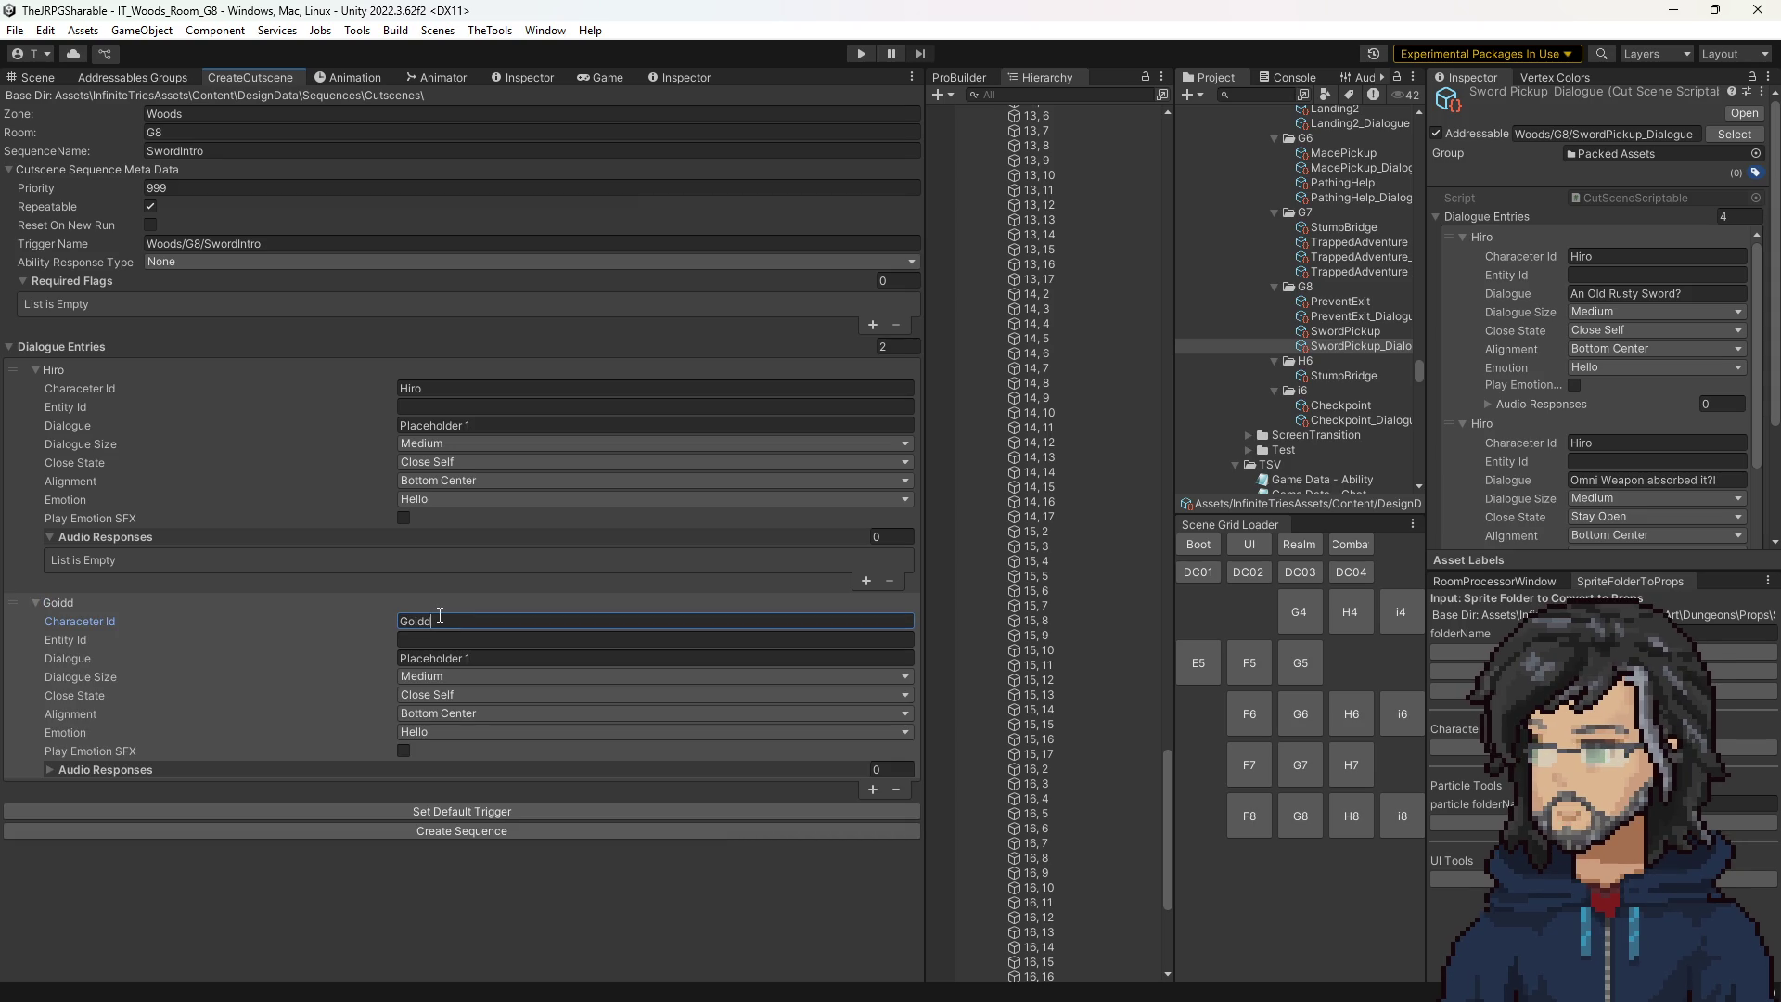
pyautogui.press('BackSpace')
pyautogui.press('BackSpace')
pyautogui.write('ddess')
pyautogui.click(469, 715)
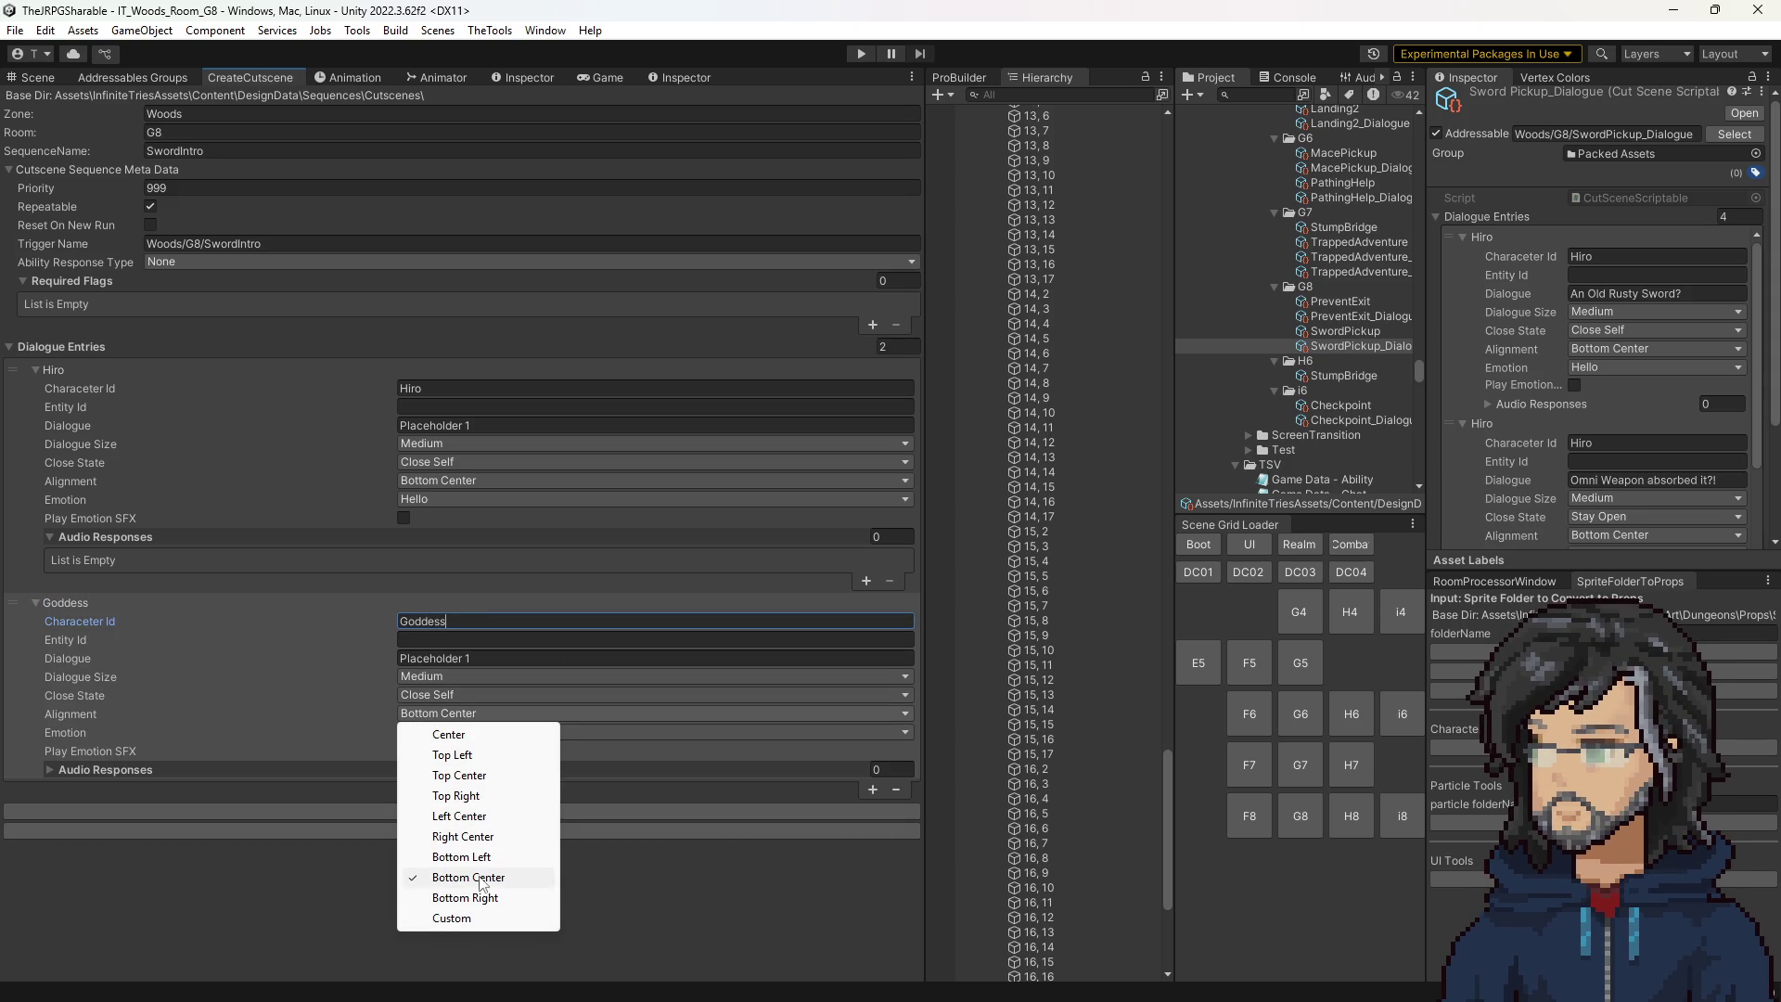
pyautogui.click(463, 835)
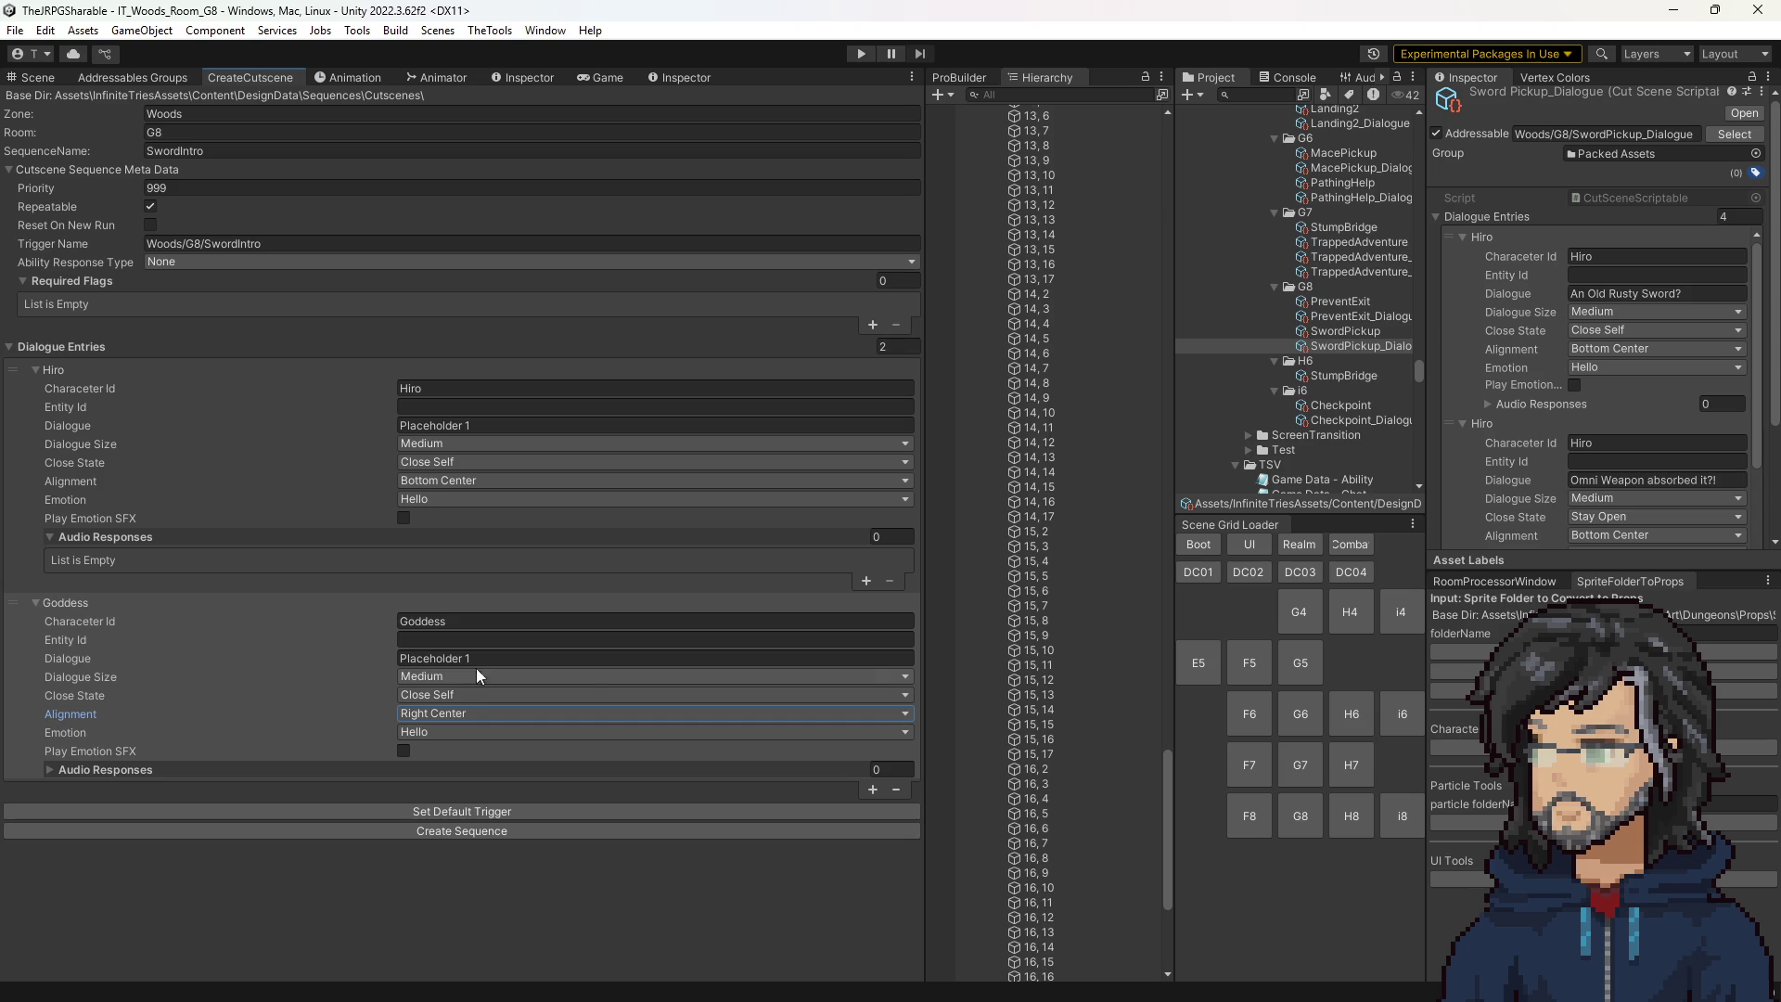
pyautogui.press('Tab')
pyautogui.press('Tab')
pyautogui.press('End')
pyautogui.press('BackSpace')
pyautogui.write('2')
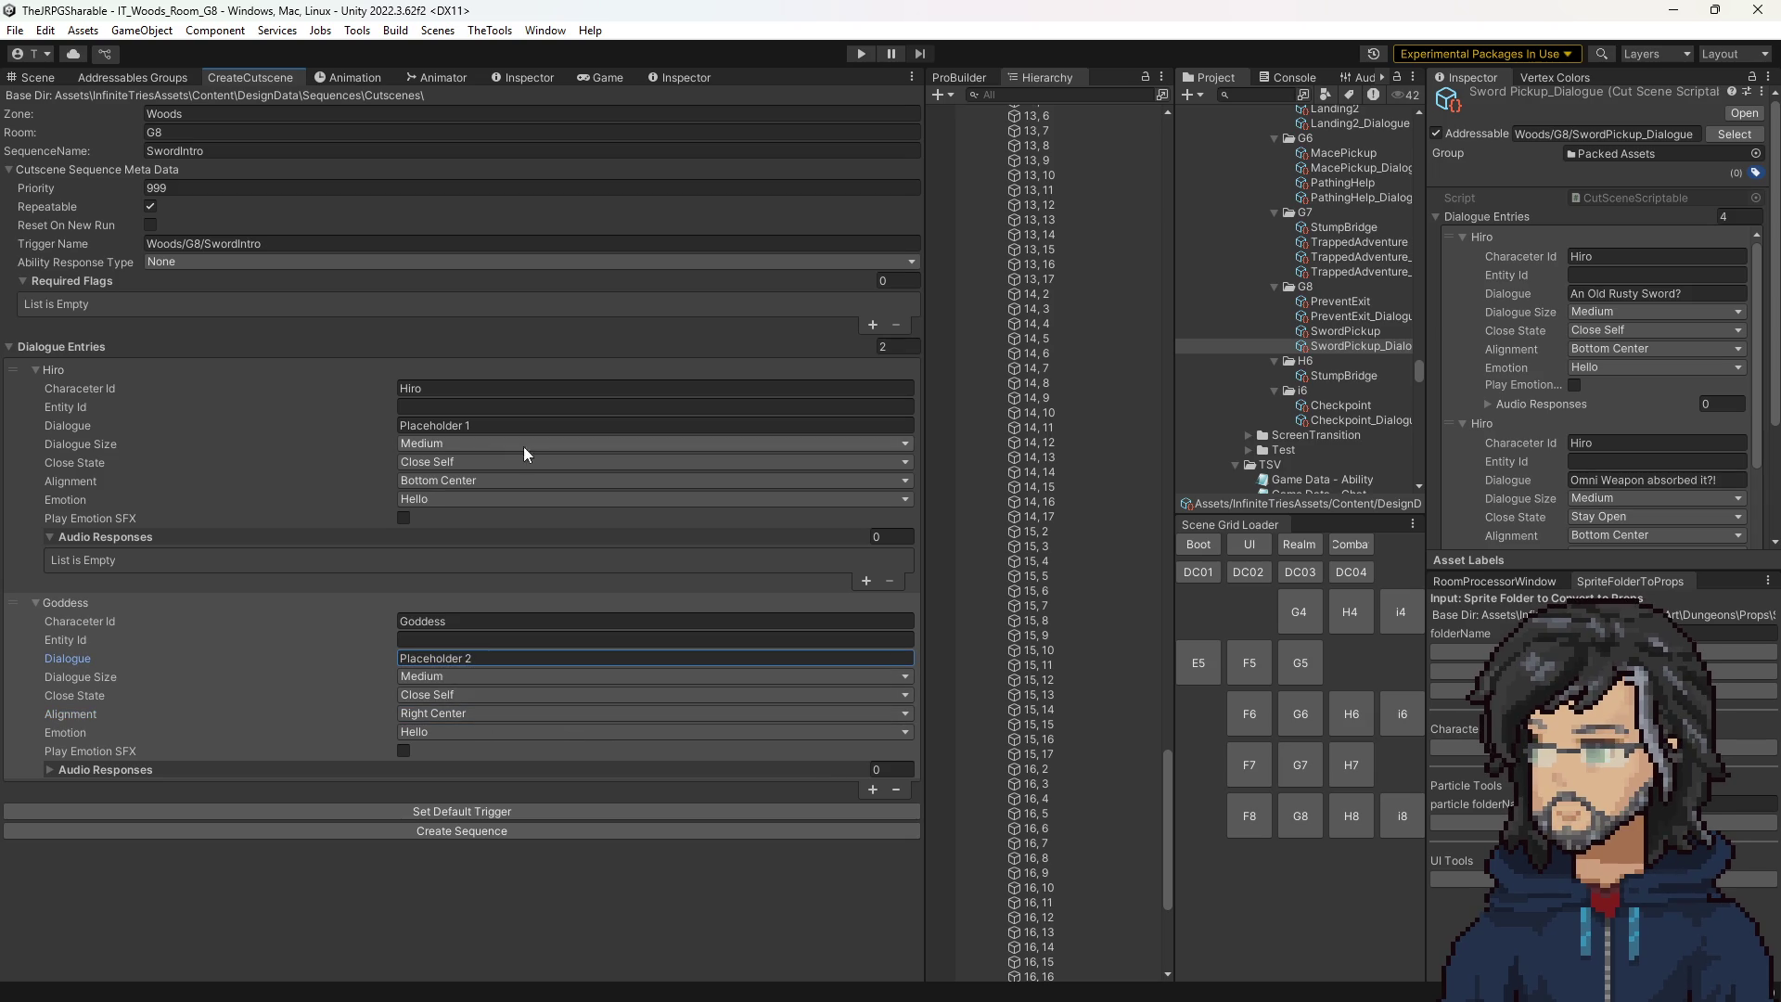
# Keep Close Self on the Hiro and Goddess lines and duplicate the Goddess entry.
pyautogui.click(431, 464)
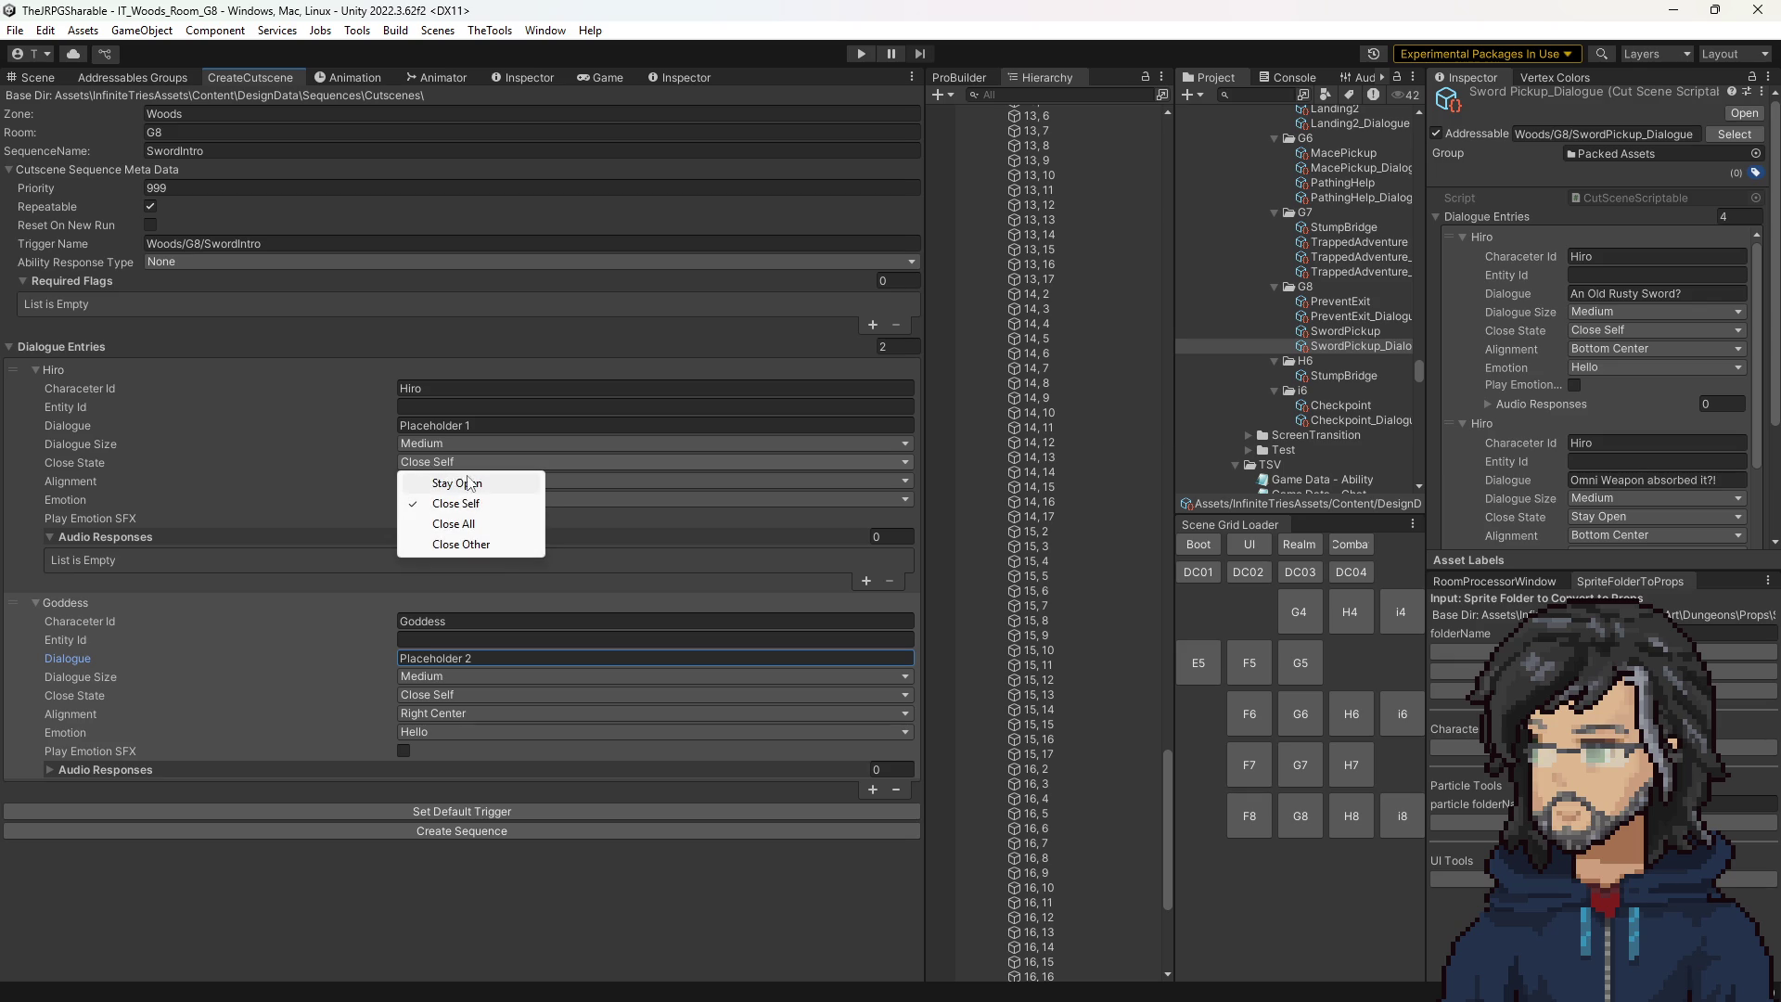
pyautogui.click(457, 506)
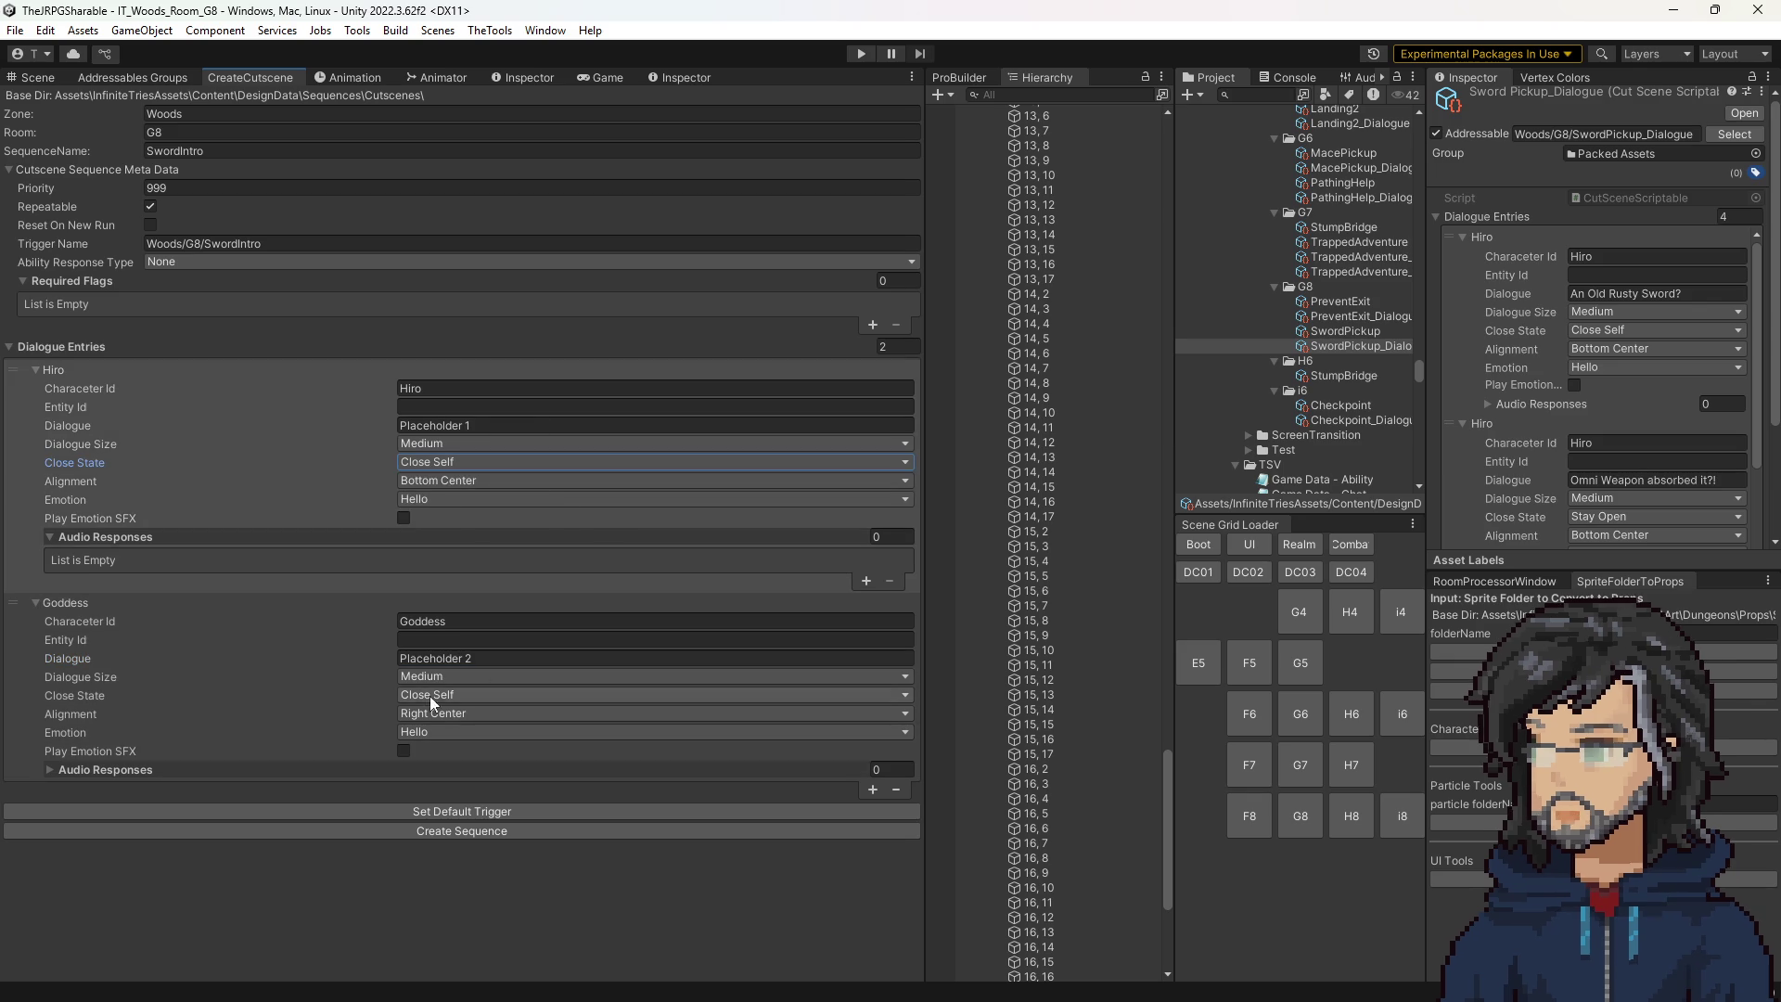
pyautogui.click(414, 693)
pyautogui.click(872, 789)
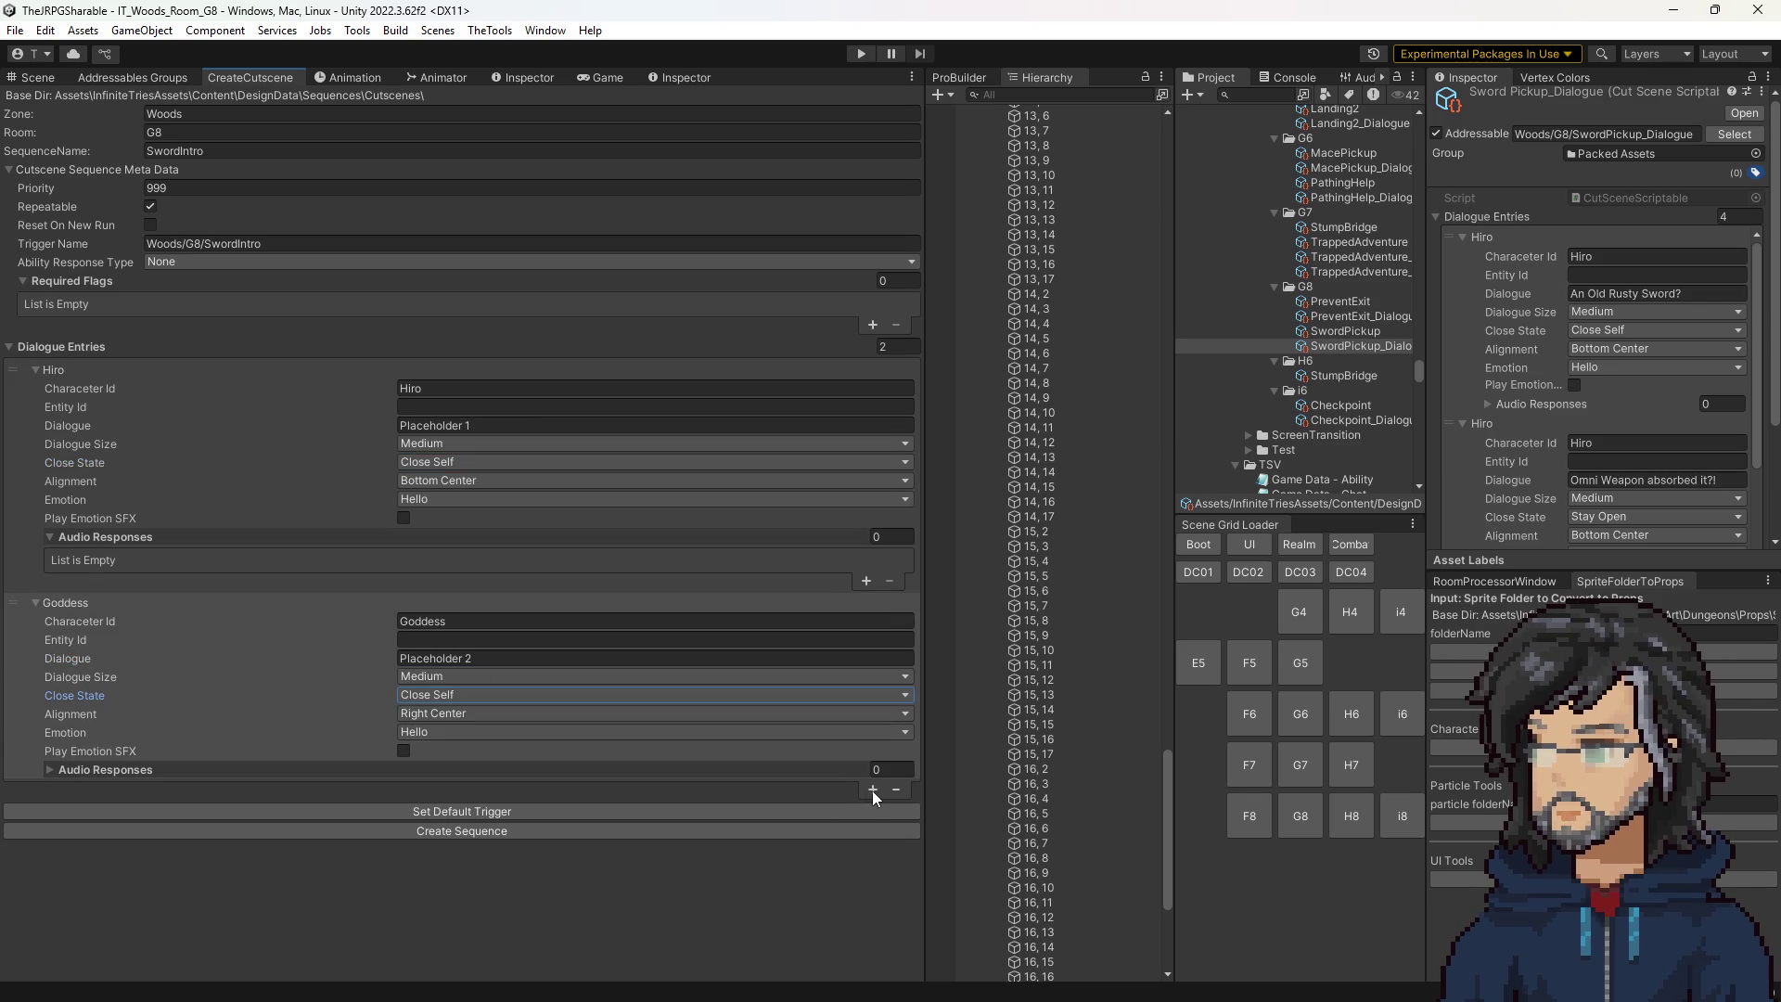
pyautogui.click(872, 789)
pyautogui.click(121, 789)
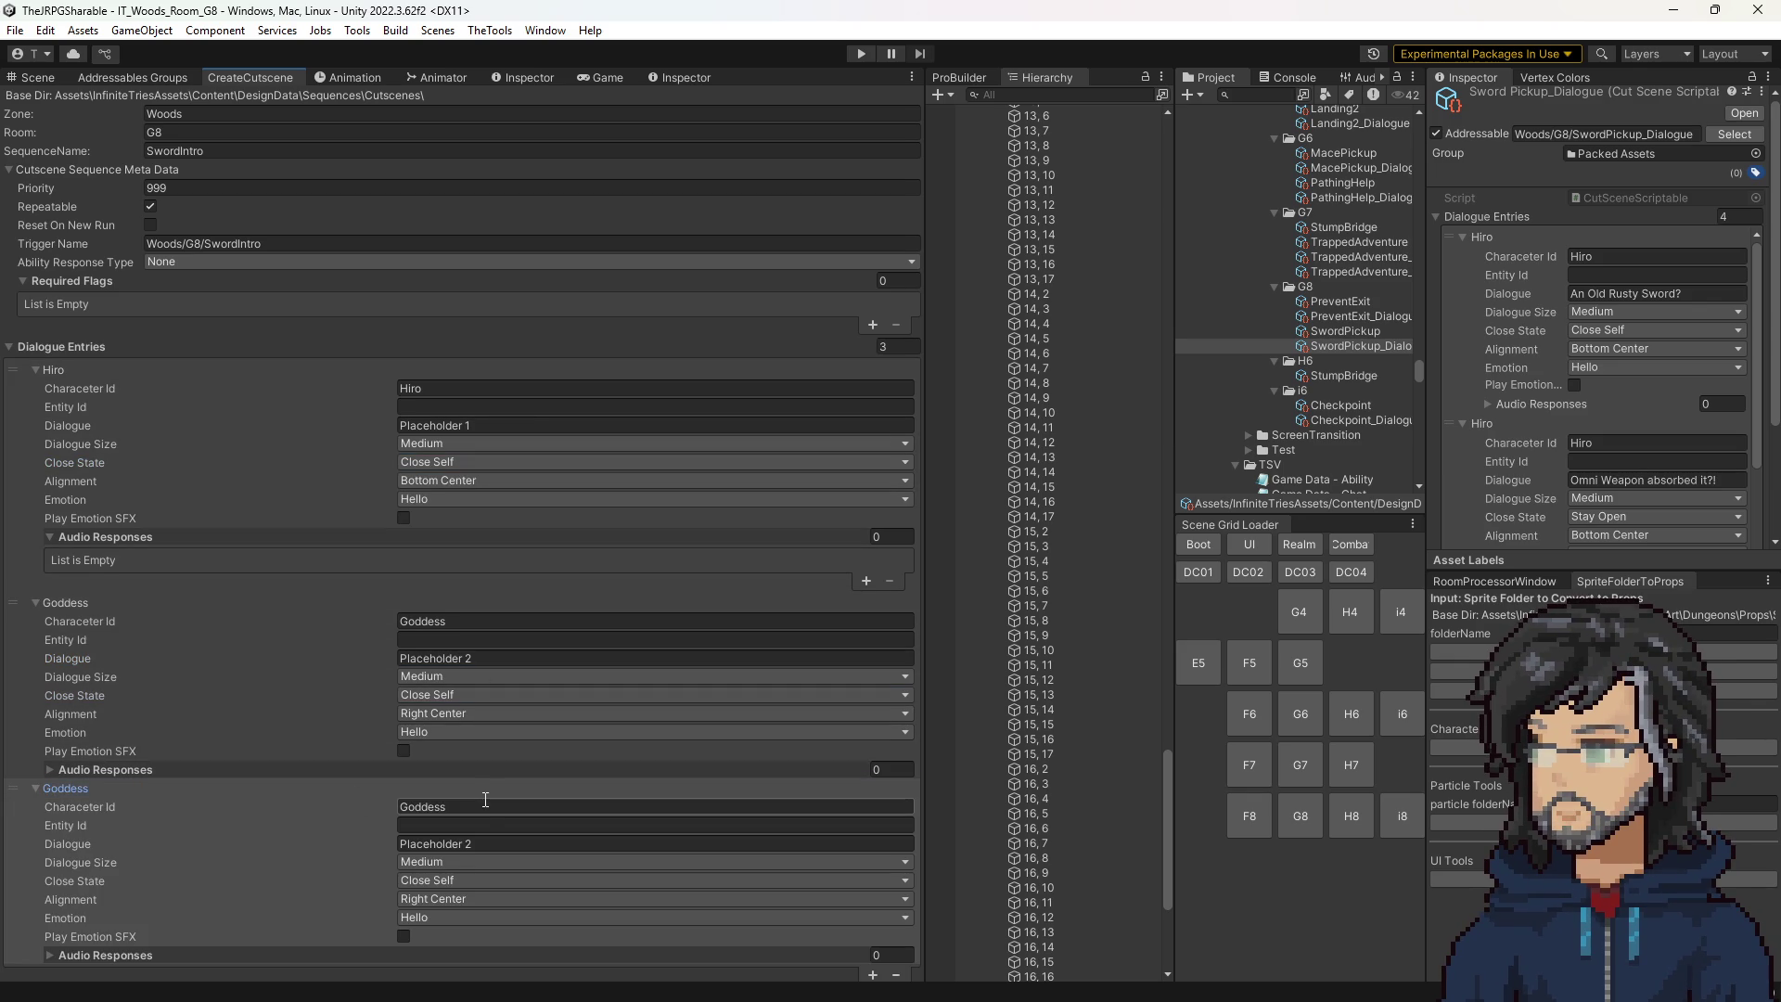
# Make the third entry's speaker Hiro and extend line one to 'Placeholder 1 - Adventure comment'.
pyautogui.write('Hiro')
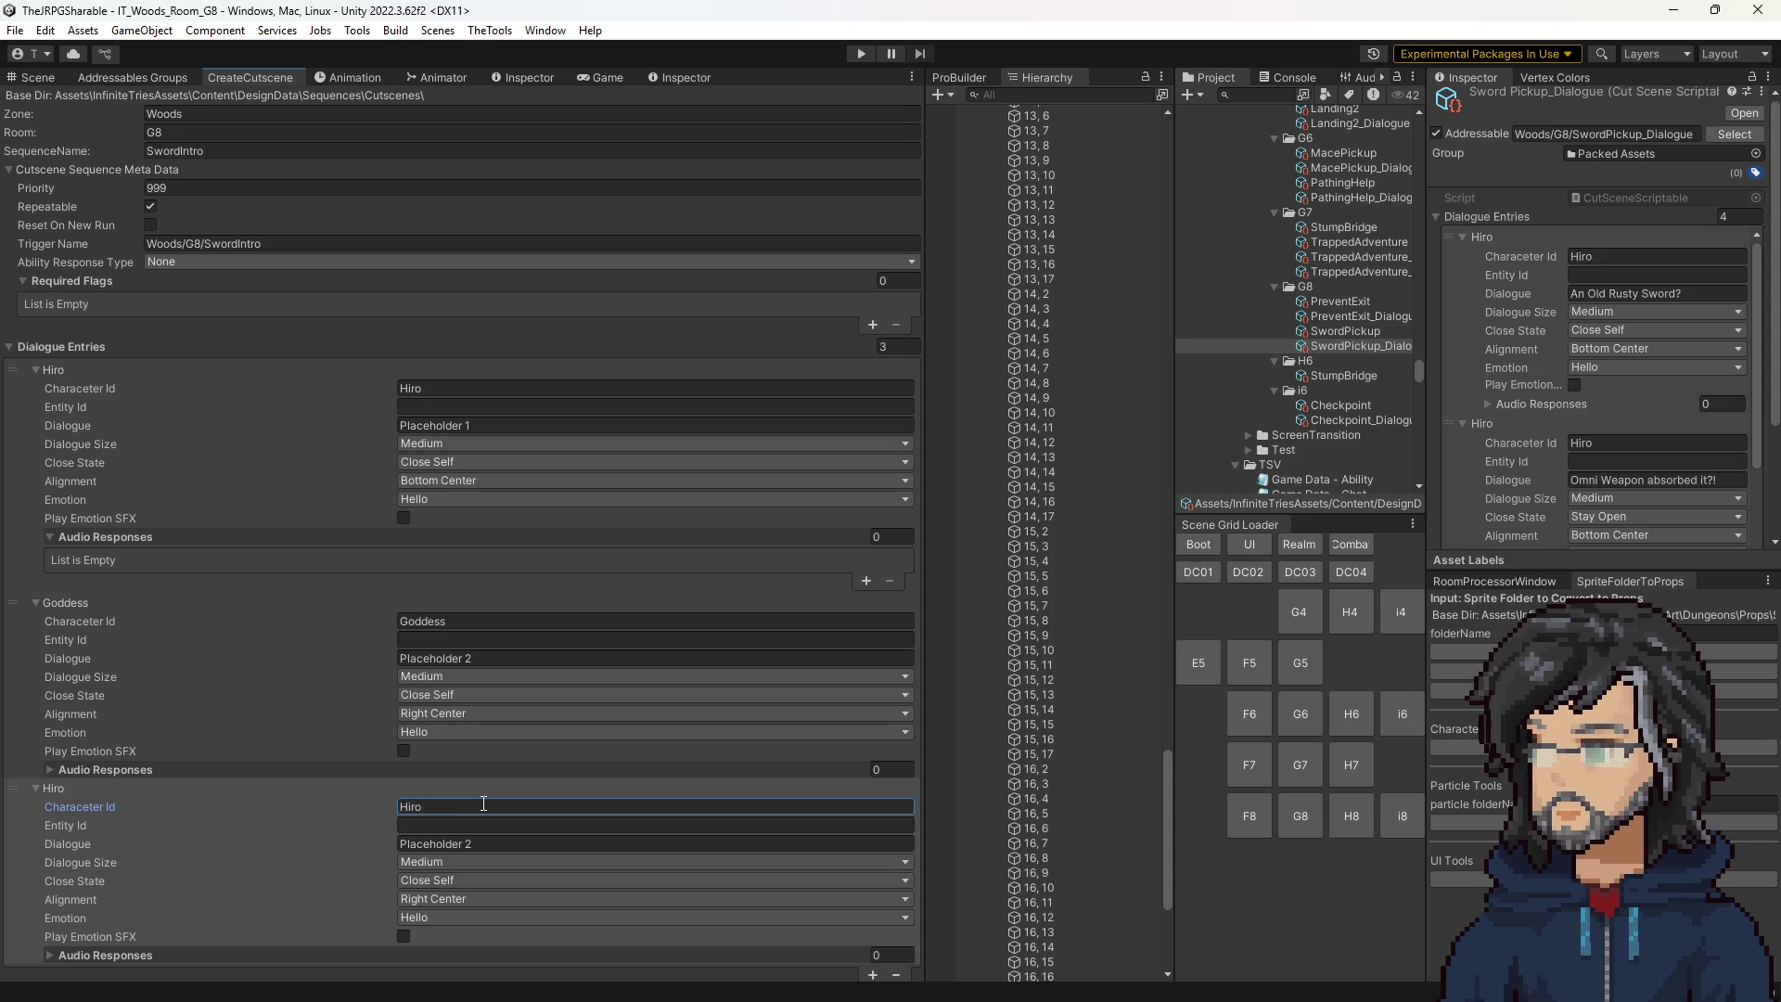
pyautogui.click(481, 843)
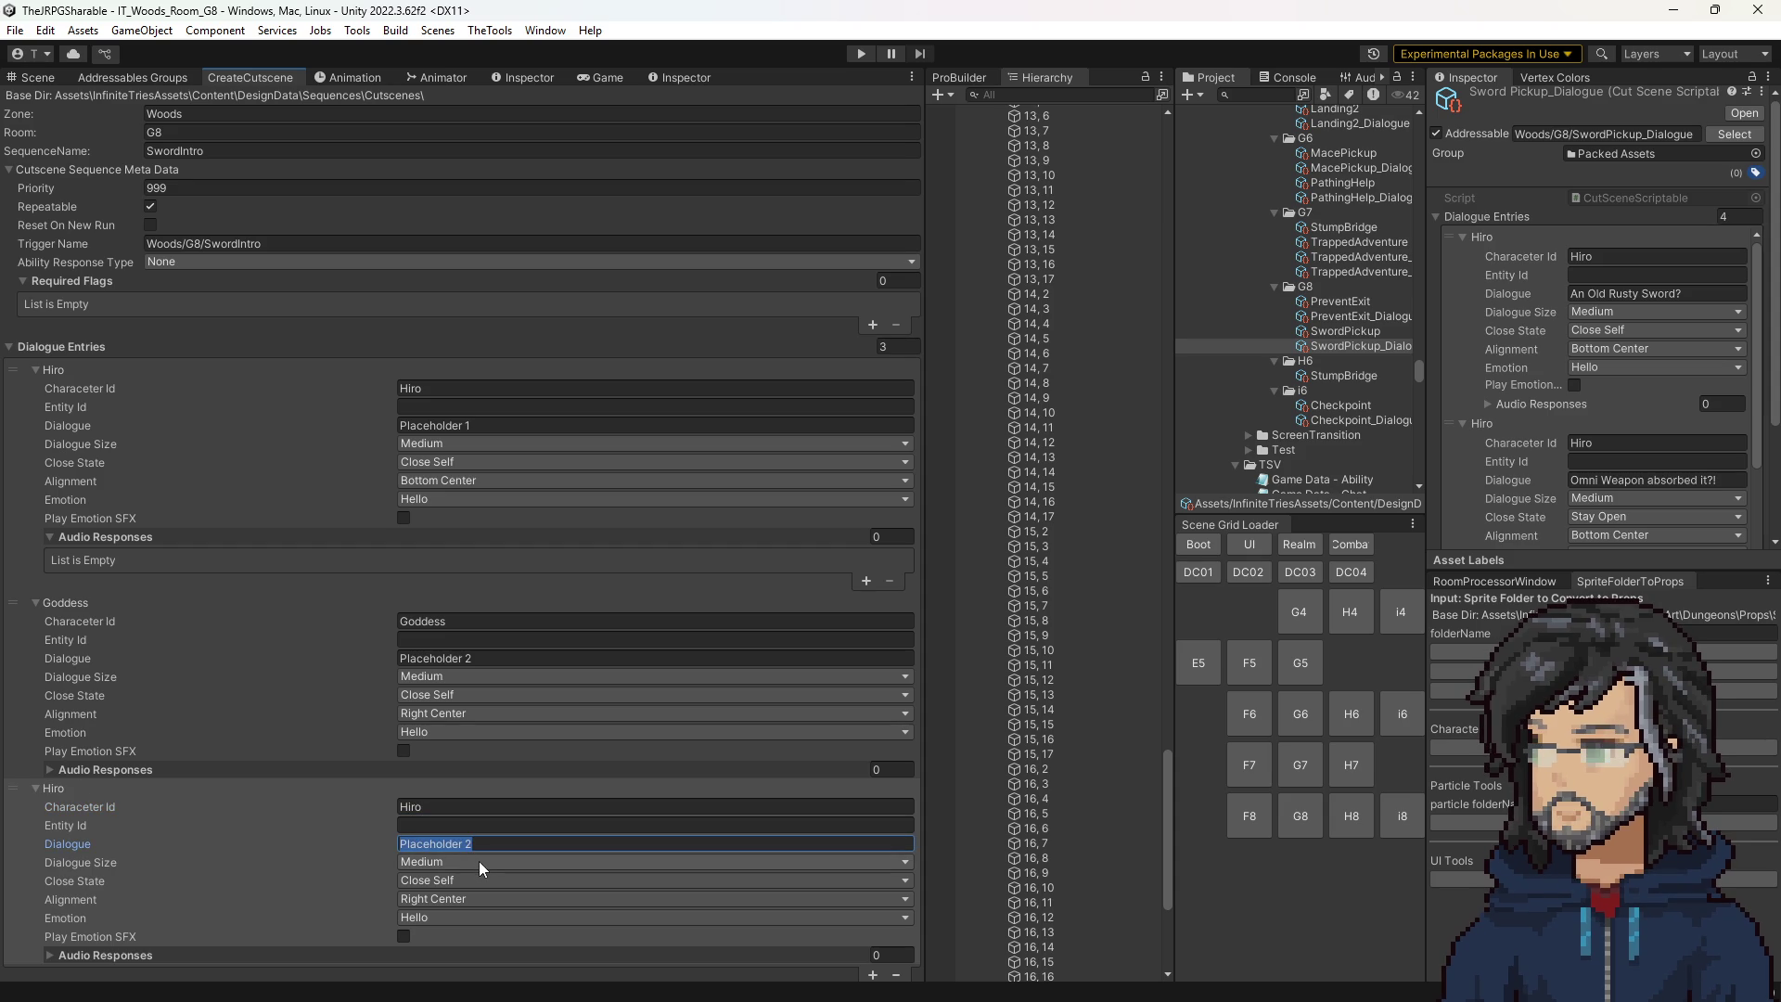
pyautogui.press('End')
pyautogui.click(482, 425)
pyautogui.press('End')
pyautogui.write('=')
pyautogui.press('BackSpace')
pyautogui.press('BackSpace')
pyautogui.write('- Adv')
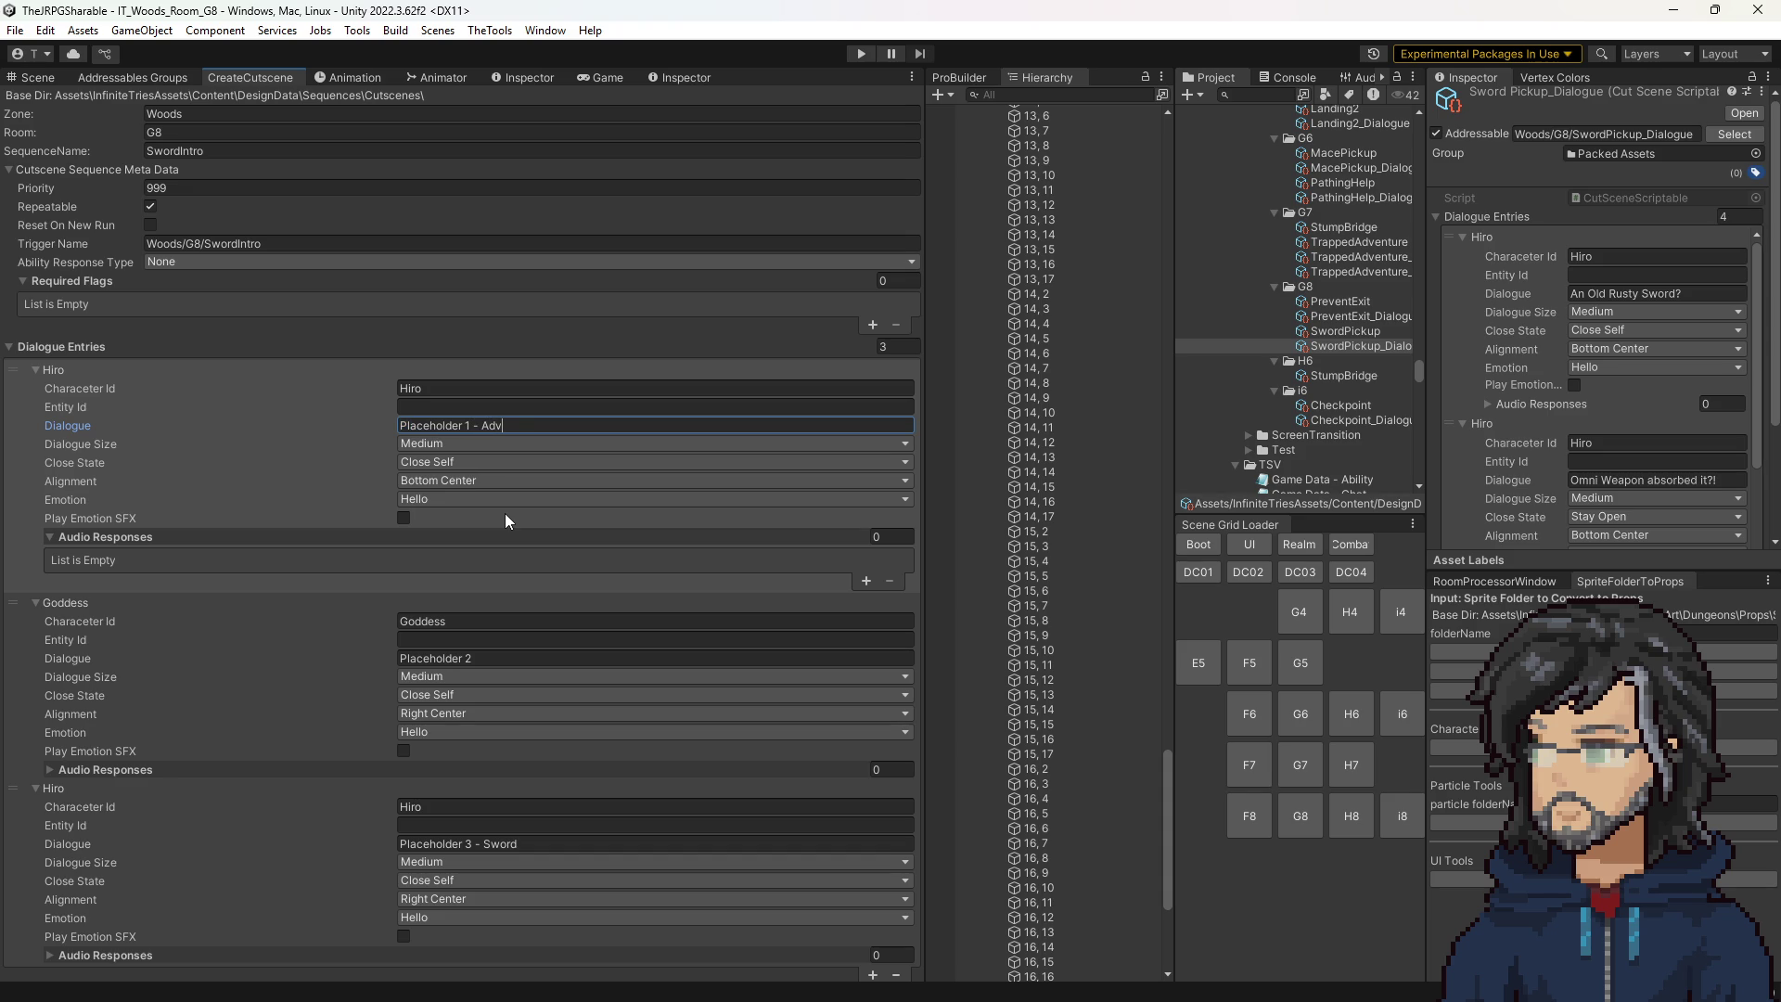
pyautogui.write('enture comment')
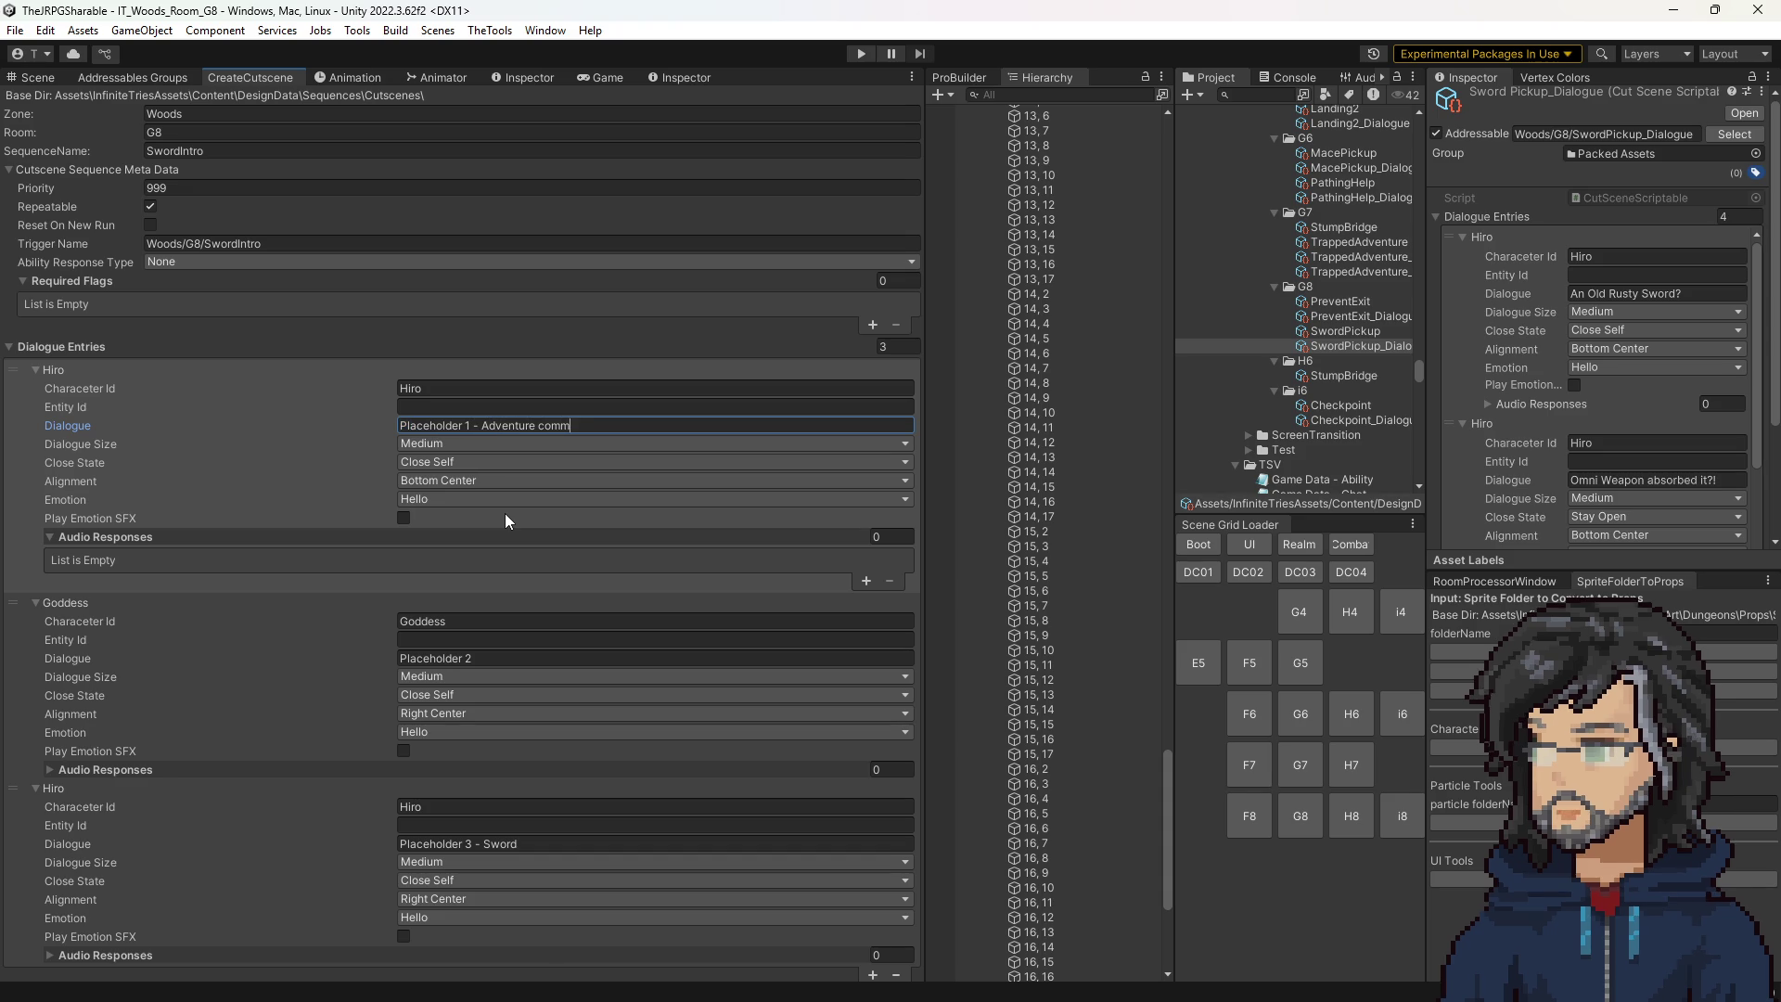
# Append '- Reassuring' to the Goddess line, adjust Hiro's Spot Sword line, and add a fourth entry.
pyautogui.click(486, 658)
pyautogui.click(486, 658)
pyautogui.write('- R')
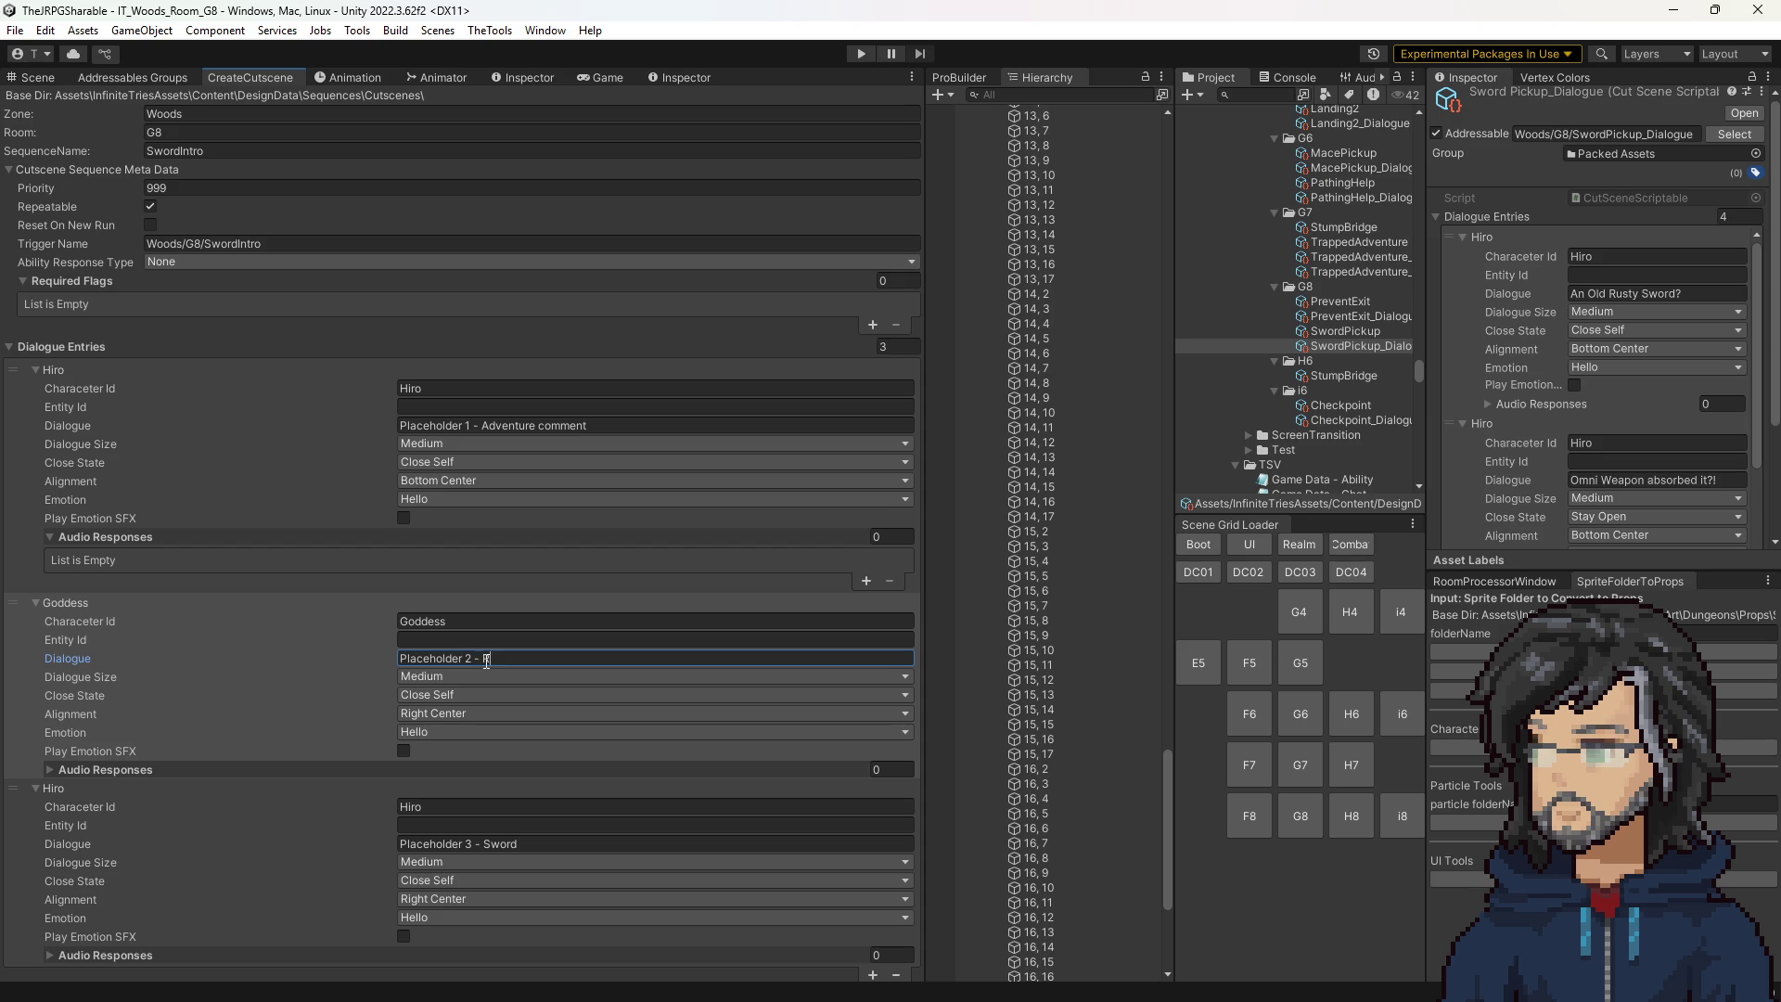
pyautogui.write('eassuring Line')
pyautogui.click(492, 843)
pyautogui.click(492, 843)
pyautogui.write('pot S')
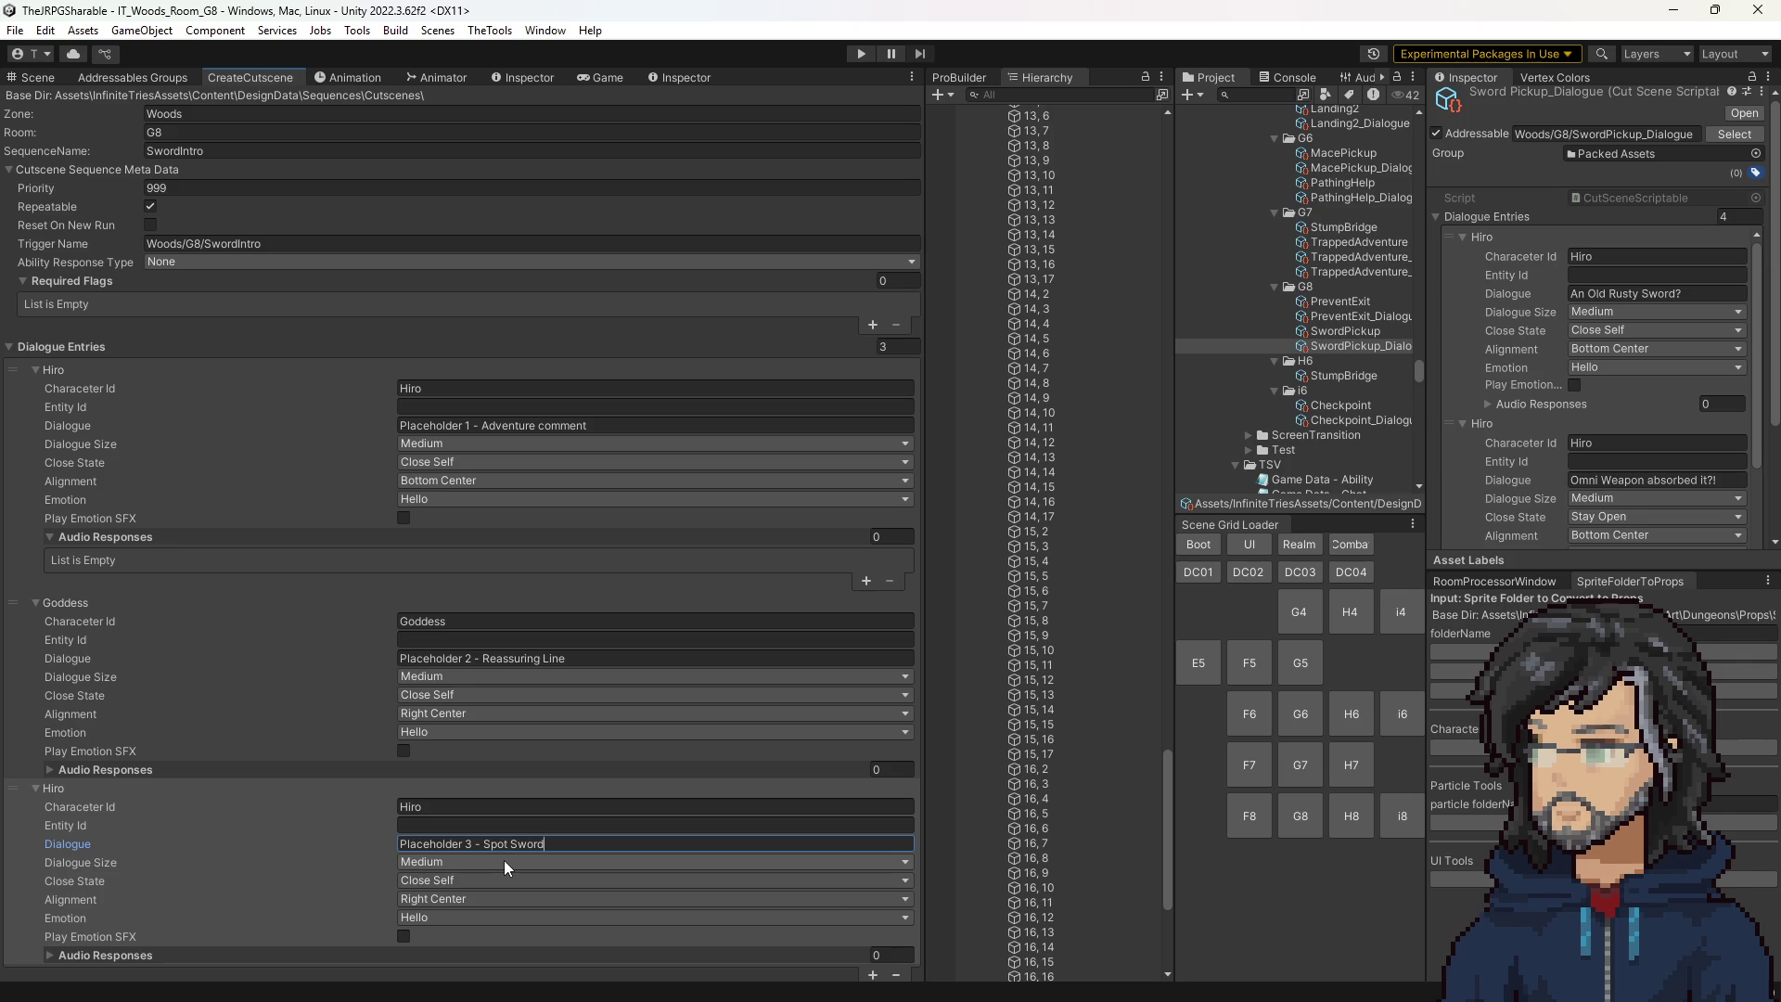
pyautogui.click(872, 974)
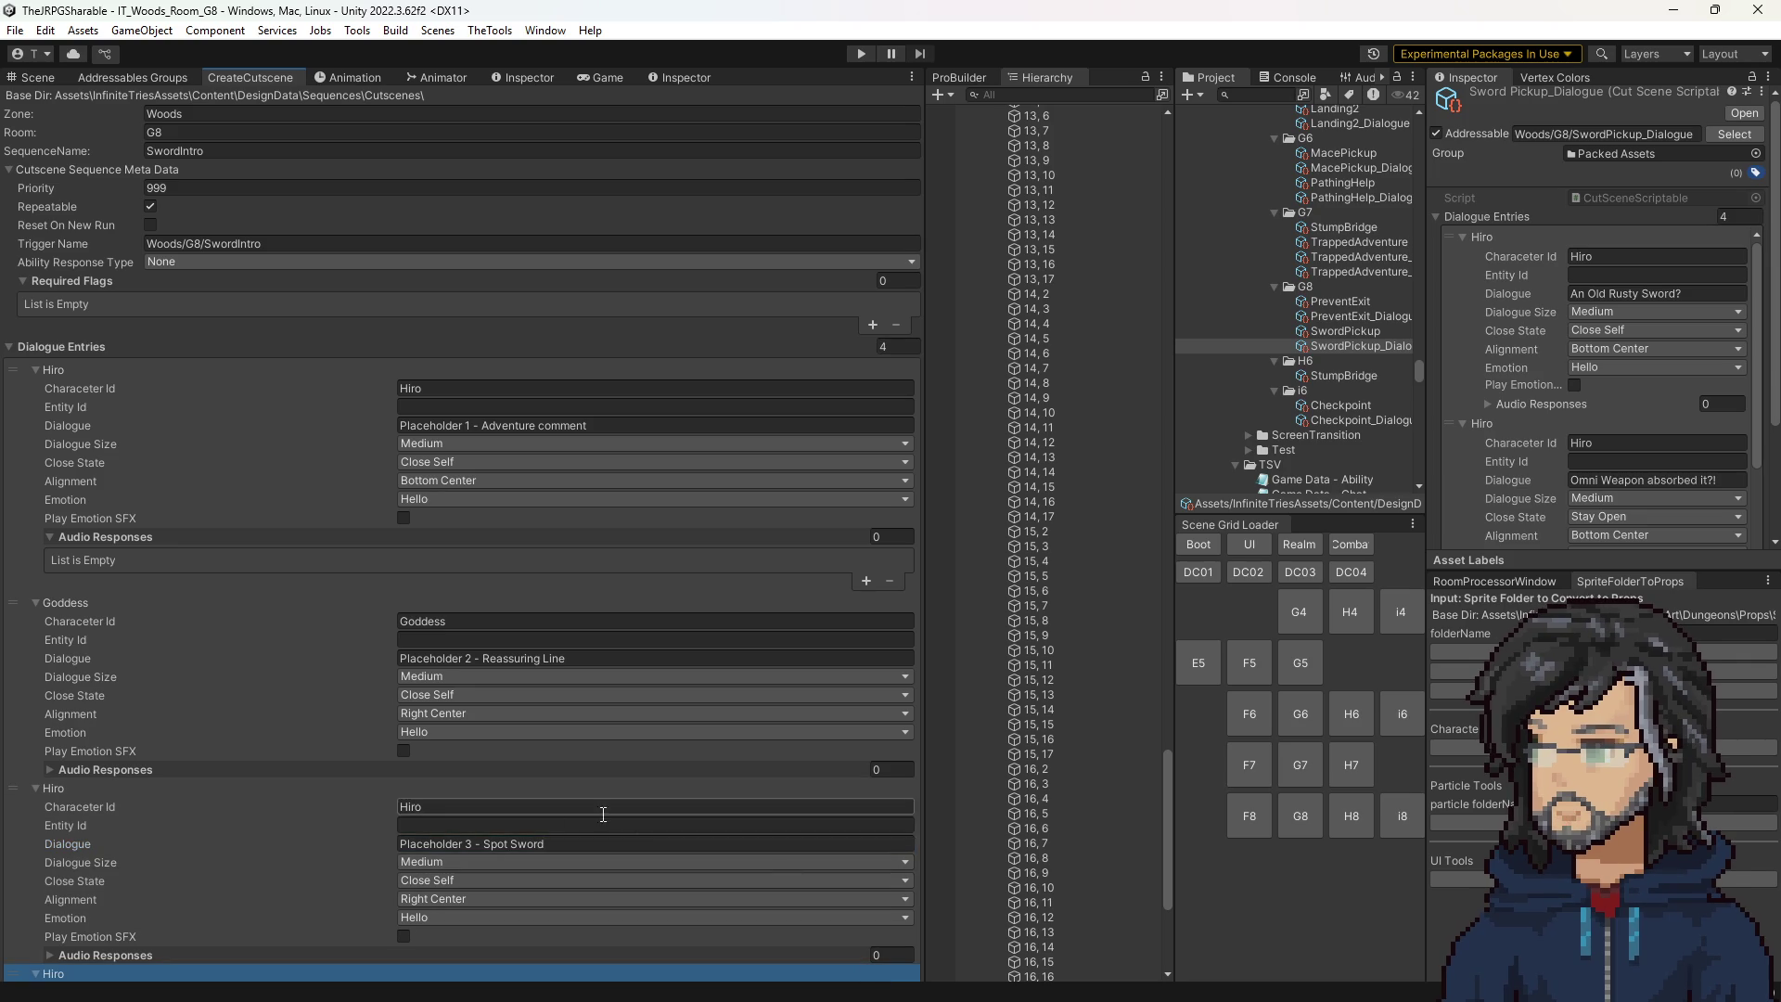
# Make the fourth entry Goddess saying 'Placeholder 4 - Suggest Acquire'.
pyautogui.click(102, 966)
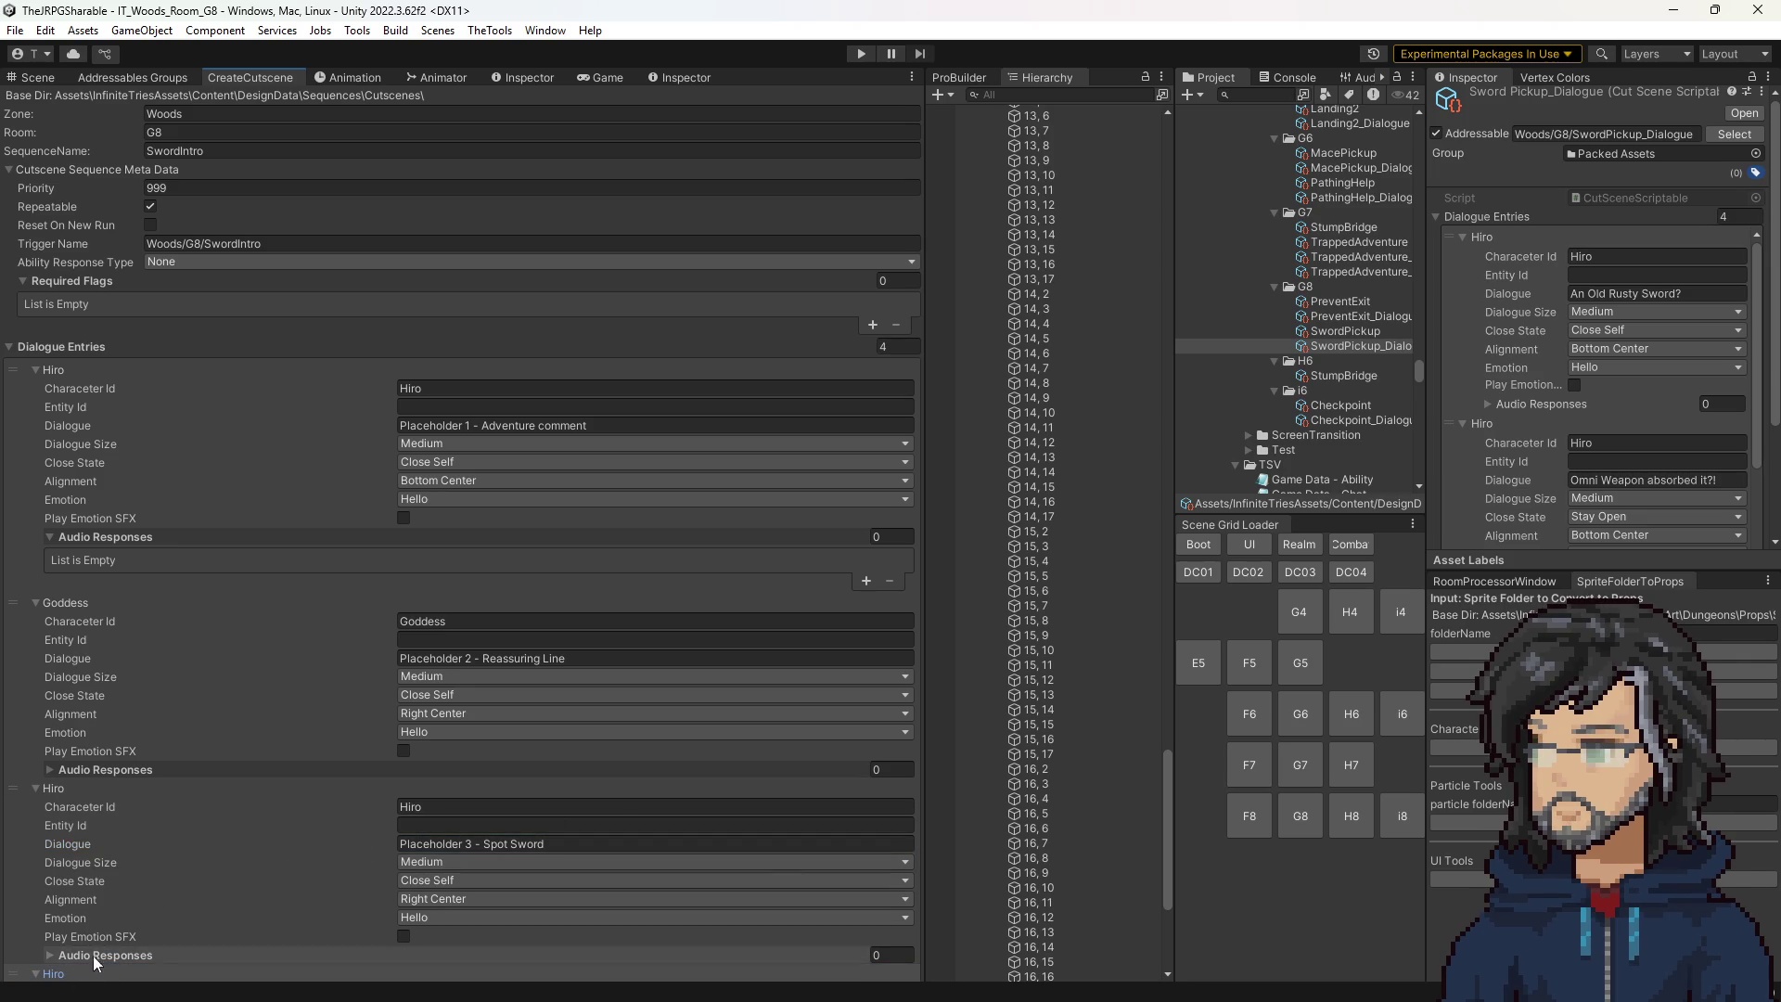
pyautogui.click(464, 621)
pyautogui.click(269, 604)
pyautogui.click(473, 825)
pyautogui.write('Goddess')
pyautogui.click(471, 862)
pyautogui.press('BackSpace')
pyautogui.write('4')
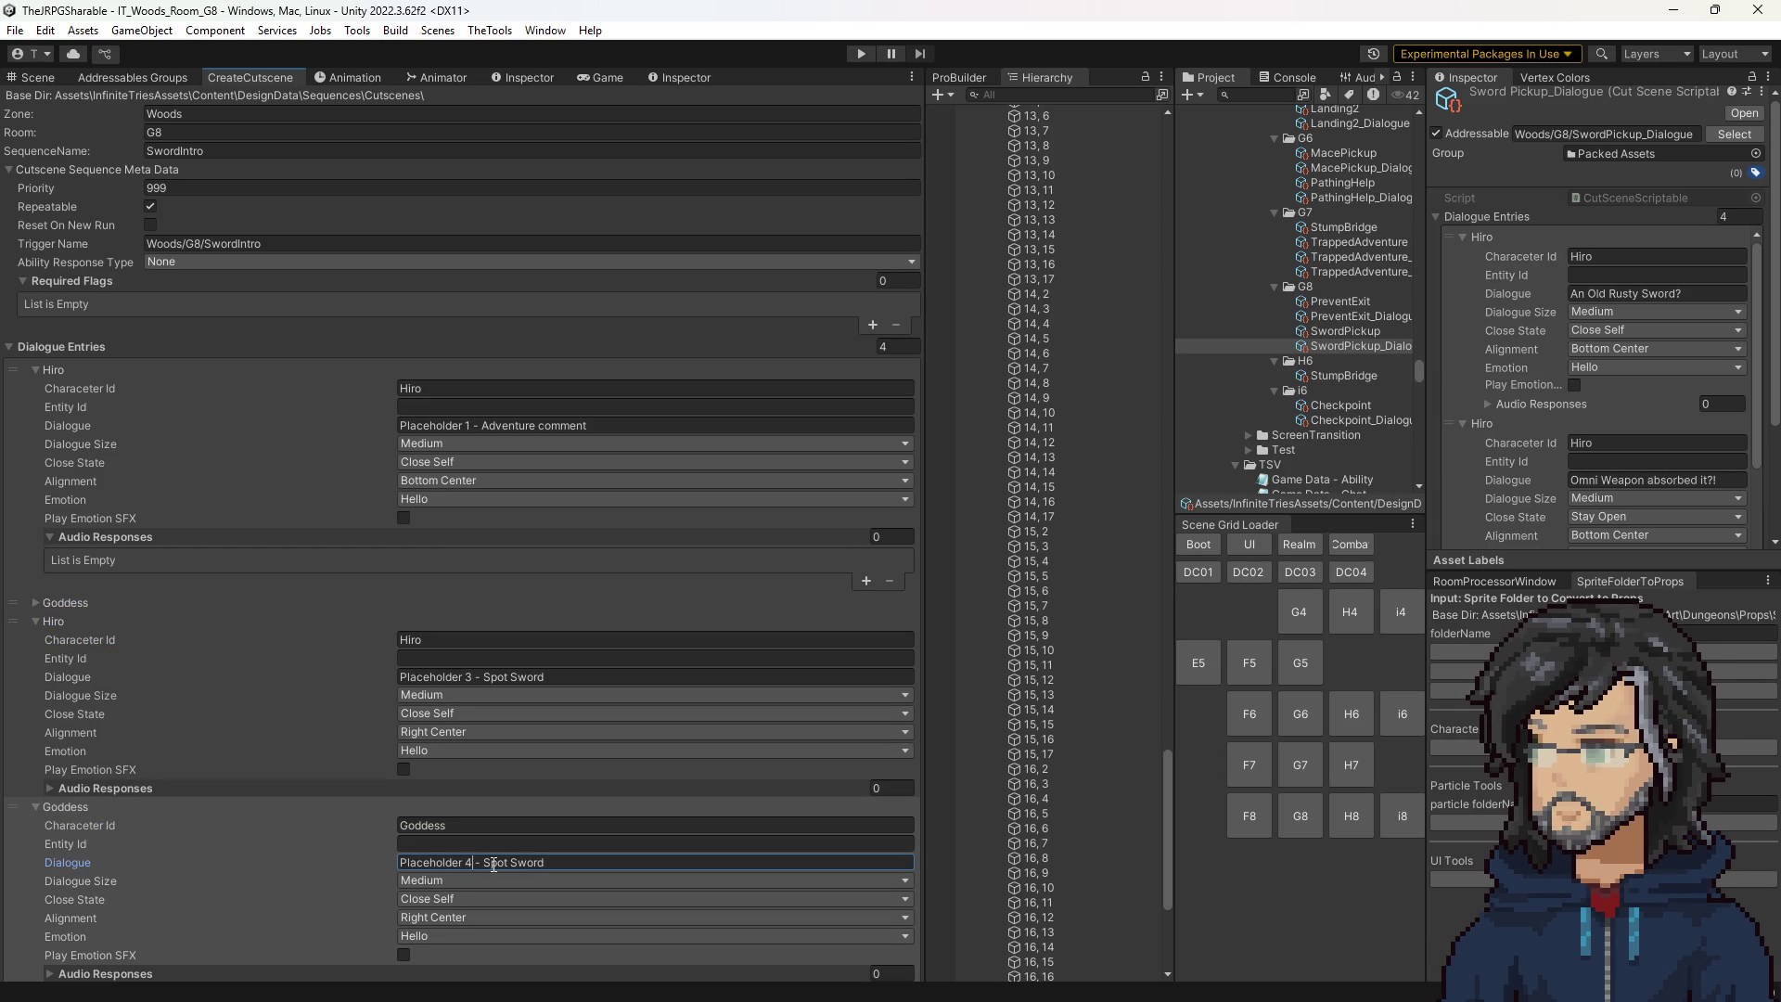
pyautogui.moveTo(492, 863); pyautogui.dragTo(726, 881)
pyautogui.write('ug')
pyautogui.write('gest ')
pyautogui.write('Acquire')
# Align Hiro's third 'Spot Sword' line Top Center.
pyautogui.click(437, 732)
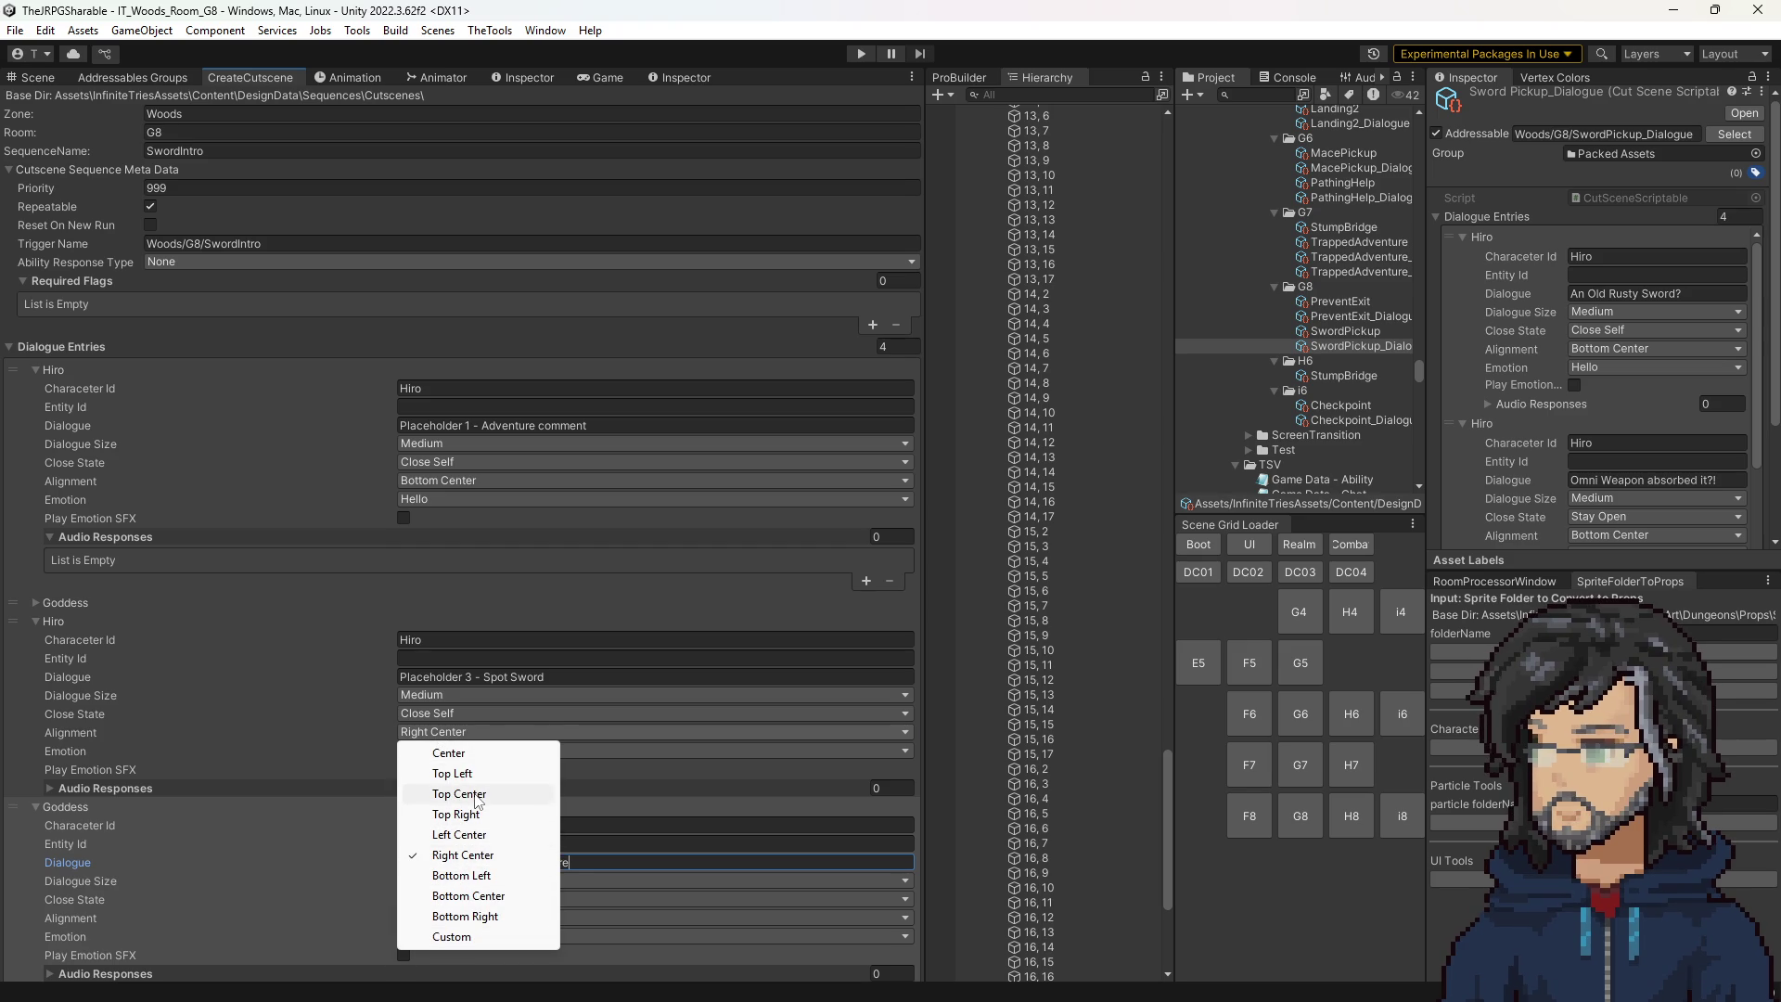
pyautogui.click(459, 794)
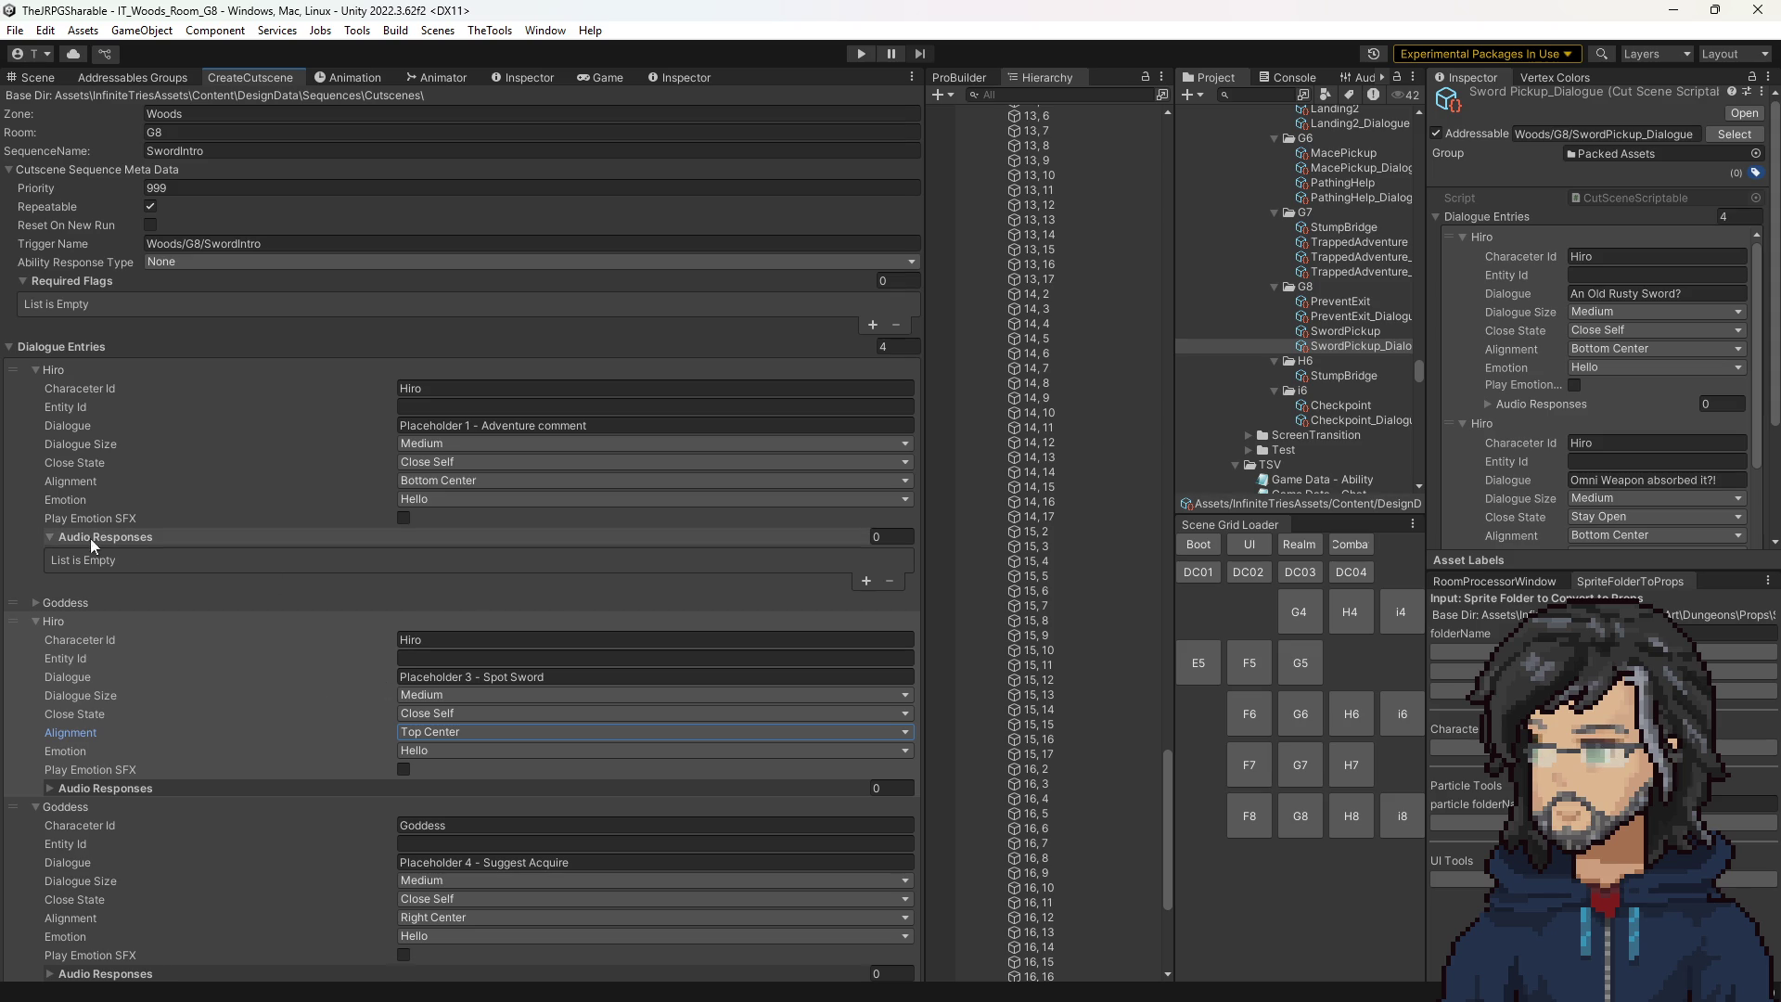
pyautogui.click(99, 602)
pyautogui.click(98, 597)
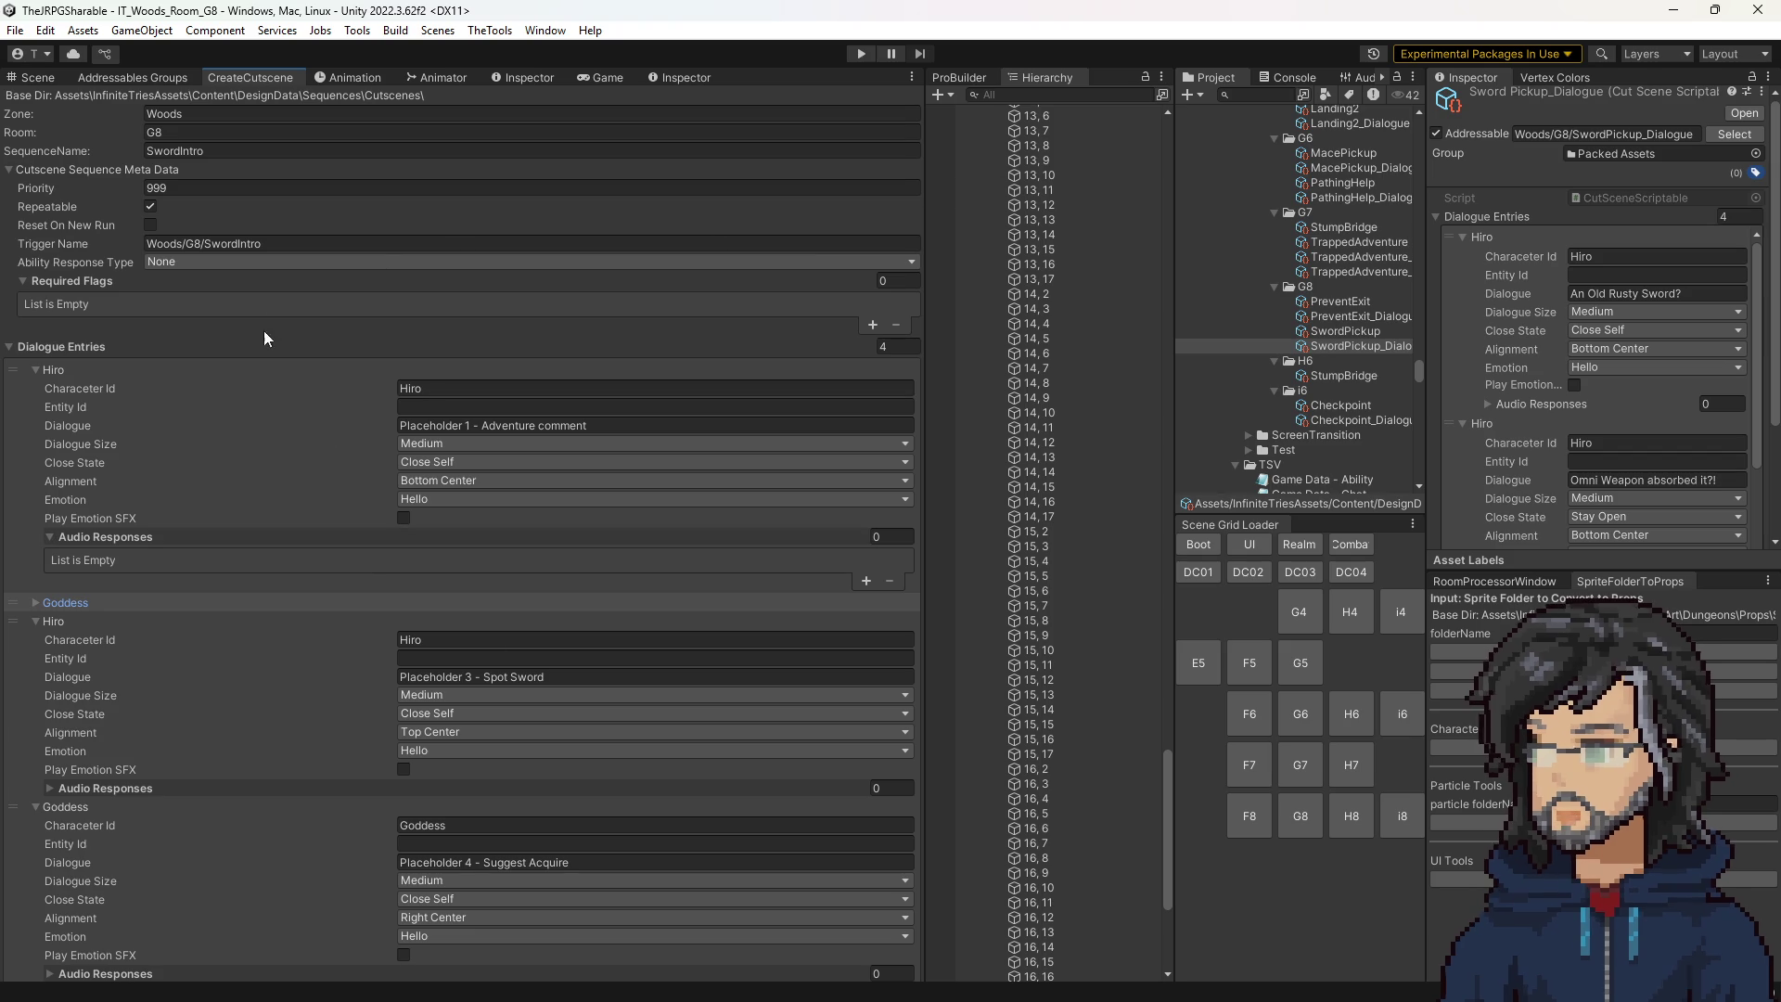
# Collapse the dialogue entries and generate the SwordIntro sequence assets.
pyautogui.click(61, 369)
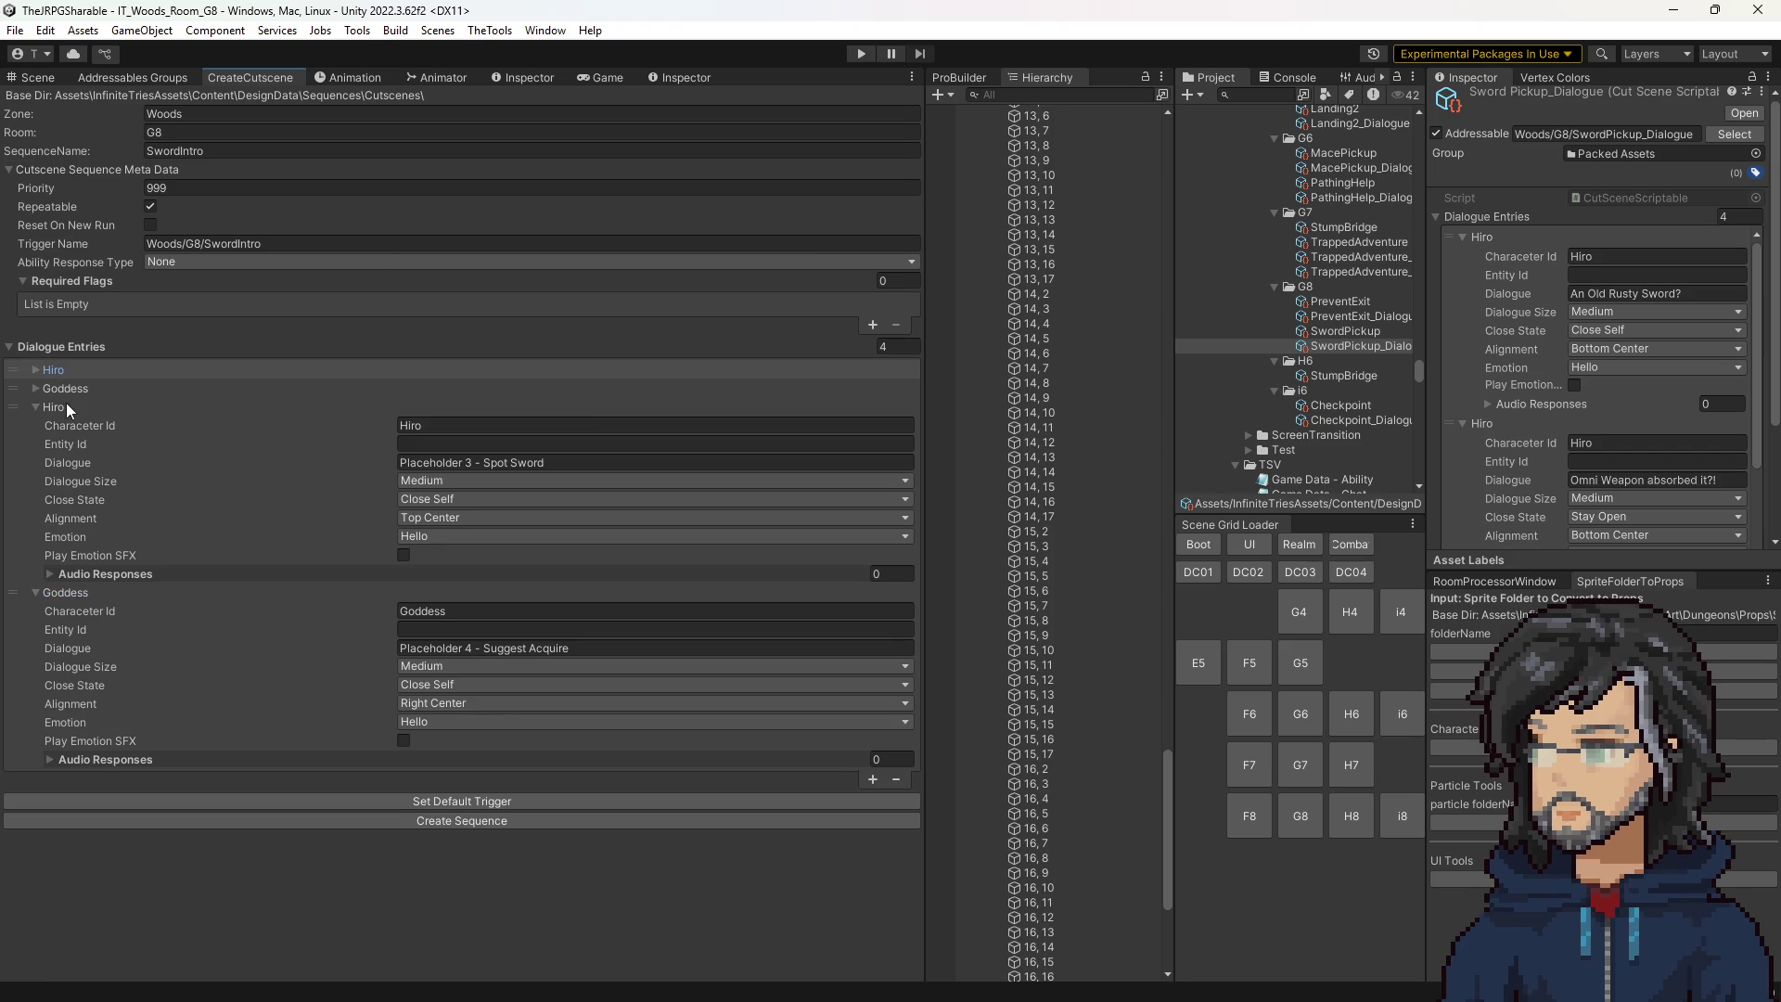
pyautogui.click(65, 404)
pyautogui.click(63, 424)
pyautogui.scroll(-10, 1530, 427)
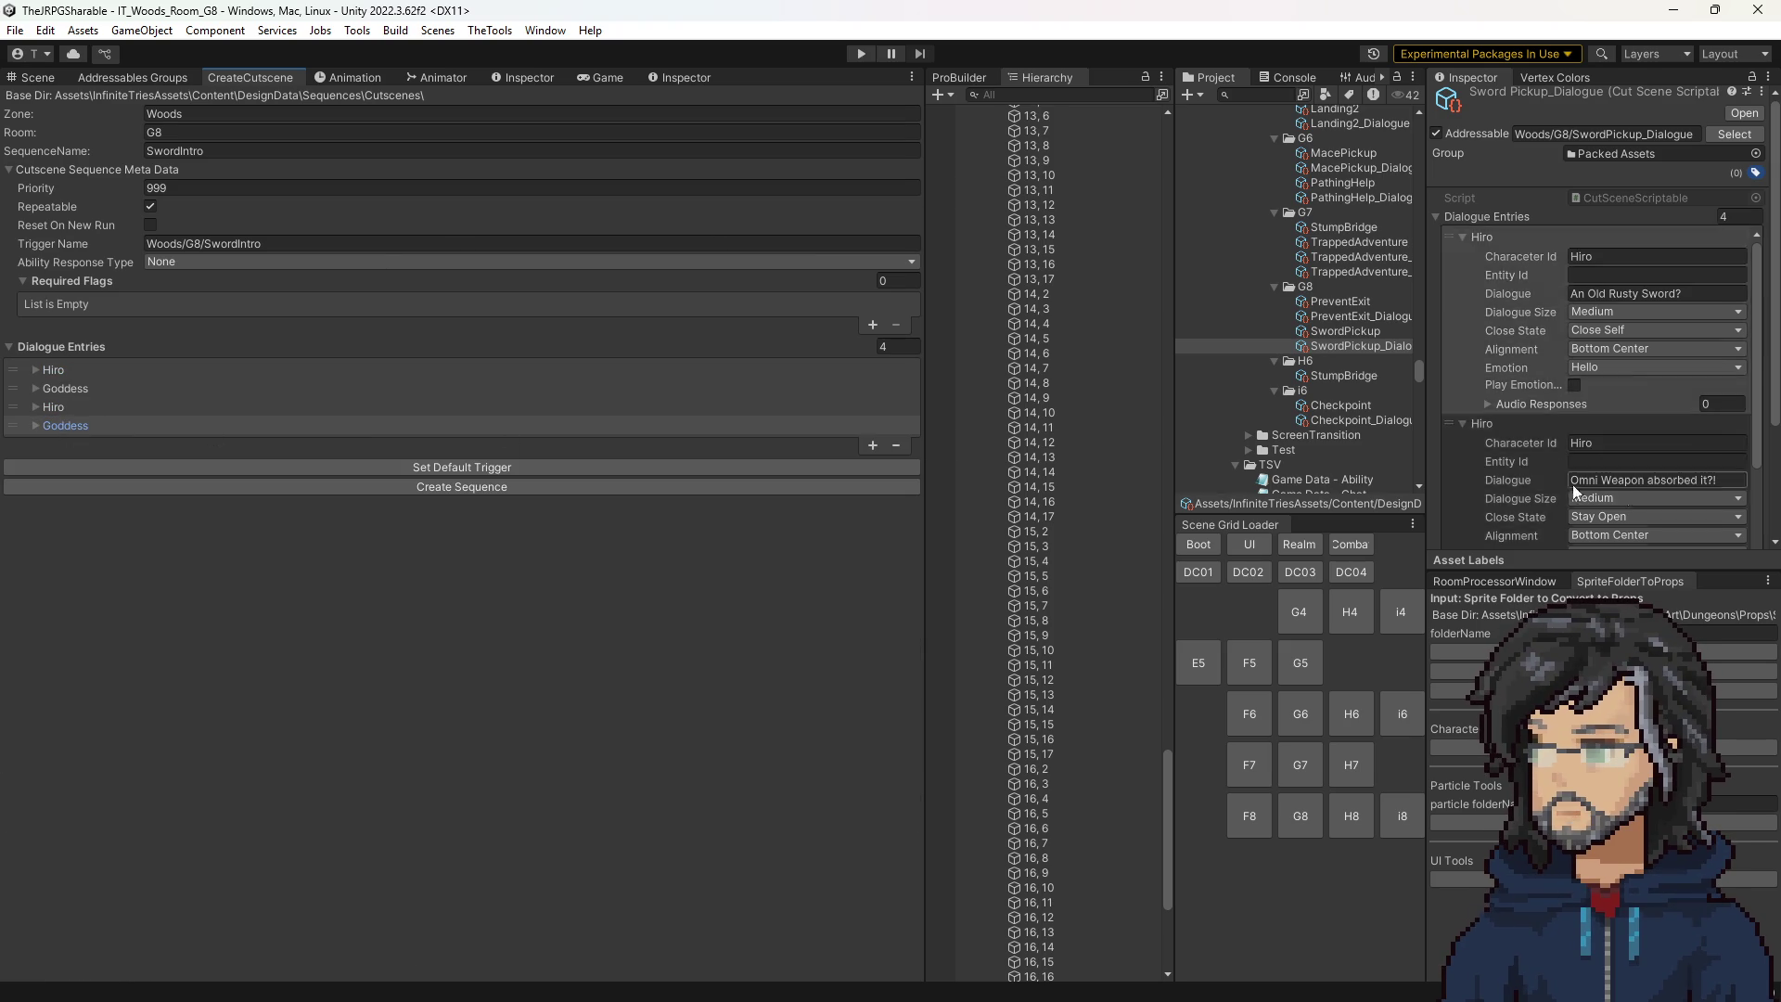
pyautogui.click(1586, 373)
pyautogui.scroll(3, 1584, 381)
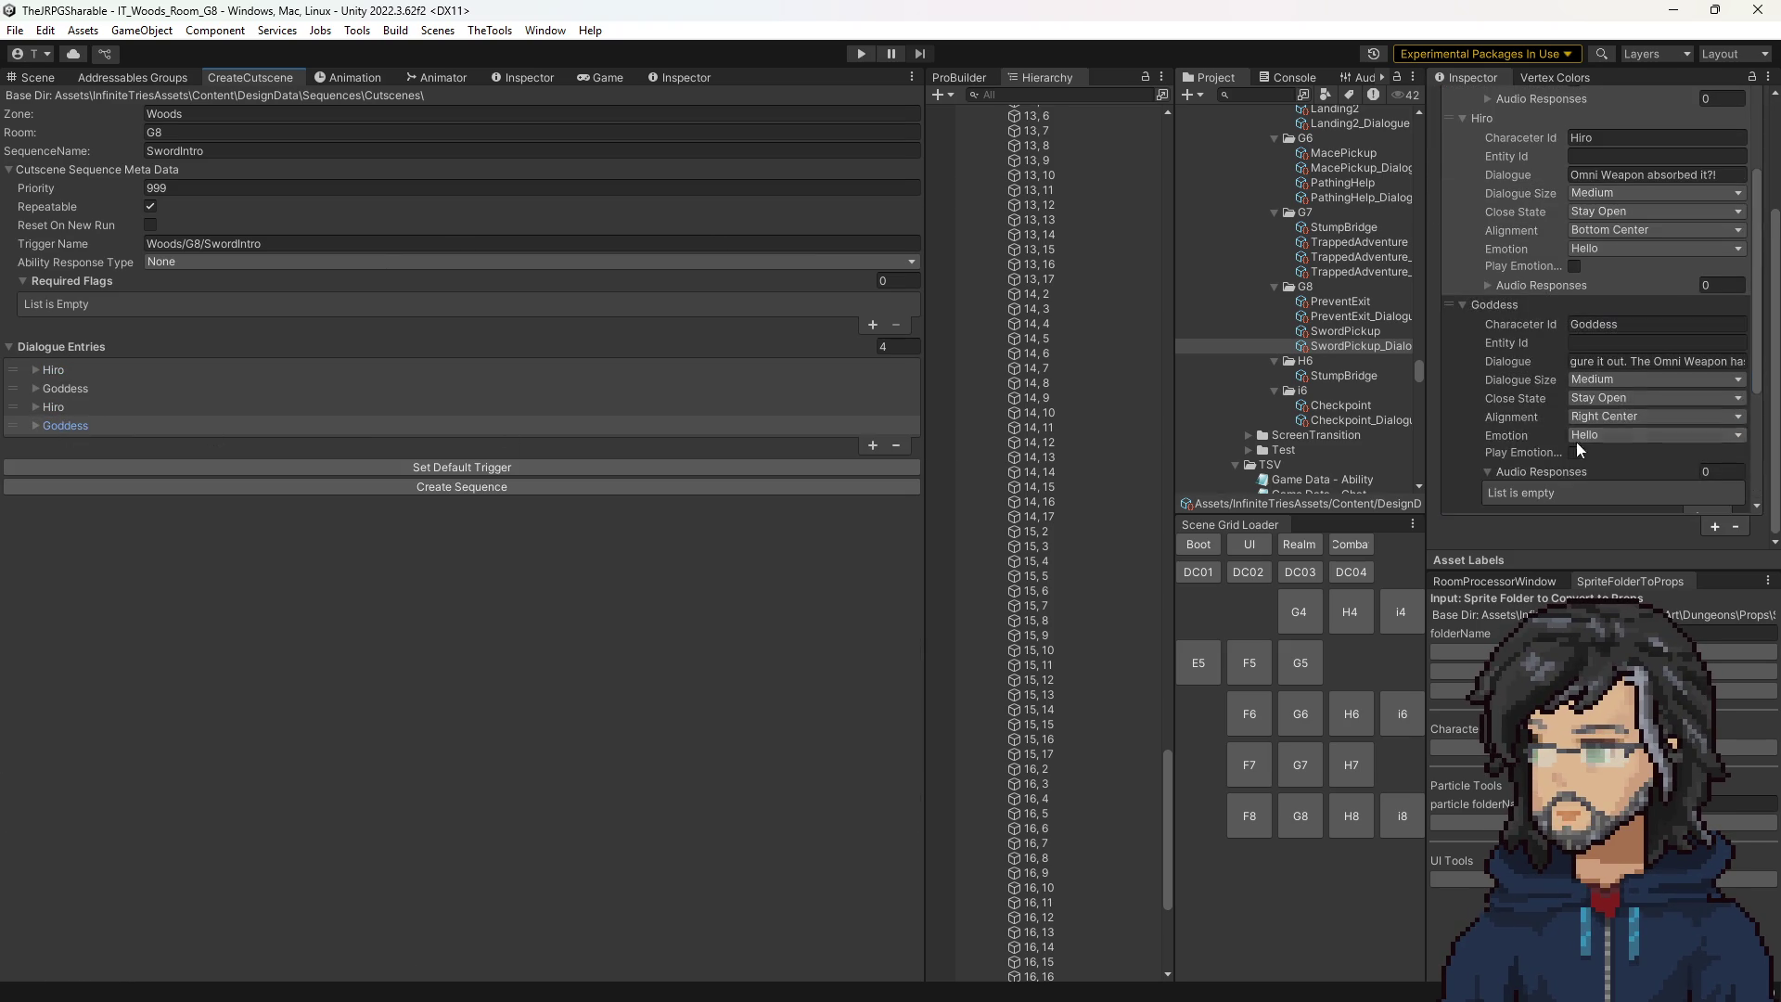
pyautogui.click(449, 486)
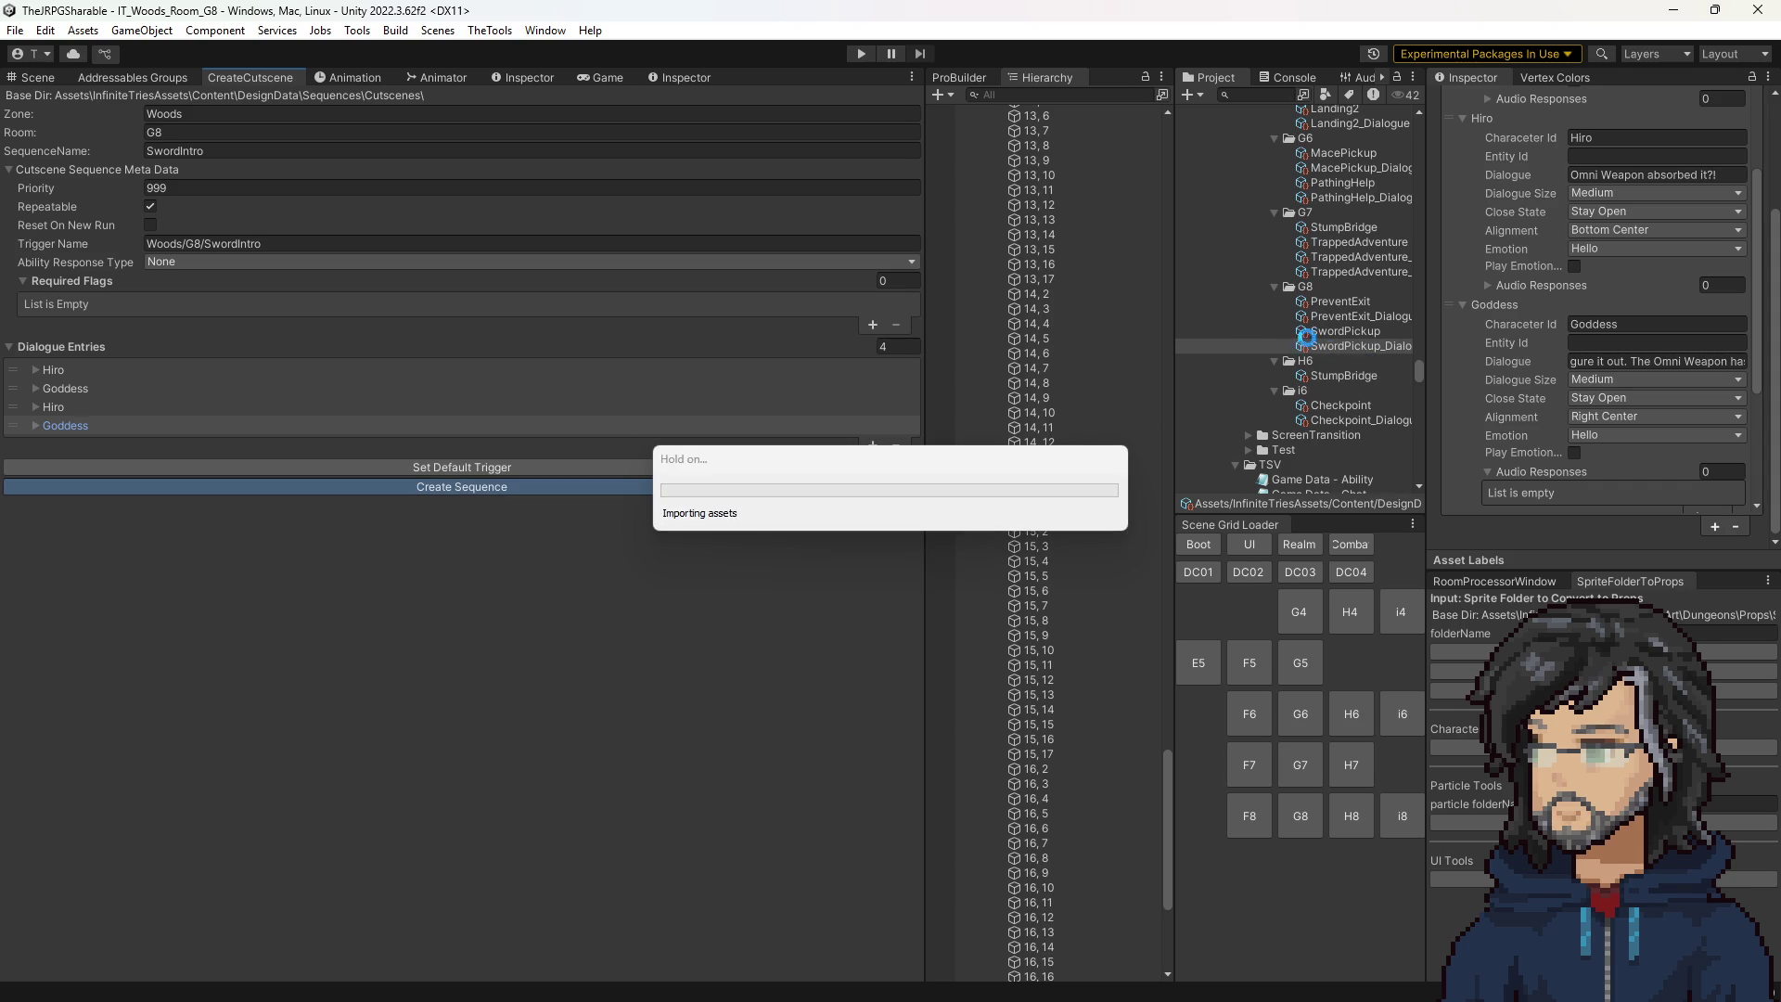
# Give the SwordPickup sequence an Intro ability response and trigger name IT_Woods_Room_G8.
pyautogui.click(1364, 361)
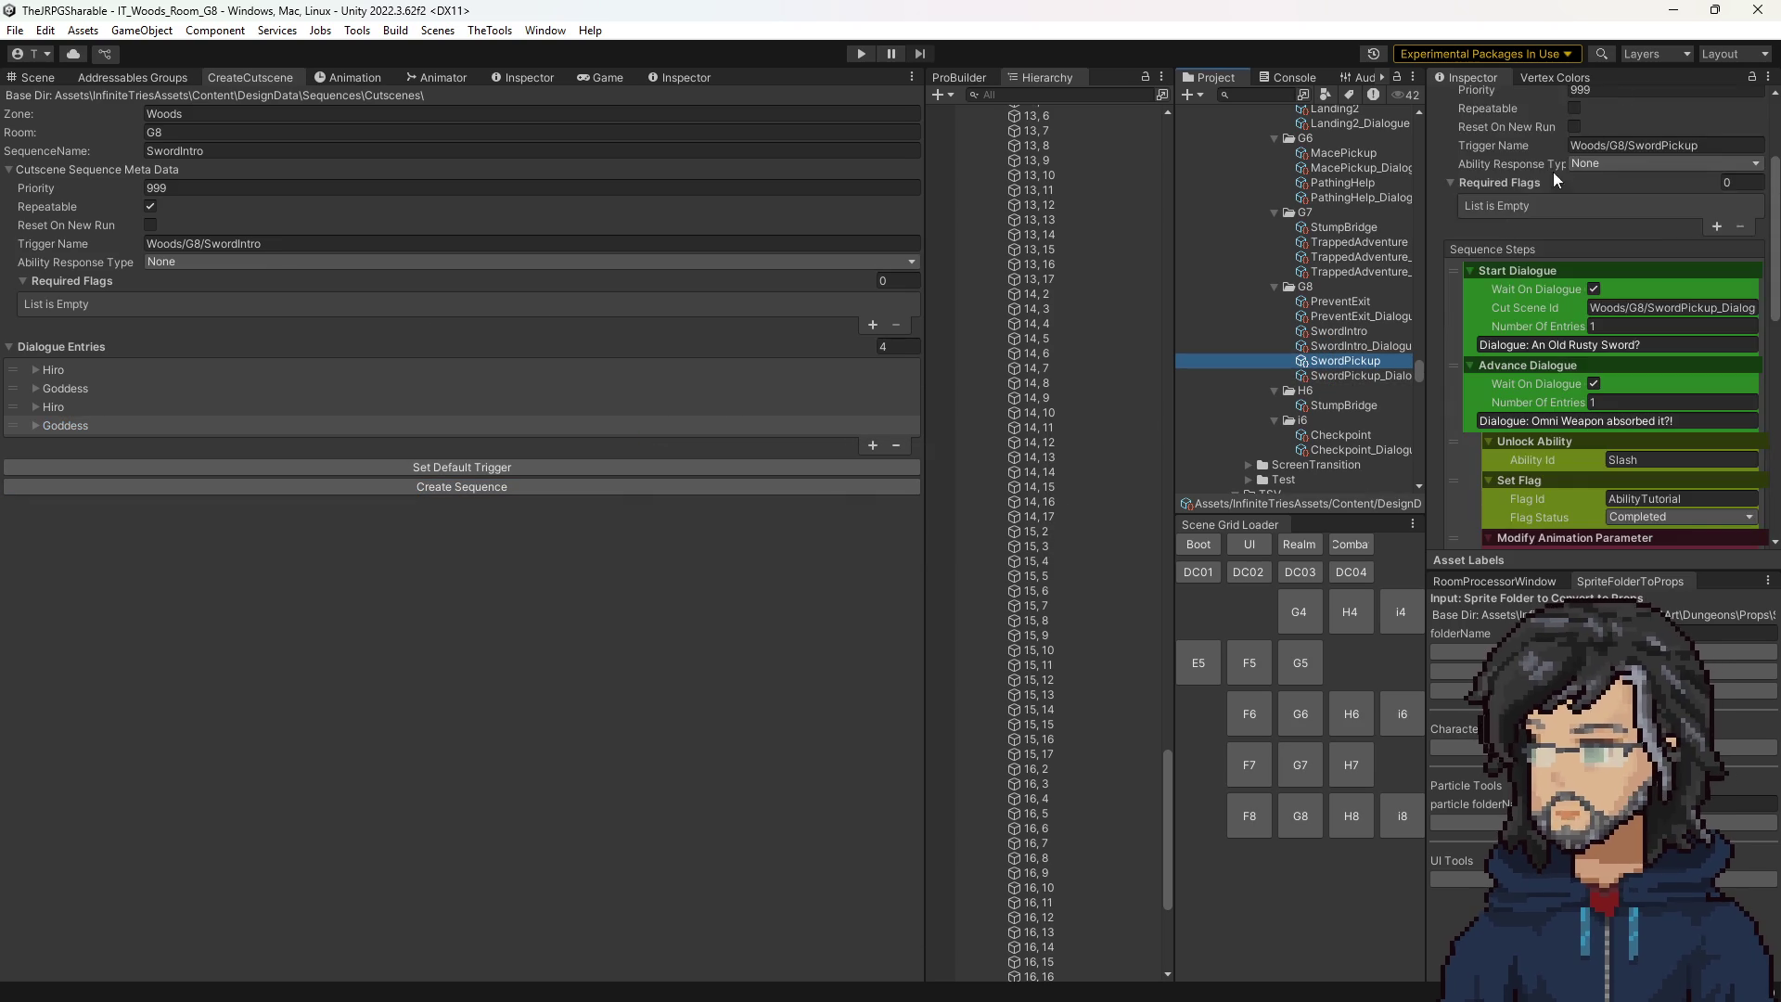
pyautogui.click(1600, 316)
pyautogui.click(1599, 372)
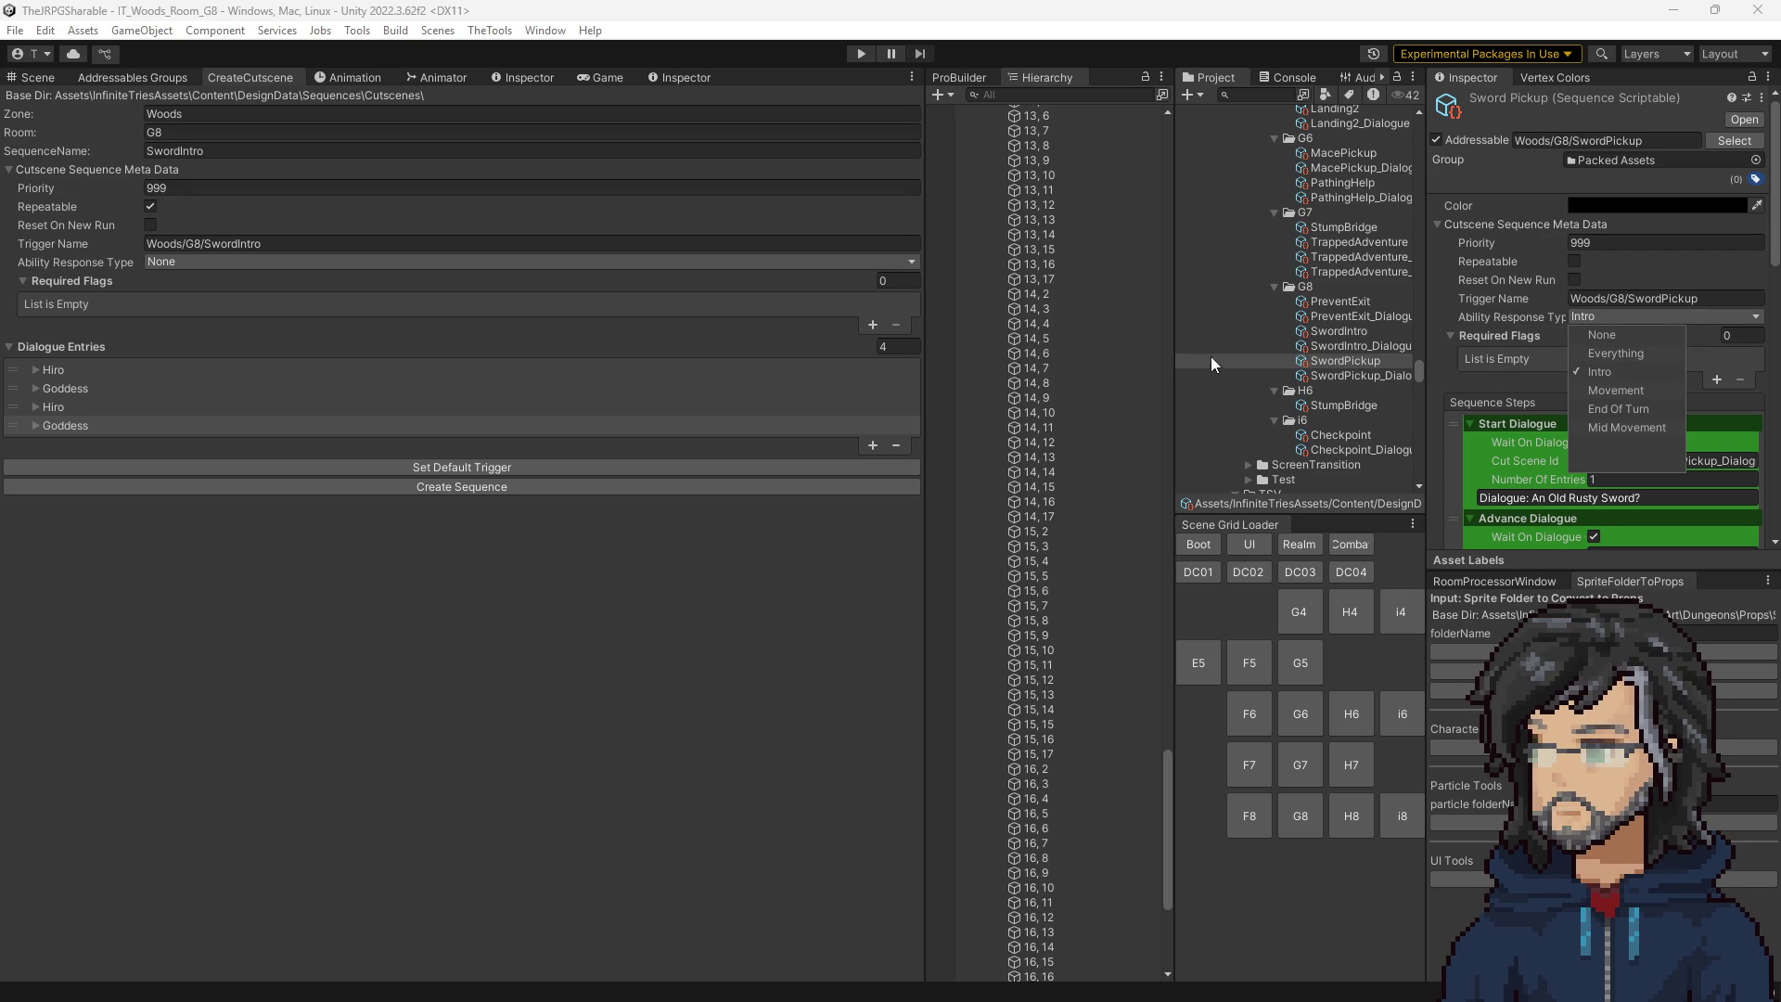
pyautogui.scroll(1, 1054, 270)
pyautogui.moveTo(1166, 609); pyautogui.dragTo(1133, 137)
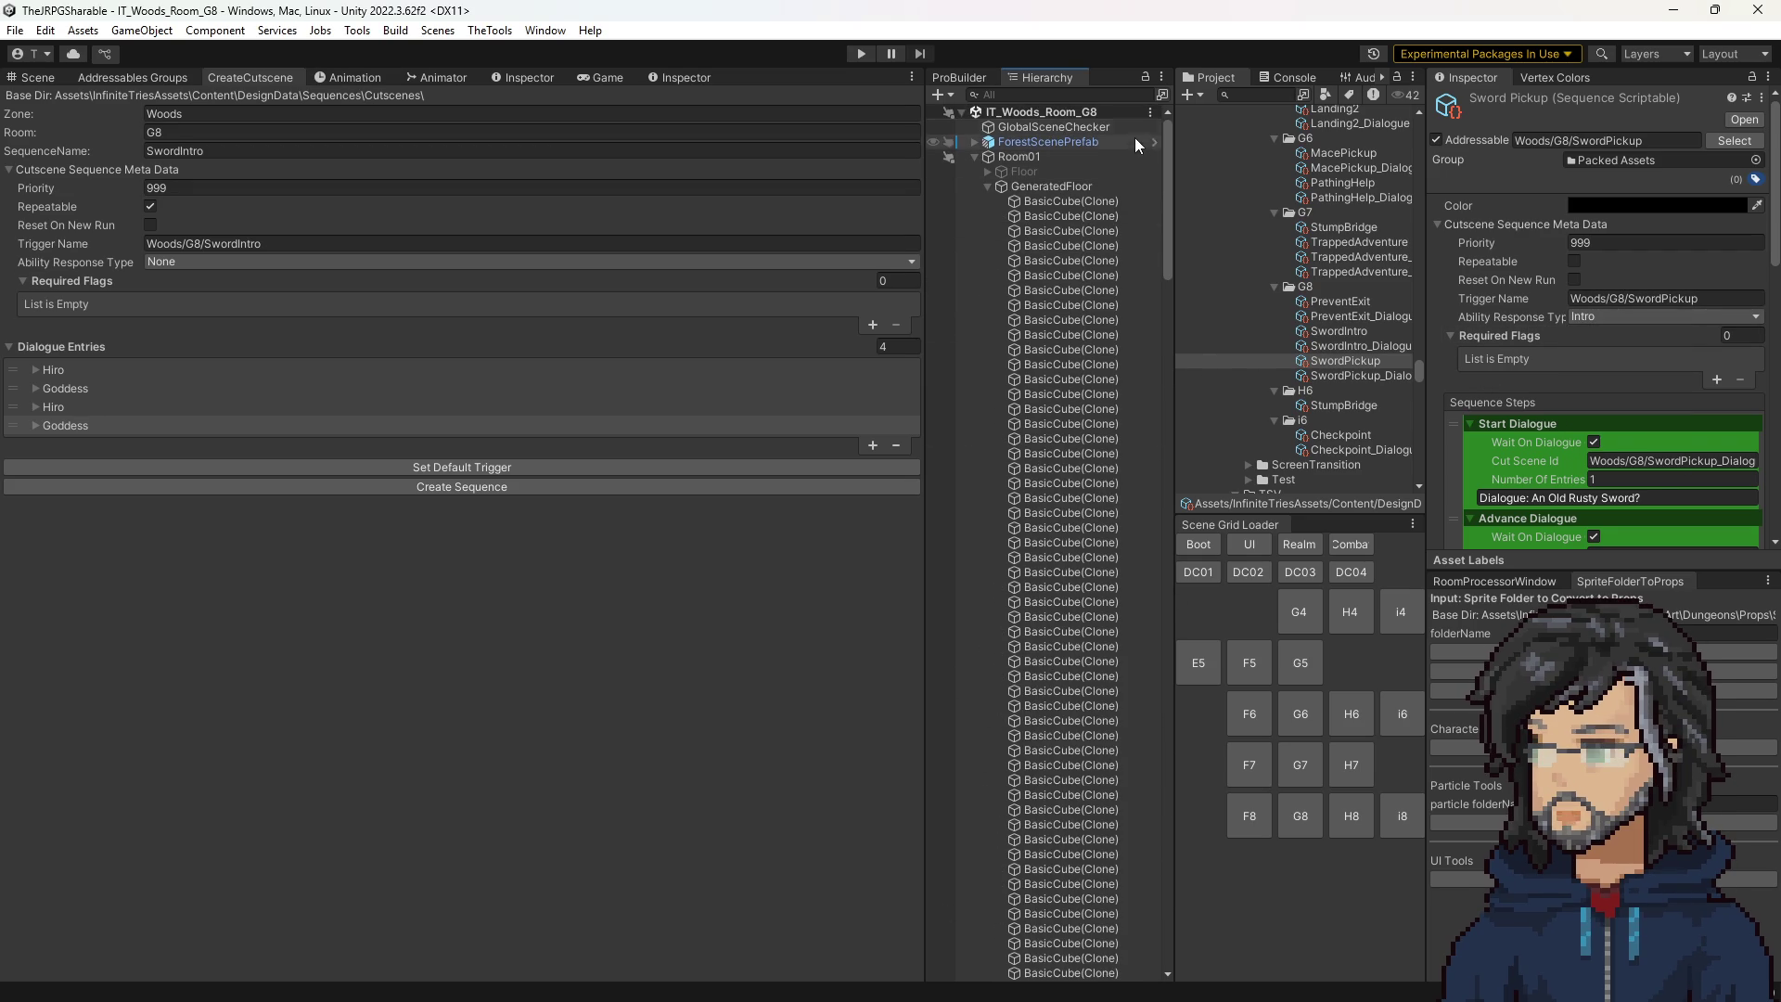
pyautogui.click(1627, 295)
pyautogui.write('IT_W')
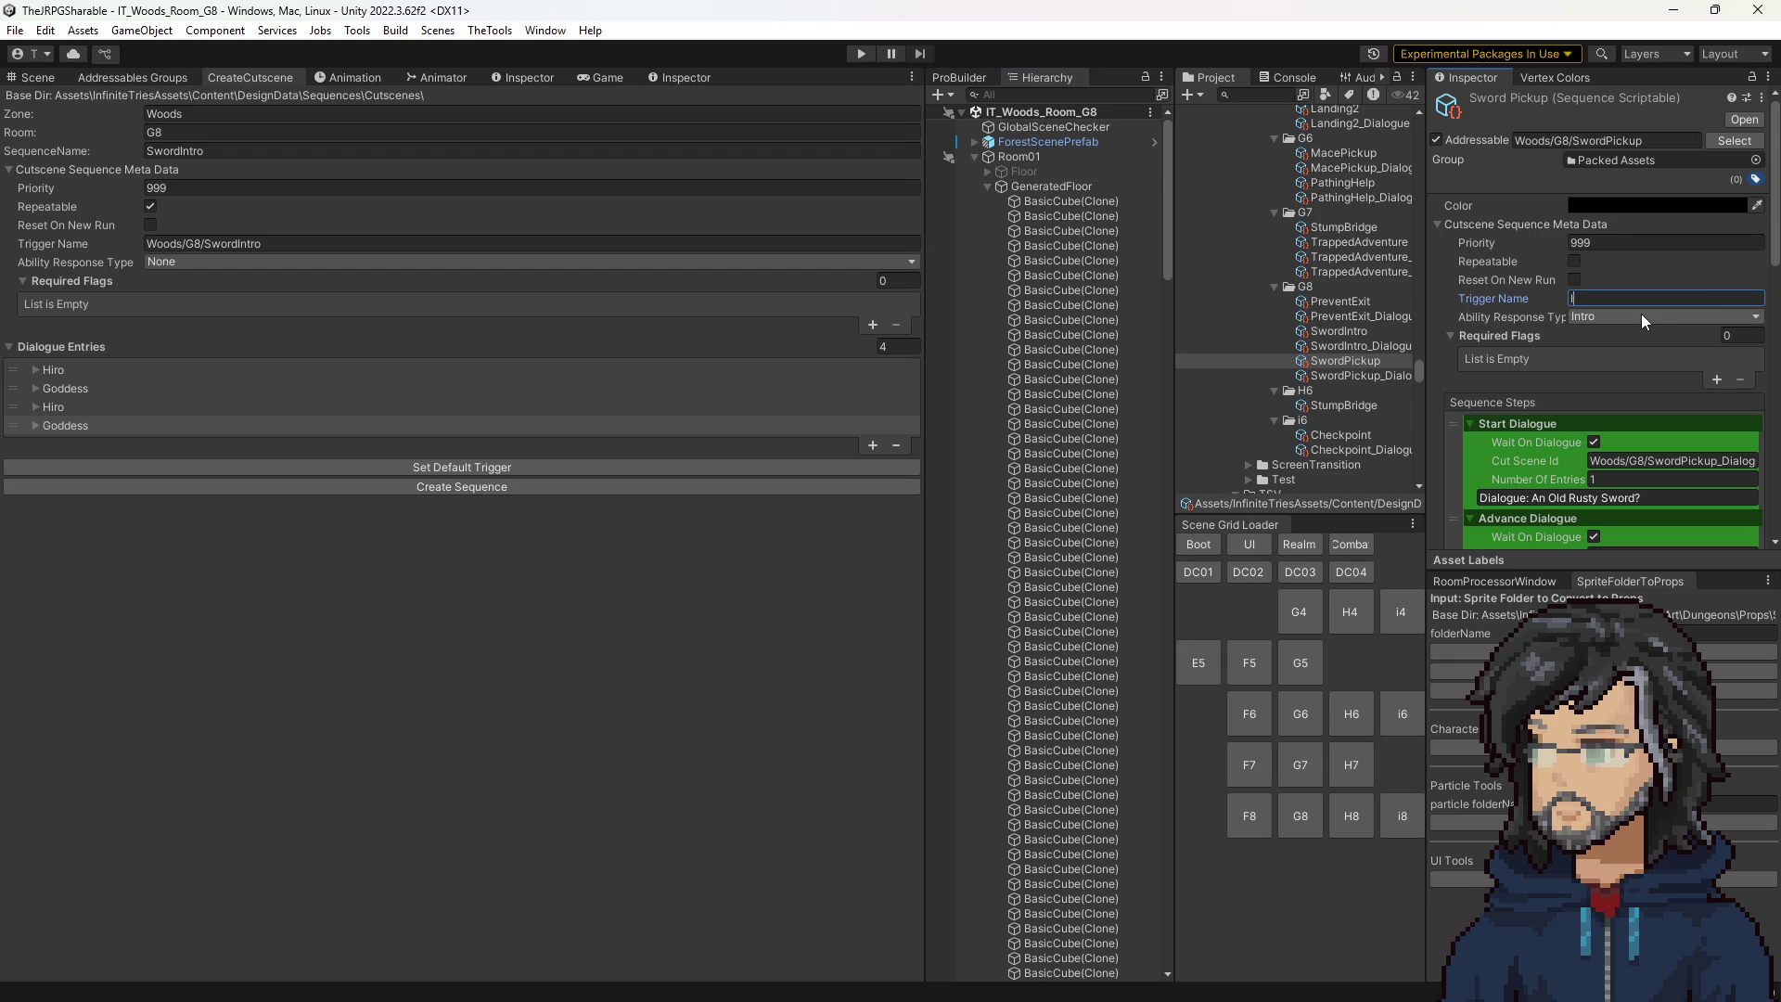
pyautogui.write('oods_Room_G8')
# Run TheTools > IT > Cutscenes > CutsceneParser and open the generated SwordIntro sequence asset.
pyautogui.click(490, 30)
pyautogui.moveTo(505, 52)
pyautogui.moveTo(666, 74)
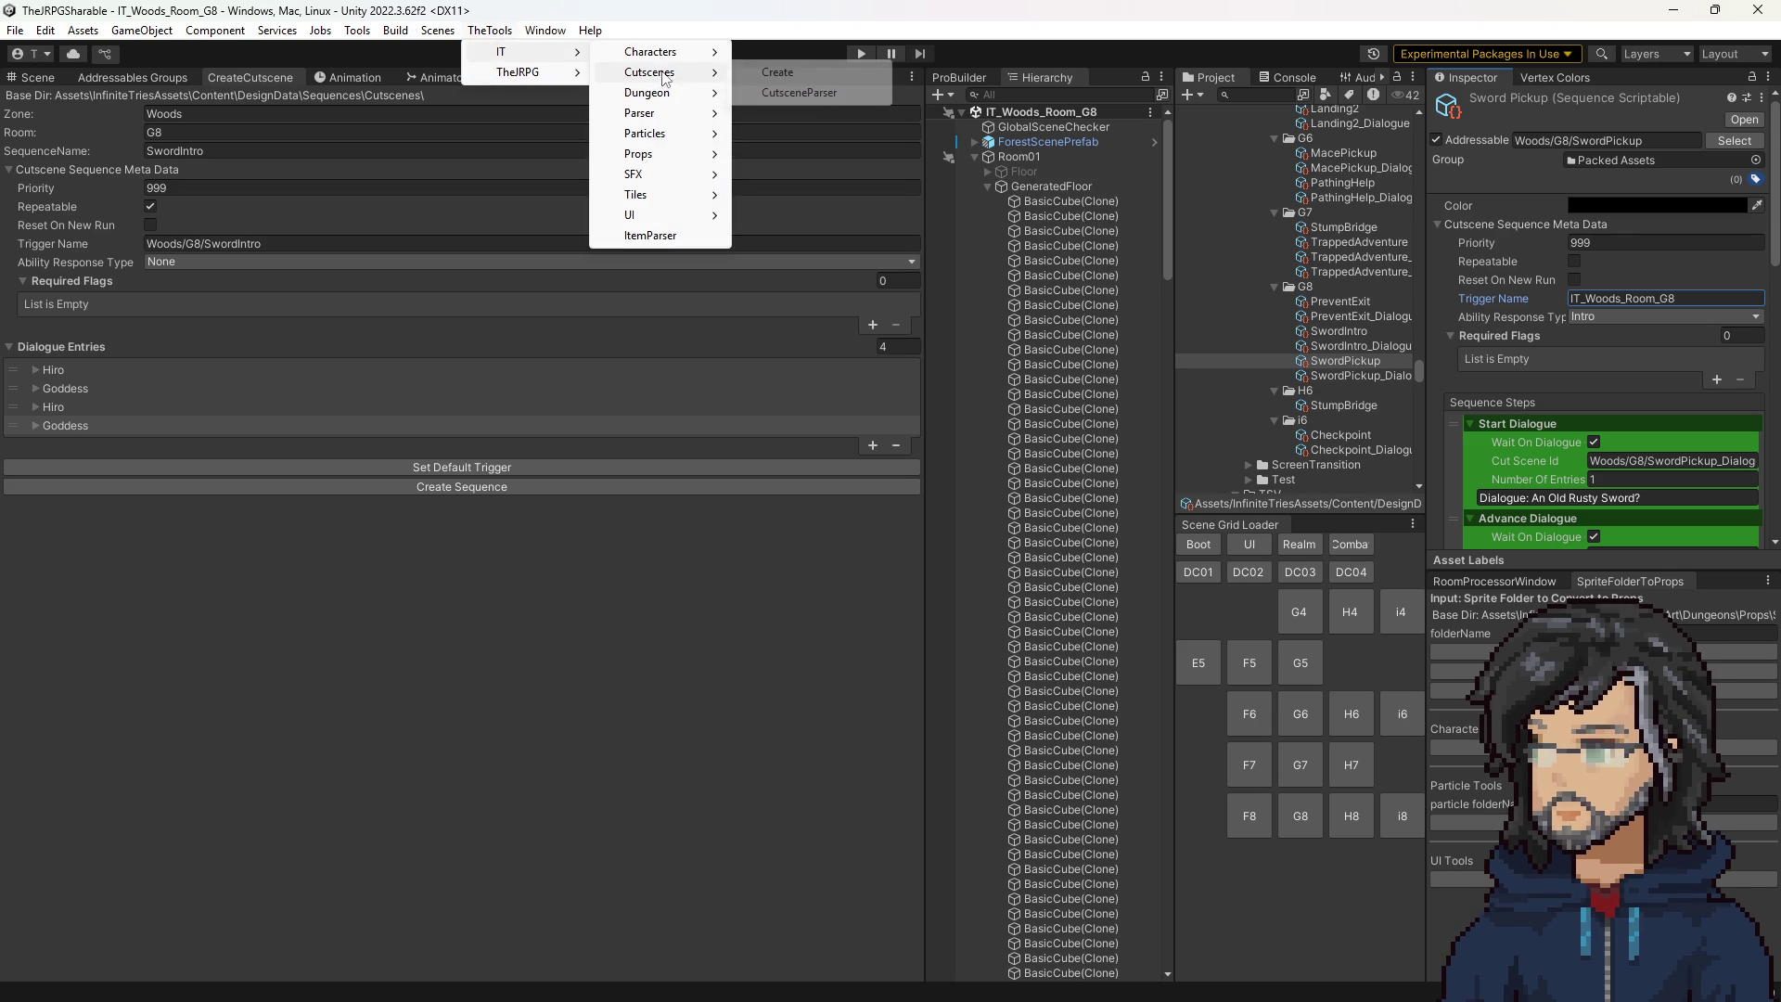
pyautogui.click(825, 93)
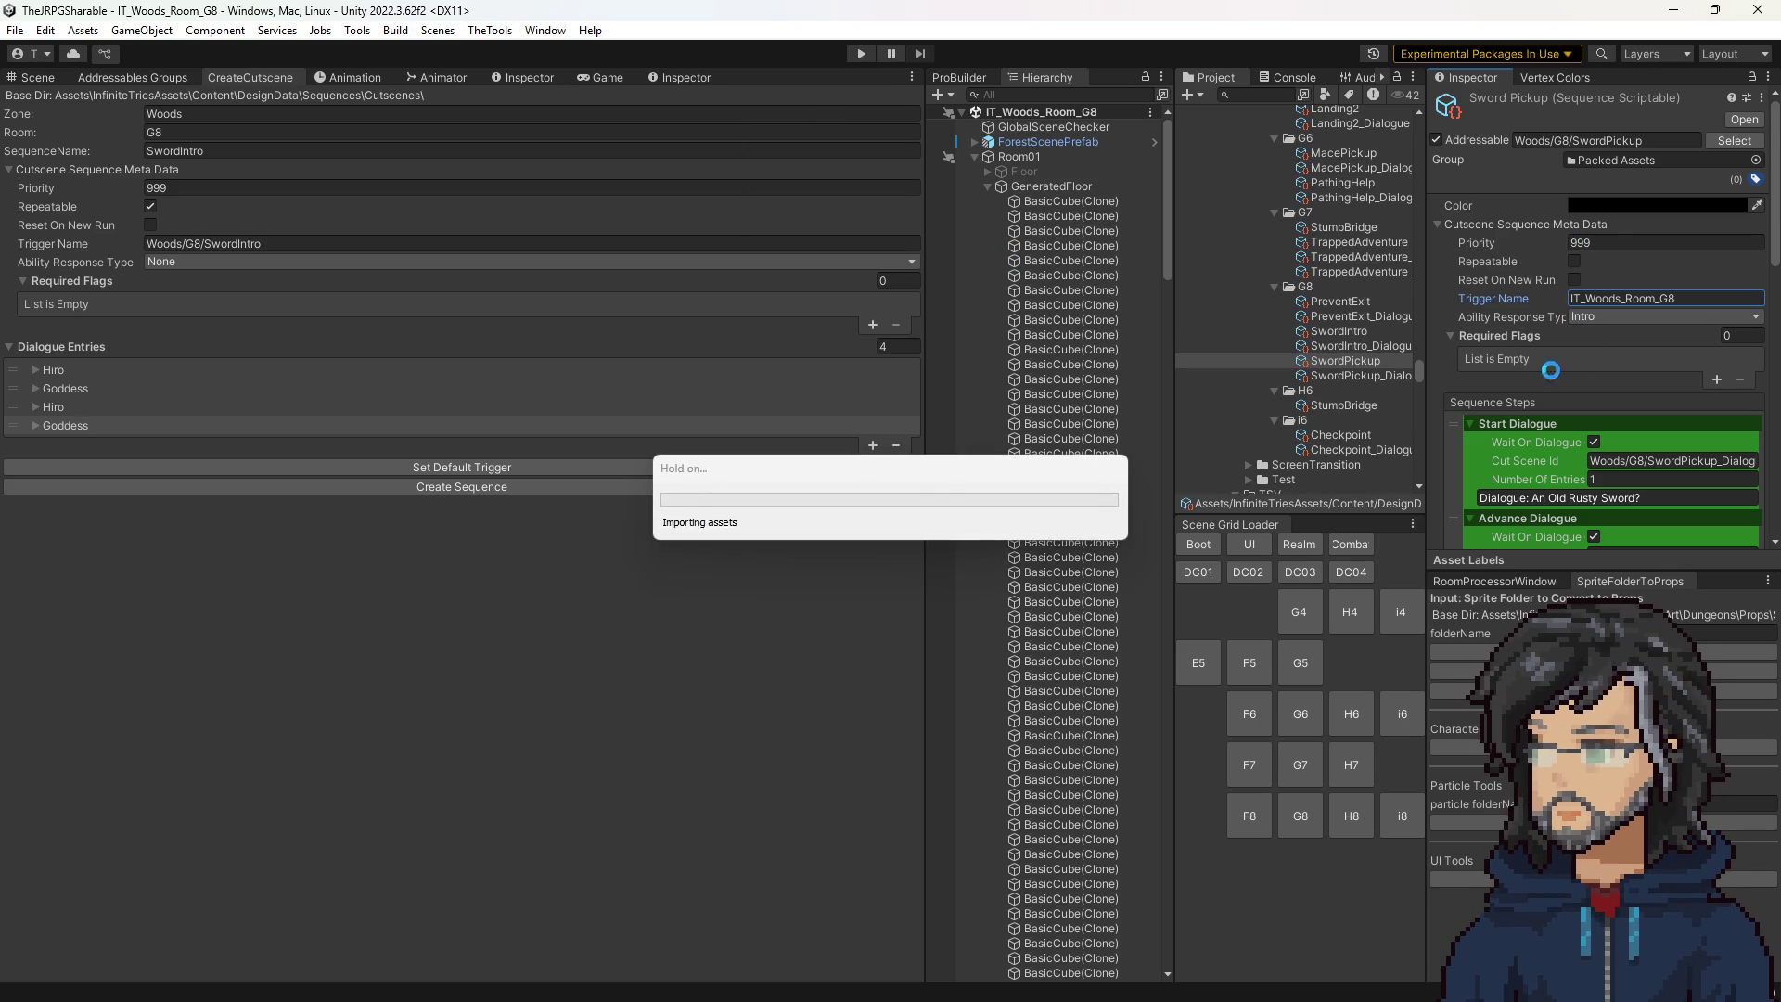
pyautogui.click(785, 675)
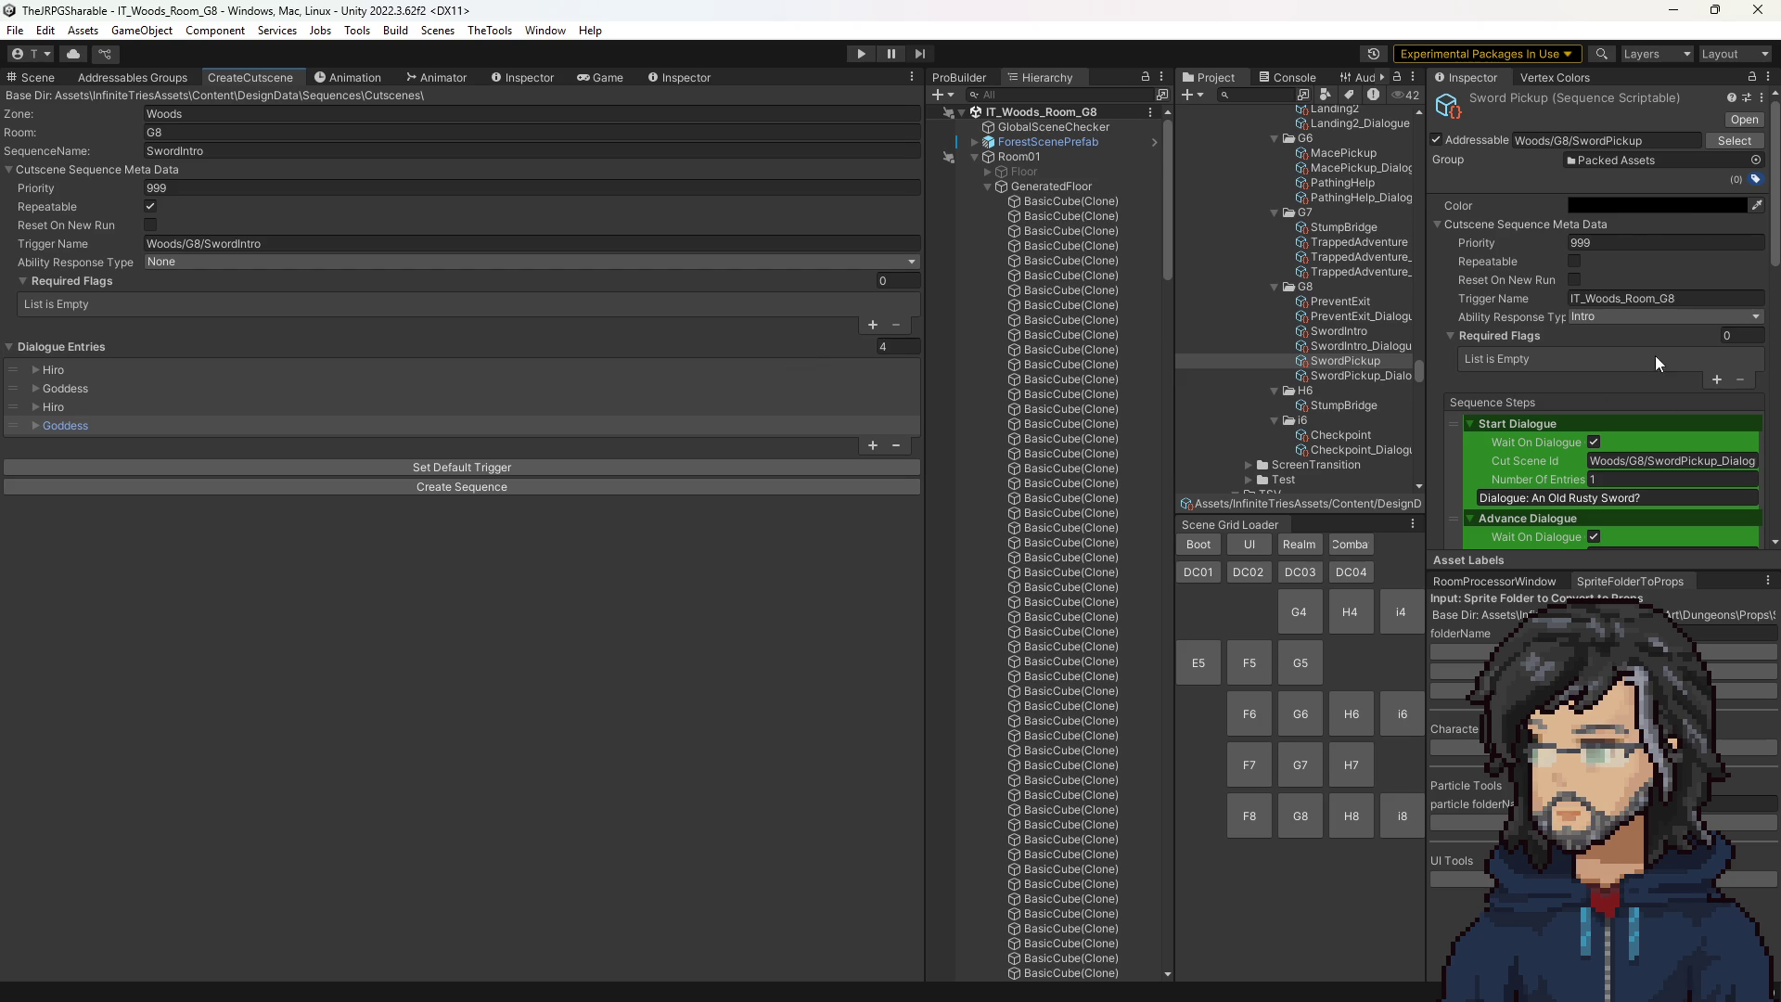
pyautogui.scroll(-8, 1660, 370)
pyautogui.scroll(5, 1615, 327)
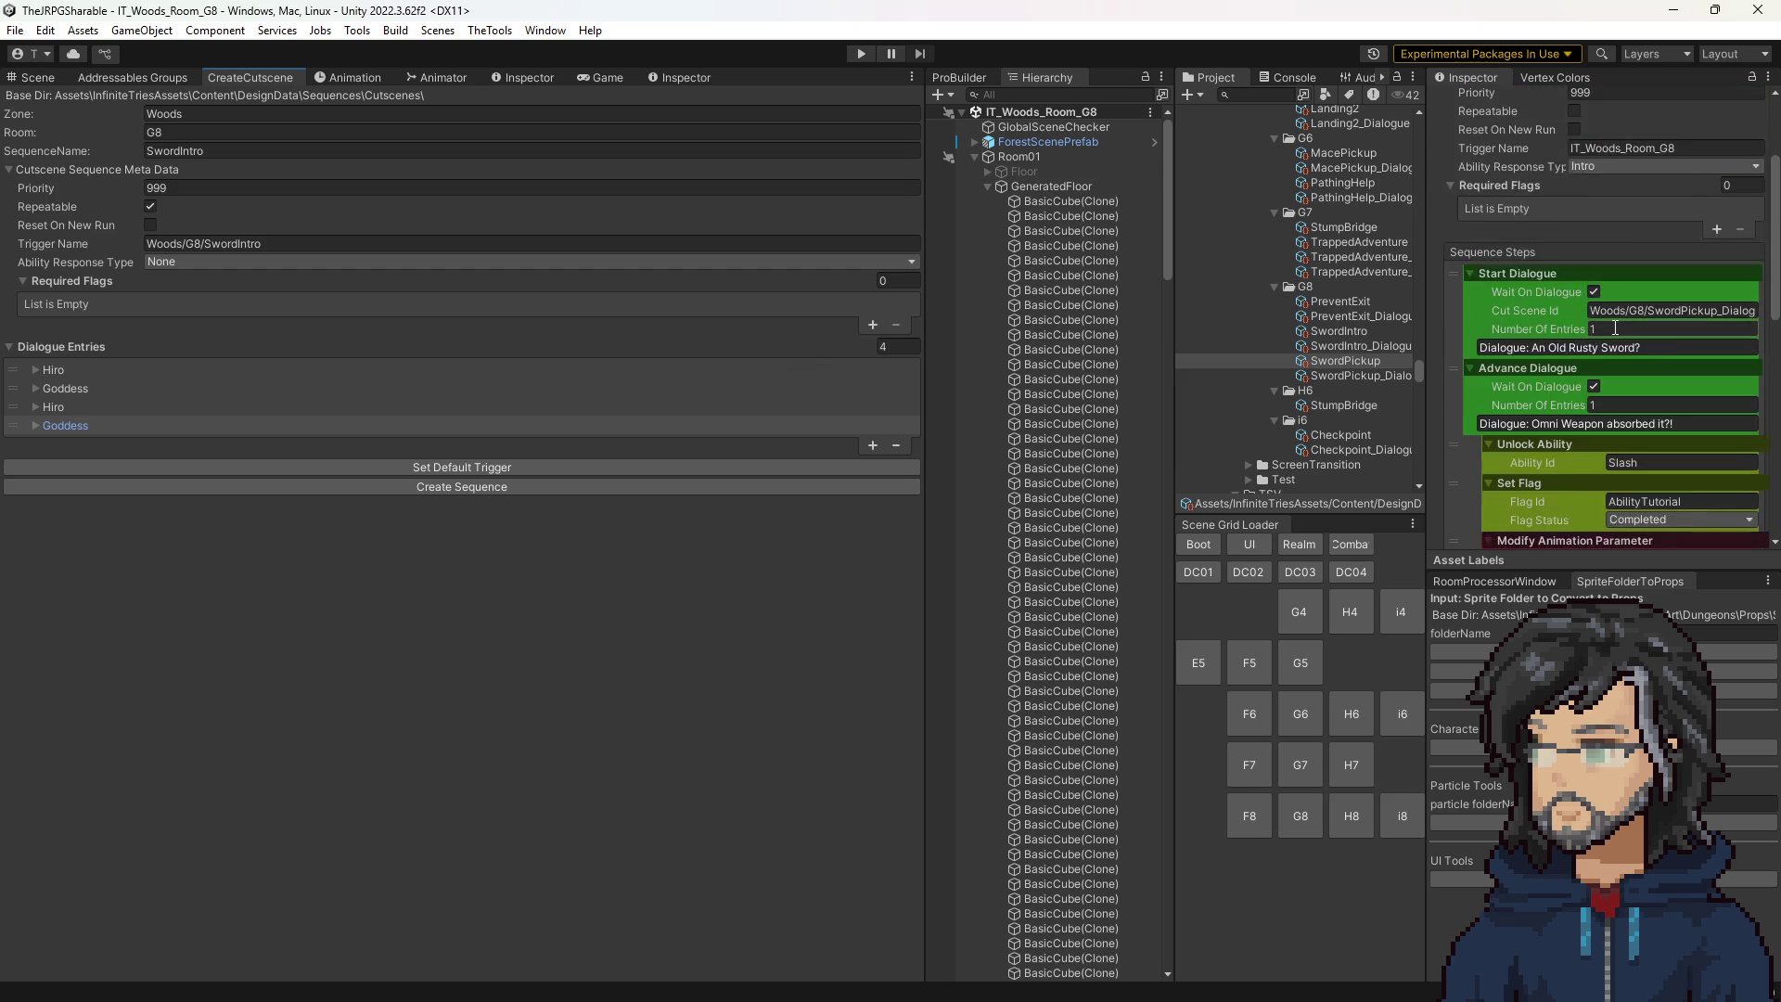
pyautogui.scroll(4, 1614, 327)
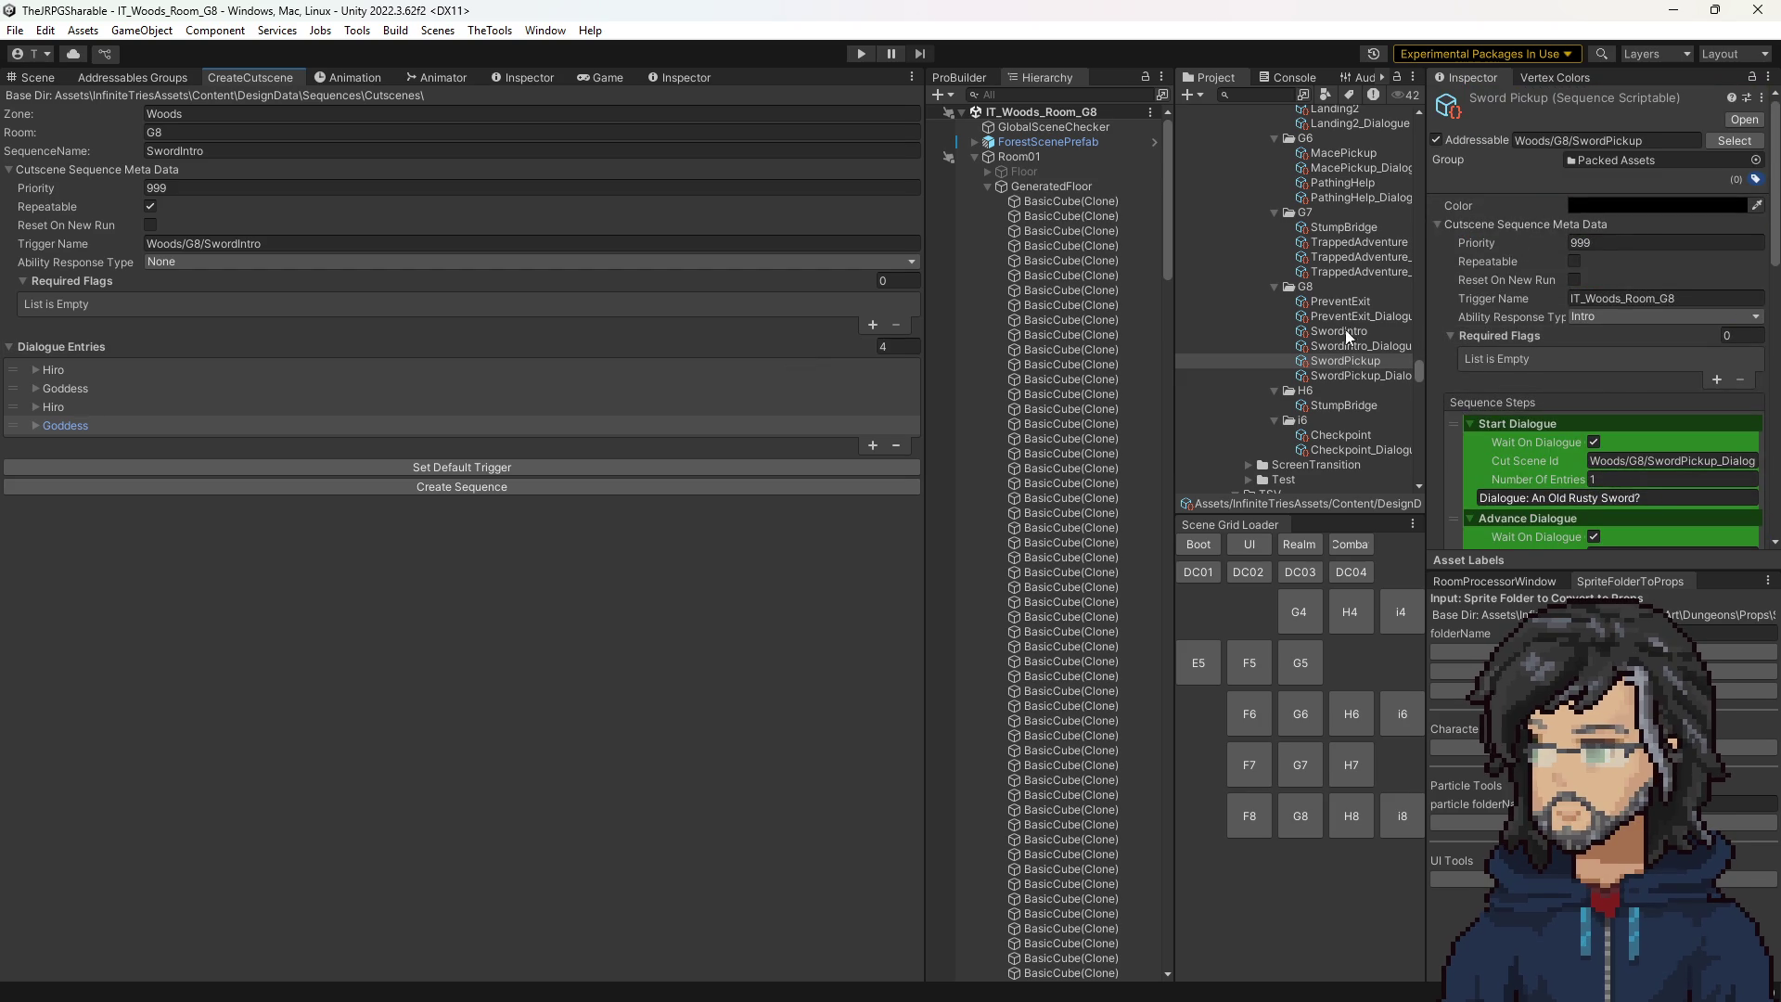
pyautogui.click(1623, 298)
pyautogui.click(1339, 330)
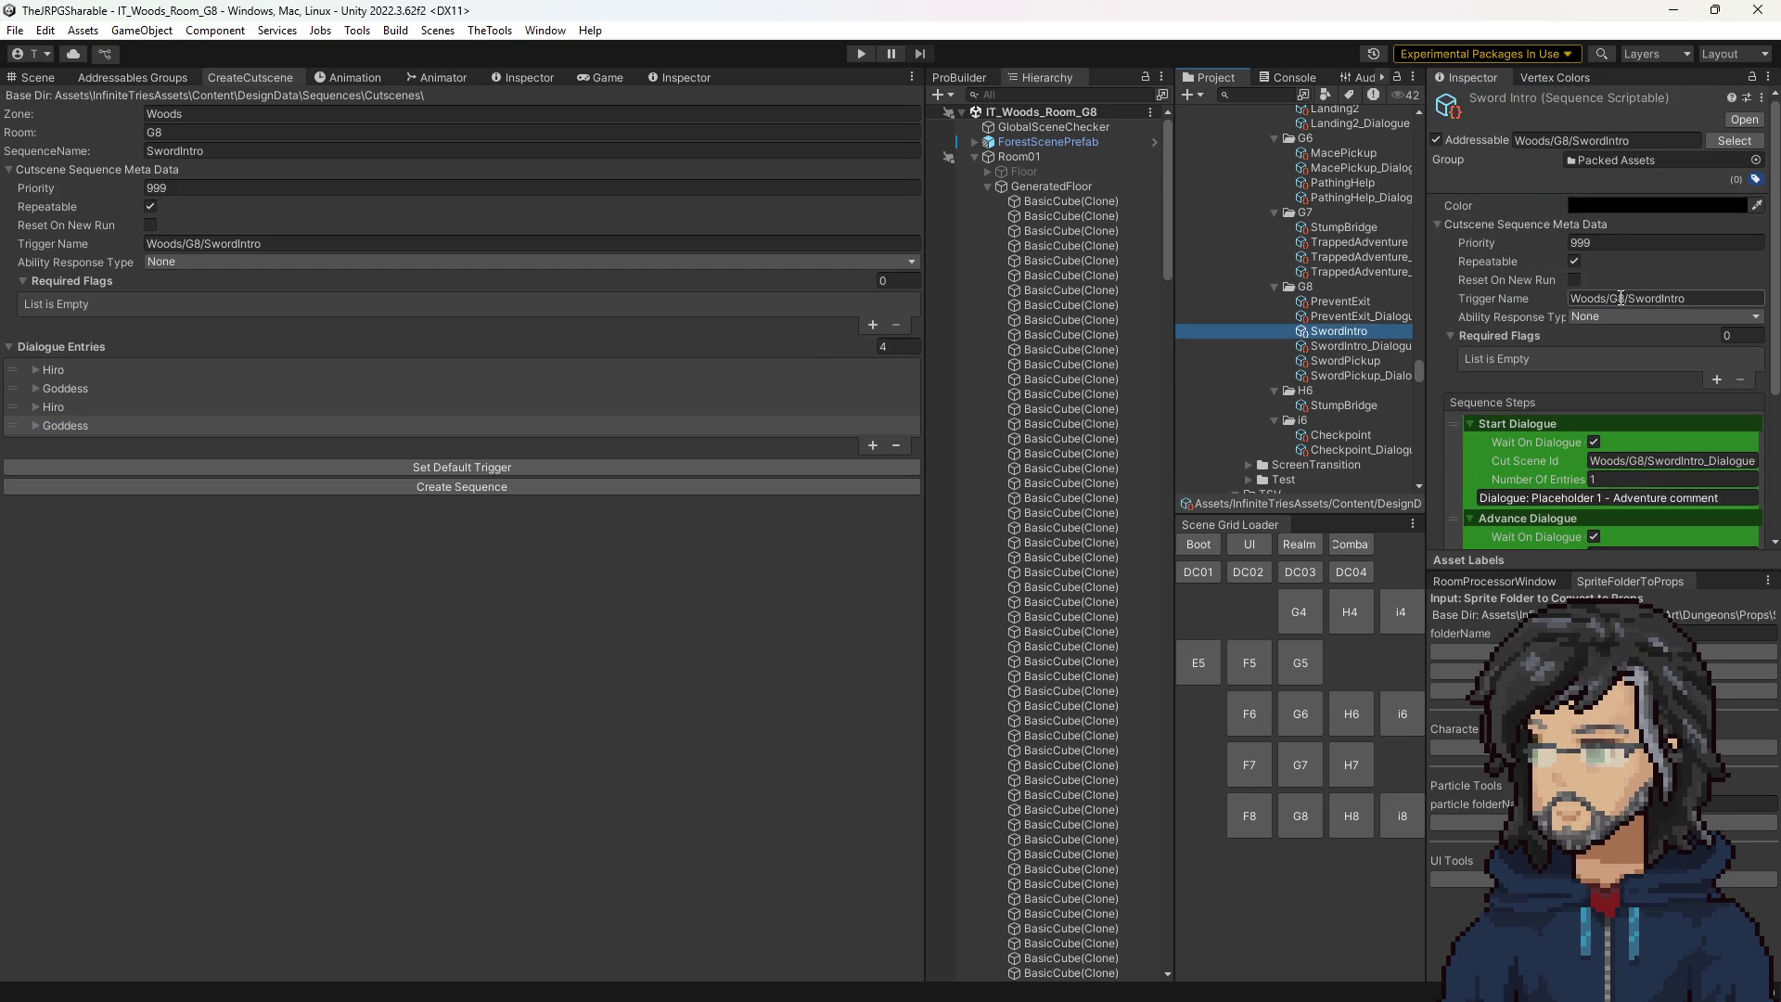
# Give SwordIntro the trigger name IT_Woods_Room_G8 and an Intro ability response.
pyautogui.click(1347, 360)
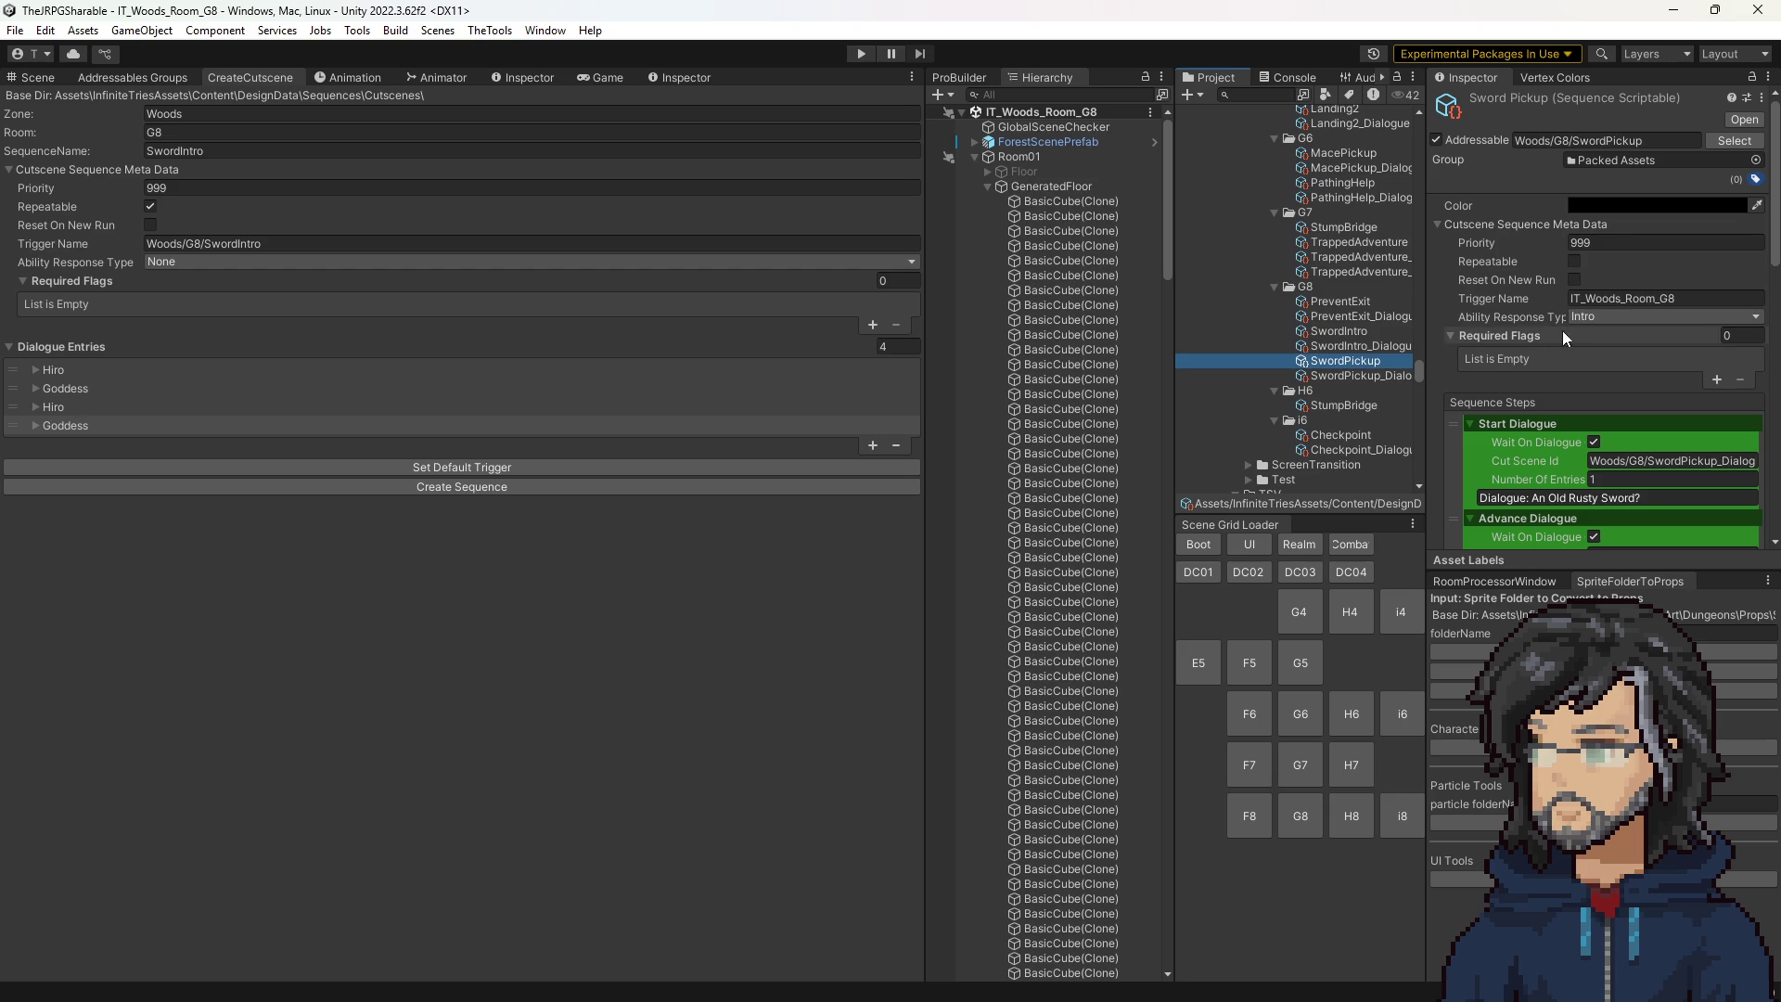
pyautogui.click(1349, 332)
pyautogui.click(1629, 297)
pyautogui.write('IT_Woods_Room_G8')
pyautogui.click(1639, 318)
pyautogui.click(1619, 373)
# Rerun the CutsceneParser and reopen SwordIntro to review its four dialogue steps.
pyautogui.click(490, 30)
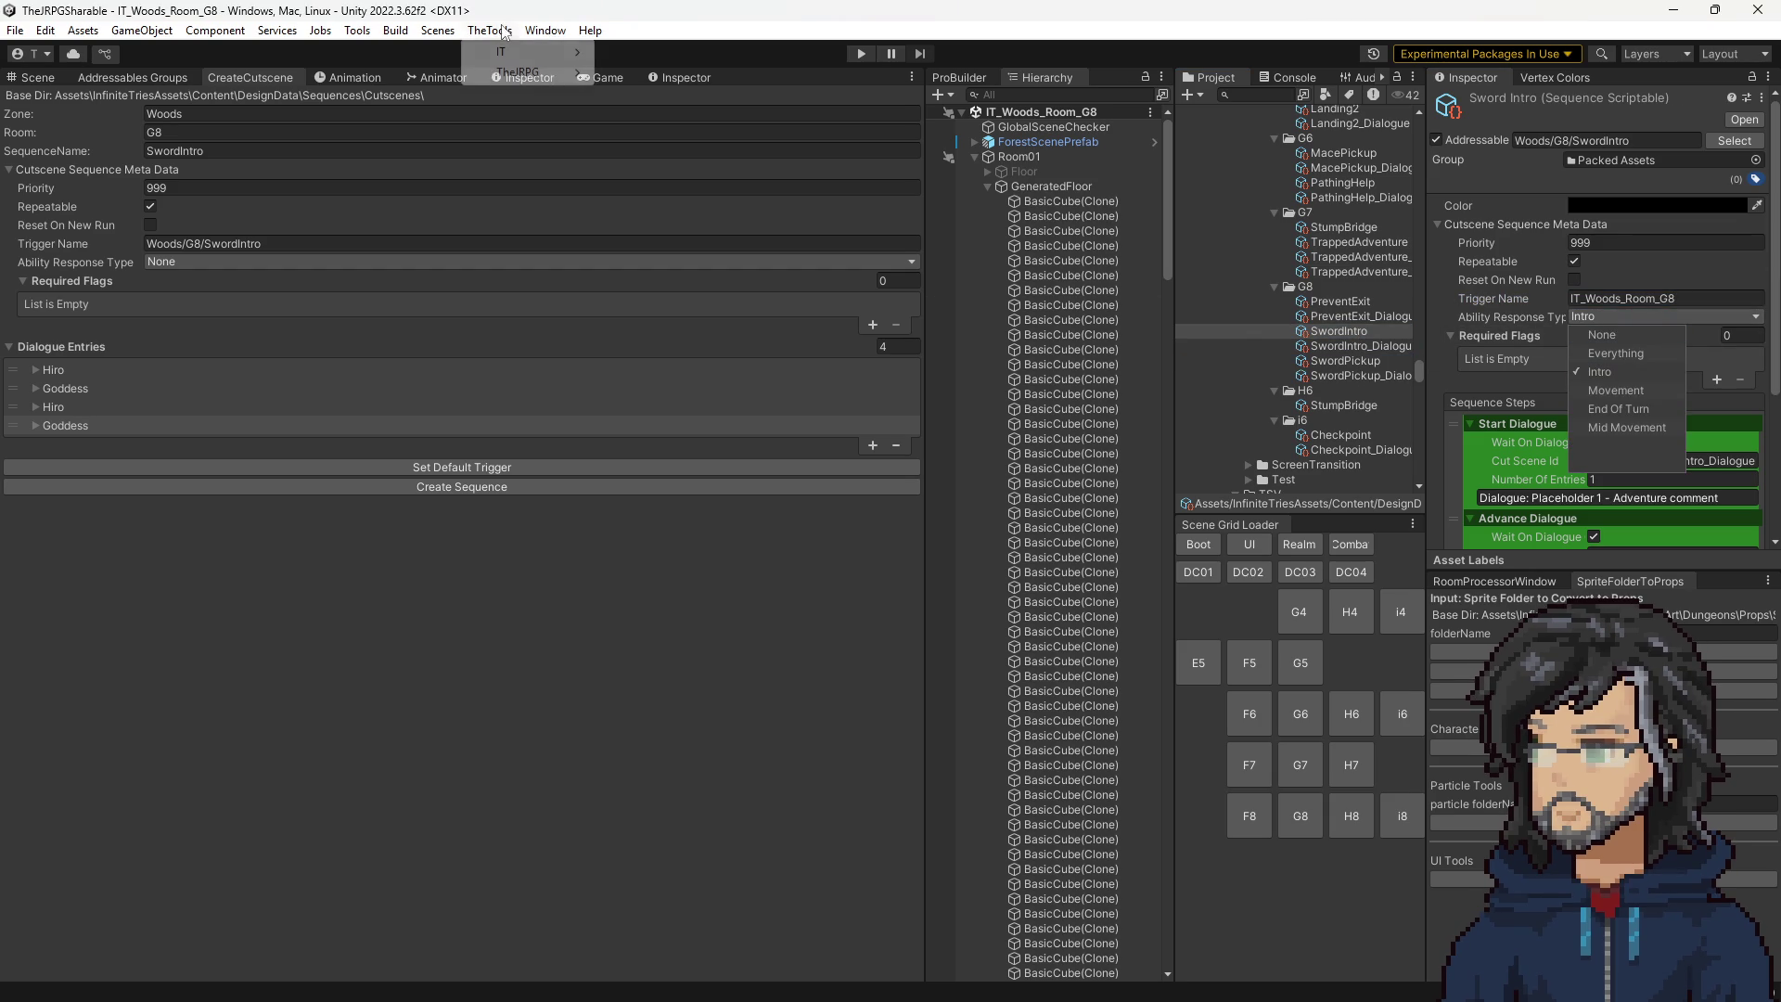
pyautogui.moveTo(519, 52)
pyautogui.click(799, 92)
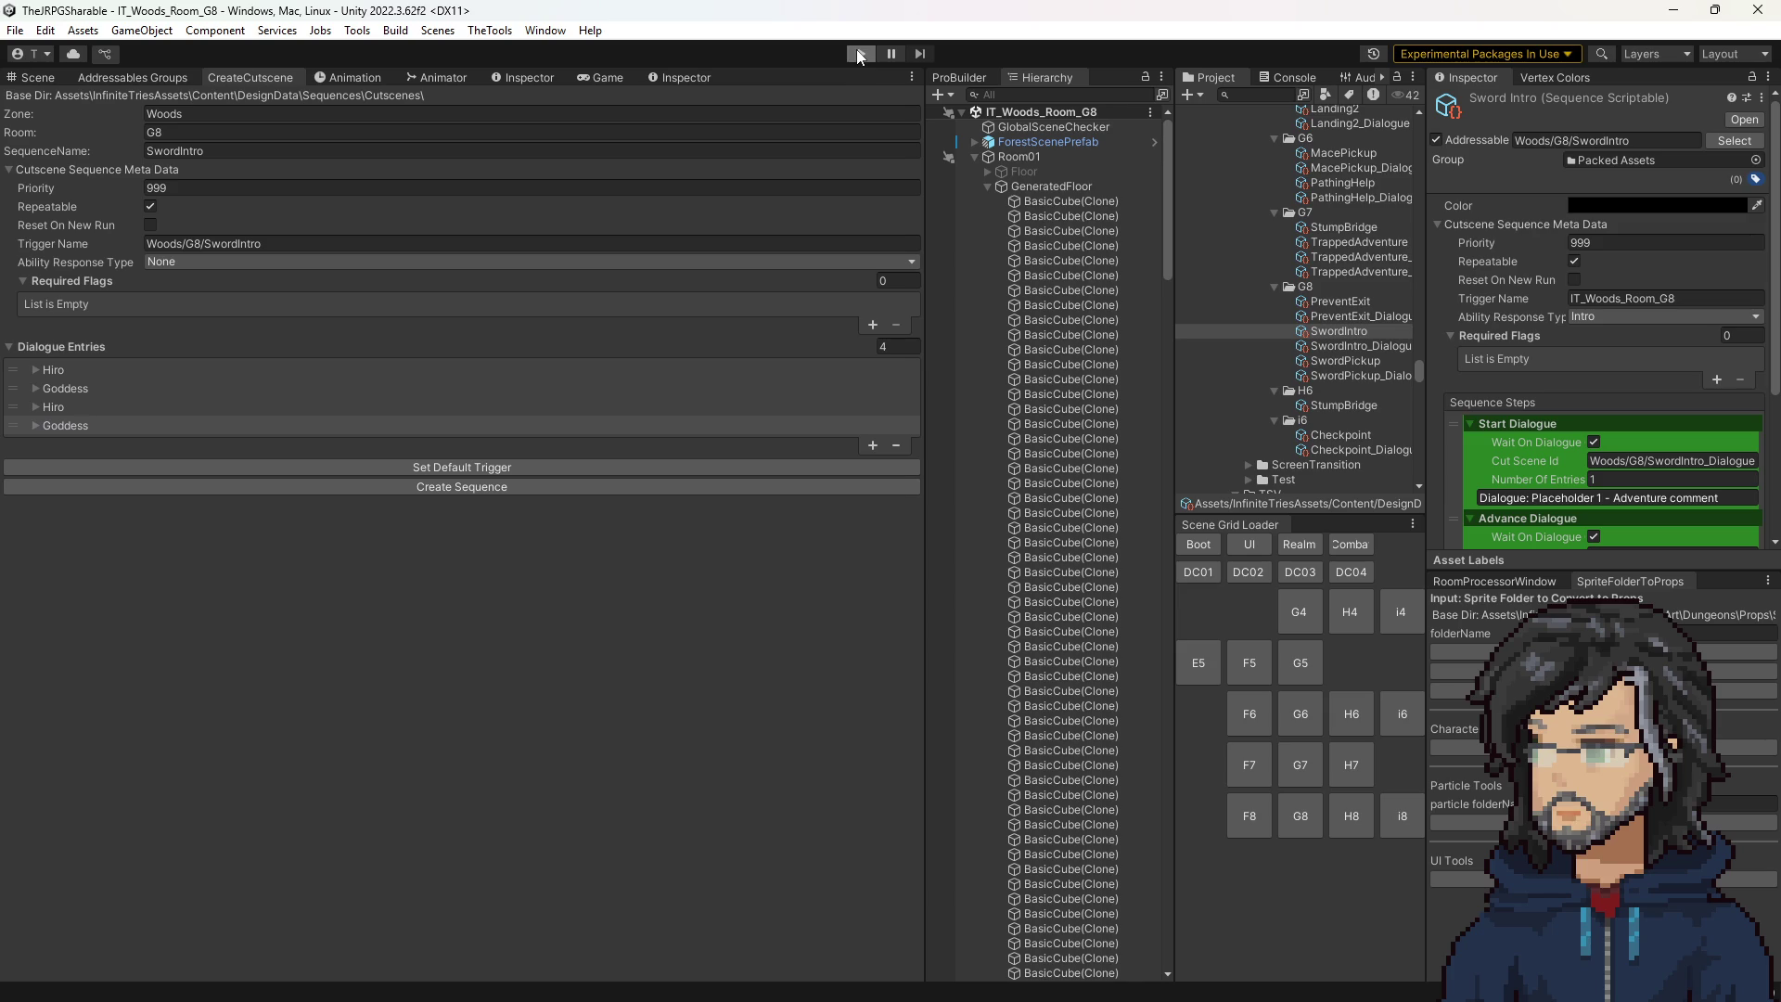
pyautogui.click(1330, 332)
pyautogui.scroll(-4, 1632, 436)
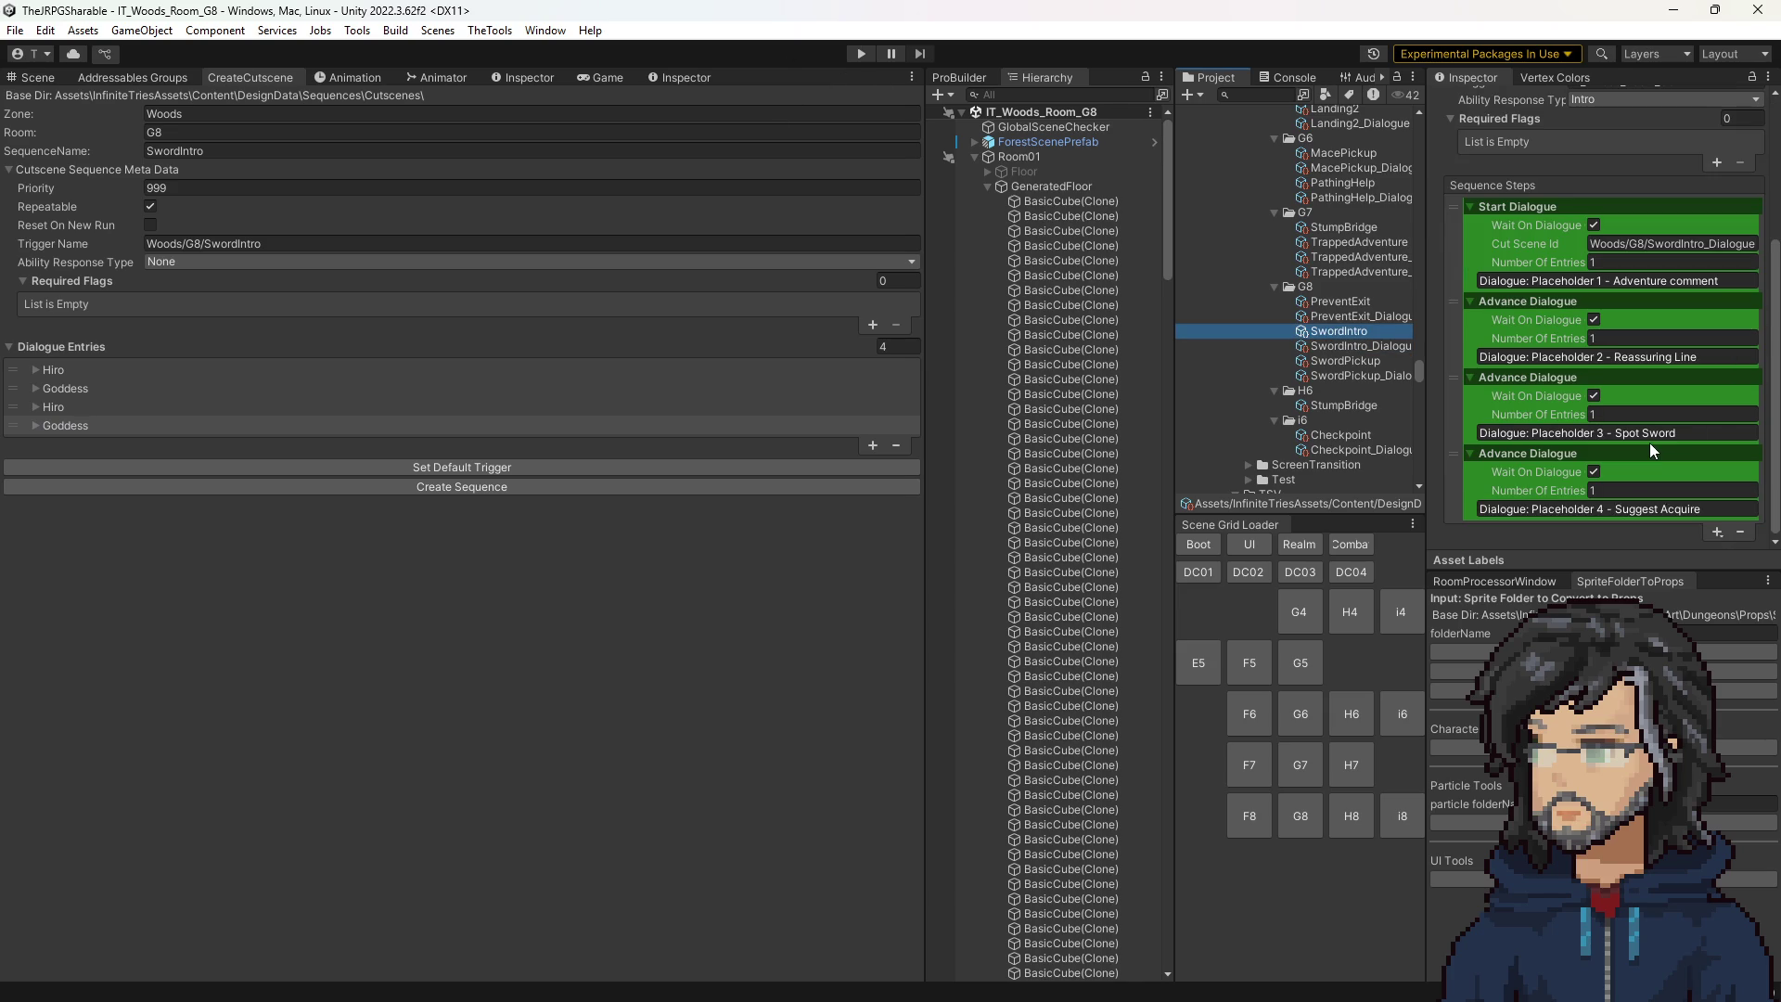
# Insert a Navigate In Direction step after Start Dialogue moving Player one direction, E.
pyautogui.click(1717, 533)
pyautogui.moveTo(1734, 685)
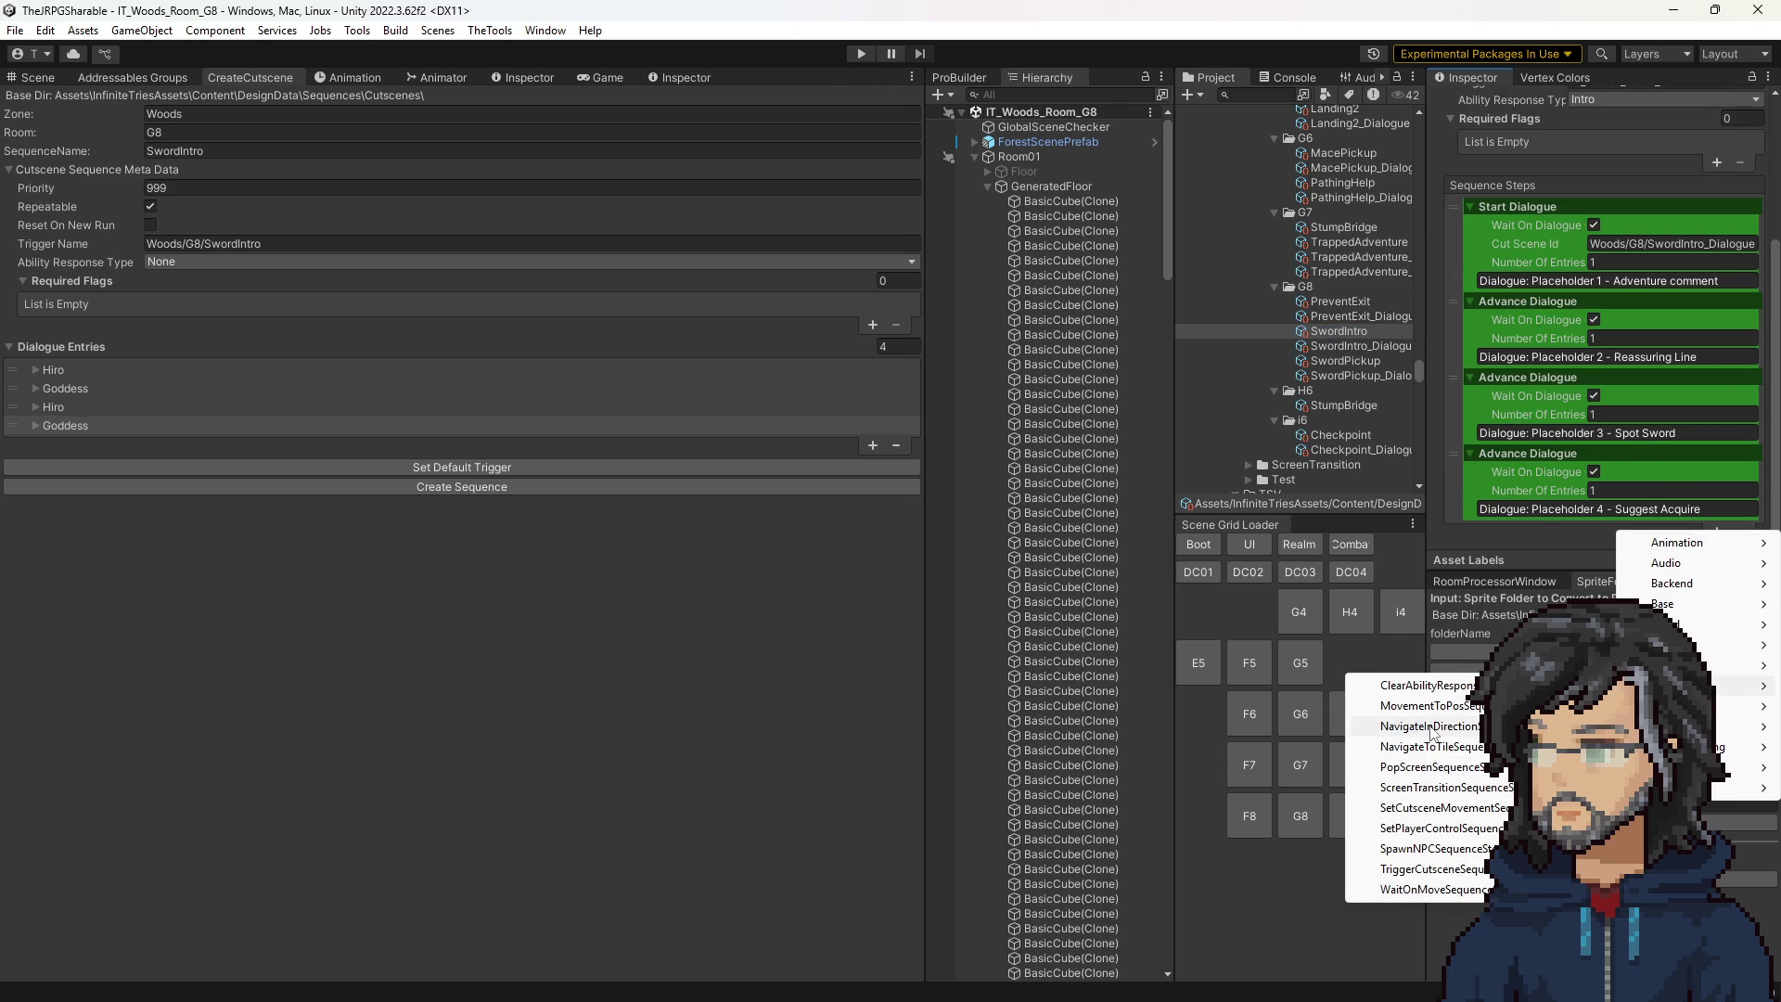
pyautogui.click(1431, 729)
pyautogui.moveTo(1453, 541); pyautogui.dragTo(1452, 214)
pyautogui.click(1623, 230)
pyautogui.click(1656, 232)
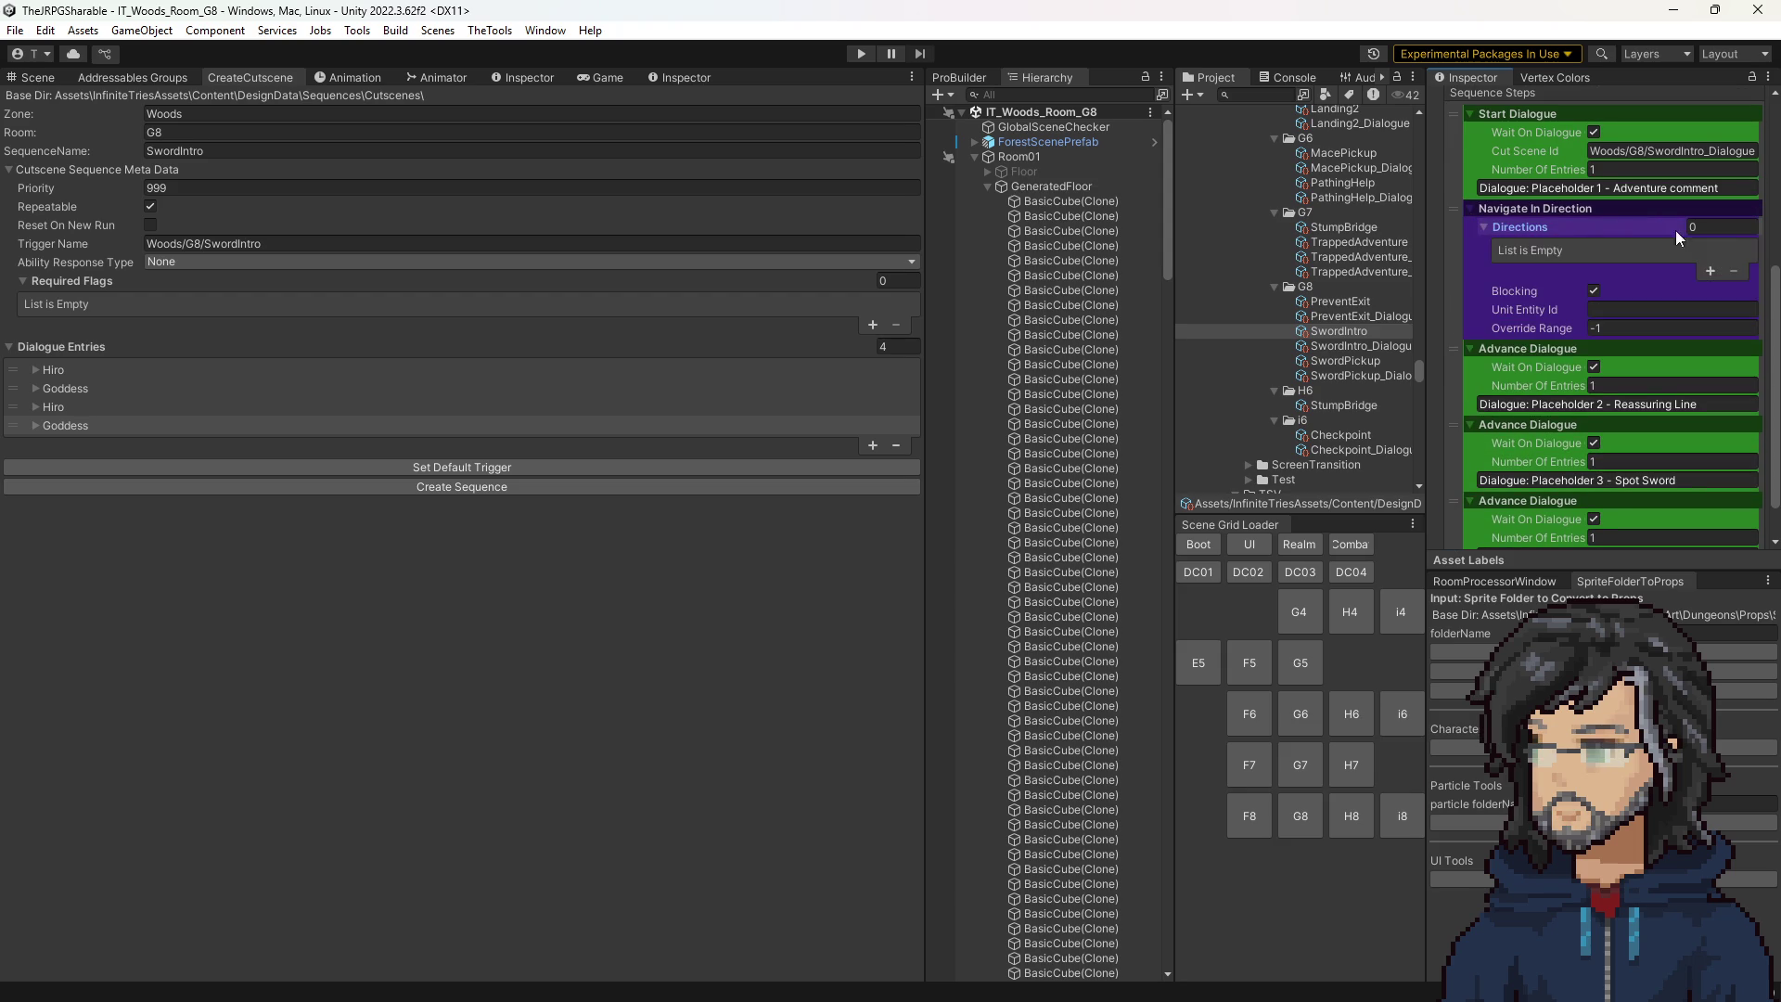
pyautogui.write('1')
pyautogui.click(1641, 307)
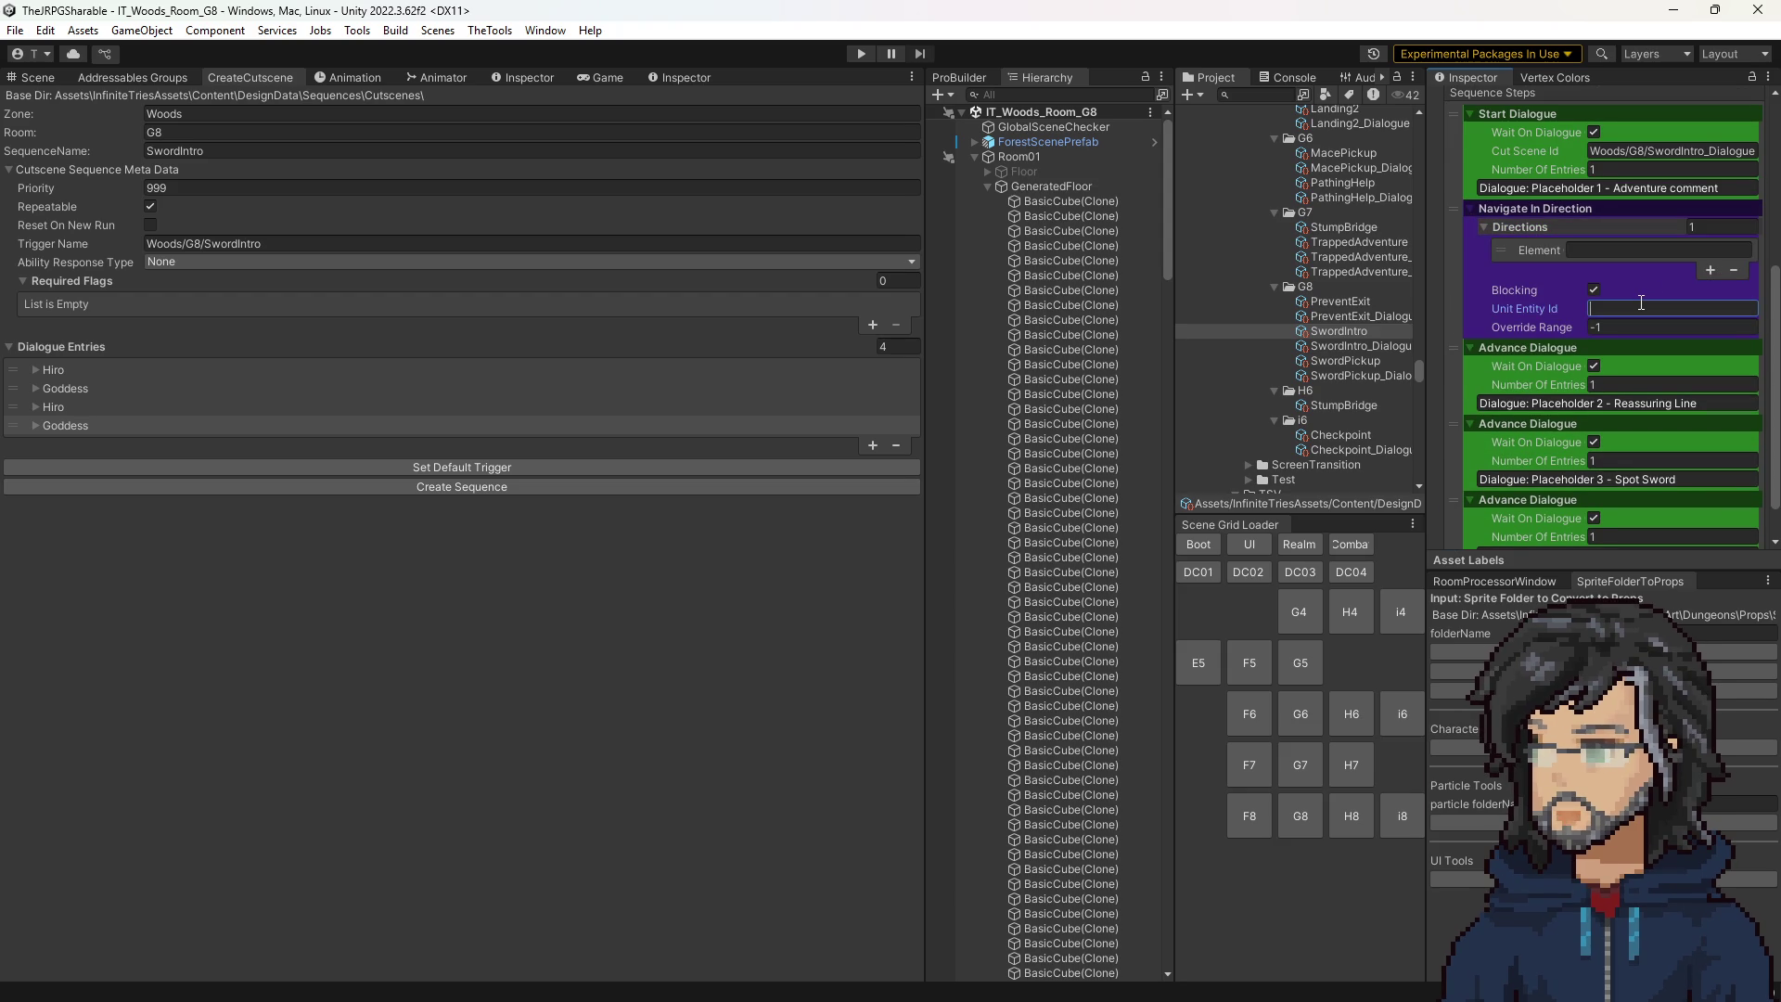
pyautogui.write('Player')
pyautogui.click(1599, 249)
pyautogui.write('E')
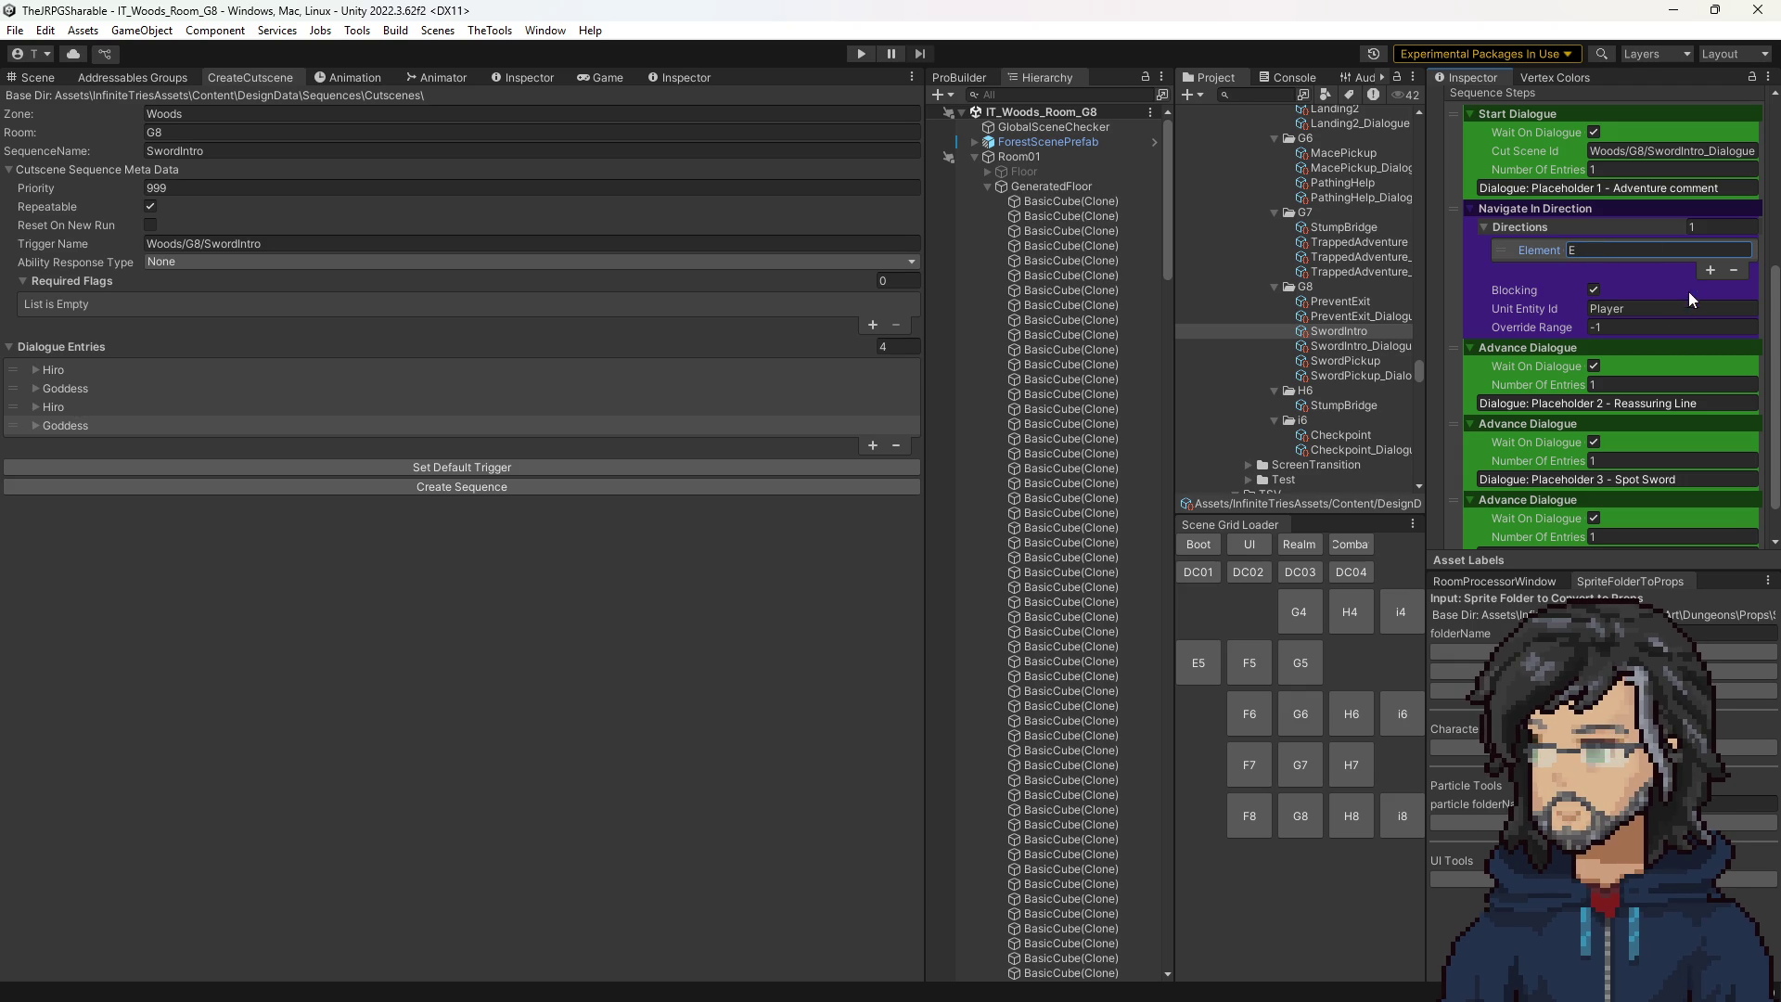
pyautogui.scroll(3, 1611, 221)
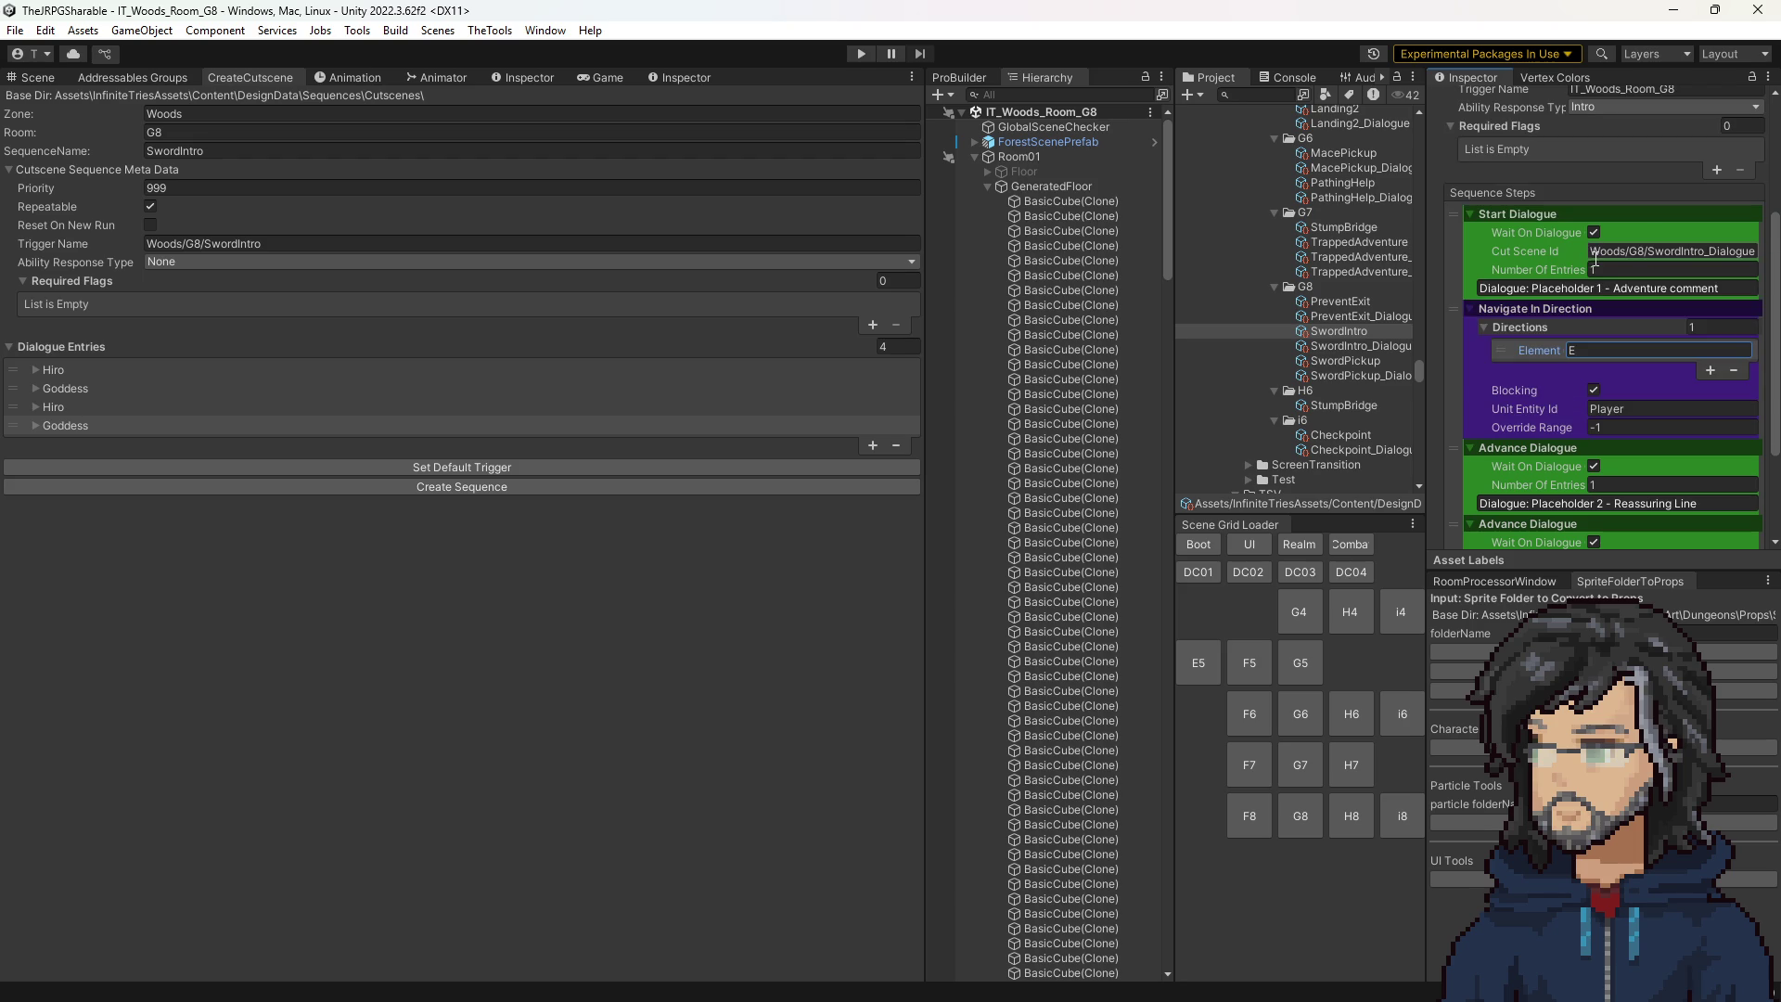
# Add a second Navigate In Direction step after the Reassuring Line dialogue with one direction slot, and view the tile grid scene.
pyautogui.scroll(-3, 1576, 324)
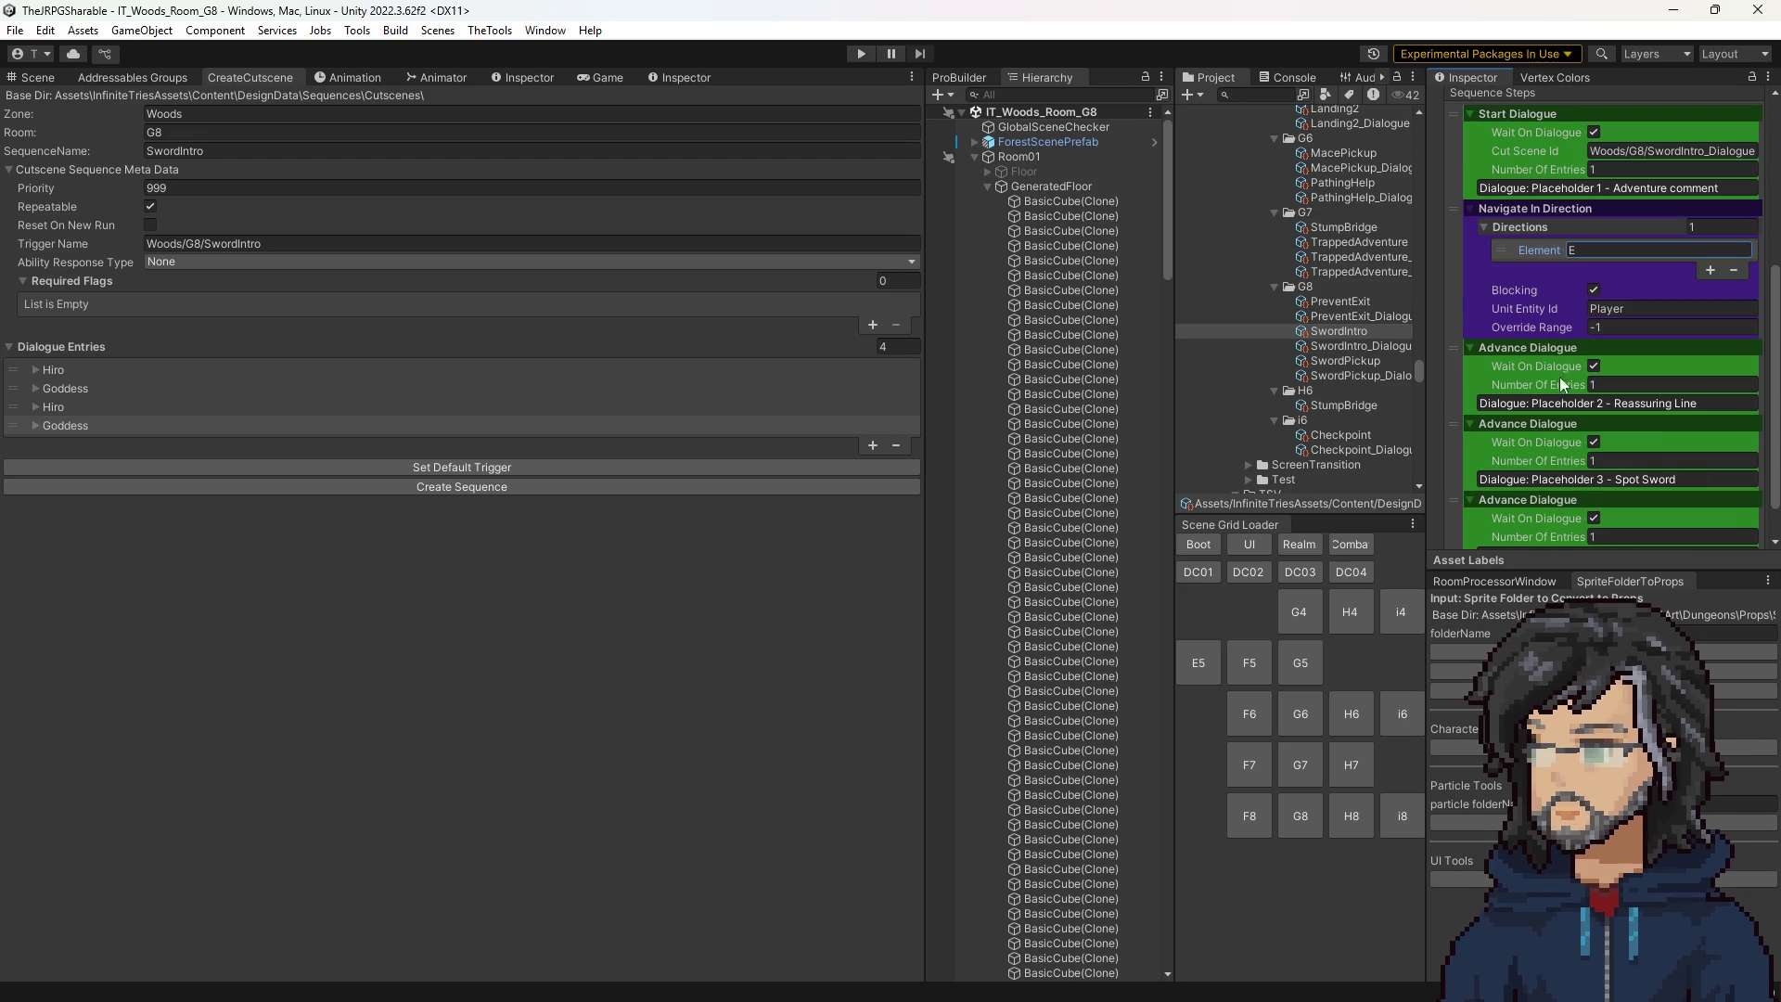
pyautogui.scroll(-1, 1567, 428)
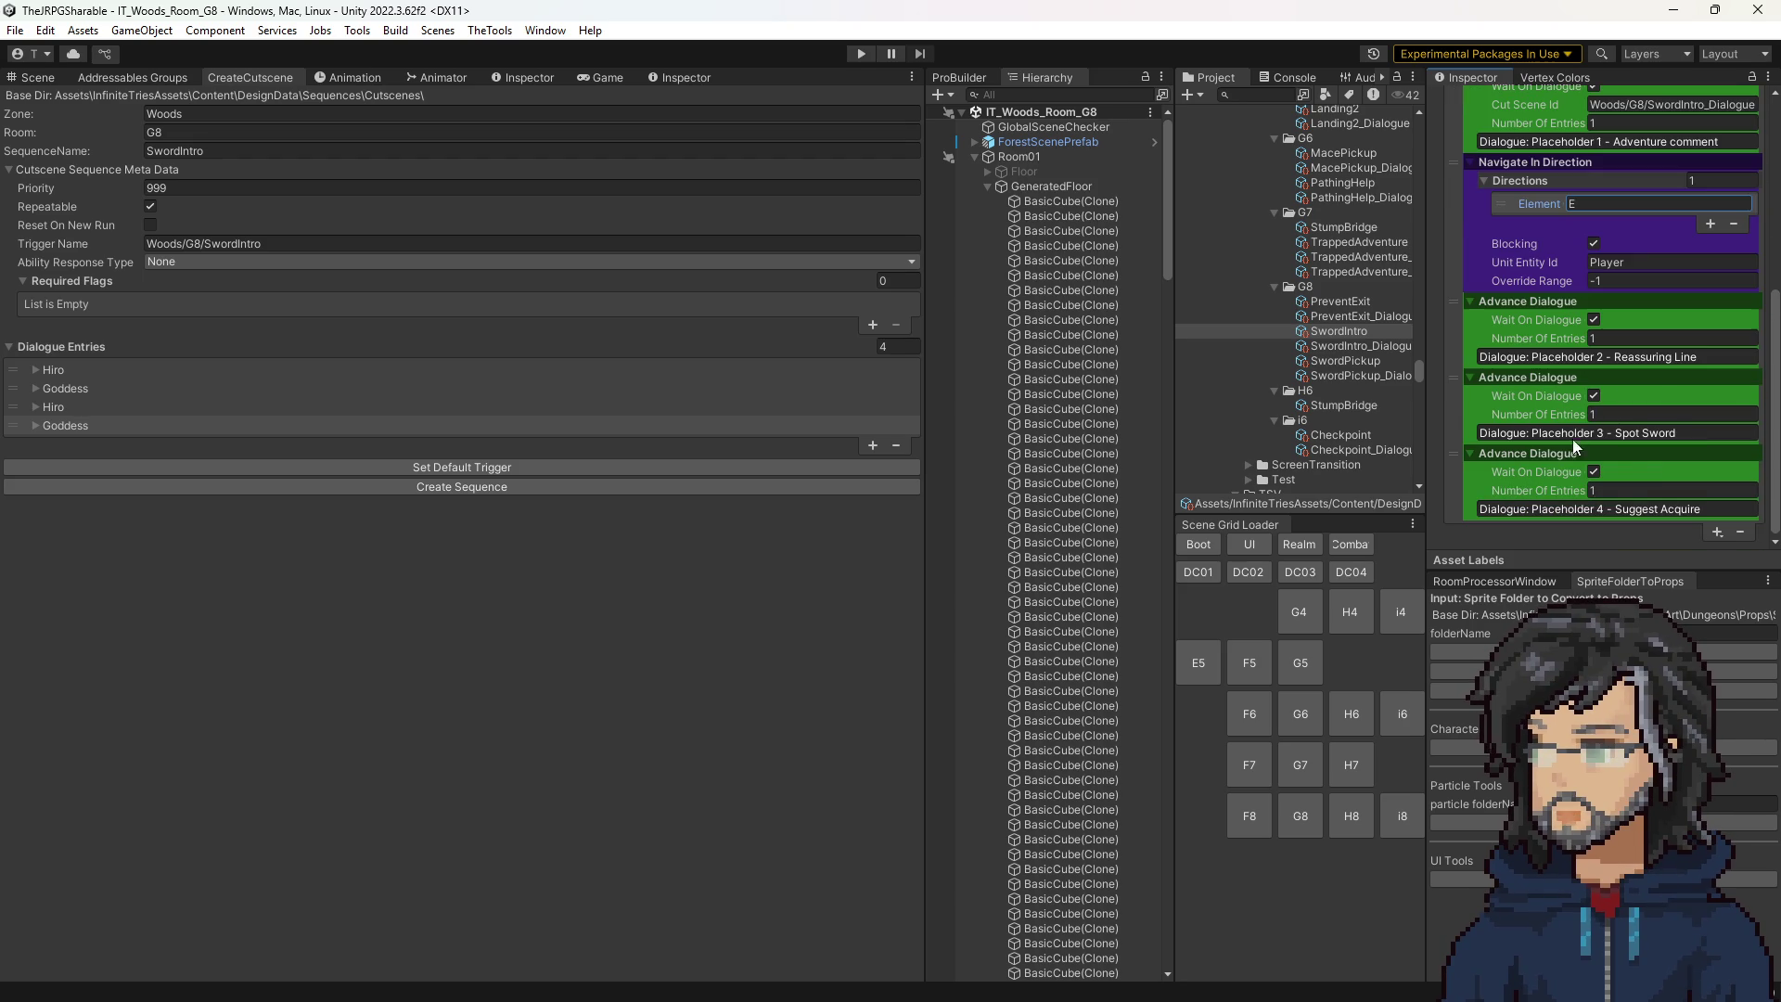
pyautogui.click(1717, 531)
pyautogui.moveTo(1670, 696)
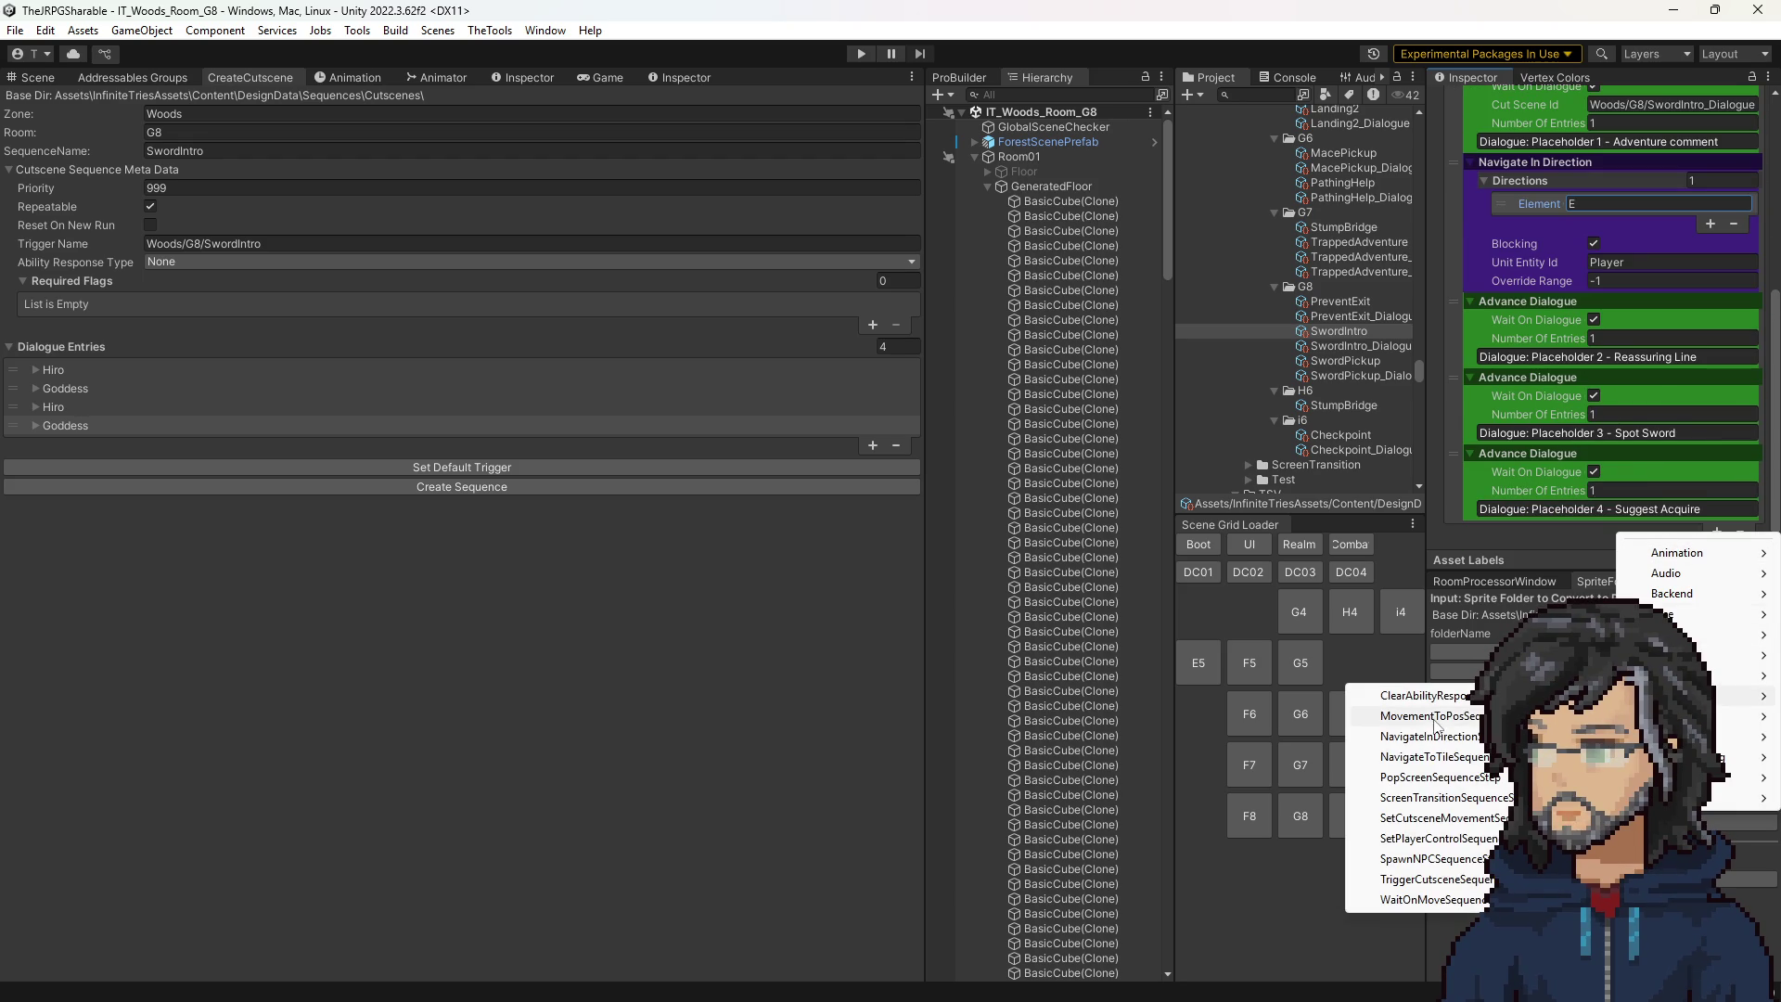
pyautogui.click(1434, 736)
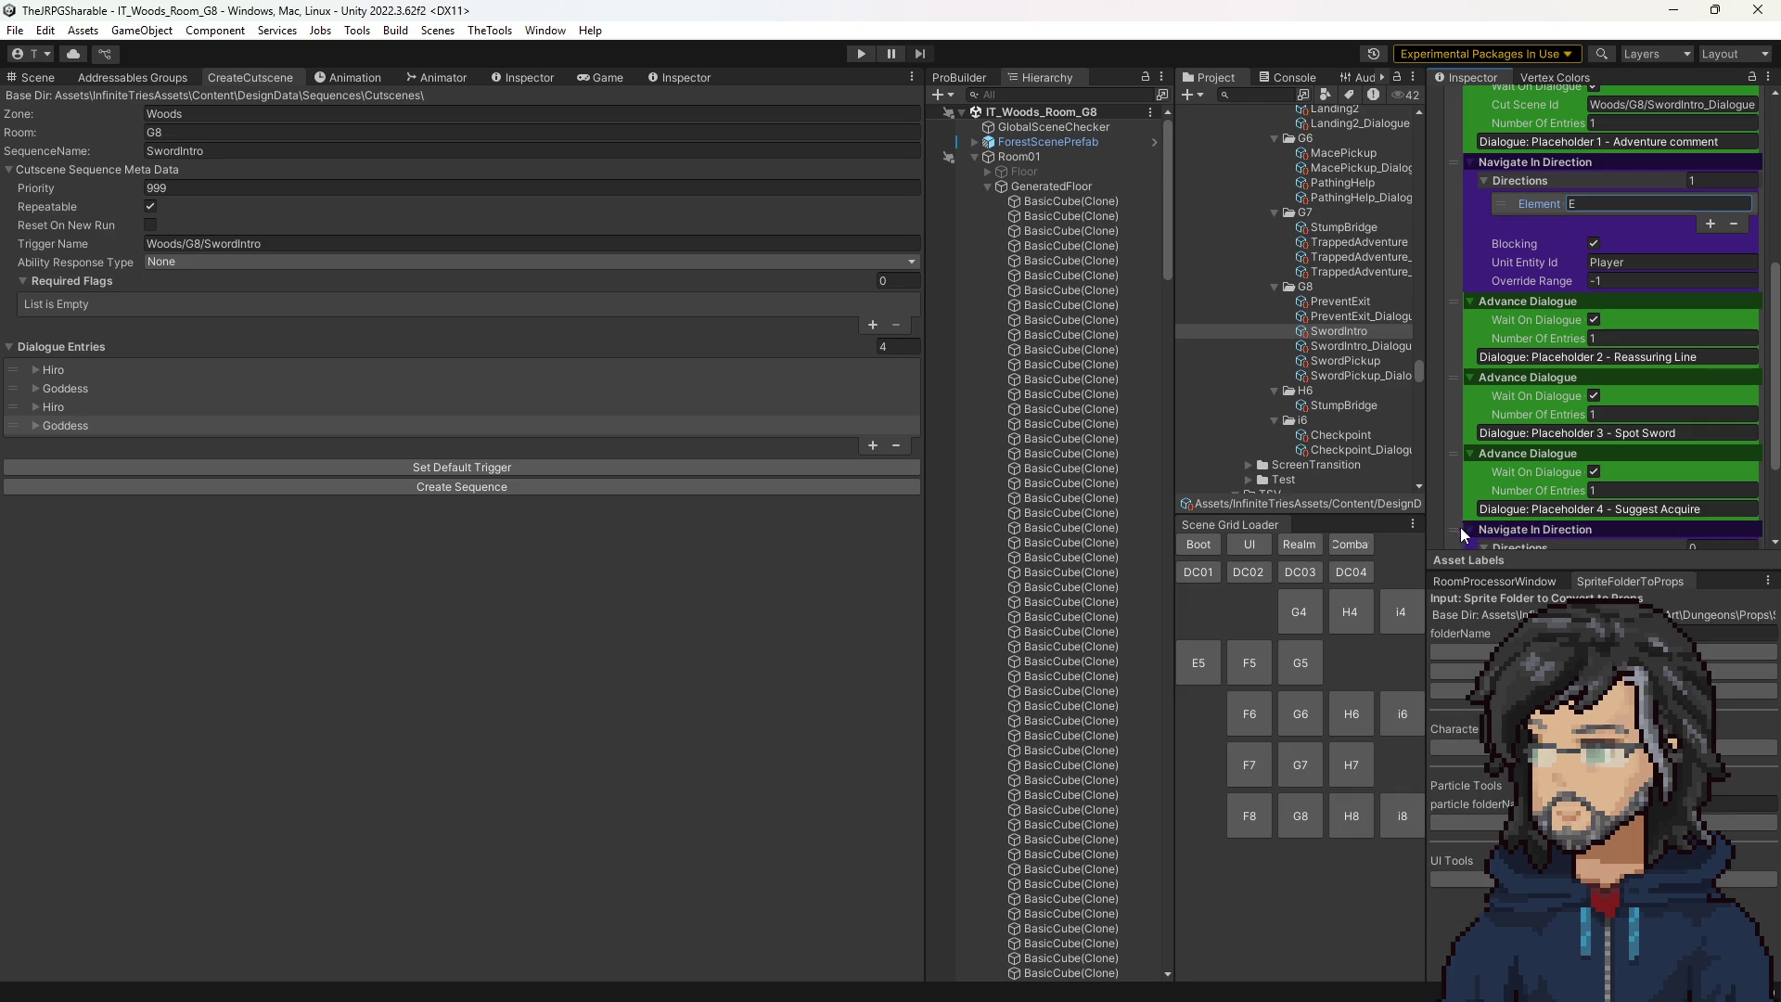
pyautogui.moveTo(1459, 451); pyautogui.dragTo(1470, 391)
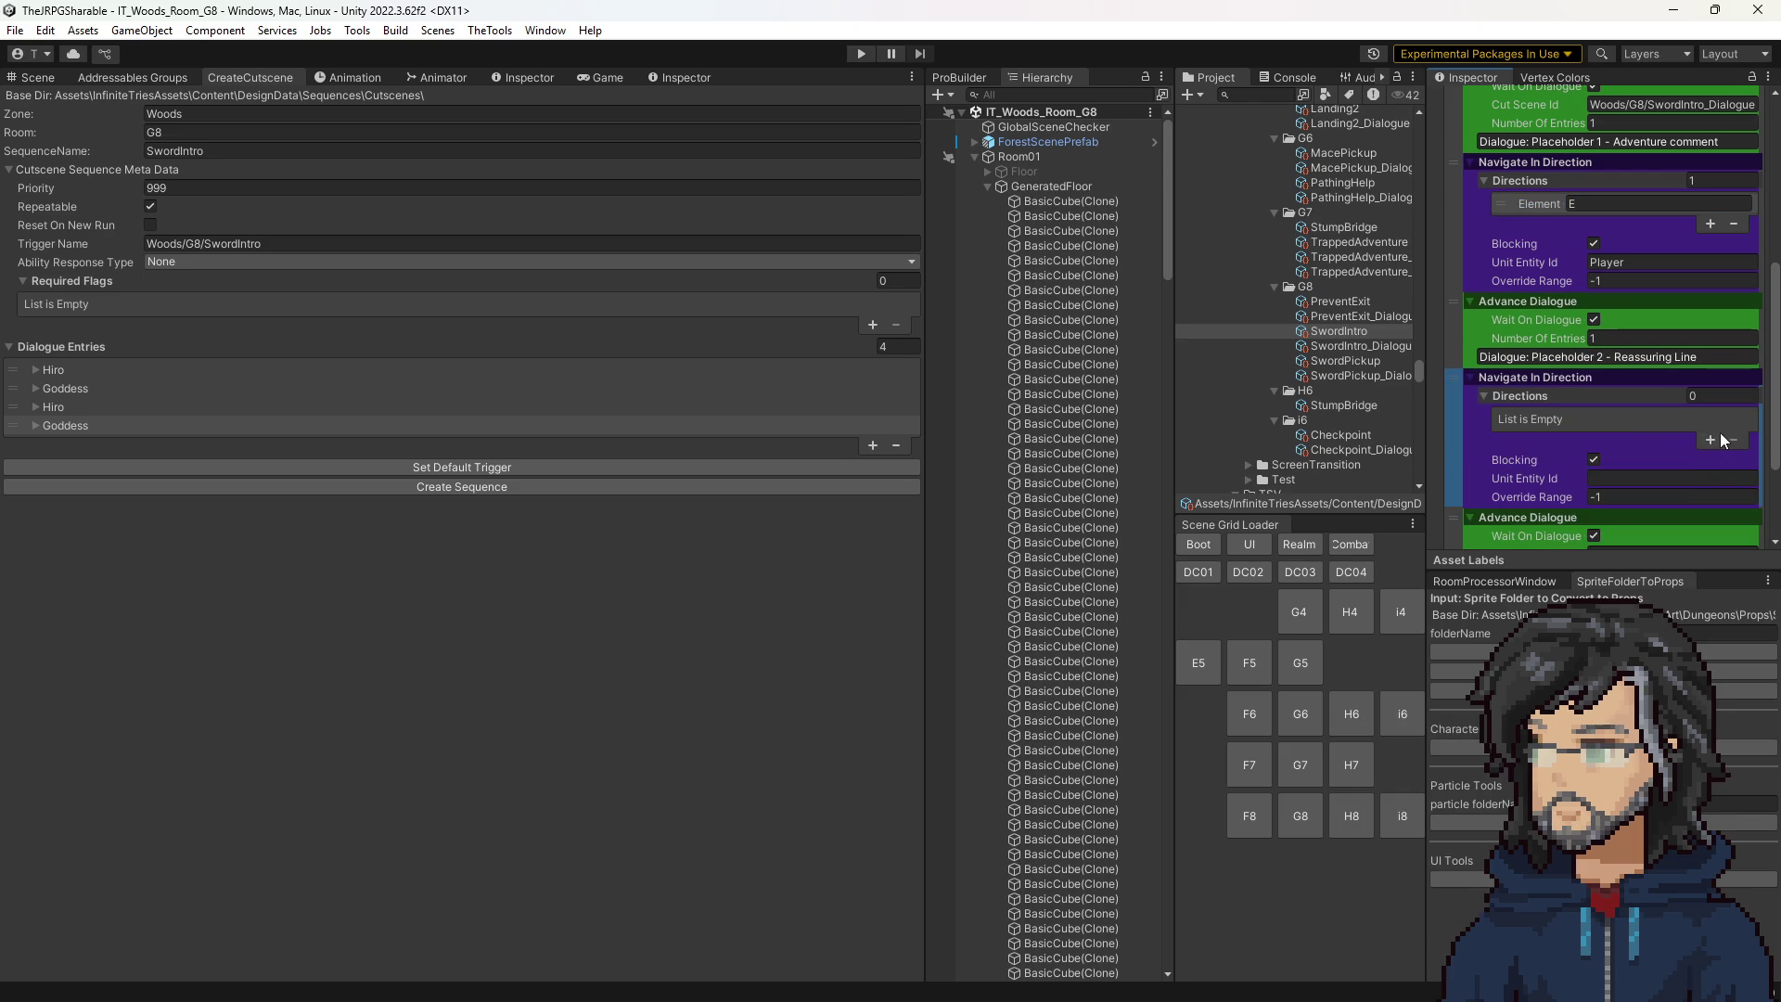
pyautogui.click(1711, 438)
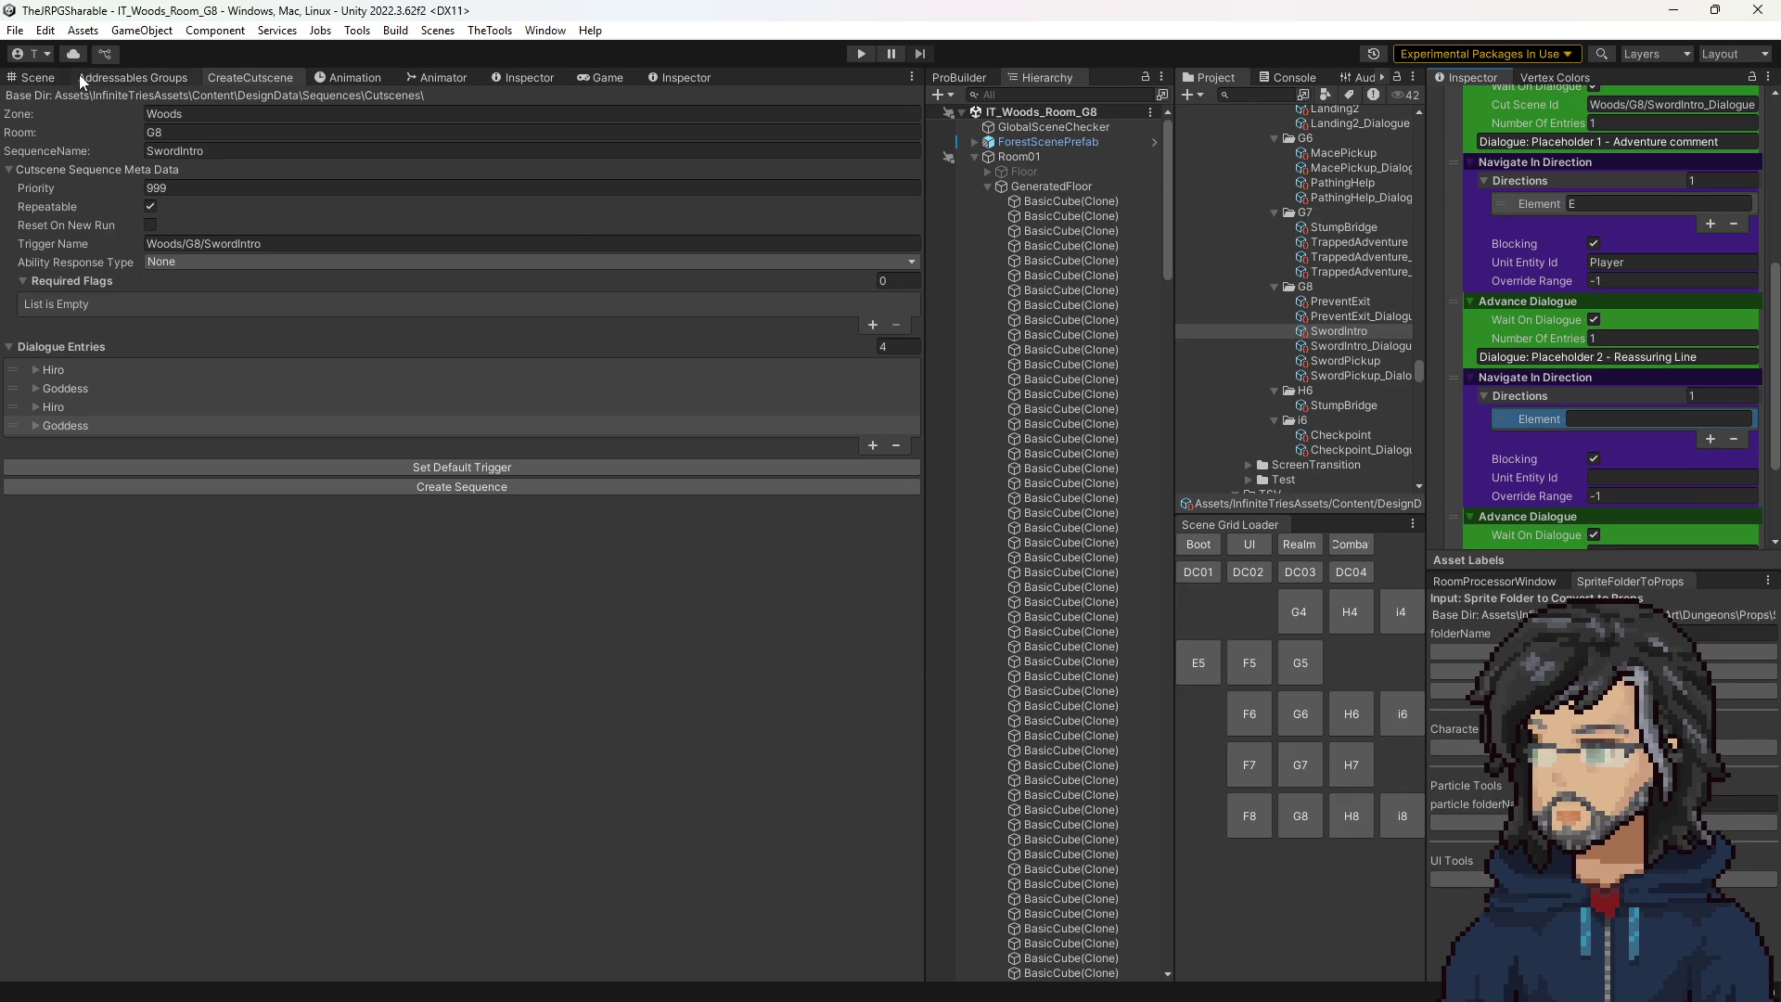
pyautogui.click(27, 78)
pyautogui.moveTo(279, 417); pyautogui.dragTo(391, 471)
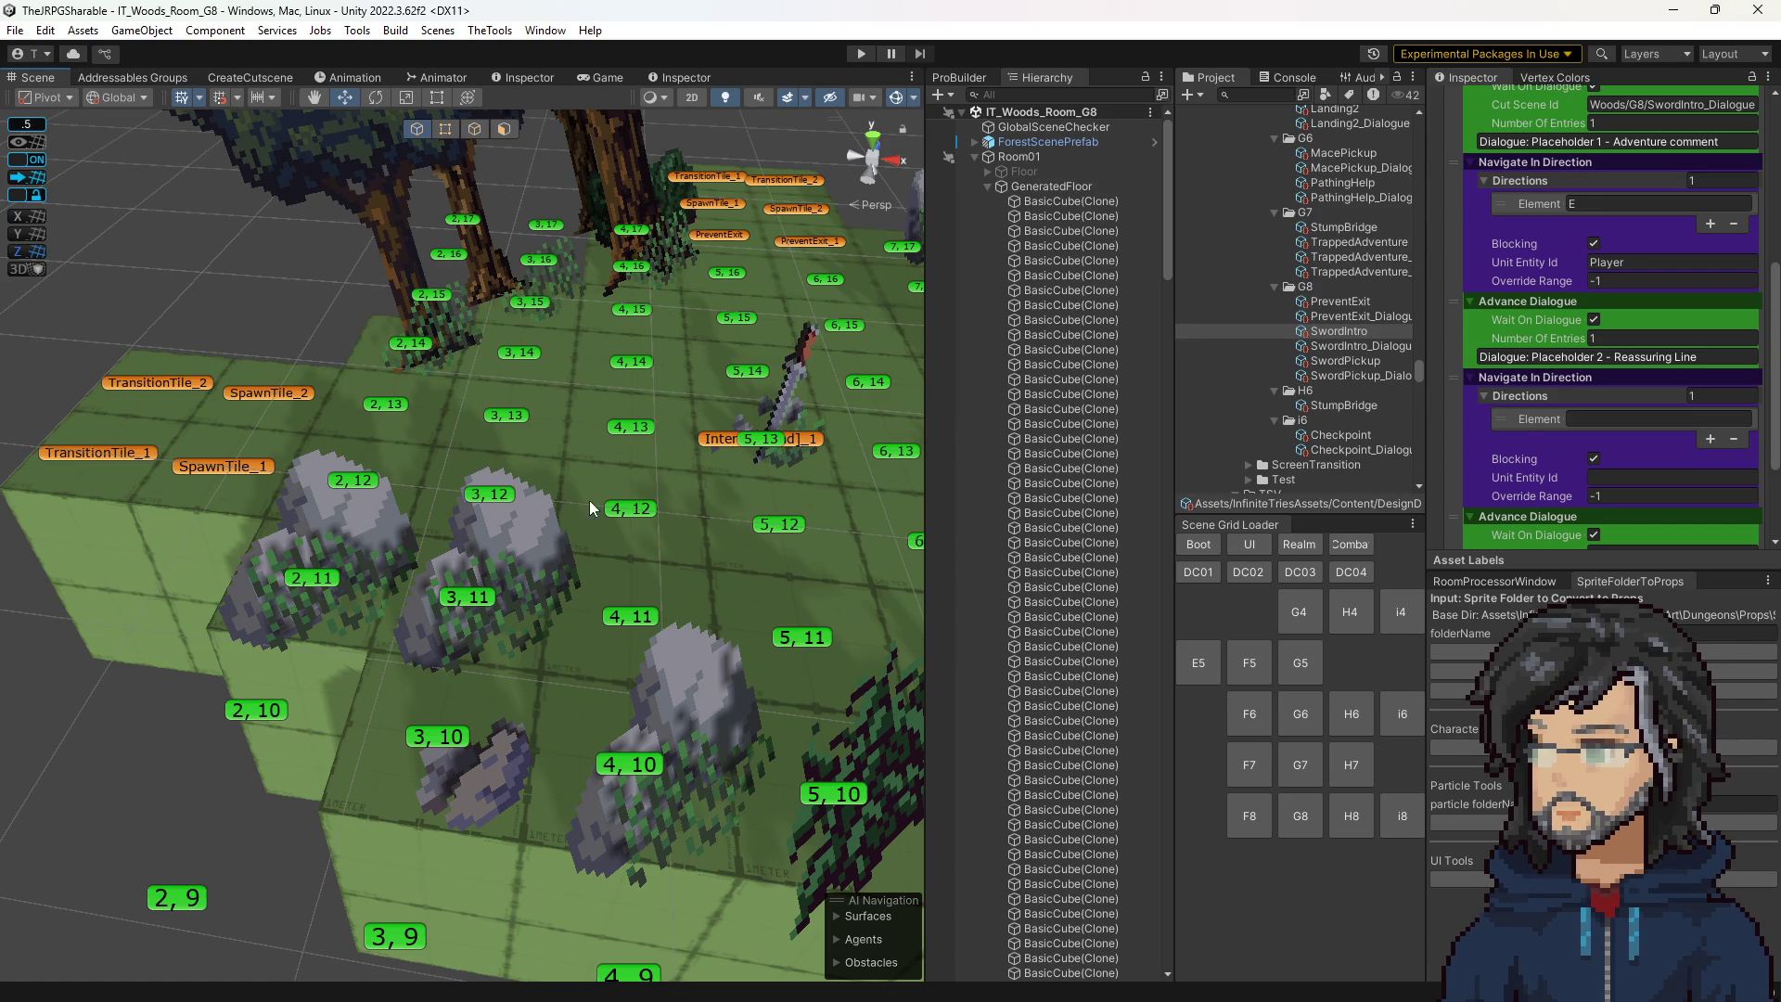
# Set the second Navigate In Direction step to move Player N then E.
pyautogui.scroll(-3, 1521, 423)
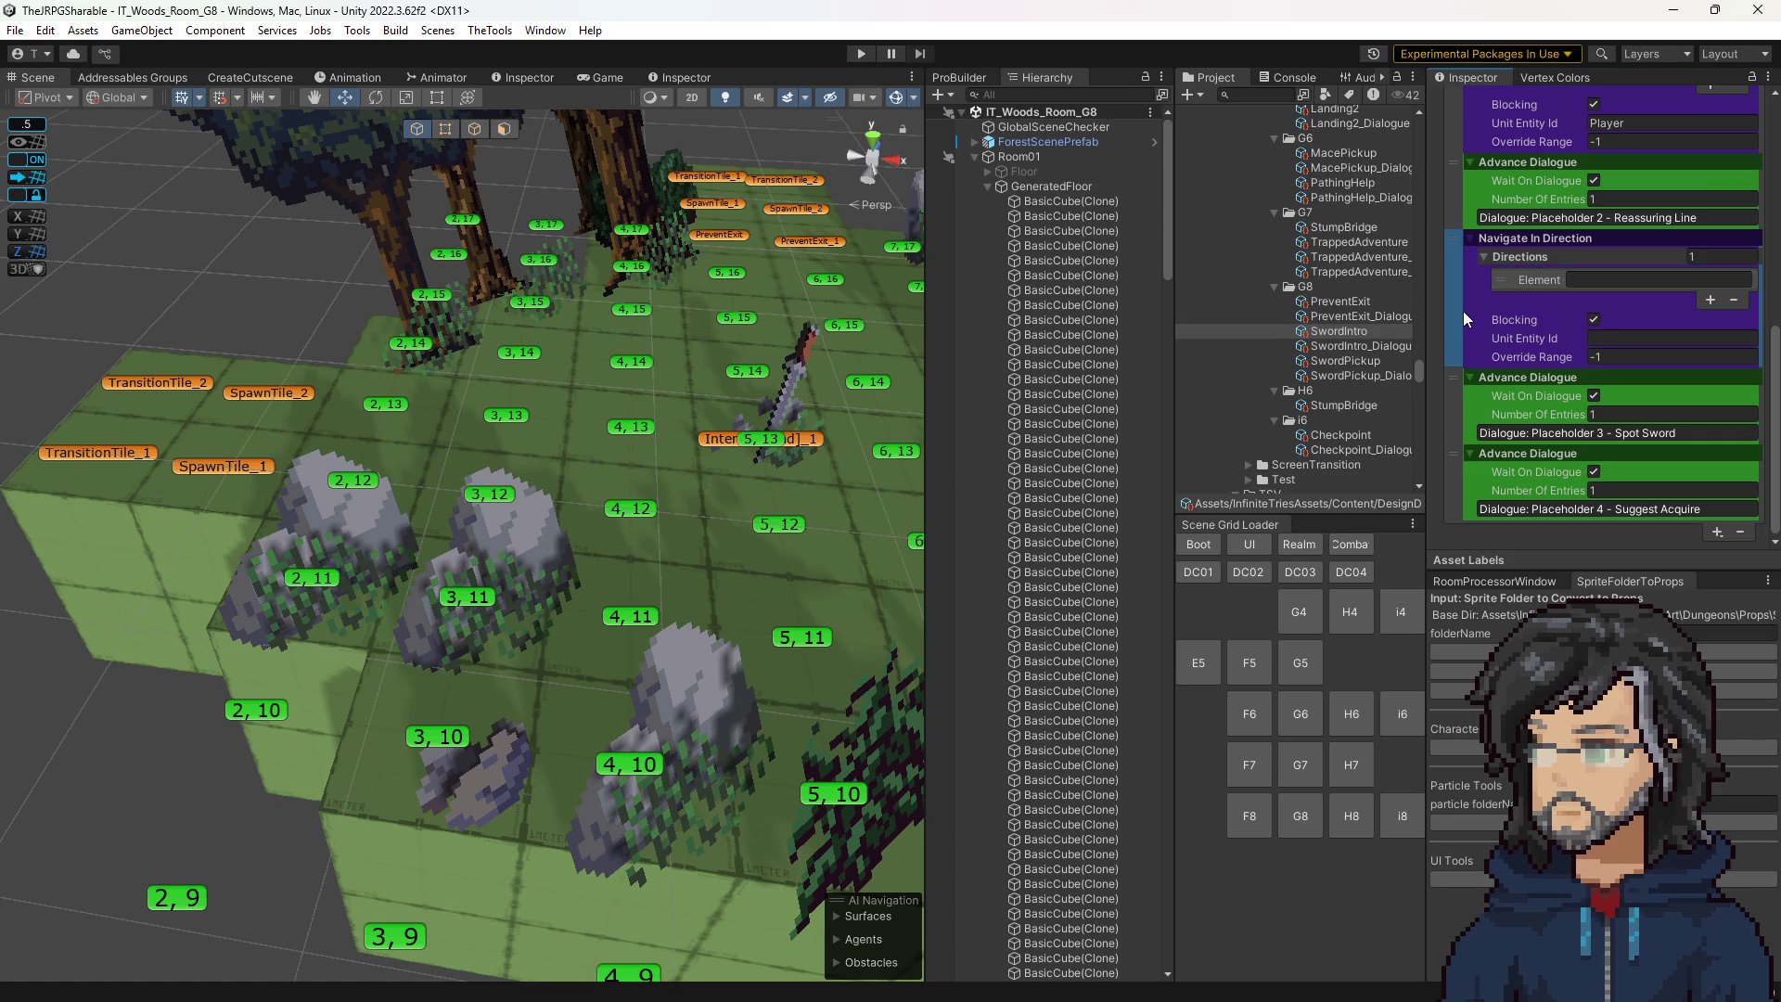
pyautogui.click(1592, 281)
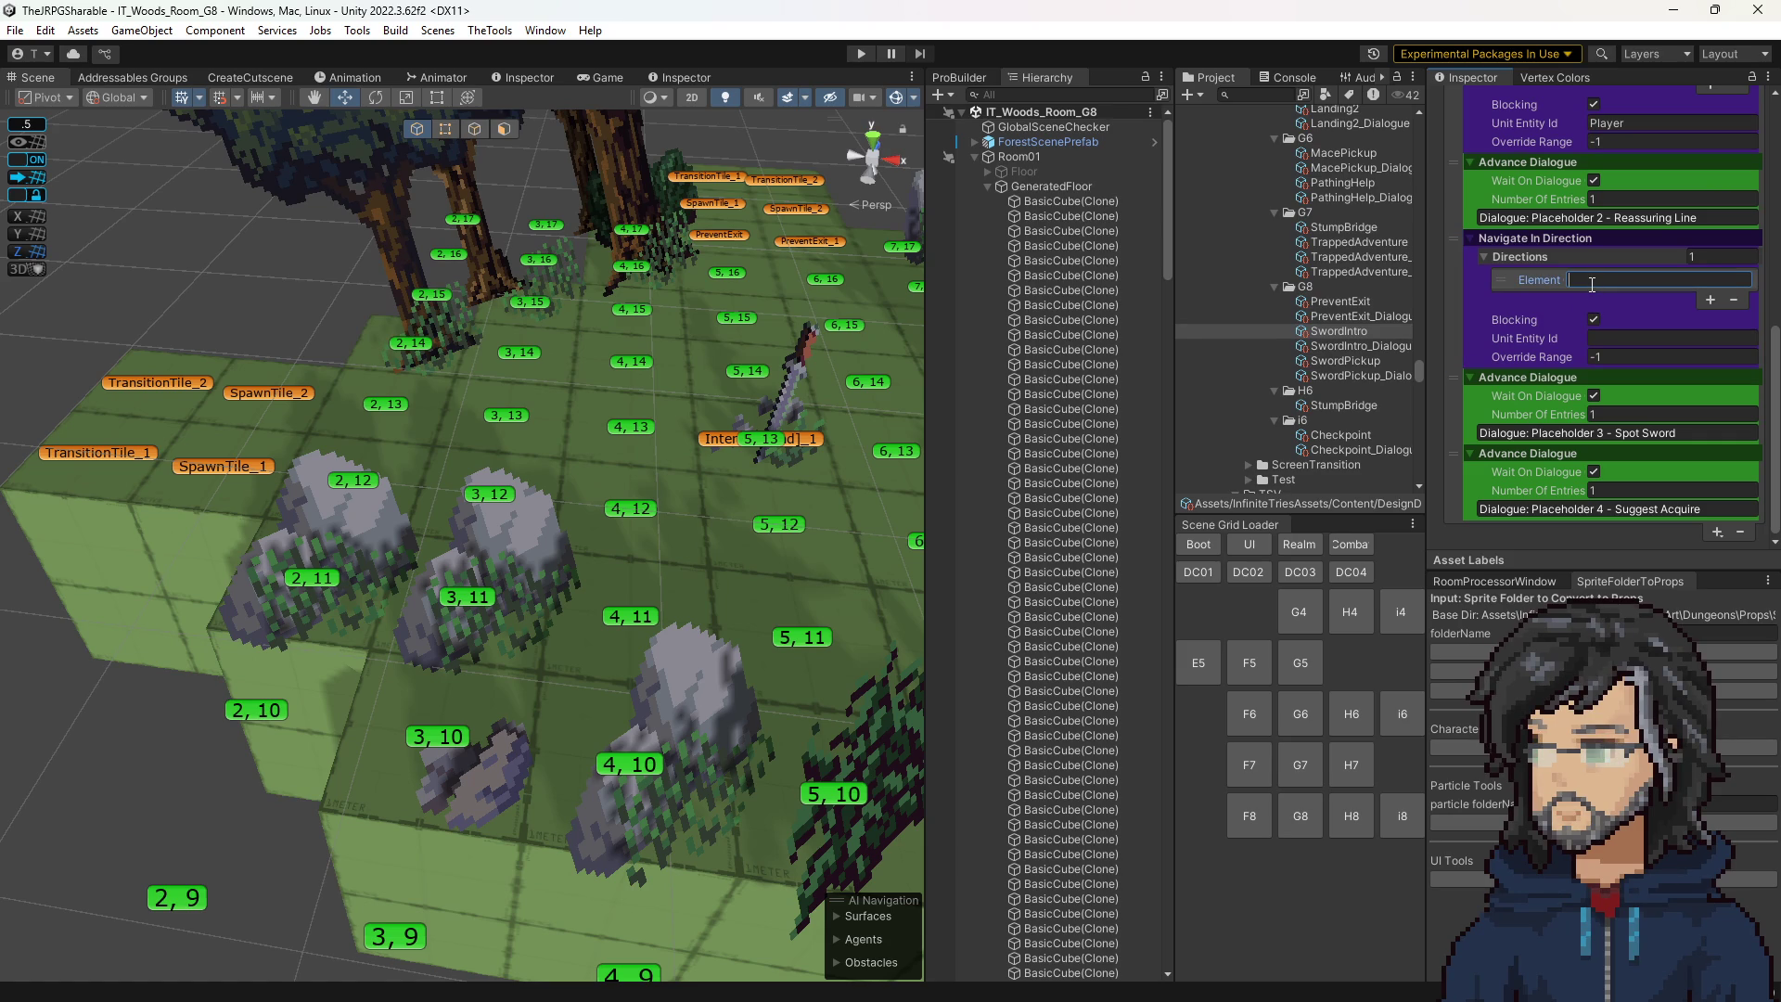
pyautogui.write('N')
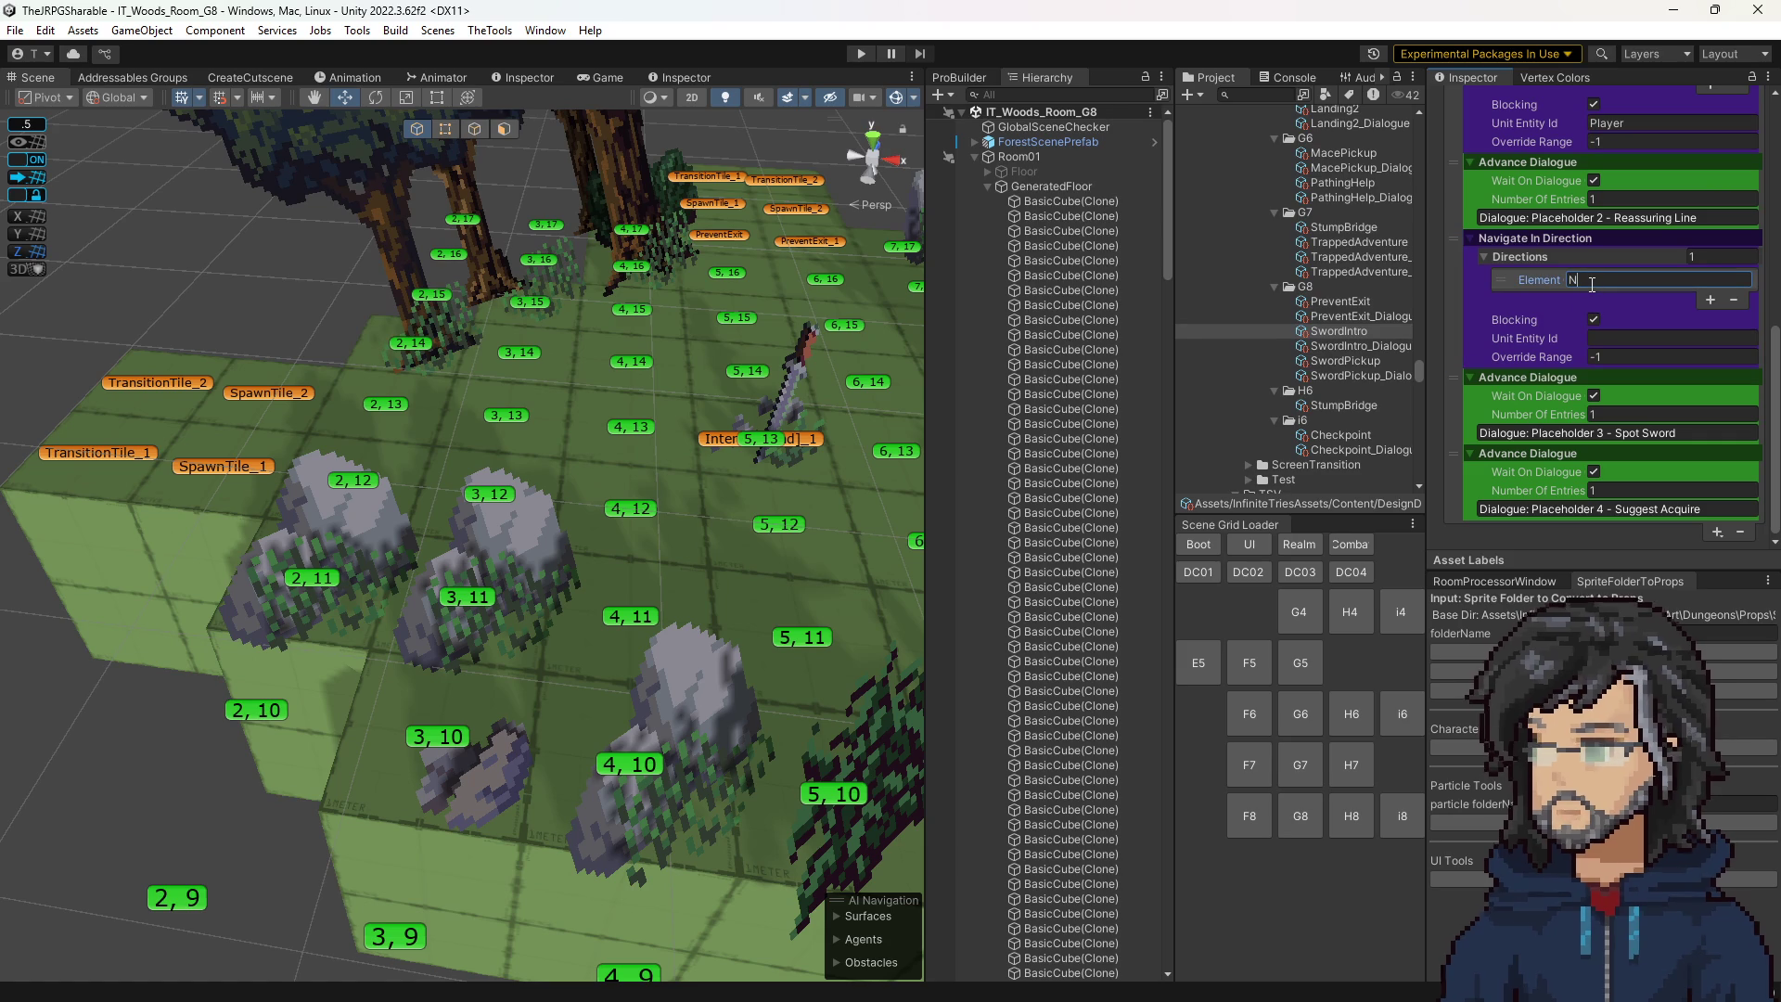
pyautogui.click(1710, 302)
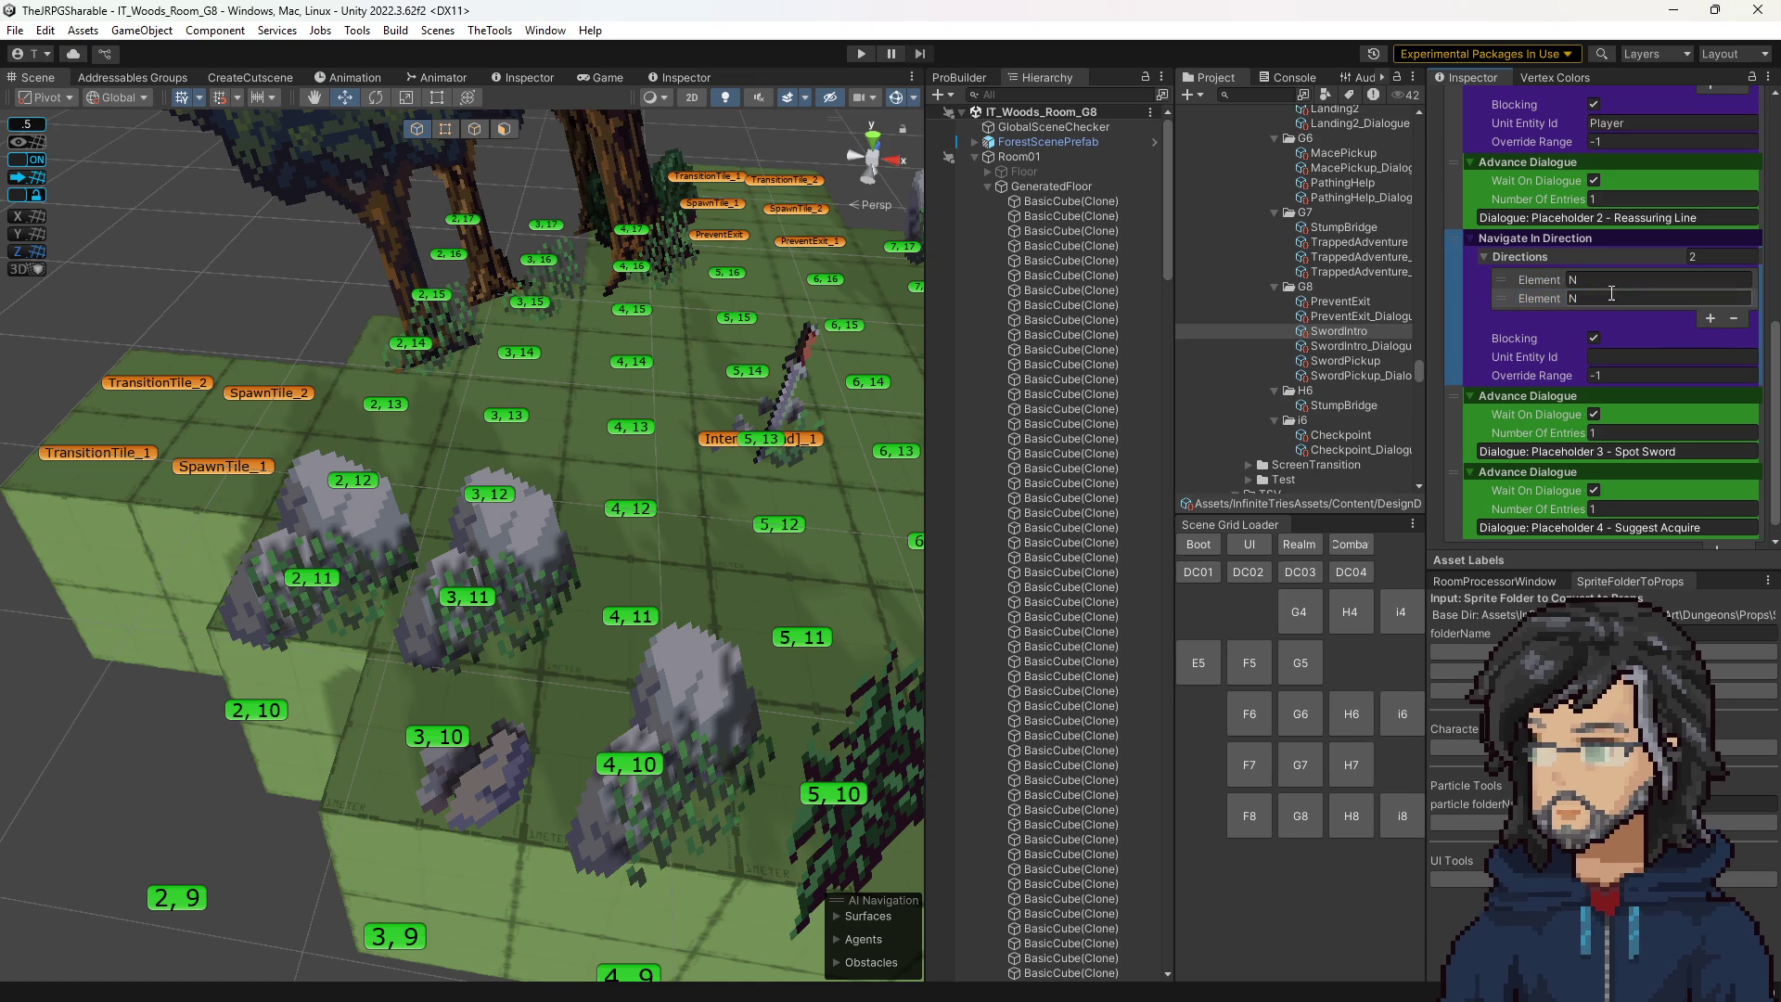
pyautogui.scroll(3, 1649, 364)
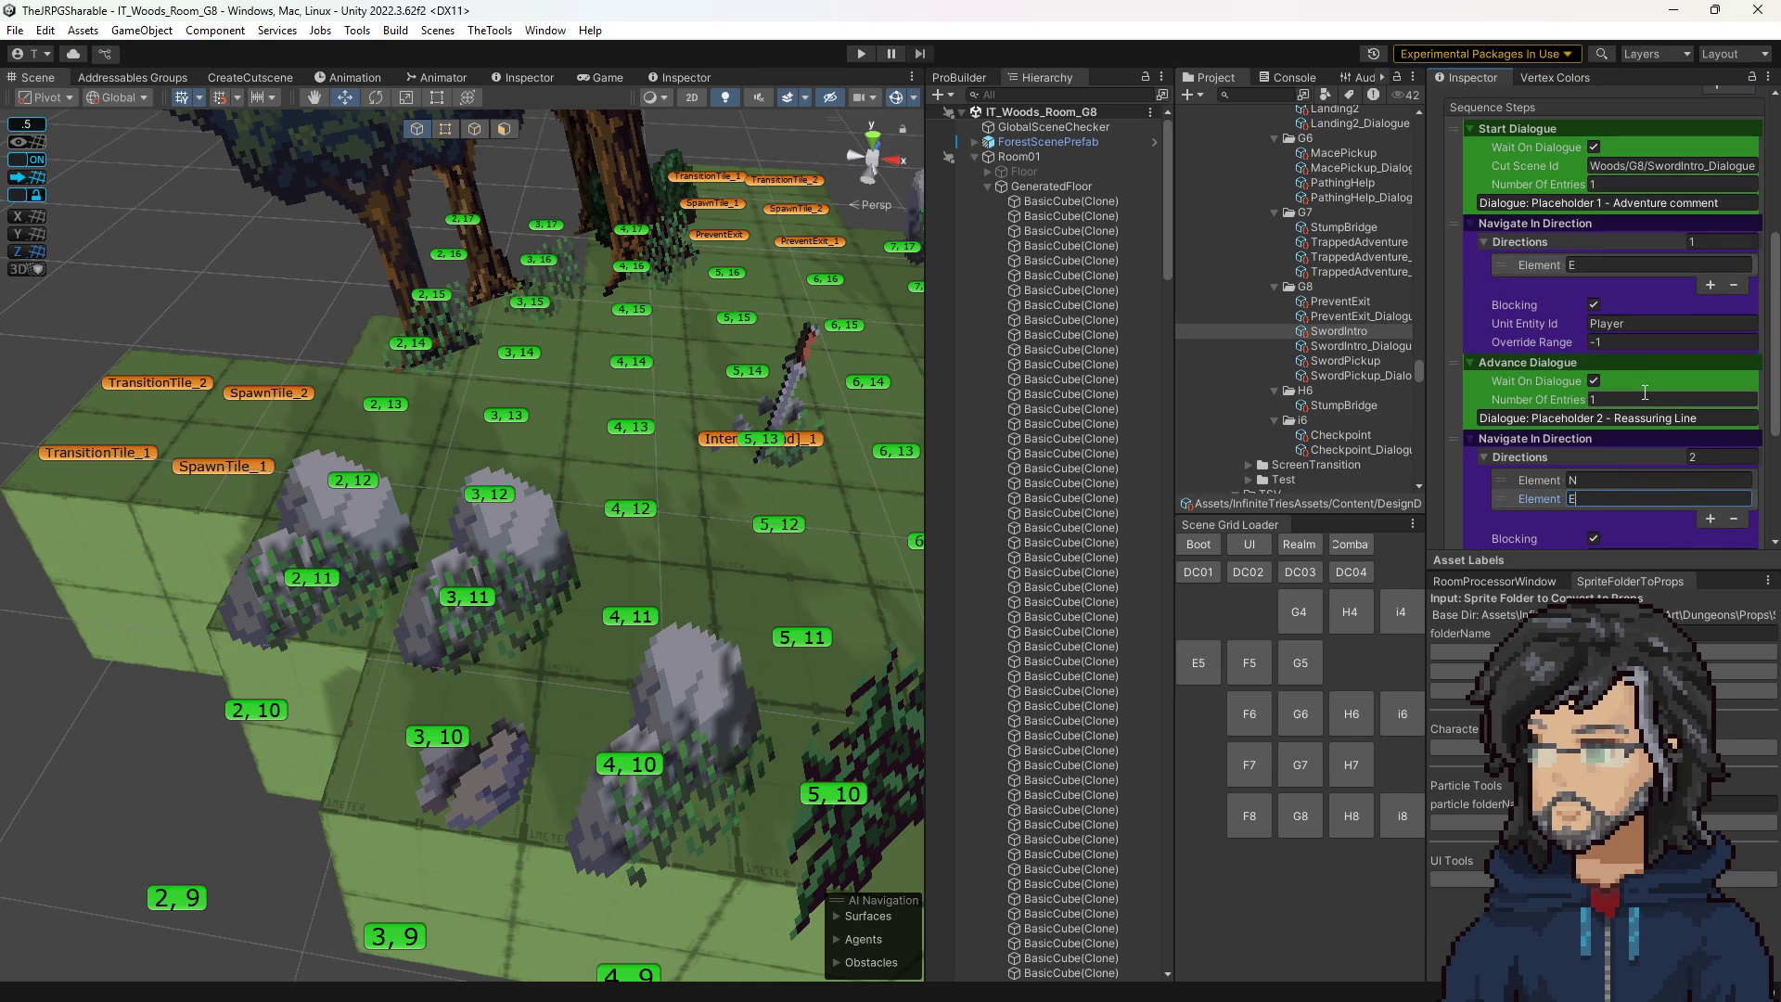
pyautogui.scroll(-3, 1599, 436)
pyautogui.click(1603, 339)
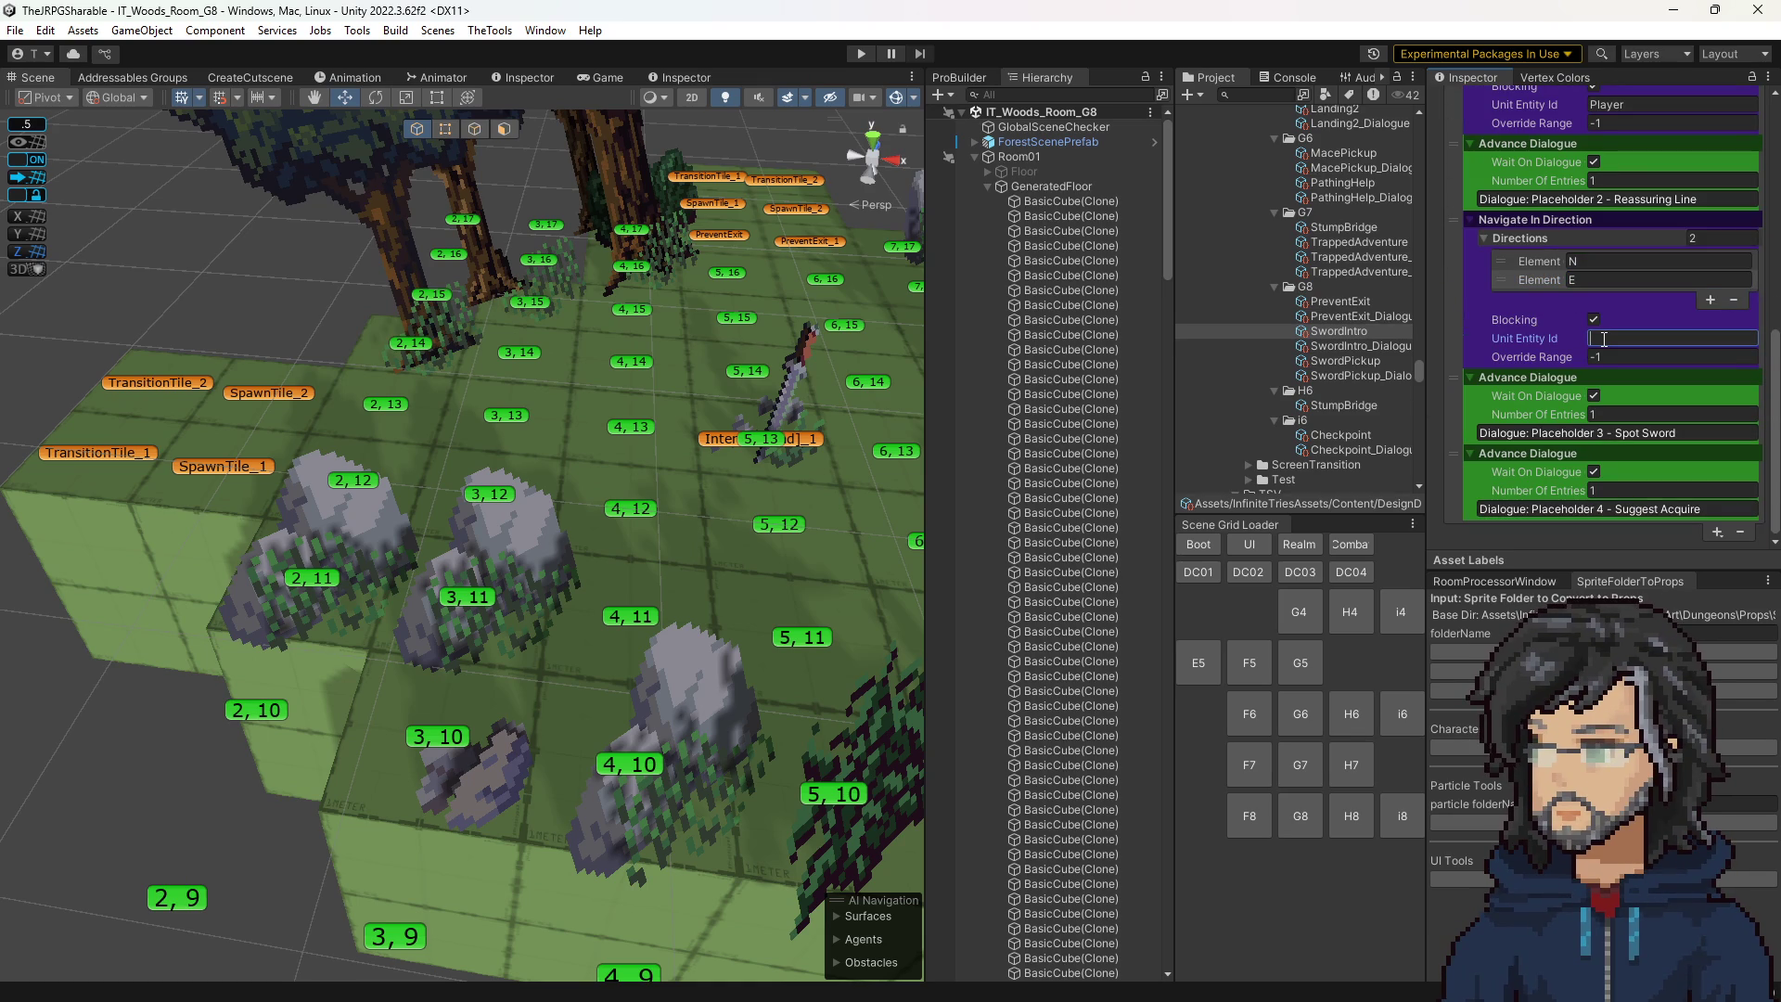
pyautogui.write('Player')
pyautogui.moveTo(705, 482); pyautogui.dragTo(621, 486)
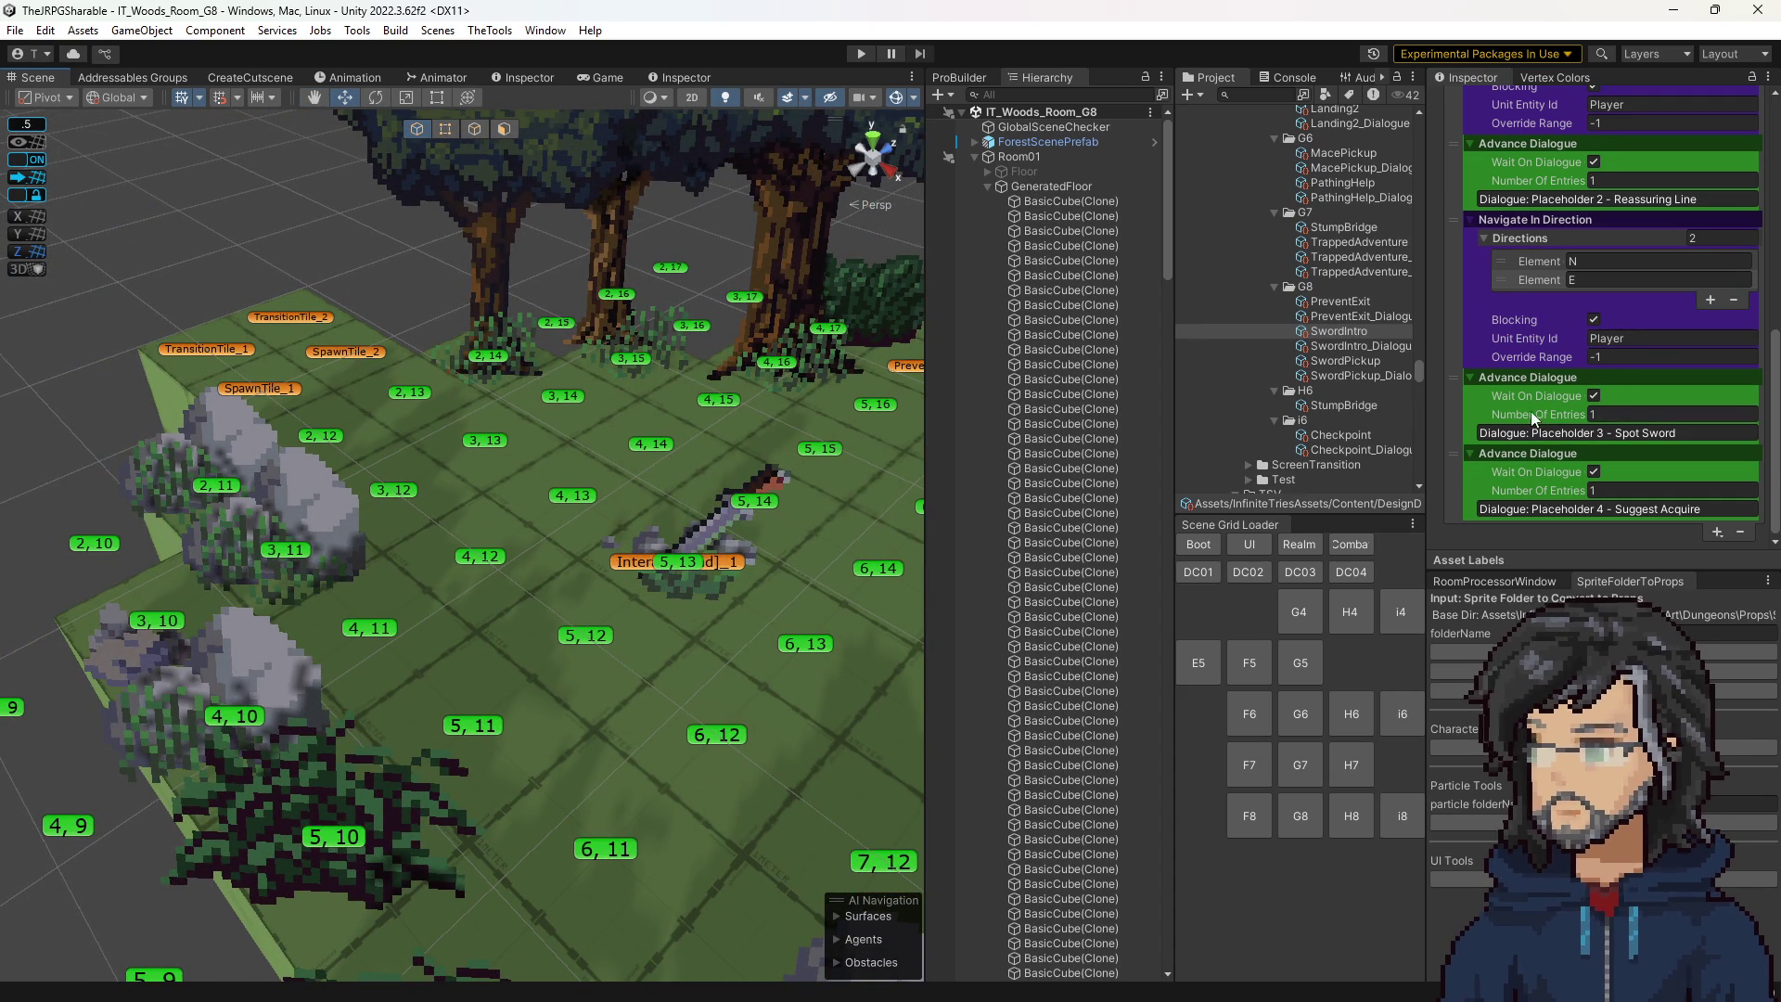
# Set the Spot Sword Advance Dialogue's Number Of Entries to 2 and play the game to test.
pyautogui.click(1632, 415)
pyautogui.write('1')
pyautogui.press('BackSpace')
pyautogui.write('2')
pyautogui.click(1452, 492)
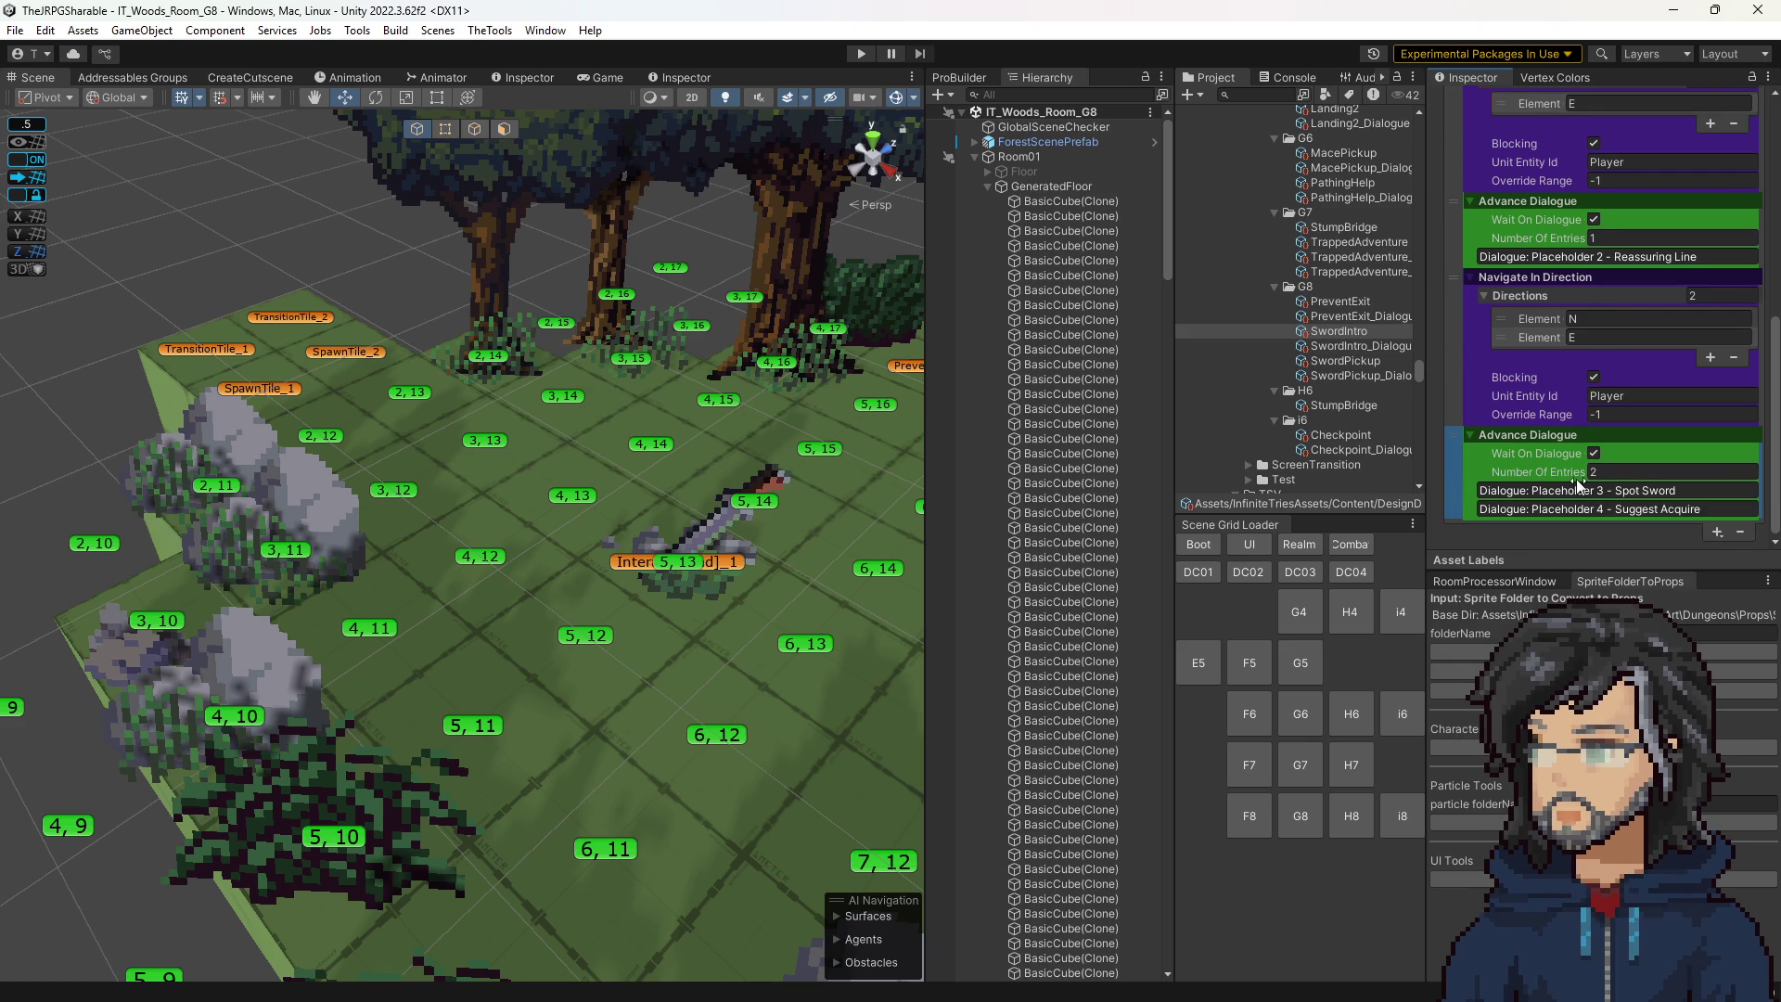
pyautogui.scroll(2, 1576, 464)
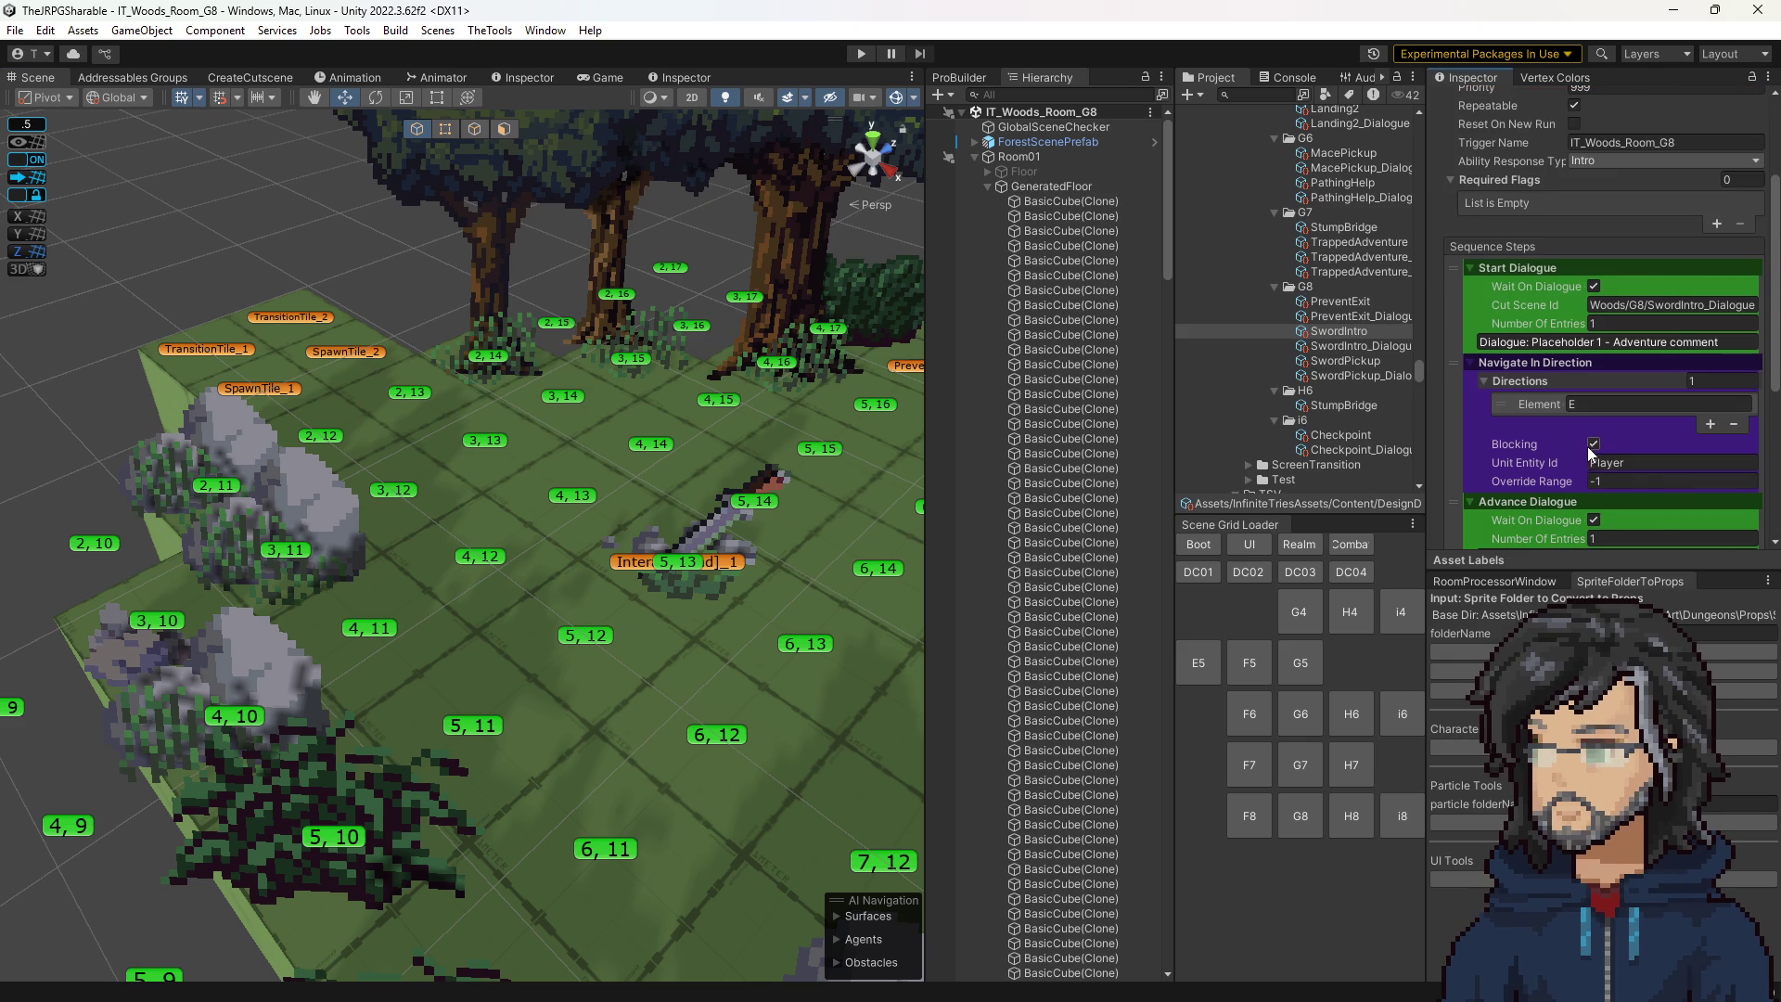
pyautogui.scroll(-2, 1587, 448)
pyautogui.scroll(5, 1611, 456)
pyautogui.scroll(-5, 1614, 439)
pyautogui.press('f')
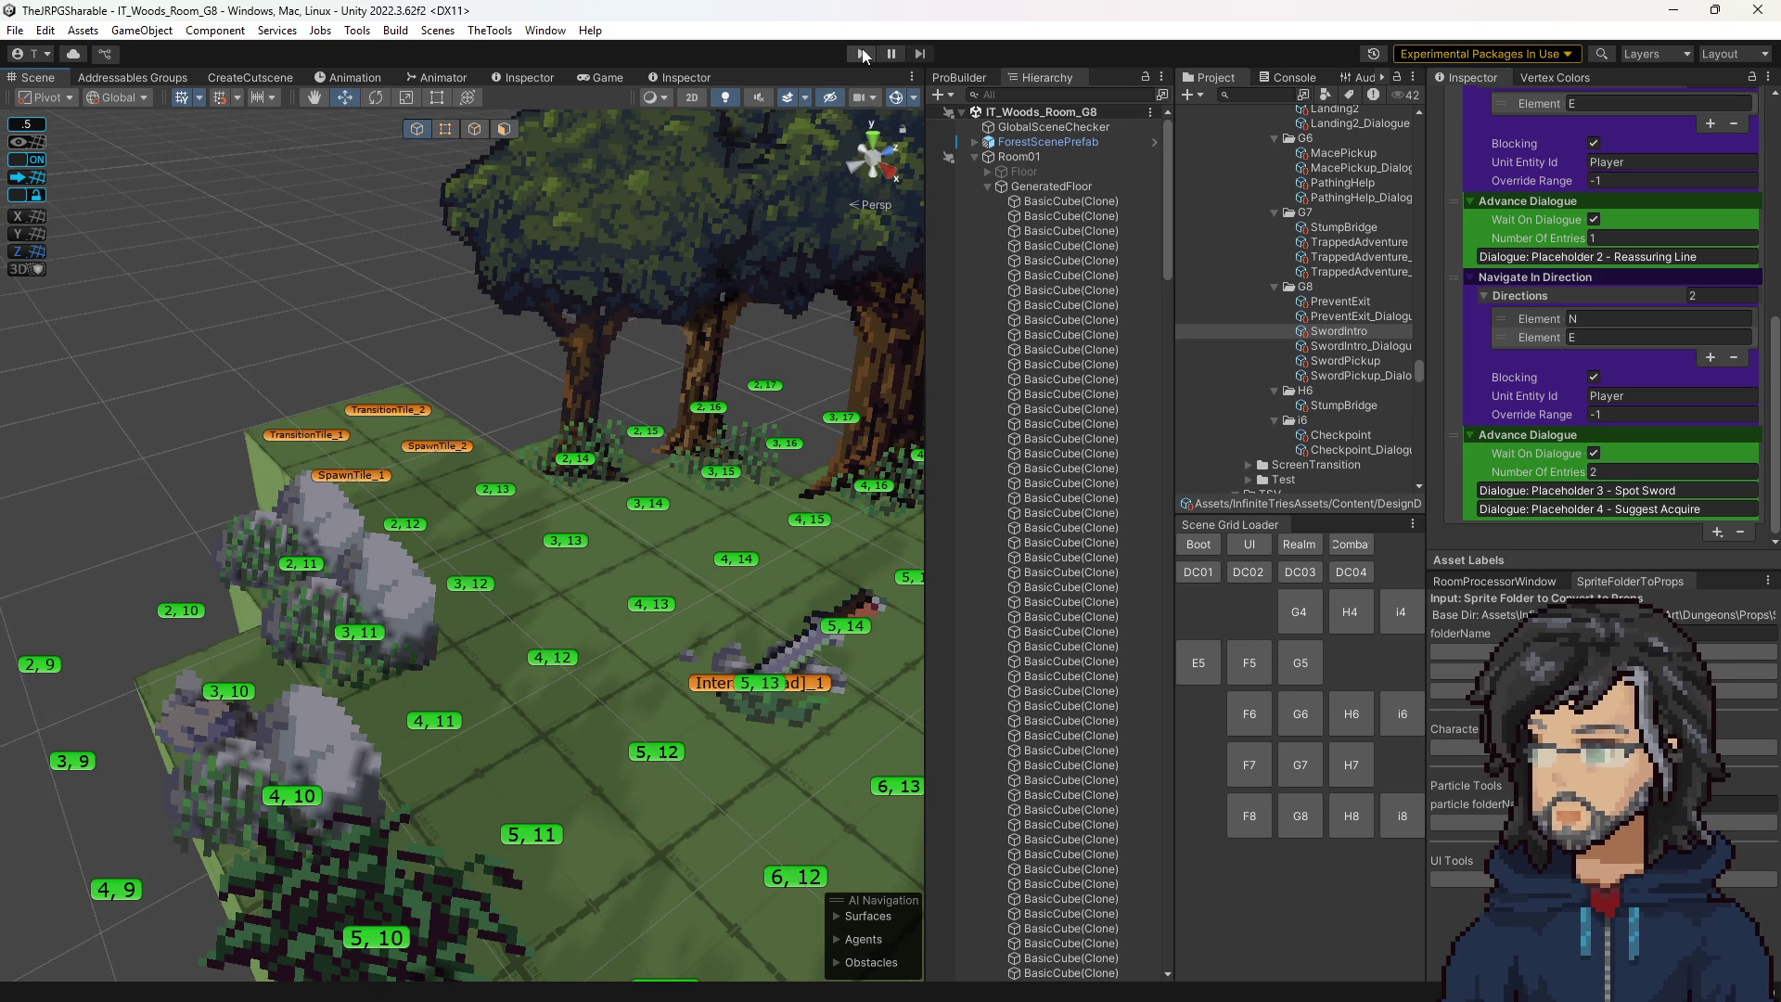
pyautogui.click(861, 54)
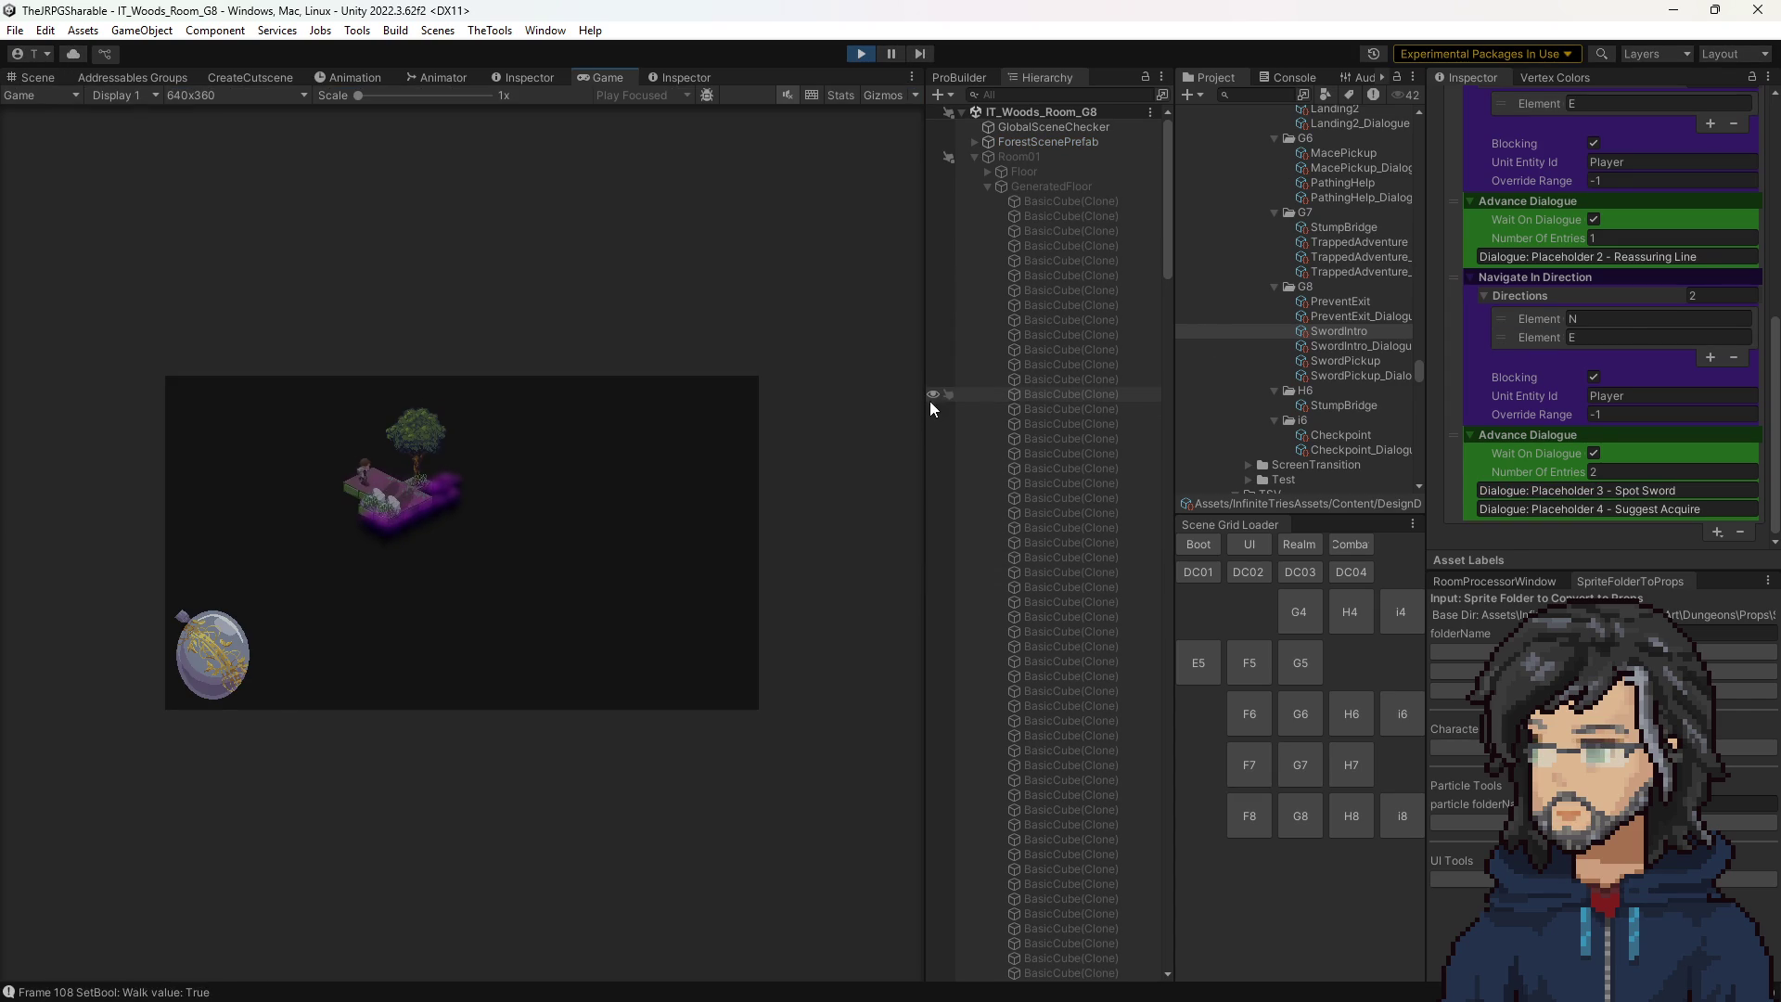
pyautogui.moveTo(928, 398); pyautogui.dragTo(1210, 424)
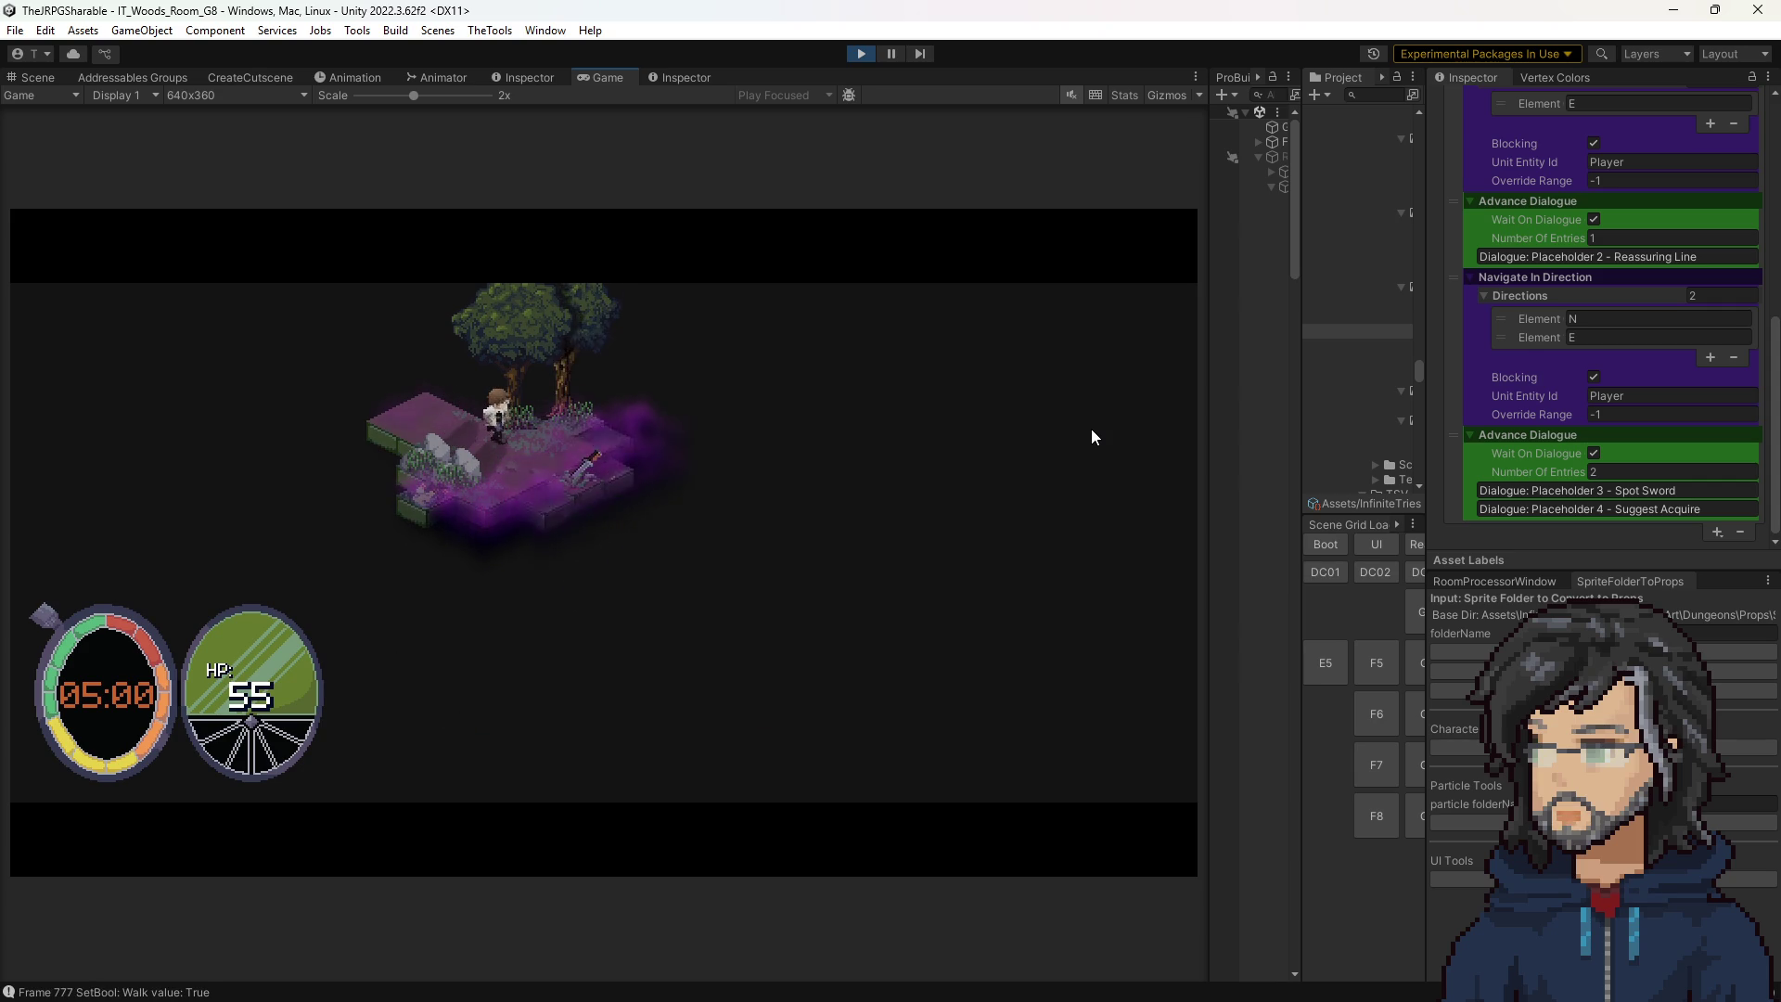
pyautogui.press('space')
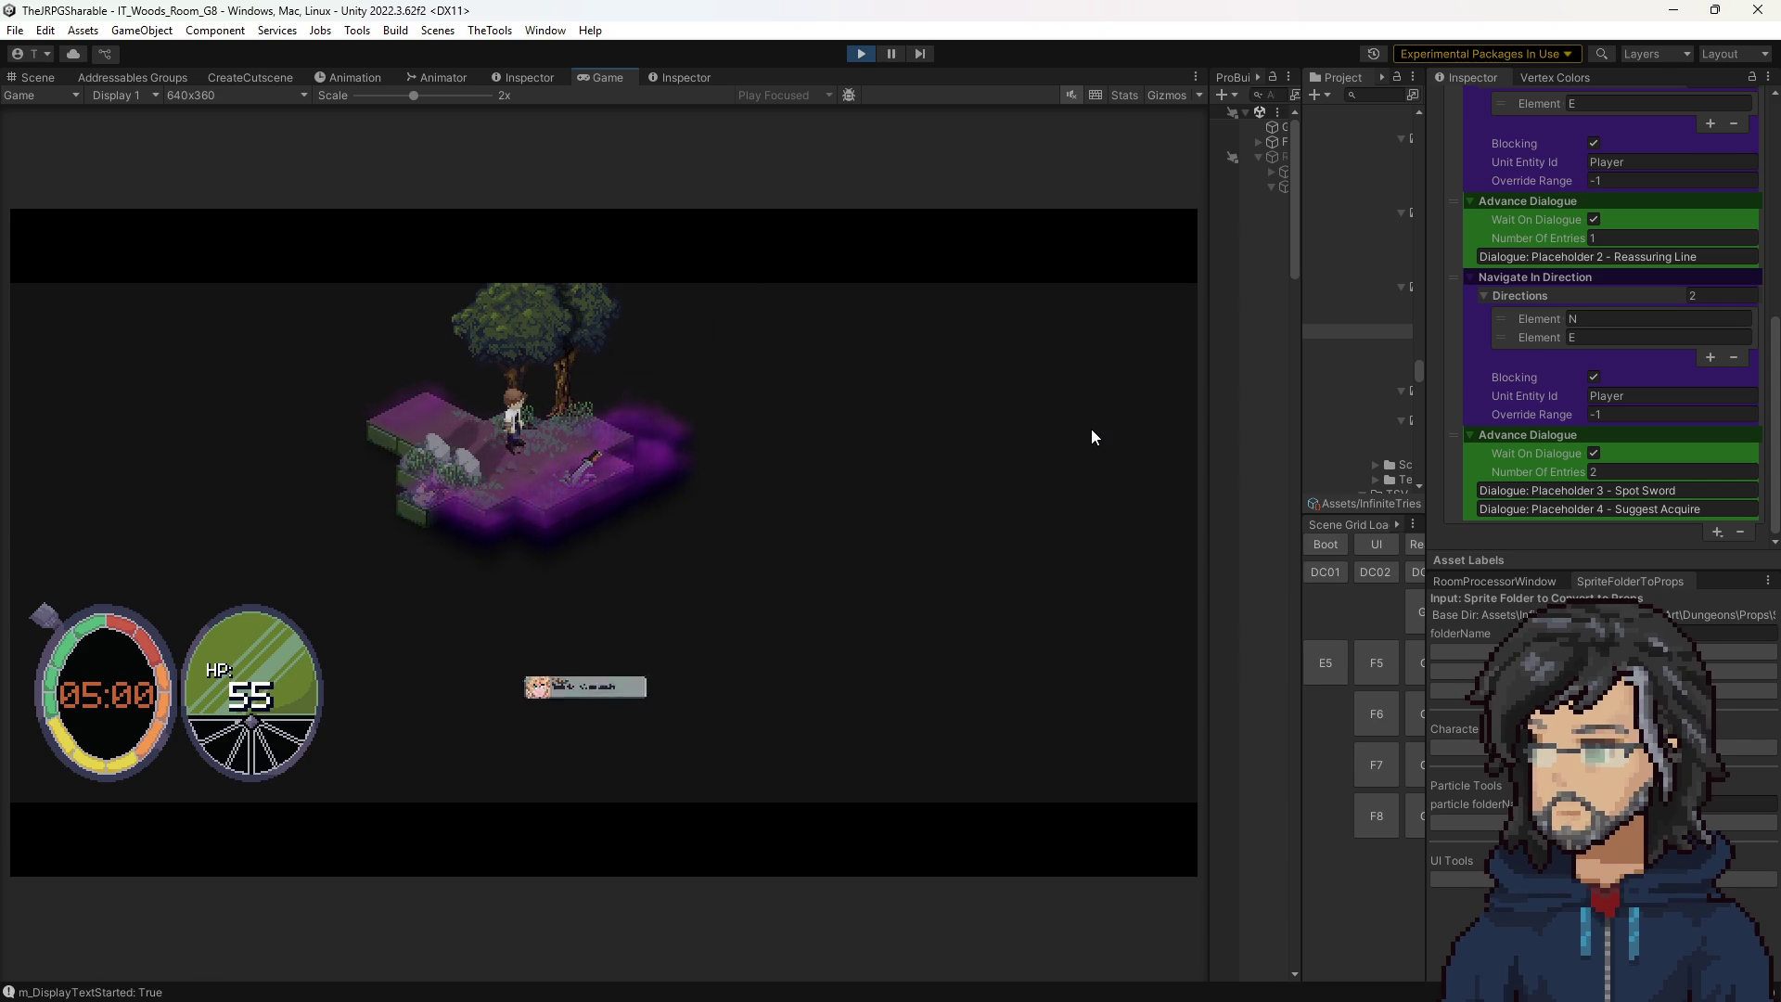
pyautogui.press('space')
pyautogui.click(865, 54)
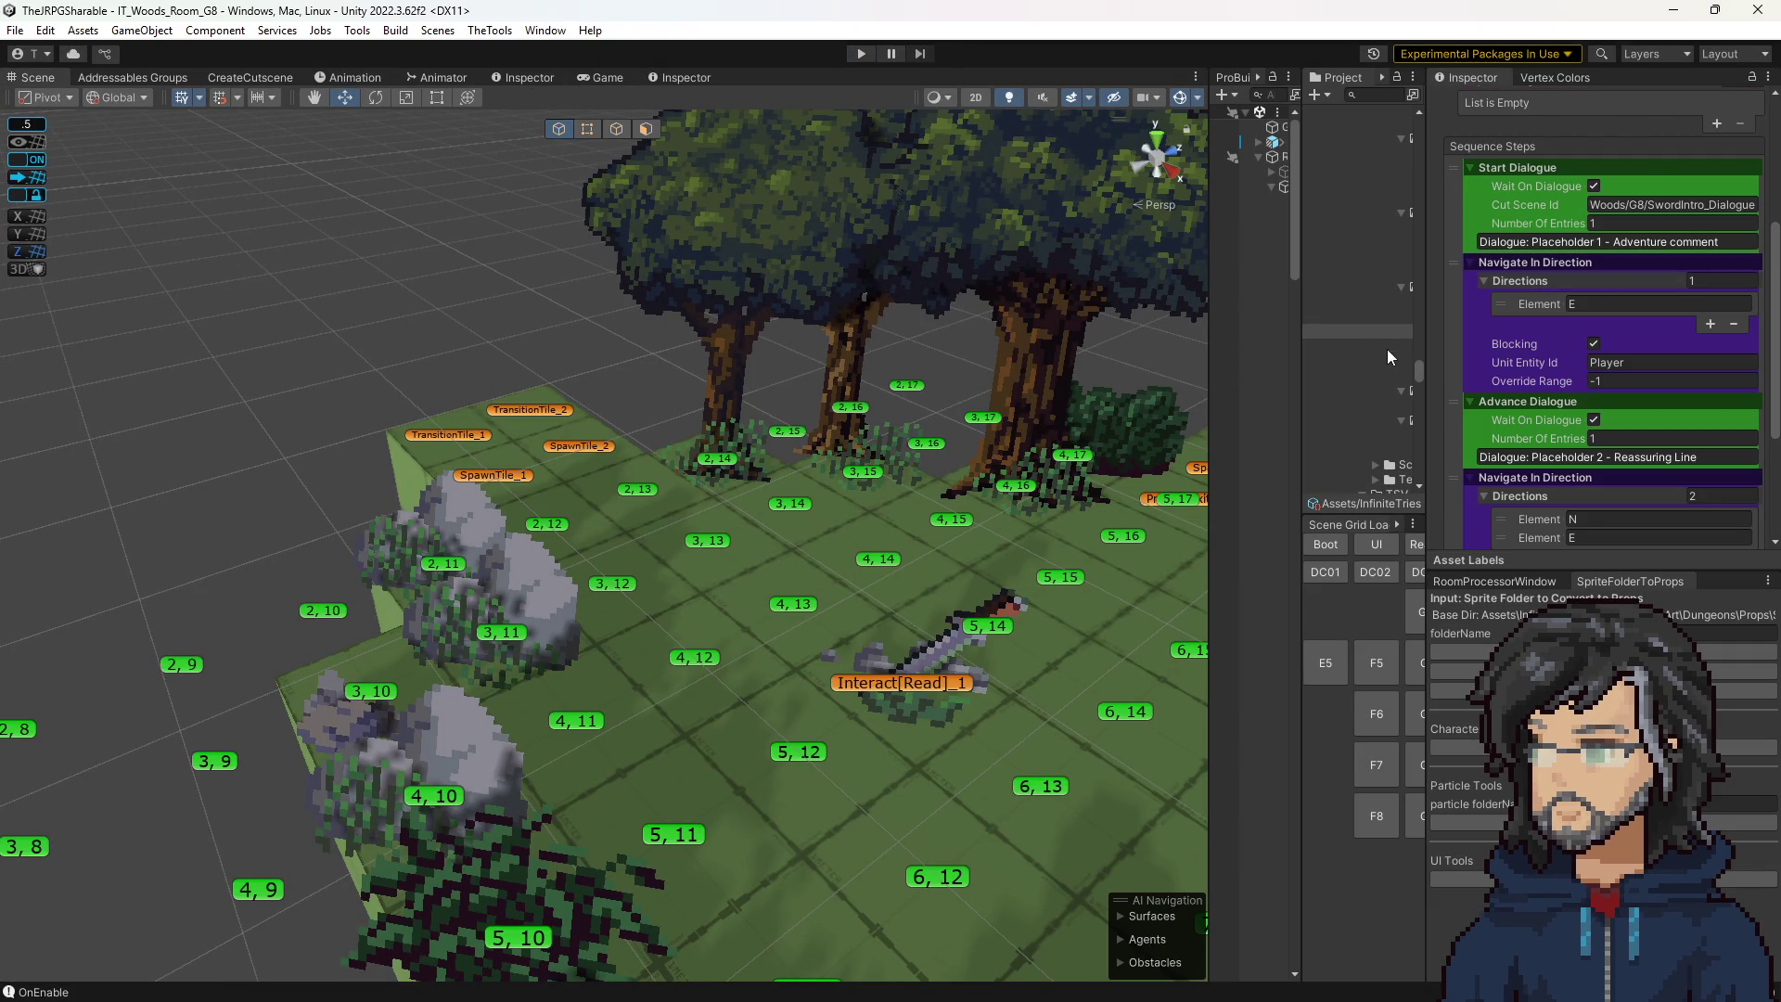
# In SwordIntro_Dialogue, set Hiro's Spot Sword line to Stay Open and the Goddess line to Close All.
pyautogui.click(1386, 349)
pyautogui.scroll(-5, 1639, 404)
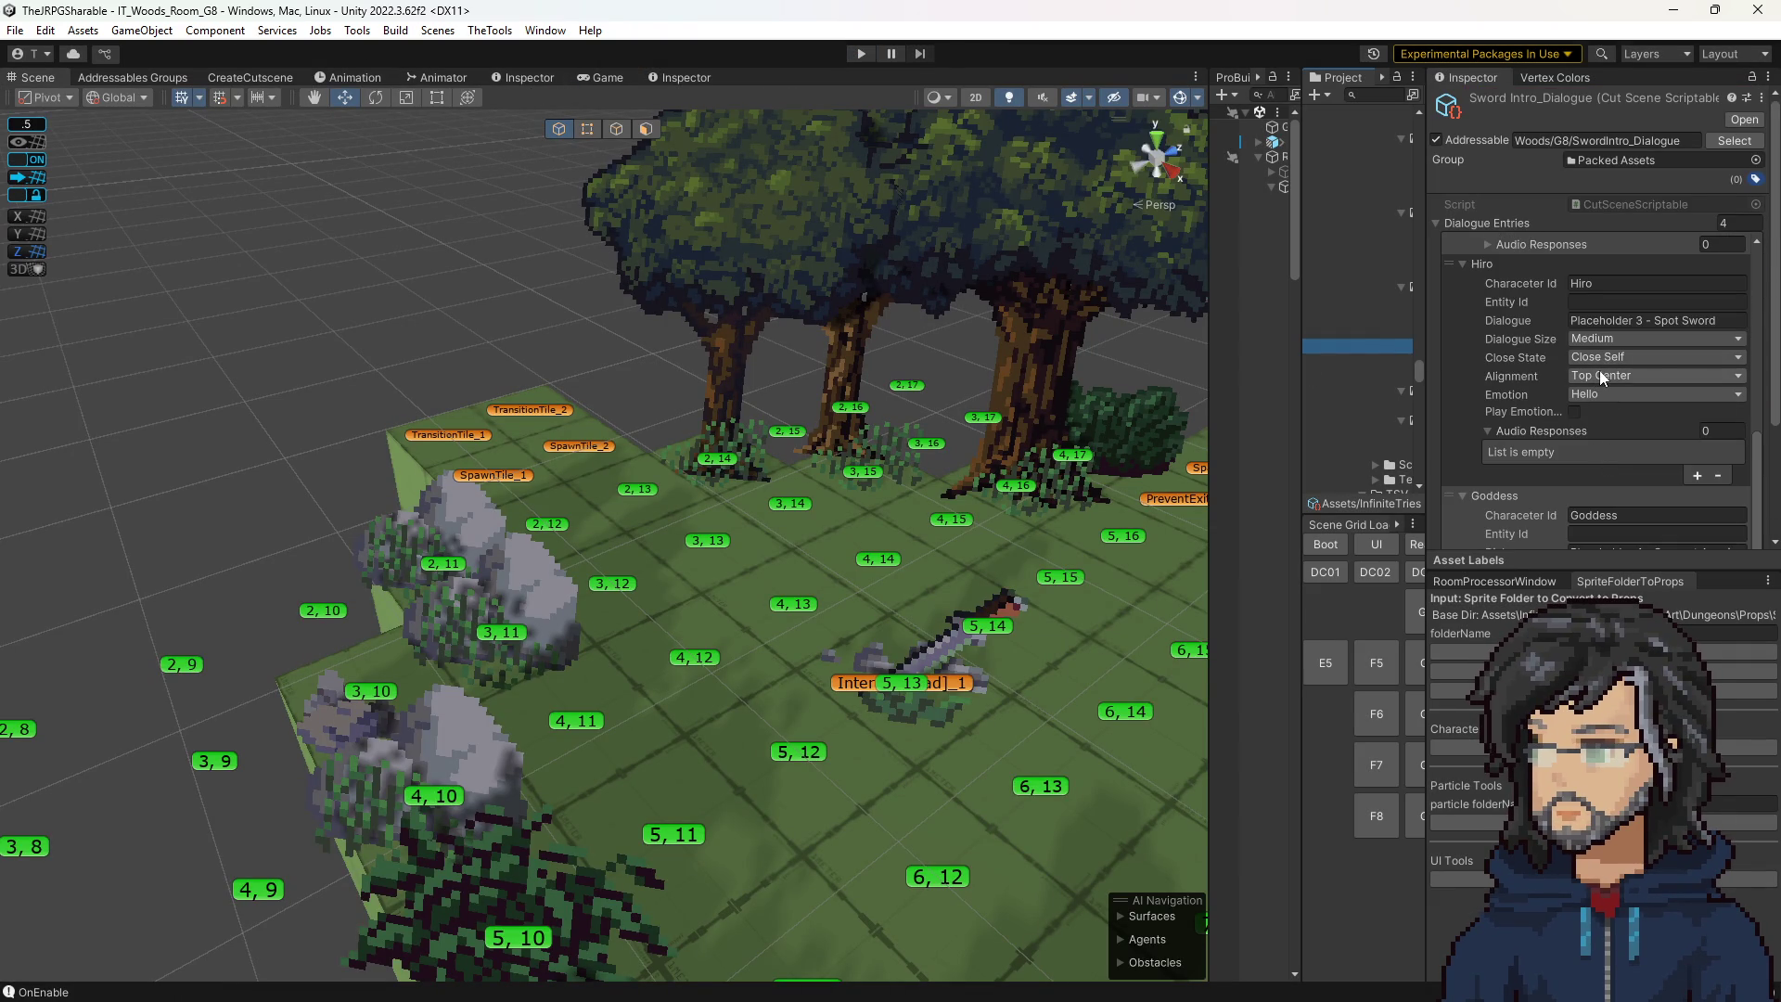
pyautogui.click(1602, 376)
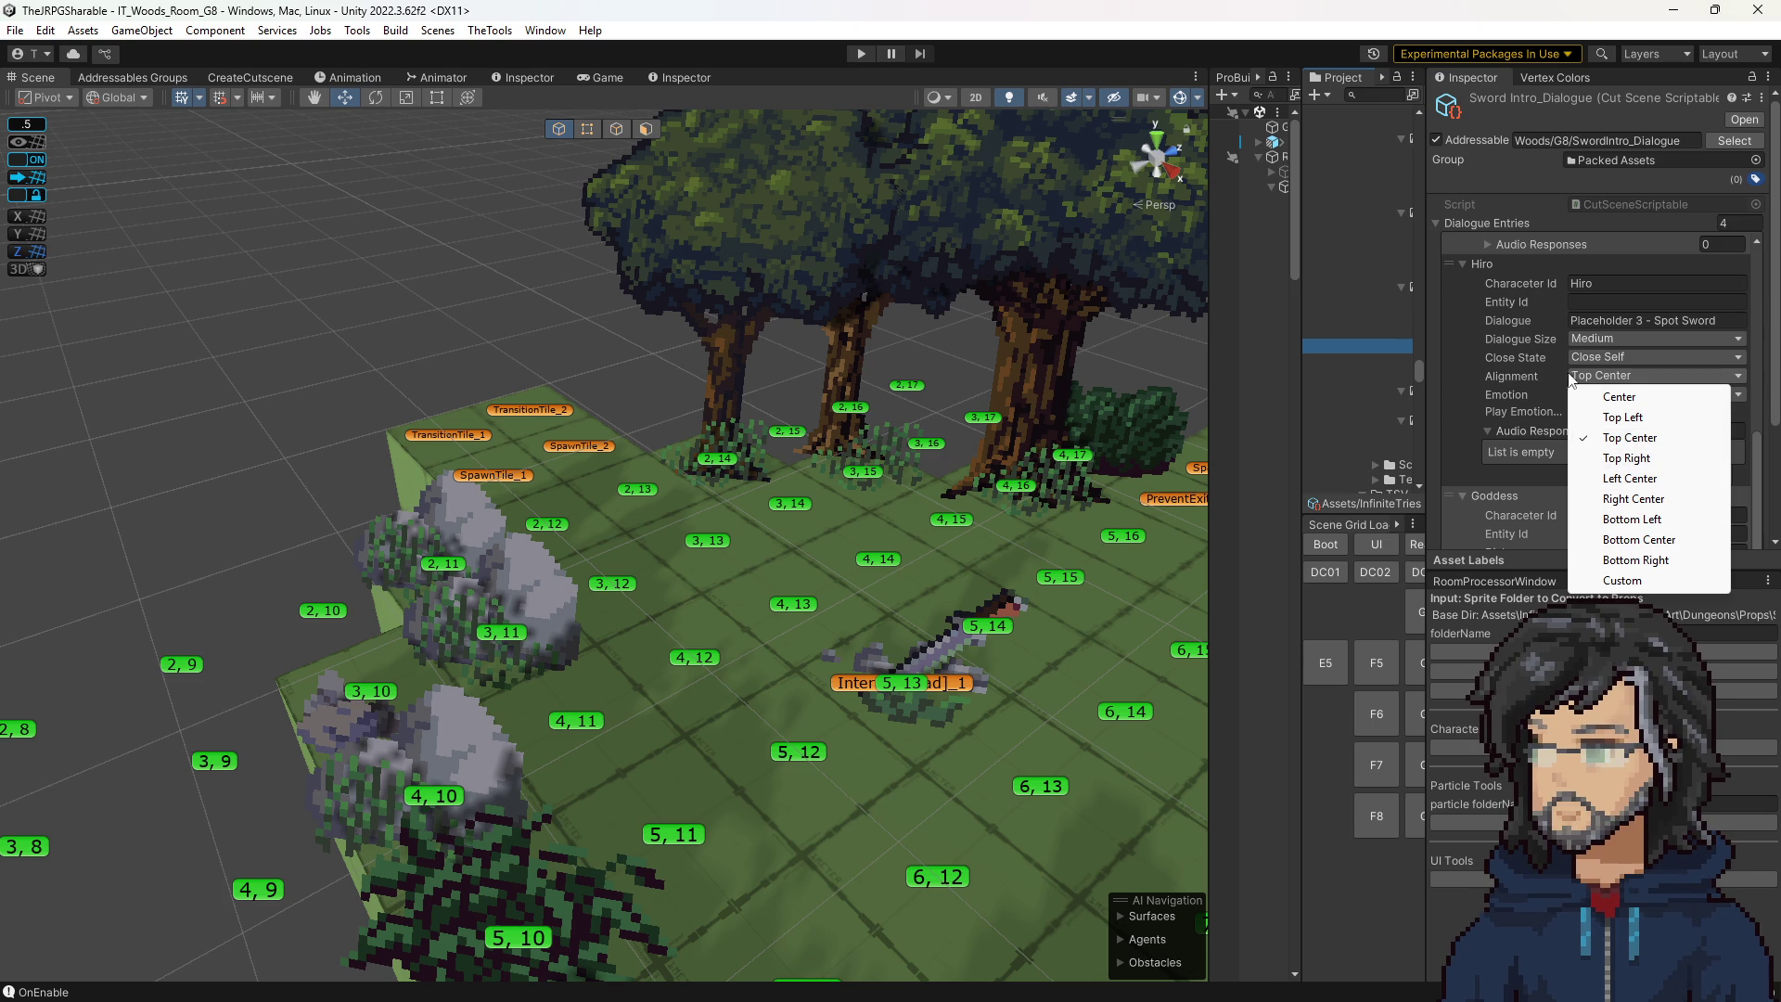
pyautogui.click(1596, 358)
pyautogui.click(1614, 377)
pyautogui.scroll(-4, 1543, 429)
pyautogui.click(1599, 436)
pyautogui.click(1632, 498)
# Select the SwordIntro sequence asset and start play mode to retest the cutscene.
pyautogui.moveTo(814, 458); pyautogui.dragTo(882, 414)
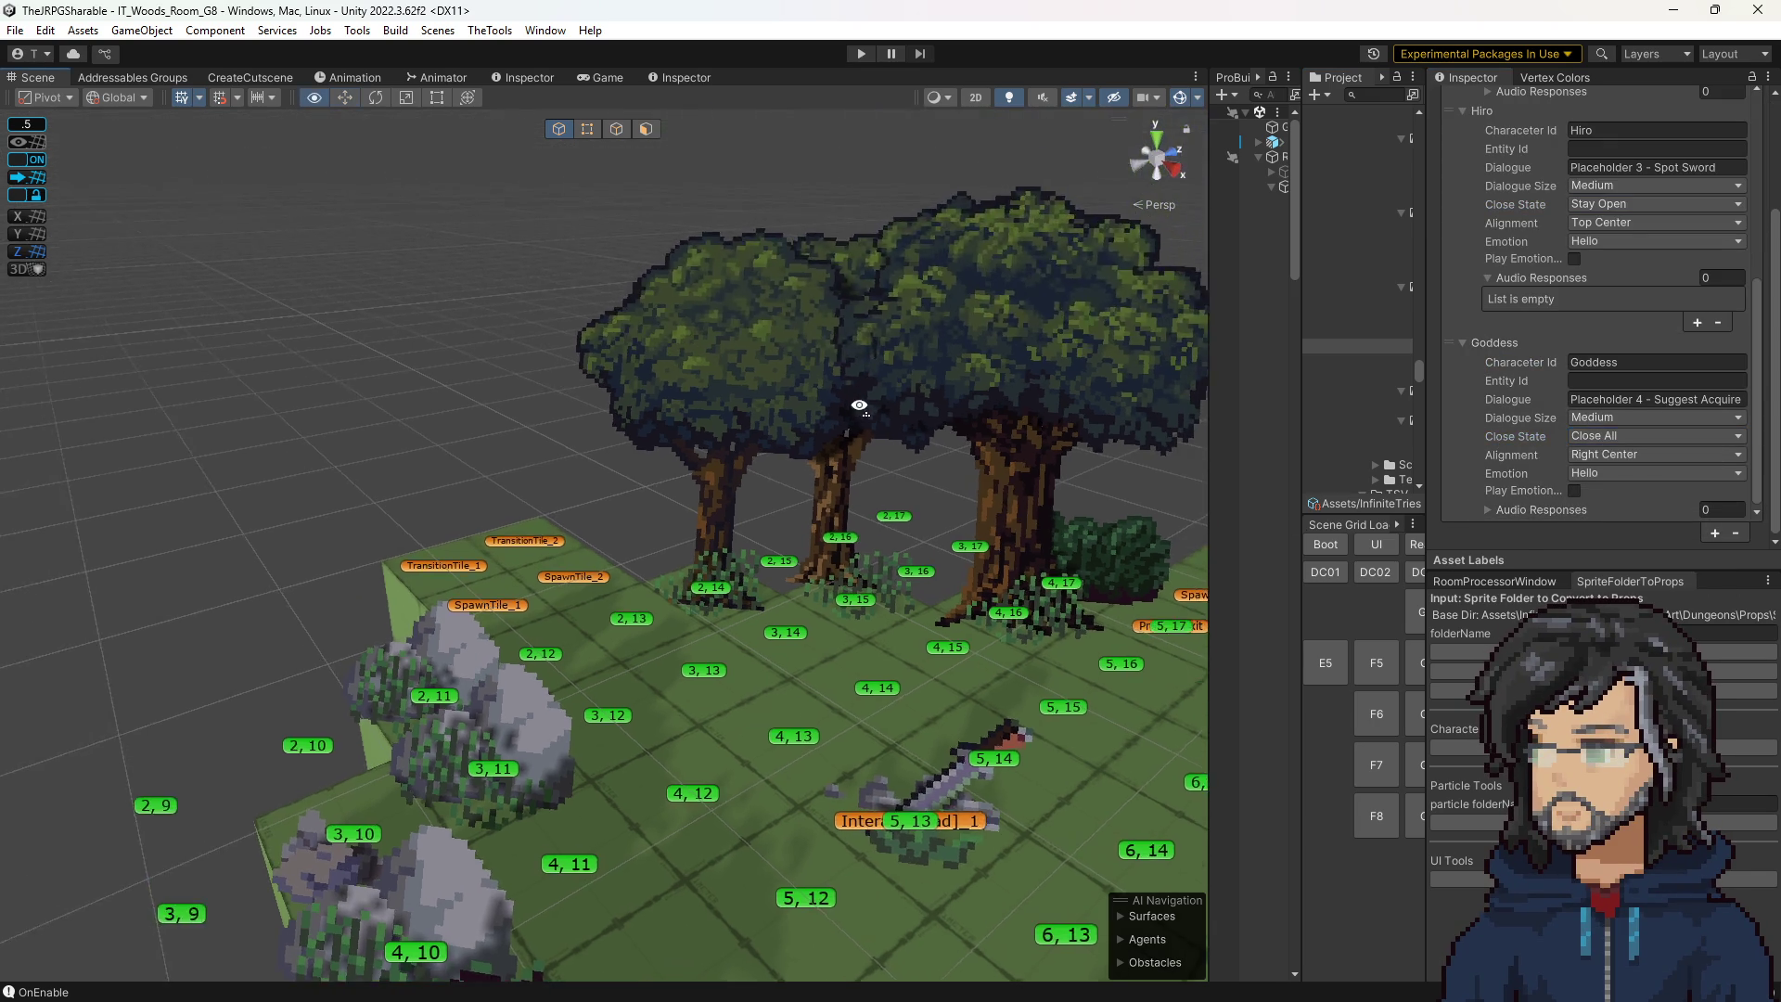
pyautogui.scroll(5, 1634, 299)
pyautogui.scroll(-5, 1612, 331)
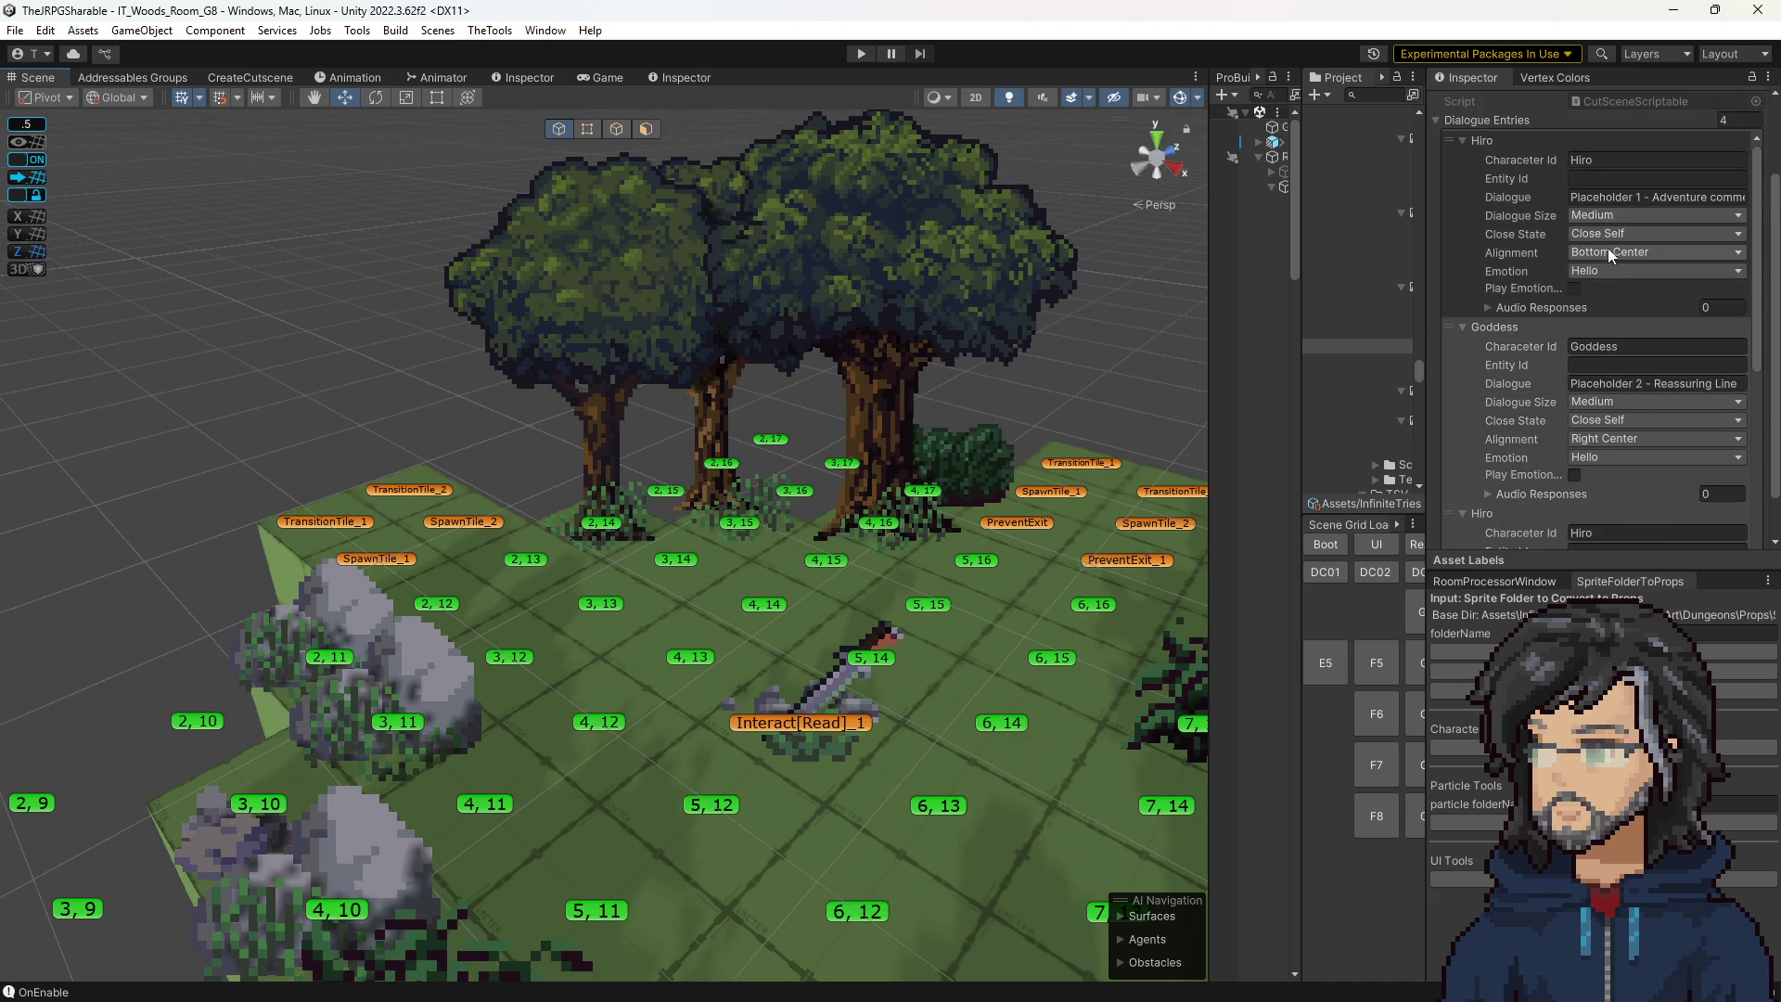
pyautogui.scroll(-3, 1645, 309)
pyautogui.scroll(5, 1601, 275)
pyautogui.scroll(3, 1501, 234)
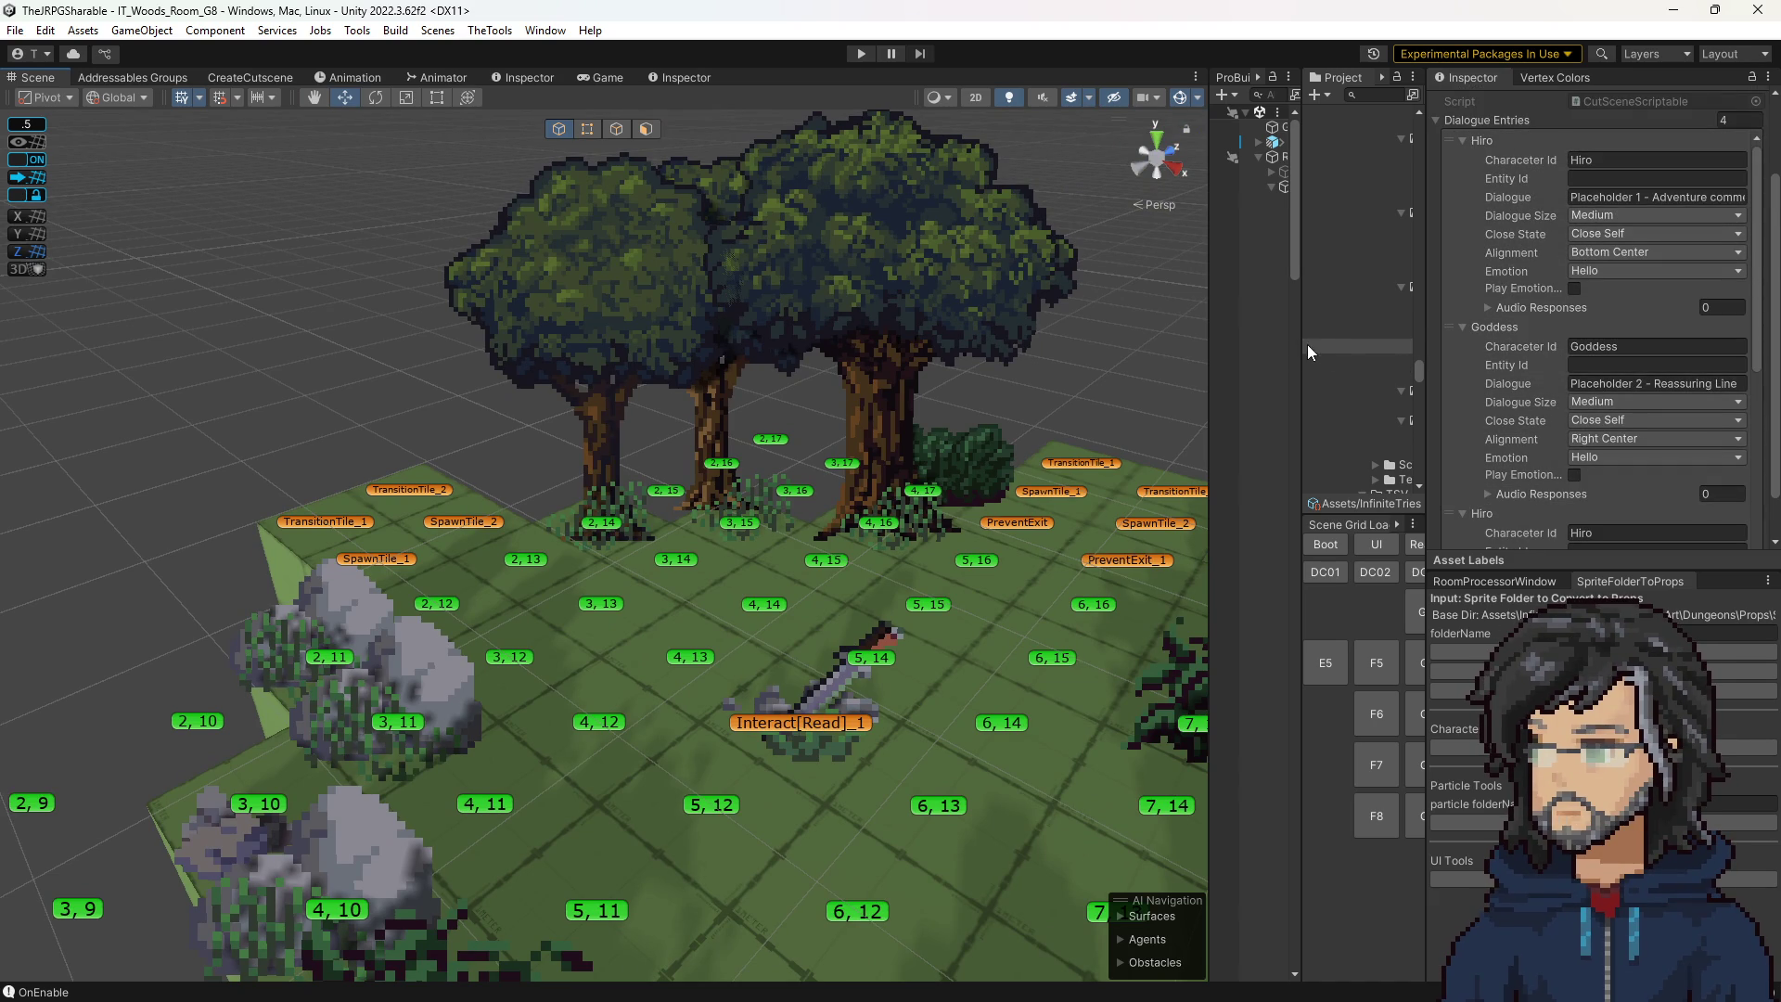
pyautogui.moveTo(1299, 344); pyautogui.dragTo(1239, 344)
pyautogui.click(1386, 331)
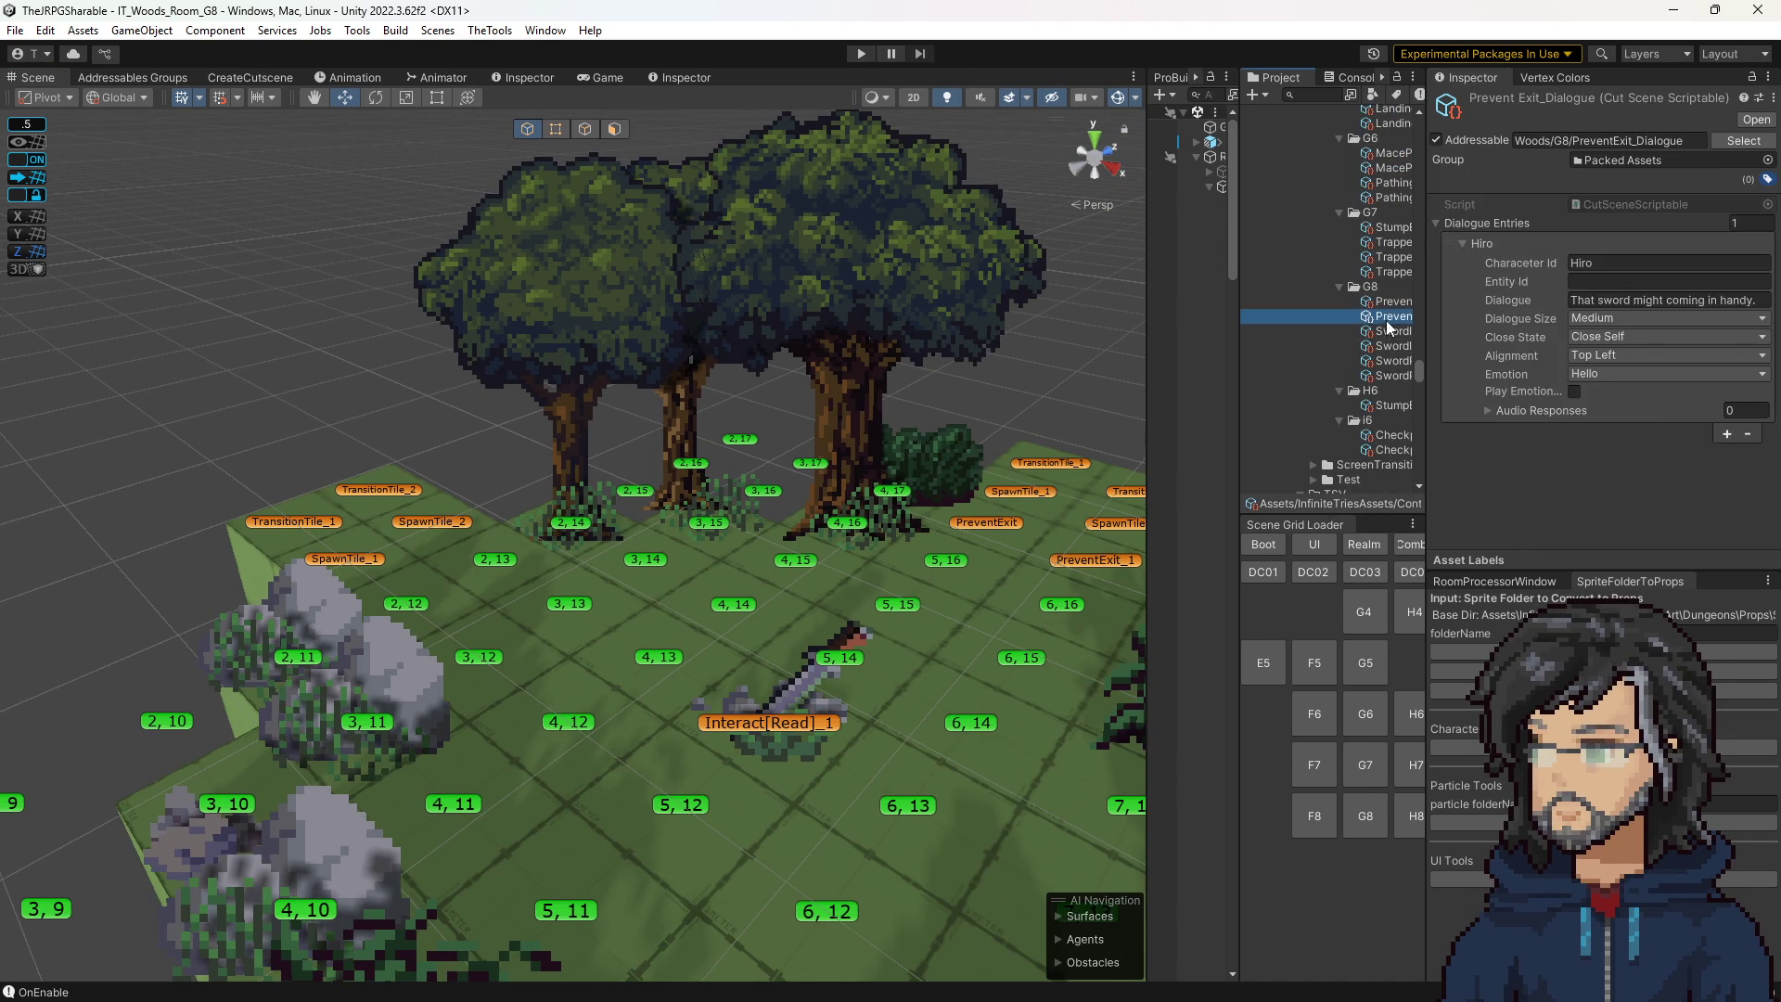
pyautogui.scroll(-4, 1601, 375)
pyautogui.scroll(-3, 1555, 301)
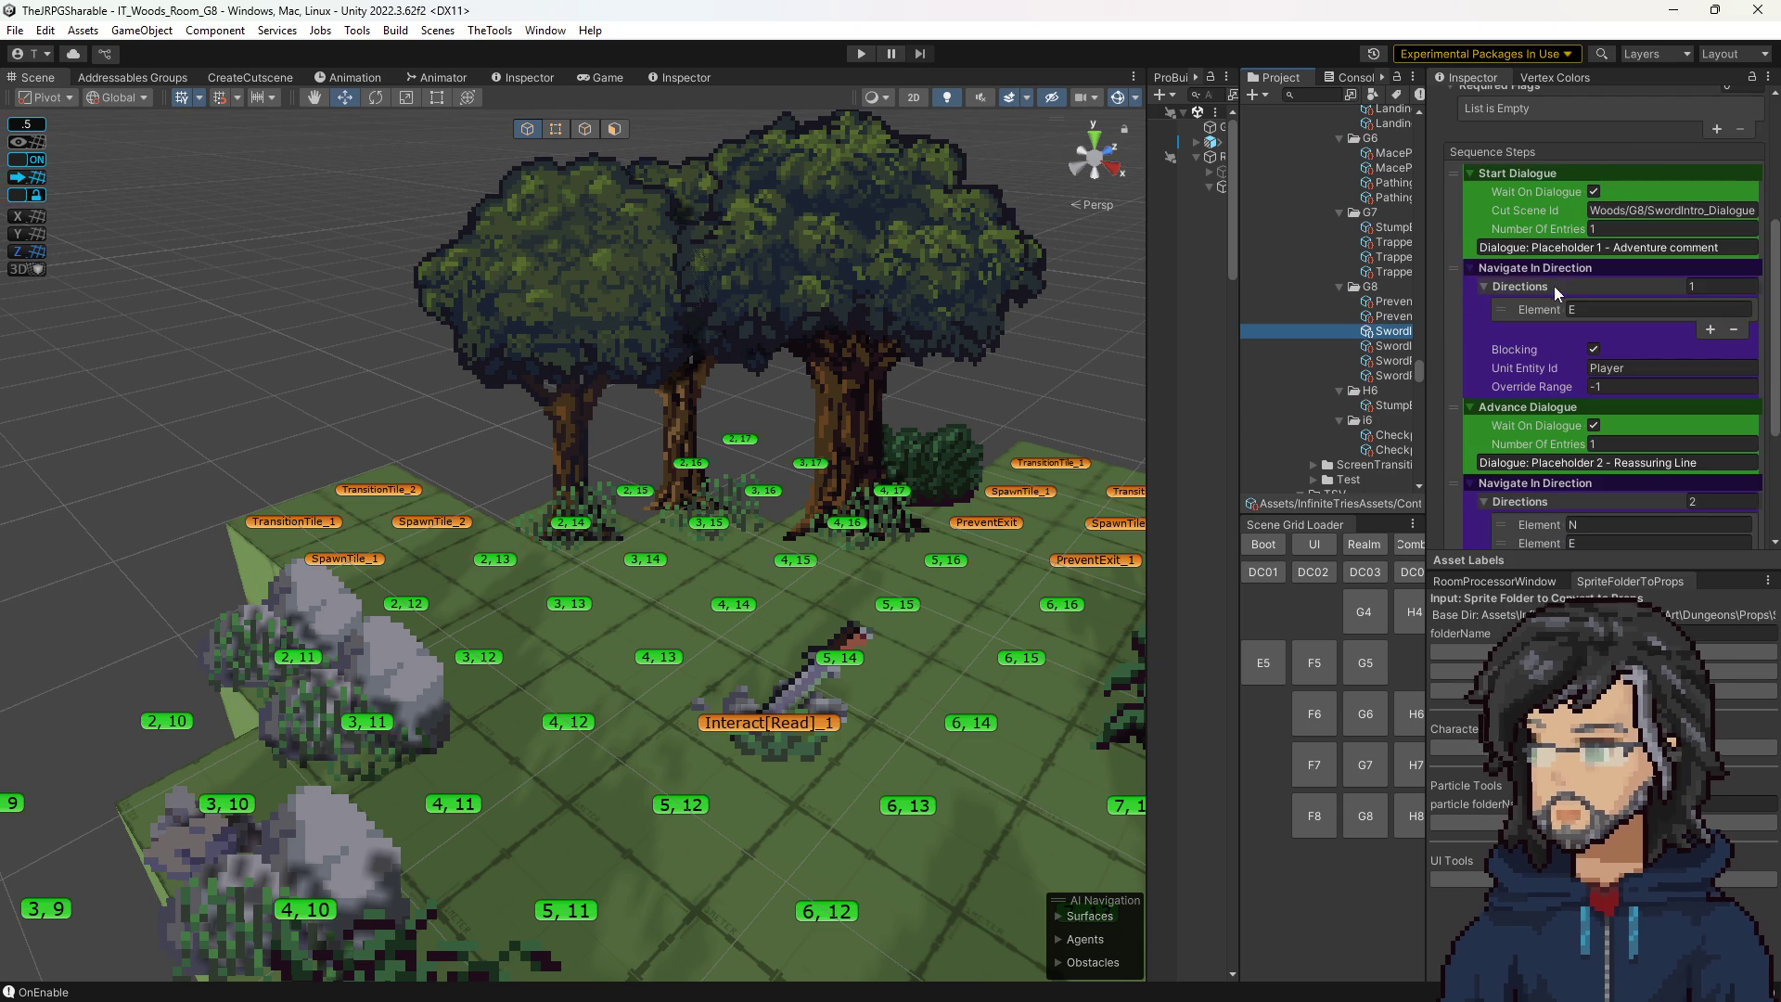
pyautogui.scroll(-3, 1595, 317)
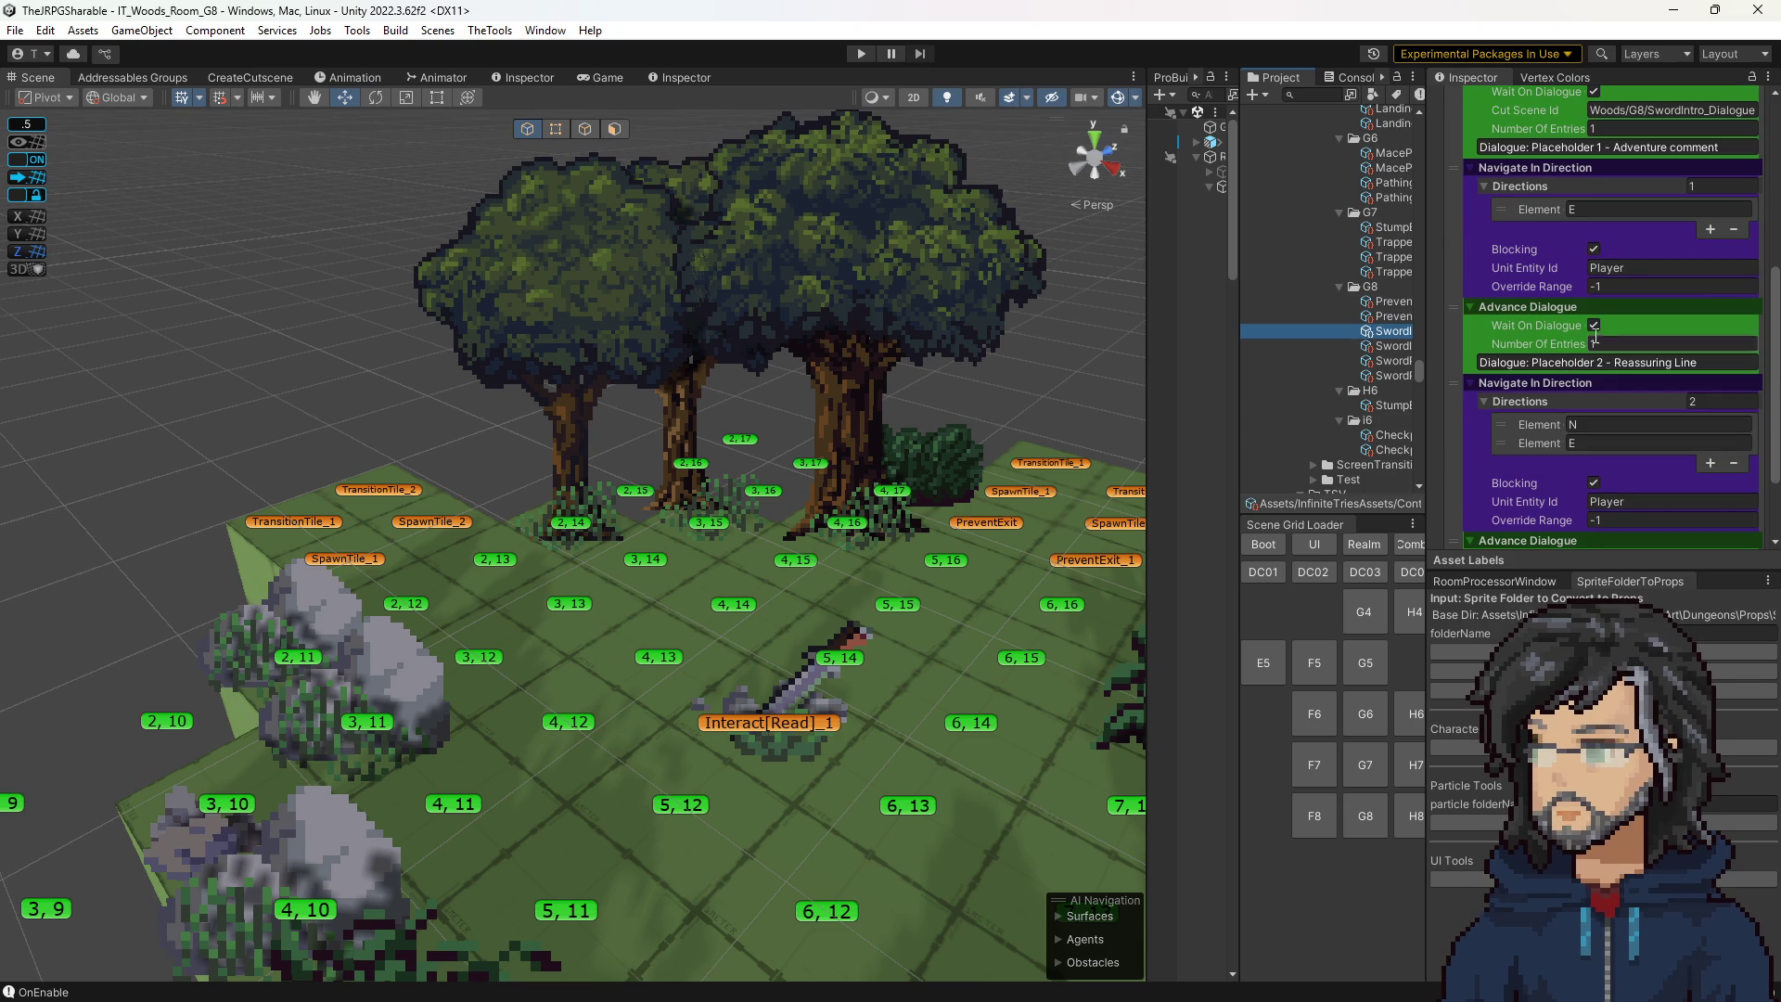
pyautogui.scroll(-2, 1574, 332)
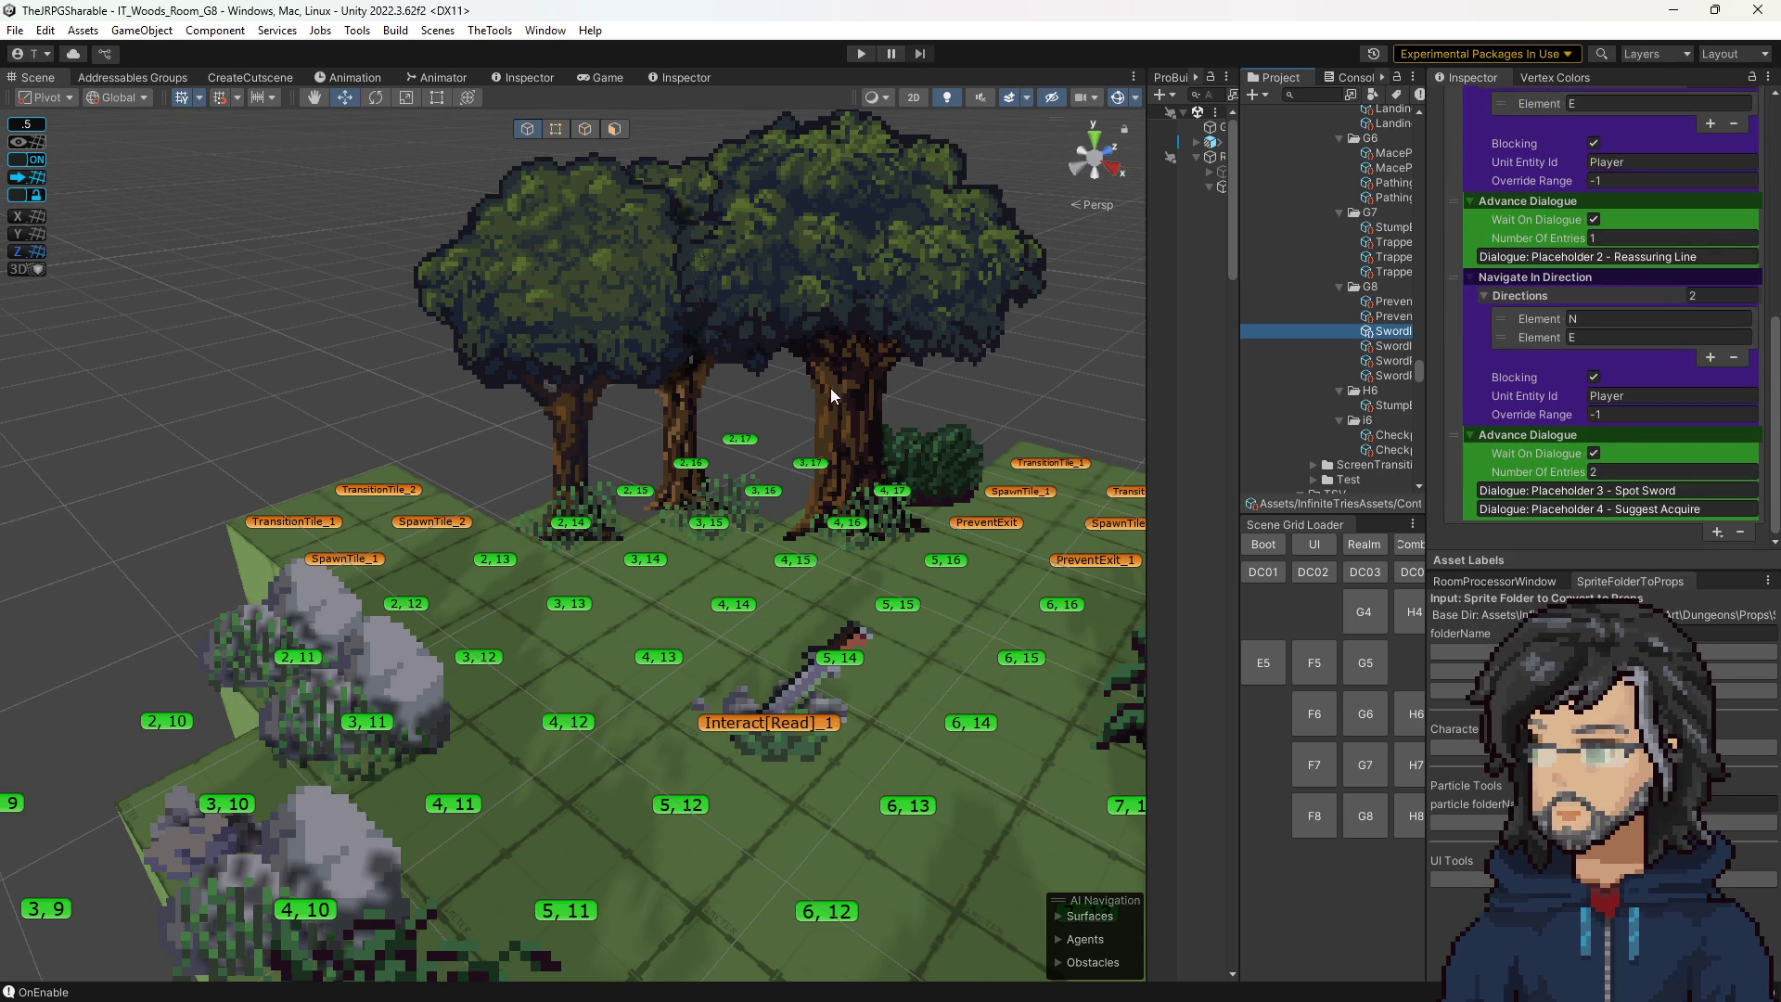
pyautogui.click(857, 55)
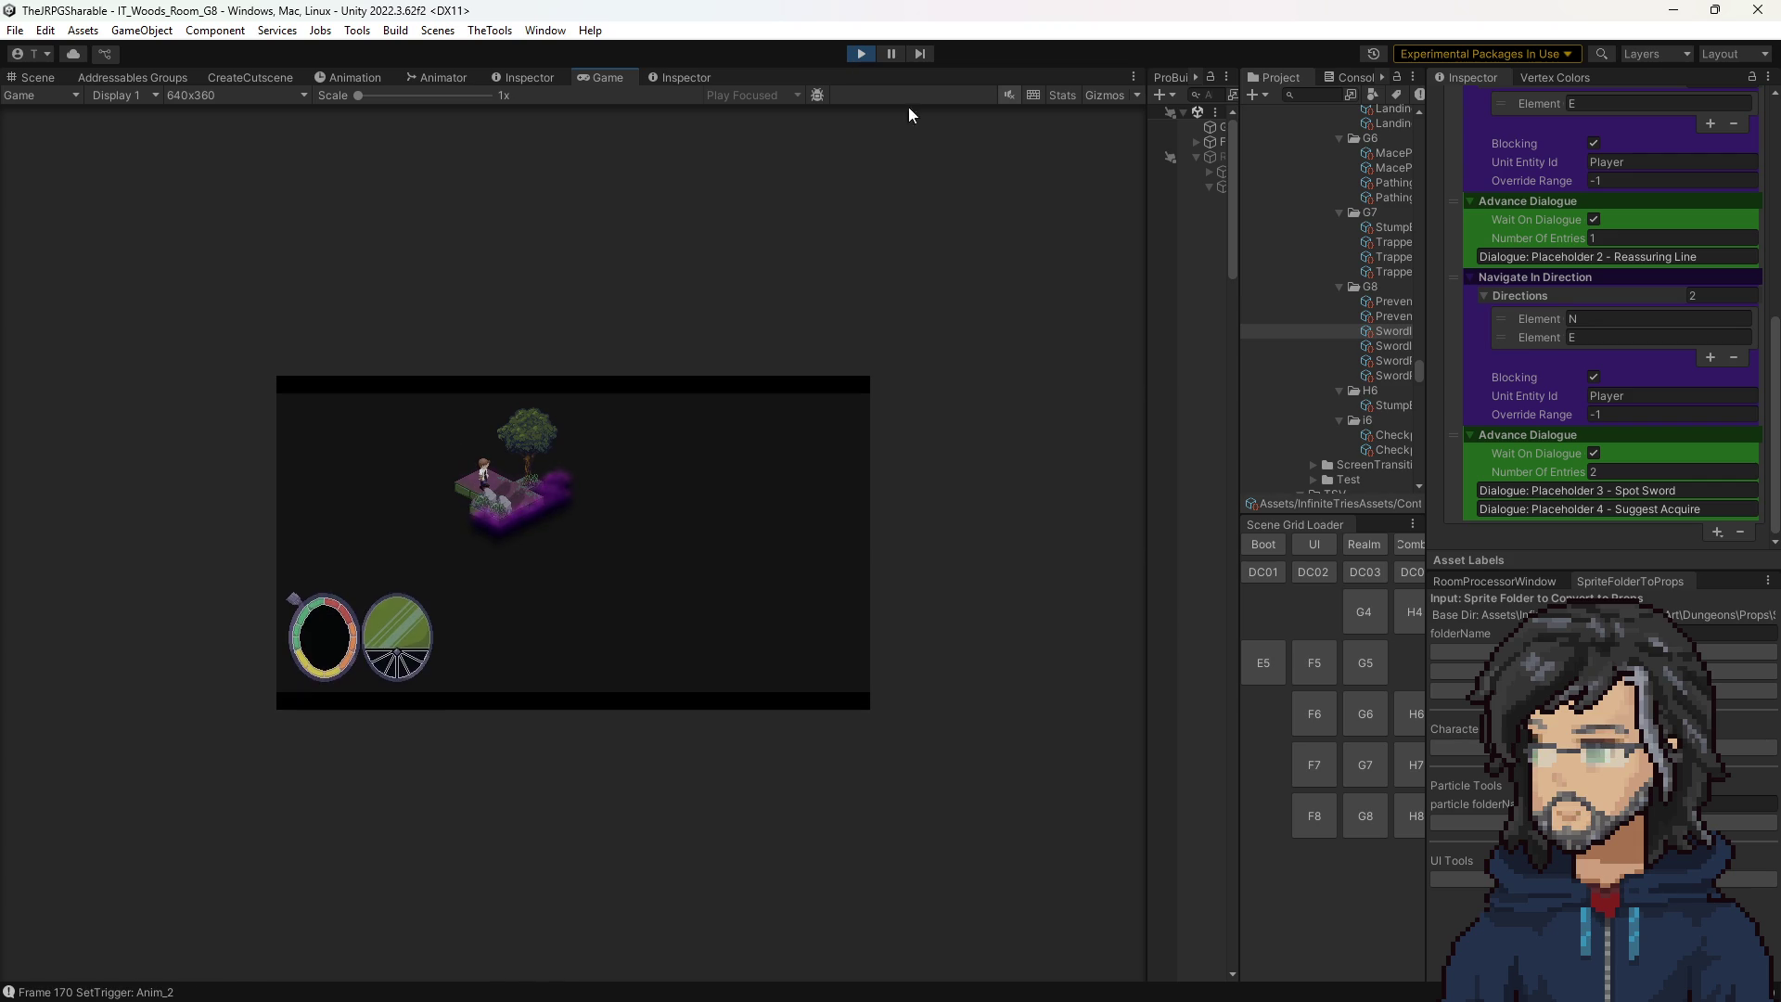
# Advance the SwordIntro dialogue lines through to the combat turn, then stop the game.
pyautogui.press('space')
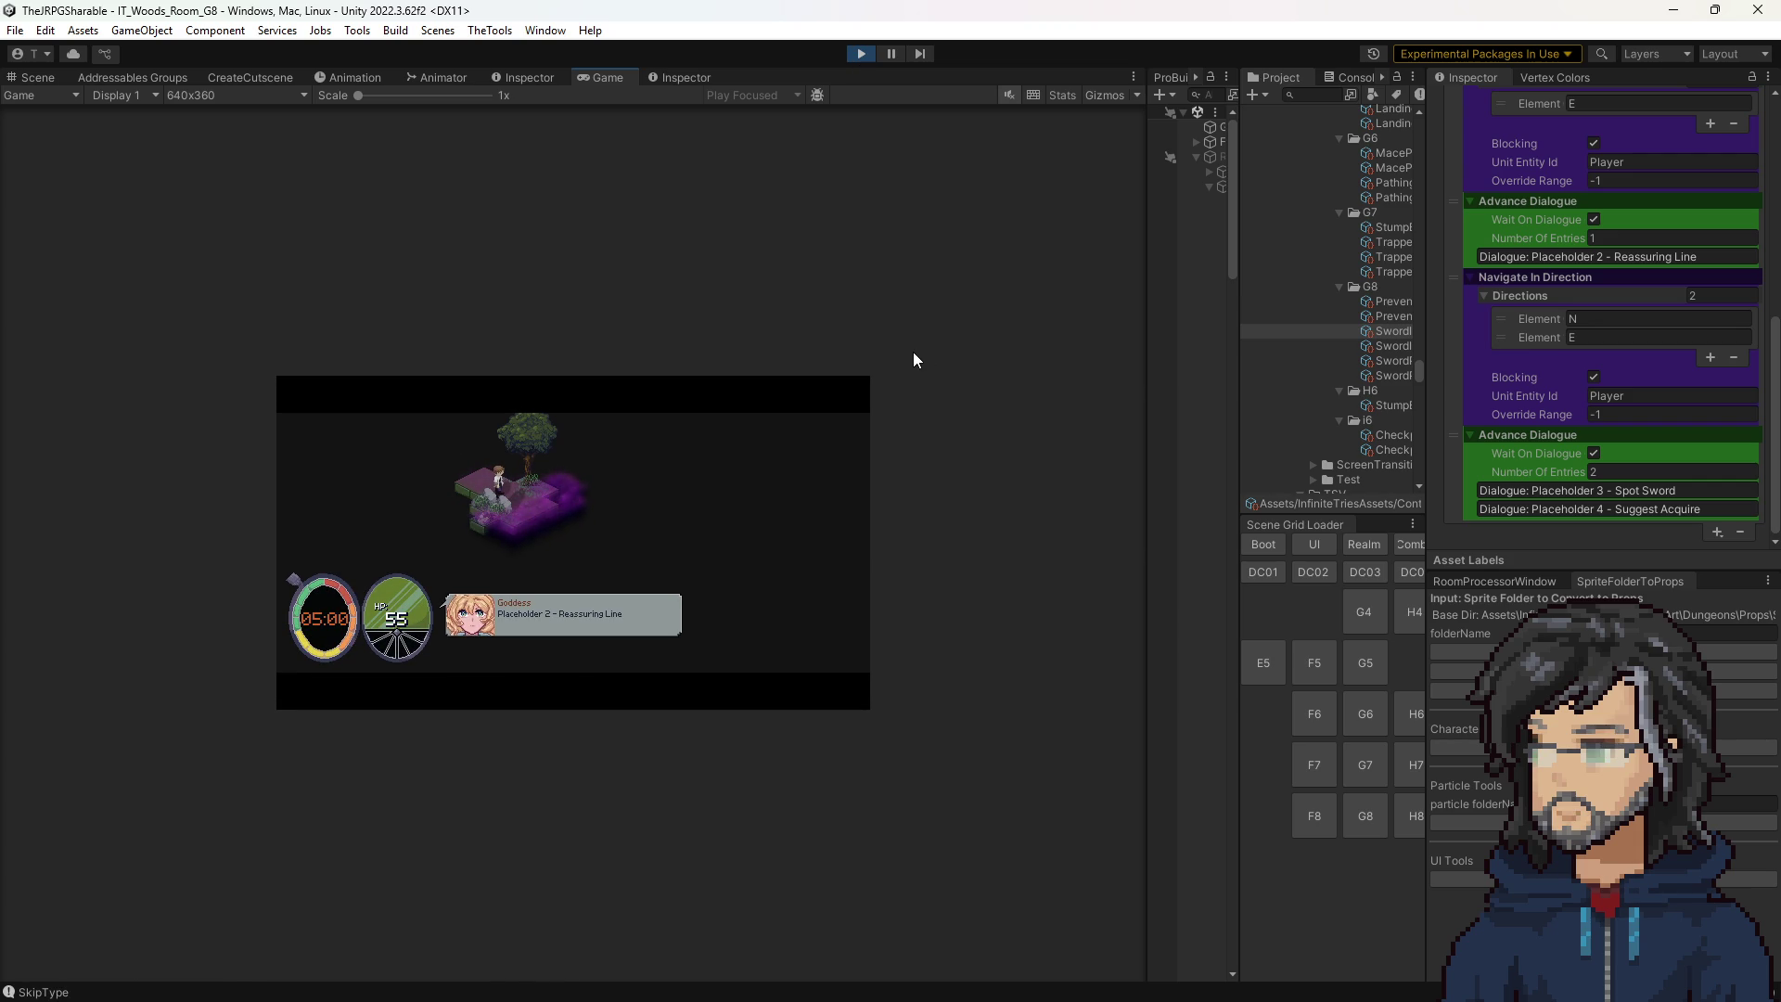
pyautogui.press('space')
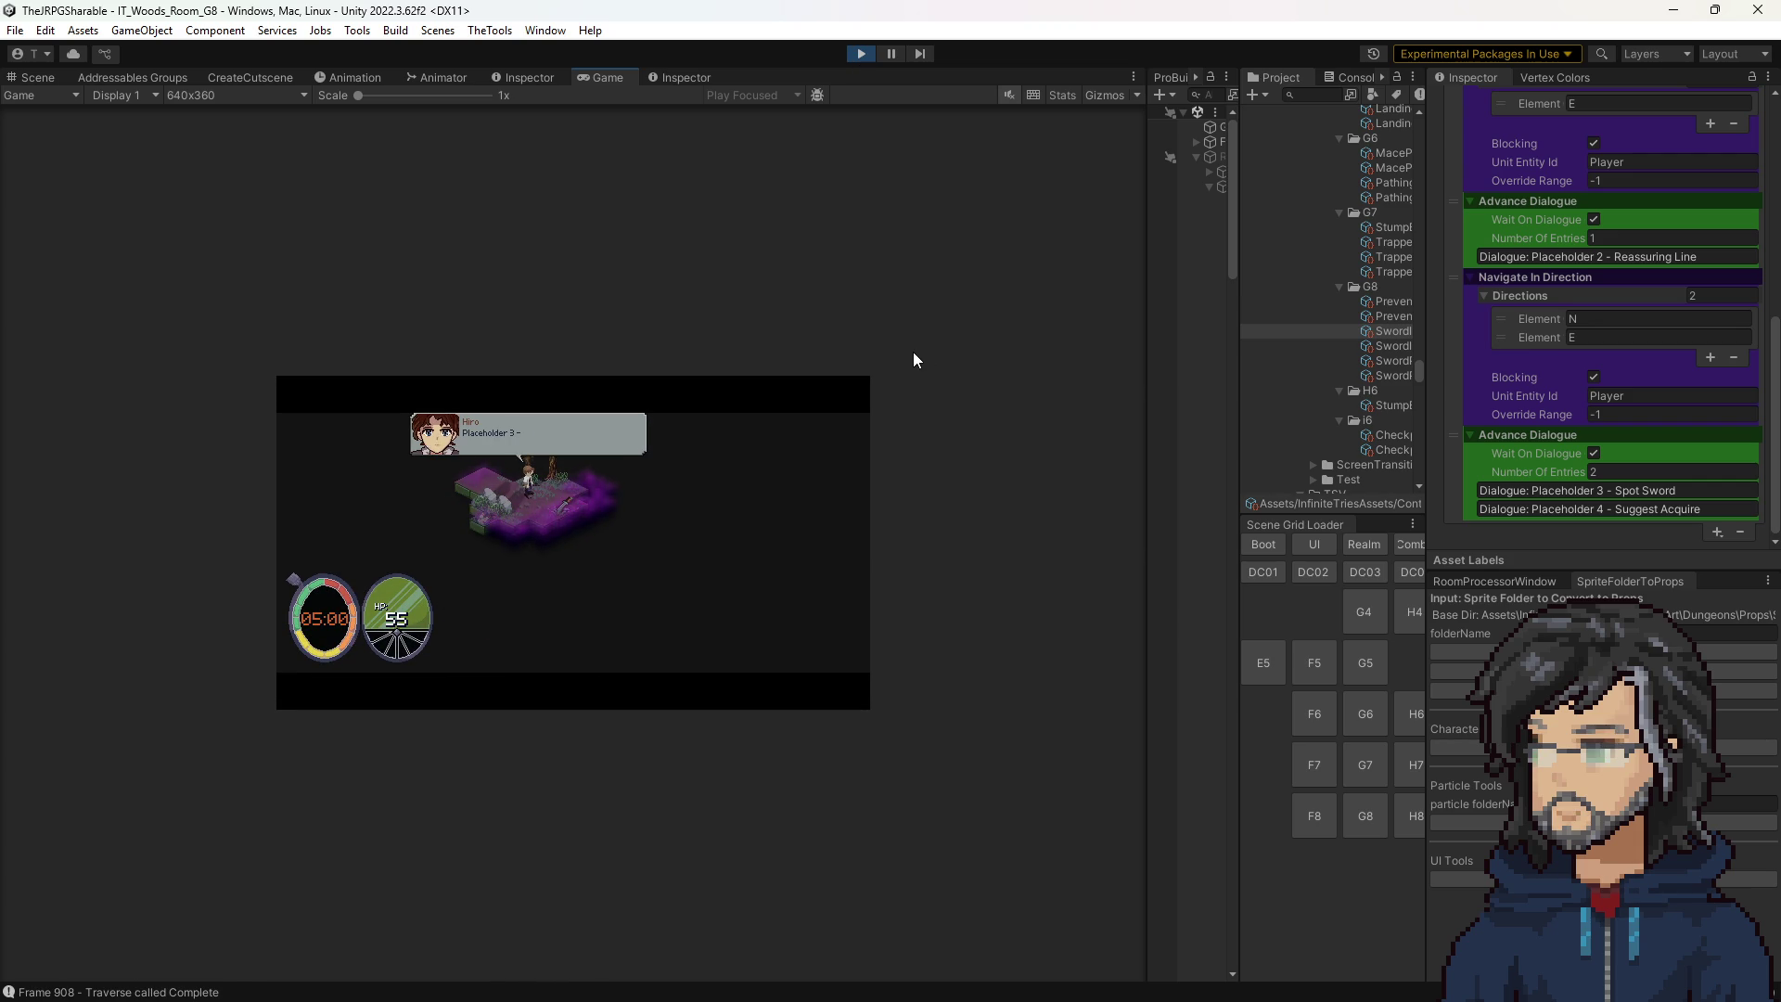
pyautogui.press('space')
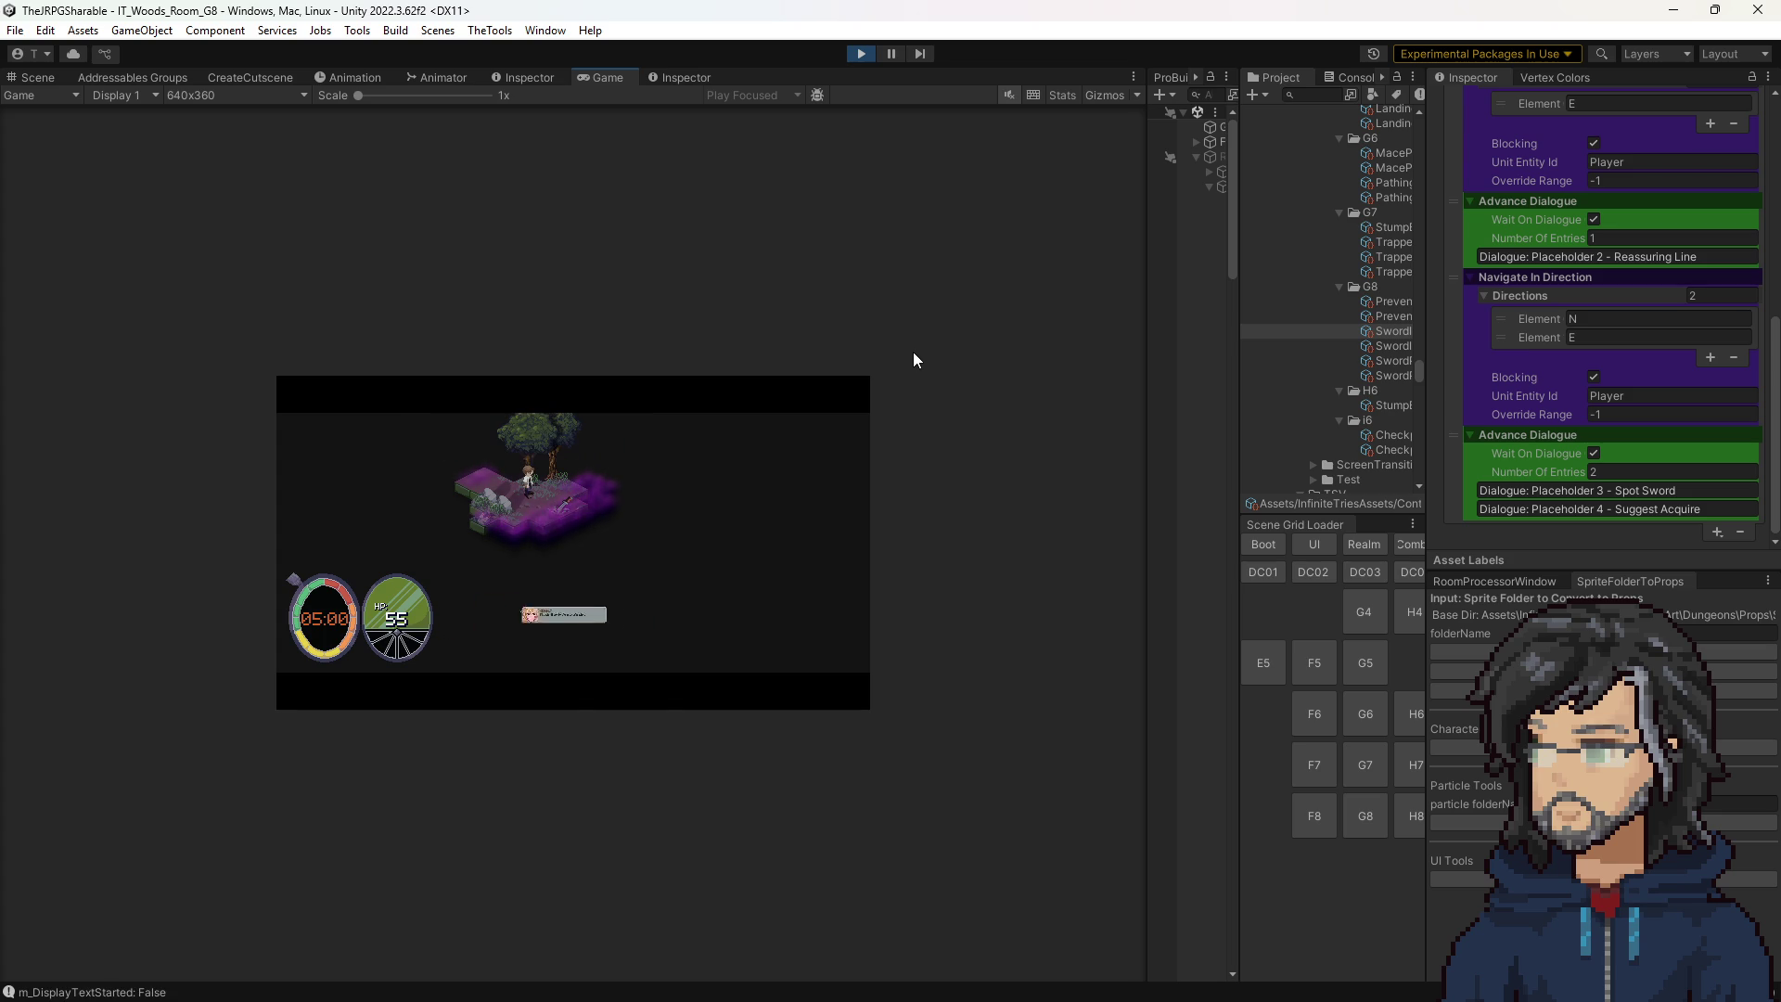
pyautogui.press('Up')
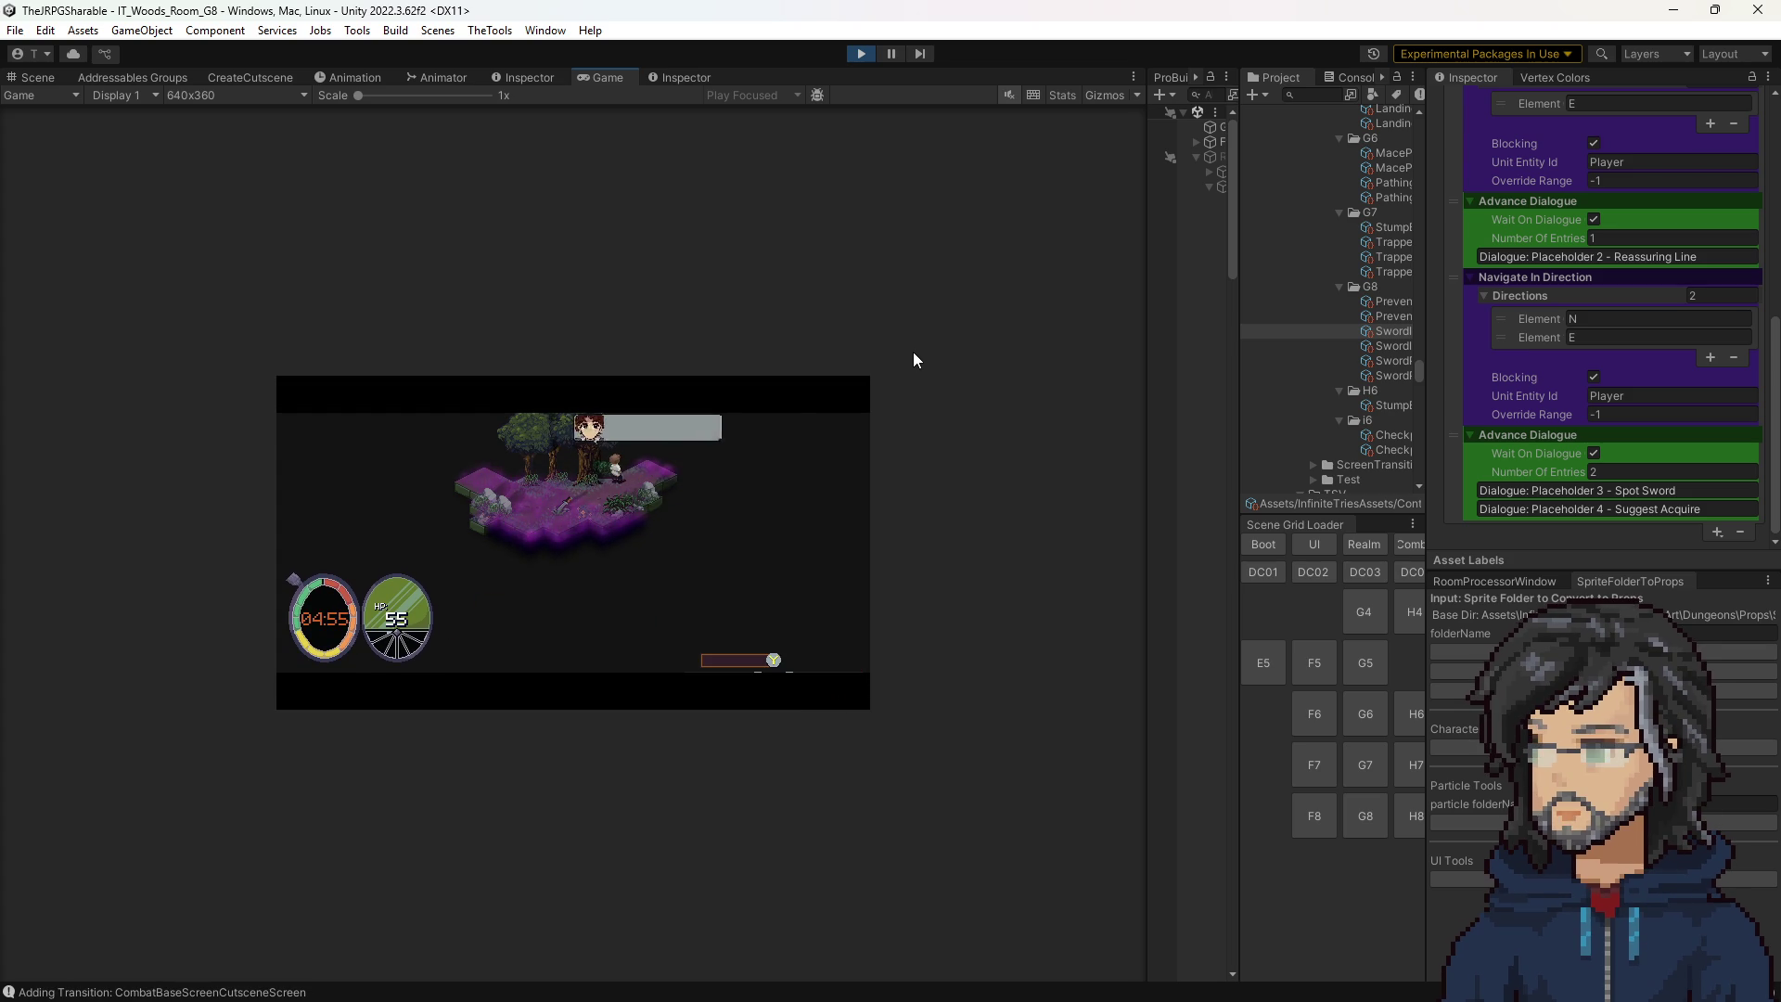
pyautogui.press('space')
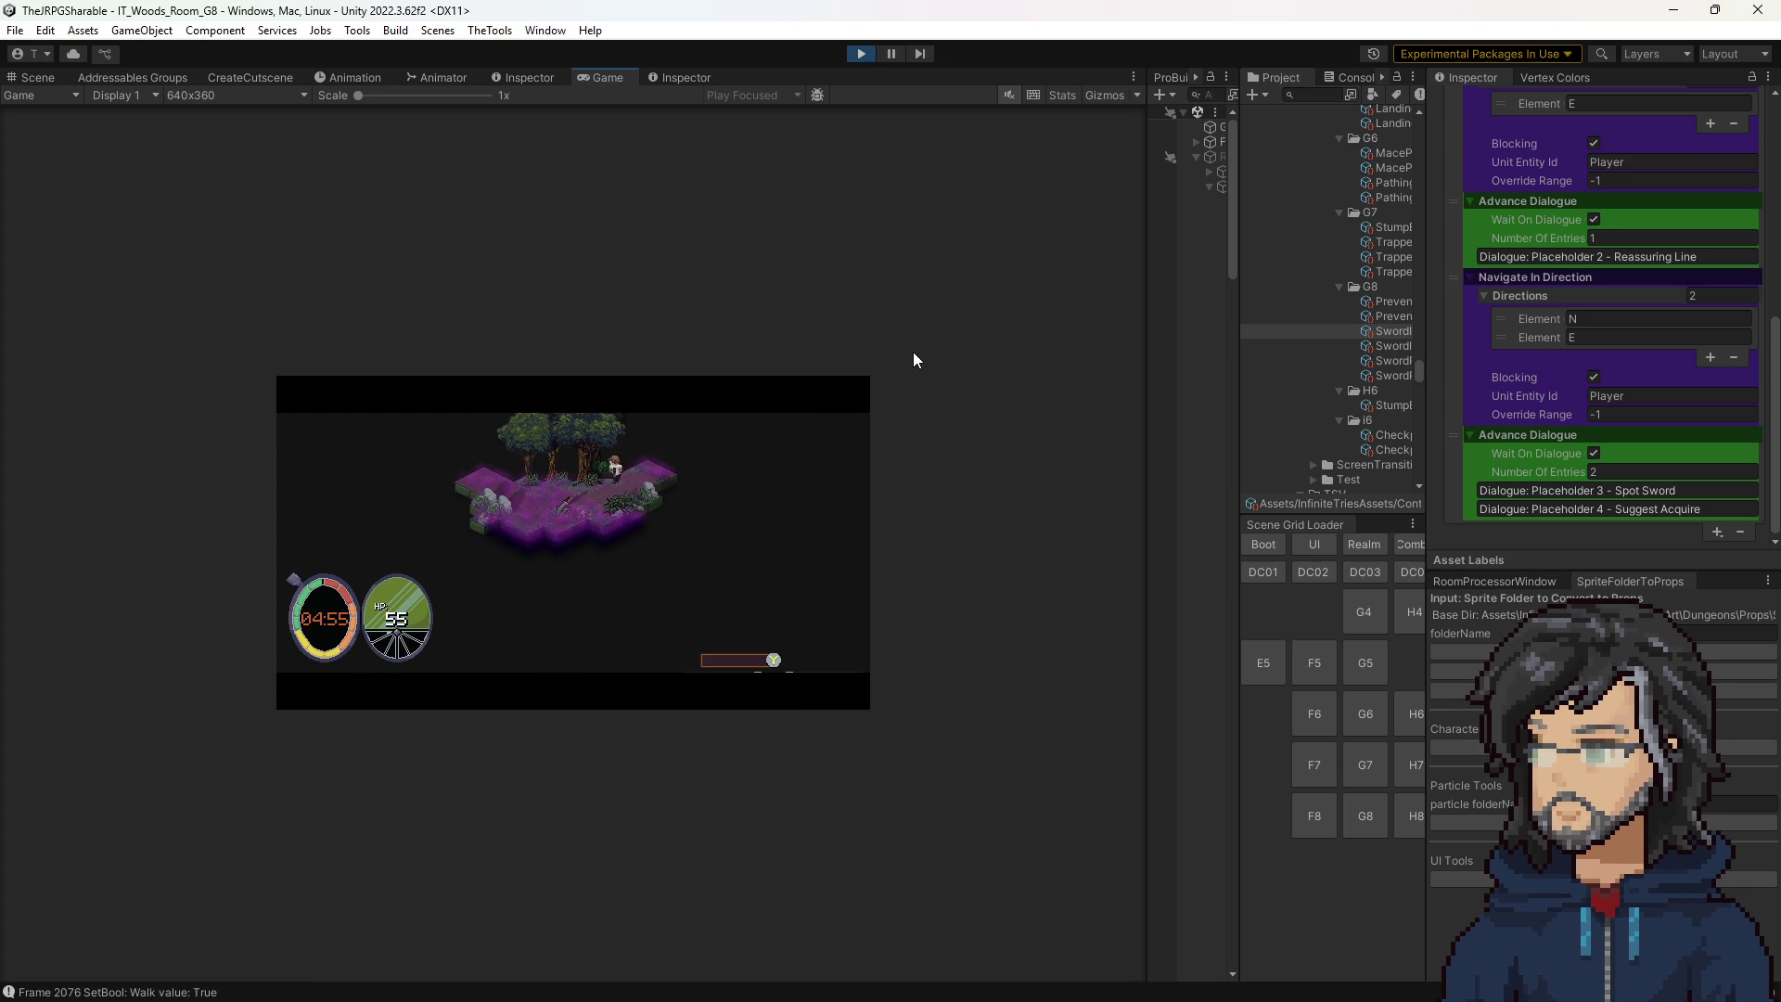
pyautogui.click(860, 53)
pyautogui.moveTo(1240, 353); pyautogui.dragTo(1198, 348)
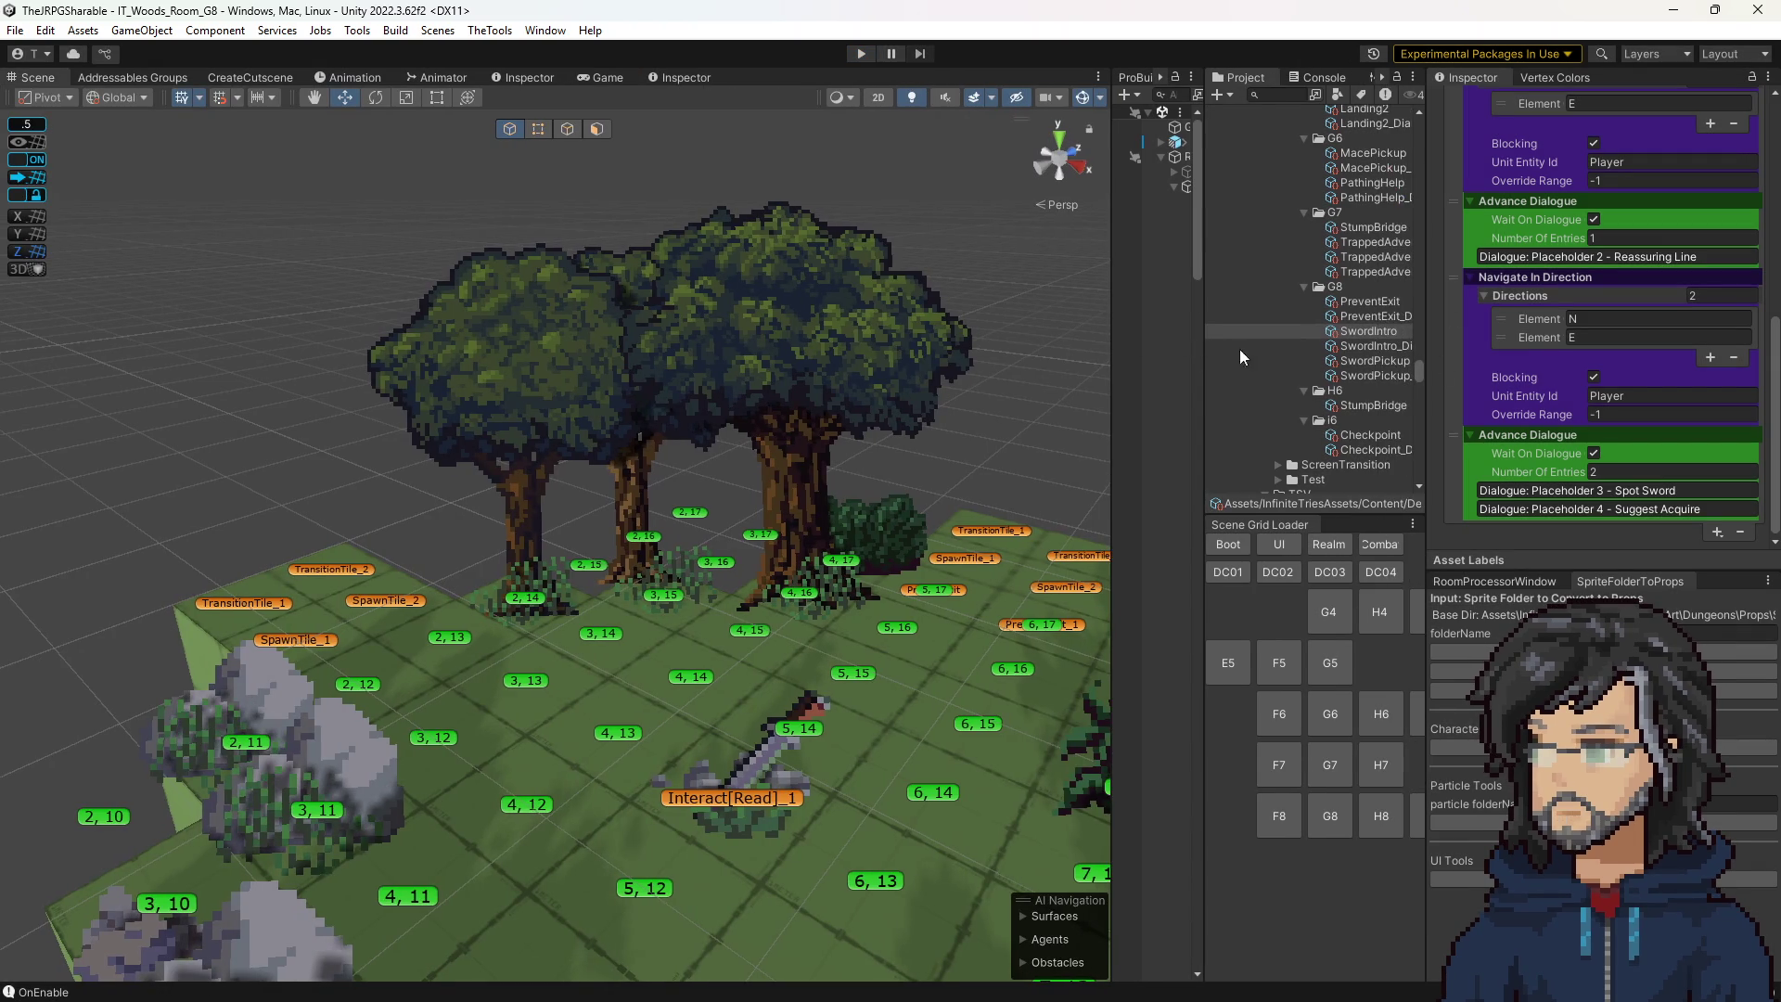
# Change PreventExit_Dialogue's alignment from Top Left to Bottom Center and run the game to test it.
pyautogui.click(1372, 361)
pyautogui.click(1370, 301)
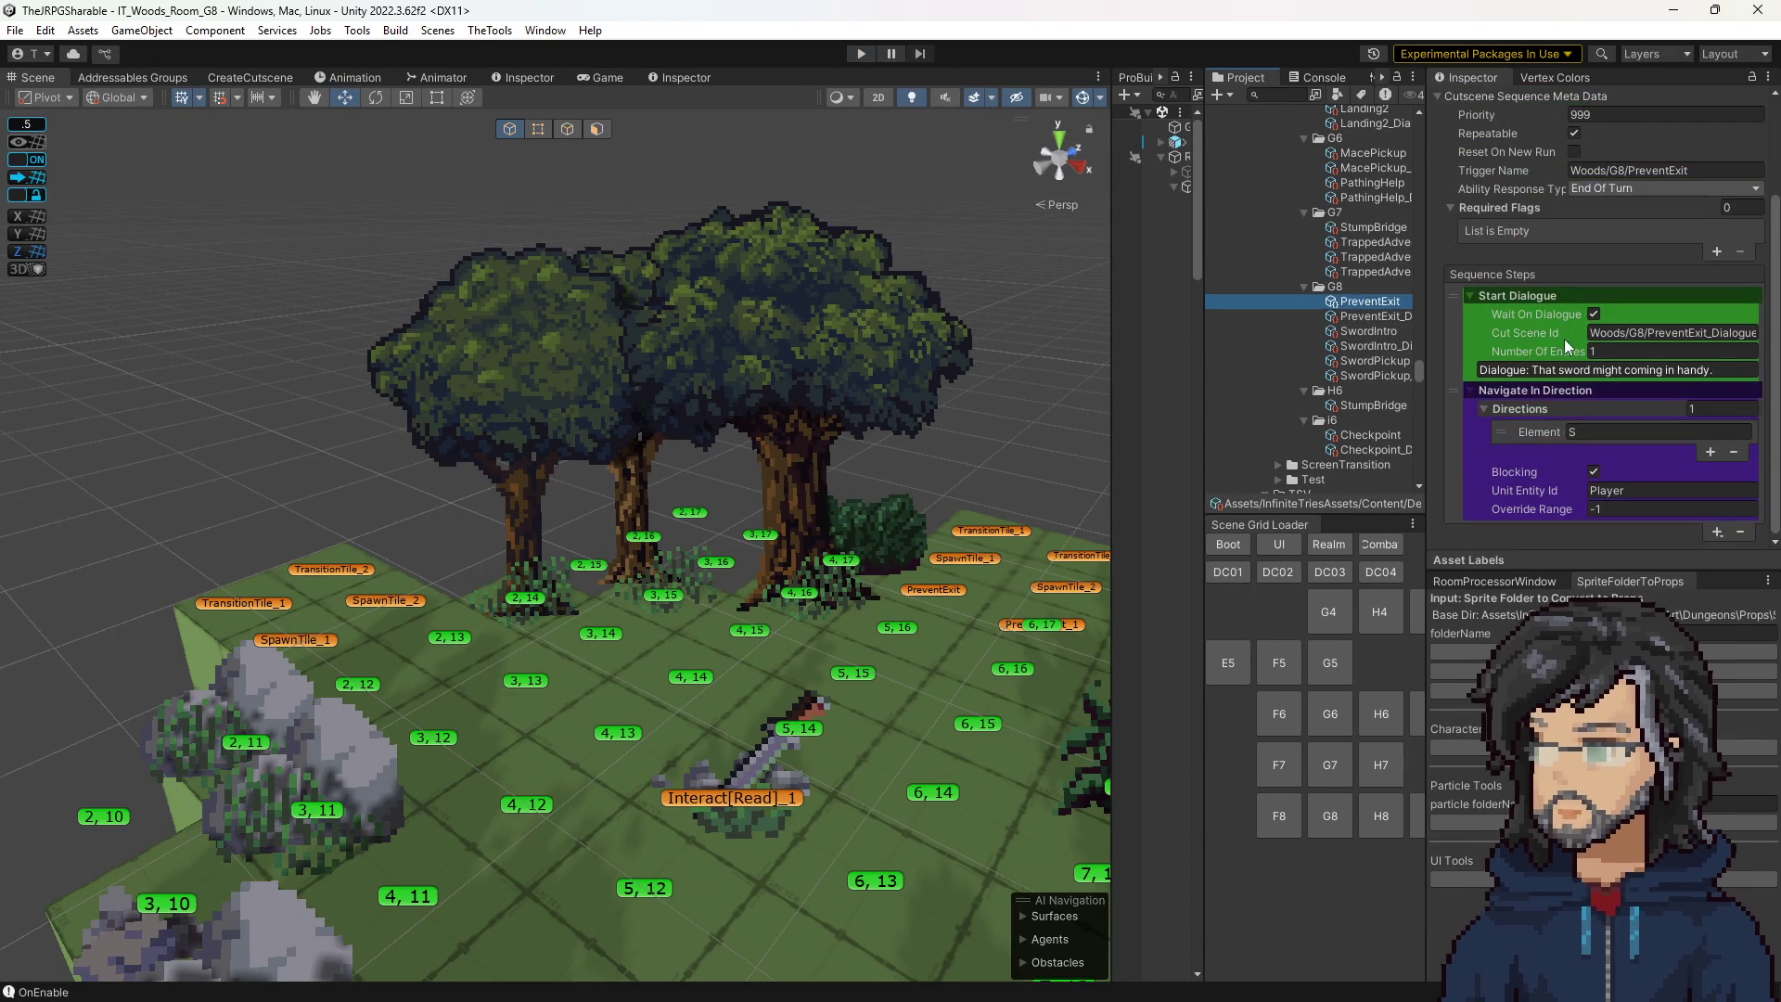
pyautogui.click(1376, 316)
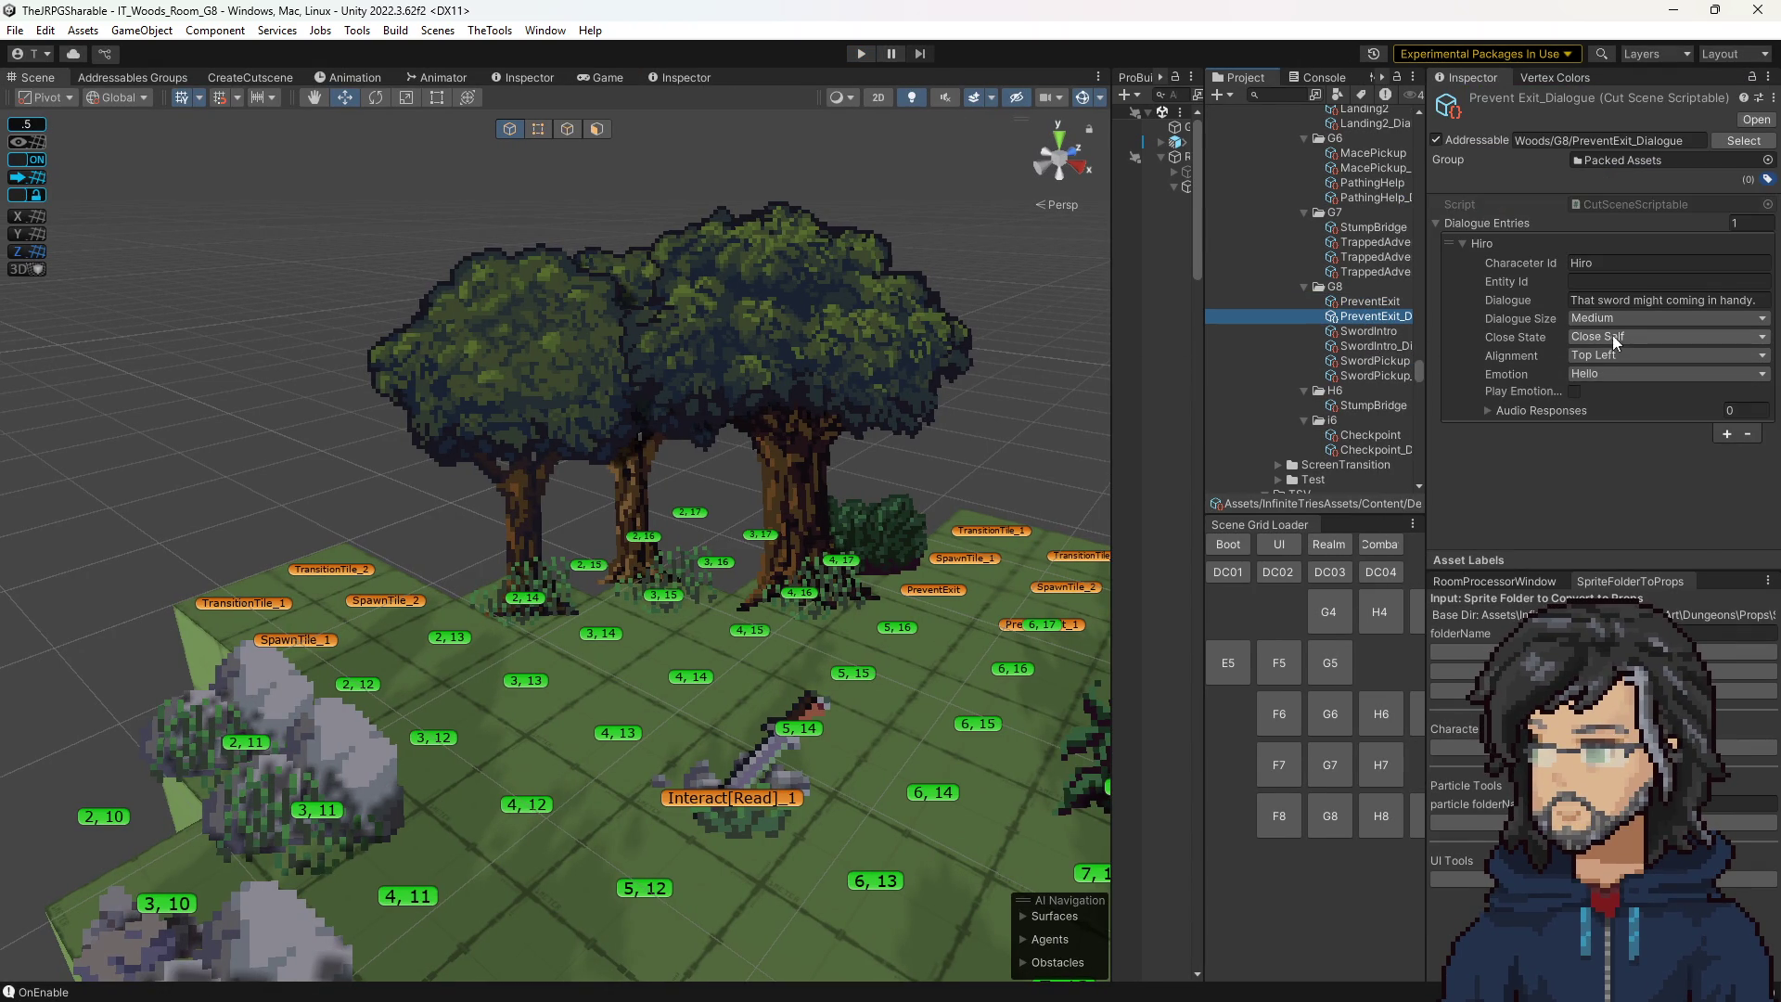
pyautogui.click(1604, 356)
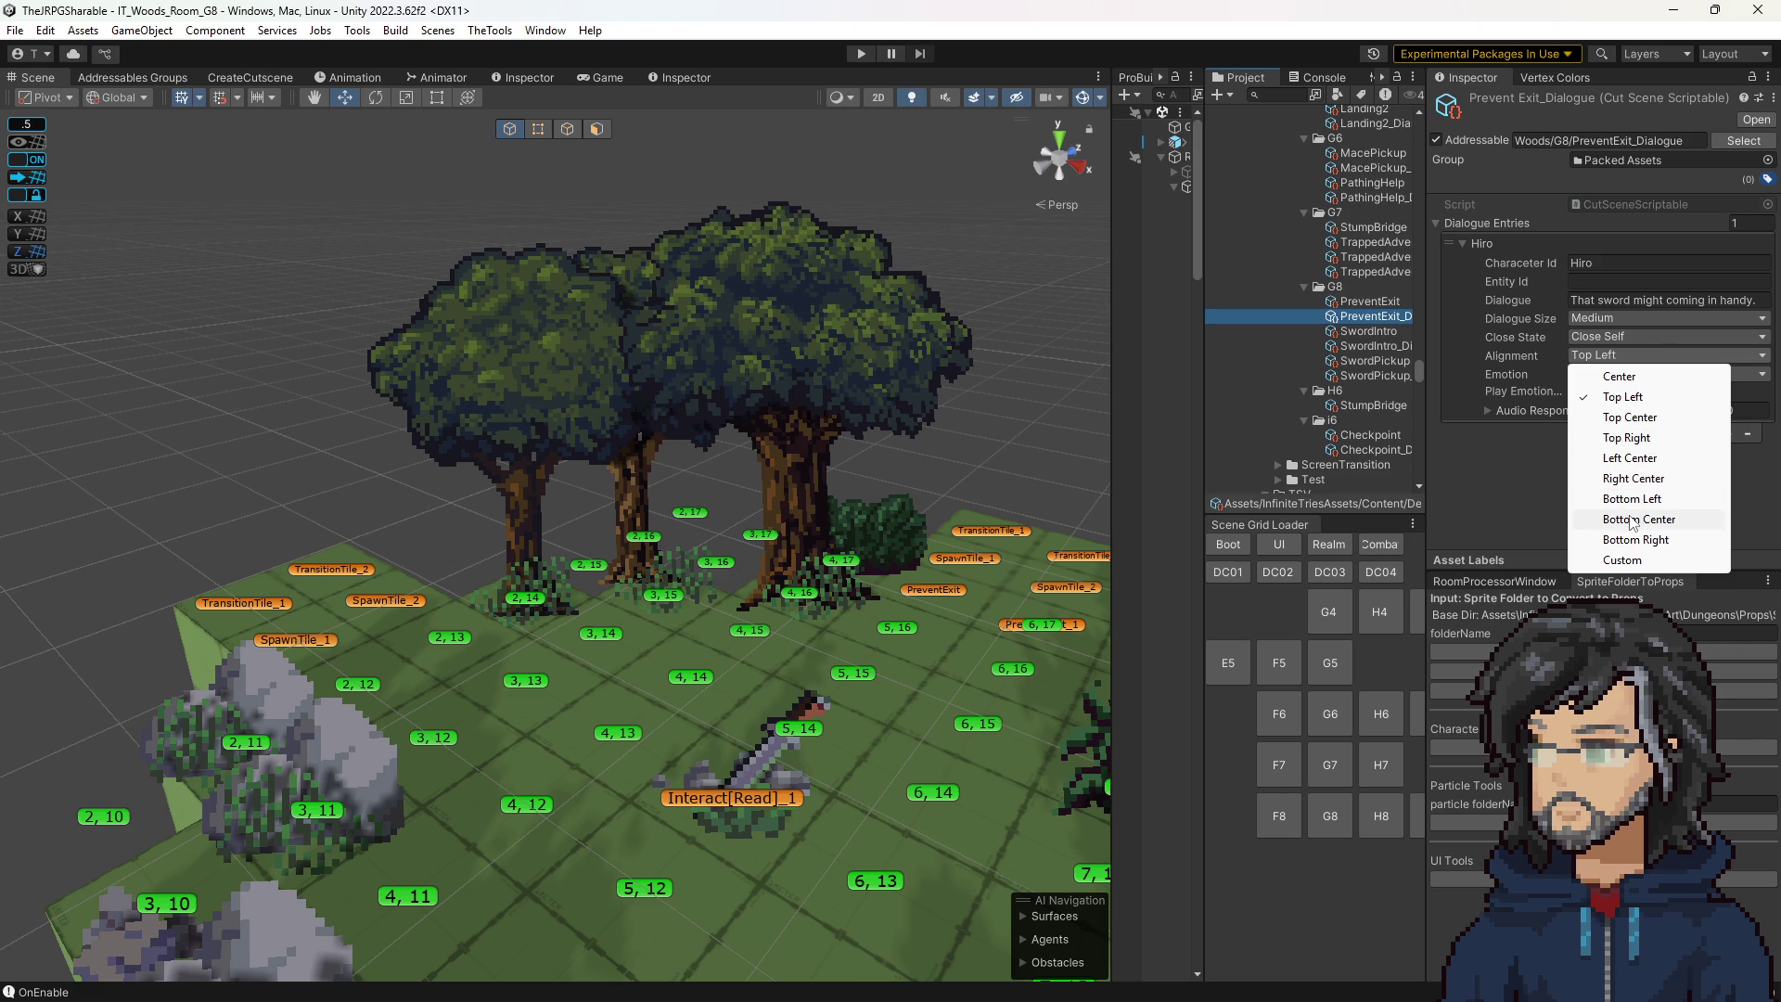
pyautogui.click(1634, 520)
pyautogui.scroll(-5, 816, 430)
pyautogui.moveTo(753, 482); pyautogui.dragTo(803, 498)
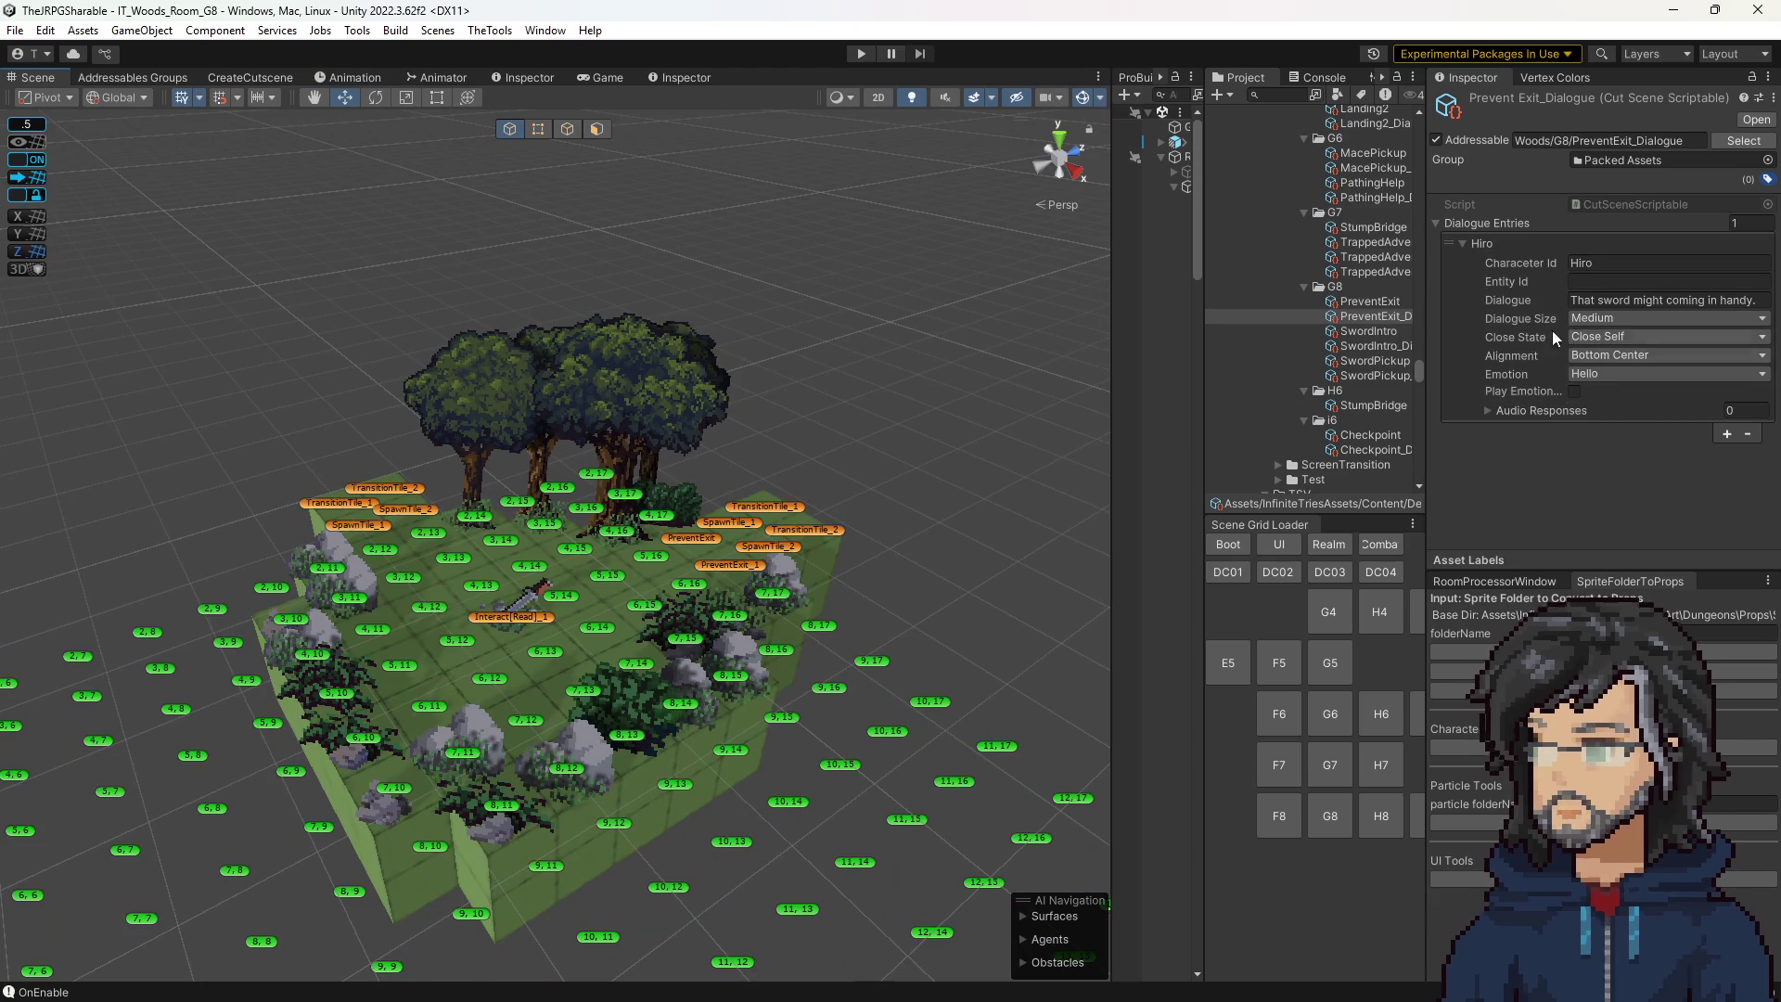
pyautogui.click(1597, 355)
pyautogui.moveTo(1156, 479); pyautogui.dragTo(954, 382)
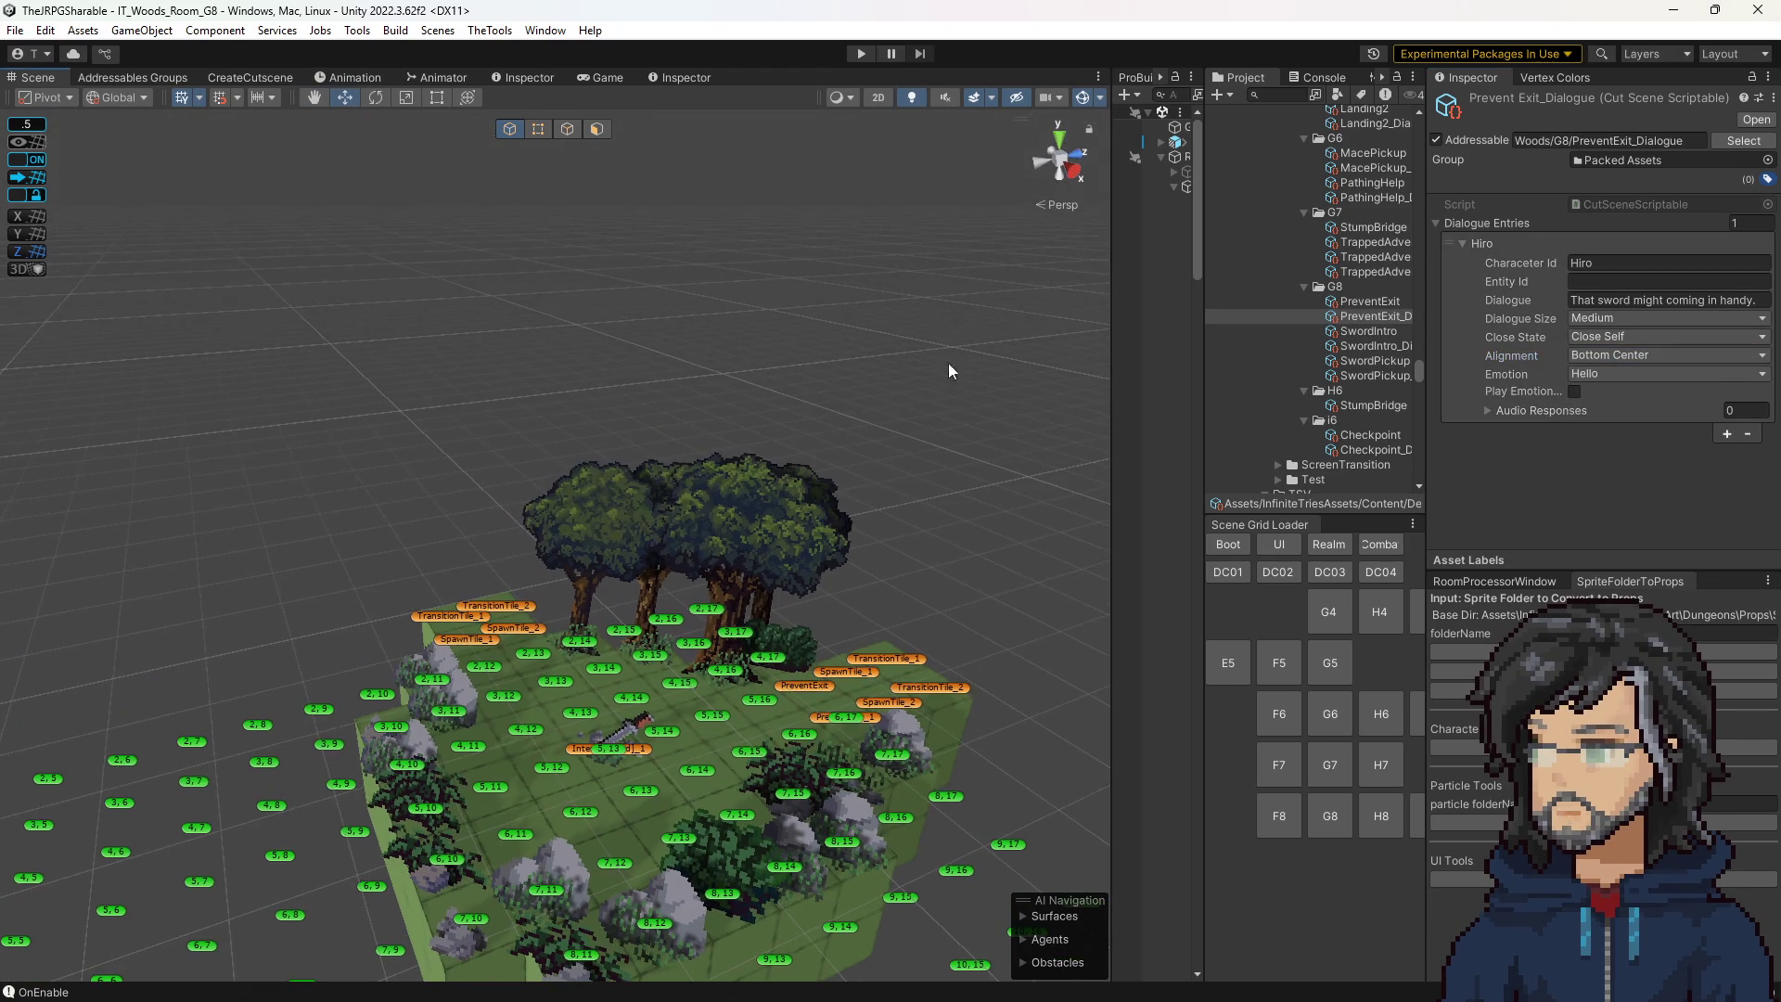
pyautogui.click(862, 51)
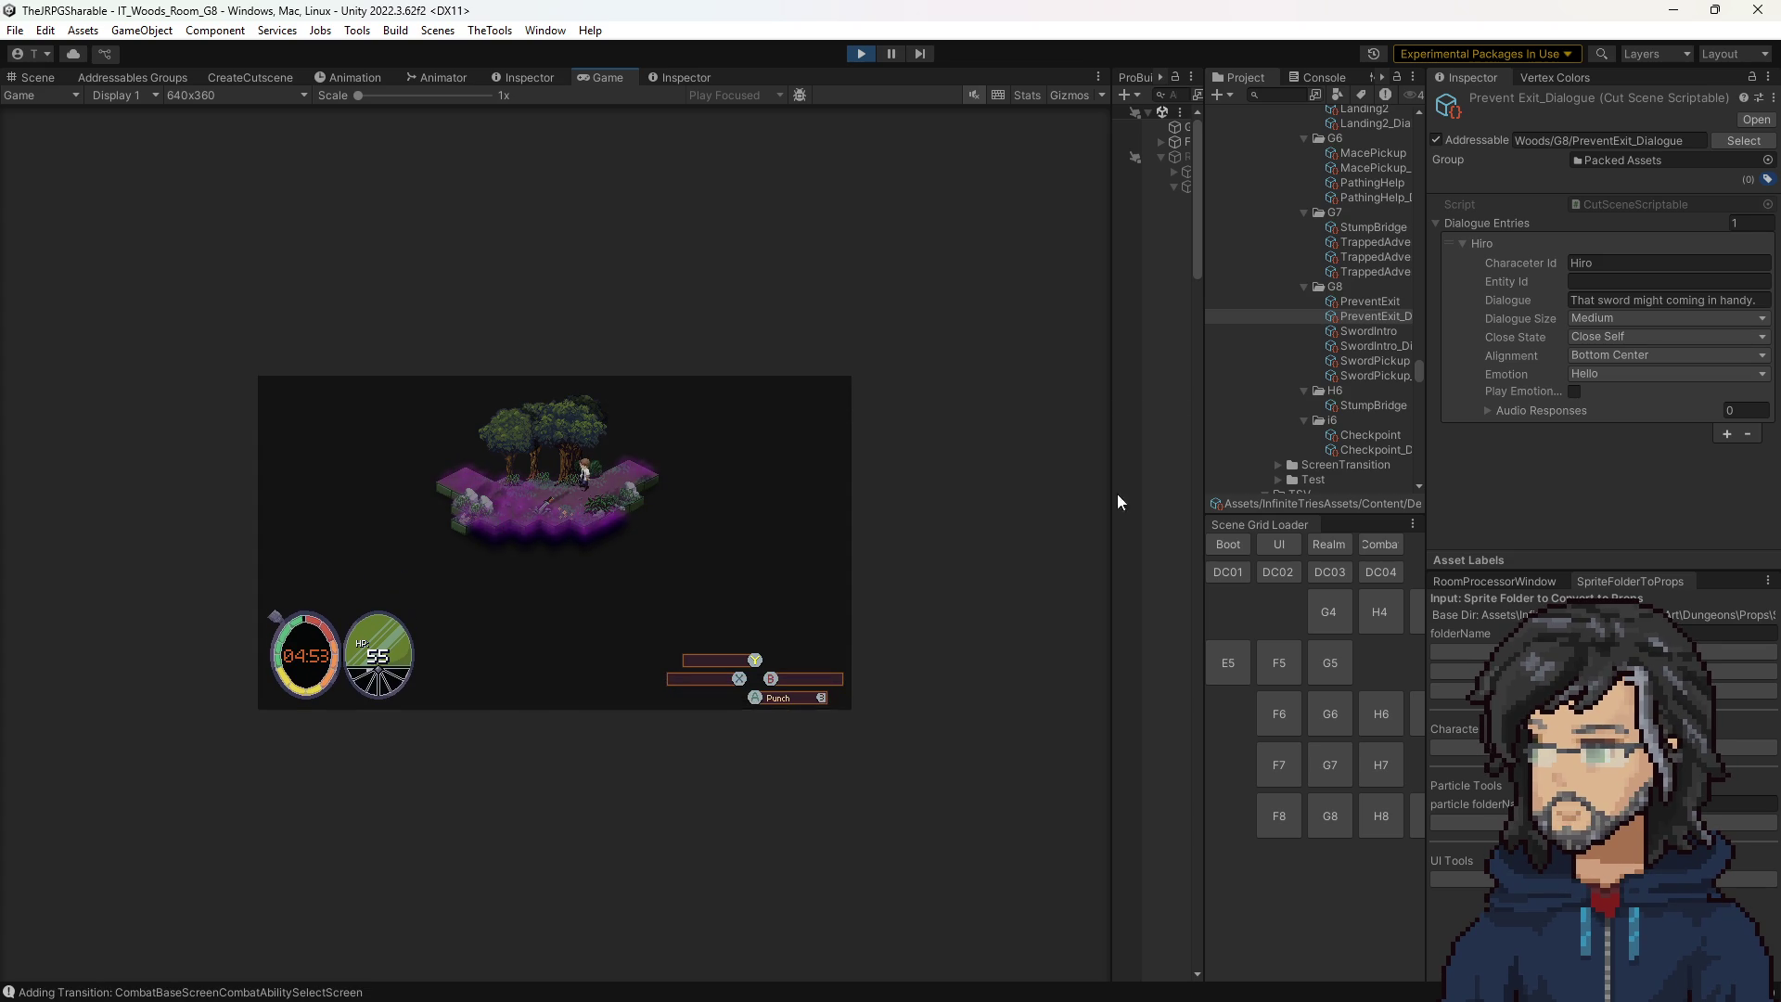
# Switch PreventExit's alignment to Bottom Right, restart the game, and walk into the cutscene trigger.
pyautogui.click(1638, 354)
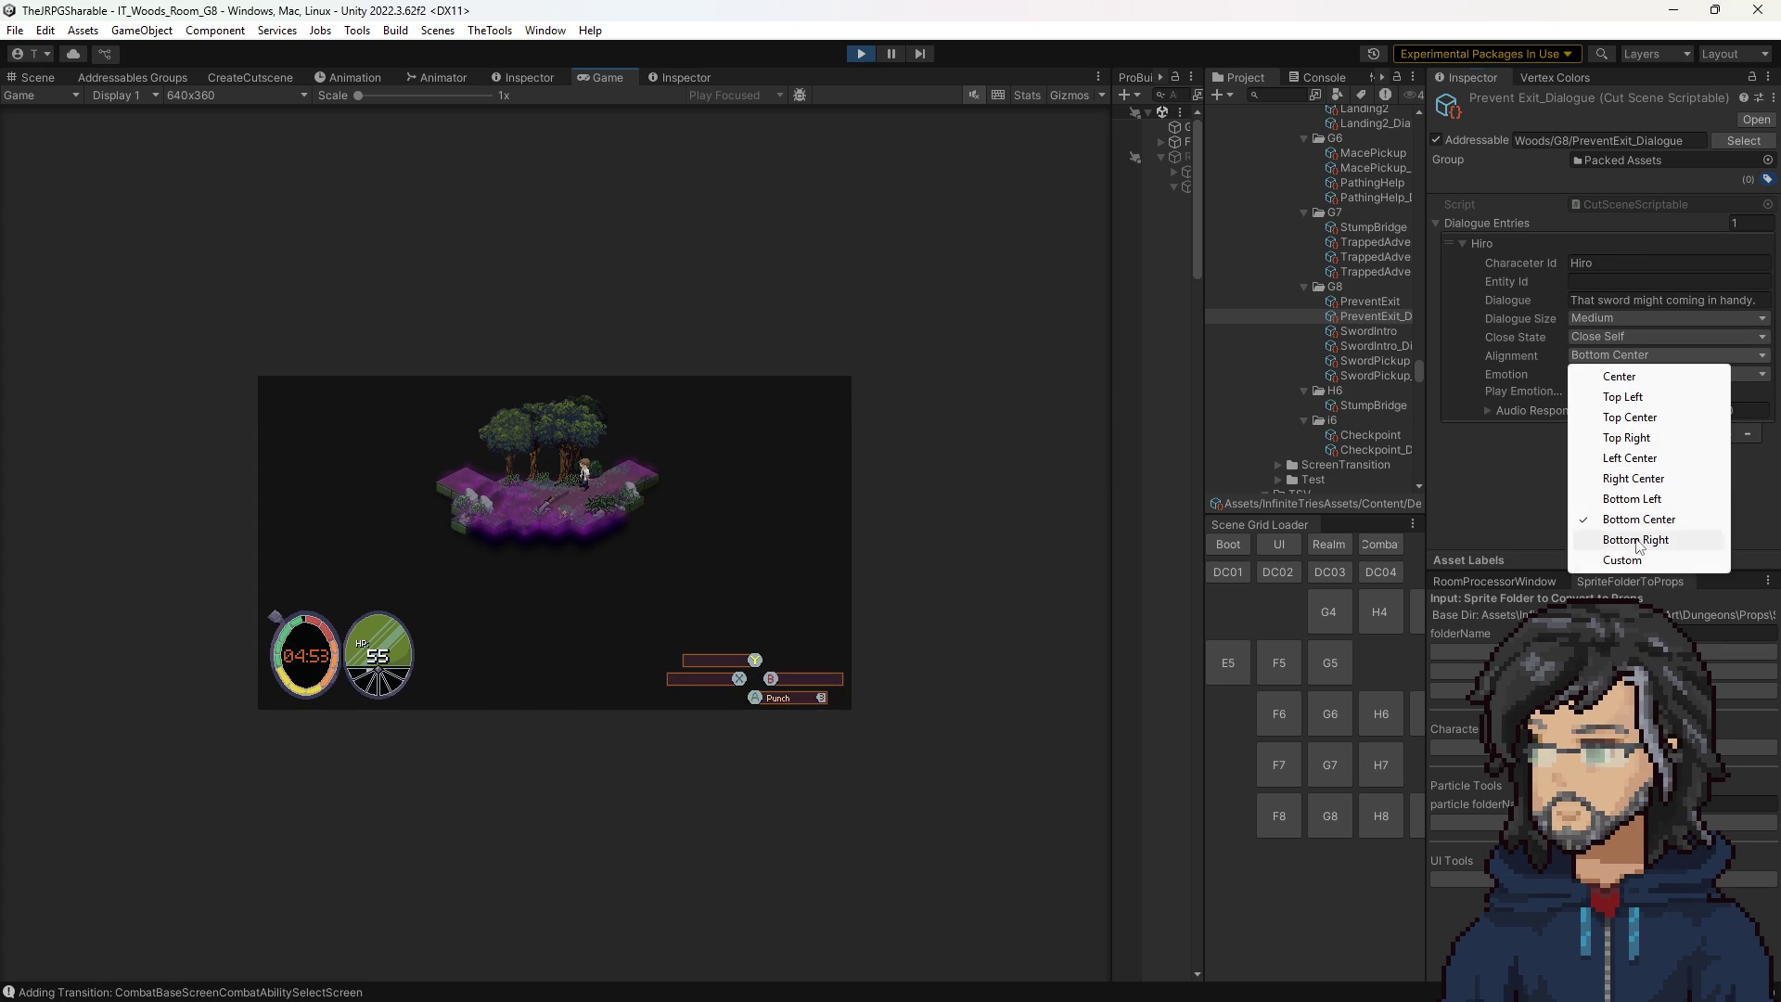
pyautogui.click(1637, 540)
pyautogui.click(861, 54)
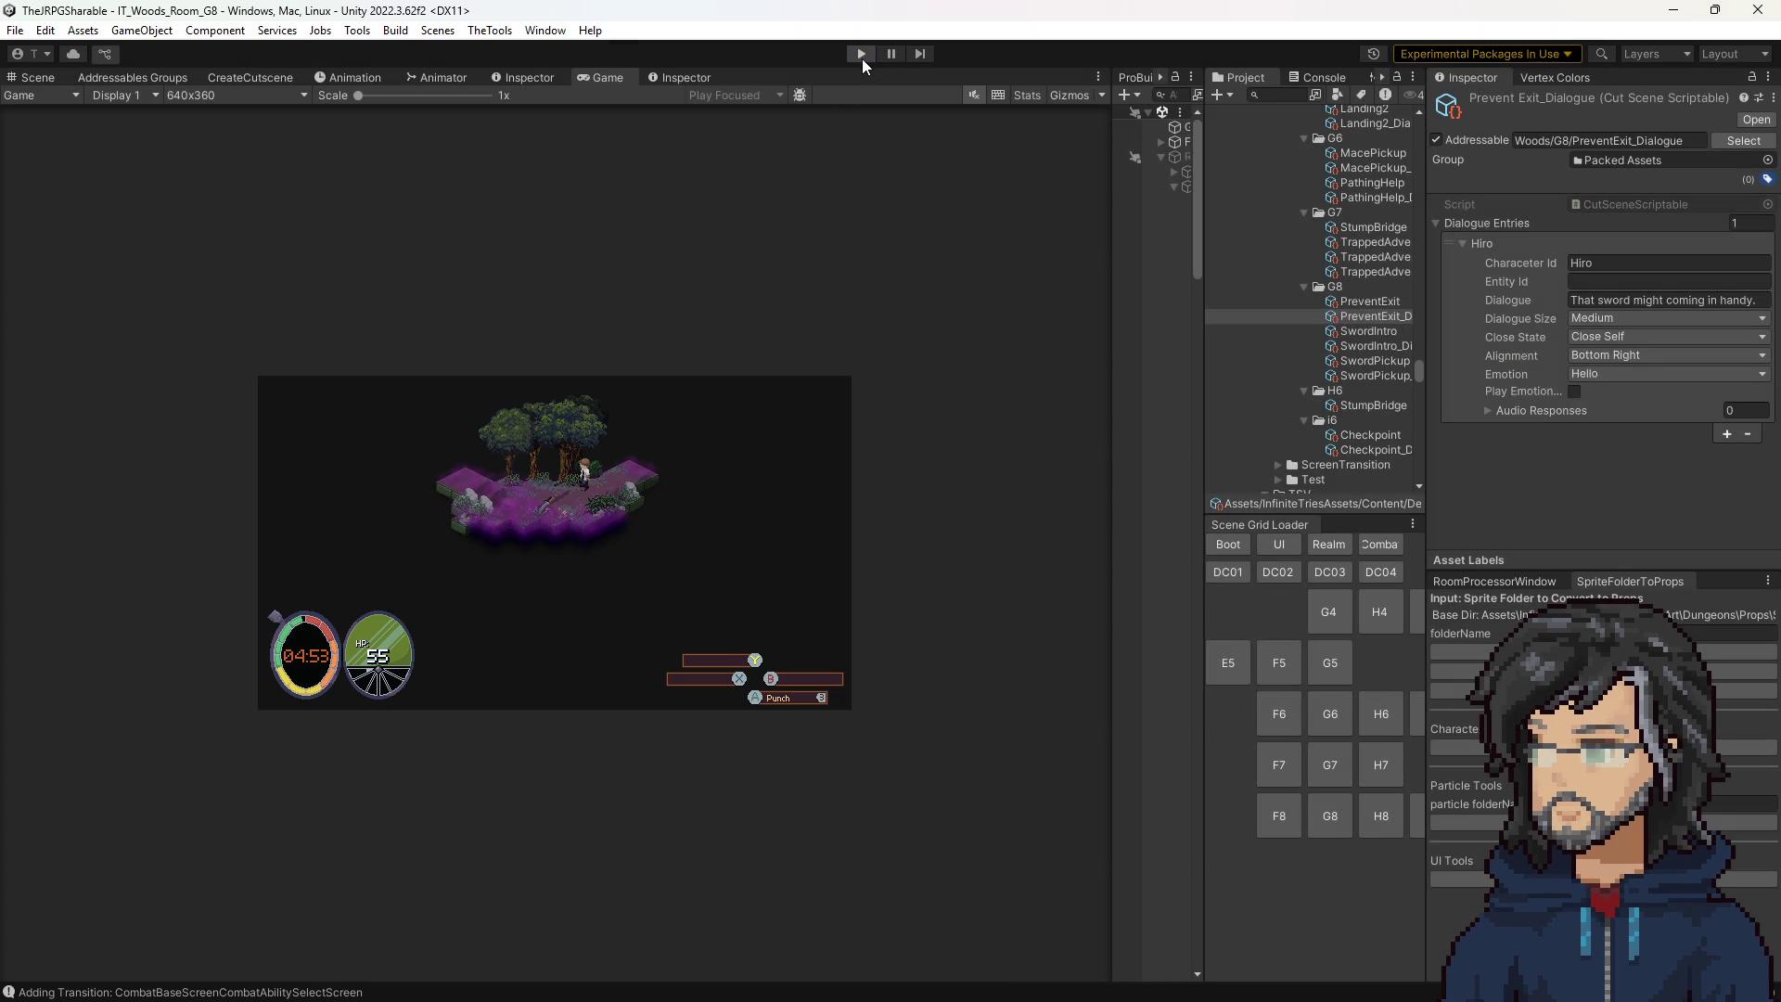
pyautogui.click(860, 54)
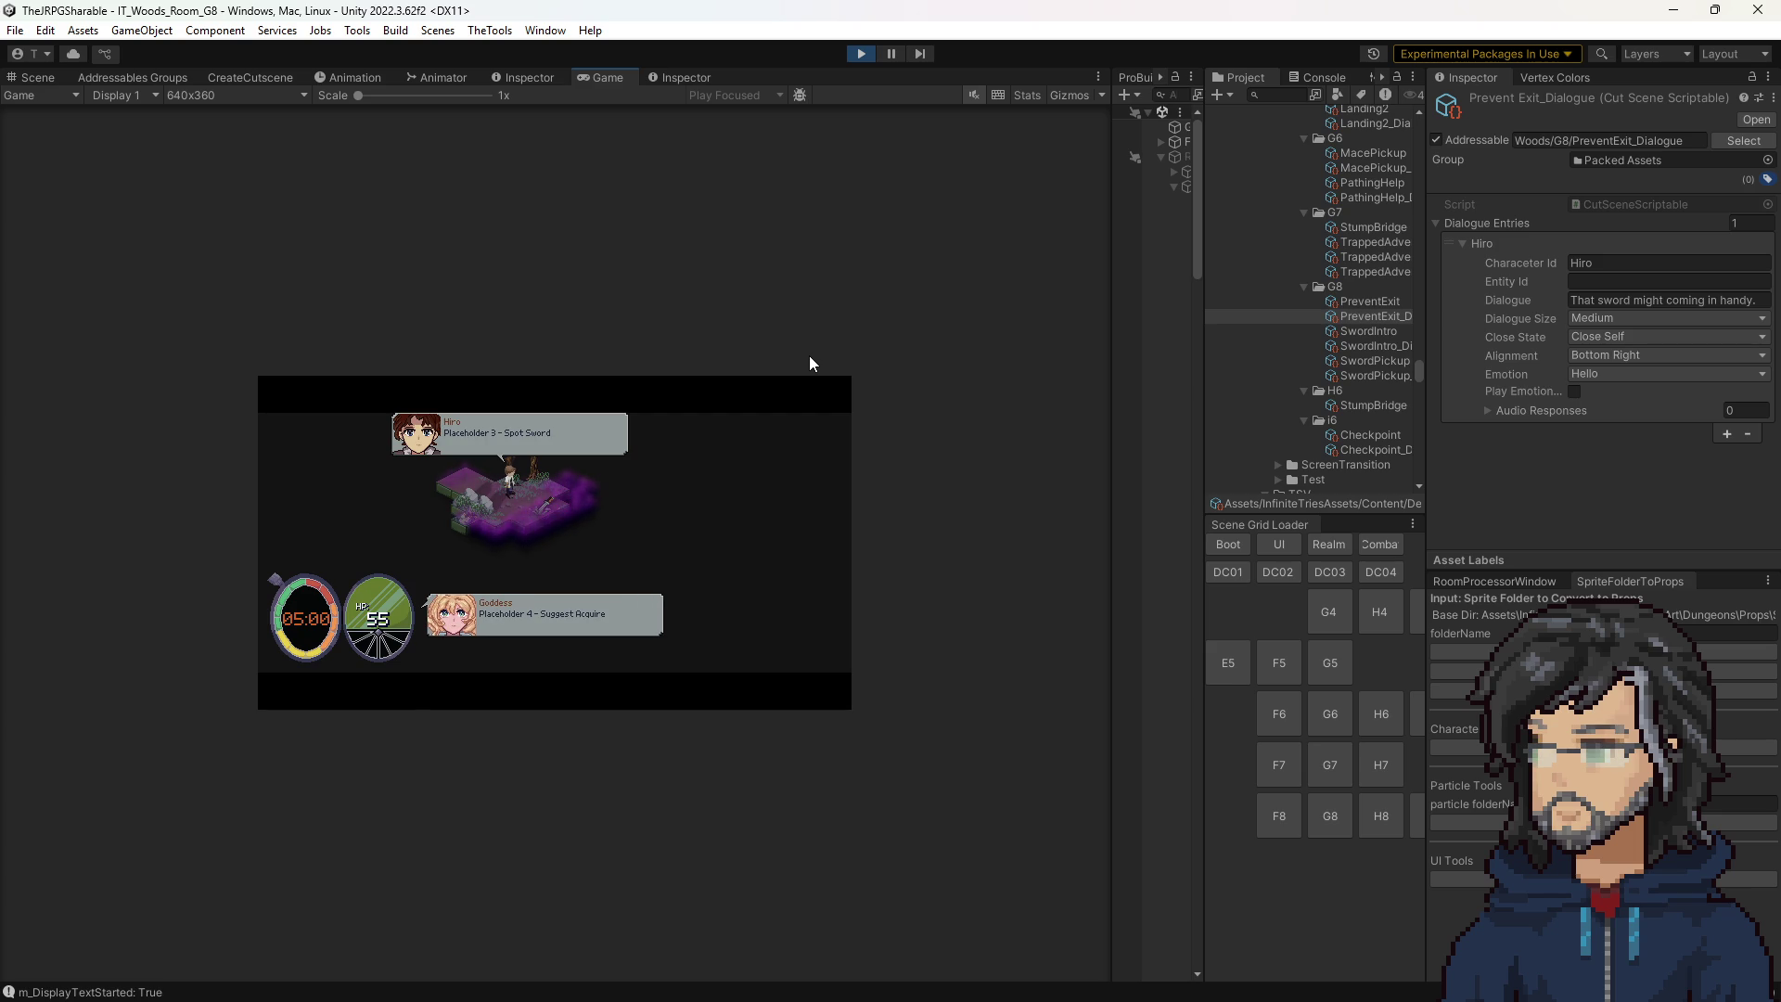
pyautogui.press('d')
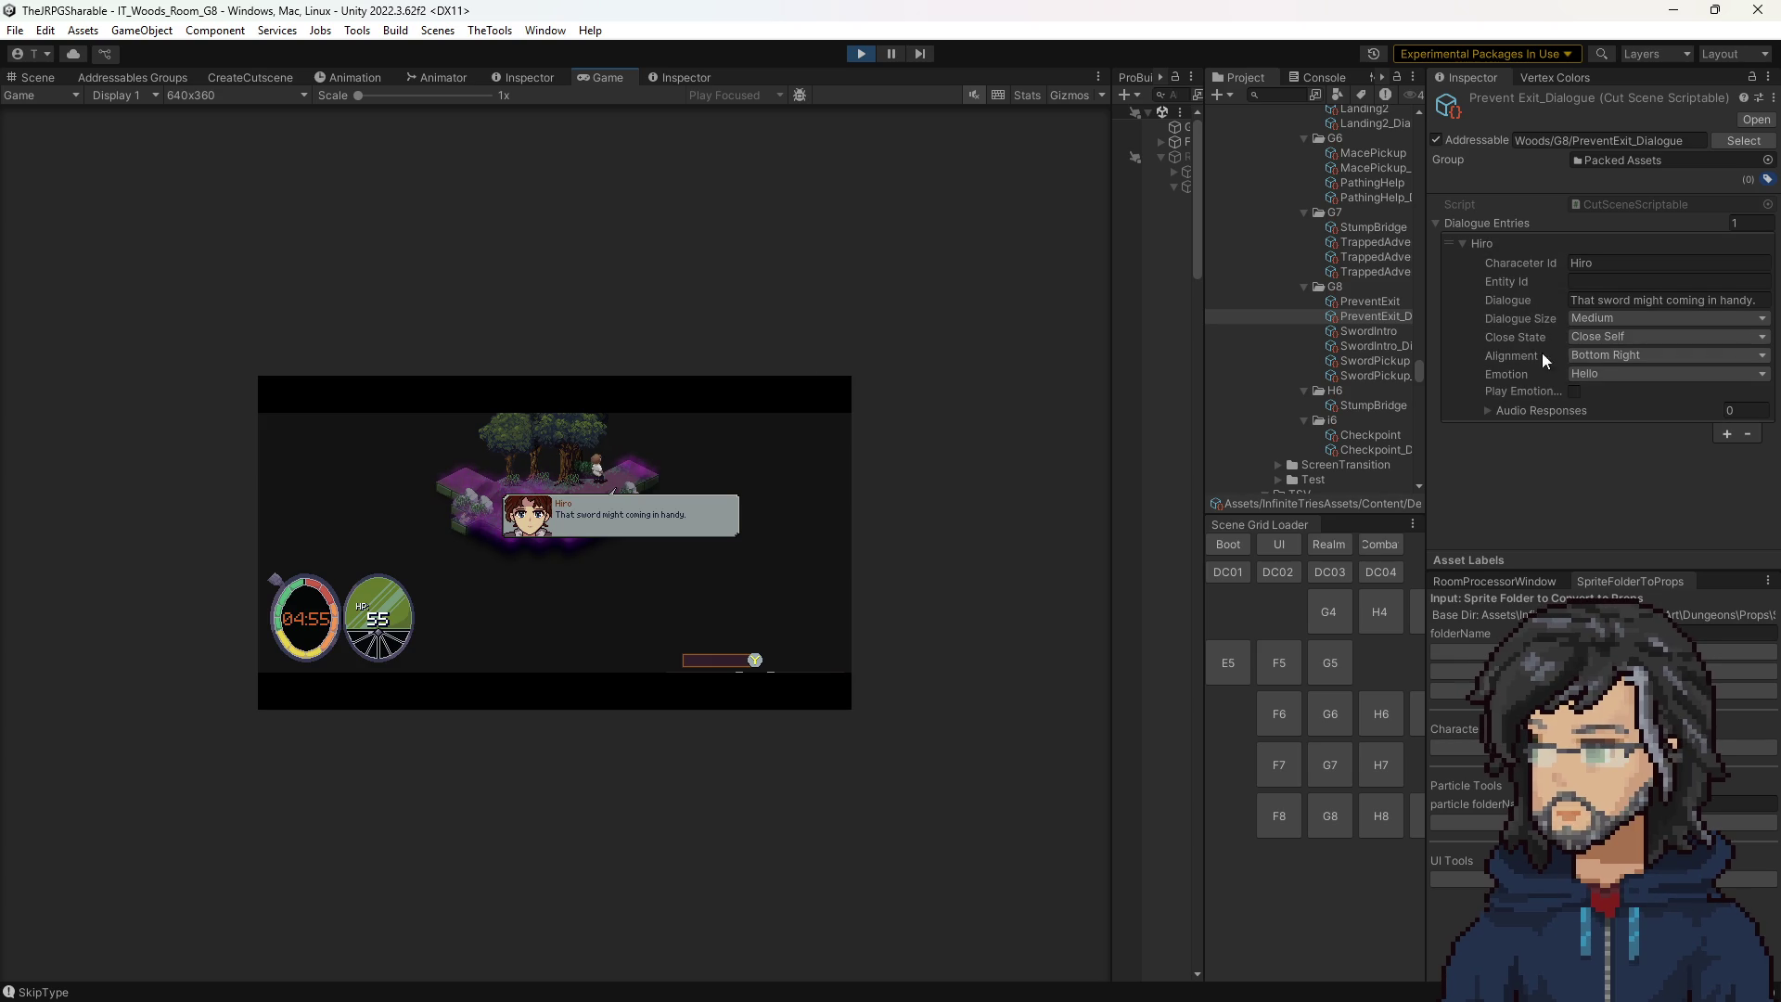
# Cycle the dialogue alignment through Bottom Left, Bottom Right, Bottom Center, Top Center, Top Left and Top Right.
pyautogui.click(1595, 359)
pyautogui.click(1631, 498)
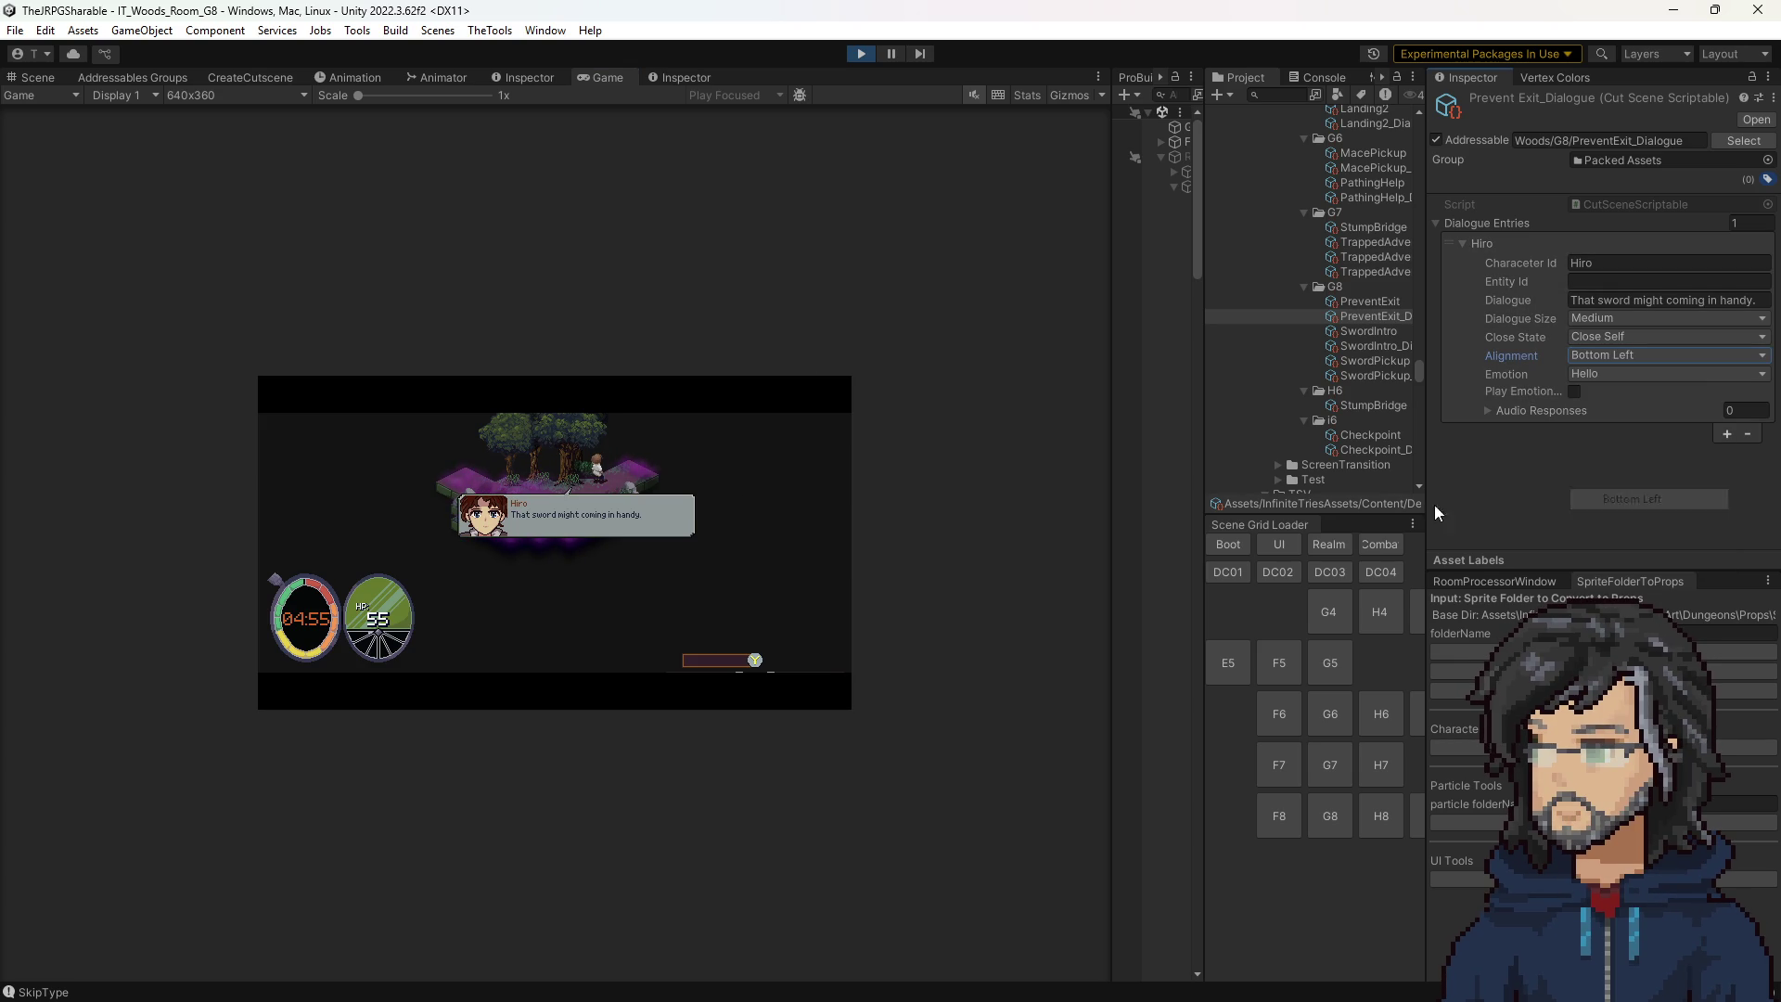
pyautogui.click(1632, 355)
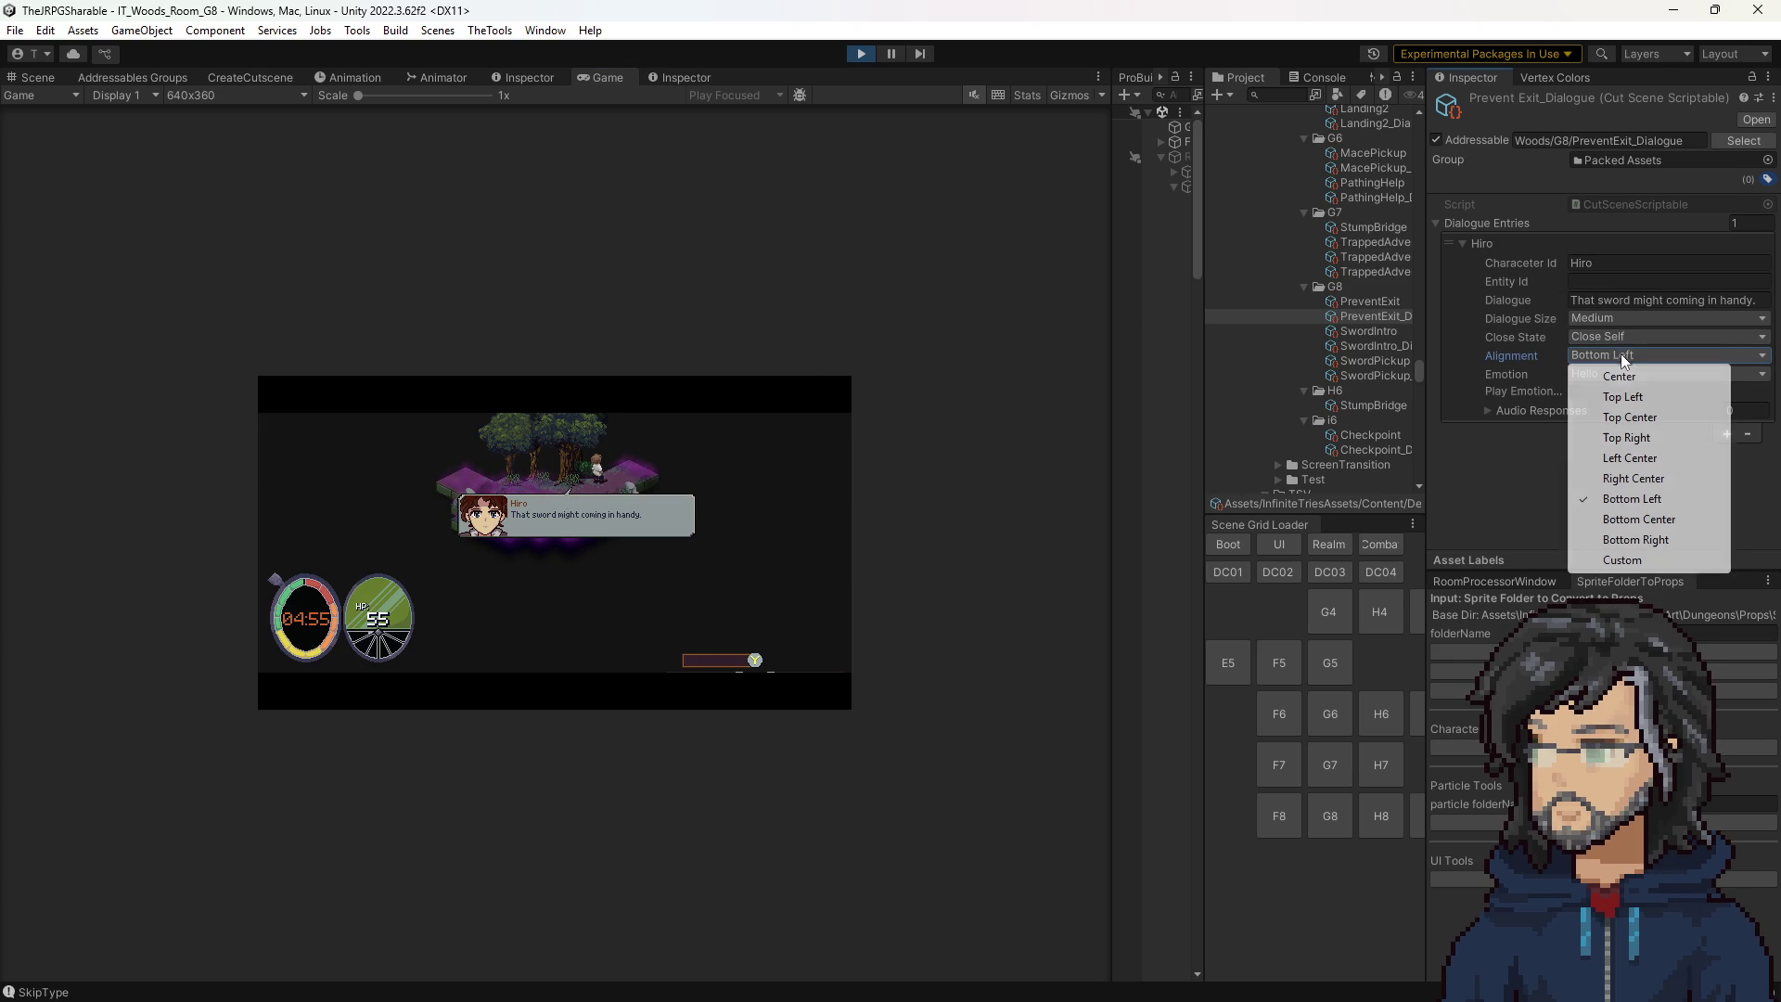
pyautogui.click(1622, 541)
pyautogui.click(1616, 358)
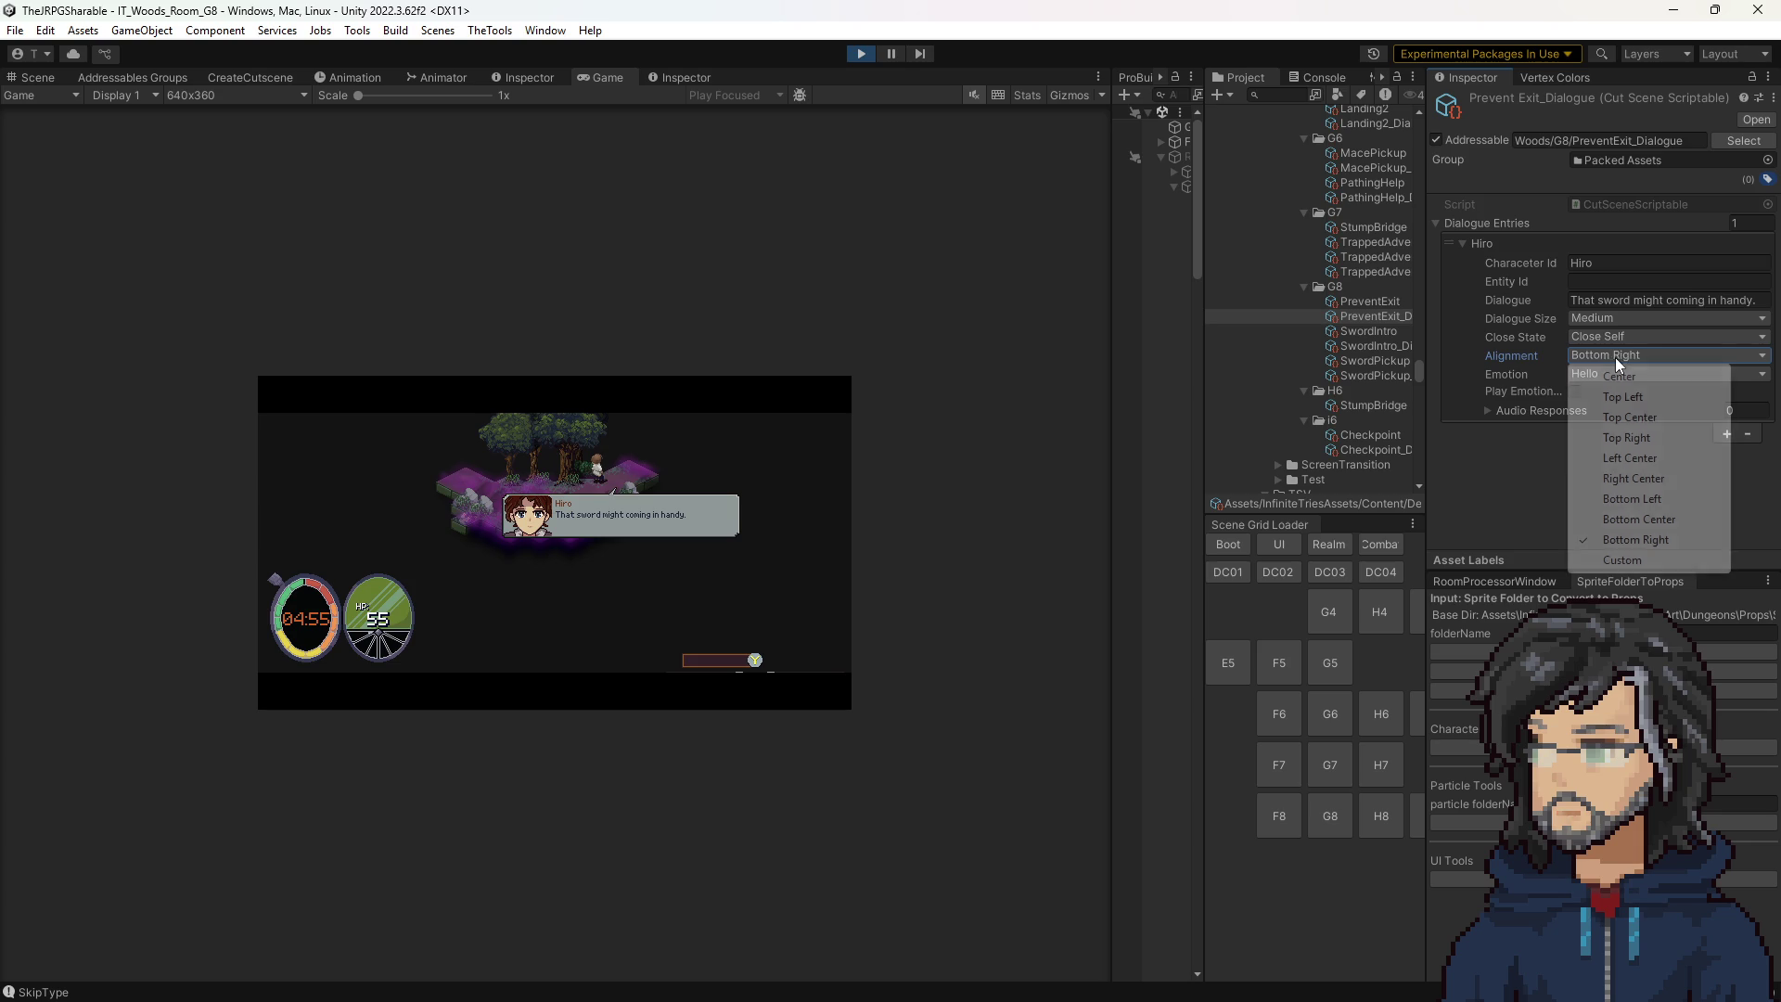
pyautogui.click(1638, 520)
pyautogui.click(1614, 356)
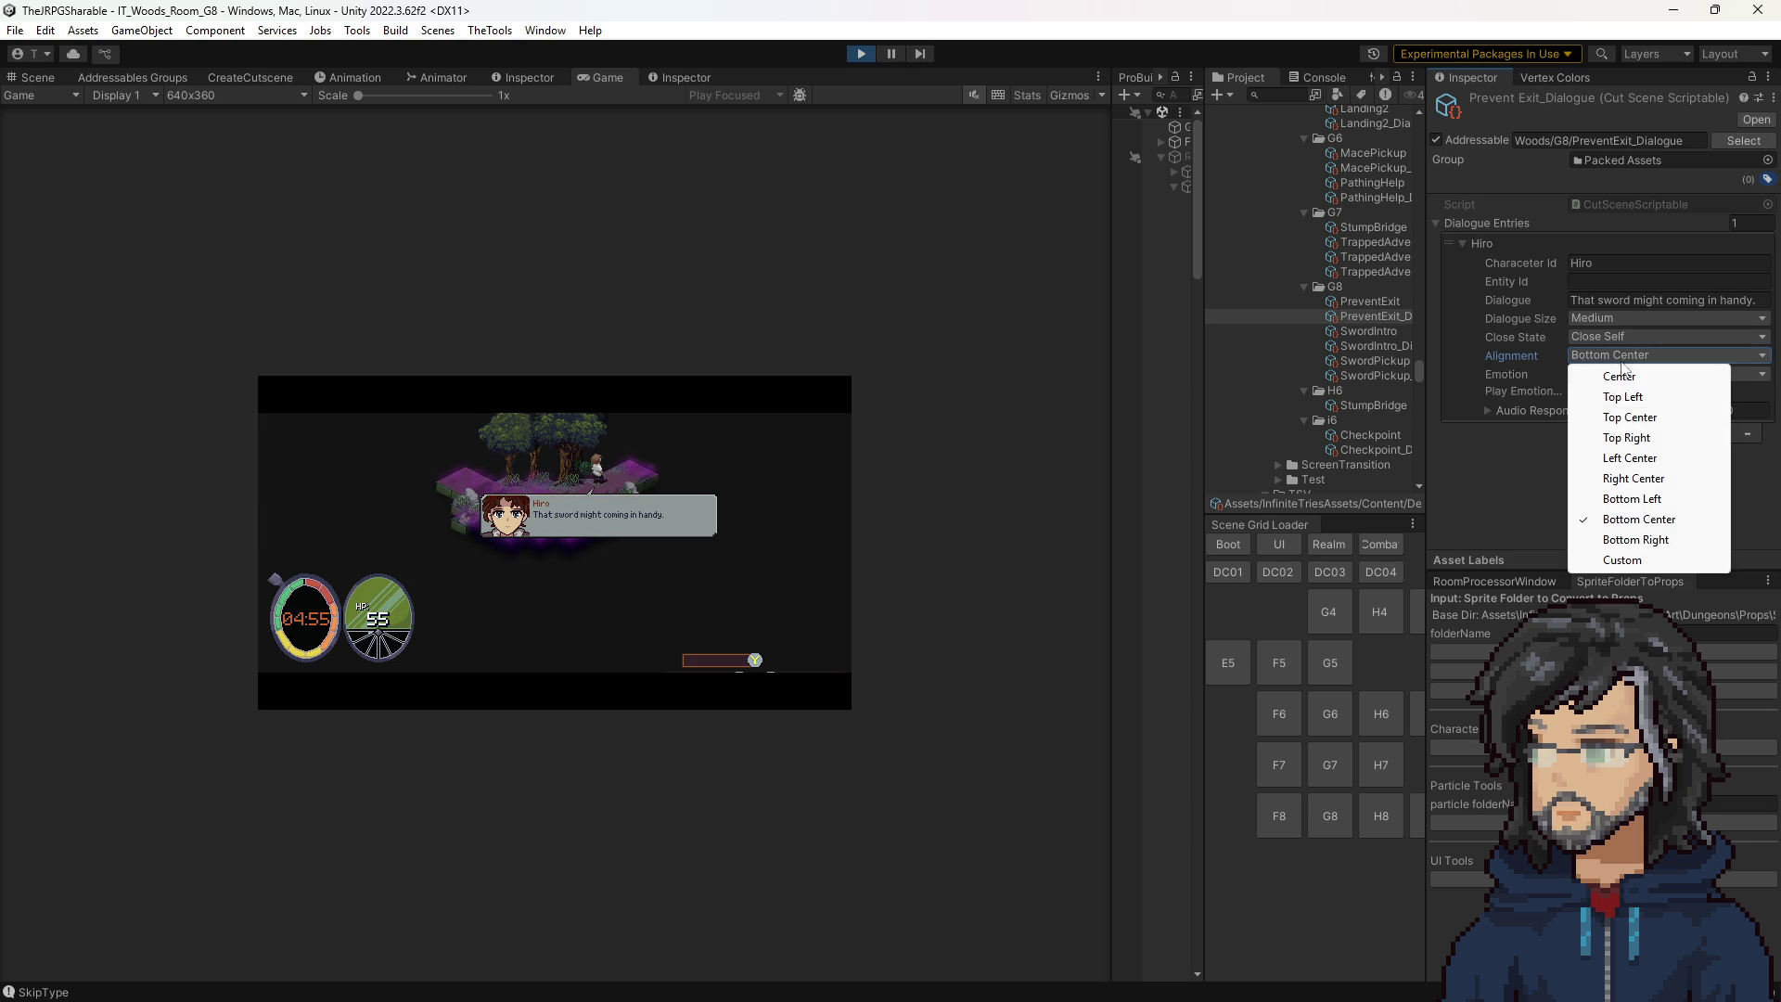
pyautogui.click(1623, 420)
pyautogui.click(1607, 356)
pyautogui.click(1618, 396)
pyautogui.click(1606, 354)
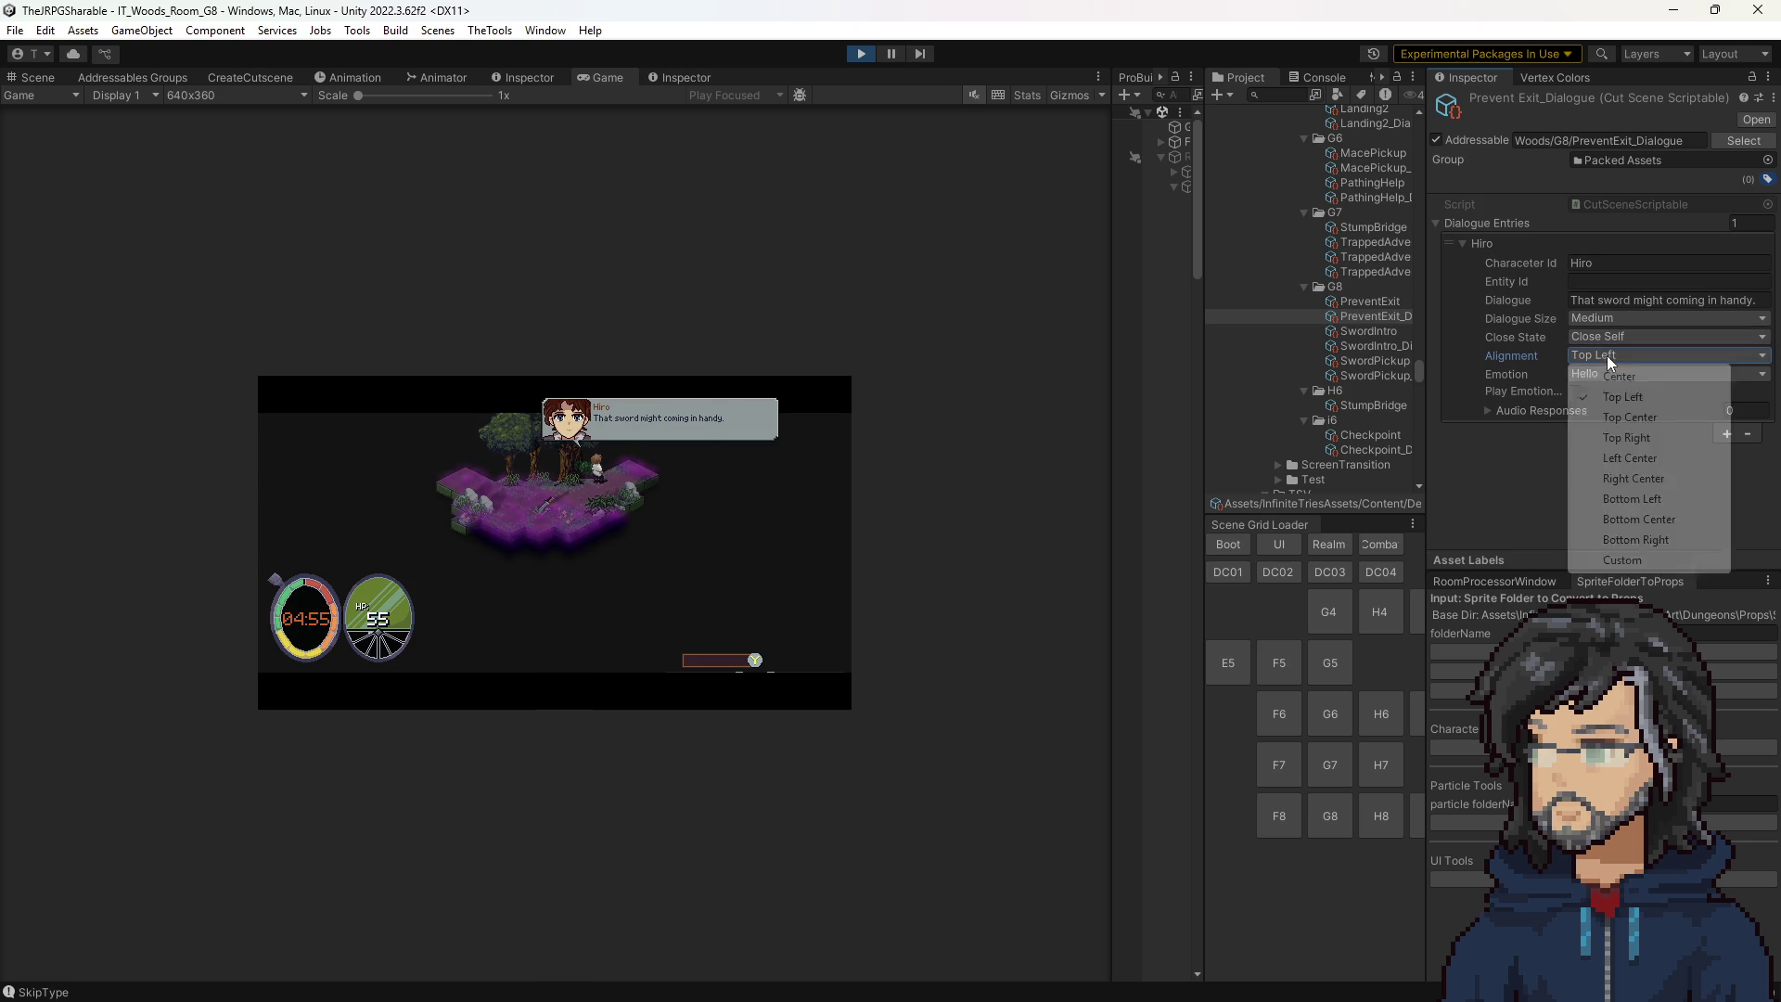
pyautogui.click(1616, 439)
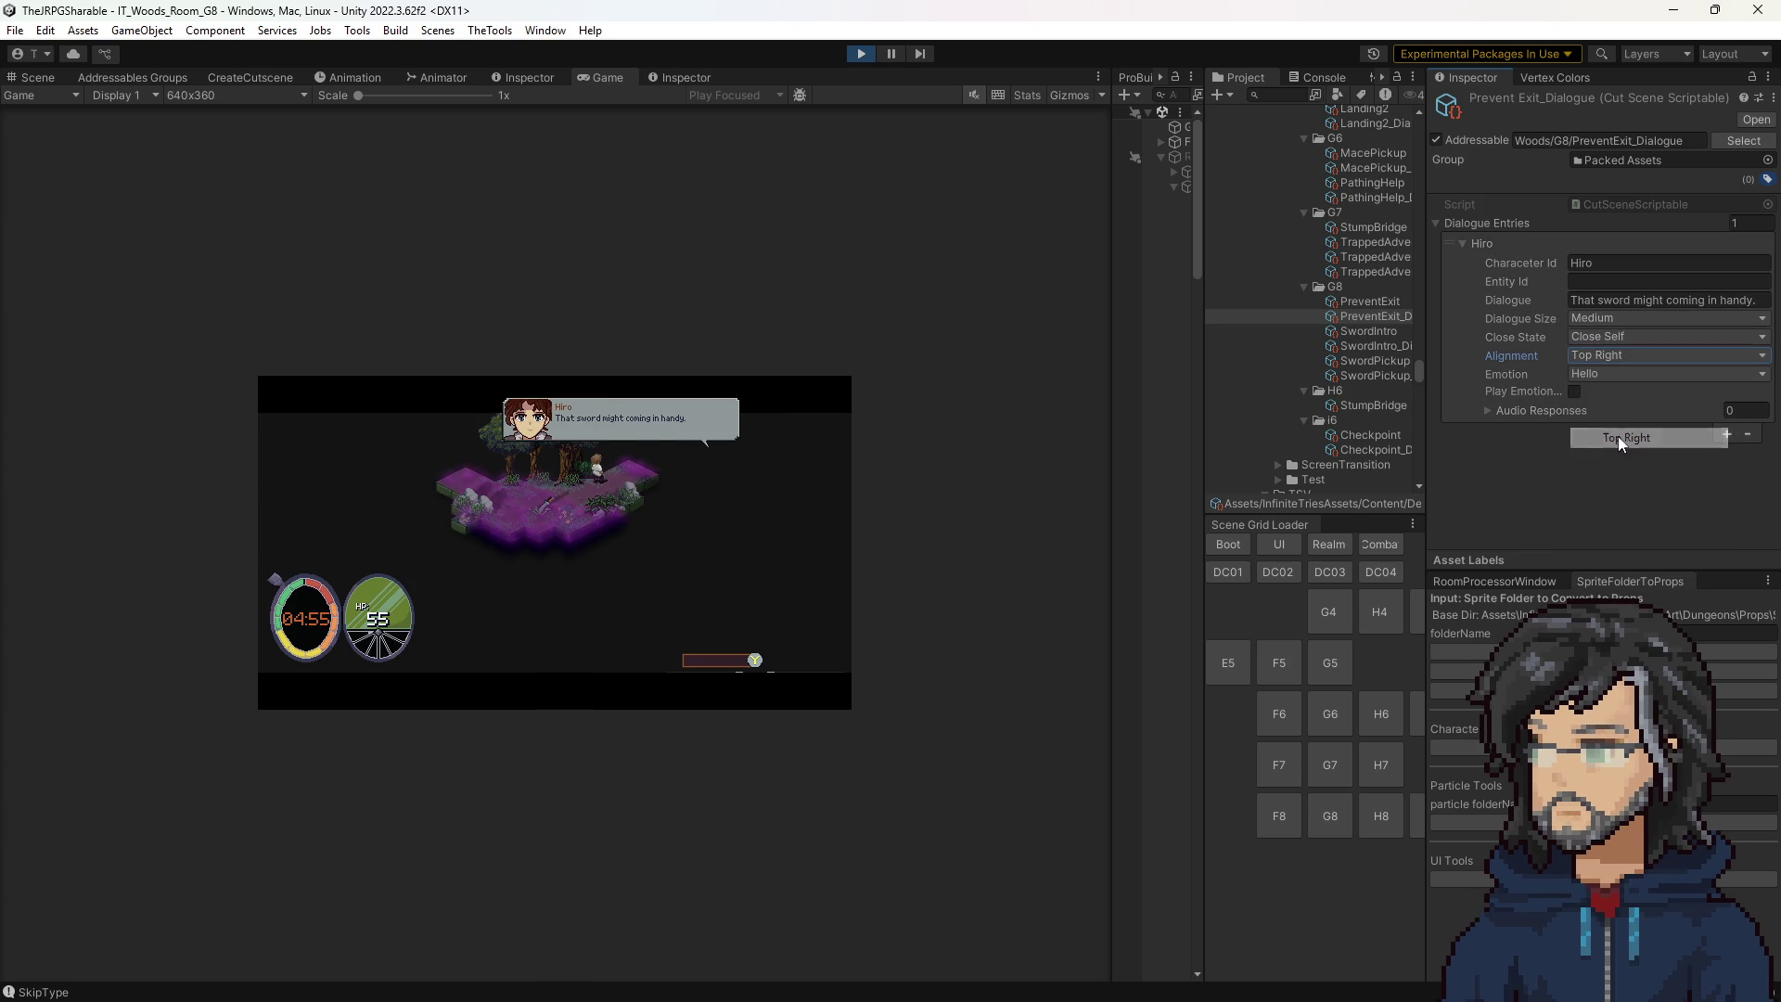
pyautogui.click(1609, 355)
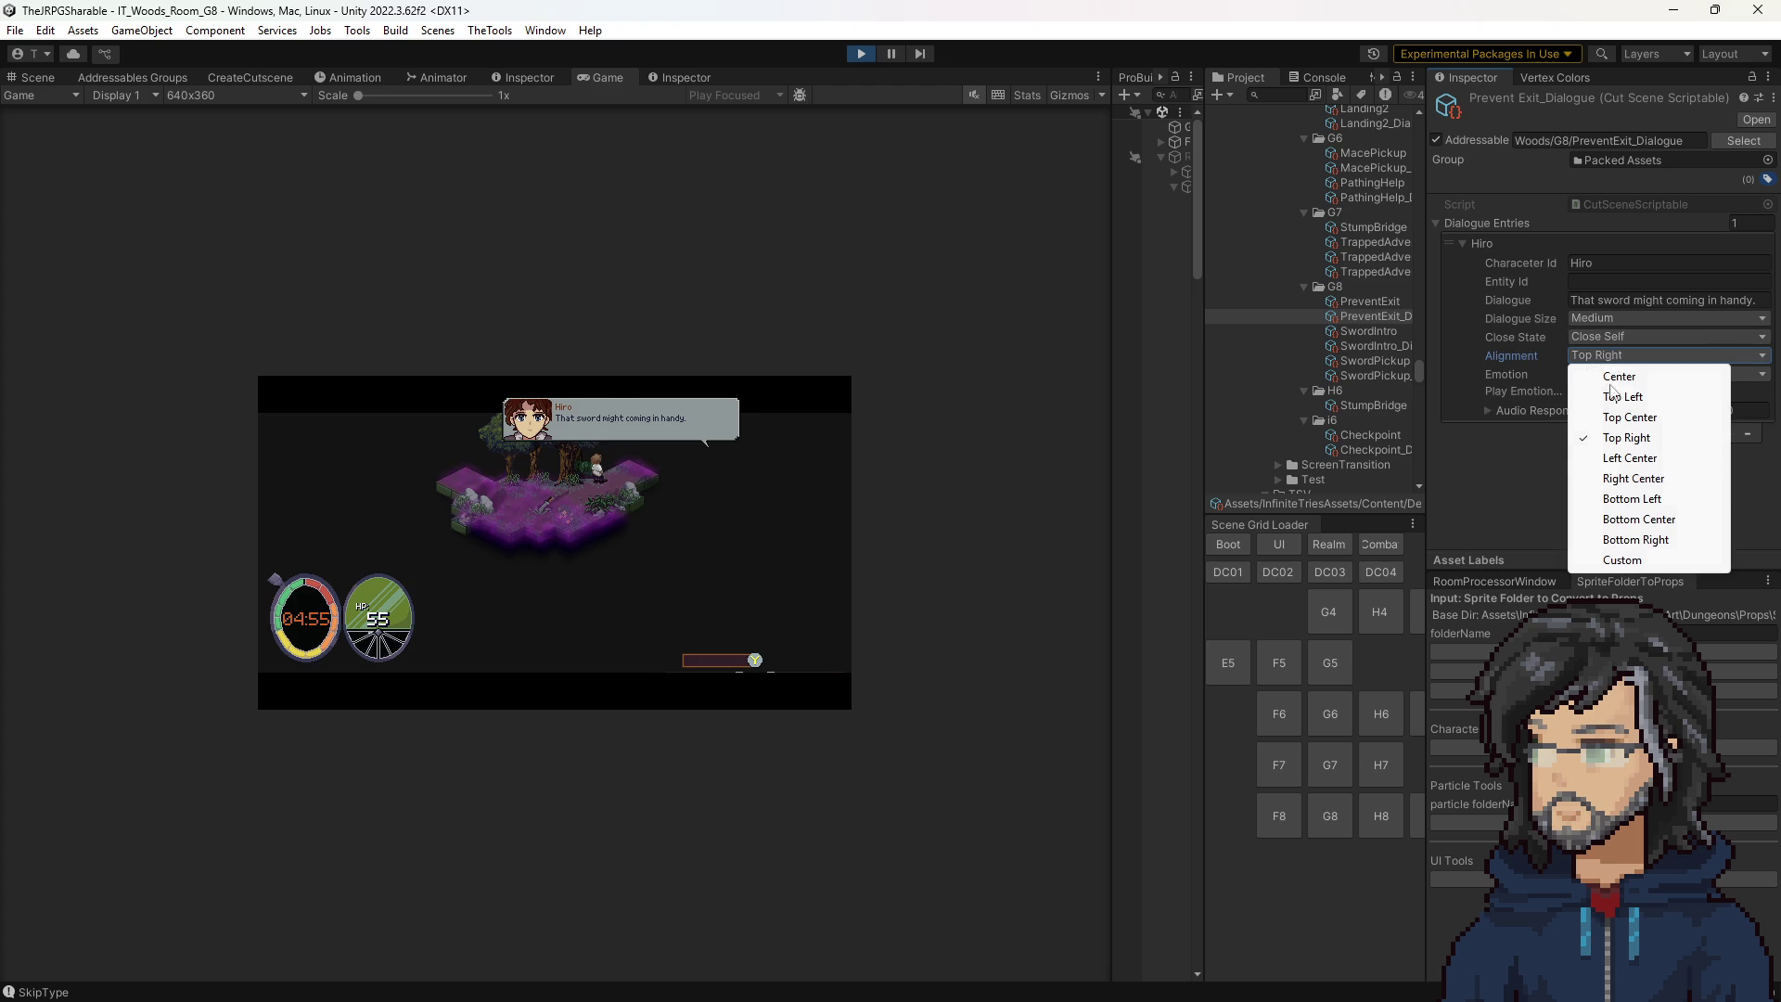
pyautogui.click(1630, 500)
pyautogui.click(1594, 354)
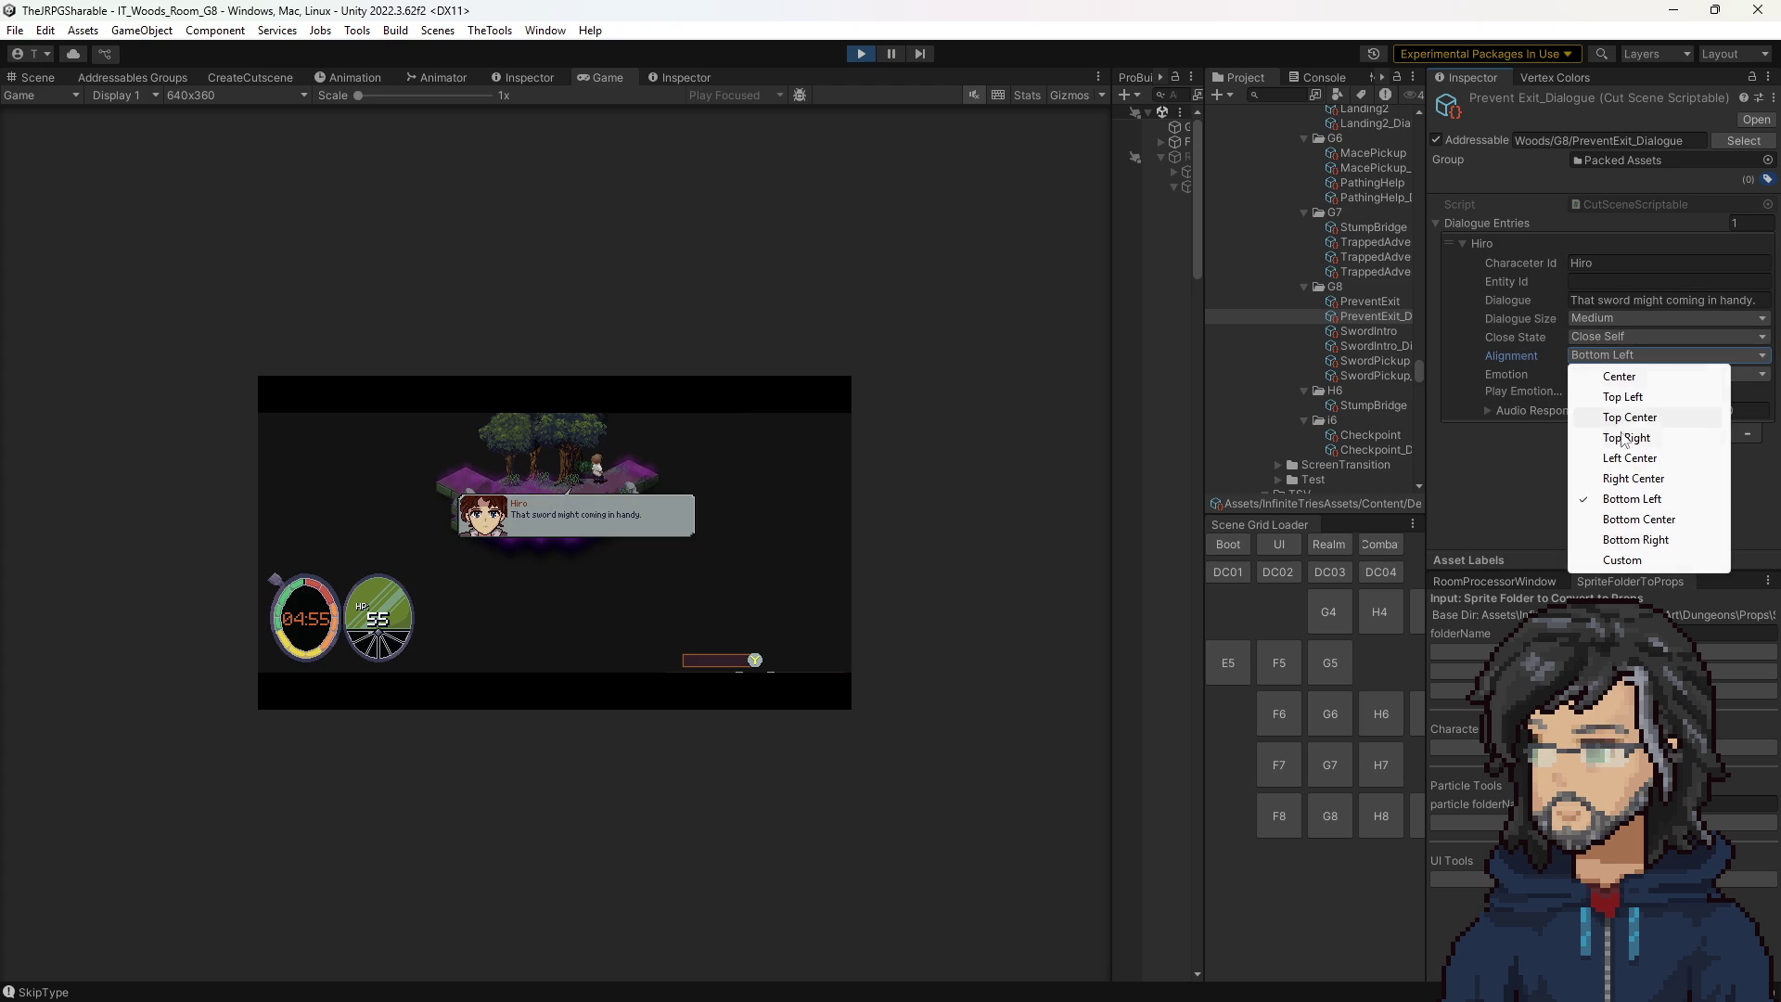
pyautogui.click(1629, 540)
pyautogui.click(1601, 354)
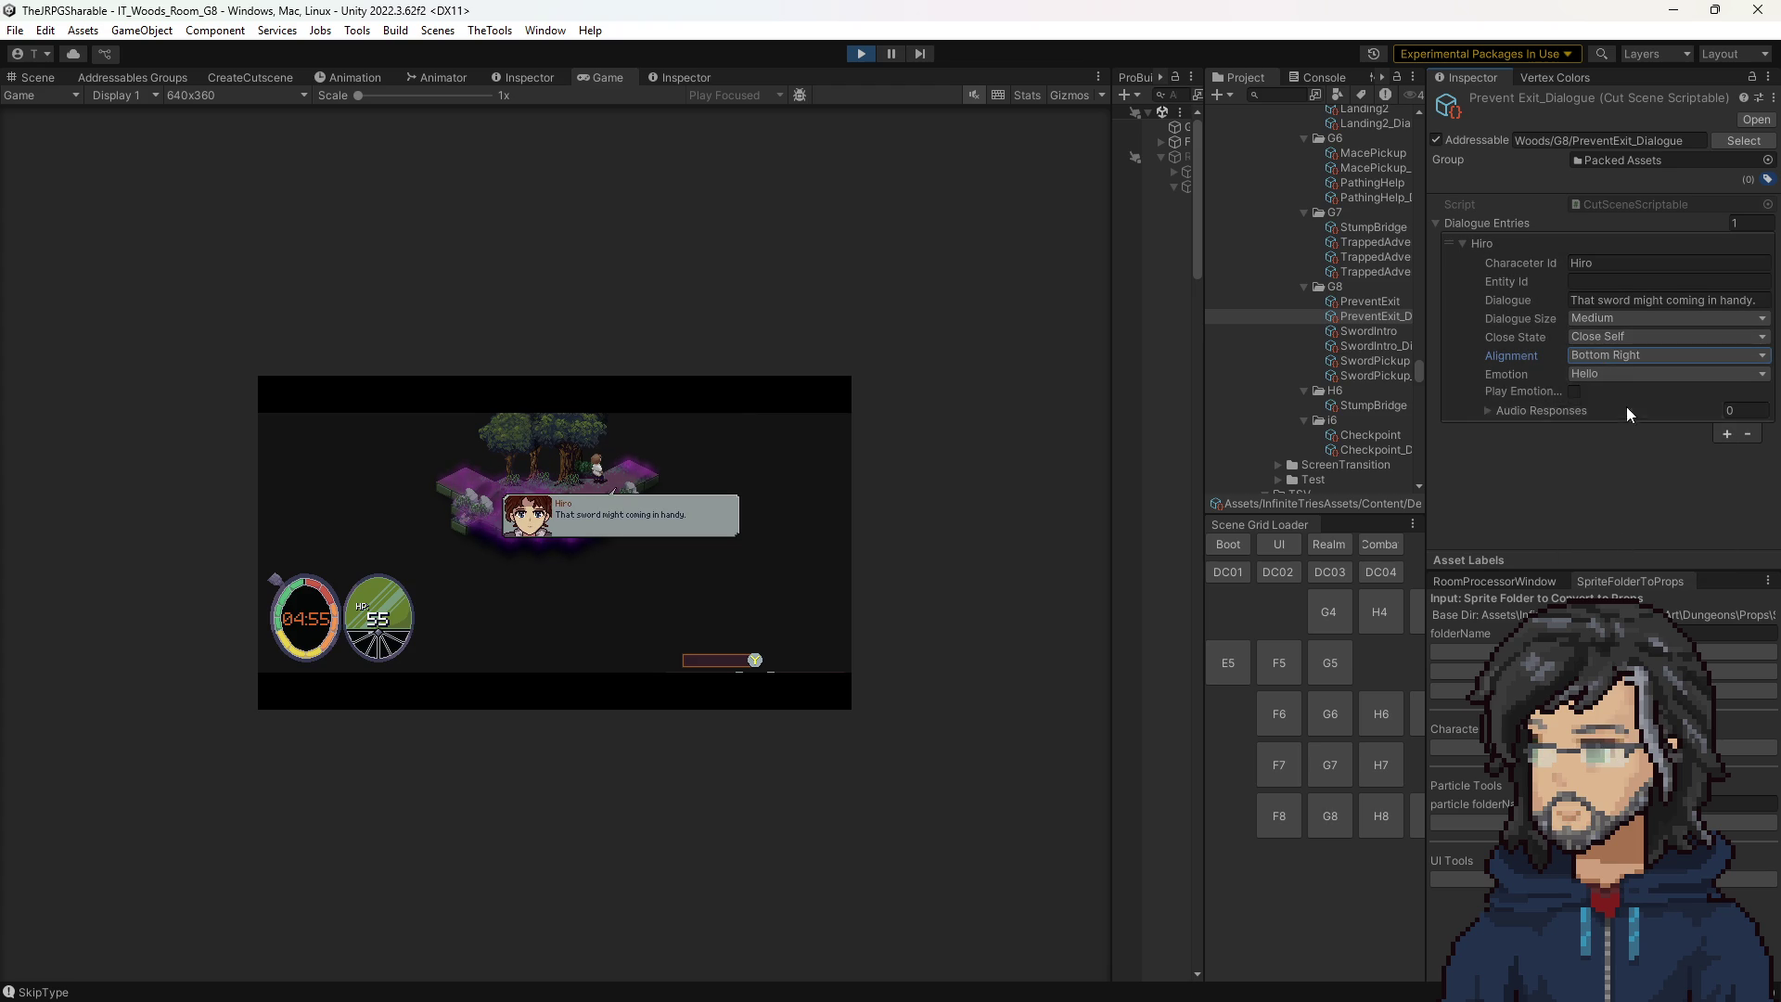
pyautogui.click(1633, 519)
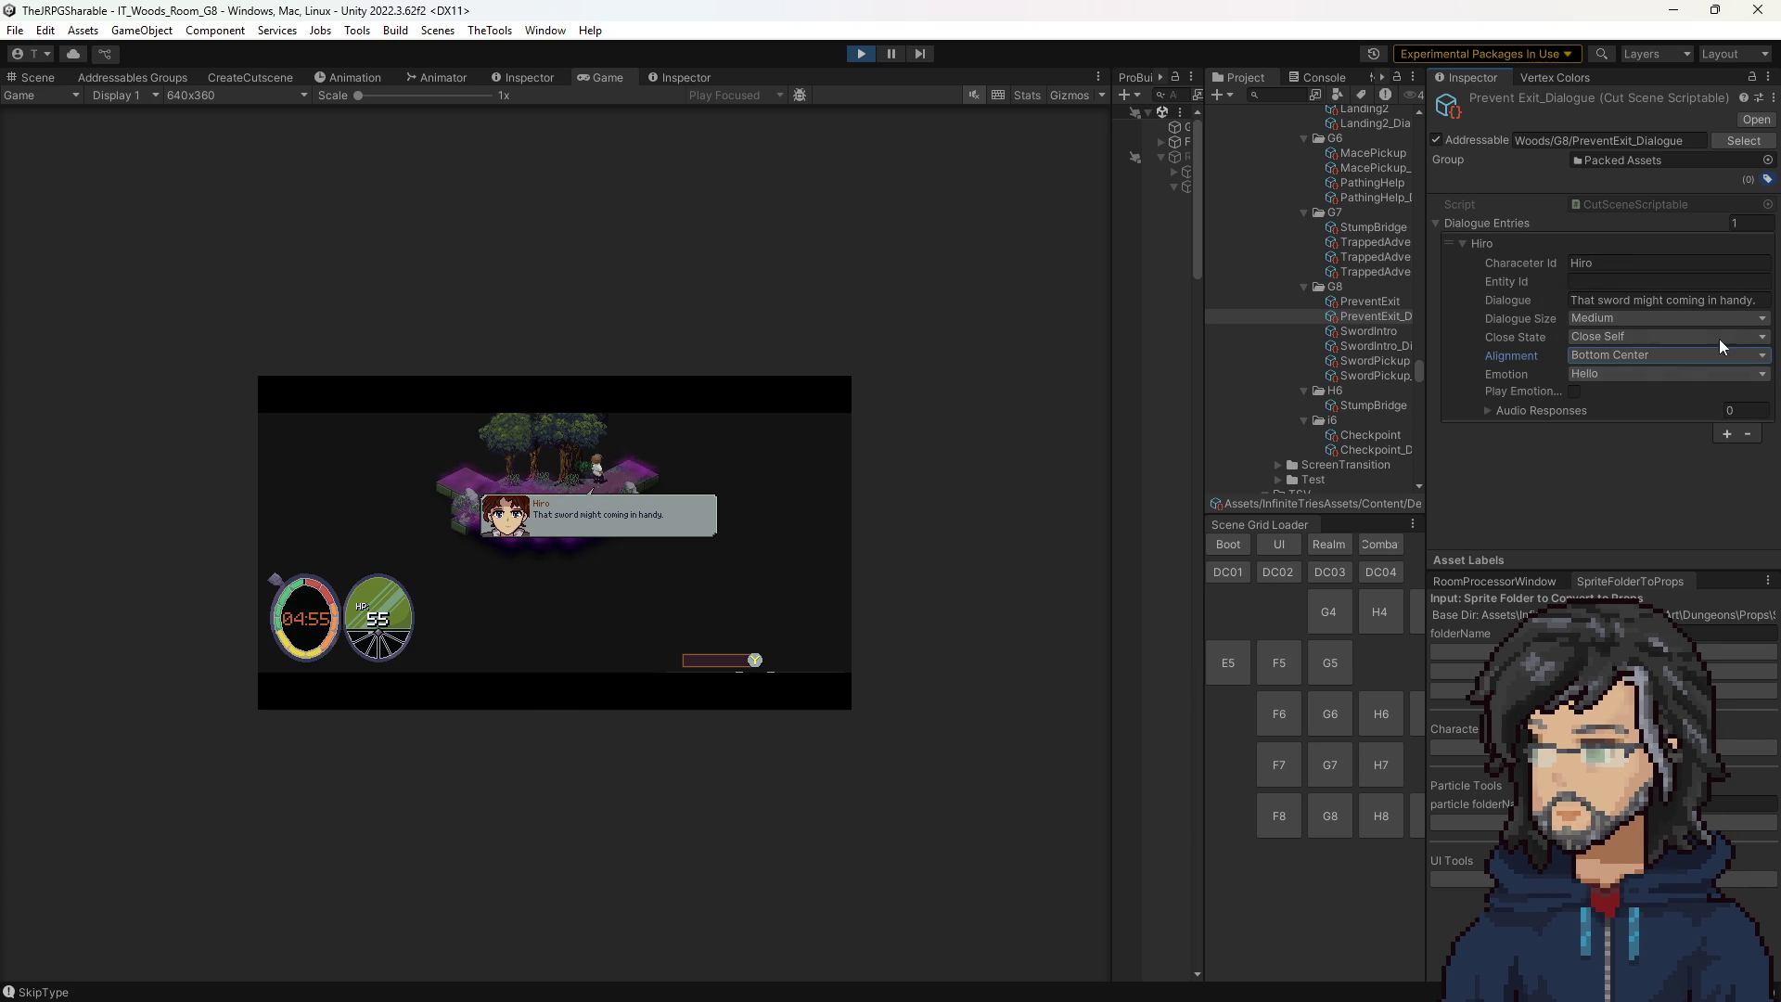
# Try Bottom Right, Top Right and Right Center, settle on Top Left, then switch to Visual Studio.
pyautogui.click(1589, 354)
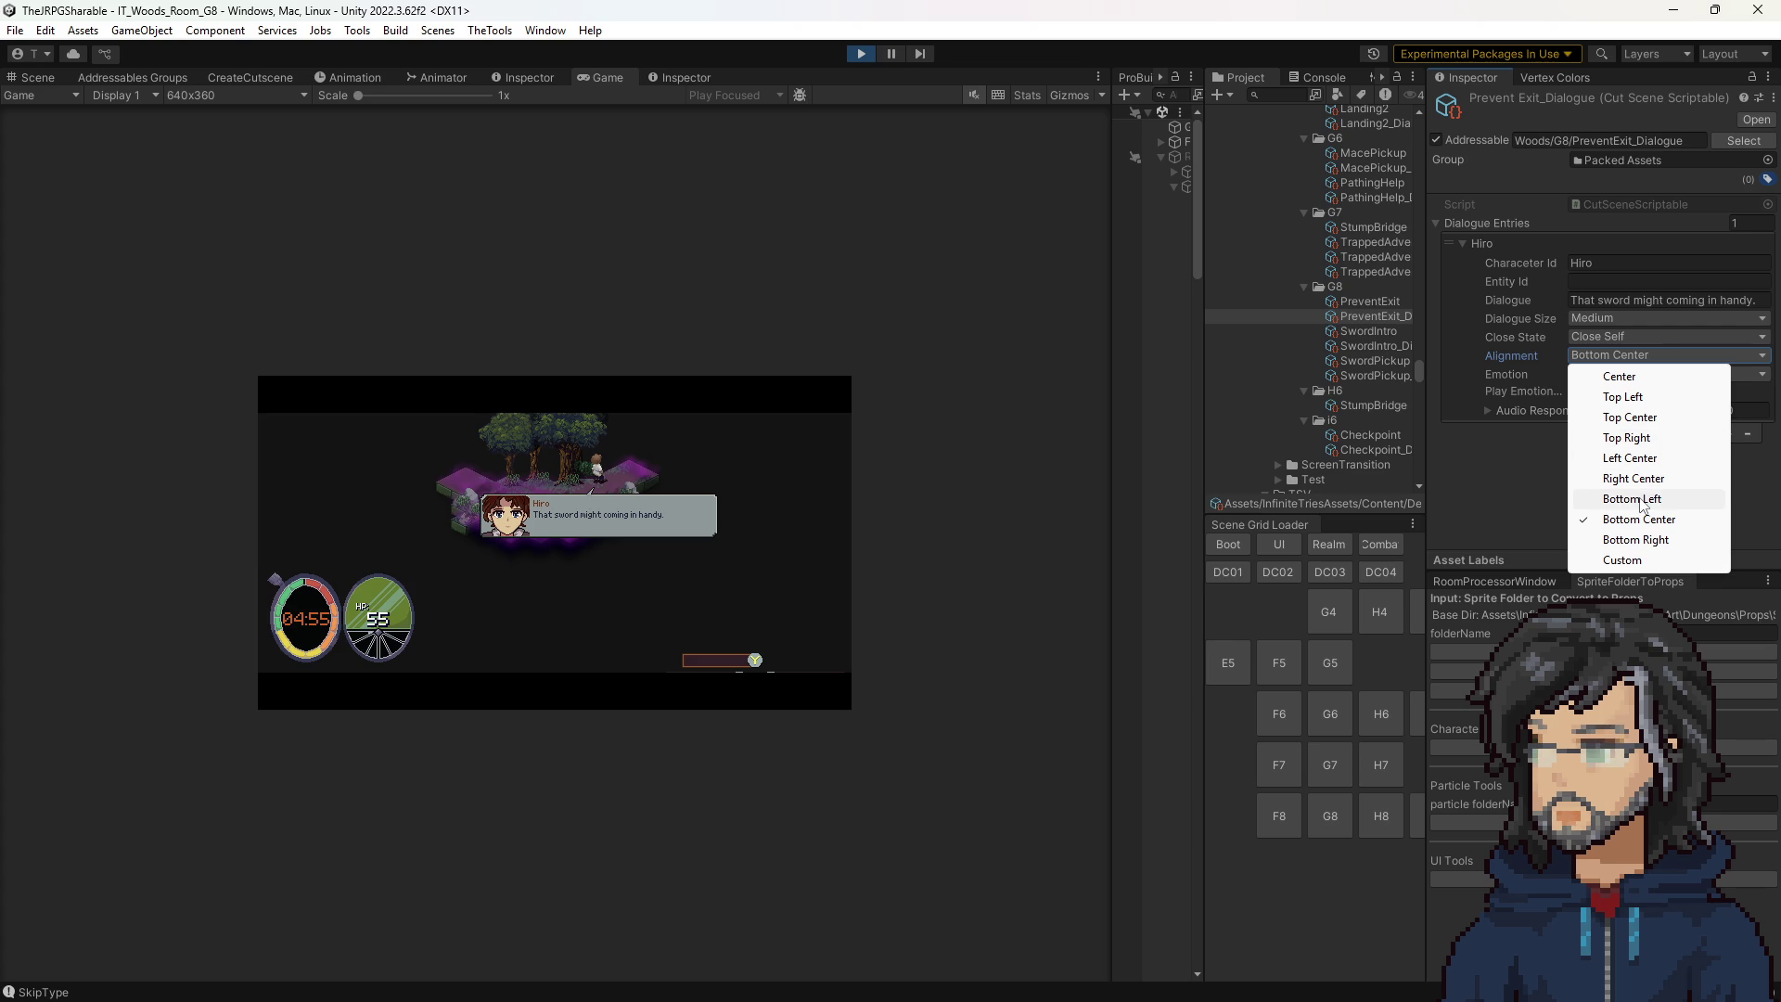
pyautogui.click(1628, 539)
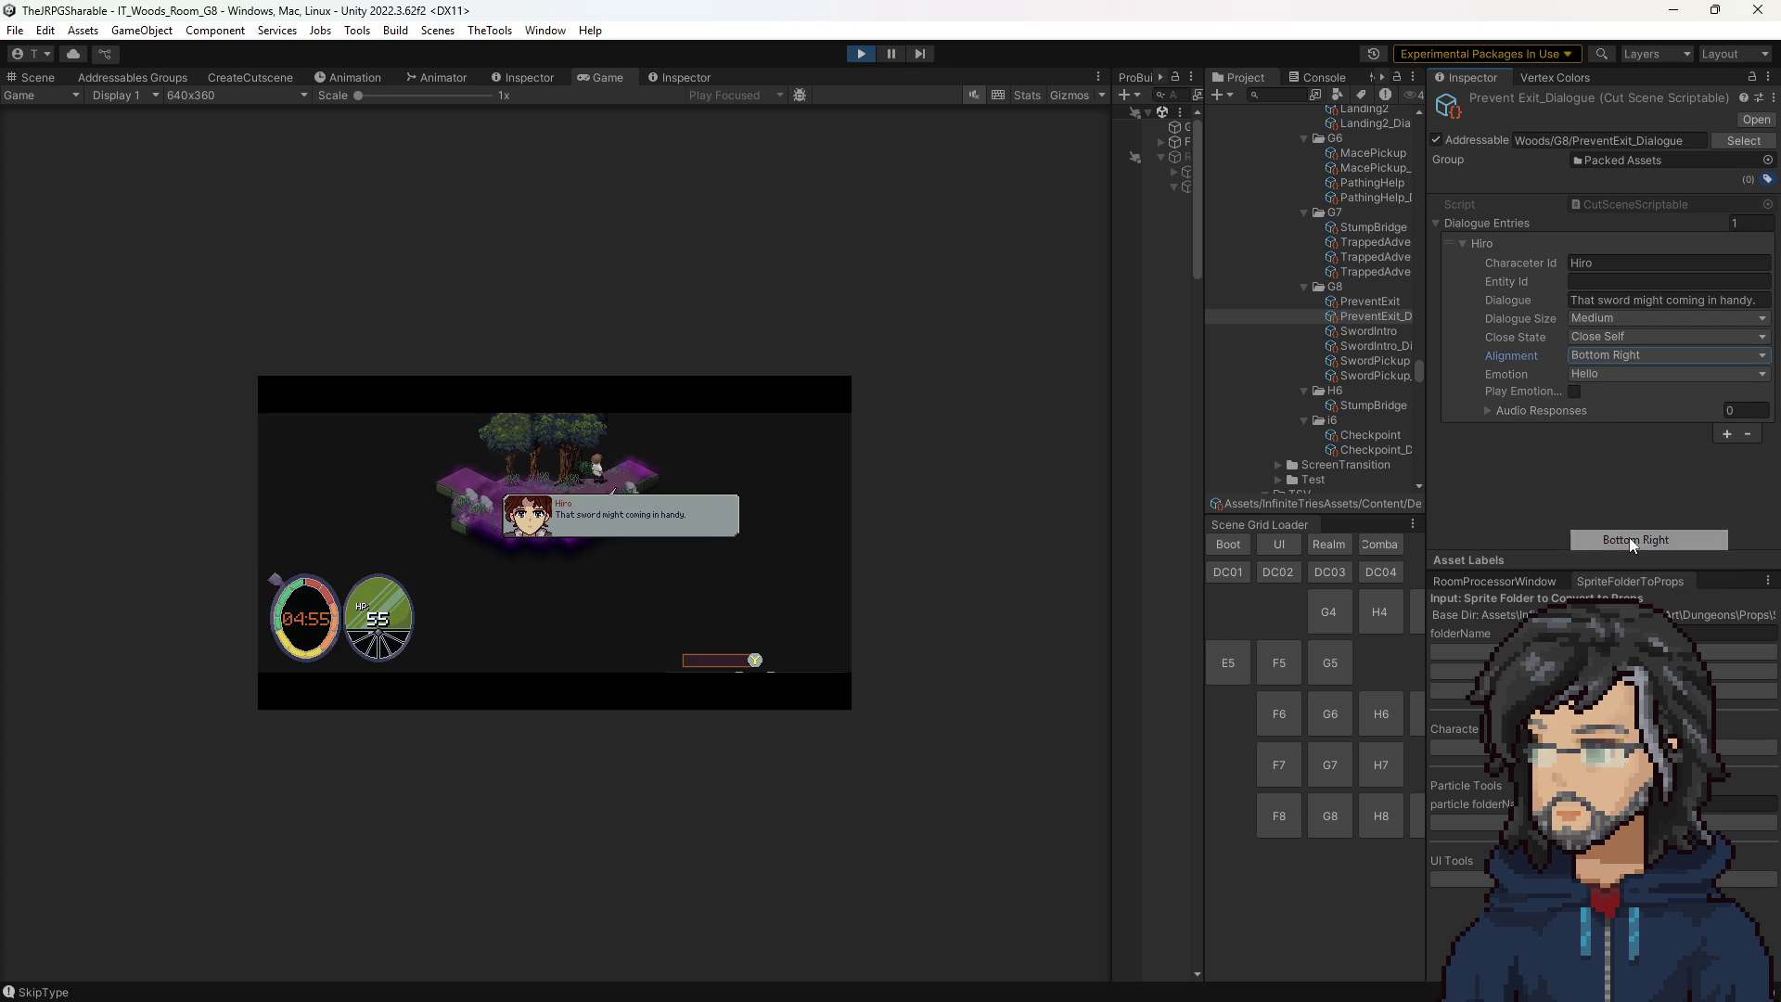
pyautogui.click(1586, 358)
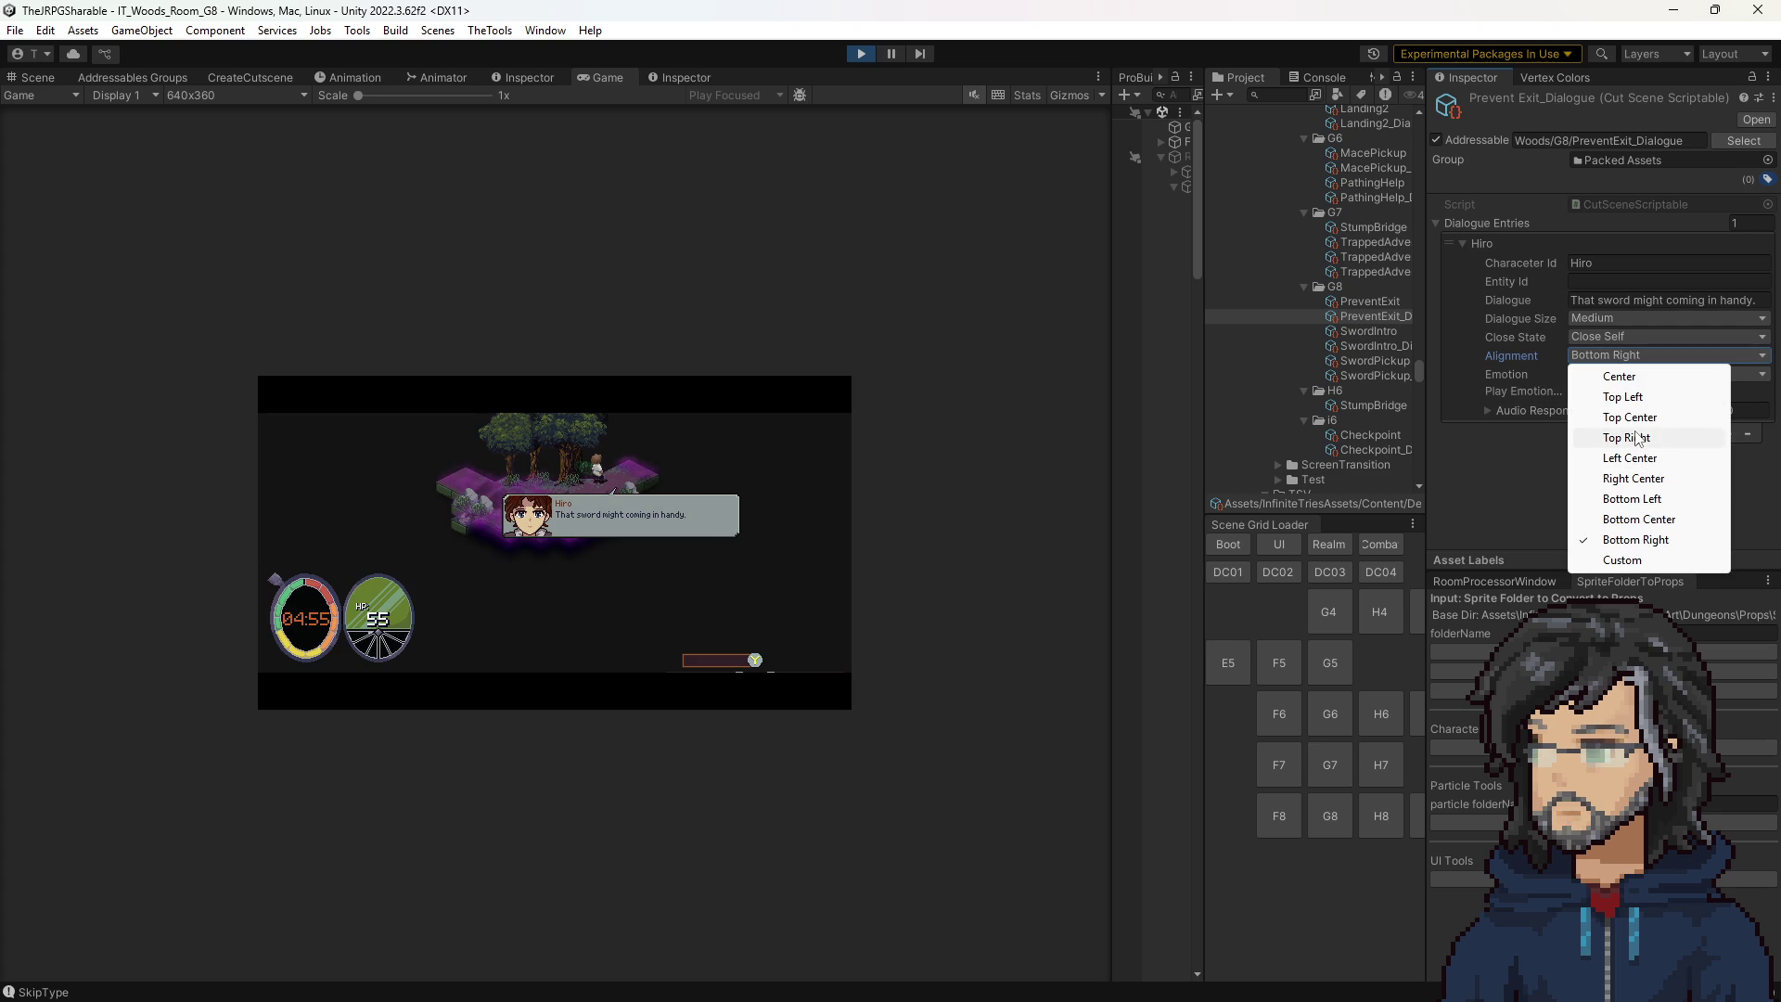
pyautogui.click(1625, 397)
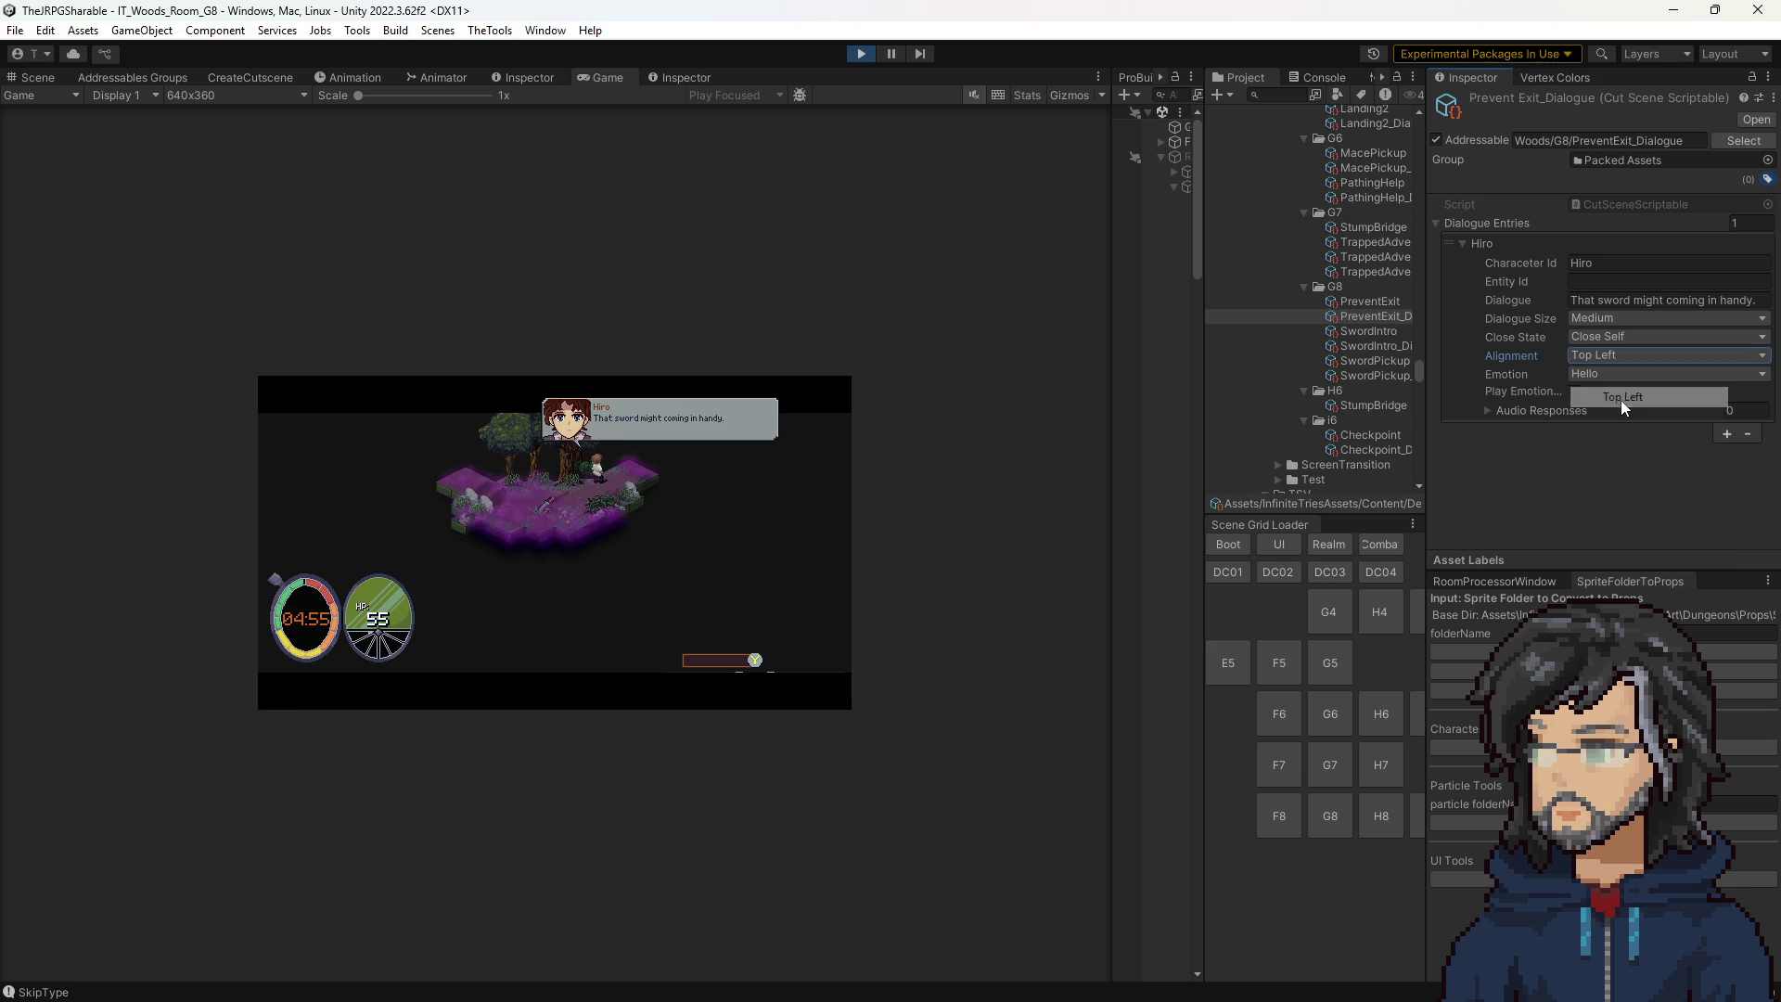
pyautogui.click(1588, 358)
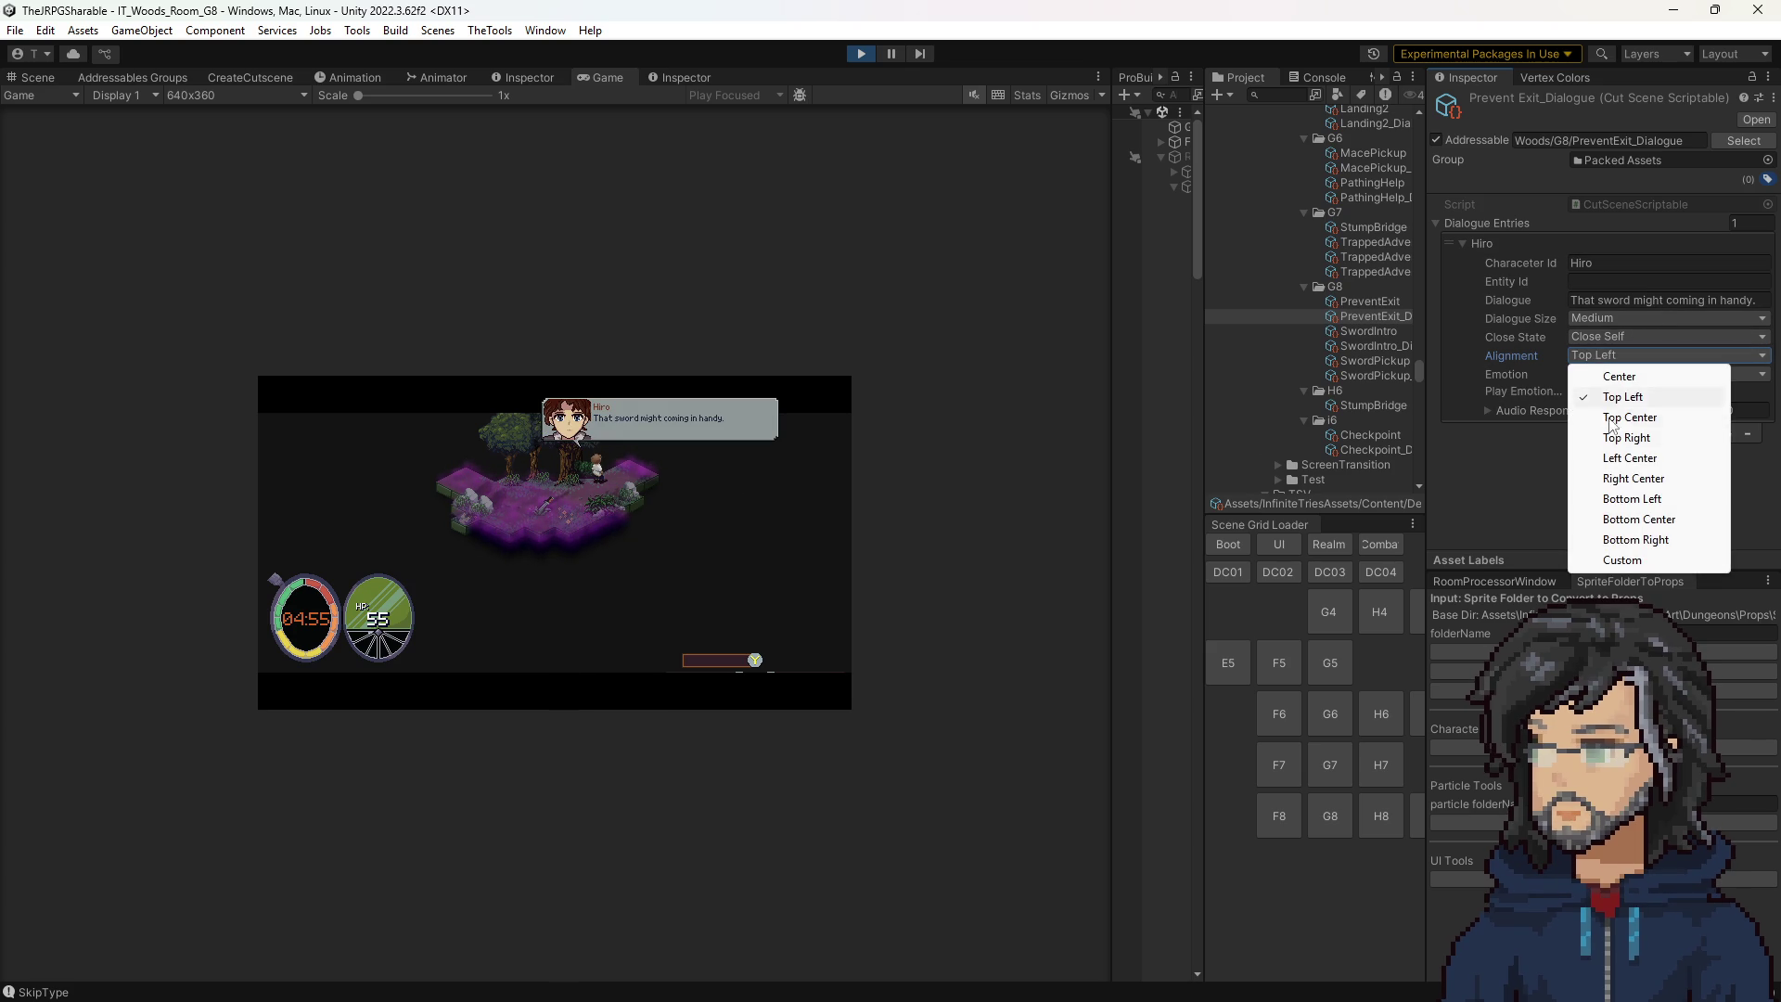
pyautogui.click(1622, 440)
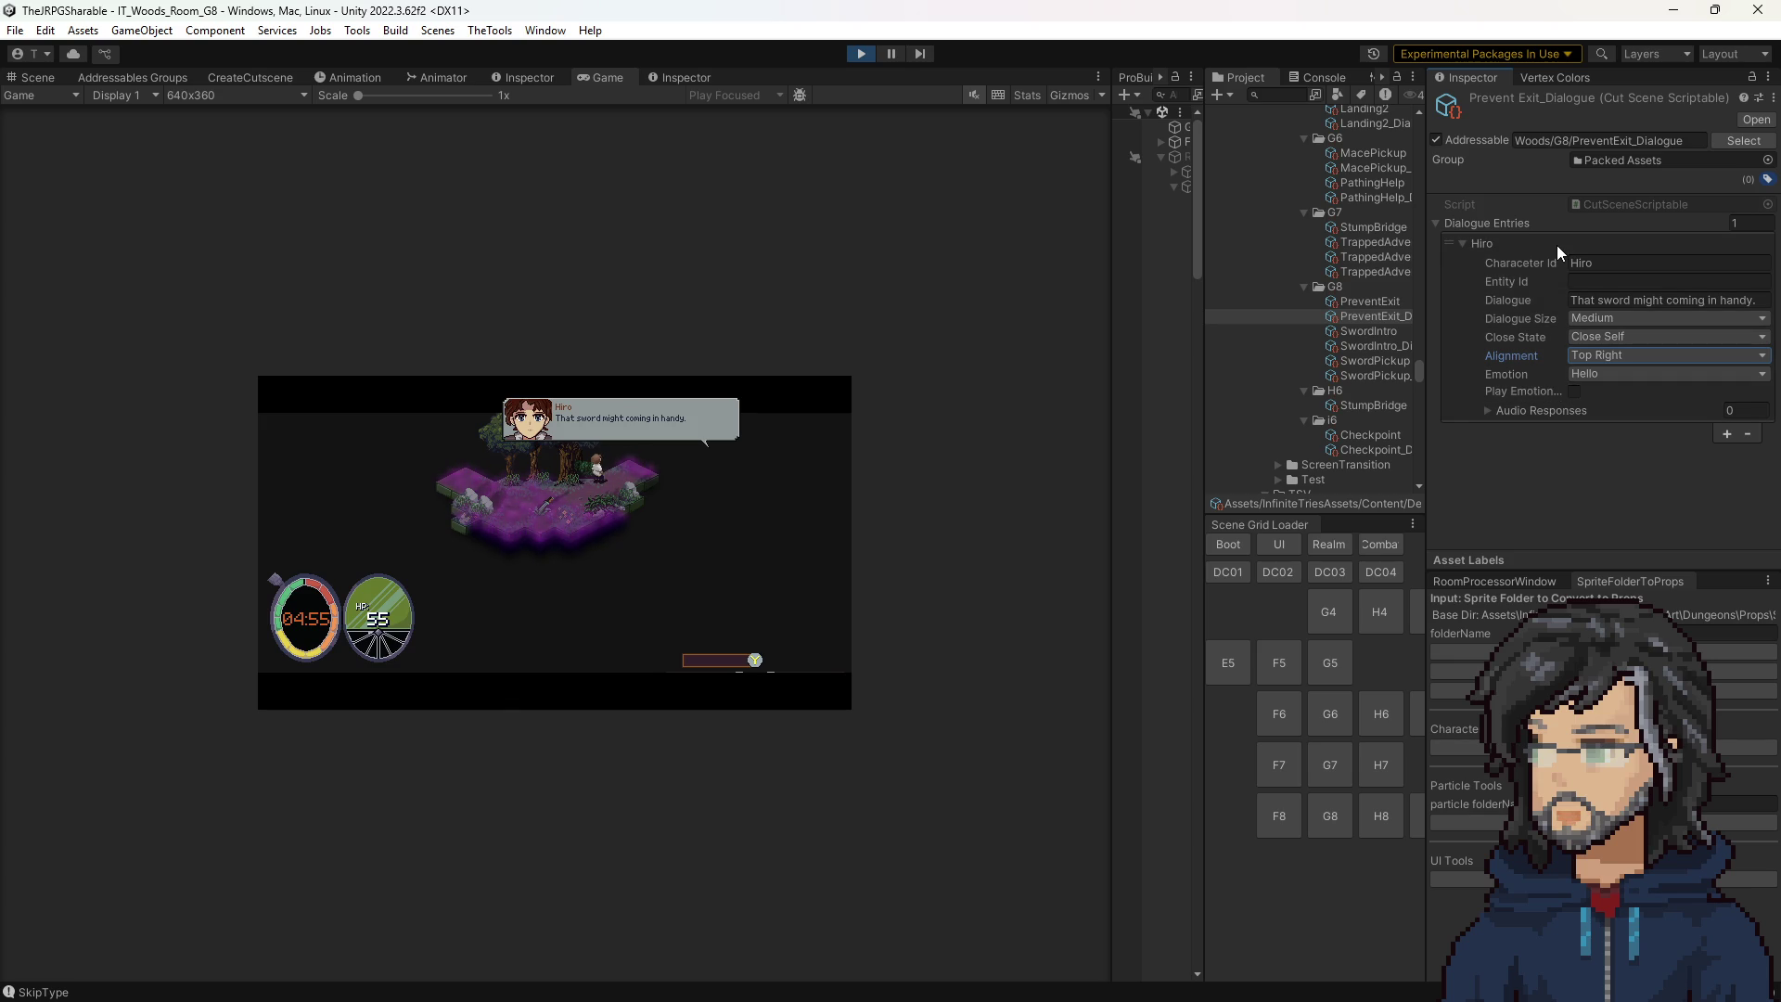
pyautogui.click(1597, 355)
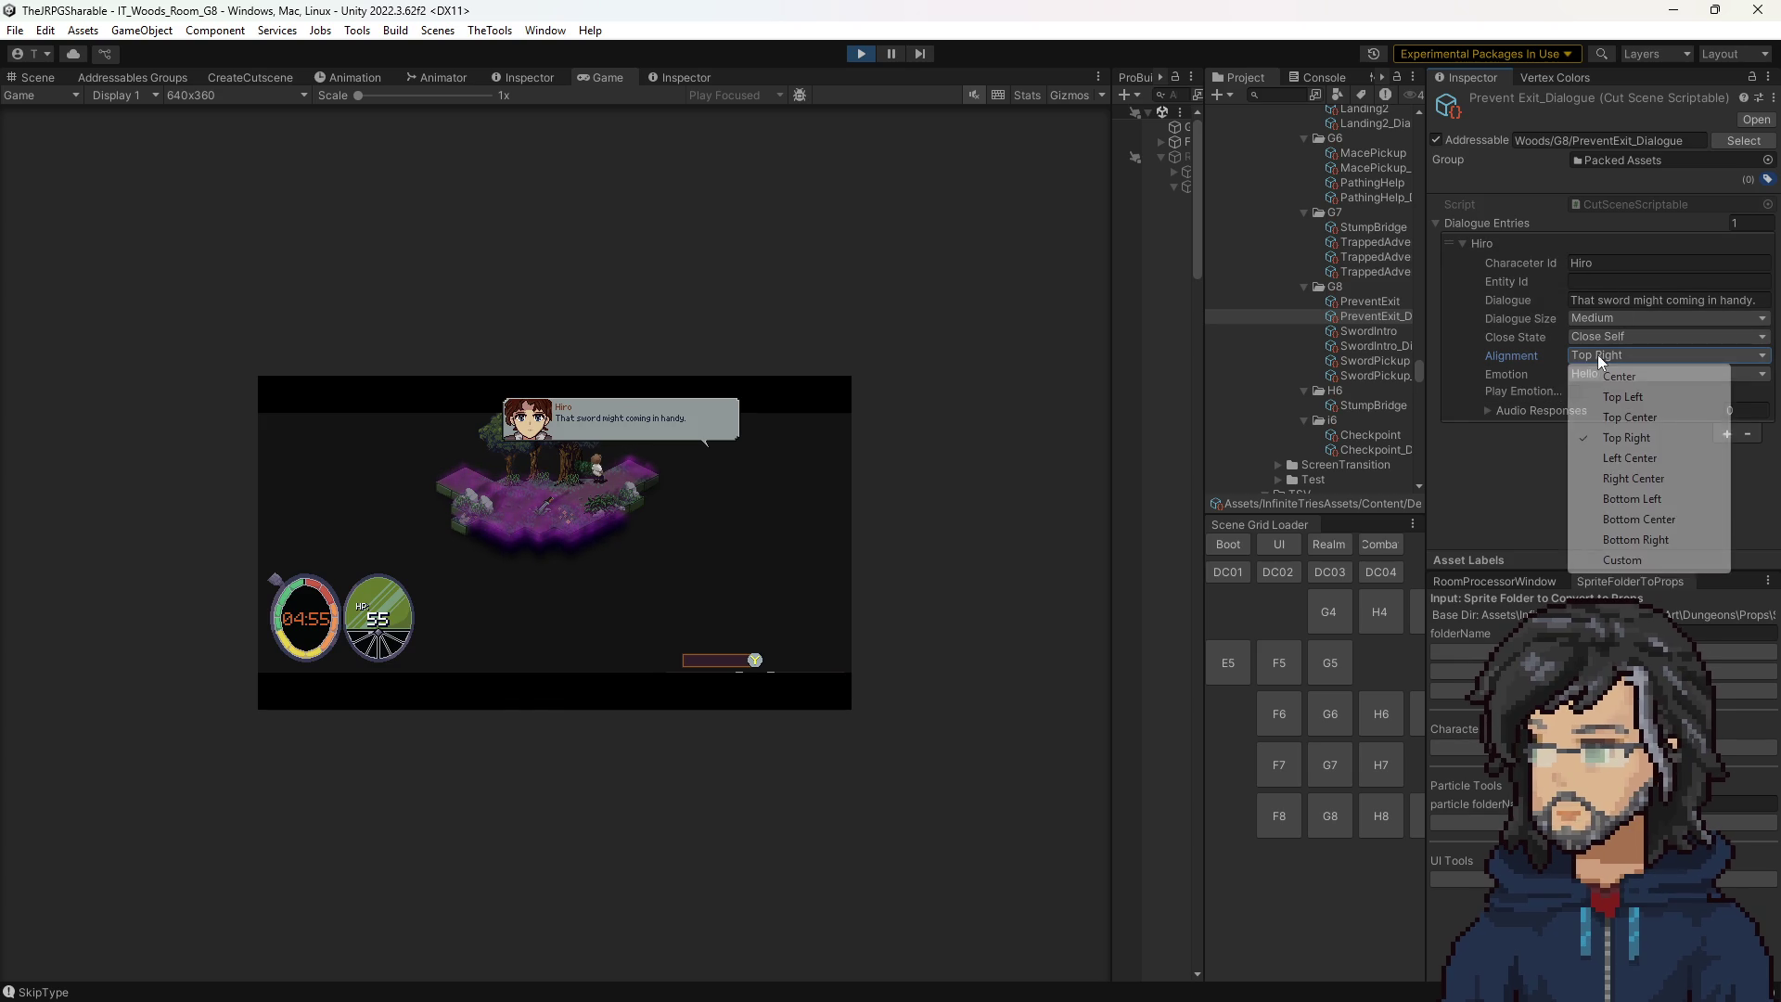
pyautogui.click(1619, 480)
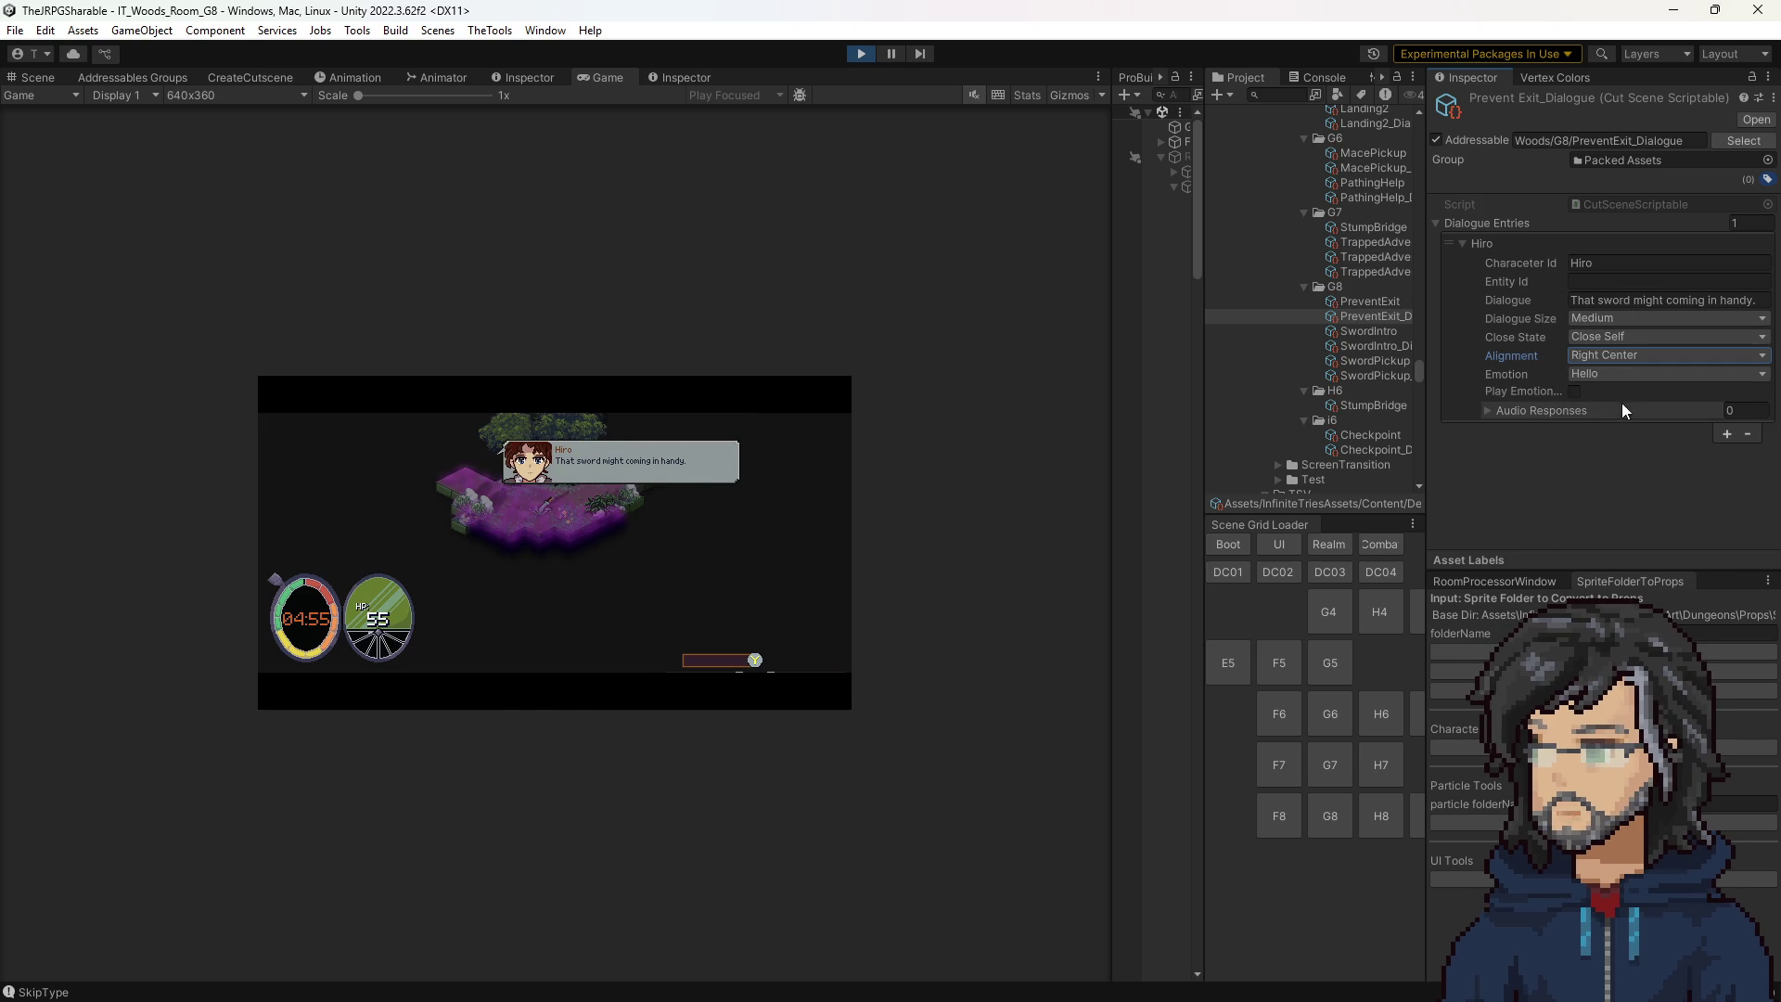
pyautogui.click(1610, 356)
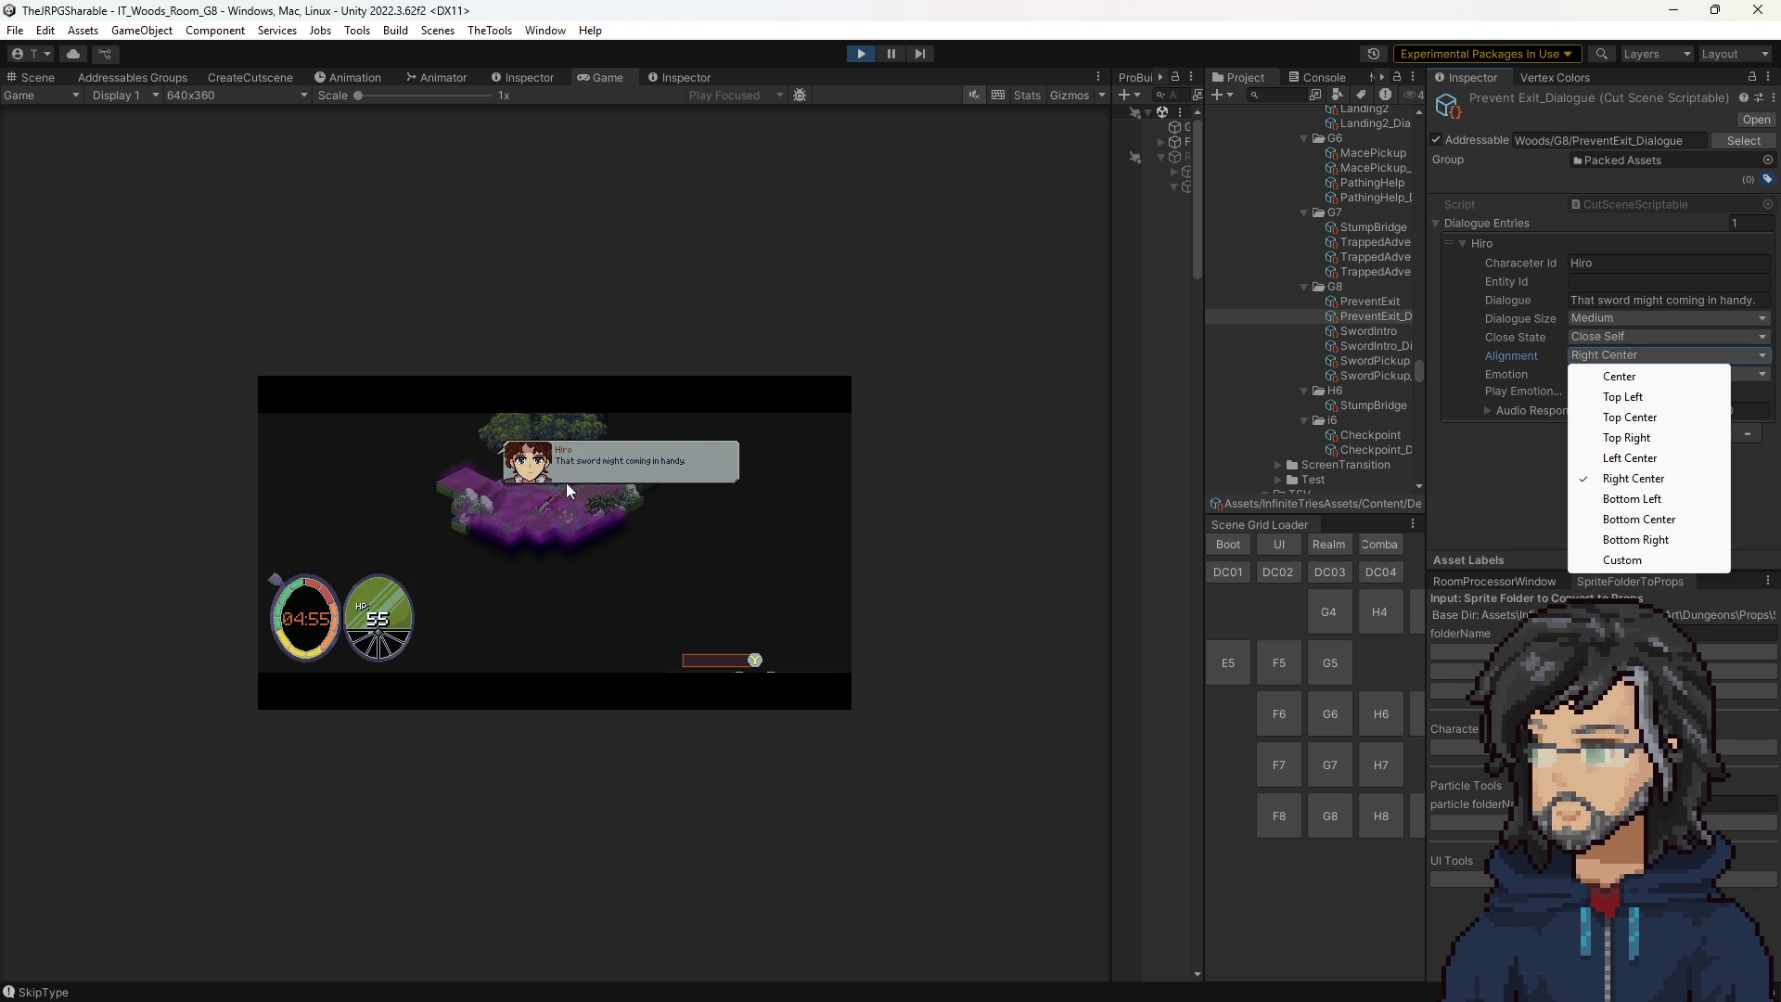
pyautogui.click(1639, 540)
pyautogui.click(1610, 357)
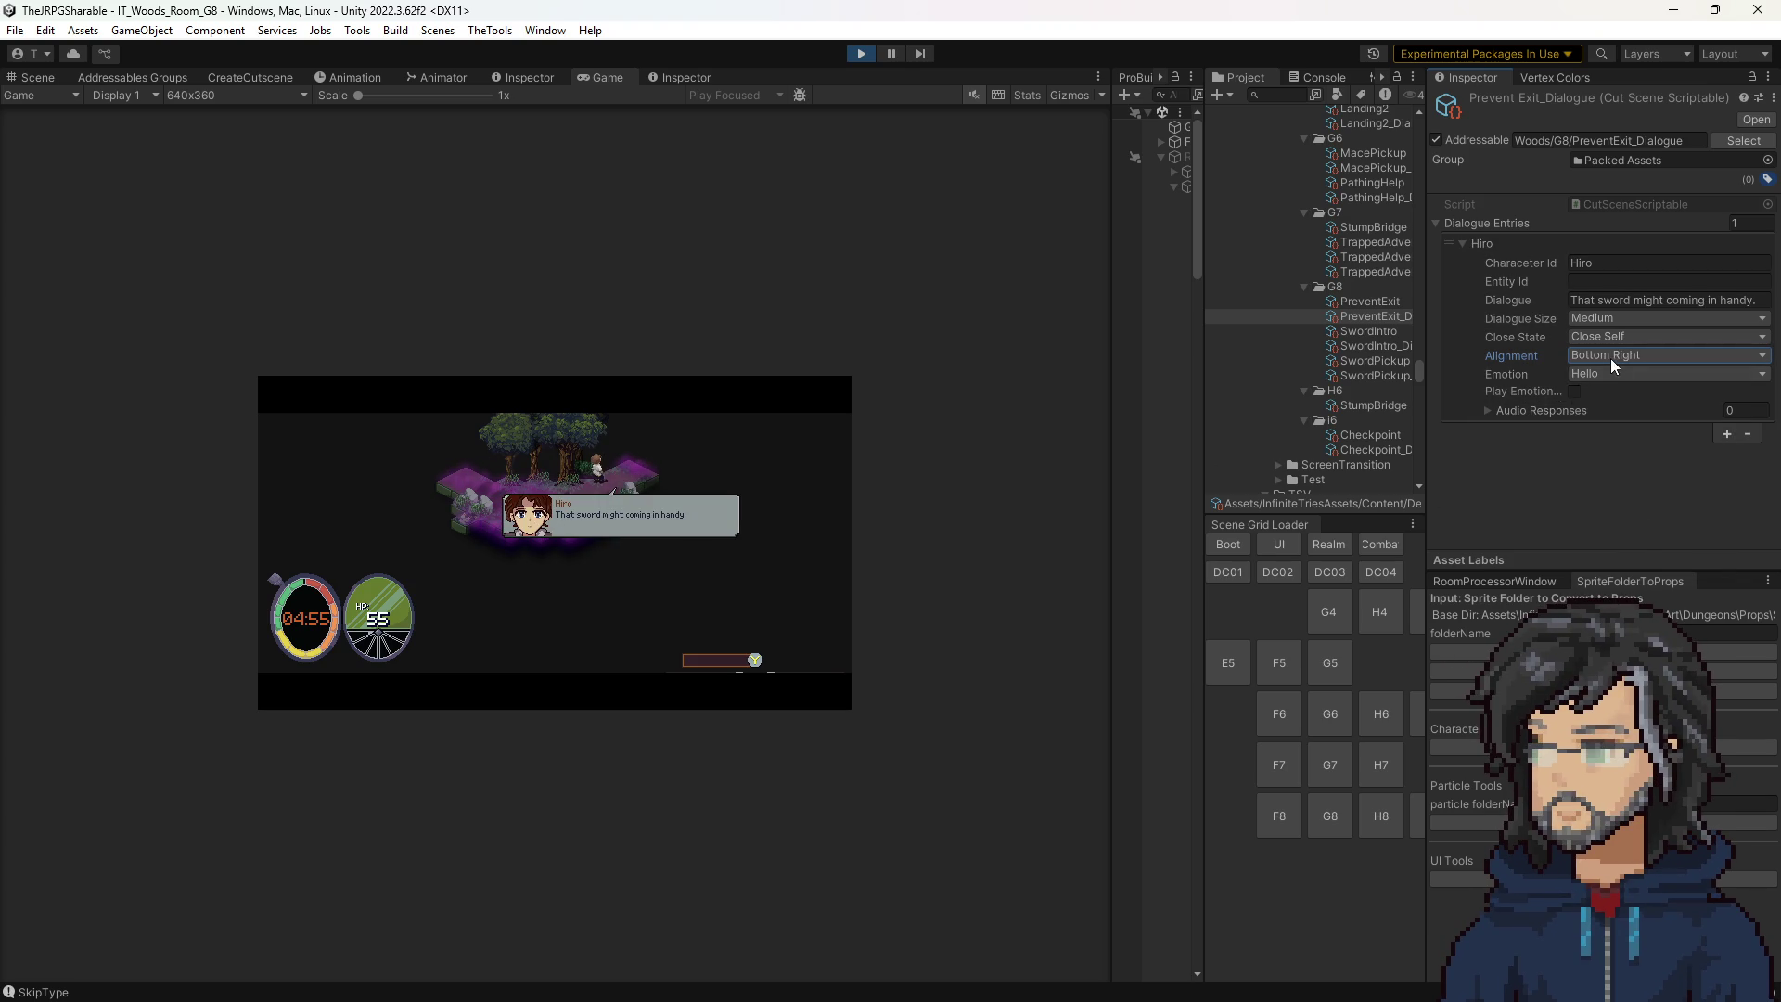
pyautogui.click(1628, 397)
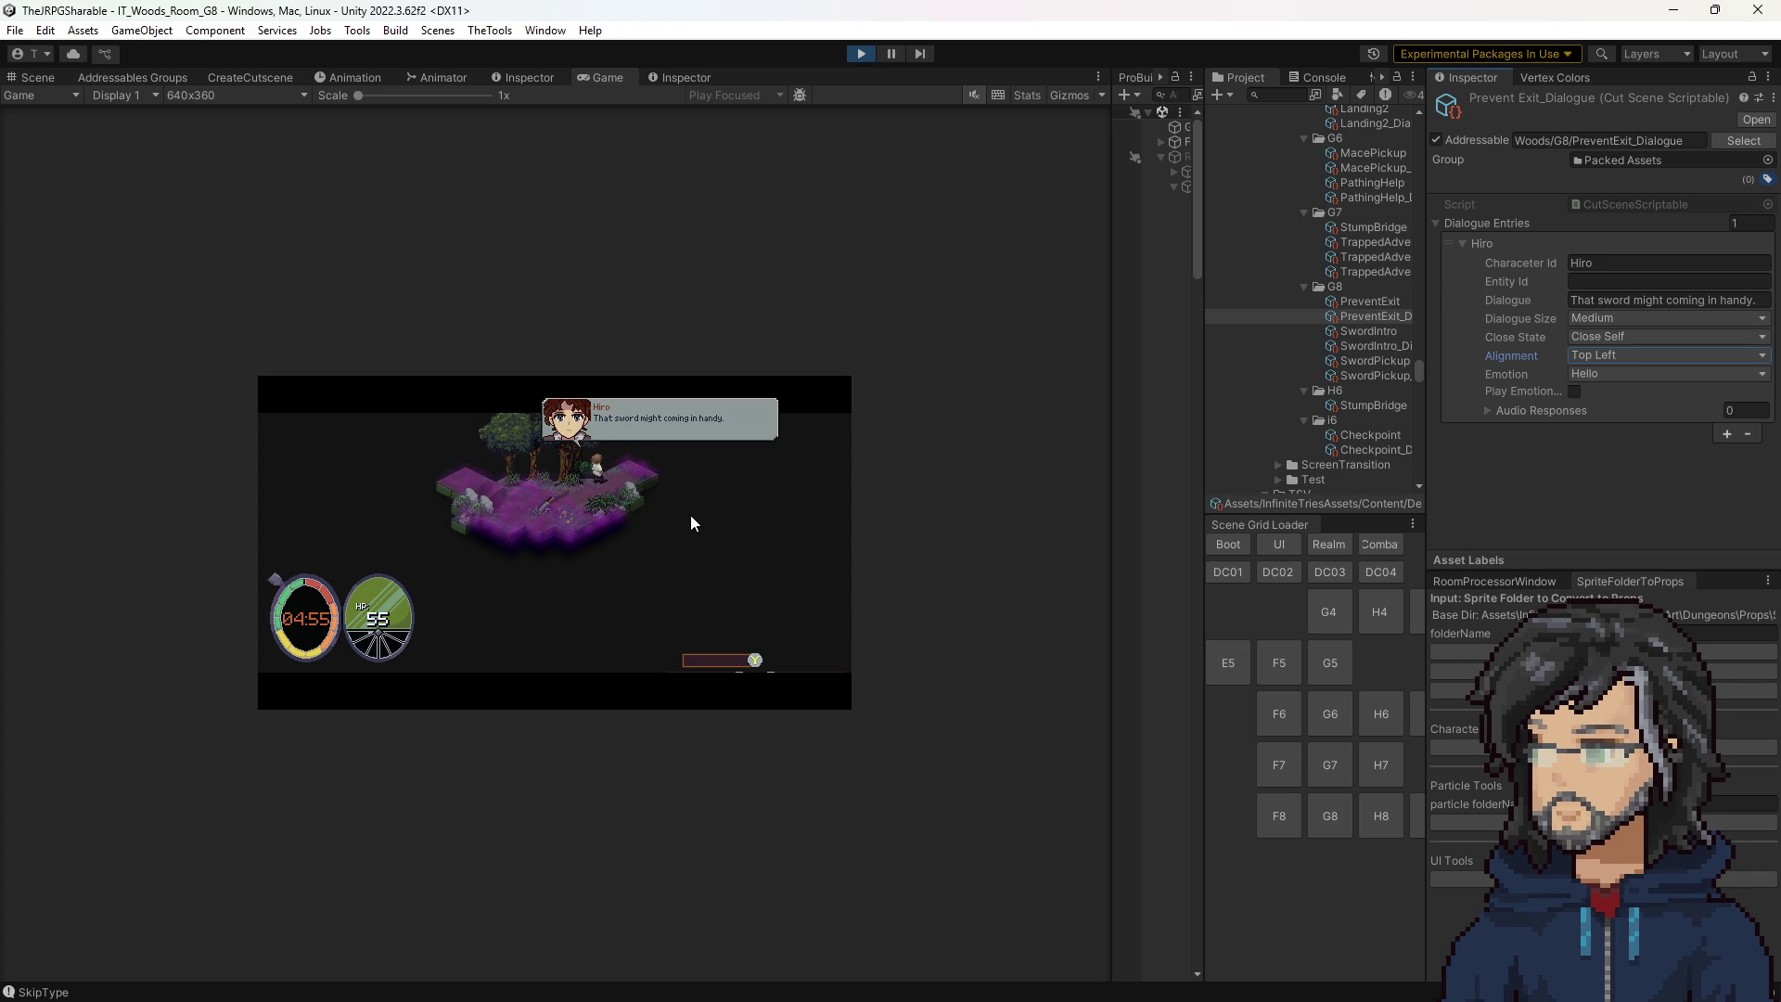
pyautogui.hotkey('alt', 'Tab')
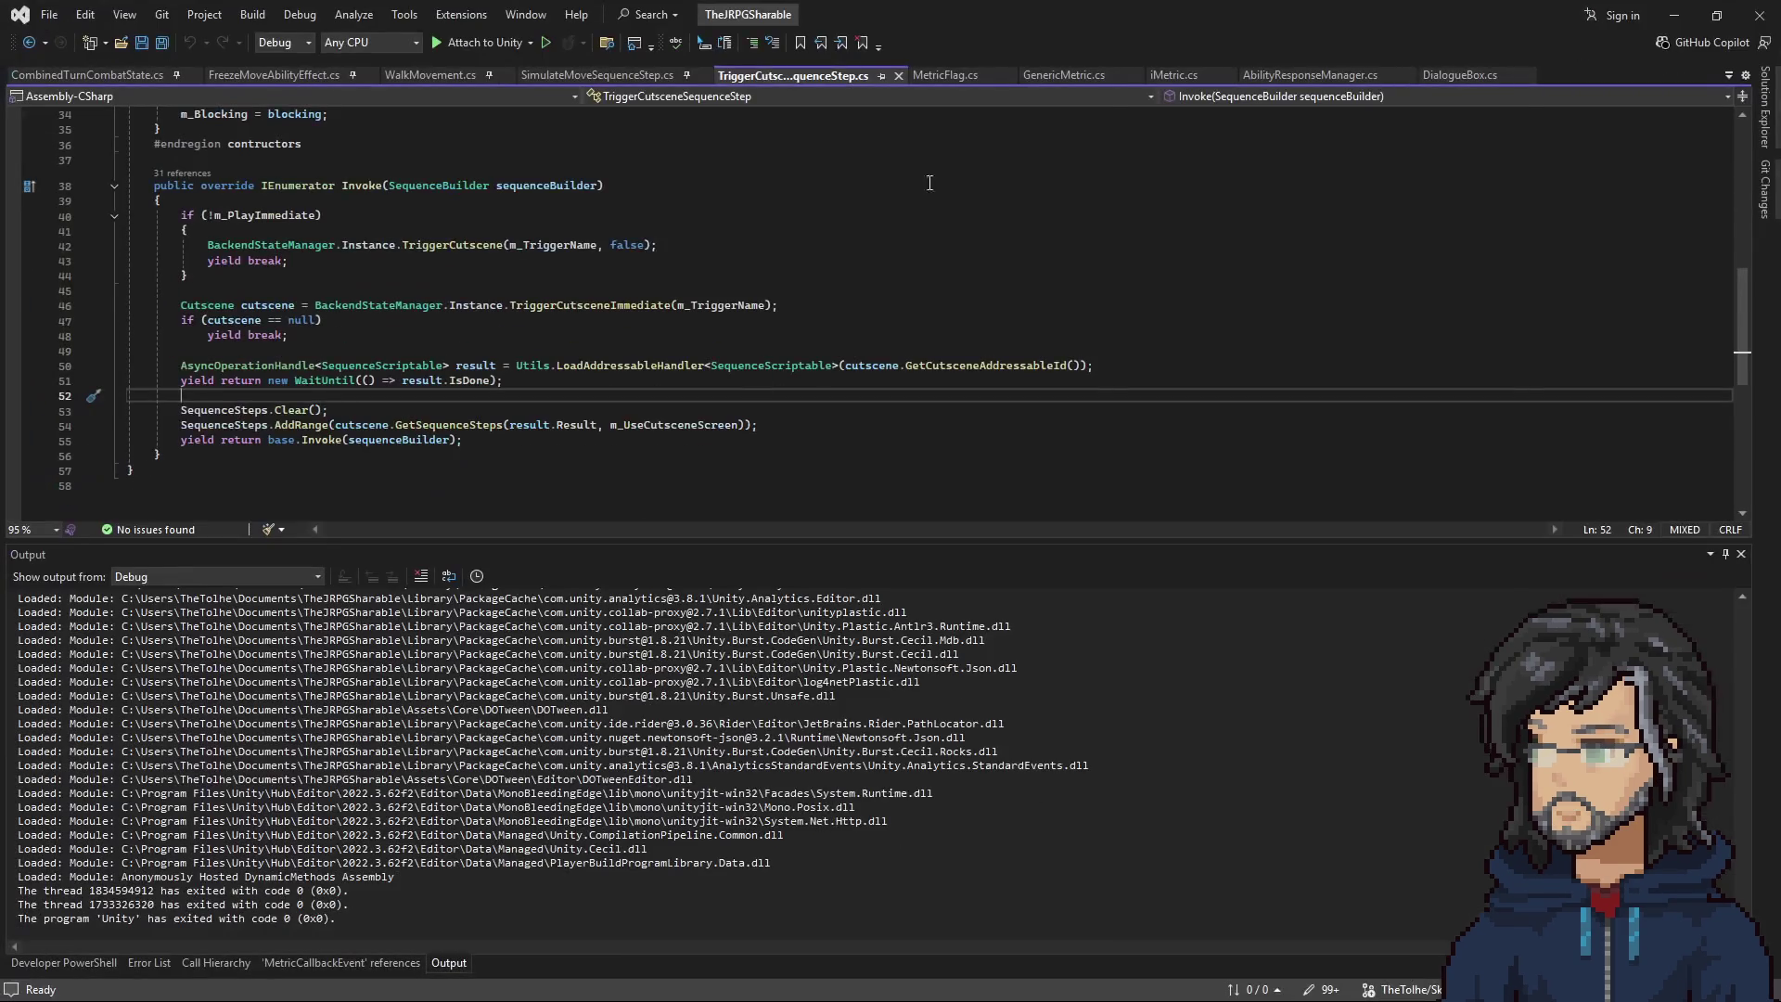
# Find and open DialogueBox.cs with a Ctrl+T search for 'dialog'.
pyautogui.click(731, 260)
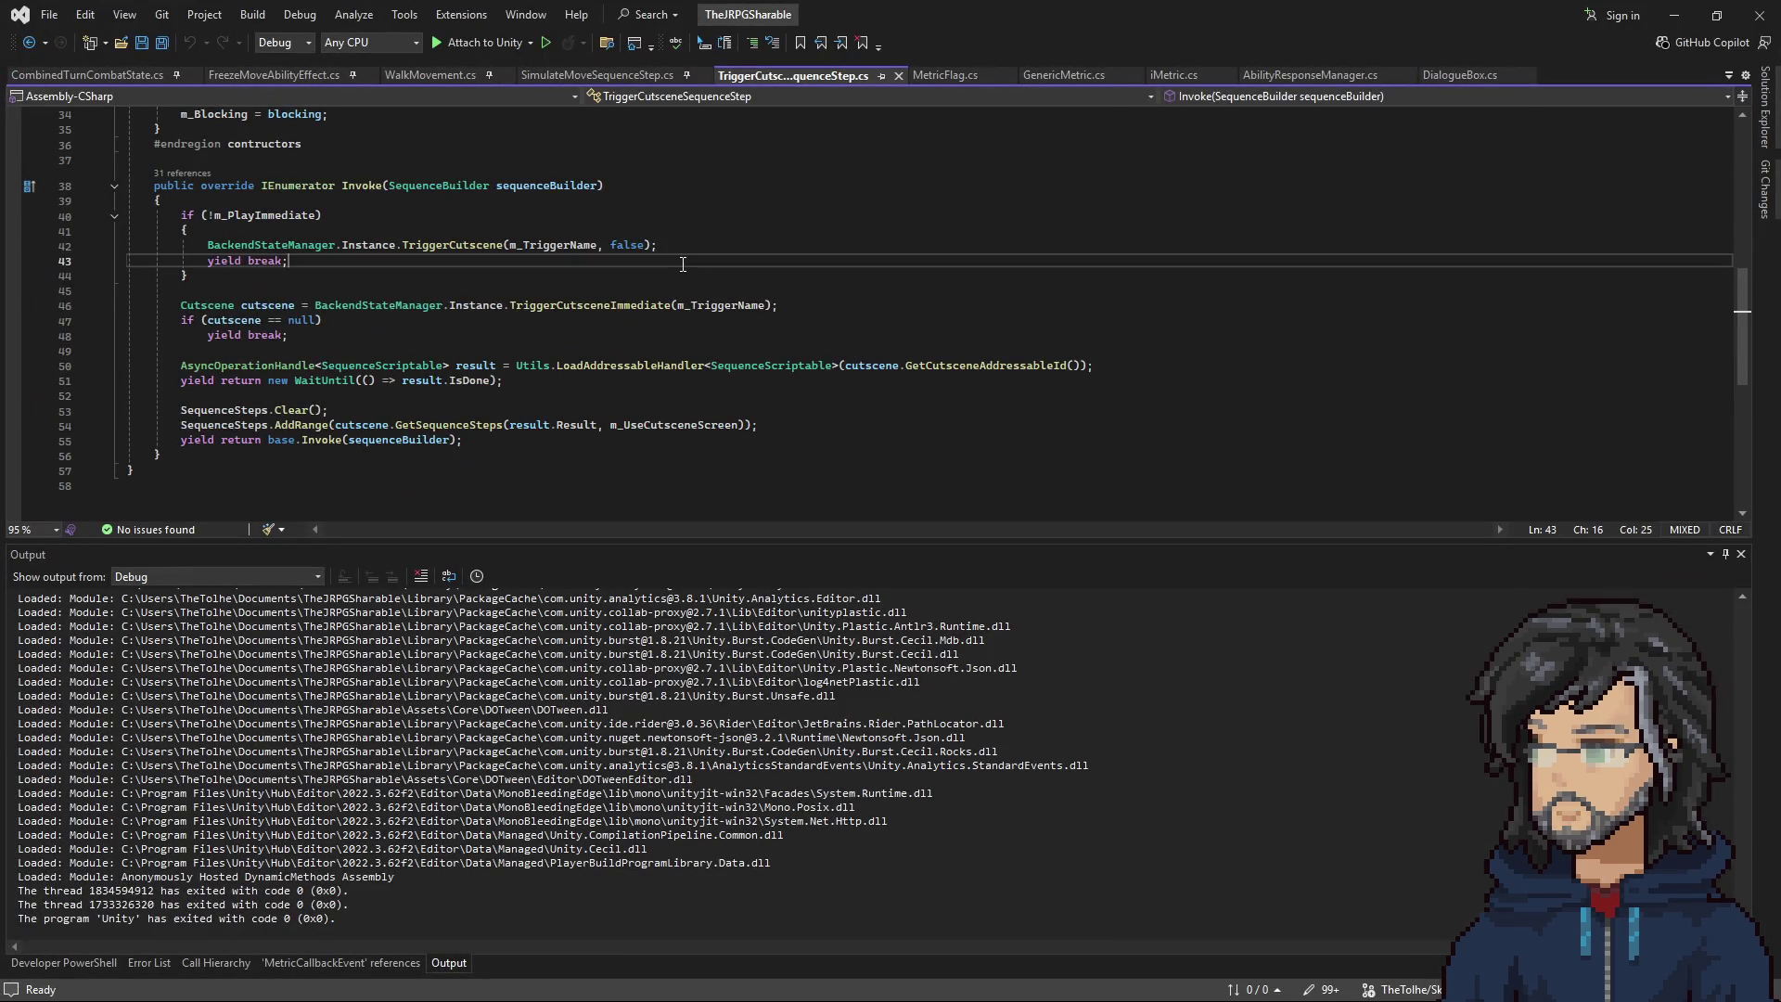
pyautogui.click(497, 233)
pyautogui.hotkey('ctrl', 't')
pyautogui.write('du')
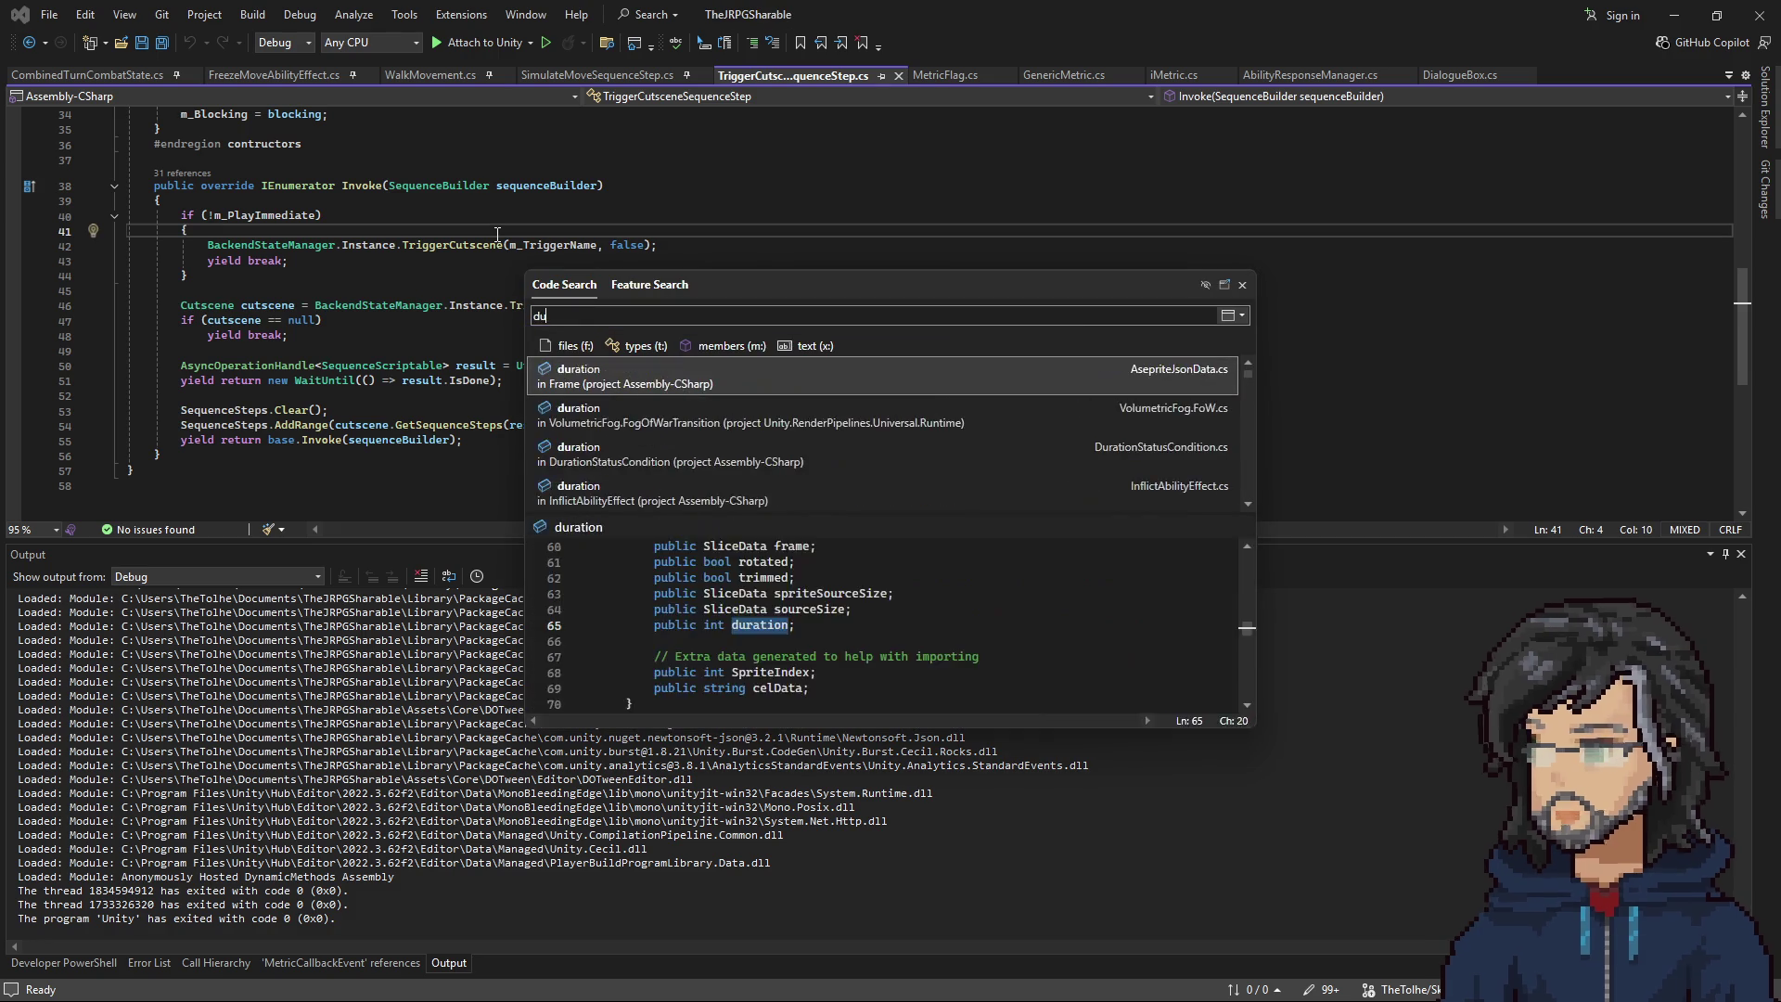
pyautogui.press('BackSpace')
pyautogui.write('ialog')
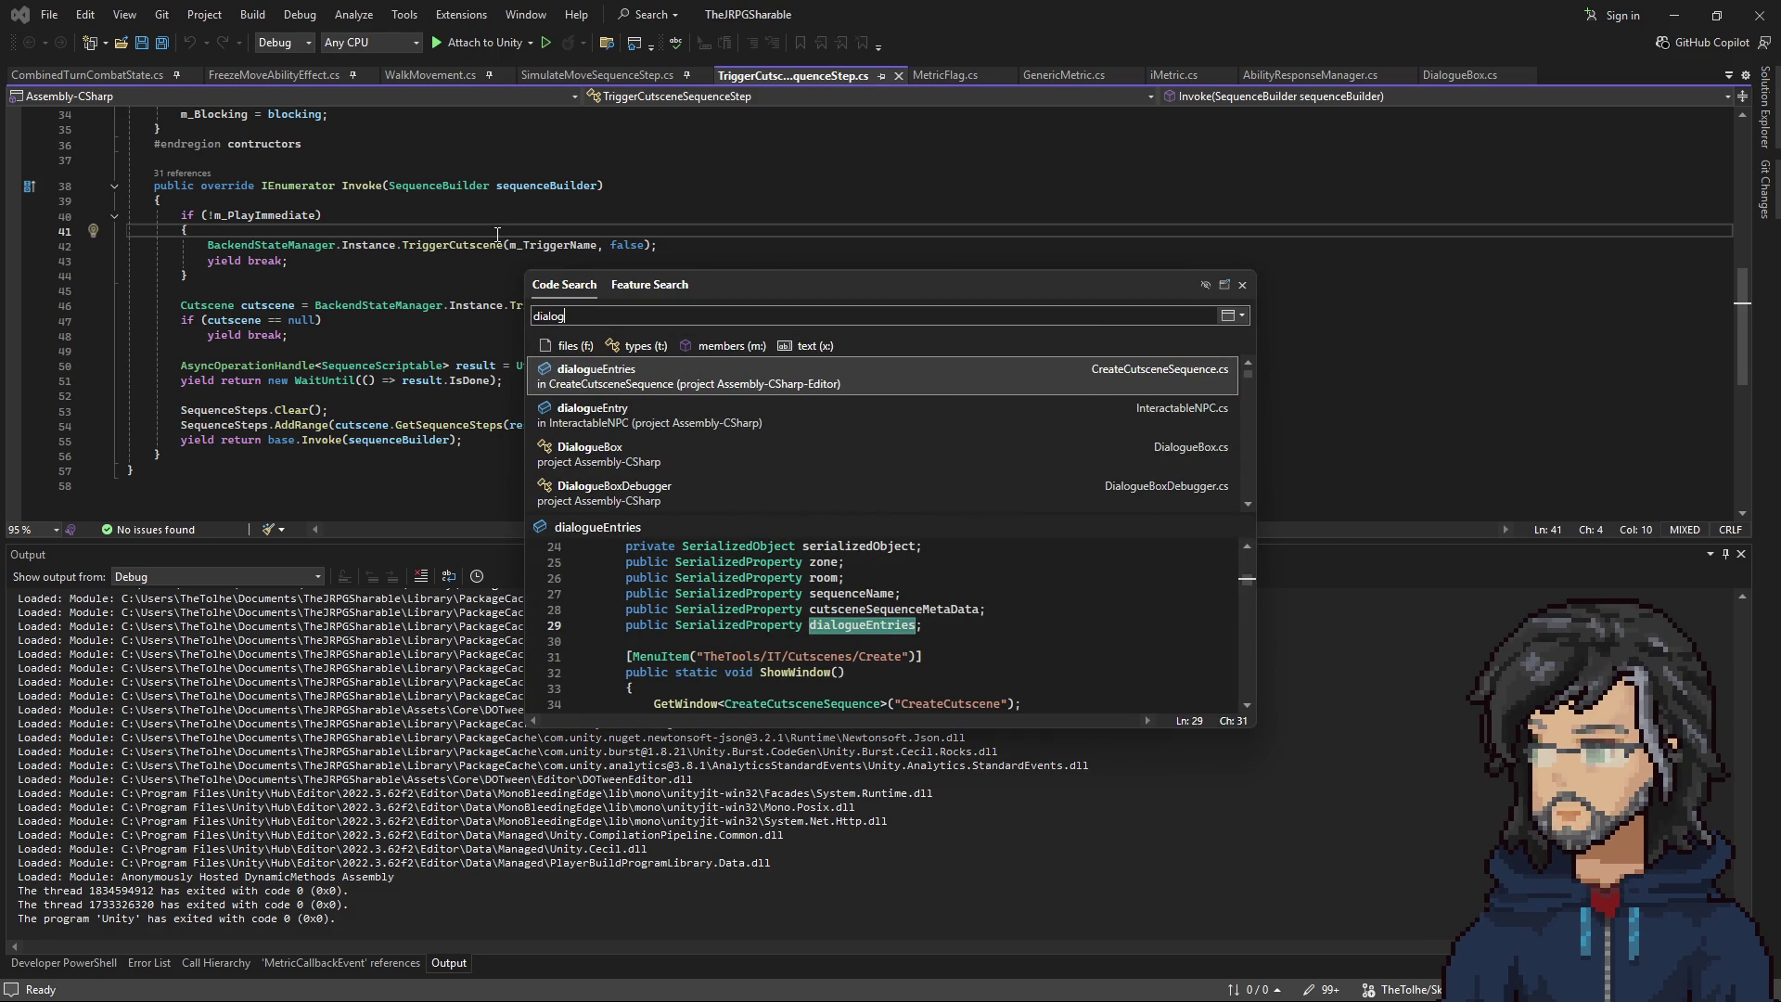
pyautogui.press('Down')
pyautogui.press('Down')
pyautogui.press('Return')
# Scroll to UpdateDialogueBoxPivot and begin selecting the TopLeft pivot case.
pyautogui.scroll(-8, 579, 316)
pyautogui.scroll(-20, 580, 317)
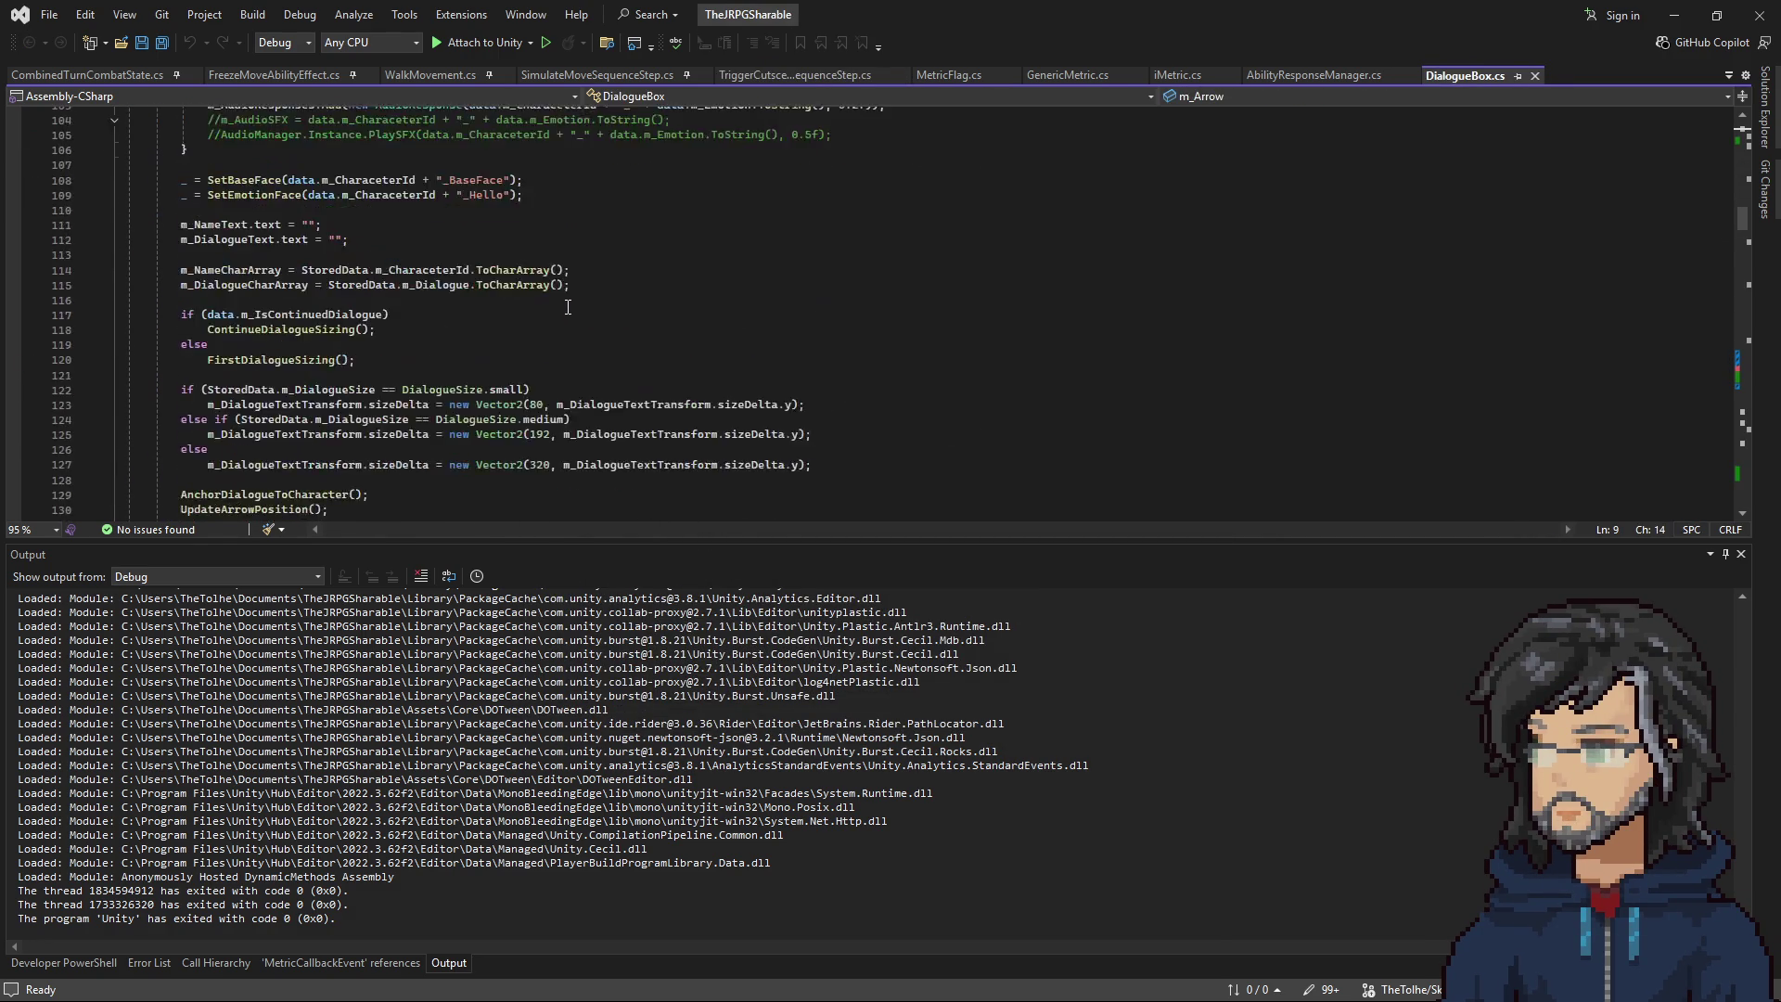
pyautogui.scroll(-20, 561, 297)
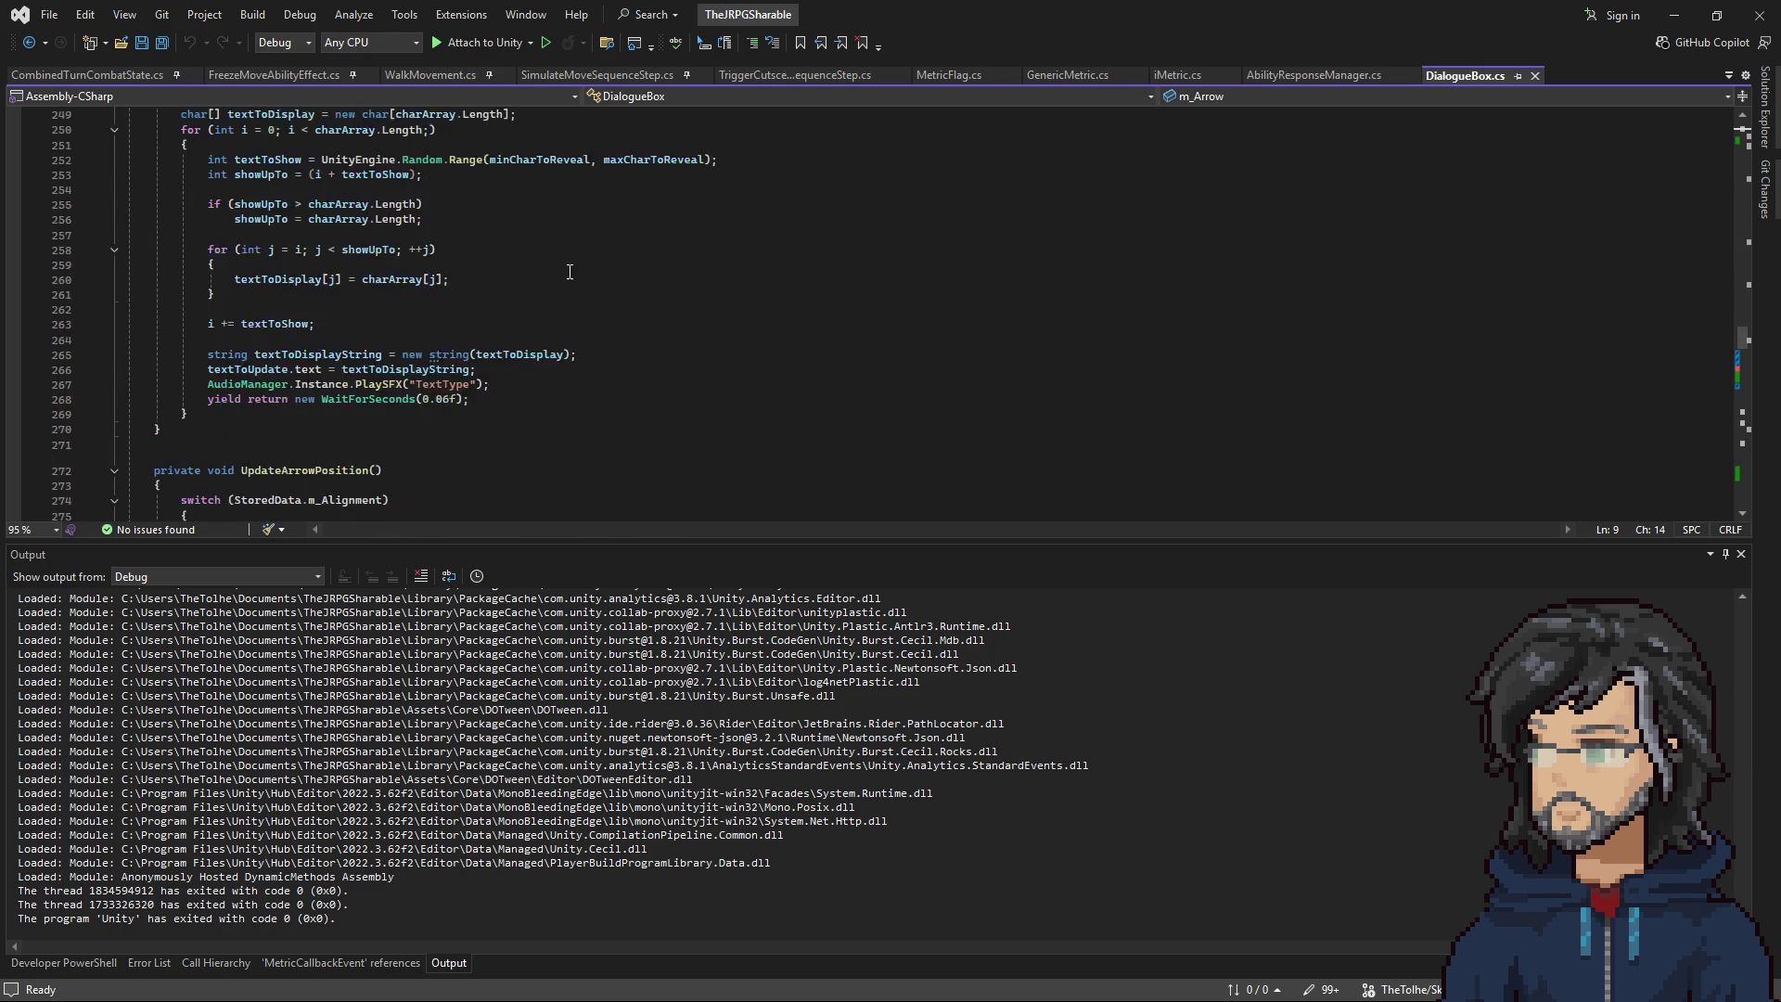
pyautogui.scroll(-16, 566, 277)
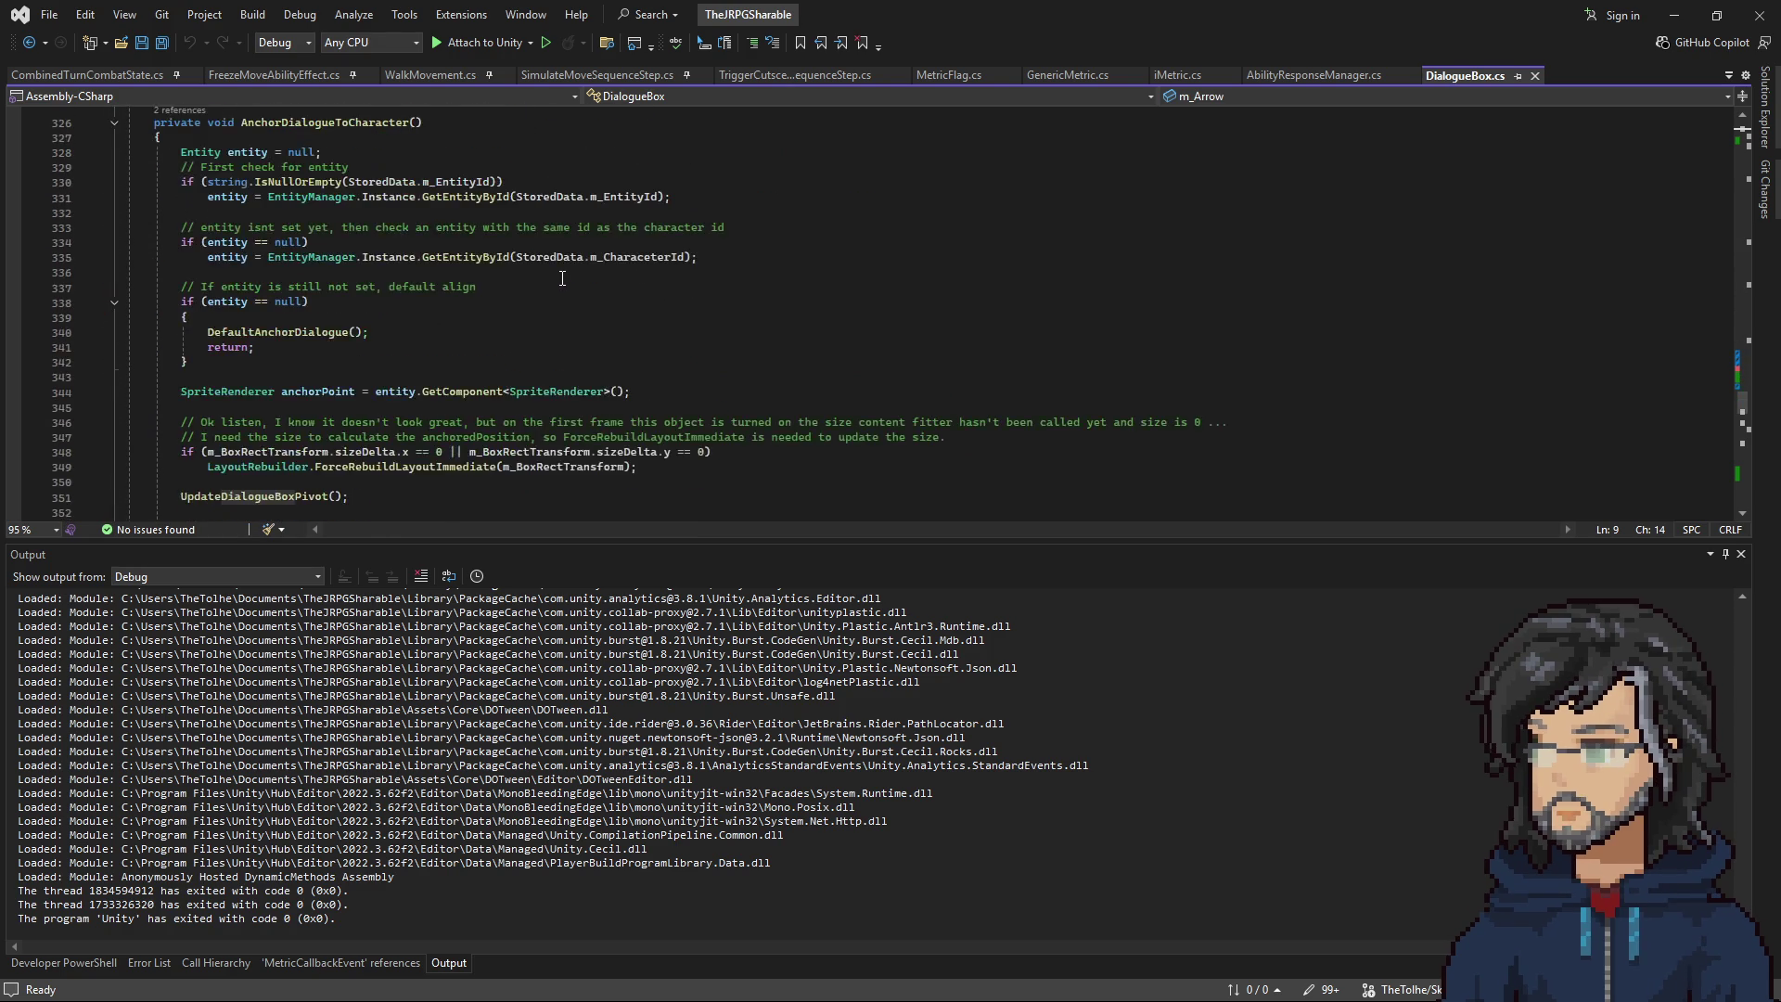
pyautogui.scroll(-5, 556, 282)
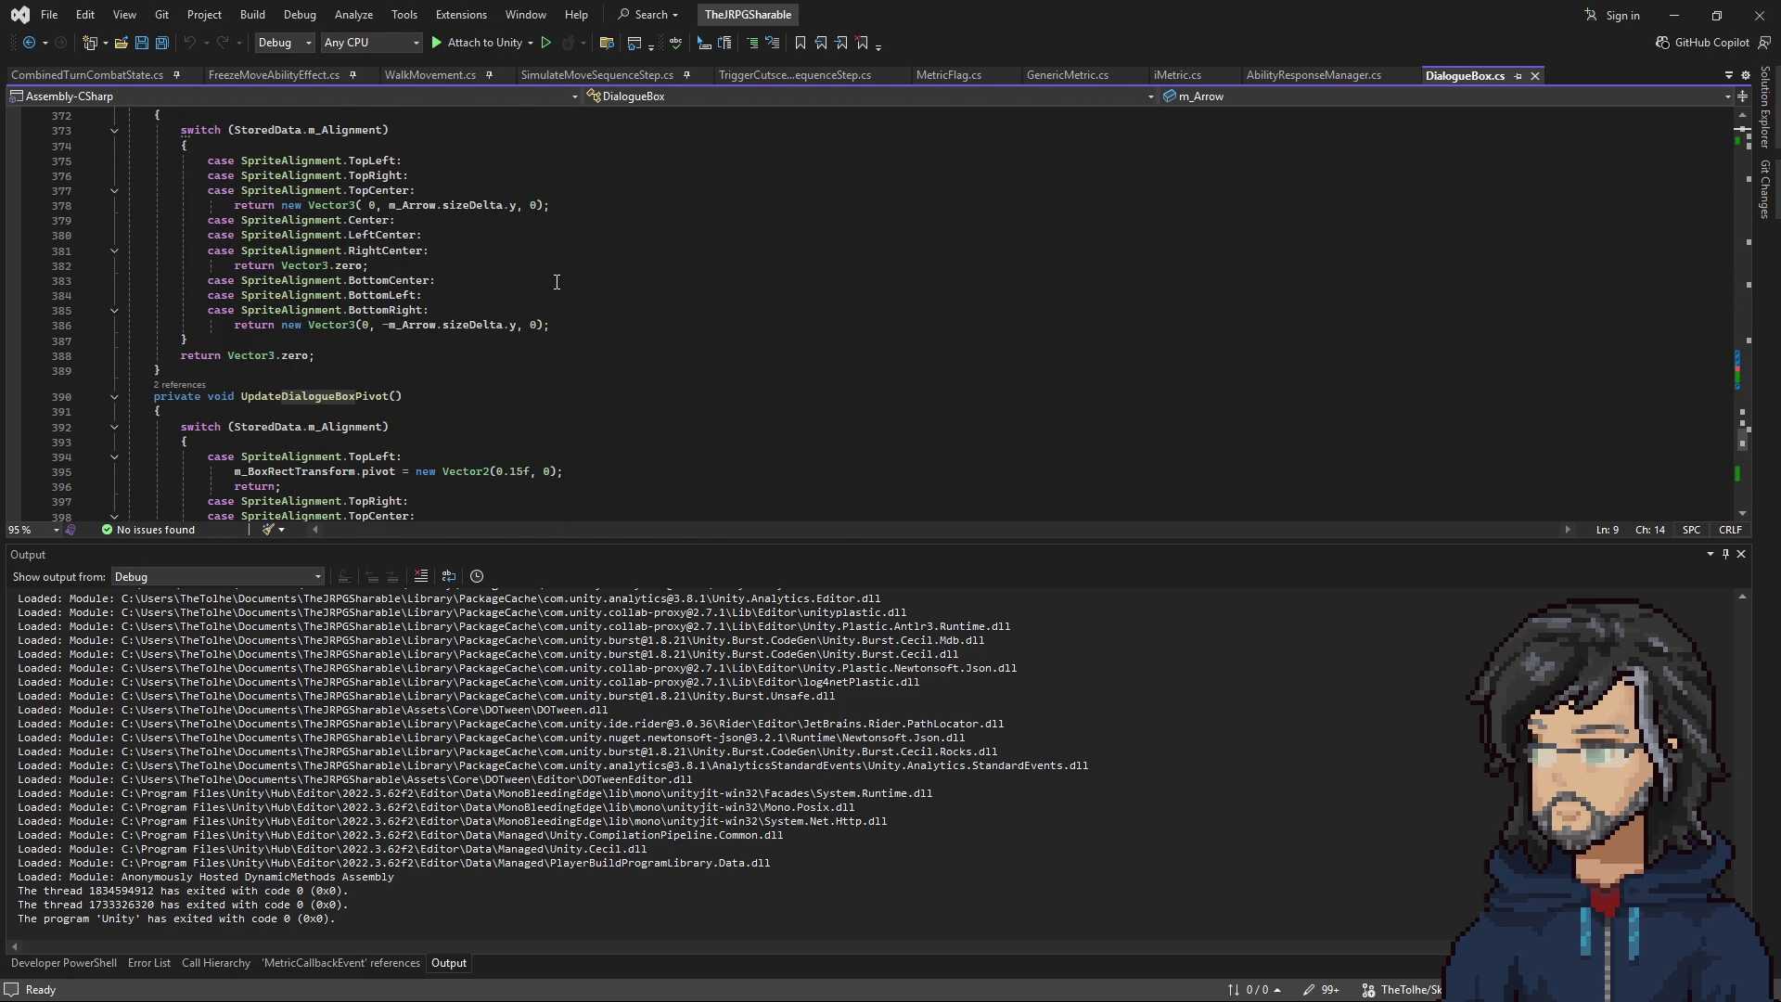
pyautogui.scroll(-5, 556, 282)
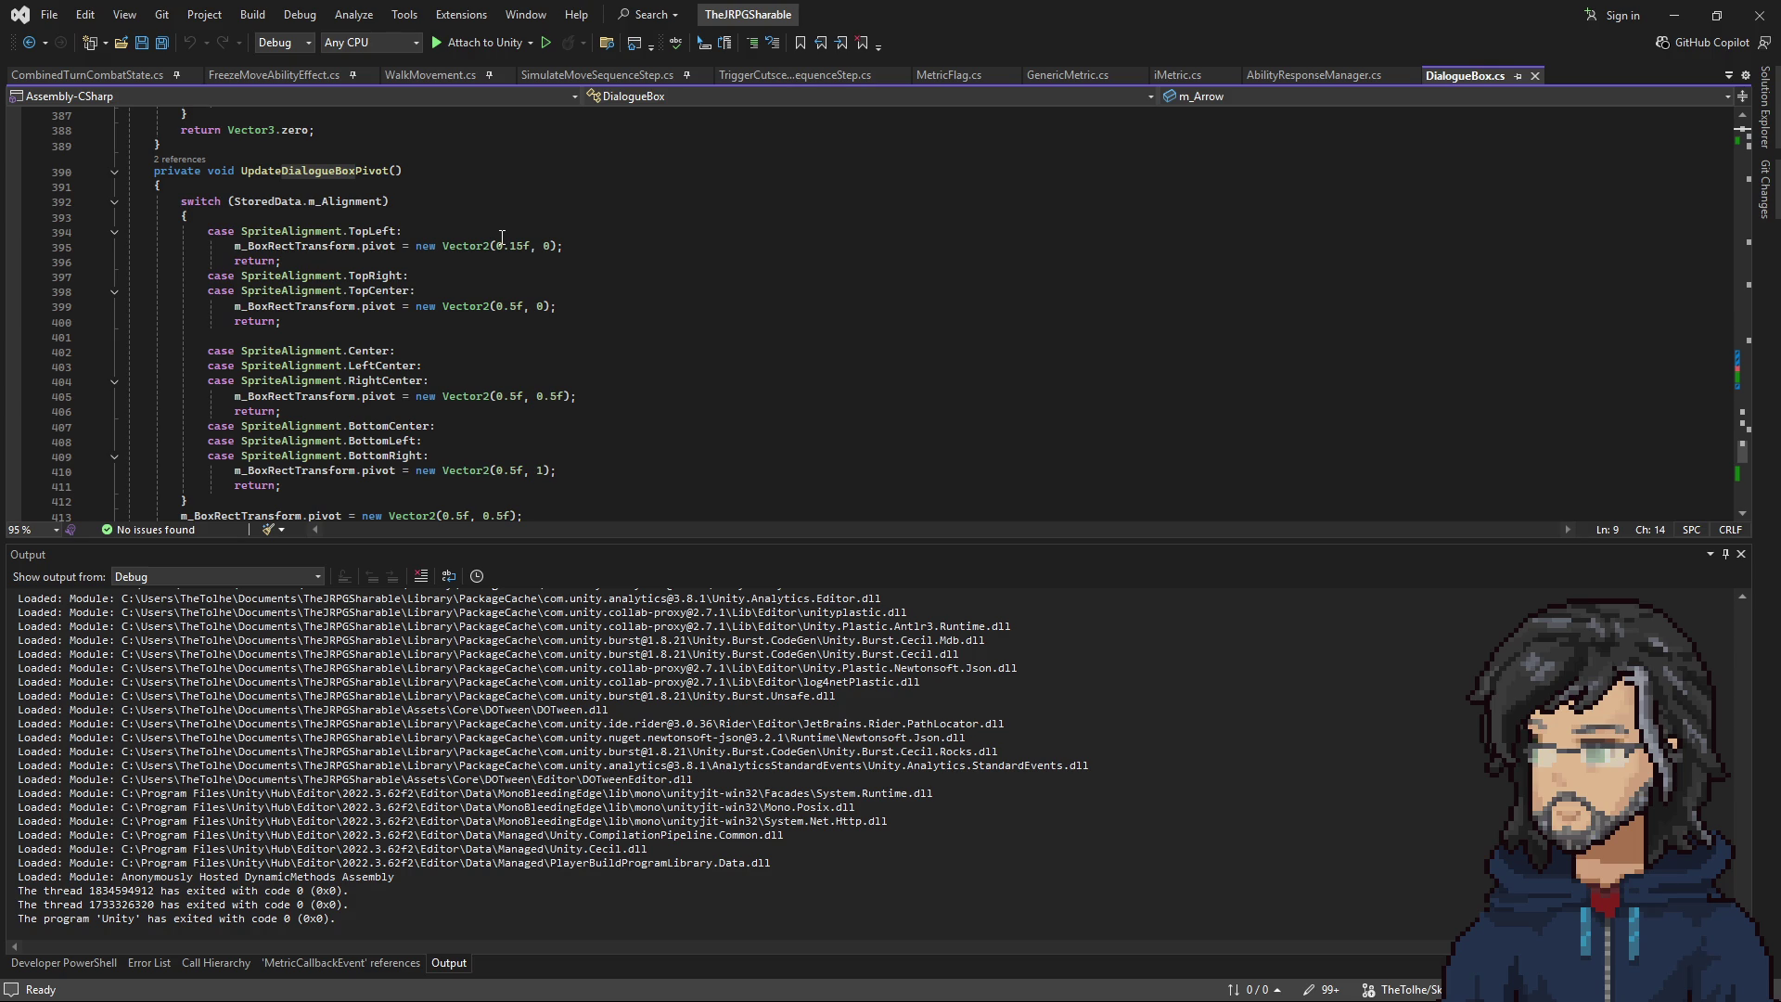
pyautogui.scroll(-2, 557, 298)
pyautogui.scroll(2, 566, 278)
pyautogui.click(575, 247)
pyautogui.hotkey('shift', 'Up')
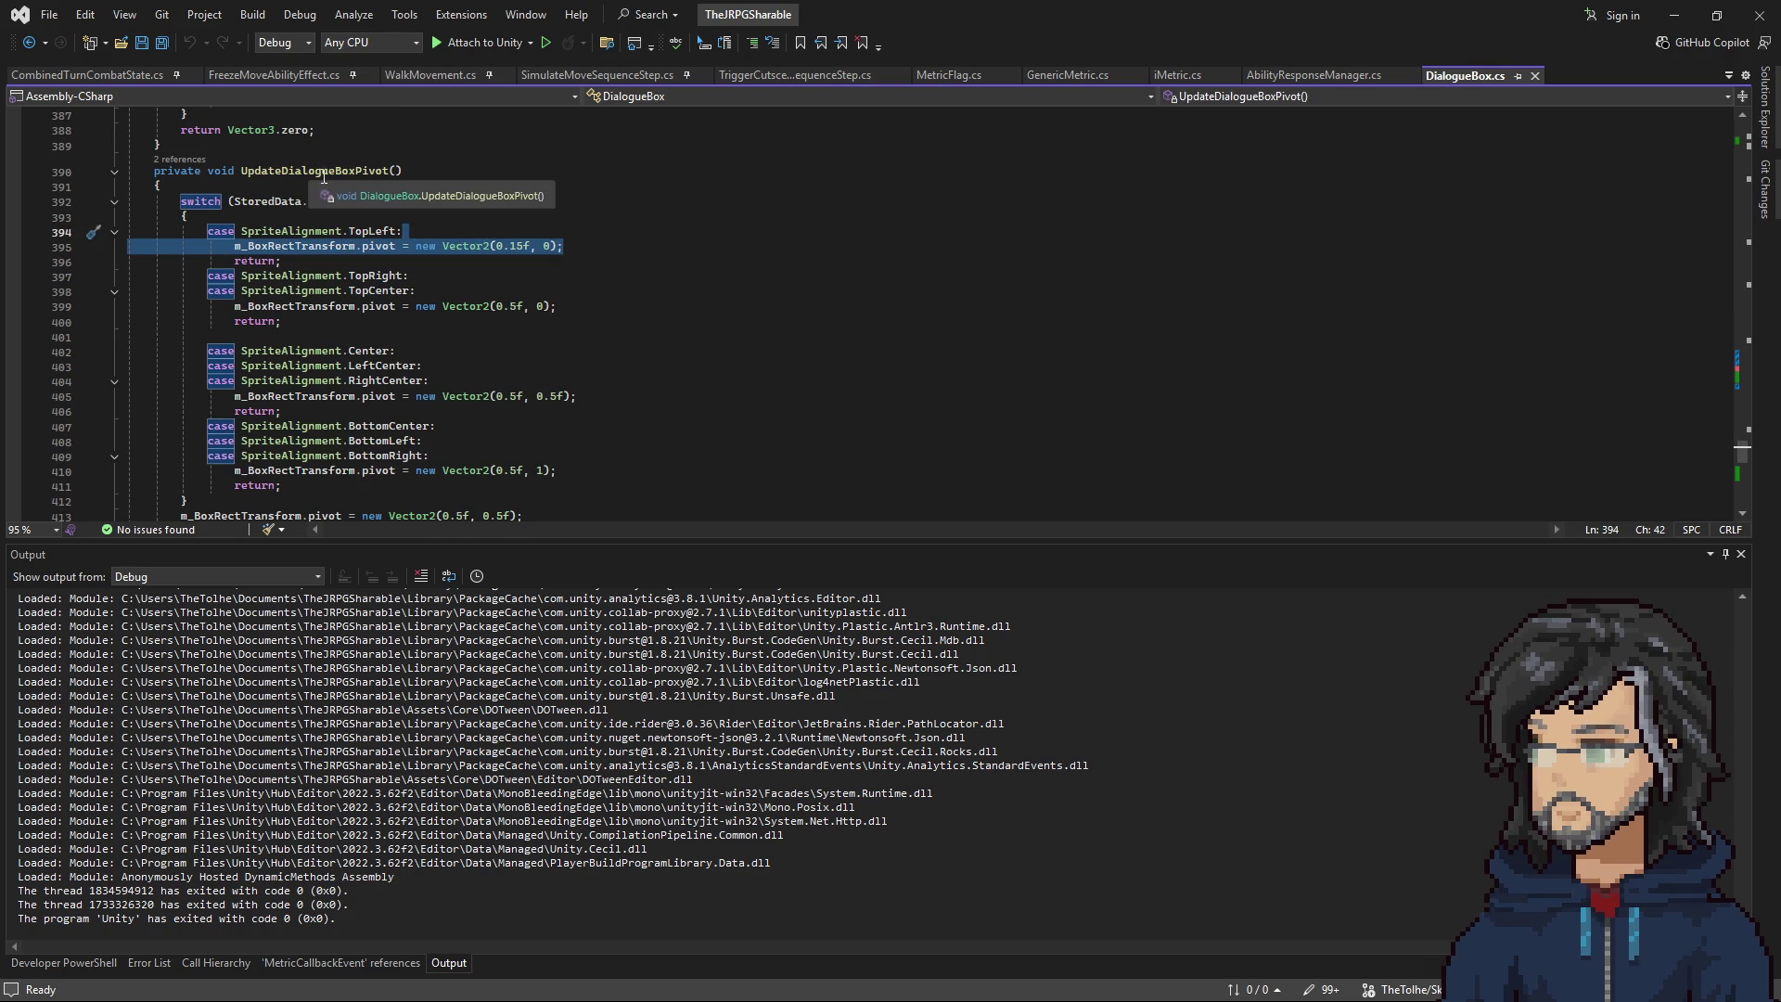
# Copy the TopLeft case and paste it below the RightCenter case.
pyautogui.moveTo(288, 260)
pyautogui.mouseDown()
pyautogui.moveTo(306, 230)
pyautogui.moveTo(190, 216)
pyautogui.mouseUp()
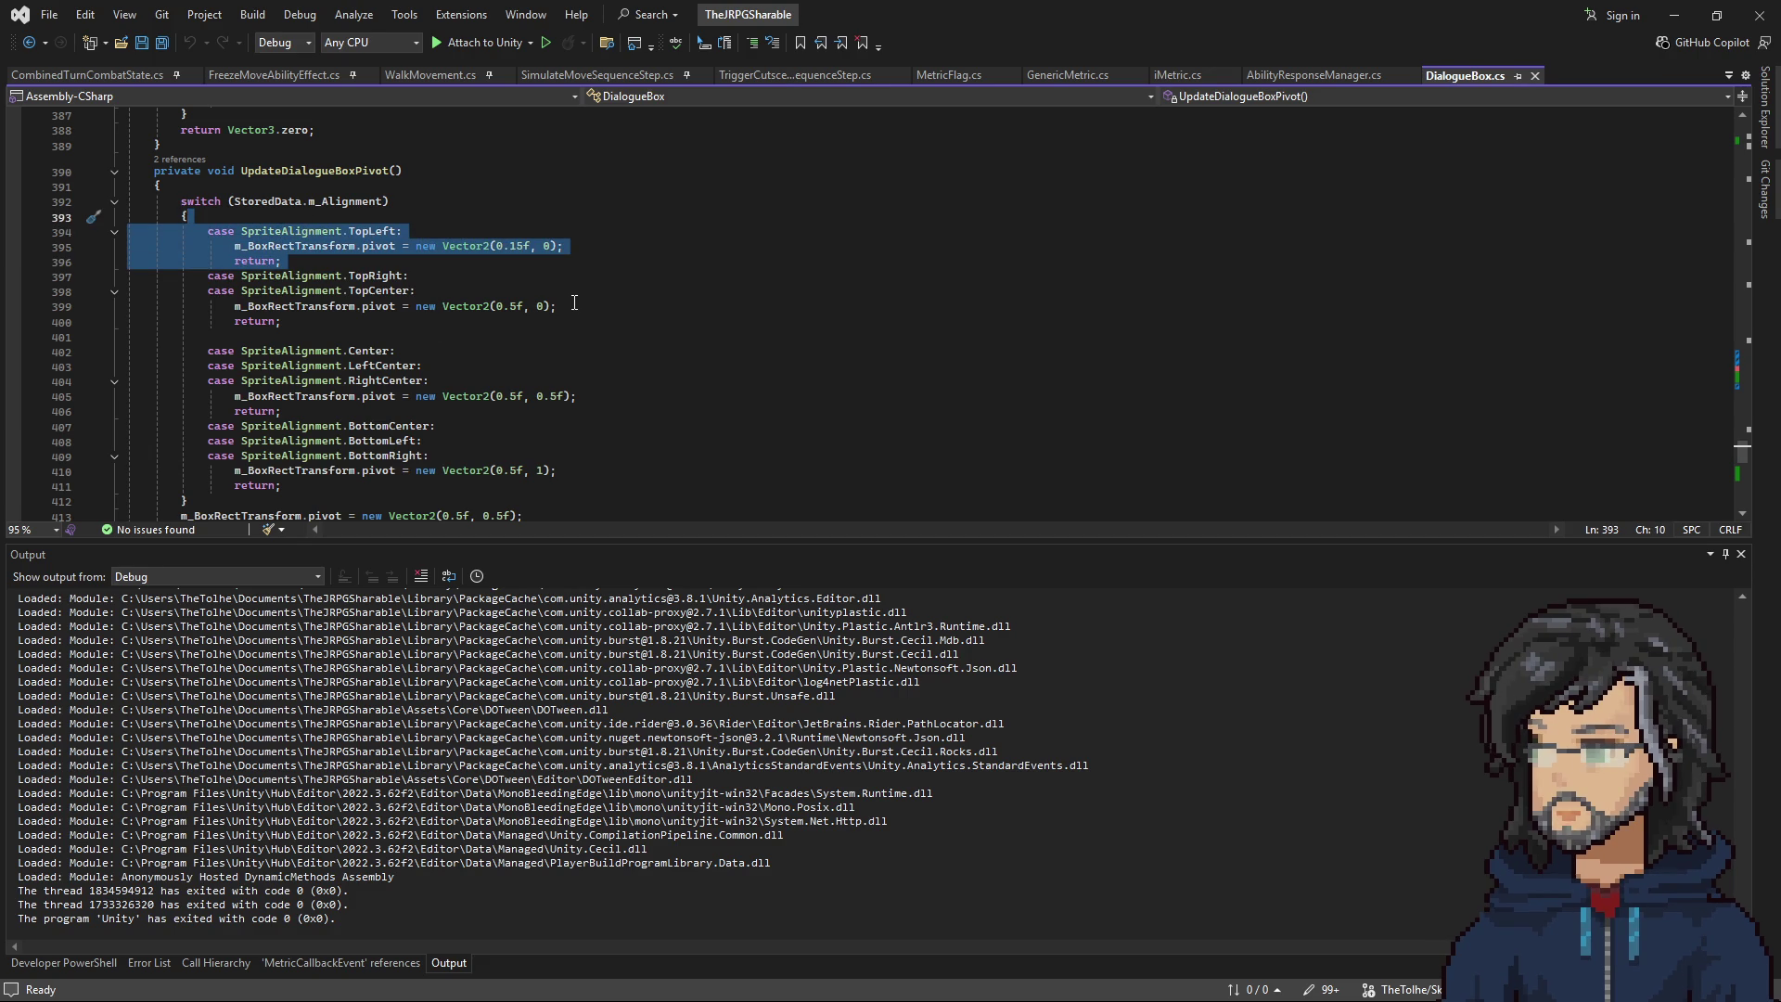
pyautogui.scroll(-2, 574, 301)
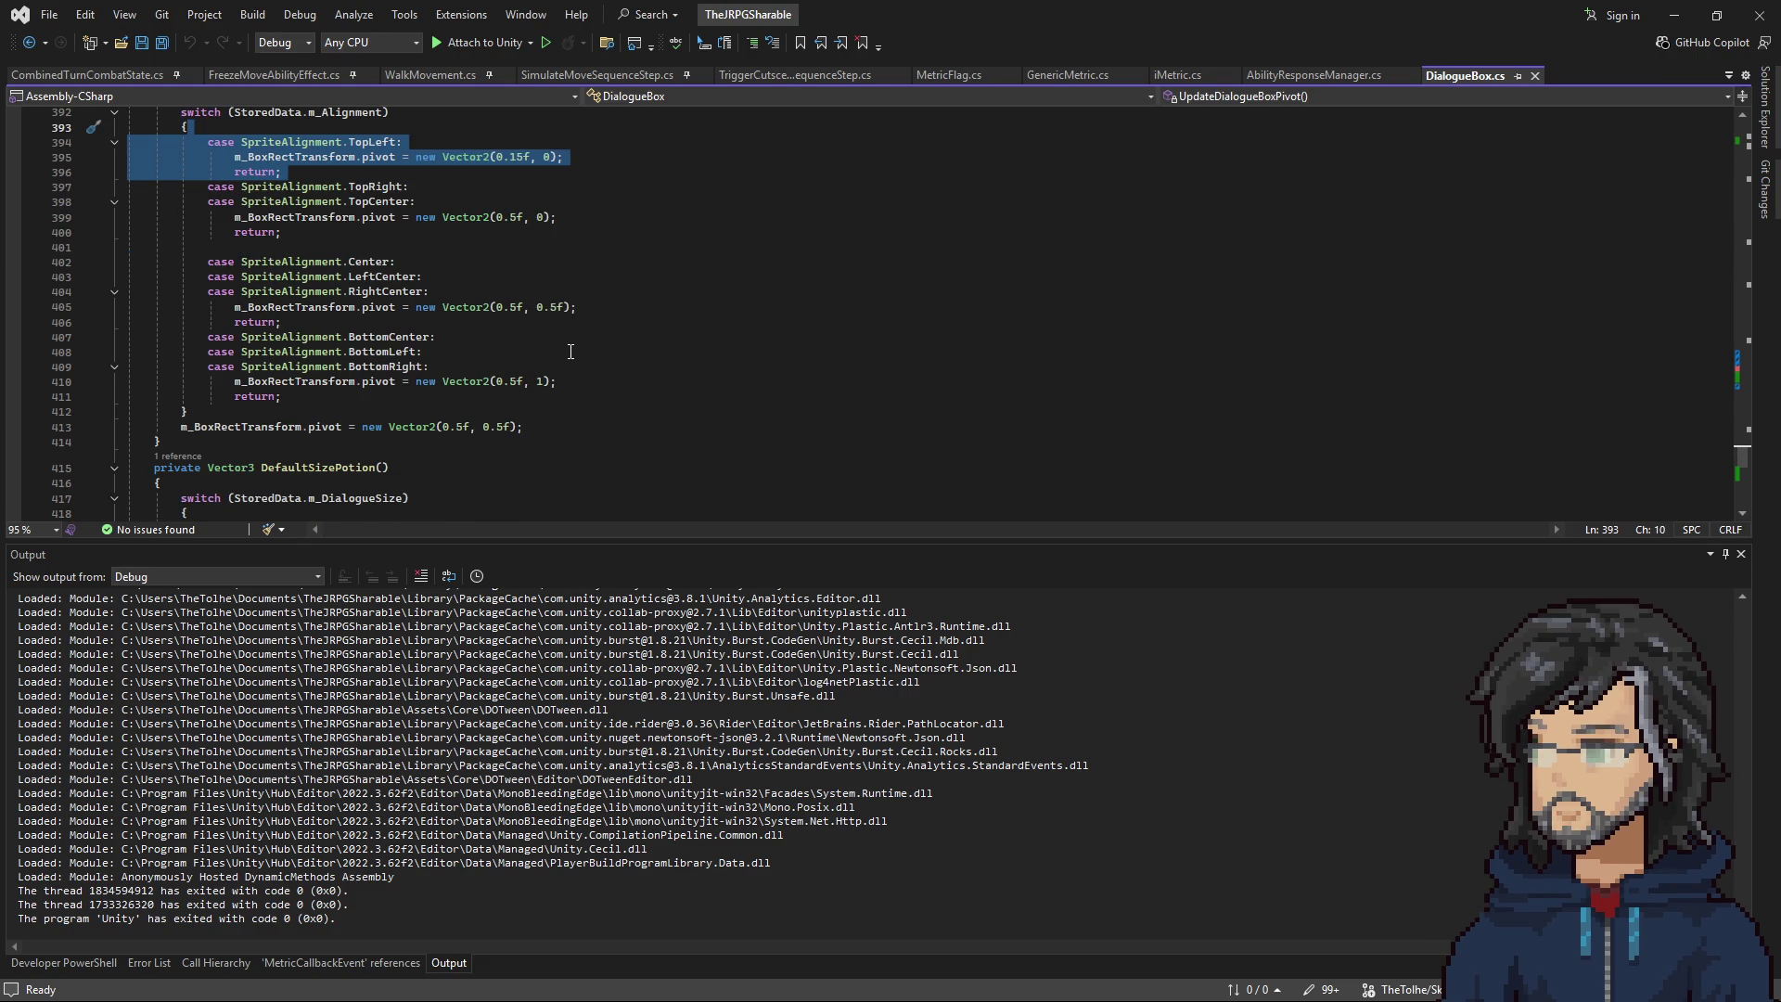
pyautogui.scroll(1, 570, 351)
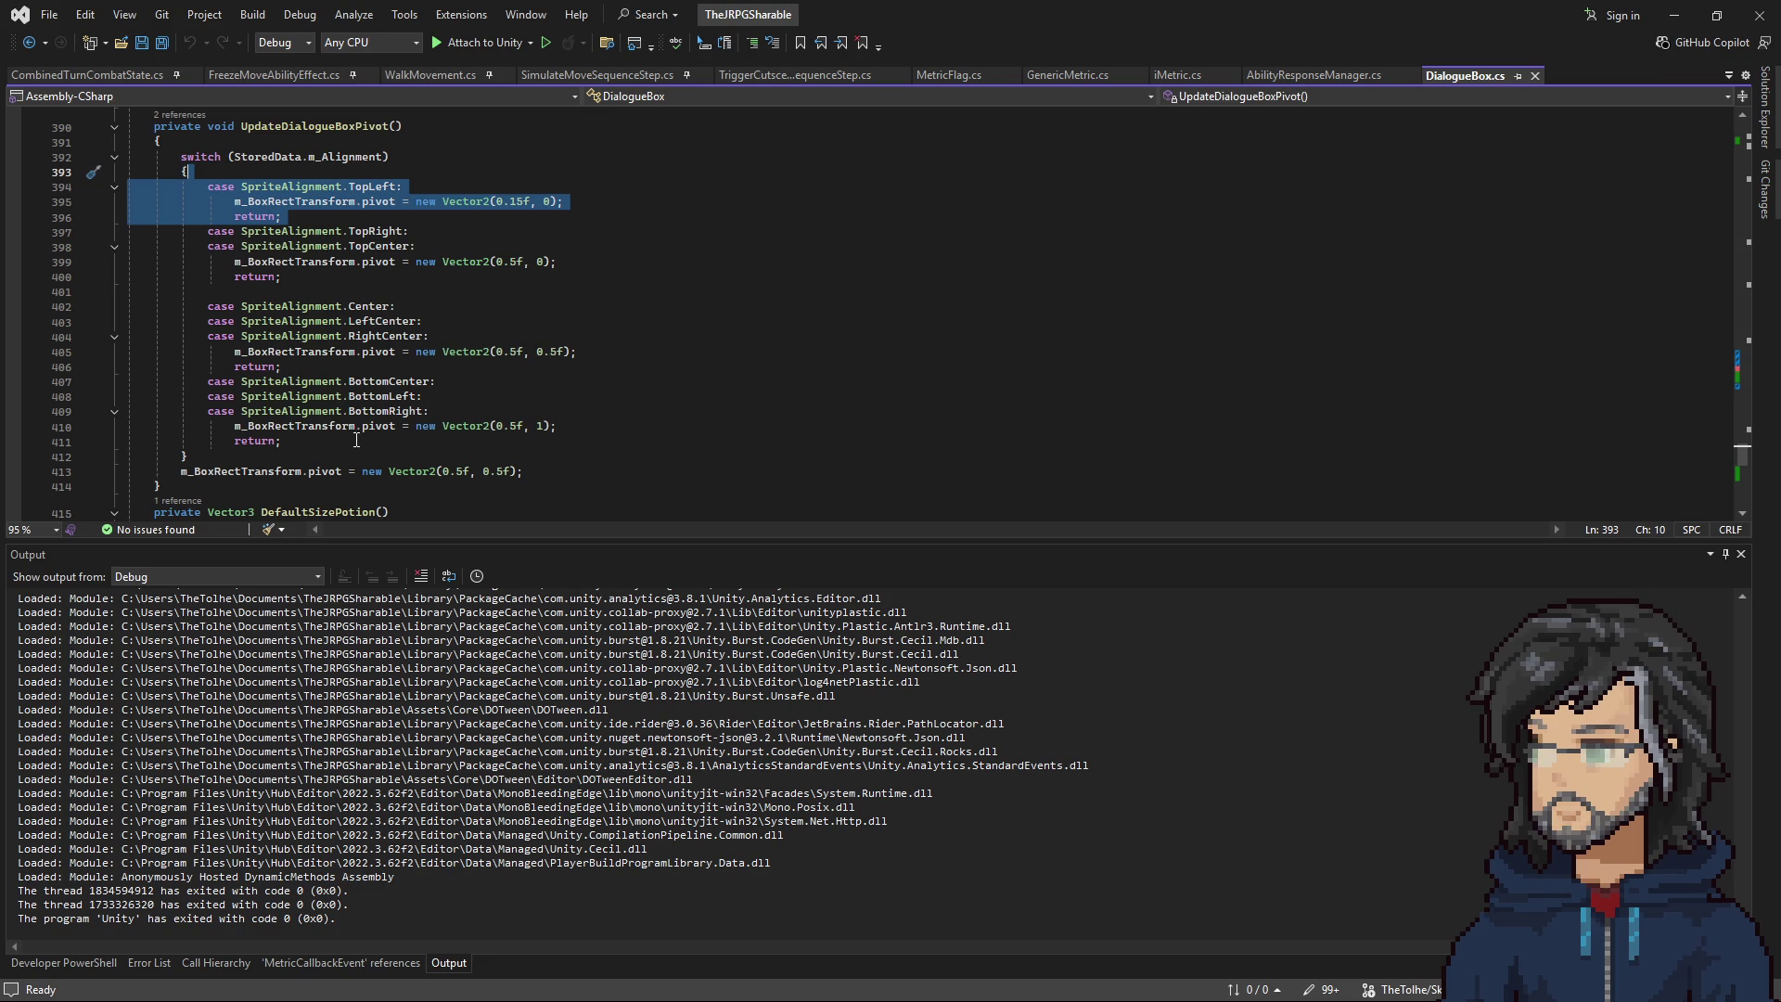
pyautogui.click(362, 366)
pyautogui.write('IT_Woods_Room_G8')
pyautogui.hotkey('ctrl', 'Left')
pyautogui.press('BackSpace')
pyautogui.press('End')
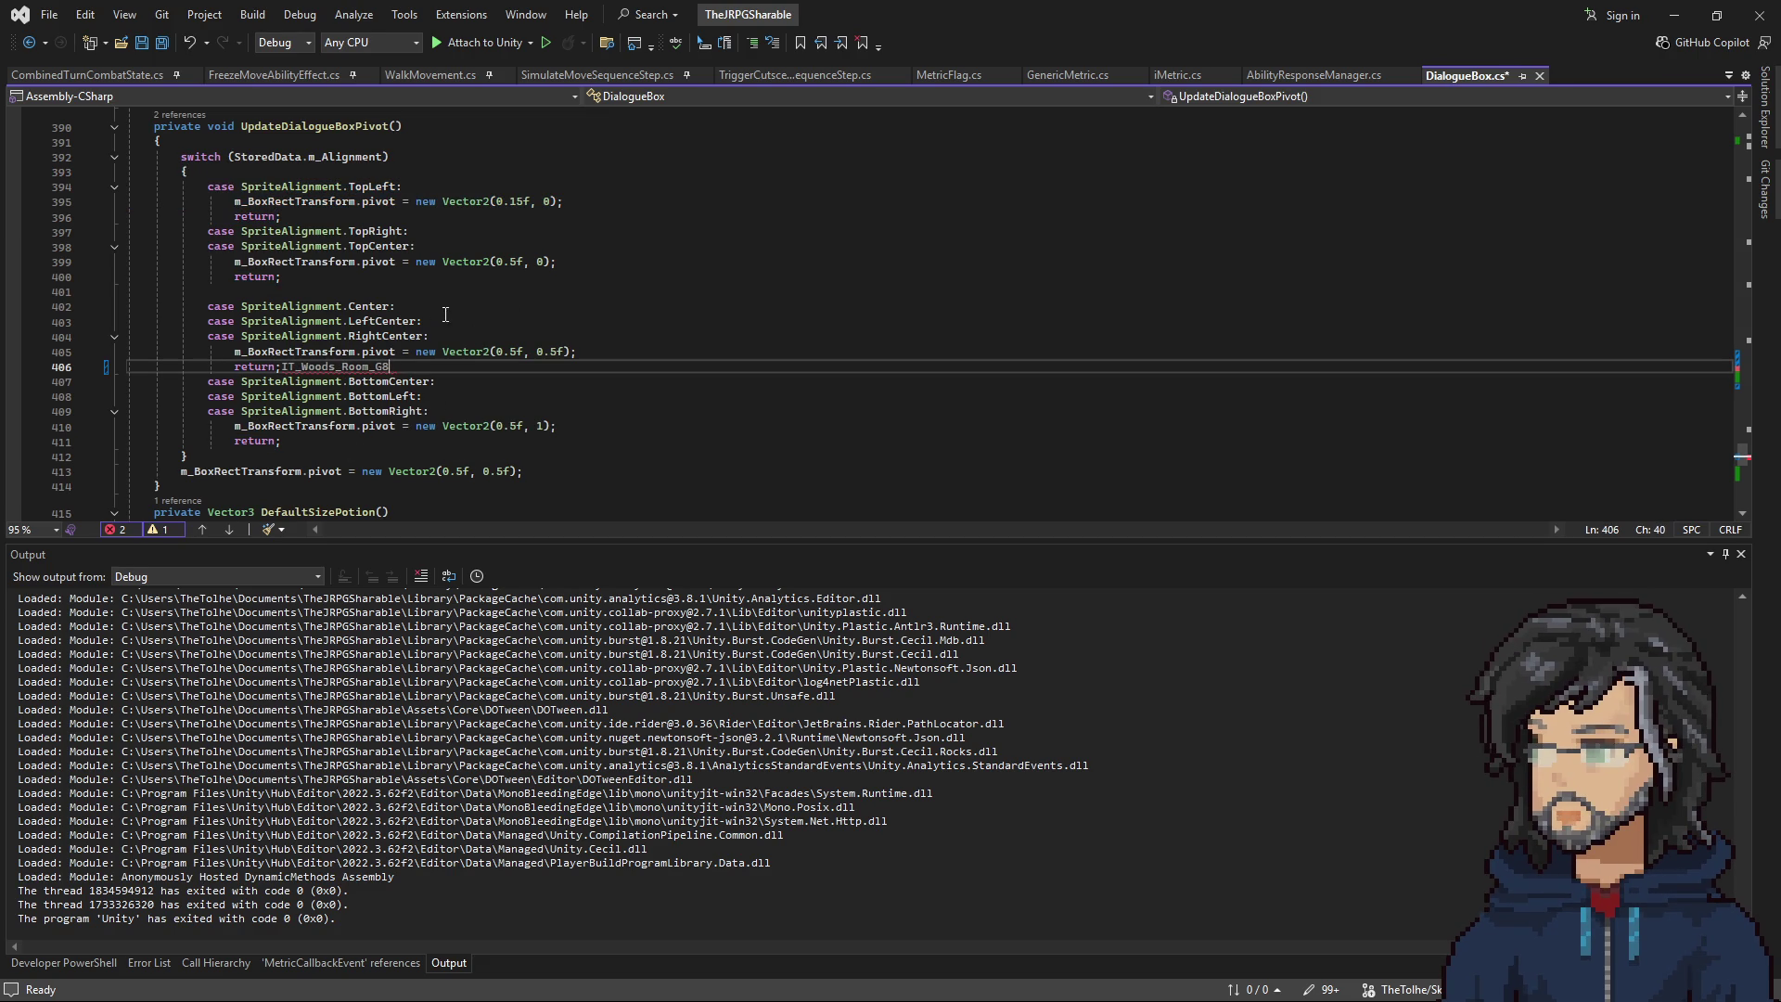
pyautogui.hotkey('ctrl', 'z')
pyautogui.hotkey('ctrl', 'z')
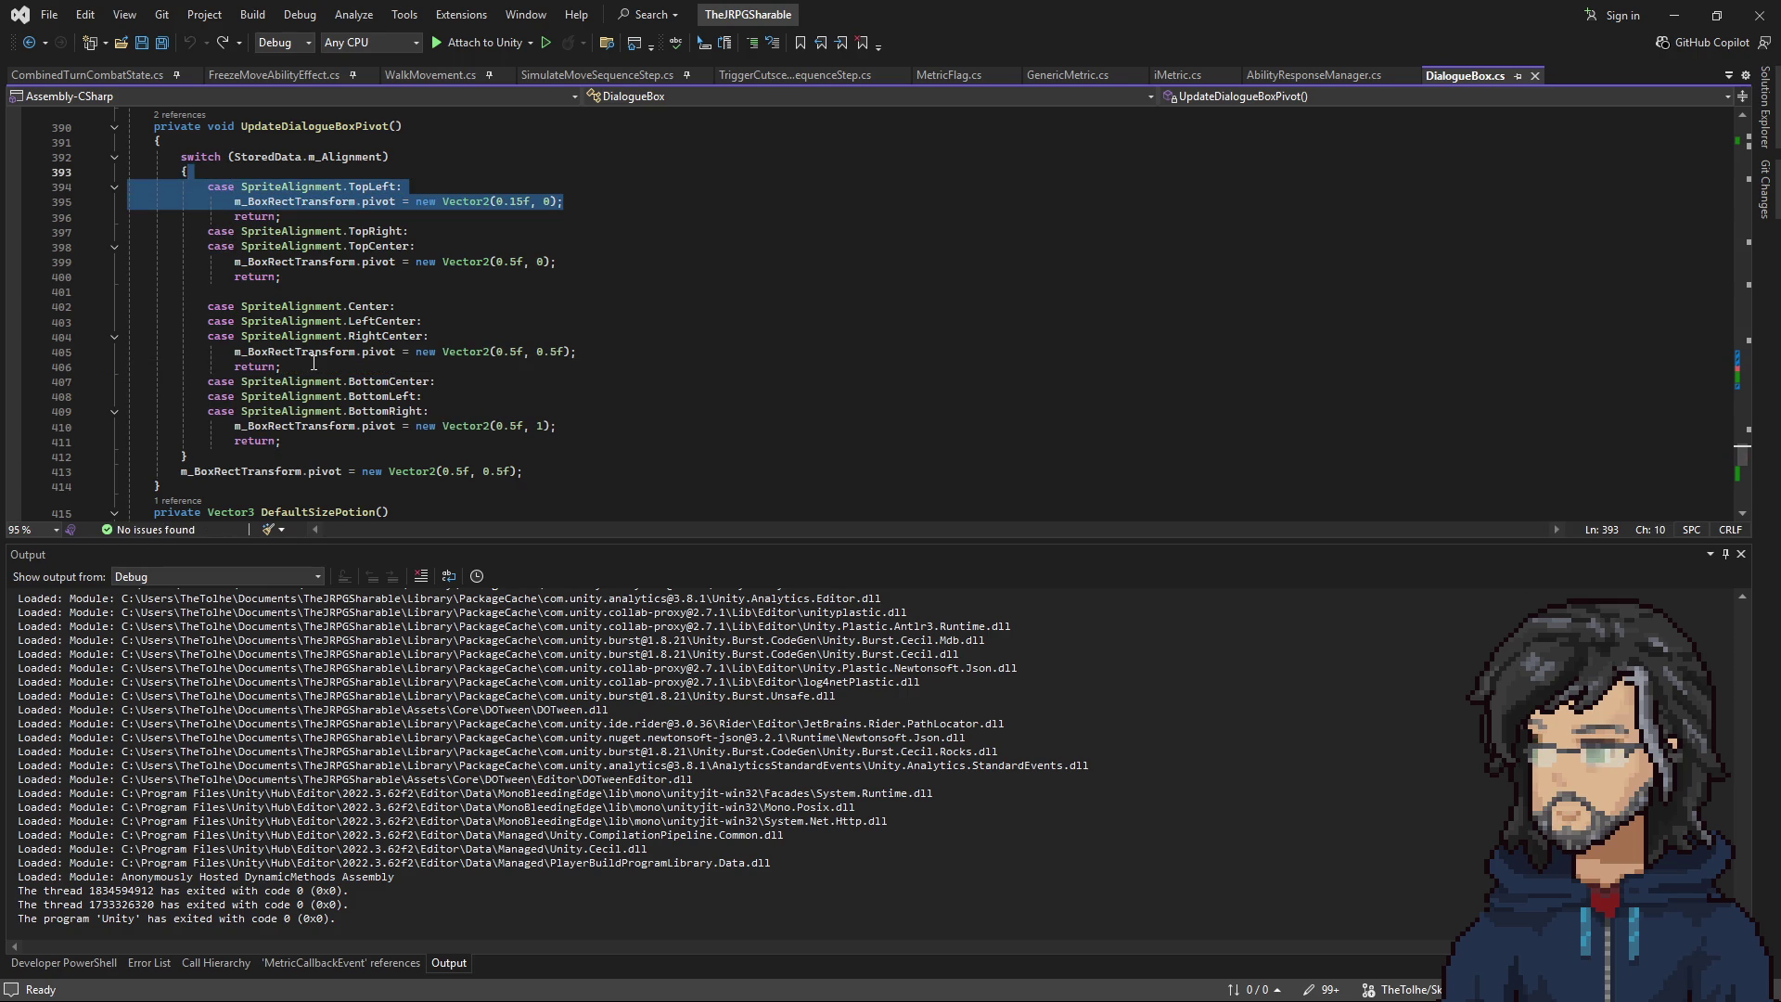
pyautogui.hotkey('ctrl', 'c')
pyautogui.click(313, 366)
pyautogui.hotkey('ctrl', 'v')
# Turn the pasted copy into a BottomLeft case with pivot (0.15f, 1) ending in return.
pyautogui.doubleClick(381, 426)
pyautogui.hotkey('ctrl', 'c')
pyautogui.doubleClick(374, 381)
pyautogui.hotkey('ctrl', 'v')
pyautogui.click(436, 410)
pyautogui.hotkey('shift', 'Down')
pyautogui.press('Delete')
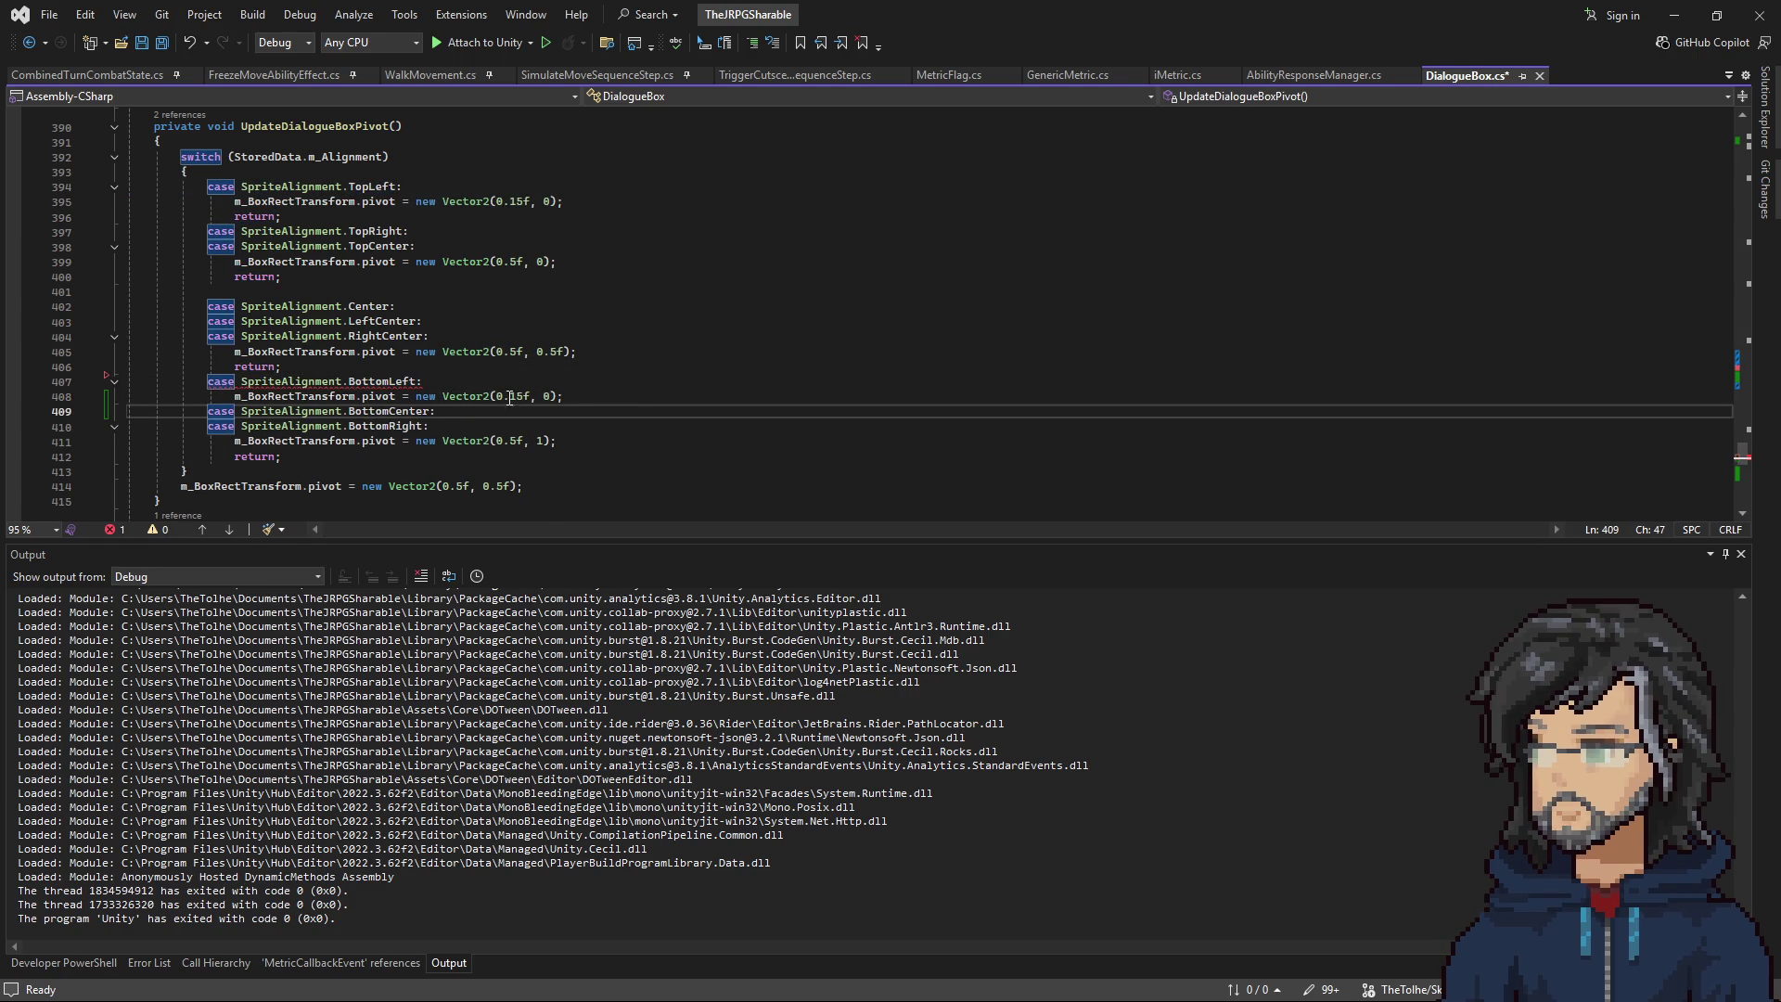
pyautogui.click(507, 396)
pyautogui.click(549, 397)
pyautogui.write('1')
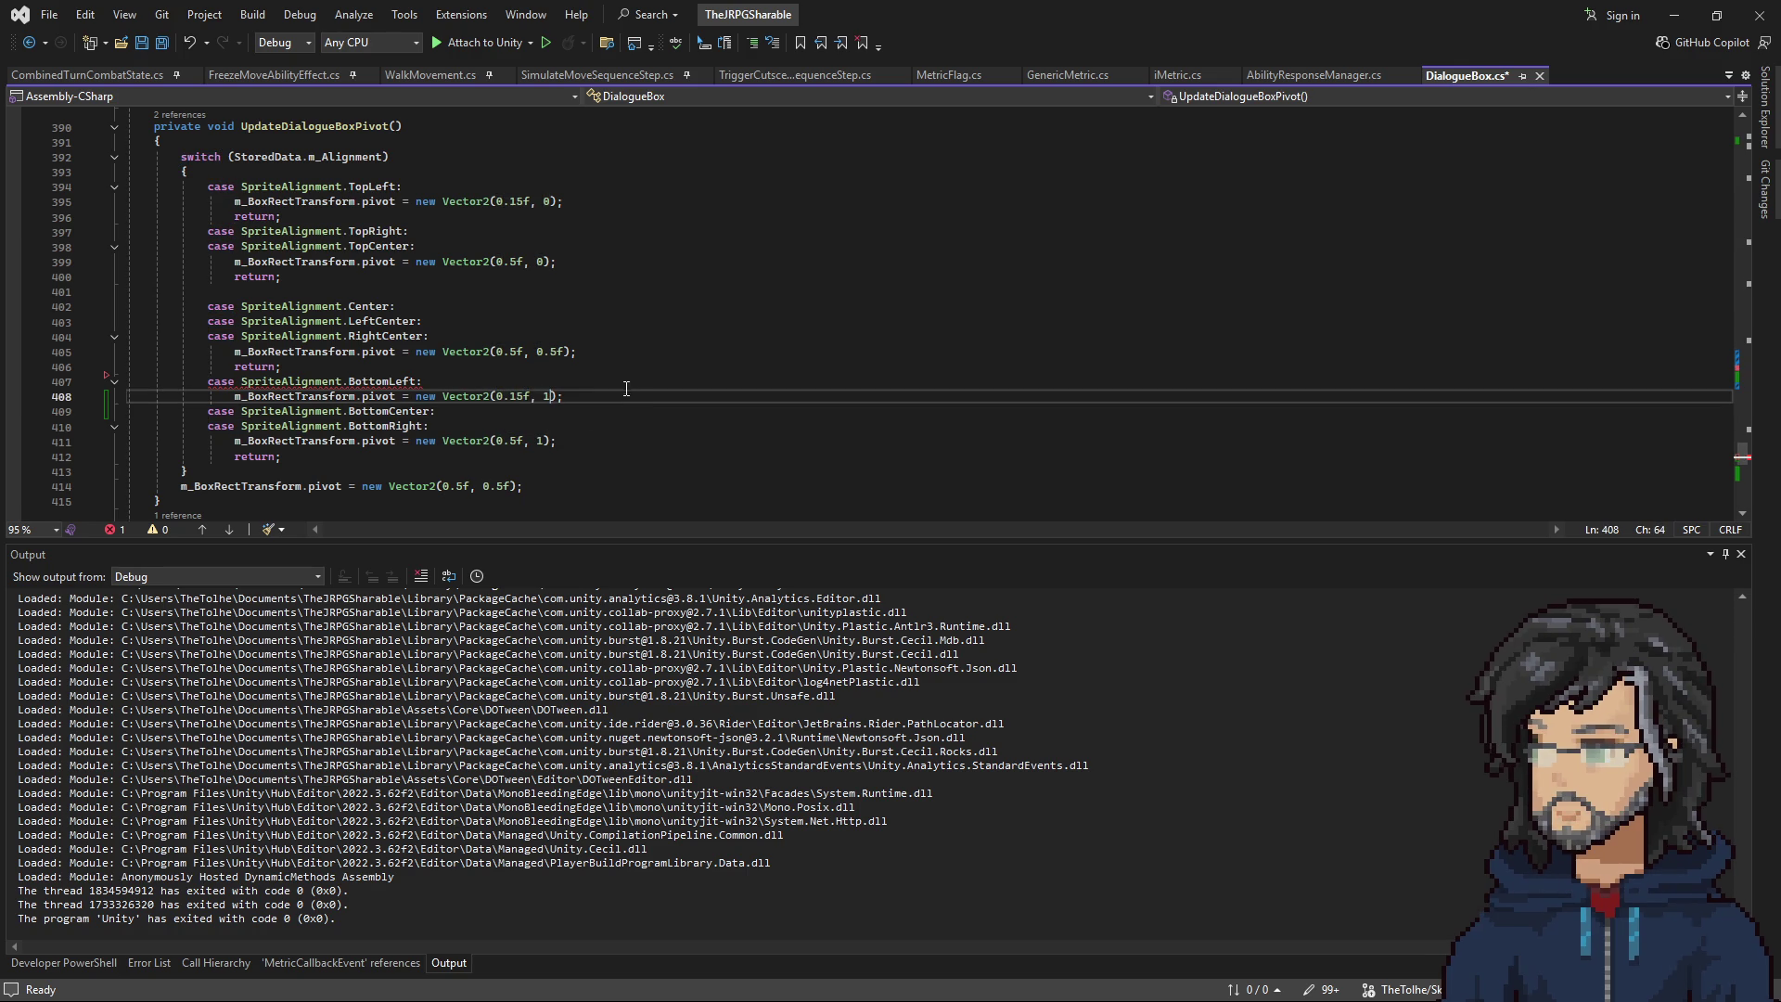
pyautogui.click(588, 404)
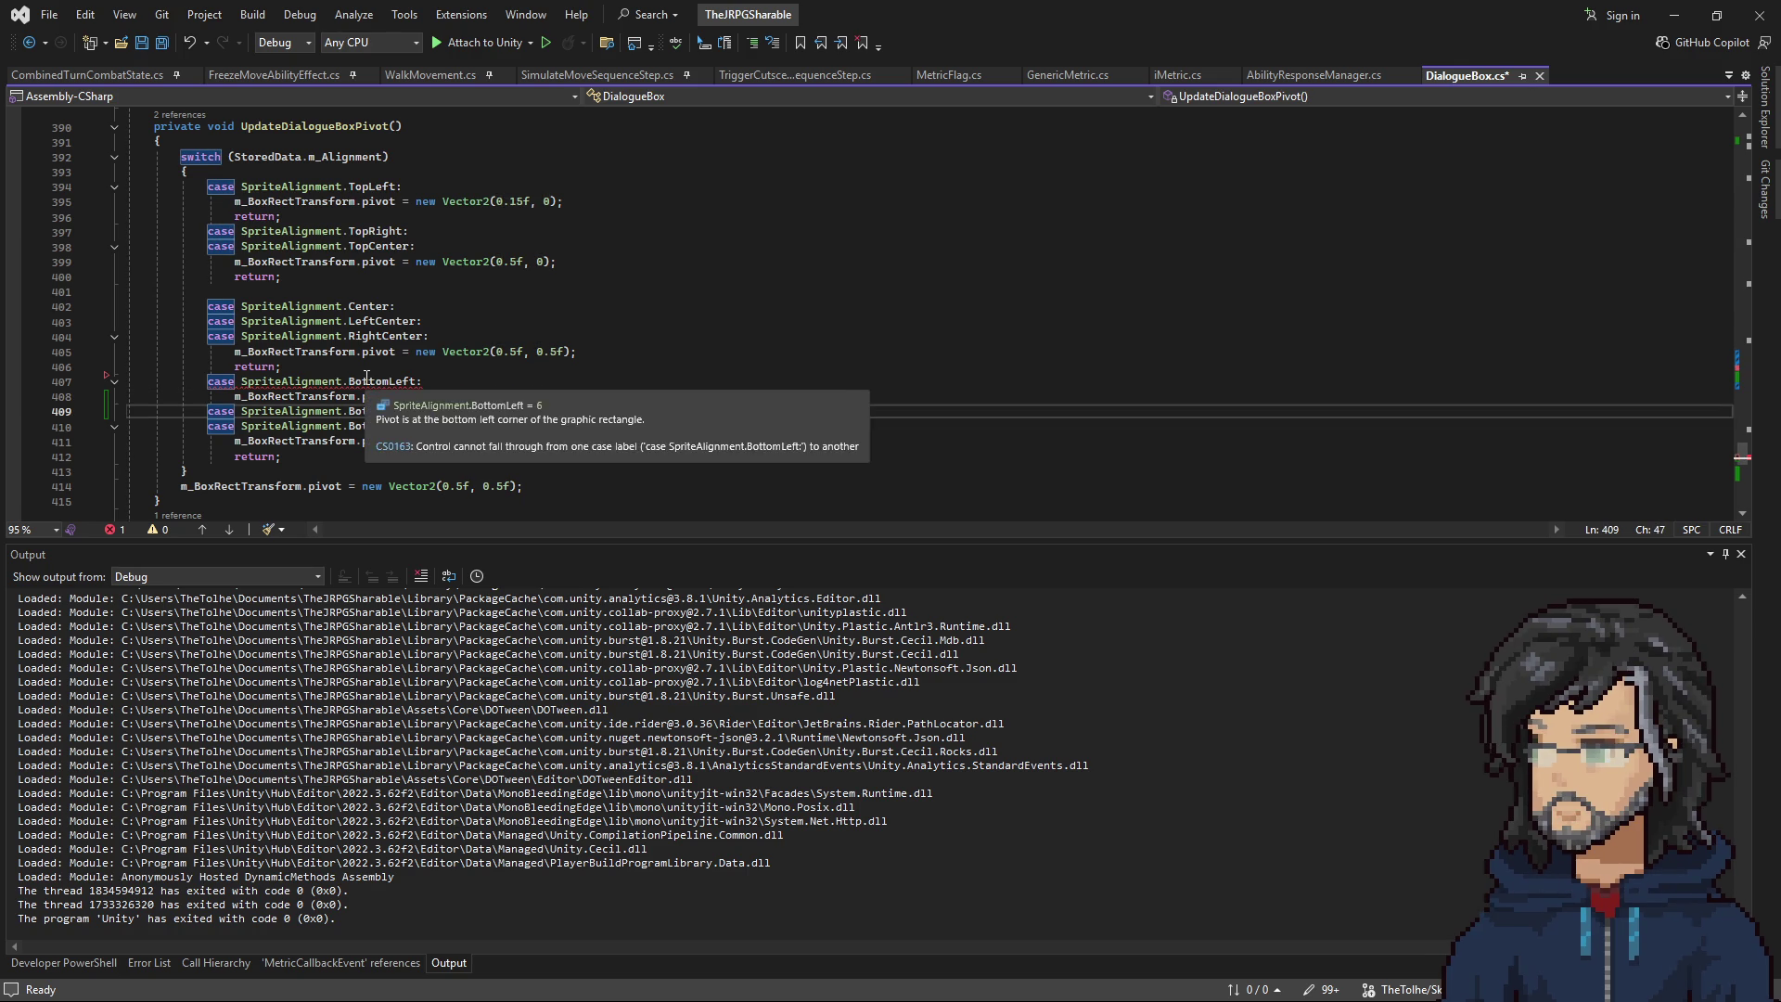
pyautogui.moveTo(383, 383)
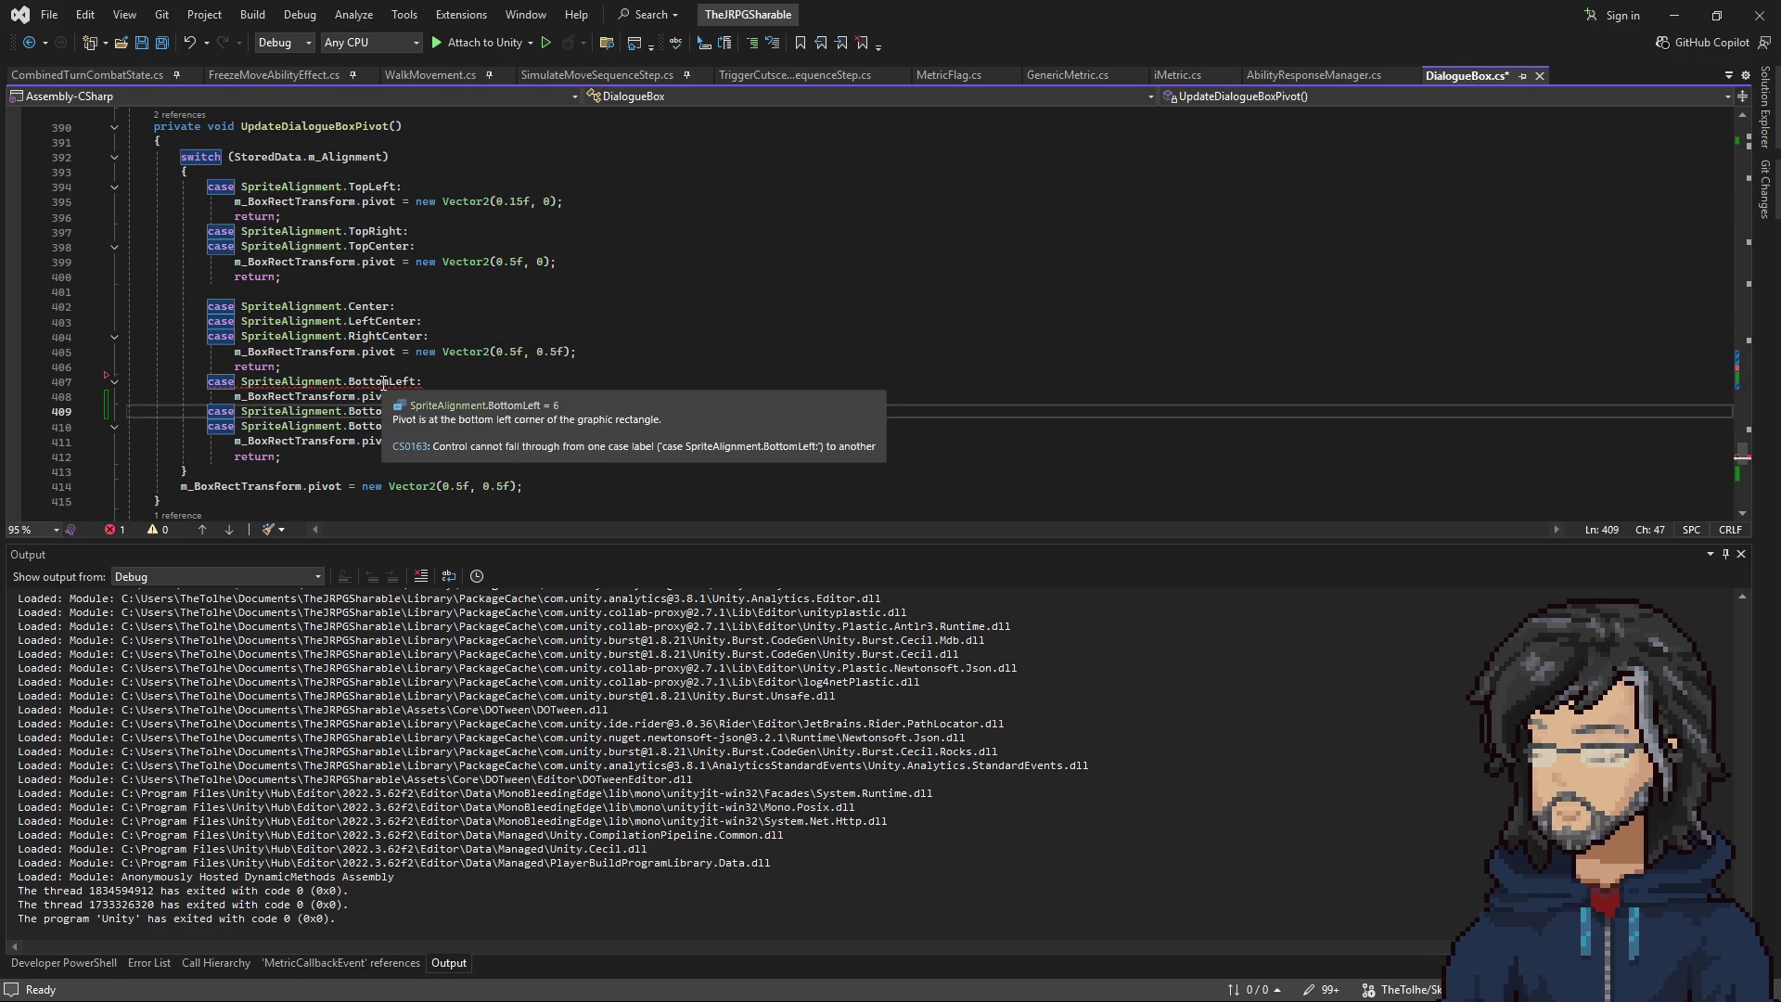
pyautogui.click(582, 394)
pyautogui.press('Return')
pyautogui.write('return')
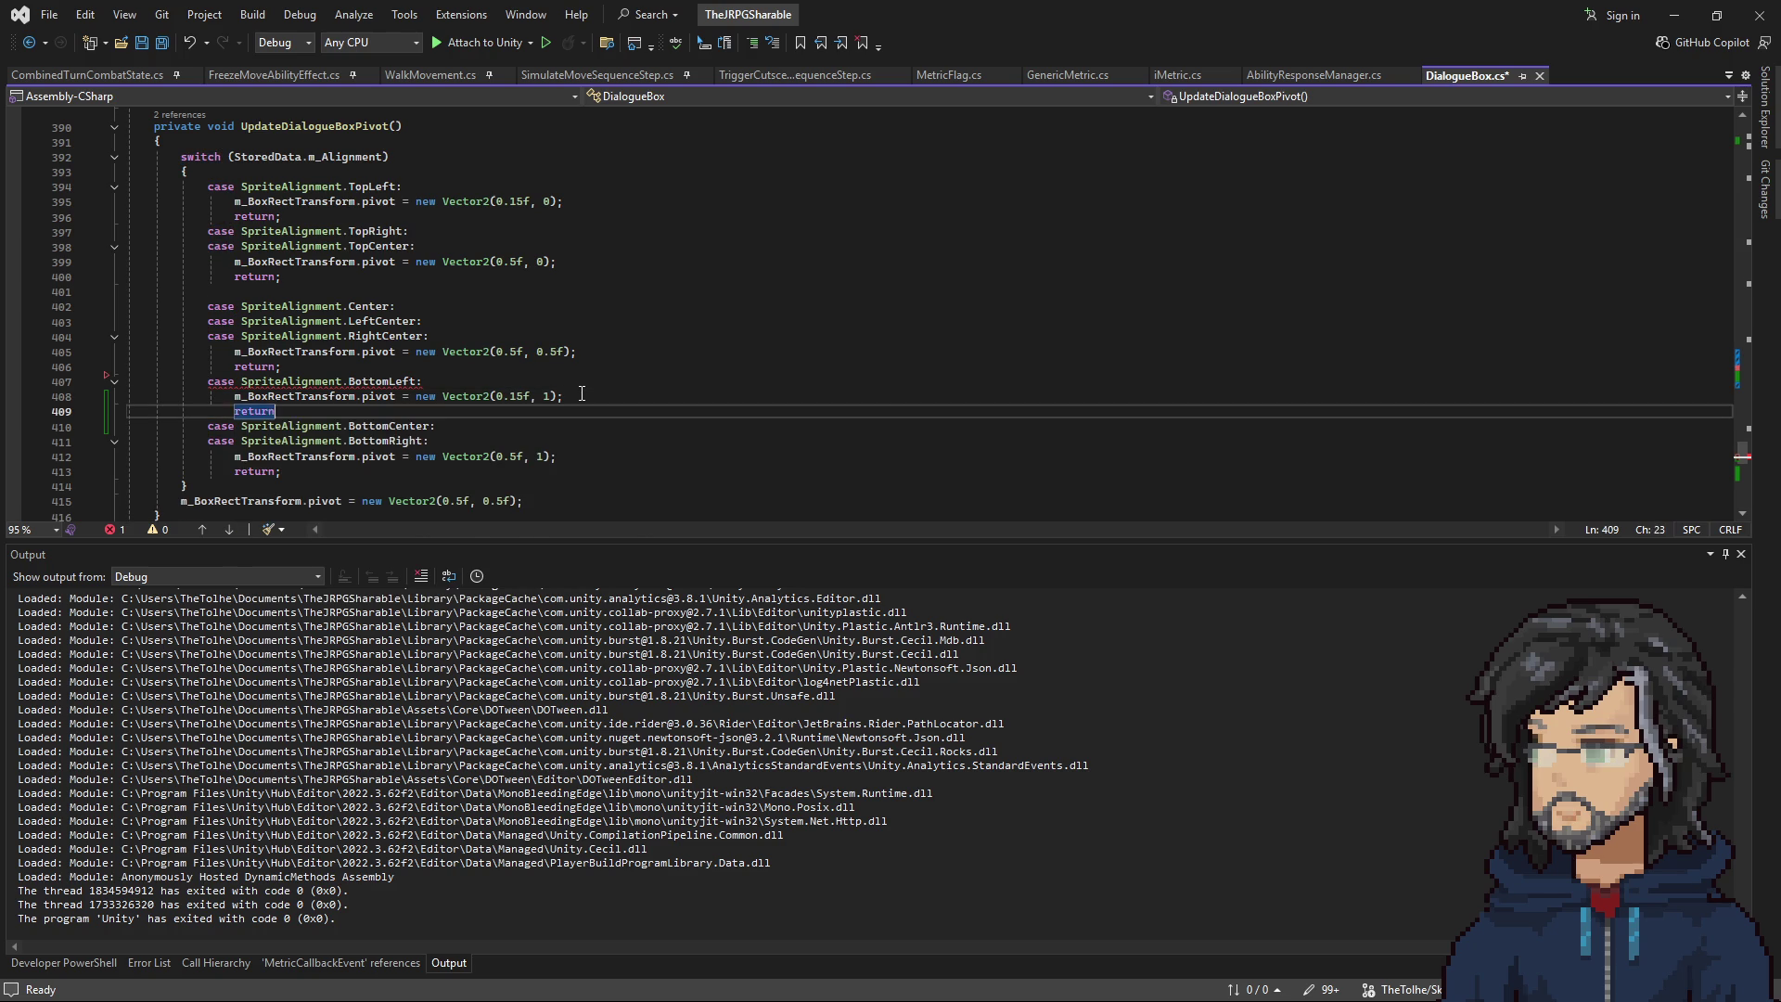
pyautogui.write(';')
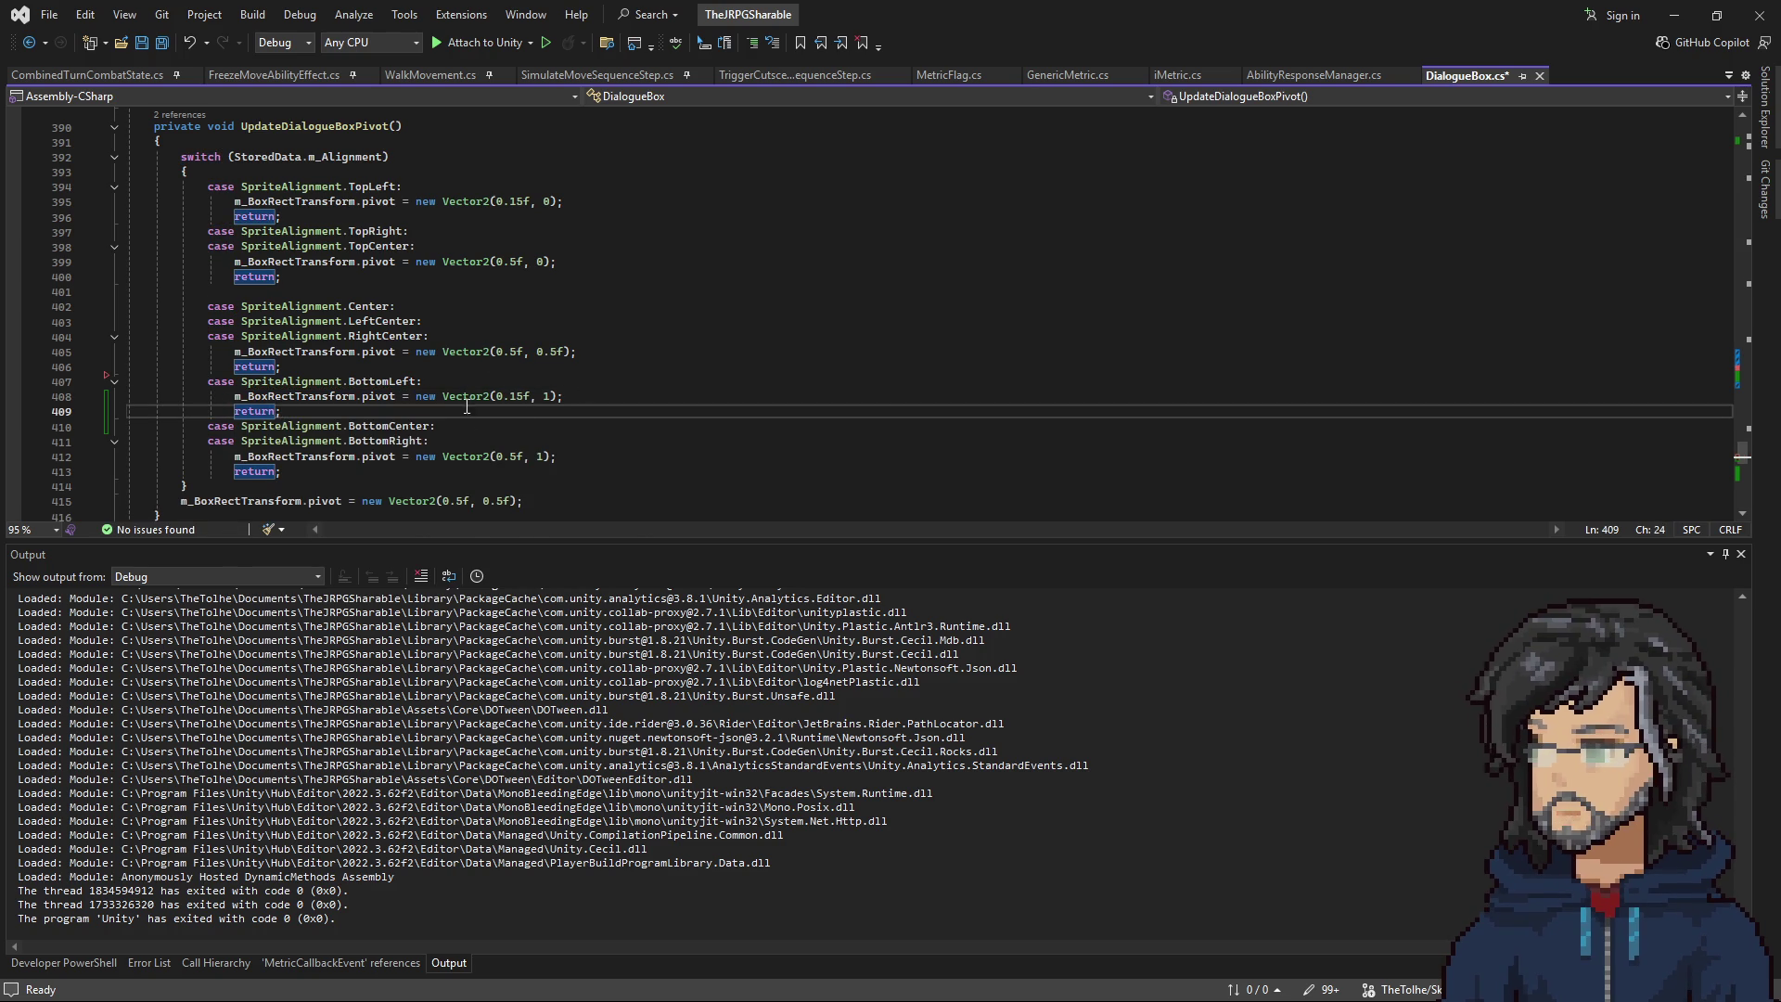
# Duplicate the case as a separate BottomRight case with pivot (0.85f, 1).
pyautogui.moveTo(405, 471); pyautogui.dragTo(469, 424)
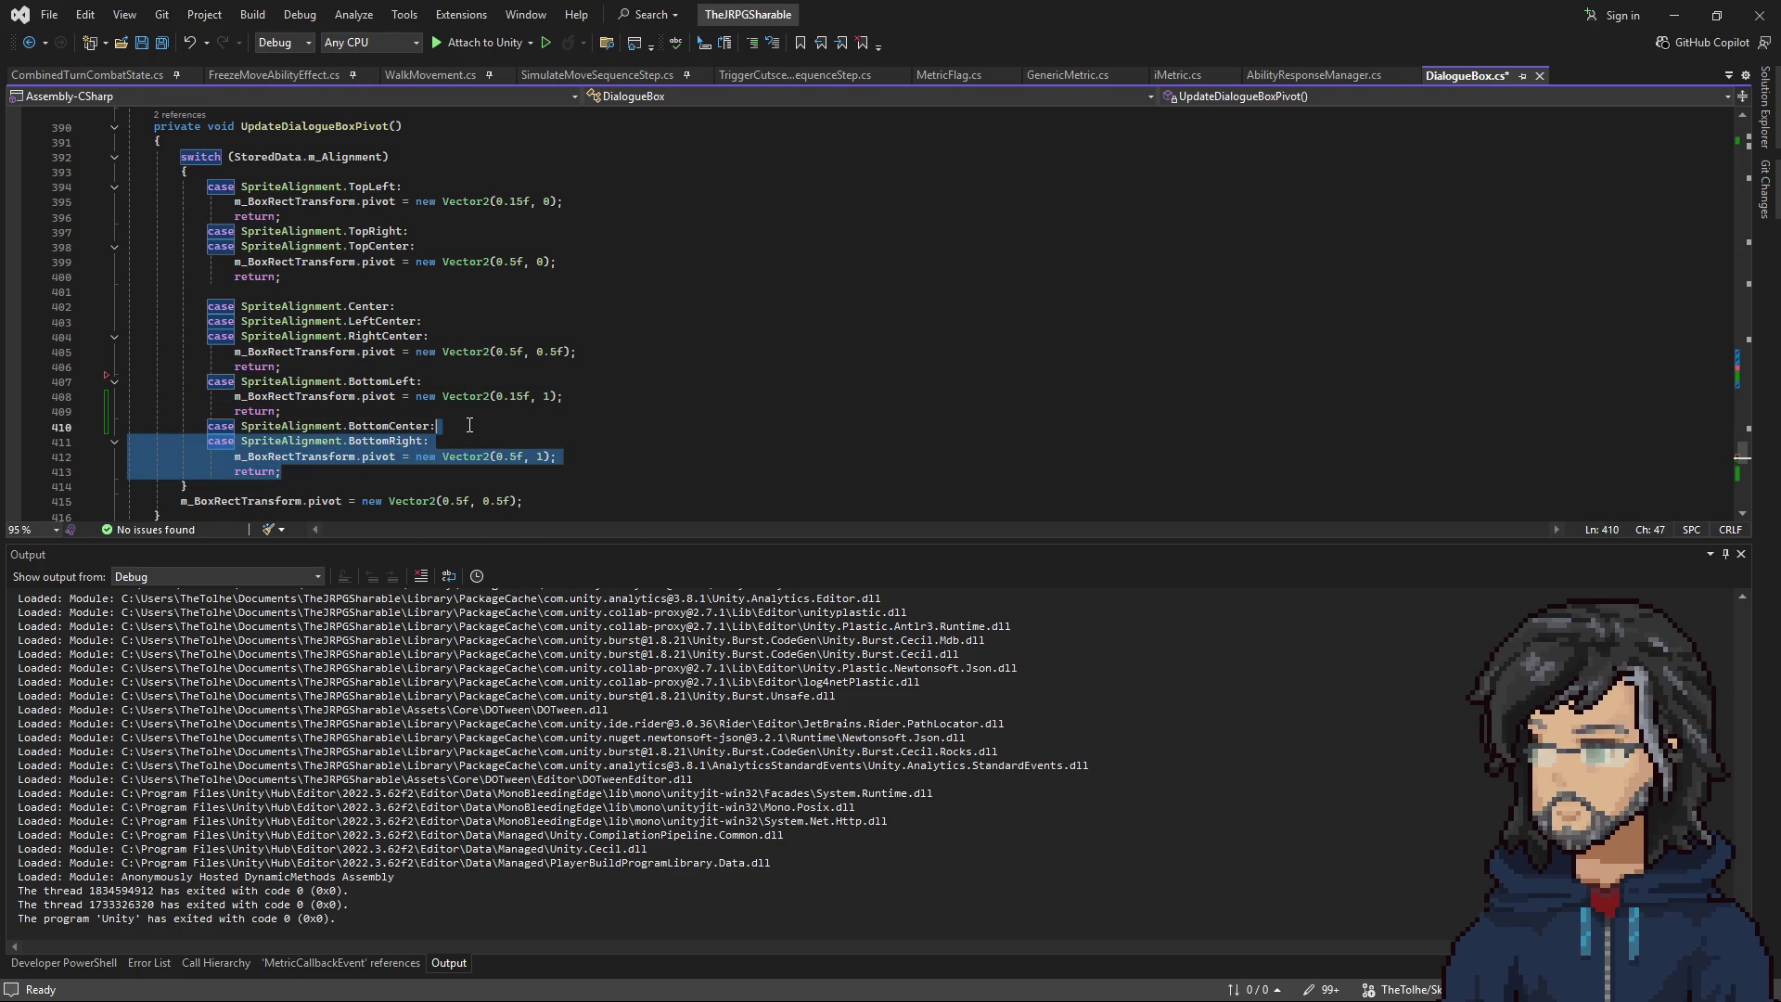
pyautogui.hotkey('ctrl', 'c')
pyautogui.click(362, 471)
pyautogui.hotkey('ctrl', 'v')
pyautogui.doubleClick(385, 484)
pyautogui.moveTo(281, 409); pyautogui.dragTo(574, 384)
pyautogui.hotkey('ctrl', 'c')
pyautogui.moveTo(281, 513); pyautogui.dragTo(568, 483)
pyautogui.hotkey('ctrl', 'v')
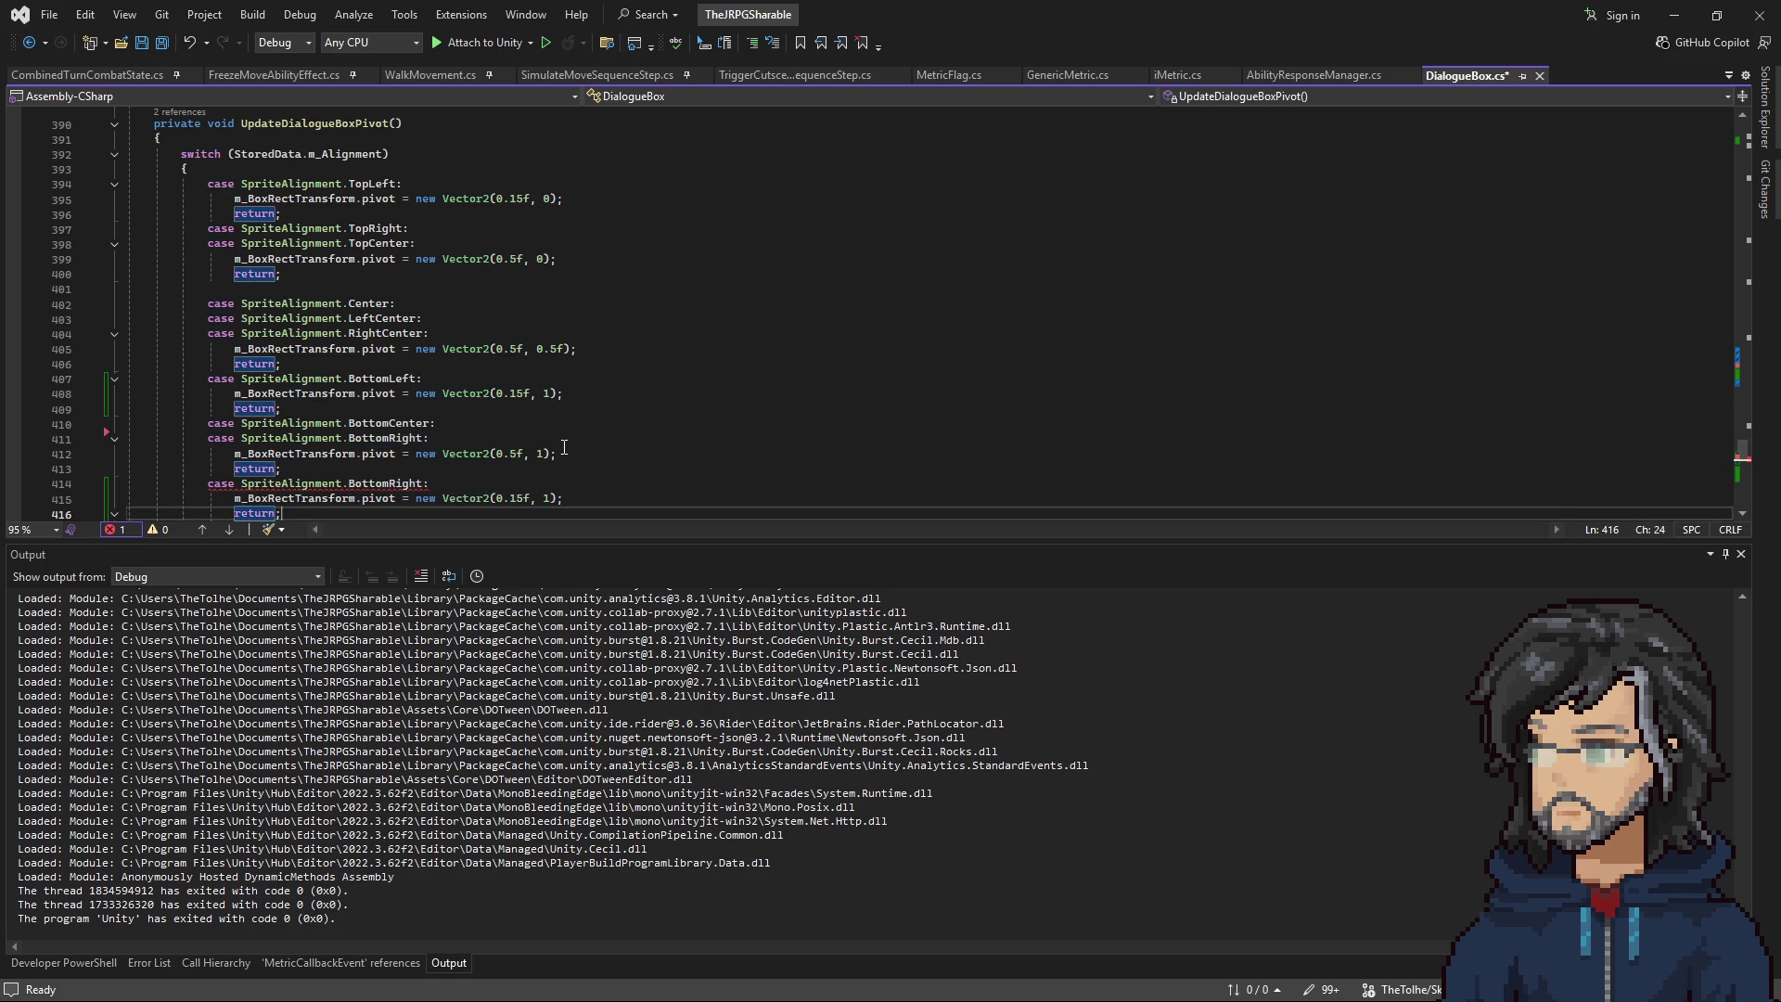
pyautogui.click(536, 435)
pyautogui.hotkey('shift', 'Home')
pyautogui.hotkey('shift', 'Home')
pyautogui.press('BackSpace')
pyautogui.press('BackSpace')
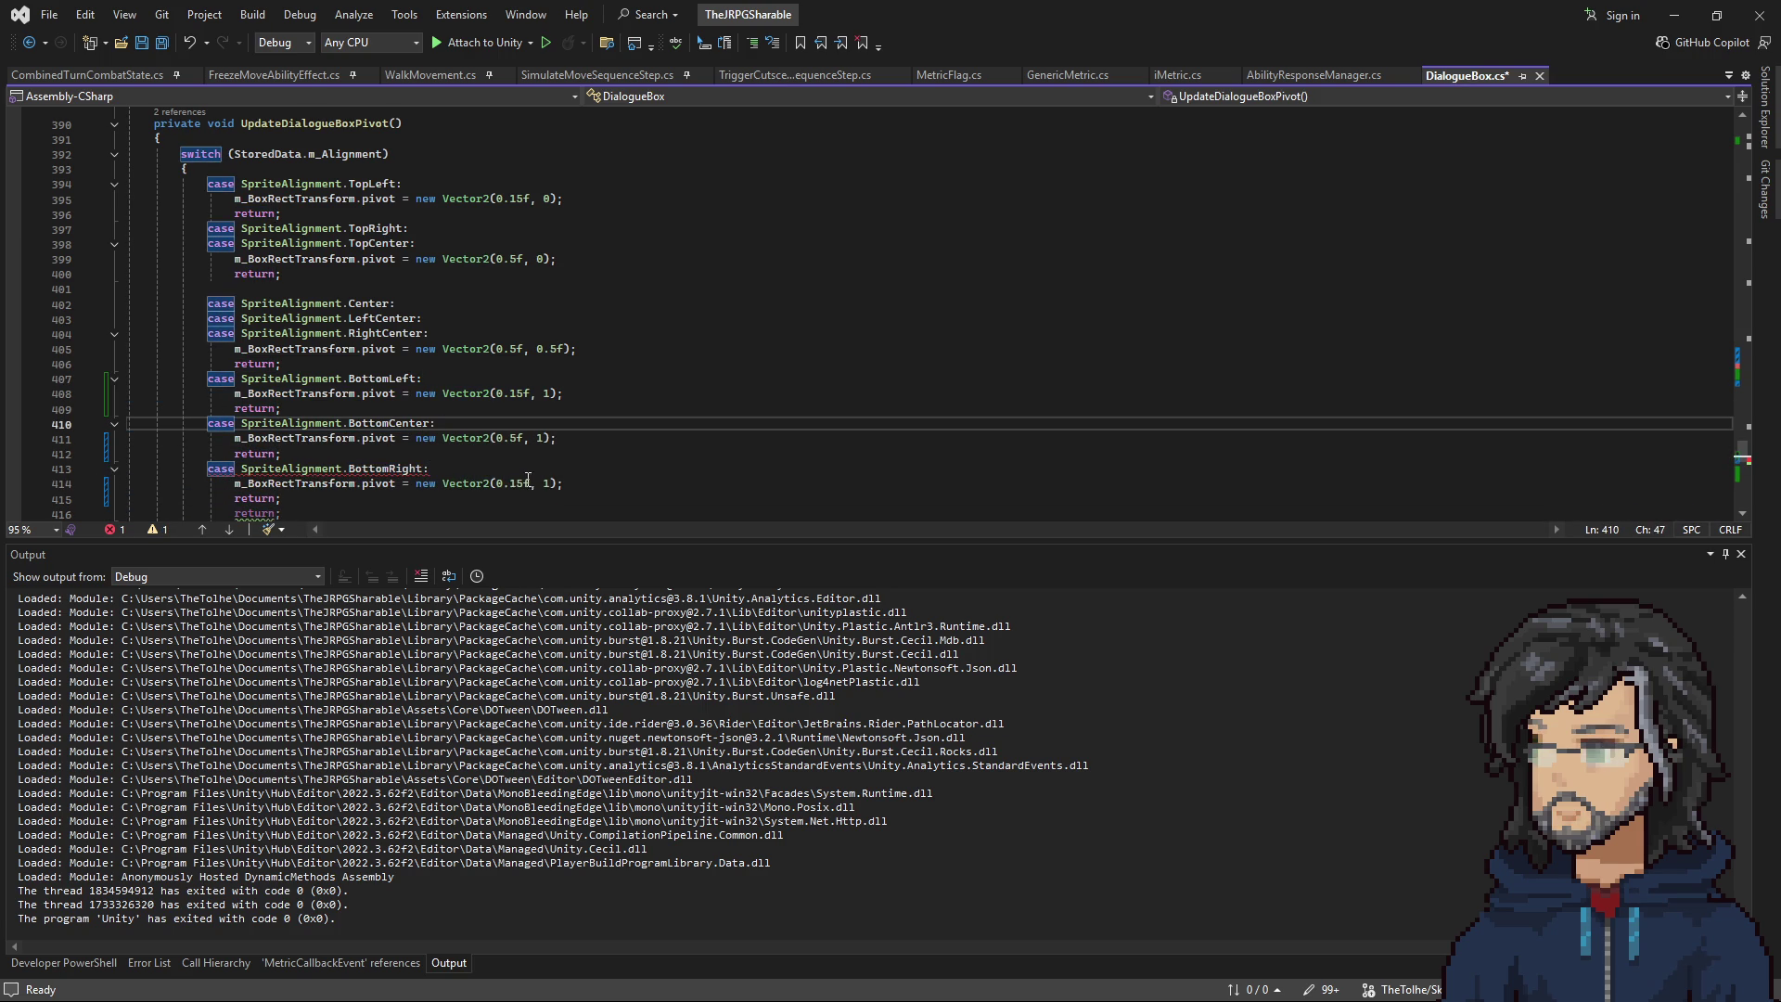
pyautogui.click(517, 483)
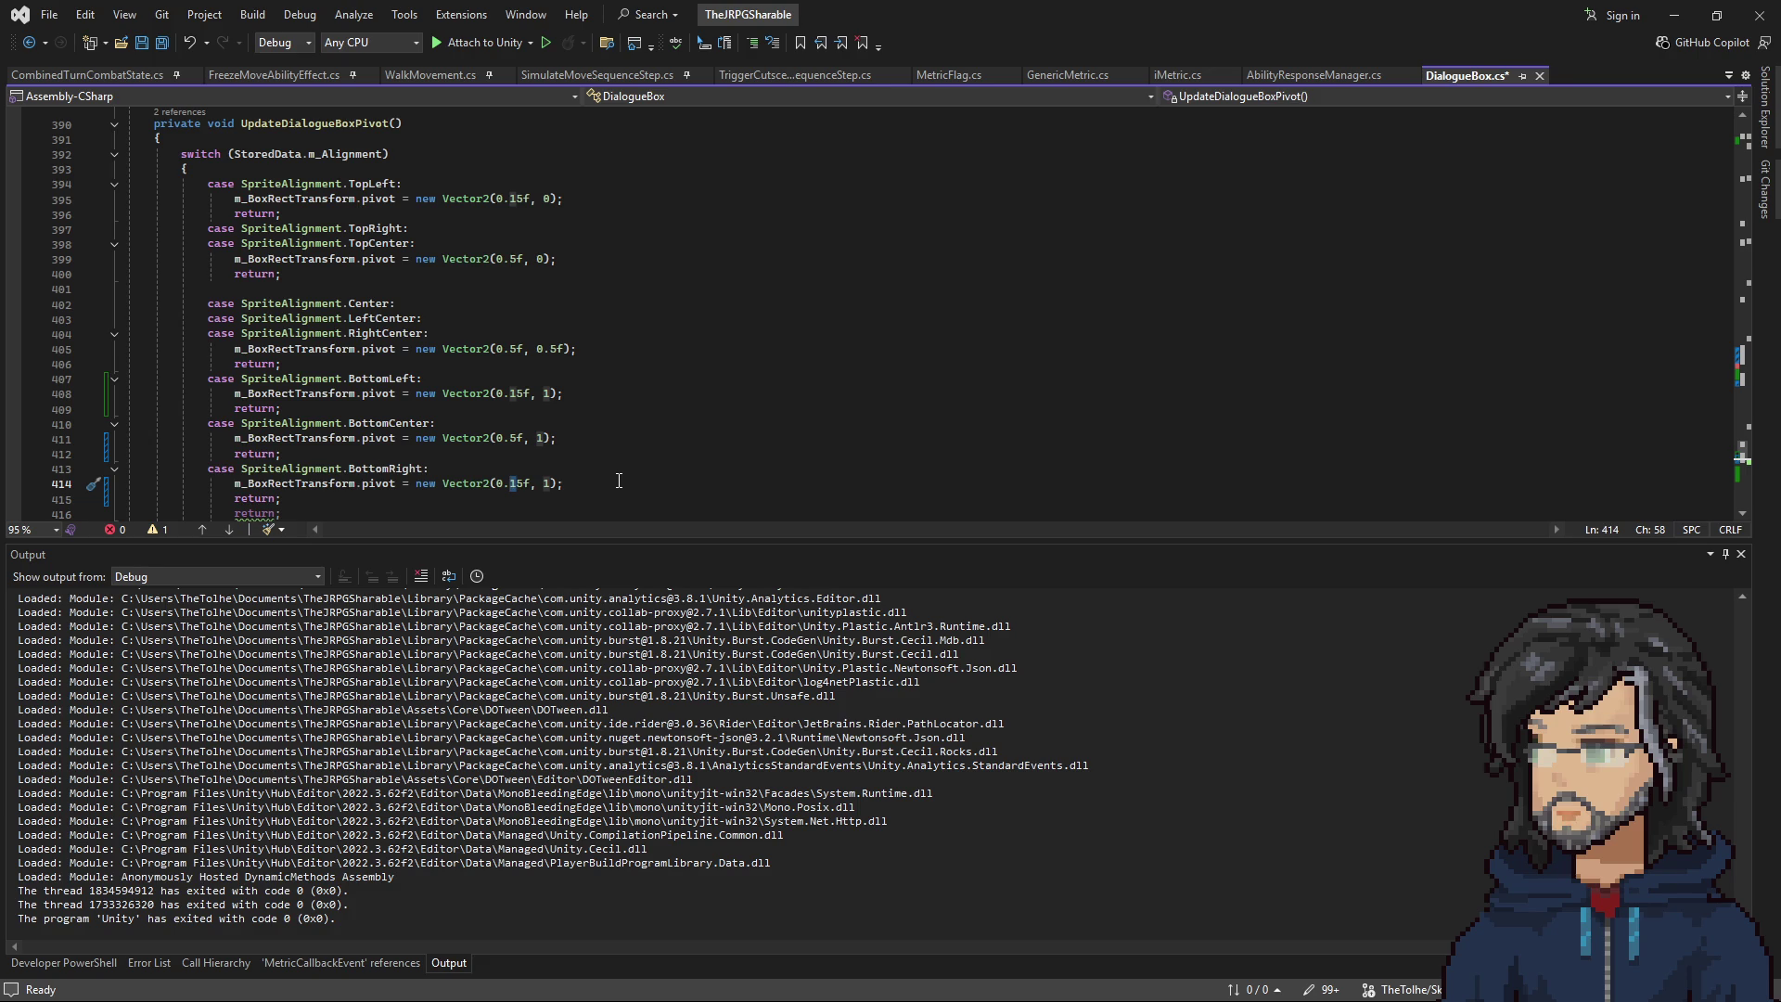
pyautogui.write('8')
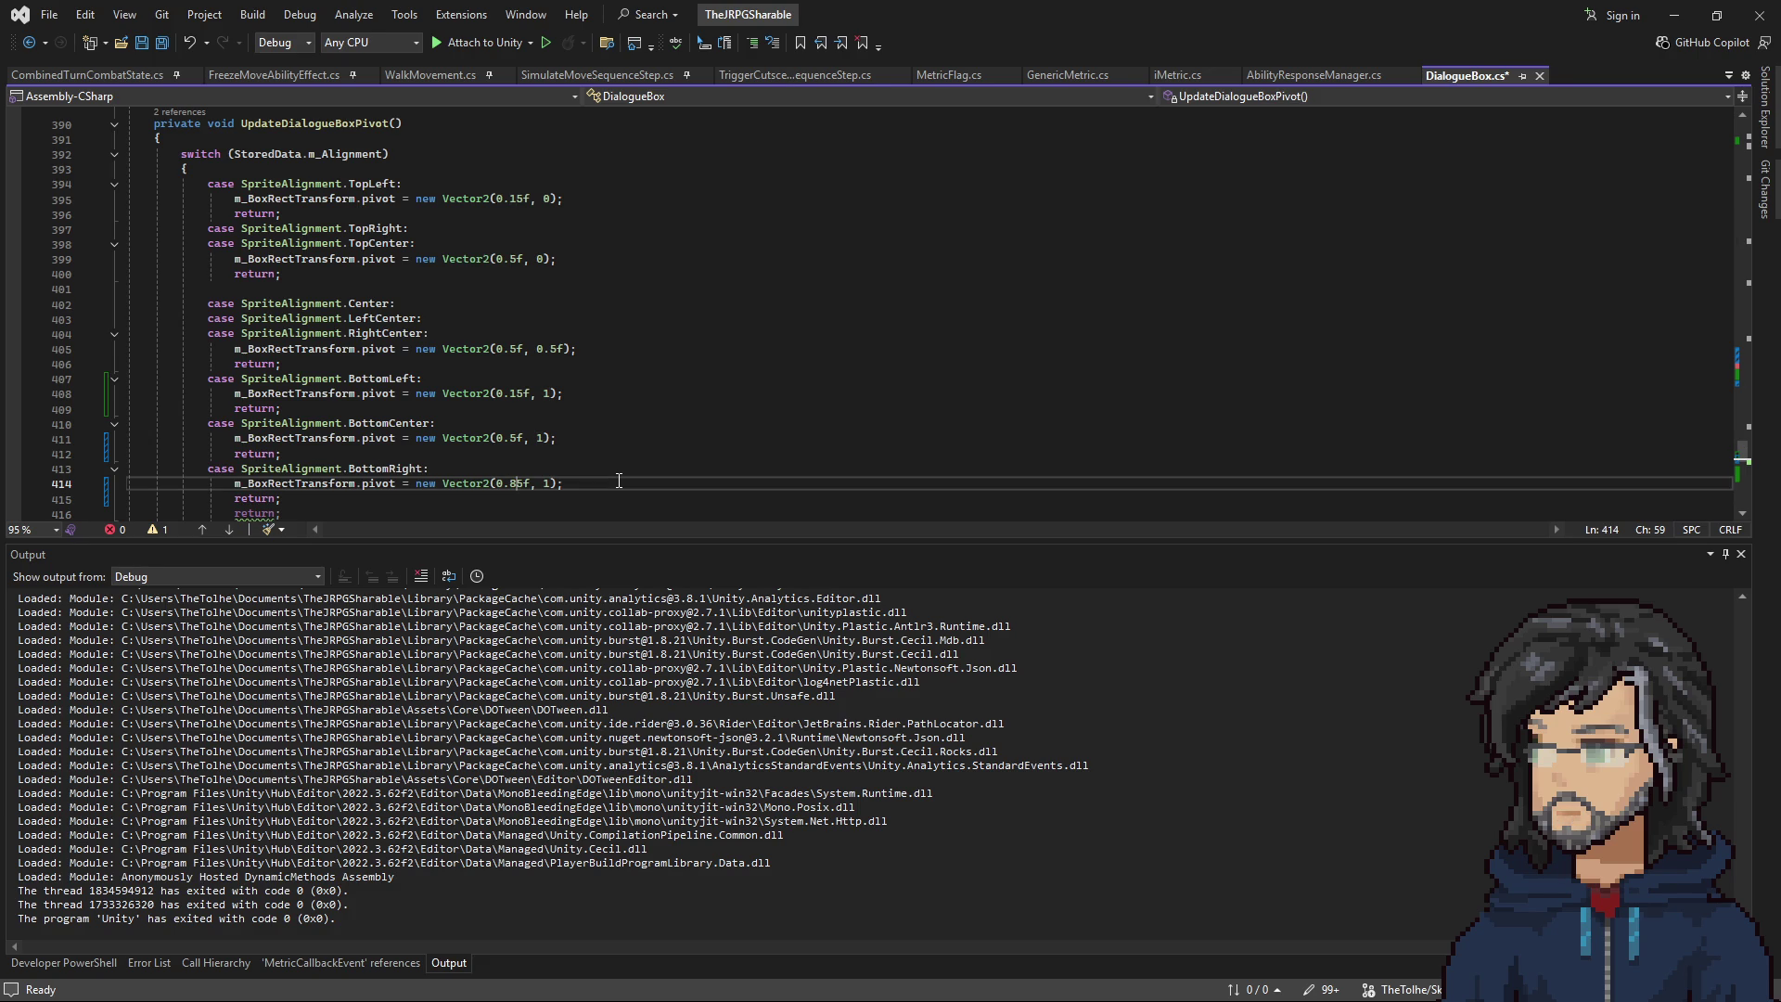
pyautogui.click(591, 483)
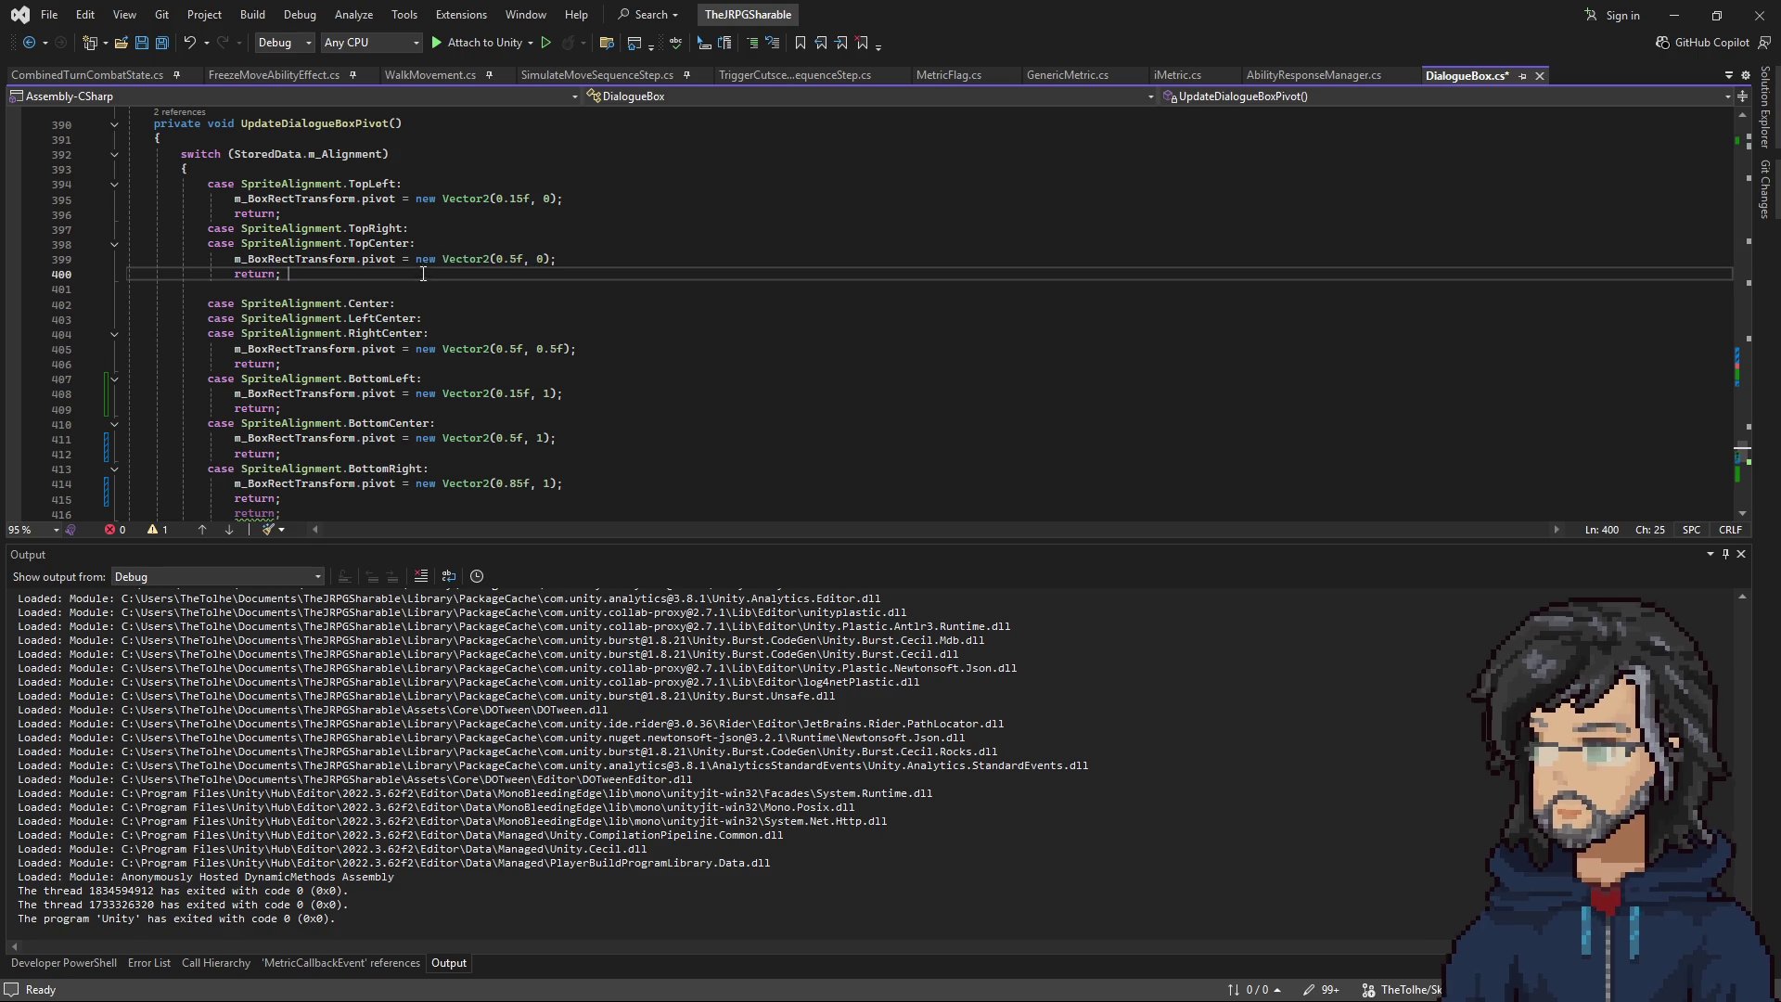
# Add a new TopRight case below TopCenter with copied pivot and return lines.
pyautogui.moveTo(461, 231); pyautogui.dragTo(461, 220)
pyautogui.hotkey('ctrl', 'c')
pyautogui.click(493, 274)
pyautogui.hotkey('ctrl', 'v')
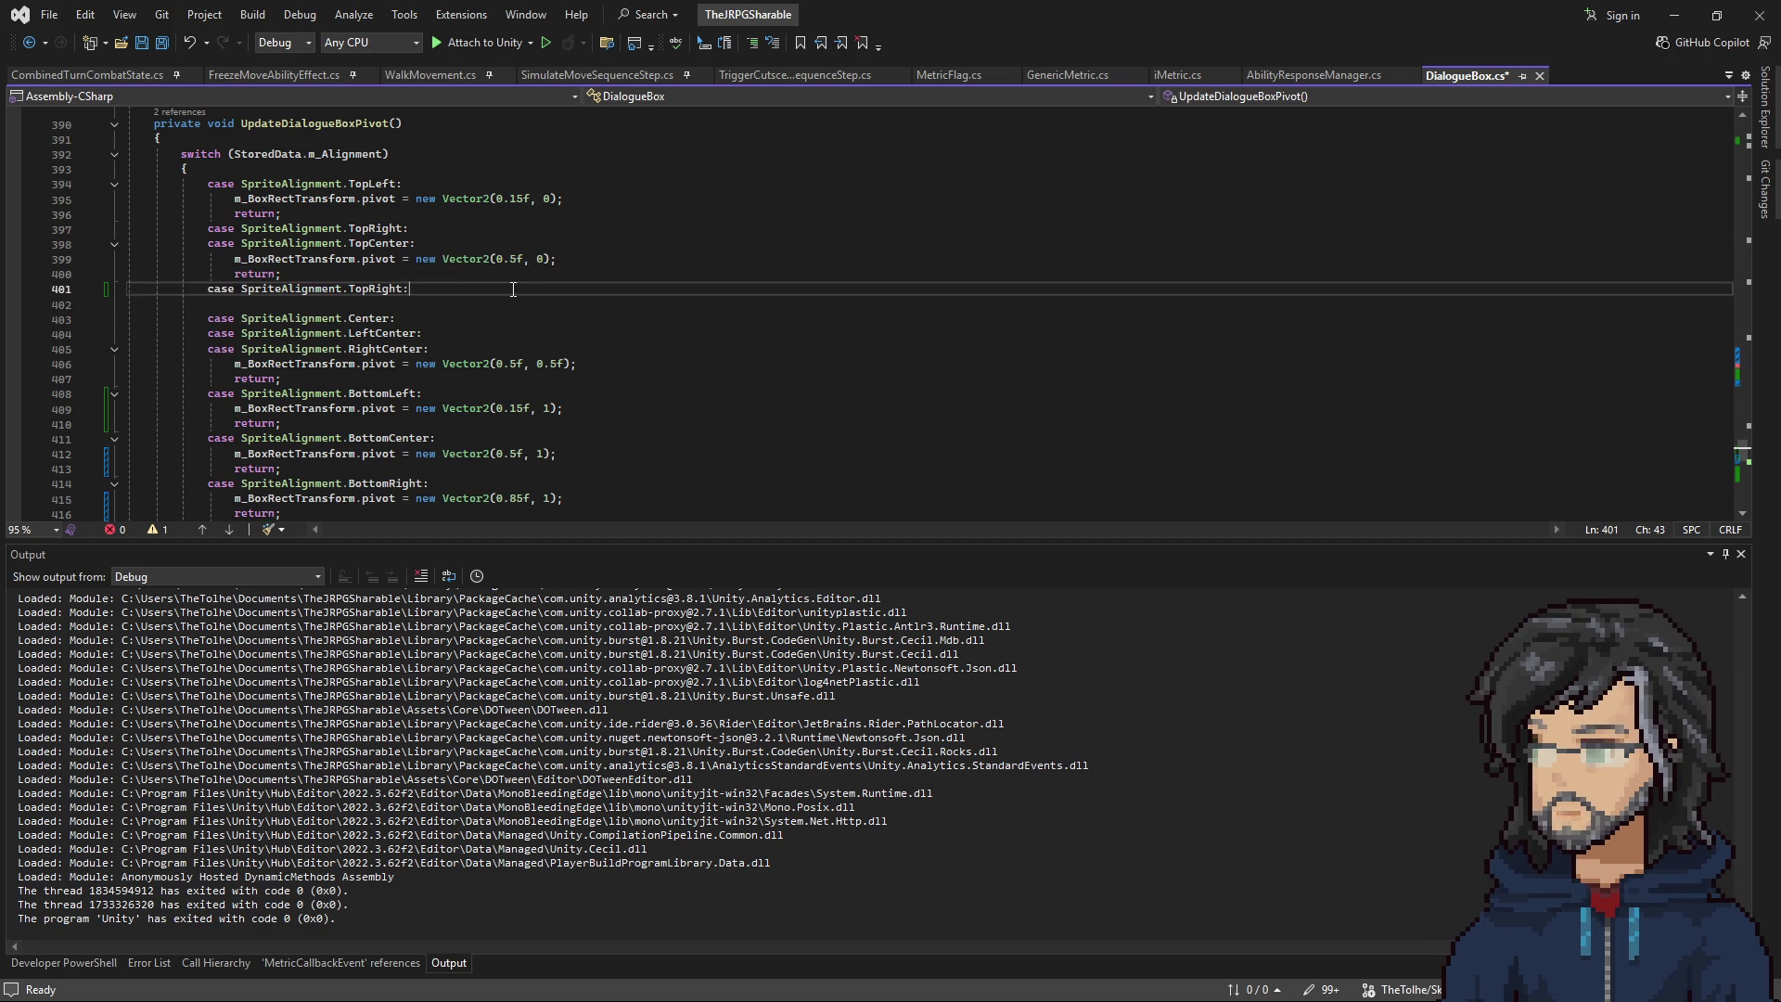
pyautogui.moveTo(586, 263); pyautogui.dragTo(588, 266)
pyautogui.hotkey('ctrl', 'c')
pyautogui.click(457, 289)
pyautogui.hotkey('ctrl', 'v')
pyautogui.hotkey('ctrl', 'c')
pyautogui.click(557, 303)
pyautogui.hotkey('ctrl', 'v')
# Give the new TopRight case BottomRight's 0.85f pivot statement.
pyautogui.click(573, 198)
pyautogui.moveTo(574, 481); pyautogui.dragTo(589, 425)
pyautogui.click(575, 438)
pyautogui.scroll(-2, 575, 445)
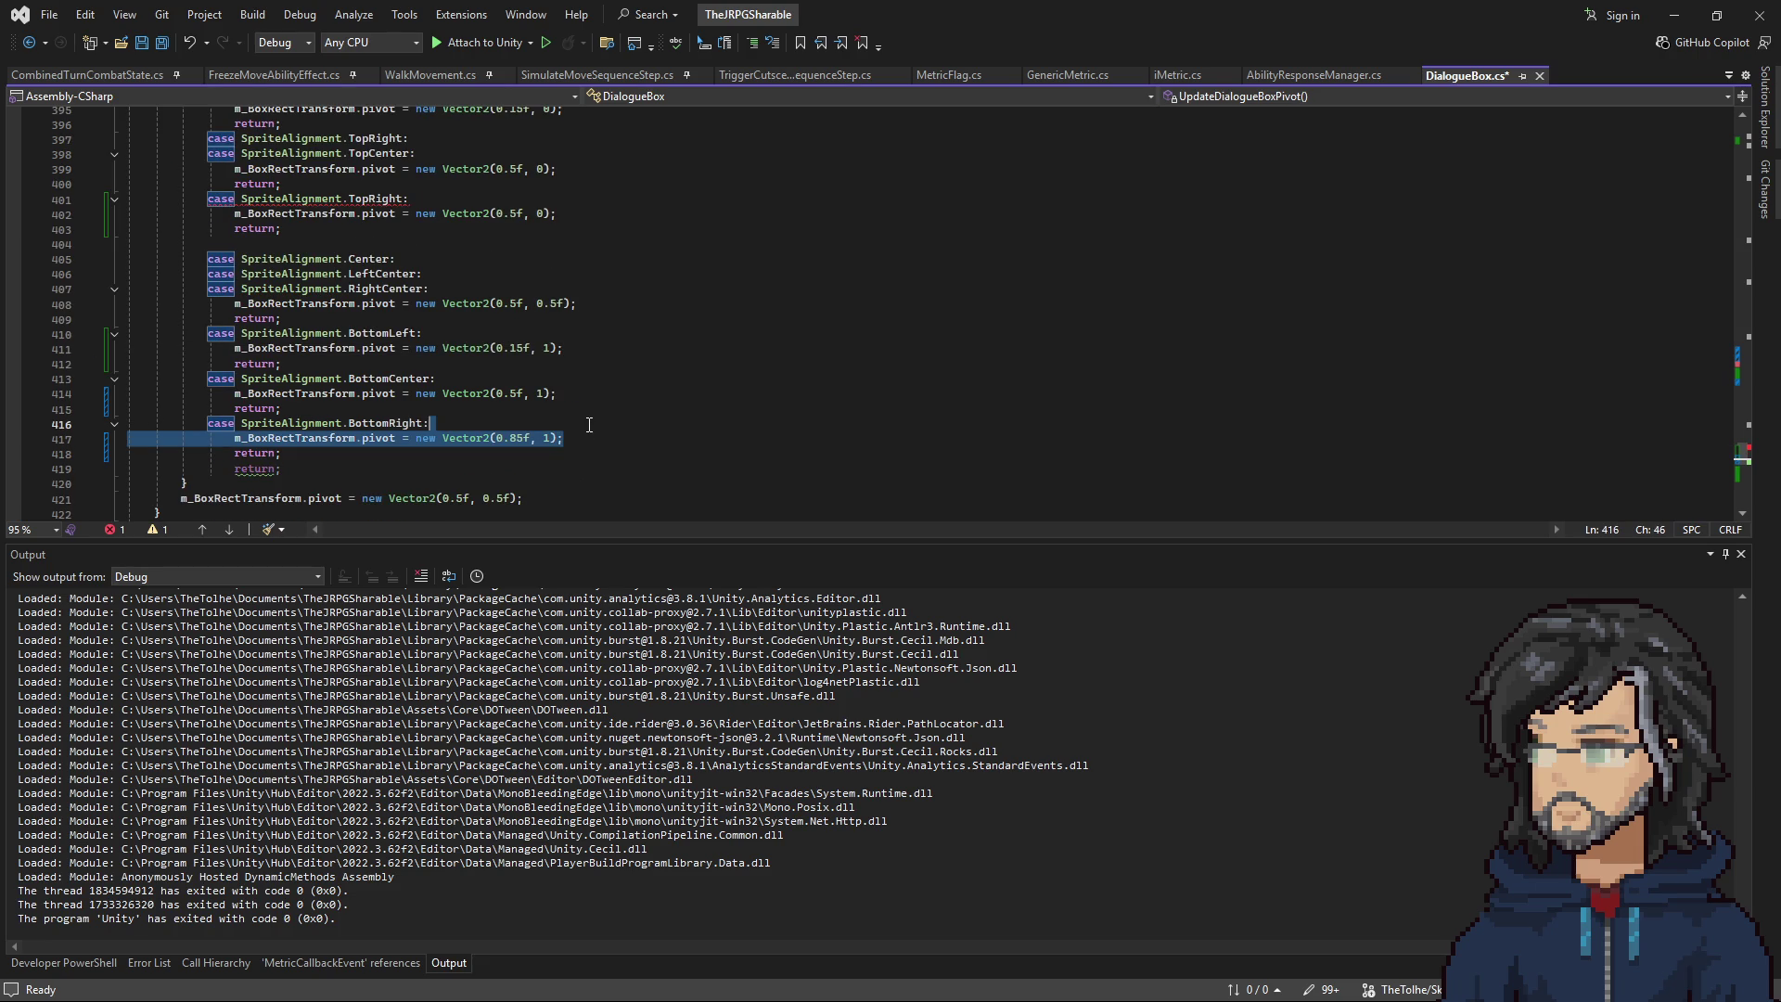
pyautogui.hotkey('ctrl', 'c')
pyautogui.moveTo(554, 213); pyautogui.dragTo(575, 201)
pyautogui.hotkey('ctrl', 'v')
# Remove the old TopRight case, set its pivot to (0.85f, 0), save, and clear the shared middle case lines.
pyautogui.moveTo(422, 139); pyautogui.dragTo(435, 129)
pyautogui.press('Delete')
pyautogui.scroll(2, 474, 291)
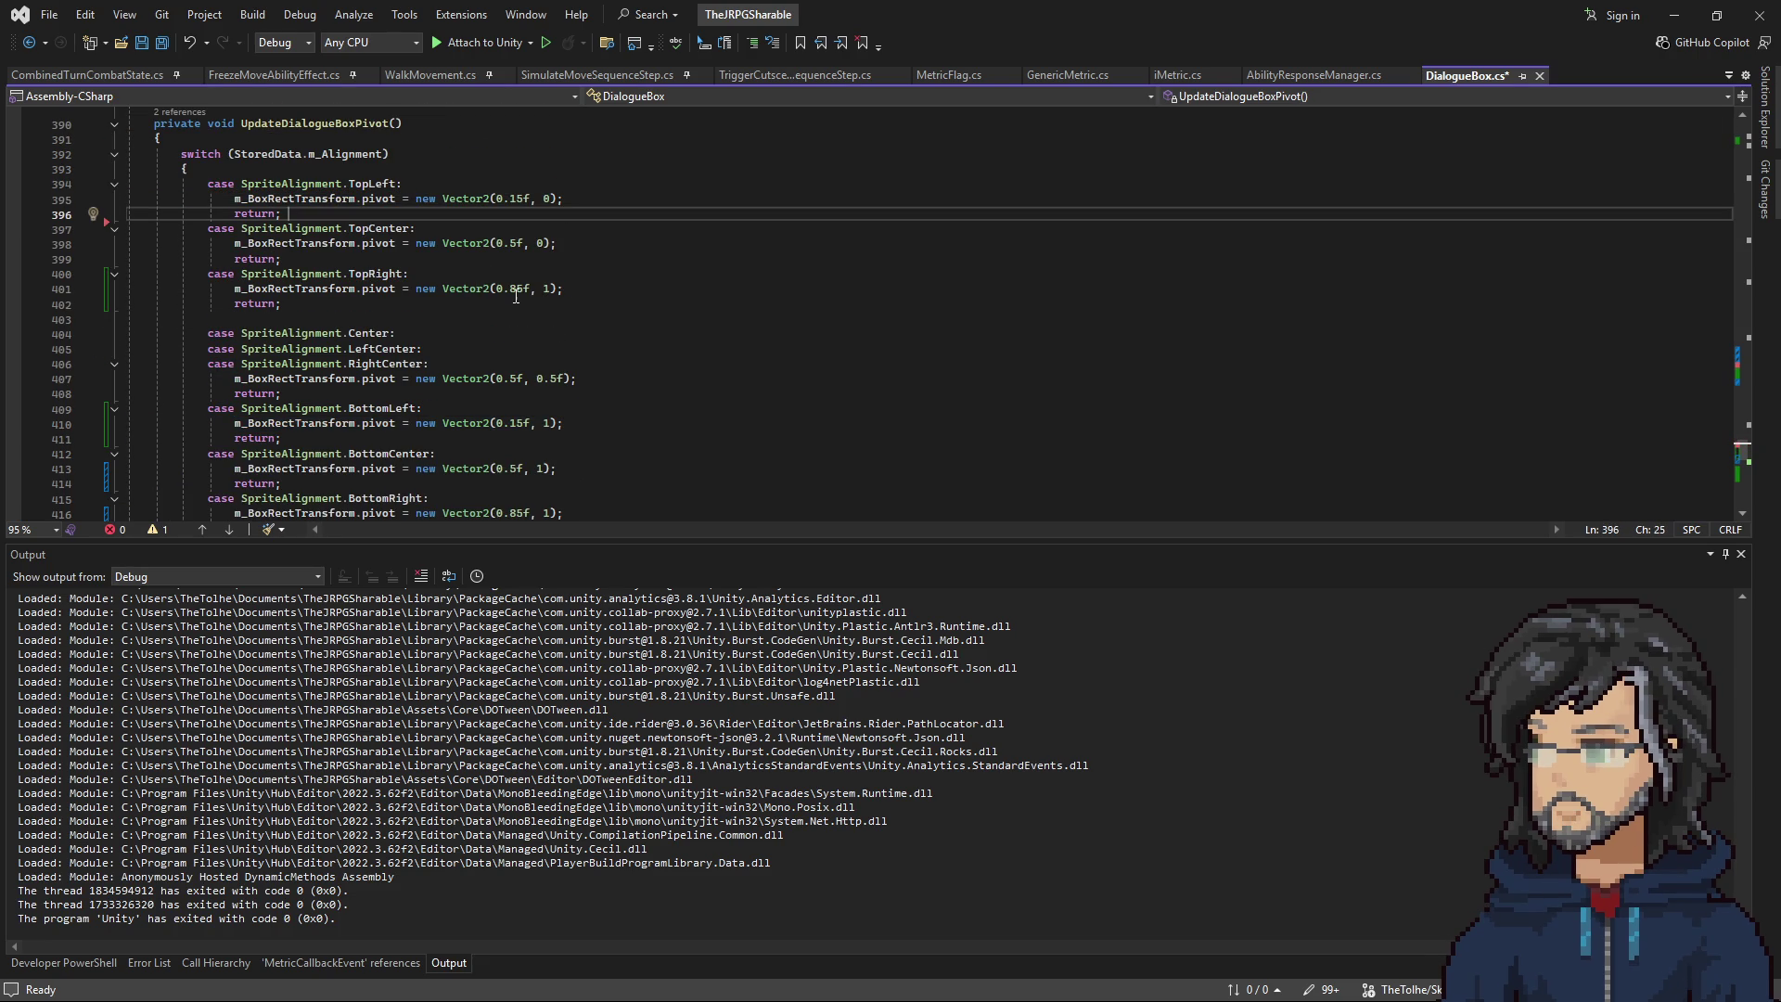
pyautogui.doubleClick(549, 288)
pyautogui.write('0')
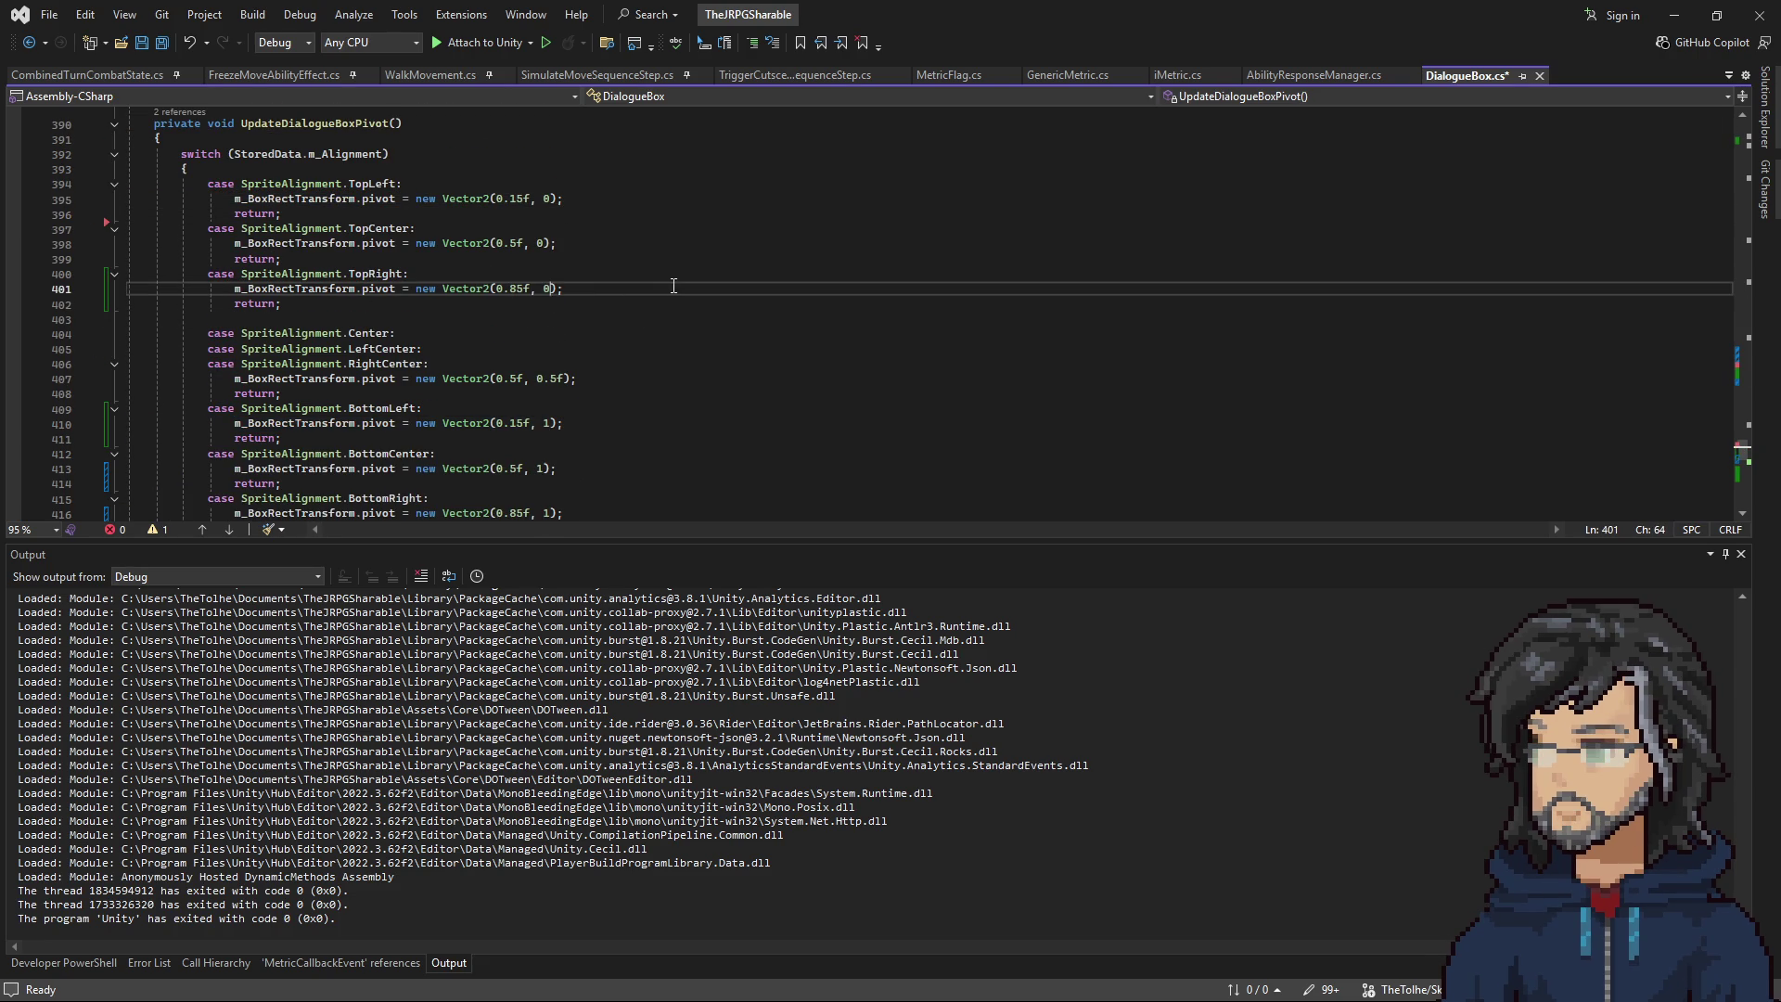
pyautogui.hotkey('ctrl', 's')
pyautogui.moveTo(342, 349); pyautogui.dragTo(416, 363)
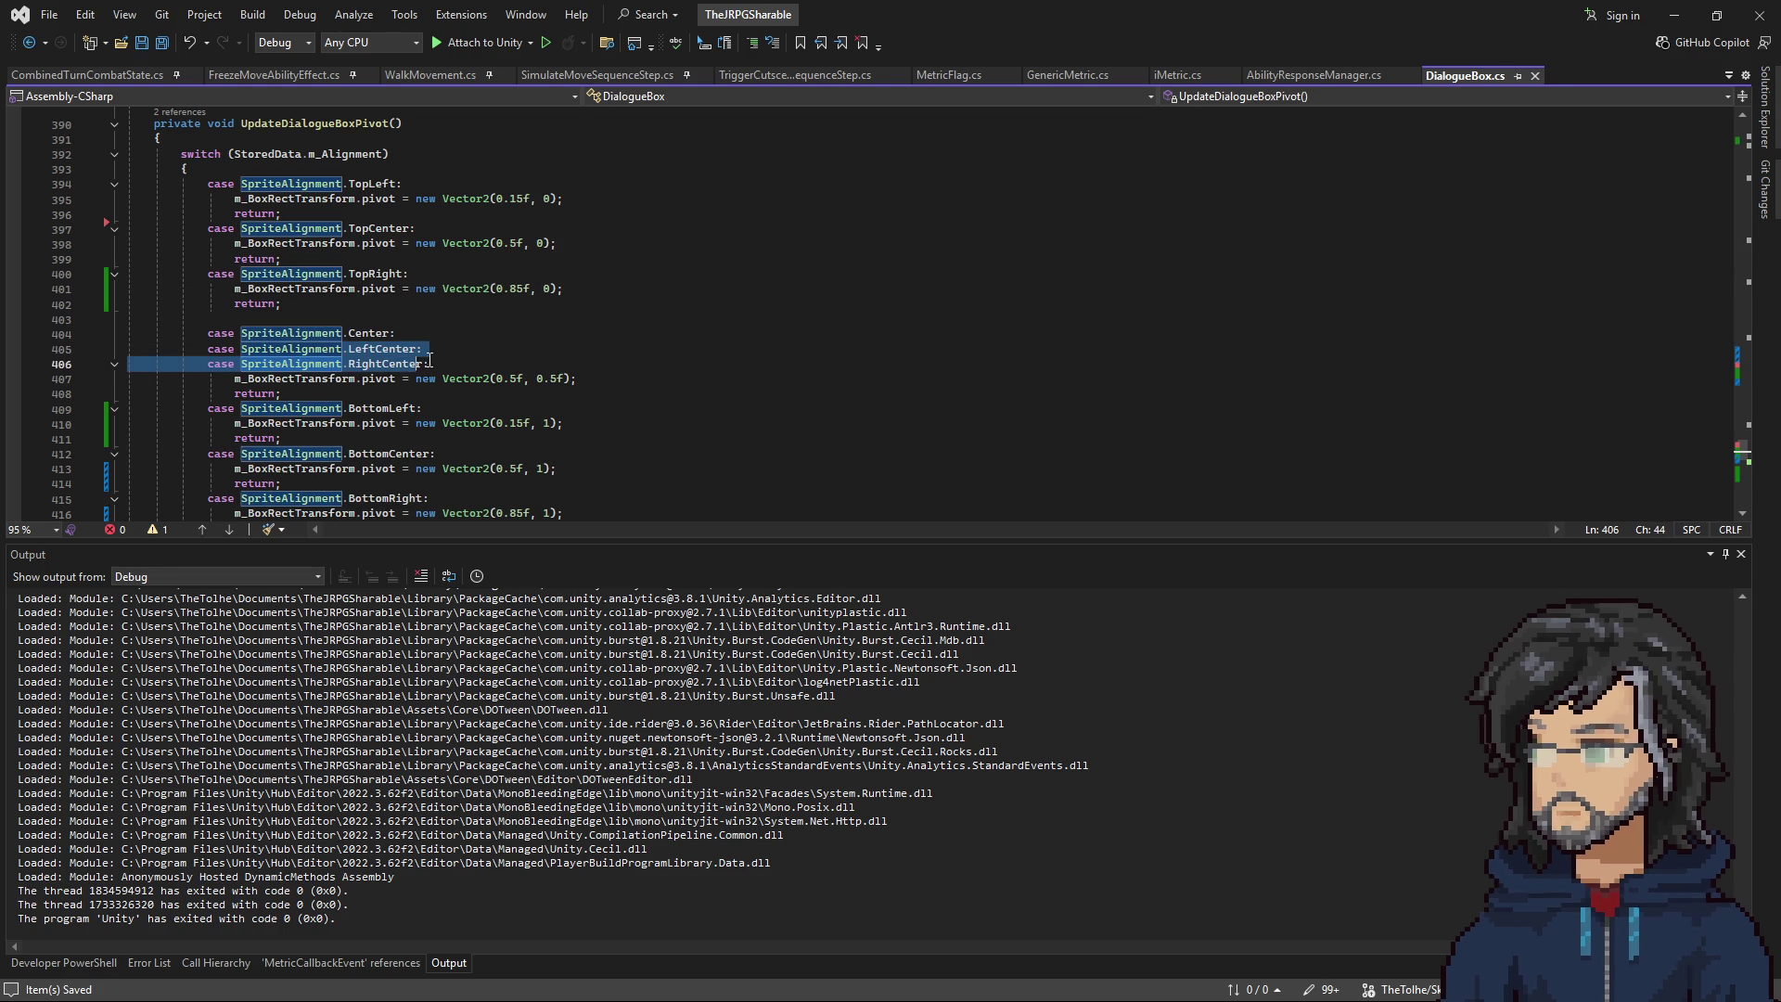
pyautogui.click(458, 360)
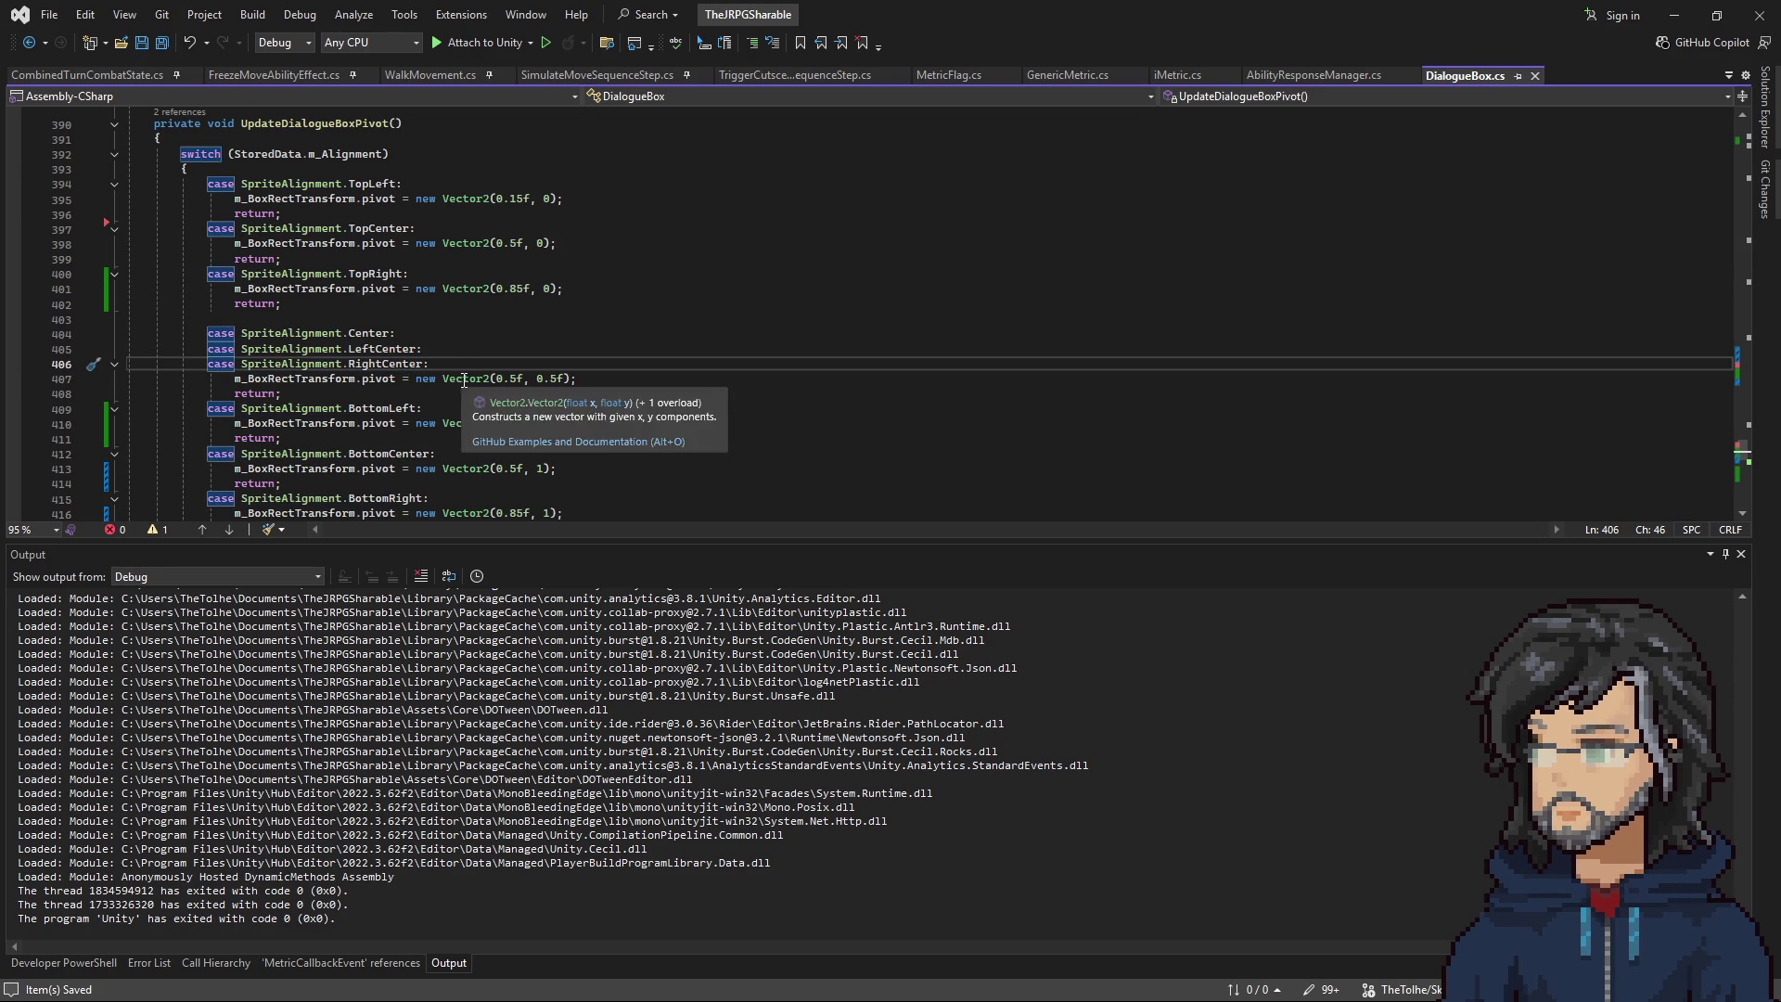
# Create a separate LeftCenter case with pivot Vector2(0, 0.5f) and delete its leftover label.
pyautogui.click(450, 348)
pyautogui.hotkey('ctrl', 'd')
pyautogui.hotkey('alt', 'Up')
pyautogui.hotkey('alt', 'Up')
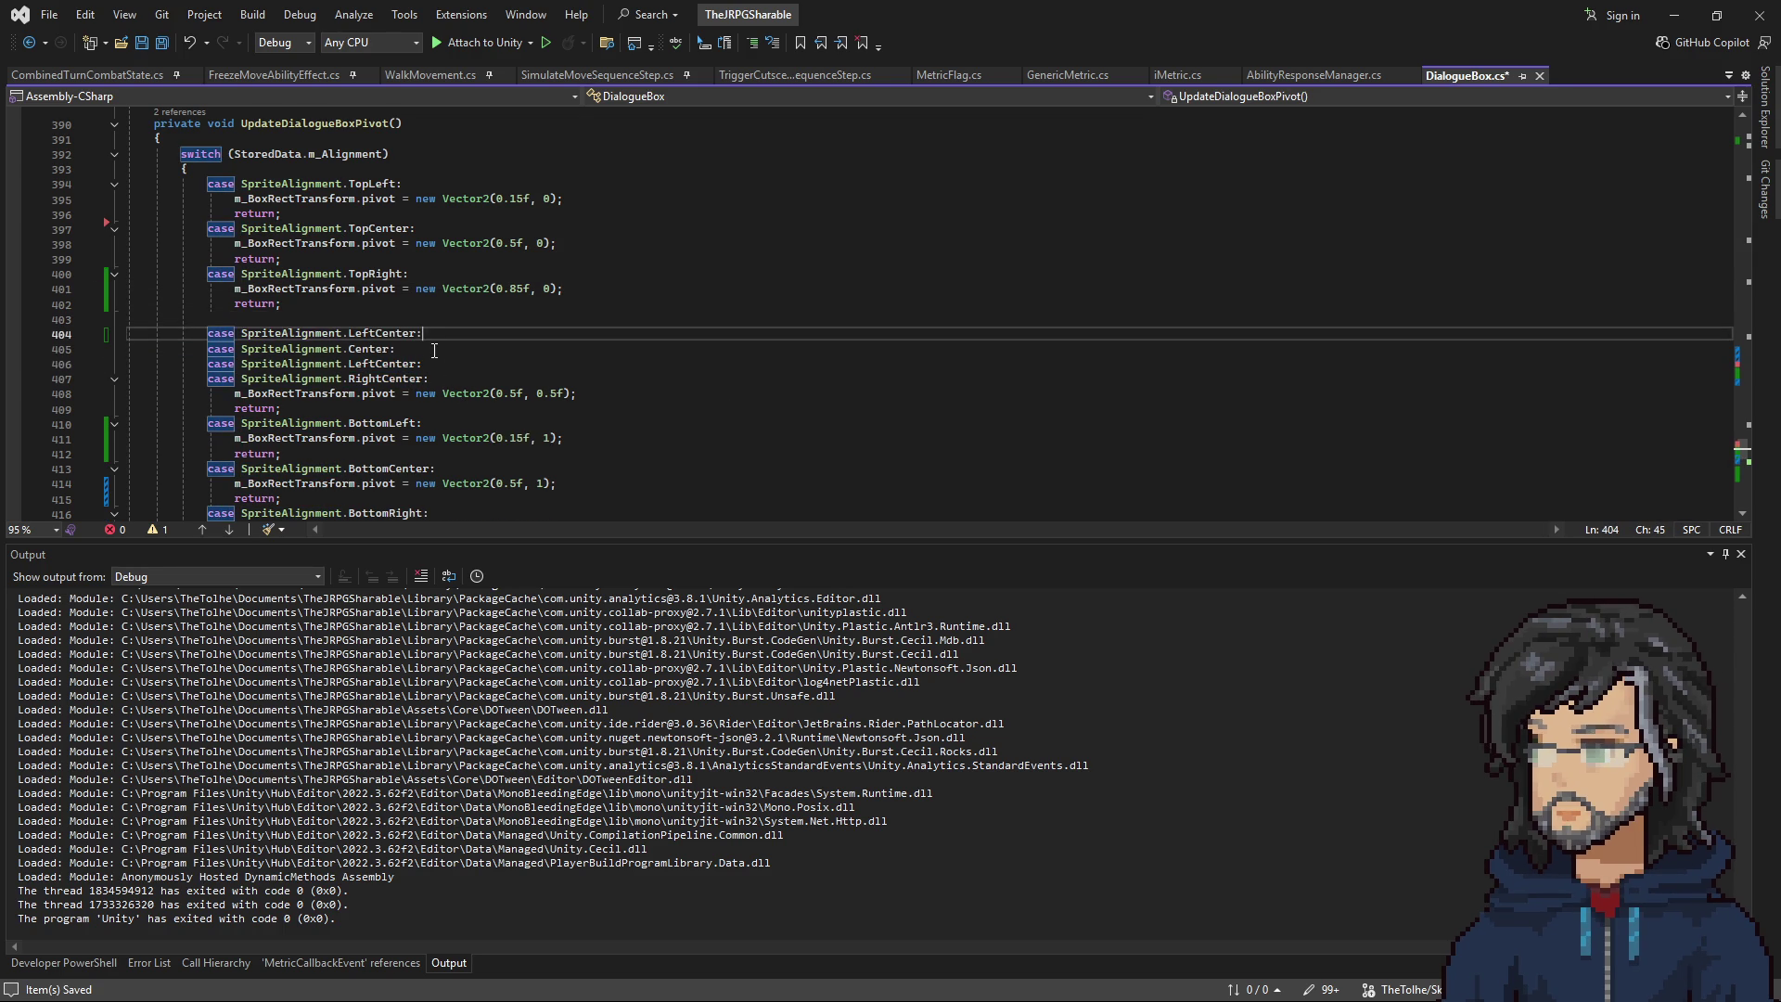
pyautogui.moveTo(426, 405); pyautogui.dragTo(130, 393)
pyautogui.hotkey('ctrl', 'c')
pyautogui.click(517, 332)
pyautogui.press('Return')
pyautogui.hotkey('ctrl', 'v')
pyautogui.doubleClick(517, 349)
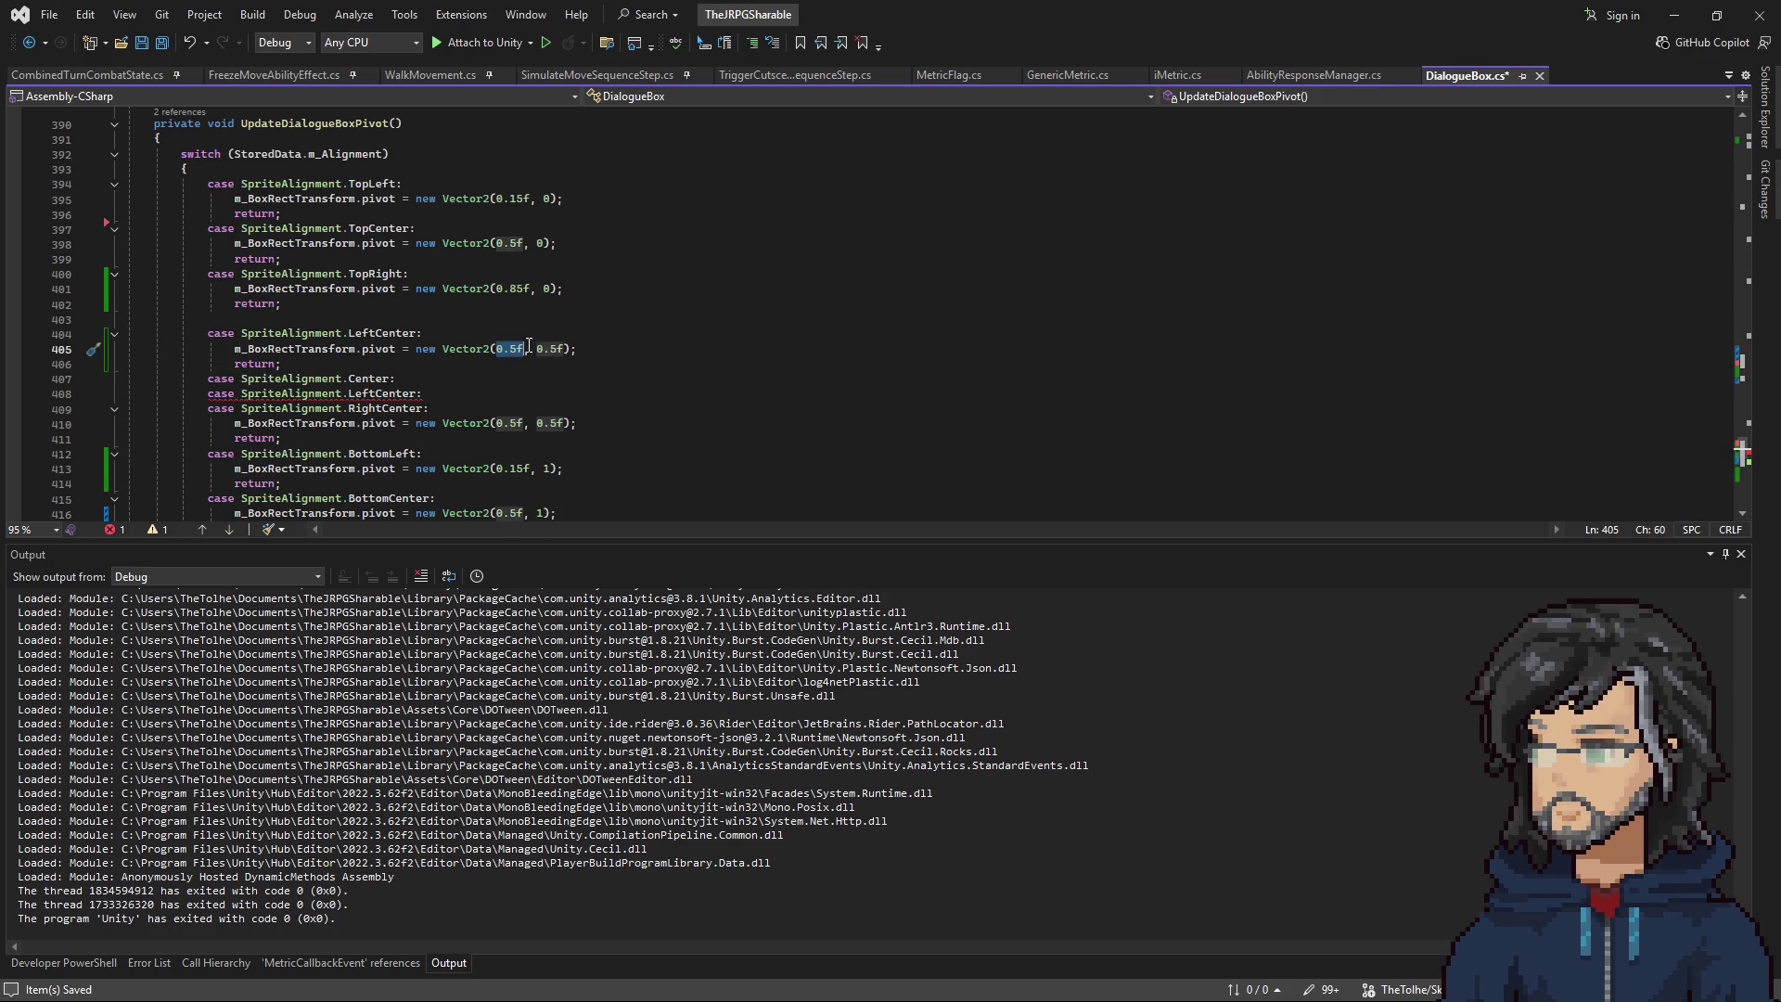
pyautogui.write('0')
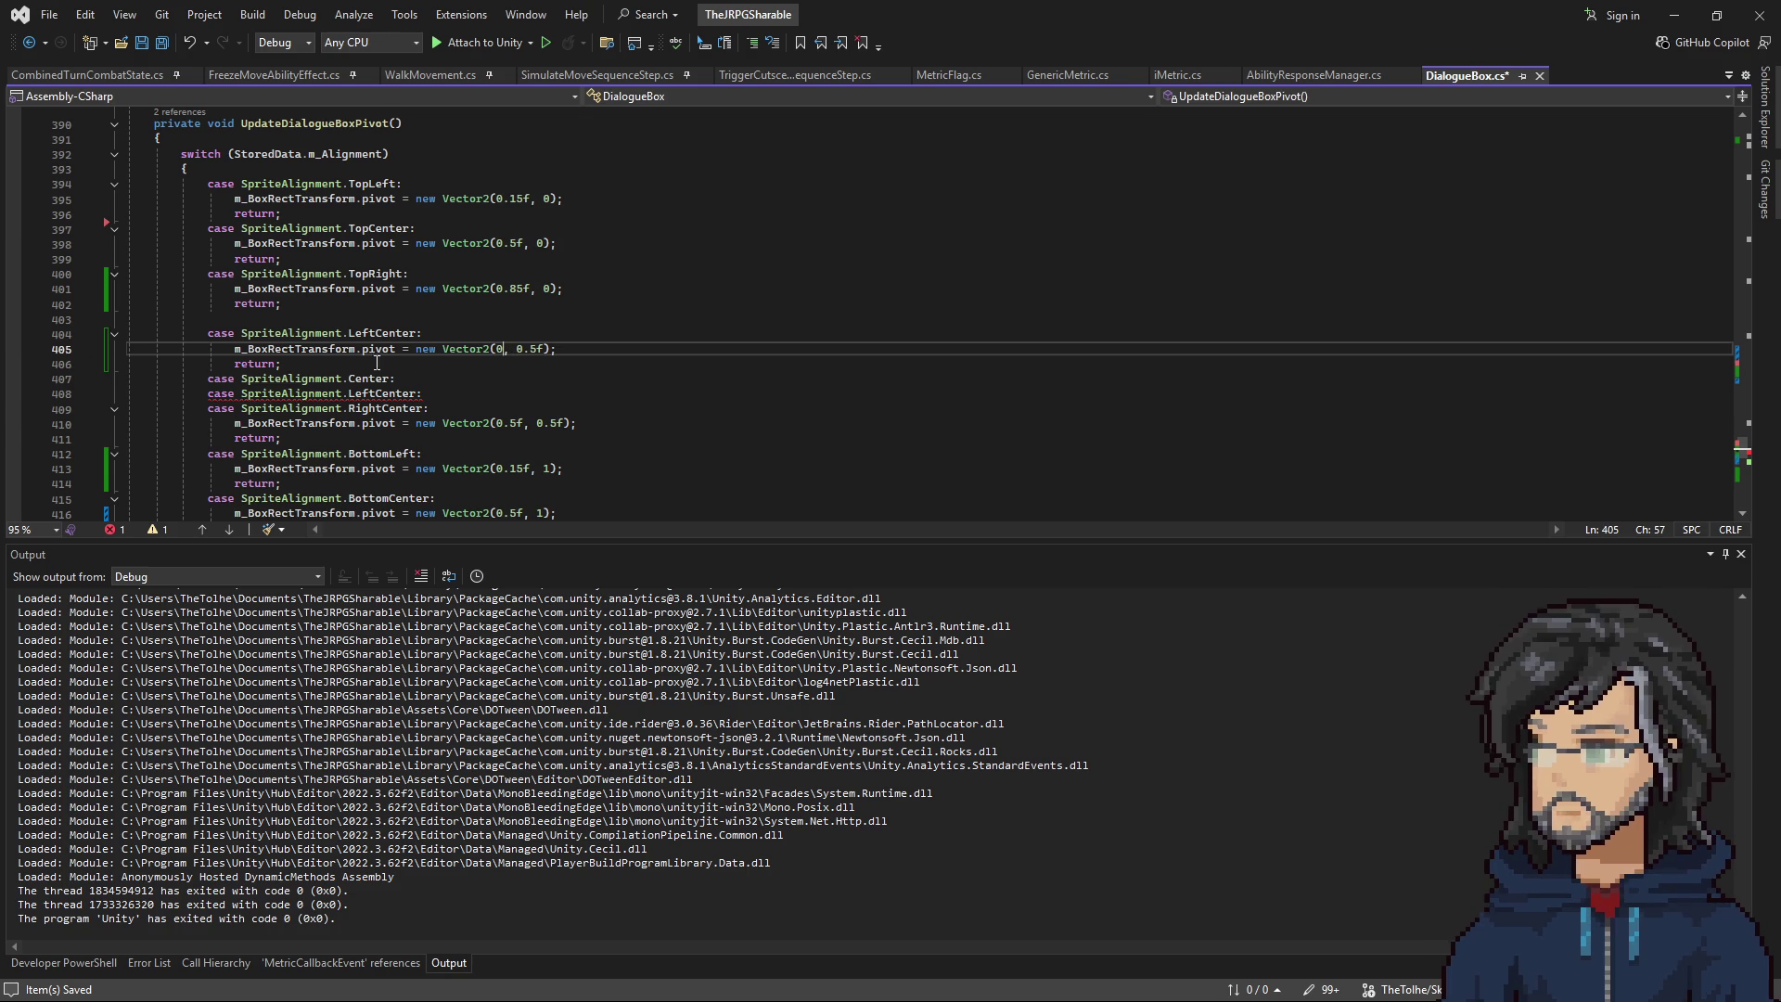
pyautogui.click(382, 369)
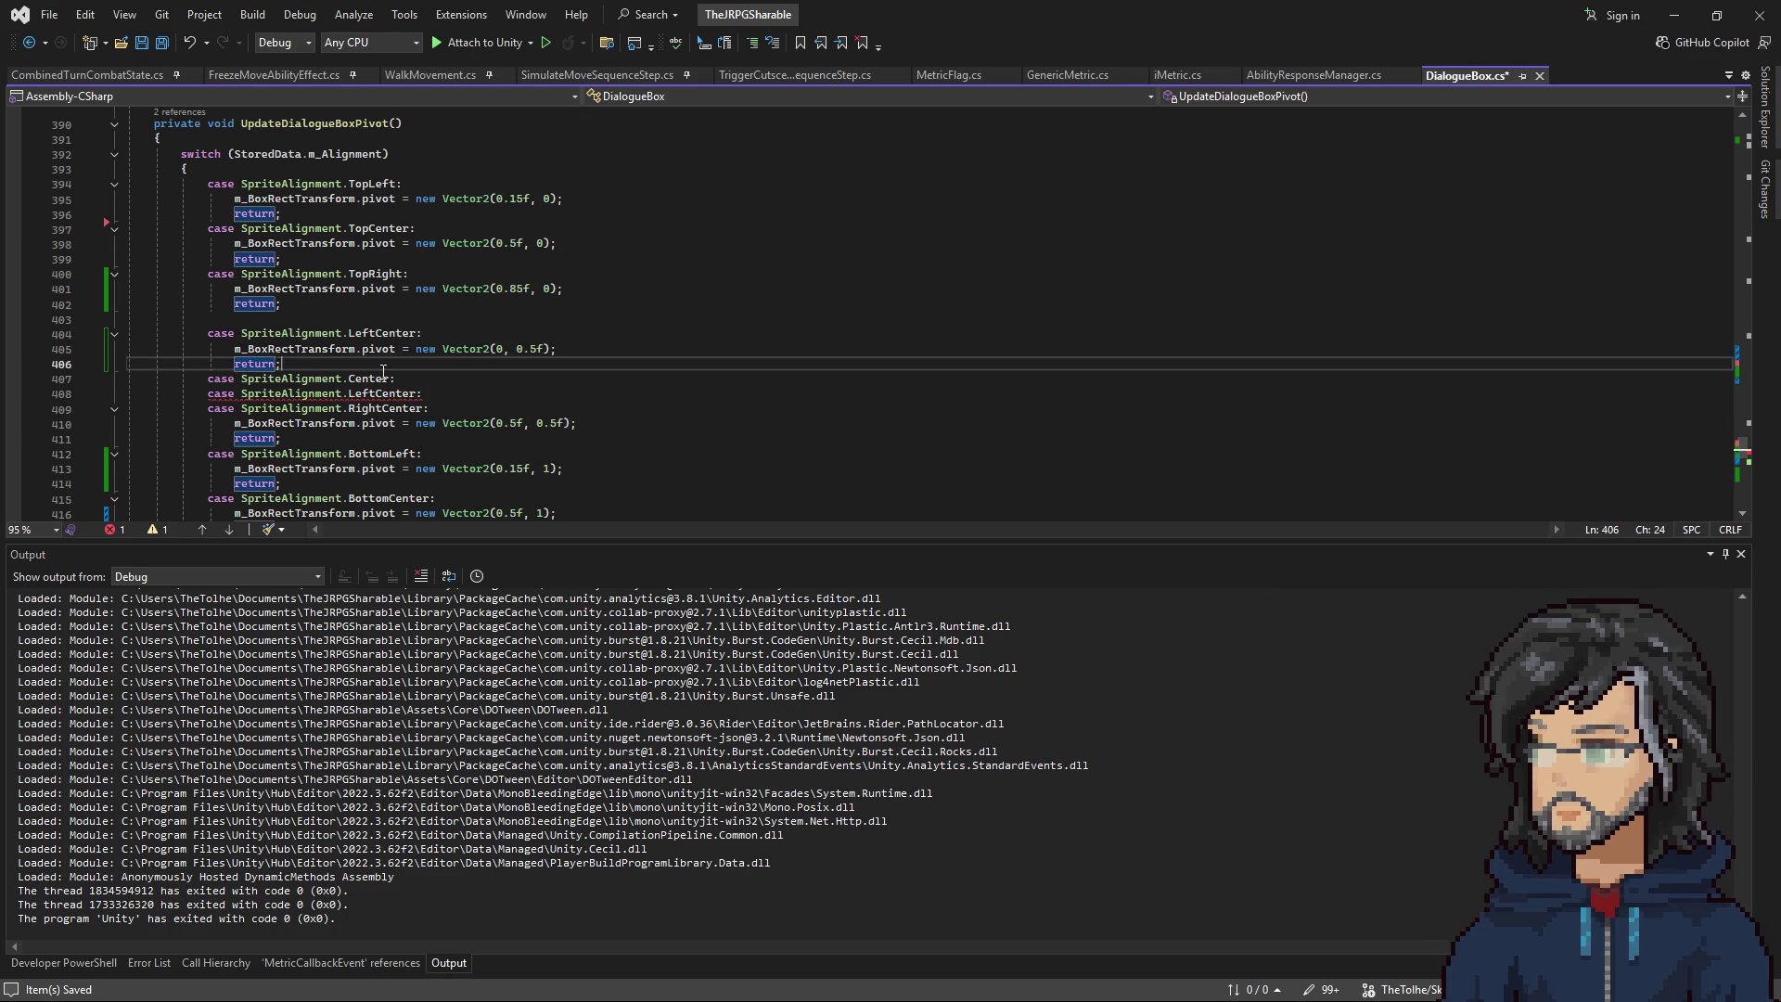
pyautogui.click(419, 395)
pyautogui.hotkey('shift', 'Up')
pyautogui.press('Insert')
pyautogui.press('Delete')
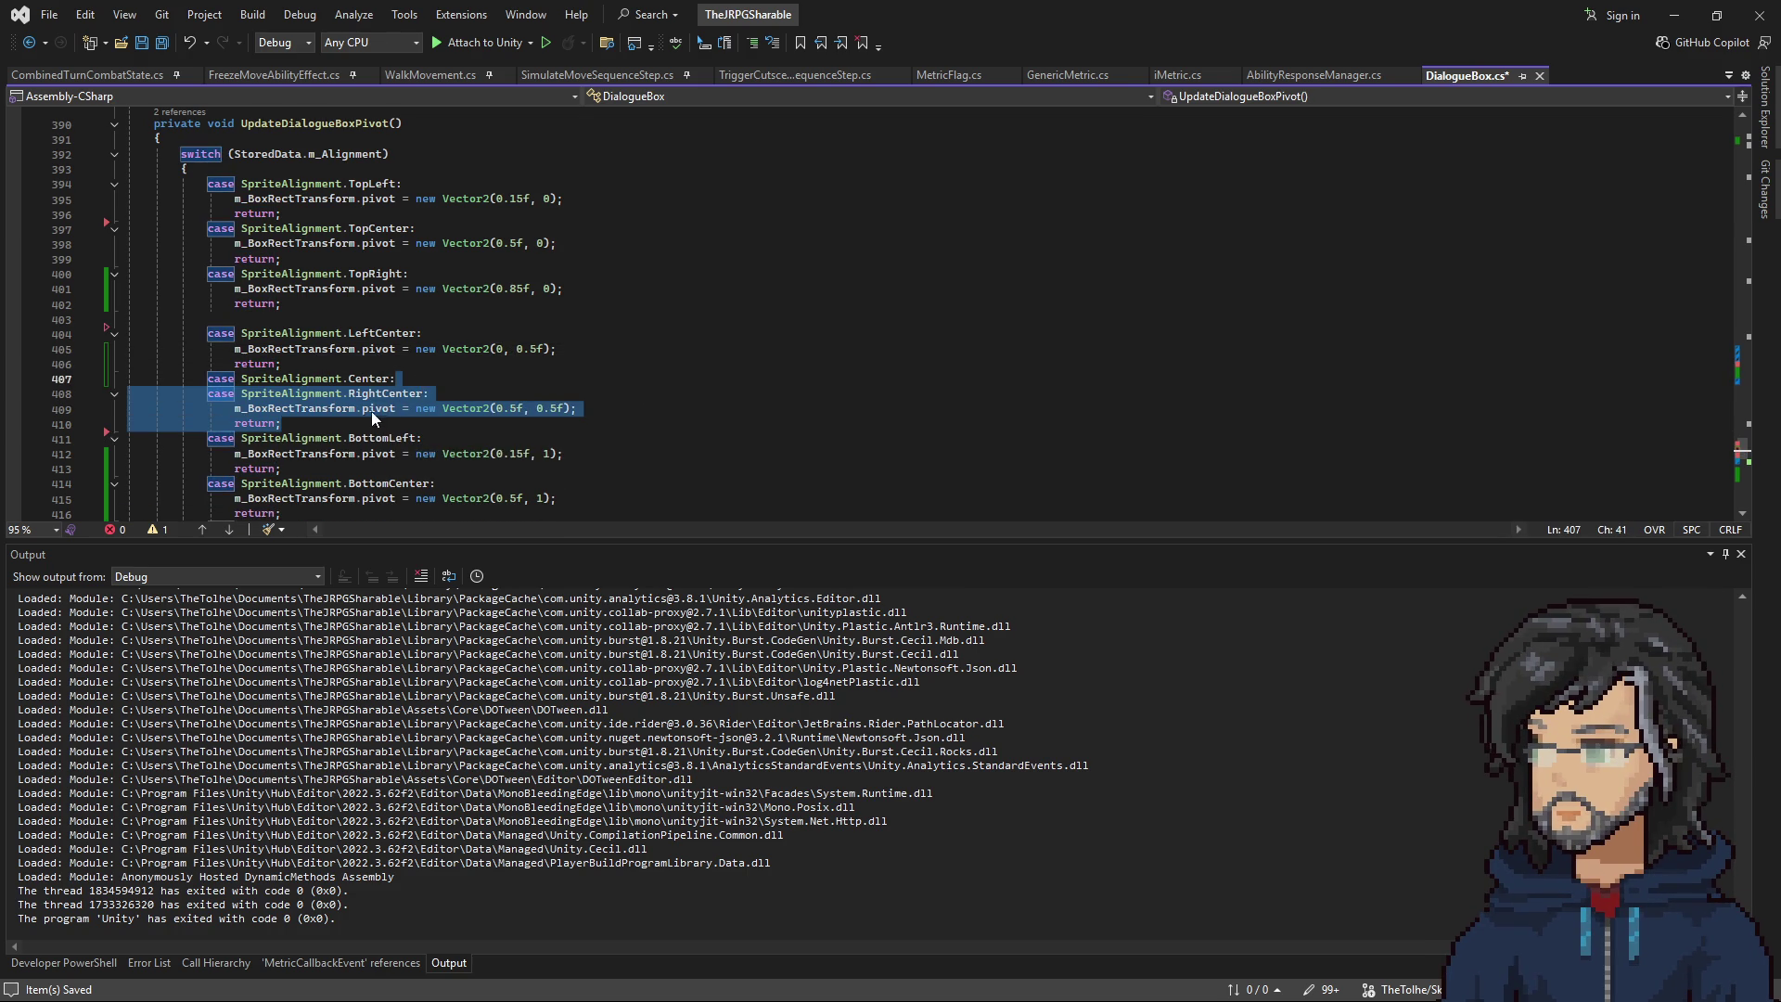
# Add a RightCenter case with pivot Vector2(1, 0.5f), drop the duplicate label, save, and verify.
pyautogui.click(351, 421)
pyautogui.hotkey('ctrl', 'v')
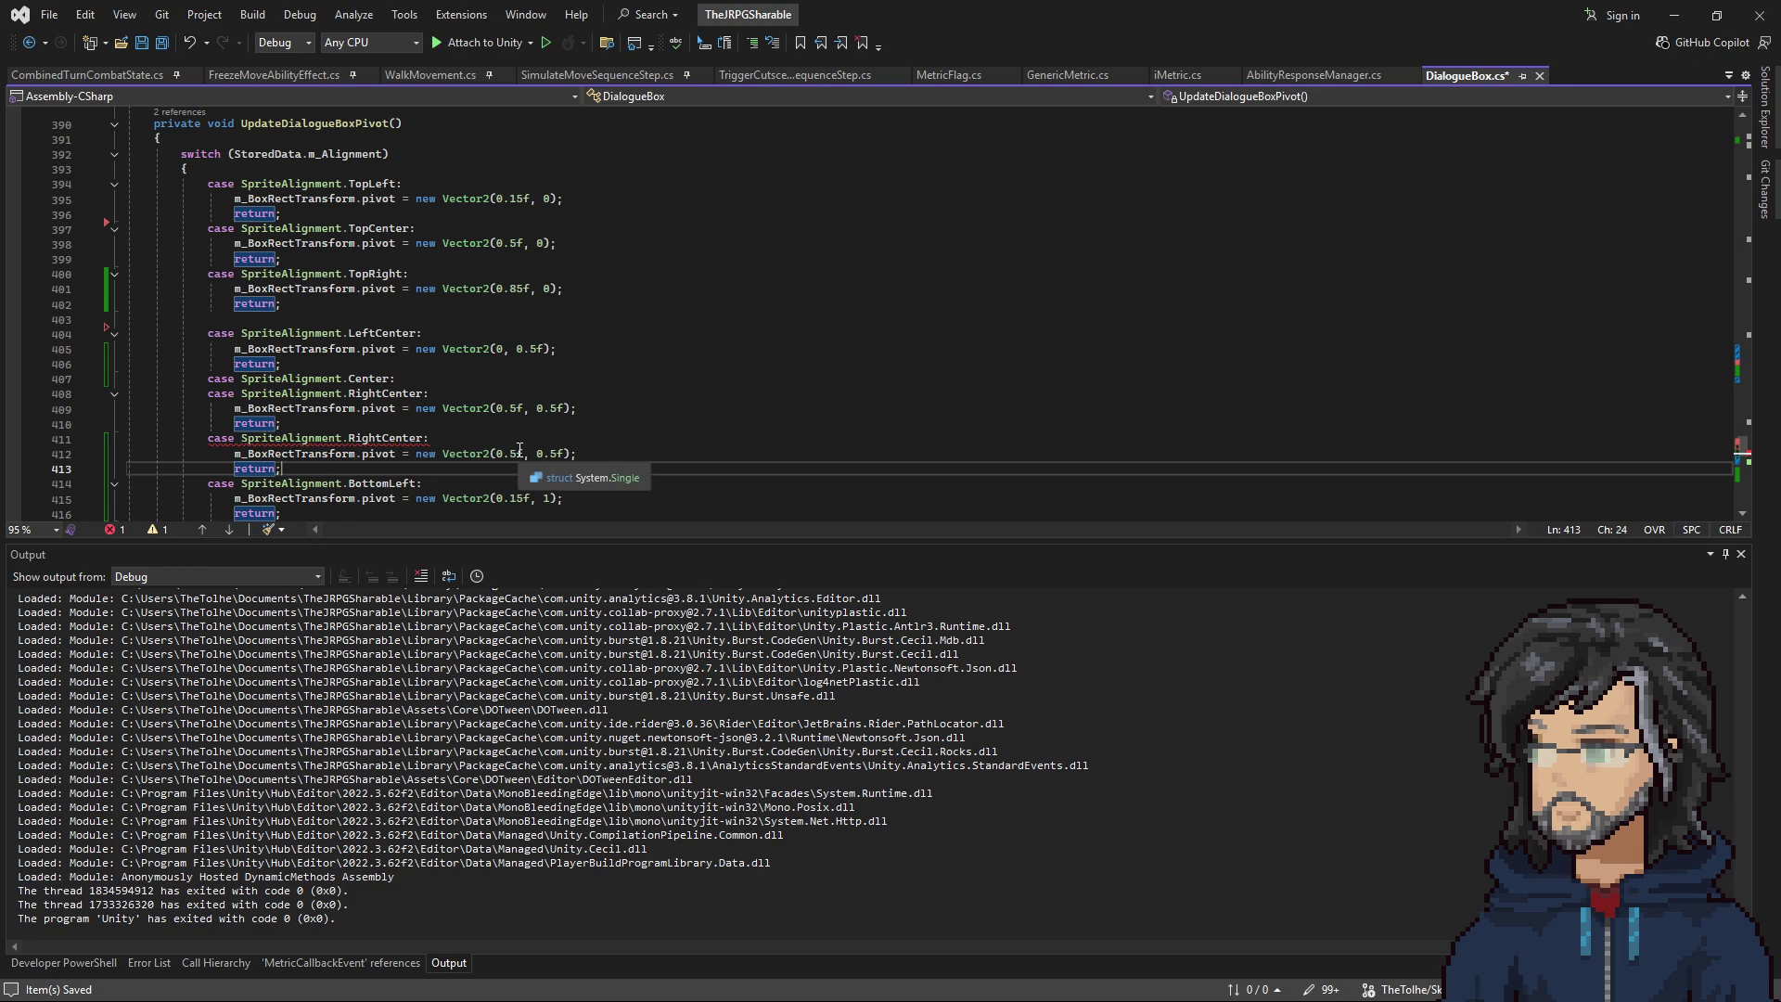
pyautogui.click(524, 452)
pyautogui.doubleClick(508, 453)
pyautogui.write('1')
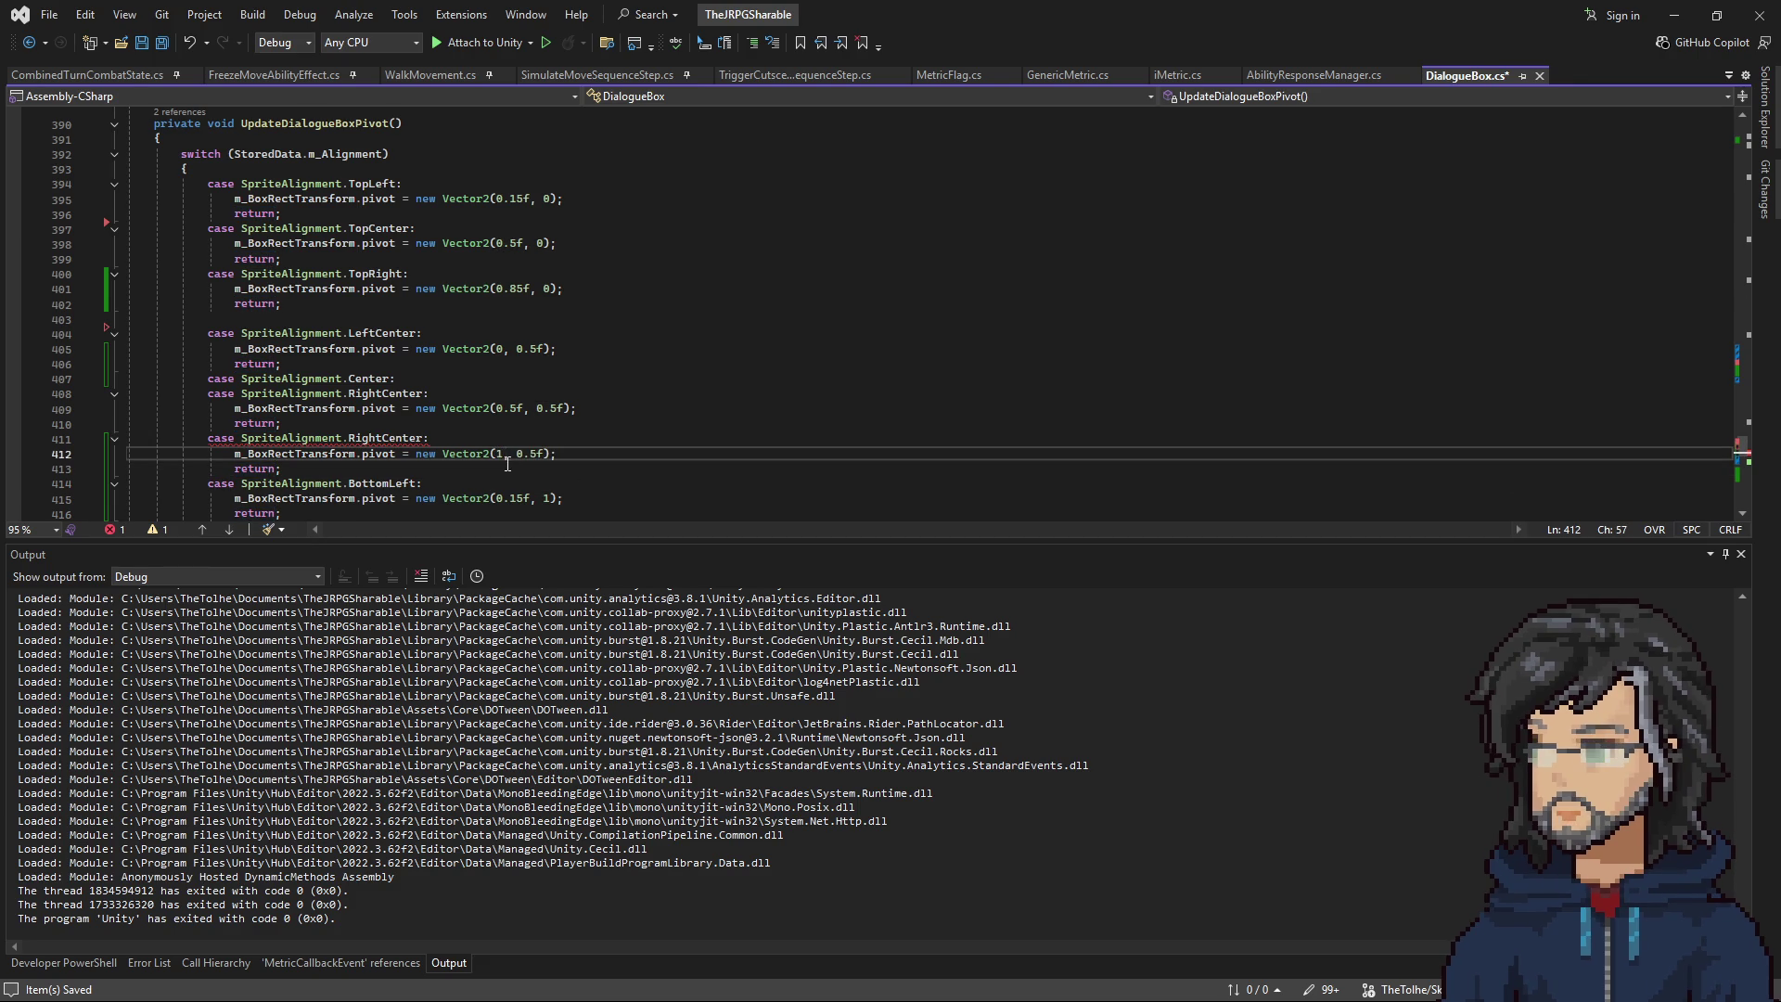
pyautogui.press('Insert')
pyautogui.moveTo(430, 393); pyautogui.dragTo(397, 378)
pyautogui.press('BackSpace')
pyautogui.hotkey('ctrl', 's')
pyautogui.click(501, 423)
pyautogui.moveTo(444, 438); pyautogui.dragTo(524, 438)
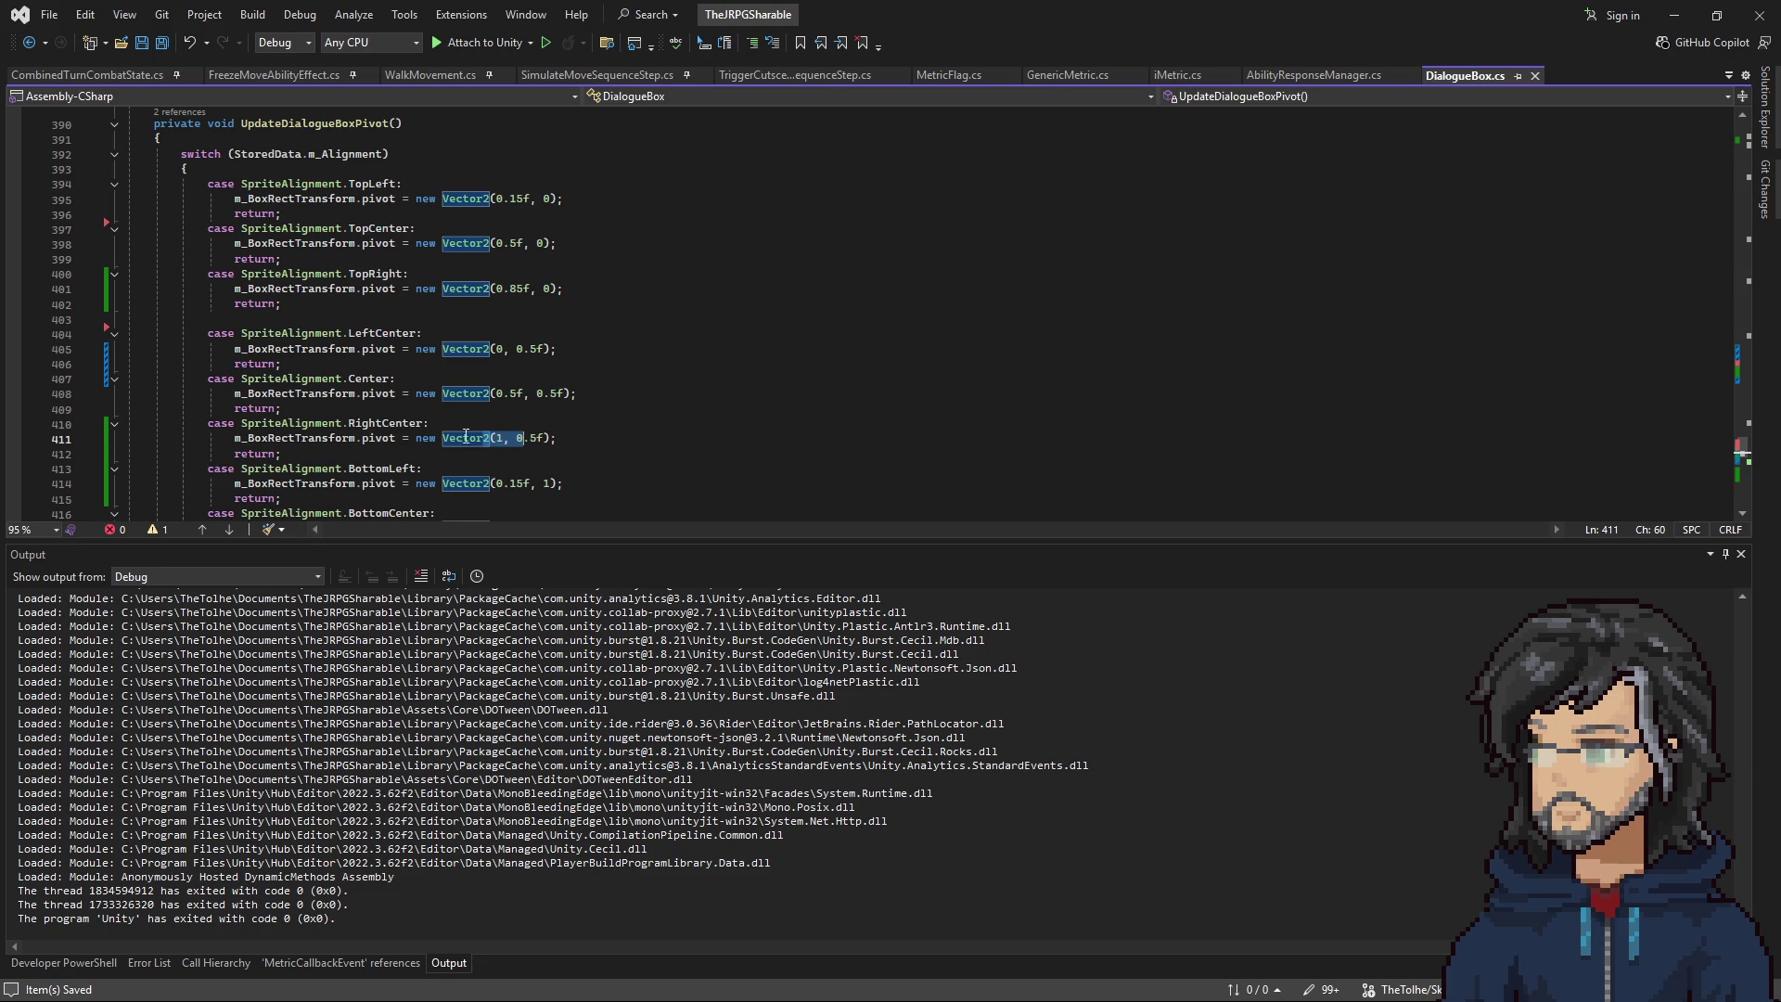
pyautogui.press('Up')
pyautogui.scroll(-2, 477, 438)
# Review the top and middle alignment arrow offsets in ArrowOffsetSignFlipper.
pyautogui.scroll(4, 483, 439)
pyautogui.scroll(-15, 485, 440)
pyautogui.scroll(20, 487, 439)
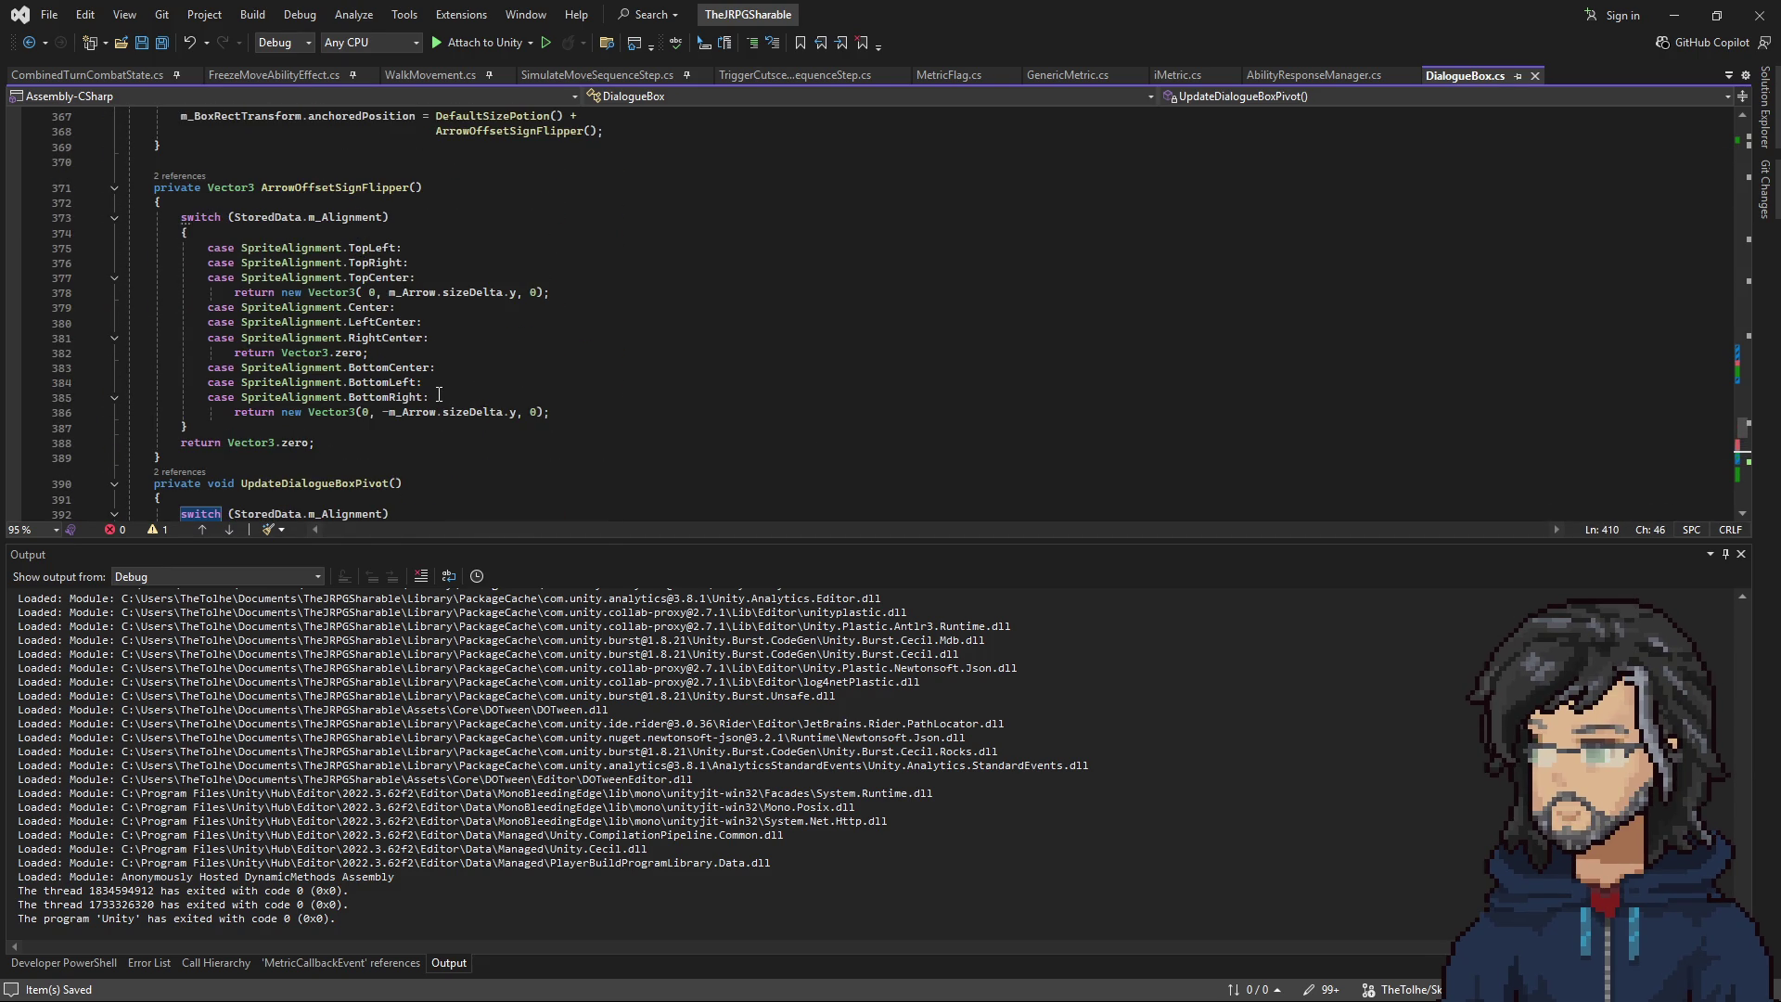
pyautogui.moveTo(294, 283); pyautogui.dragTo(551, 293)
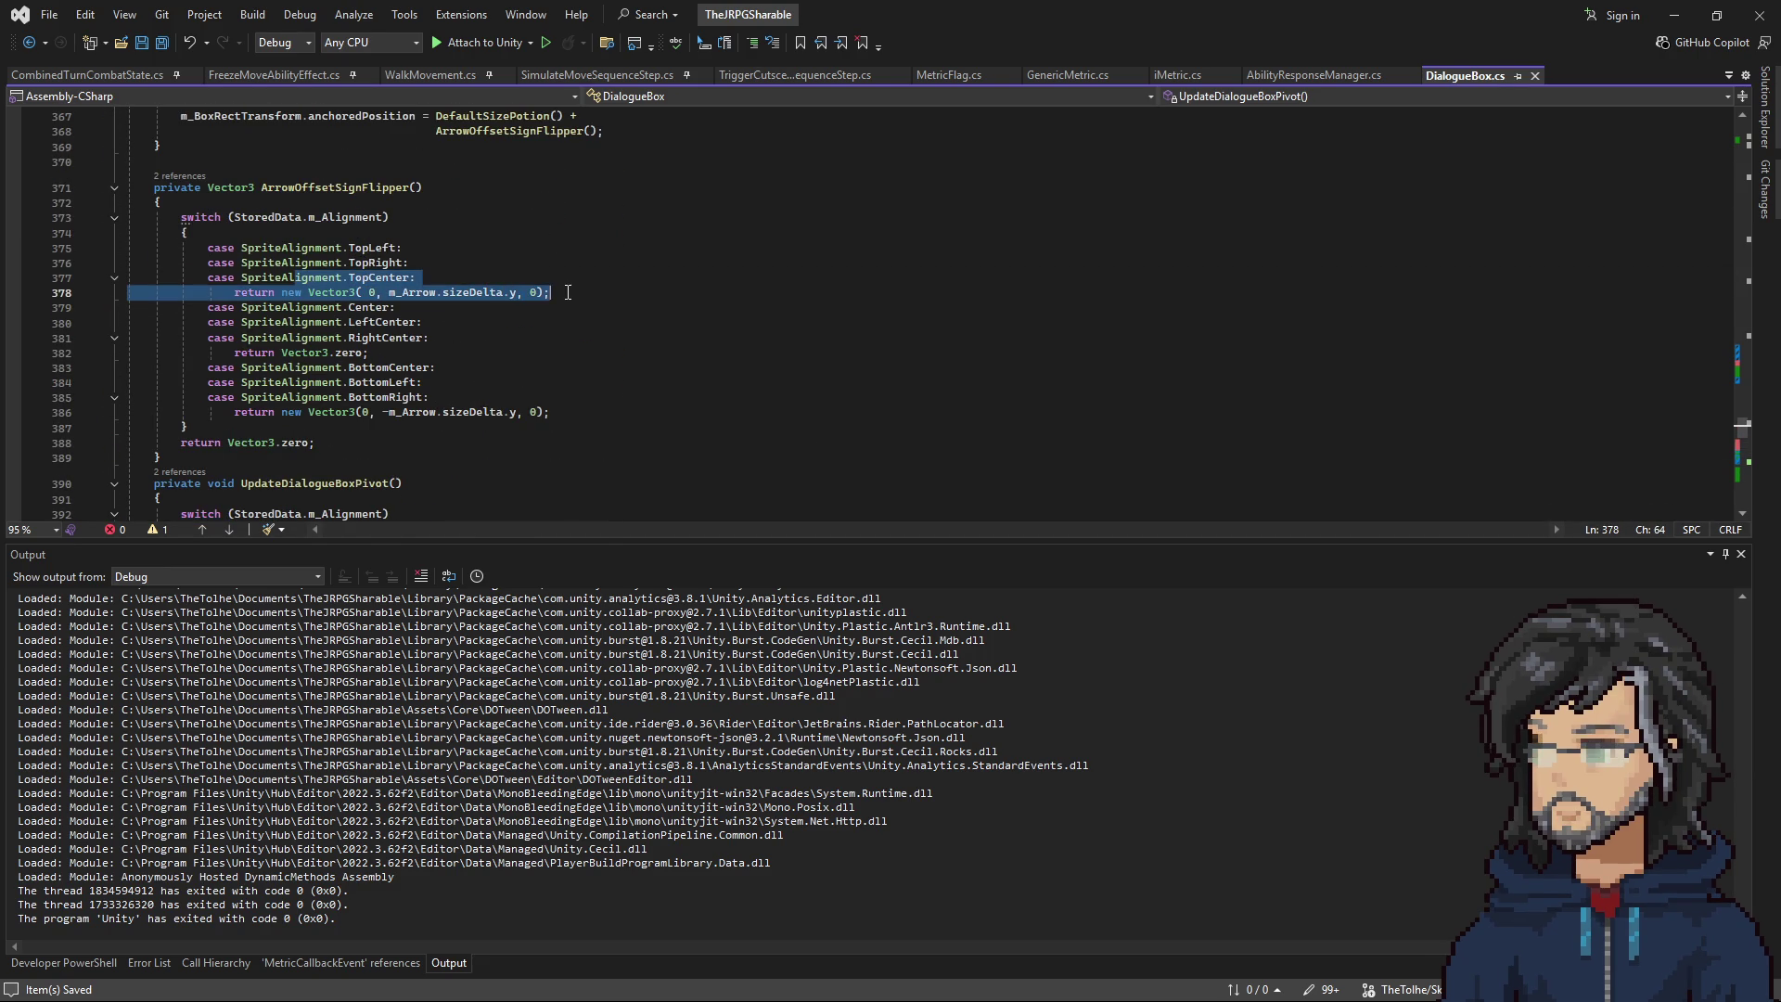
pyautogui.moveTo(347, 337); pyautogui.dragTo(407, 353)
pyautogui.moveTo(337, 413); pyautogui.dragTo(542, 412)
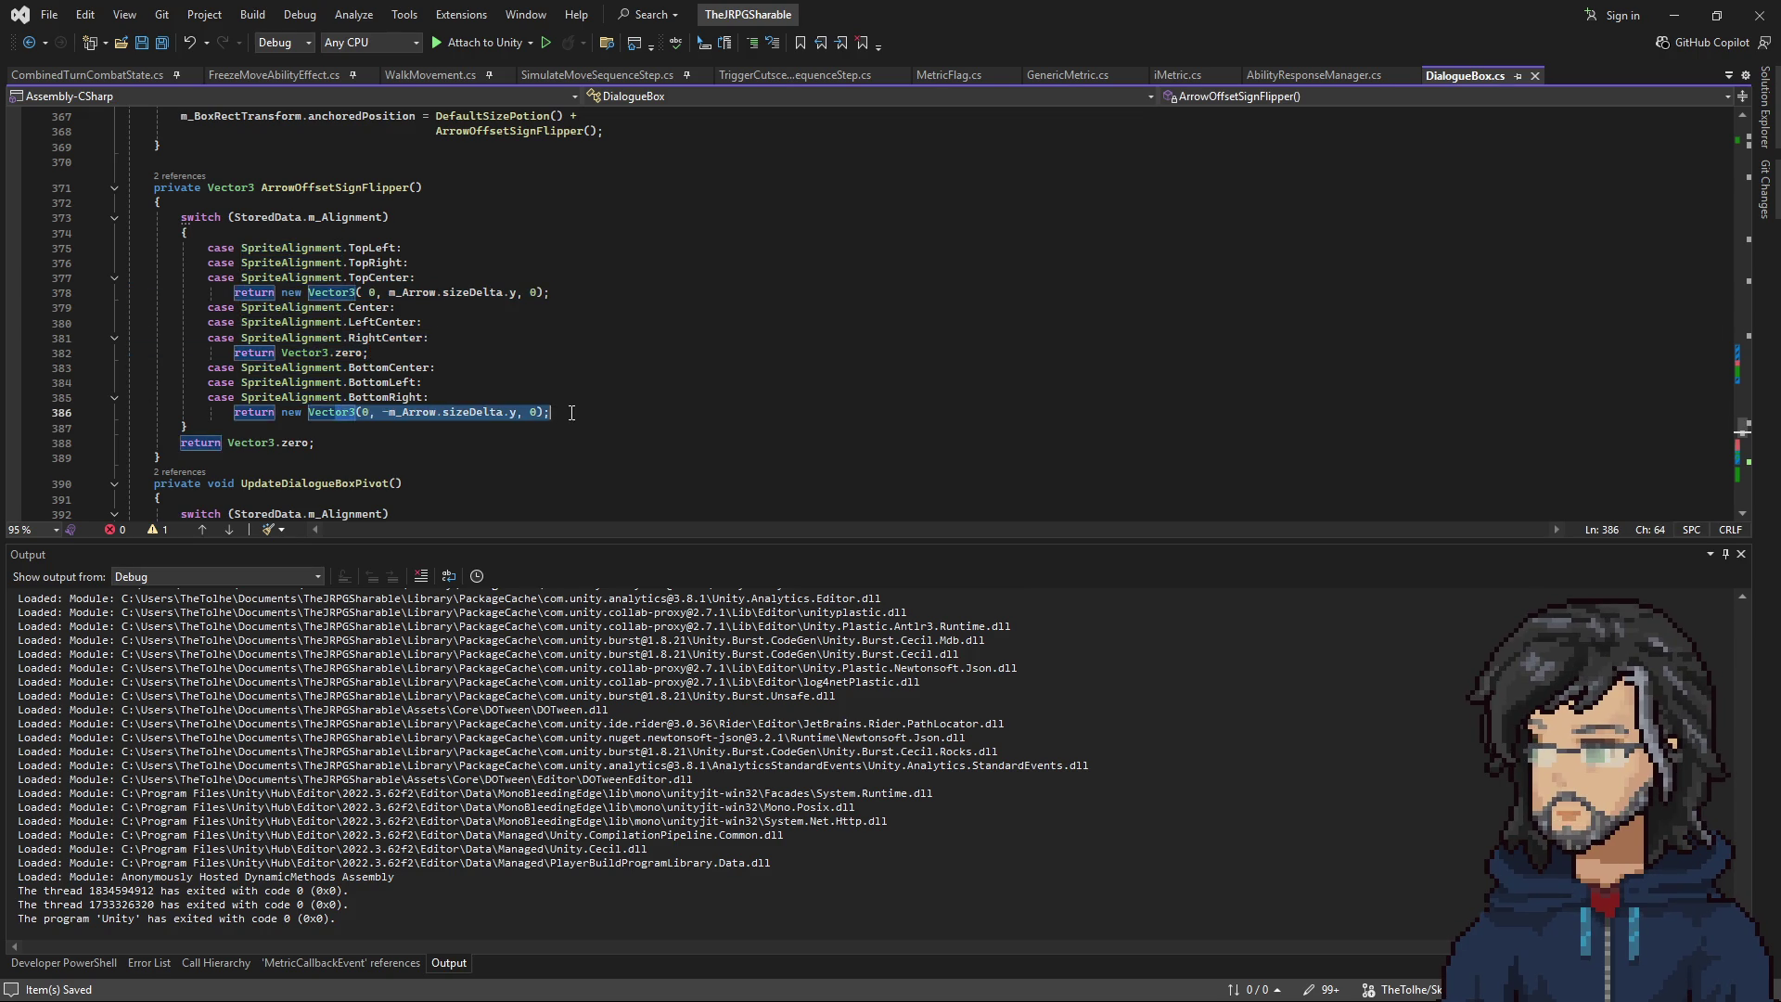
pyautogui.scroll(13, 496, 432)
pyautogui.scroll(-9, 495, 432)
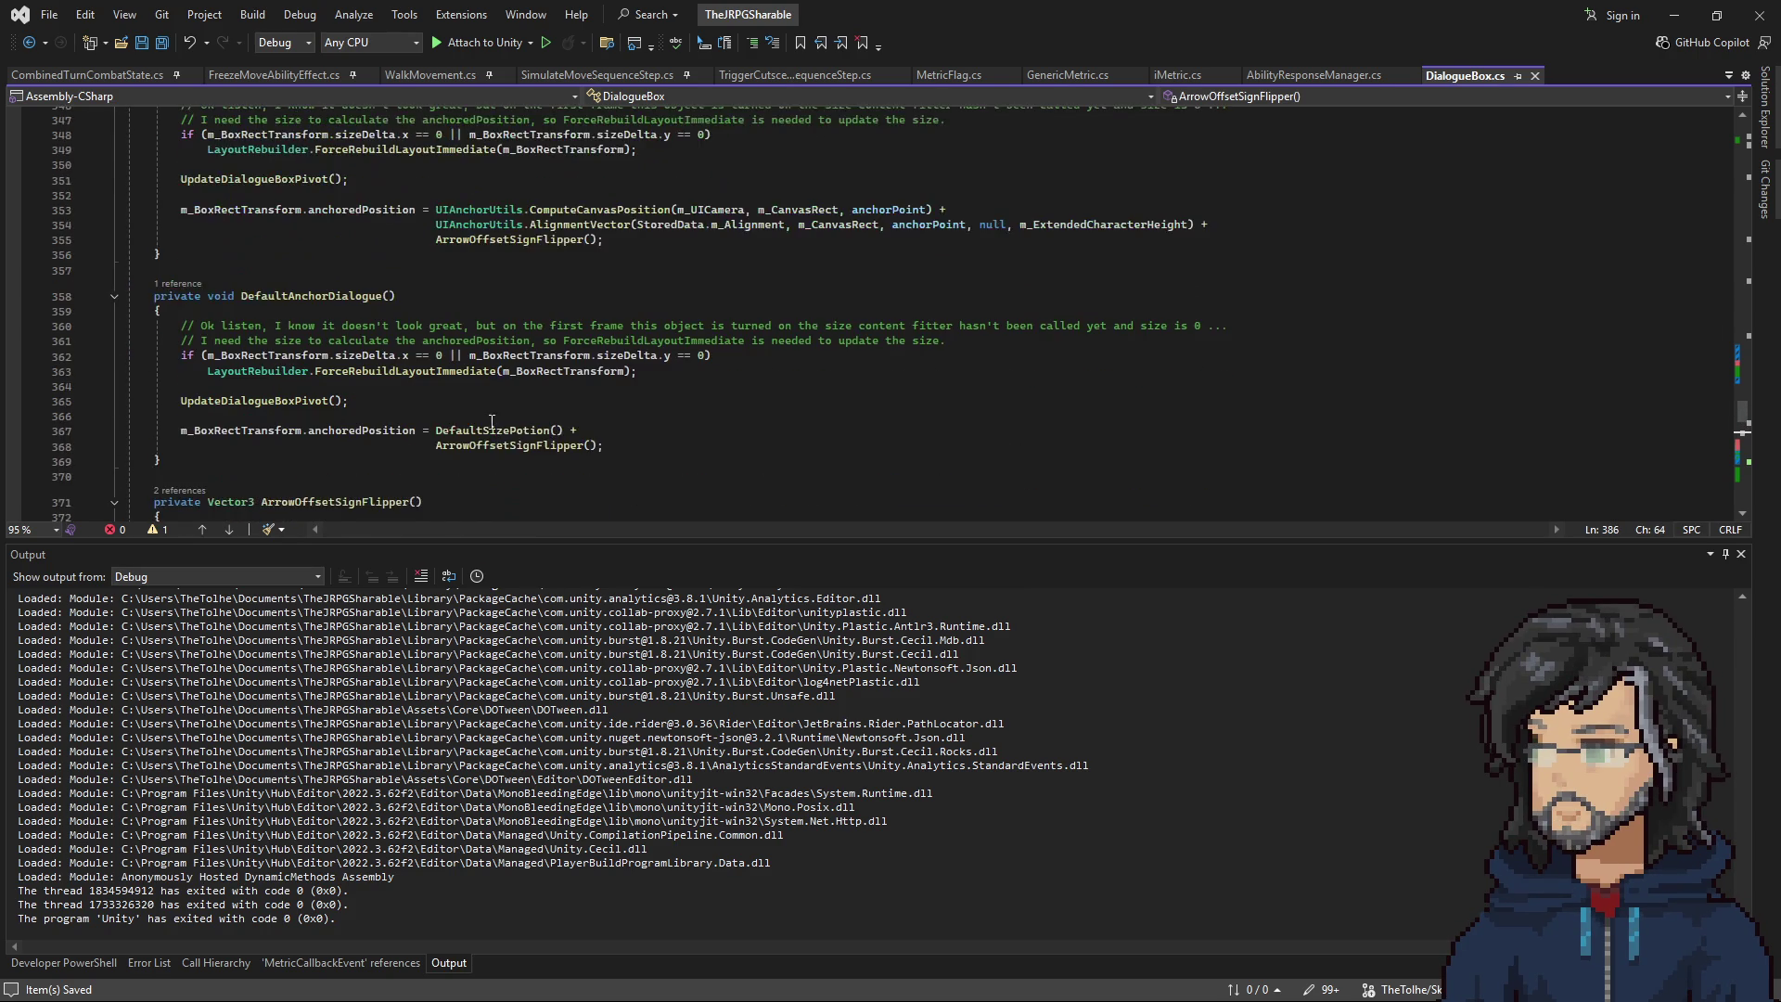
pyautogui.doubleClick(322, 368)
pyautogui.scroll(-5, 498, 427)
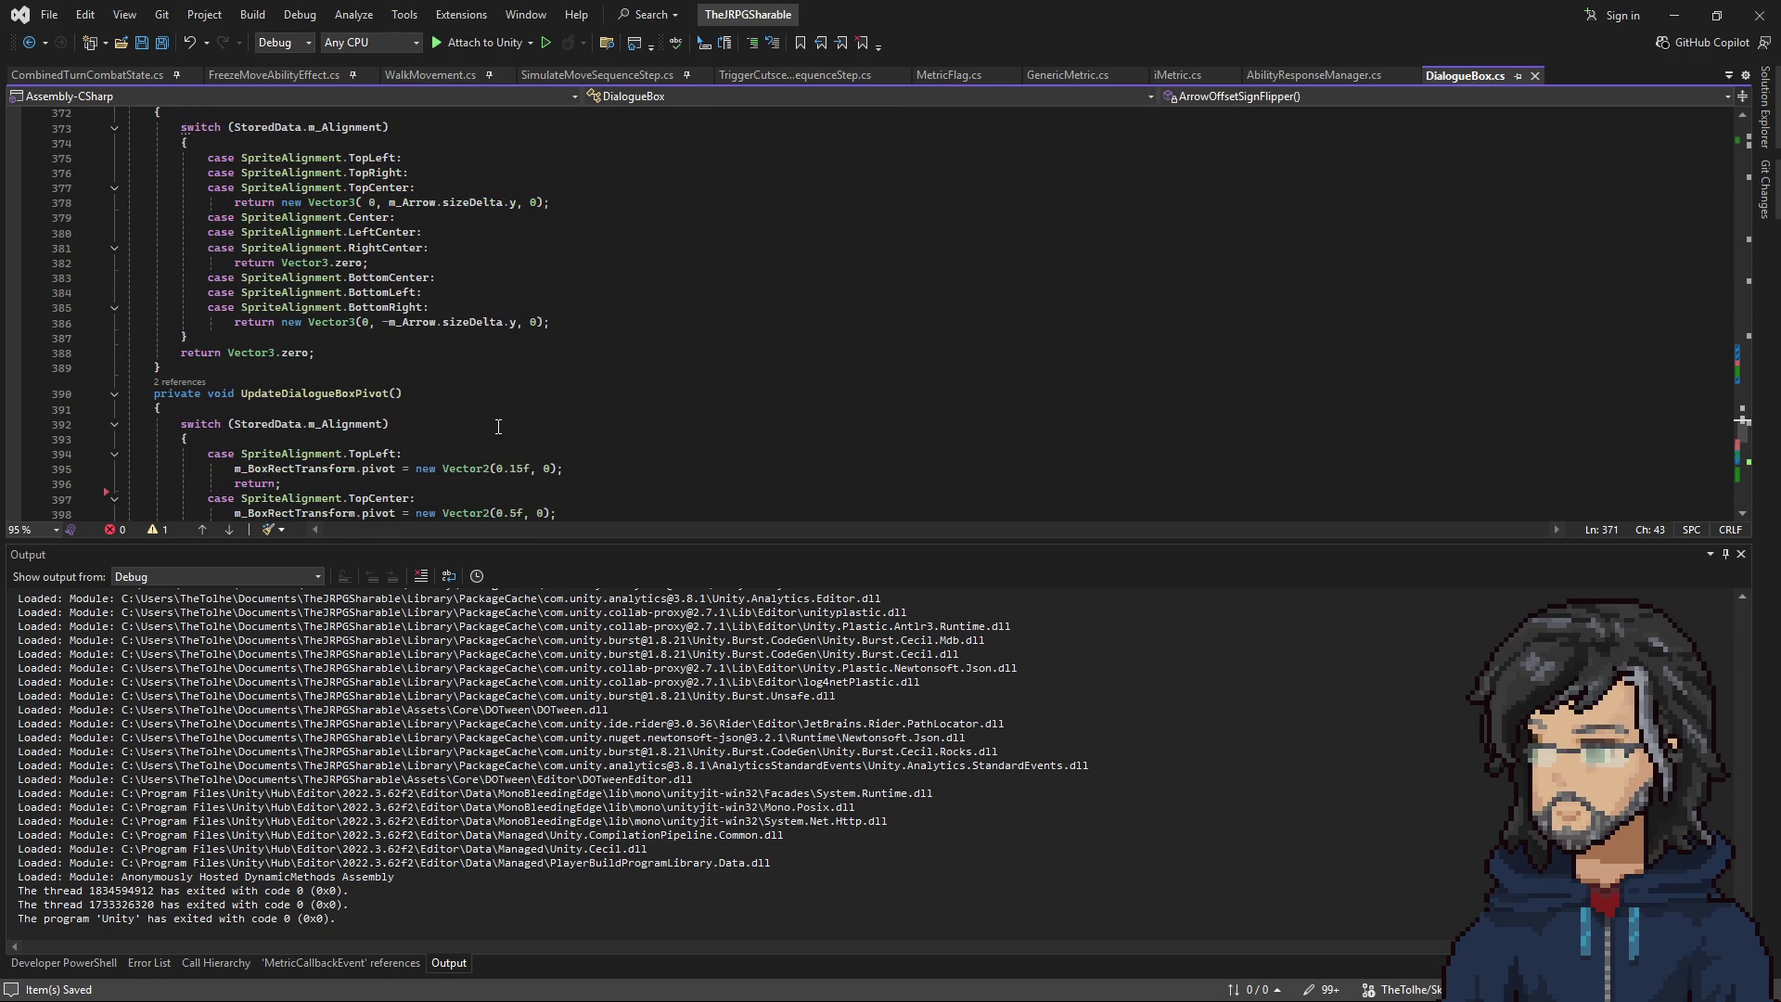
pyautogui.scroll(20, 498, 424)
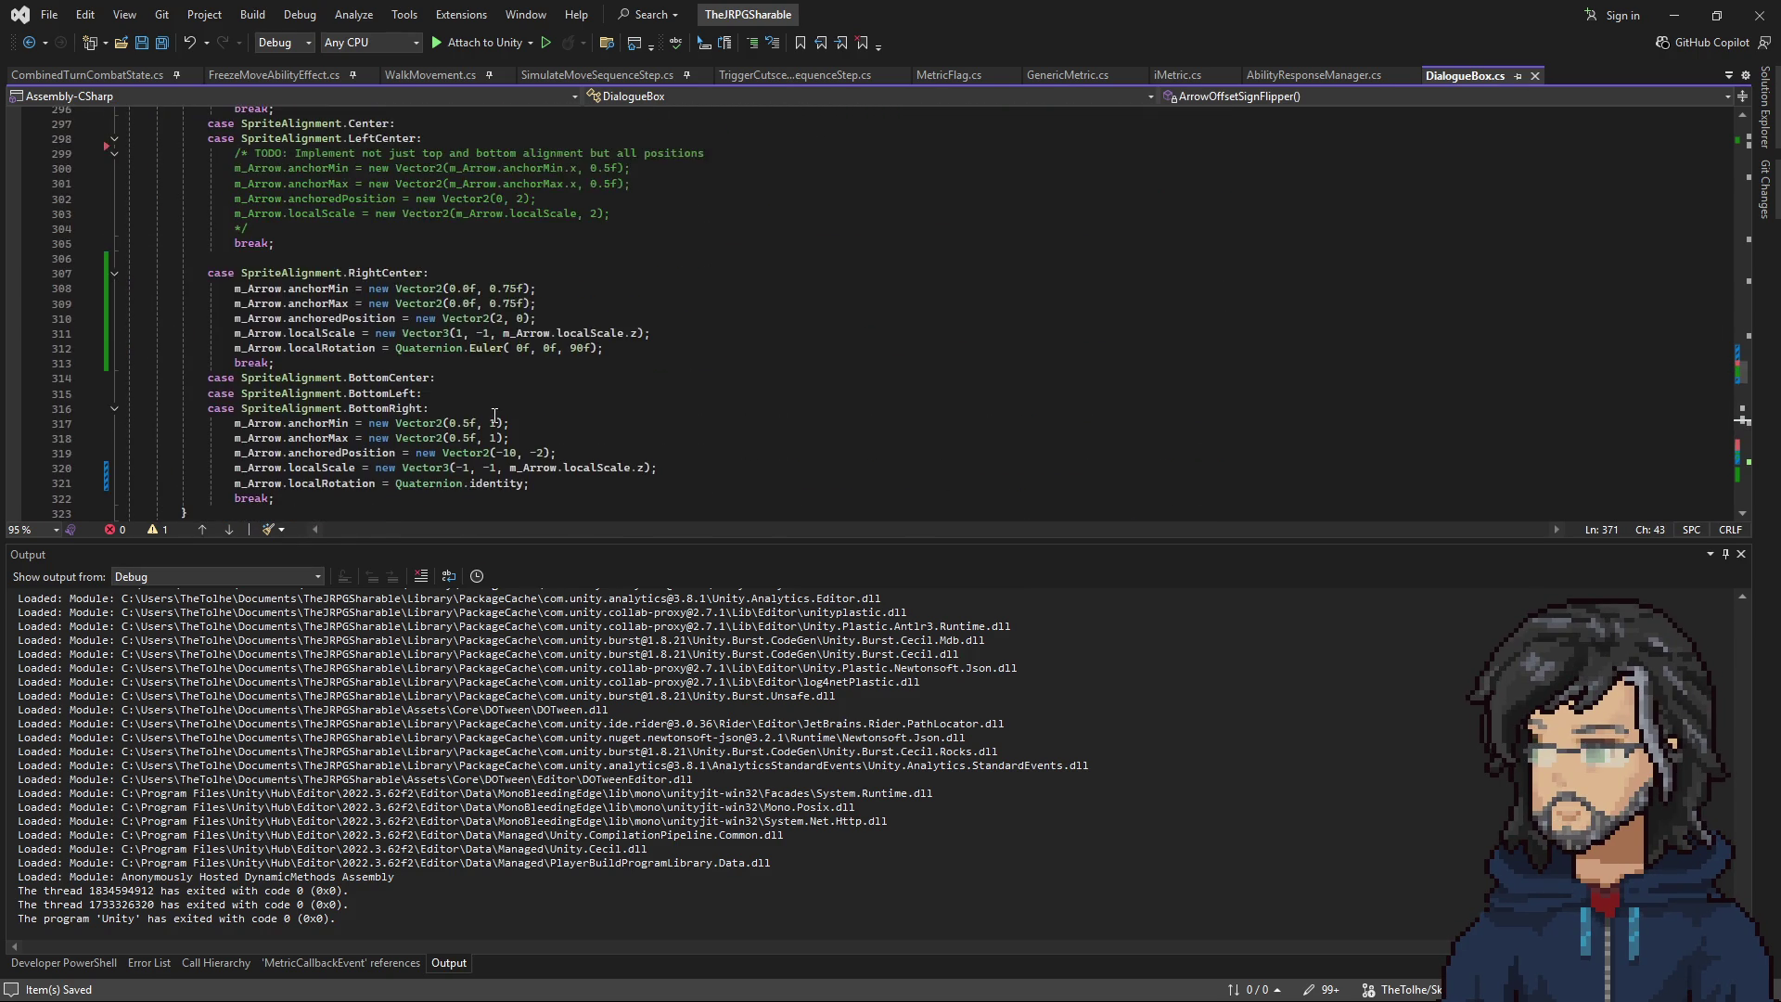
pyautogui.scroll(5, 489, 415)
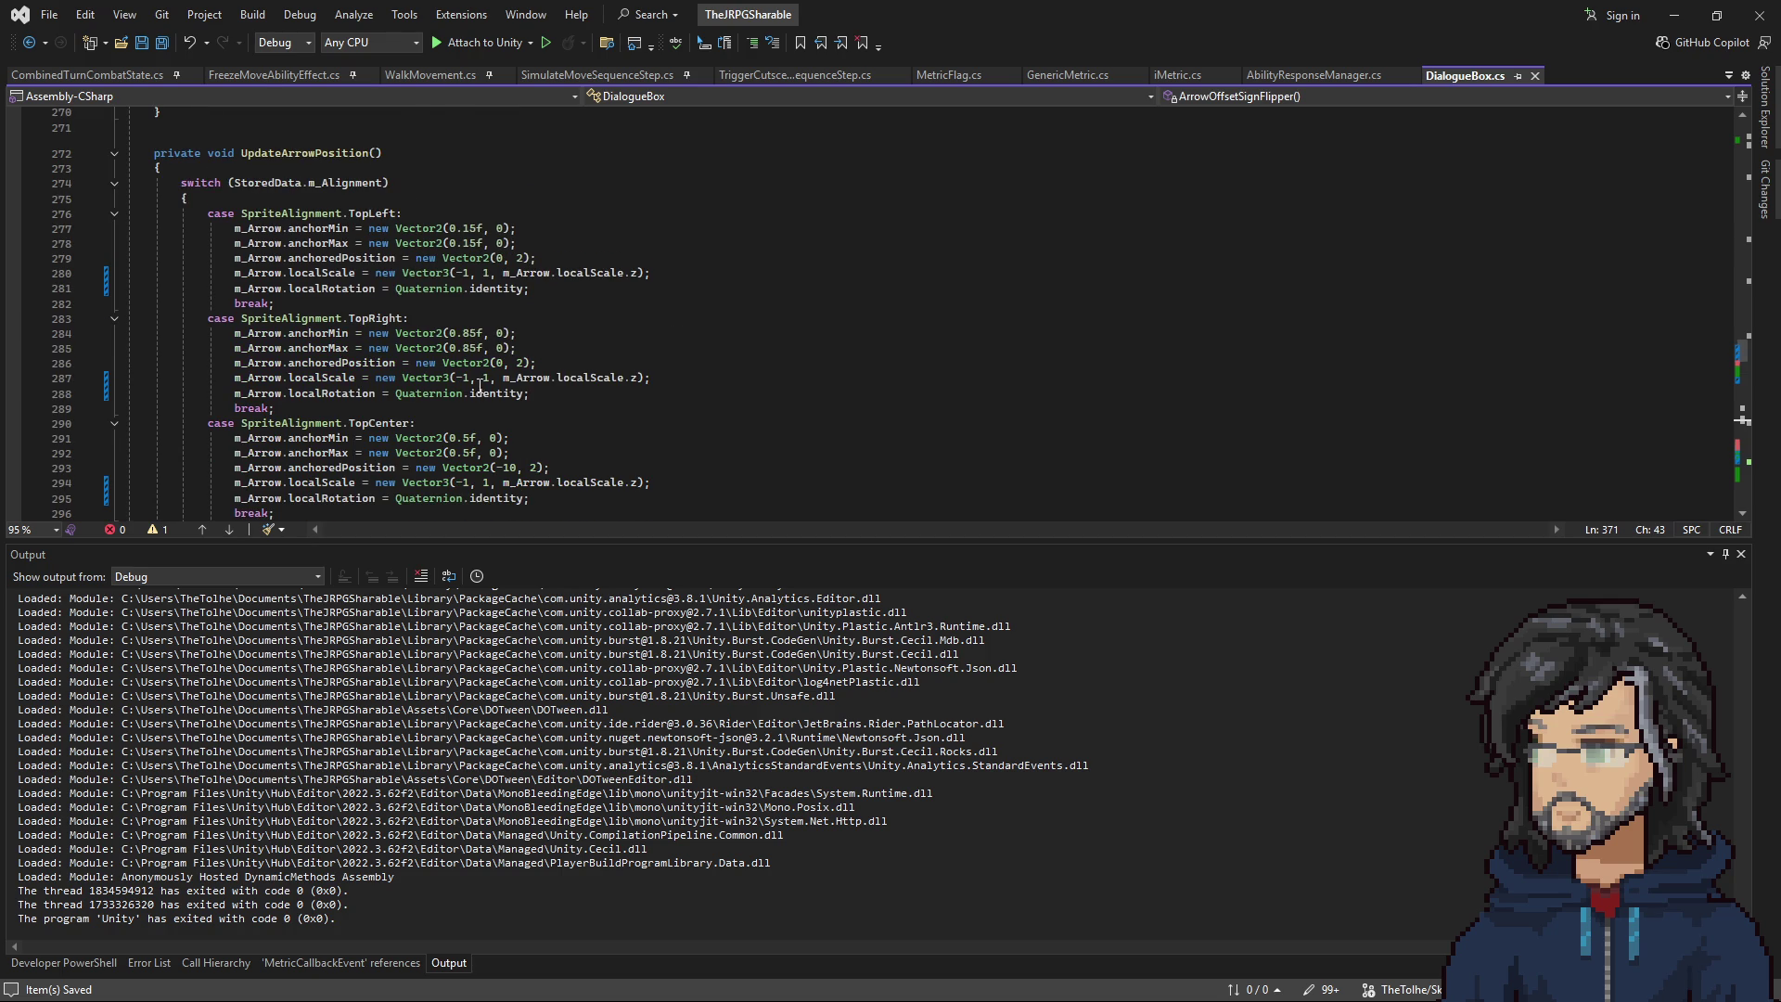
pyautogui.scroll(-7, 482, 386)
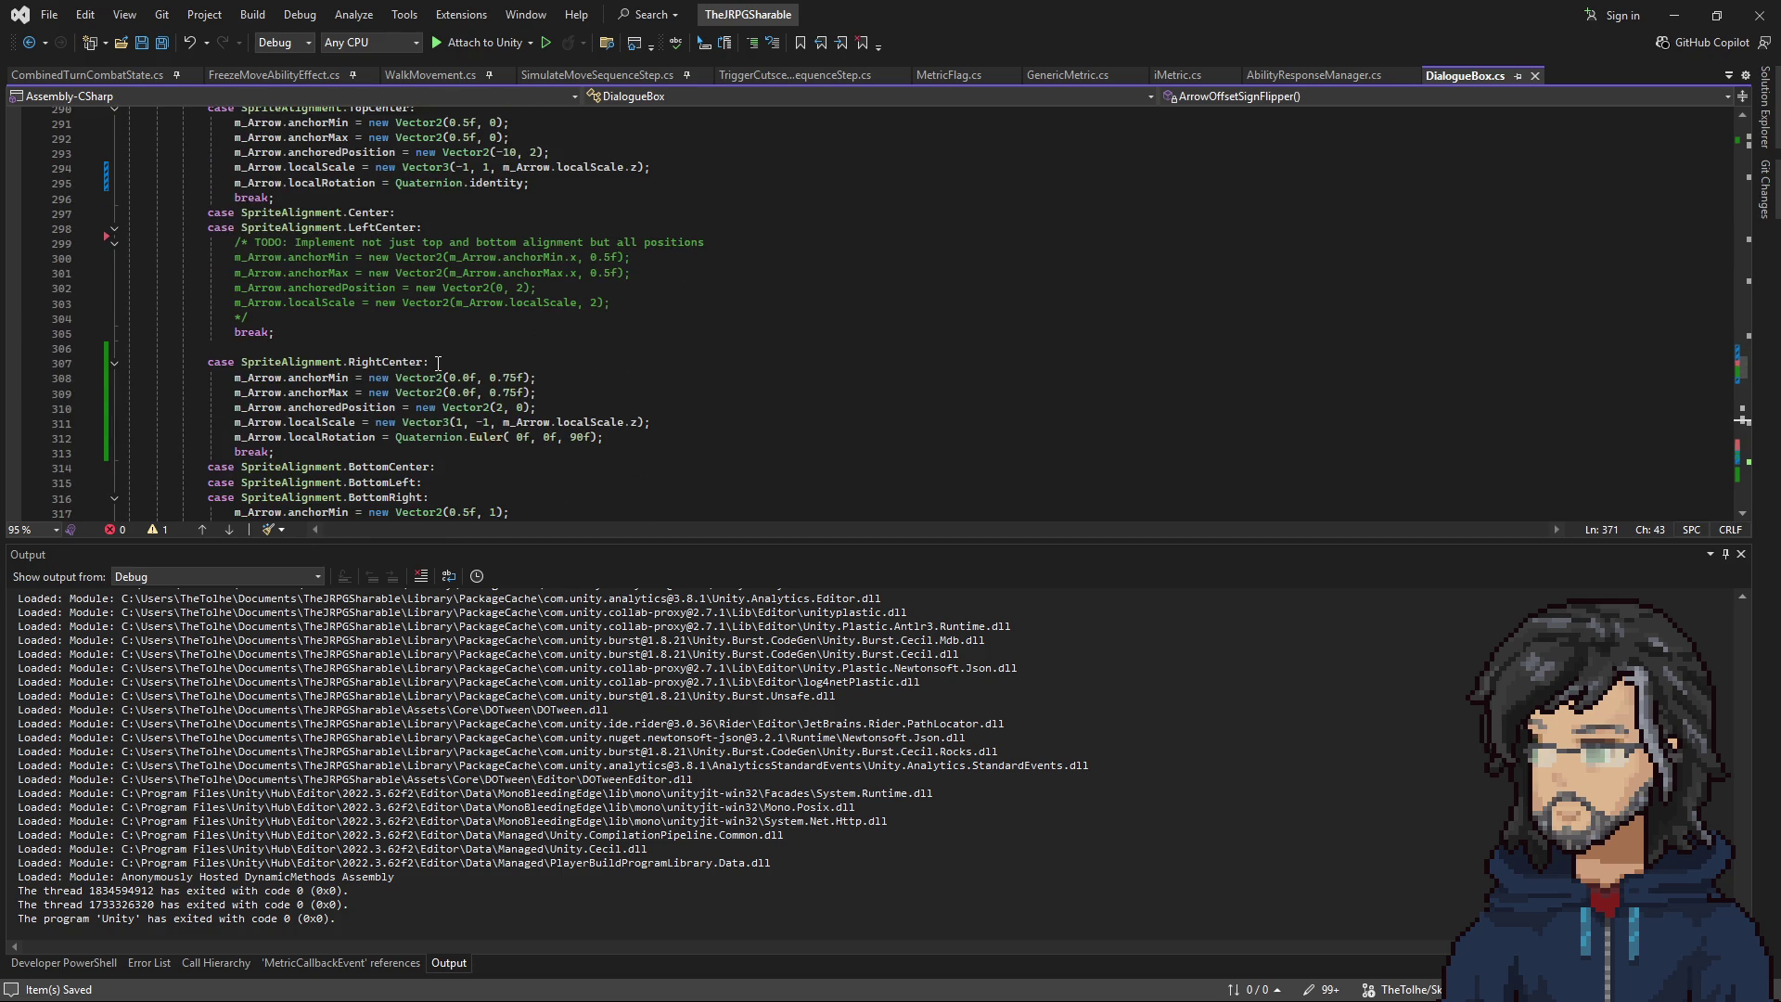
# Duplicate the RightCenter case block in UpdateArrowPosition and return to Unity.
pyautogui.moveTo(536, 378)
pyautogui.mouseDown()
pyautogui.moveTo(649, 425)
pyautogui.moveTo(584, 442)
pyautogui.mouseUp()
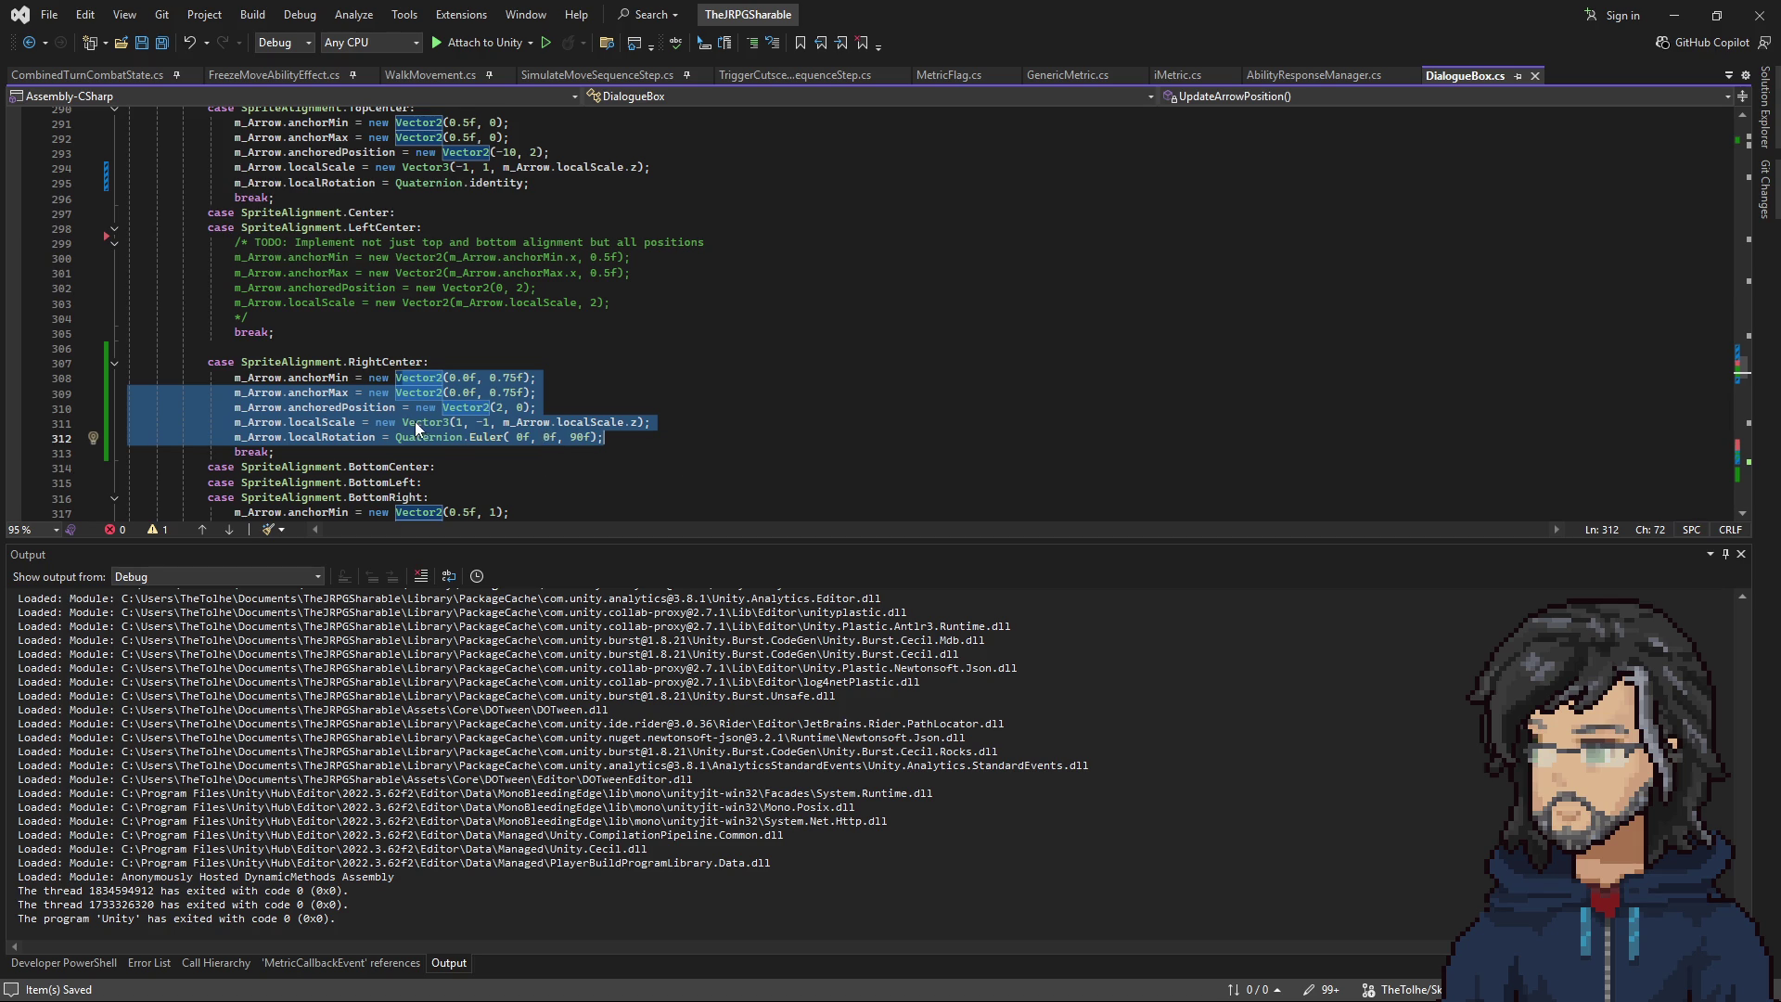
pyautogui.moveTo(282, 452); pyautogui.dragTo(319, 355)
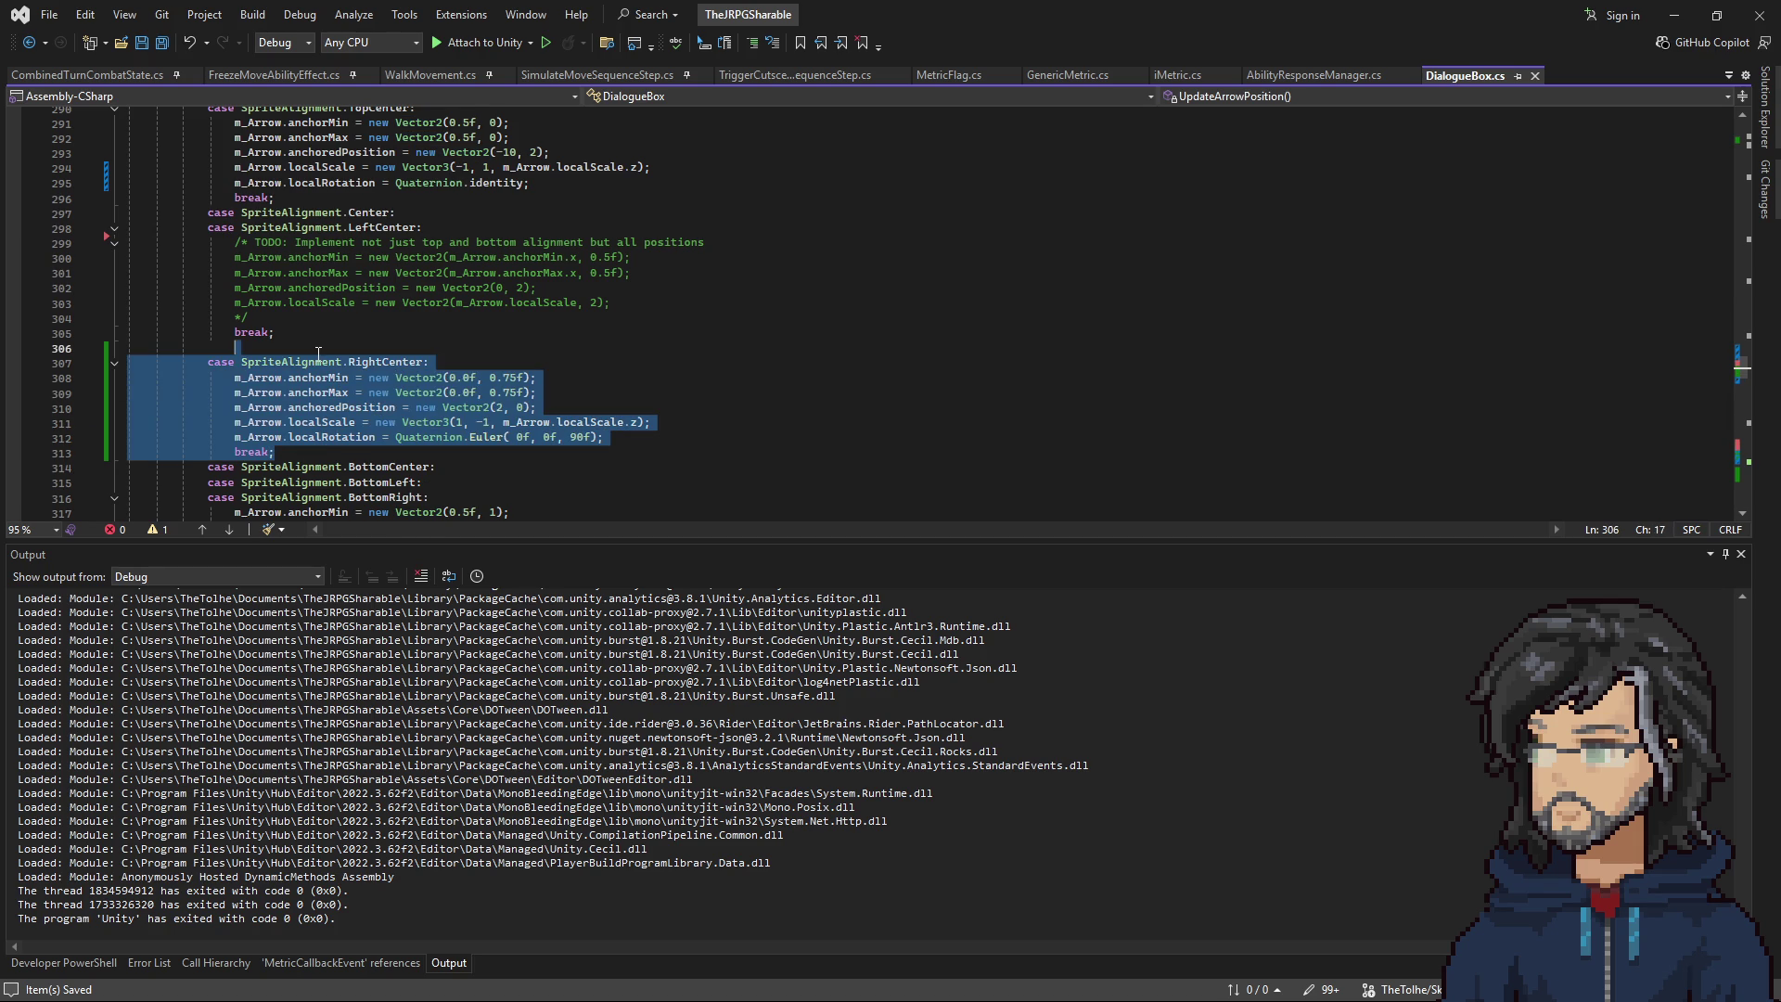
pyautogui.hotkey('ctrl', 'd')
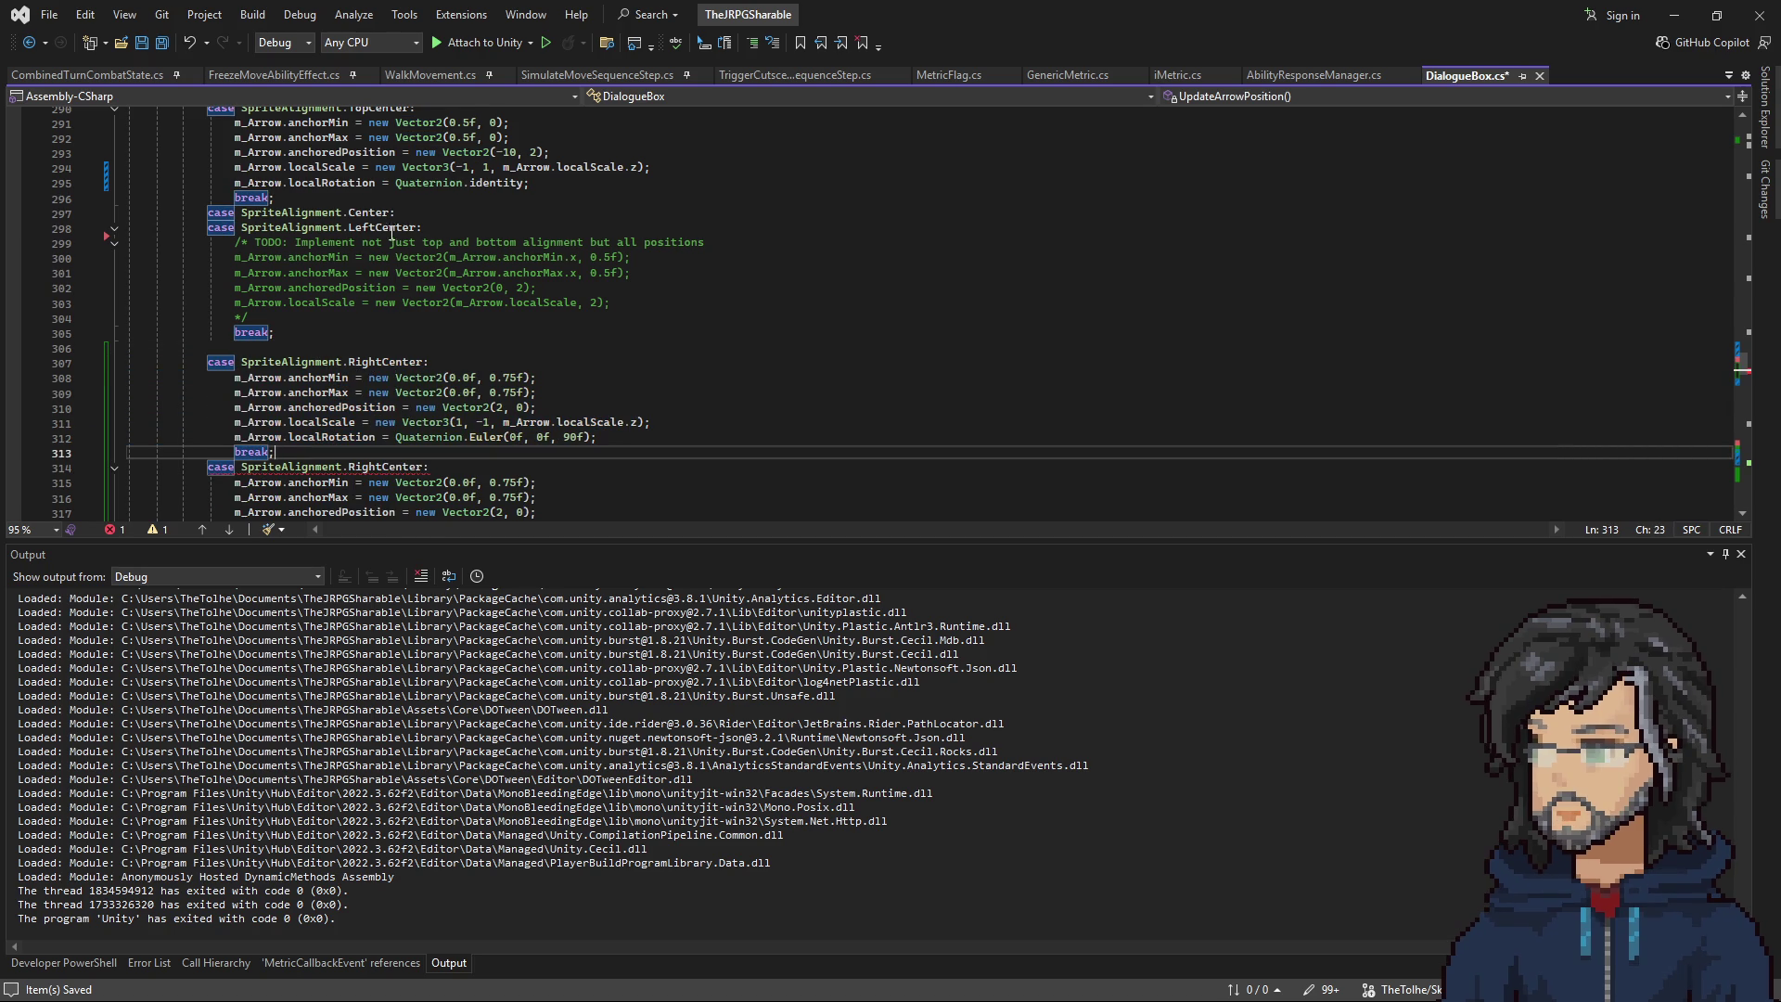
pyautogui.doubleClick(385, 228)
pyautogui.doubleClick(390, 361)
pyautogui.hotkey('alt', 'Tab')
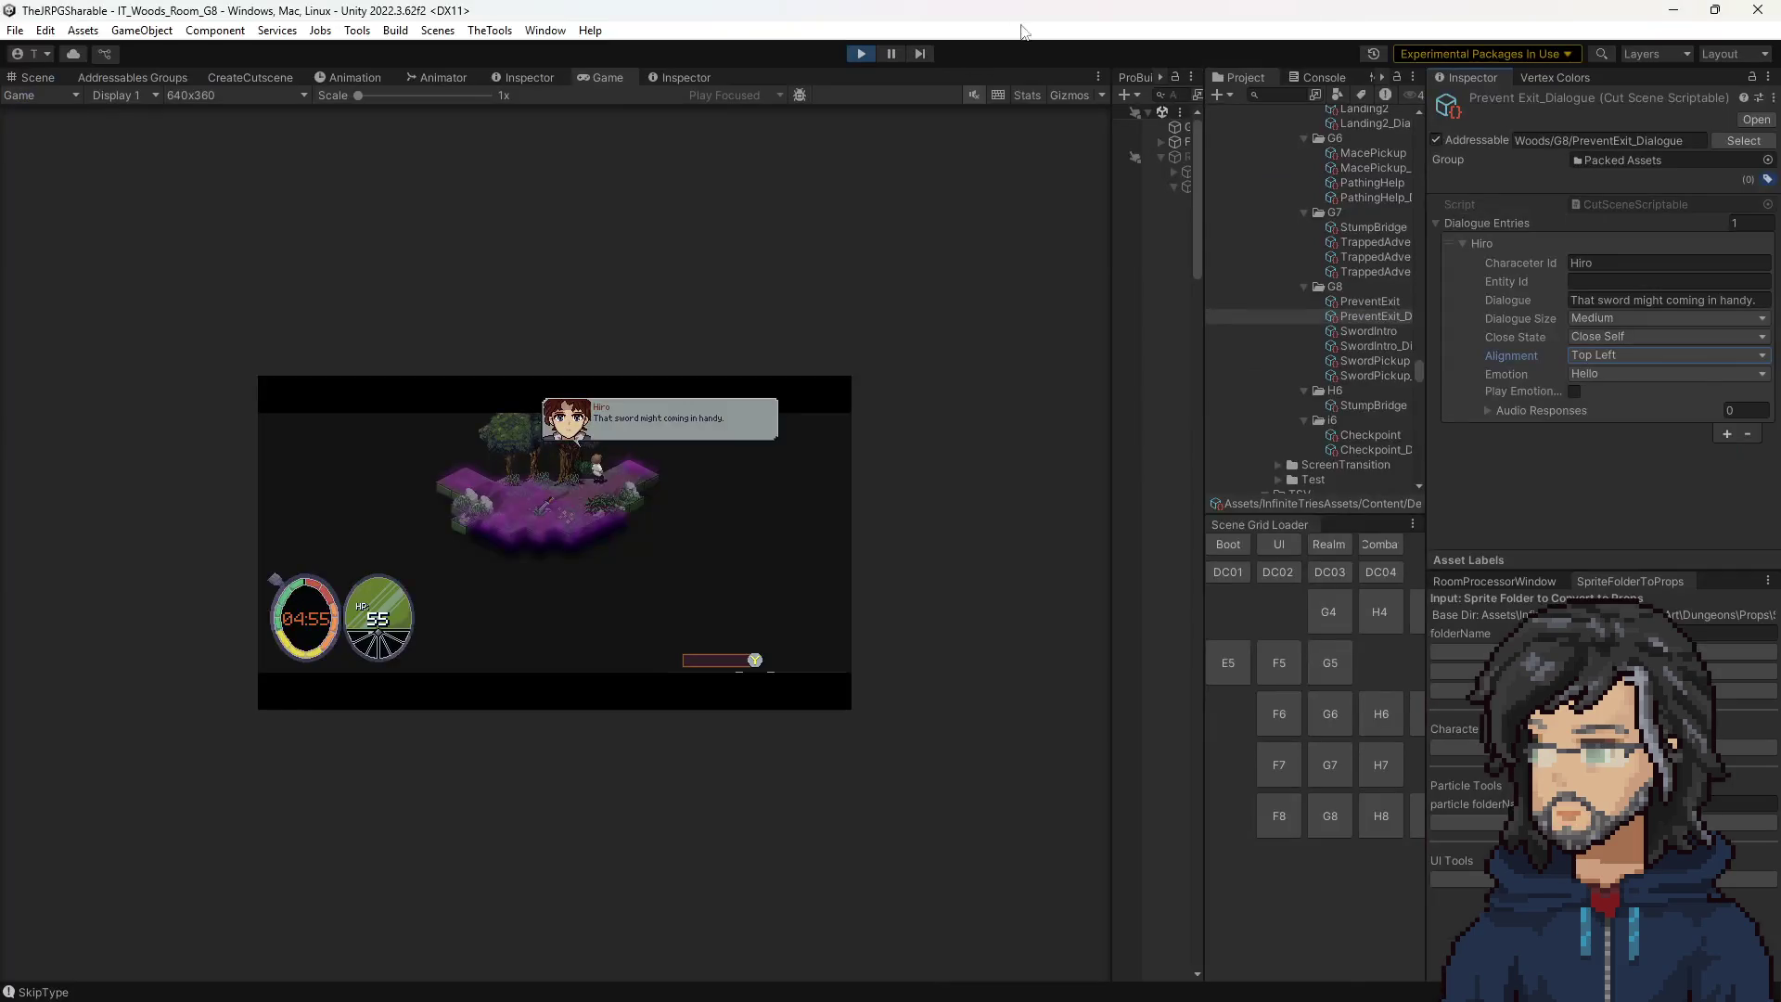
# Stop play mode, let the scripts recompile, and play the IT_Woods_Room_G8 scene again.
pyautogui.click(864, 54)
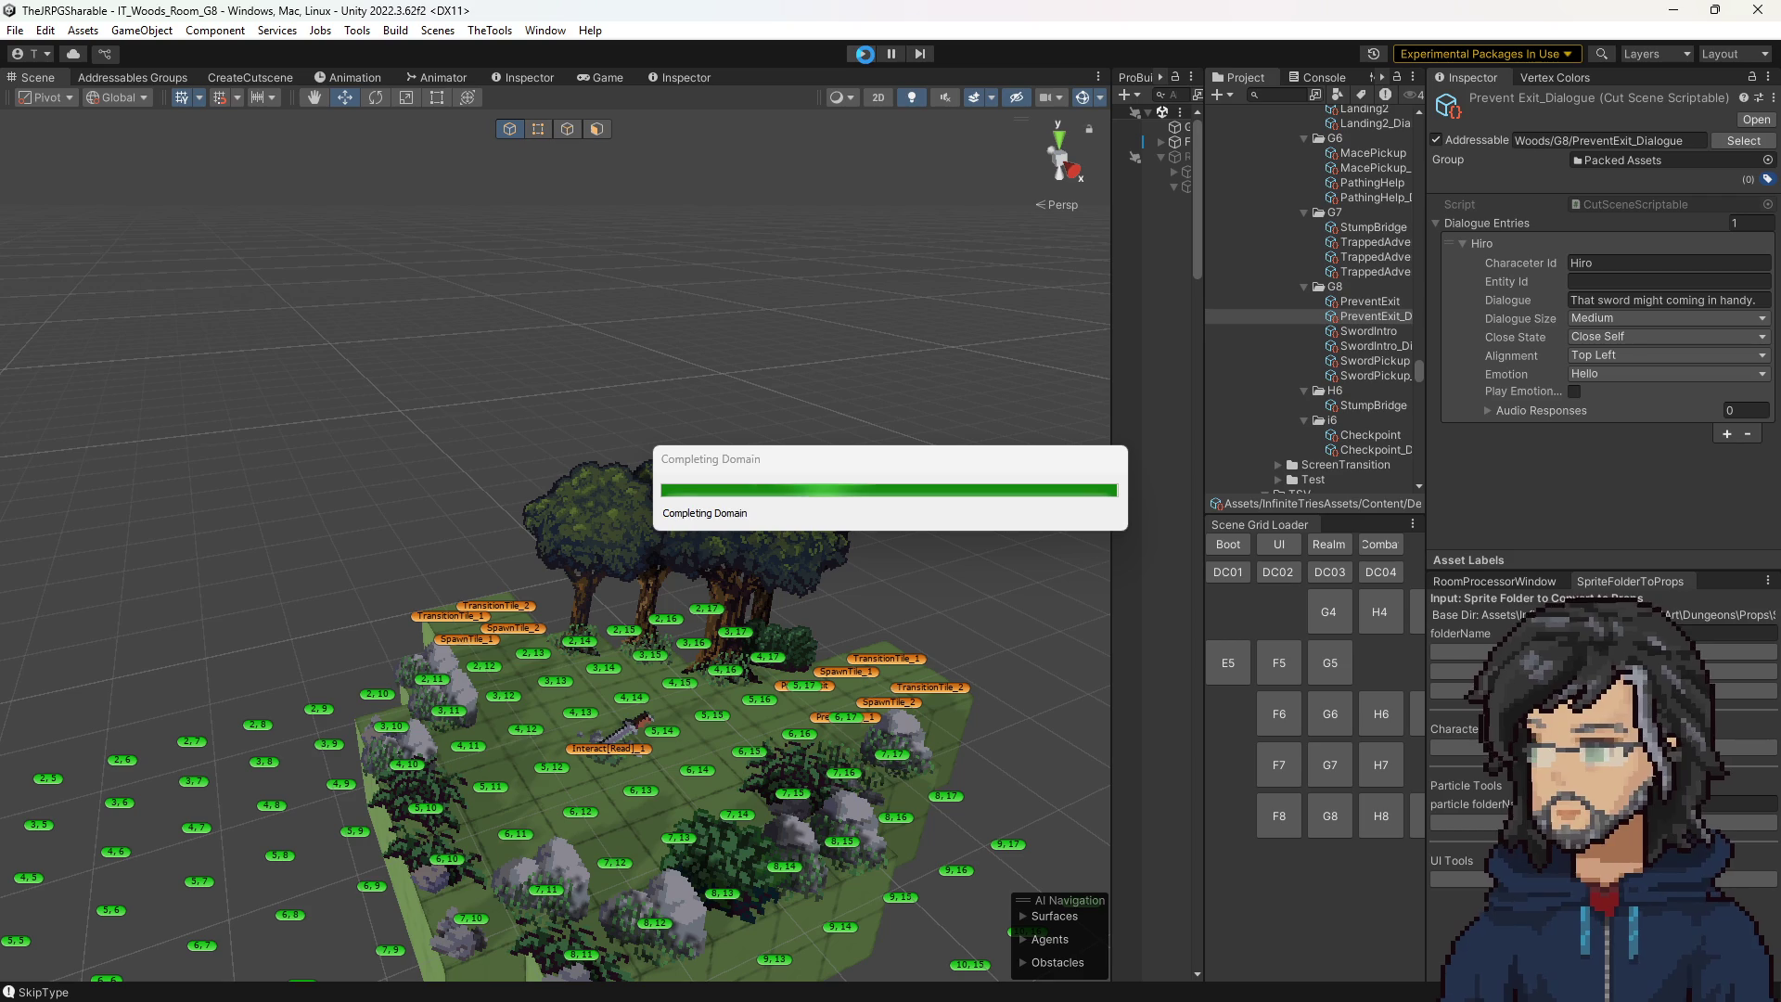
pyautogui.click(865, 53)
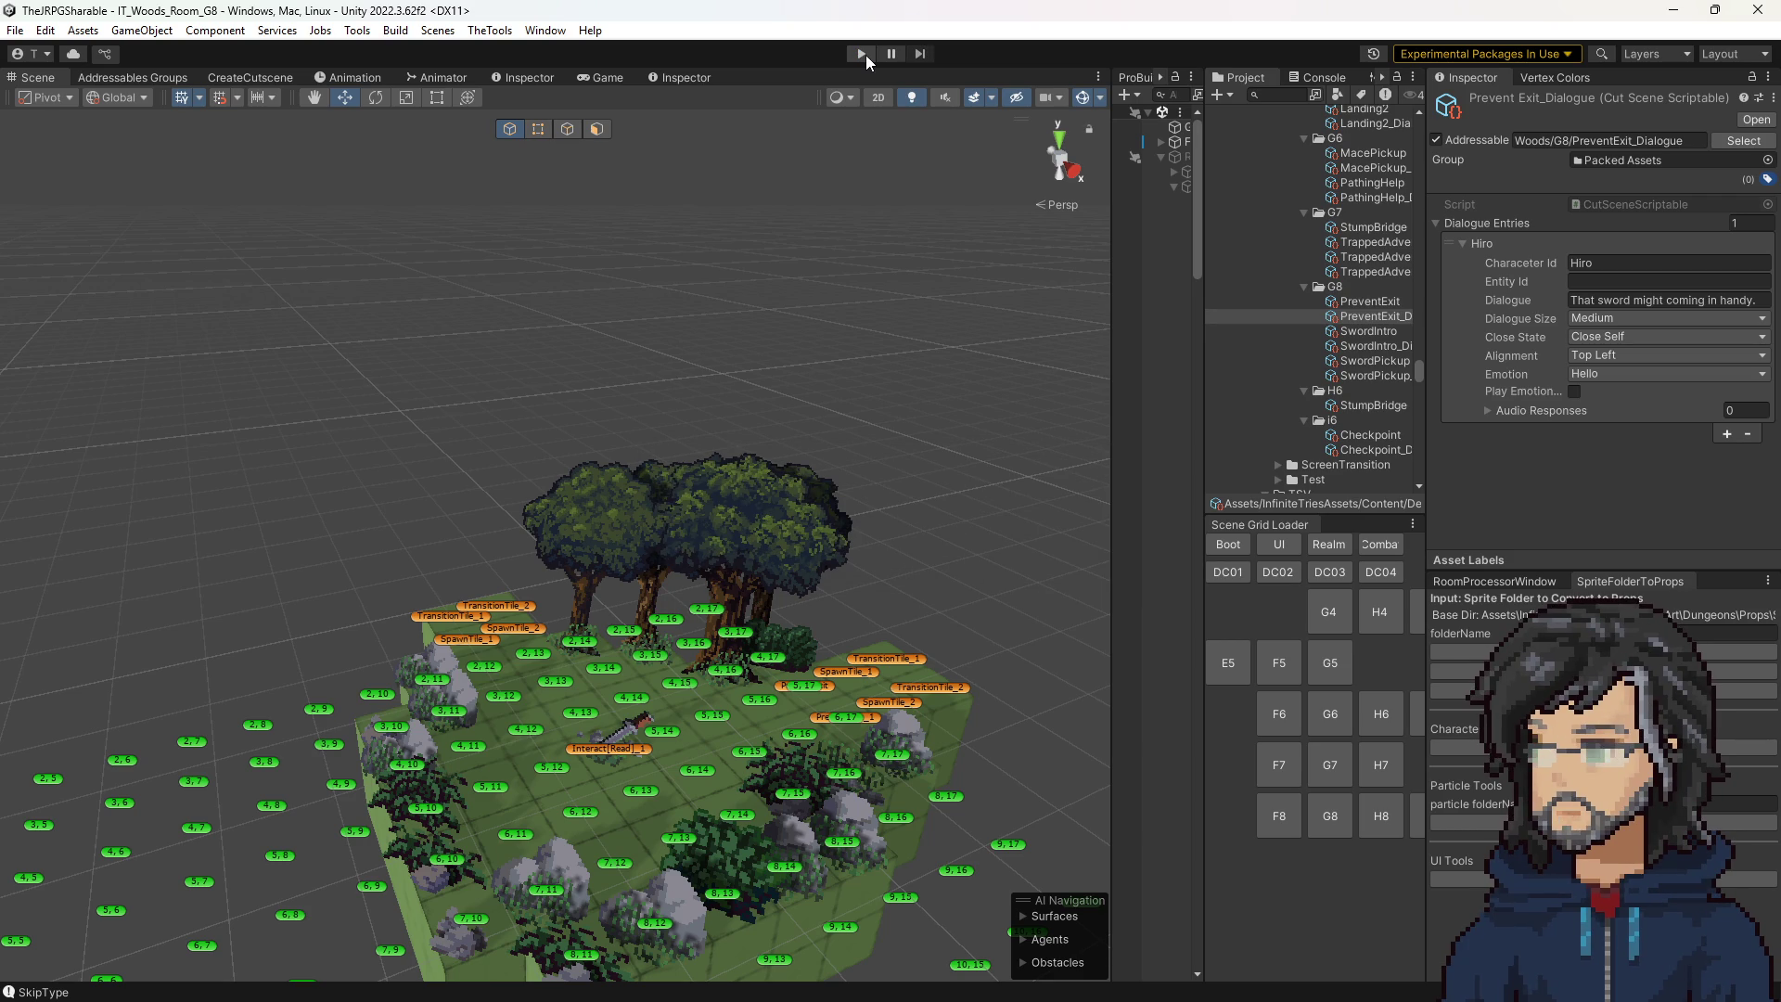
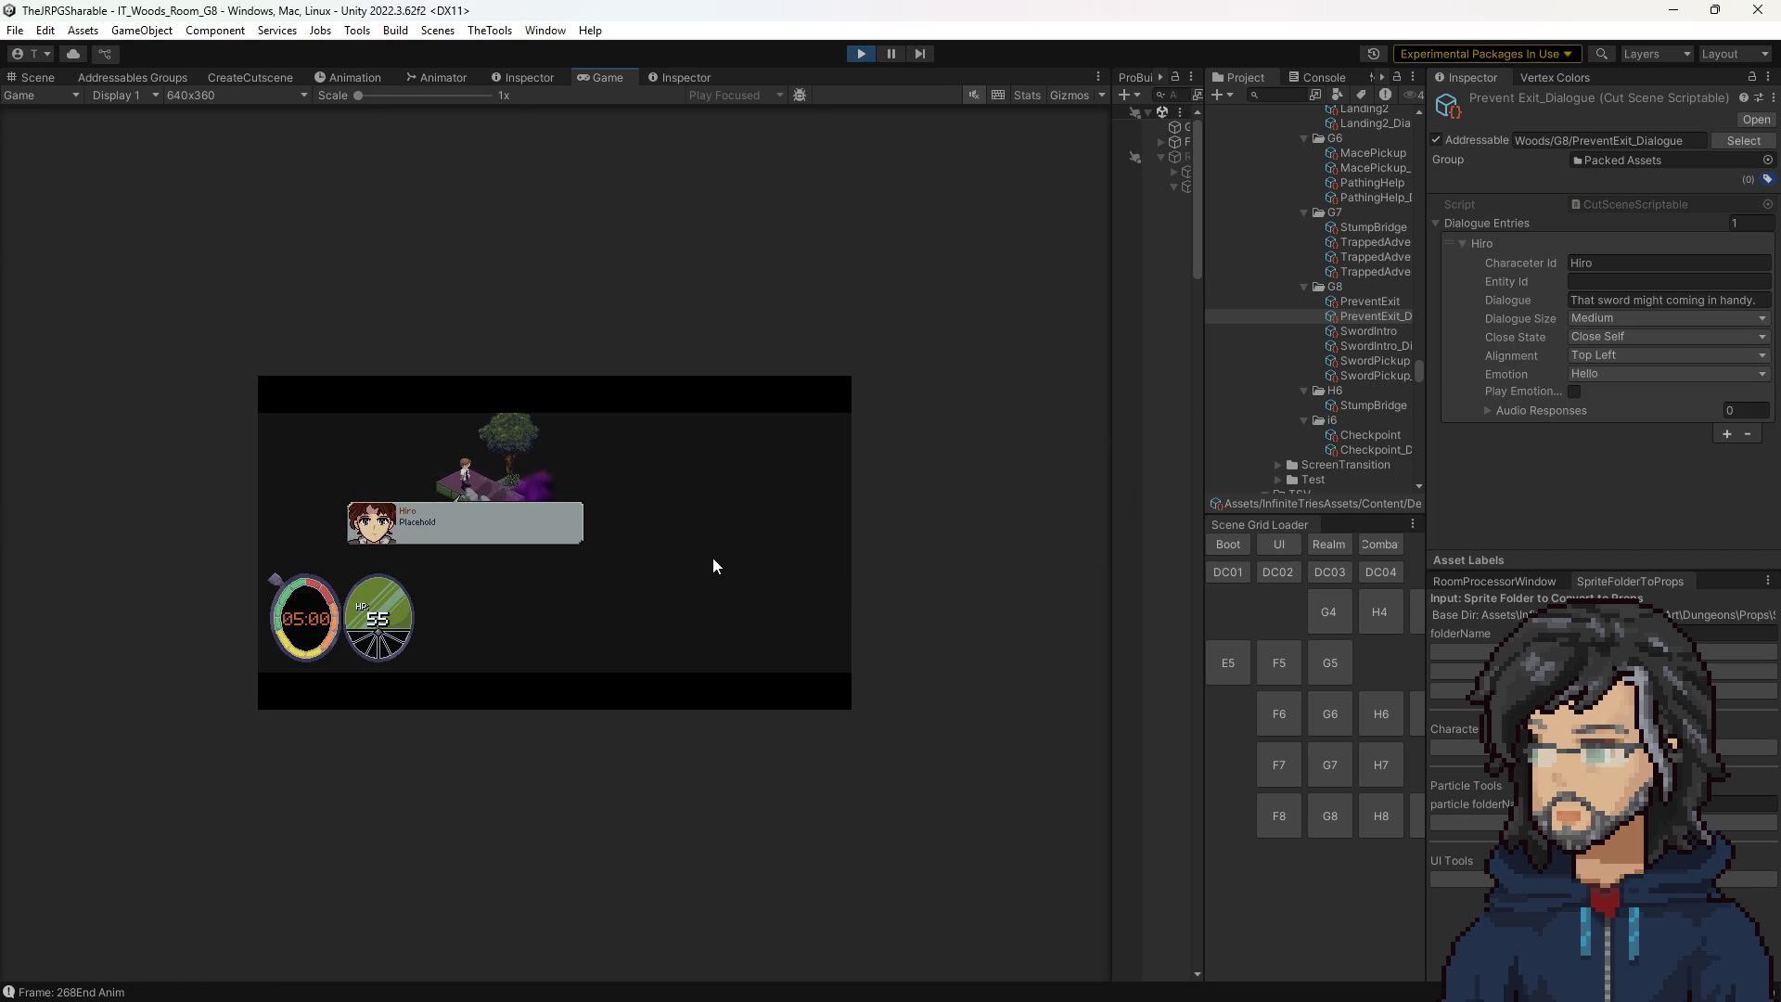
# Review the SwordPickup and PreventExit dialogue assets, then open SwordIntro_Dialogue.
pyautogui.click(1380, 375)
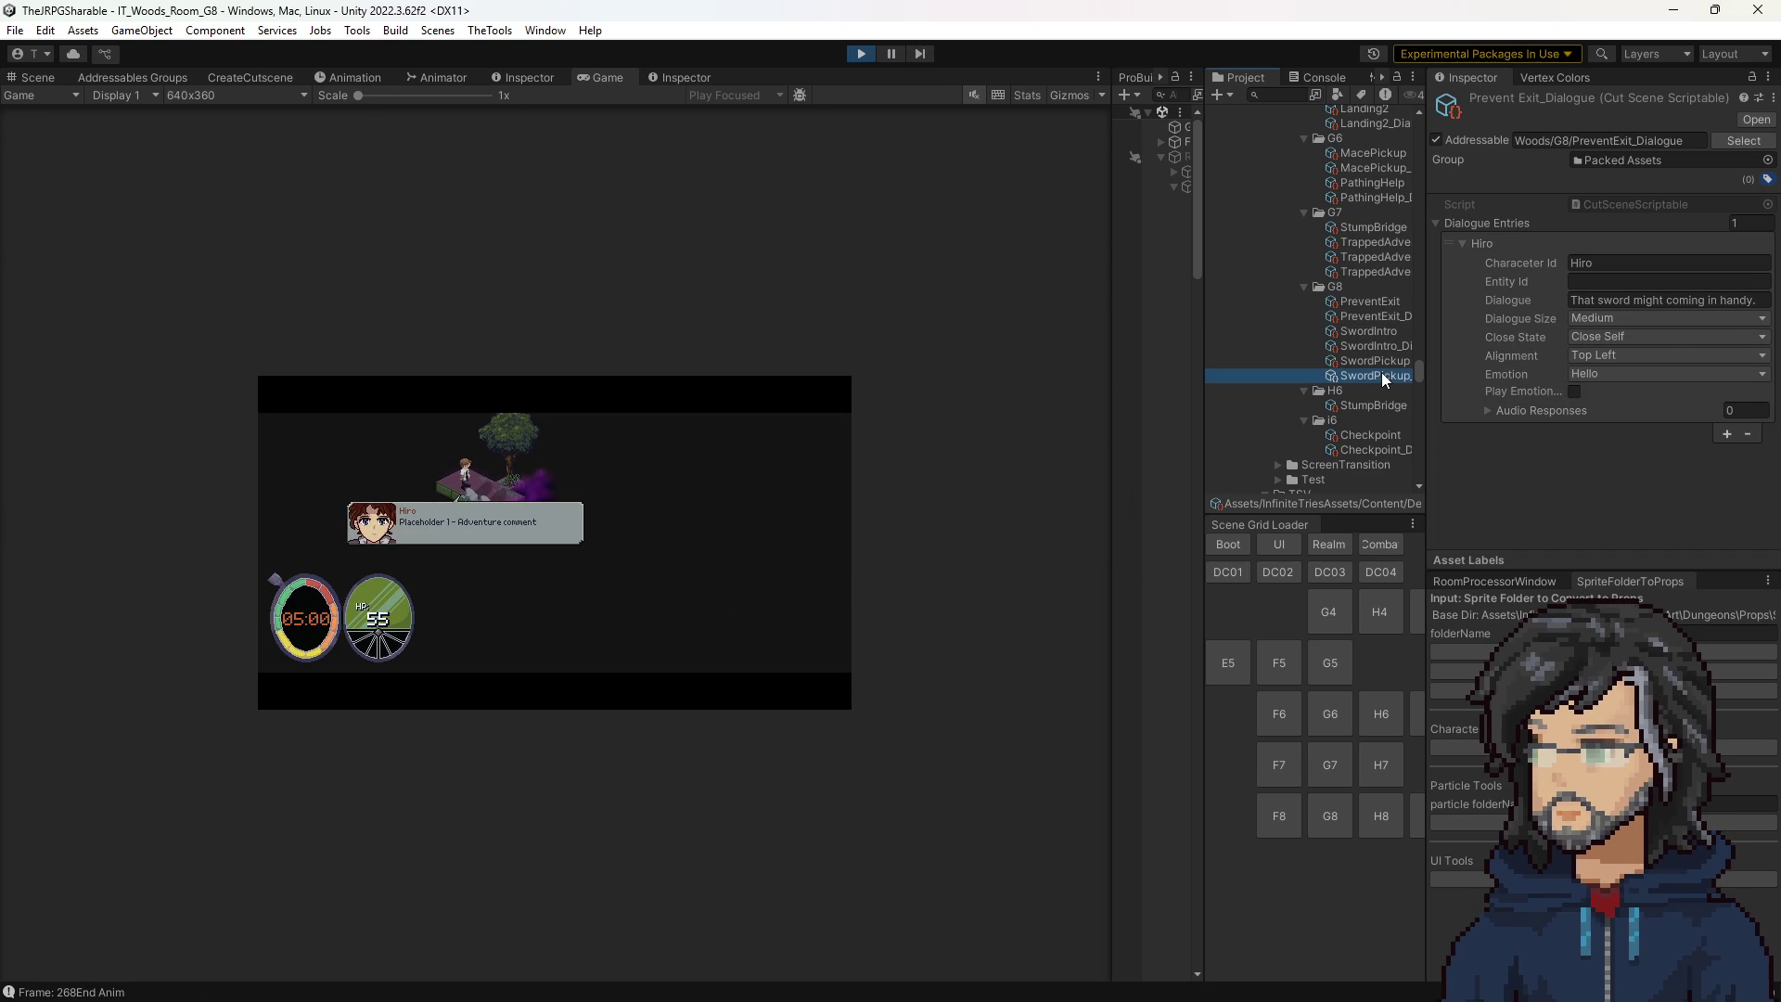
pyautogui.scroll(-3, 1618, 473)
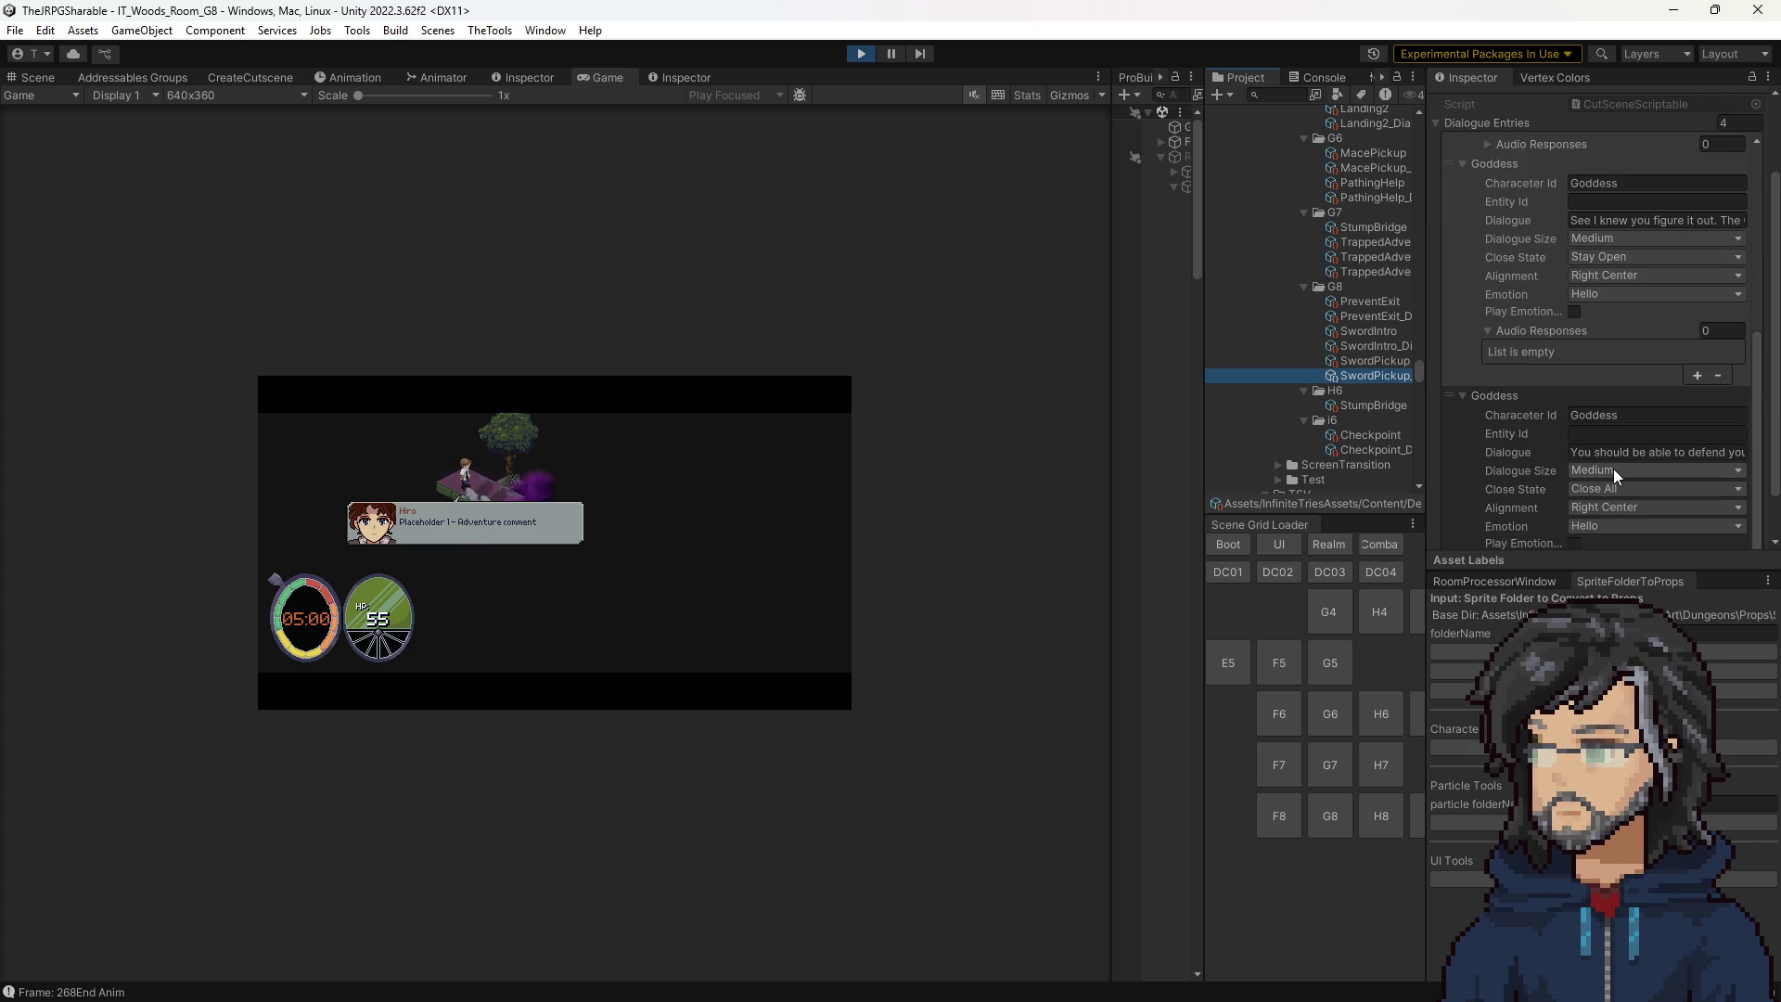
pyautogui.scroll(3, 1607, 475)
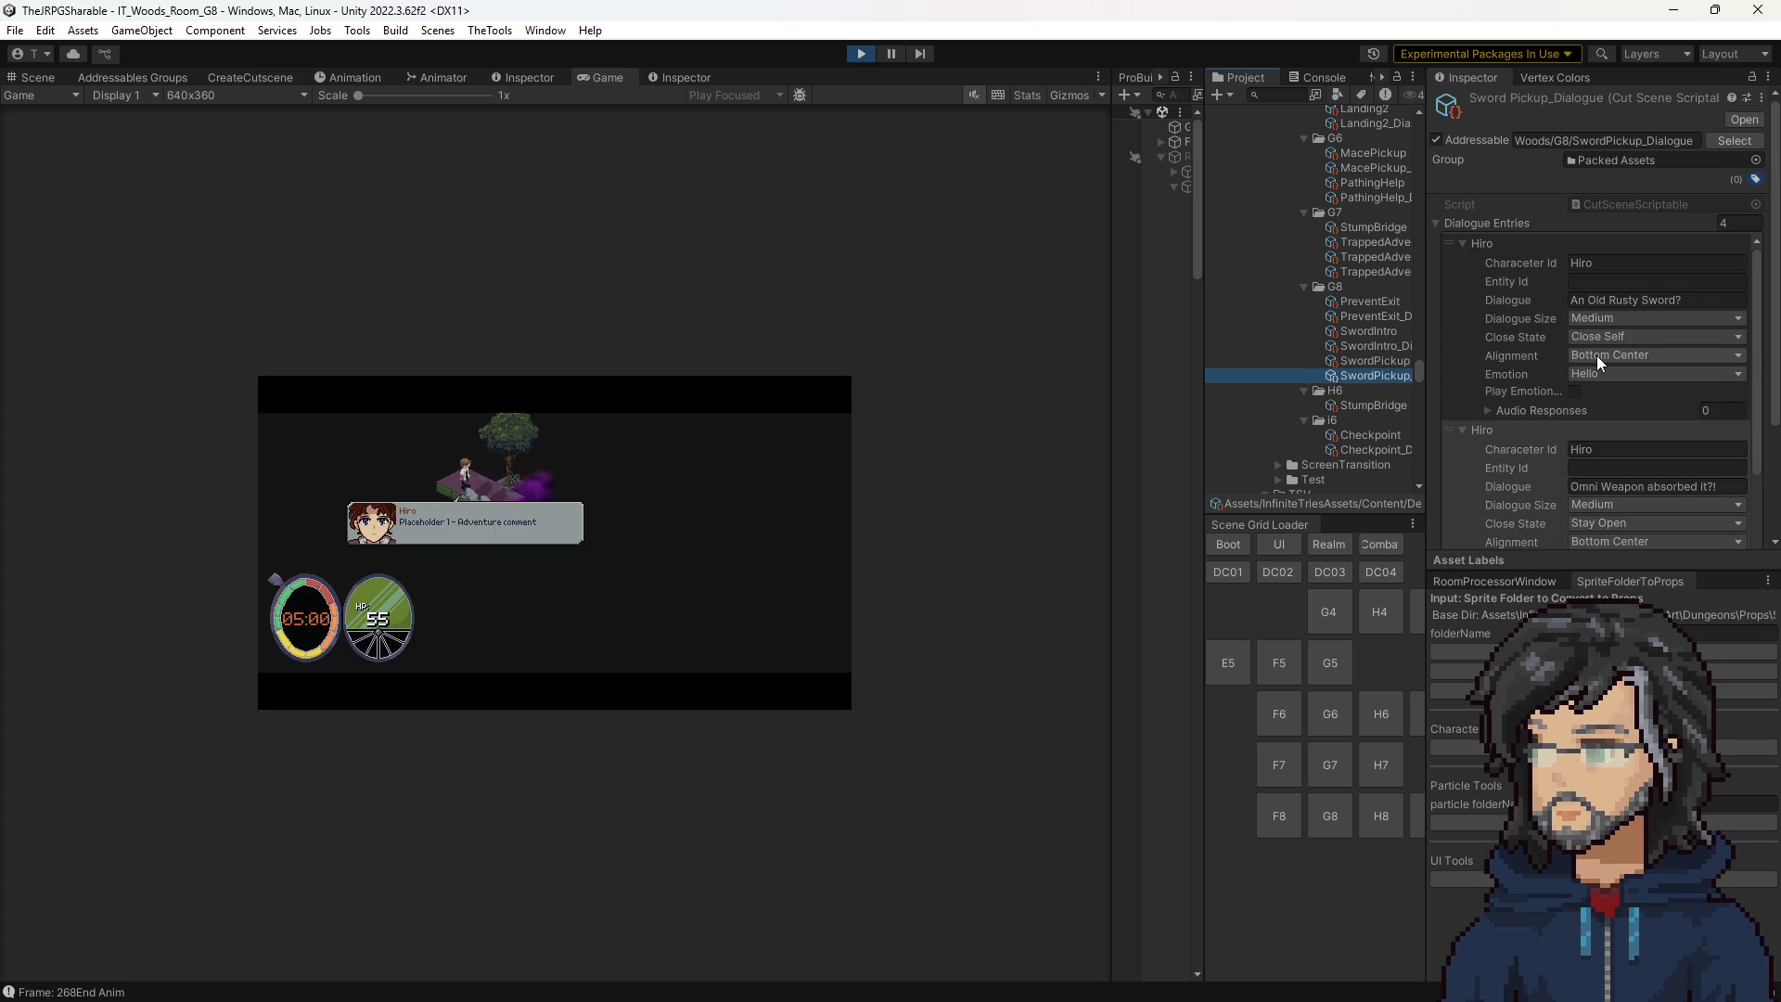
pyautogui.click(1378, 316)
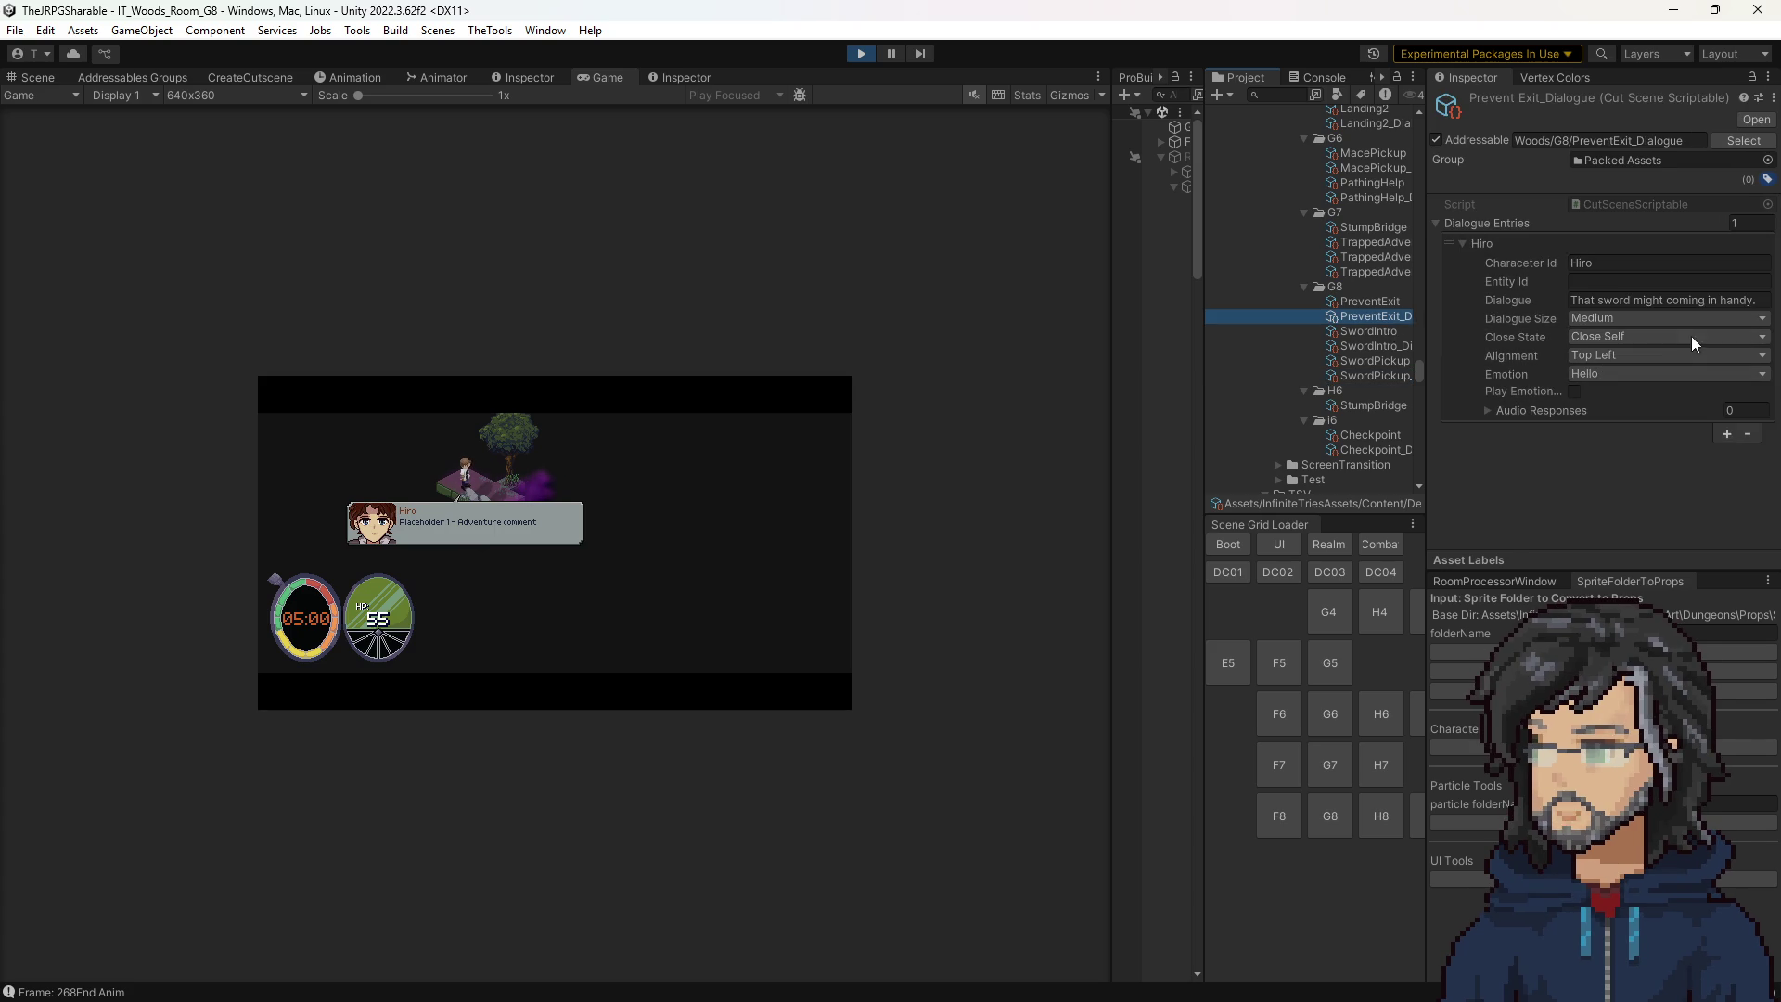
pyautogui.click(1396, 345)
# Try Hiro's first line at Top Left, Top Right and Left Center alignment.
pyautogui.click(1617, 354)
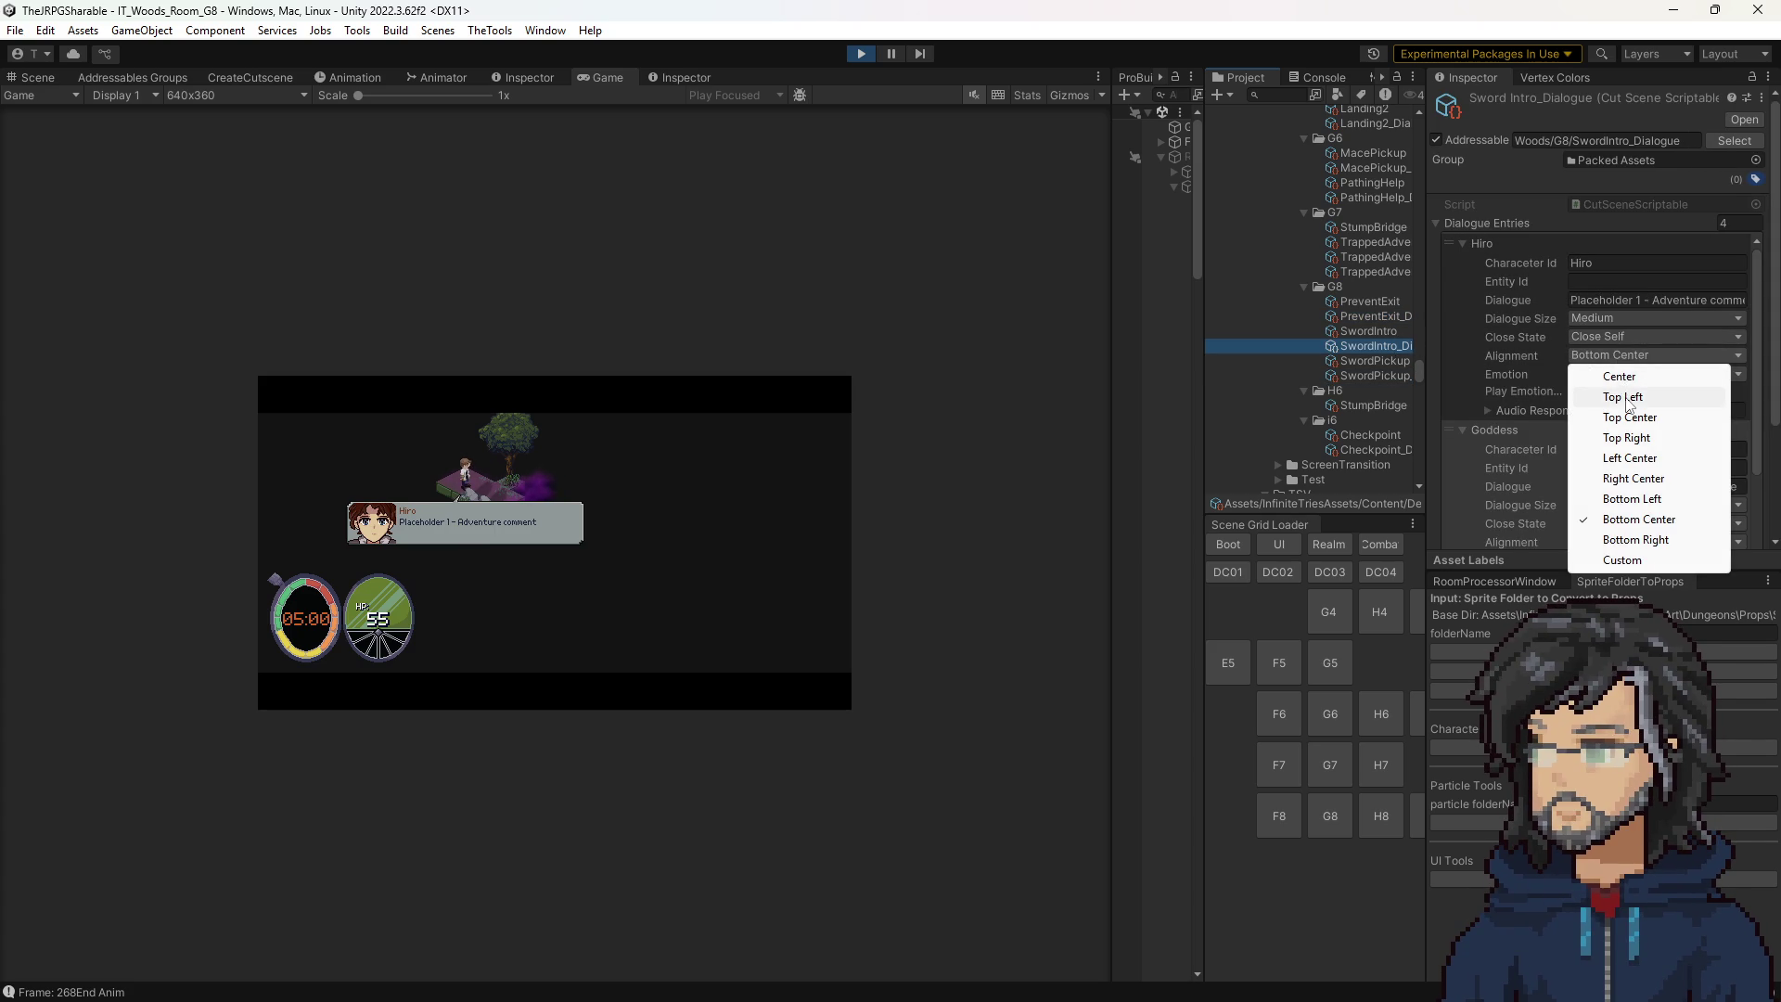
pyautogui.click(1624, 397)
pyautogui.click(1625, 345)
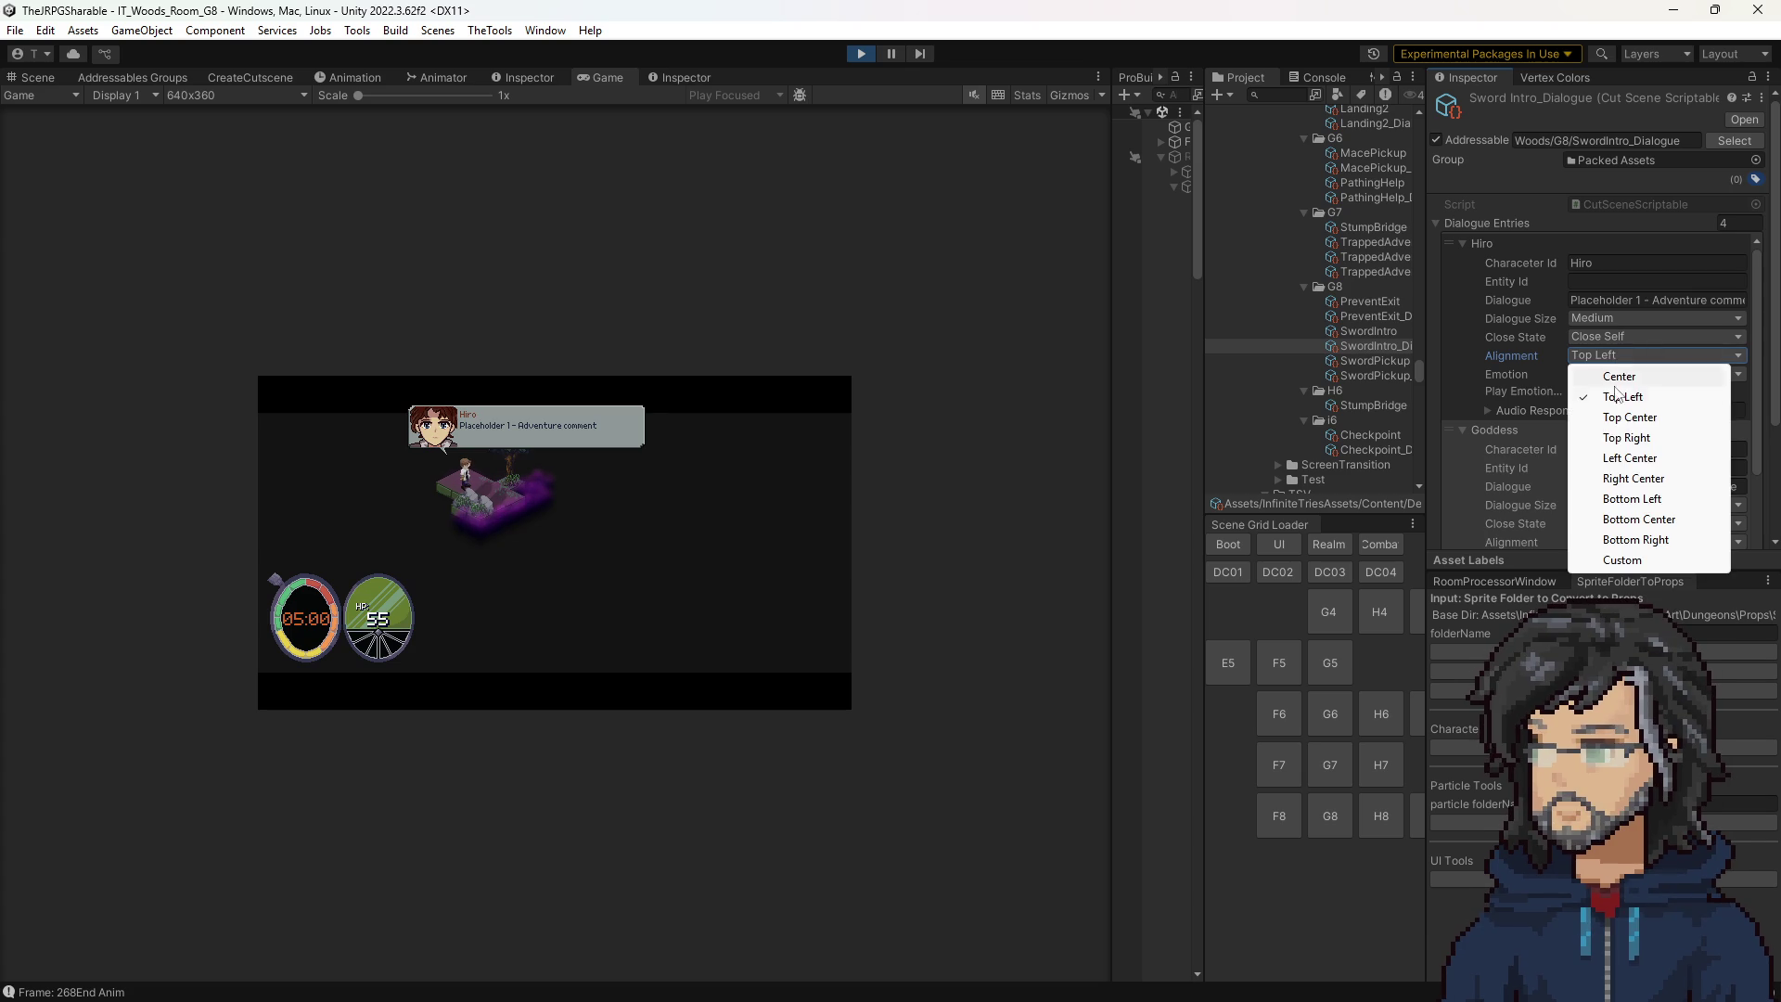
pyautogui.click(1629, 437)
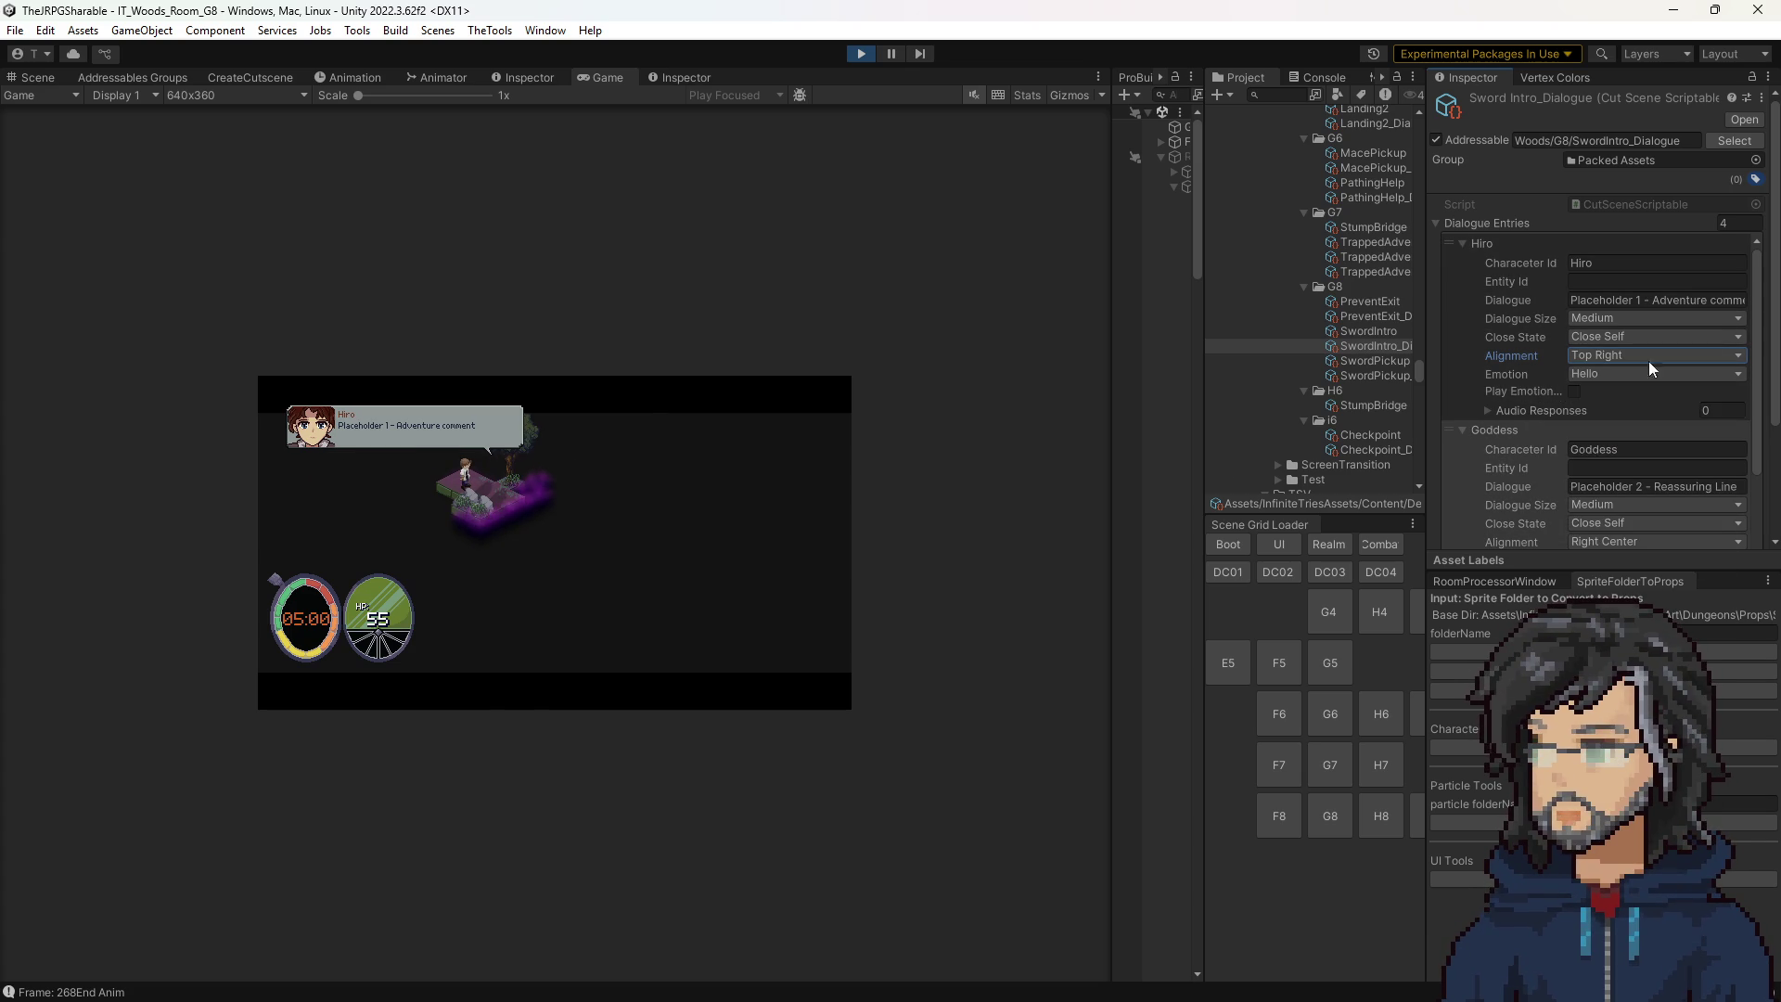
pyautogui.click(1613, 356)
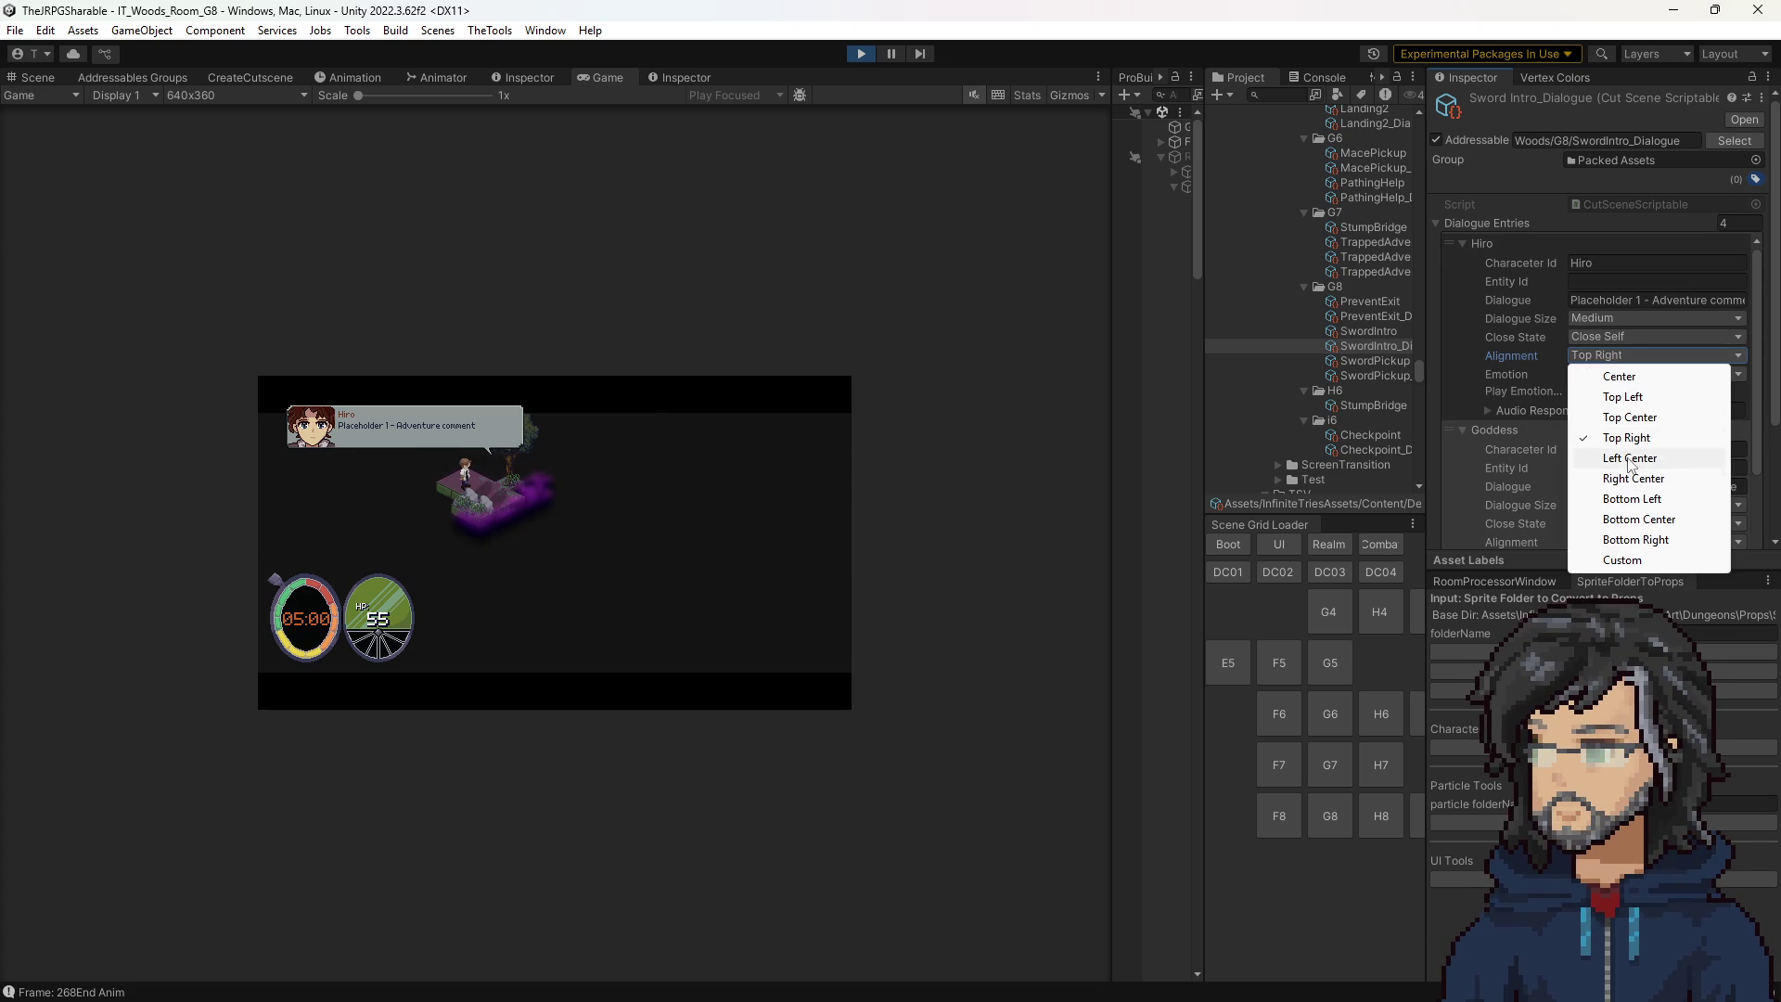
pyautogui.click(1626, 458)
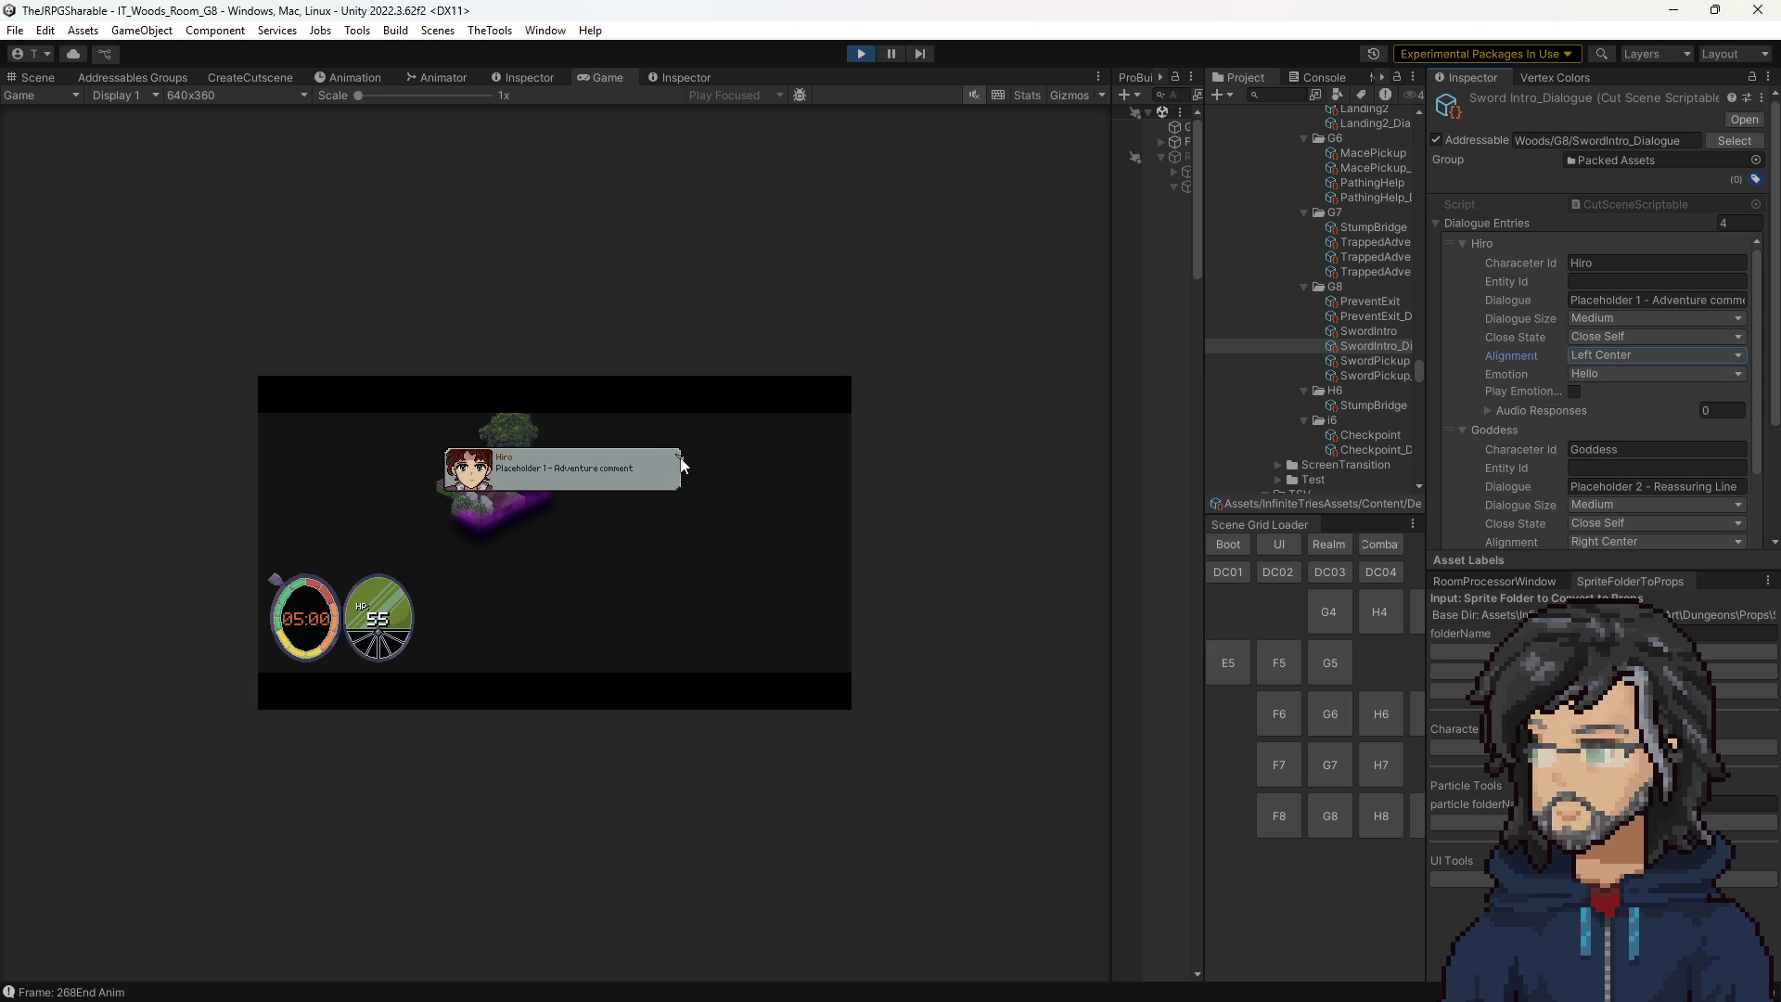
# Try Right Center and Left Center again, then settle Hiro's line on Bottom Left.
pyautogui.click(1587, 355)
pyautogui.click(1625, 479)
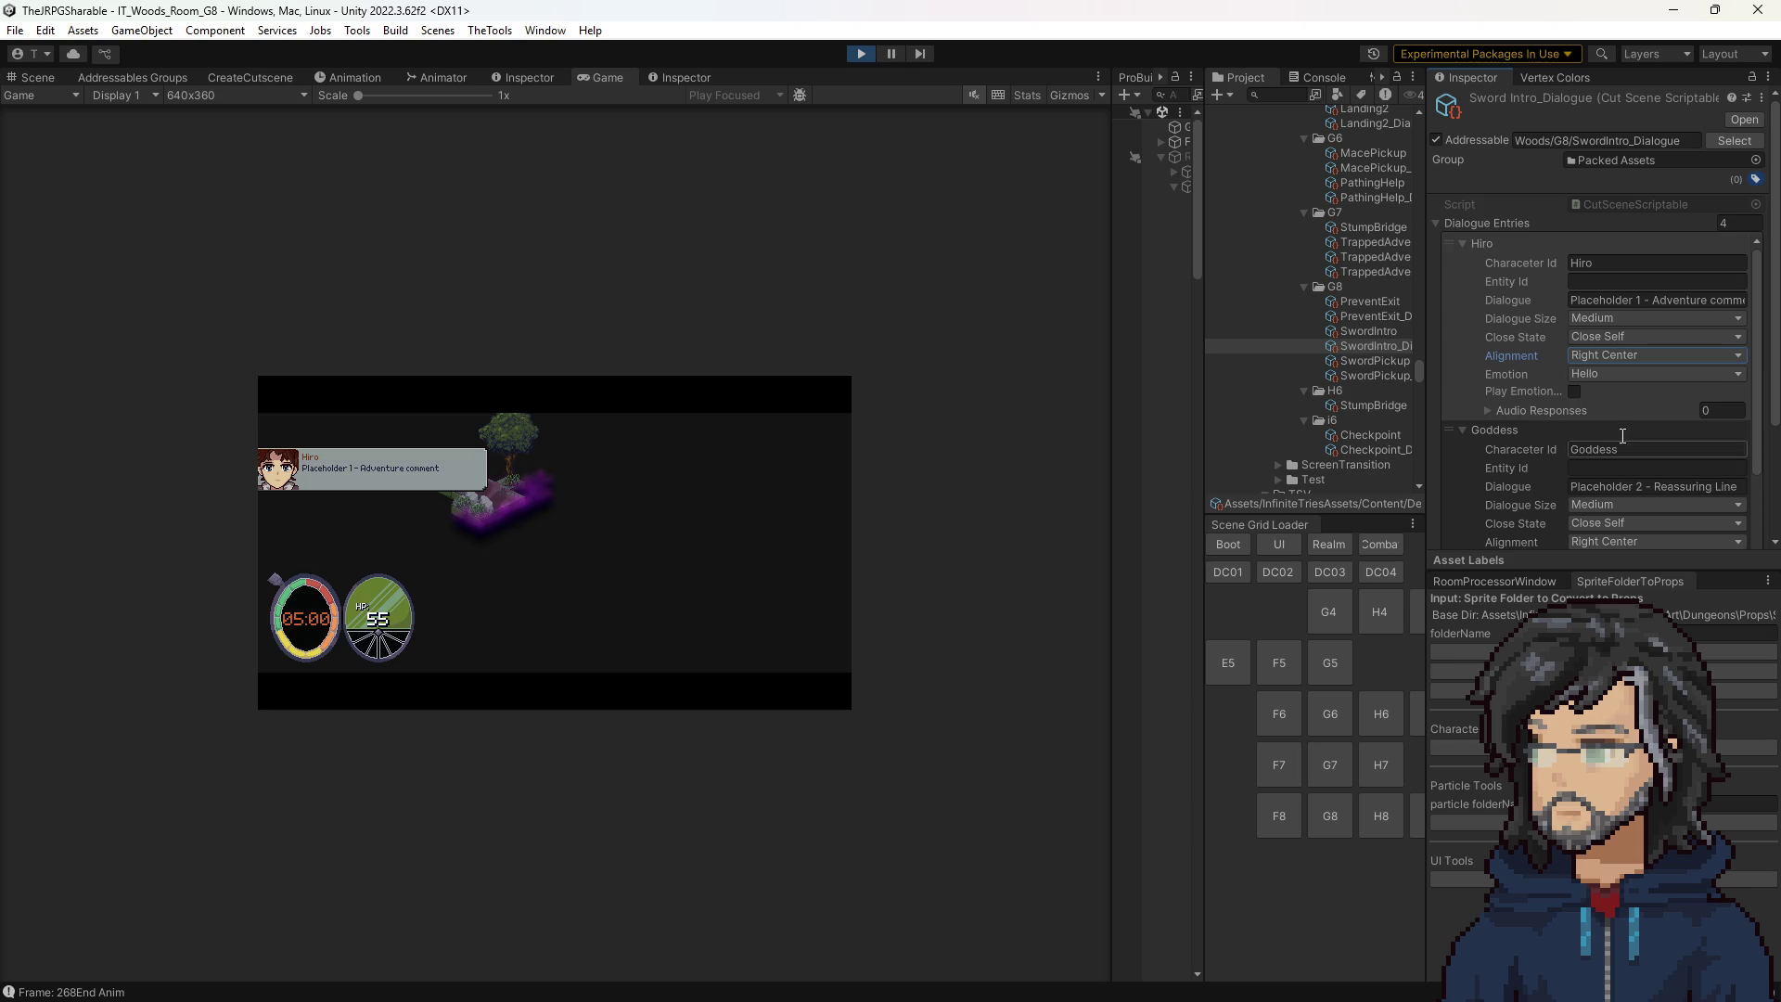
pyautogui.click(1597, 361)
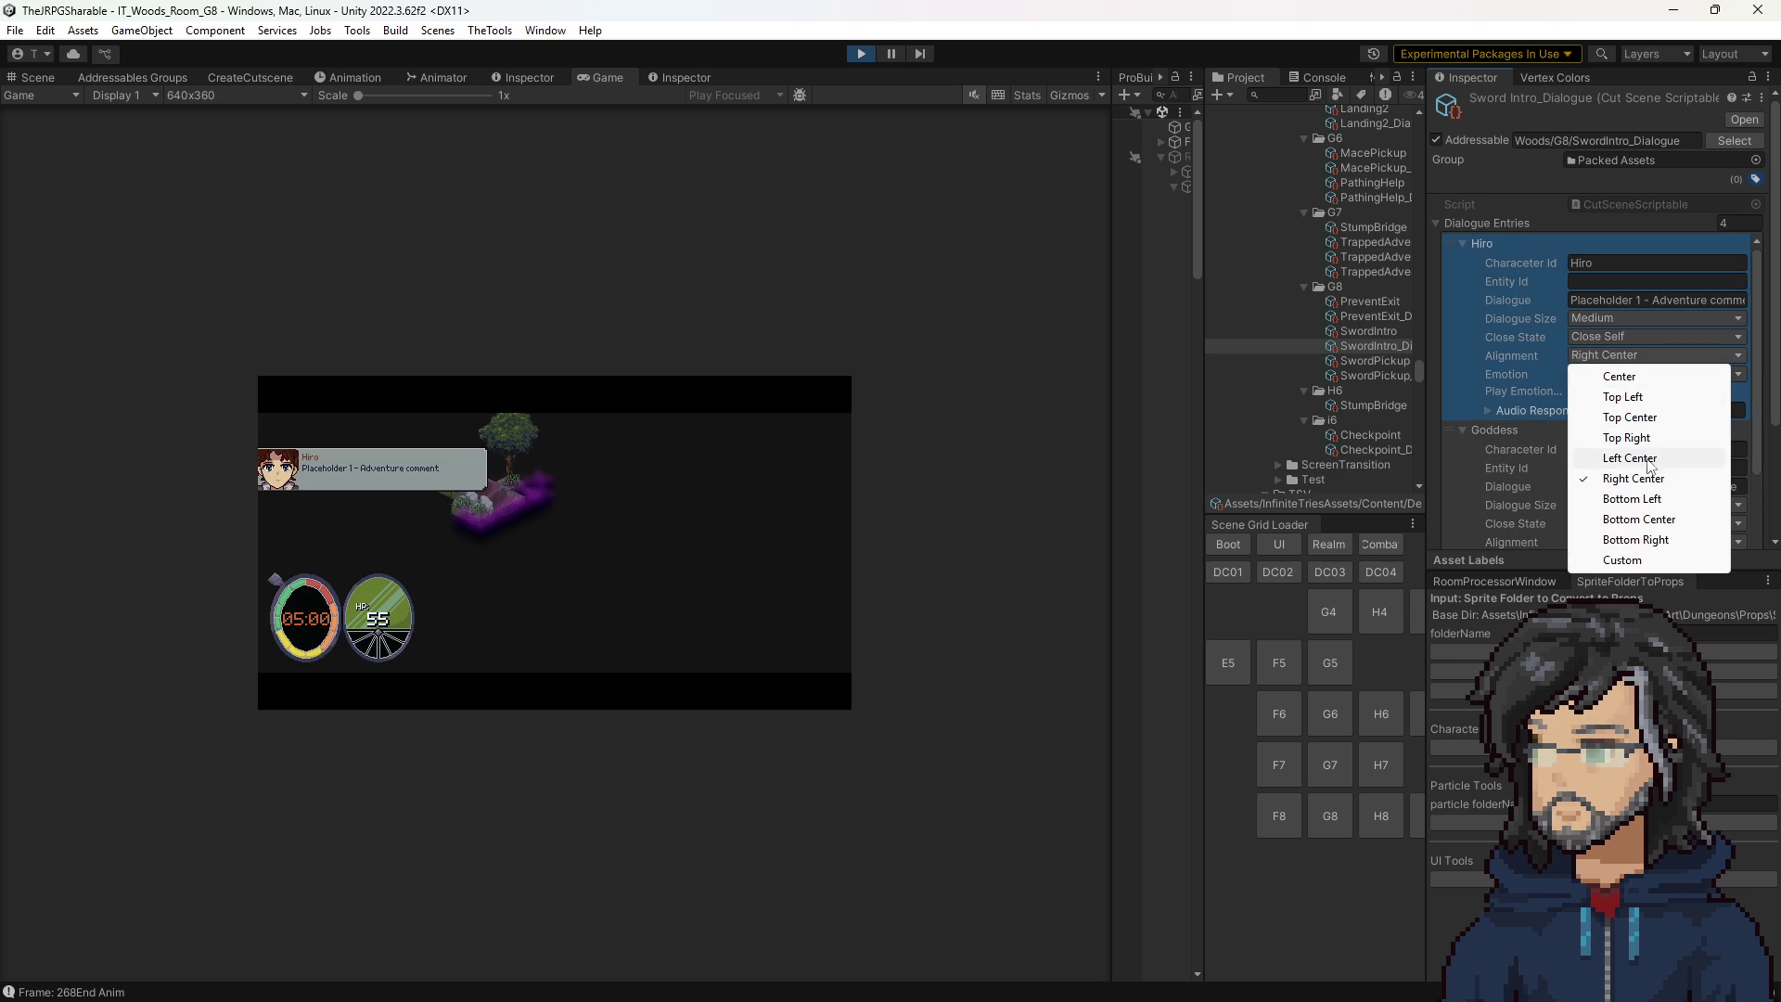
pyautogui.click(1653, 461)
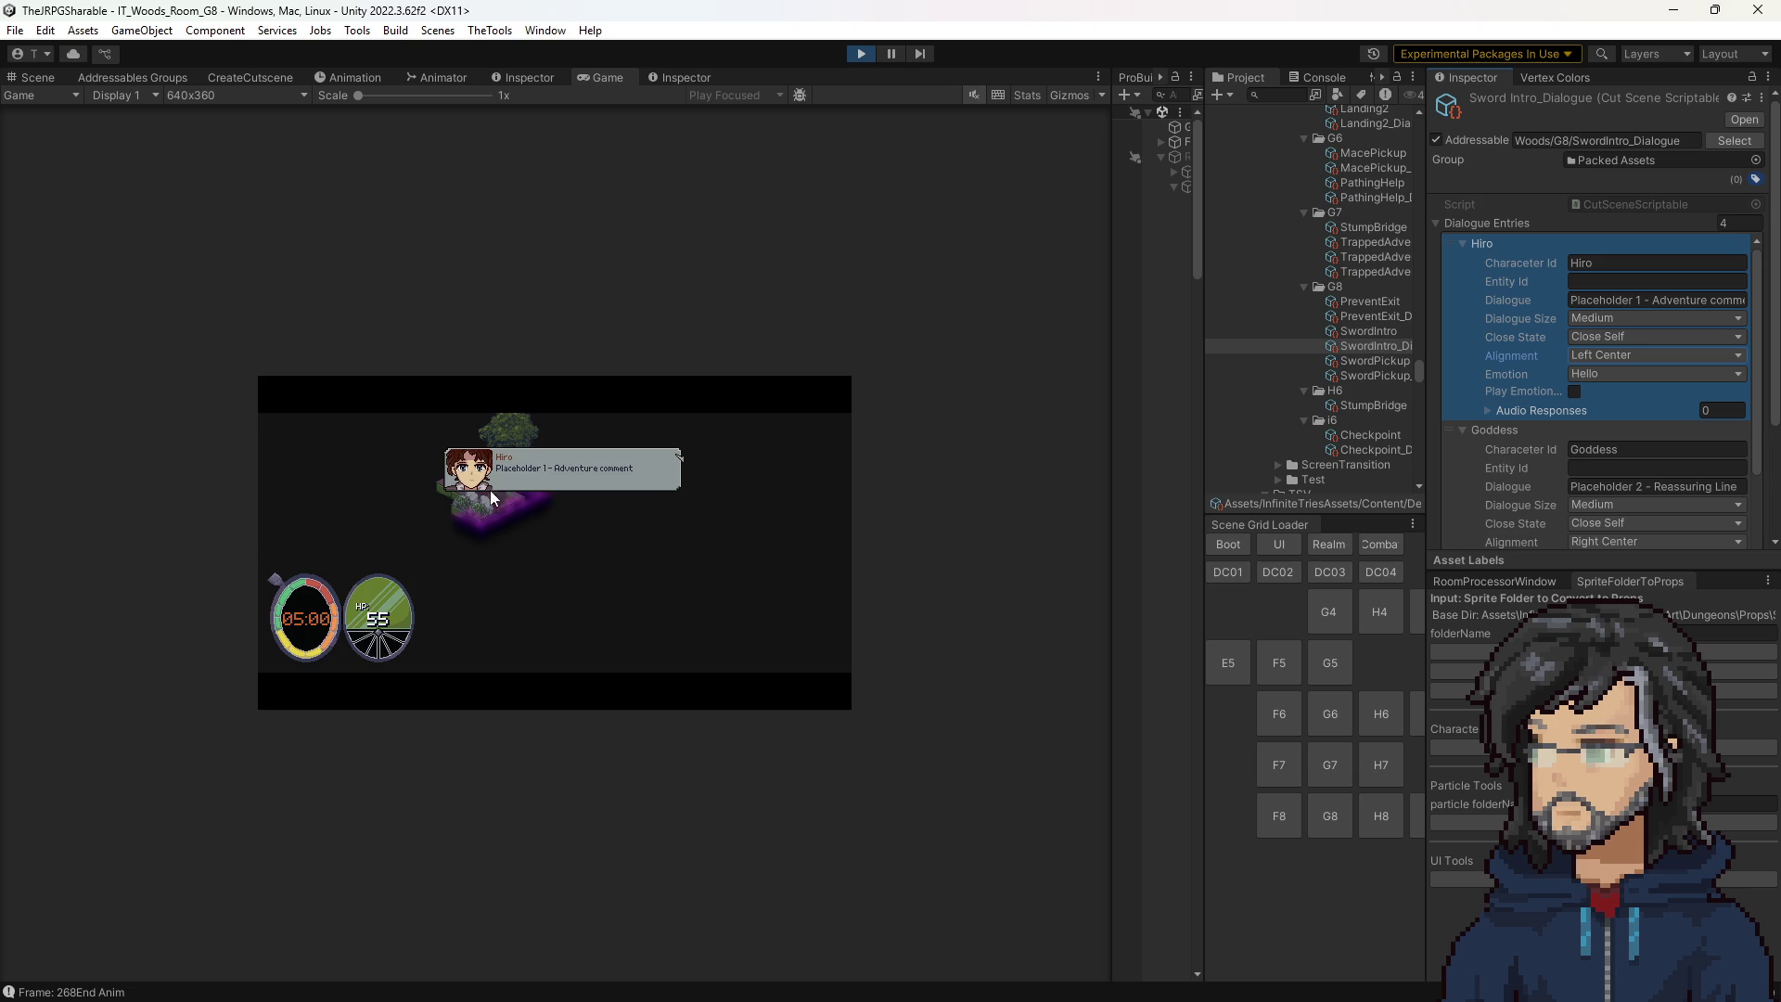
pyautogui.click(1585, 357)
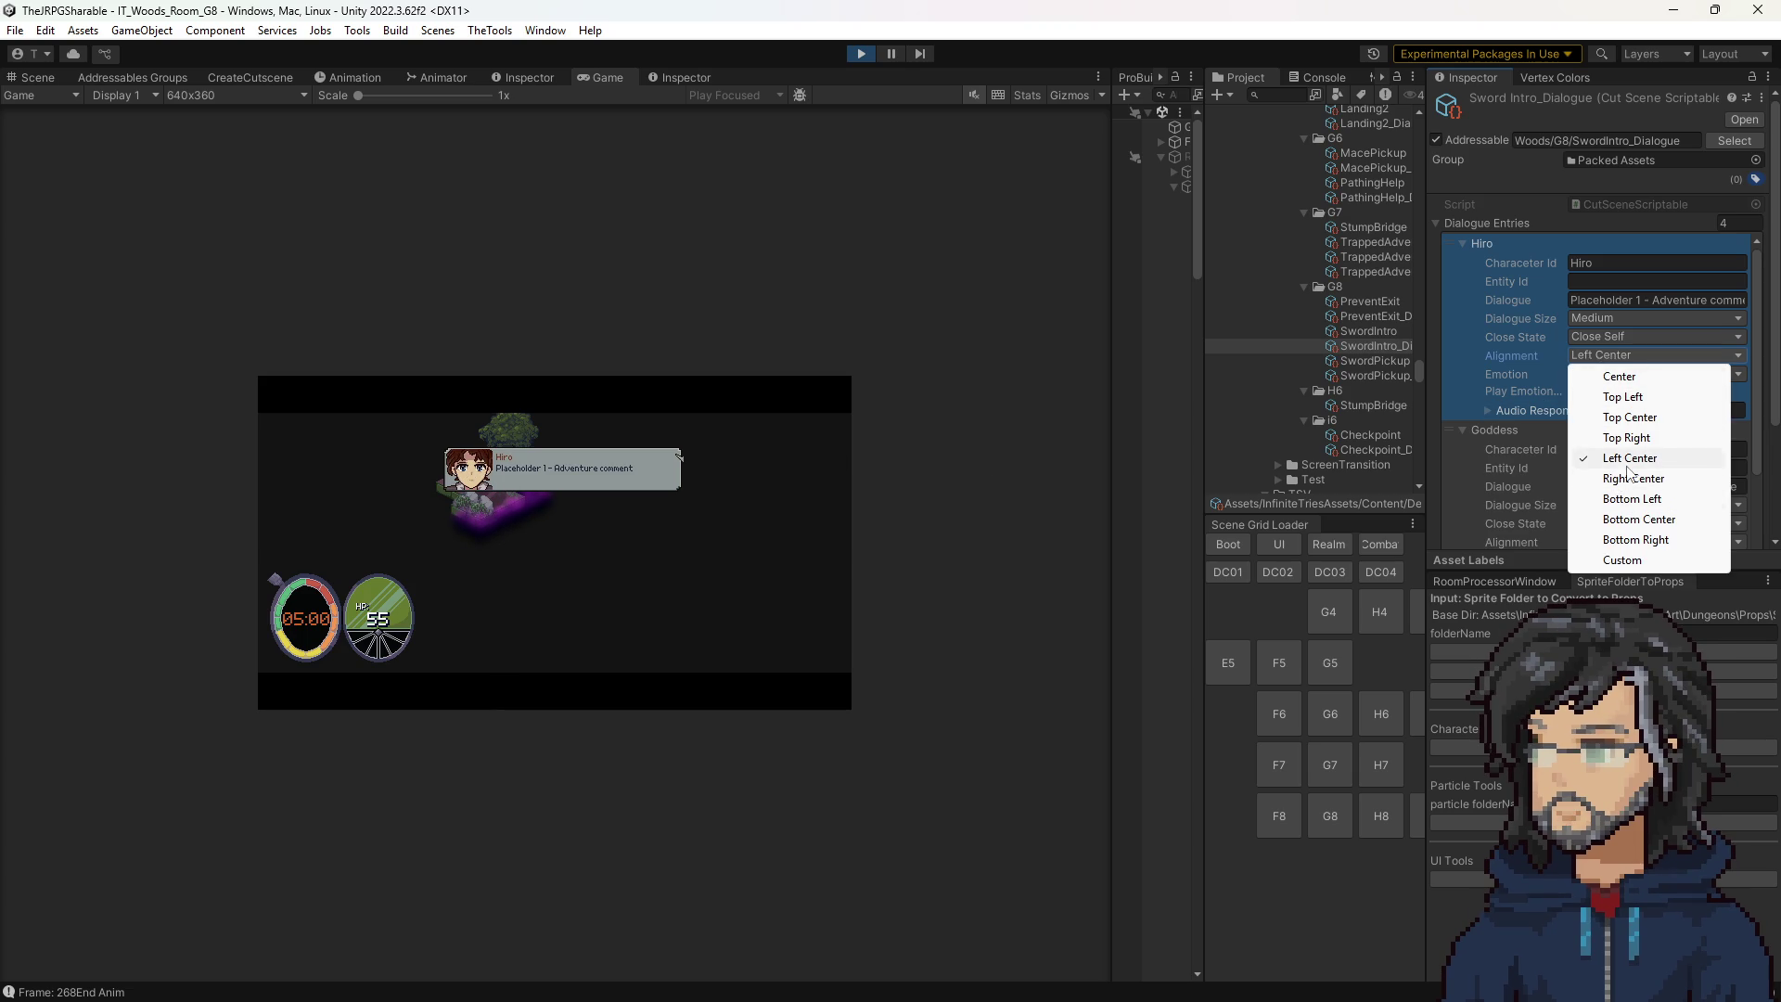
pyautogui.click(1637, 498)
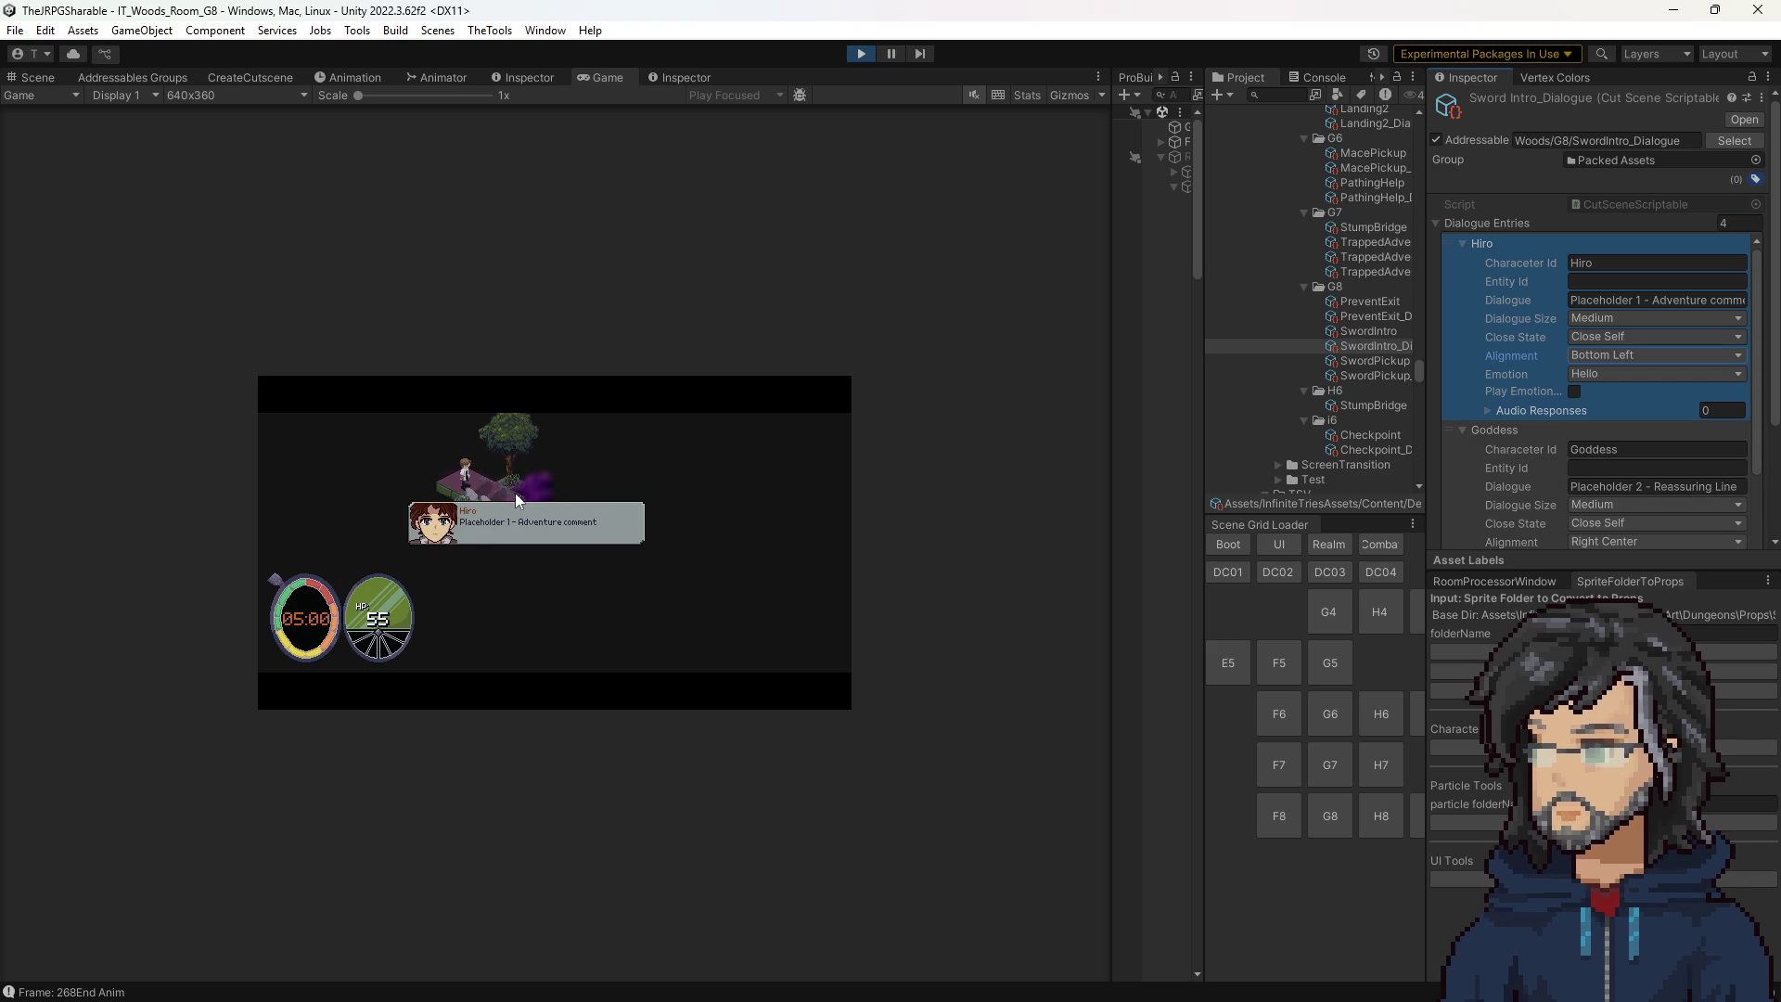
# Compare Bottom Right and Bottom Left for Hiro's line, then restore Bottom Center and view DialogueBox.cs.
pyautogui.click(1617, 356)
pyautogui.click(1644, 537)
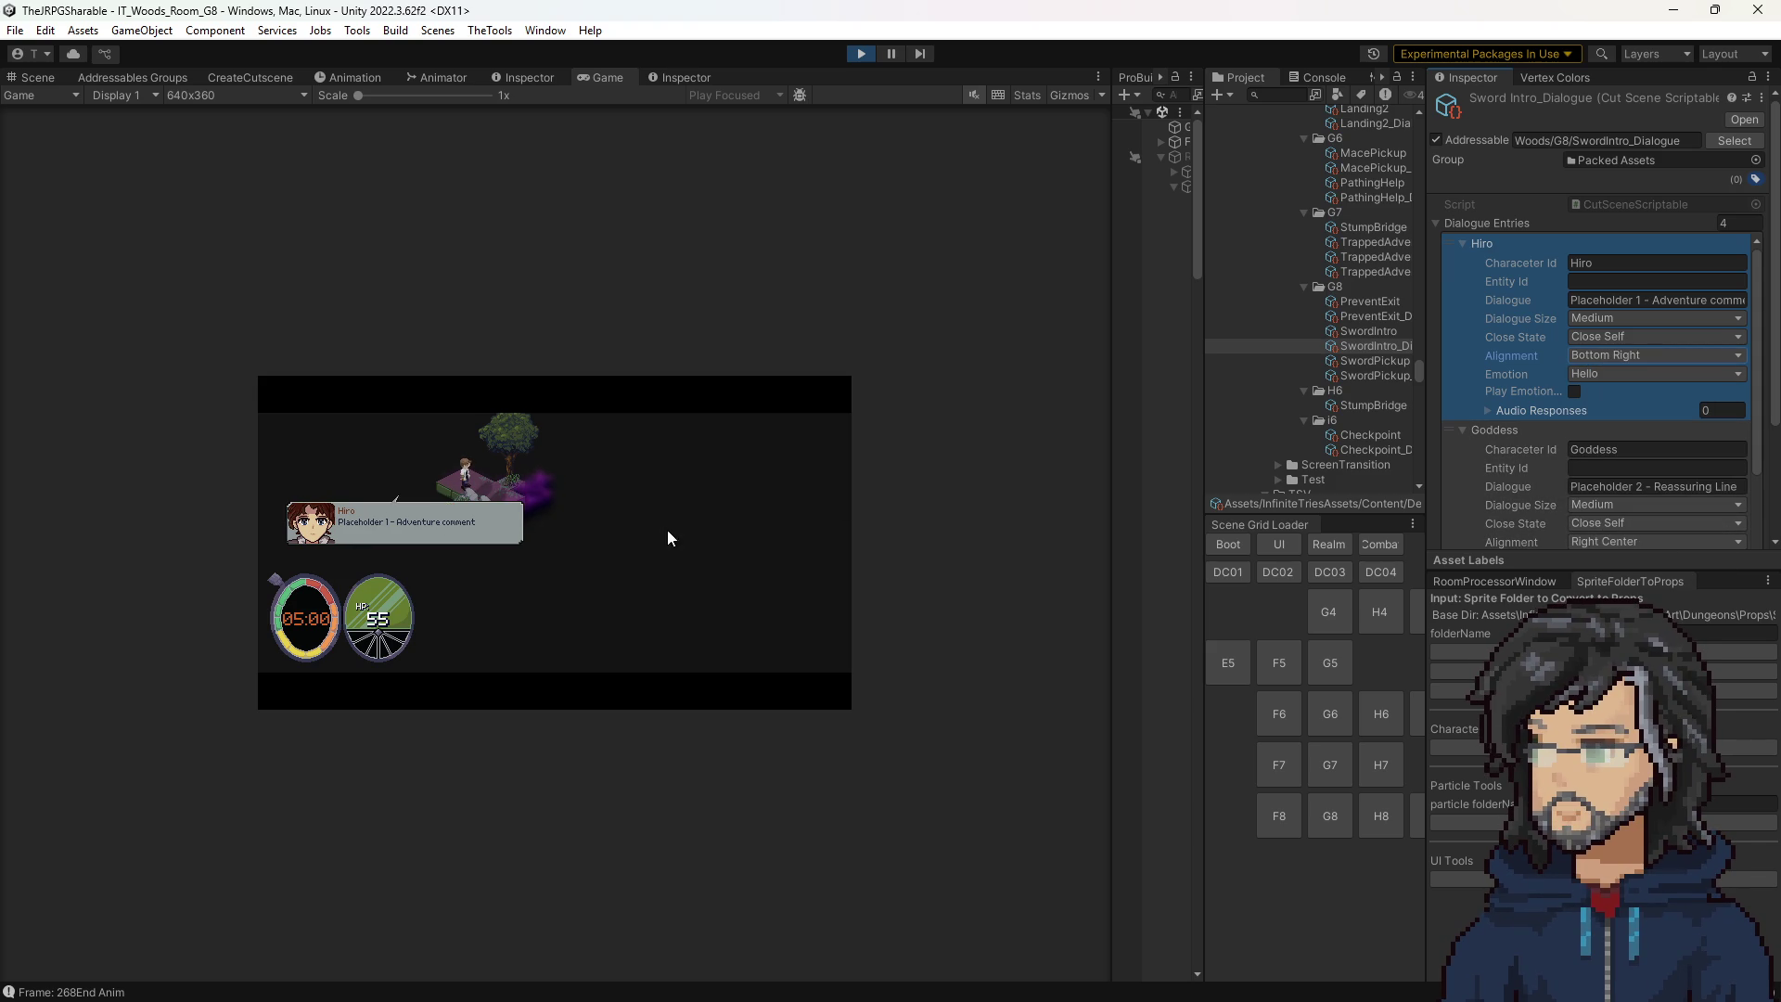
pyautogui.click(1609, 354)
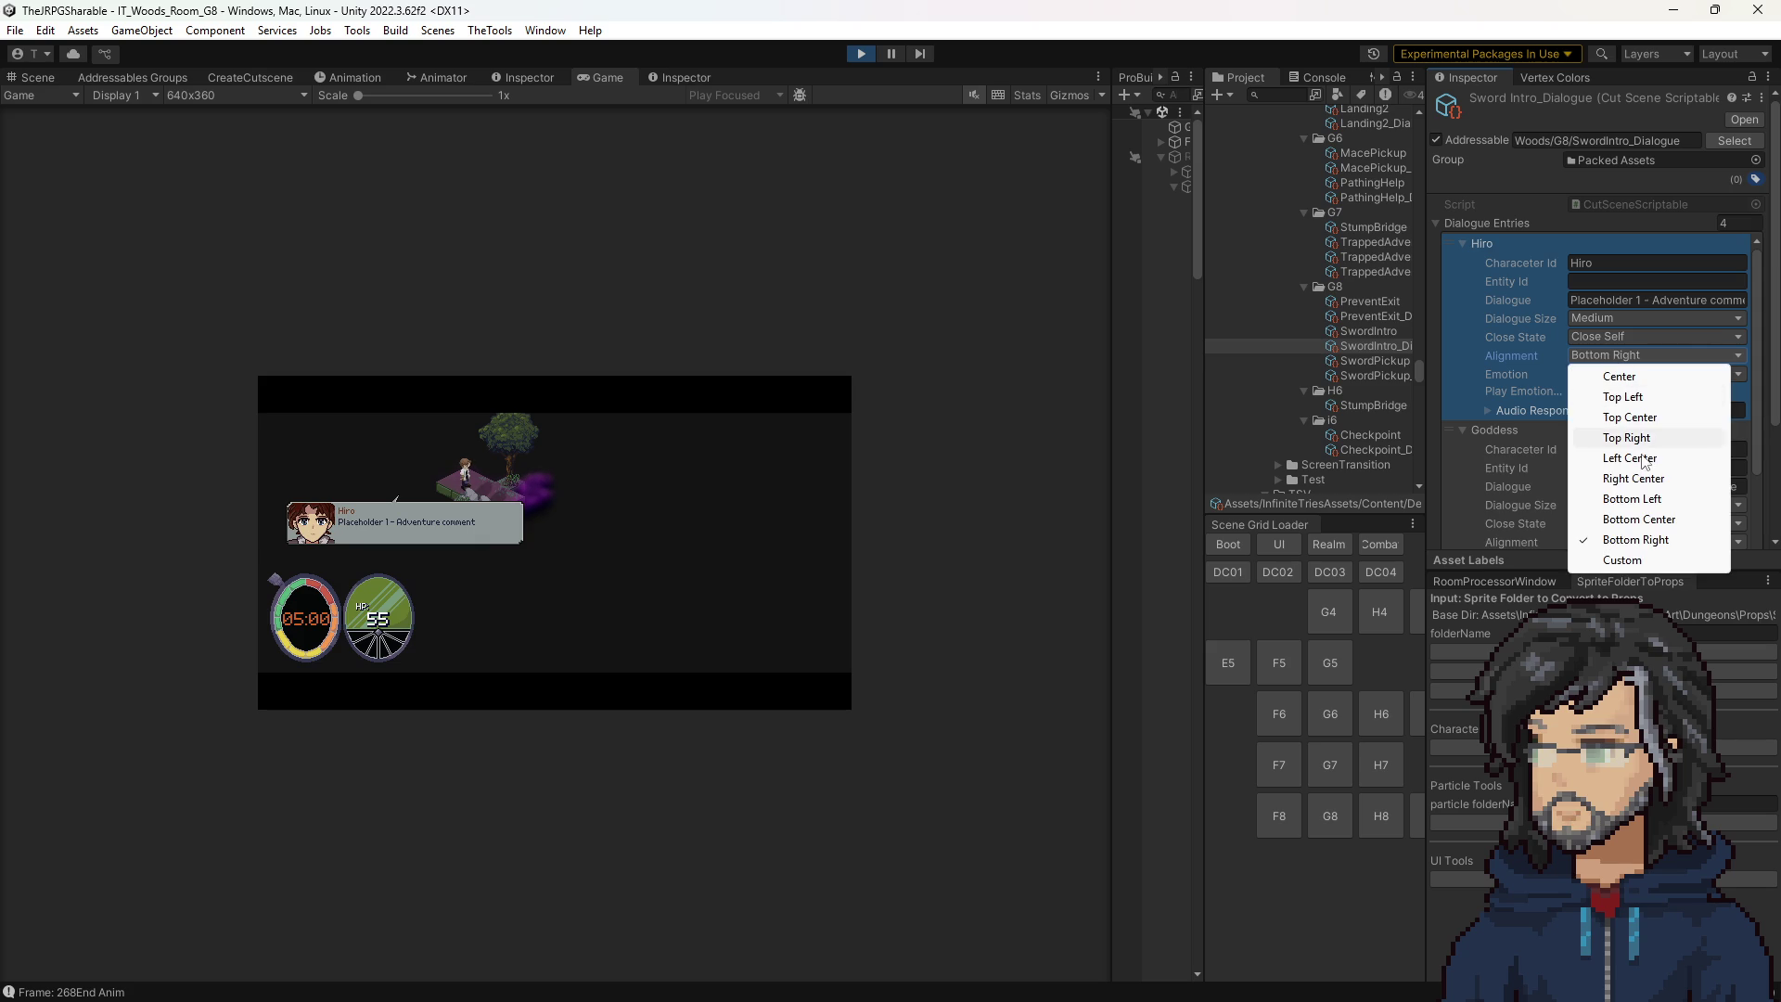
pyautogui.click(1622, 493)
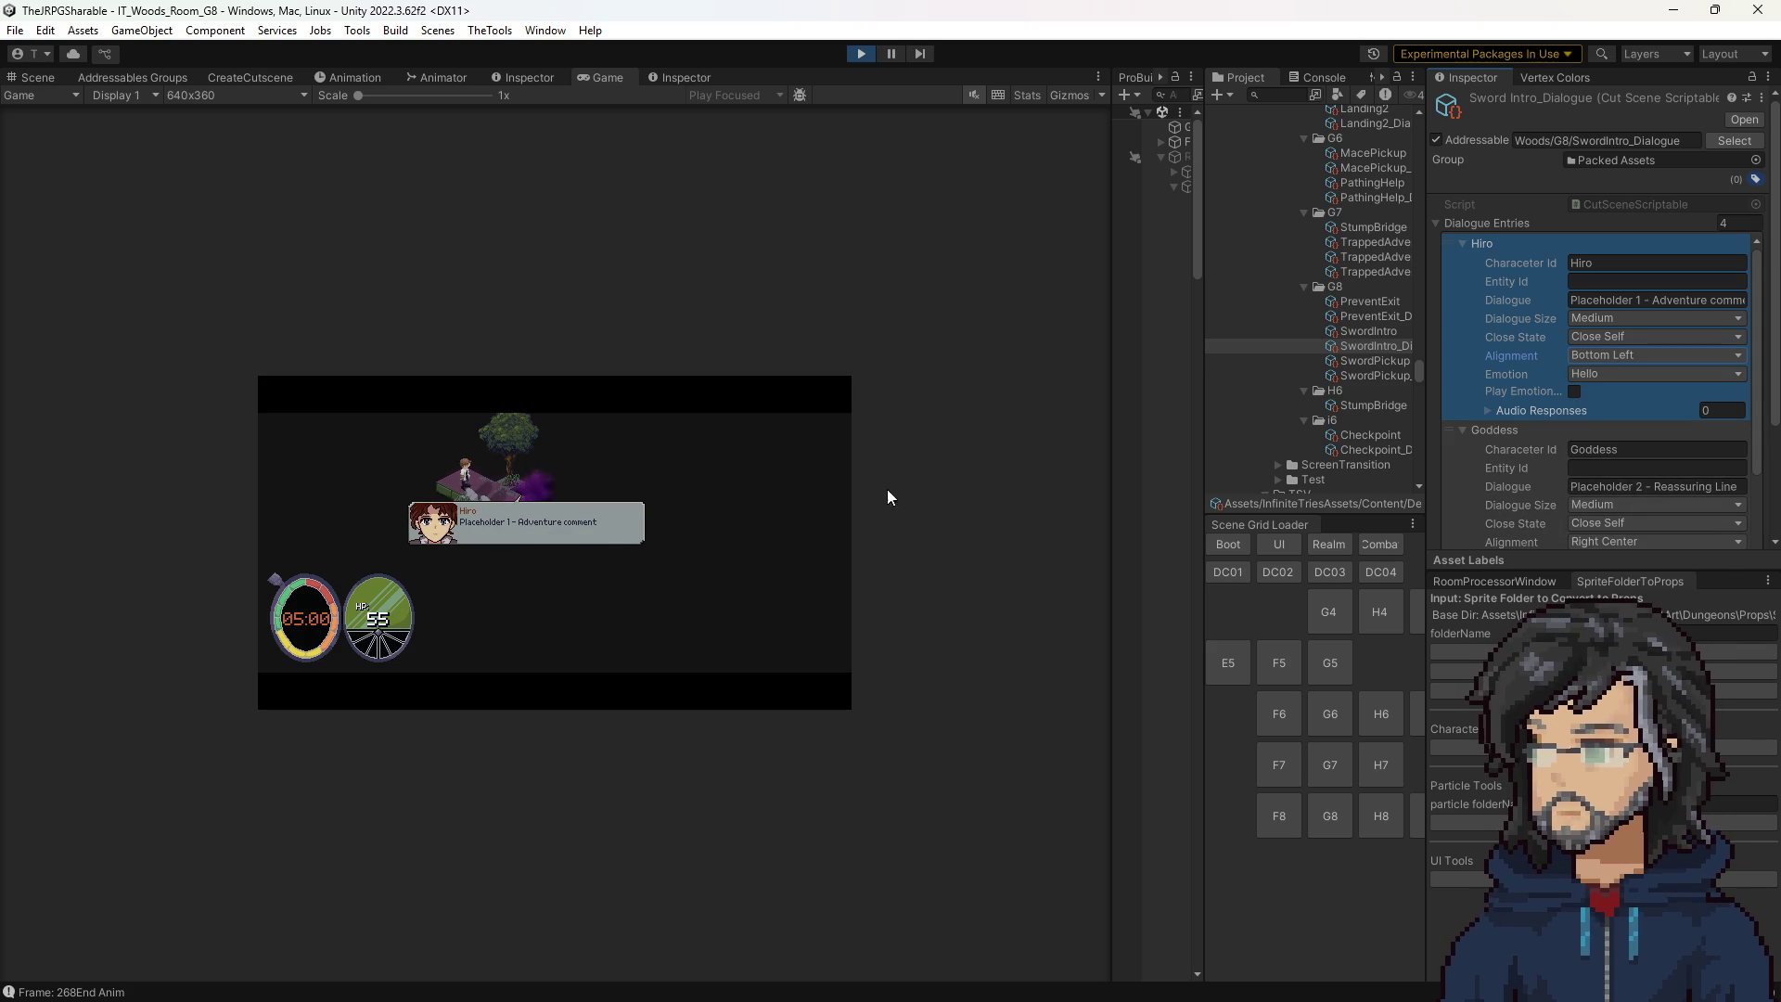
pyautogui.click(1582, 354)
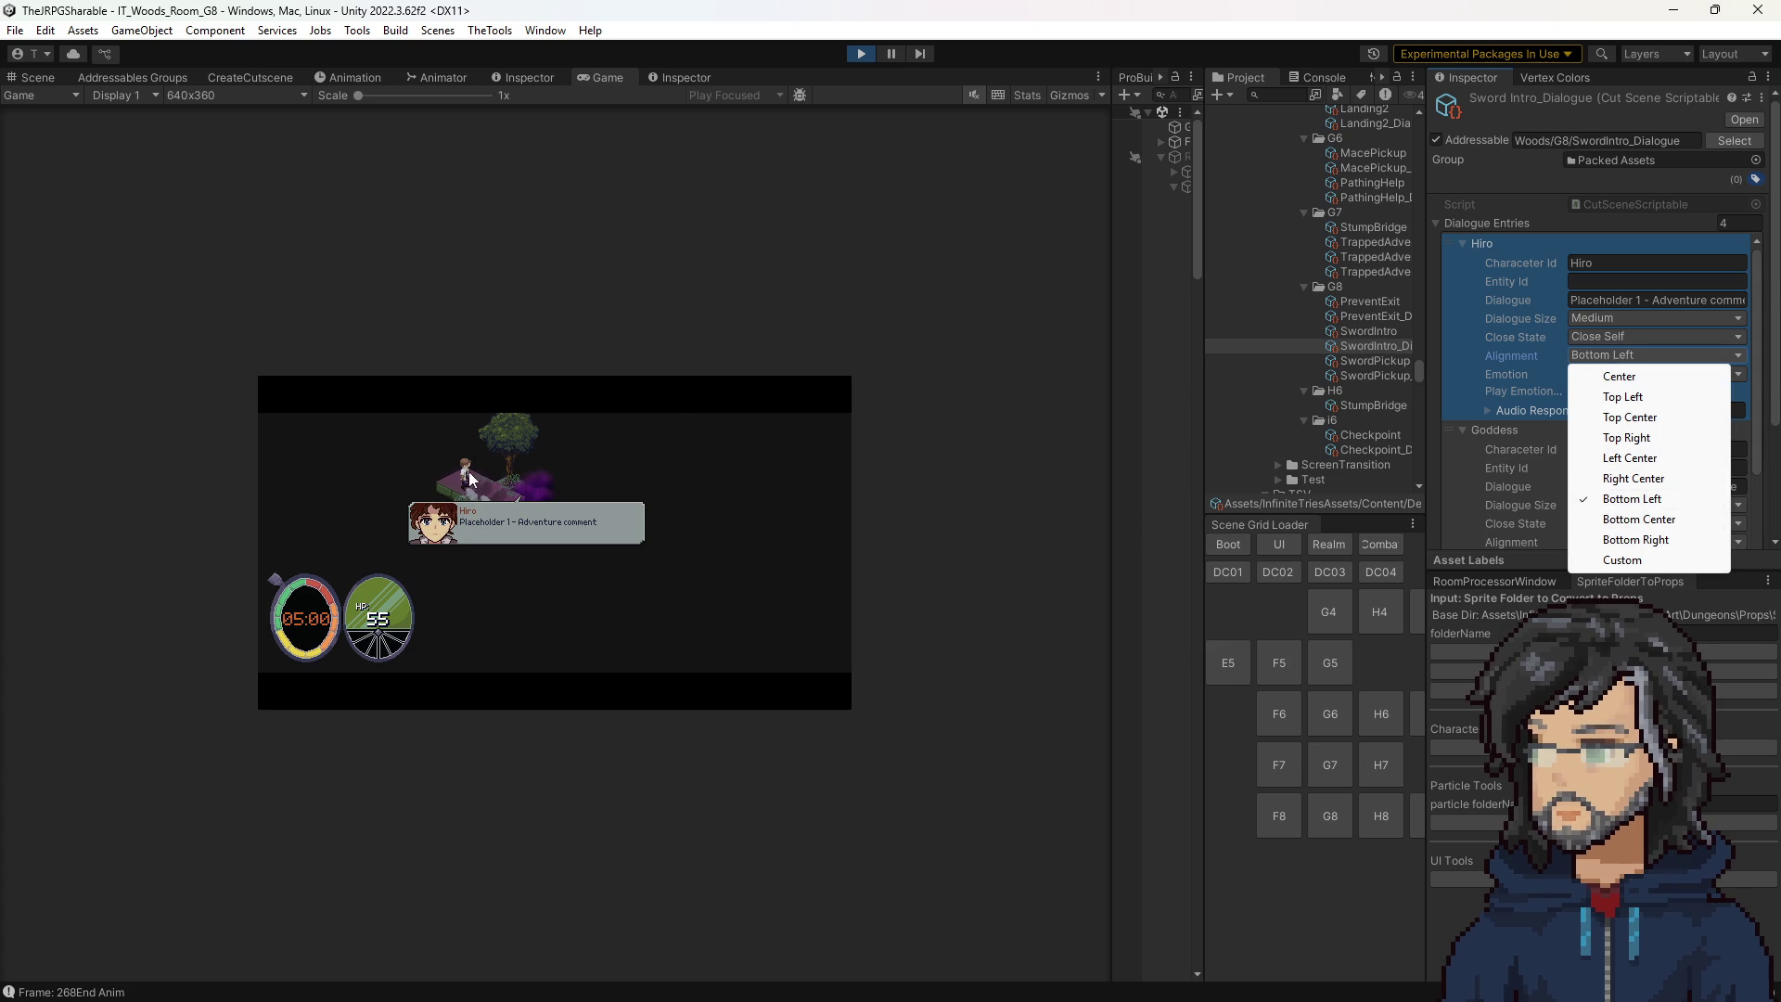
pyautogui.click(1625, 539)
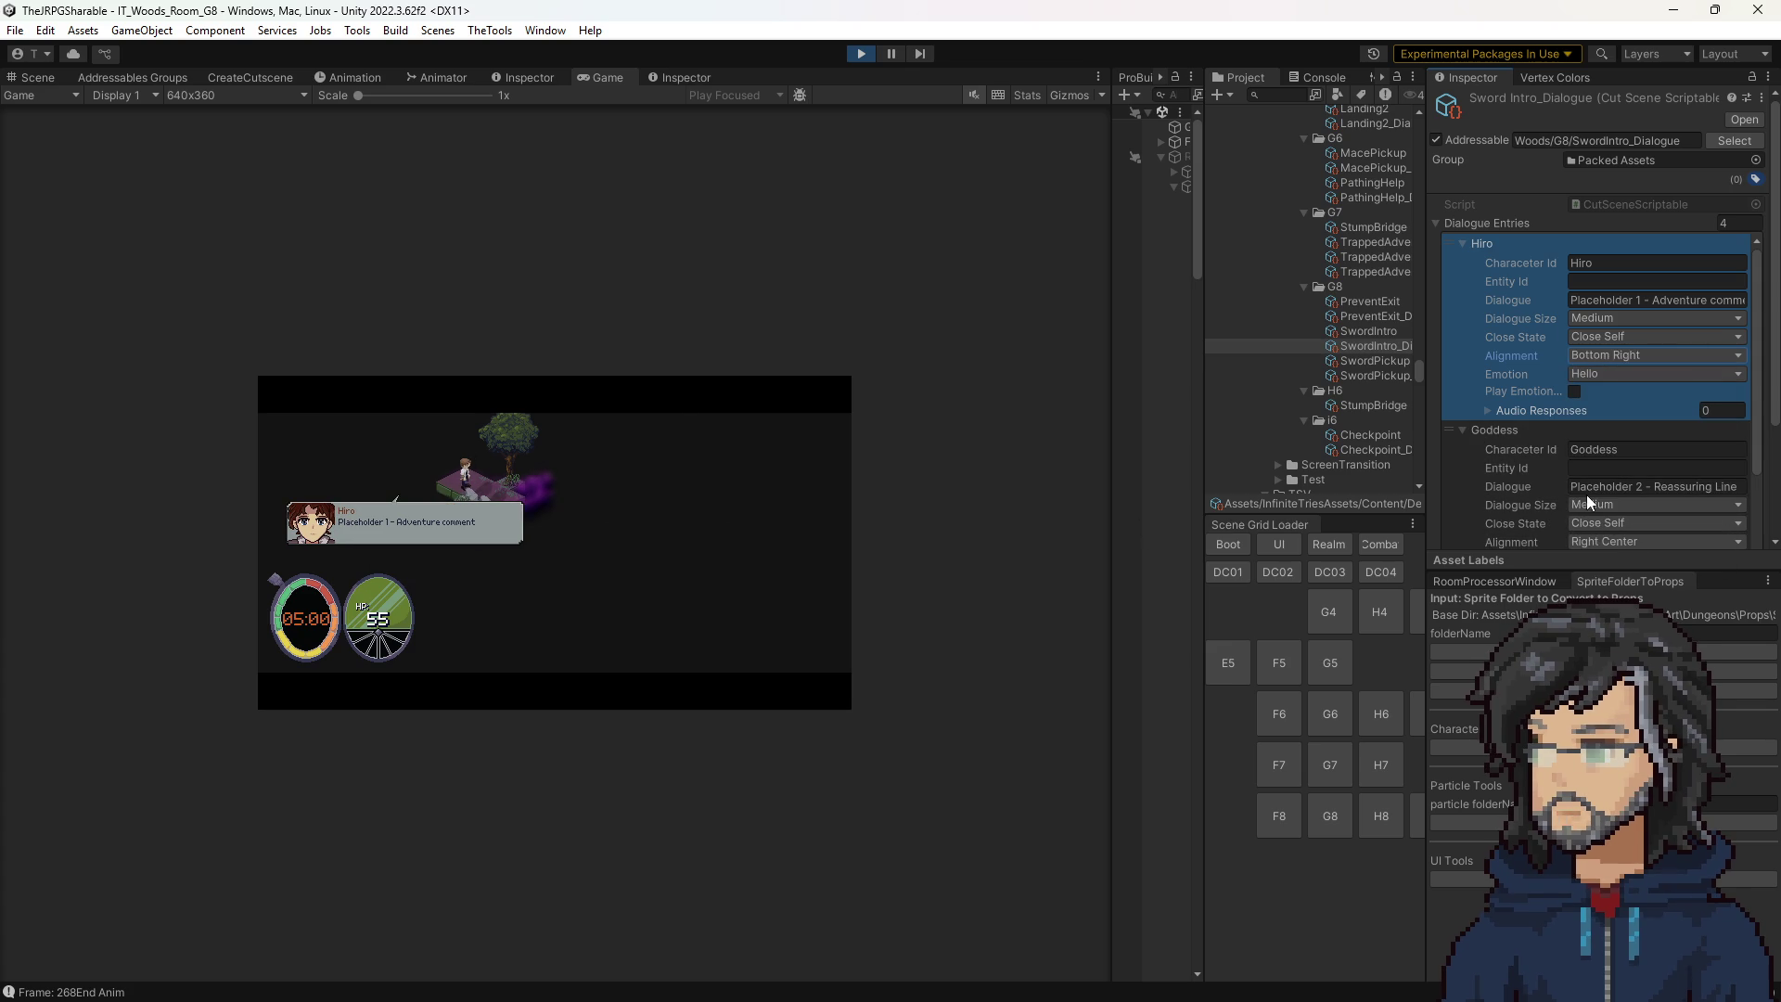
pyautogui.click(1614, 359)
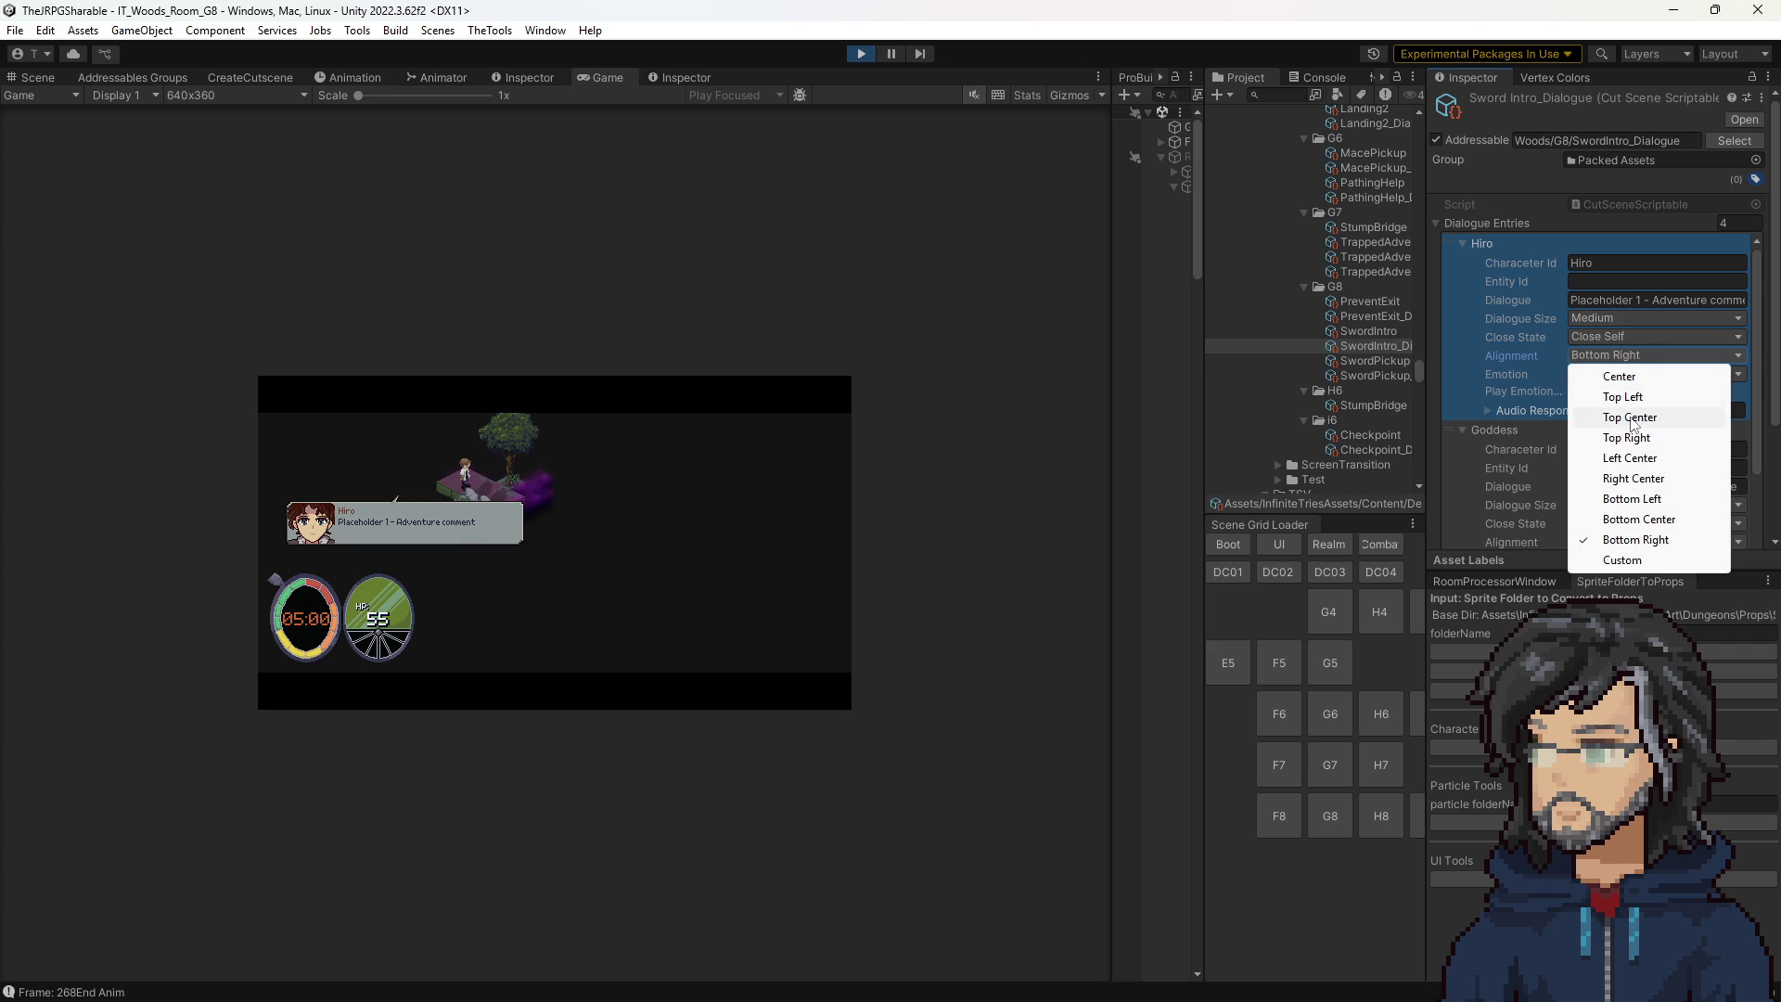
pyautogui.click(1635, 519)
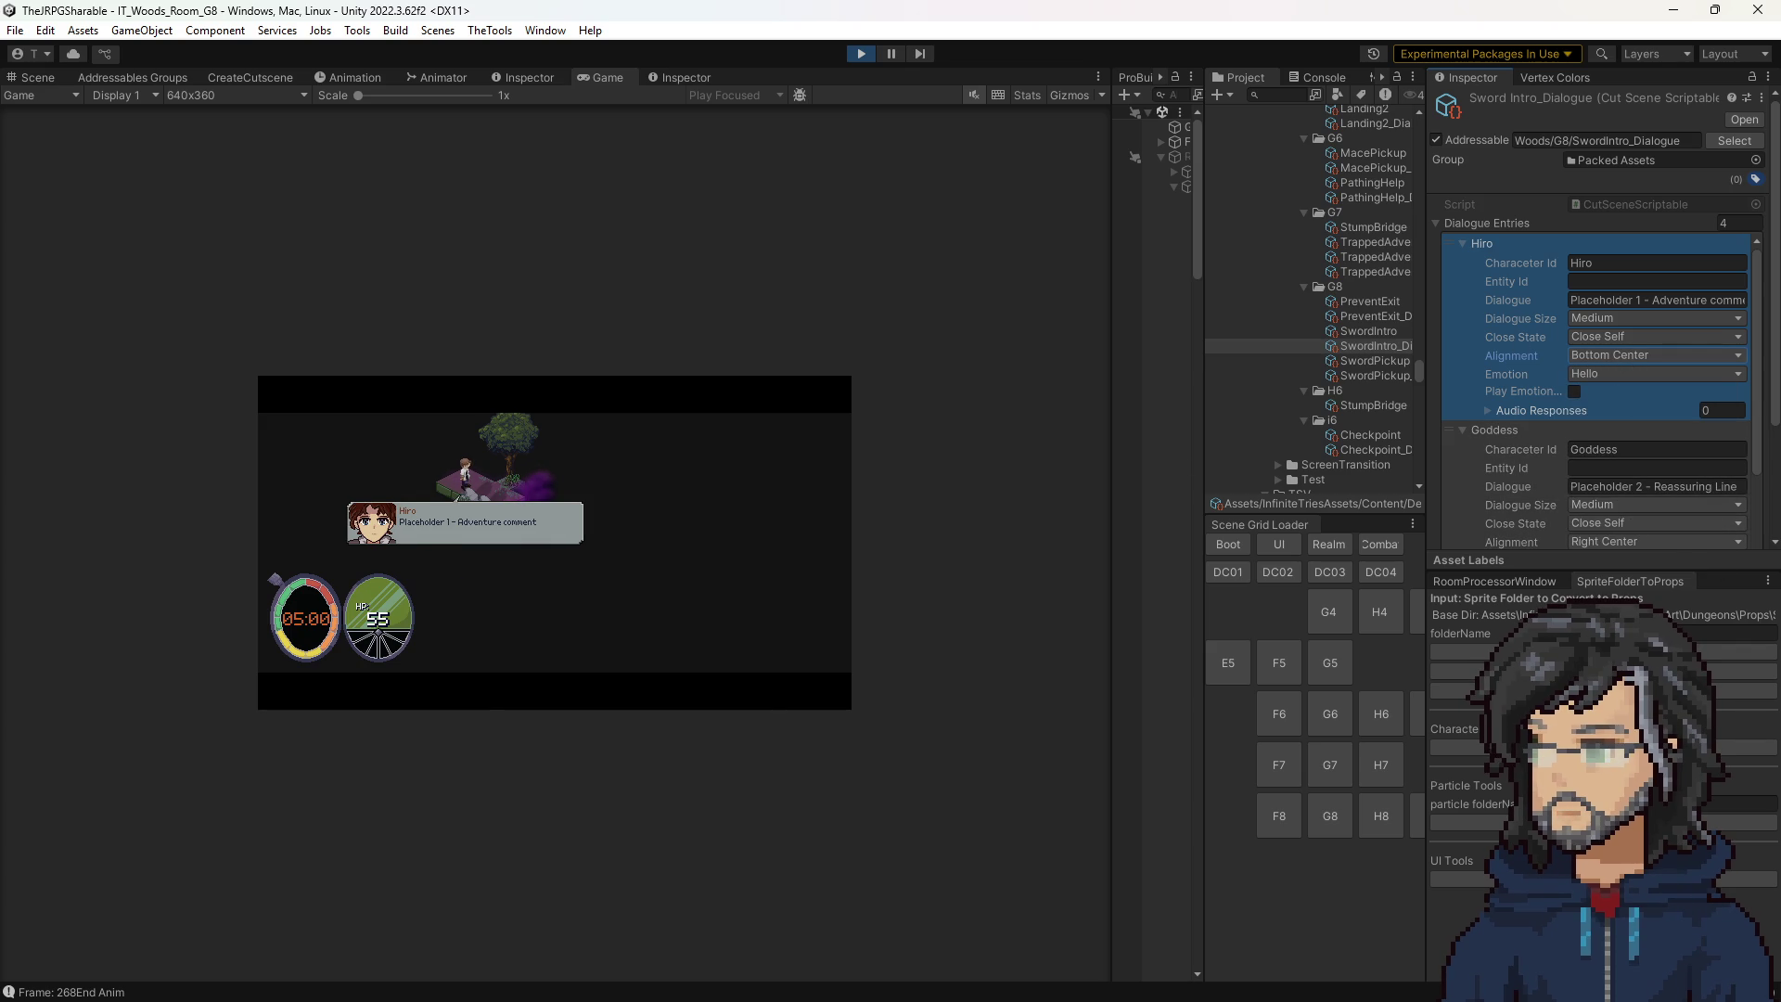
pyautogui.hotkey('alt', 'Tab')
pyautogui.scroll(-20, 868, 268)
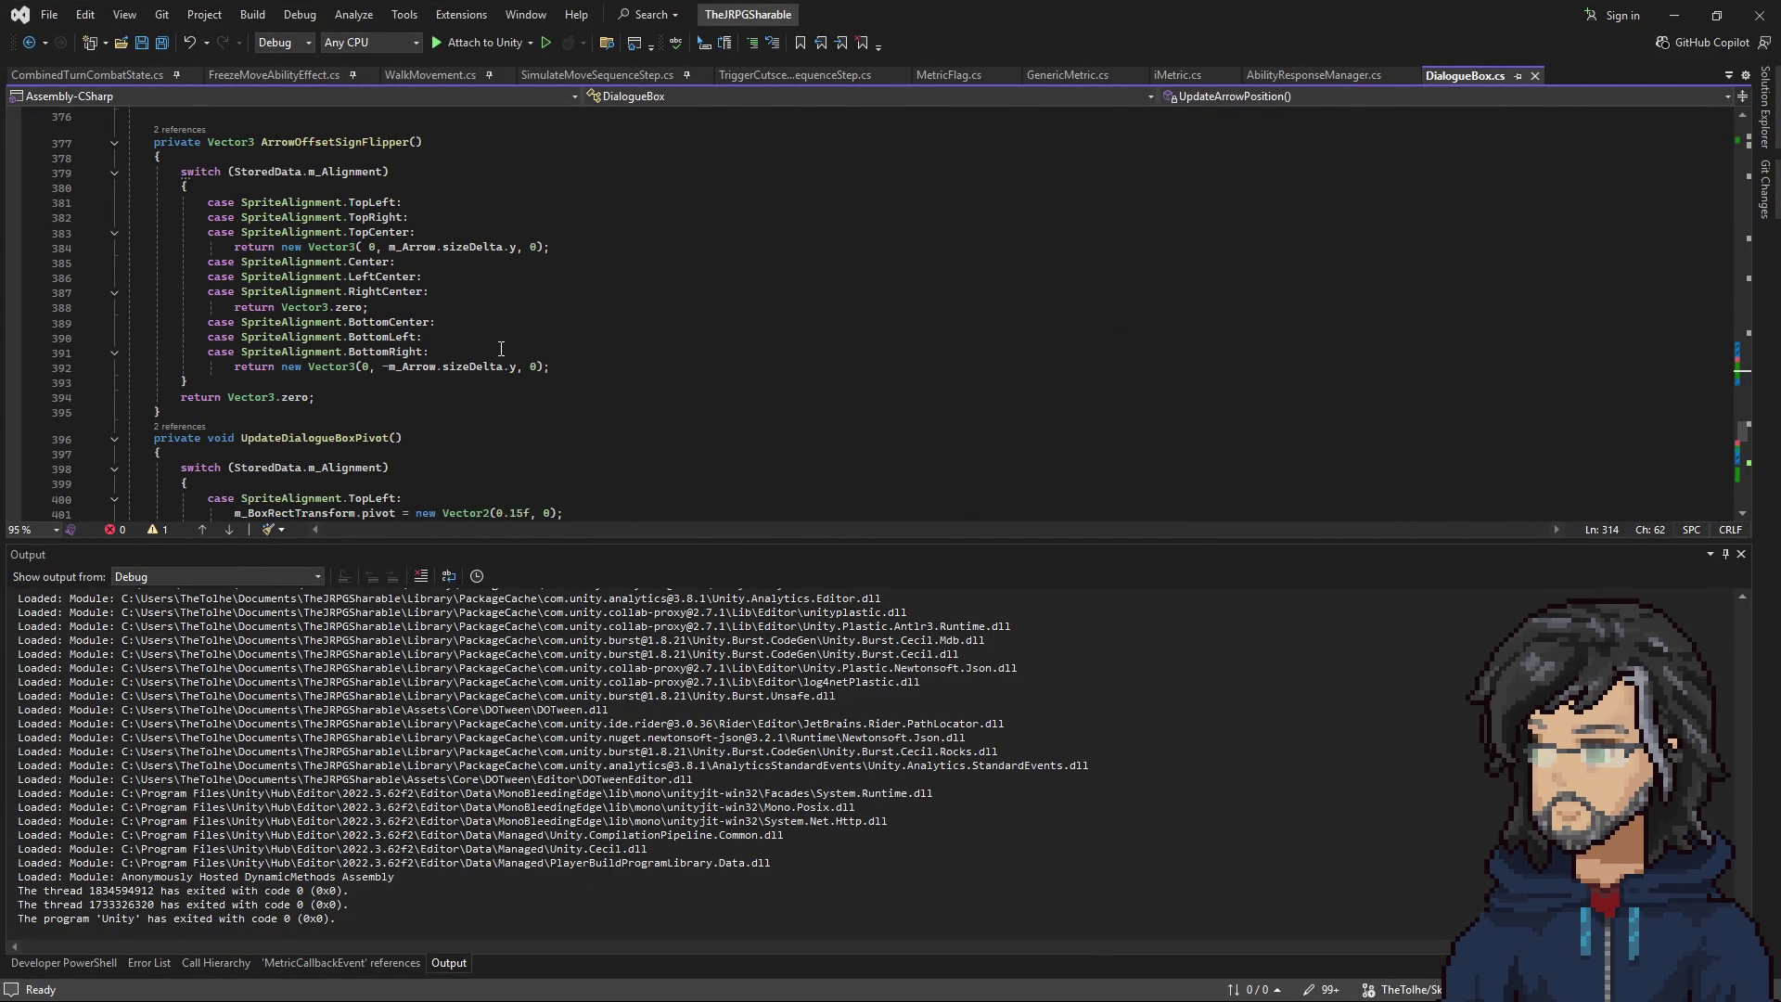
pyautogui.click(382, 142)
pyautogui.scroll(6, 495, 360)
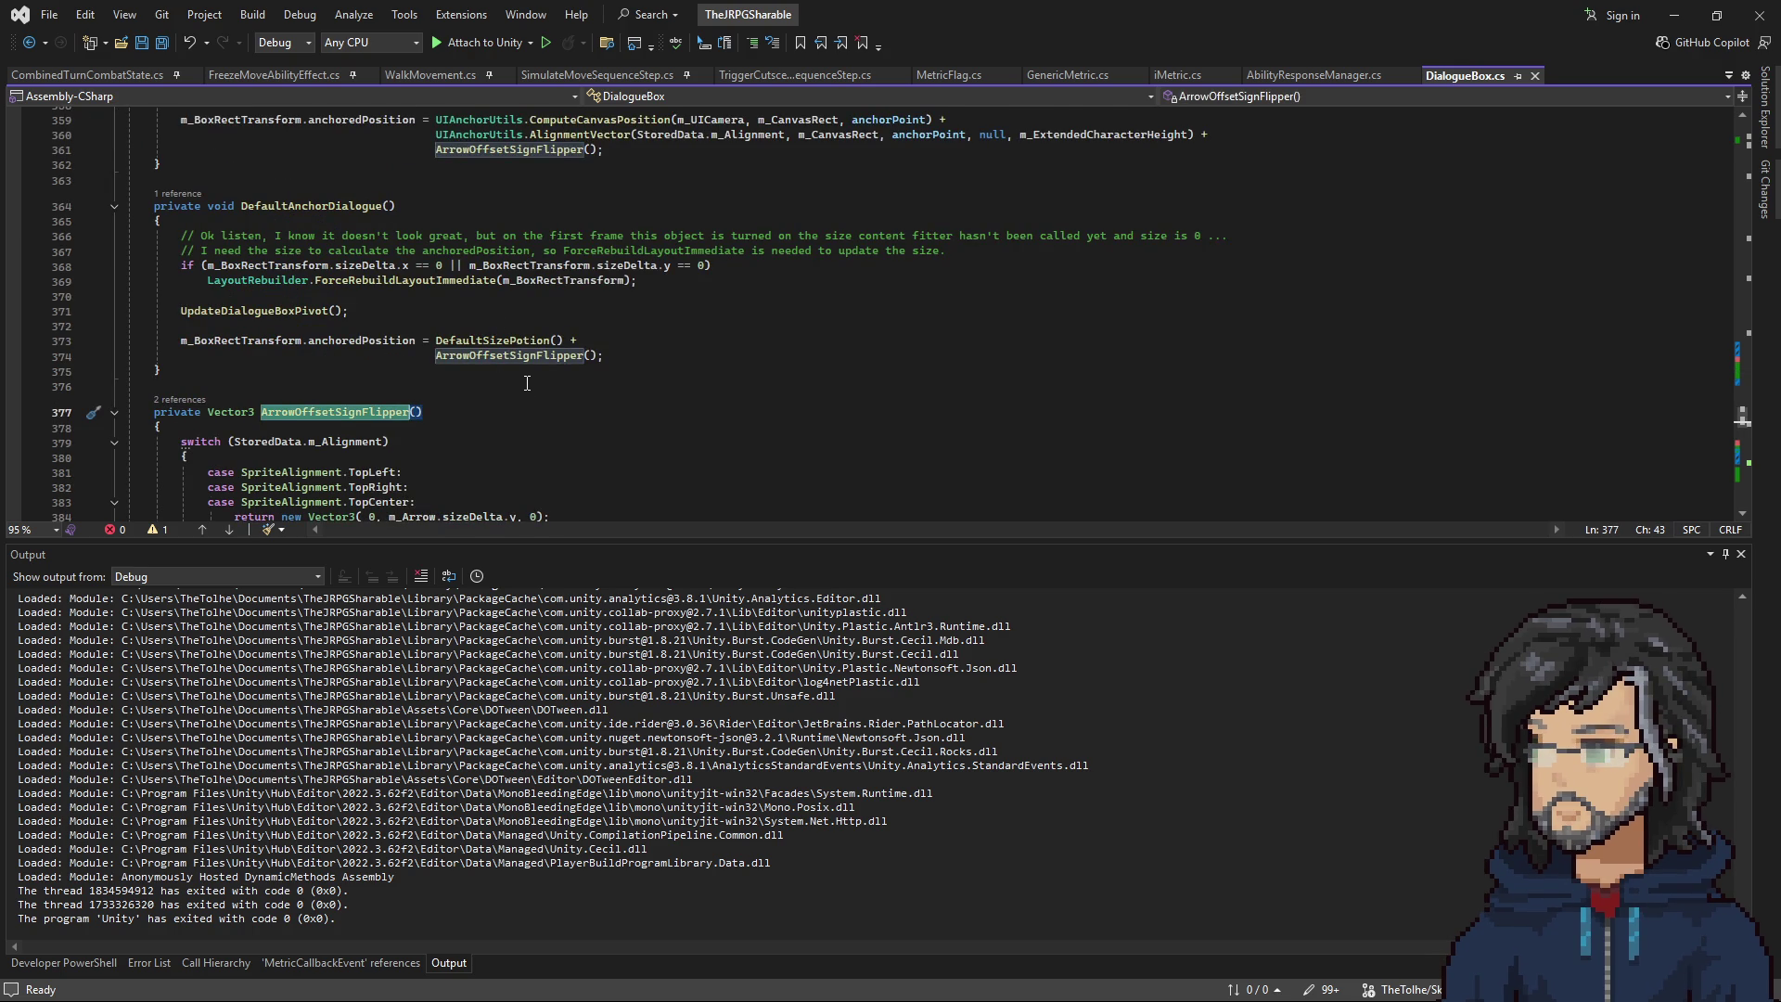
pyautogui.scroll(2, 527, 383)
pyautogui.scroll(1, 533, 382)
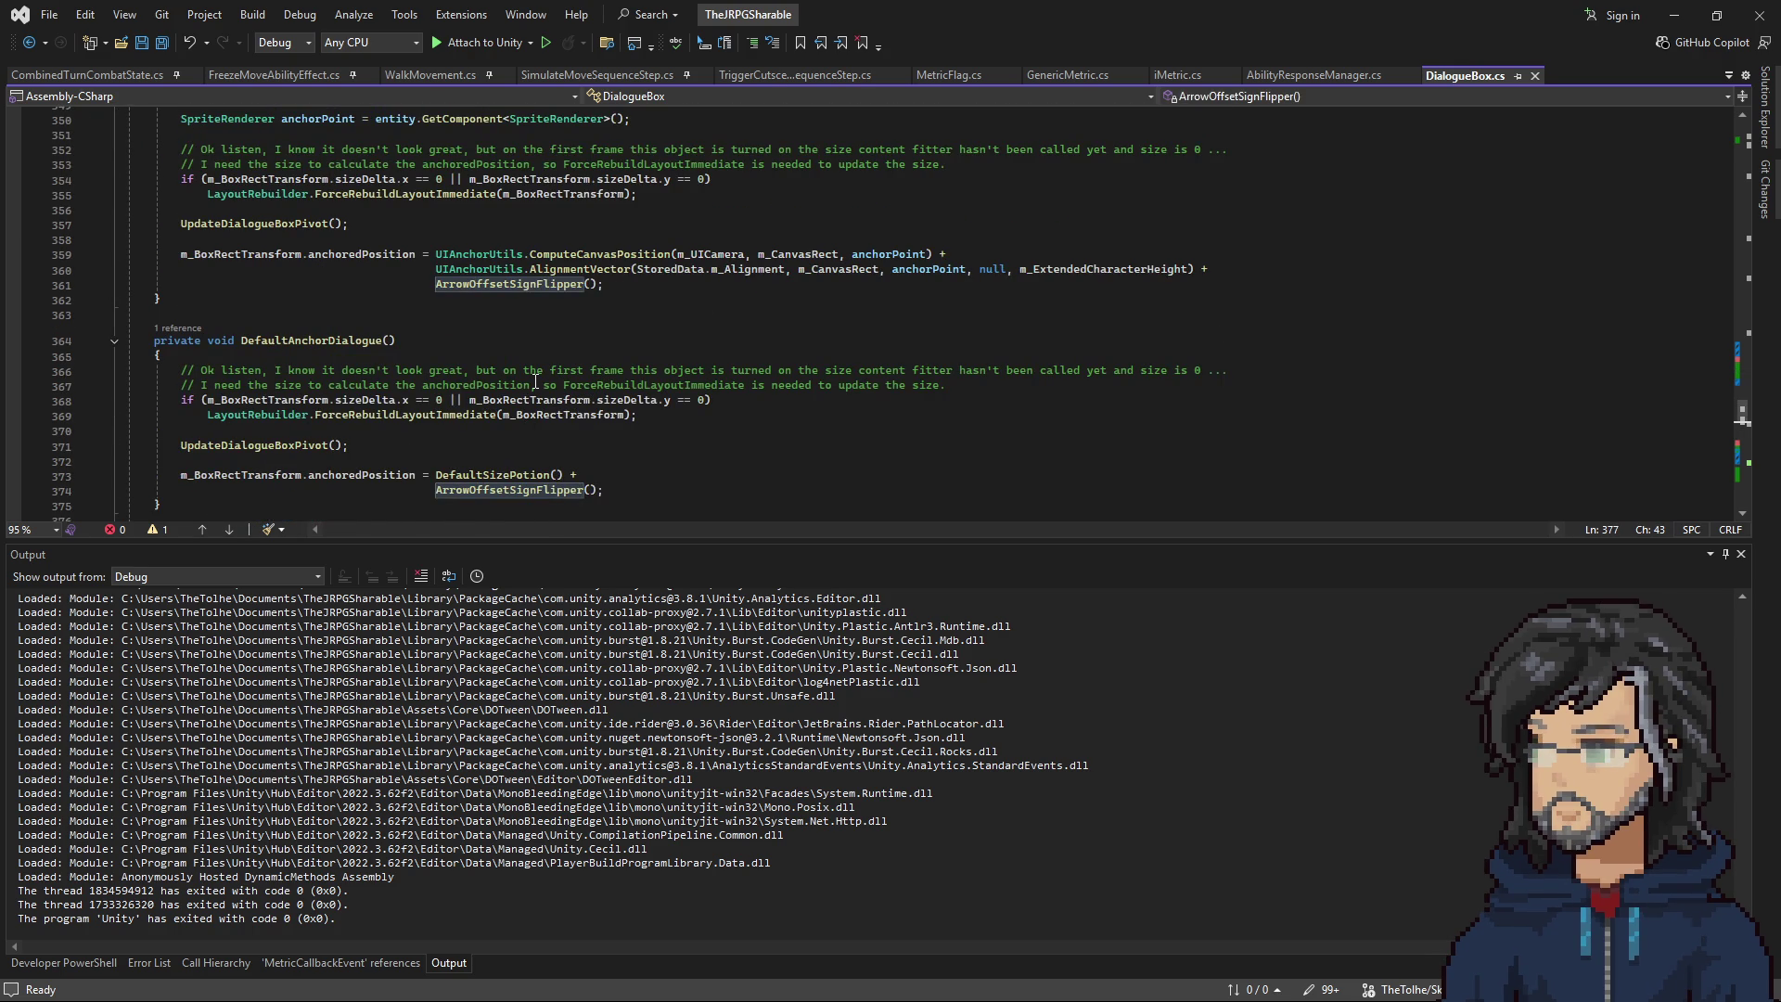
pyautogui.scroll(1, 536, 382)
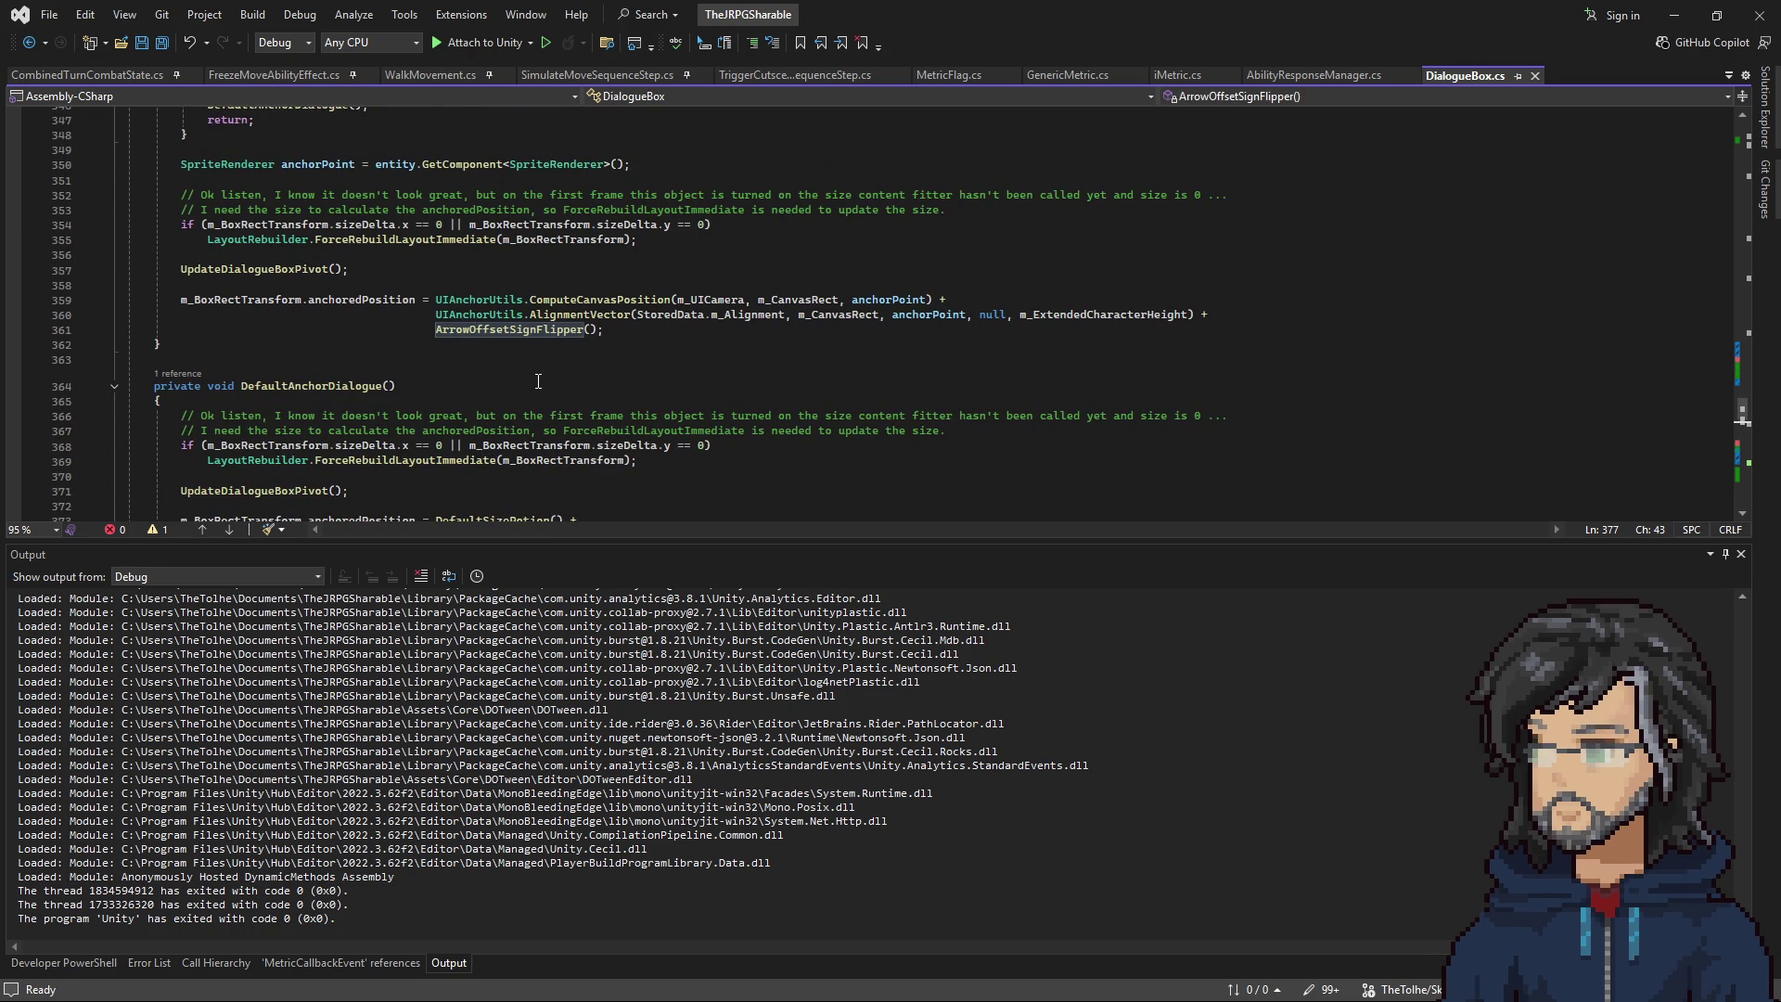
pyautogui.scroll(-7, 538, 381)
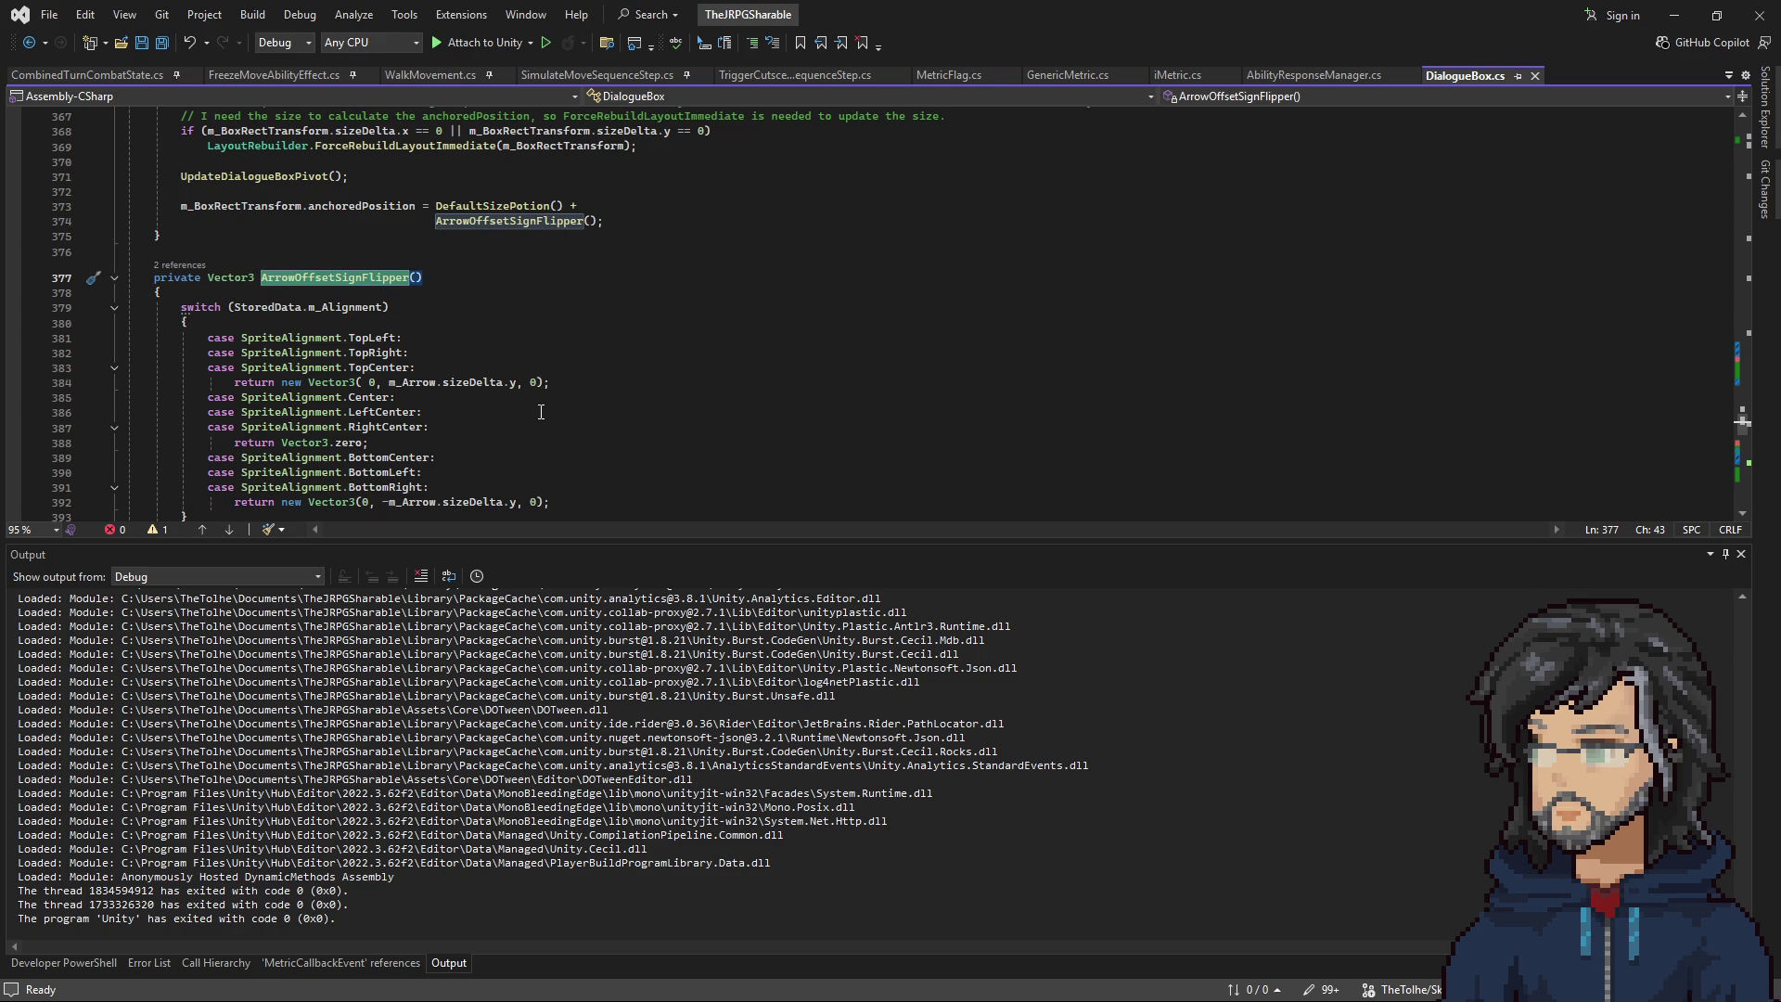
pyautogui.moveTo(376, 383); pyautogui.dragTo(525, 387)
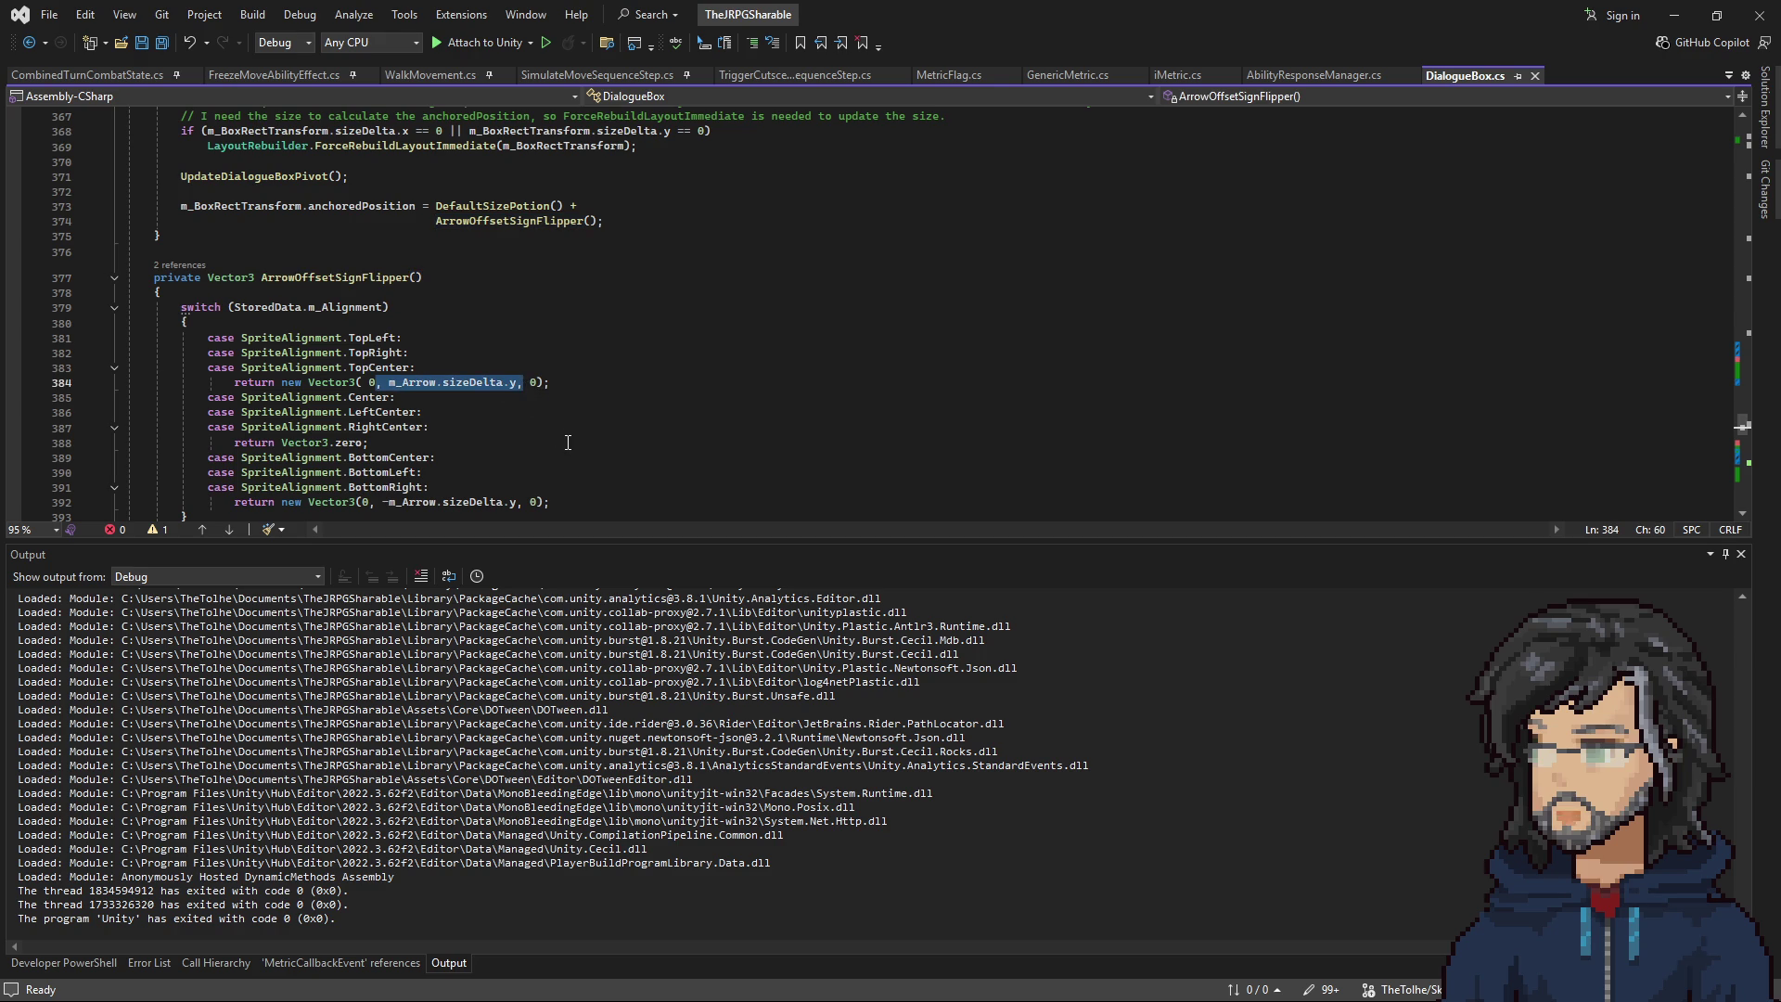
pyautogui.scroll(8, 567, 442)
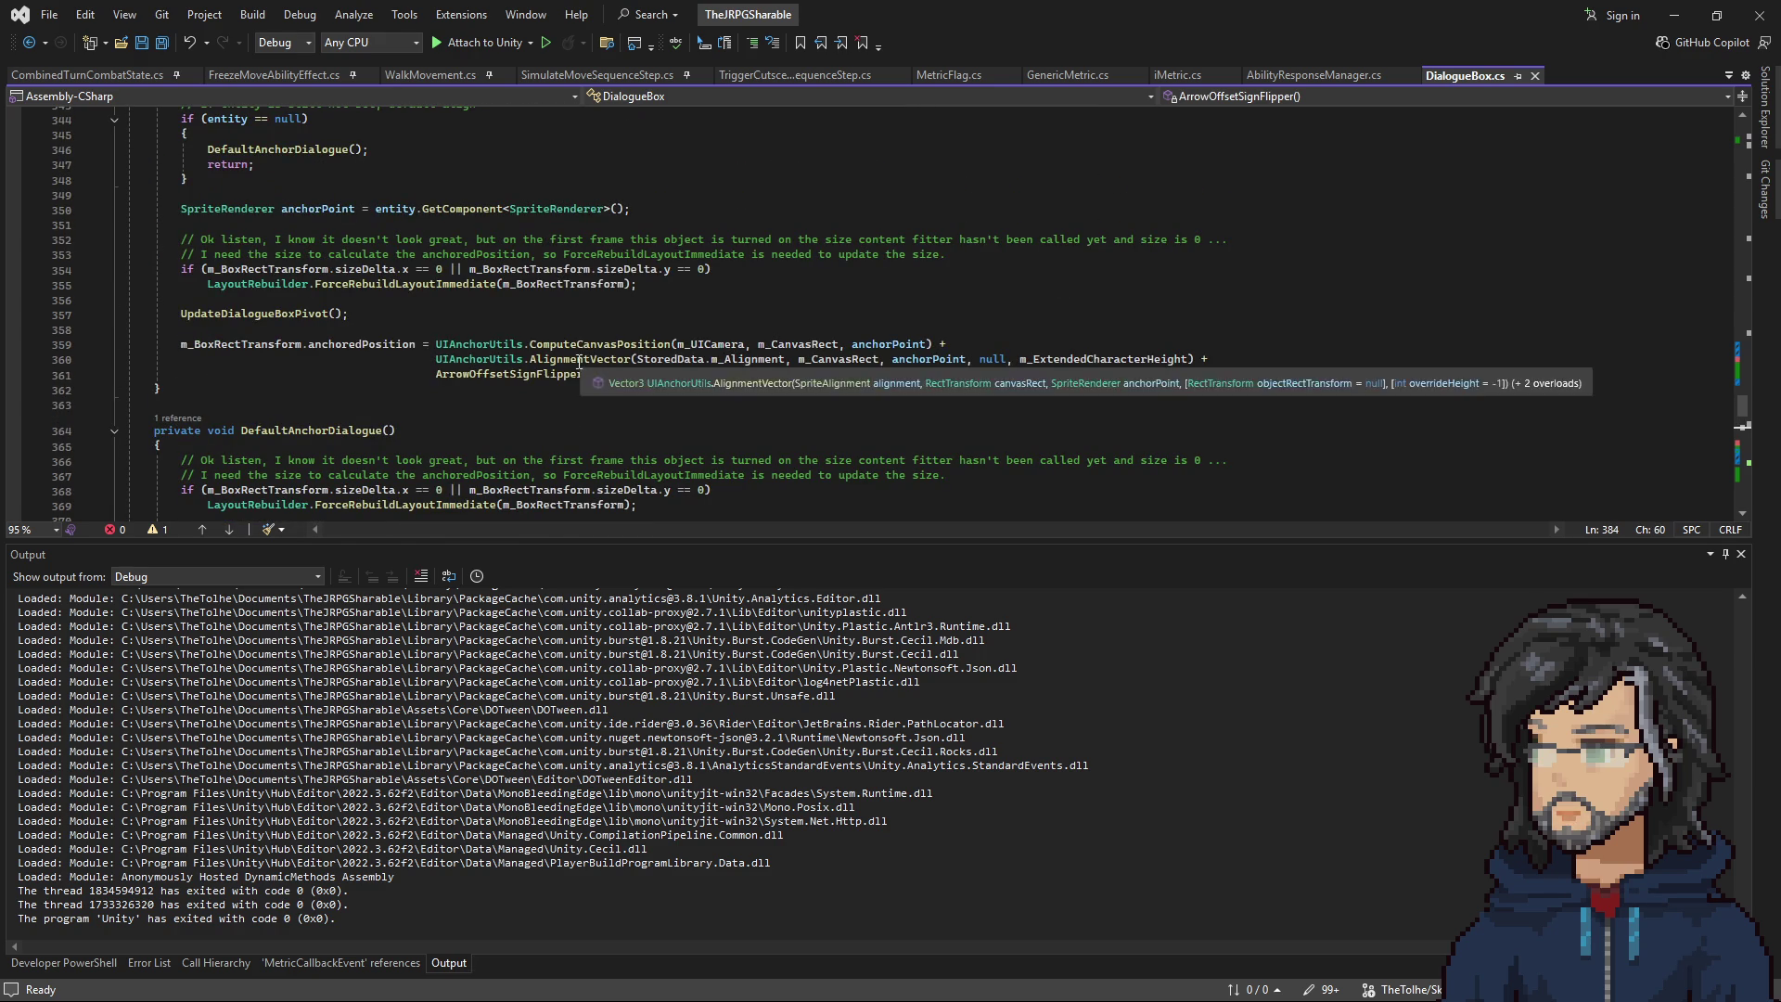
pyautogui.scroll(1, 378, 361)
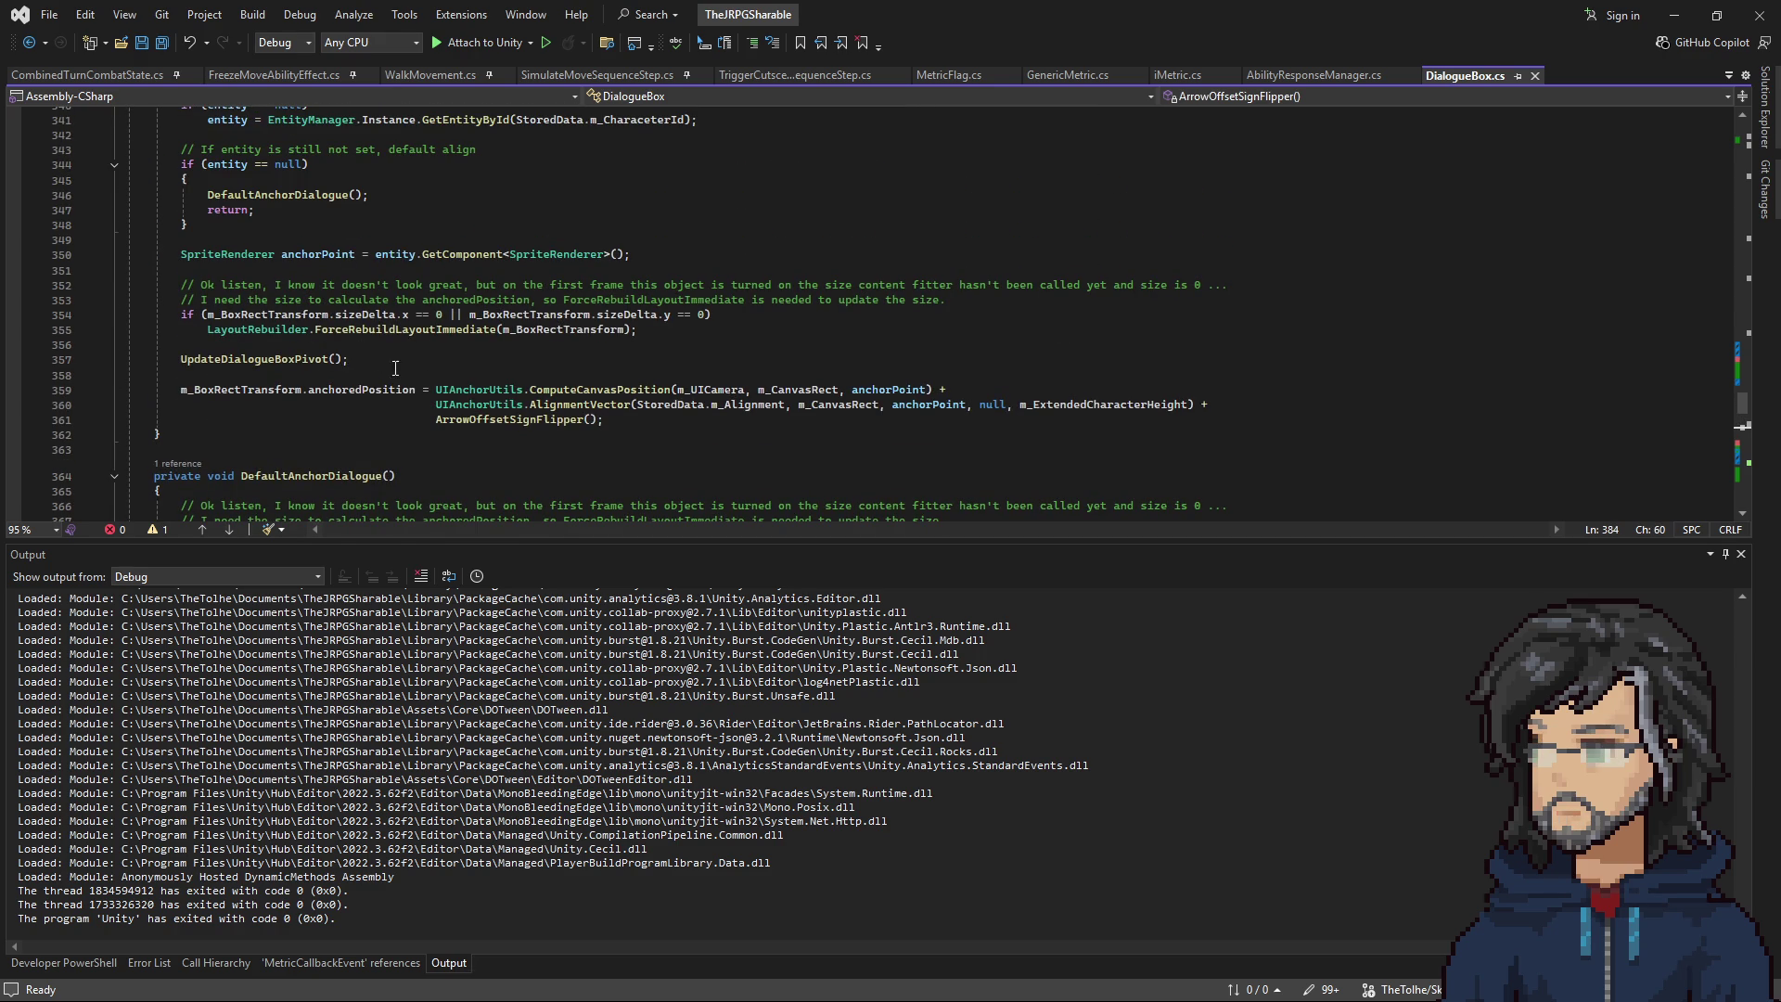
pyautogui.scroll(2, 377, 361)
pyautogui.scroll(3, 465, 389)
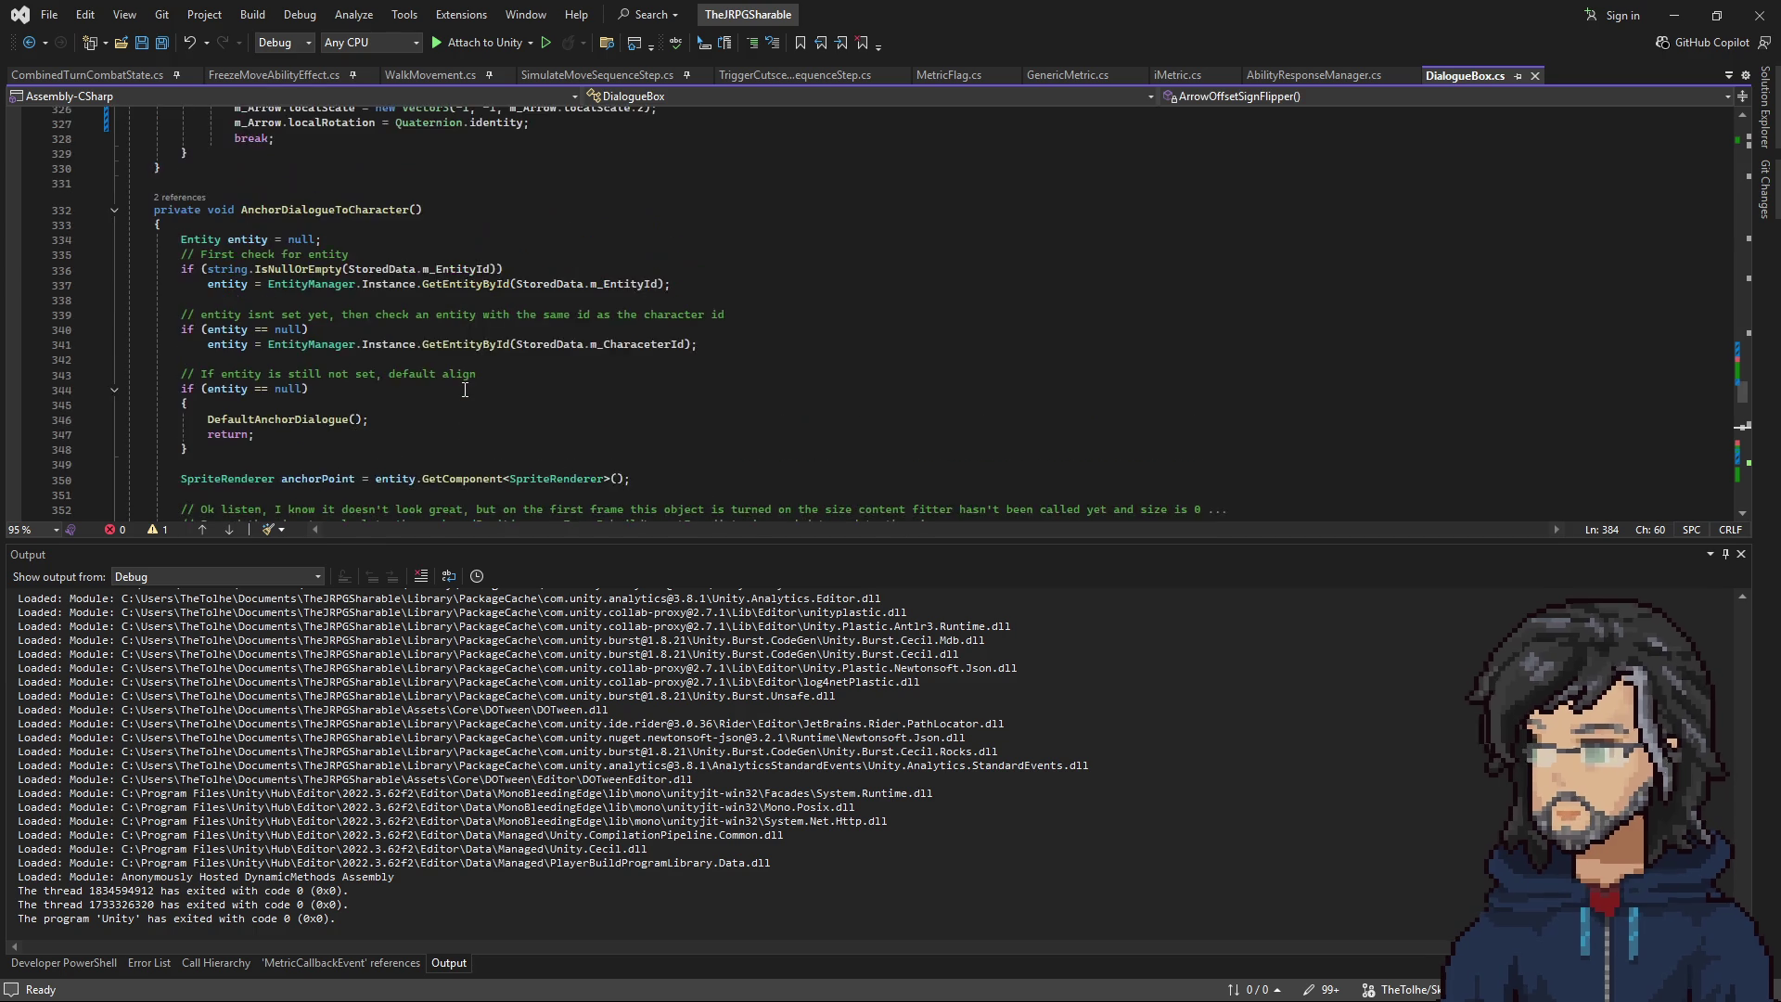
pyautogui.scroll(-4, 460, 392)
pyautogui.scroll(-2, 451, 395)
pyautogui.doubleClick(239, 344)
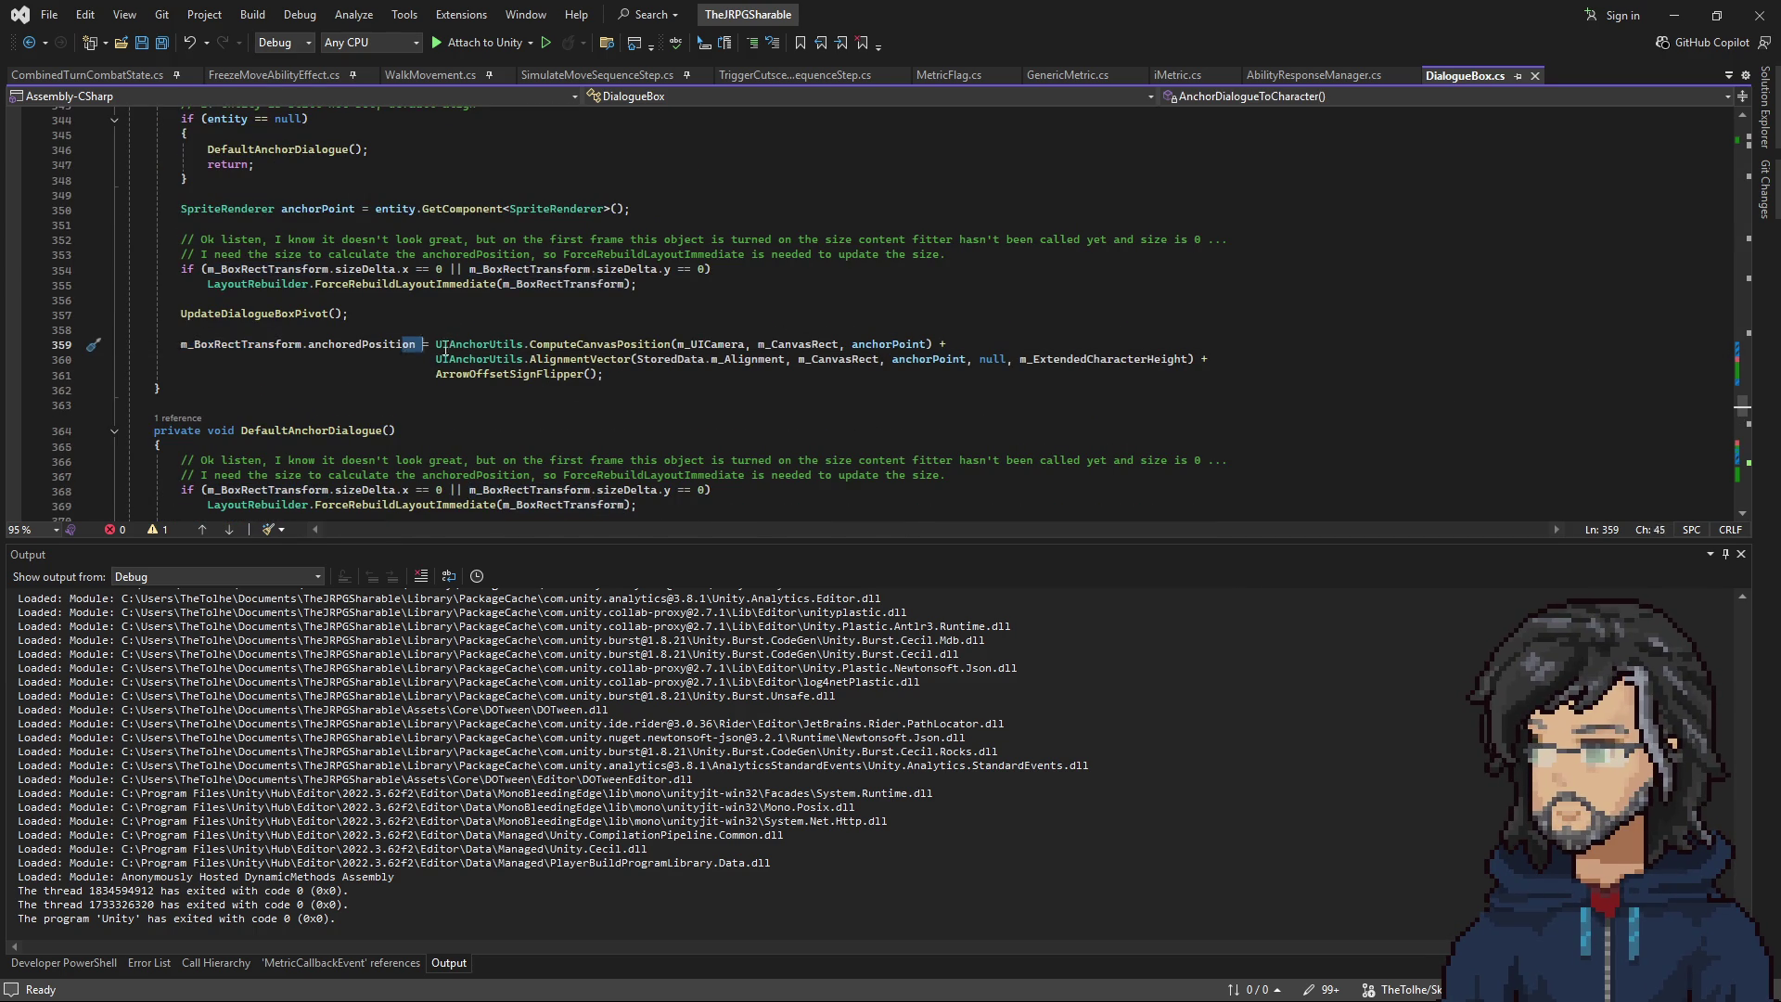
pyautogui.moveTo(434, 344); pyautogui.dragTo(604, 374)
pyautogui.scroll(-2, 725, 408)
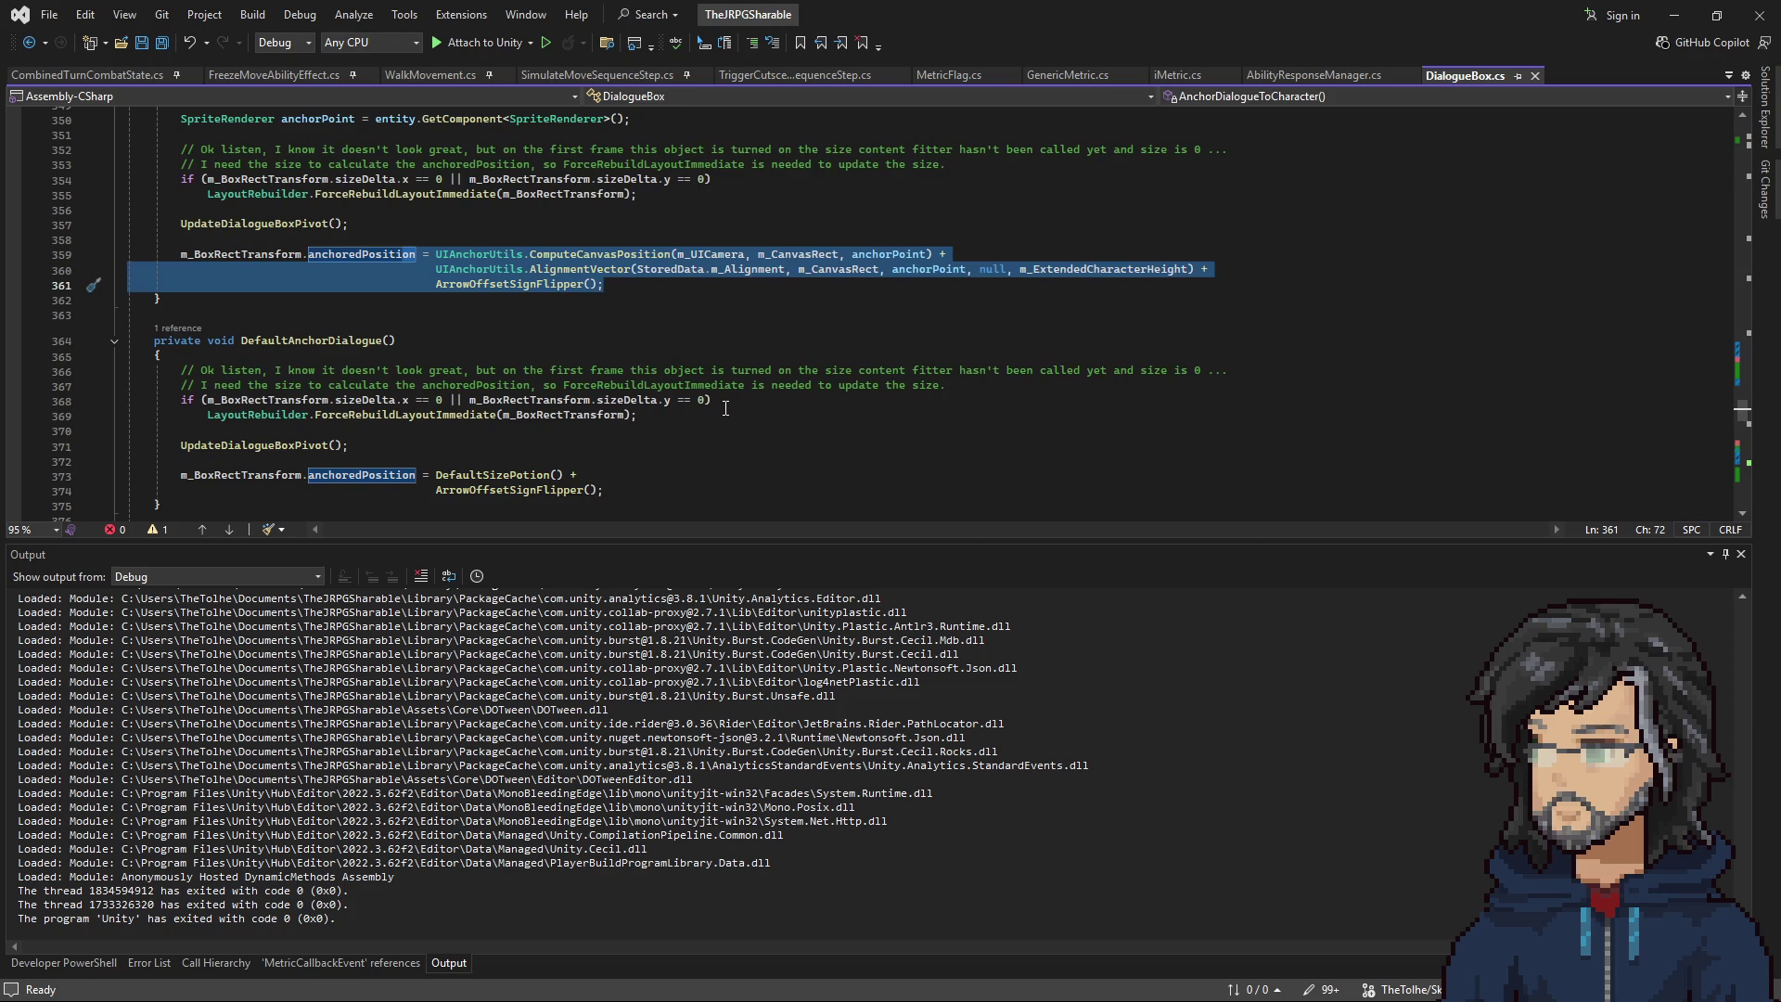
pyautogui.scroll(-2, 726, 408)
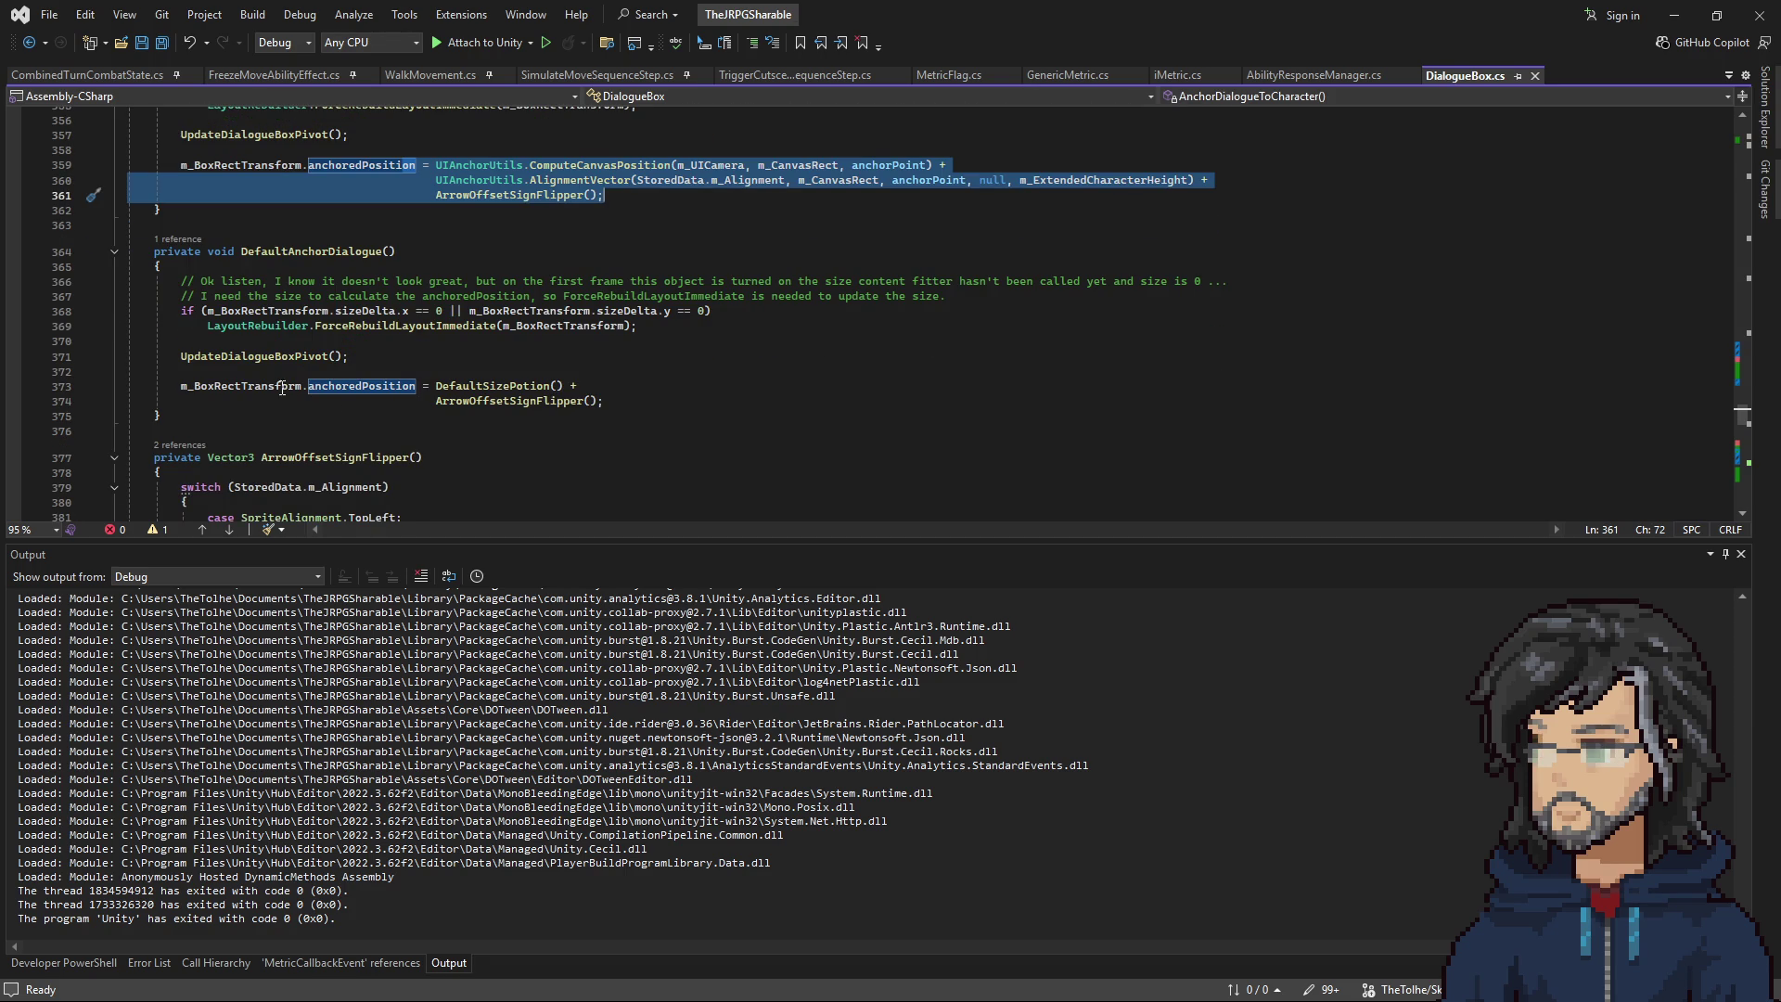
pyautogui.moveTo(180, 386); pyautogui.dragTo(513, 385)
pyautogui.doubleClick(298, 251)
pyautogui.scroll(8, 365, 384)
pyautogui.scroll(4, 364, 384)
pyautogui.scroll(-3, 375, 400)
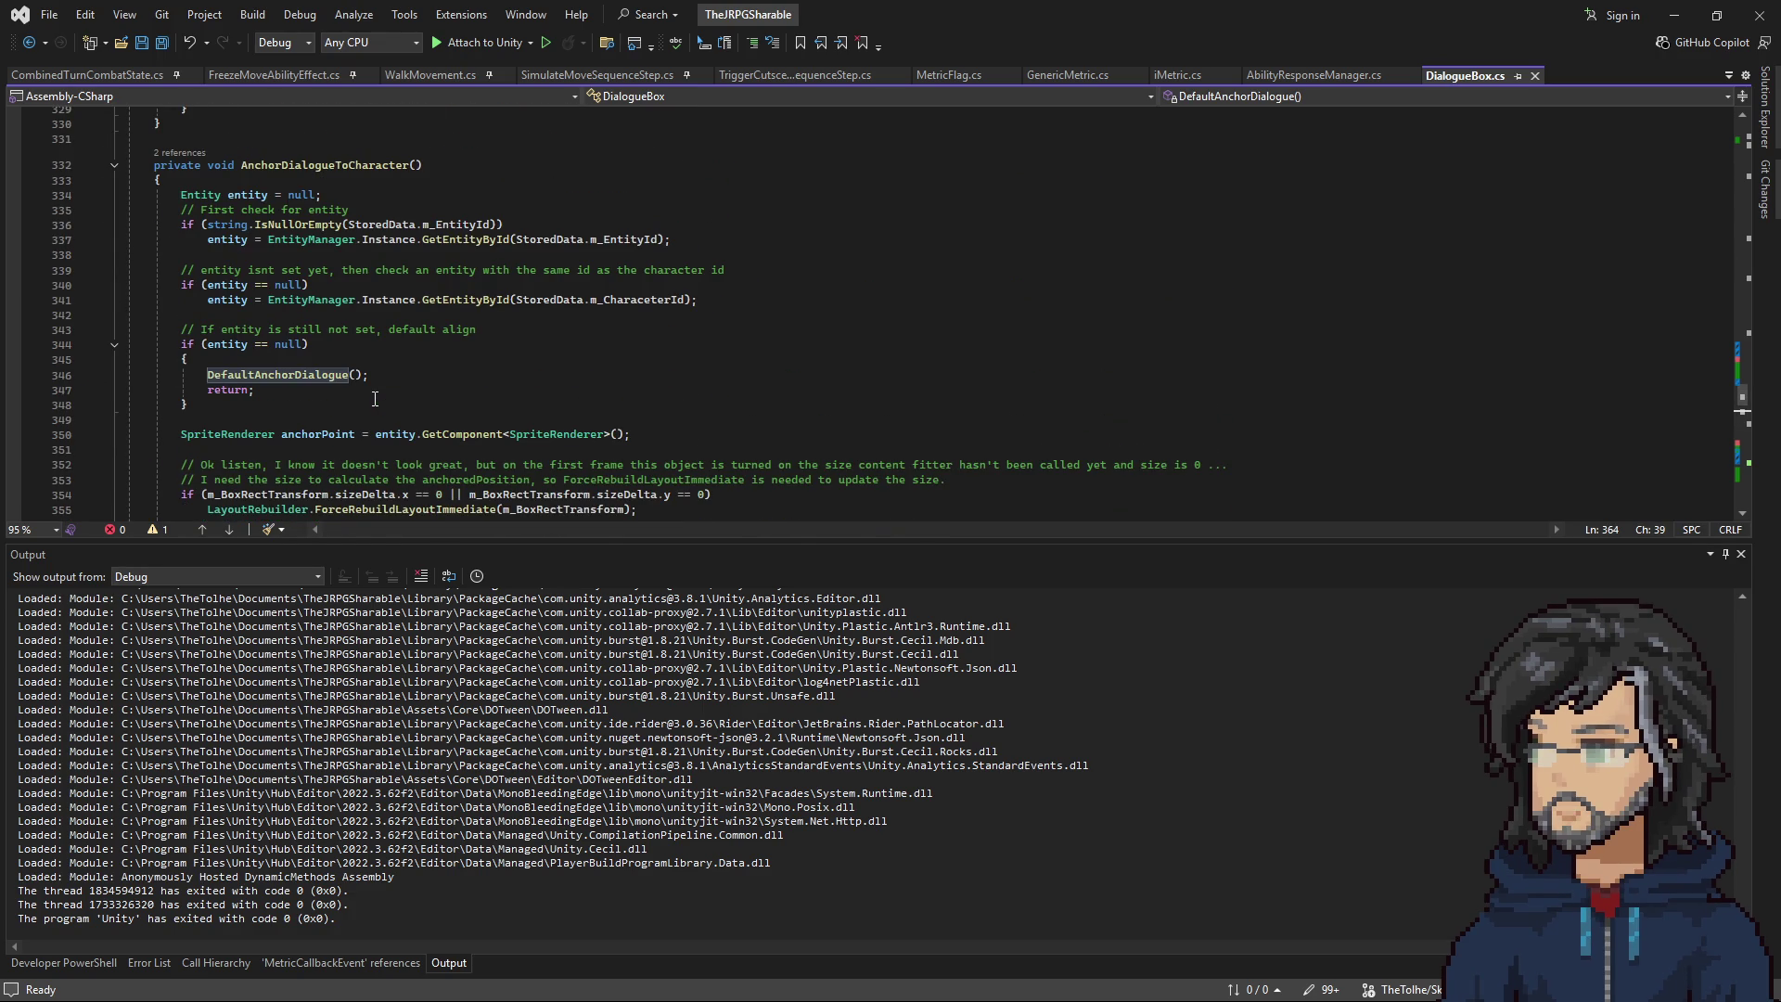
pyautogui.scroll(20, 375, 399)
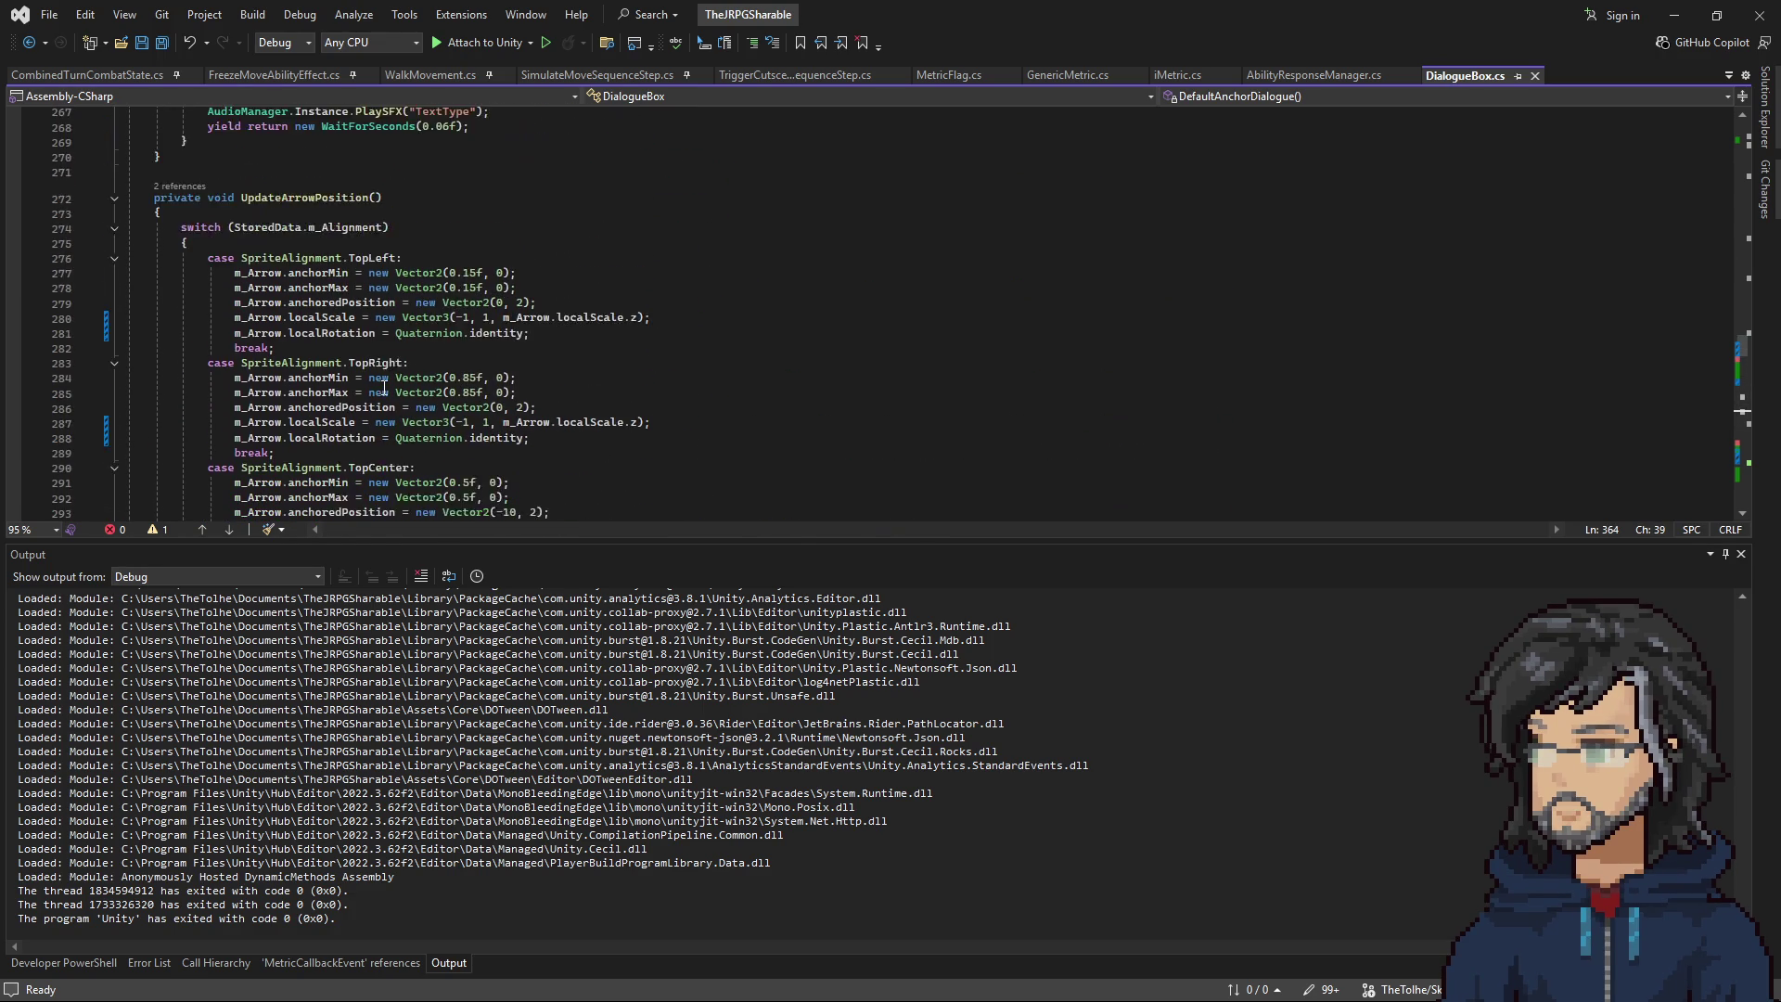
pyautogui.scroll(2, 384, 388)
# Find the UpdateArrowPosition call in FixedUpdate and step back to its definition.
pyautogui.doubleClick(306, 287)
pyautogui.scroll(-2, 517, 334)
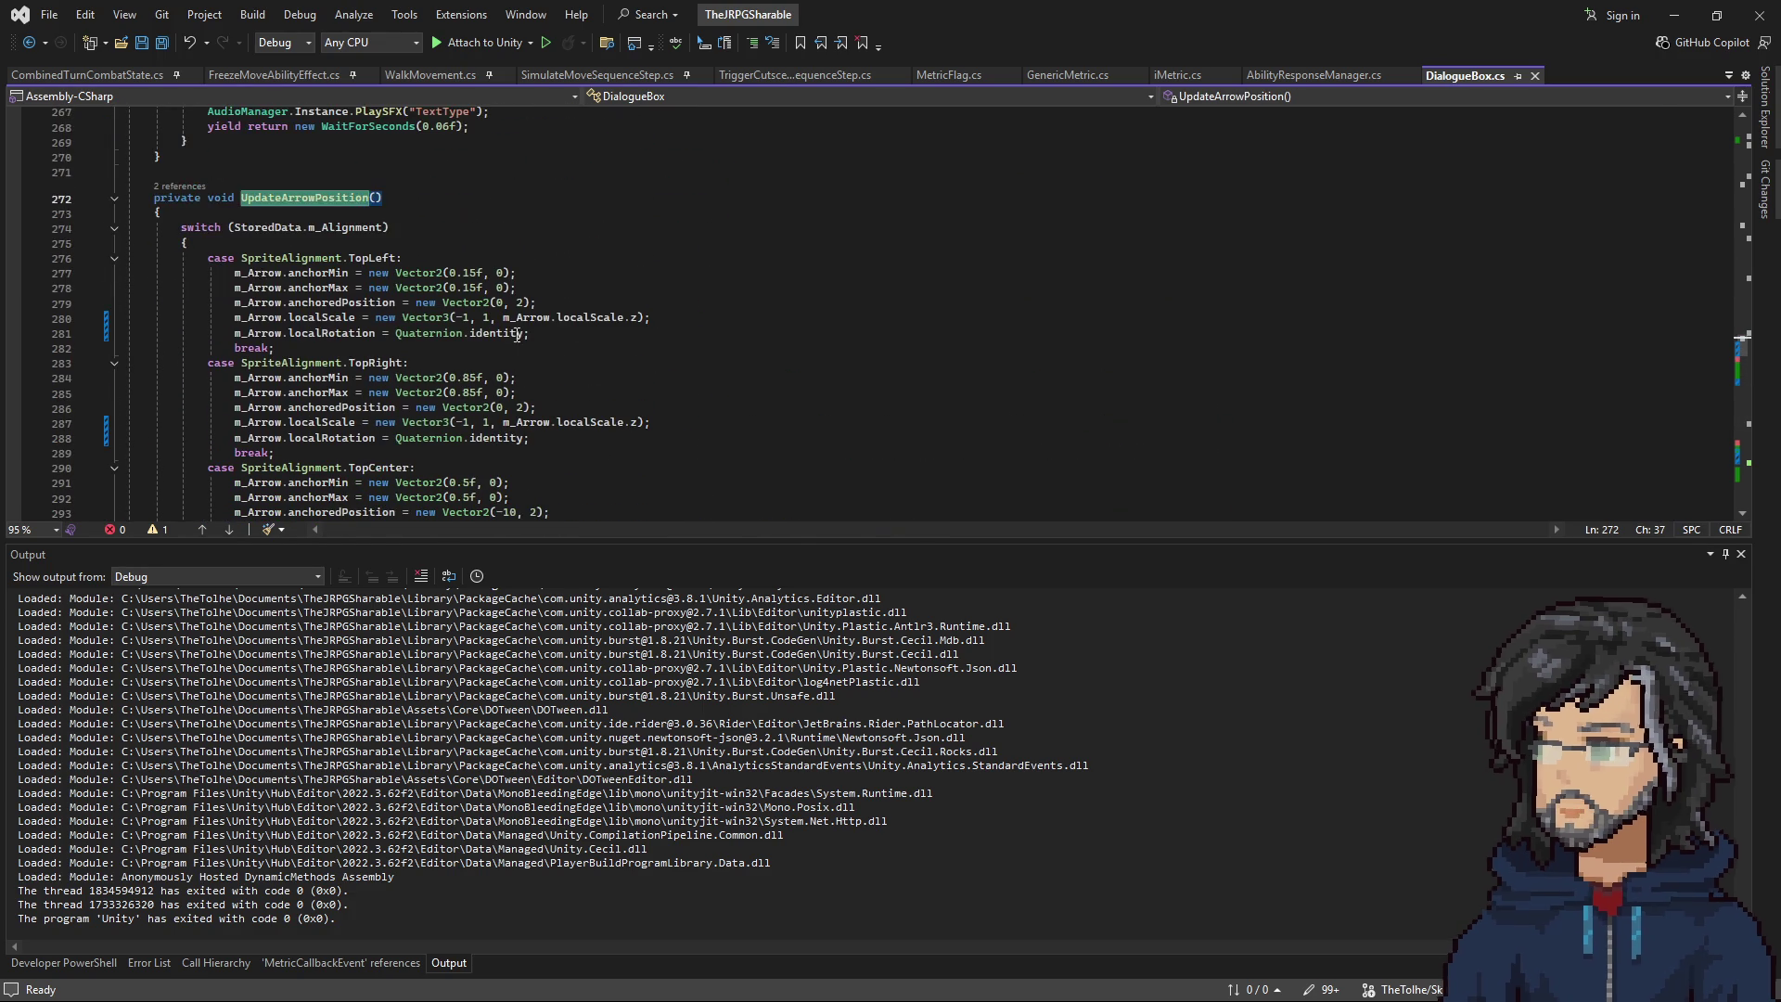
pyautogui.hotkey('ctrl', 'f')
pyautogui.press('Return')
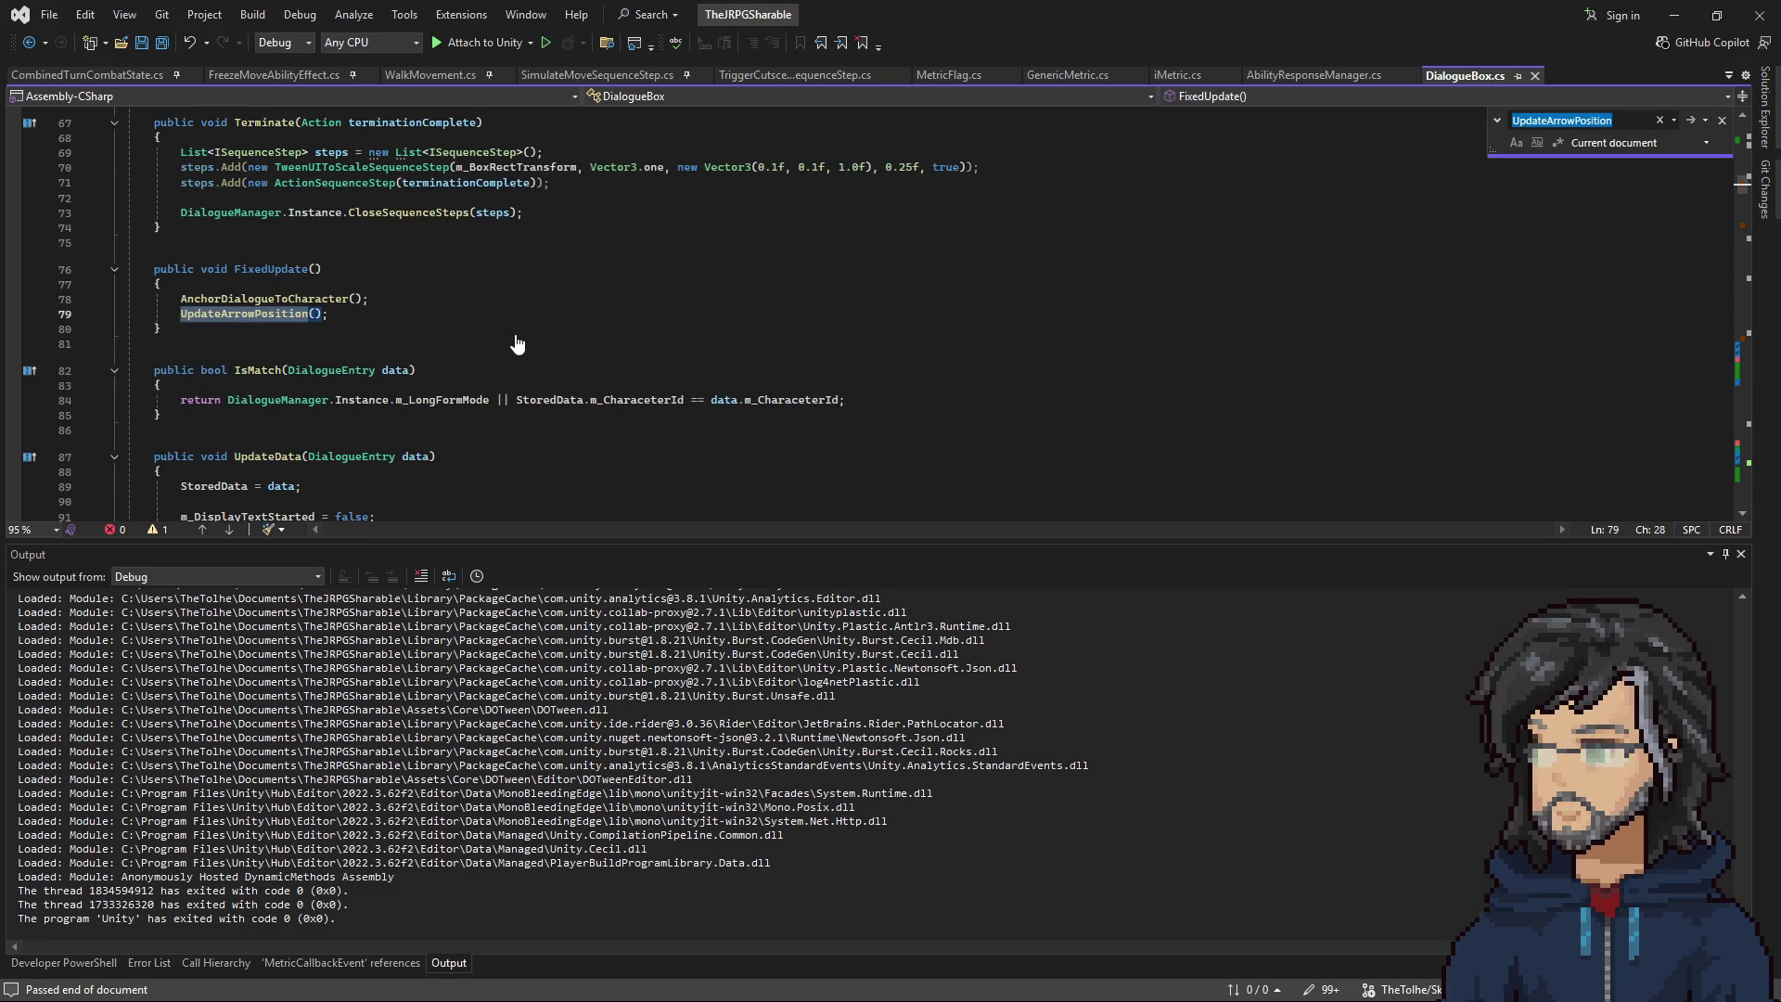
pyautogui.press('Return')
pyautogui.press('Return')
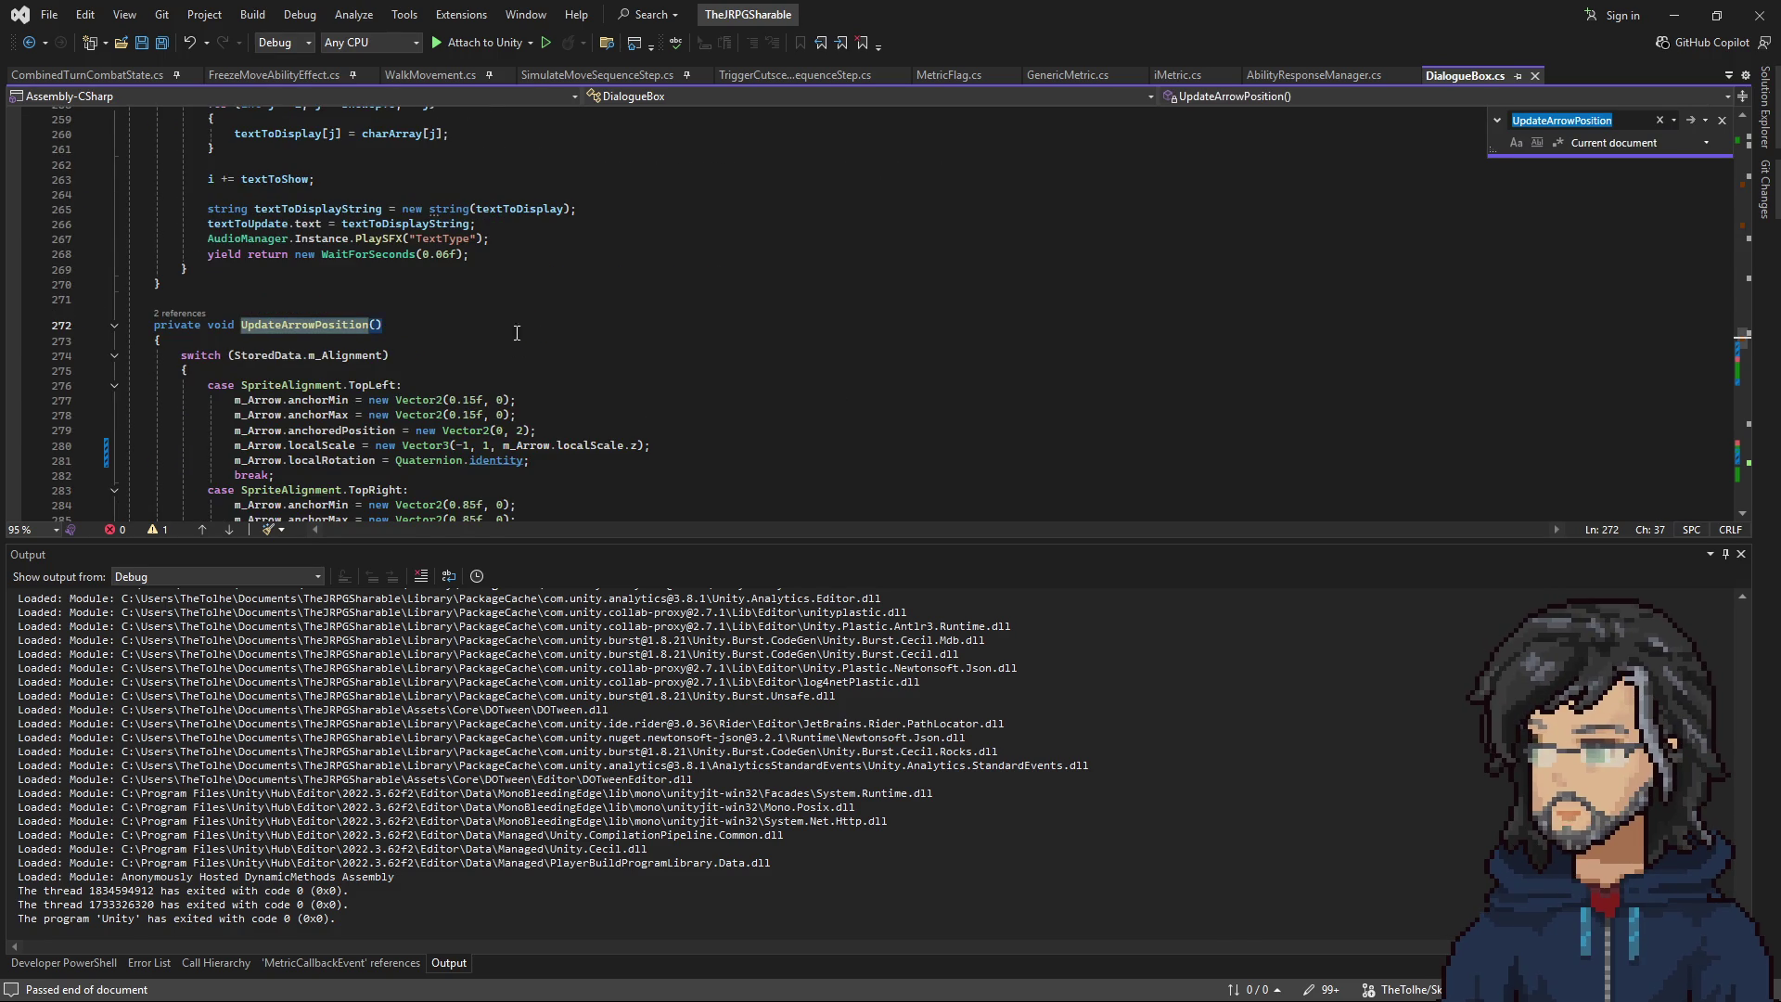
pyautogui.scroll(-4, 452, 347)
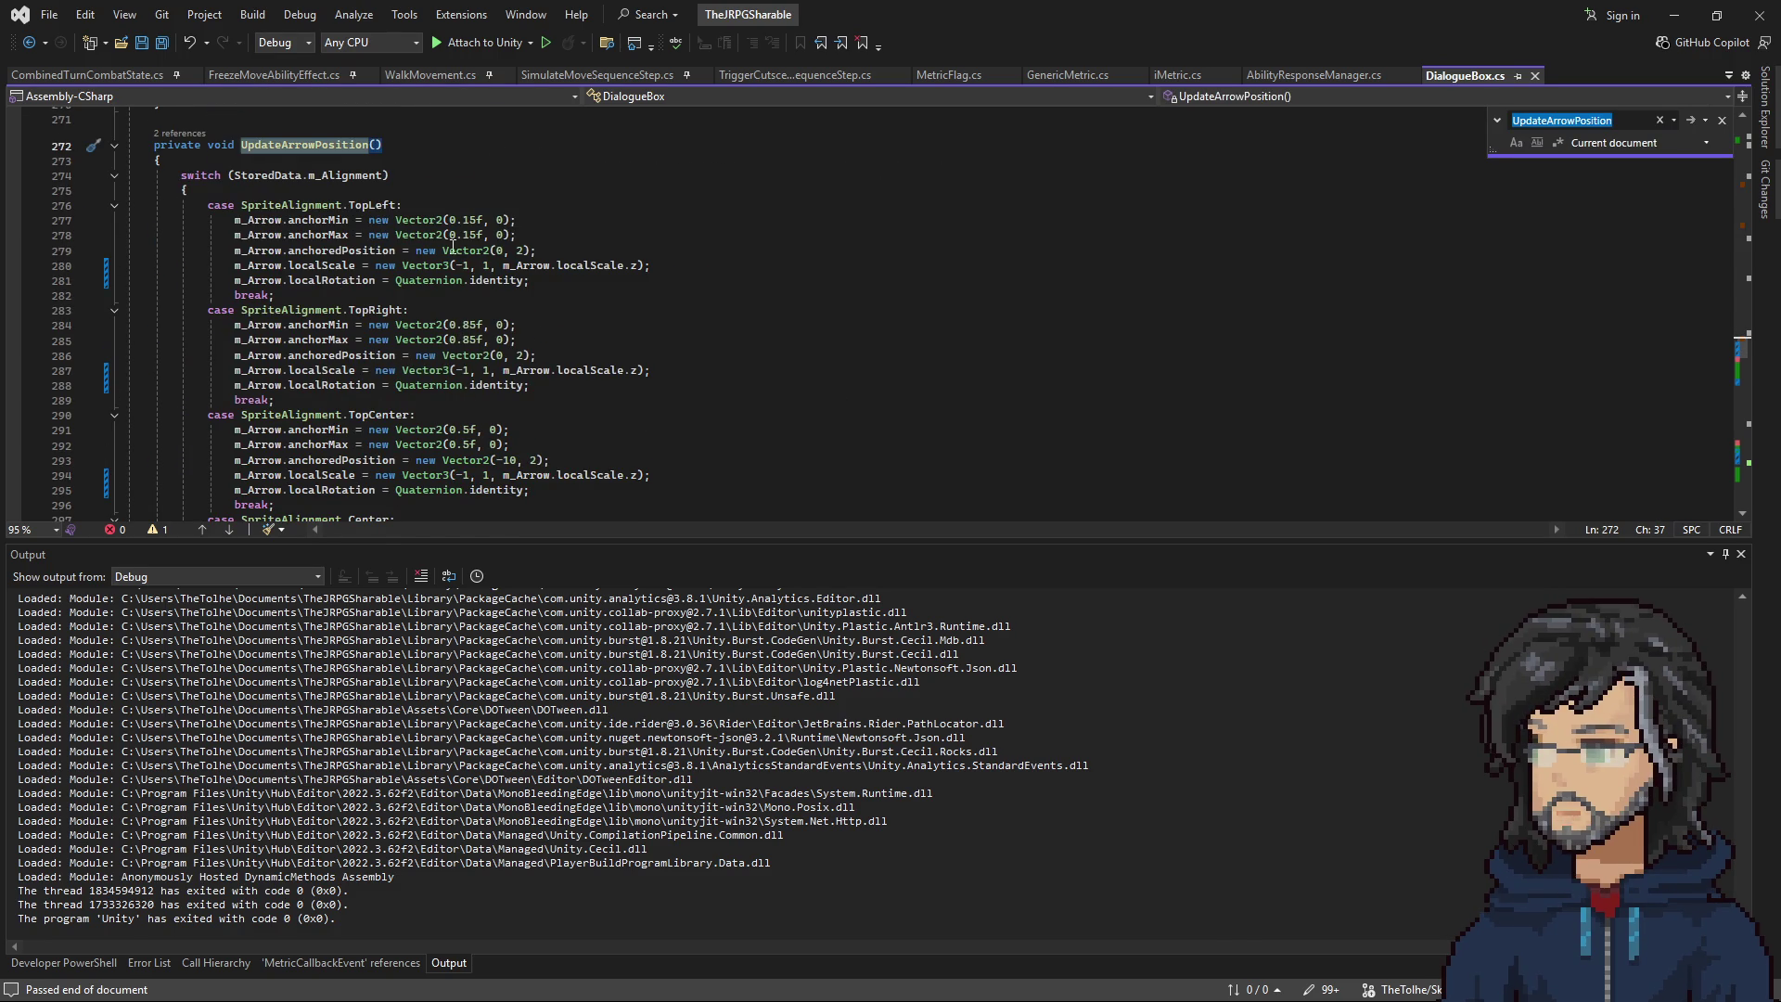
# Move the GenericMetric.cs tab after DialogueBox.cs, review the switch cases, and return to Unity.
pyautogui.moveTo(927, 15)
pyautogui.mouseDown()
pyautogui.moveTo(1361, 404)
pyautogui.moveTo(1276, 55)
pyautogui.moveTo(1279, 1)
pyautogui.mouseUp()
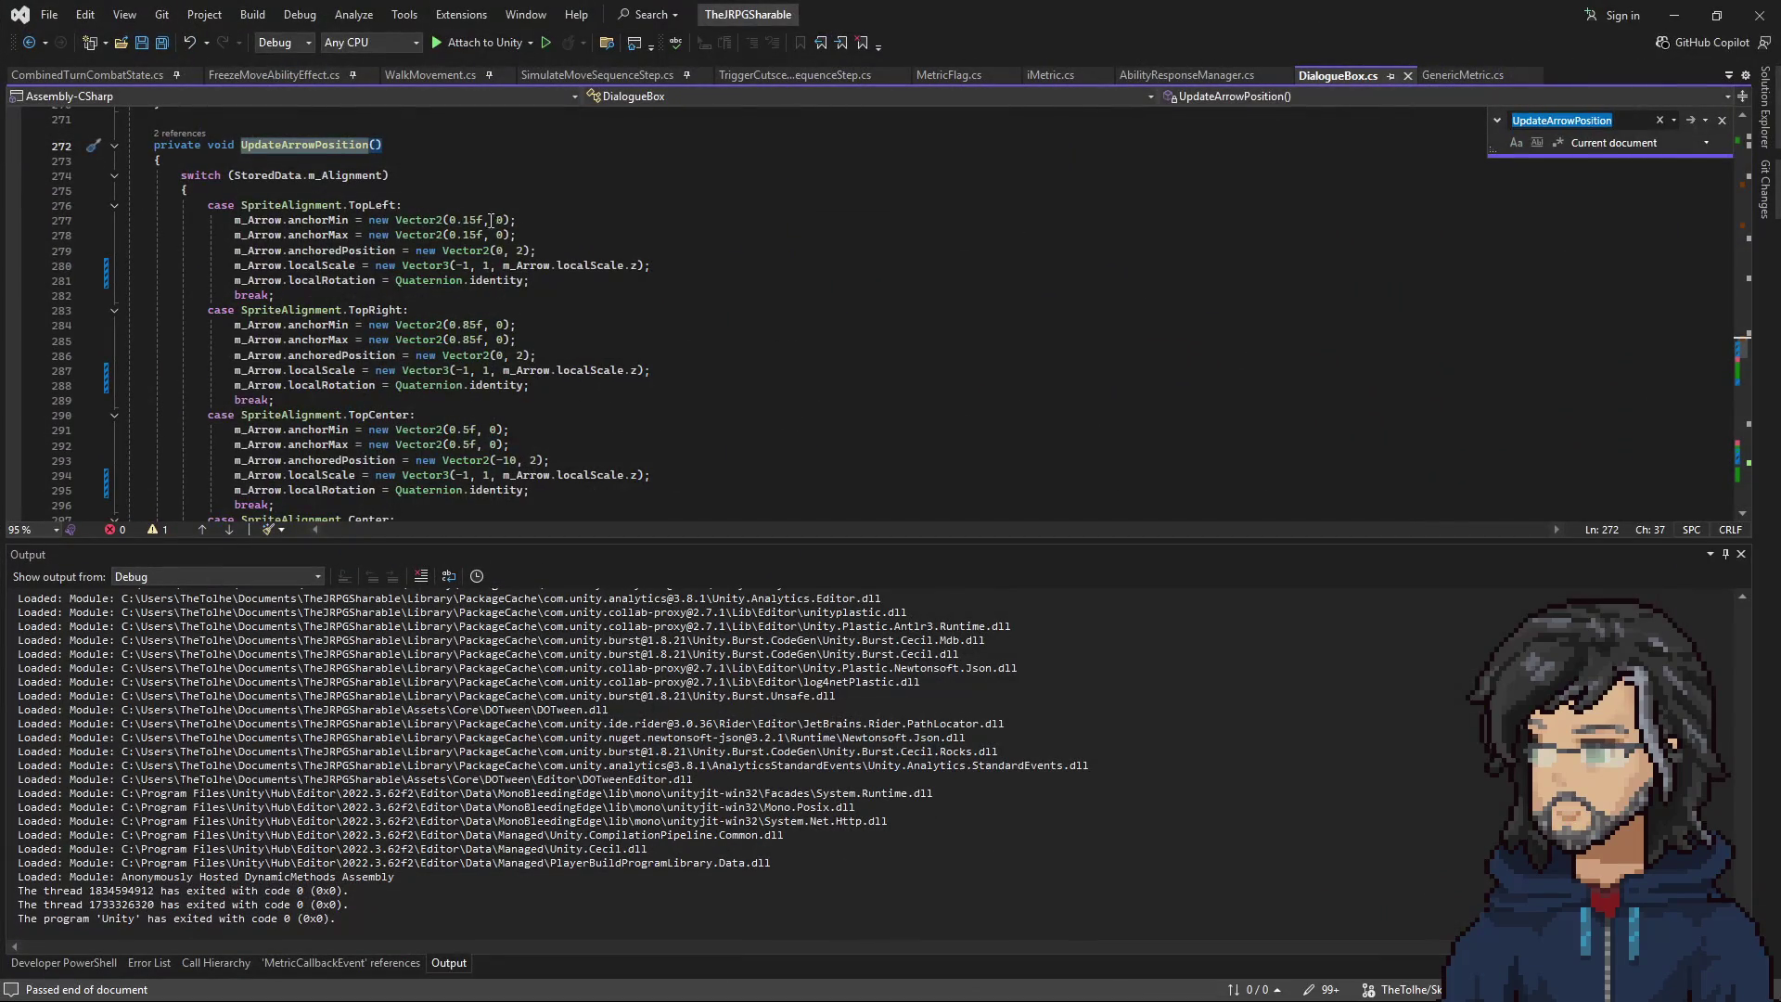
pyautogui.scroll(-7, 570, 277)
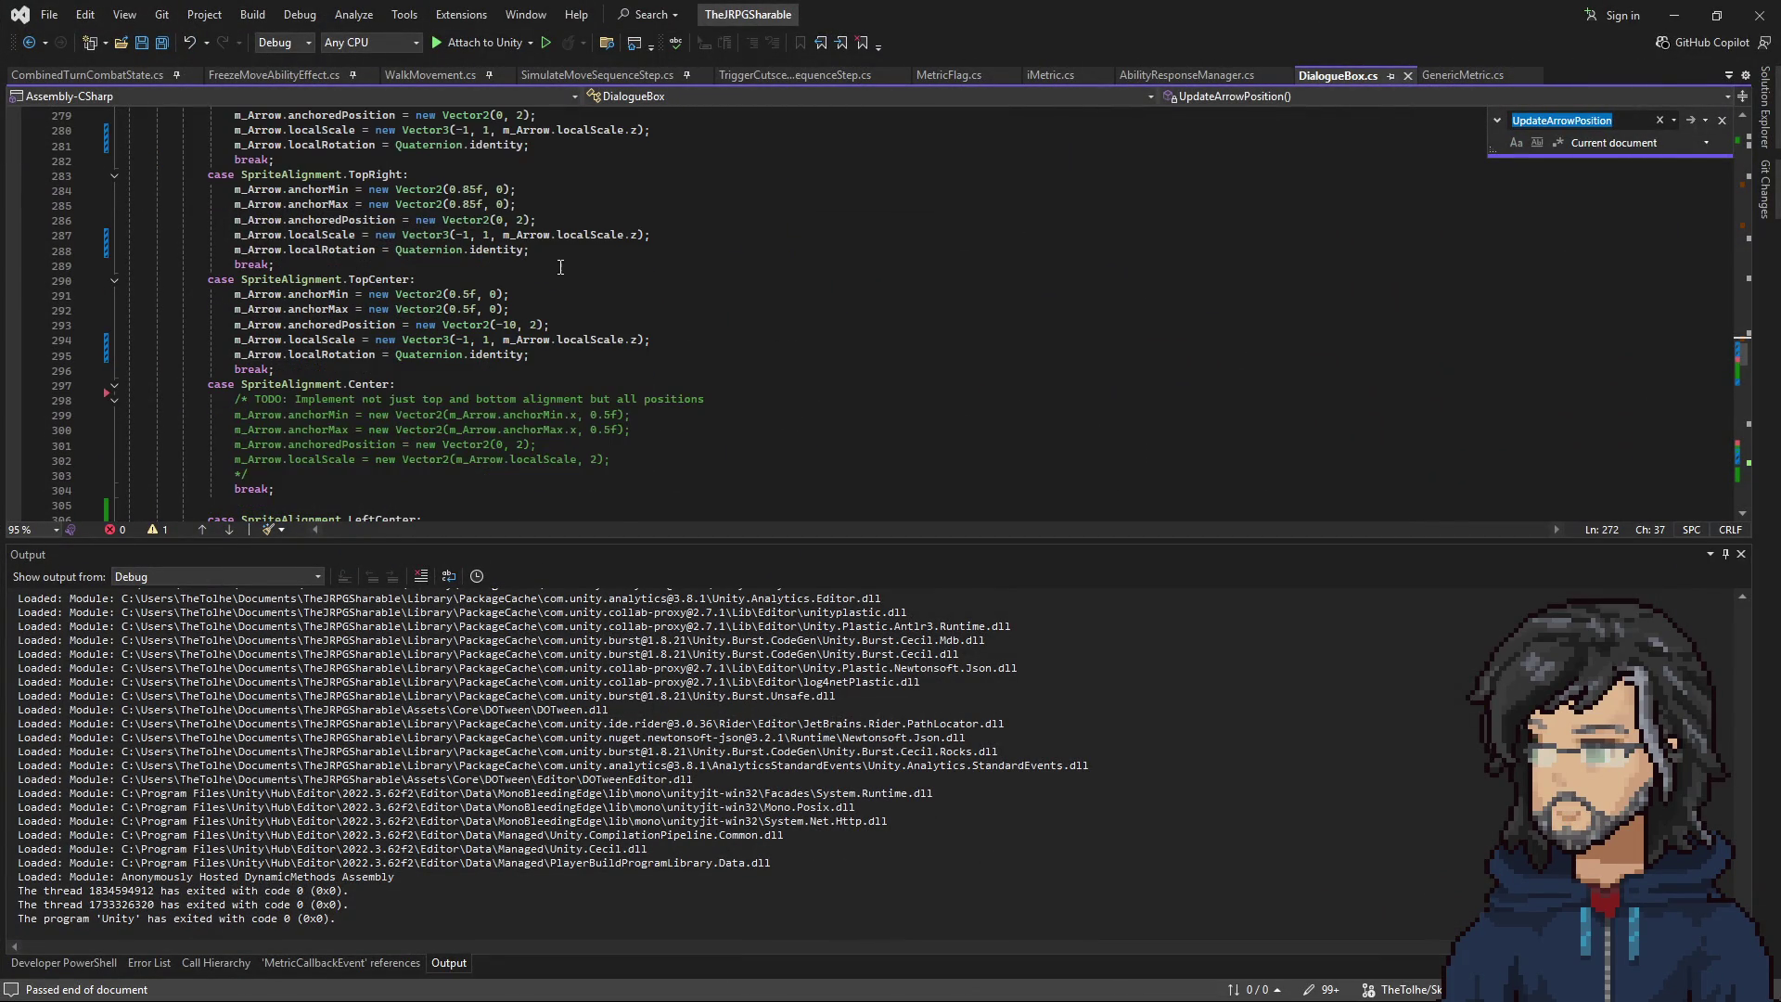
pyautogui.scroll(-5, 515, 385)
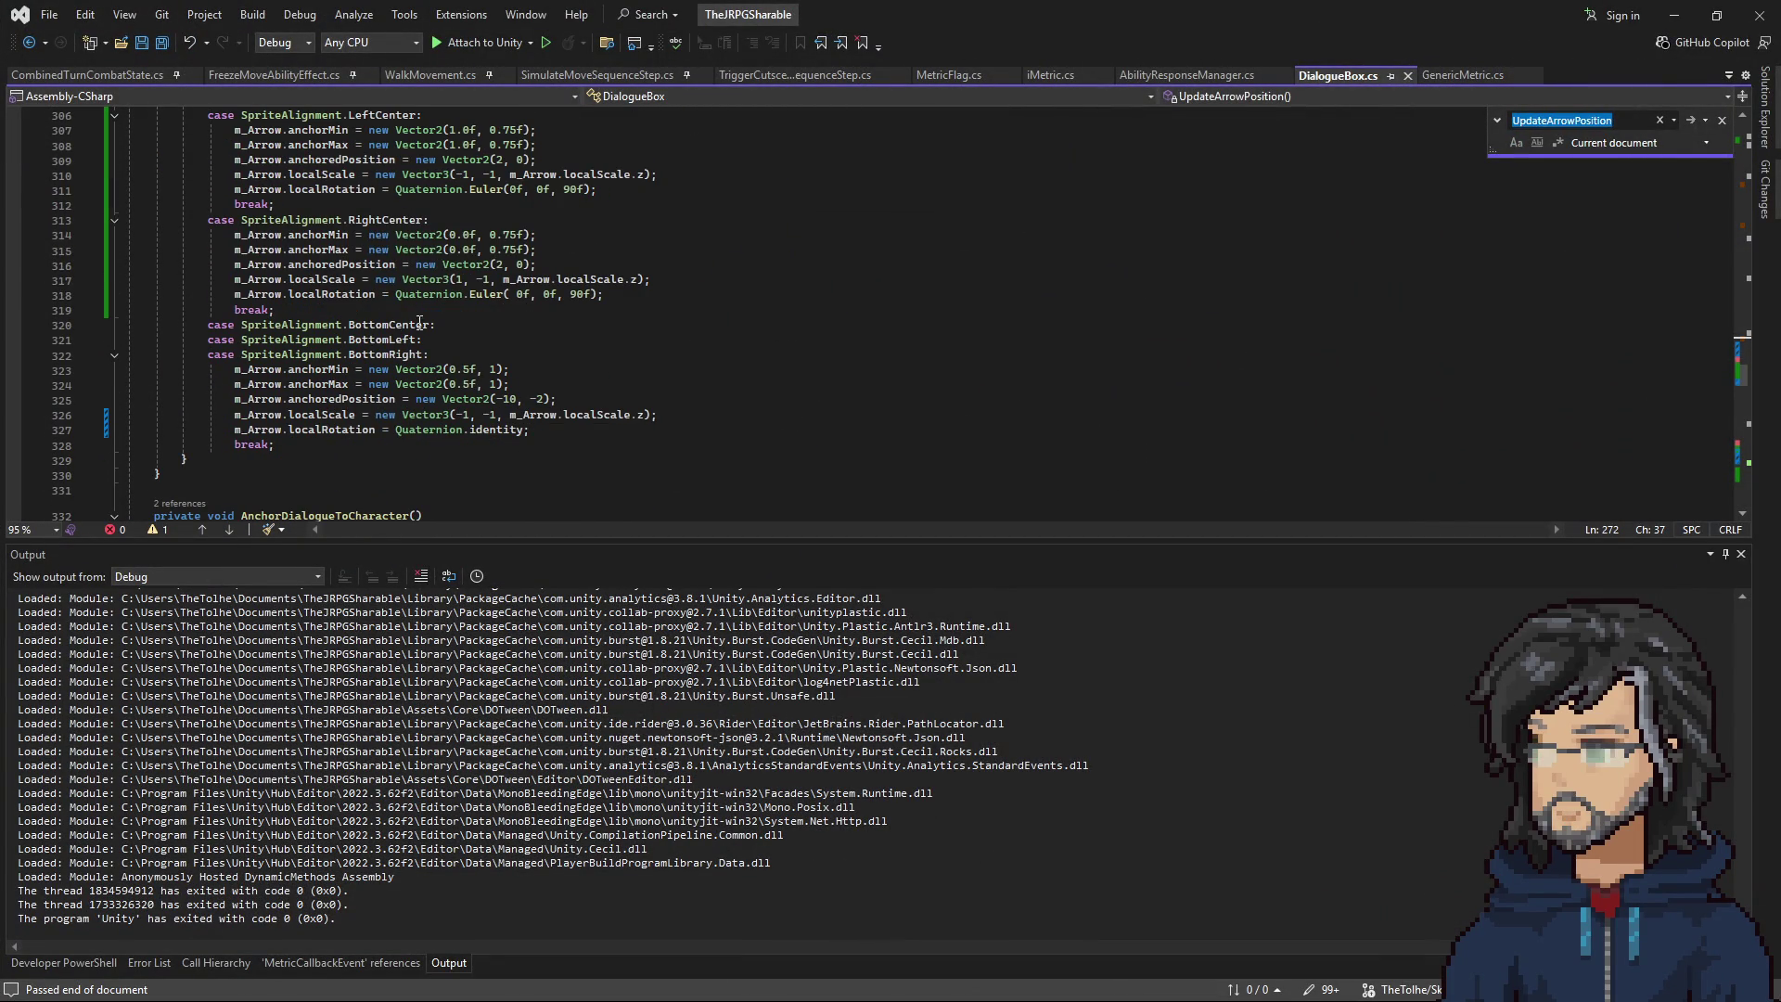
pyautogui.scroll(12, 414, 369)
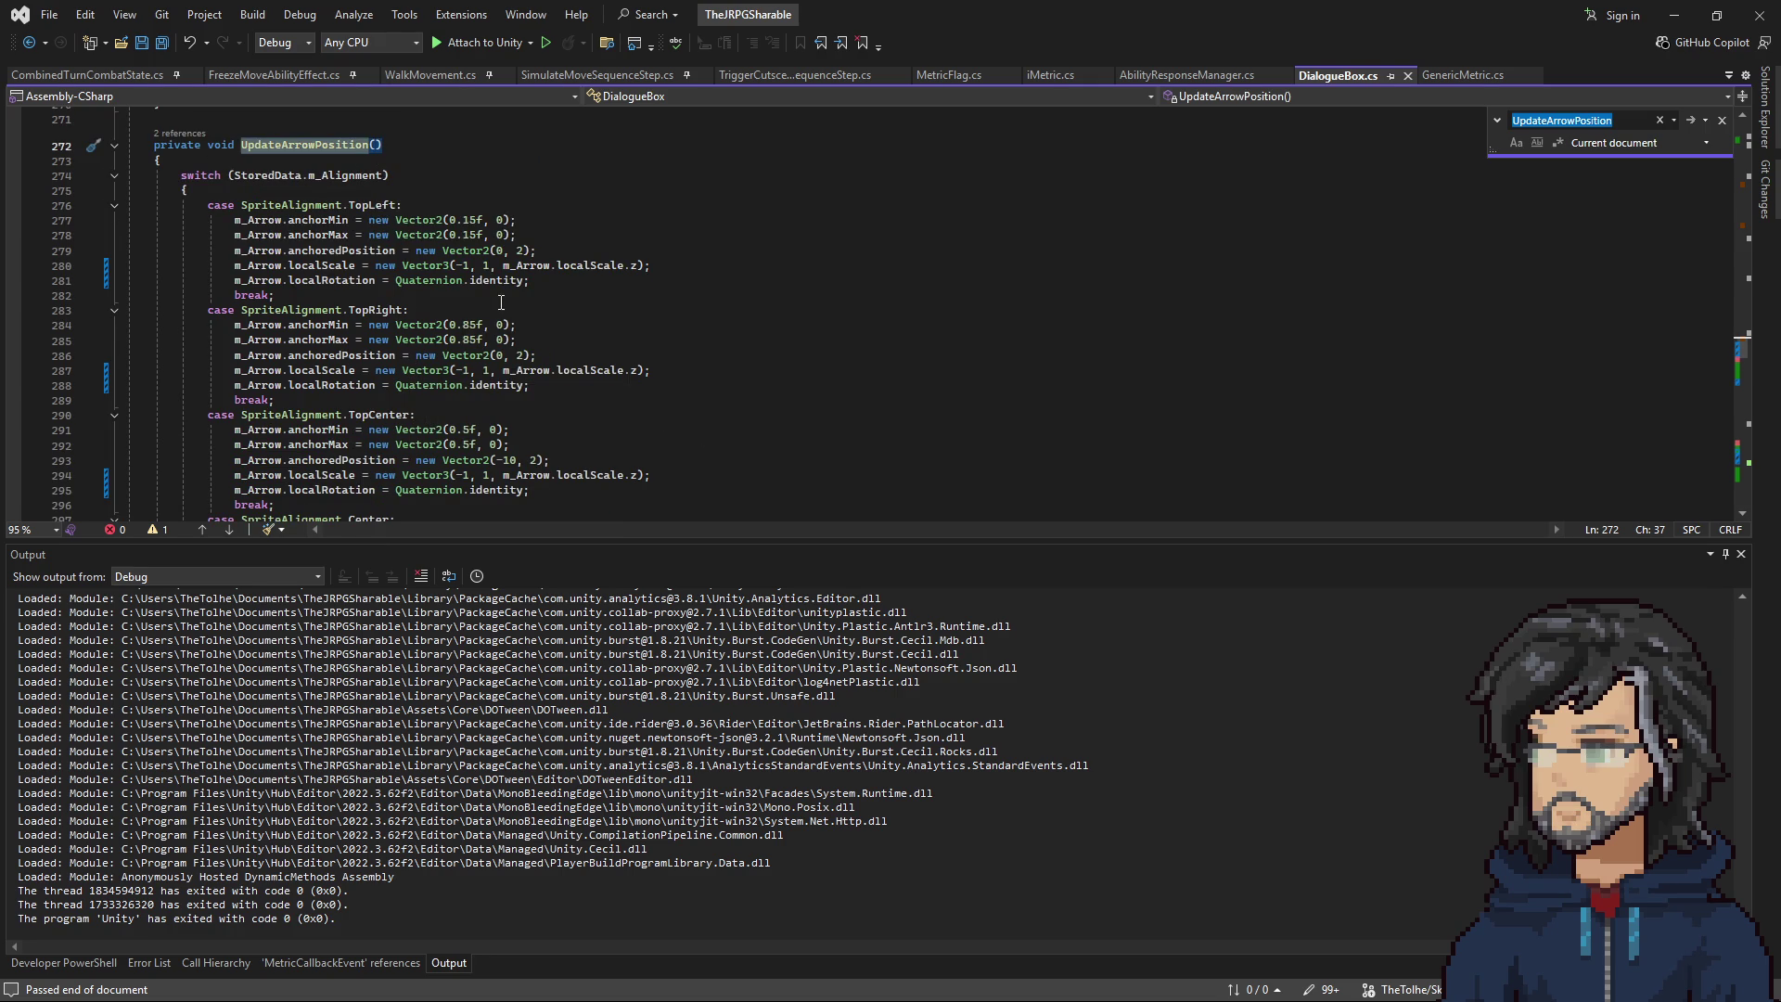
pyautogui.scroll(-13, 476, 380)
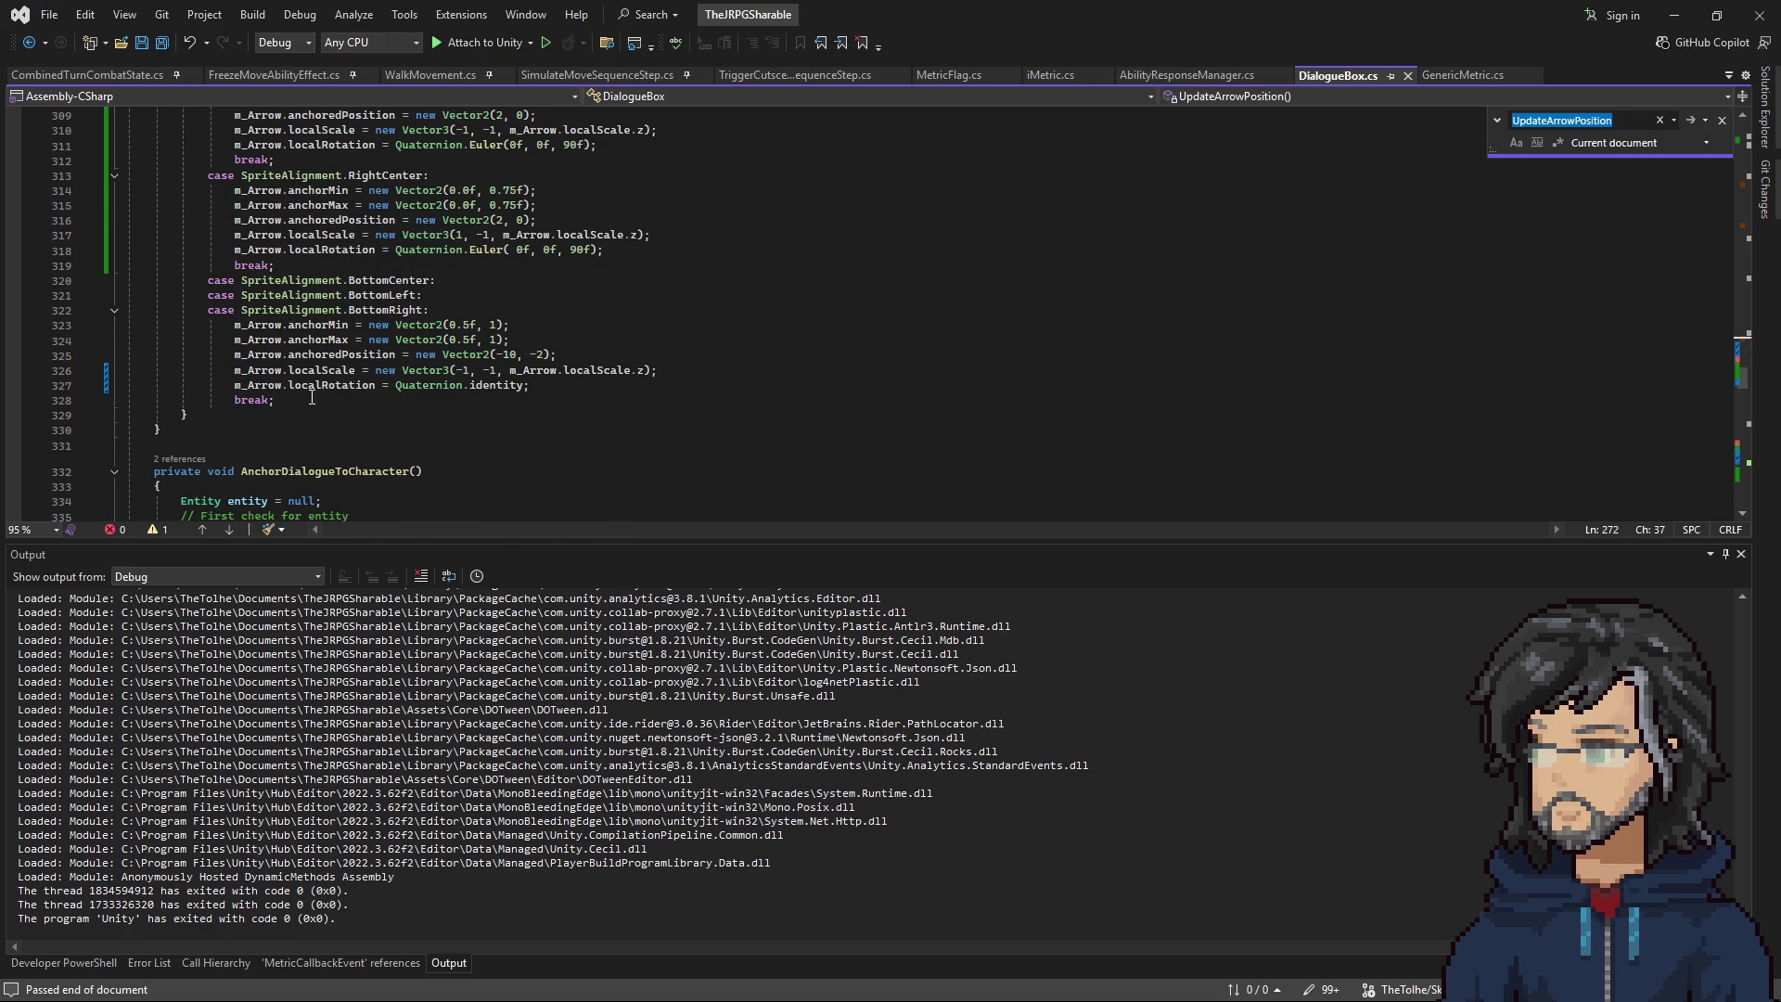
pyautogui.click(1674, 15)
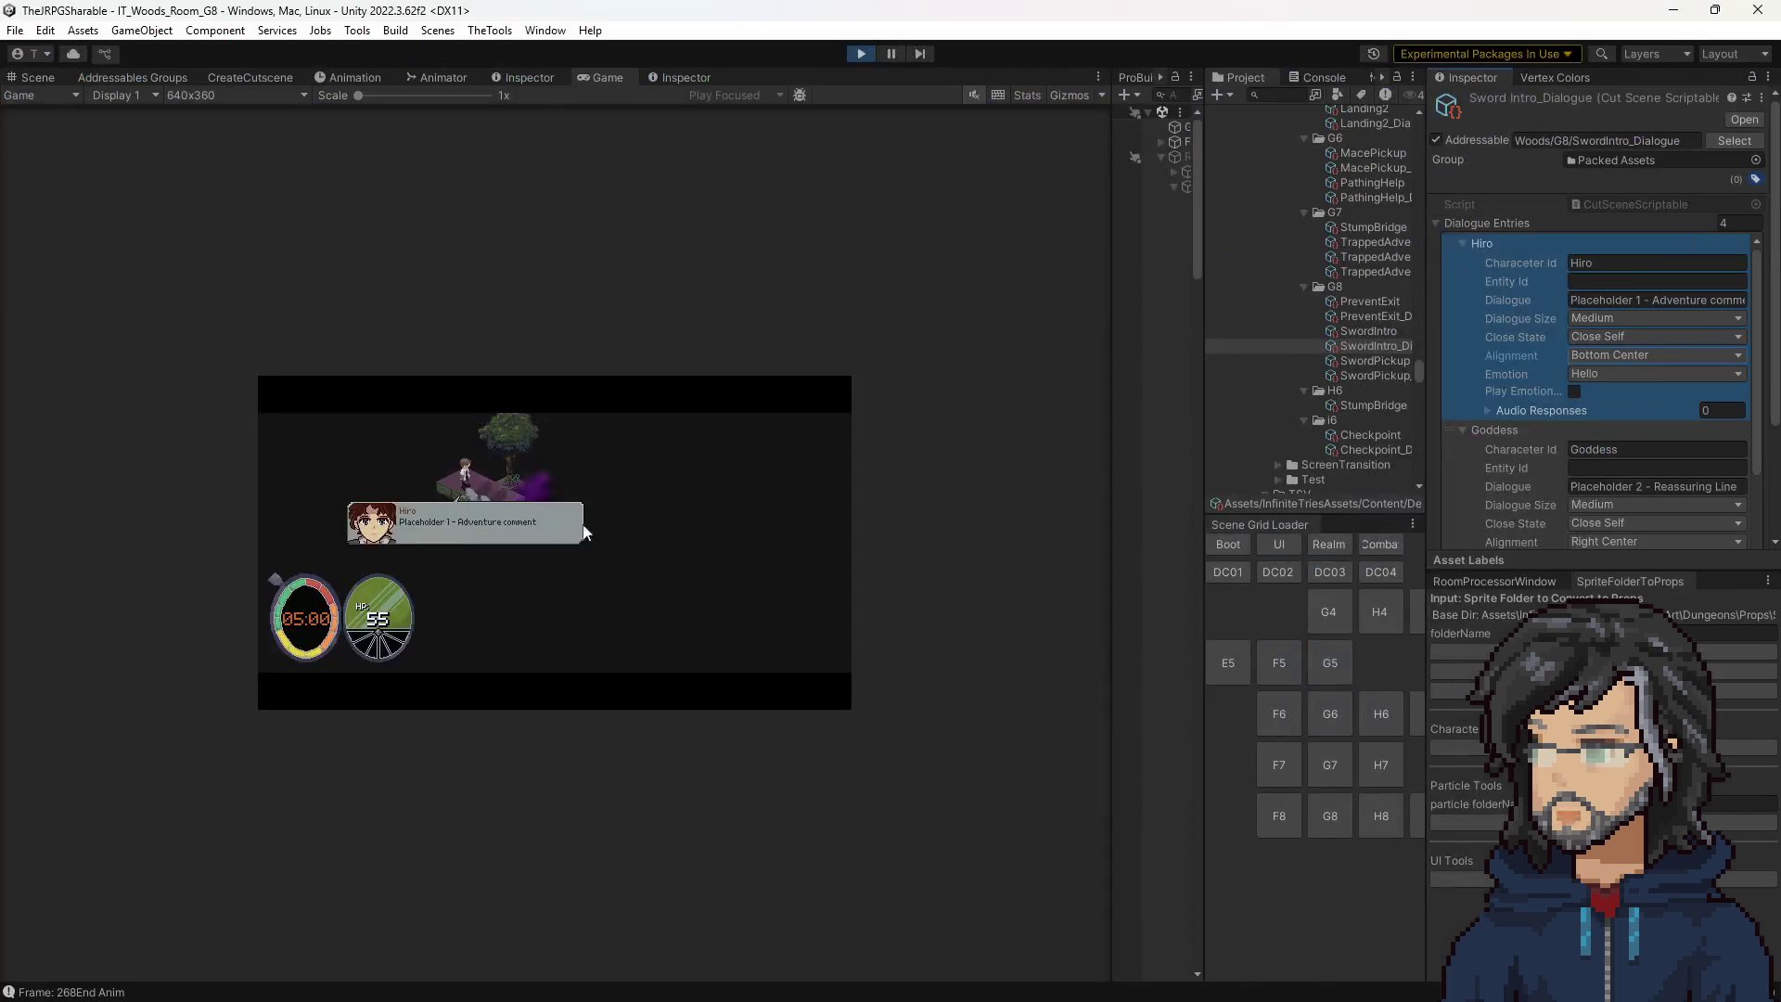
# Test Hiro's line at Top Left, then leave it at Top Right while watching the Game view.
pyautogui.click(1634, 350)
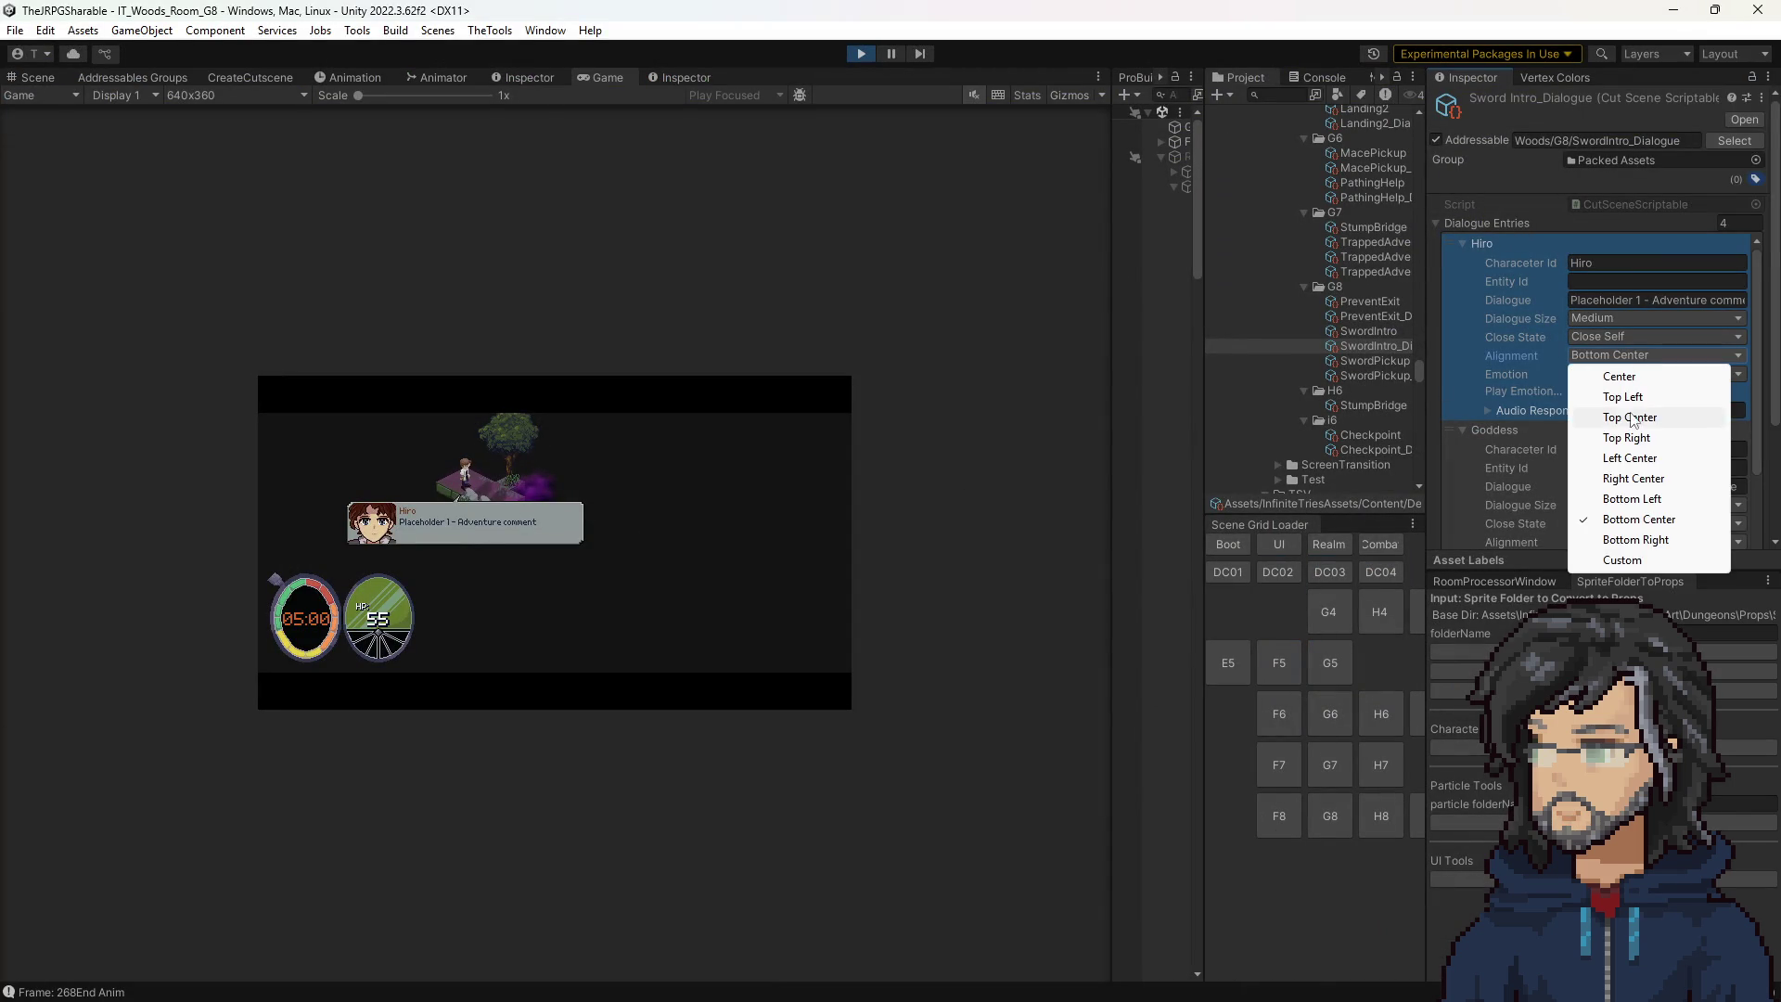
pyautogui.click(1625, 394)
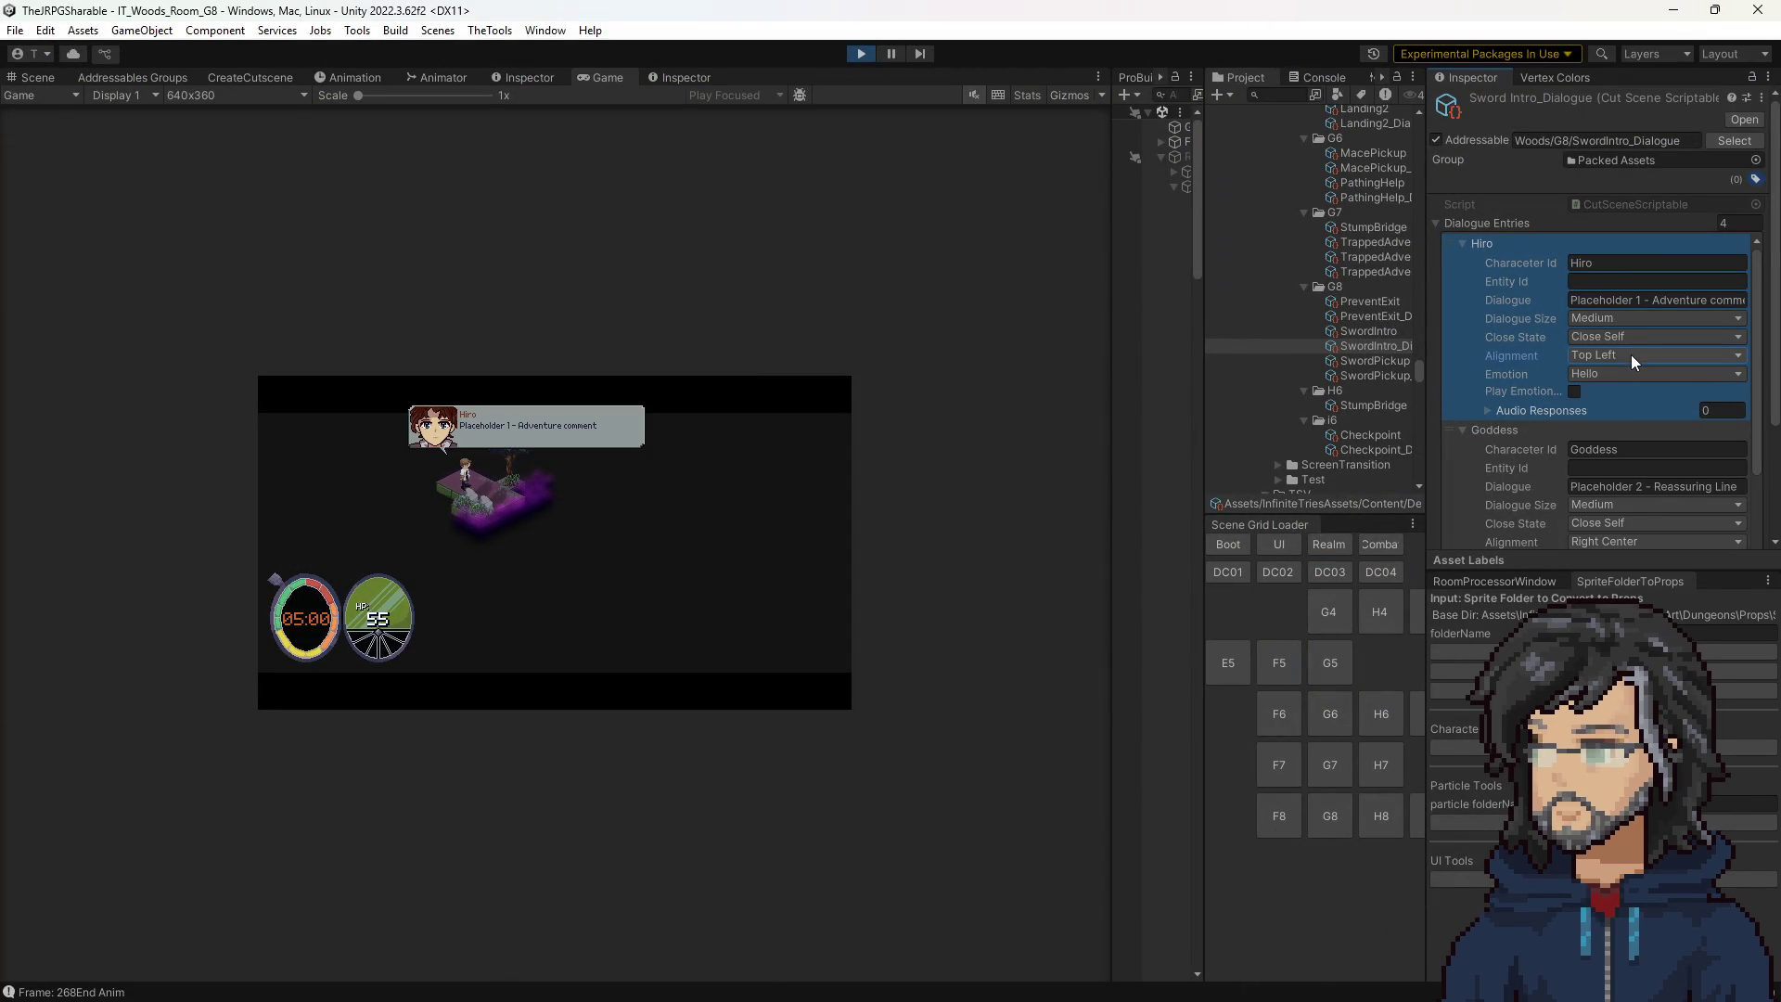
pyautogui.click(1630, 354)
pyautogui.click(1624, 437)
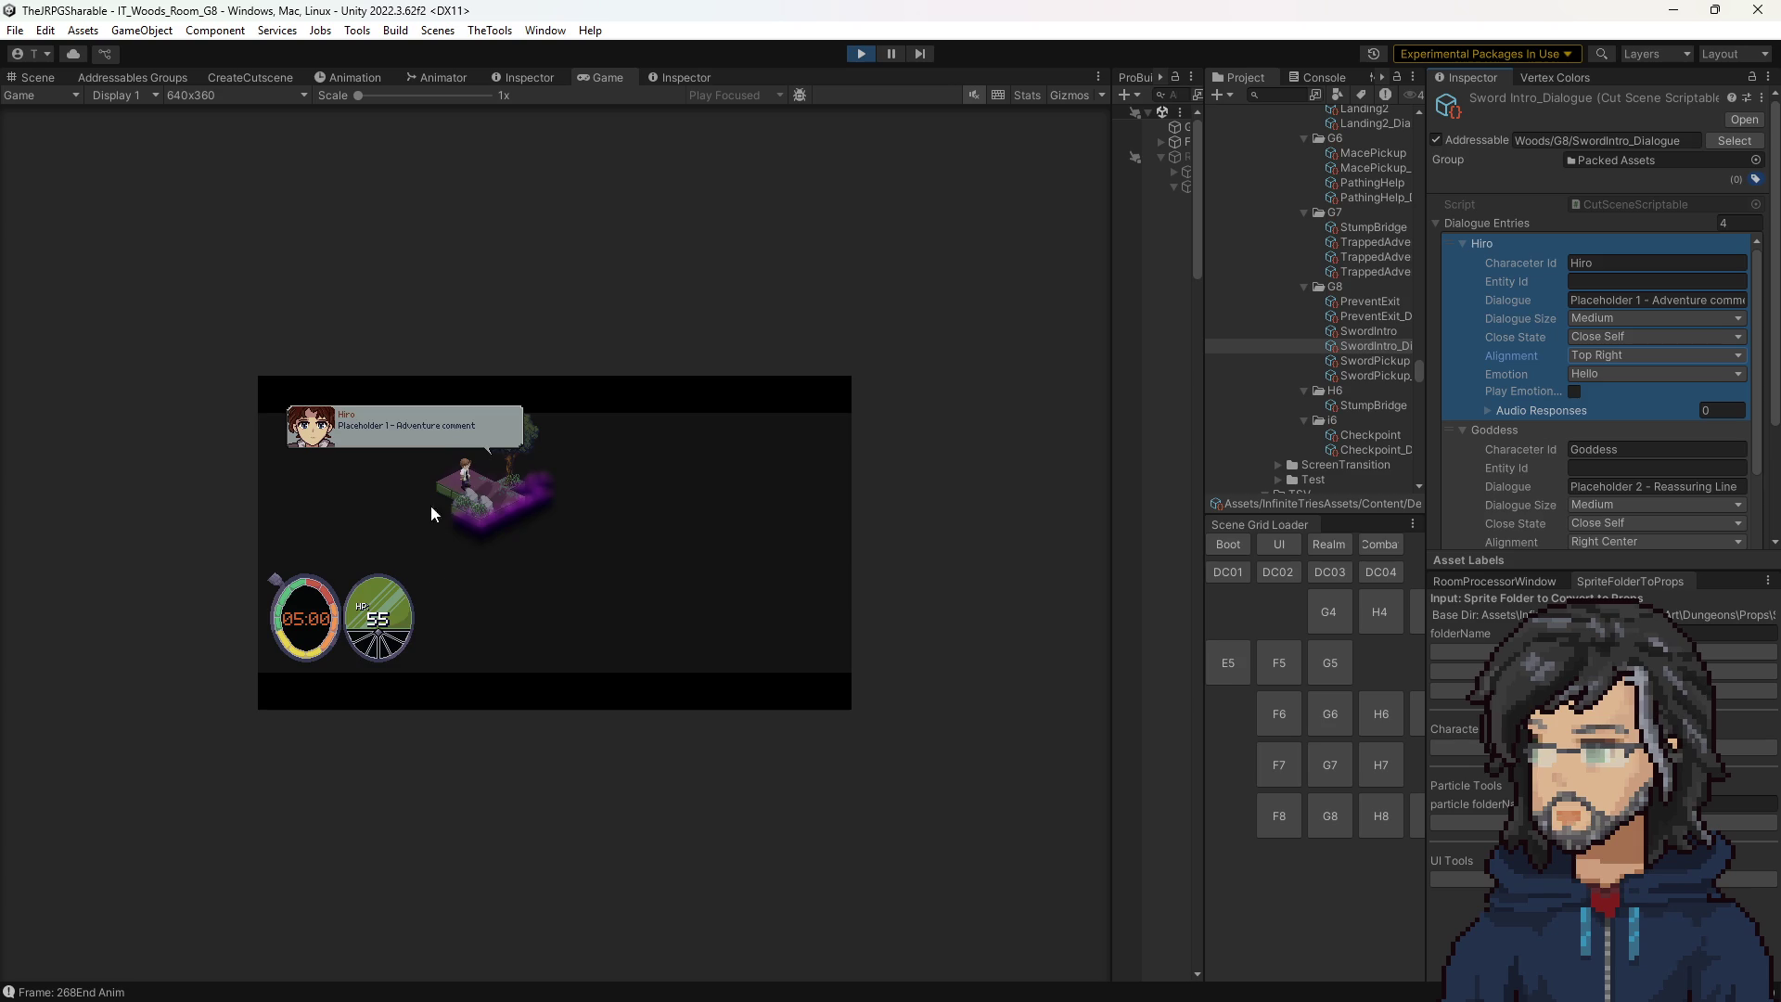
pyautogui.hotkey('alt', 'Tab')
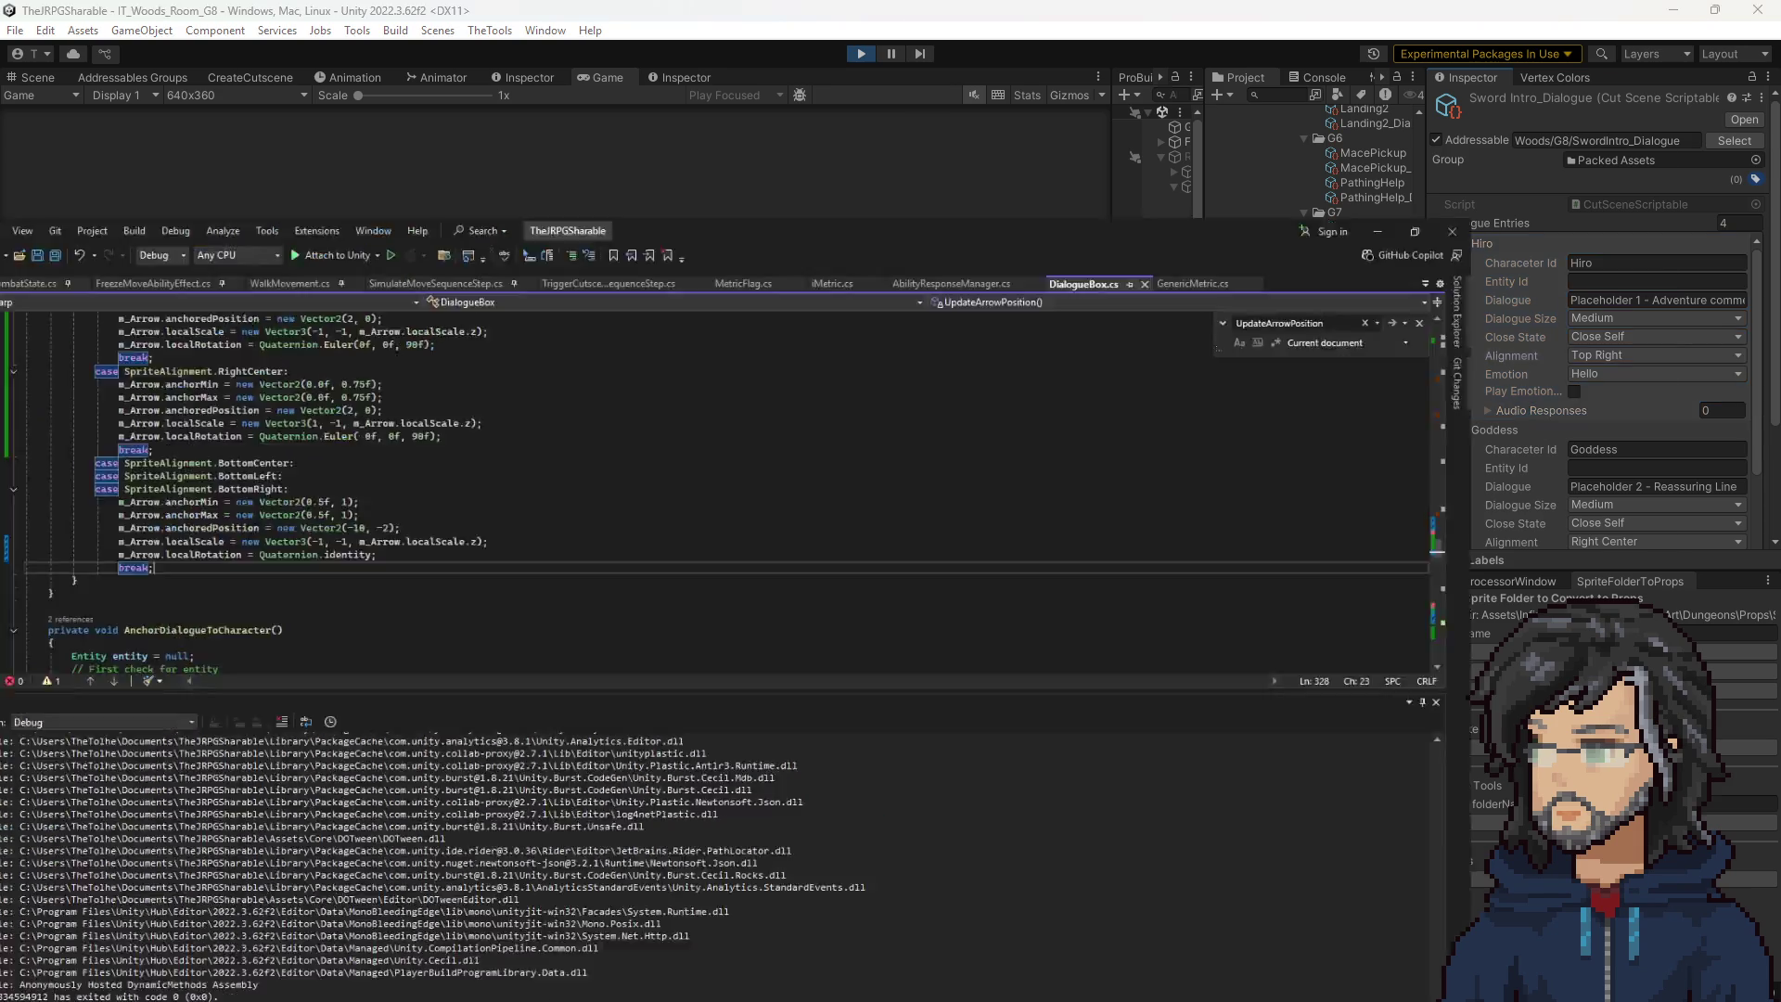
# In the TopRight case, change the arrow scale from Vector3(-1, 1, …) to Vector3(1, 1, …) and save.
pyautogui.scroll(8, 468, 320)
pyautogui.scroll(6, 468, 320)
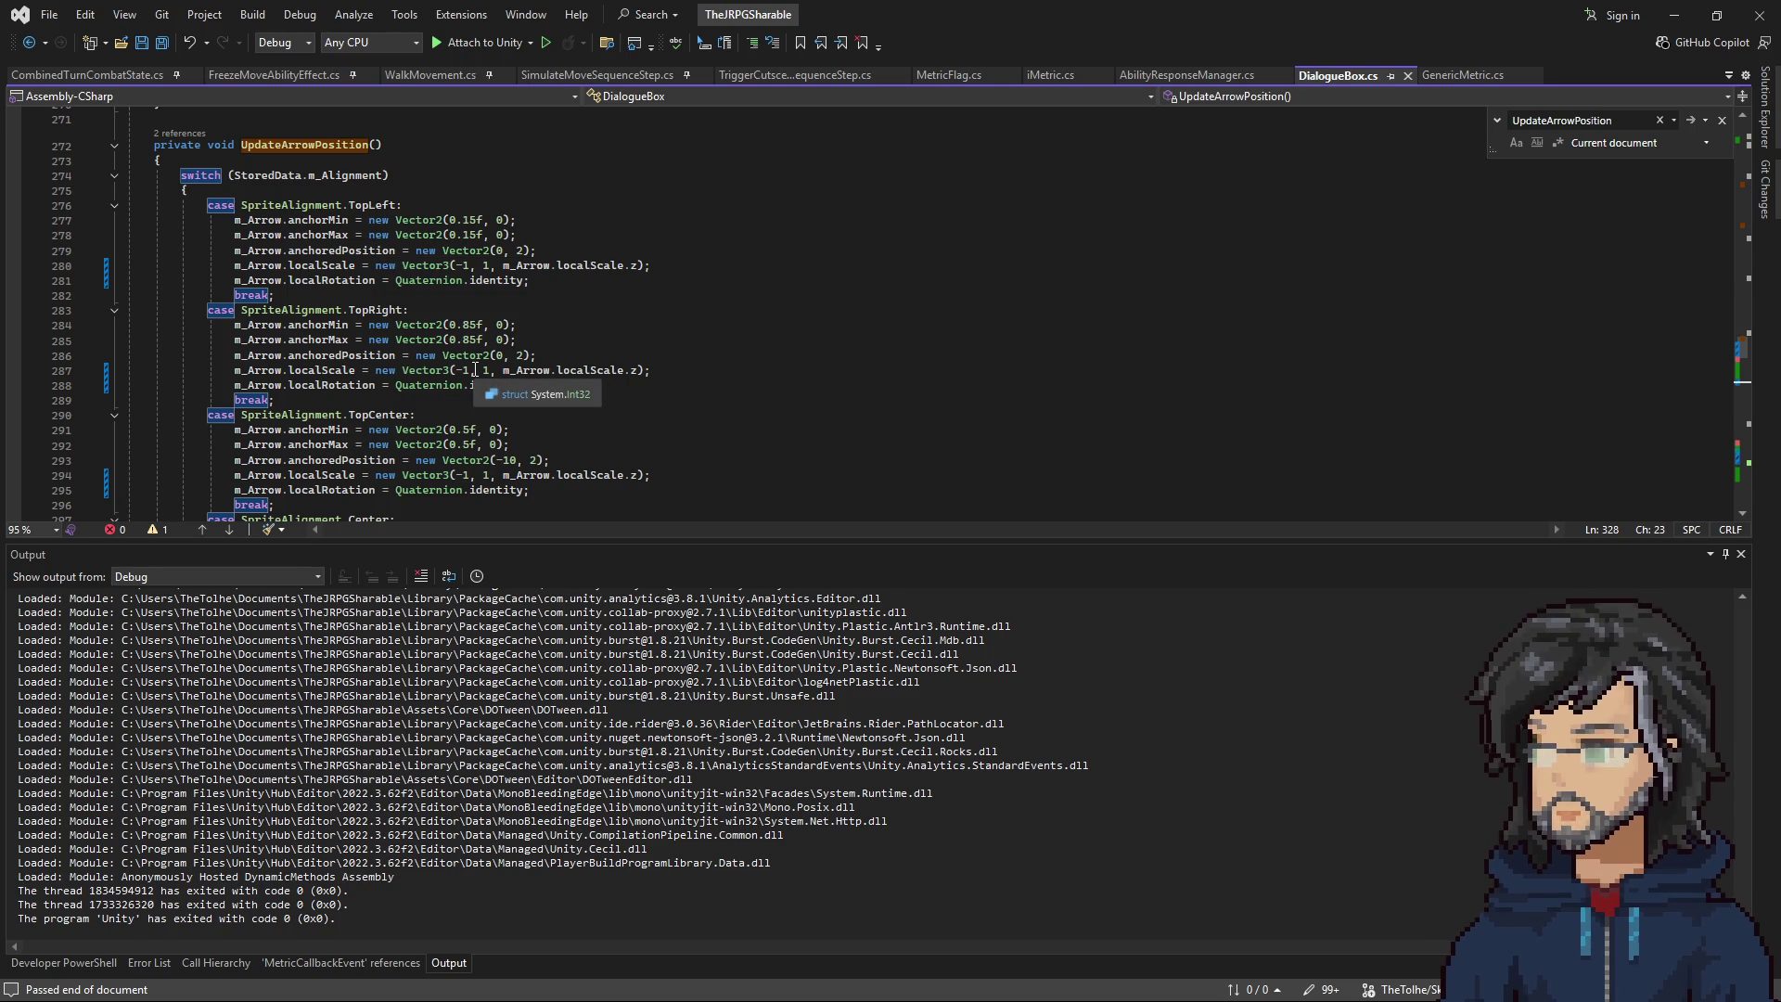
pyautogui.moveTo(1022, 21)
pyautogui.mouseDown()
pyautogui.moveTo(1149, 380)
pyautogui.moveTo(1139, 427)
pyautogui.moveTo(988, 3)
pyautogui.mouseUp()
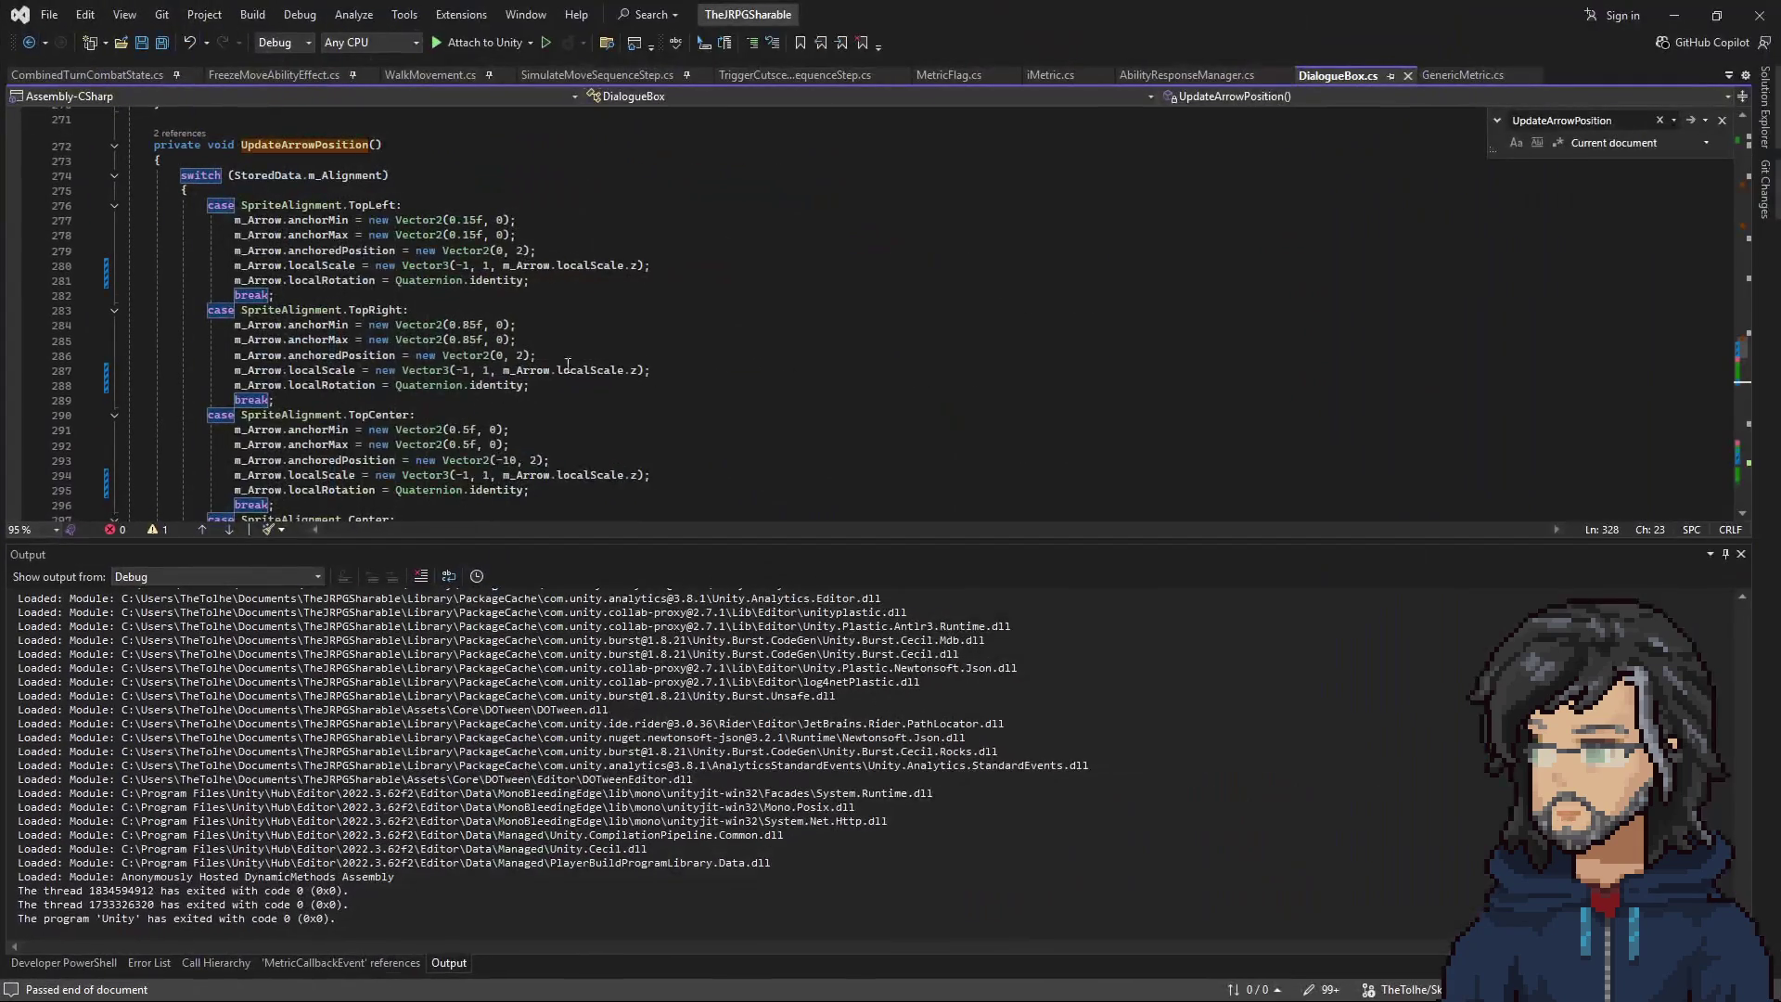
pyautogui.click(463, 371)
pyautogui.press('BackSpace')
pyautogui.click(575, 325)
pyautogui.hotkey('ctrl', 's')
pyautogui.scroll(-13, 543, 319)
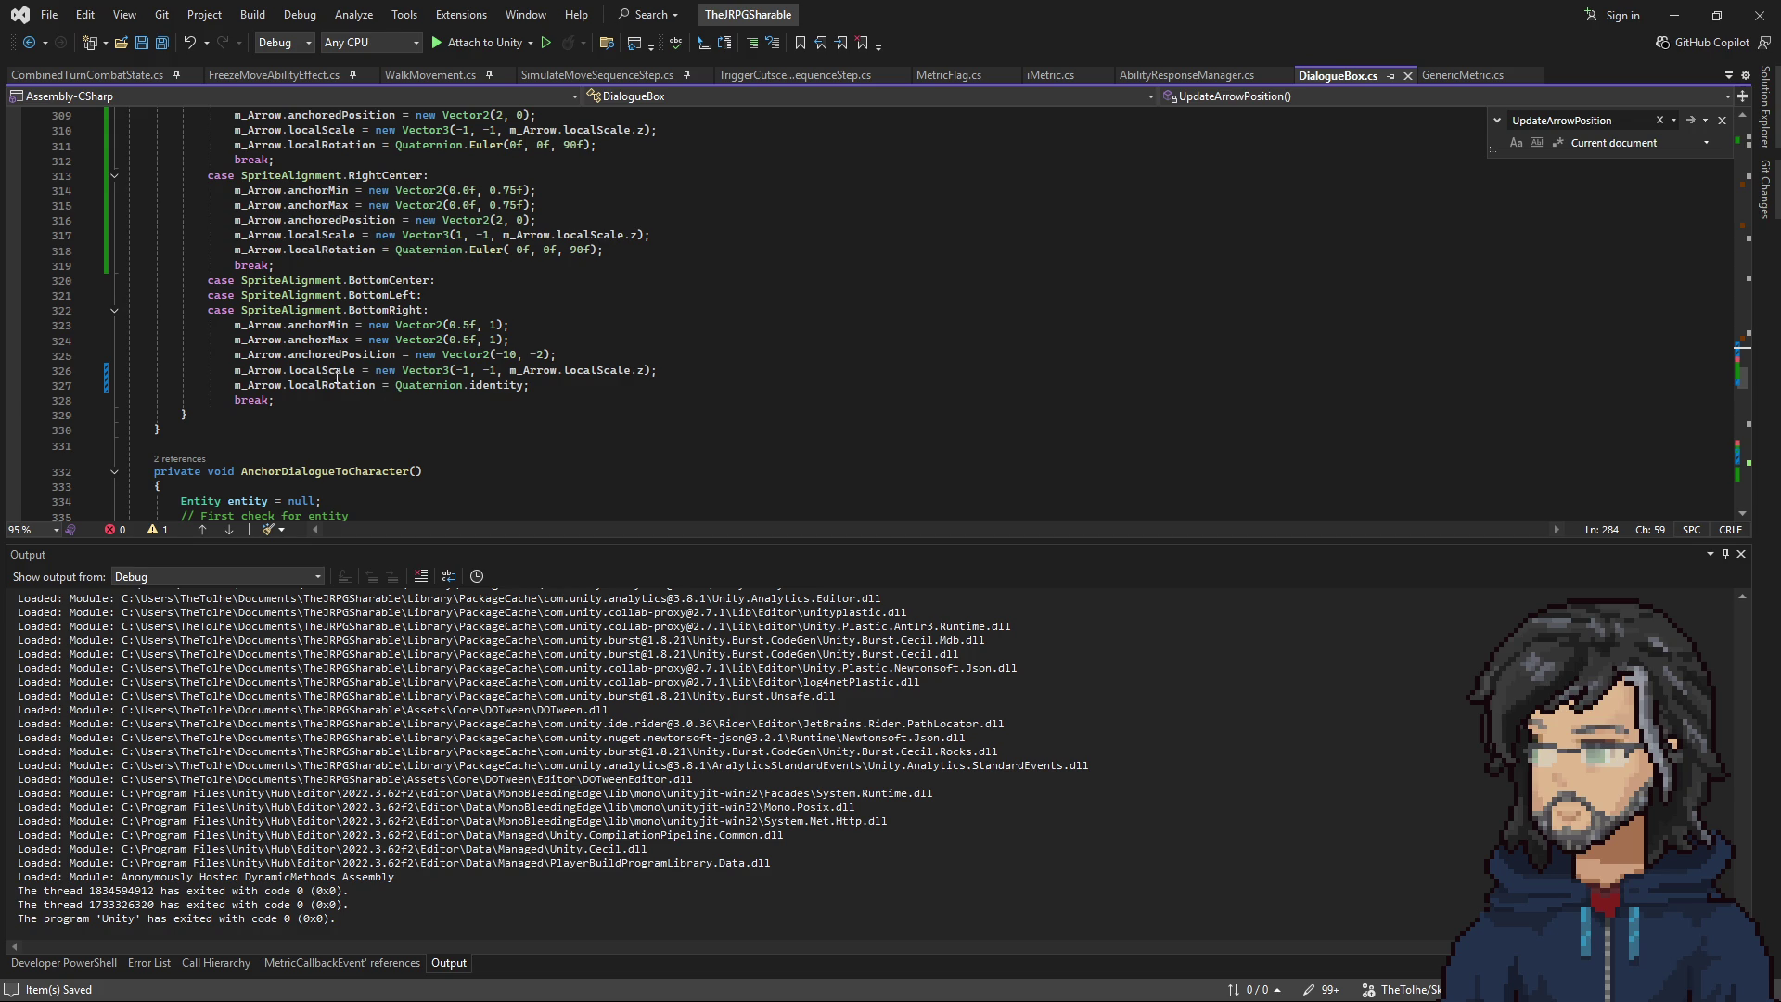
# Retest Hiro's line in Unity with Bottom Left alignment.
pyautogui.click(1680, 14)
pyautogui.click(1599, 356)
pyautogui.click(1631, 500)
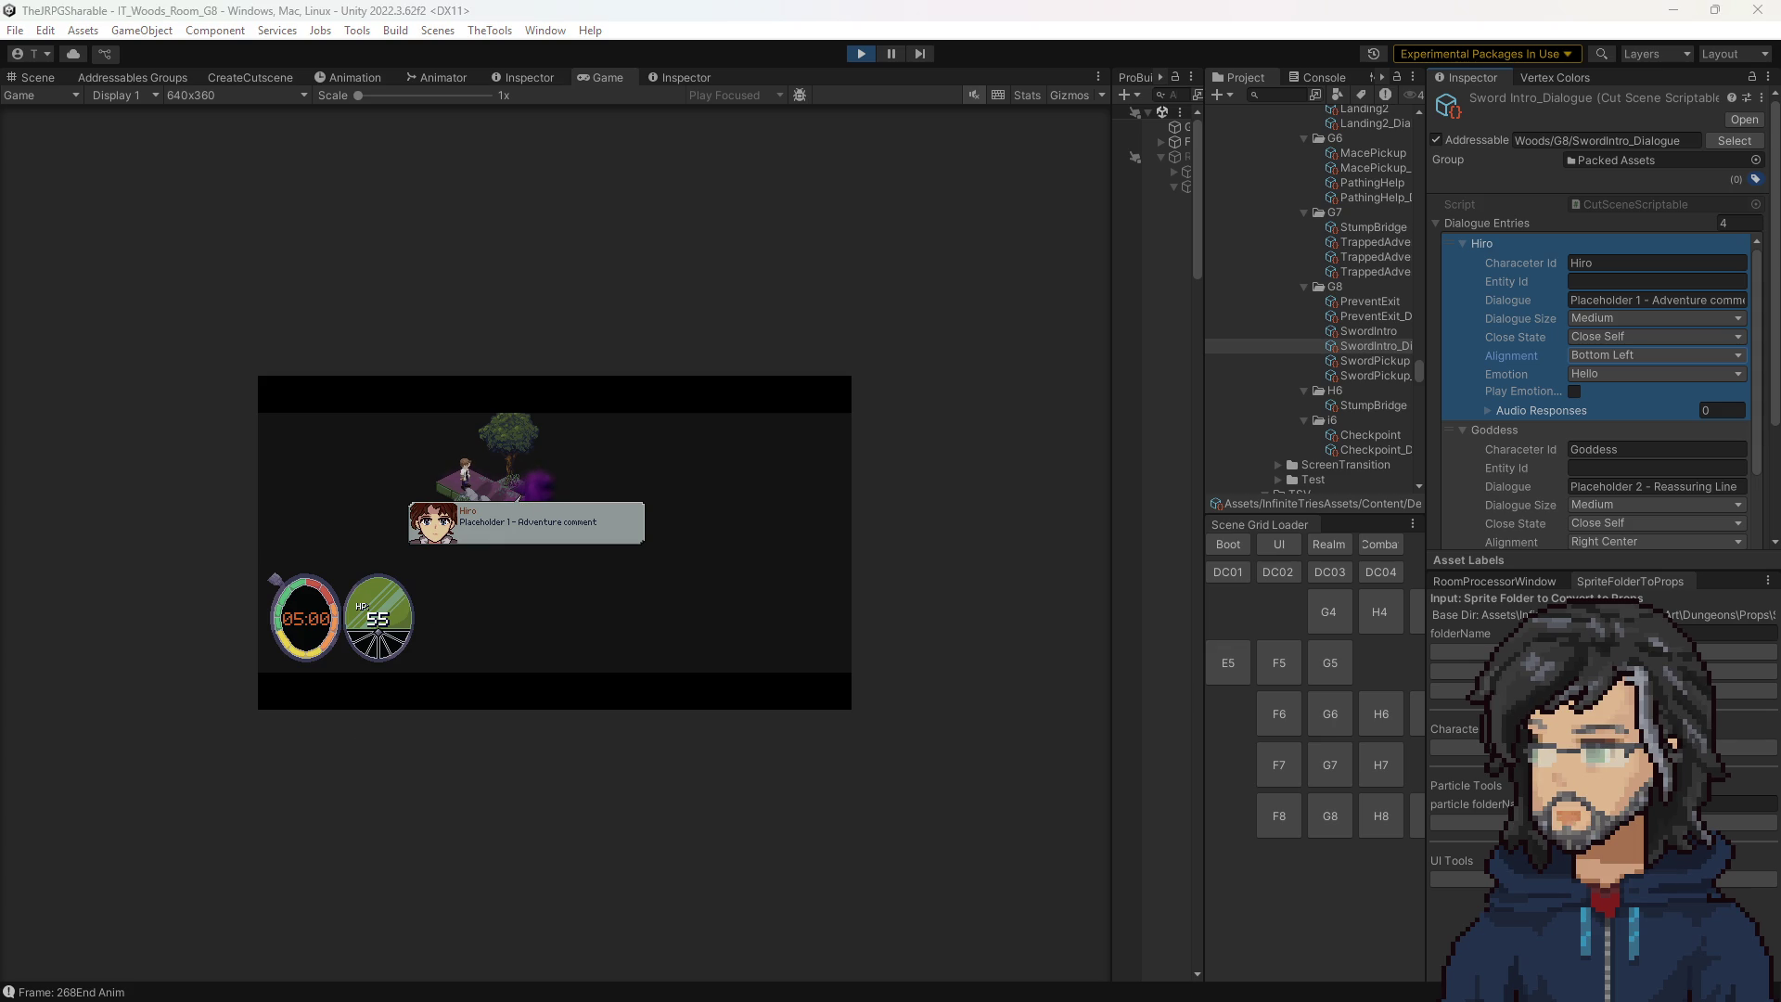
pyautogui.hotkey('alt', 'Tab')
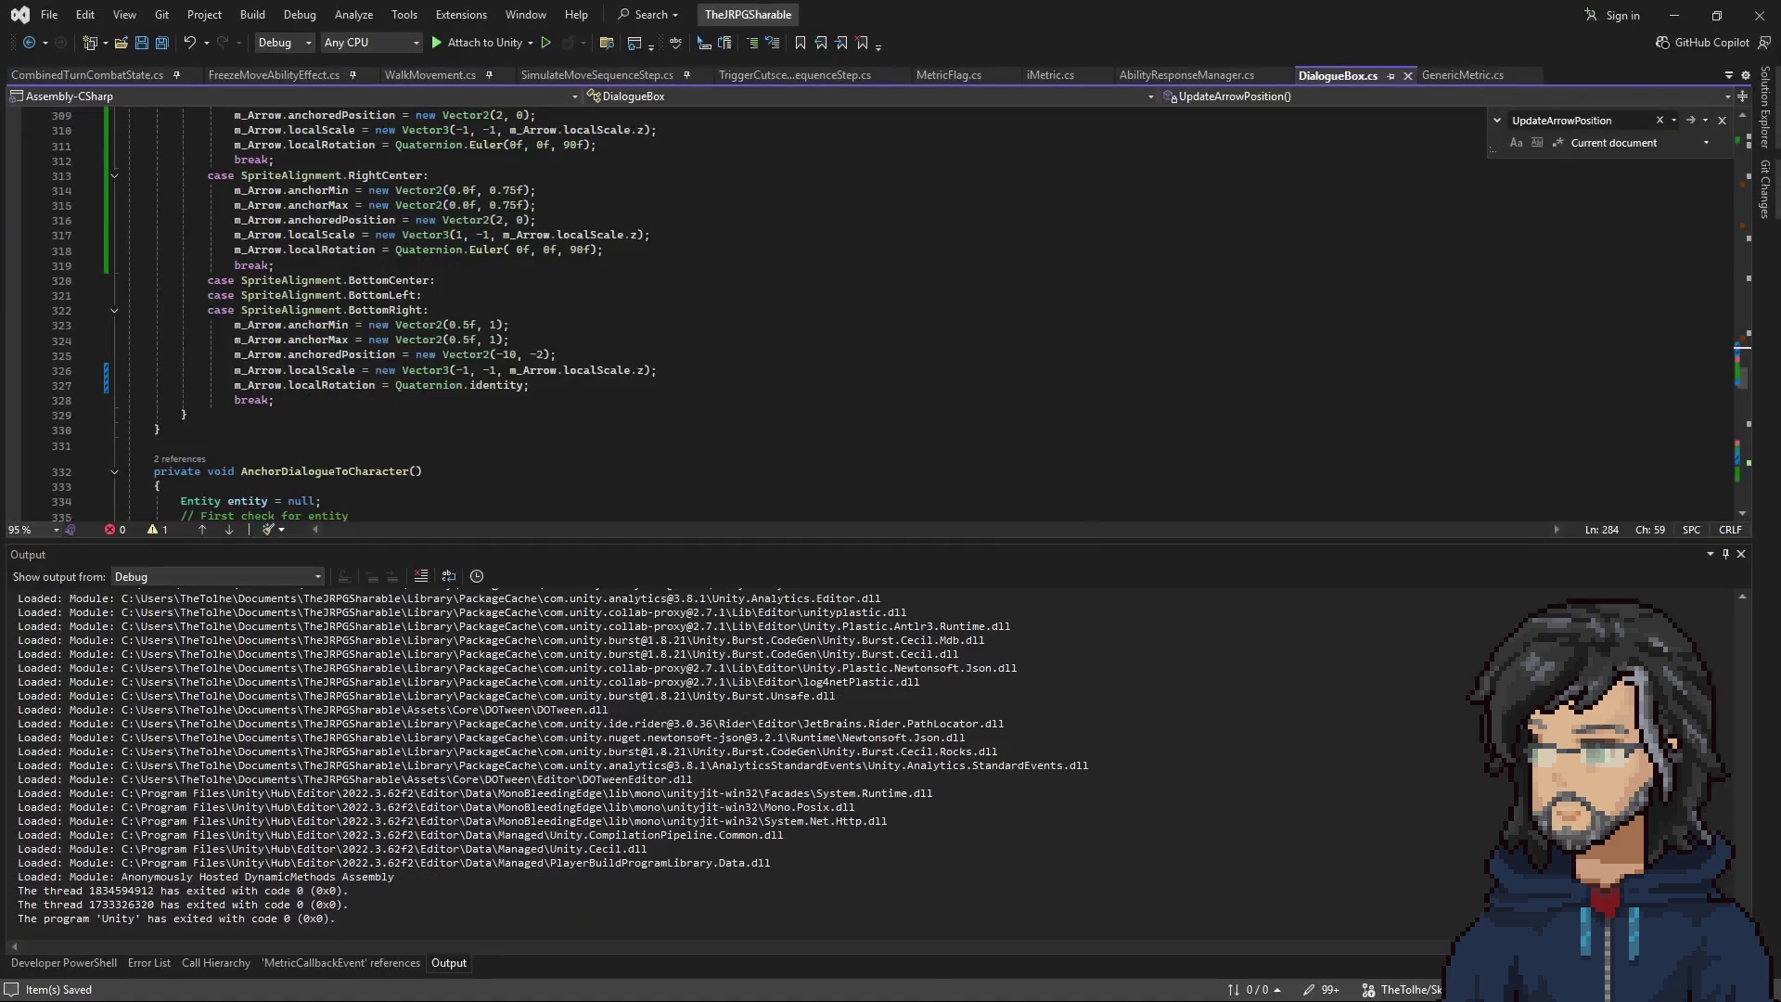
# Duplicate the bottom alignment case block and split BottomLeft into its own case.
pyautogui.moveTo(310, 399)
pyautogui.mouseDown()
pyautogui.moveTo(435, 278)
pyautogui.moveTo(463, 287)
pyautogui.mouseUp()
pyautogui.hotkey('ctrl', 'd')
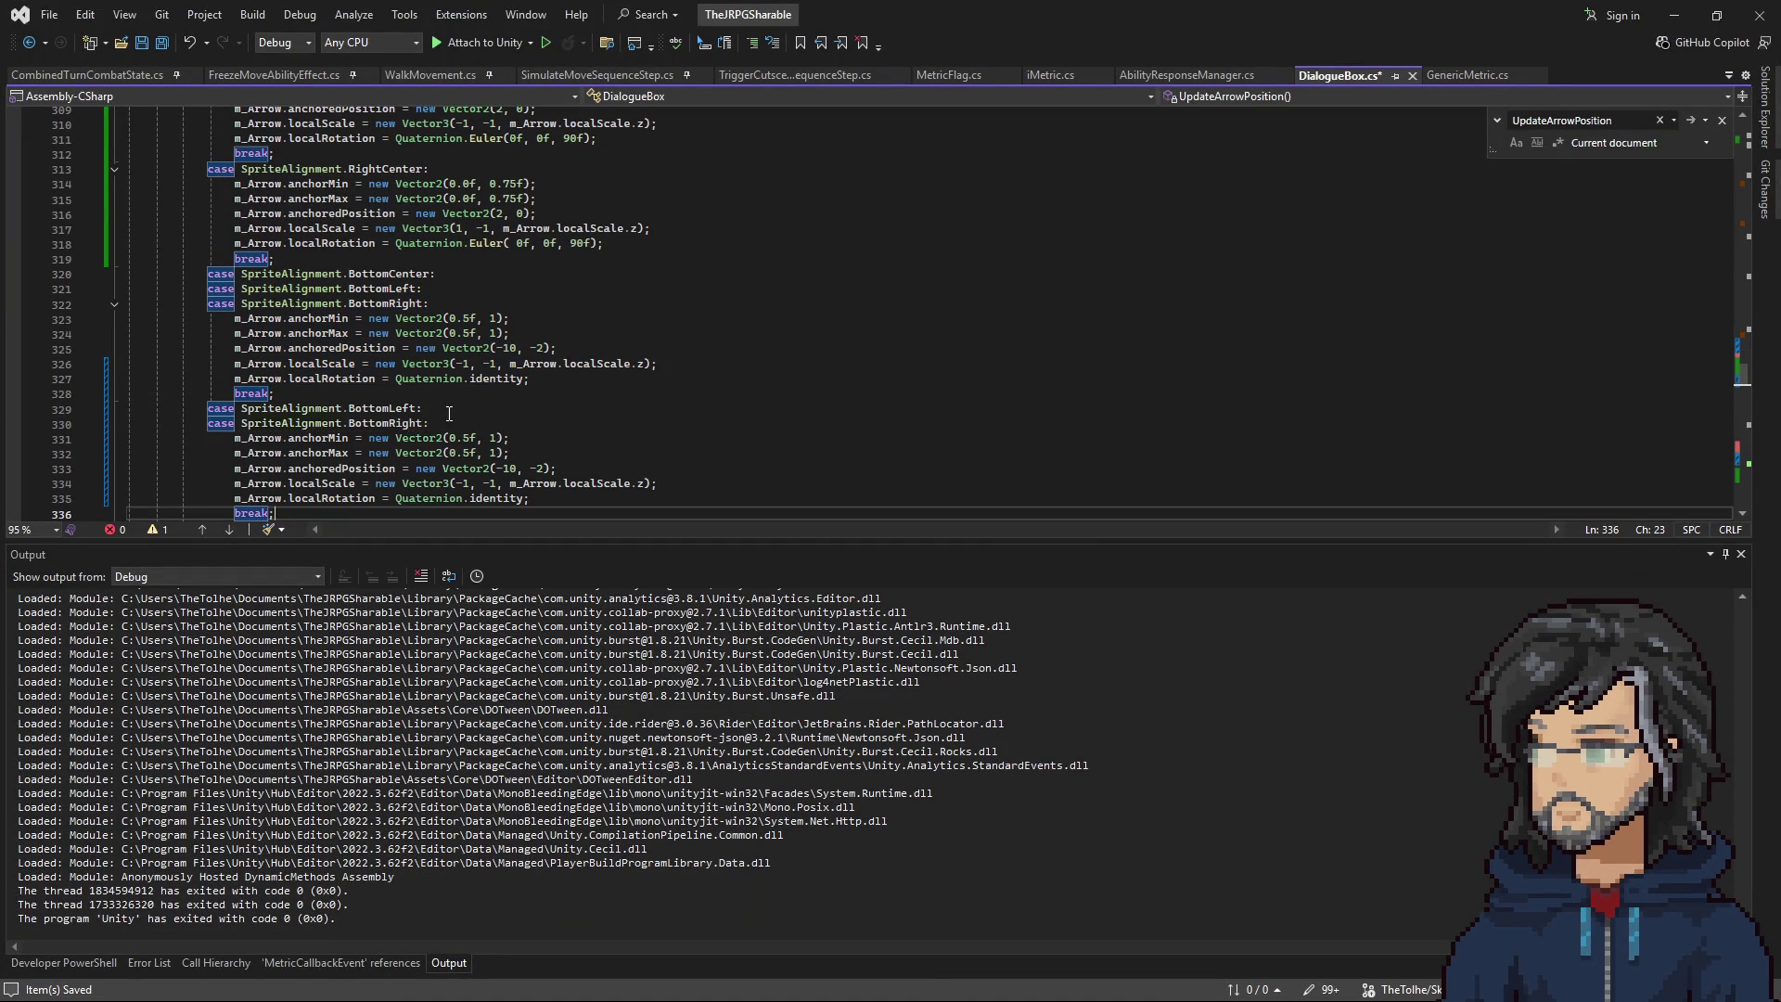
pyautogui.hotkey('shift', 'Down')
pyautogui.hotkey('shift', 'End')
pyautogui.press('Delete')
pyautogui.click(450, 289)
pyautogui.hotkey('shift', 'Up')
pyautogui.hotkey('shift', 'End')
pyautogui.press('Delete')
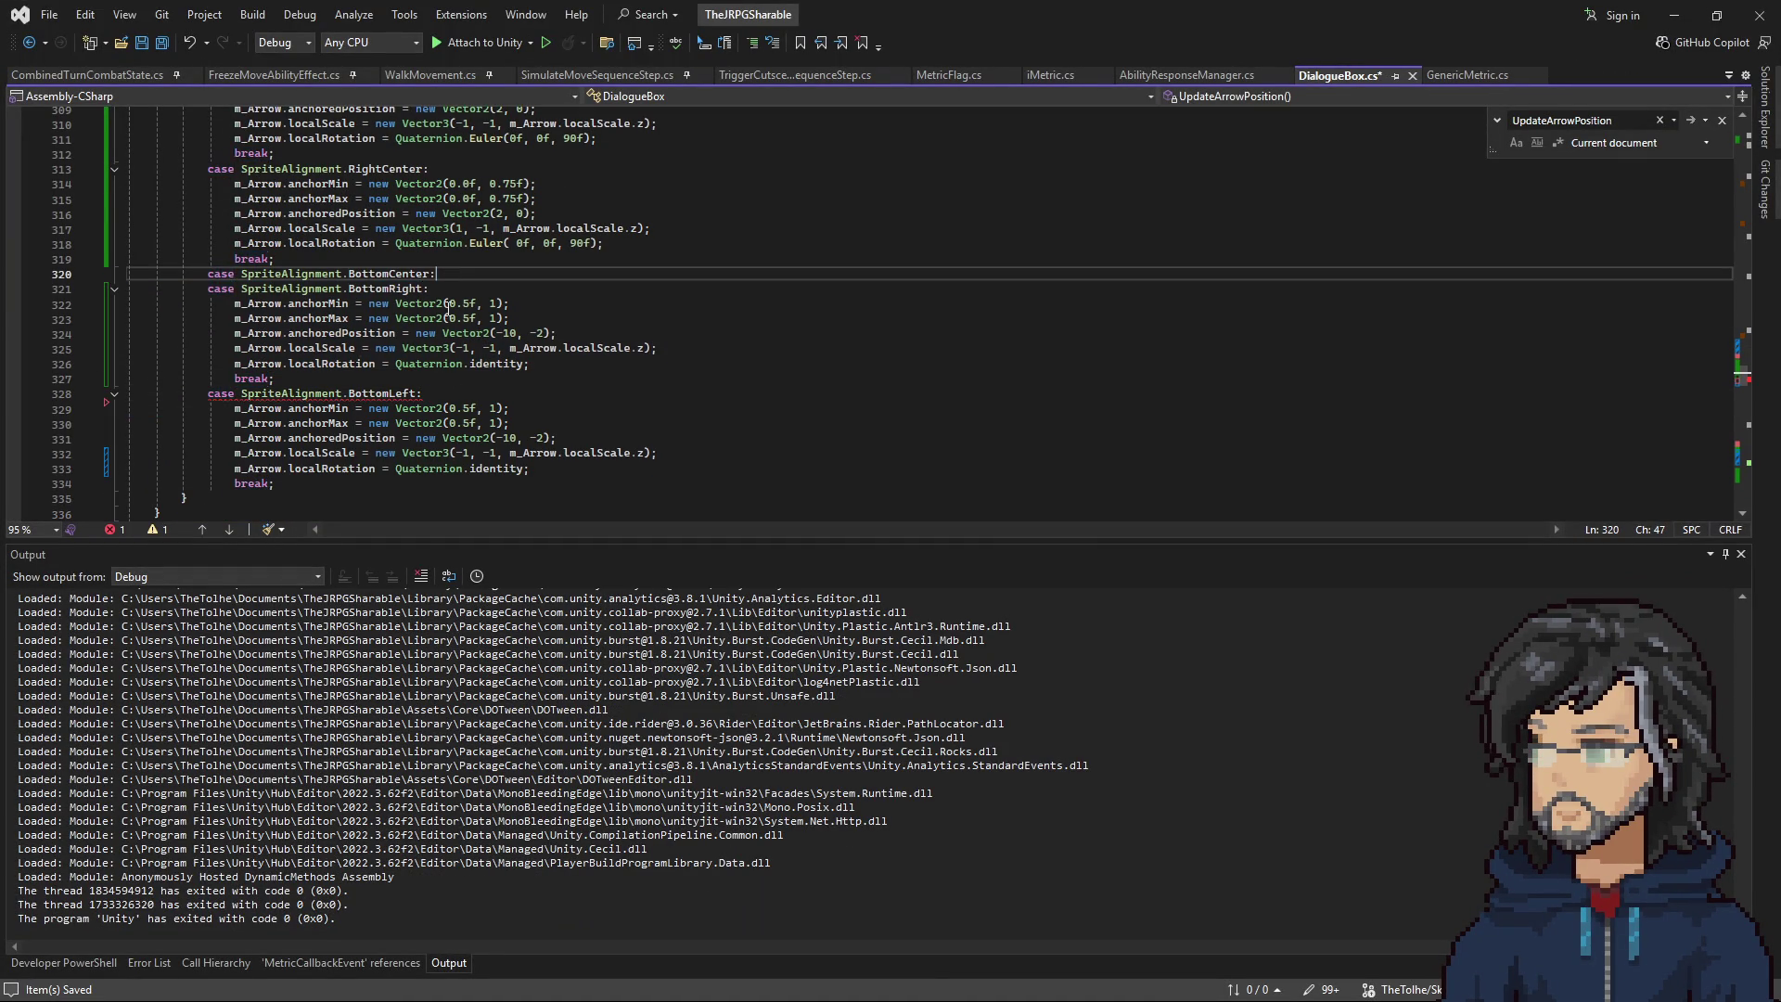
# Set the BottomLeft arrow's anchorMin and anchorMax x to 0.15f, copied from TopLeft.
pyautogui.moveTo(289, 453); pyautogui.dragTo(652, 457)
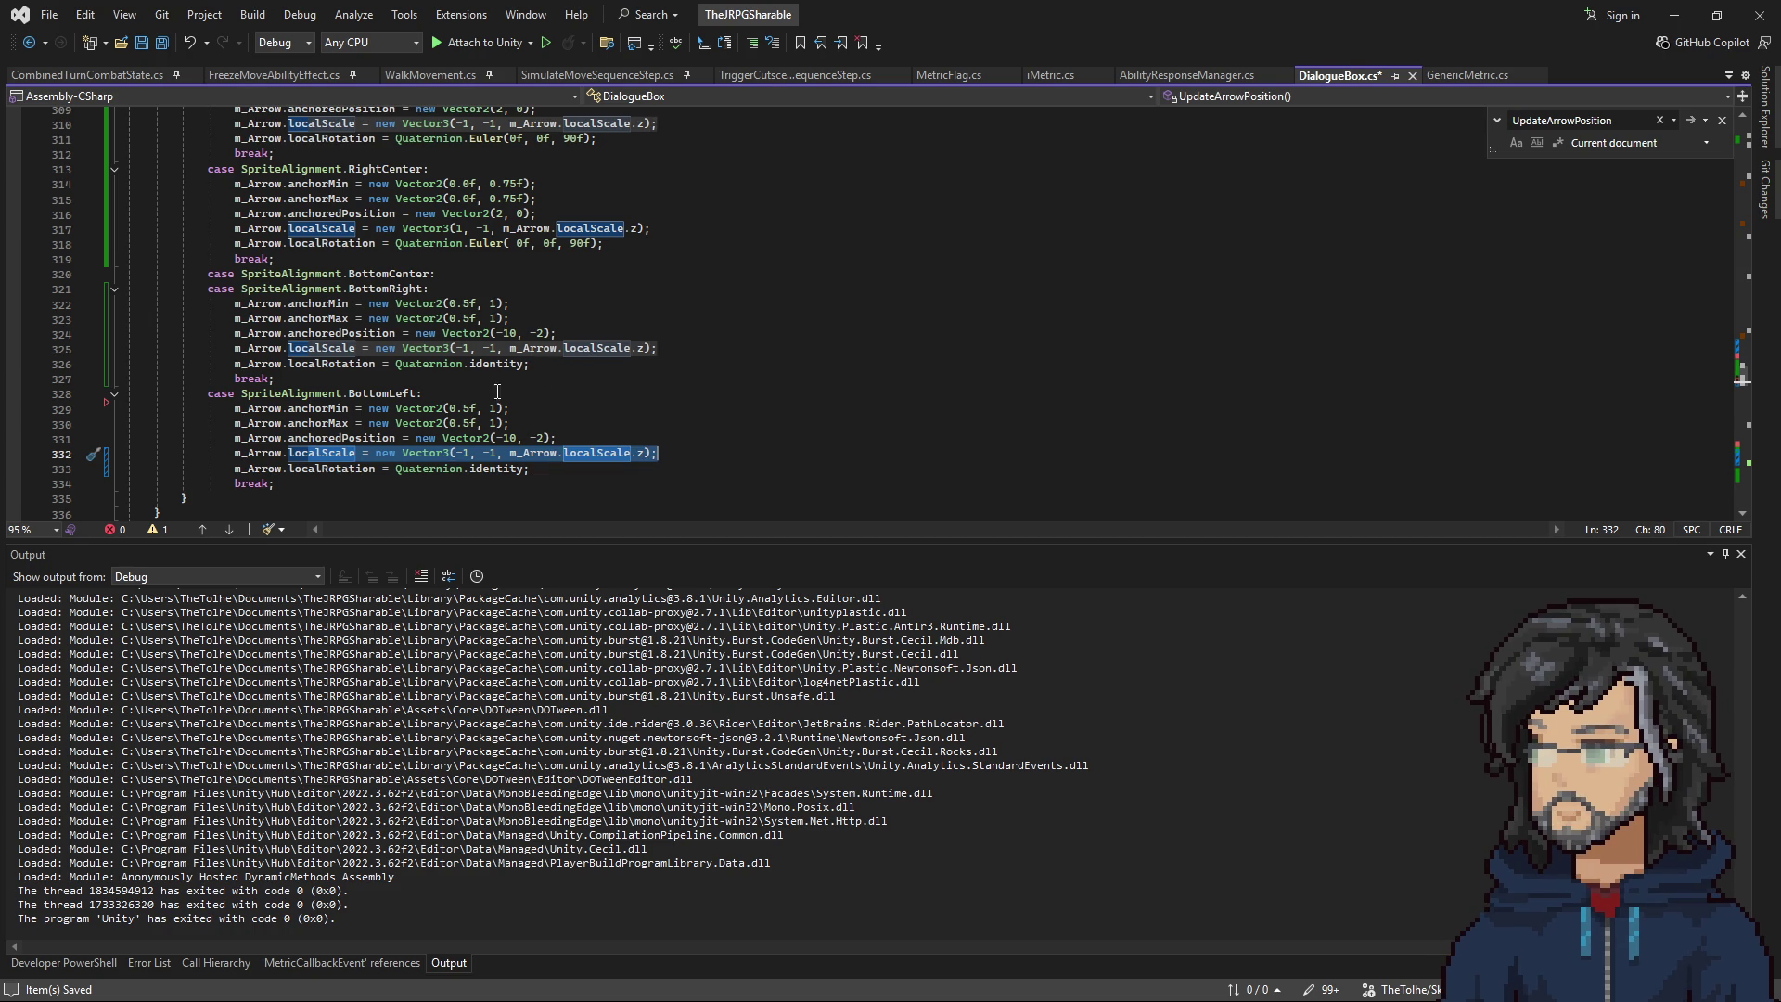
pyautogui.scroll(12, 519, 383)
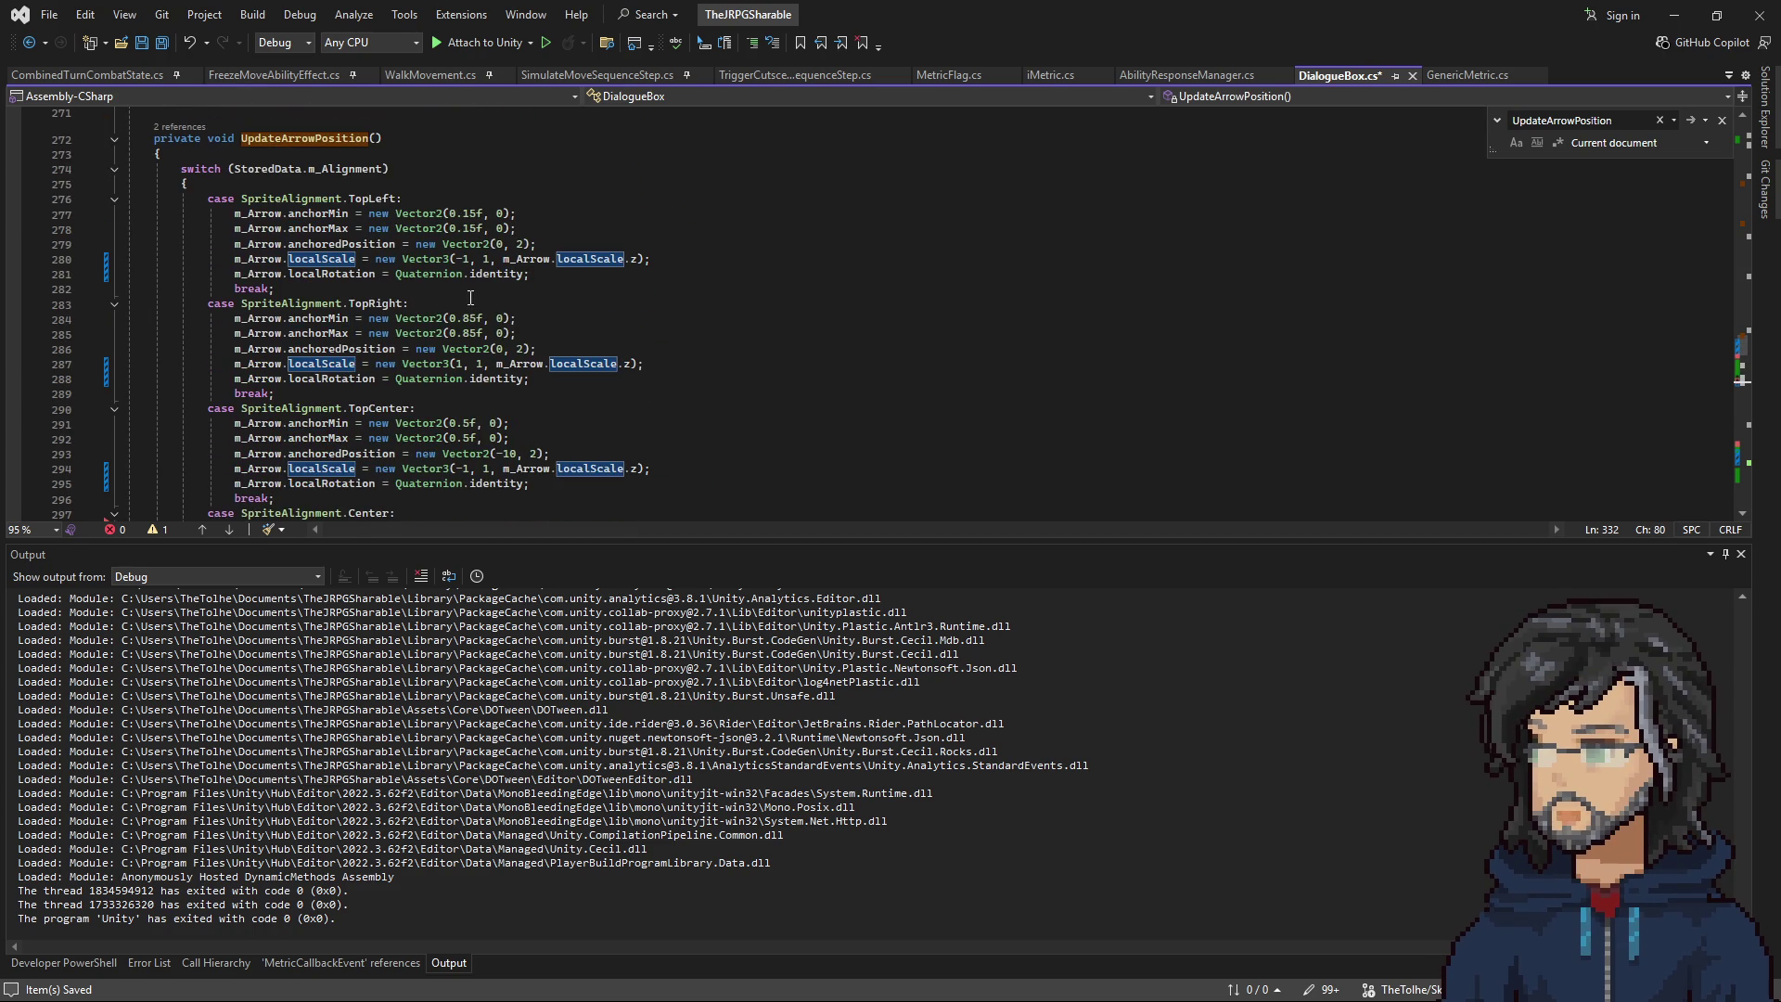
pyautogui.moveTo(450, 214); pyautogui.dragTo(485, 213)
pyautogui.hotkey('ctrl', 'c')
pyautogui.scroll(-13, 473, 408)
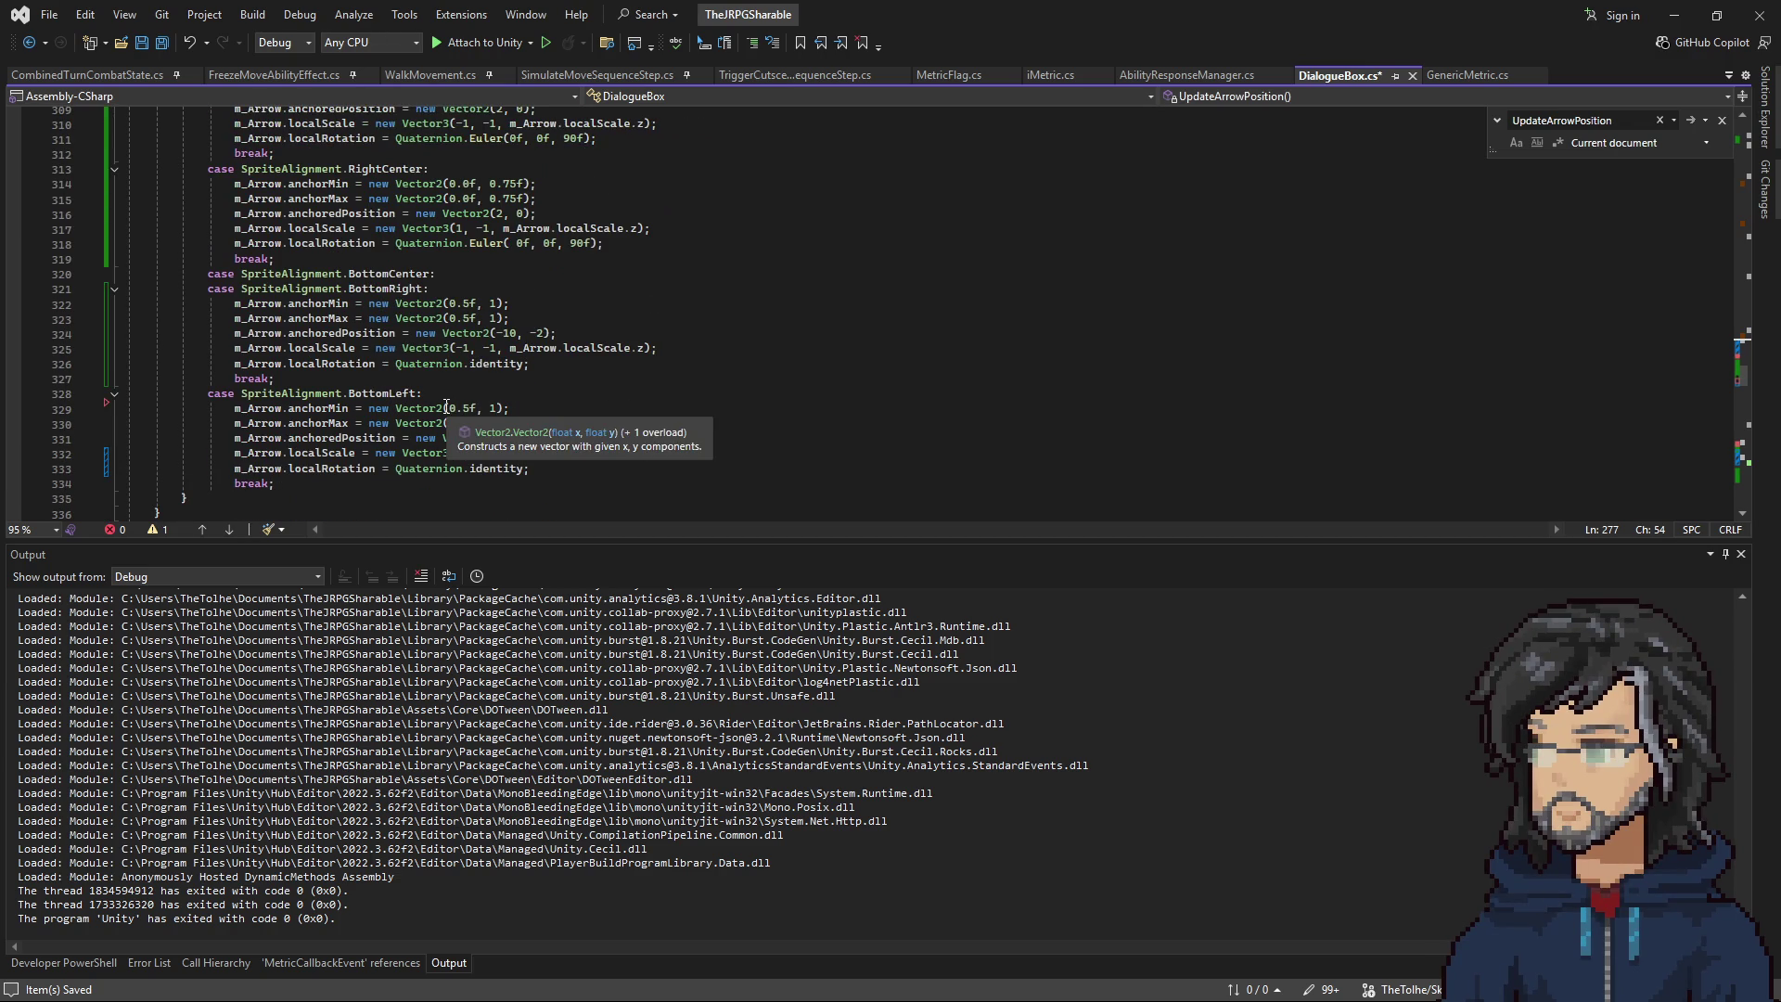
pyautogui.moveTo(448, 408); pyautogui.dragTo(470, 423)
pyautogui.hotkey('ctrl', 'v')
pyautogui.hotkey('ctrl', 'v')
pyautogui.click(502, 408)
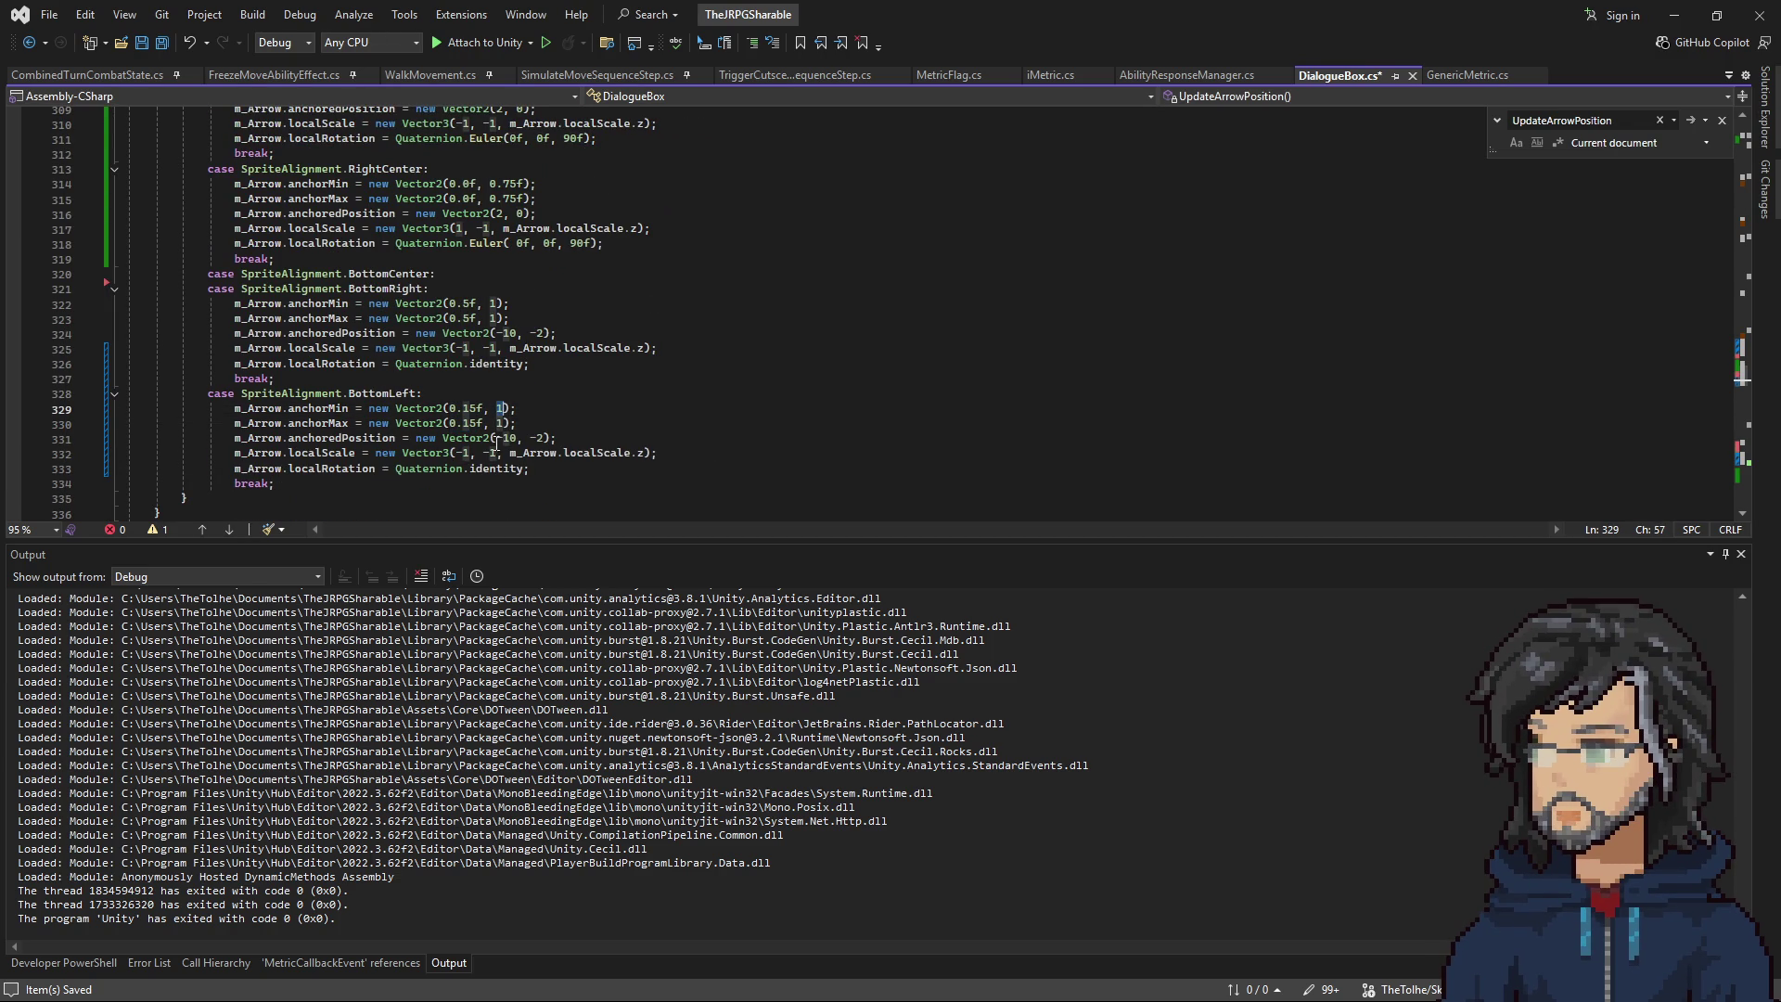
pyautogui.click(497, 423)
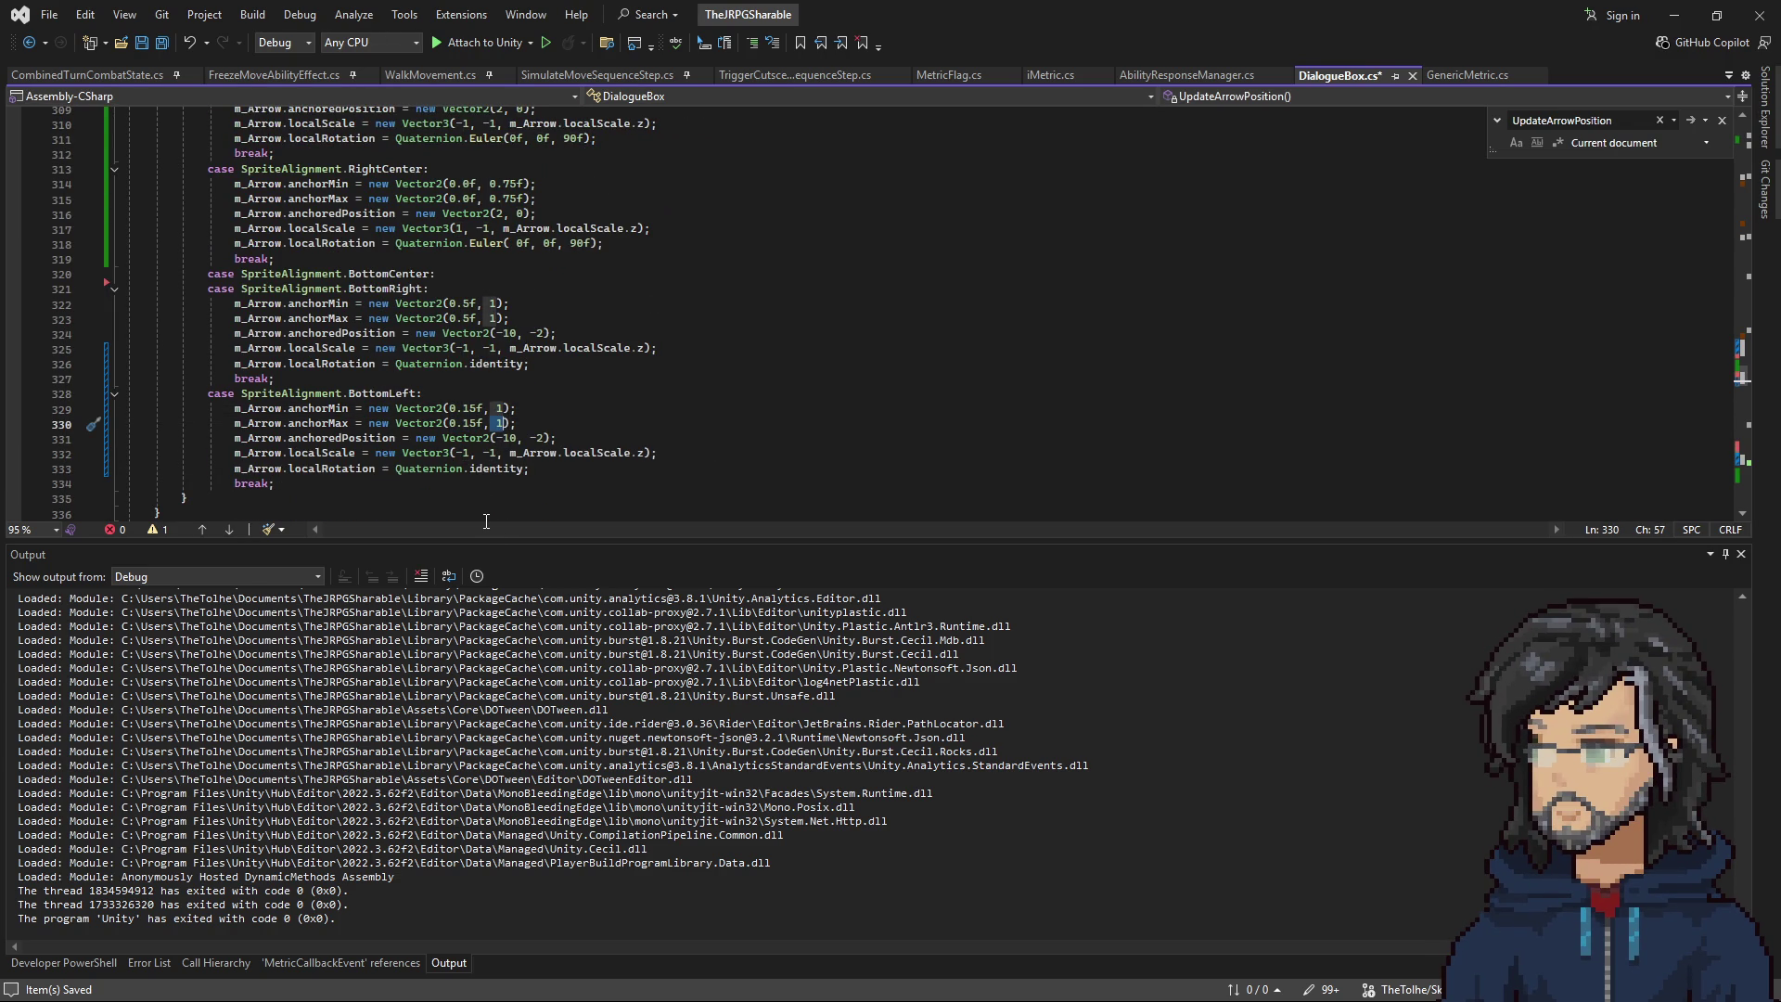
pyautogui.click(1674, 15)
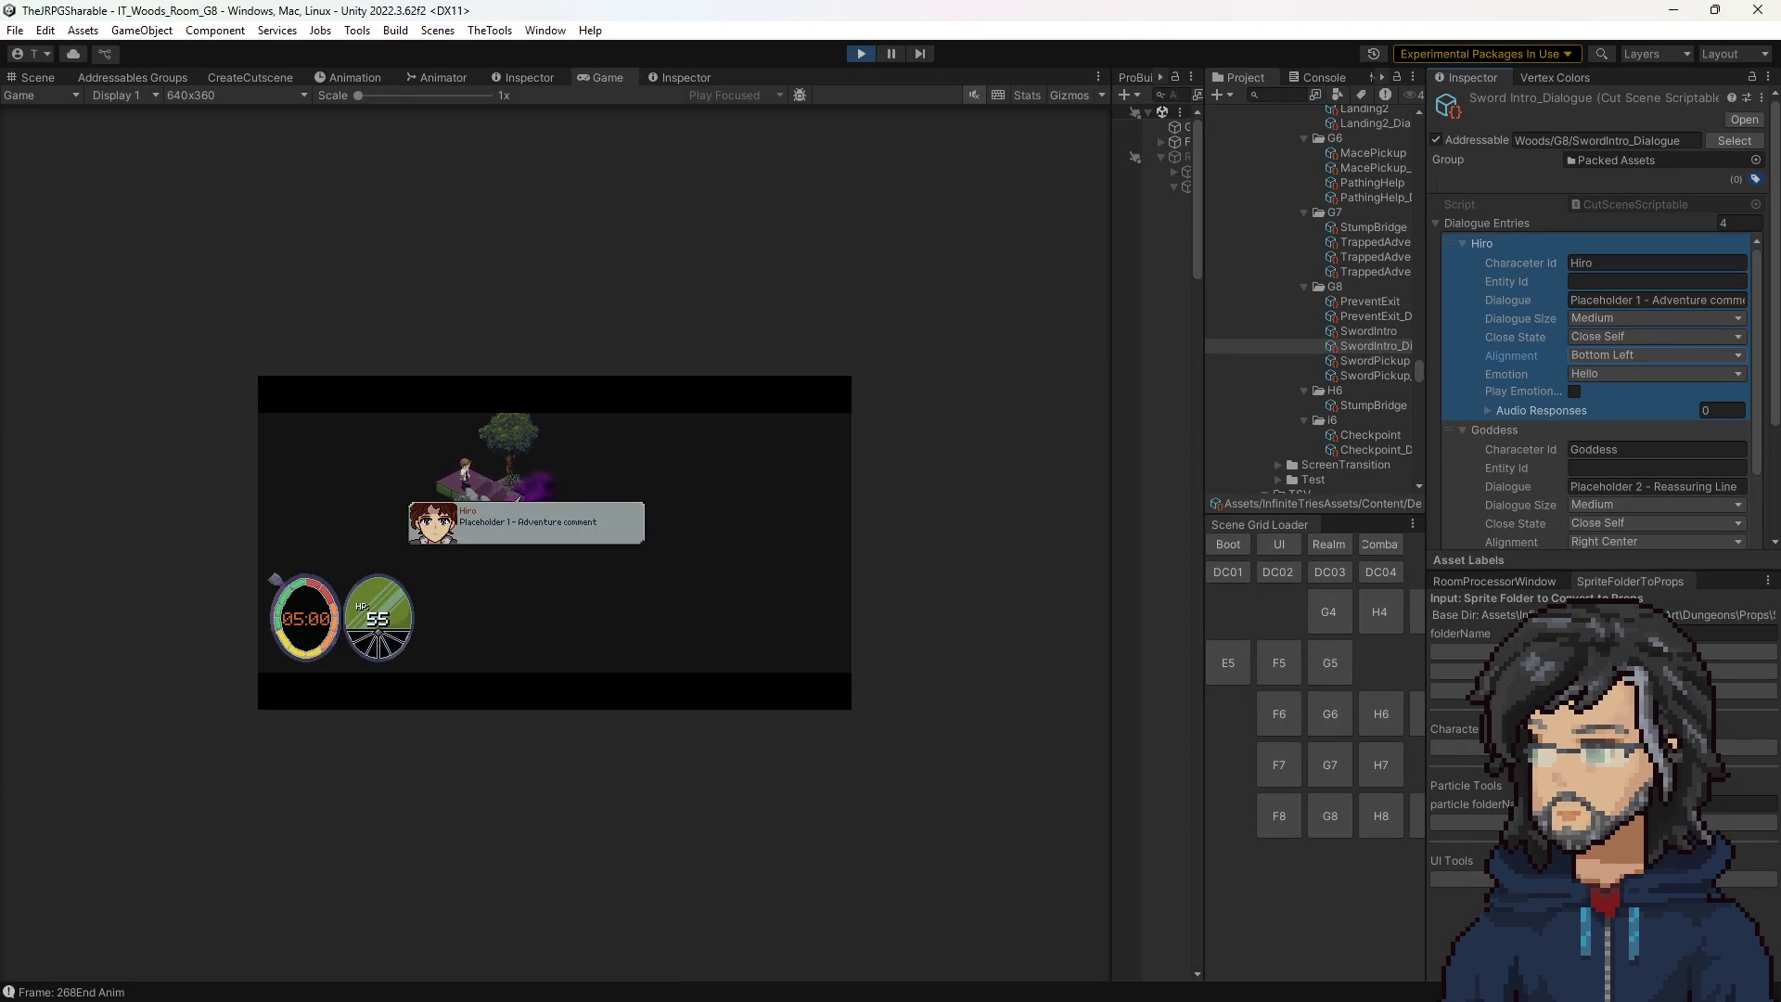
# Check the running game in Unity, then review the BottomLeft anchored position offset in DialogueBox.cs.
pyautogui.hotkey('alt', 'Tab')
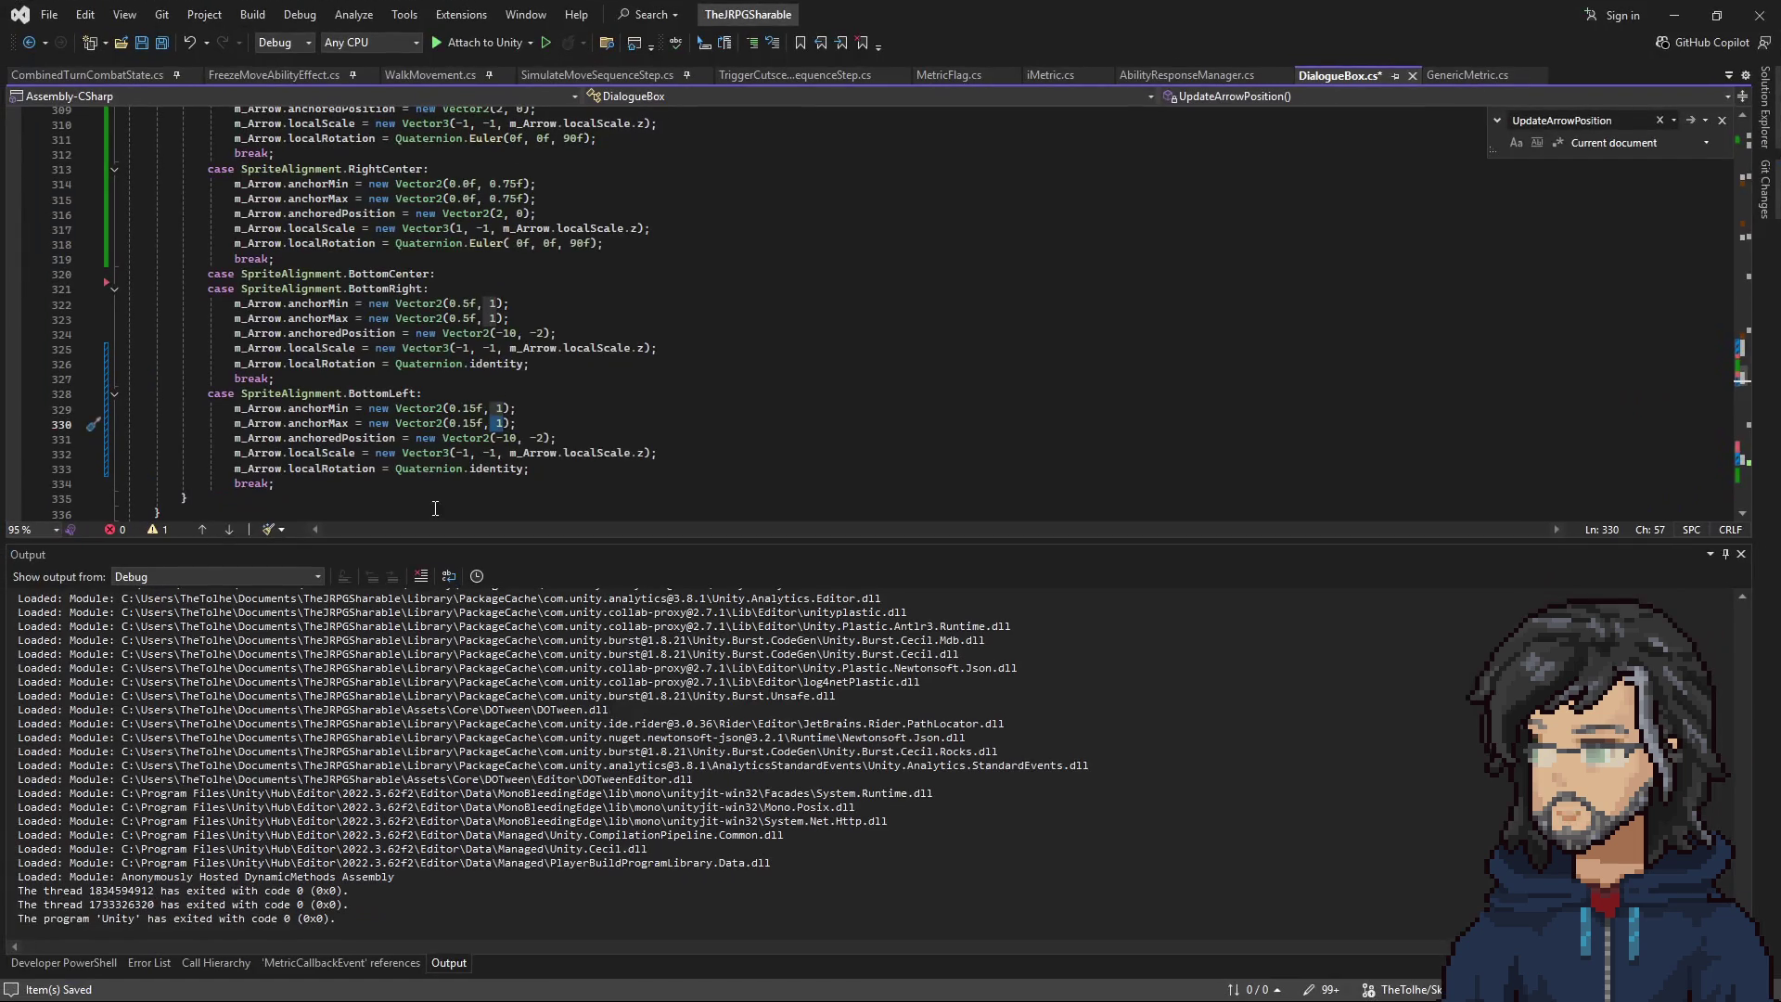
pyautogui.click(1674, 14)
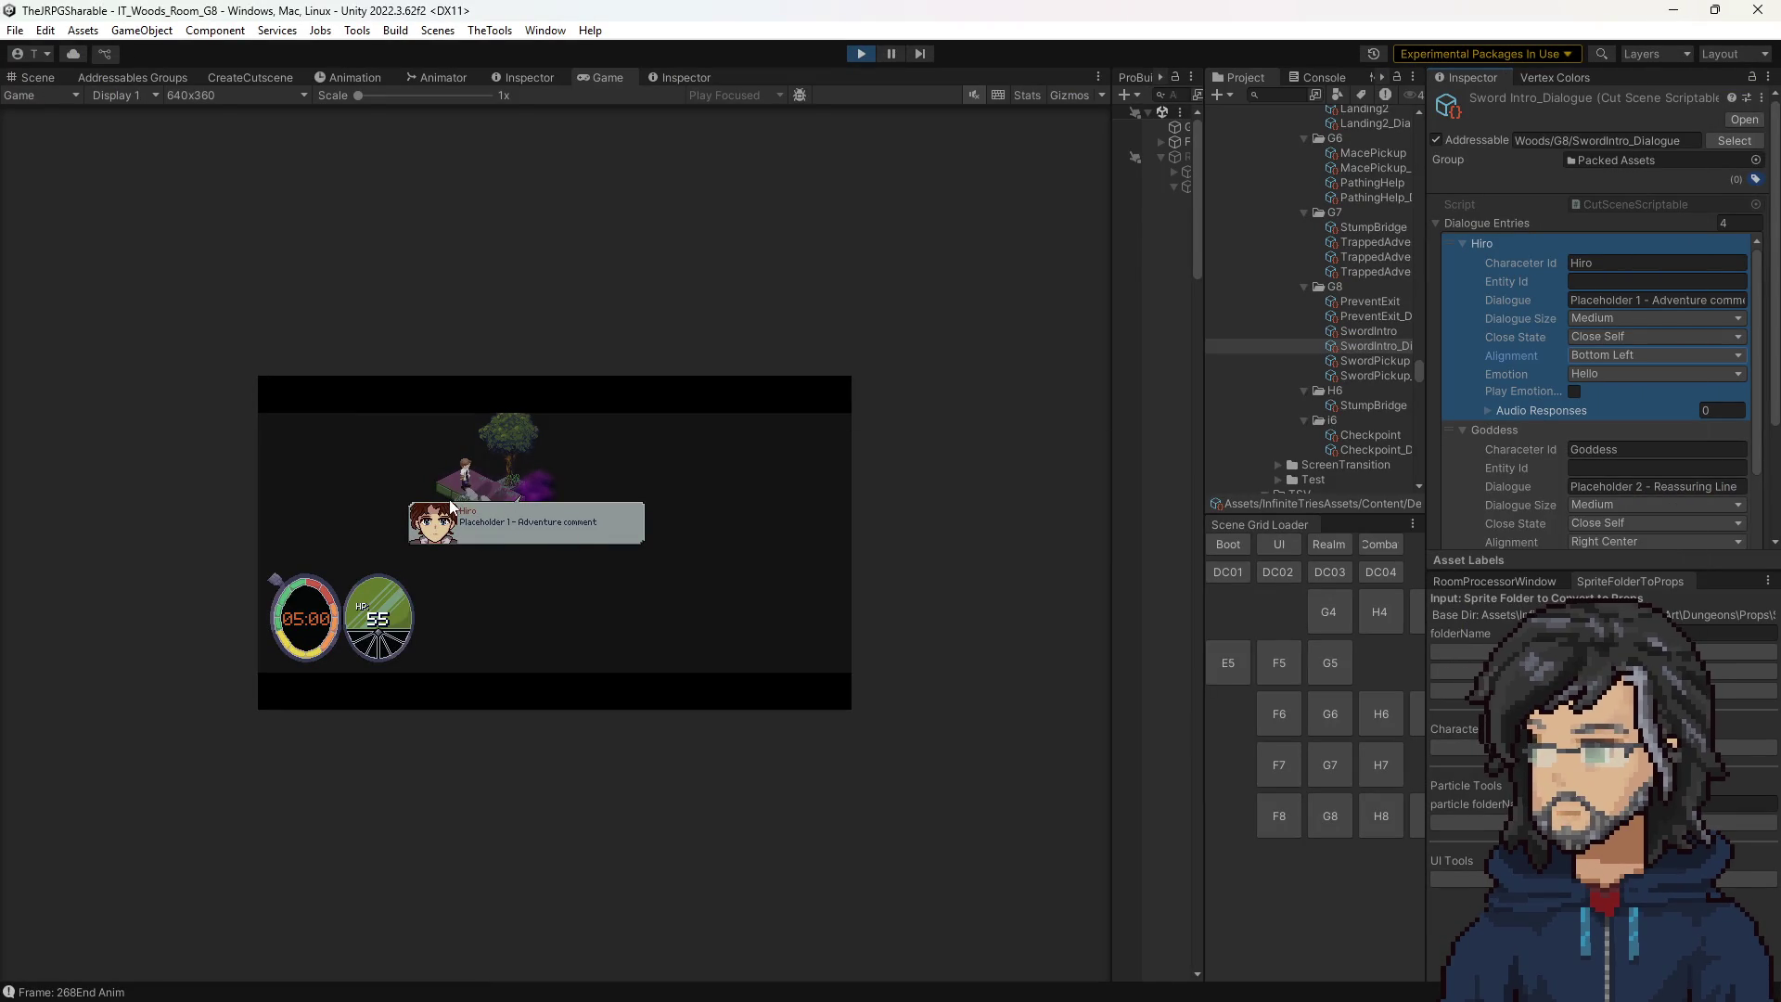
pyautogui.hotkey('alt', 'Tab')
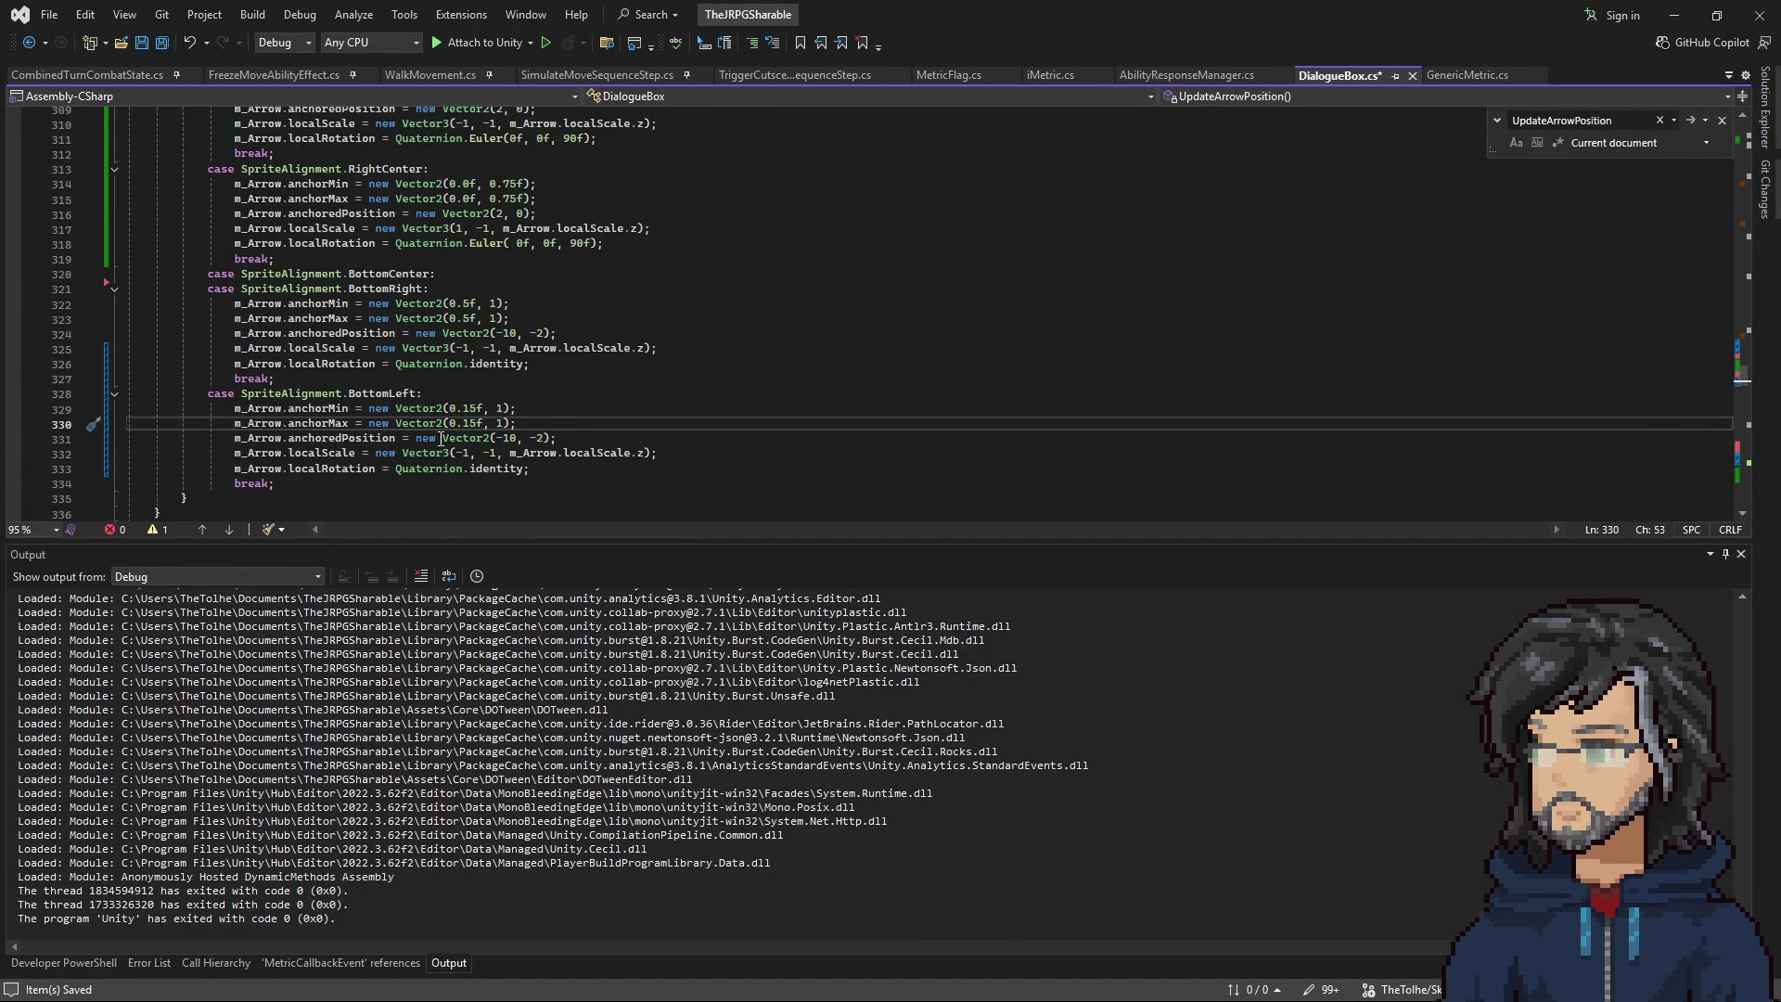
pyautogui.moveTo(416, 438); pyautogui.dragTo(685, 435)
pyautogui.click(349, 469)
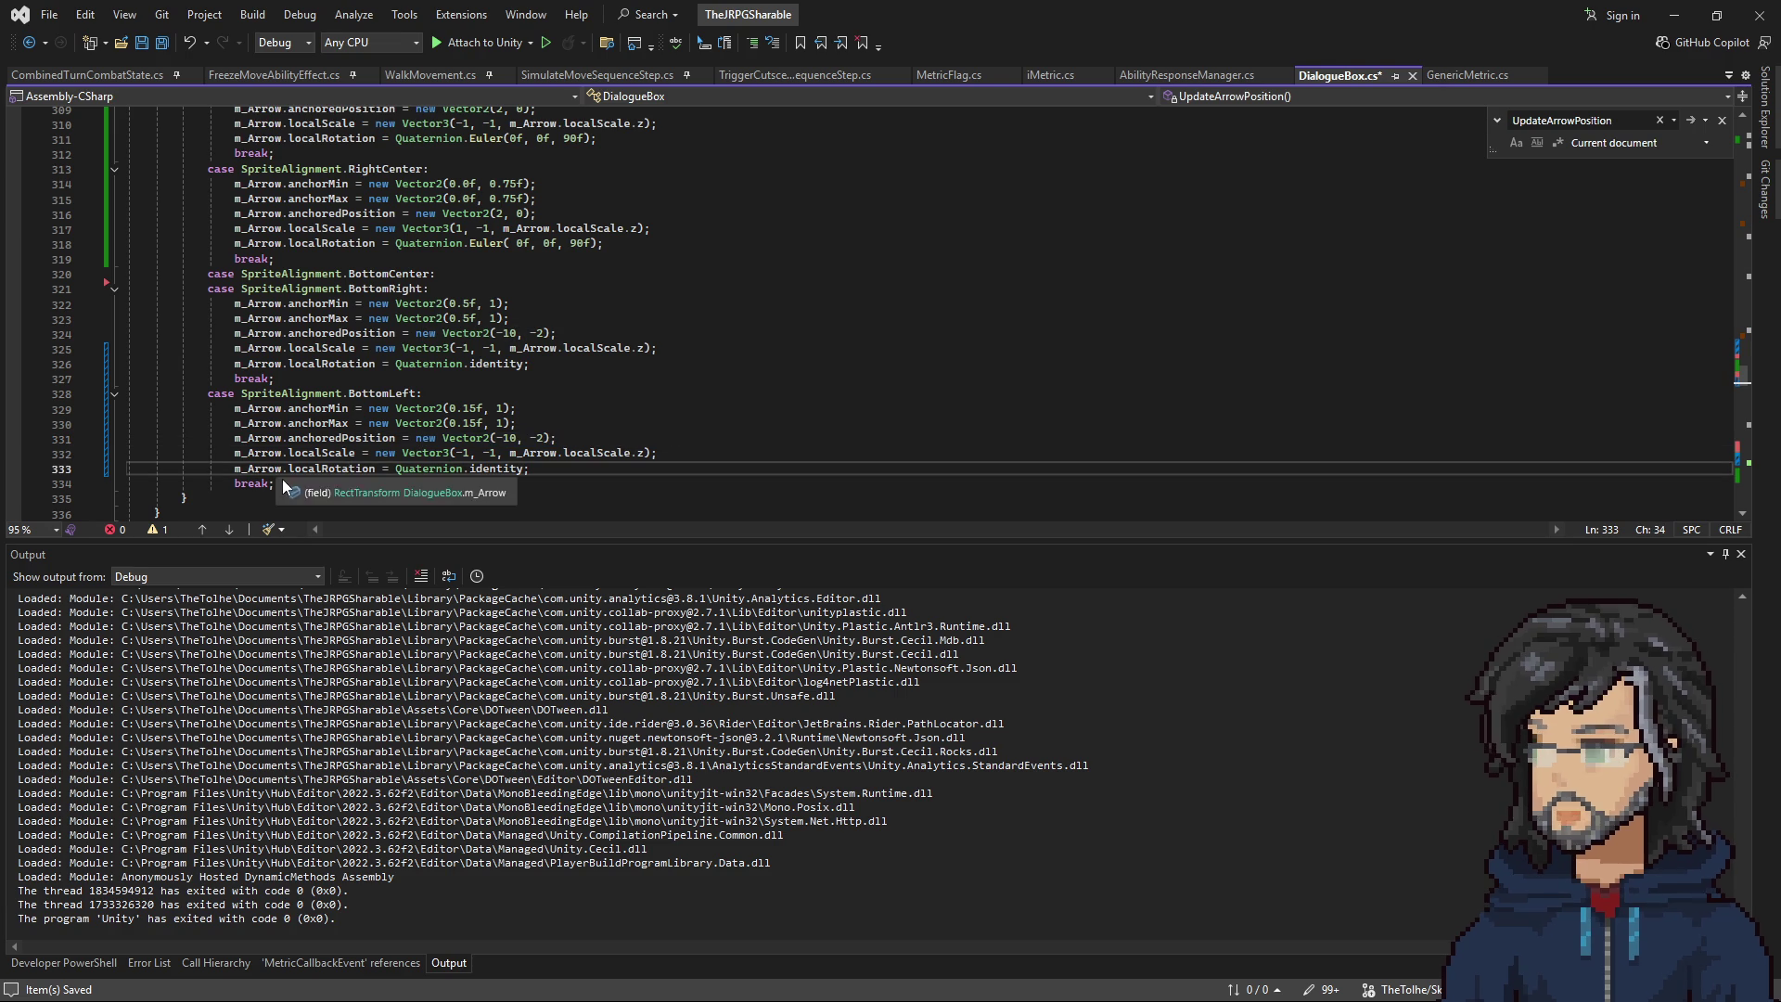
# Copy the BottomRight case below BottomLeft and delete its leftover case label.
pyautogui.moveTo(288, 380); pyautogui.dragTo(486, 275)
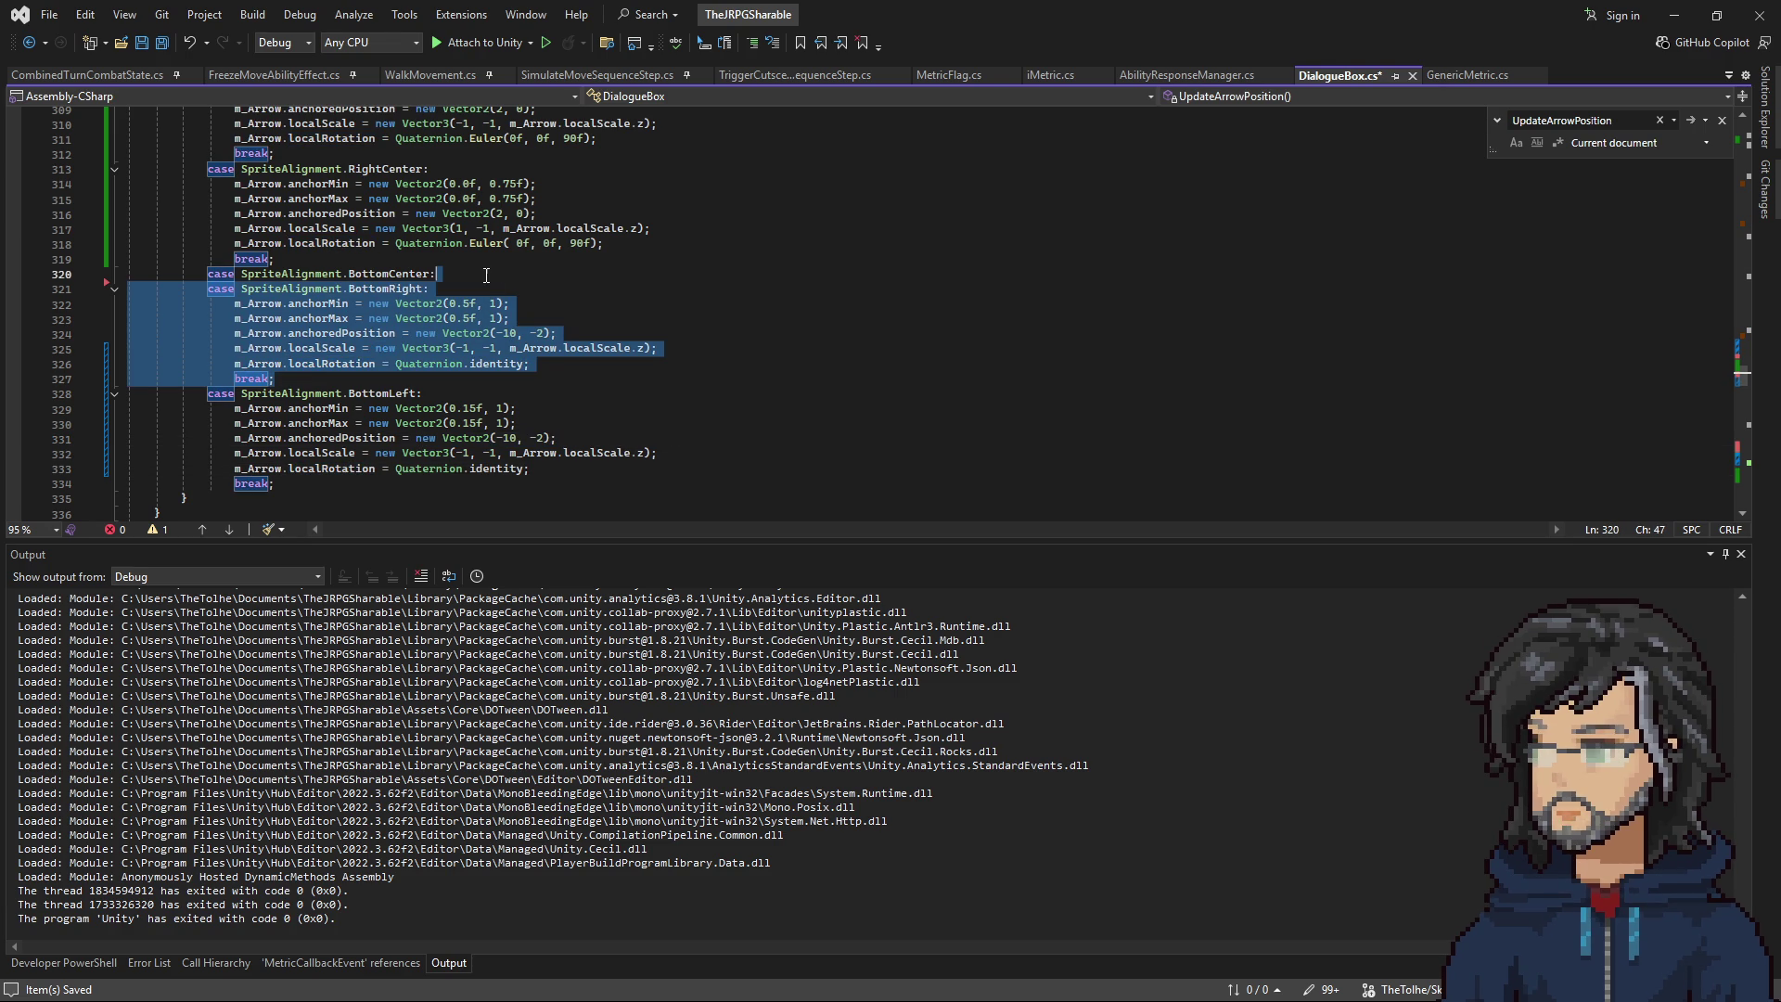
pyautogui.hotkey('ctrl', 'c')
pyautogui.click(274, 483)
pyautogui.hotkey('ctrl', 'v')
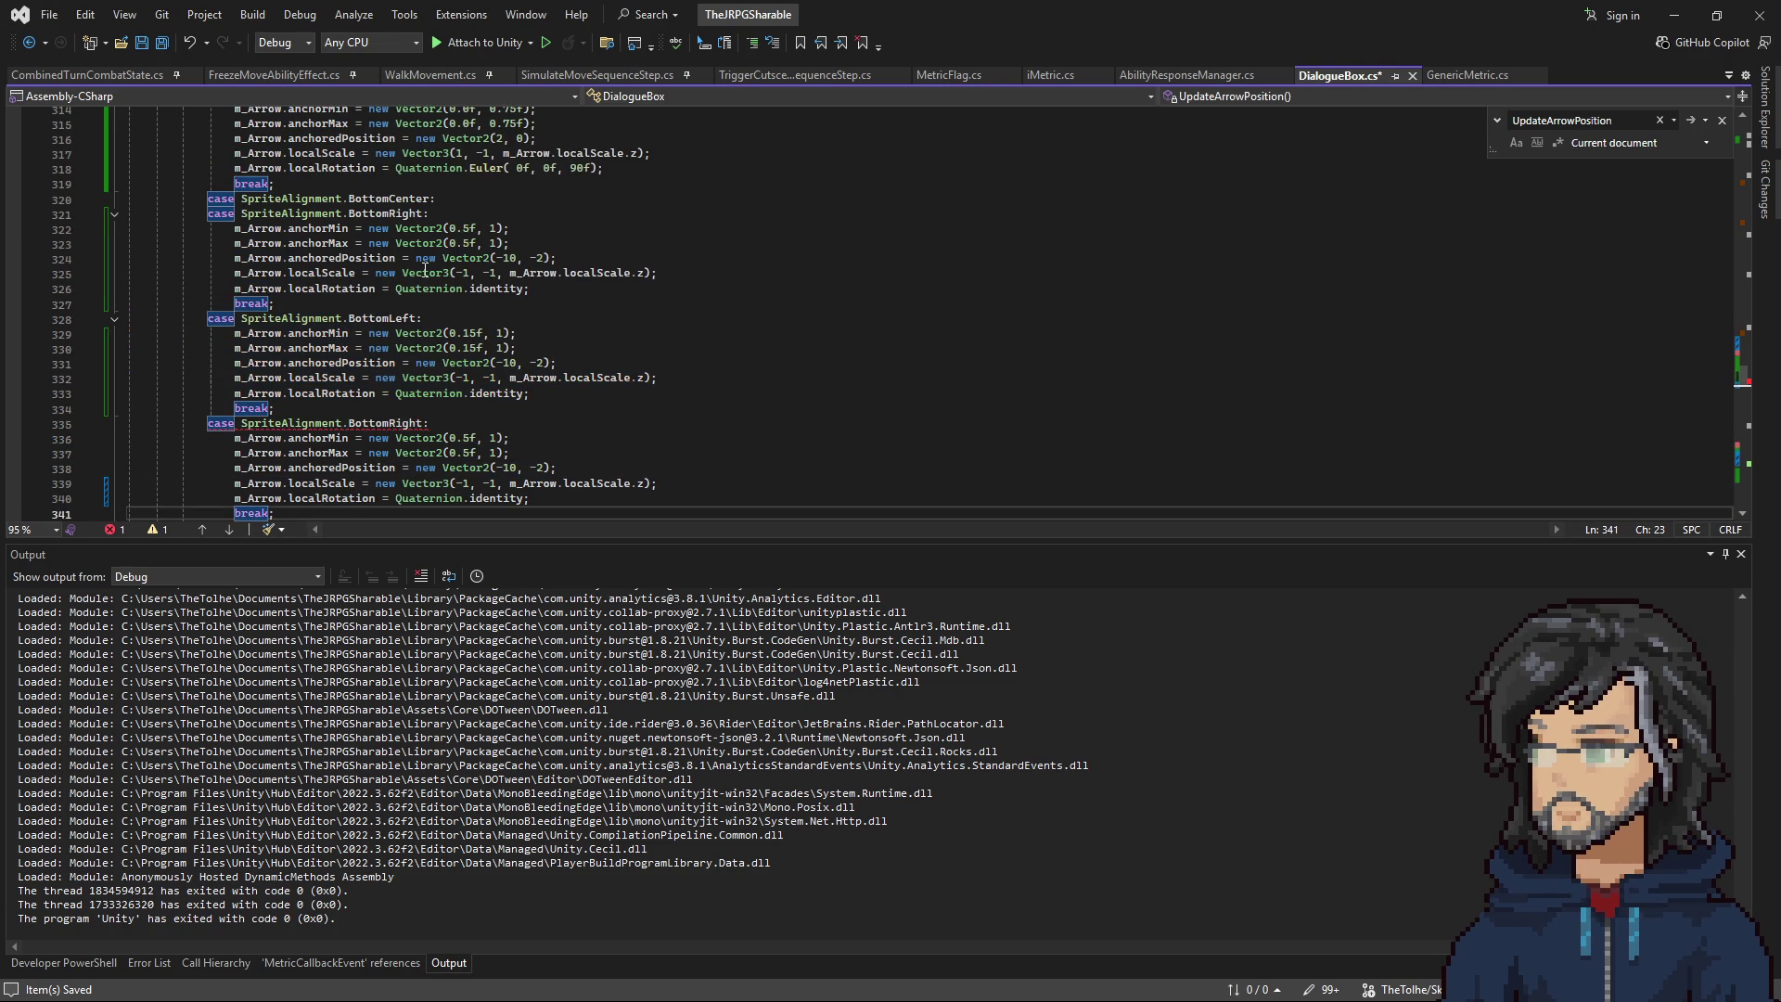
pyautogui.moveTo(452, 214); pyautogui.dragTo(436, 198)
pyautogui.press('Delete')
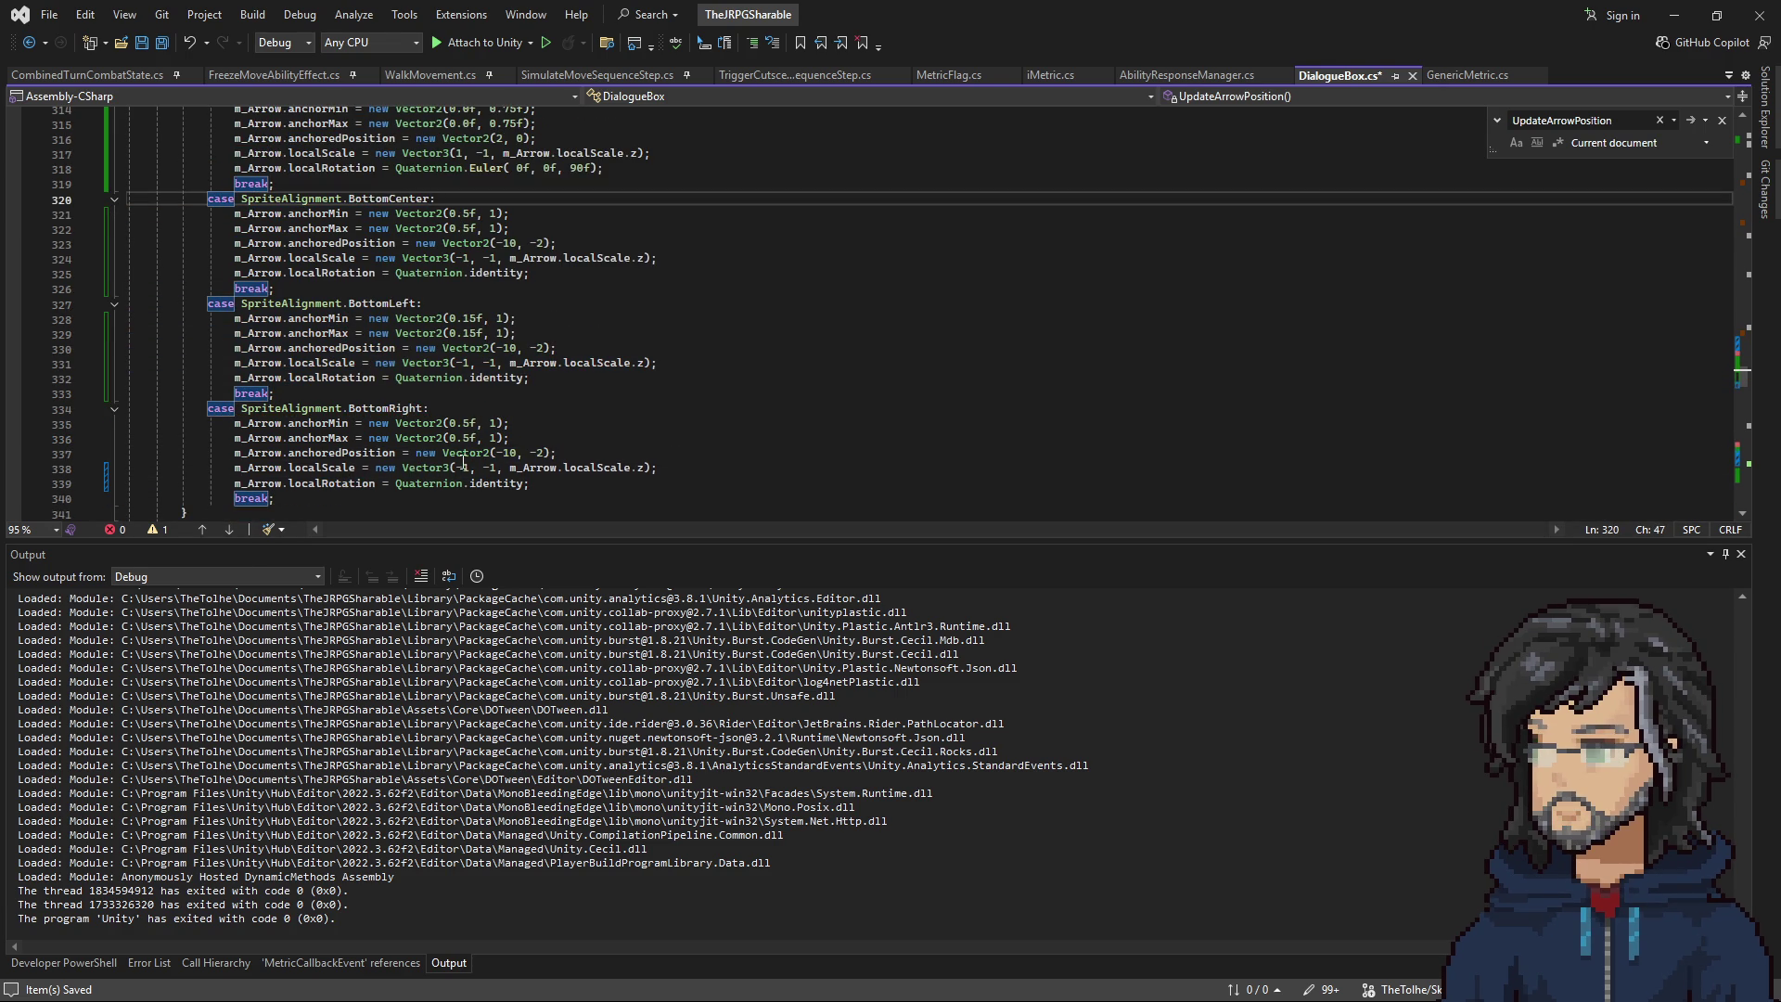
pyautogui.click(464, 468)
# Set Hiro's alignment to Bottom Right, then start removing the x flip from the BottomRight arrow scale.
pyautogui.click(1666, 26)
pyautogui.click(1601, 353)
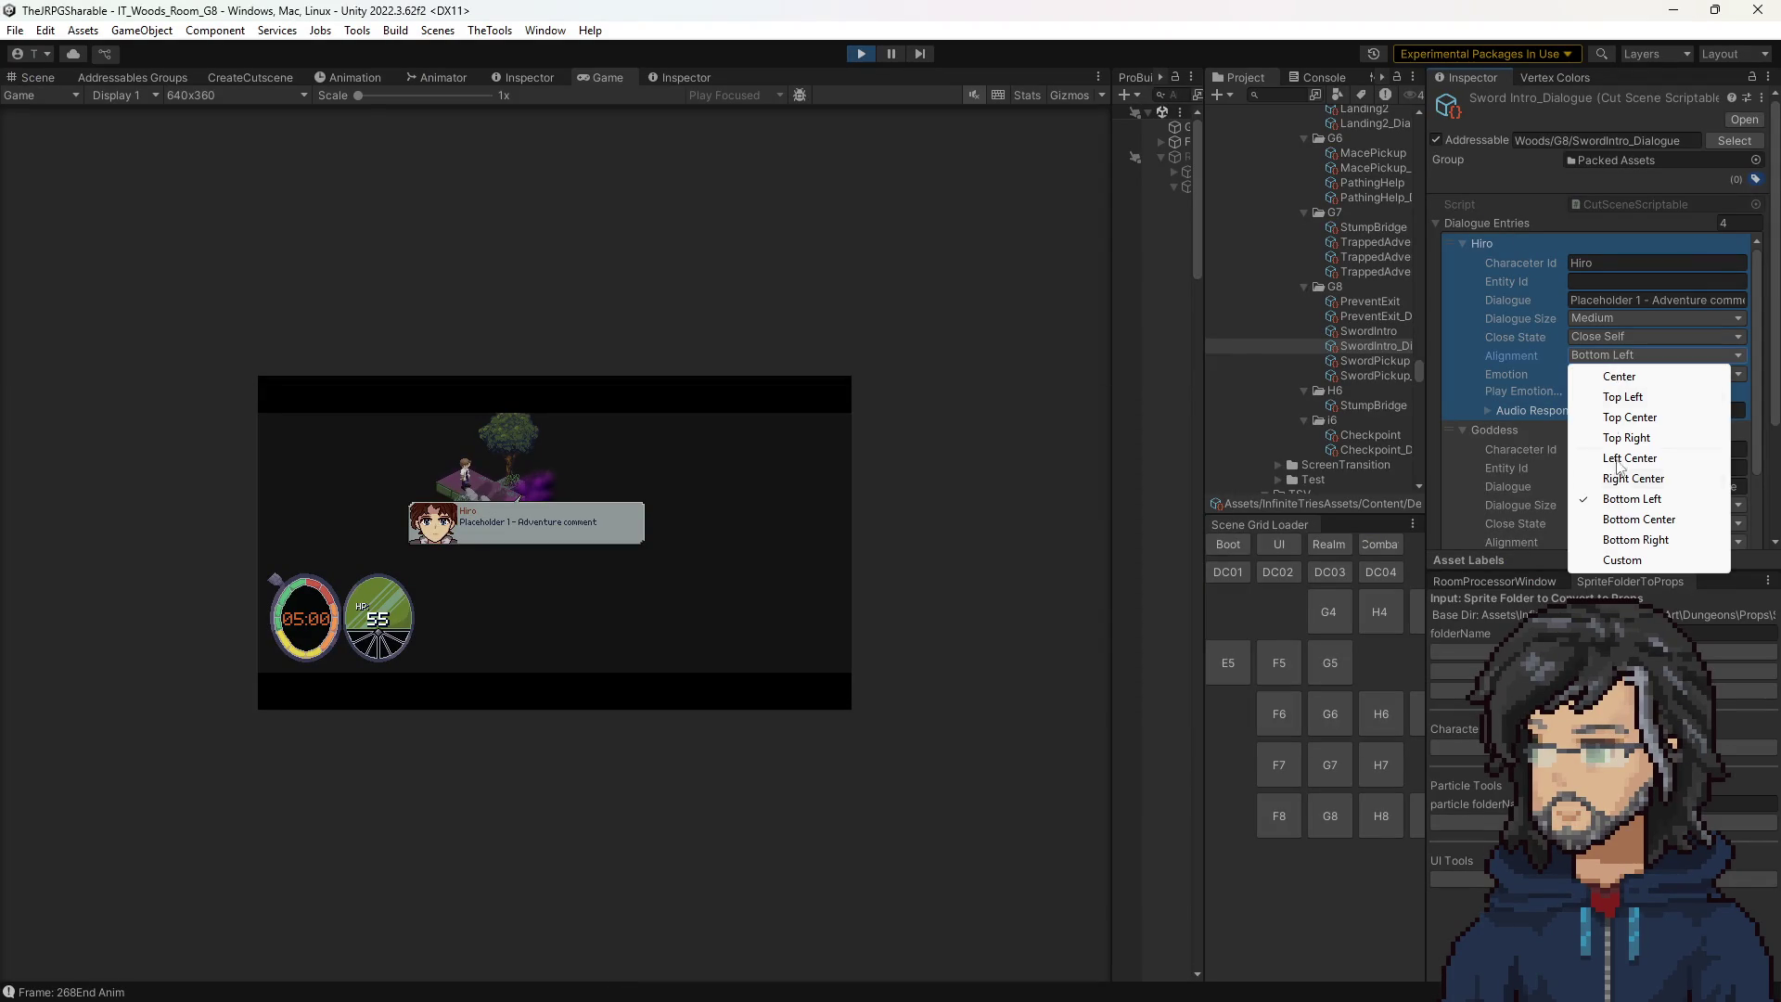
pyautogui.click(1636, 540)
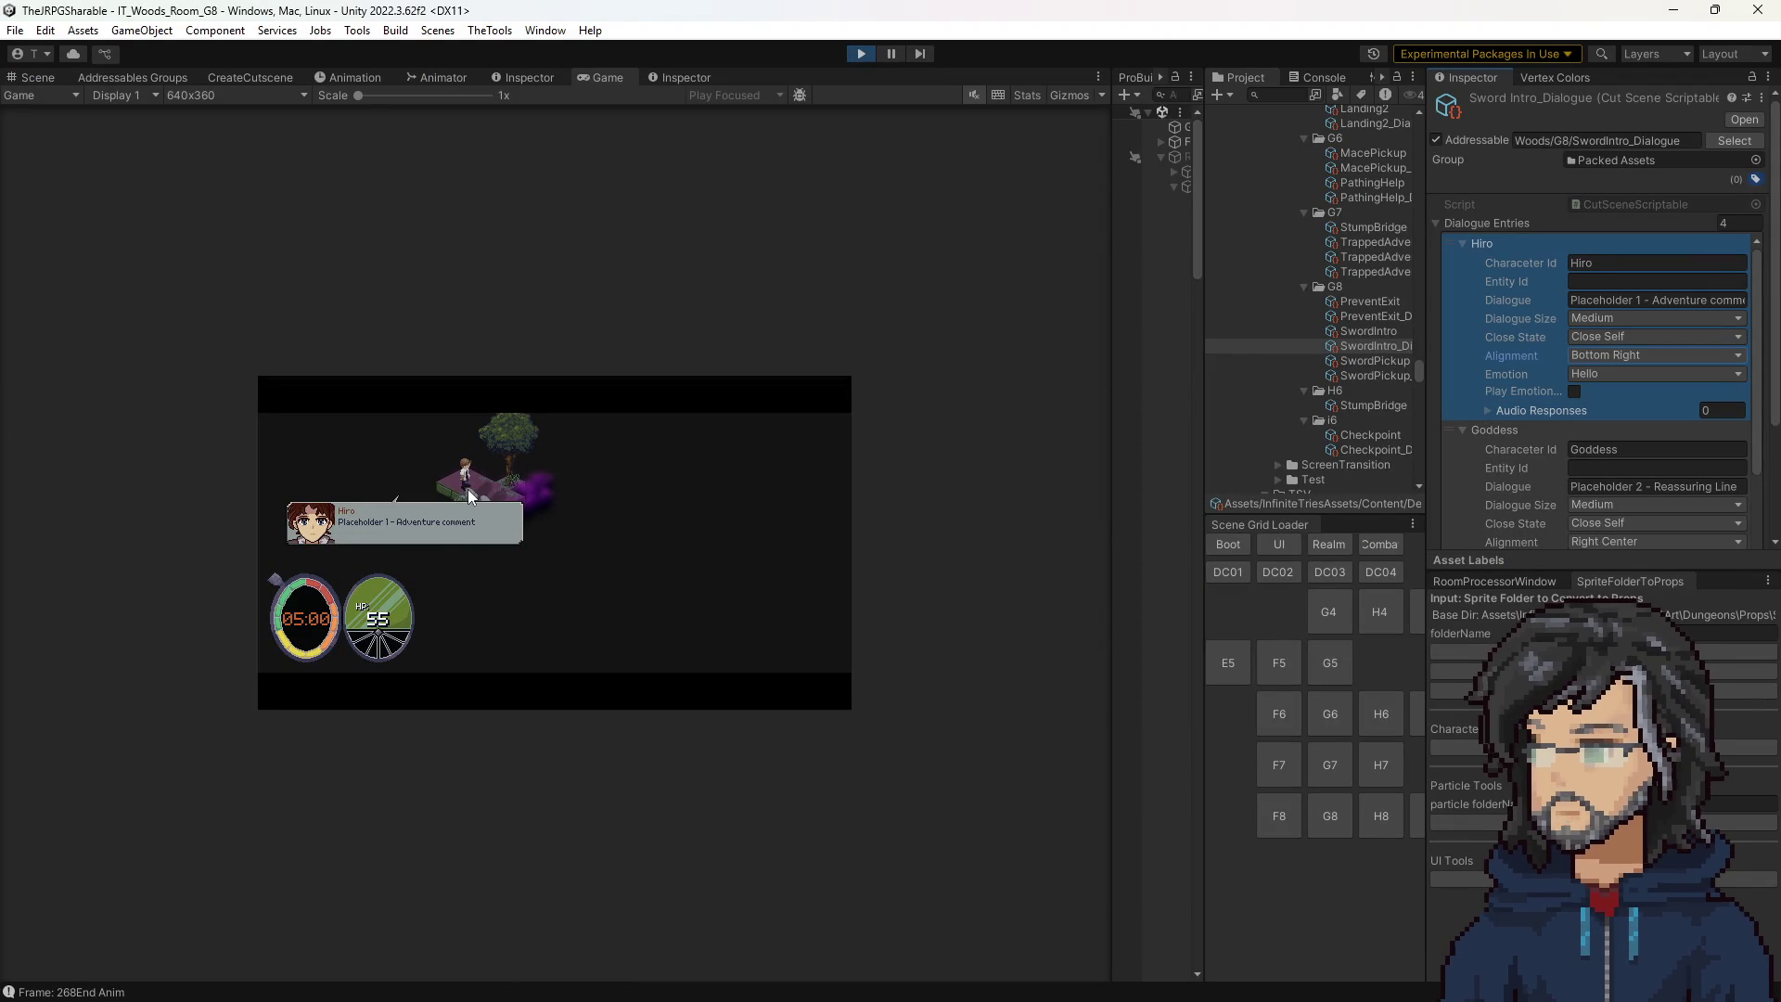
pyautogui.hotkey('alt', 'Tab')
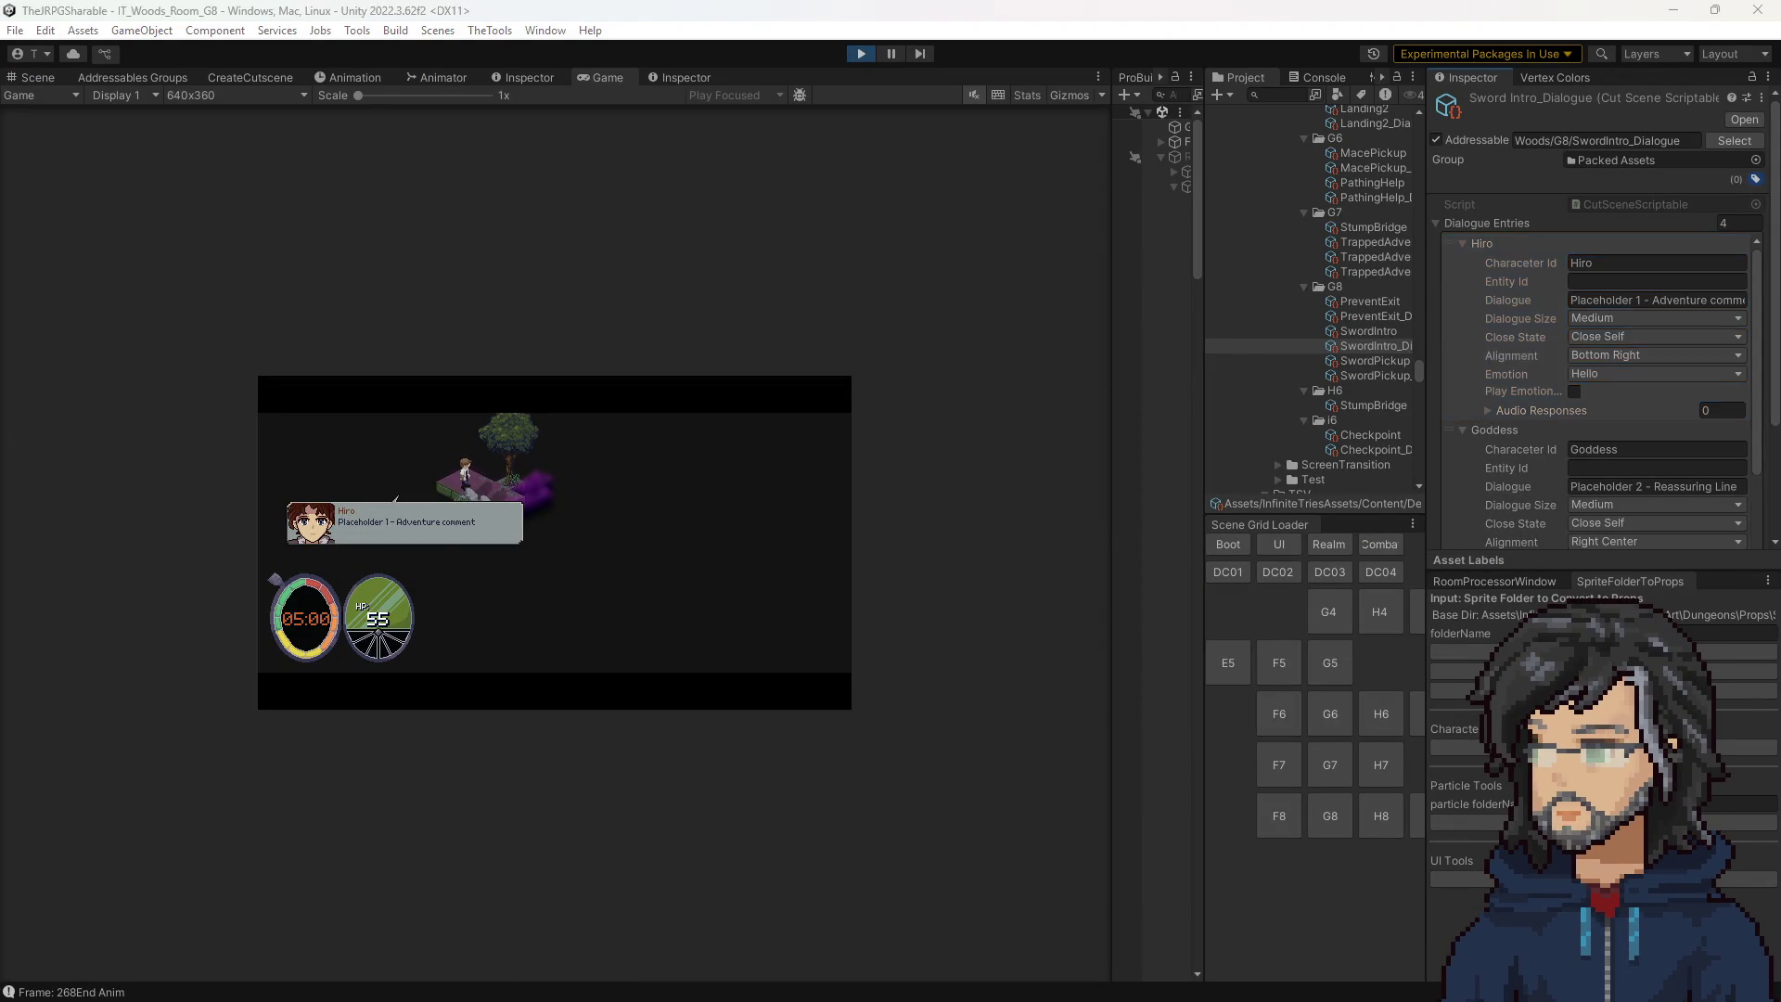
pyautogui.press('Delete')
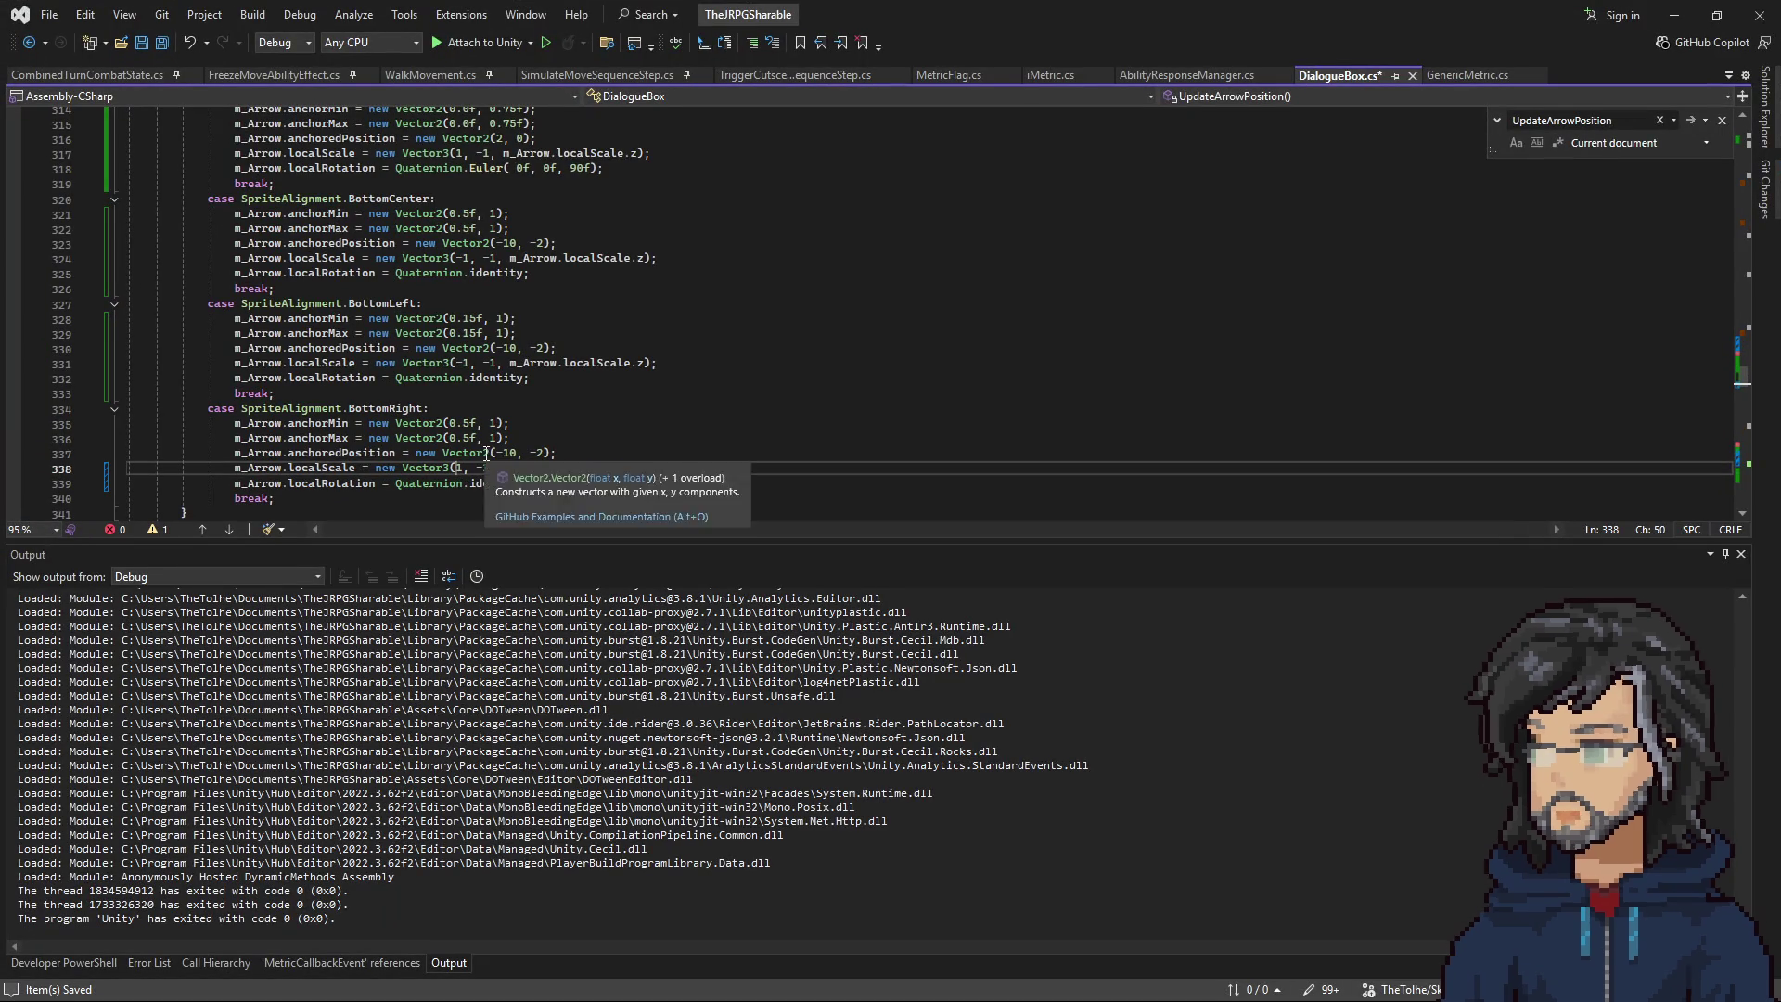
# Move the BottomCenter case block below the BottomRight case.
pyautogui.scroll(5, 494, 421)
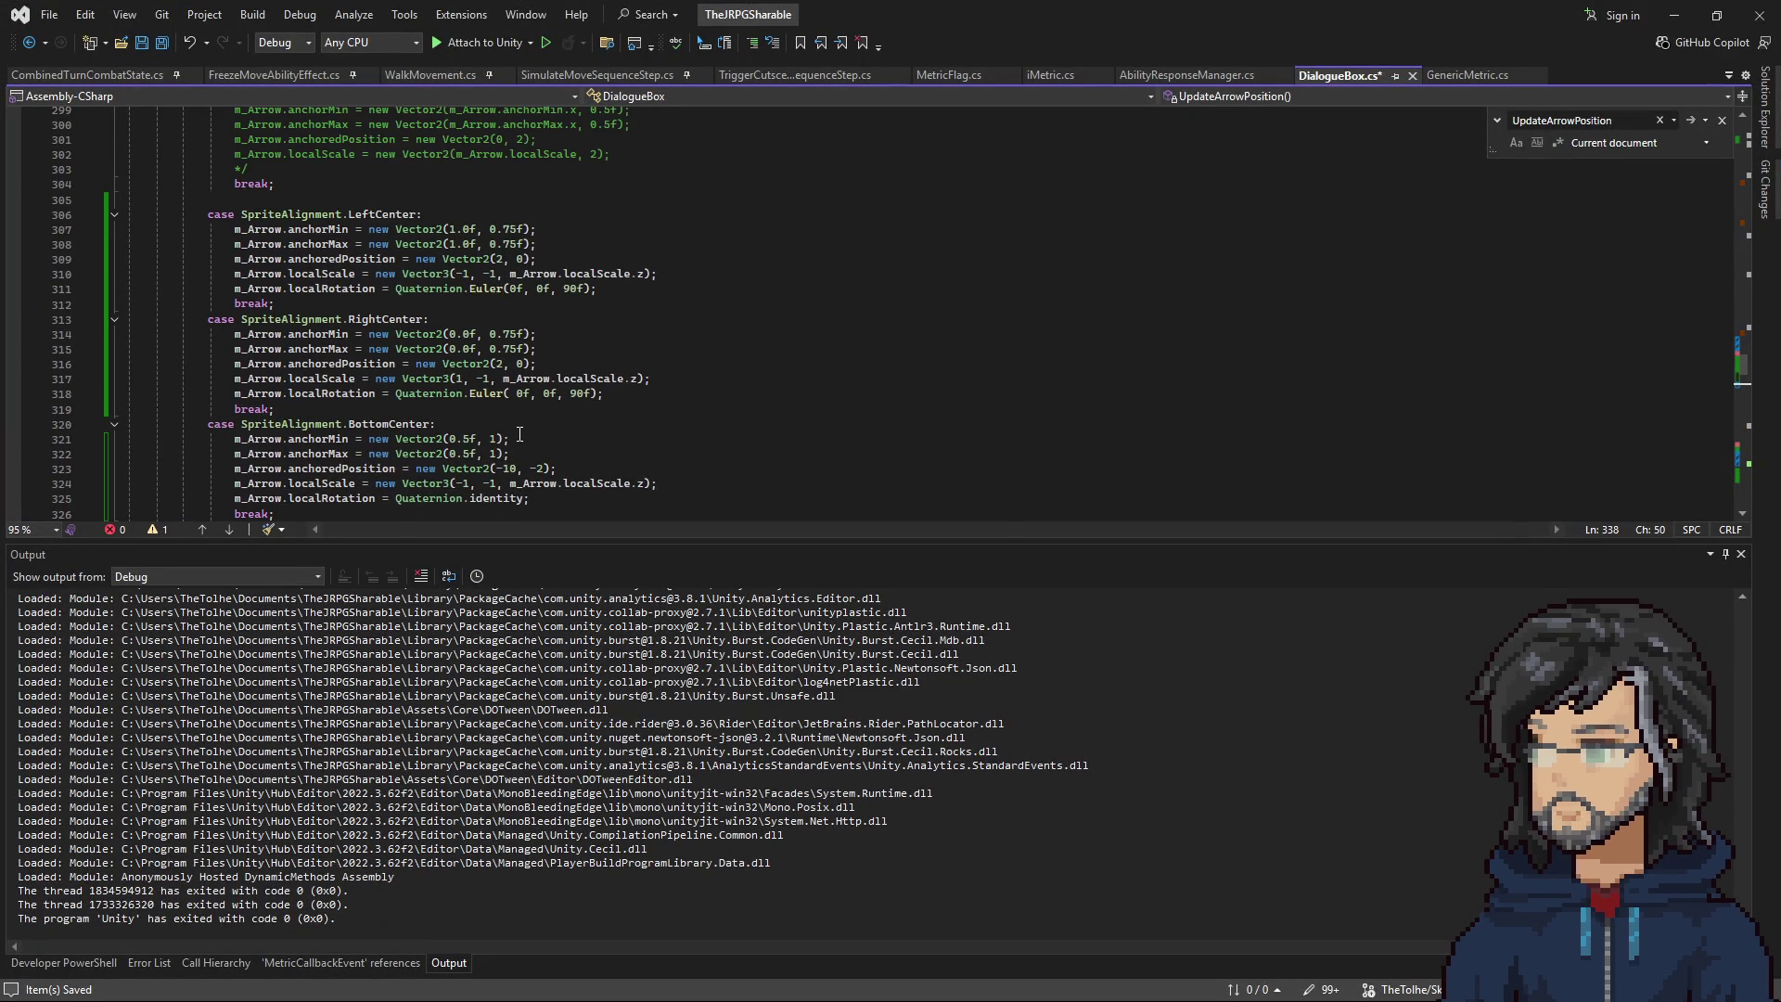
pyautogui.scroll(8, 518, 435)
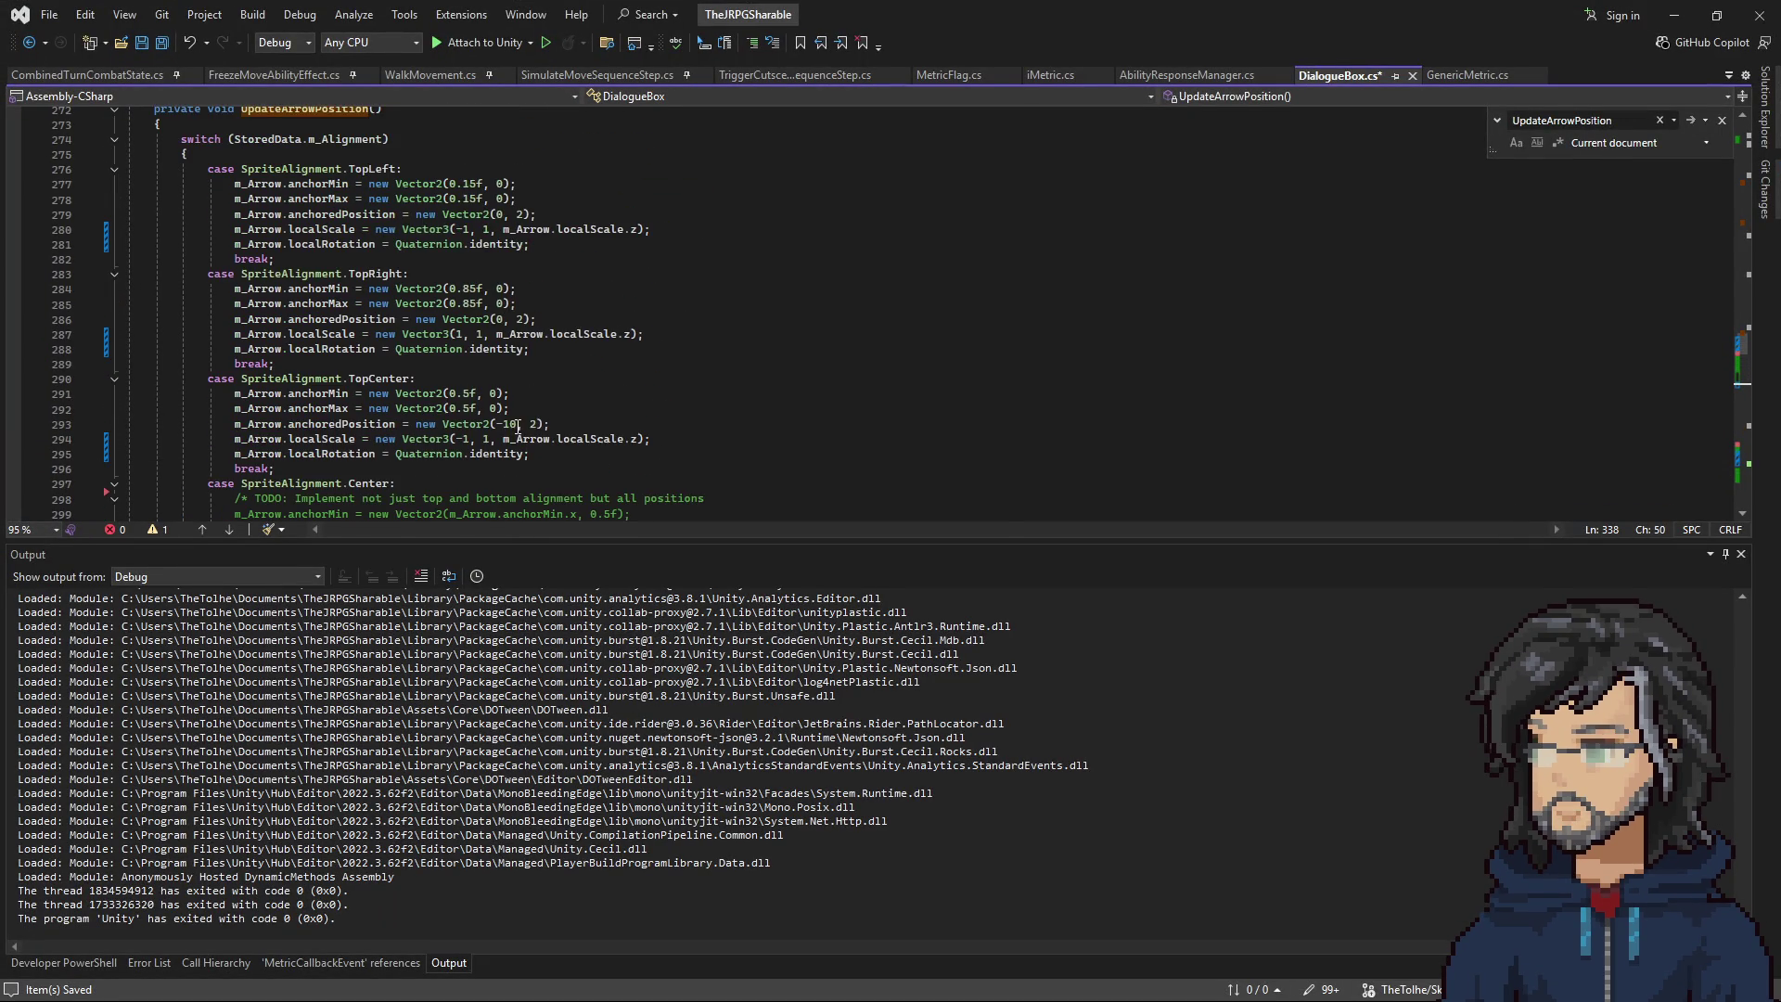
pyautogui.scroll(-15, 511, 411)
pyautogui.scroll(3, 416, 358)
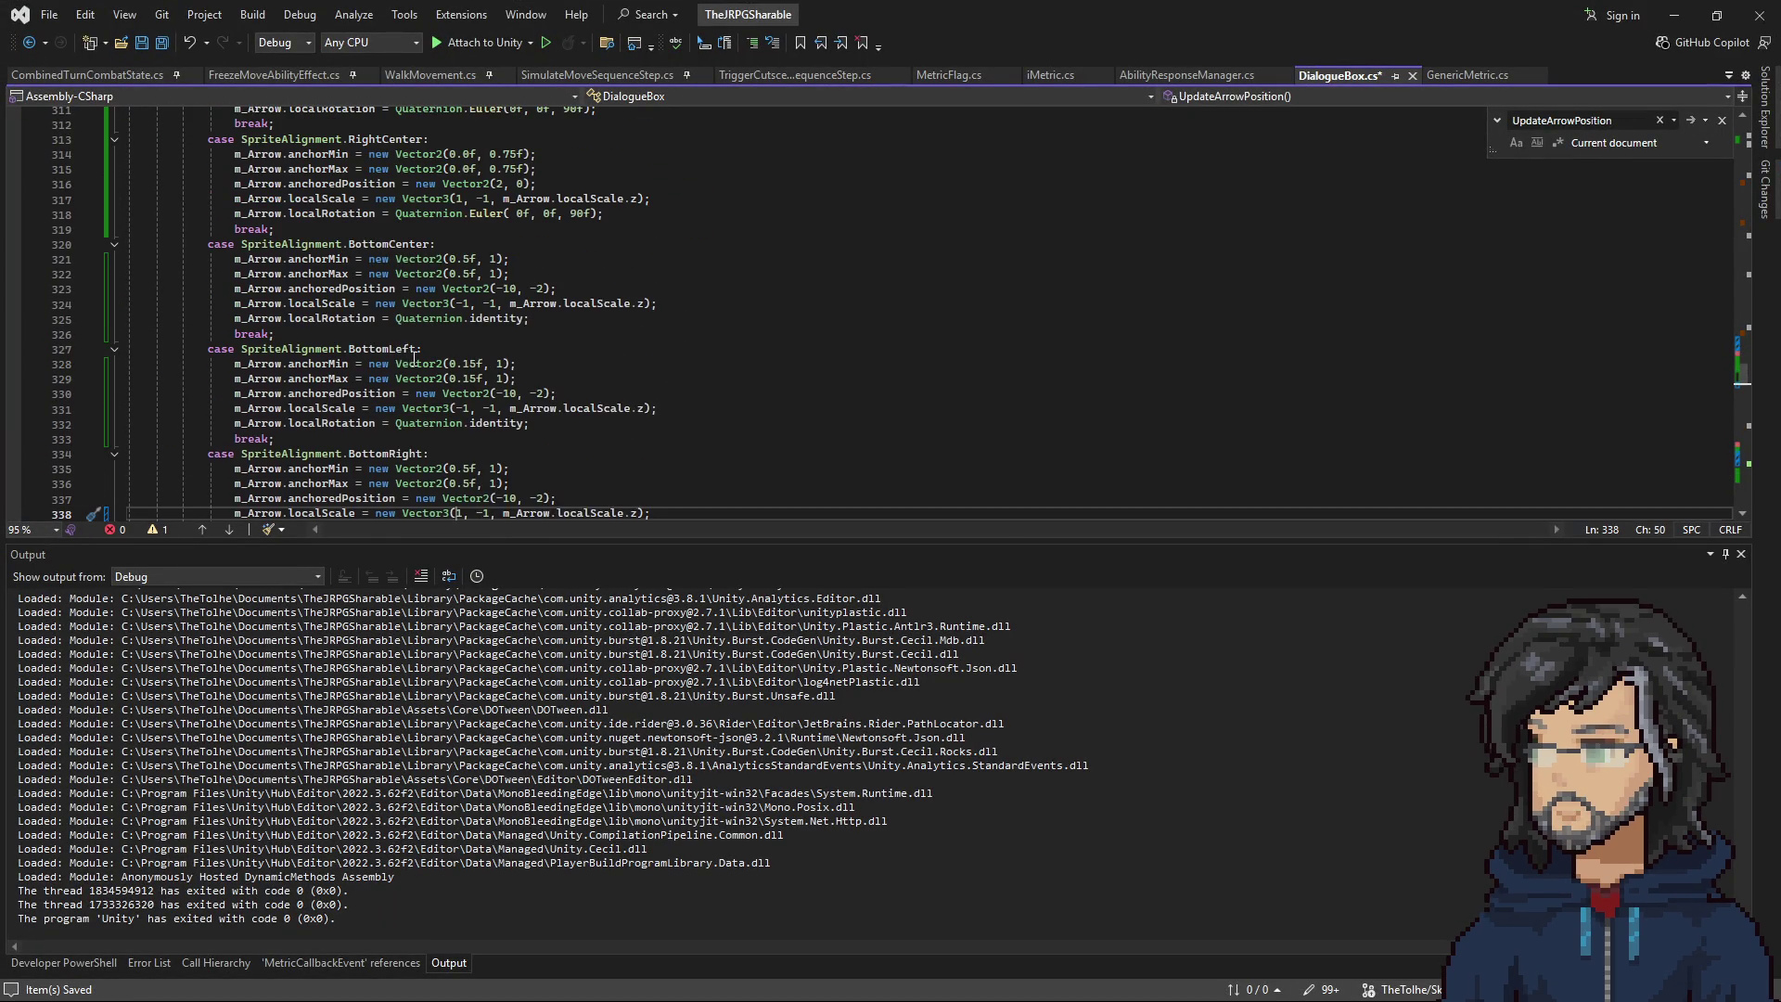
pyautogui.moveTo(313, 334); pyautogui.dragTo(275, 229)
pyautogui.hotkey('ctrl', 'c')
pyautogui.press('Delete')
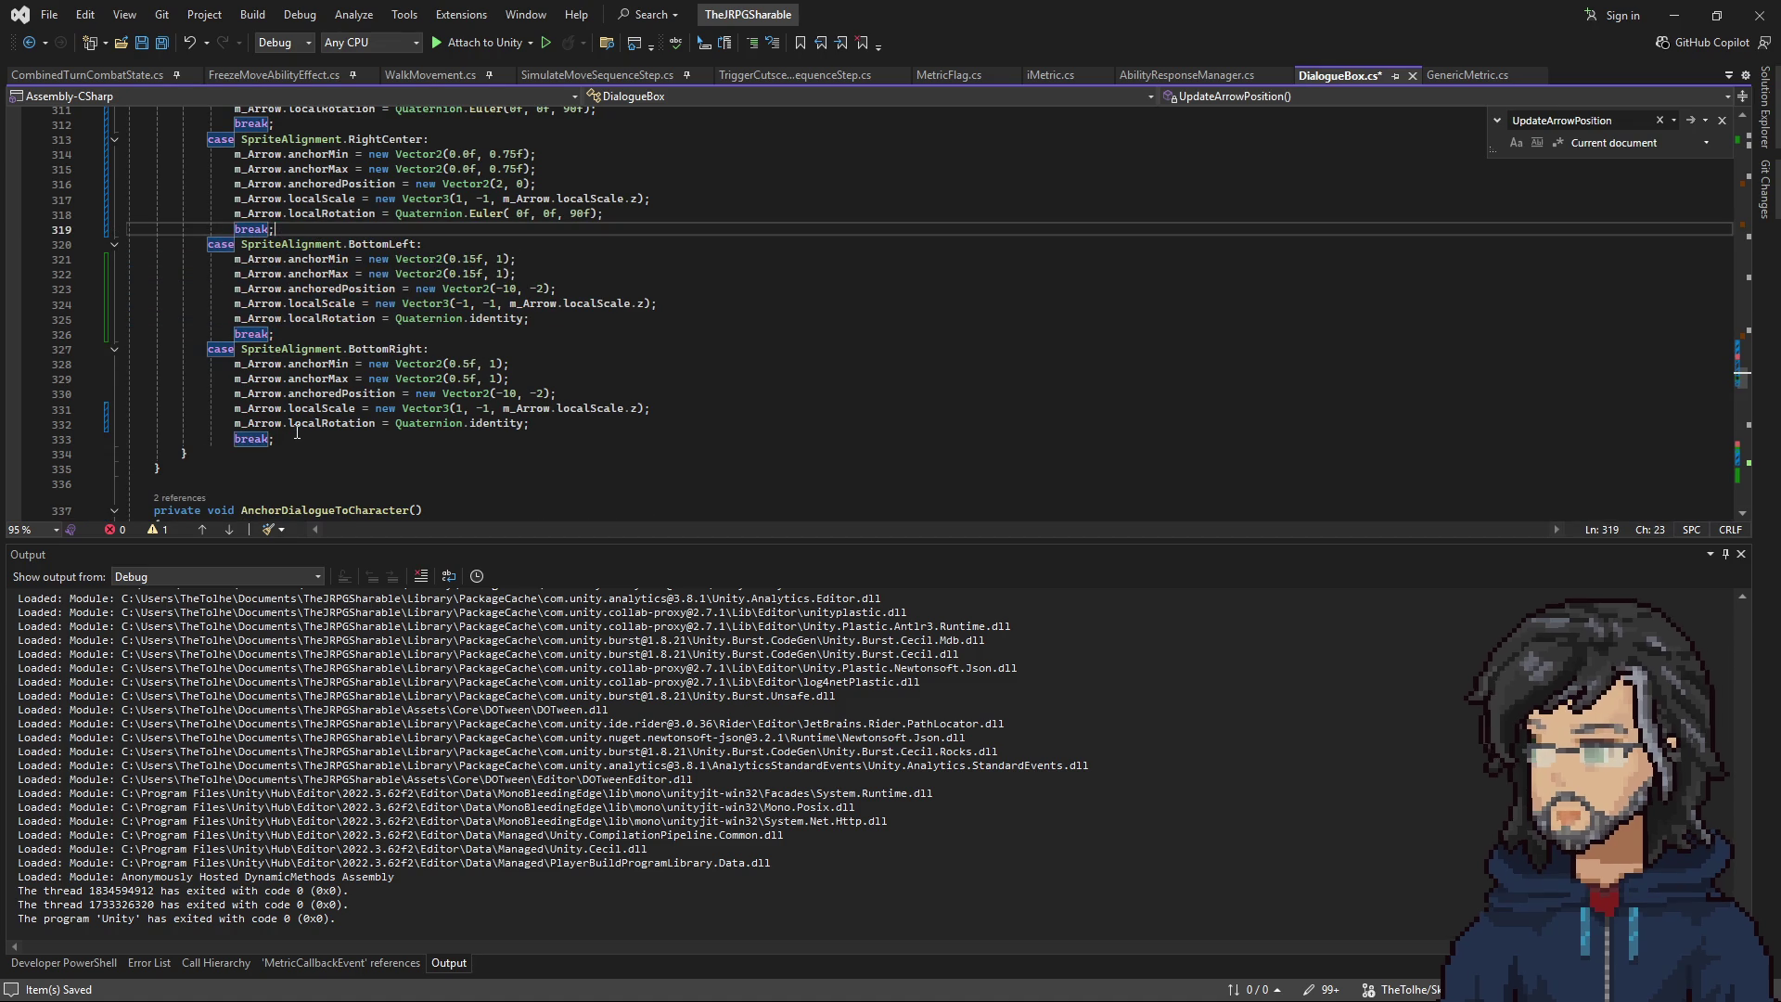
pyautogui.click(463, 438)
pyautogui.hotkey('ctrl', 'v')
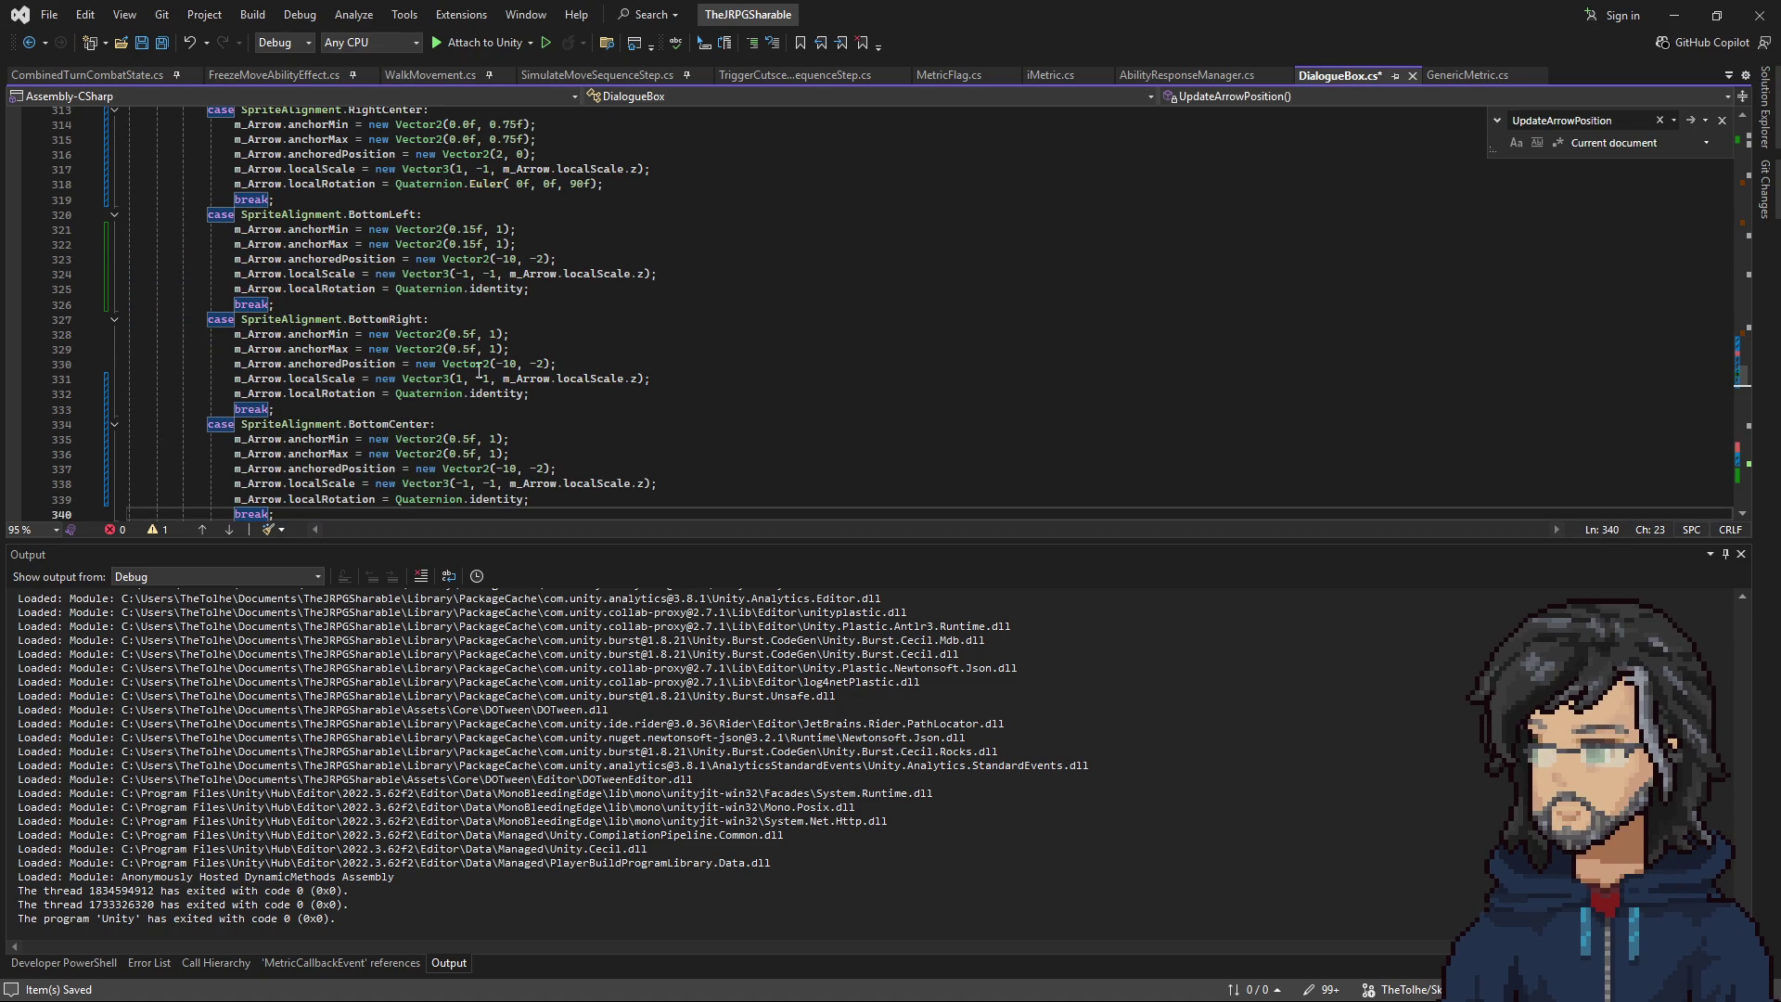
# Change the BottomRight anchorMin and anchorMax x values to 0.85f.
pyautogui.click(462, 334)
pyautogui.scroll(9, 542, 404)
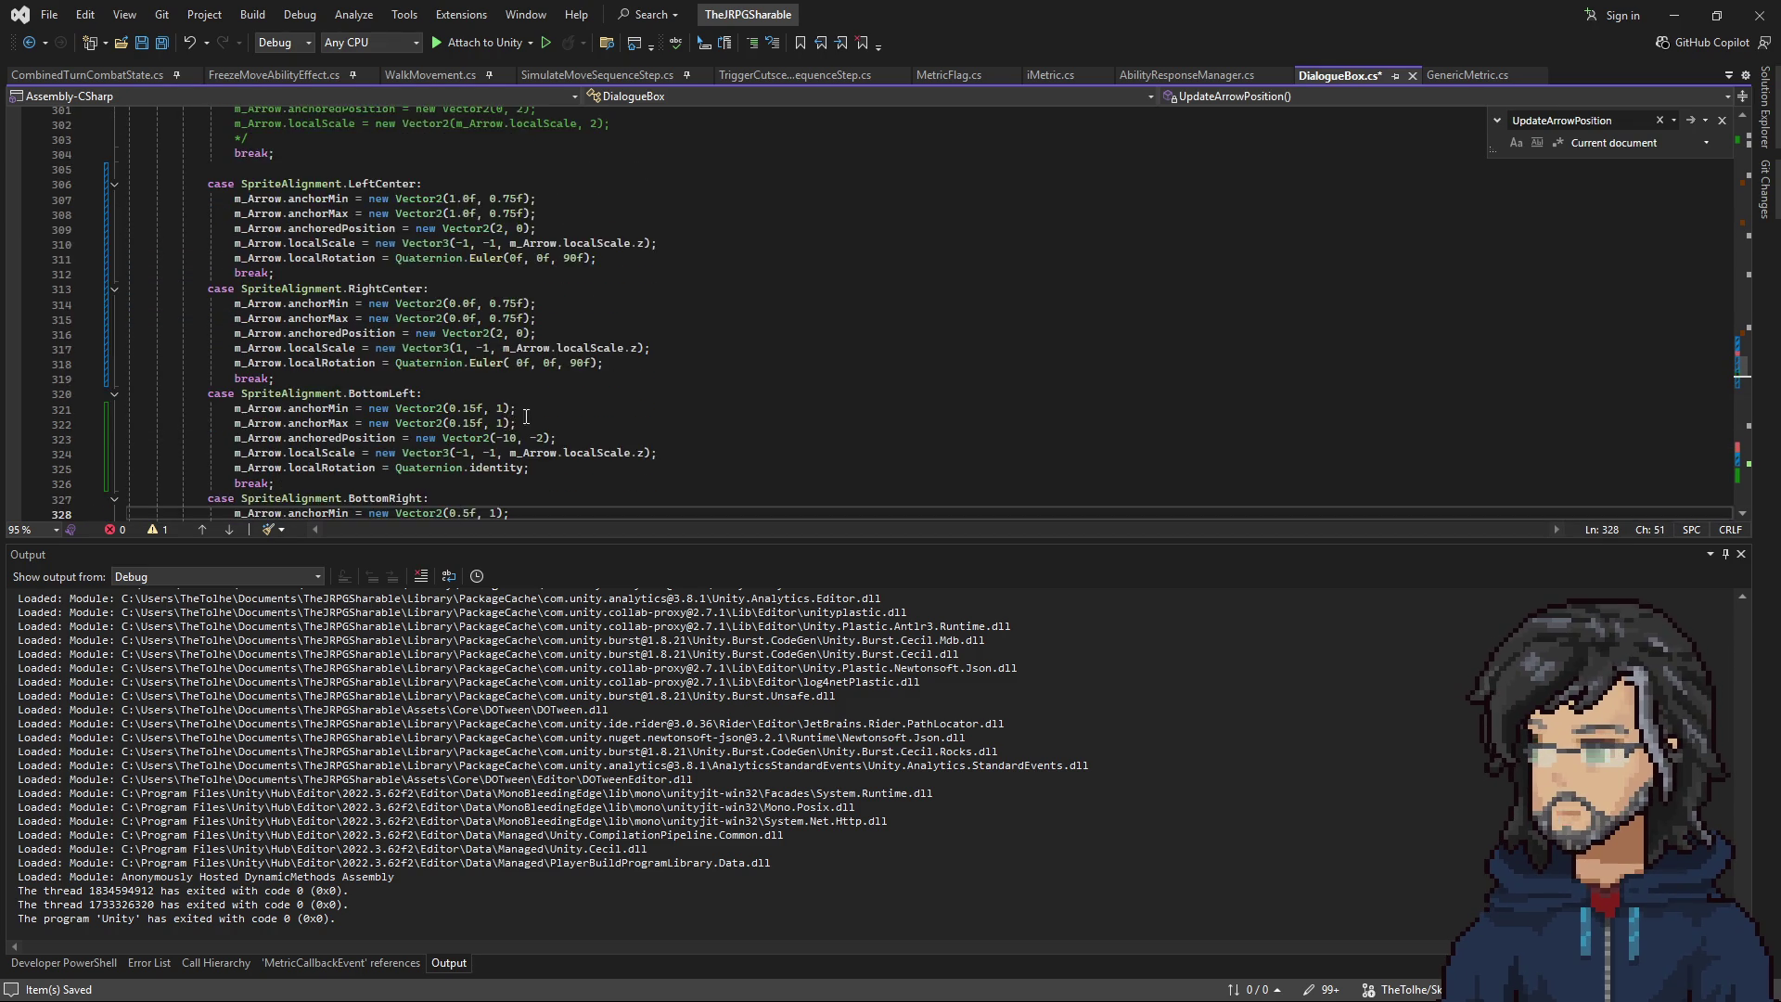
pyautogui.scroll(-8, 541, 404)
pyautogui.write('8')
pyautogui.click(468, 393)
pyautogui.write('8')
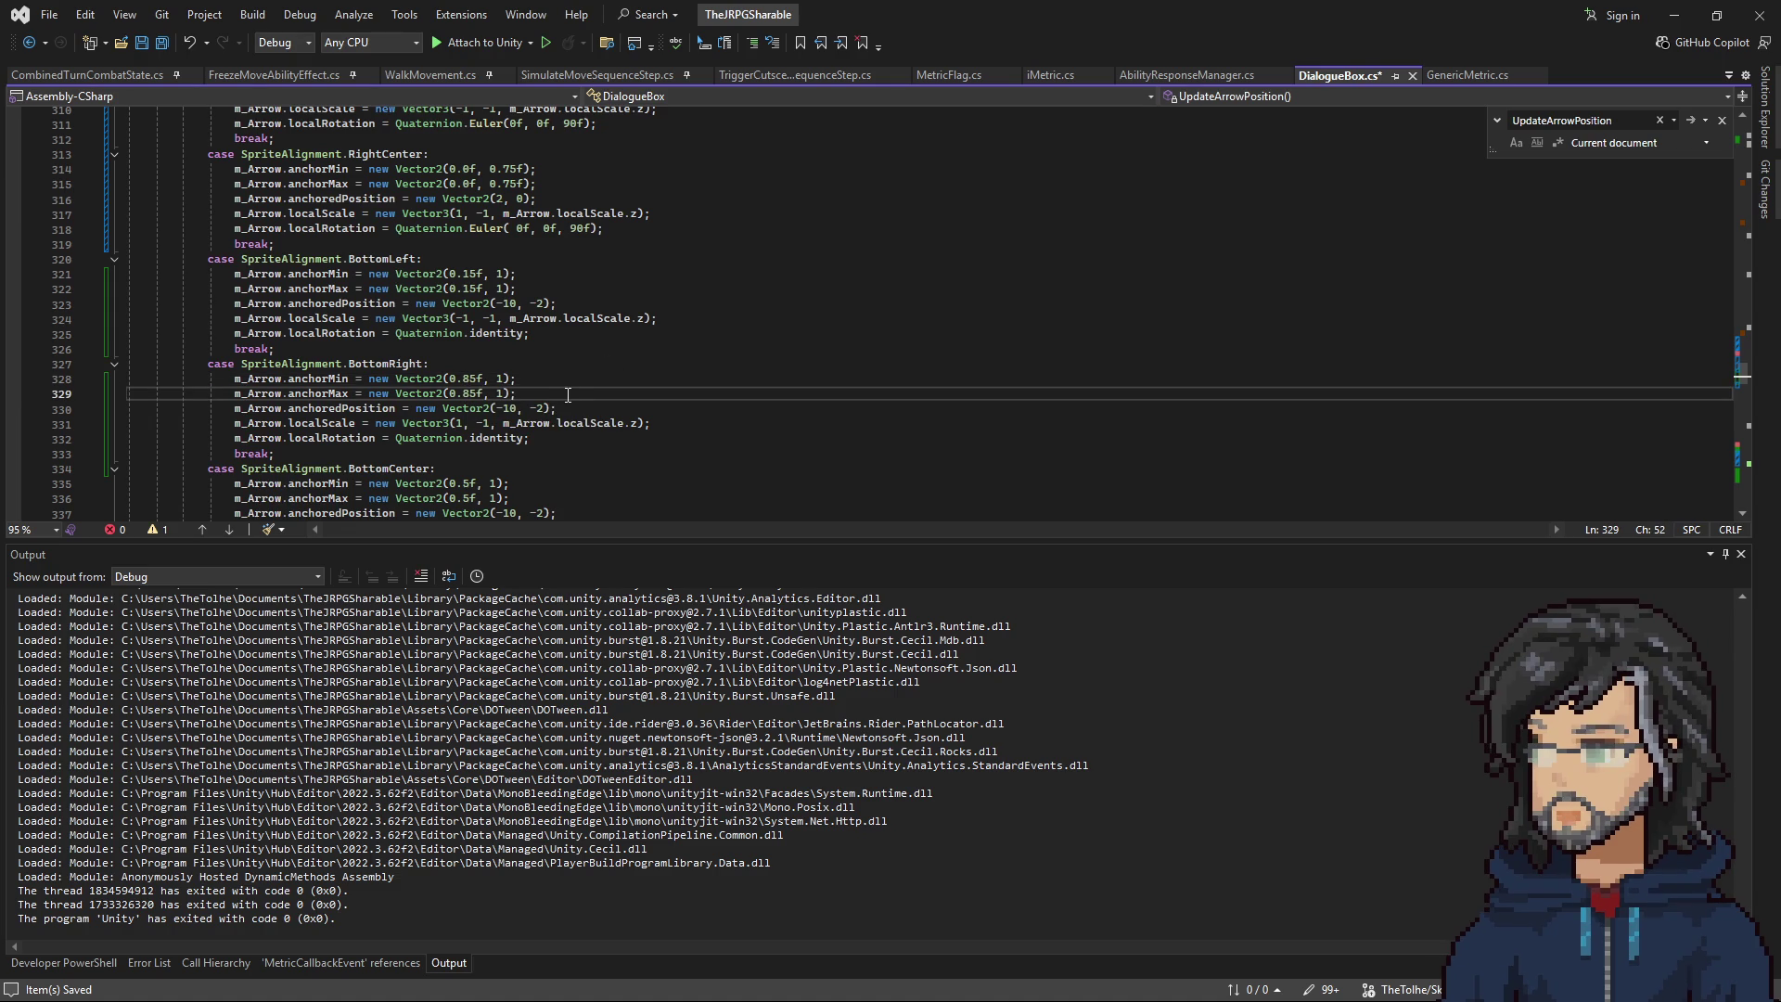
pyautogui.hotkey('alt', 'Tab')
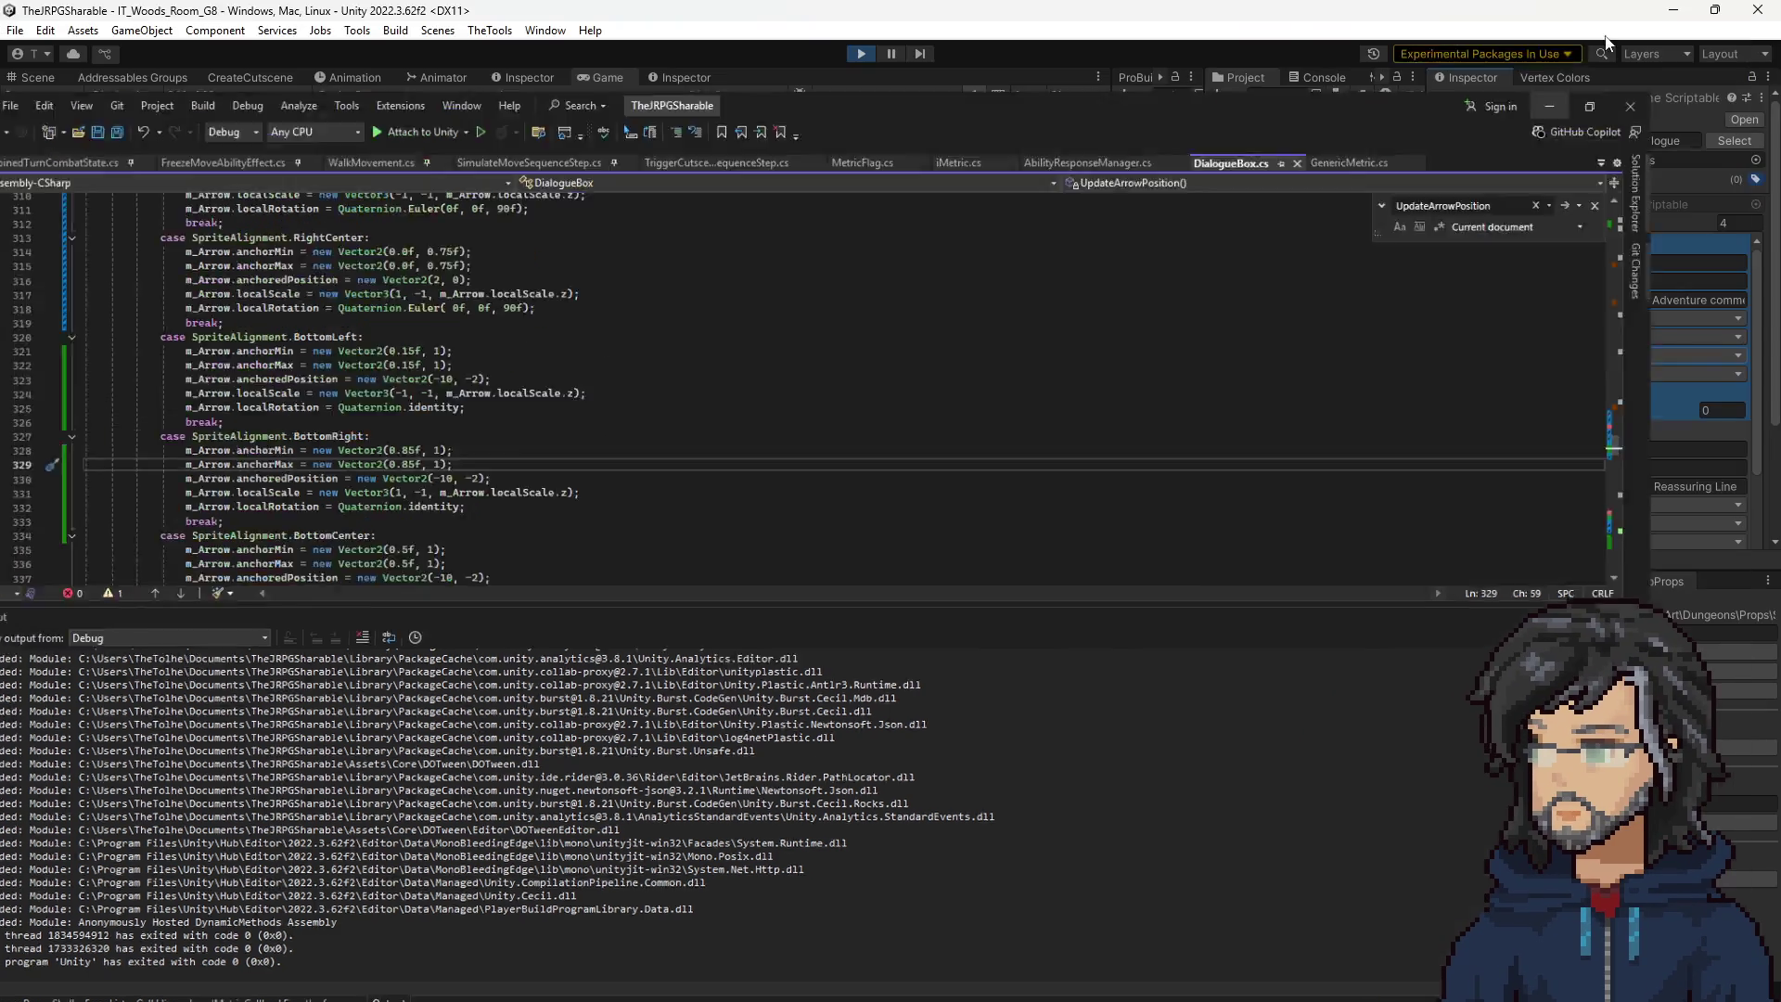
# Restart play mode so the recompiled scripts load, then return to DialogueBox.cs's anchoredPosition code.
pyautogui.click(860, 53)
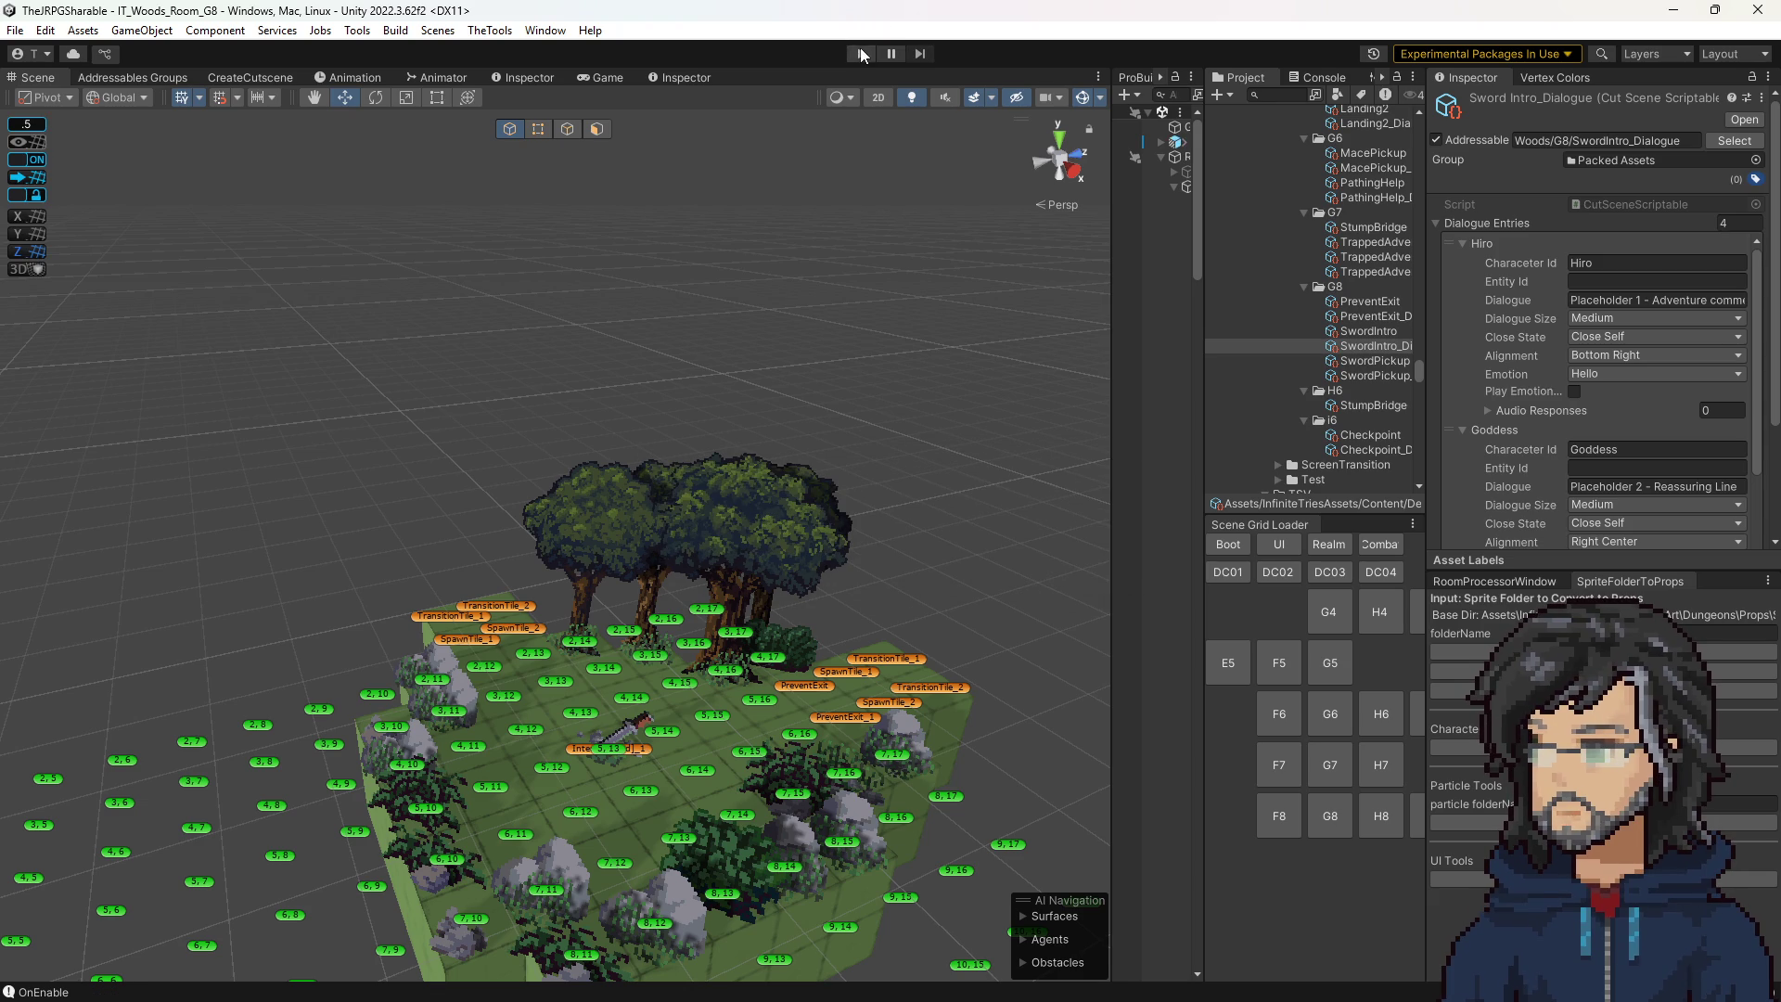
pyautogui.click(861, 53)
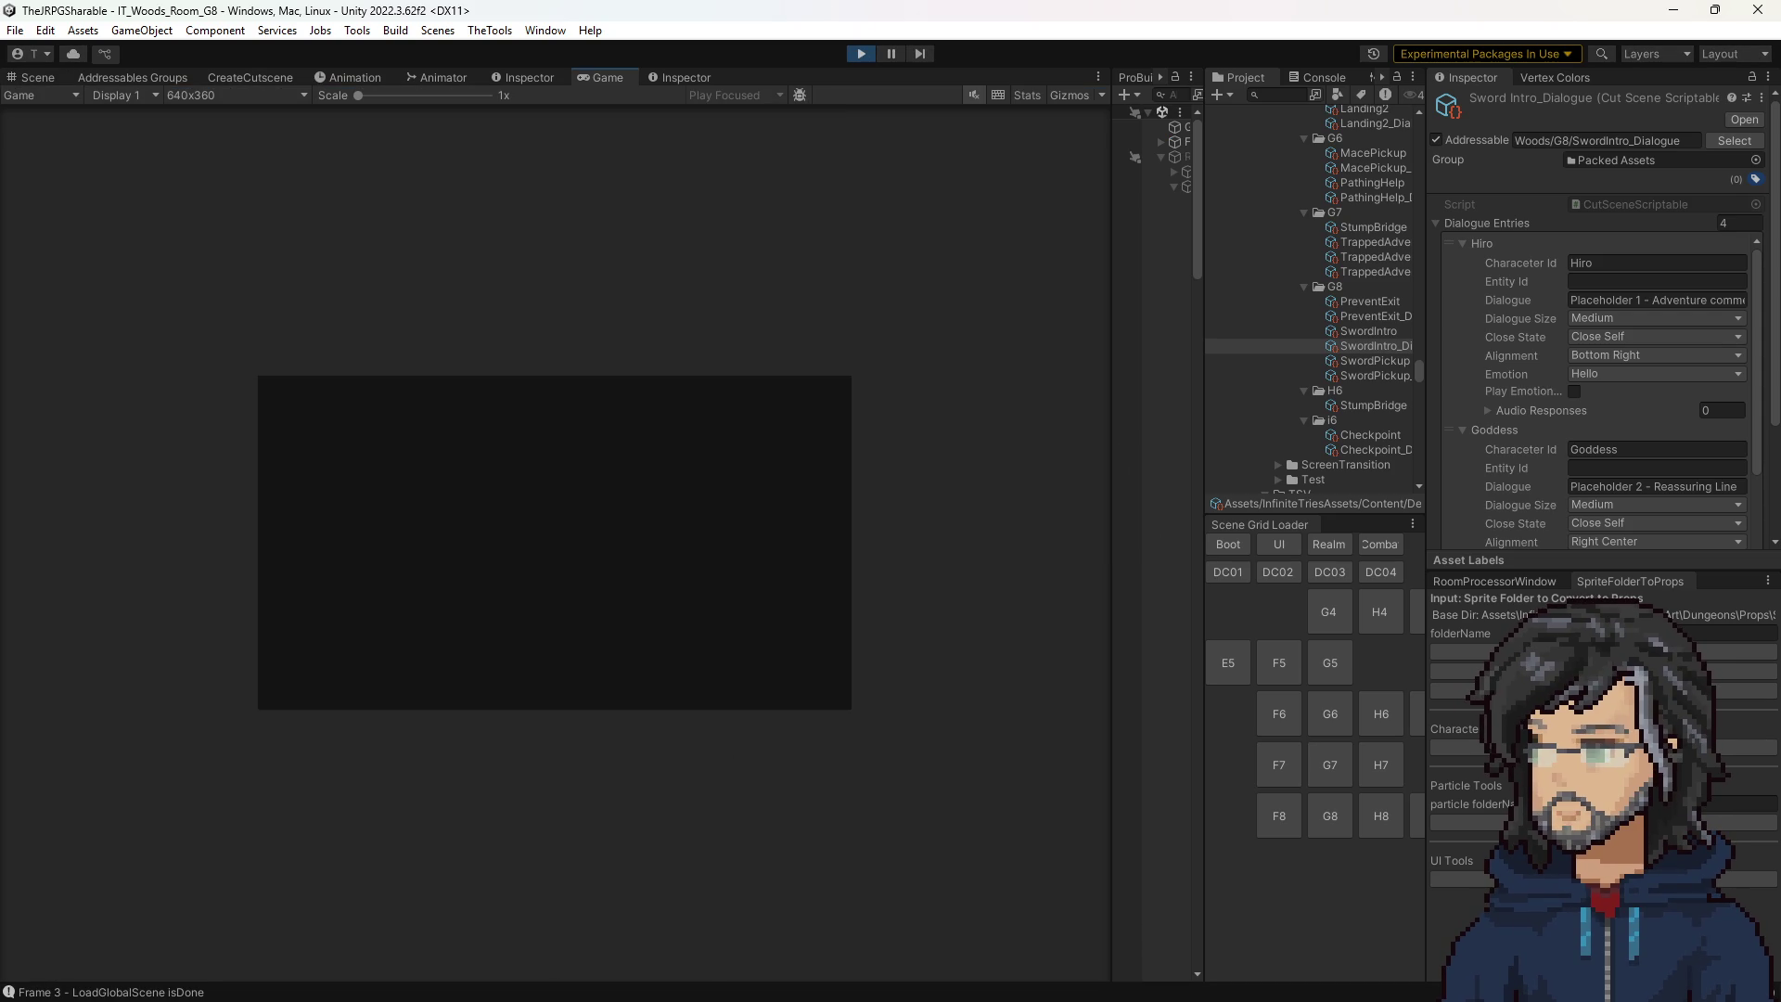
pyautogui.hotkey('alt', 'Tab')
pyautogui.scroll(-10, 591, 307)
pyautogui.scroll(-7, 591, 307)
pyautogui.scroll(7, 609, 421)
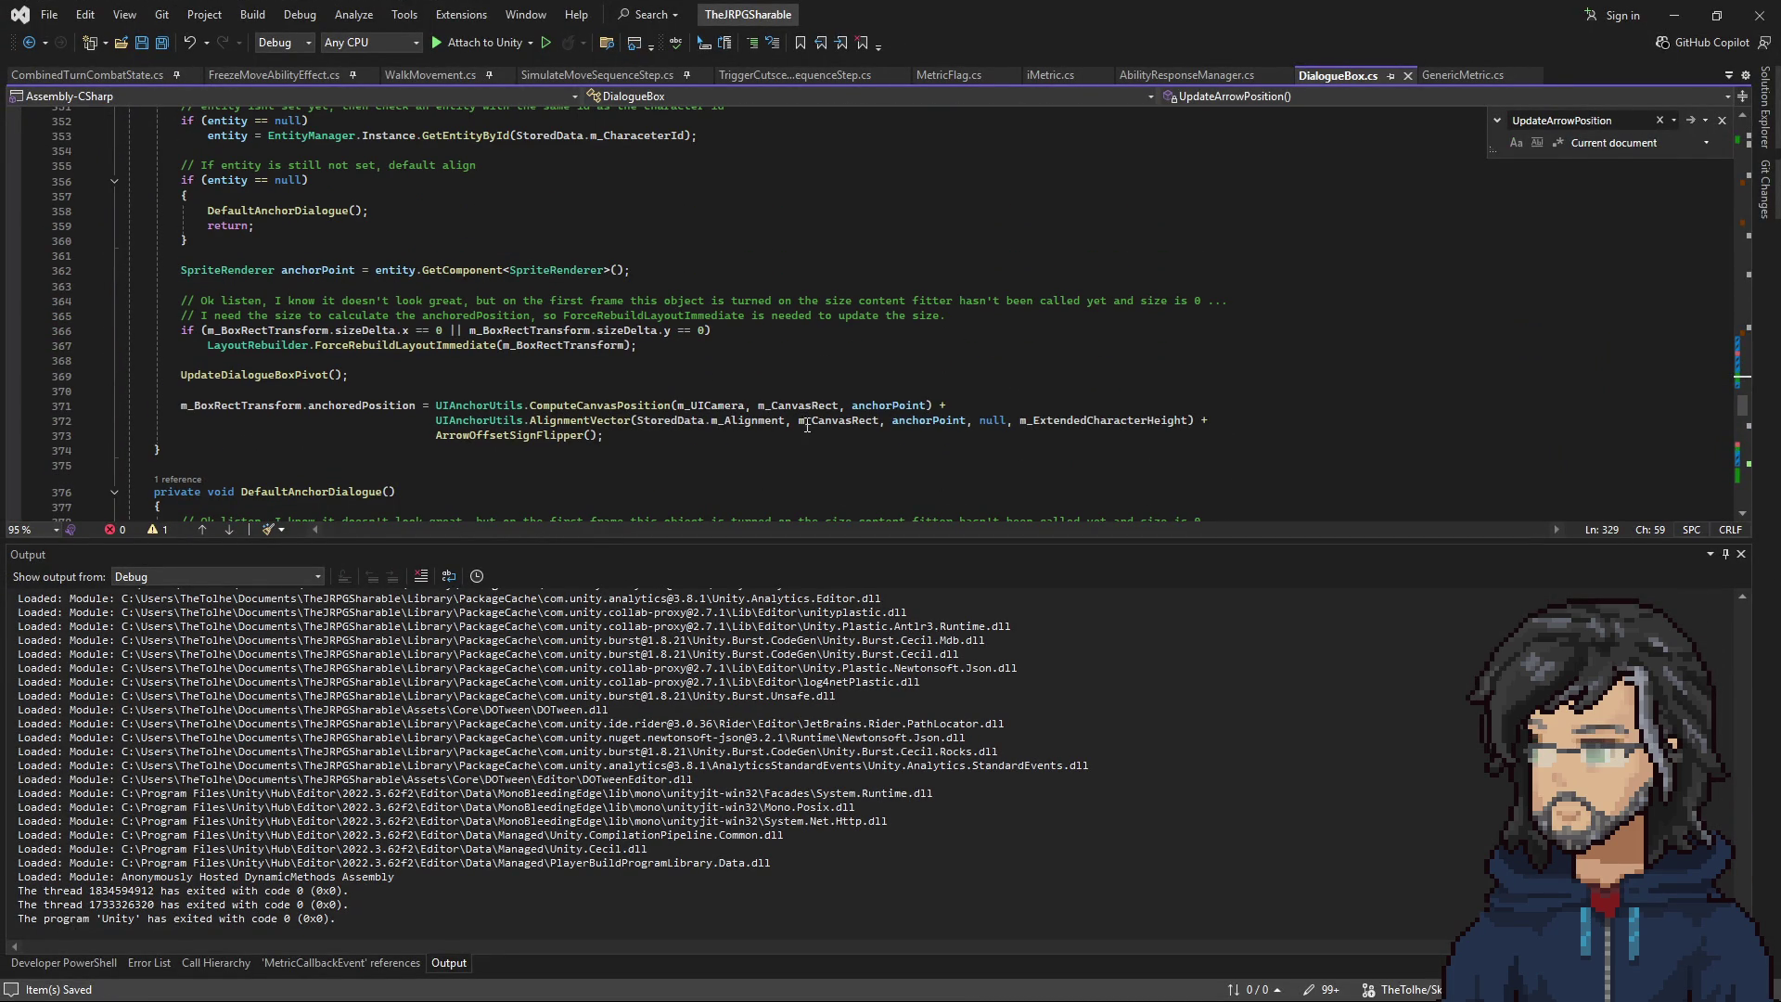
# Highlight anchoredPosition's uses and scroll down to UpdateDialogueBoxPivot.
pyautogui.doubleClick(318, 406)
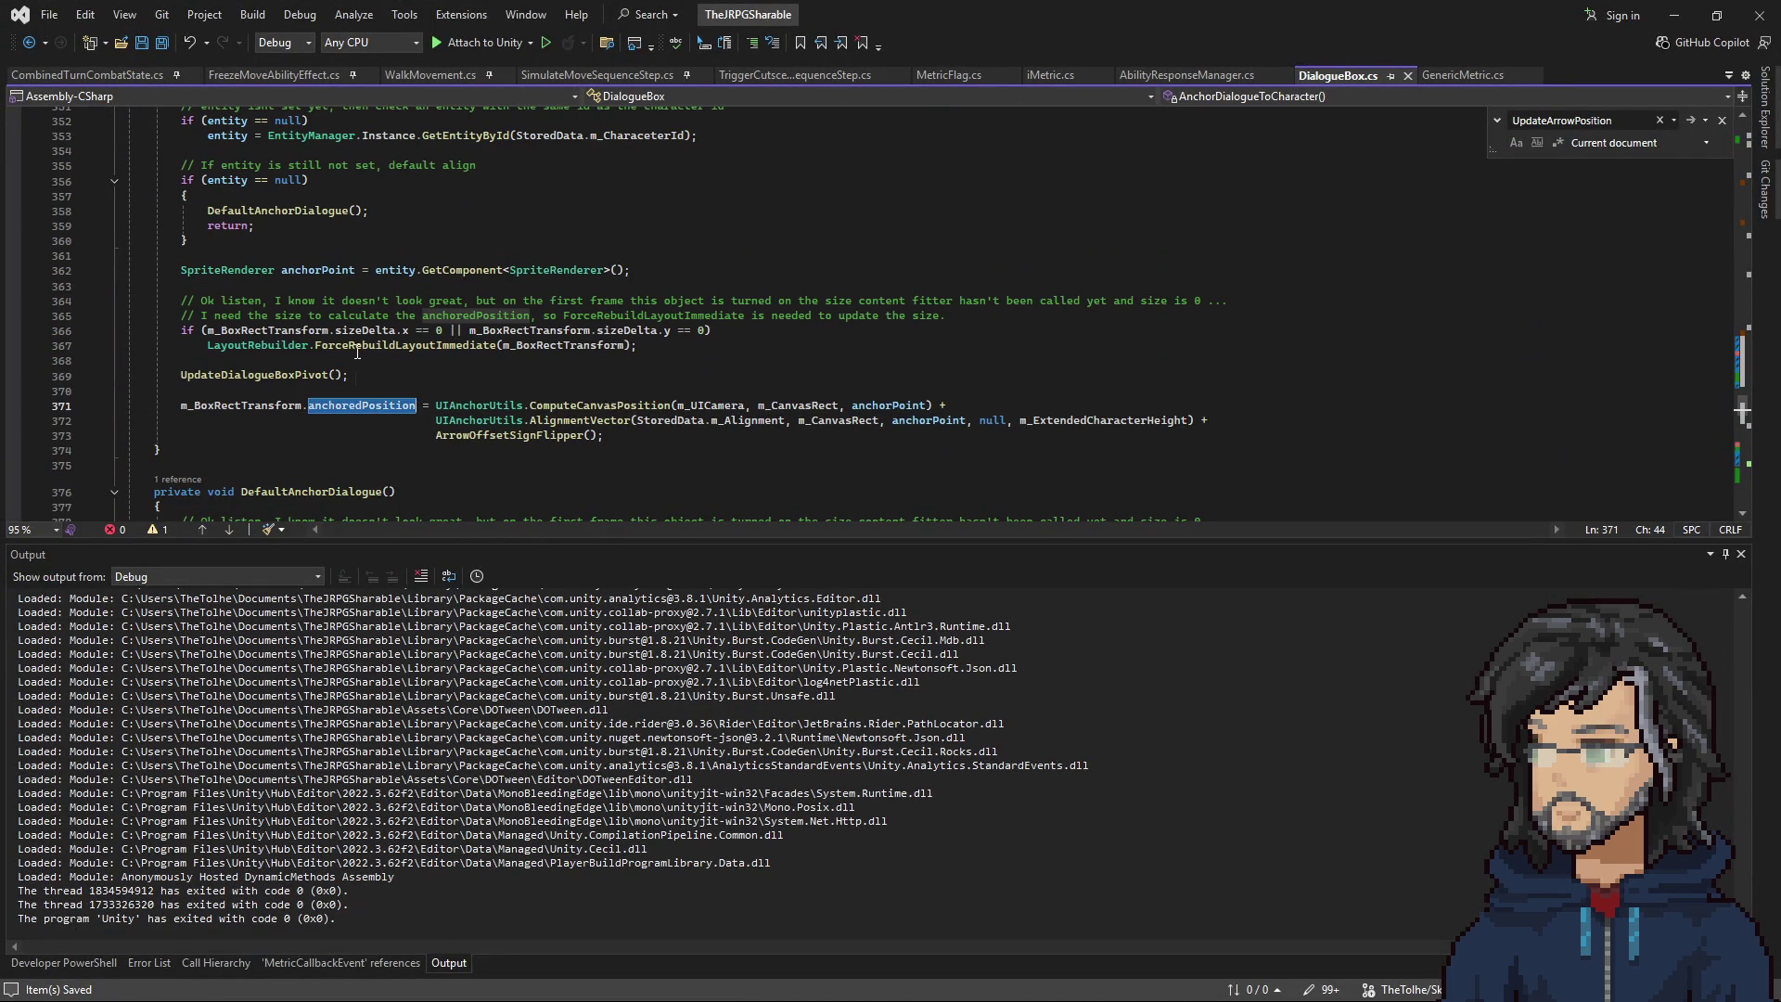
pyautogui.scroll(5, 367, 358)
pyautogui.scroll(6, 377, 364)
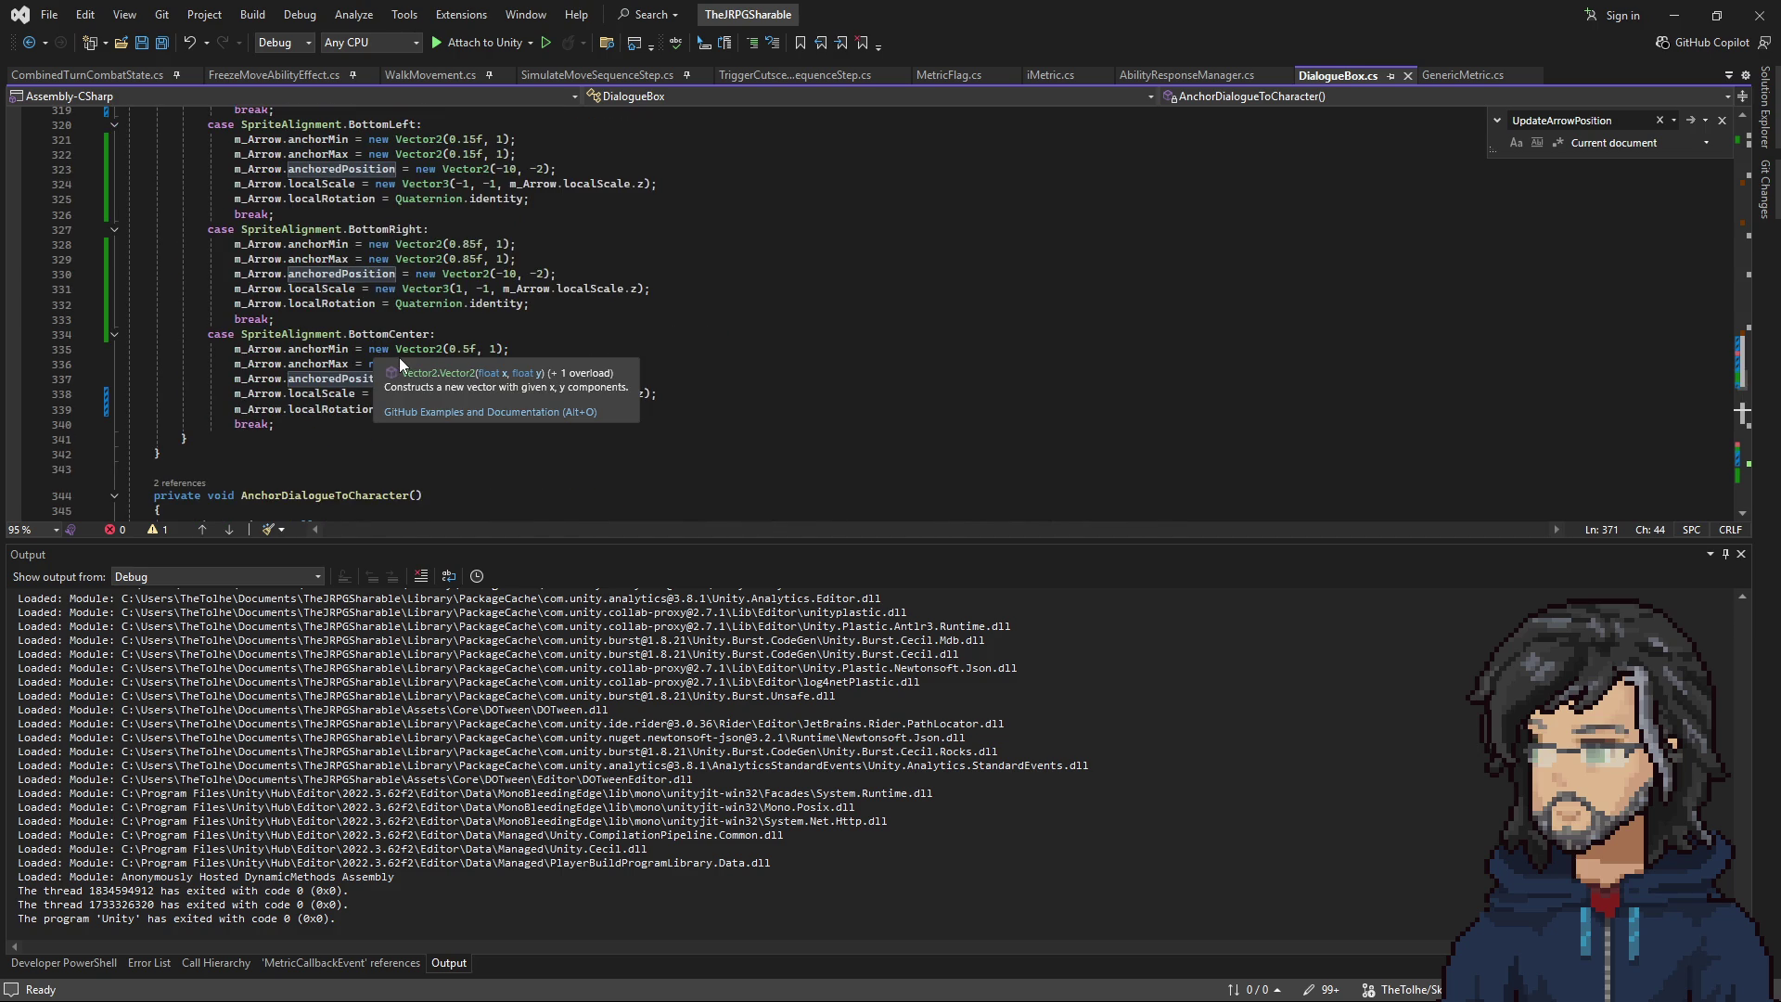
pyautogui.scroll(20, 399, 364)
pyautogui.scroll(-20, 462, 330)
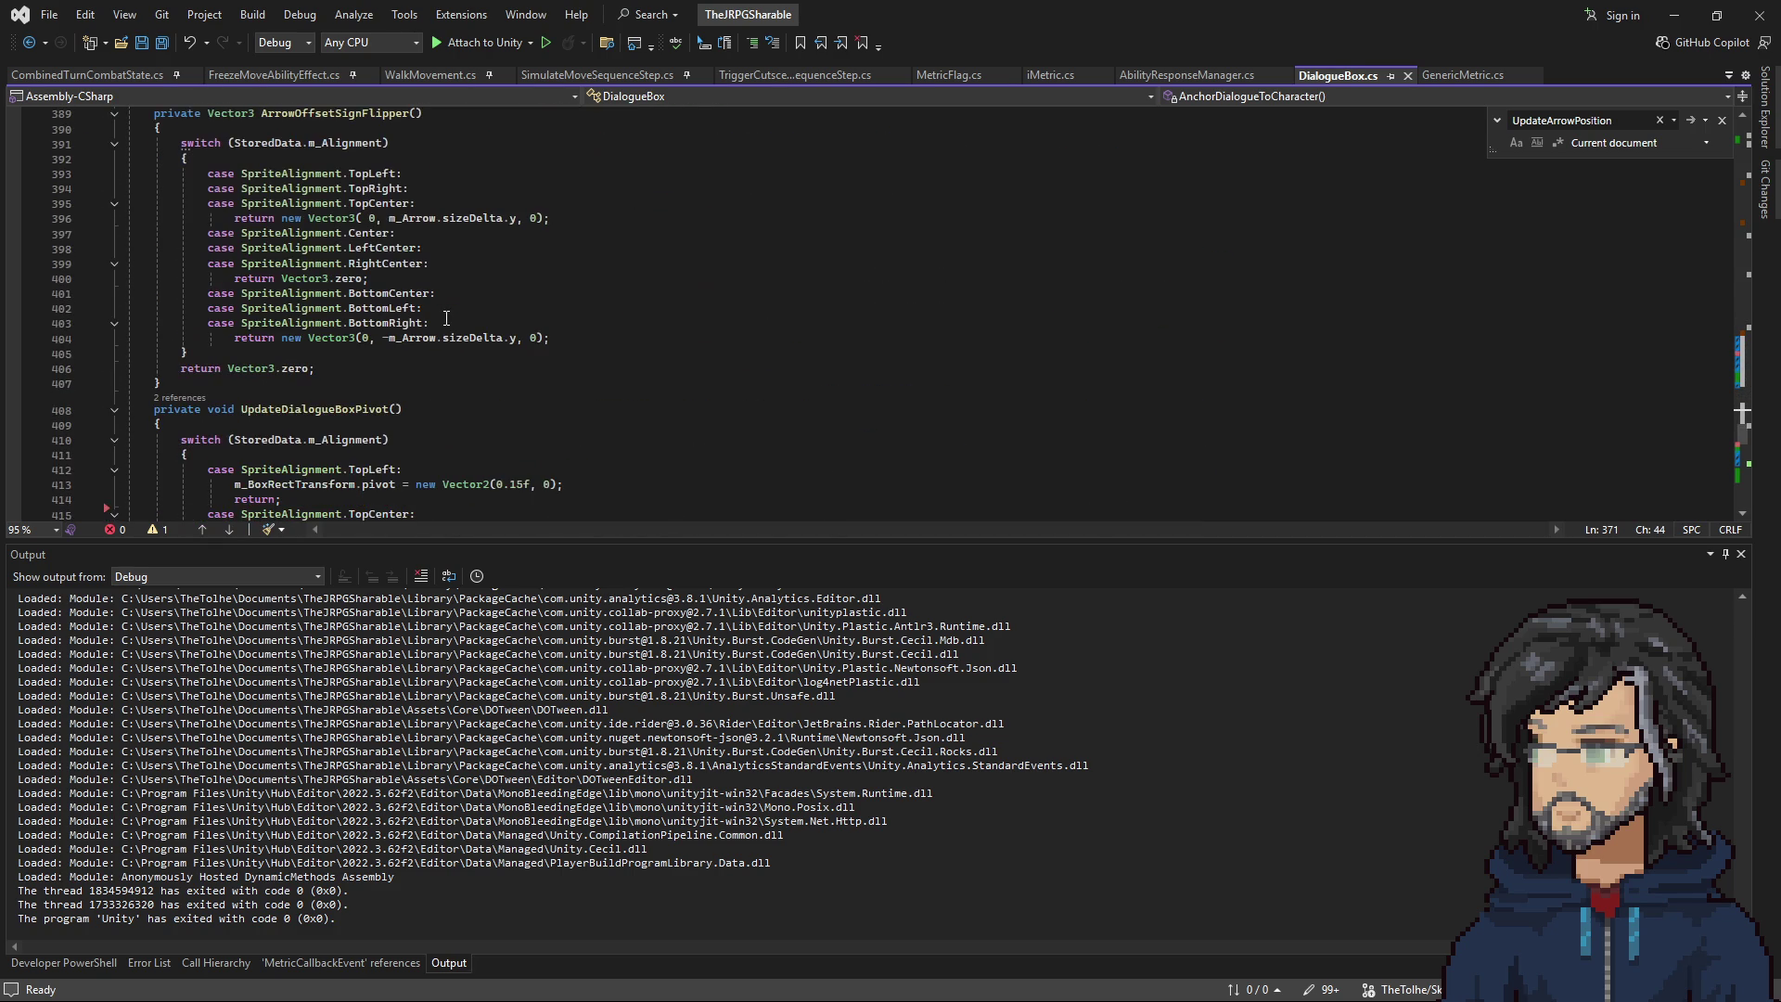
pyautogui.scroll(-4, 443, 311)
pyautogui.scroll(-2, 444, 311)
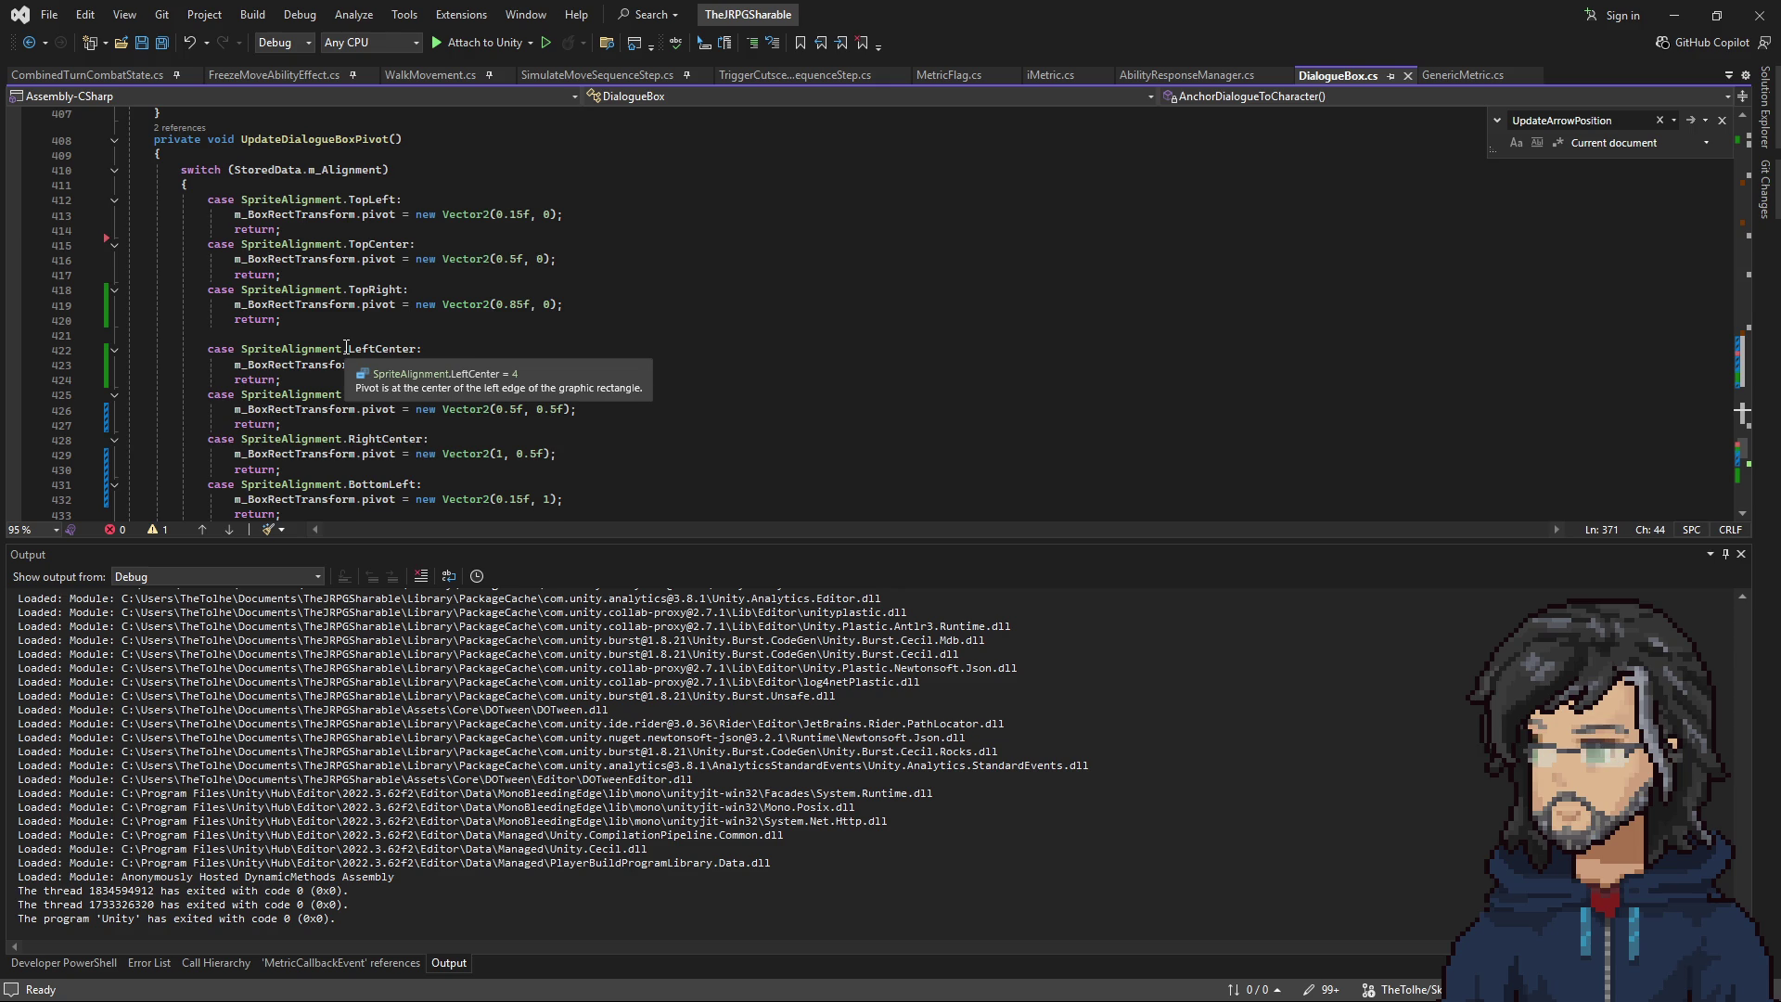
pyautogui.scroll(-6, 412, 340)
pyautogui.scroll(-3, 349, 349)
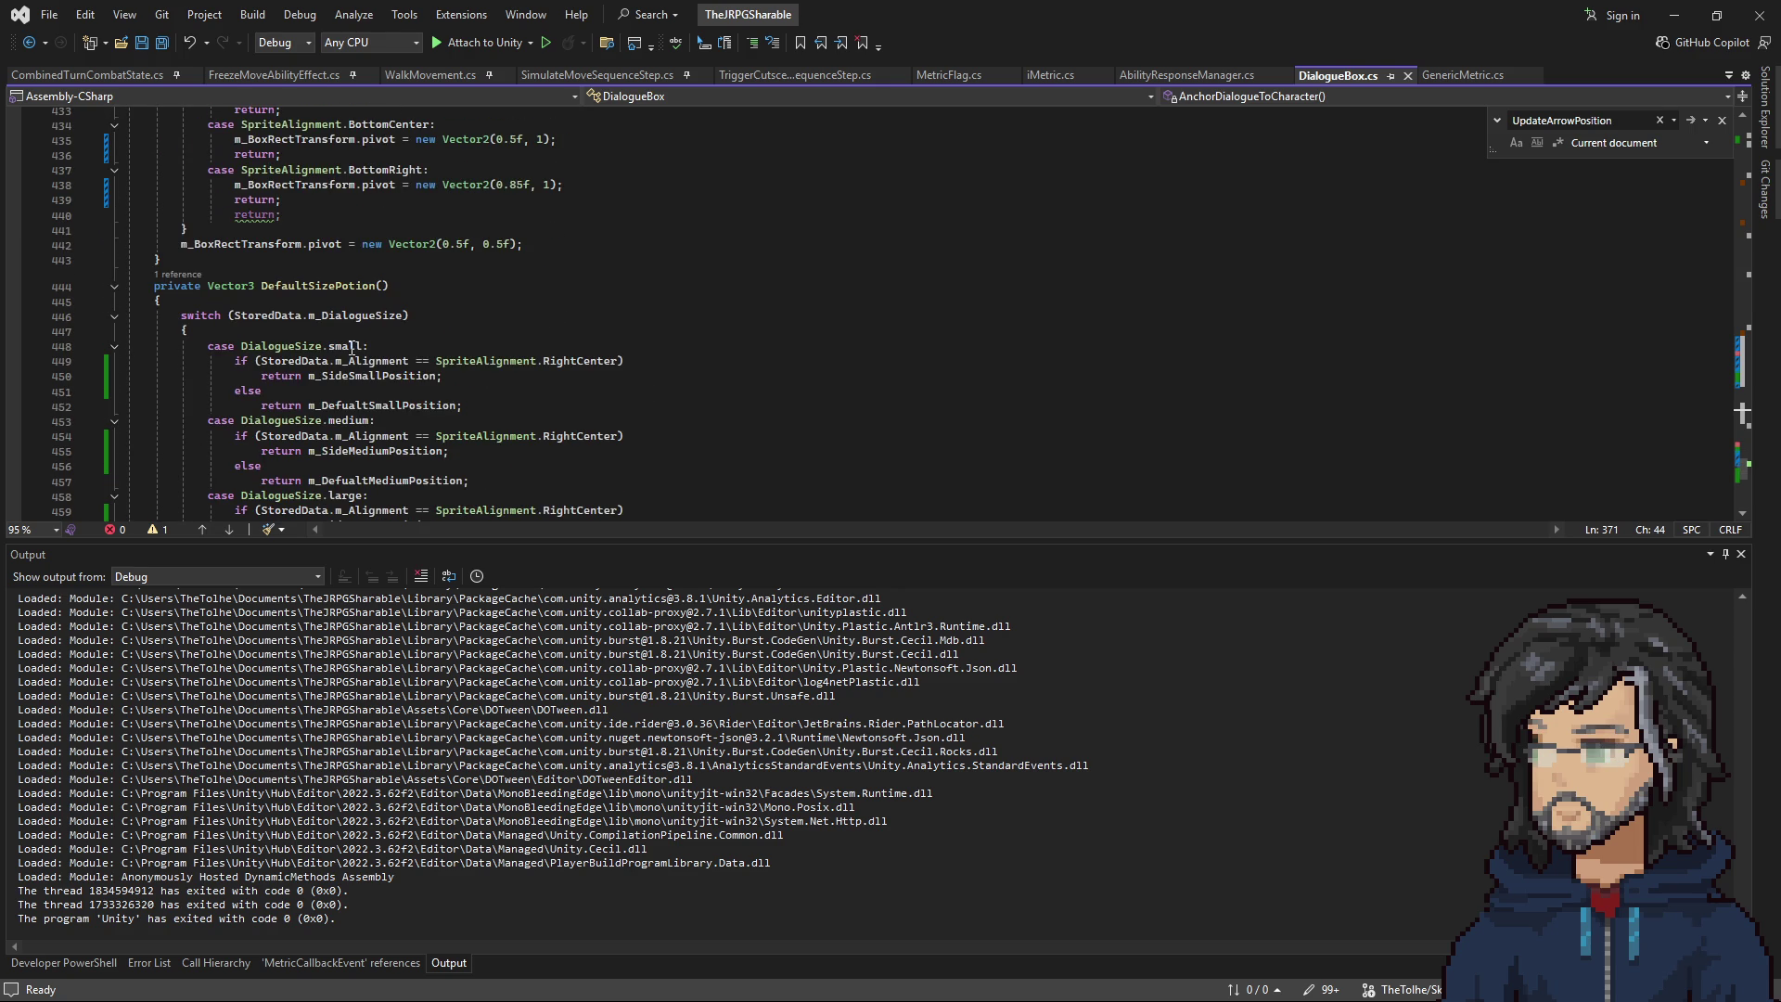
# Delete the duplicate unreachable return in the BottomRight case and go back to Unity.
pyautogui.moveTo(283, 215); pyautogui.dragTo(283, 199)
pyautogui.press('BackSpace')
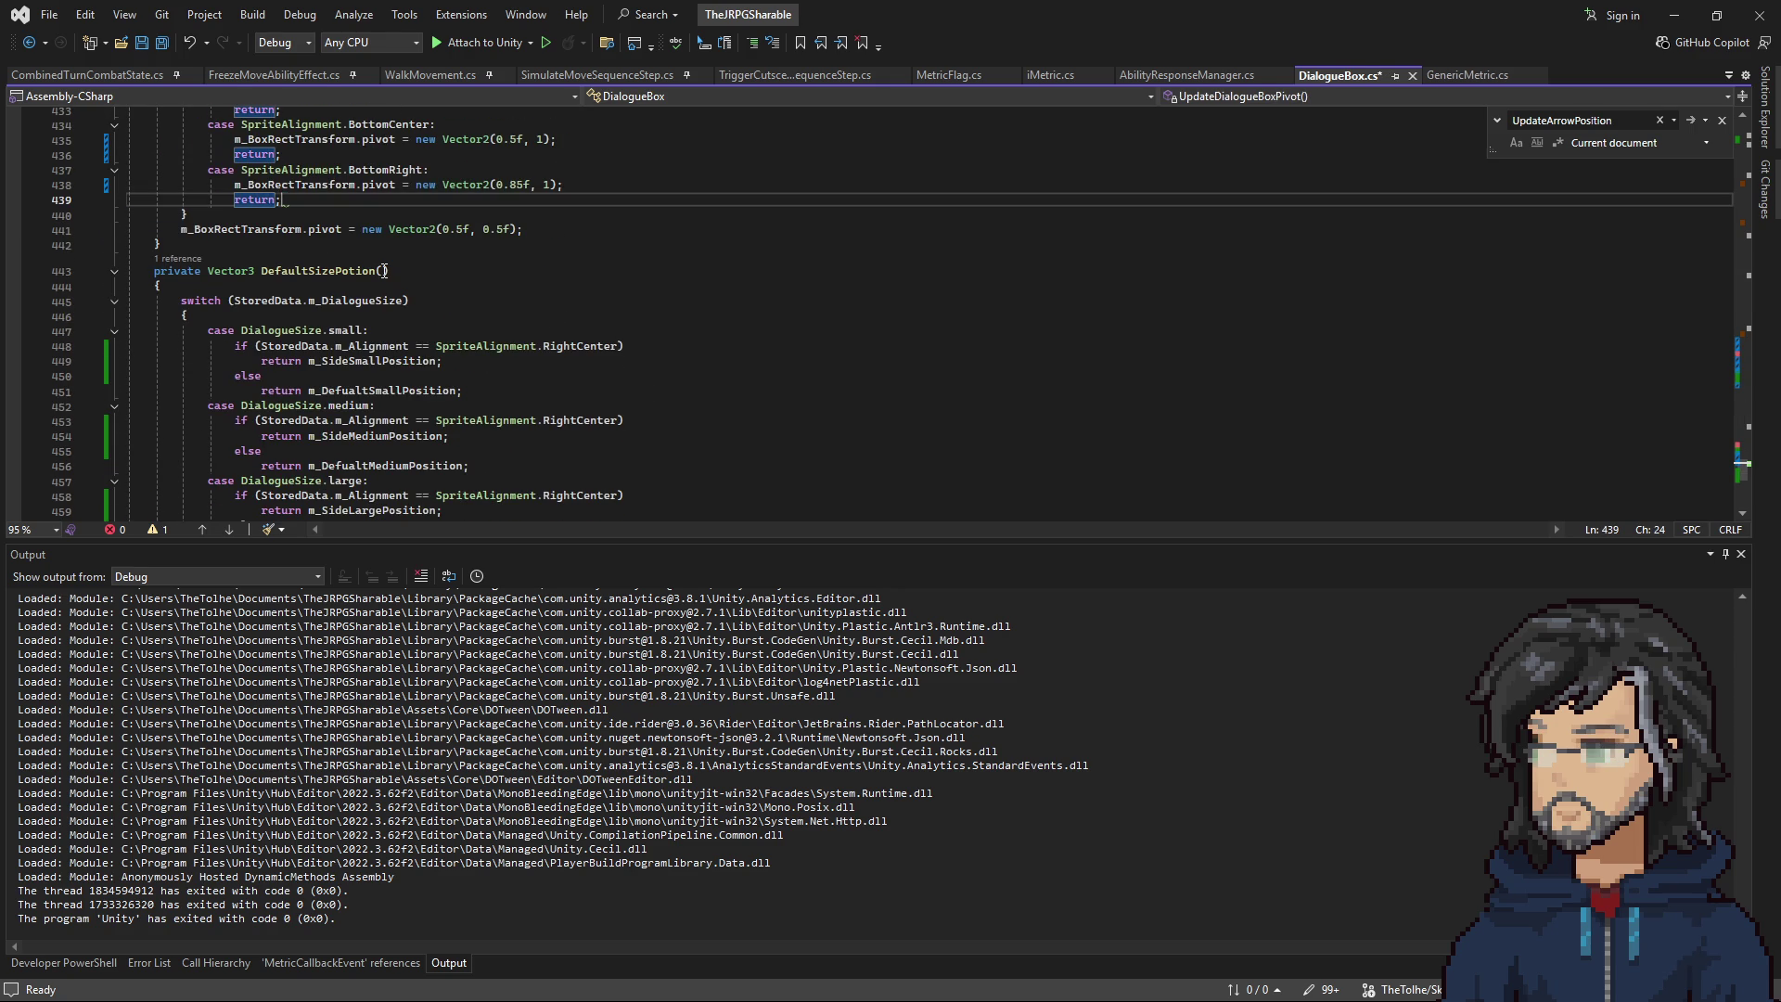
pyautogui.click(1673, 15)
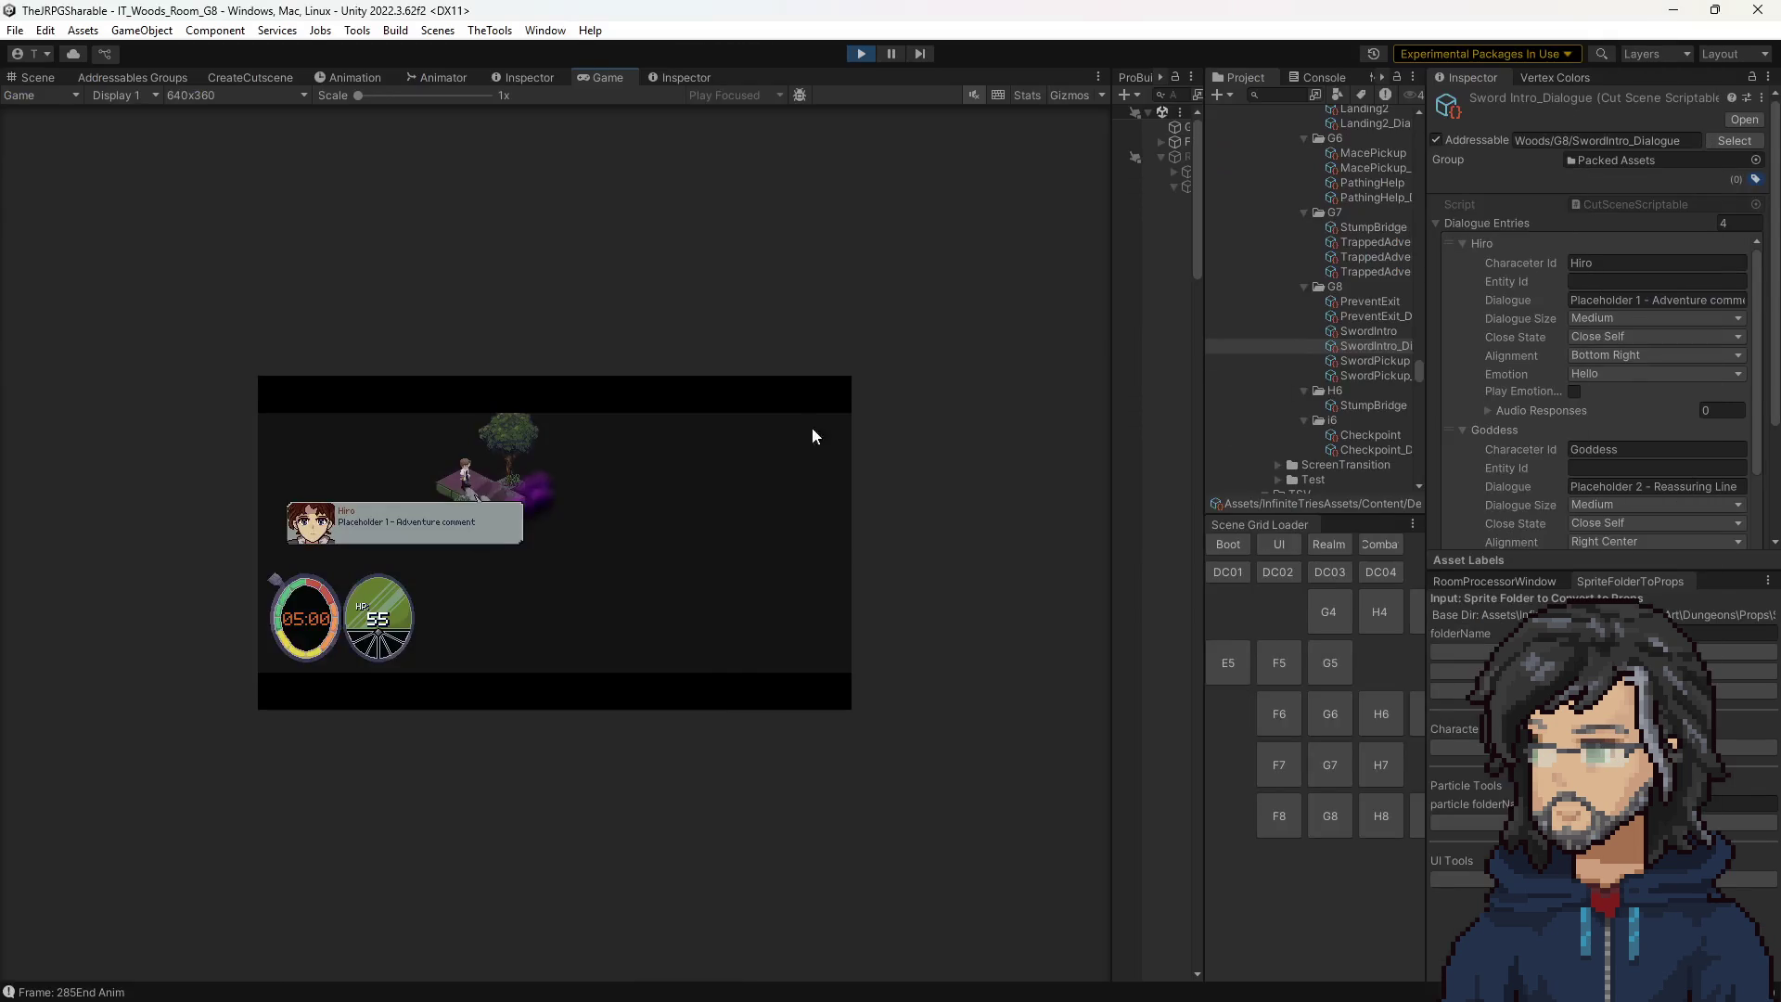
# Try Bottom Left, Bottom Center and Top Left alignments for Hiro's first line.
pyautogui.click(1606, 354)
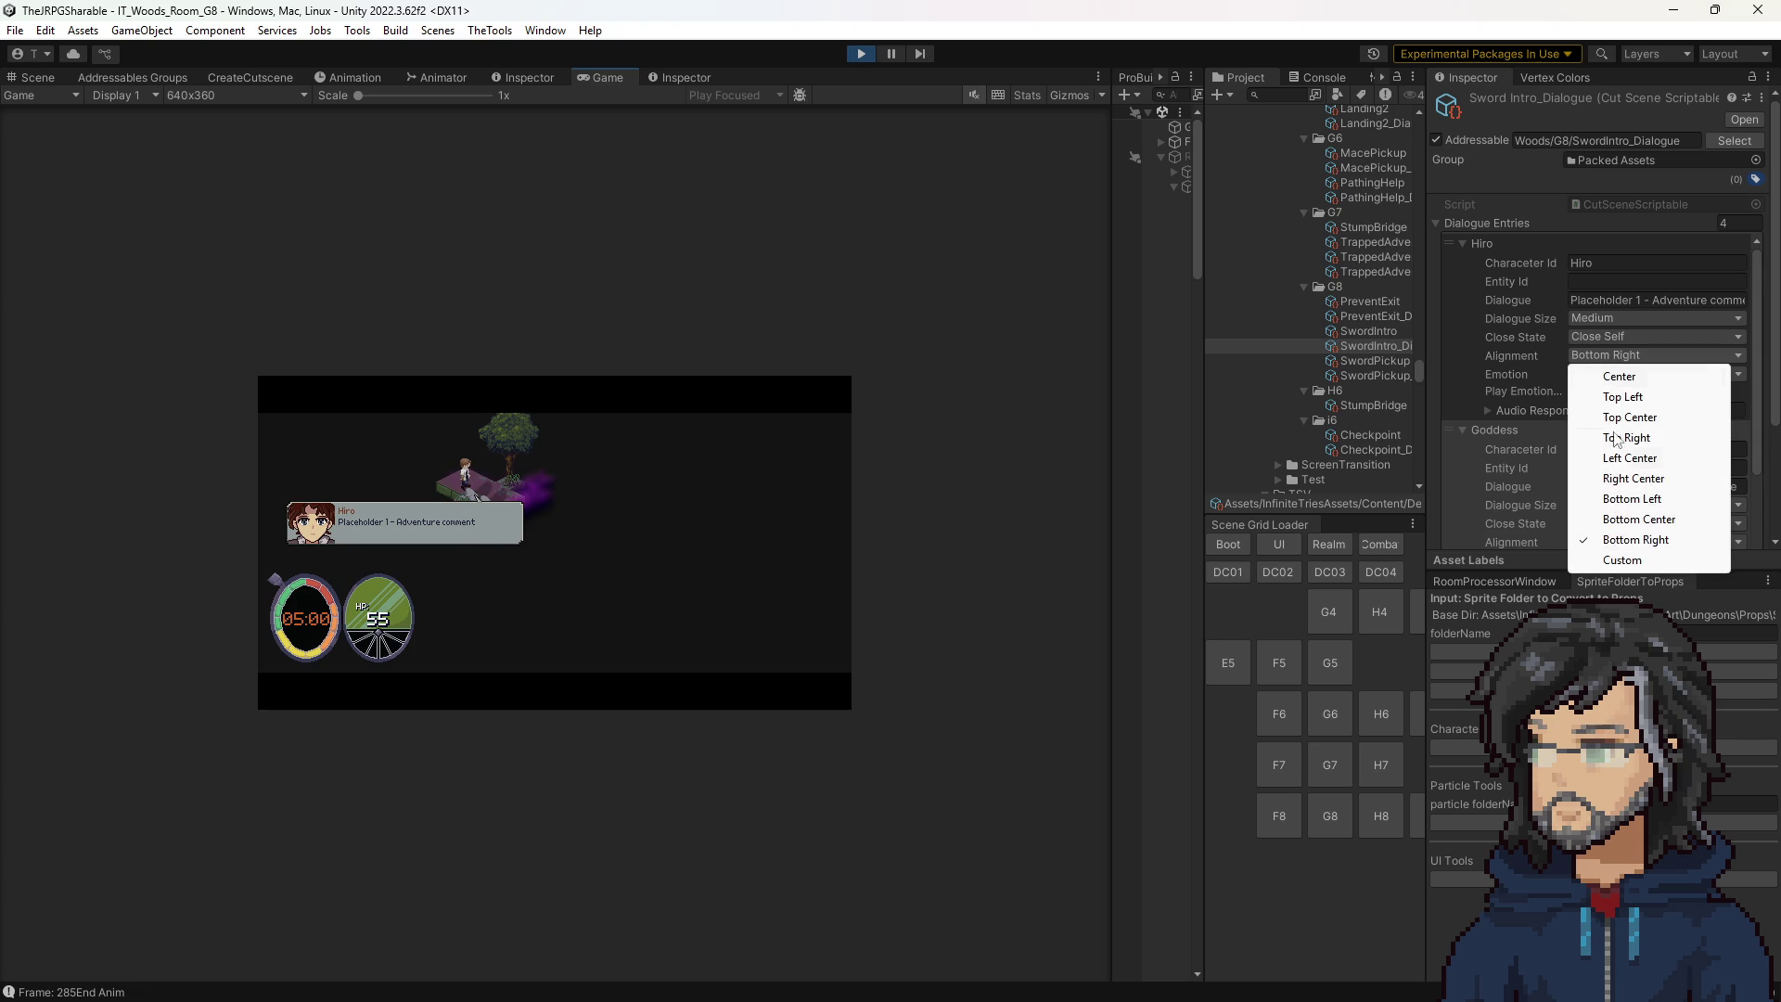
pyautogui.click(1614, 501)
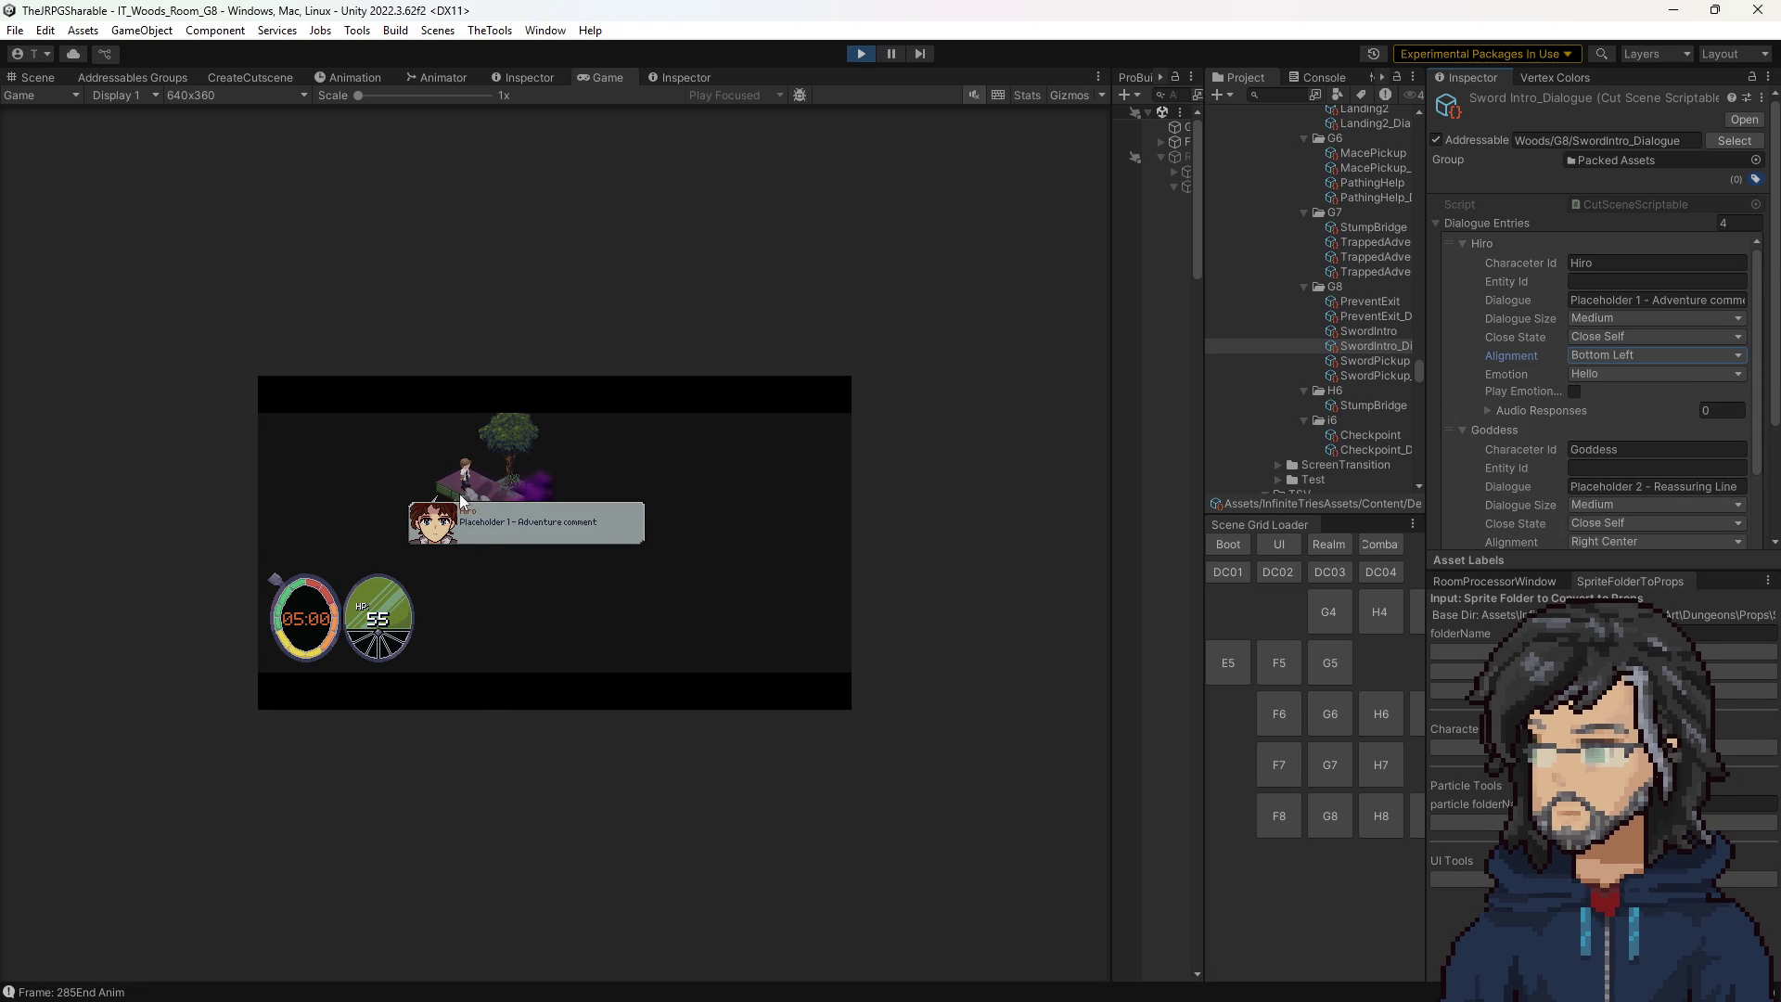
pyautogui.click(1616, 358)
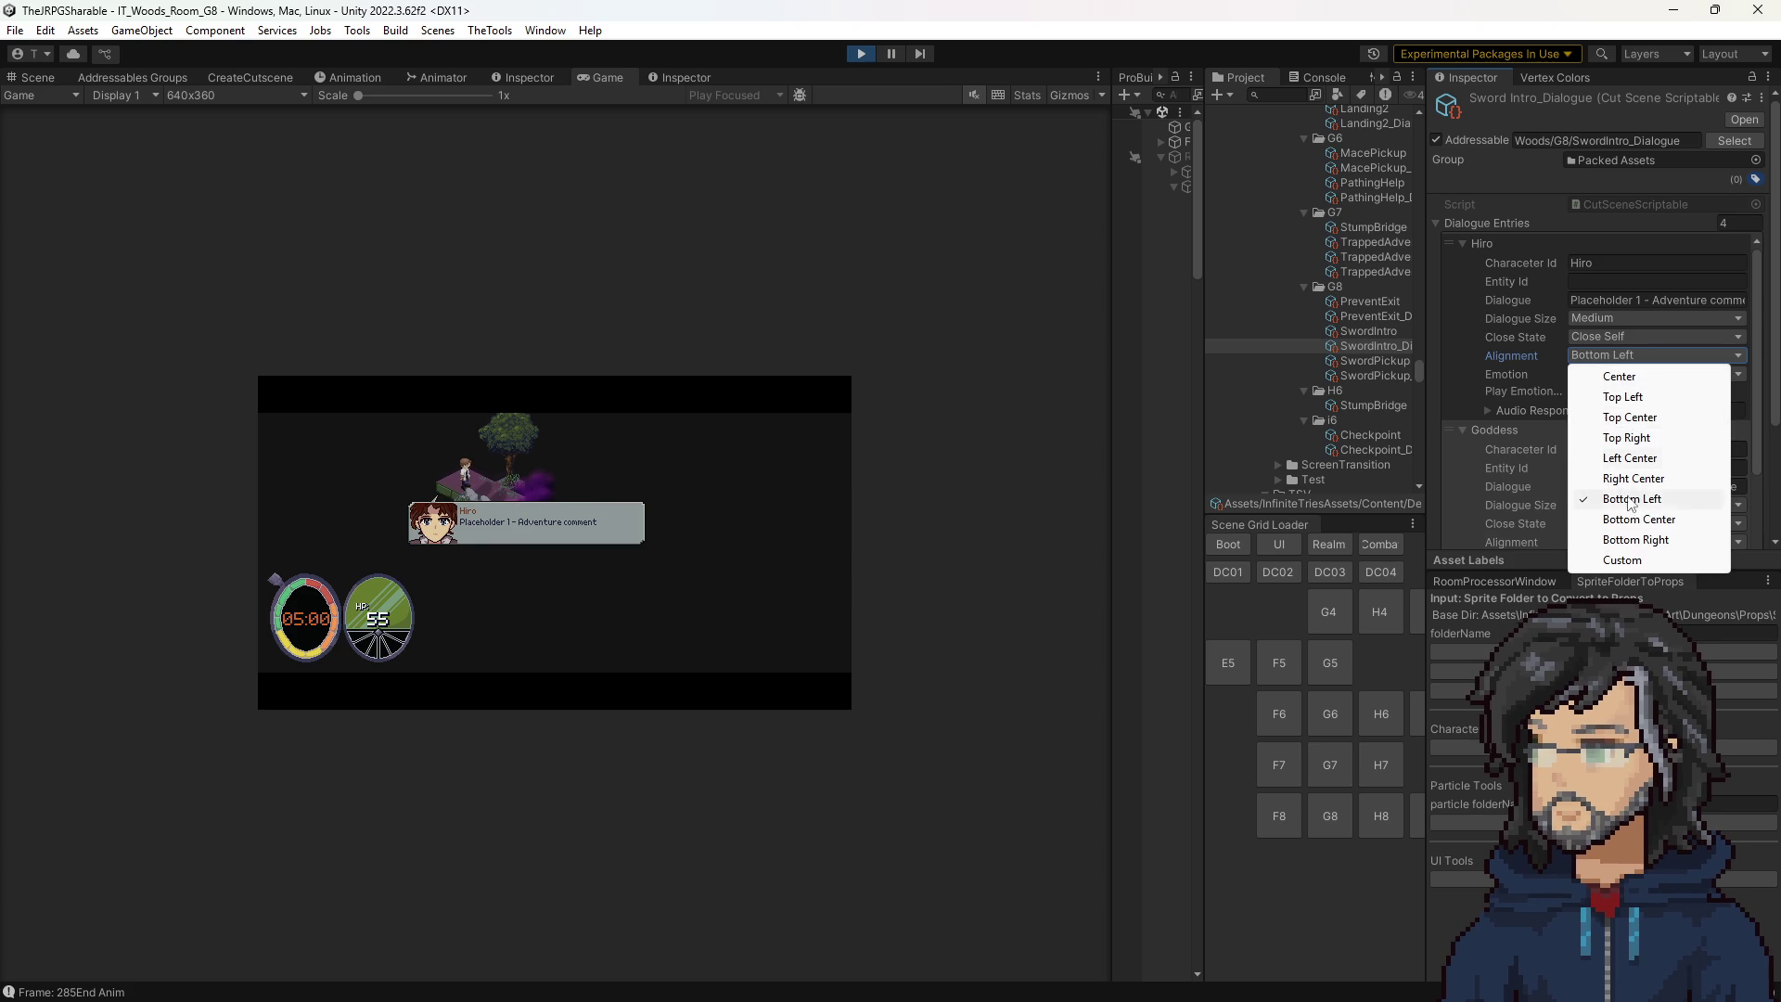
pyautogui.click(1637, 520)
pyautogui.click(1612, 355)
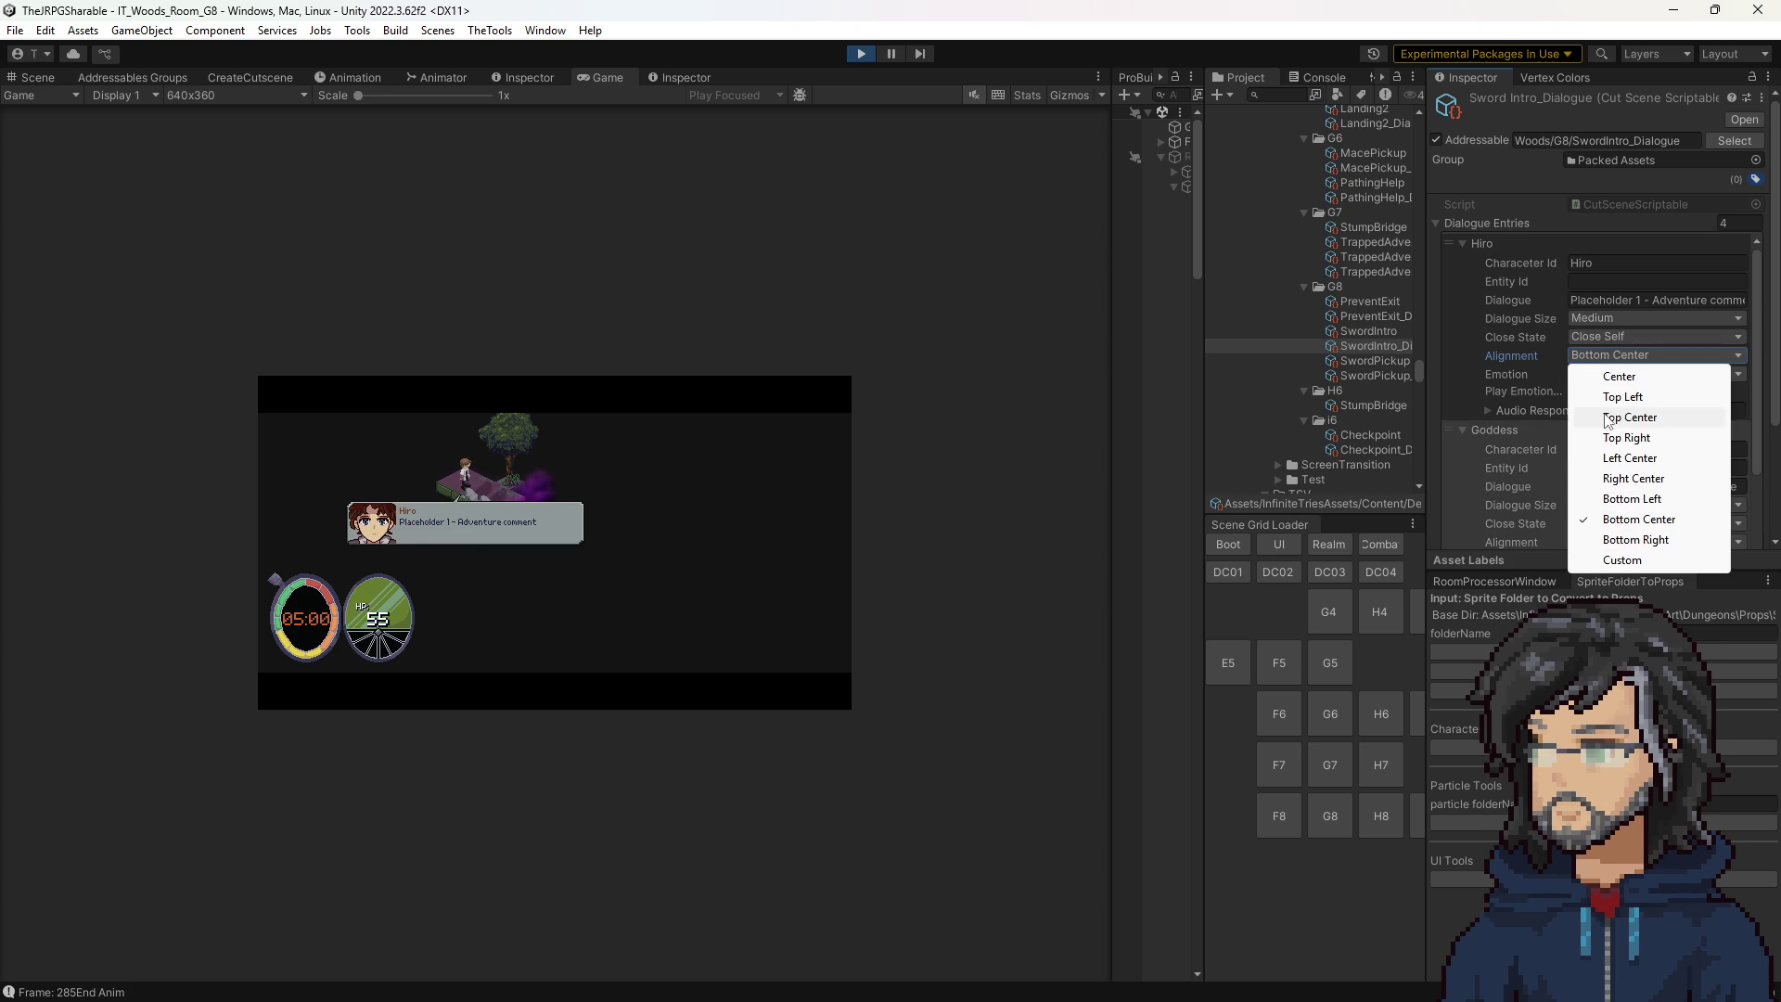
pyautogui.click(1619, 393)
# Try Top Right and Left Center, then settle Hiro's line on Right Center.
pyautogui.click(1611, 354)
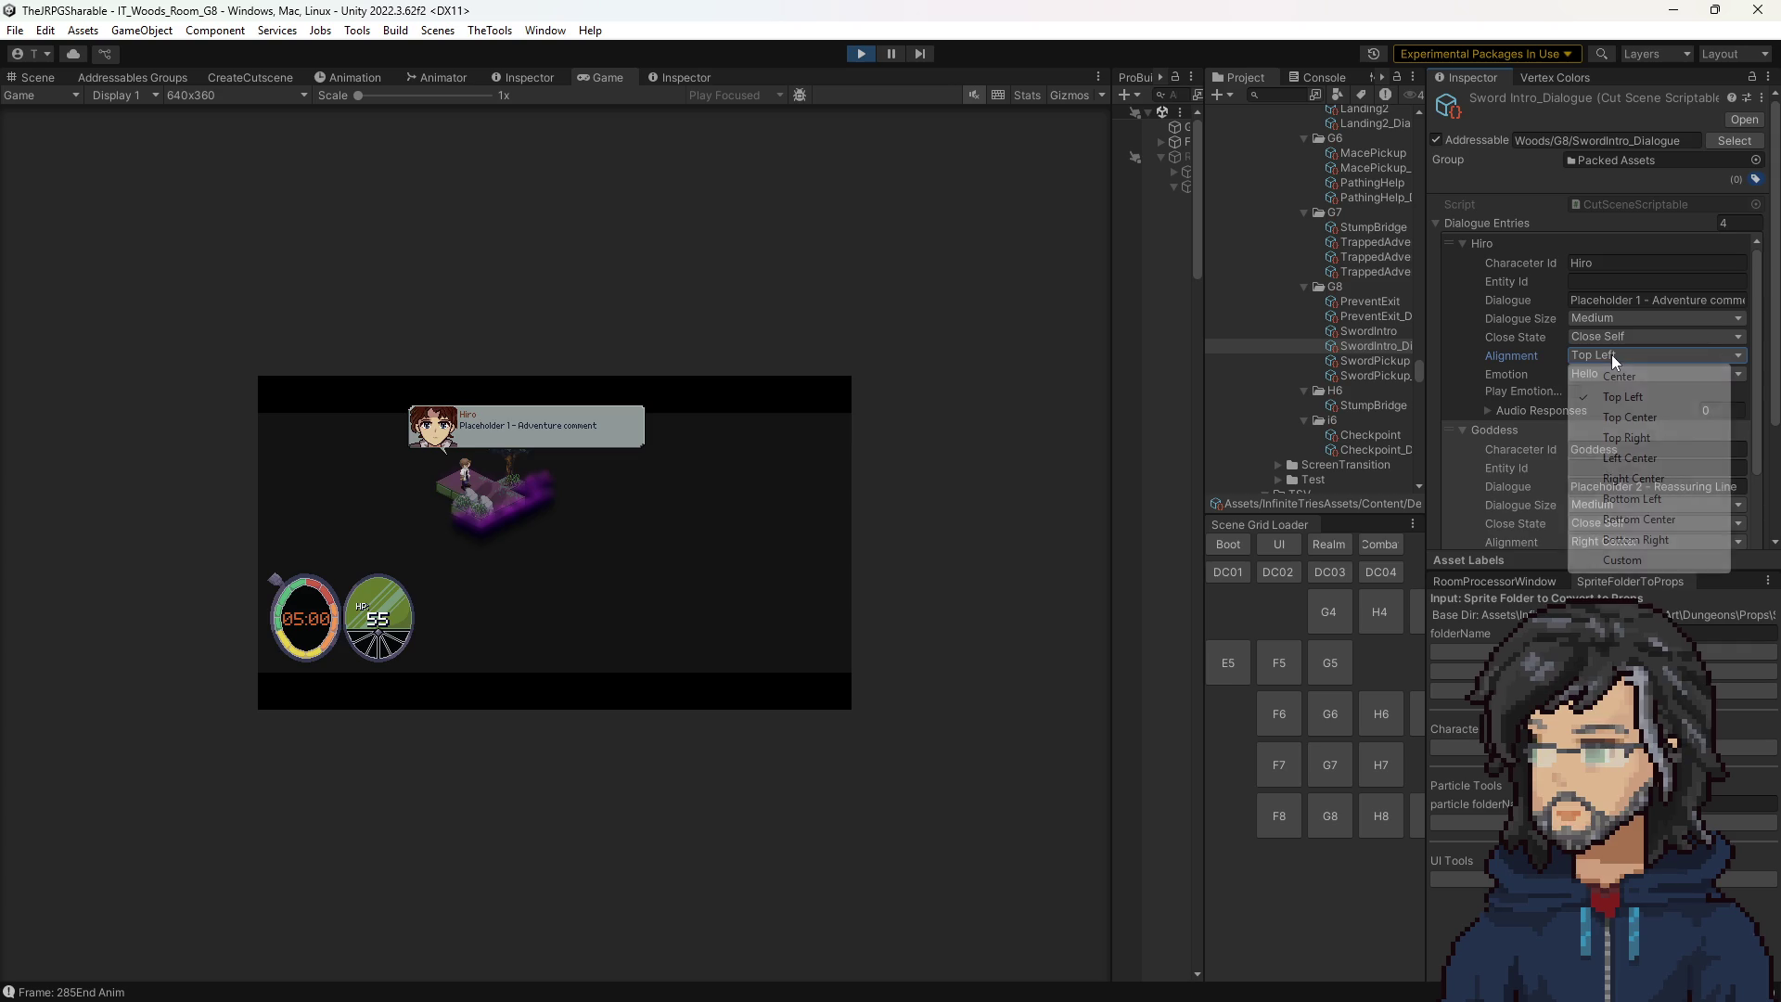
pyautogui.click(1629, 437)
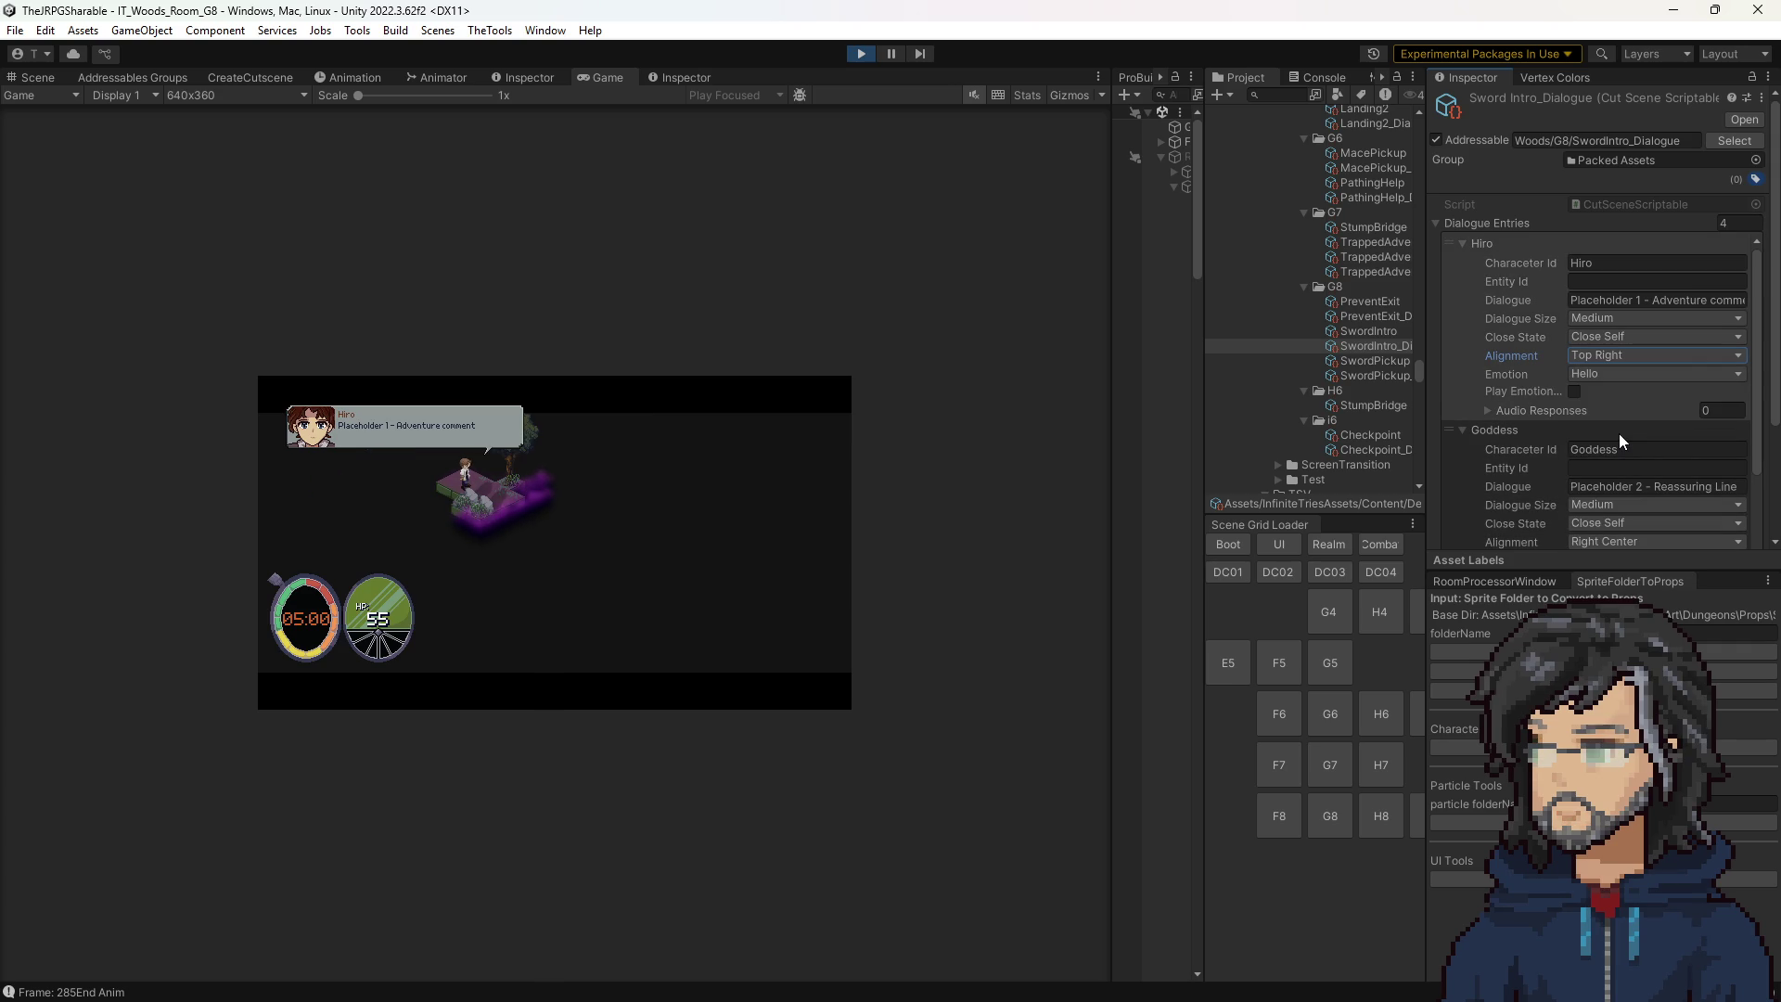
pyautogui.click(1630, 357)
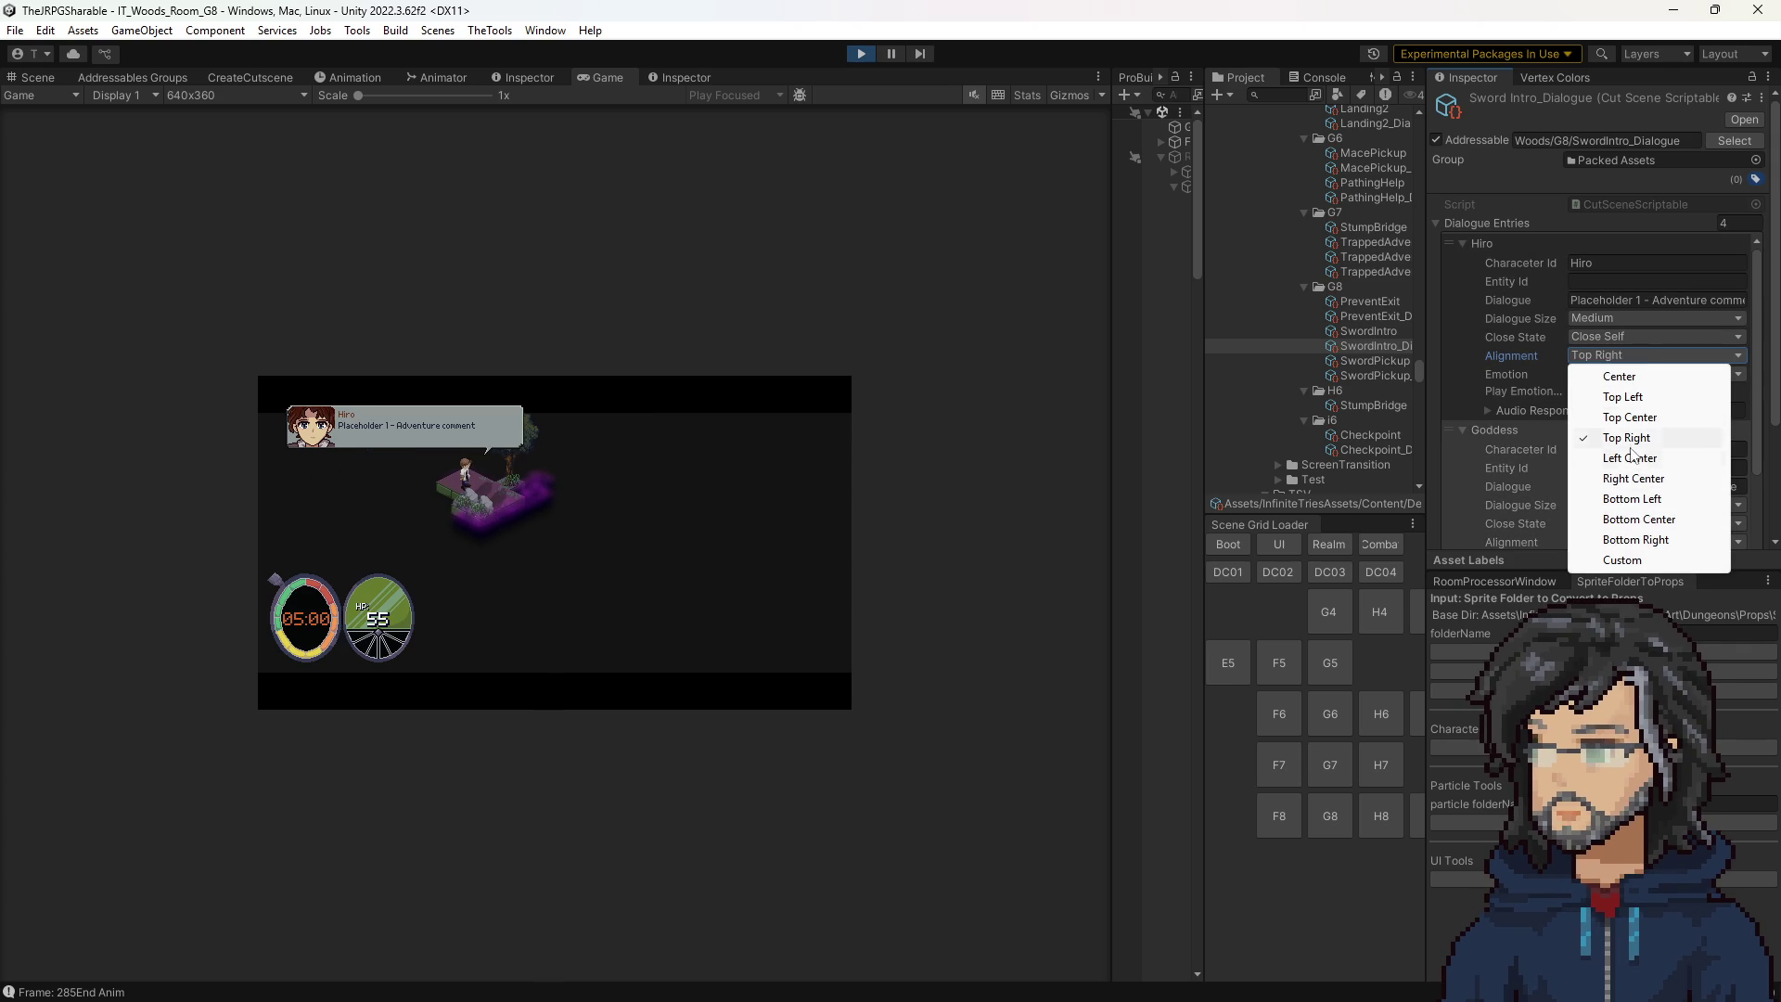
pyautogui.click(1631, 457)
pyautogui.click(1608, 355)
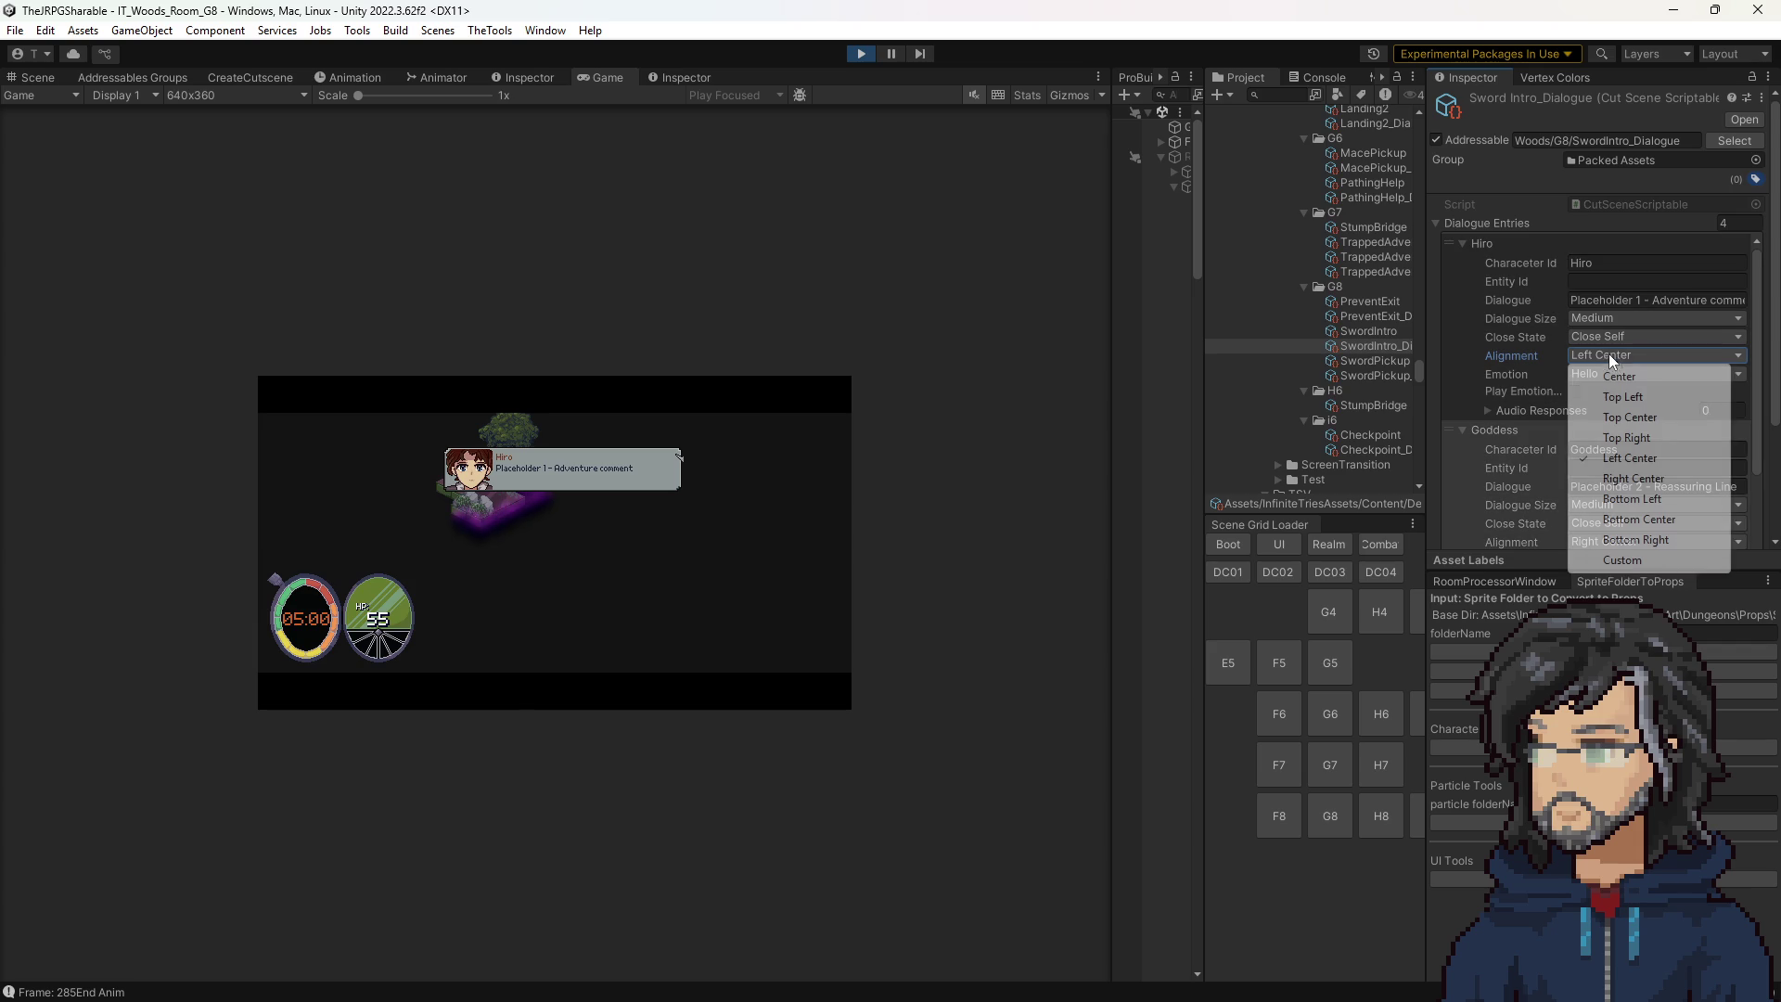
pyautogui.click(1632, 476)
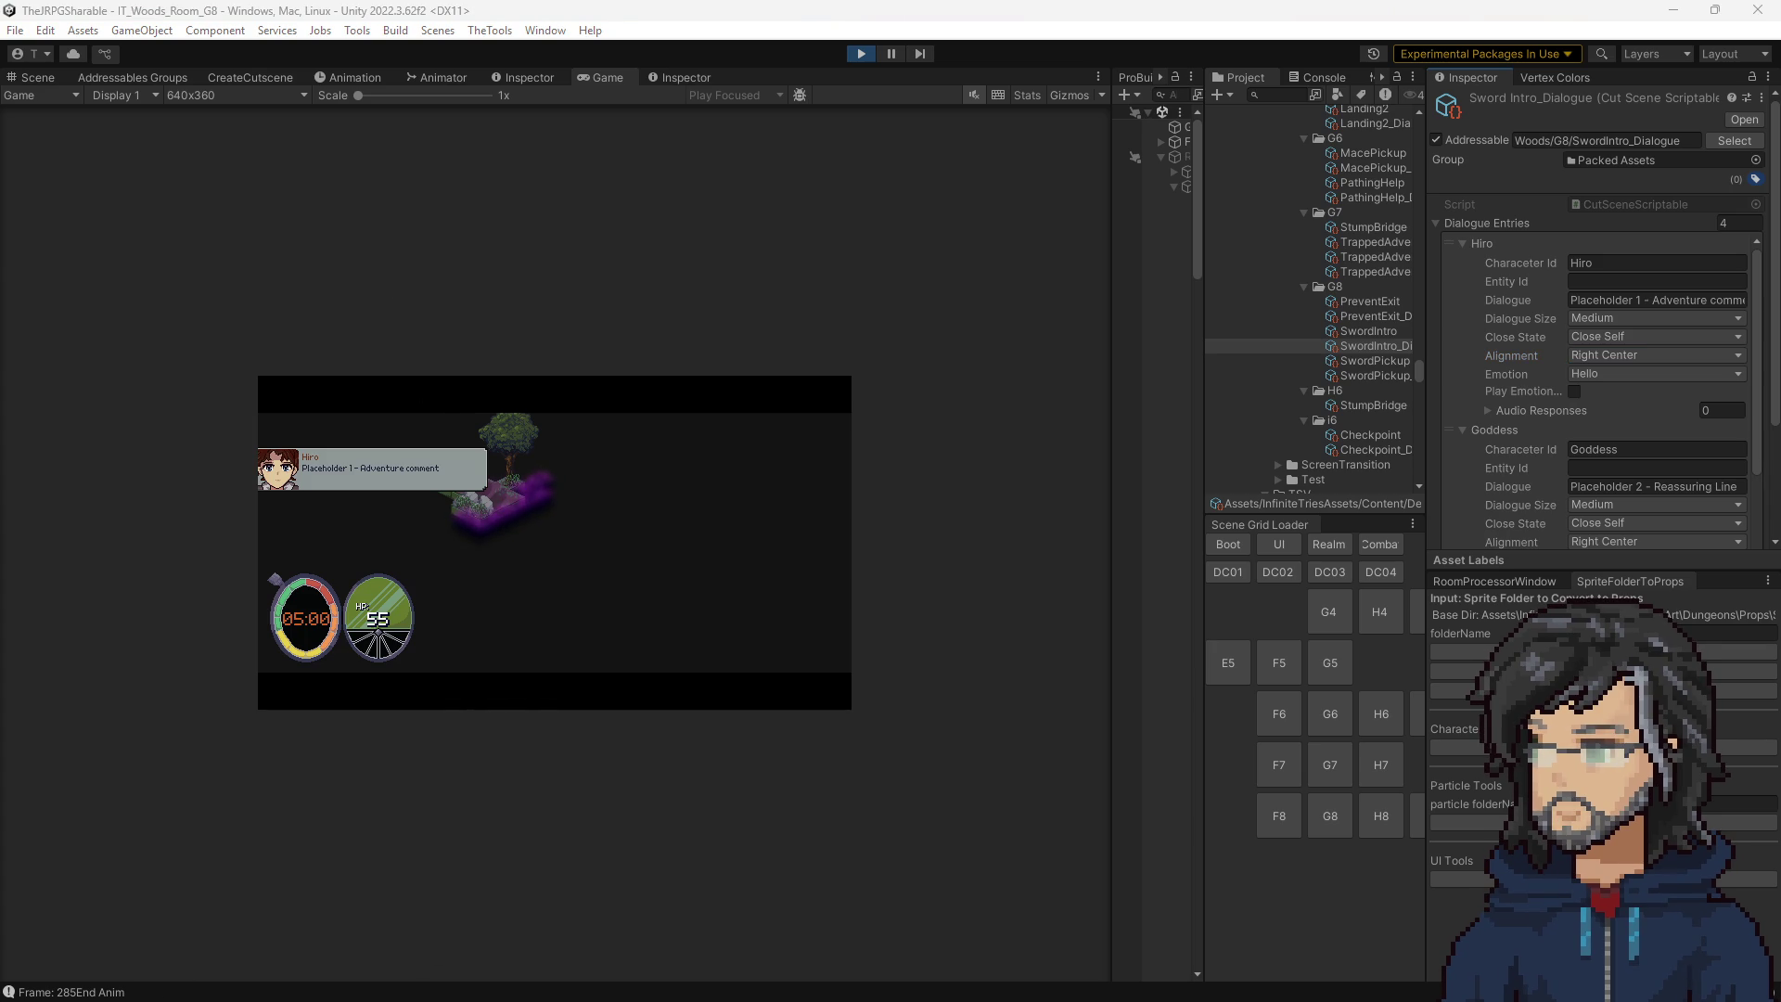
# Snip the Game view, then keep Right Center alignment on the Goddess's Reassuring Line.
pyautogui.press('super+shift+s')
pyautogui.moveTo(235, 413); pyautogui.dragTo(638, 580)
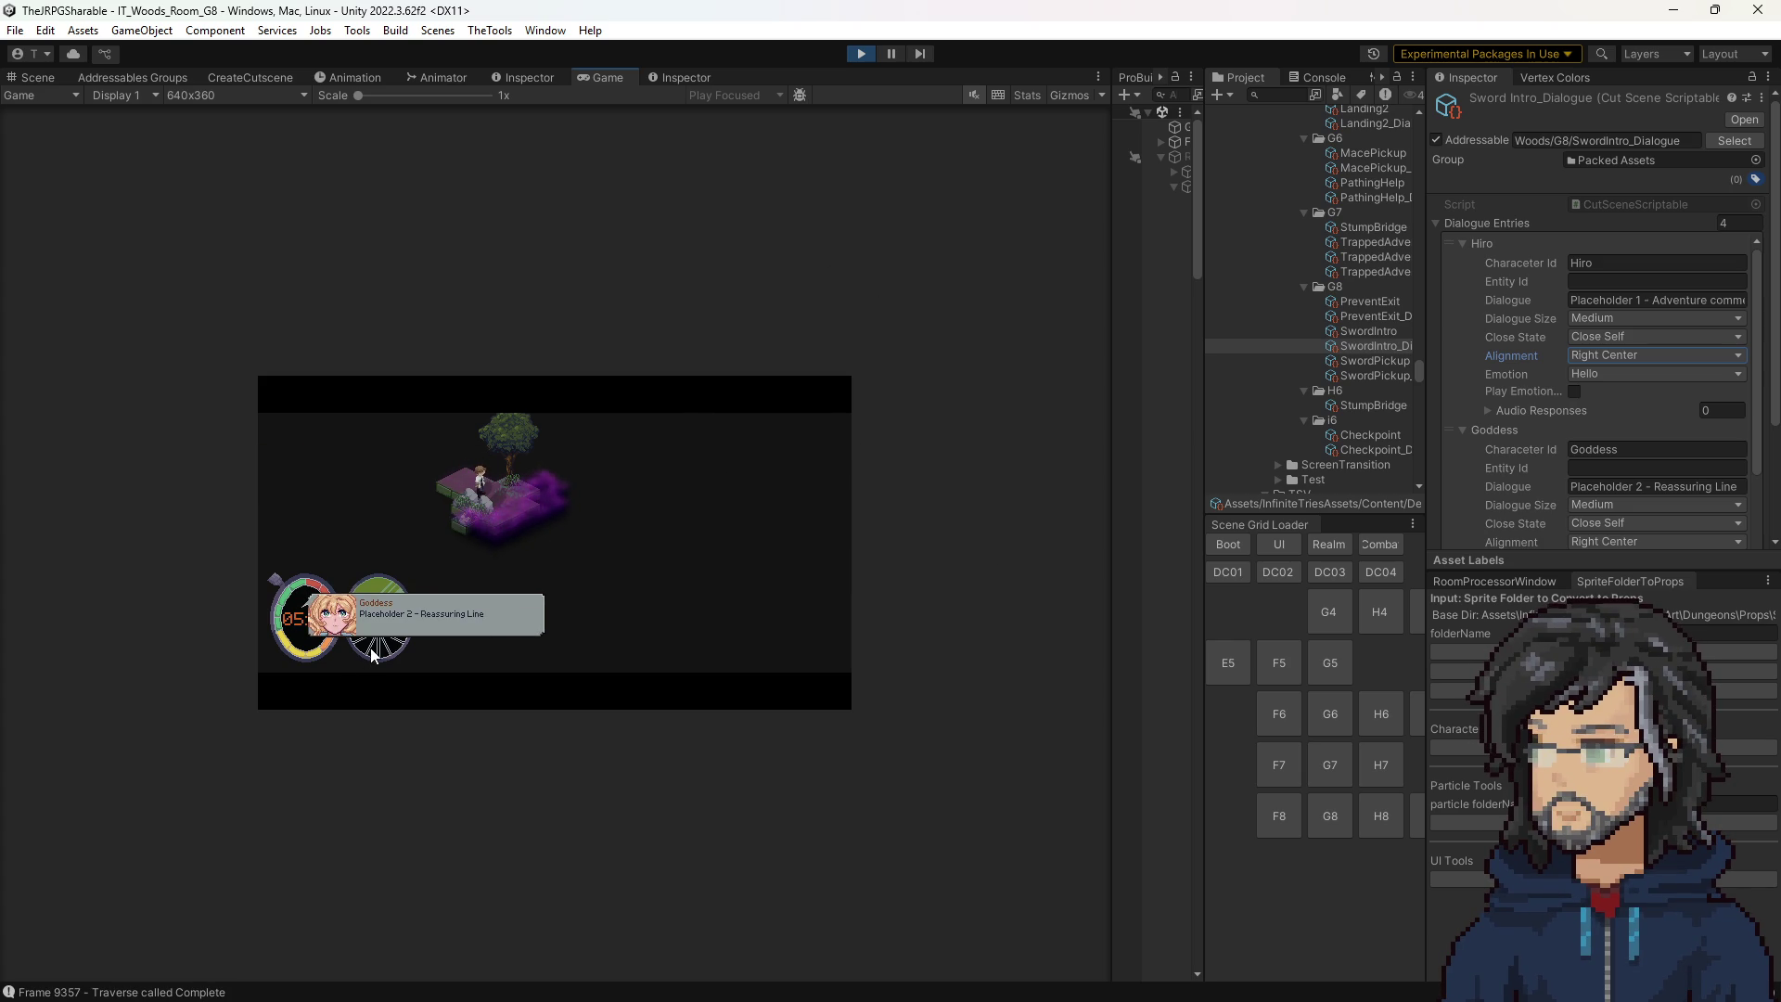
pyautogui.scroll(-3, 1650, 415)
pyautogui.click(1608, 443)
pyautogui.click(1634, 564)
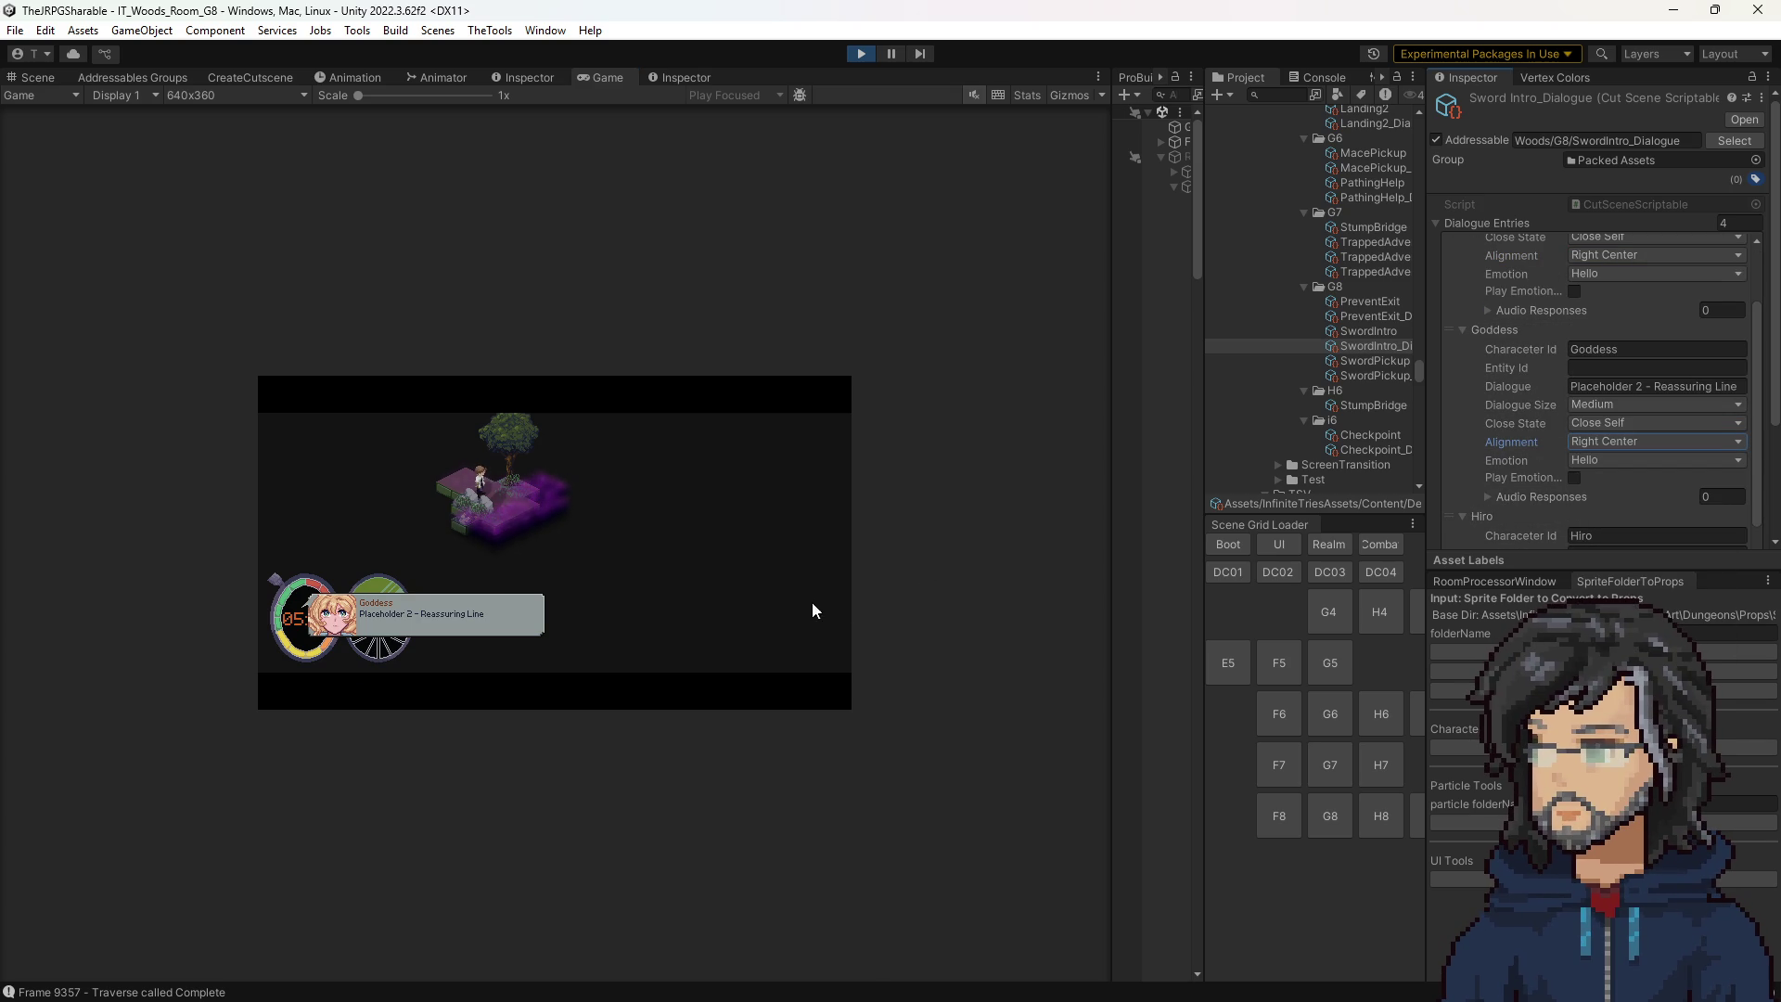
pyautogui.scroll(-5, 1471, 392)
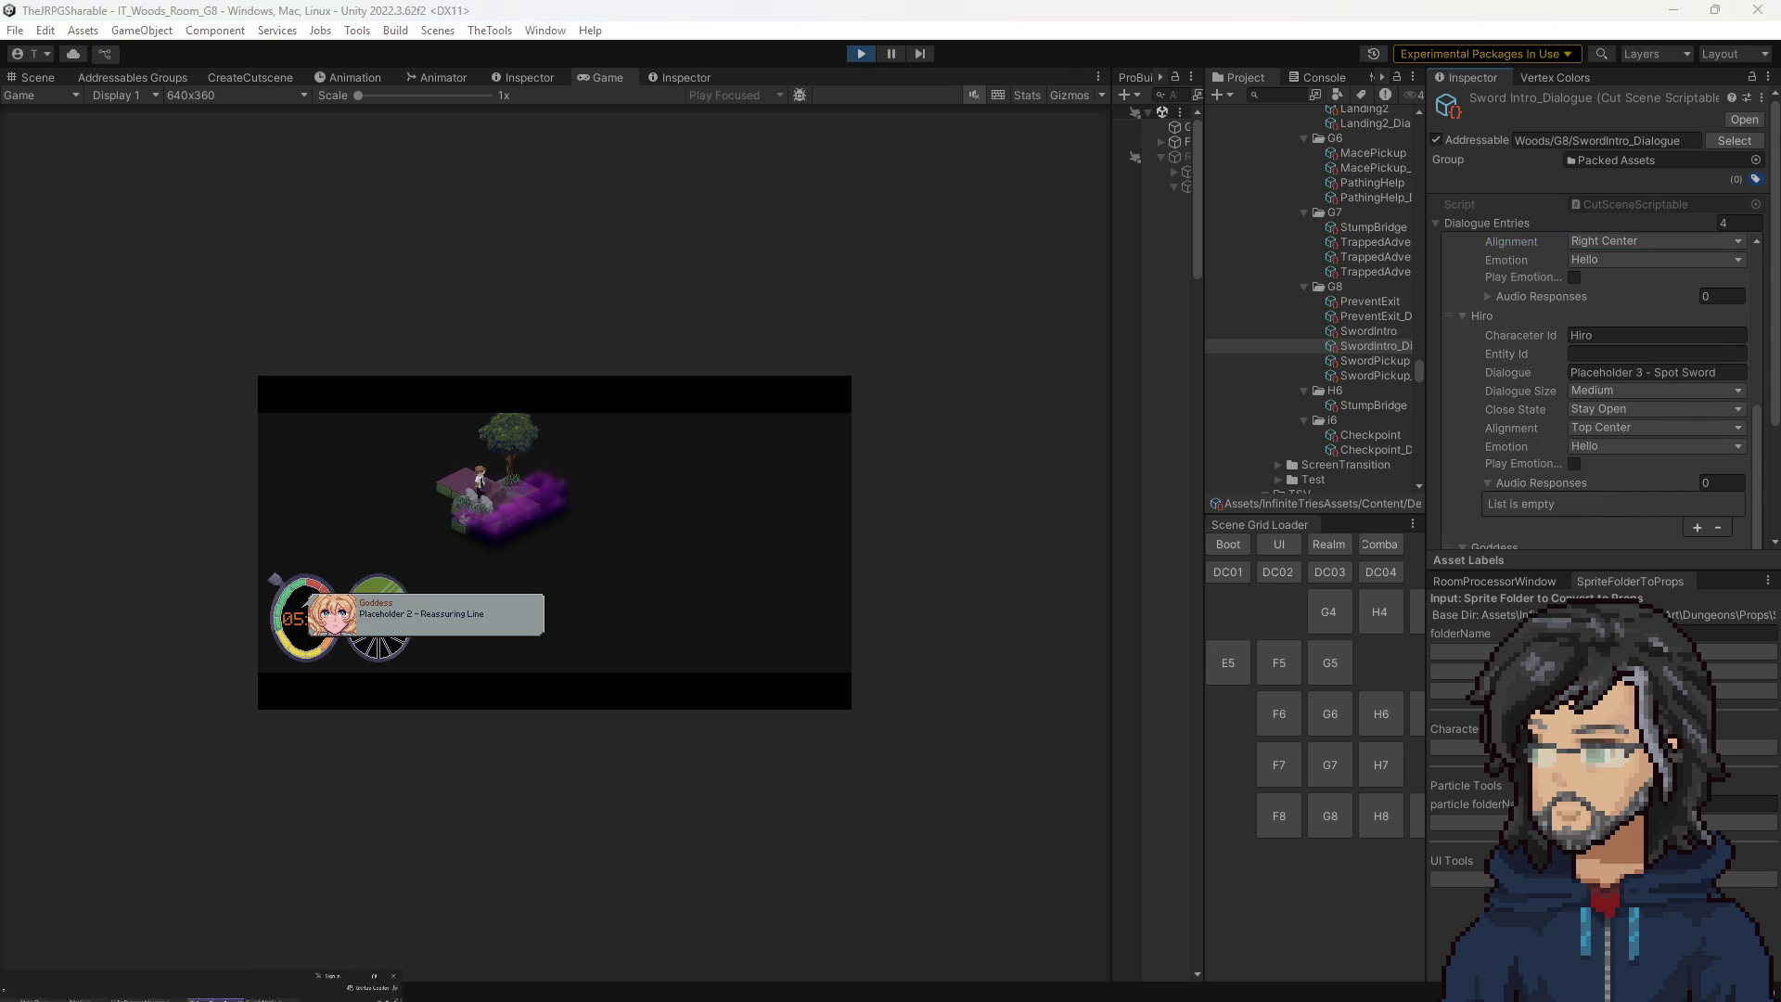
pyautogui.hotkey('alt', 'Tab')
# Change the RightCenter and LeftCenter pivot x values to 0.5f in UpdateDialogueBoxPivot.
pyautogui.scroll(4, 491, 428)
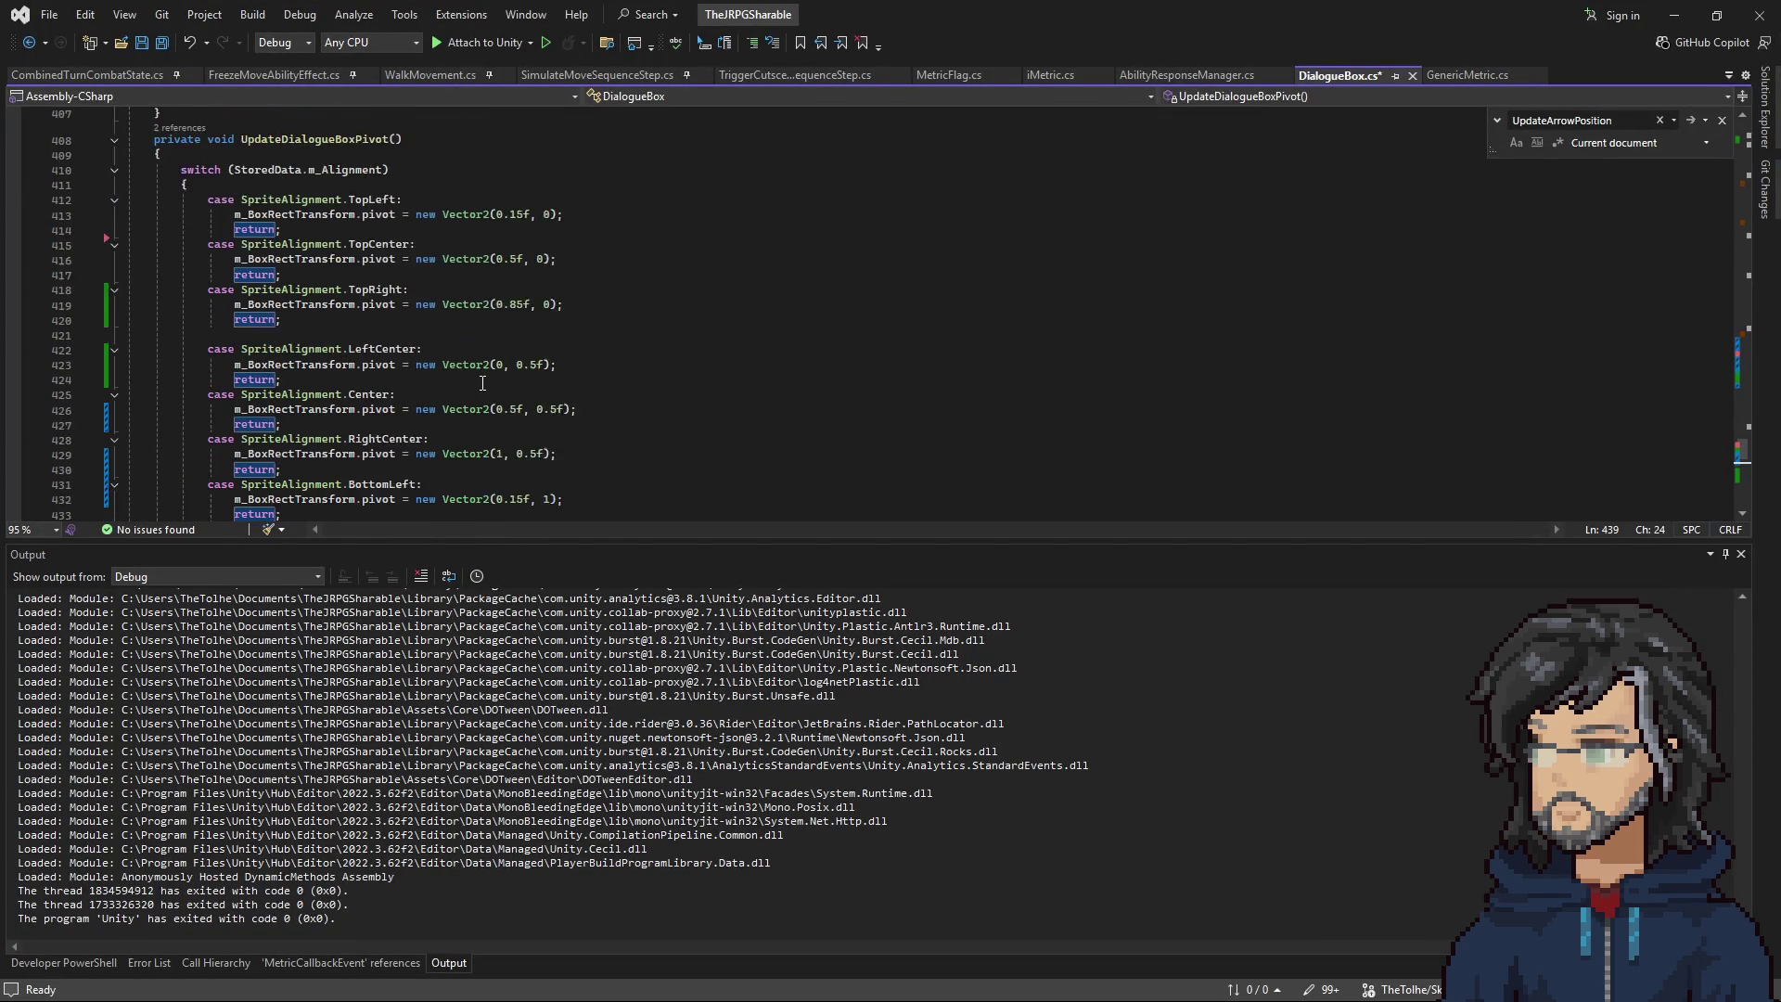
pyautogui.scroll(3, 473, 381)
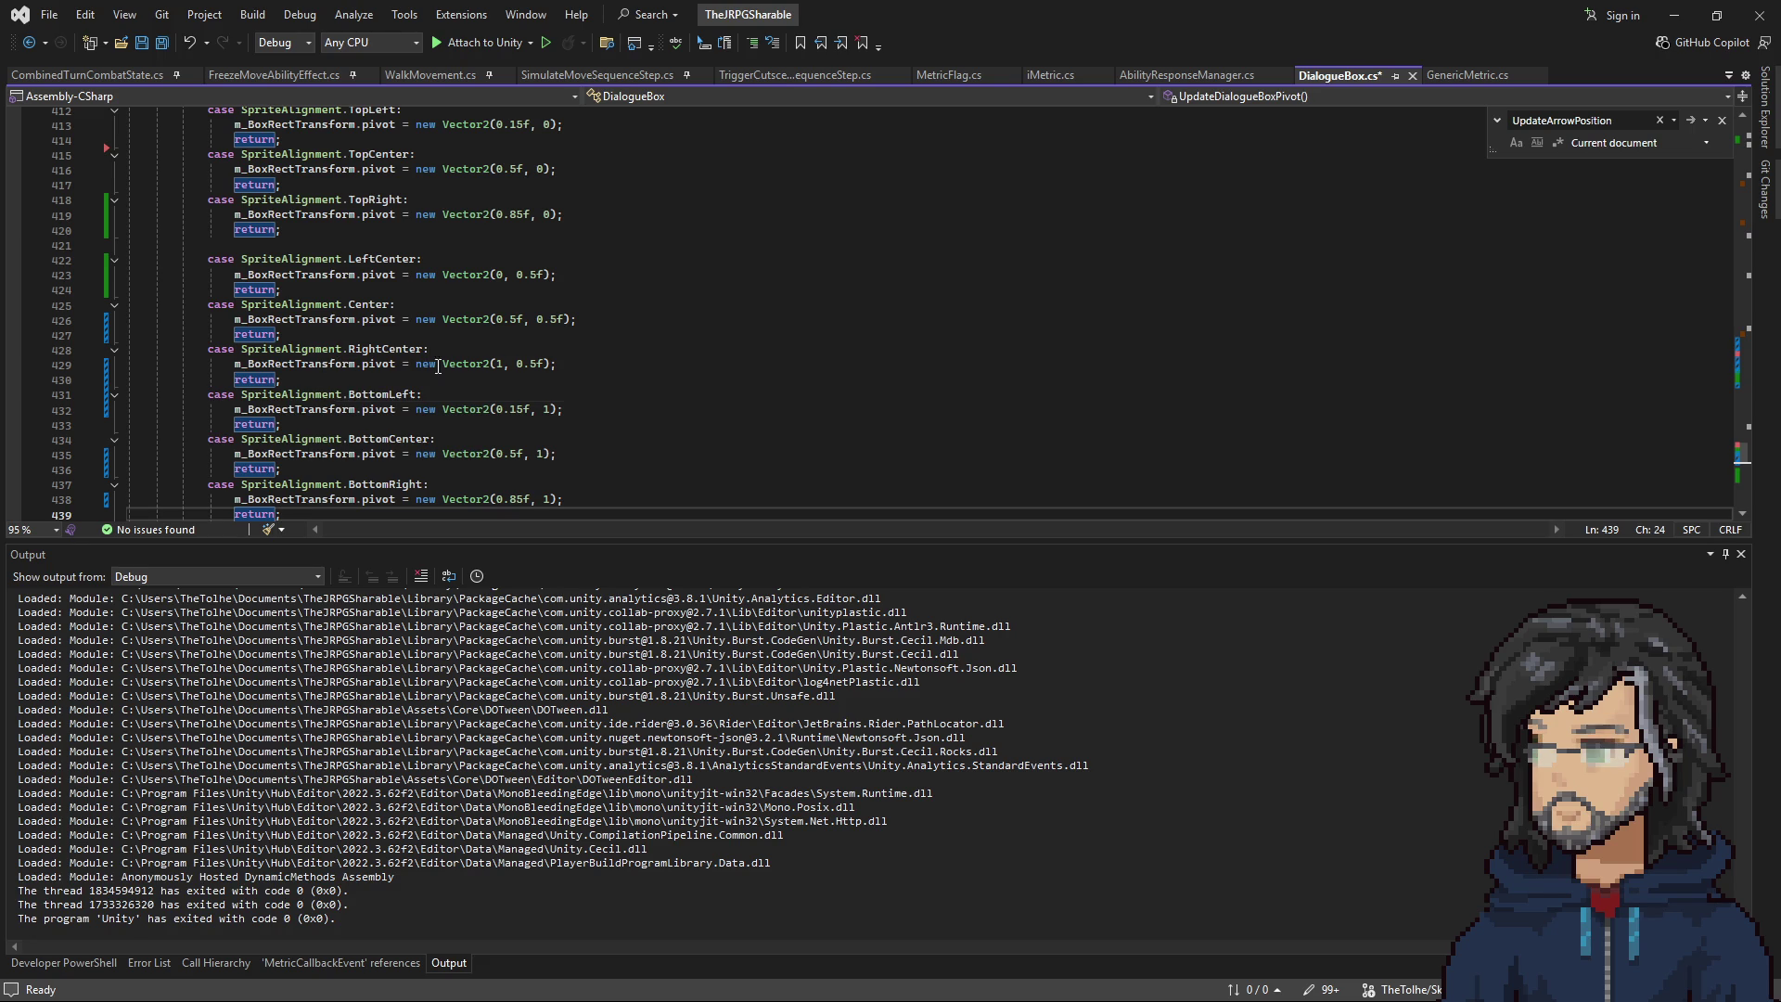
pyautogui.click(501, 363)
pyautogui.press('BackSpace')
pyautogui.write('0.5f')
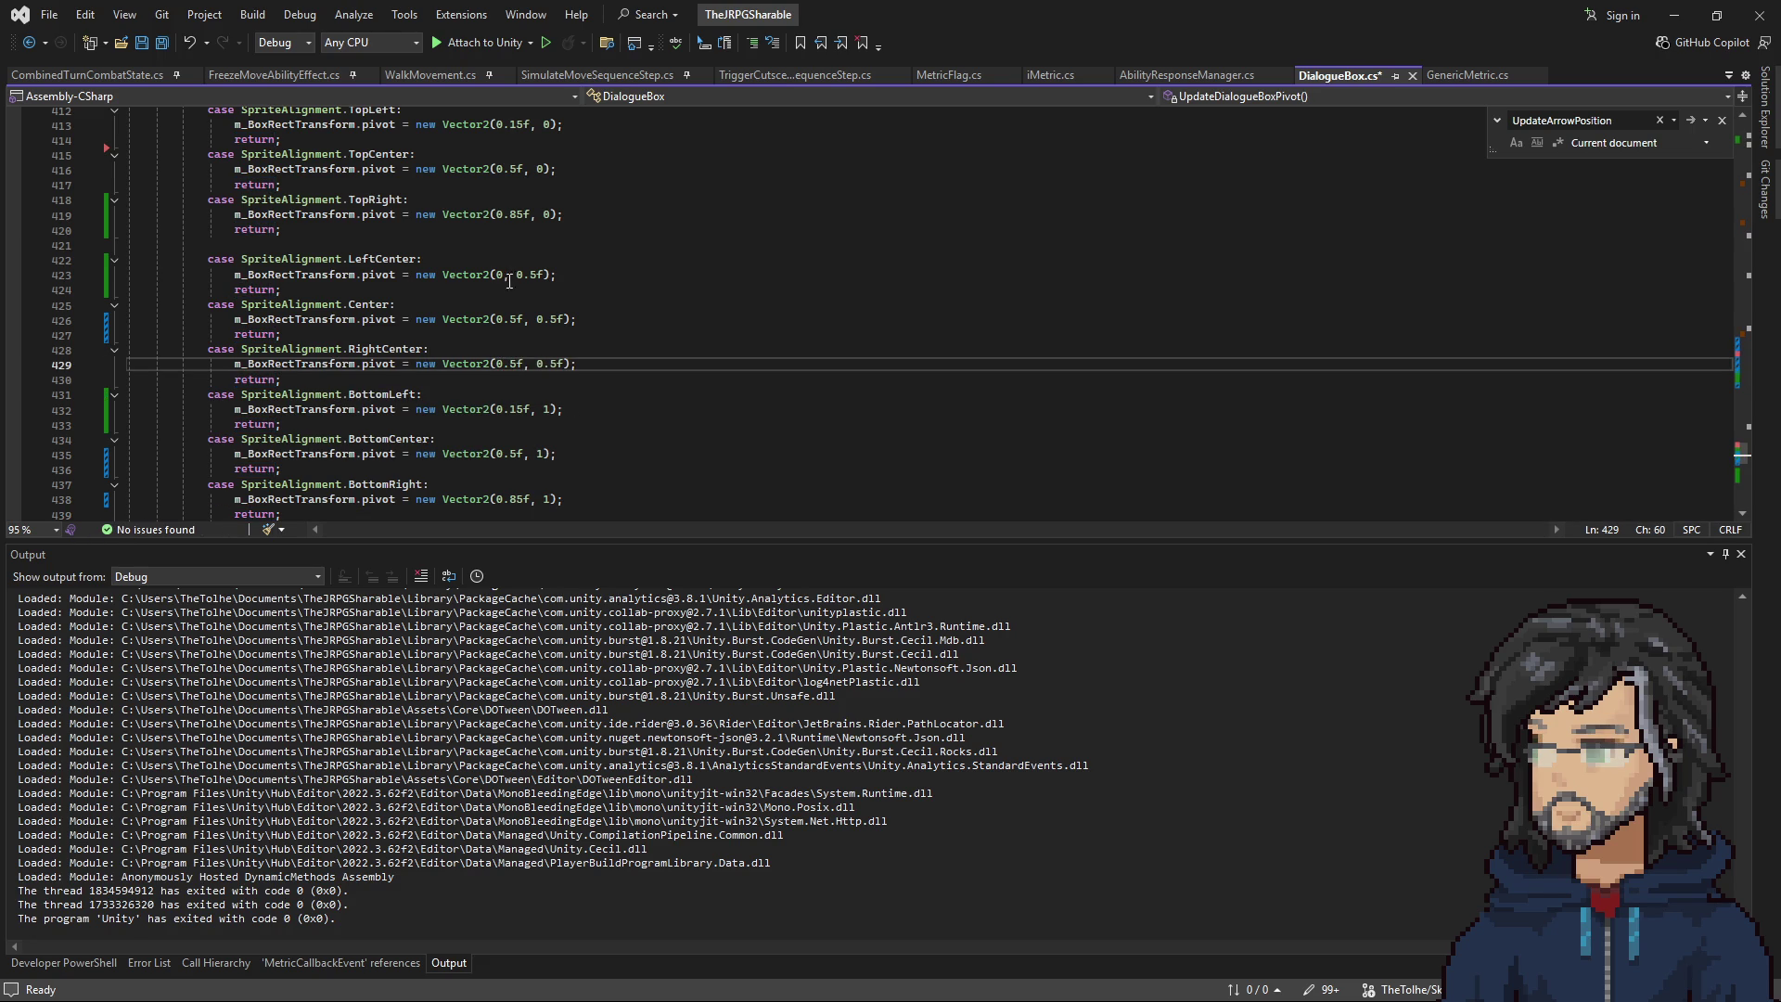
pyautogui.click(505, 275)
pyautogui.write('.5f')
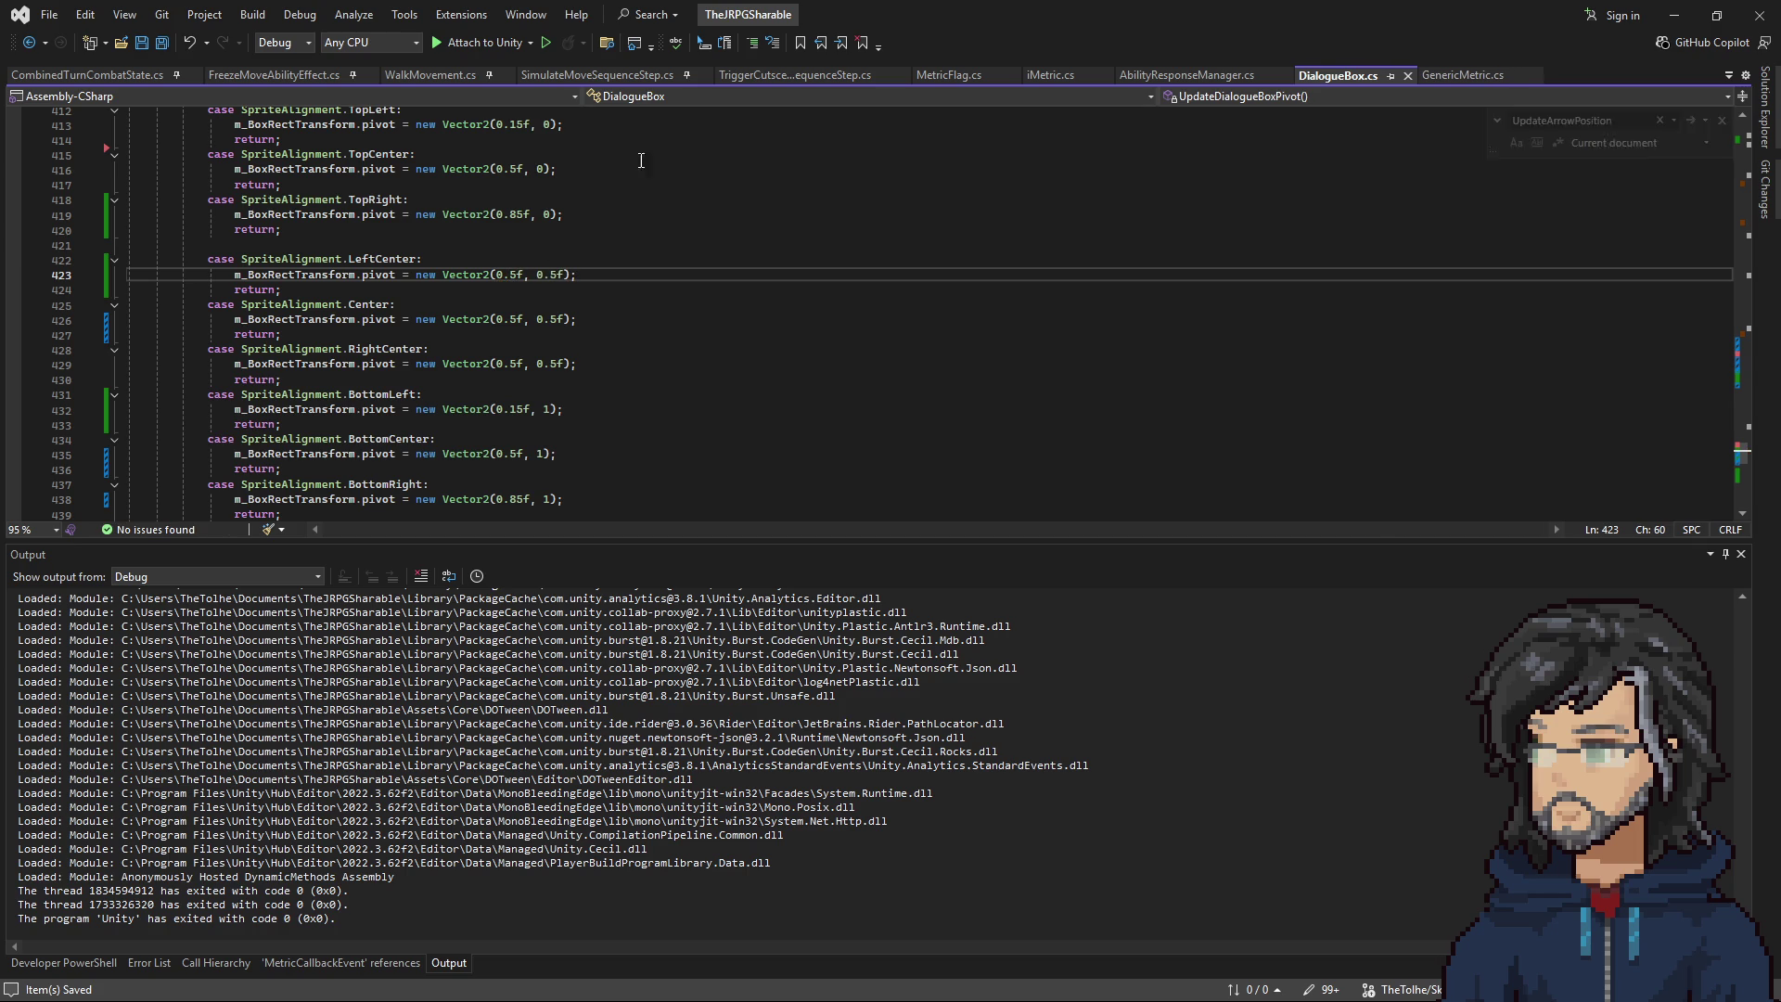
pyautogui.click(1673, 15)
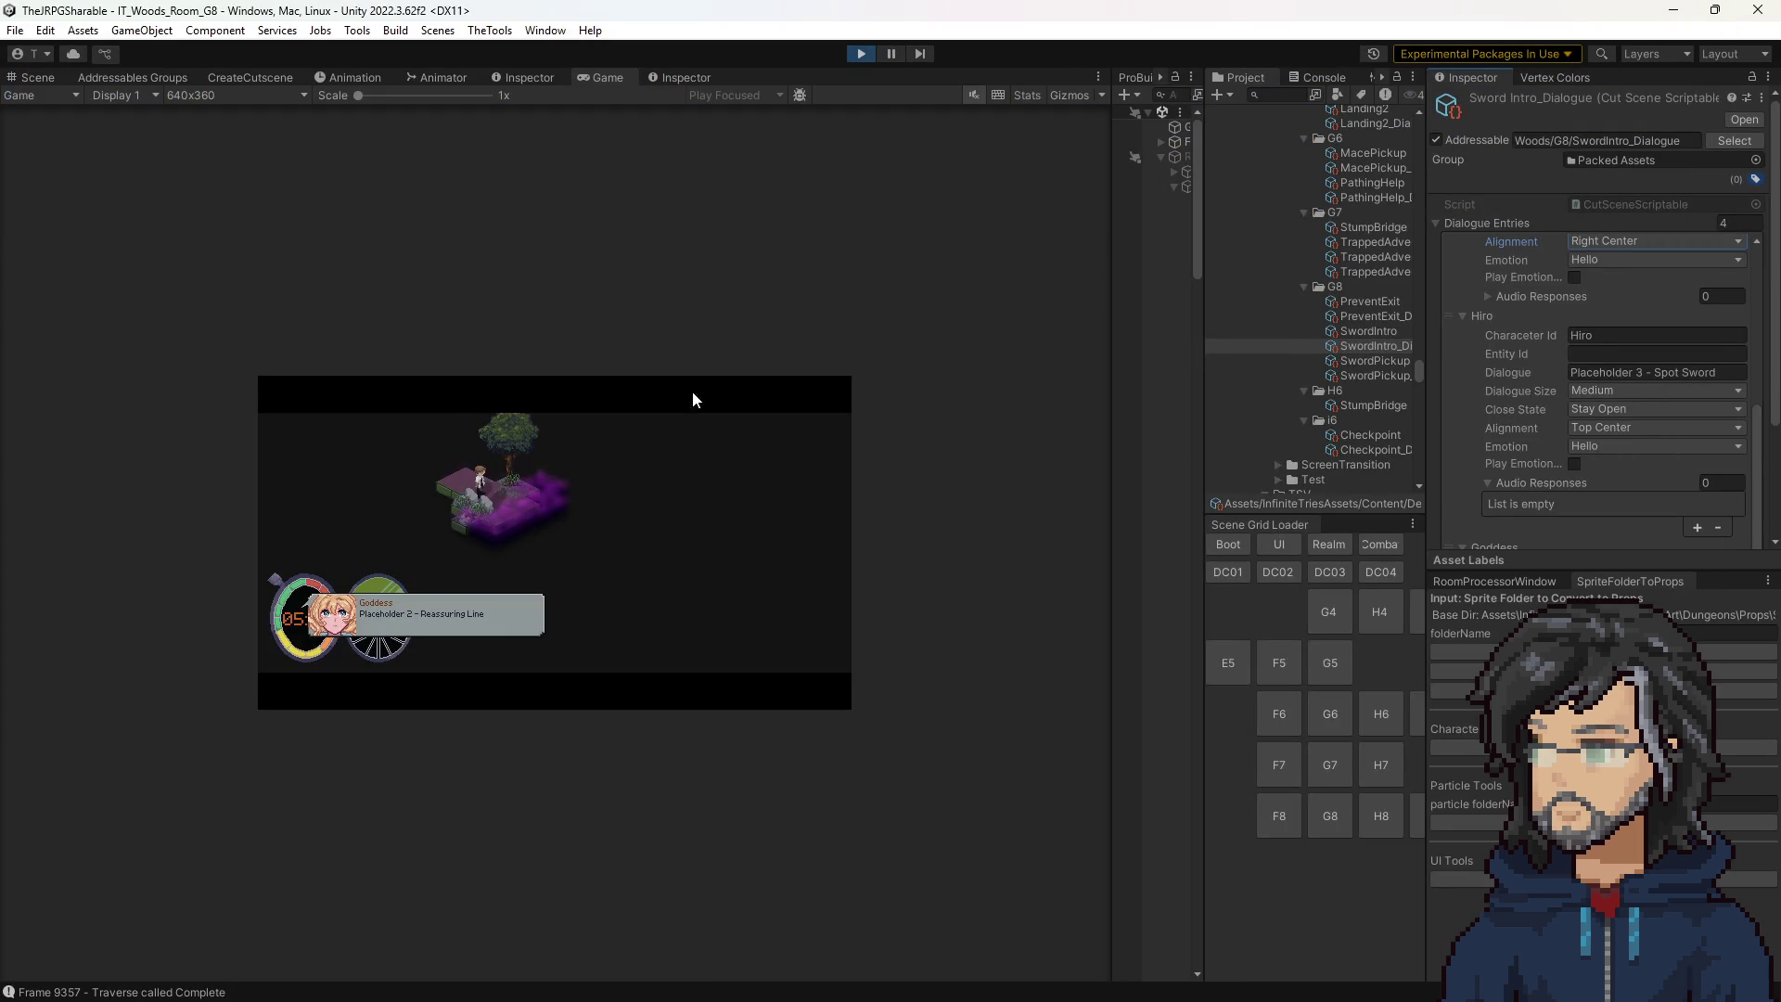
# Replay the game to test the 0.5f pivots, stop it, and return to Visual Studio.
pyautogui.click(860, 56)
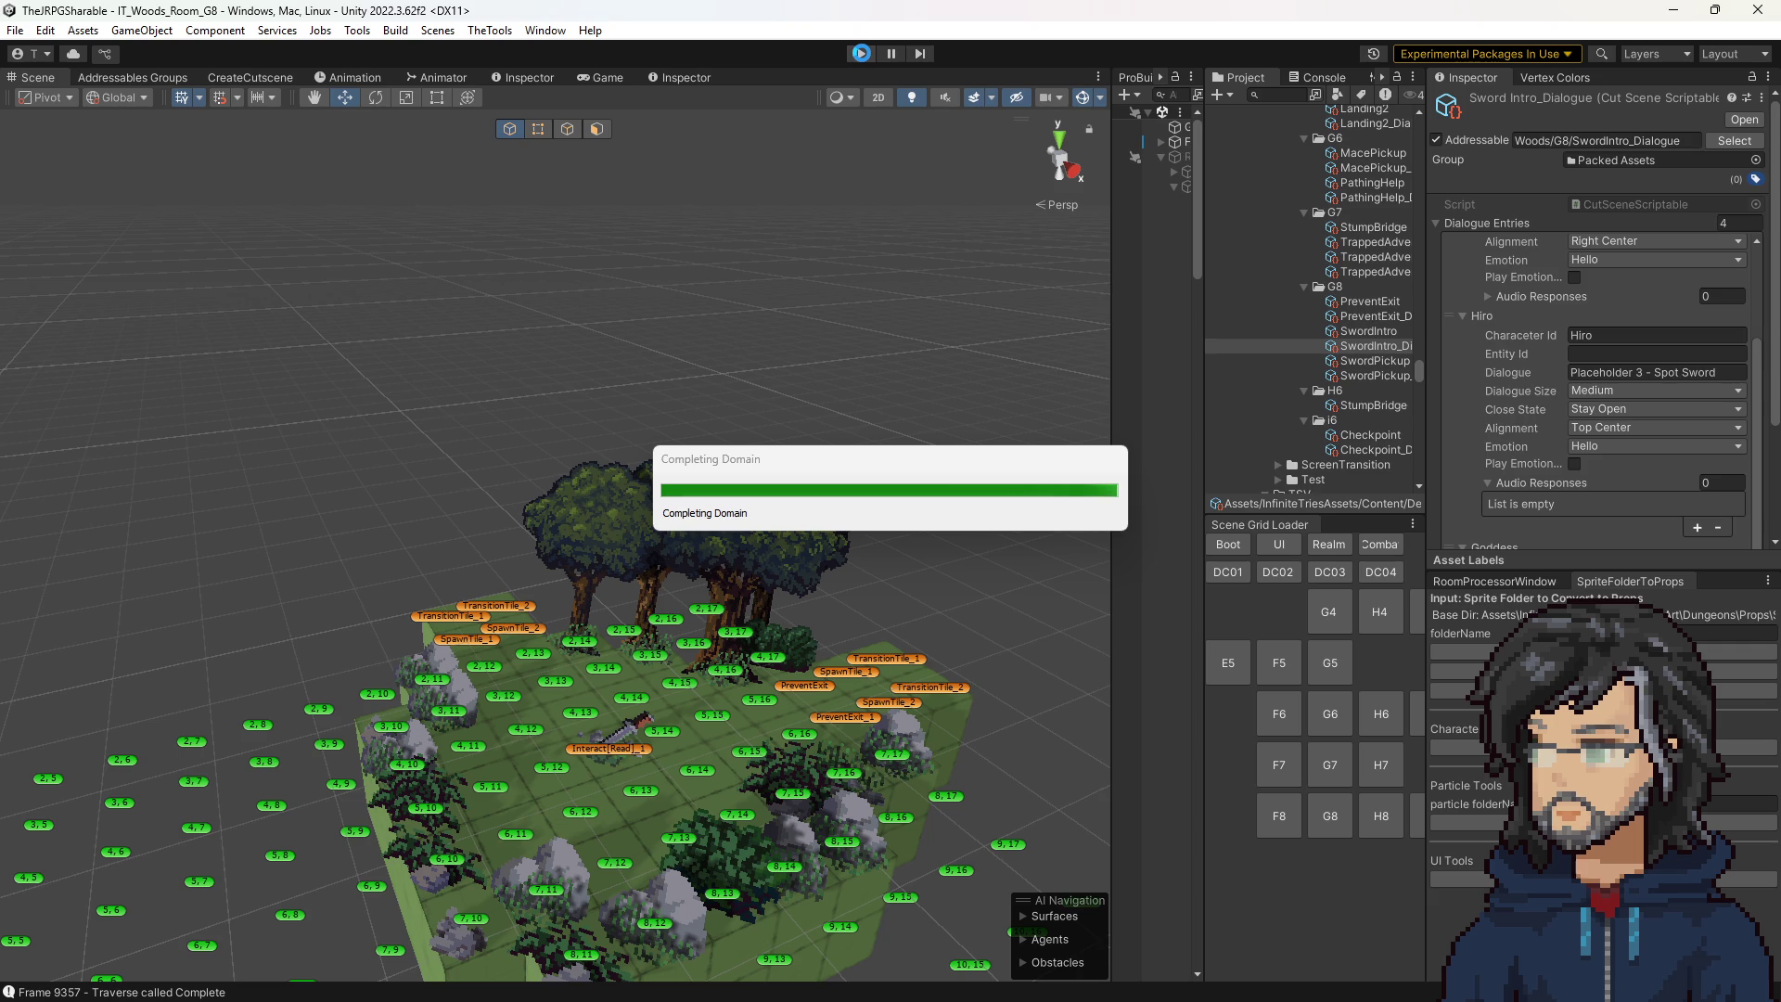
pyautogui.click(860, 52)
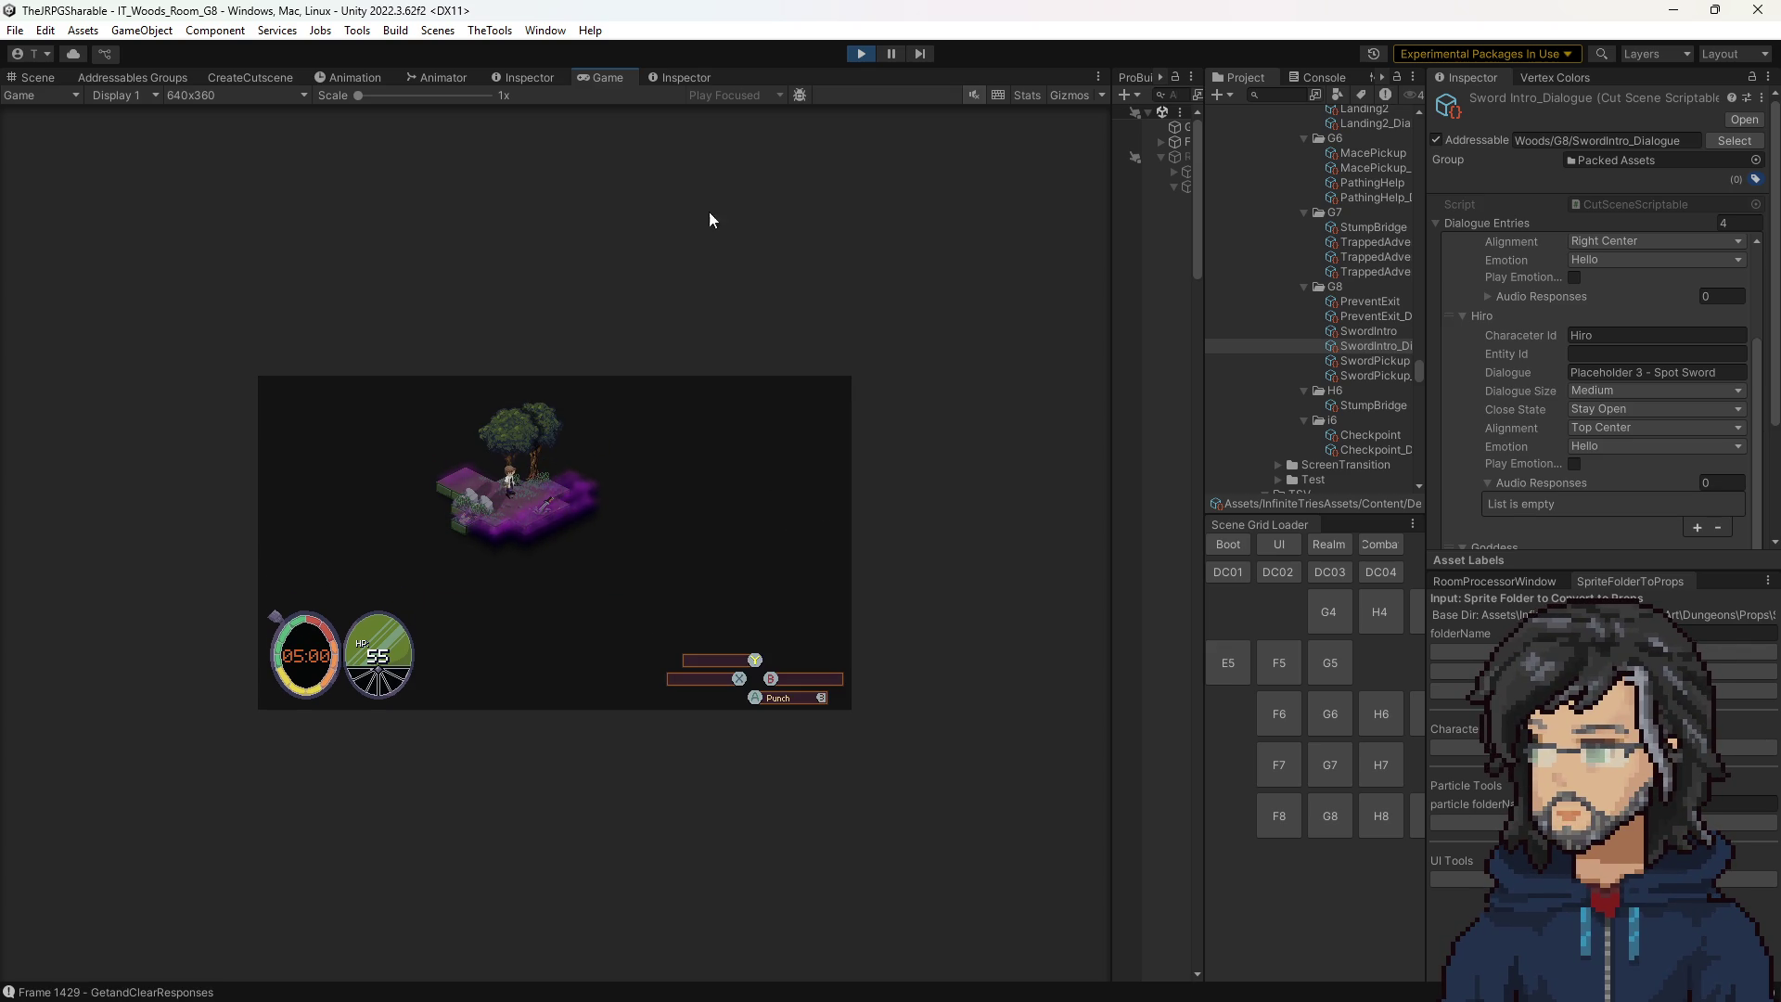
pyautogui.click(858, 55)
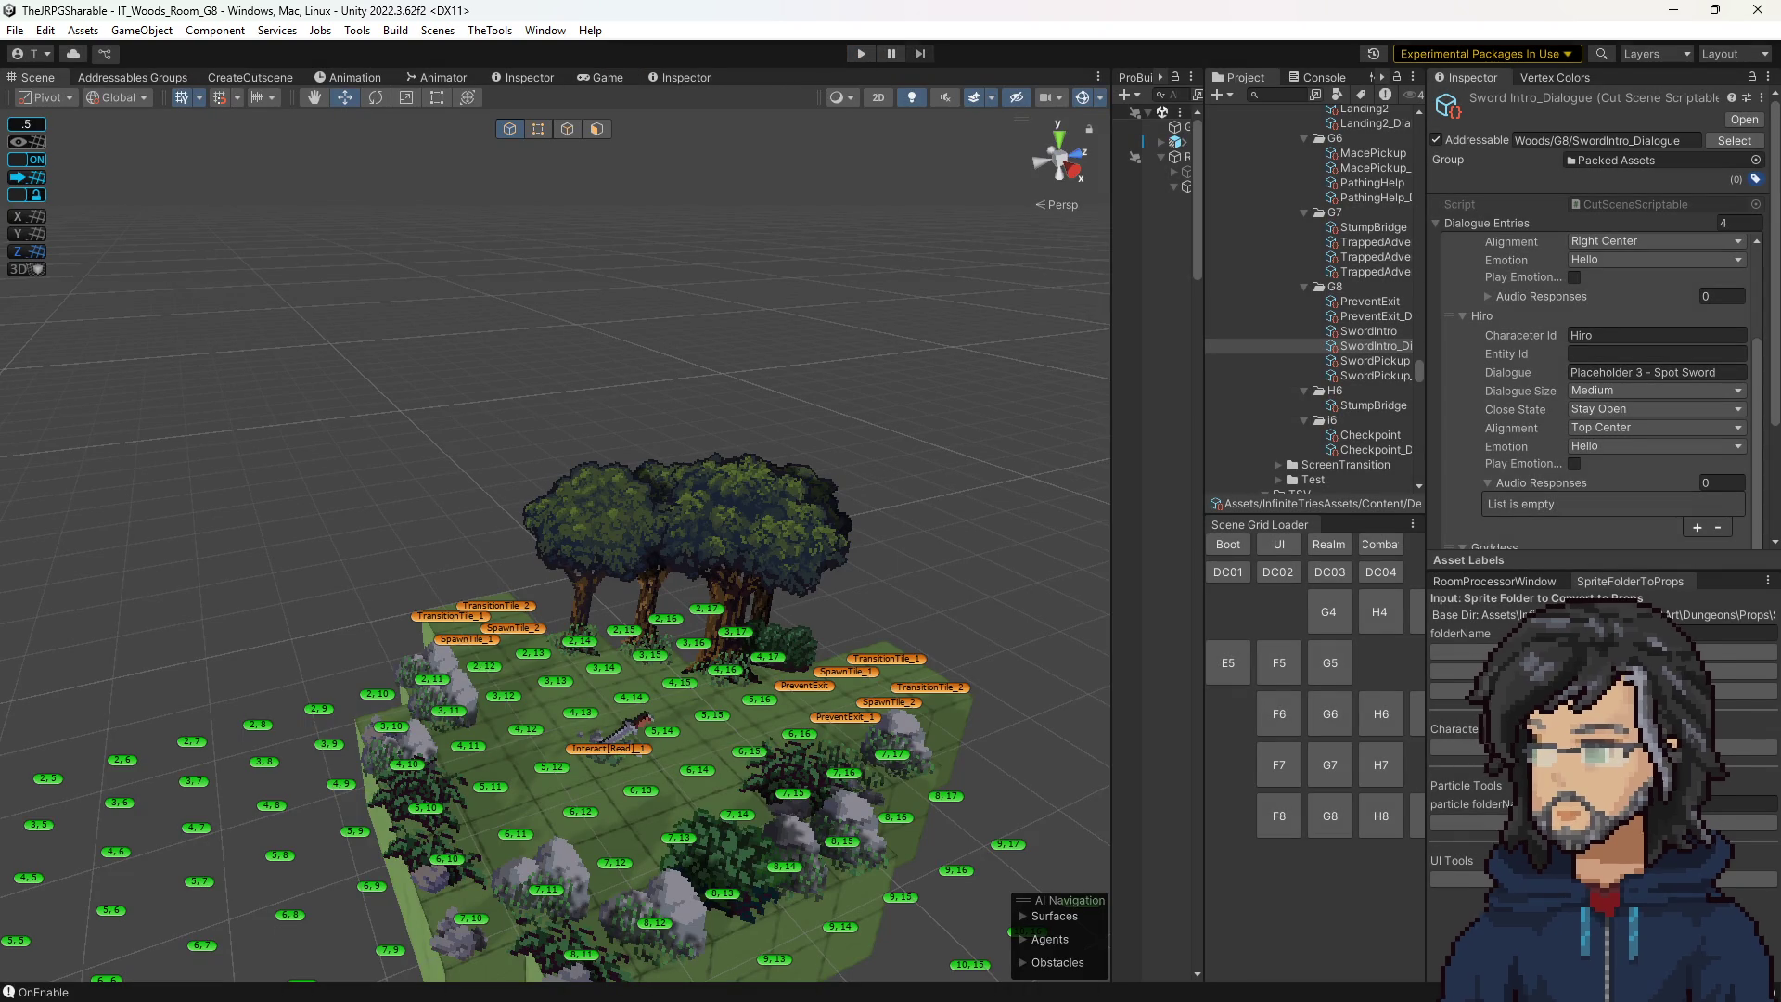
pyautogui.hotkey('alt', 'Tab')
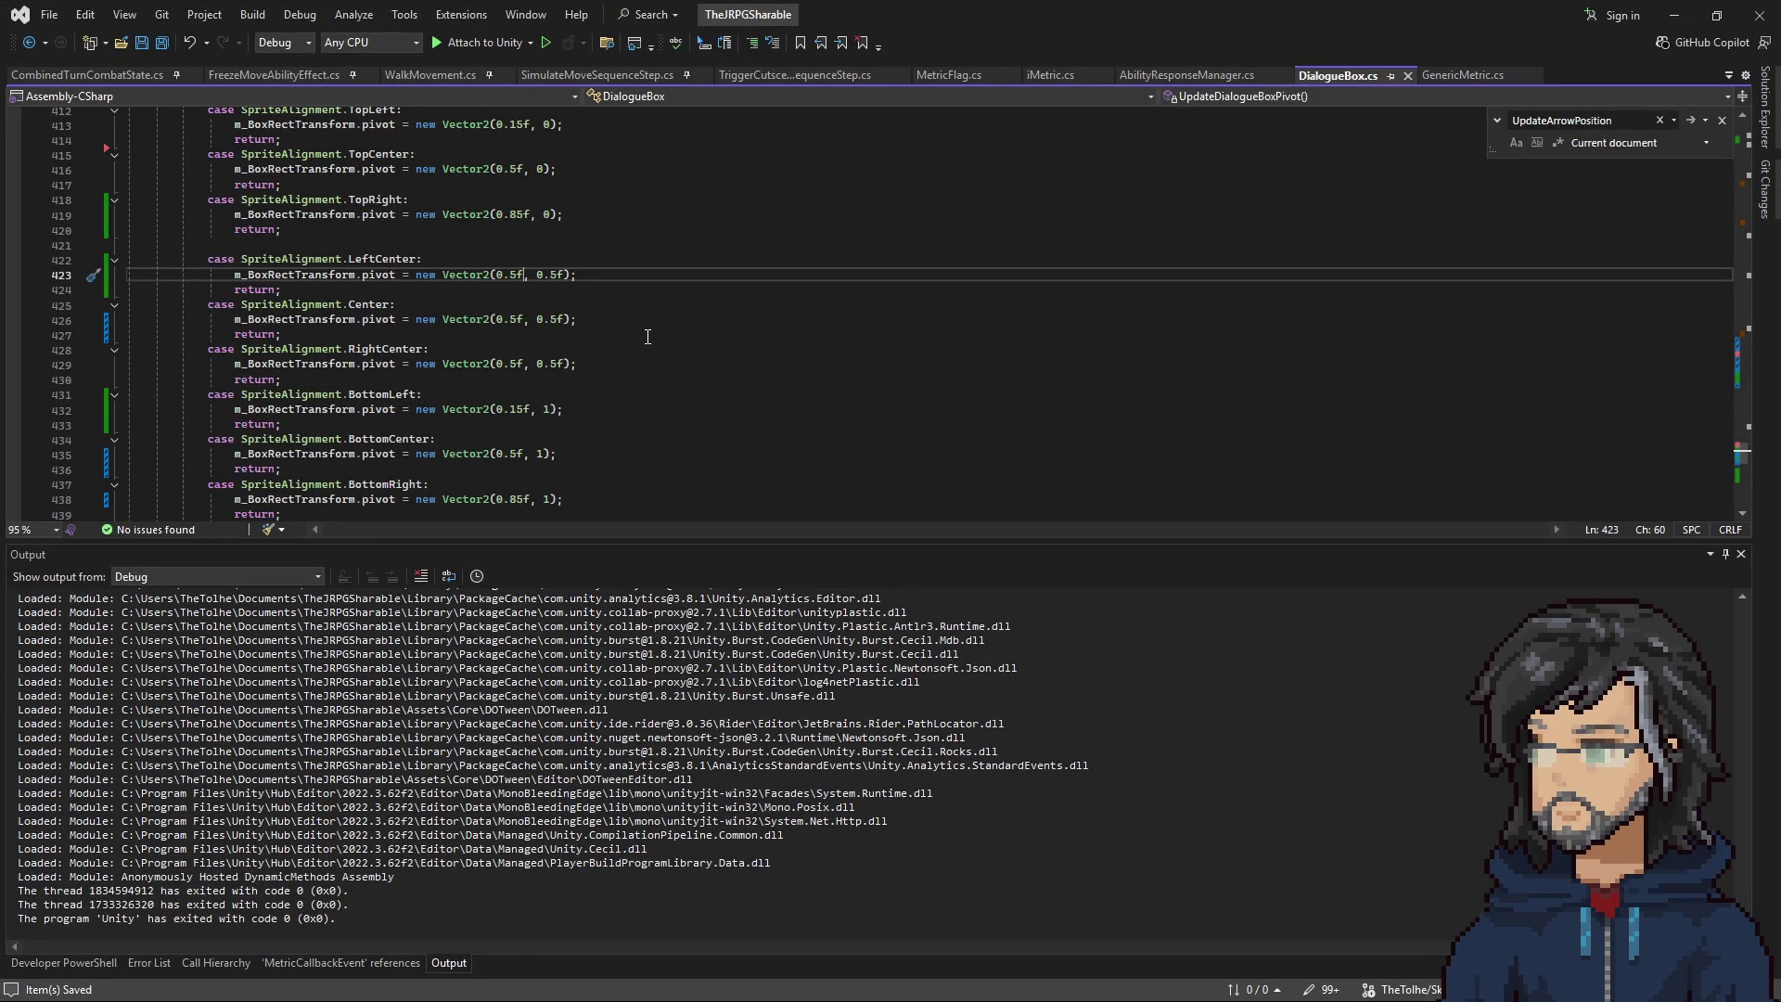
# Revert LeftCenter to Vector2(0, 0.5f) and RightCenter to Vector2(1, 0.5f), save, and minimize Visual Studio.
pyautogui.press('BackSpace')
pyautogui.press('BackSpace')
pyautogui.write('0')
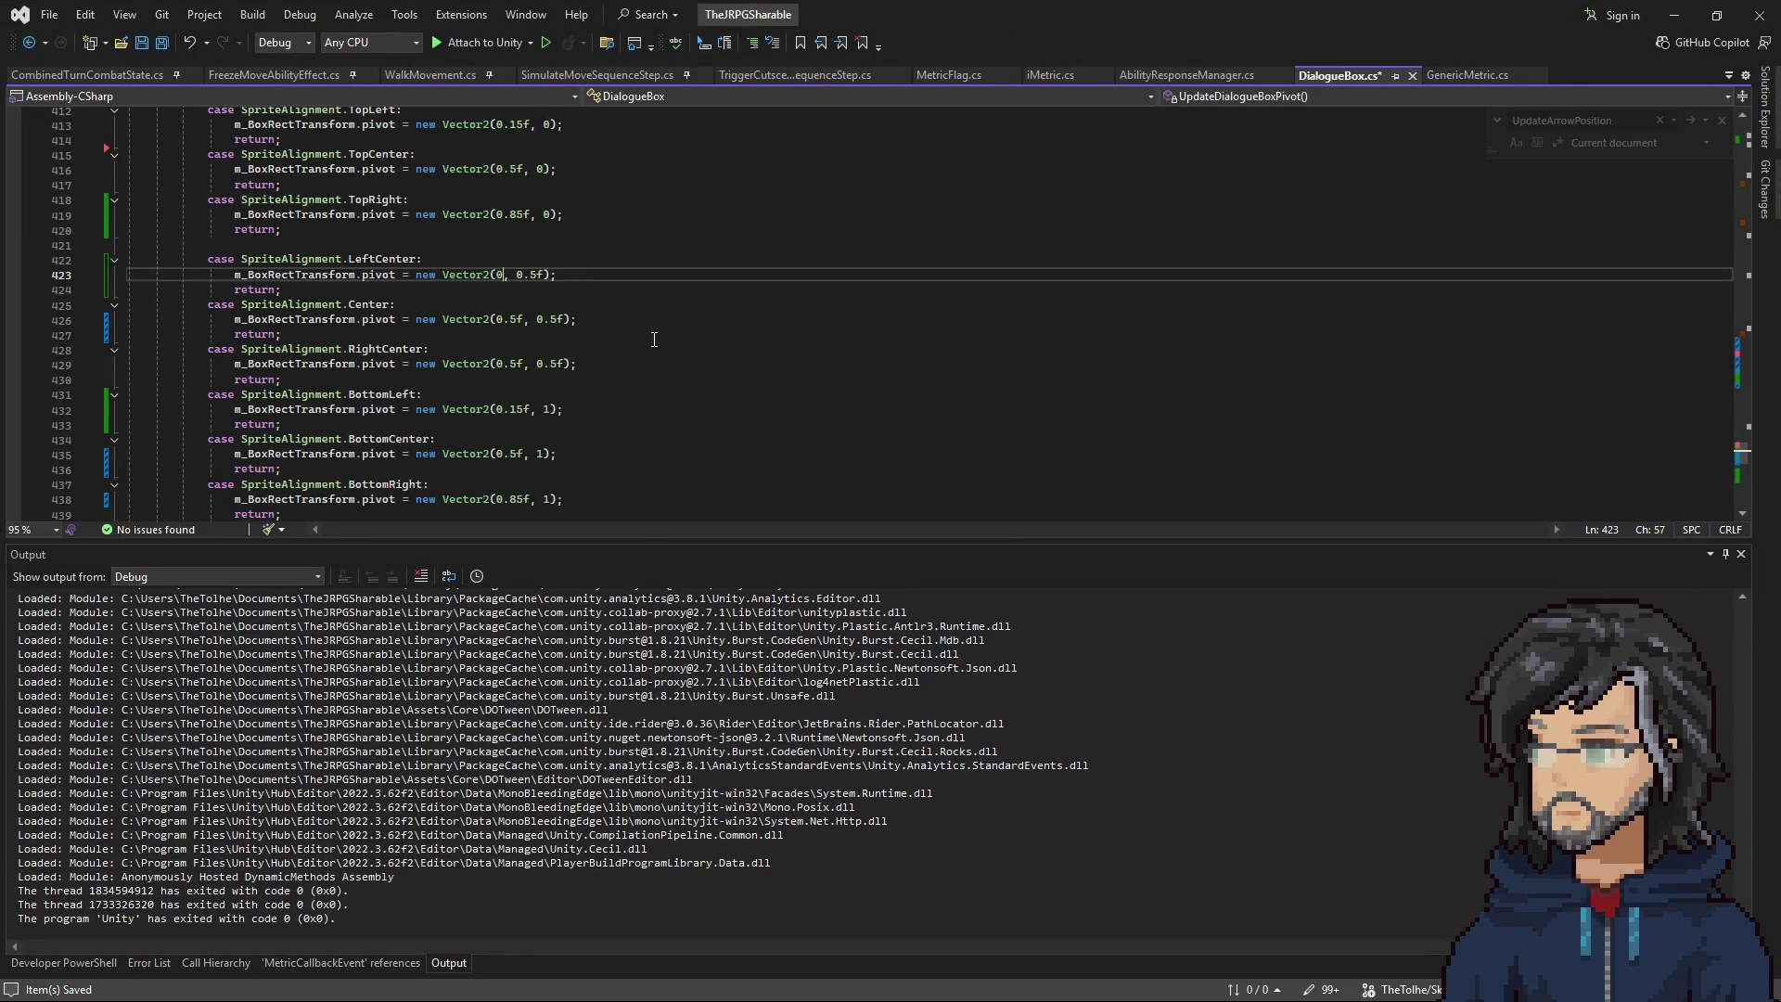
pyautogui.press('Tab')
pyautogui.hotkey('ctrl', 's')
pyautogui.write('1')
pyautogui.click(668, 306)
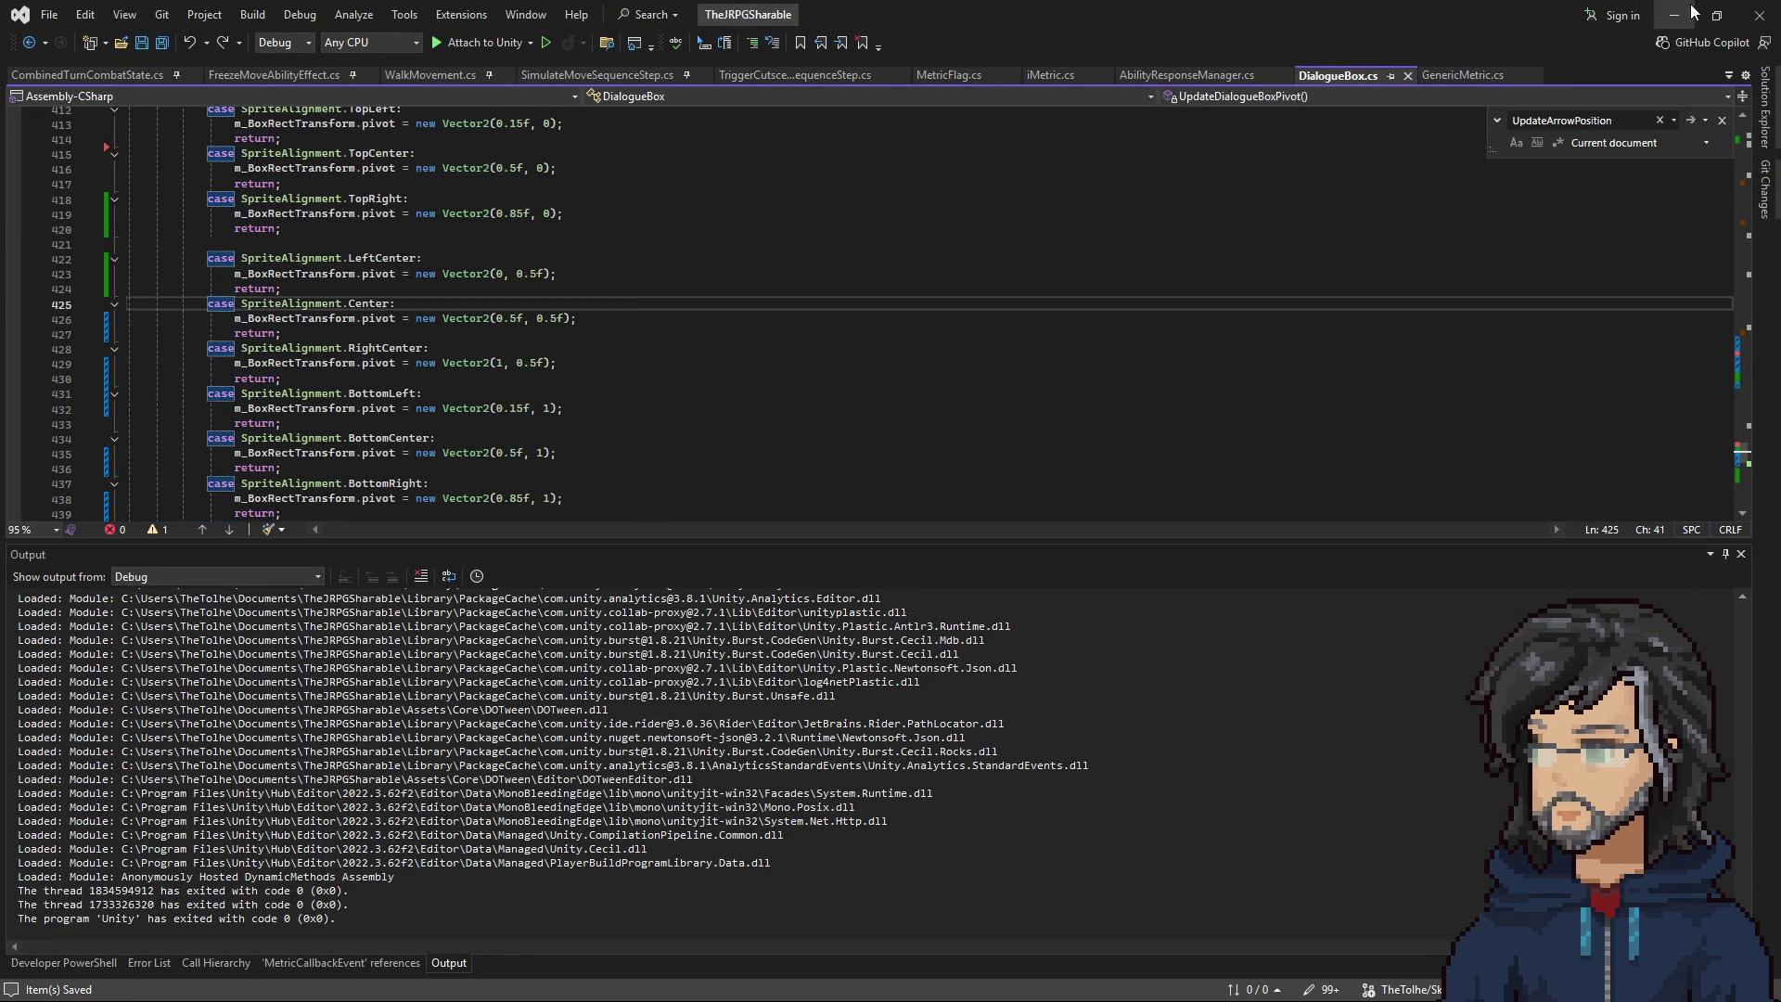
pyautogui.click(1692, 11)
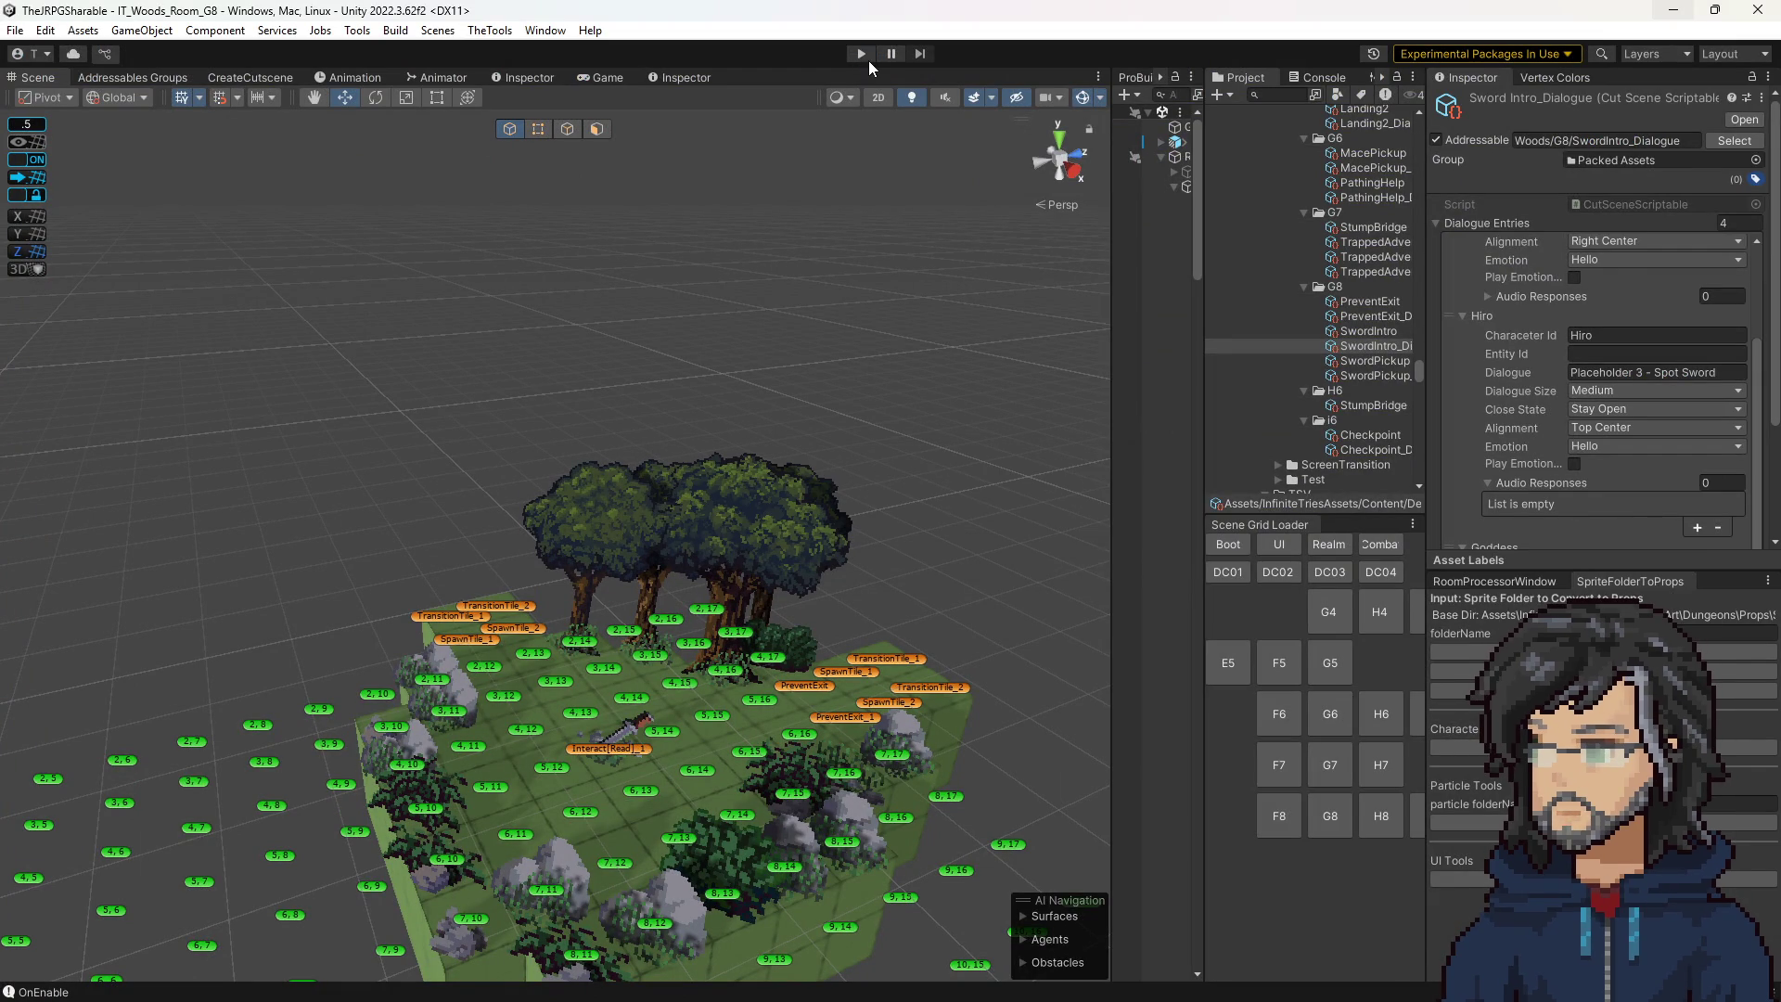
# Play the game with the reverted pivots in a widened Game view, then switch to Visual Studio.
pyautogui.click(860, 53)
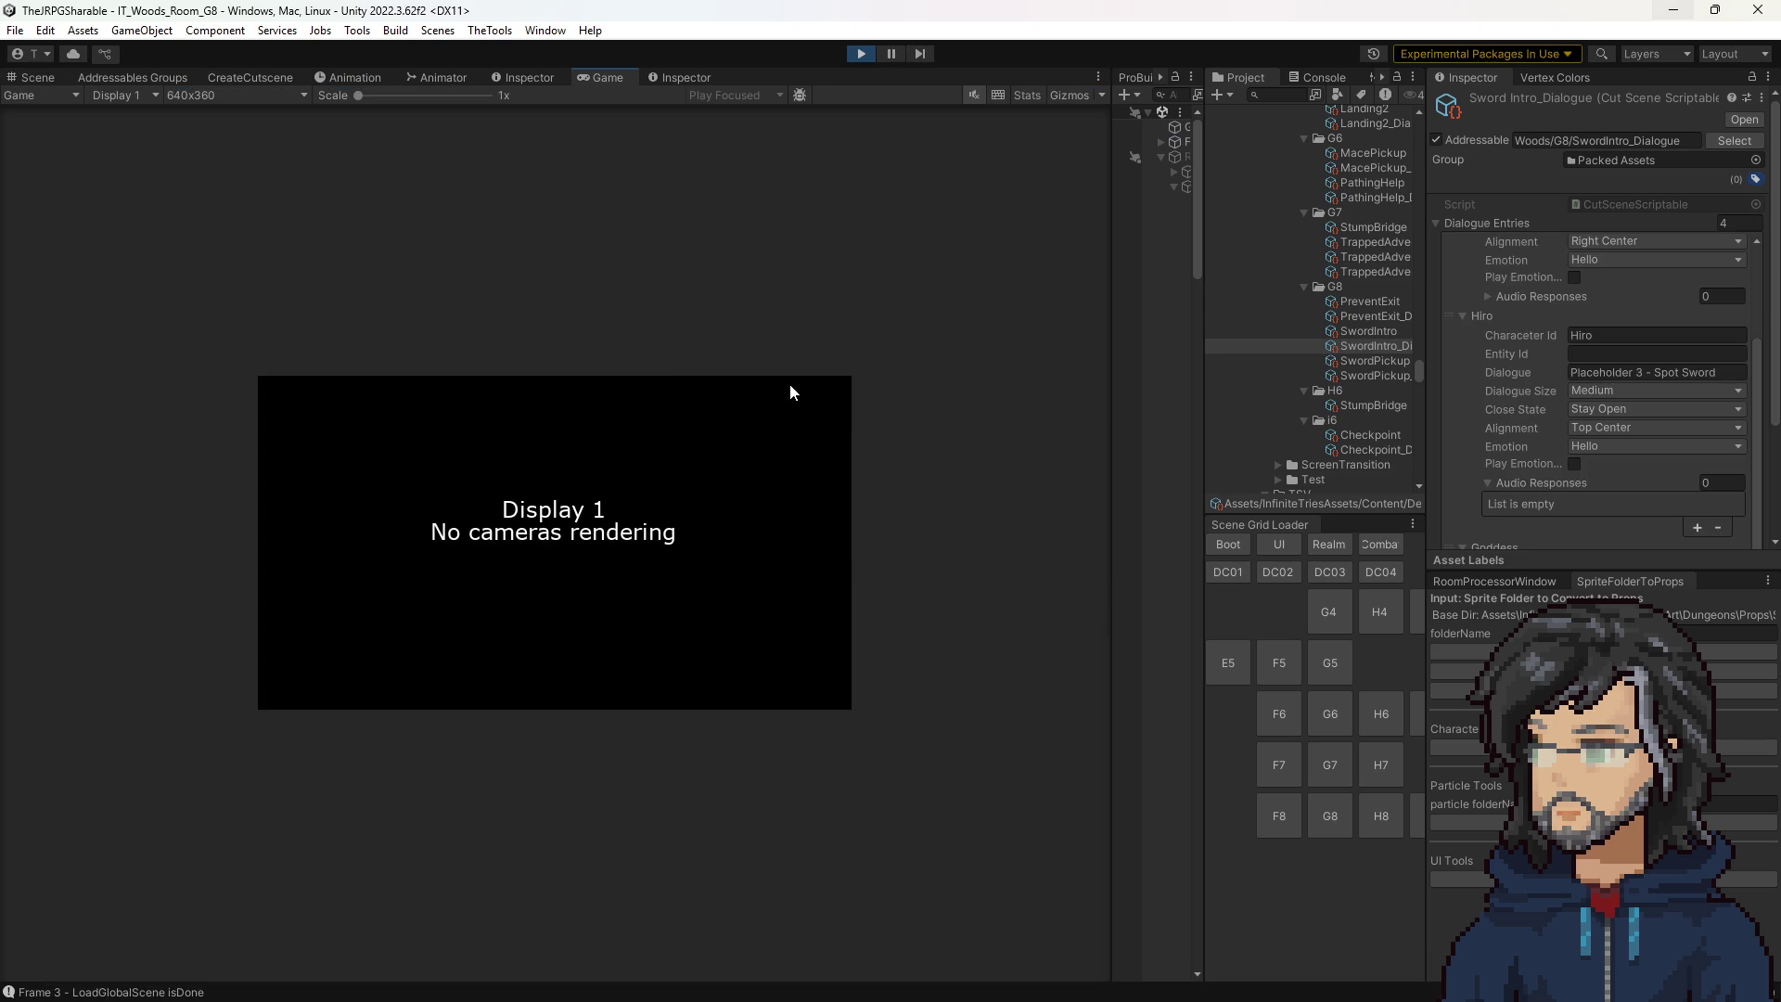
pyautogui.moveTo(1113, 525); pyautogui.dragTo(1471, 509)
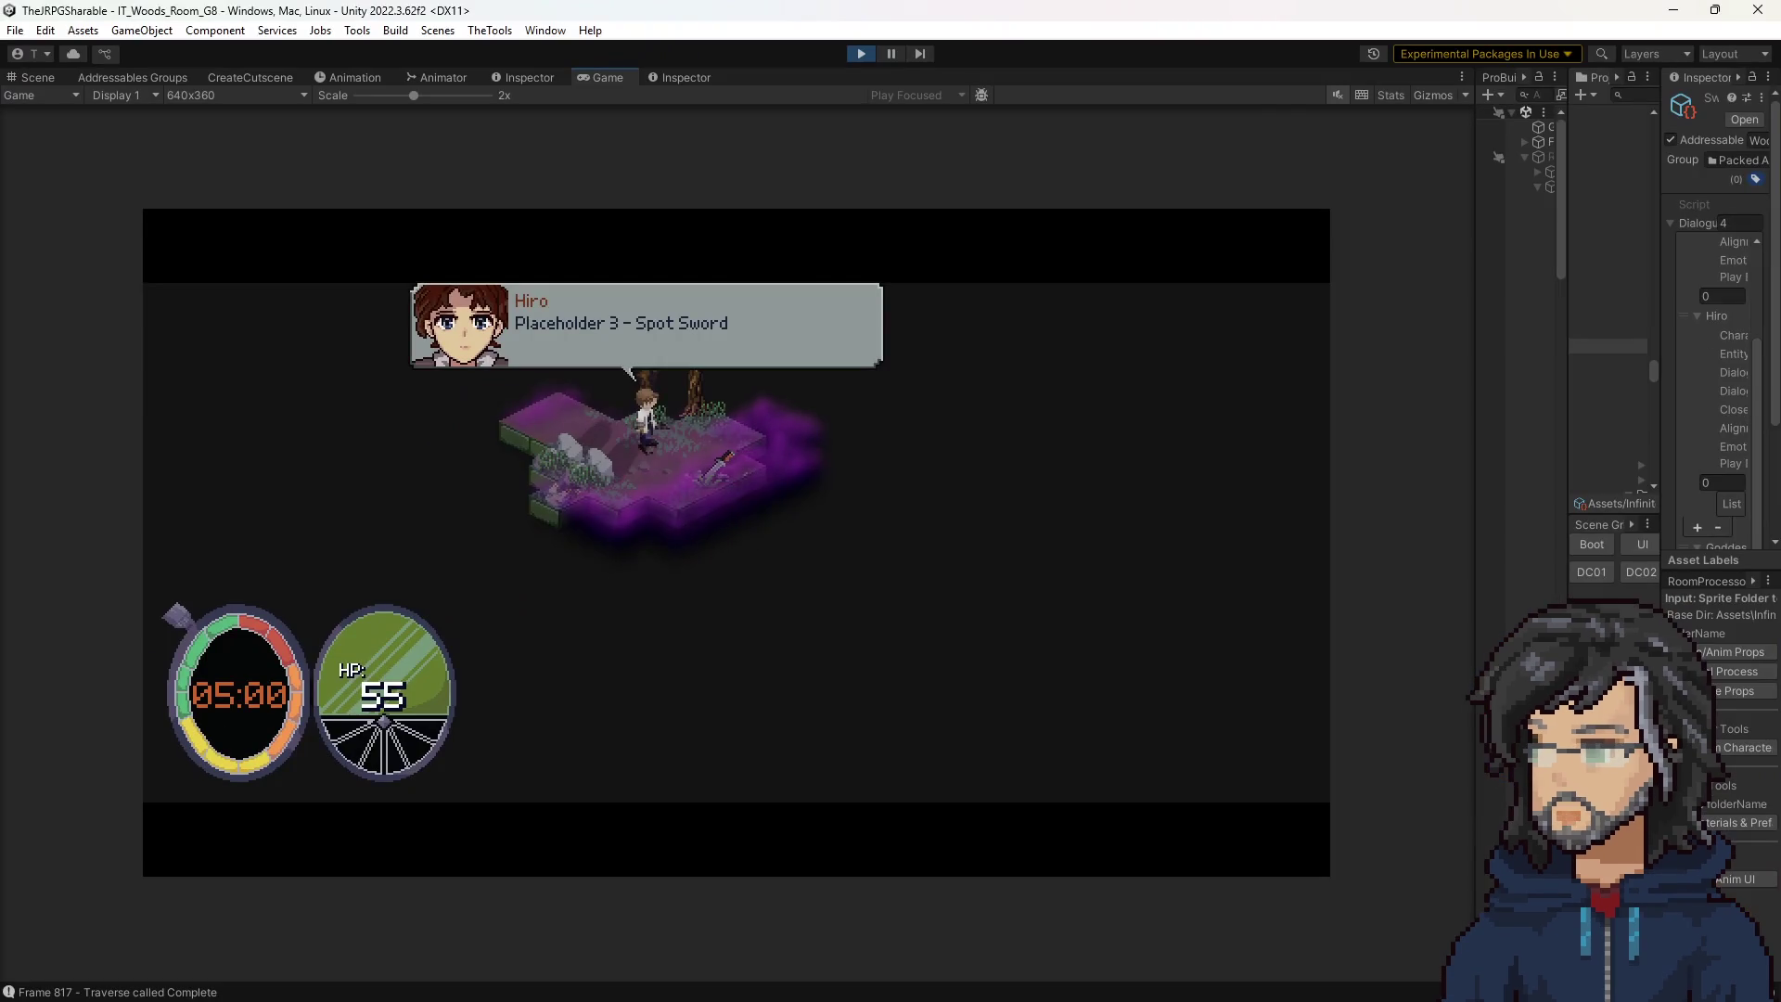
pyautogui.hotkey('alt', 'Tab')
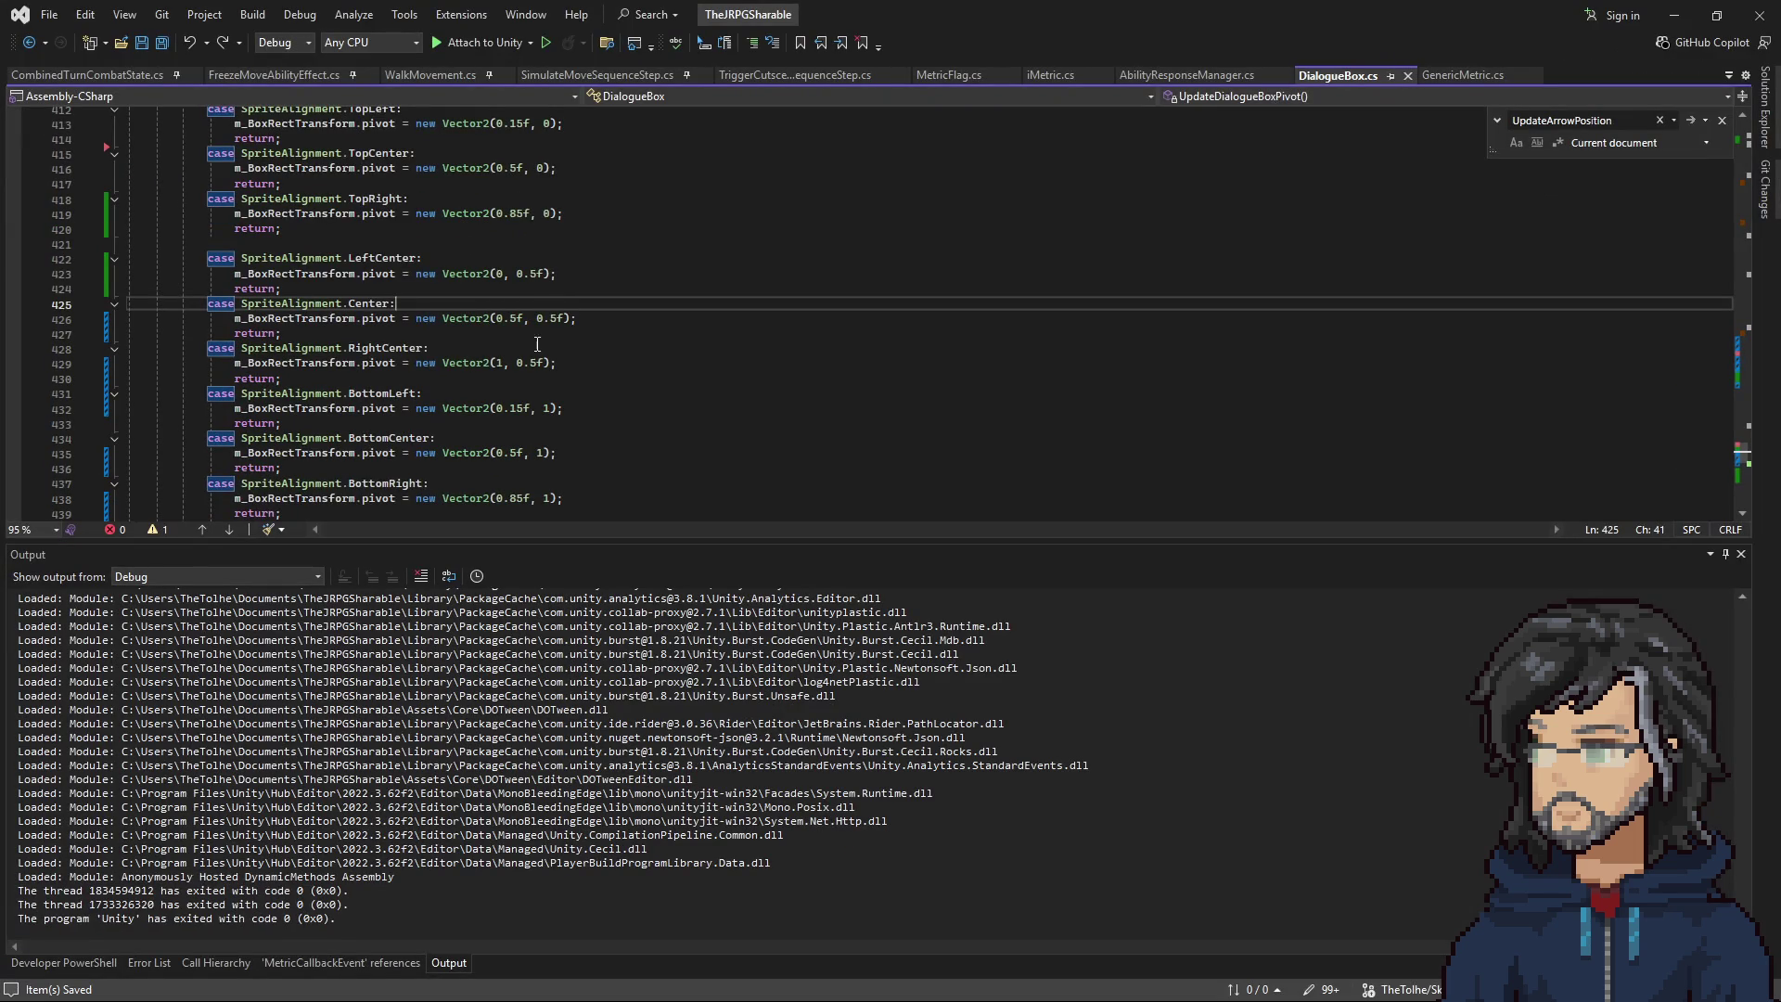
# Set the LeftCenter pivot x to 1, delete RightCenter's 1, save, and stop play in Unity.
pyautogui.doubleClick(501, 273)
pyautogui.write('1')
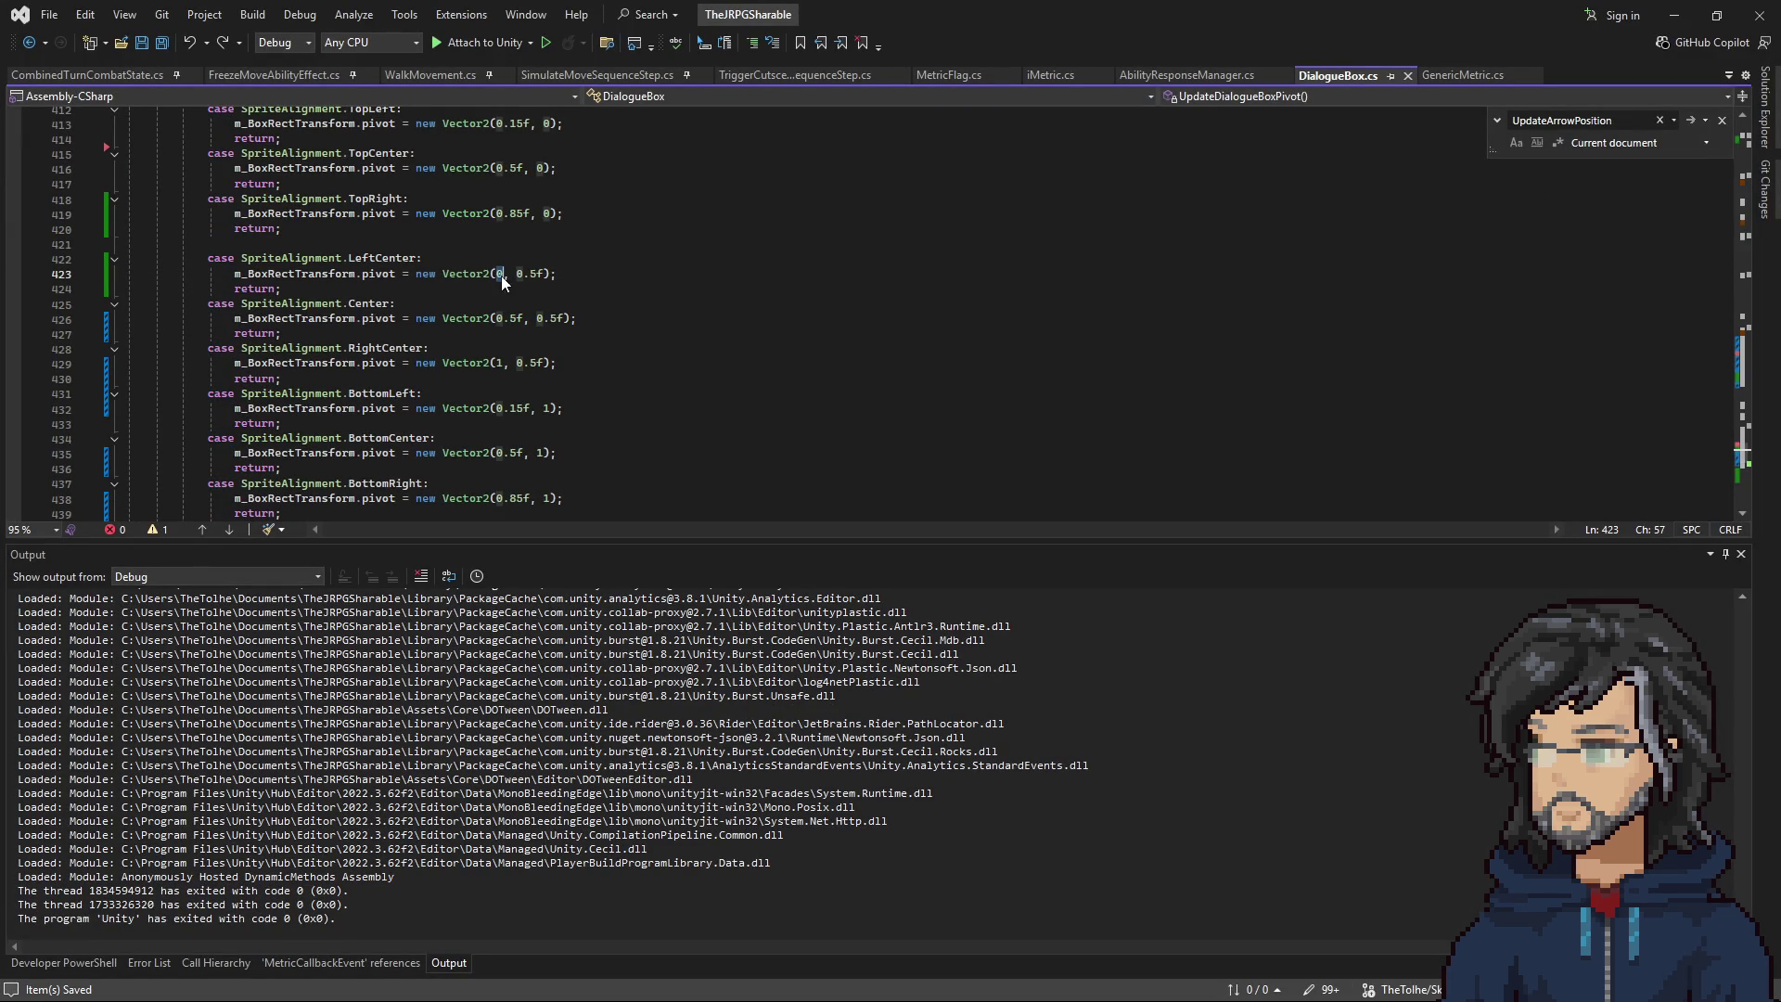
pyautogui.moveTo(281, 378); pyautogui.dragTo(504, 366)
pyautogui.click(503, 367)
pyautogui.press('BackSpace')
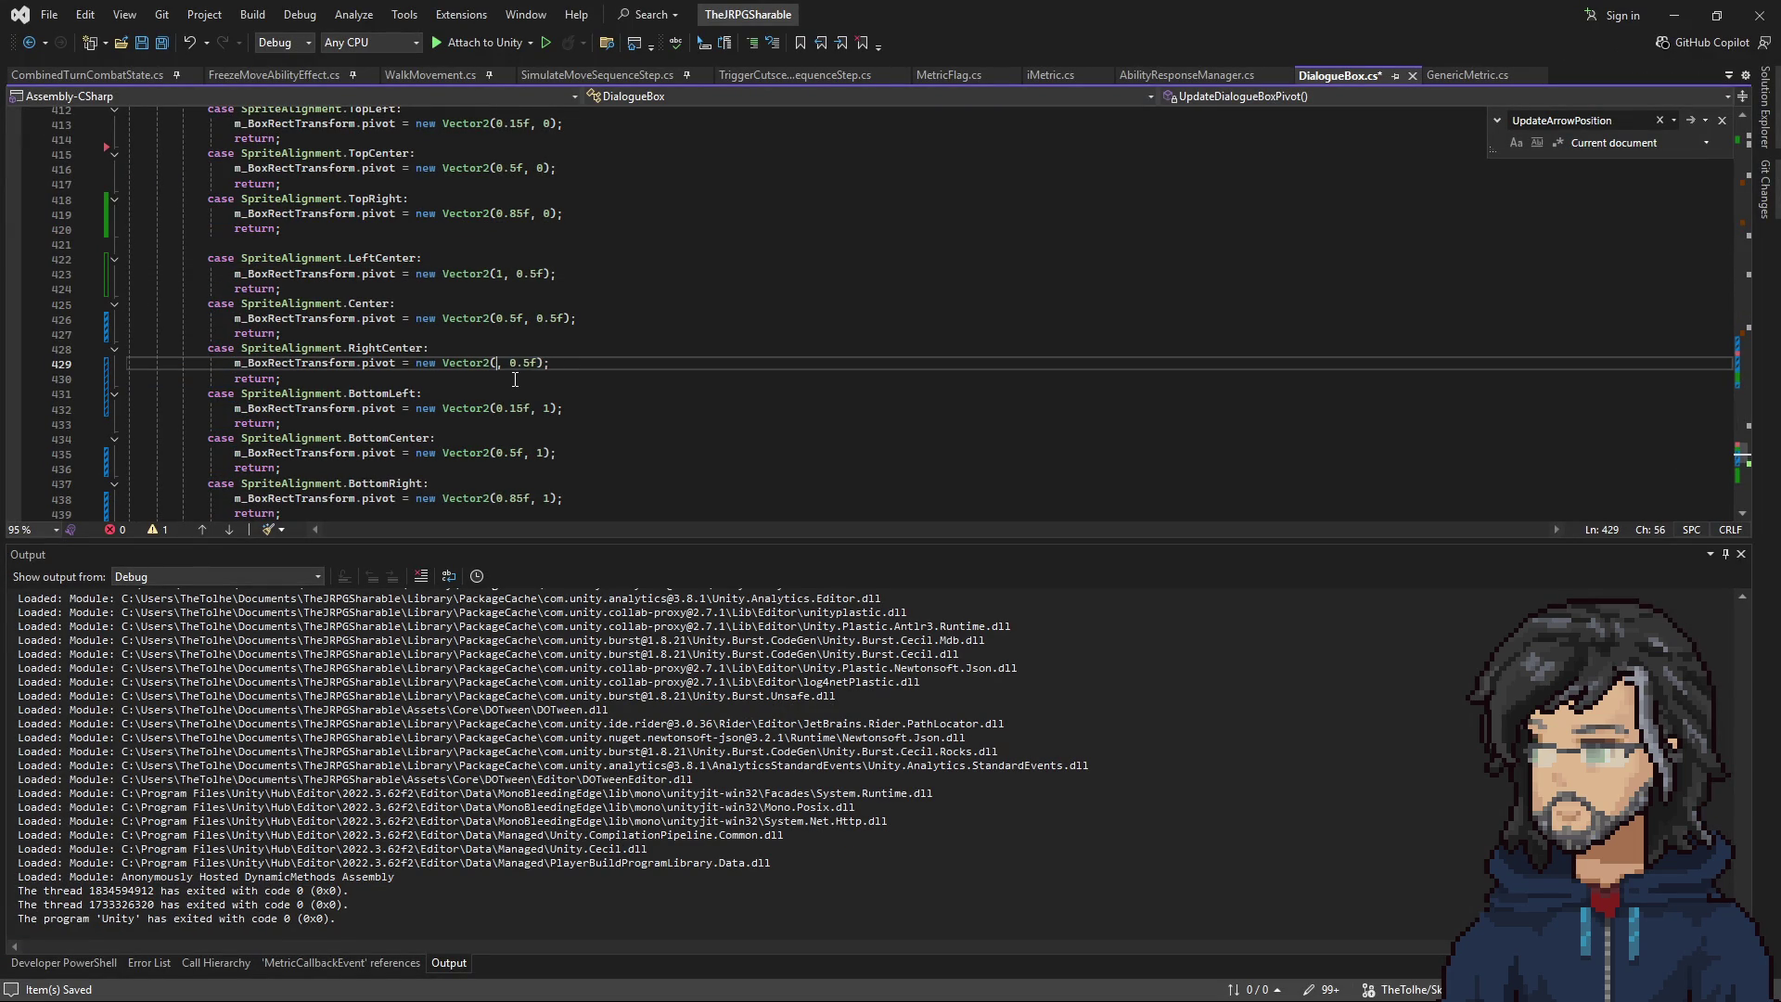
pyautogui.write('0')
pyautogui.hotkey('ctrl', 's')
pyautogui.click(1669, 15)
pyautogui.click(854, 52)
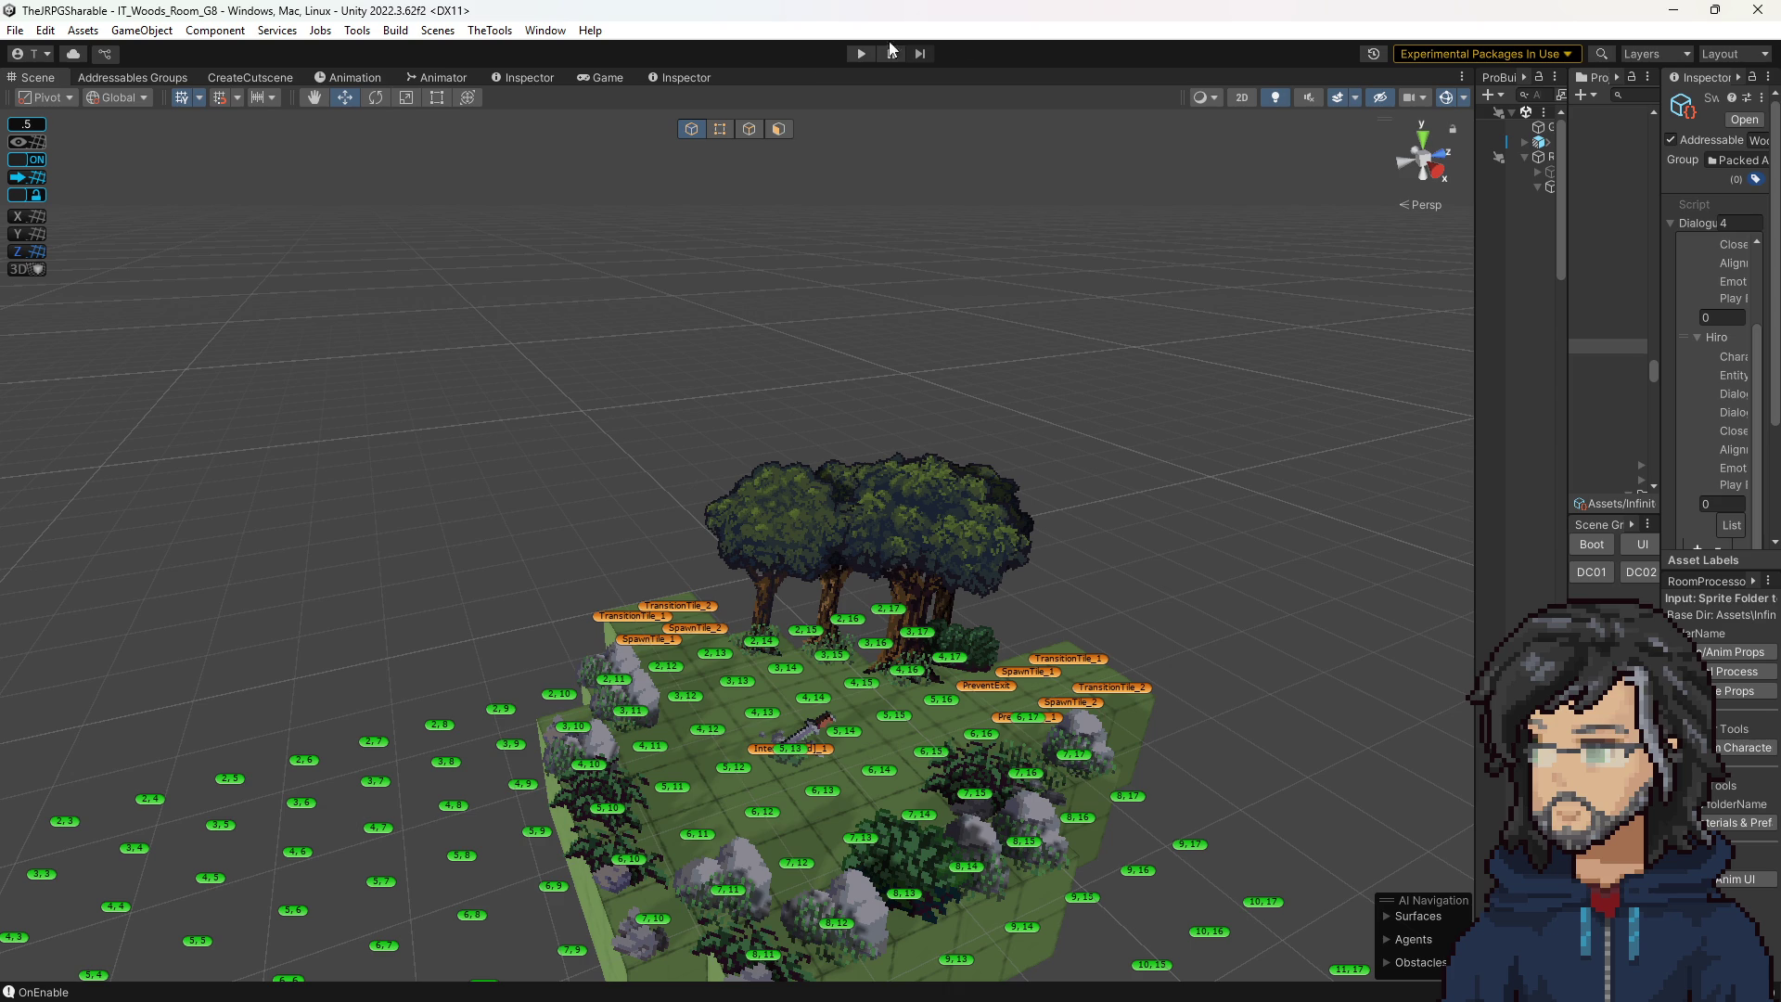
# Start the game, widen the Inspector, and expand Hiro's lines' audio responses to inspect the fields.
pyautogui.click(870, 53)
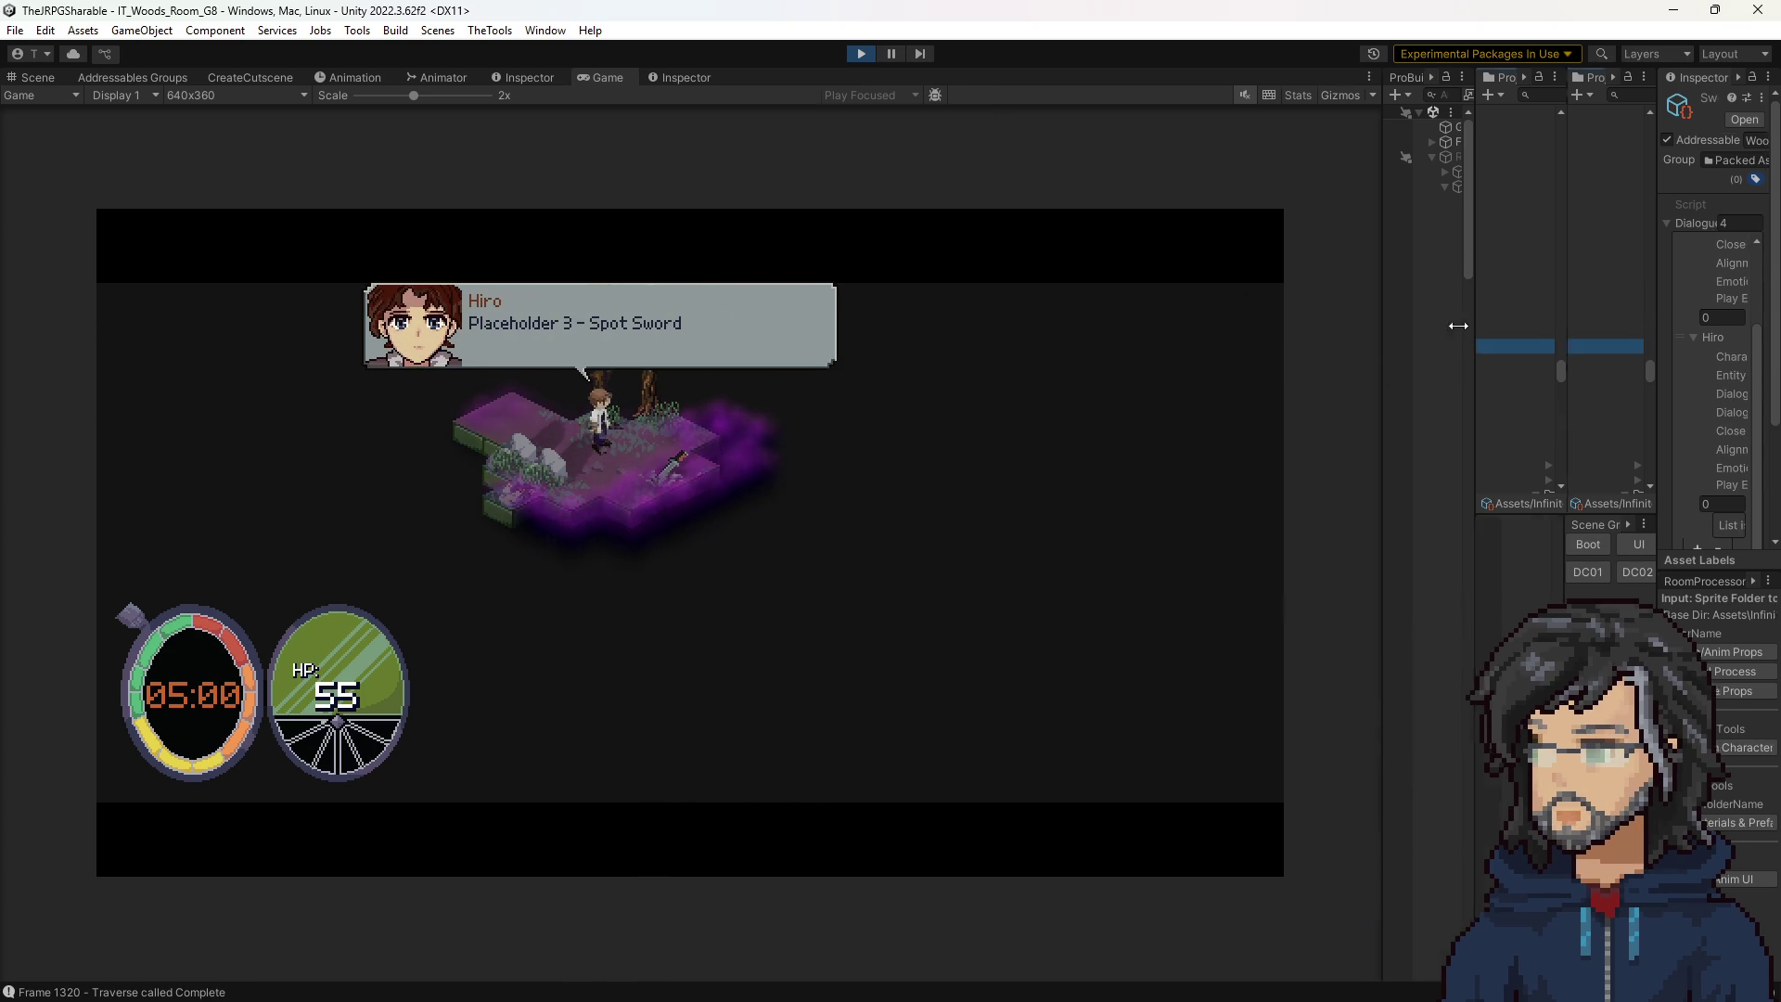
pyautogui.moveTo(1659, 299); pyautogui.dragTo(1328, 306)
pyautogui.click(1565, 375)
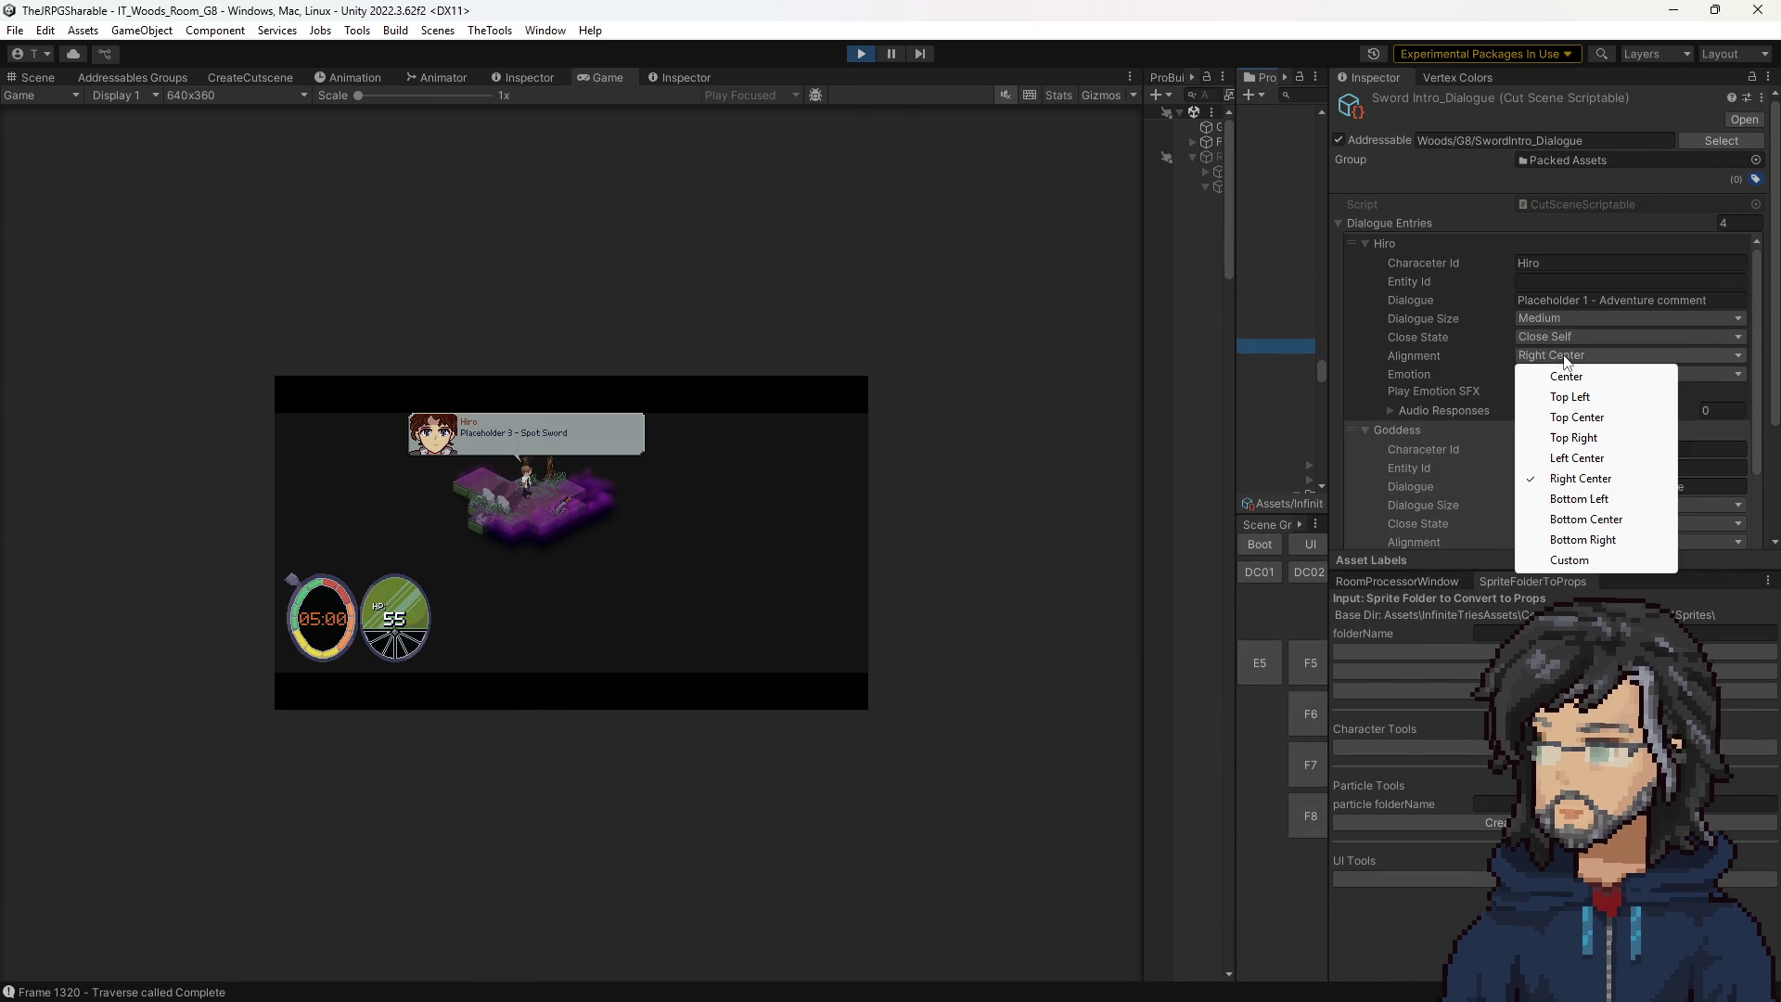
pyautogui.click(1405, 410)
pyautogui.click(1424, 408)
pyautogui.click(1425, 410)
pyautogui.scroll(-5, 1416, 436)
pyautogui.click(1416, 447)
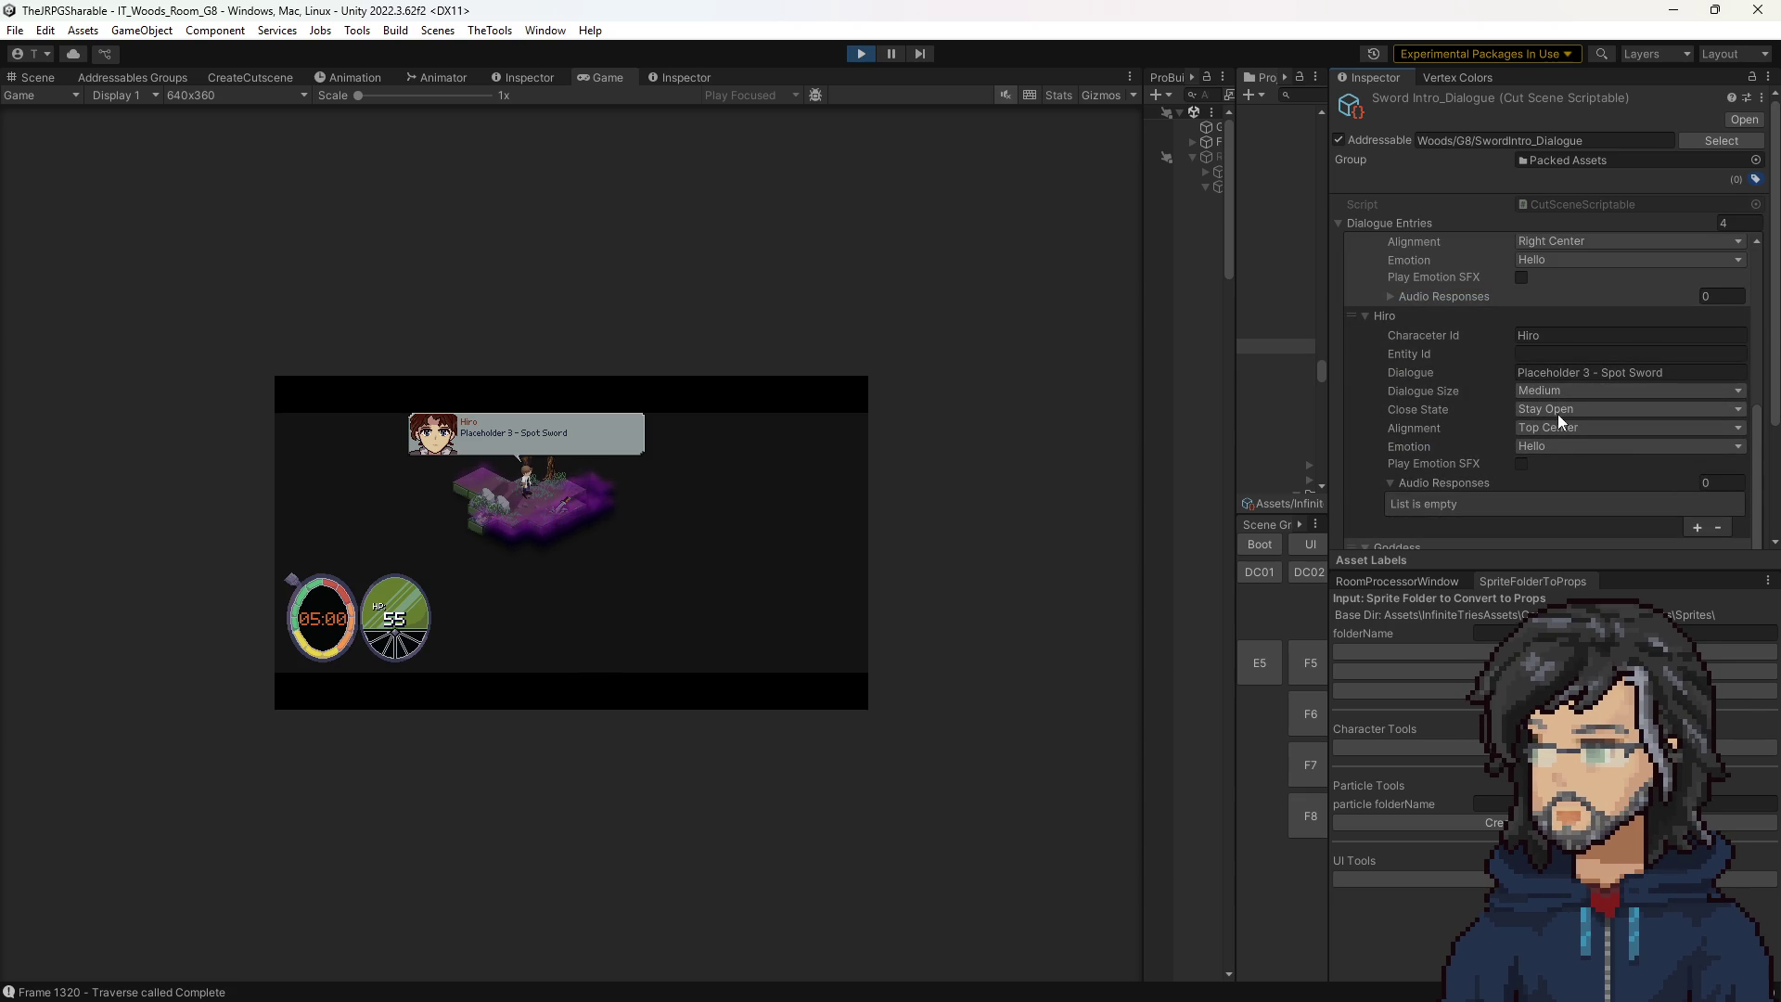
# Test Left Center and Right Center on the Spot Sword line, keeping Left Center.
pyautogui.click(1556, 429)
pyautogui.click(1573, 536)
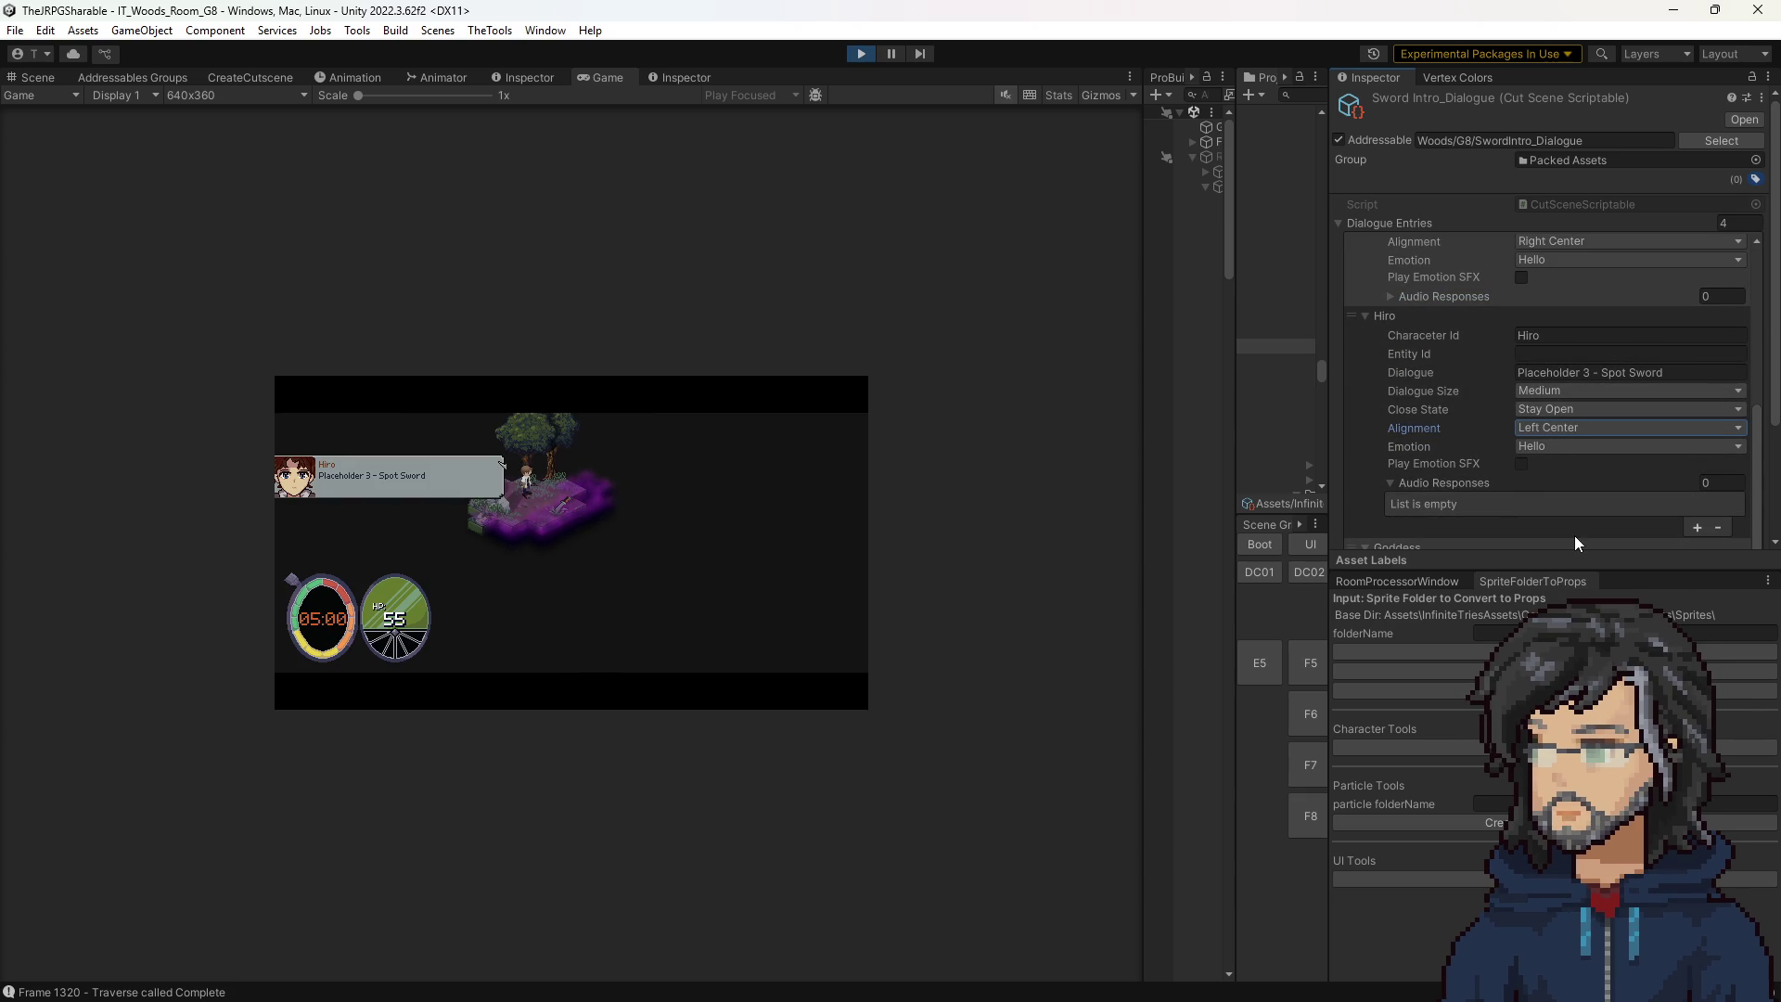
pyautogui.click(1560, 430)
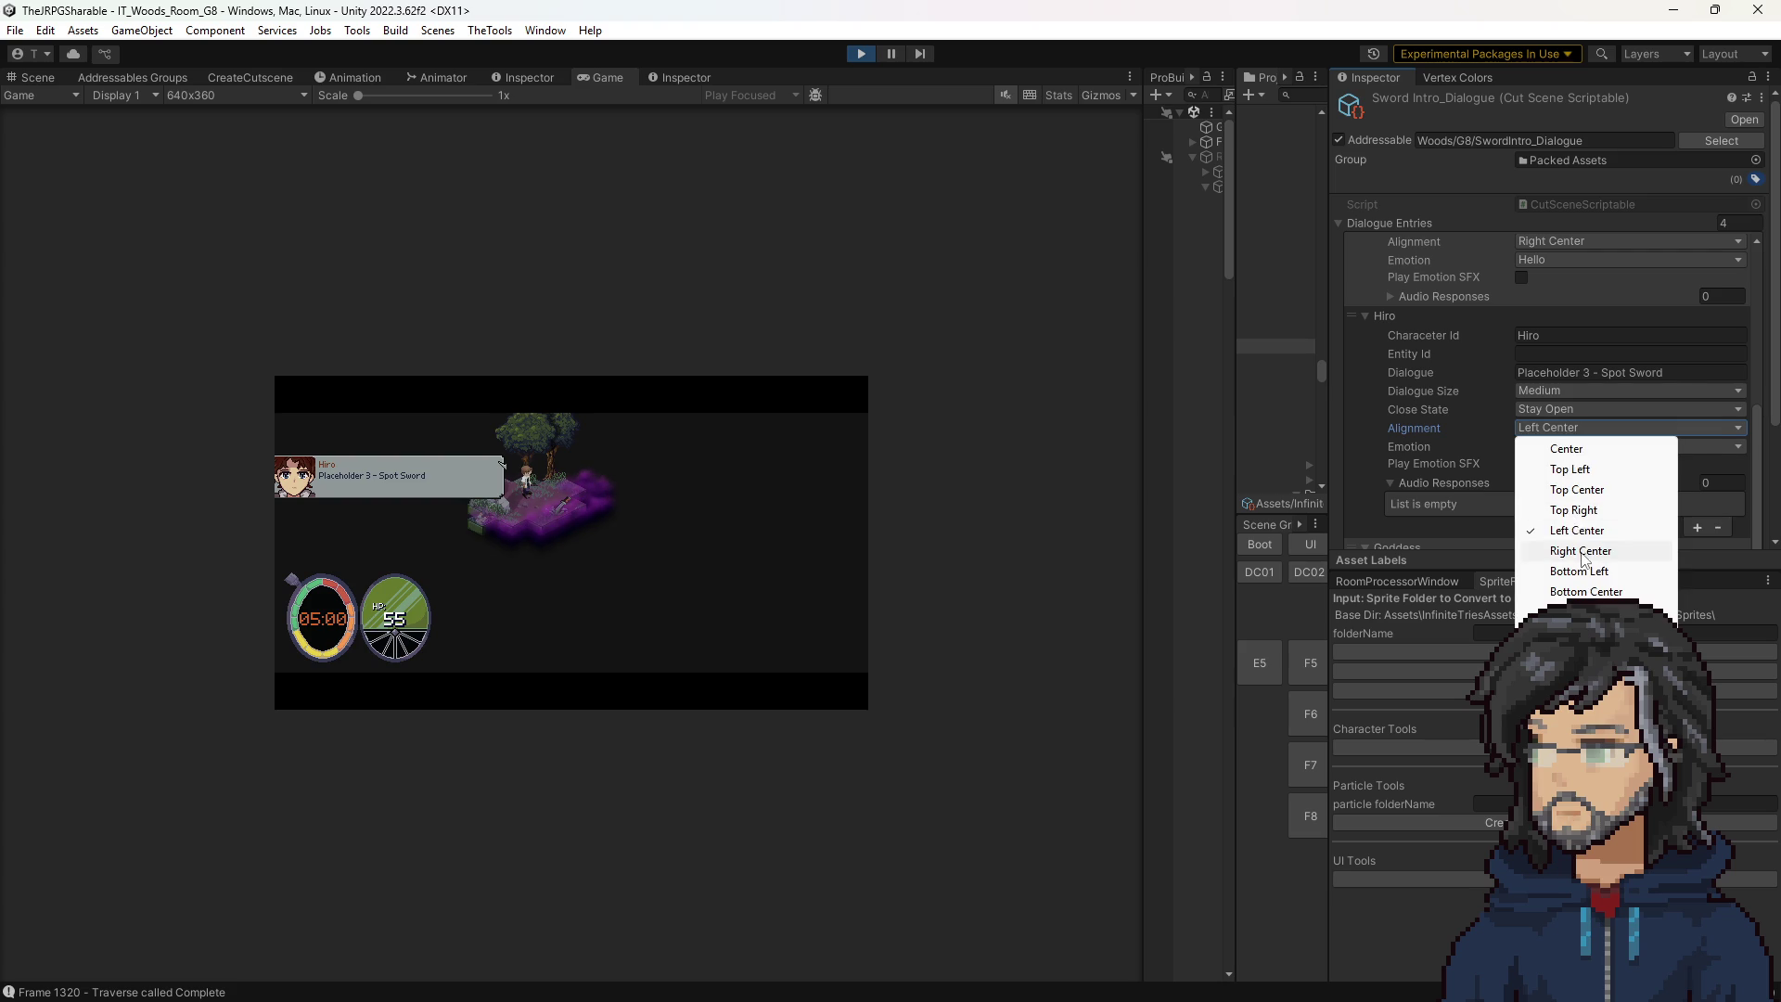
pyautogui.click(1555, 553)
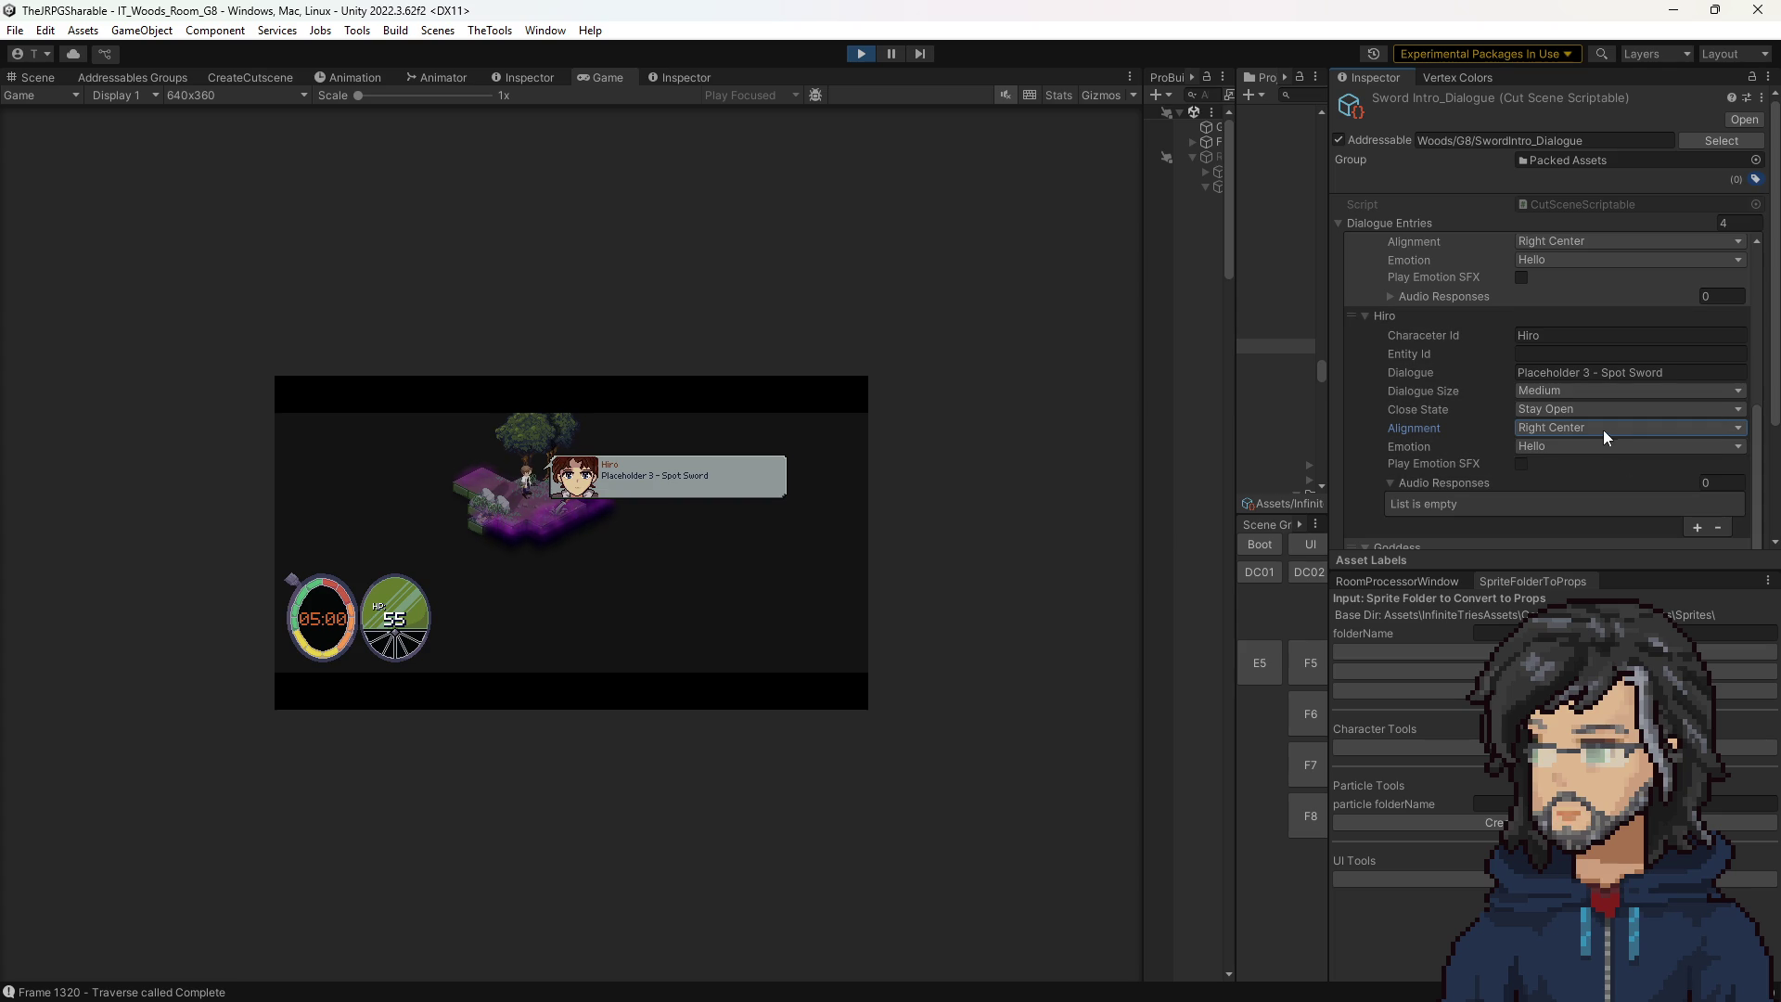
pyautogui.click(1571, 427)
pyautogui.click(1565, 536)
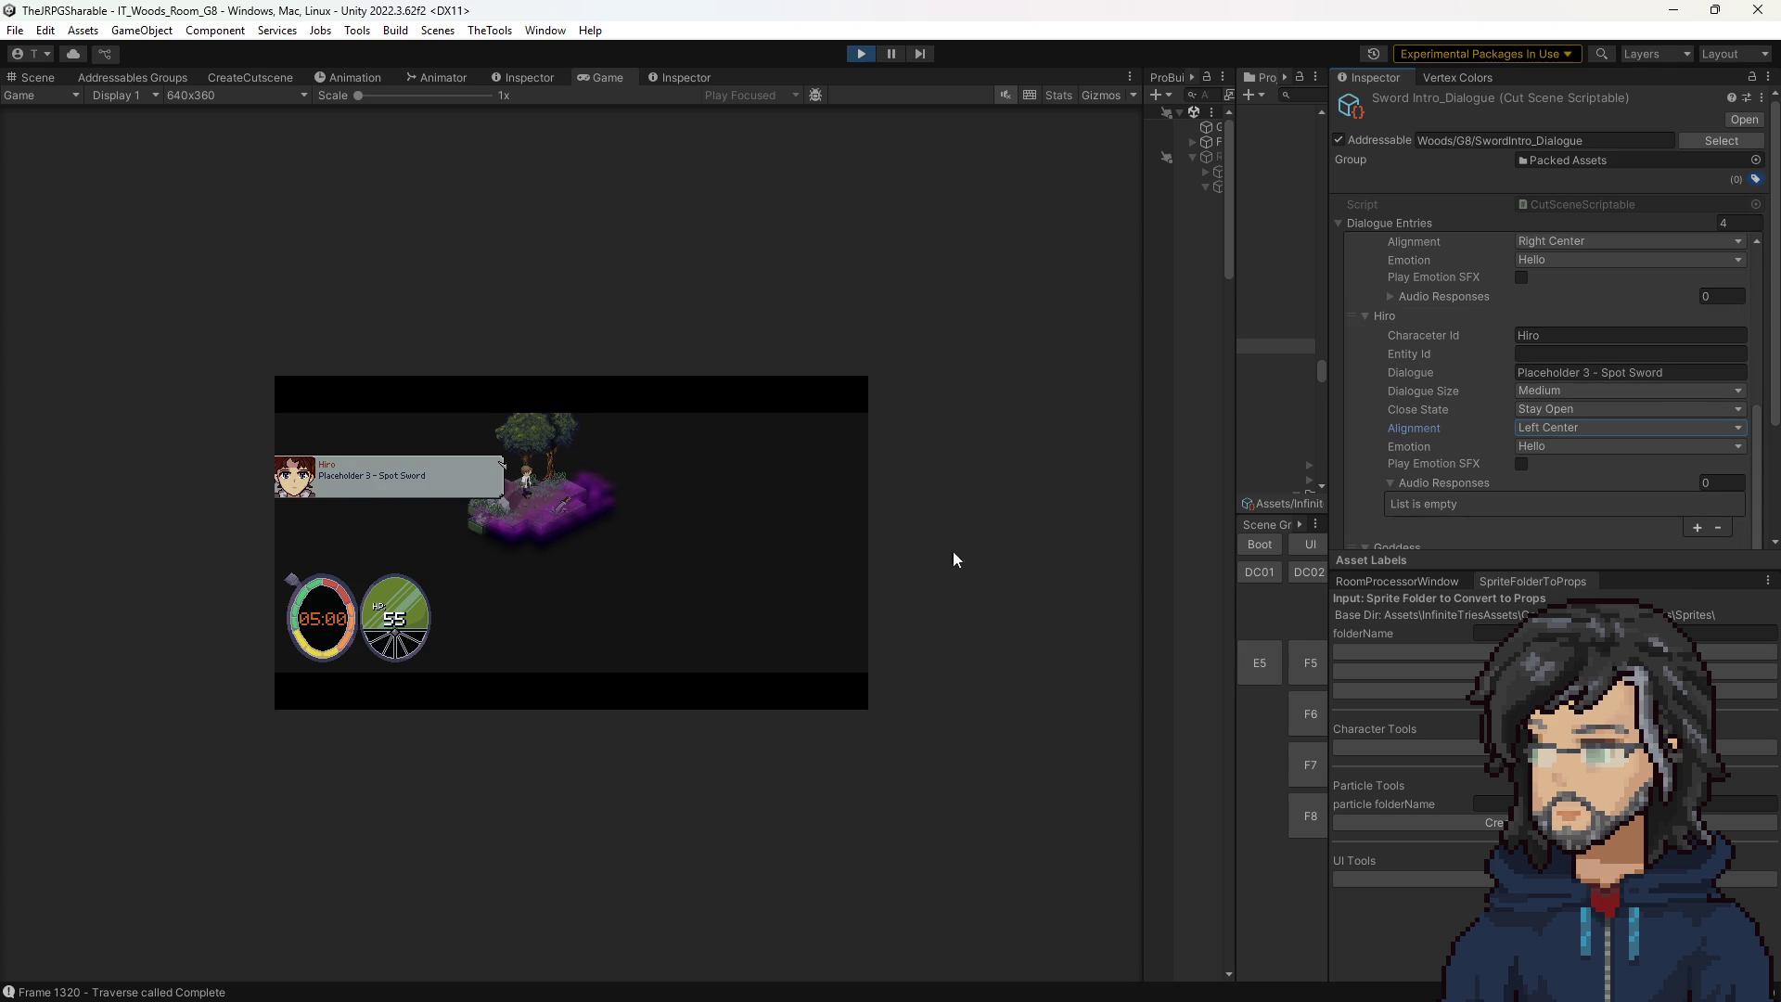
pyautogui.click(1568, 428)
pyautogui.click(878, 491)
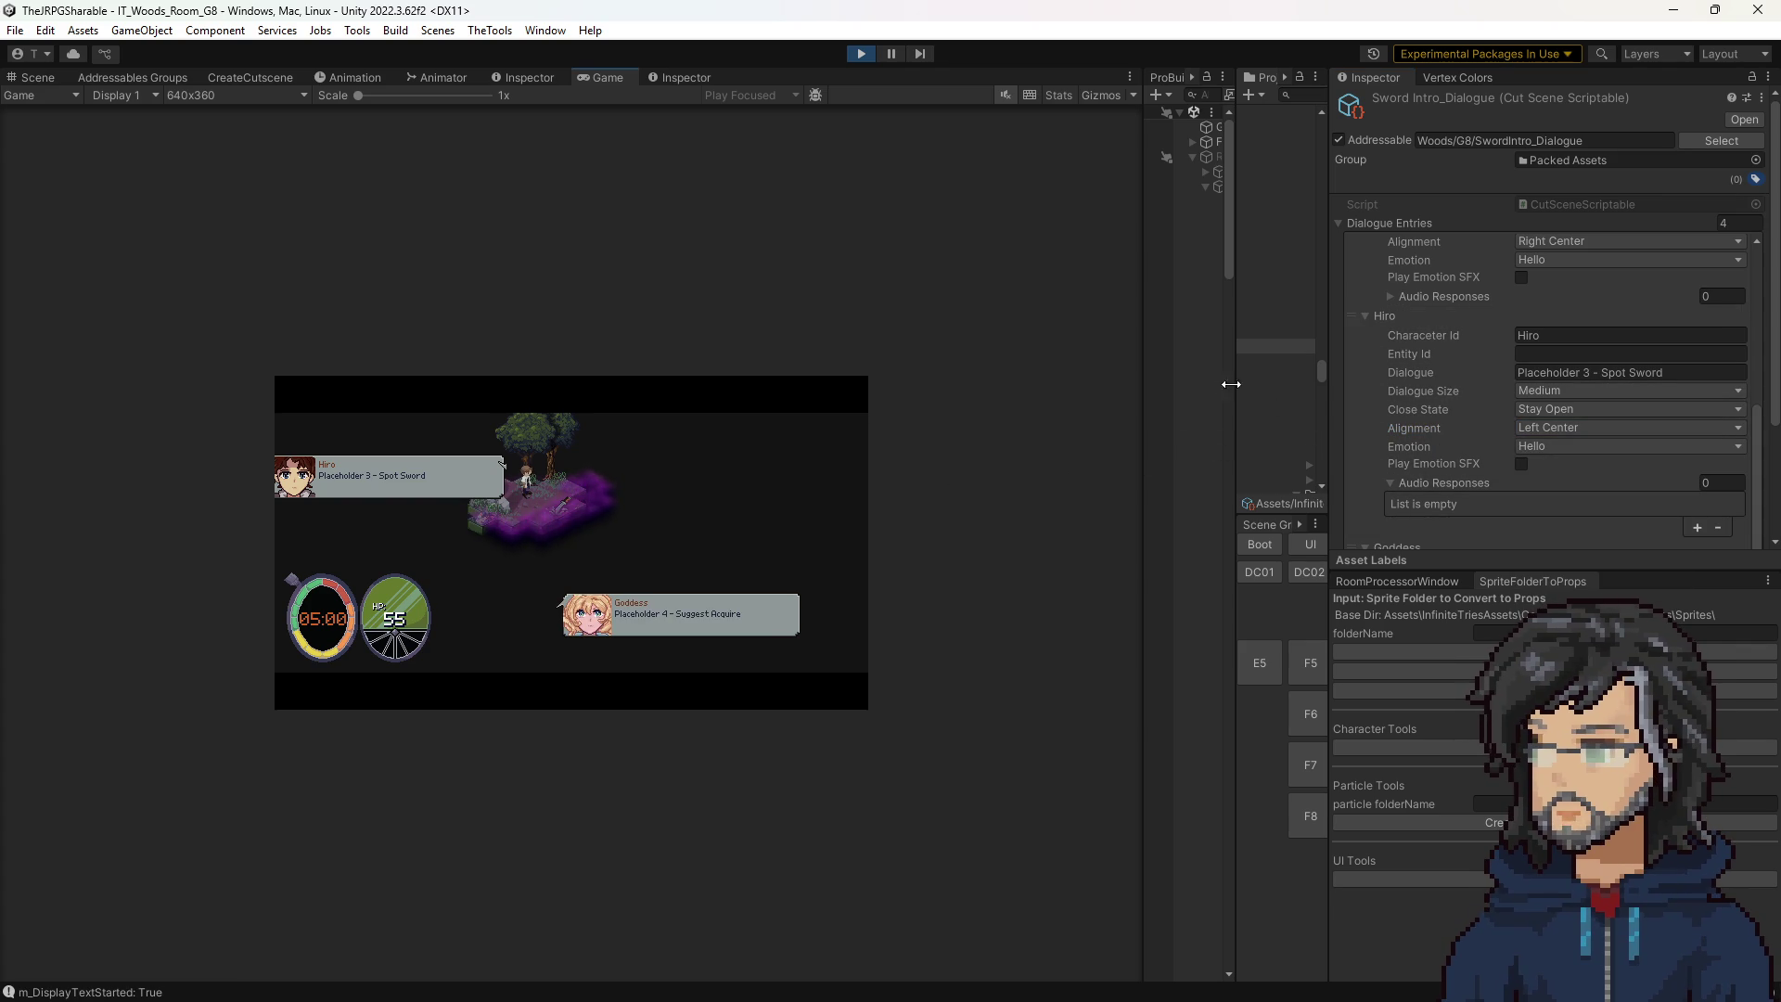
# Widen the Project and Hierarchy panels and select DialogueGrey(Clone) through a 'dialo' search.
pyautogui.moveTo(1232, 388); pyautogui.dragTo(1058, 388)
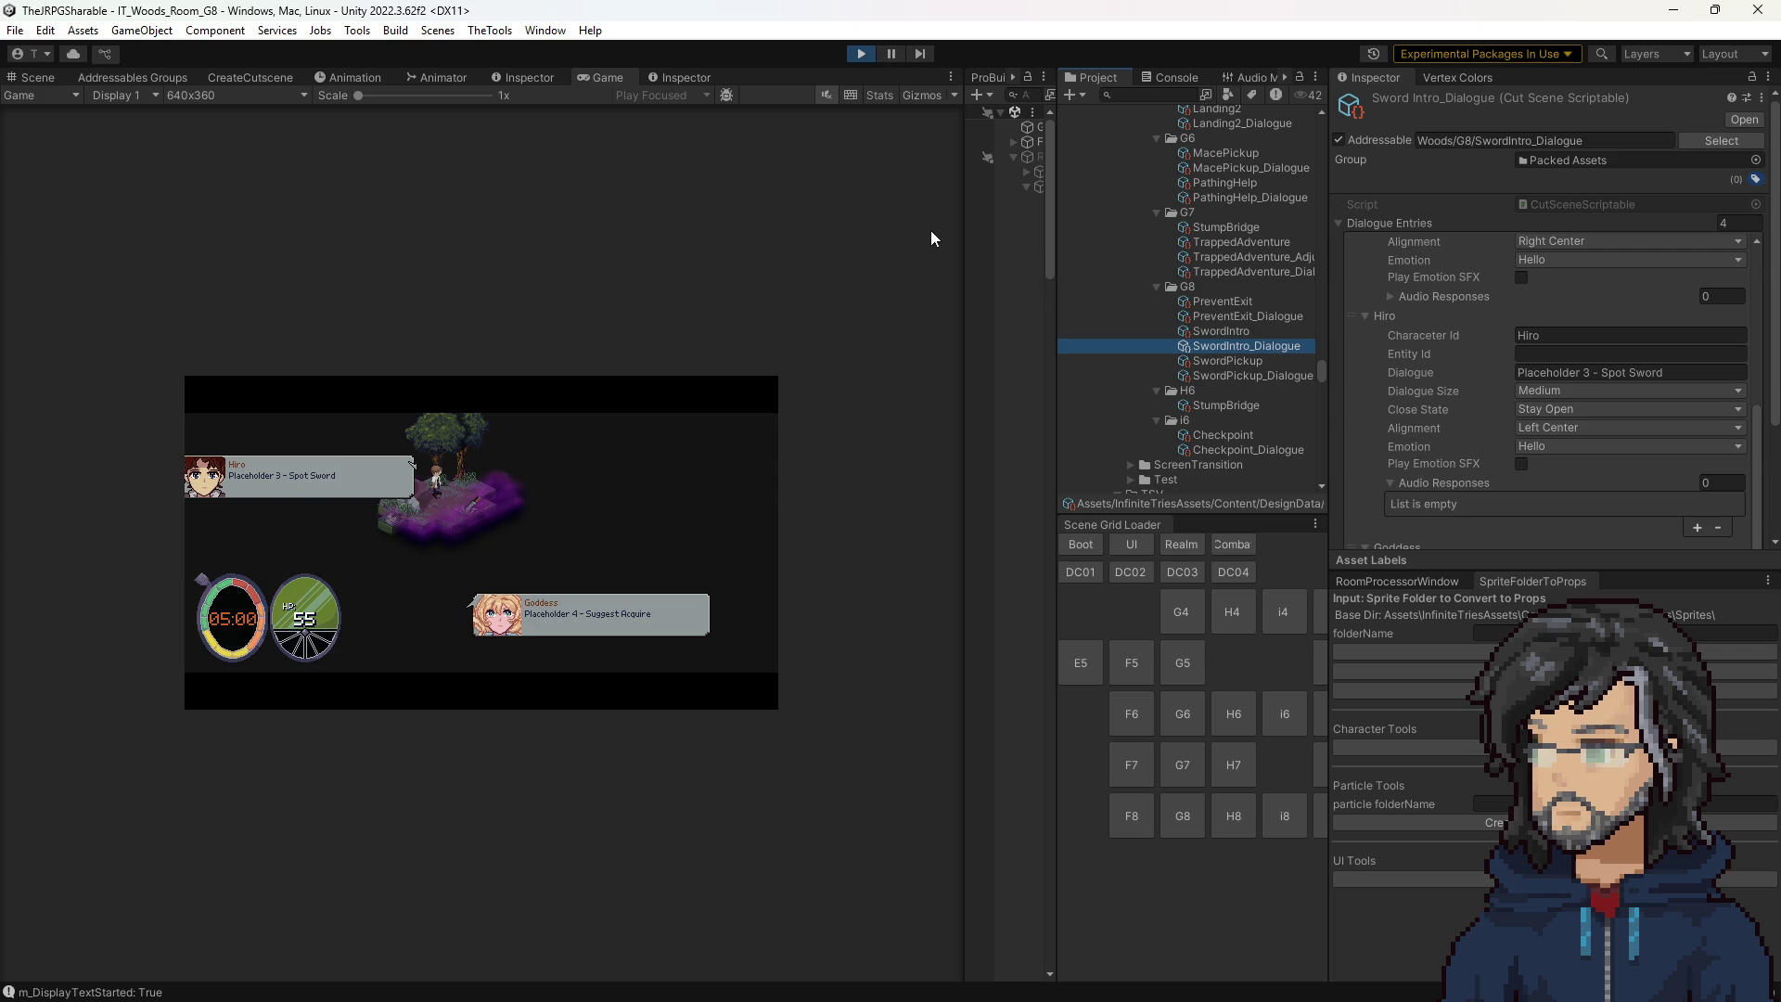
pyautogui.moveTo(974, 255); pyautogui.dragTo(869, 211)
pyautogui.click(970, 96)
pyautogui.write('d')
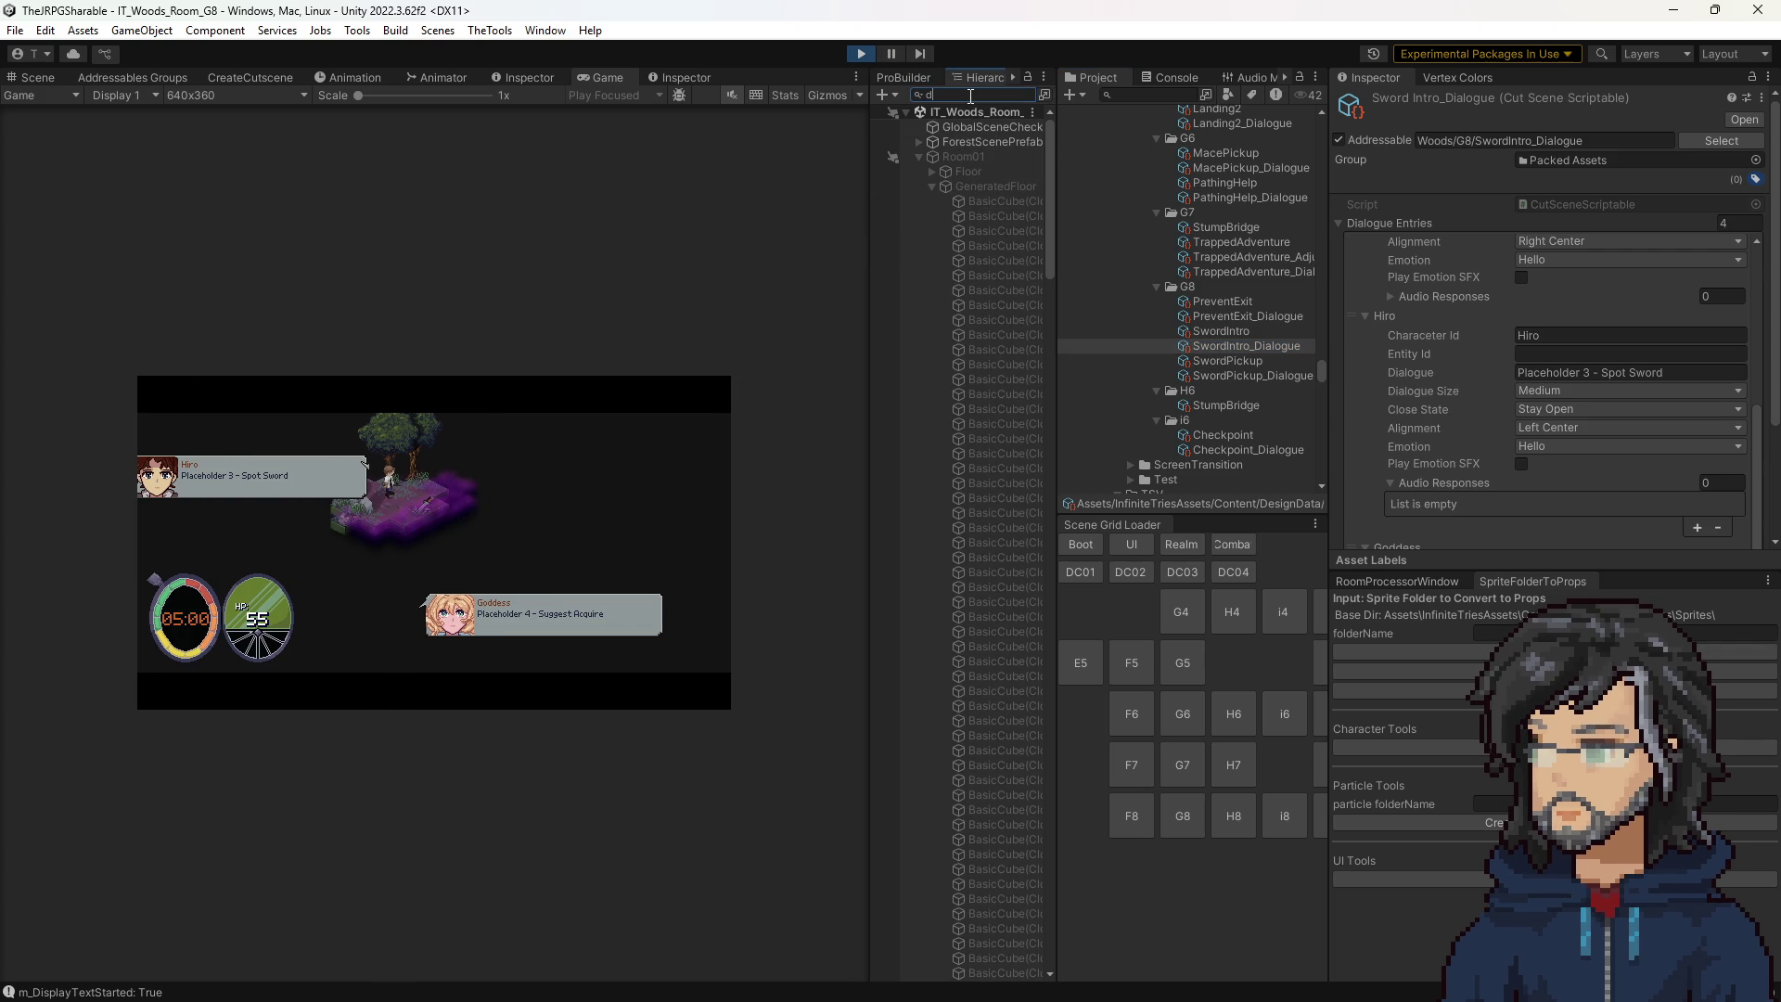
pyautogui.write('ialo')
pyautogui.click(1020, 200)
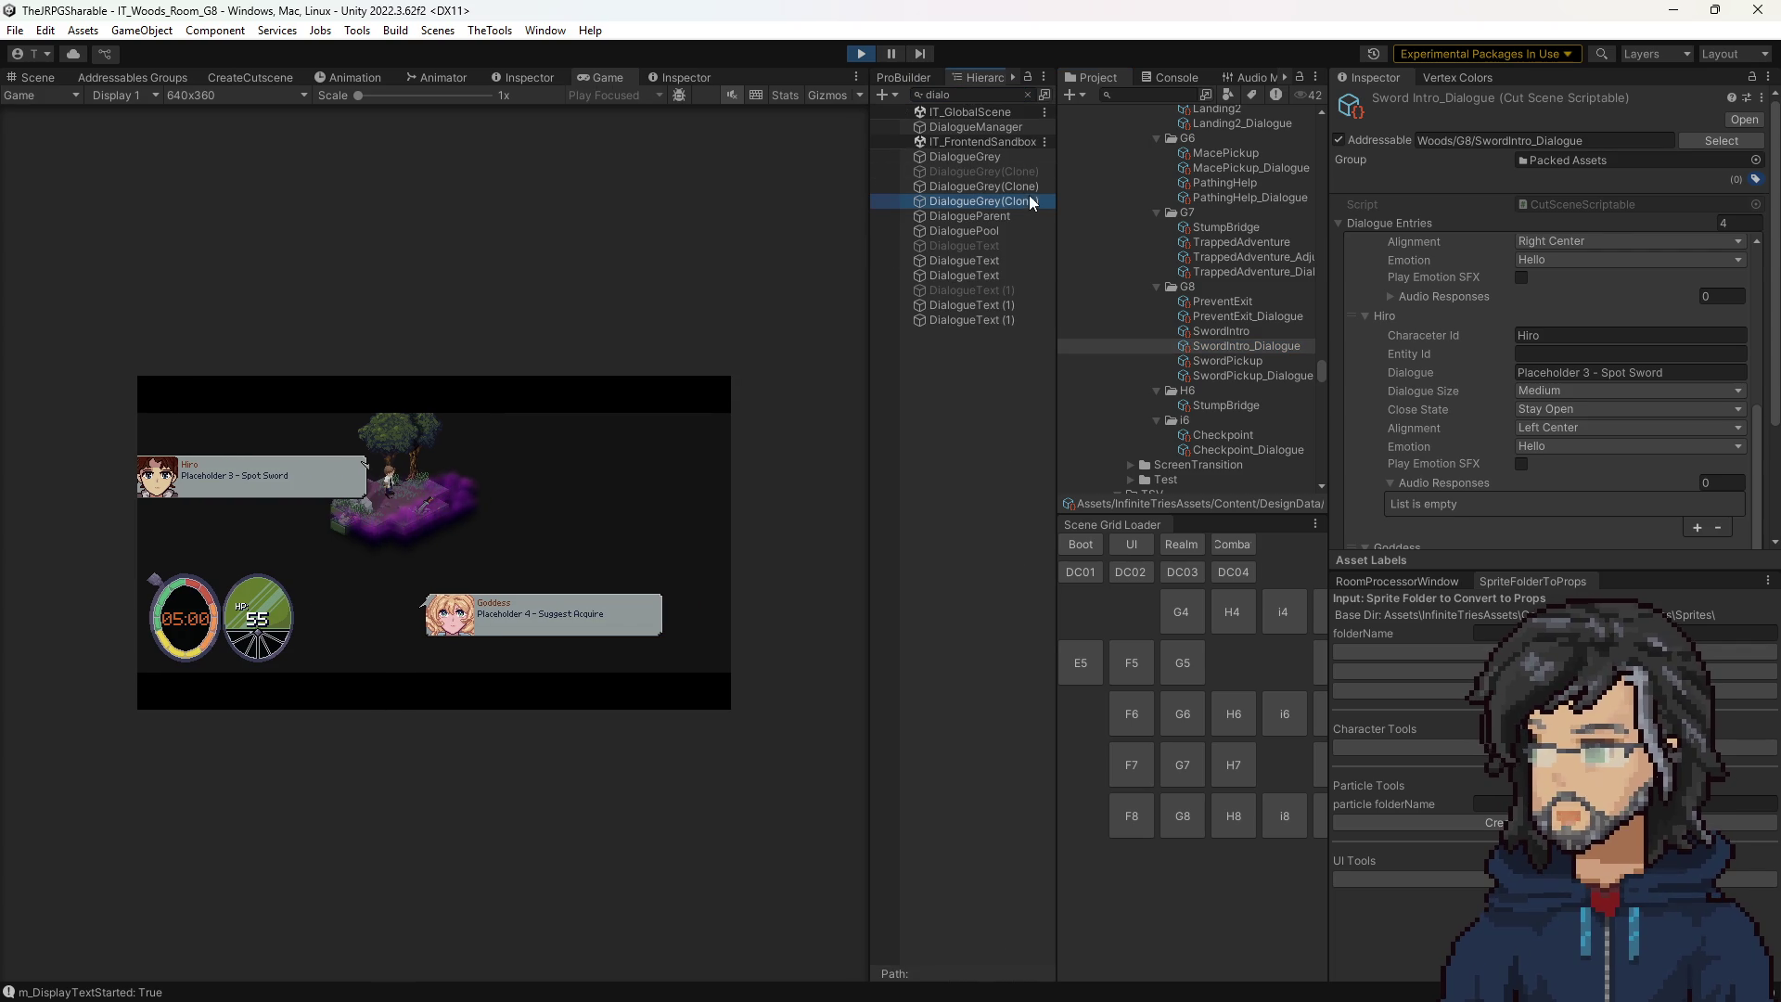
# Drag the Side Small Position X offset further left and try -140 for the medium offset.
pyautogui.scroll(-10, 1383, 254)
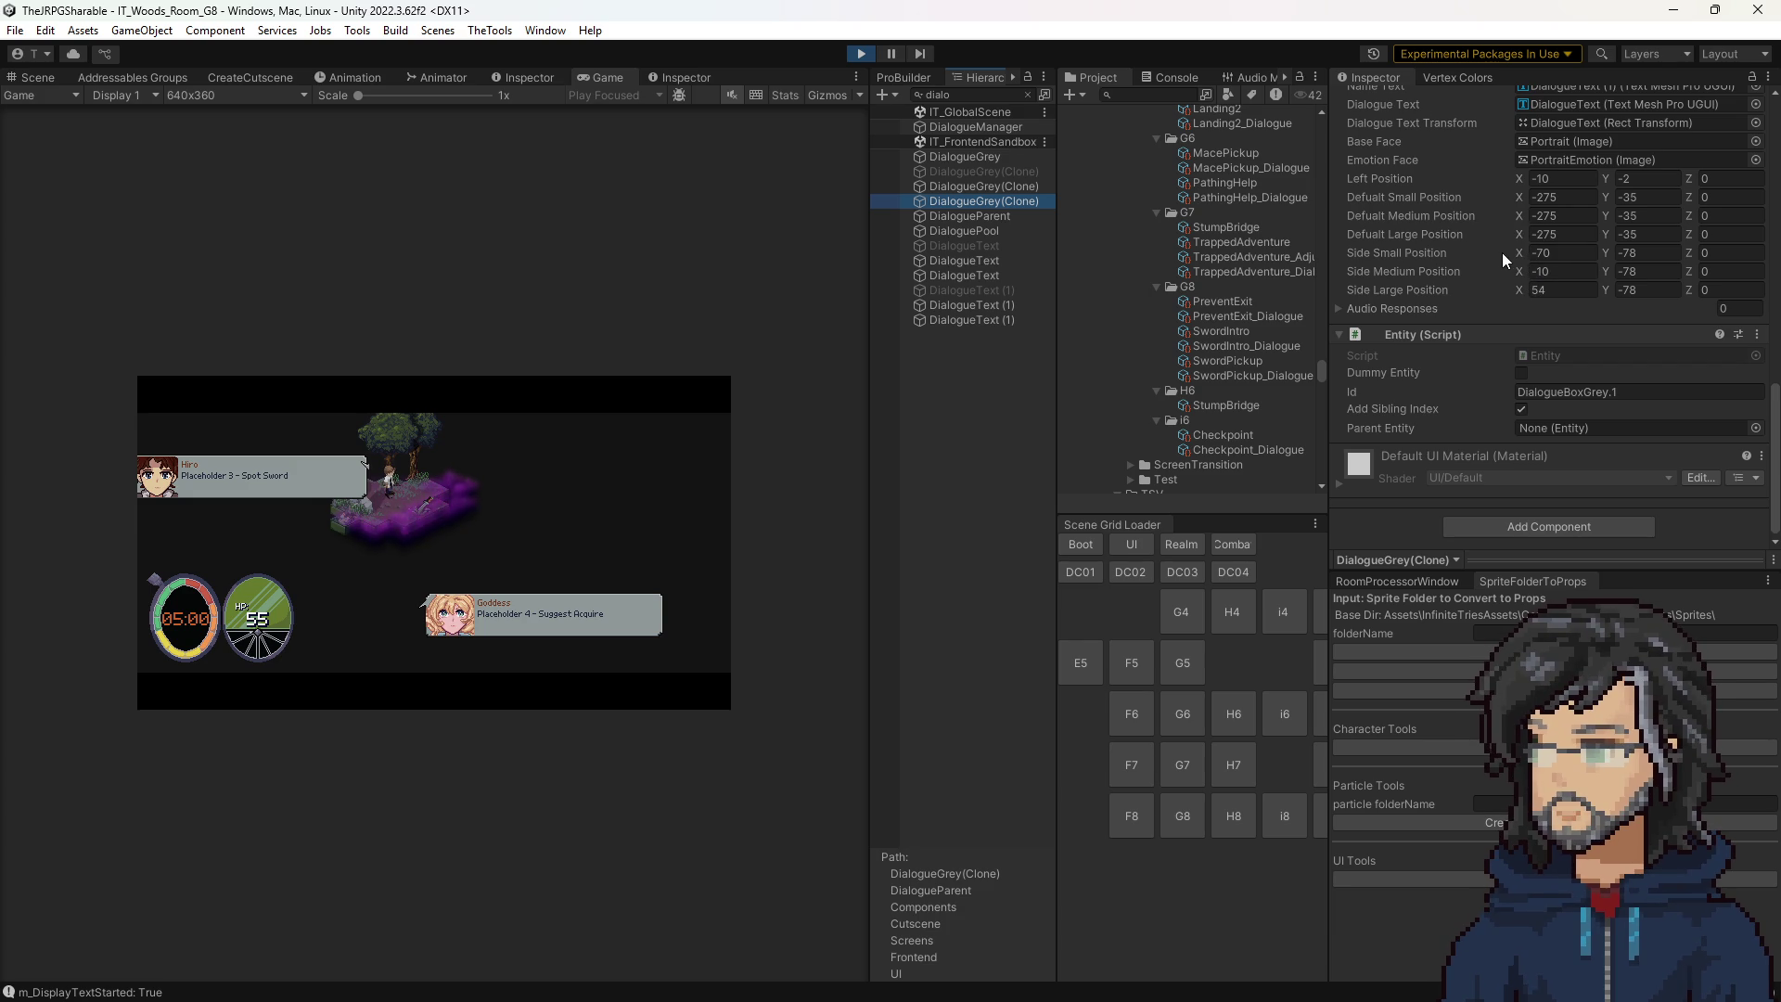
pyautogui.moveTo(1521, 254)
pyautogui.mouseDown()
pyautogui.moveTo(242, 309)
pyautogui.moveTo(270, 306)
pyautogui.mouseUp()
pyautogui.click(1555, 272)
pyautogui.doubleClick(1543, 271)
pyautogui.write('-140')
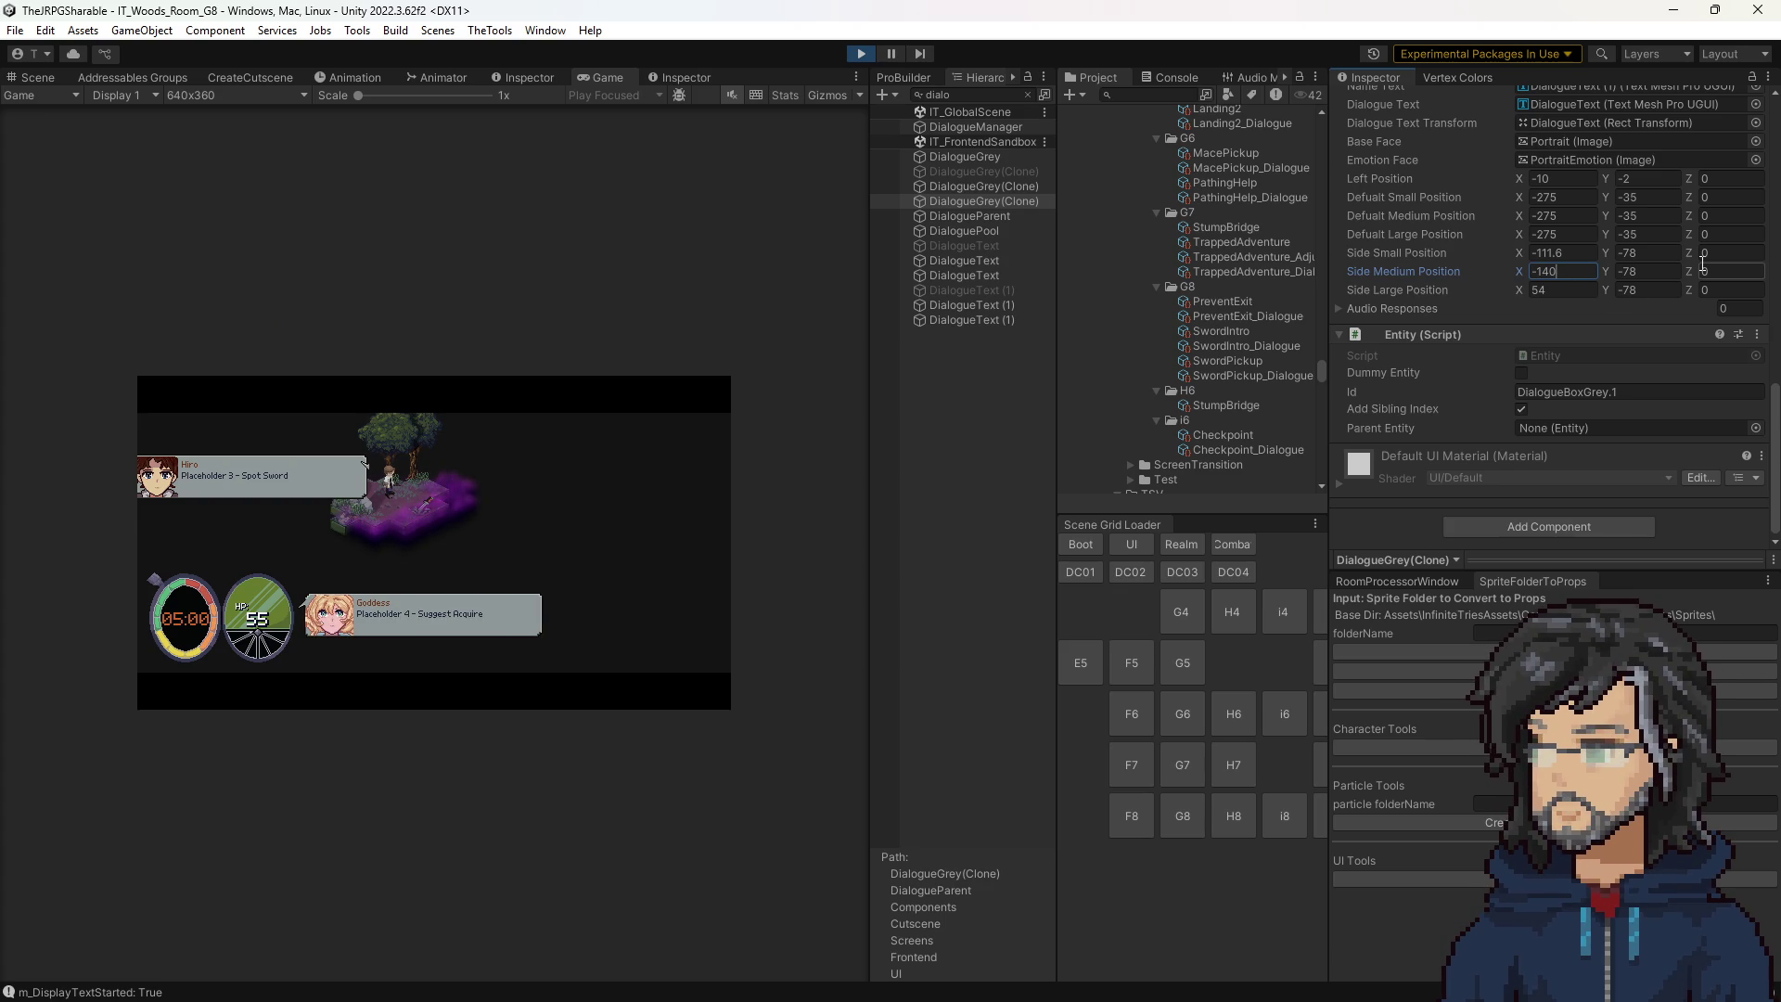
pyautogui.press('Escape')
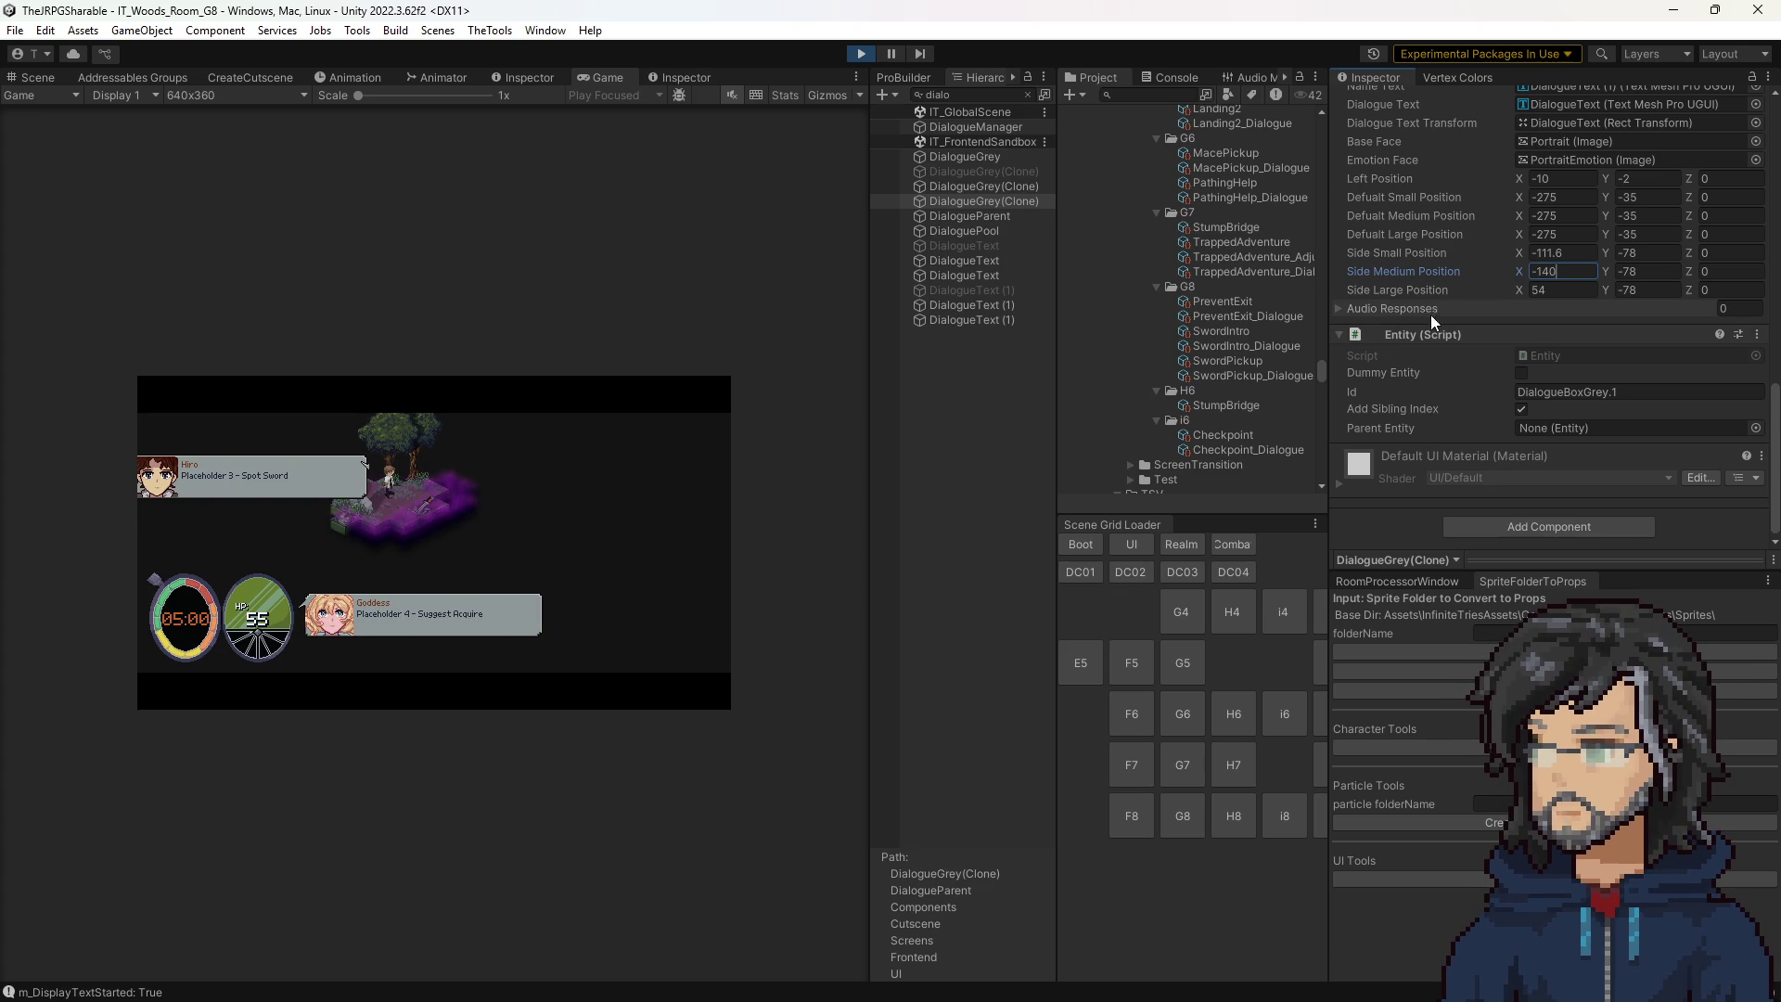
# Settle the side offsets at -200 small, -140 medium and 184 large, then show PreventExit_Dialogue.
pyautogui.scroll(2, 1553, 289)
pyautogui.click(1551, 280)
pyautogui.click(1563, 316)
pyautogui.write('-70')
pyautogui.click(1563, 335)
pyautogui.write('-10')
pyautogui.press('Return')
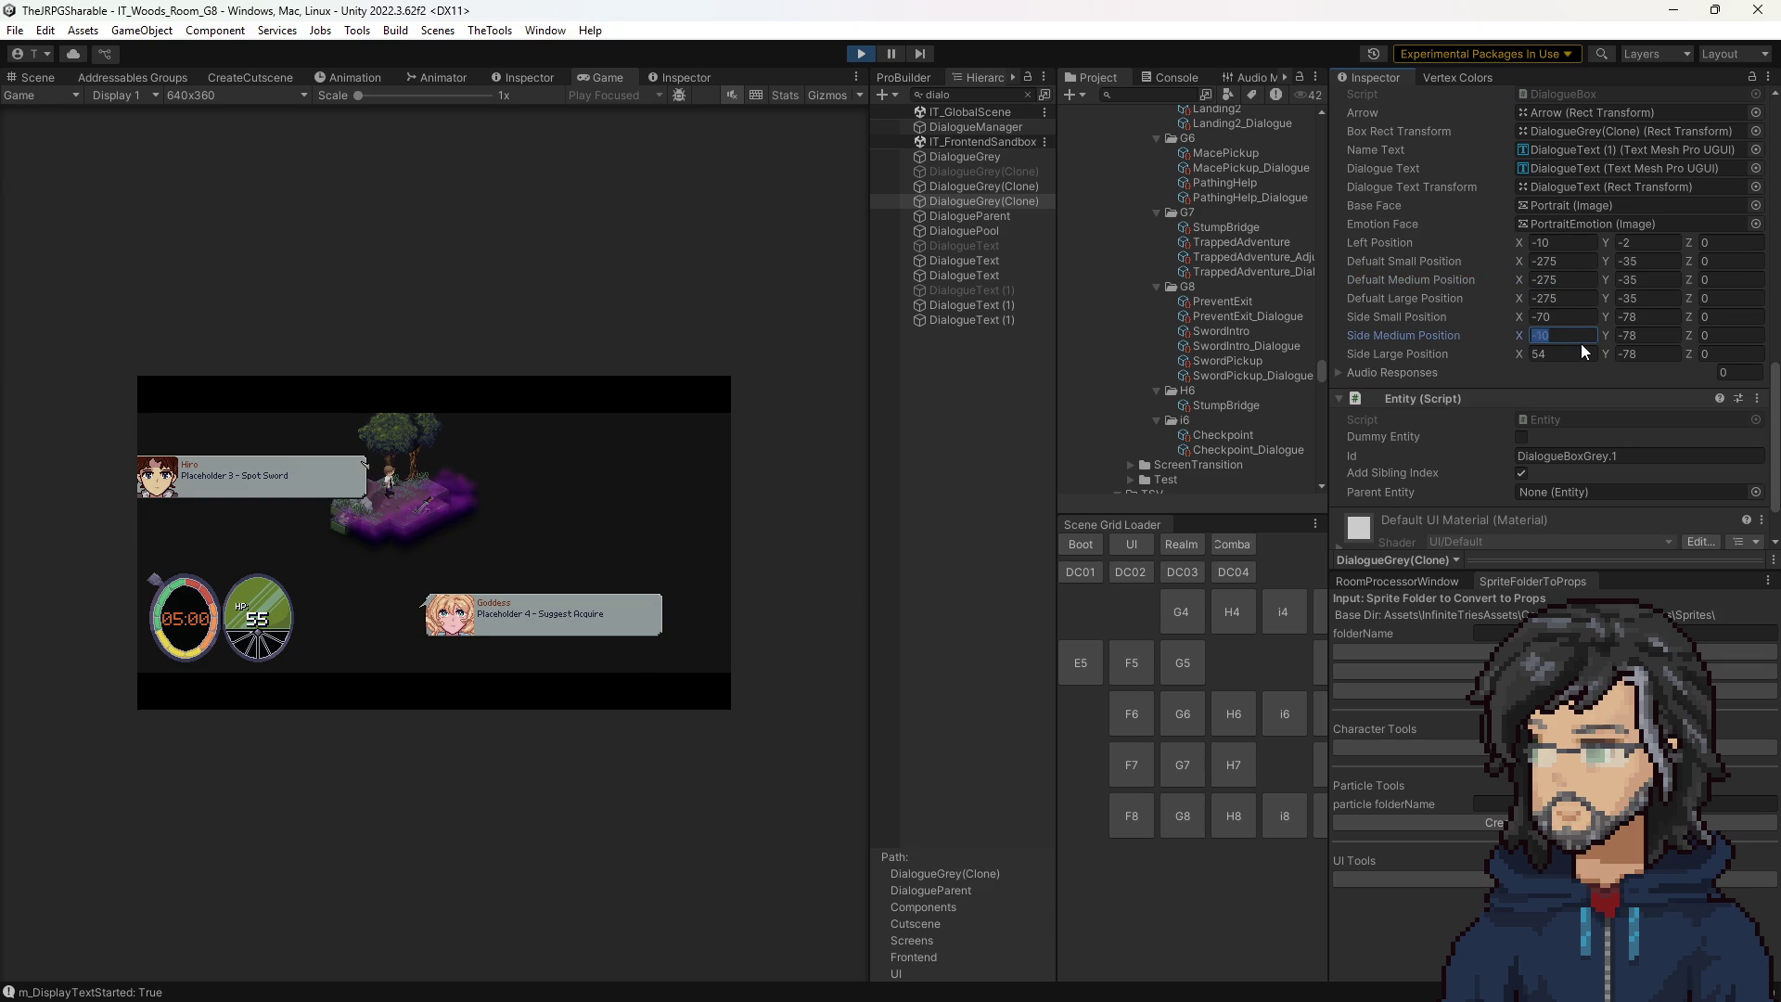
pyautogui.write('-140')
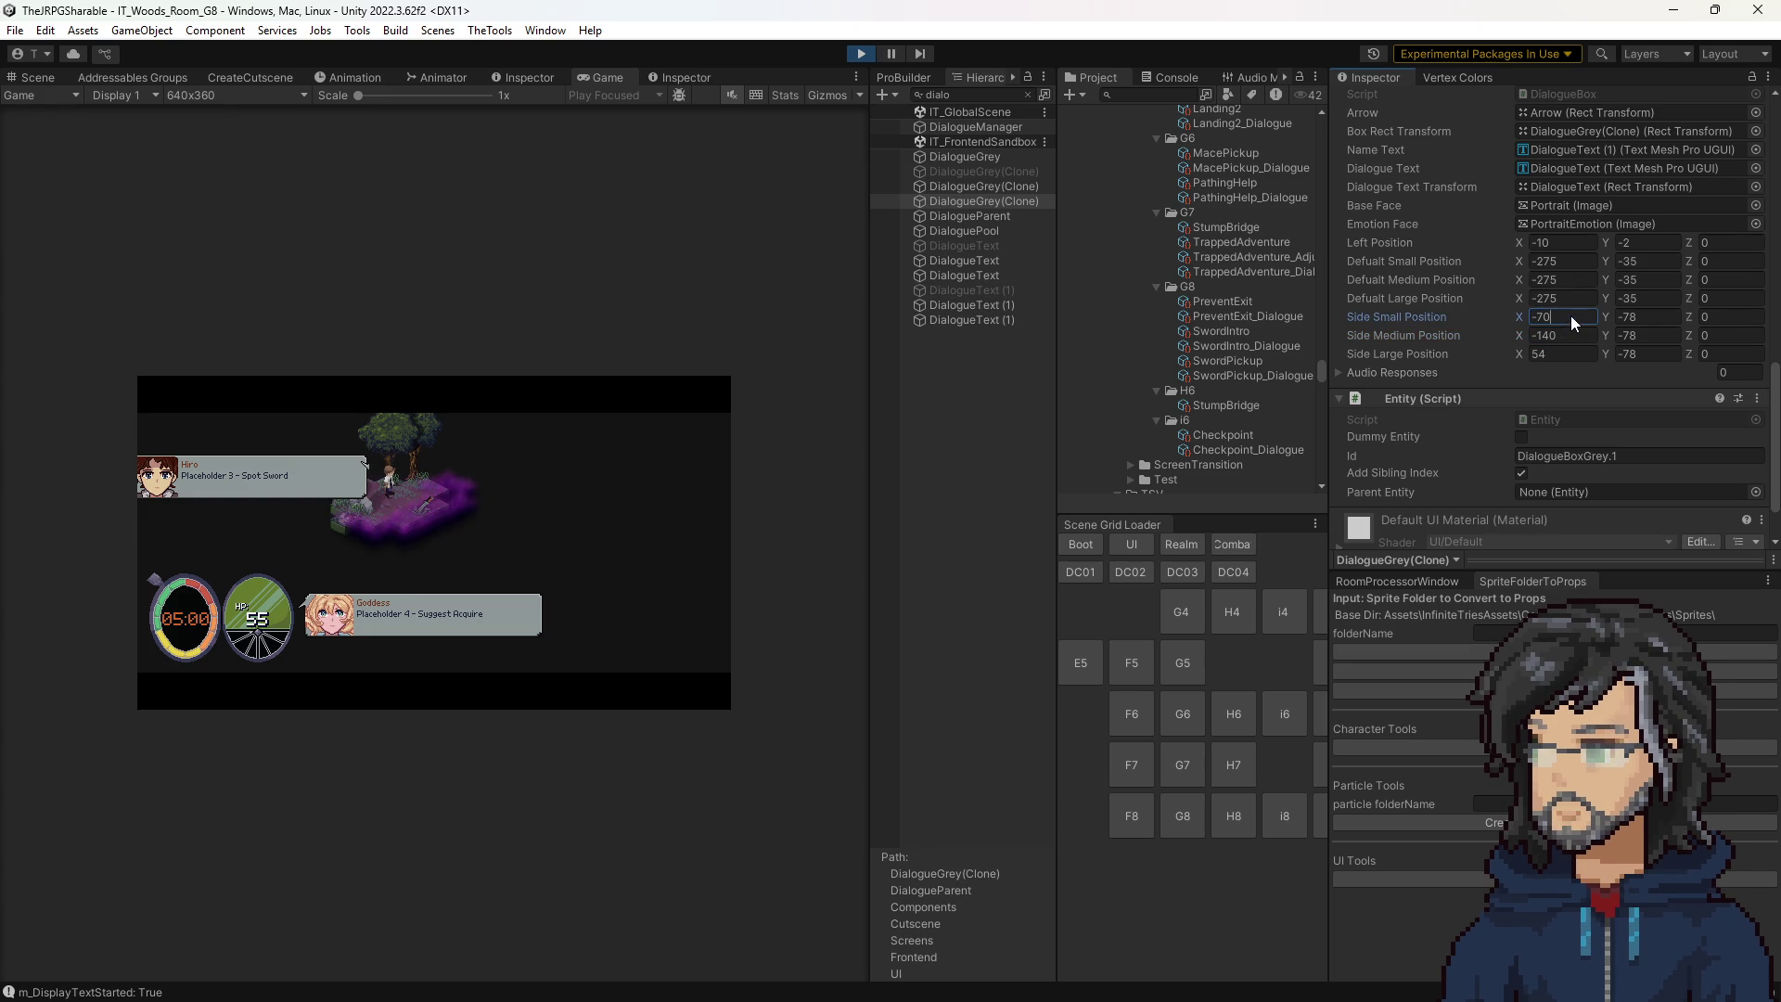
pyautogui.write('+')
pyautogui.click(1586, 355)
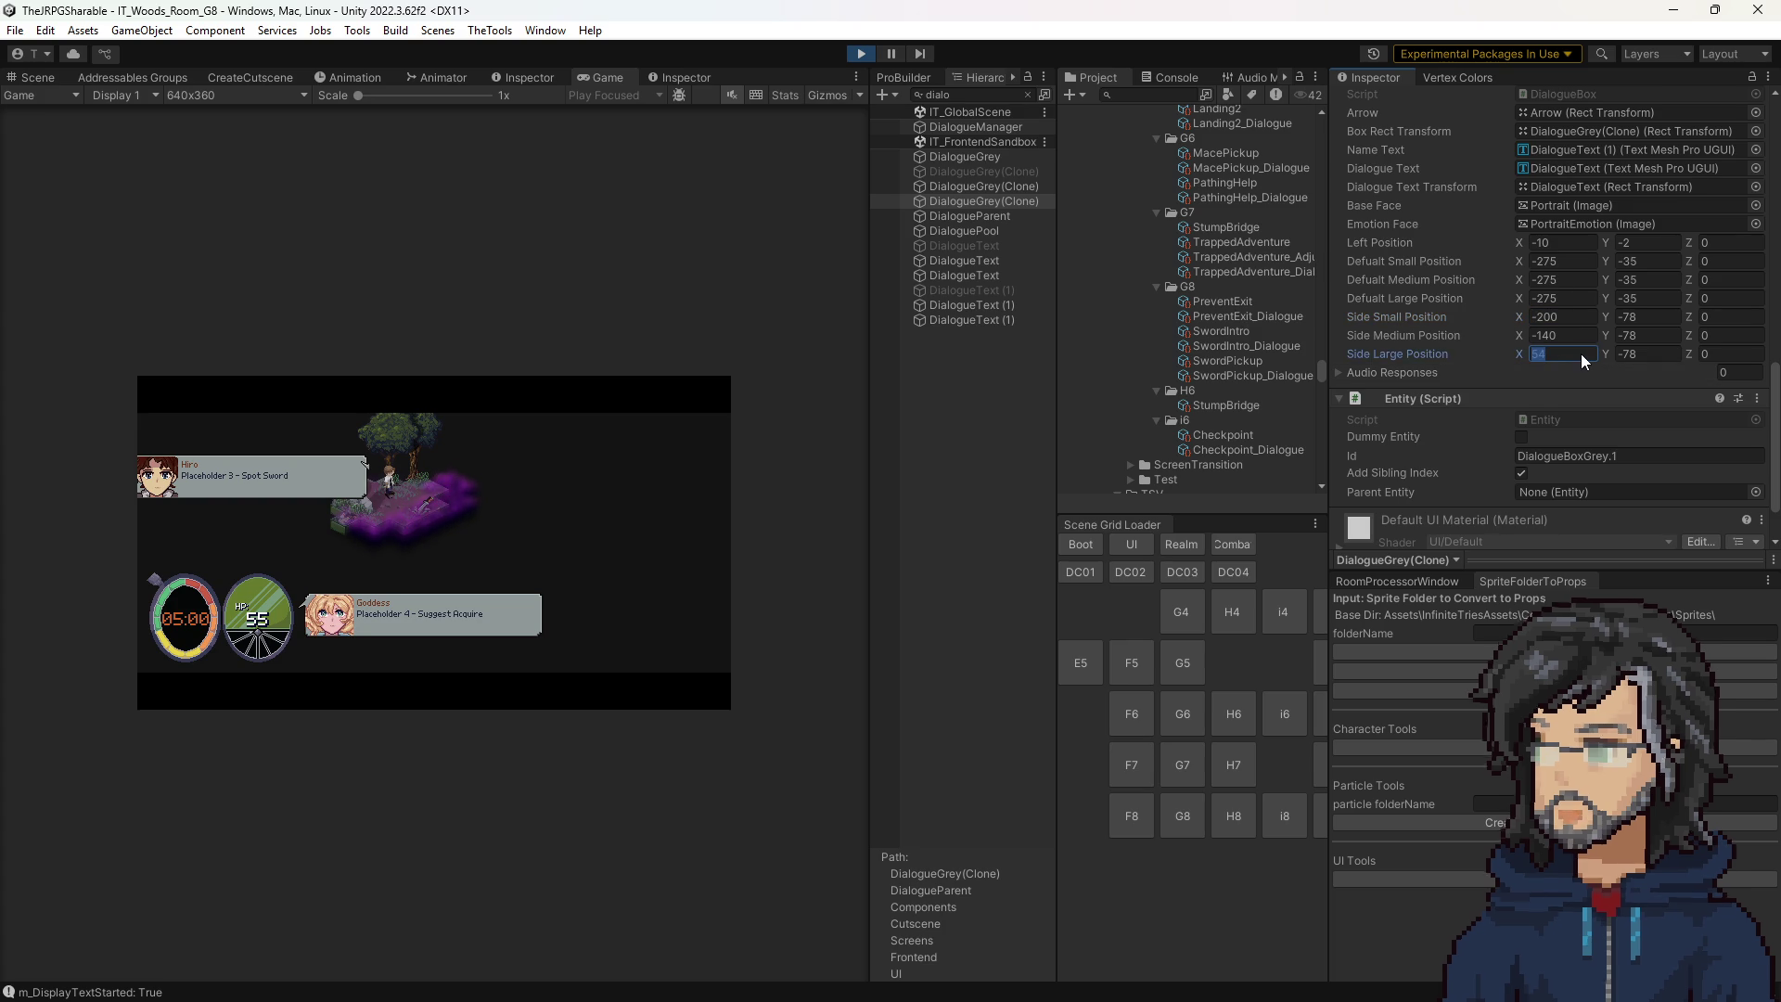
pyautogui.click(1588, 356)
pyautogui.write('184')
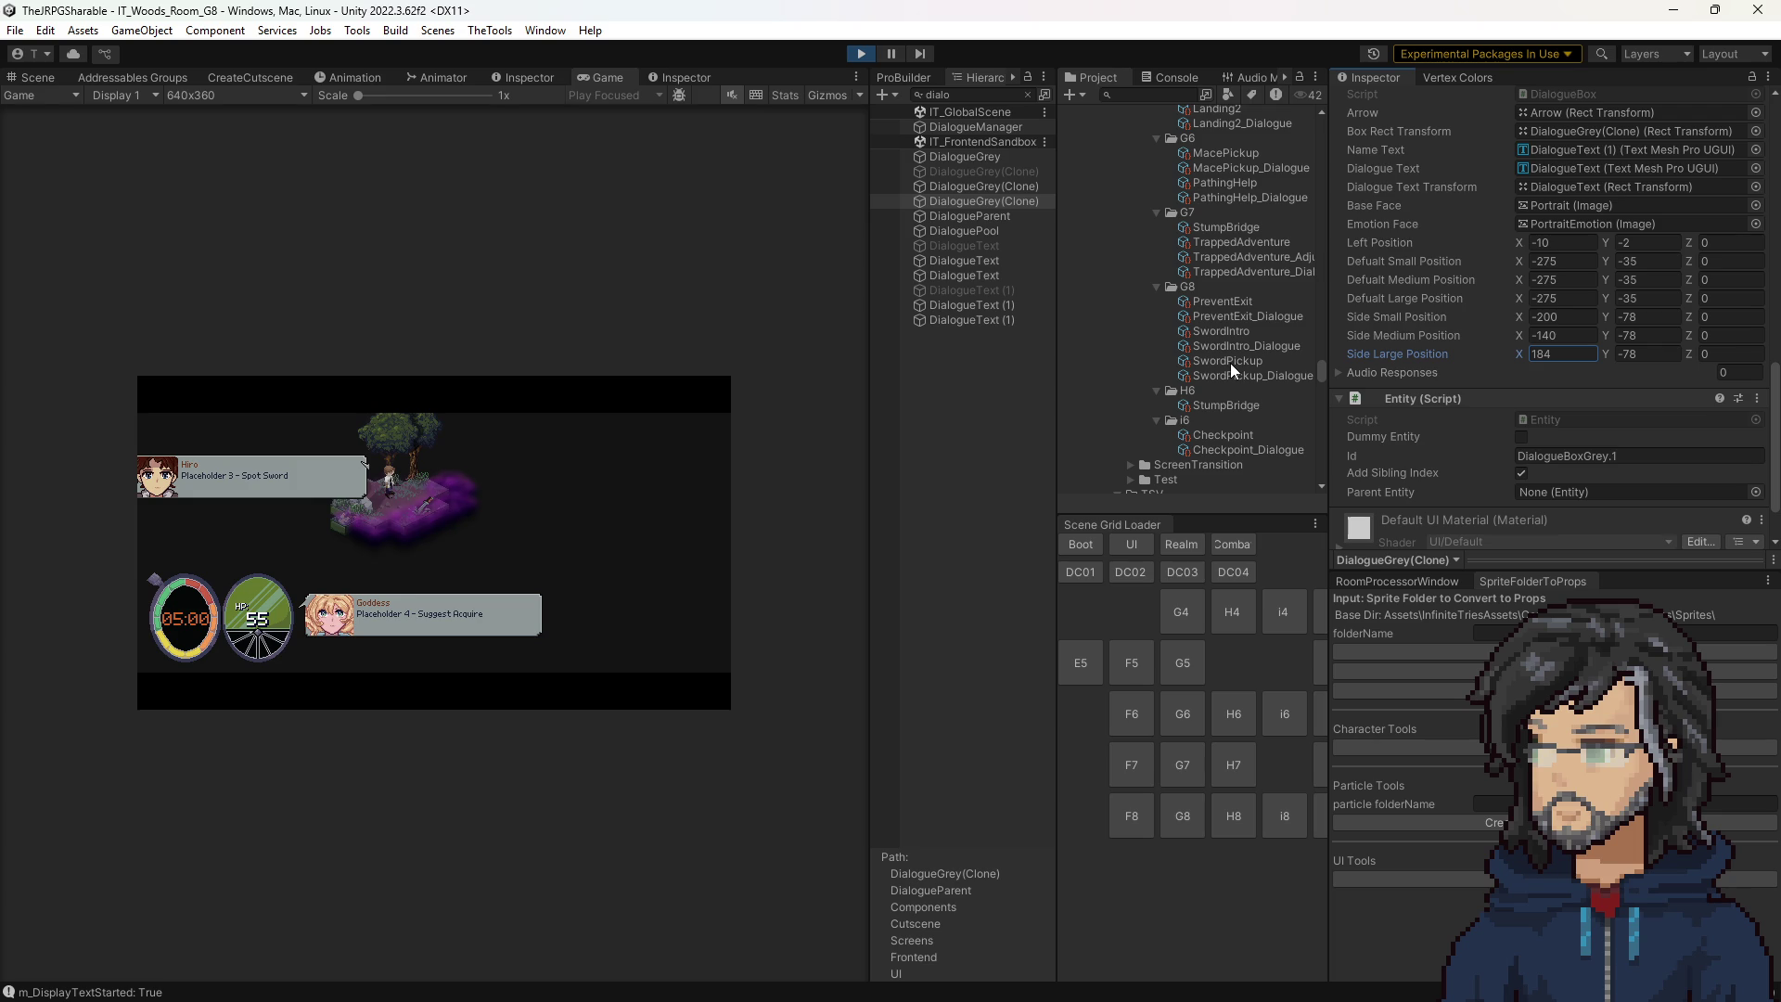
pyautogui.click(1222, 316)
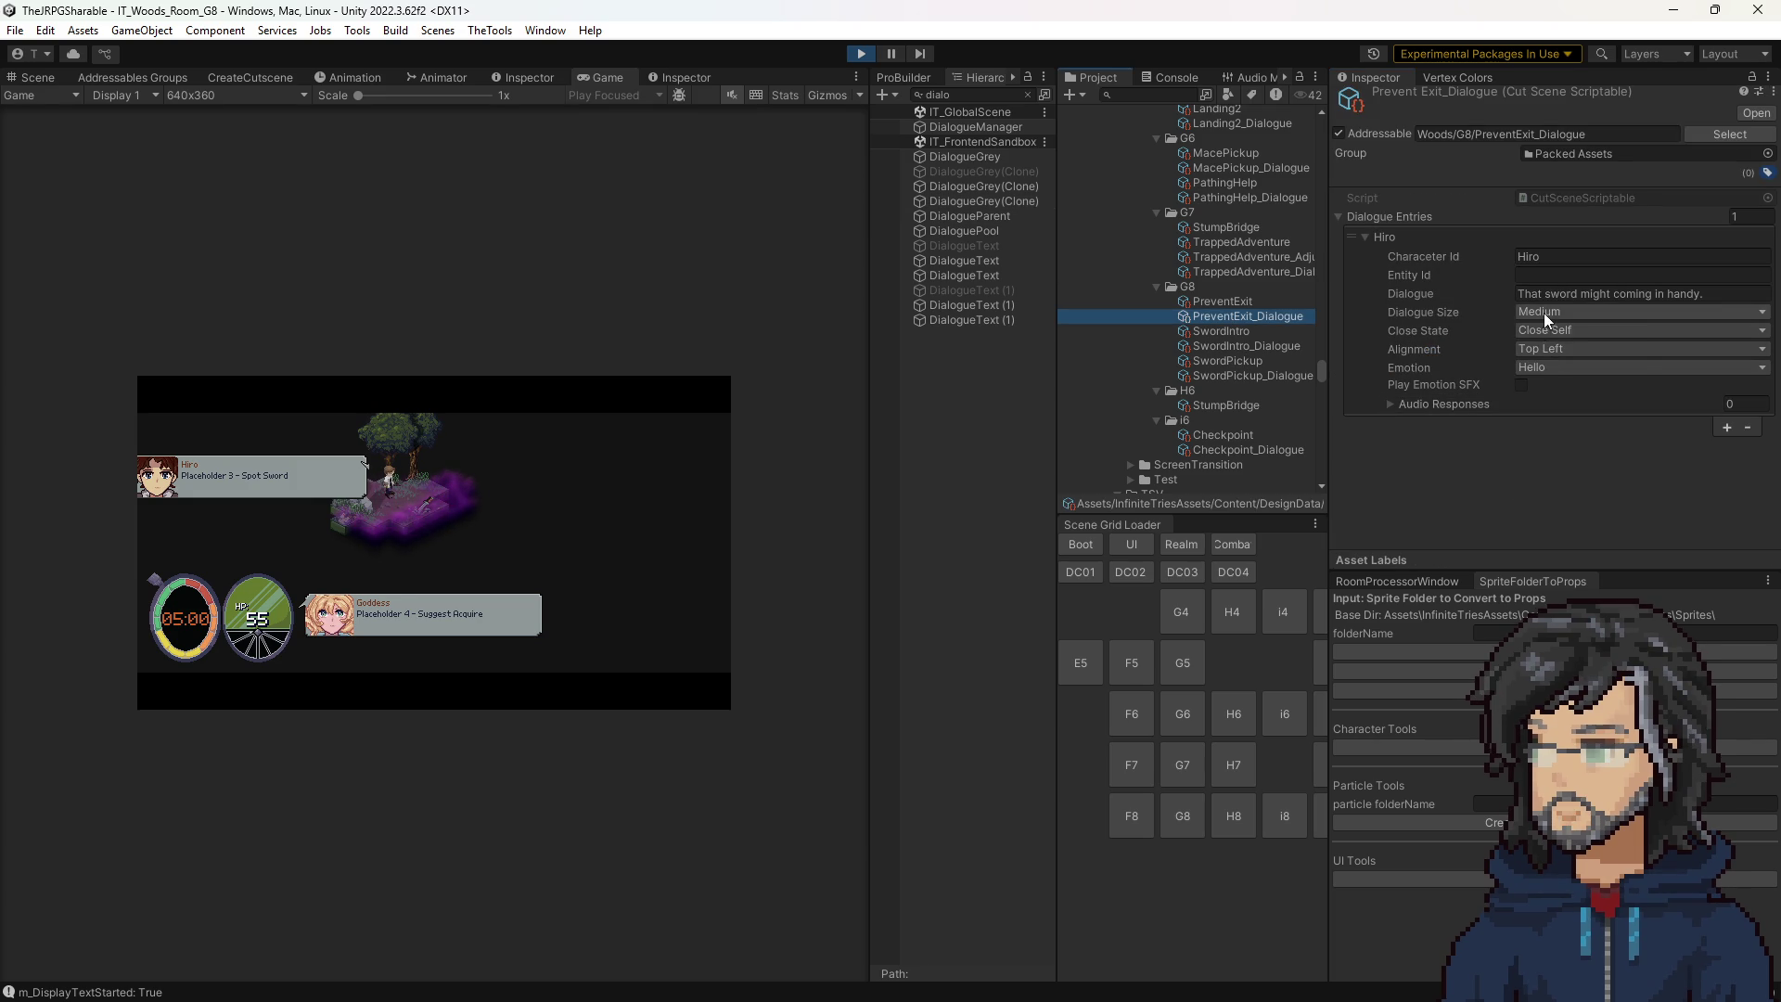
# Switch PreventExit_Dialogue's line size to Small, then back to Medium.
pyautogui.click(1544, 320)
pyautogui.click(1554, 334)
pyautogui.click(1544, 320)
pyautogui.click(1554, 346)
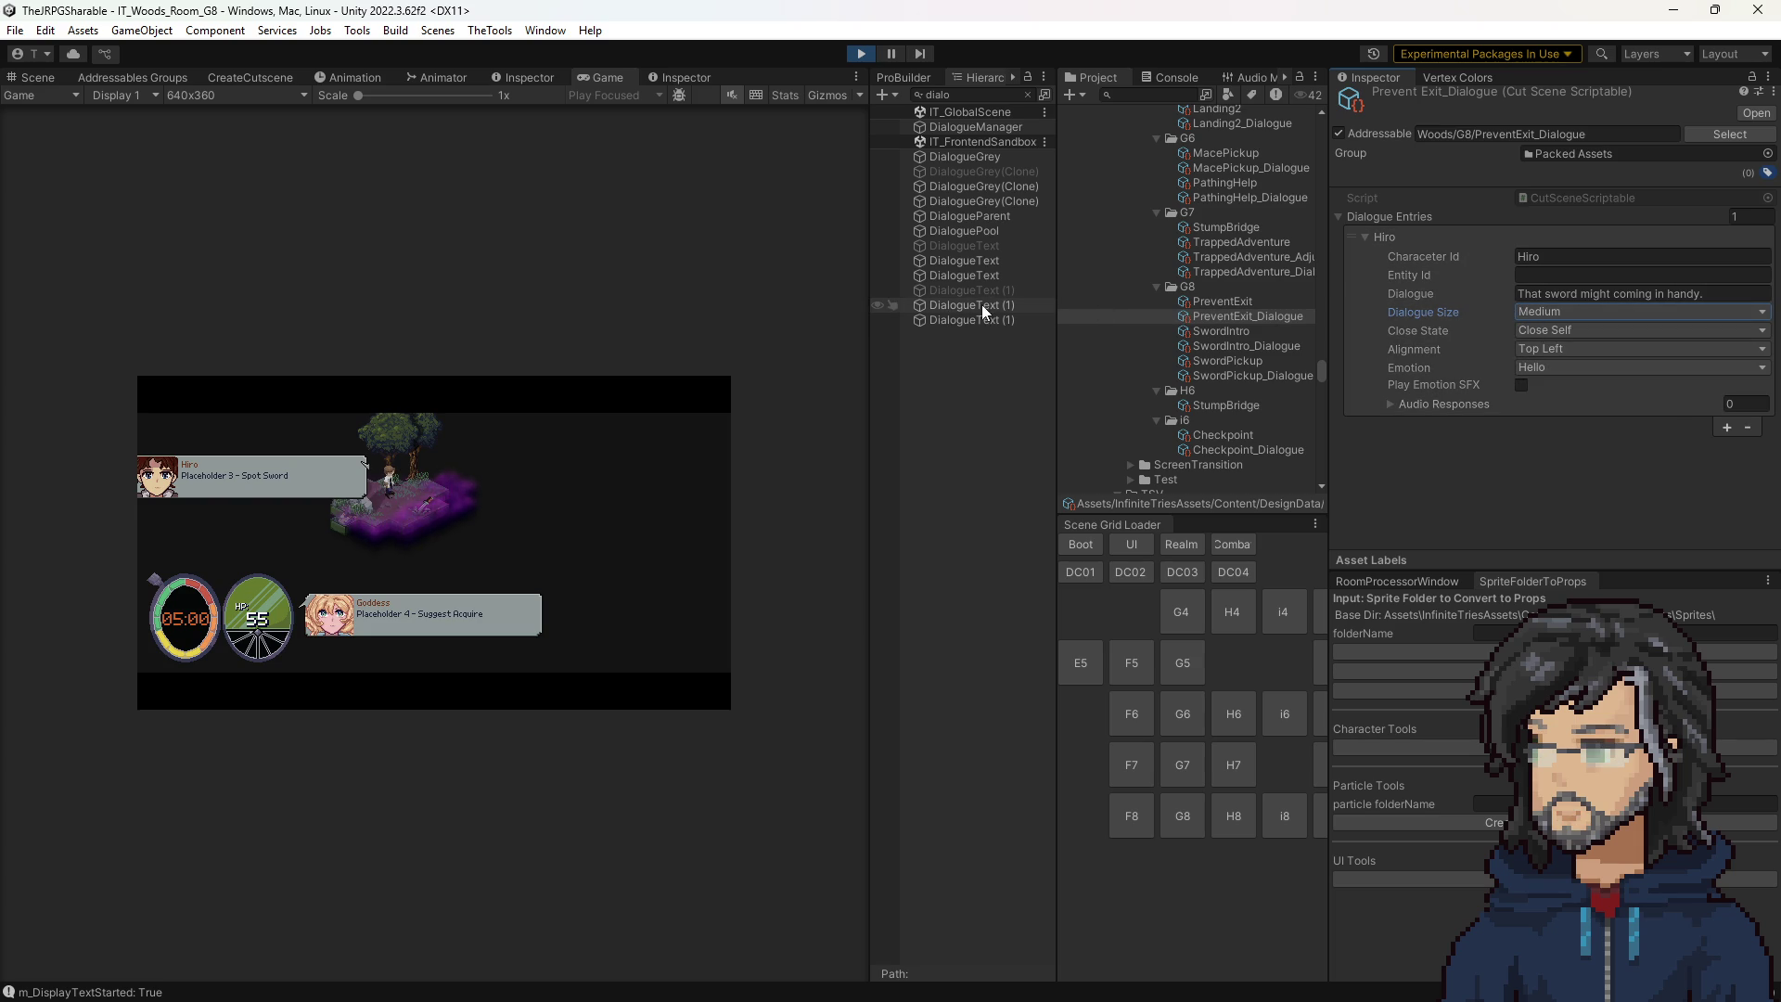
# Reselect DialogueGrey(Clone) and change its Side Large Position X to -76 (54+-130).
pyautogui.click(983, 201)
pyautogui.scroll(-10, 1470, 410)
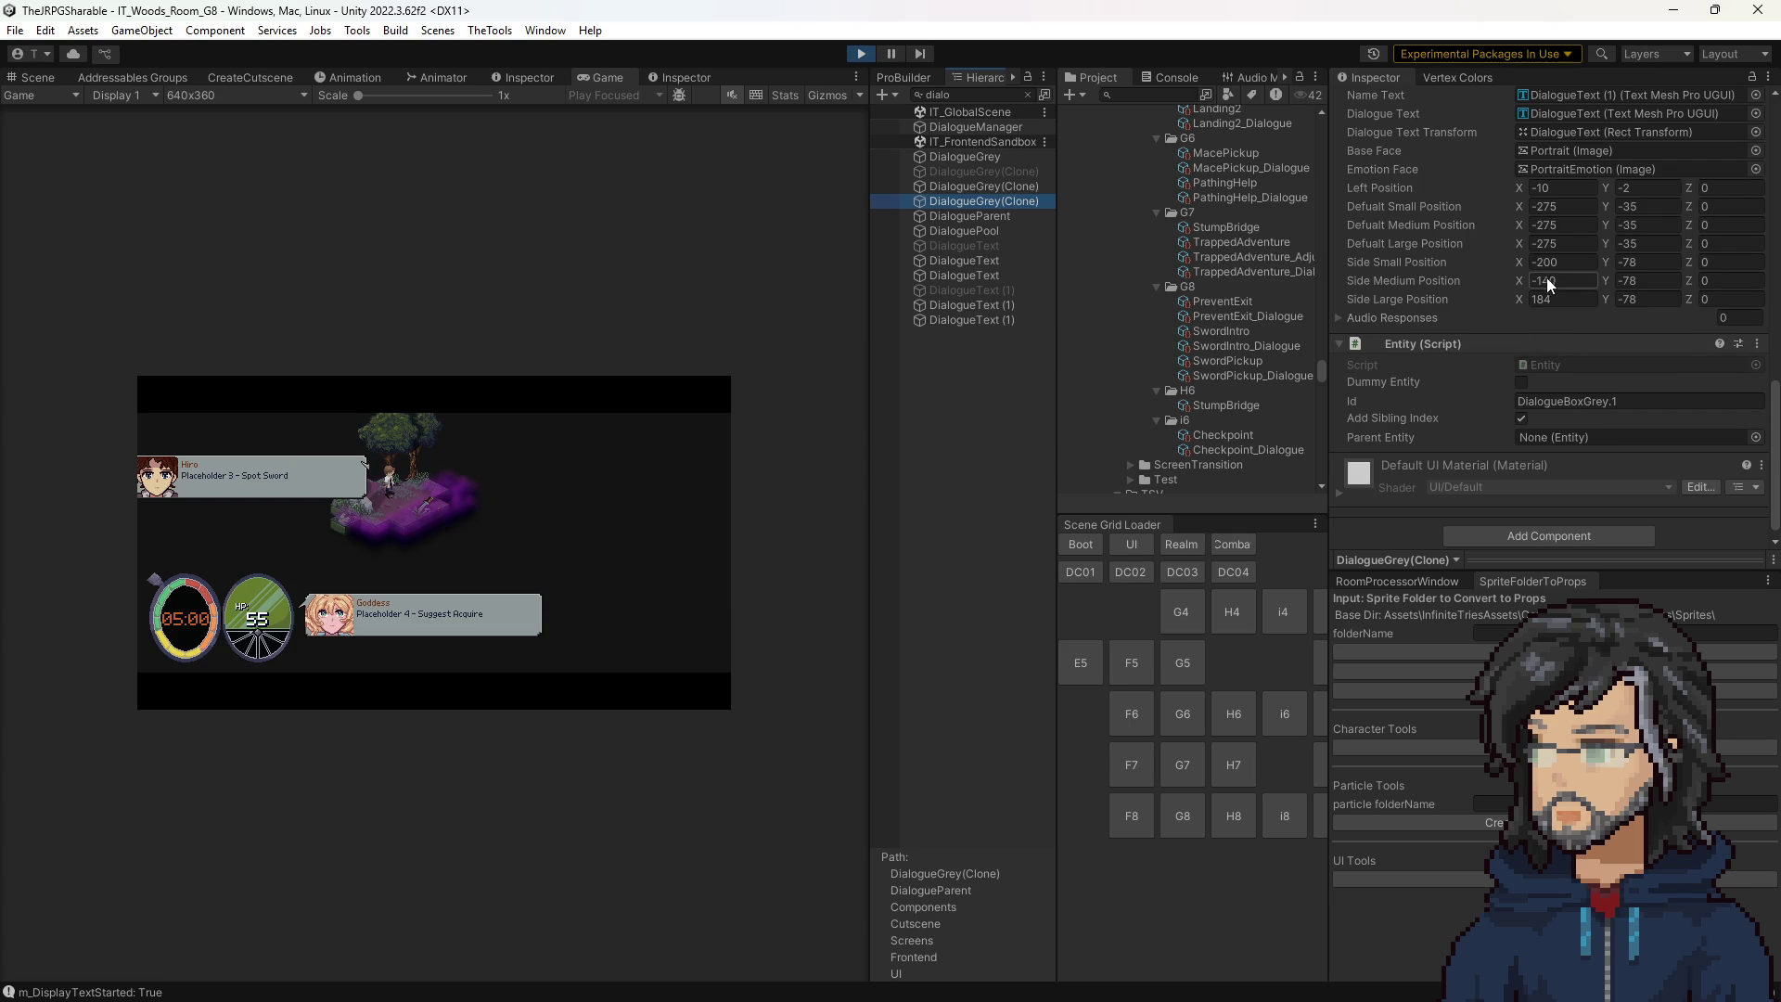
pyautogui.click(1547, 299)
pyautogui.click(1248, 316)
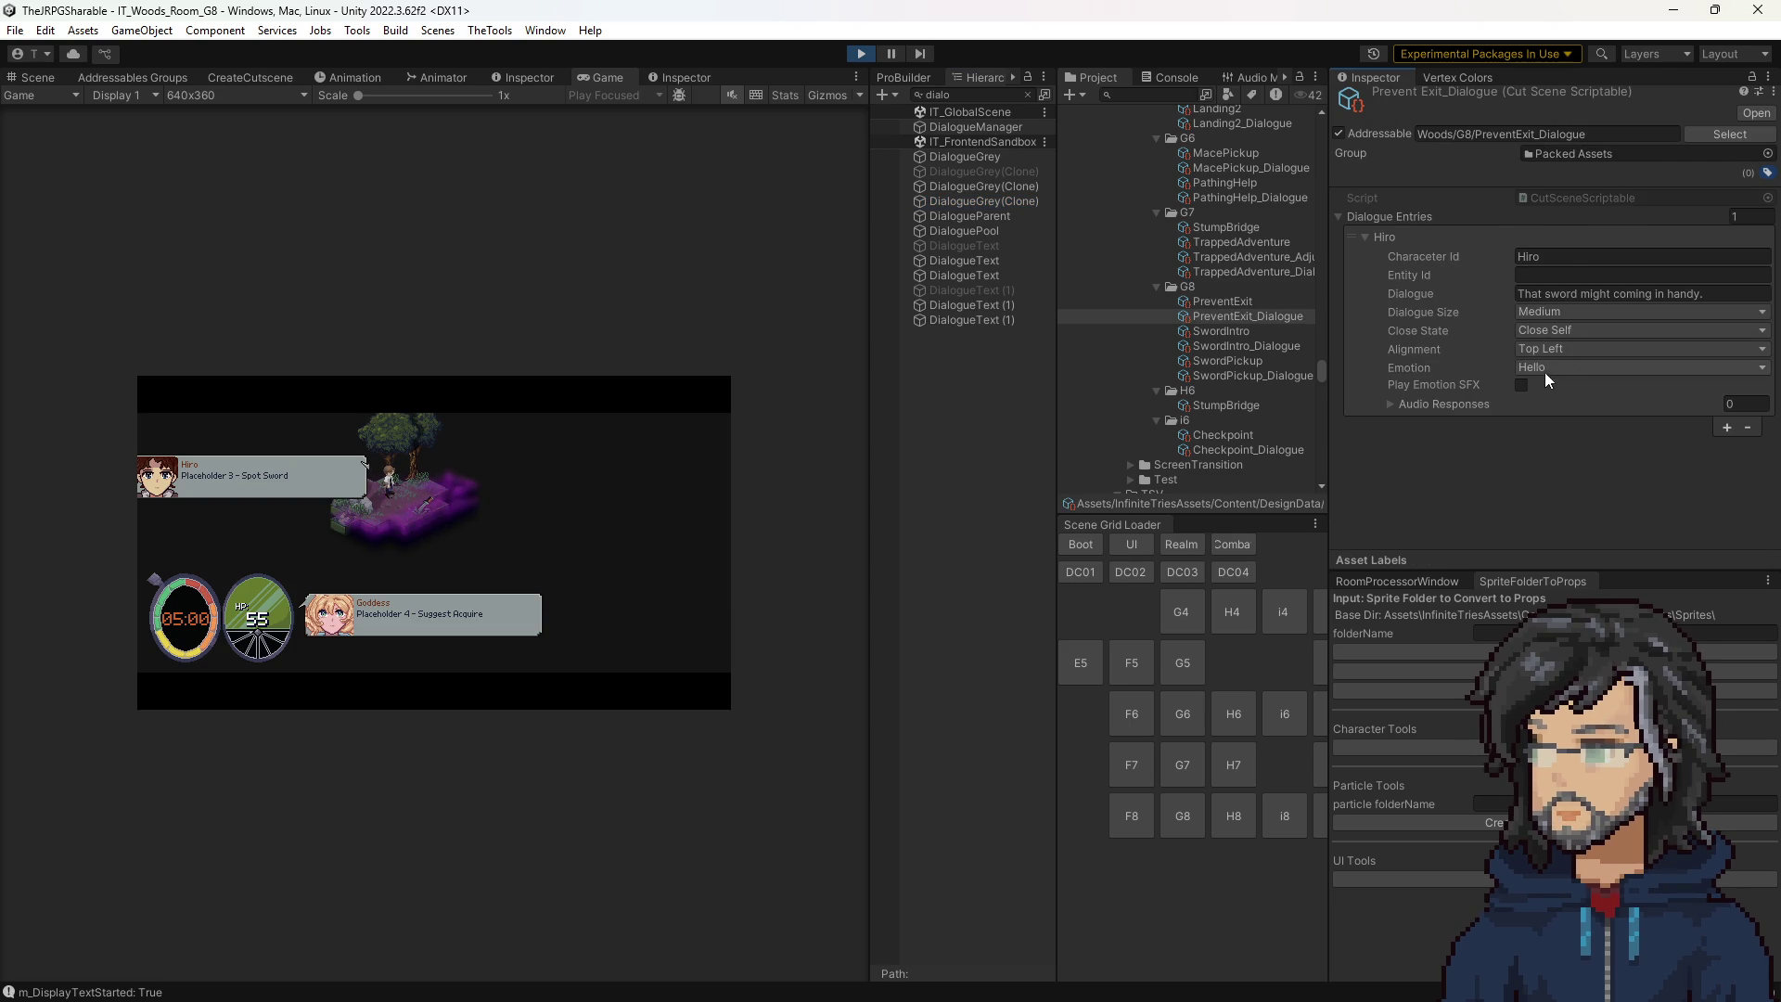
pyautogui.scroll(-10, 1577, 417)
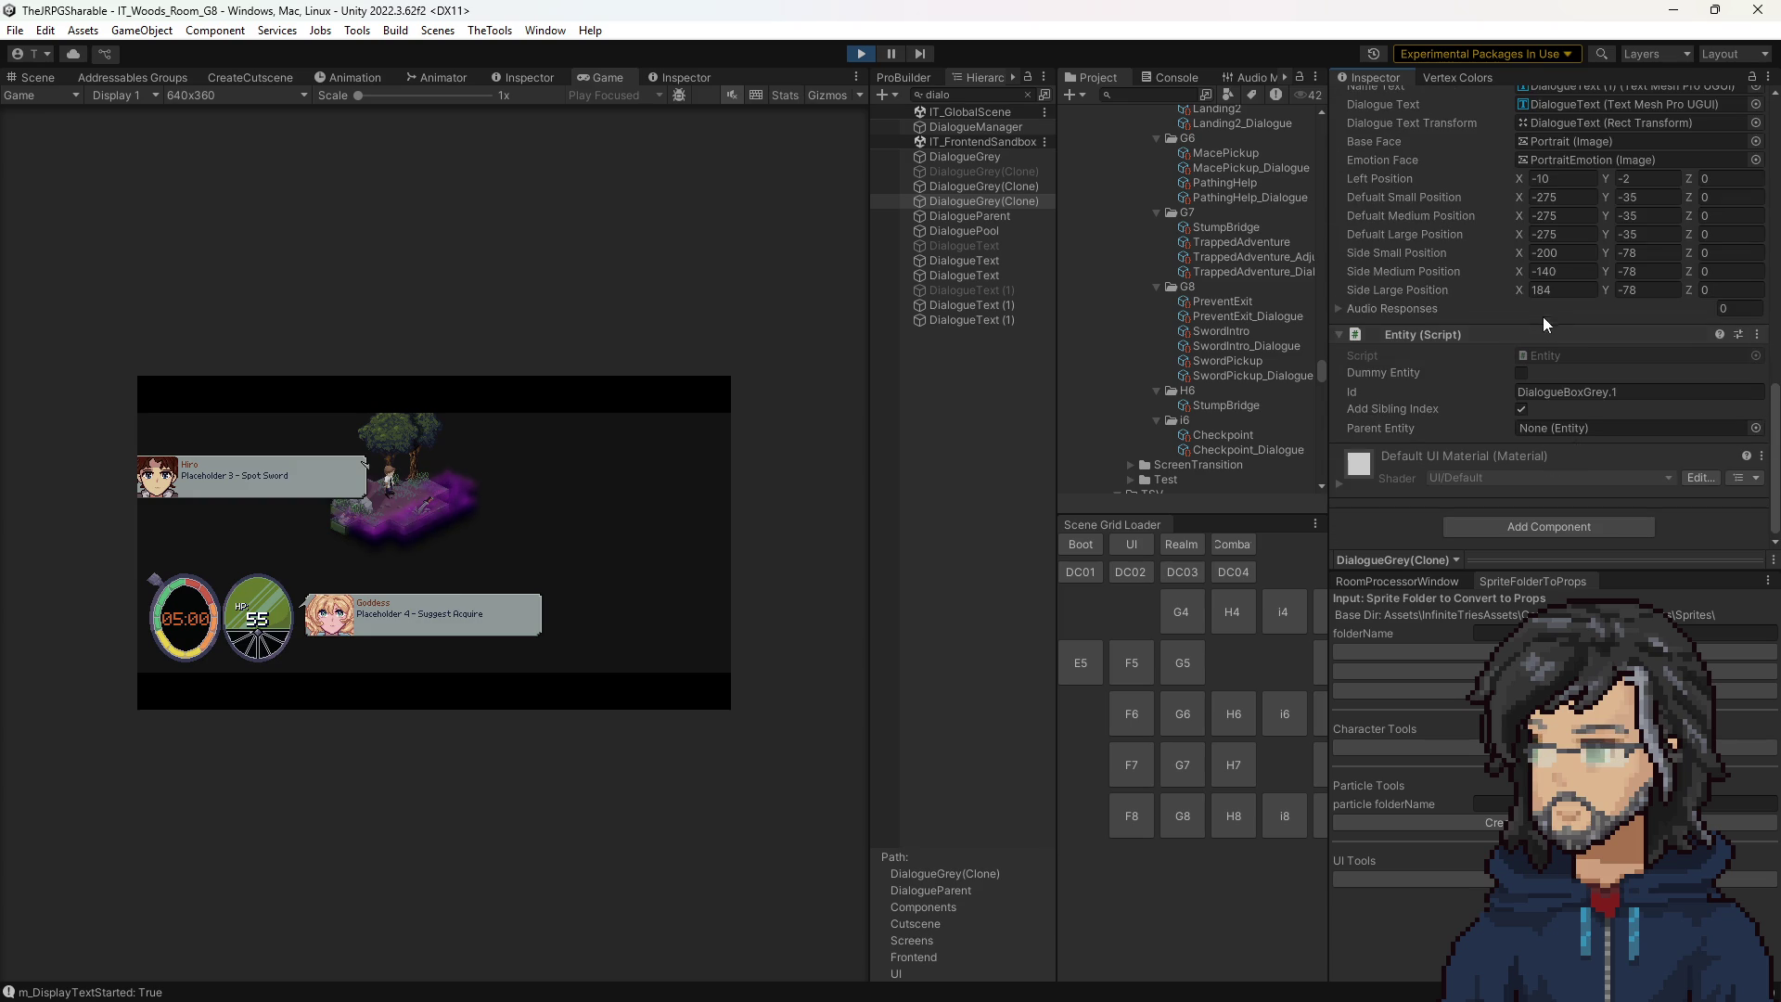
pyautogui.scroll(2, 1568, 297)
pyautogui.write('54+')
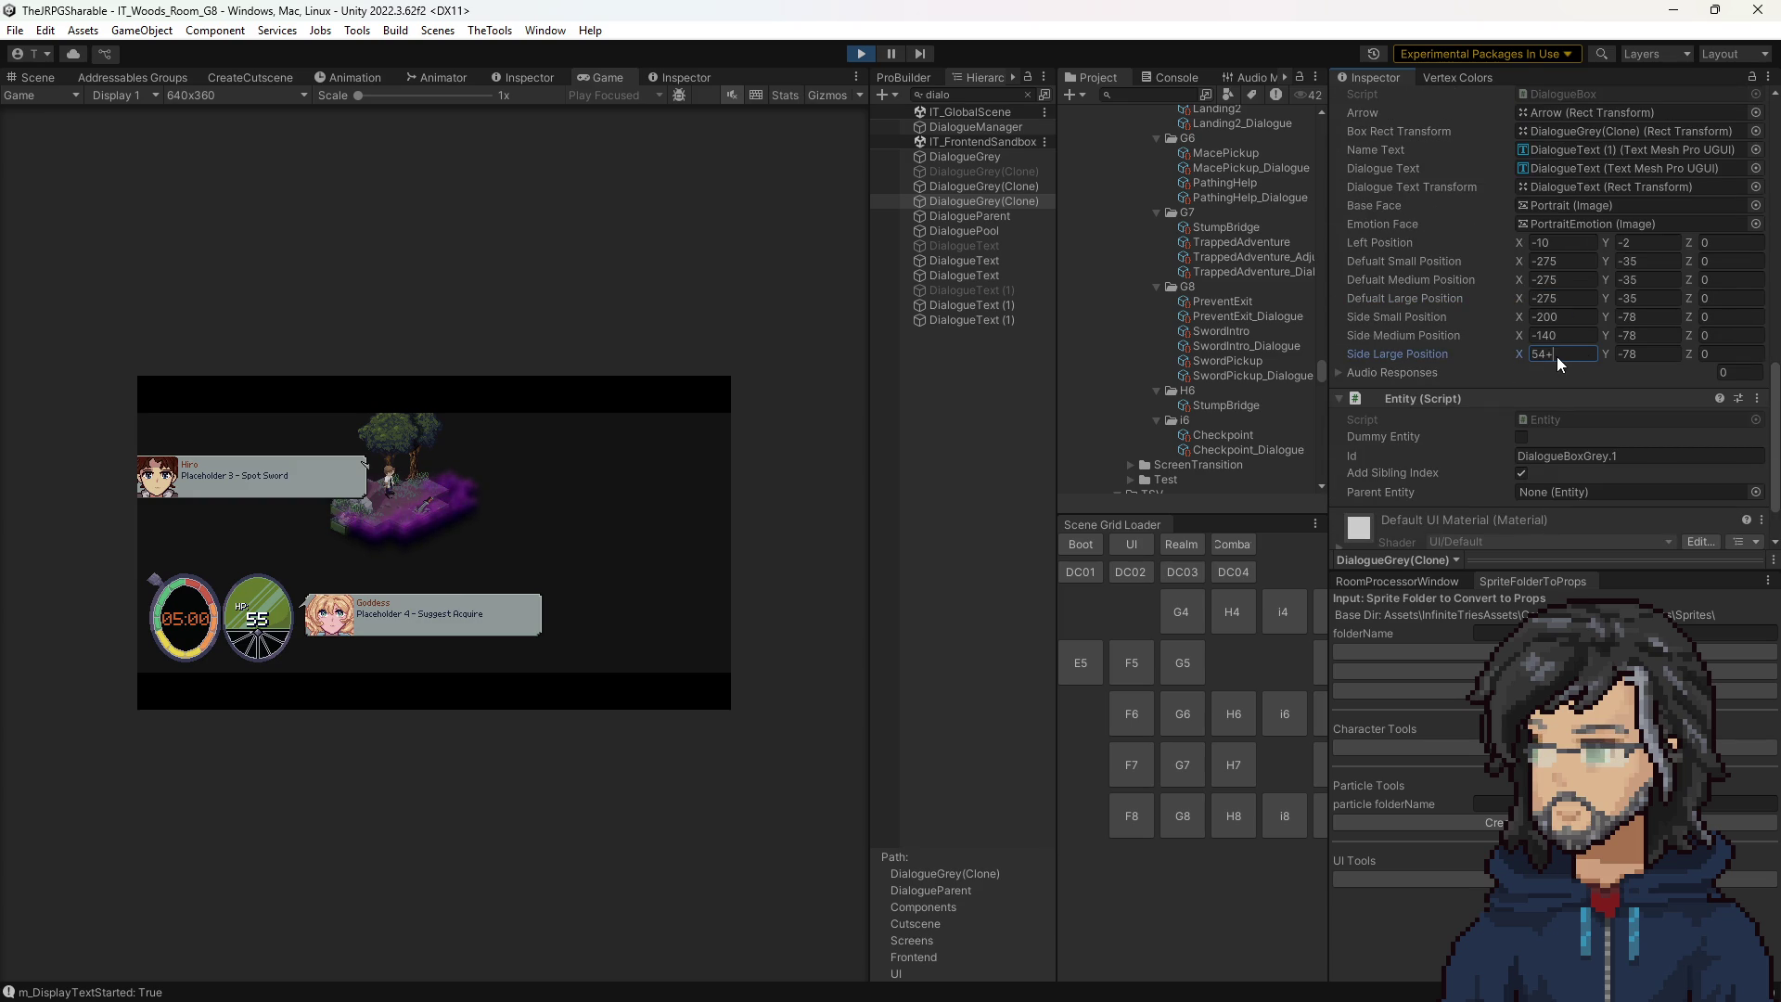
pyautogui.write('130')
pyautogui.press('Return')
pyautogui.write('+-')
pyautogui.press('Return')
pyautogui.scroll(5, 1196, 374)
pyautogui.scroll(-5, 1197, 375)
# Search Project for 'dialogue', lock the Inspector on the DialogueGrey prefab, and show the clone beside it.
pyautogui.click(1159, 96)
pyautogui.write('ogue')
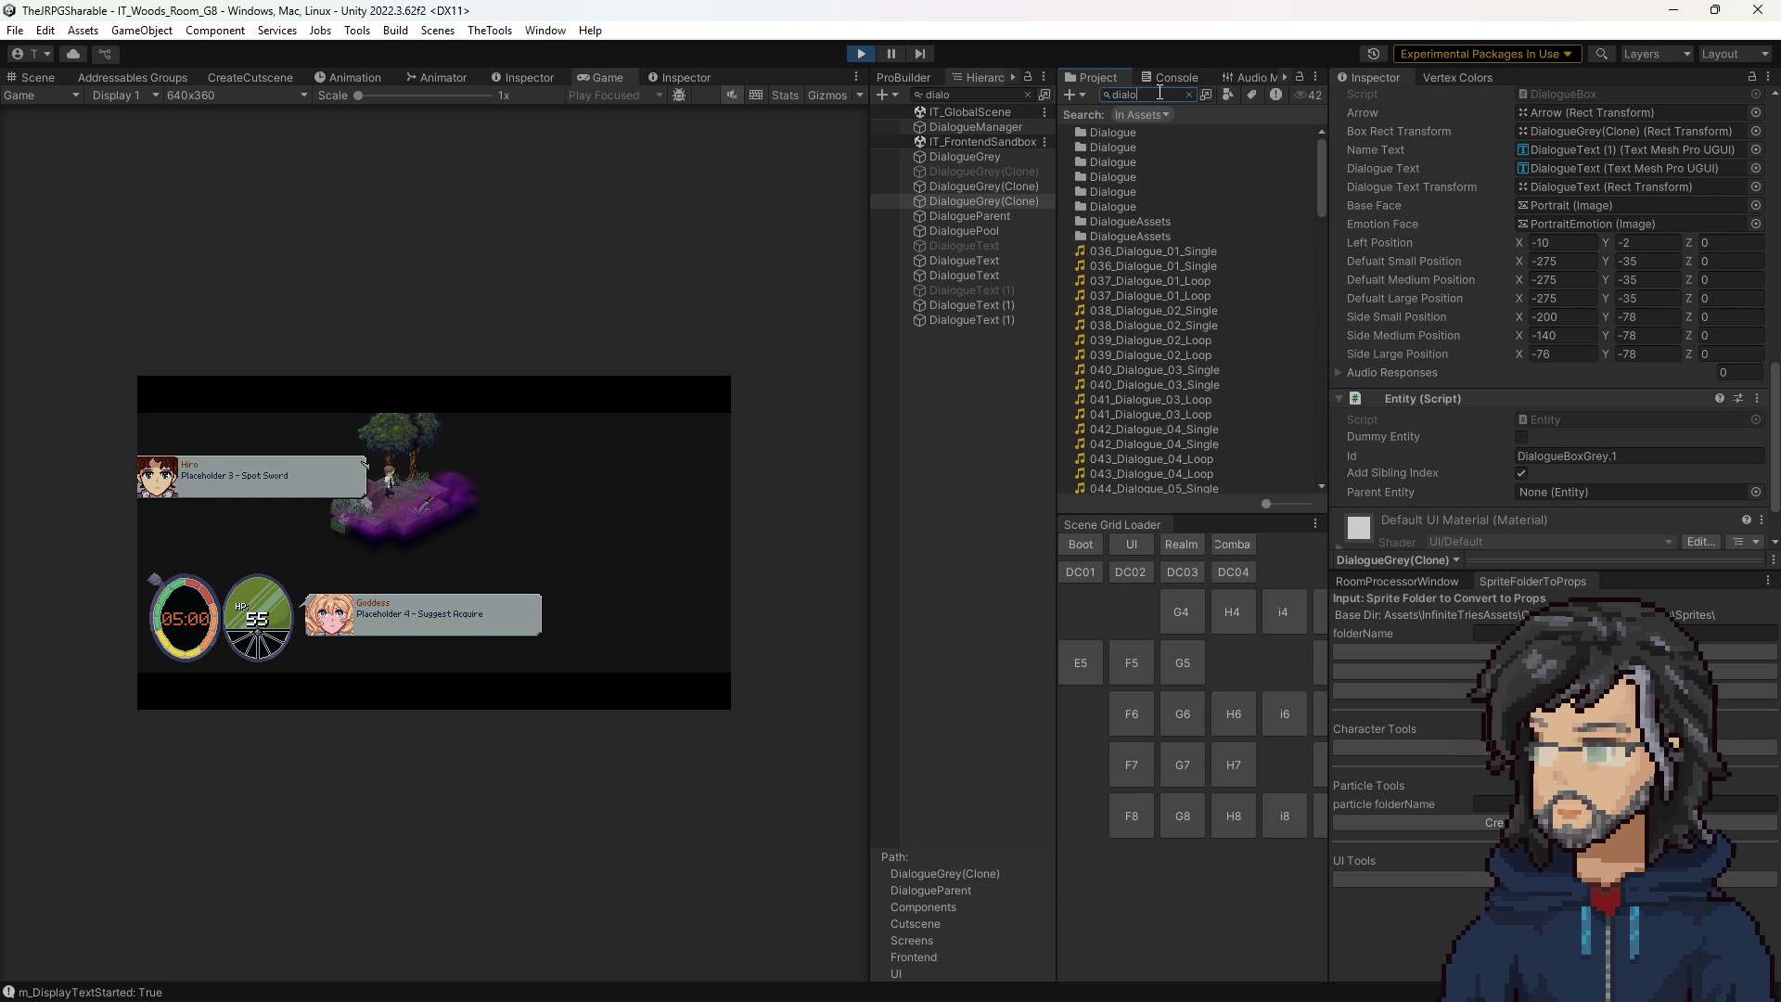
pyautogui.scroll(-15, 1141, 286)
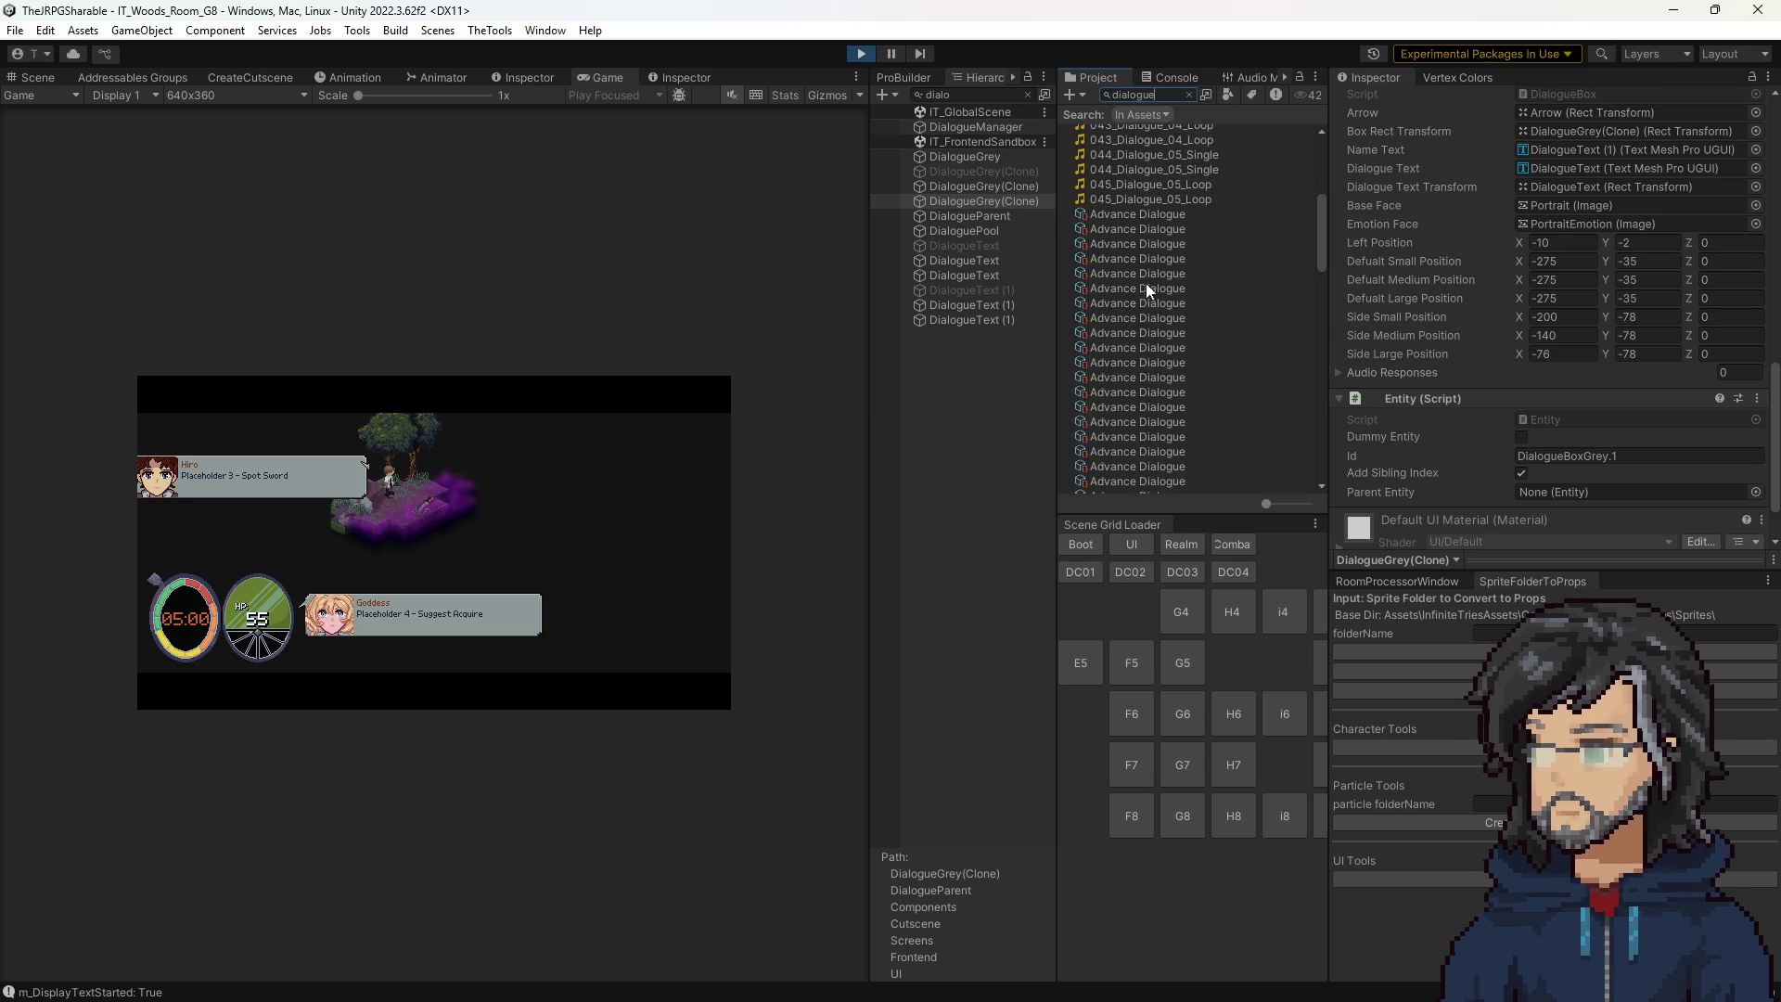
pyautogui.scroll(12, 1149, 310)
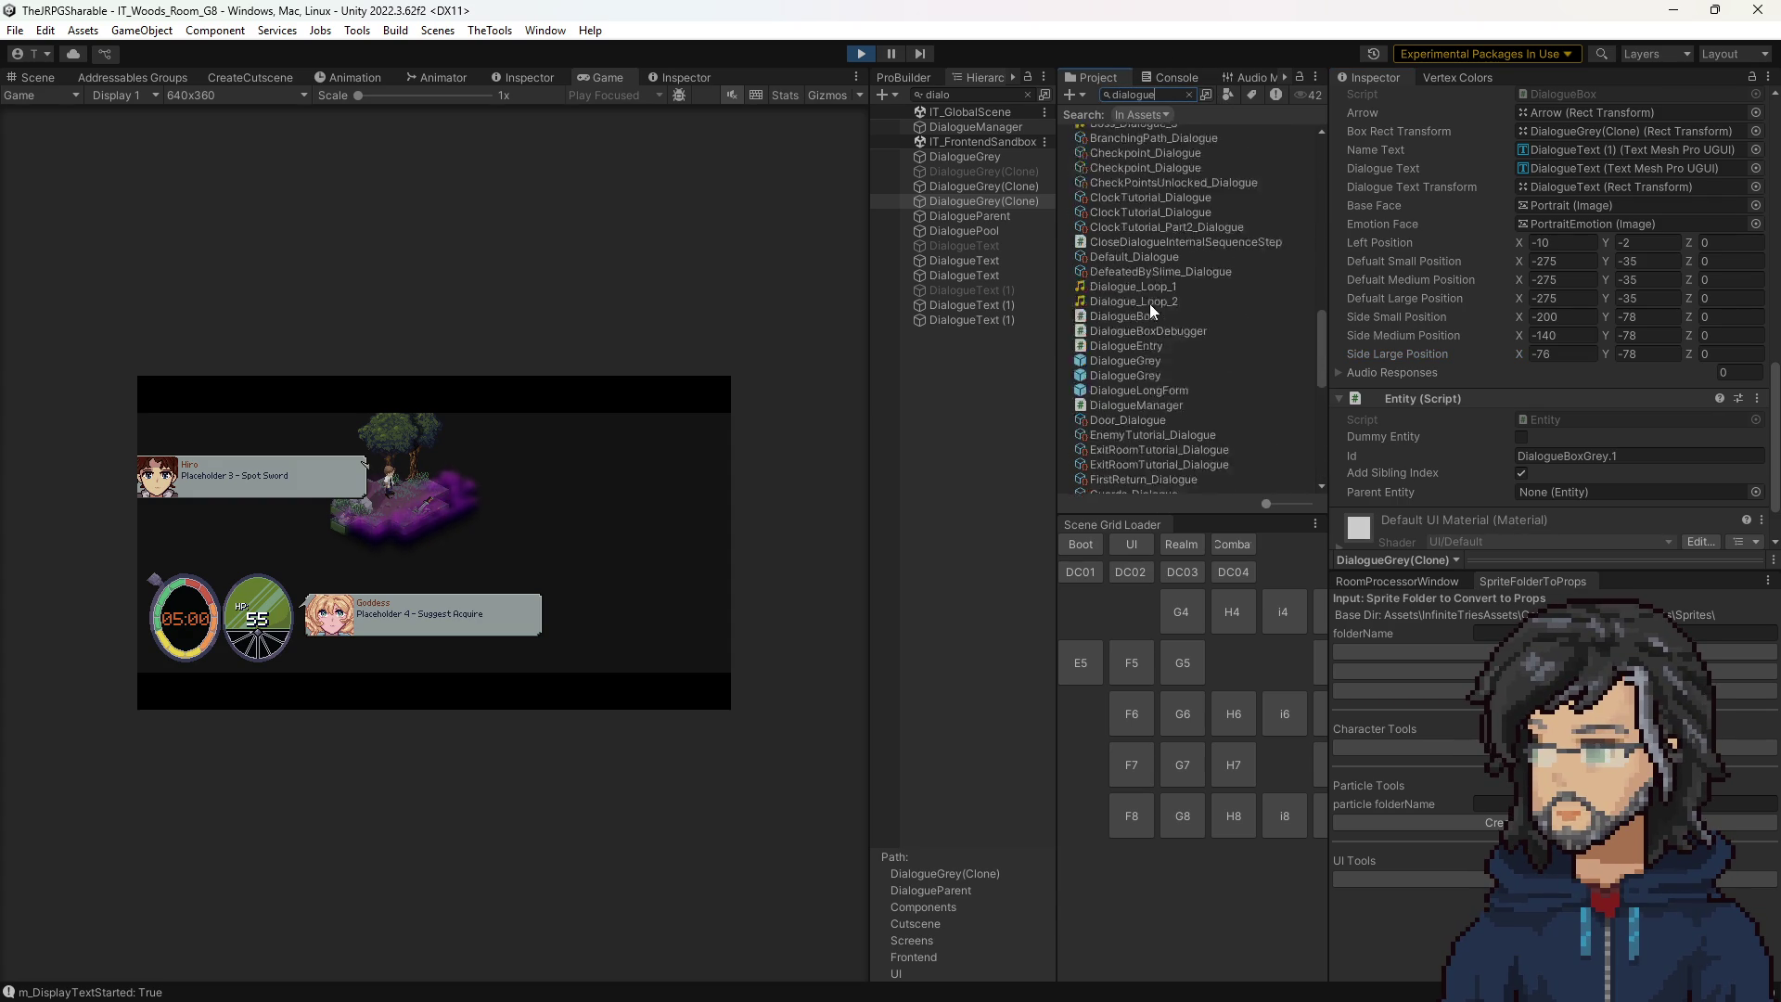
pyautogui.click(1119, 416)
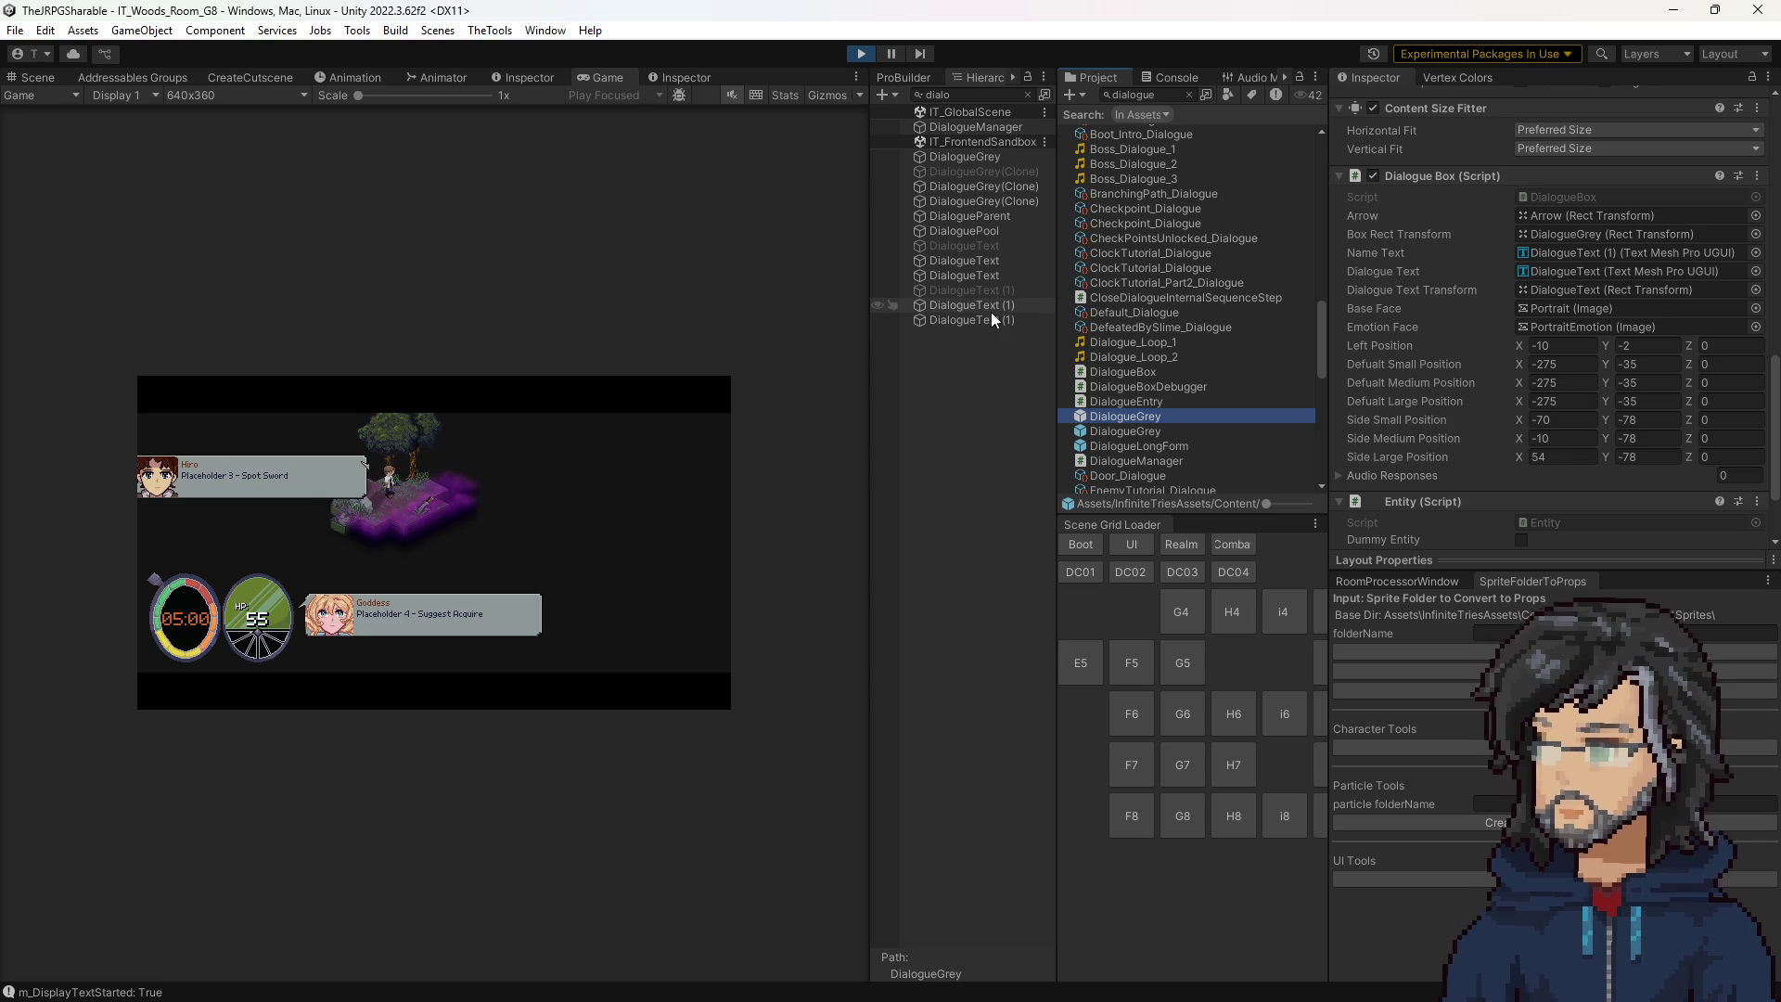
pyautogui.scroll(2, 1577, 186)
pyautogui.click(1751, 80)
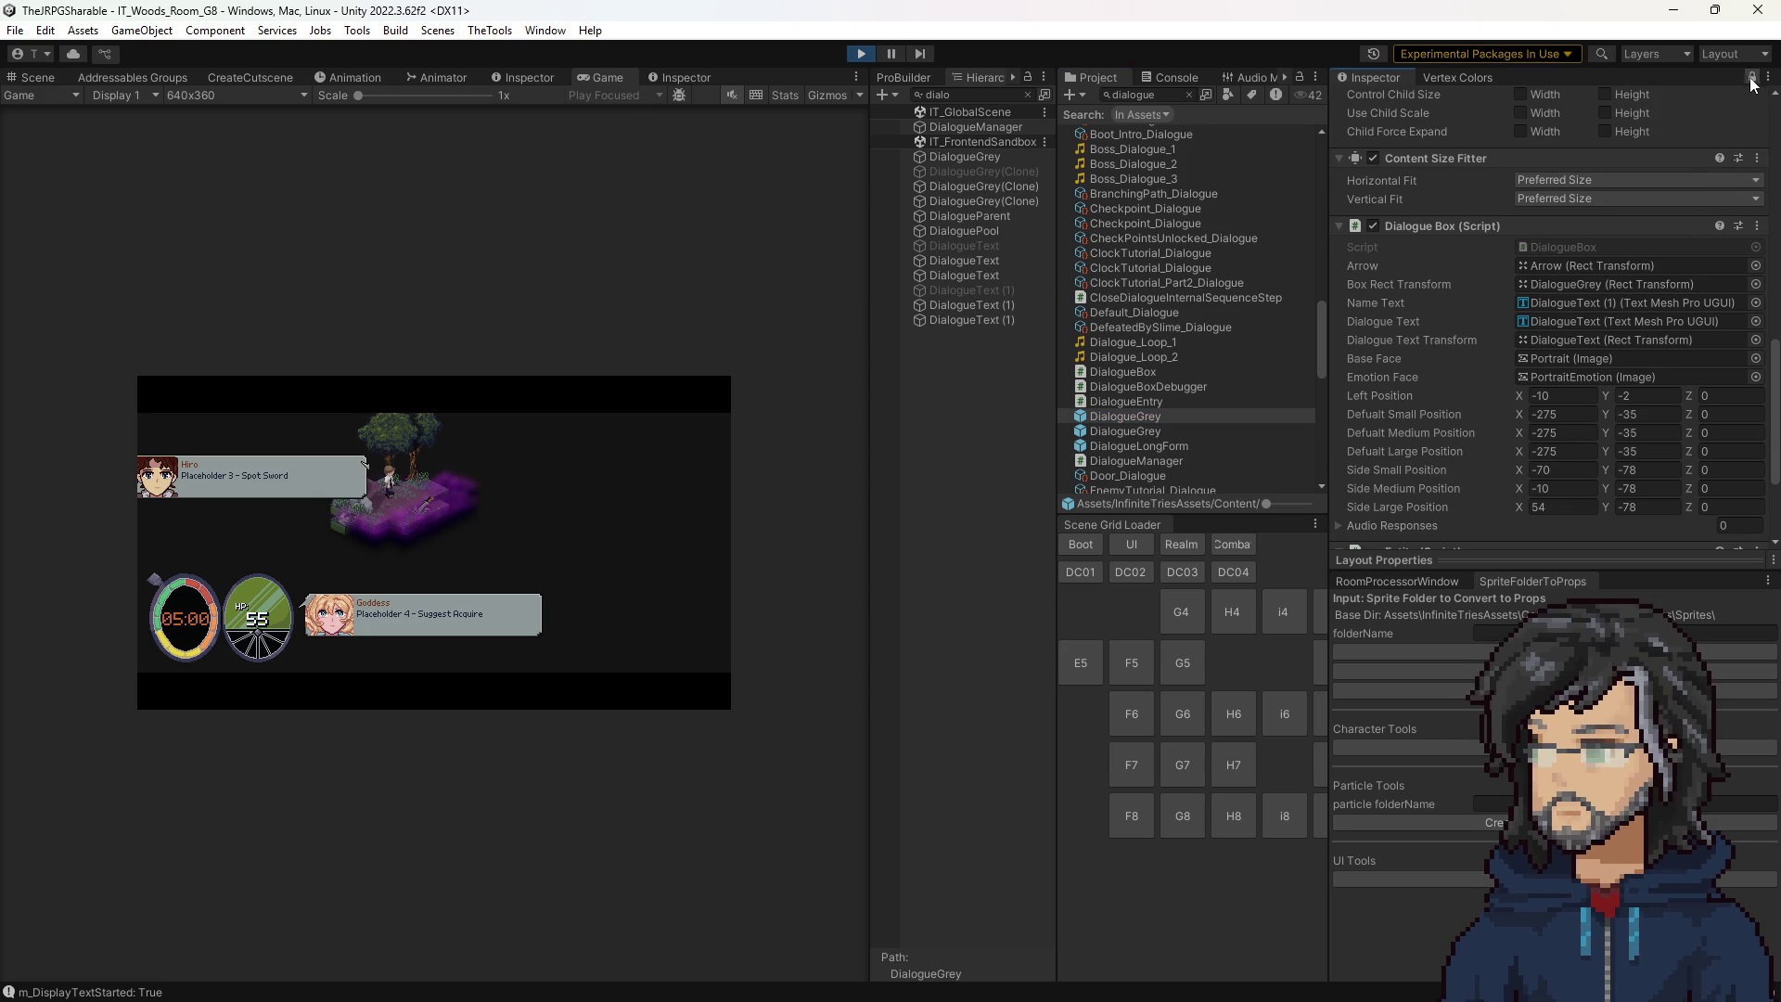
pyautogui.click(990, 198)
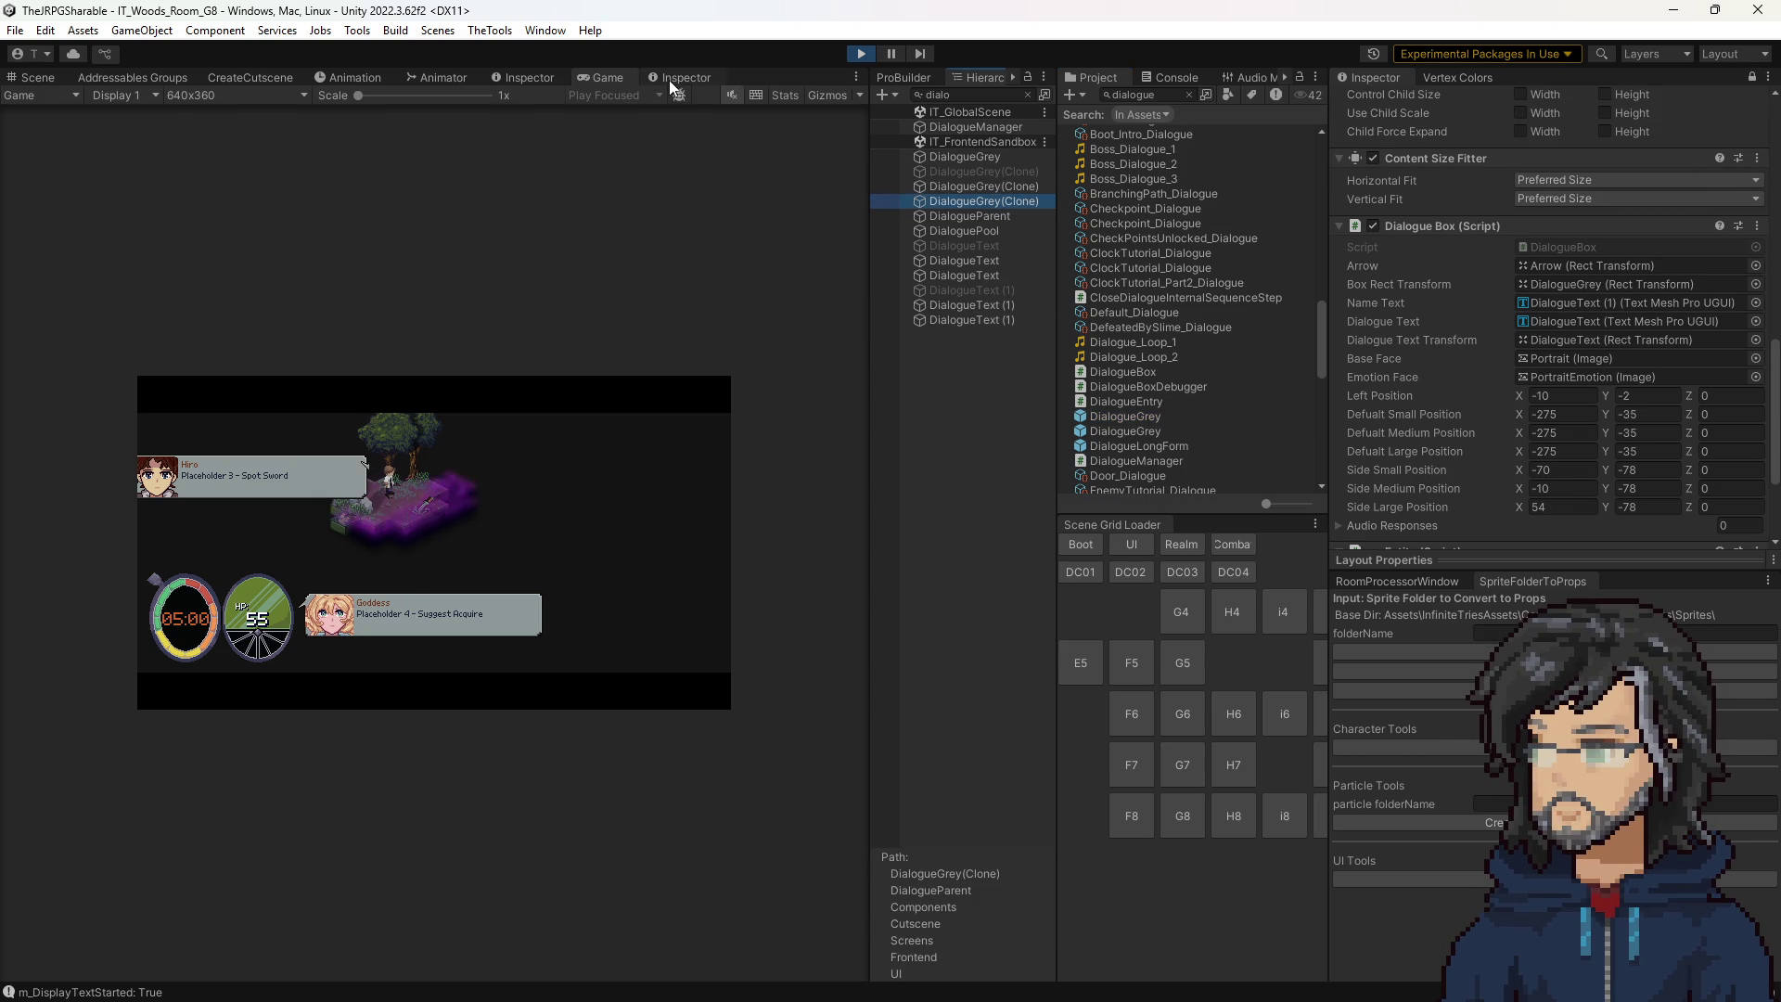
pyautogui.click(670, 80)
# Copy the clone's side offsets -200, -140 and -76 into the prefab, then stop play mode.
pyautogui.scroll(-5, 459, 598)
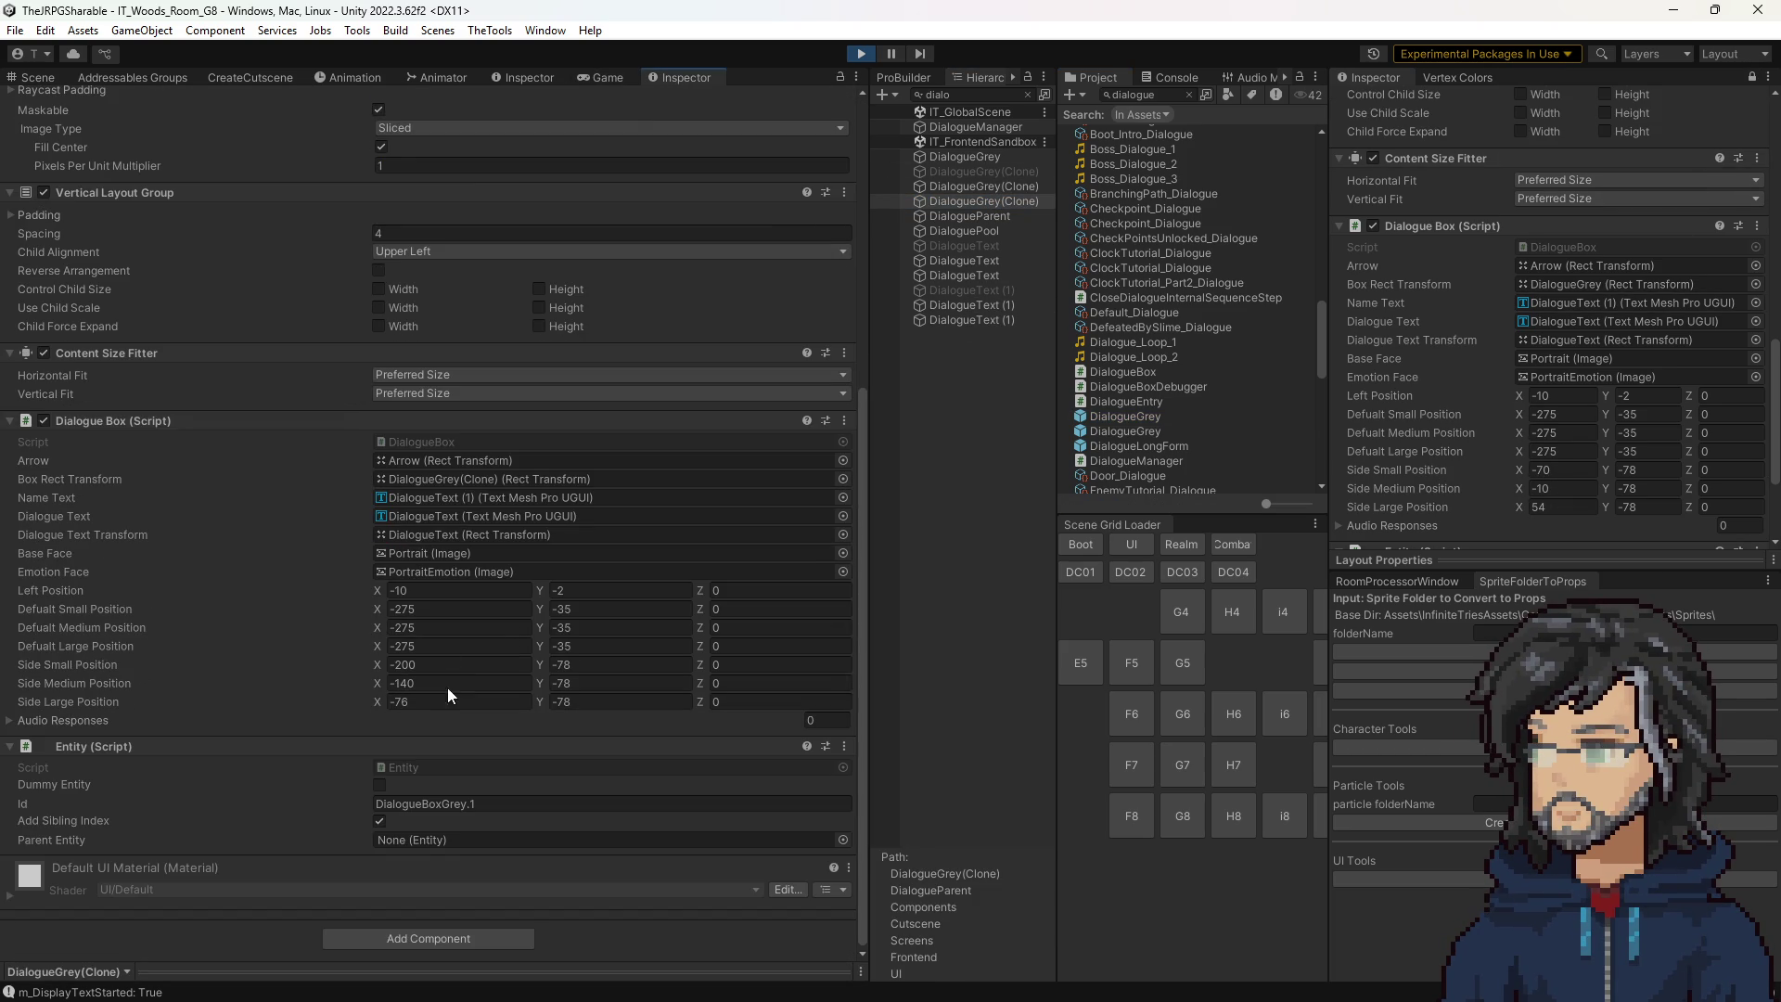
pyautogui.hotkey('ctrl', 'c')
pyautogui.doubleClick(1555, 471)
pyautogui.hotkey('ctrl', 'v')
pyautogui.doubleClick(448, 684)
pyautogui.hotkey('ctrl', 'c')
pyautogui.doubleClick(1556, 489)
pyautogui.hotkey('ctrl', 'v')
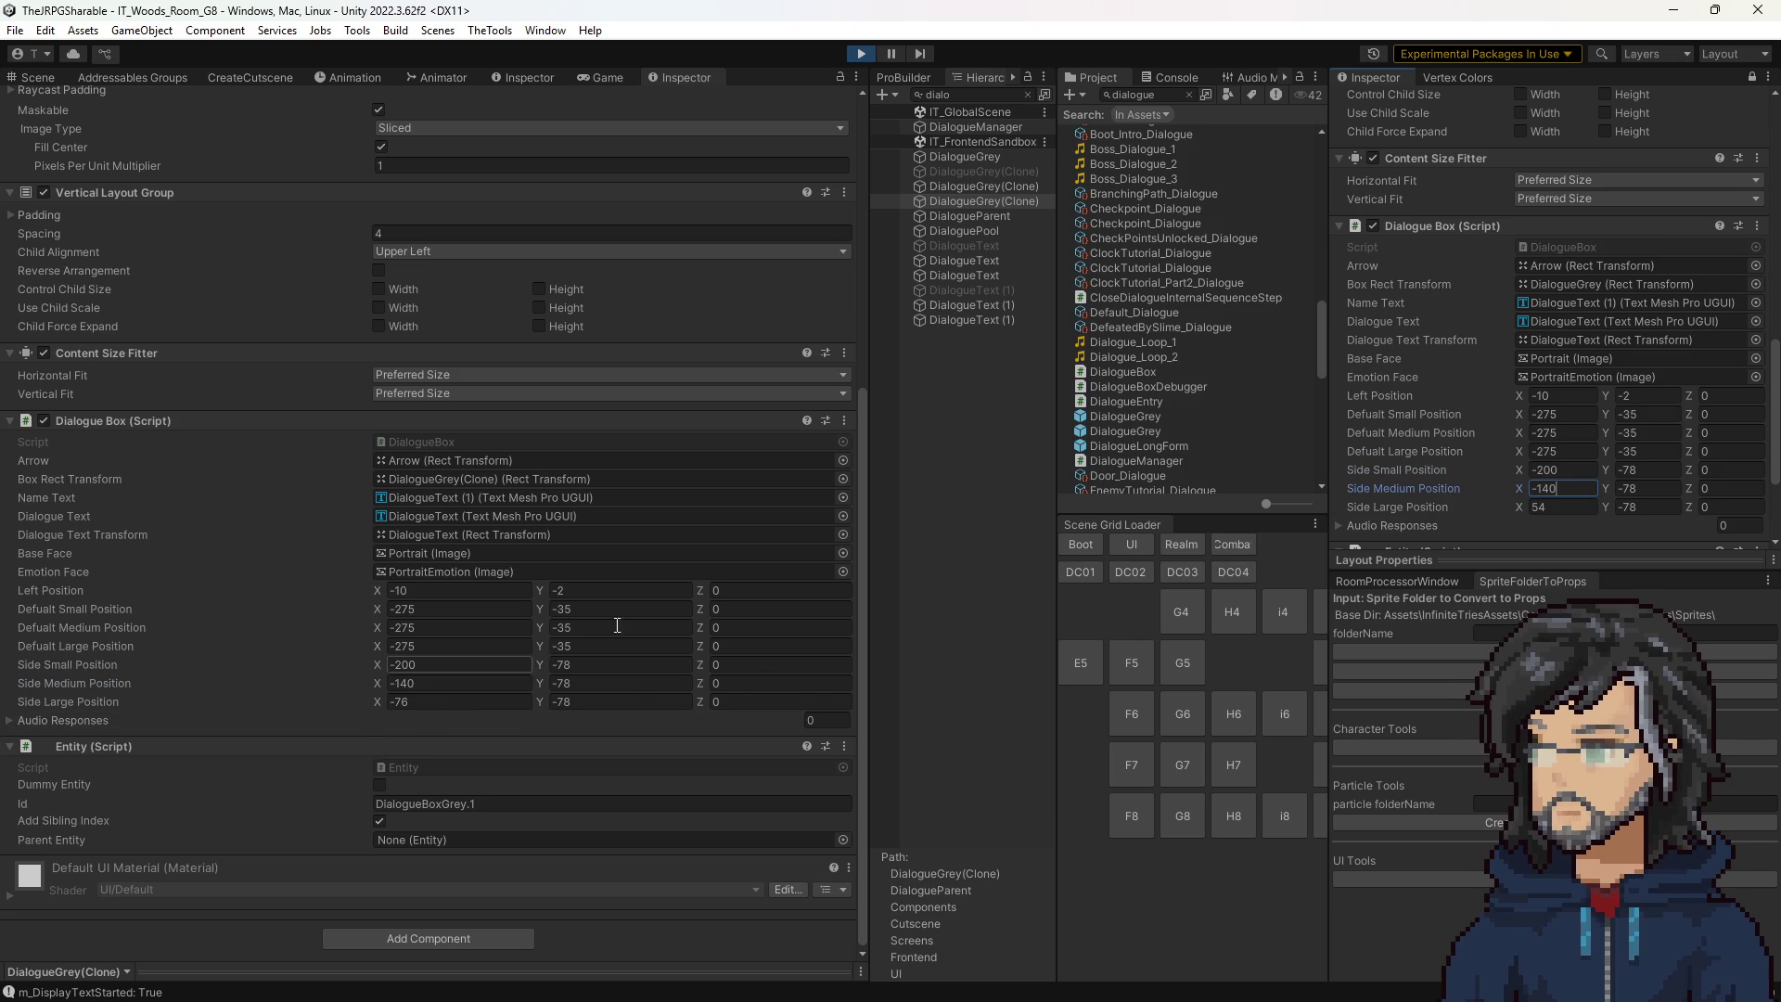
pyautogui.doubleClick(440, 704)
pyautogui.hotkey('ctrl', 'c')
pyautogui.doubleClick(1545, 507)
pyautogui.hotkey('ctrl', 'v')
pyautogui.click(864, 55)
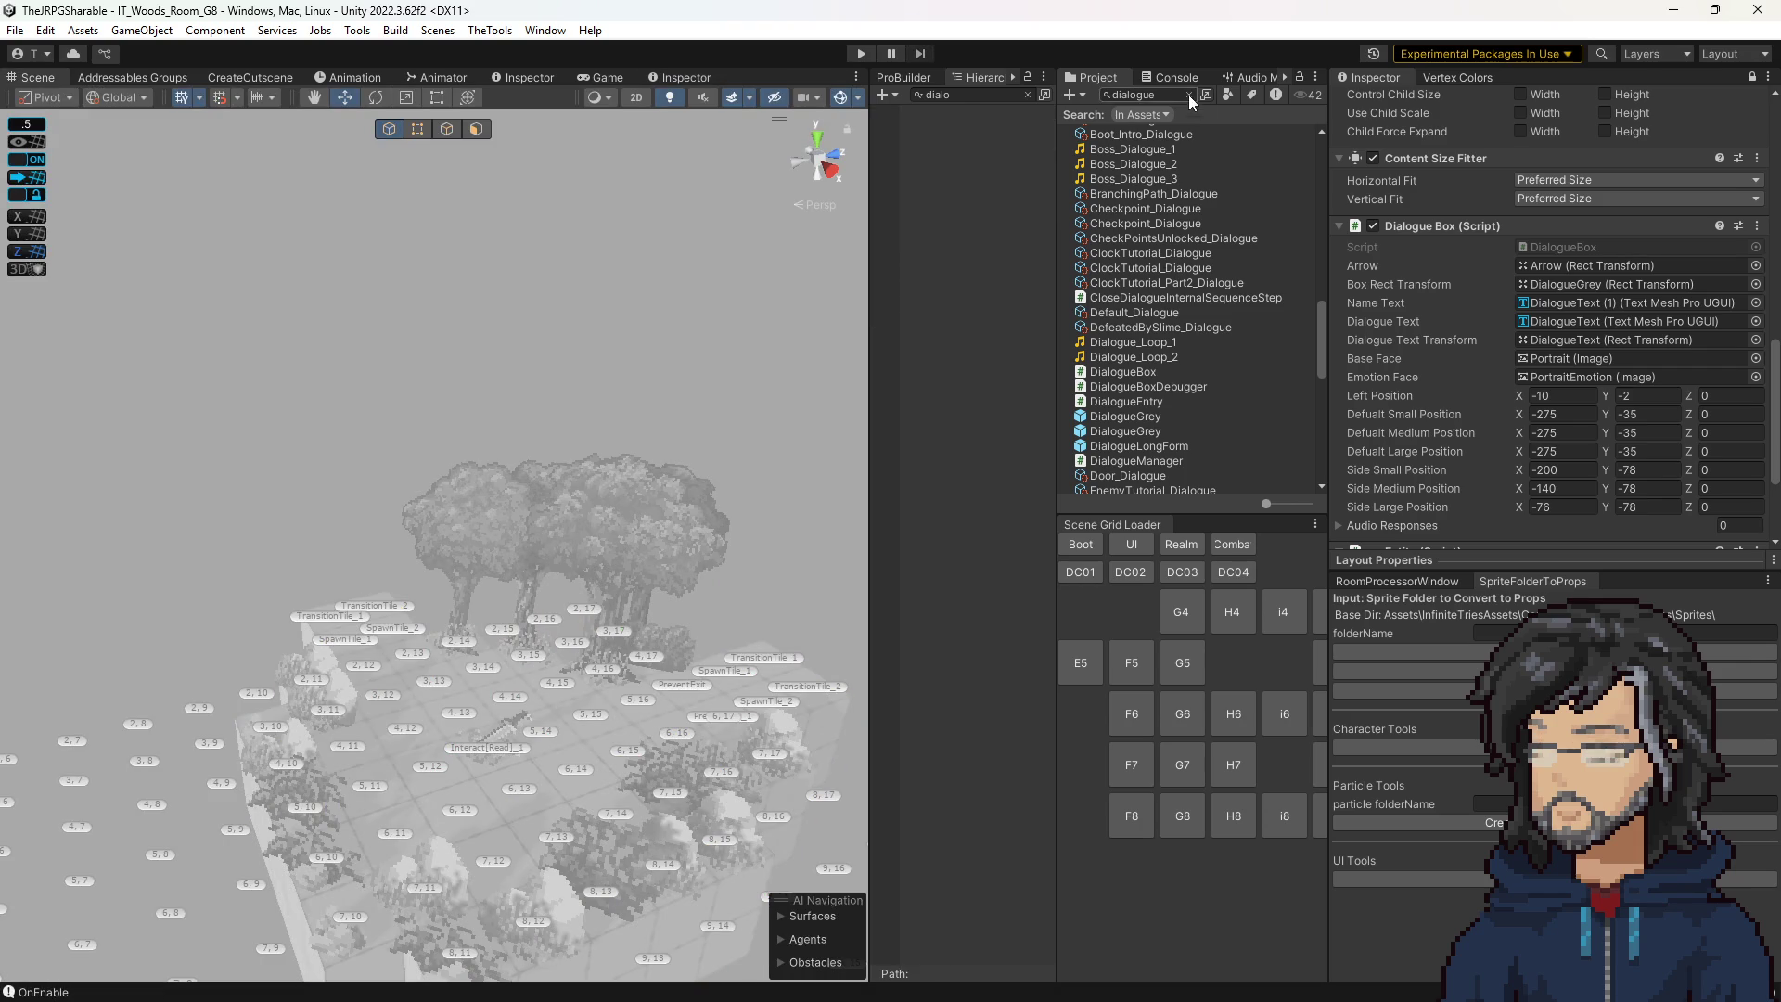
pyautogui.click(1188, 95)
# Browse the dialogue assets and open SwordIntro_Dialogue's entries for editing.
pyautogui.scroll(-5, 1208, 369)
pyautogui.scroll(5, 1211, 371)
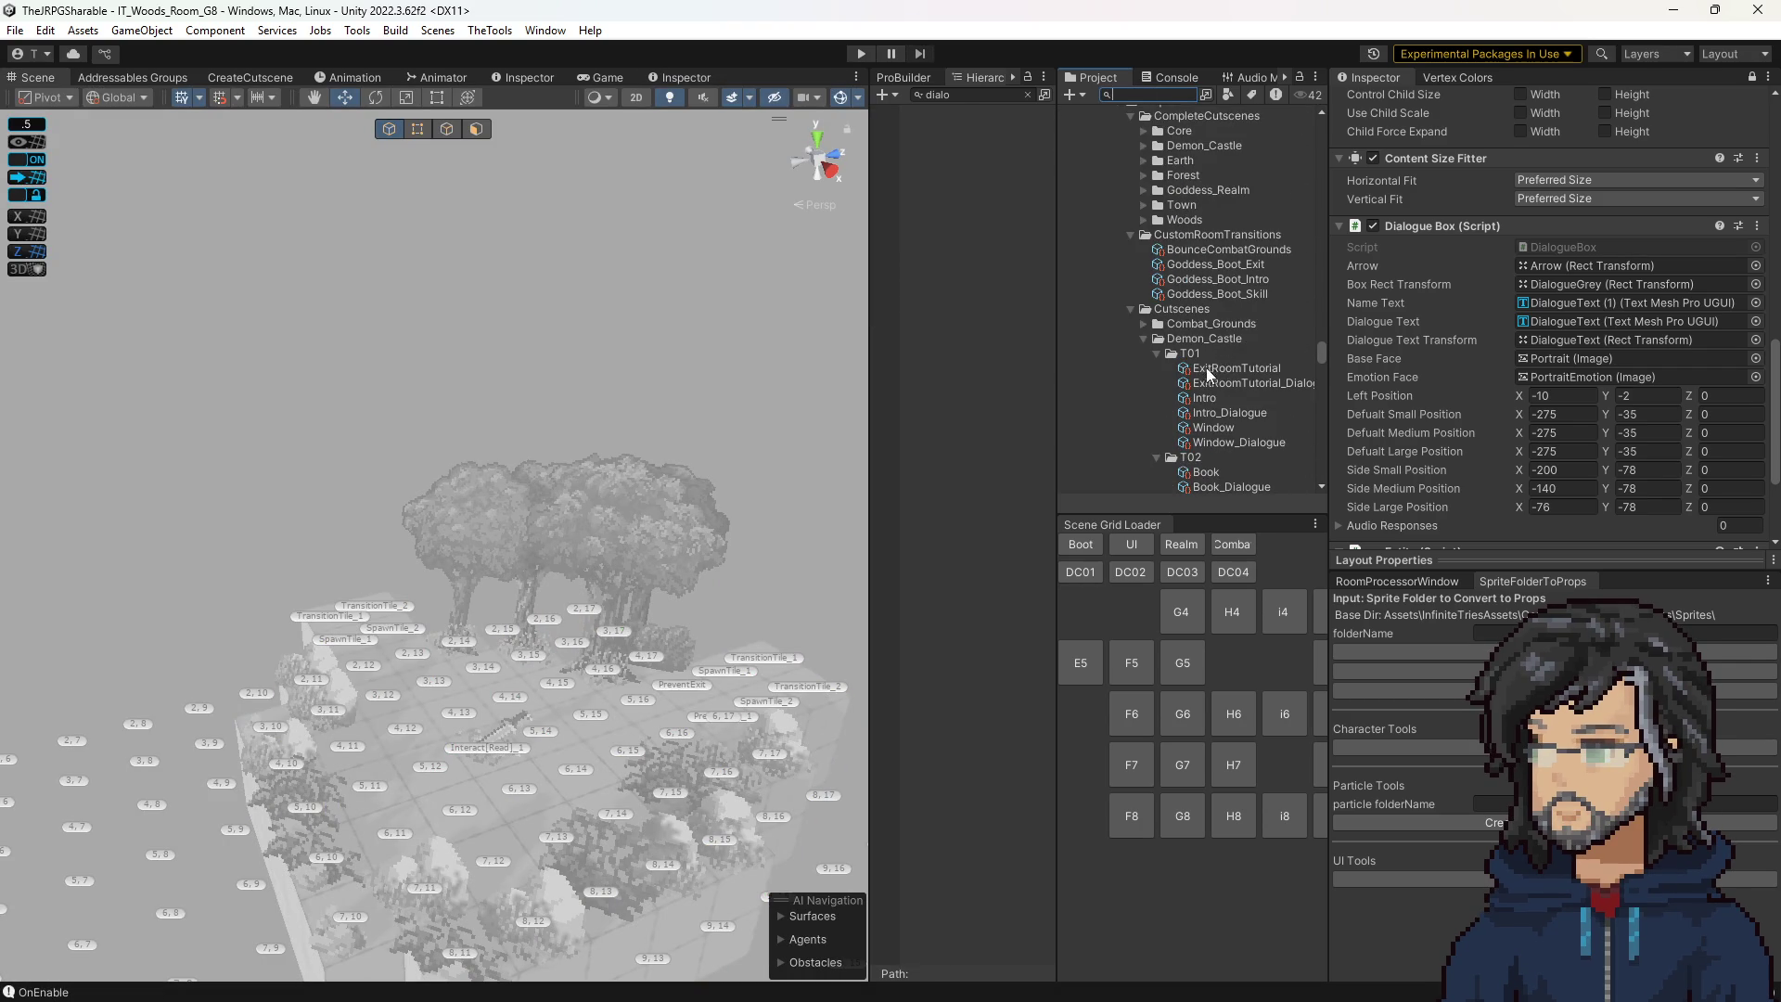
pyautogui.scroll(-3, 1210, 304)
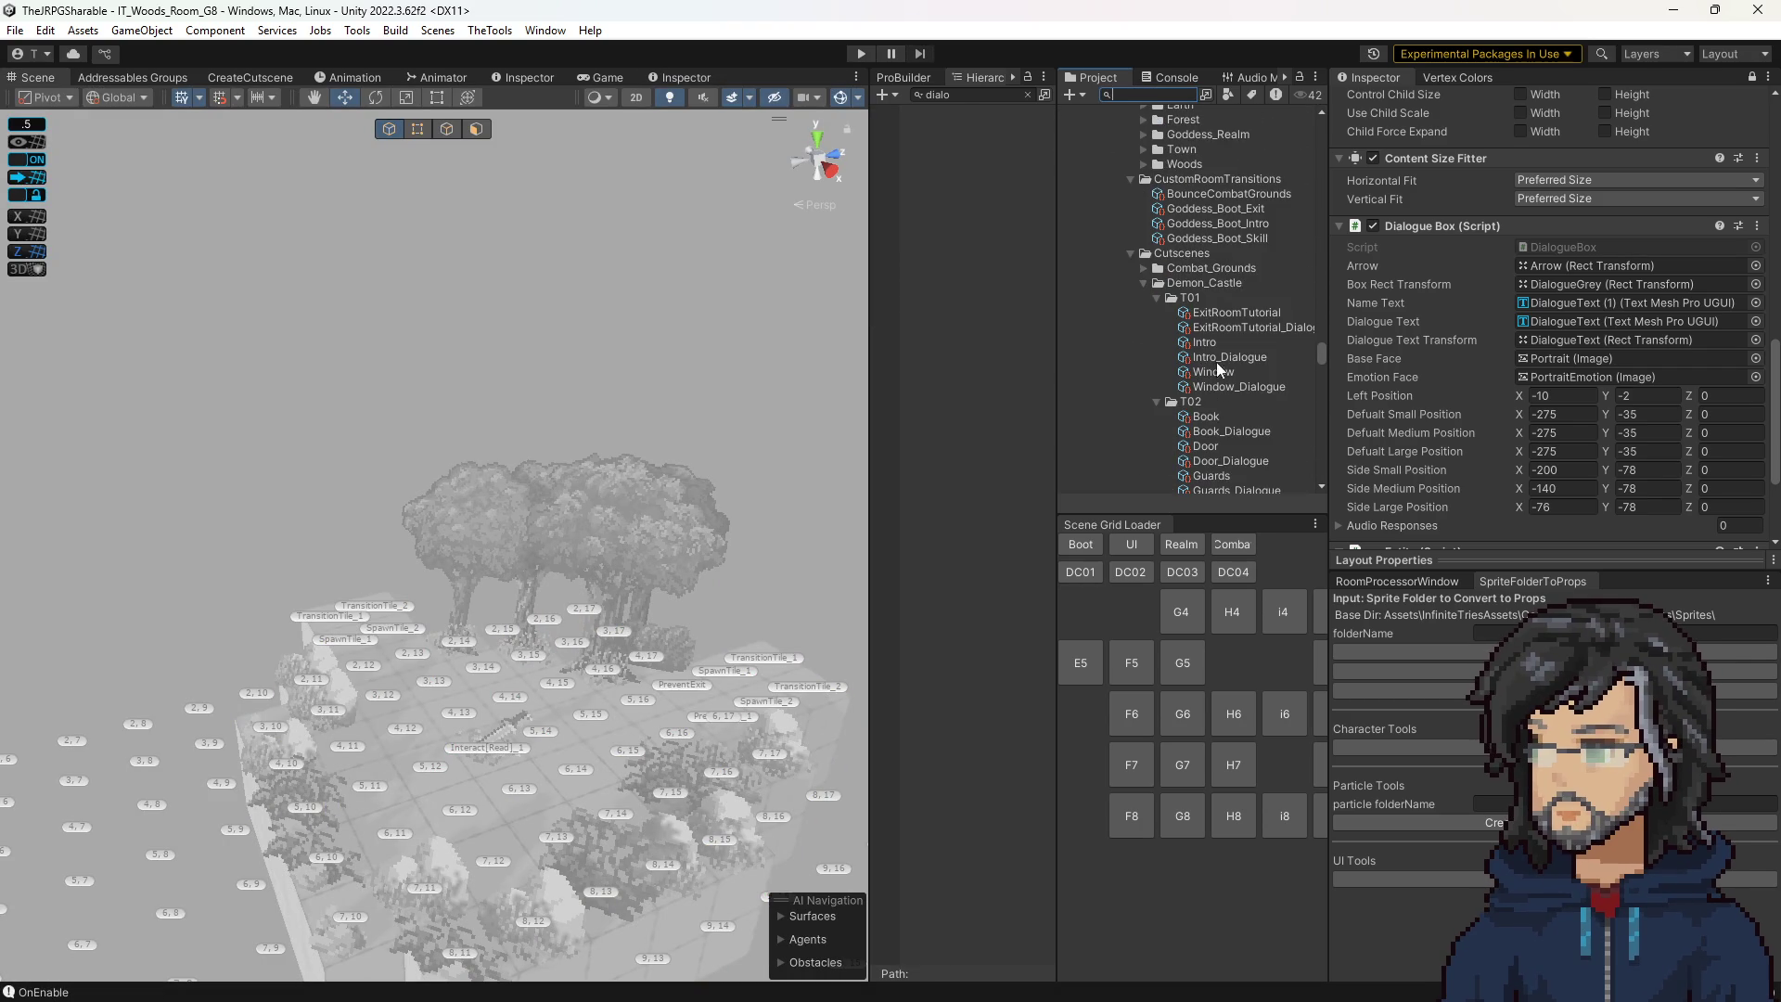
pyautogui.click(1232, 226)
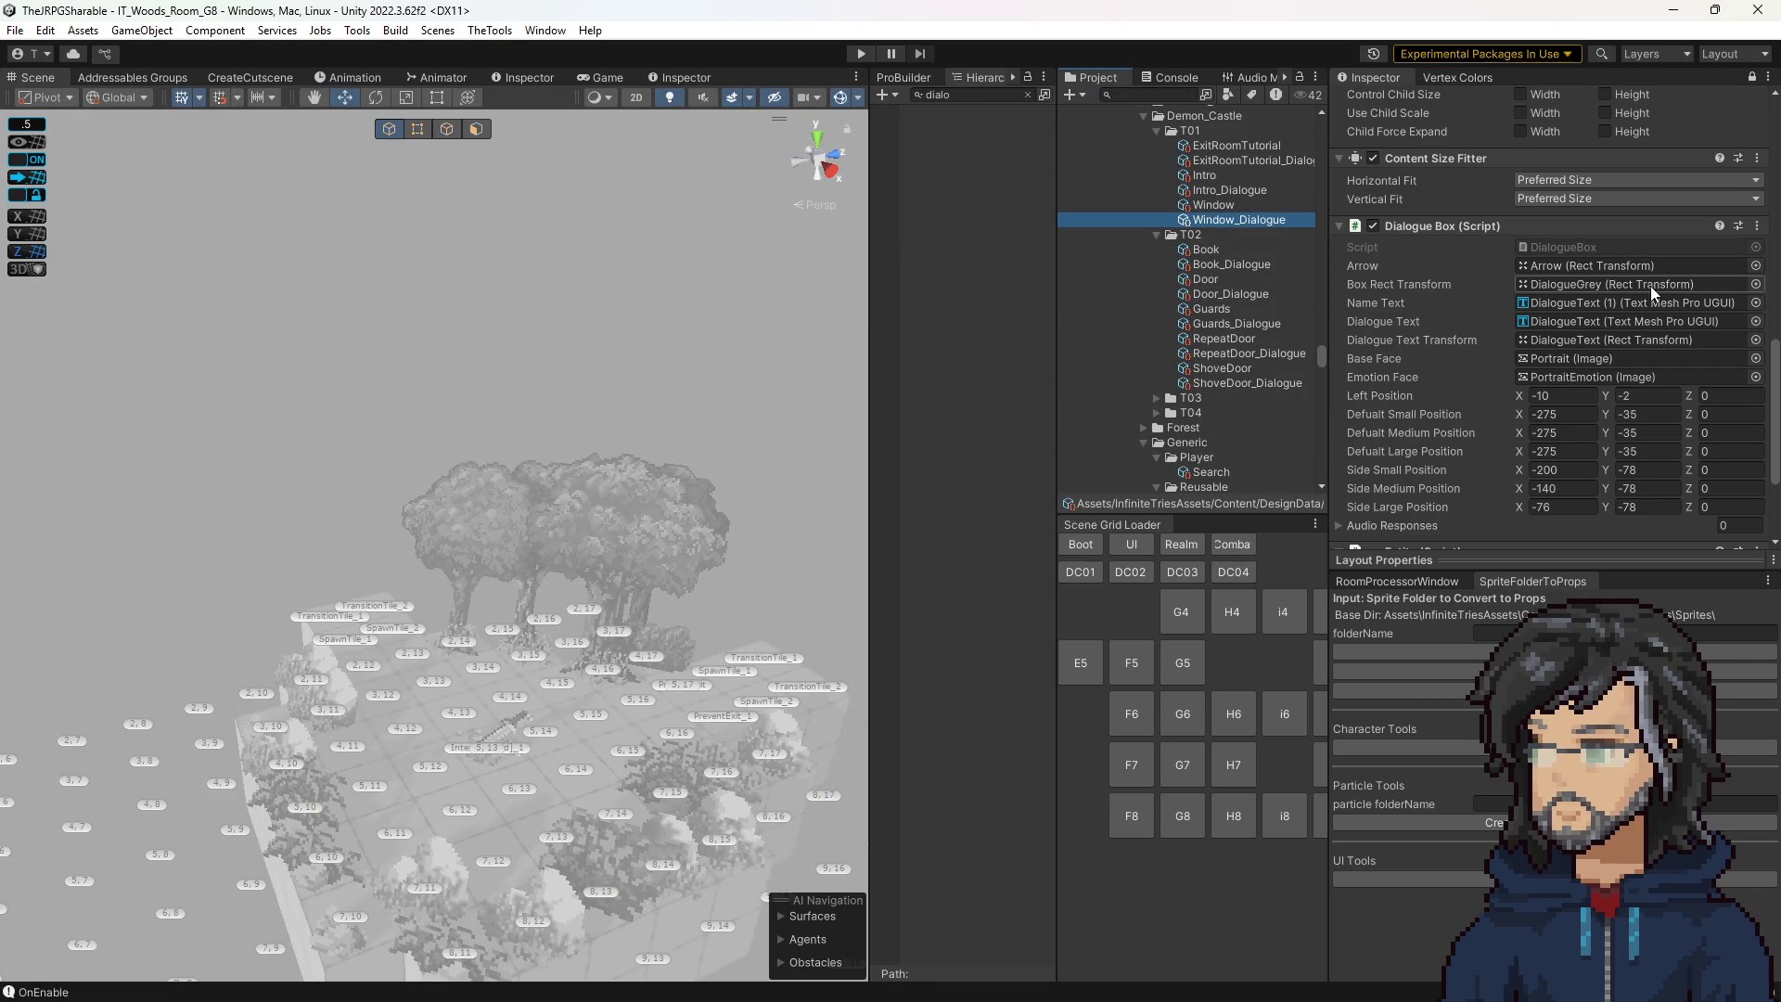
pyautogui.scroll(-9, 1169, 388)
pyautogui.scroll(-10, 1186, 398)
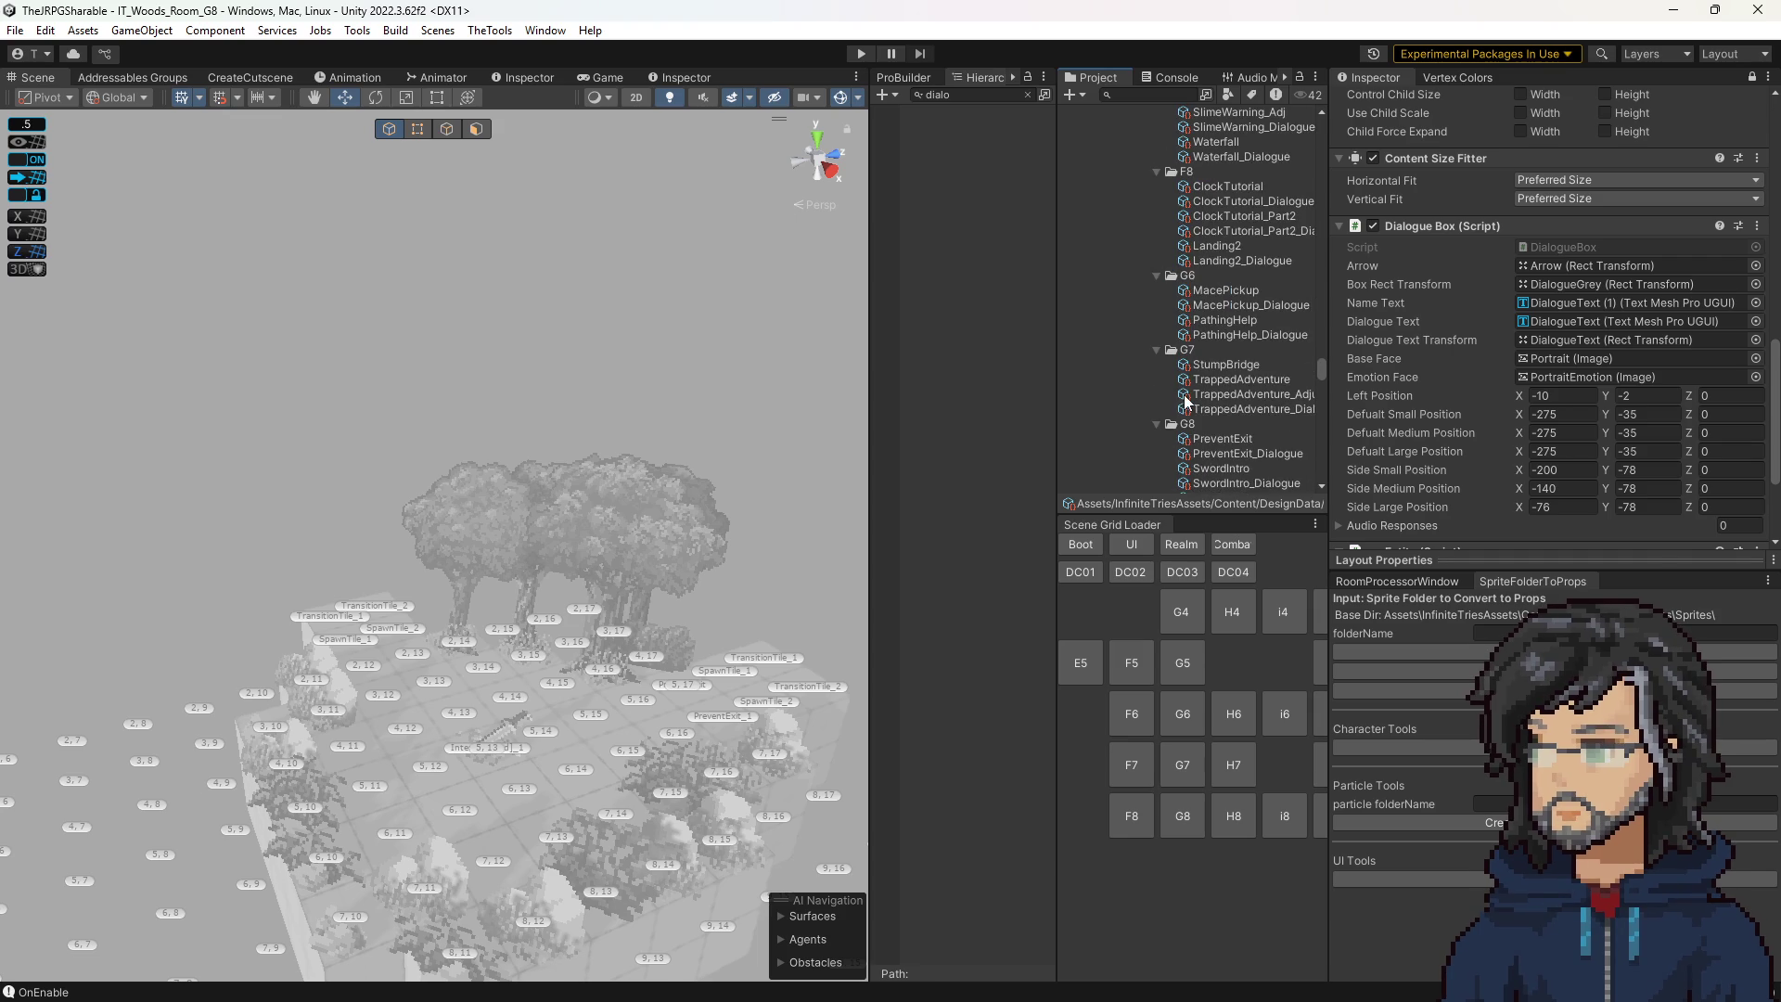
pyautogui.click(1237, 284)
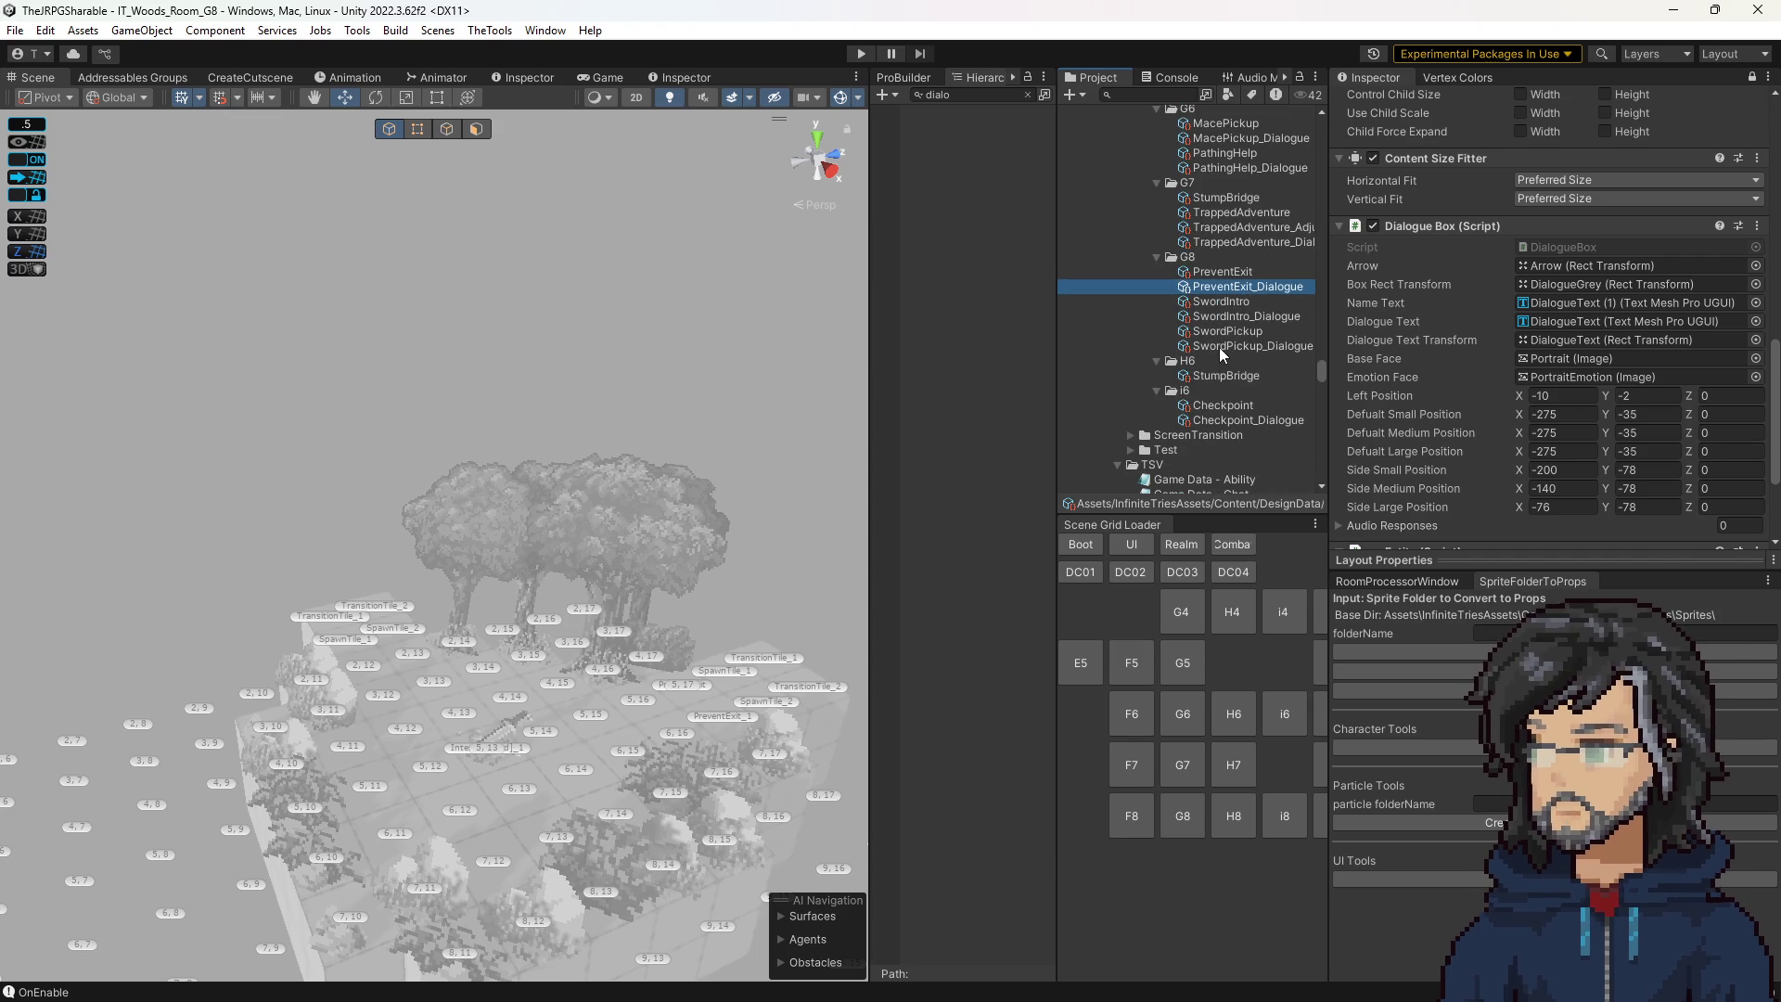
pyautogui.click(1220, 343)
pyautogui.click(1230, 317)
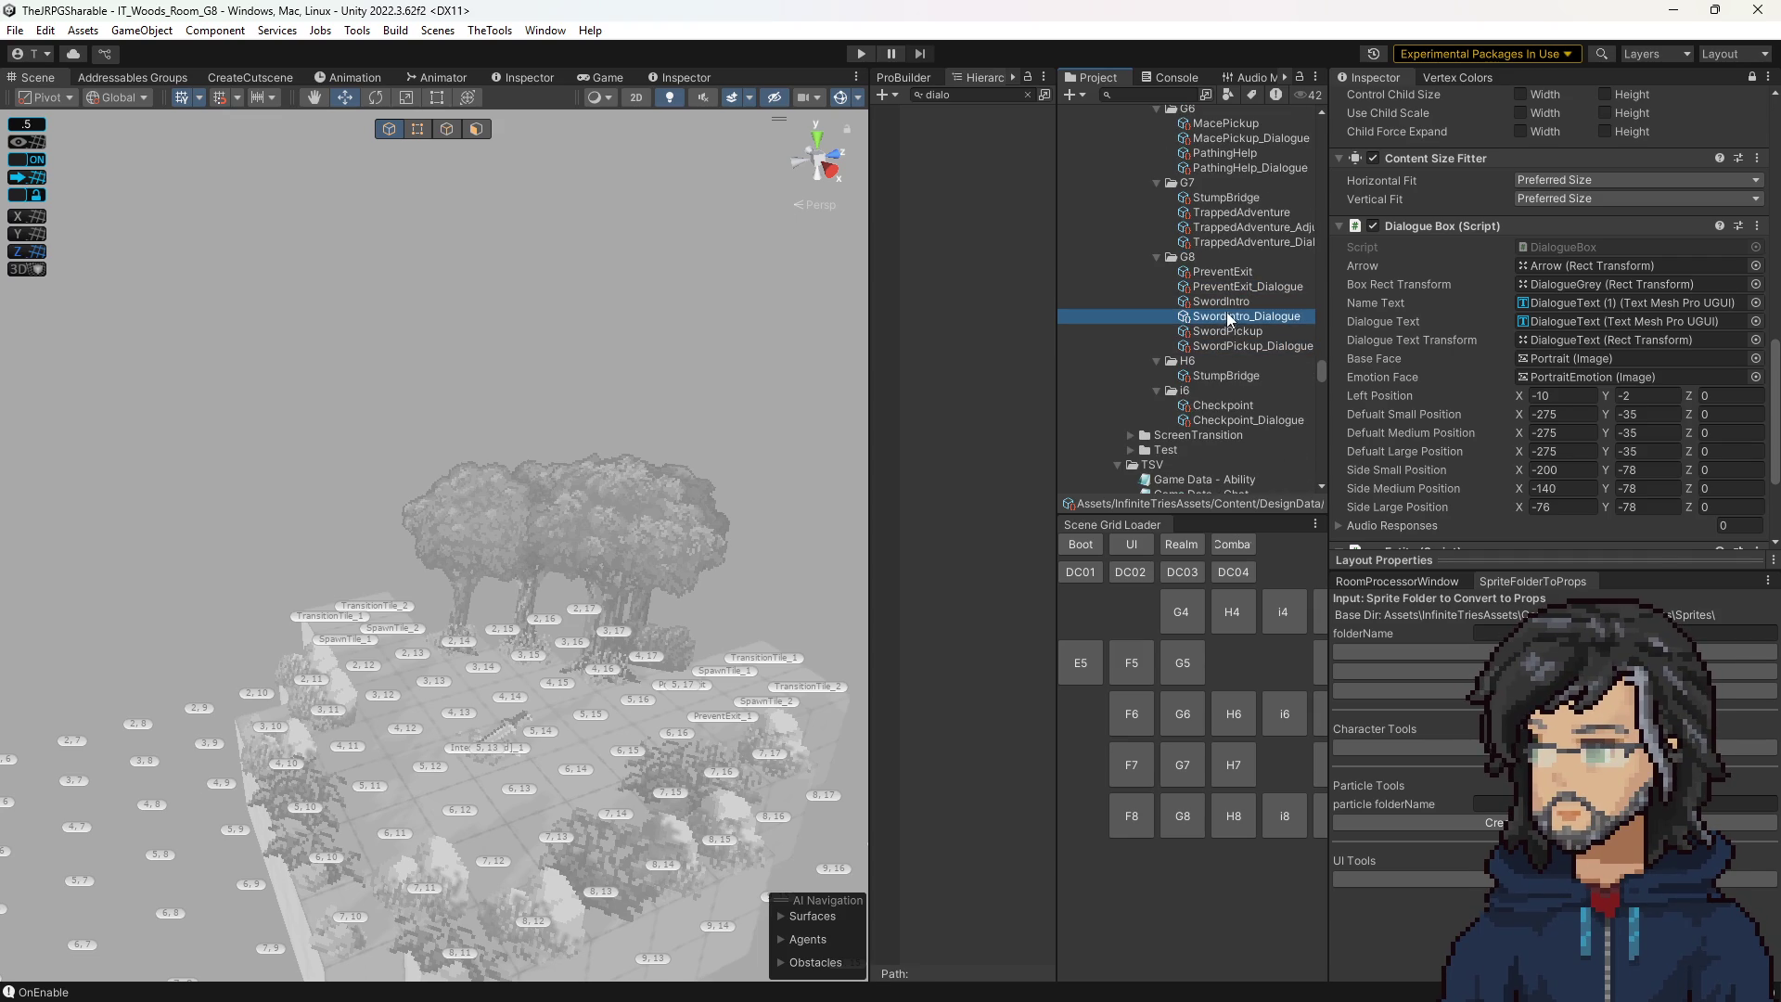
pyautogui.click(1752, 77)
# Add a second Goddess Suggest Acquire entry sized Small.
pyautogui.click(1713, 532)
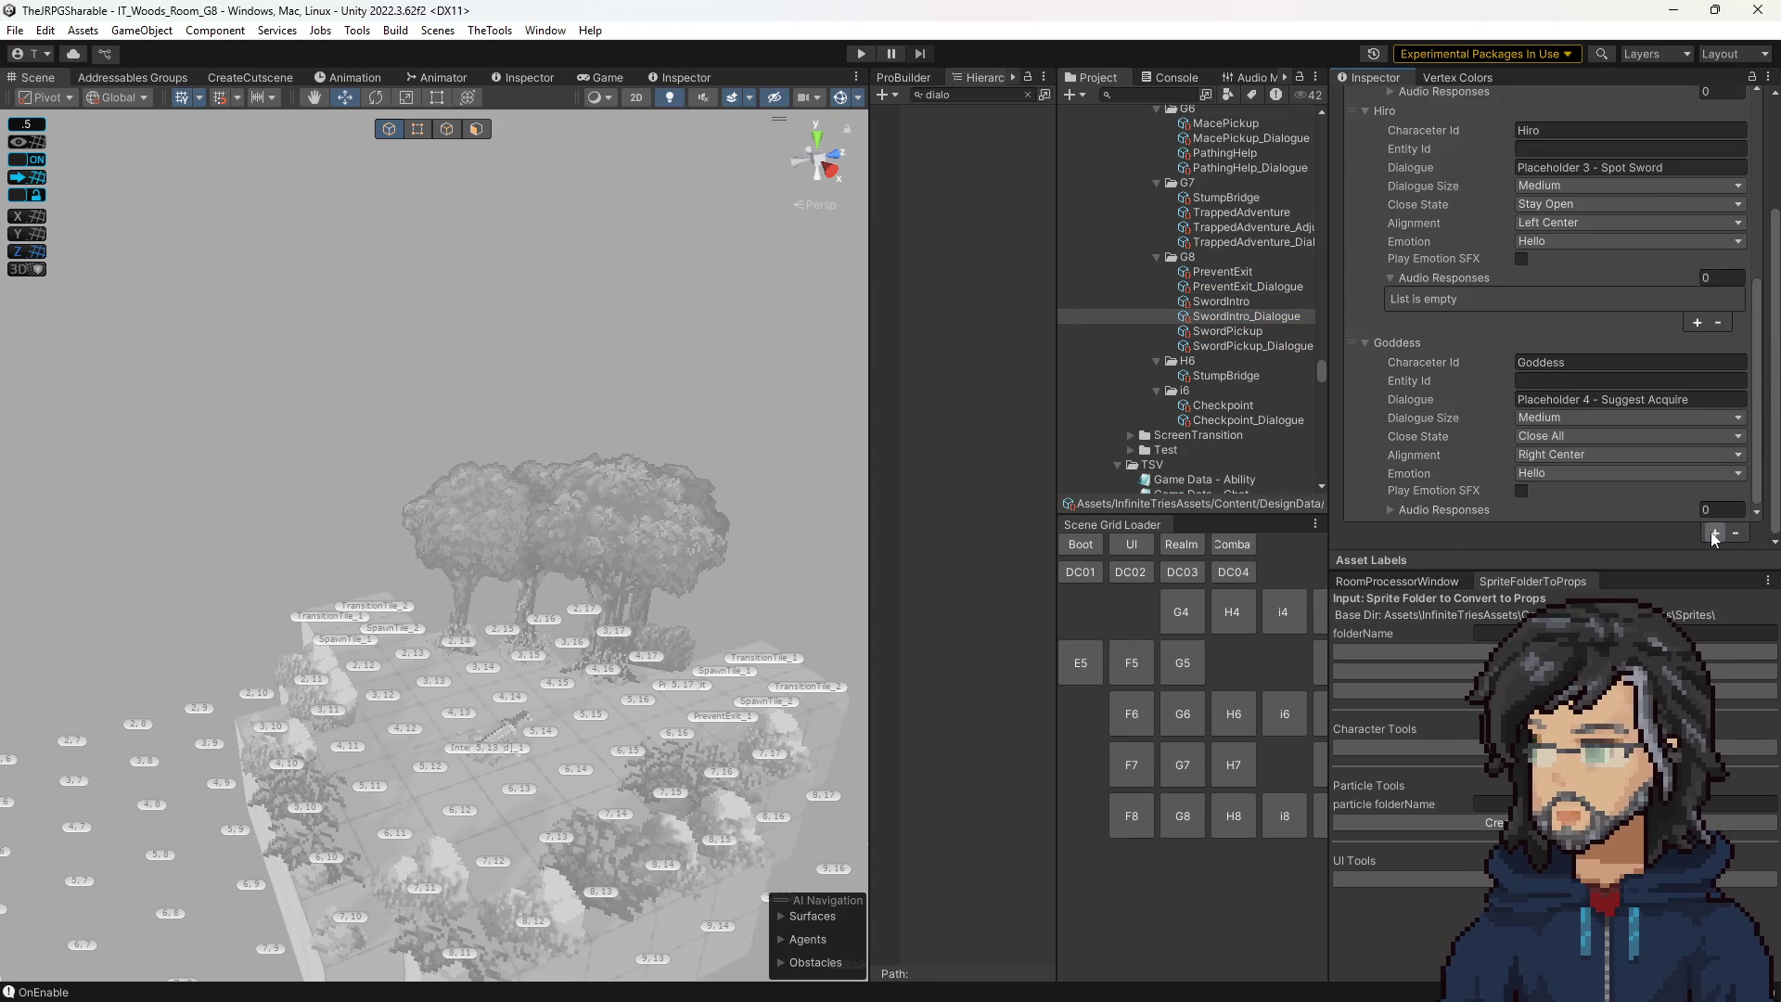
pyautogui.scroll(-3, 1495, 438)
pyautogui.click(1545, 417)
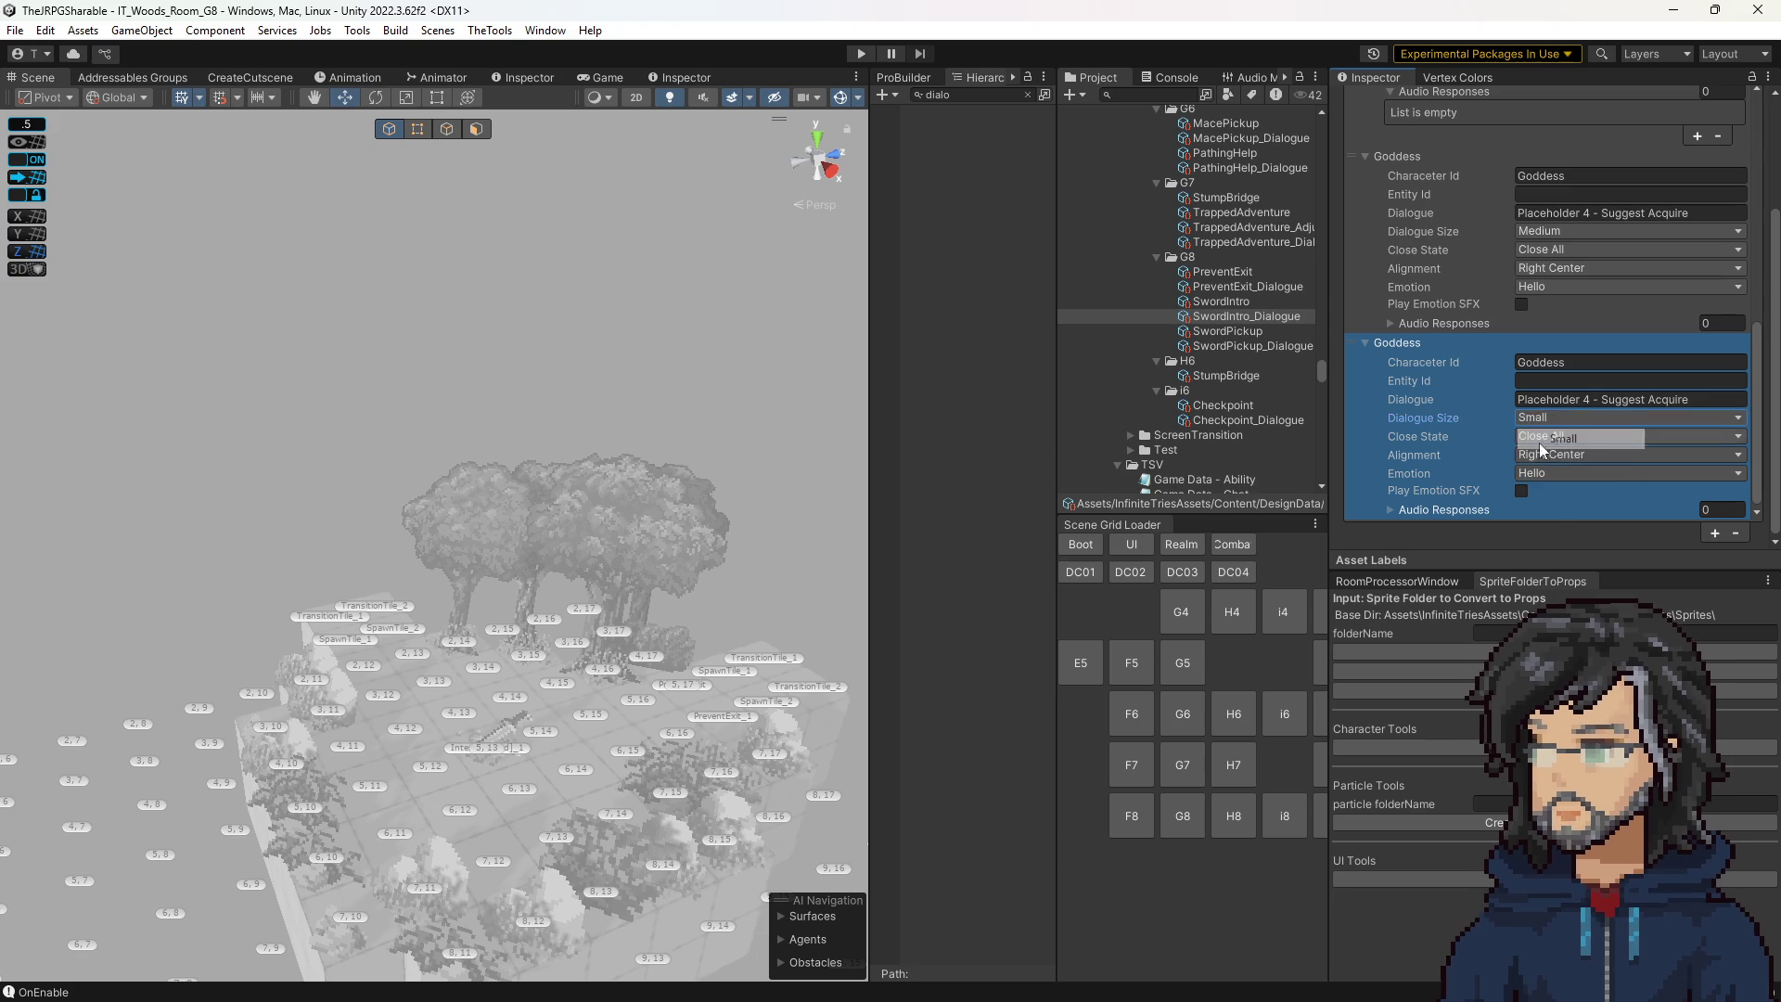
pyautogui.click(1558, 456)
pyautogui.scroll(5, 1493, 425)
pyautogui.scroll(-5, 1512, 412)
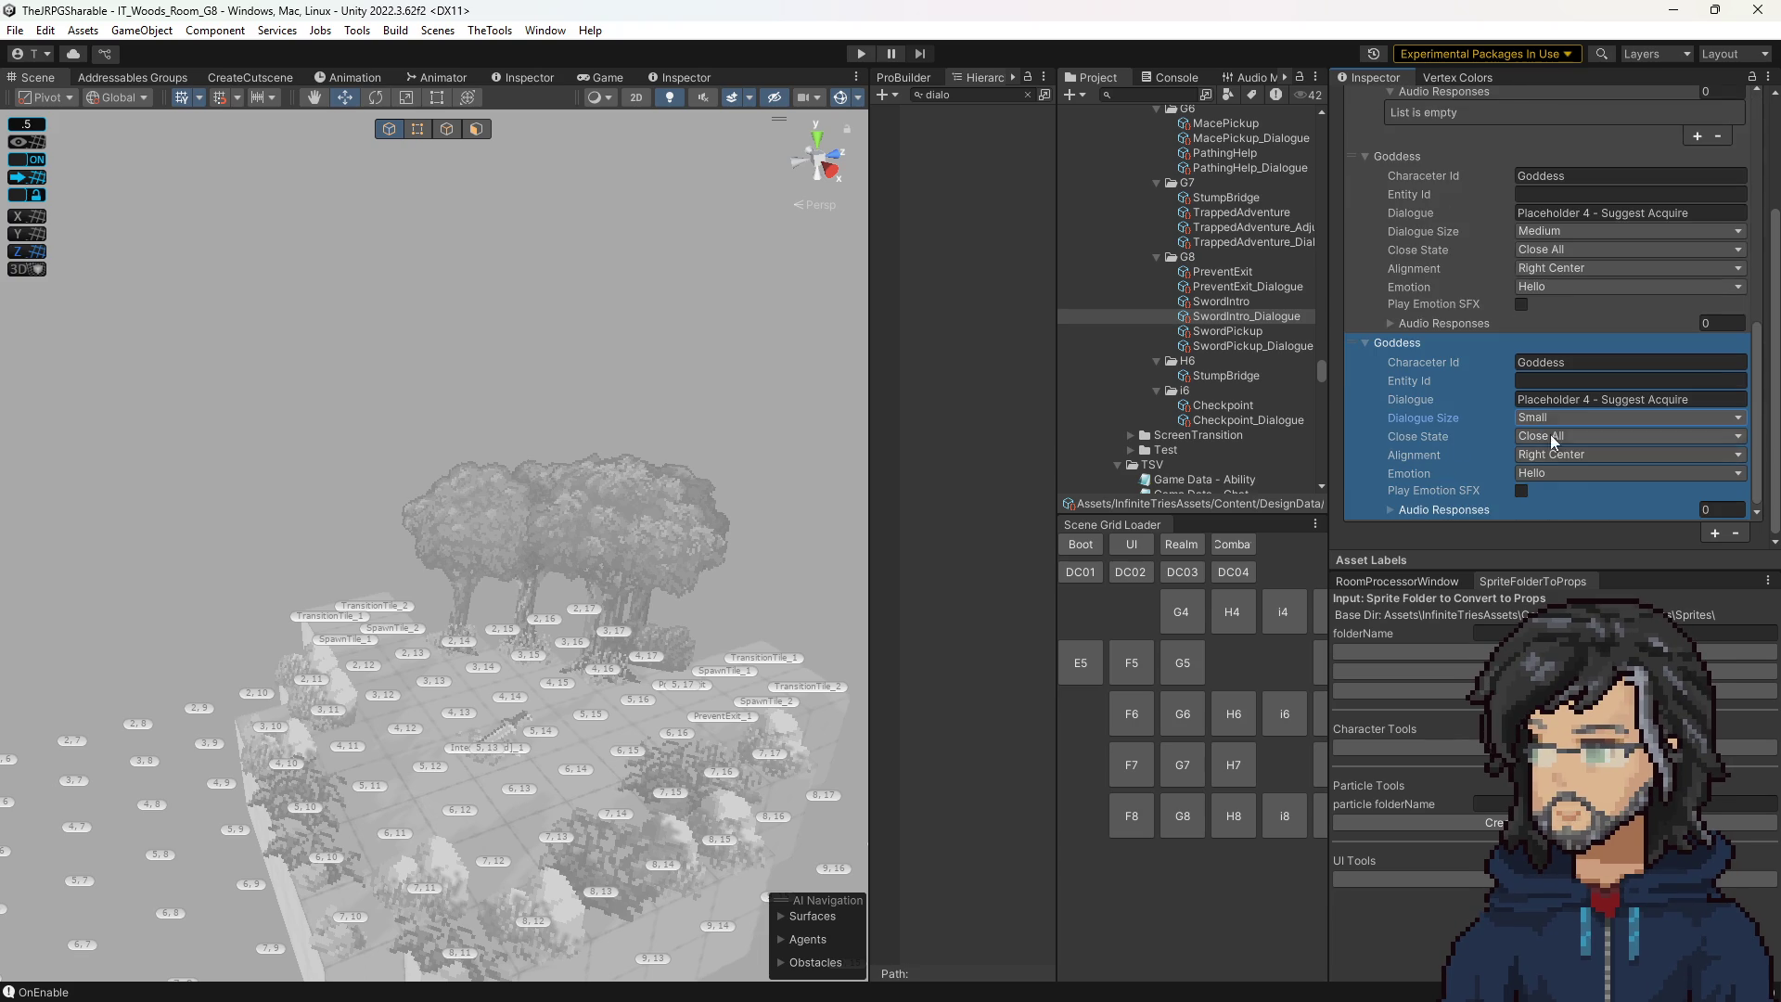
# Add a third Goddess entry sized Medium and start Play mode to test the cutscene.
pyautogui.click(1711, 530)
pyautogui.click(1554, 417)
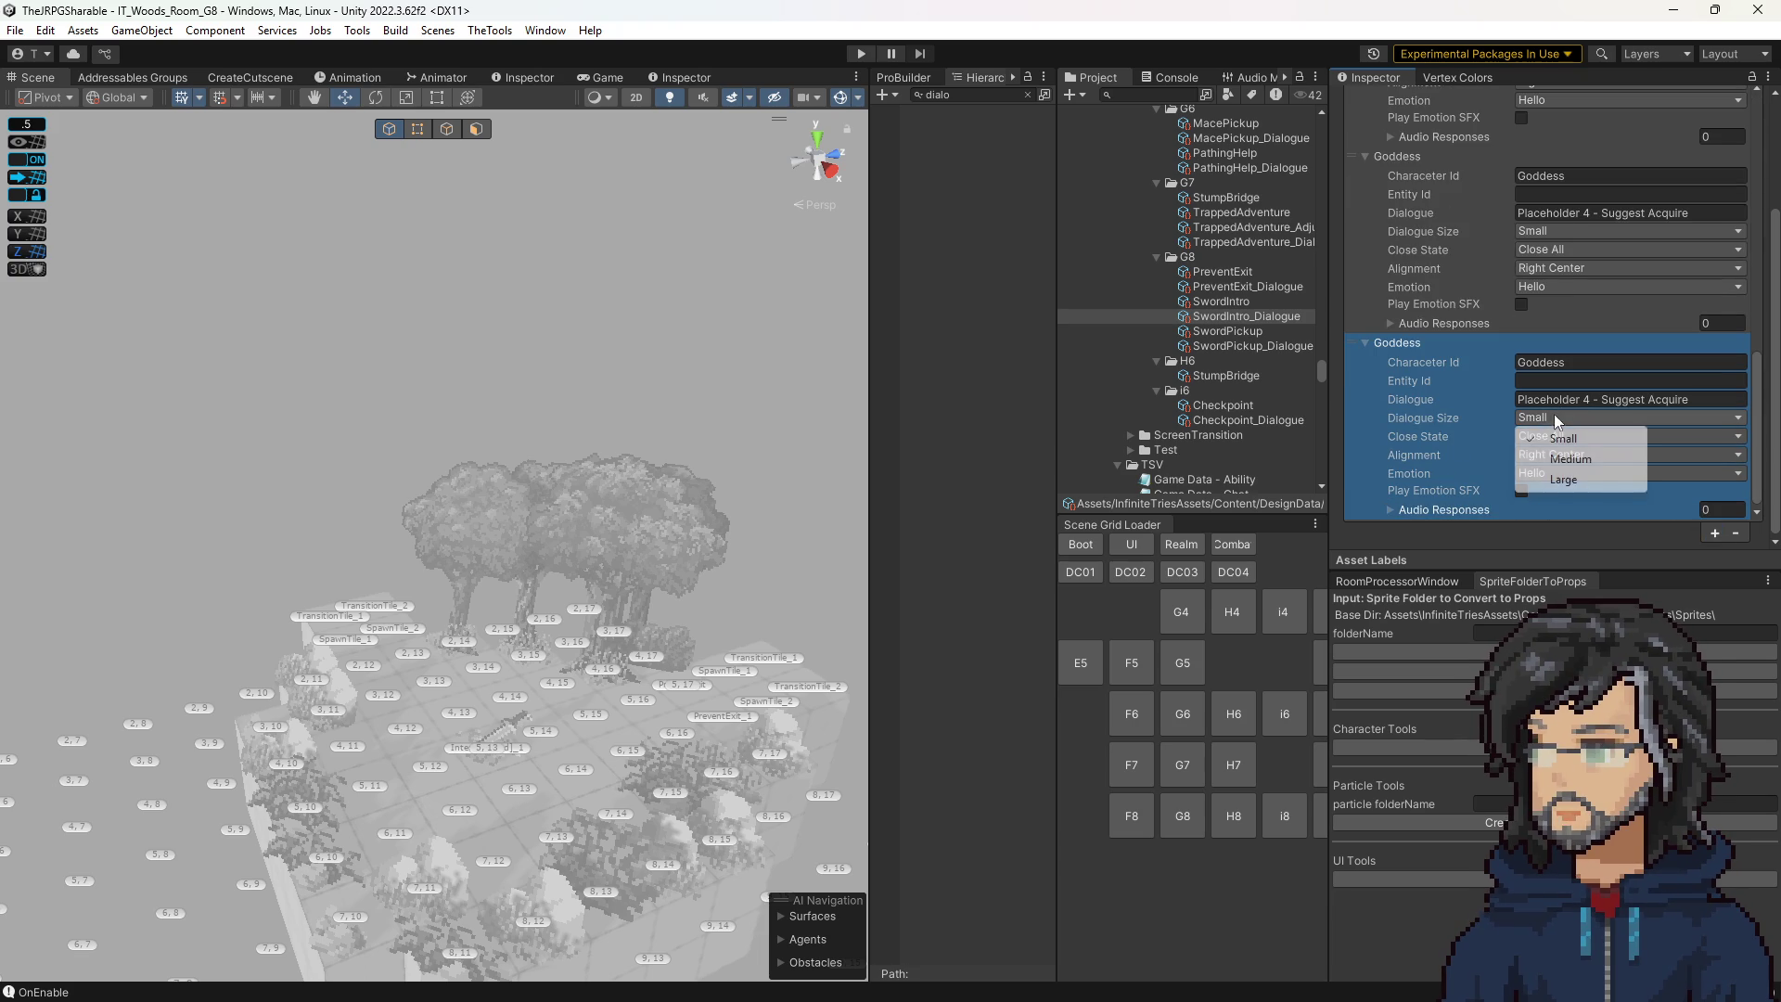
pyautogui.click(1577, 479)
pyautogui.moveTo(840, 482)
pyautogui.mouseDown()
pyautogui.moveTo(695, 394)
pyautogui.moveTo(765, 517)
pyautogui.mouseUp()
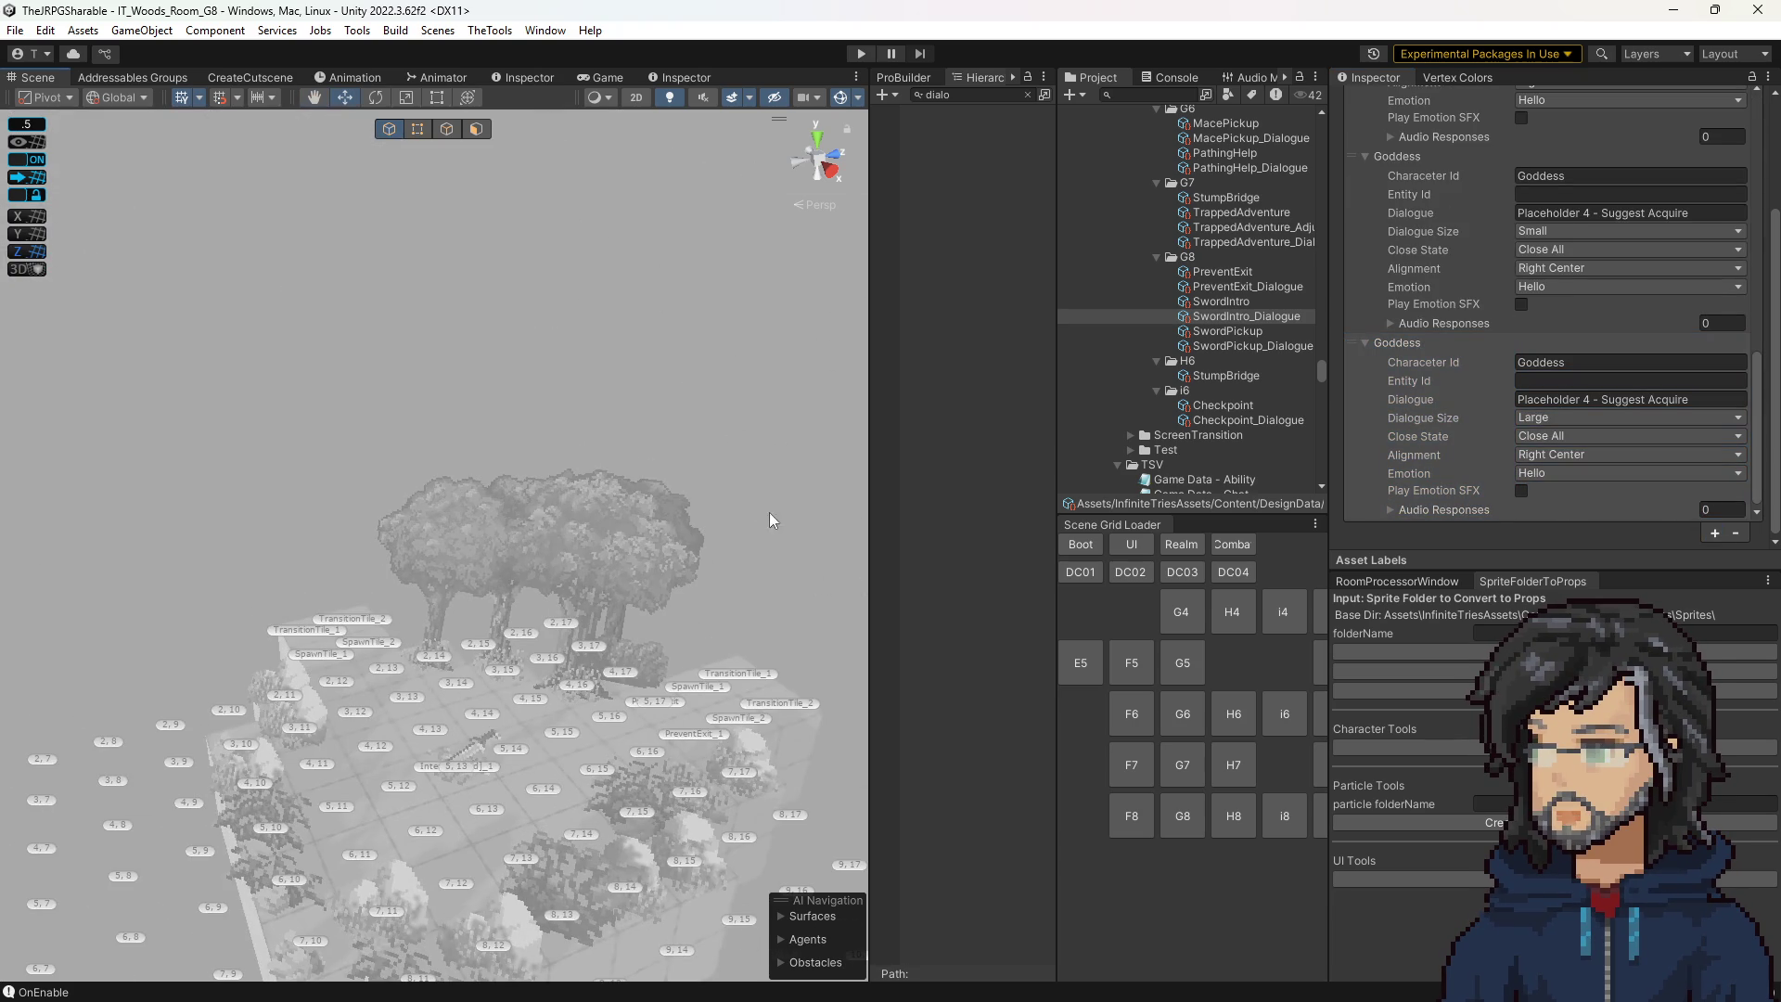
pyautogui.click(1567, 419)
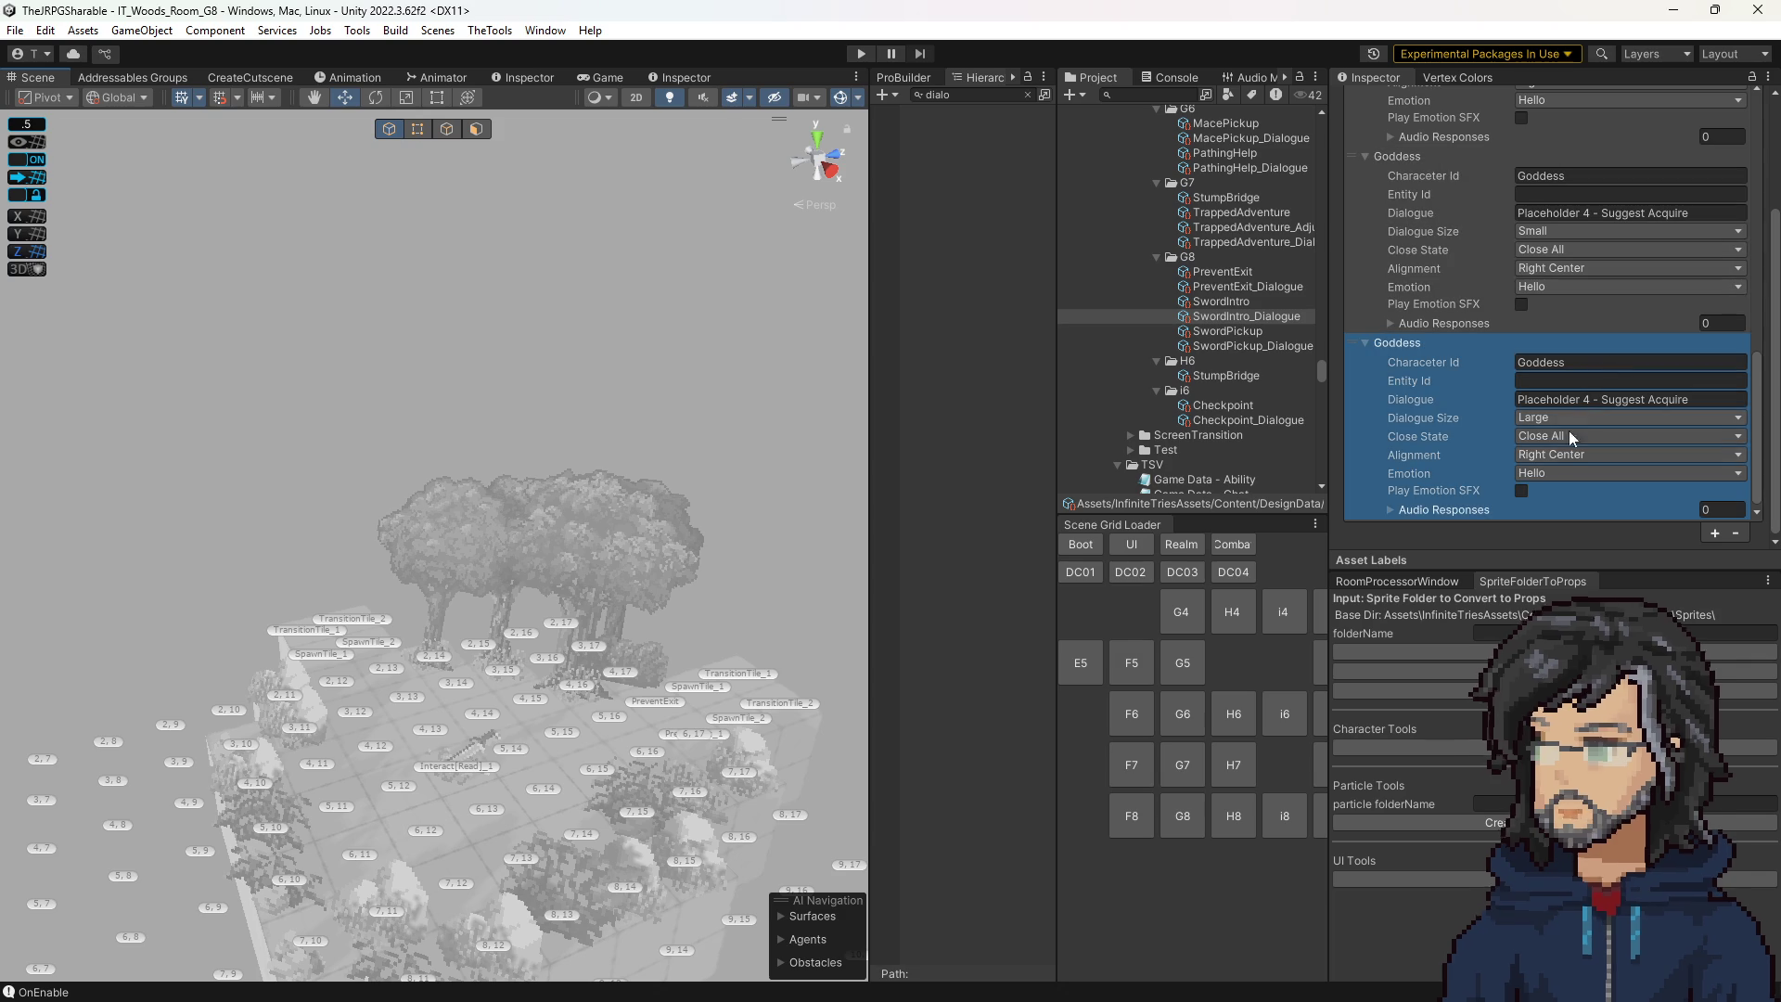
pyautogui.click(1560, 452)
pyautogui.moveTo(1566, 308); pyautogui.dragTo(1355, 135)
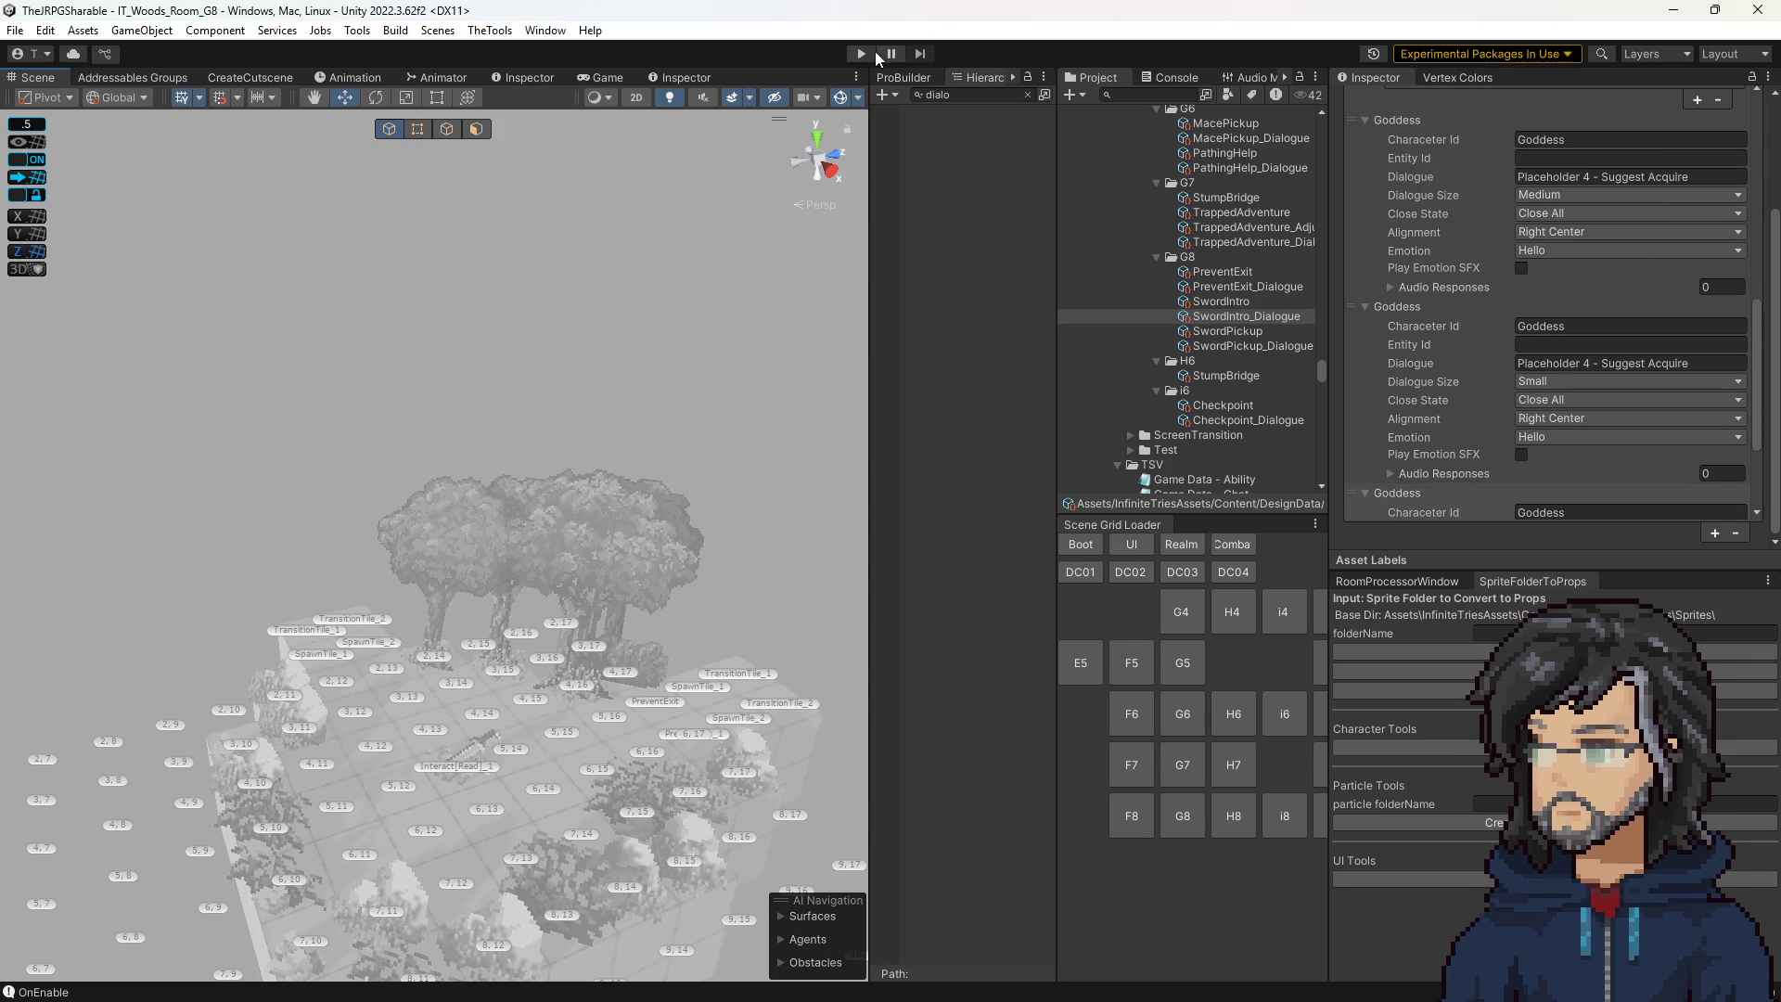
pyautogui.click(863, 53)
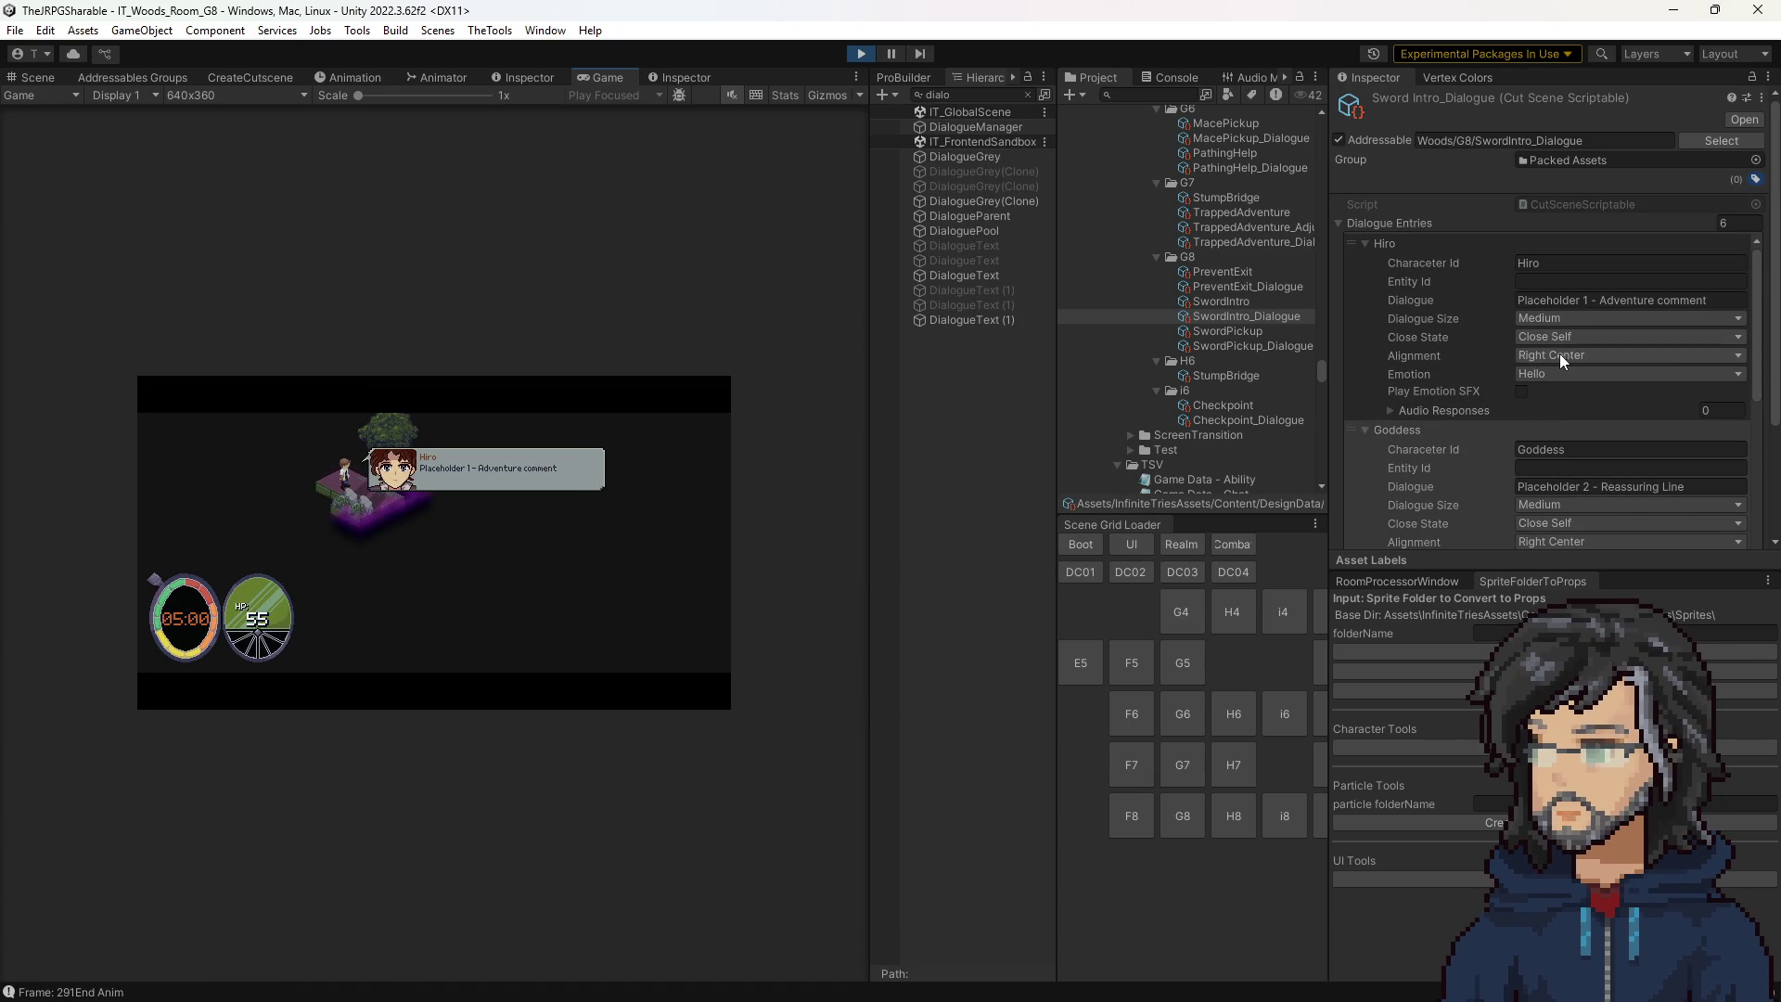
# Align Hiro's first line Left Center, play through the SwordIntro cutscene, then stop Play mode.
pyautogui.click(1560, 355)
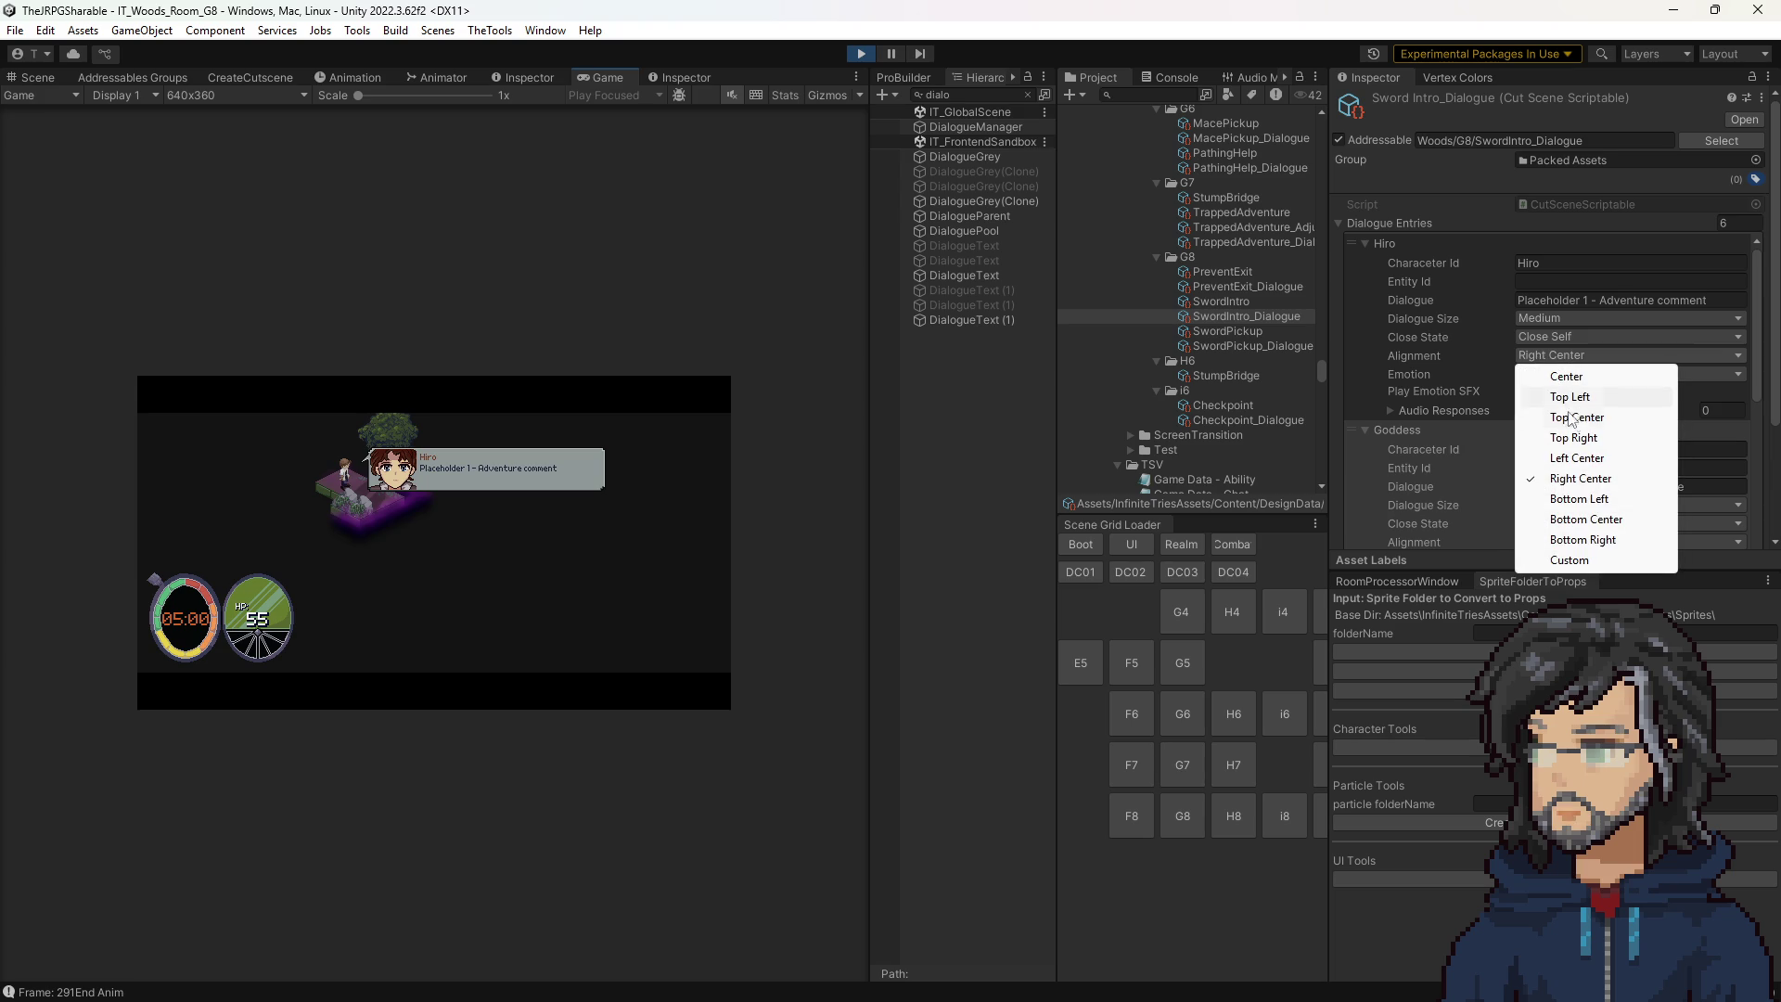
pyautogui.click(1577, 458)
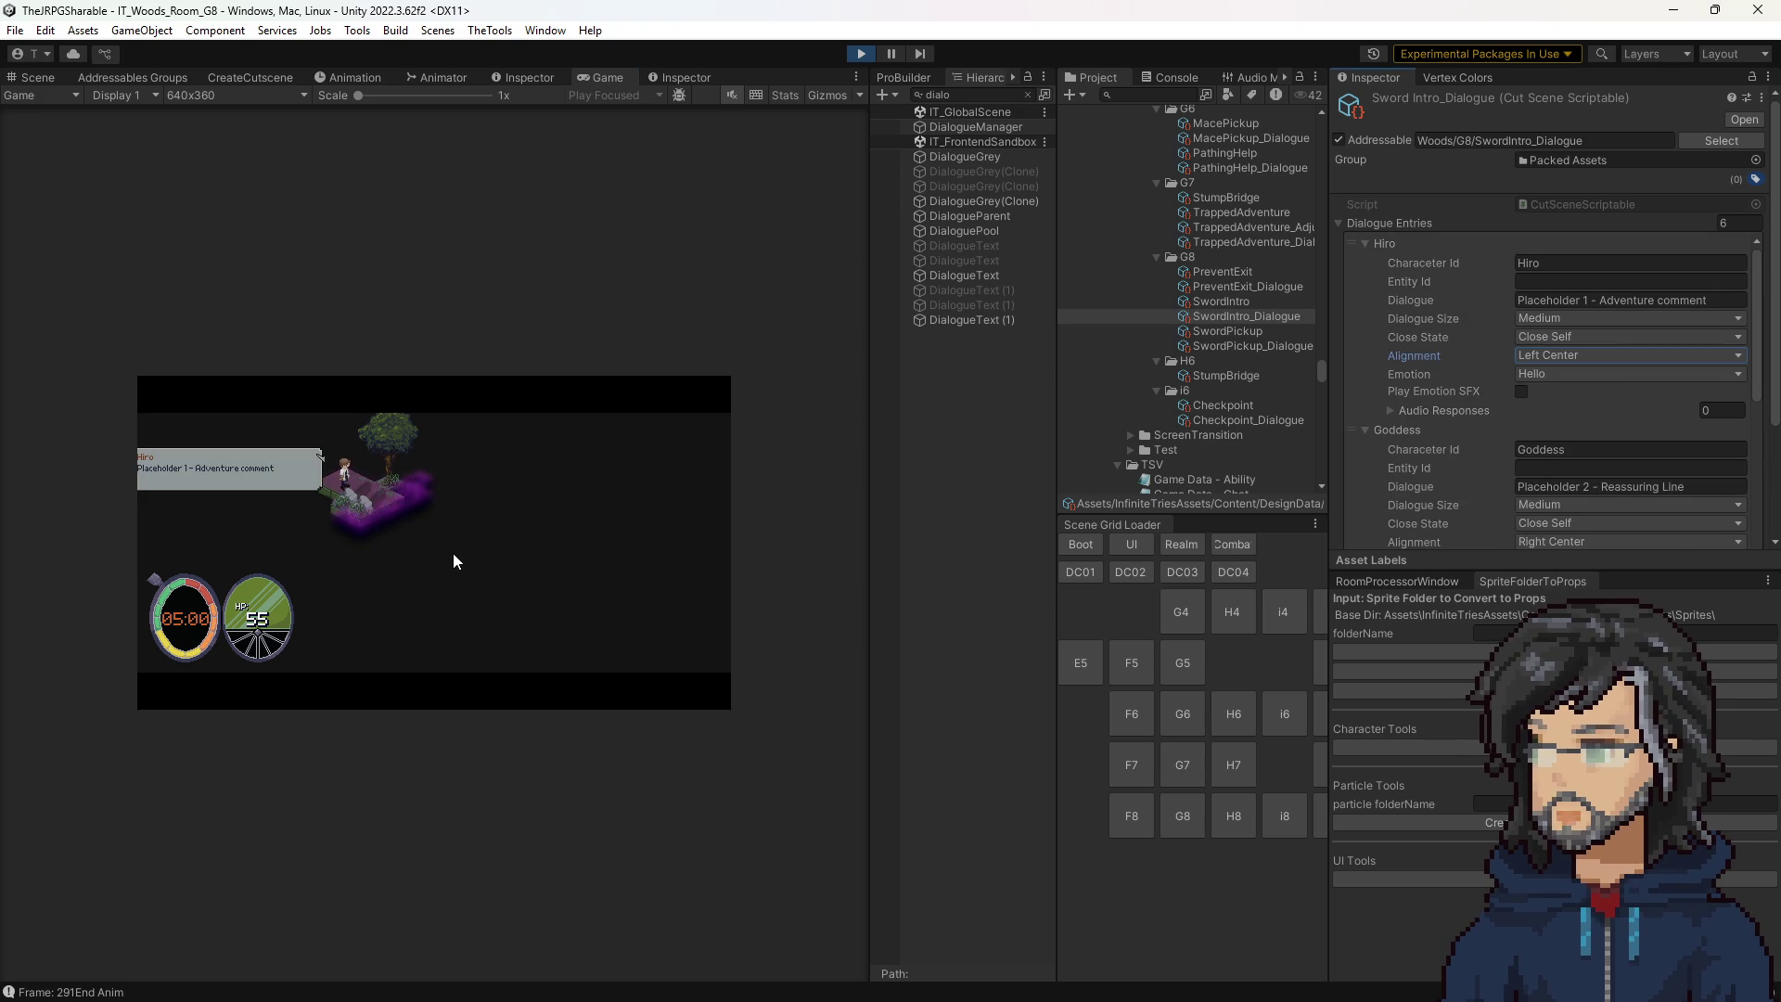
pyautogui.click(622, 444)
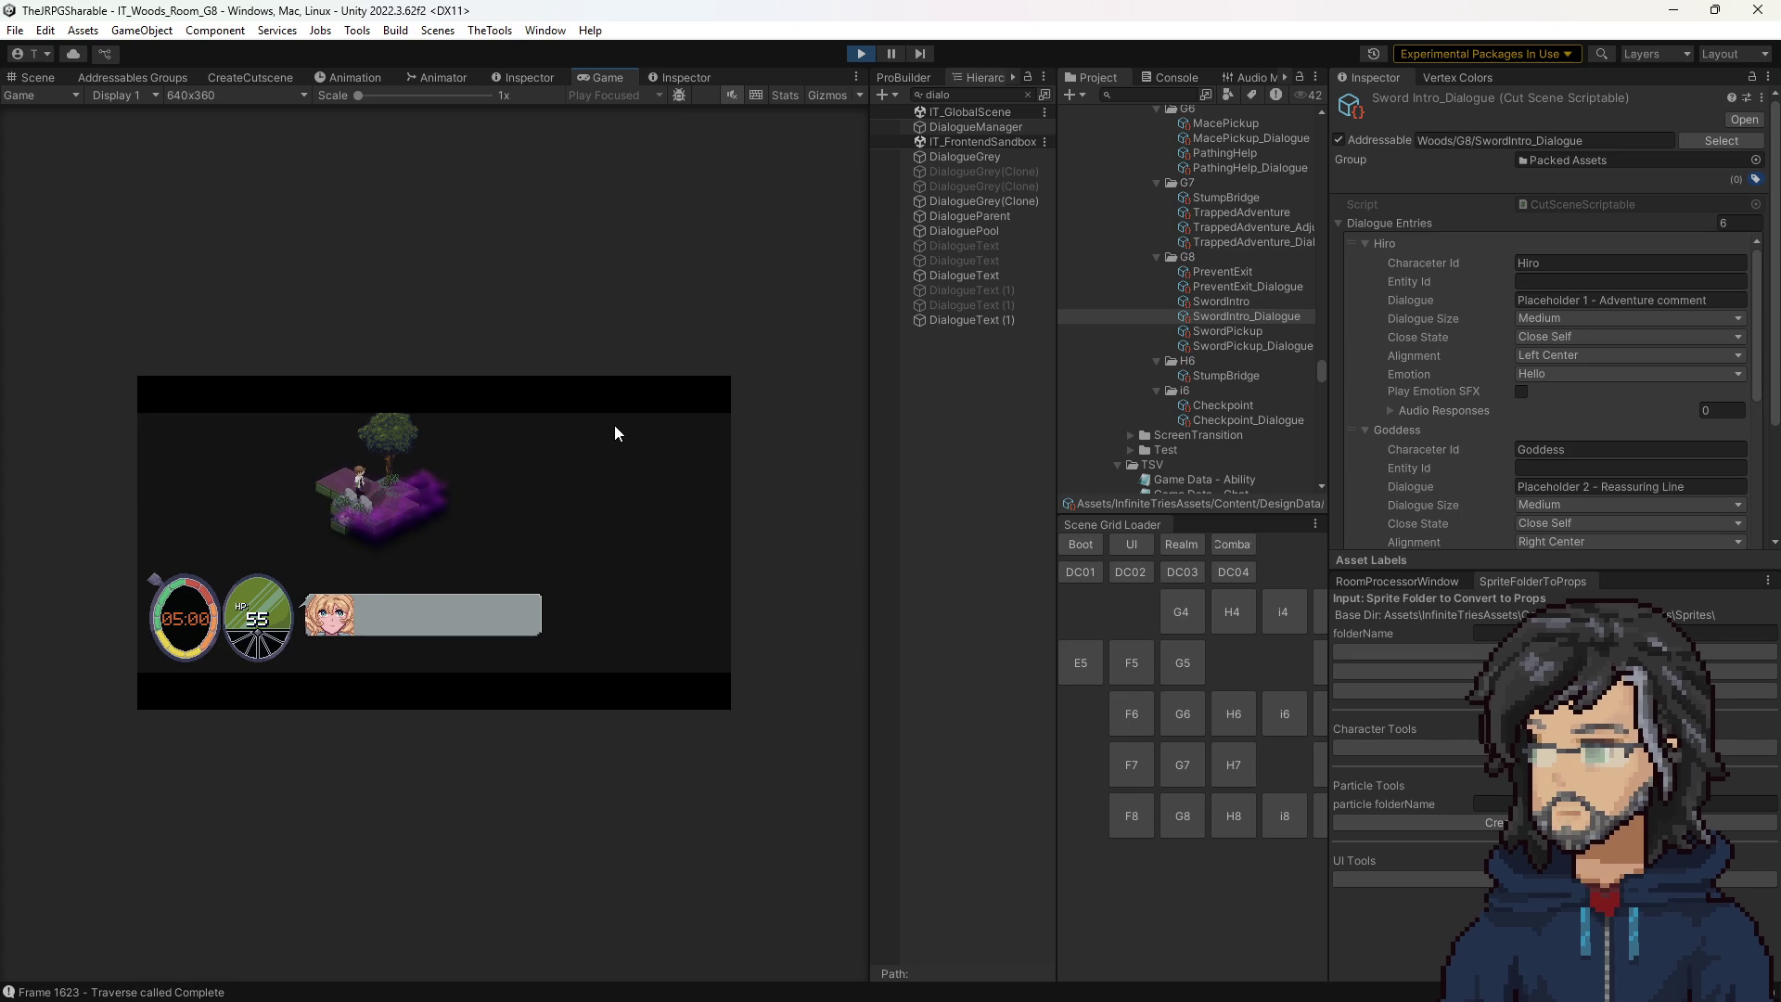
pyautogui.click(614, 428)
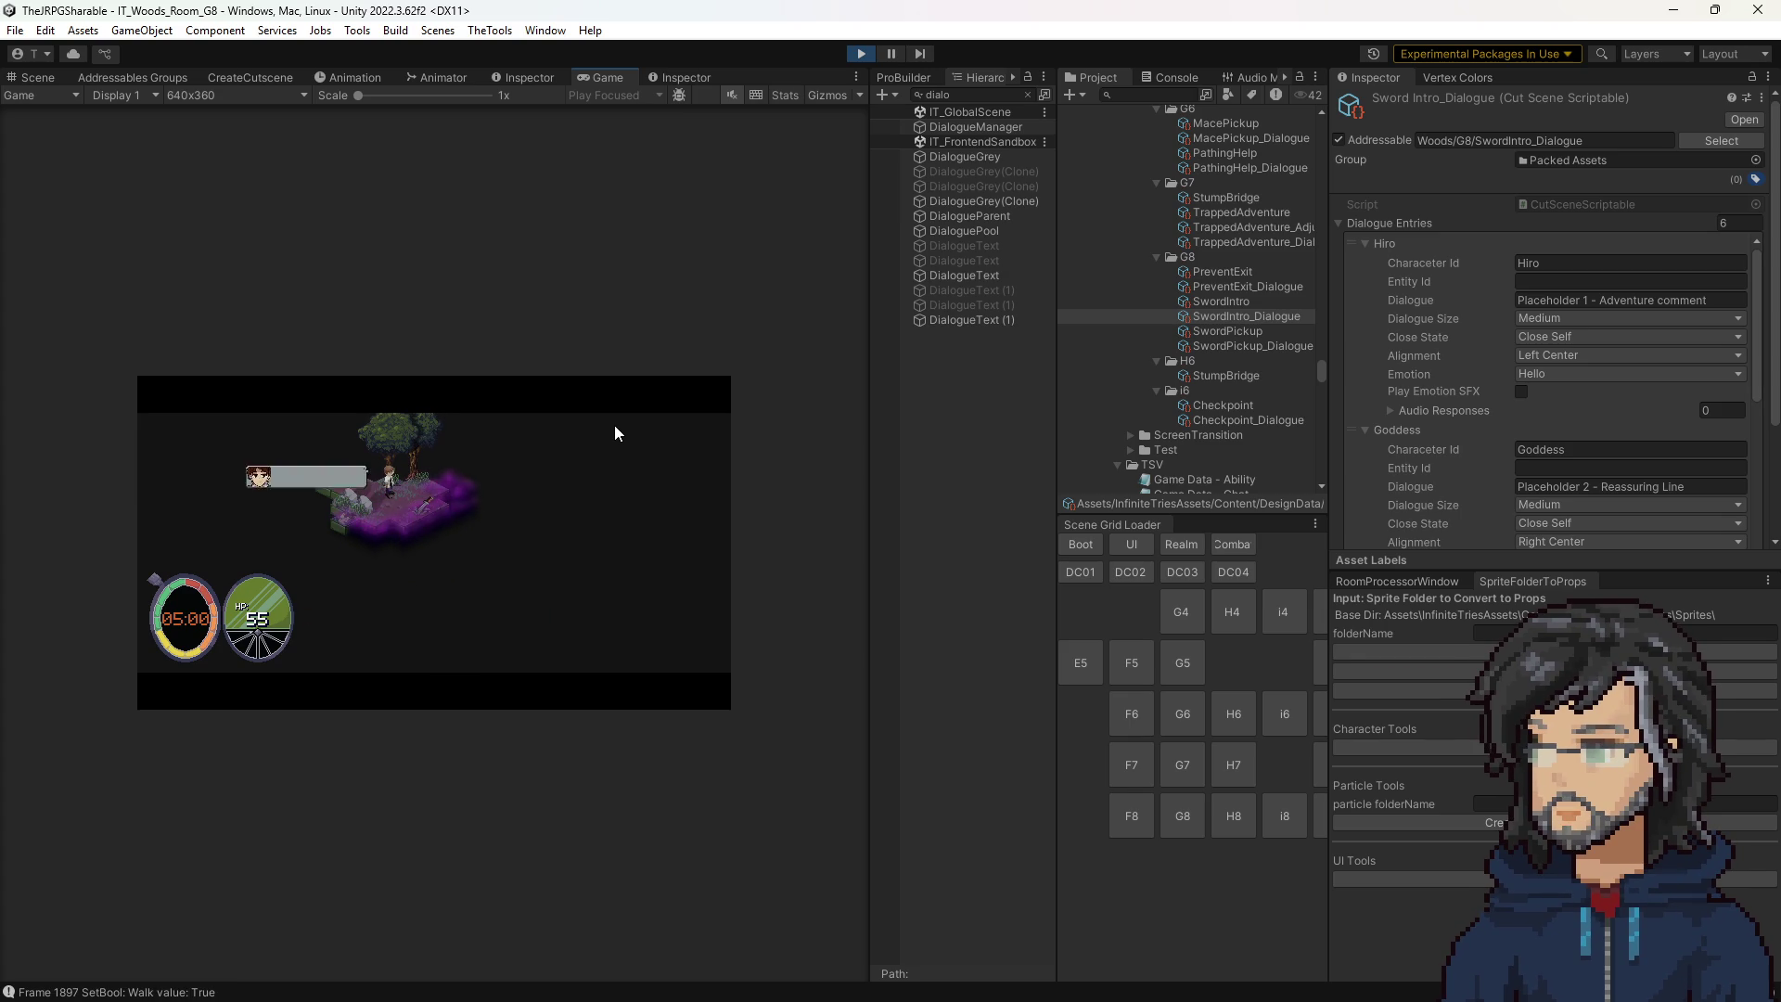
pyautogui.click(614, 424)
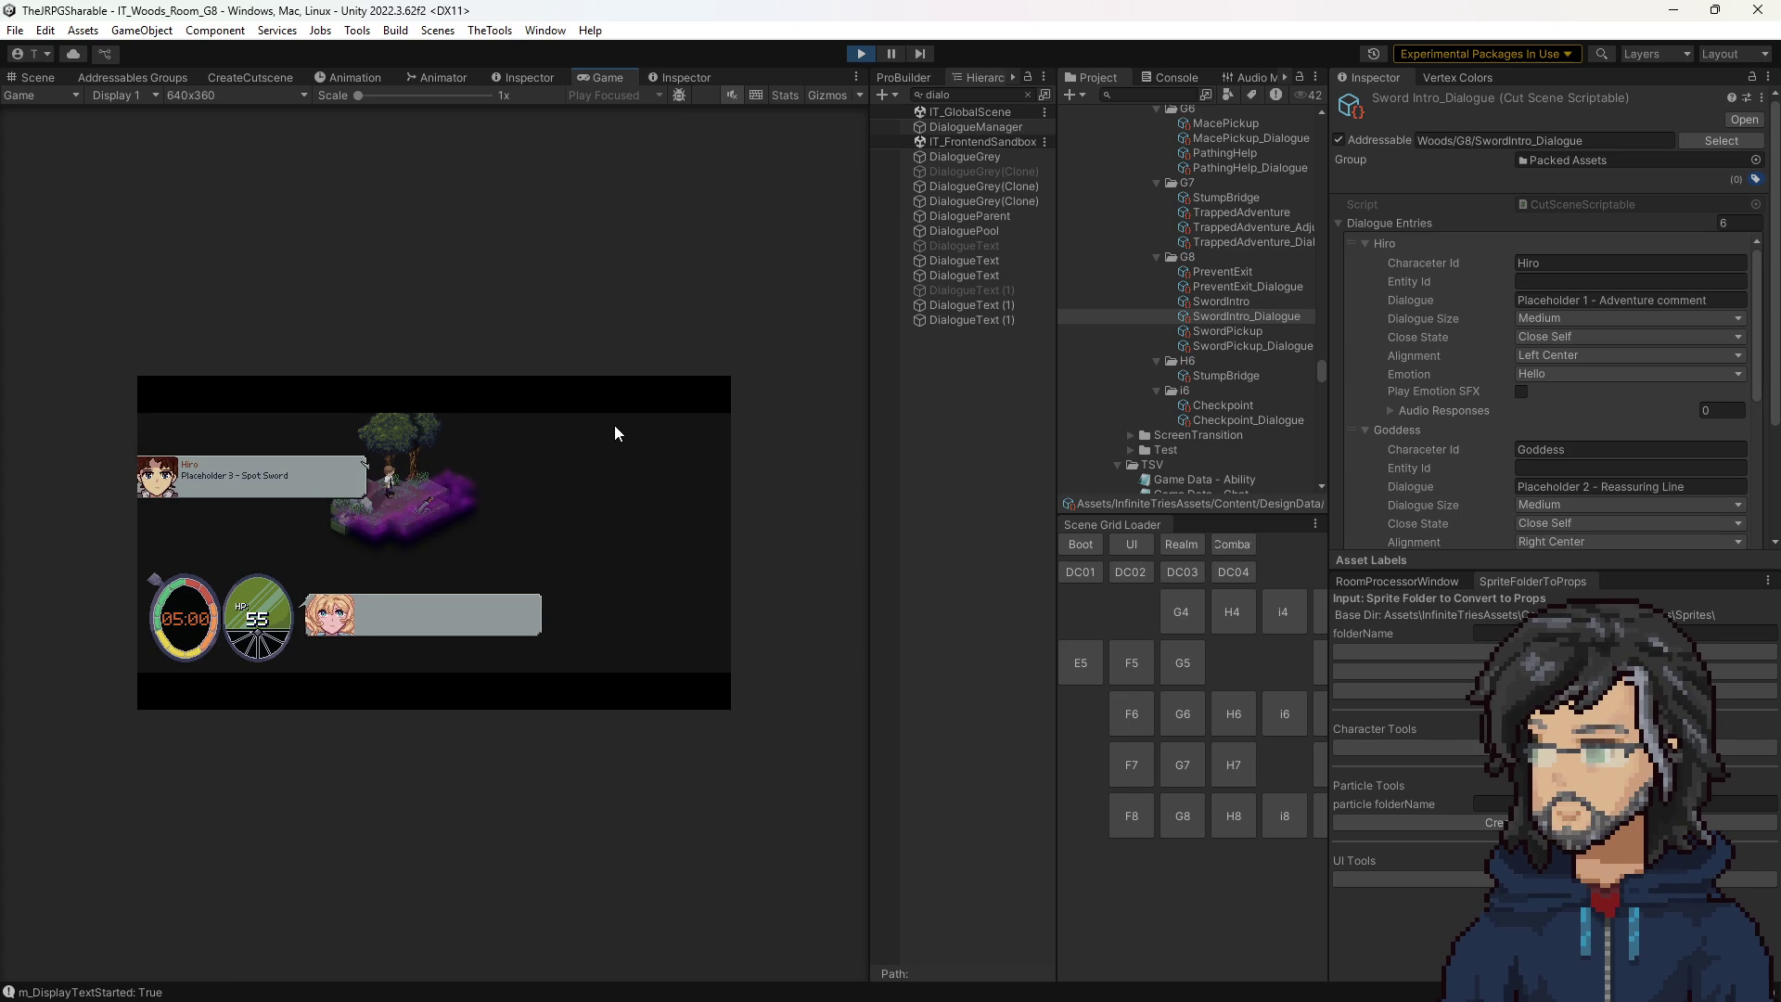
pyautogui.click(614, 424)
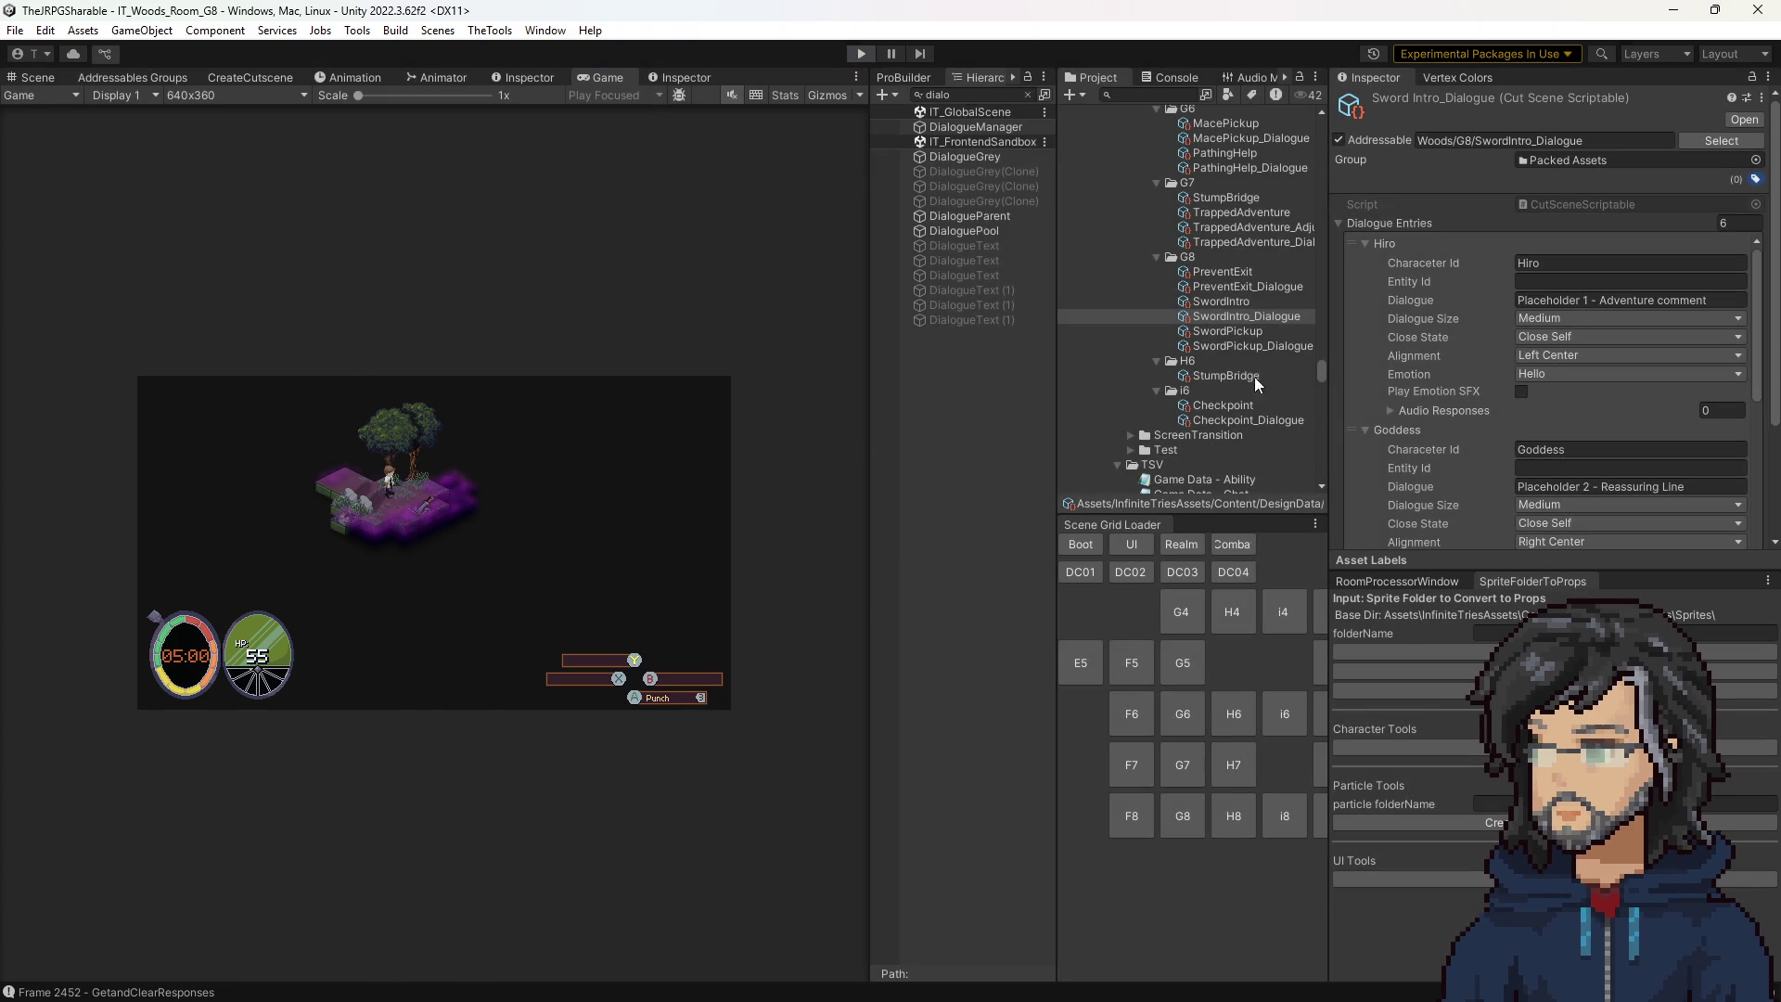
pyautogui.hotkey('ctrl', 'p')
pyautogui.click(1244, 304)
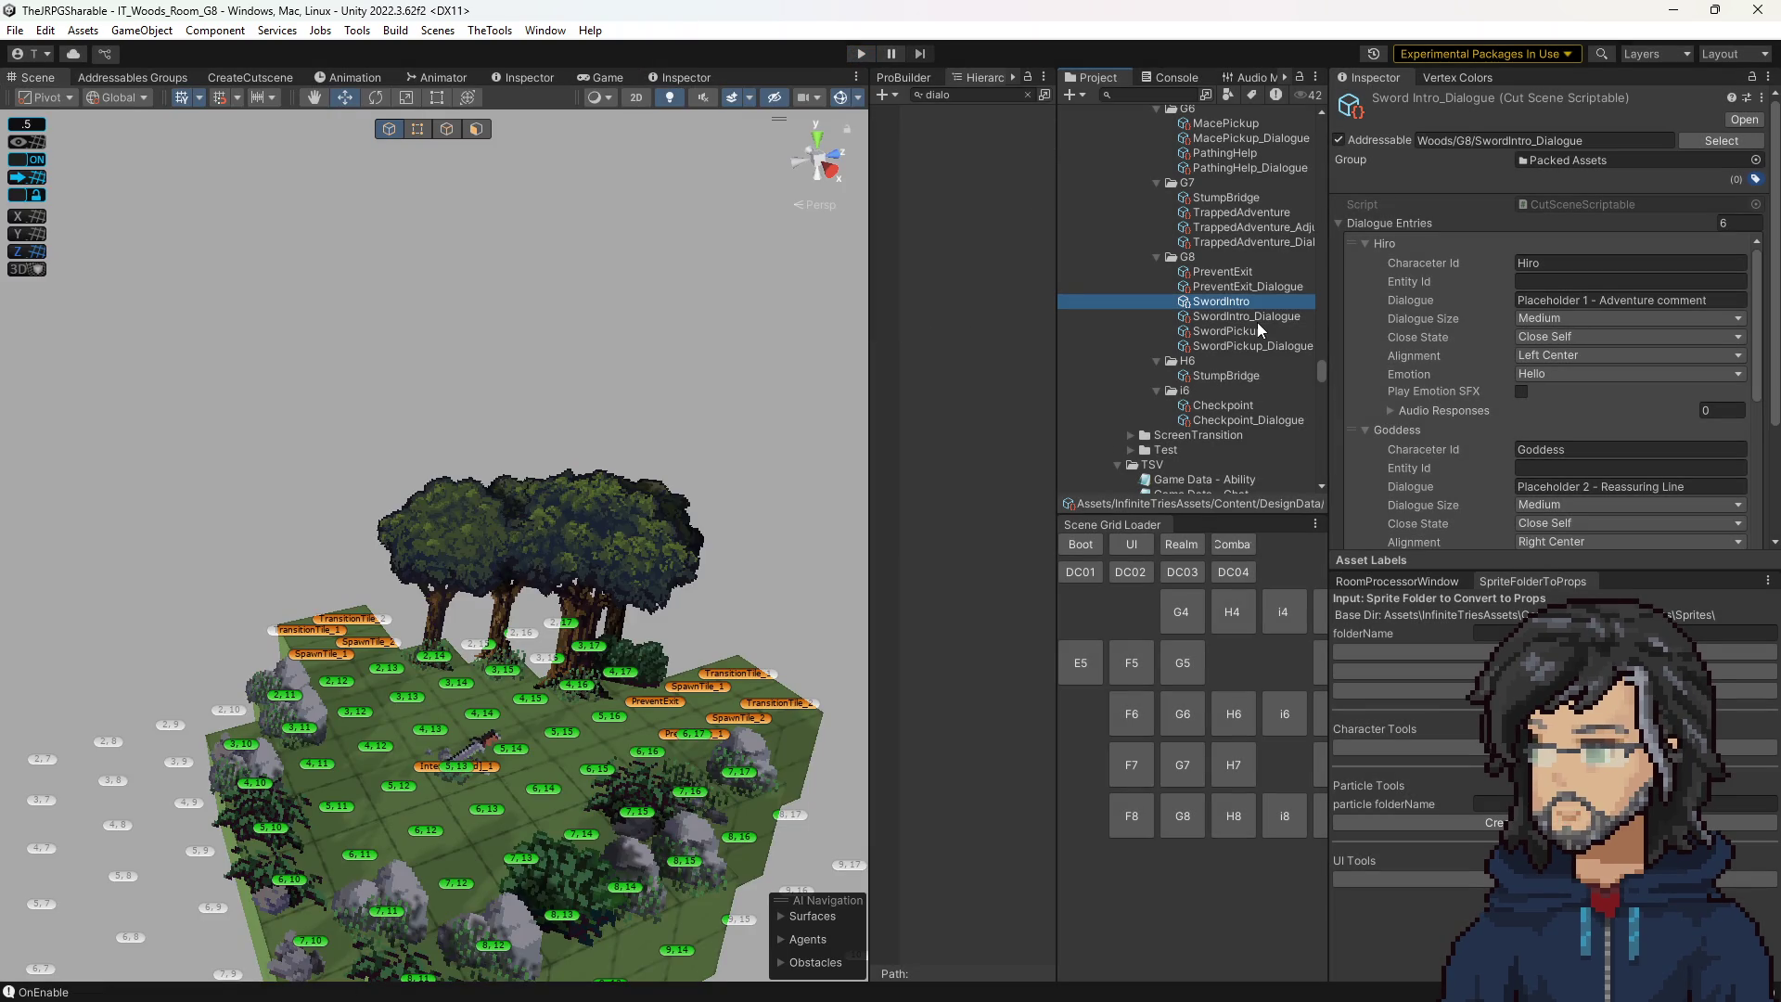
# Set SwordIntro's last Advance Dialogue Number Of Entries to 4, then switch to Visual Studio.
pyautogui.scroll(-5, 1577, 447)
pyautogui.click(1578, 471)
pyautogui.write('5')
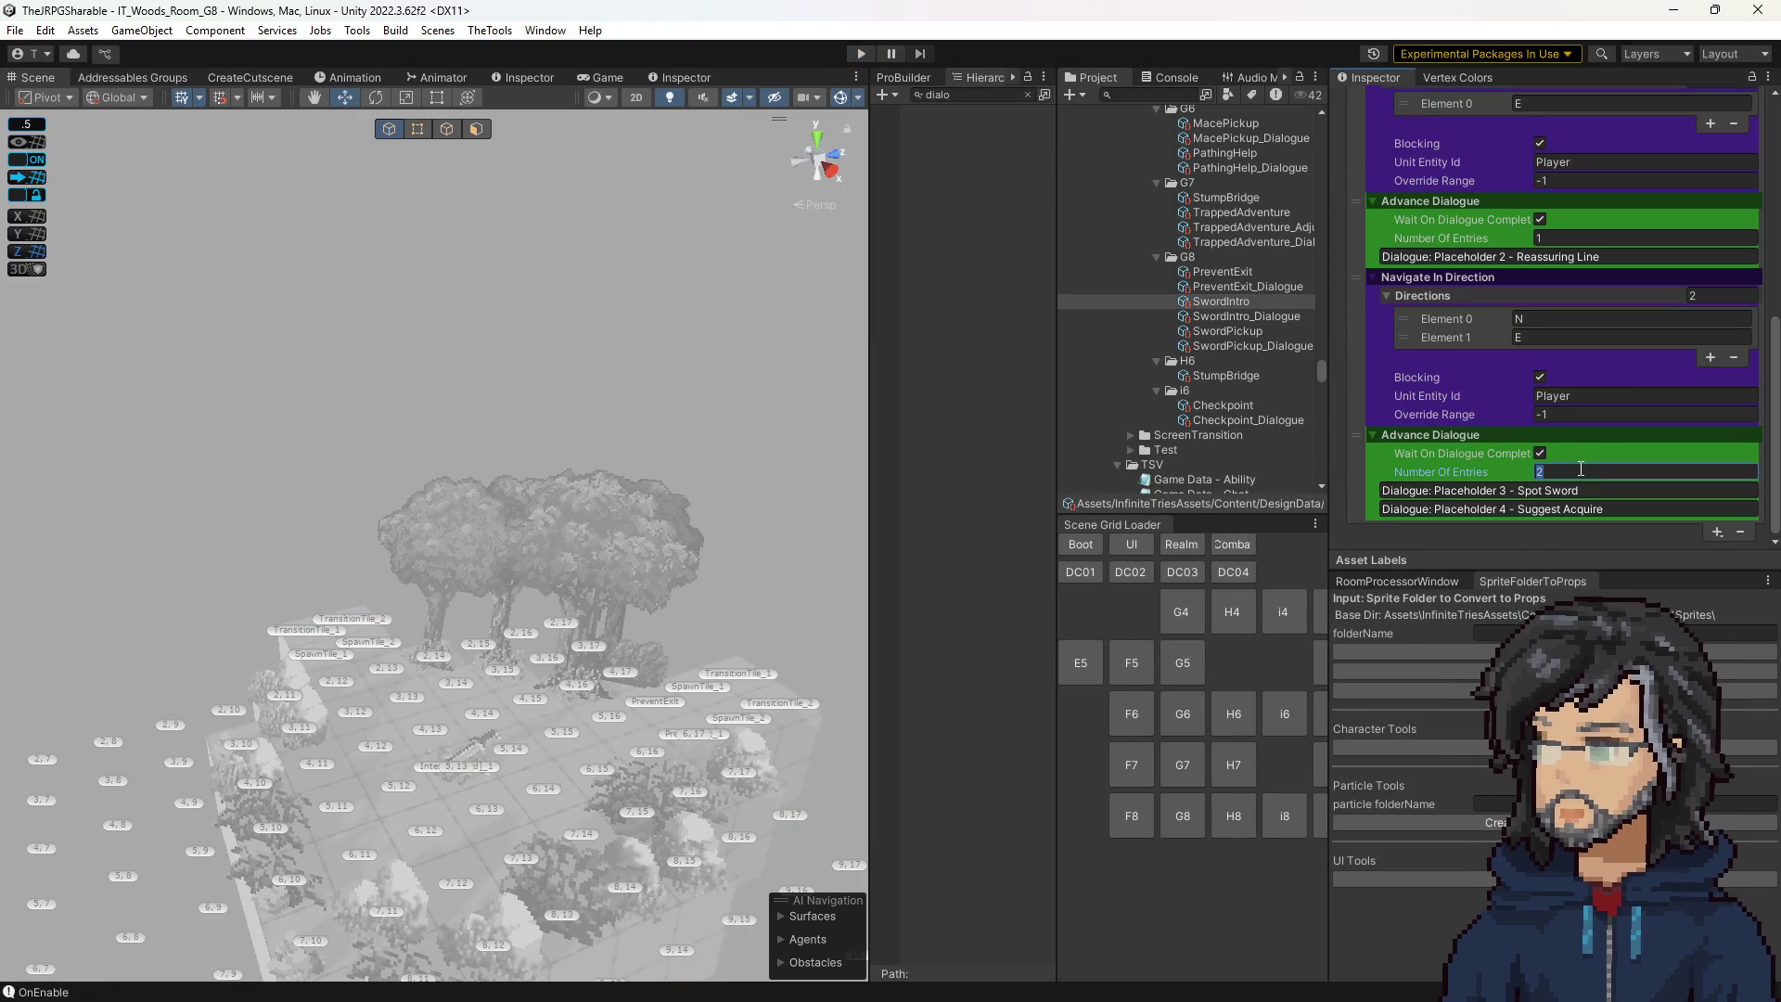
pyautogui.press('Return')
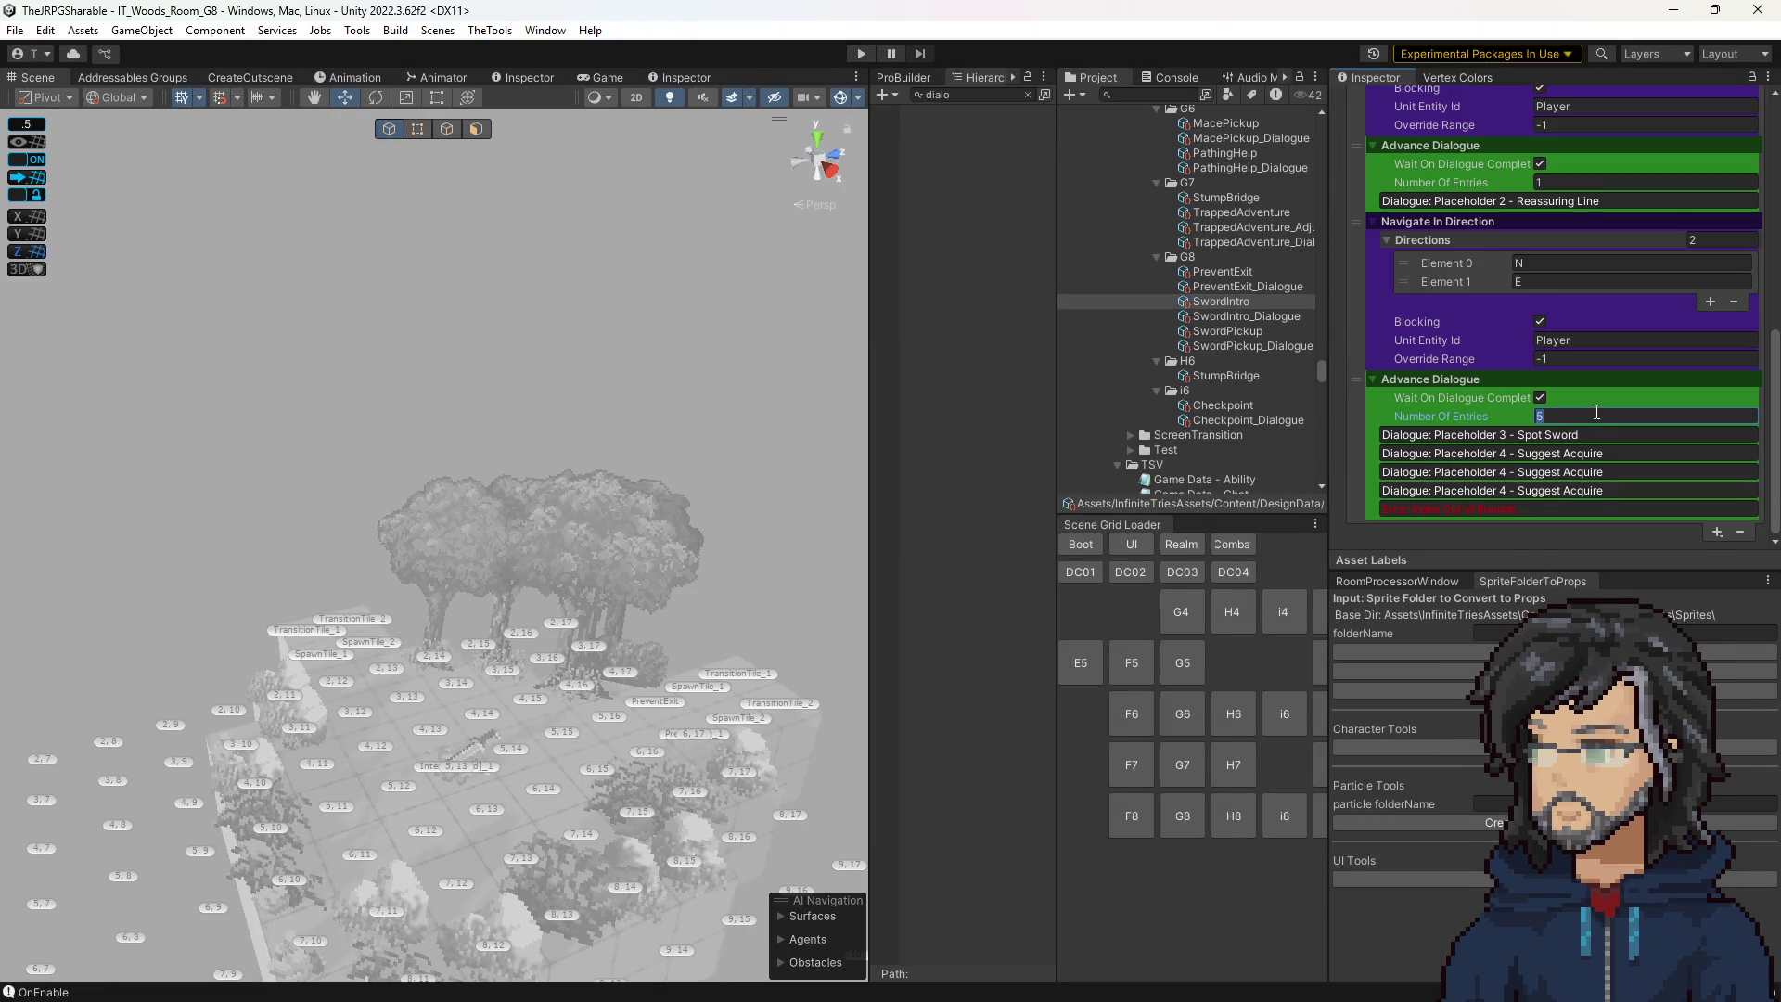
pyautogui.write('4')
pyautogui.press('Return')
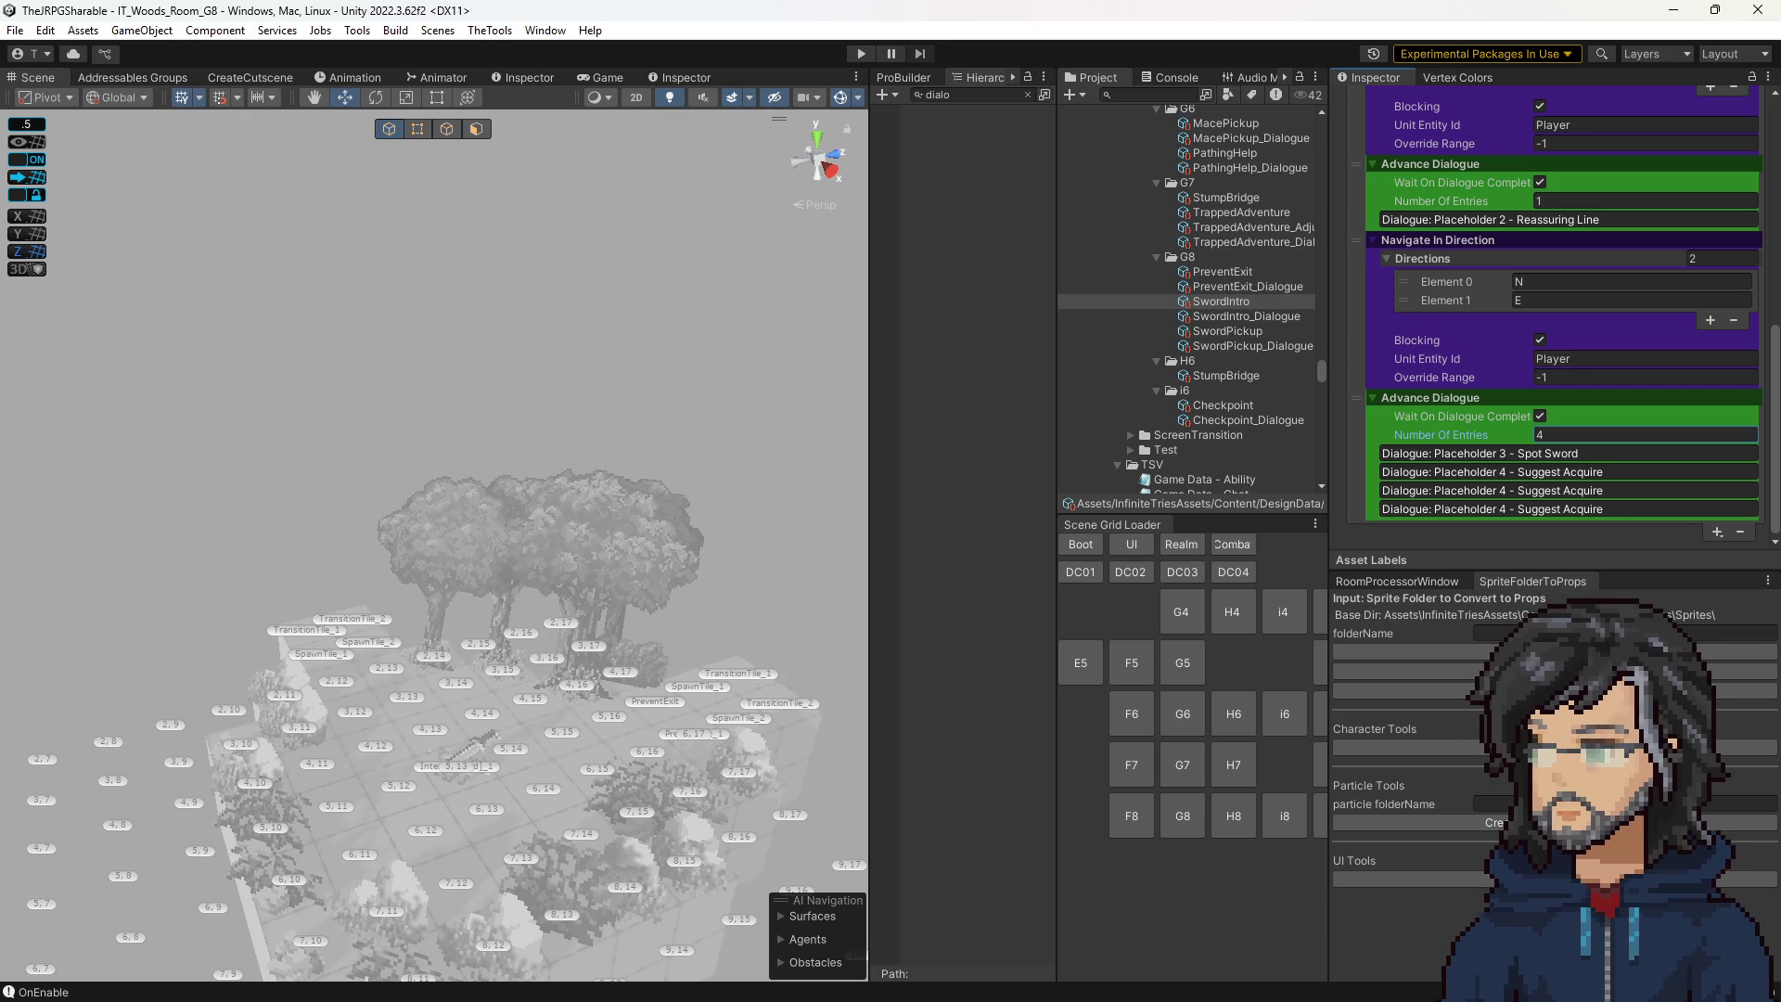
pyautogui.hotkey('alt', 'Tab')
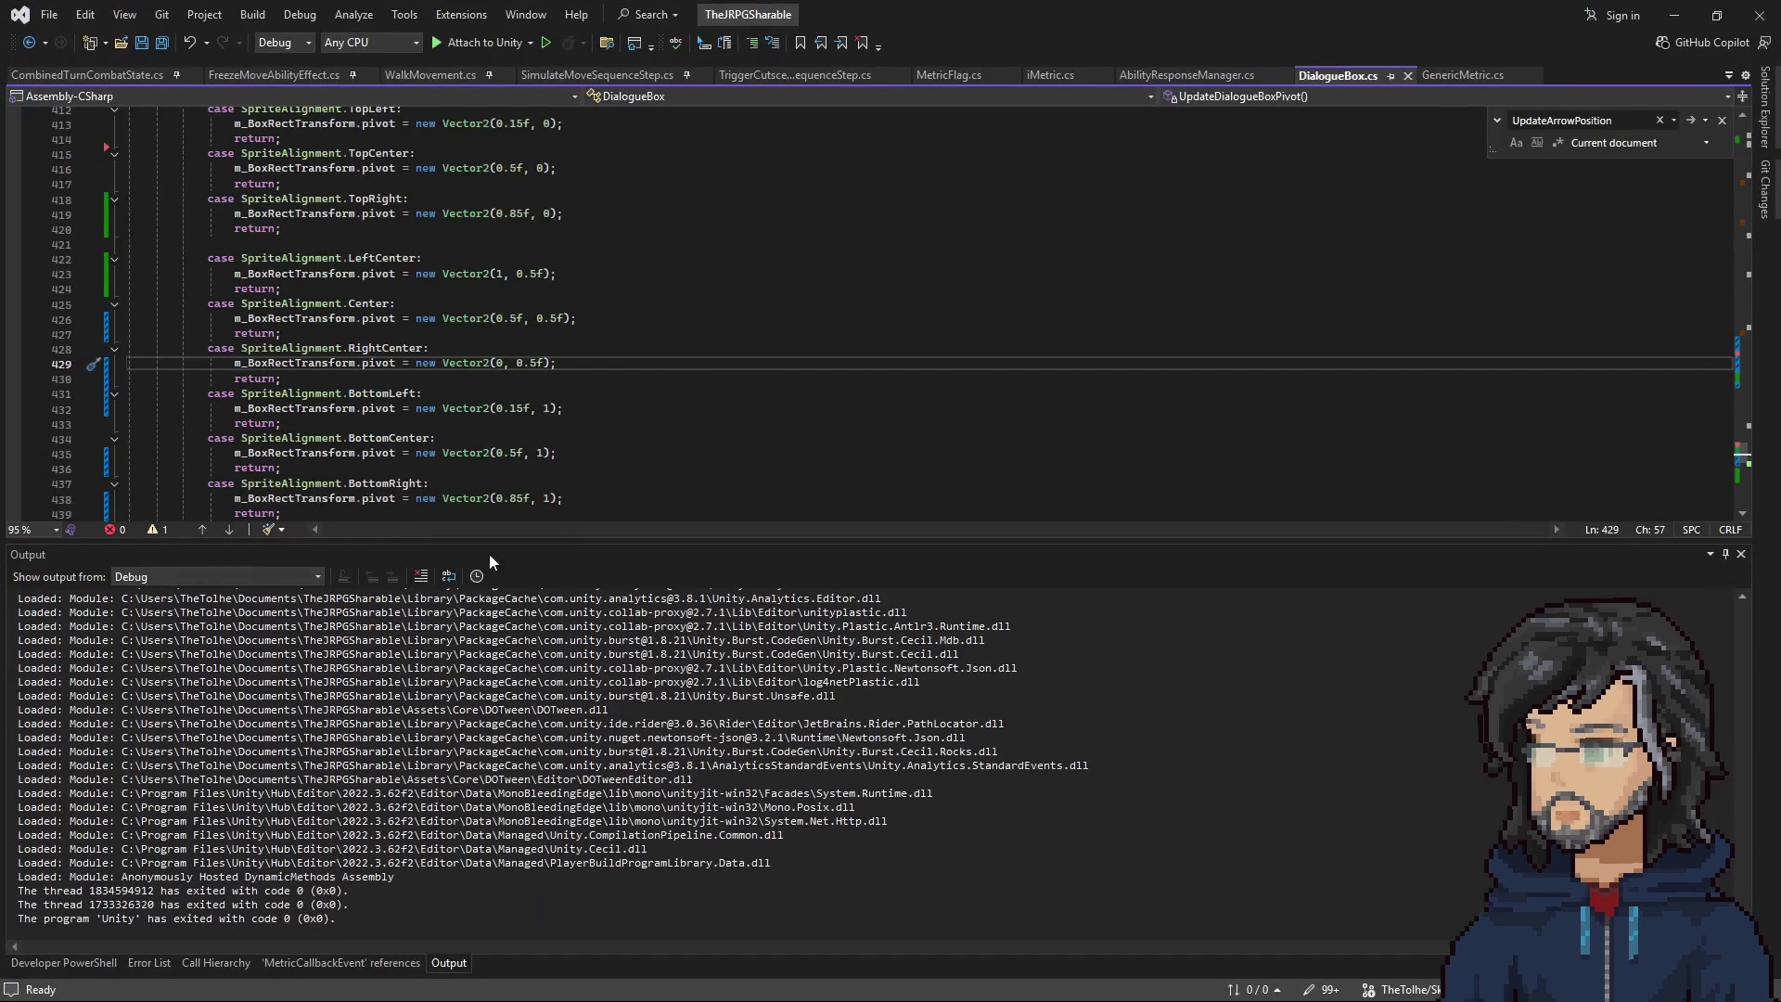
# Change LeftCenter's arrow x-offset on line 309 to -2 and save DialogueBox.cs.
pyautogui.scroll(10, 609, 398)
pyautogui.scroll(1, 575, 398)
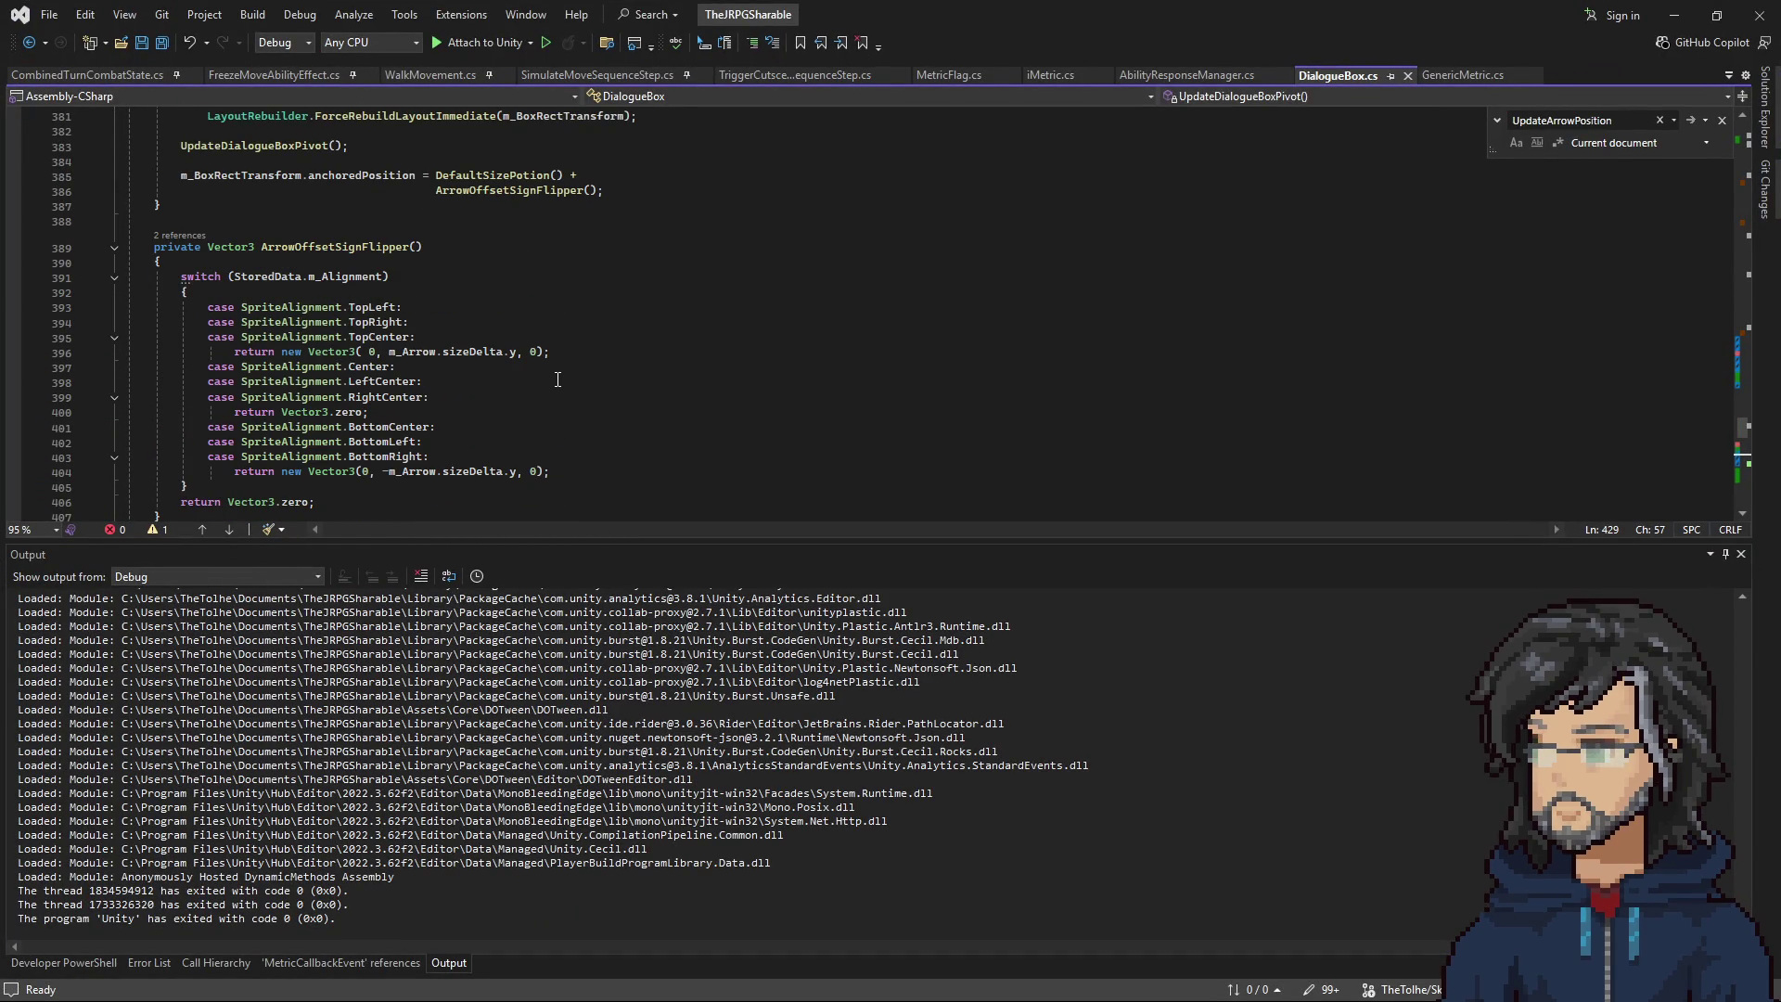
pyautogui.scroll(7, 558, 380)
pyautogui.scroll(-20, 556, 373)
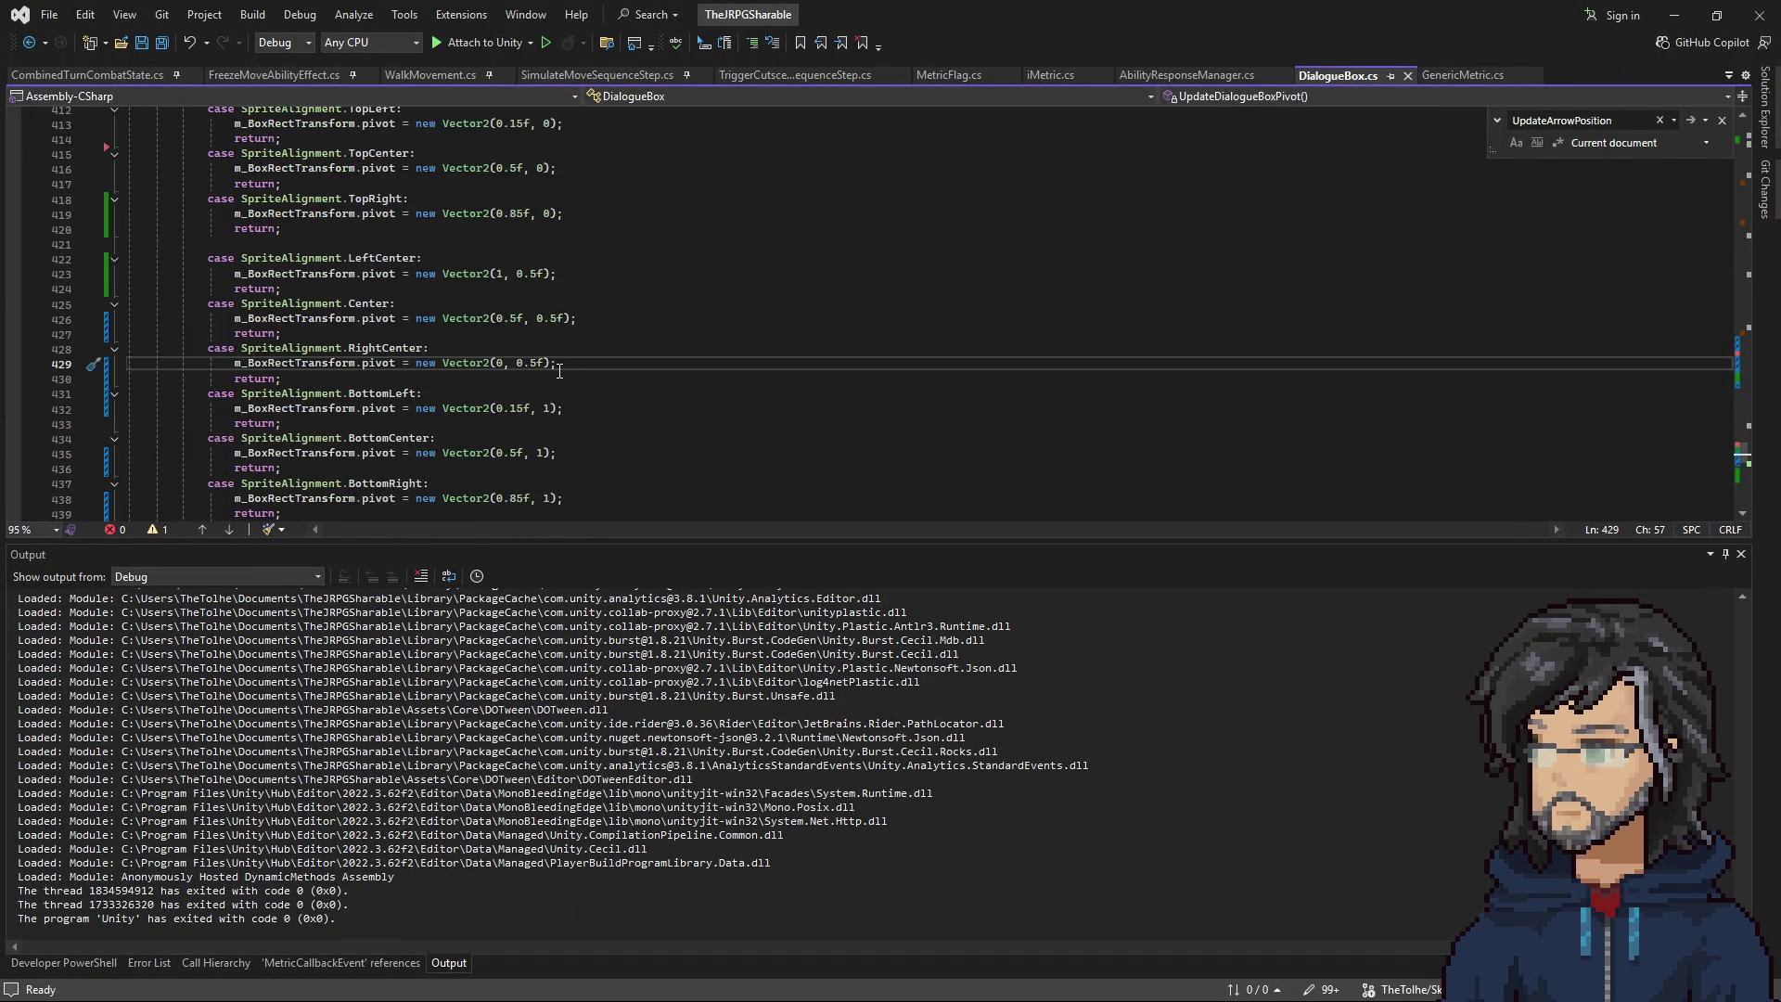
pyautogui.scroll(20, 555, 370)
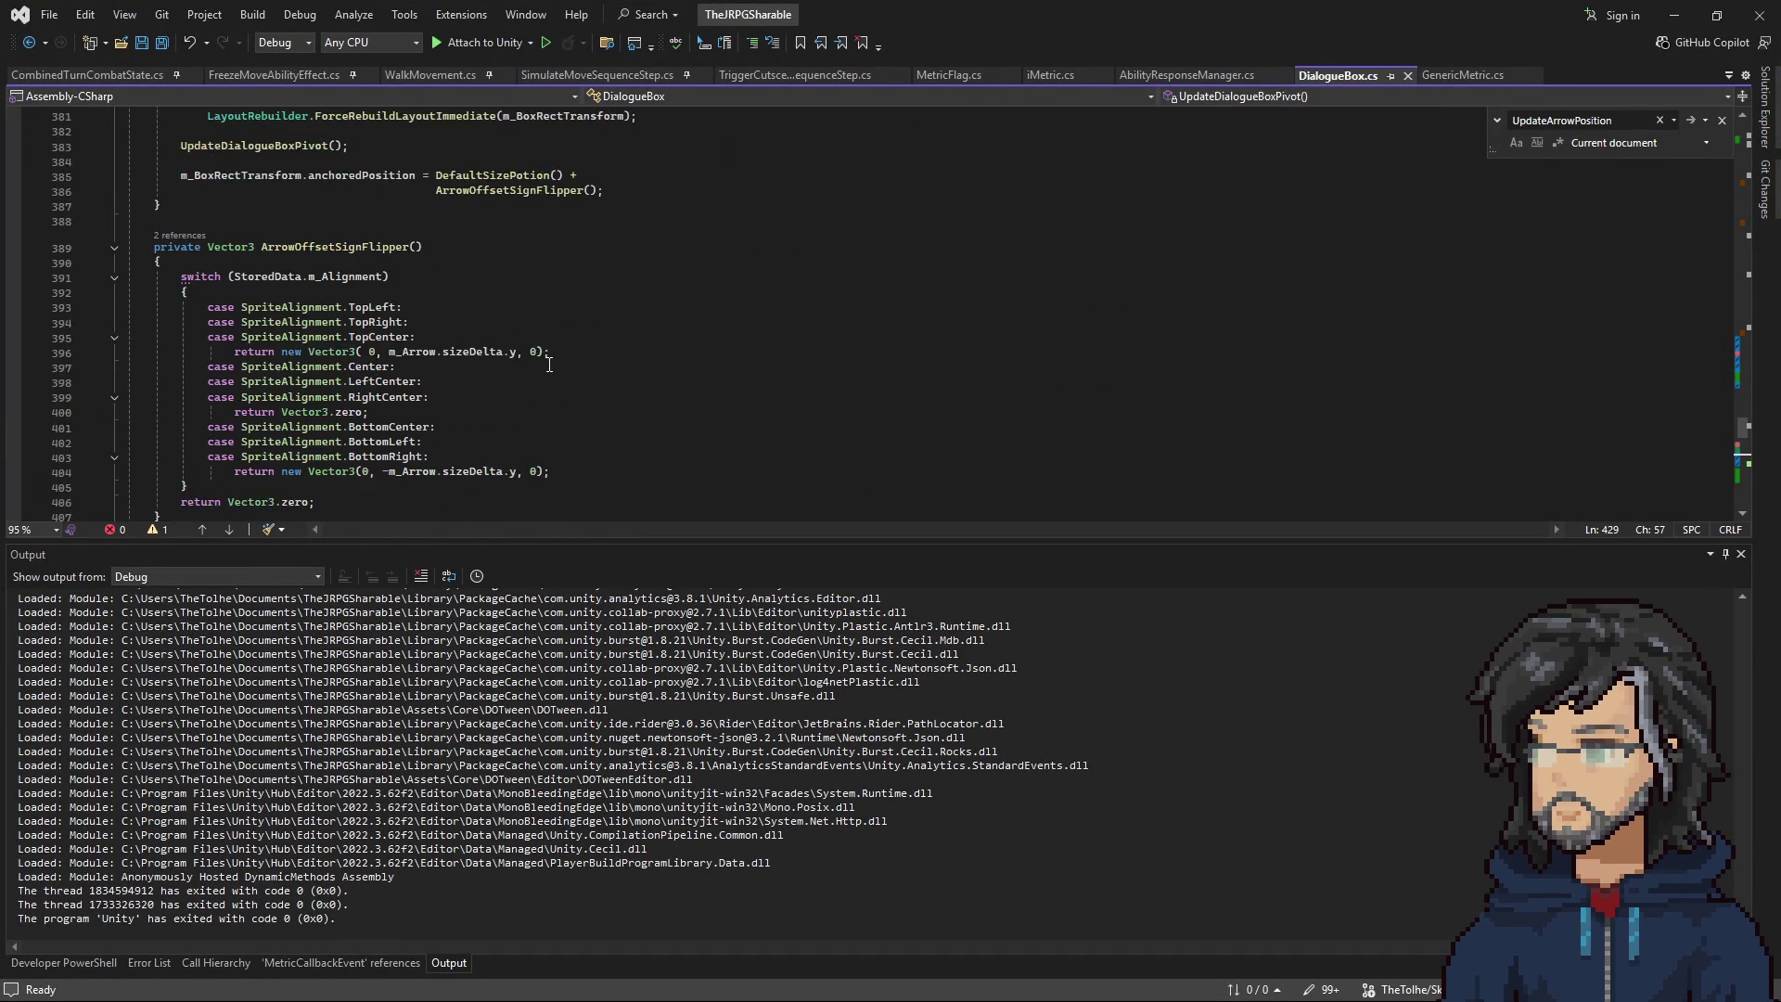
pyautogui.scroll(20, 548, 355)
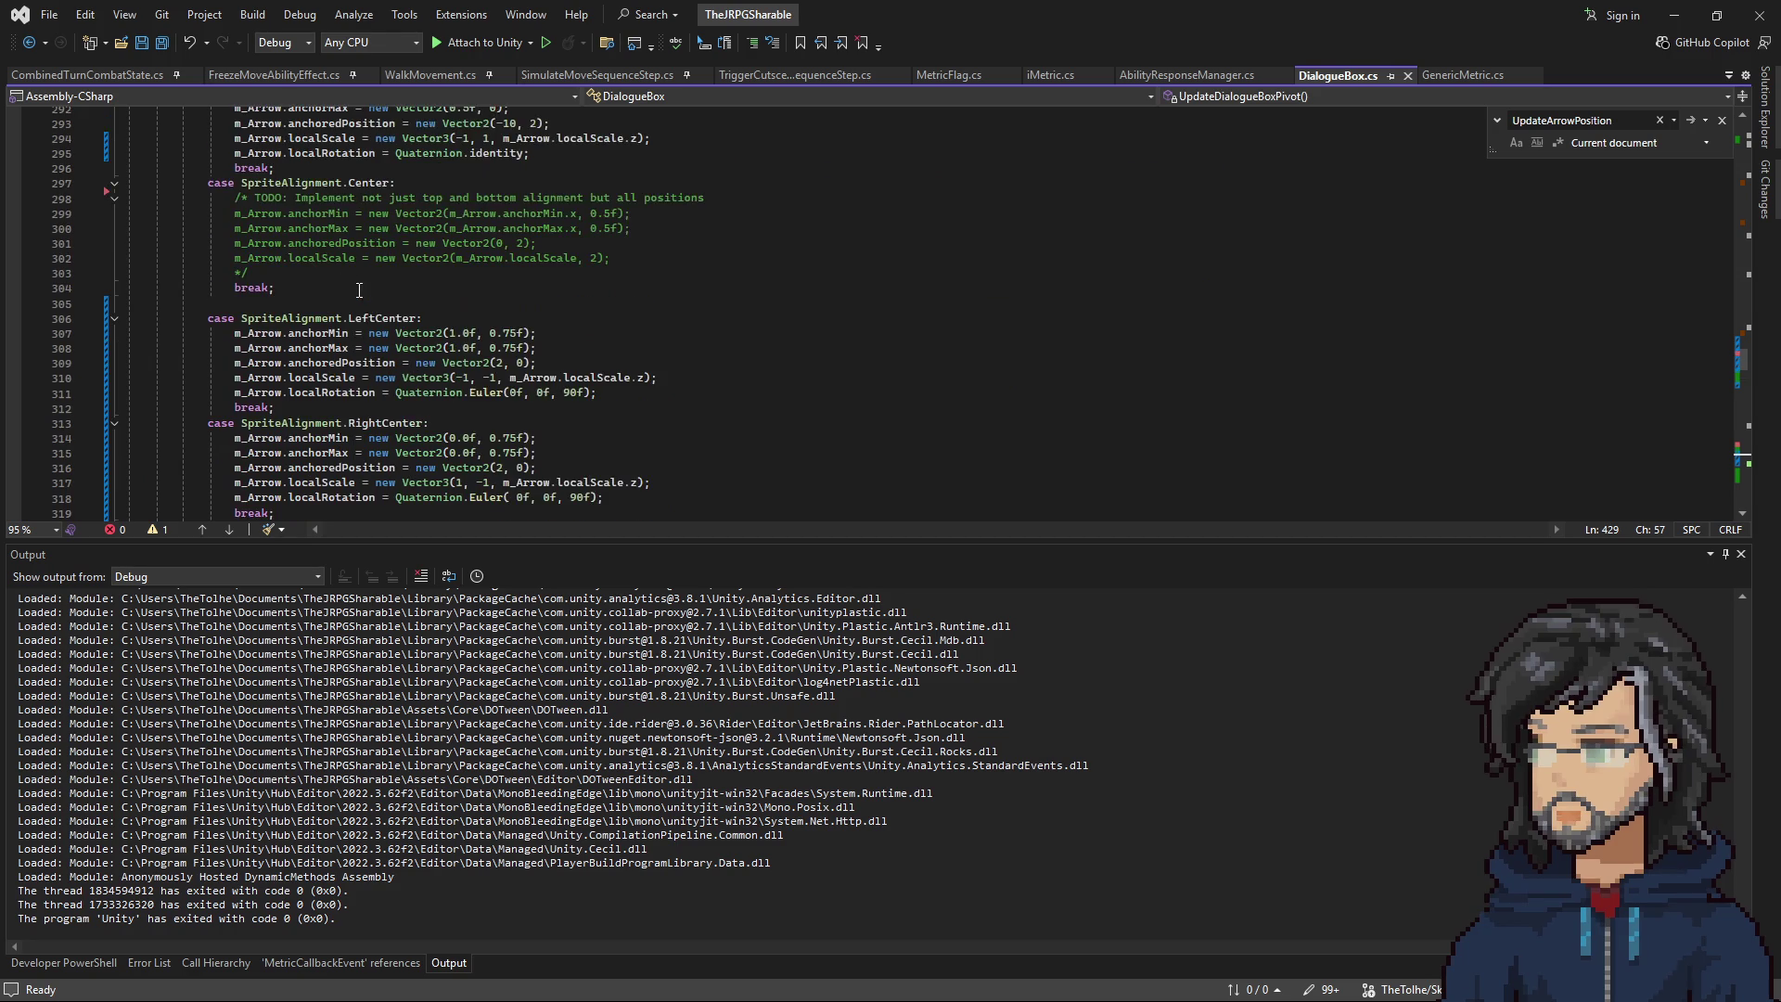
pyautogui.scroll(-6, 413, 294)
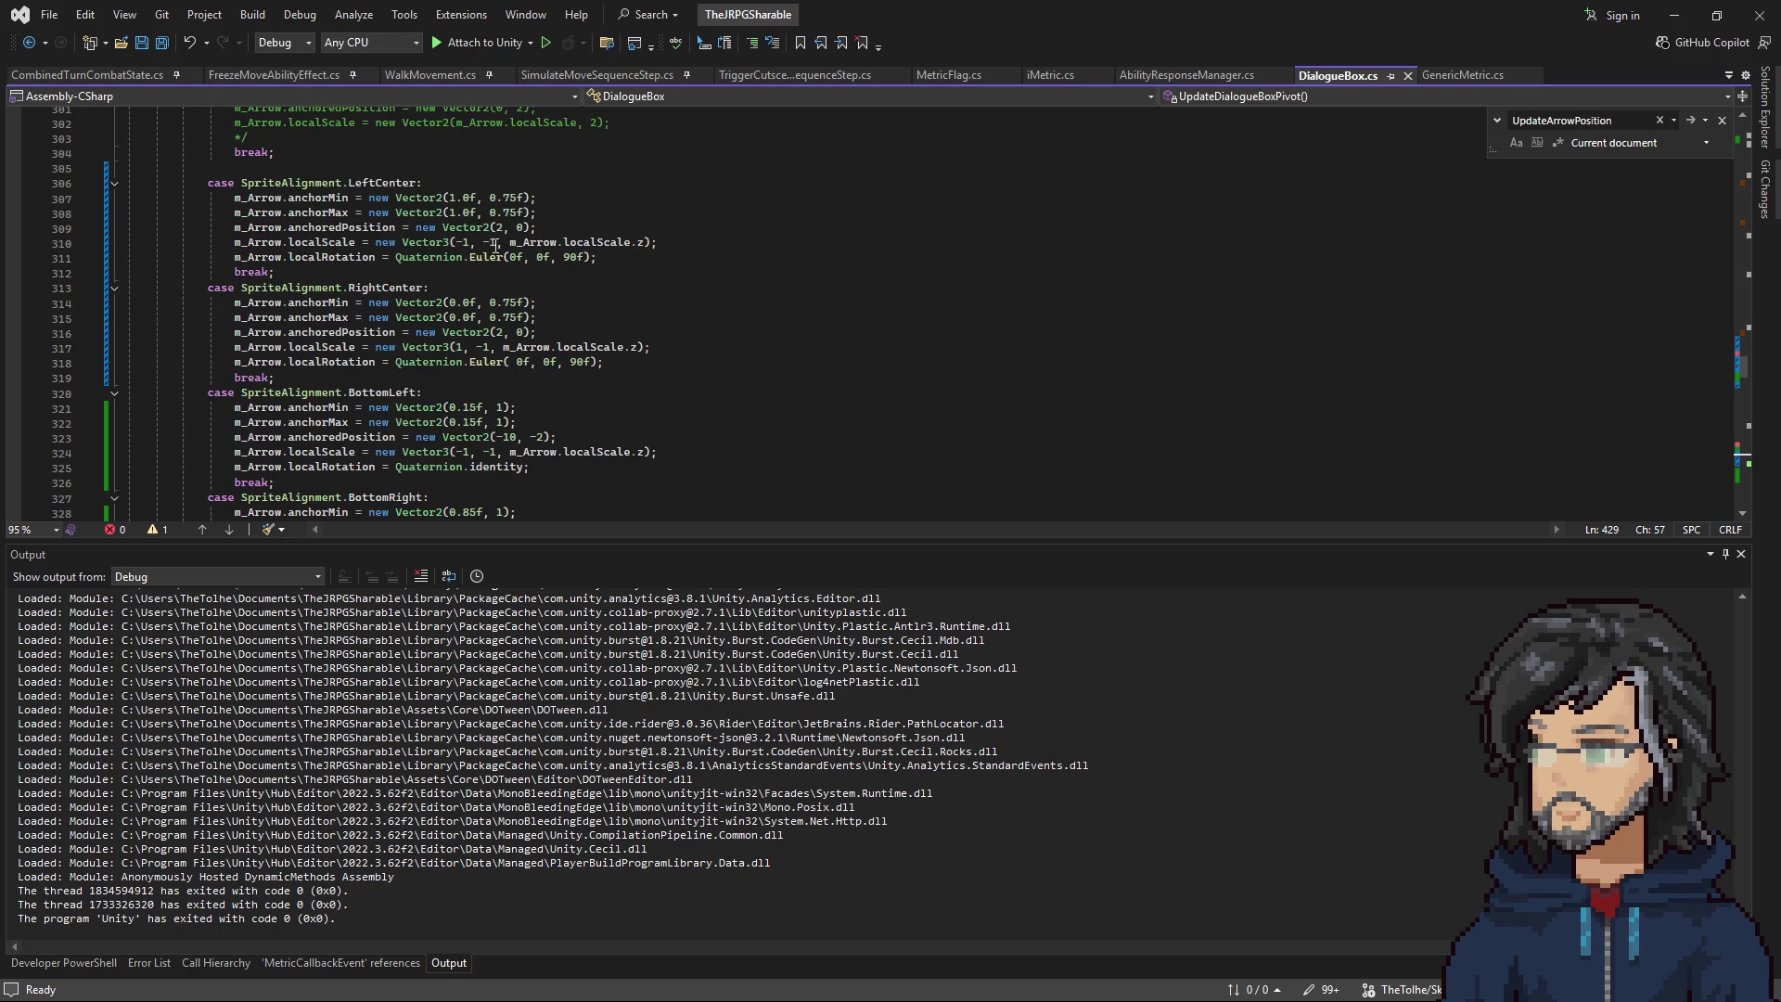
pyautogui.click(497, 228)
pyautogui.scroll(-2, 654, 363)
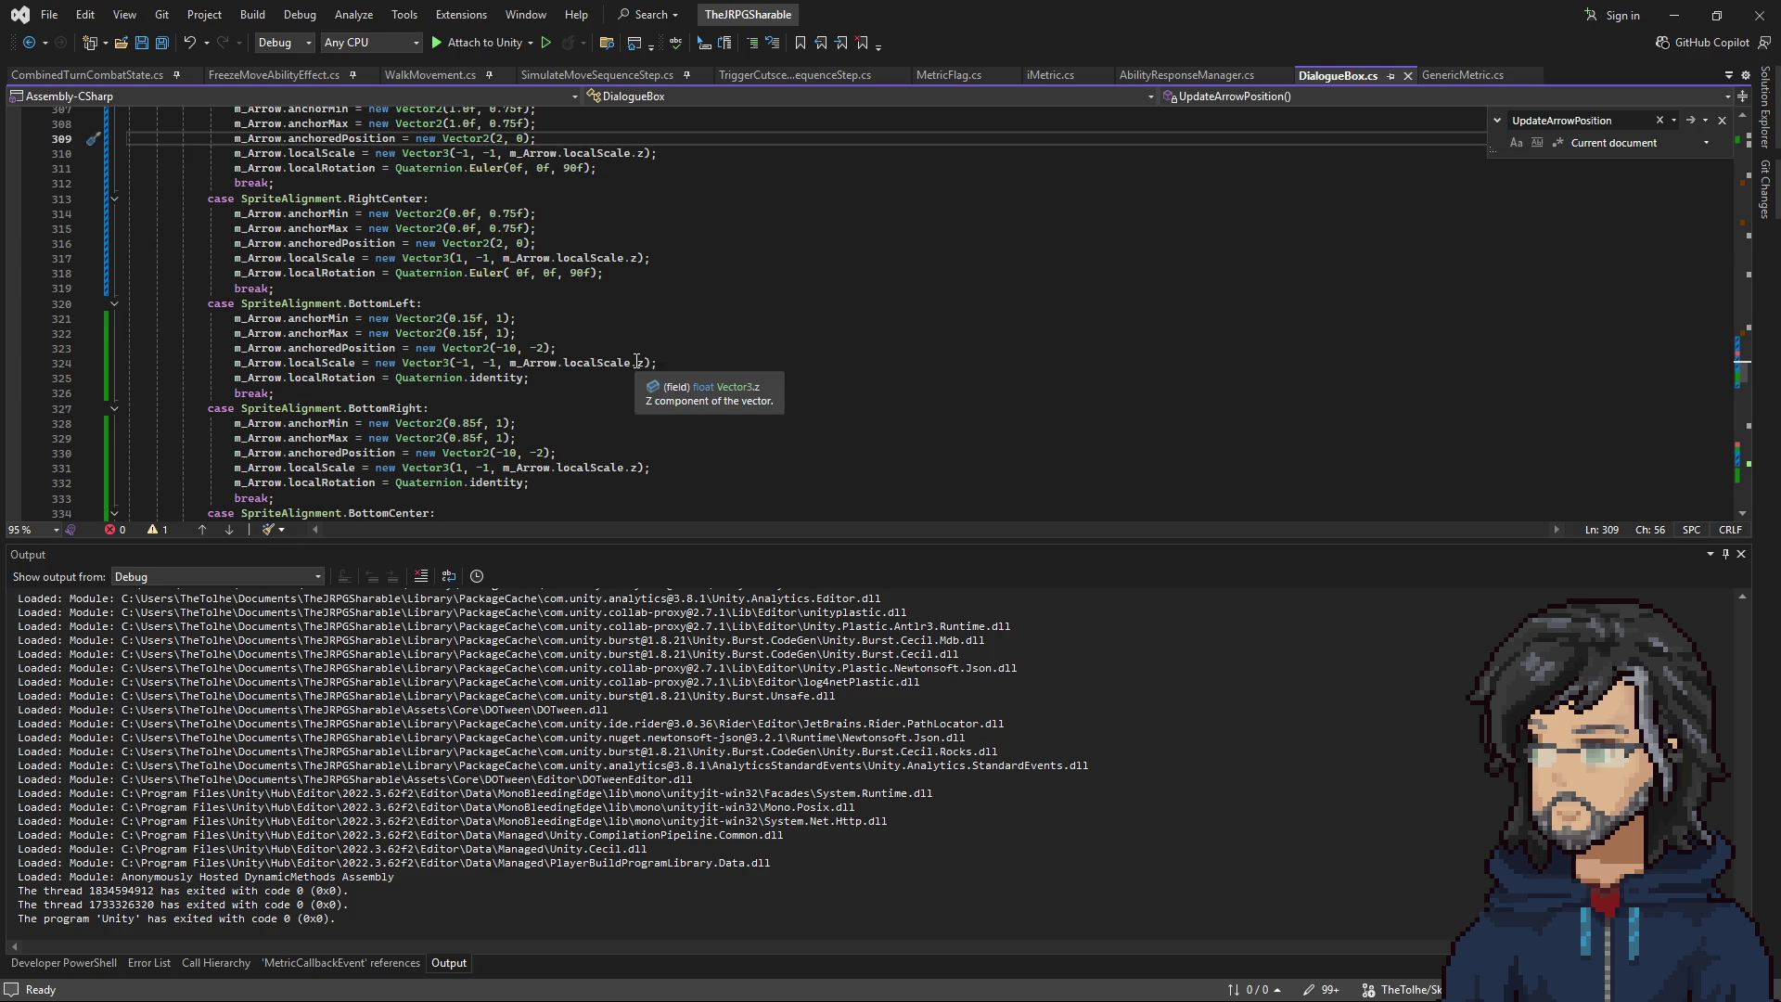
pyautogui.scroll(2, 649, 366)
pyautogui.press('Delete')
pyautogui.write('-10')
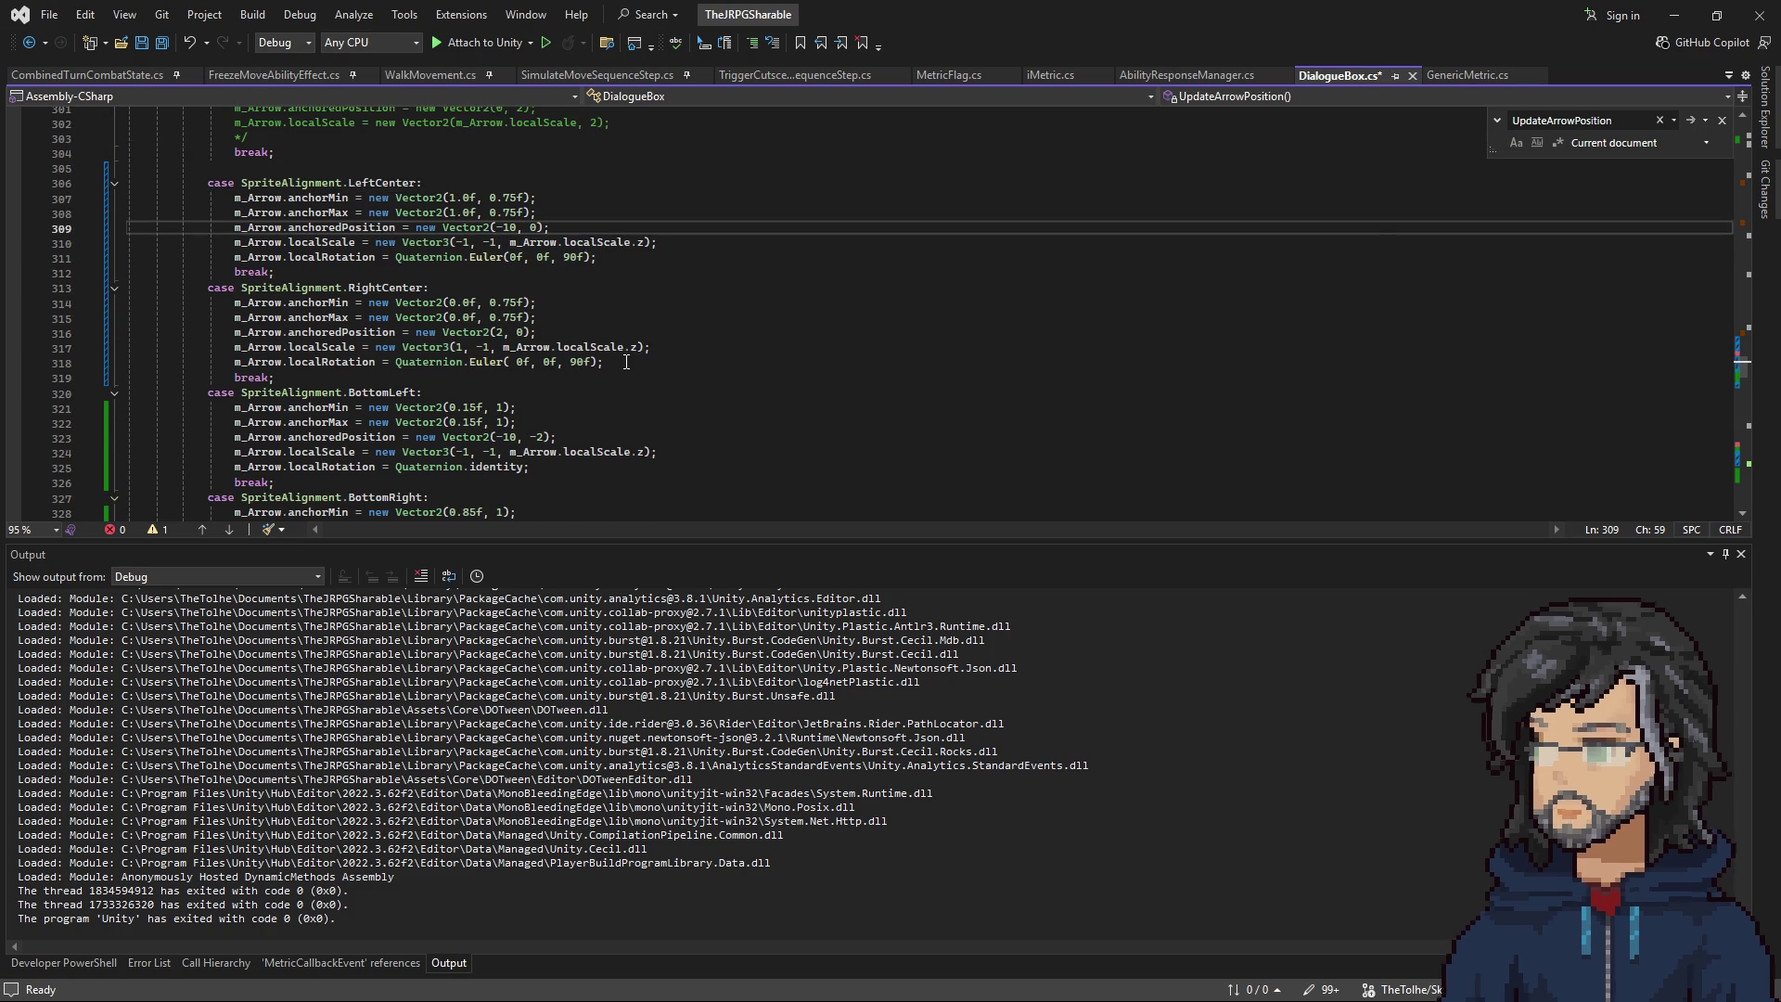
pyautogui.scroll(-3, 511, 243)
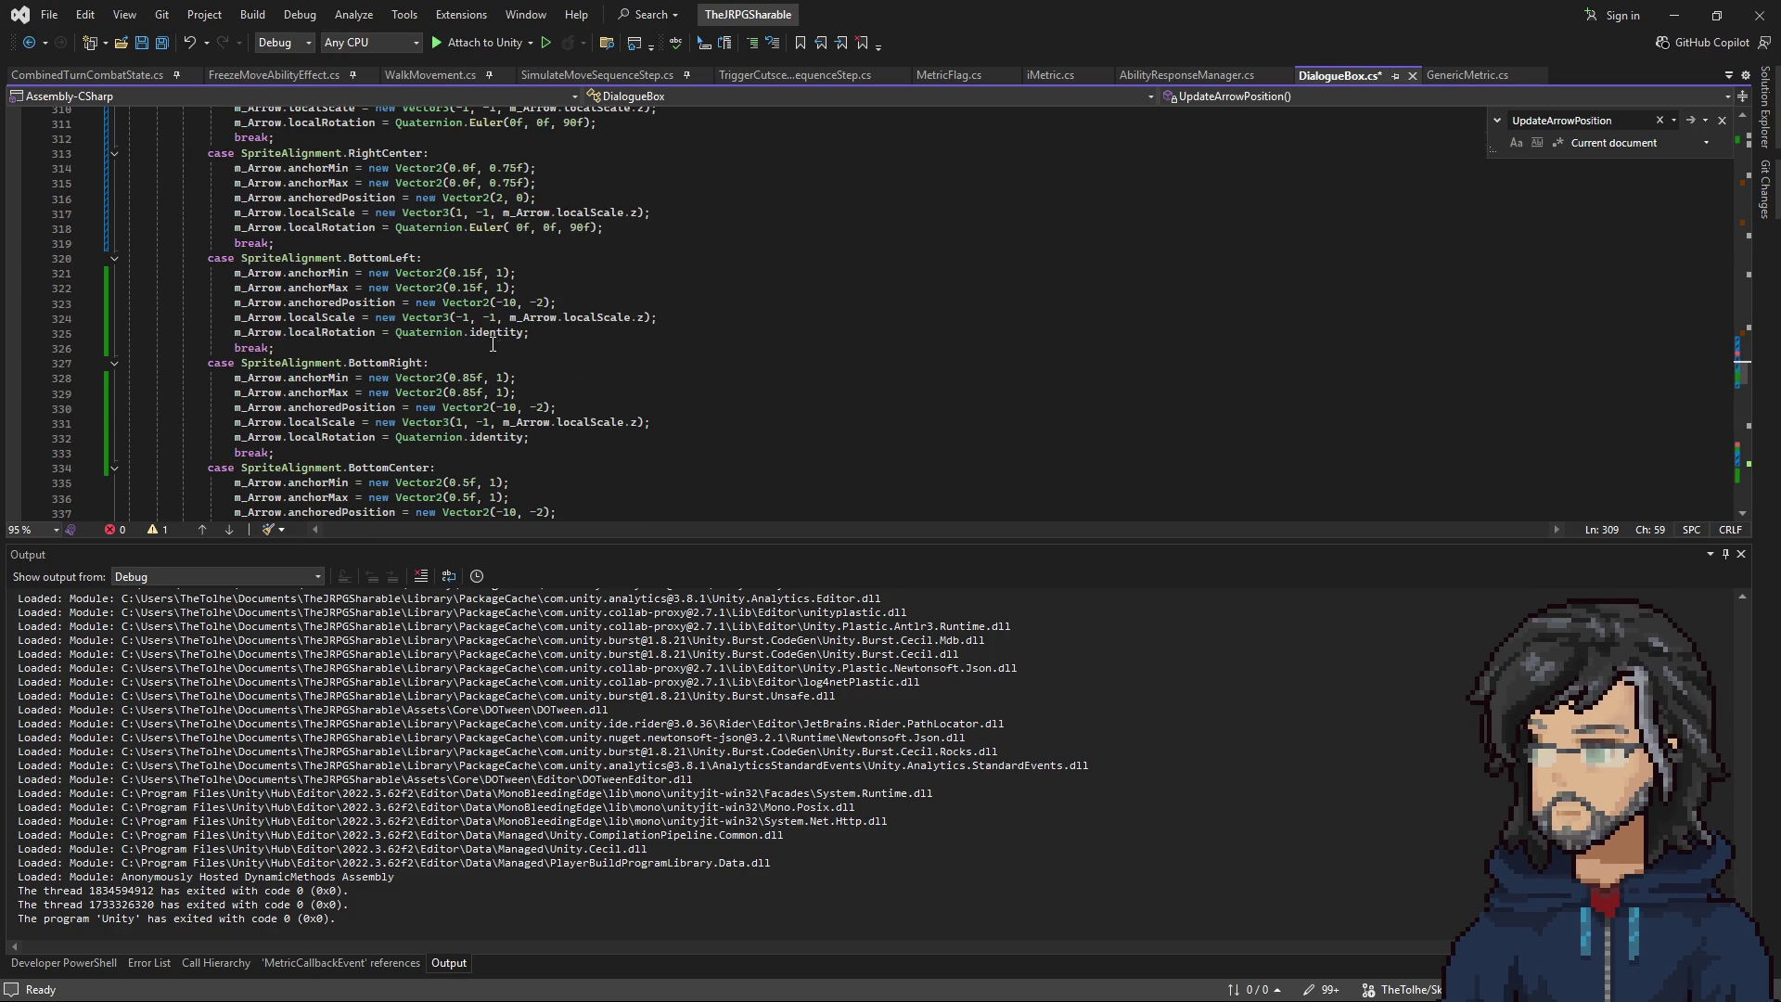
pyautogui.moveTo(441, 303); pyautogui.dragTo(557, 303)
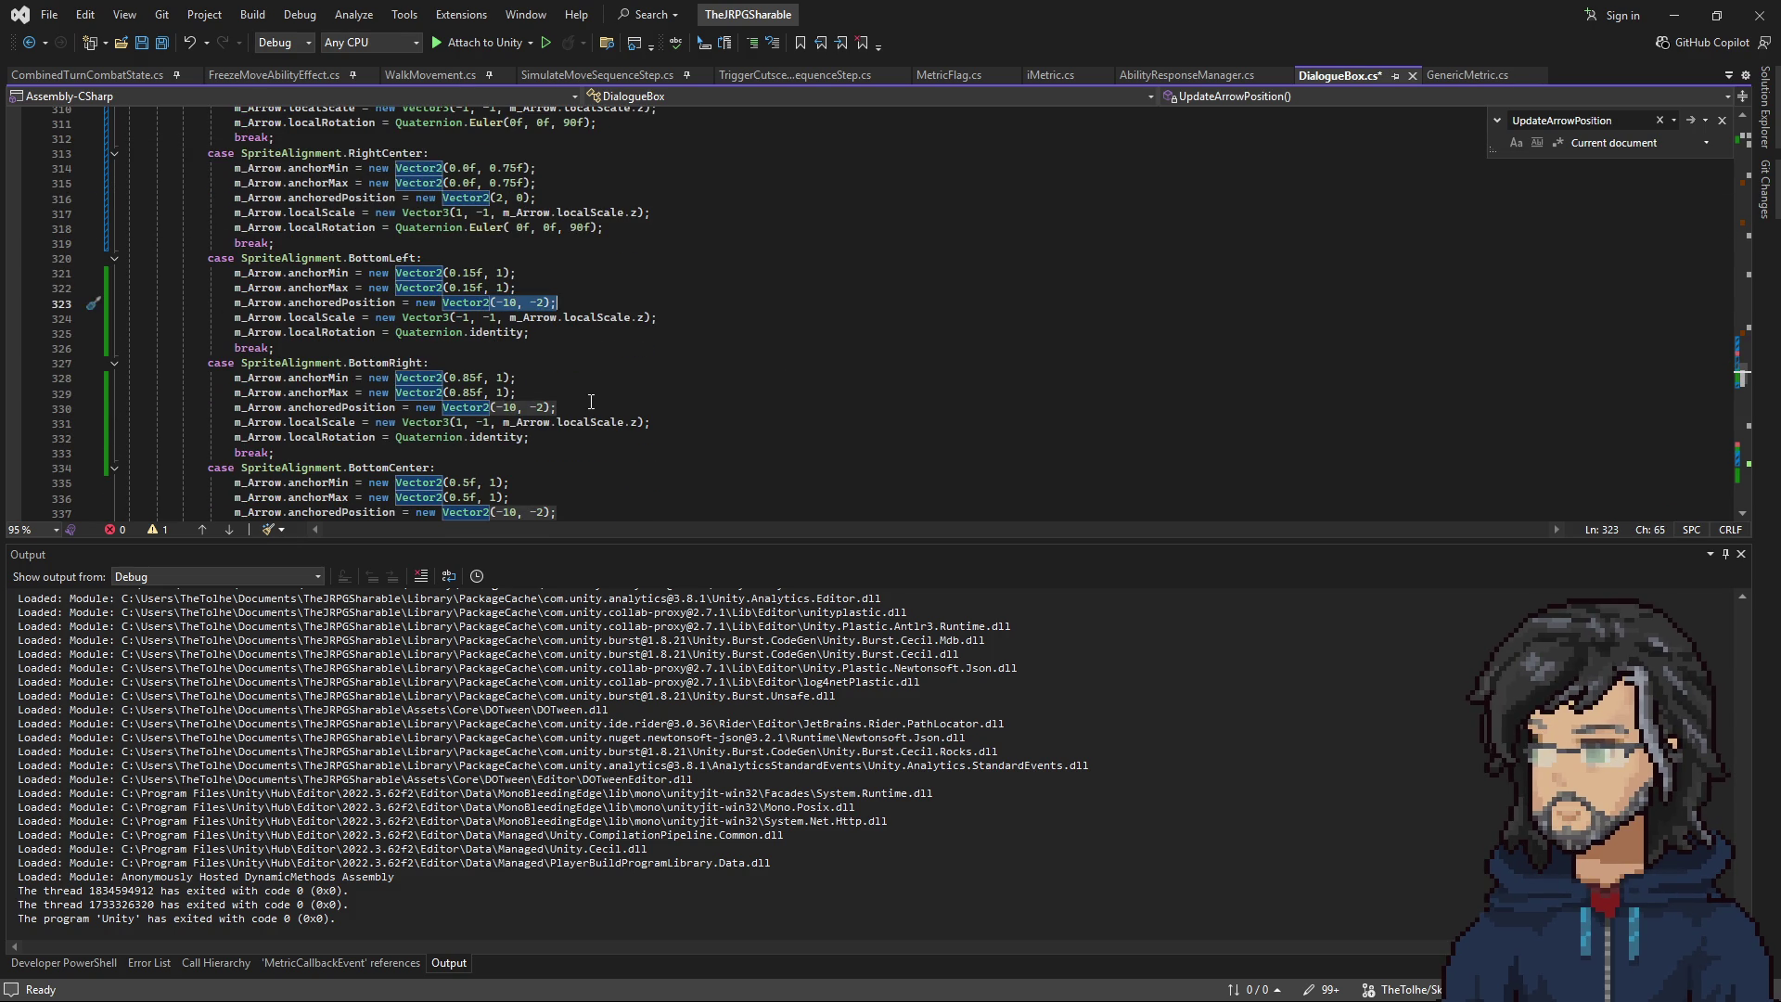
pyautogui.scroll(5, 591, 400)
pyautogui.scroll(-1, 592, 396)
pyautogui.click(519, 273)
pyautogui.click(501, 272)
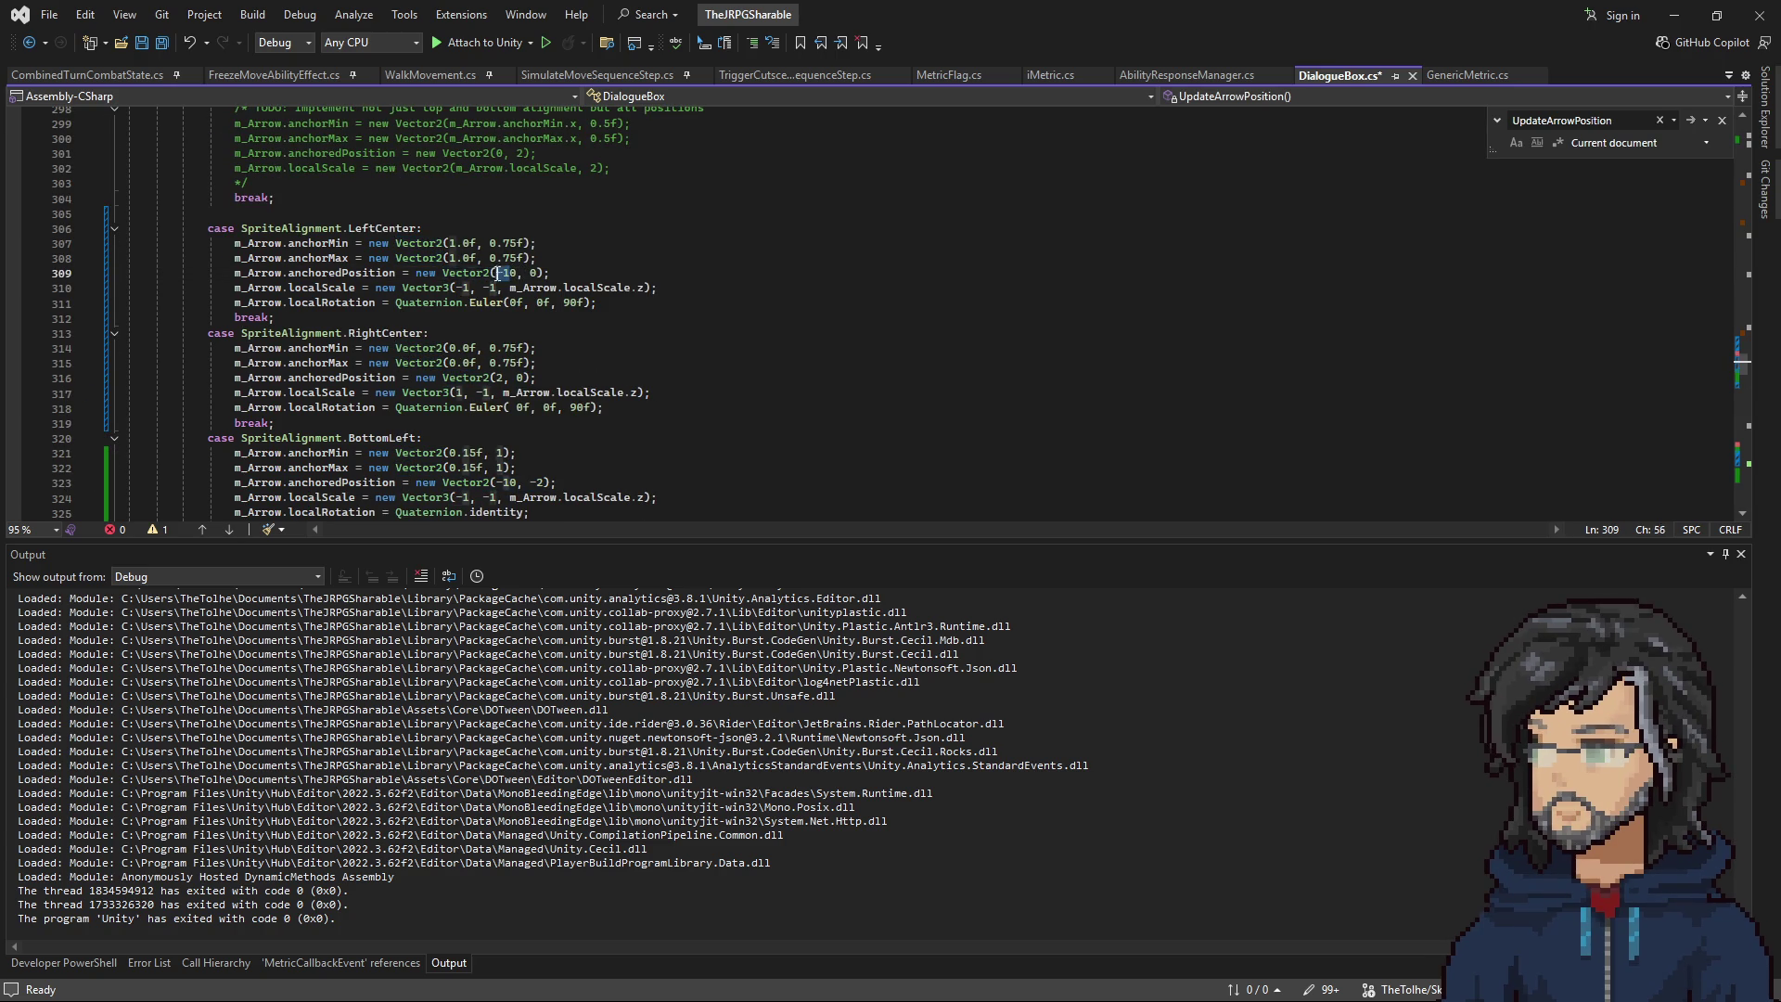
pyautogui.write('2')
pyautogui.click(583, 273)
pyautogui.hotkey('ctrl', 's')
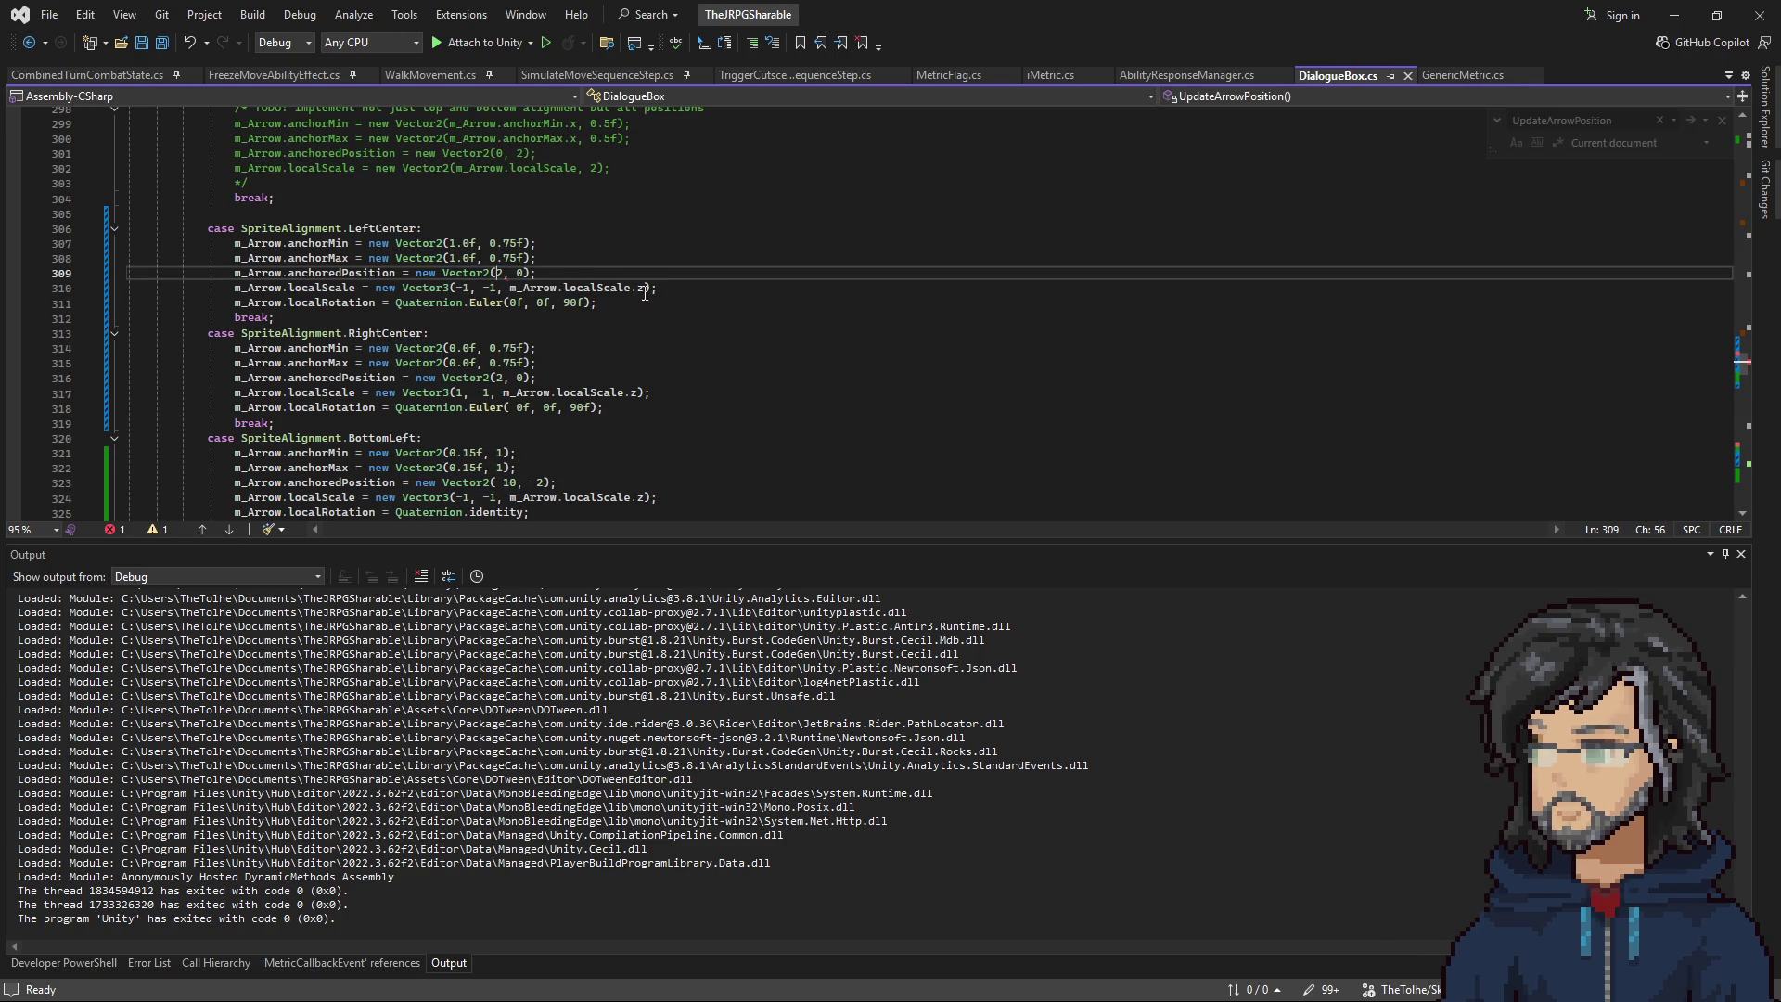
# Make the LeftCenter arrow rotation Euler(0f, 0f, -90f), save, and return to Unity.
pyautogui.click(461, 288)
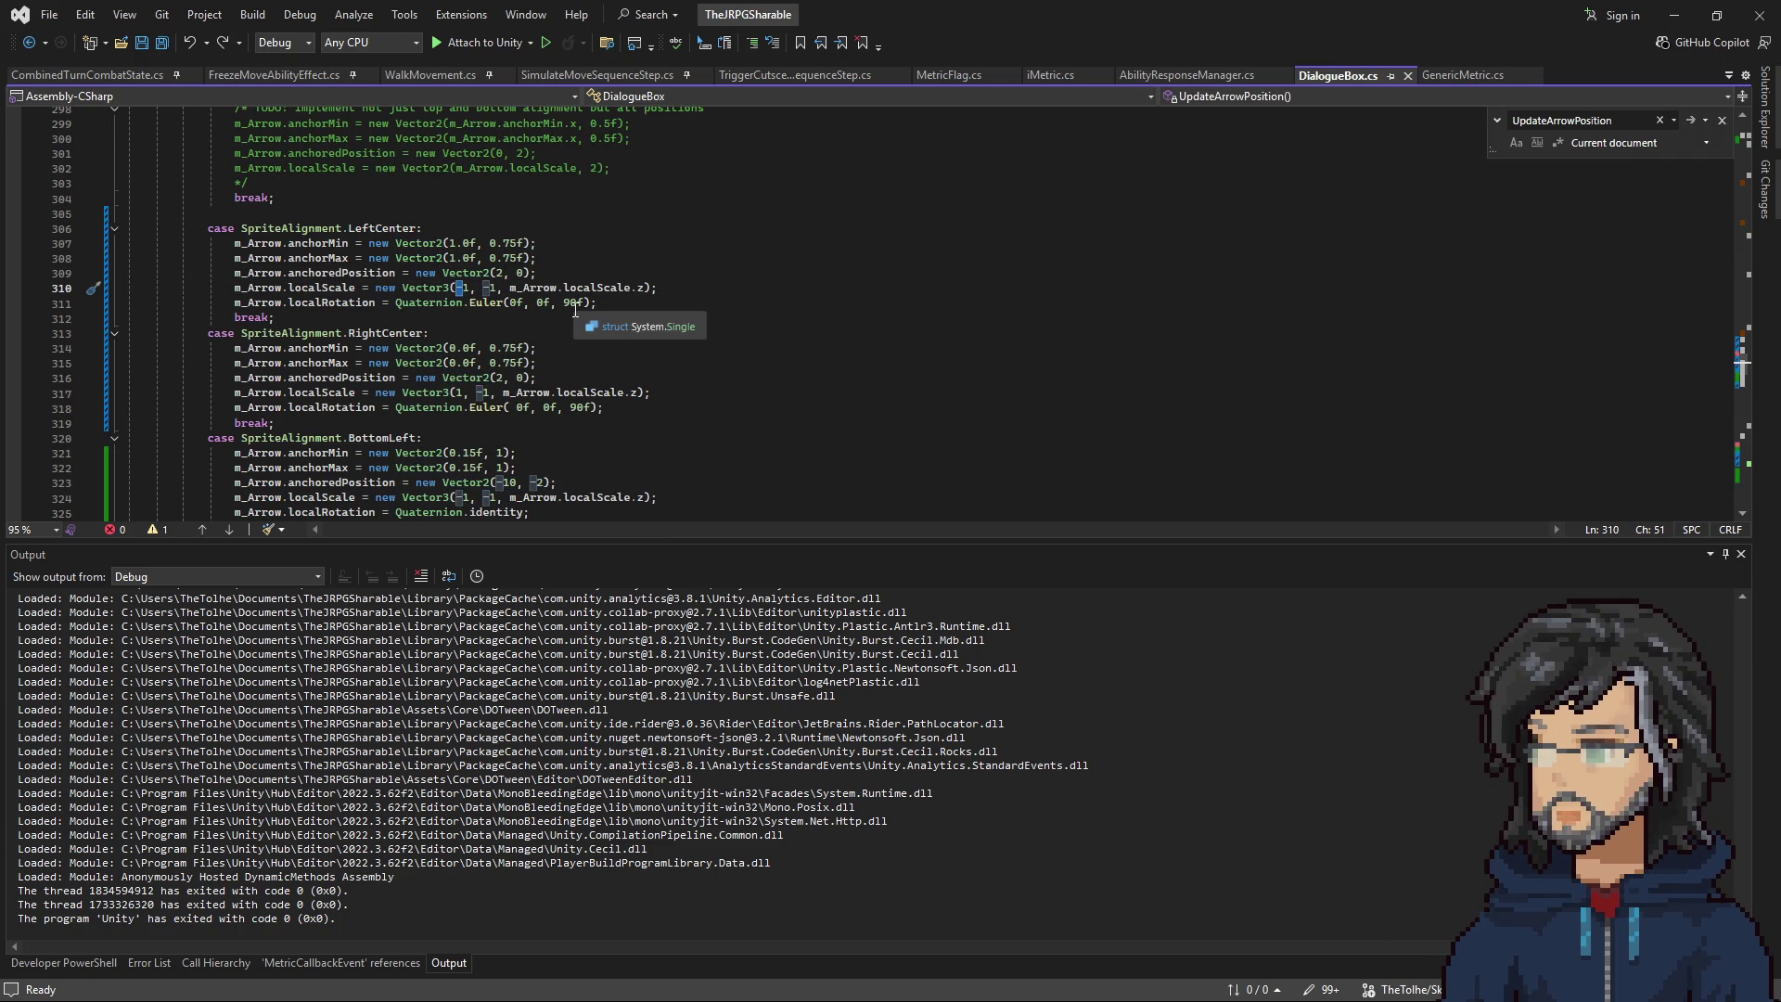
pyautogui.moveTo(1108, 15)
pyautogui.mouseDown()
pyautogui.moveTo(1140, 562)
pyautogui.moveTo(994, 26)
pyautogui.mouseUp()
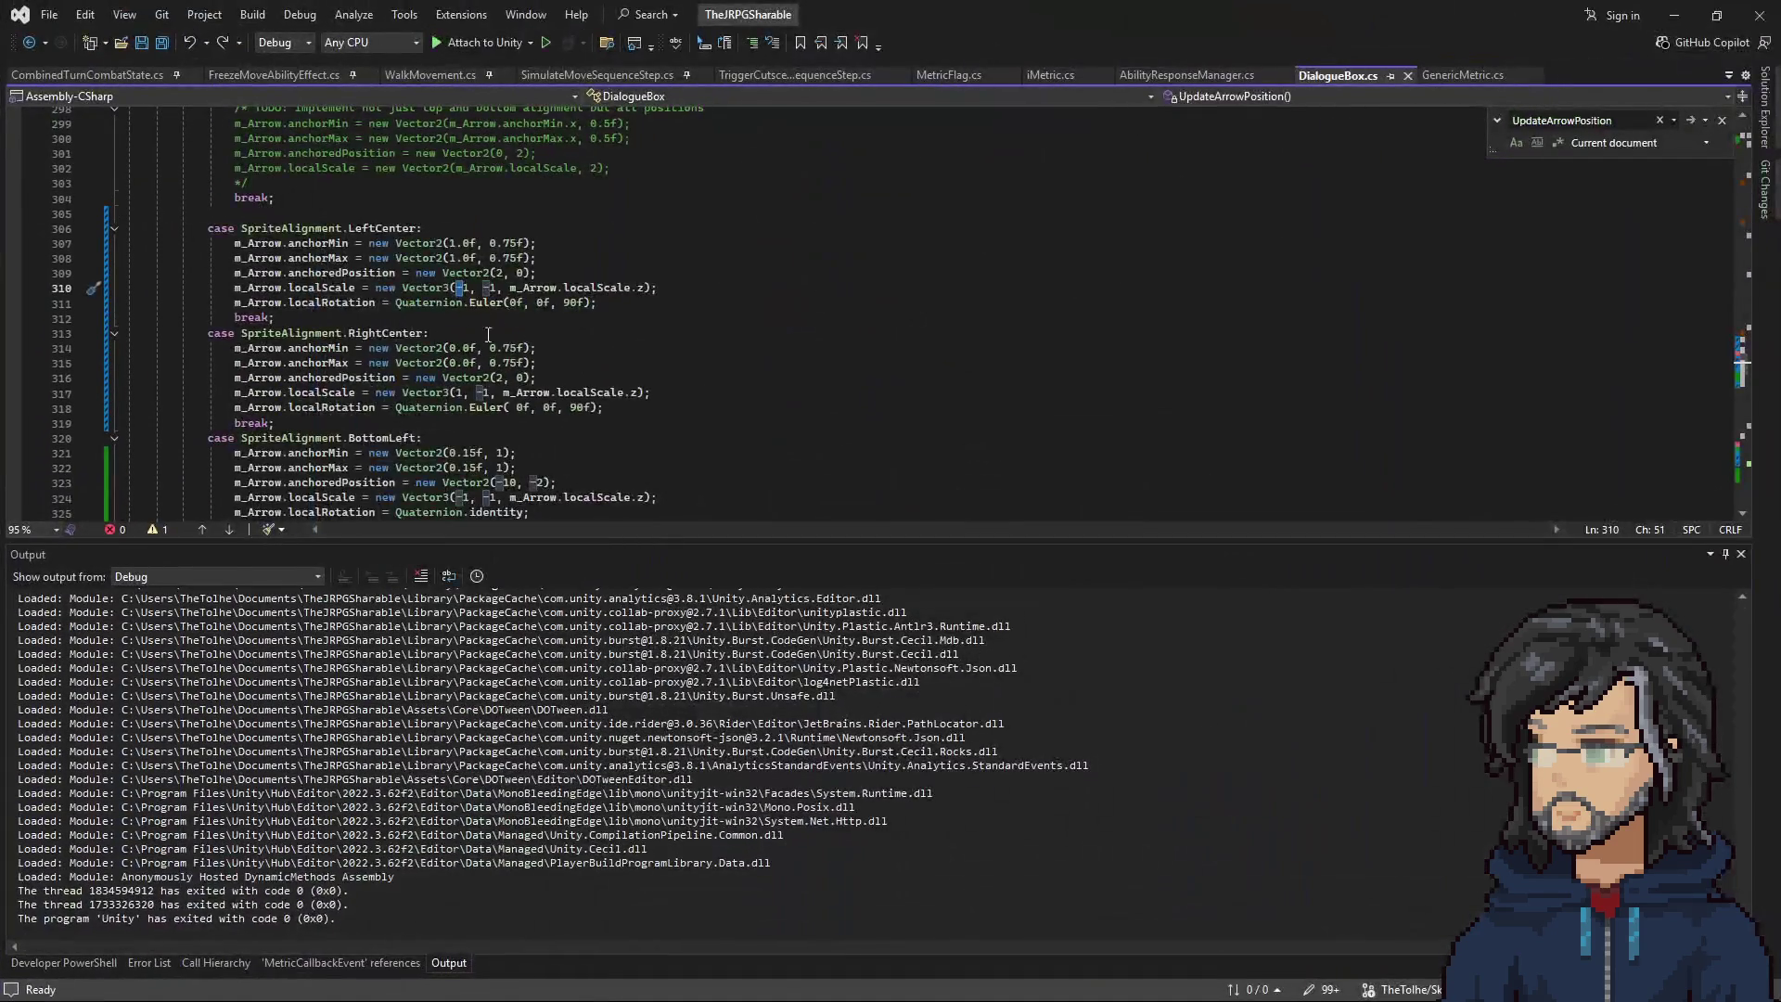
pyautogui.click(570, 408)
pyautogui.write('-')
pyautogui.hotkey('ctrl', 's')
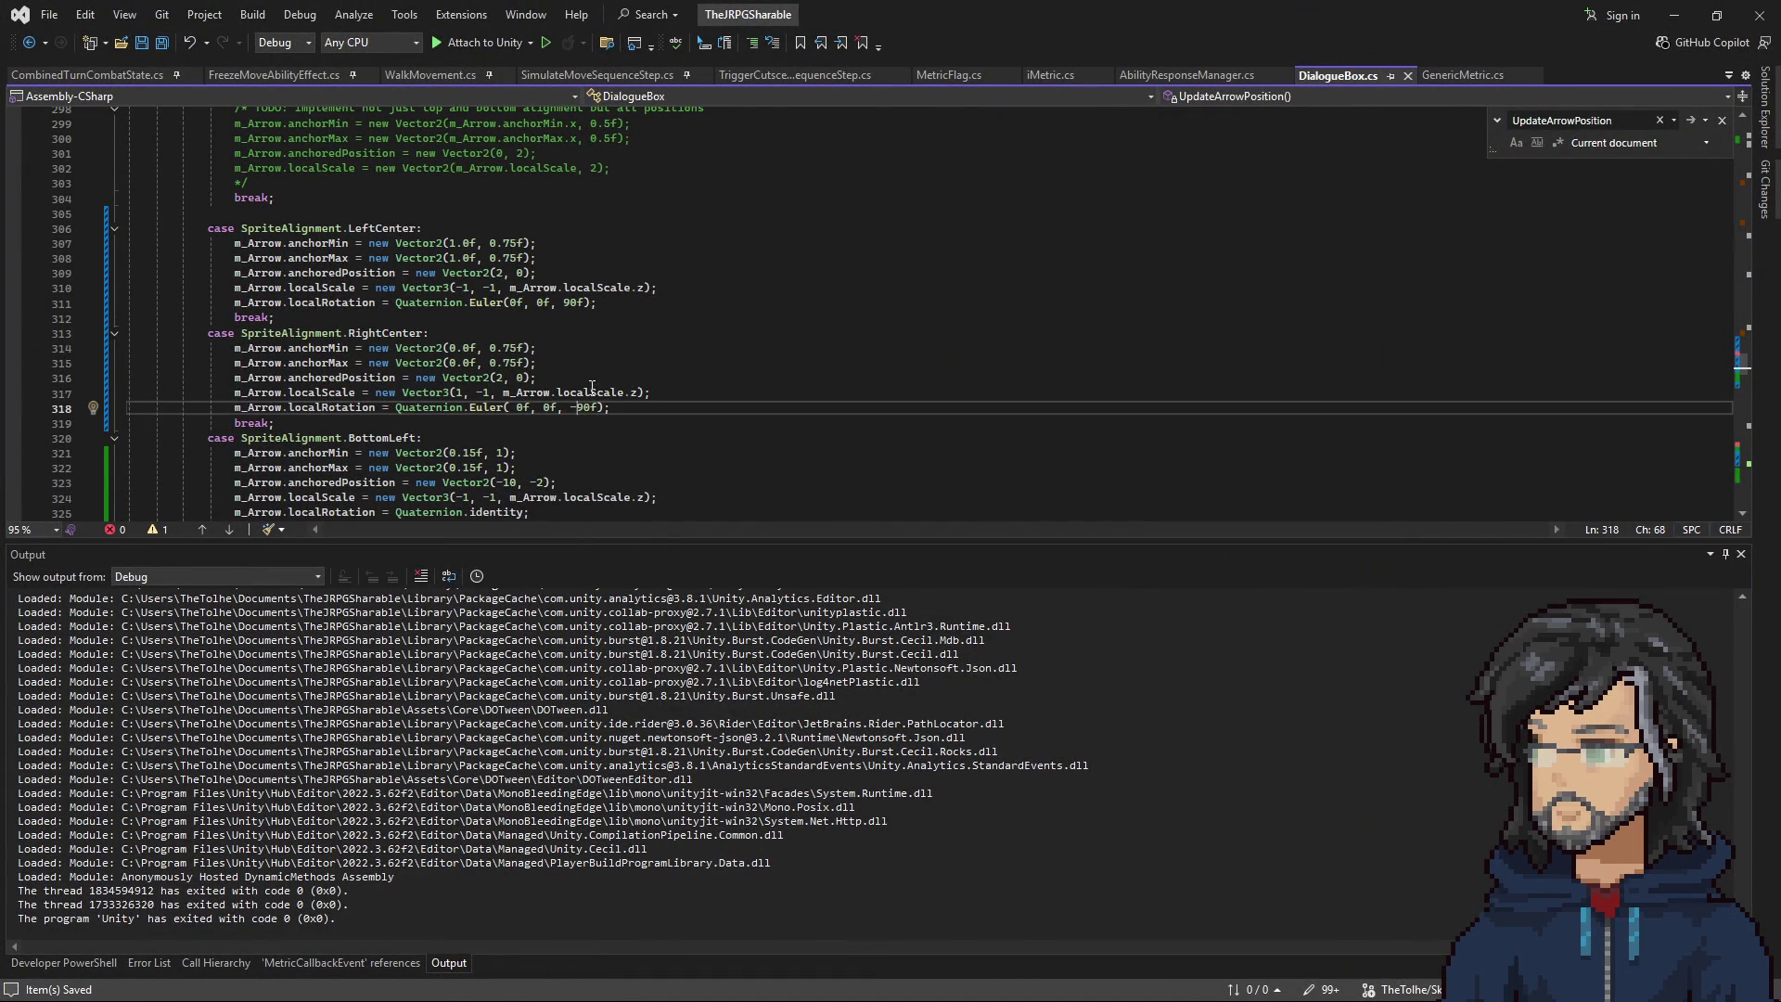
pyautogui.press('BackSpace')
pyautogui.click(565, 304)
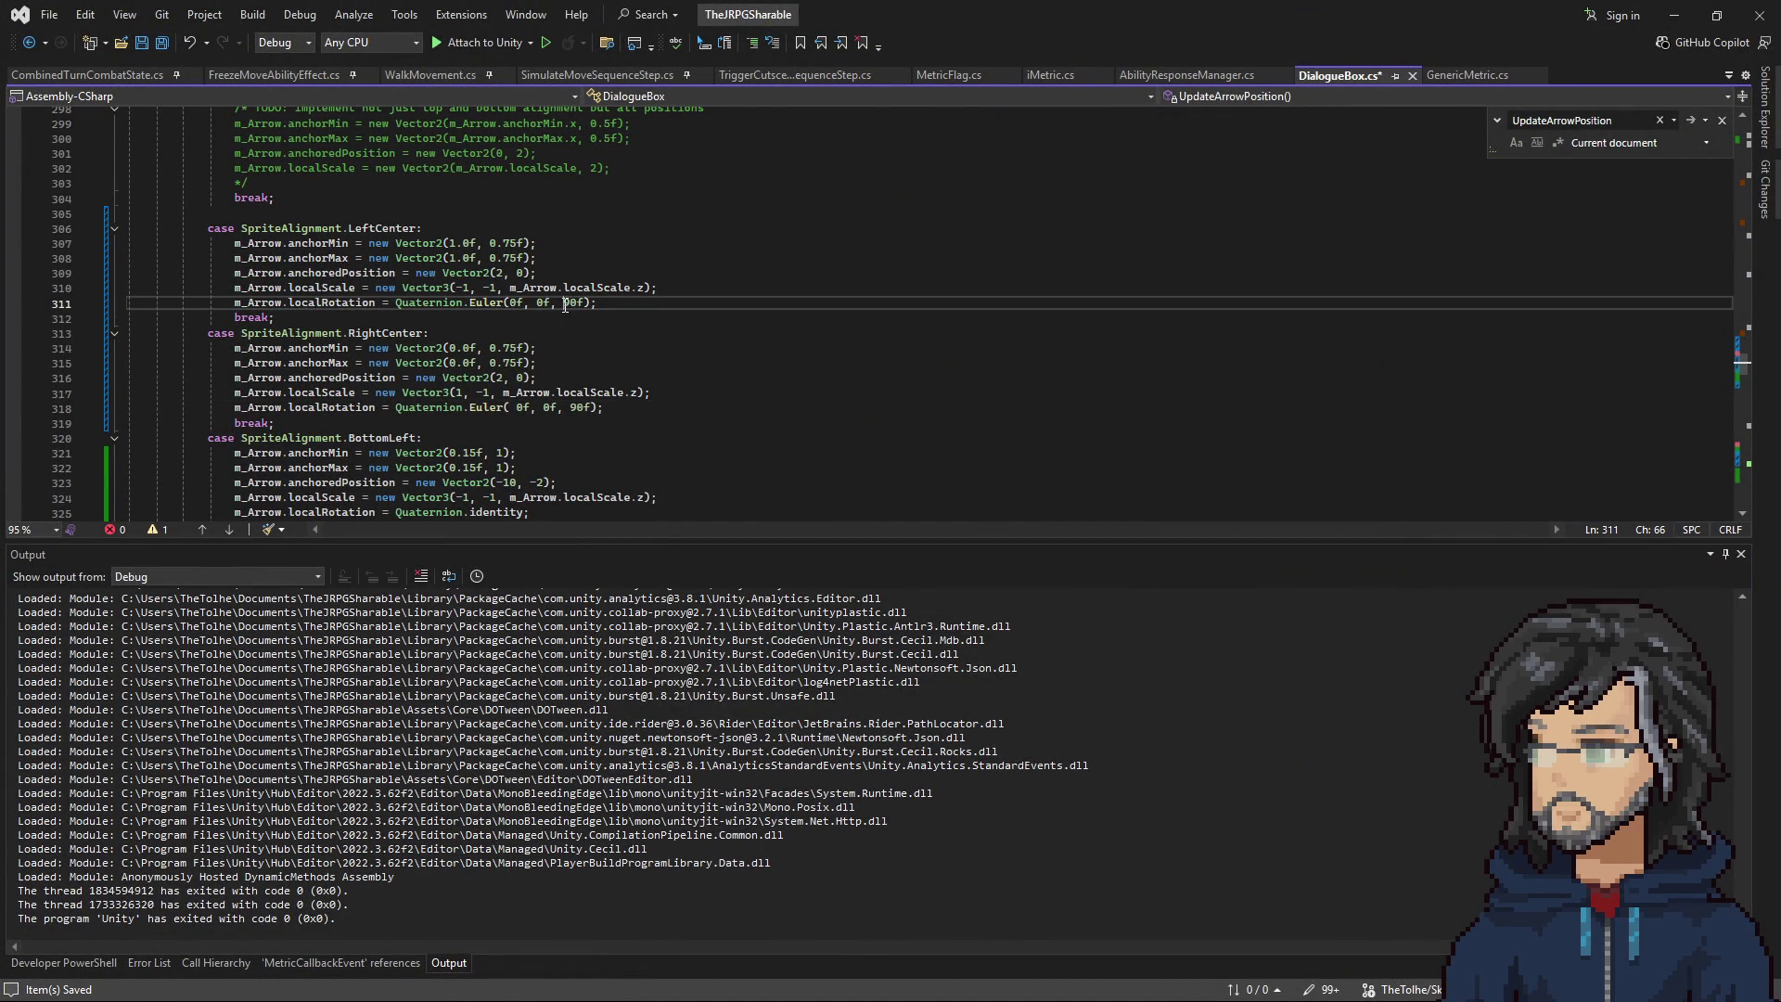
pyautogui.write('-')
pyautogui.hotkey('ctrl', 's')
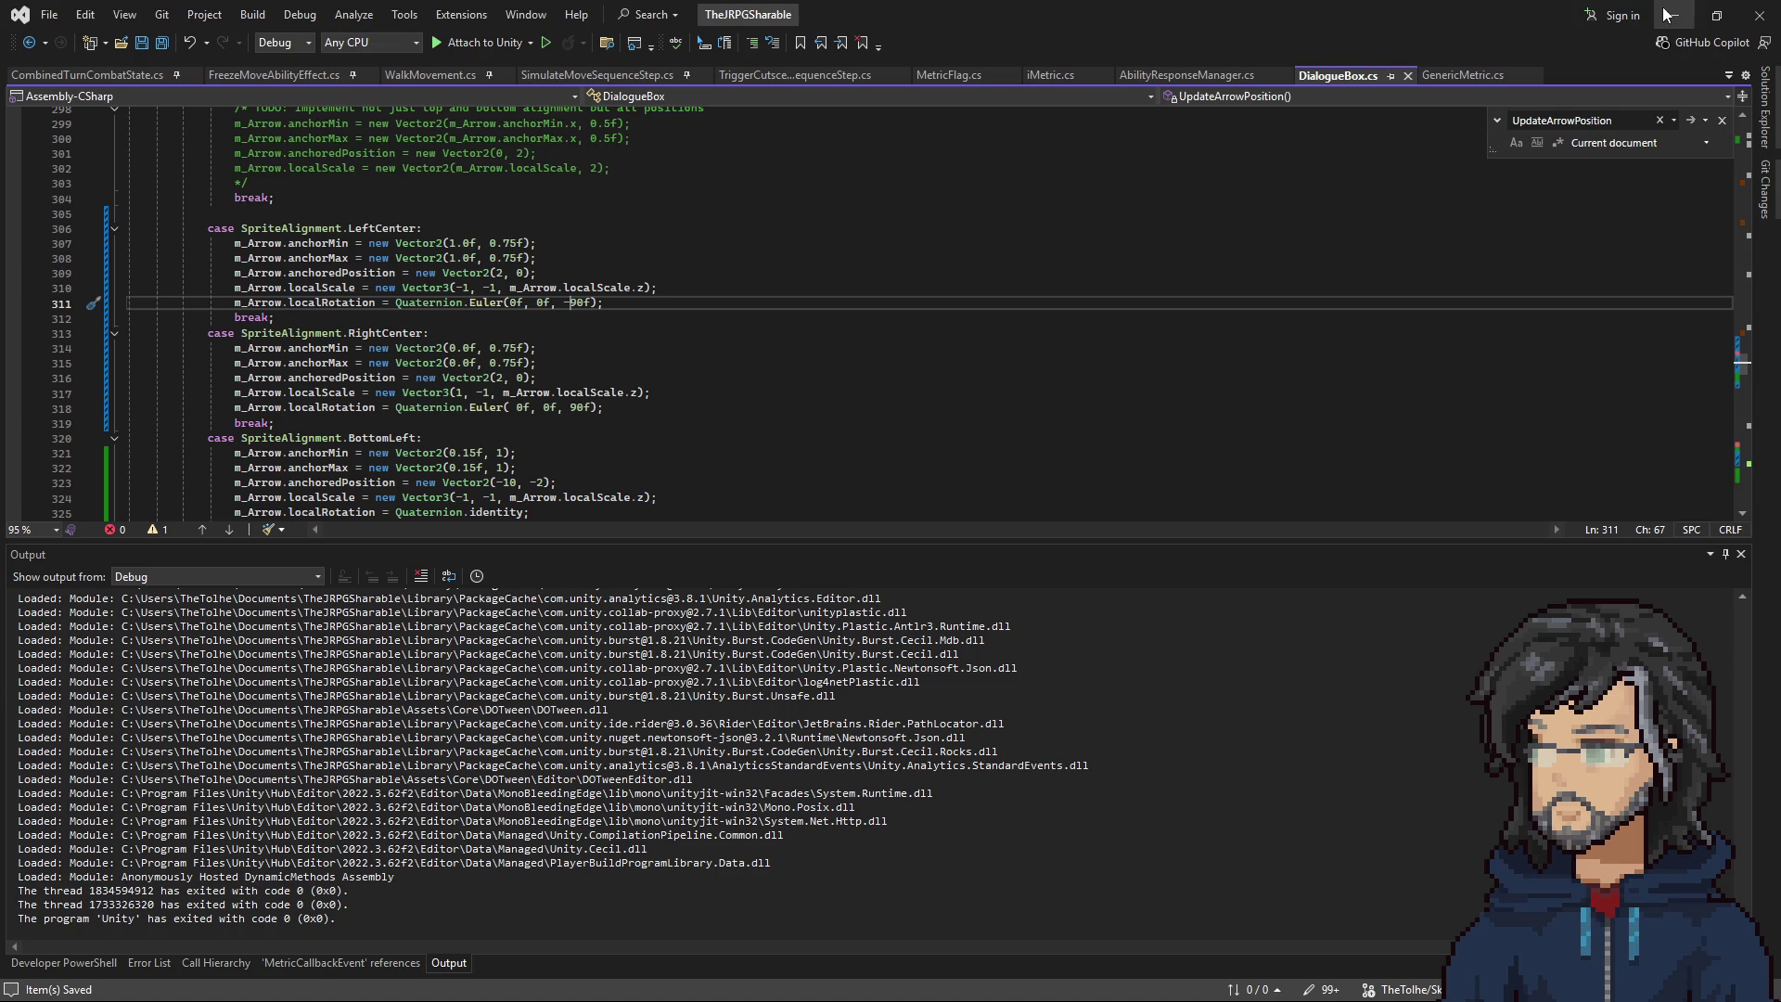
pyautogui.click(1665, 15)
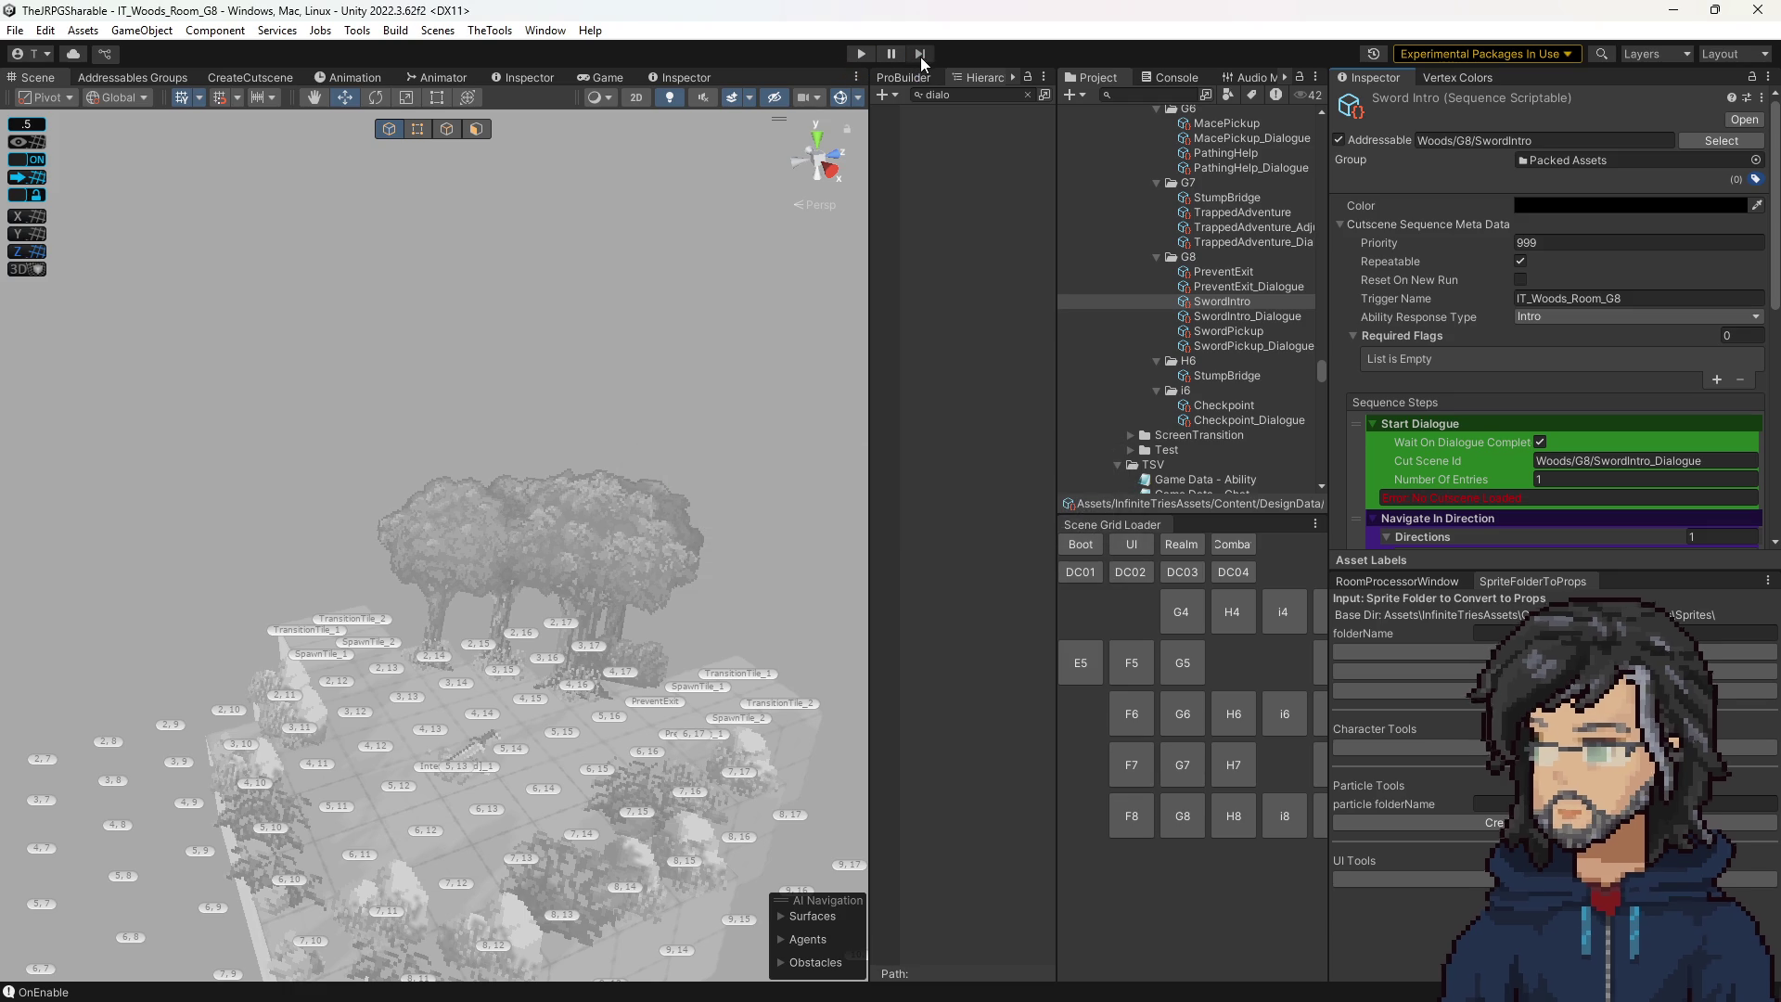
# Run the game to check Hiro's box, then review line 309's LeftCenter offset in Visual Studio.
pyautogui.click(862, 55)
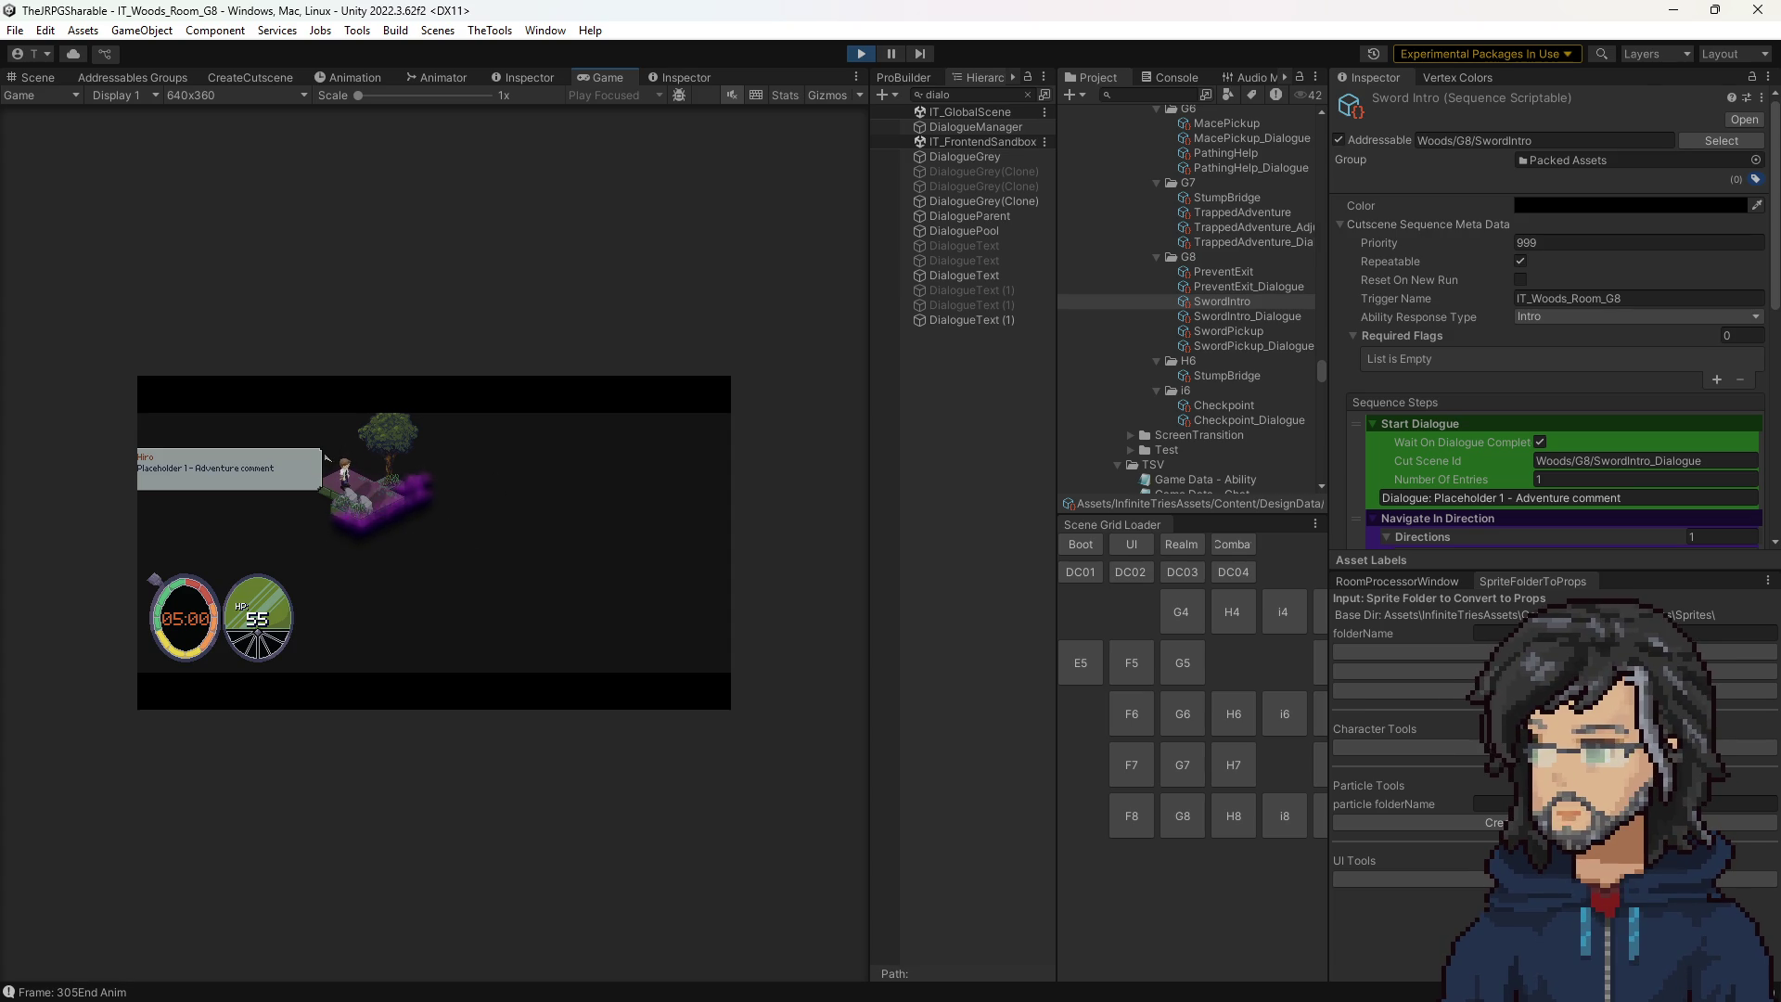
pyautogui.hotkey('alt', 'Tab')
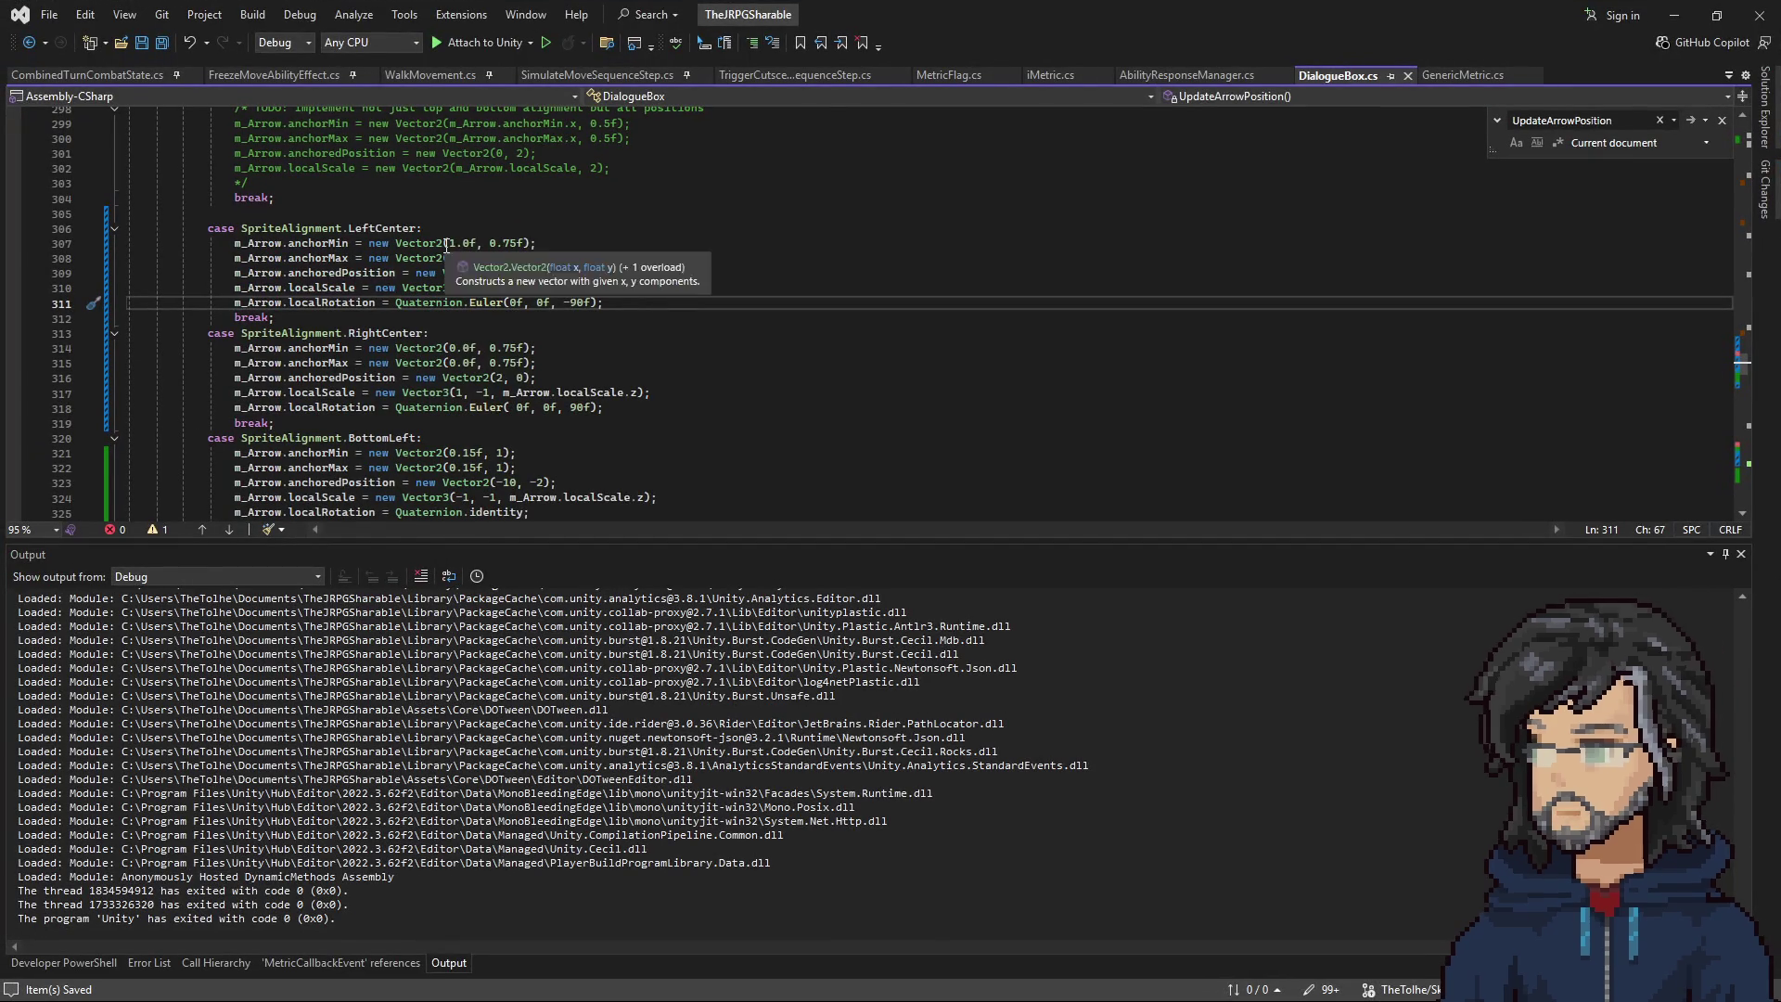
pyautogui.click(491, 275)
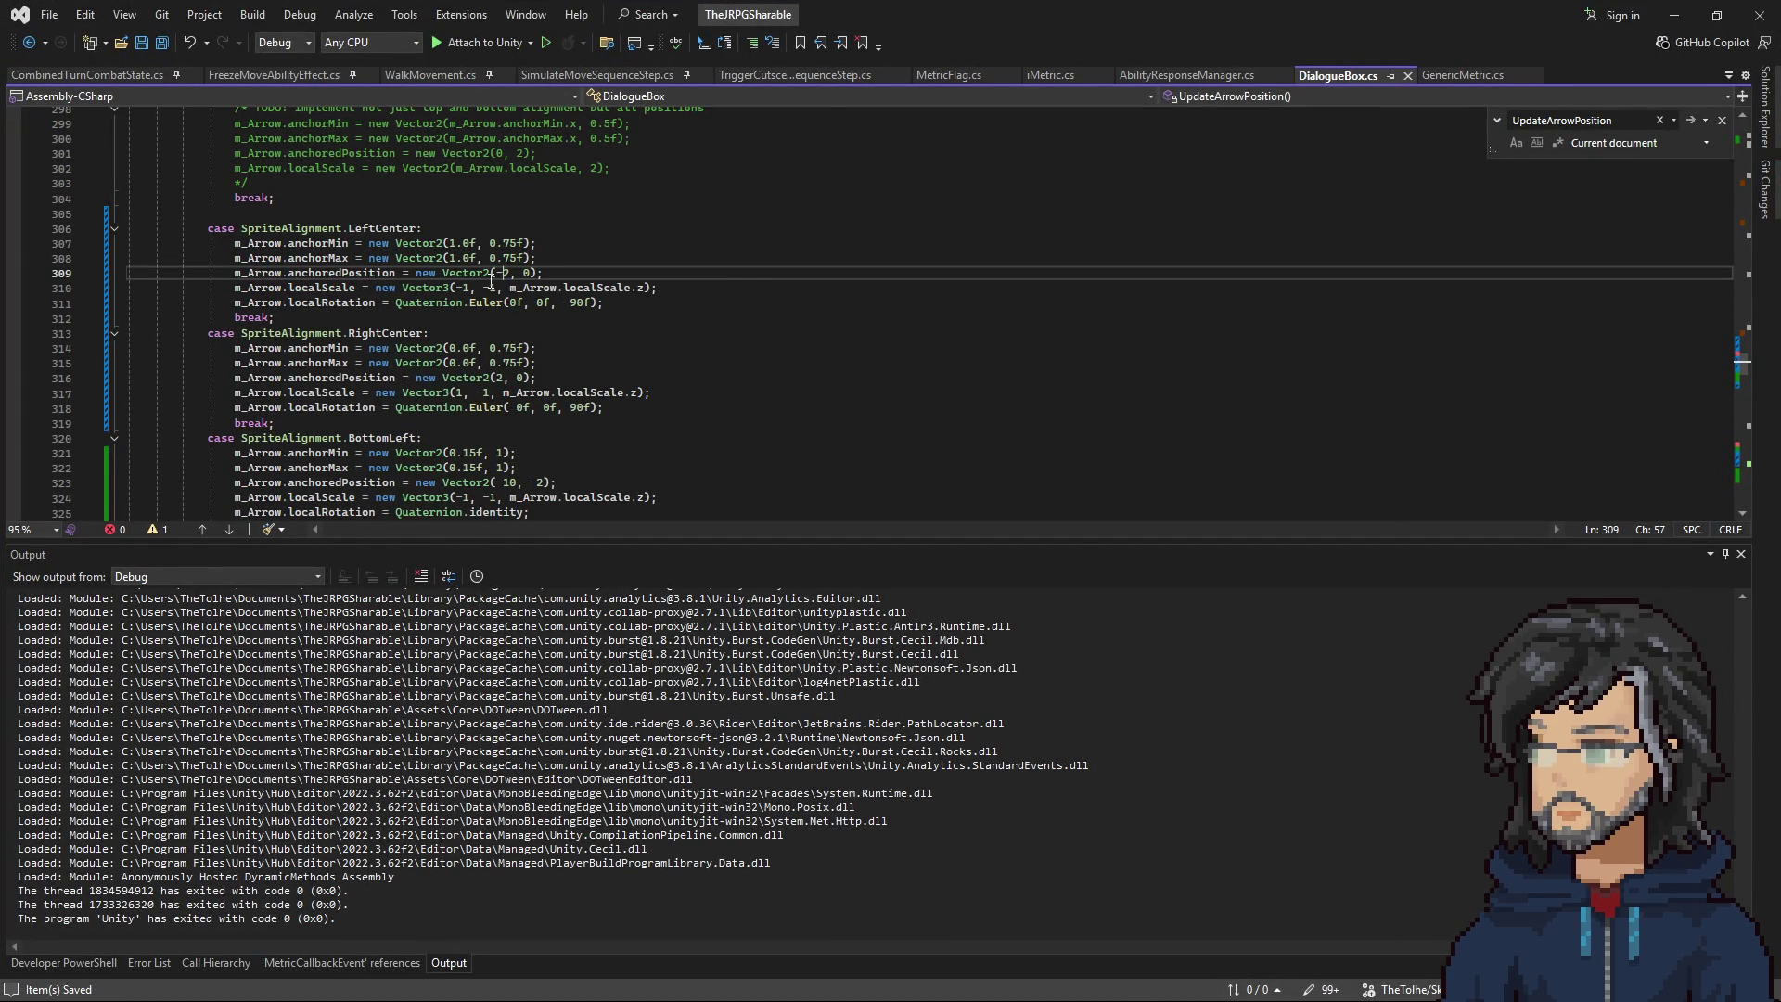
pyautogui.click(1674, 15)
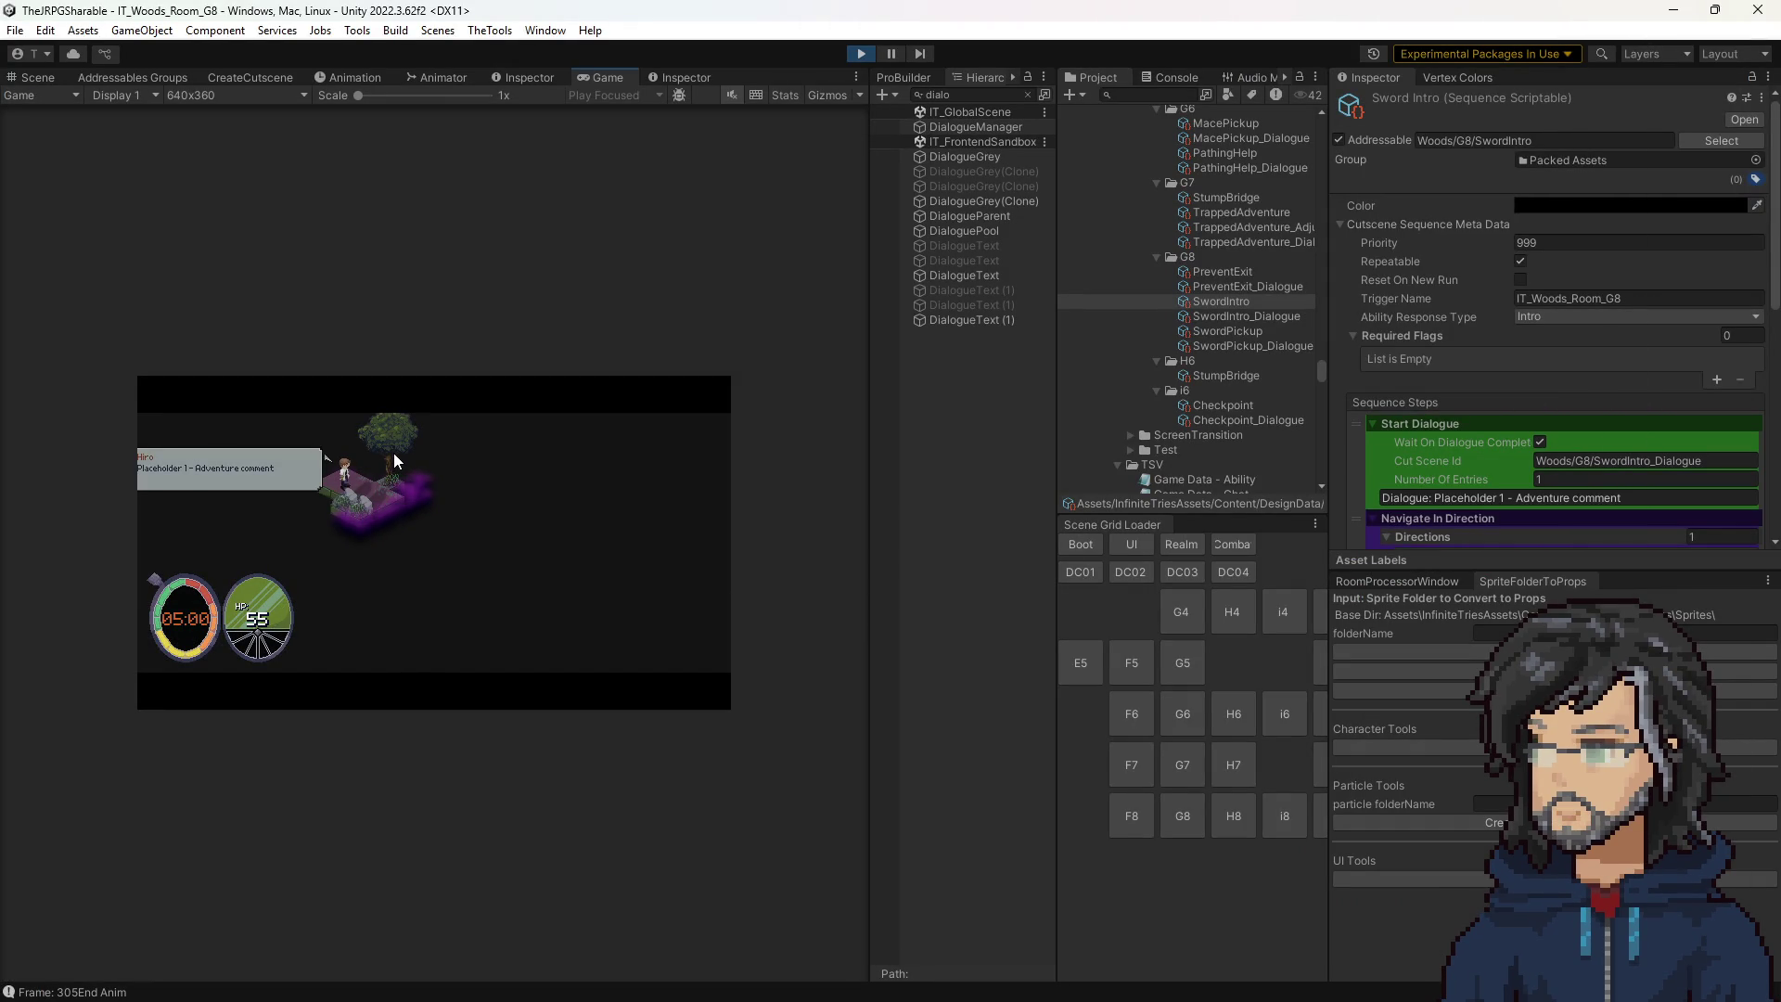
# Zoom the Game view in on the dialogue box, stop play mode, and return to Unity.
pyautogui.moveTo(357, 96); pyautogui.dragTo(447, 96)
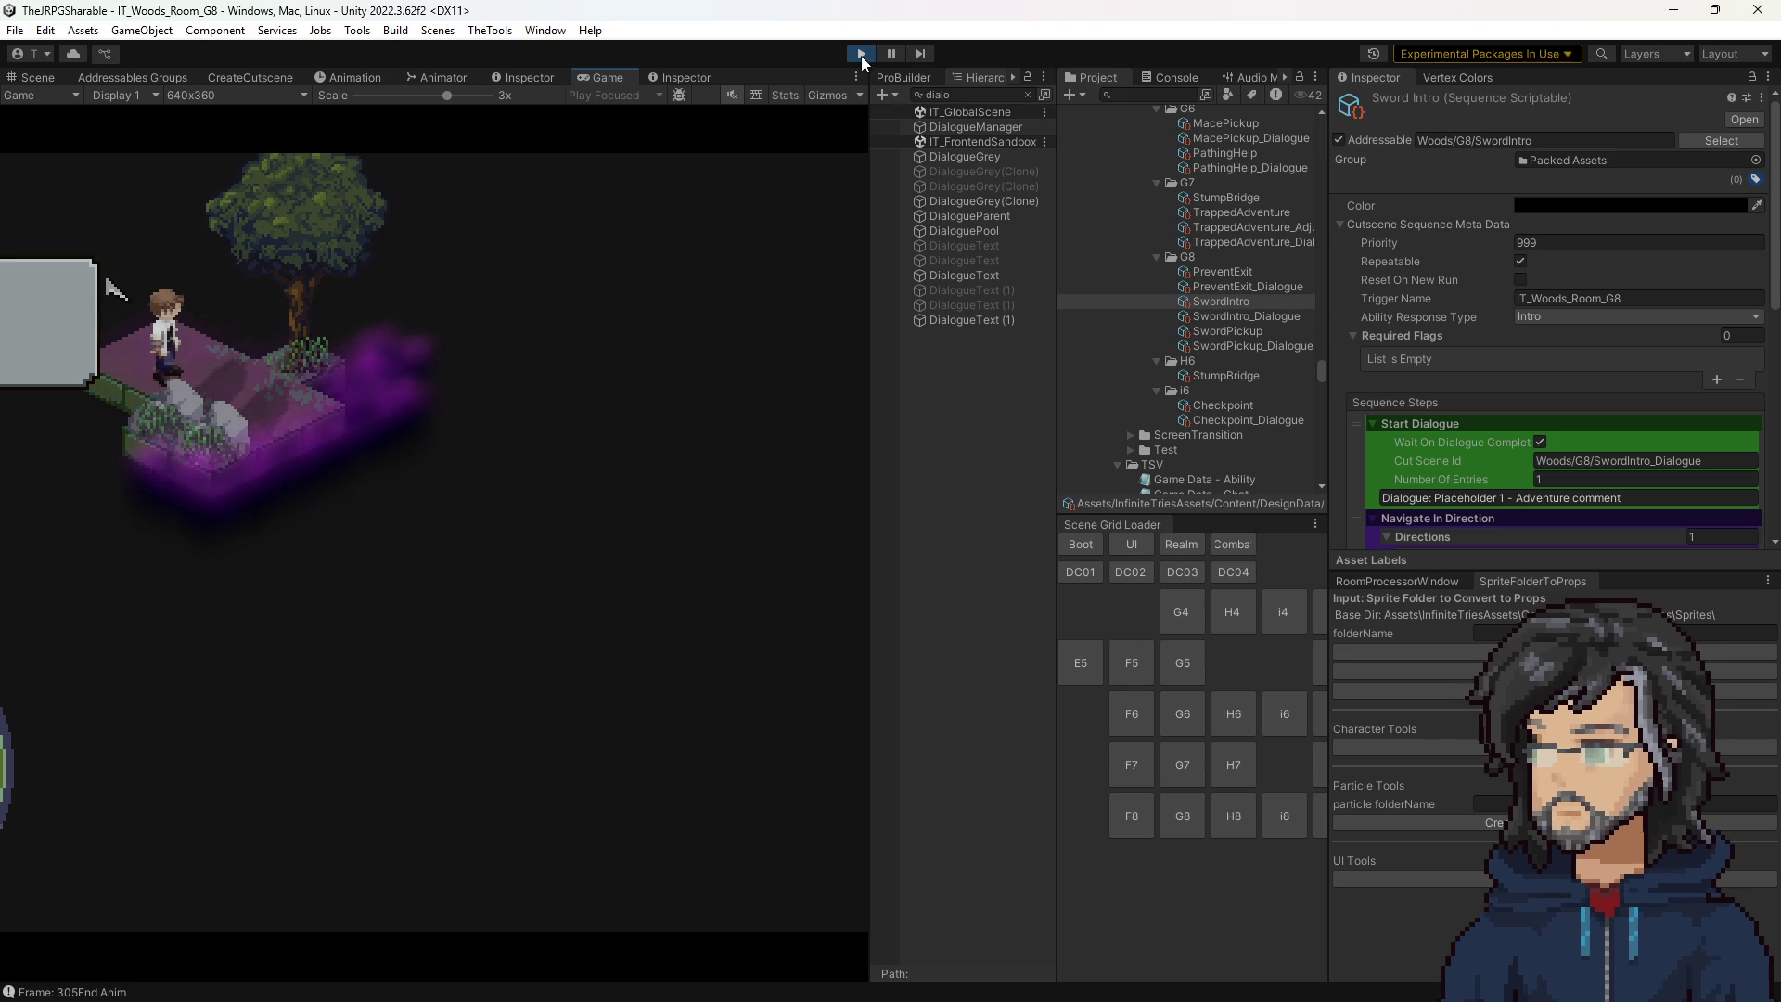
pyautogui.hotkey('ctrl', 'p')
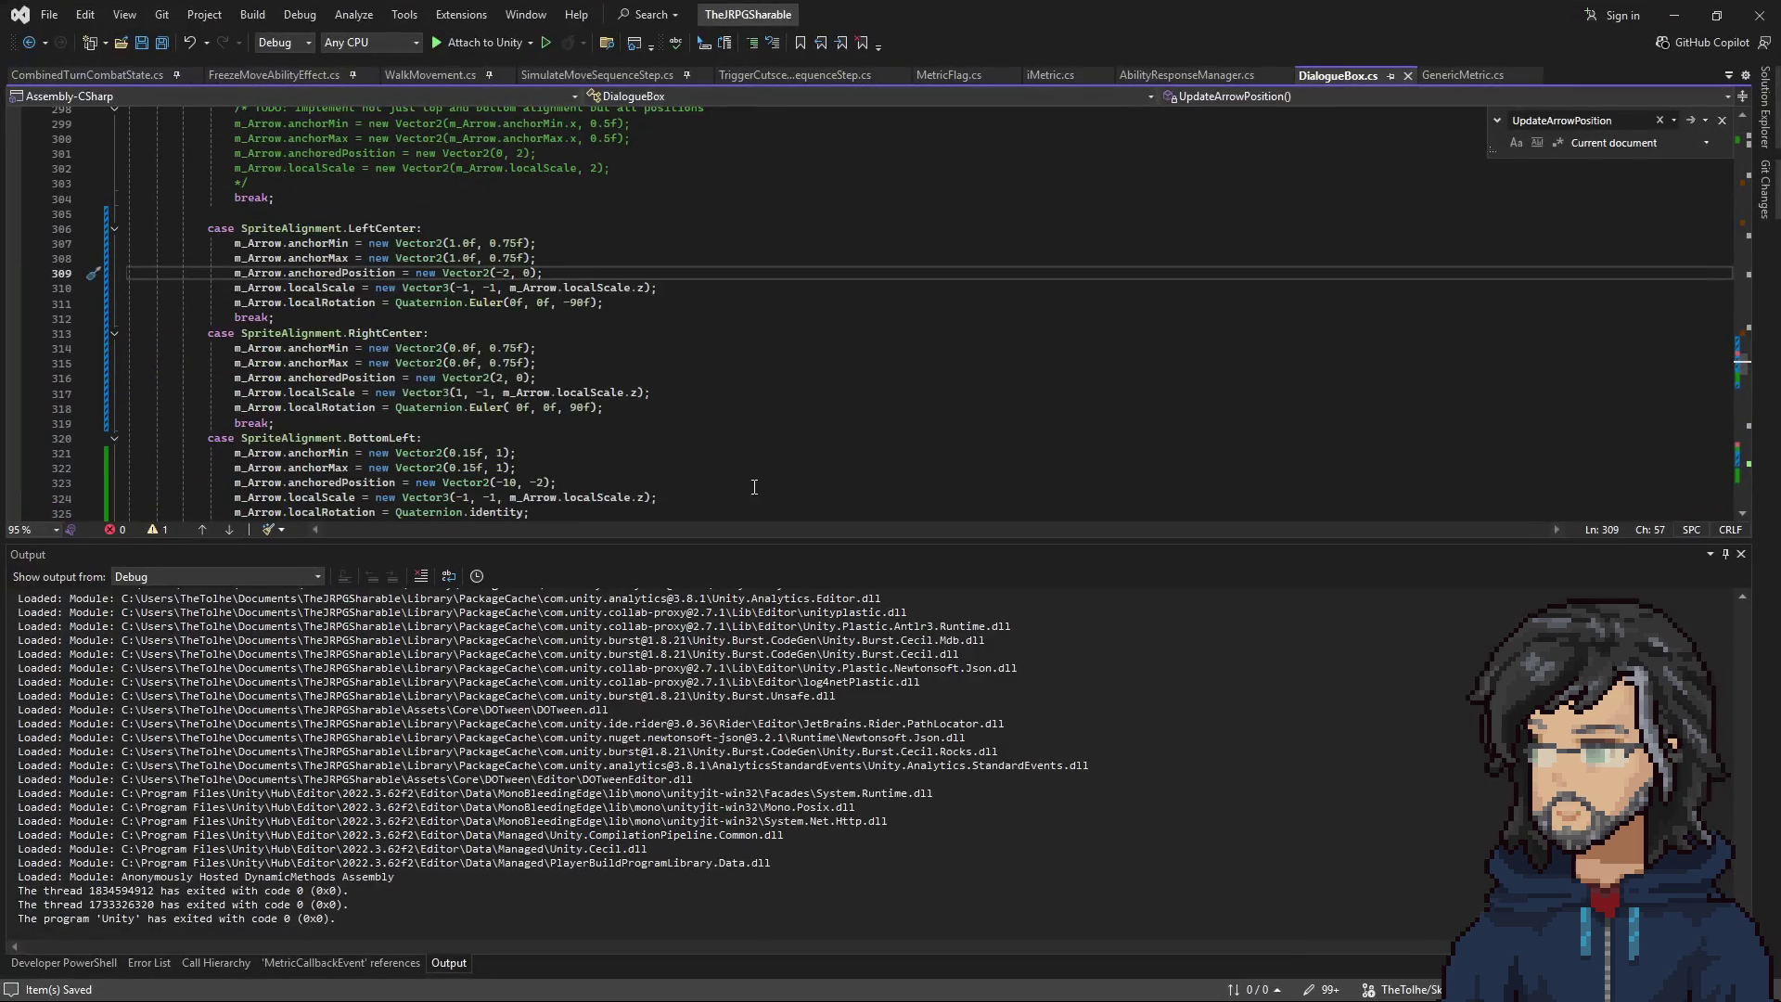
pyautogui.click(1674, 15)
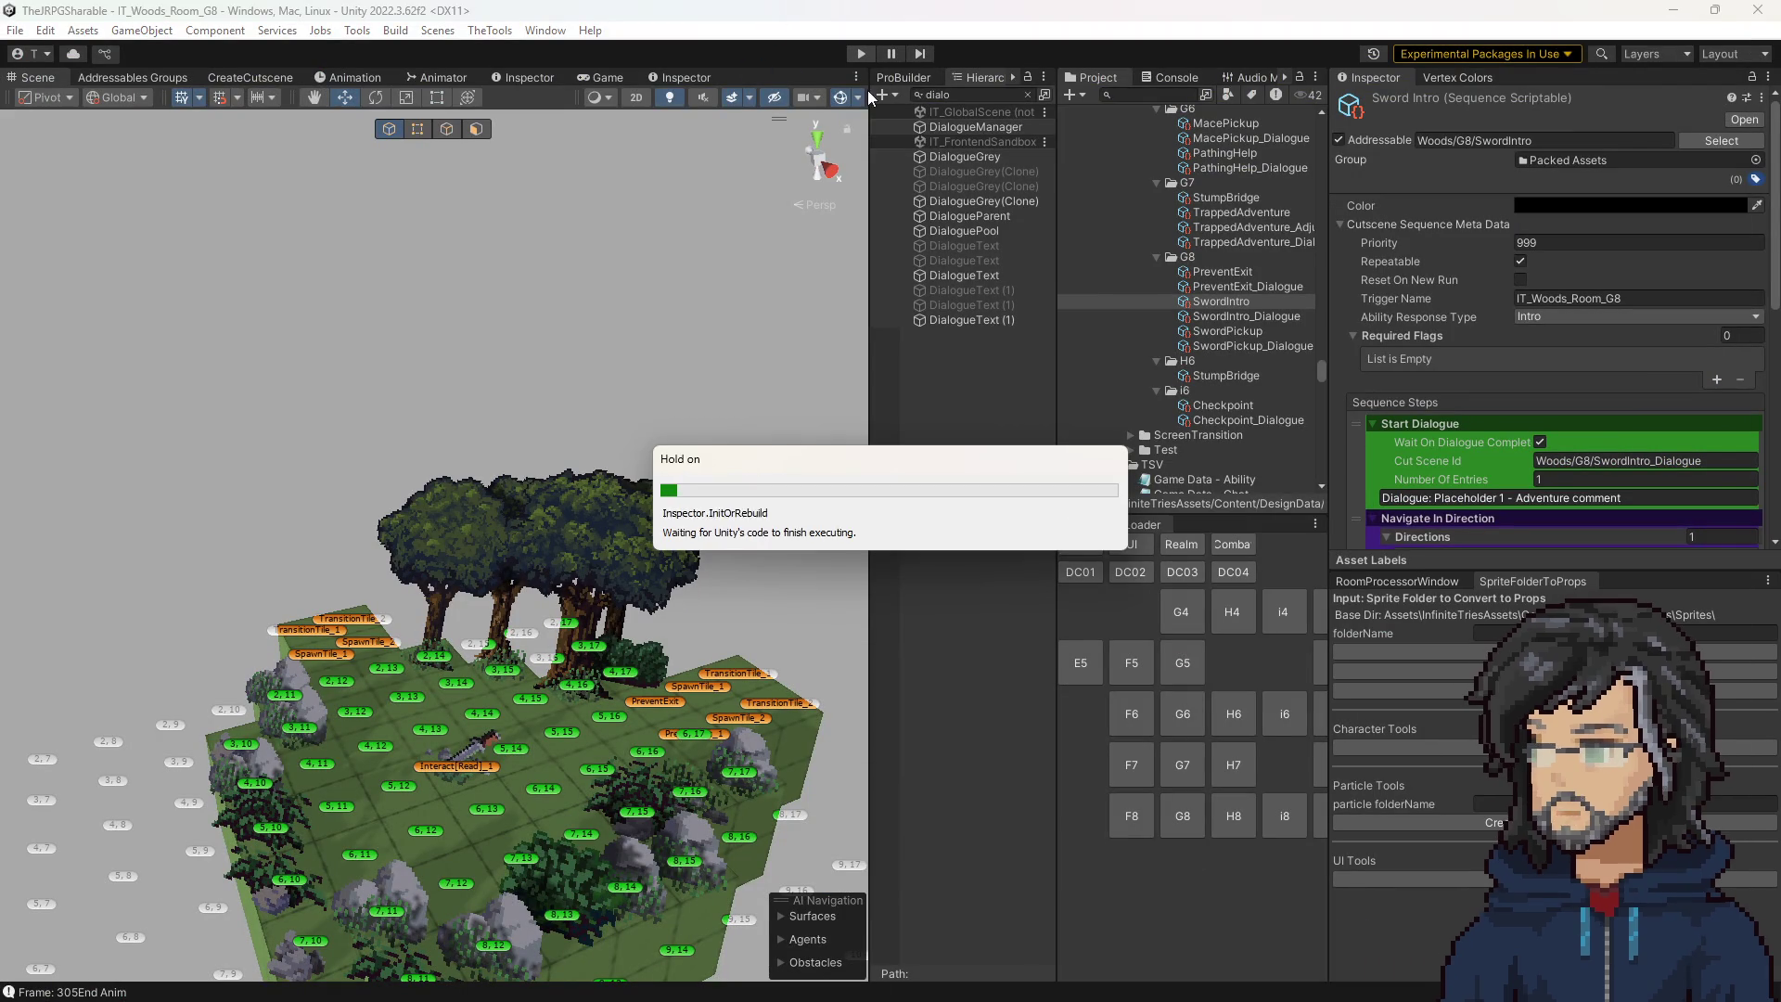
# Restart play mode and drag the Game view splitter right to enlarge the Game view.
pyautogui.click(855, 58)
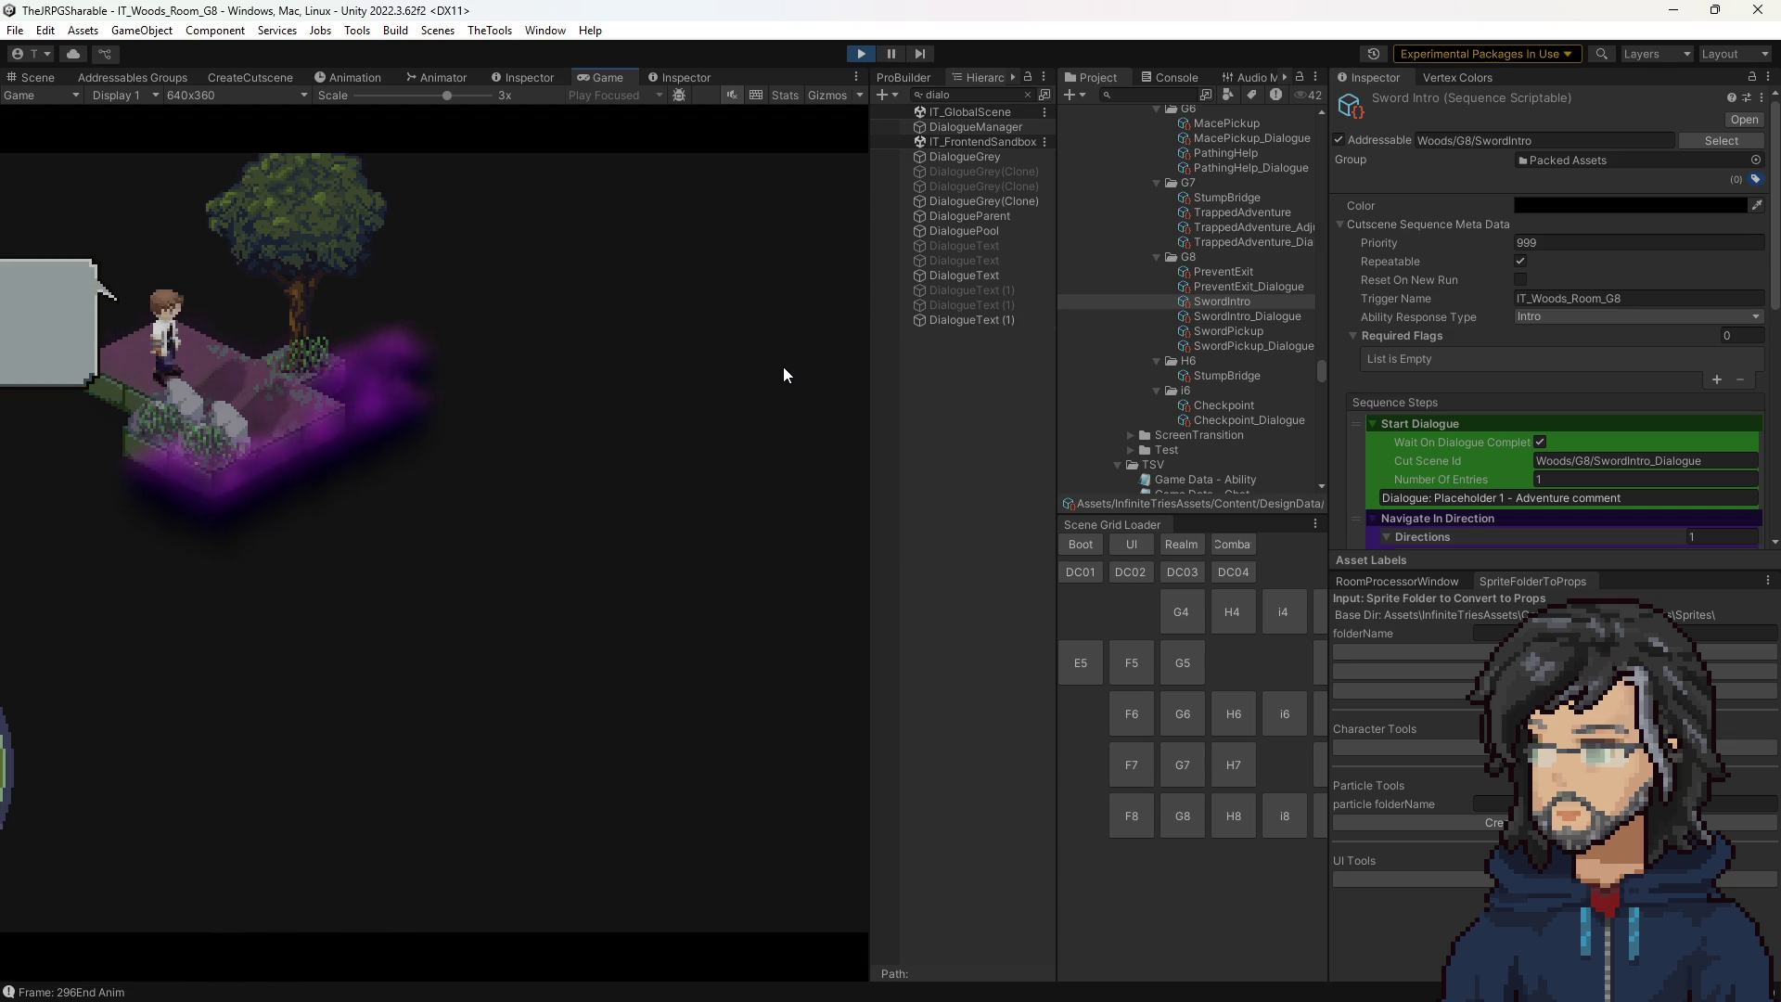
pyautogui.moveTo(866, 343)
pyautogui.mouseDown()
pyautogui.moveTo(1312, 350)
pyautogui.moveTo(946, 362)
pyautogui.moveTo(933, 385)
pyautogui.mouseUp()
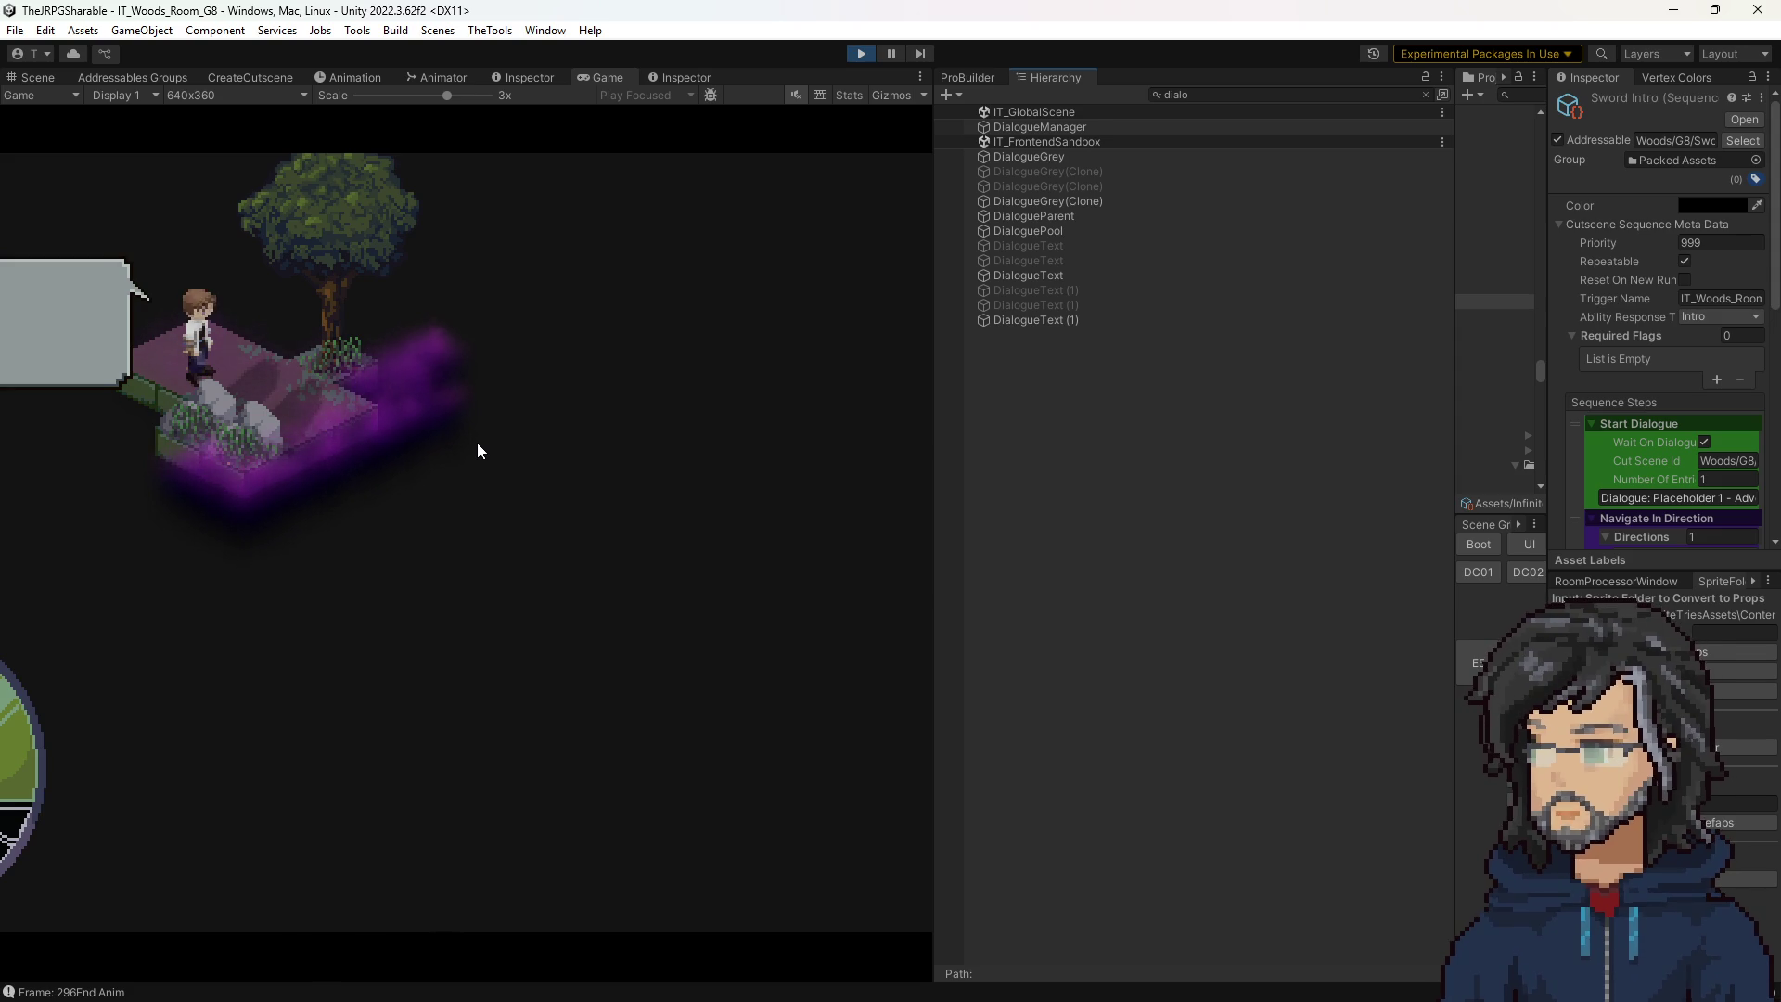
# Open SwordIntro_Dialogue, set Hiro's first line to Right Center, and widen the game view.
pyautogui.moveTo(1454, 318); pyautogui.dragTo(1142, 337)
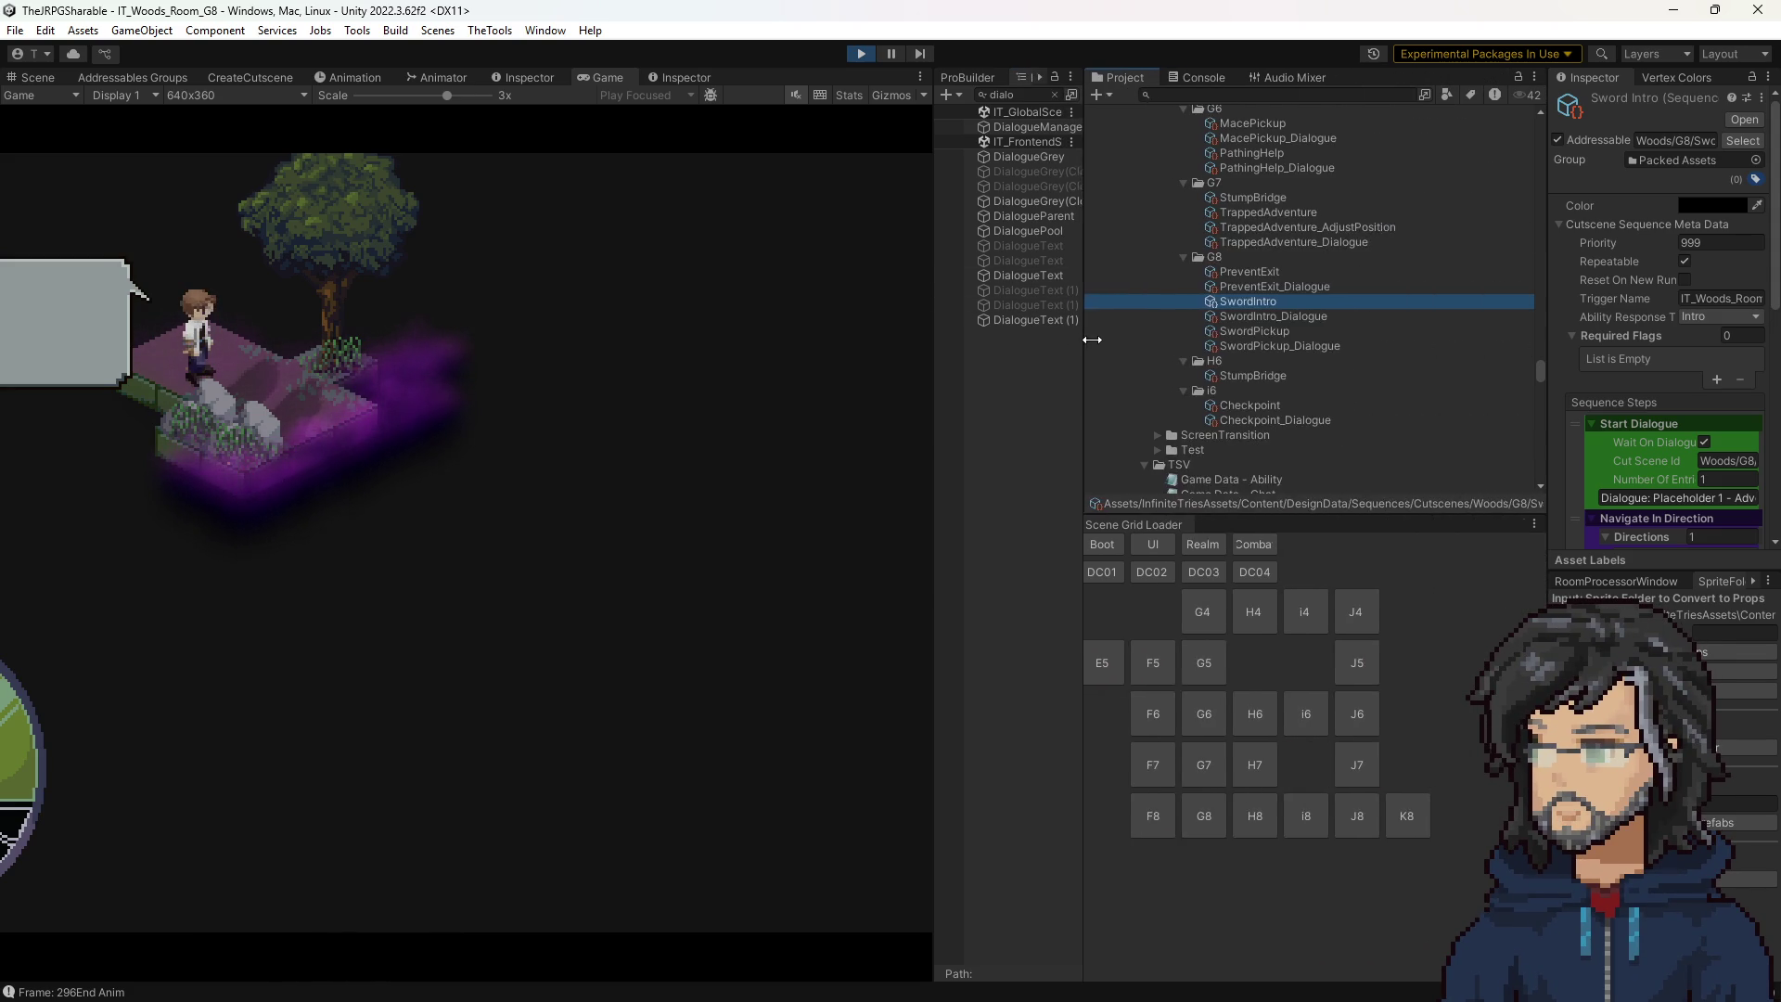
pyautogui.click(1371, 314)
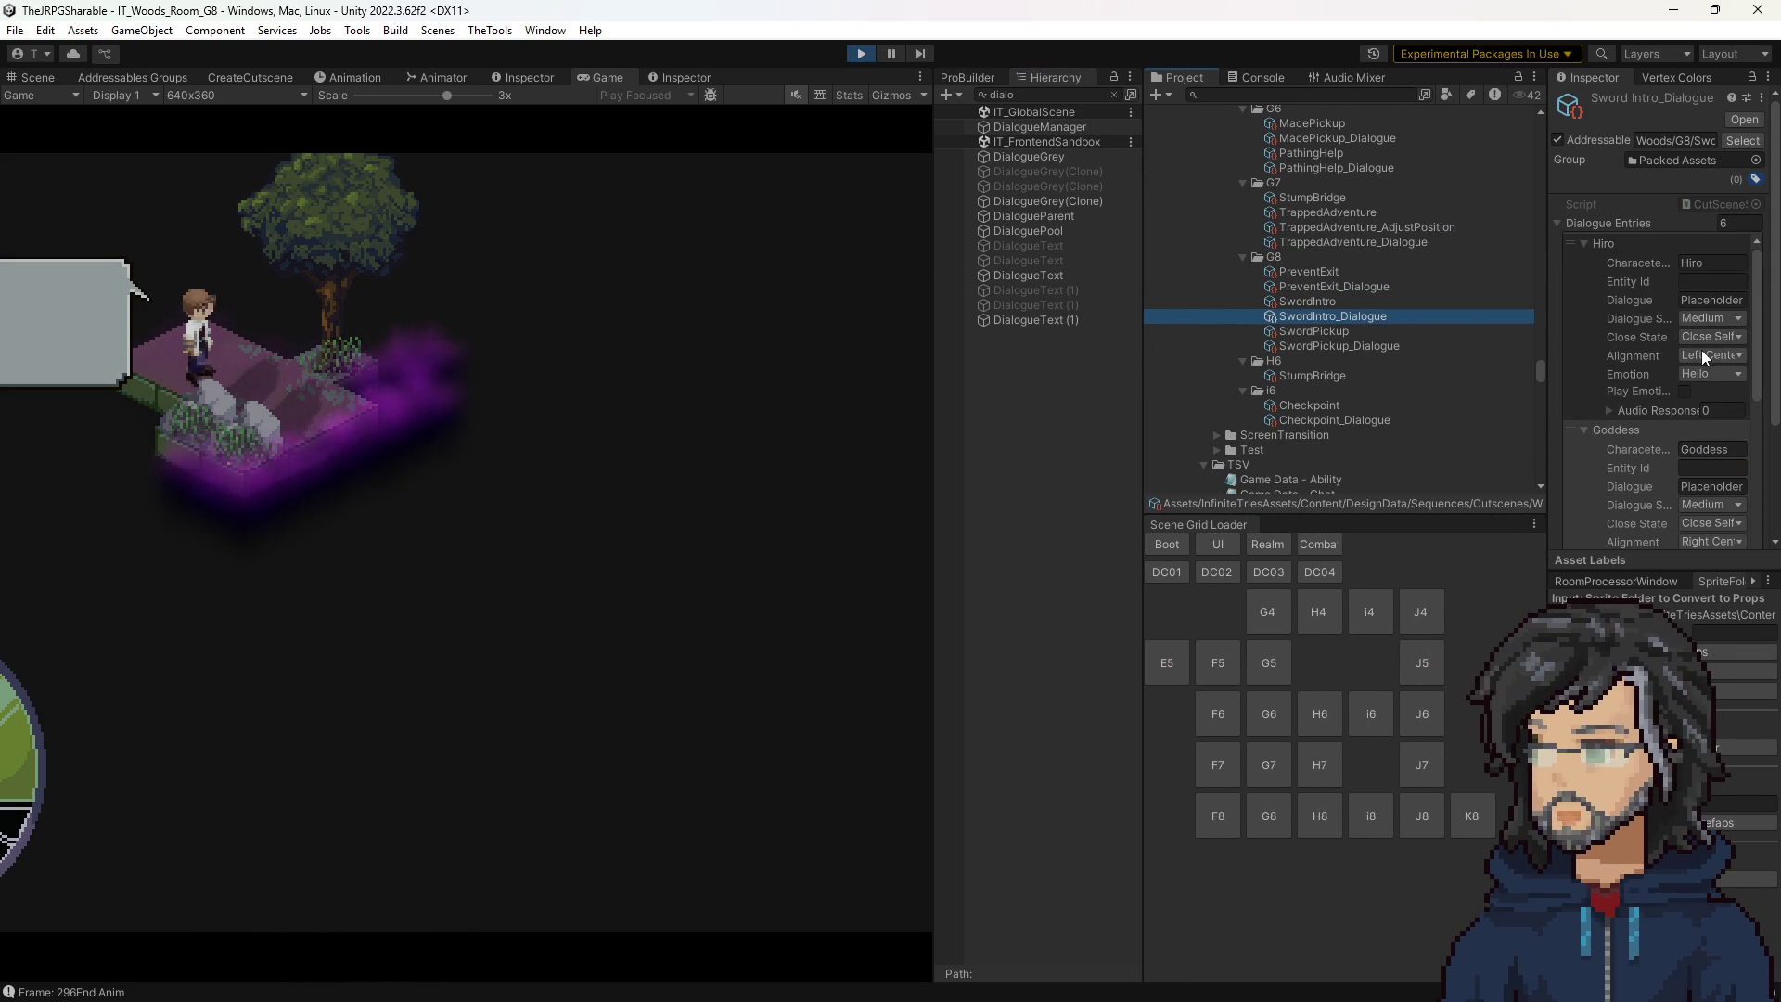
pyautogui.click(1709, 356)
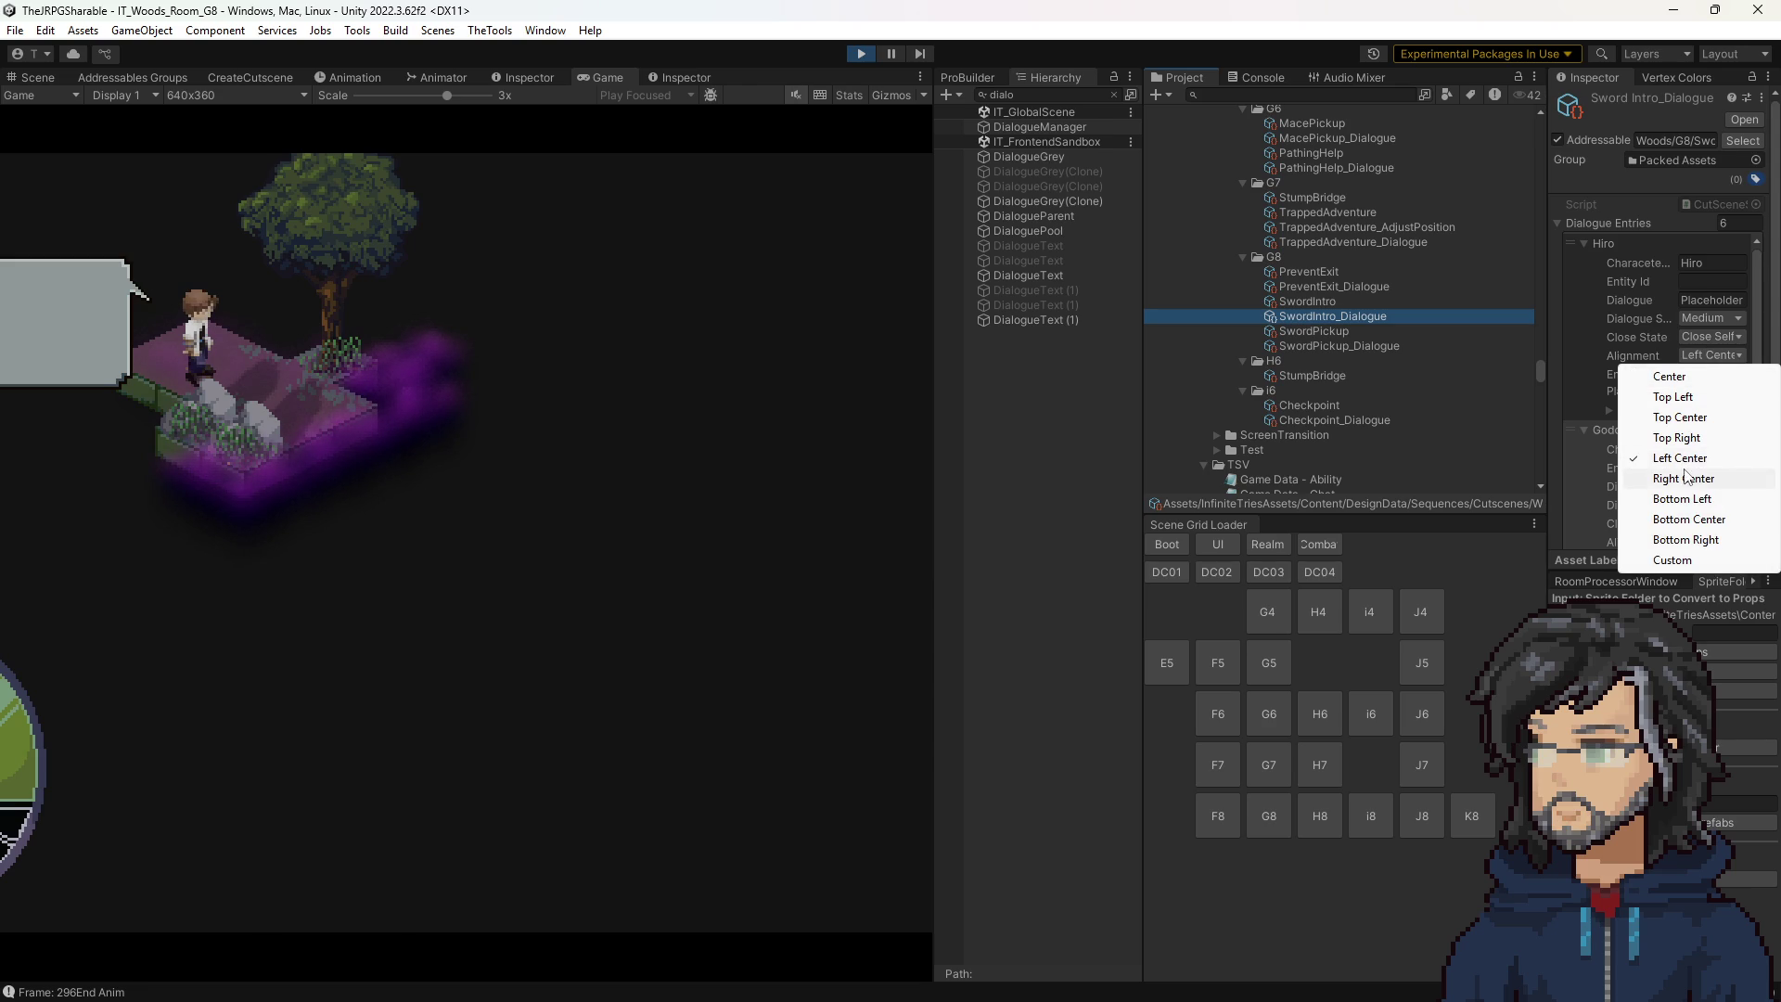
pyautogui.click(1684, 477)
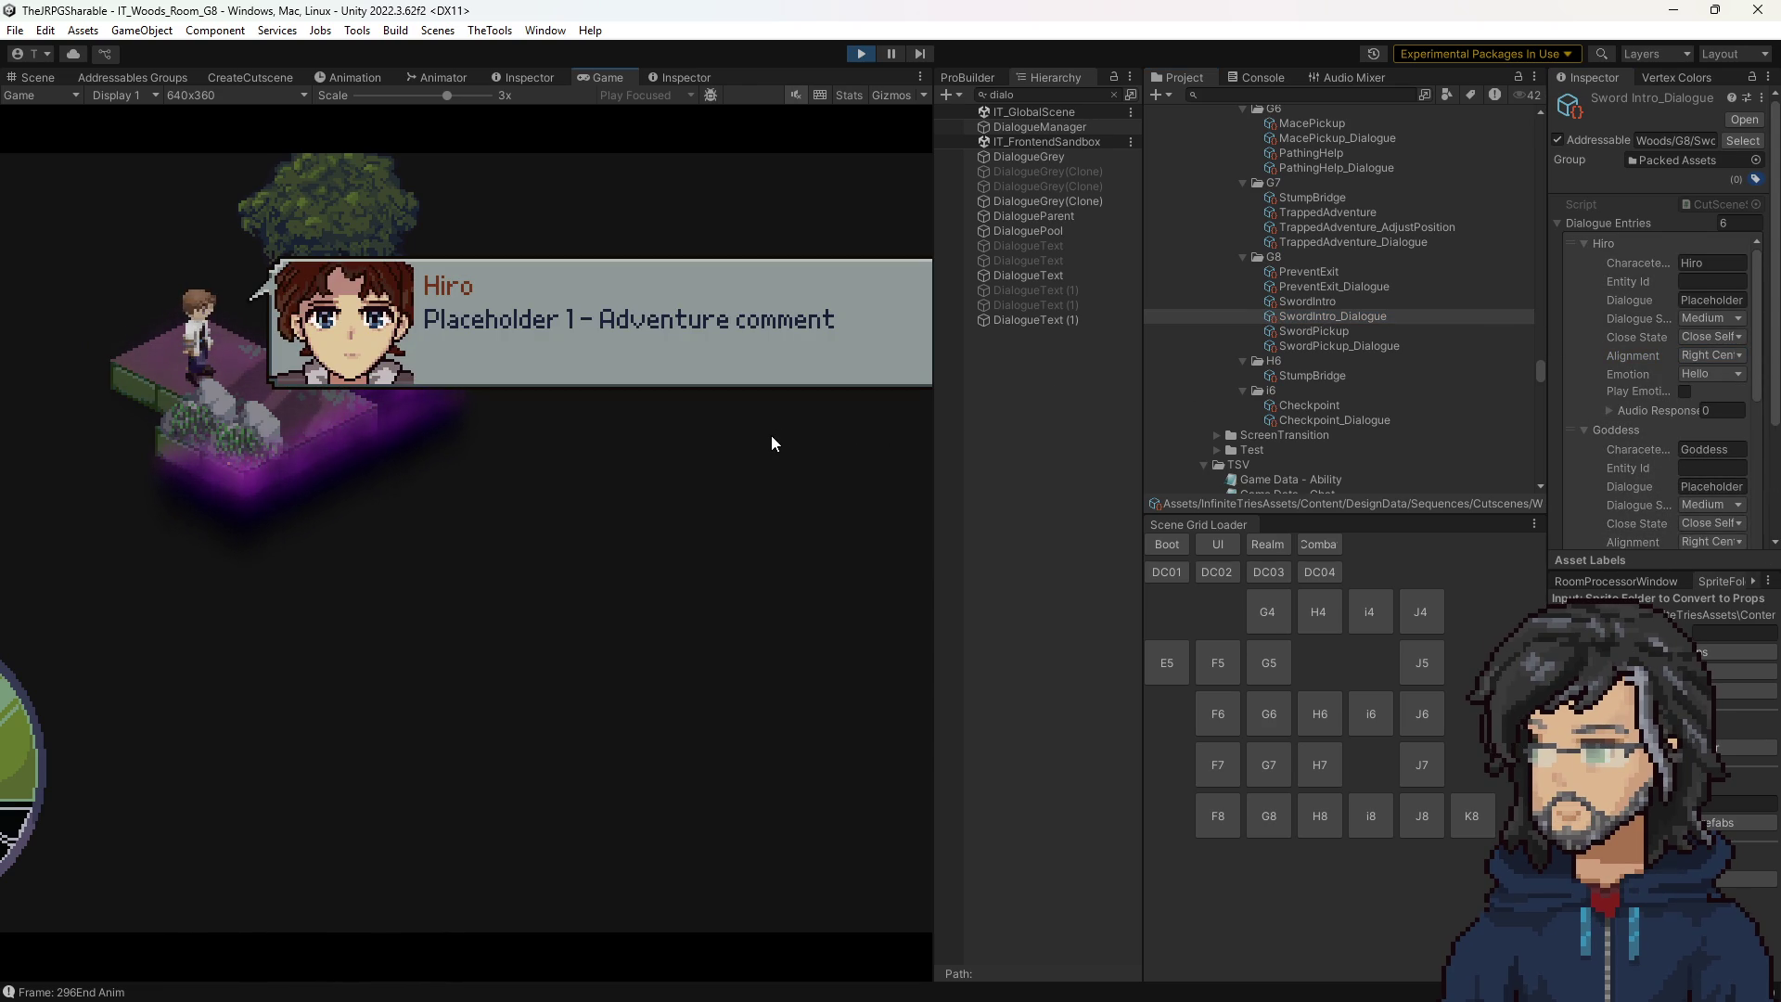
pyautogui.moveTo(934, 422); pyautogui.dragTo(994, 419)
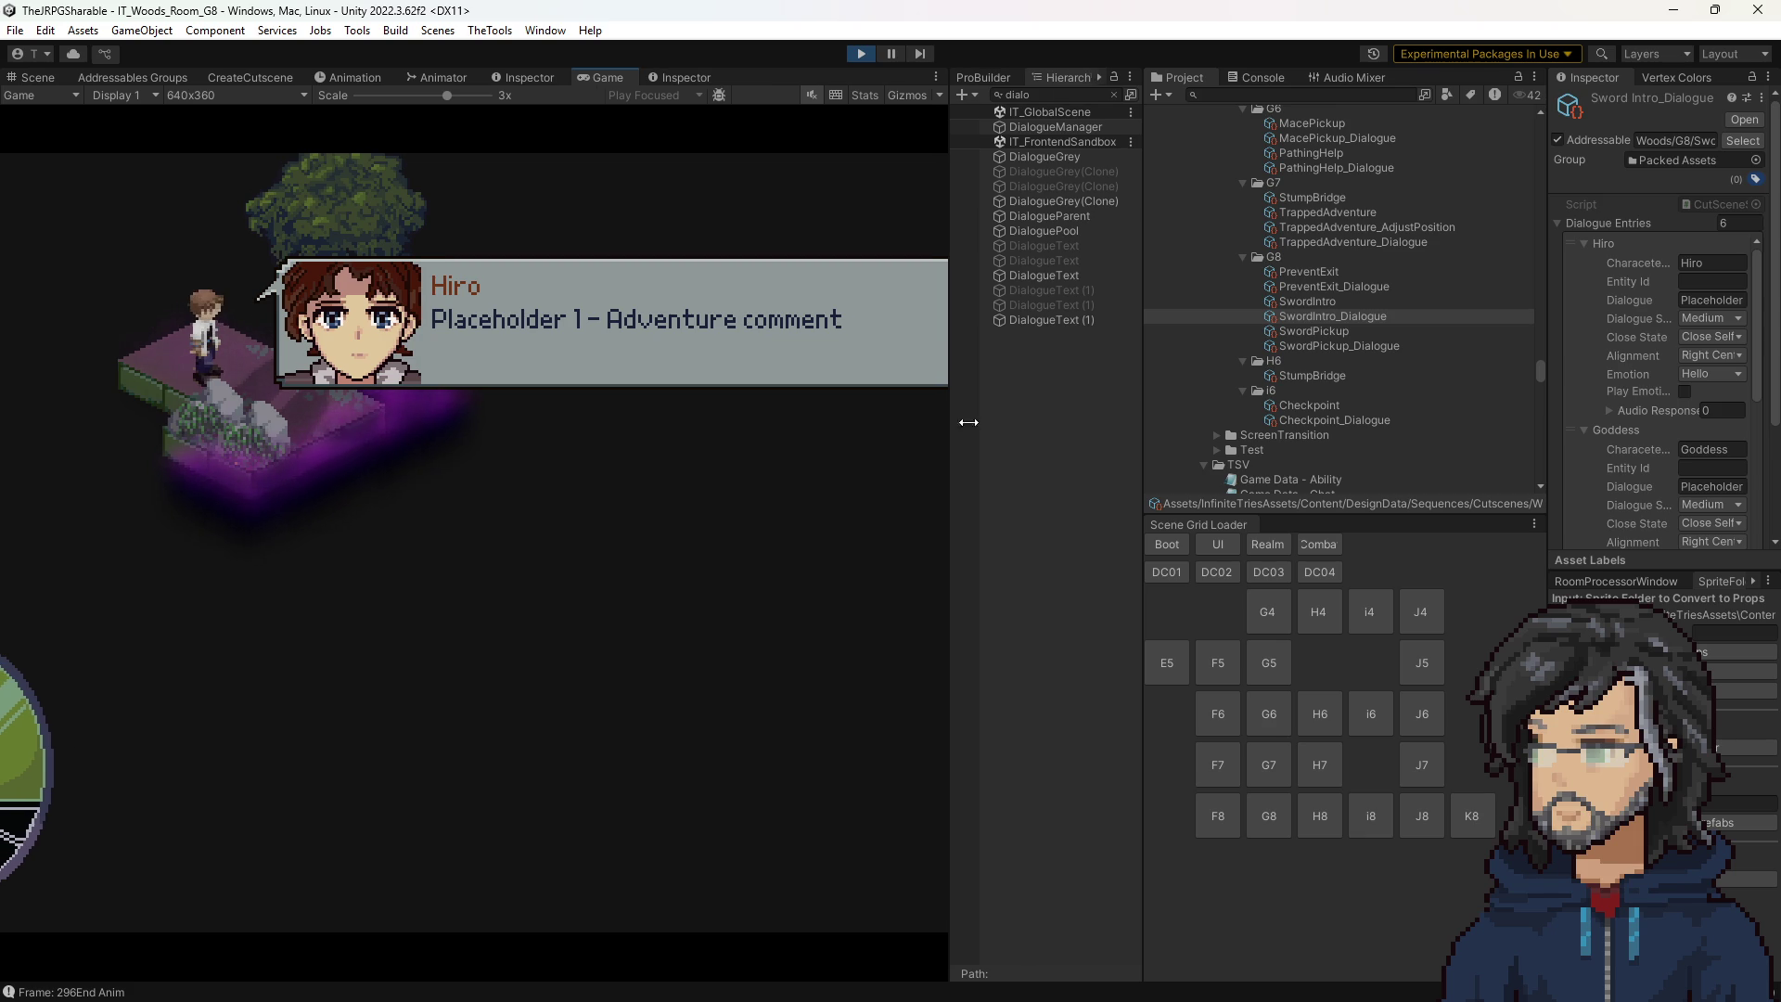
pyautogui.moveTo(446, 95); pyautogui.dragTo(414, 96)
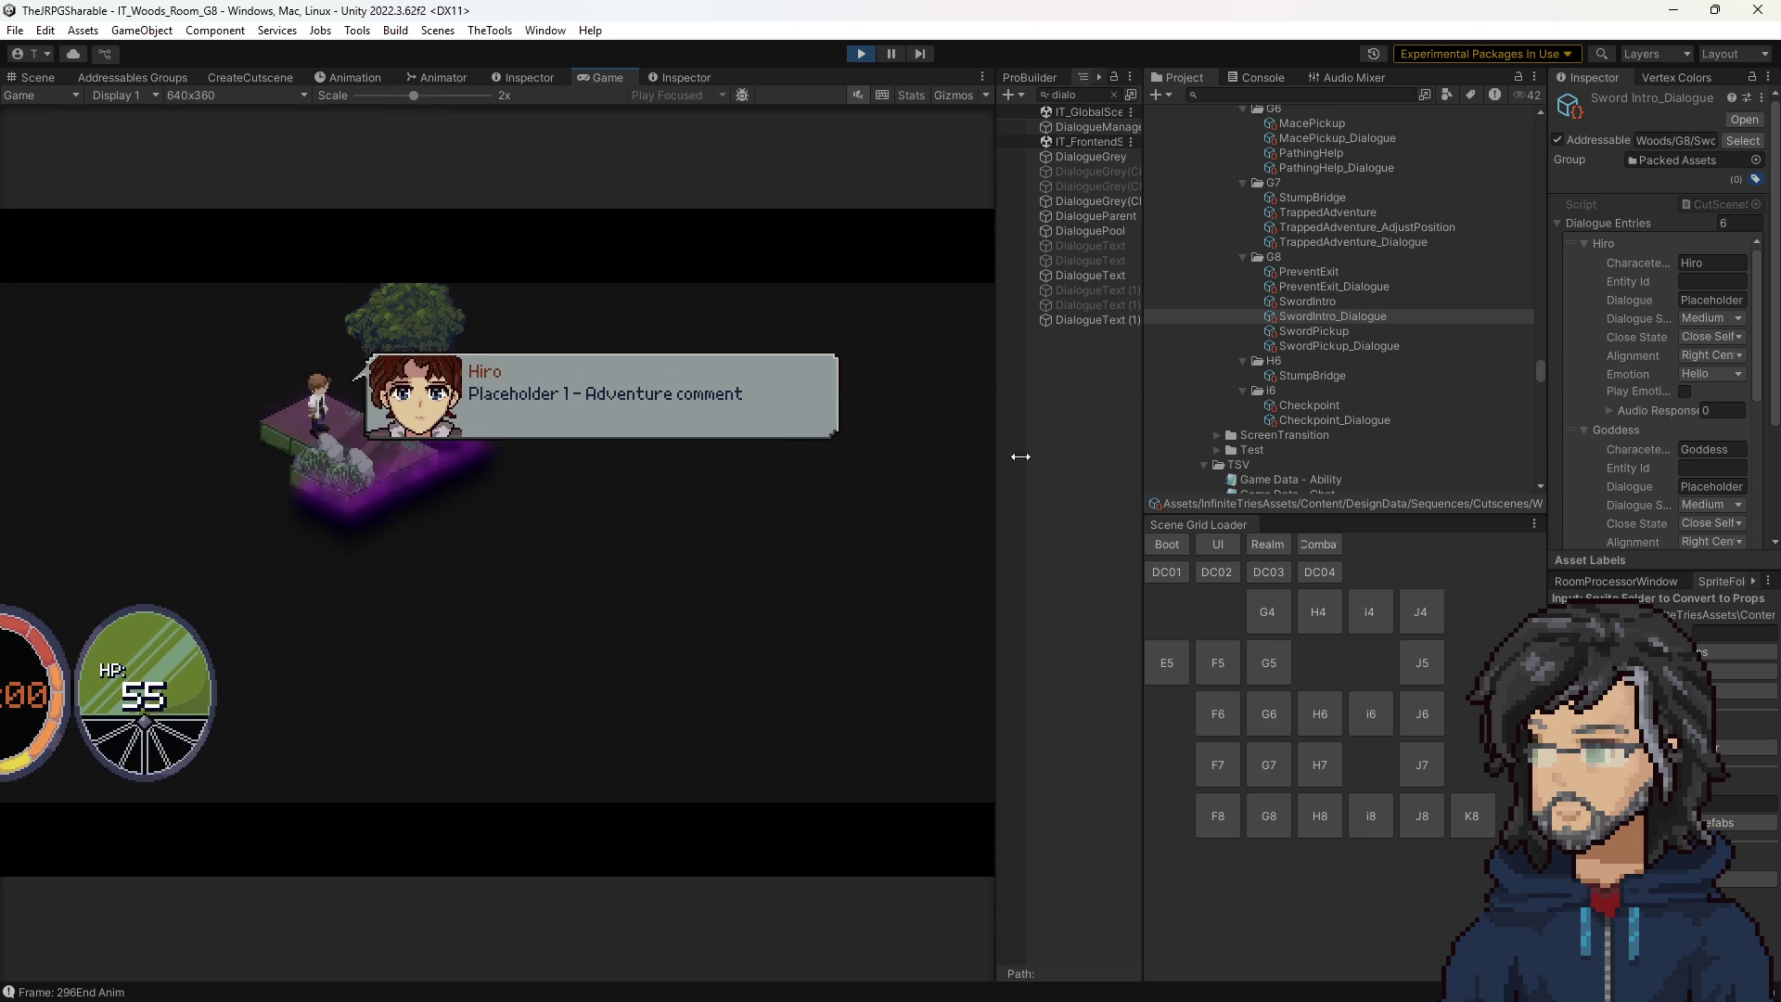
pyautogui.moveTo(1004, 443); pyautogui.dragTo(1137, 443)
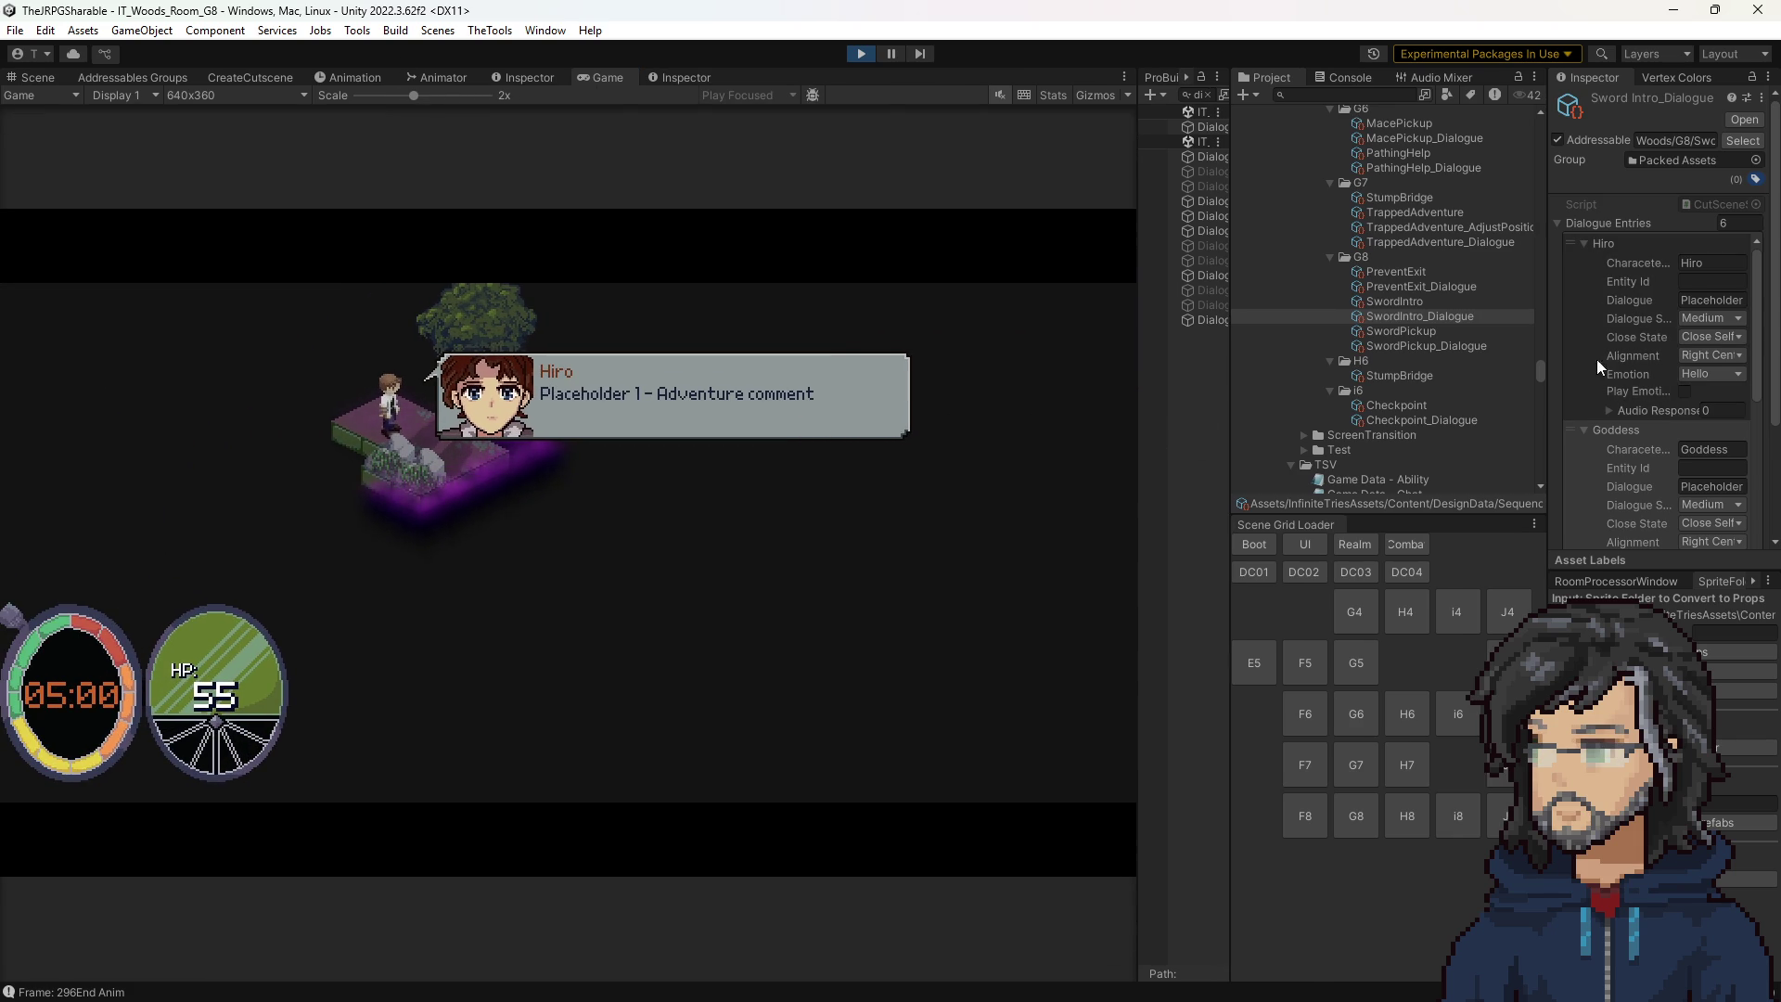
# Try Bottom Center, Bottom Left, Bottom Right and Left Center on Hiro's line, ending on Right Center.
pyautogui.click(1706, 355)
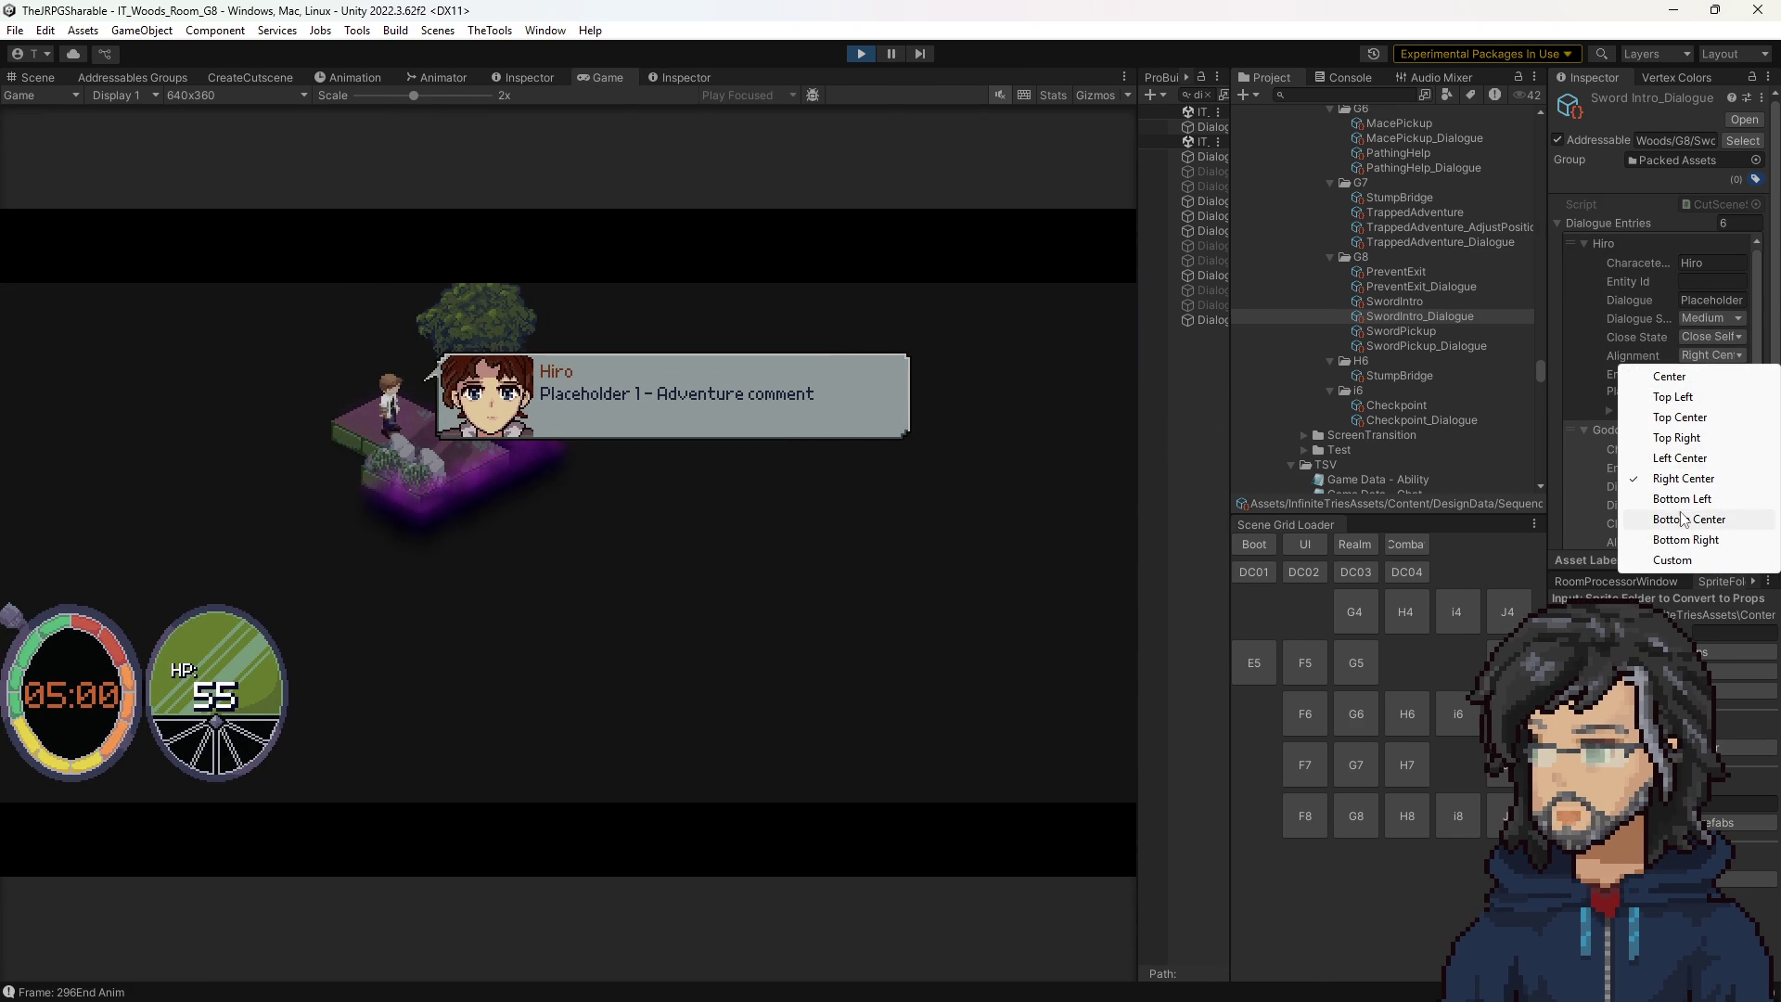
pyautogui.click(1686, 518)
pyautogui.click(1708, 354)
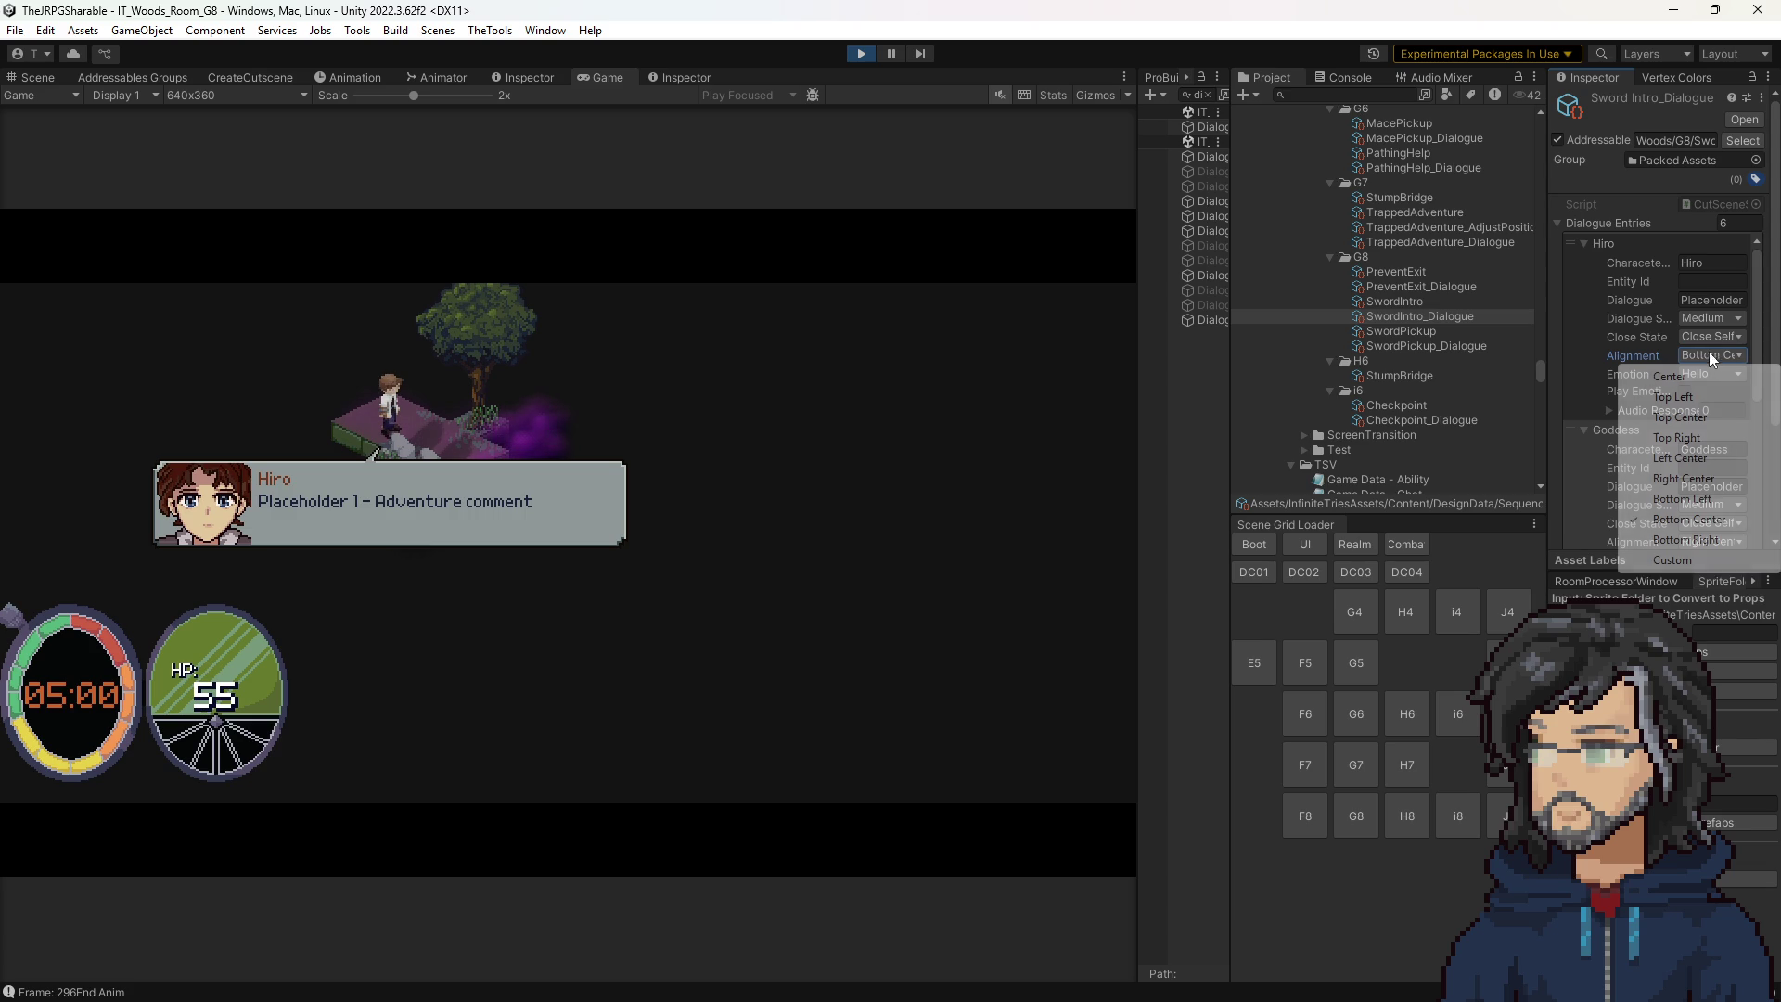
pyautogui.click(1689, 498)
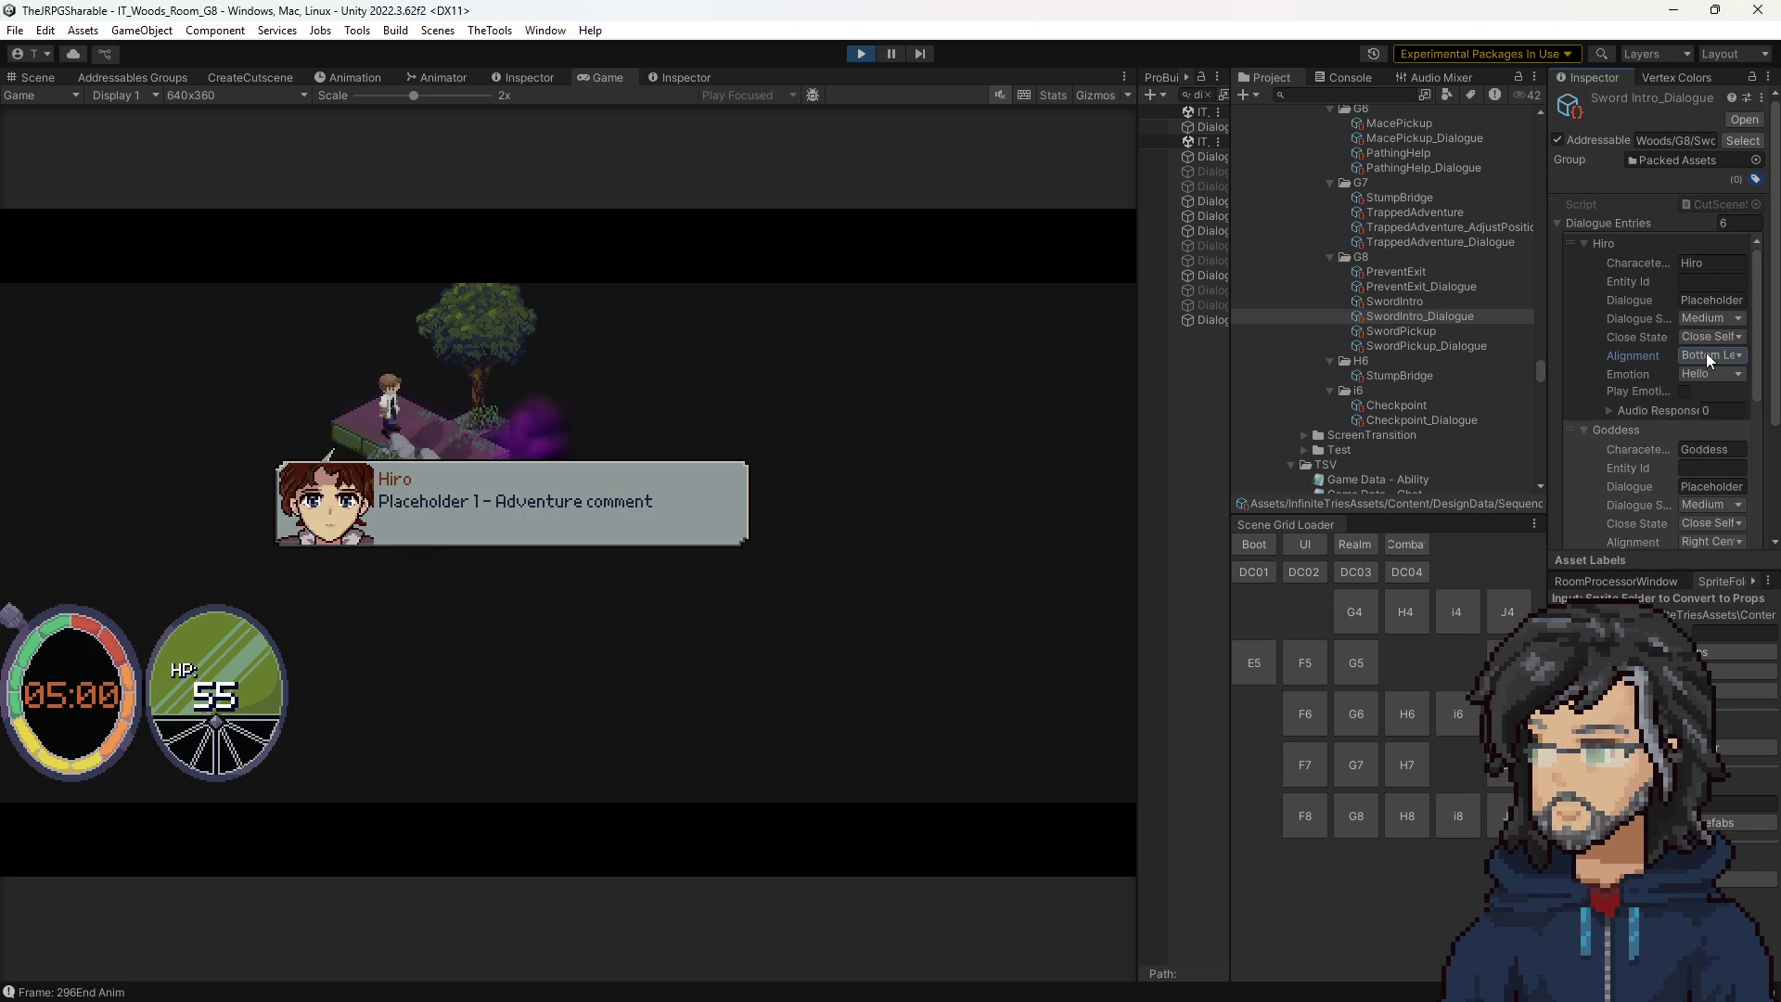
pyautogui.click(1705, 353)
pyautogui.click(1679, 527)
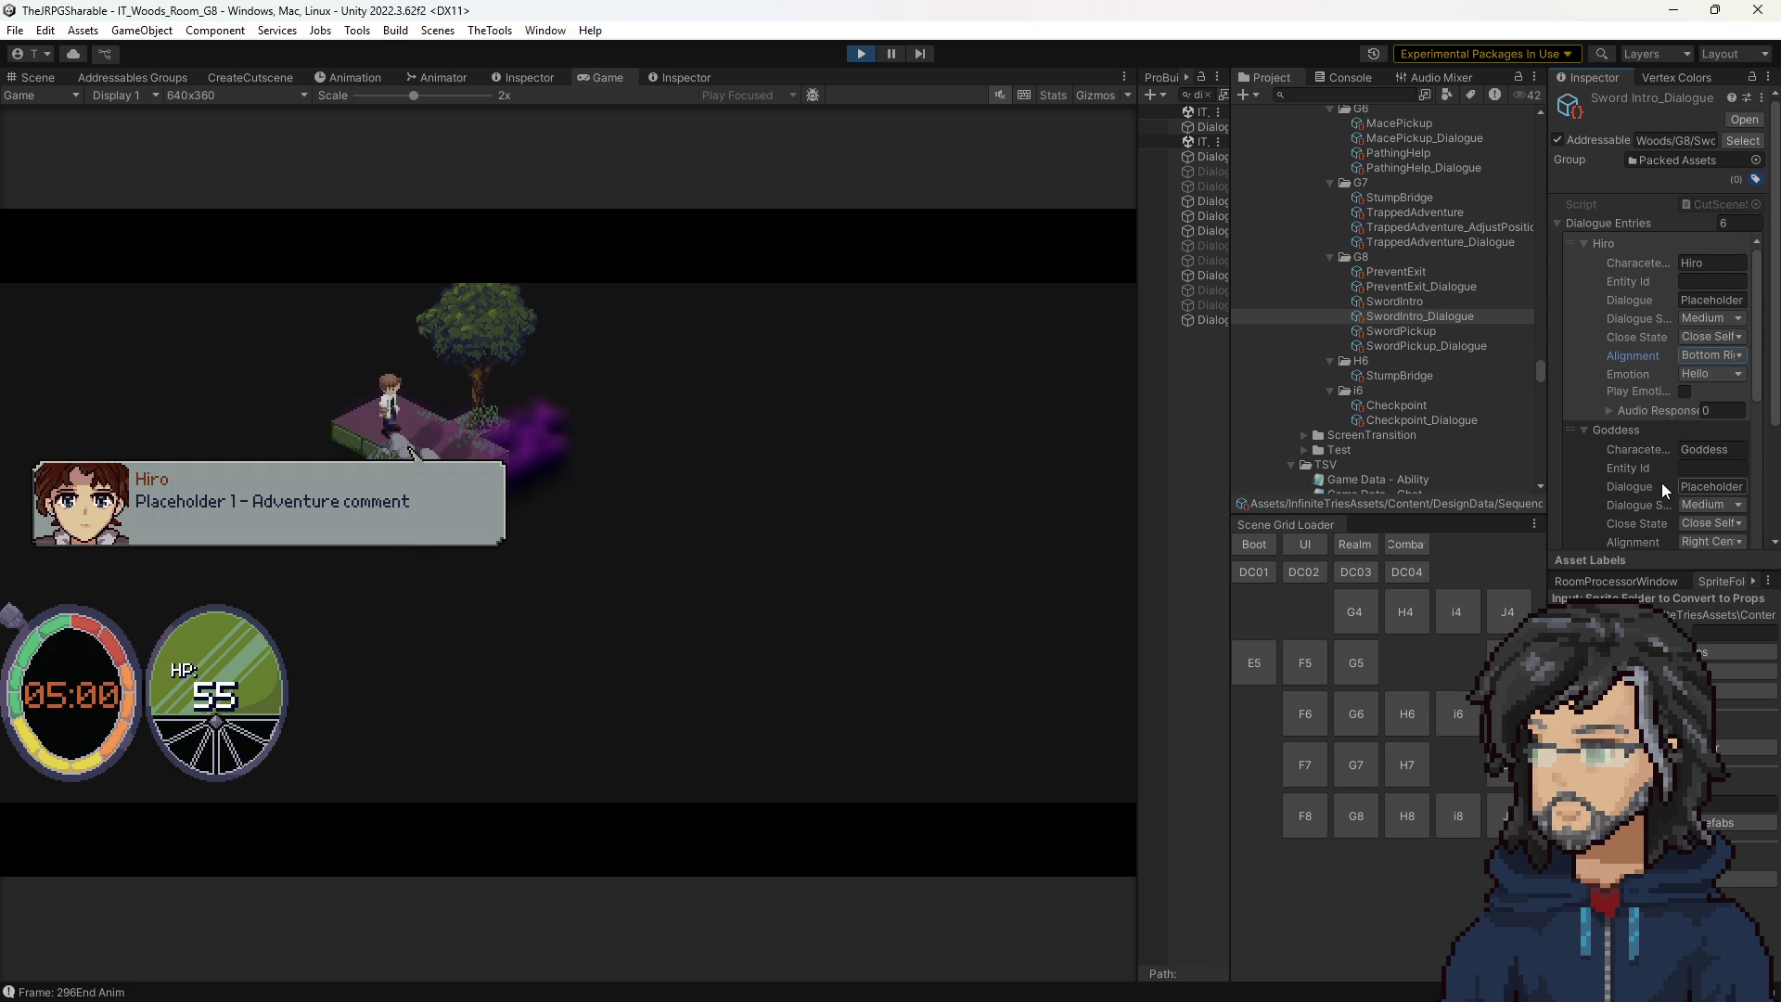
pyautogui.click(1711, 355)
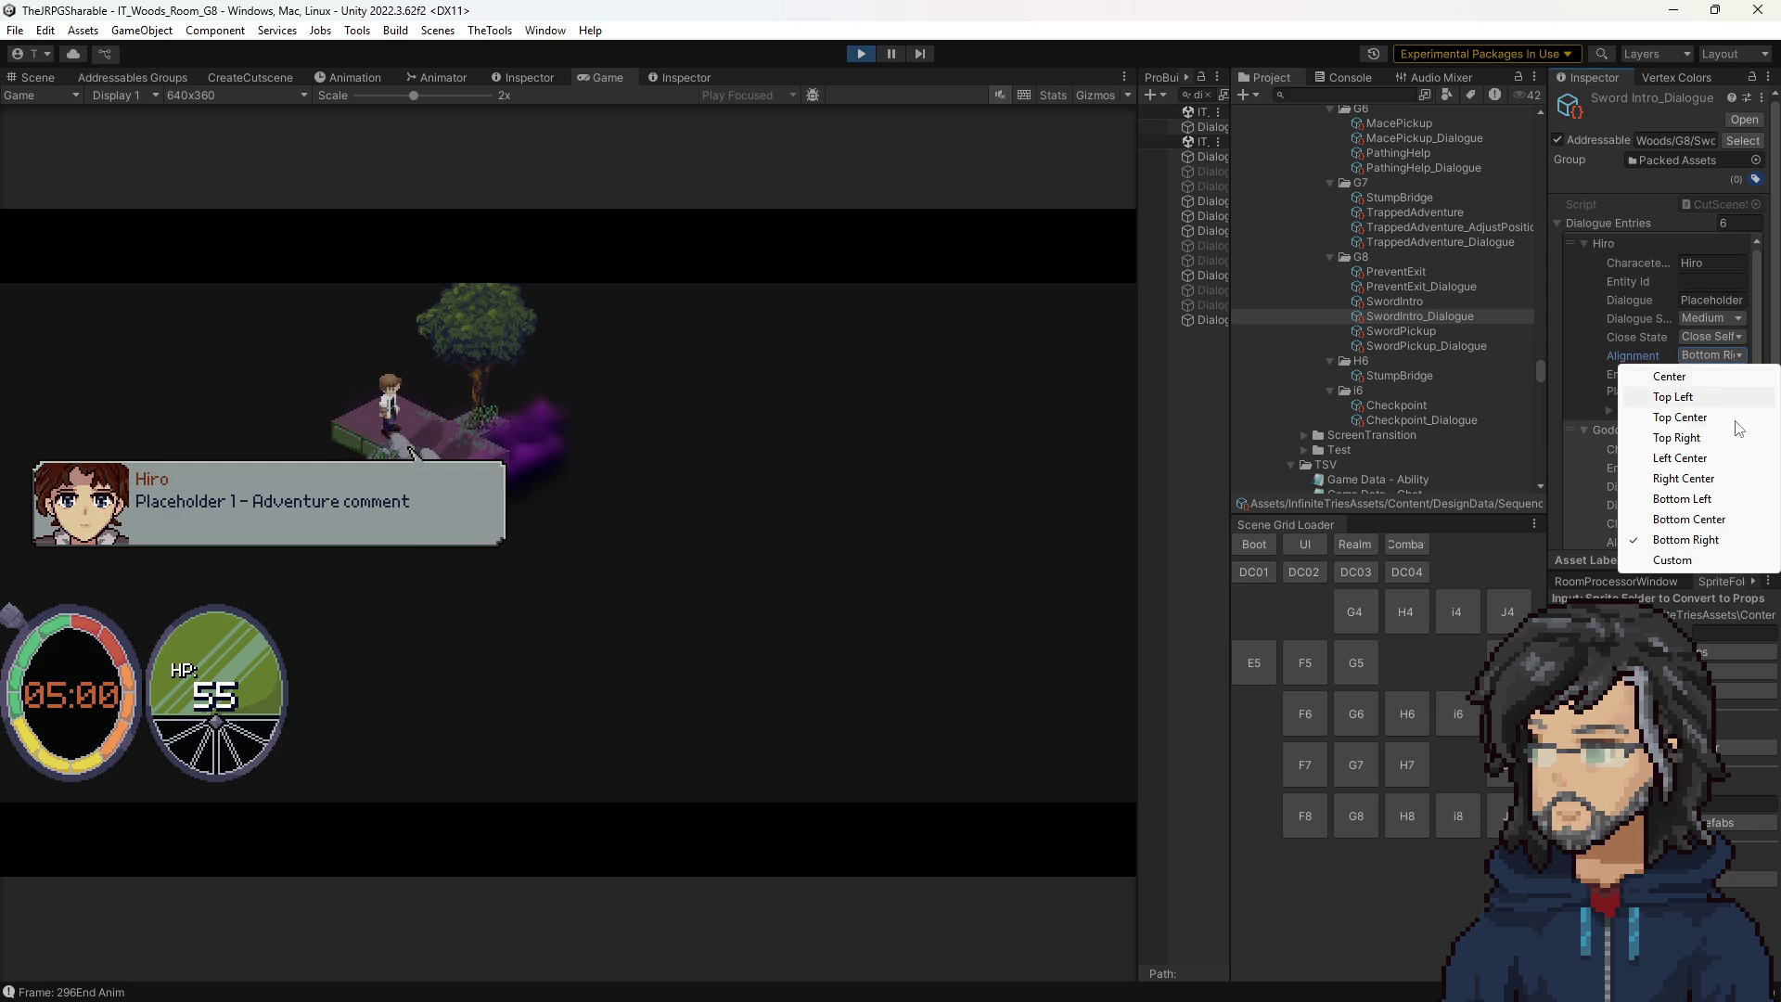
pyautogui.click(1686, 457)
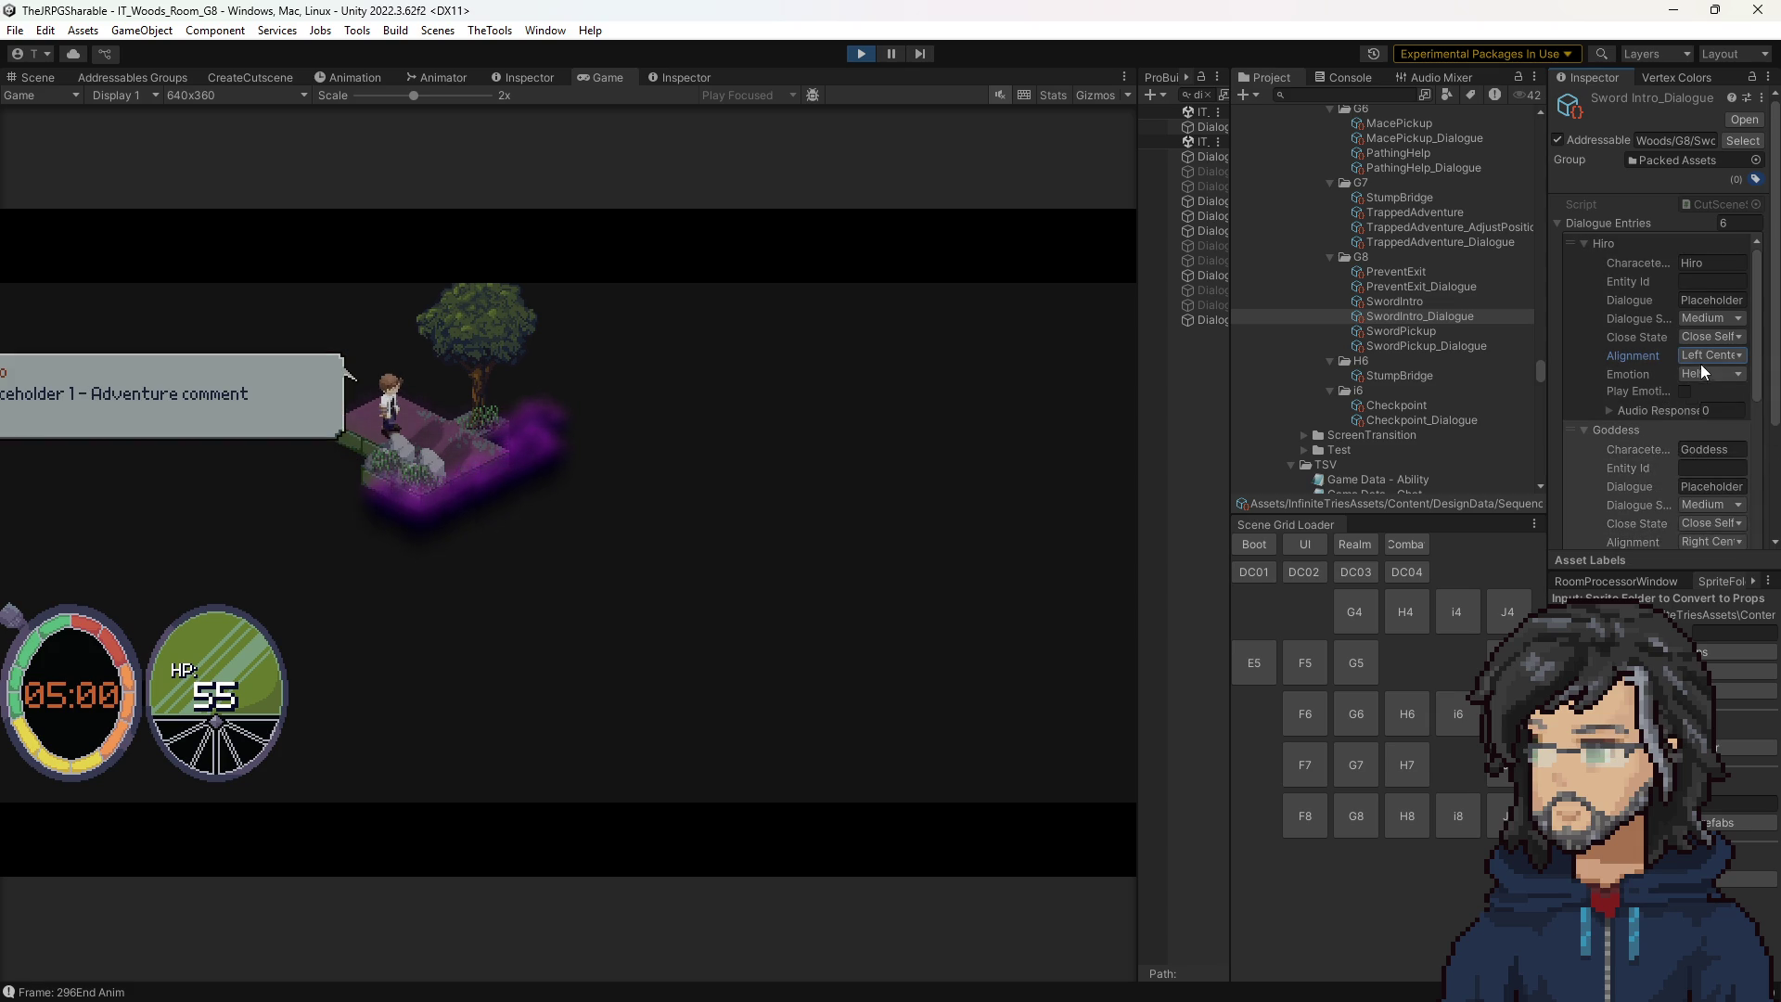
pyautogui.click(1705, 357)
pyautogui.click(1686, 478)
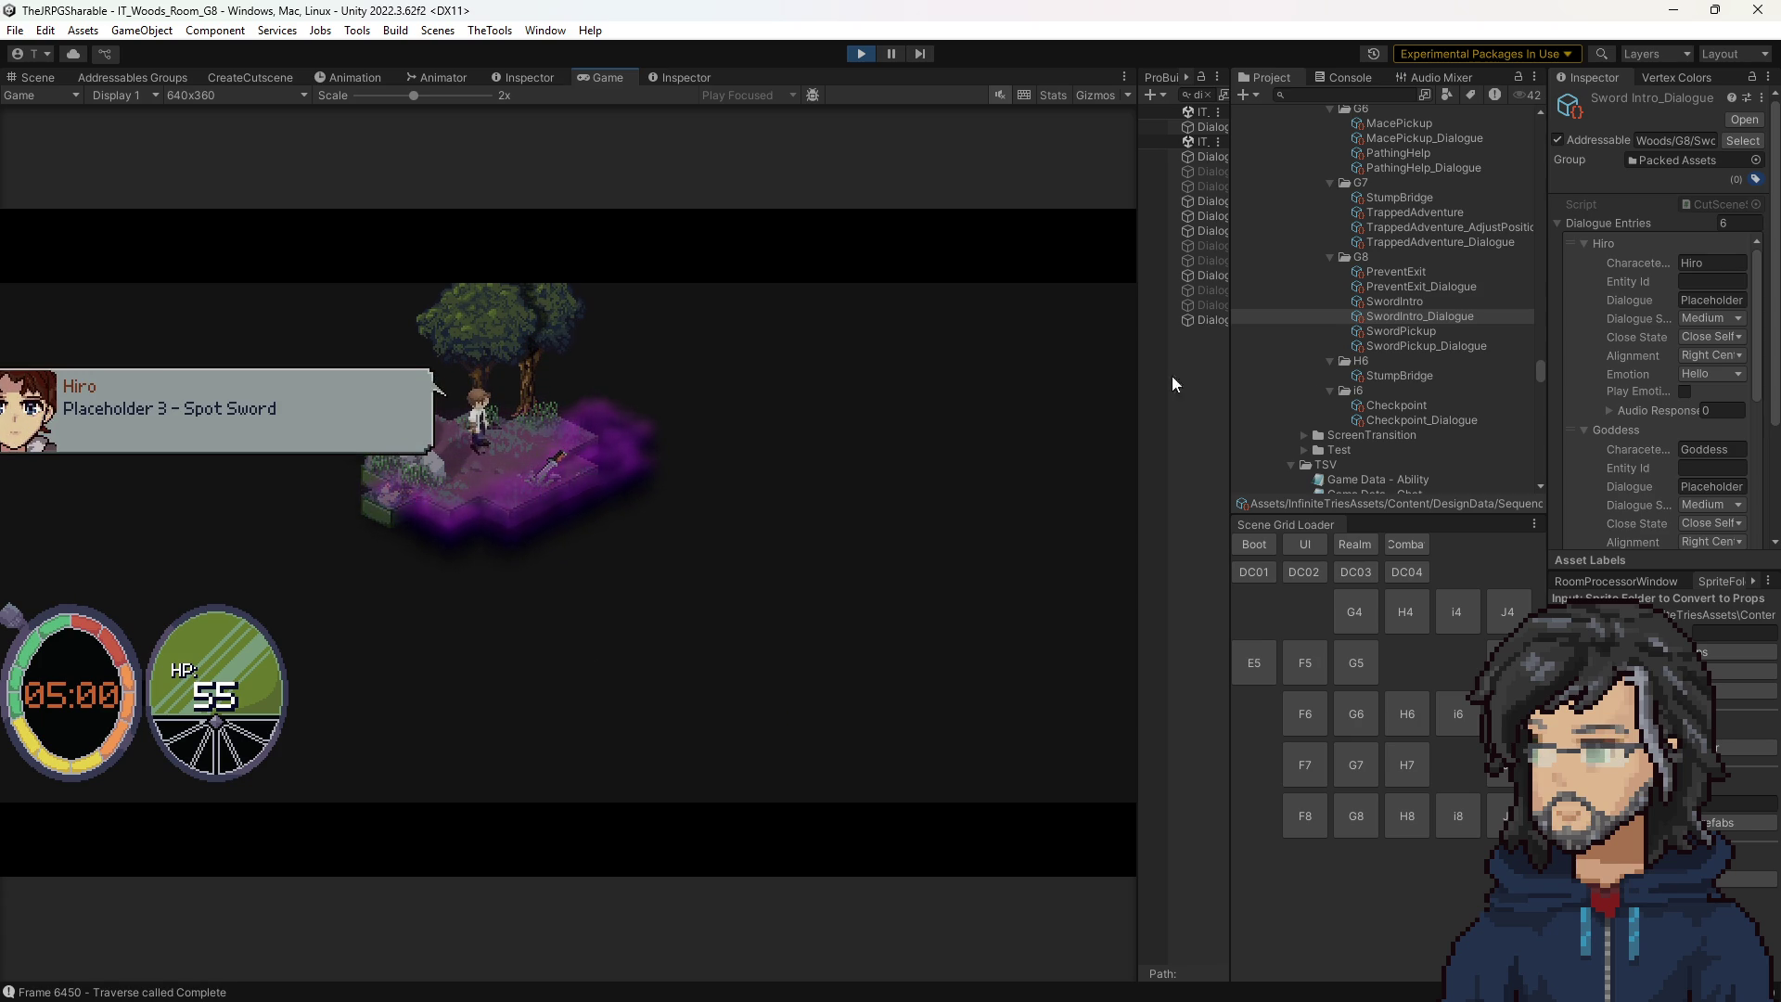
# Keep the later Hiro line's close state as Stay Open.
pyautogui.scroll(-3, 1619, 401)
pyautogui.scroll(-5, 1689, 421)
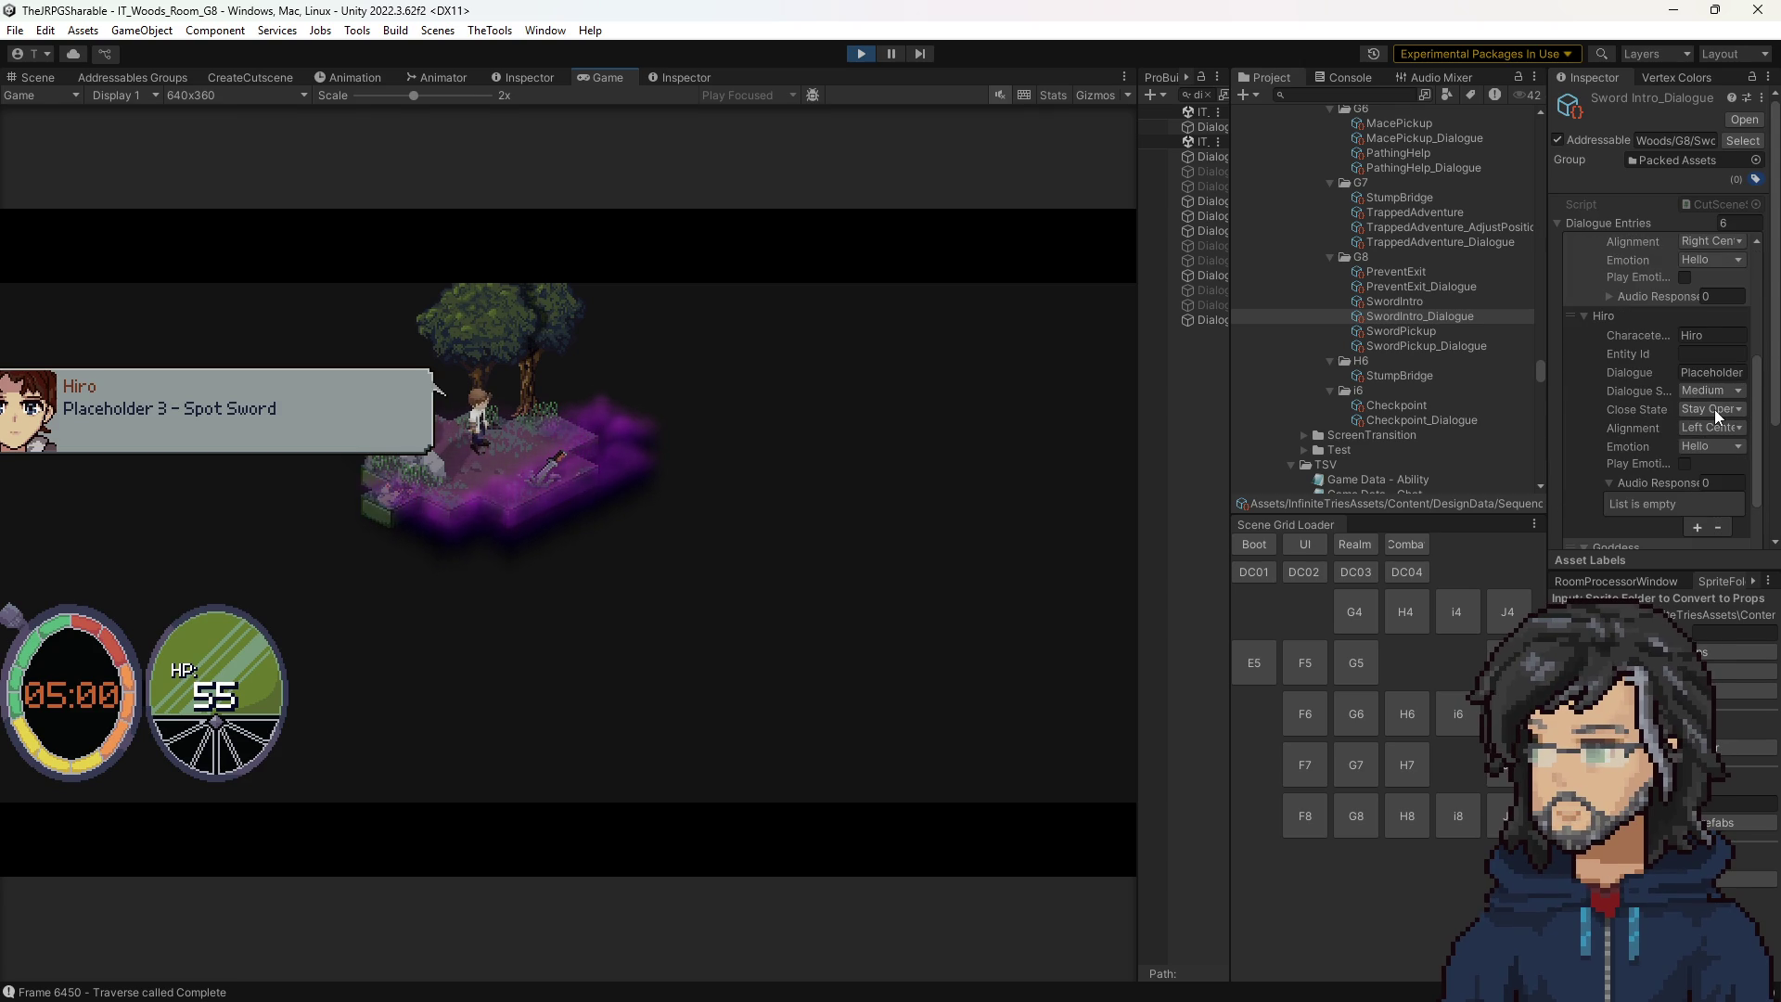
pyautogui.click(1713, 409)
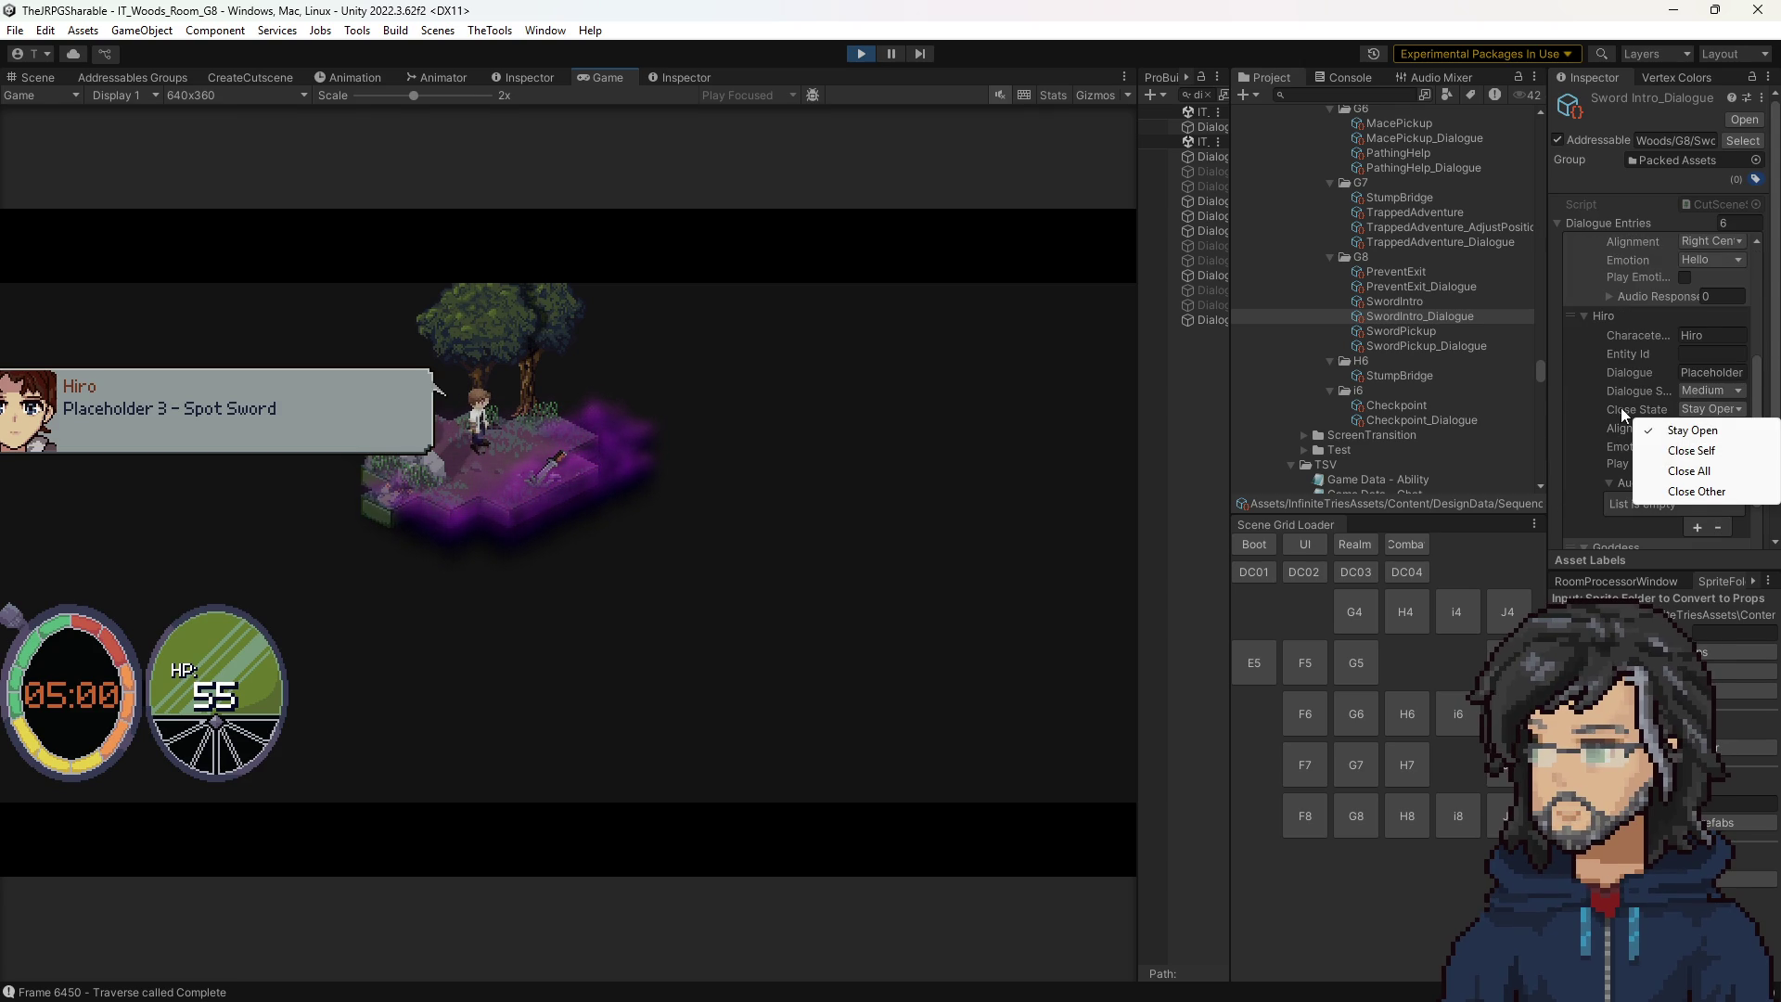
pyautogui.click(1623, 406)
# Try Bottom Right and Bottom Left, then set Top Center and advance to the Goddess's line.
pyautogui.click(1706, 429)
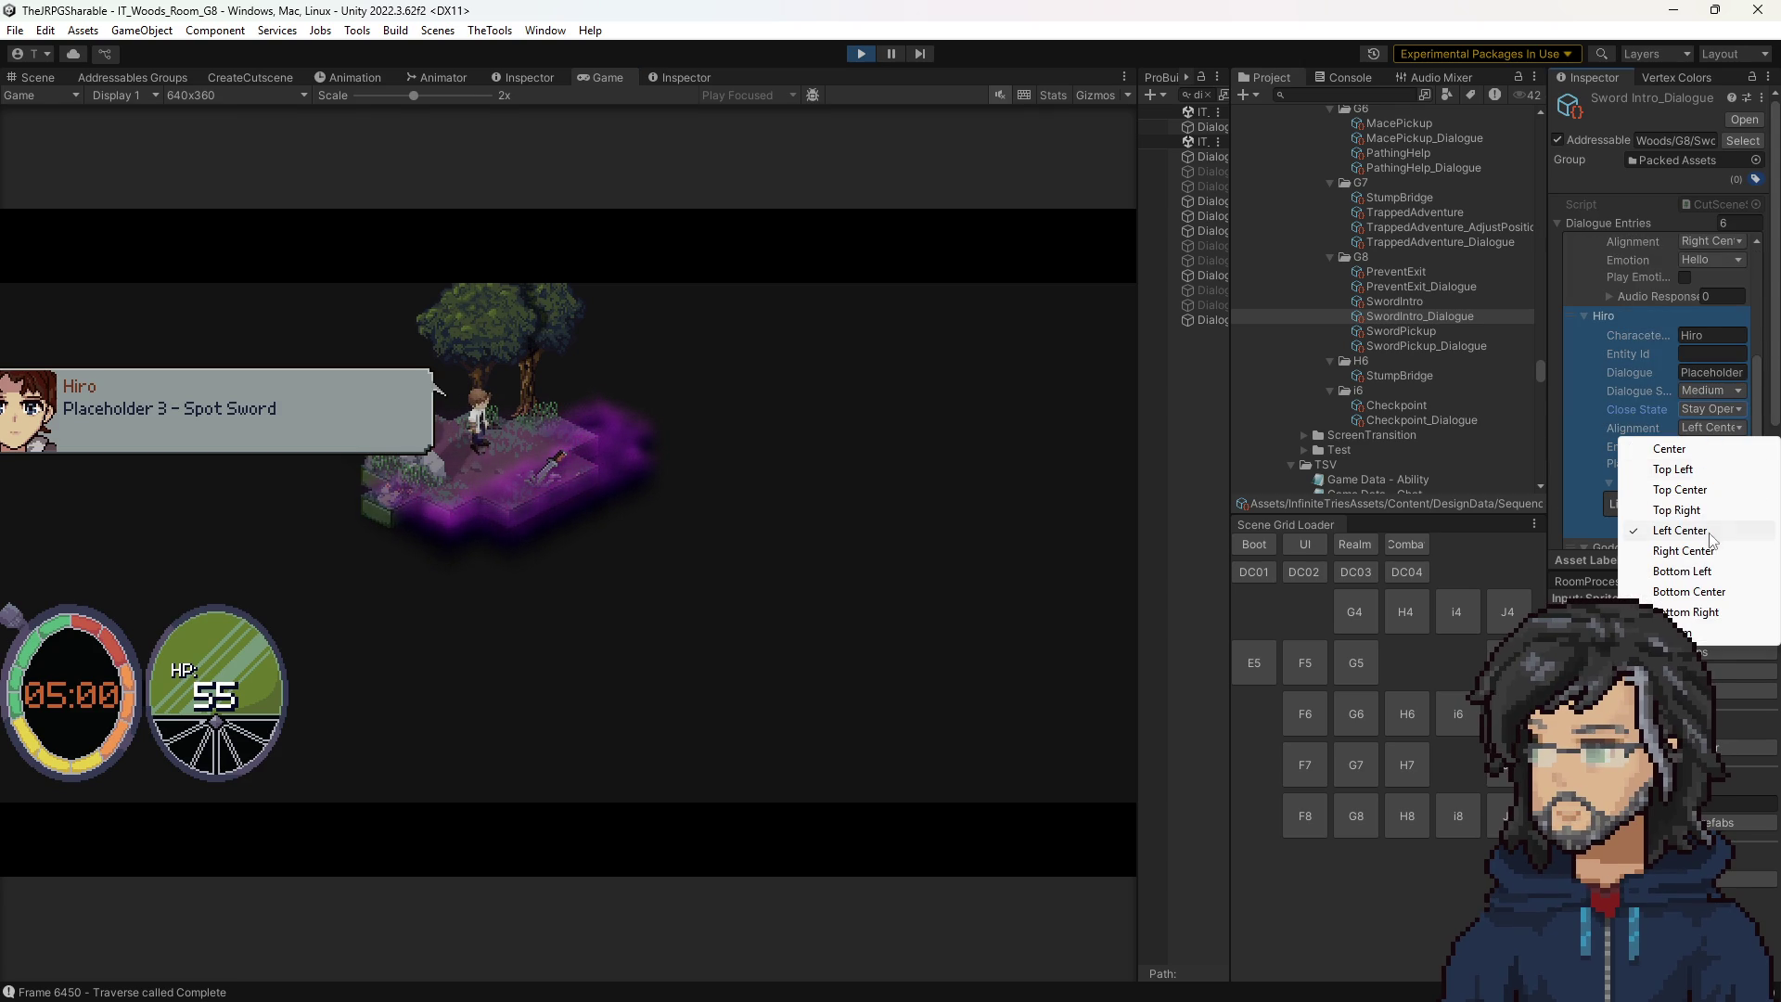
pyautogui.click(1689, 611)
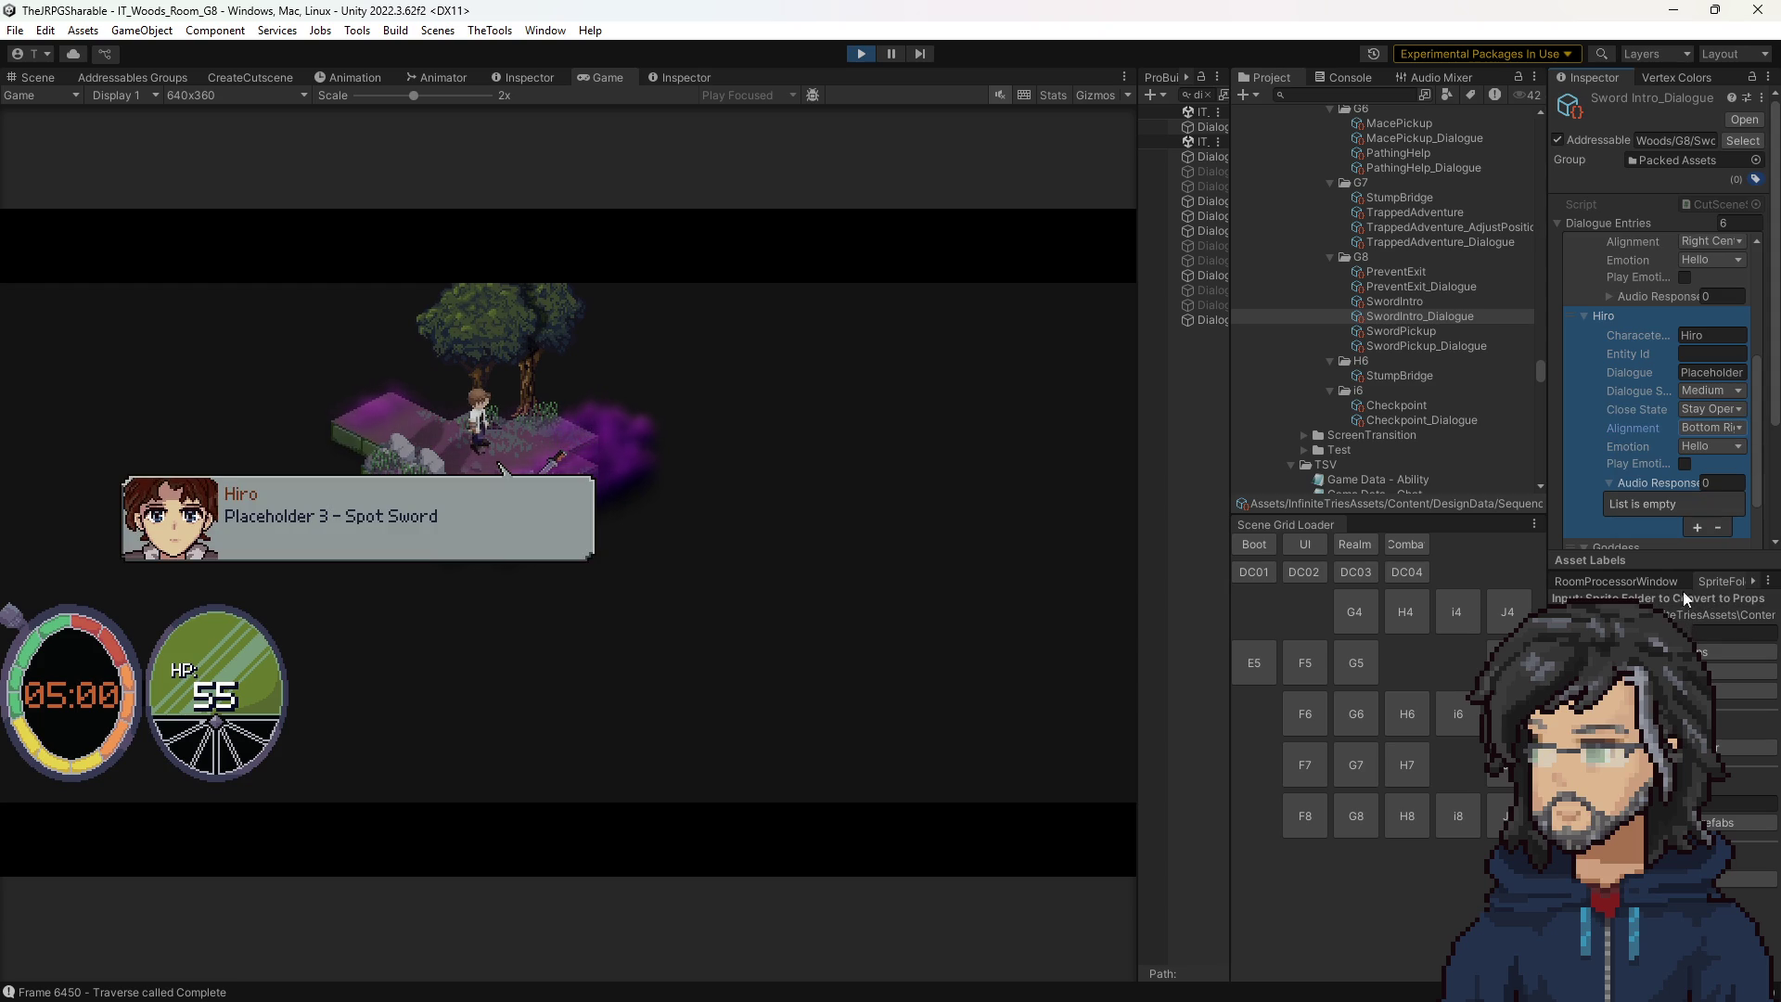
pyautogui.click(1699, 426)
pyautogui.click(1683, 569)
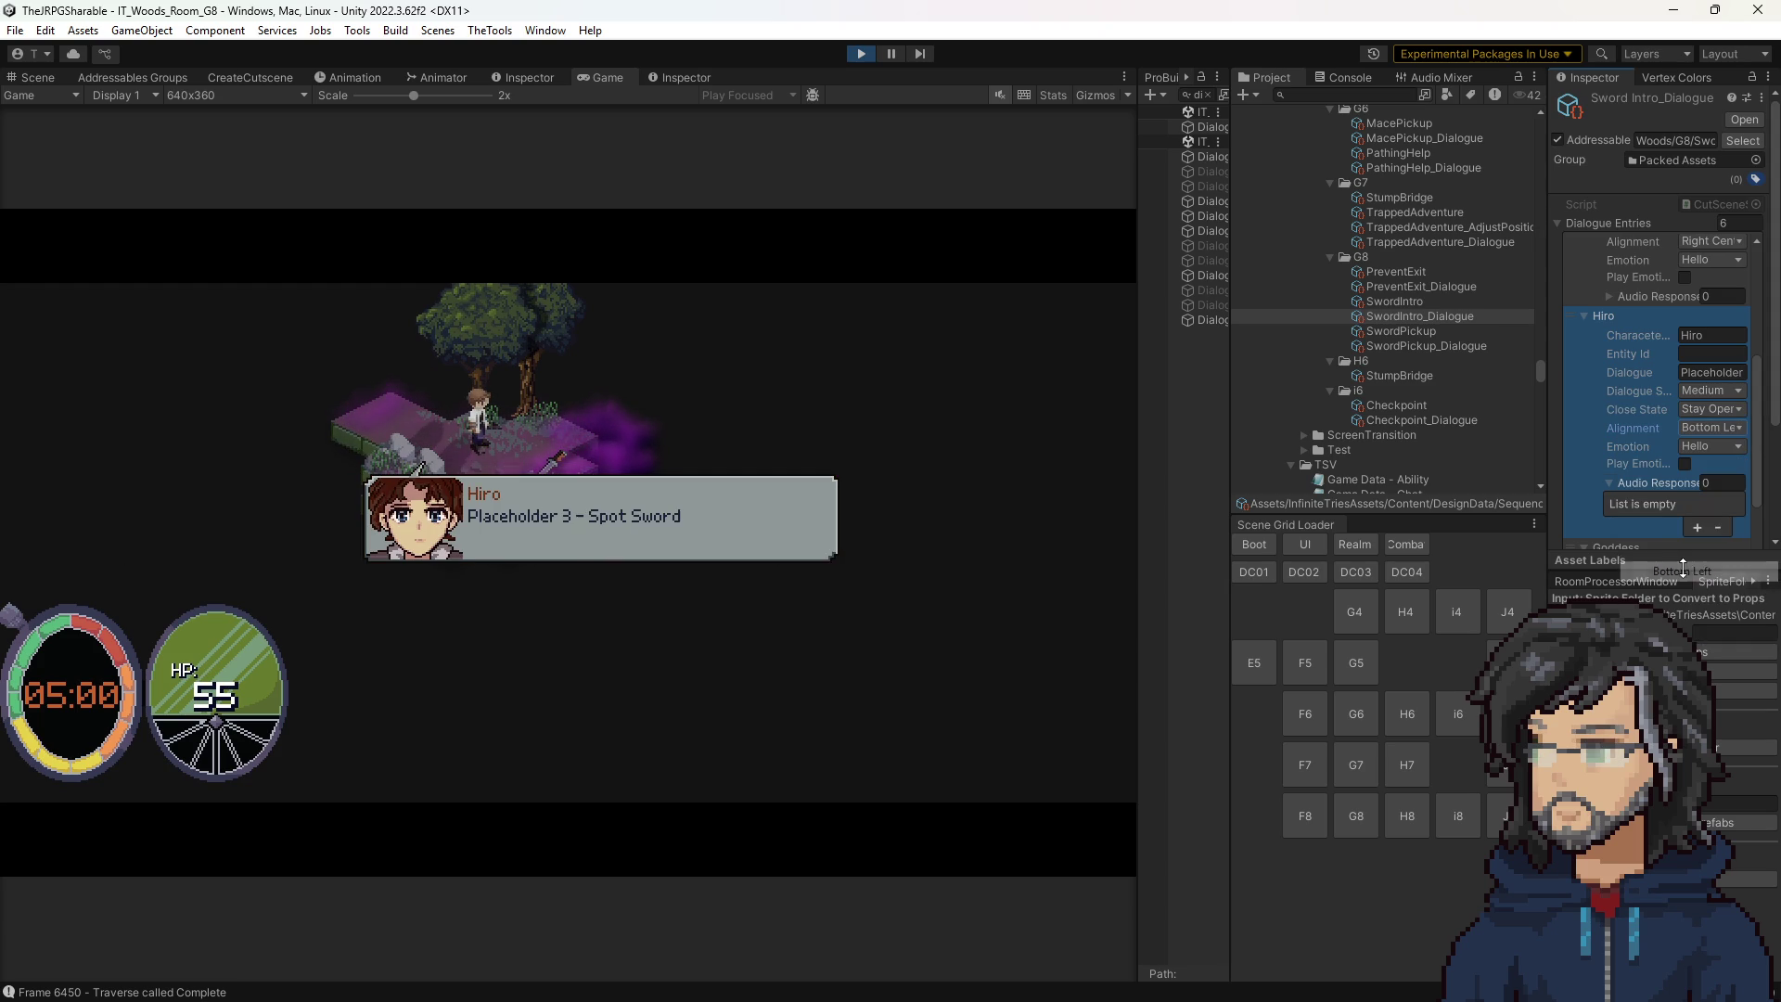
pyautogui.click(1710, 428)
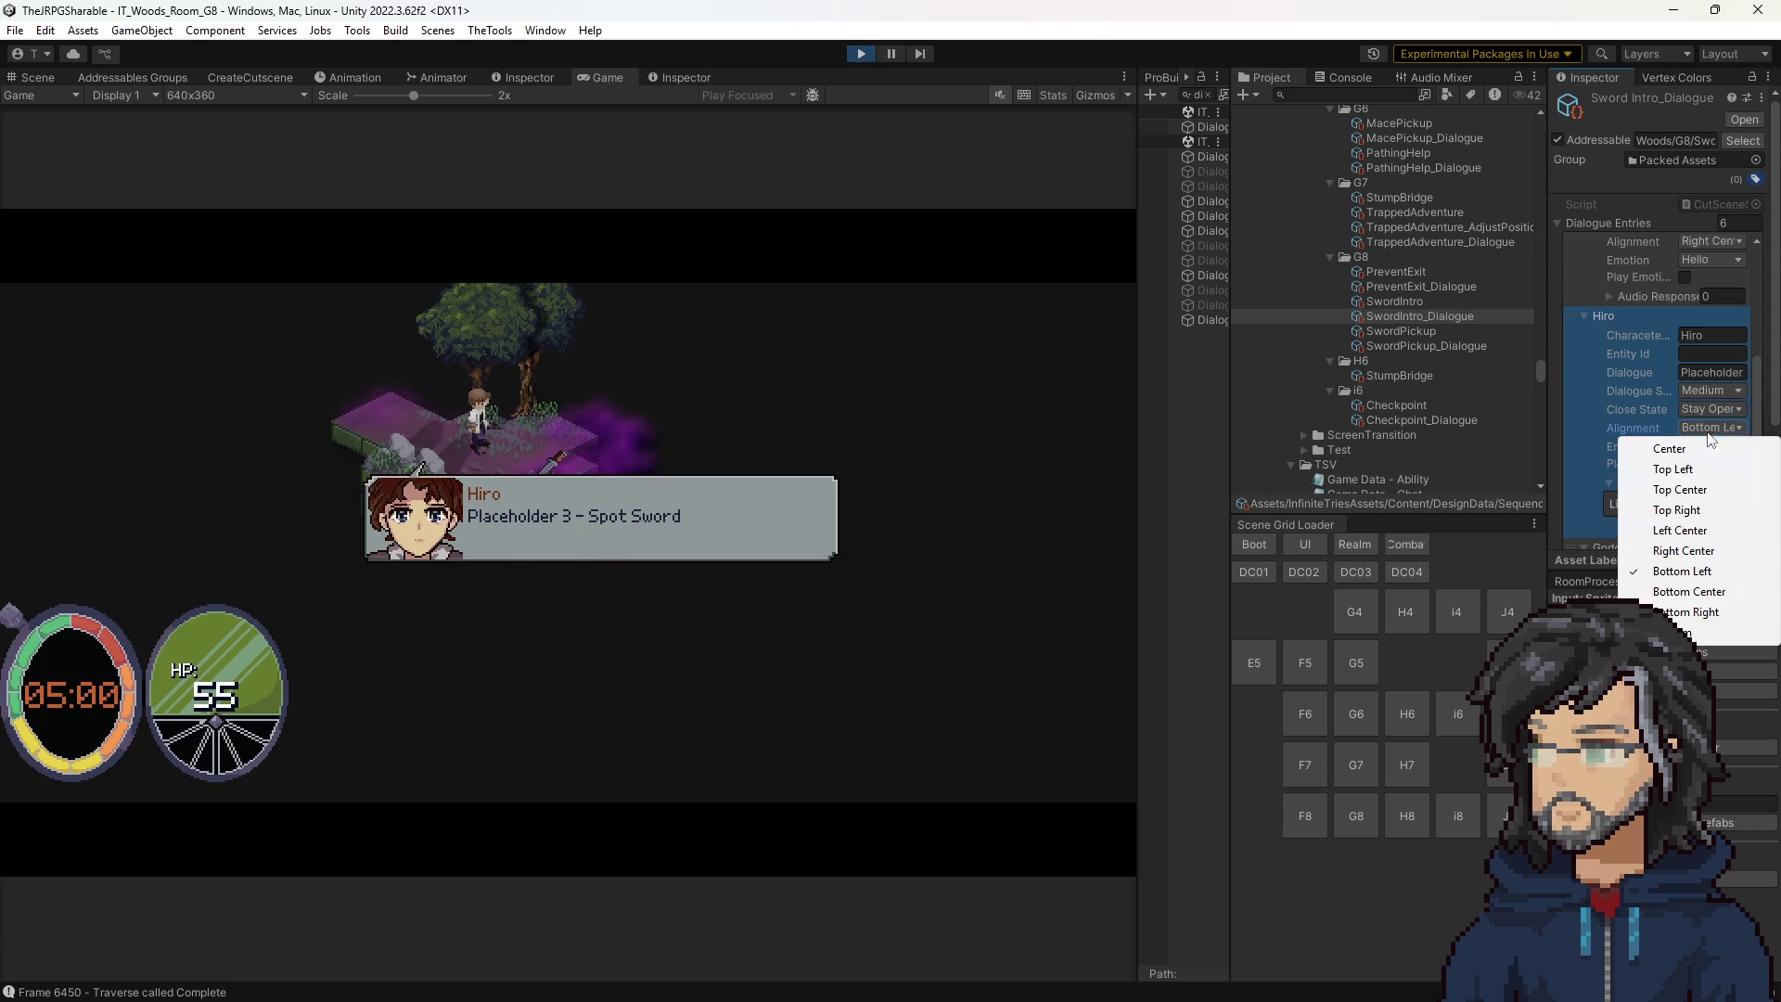
pyautogui.click(1690, 488)
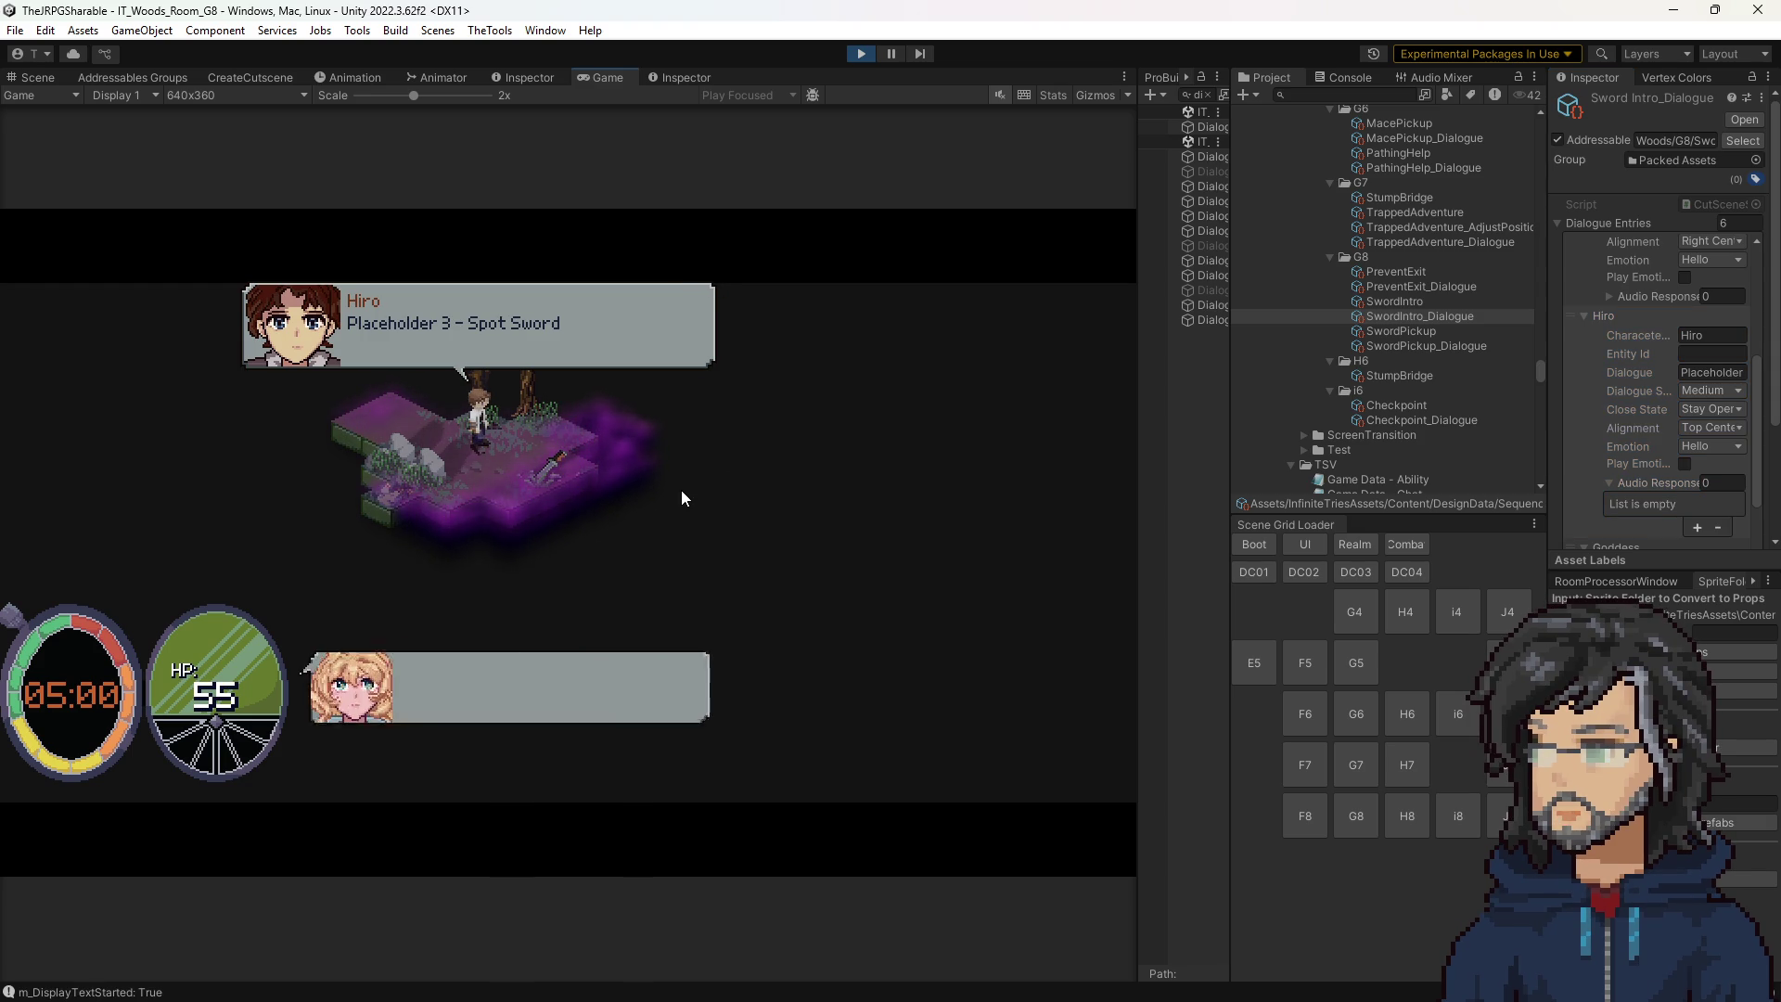
pyautogui.moveTo(1230, 278); pyautogui.dragTo(1313, 278)
pyautogui.click(1252, 200)
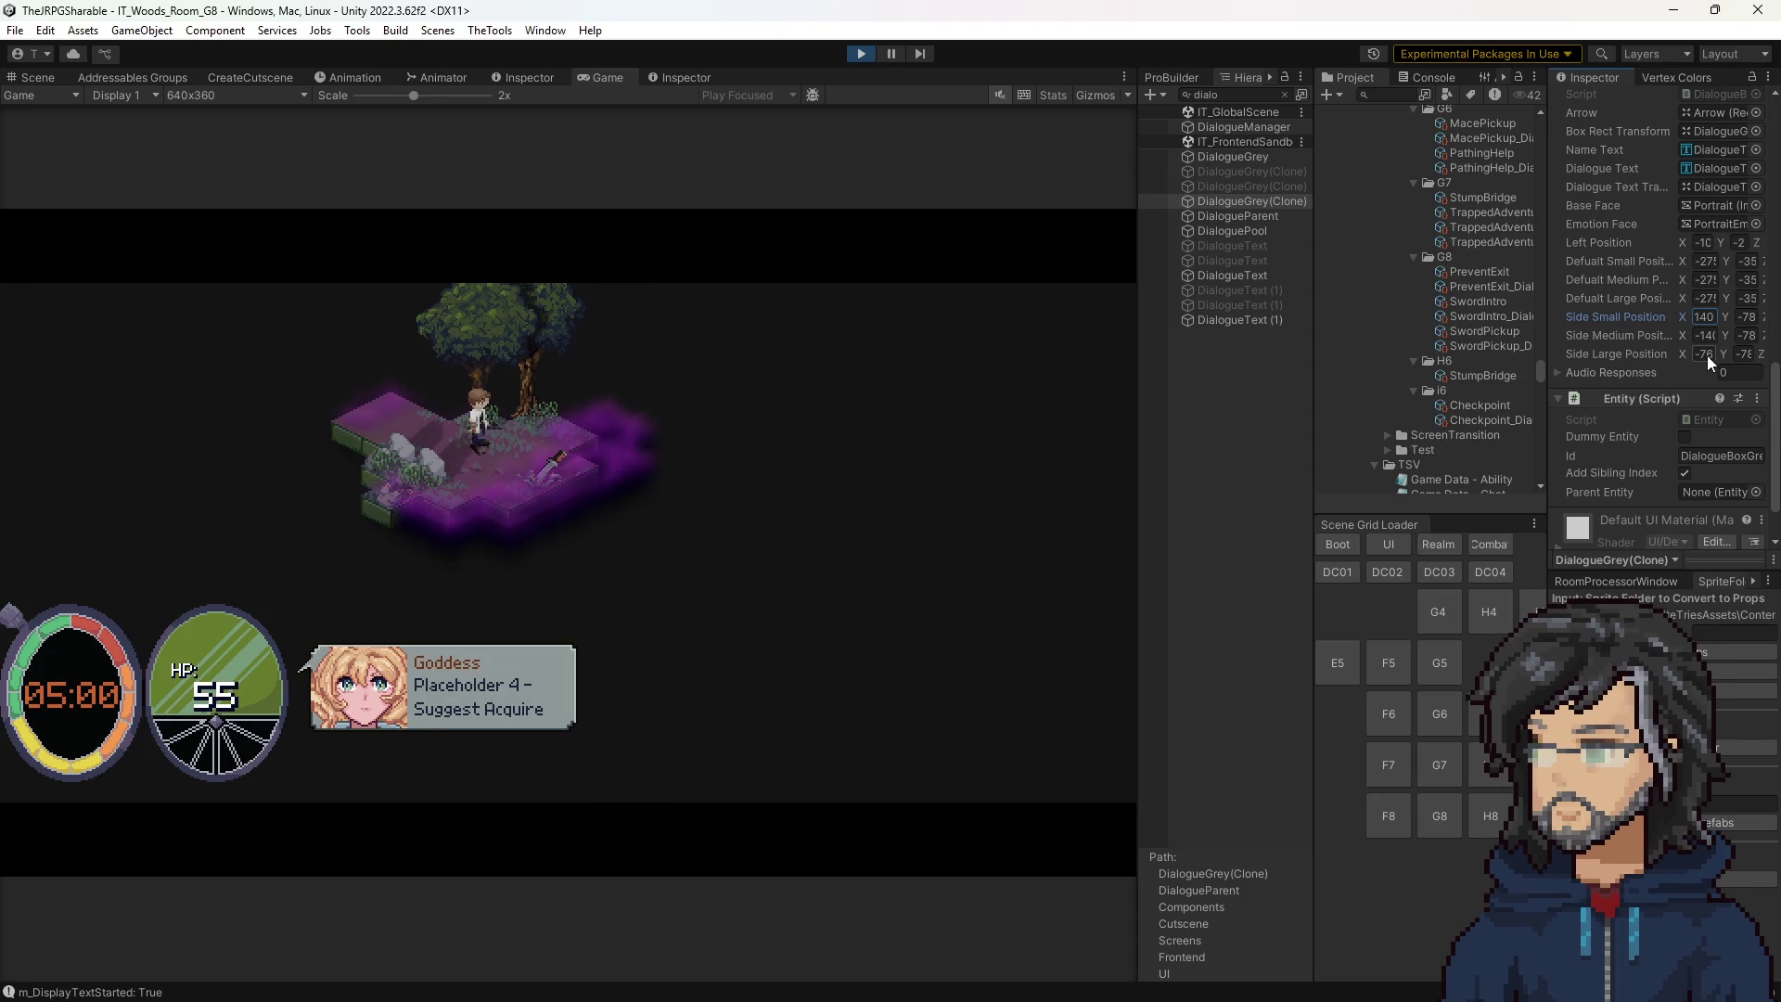
# Enter the -140 small and 140 large side offsets, then stop play mode.
pyautogui.click(736, 475)
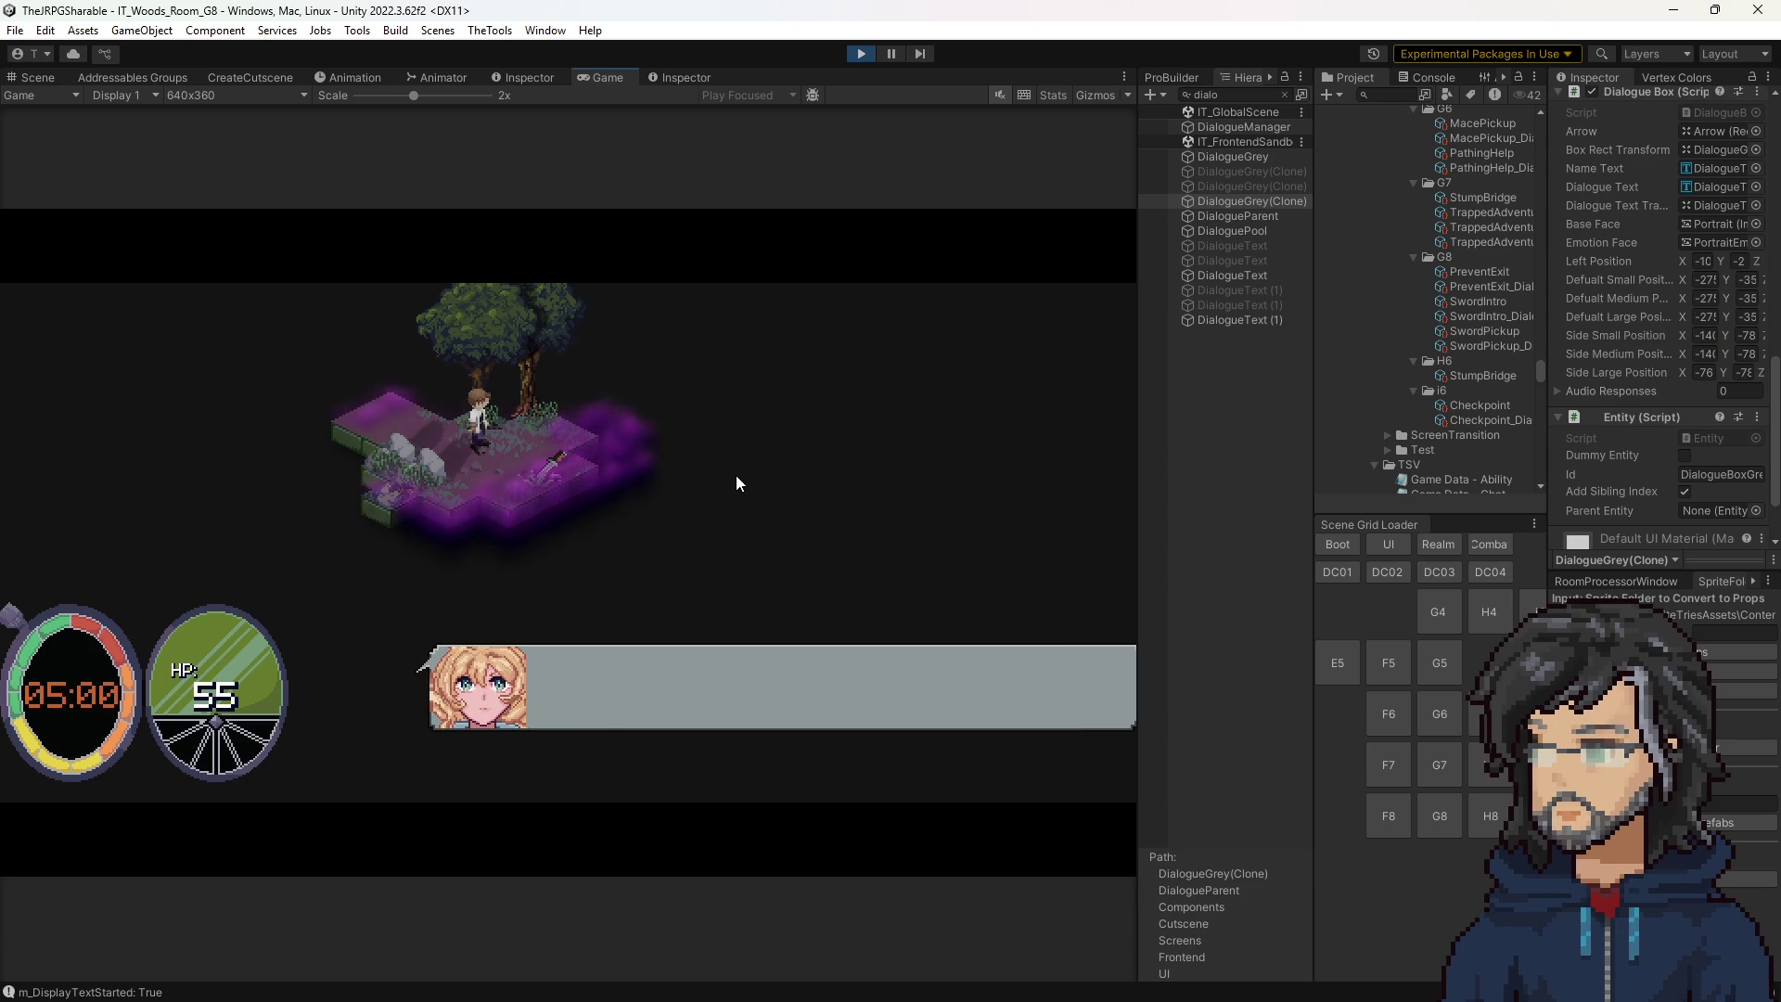
pyautogui.write('-140')
pyautogui.click(1707, 335)
pyautogui.click(870, 51)
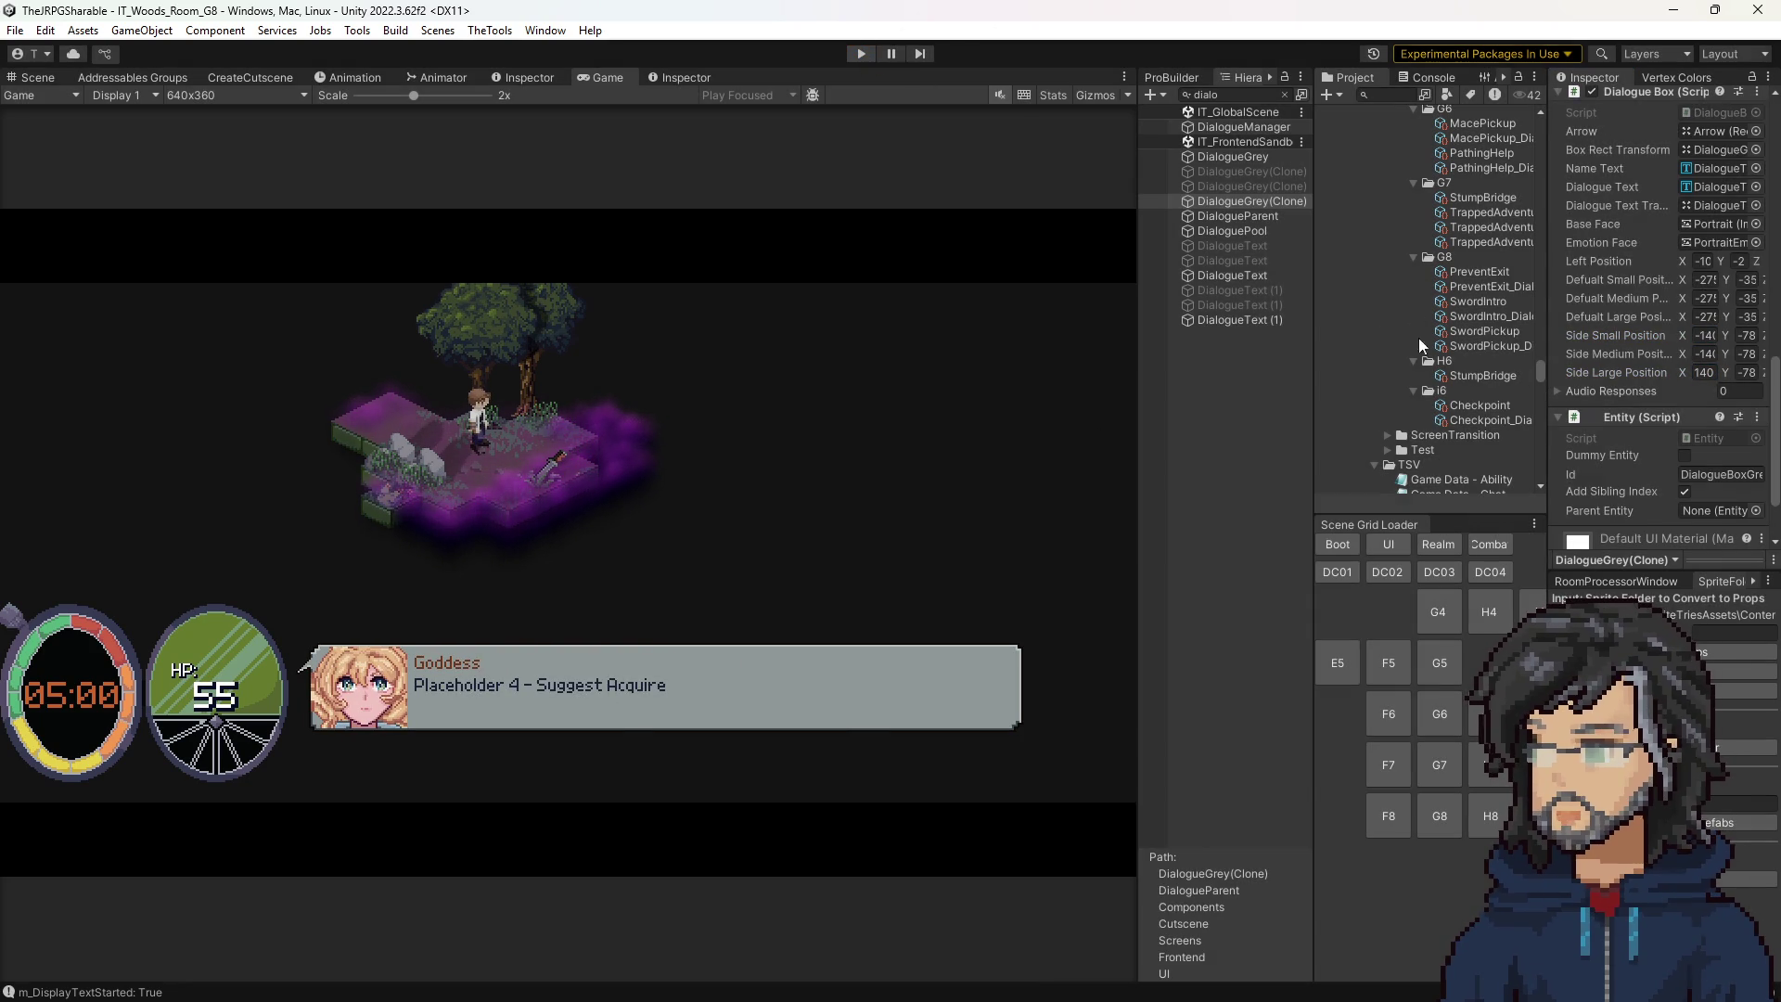
# Find DialogueGrey with a 'dialo' search, edit its side position X values, then clear the filters.
pyautogui.write('ialog')
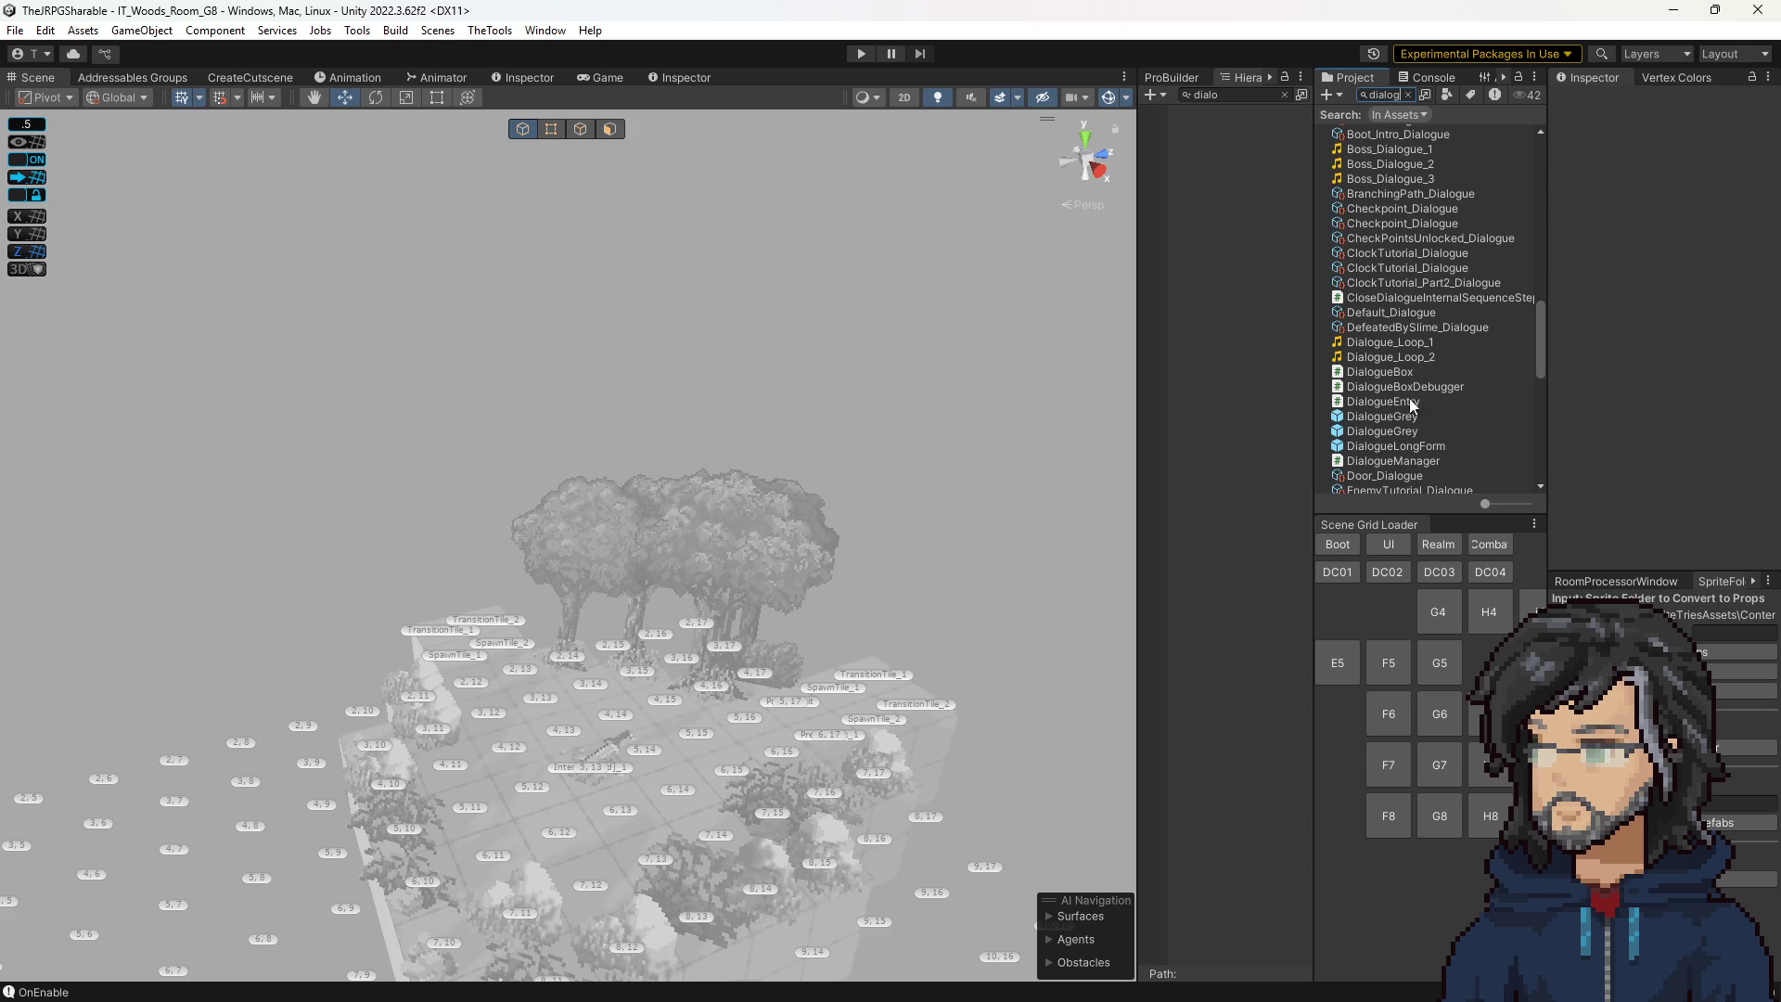
pyautogui.click(1396, 416)
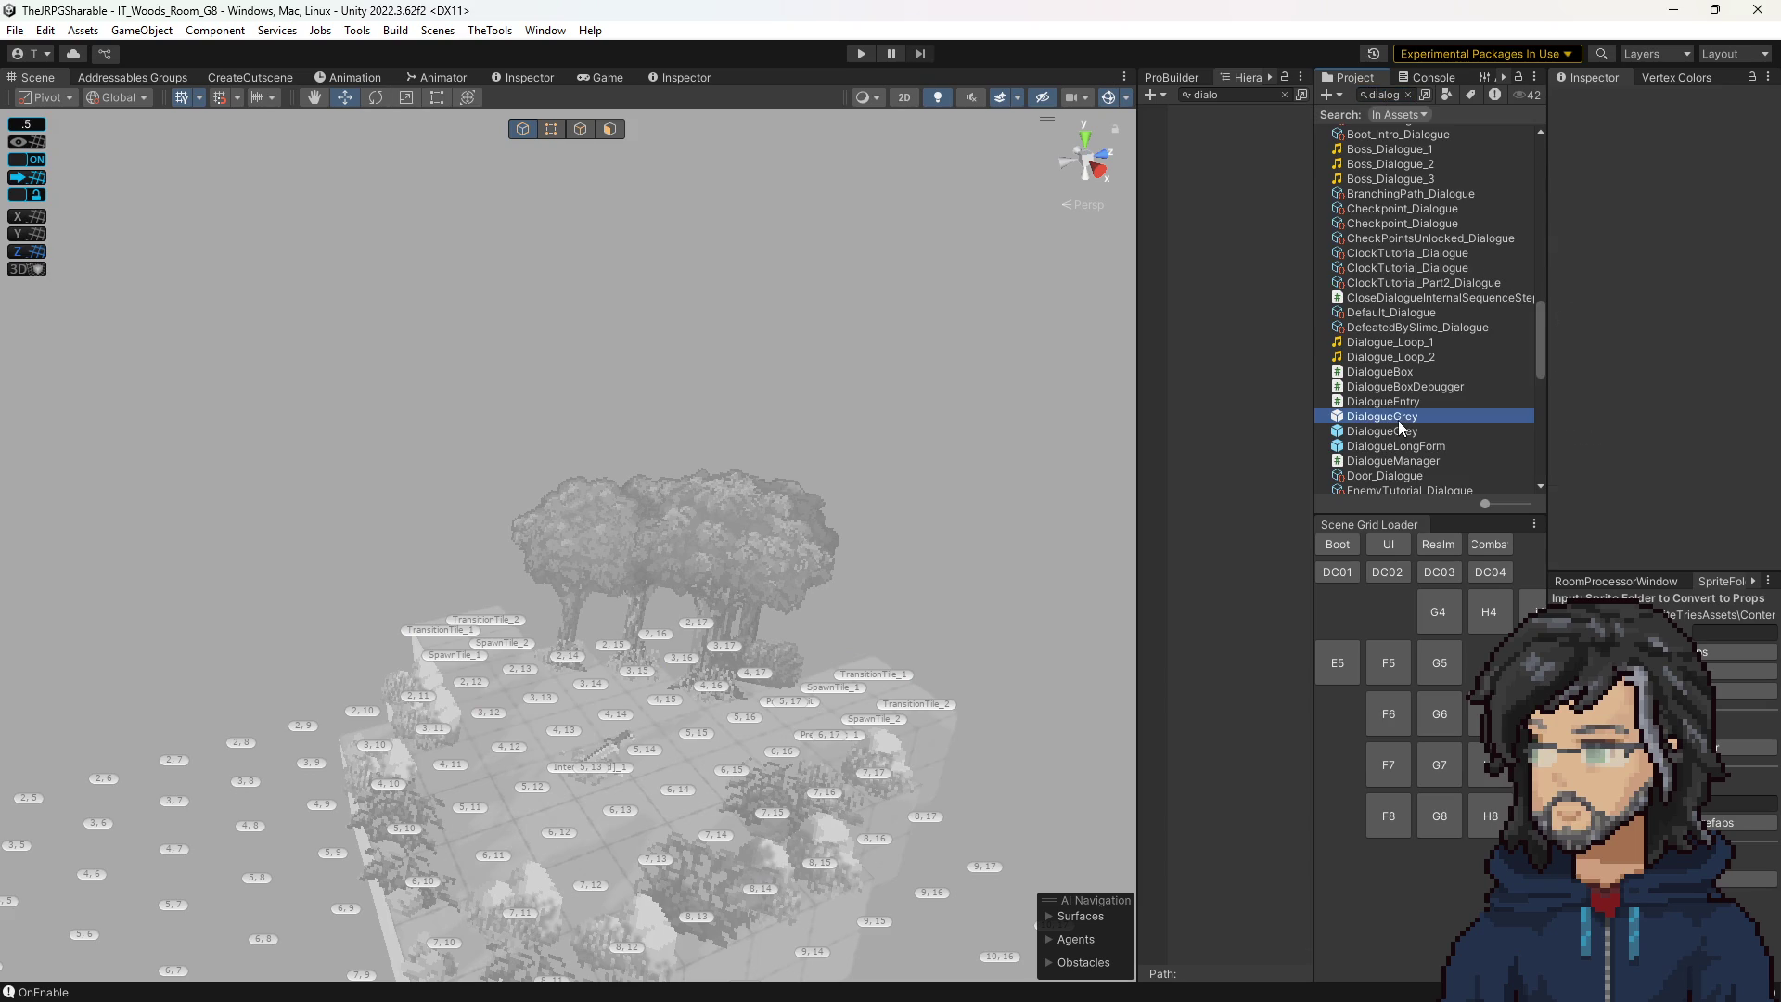
pyautogui.scroll(-5, 1668, 413)
pyautogui.scroll(-5, 1668, 414)
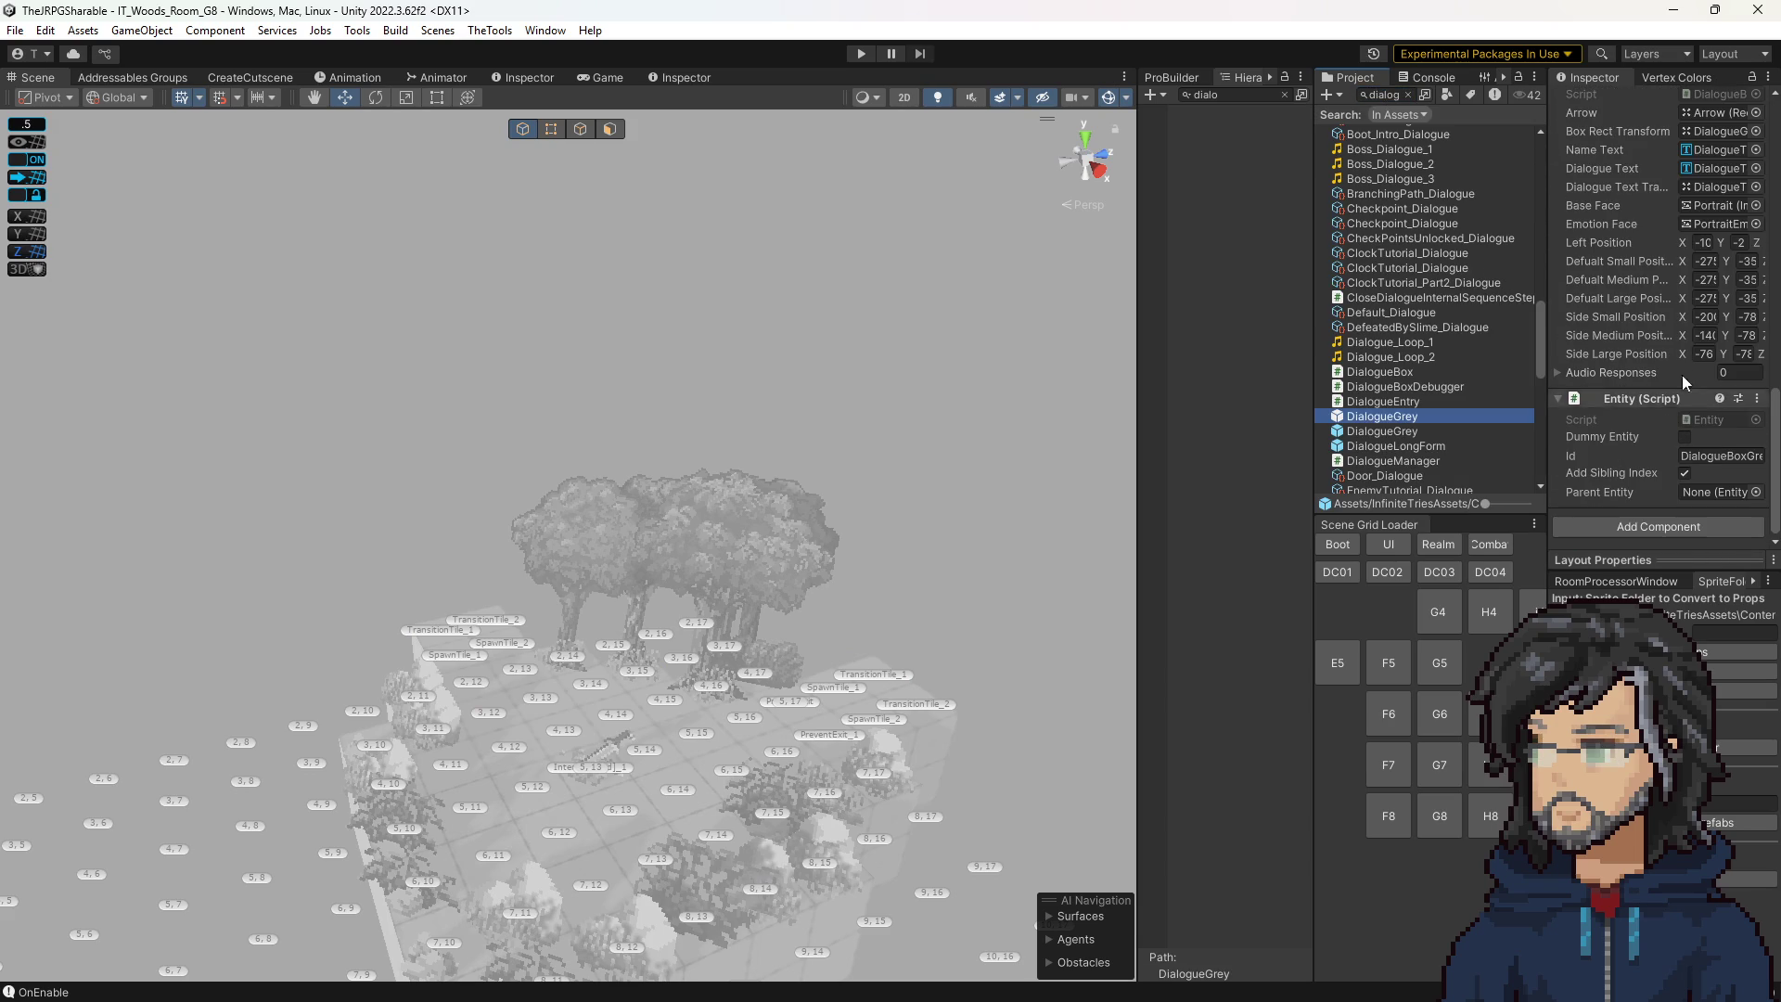
pyautogui.click(1707, 335)
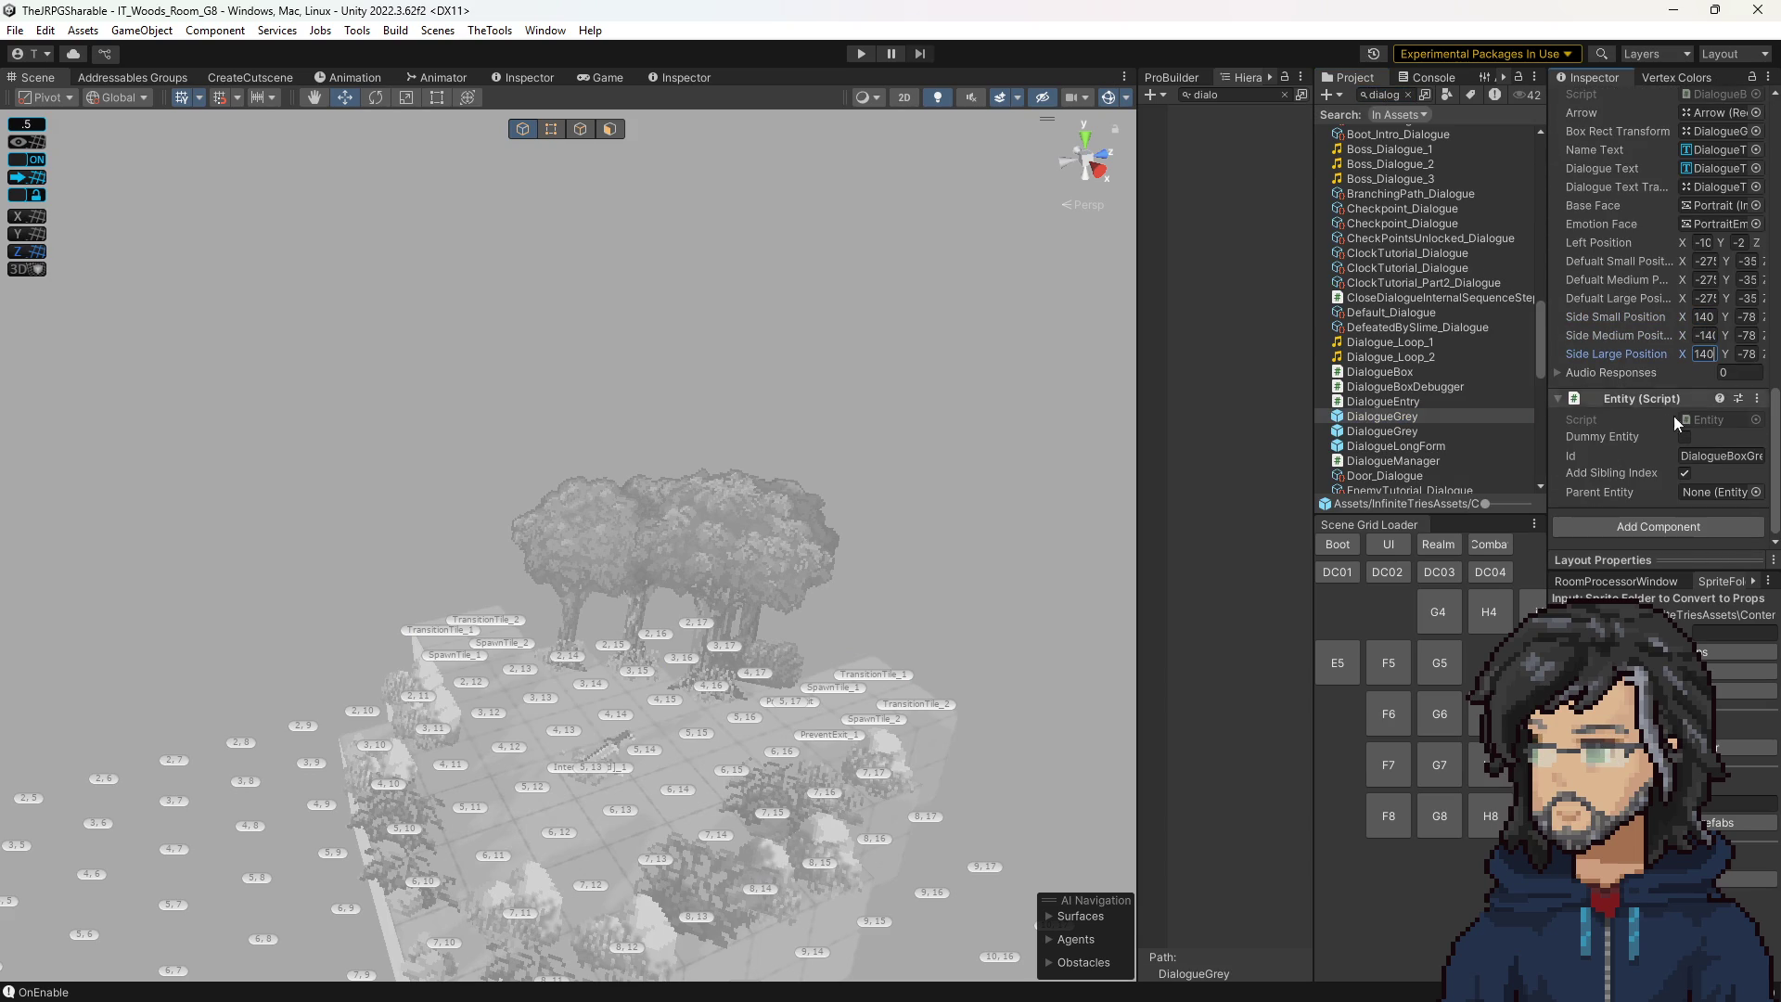
pyautogui.click(1218, 349)
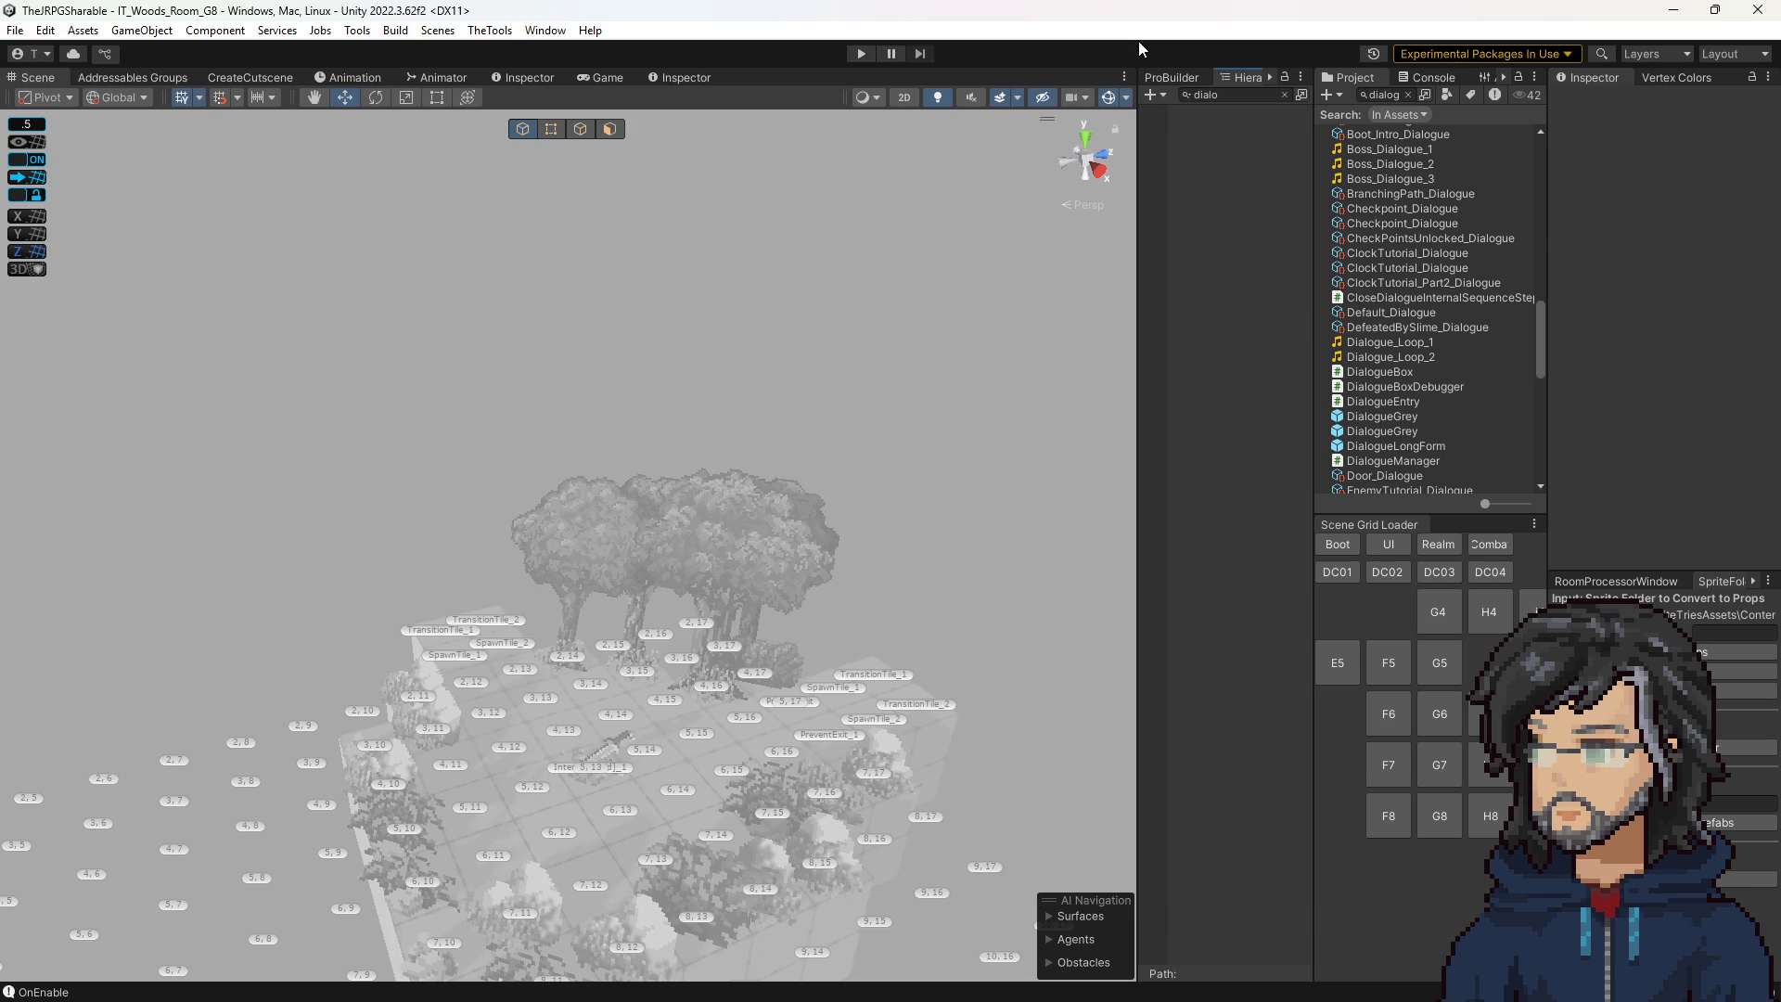
pyautogui.click(1284, 96)
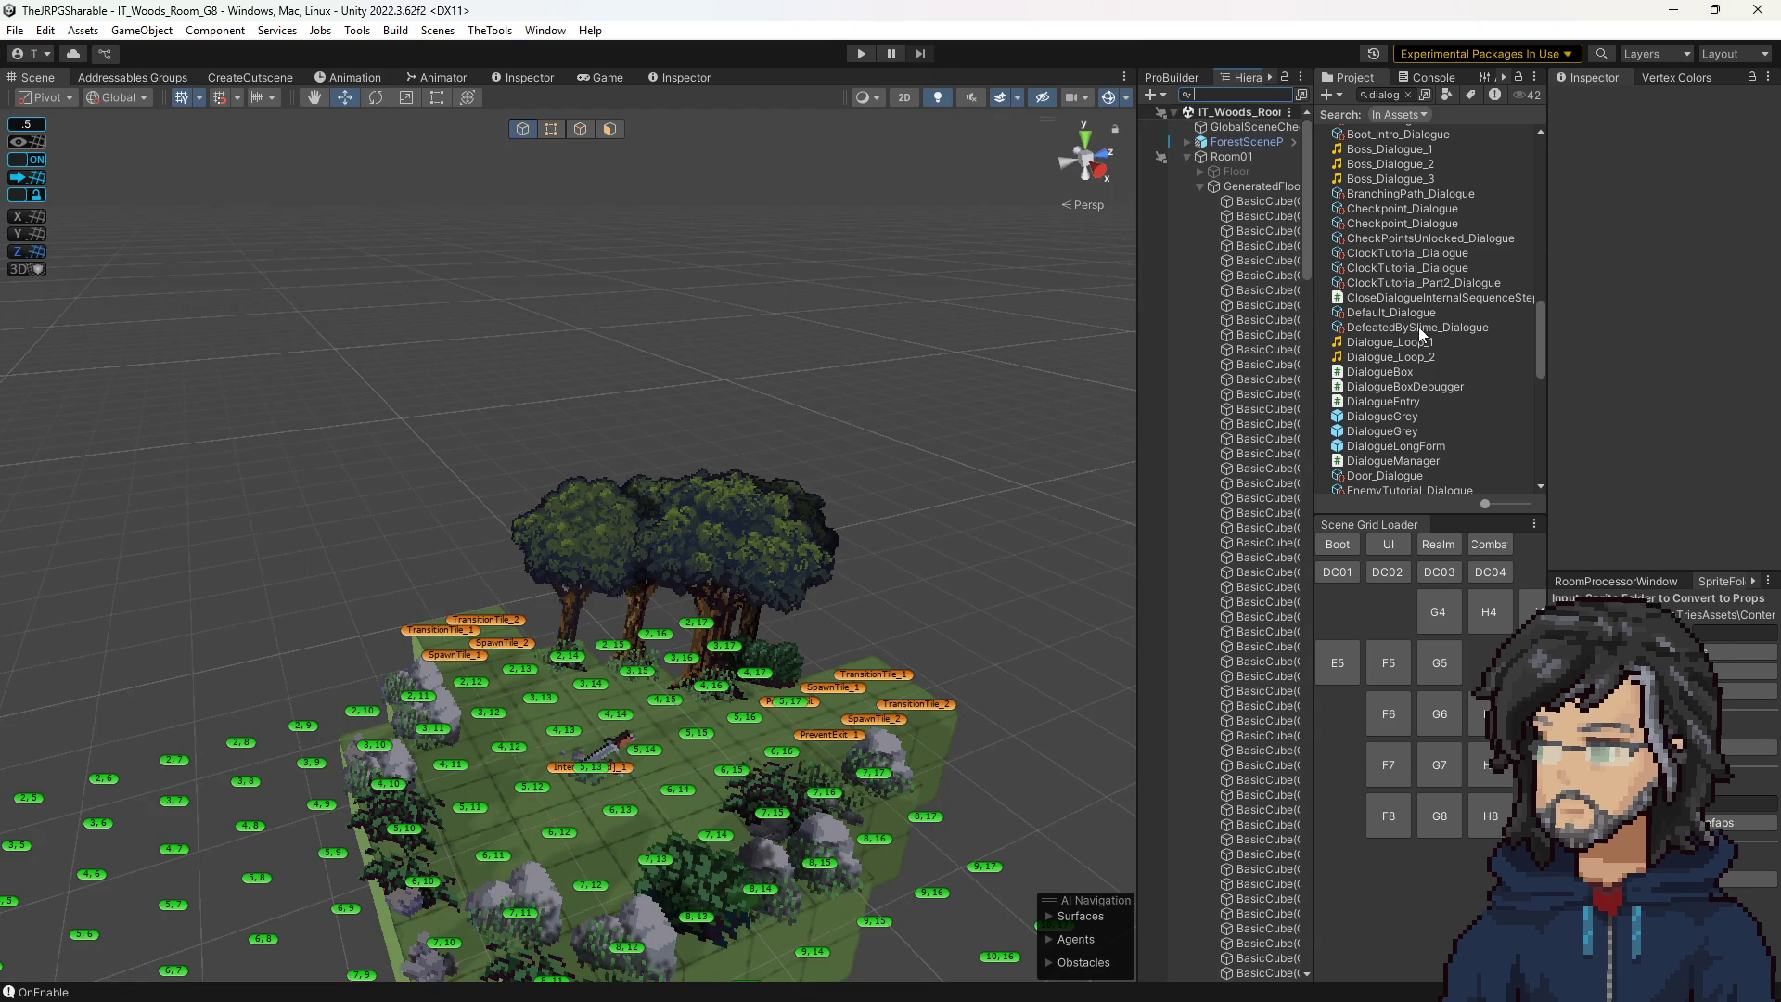
# Delete the extra Goddess entry from SwordIntro_Dialogue, leaving four entries.
pyautogui.scroll(3, 1412, 337)
pyautogui.click(1408, 95)
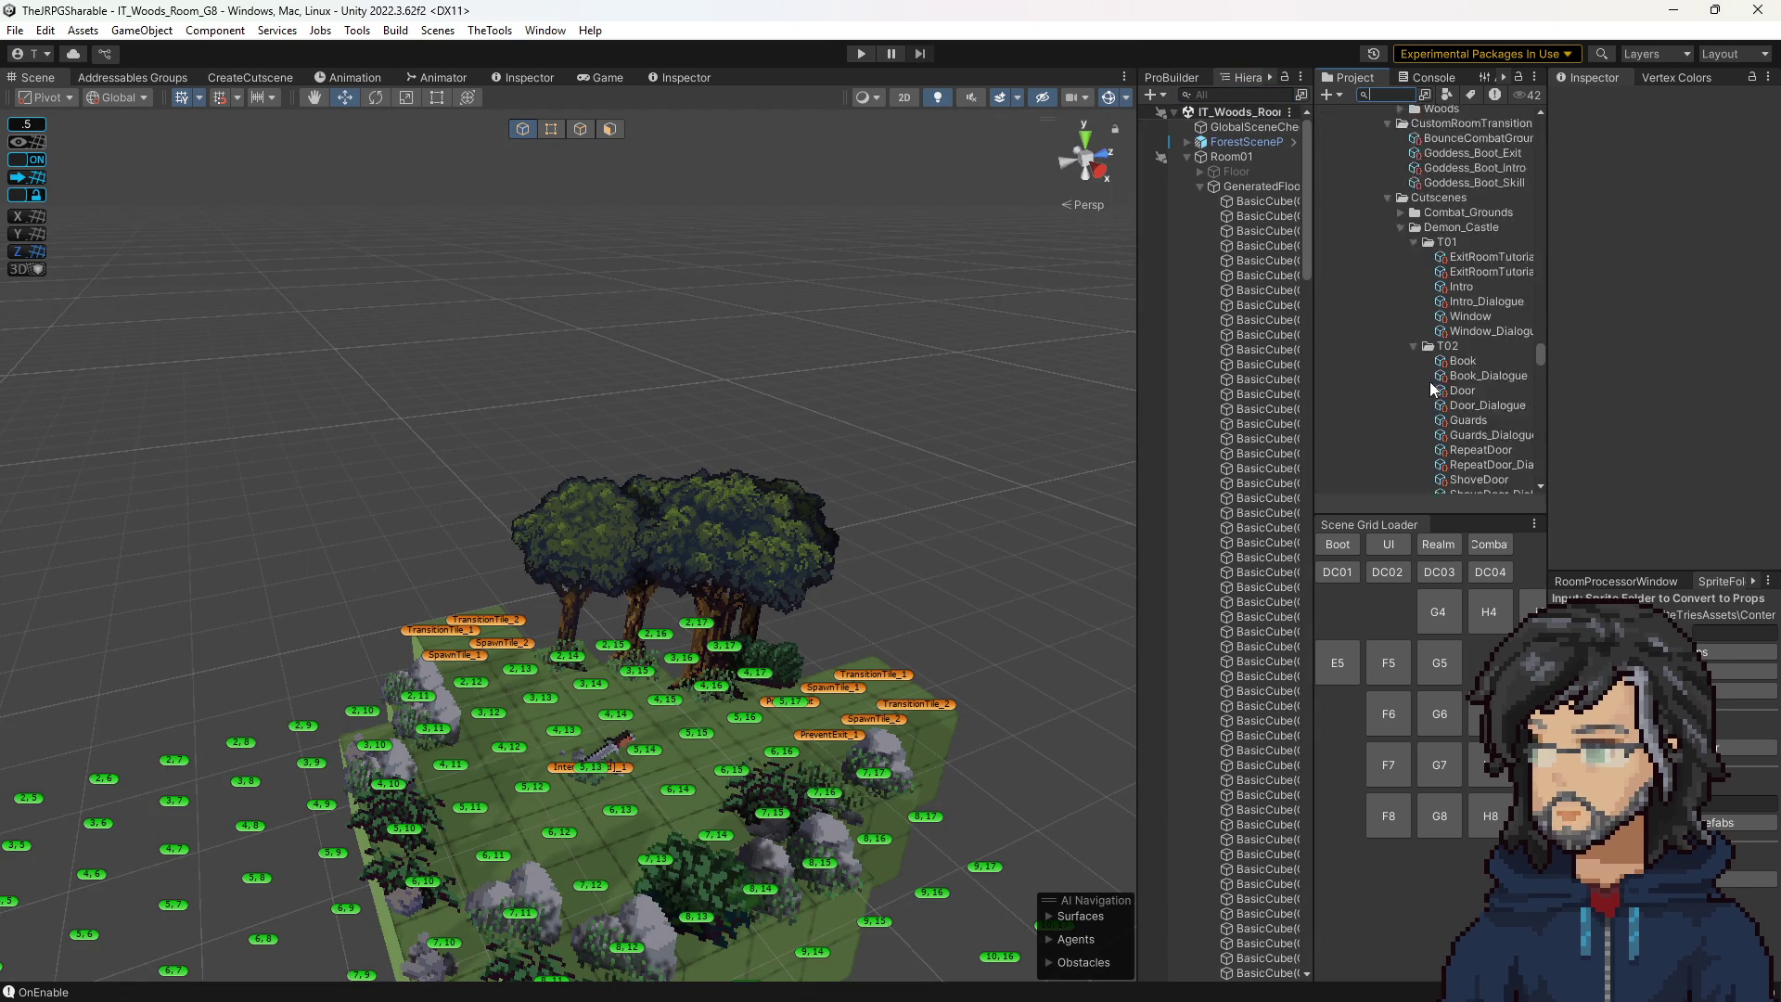
pyautogui.scroll(-10, 1433, 365)
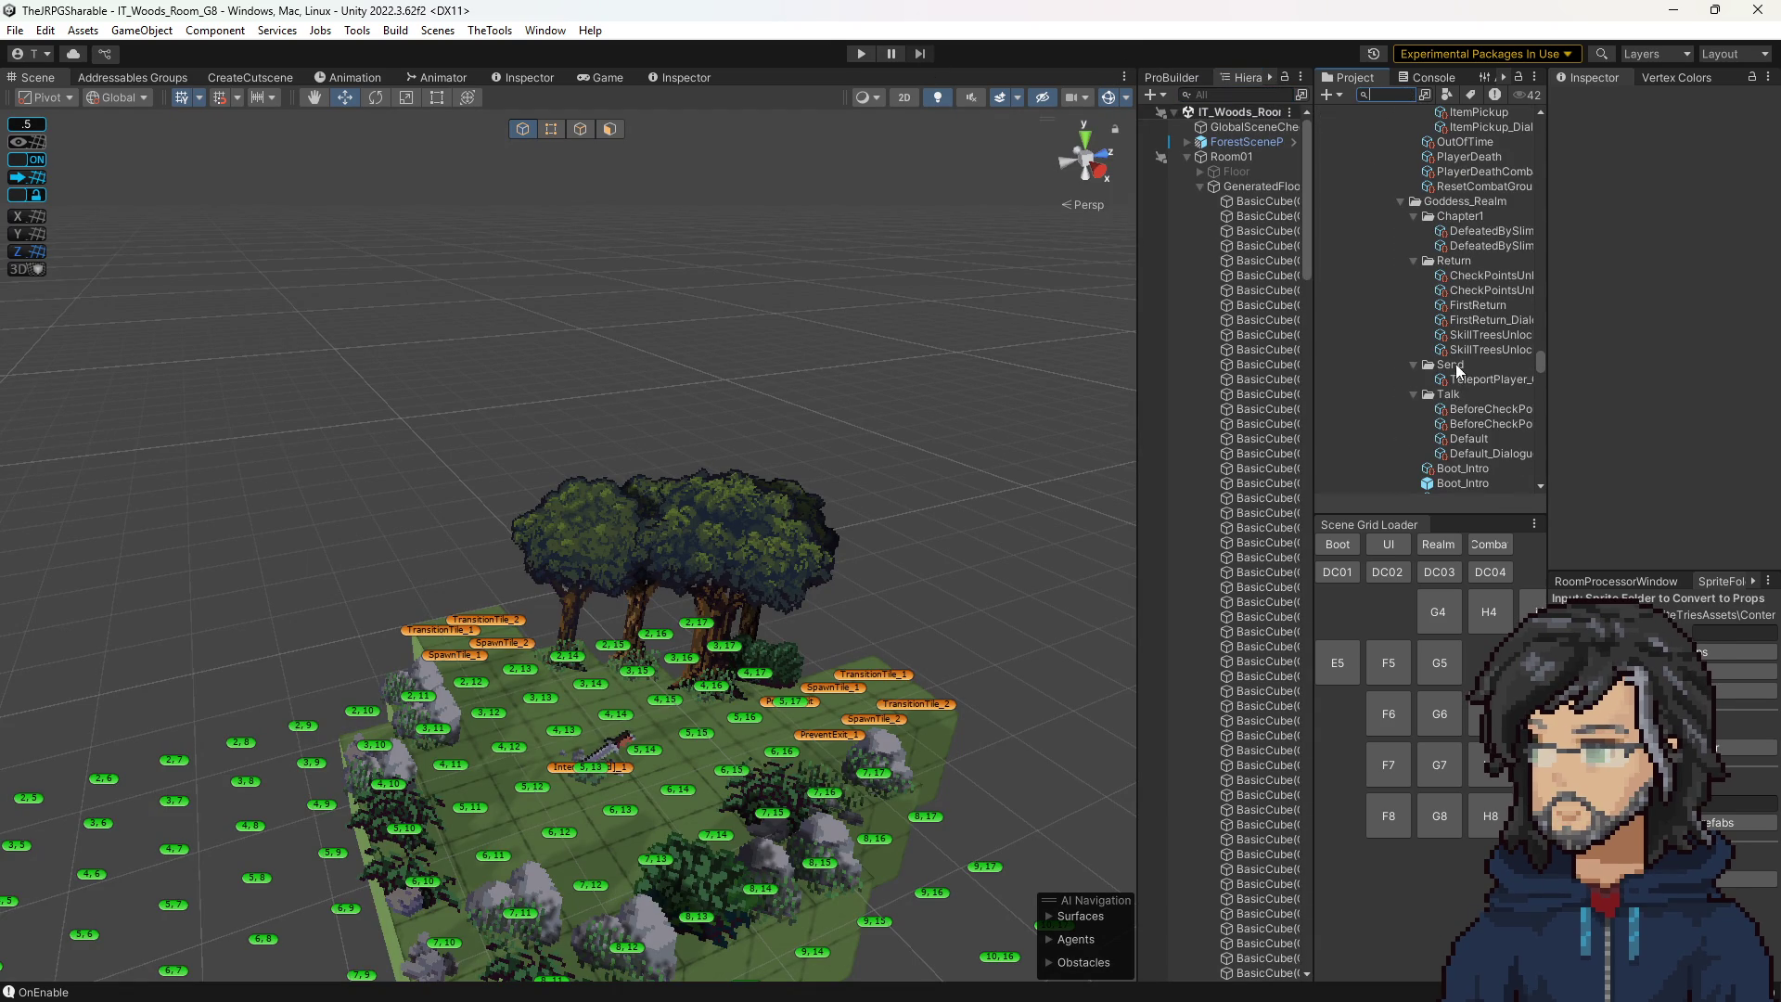
pyautogui.scroll(-5, 1456, 362)
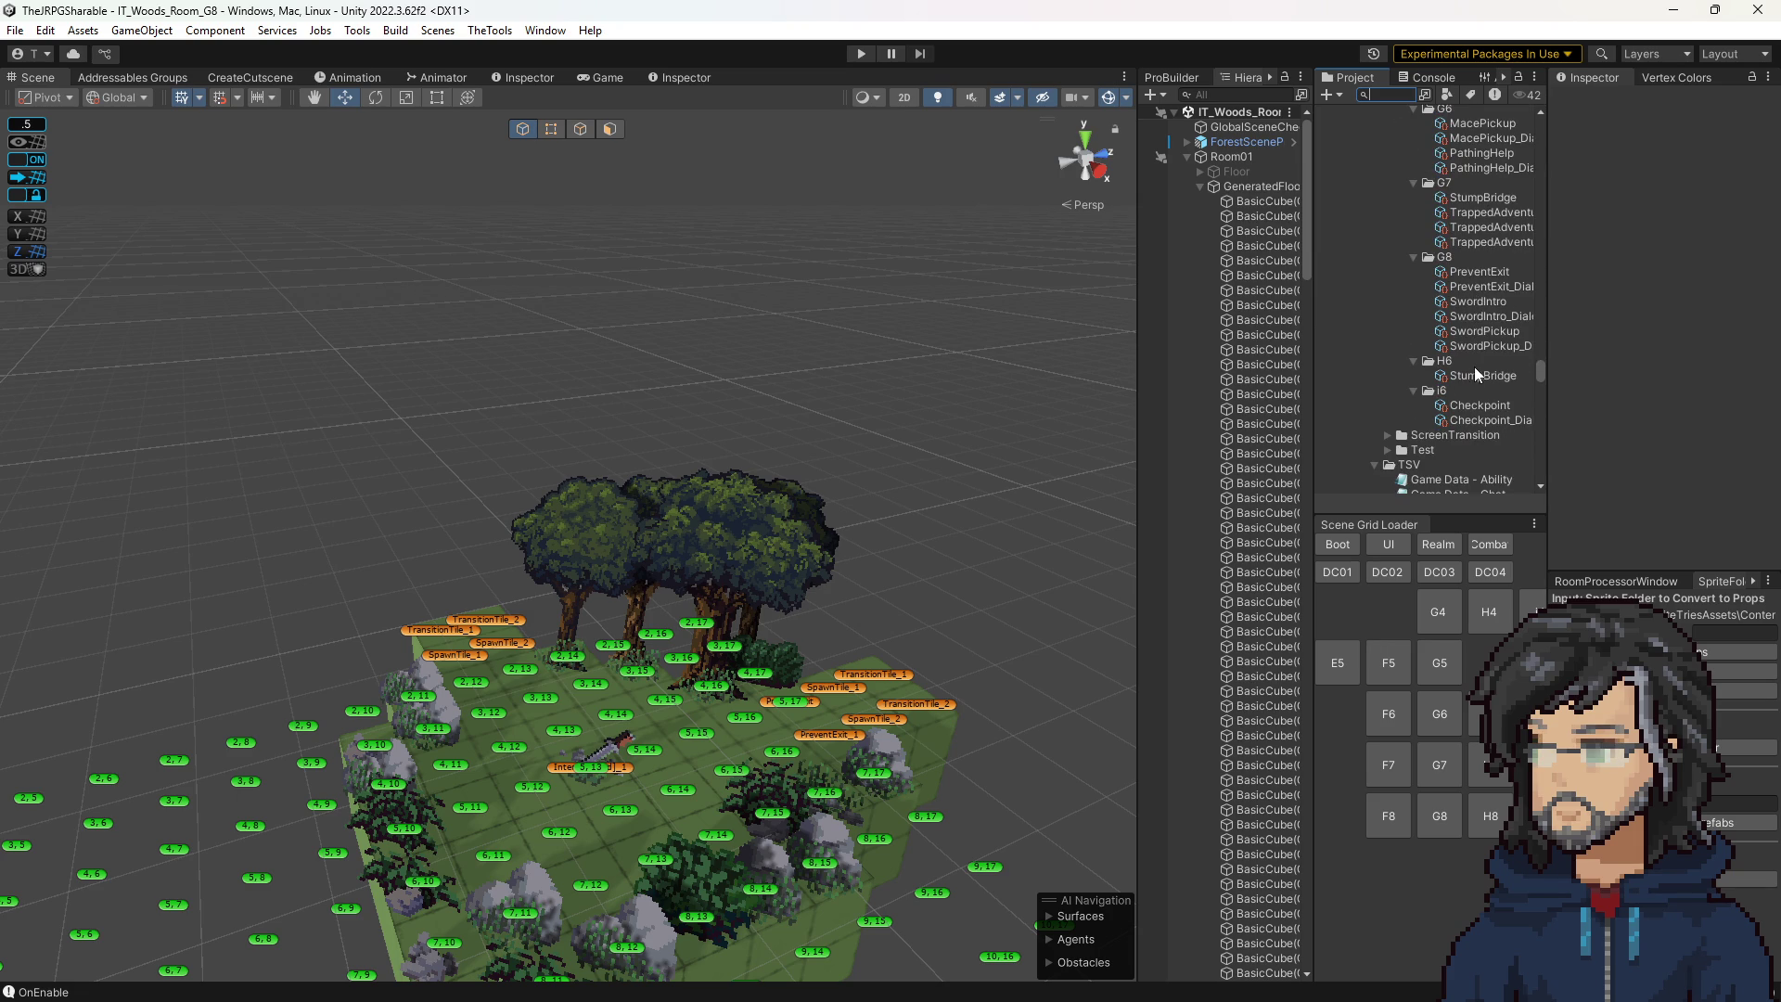
pyautogui.click(1484, 316)
pyautogui.scroll(-5, 1649, 380)
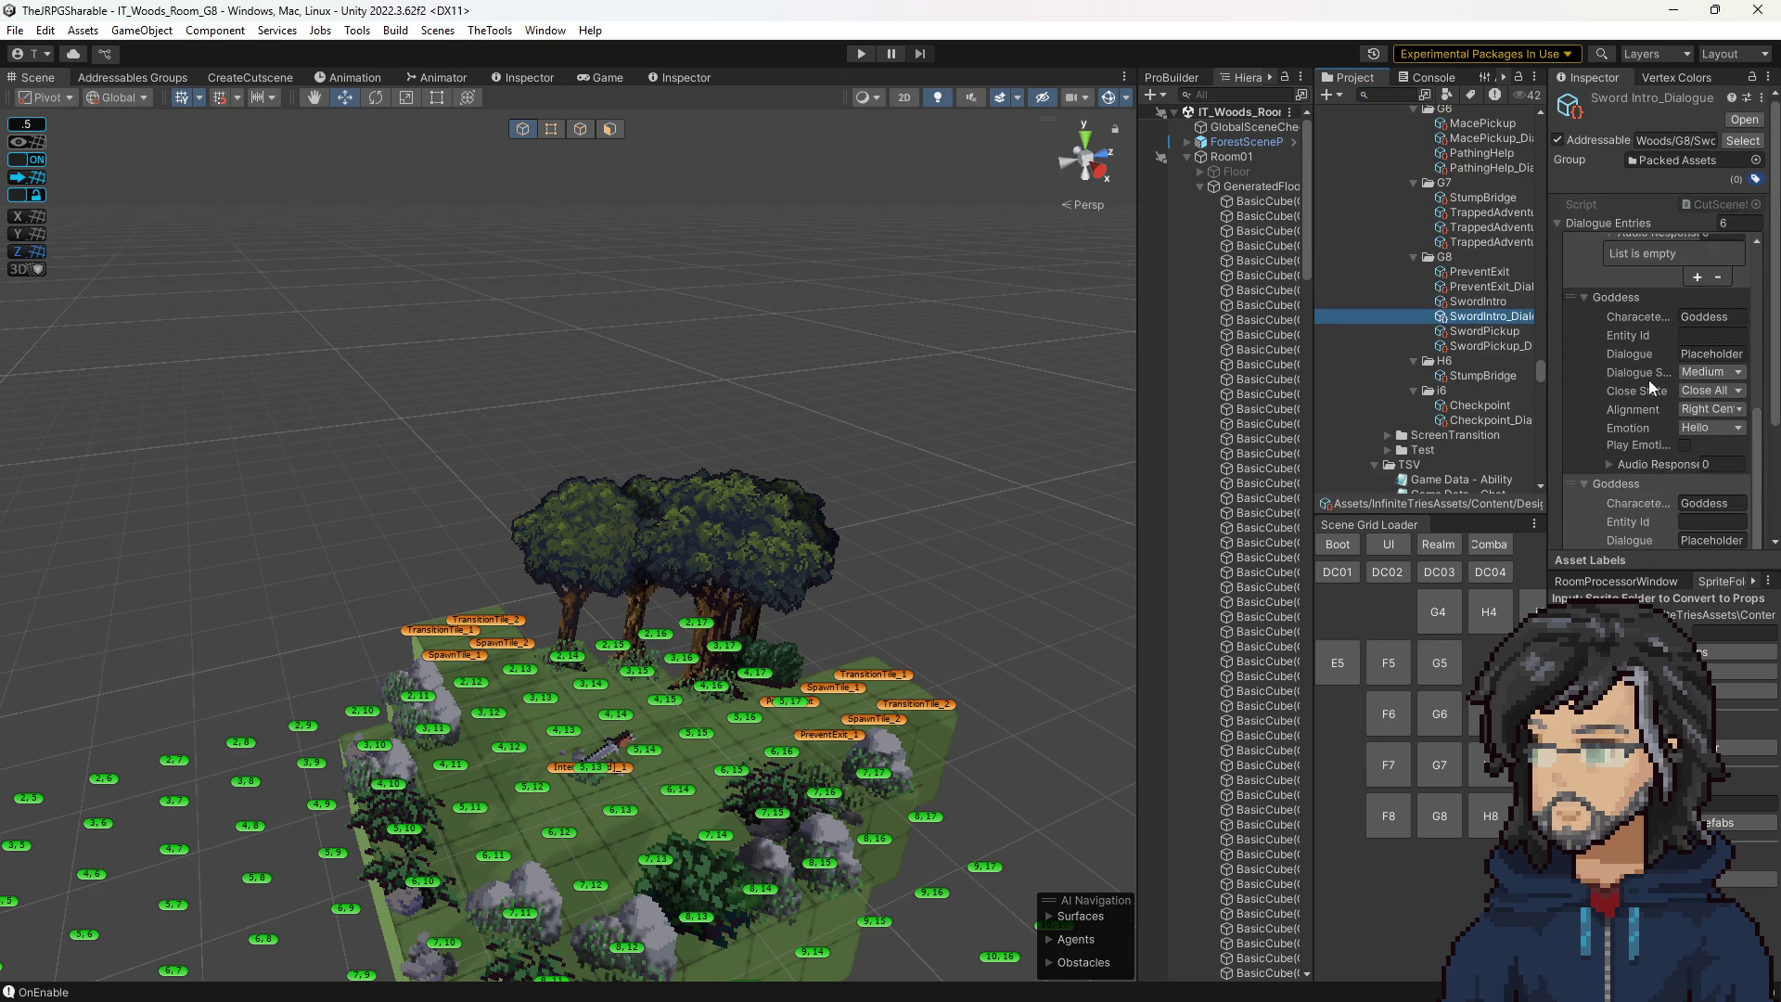
pyautogui.click(1586, 381)
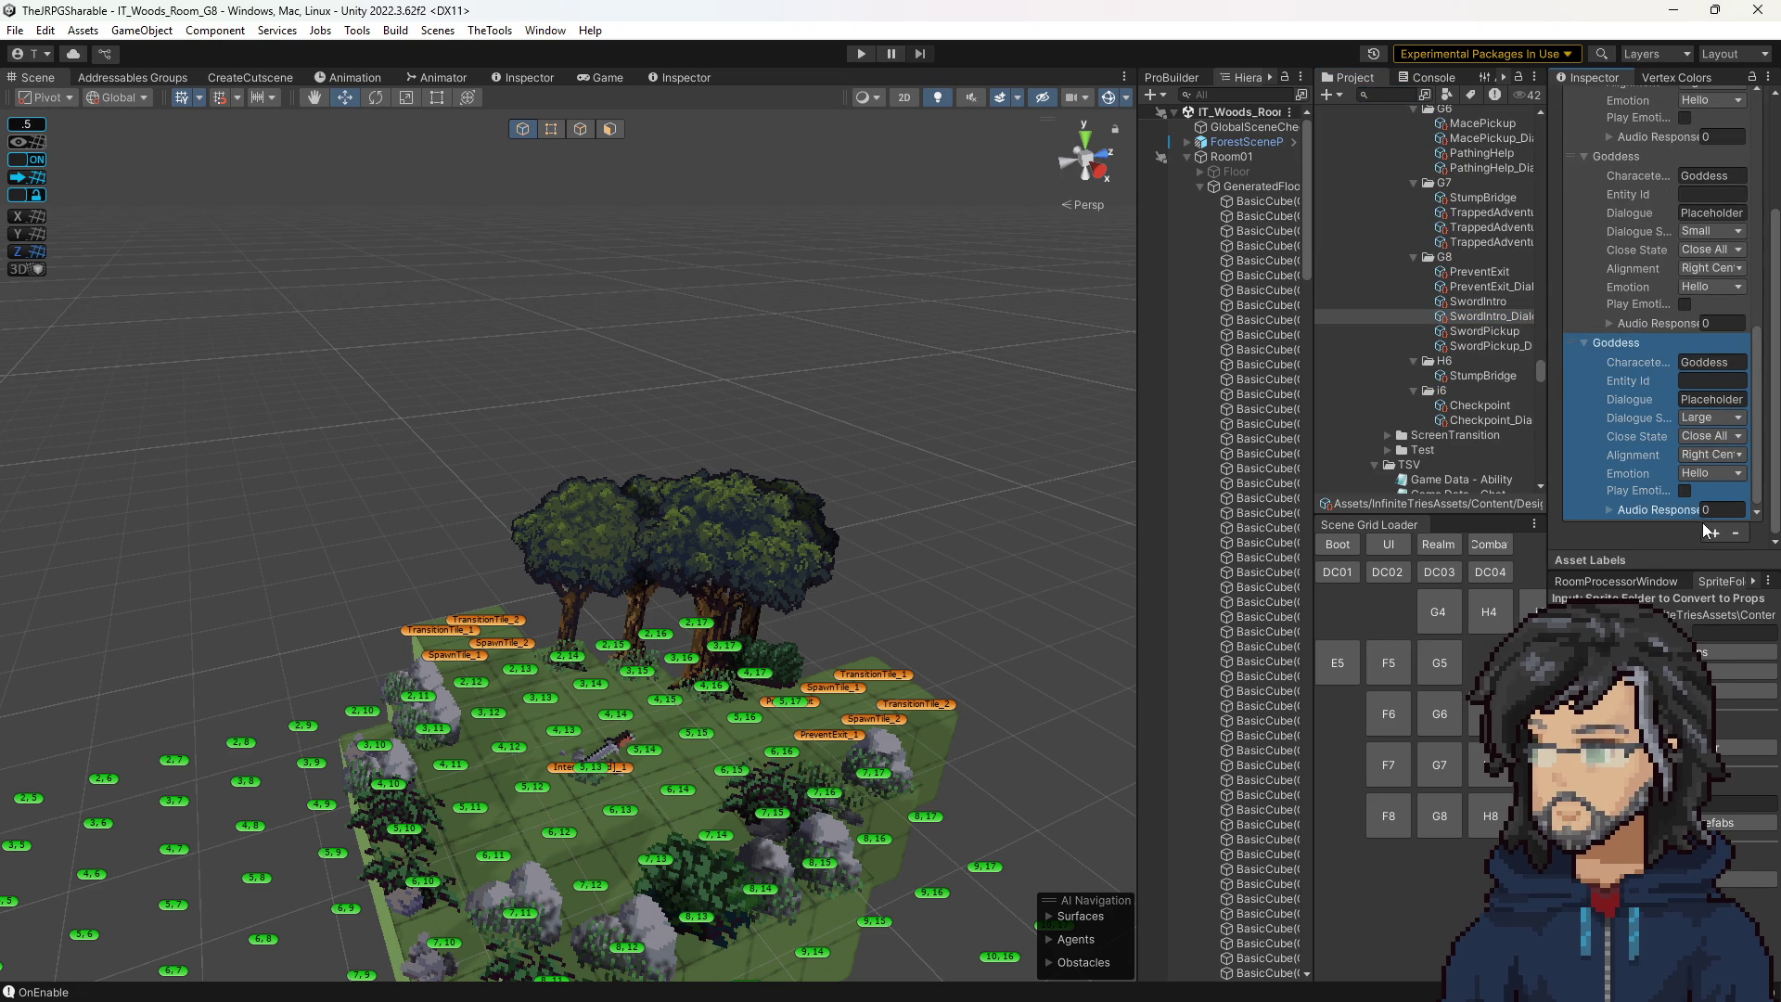
pyautogui.click(1737, 534)
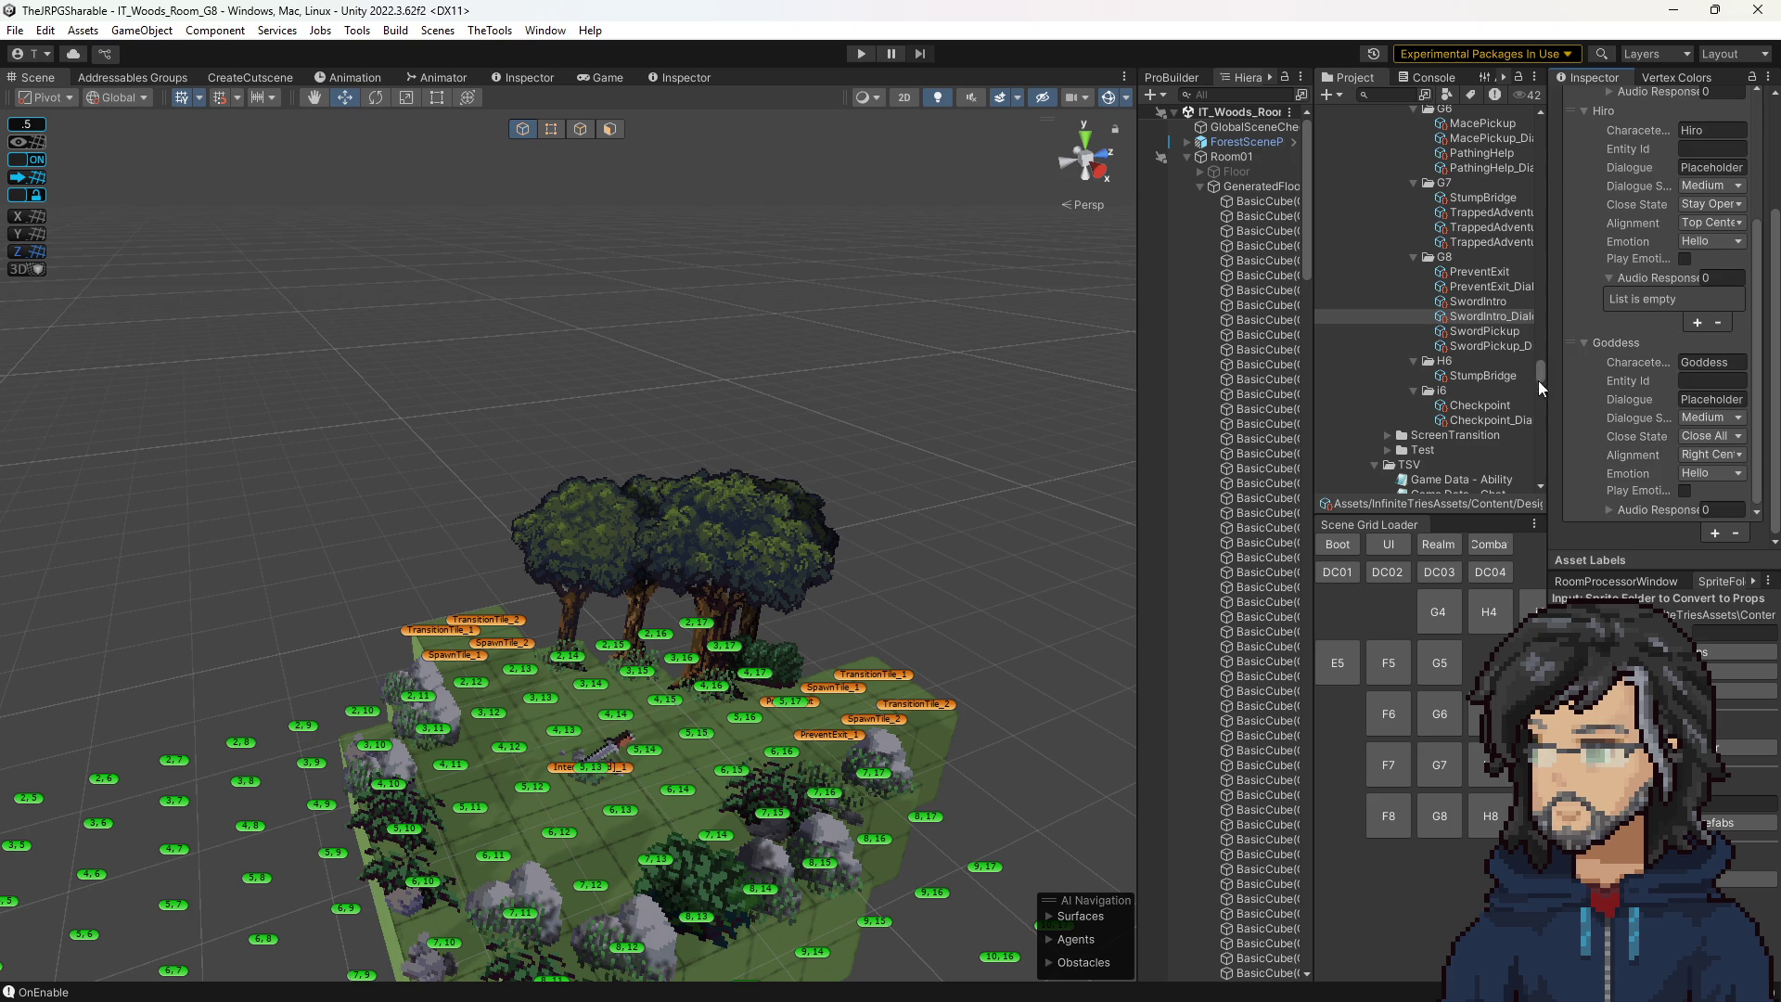
# Set the Sword Intro sequence's last Advance Dialogue Number Of Entries to 2.
pyautogui.moveTo(1549, 340); pyautogui.dragTo(1463, 339)
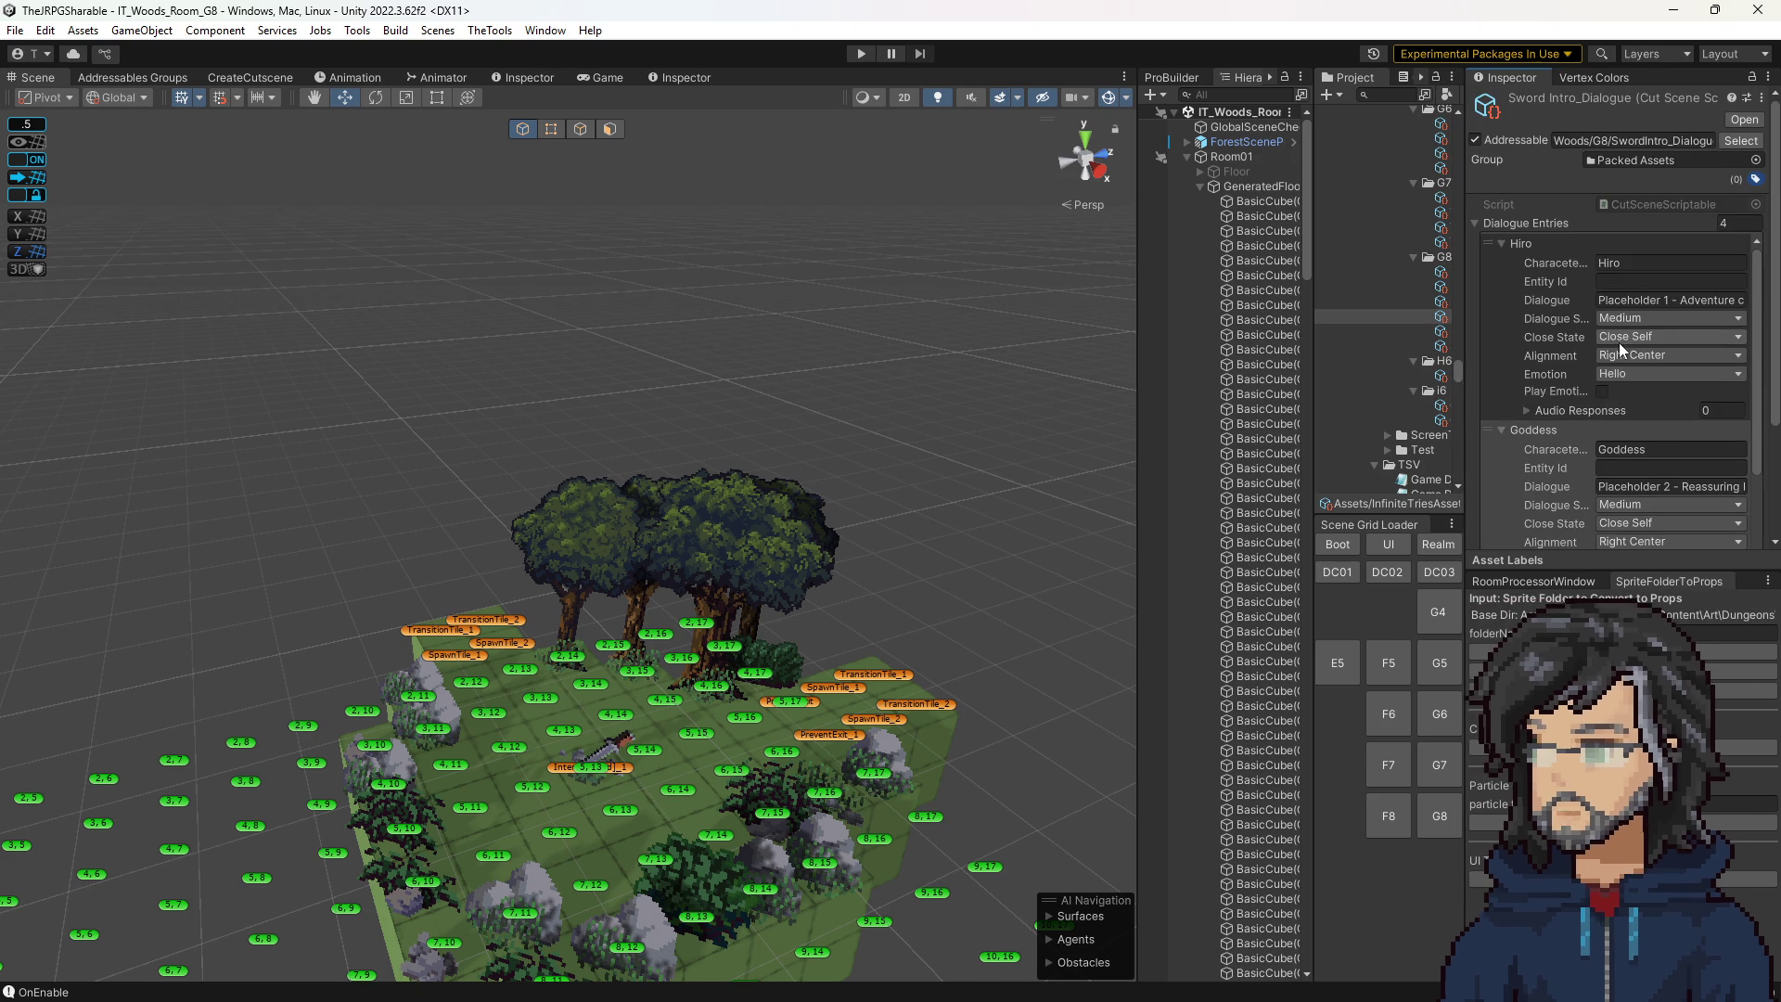
pyautogui.click(1440, 303)
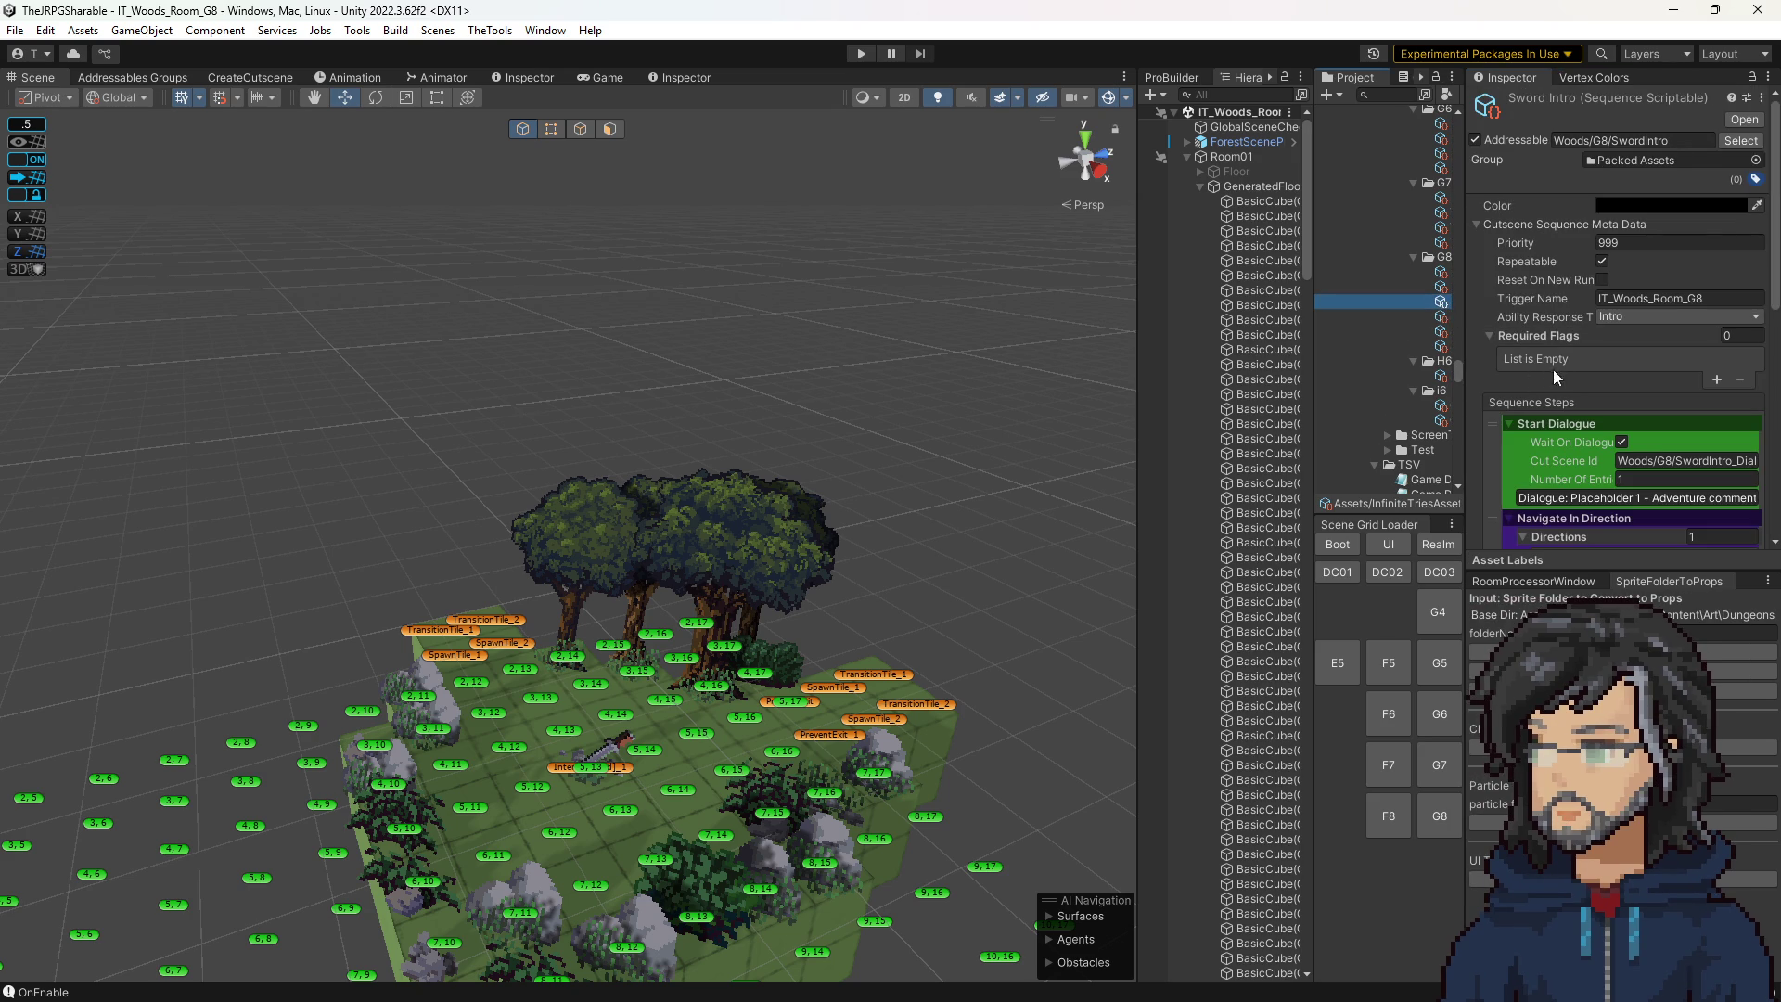
pyautogui.click(1436, 317)
pyautogui.scroll(-4, 1600, 332)
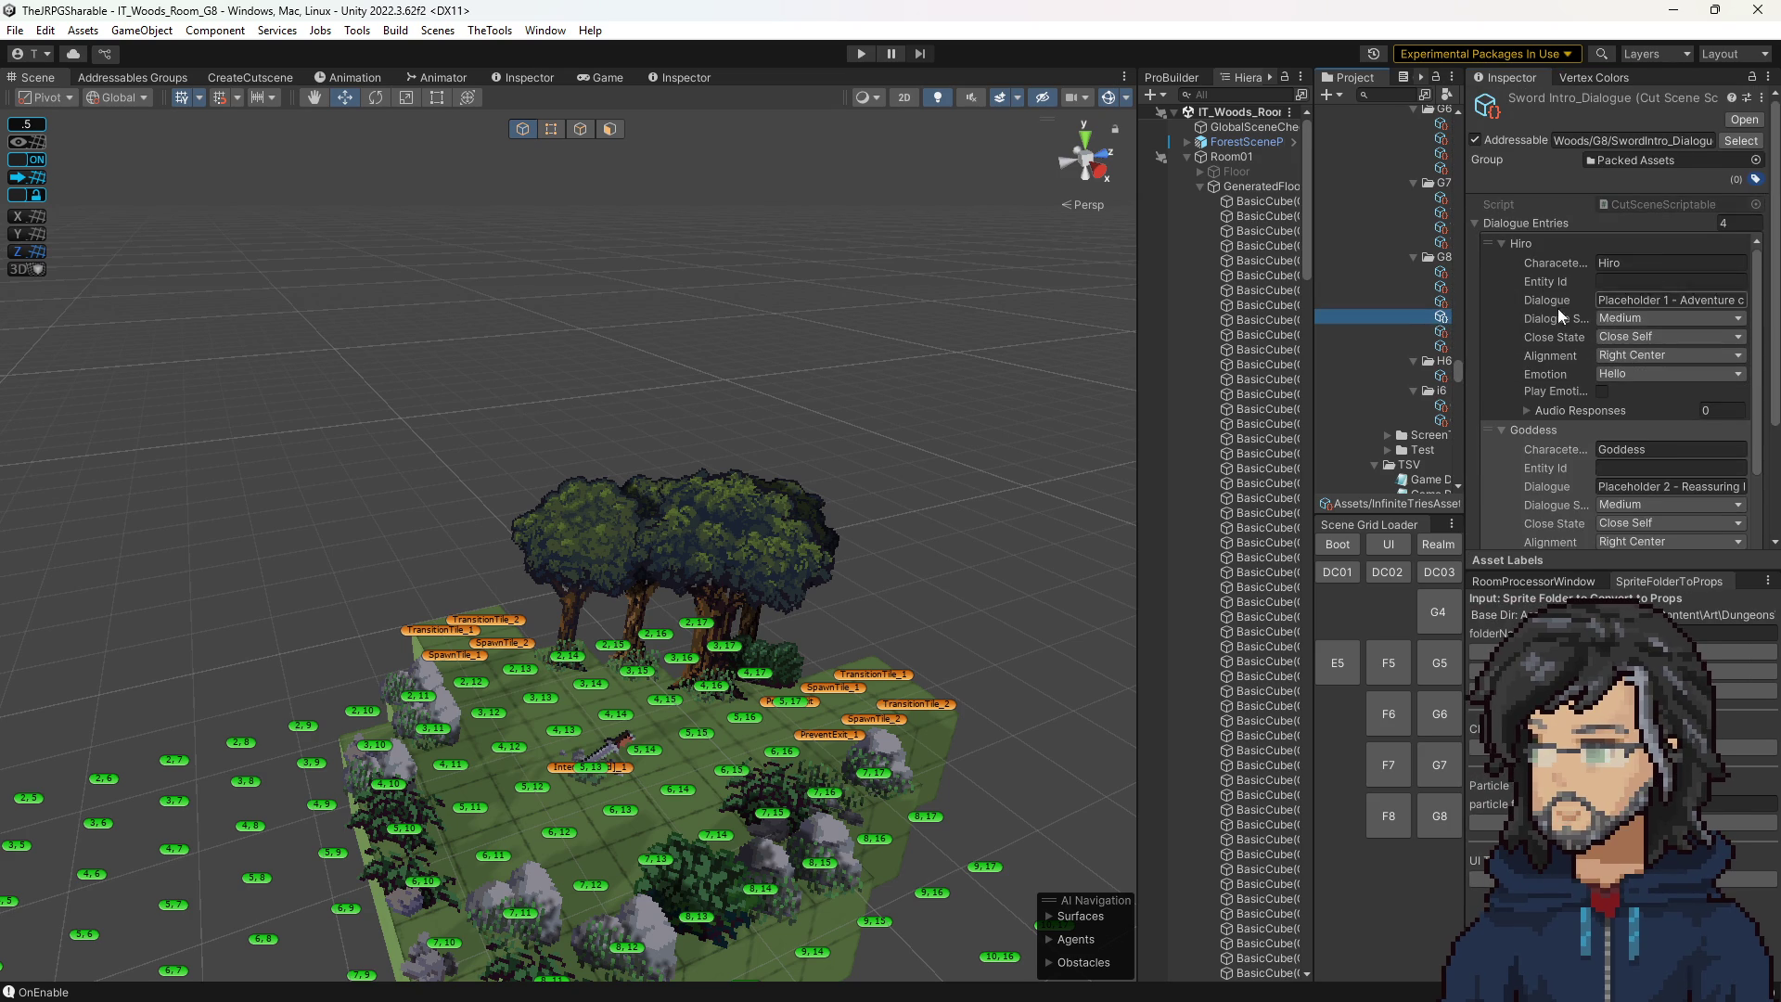
pyautogui.scroll(-10, 1585, 371)
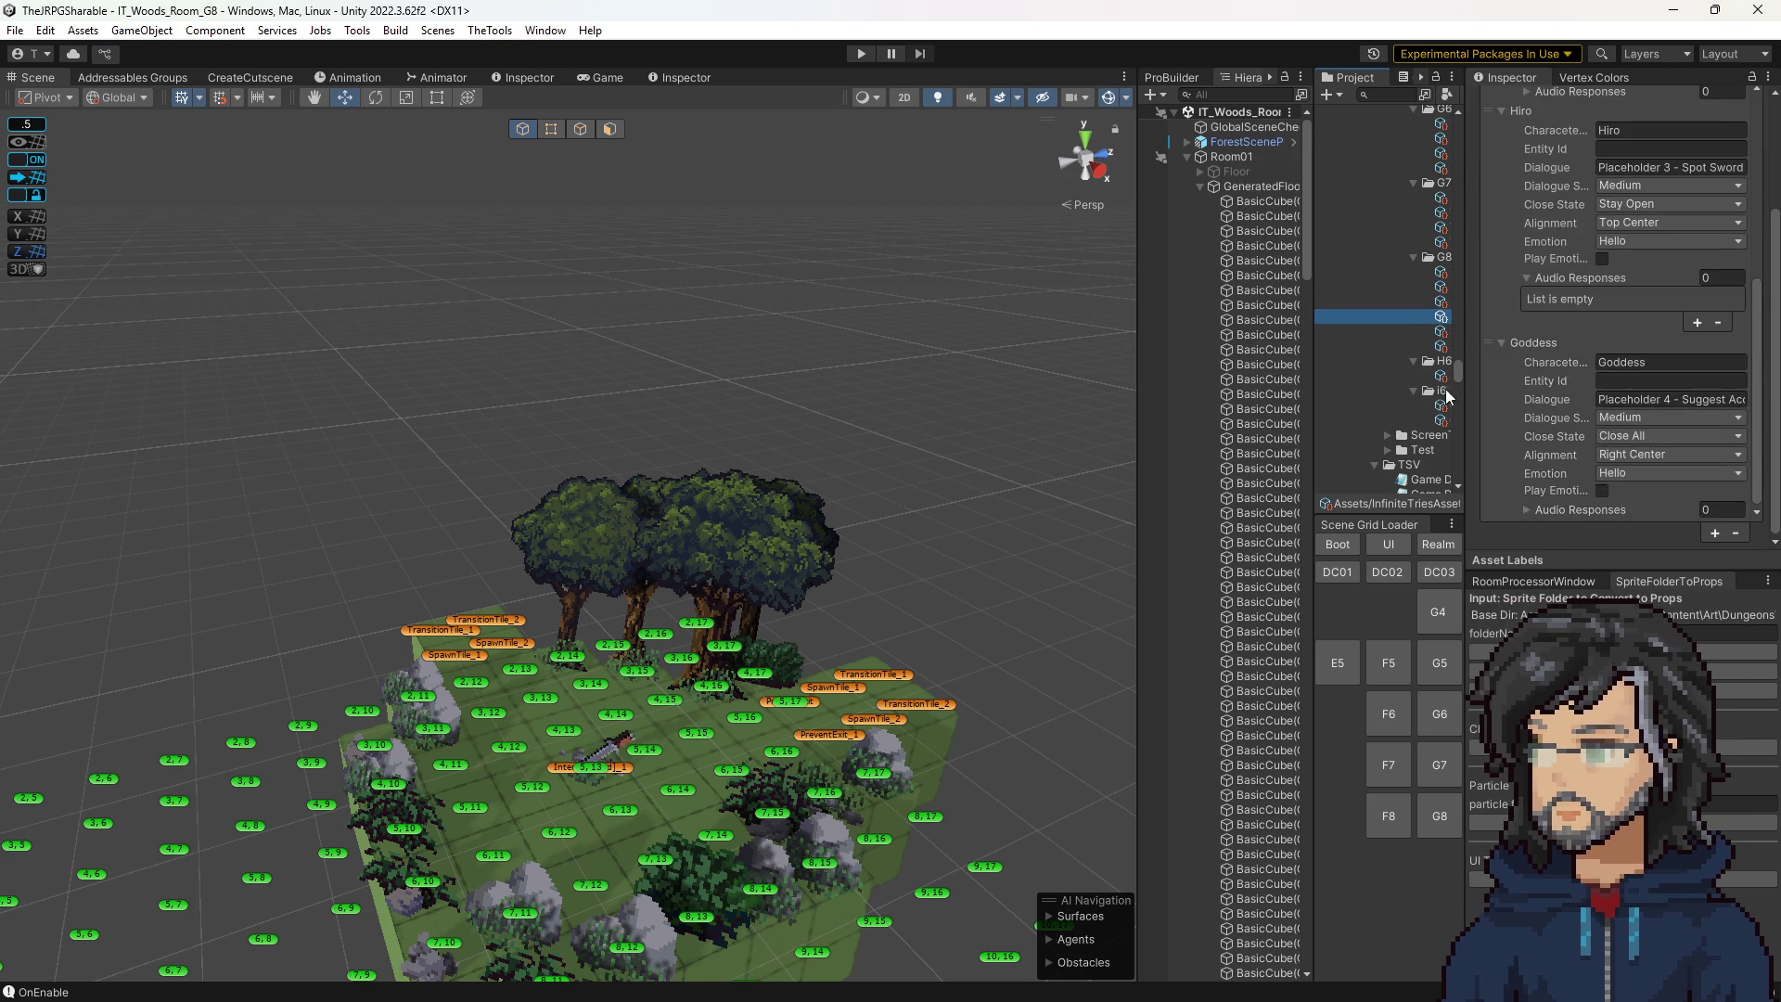
pyautogui.click(1441, 302)
pyautogui.scroll(-5, 1599, 381)
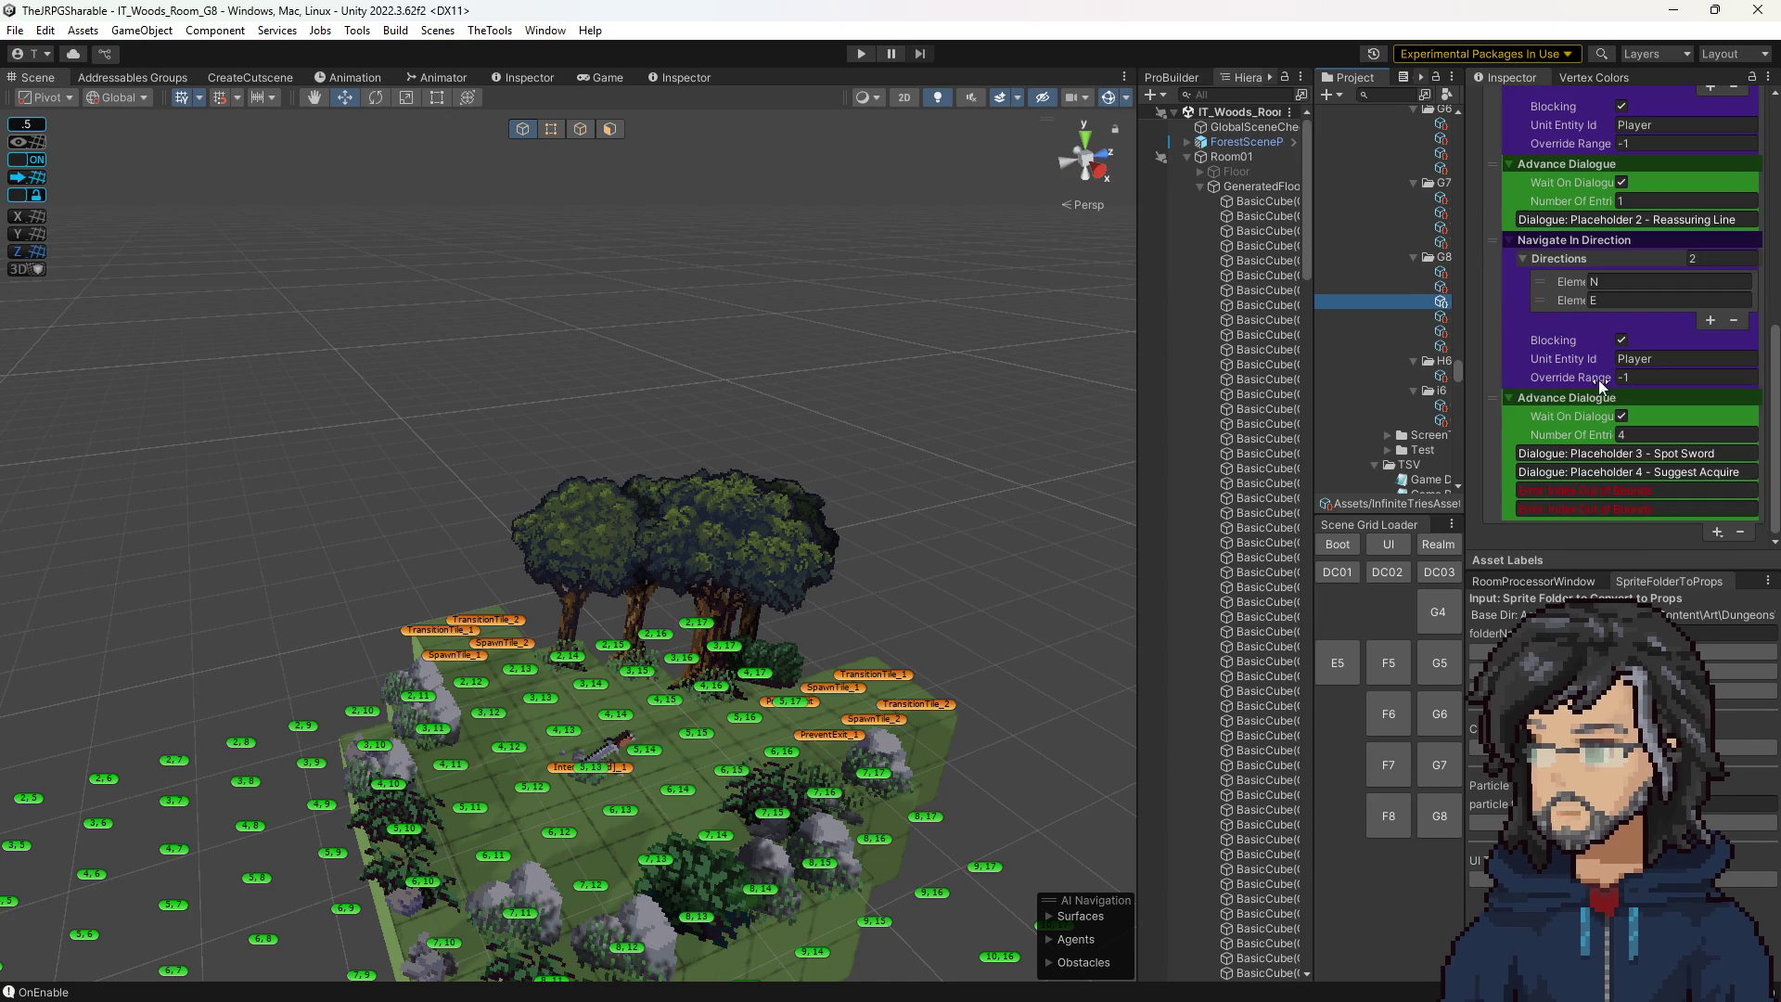
pyautogui.press('BackSpace')
pyautogui.write('2')
pyautogui.press('Return')
pyautogui.moveTo(698, 343); pyautogui.dragTo(939, 362)
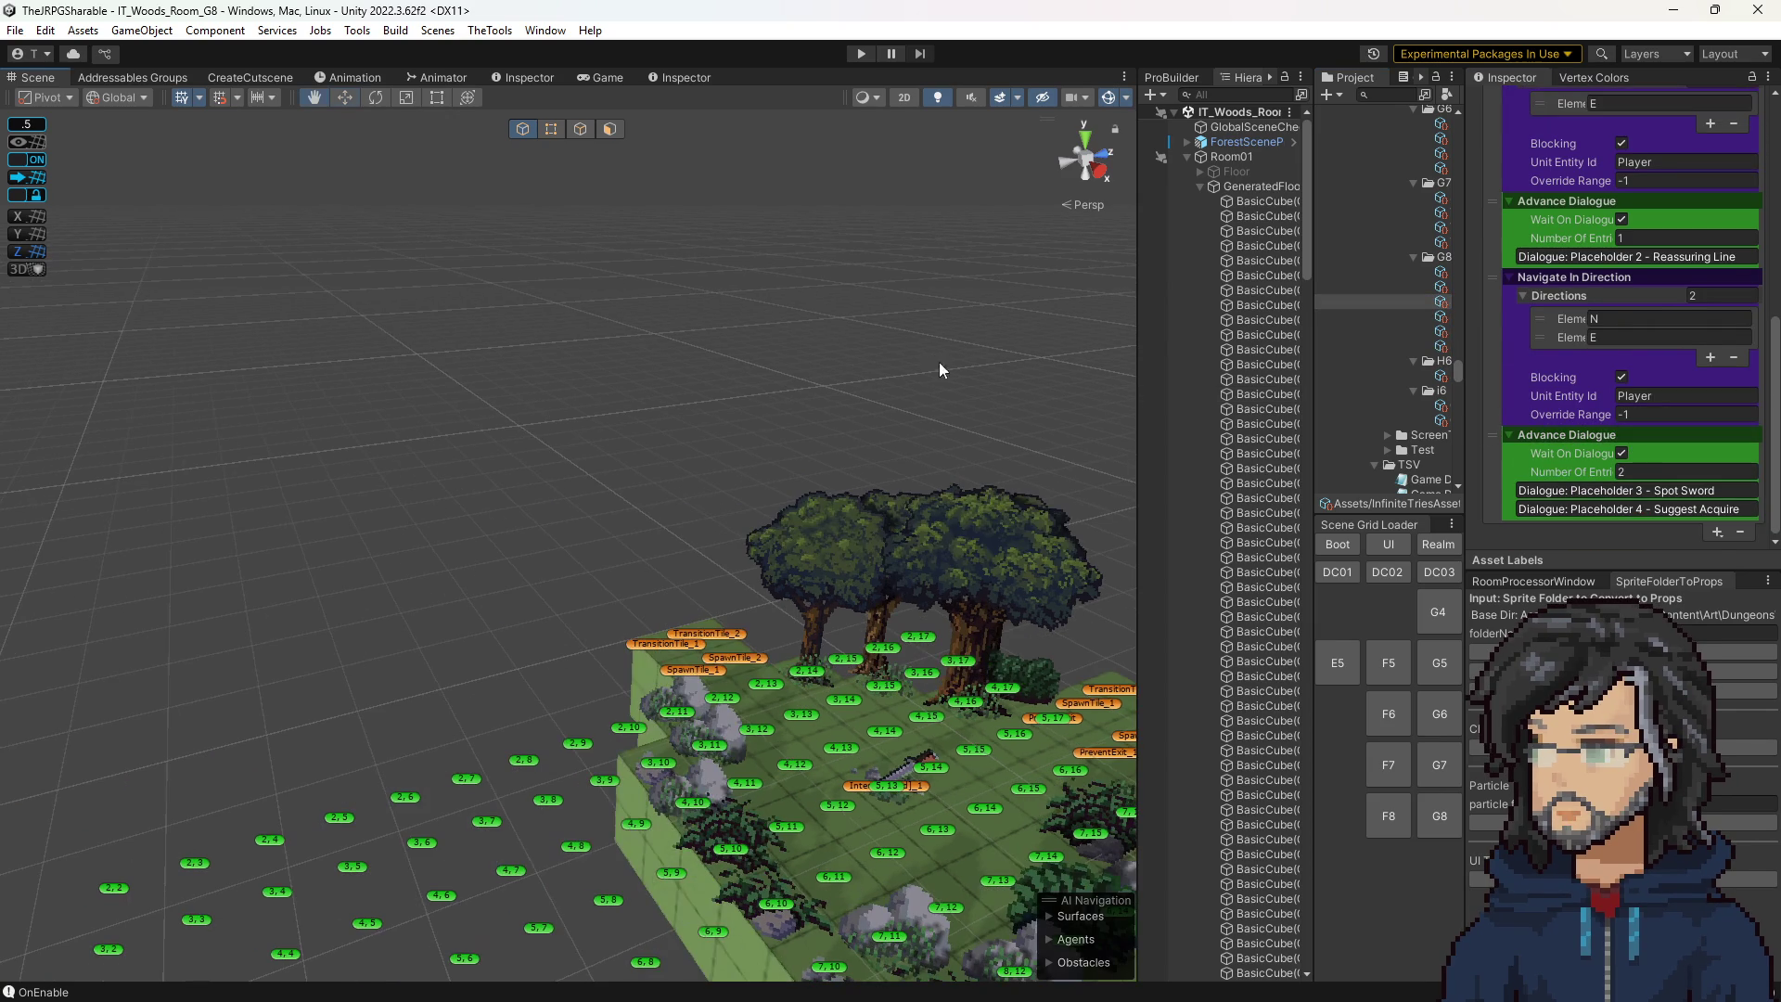
# Run the game in play mode and enlarge the Game view to show the woods room.
pyautogui.click(861, 53)
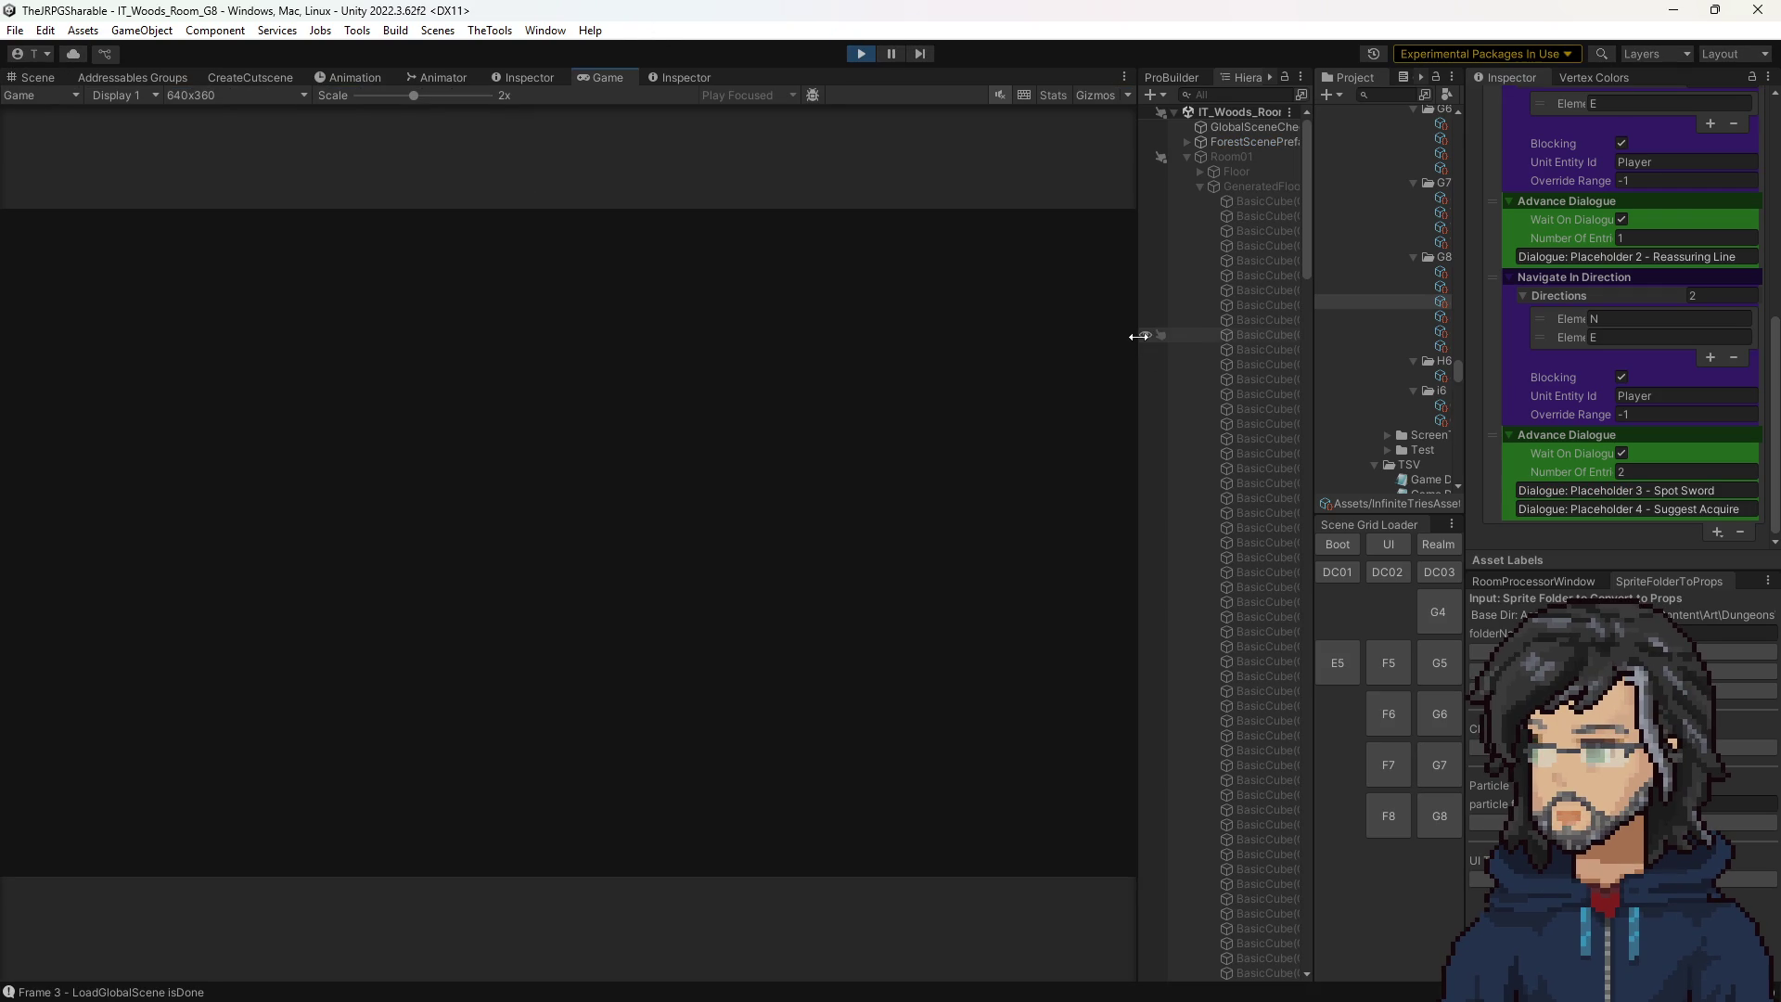
pyautogui.moveTo(1138, 337); pyautogui.dragTo(1398, 338)
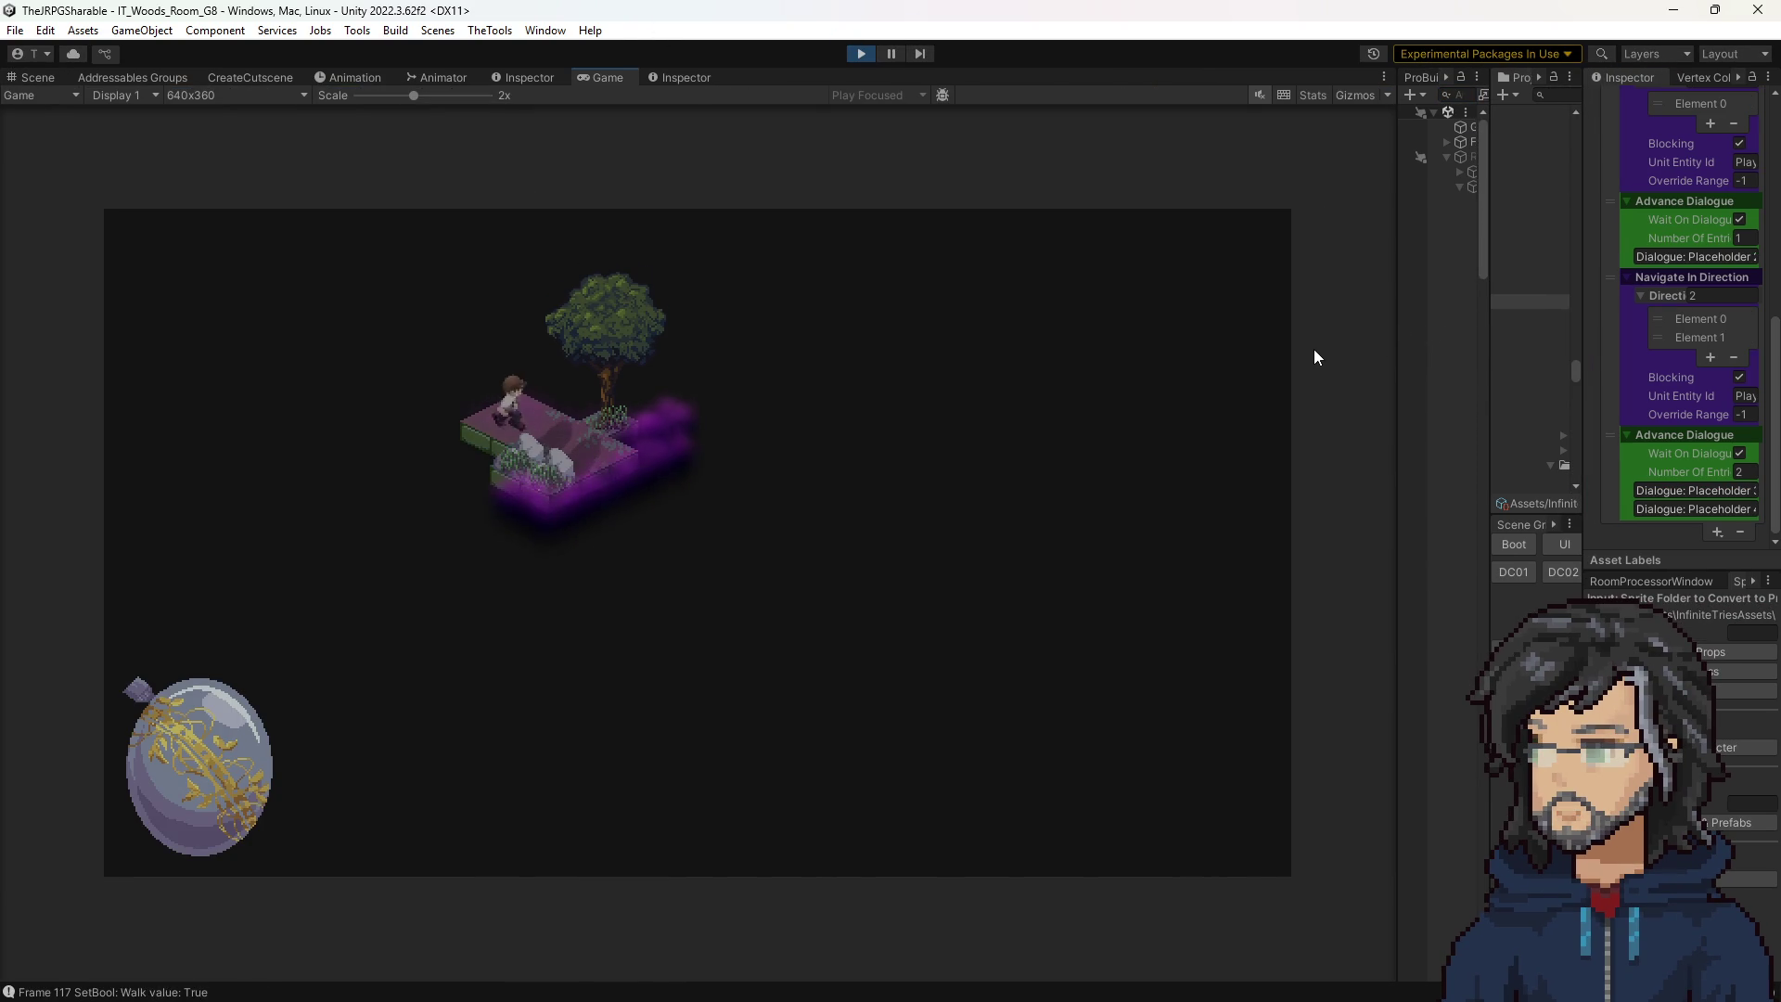
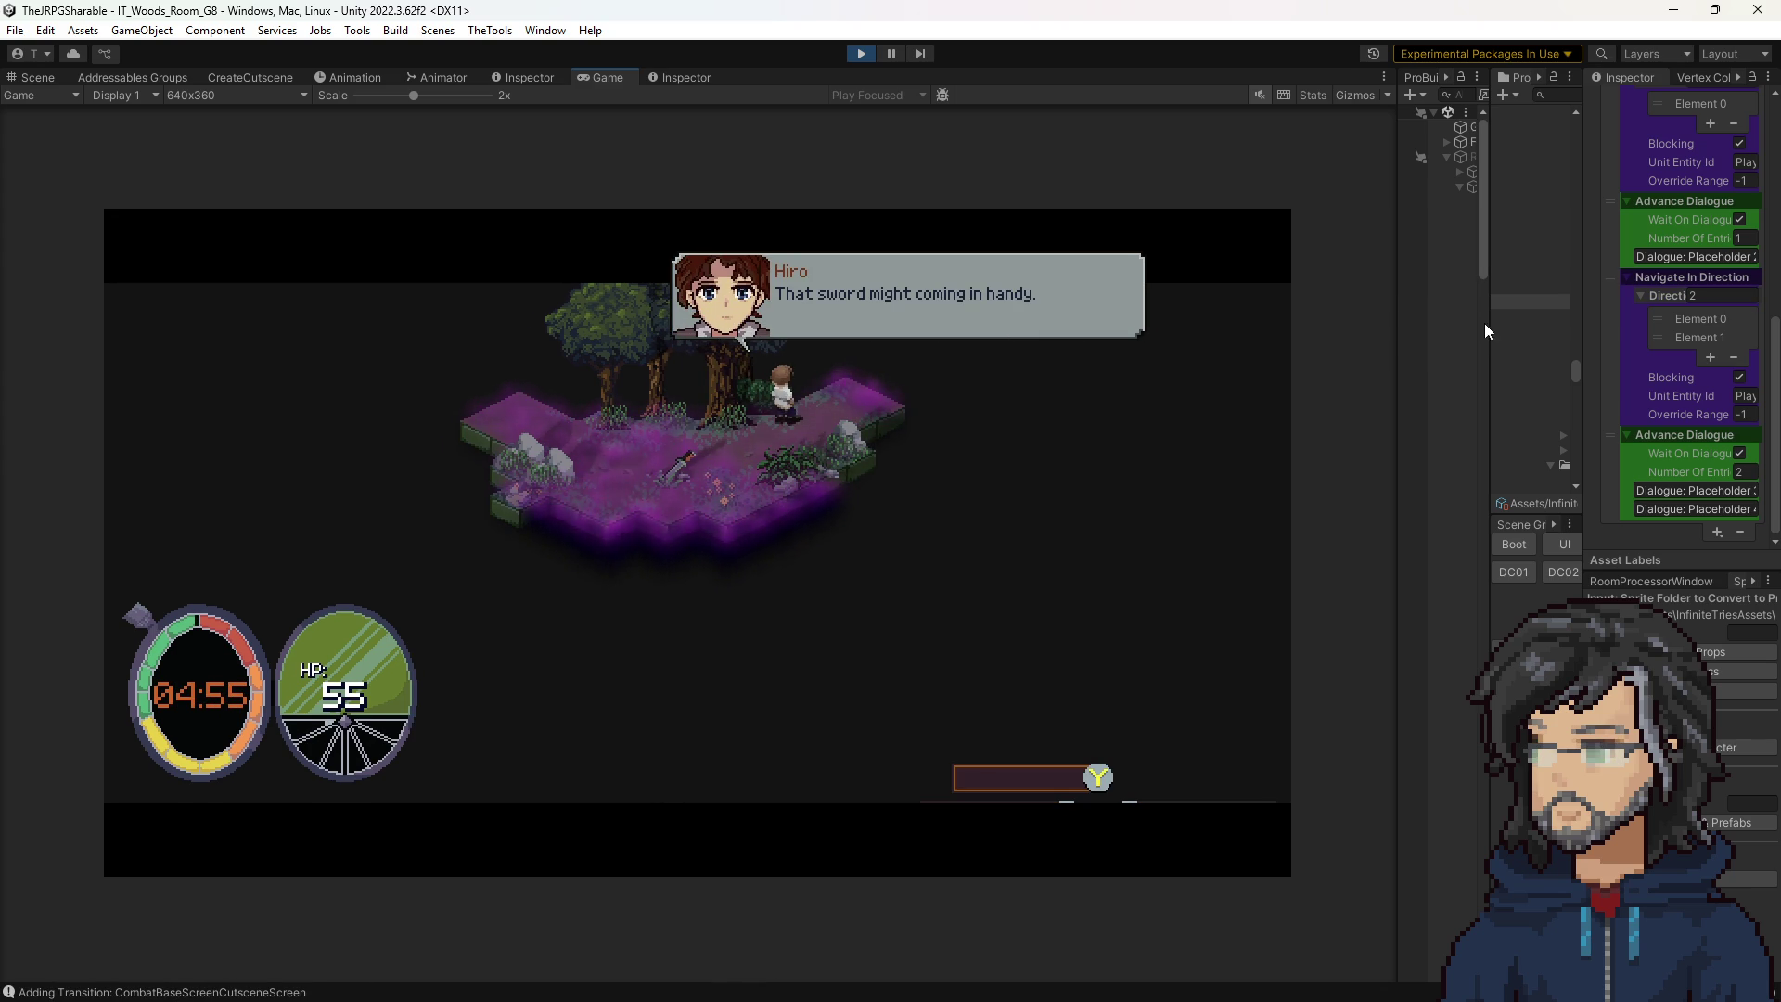
# Select the PreventExit dialogue asset in the Project window and expand its dialogue entries.
pyautogui.moveTo(1490, 320); pyautogui.dragTo(1263, 320)
pyautogui.click(1431, 331)
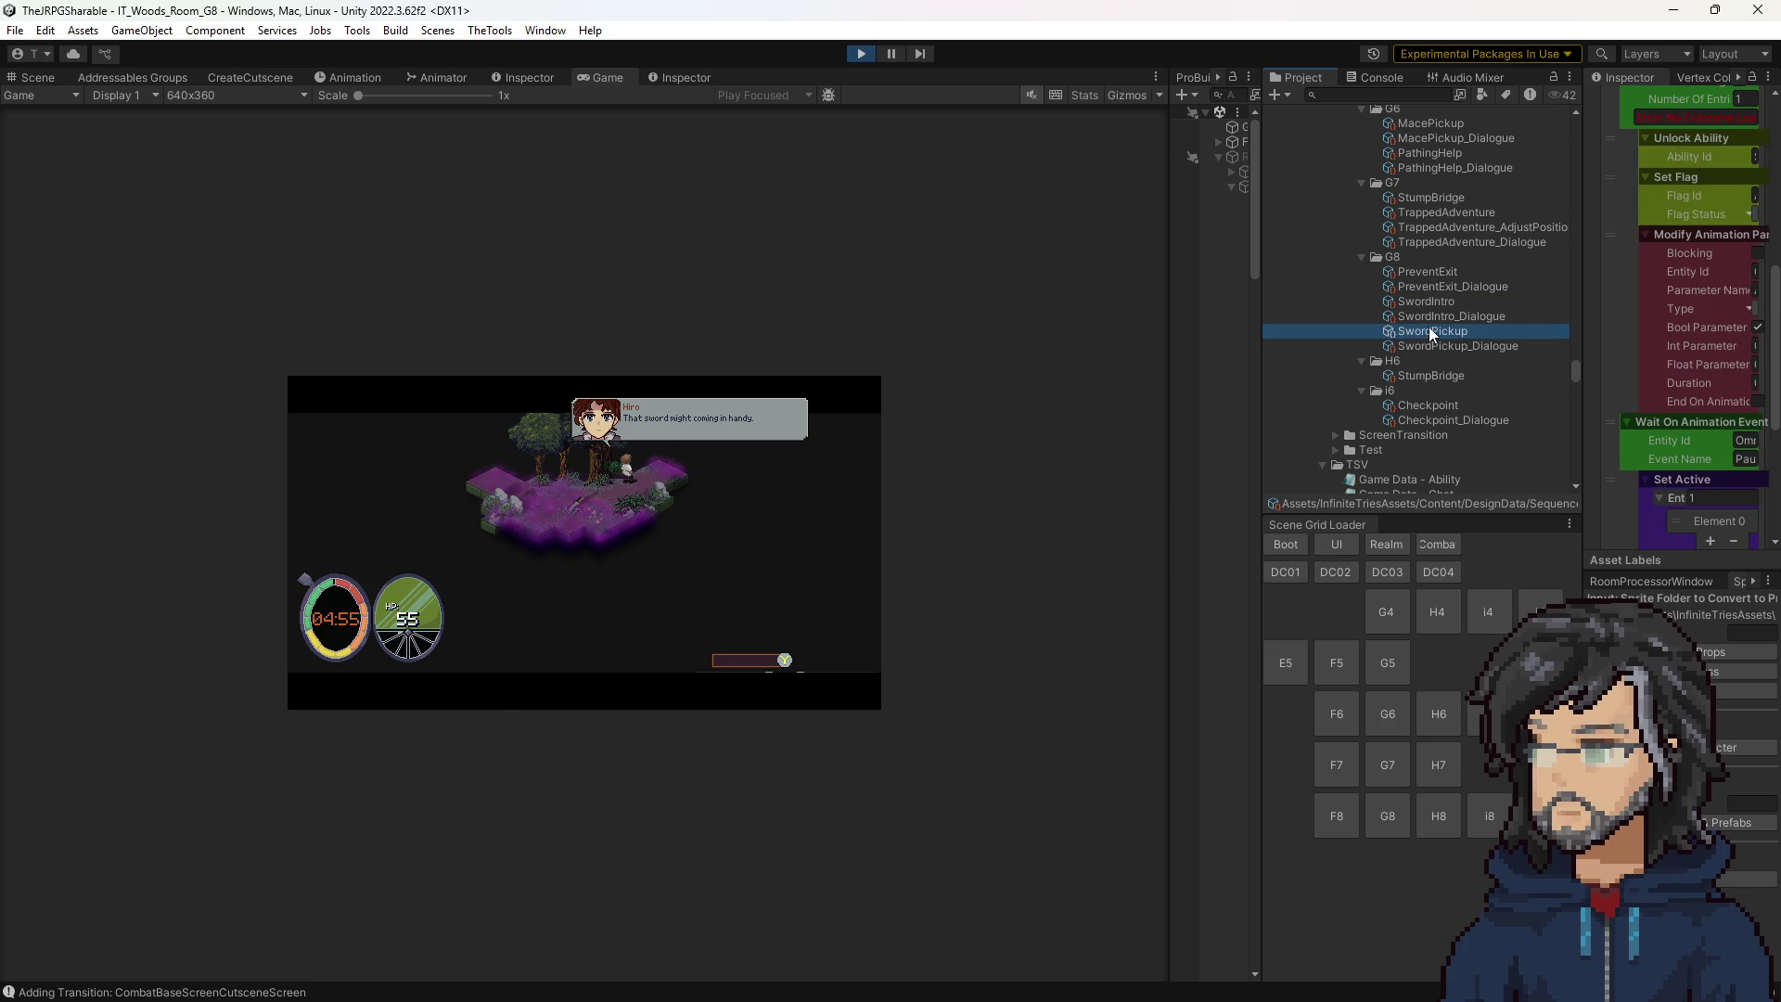
pyautogui.click(1426, 270)
pyautogui.moveTo(1583, 261); pyautogui.dragTo(1492, 265)
pyautogui.click(1434, 285)
# Try Bottom Left, Bottom Center and Right Center alignments, settling on Left Center.
pyautogui.click(1659, 355)
pyautogui.click(1685, 501)
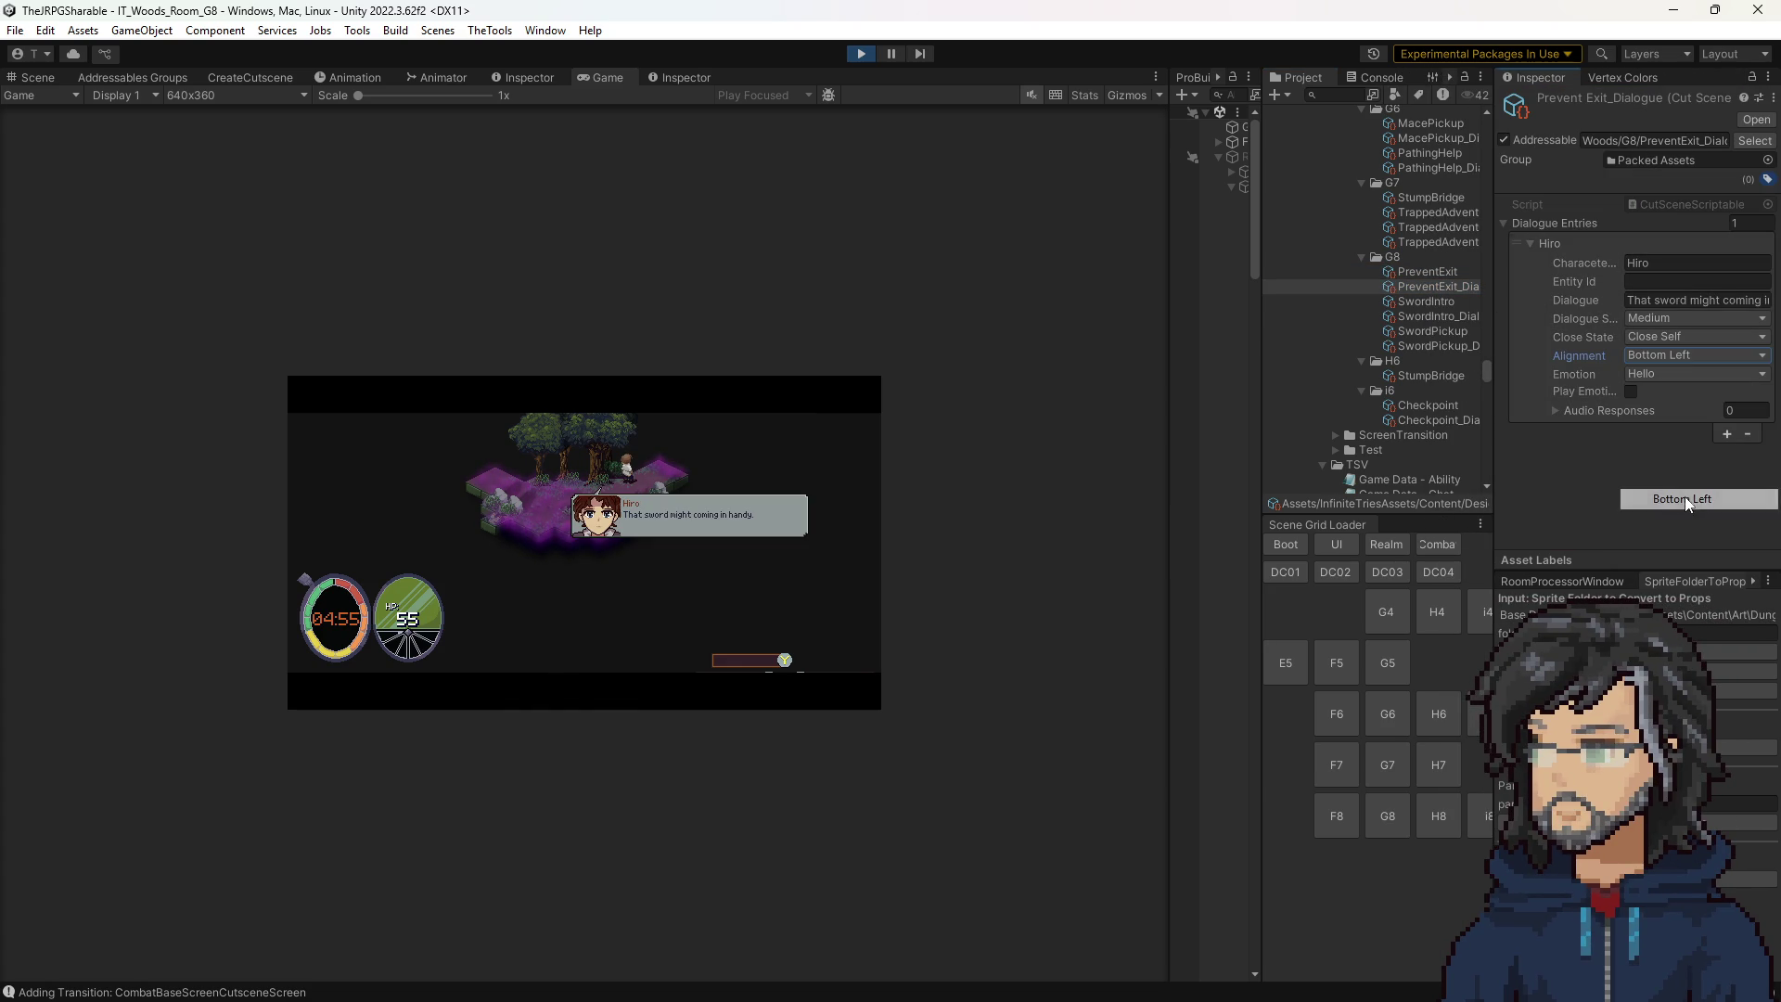
pyautogui.click(1646, 355)
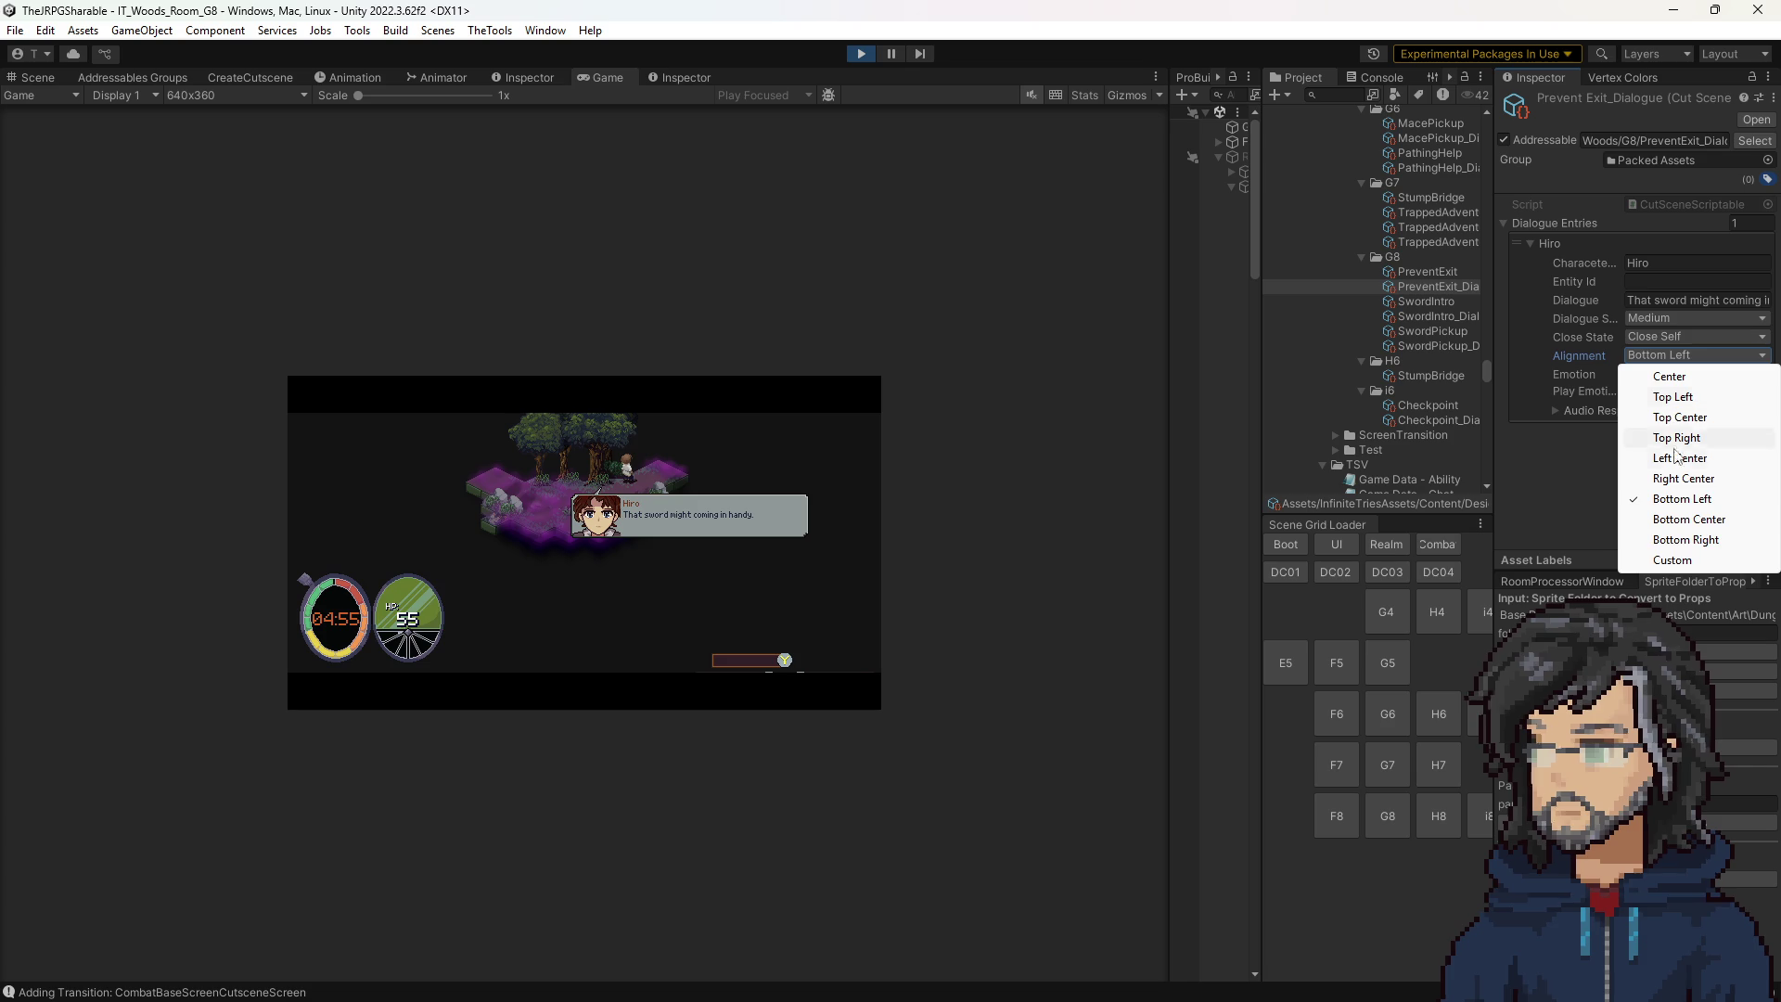
pyautogui.click(1684, 517)
pyautogui.click(1666, 358)
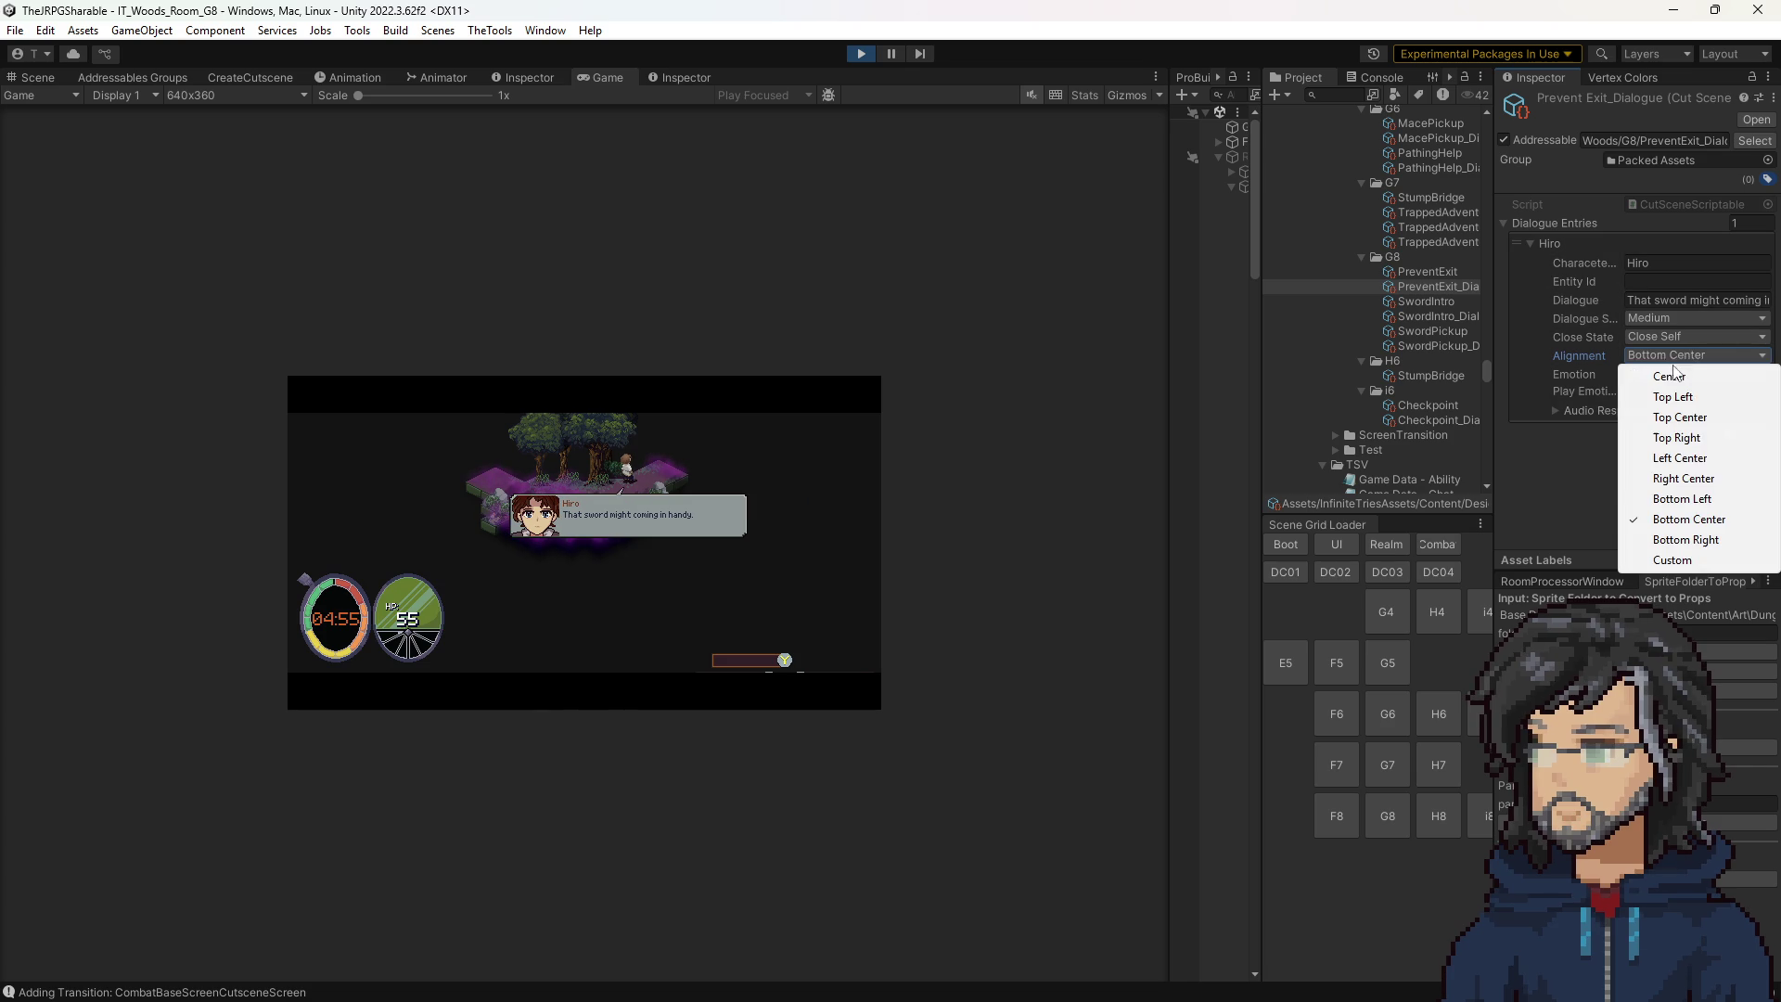
pyautogui.click(1681, 458)
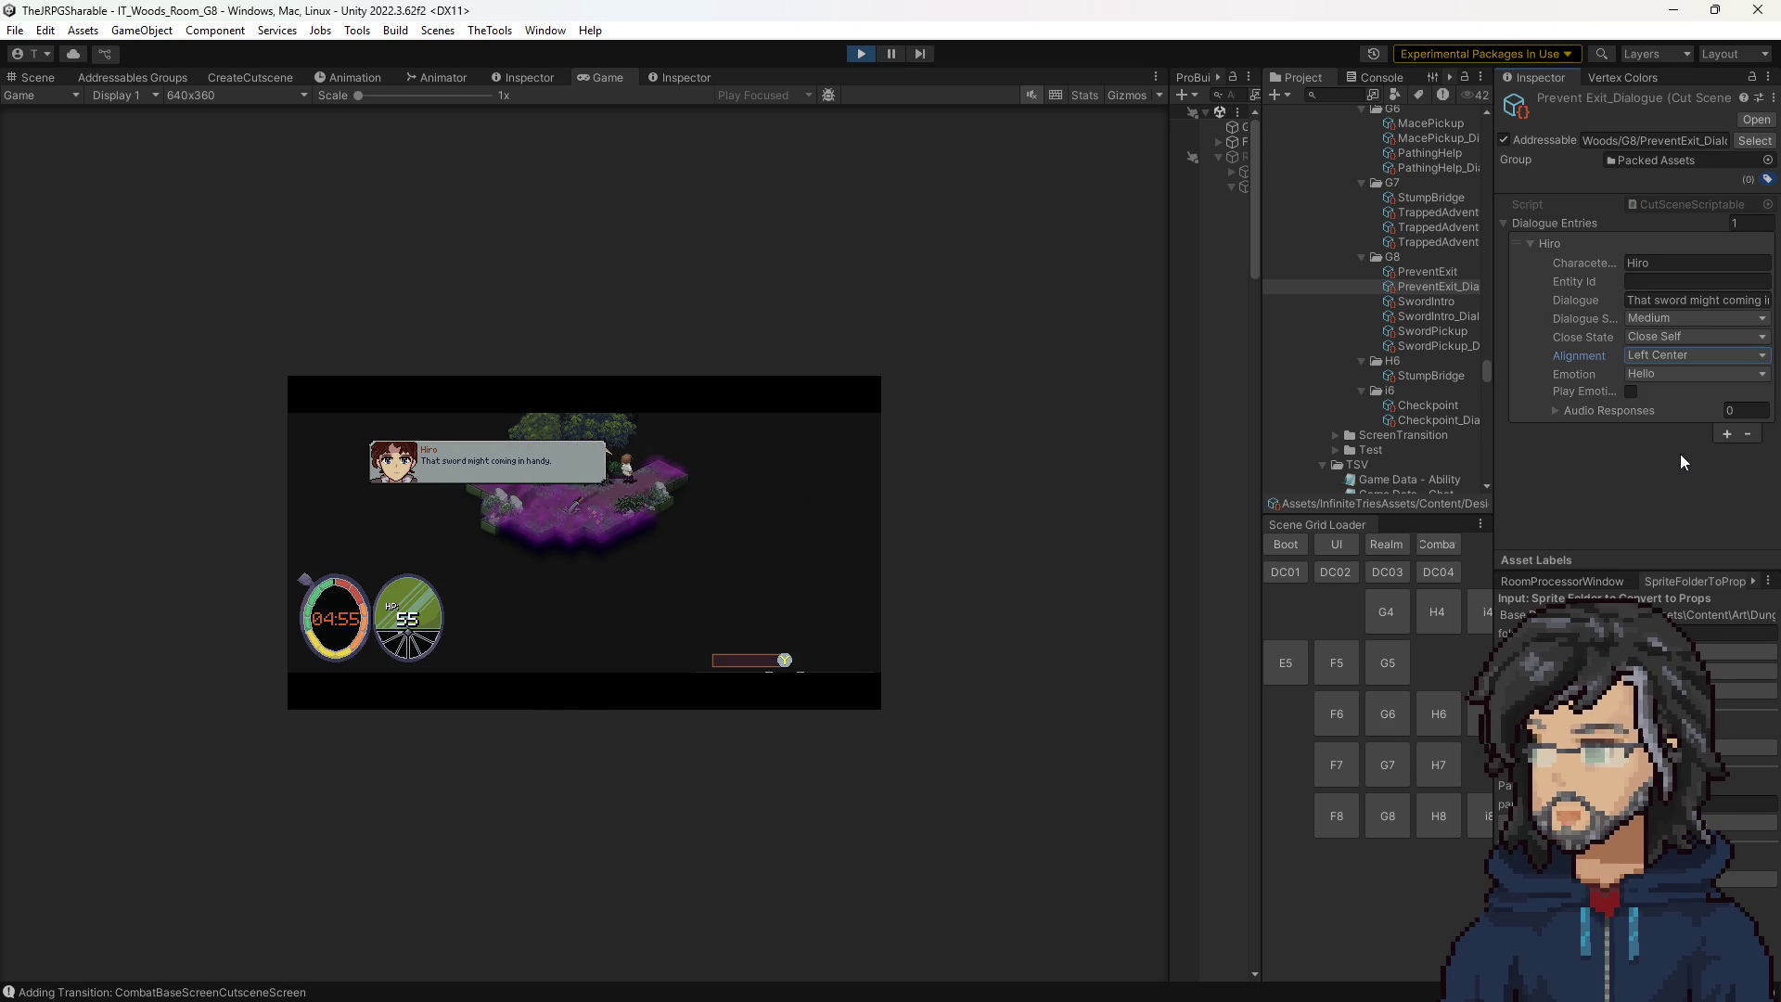
pyautogui.click(1676, 358)
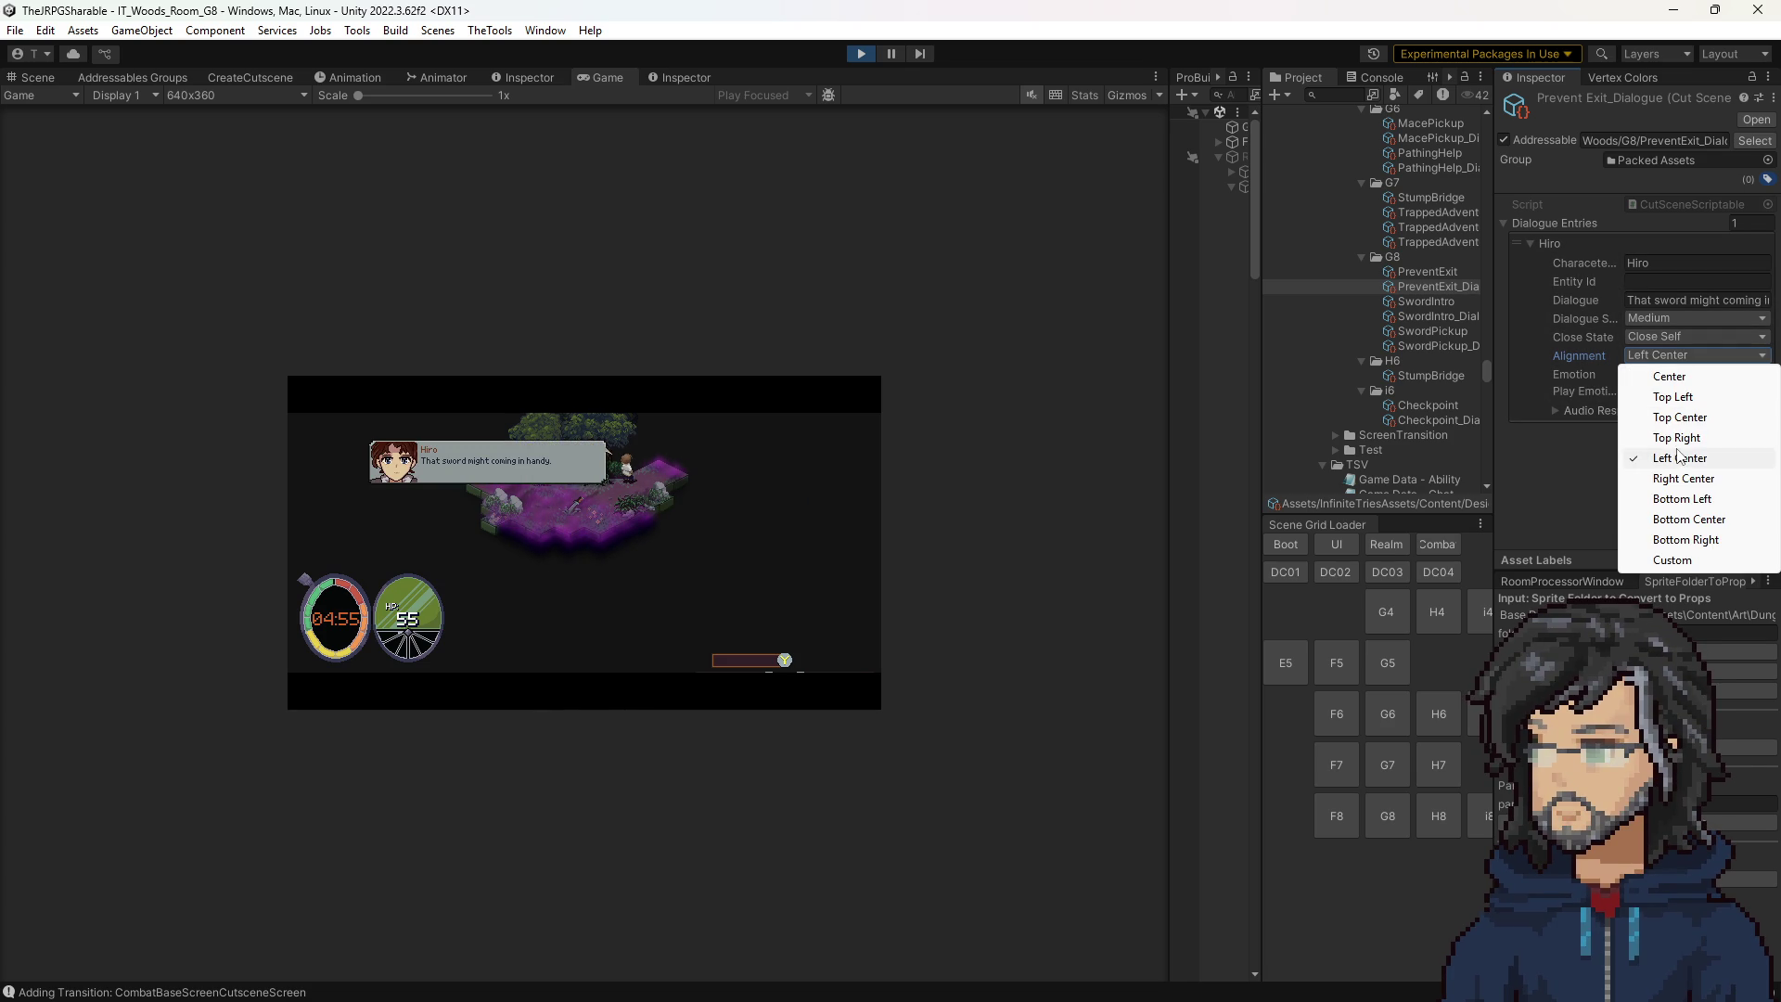
pyautogui.click(1683, 477)
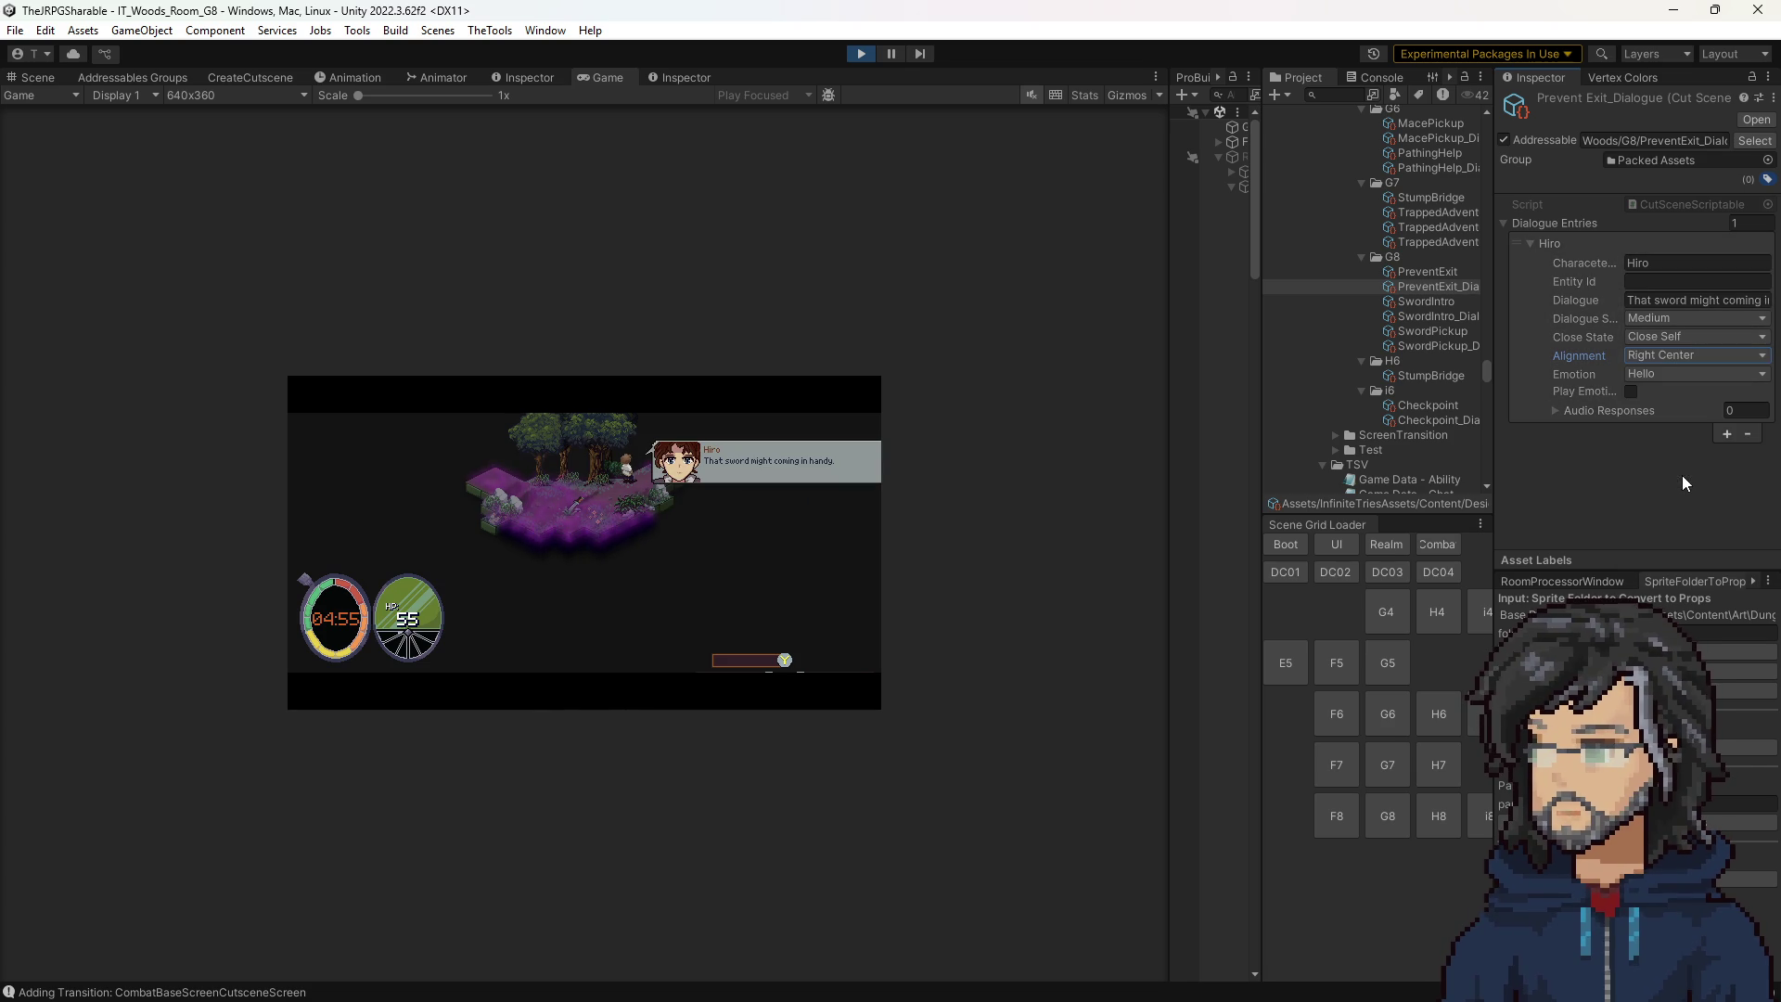
pyautogui.click(1667, 358)
pyautogui.click(1680, 458)
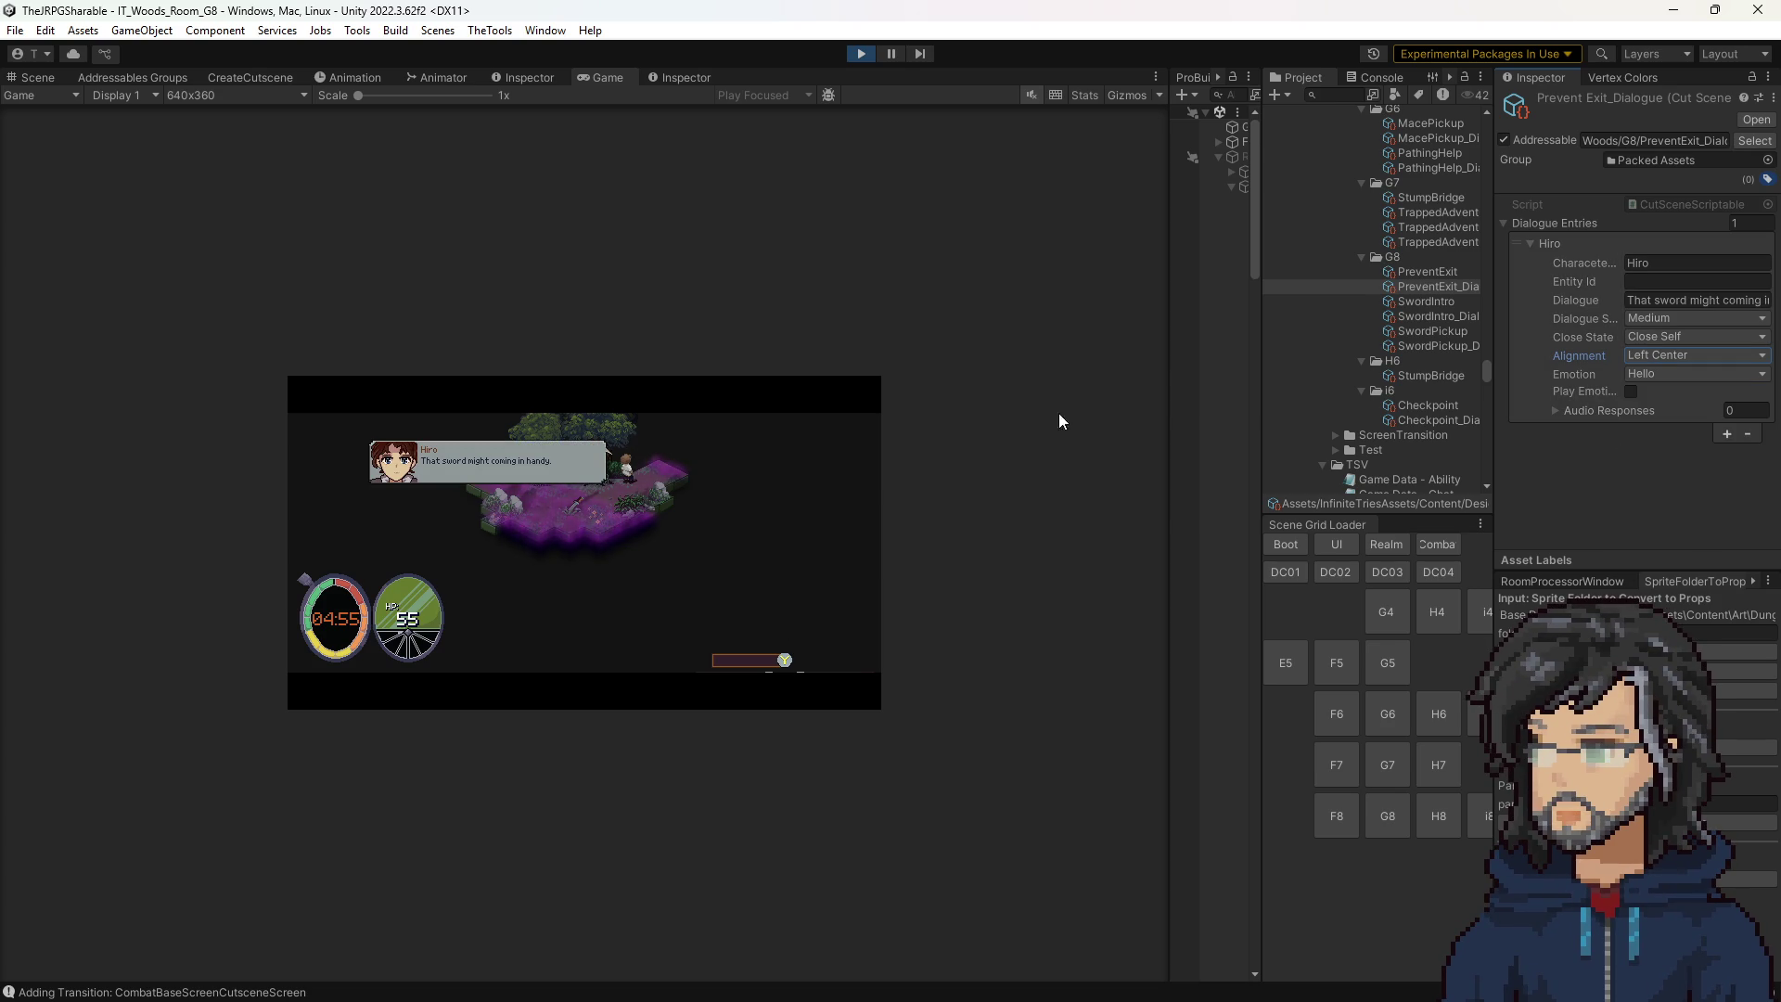
pyautogui.moveTo(1166, 383); pyautogui.dragTo(1355, 383)
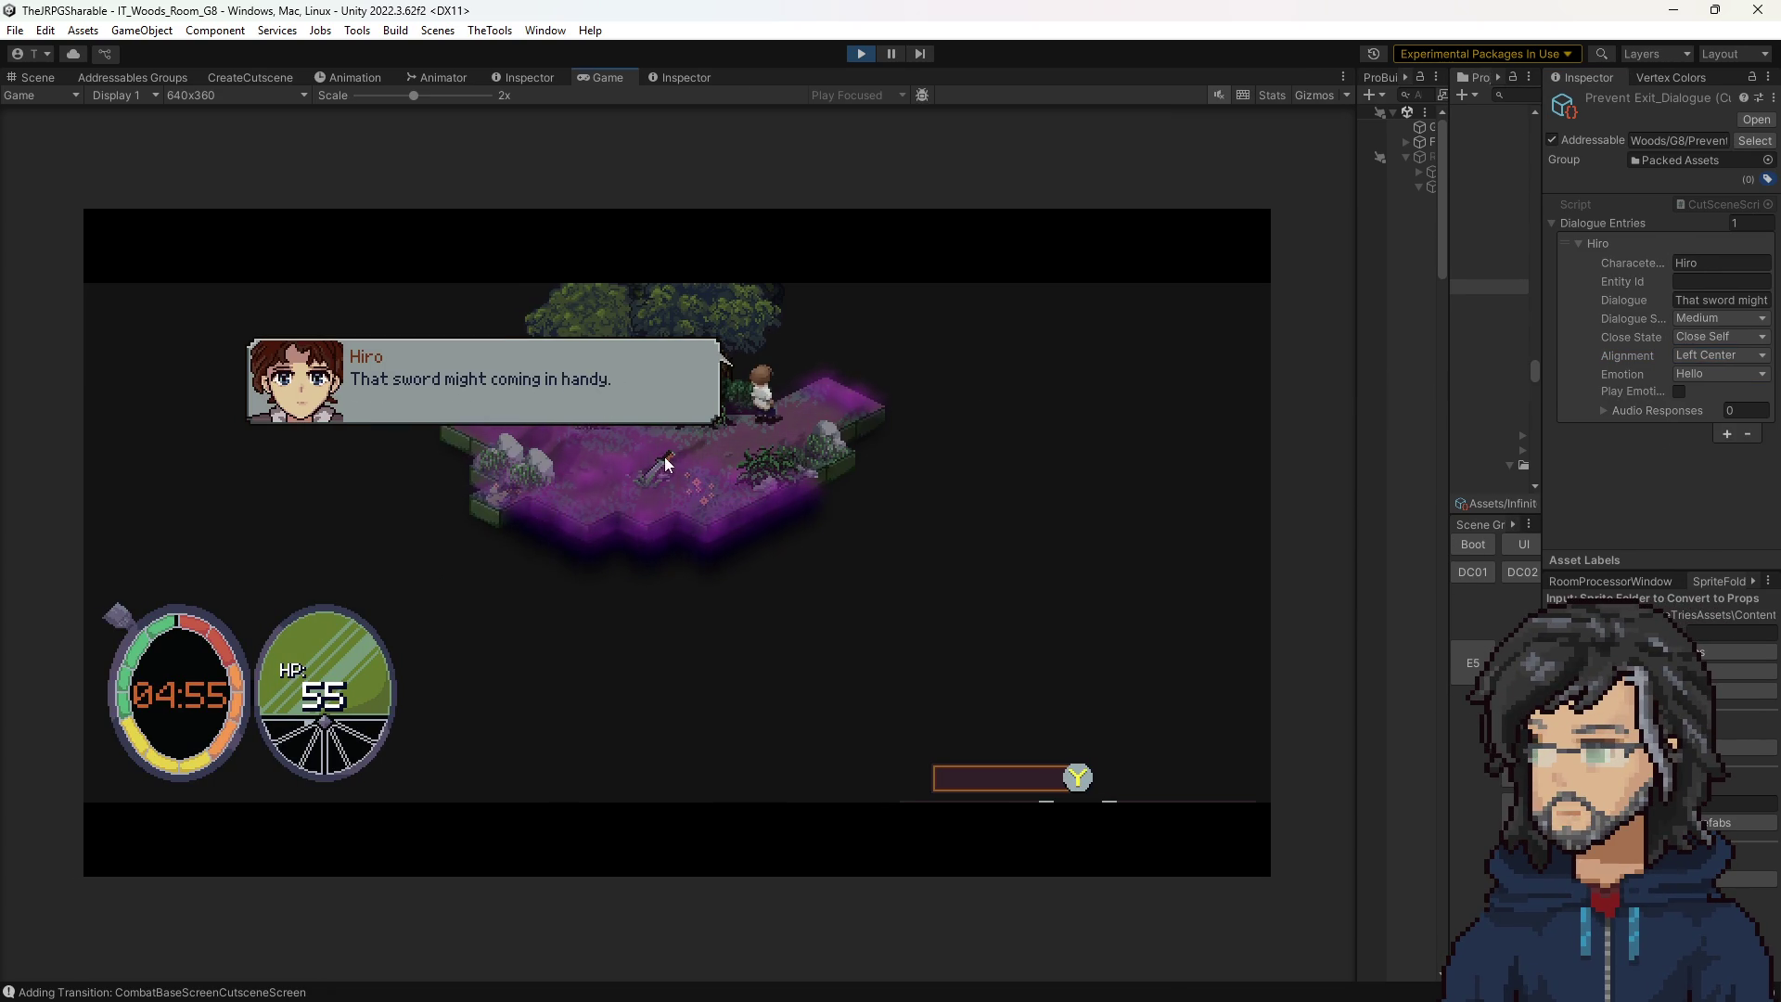
# Make the dialogue box Small, walk Hiro into the exit trigger and to the sword, then stop.
pyautogui.click(1688, 319)
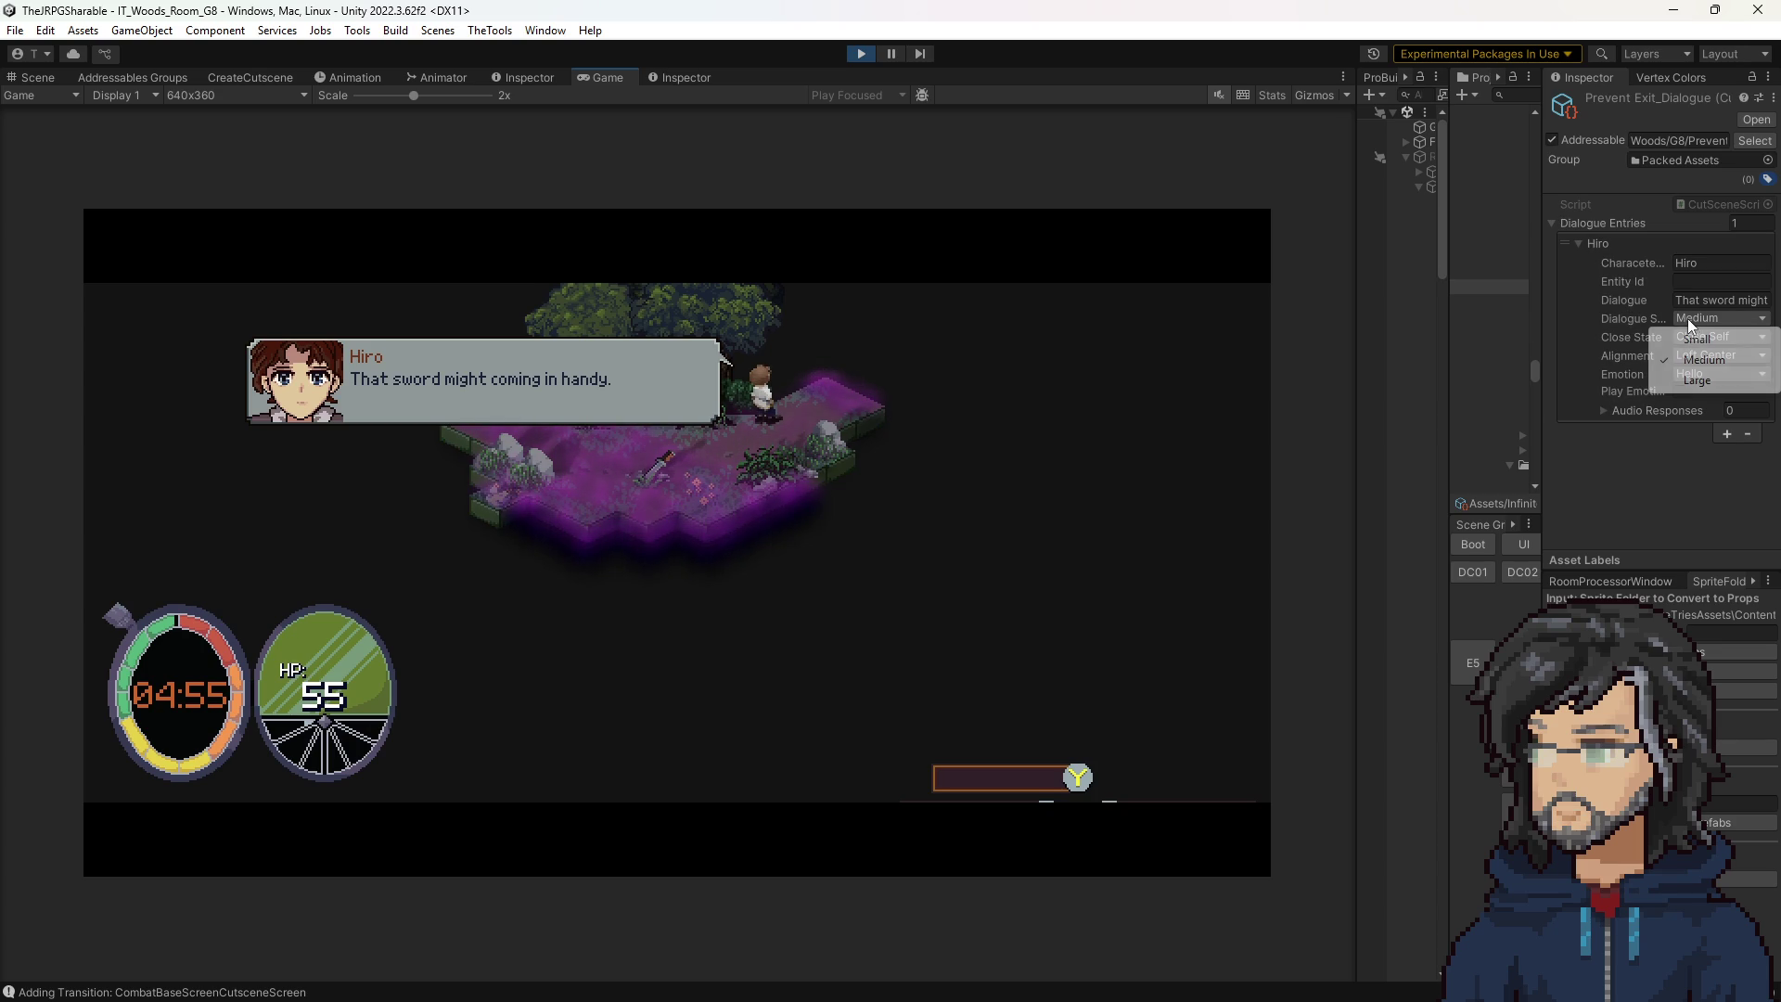
pyautogui.click(1698, 337)
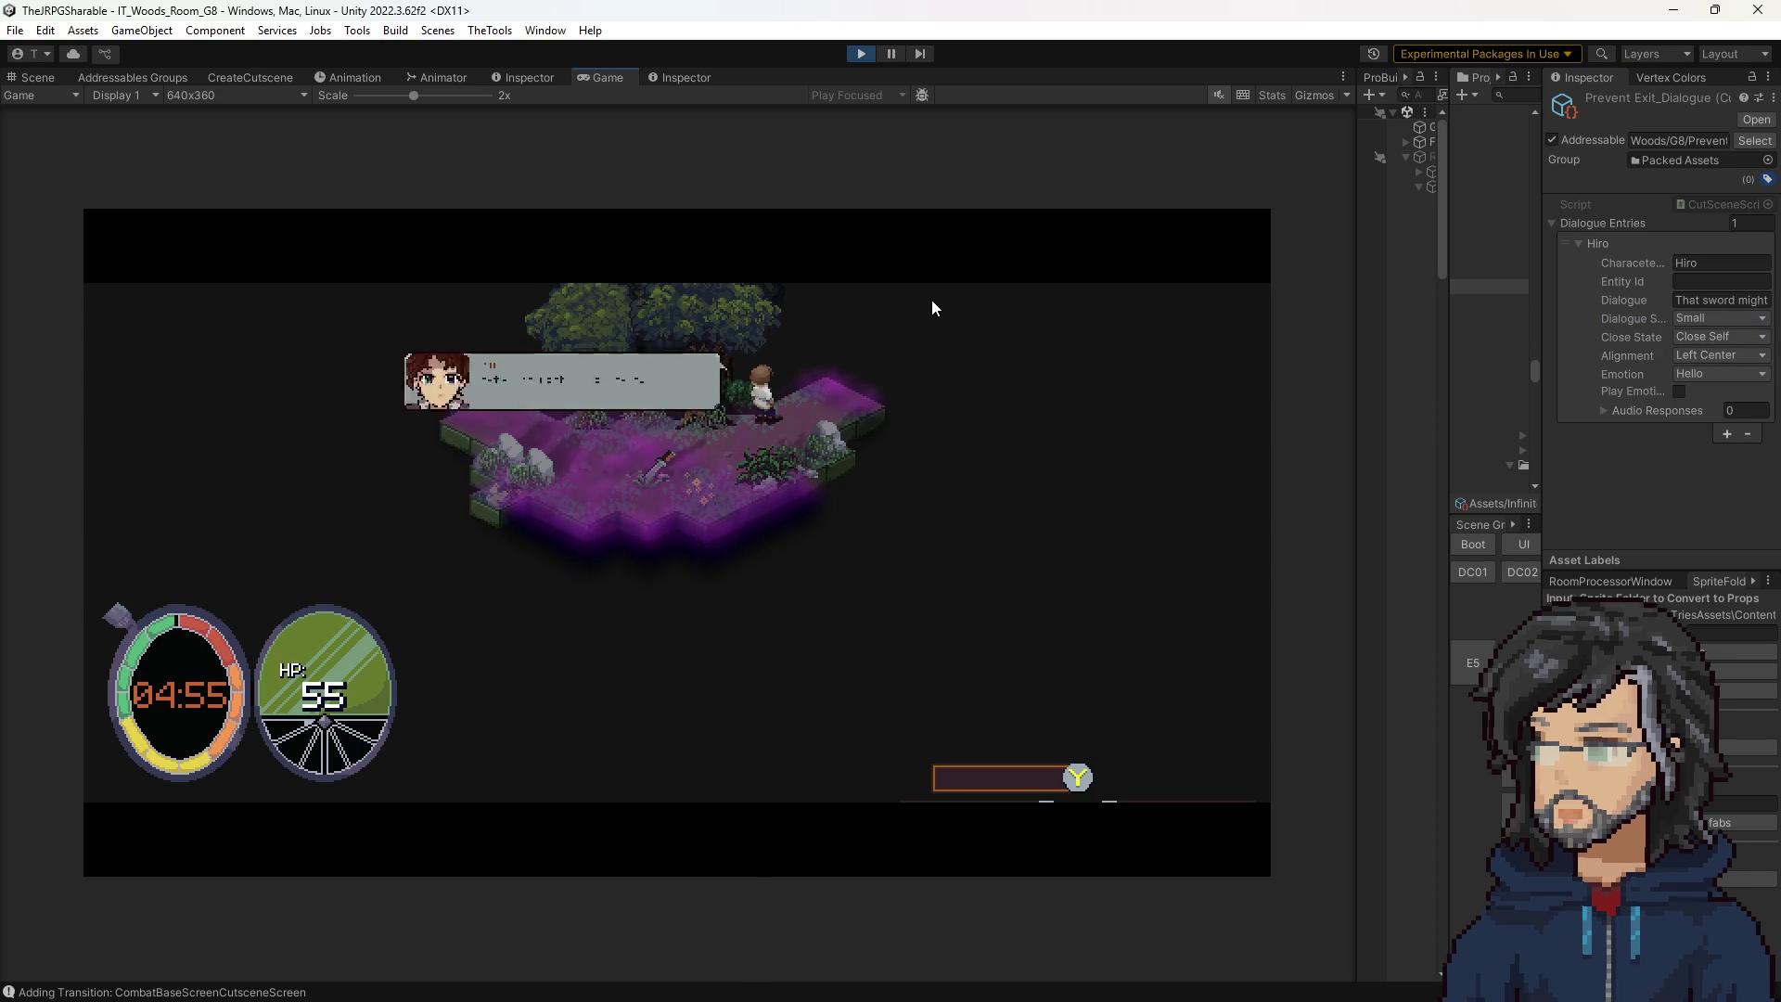
pyautogui.press('d')
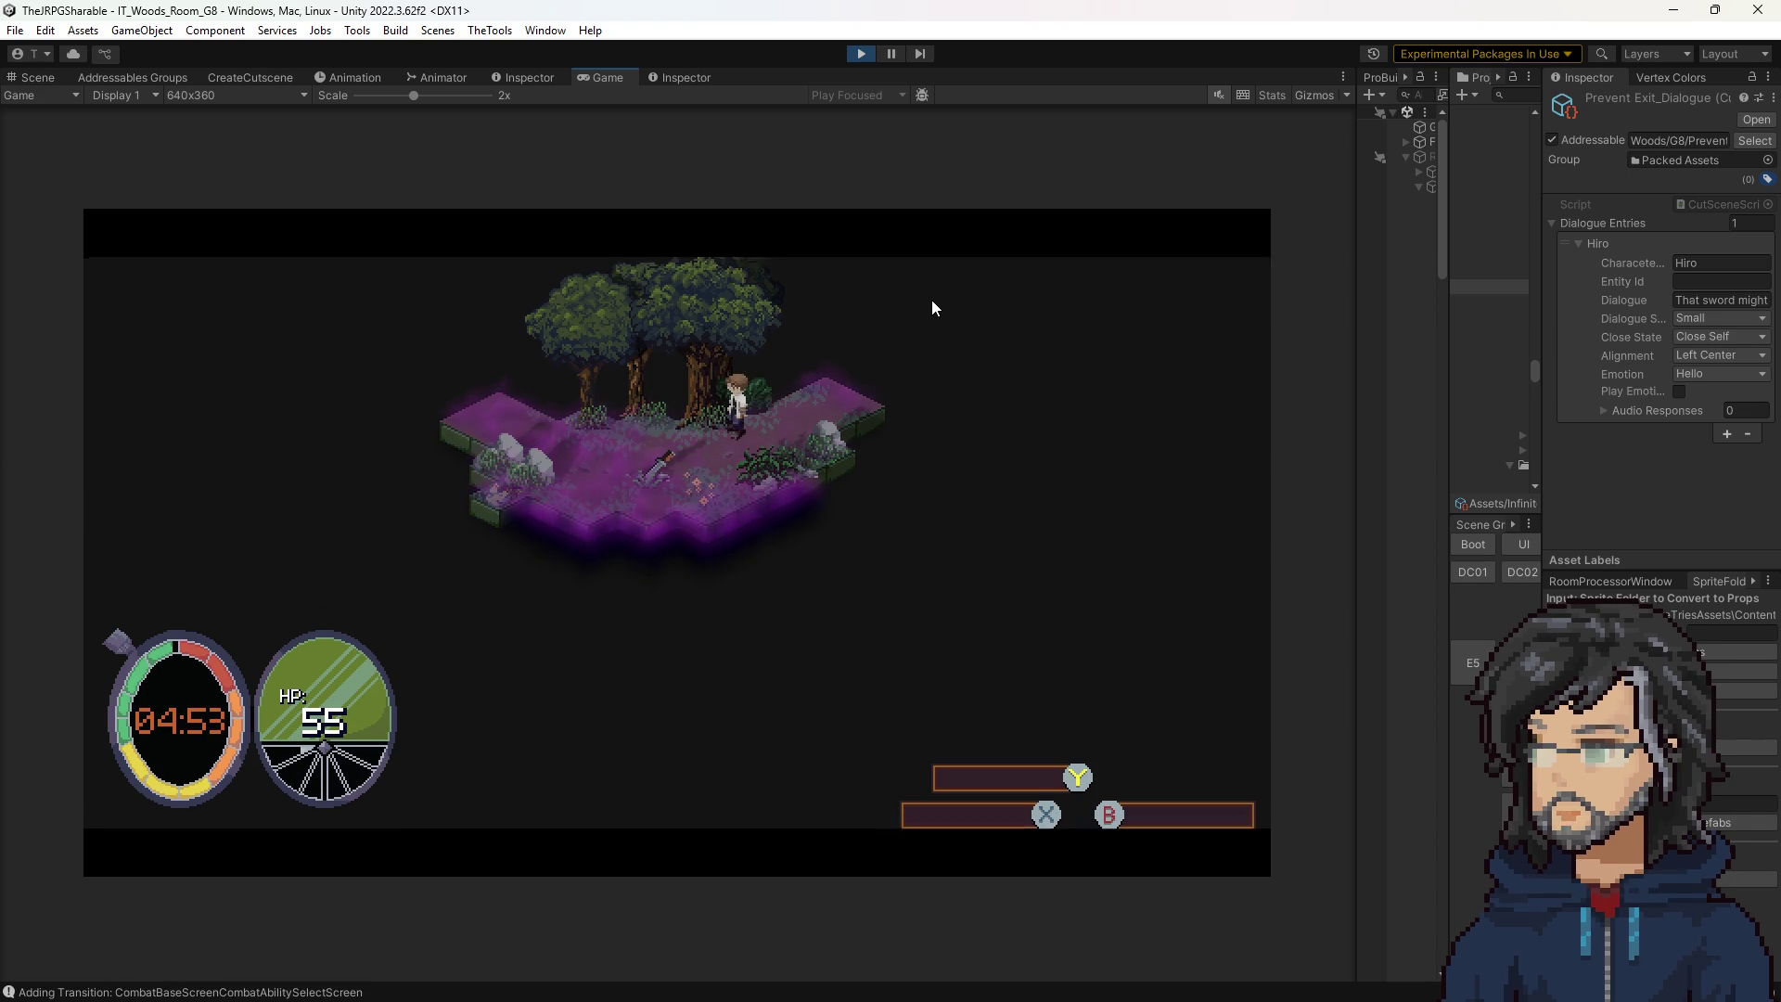
pyautogui.press('d')
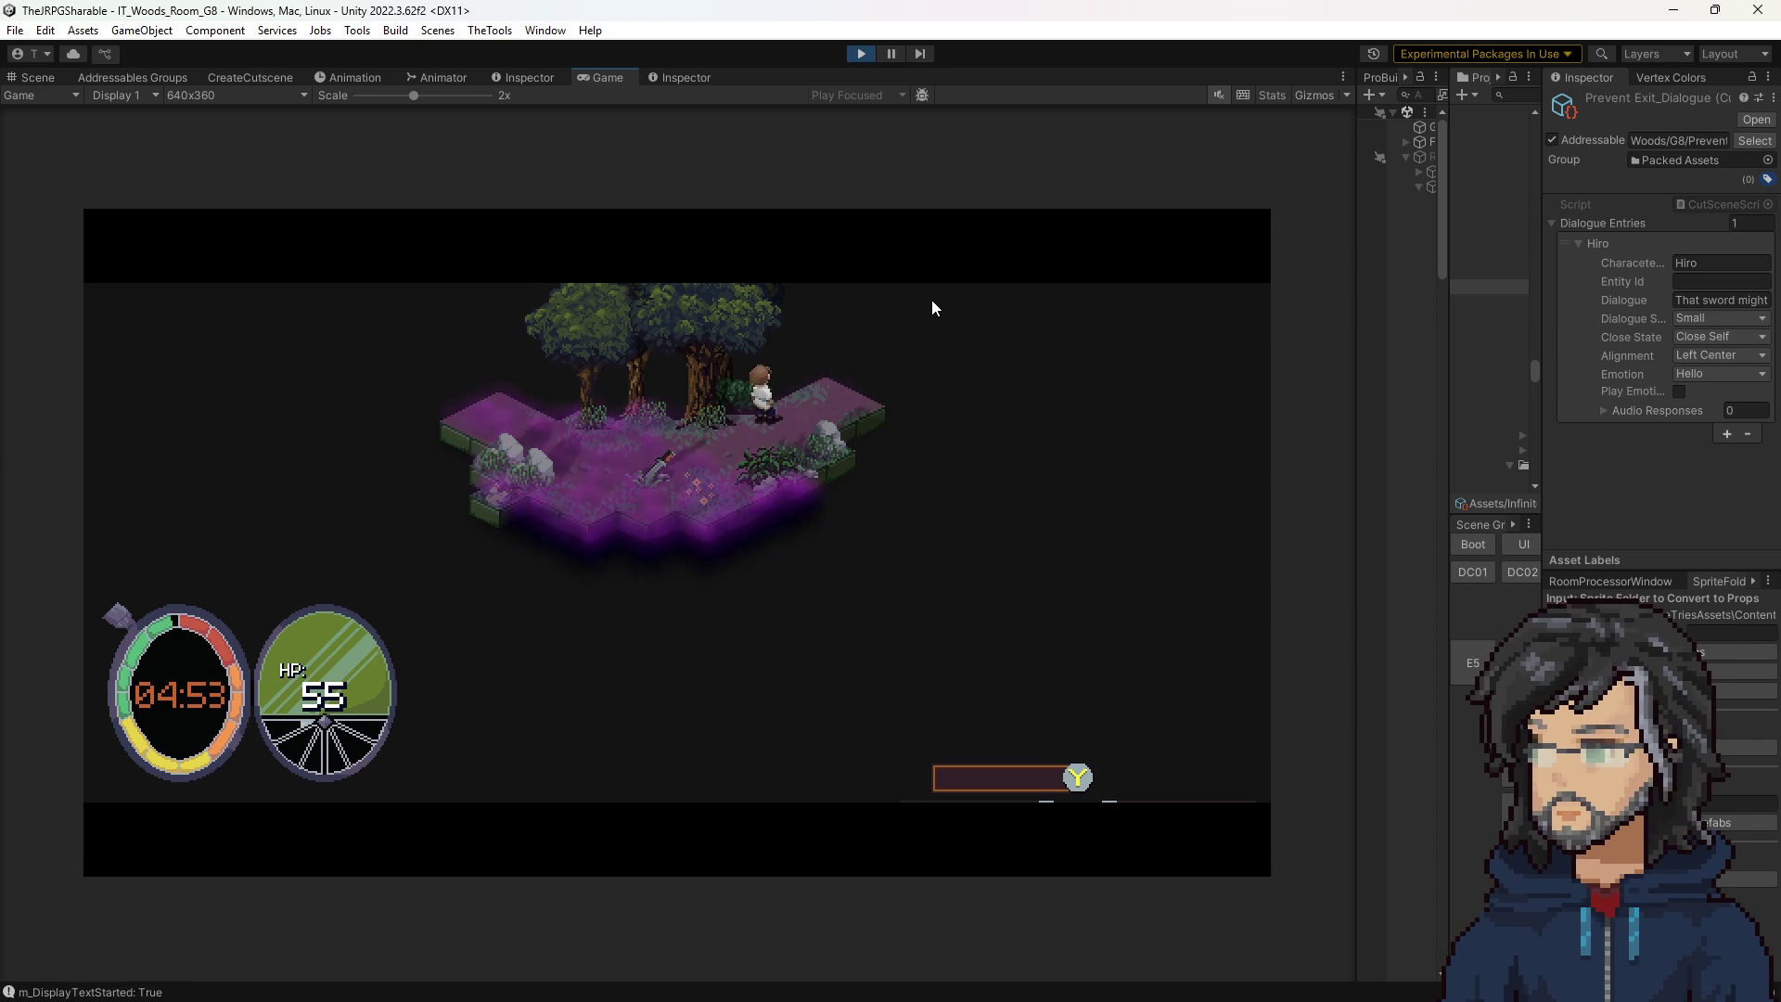
pyautogui.press('d')
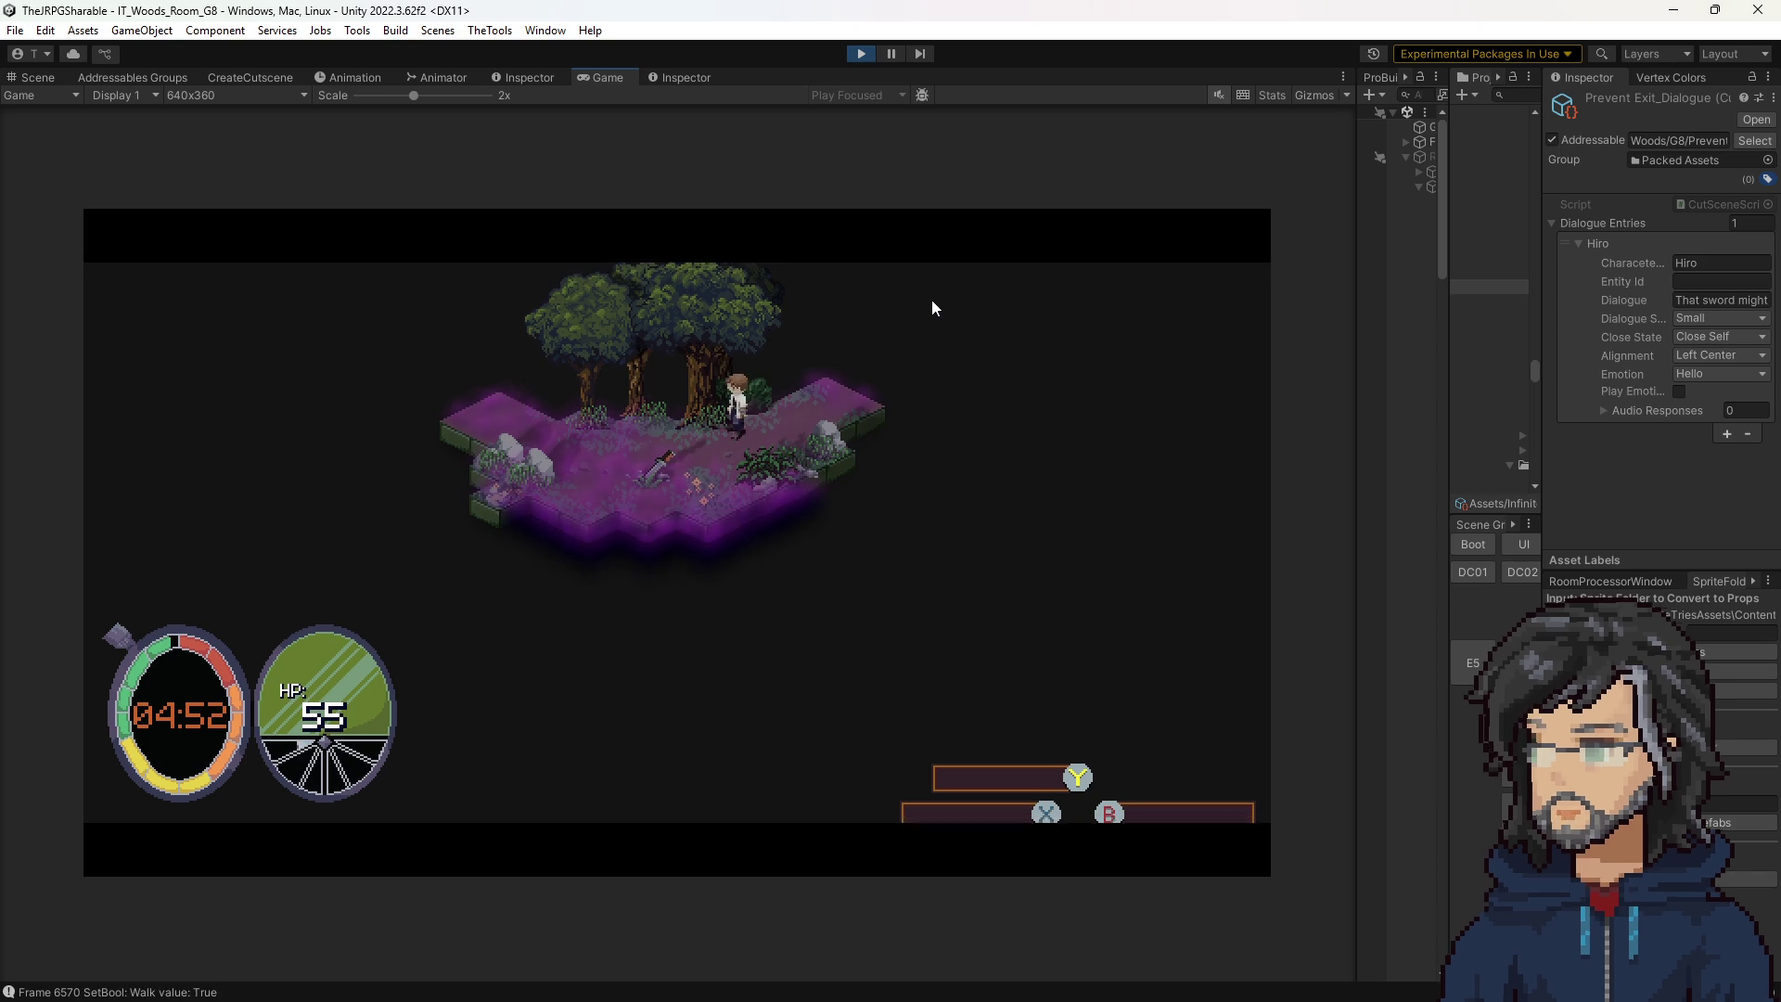
pyautogui.press('d')
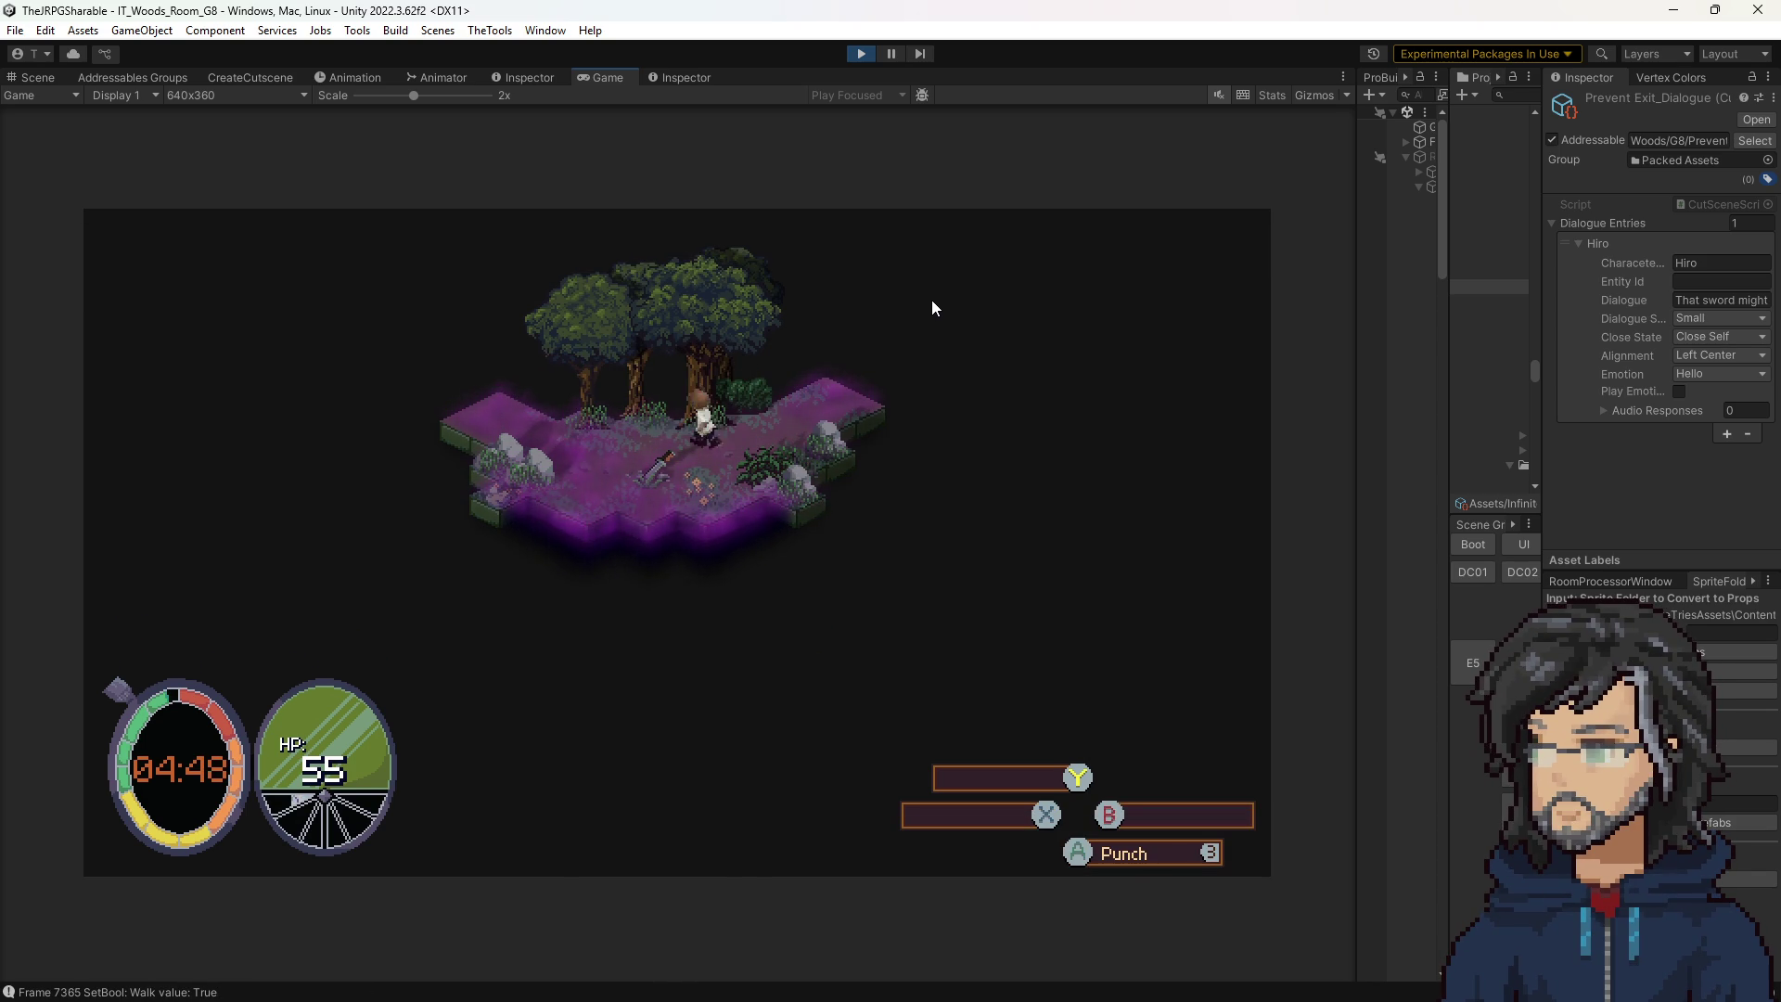
pyautogui.press('a')
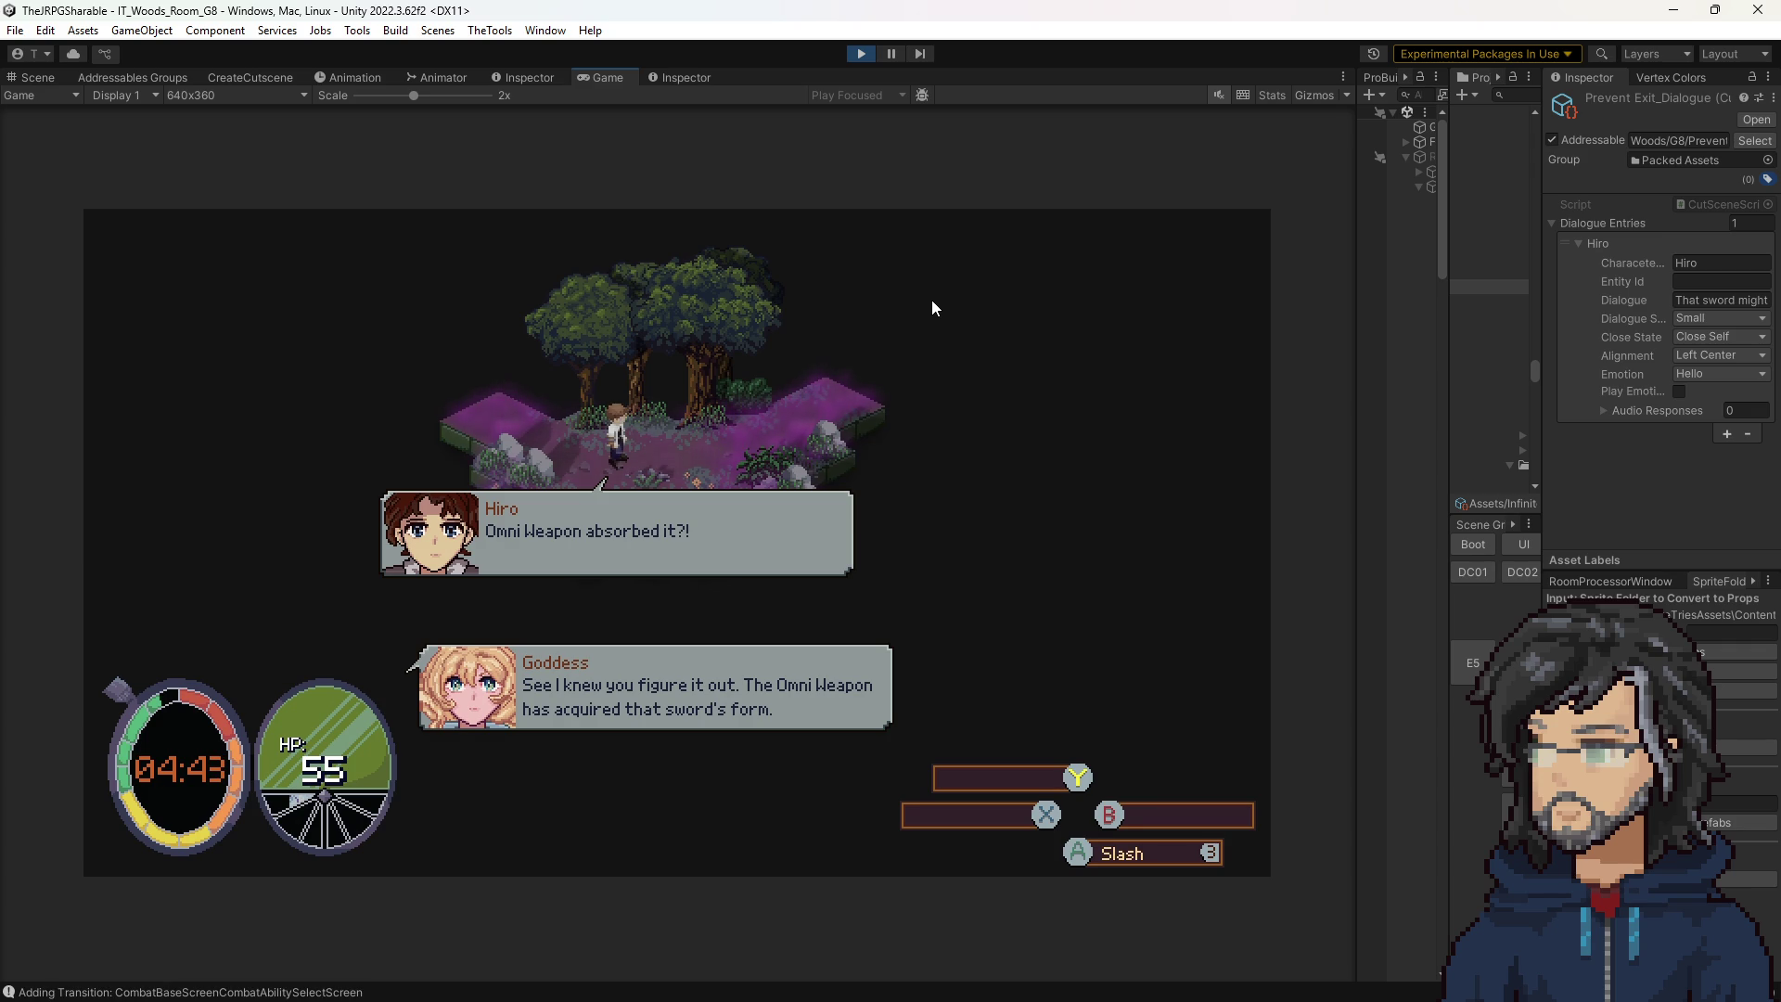
pyautogui.click(861, 52)
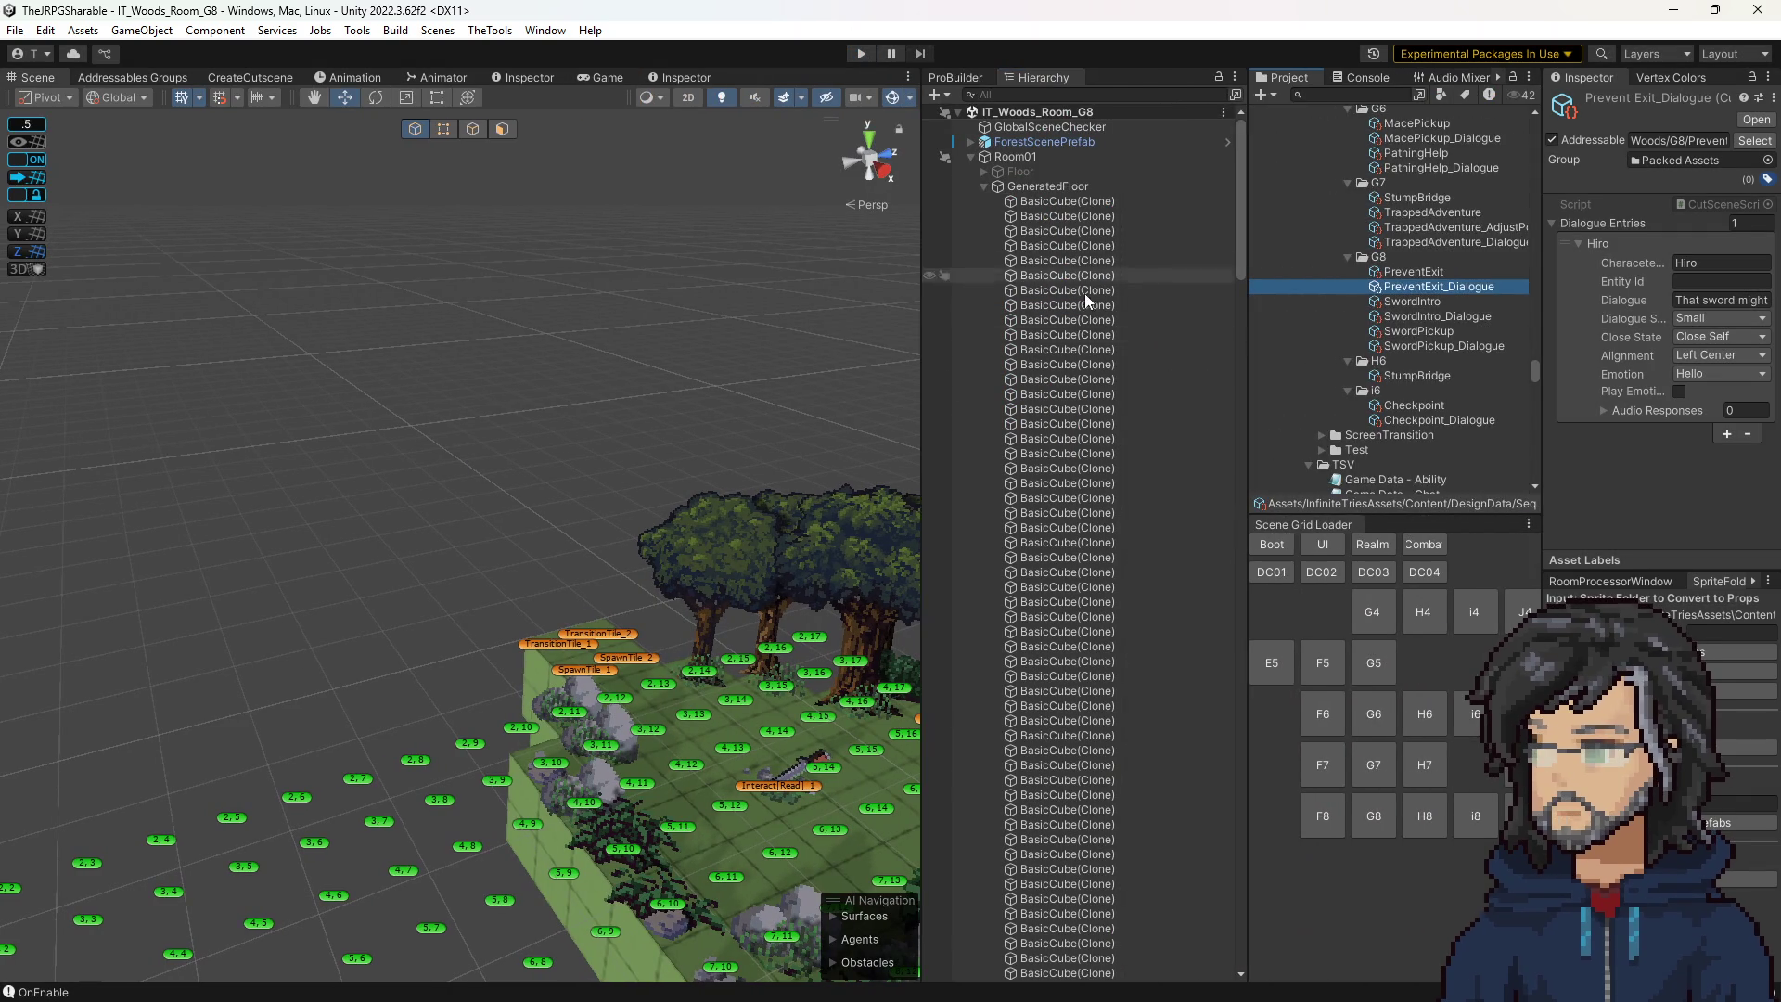
# Select the Interact[Read]_1 tile and locate the InteractWithScreenCutscene prefab in the Project window.
pyautogui.click(797, 795)
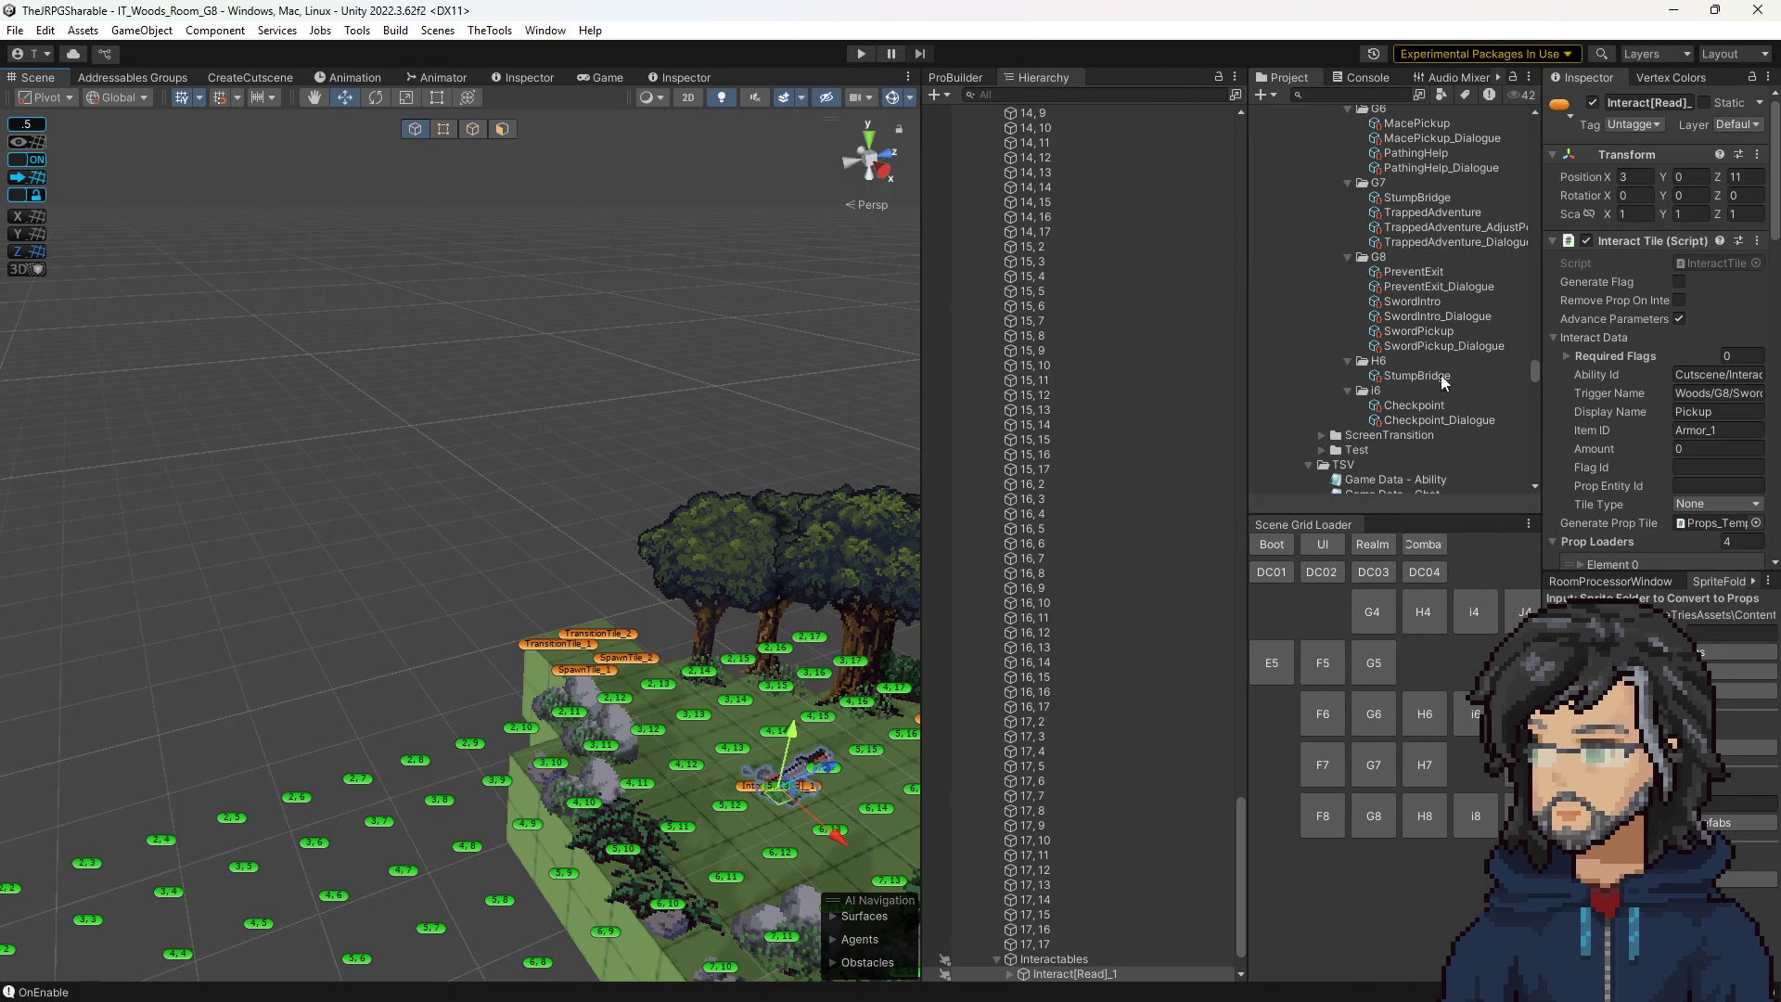
pyautogui.scroll(-5, 1406, 375)
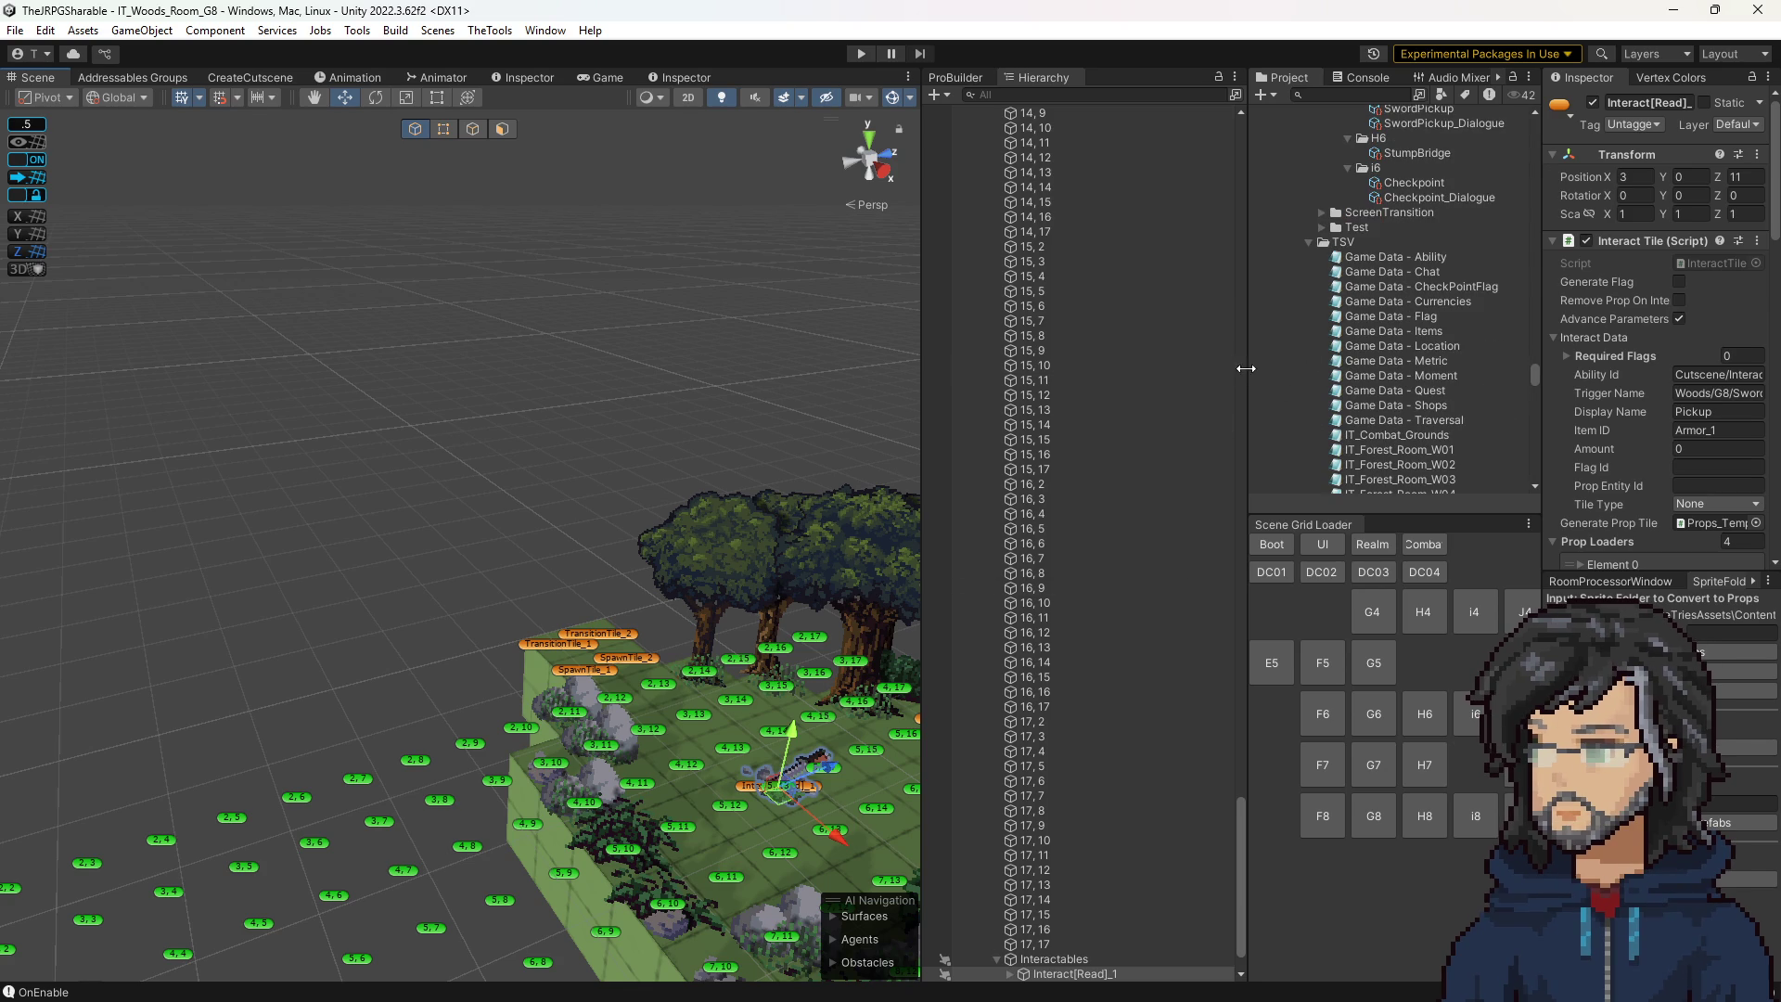
pyautogui.moveTo(1246, 361); pyautogui.dragTo(1031, 390)
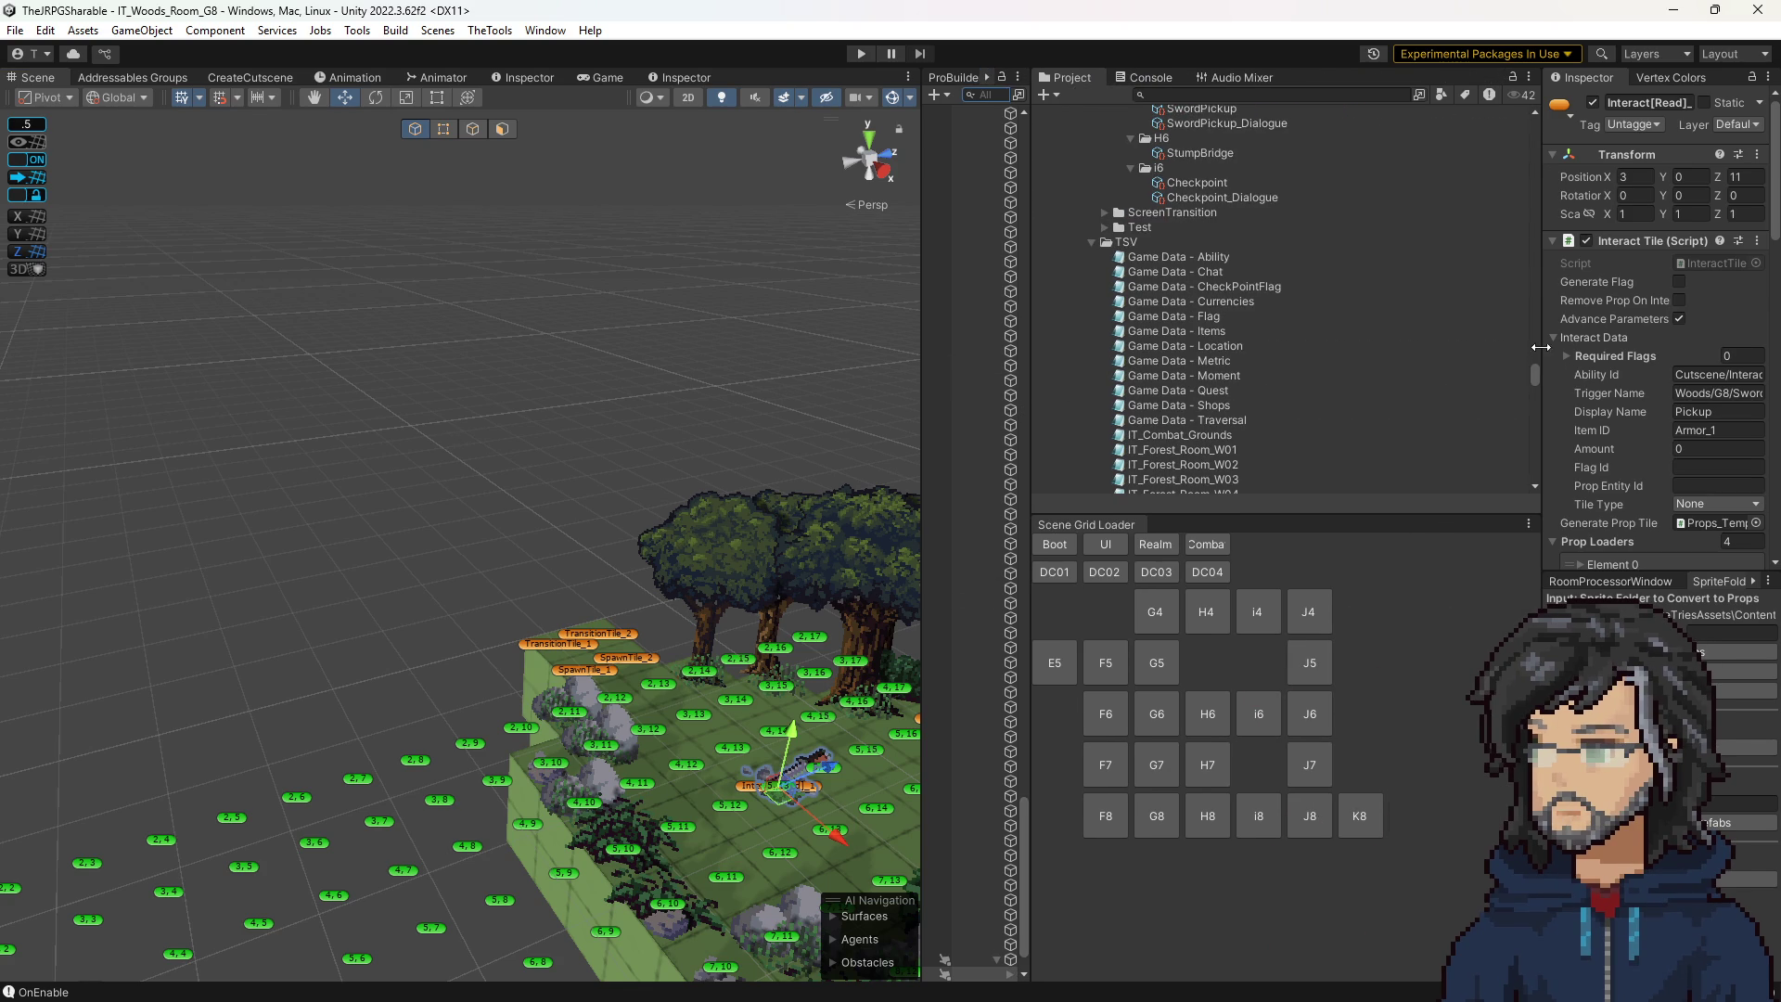
pyautogui.moveTo(1539, 347); pyautogui.dragTo(1425, 346)
pyautogui.scroll(-10, 1194, 353)
pyautogui.scroll(-15, 1230, 342)
pyautogui.scroll(10, 1241, 332)
pyautogui.scroll(-10, 1244, 302)
pyautogui.scroll(5, 1237, 297)
pyautogui.scroll(10, 1234, 267)
pyautogui.scroll(10, 1221, 267)
pyautogui.scroll(10, 1221, 267)
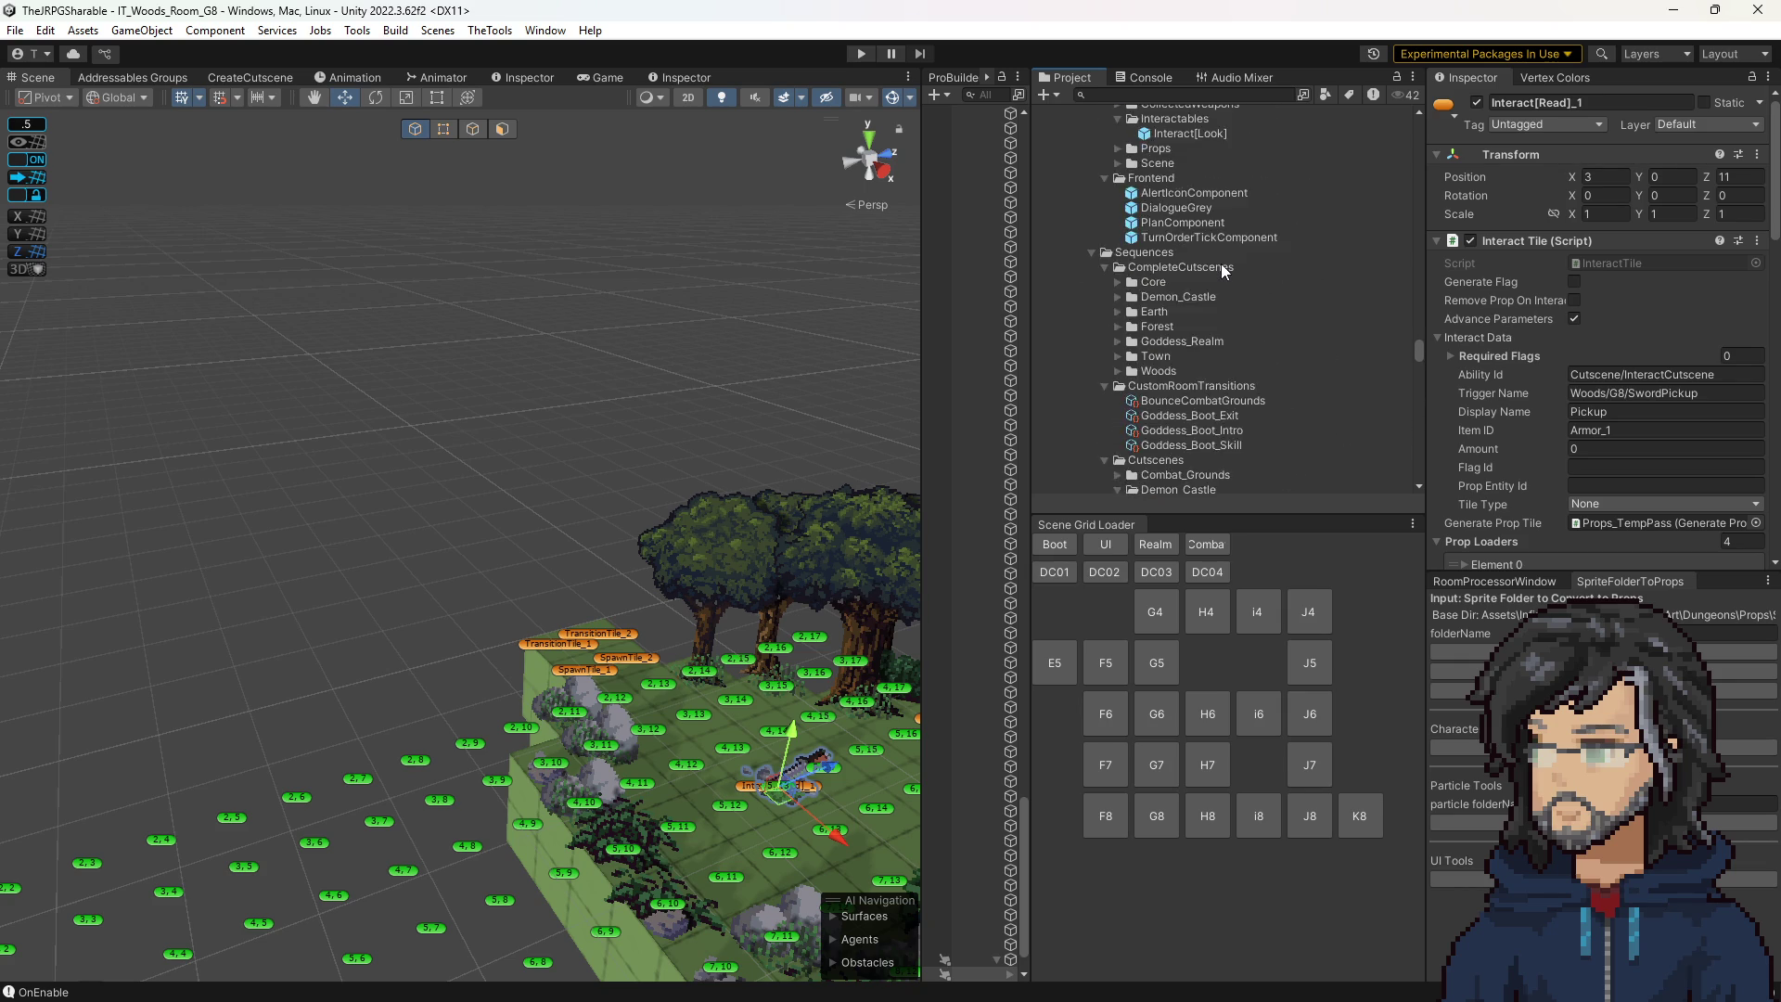
pyautogui.scroll(10, 1220, 264)
pyautogui.scroll(8, 1202, 269)
pyautogui.scroll(9, 1205, 293)
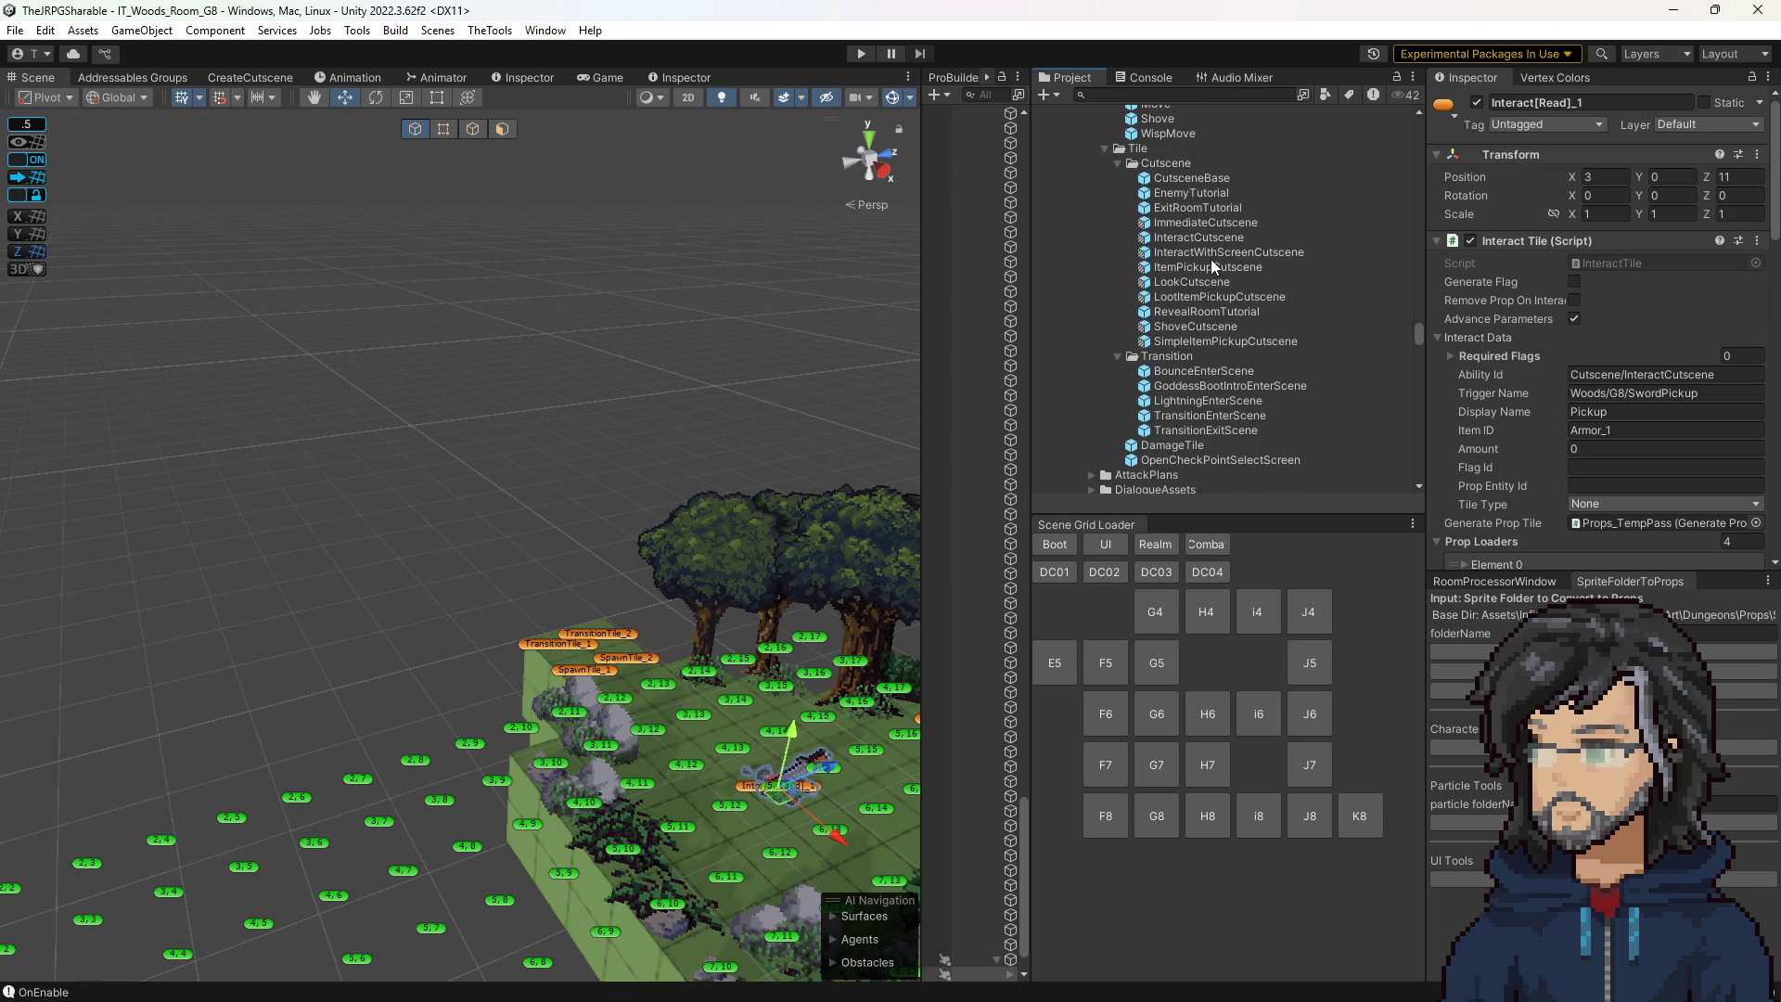
pyautogui.click(1205, 253)
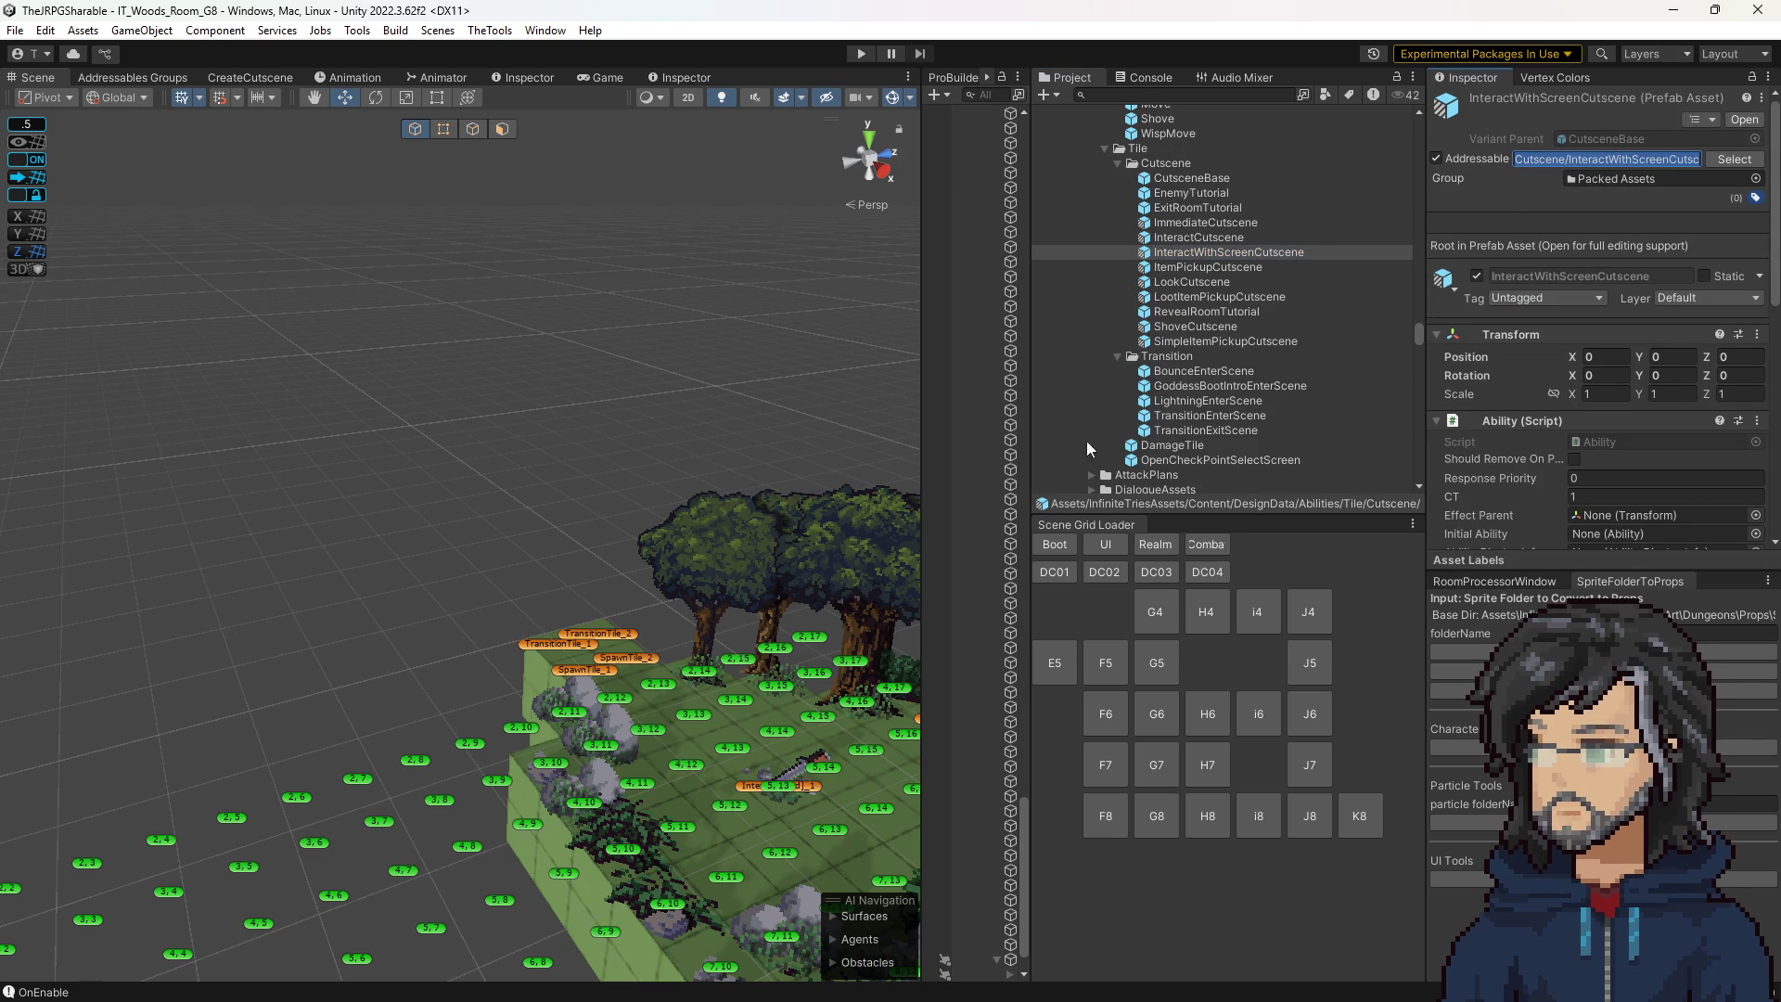
# Set Interact[Read]_1's Ability Id to Cutscene/InteractWithScreenCutscene and start the game to test it.
pyautogui.click(808, 787)
pyautogui.click(1628, 374)
pyautogui.write('Cutscene/InteractWithScreenCutscene')
pyautogui.press('Return')
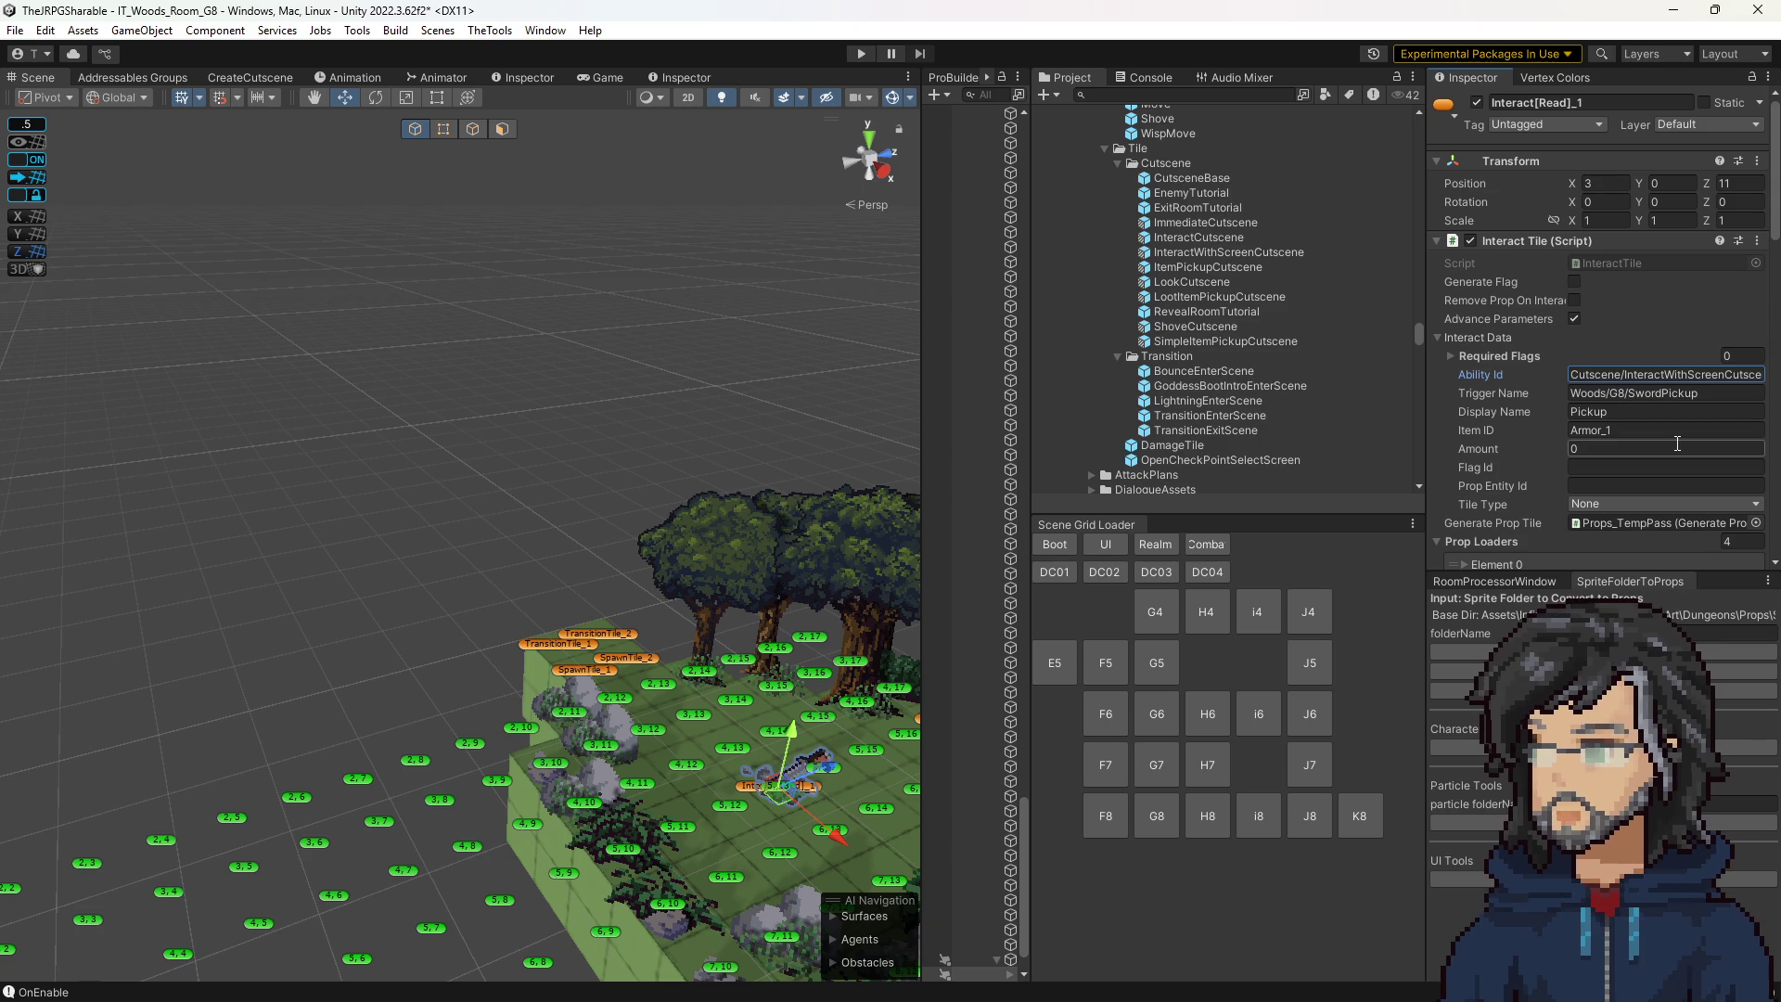
pyautogui.click(861, 53)
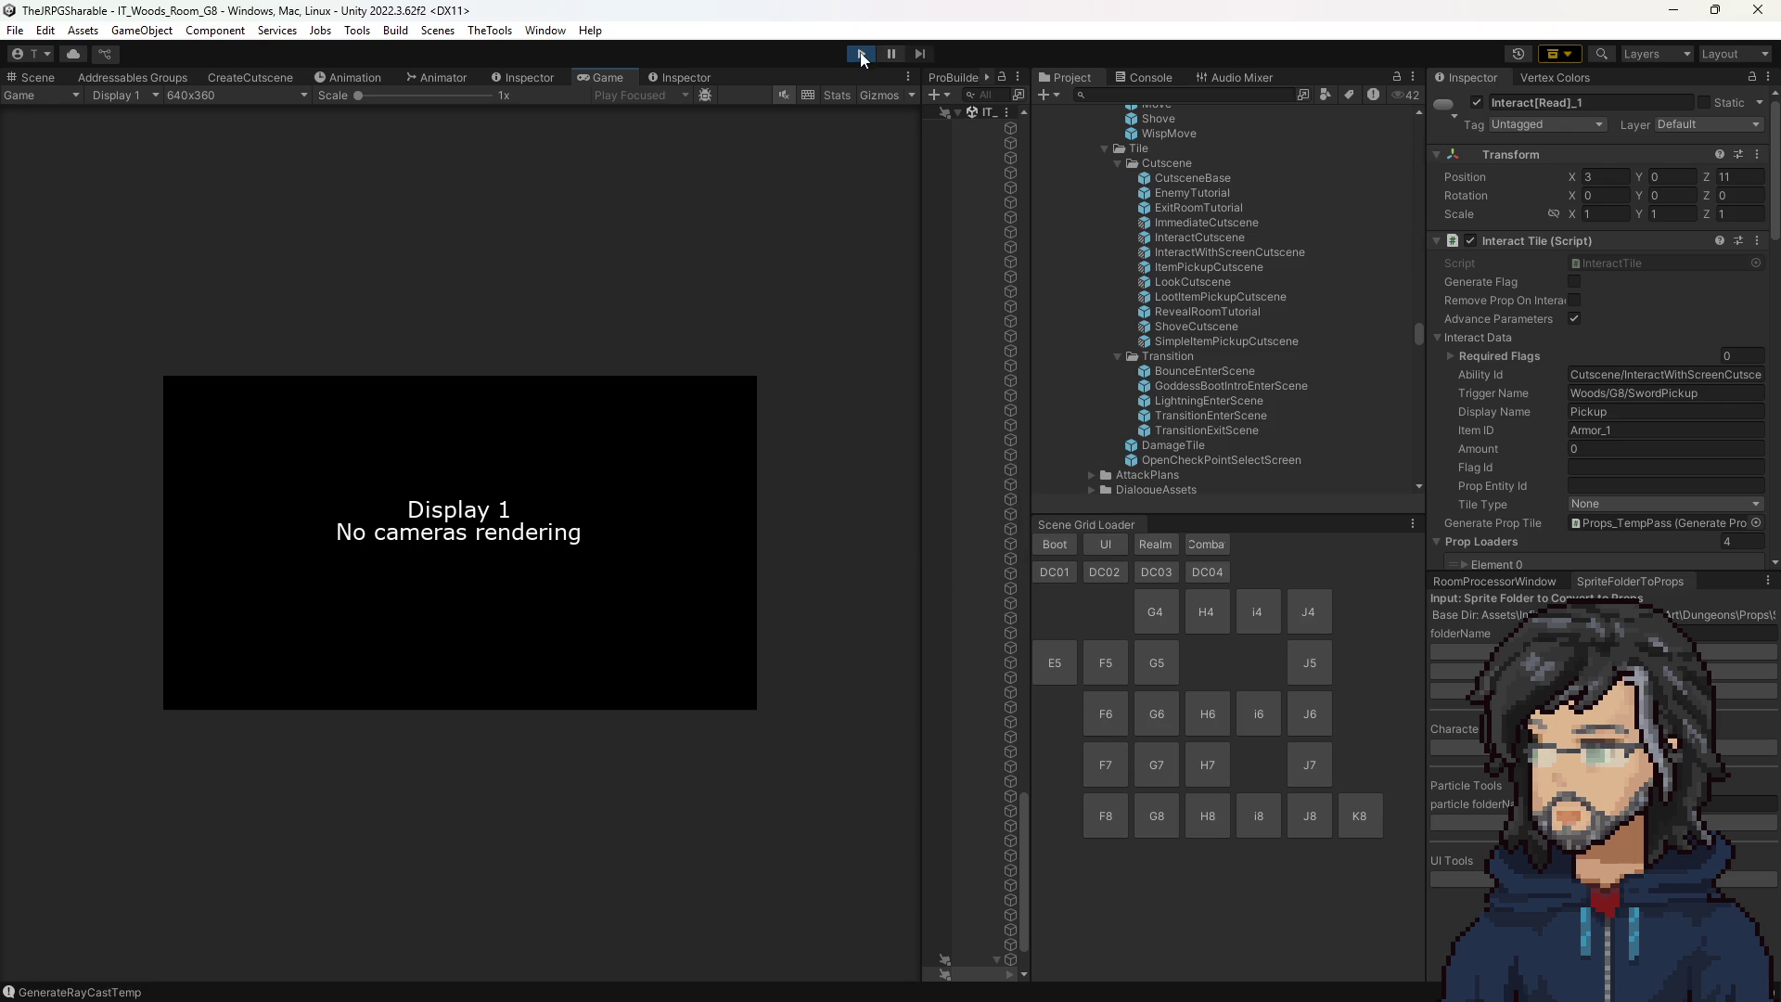
pyautogui.scroll(-15, 1196, 316)
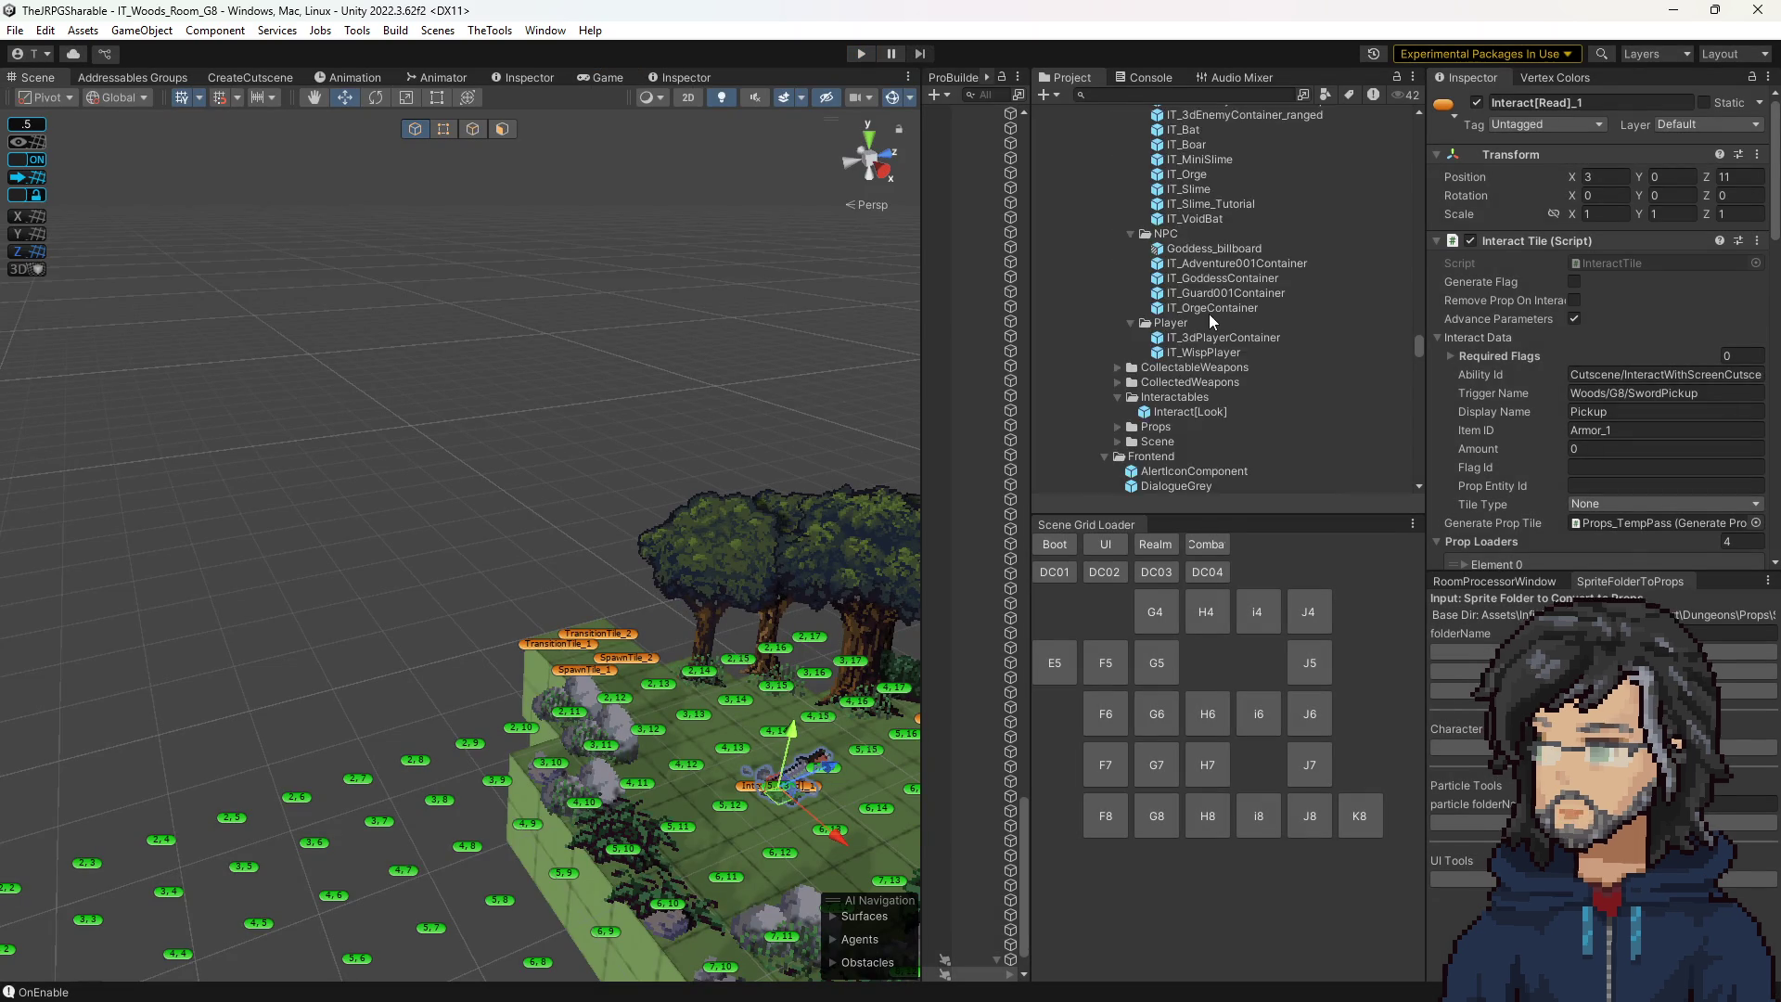
# Open the SwordPickup sequence and move Advance Dialogue below Modify Animation Parameter.
pyautogui.scroll(-10, 1197, 315)
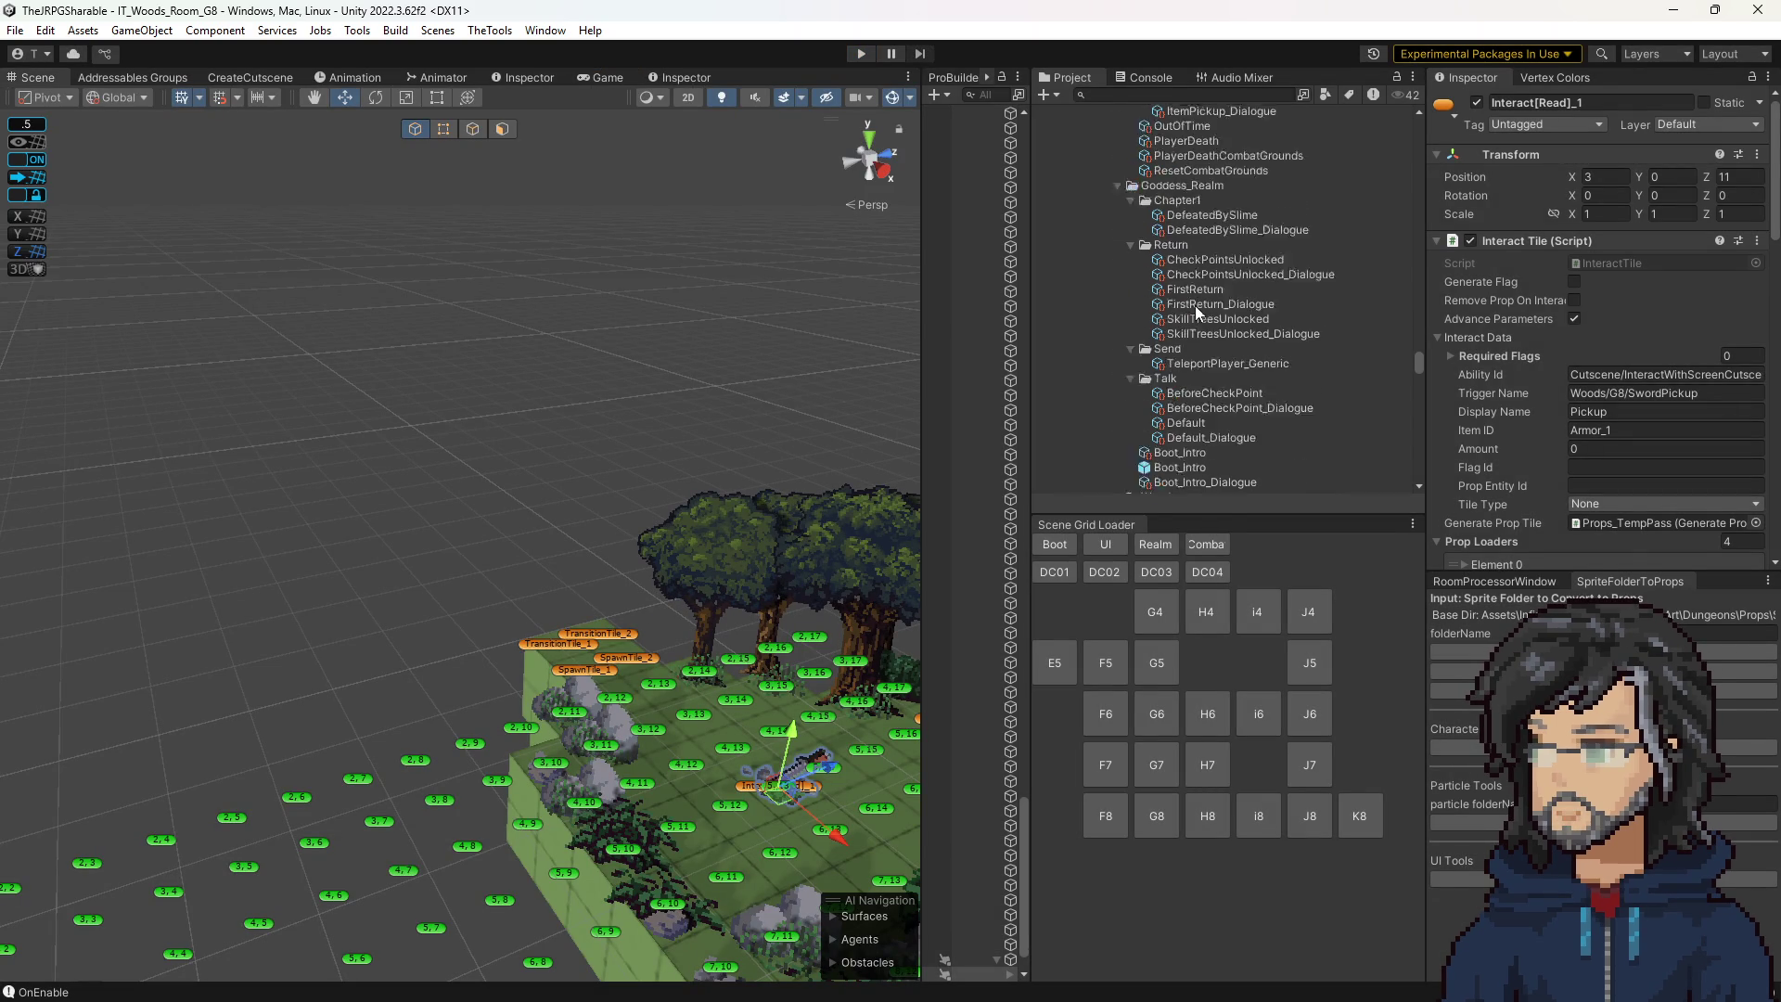
pyautogui.scroll(-6, 1215, 343)
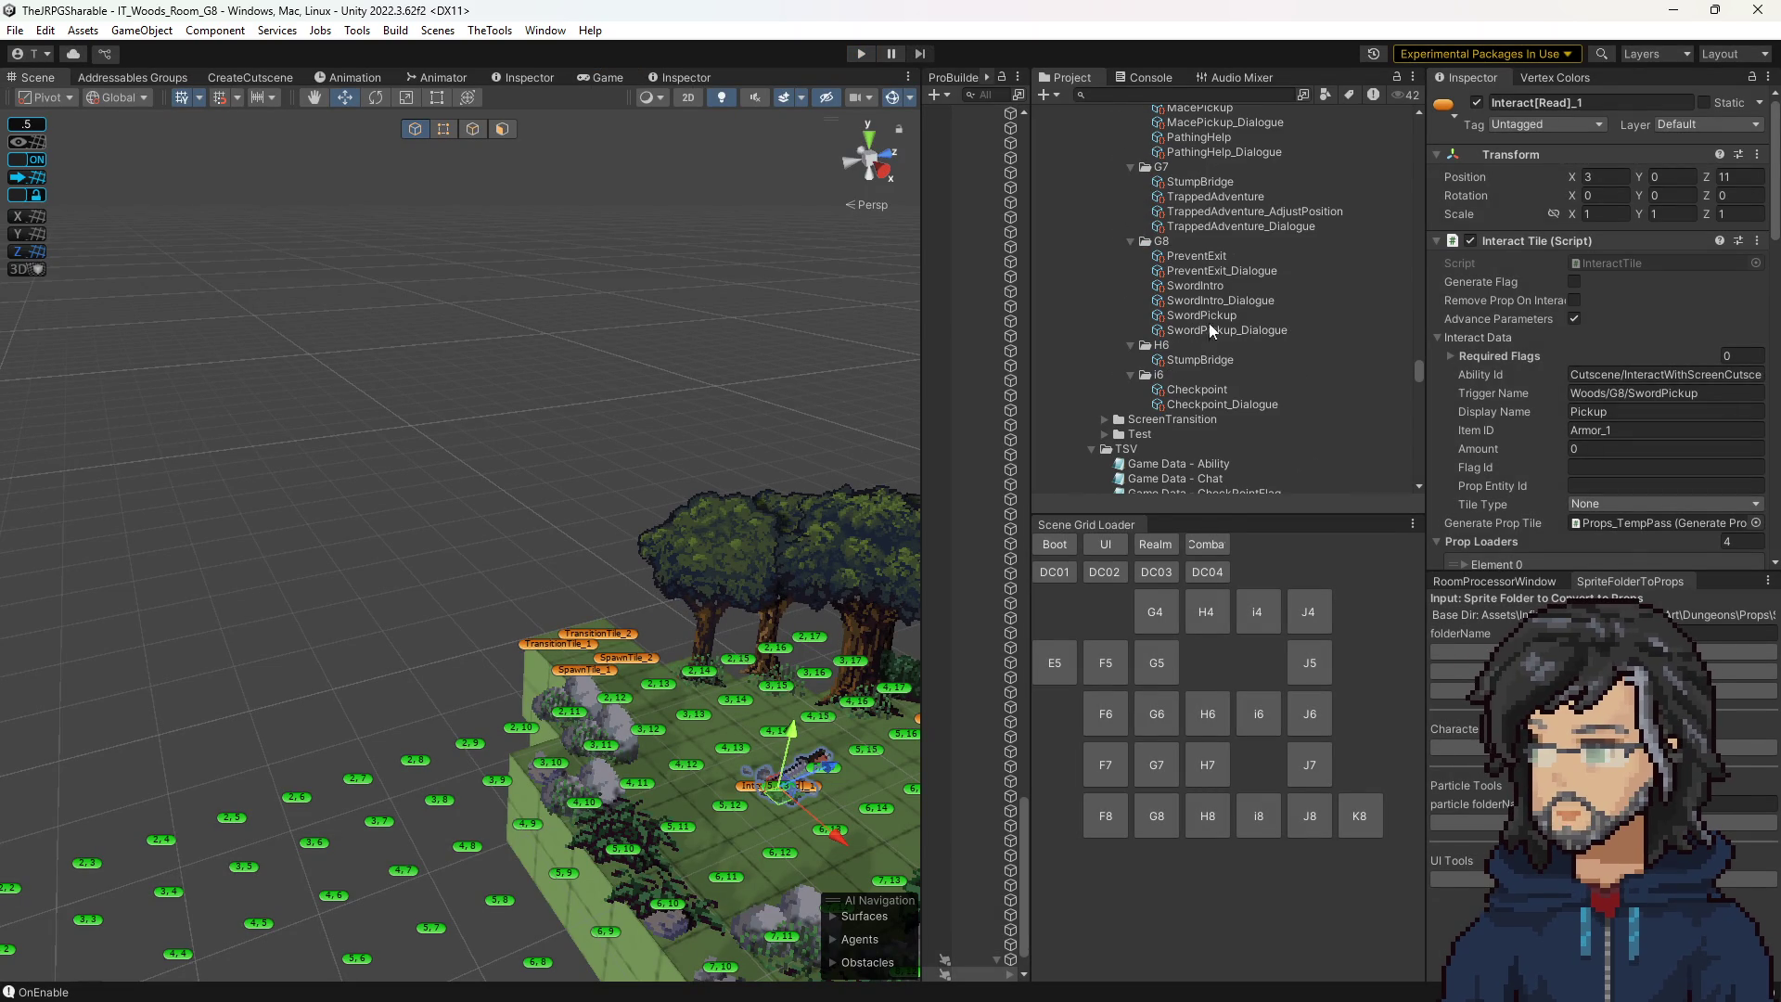
pyautogui.click(1196, 288)
pyautogui.scroll(-4, 1566, 369)
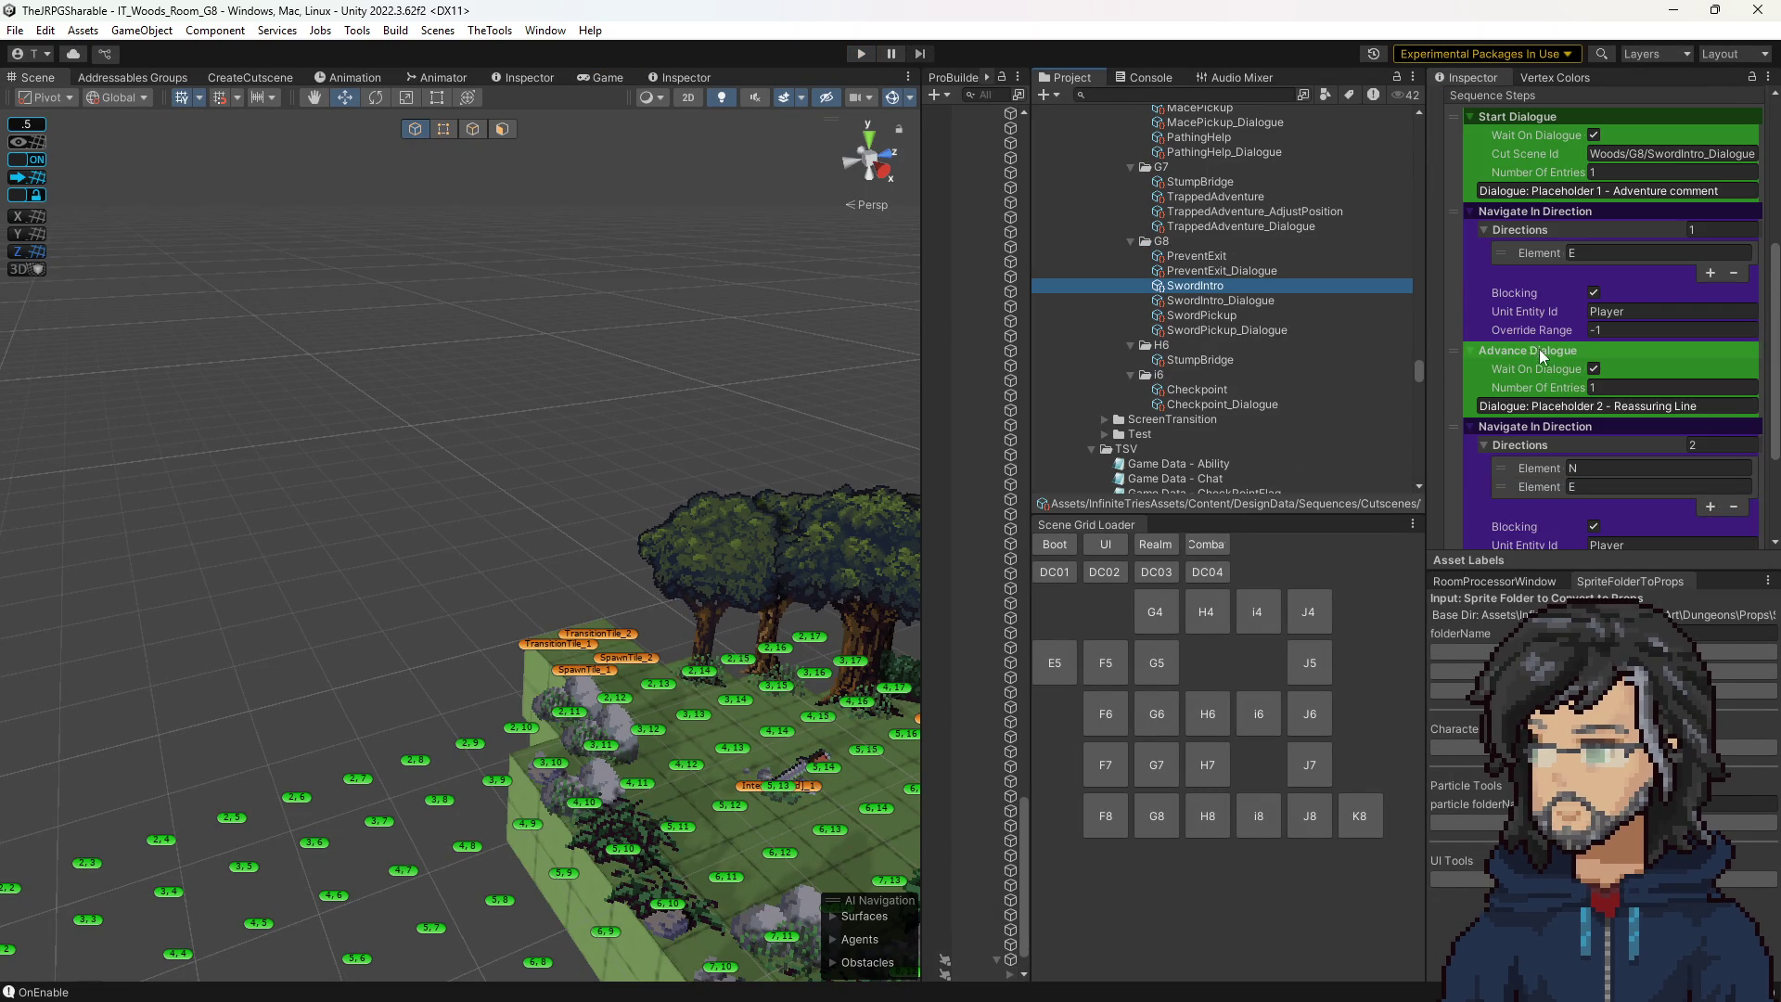
pyautogui.click(1194, 313)
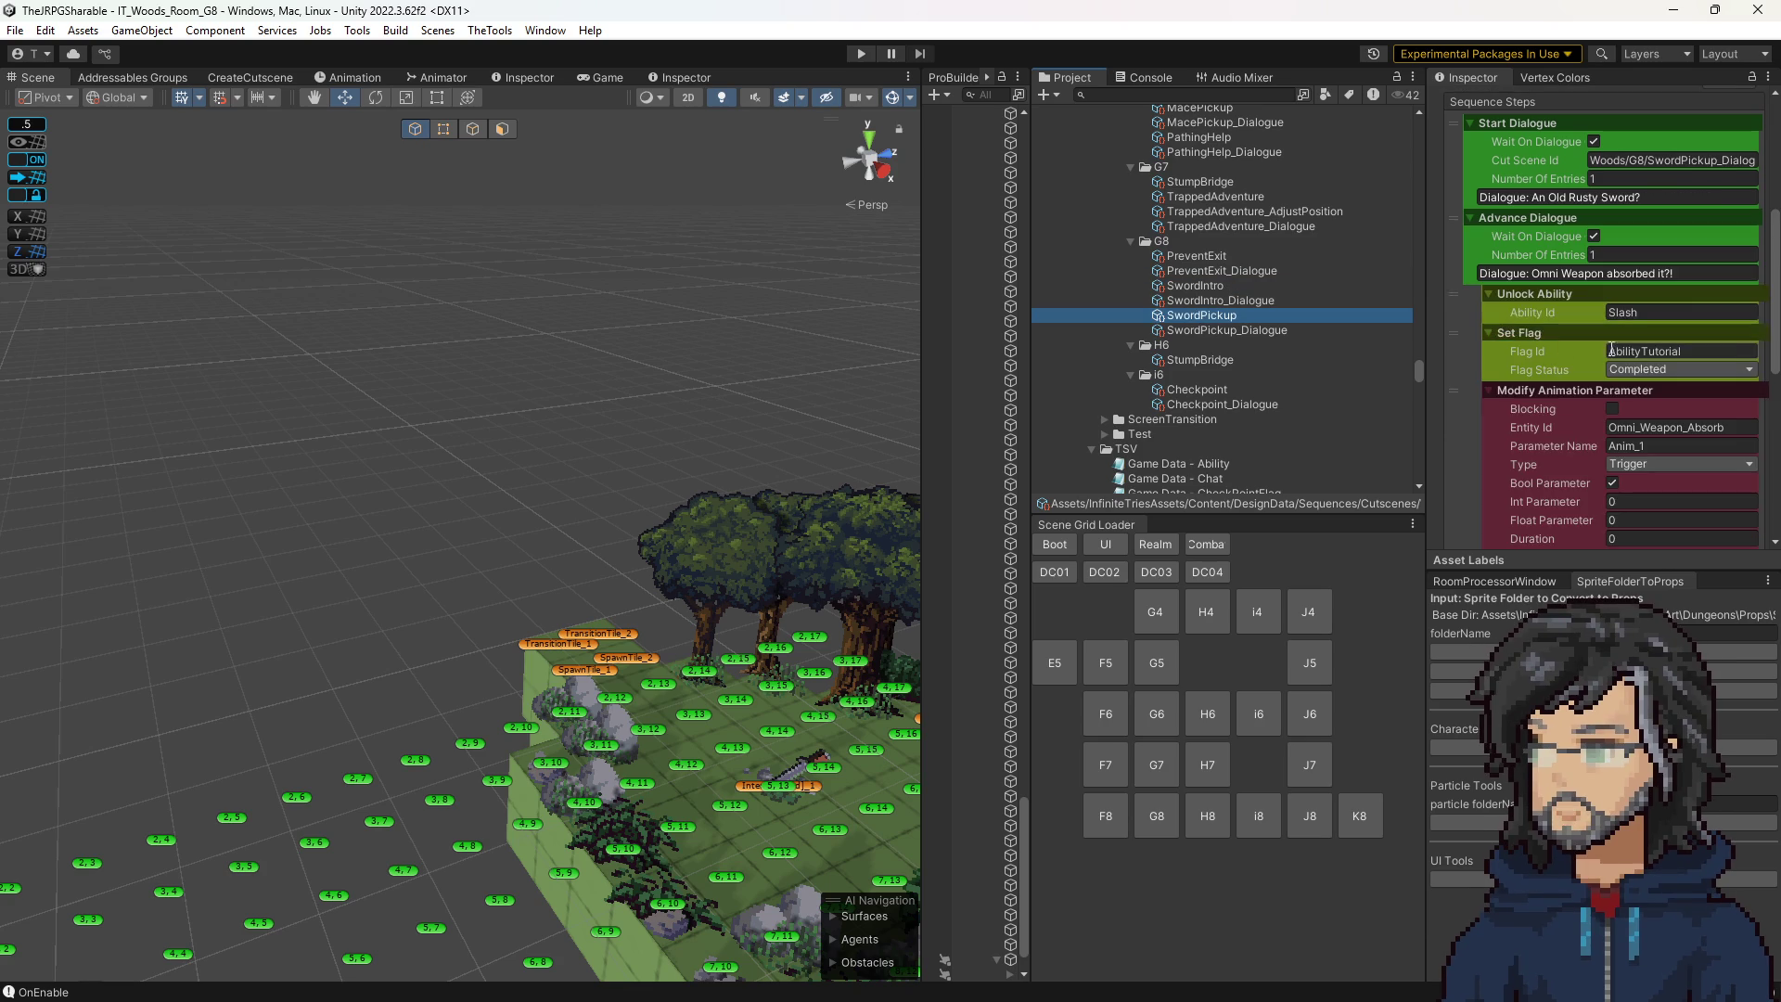
pyautogui.scroll(-2, 1530, 345)
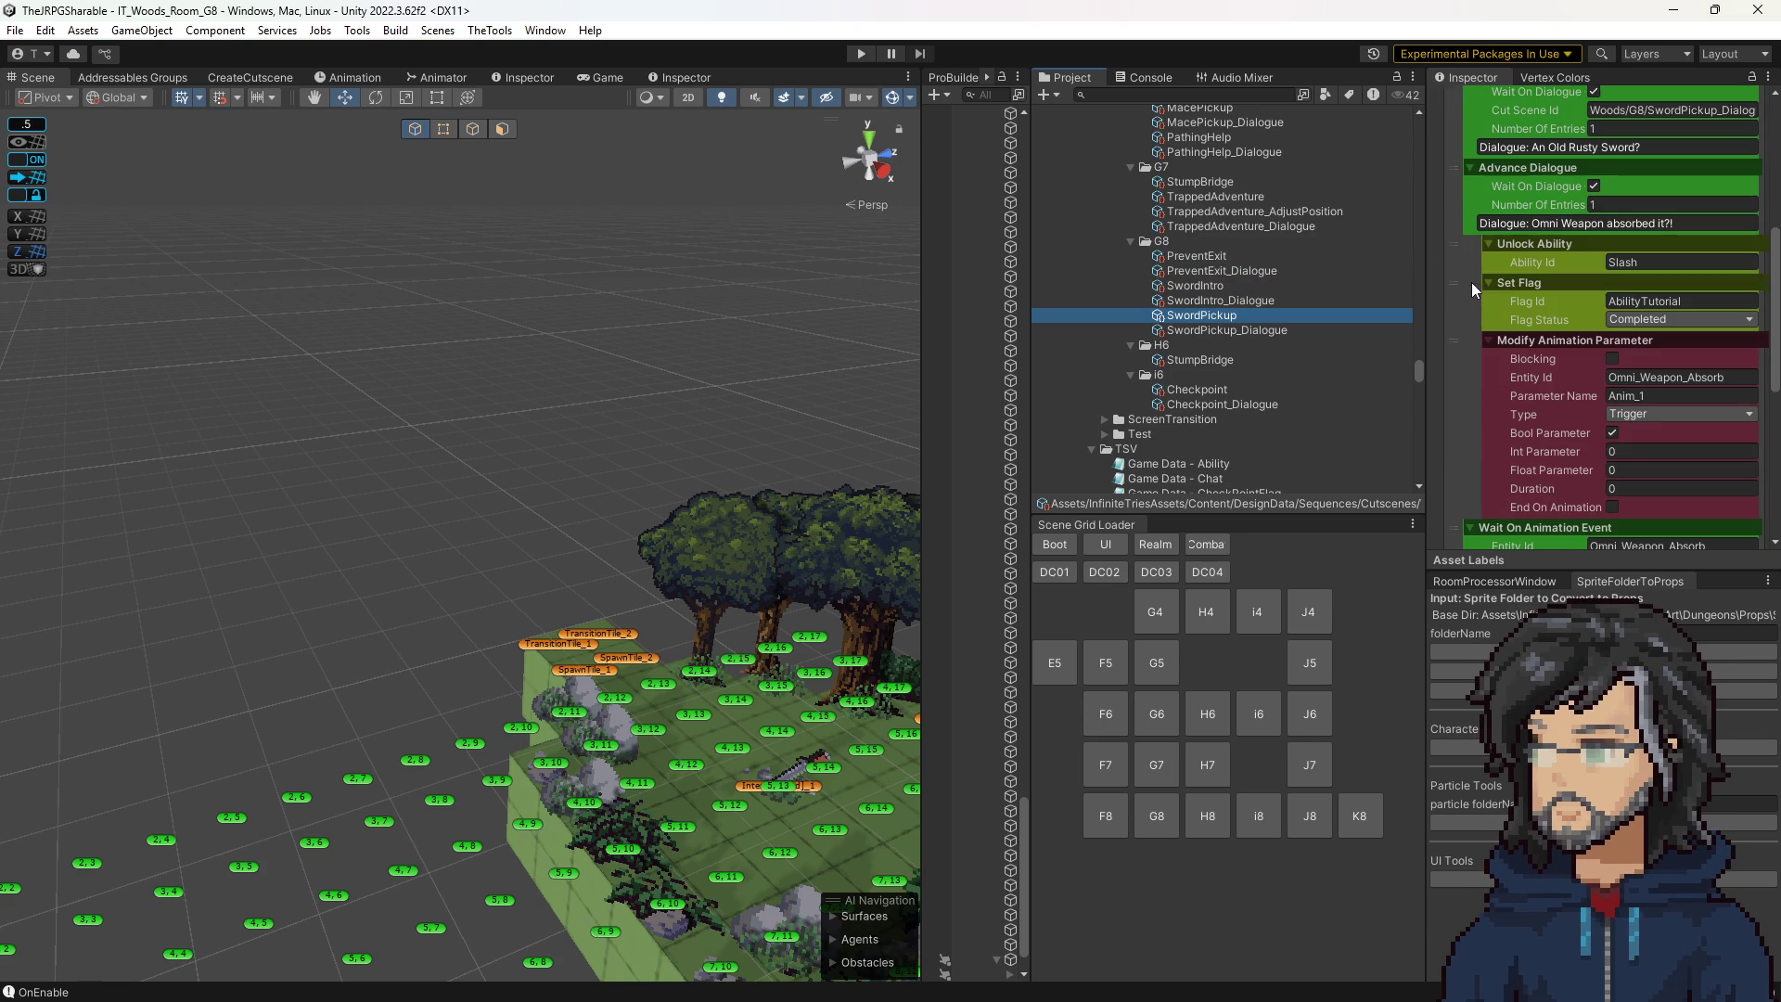
pyautogui.moveTo(1454, 170); pyautogui.dragTo(1462, 422)
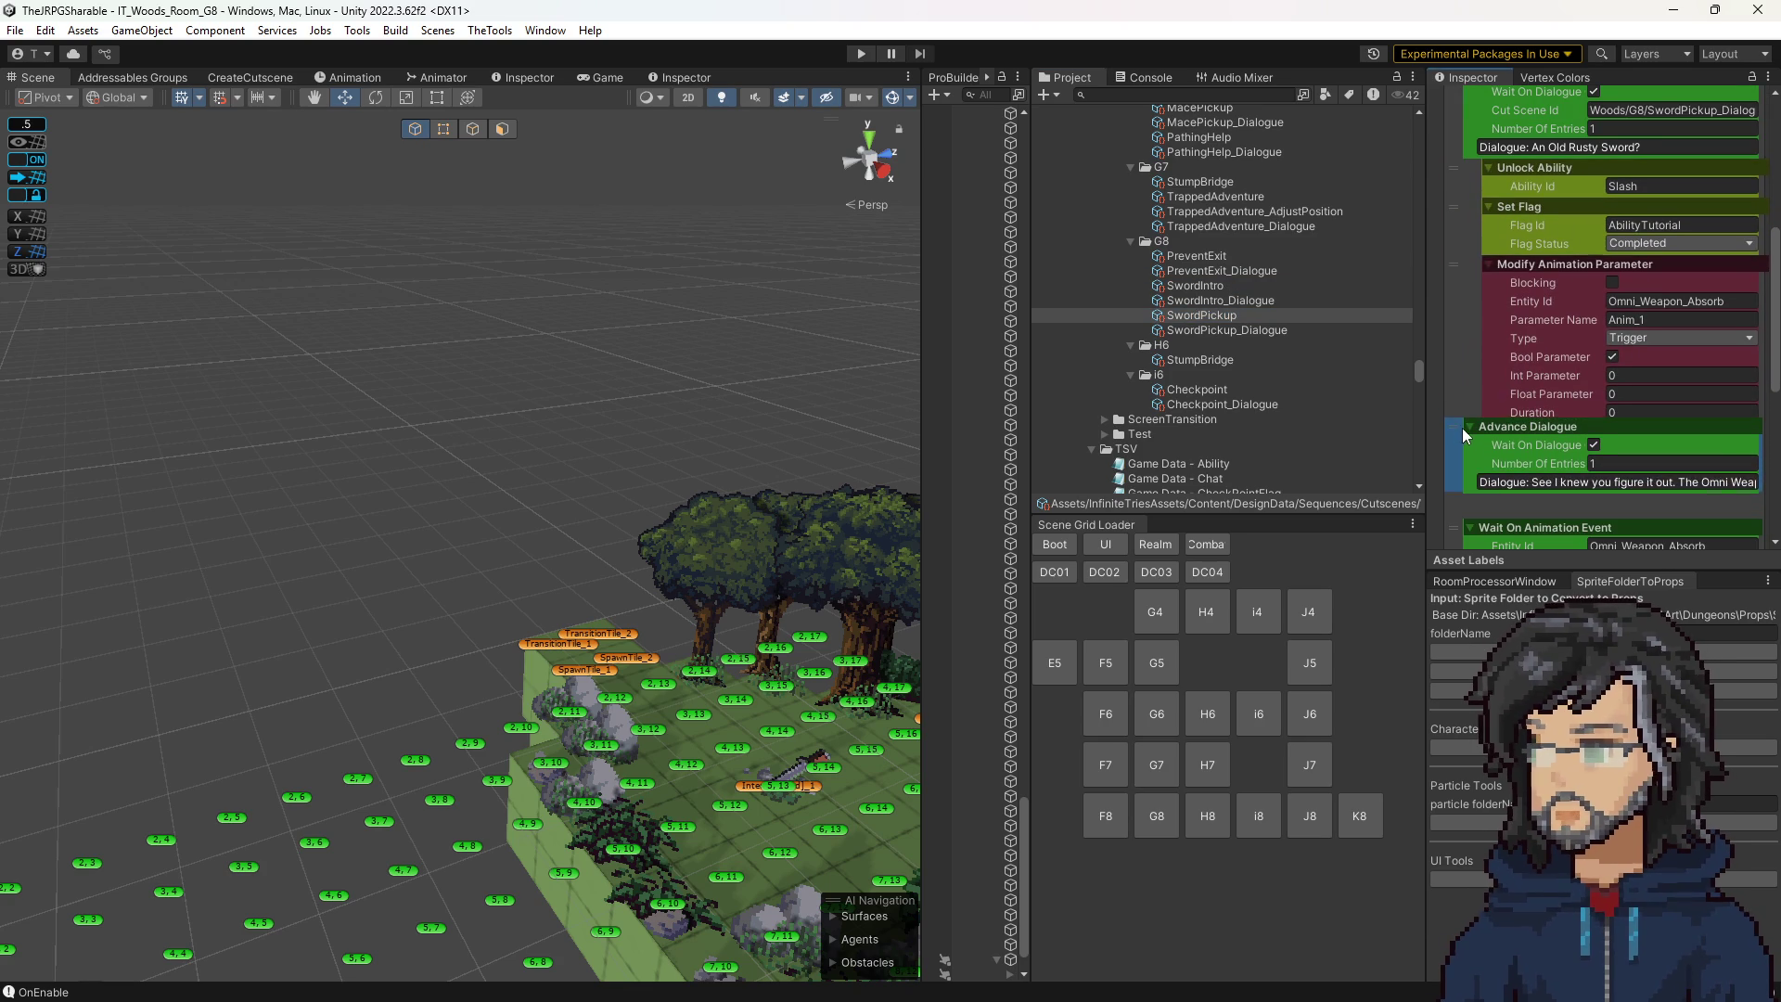
# Delete the Set Flag step from the SwordPickup sequence.
pyautogui.click(1465, 230)
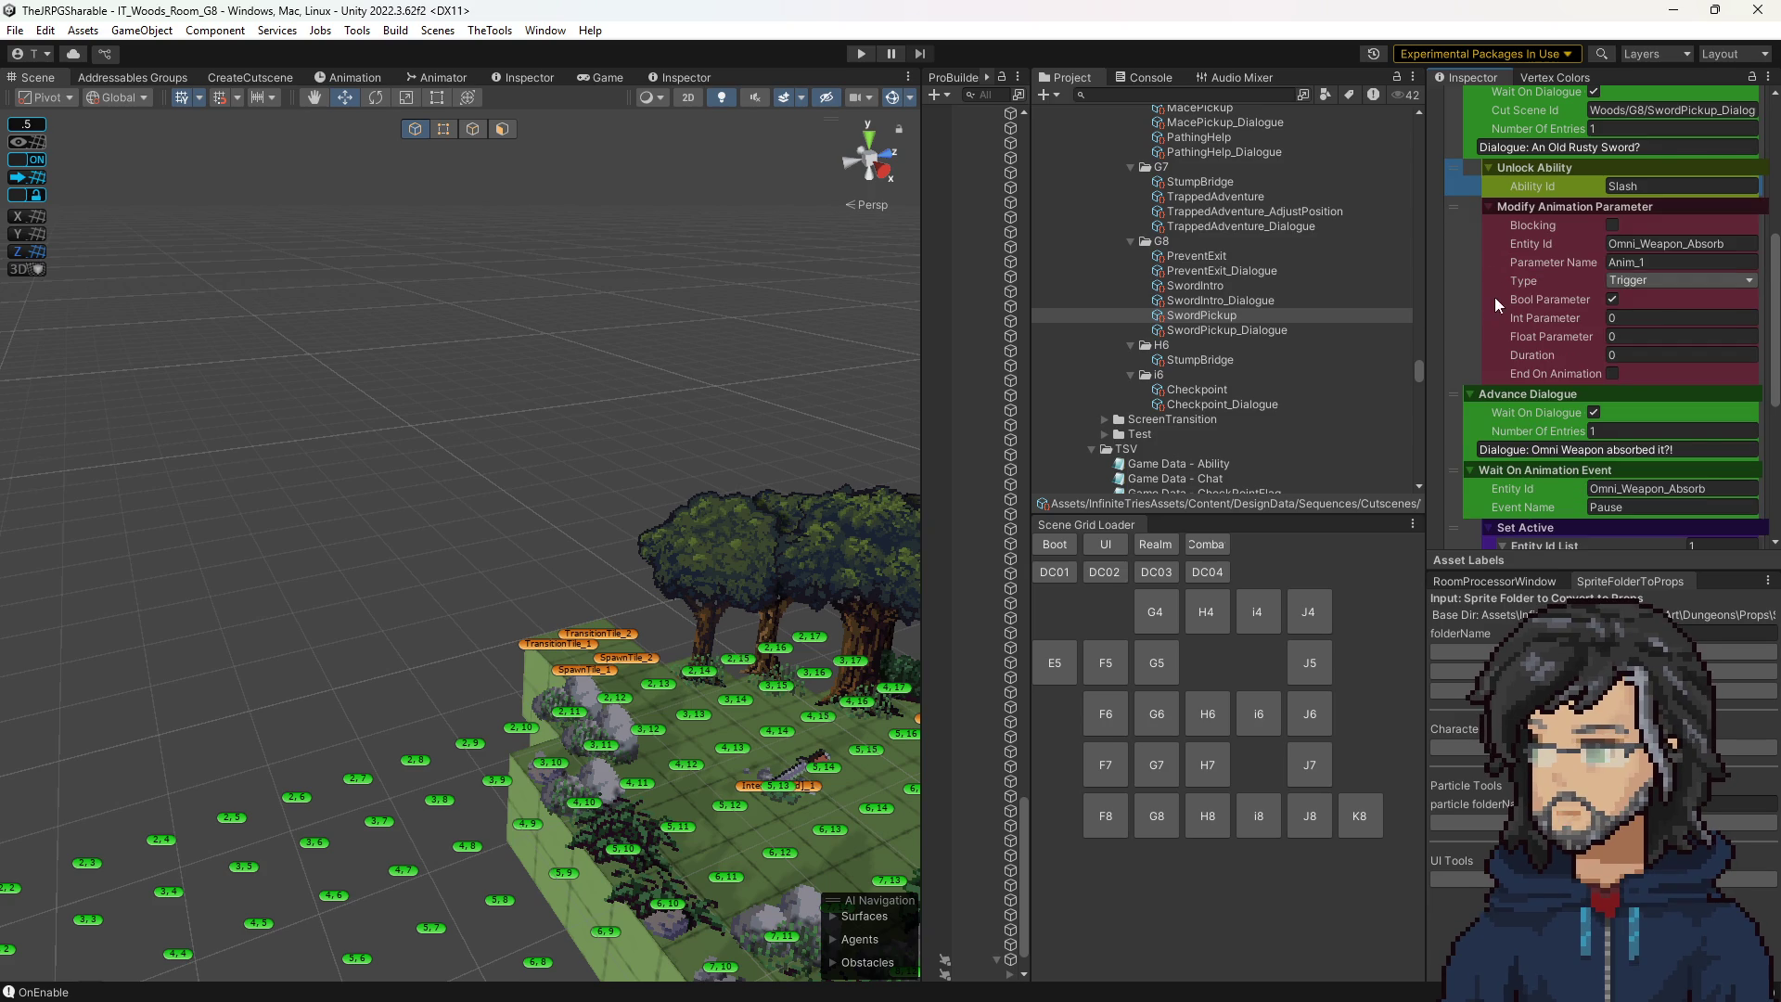
pyautogui.scroll(-3, 1494, 292)
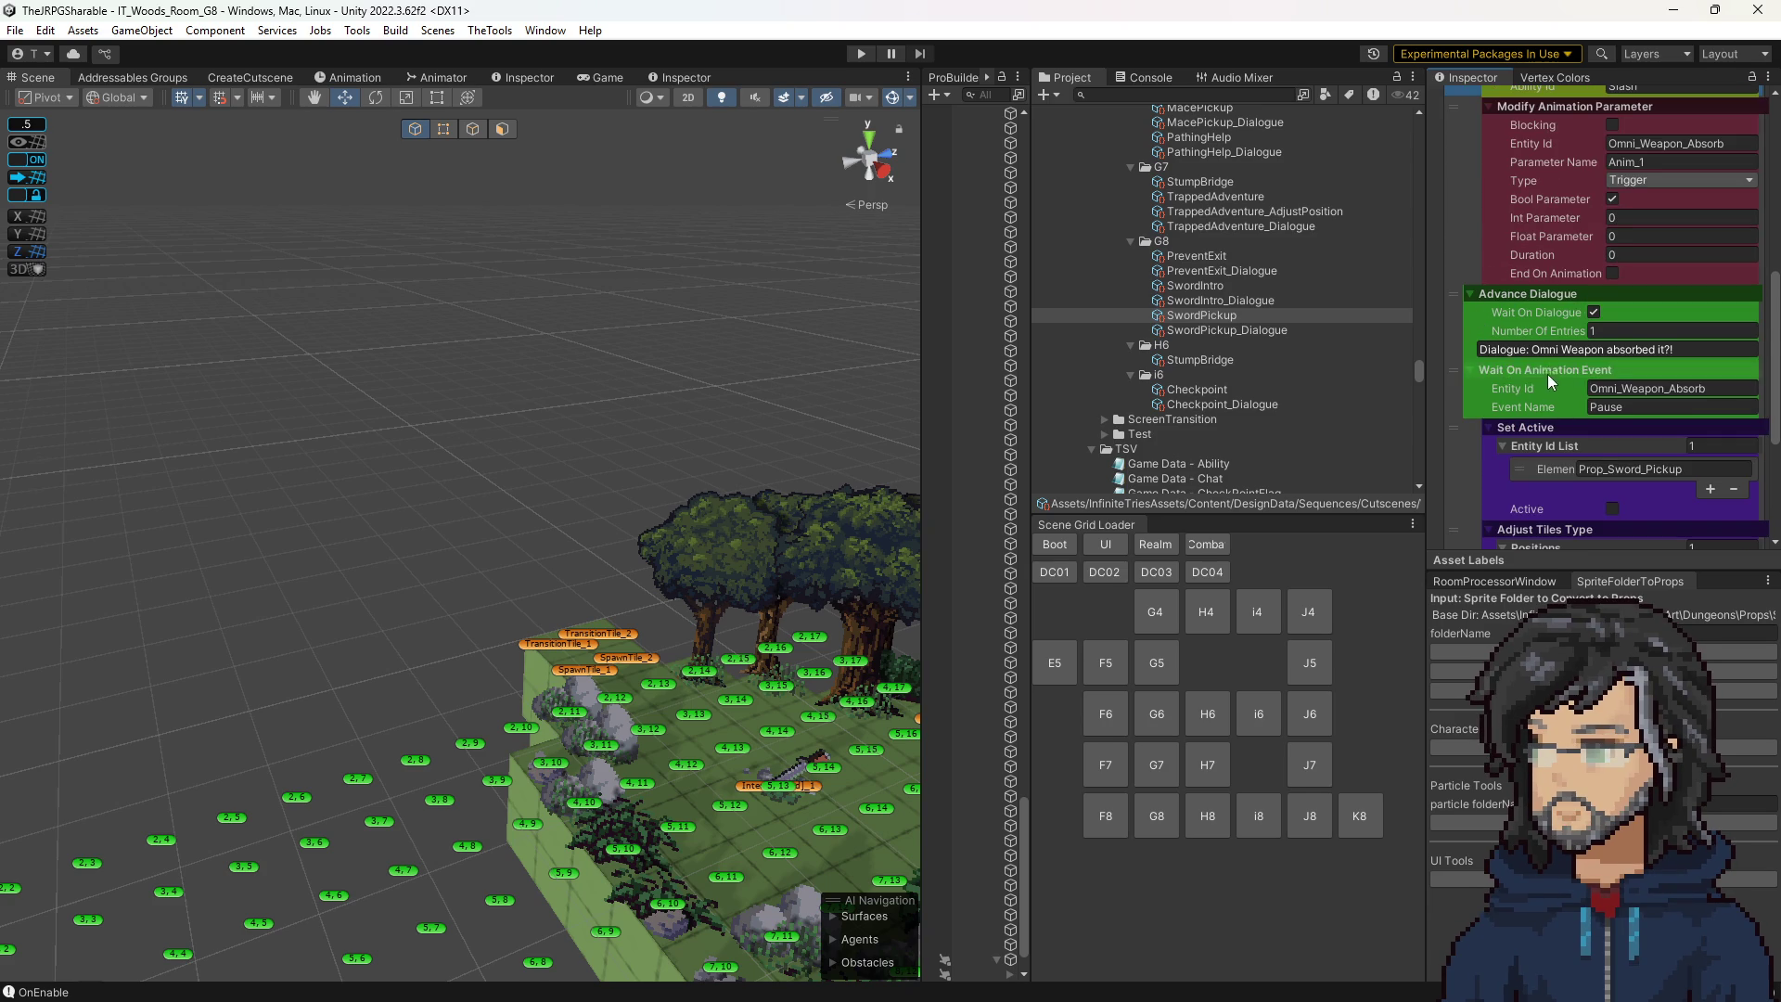
pyautogui.scroll(-1, 1527, 349)
pyautogui.scroll(2, 1480, 371)
pyautogui.scroll(-2, 1482, 384)
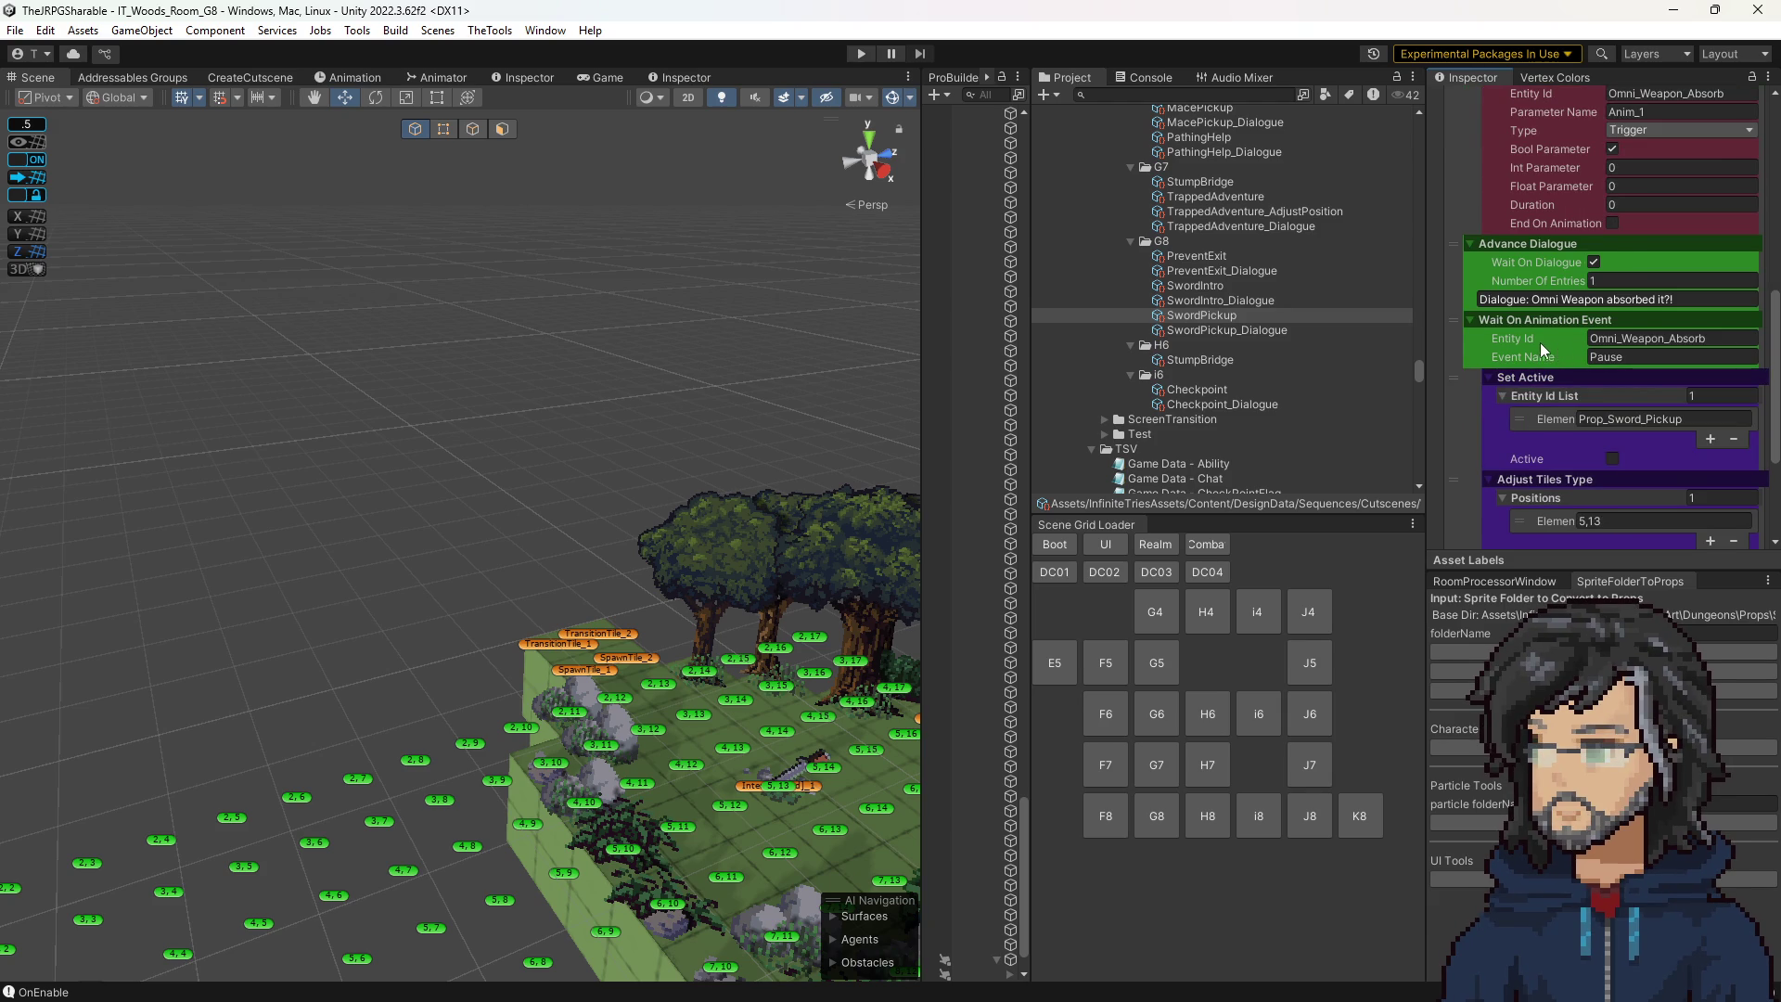
pyautogui.scroll(-1, 1530, 347)
pyautogui.scroll(5, 1512, 352)
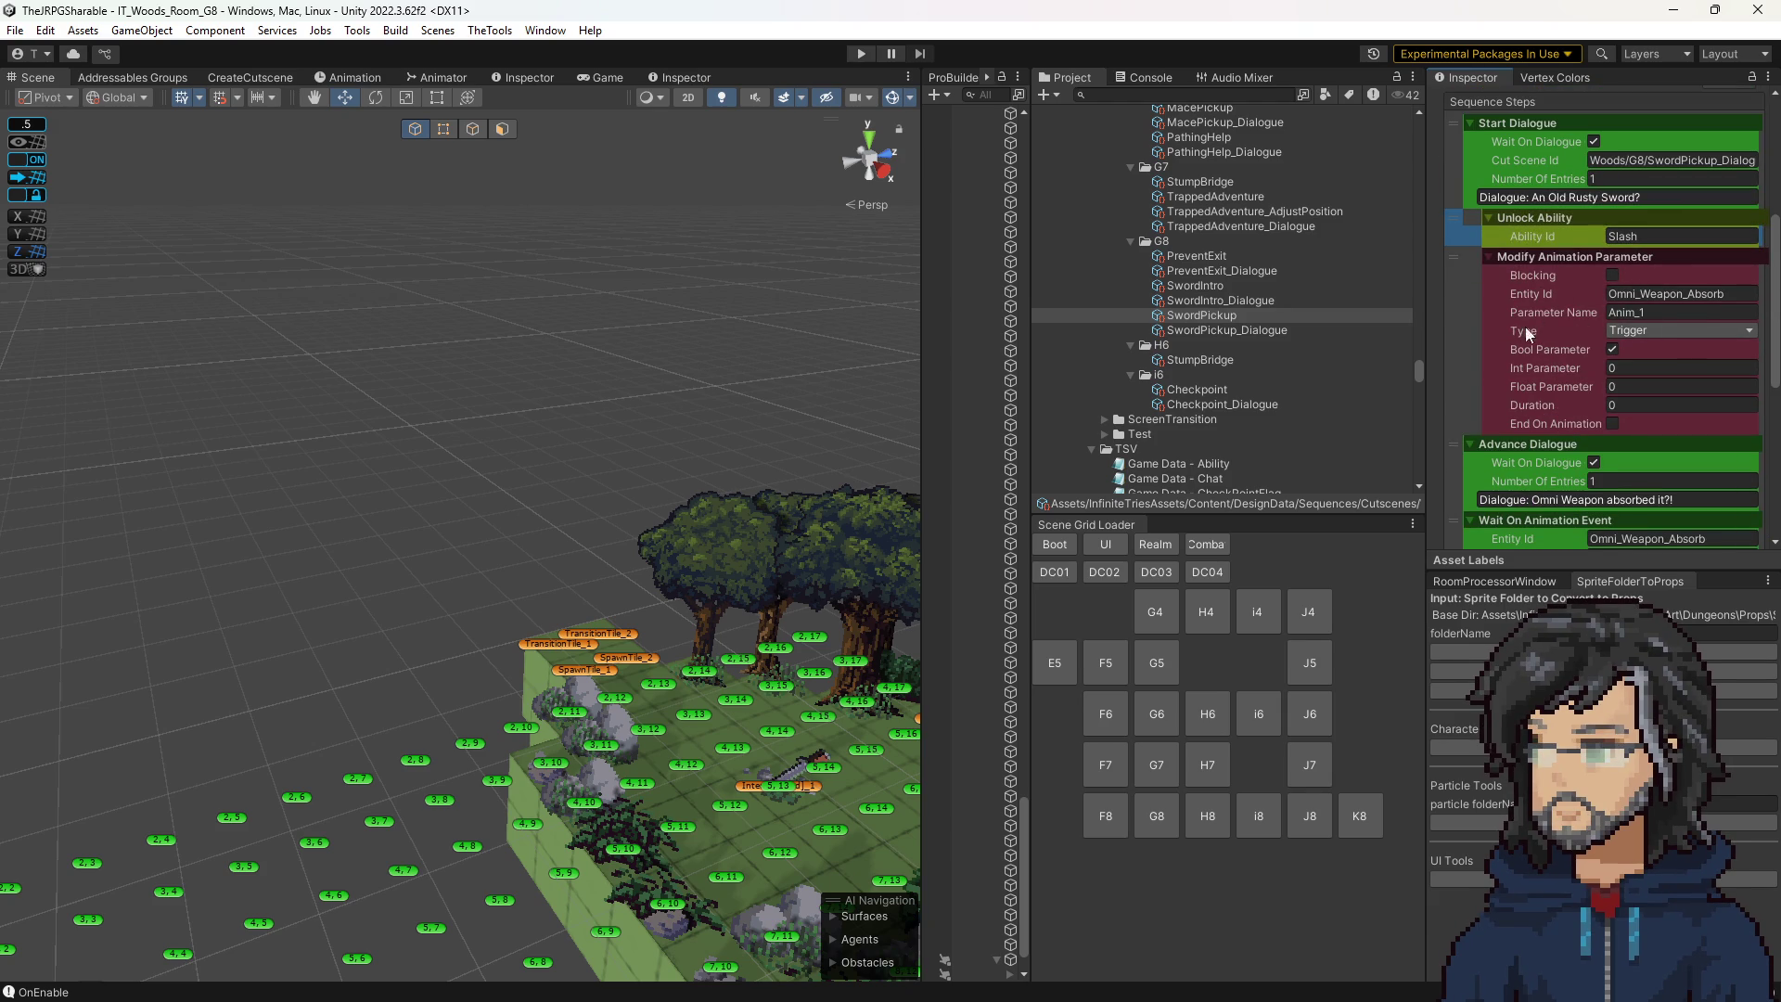
pyautogui.scroll(-3, 1519, 380)
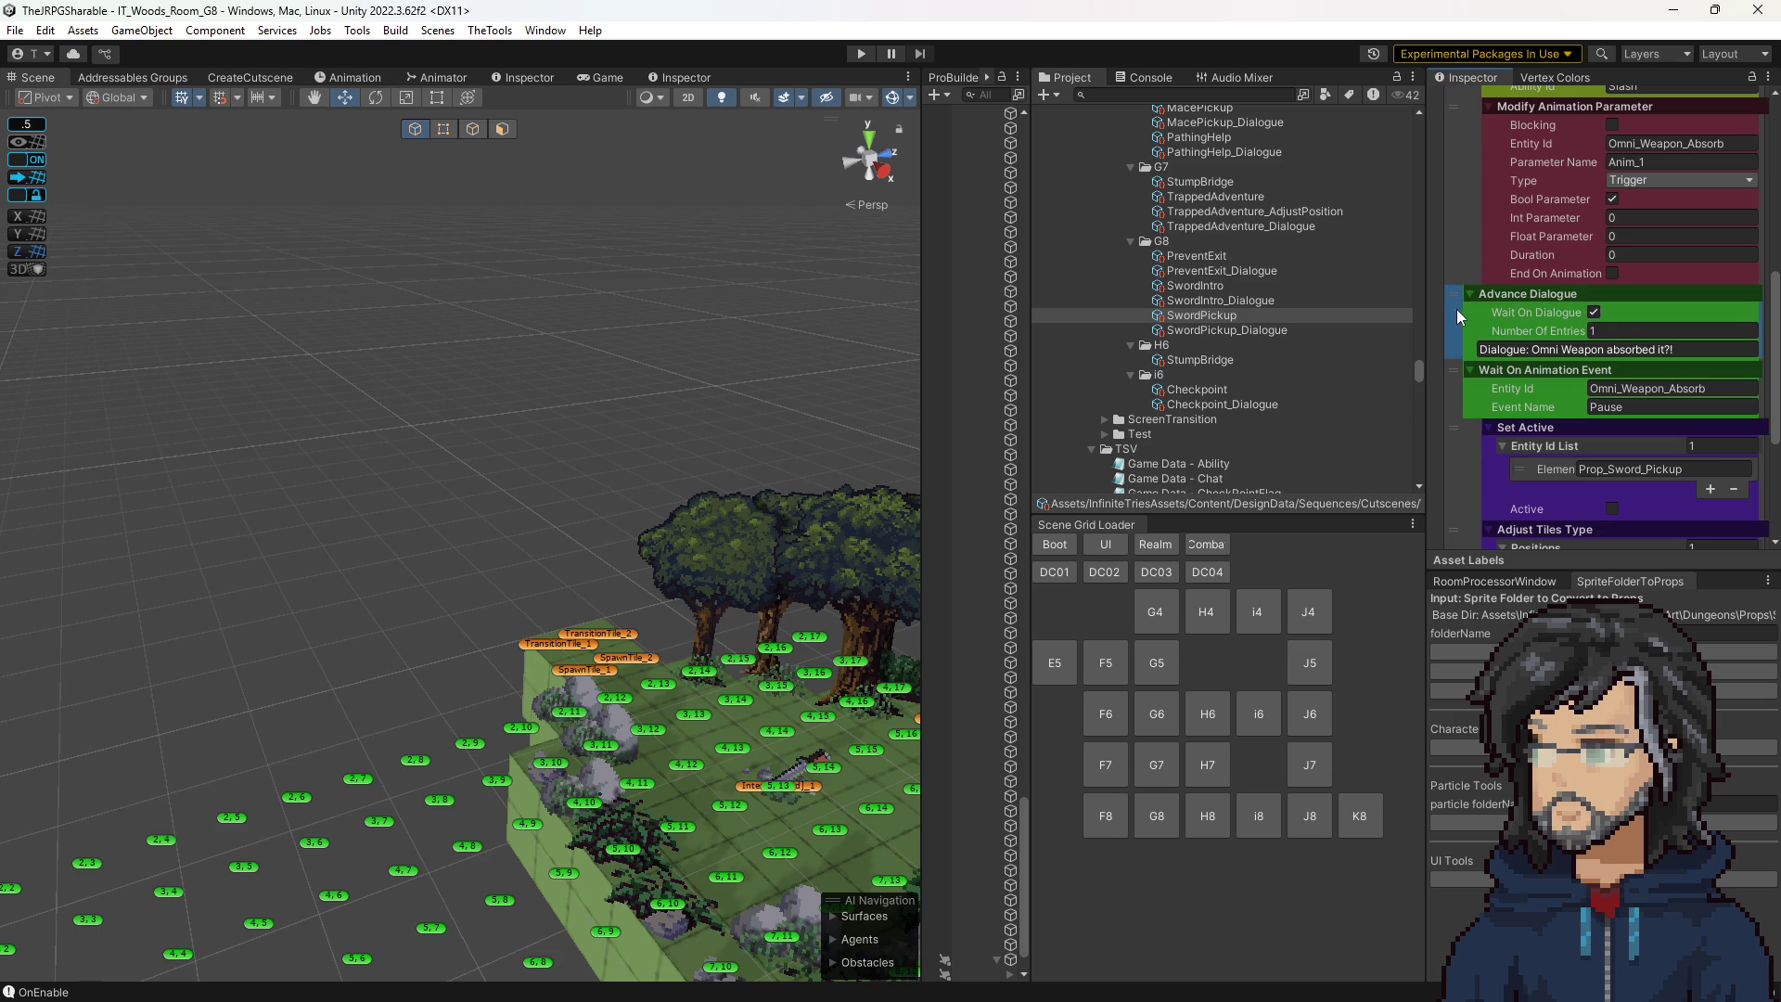
# Place the 'Omni Weapon absorbed it?!' Advance Dialogue after the Pause animation-event wait.
pyautogui.moveTo(1454, 297); pyautogui.dragTo(1456, 364)
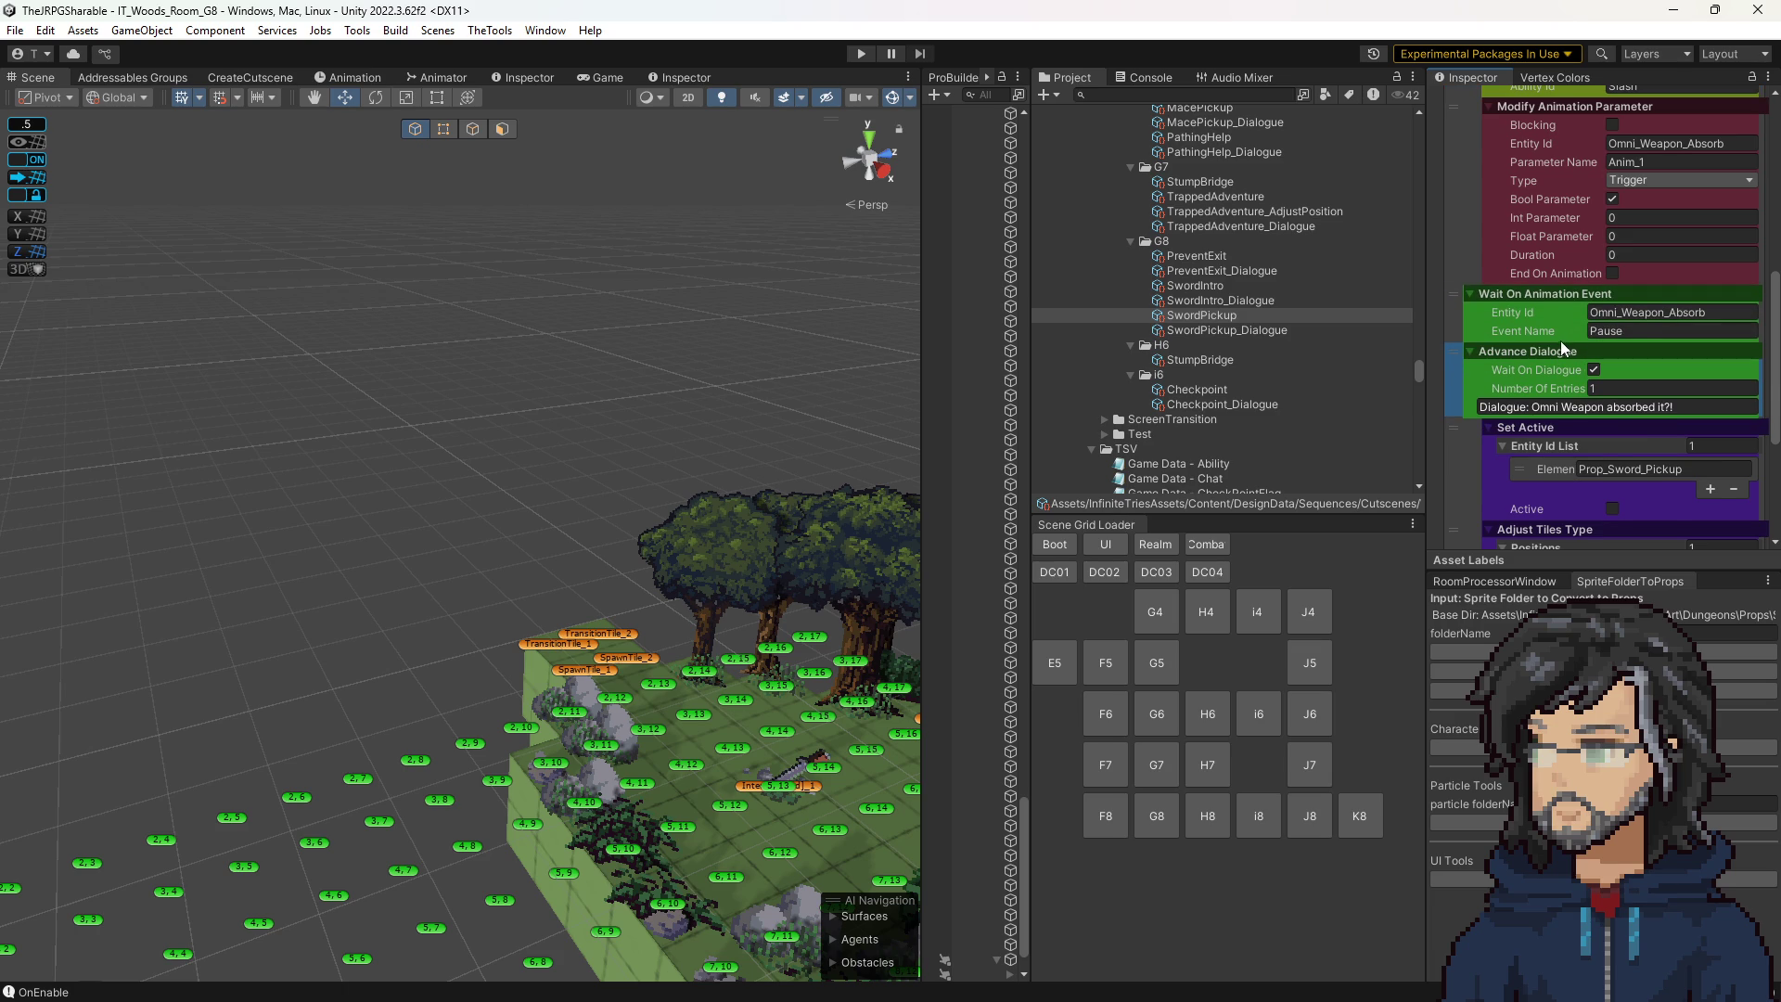
pyautogui.scroll(-1, 1563, 338)
pyautogui.scroll(-2, 1545, 366)
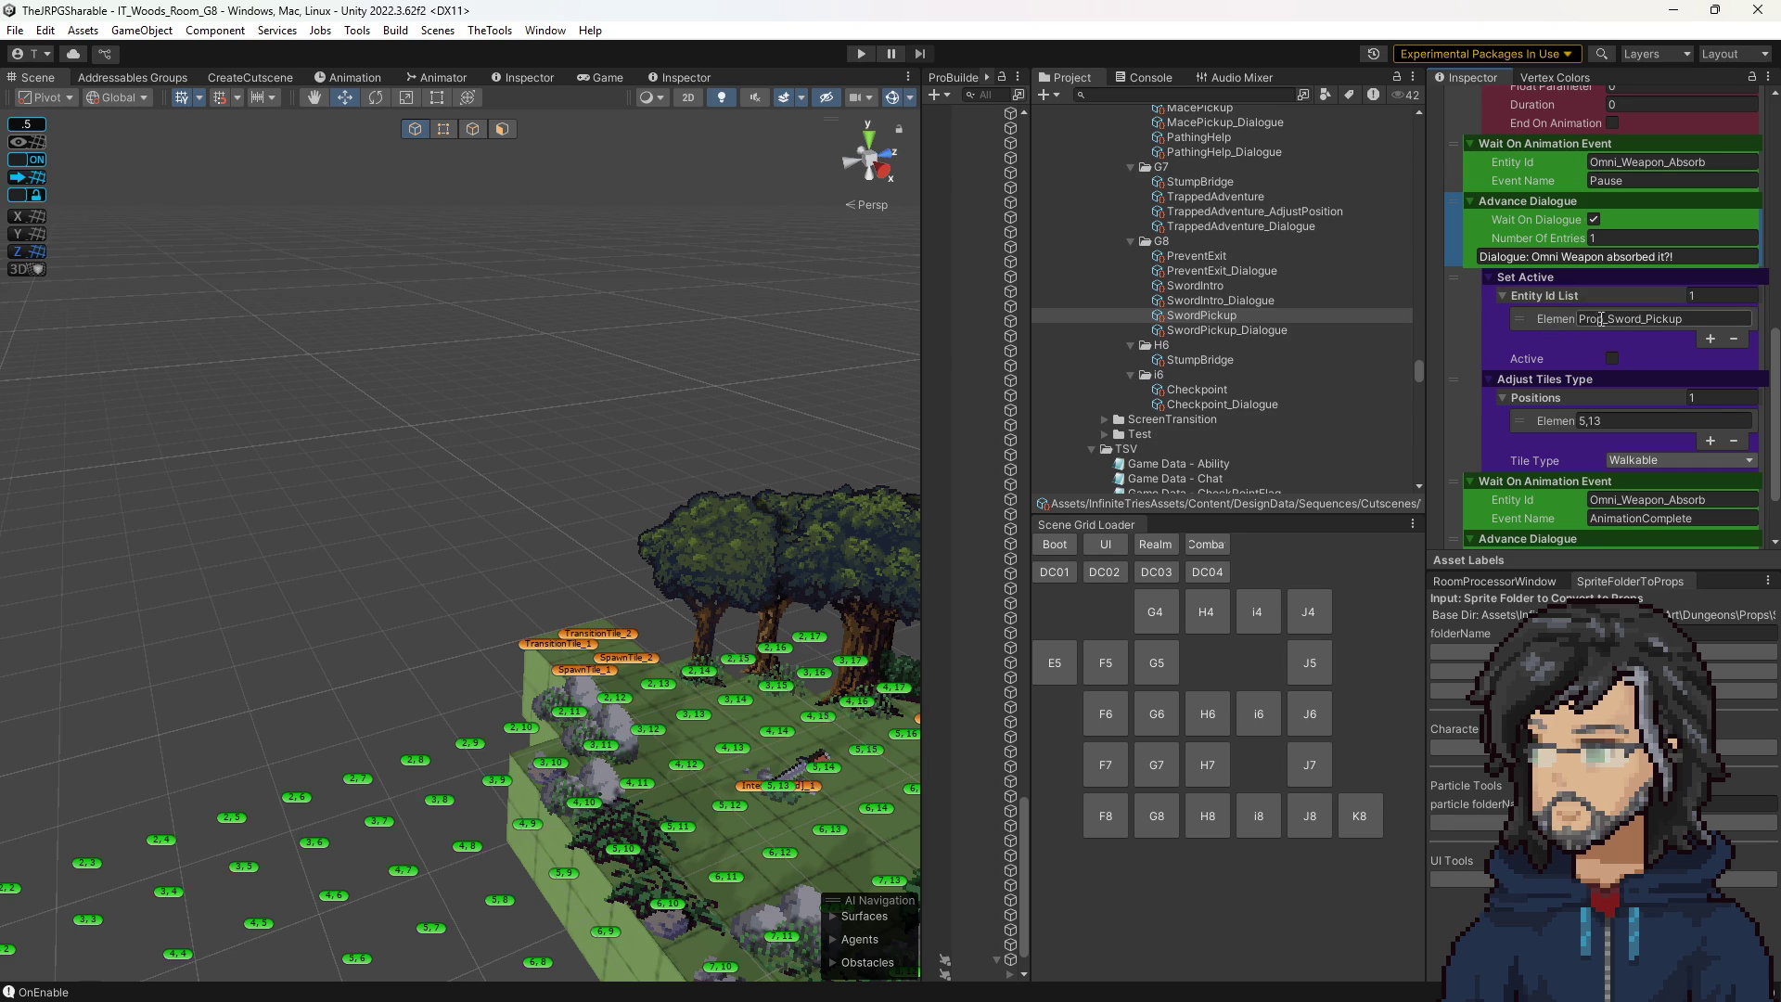
pyautogui.scroll(-1, 1540, 408)
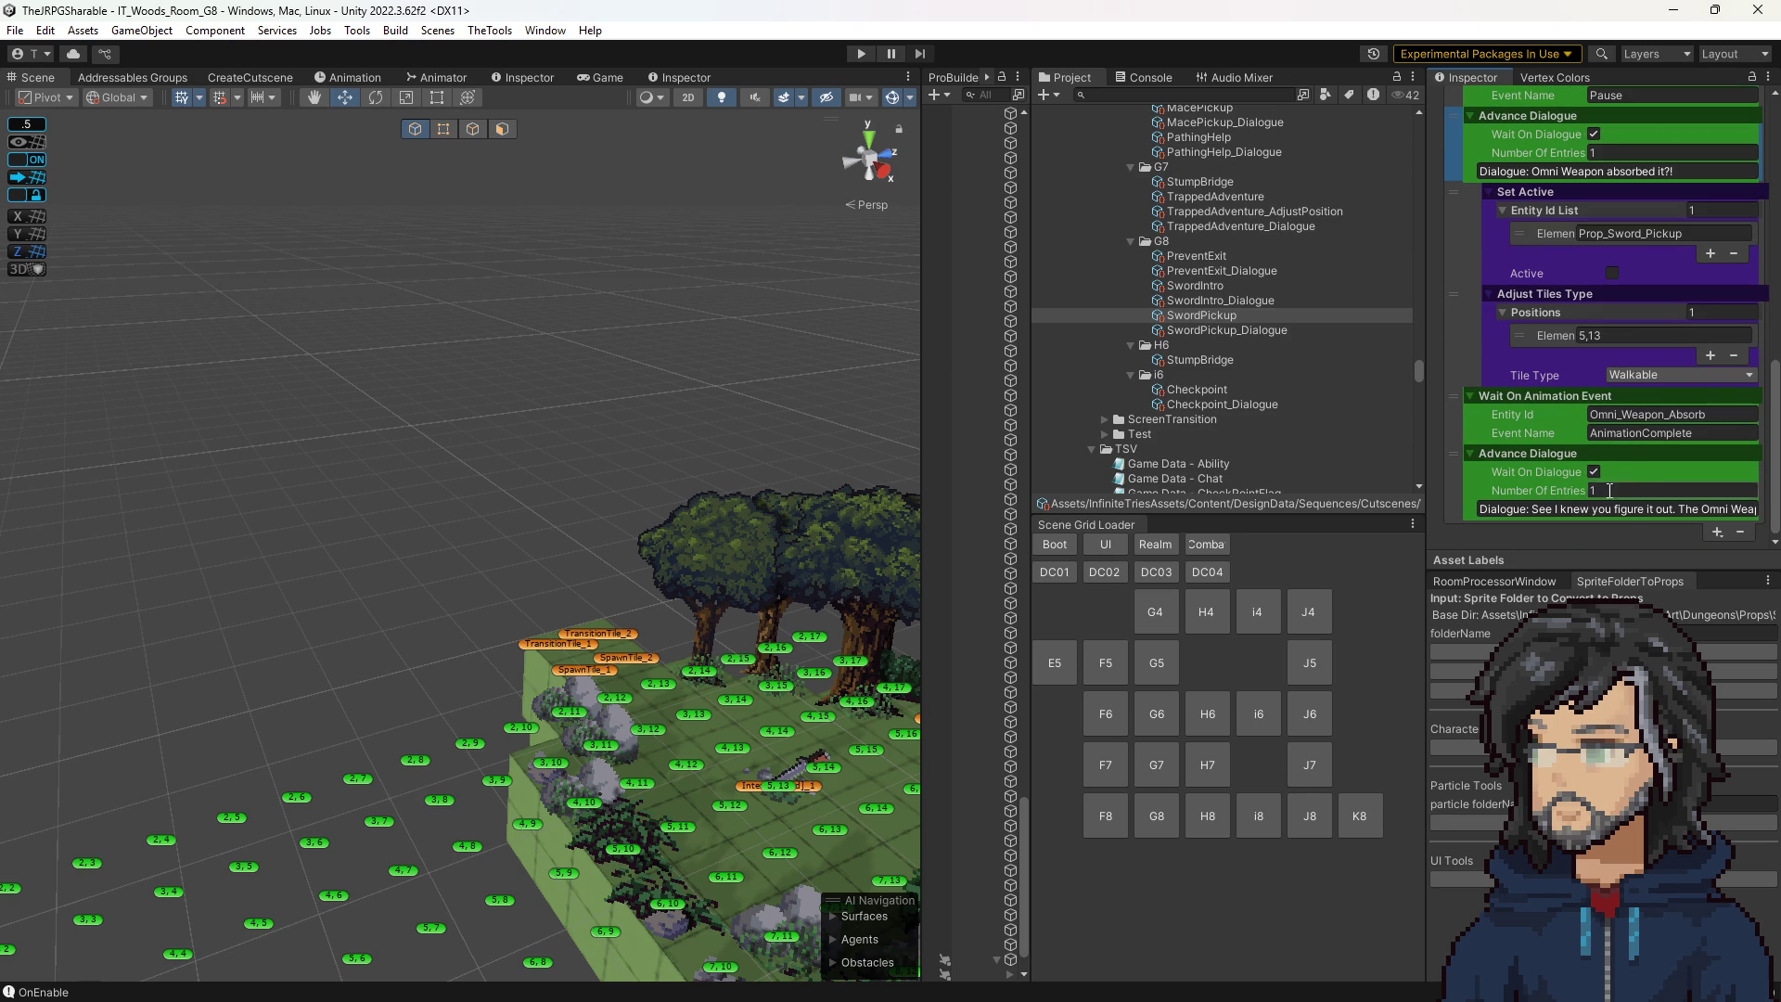
# Set the last Advance Dialogue step's Number Of Entries to 2.
pyautogui.click(1717, 531)
pyautogui.click(1647, 492)
pyautogui.write('2')
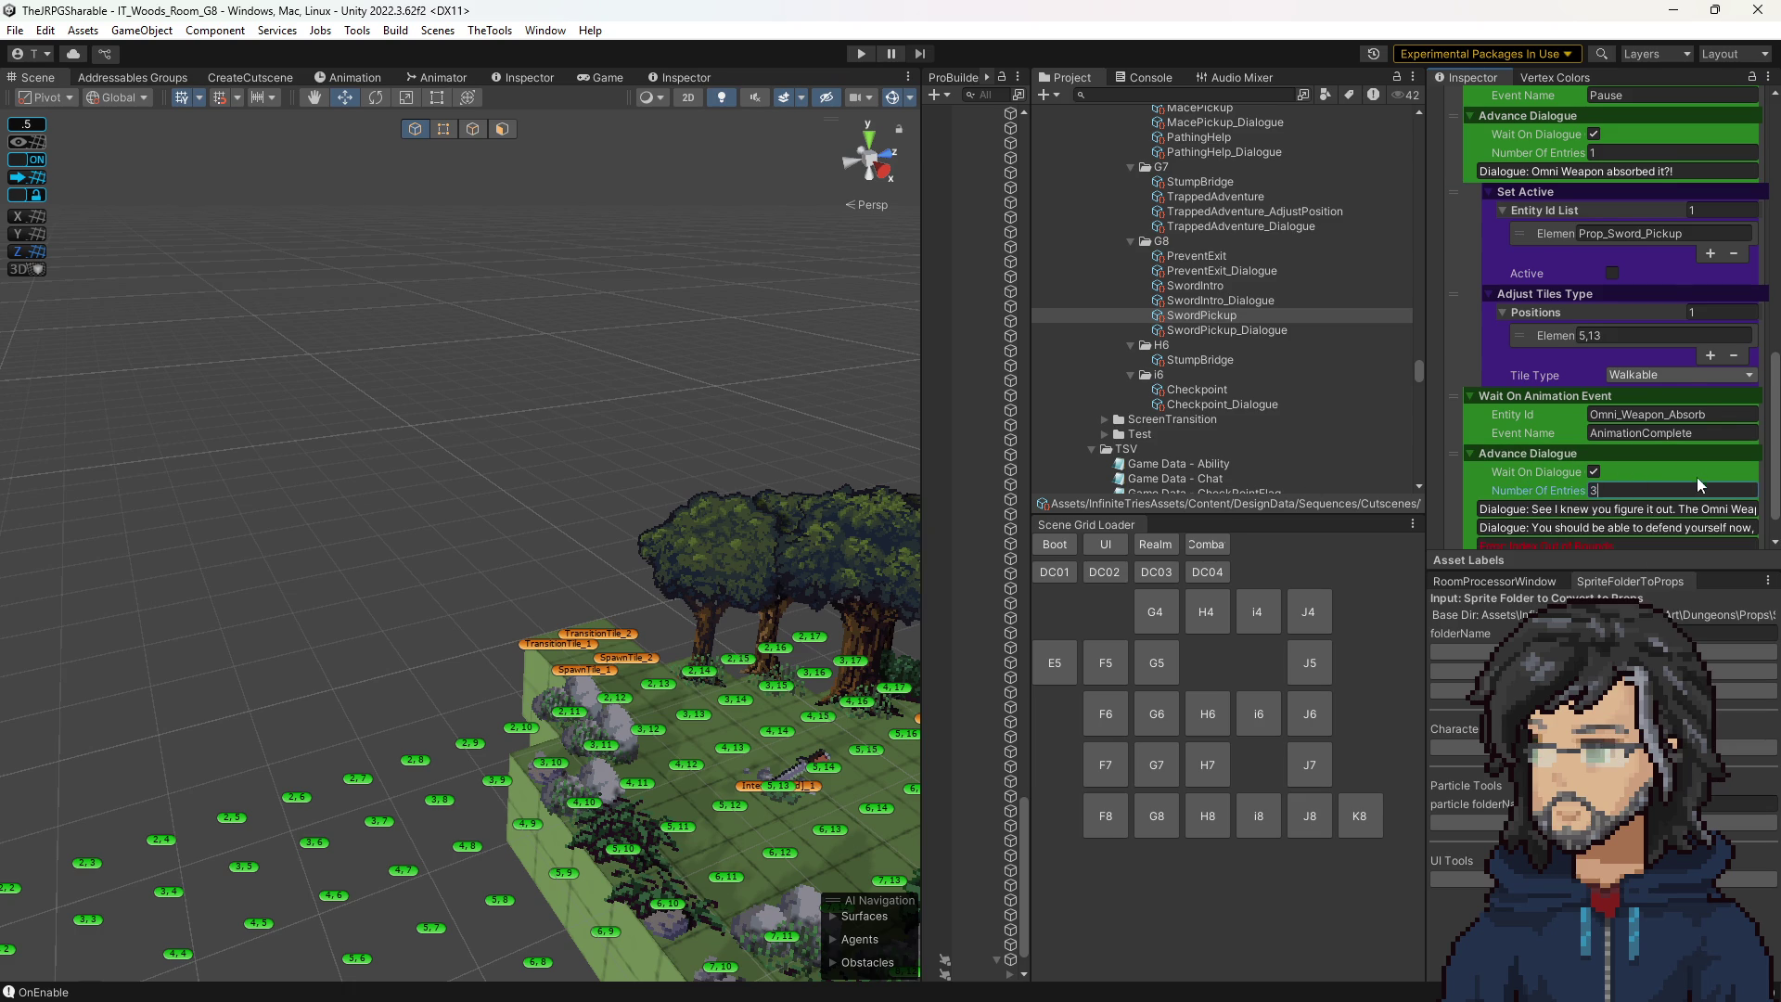
pyautogui.scroll(-1, 1521, 478)
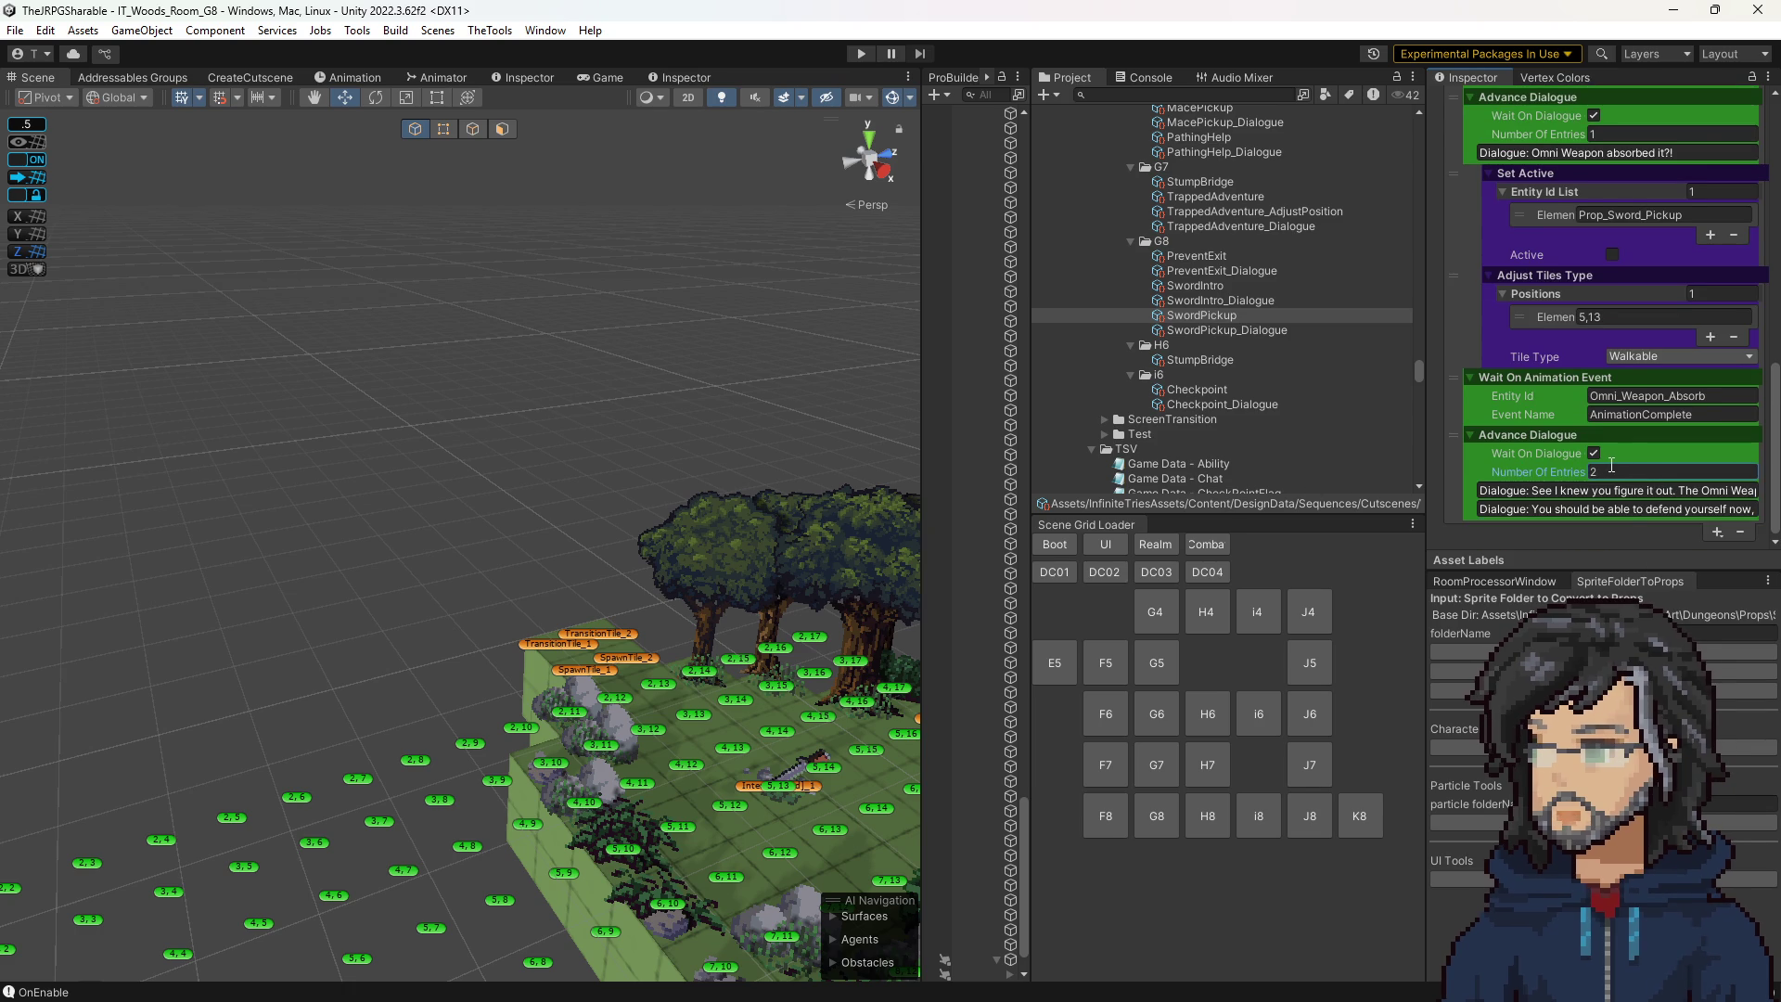
pyautogui.scroll(5, 1558, 445)
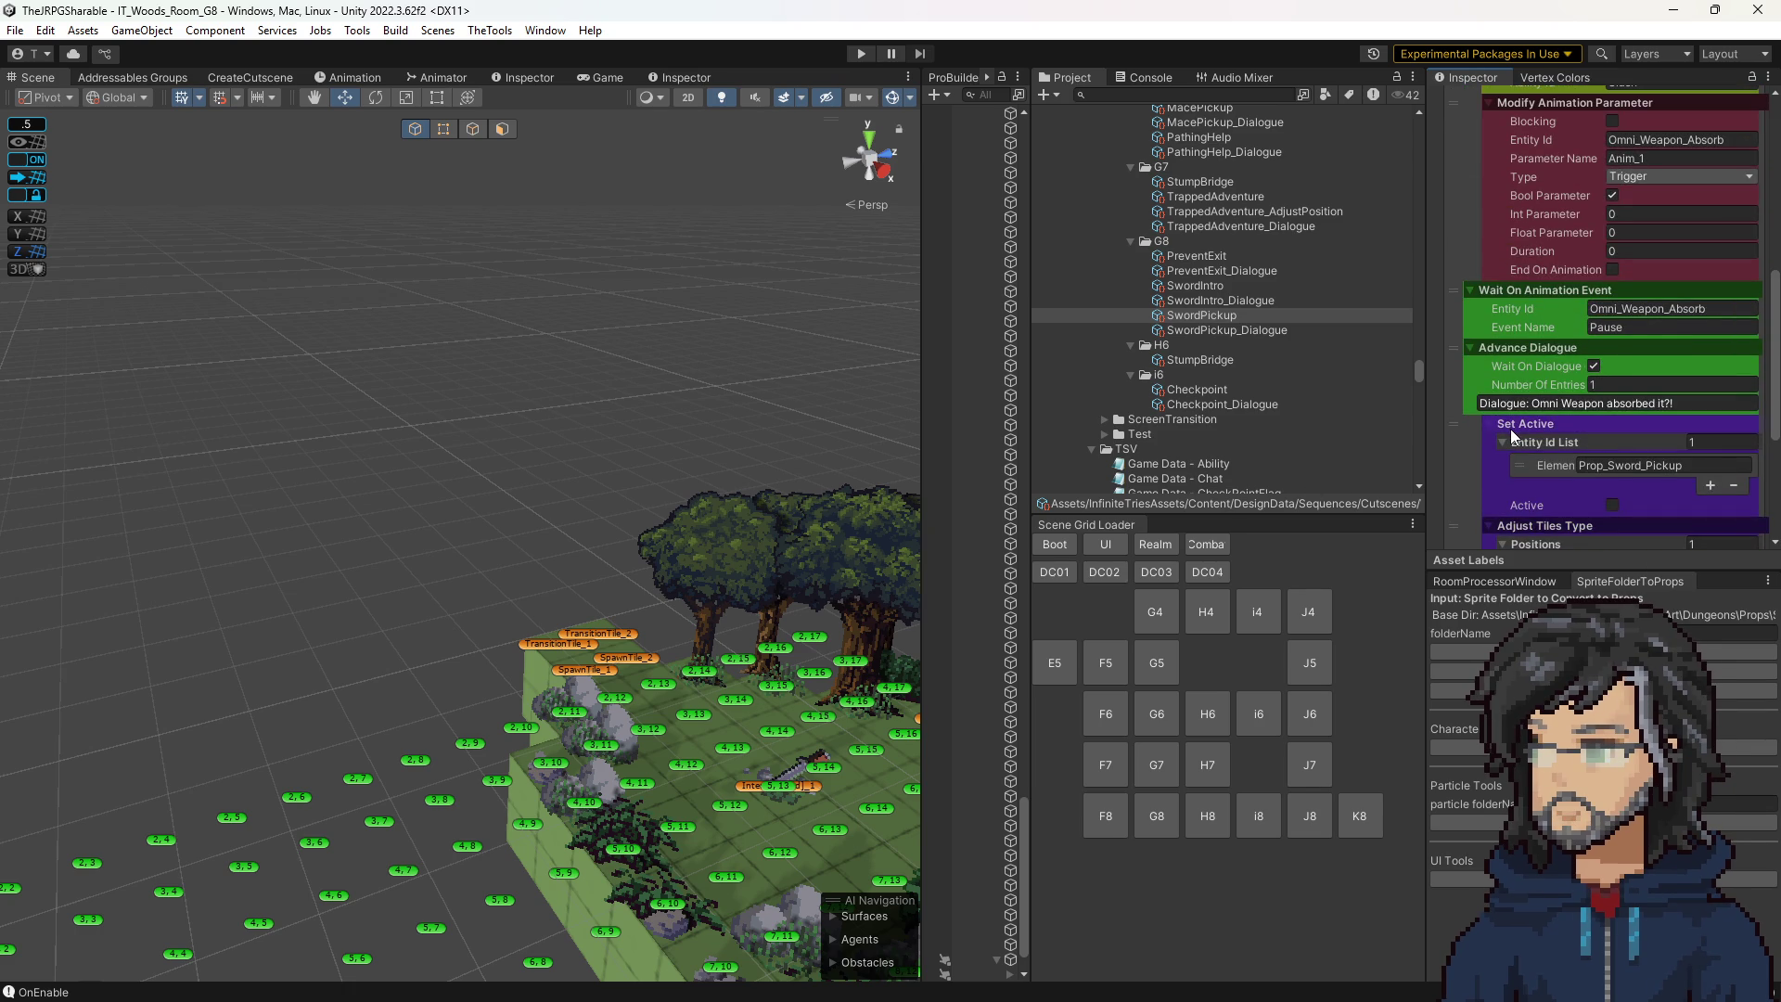
pyautogui.scroll(-5, 1510, 432)
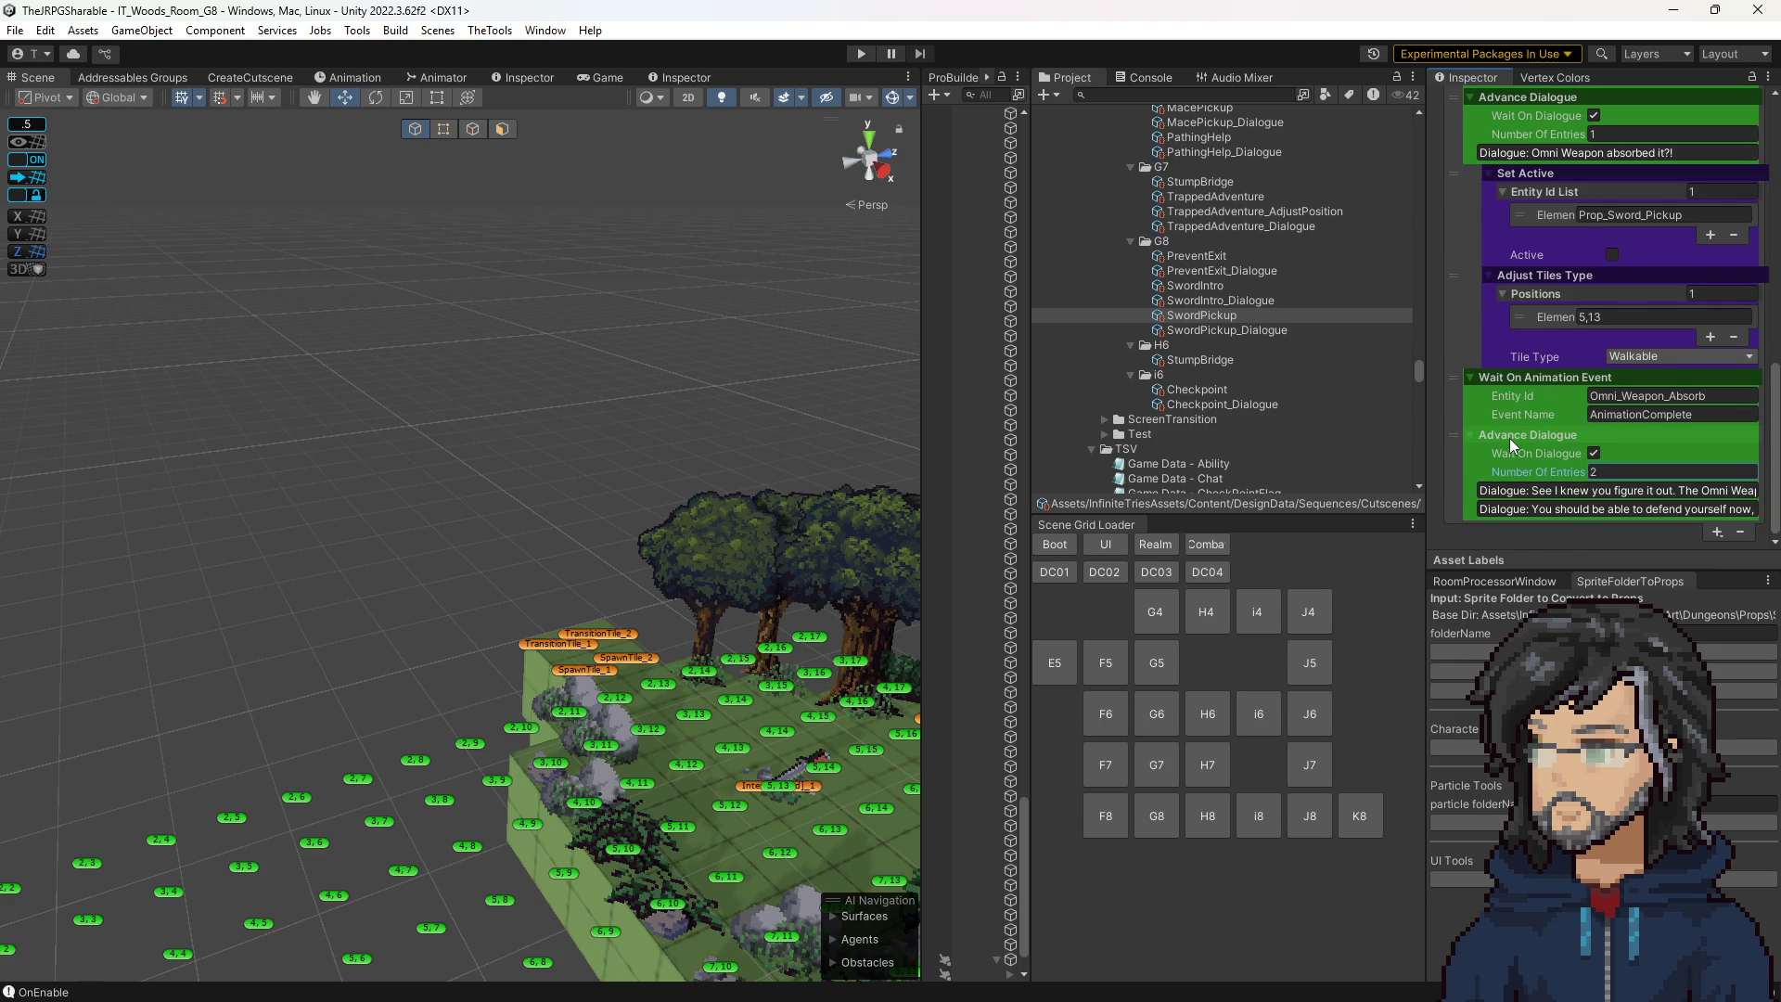
pyautogui.scroll(3, 1510, 438)
# Move the 'Omni Weapon absorbed it?!' Advance Dialogue below the AnimationComplete wait.
pyautogui.moveTo(1455, 248); pyautogui.dragTo(1462, 447)
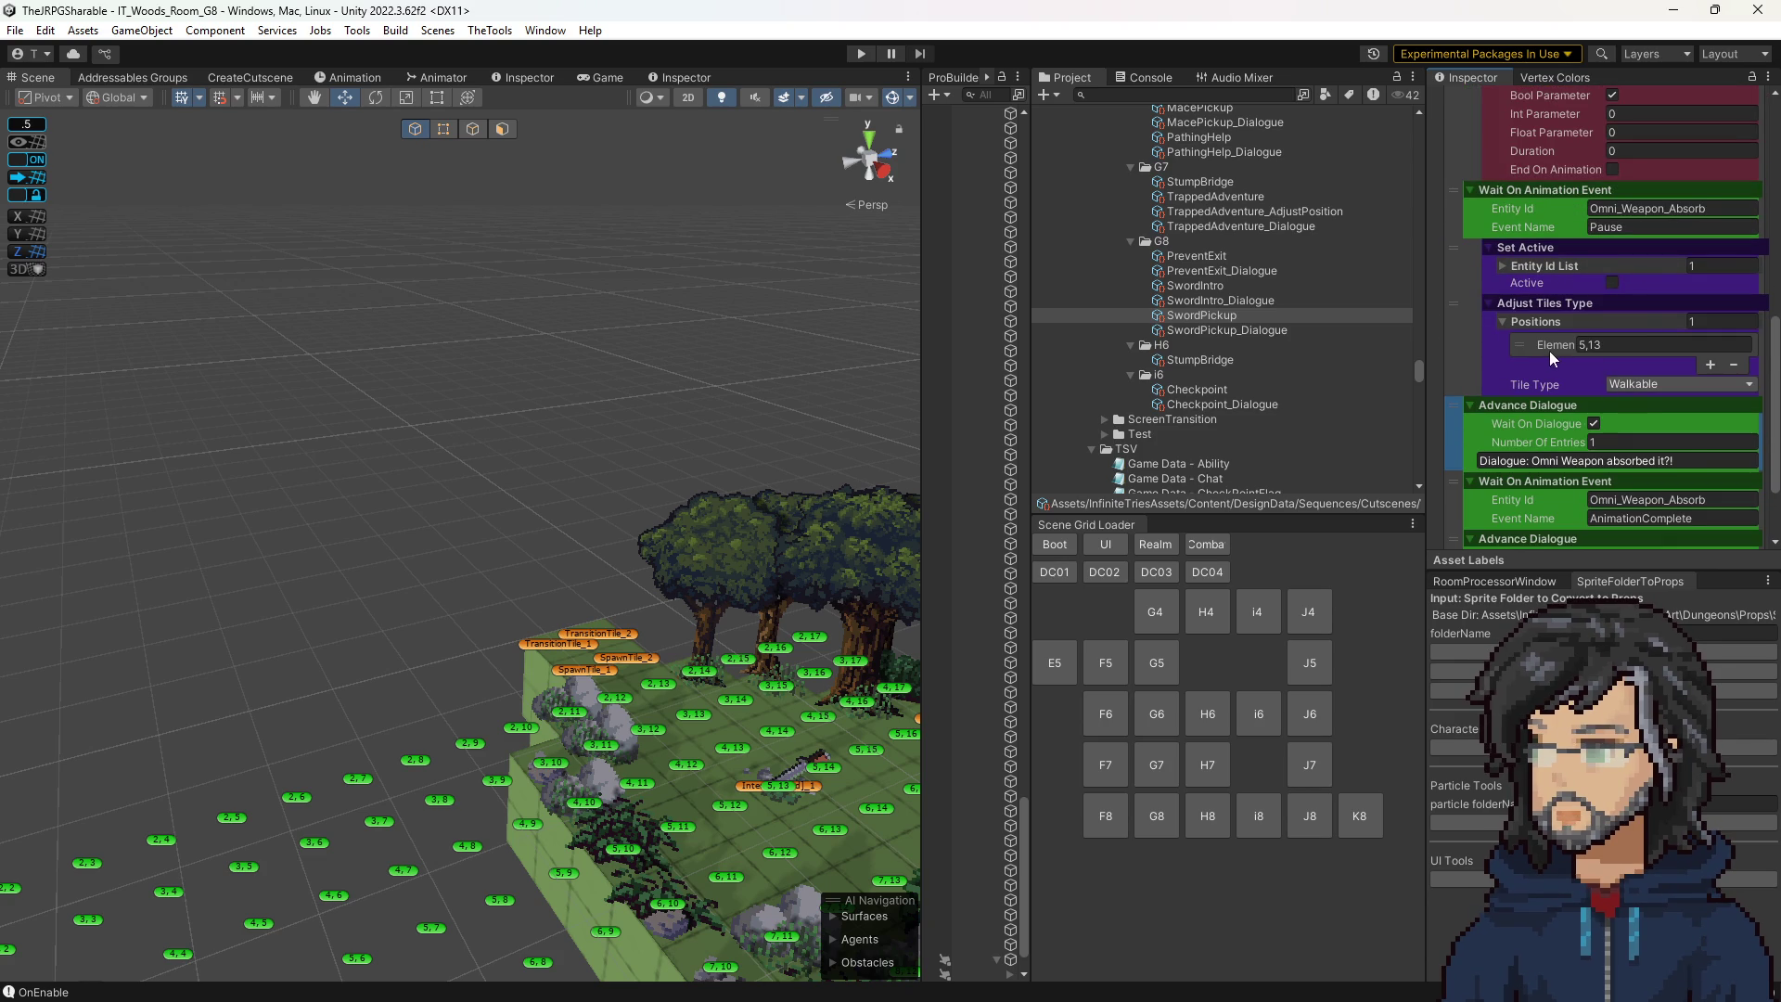
pyautogui.scroll(-2, 1551, 352)
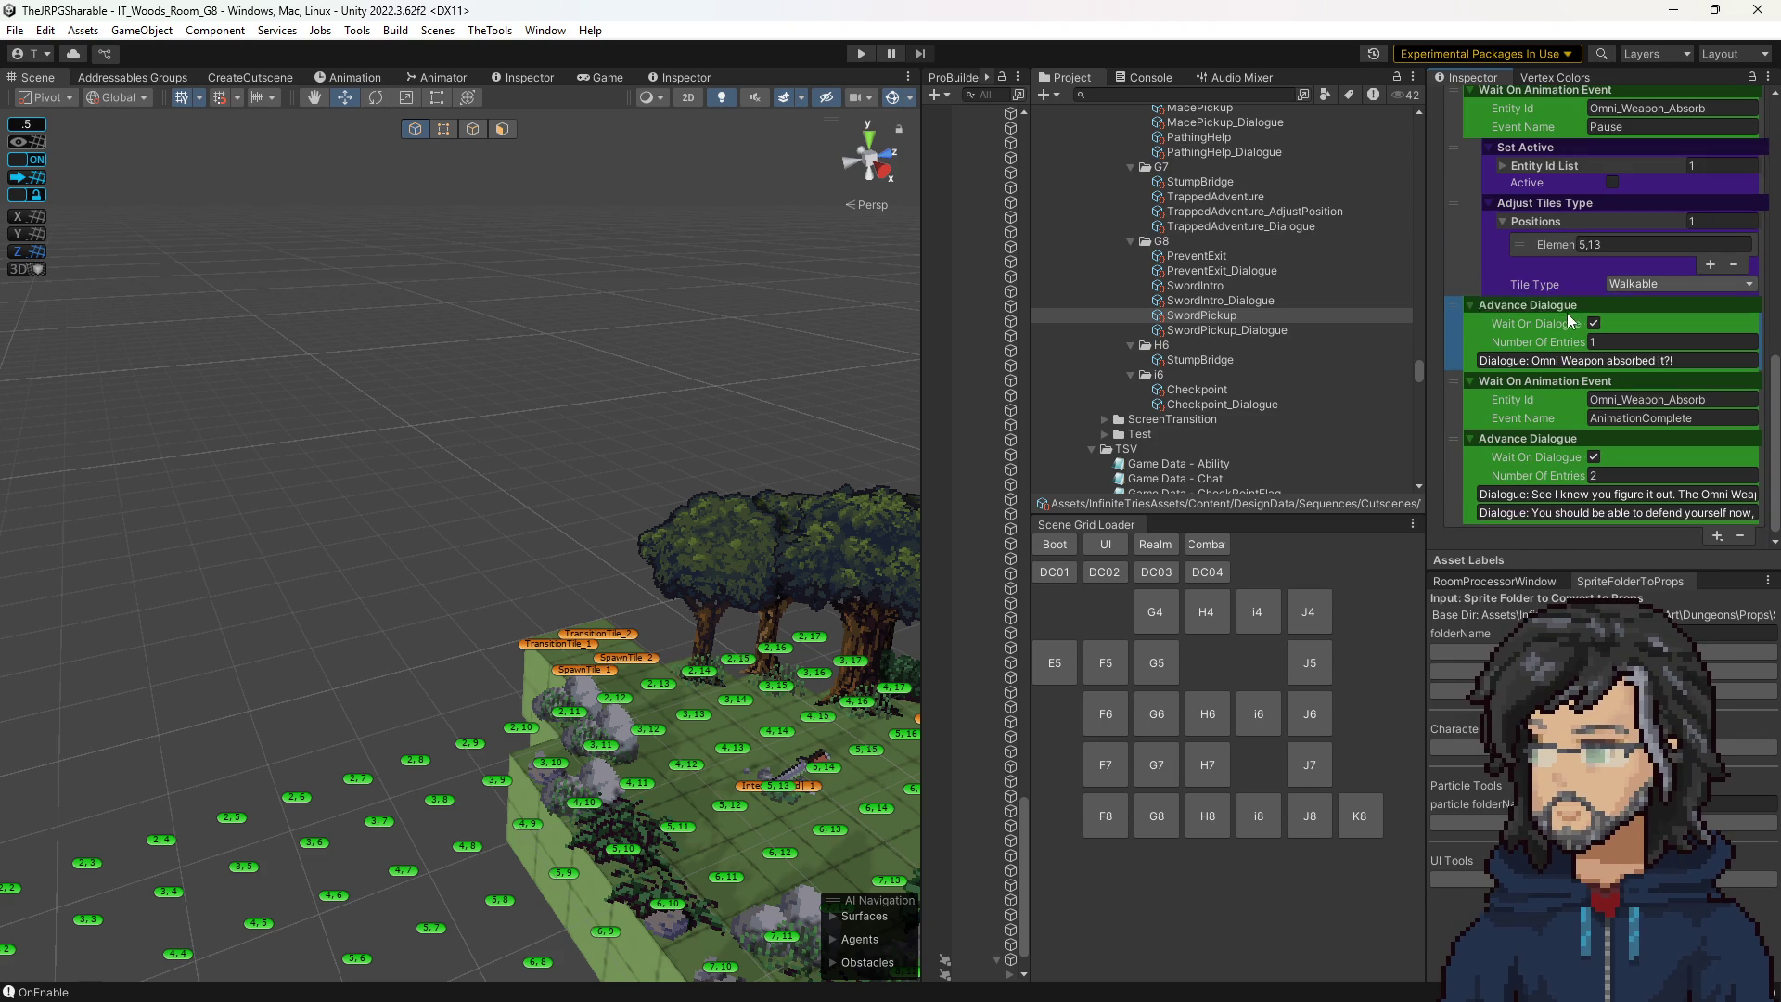
pyautogui.moveTo(1462, 318); pyautogui.dragTo(1458, 353)
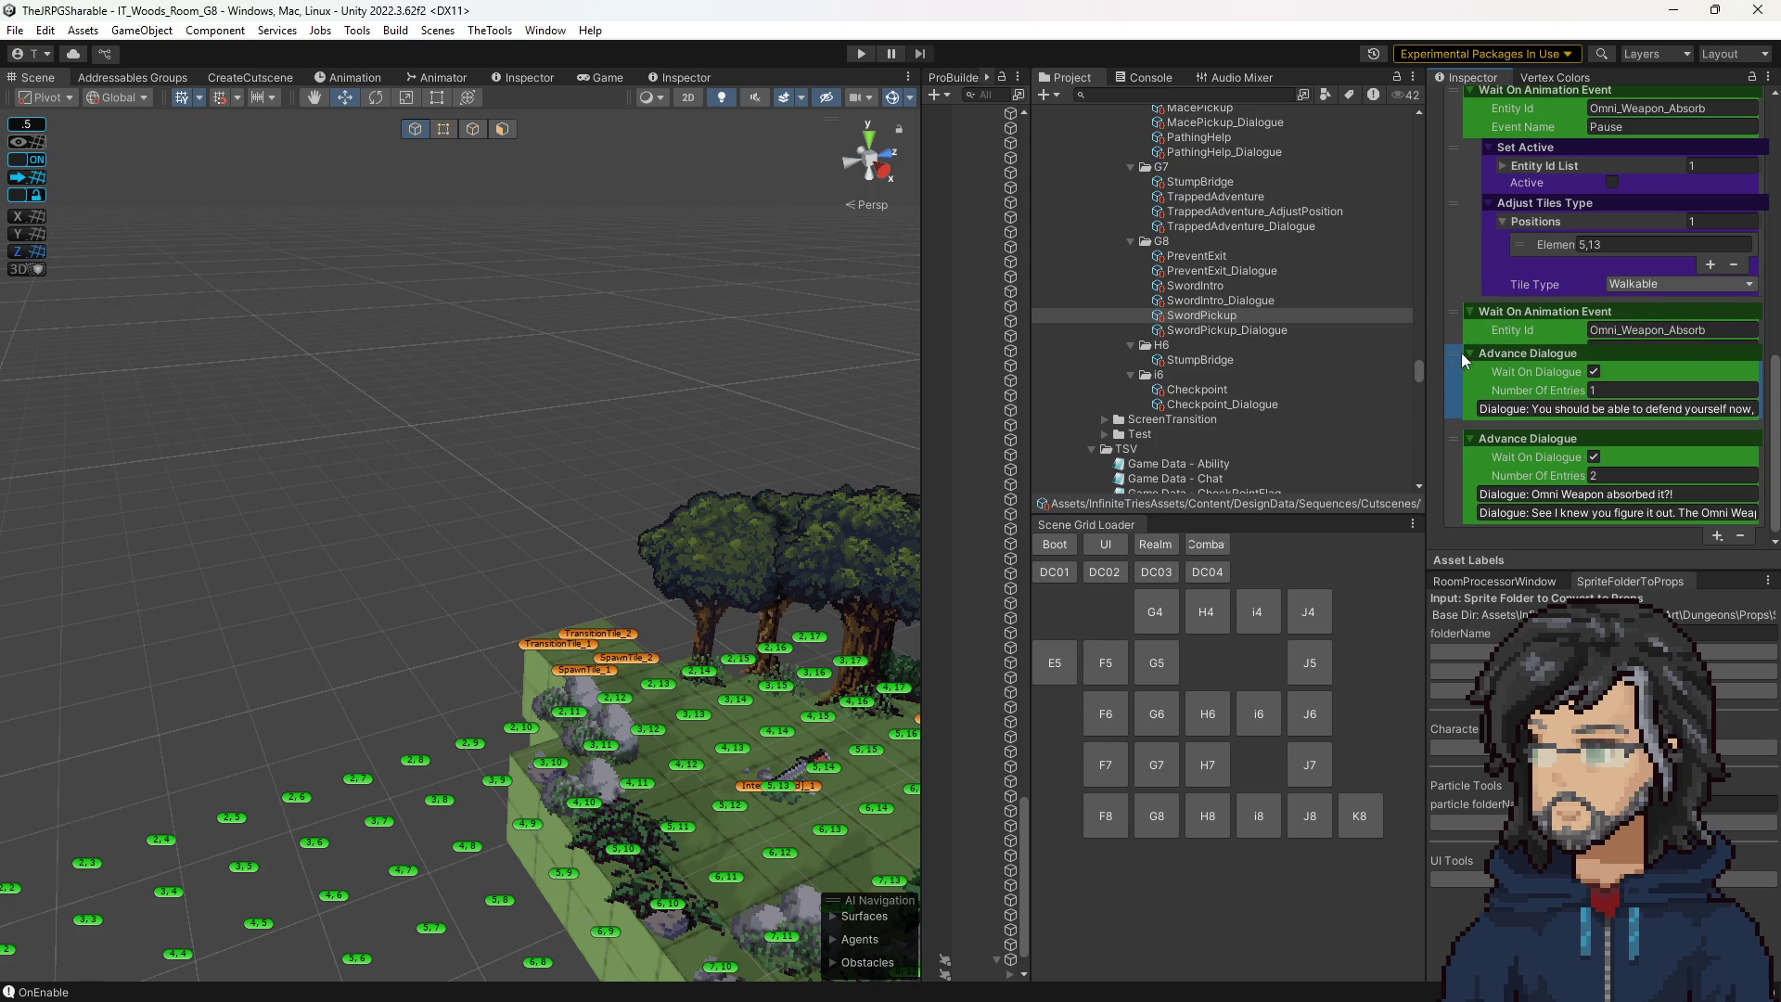
pyautogui.scroll(3, 1506, 230)
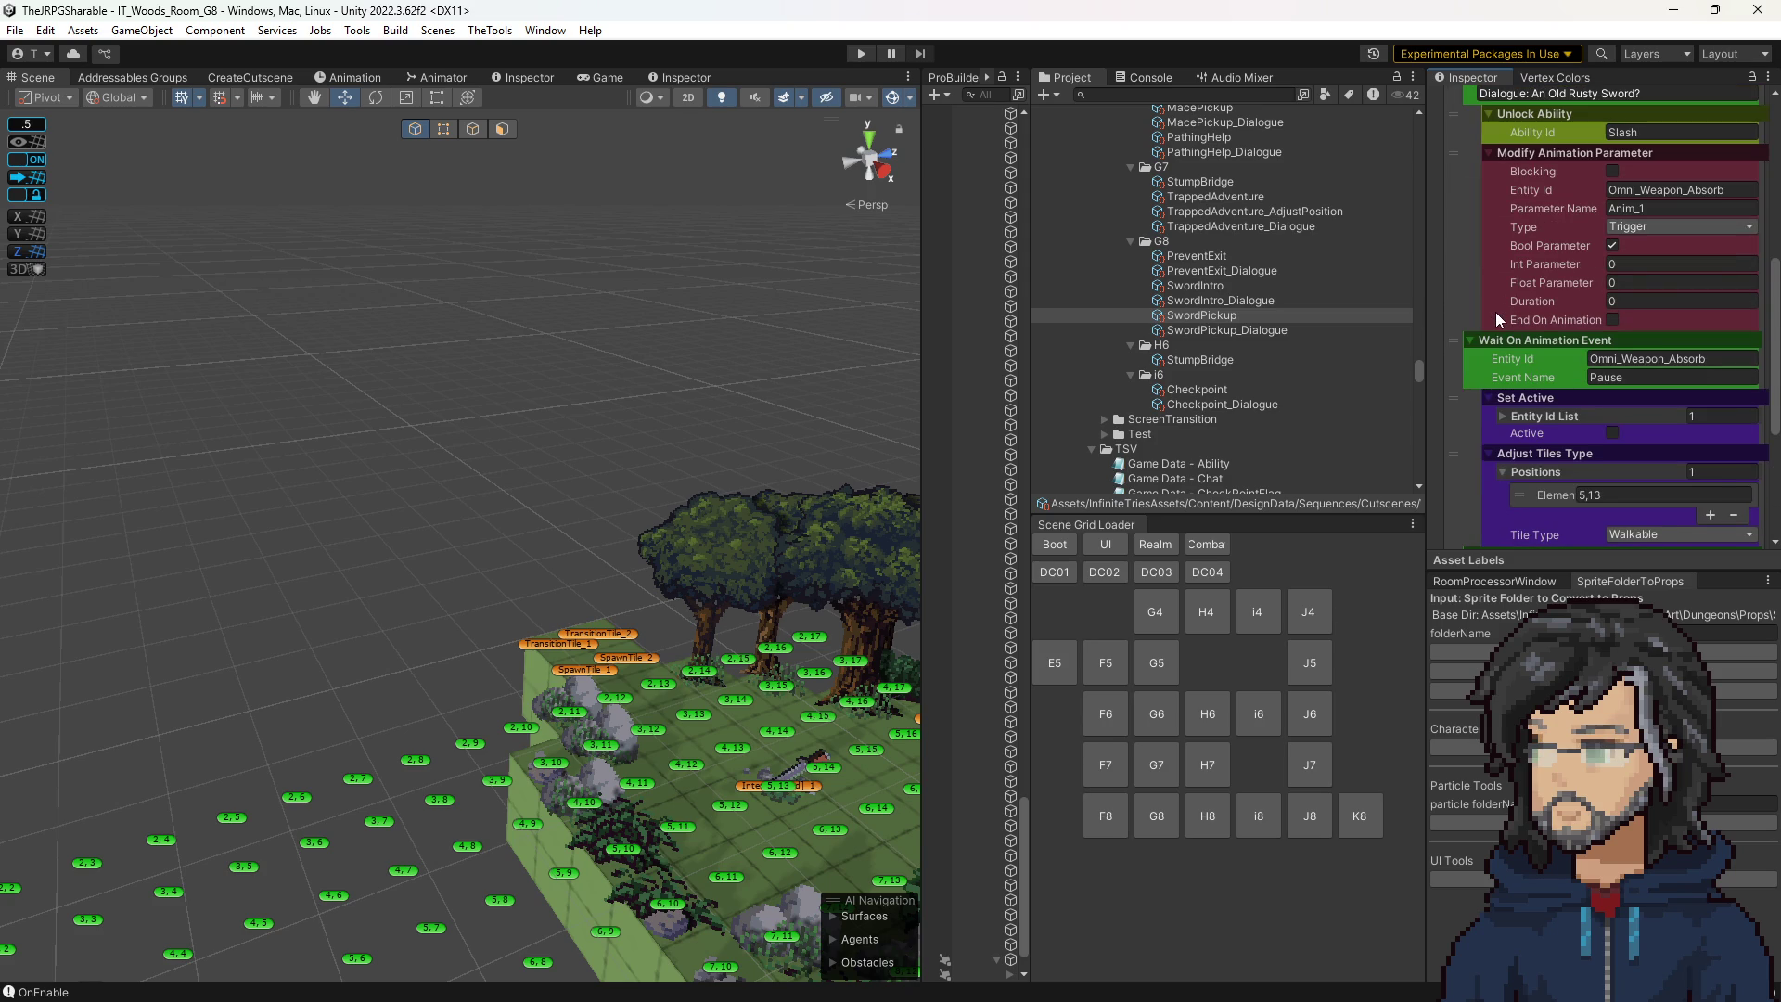
pyautogui.scroll(-3, 1495, 312)
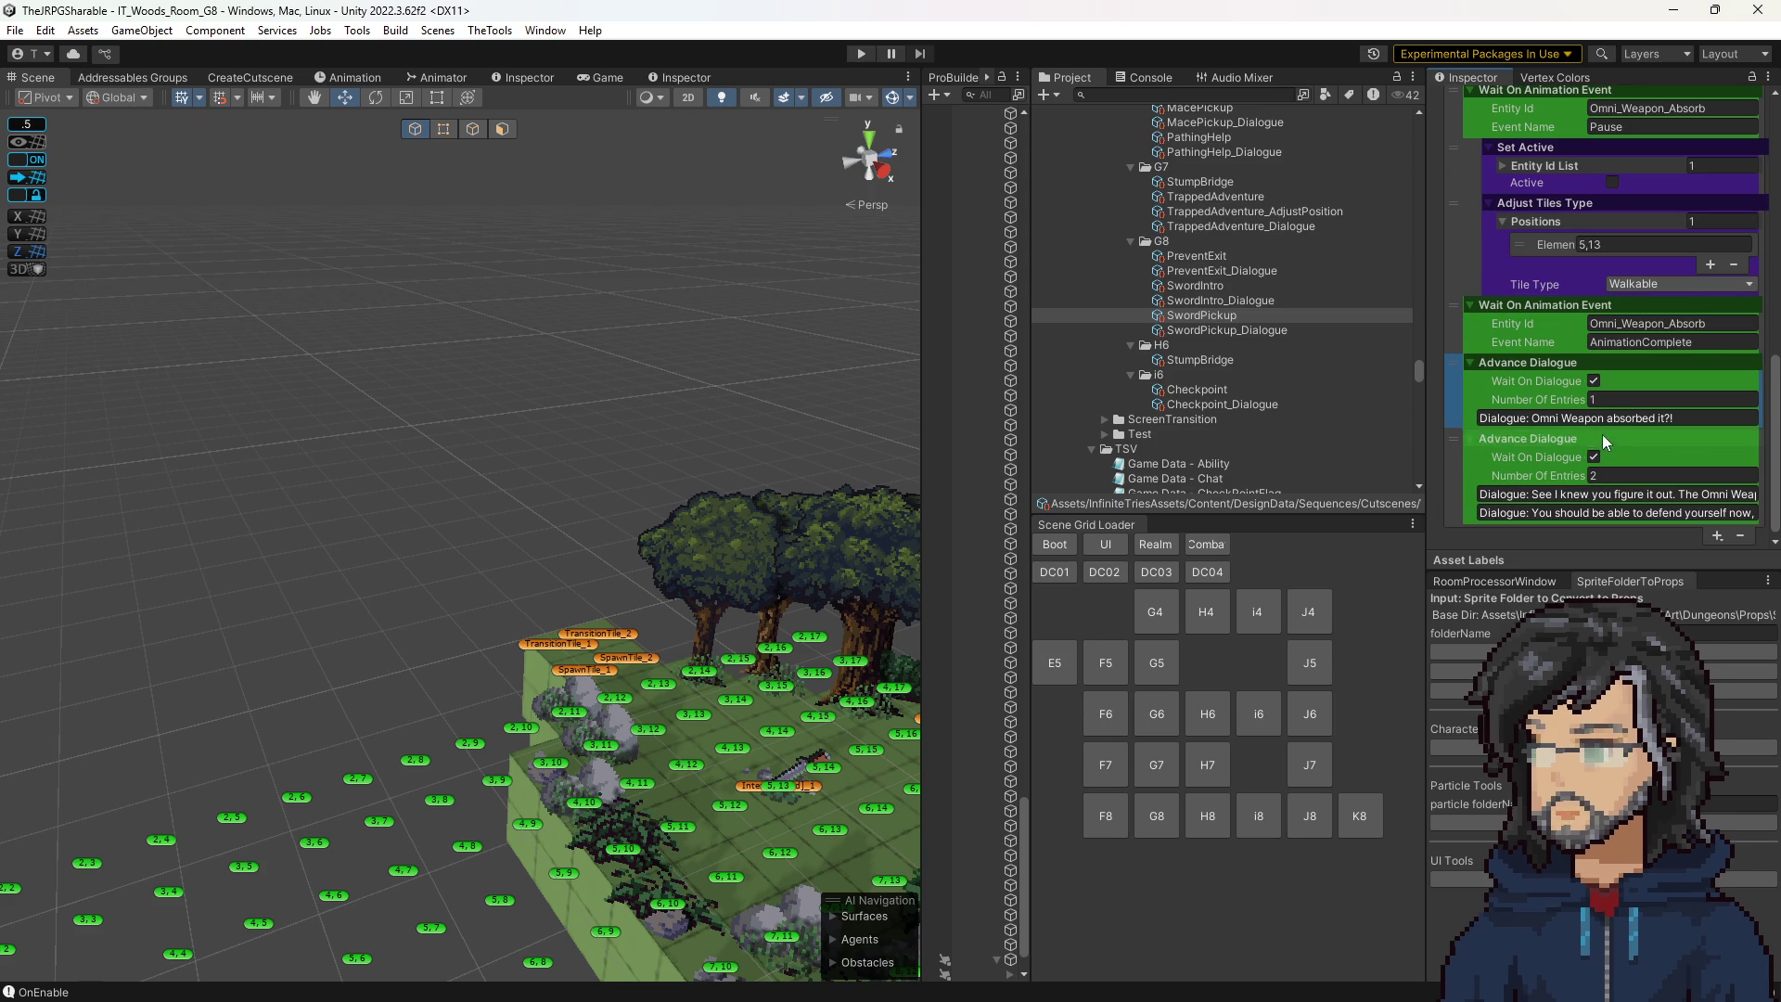
pyautogui.click(1241, 331)
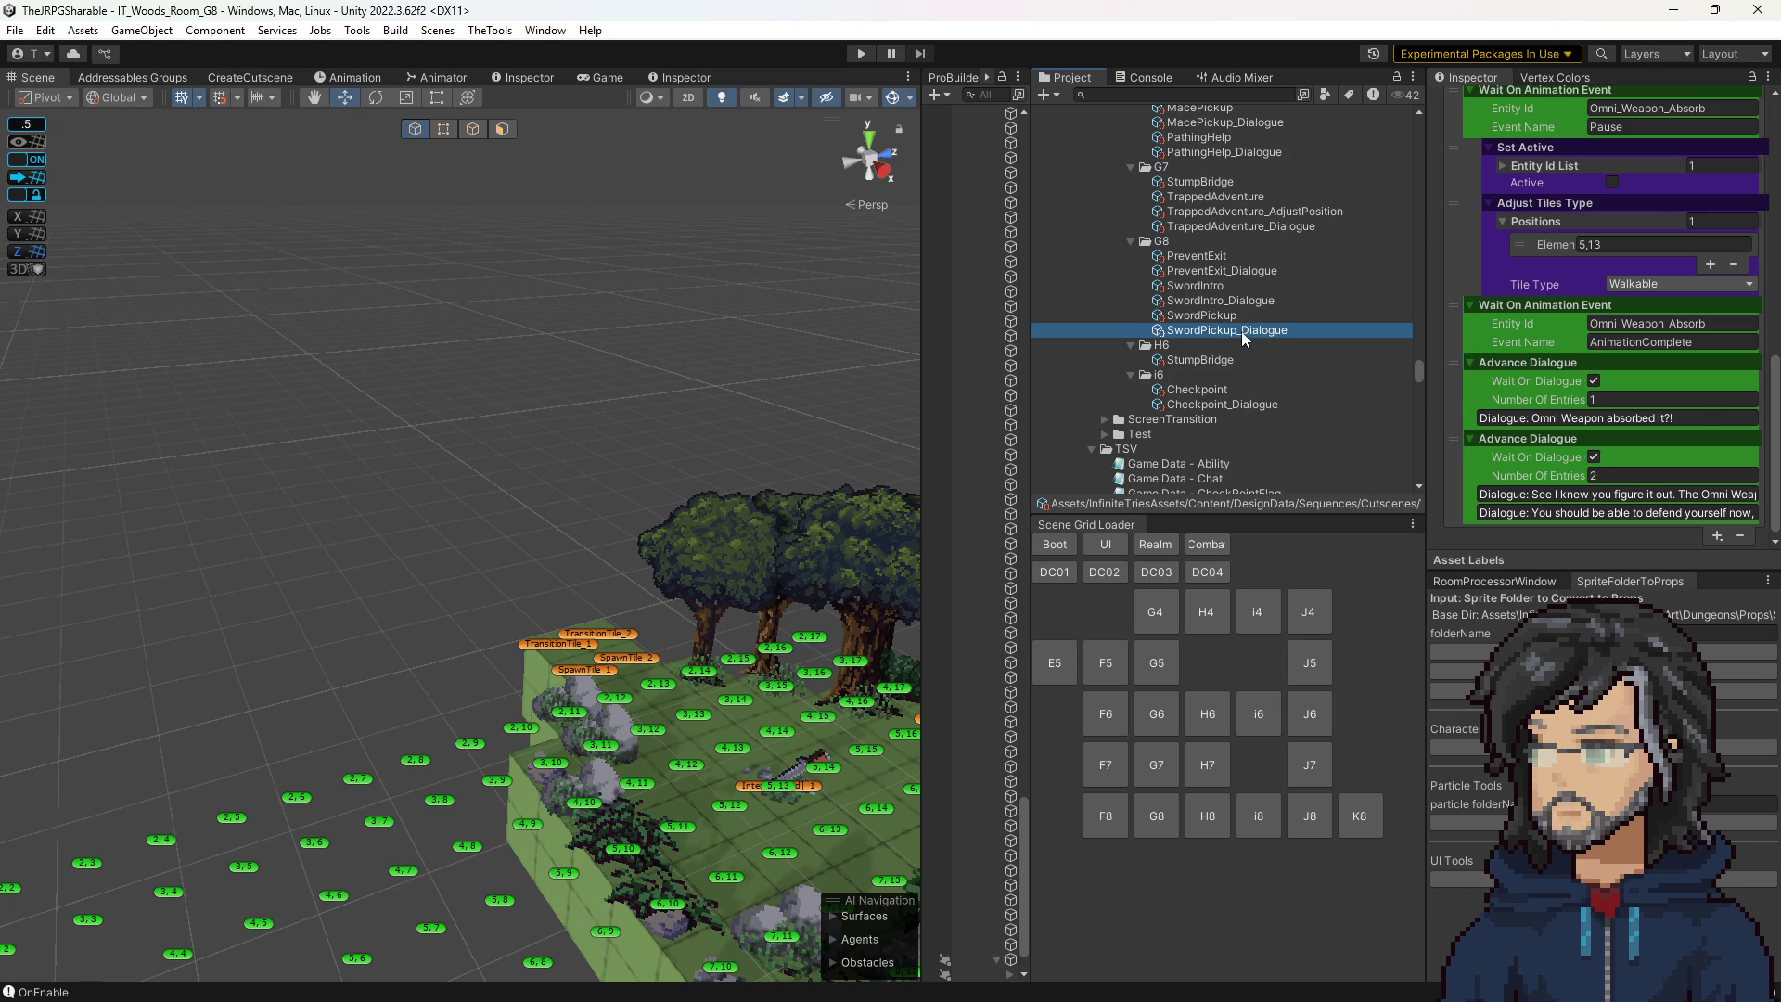
# Set the Alignment of both of Hiro's SwordPickup_Dialogue lines to Top Center.
pyautogui.click(1610, 354)
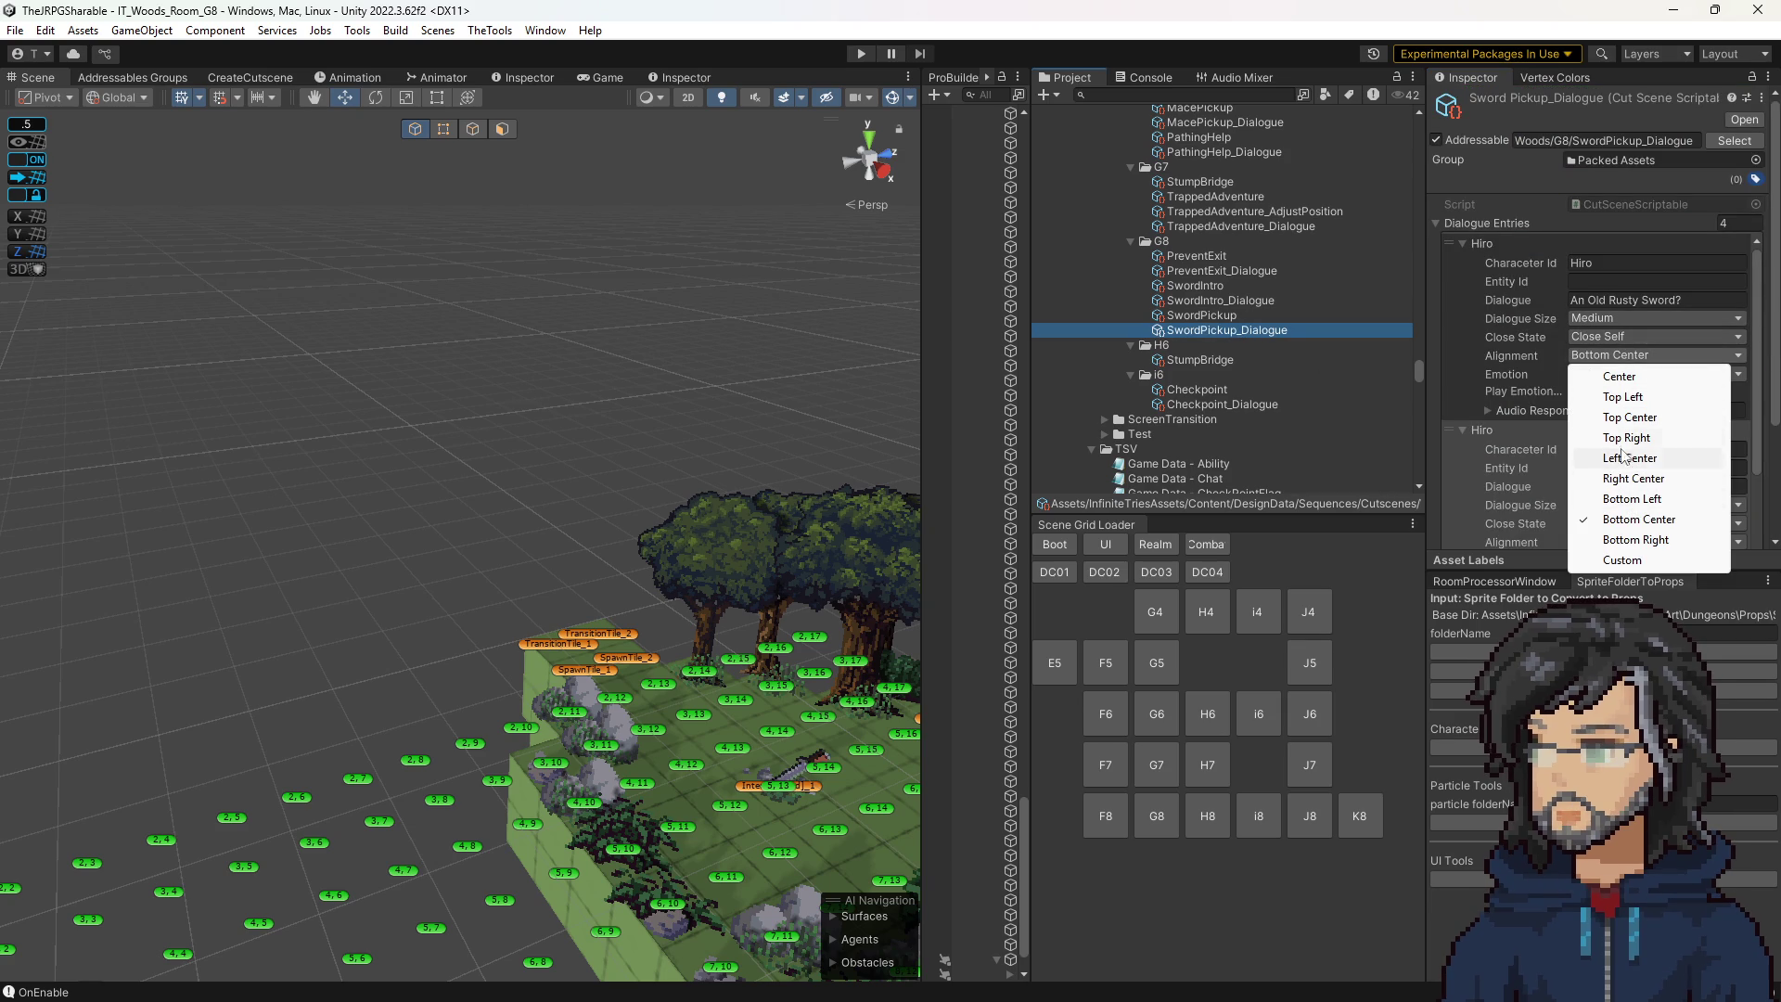
pyautogui.click(1611, 418)
pyautogui.scroll(-3, 1610, 420)
pyautogui.click(1612, 388)
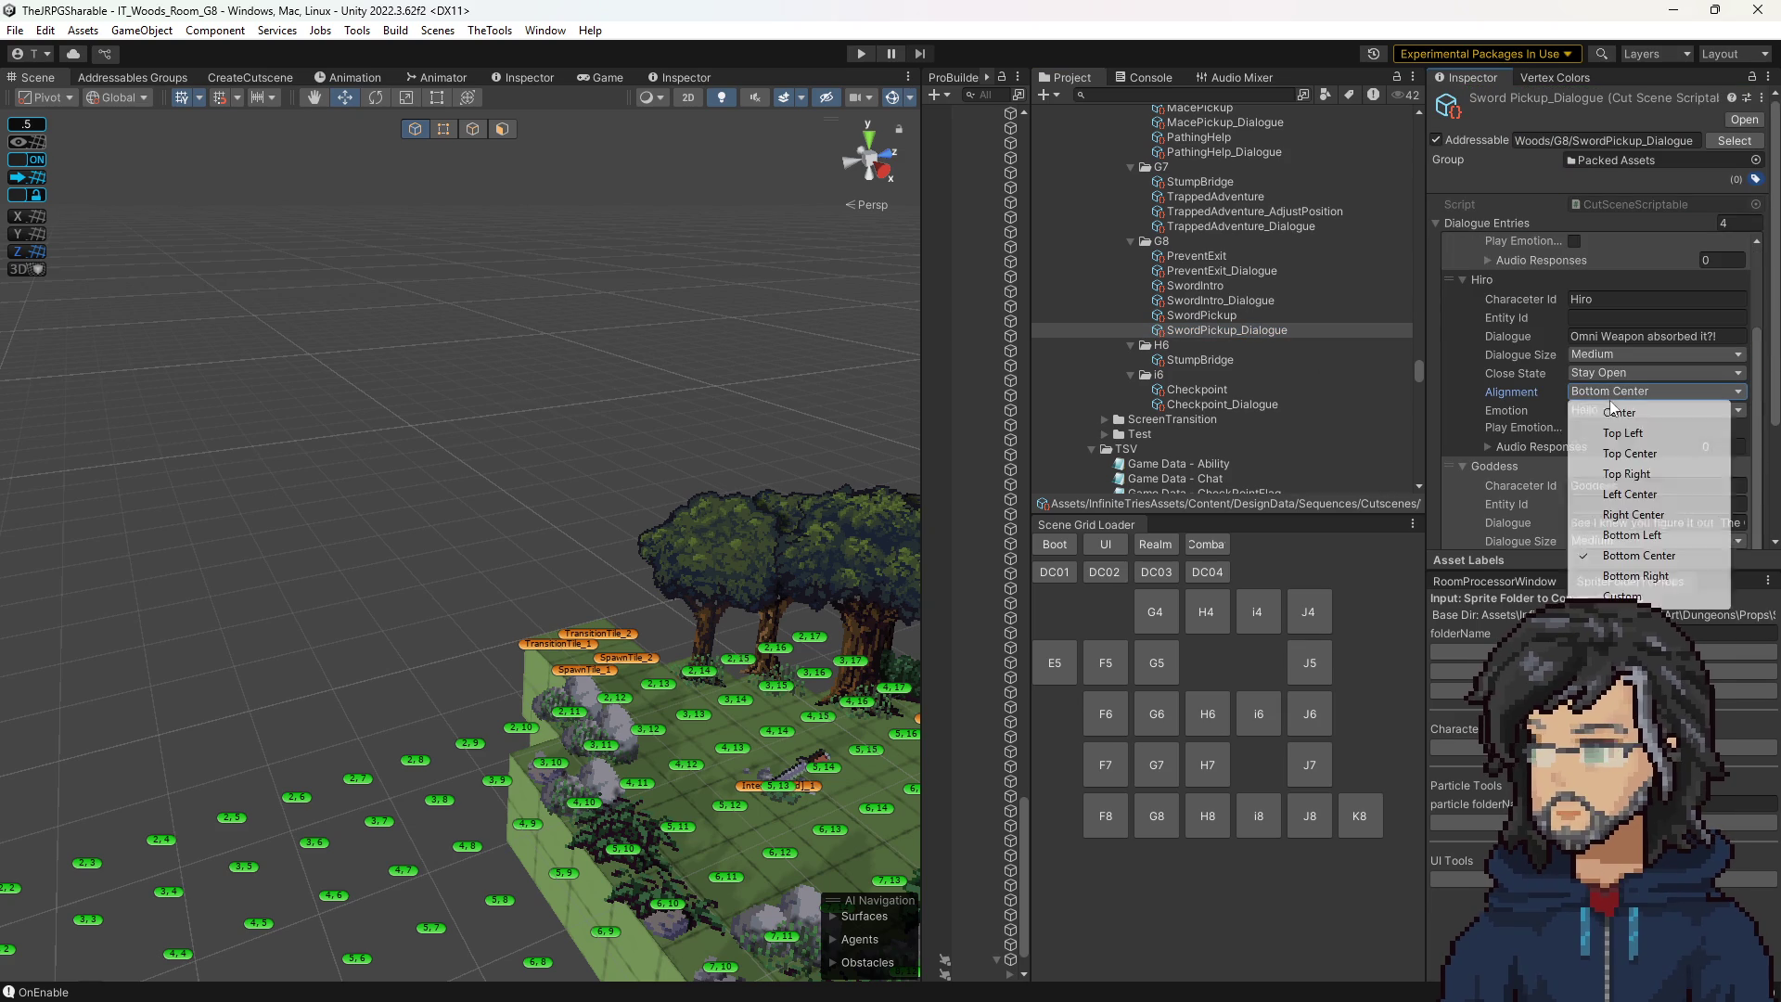
pyautogui.click(1562, 399)
pyautogui.scroll(-4, 1521, 397)
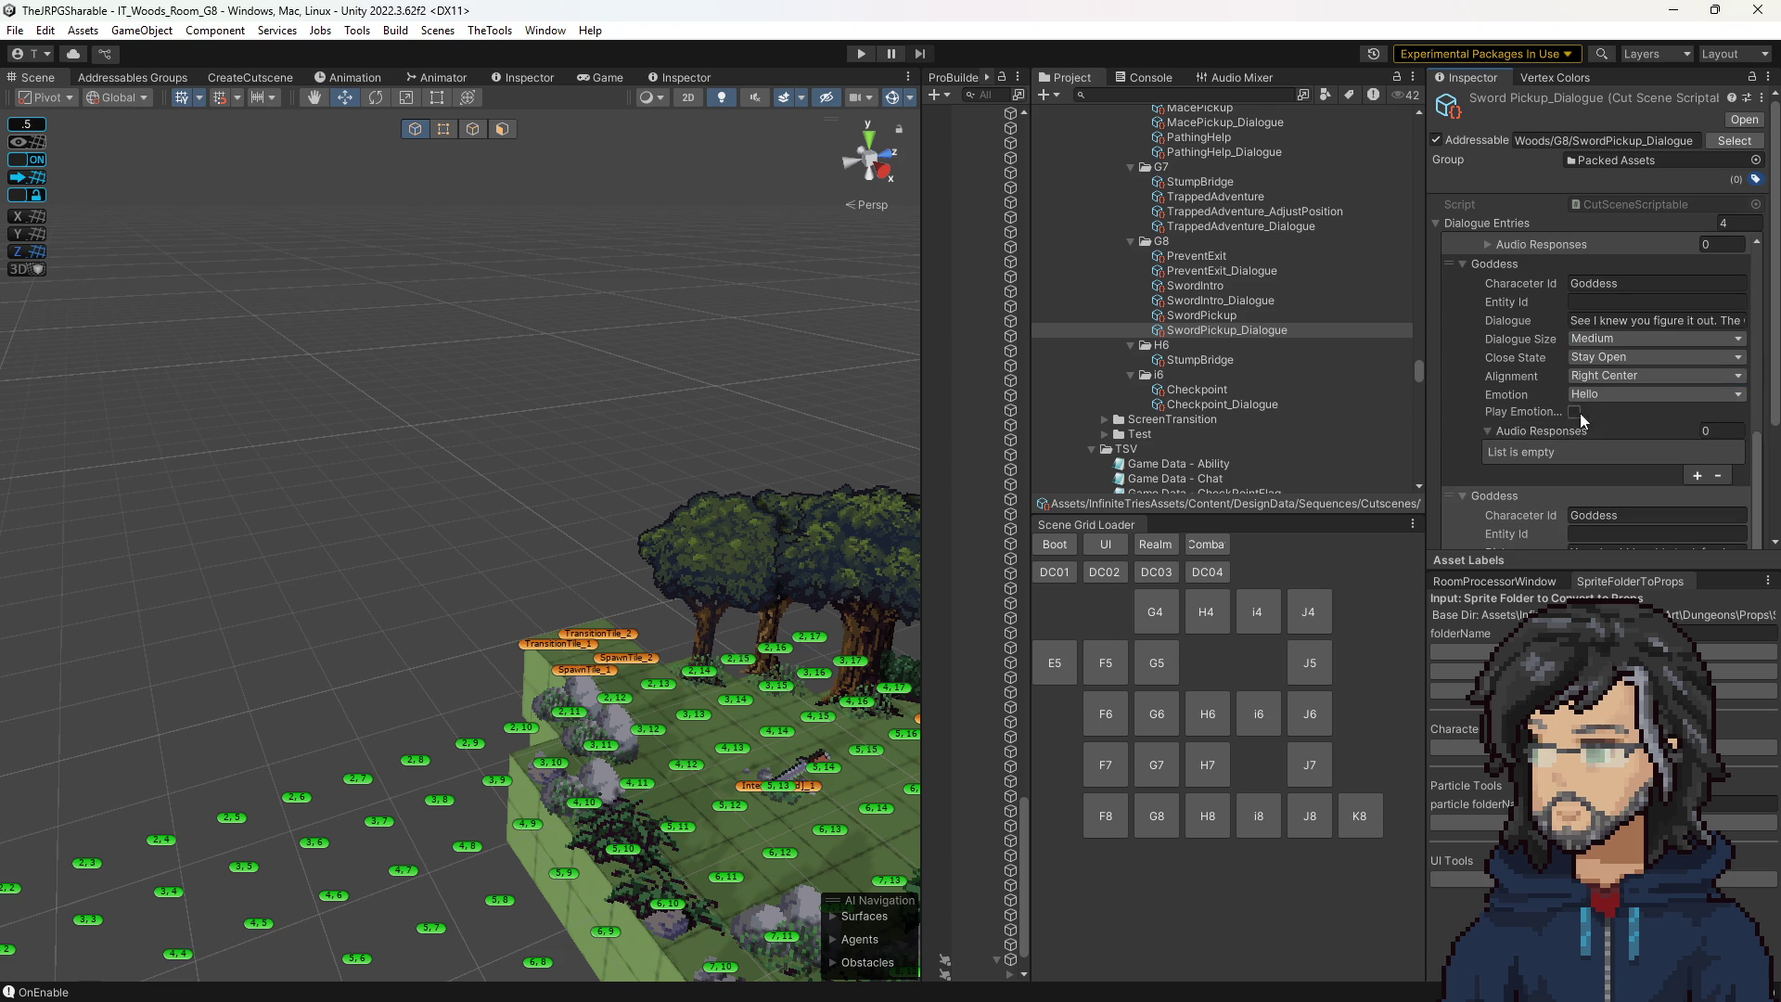
pyautogui.scroll(-3, 1599, 390)
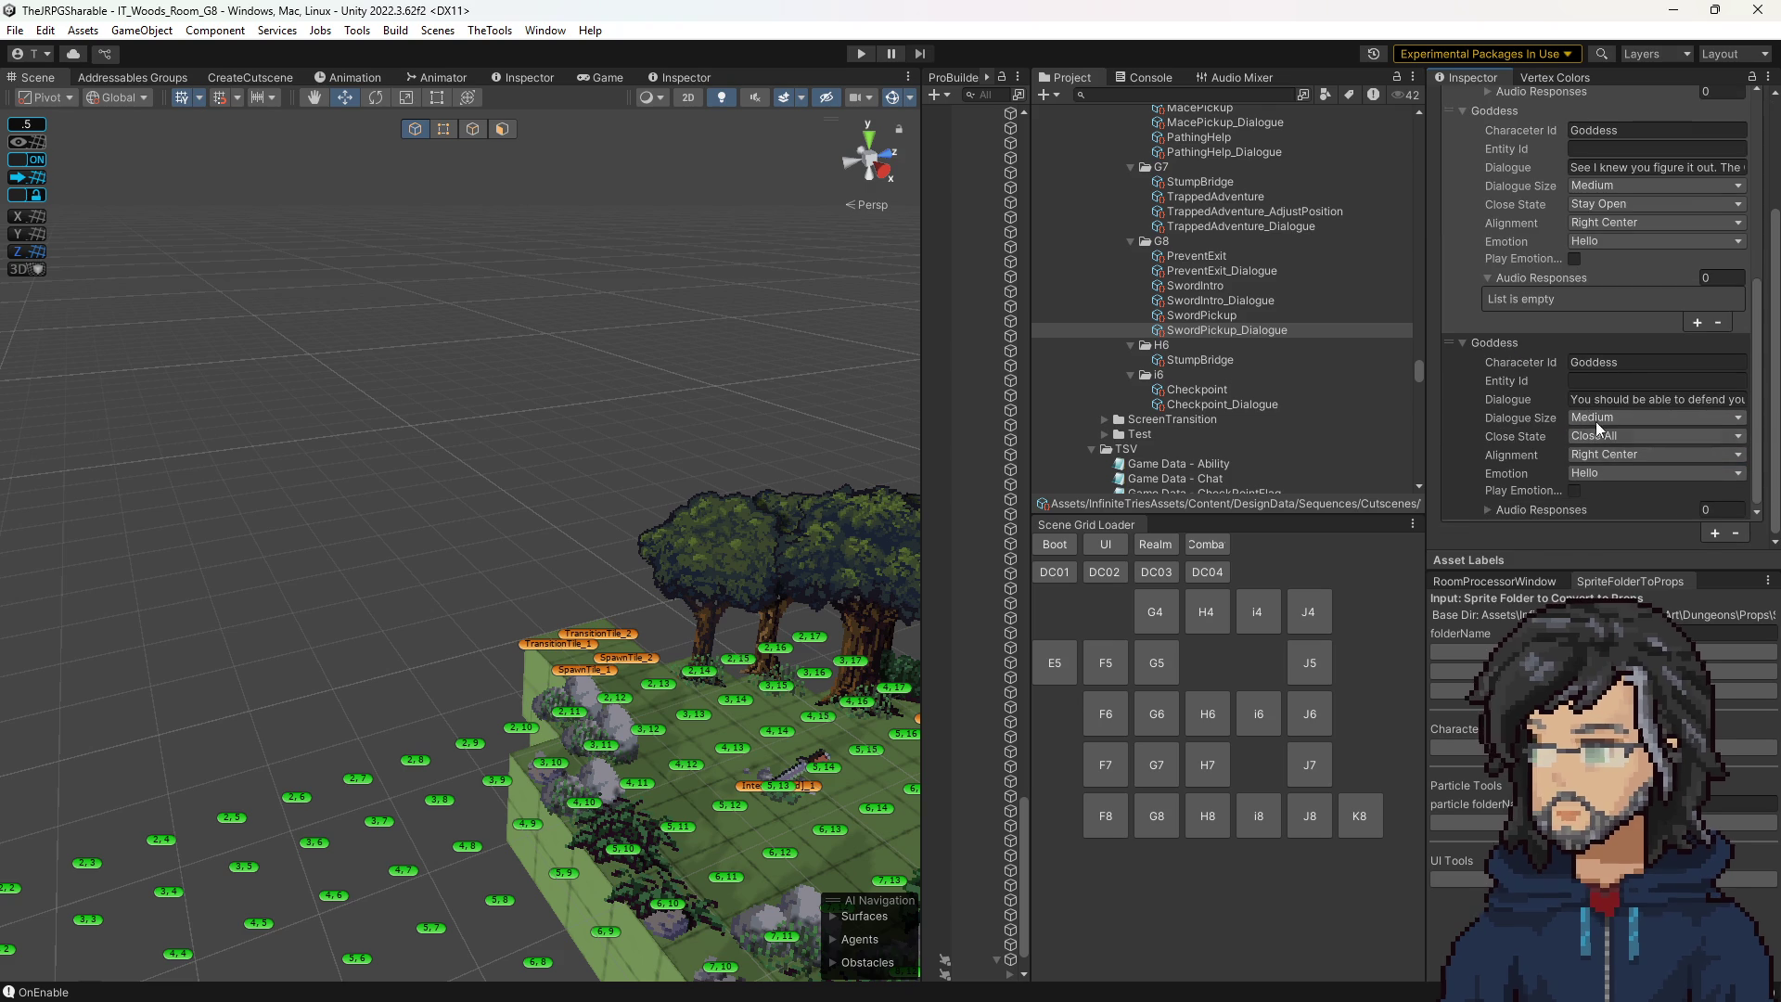
pyautogui.scroll(1, 1599, 399)
pyautogui.scroll(8, 1590, 389)
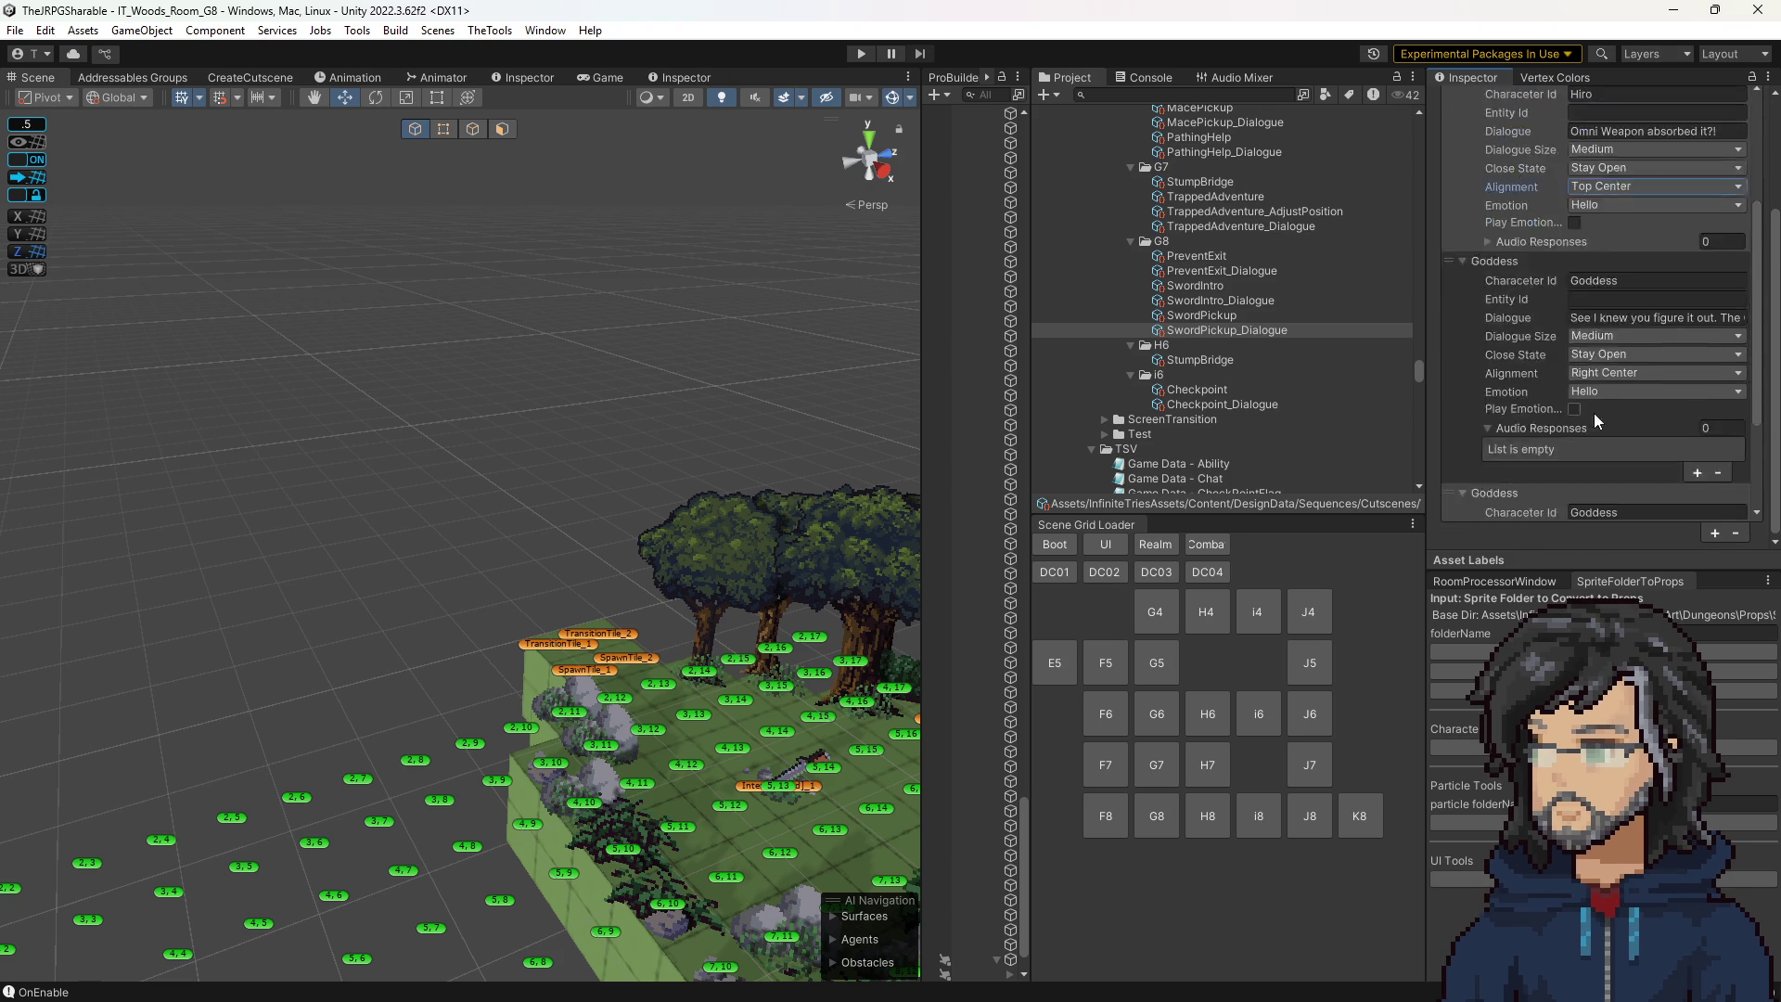
pyautogui.scroll(-1, 1599, 371)
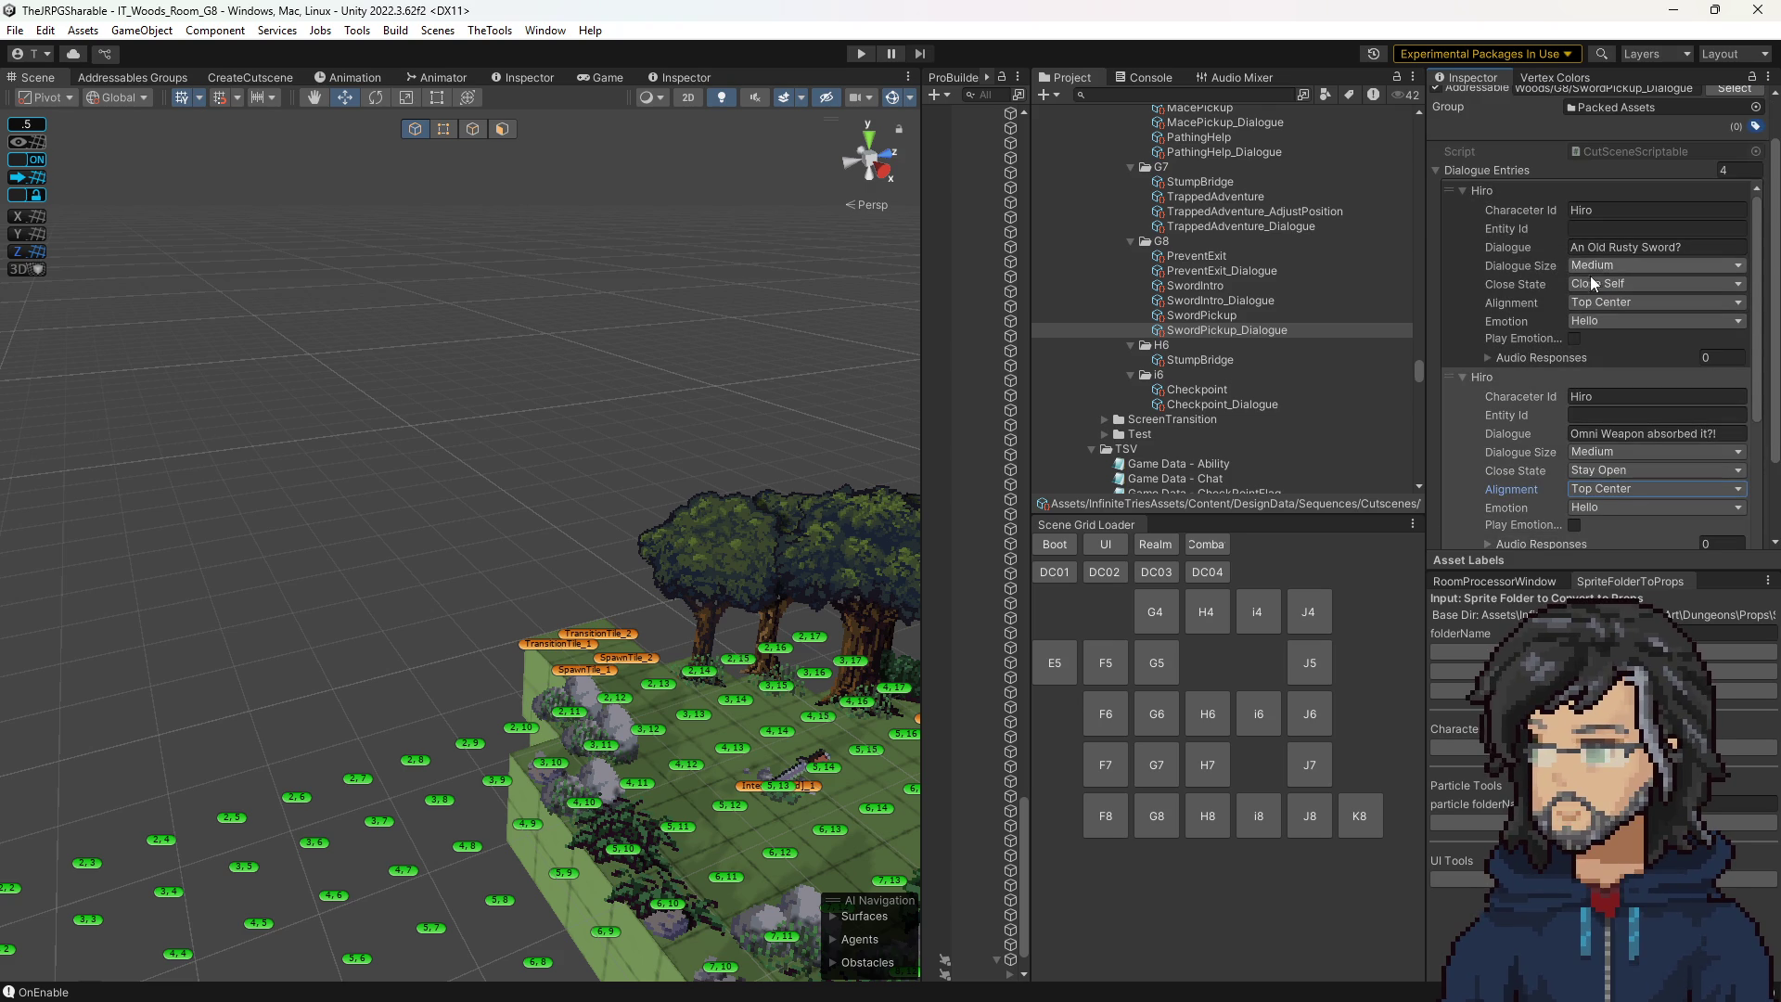
pyautogui.moveTo(750, 352); pyautogui.dragTo(732, 217)
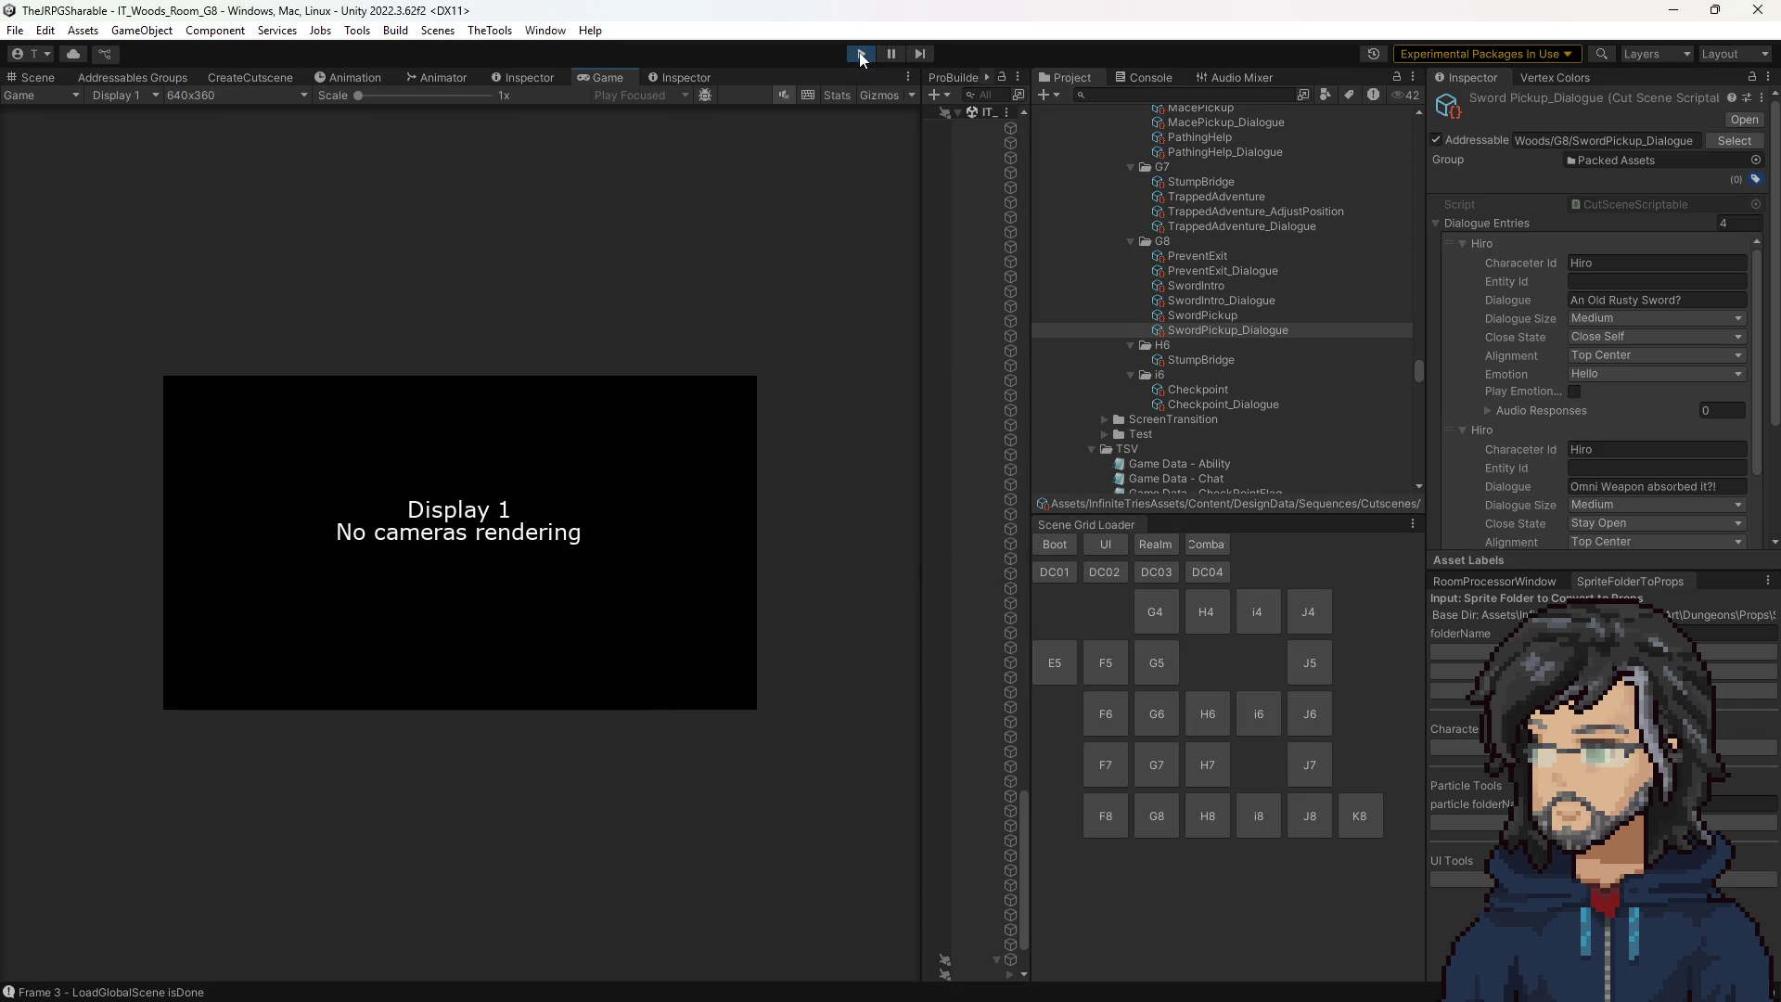
# Watch the test run in a widened Game view, stop play, and widen the Inspector.
pyautogui.moveTo(921, 254); pyautogui.dragTo(1344, 250)
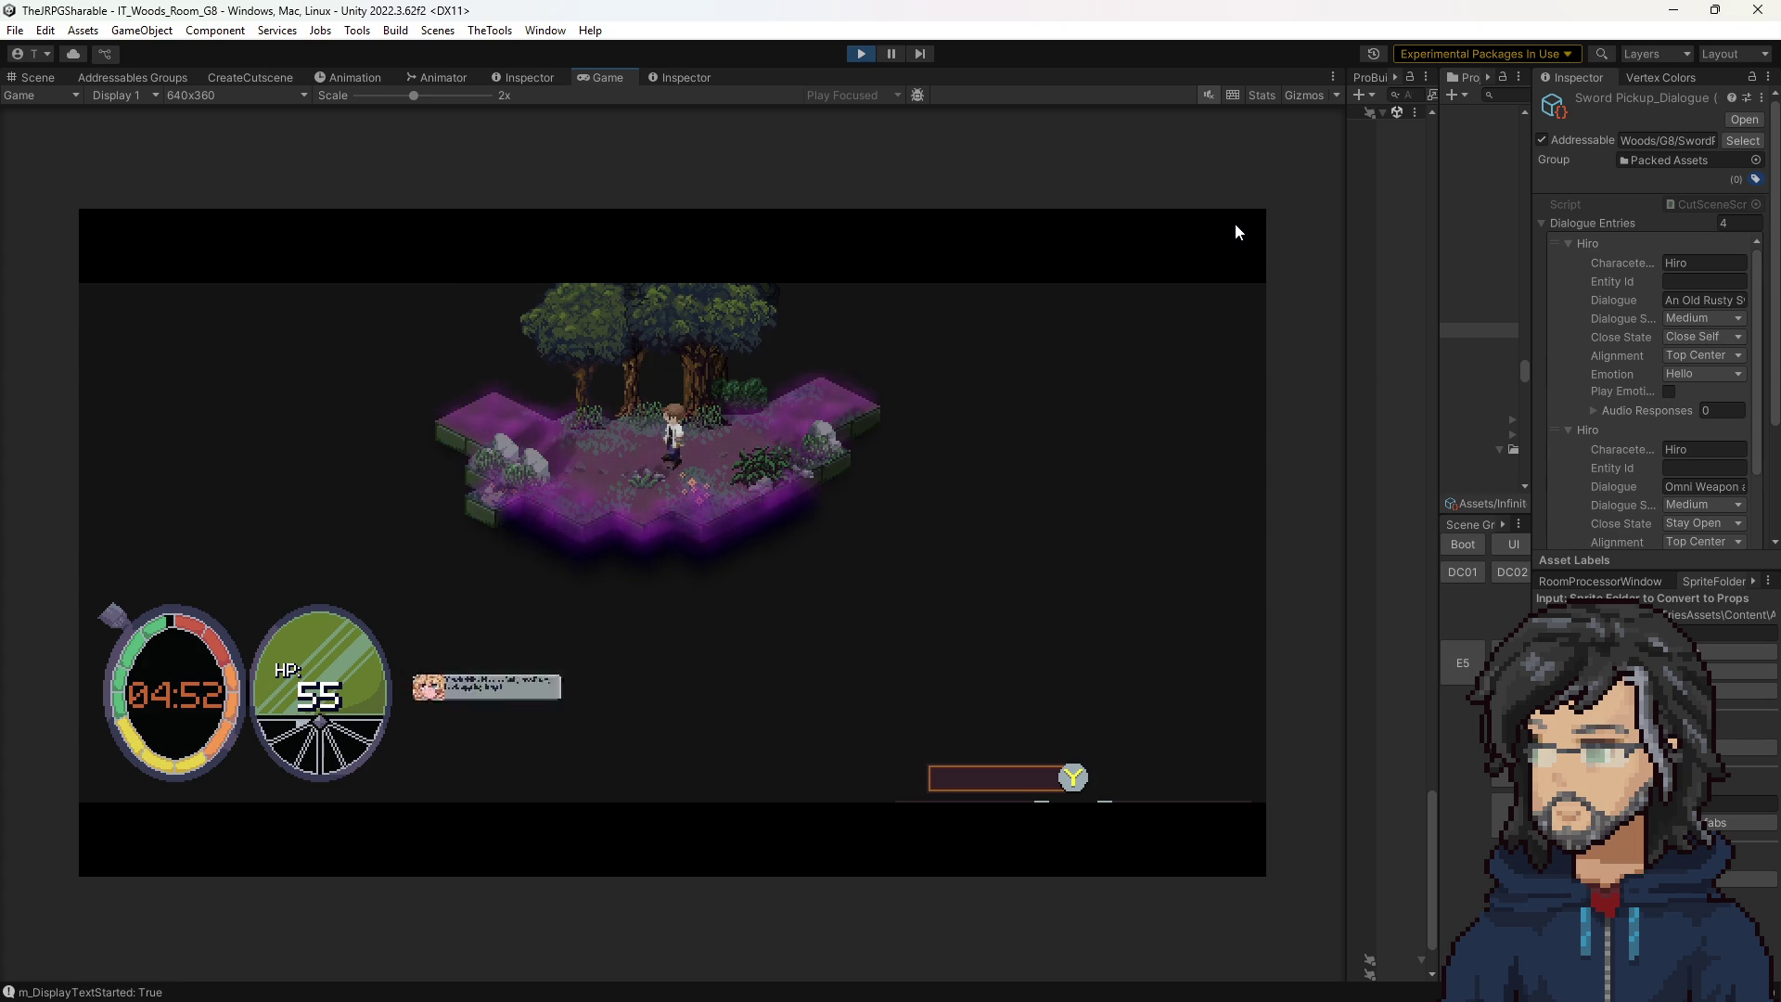
pyautogui.click(860, 54)
pyautogui.moveTo(1532, 213)
pyautogui.mouseDown()
pyautogui.moveTo(1284, 245)
pyautogui.moveTo(1416, 271)
pyautogui.mouseUp()
pyautogui.scroll(-3, 1539, 458)
pyautogui.scroll(-3, 1540, 458)
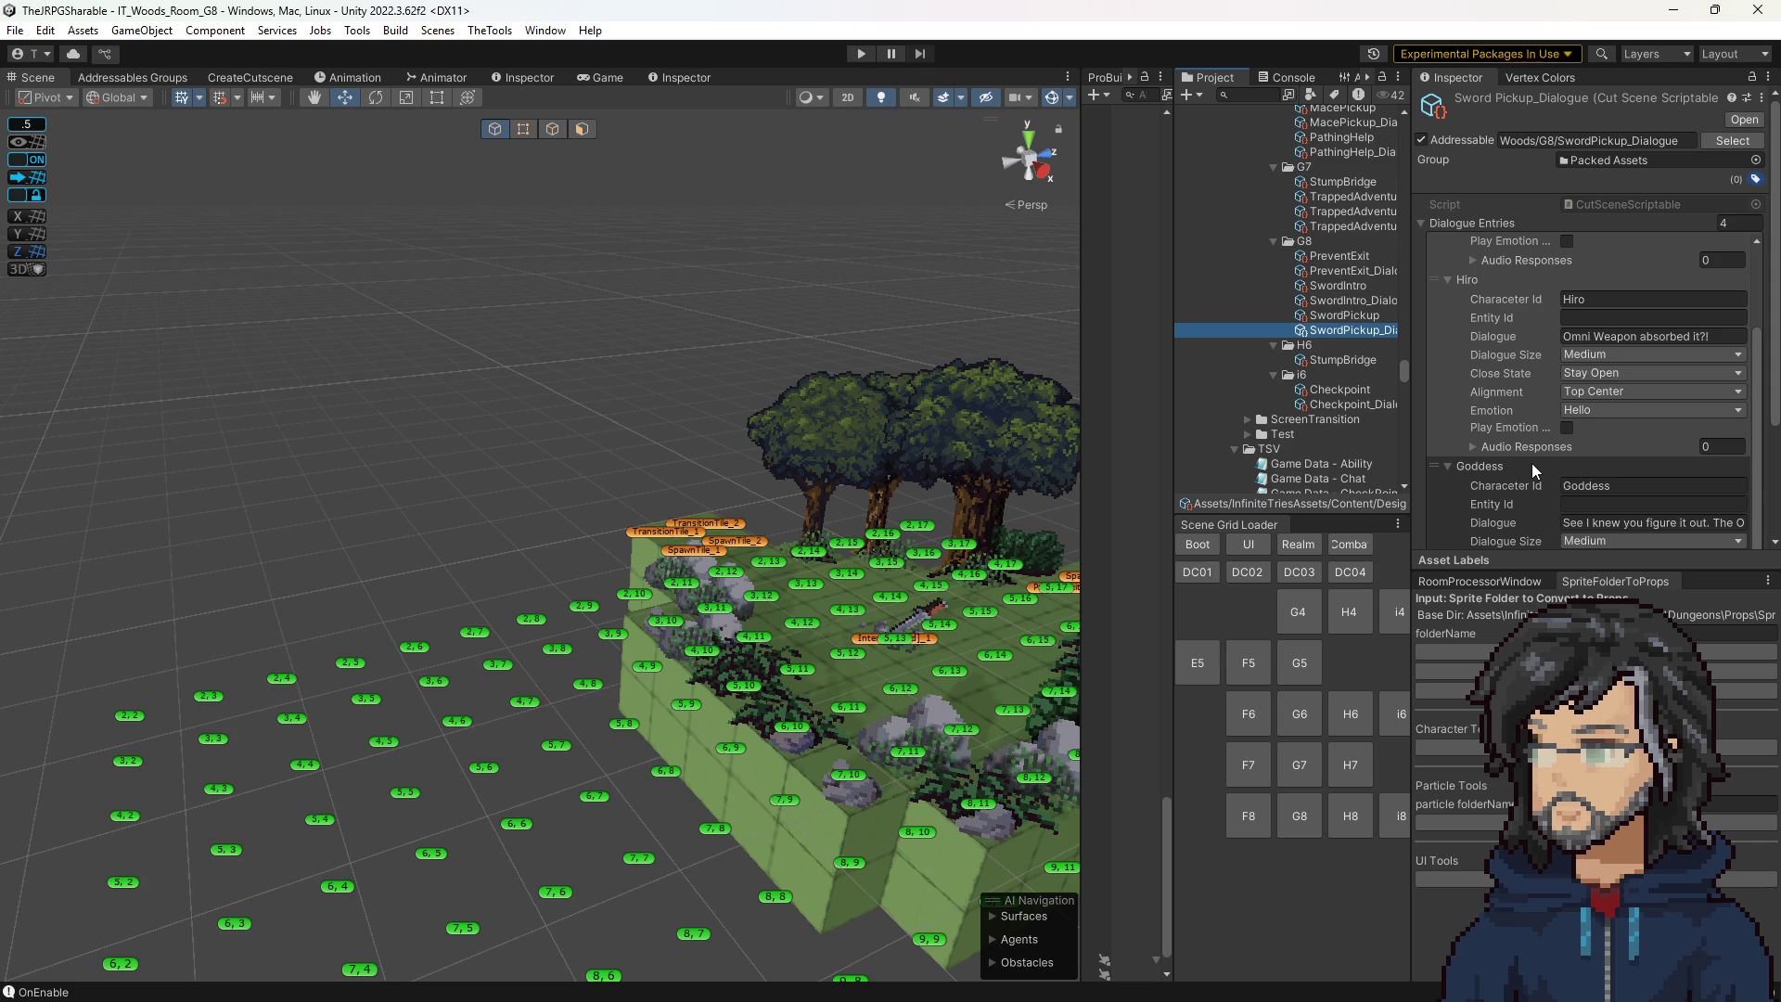
# Add a Navigate To Tile step to SwordPickup and move it to the top of the sequence.
pyautogui.scroll(-2, 1532, 463)
pyautogui.press('Up')
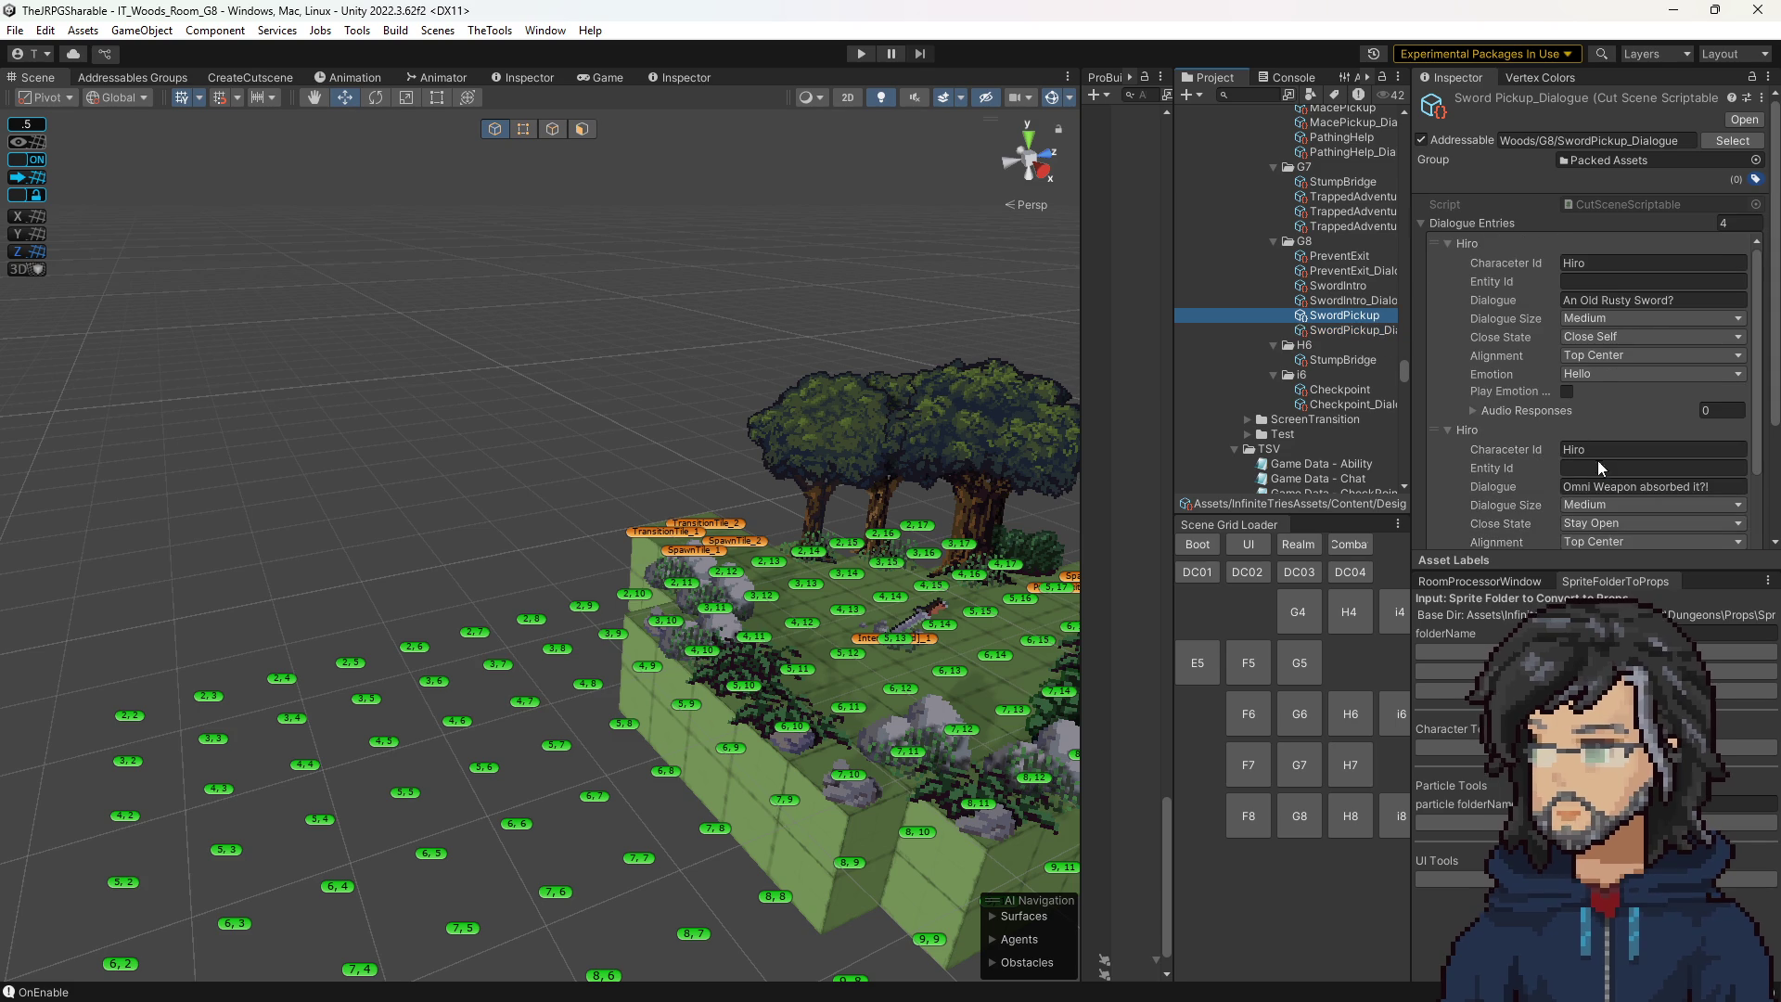
pyautogui.scroll(-5, 1681, 512)
pyautogui.scroll(-5, 1690, 532)
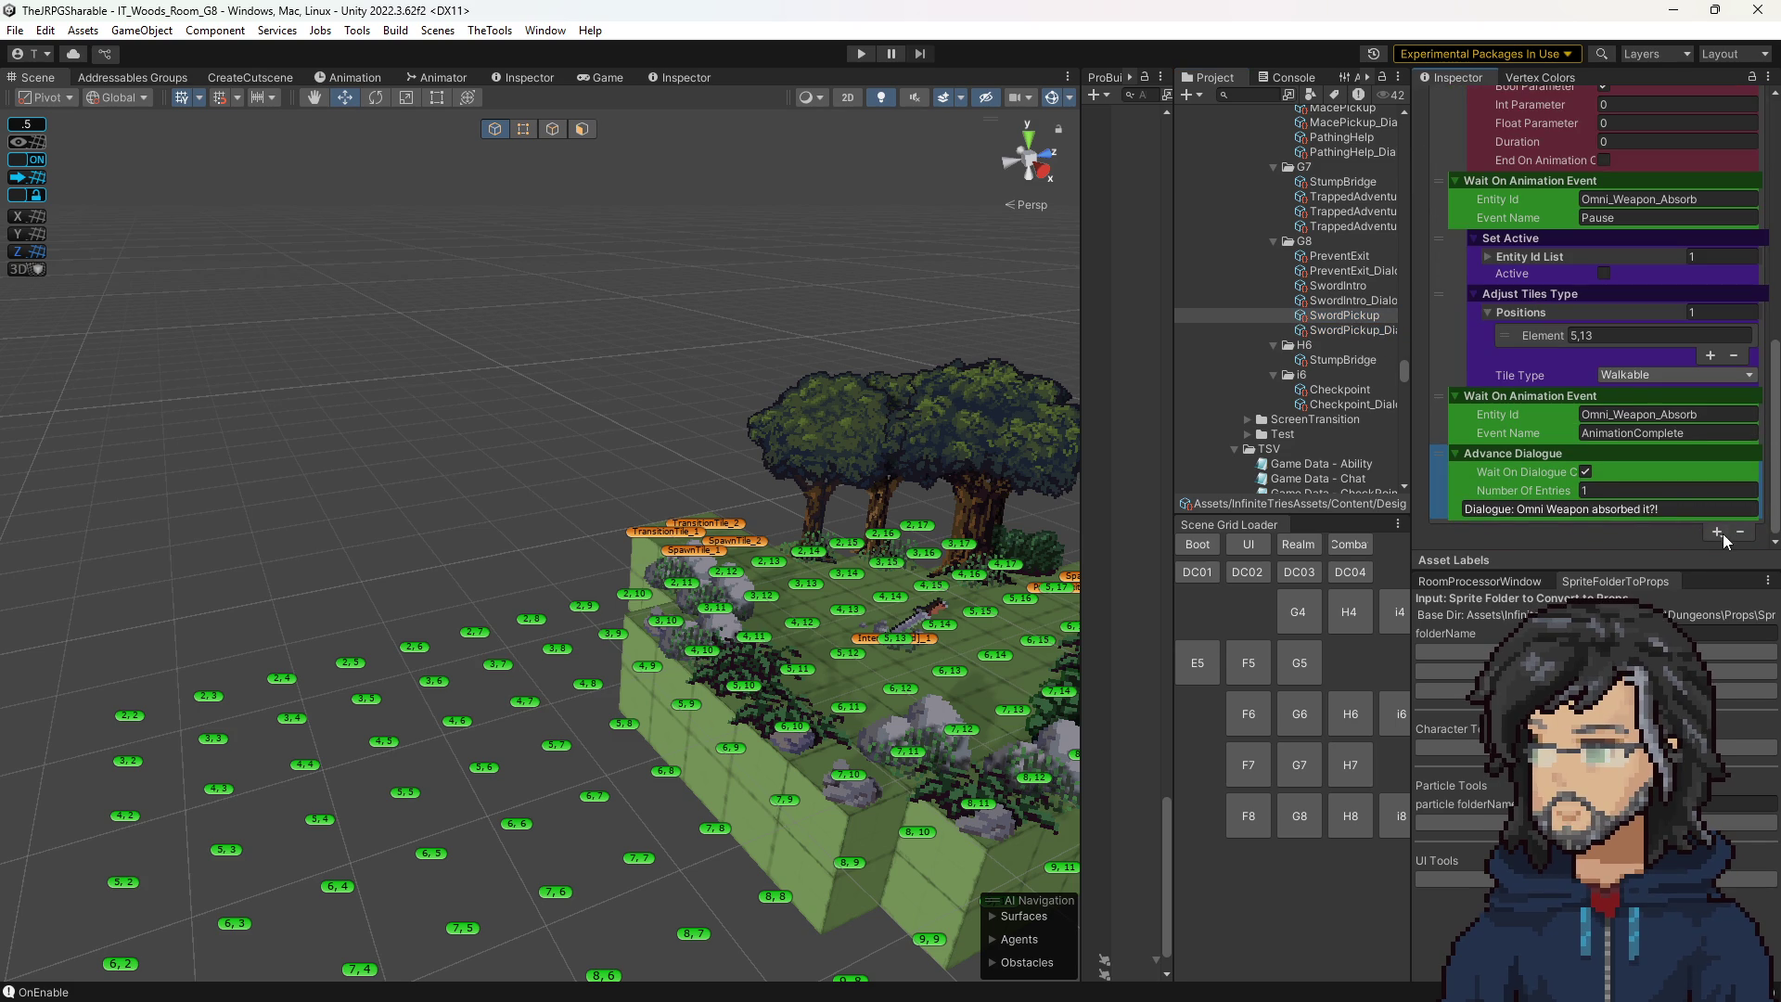
pyautogui.click(1716, 531)
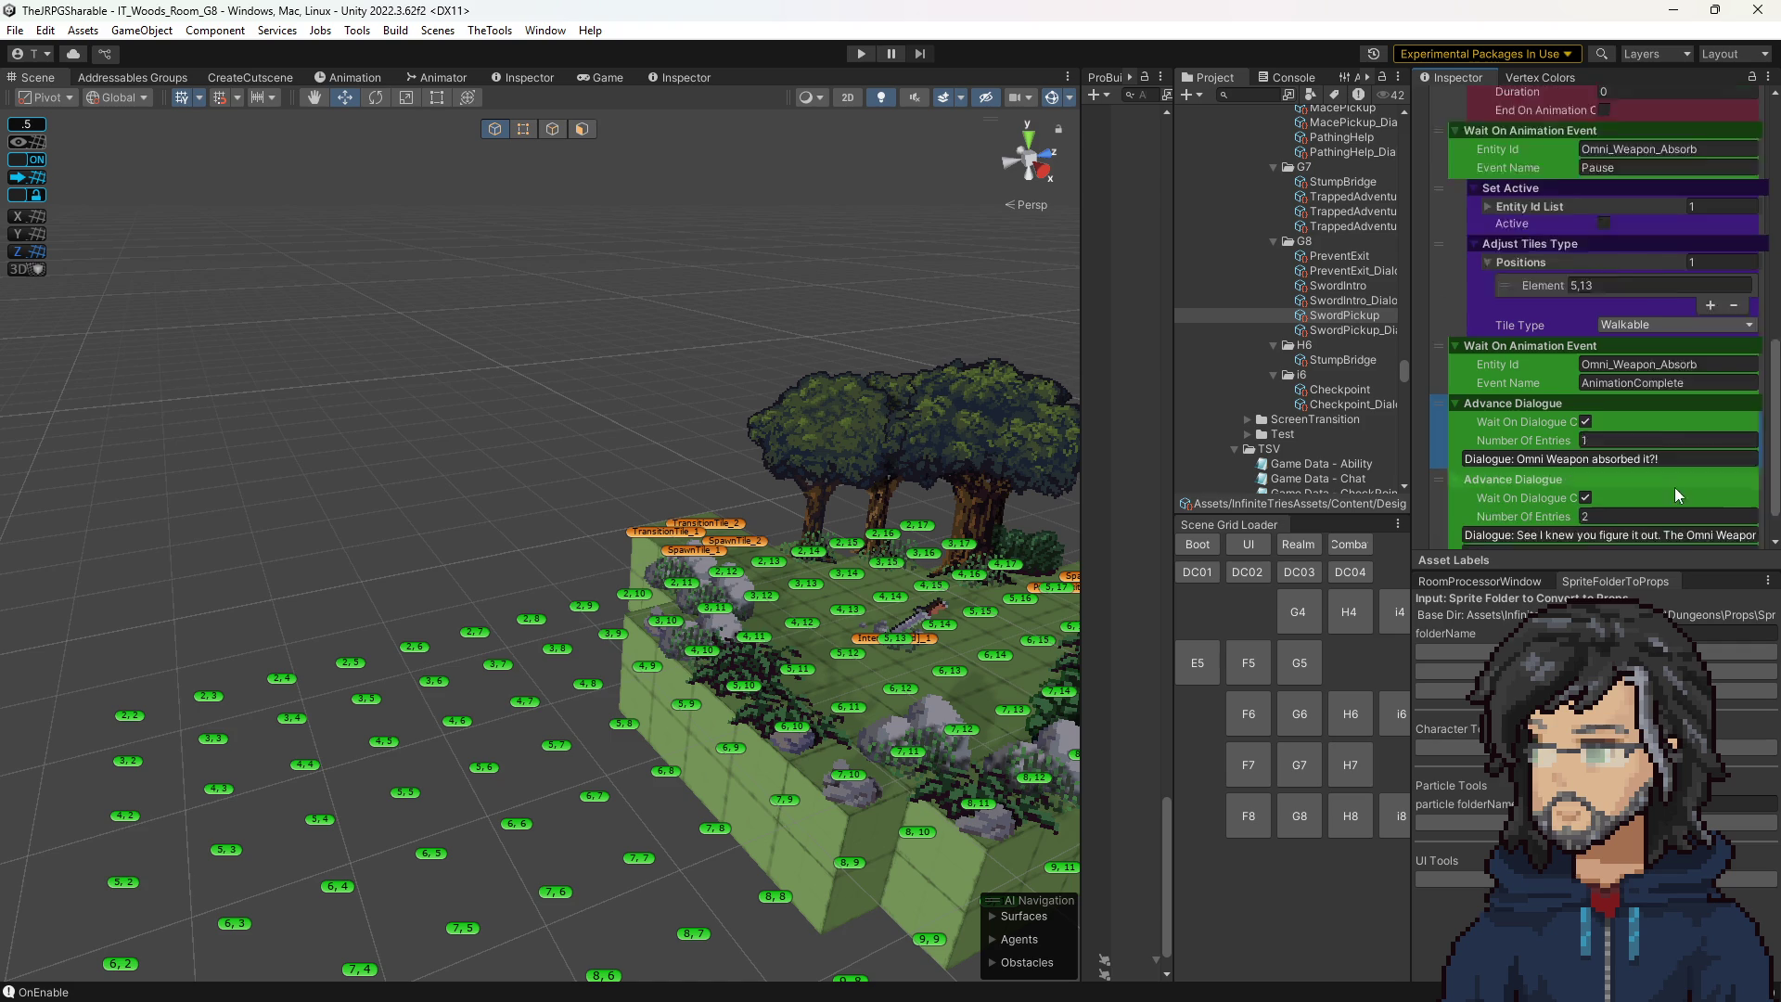
pyautogui.click(1678, 538)
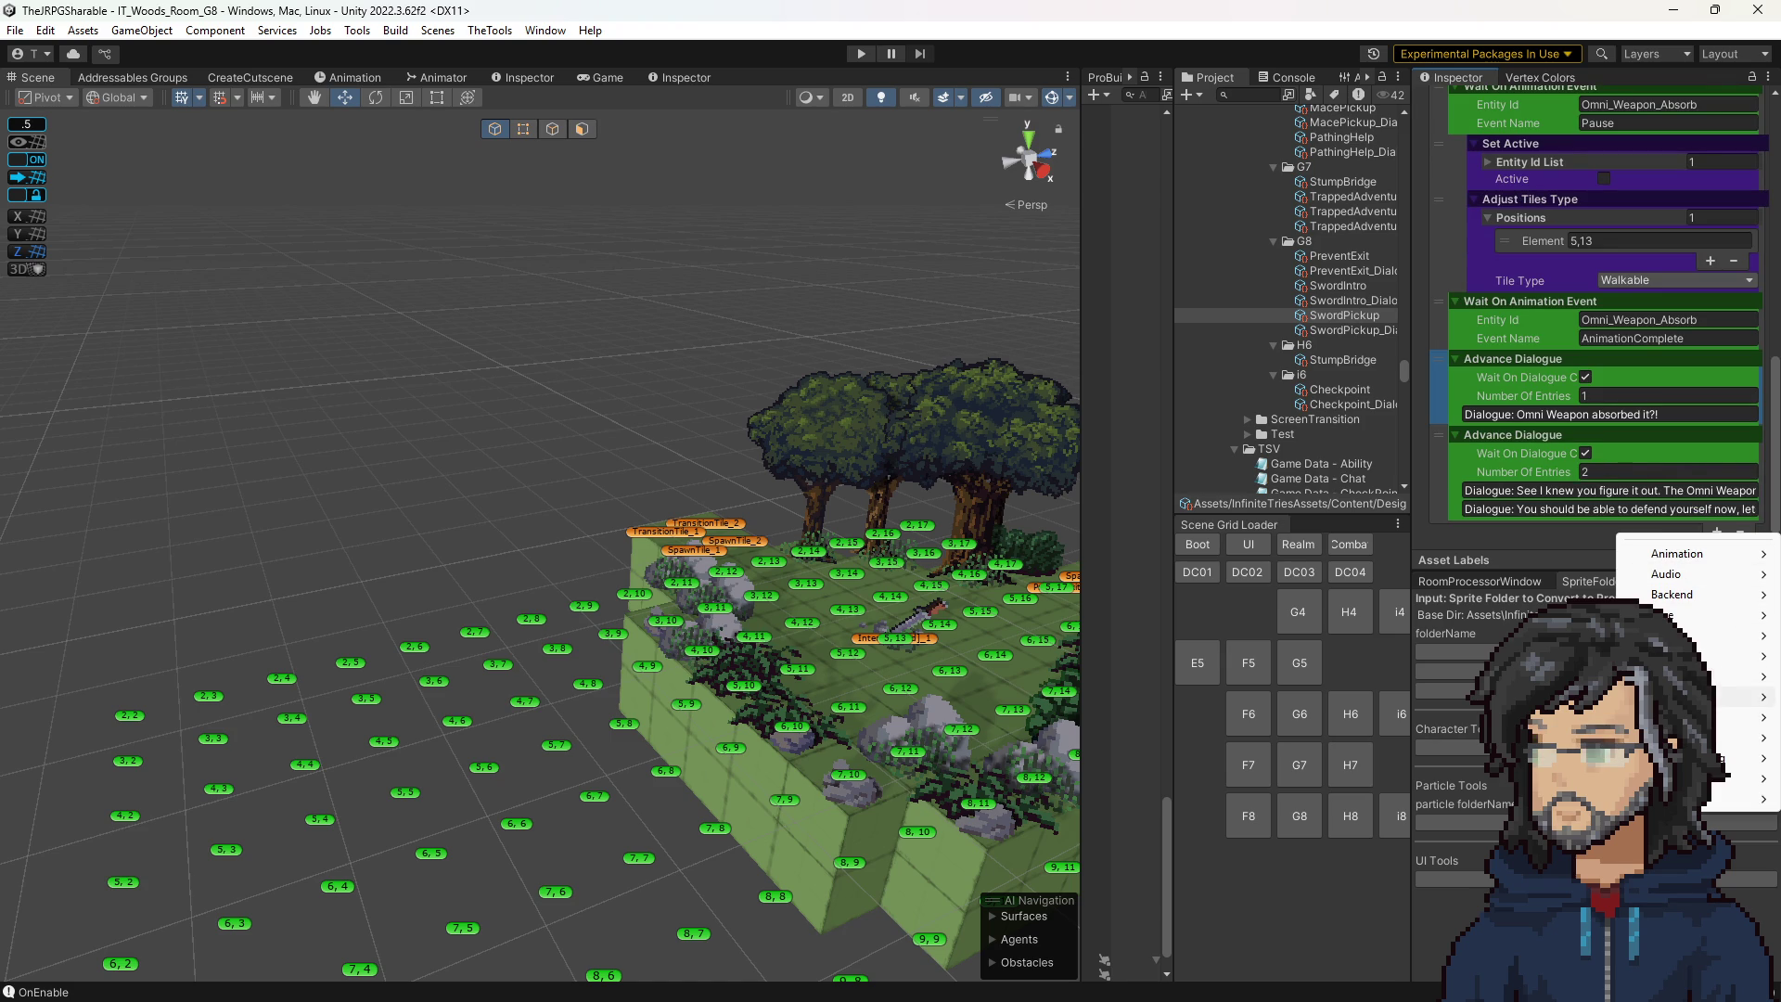
pyautogui.moveTo(1687, 697)
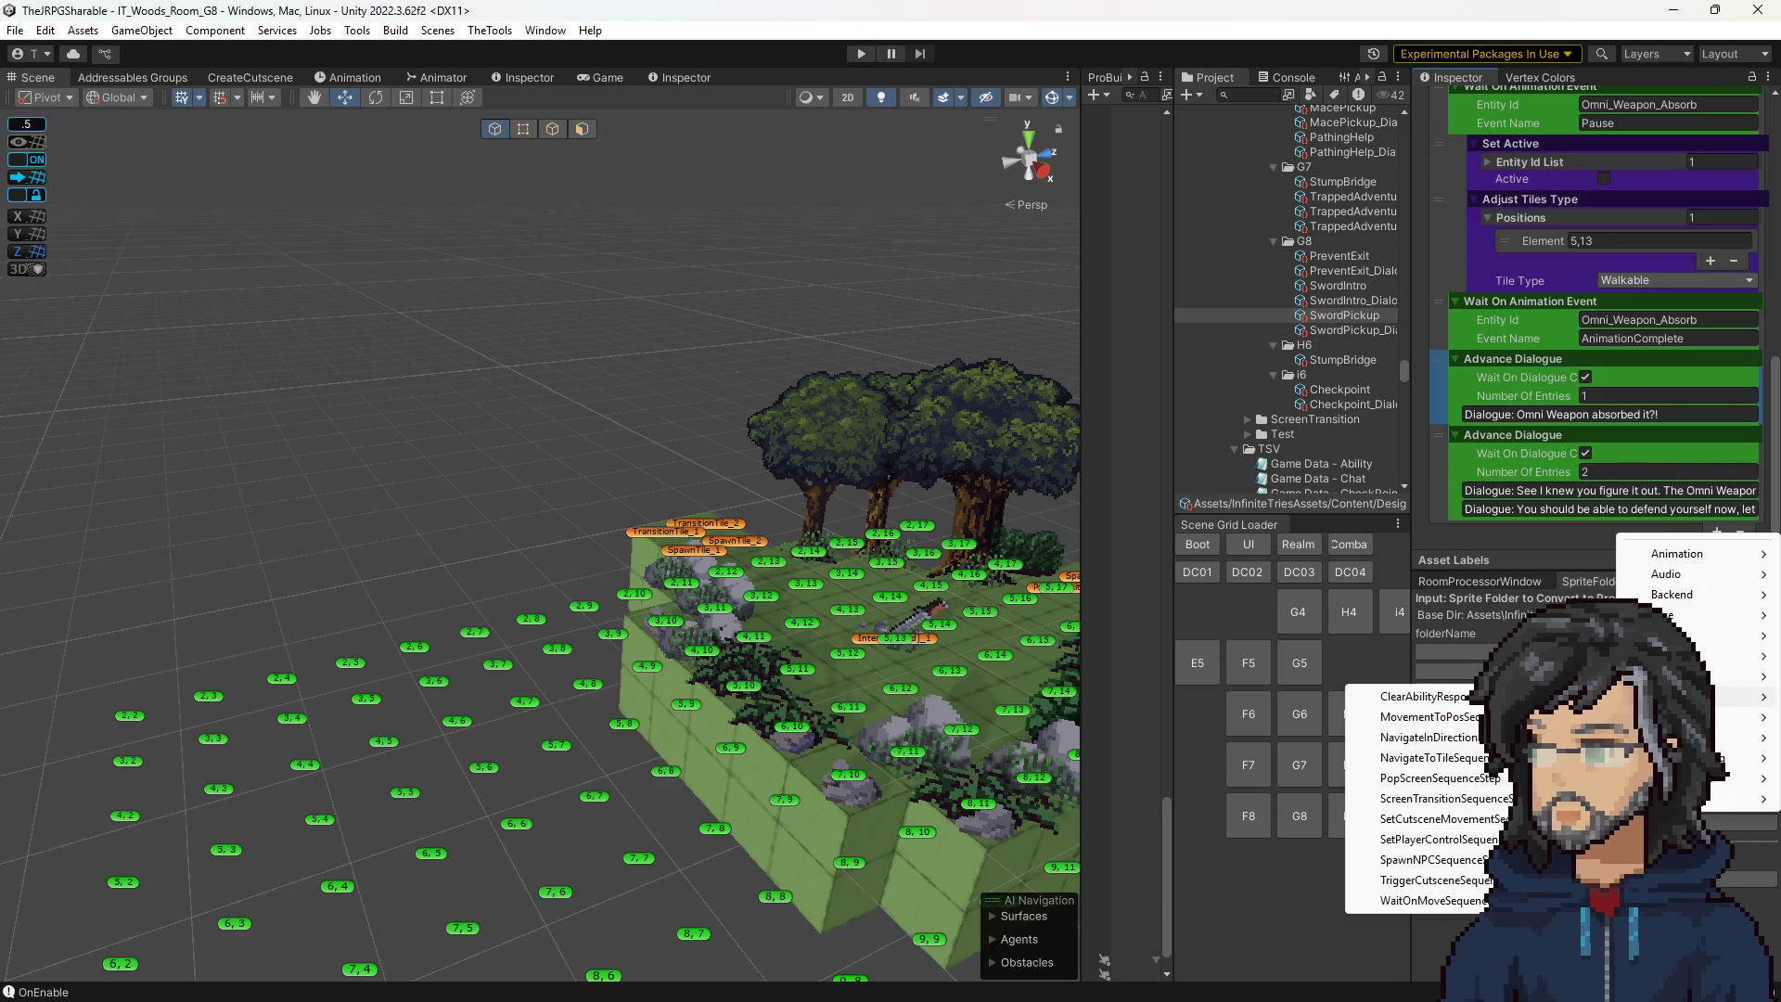
pyautogui.click(1436, 759)
pyautogui.scroll(3, 1439, 531)
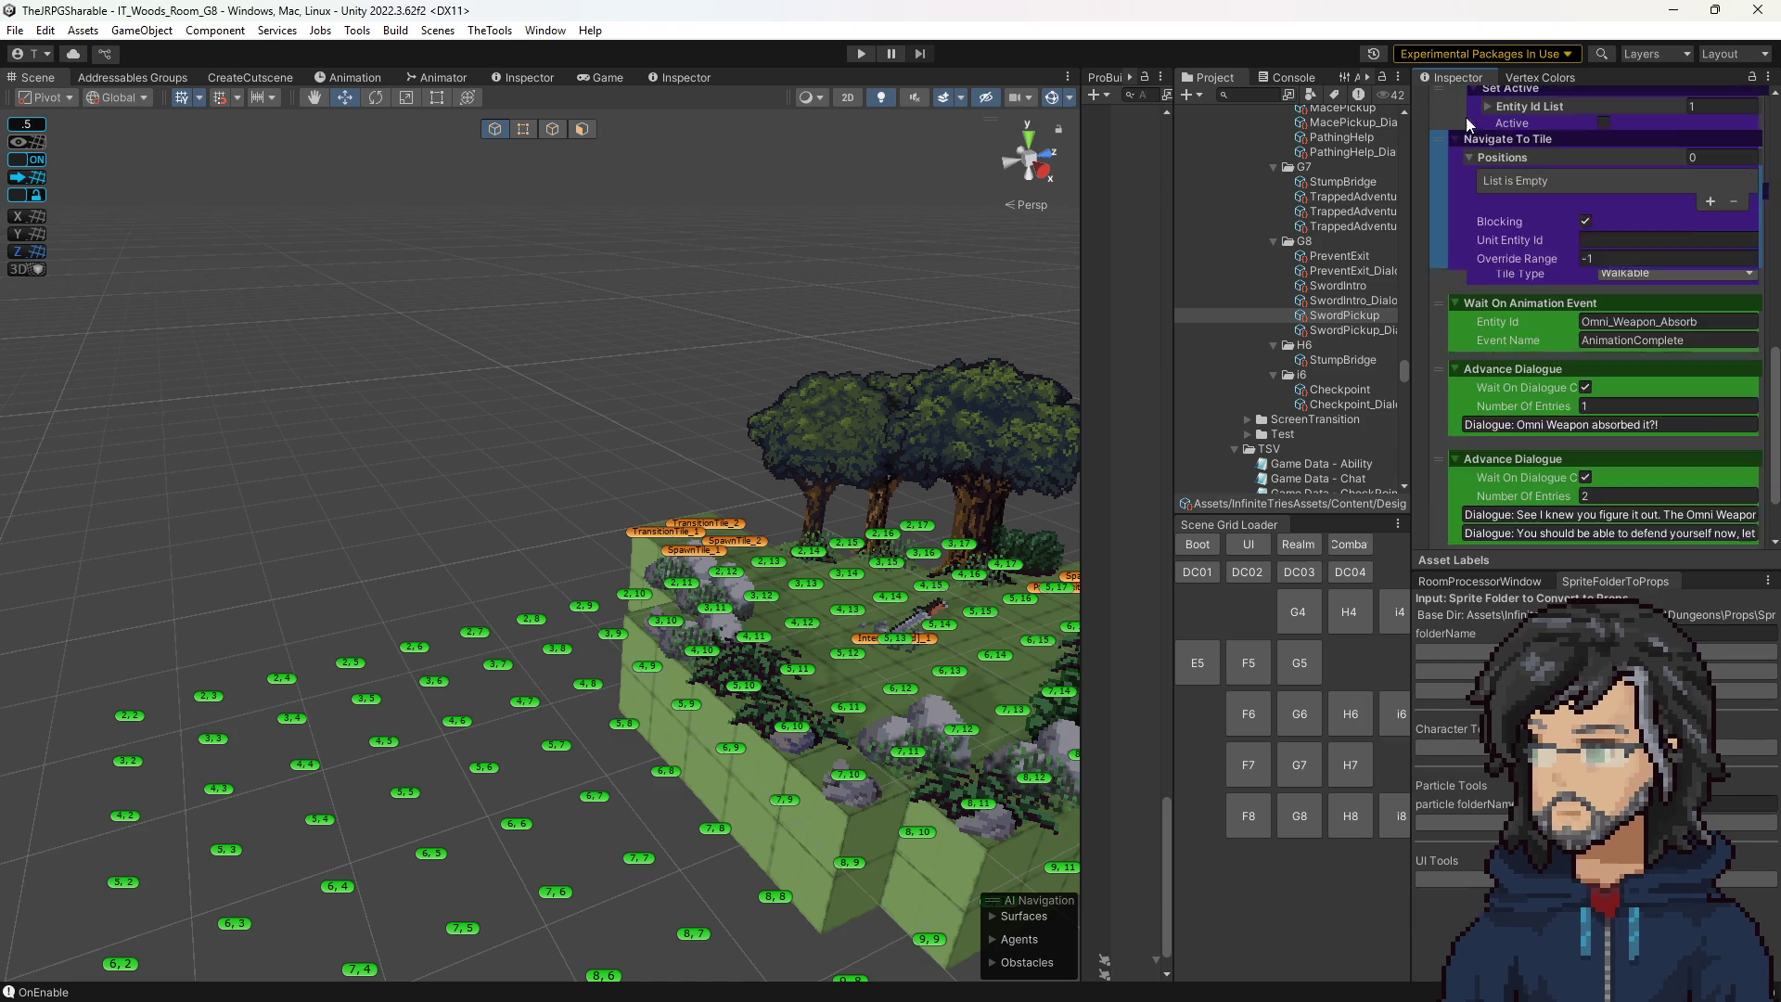
pyautogui.scroll(8, 1484, 176)
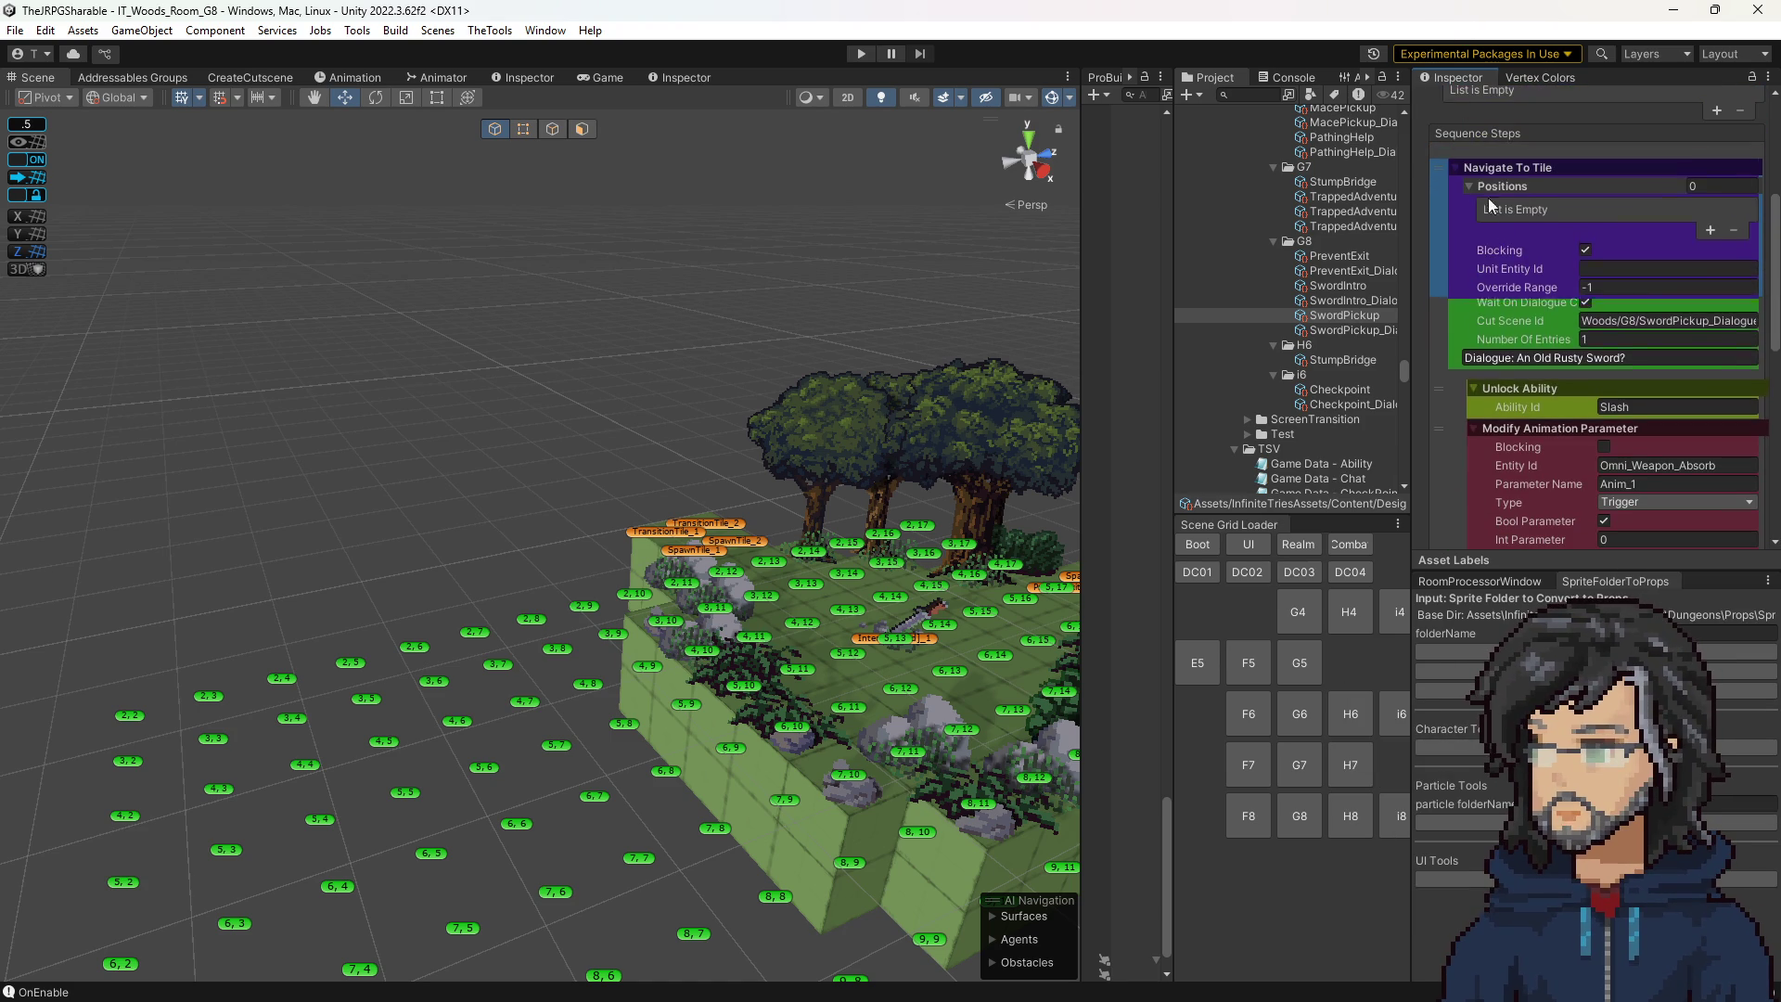
pyautogui.moveTo(1507, 356); pyautogui.dragTo(1493, 165)
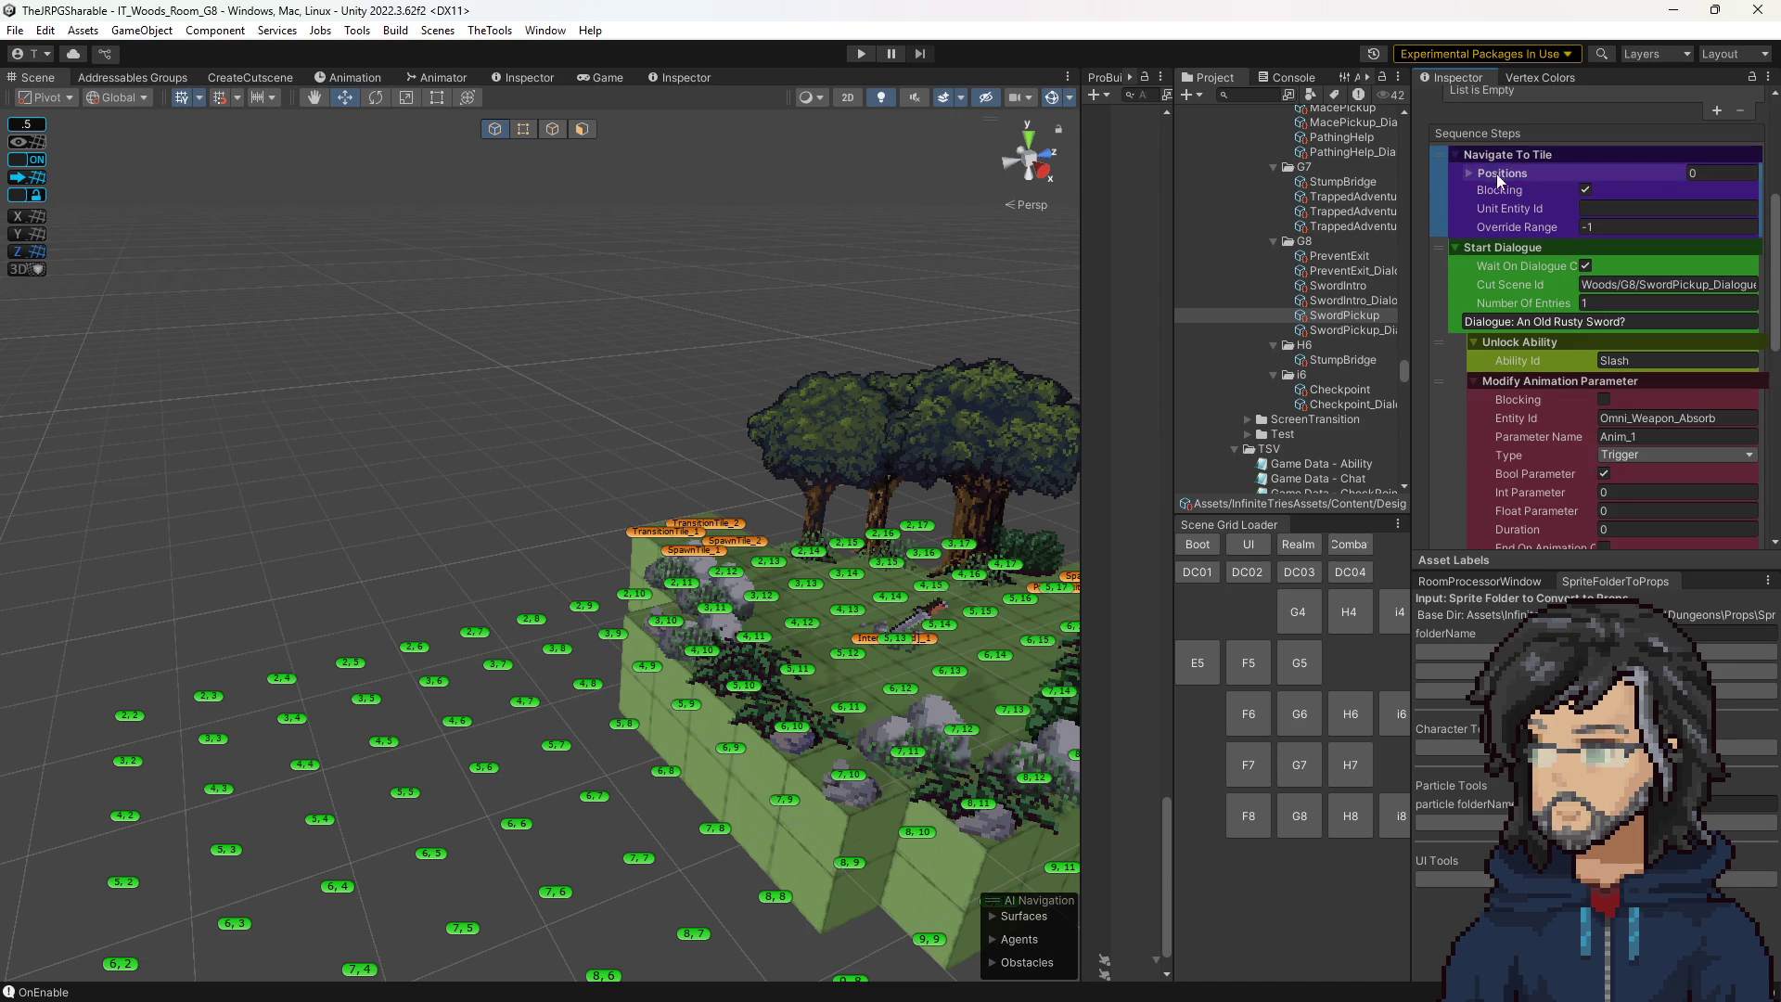
# Target tile 4,13 with Unit Entity Id Player and Override Range 64.
pyautogui.click(1509, 174)
pyautogui.click(1610, 198)
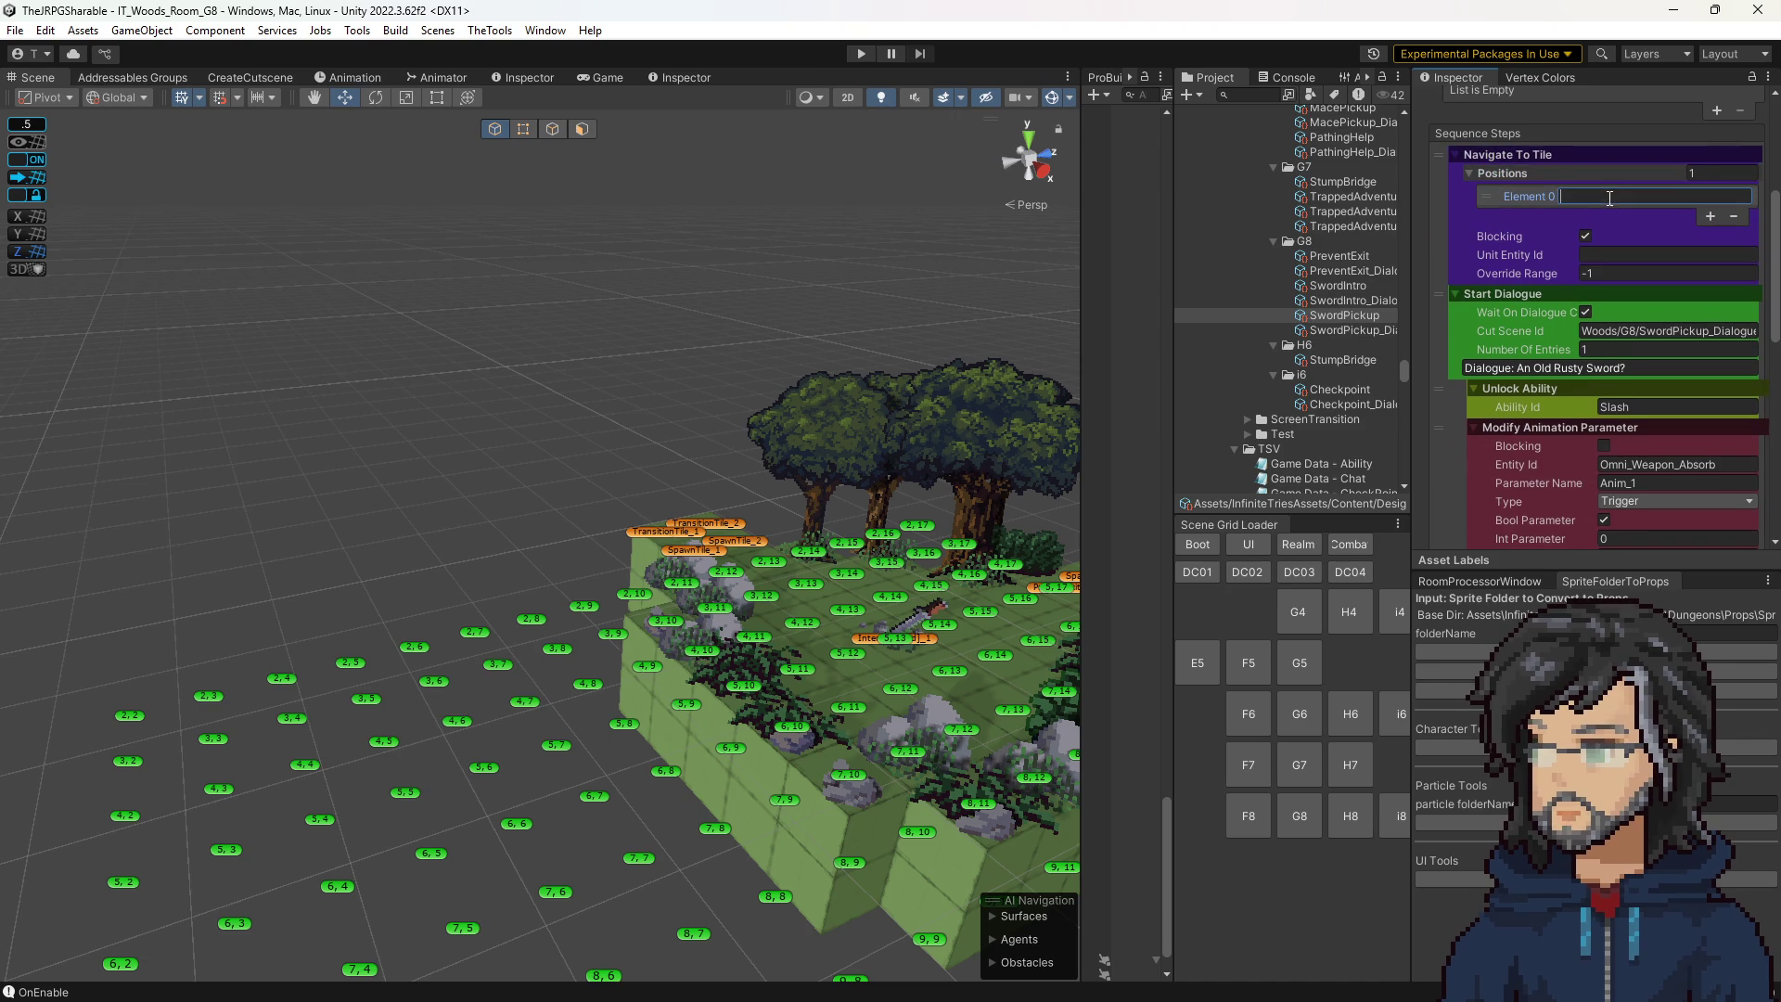
pyautogui.press('f')
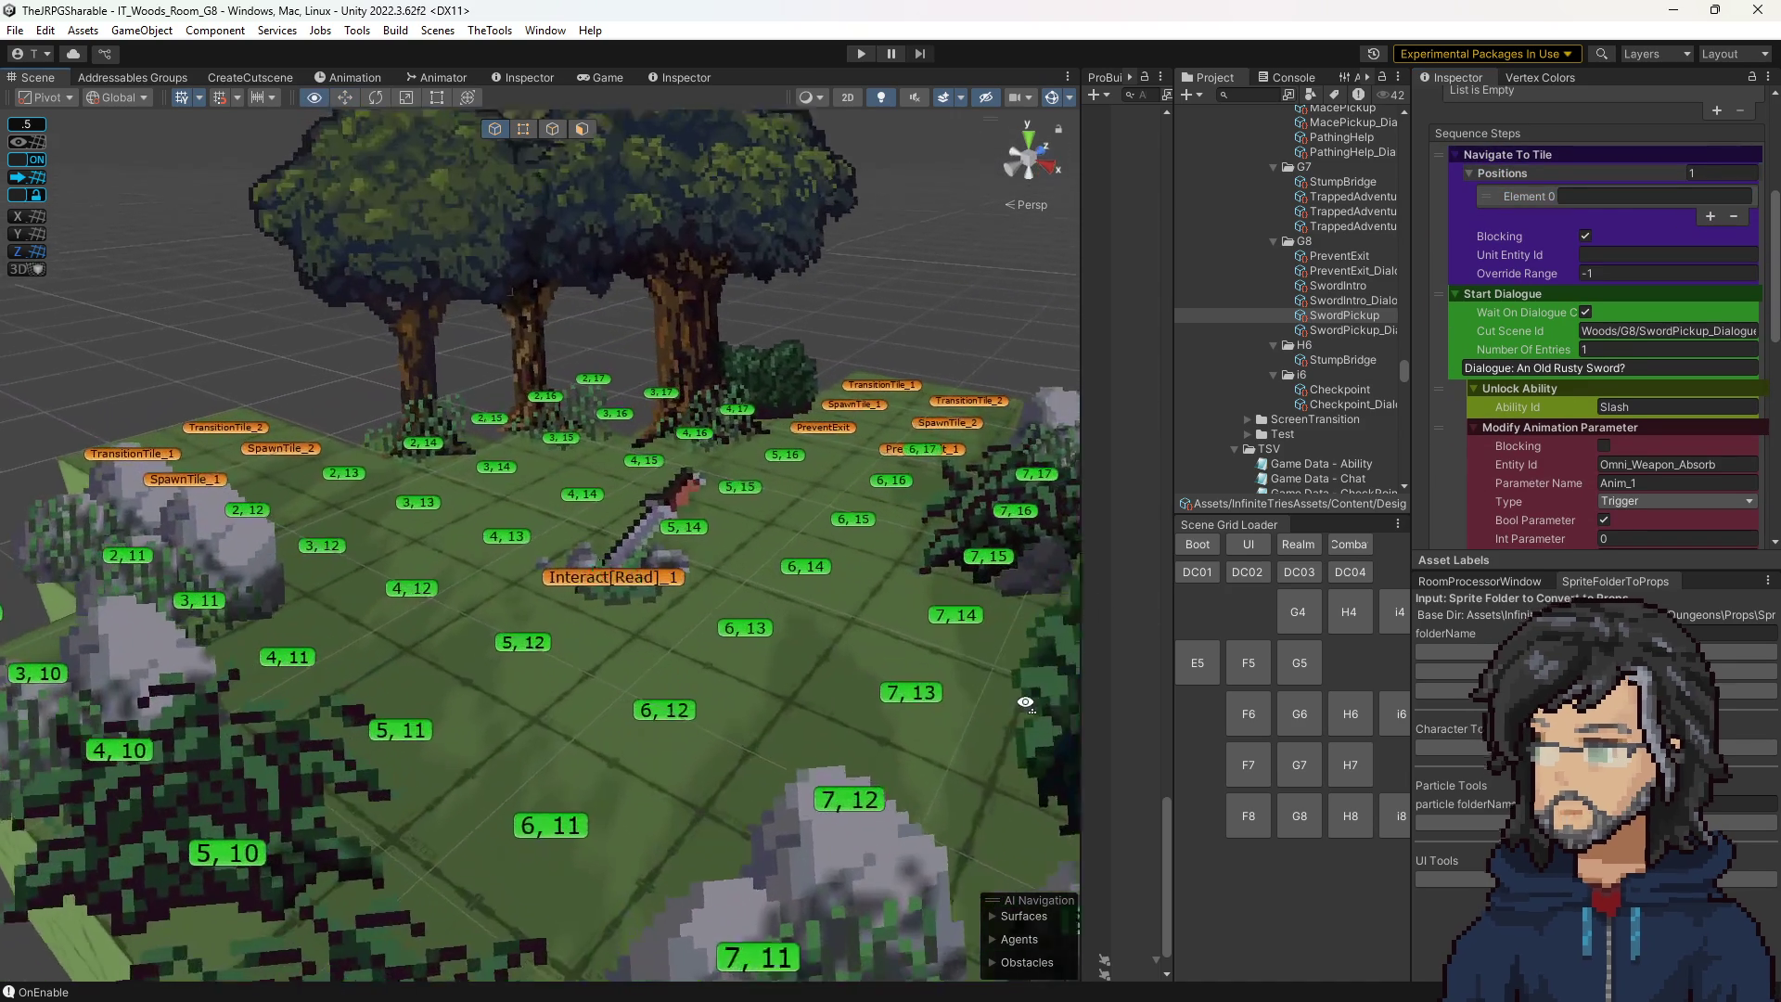
pyautogui.click(1627, 193)
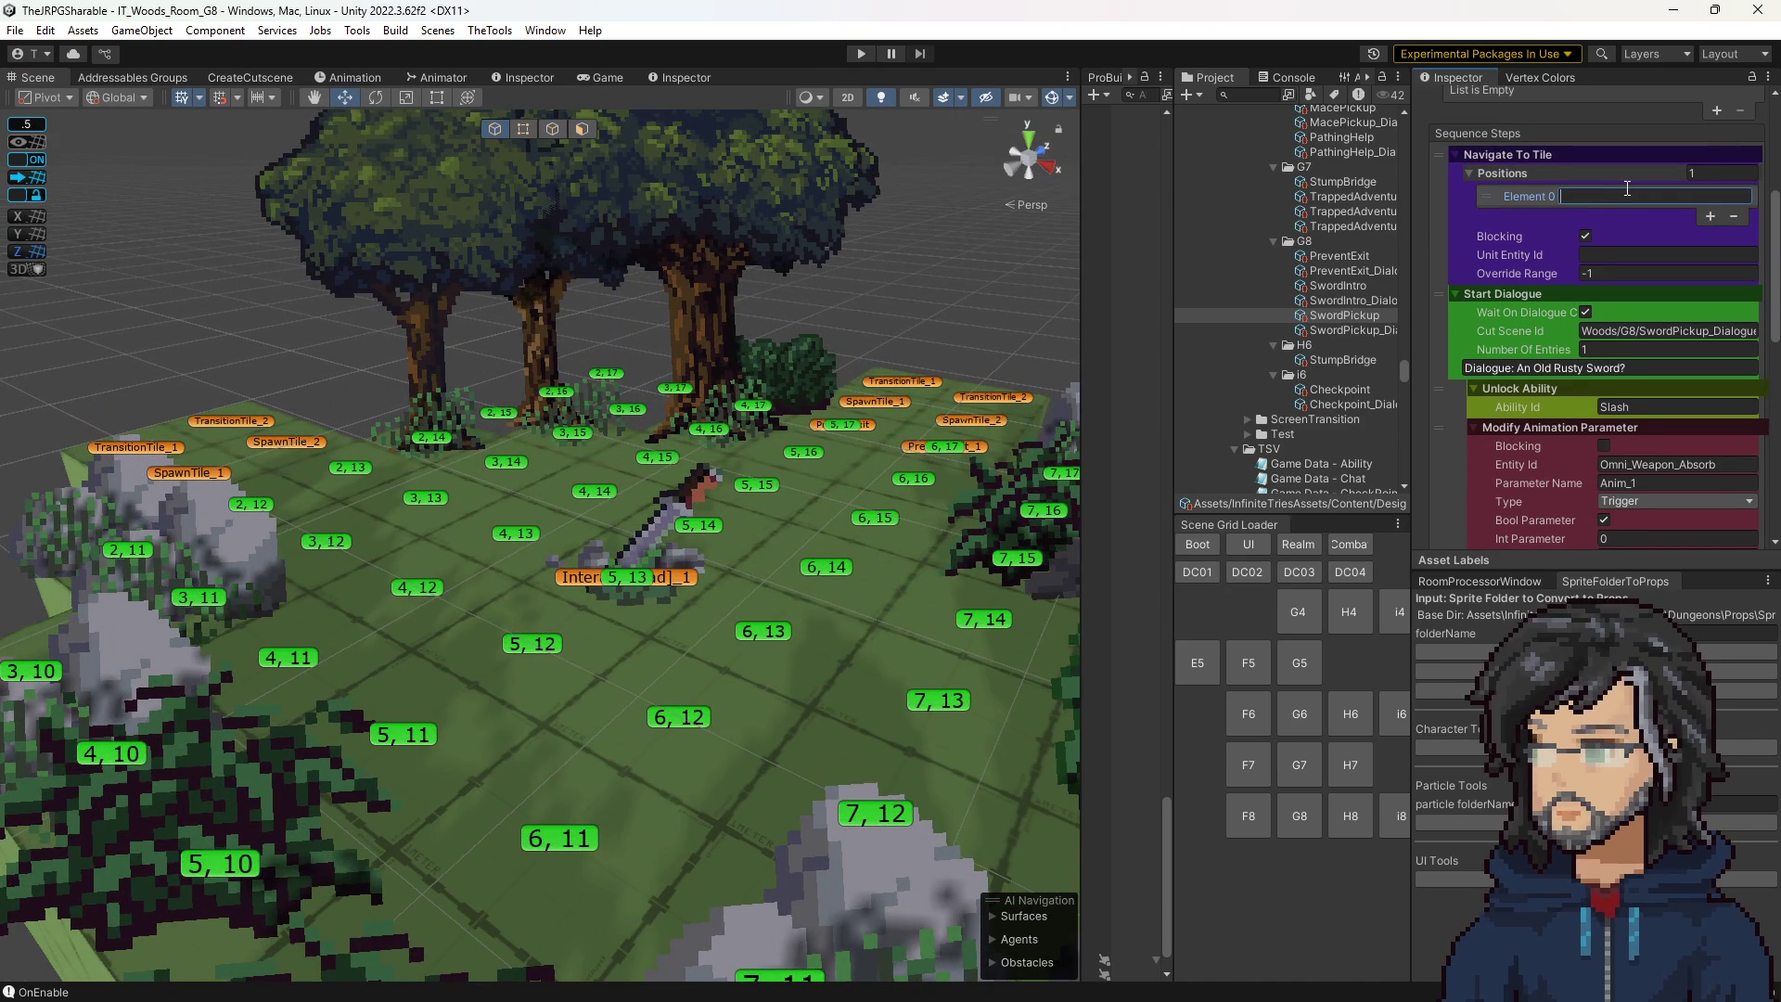
pyautogui.write('4,13')
pyautogui.click(1619, 252)
pyautogui.write('Player')
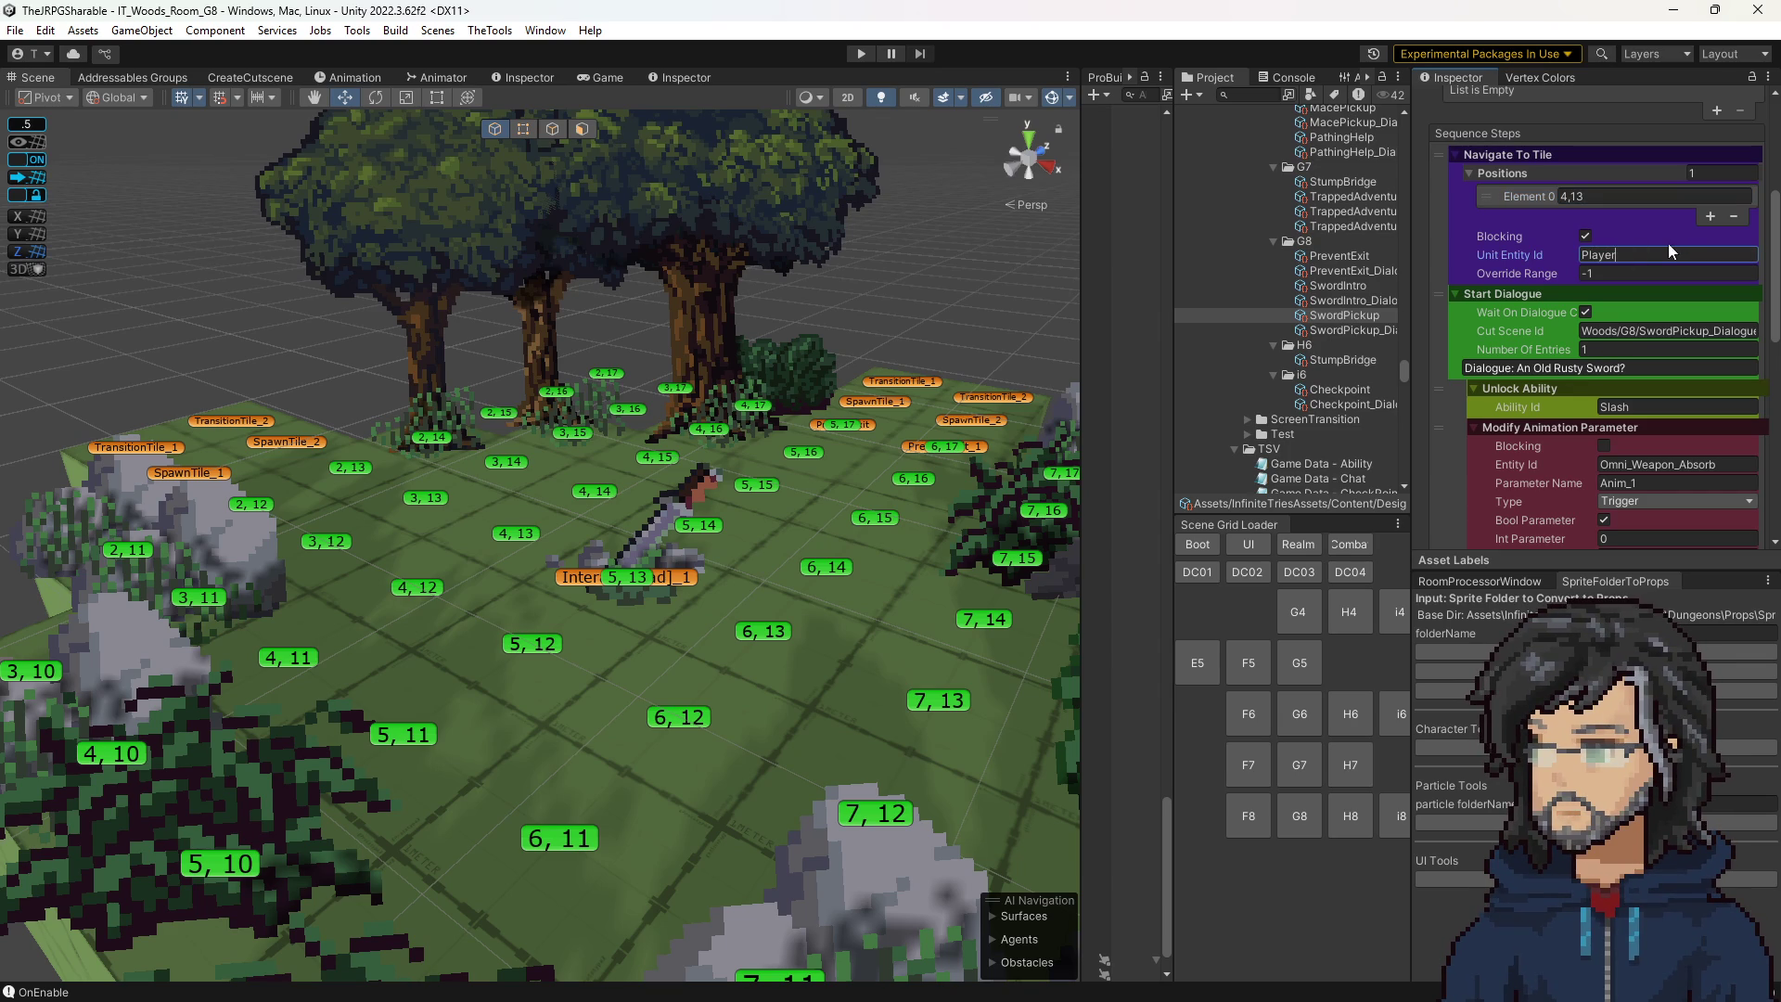
pyautogui.click(1630, 274)
pyautogui.write('64')
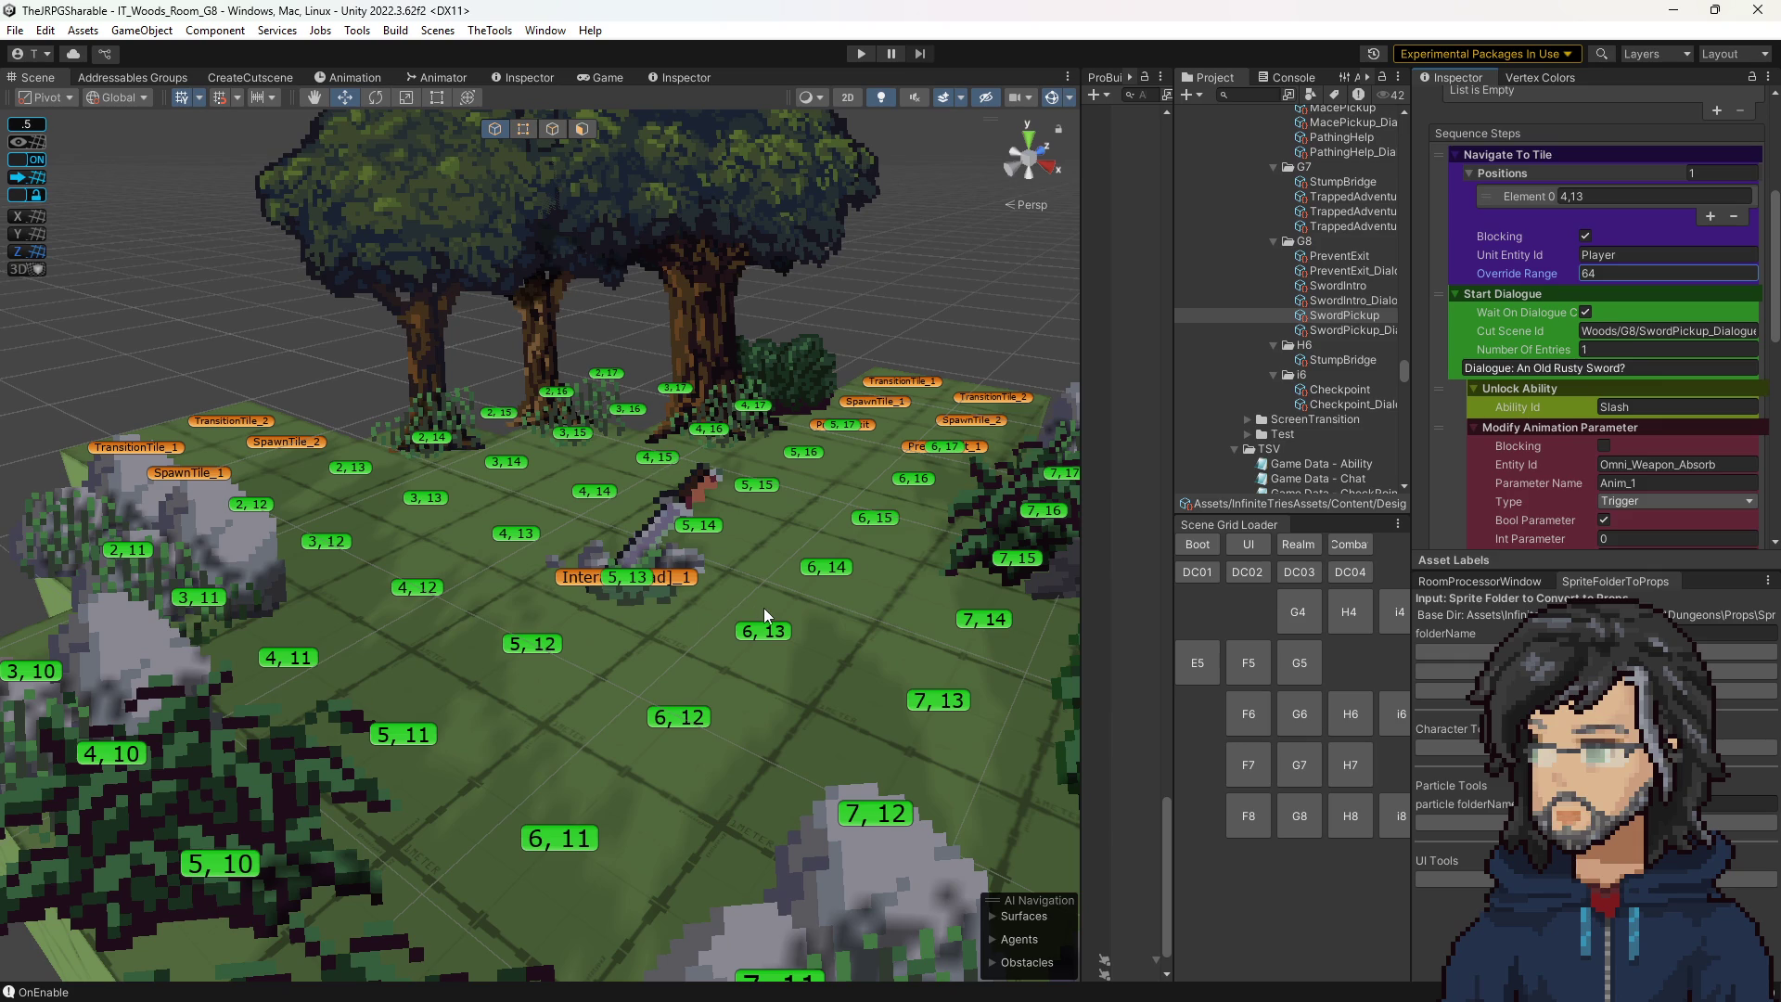
pyautogui.scroll(-10, 1719, 533)
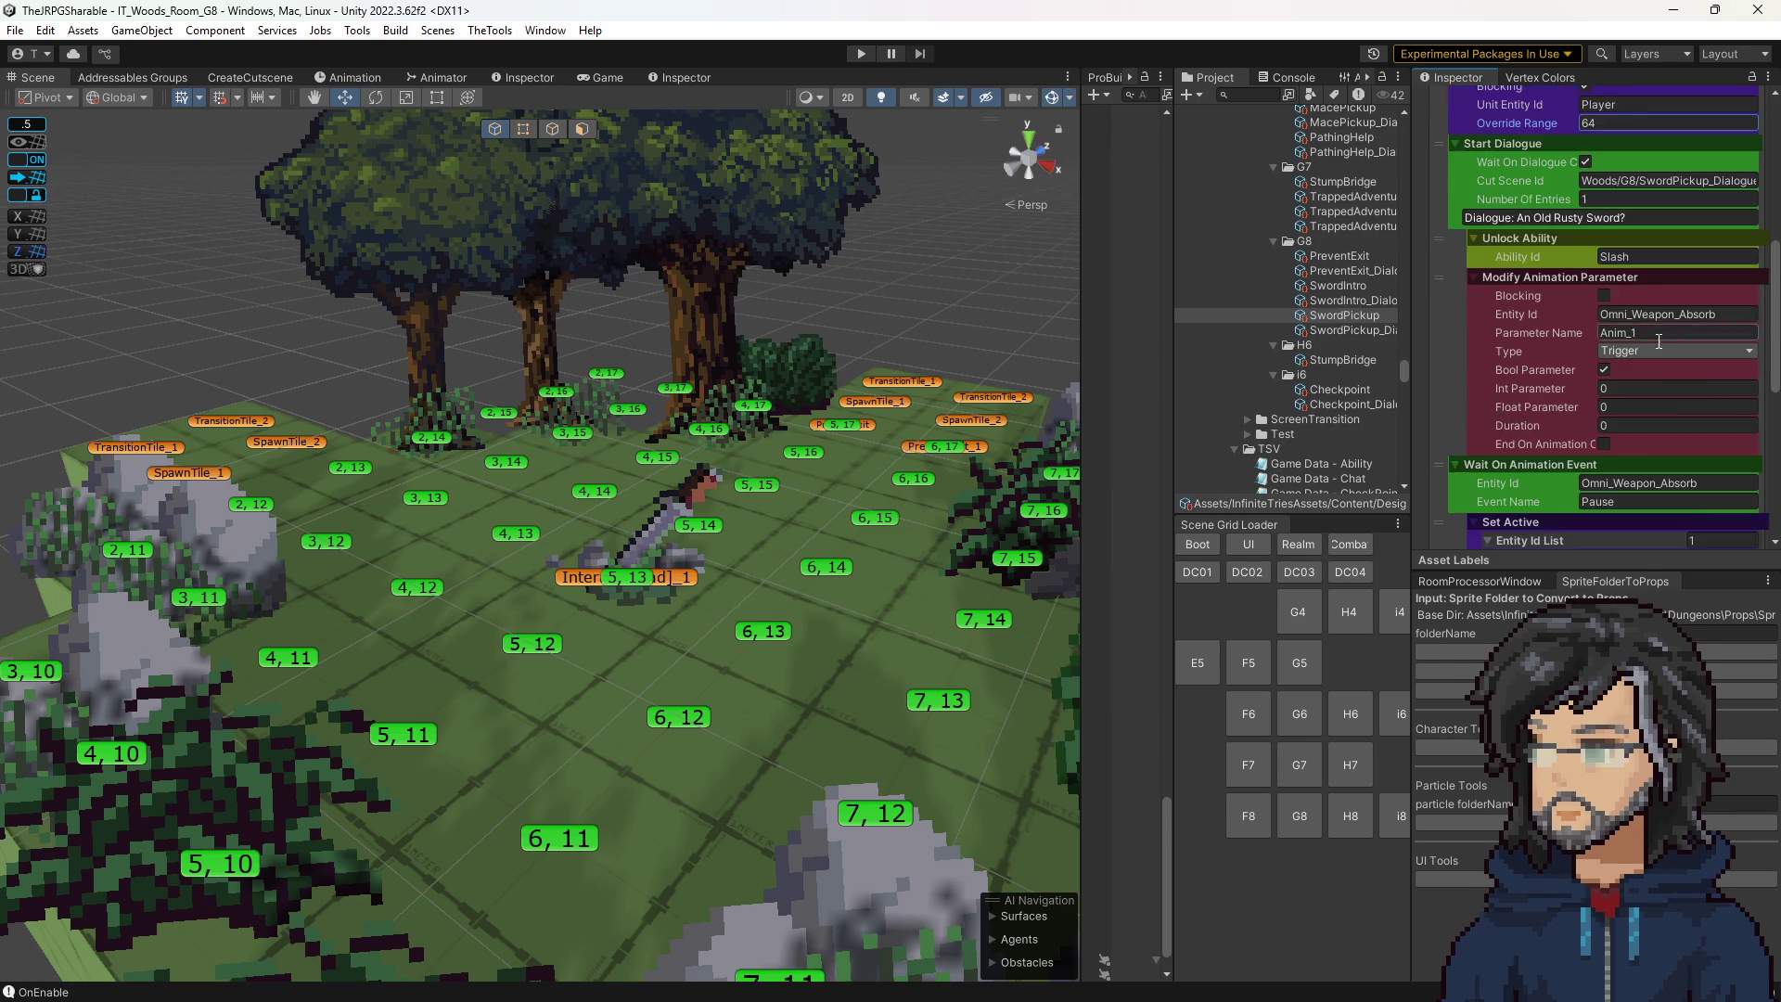
# Add a Set Unit Direction step right after Navigate To Tile.
pyautogui.click(1719, 533)
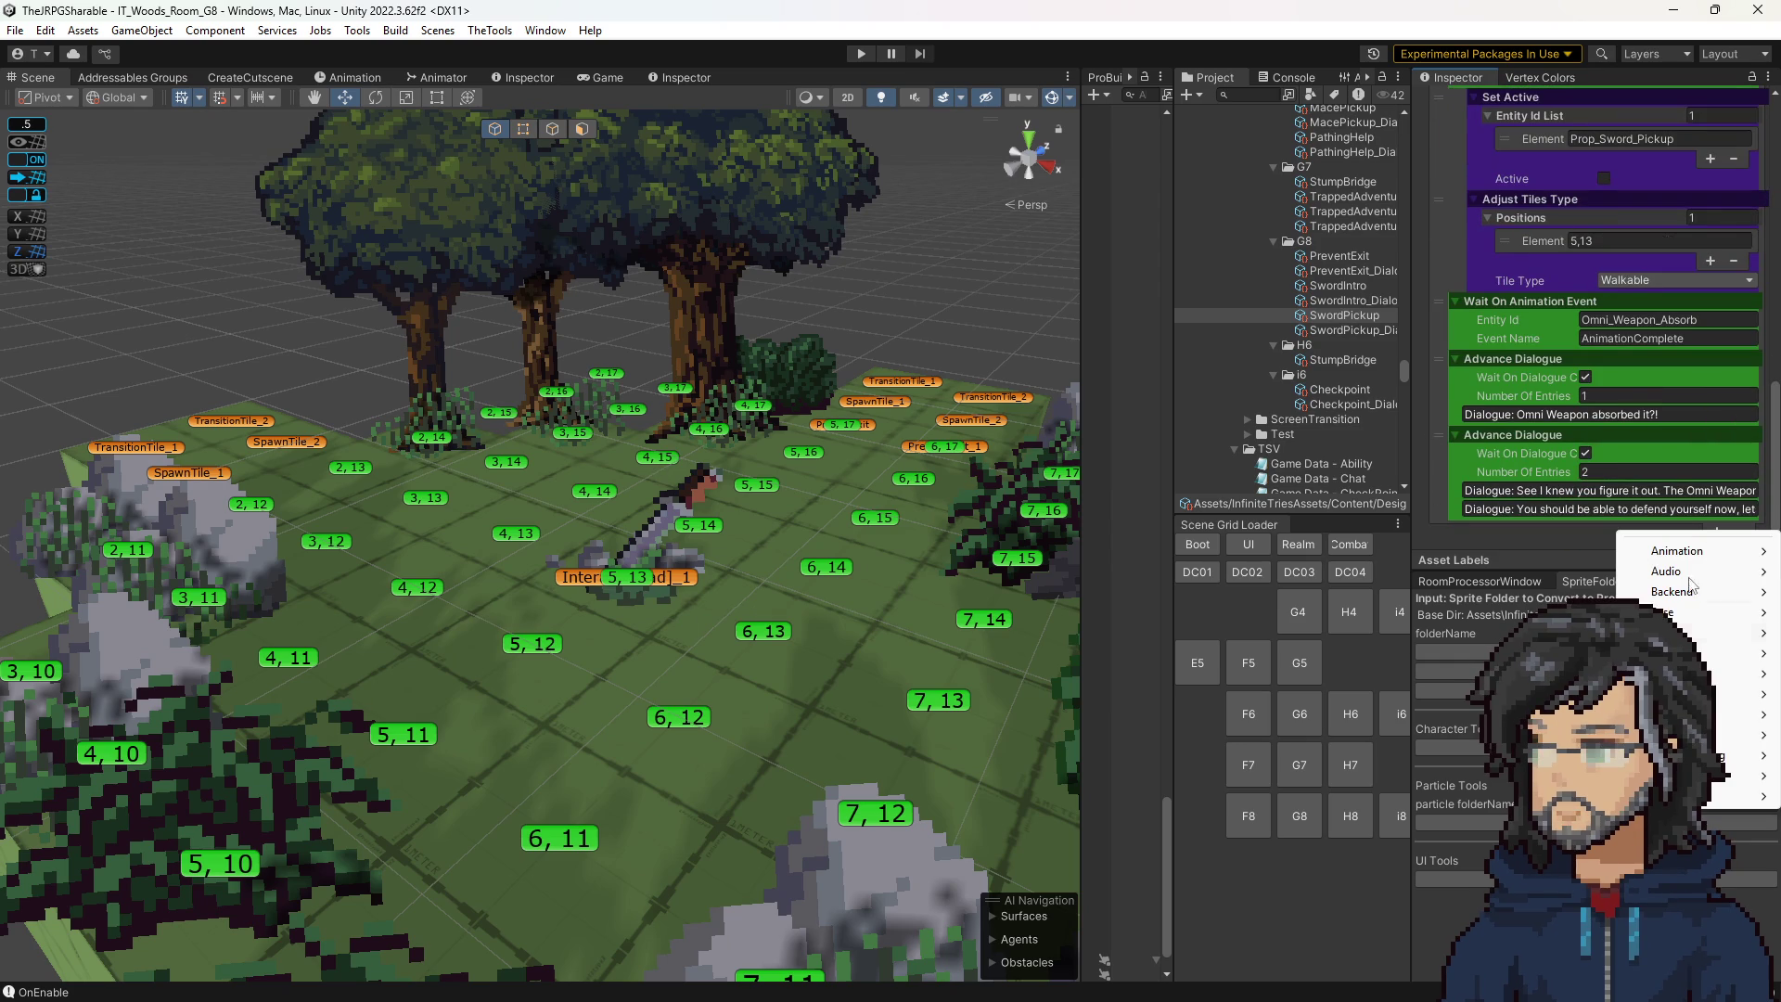
pyautogui.moveTo(1725, 694)
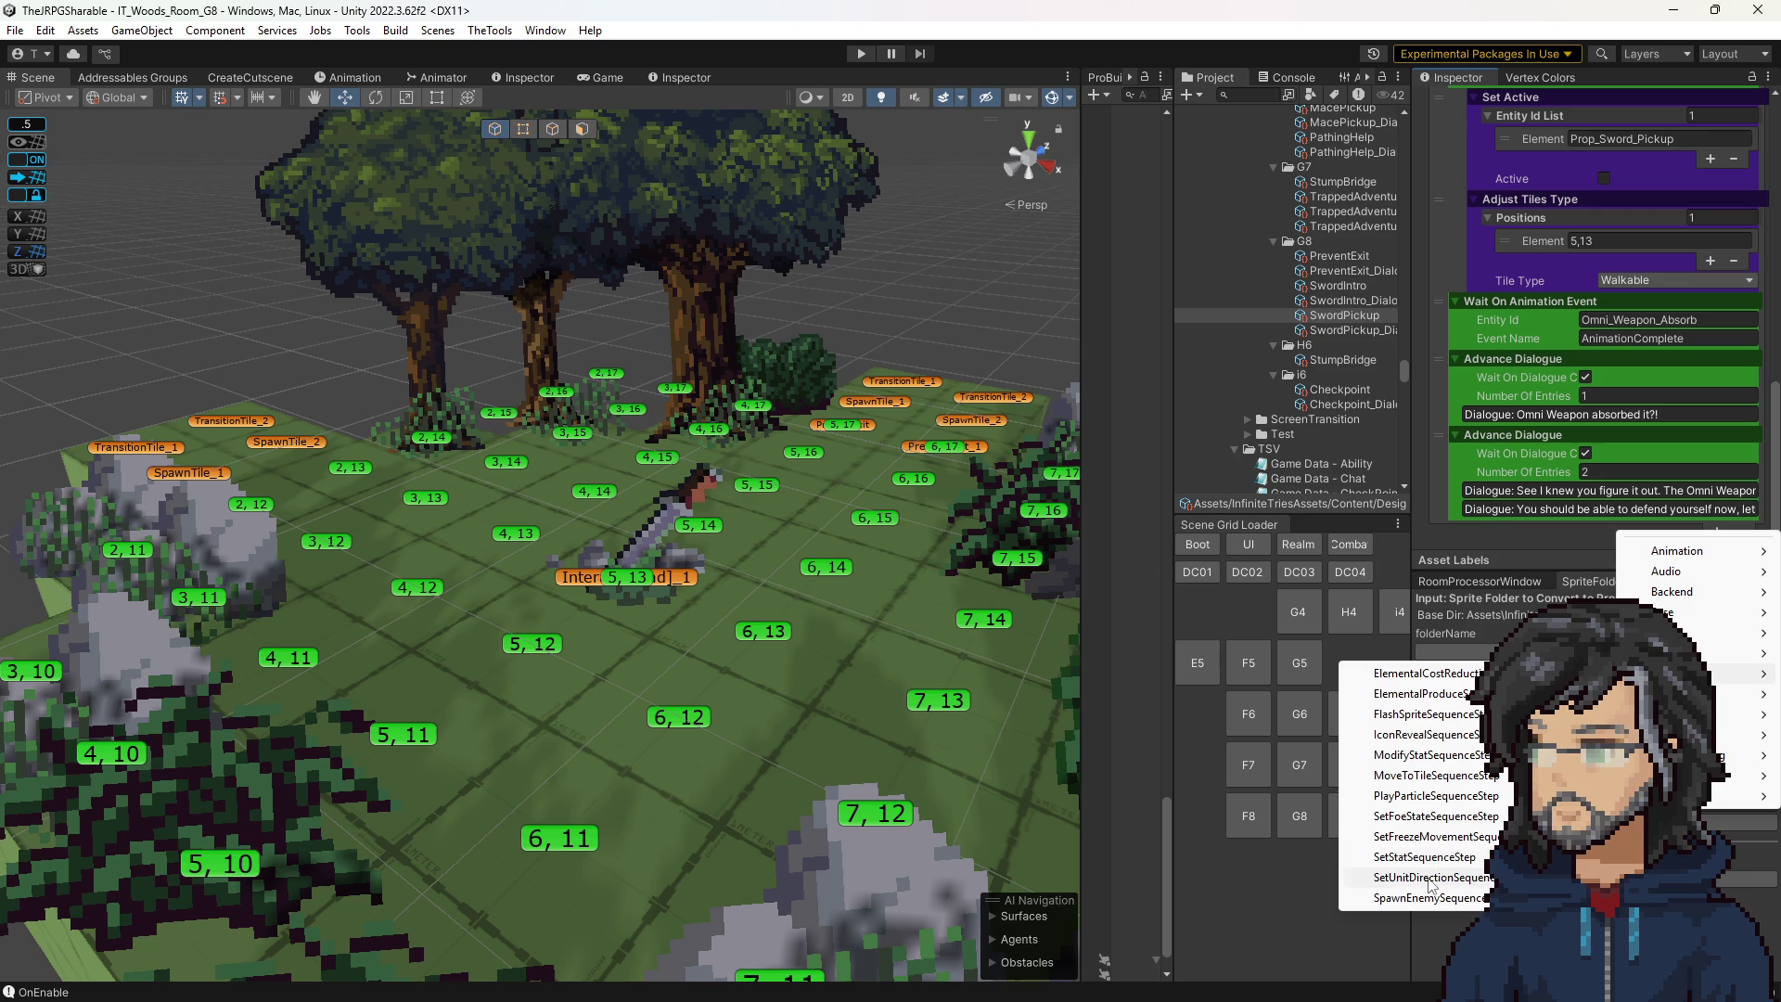
pyautogui.click(1410, 877)
pyautogui.moveTo(1452, 542)
pyautogui.mouseDown()
pyautogui.moveTo(1440, 427)
pyautogui.moveTo(1468, 32)
pyautogui.moveTo(1551, 233)
pyautogui.moveTo(1544, 185)
pyautogui.moveTo(1595, 408)
pyautogui.moveTo(1635, 443)
pyautogui.mouseUp()
# Add Player to its Entity Id List and set the Direction to E.
pyautogui.click(1707, 476)
pyautogui.doubleClick(1597, 375)
pyautogui.hotkey('ctrl', 'c')
pyautogui.click(1651, 455)
pyautogui.hotkey('ctrl', 'v')
pyautogui.click(1635, 496)
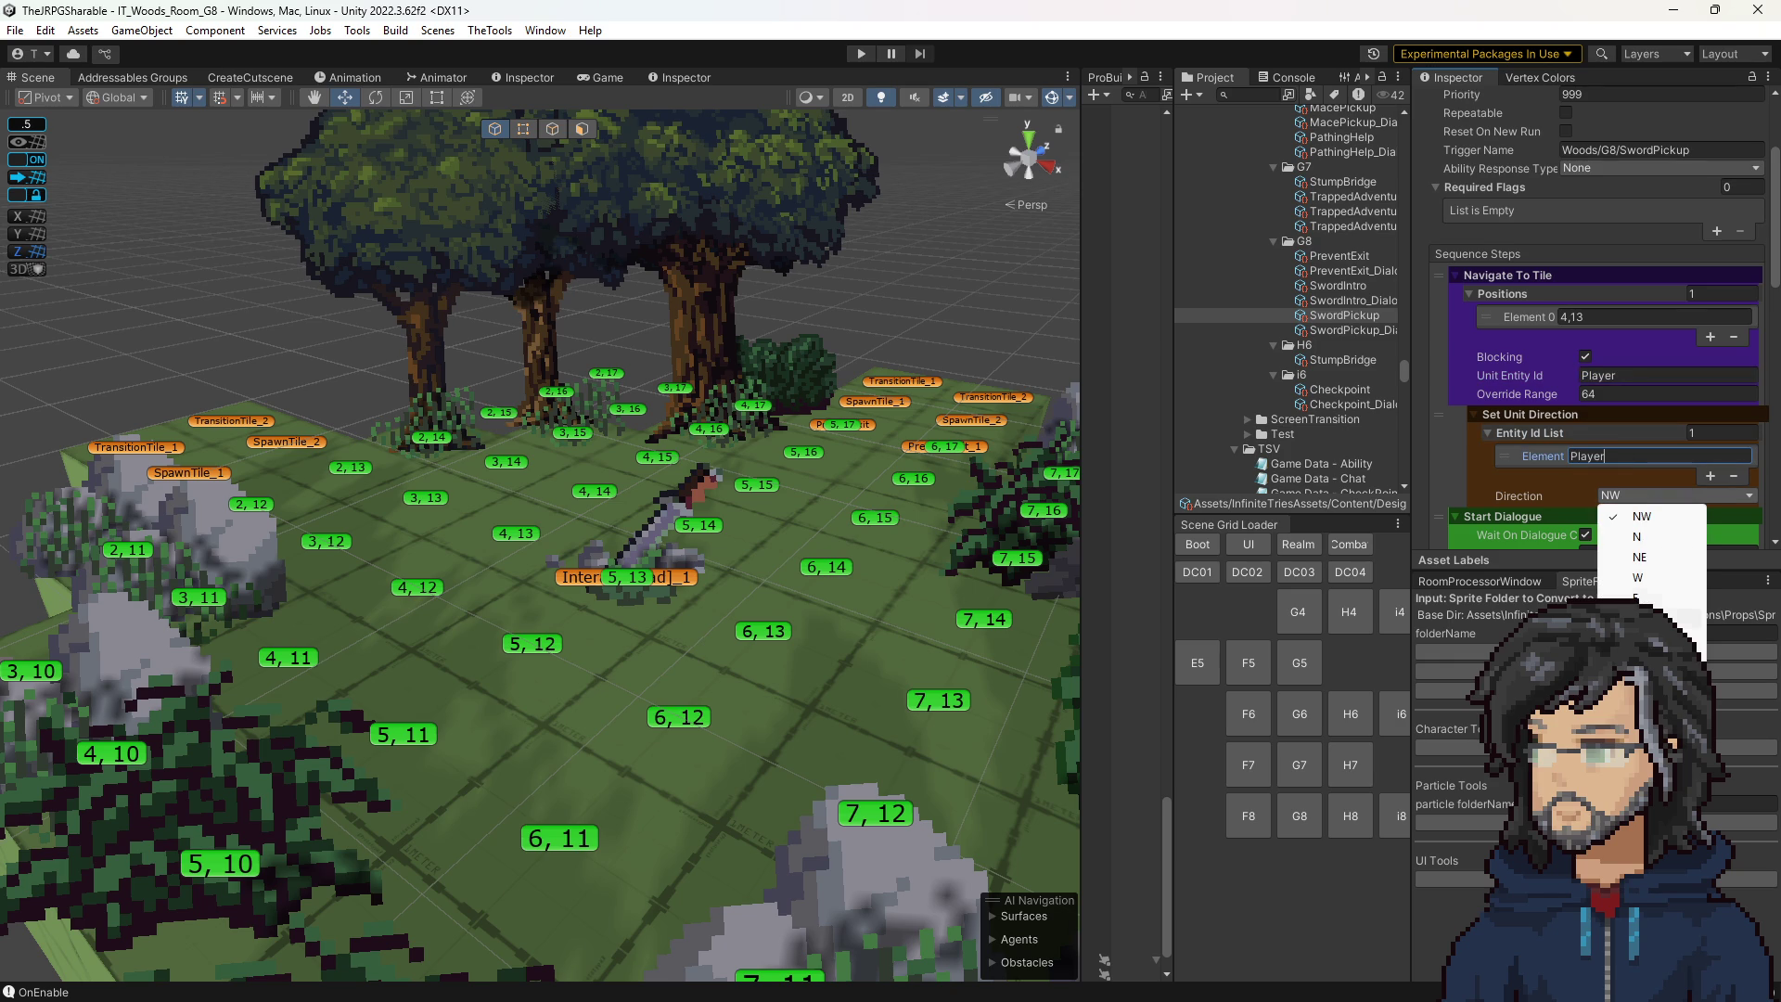
pyautogui.click(1646, 576)
pyautogui.click(1651, 495)
pyautogui.click(1647, 556)
pyautogui.scroll(5, 805, 525)
pyautogui.scroll(-5, 792, 508)
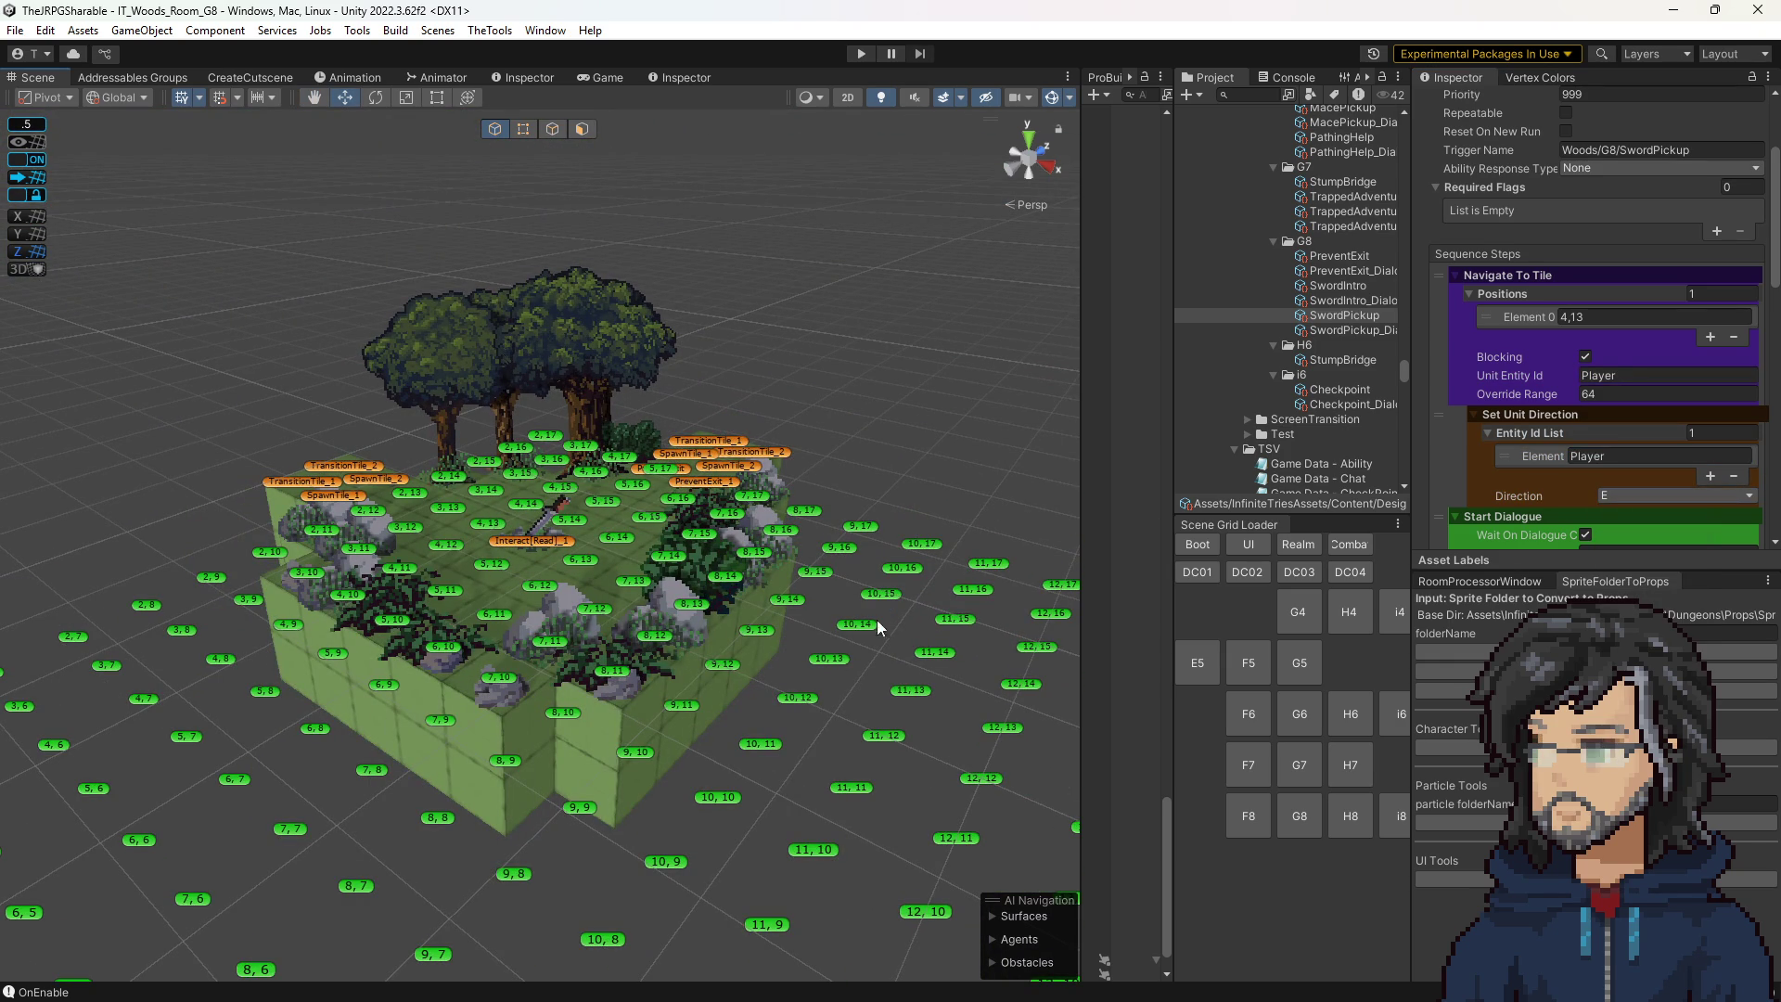
pyautogui.click(861, 54)
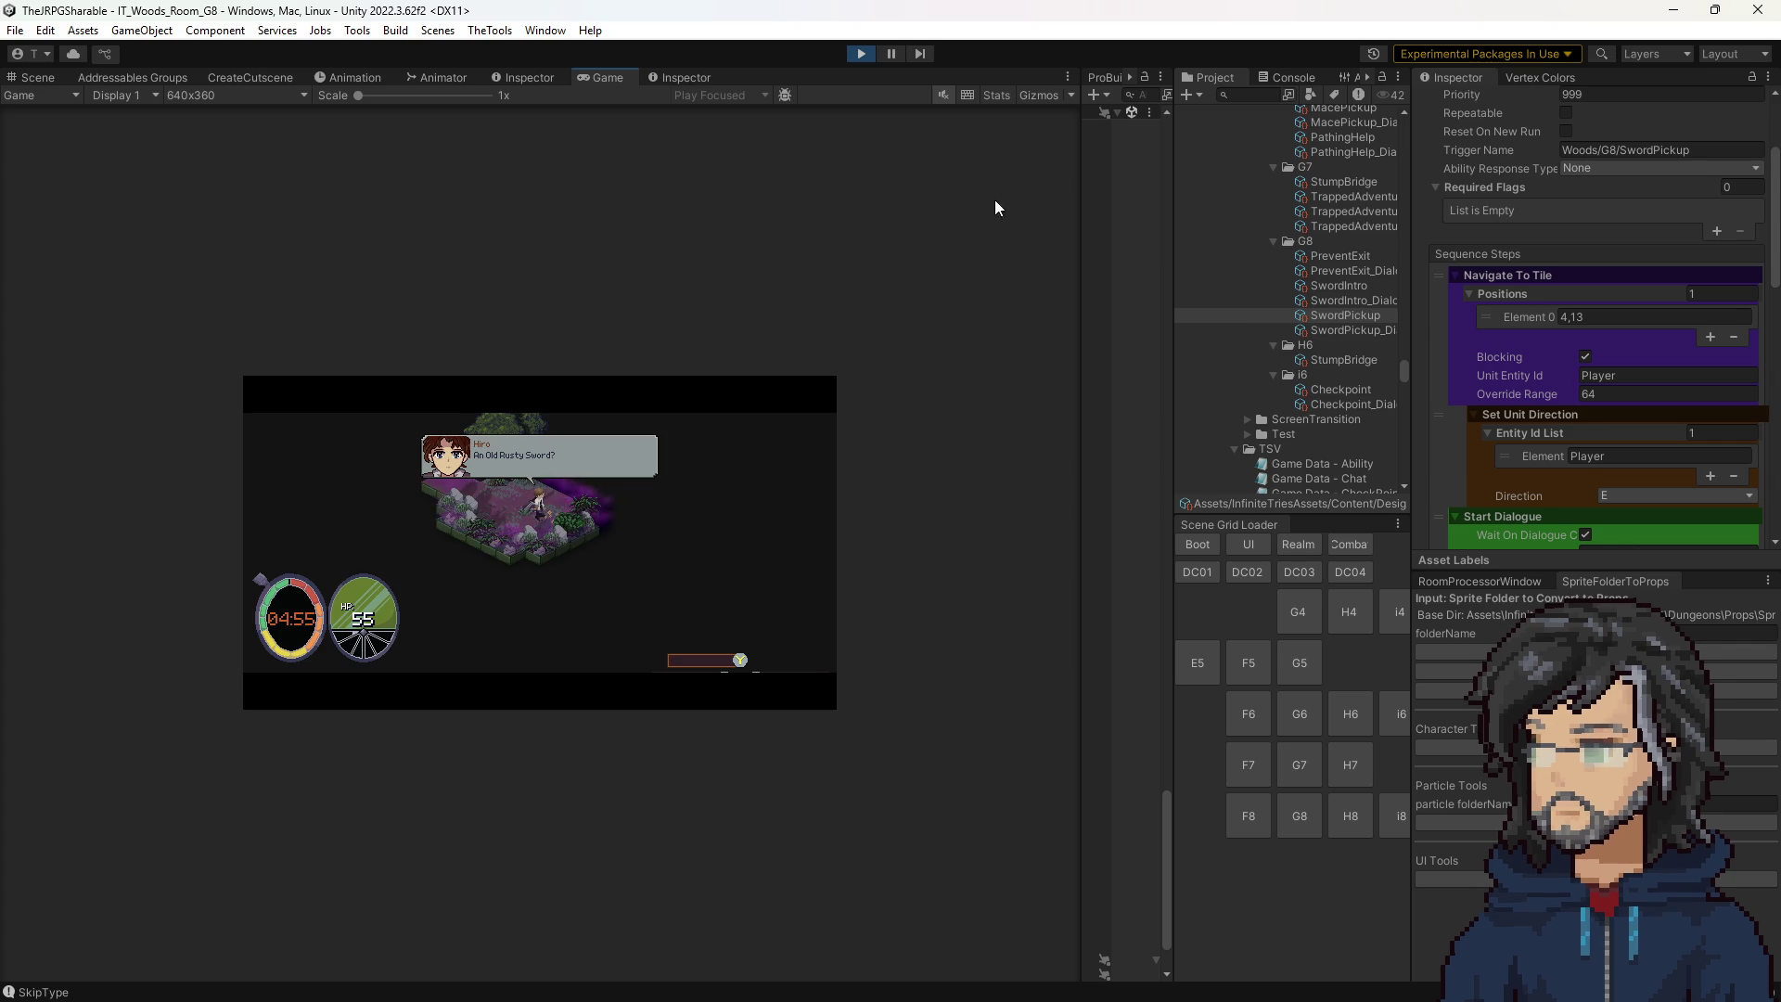
pyautogui.click(860, 54)
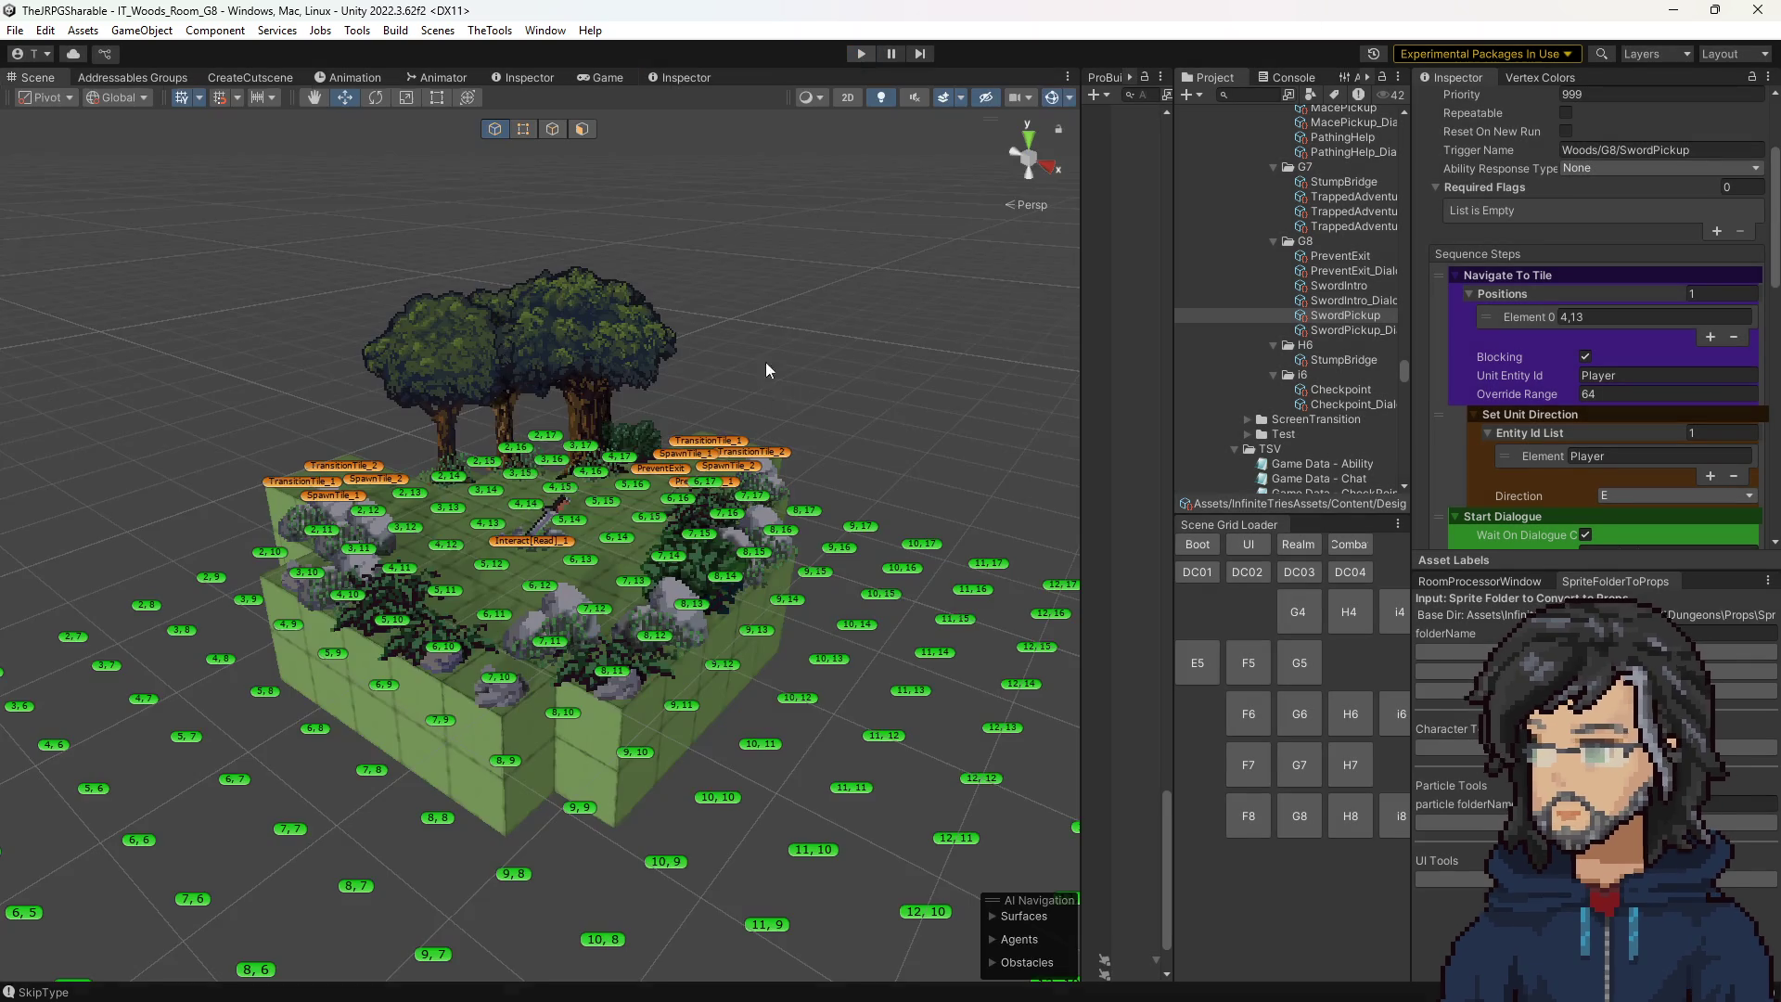
pyautogui.scroll(5, 726, 497)
pyautogui.moveTo(727, 497)
pyautogui.mouseDown()
pyautogui.moveTo(352, 530)
pyautogui.moveTo(482, 520)
pyautogui.mouseUp()
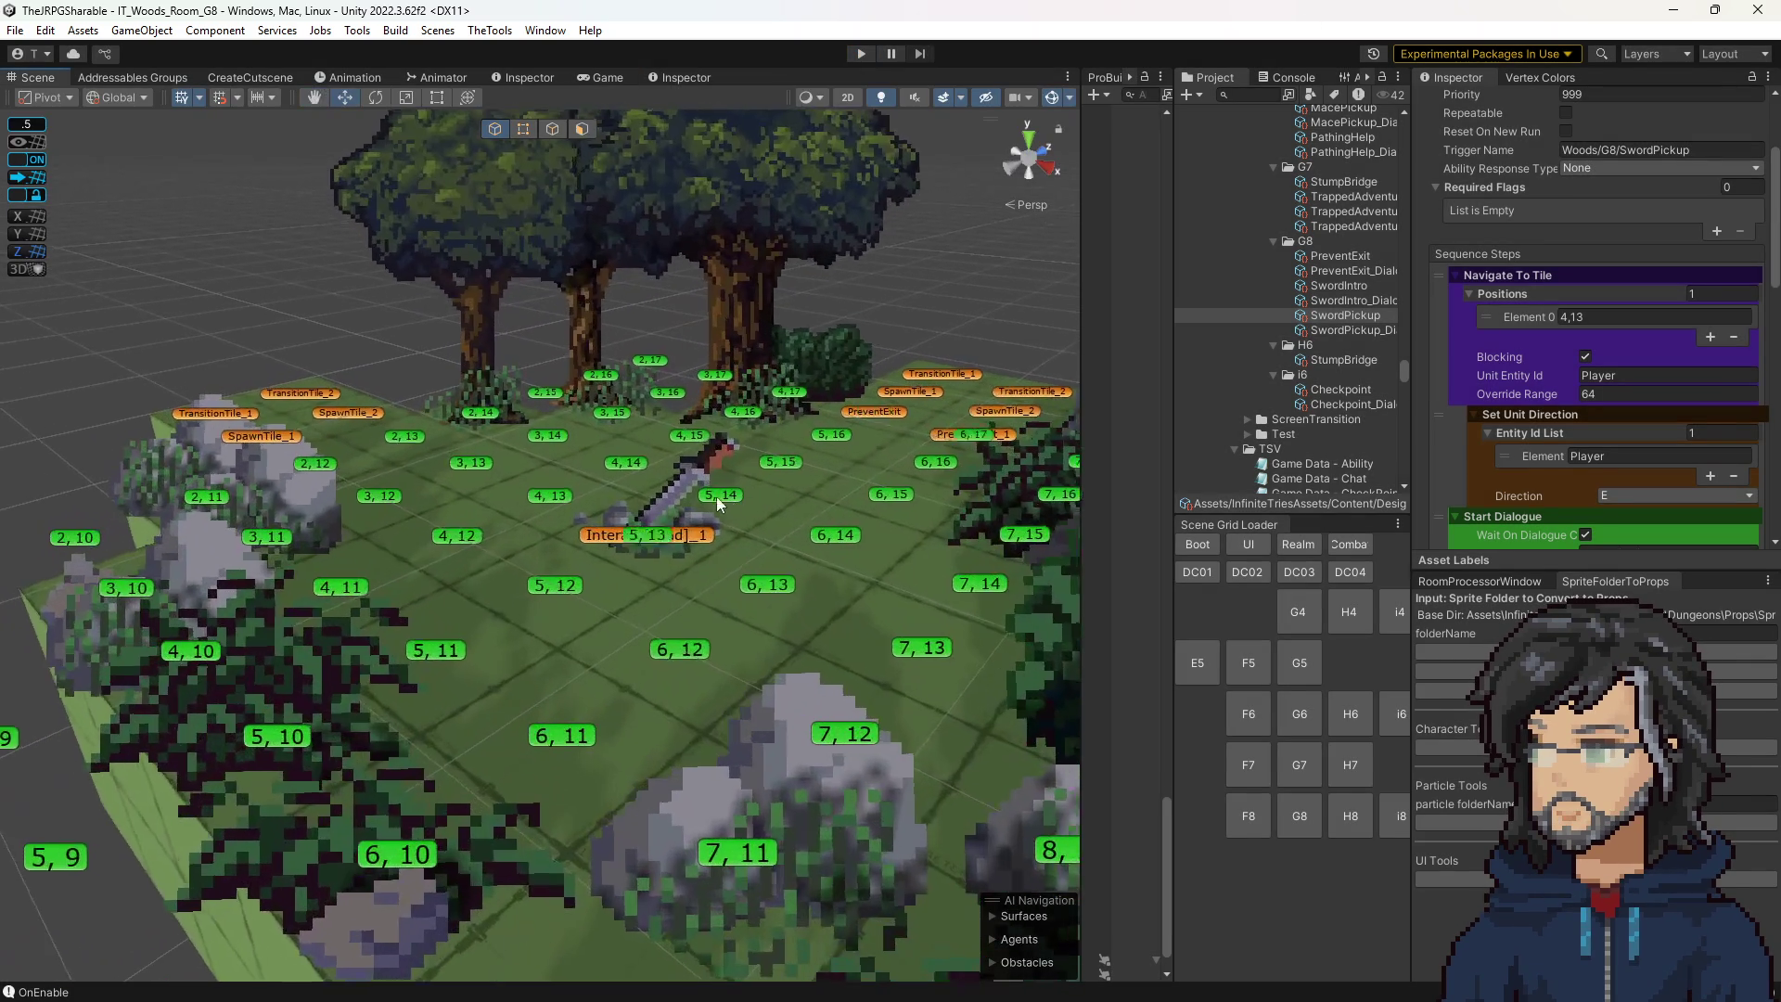
pyautogui.scroll(-10, 353, 531)
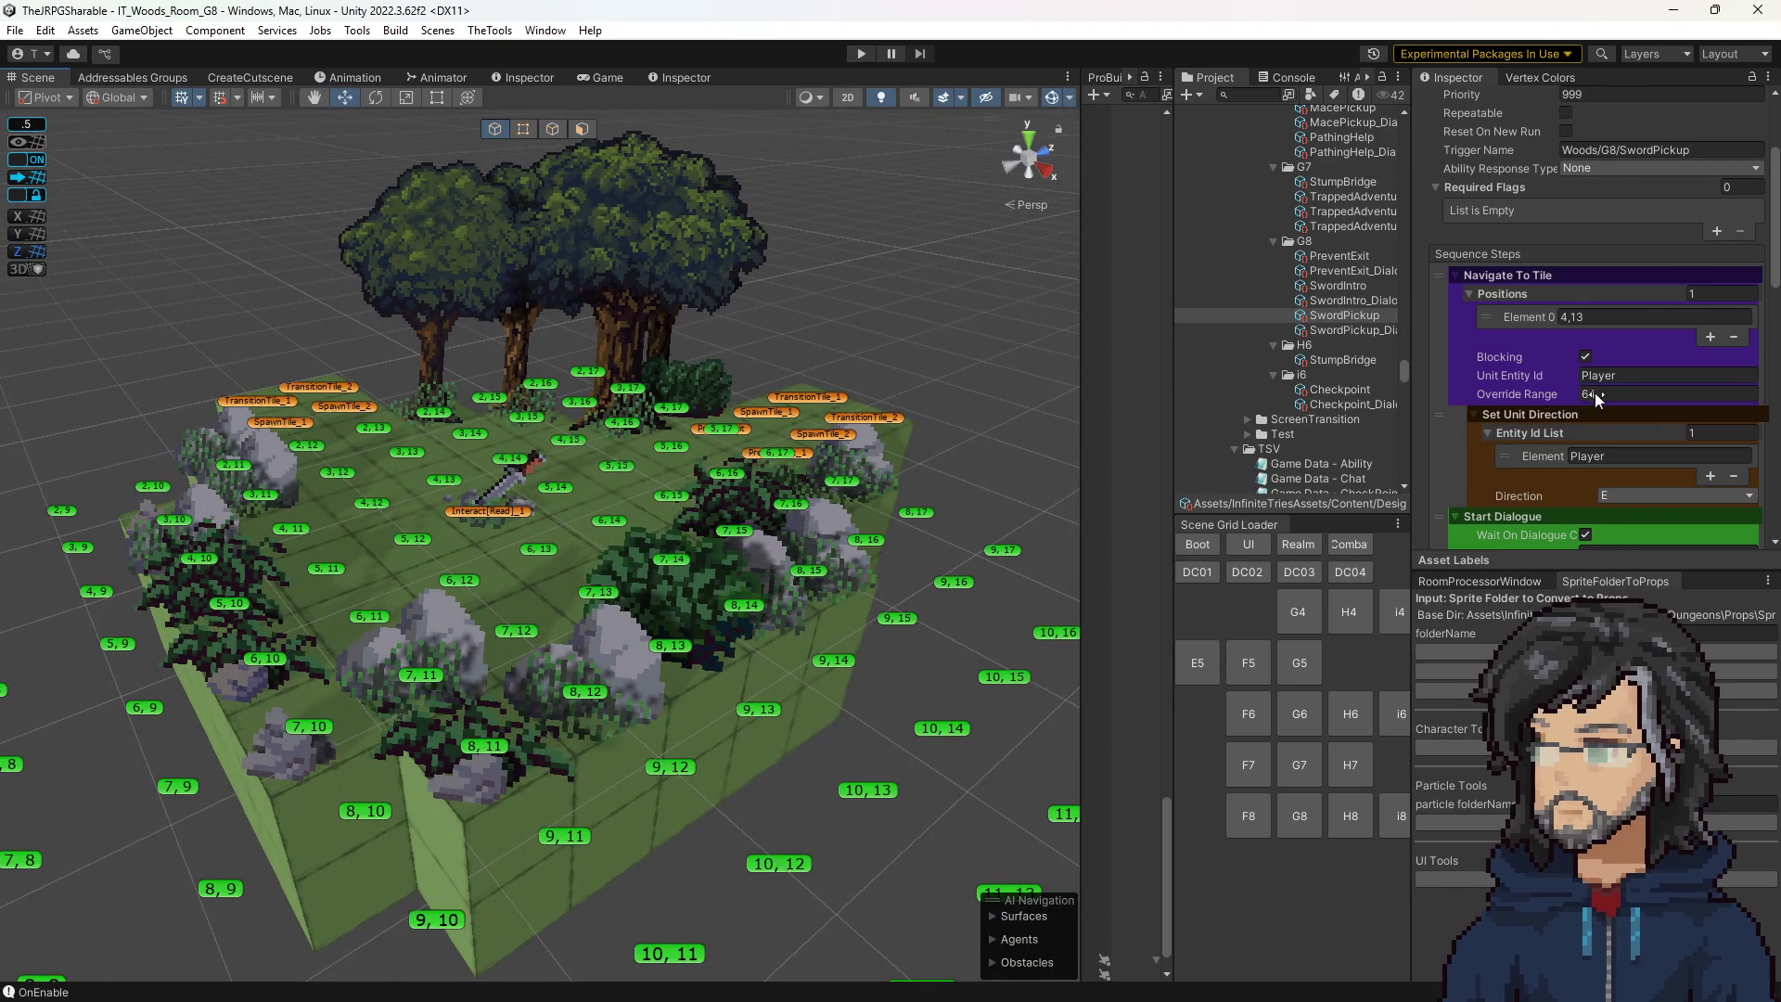
pyautogui.click(1595, 392)
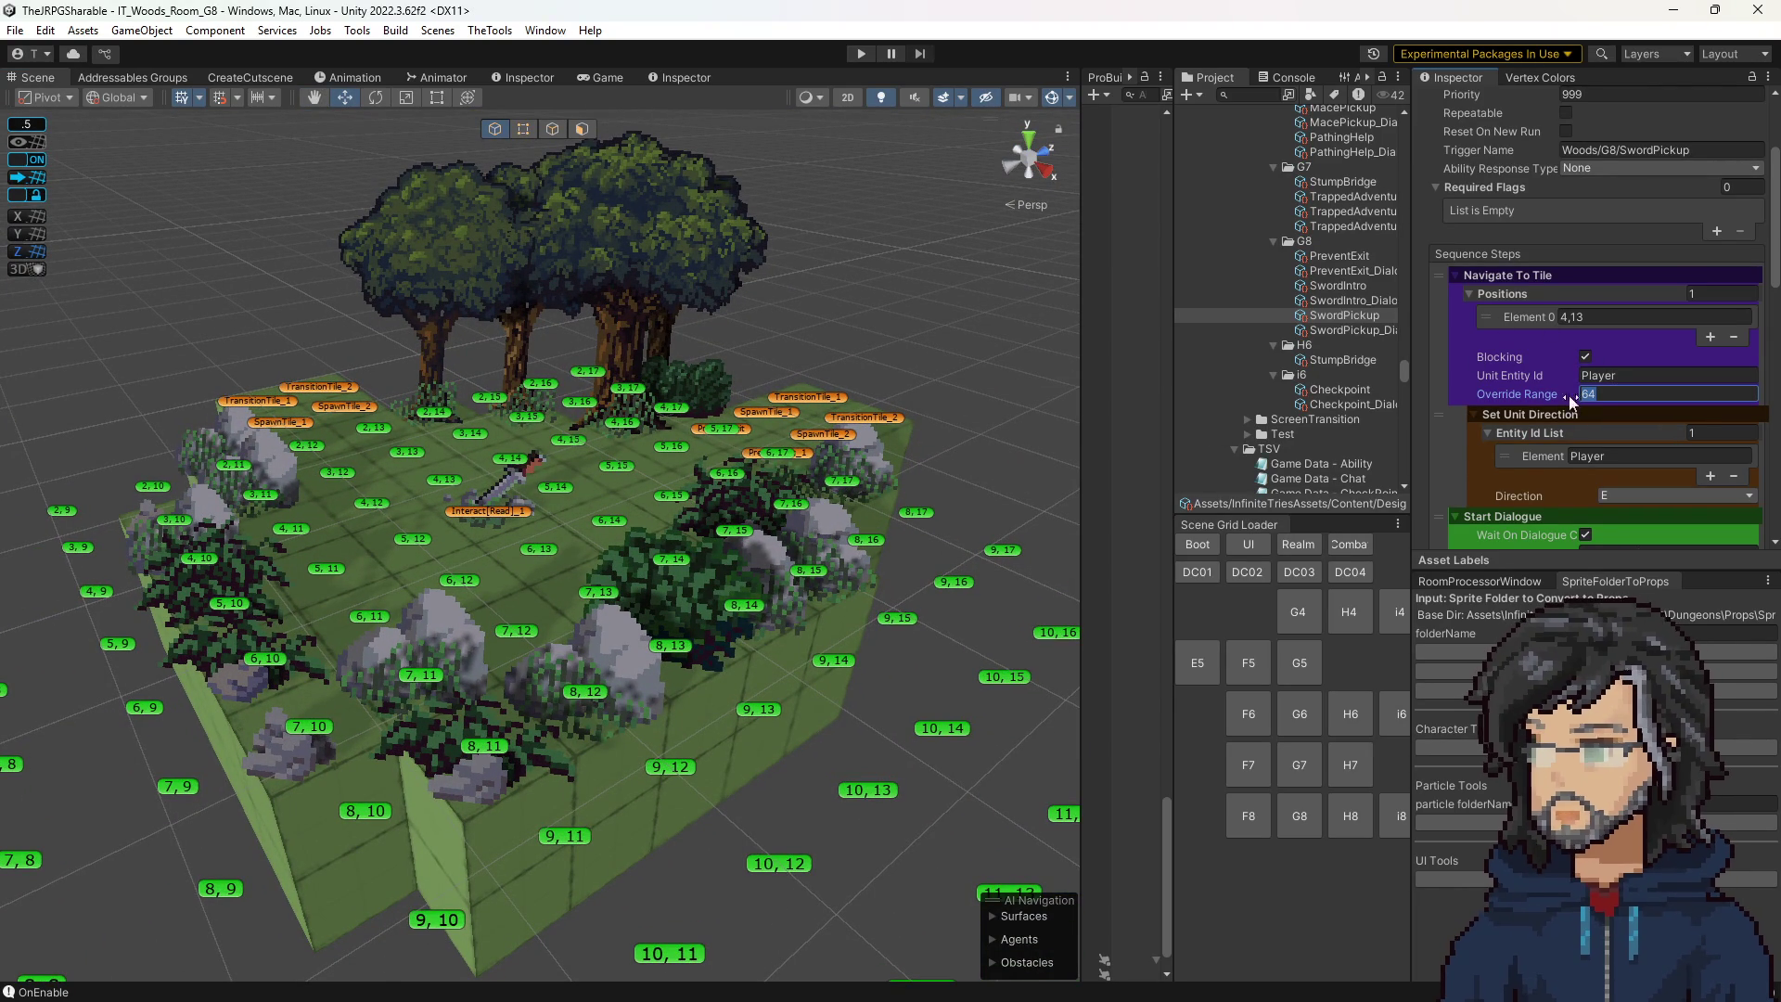
pyautogui.hotkey('shift', 'Tab')
pyautogui.press('Tab')
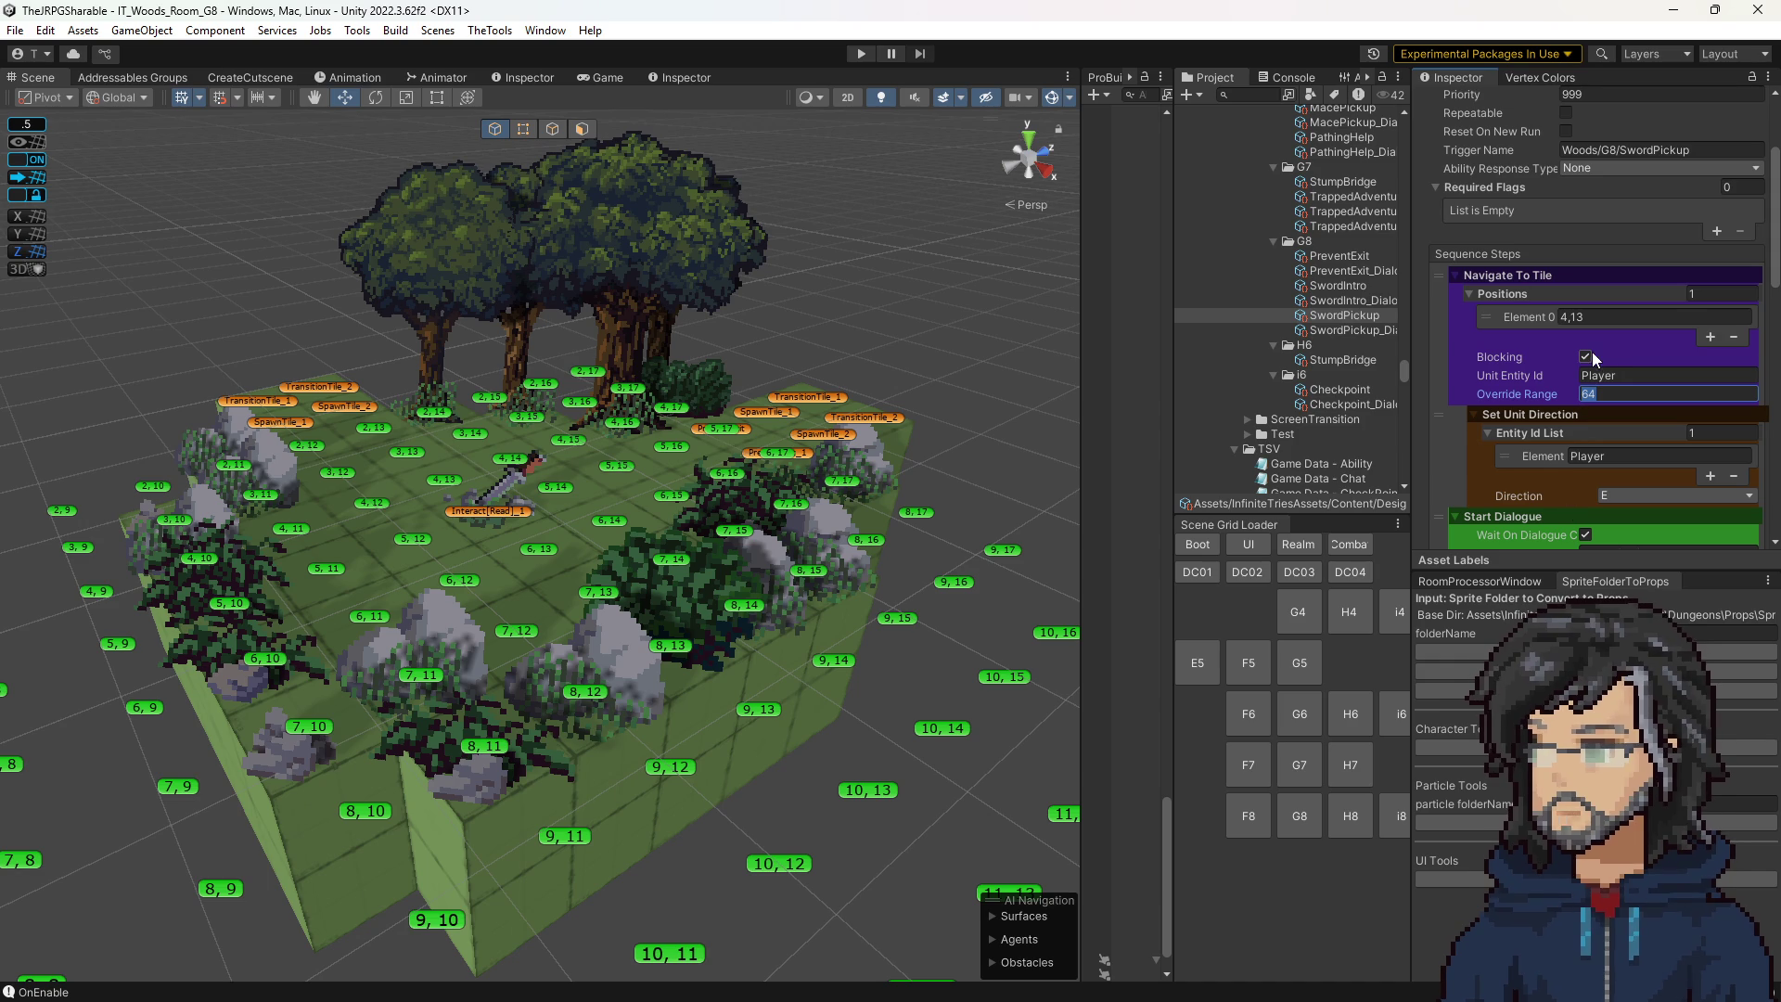
pyautogui.scroll(3, 890, 511)
pyautogui.moveTo(891, 511)
pyautogui.mouseDown()
pyautogui.moveTo(782, 541)
pyautogui.moveTo(801, 543)
pyautogui.mouseUp()
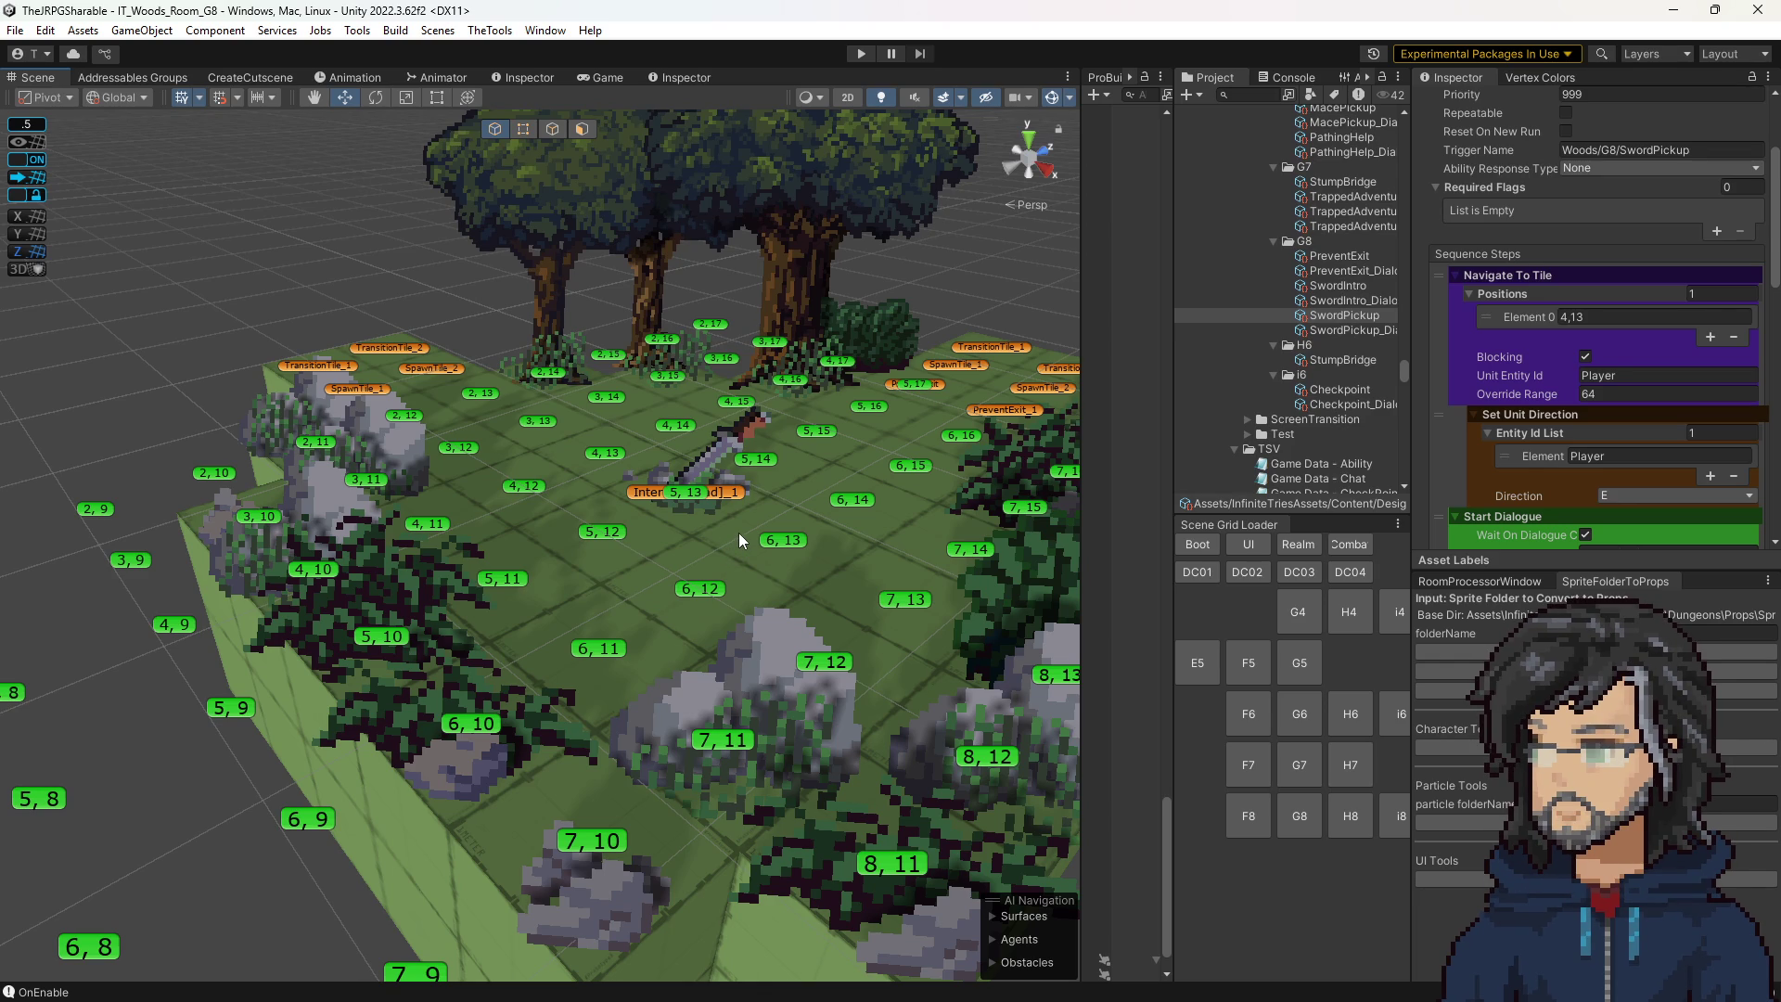
pyautogui.scroll(-1, 740, 533)
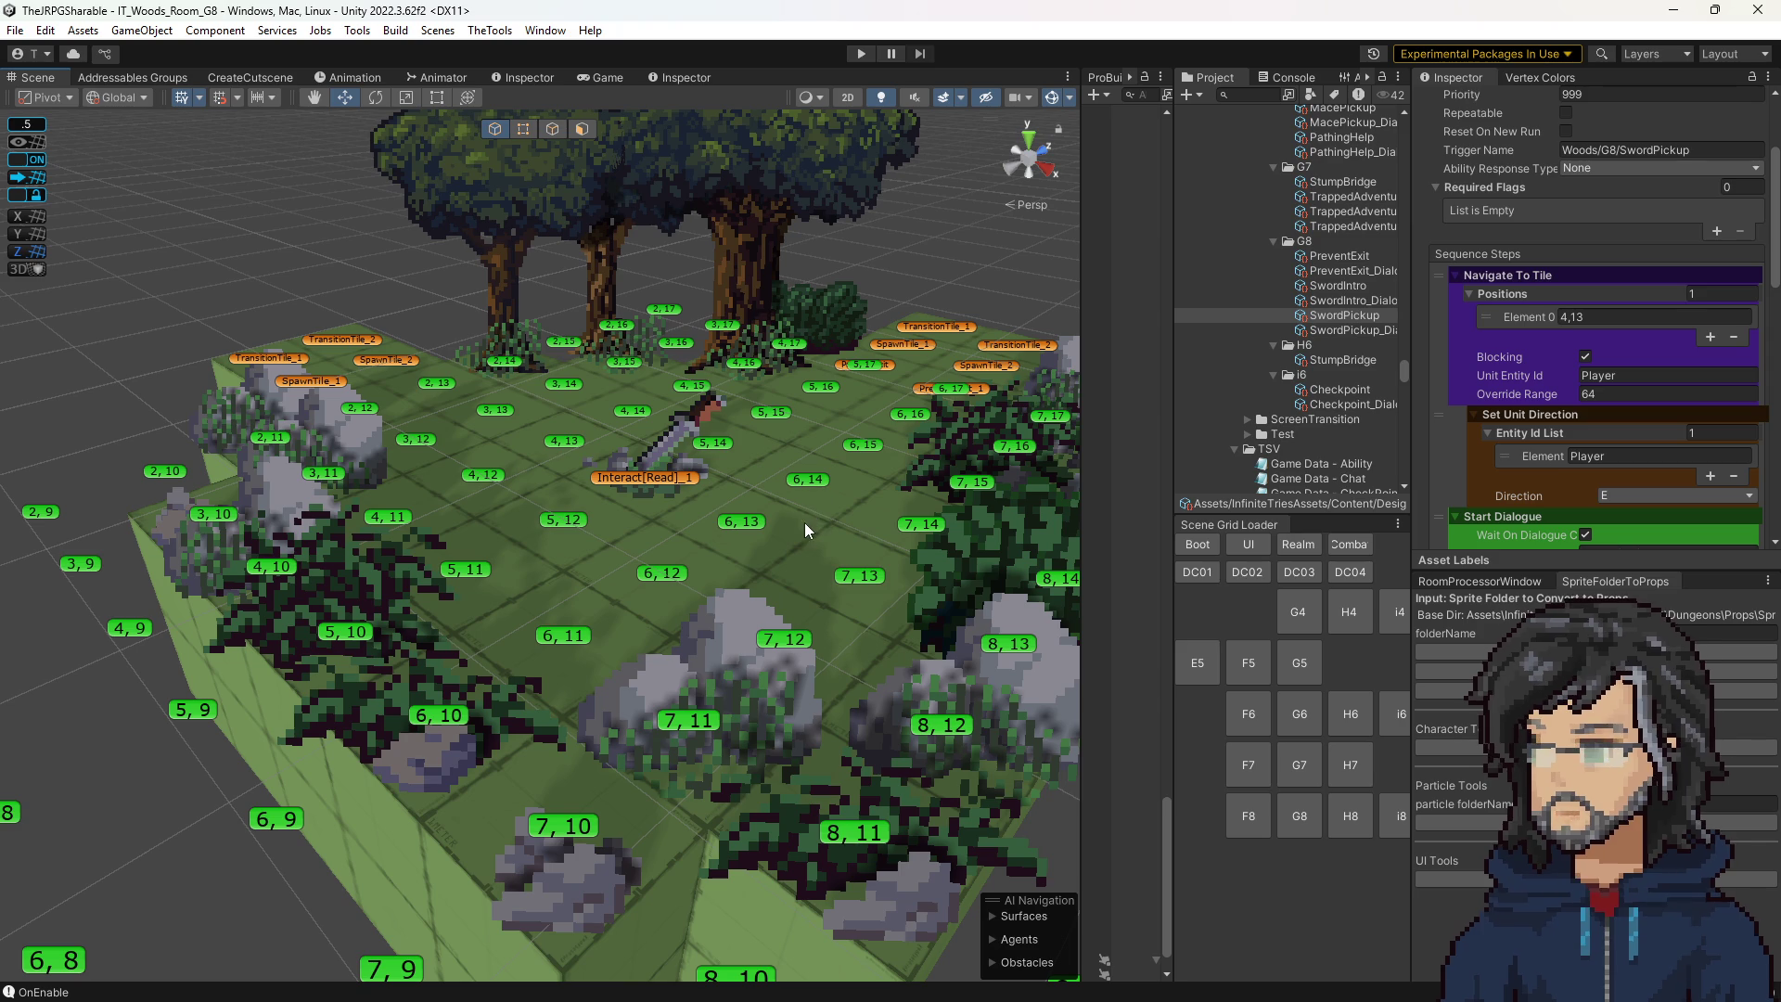
pyautogui.click(669, 483)
pyautogui.scroll(-3, 1521, 442)
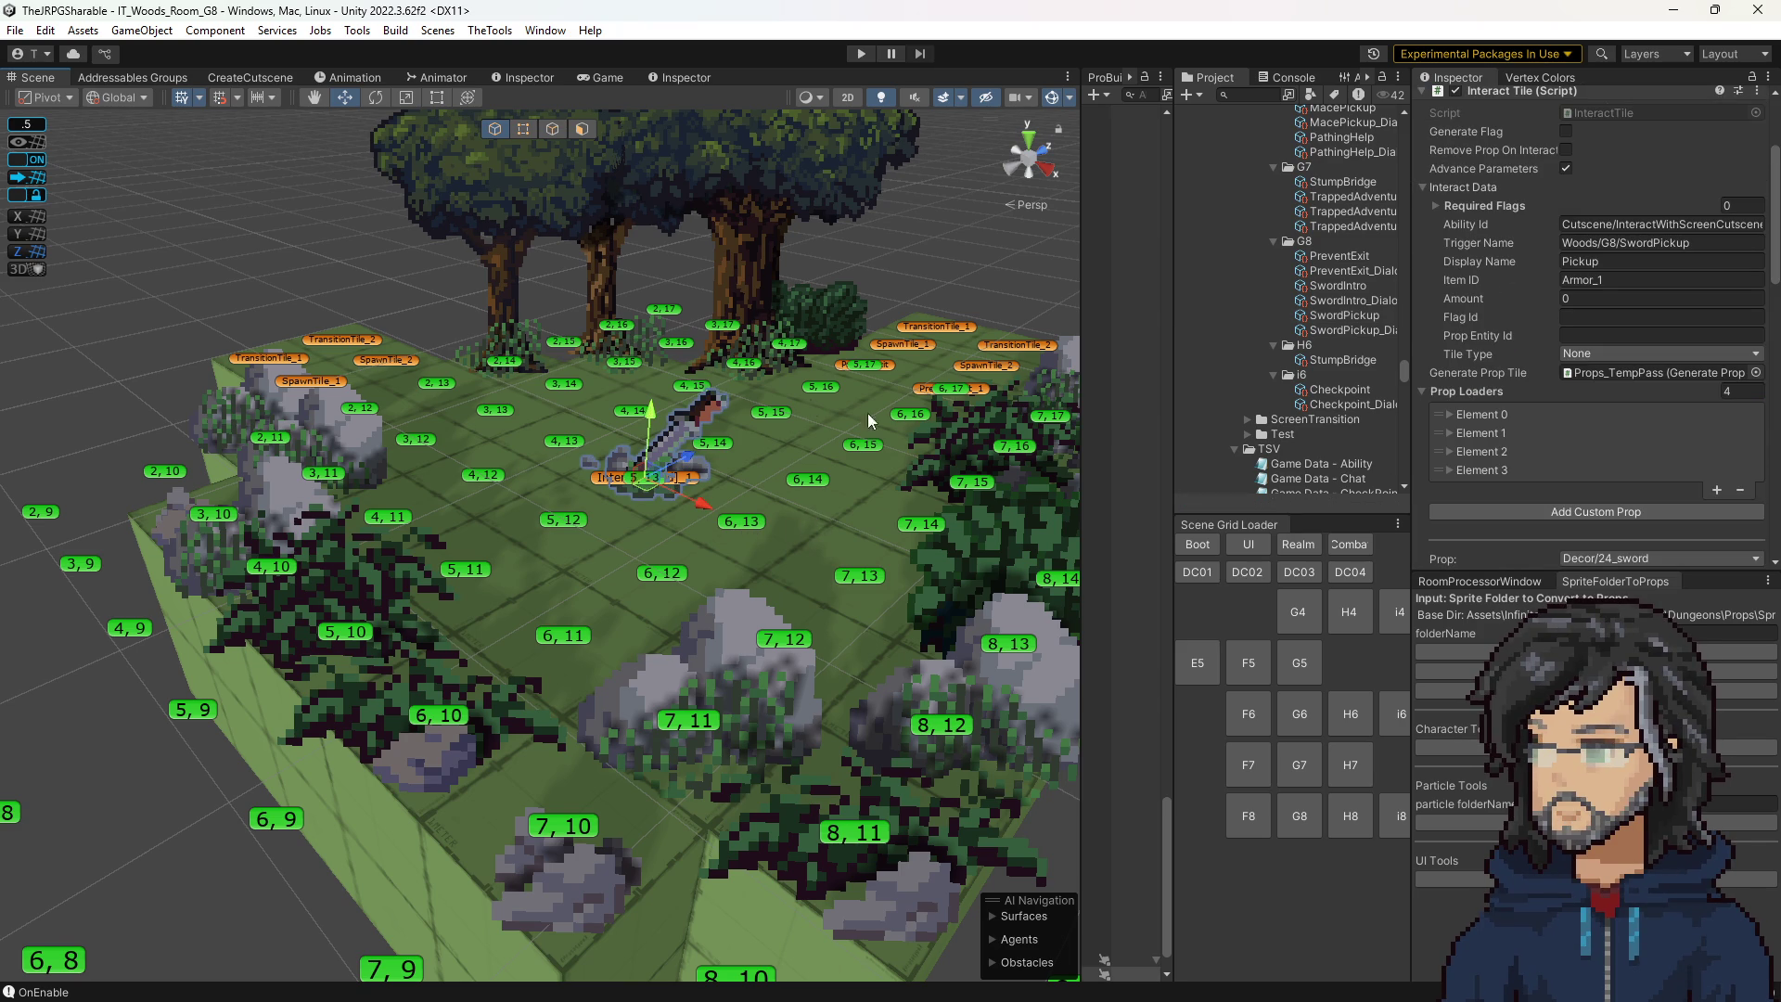
pyautogui.scroll(8, 659, 454)
pyautogui.scroll(10, 1705, 345)
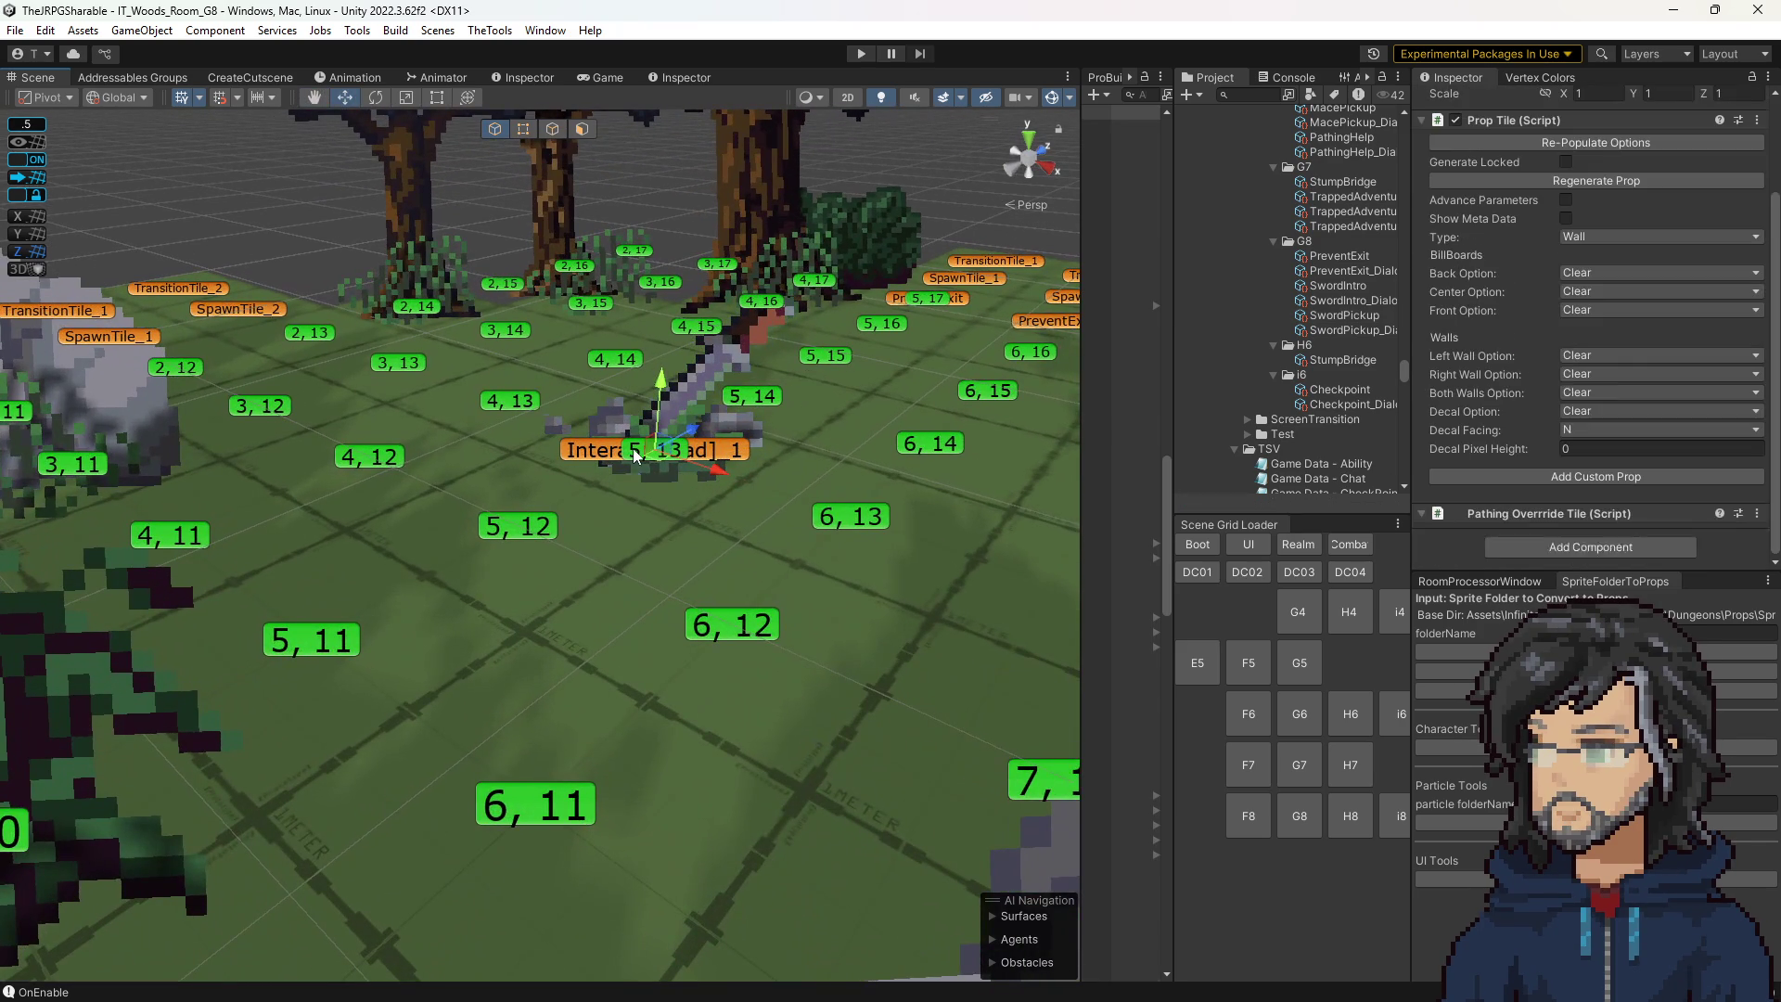
pyautogui.scroll(-3, 1637, 436)
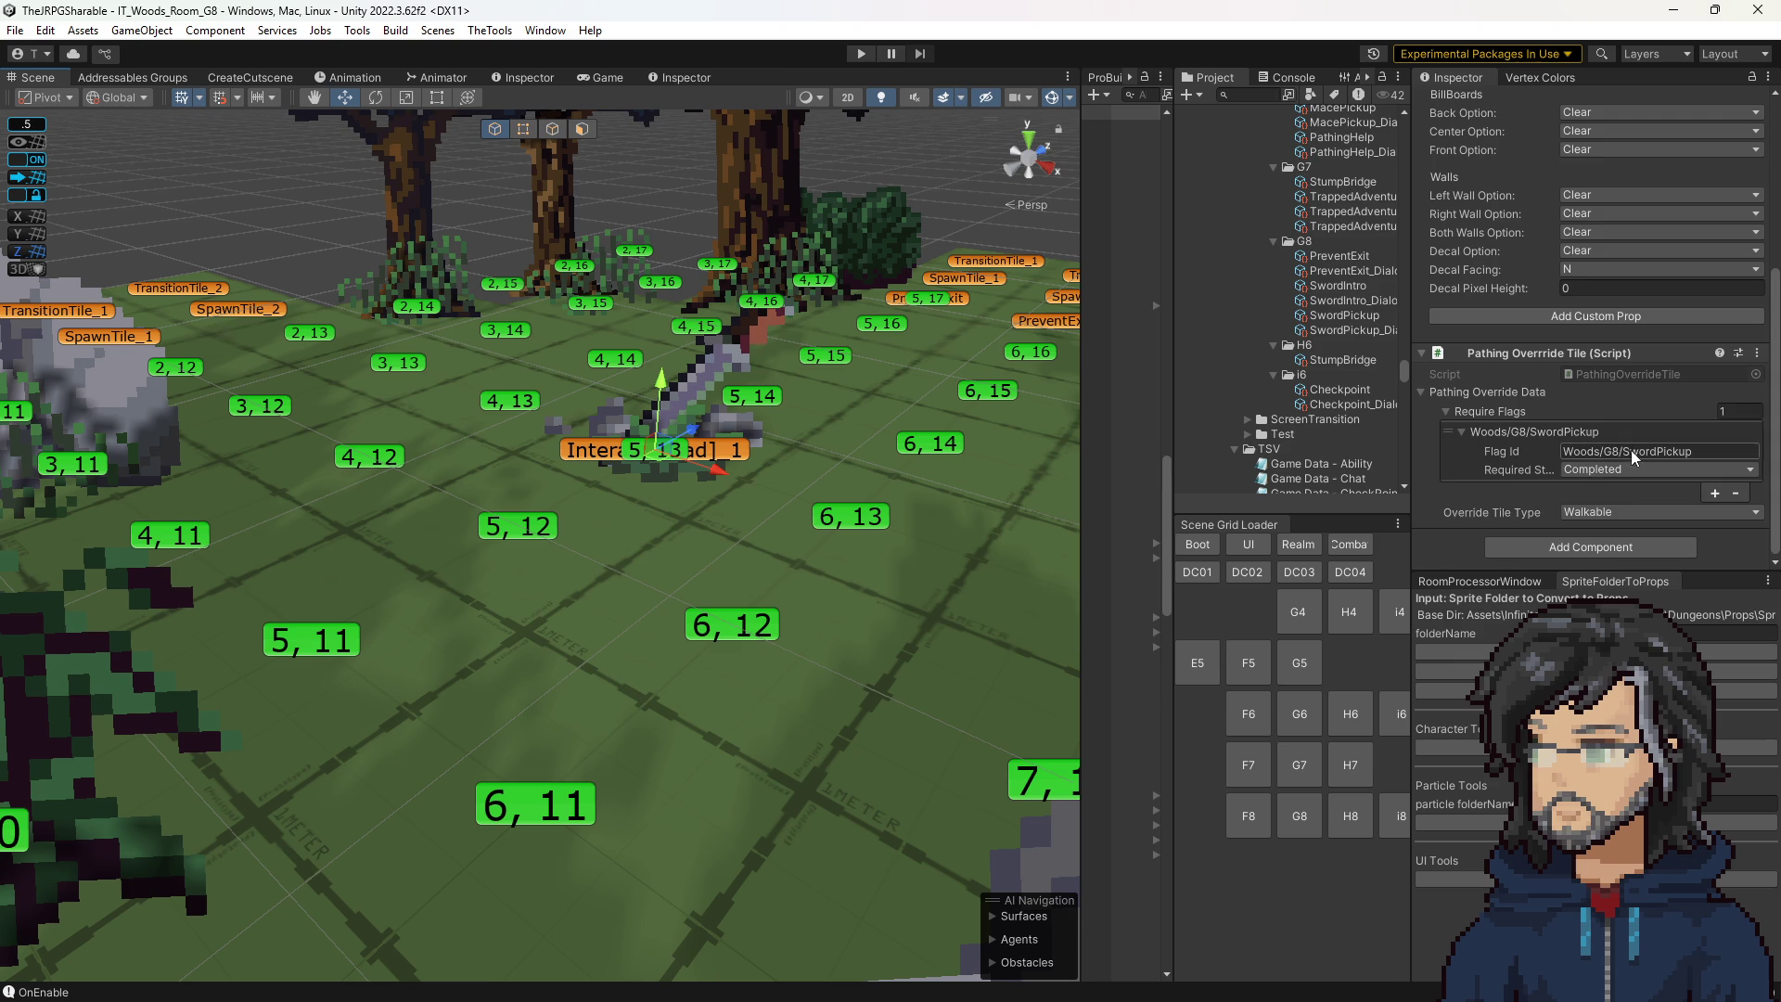
pyautogui.scroll(5, 1612, 486)
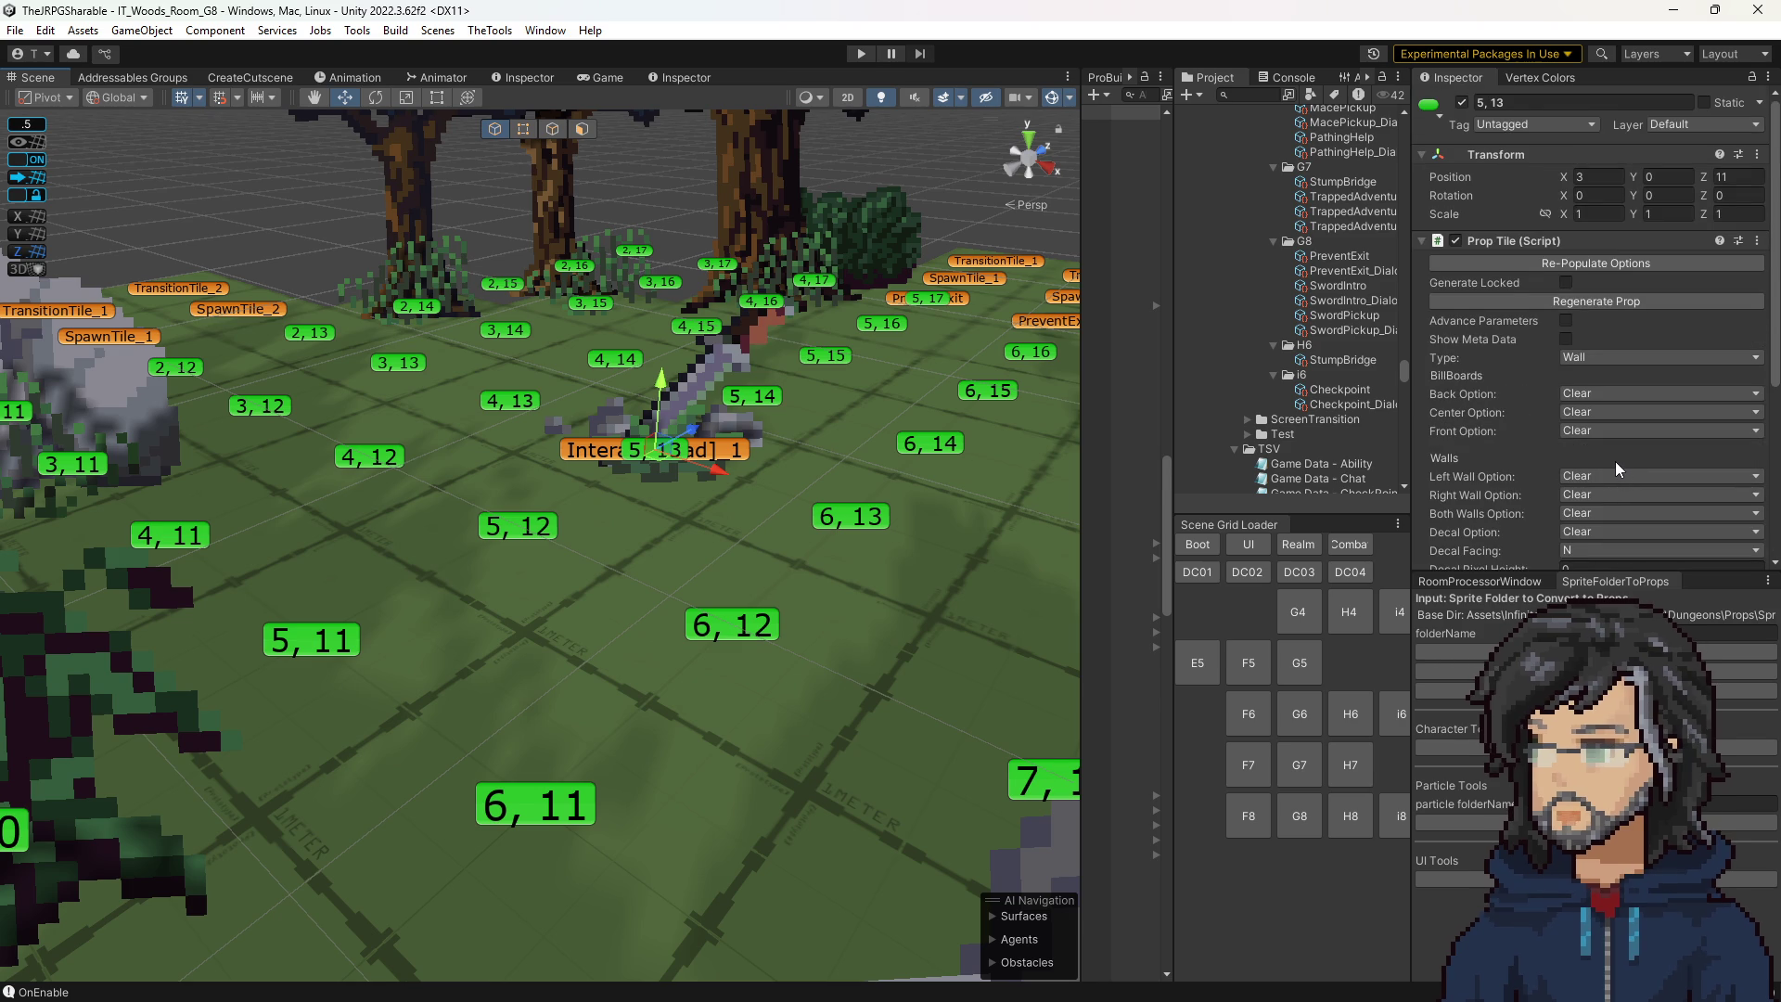
pyautogui.scroll(-5, 1616, 460)
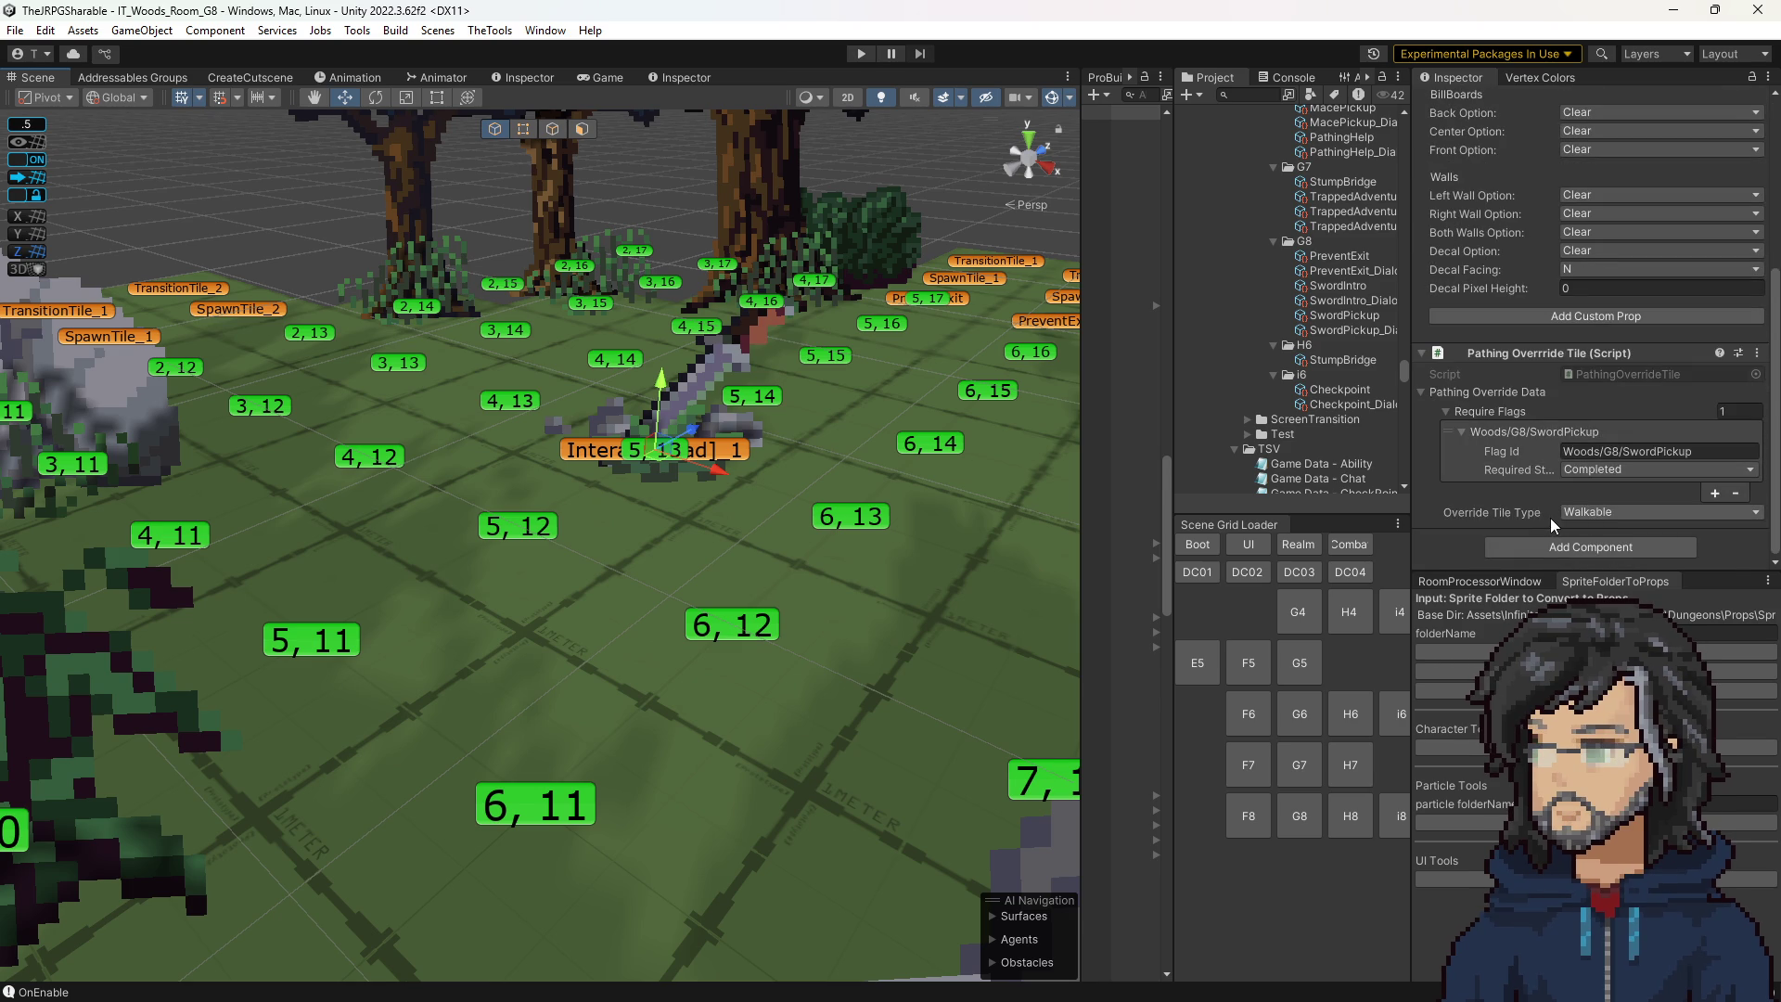
pyautogui.scroll(5, 1550, 518)
pyautogui.scroll(-4, 1549, 515)
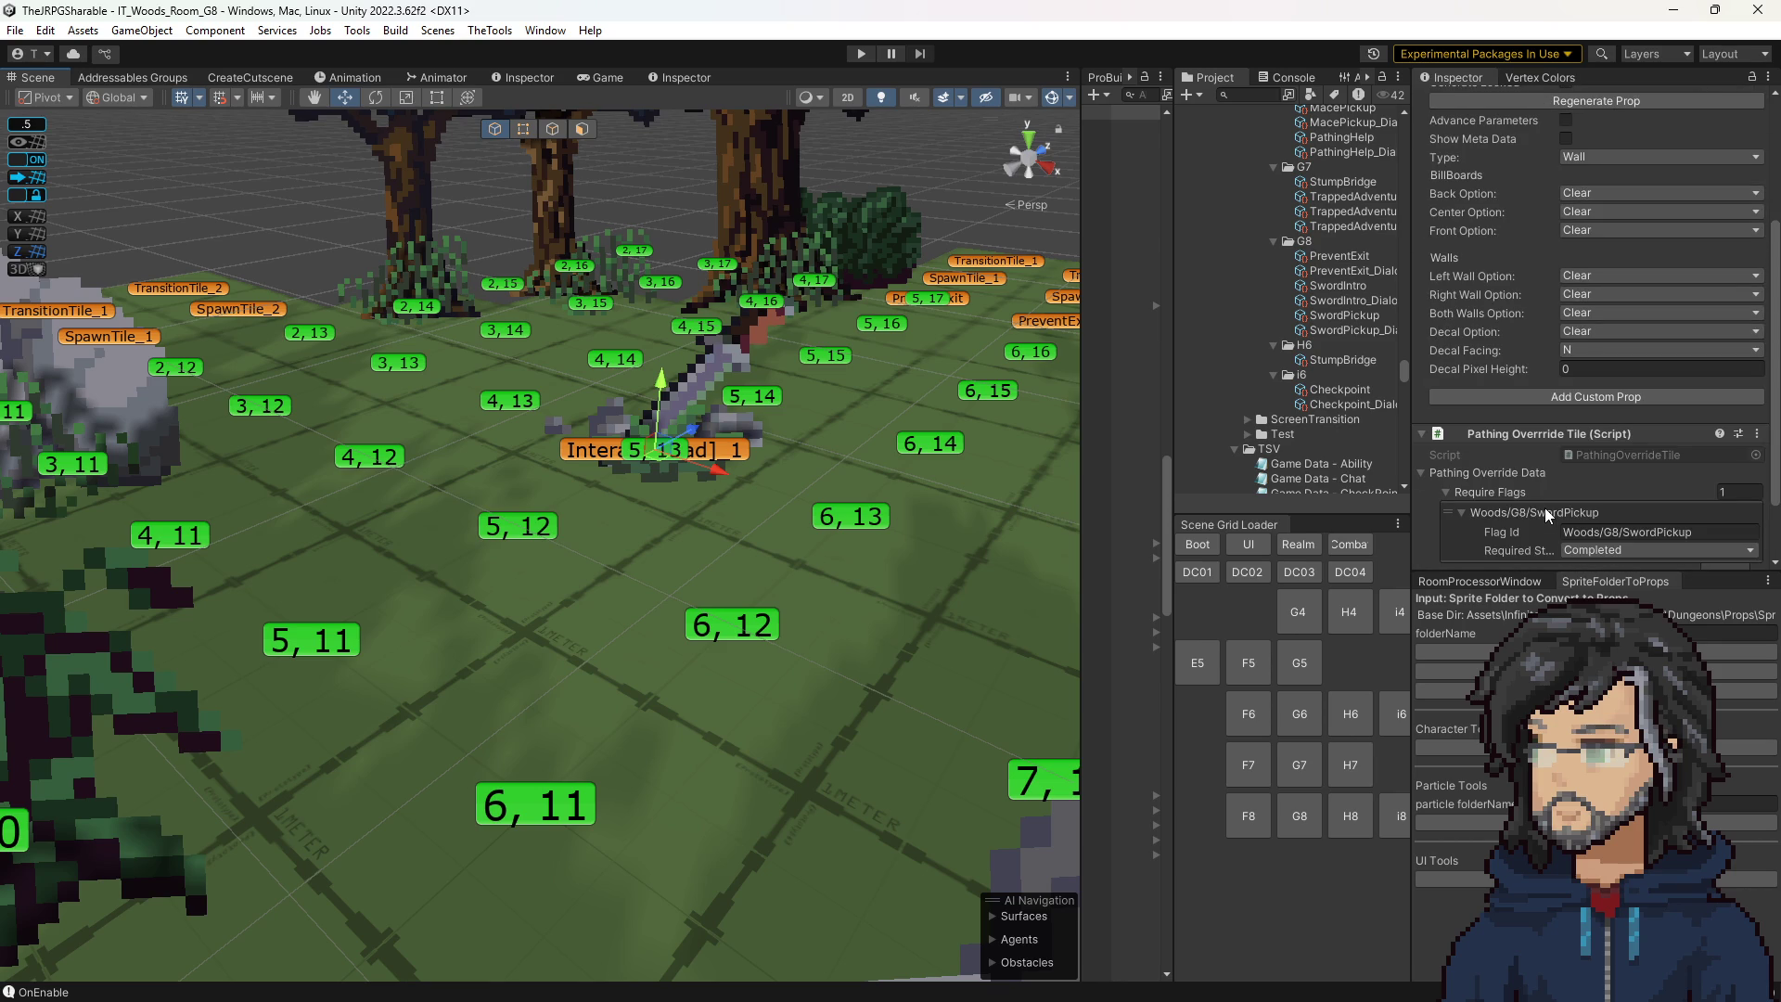
pyautogui.scroll(3, 1544, 508)
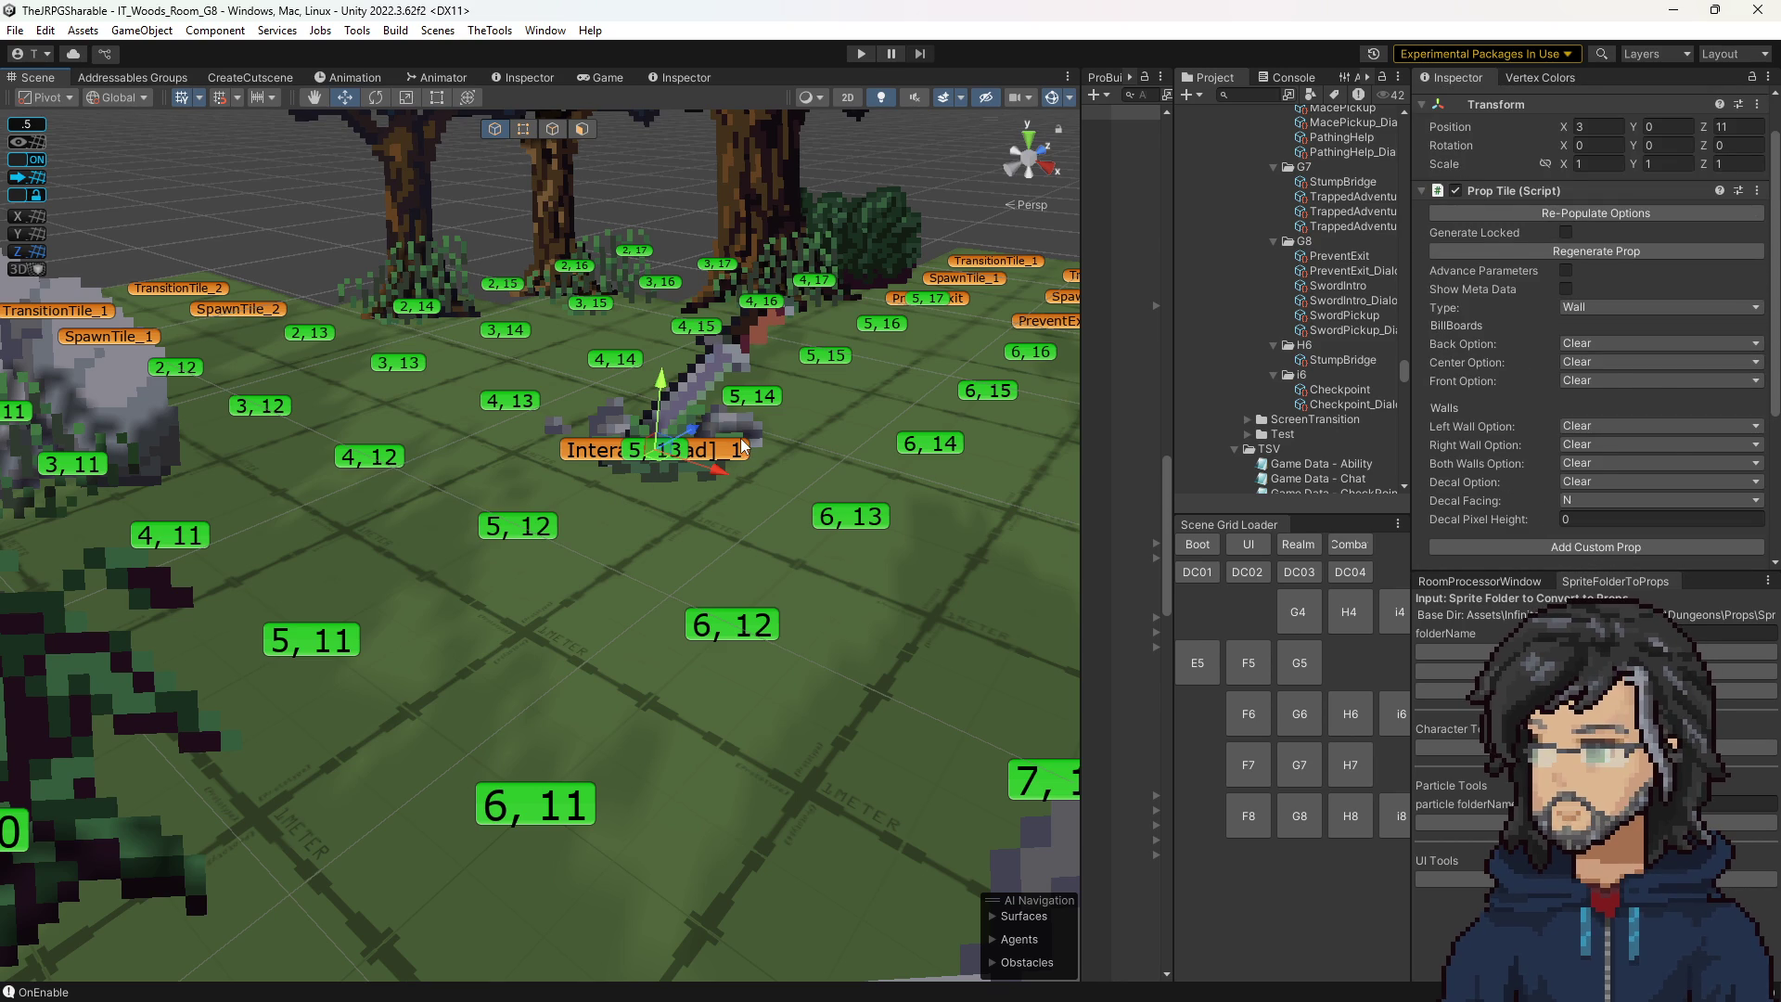
pyautogui.scroll(-10, 1466, 370)
pyautogui.scroll(-5, 1514, 391)
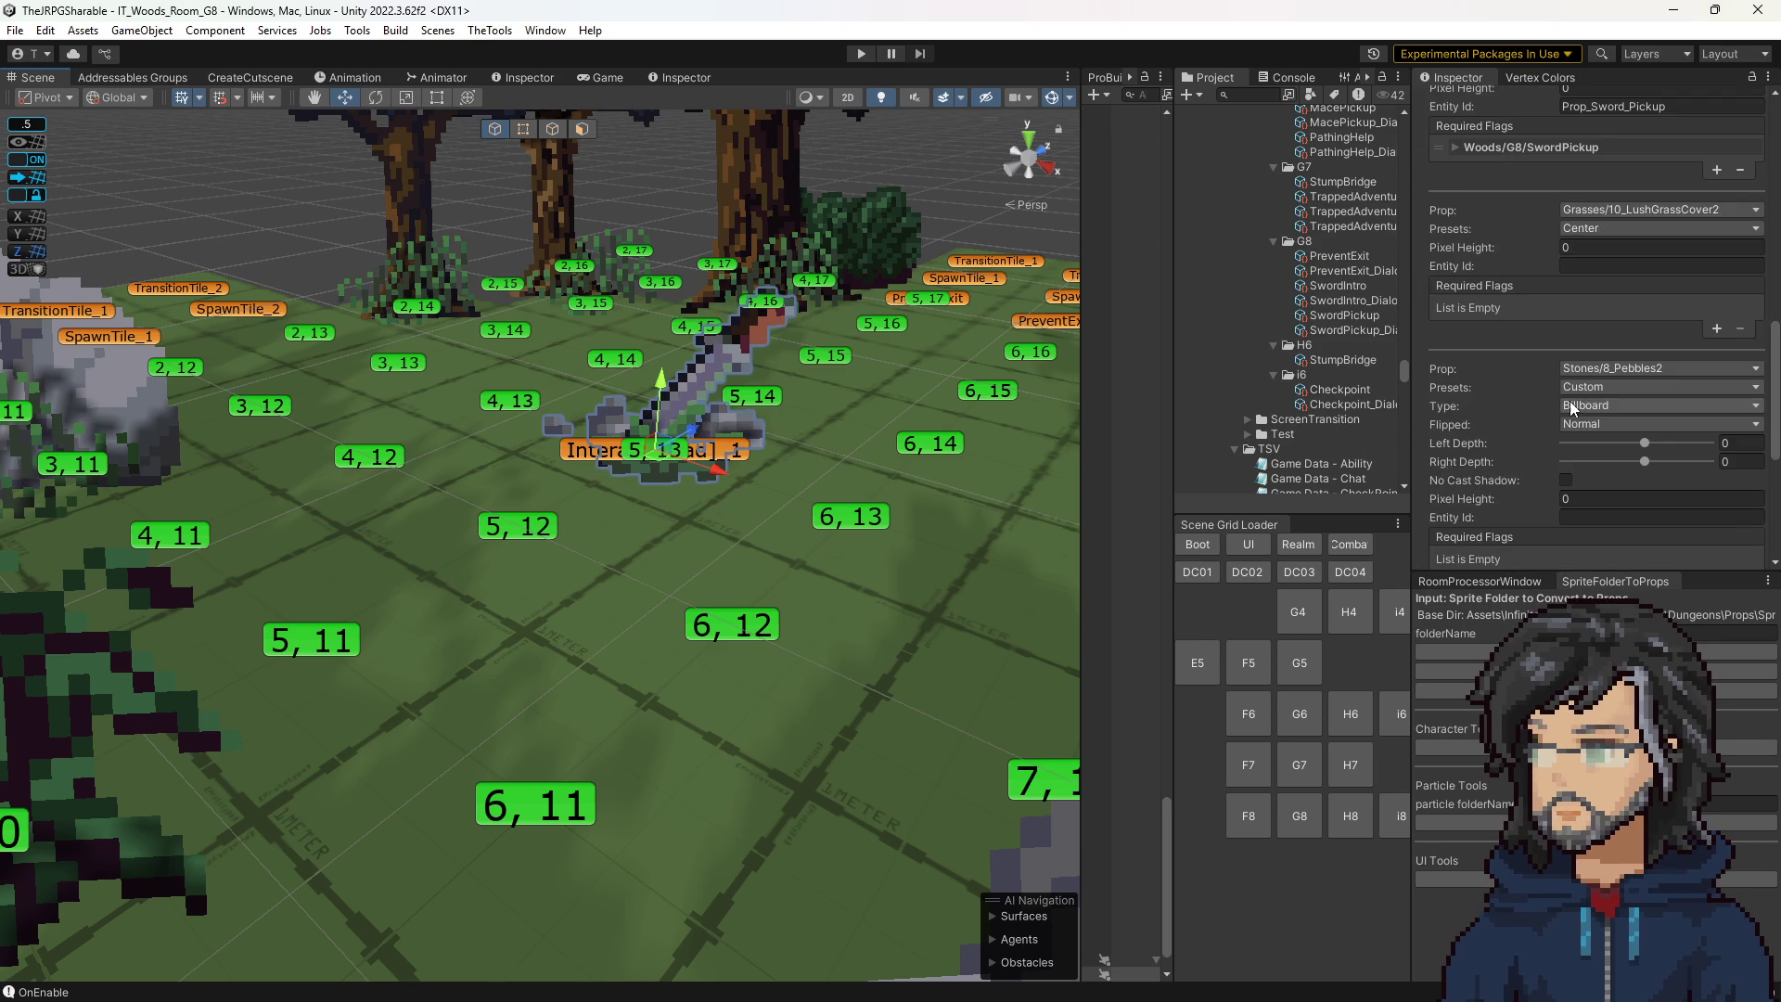
pyautogui.scroll(10, 1545, 453)
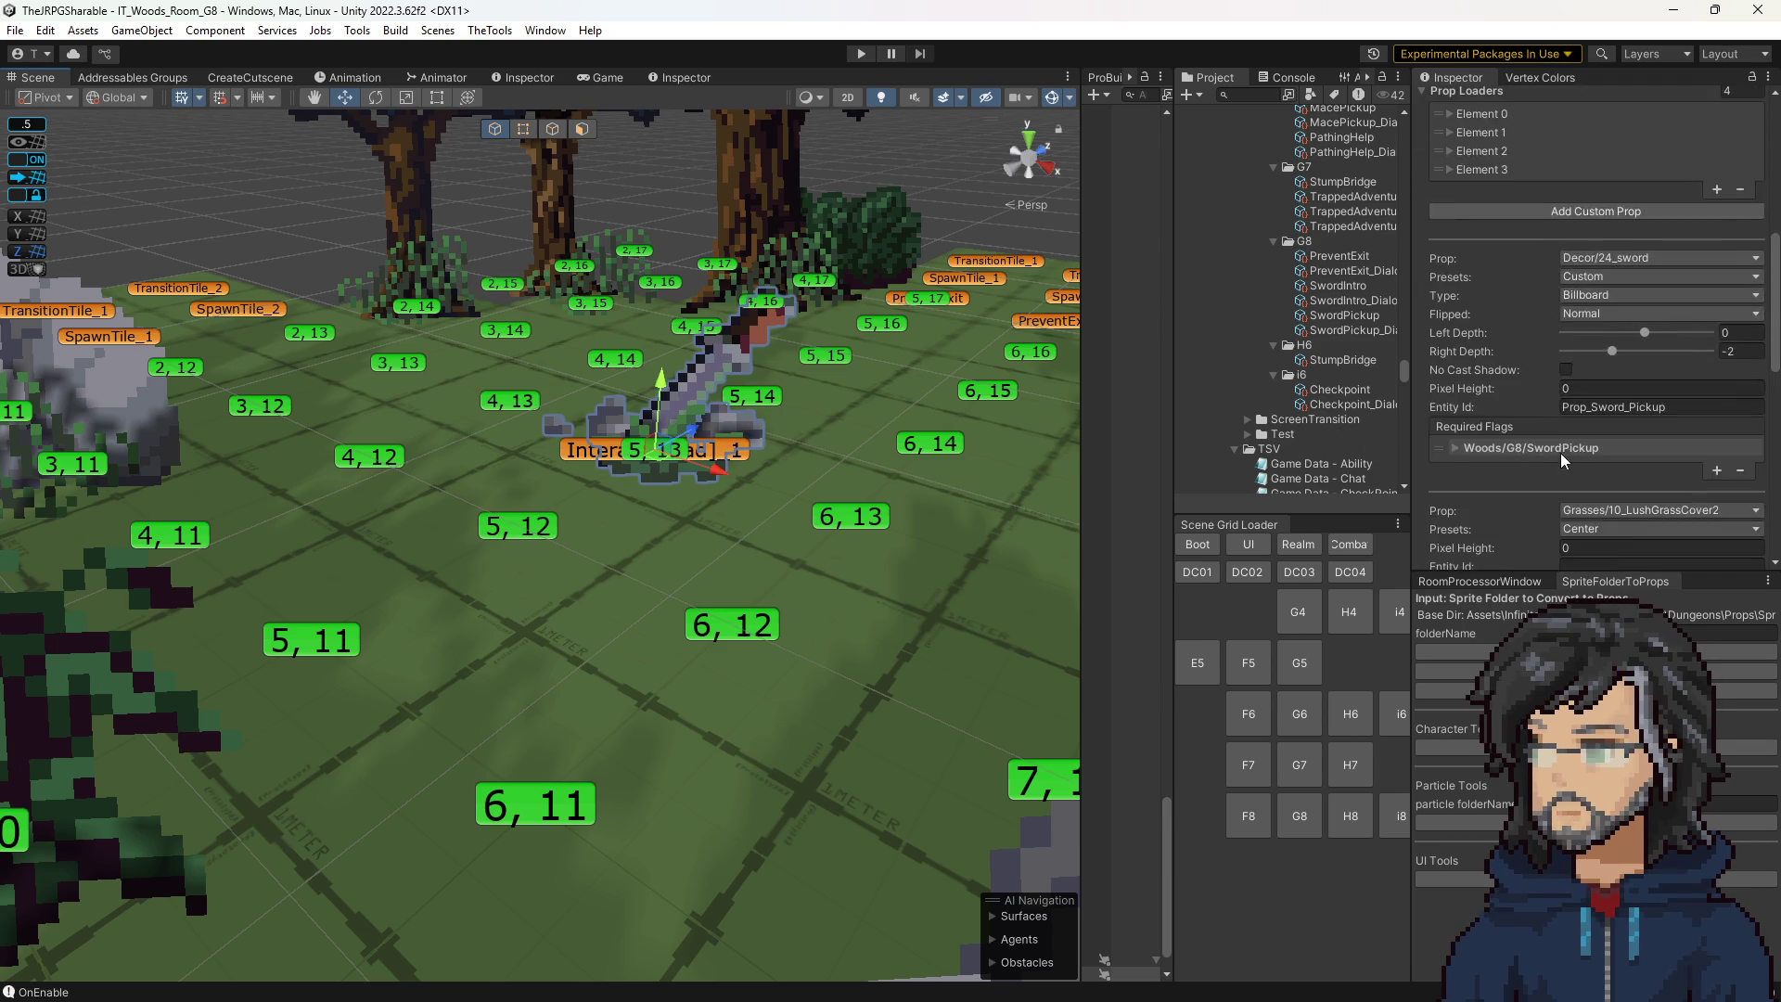
pyautogui.scroll(3, 1567, 449)
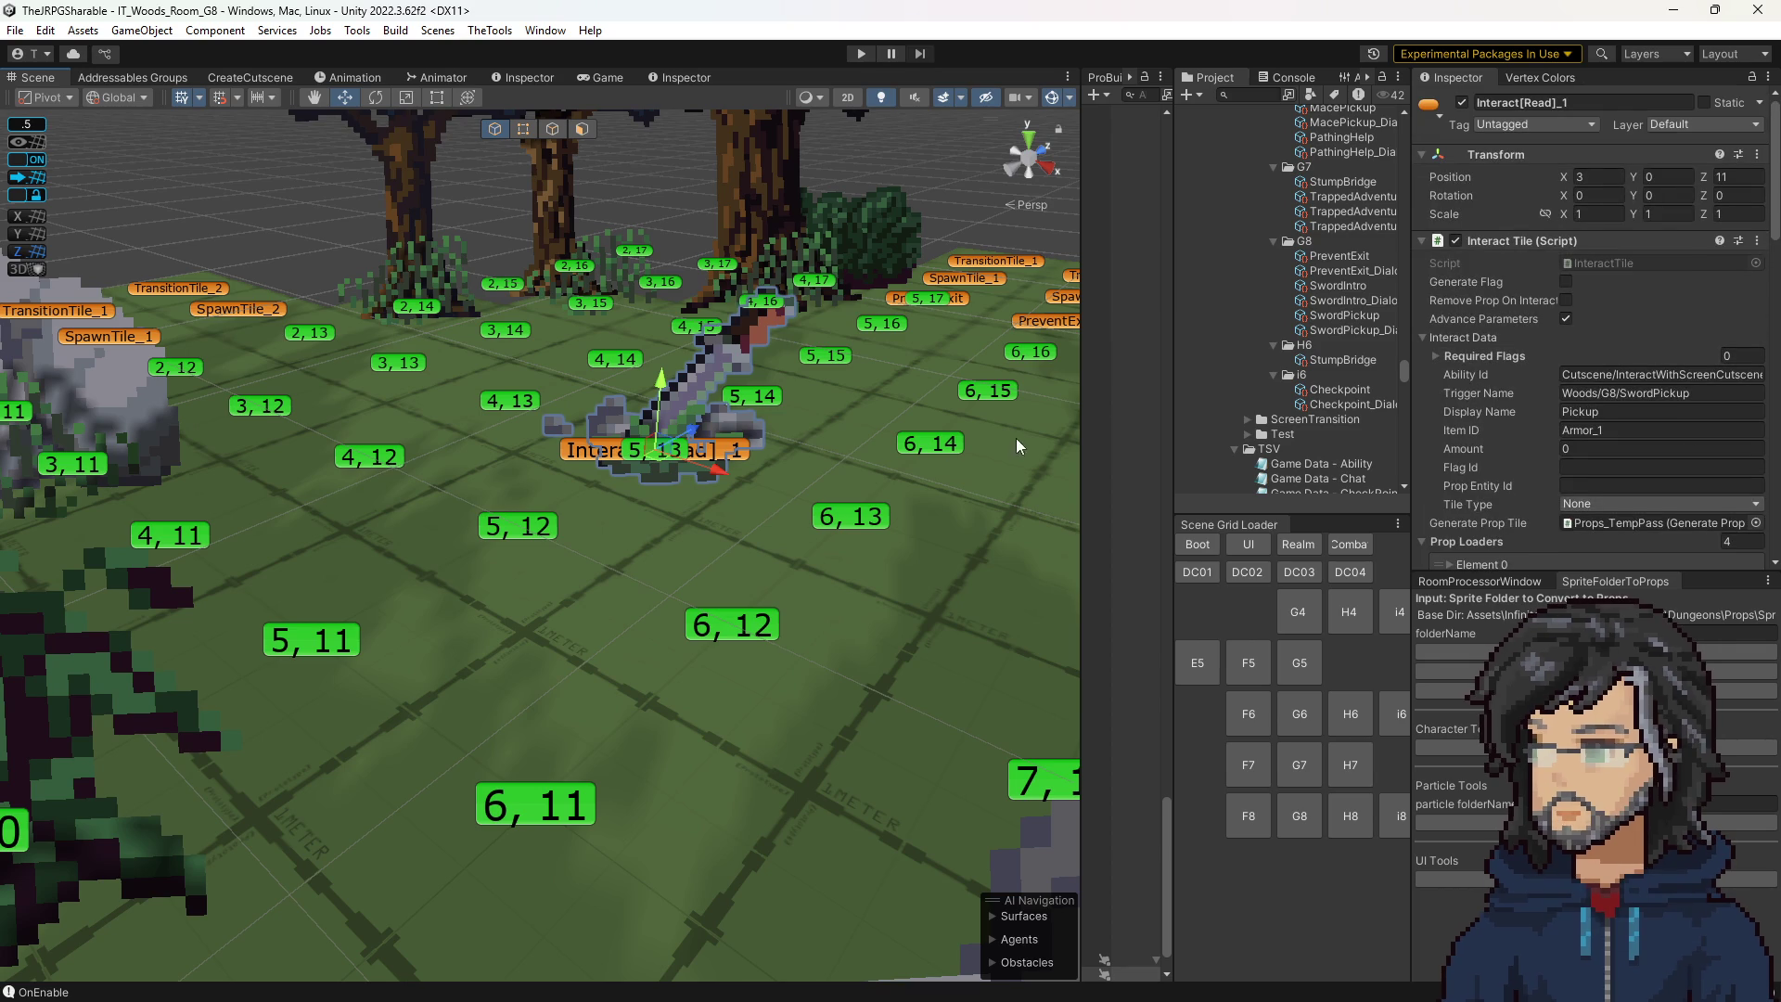
pyautogui.moveTo(655, 461)
pyautogui.mouseDown()
pyautogui.moveTo(603, 428)
pyautogui.moveTo(769, 399)
pyautogui.moveTo(640, 451)
pyautogui.mouseUp()
pyautogui.click(628, 456)
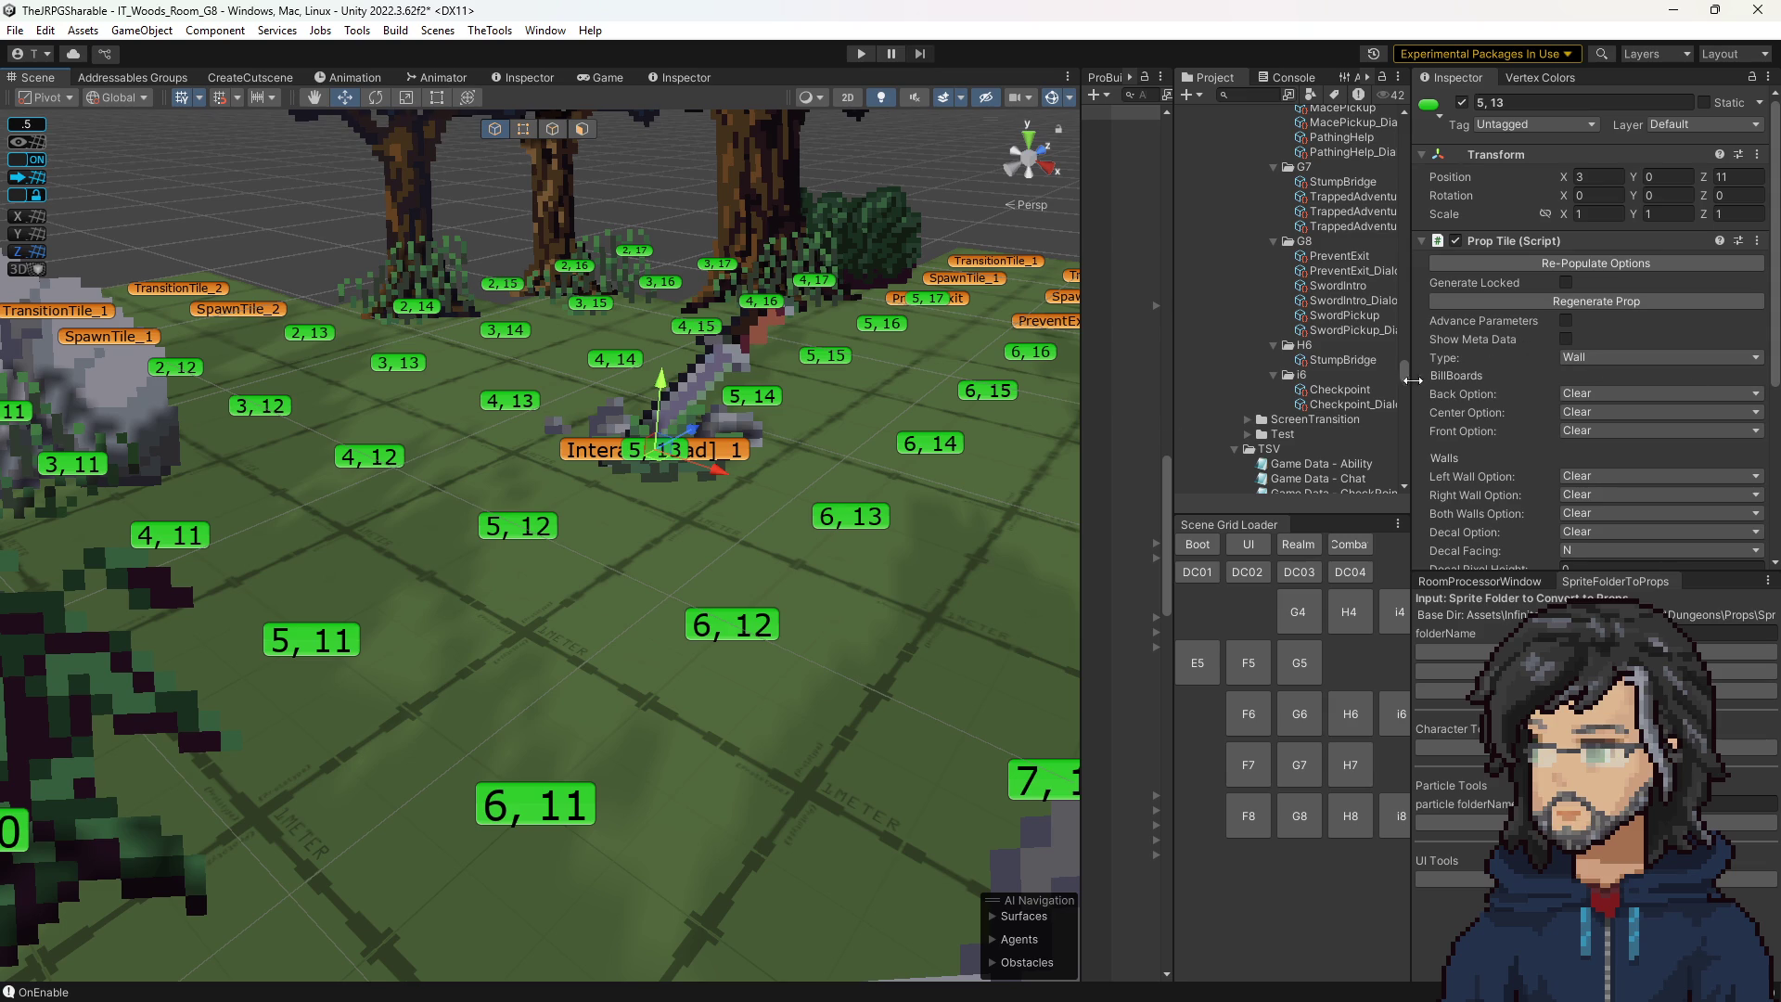
pyautogui.click(870, 525)
pyautogui.scroll(-3, 1661, 509)
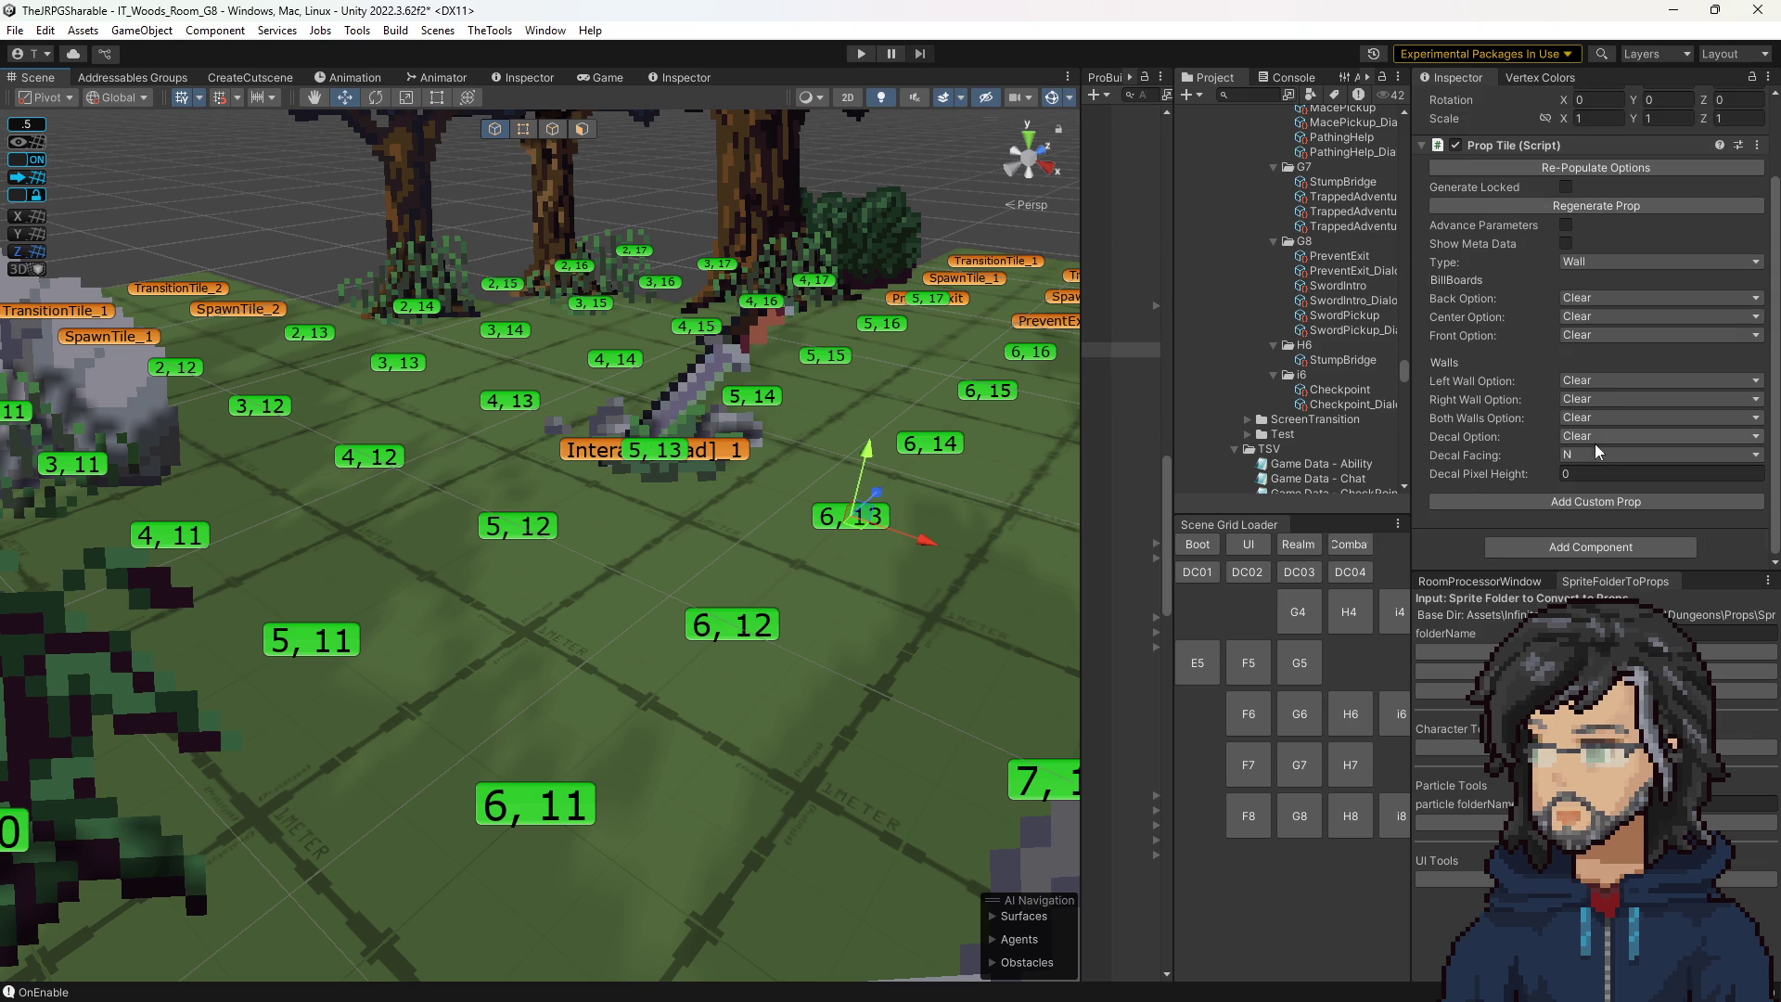
pyautogui.click(937, 444)
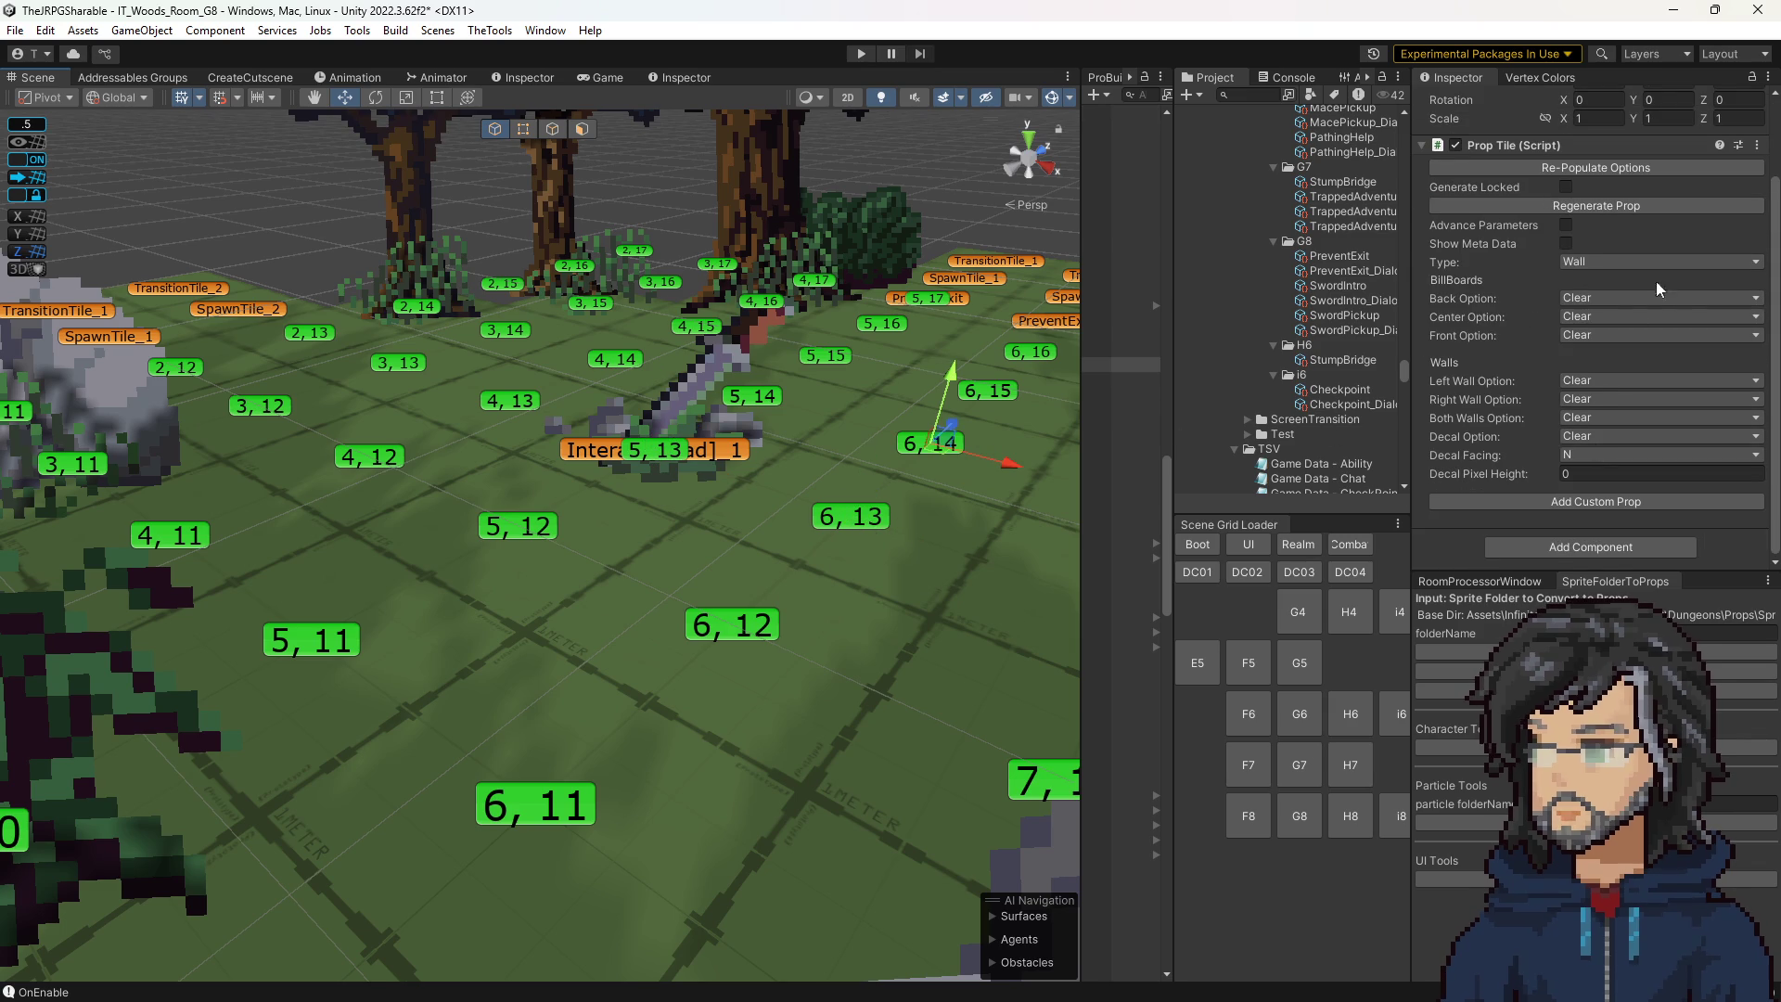
pyautogui.scroll(3, 1640, 371)
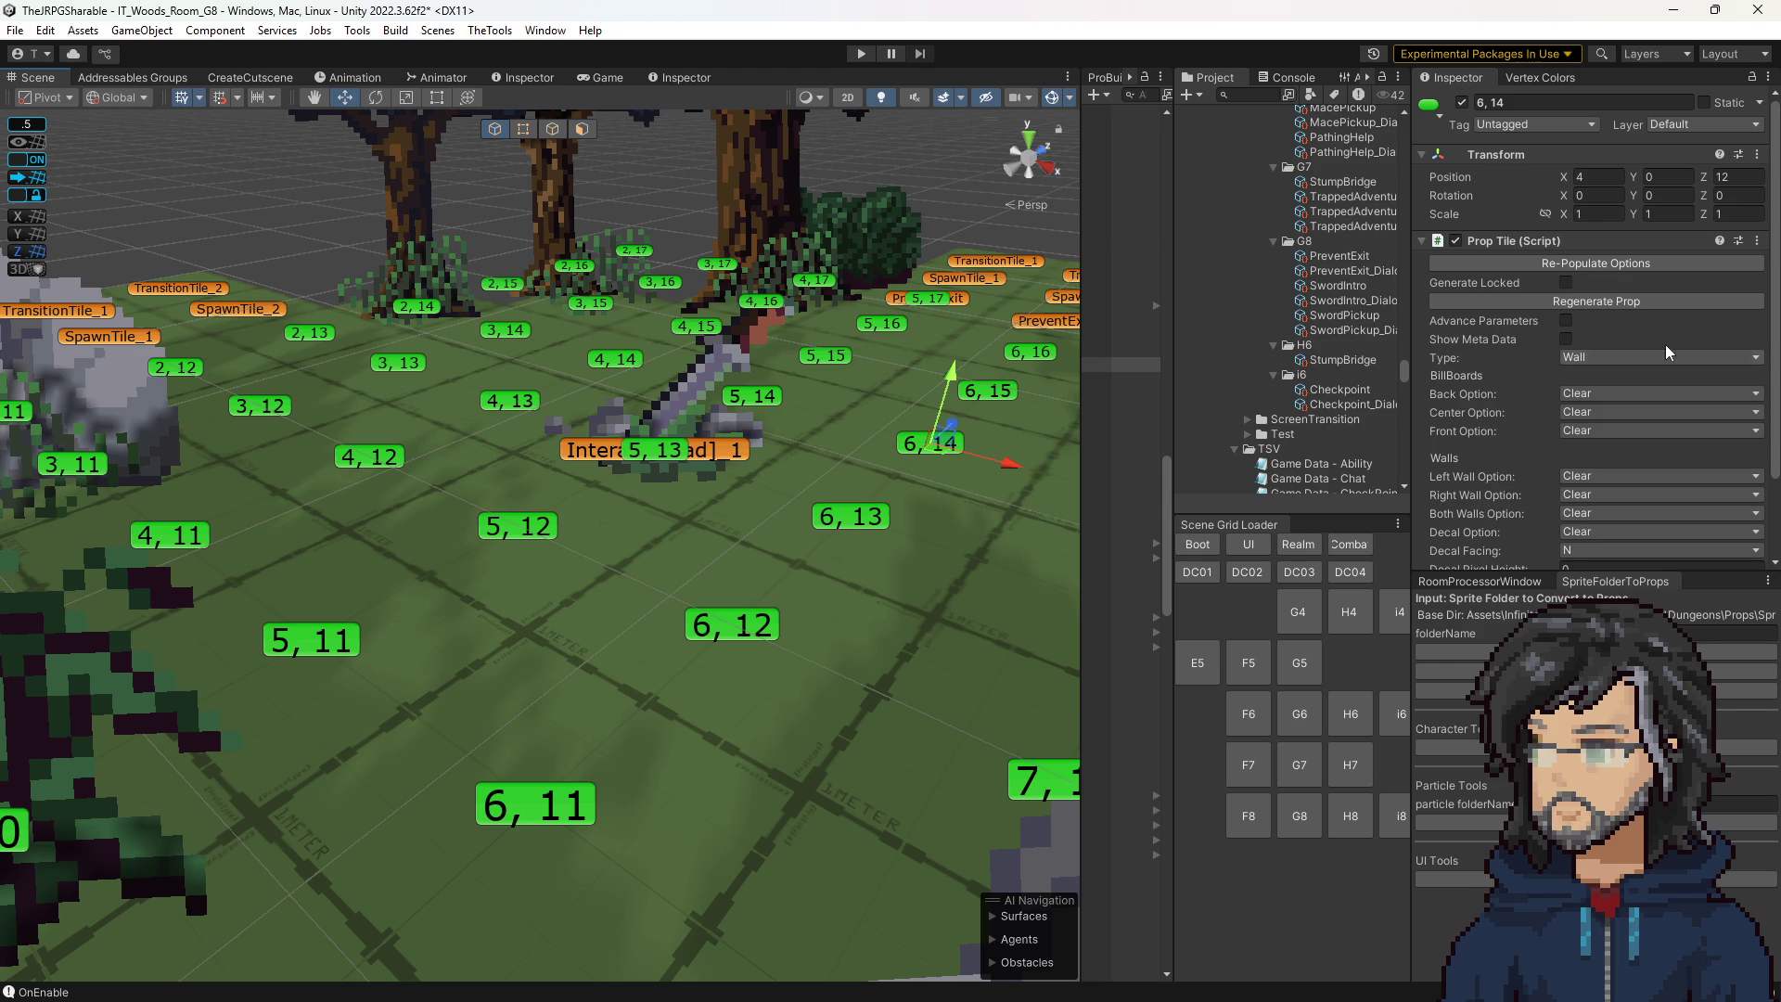
pyautogui.scroll(-3, 1702, 355)
pyautogui.click(676, 460)
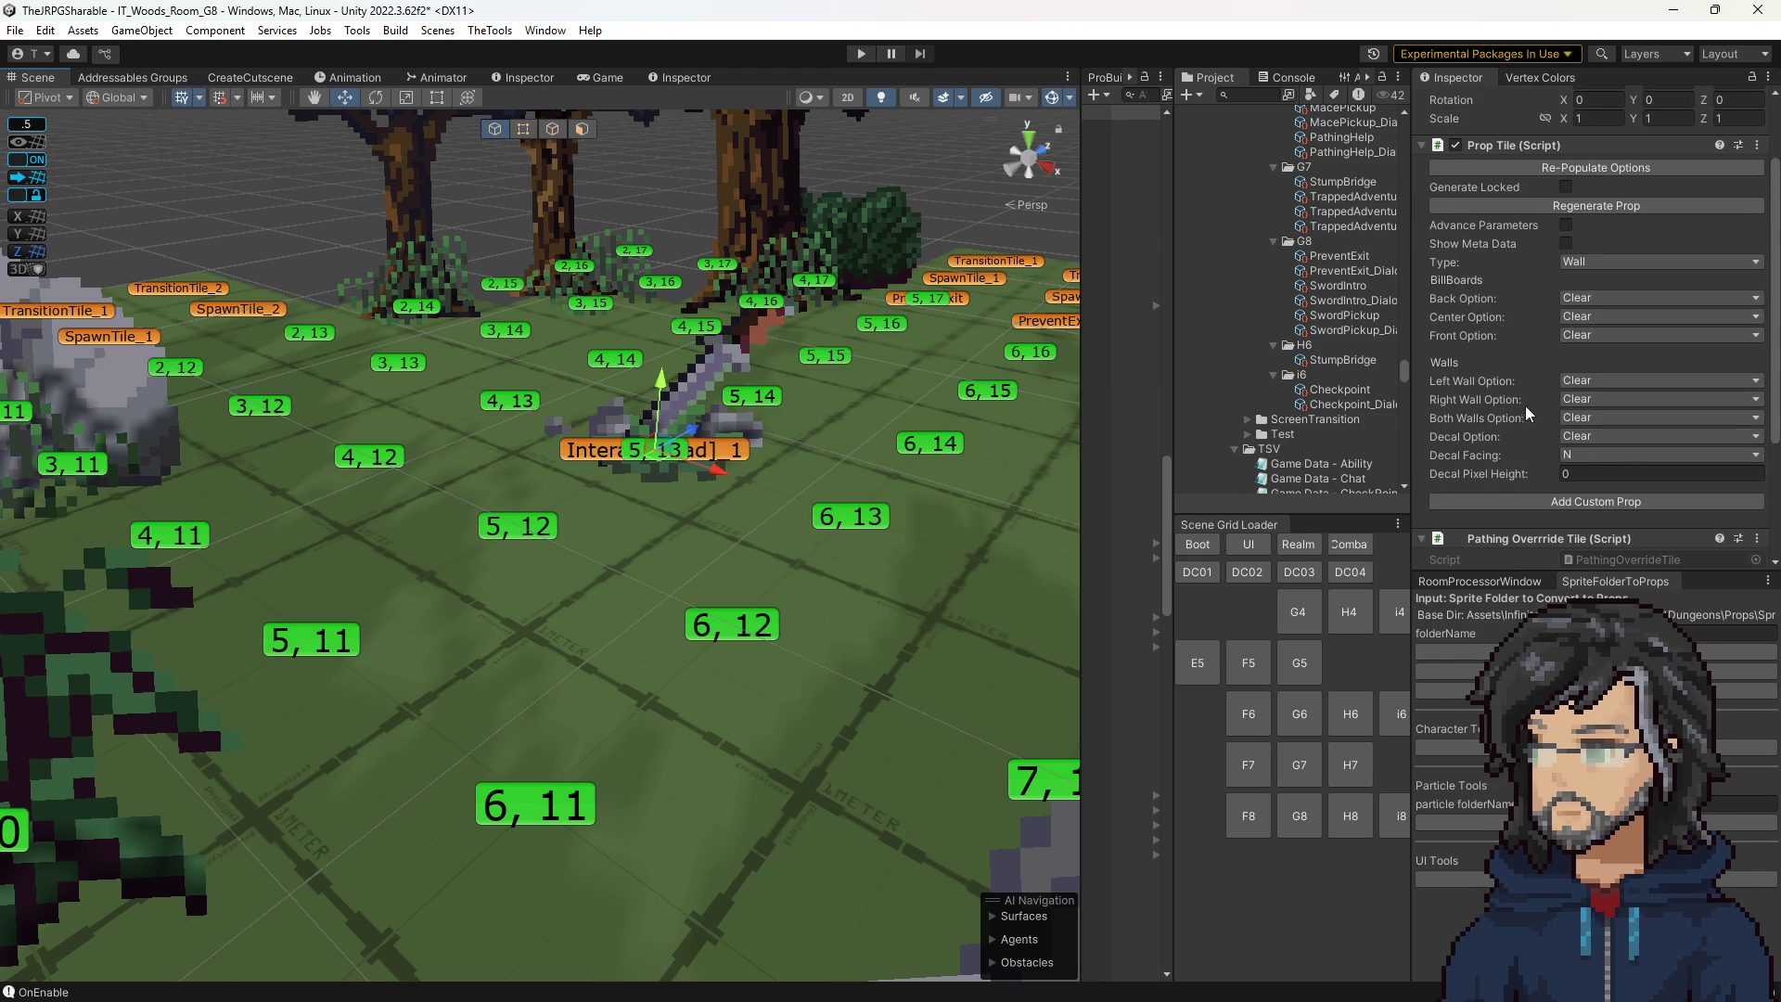
pyautogui.scroll(-6, 1596, 371)
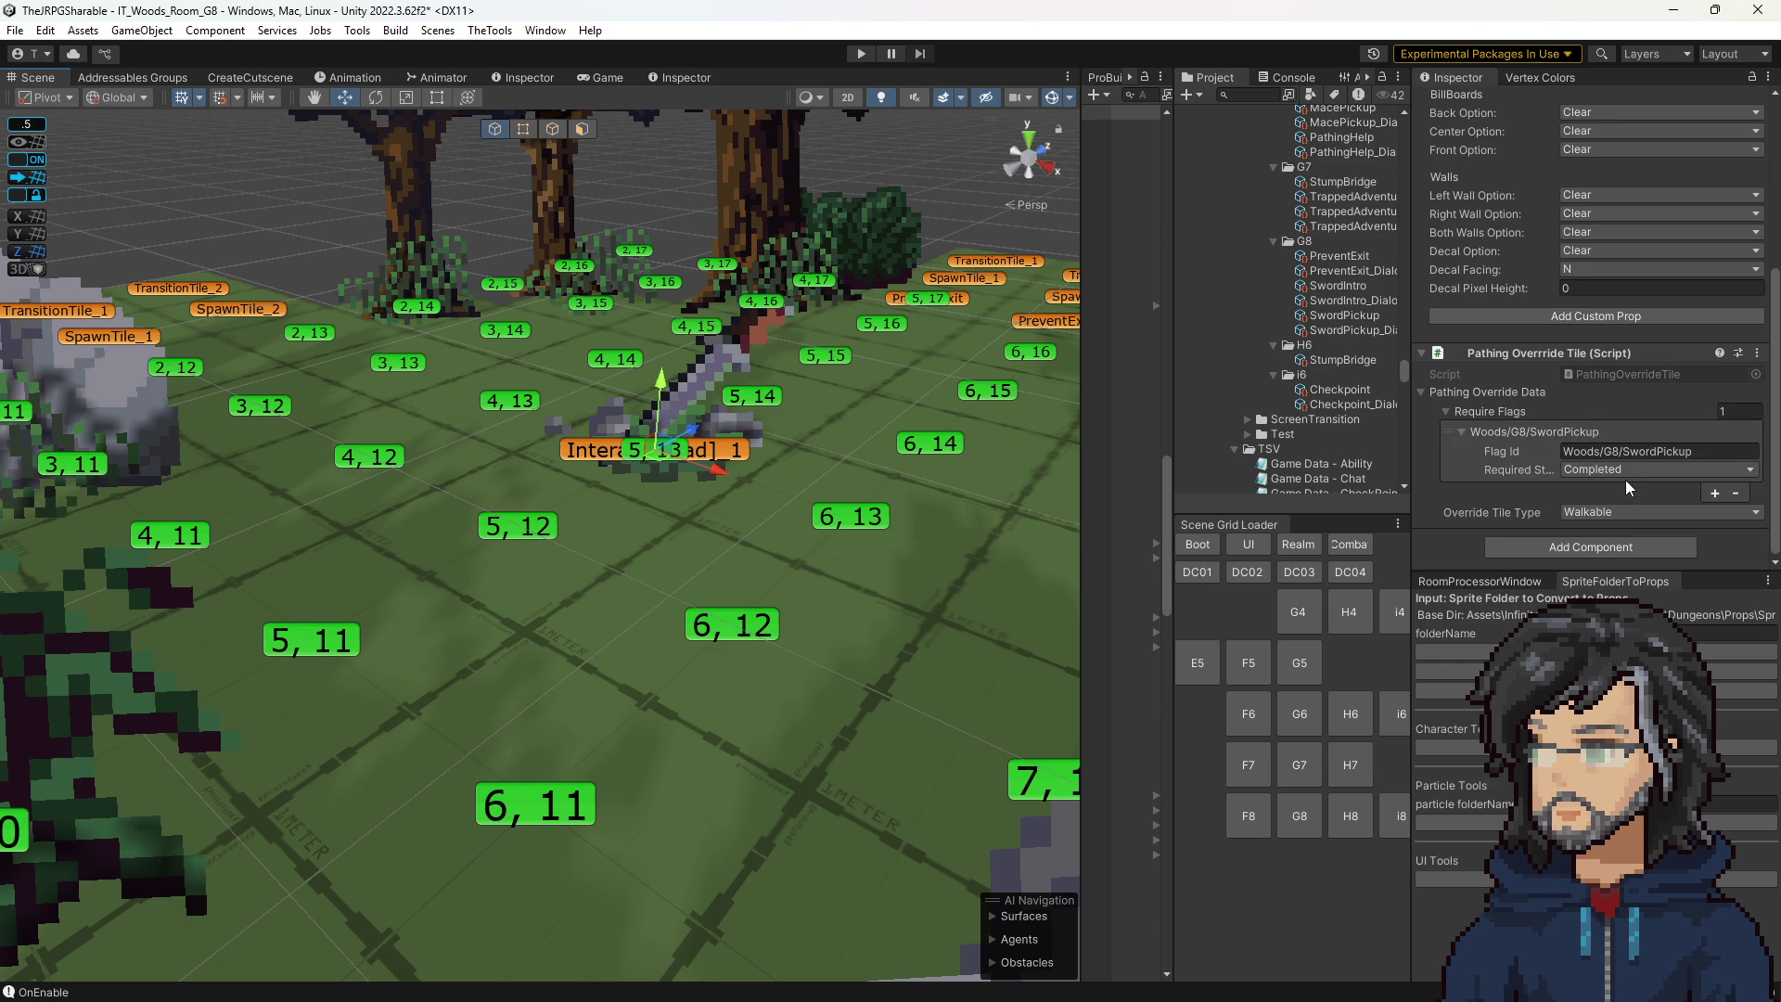
pyautogui.scroll(3, 1624, 475)
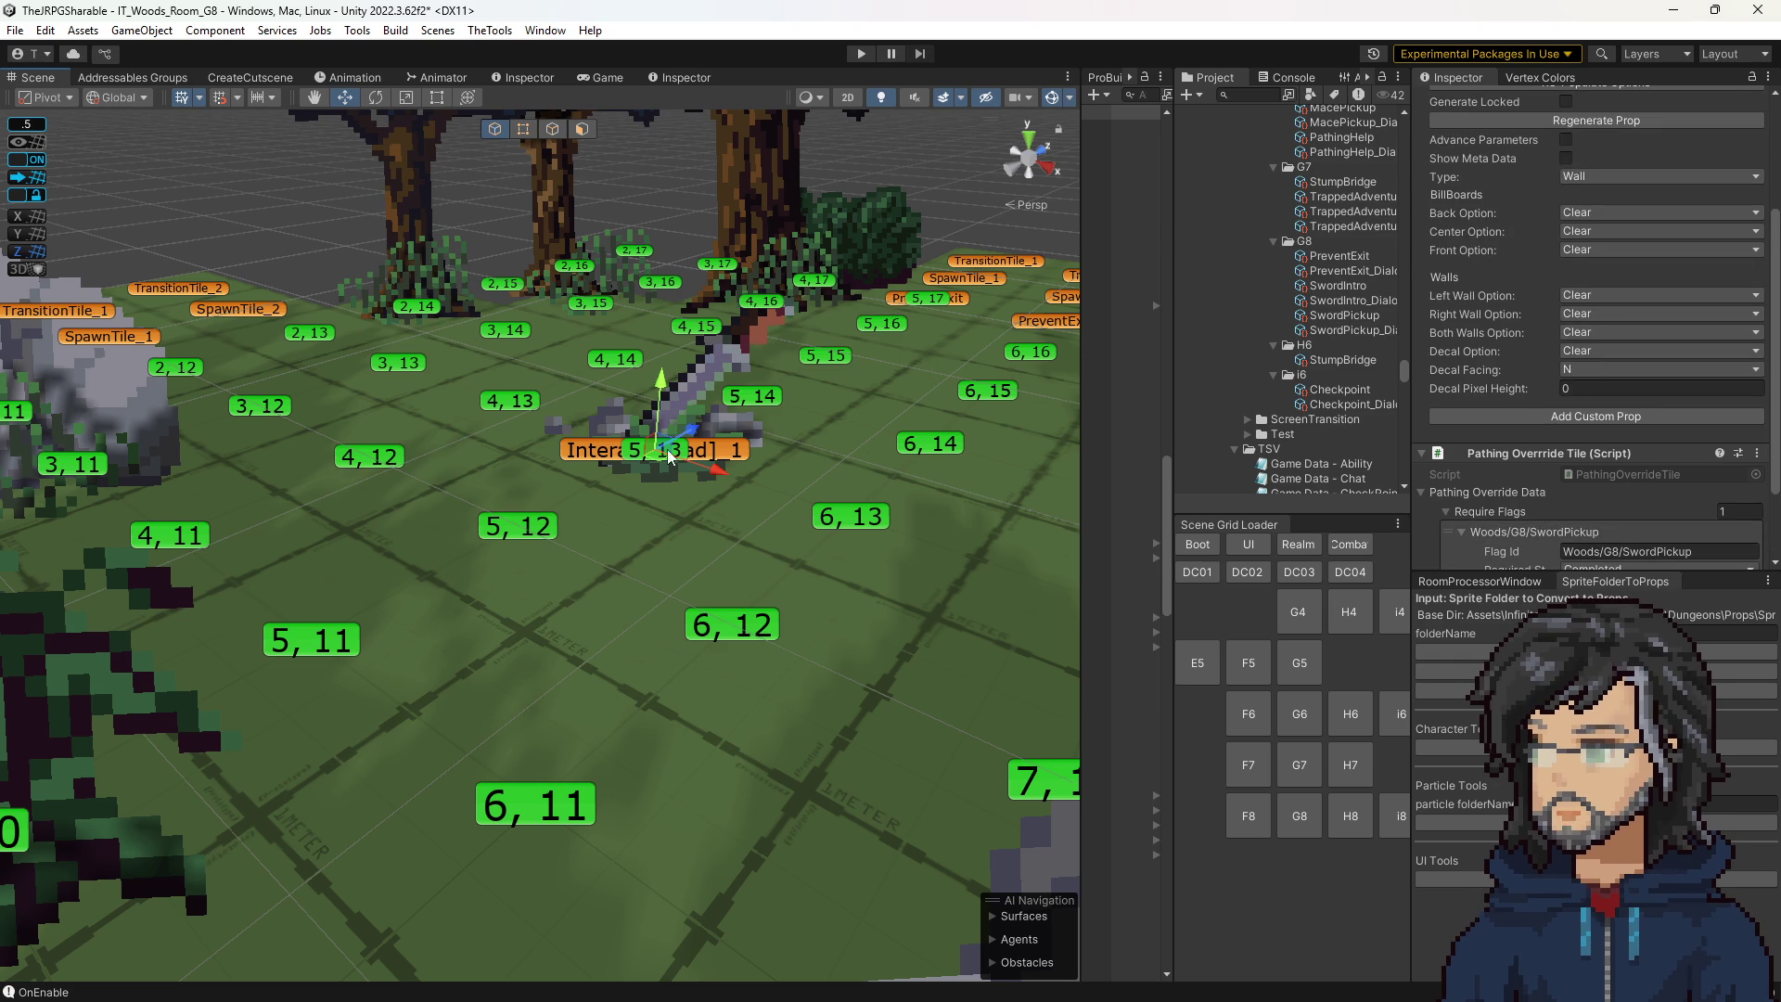
pyautogui.click(742, 450)
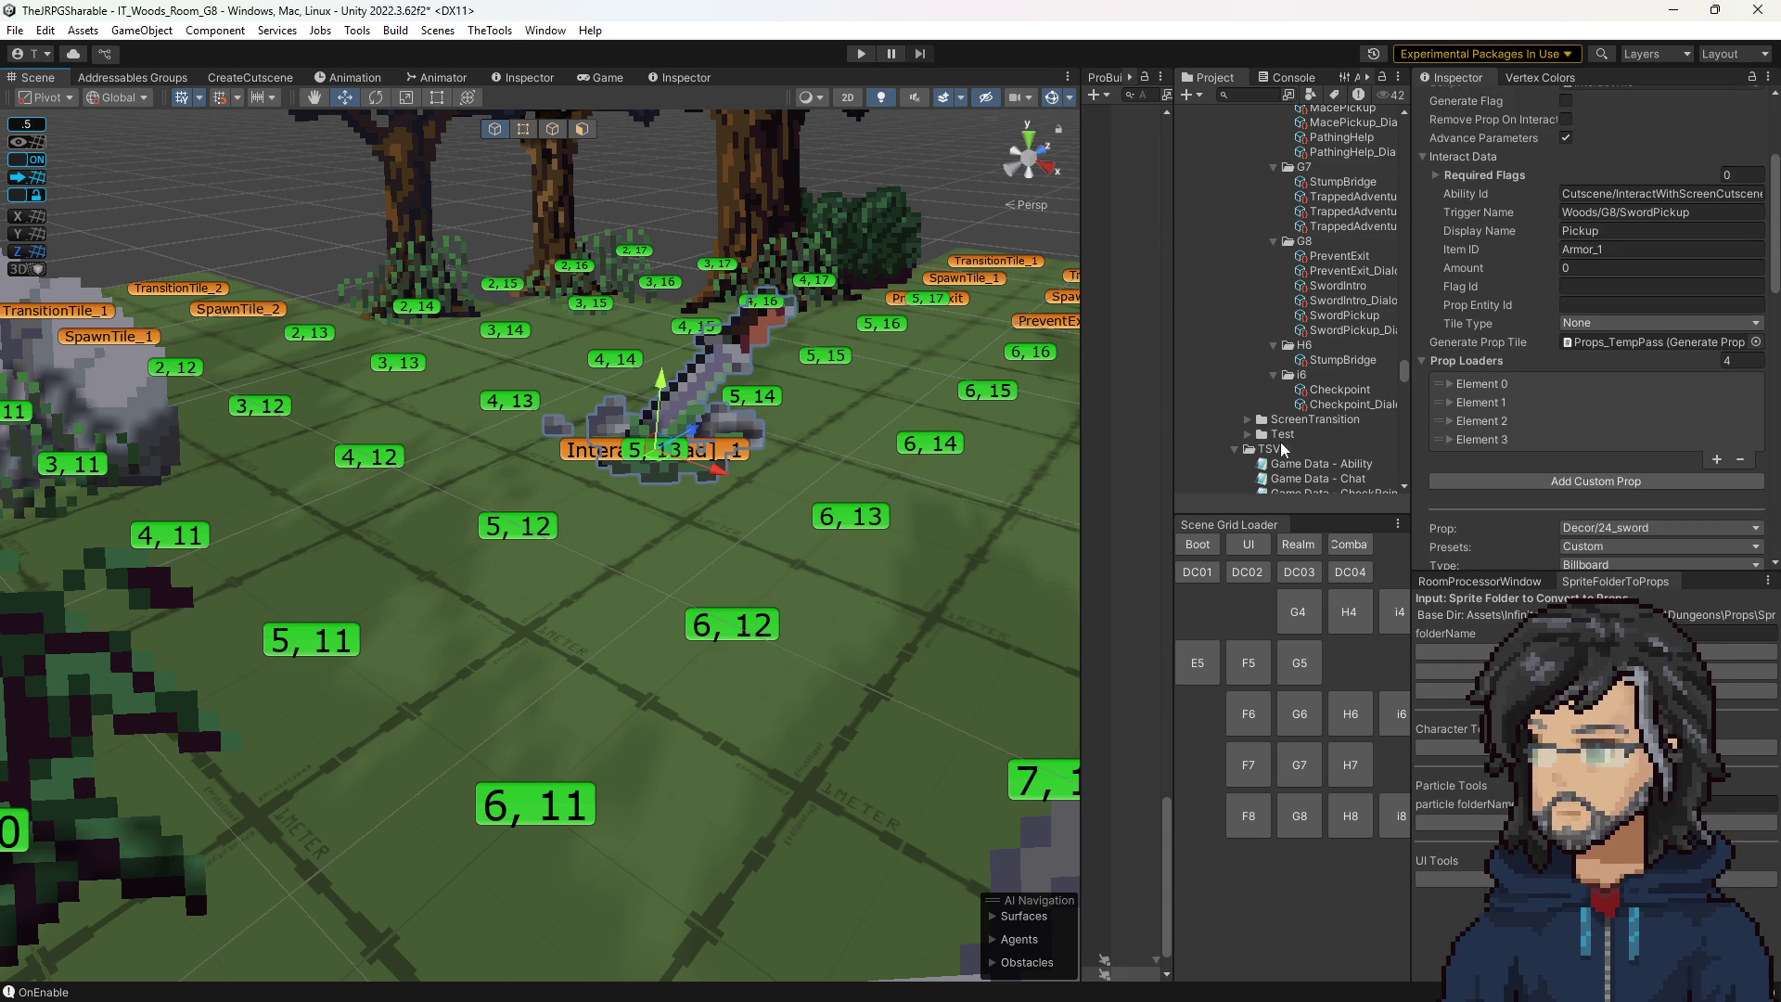
pyautogui.scroll(-4, 1570, 424)
pyautogui.scroll(-2, 1570, 424)
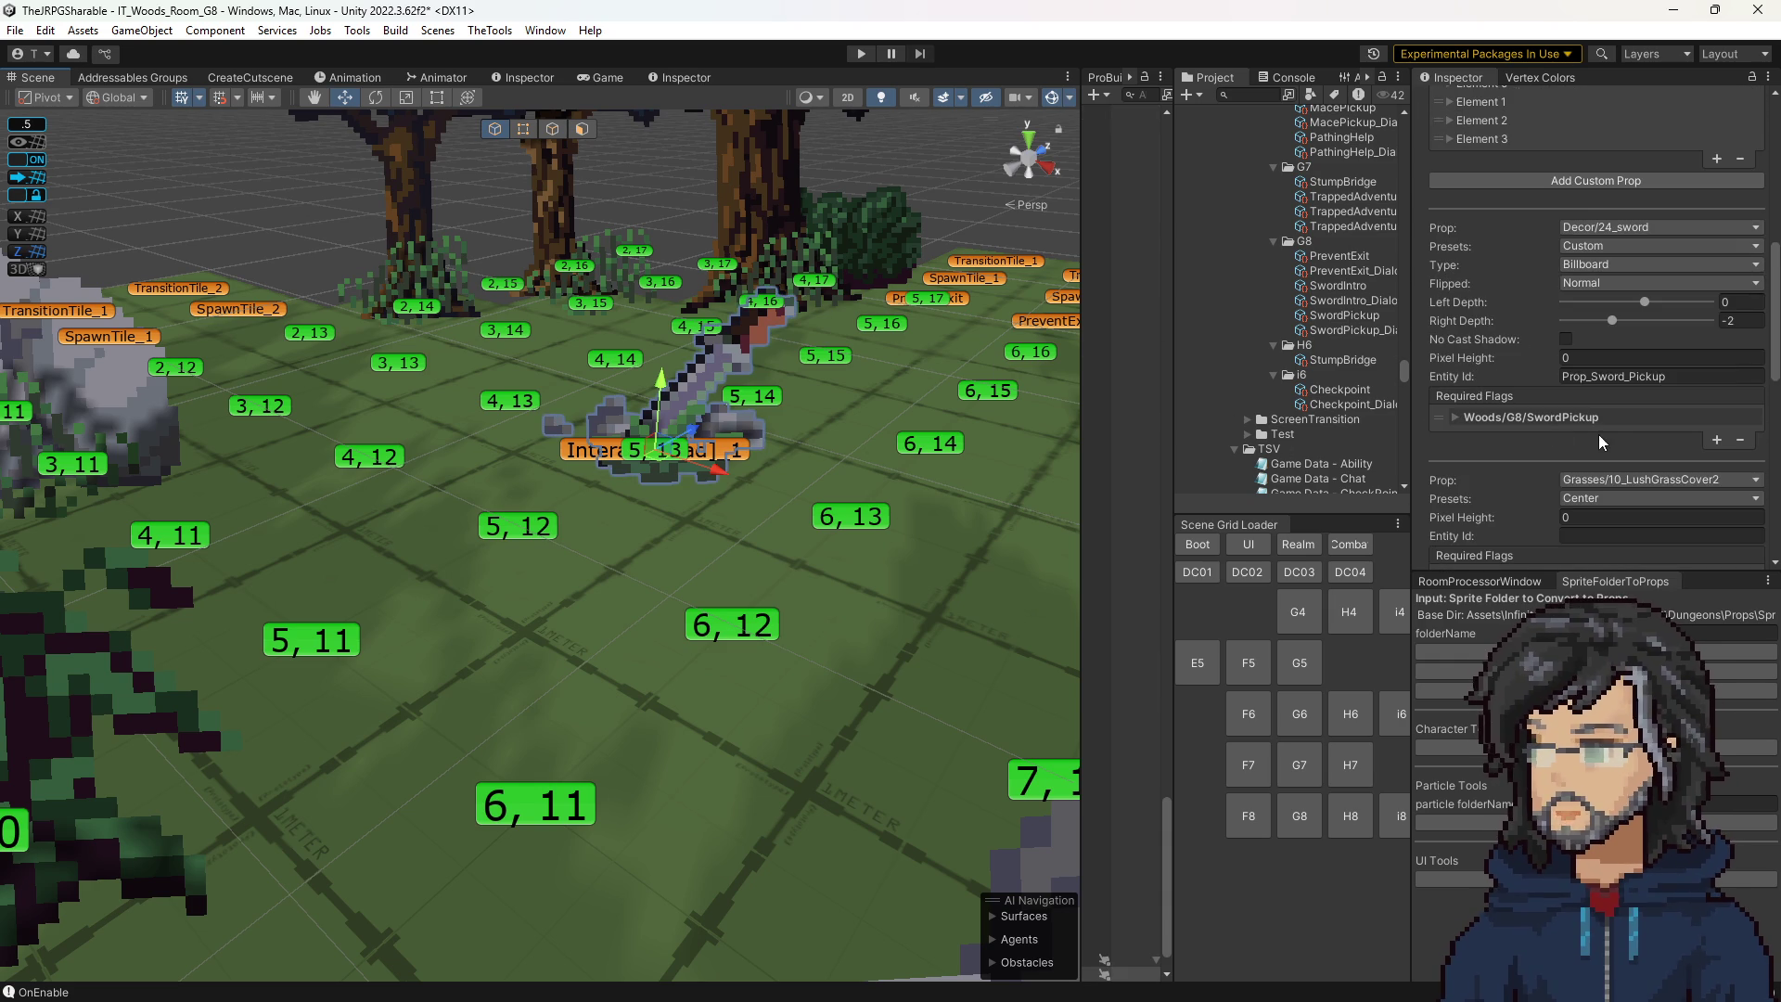
pyautogui.click(634, 454)
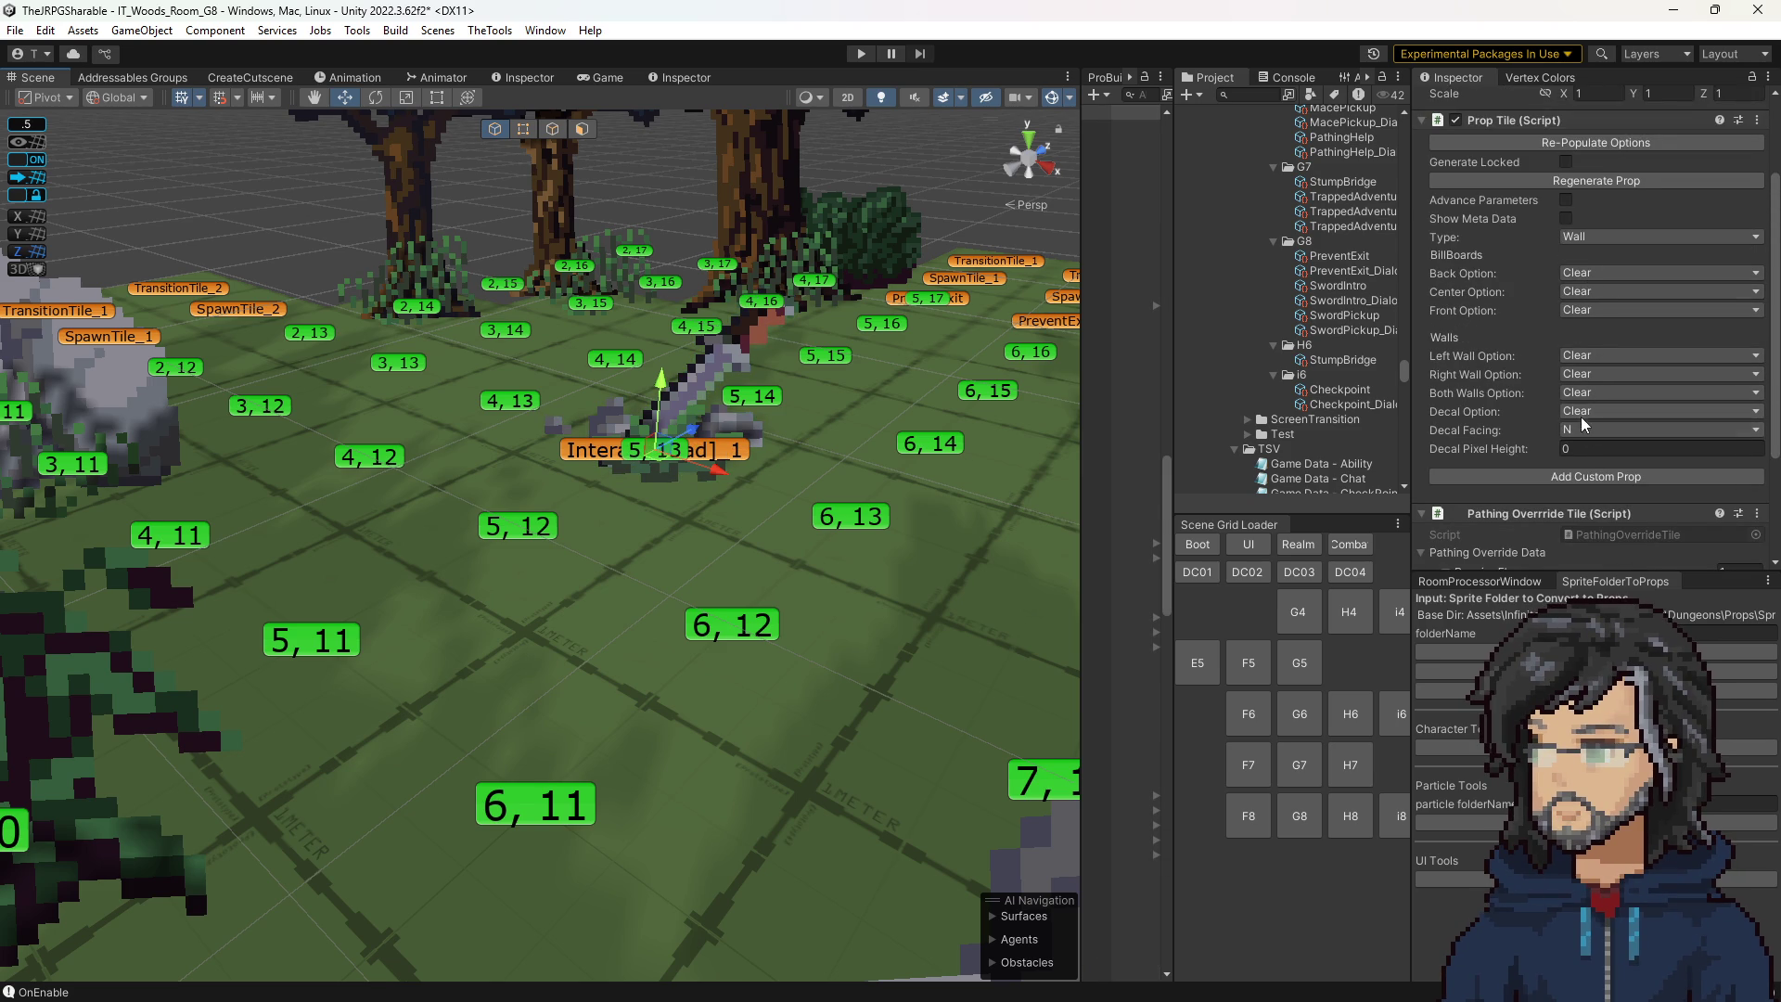
pyautogui.click(1578, 413)
# Give the sword's tile an Exit/Wall_Fade decal at pixel height -2 and run the game.
pyautogui.moveTo(1606, 488)
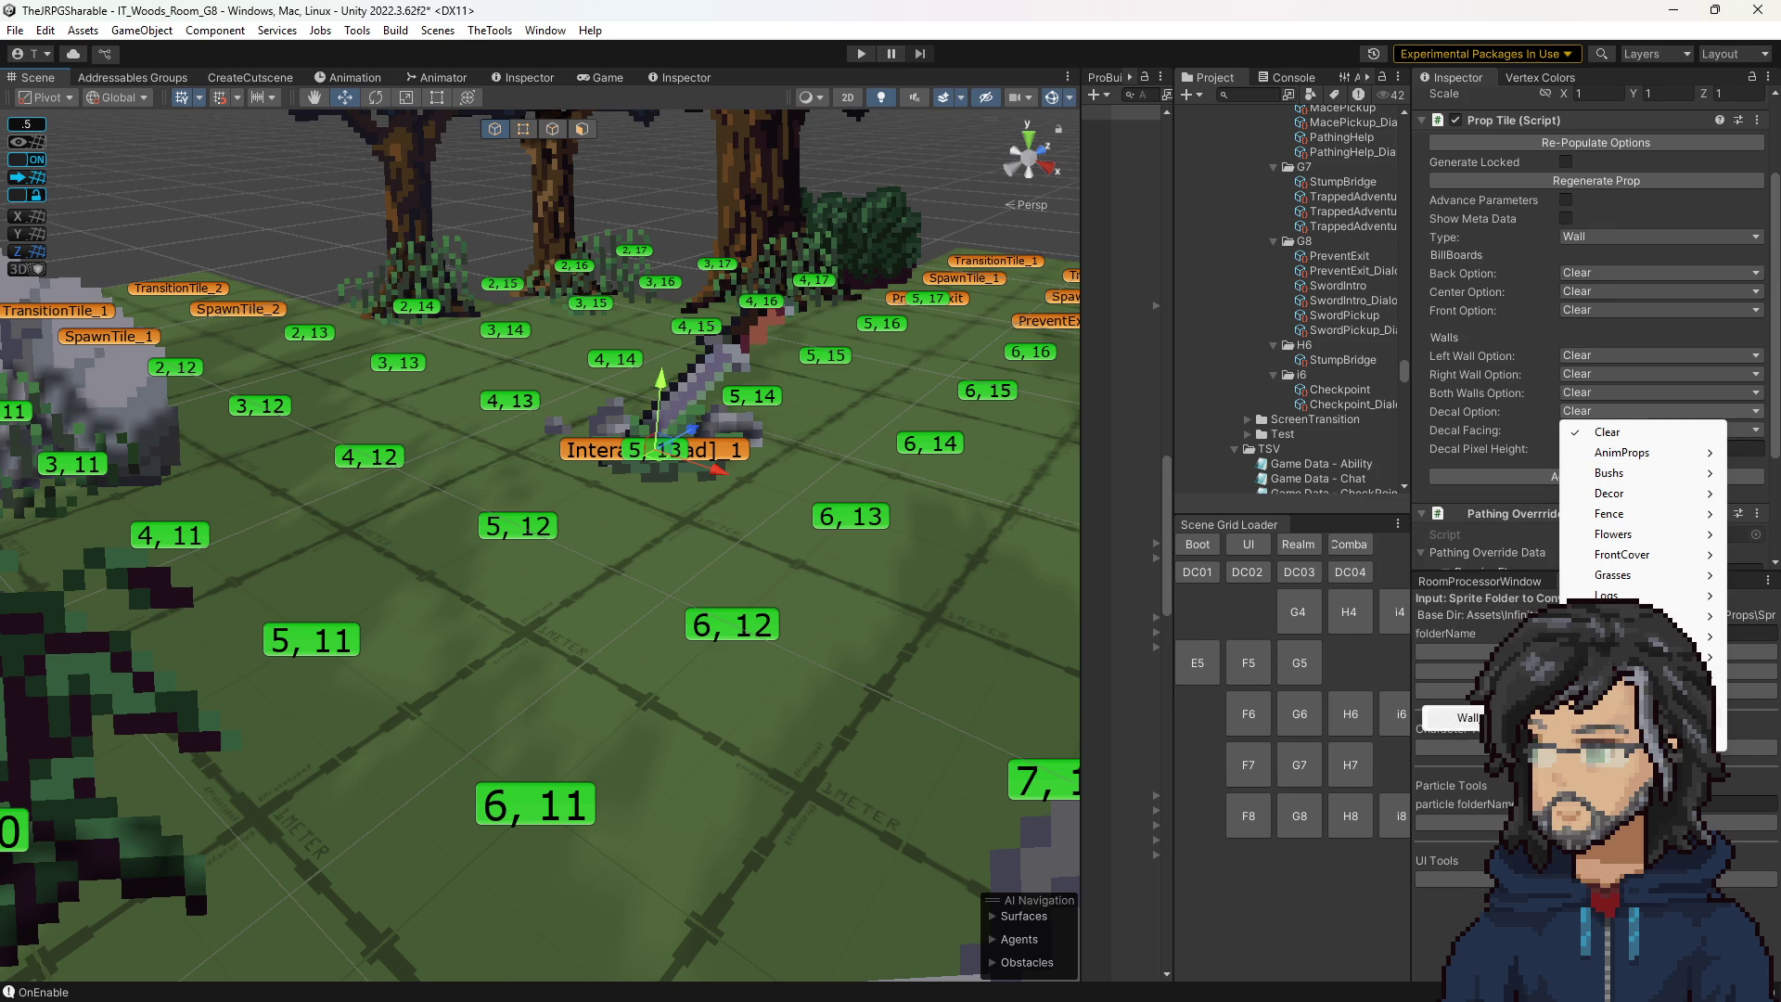
pyautogui.click(1502, 668)
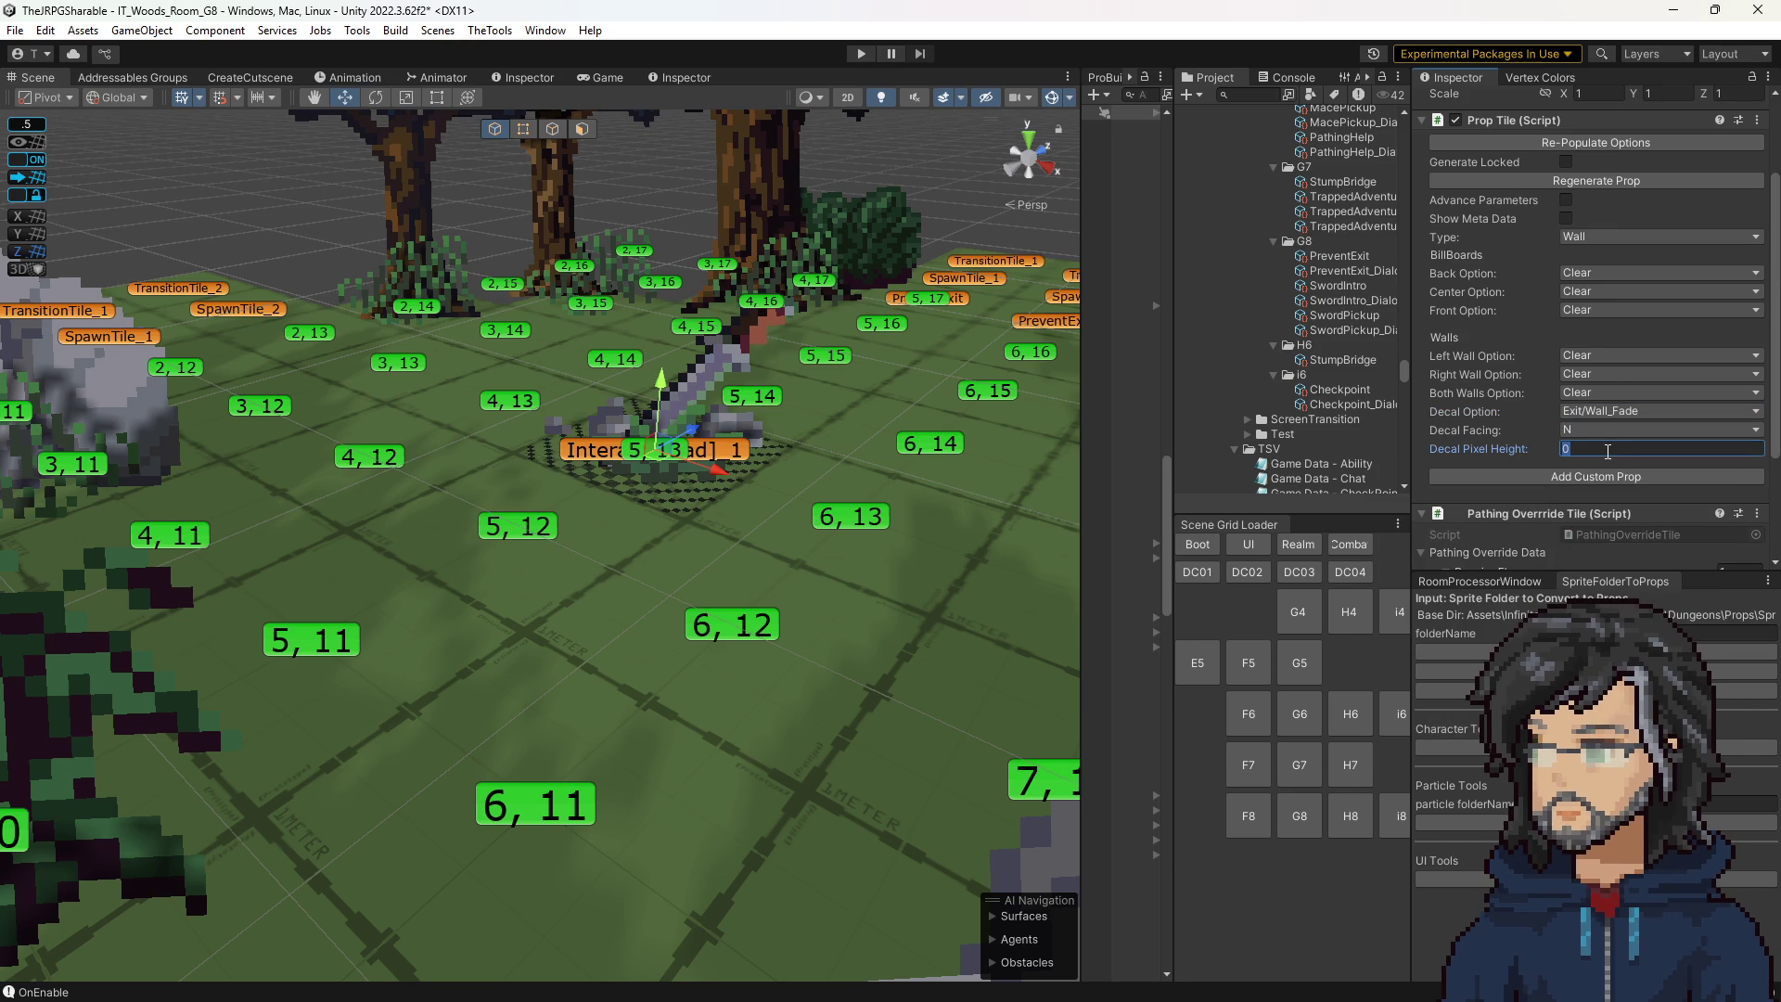
pyautogui.click(1608, 451)
pyautogui.write('-10')
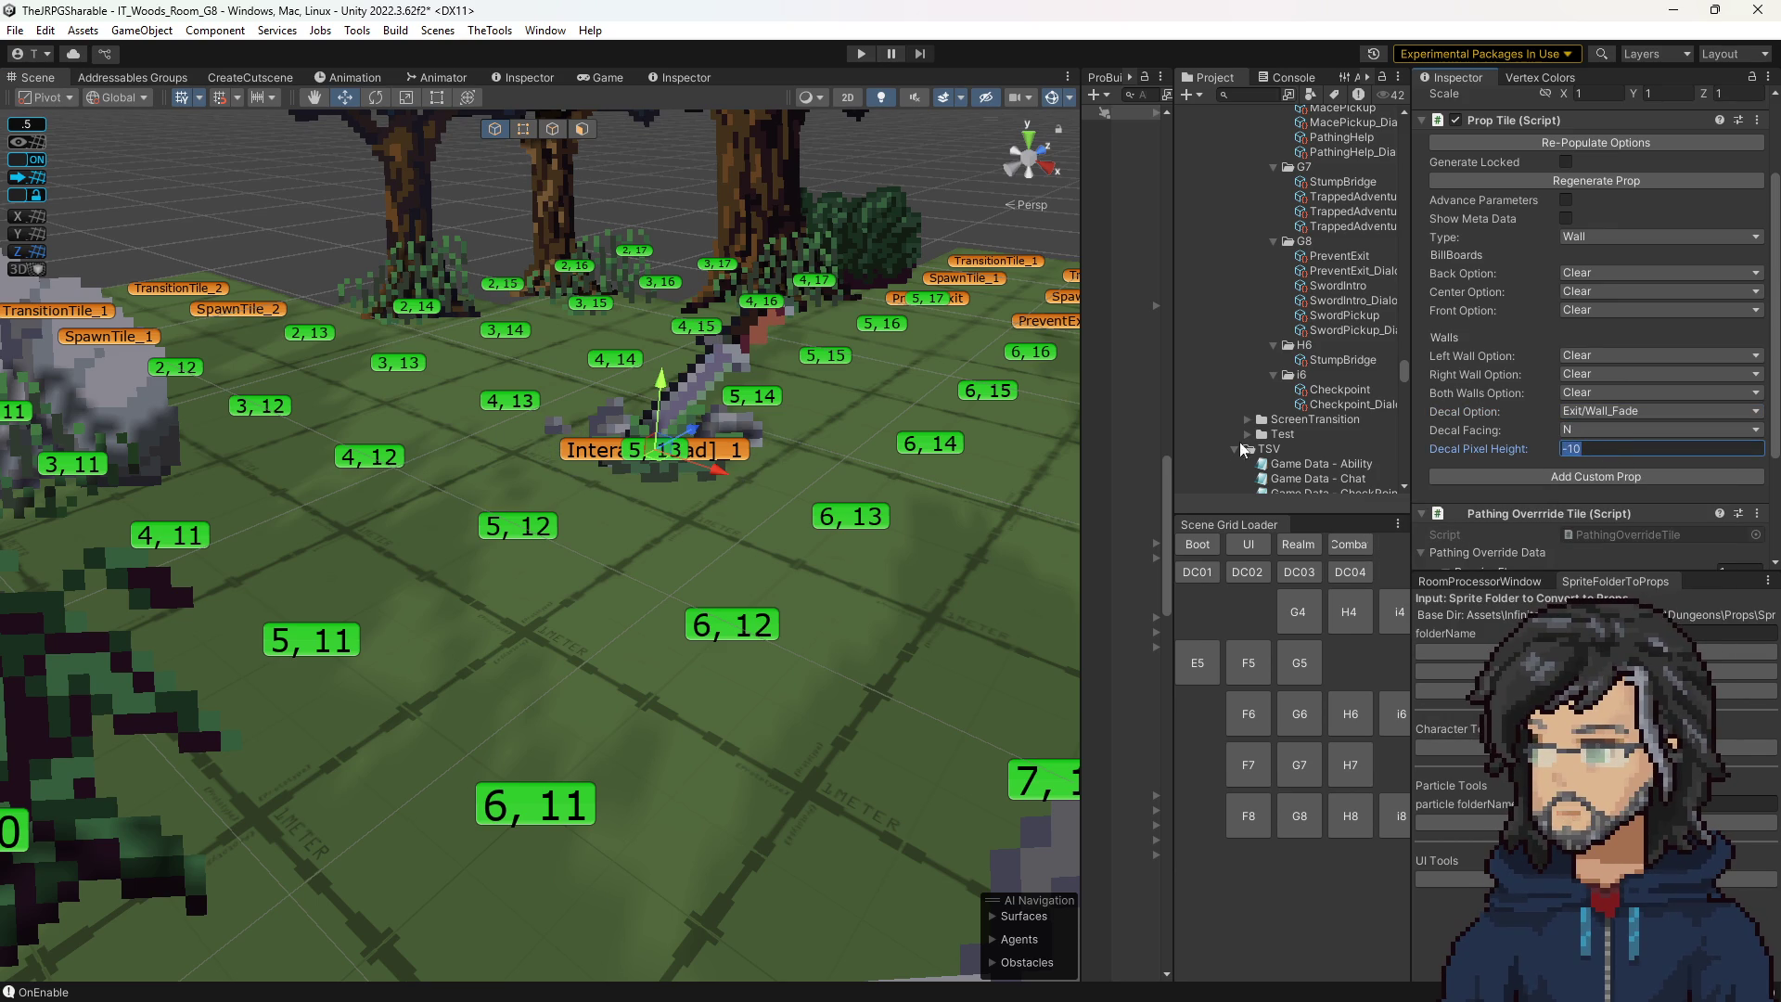
pyautogui.write('-2')
pyautogui.press('Return')
pyautogui.scroll(3, 983, 472)
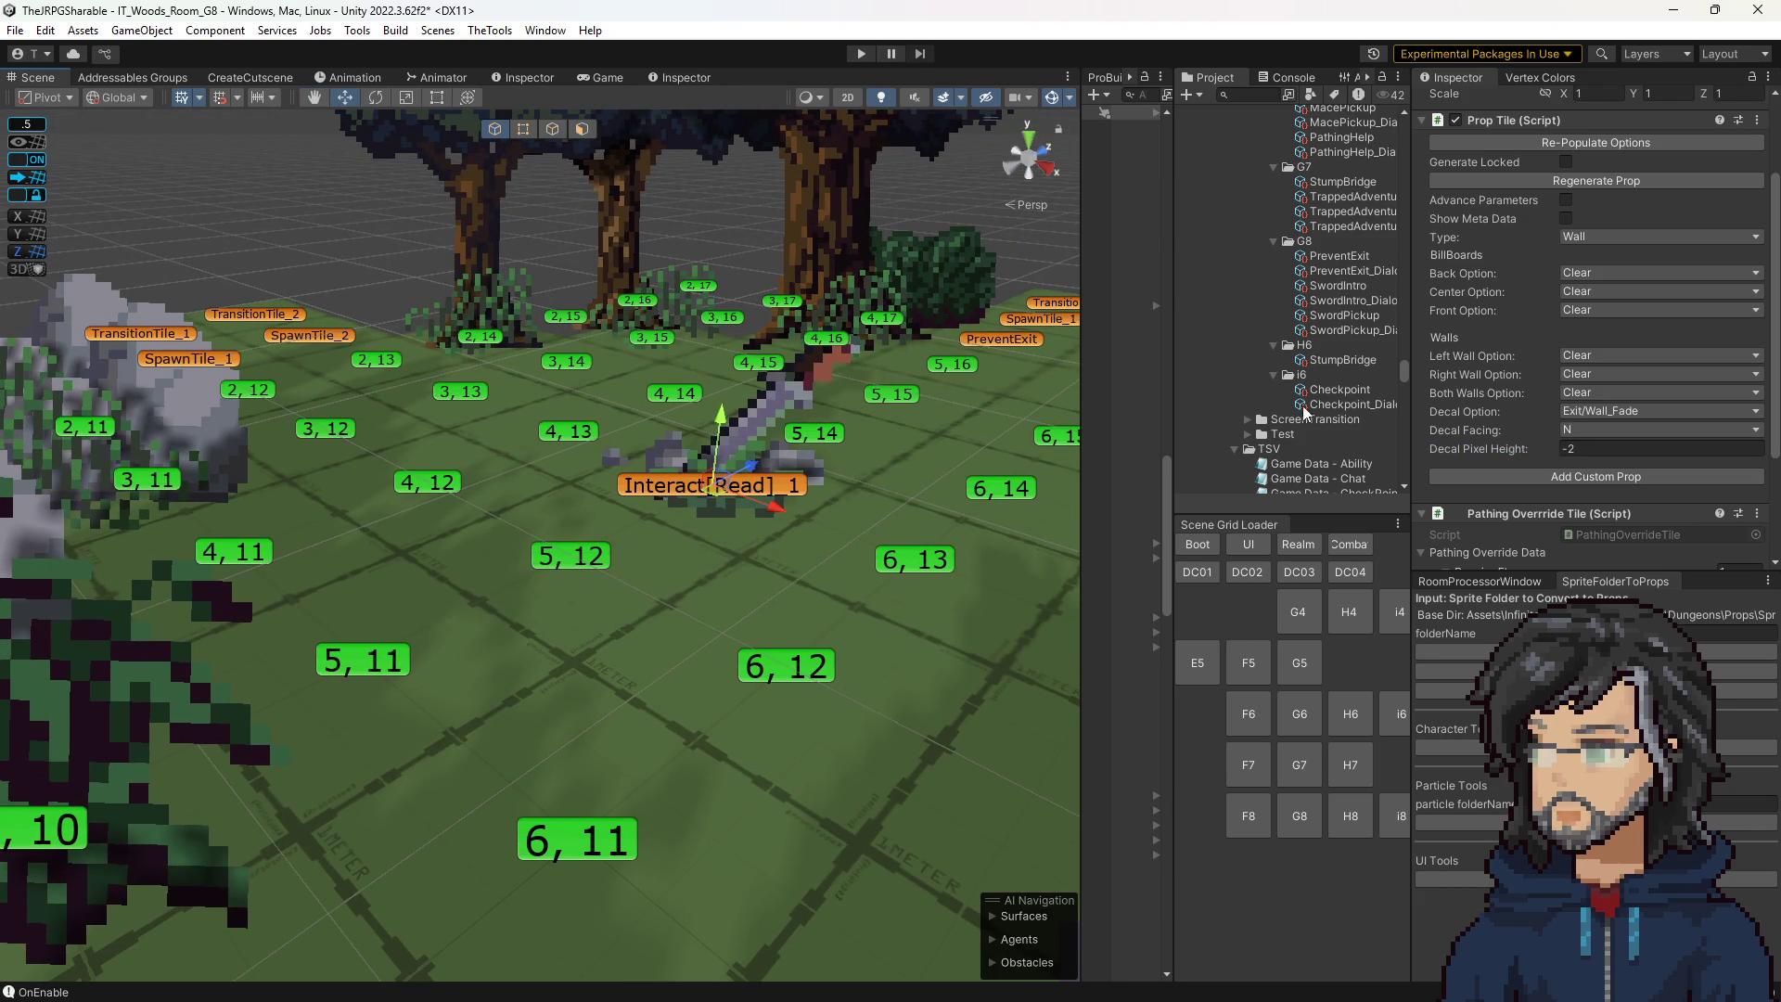
pyautogui.click(860, 53)
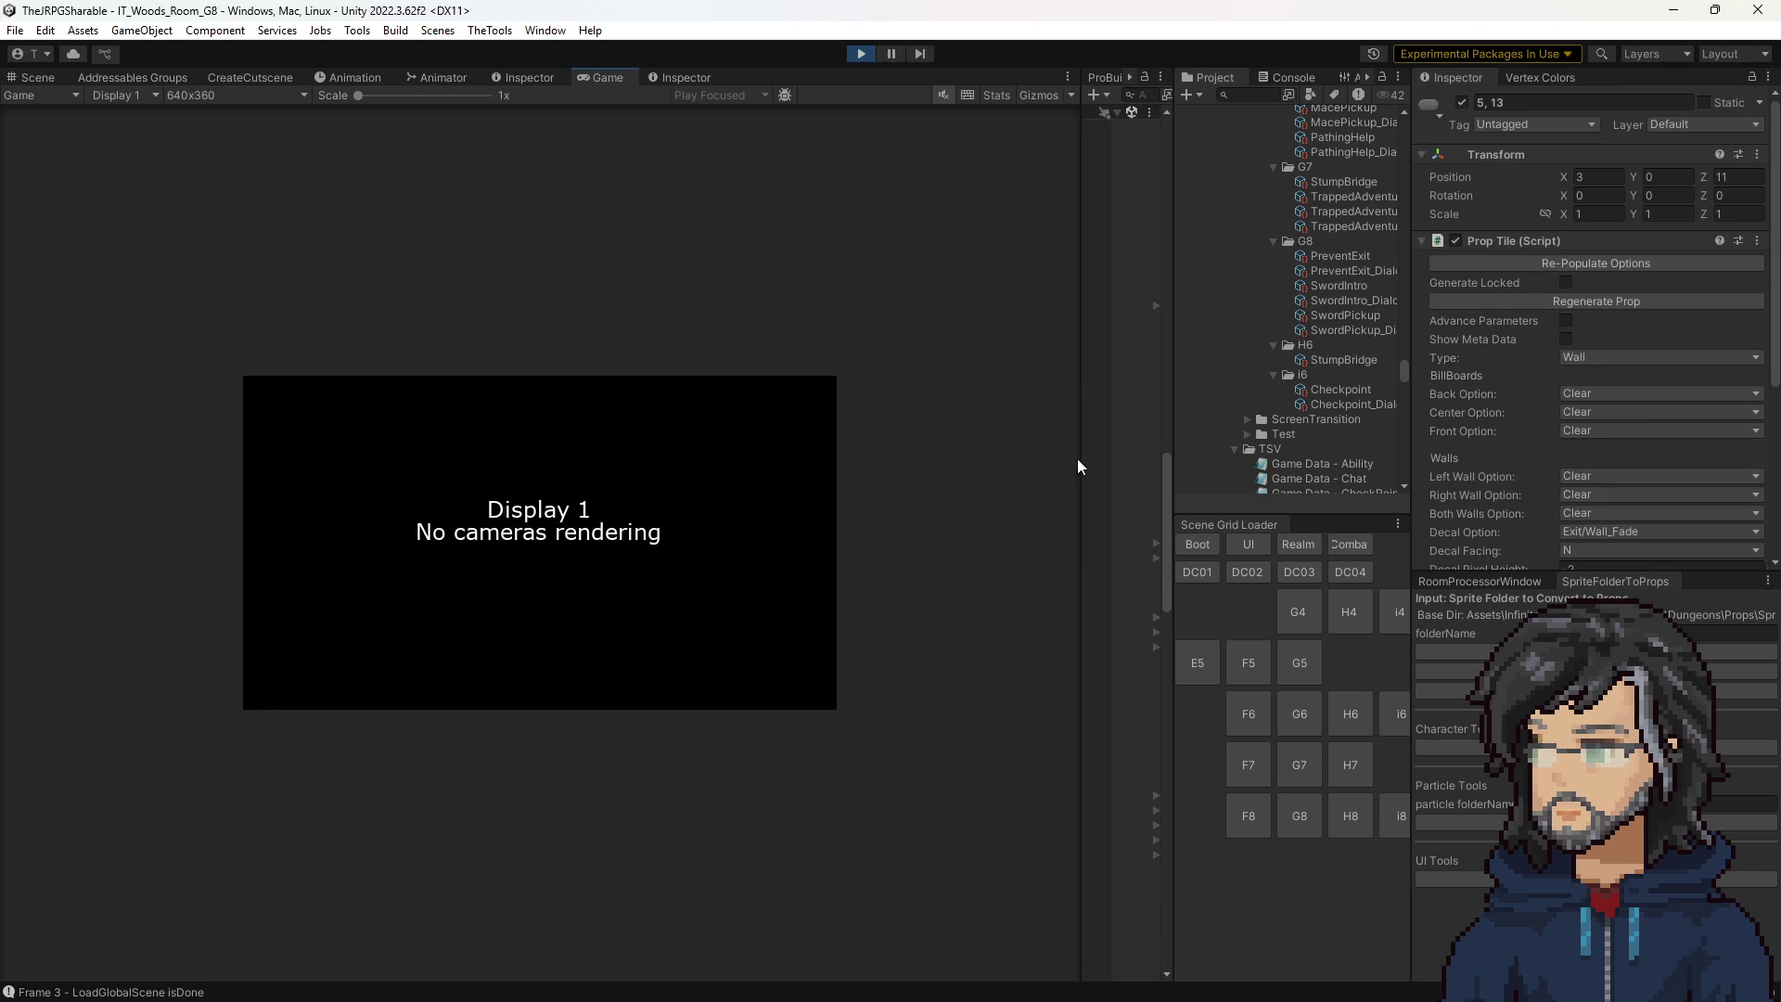
# Widen the Game view and restart Play mode.
pyautogui.moveTo(1184, 443); pyautogui.dragTo(1200, 445)
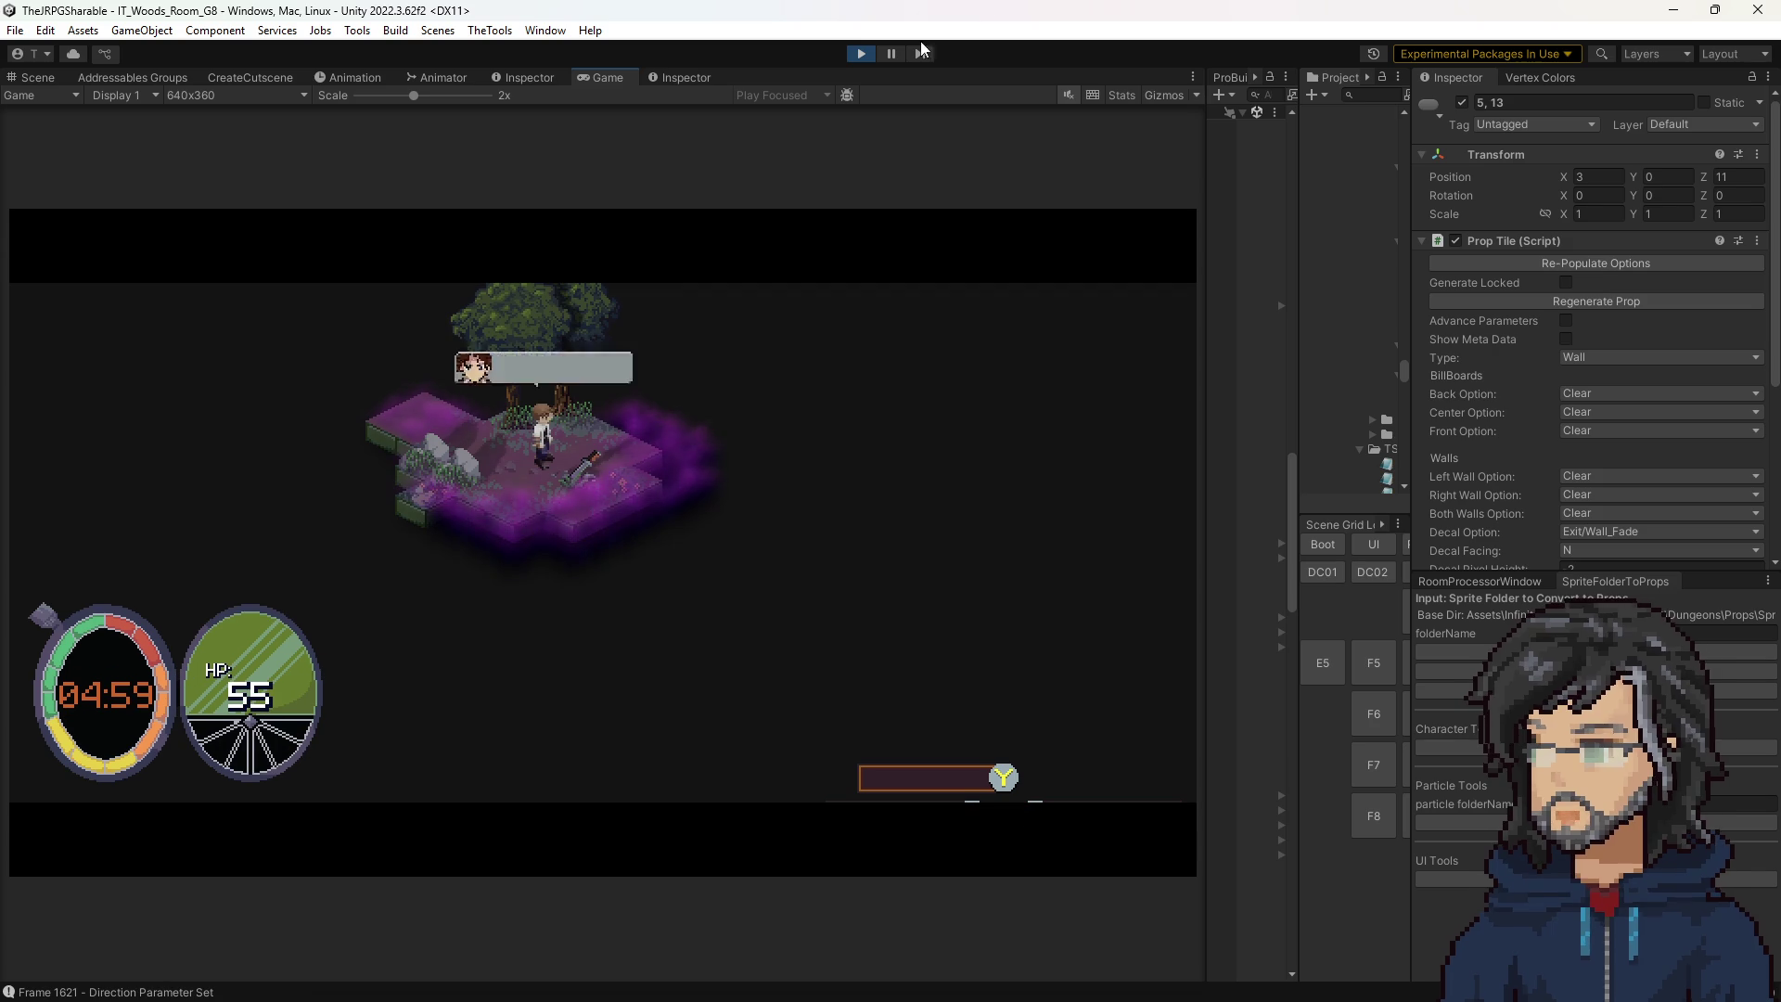
pyautogui.click(862, 52)
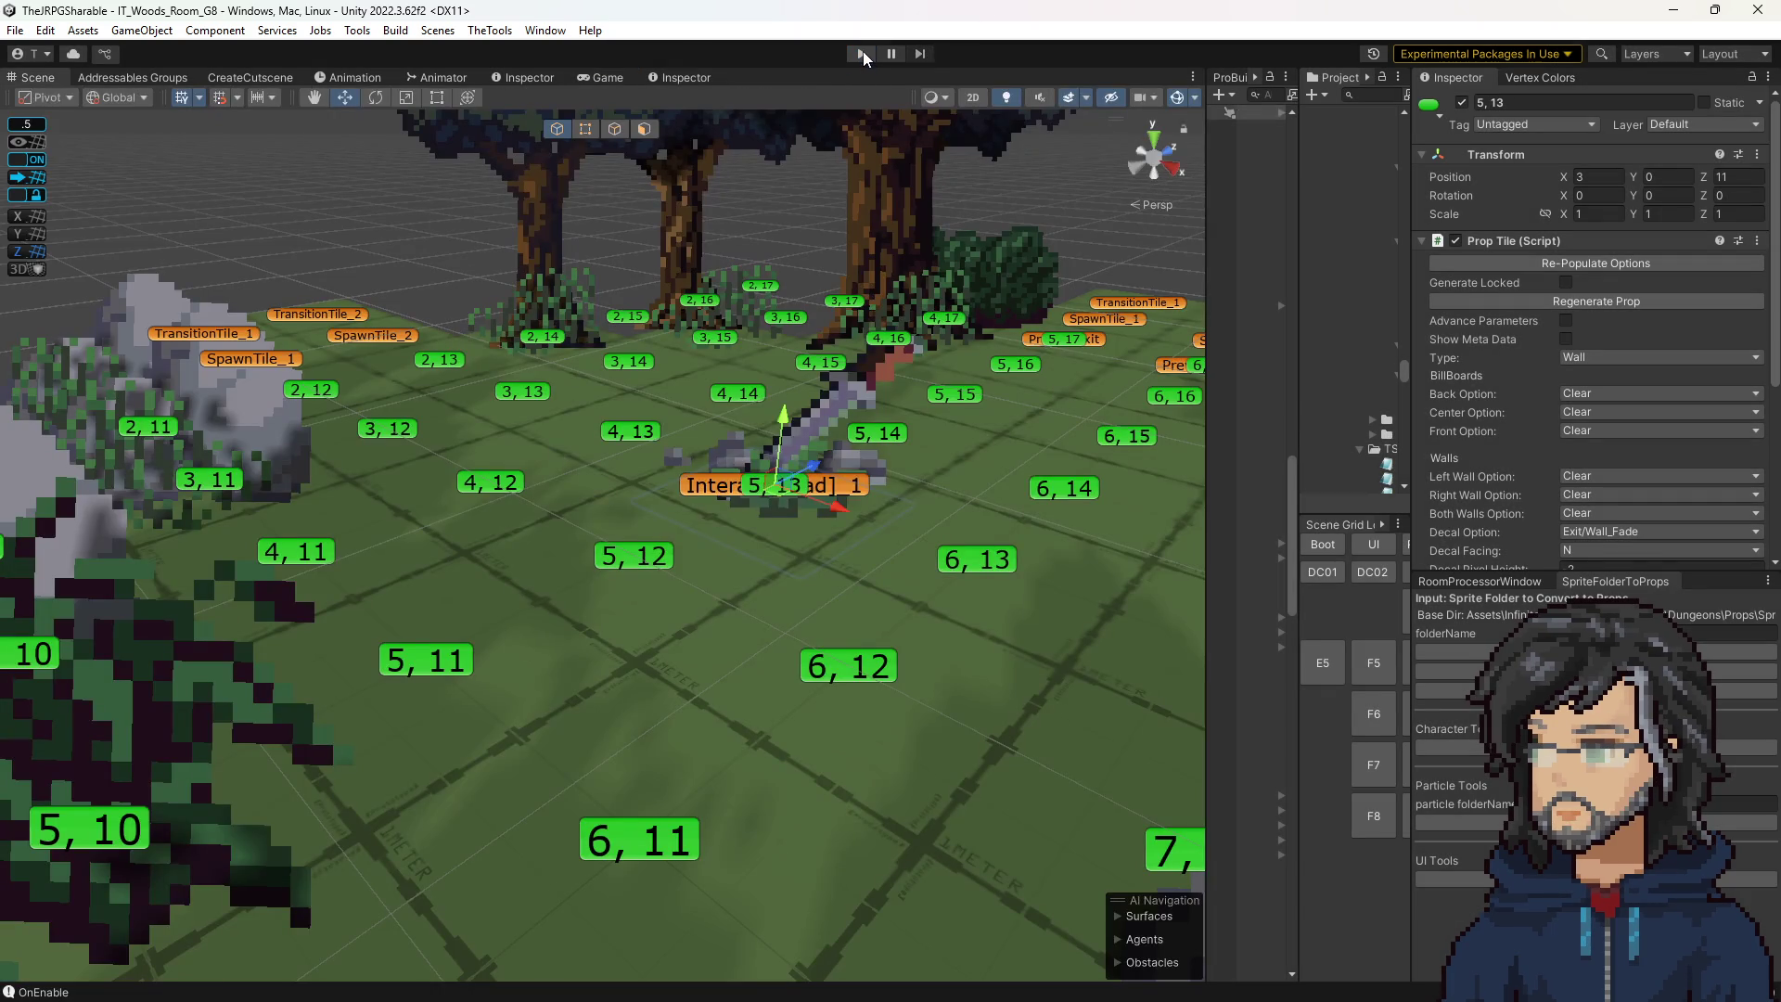
pyautogui.click(862, 52)
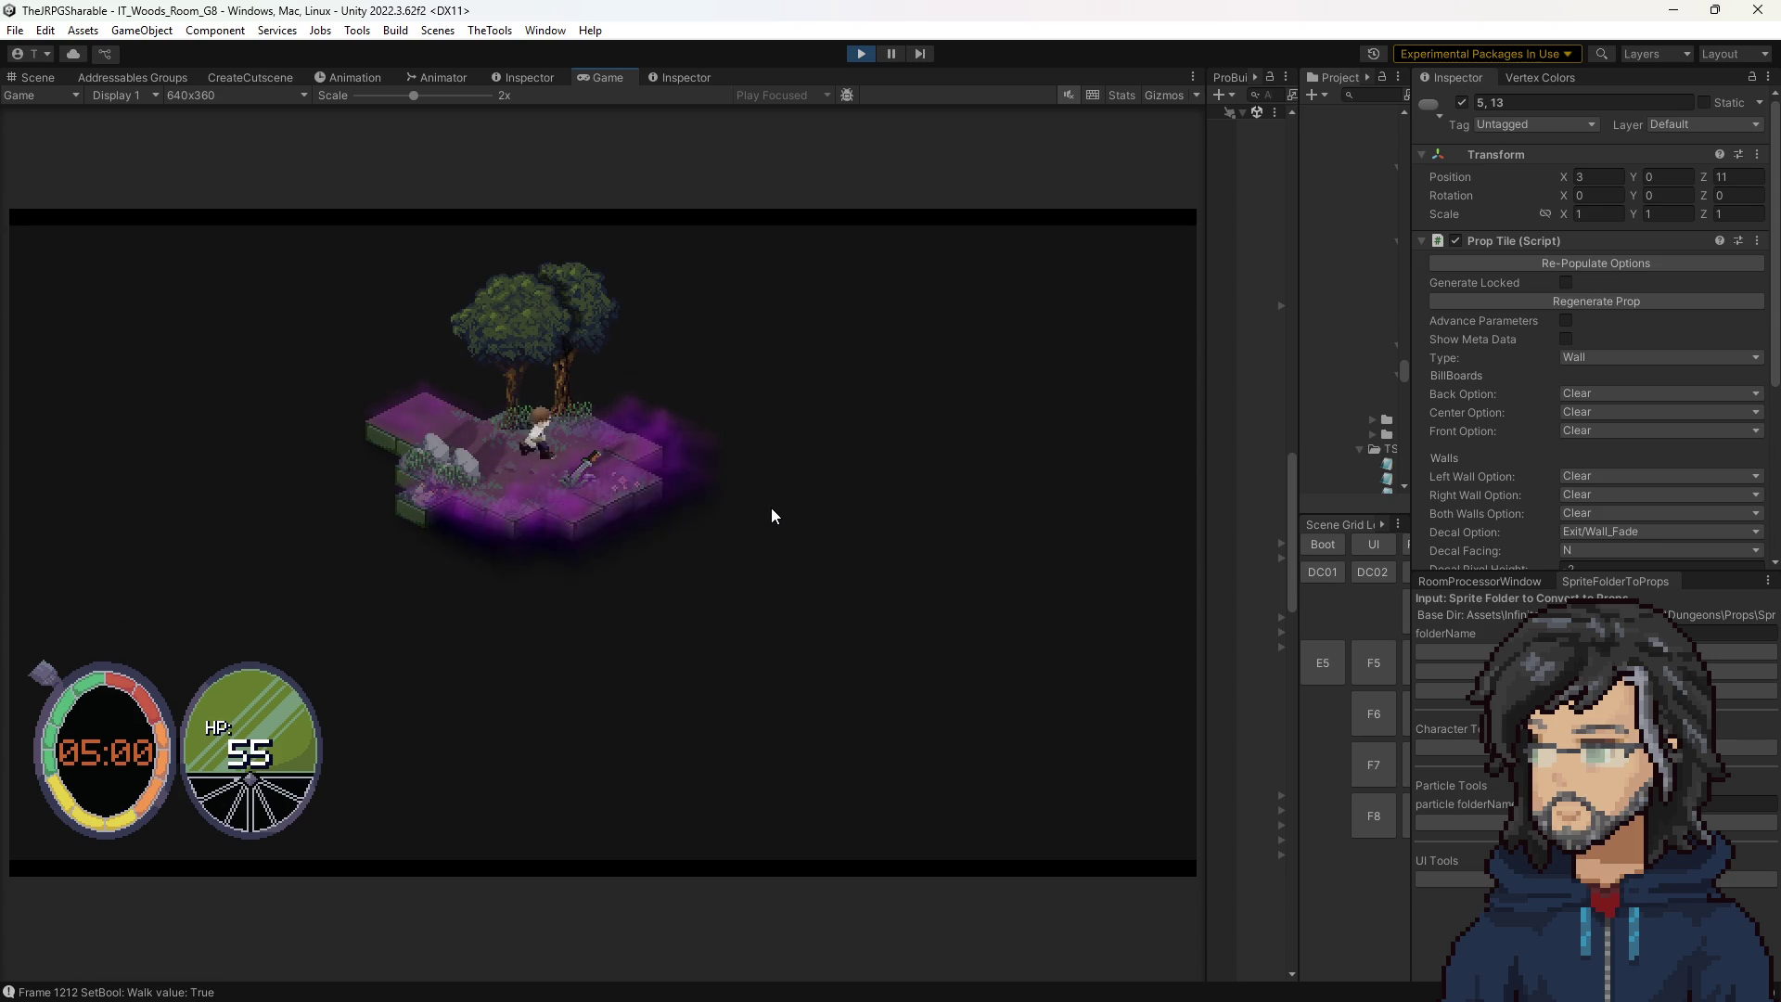
# Walk the character to the sword to trigger the pickup dialogue, then stop Play and frame the 5, 13 tile.
pyautogui.press('d')
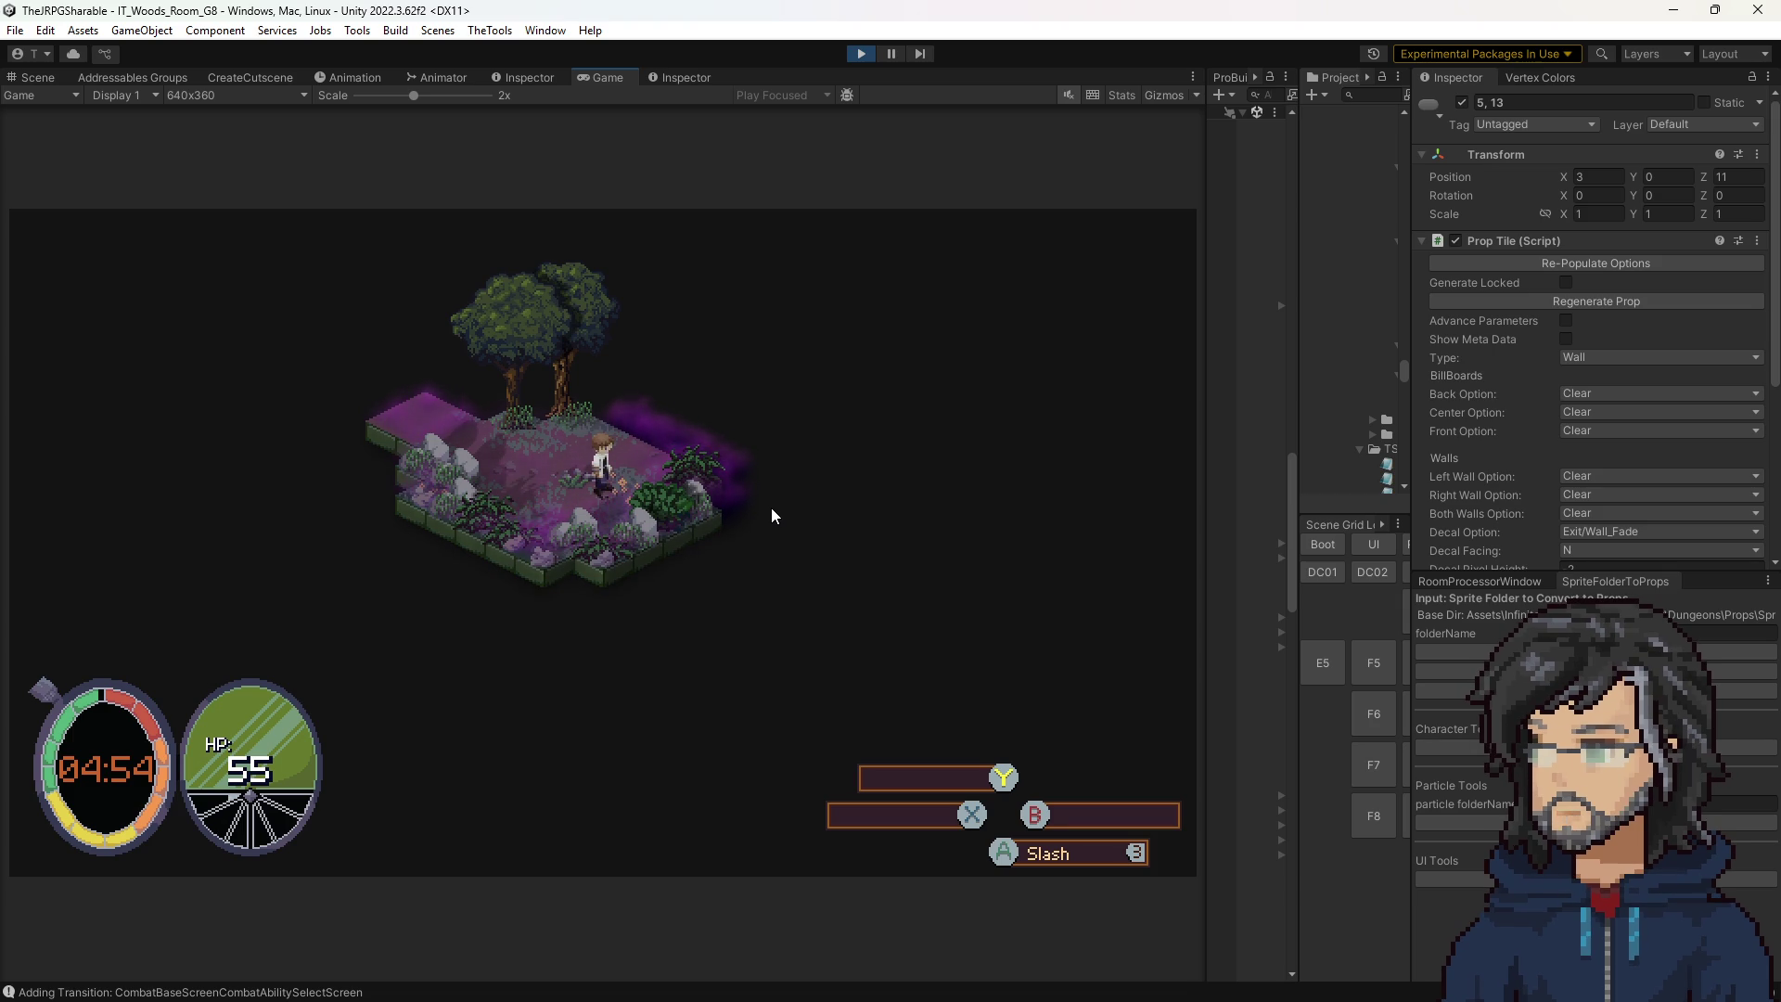
pyautogui.press('Return')
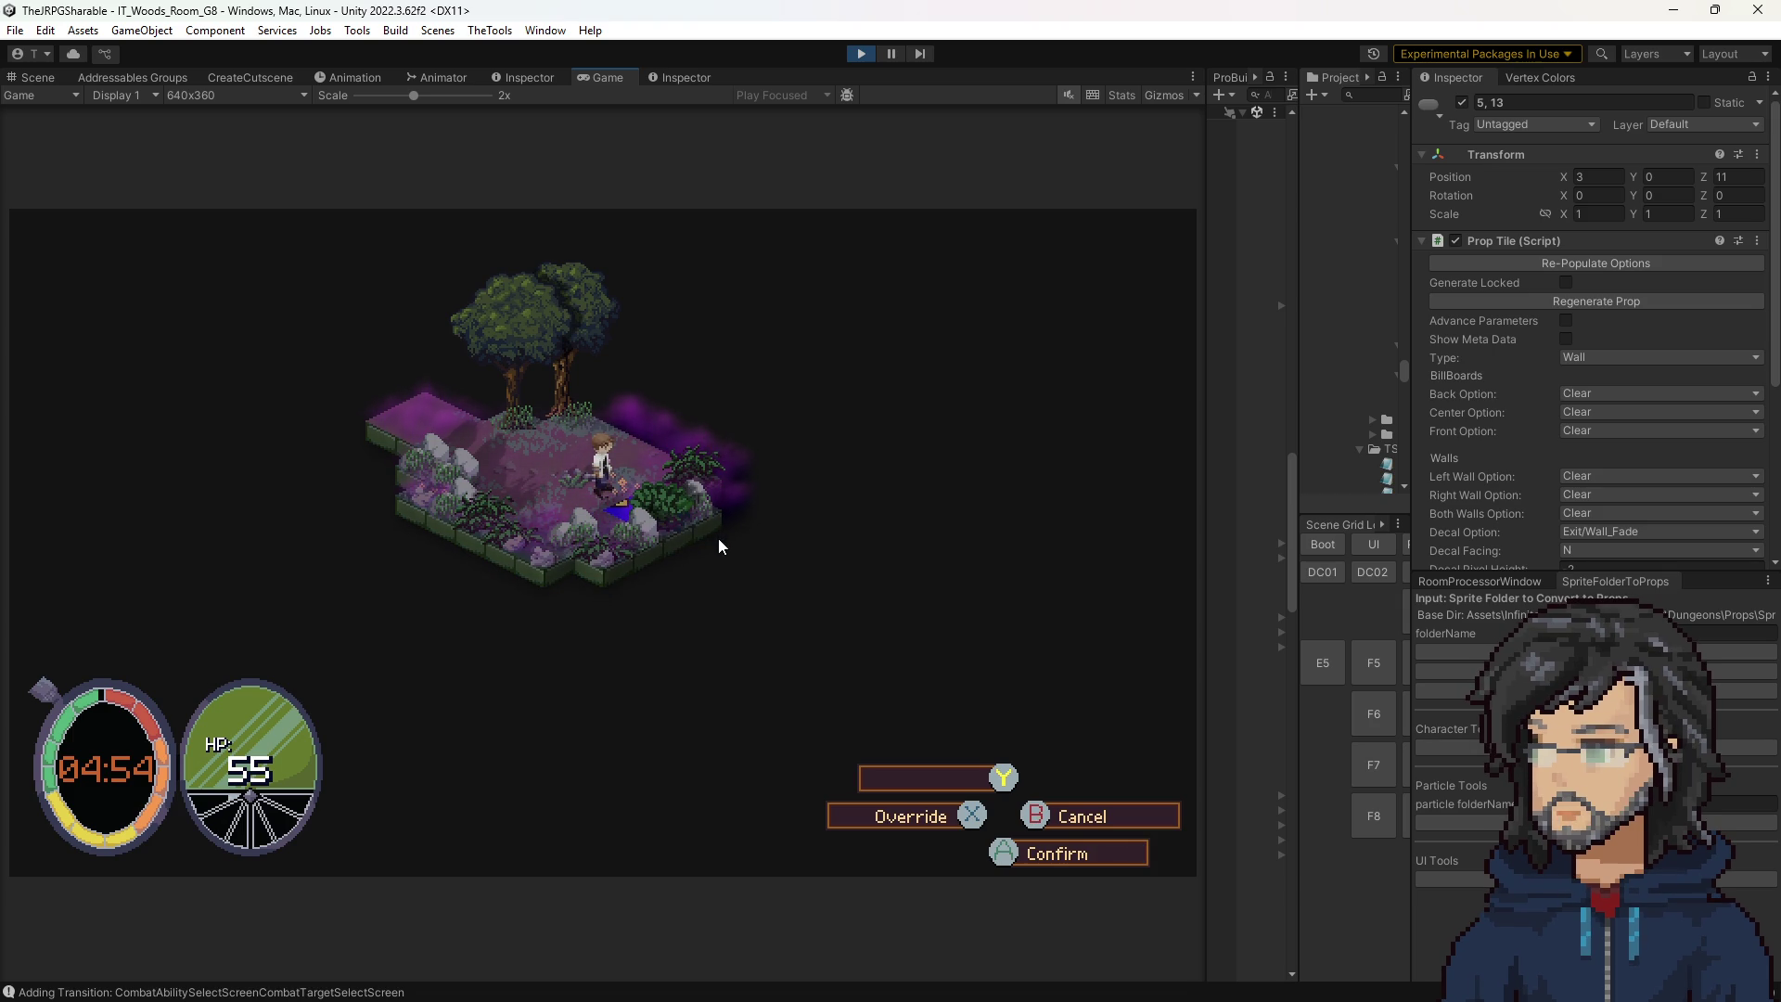
pyautogui.press('Up')
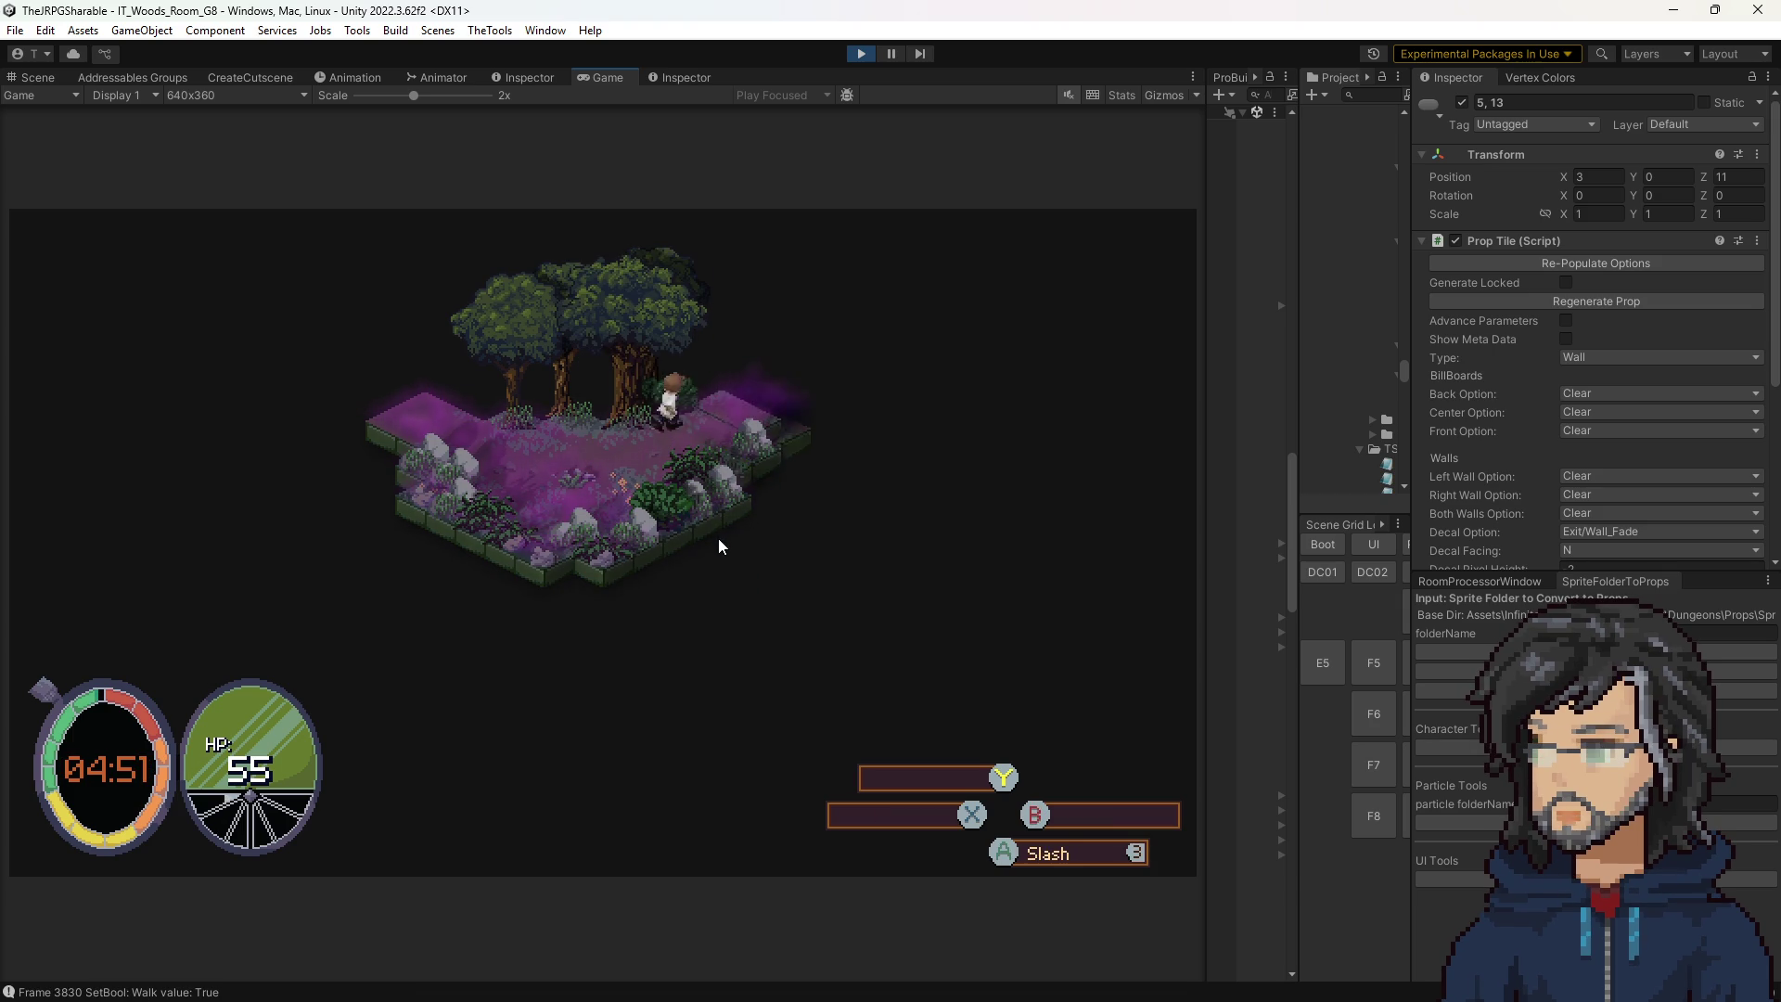
pyautogui.click(863, 58)
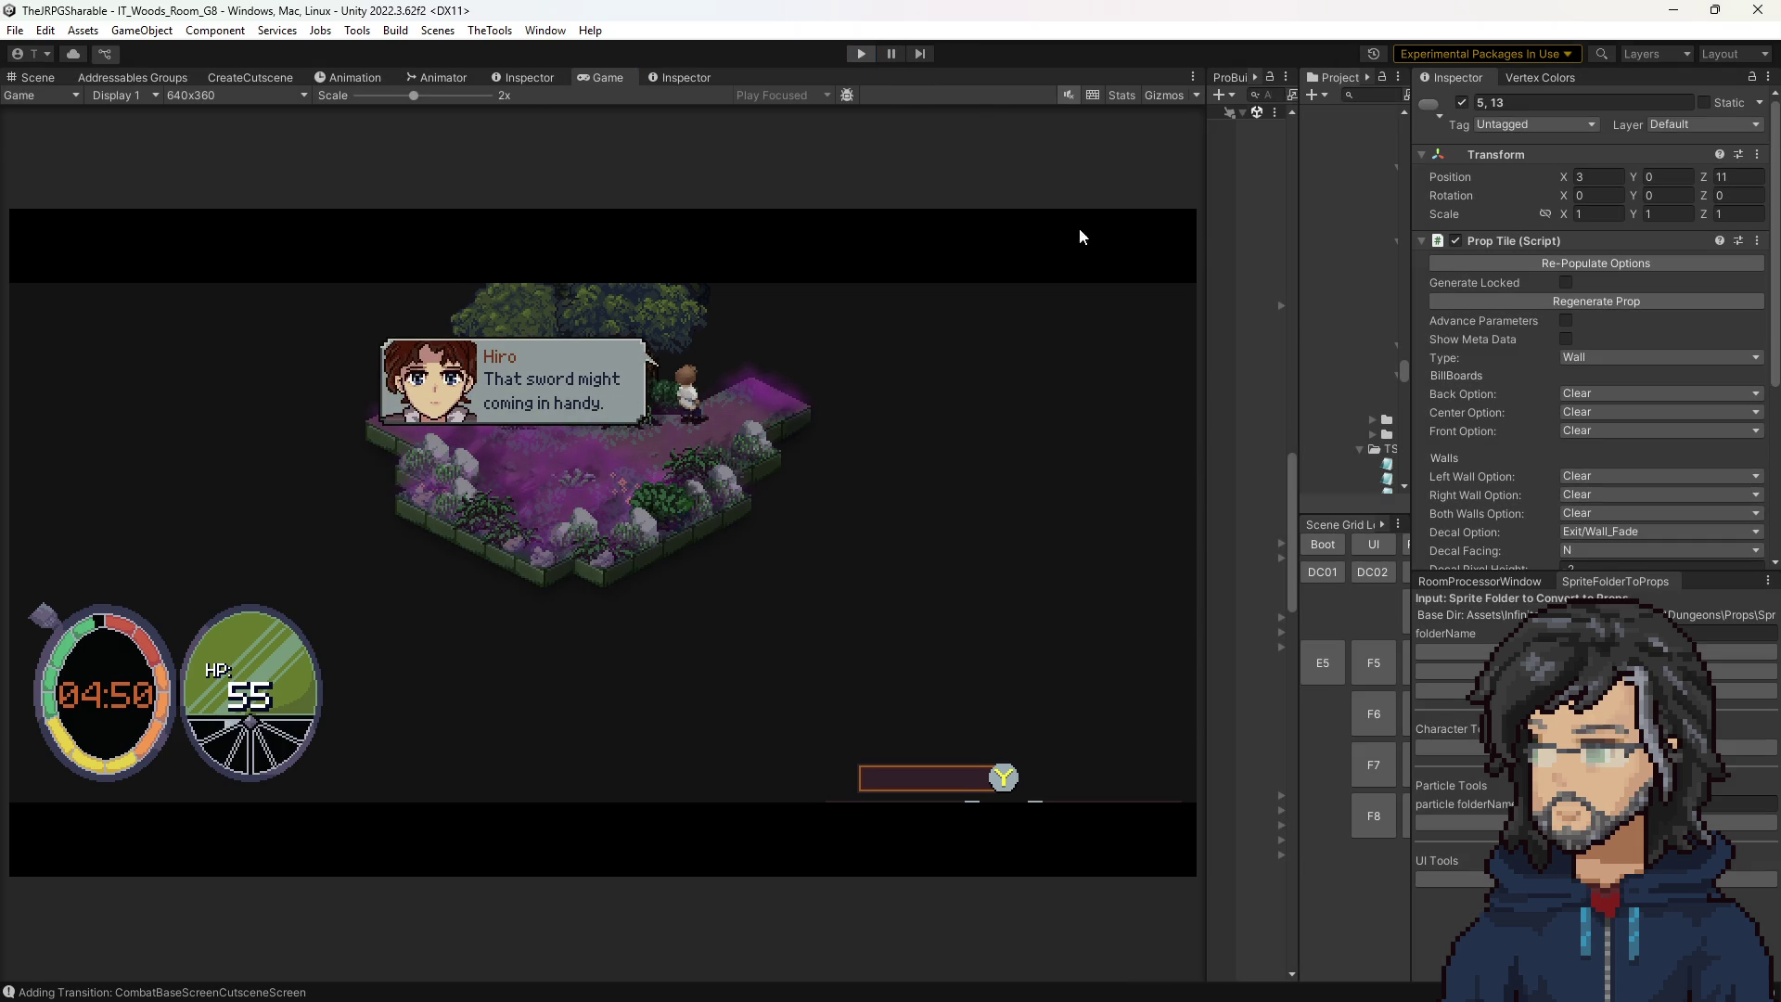
pyautogui.press('f')
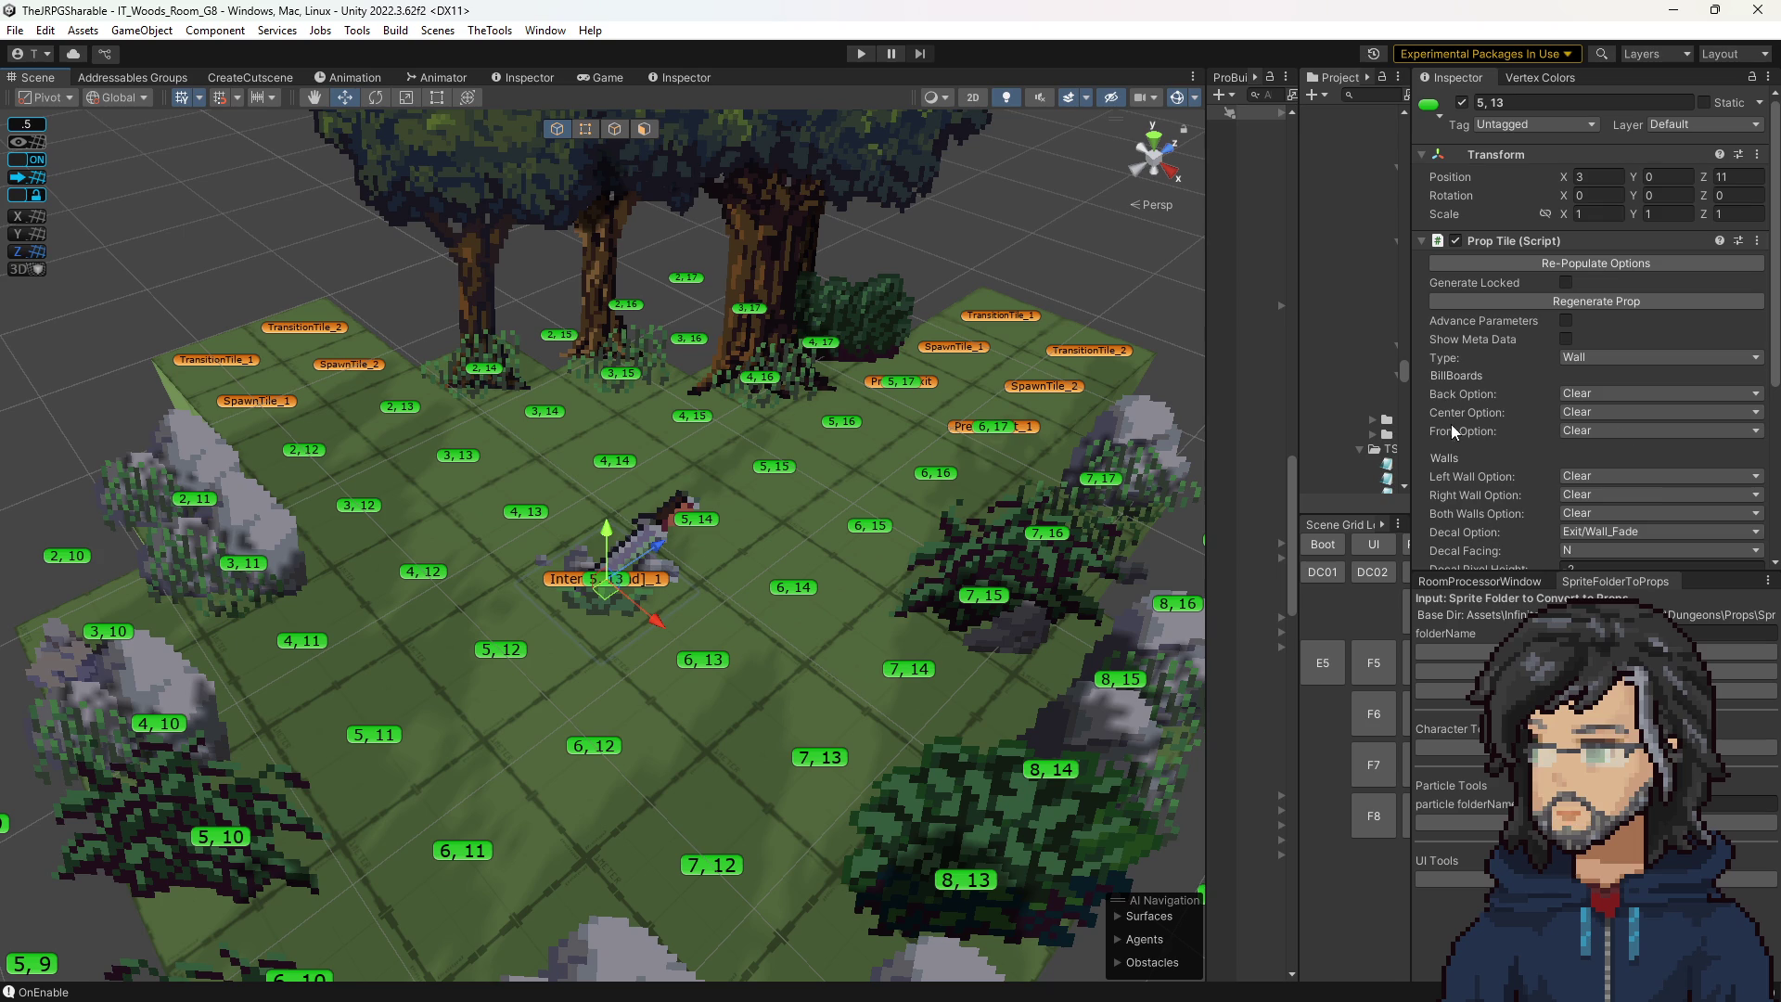
# Widen the Project panel, rerun the game, and screenshot the sword-pickup dialogue box.
pyautogui.moveTo(1409, 371)
pyautogui.mouseDown()
pyautogui.moveTo(1350, 356)
pyautogui.moveTo(1186, 381)
pyautogui.mouseUp()
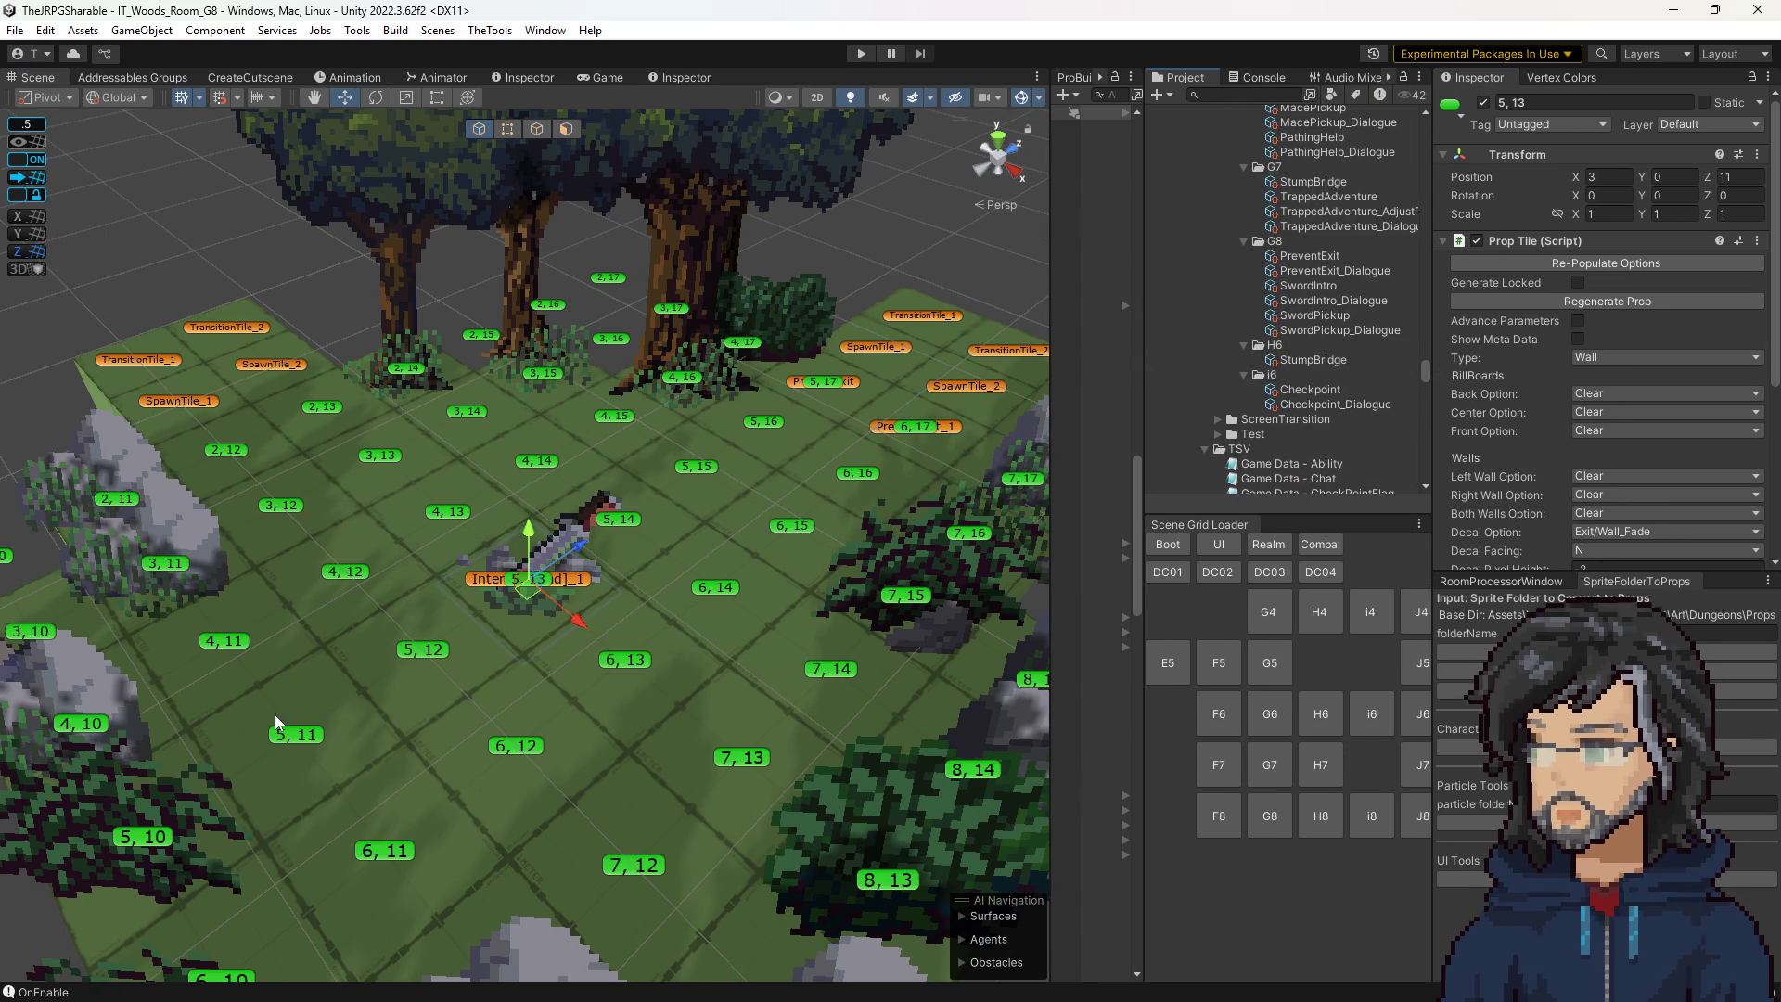
pyautogui.click(865, 57)
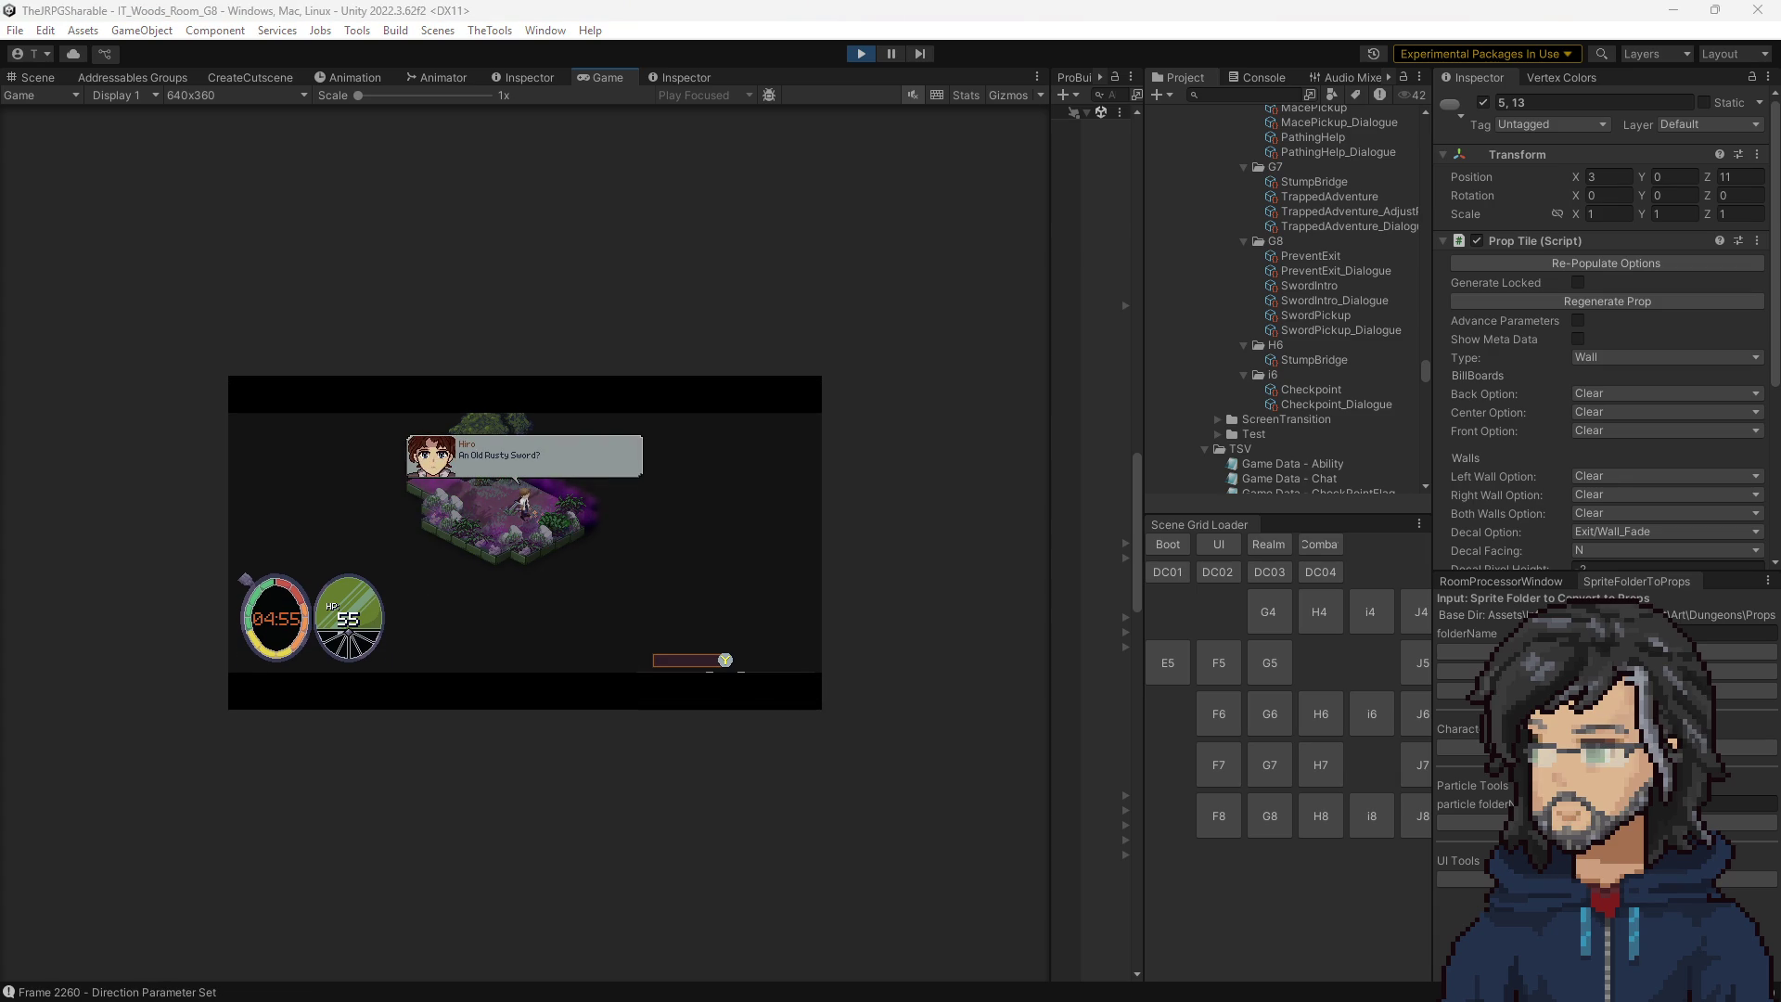
pyautogui.press('super+shift+s')
pyautogui.moveTo(358, 417); pyautogui.dragTo(673, 572)
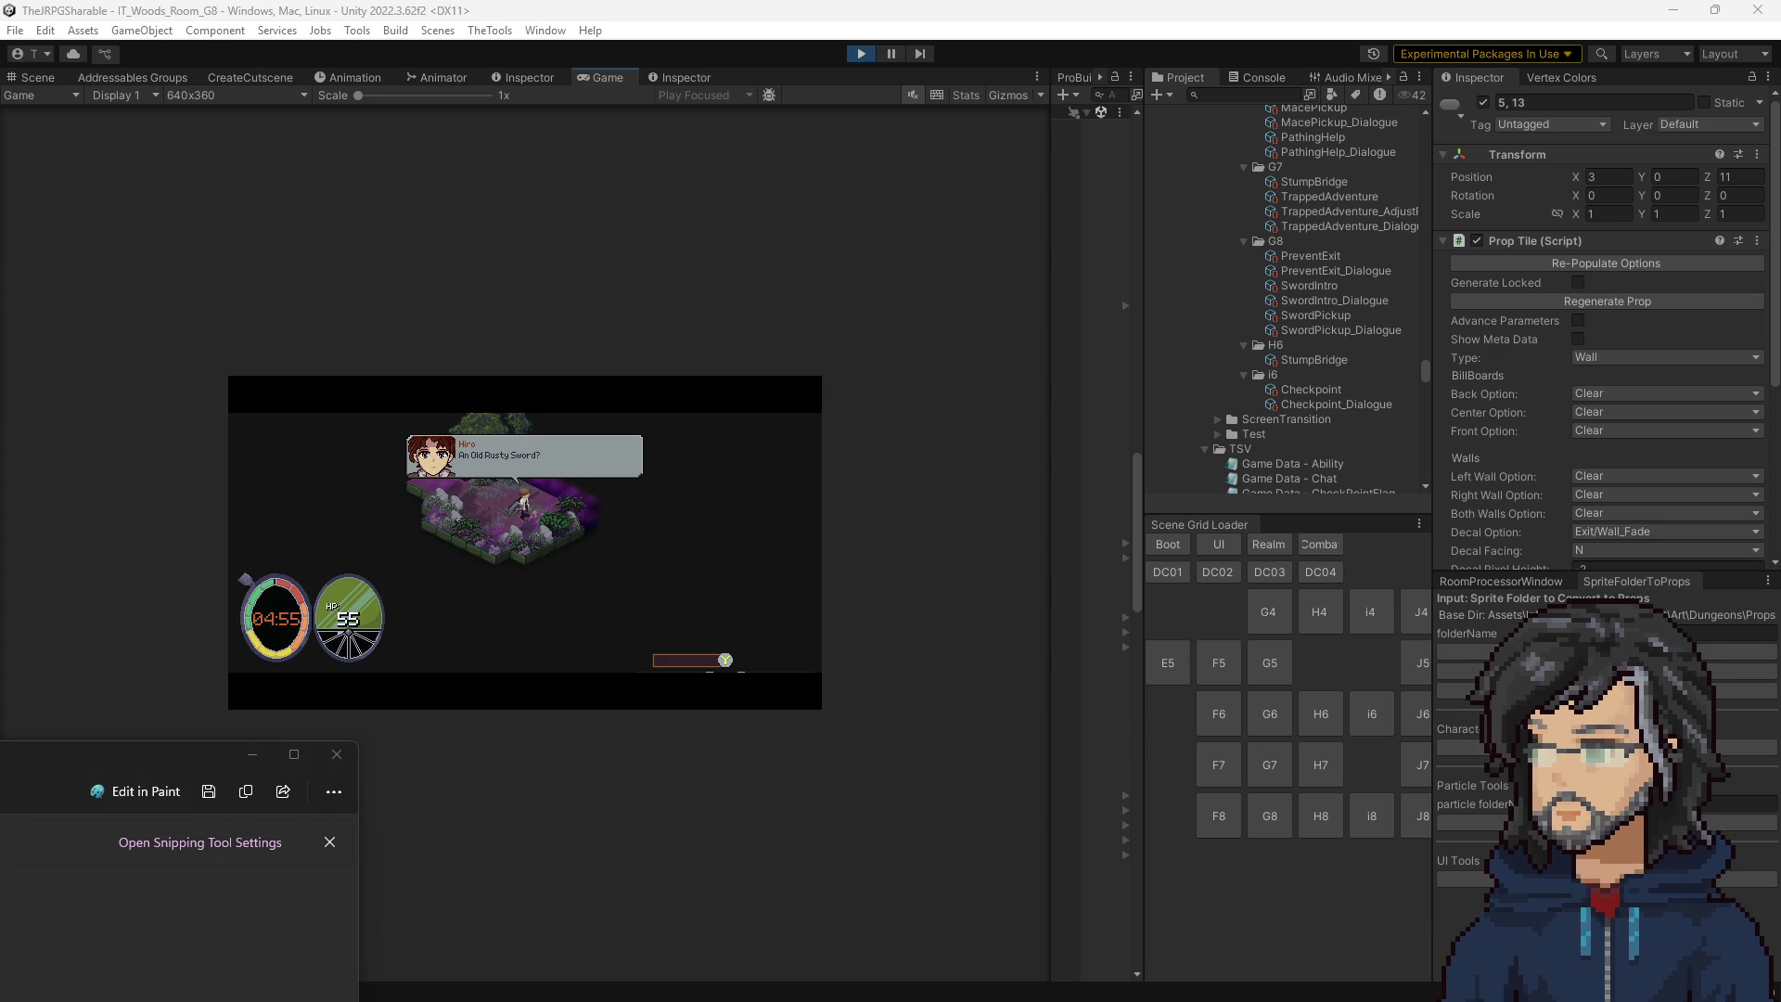
pyautogui.click(336, 753)
# Dismiss the 'An Old Rusty Sword?' dialogue lines and end the test run.
pyautogui.click(750, 485)
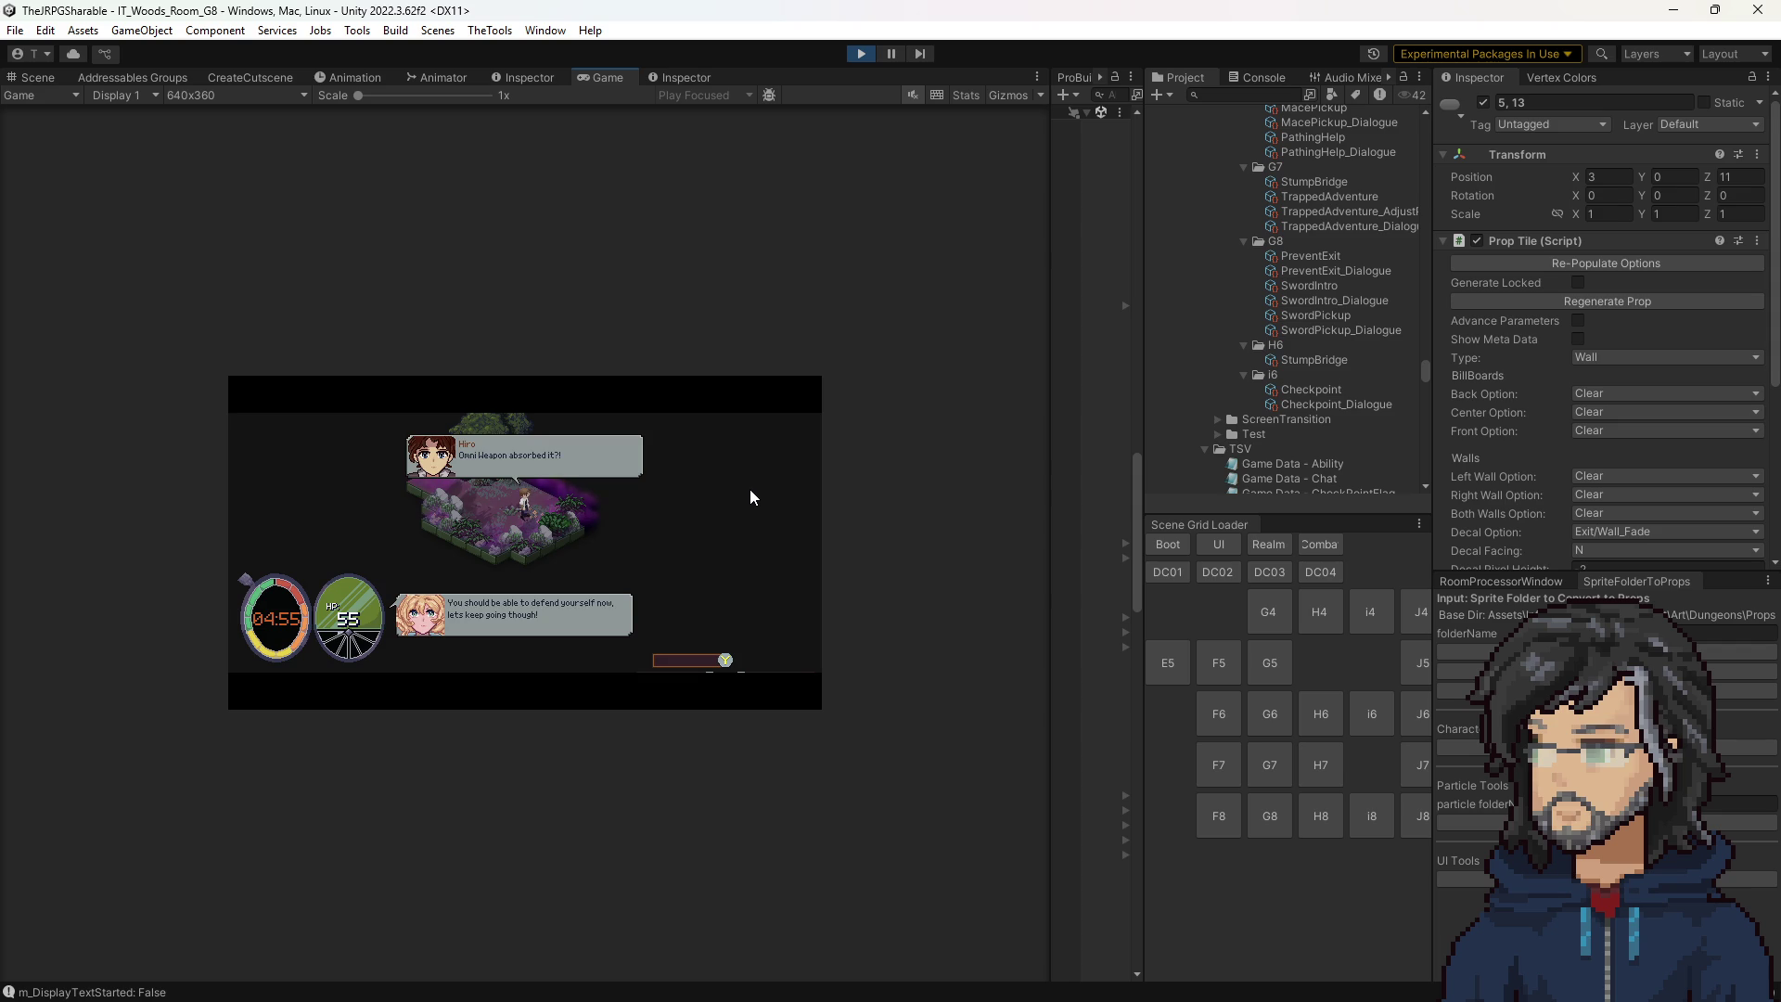
pyautogui.click(749, 488)
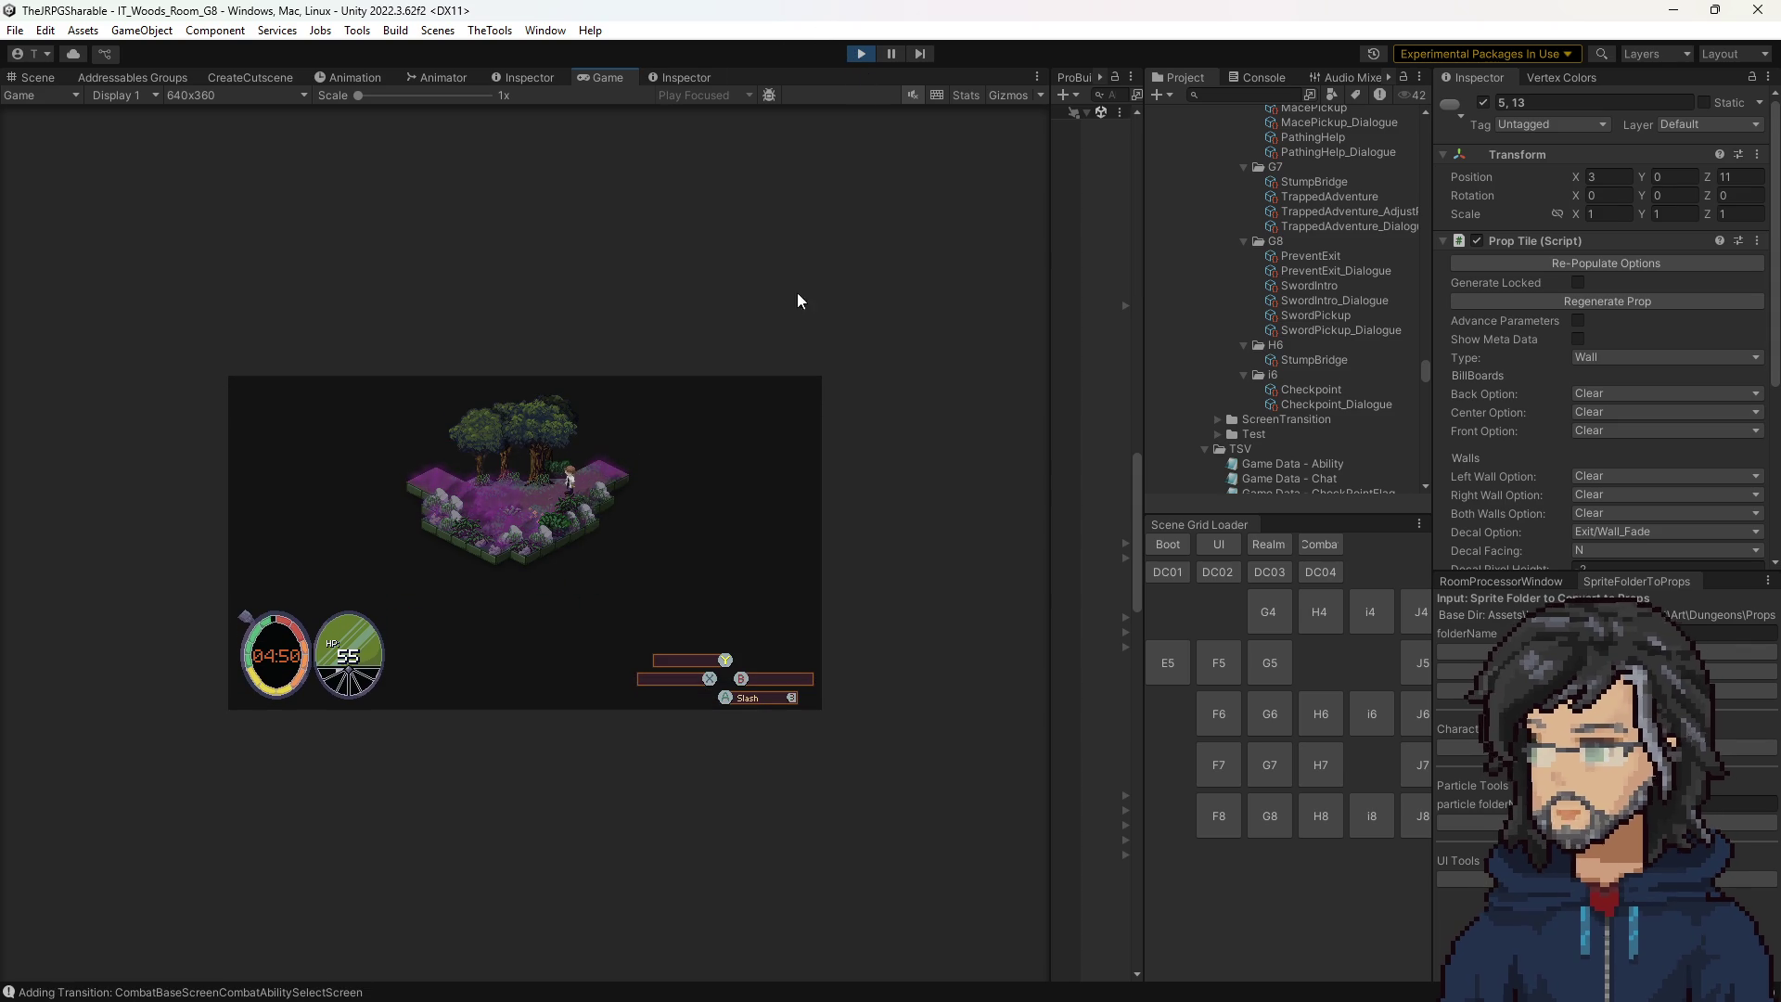
pyautogui.click(861, 54)
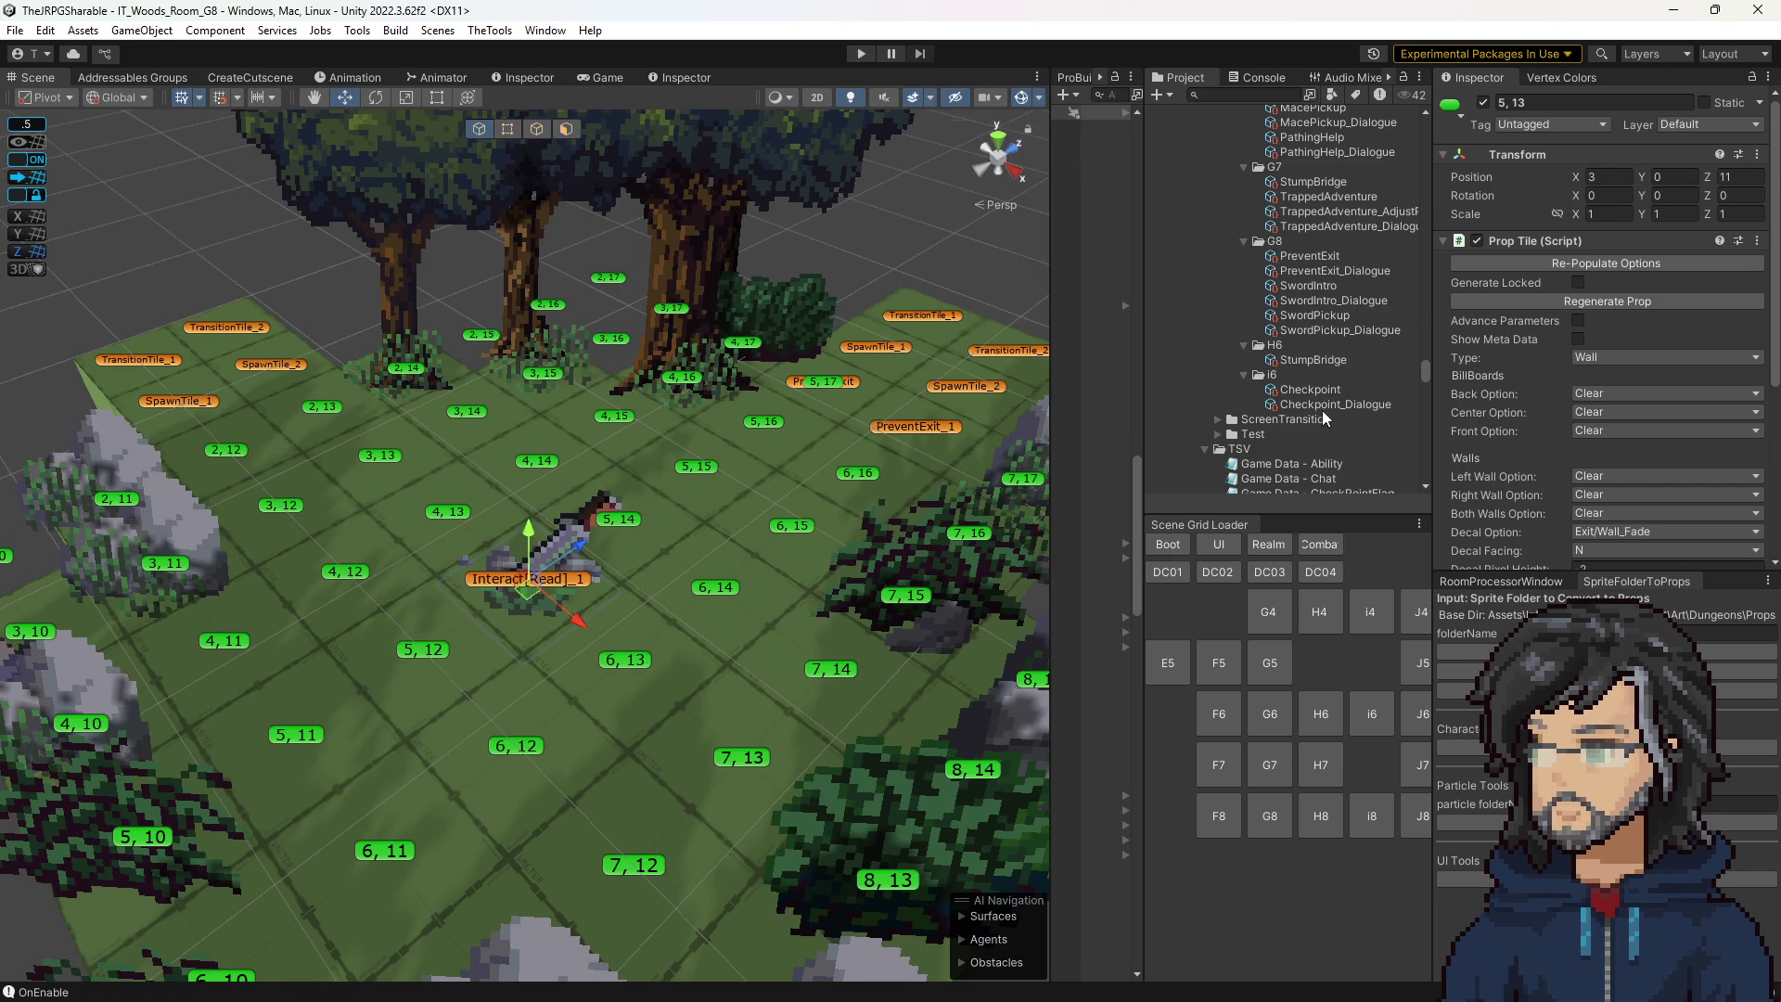
# Add a new entry under the PreventExit sequence's Required Flags.
pyautogui.scroll(10, 1372, 352)
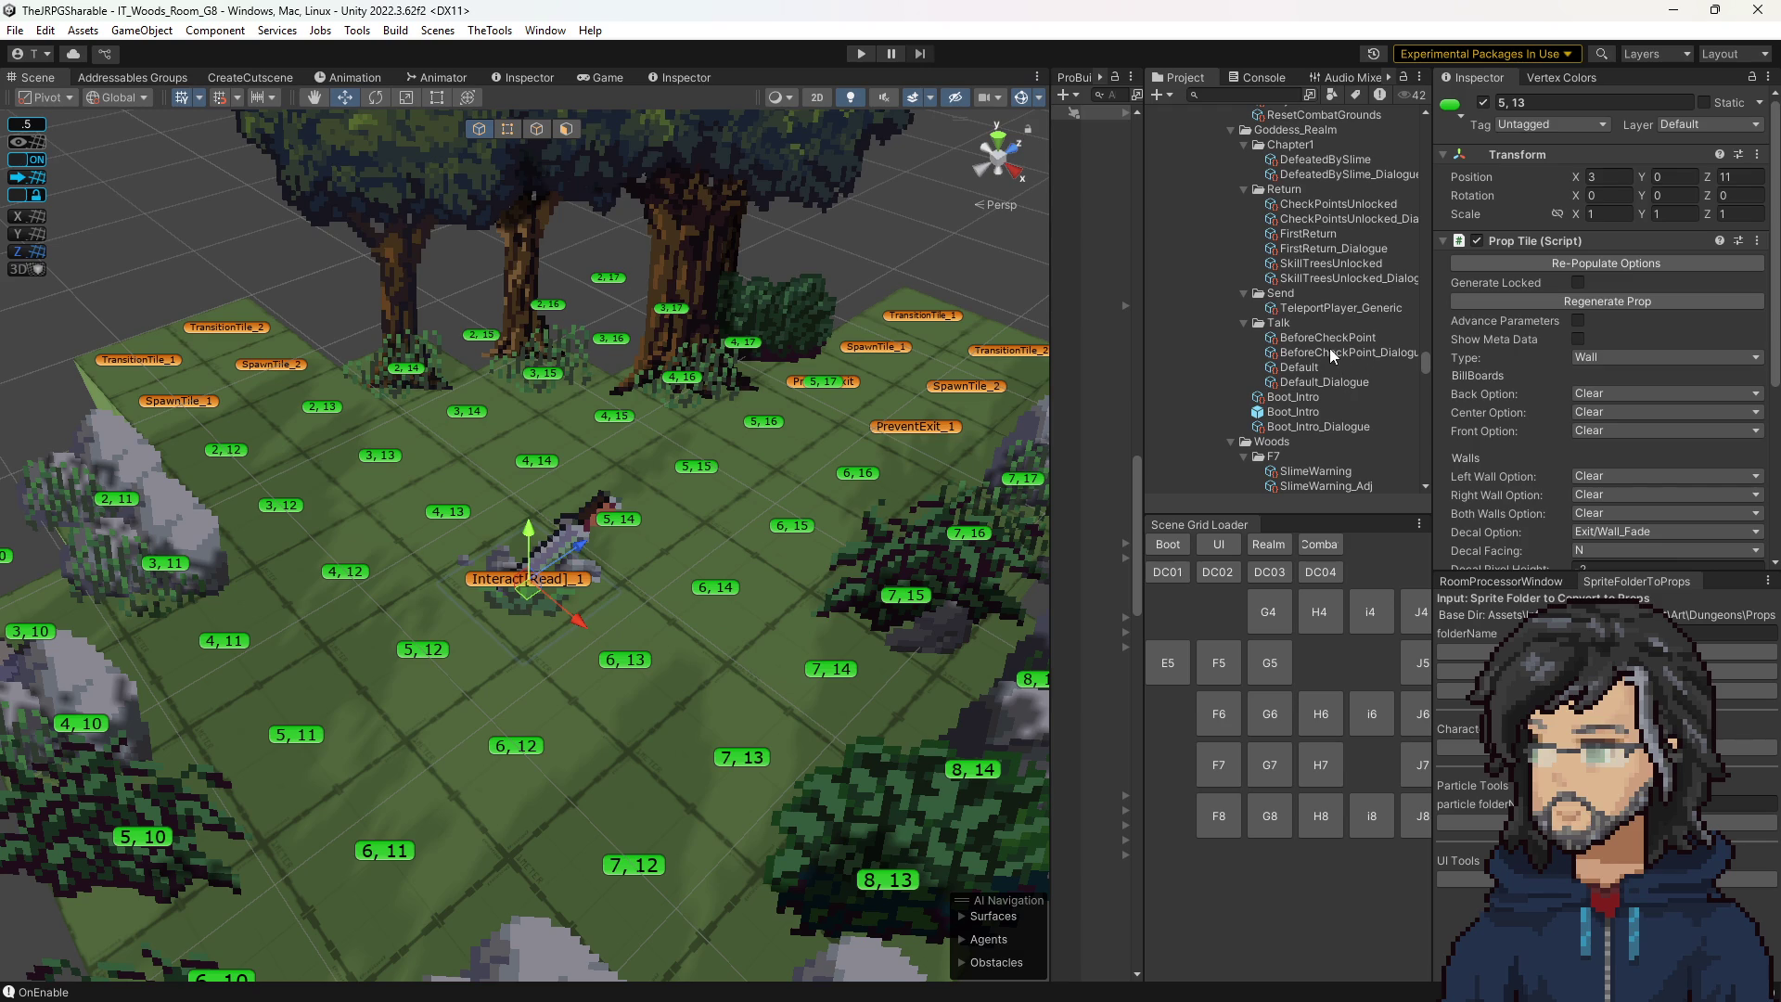
pyautogui.scroll(-5, 1311, 373)
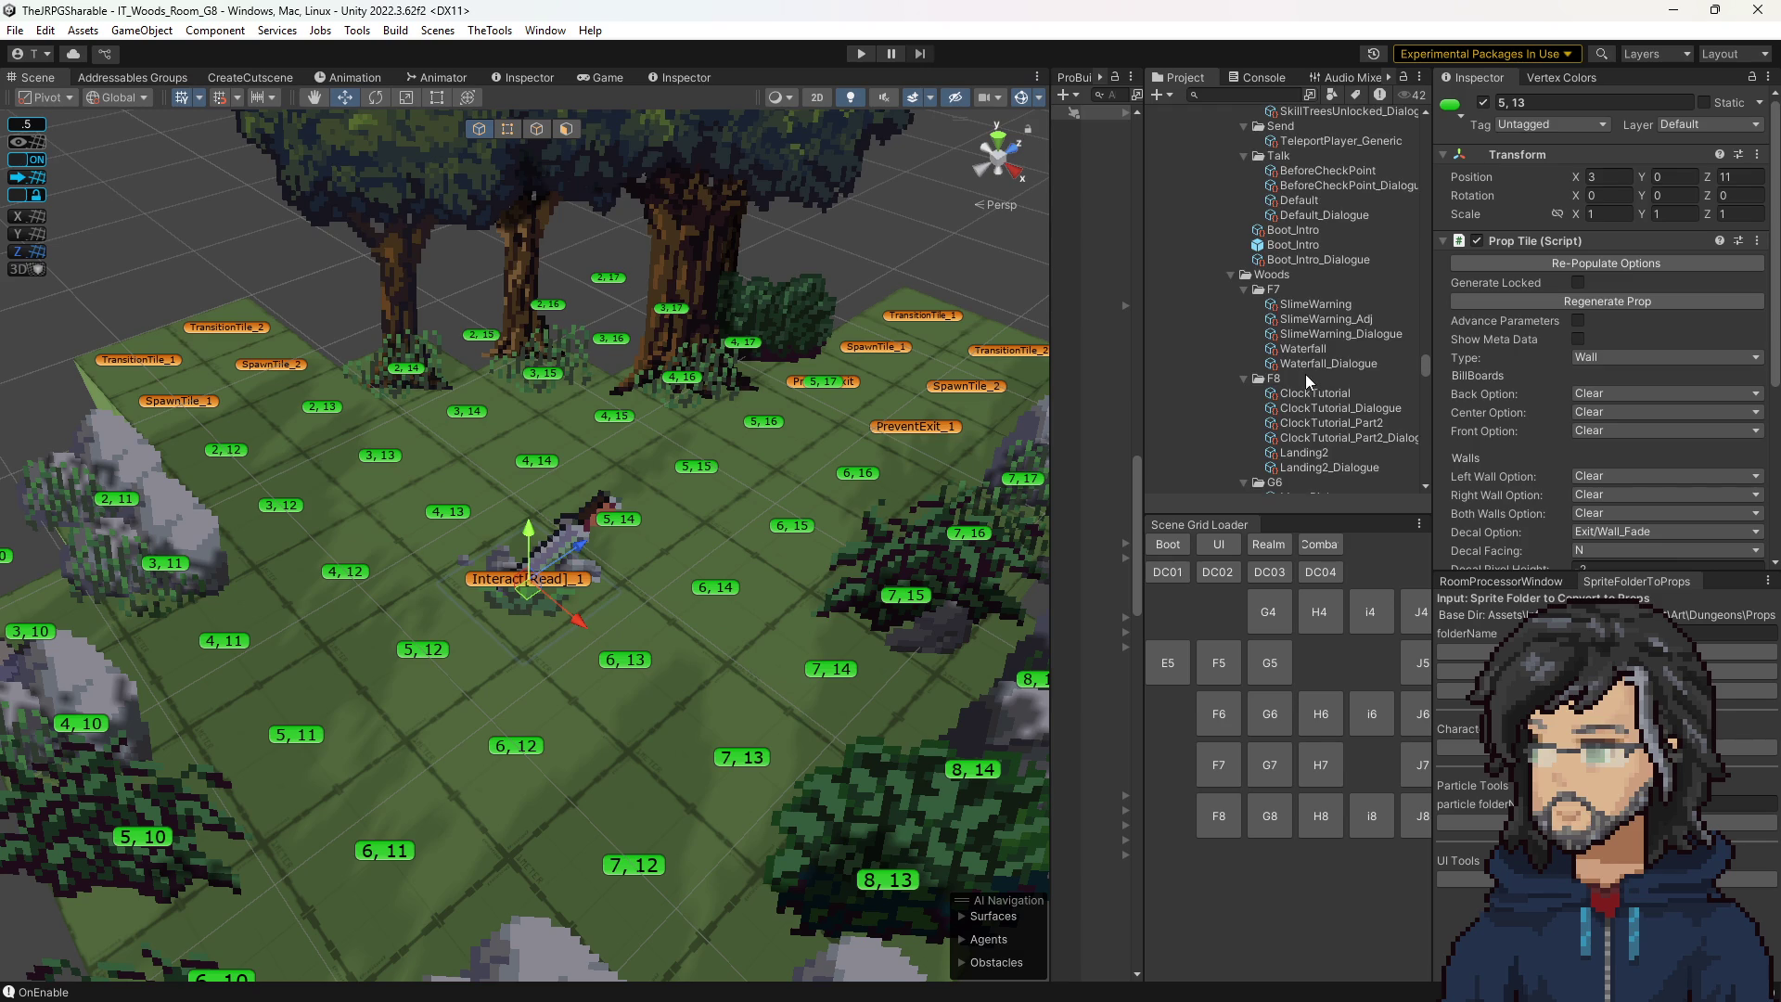
pyautogui.scroll(-7, 1304, 375)
pyautogui.scroll(-3, 1299, 376)
pyautogui.scroll(12, 1300, 376)
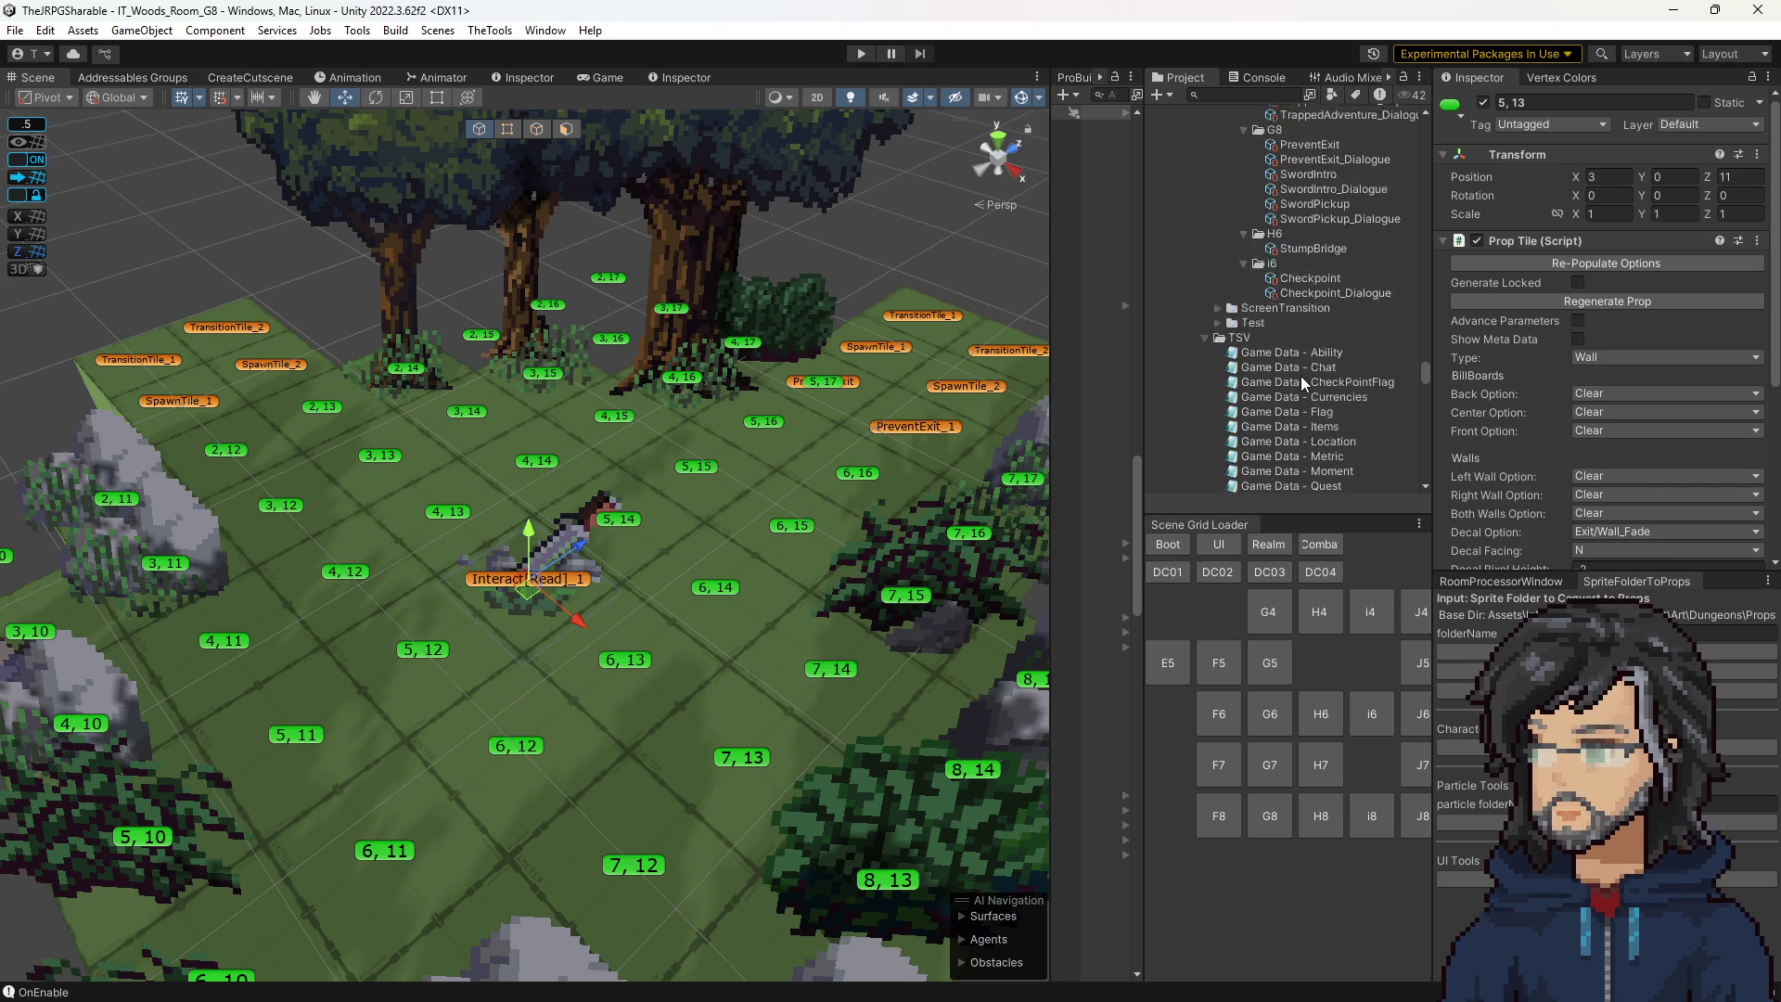
pyautogui.scroll(-10, 1311, 360)
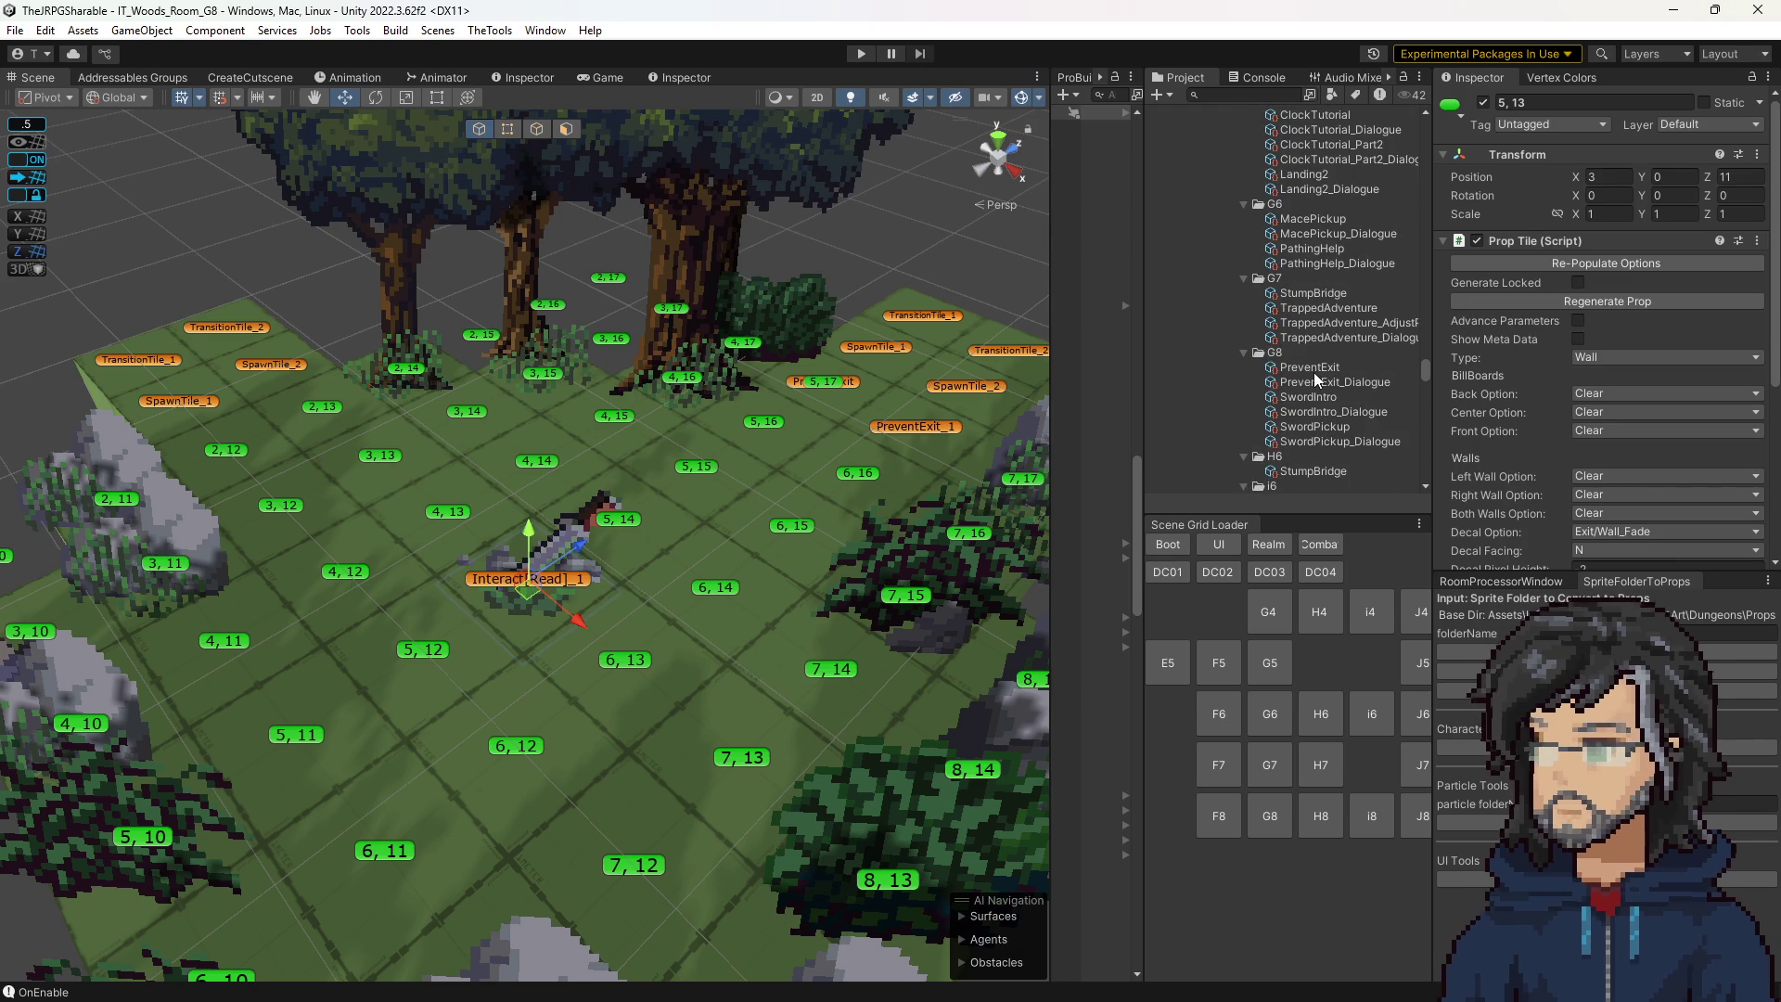
pyautogui.click(1338, 366)
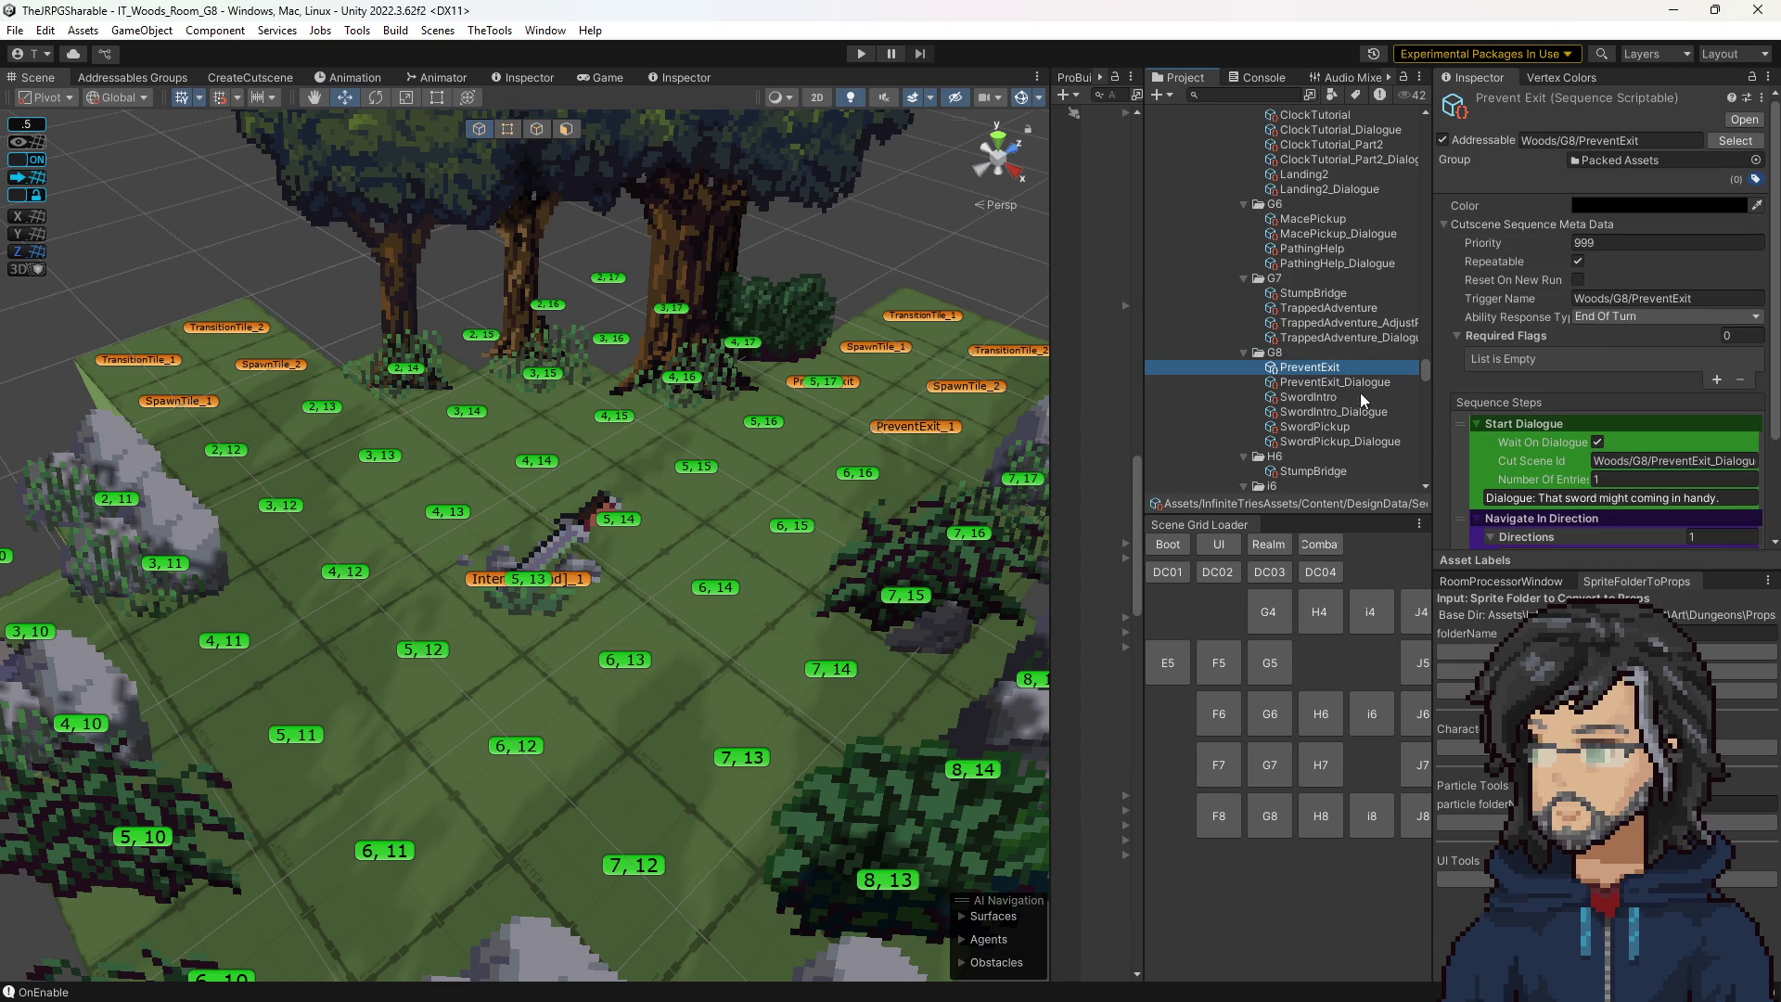
pyautogui.click(1714, 380)
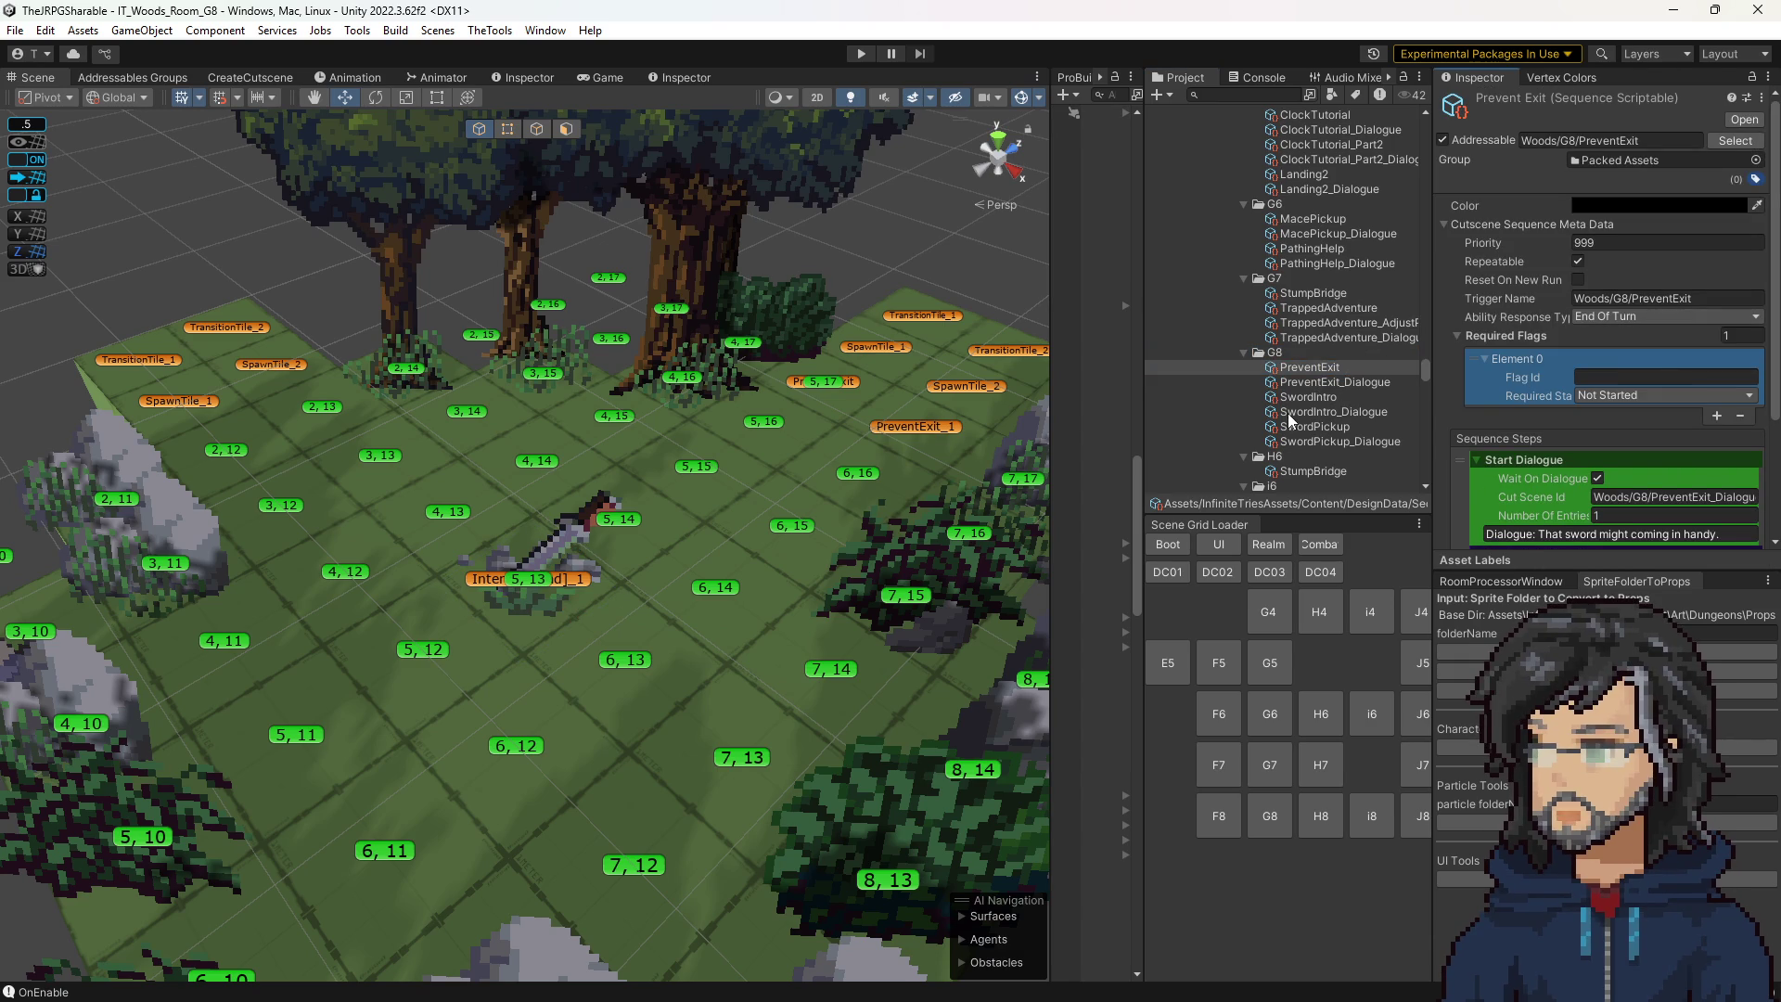
# Paste SwordPickup's trigger name, Woods/G8/SwordPickup, as the new flag's Id and start a test run.
pyautogui.click(1314, 427)
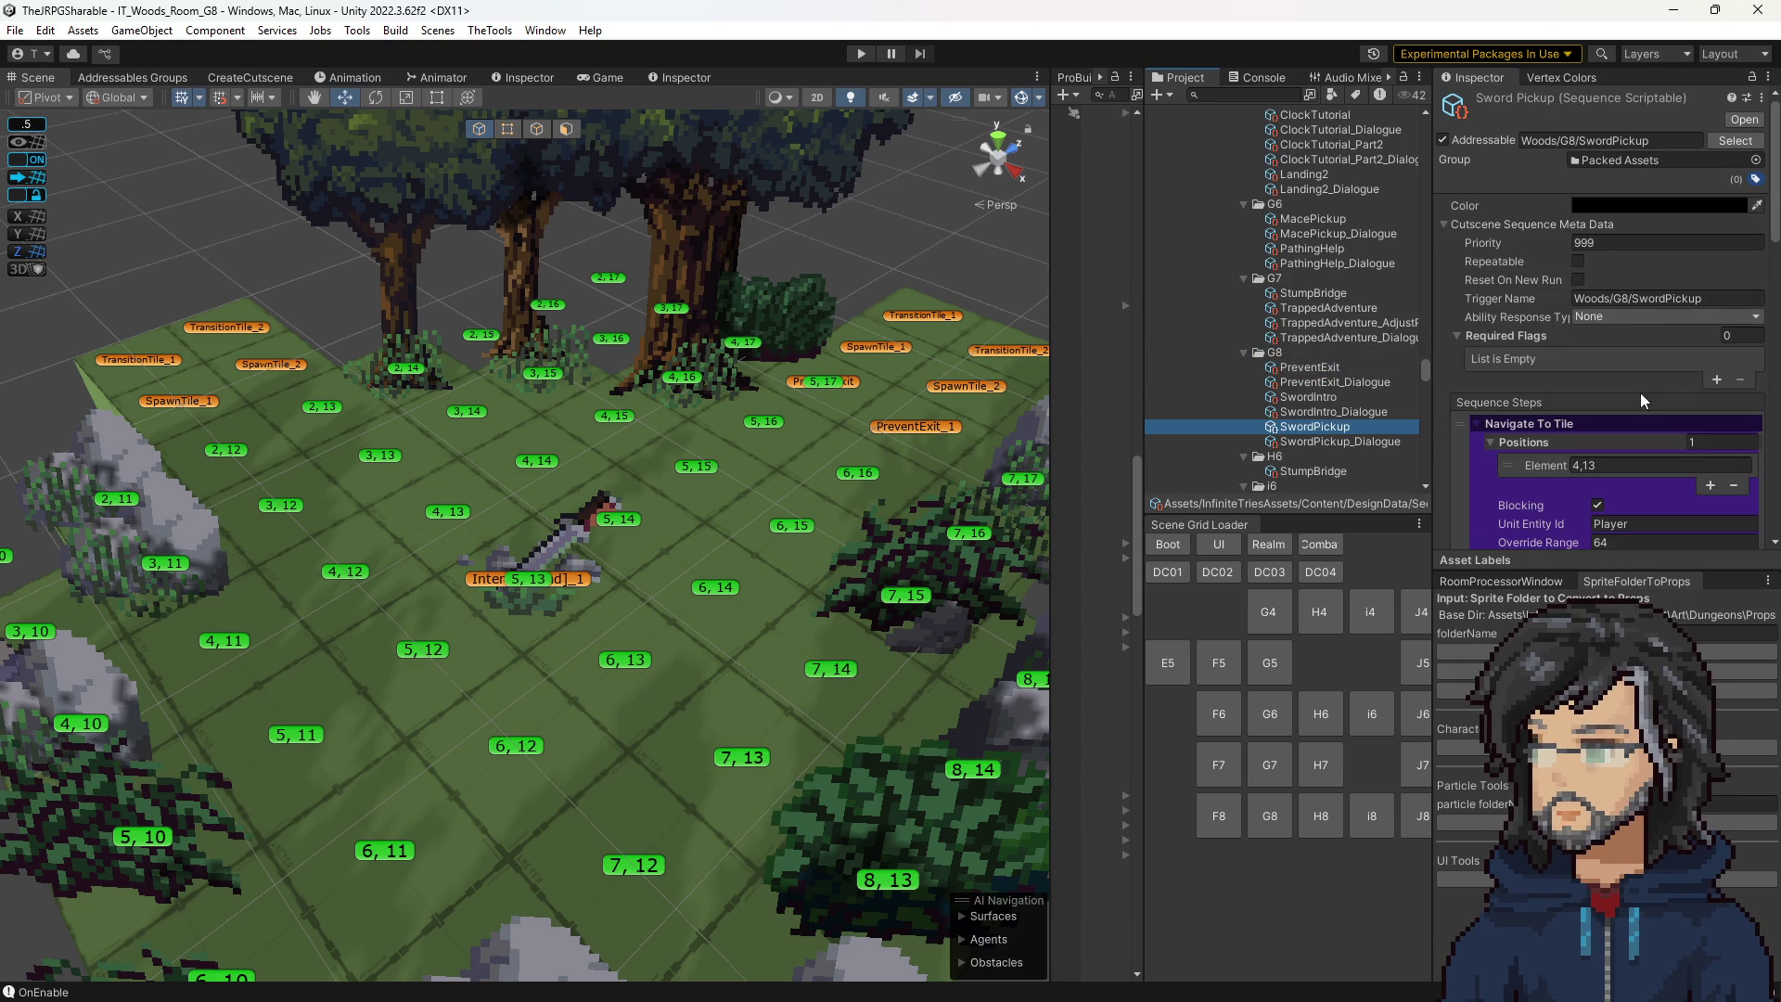
pyautogui.click(1663, 299)
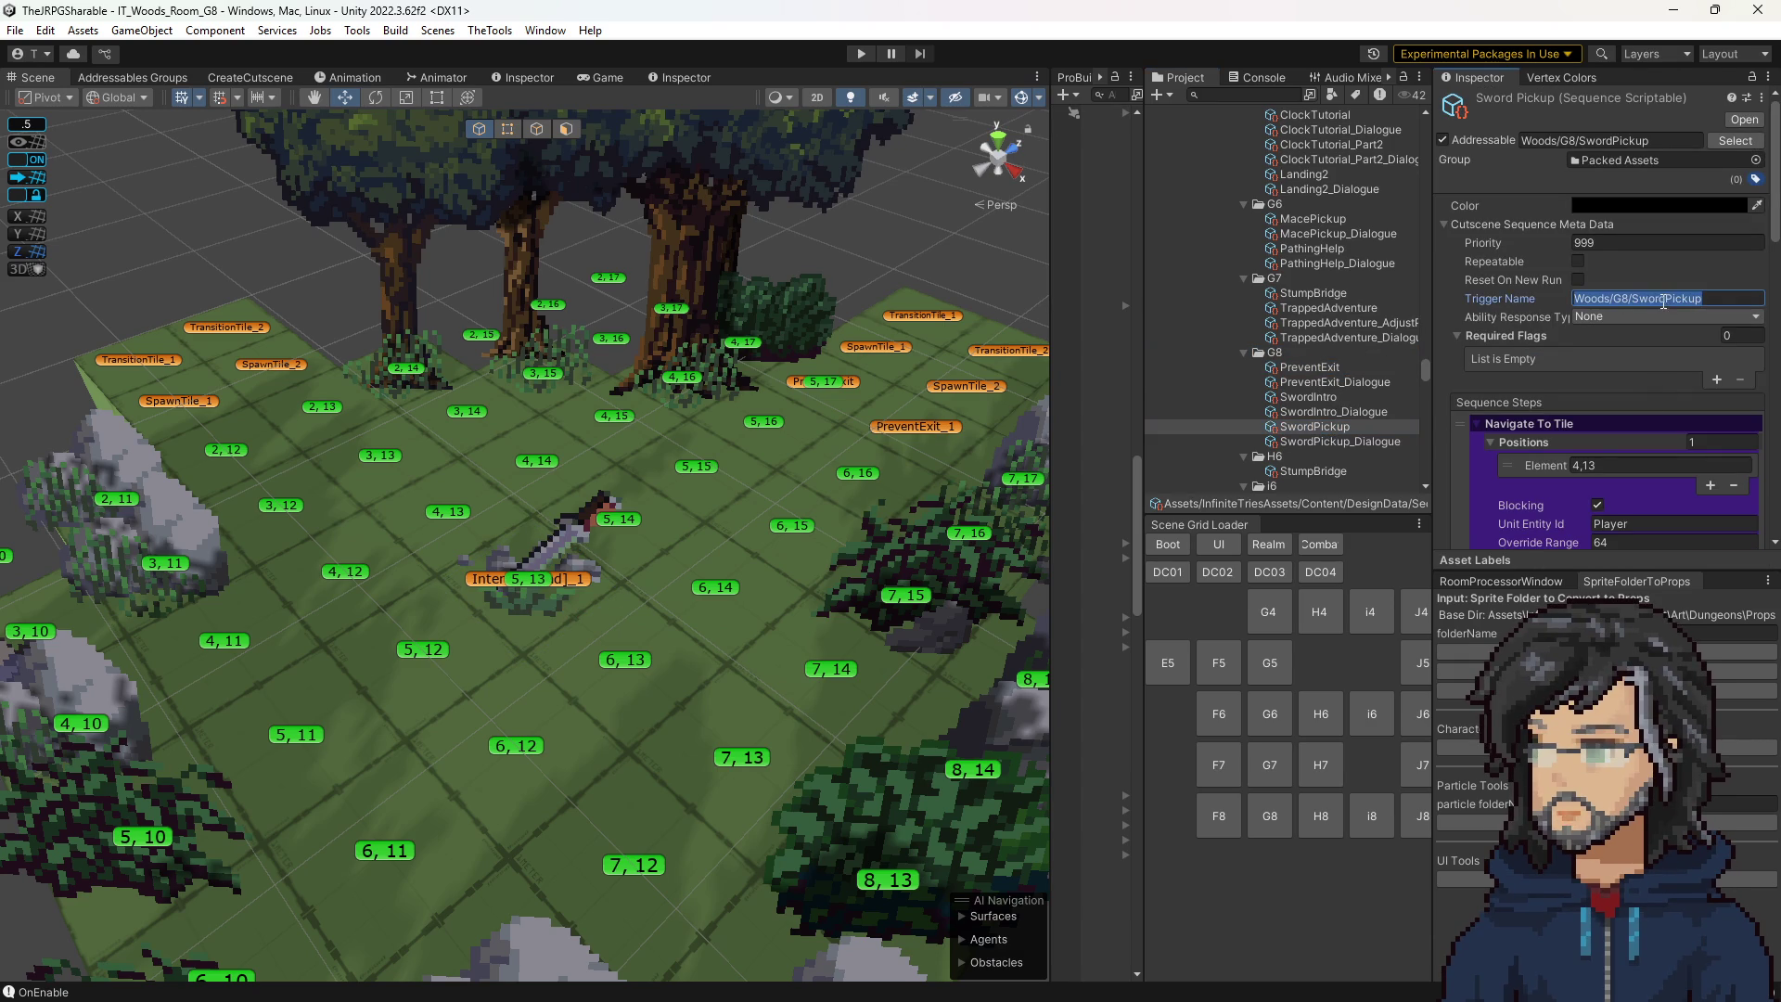
pyautogui.click(1309, 367)
pyautogui.click(1642, 377)
pyautogui.write('Woods/G8/SwordPickup')
pyautogui.moveTo(777, 454); pyautogui.dragTo(910, 432)
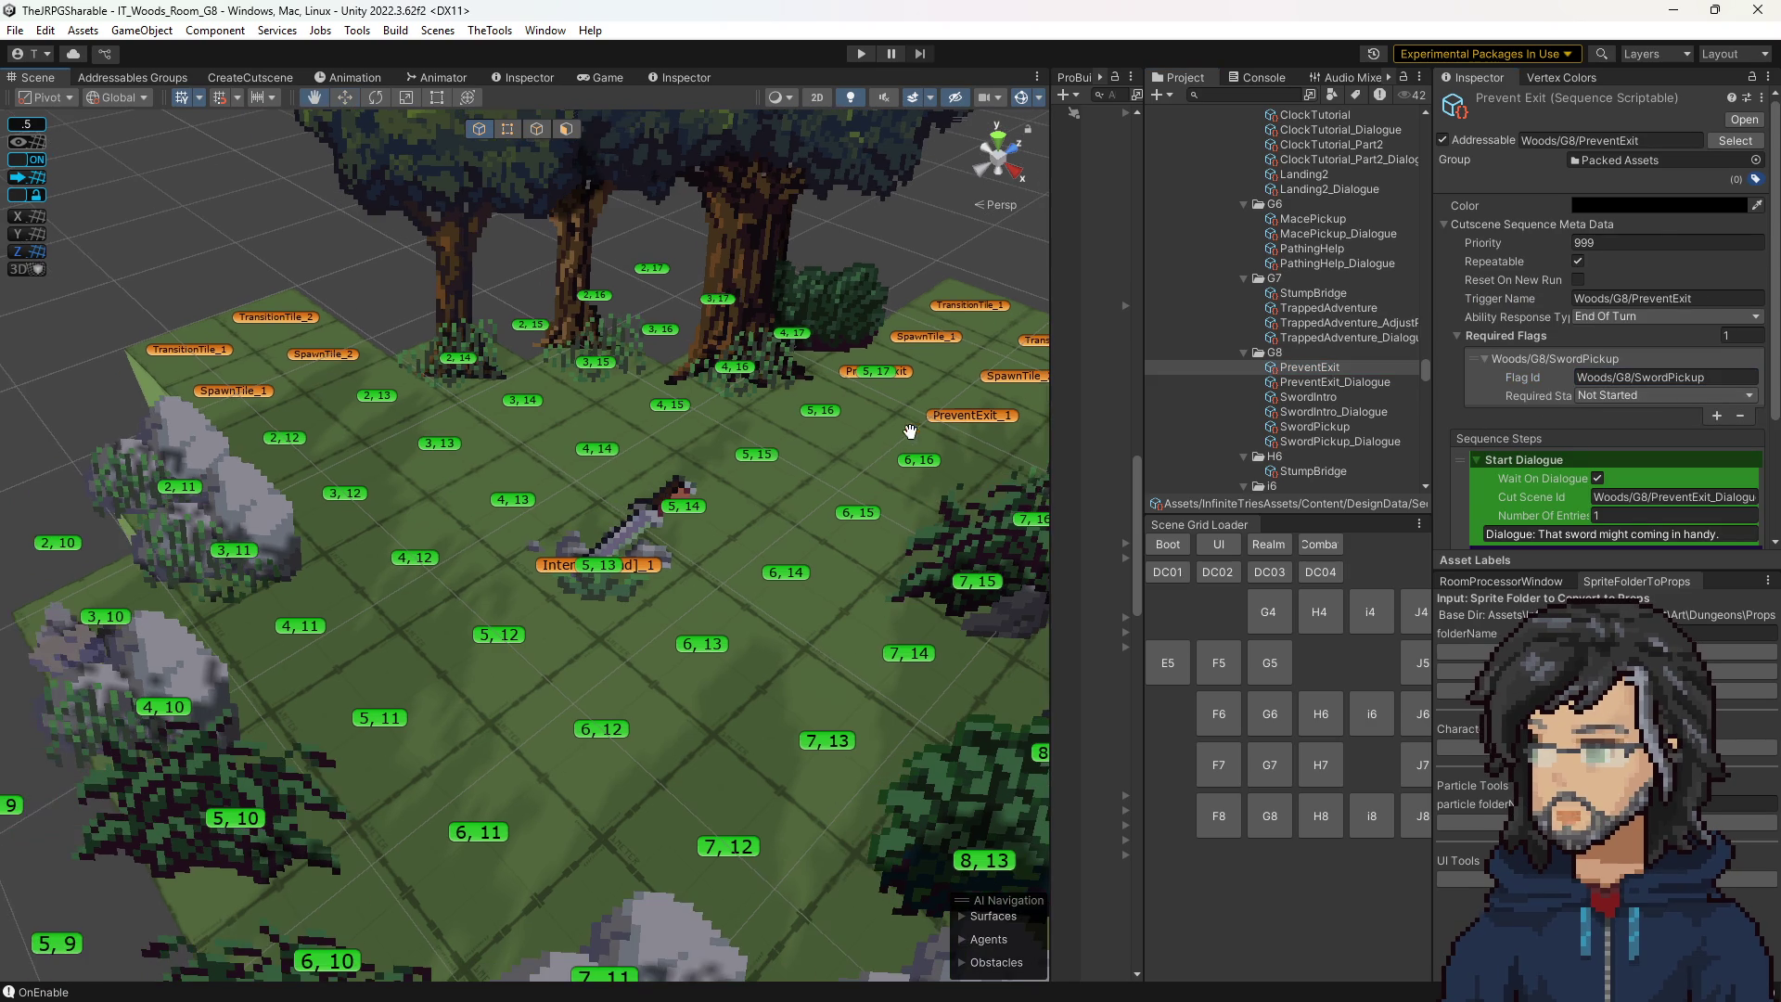
pyautogui.hotkey('ctrl', 'p')
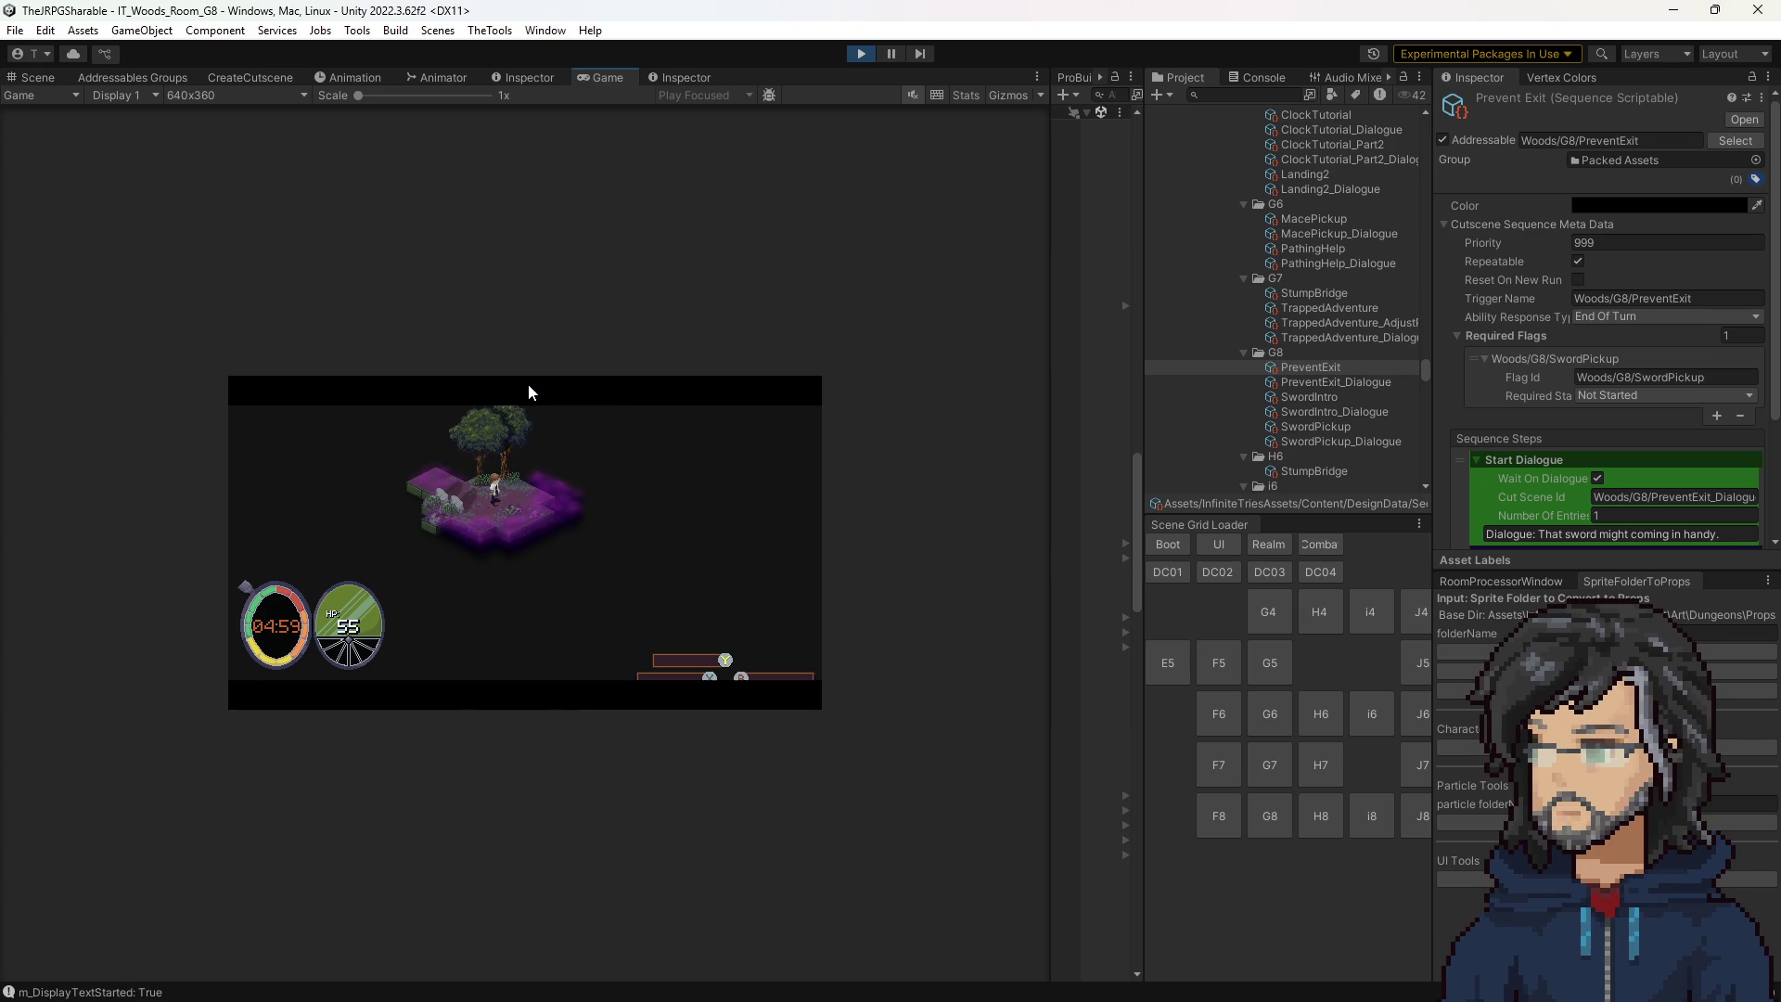
# Walk the hero toward the exit to see Hiro's 'That sword might coming in handy.' line, then stop Play and open TheTools.
pyautogui.press('w')
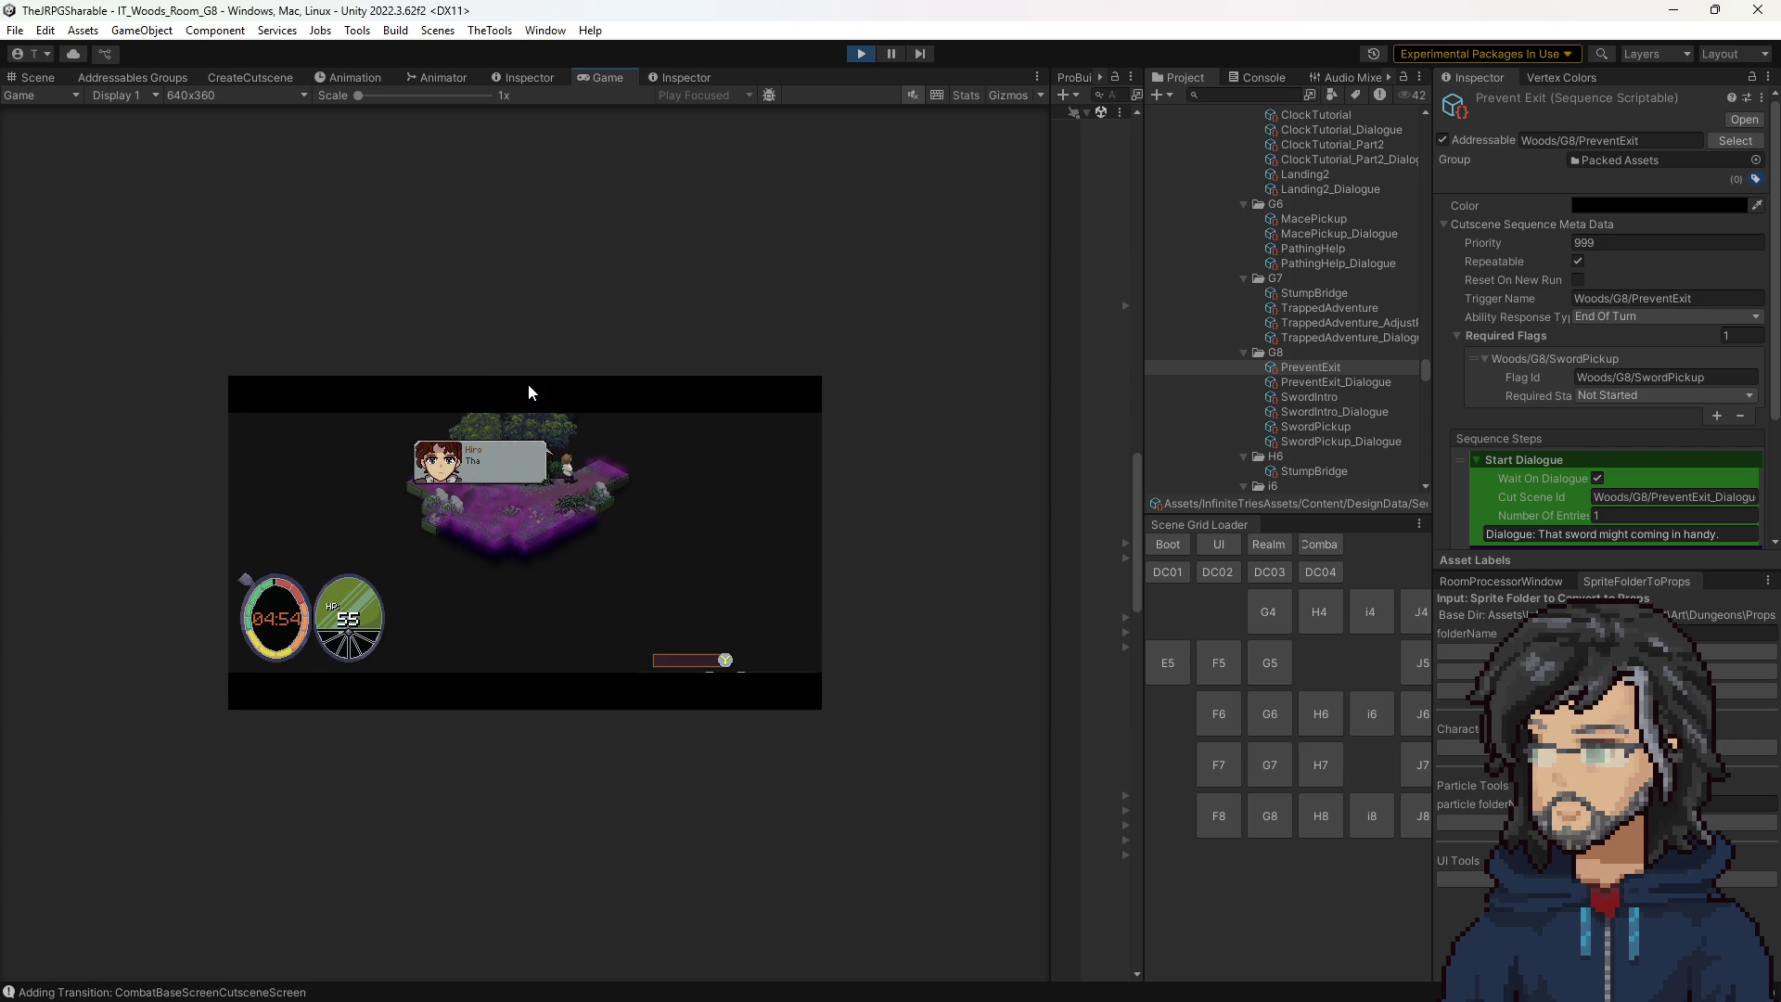
pyautogui.click(860, 54)
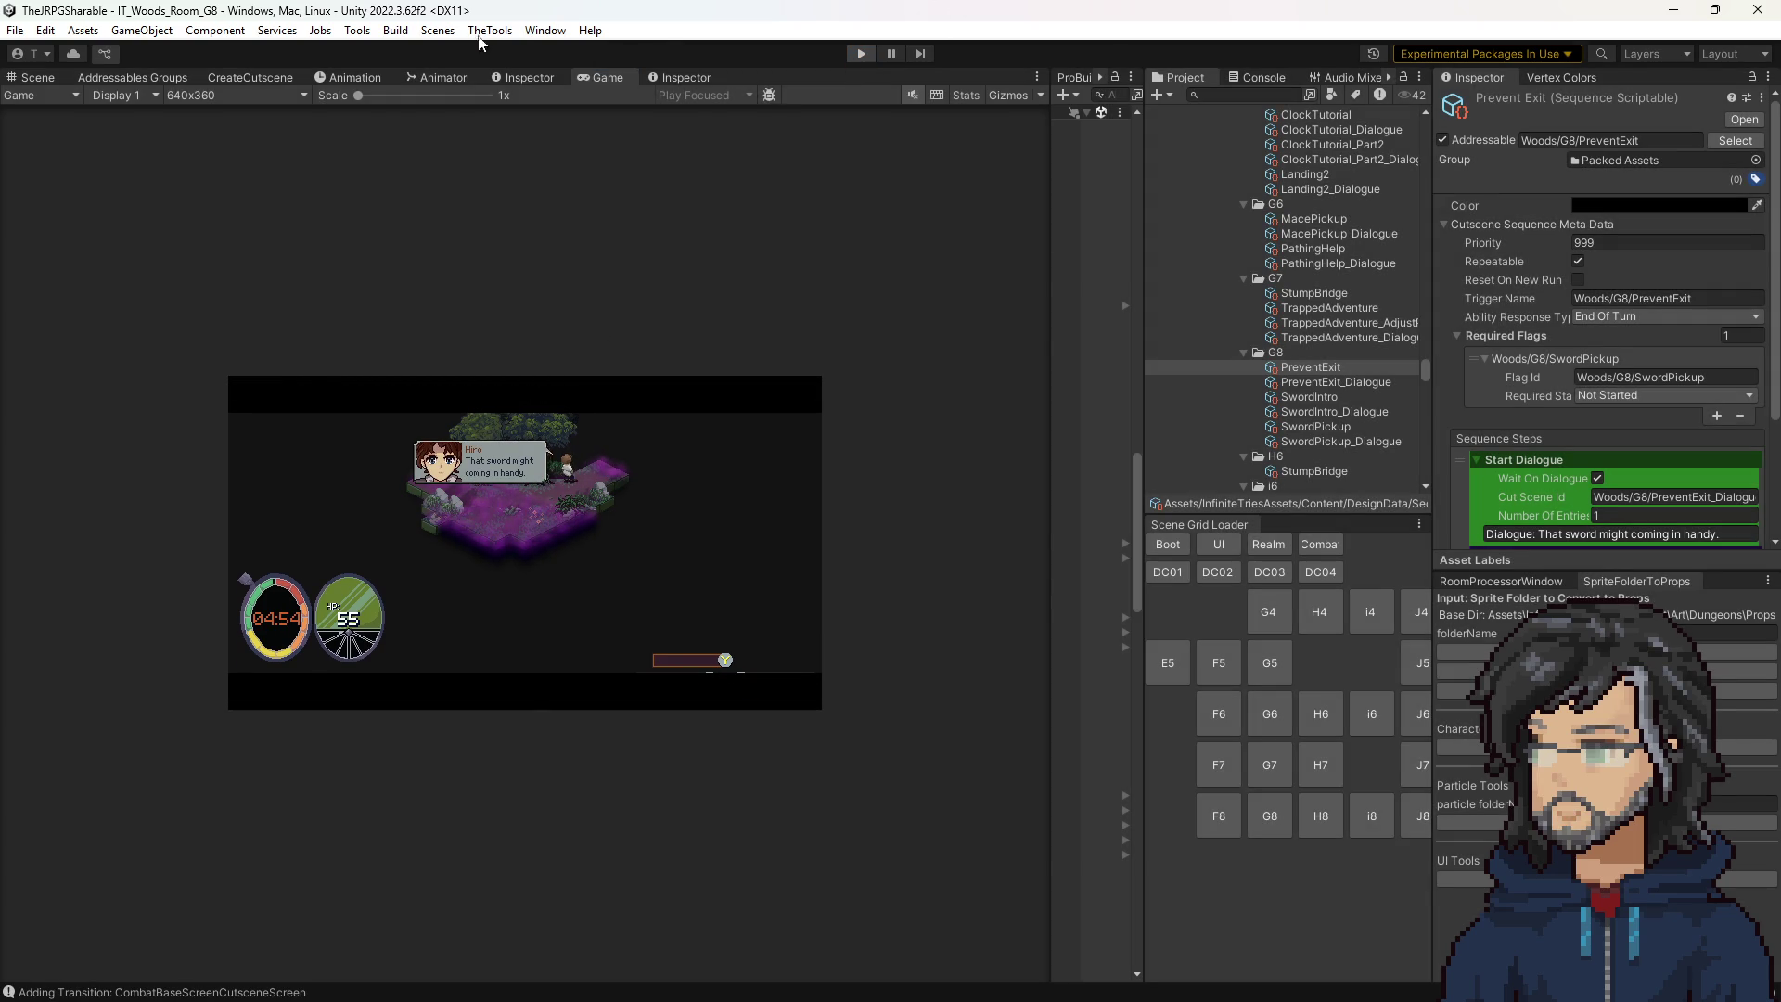
pyautogui.click(490, 30)
# Run a TheTools > TheJRPG > Cutscenes utility.
pyautogui.moveTo(518, 72)
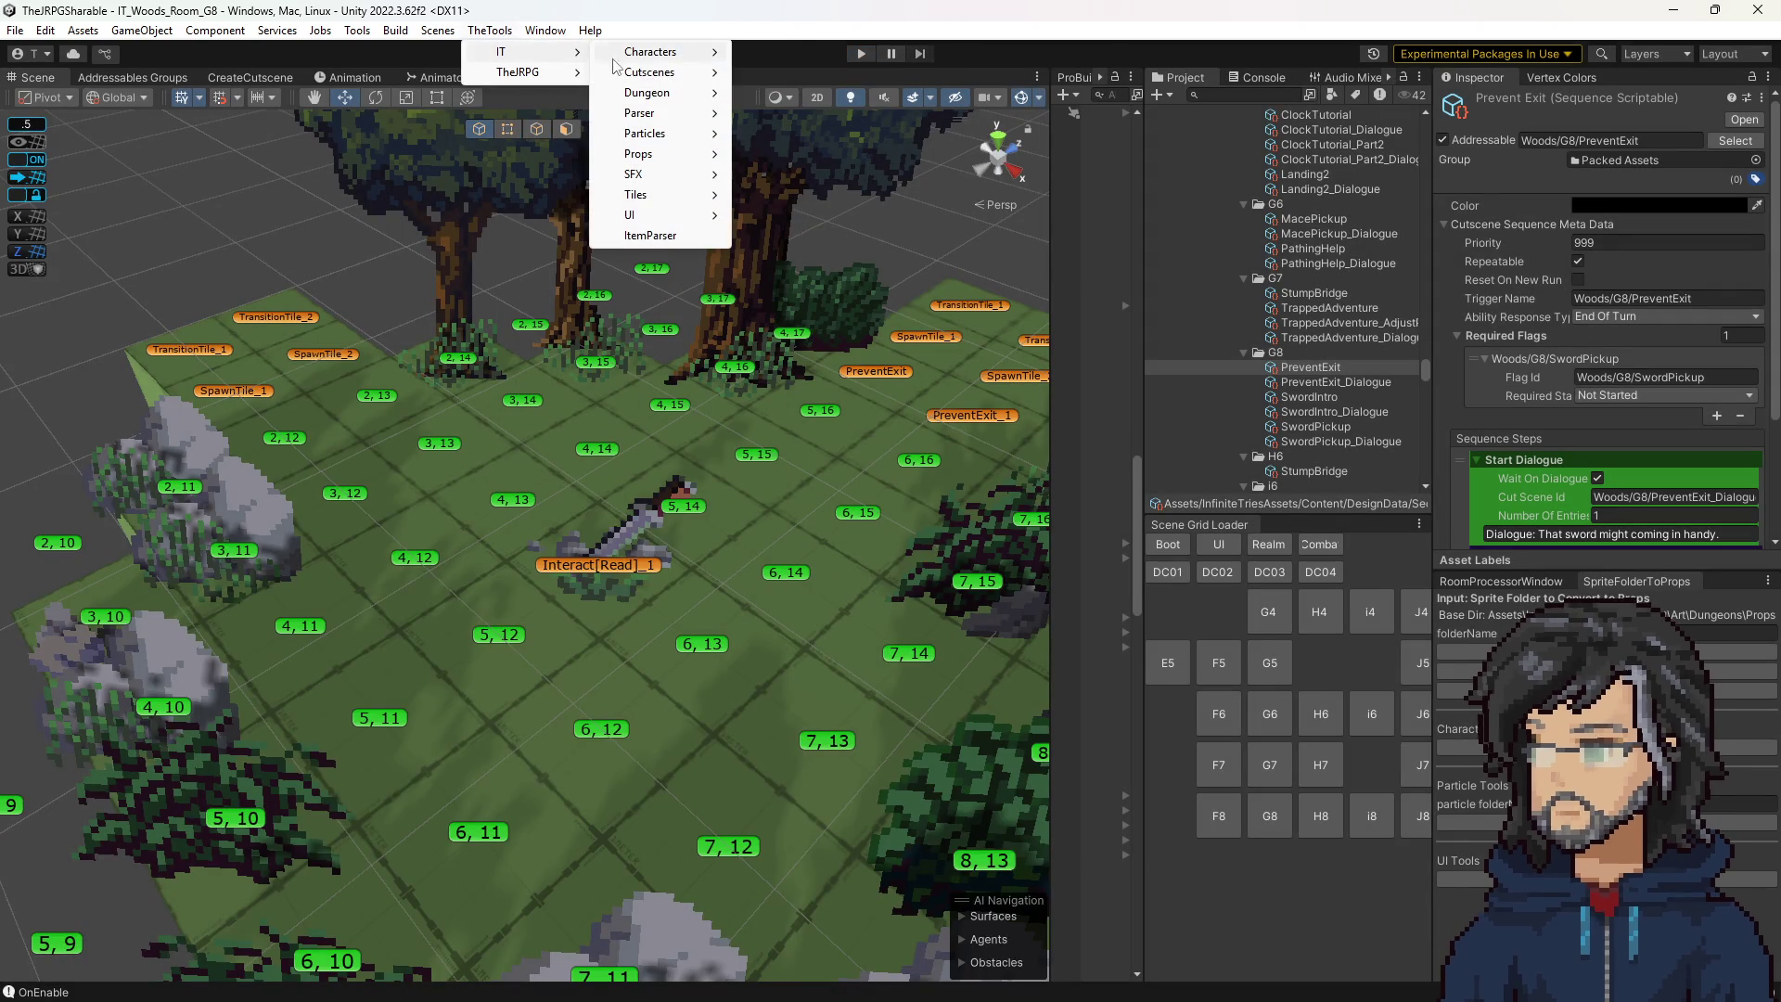
pyautogui.moveTo(649, 72)
pyautogui.click(797, 93)
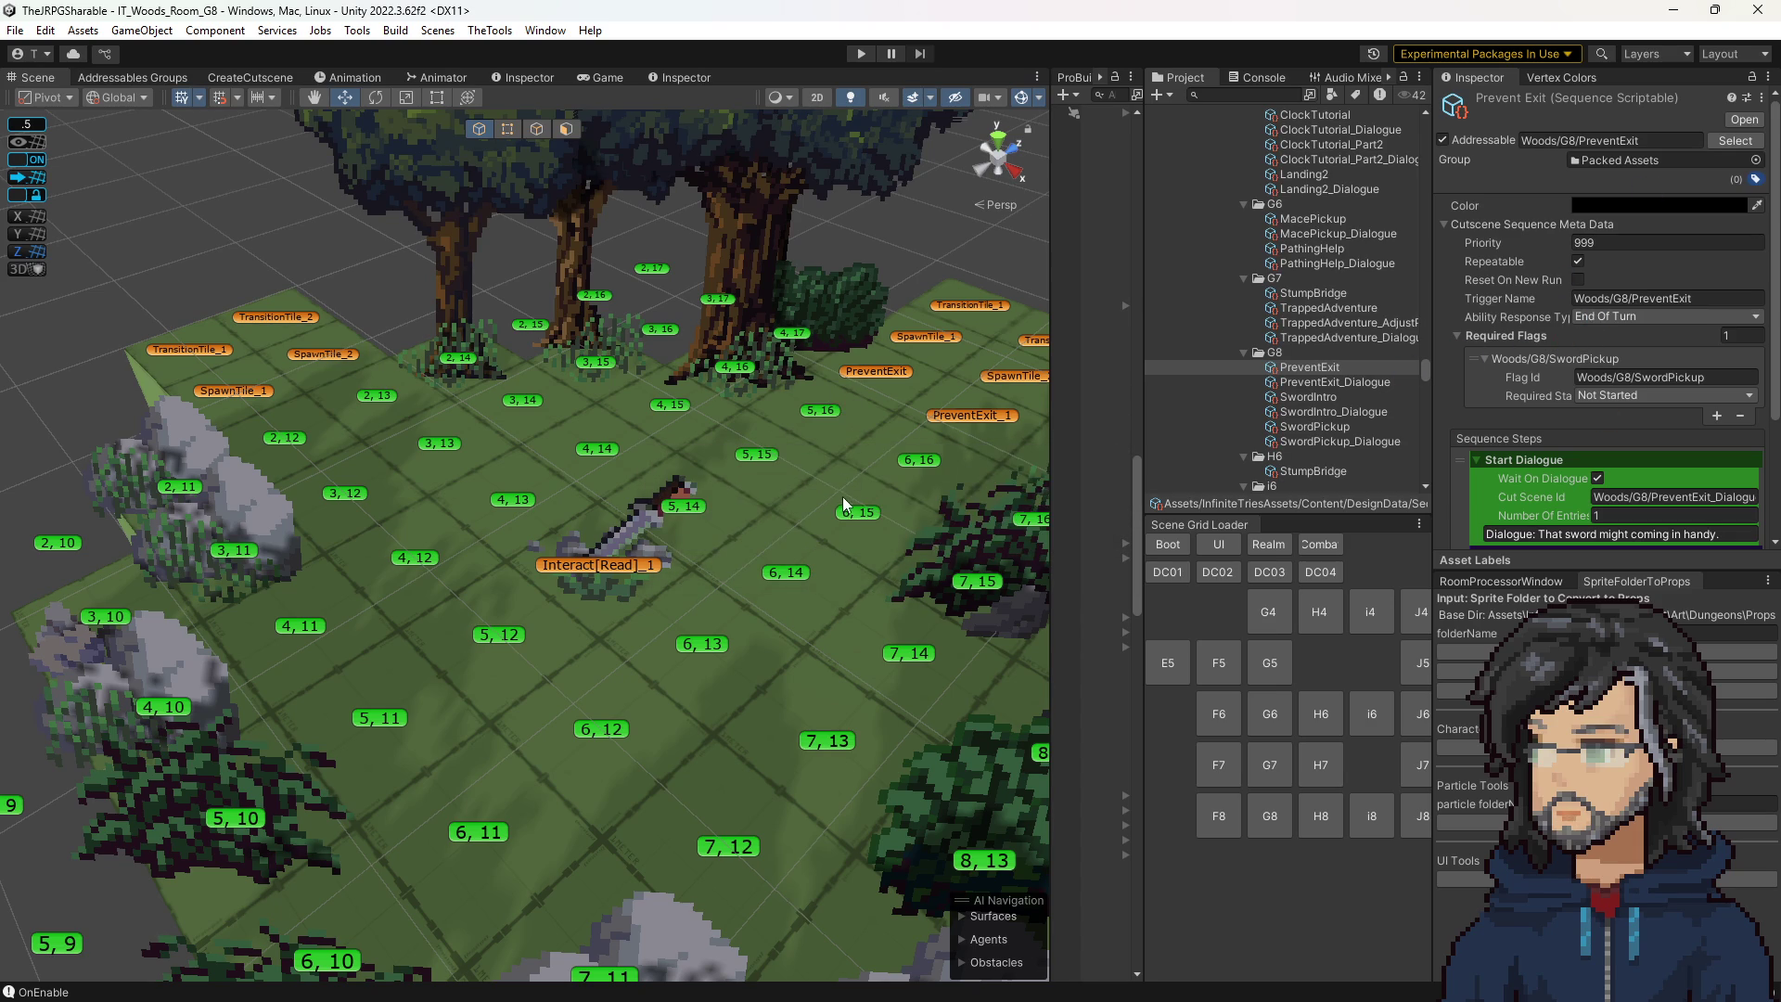
pyautogui.scroll(-5, 844, 485)
pyautogui.scroll(5, 780, 503)
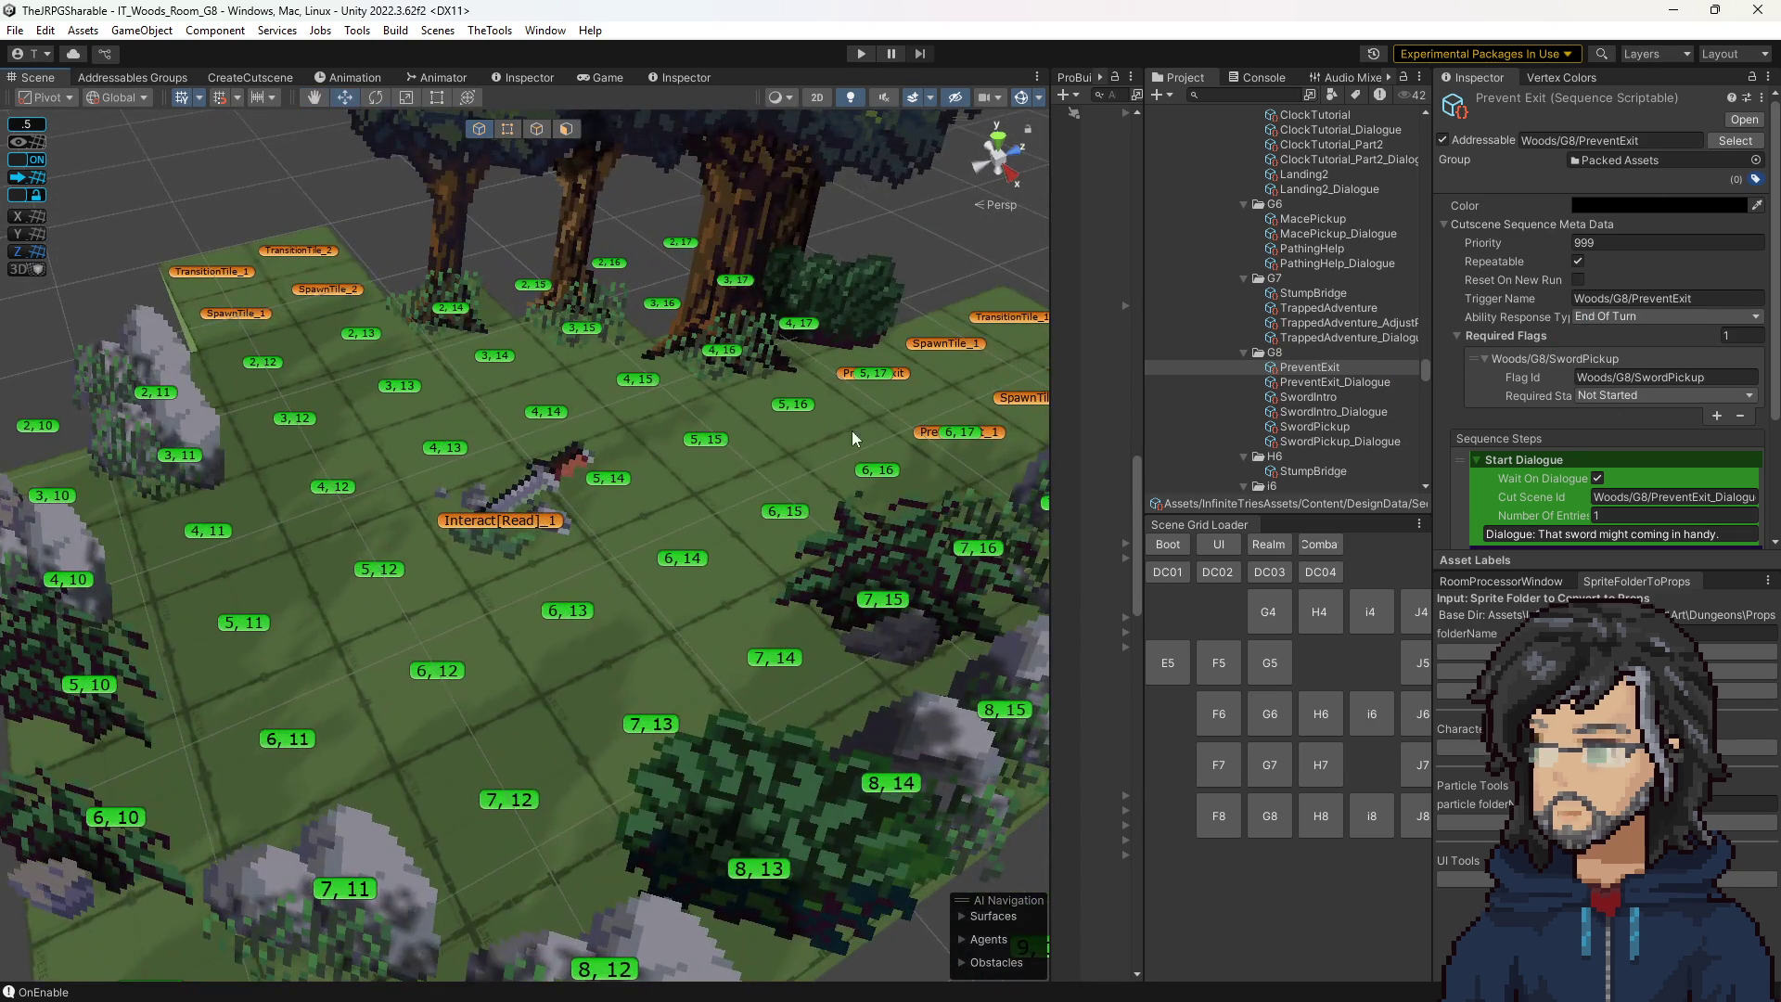
# Review the SwordIntro and then SwordPickup cutscene sequences in the Inspector.
pyautogui.click(1331, 397)
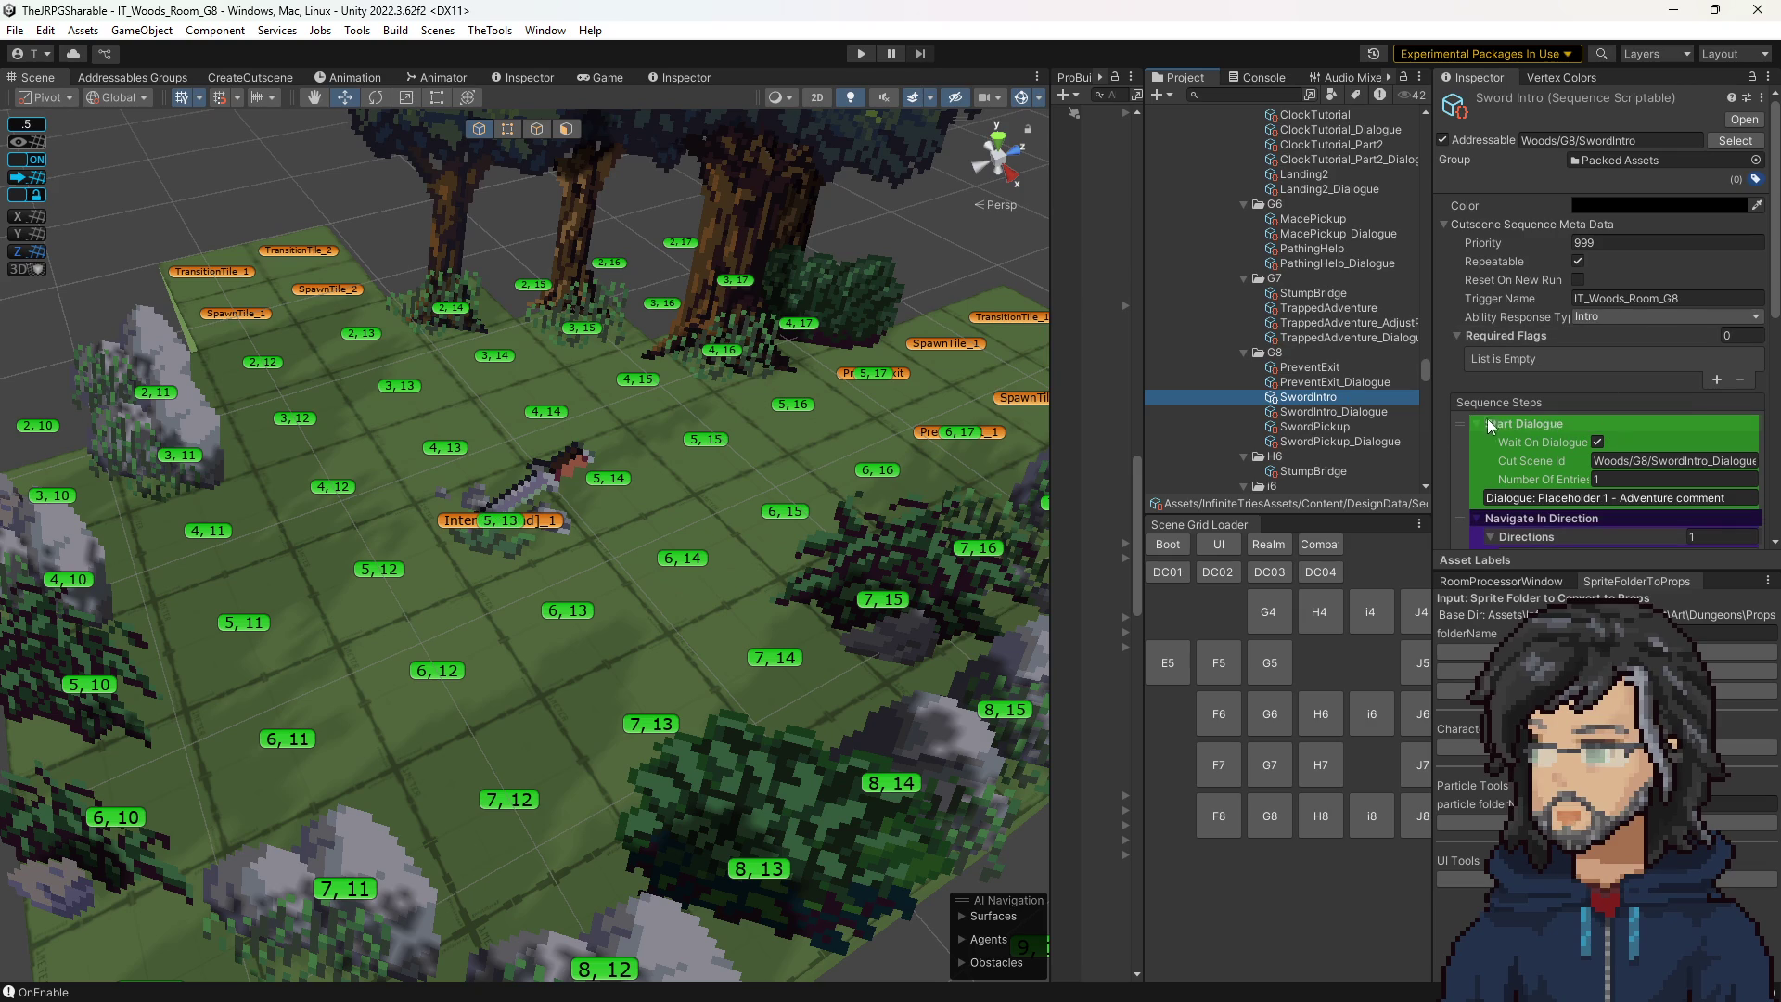
pyautogui.click(1377, 426)
pyautogui.scroll(-5, 1571, 404)
pyautogui.scroll(-2, 1556, 391)
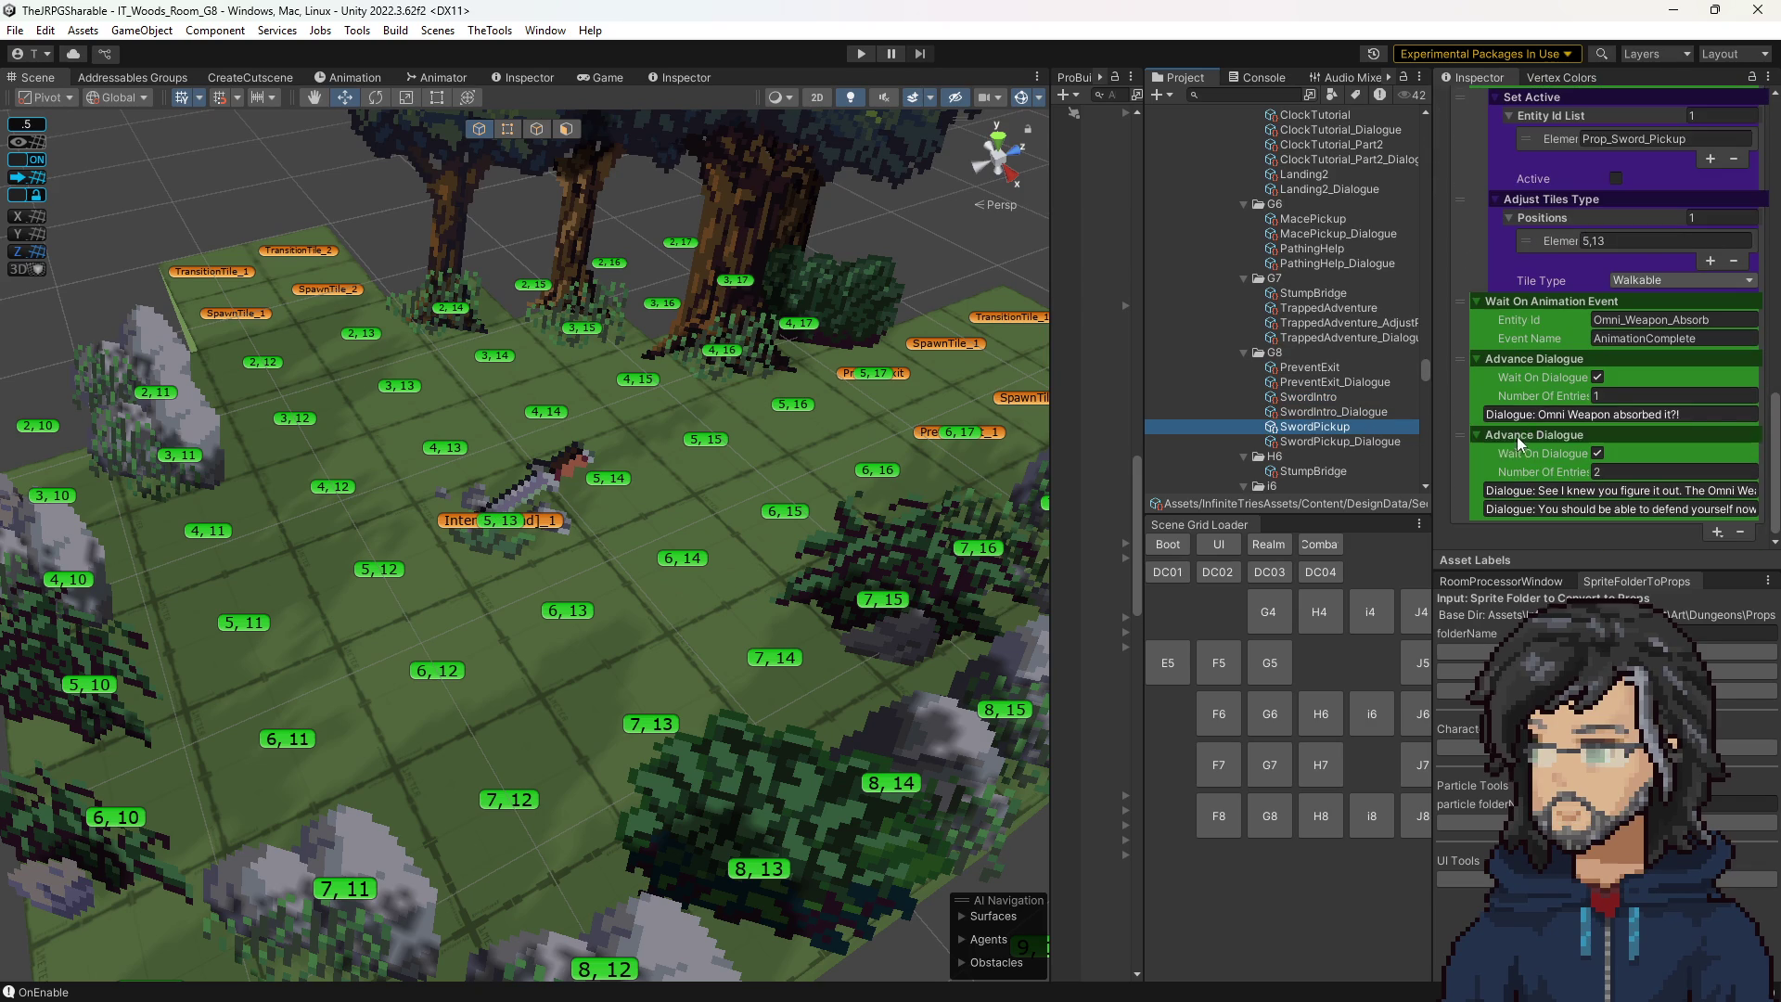
pyautogui.scroll(2, 1495, 393)
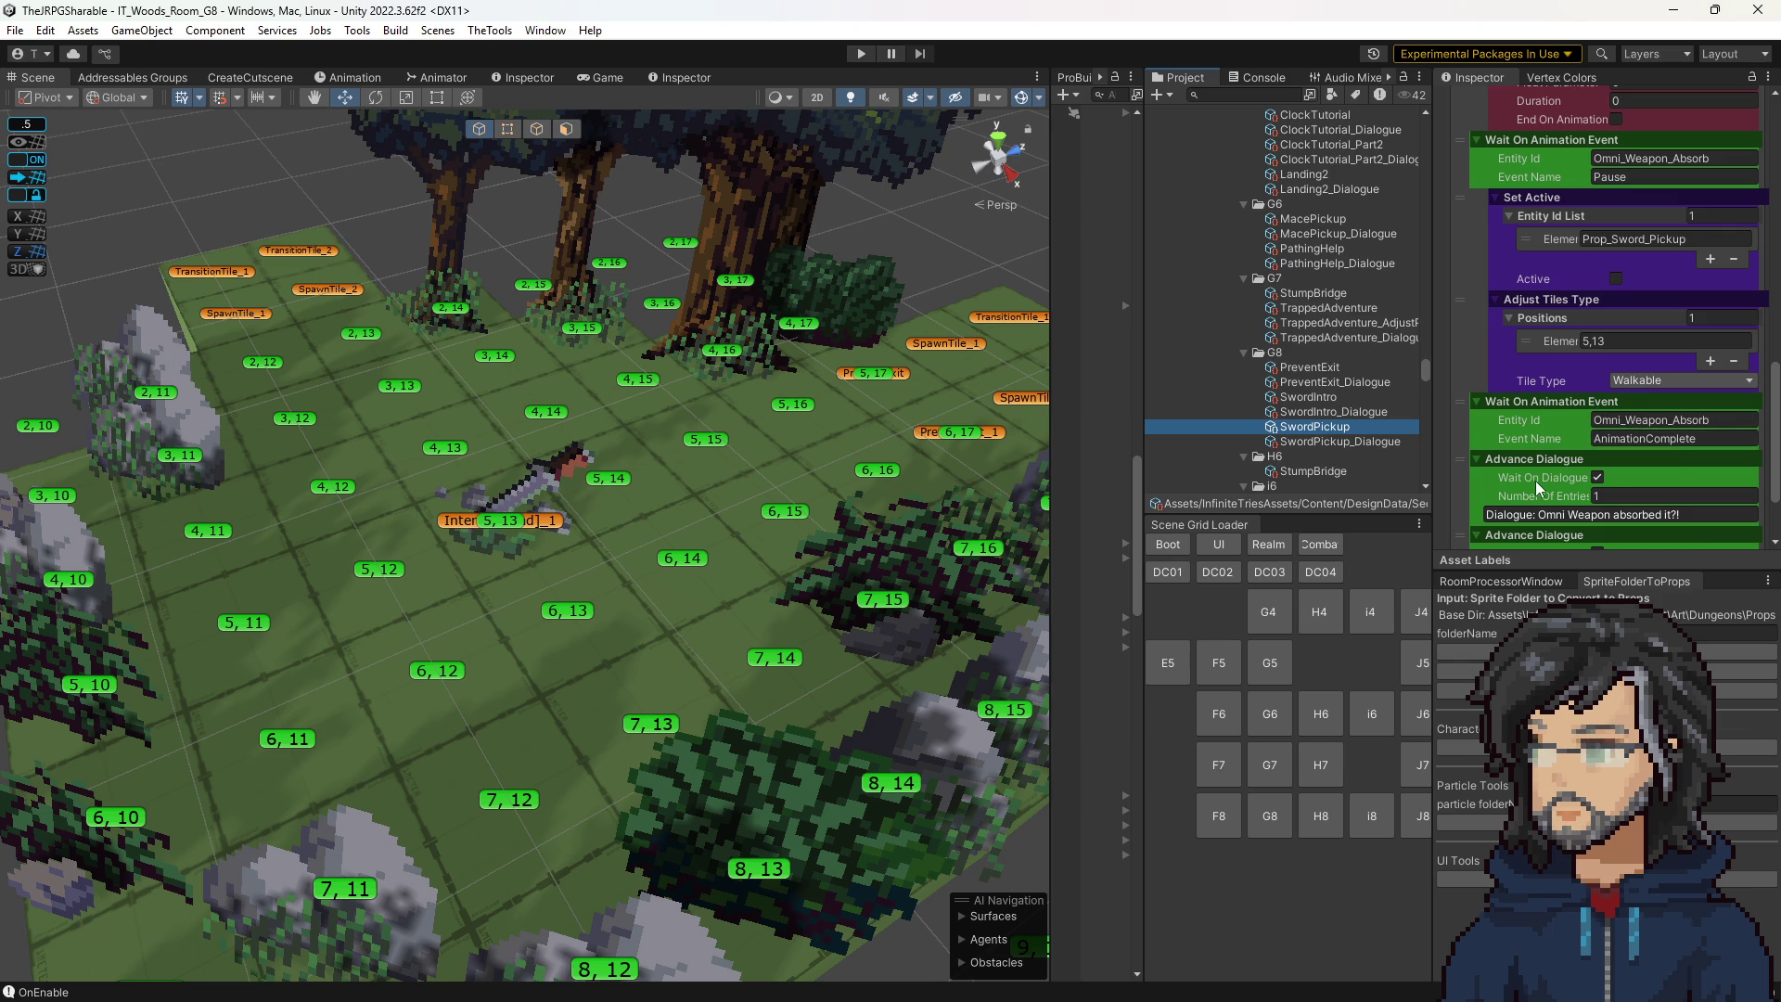
pyautogui.scroll(-1, 1534, 481)
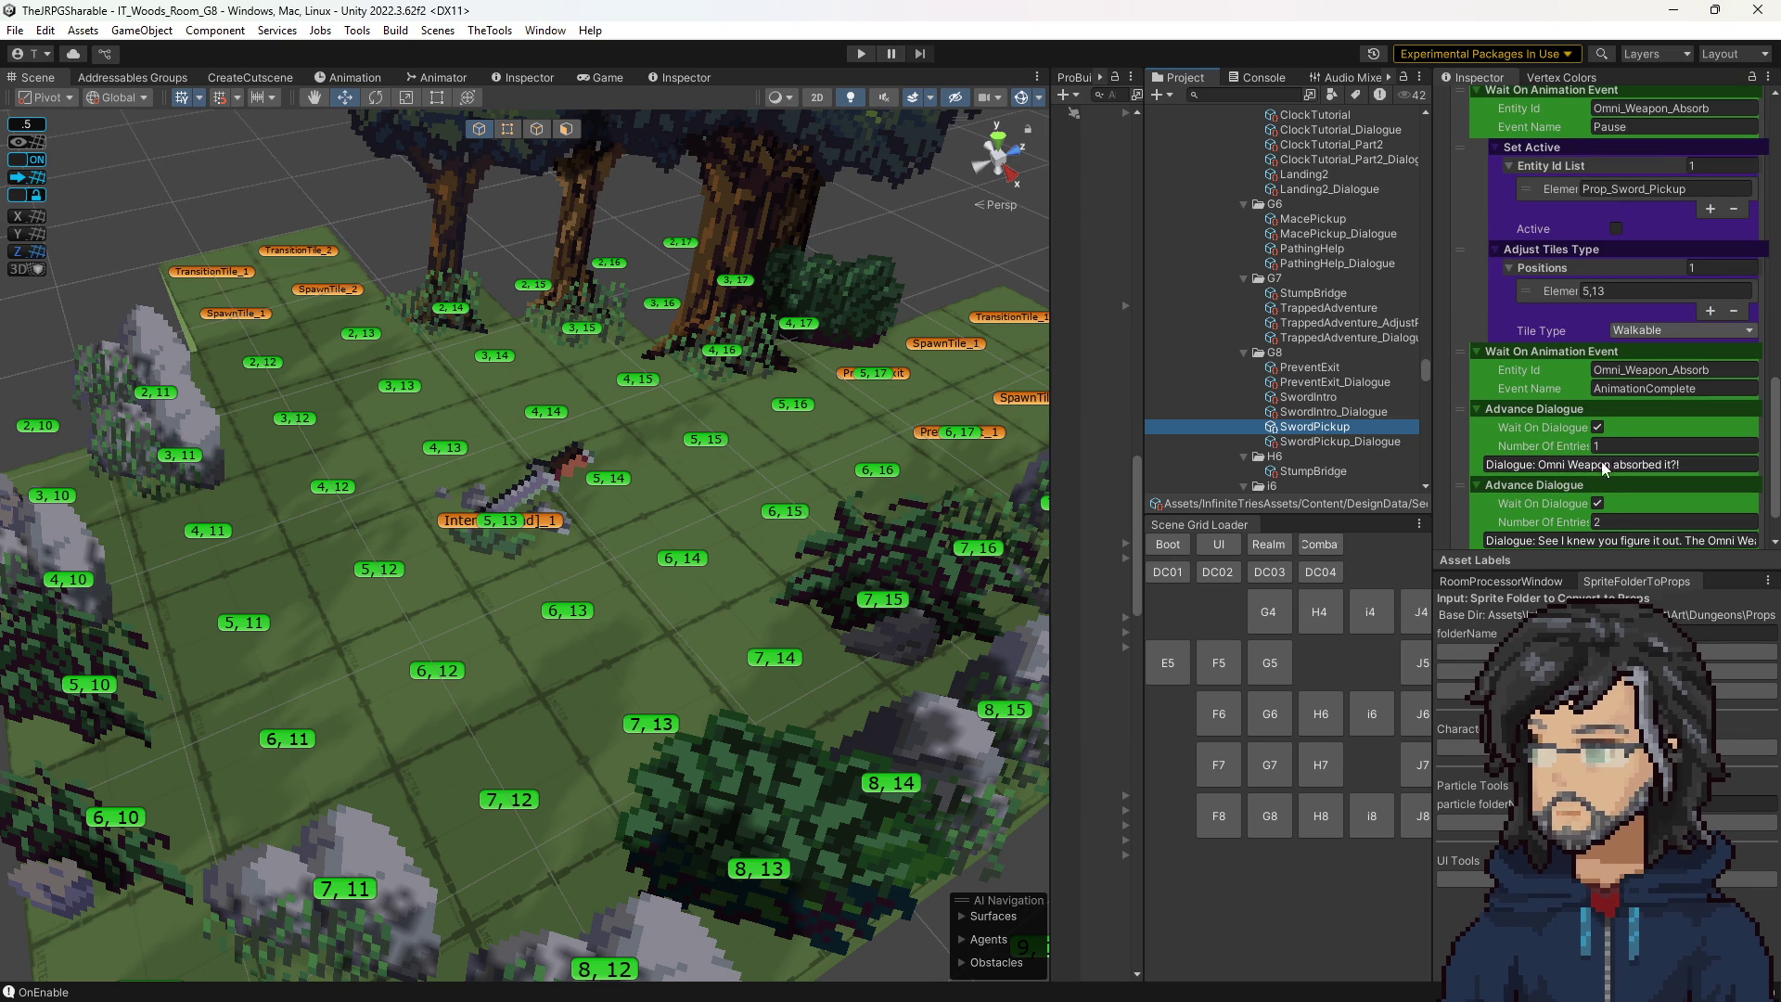
pyautogui.scroll(3, 1572, 443)
pyautogui.scroll(-2, 1571, 443)
pyautogui.scroll(-2, 1562, 440)
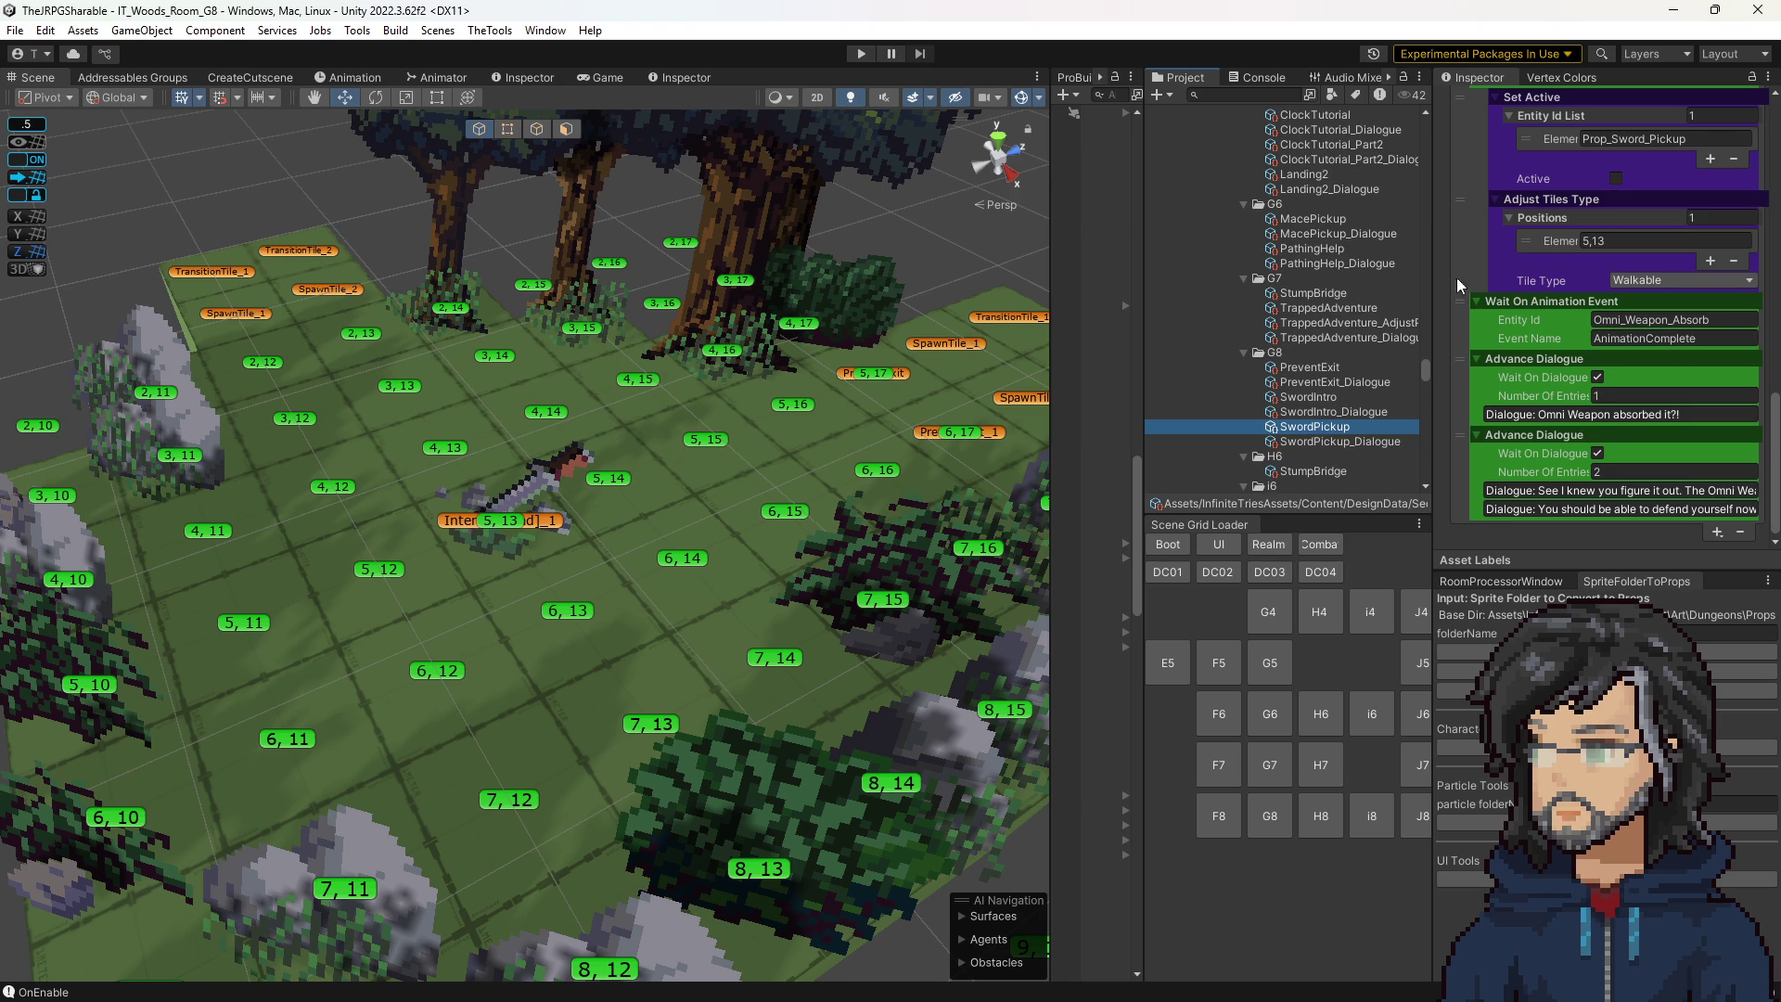
# Search the Project for 'omni' and open the 38_OmniWeaponDisplay_Anim_1 clip.
pyautogui.click(1265, 82)
pyautogui.click(1192, 77)
pyautogui.click(1250, 93)
pyautogui.write('omni')
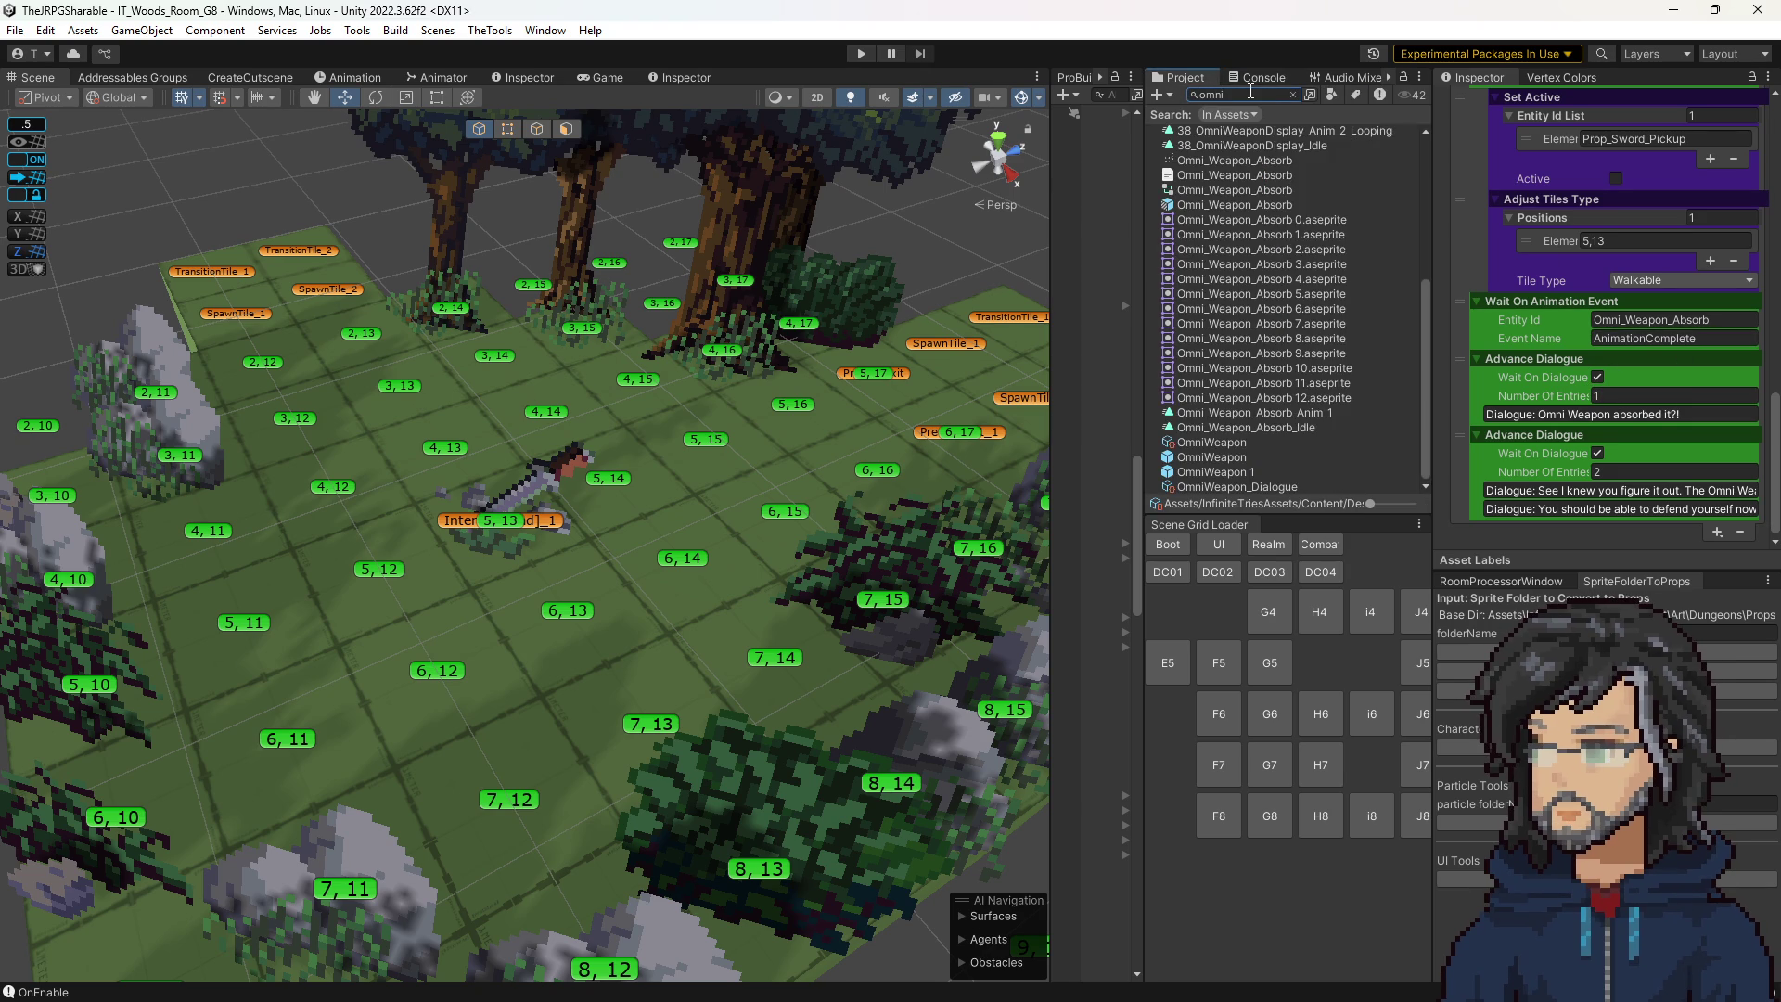
pyautogui.scroll(3, 1327, 272)
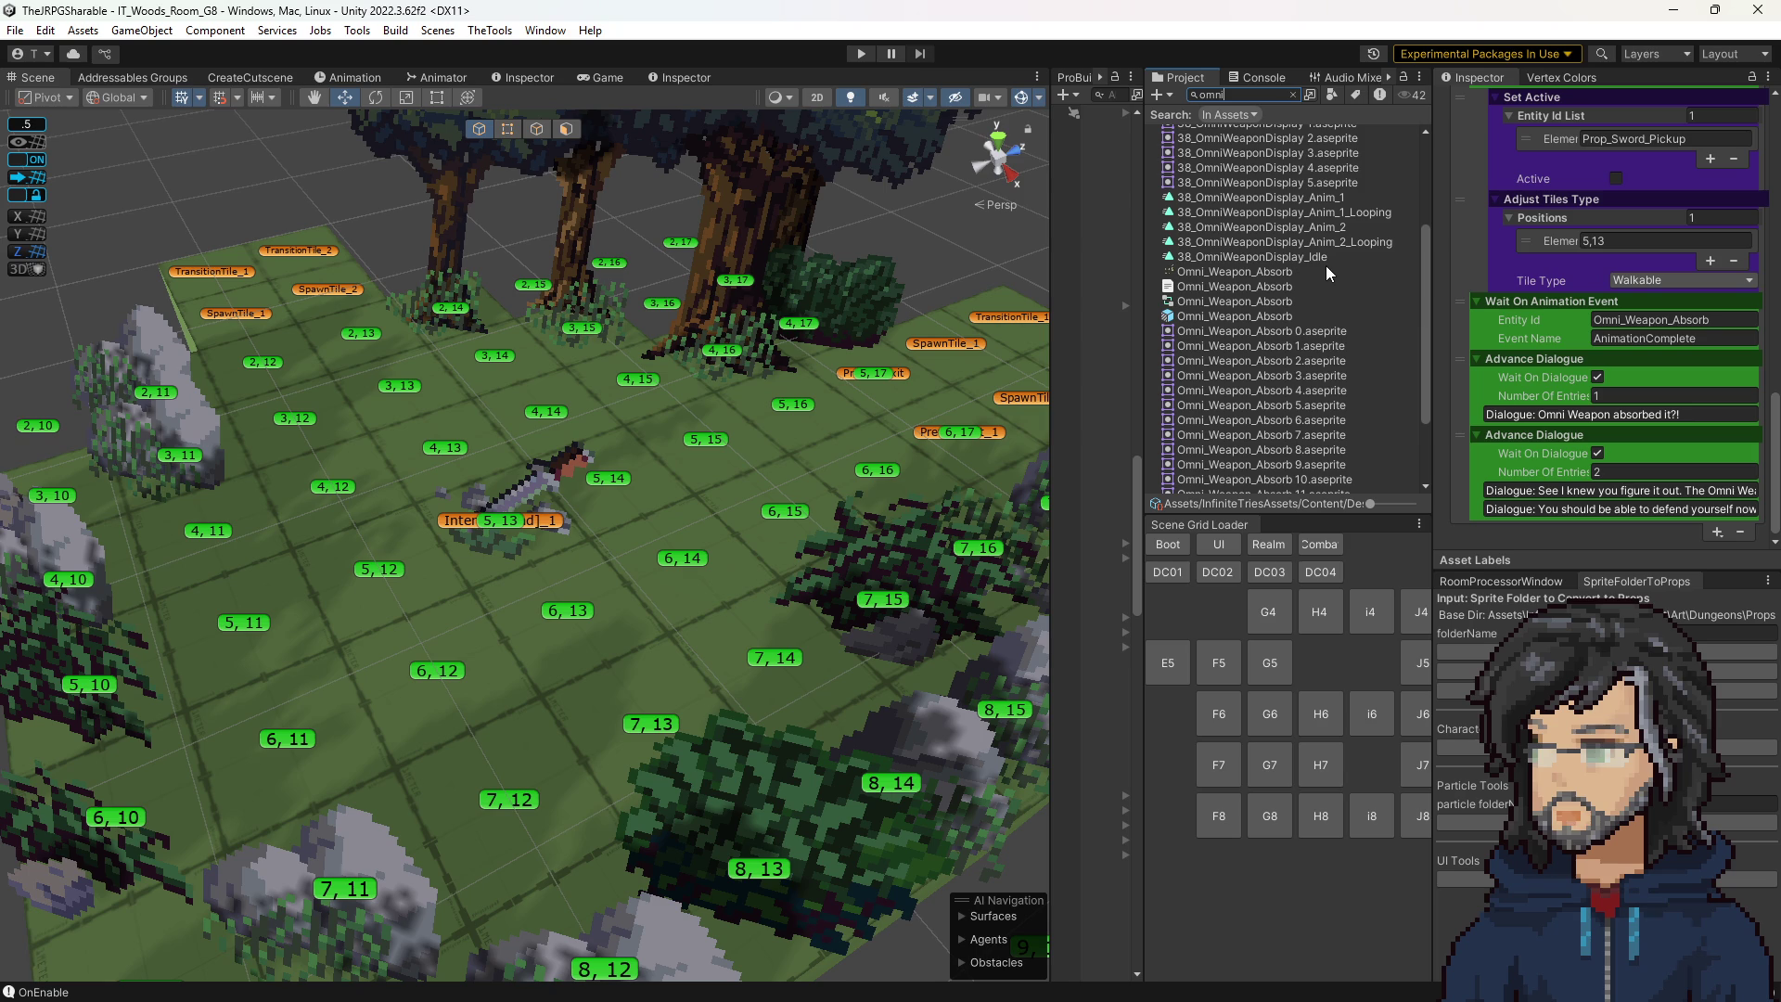
pyautogui.scroll(6, 1676, 360)
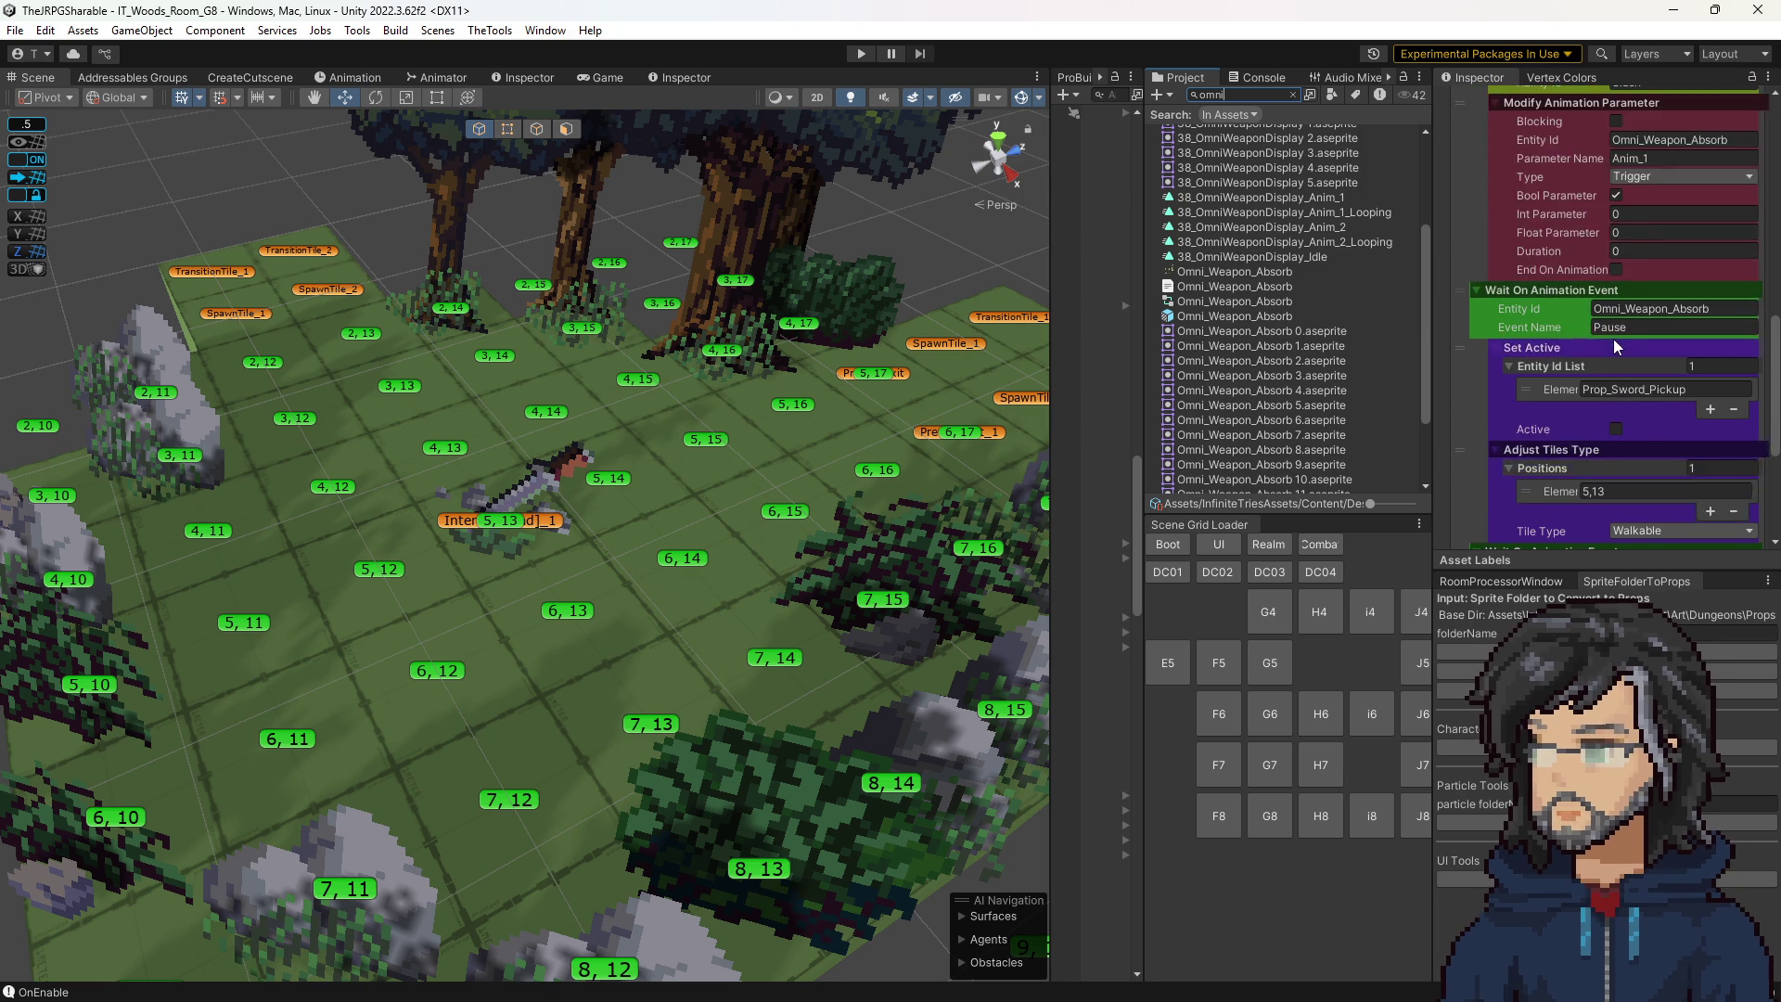
pyautogui.doubleClick(1299, 199)
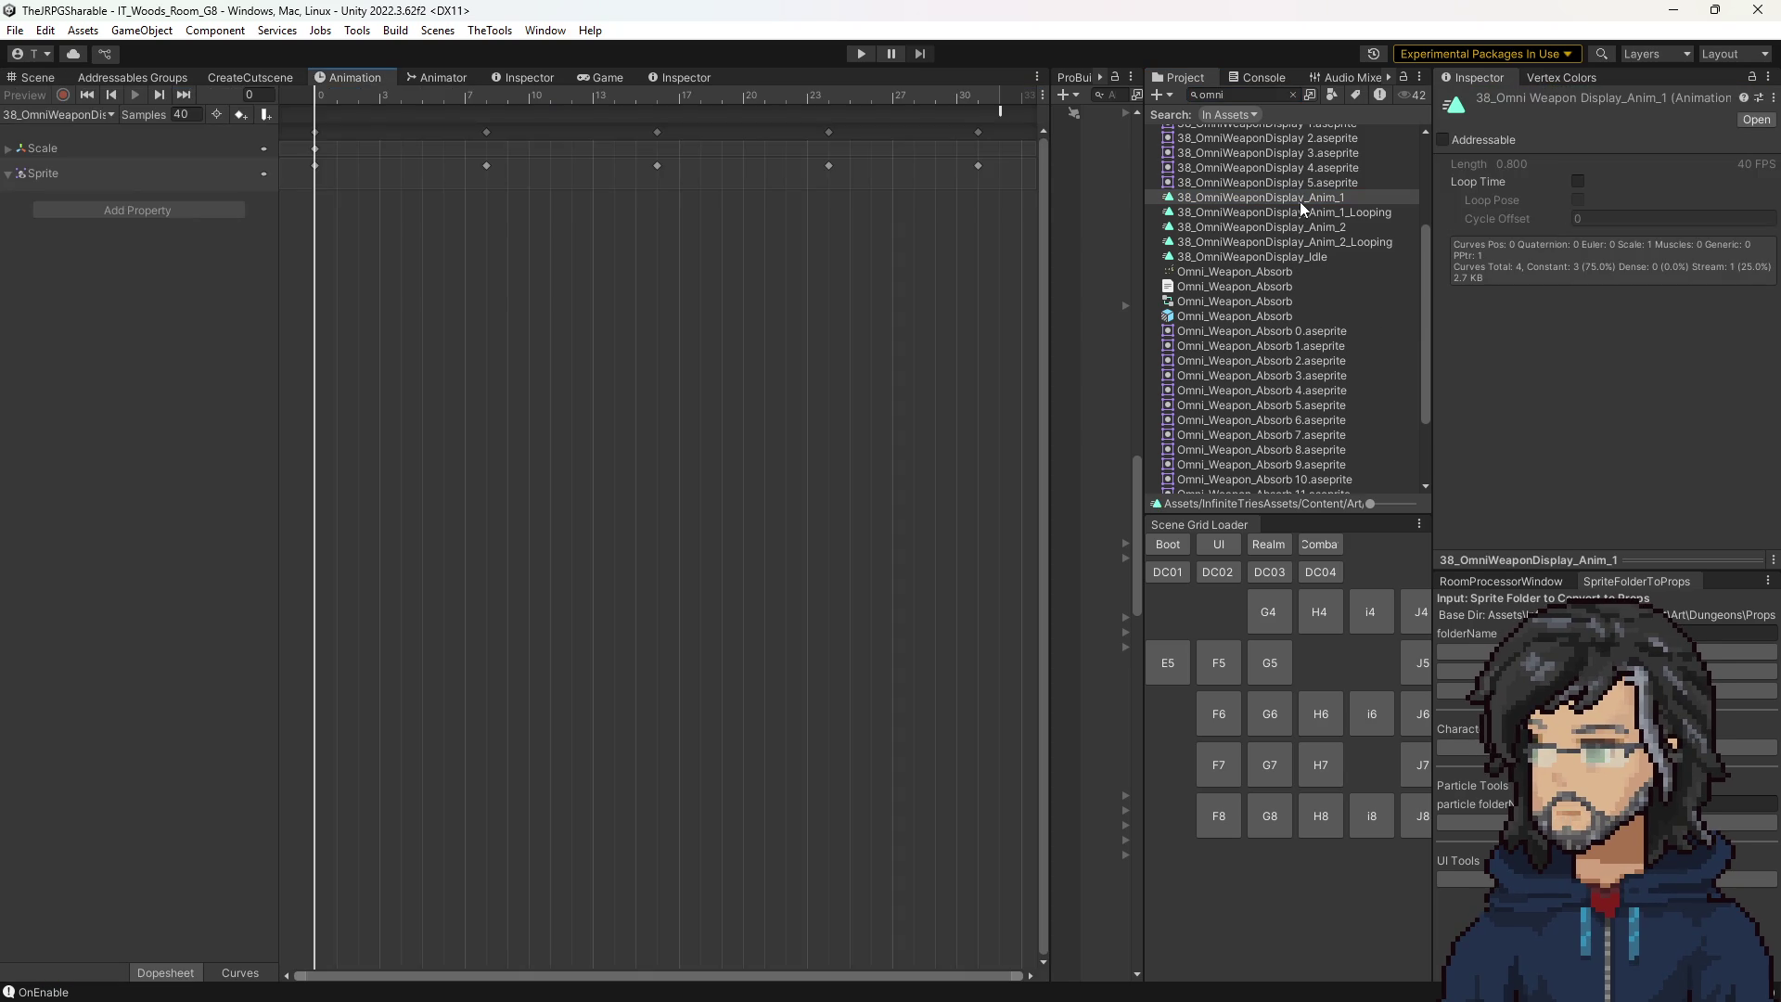
# Check 38_OmniWeaponDisplay_Anim_1's end event AnimationComplete string and expand its Sprite track.
pyautogui.click(998, 111)
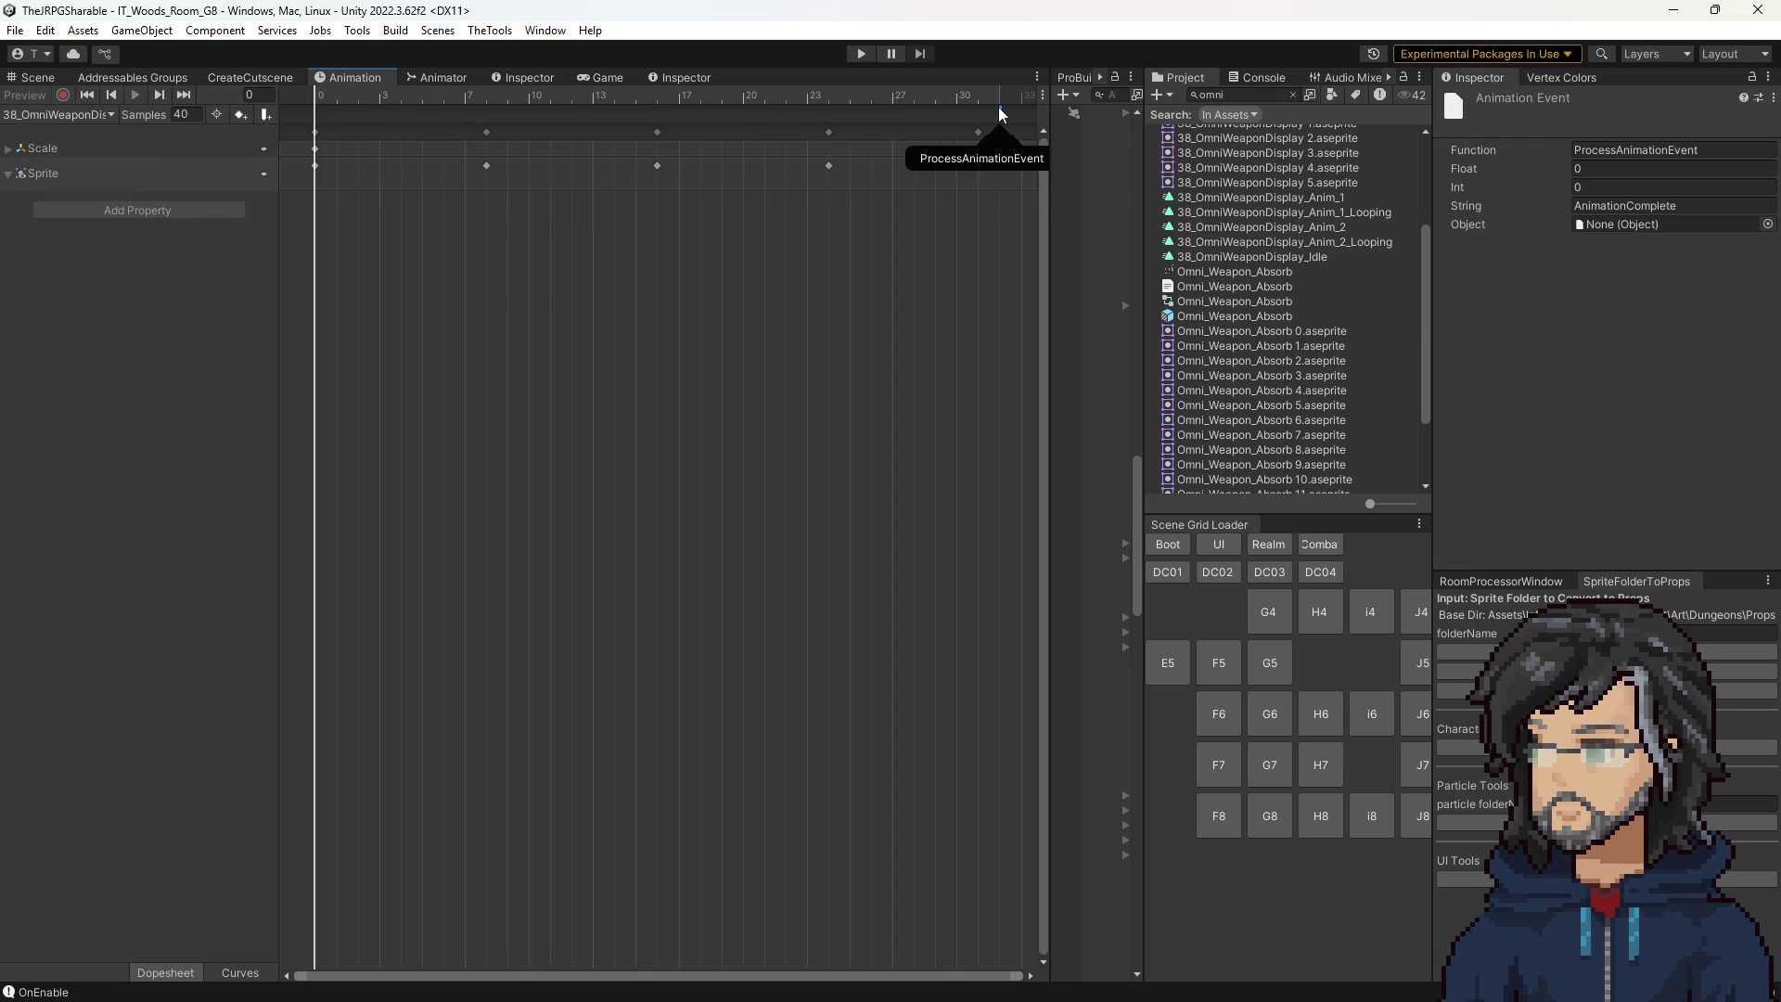
pyautogui.click(1614, 206)
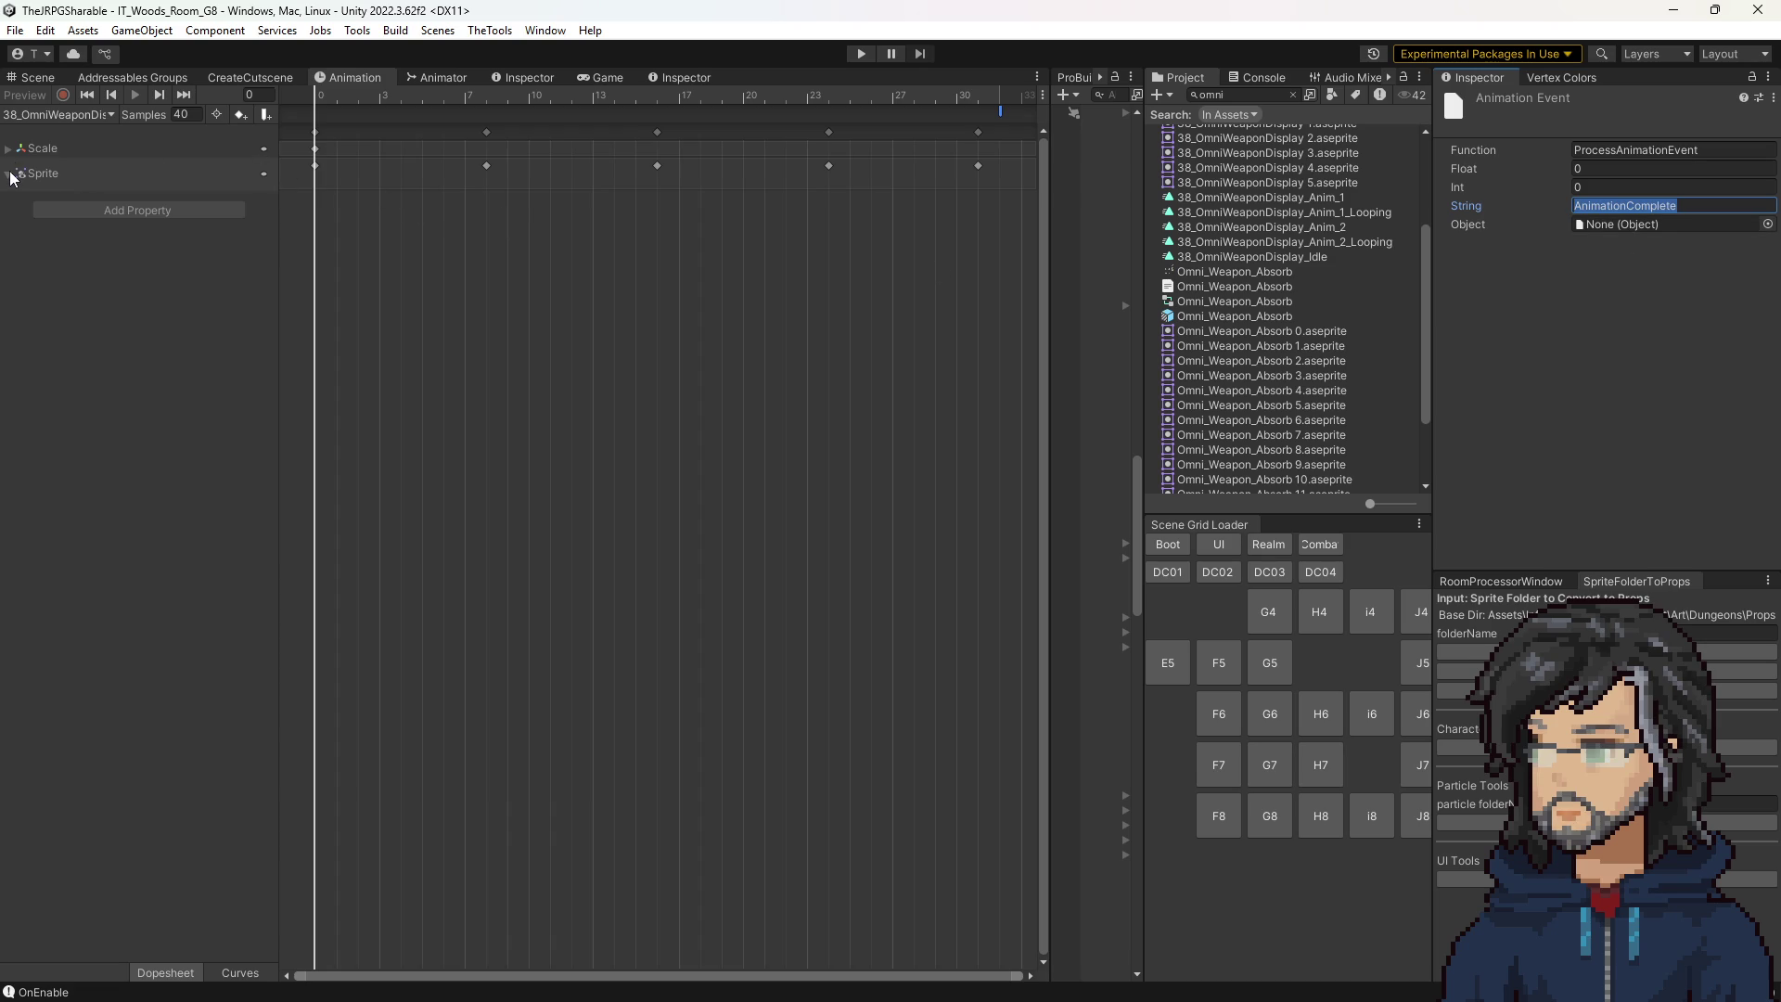
pyautogui.click(12, 175)
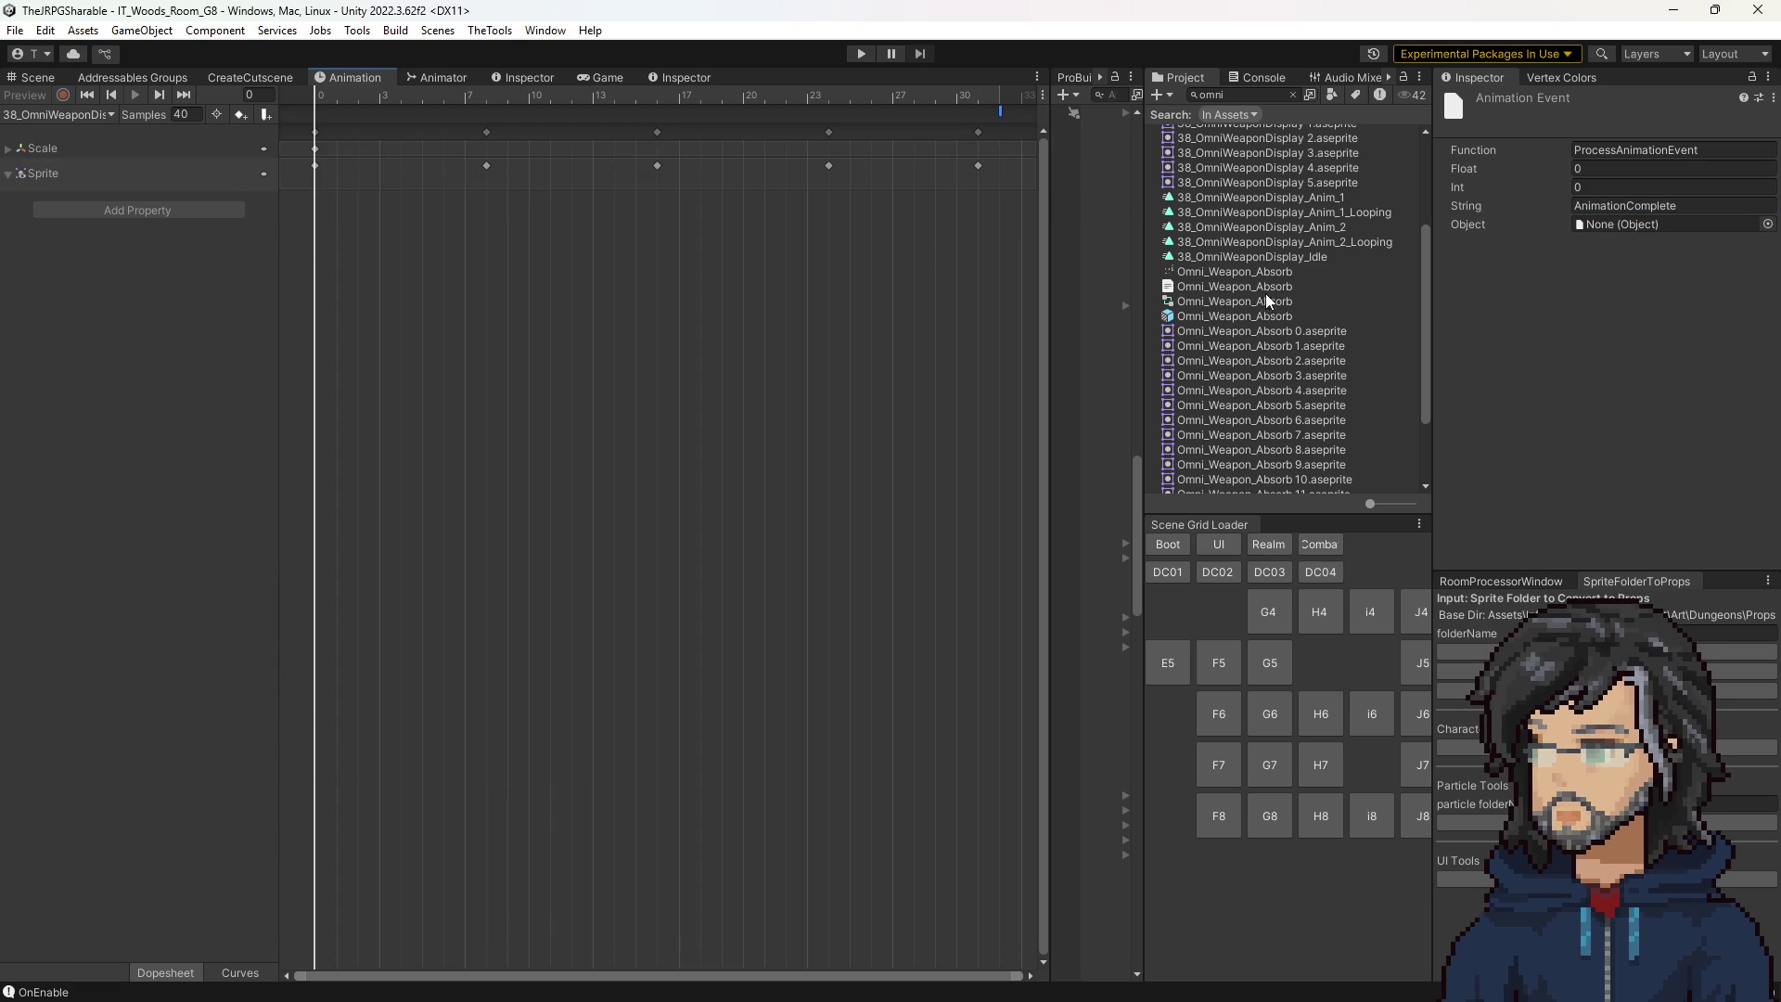
pyautogui.scroll(-3, 1270, 264)
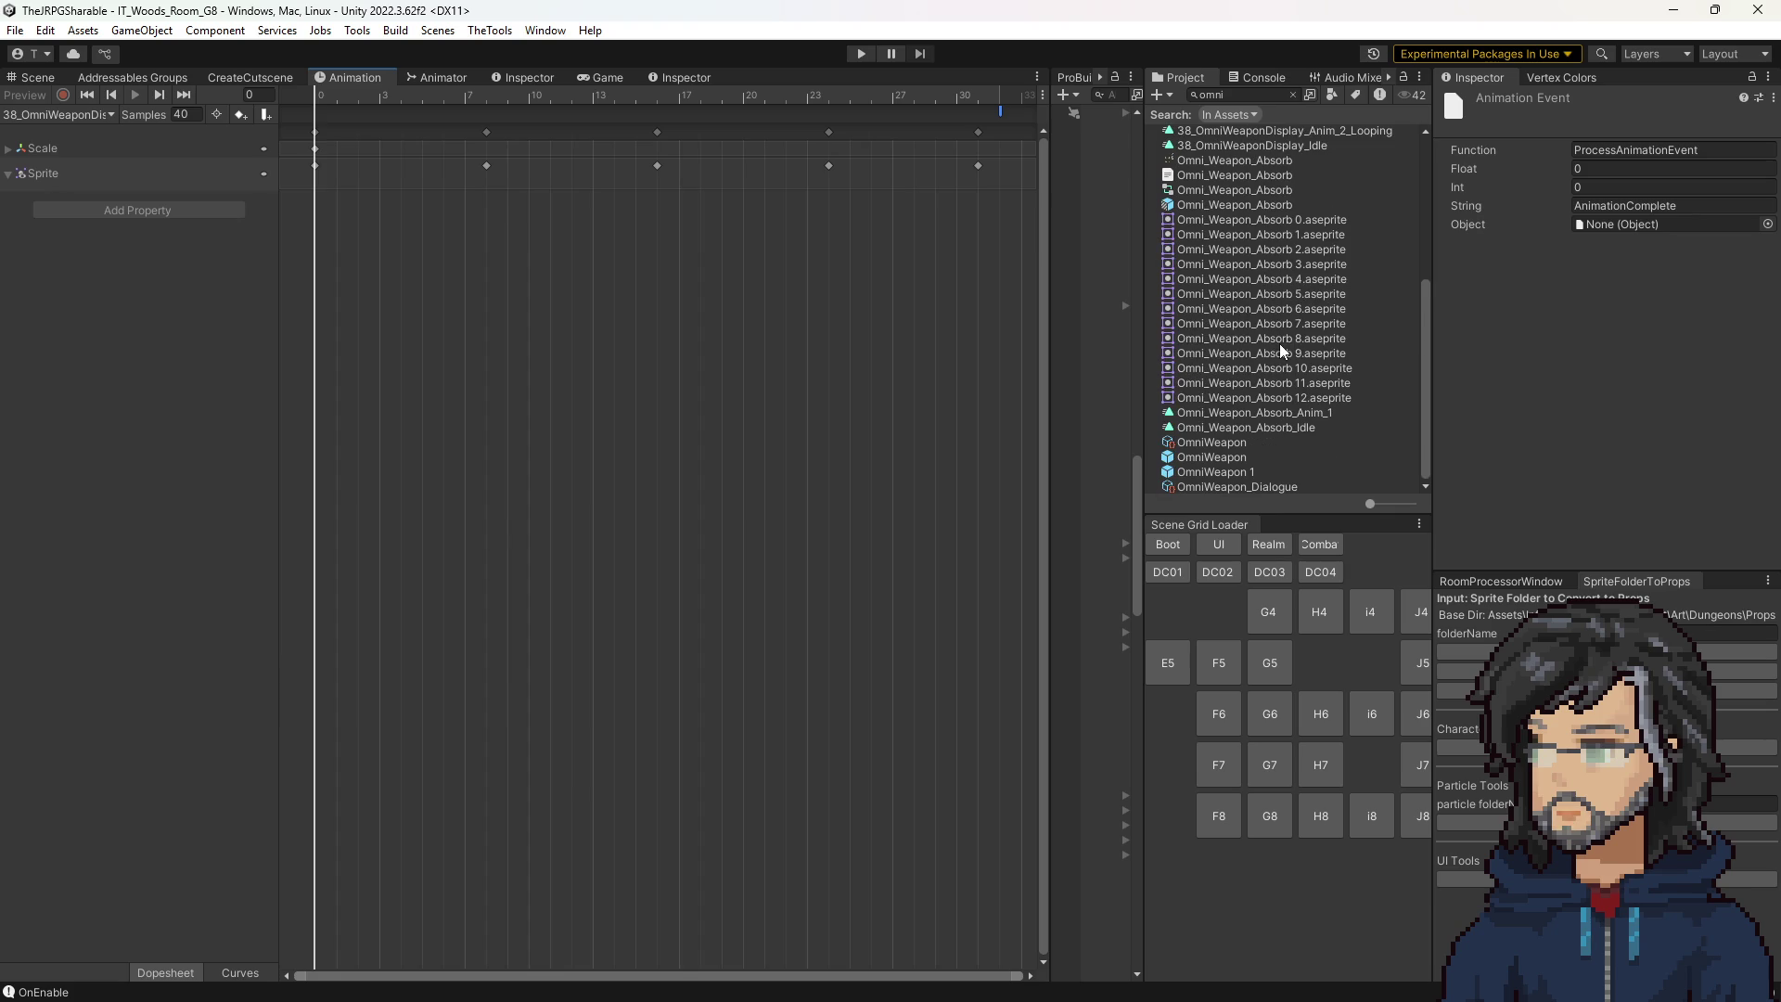
# Open Omni_Weapon_Absorb_Anim_1, check its AnimationComplete and Pause events, then return to the Scene view.
pyautogui.doubleClick(1263, 413)
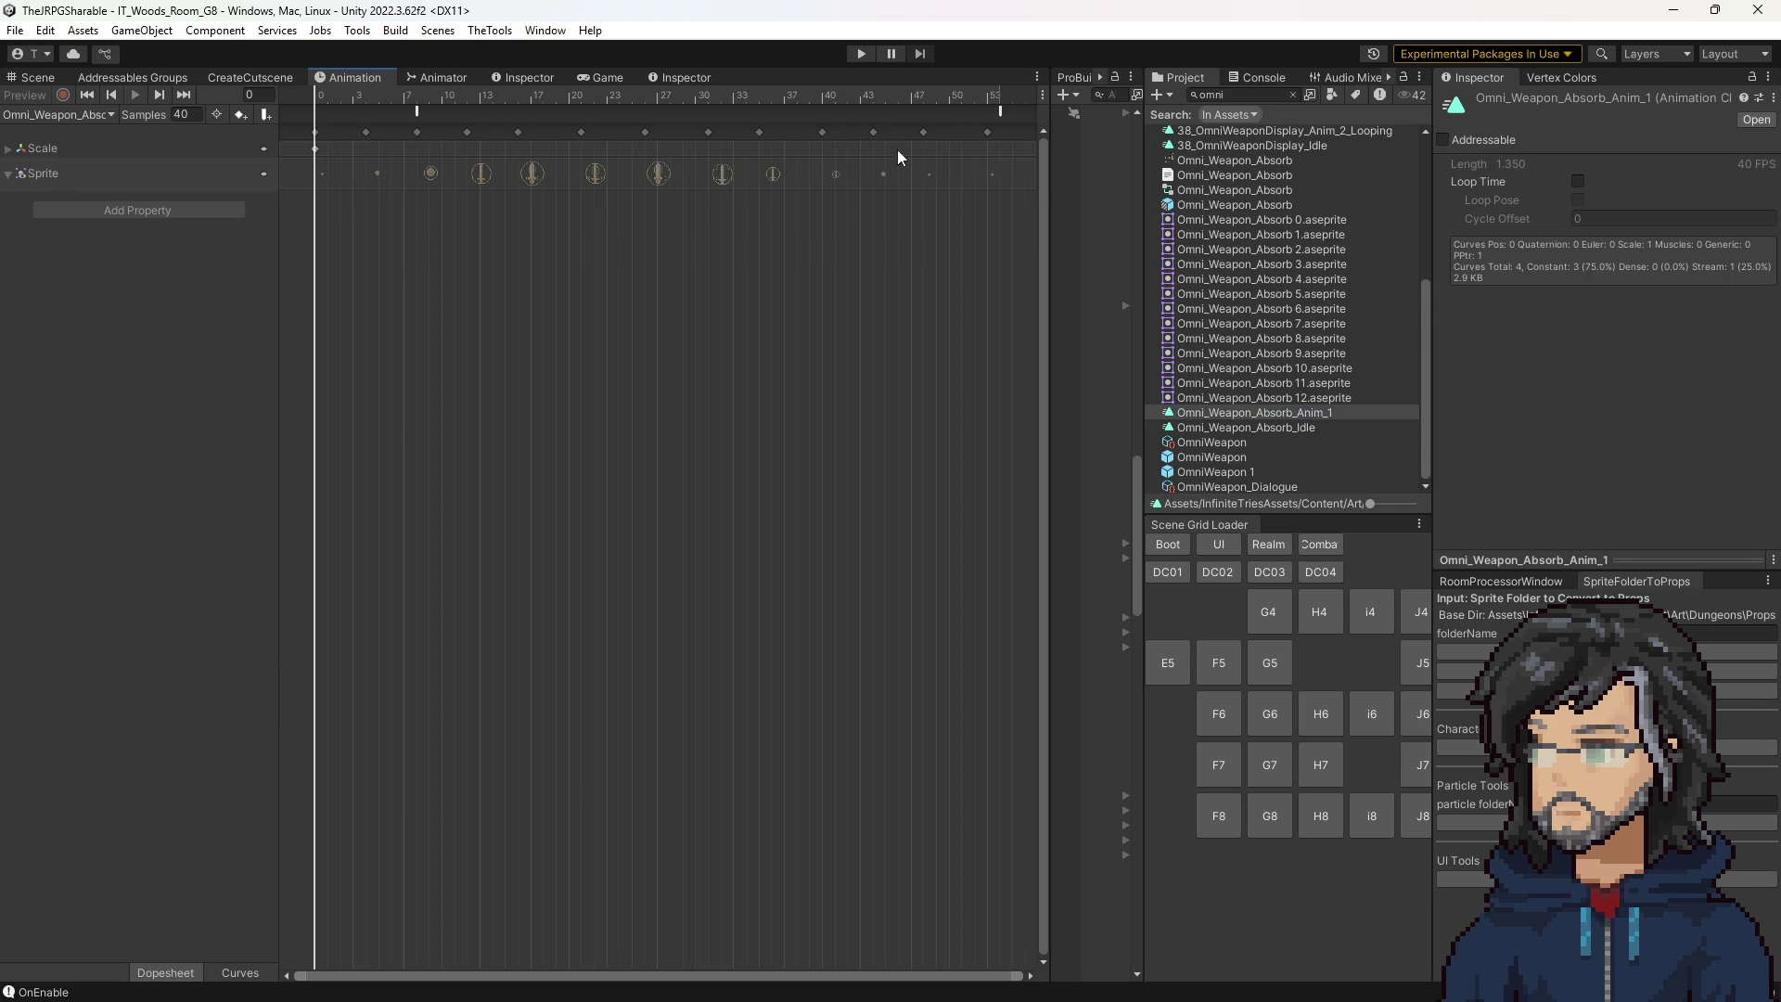
pyautogui.click(999, 112)
pyautogui.click(1463, 204)
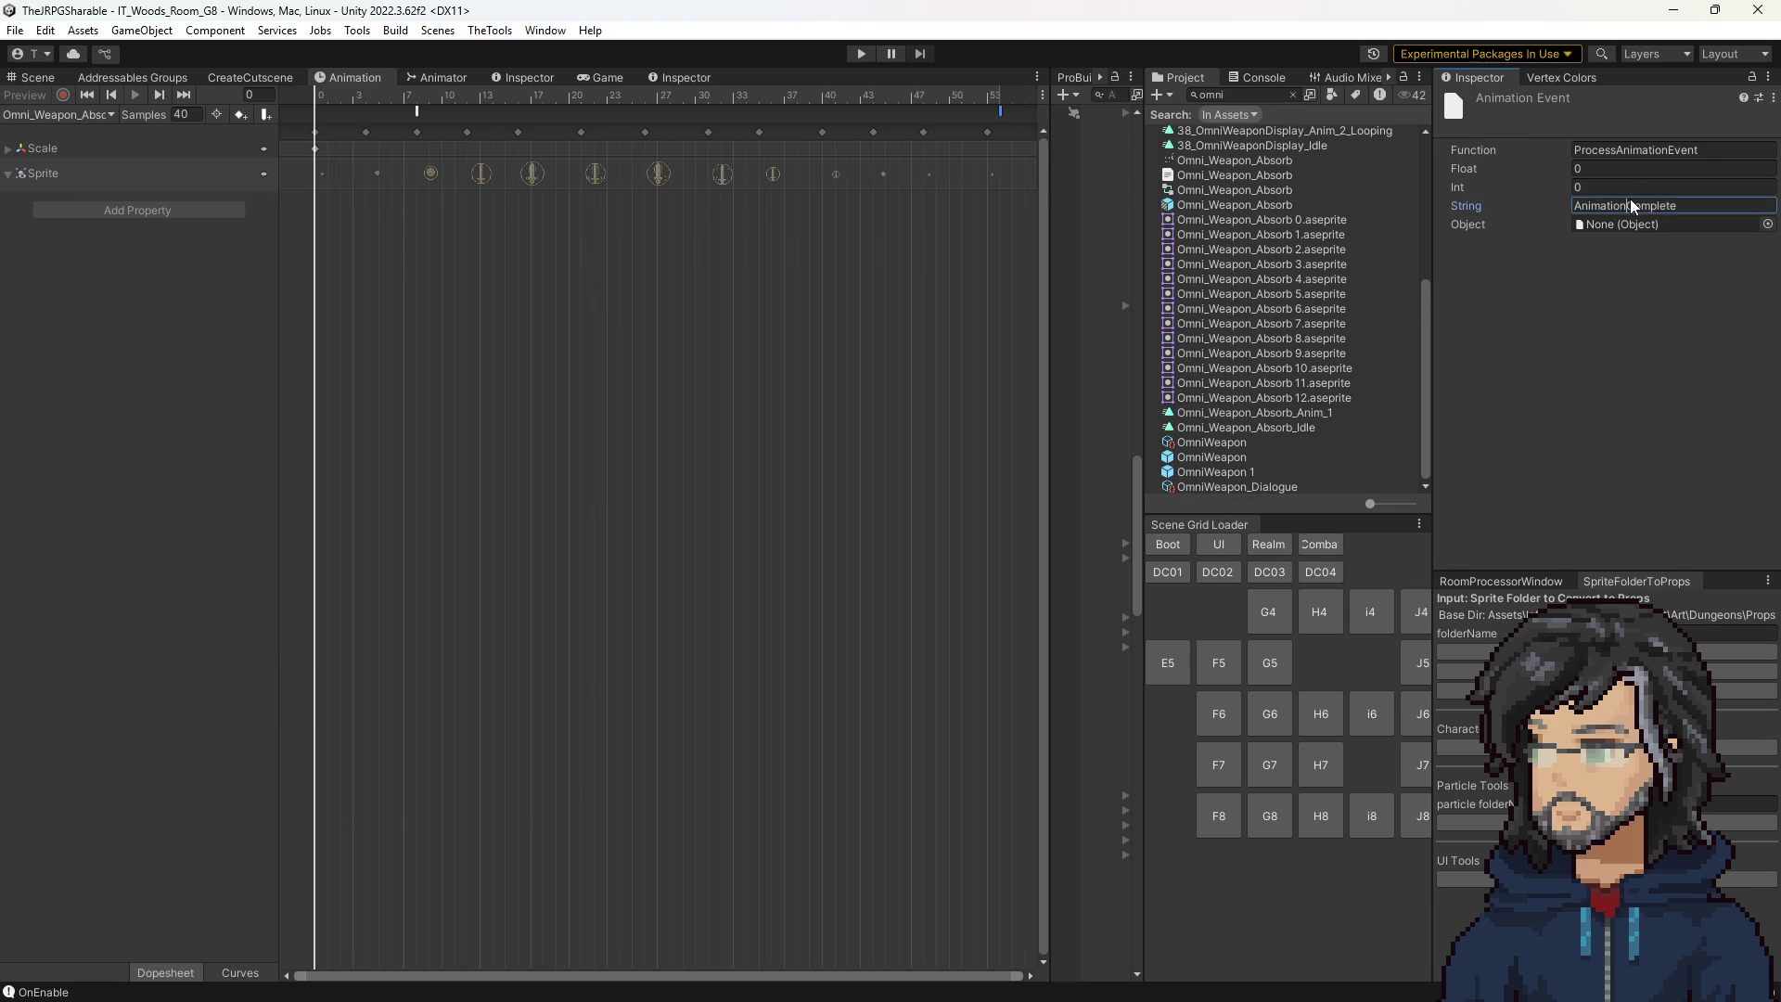
pyautogui.click(419, 113)
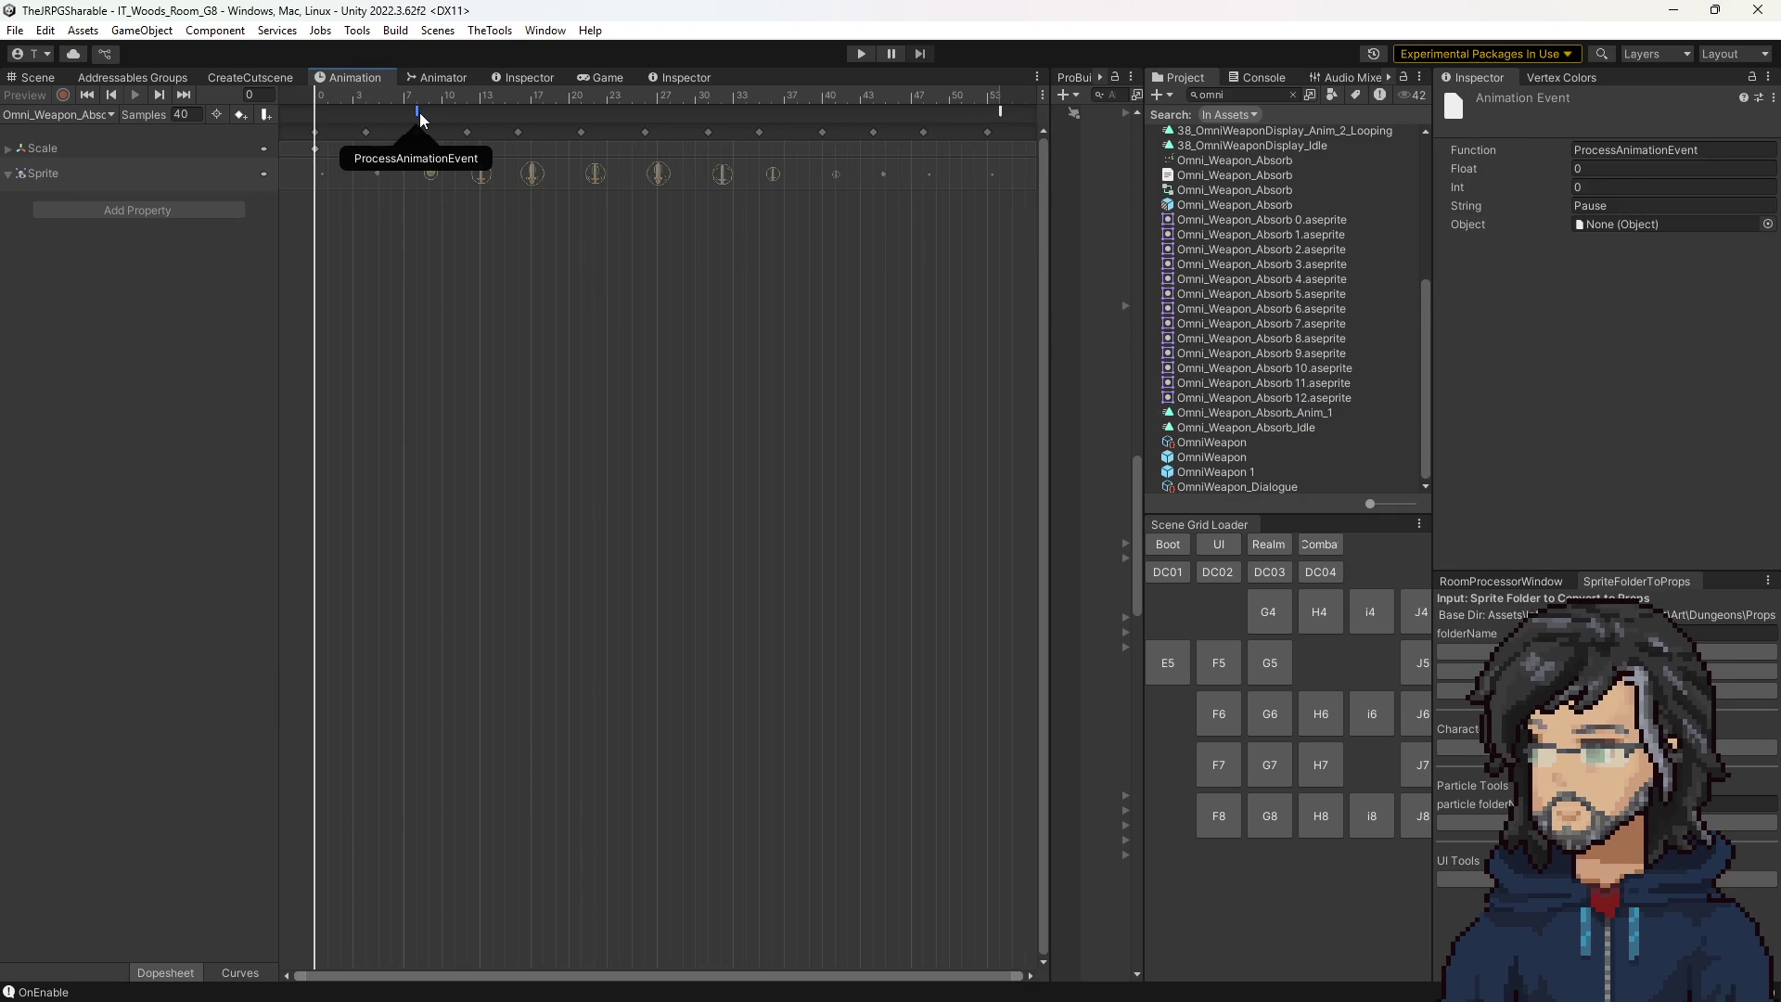
pyautogui.click(34, 77)
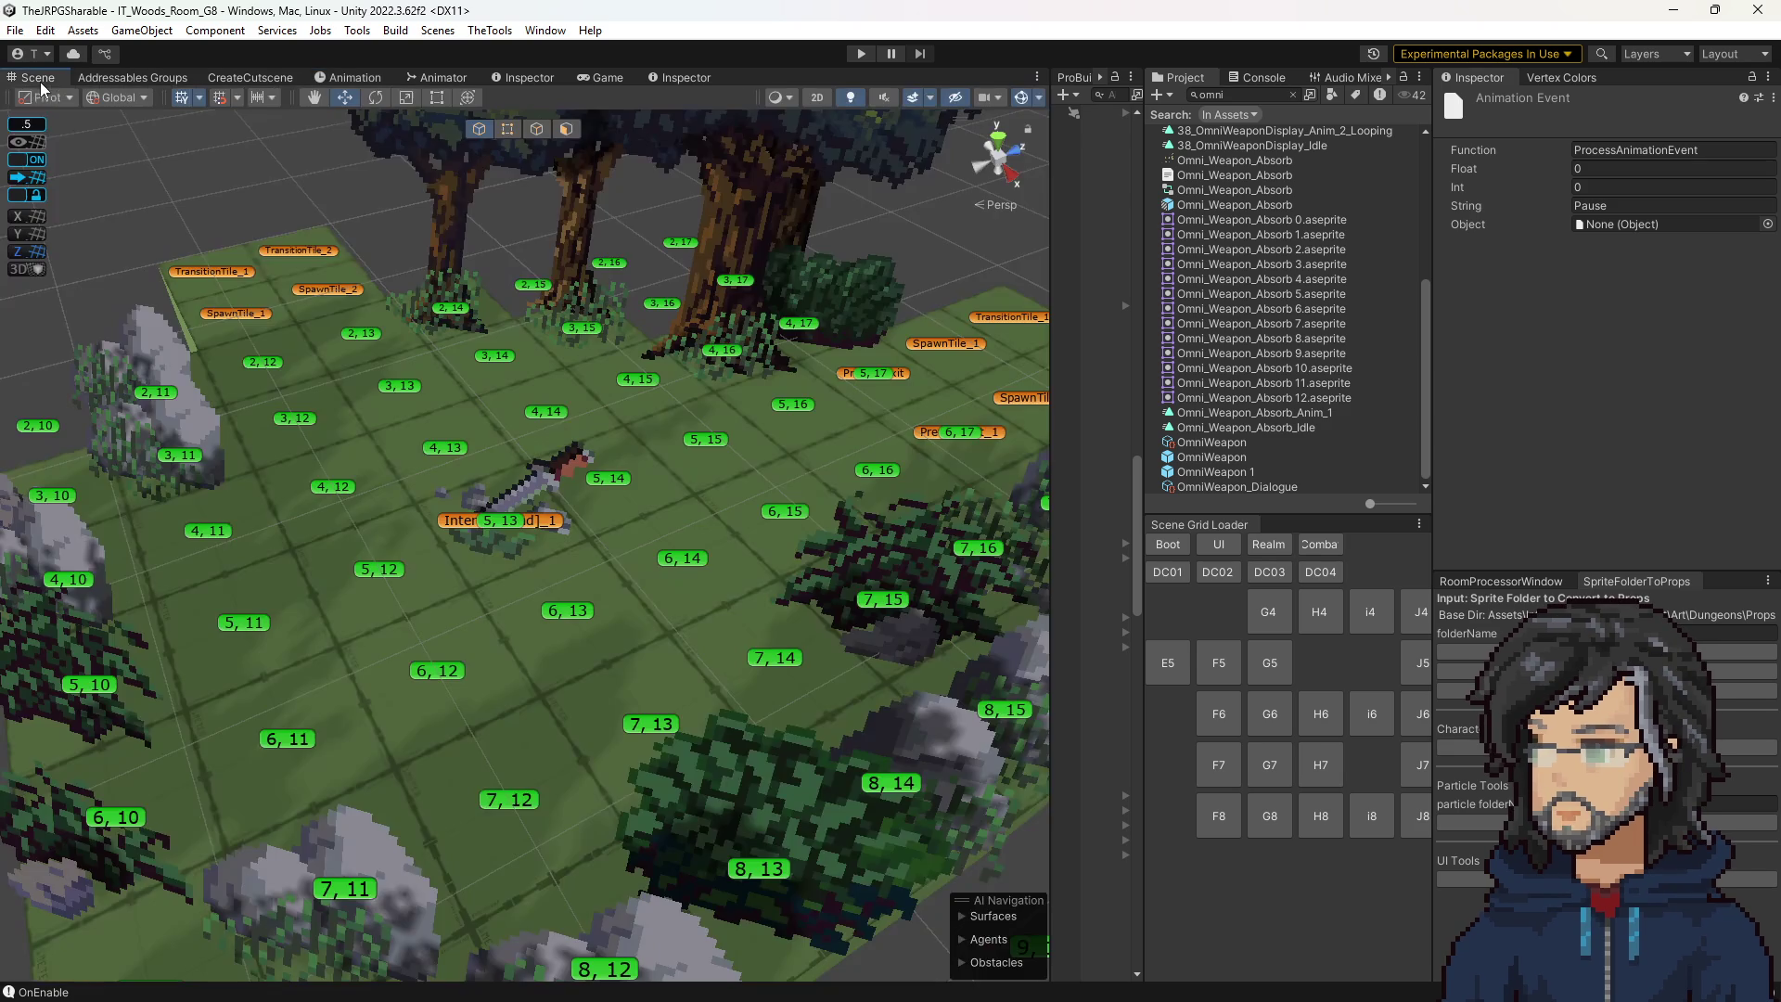
# Clear the 'omni' search and check SwordPickup's wait step uses the AnimationComplete event.
pyautogui.click(1292, 94)
pyautogui.scroll(-10, 1328, 351)
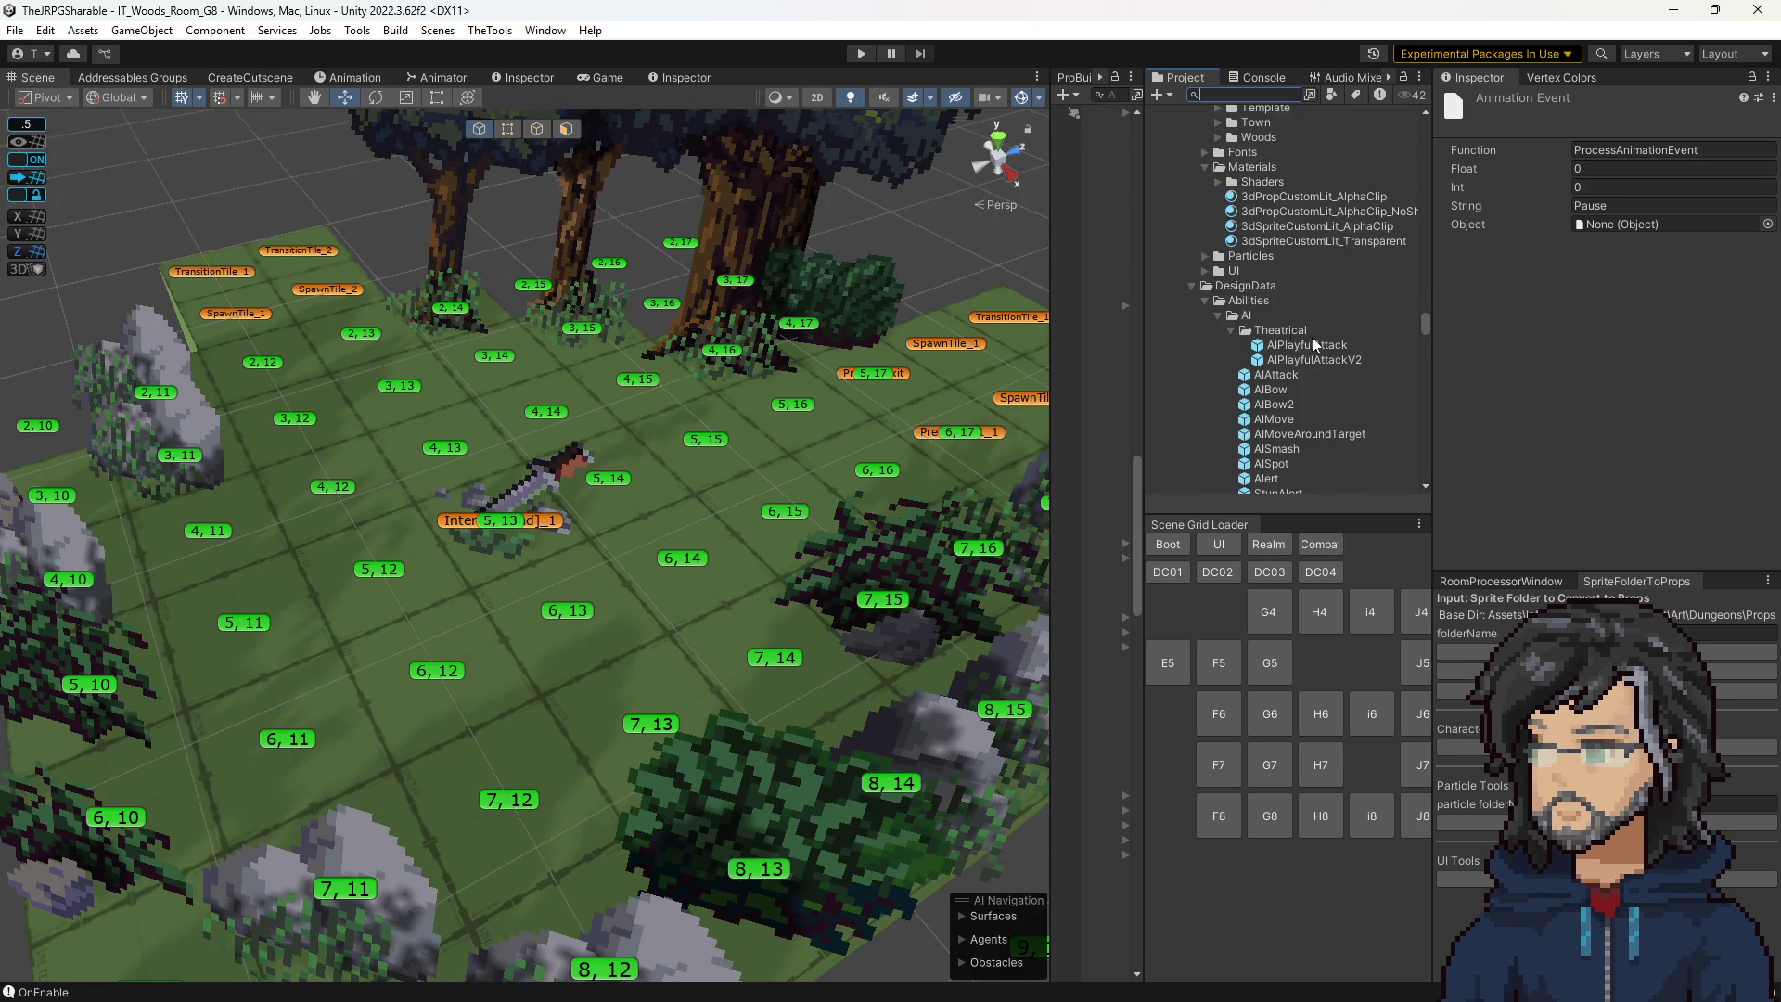
pyautogui.scroll(-10, 1293, 320)
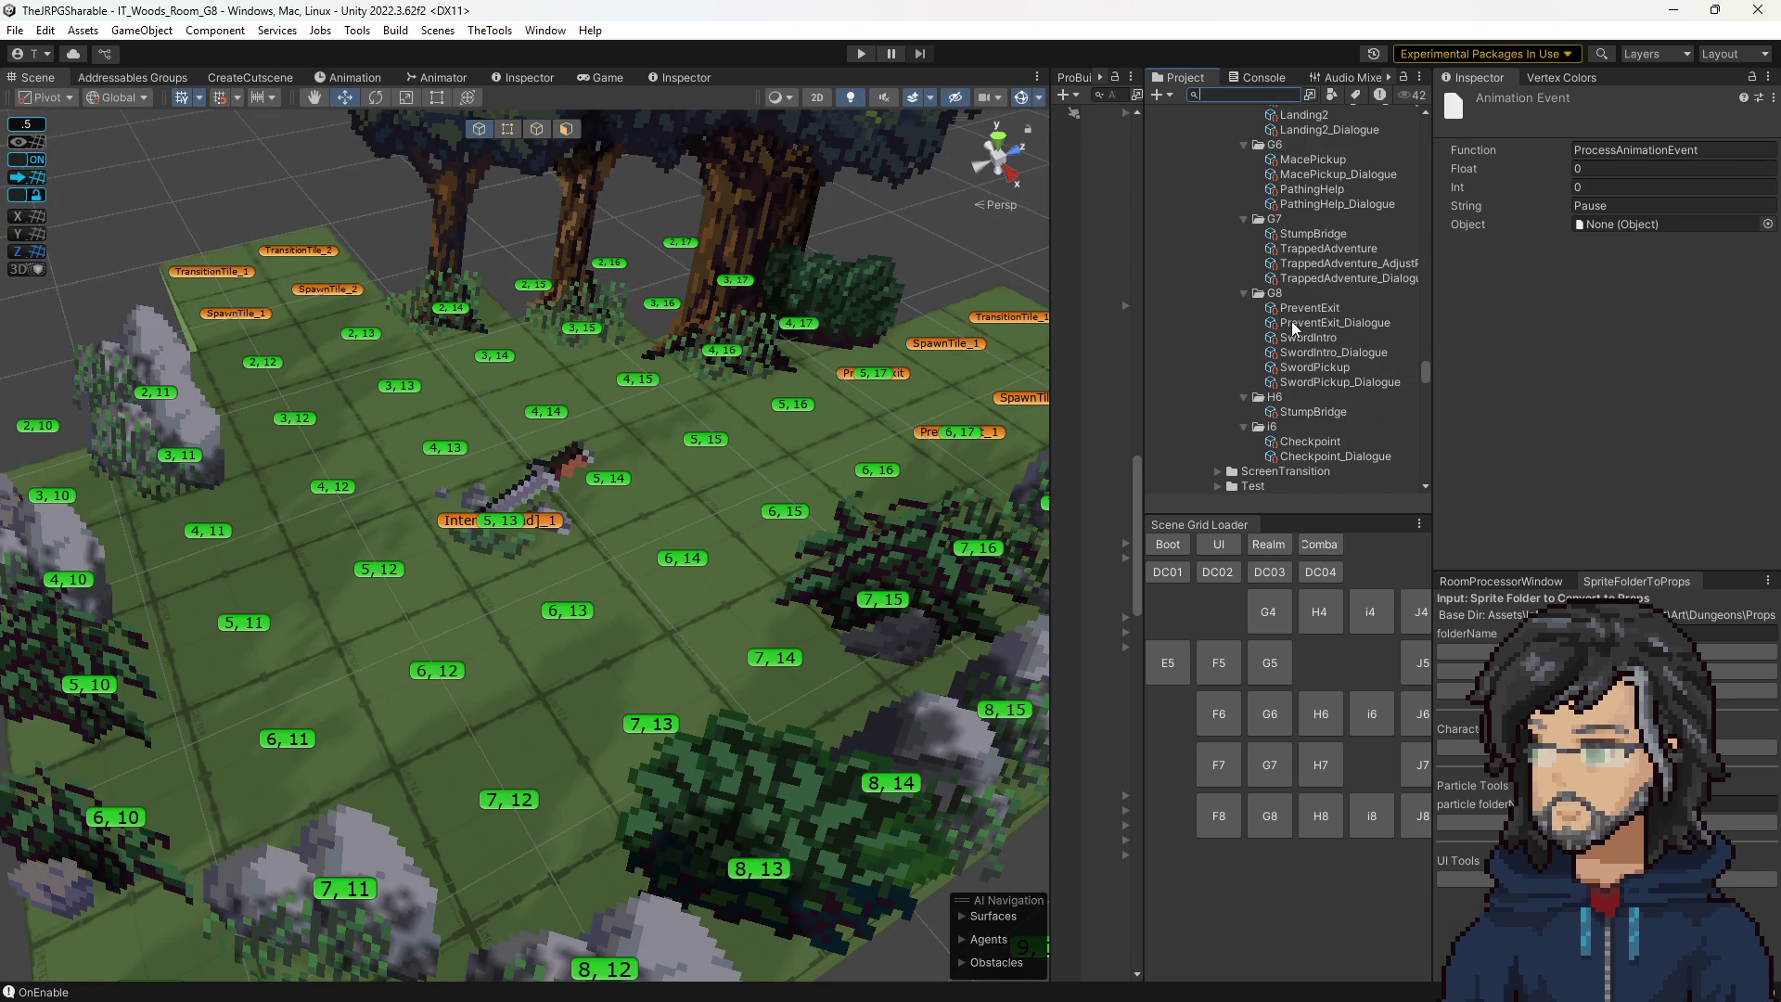
pyautogui.click(1311, 367)
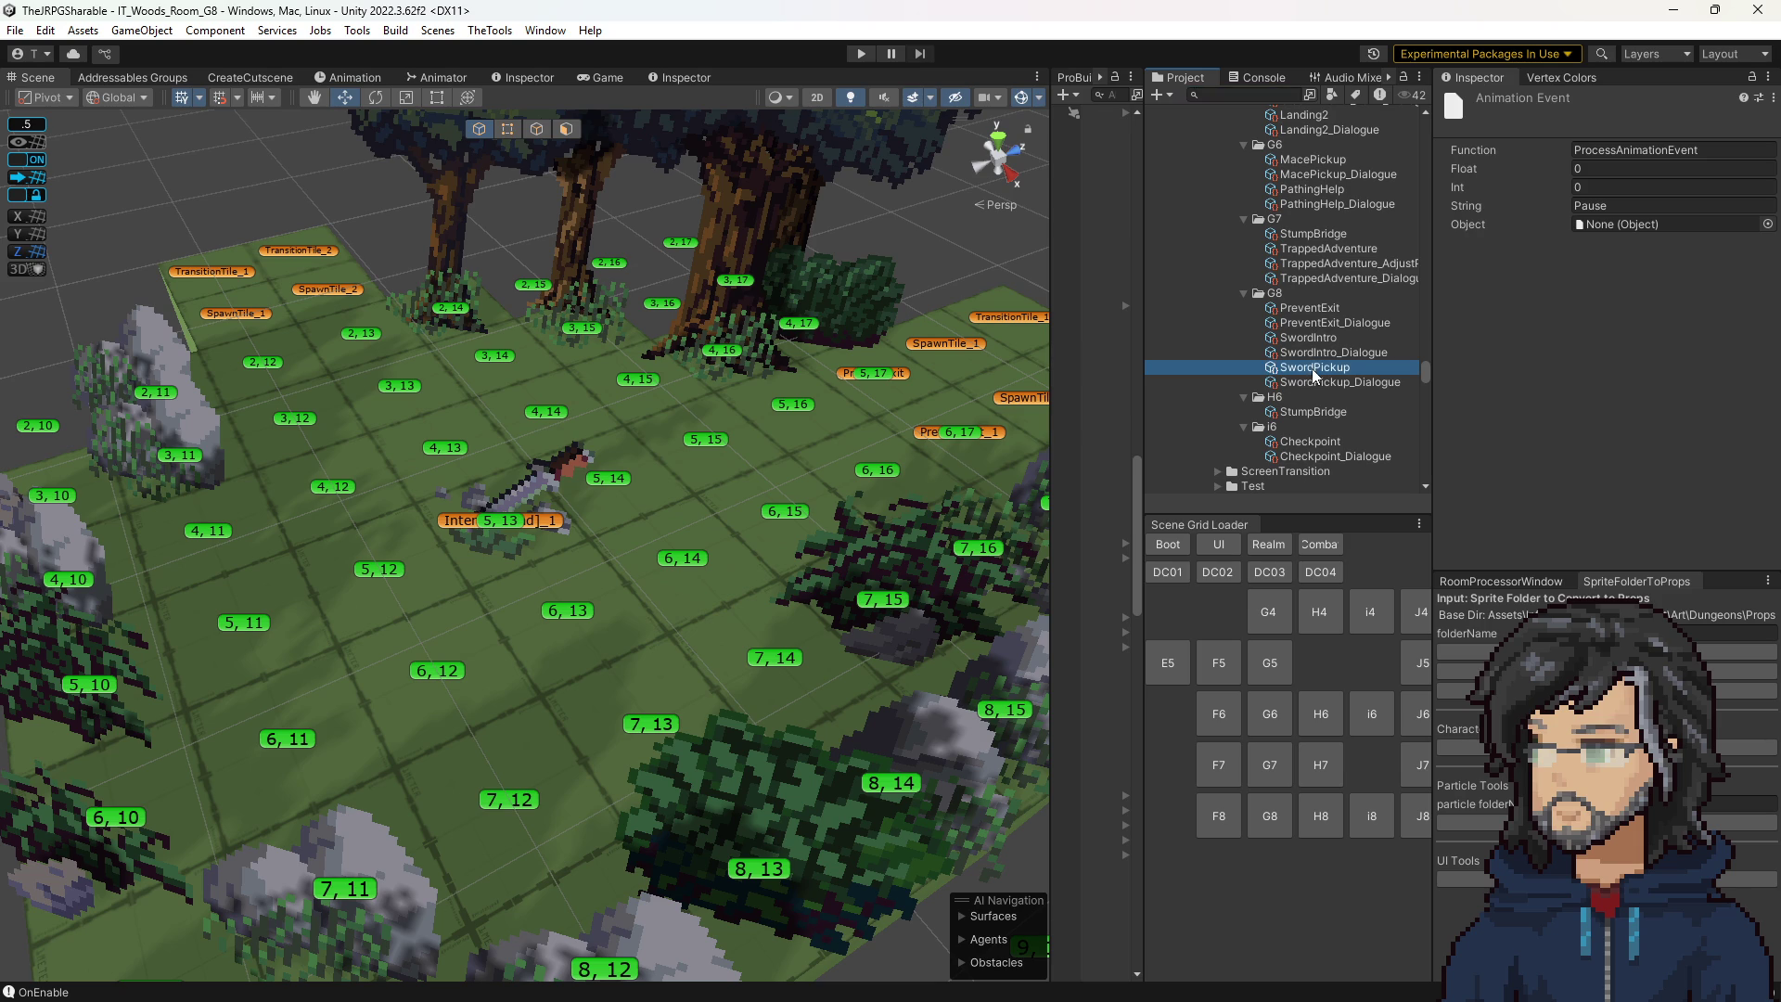
pyautogui.scroll(-5, 1623, 434)
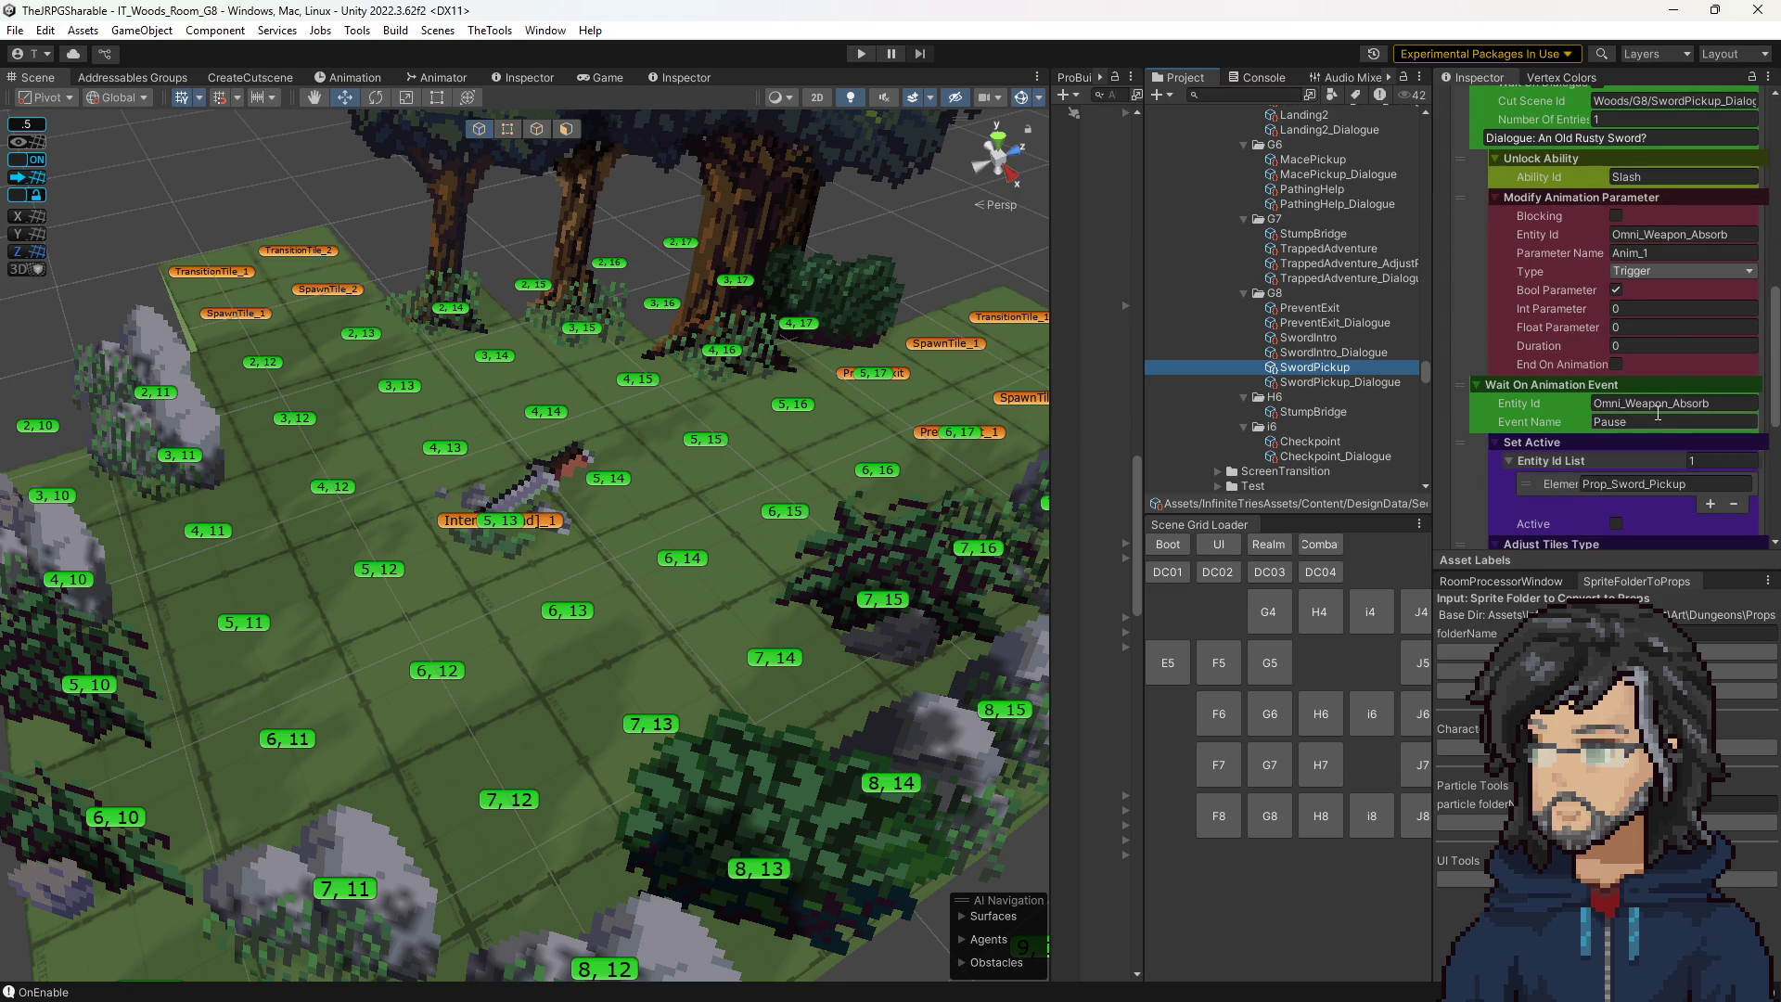
pyautogui.scroll(-3, 1623, 412)
pyautogui.scroll(-1, 1629, 427)
pyautogui.scroll(-3, 1628, 426)
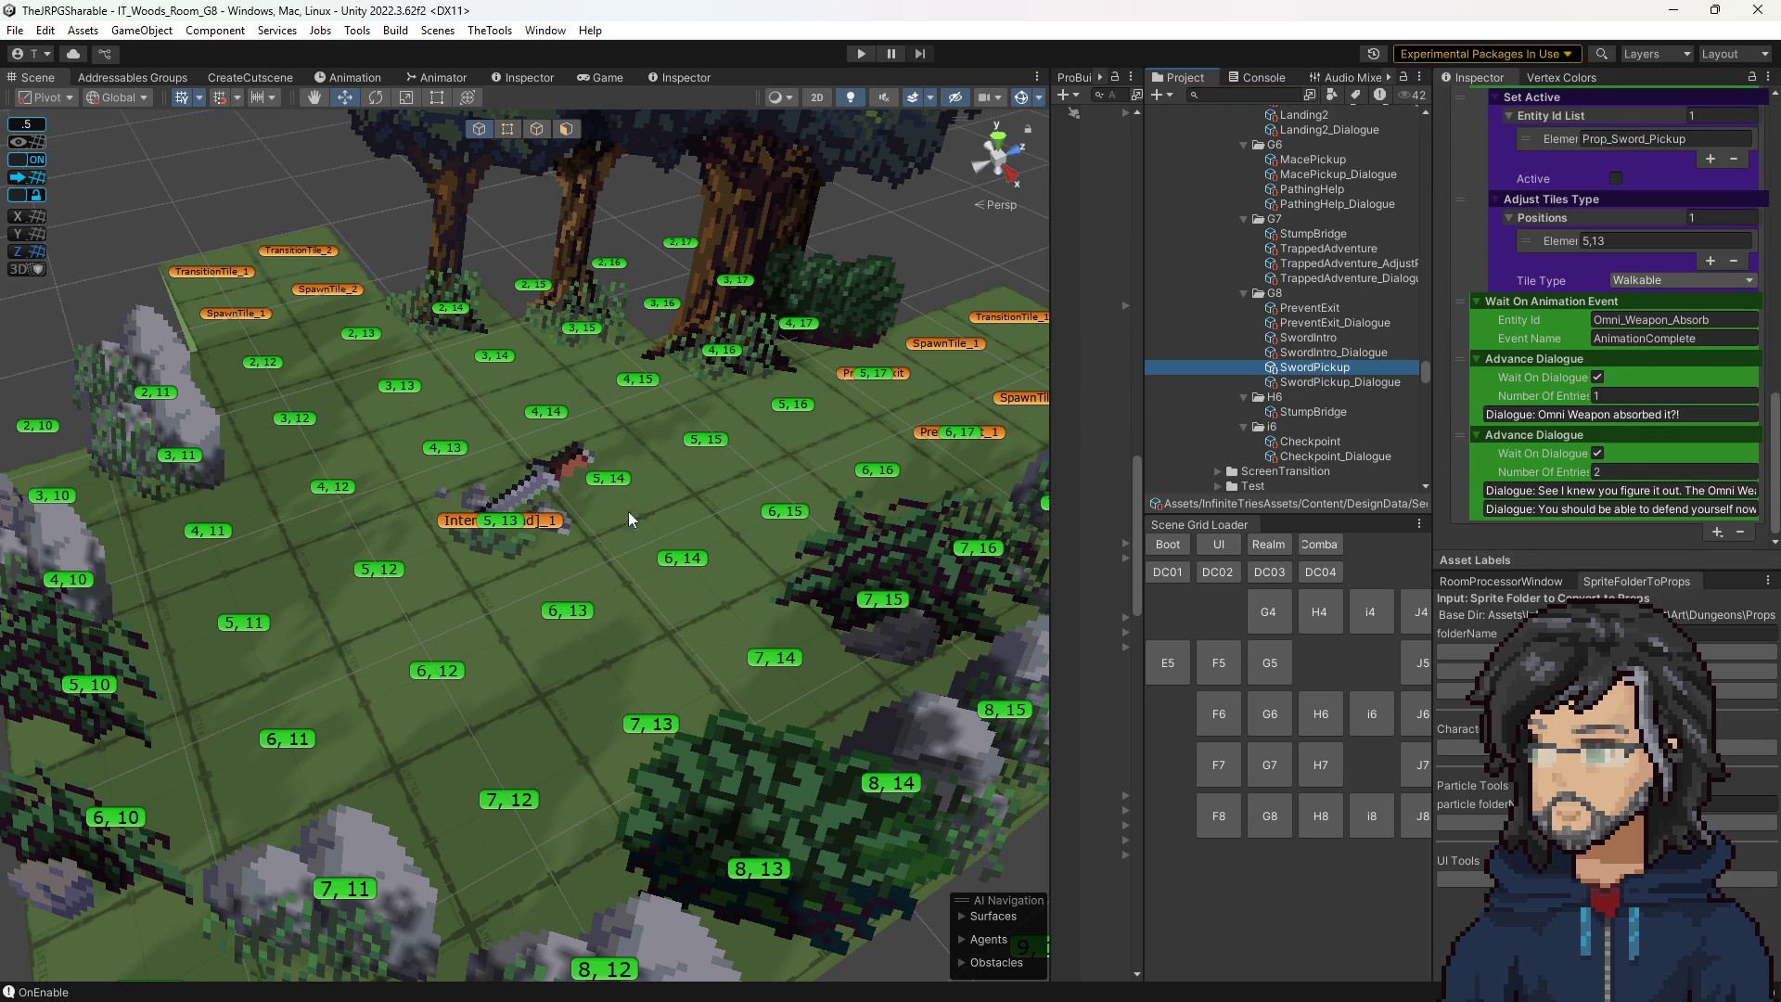
pyautogui.click(1730, 338)
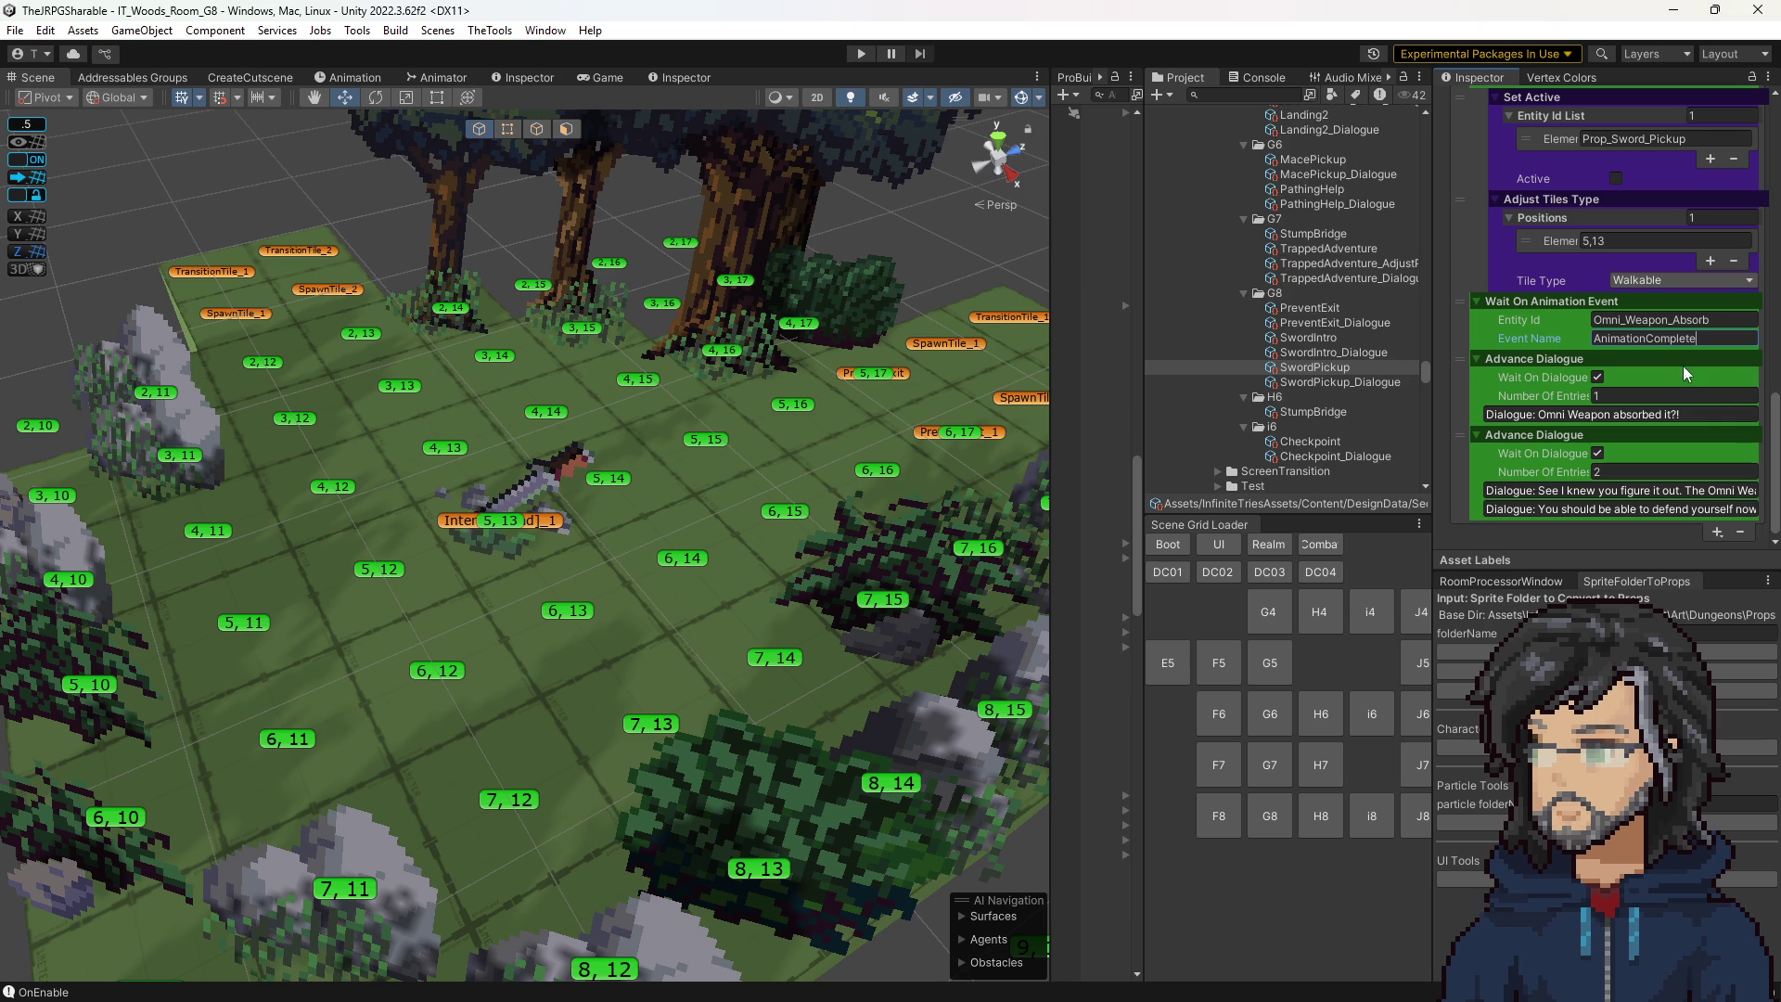
# Select the sword in the room and confirm its absorb prop's Entity Id is Omni_Weapon_Absorb.
pyautogui.click(575, 544)
pyautogui.scroll(-10, 1563, 410)
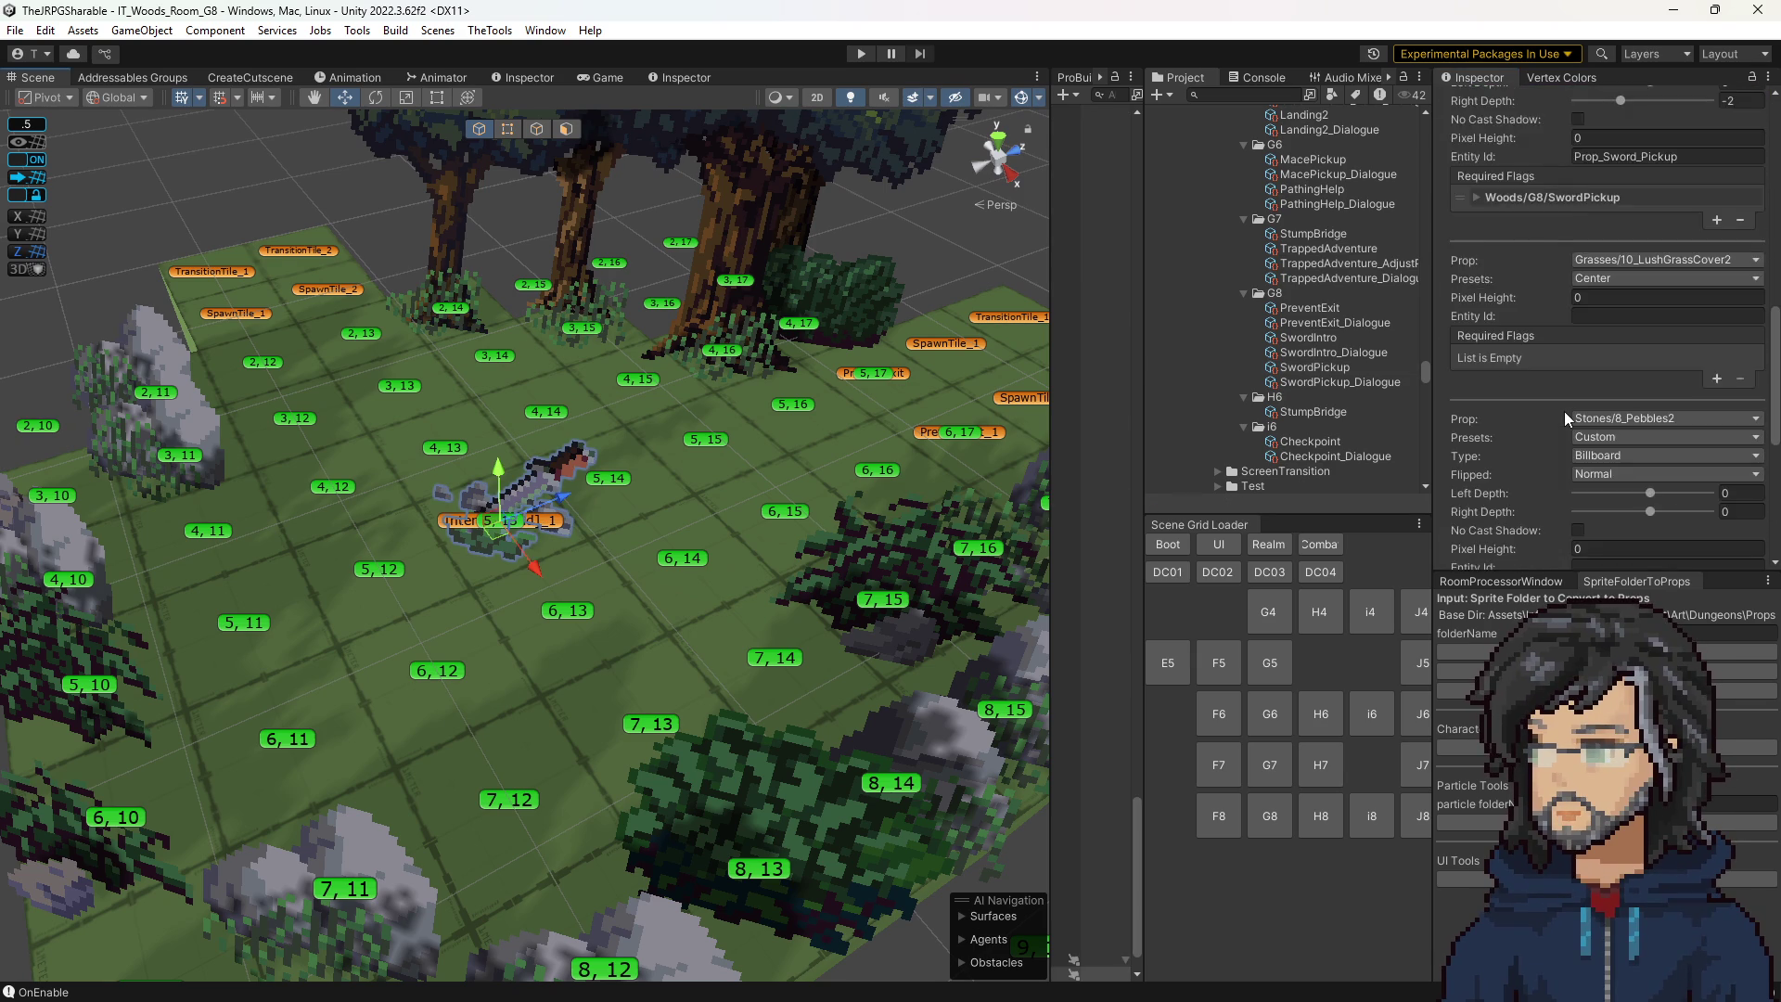
pyautogui.scroll(-5, 1564, 410)
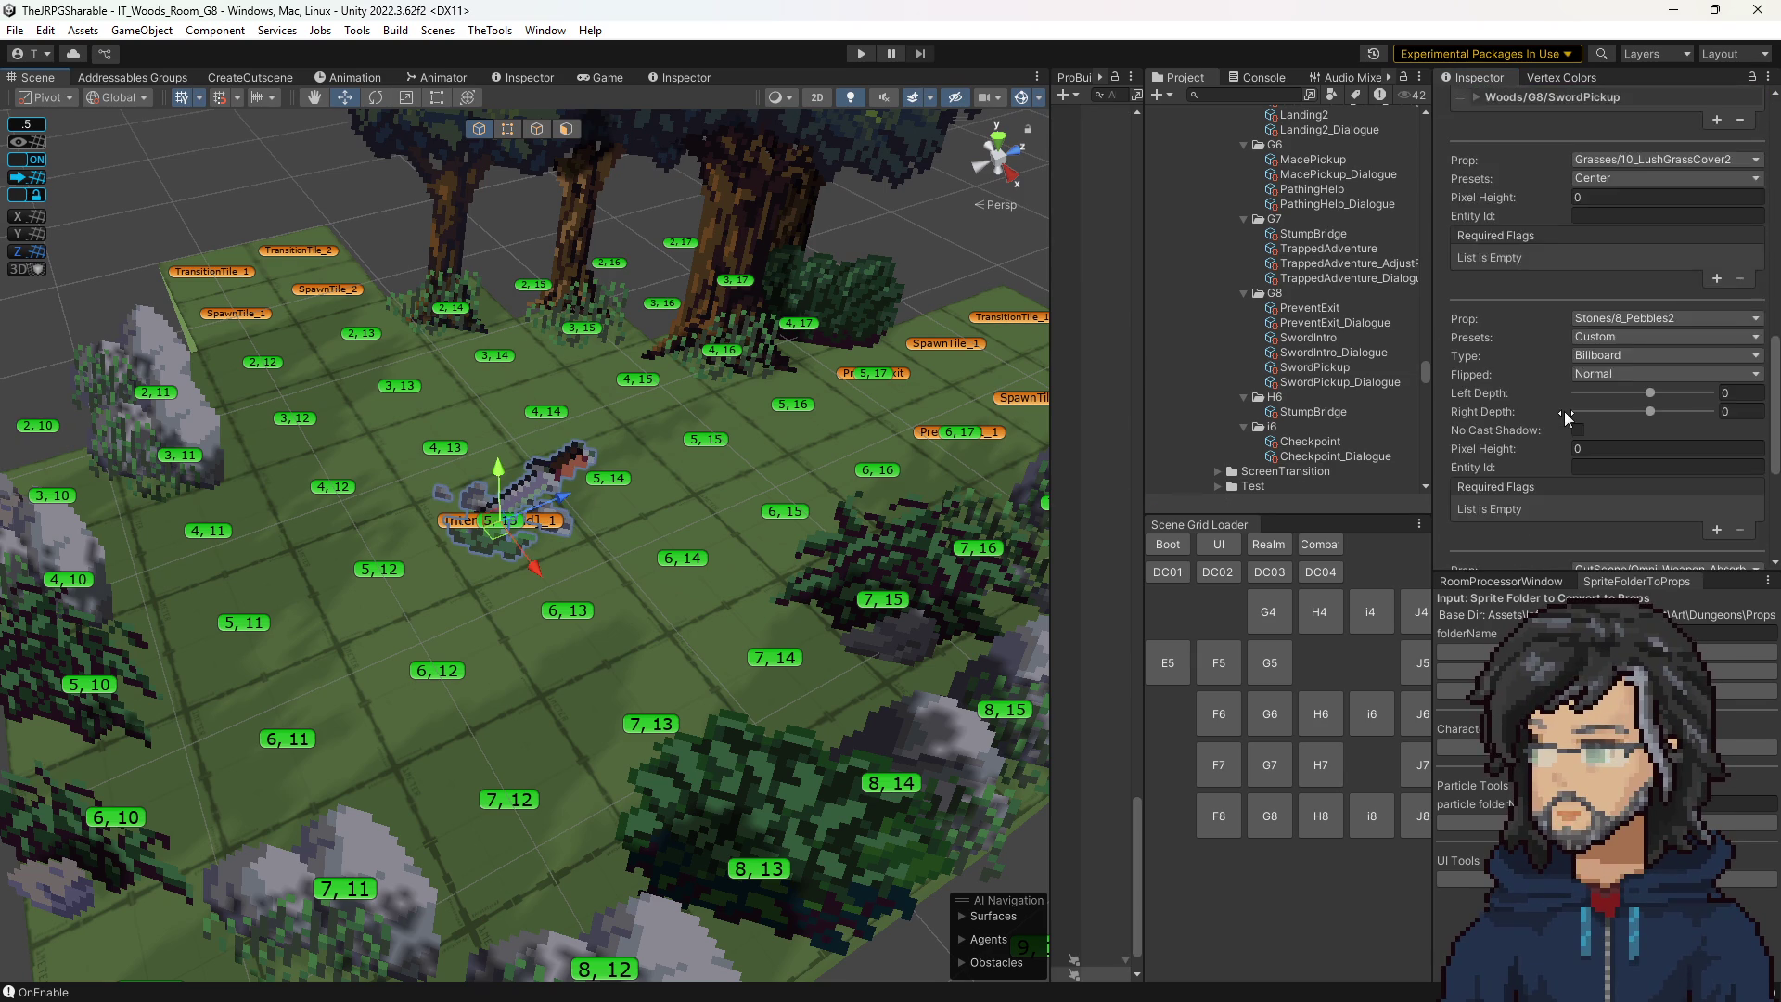
pyautogui.click(1604, 464)
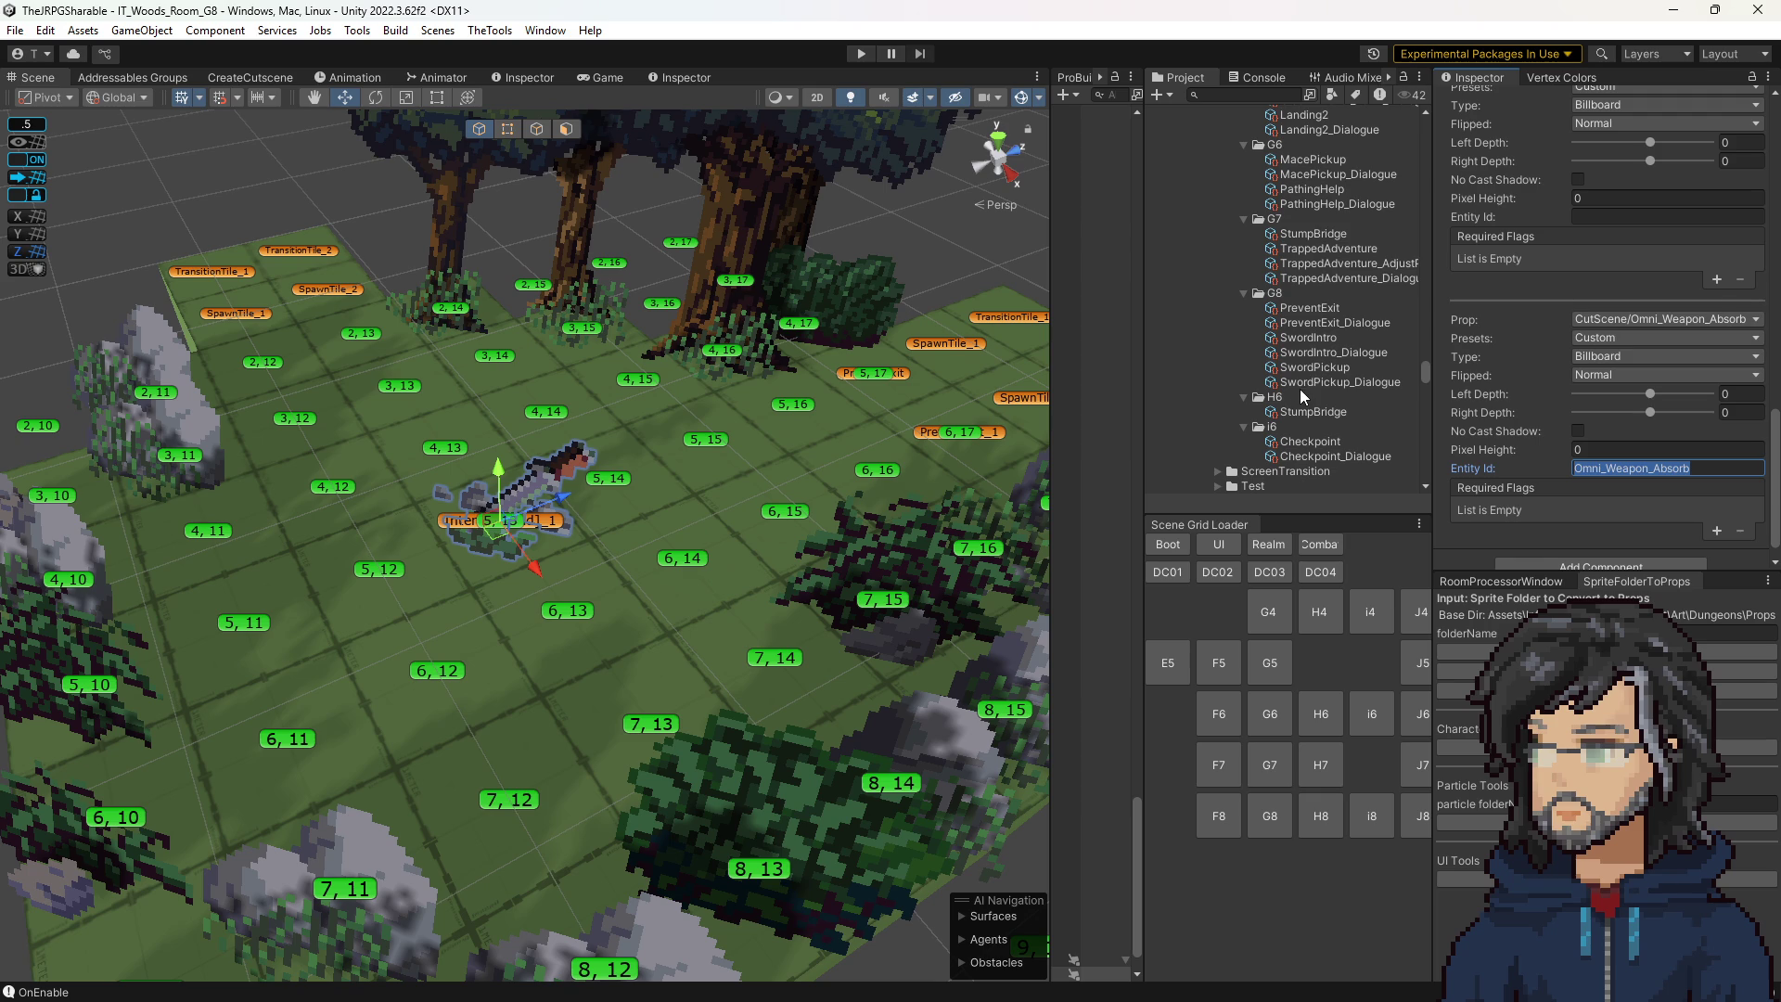
pyautogui.scroll(1, 793, 422)
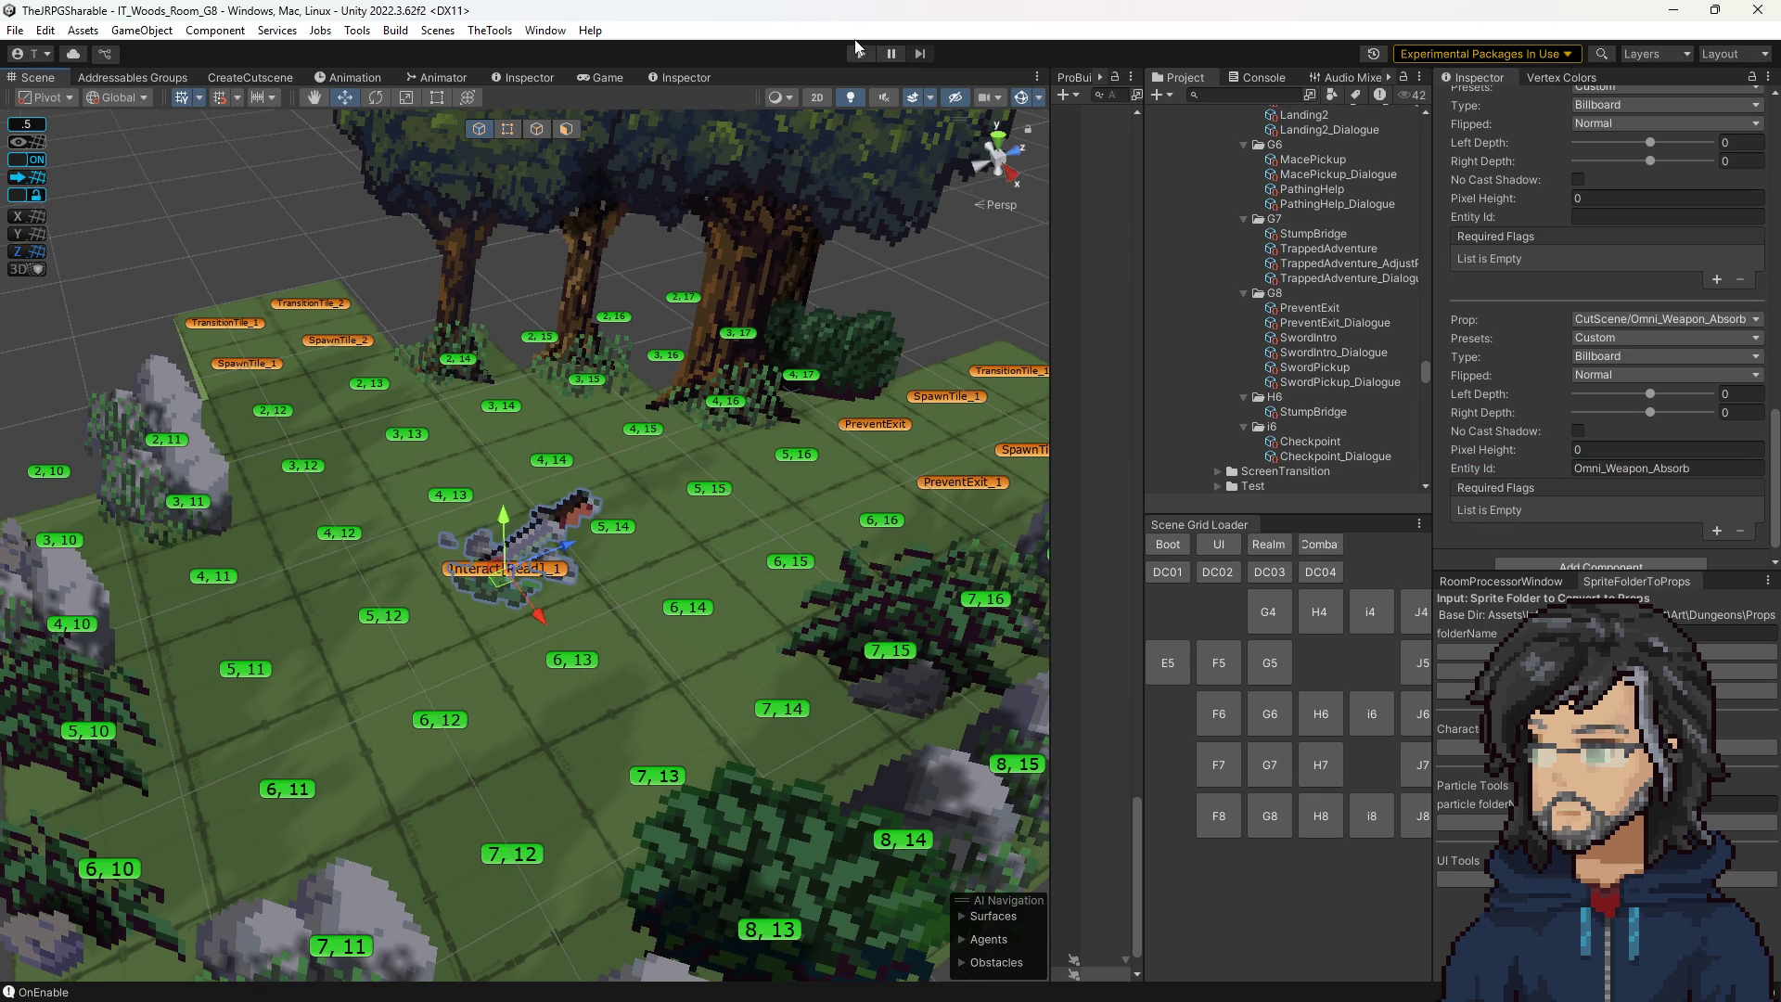
# Test the sword pickup cutscene through Hiro's 'Omni Weapon absorbed it?!' line, then stop Play.
pyautogui.click(860, 53)
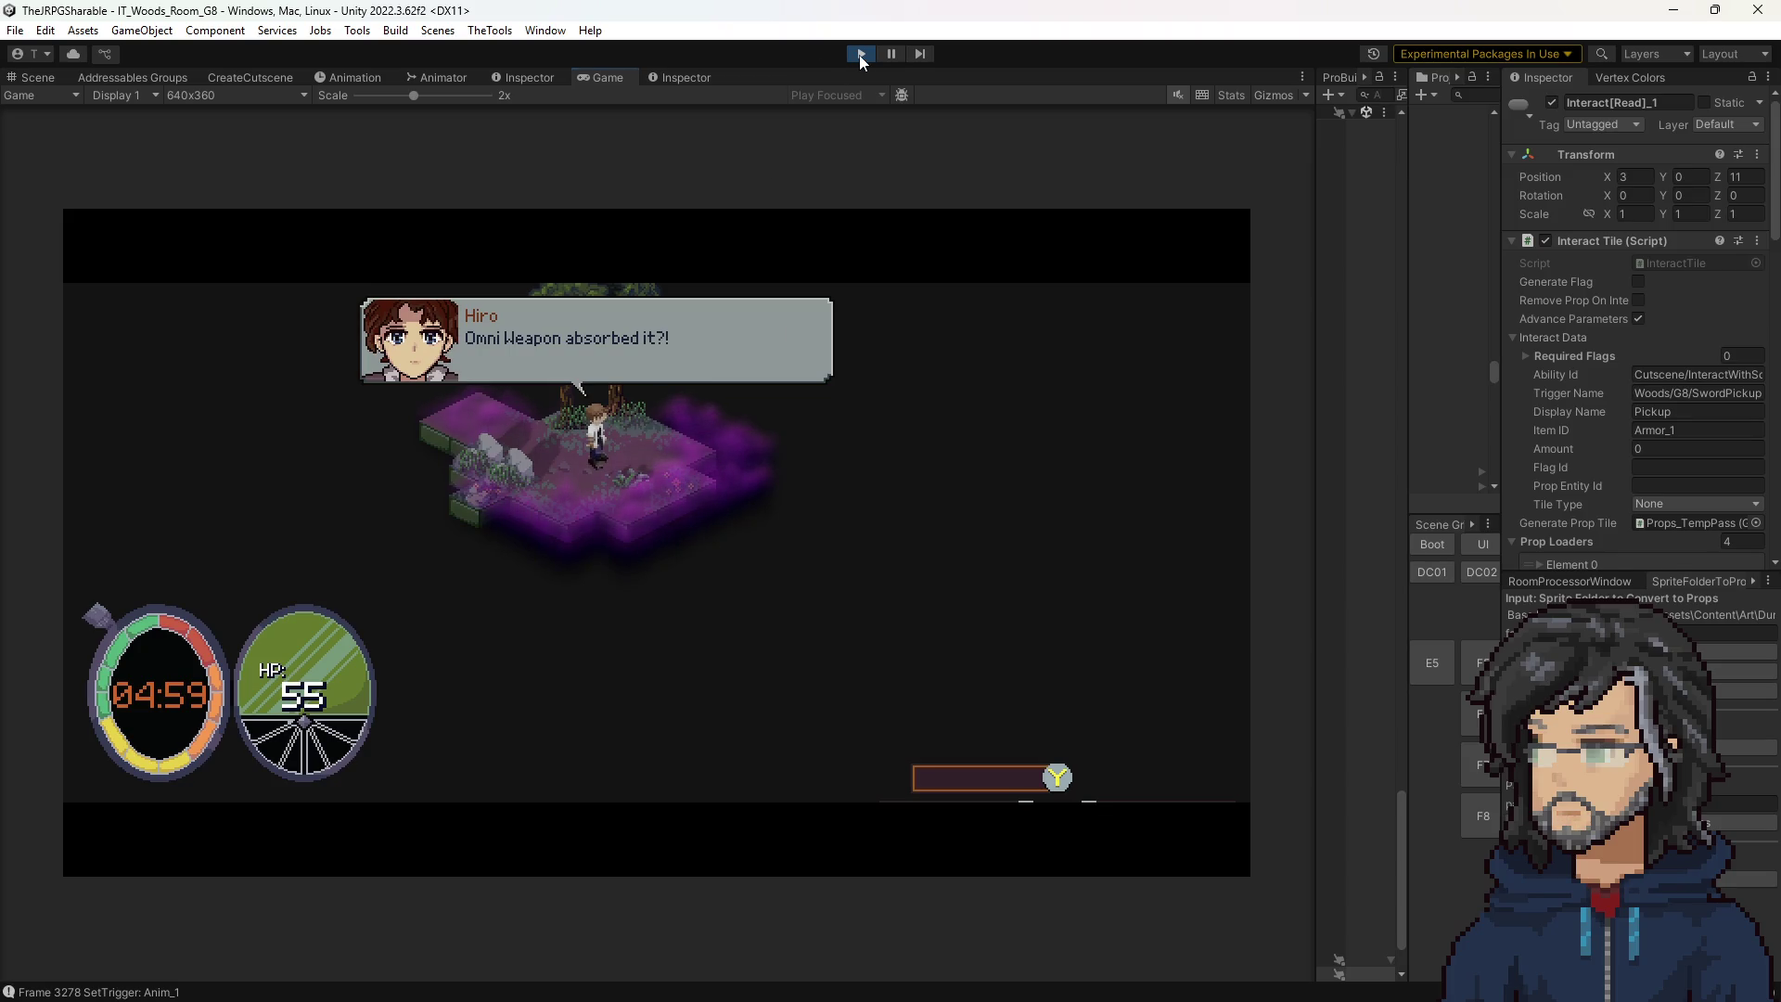
pyautogui.click(859, 54)
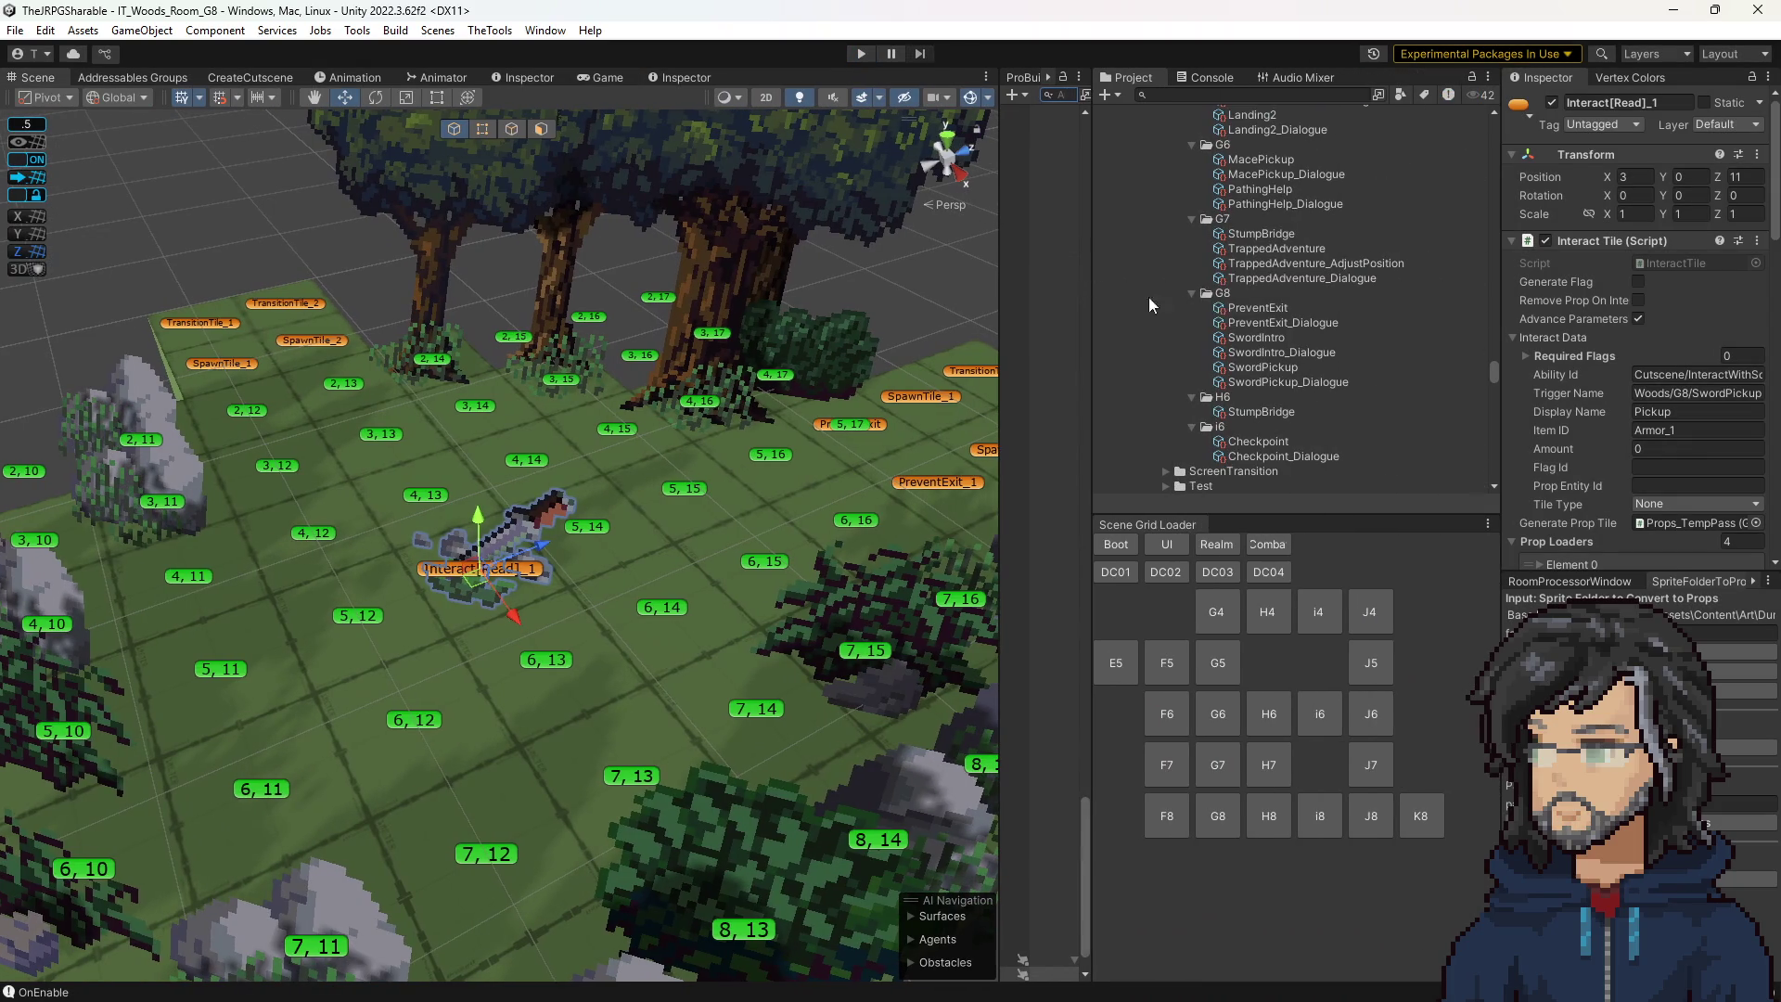
# In SwordPickup, select the Wait On Animation Event step and toggle a step's blocking on then off.
pyautogui.click(1271, 364)
pyautogui.scroll(-6, 1600, 371)
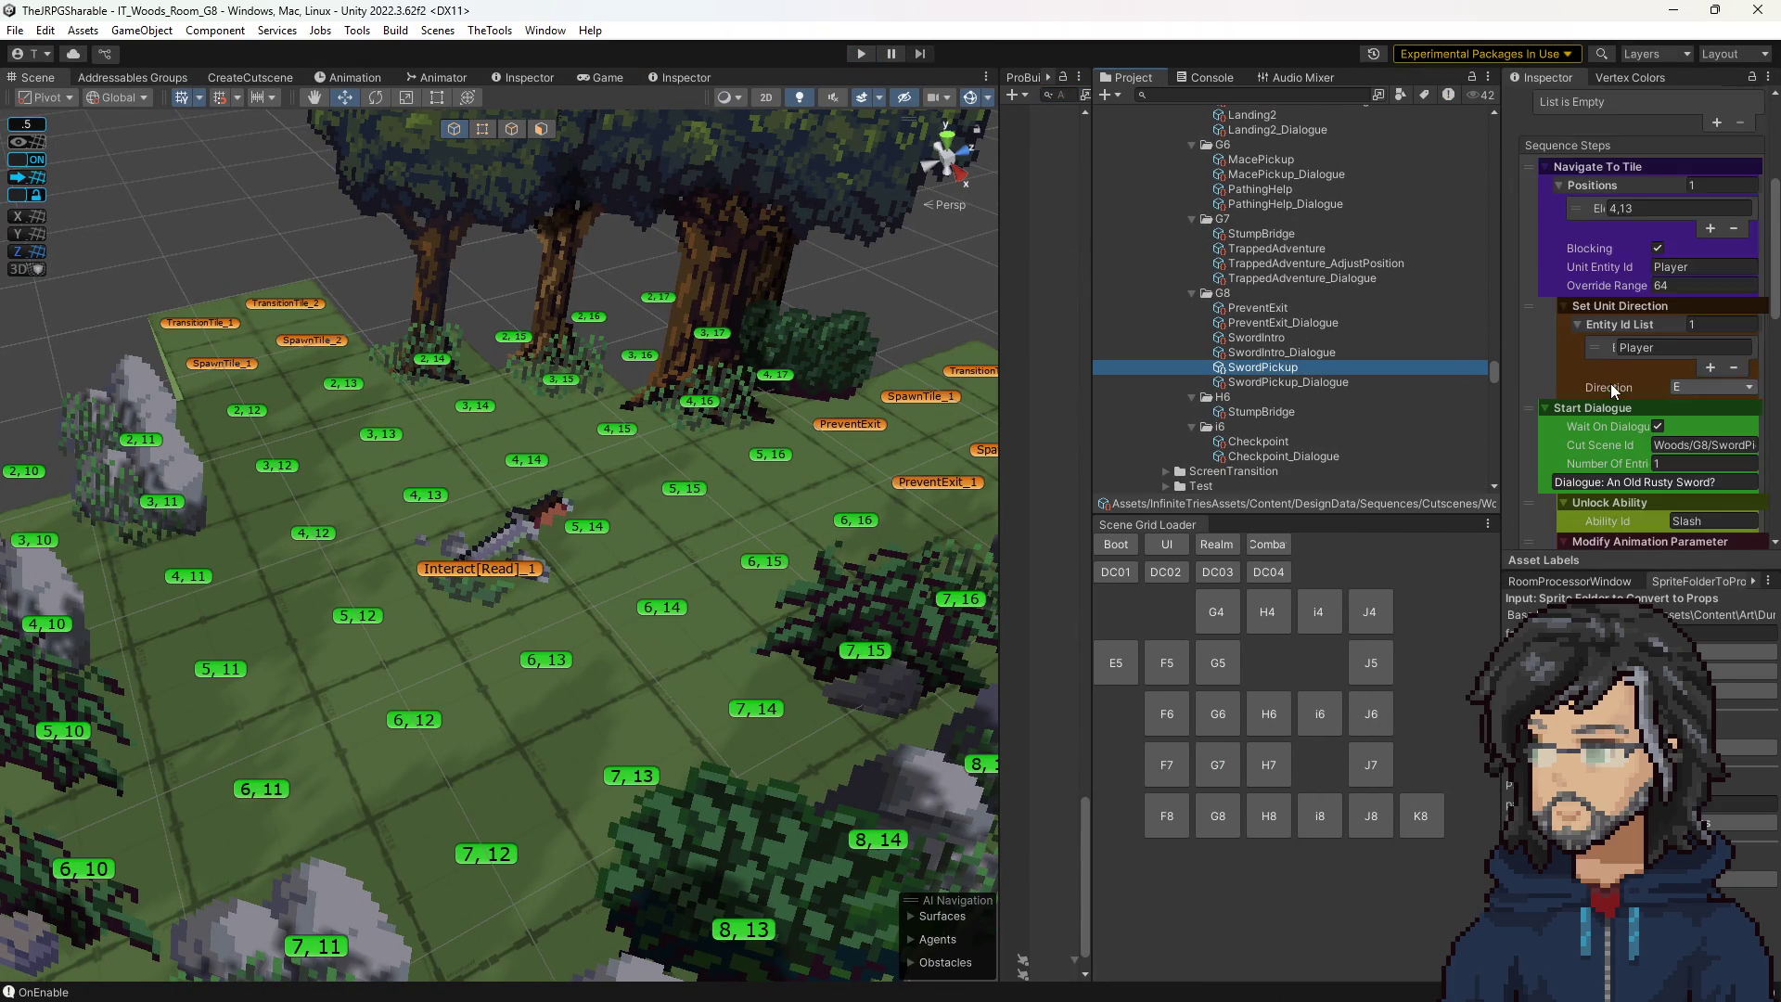
pyautogui.scroll(5, 1616, 395)
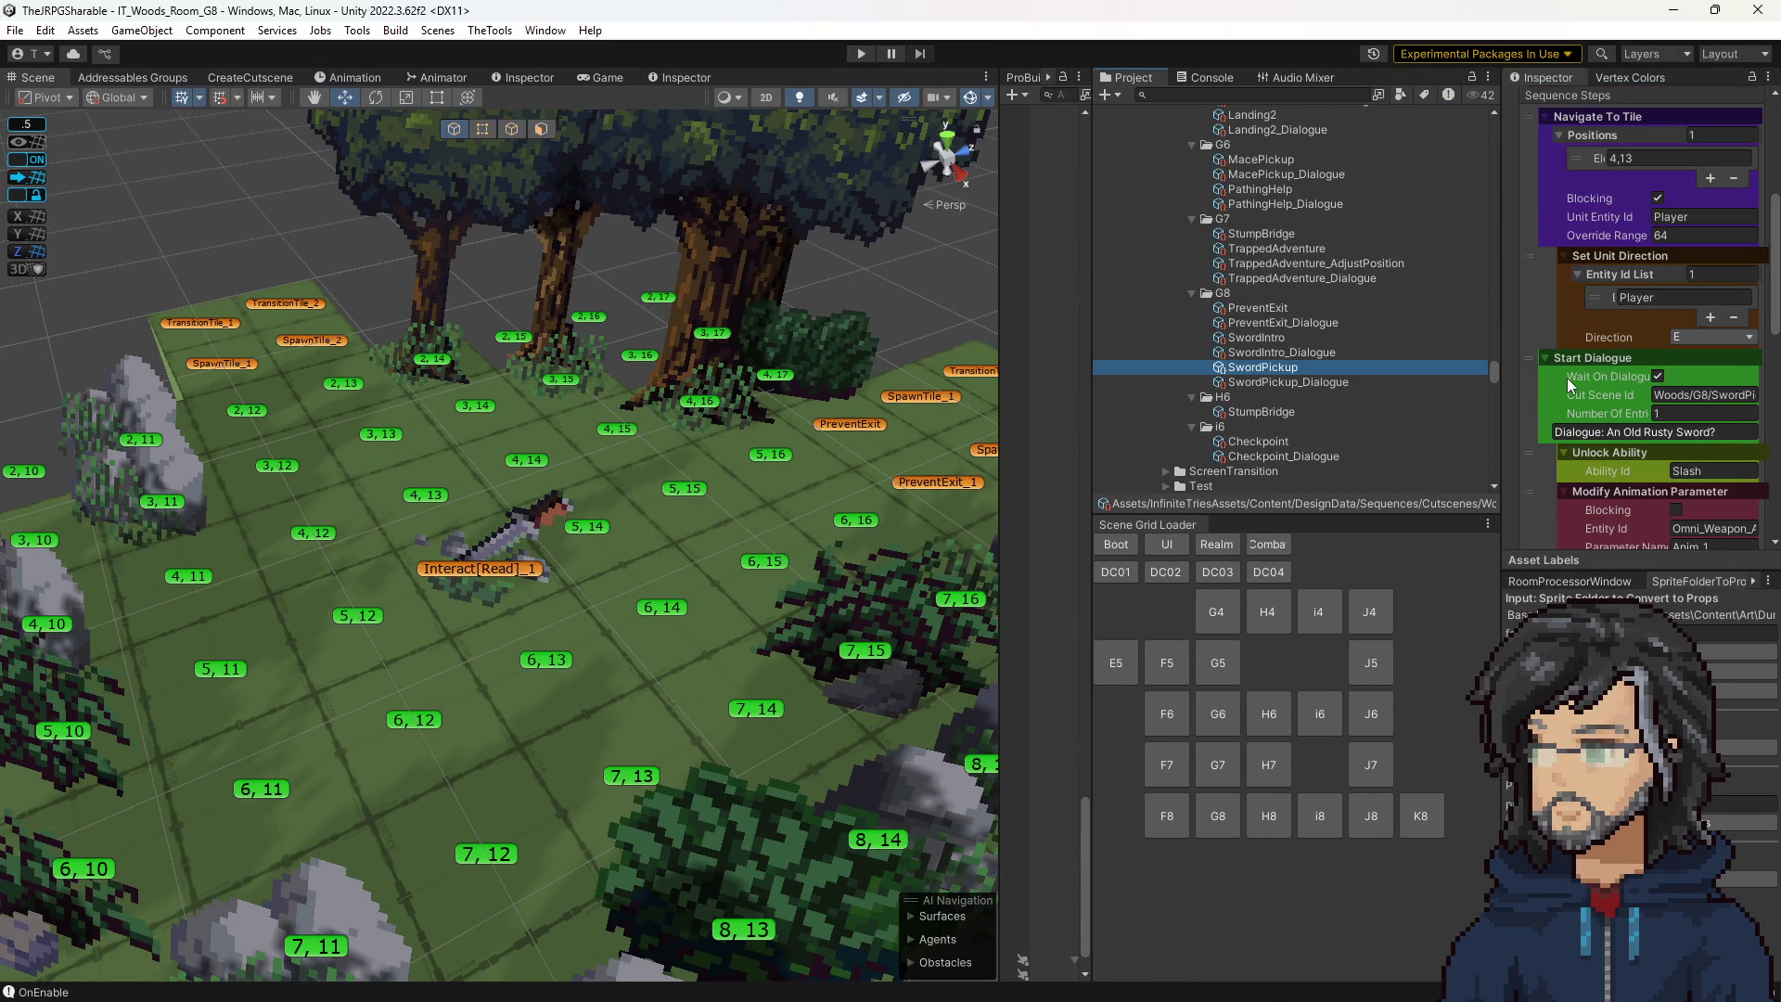
pyautogui.scroll(-8, 1567, 386)
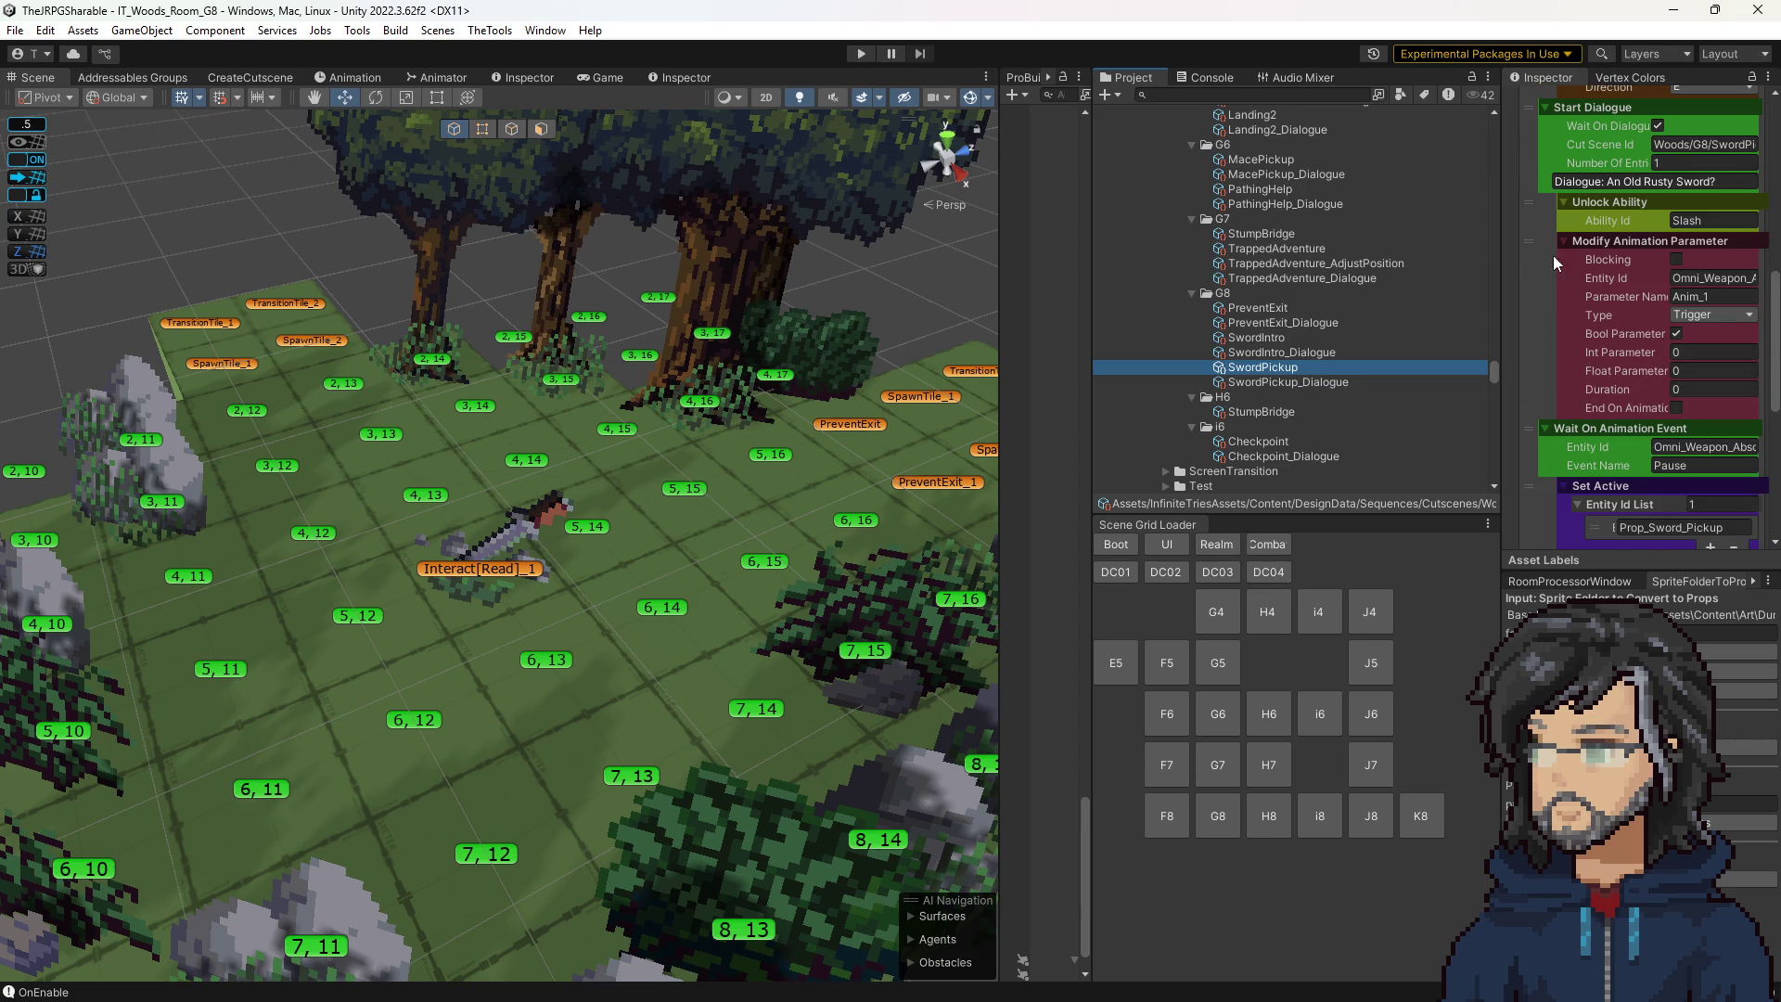
pyautogui.scroll(-4, 1604, 281)
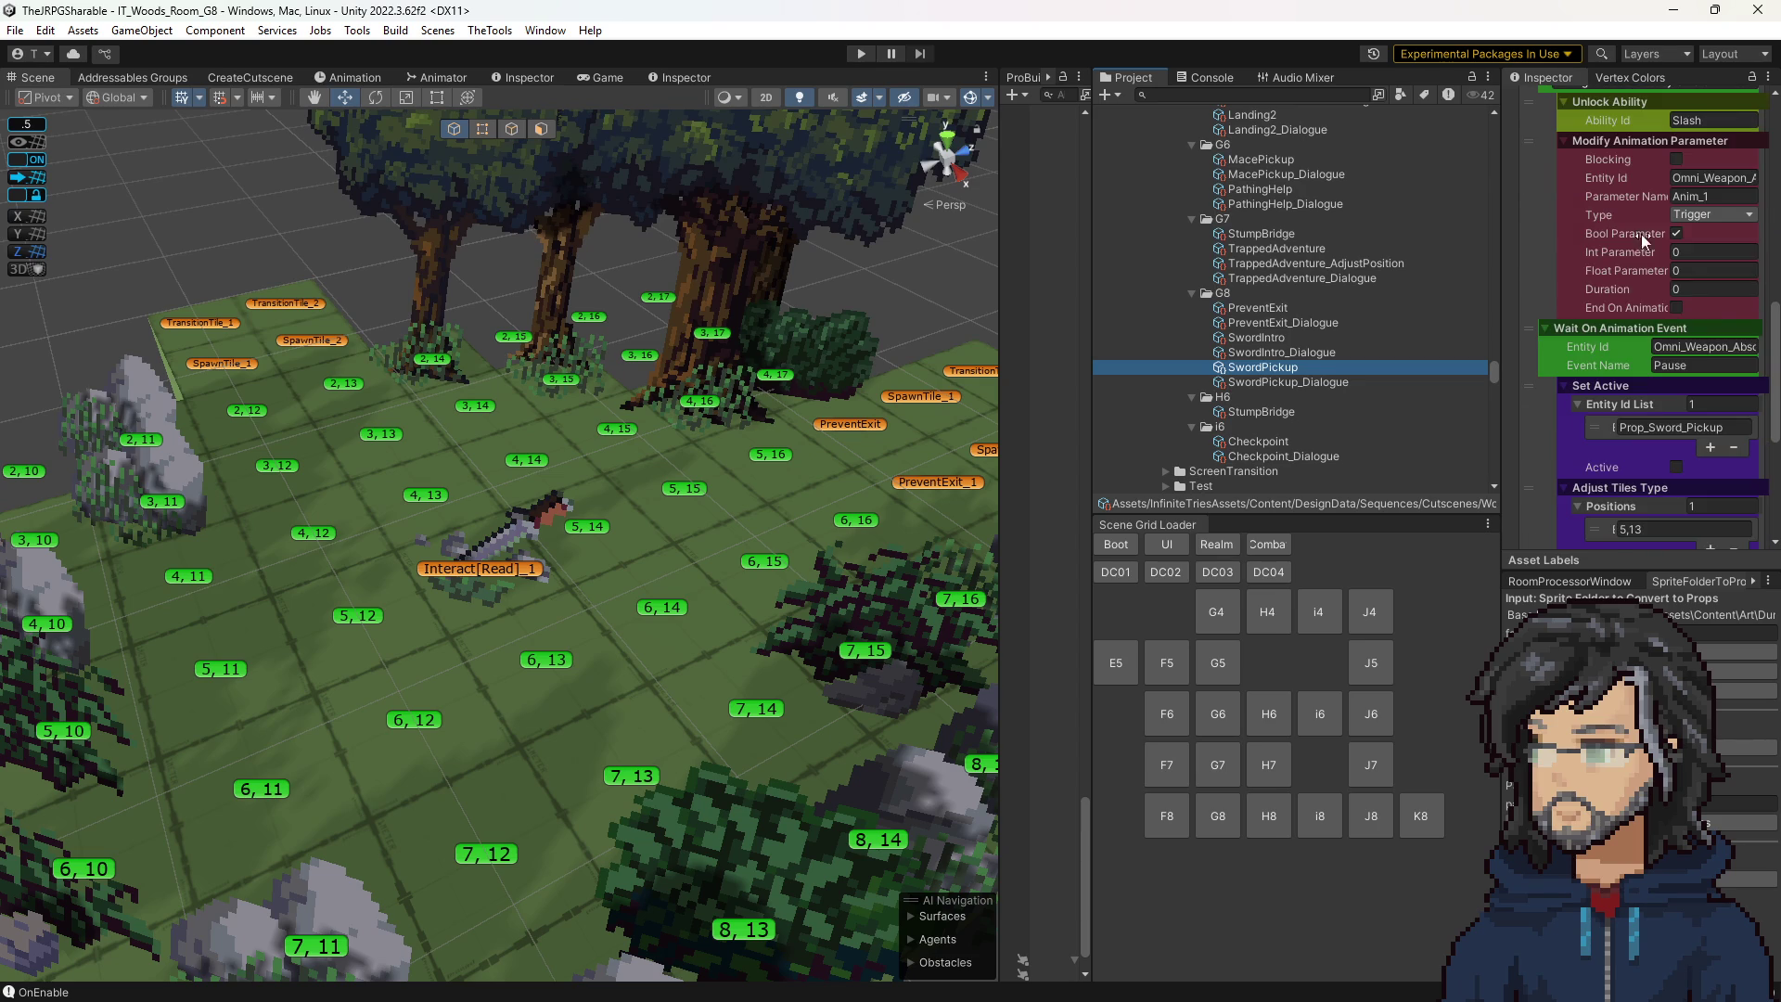
pyautogui.scroll(-3, 1601, 272)
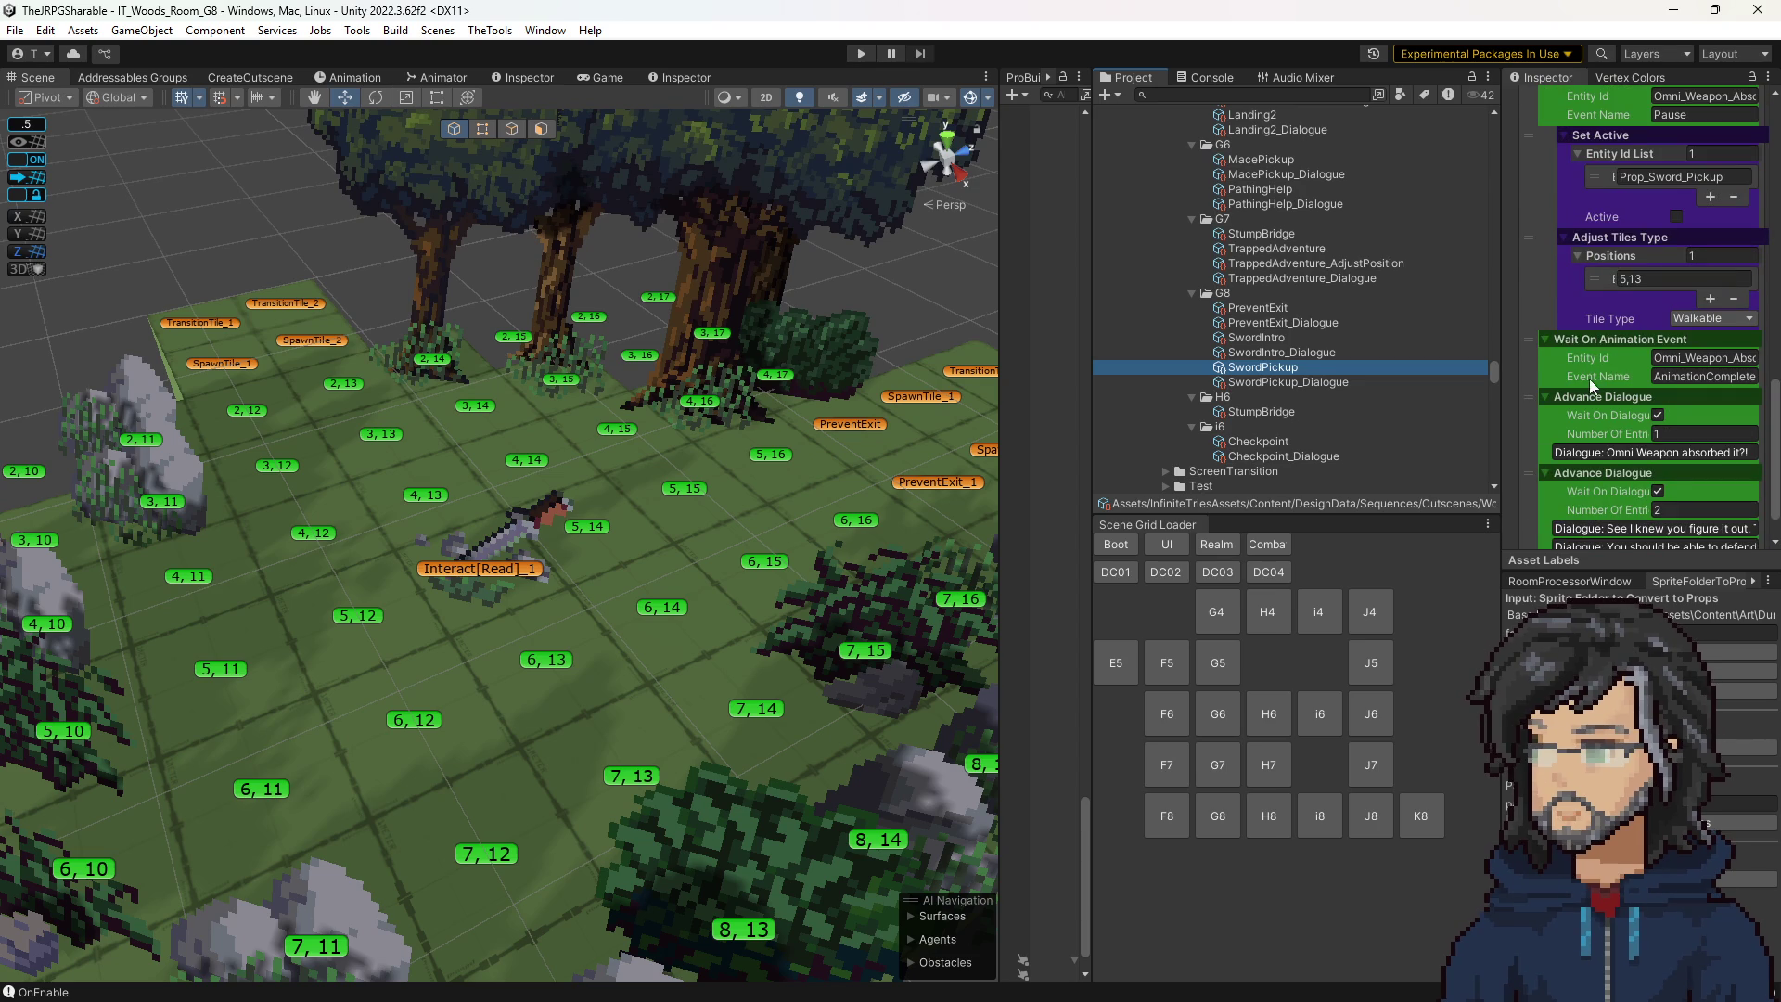
pyautogui.click(1558, 374)
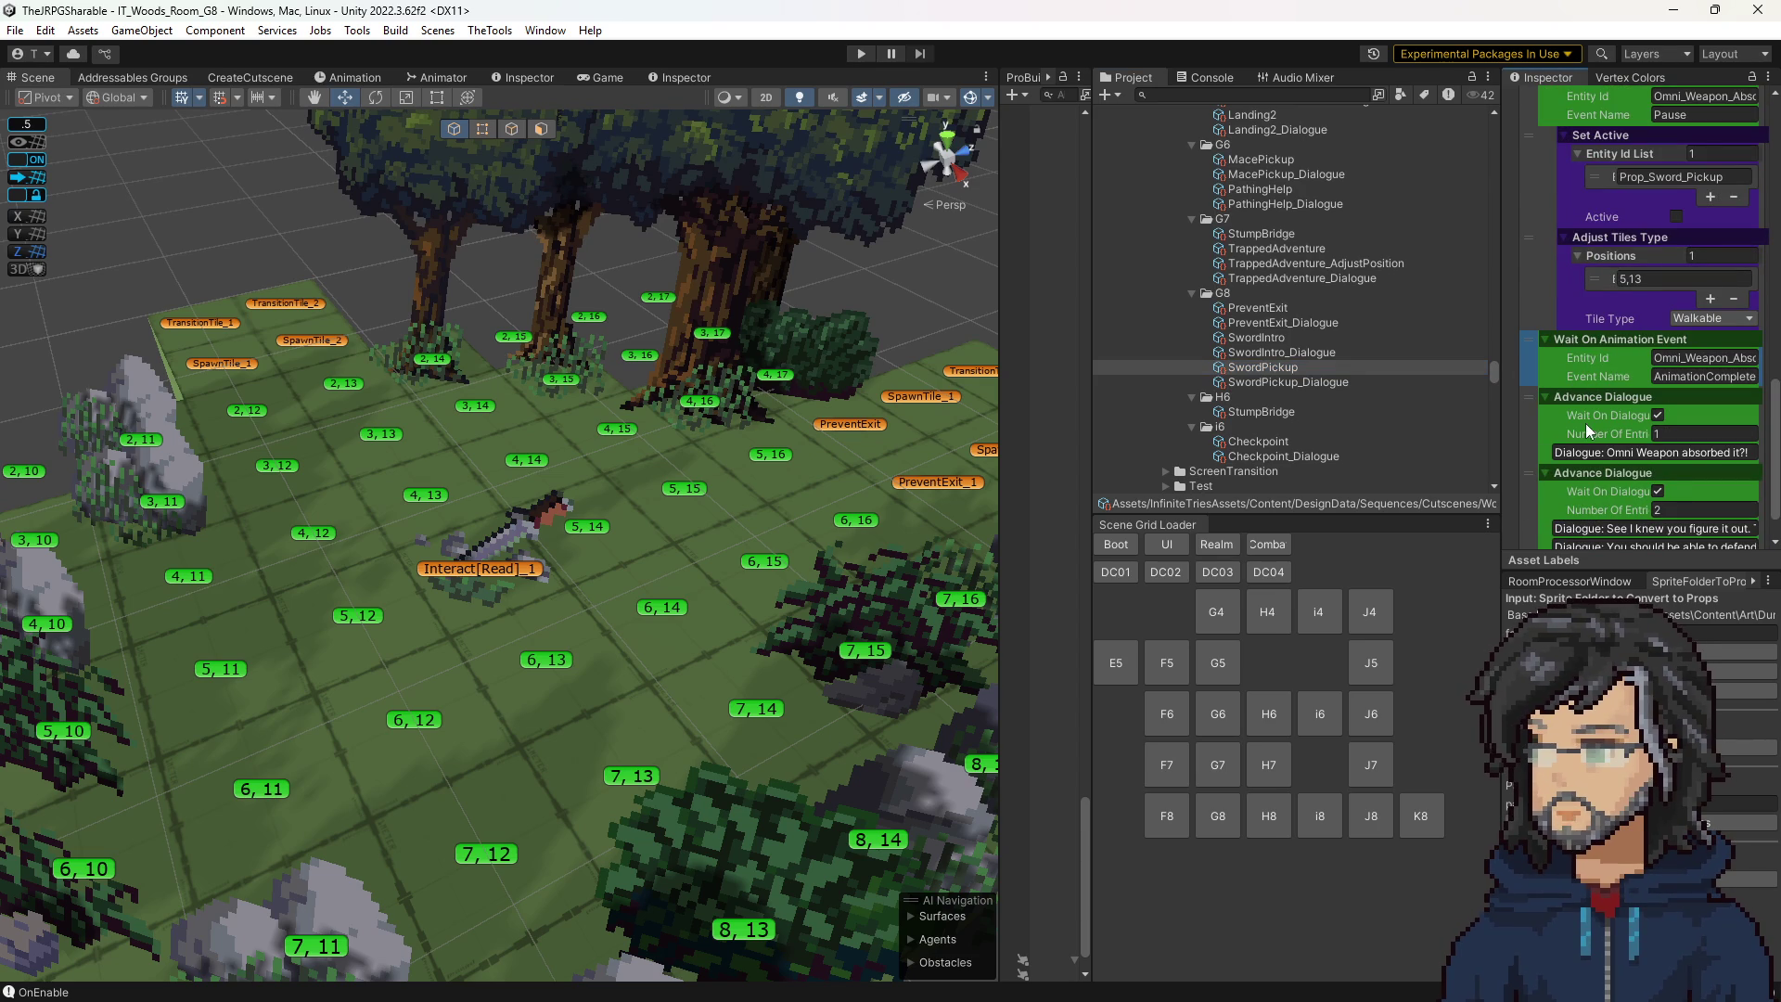
pyautogui.scroll(7, 1588, 425)
pyautogui.scroll(2, 1560, 418)
pyautogui.click(1675, 360)
pyautogui.click(1658, 359)
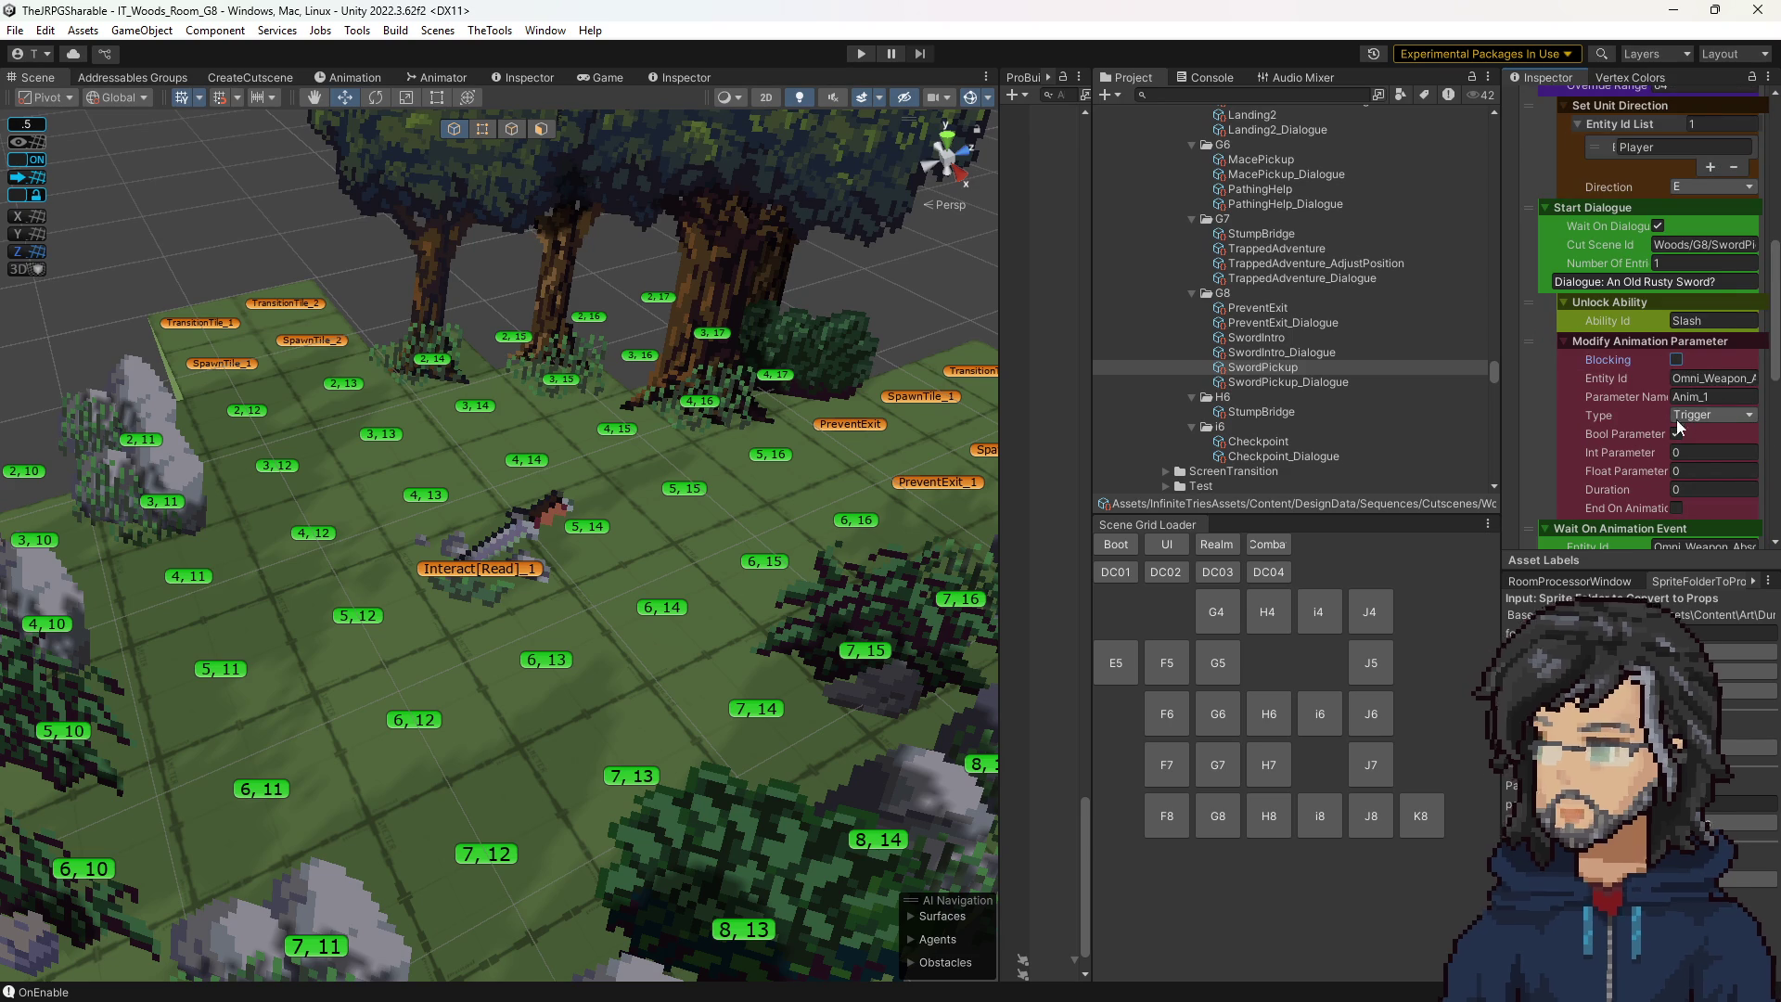
# Set Advance Dialogue's Number Of Entries to 3, delete the redundant one-line step, and open Visual Studio's code search.
pyautogui.scroll(-5, 1642, 464)
pyautogui.scroll(-4, 1634, 449)
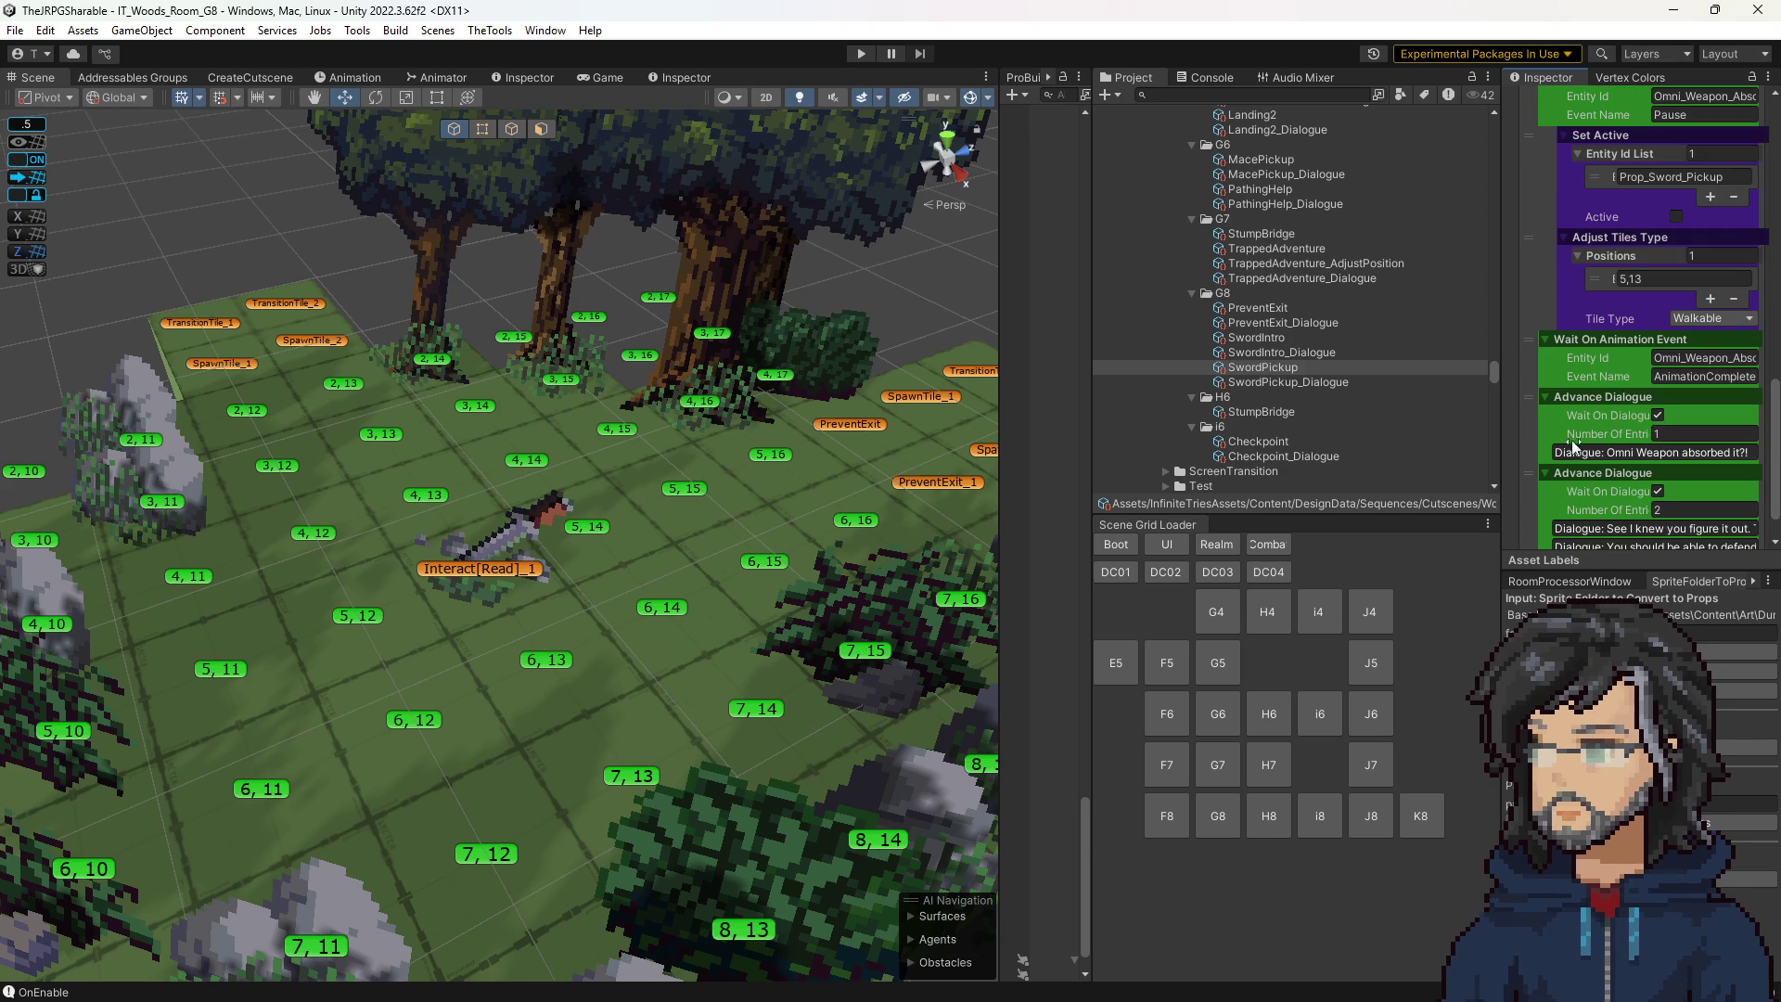
pyautogui.scroll(1, 1613, 380)
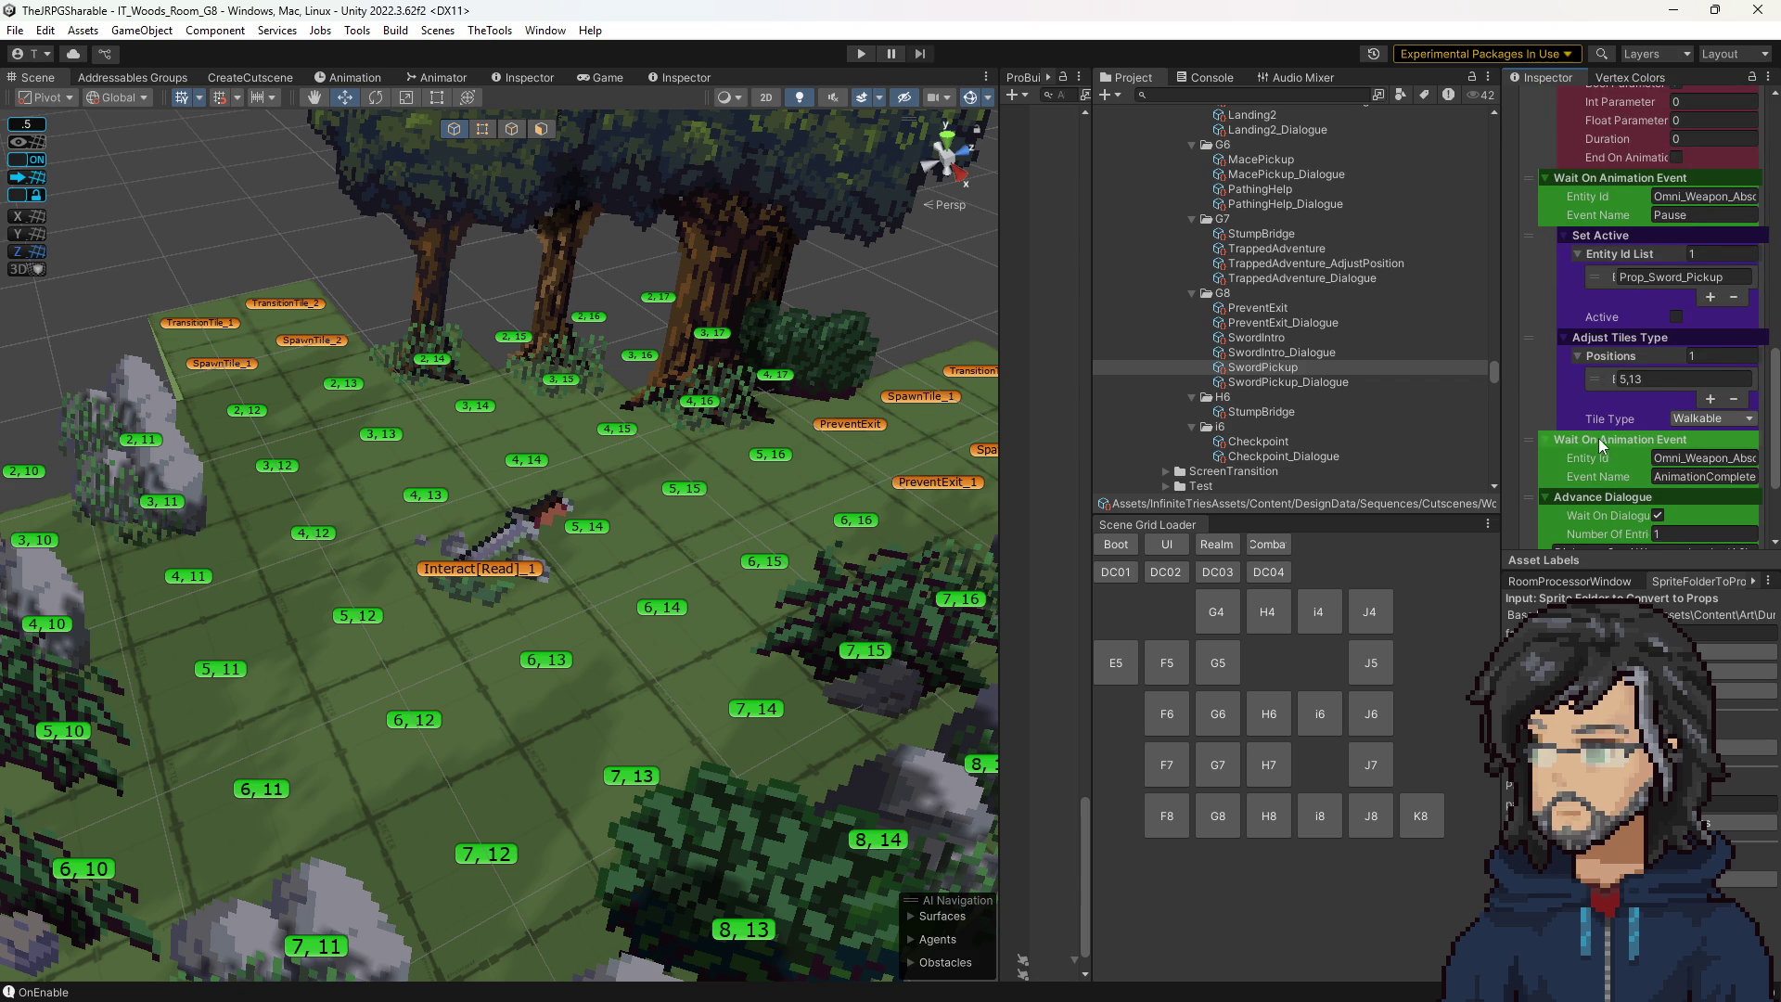
pyautogui.scroll(-2, 1635, 492)
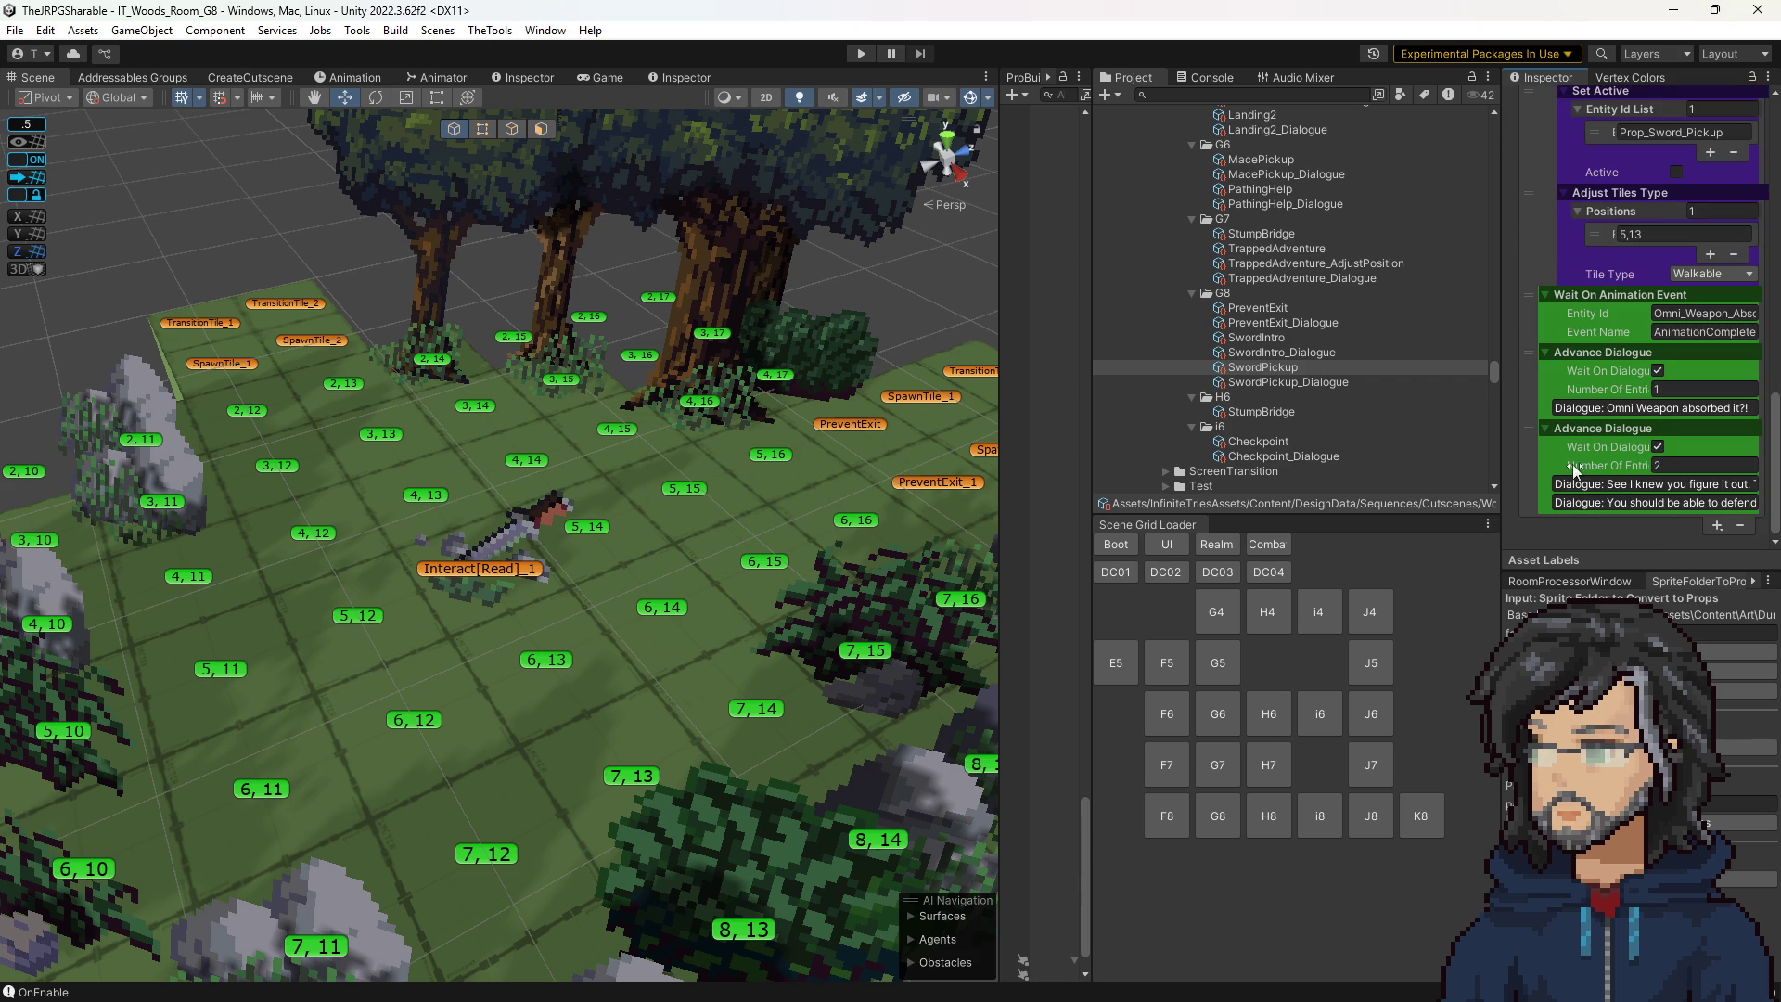
pyautogui.write('3')
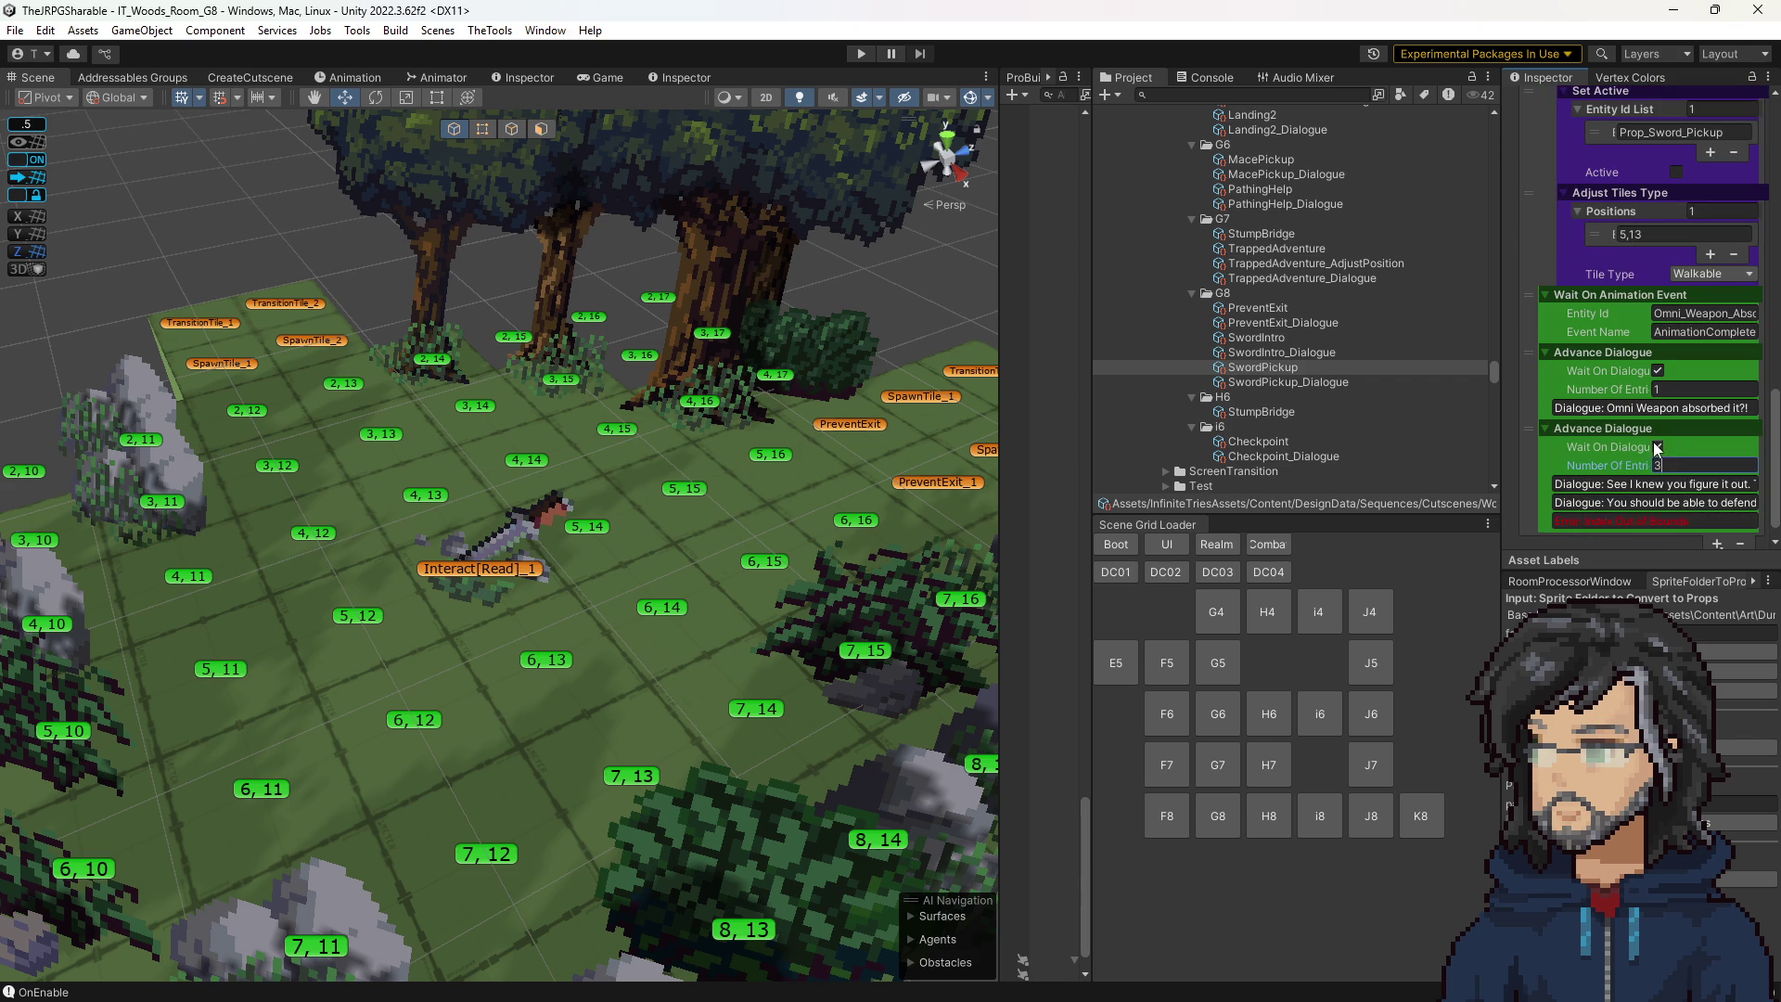
pyautogui.click(1521, 386)
pyautogui.press('Delete')
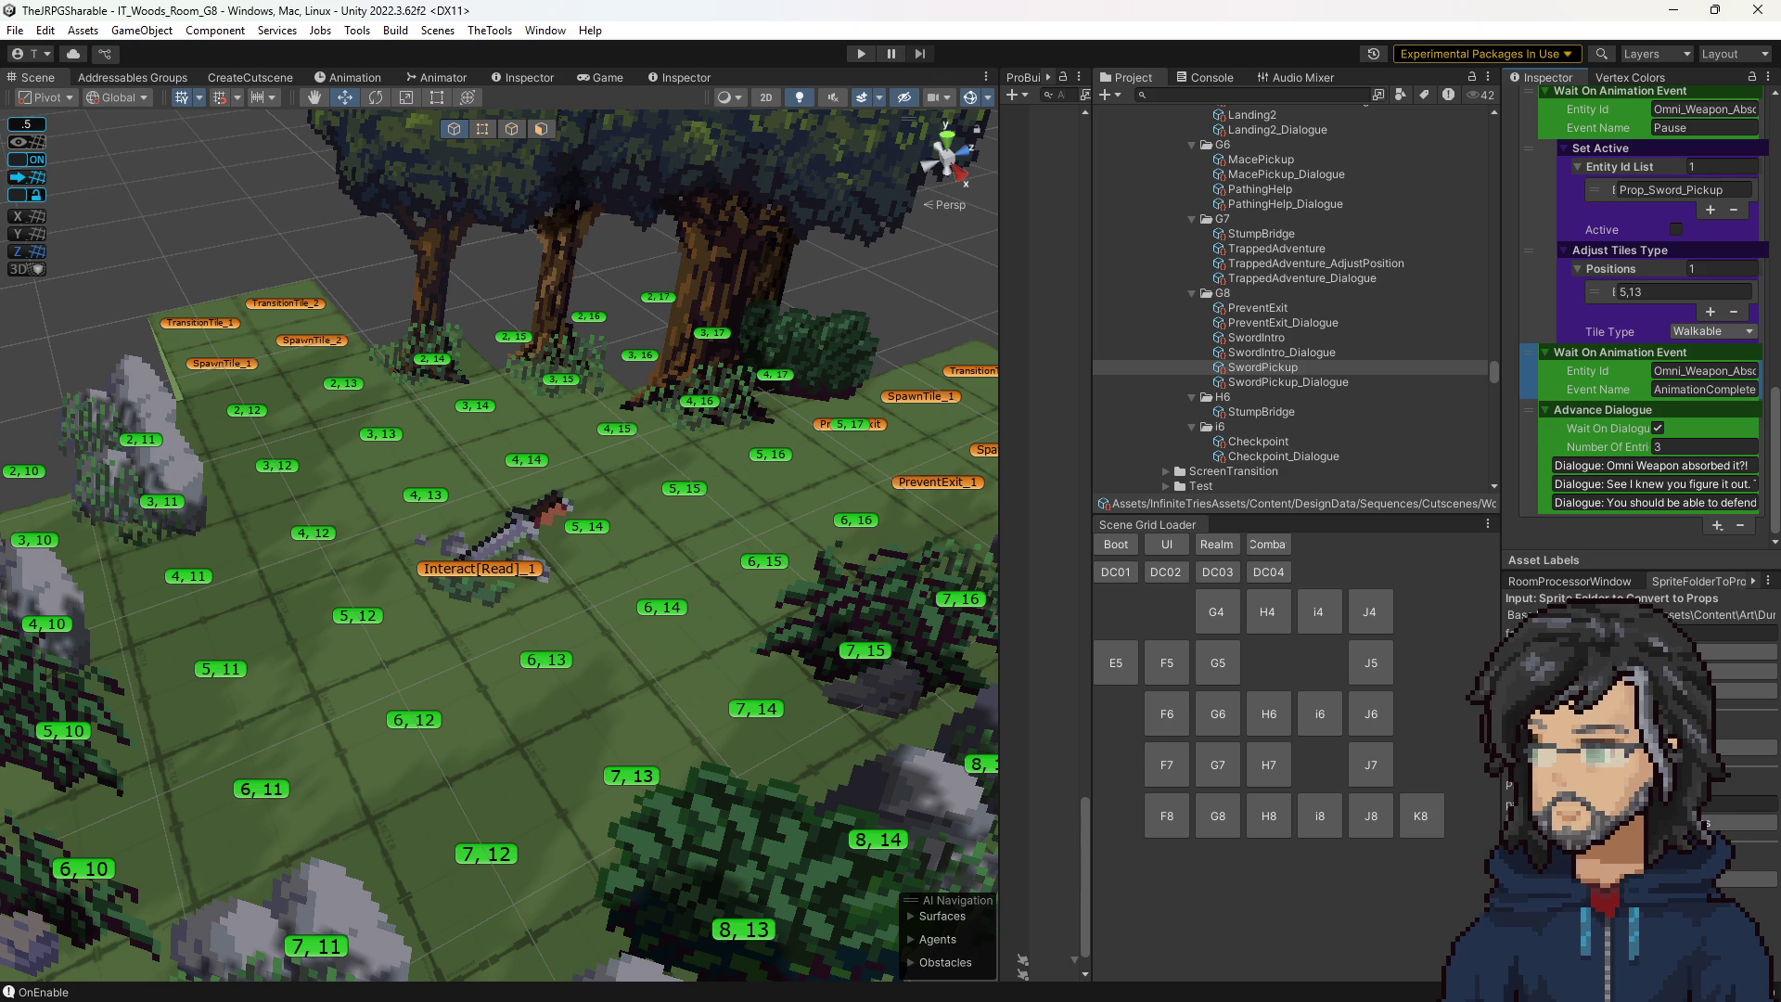
pyautogui.hotkey('alt', 'Tab')
pyautogui.hotkey('ctrl', 't')
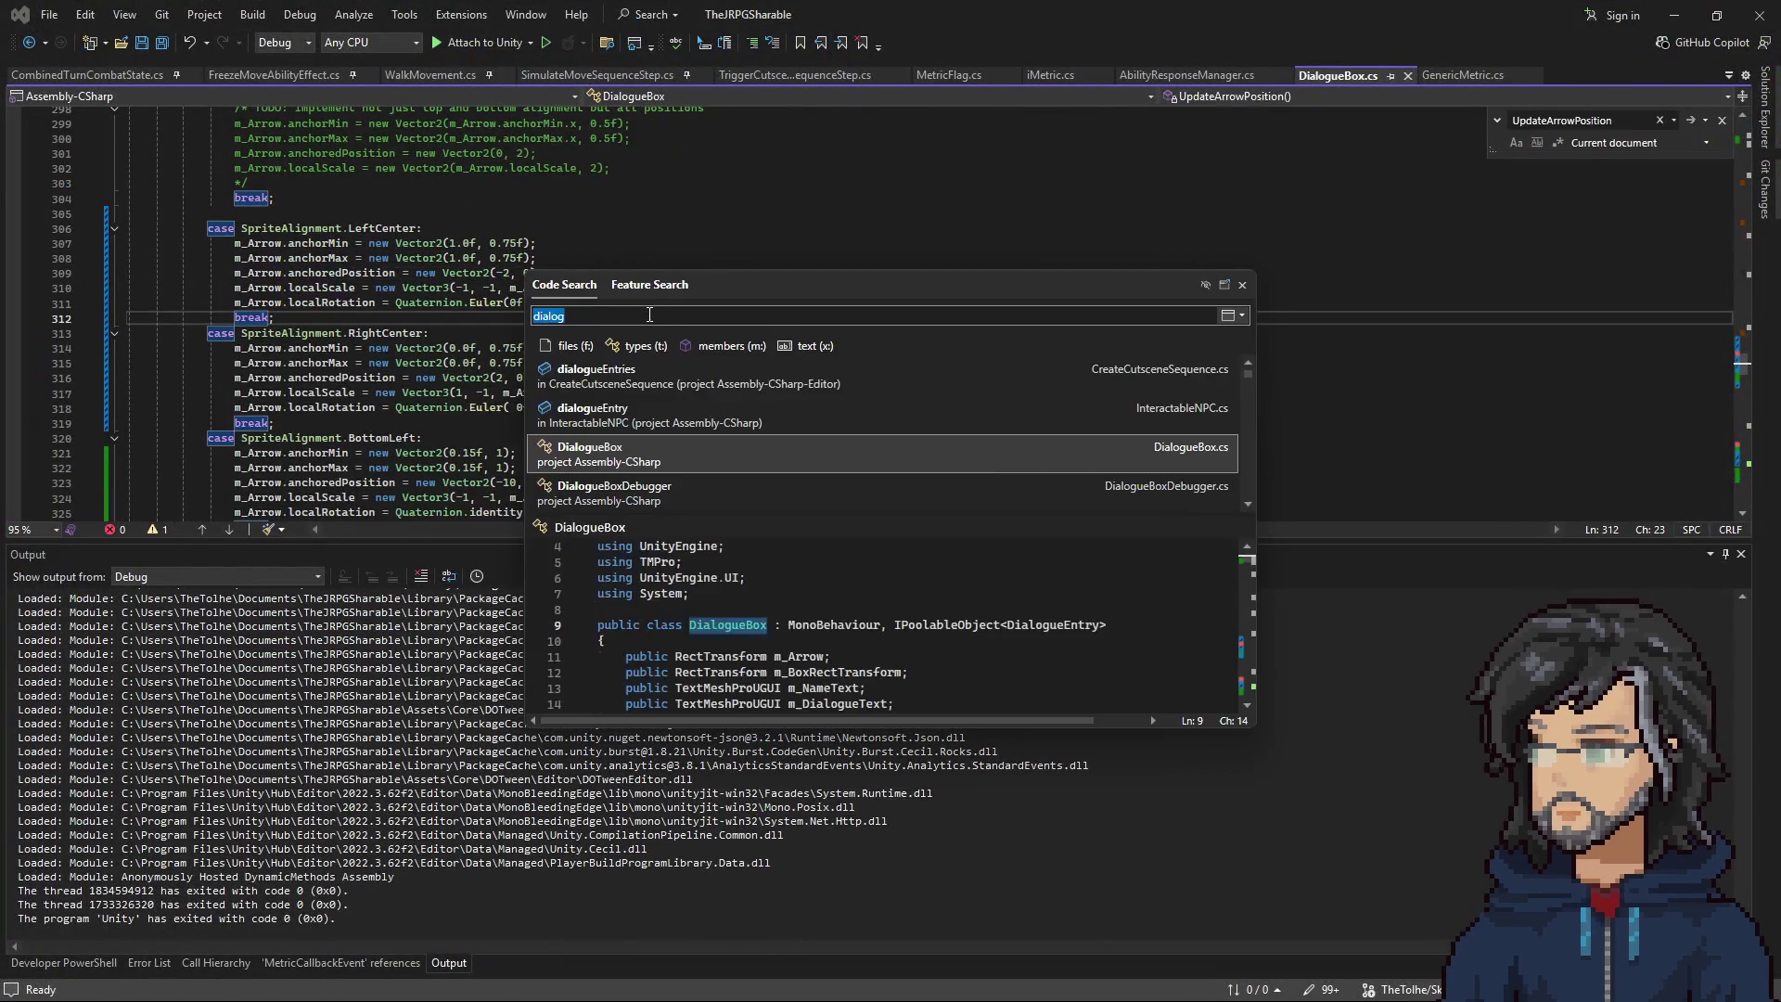
# Search for and open WaitOnAnimationEventSequenceStep.cs.
pyautogui.write('waitonan')
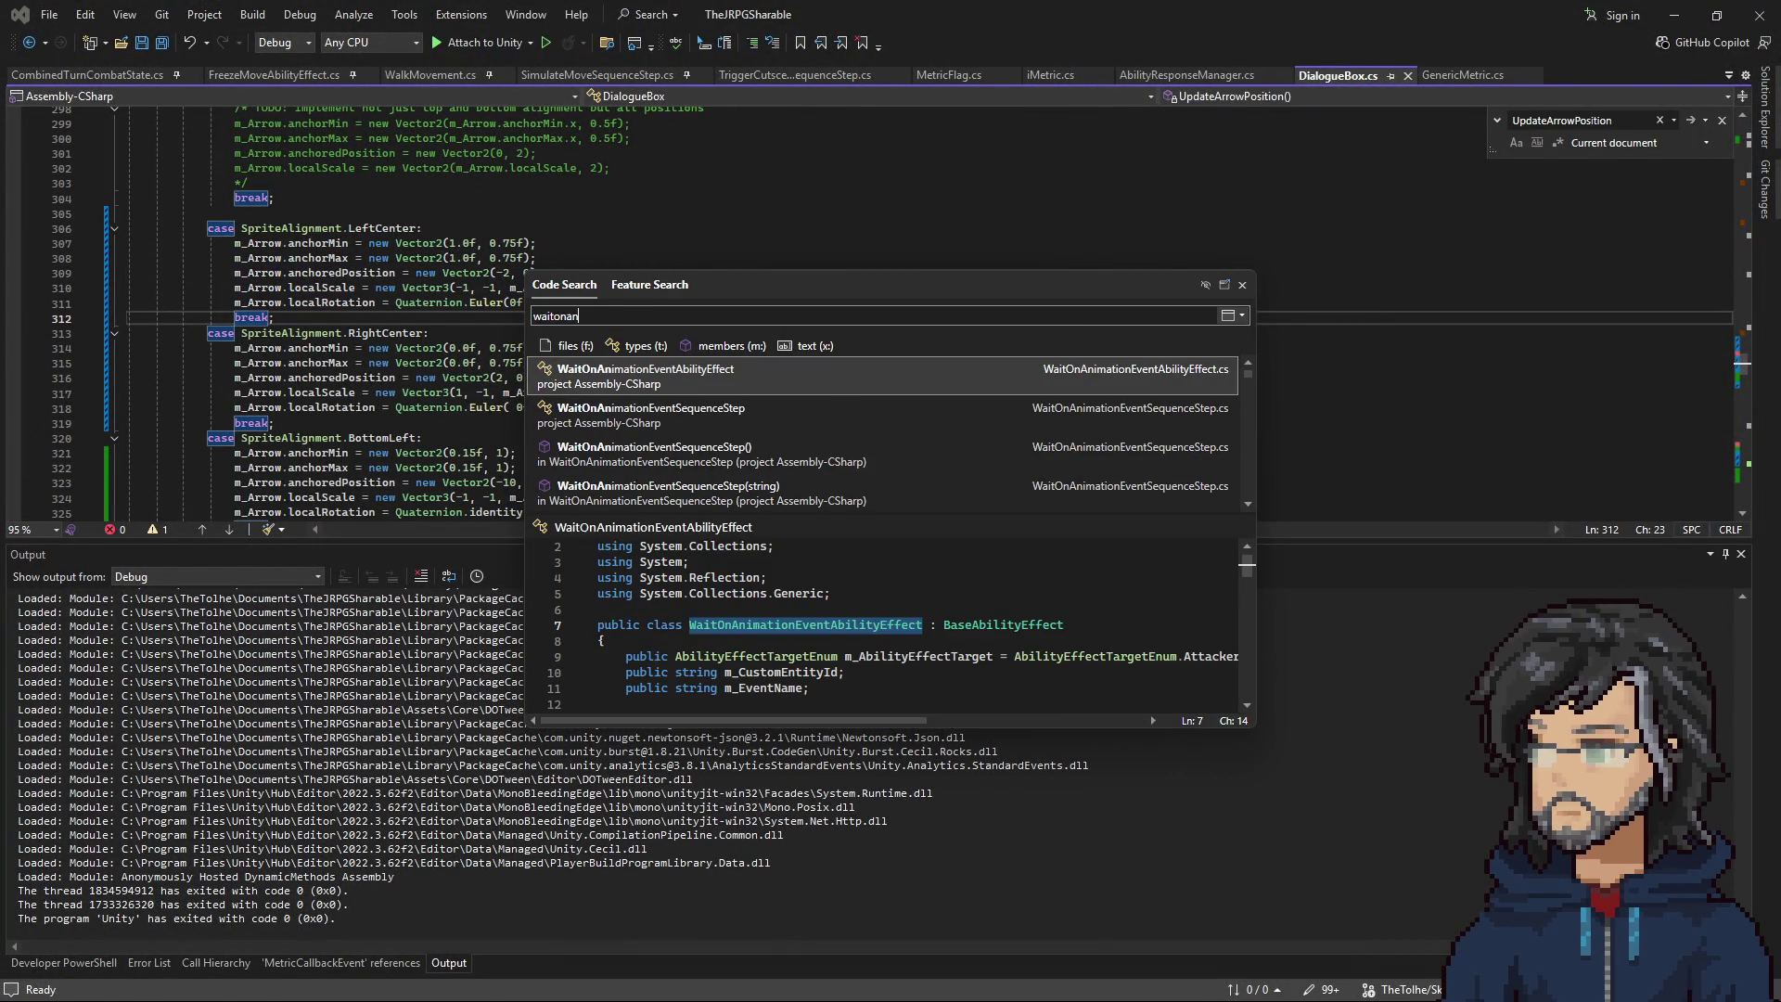
pyautogui.press('Down')
pyautogui.press('Down')
pyautogui.press('Down')
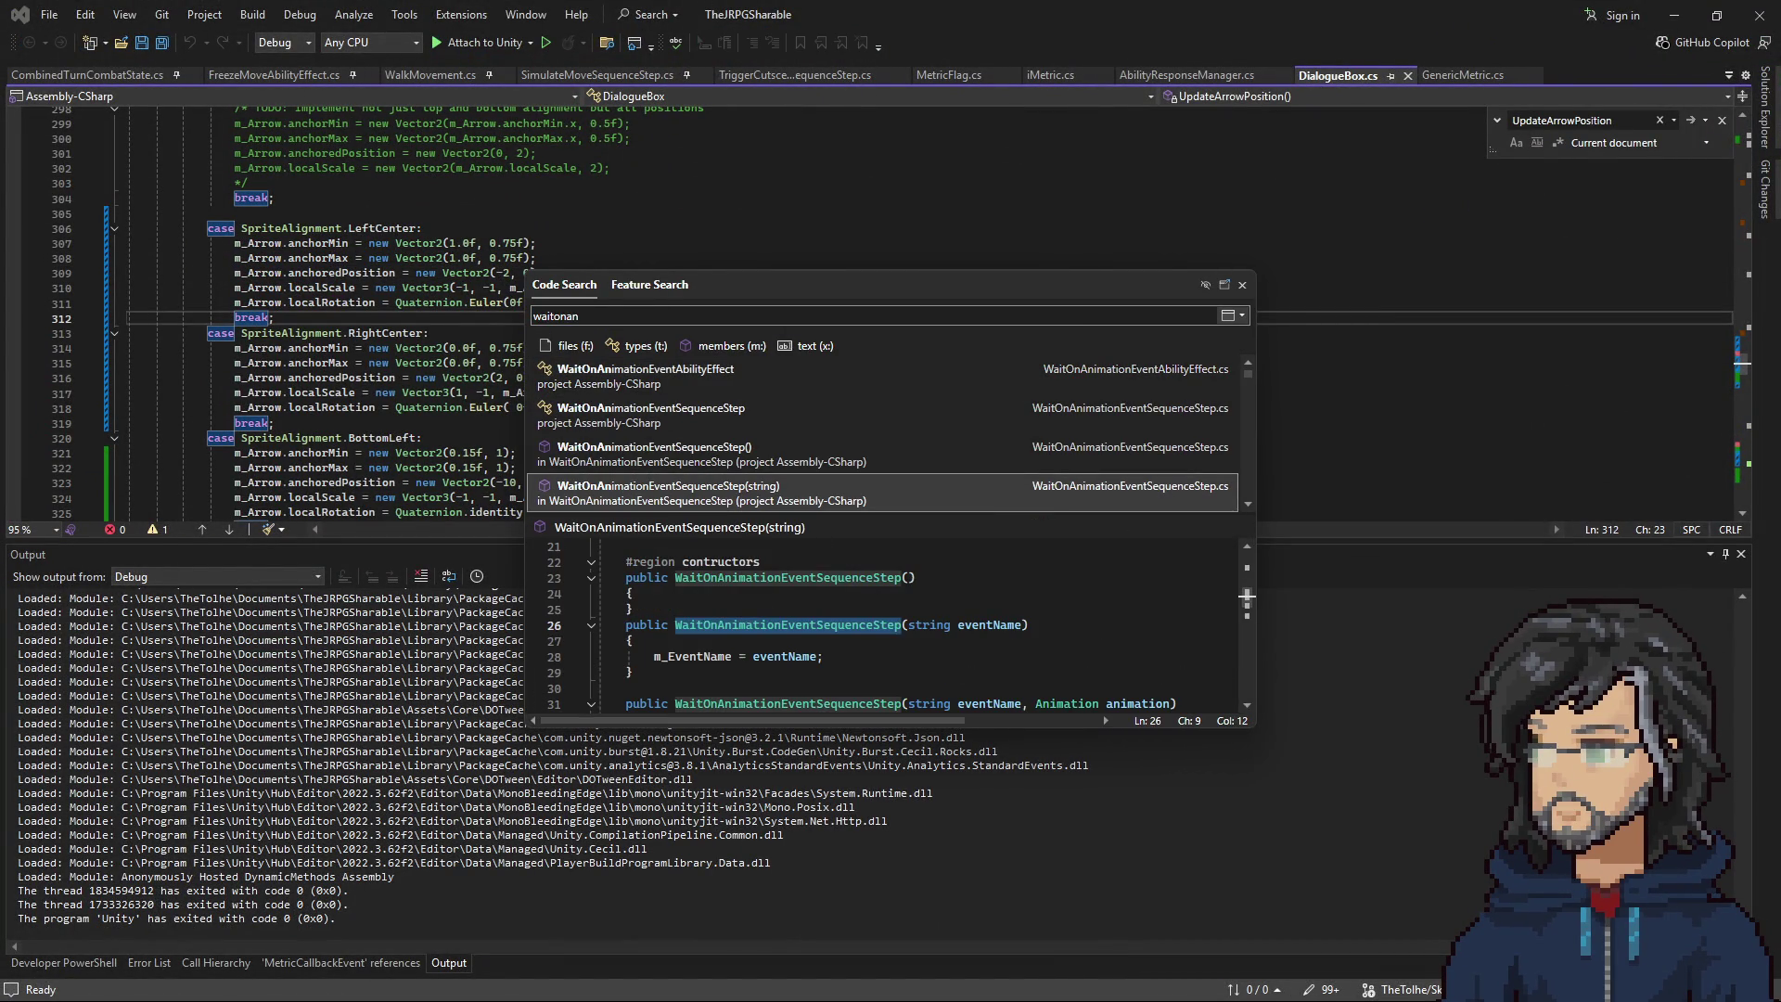
pyautogui.press('Up')
pyautogui.press('Return')
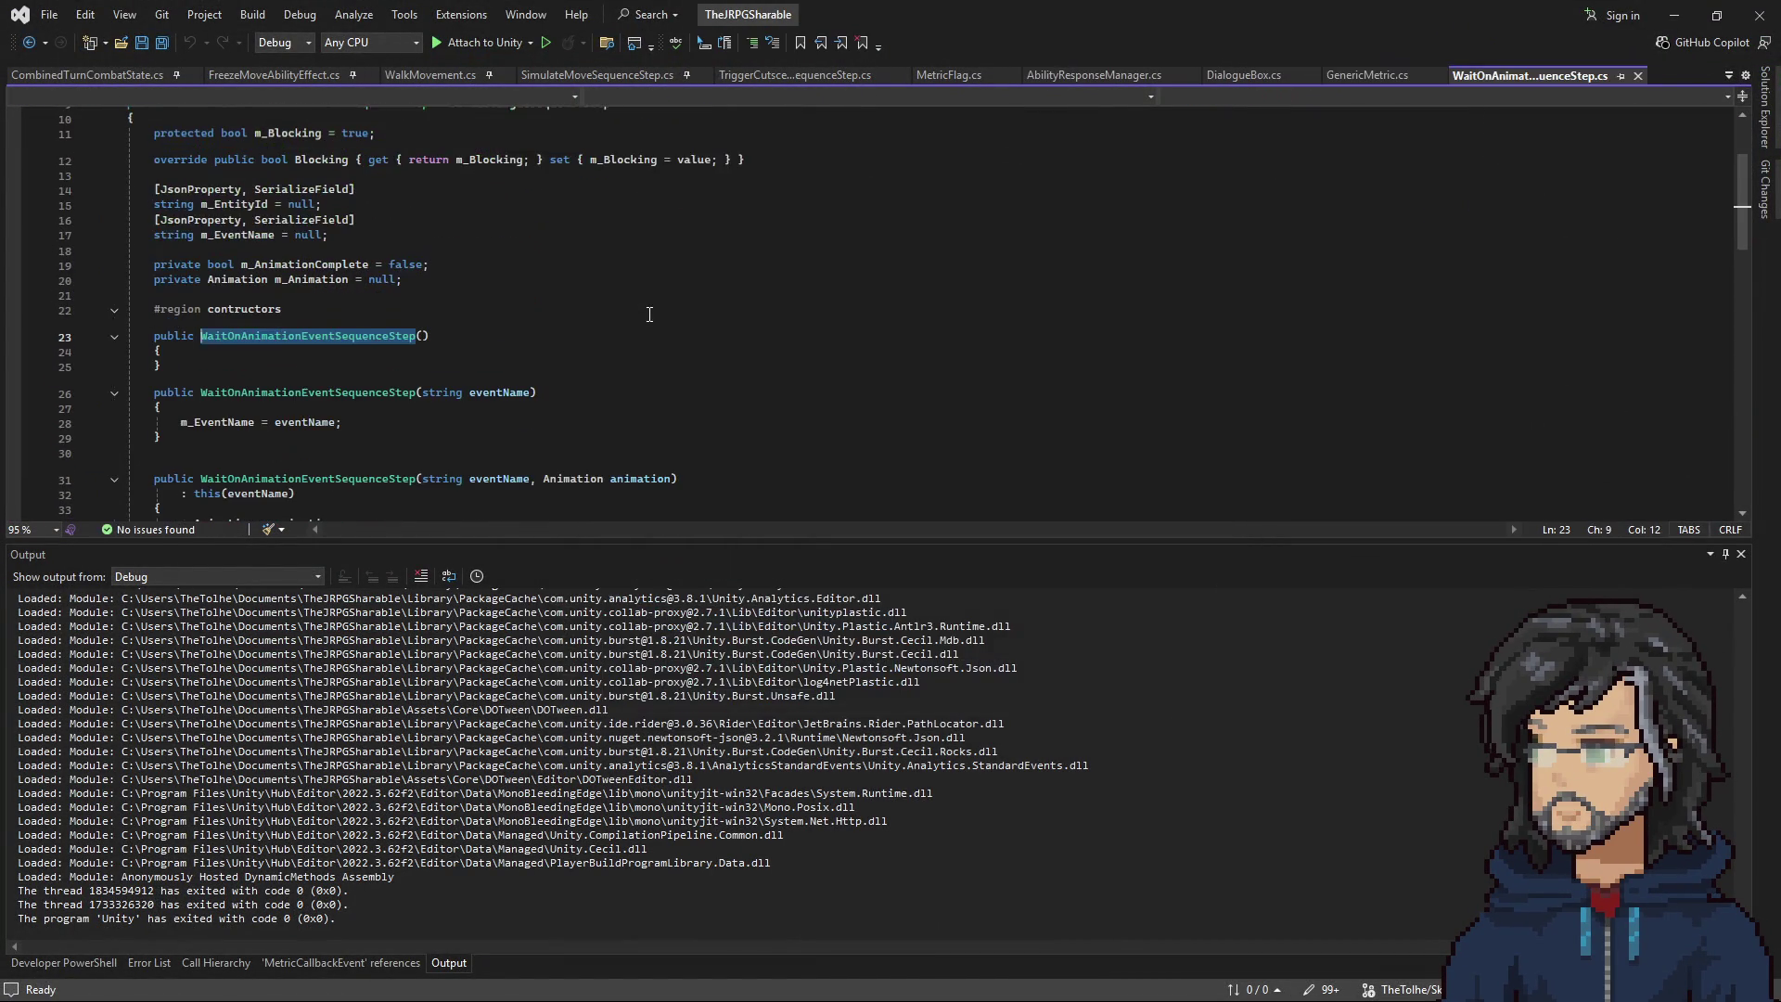
pyautogui.scroll(-6, 649, 314)
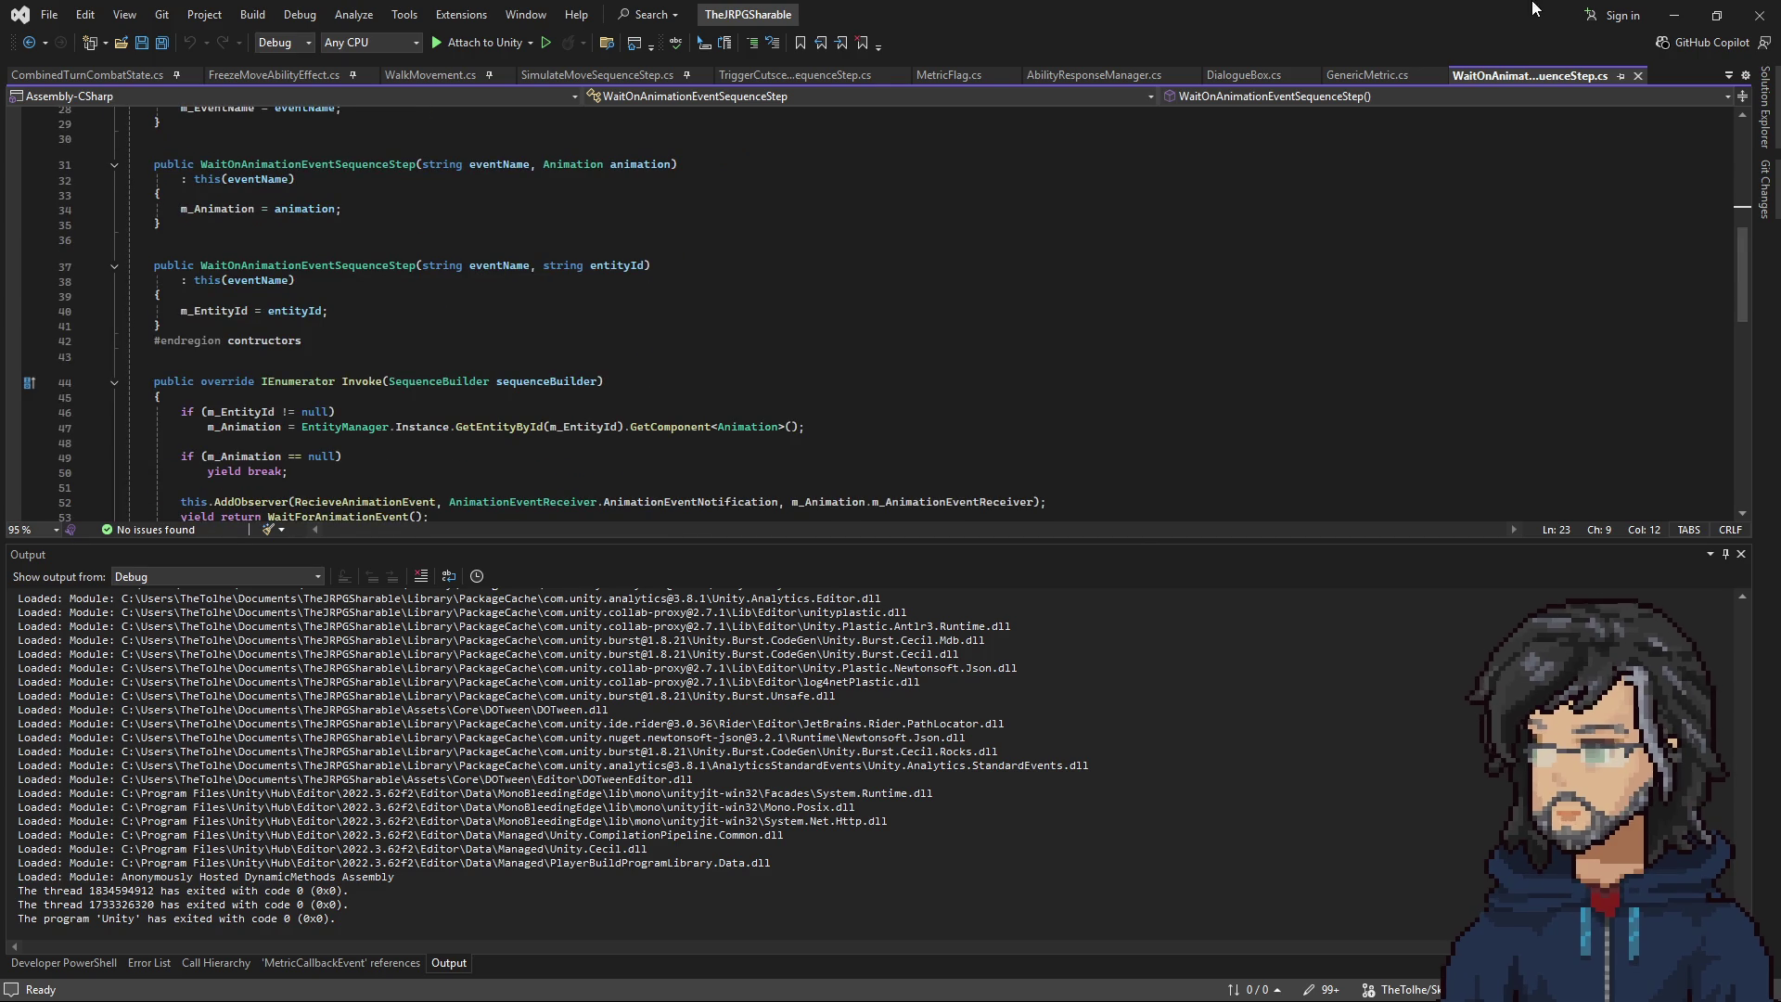
pyautogui.scroll(9, 745, 244)
pyautogui.scroll(-12, 676, 321)
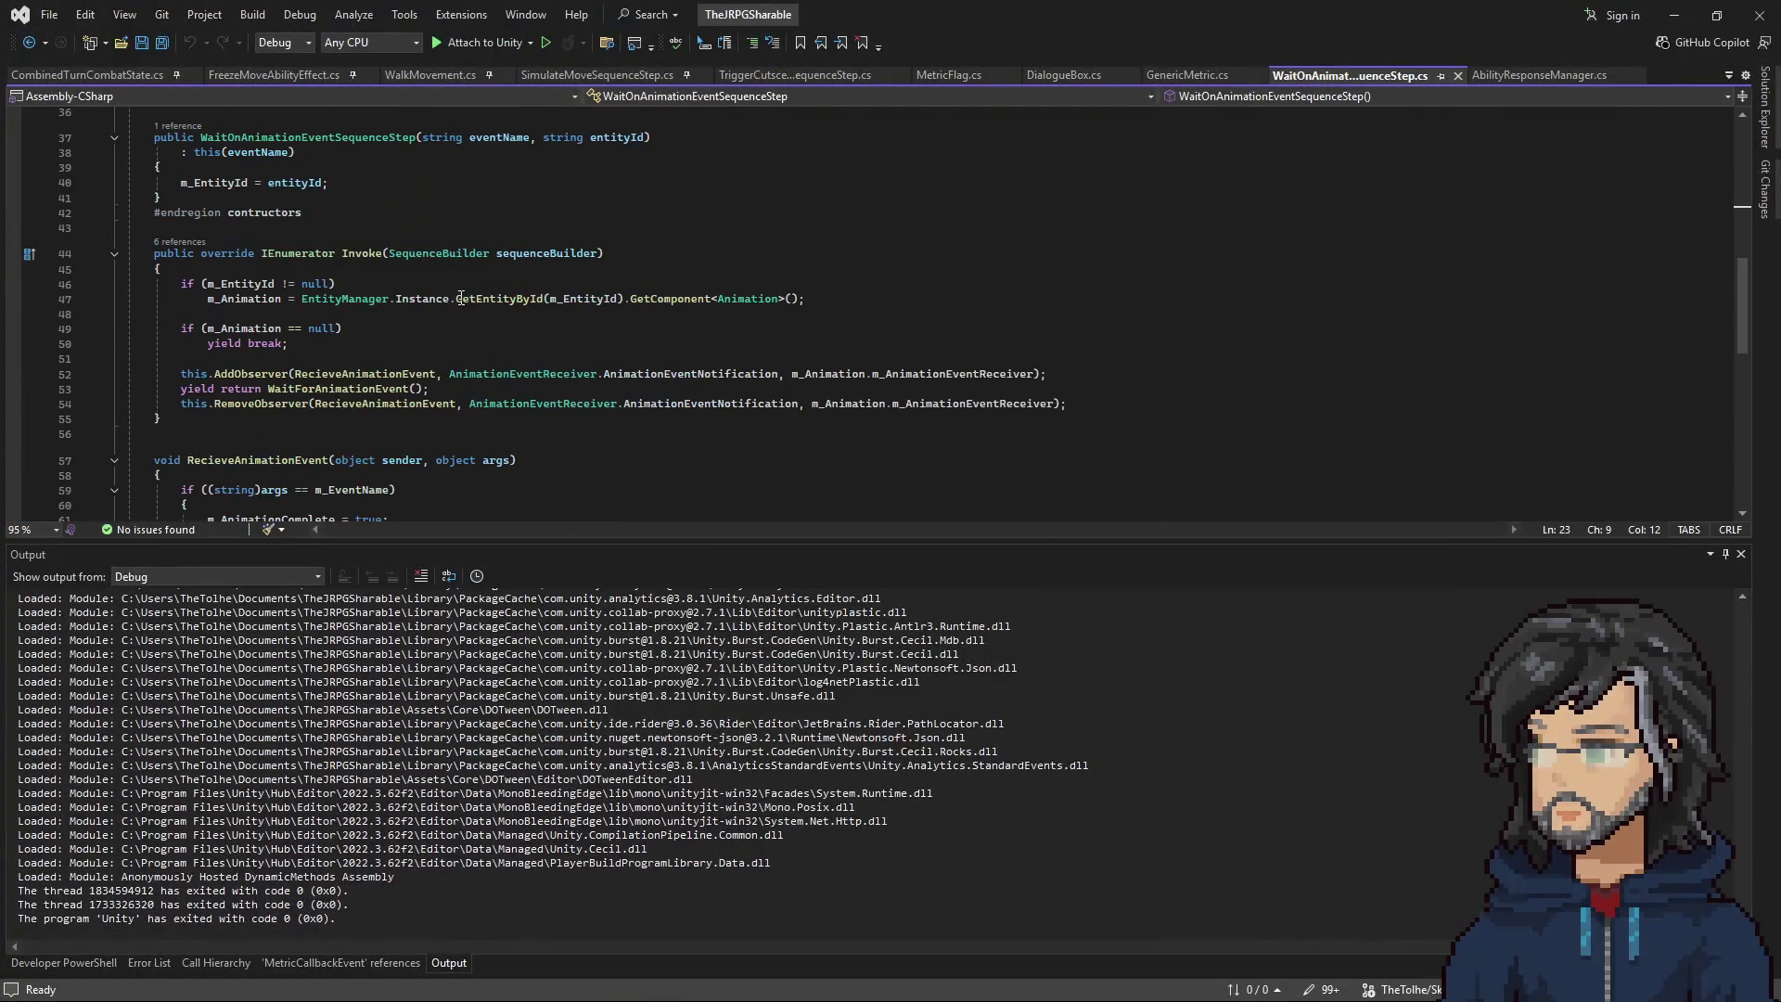
# Breakpoint the AddObserver line 52, attach the debugger to Unity, and breakpoint where m_AnimationComplete becomes true.
pyautogui.click(296, 373)
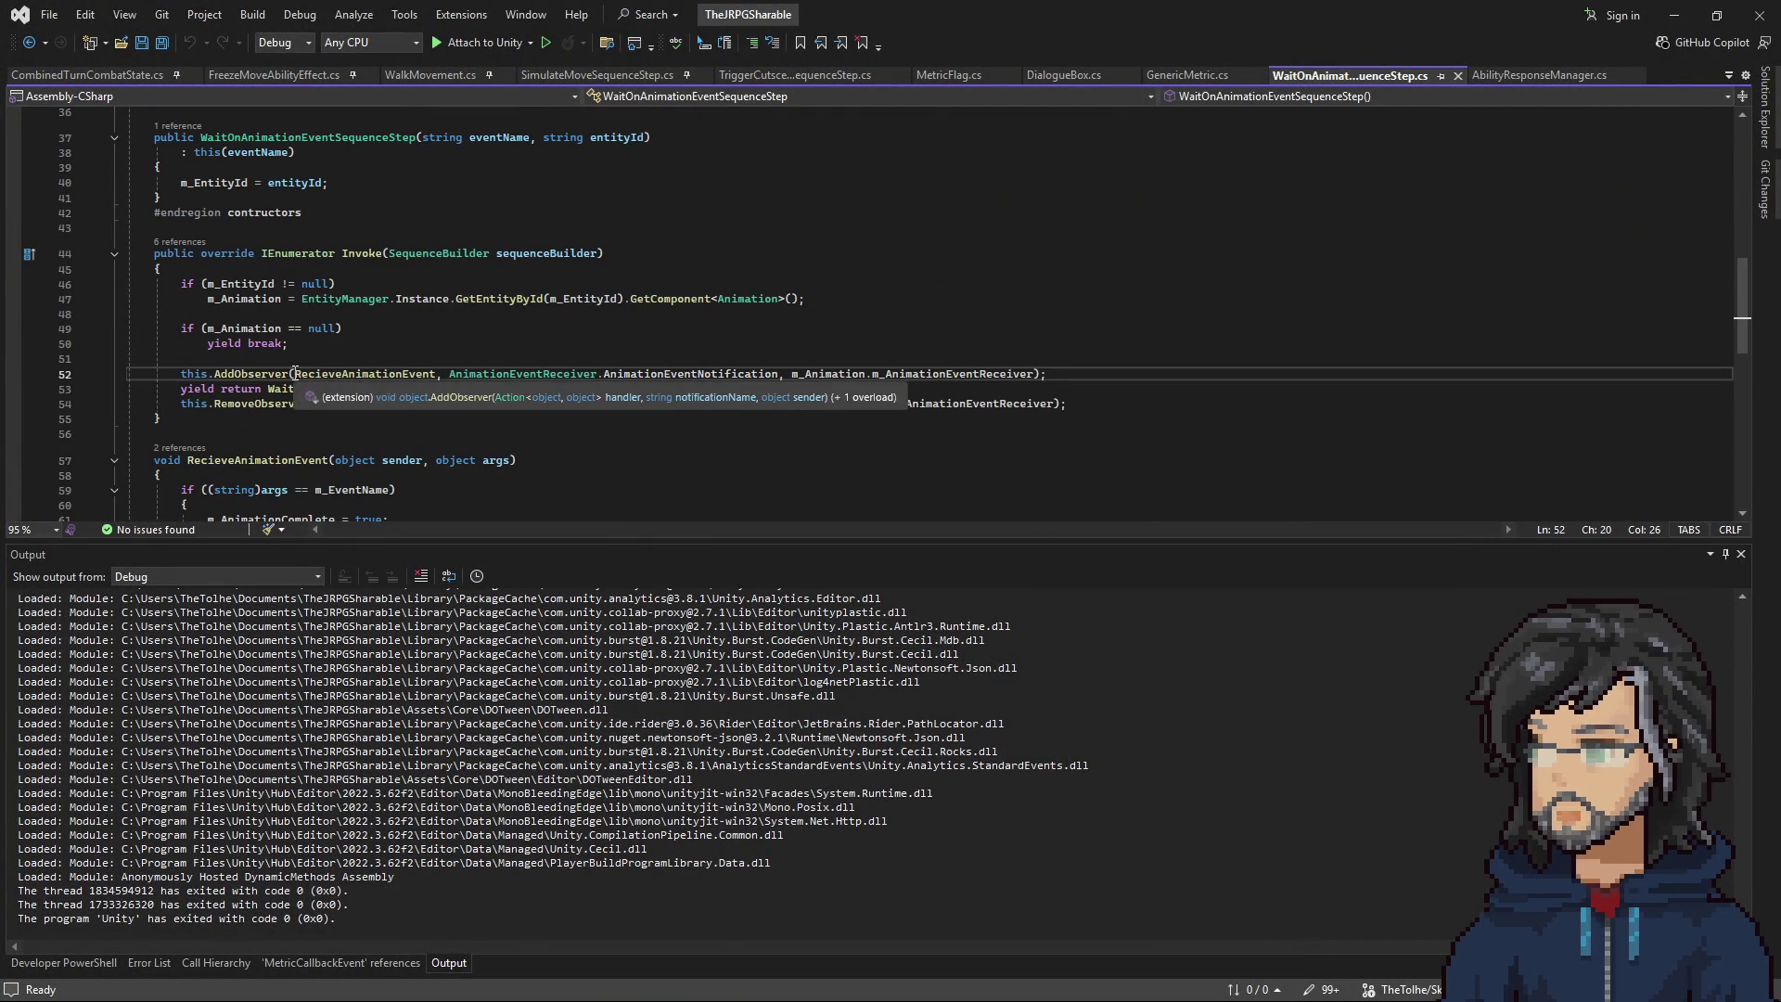
pyautogui.press('F9')
pyautogui.click(473, 42)
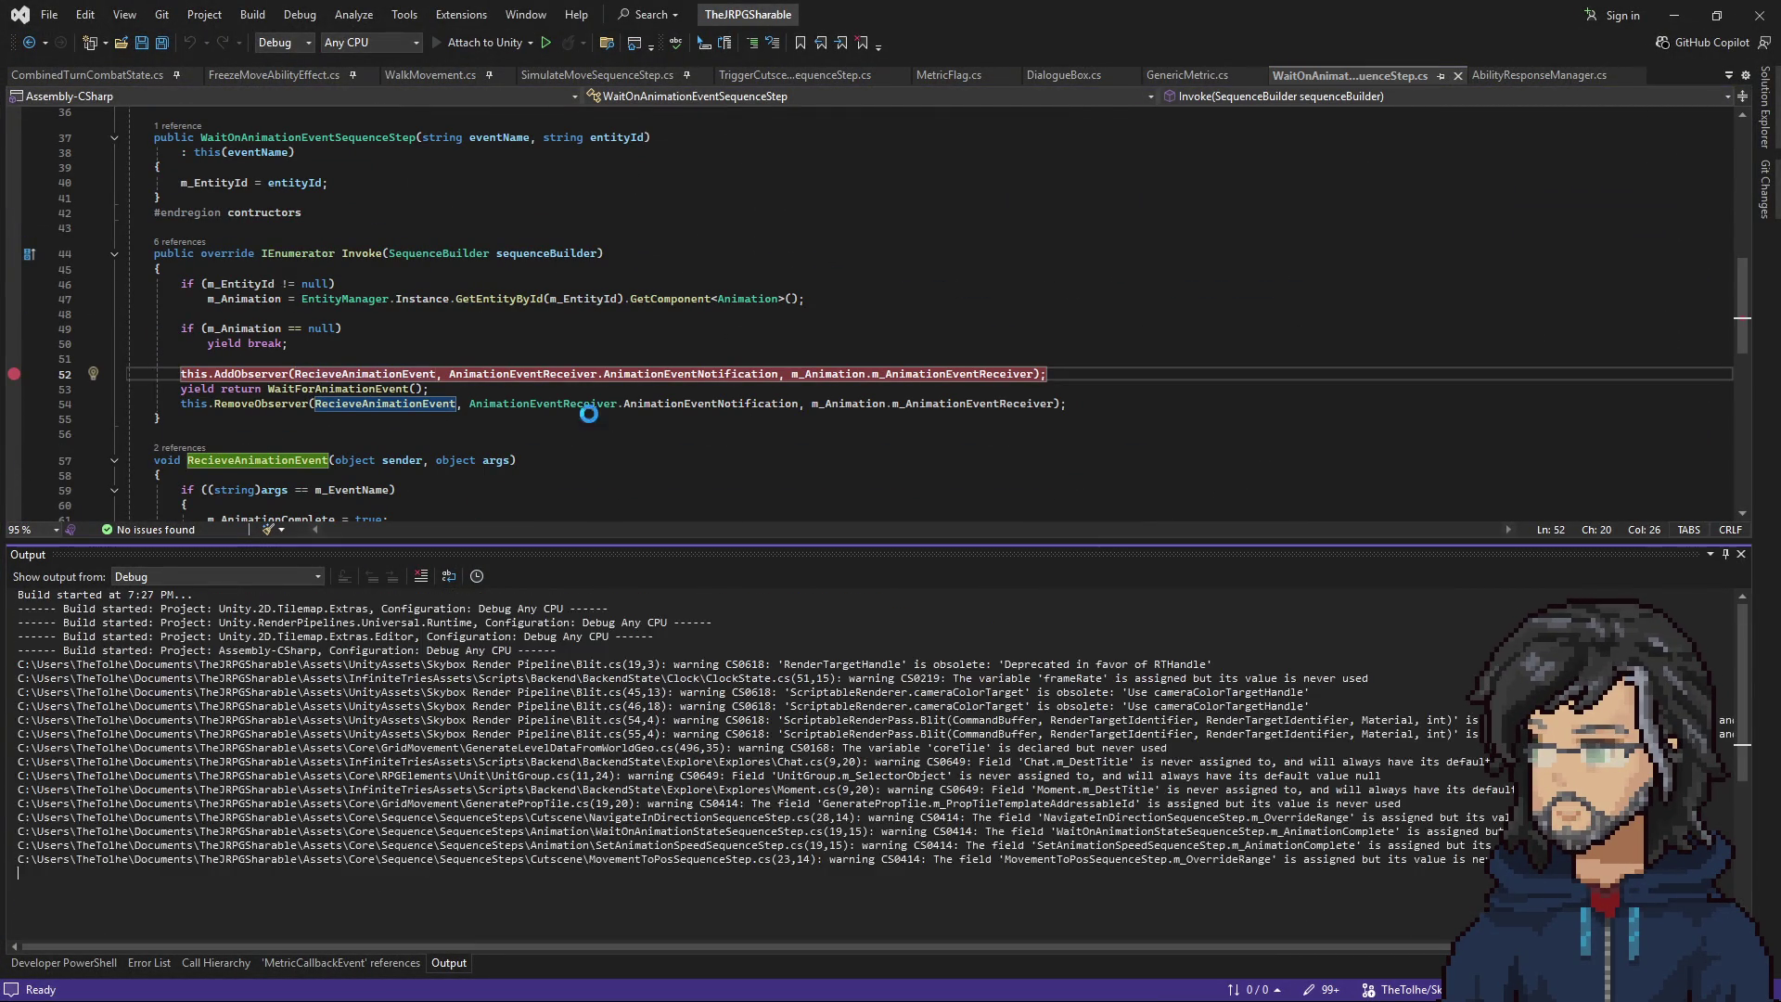
pyautogui.scroll(-5, 501, 408)
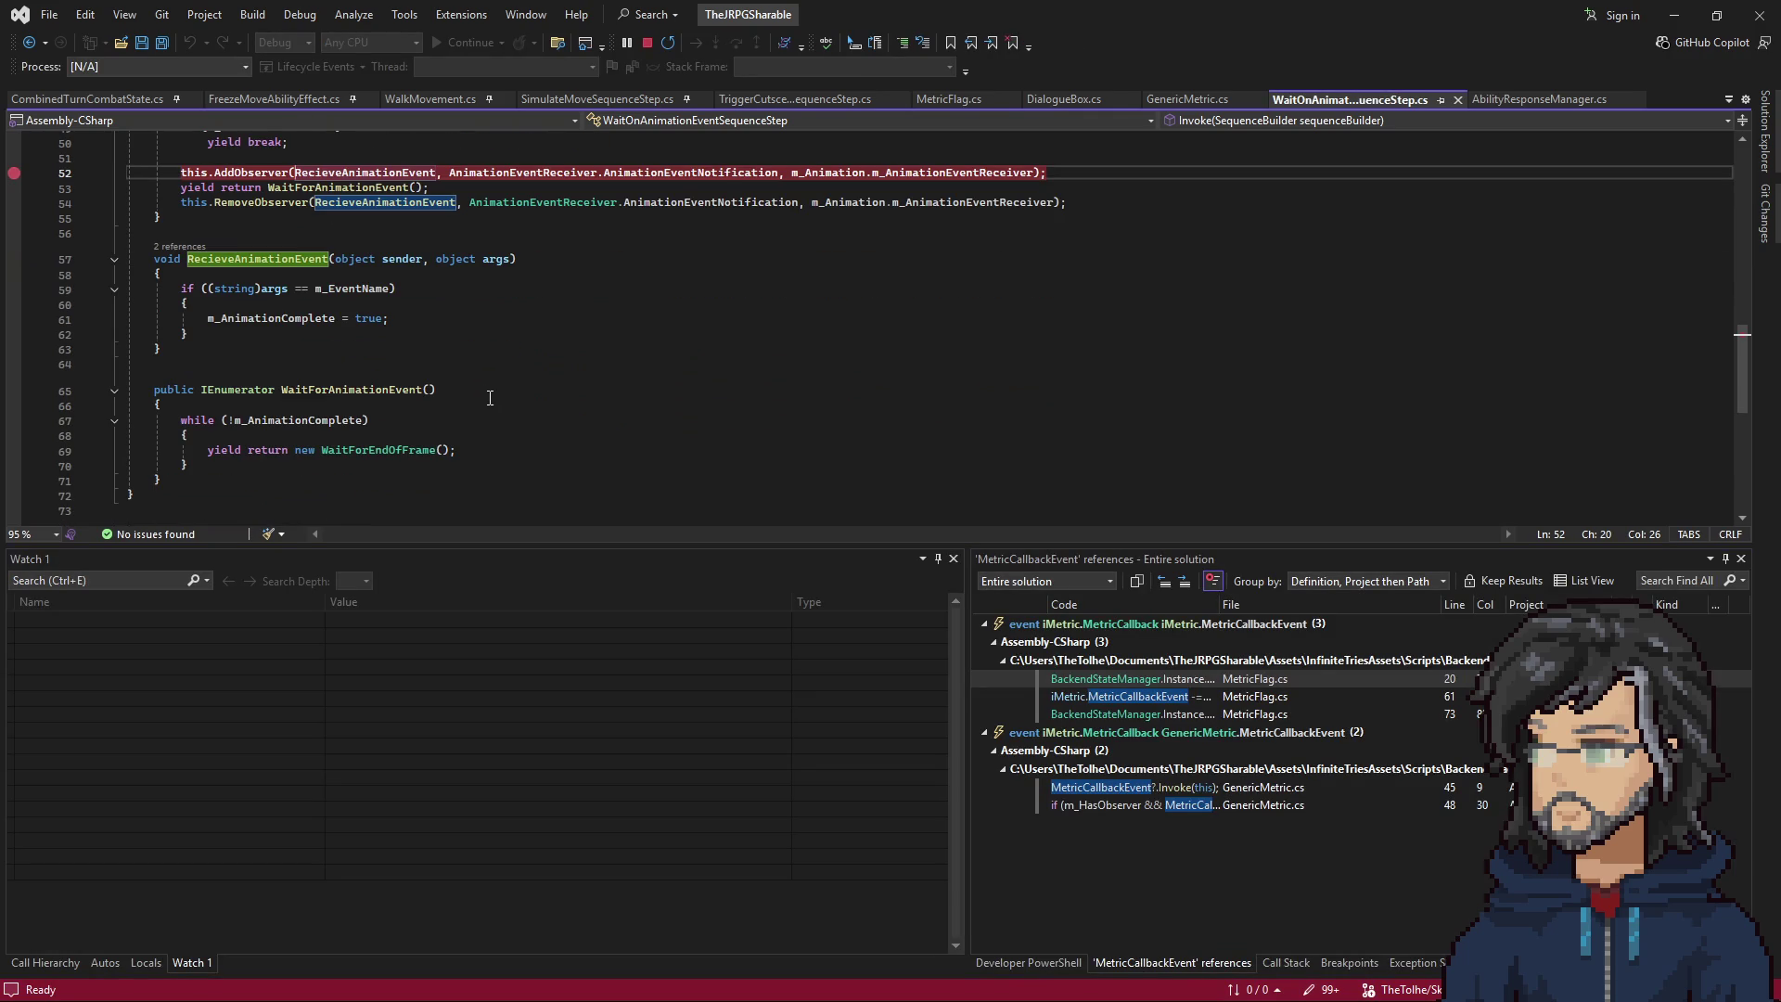
pyautogui.click(317, 320)
pyautogui.press('F9')
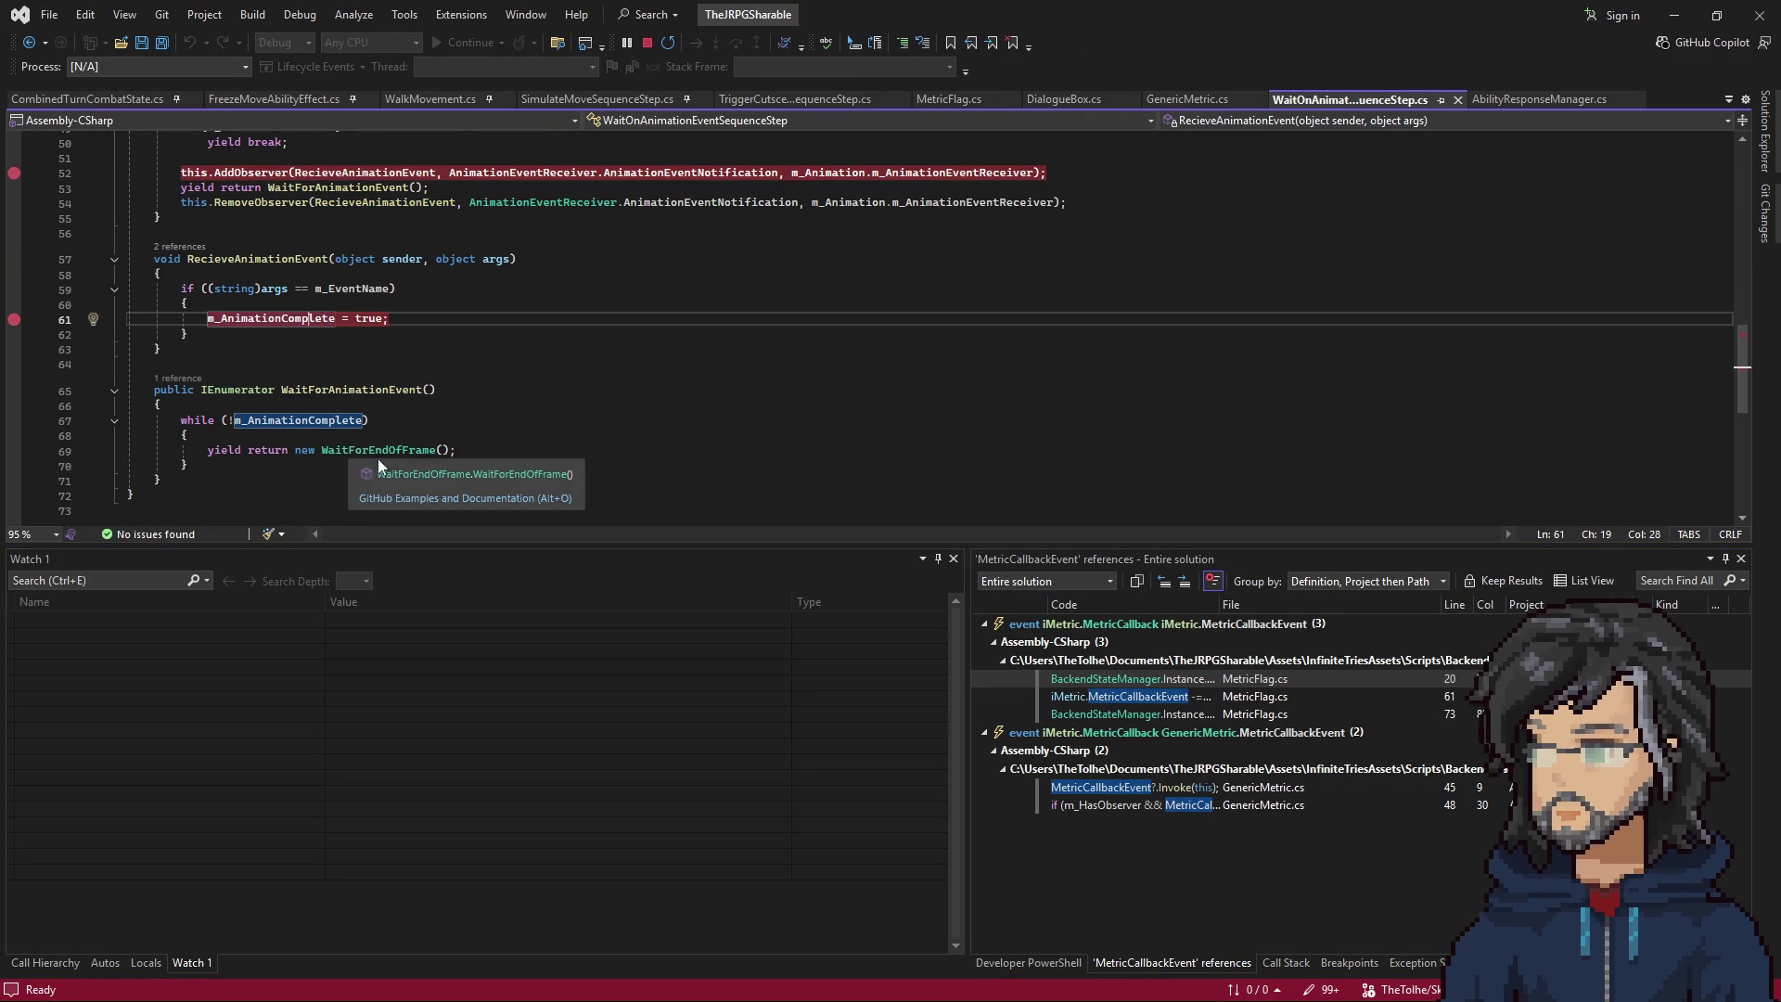
pyautogui.scroll(6, 496, 470)
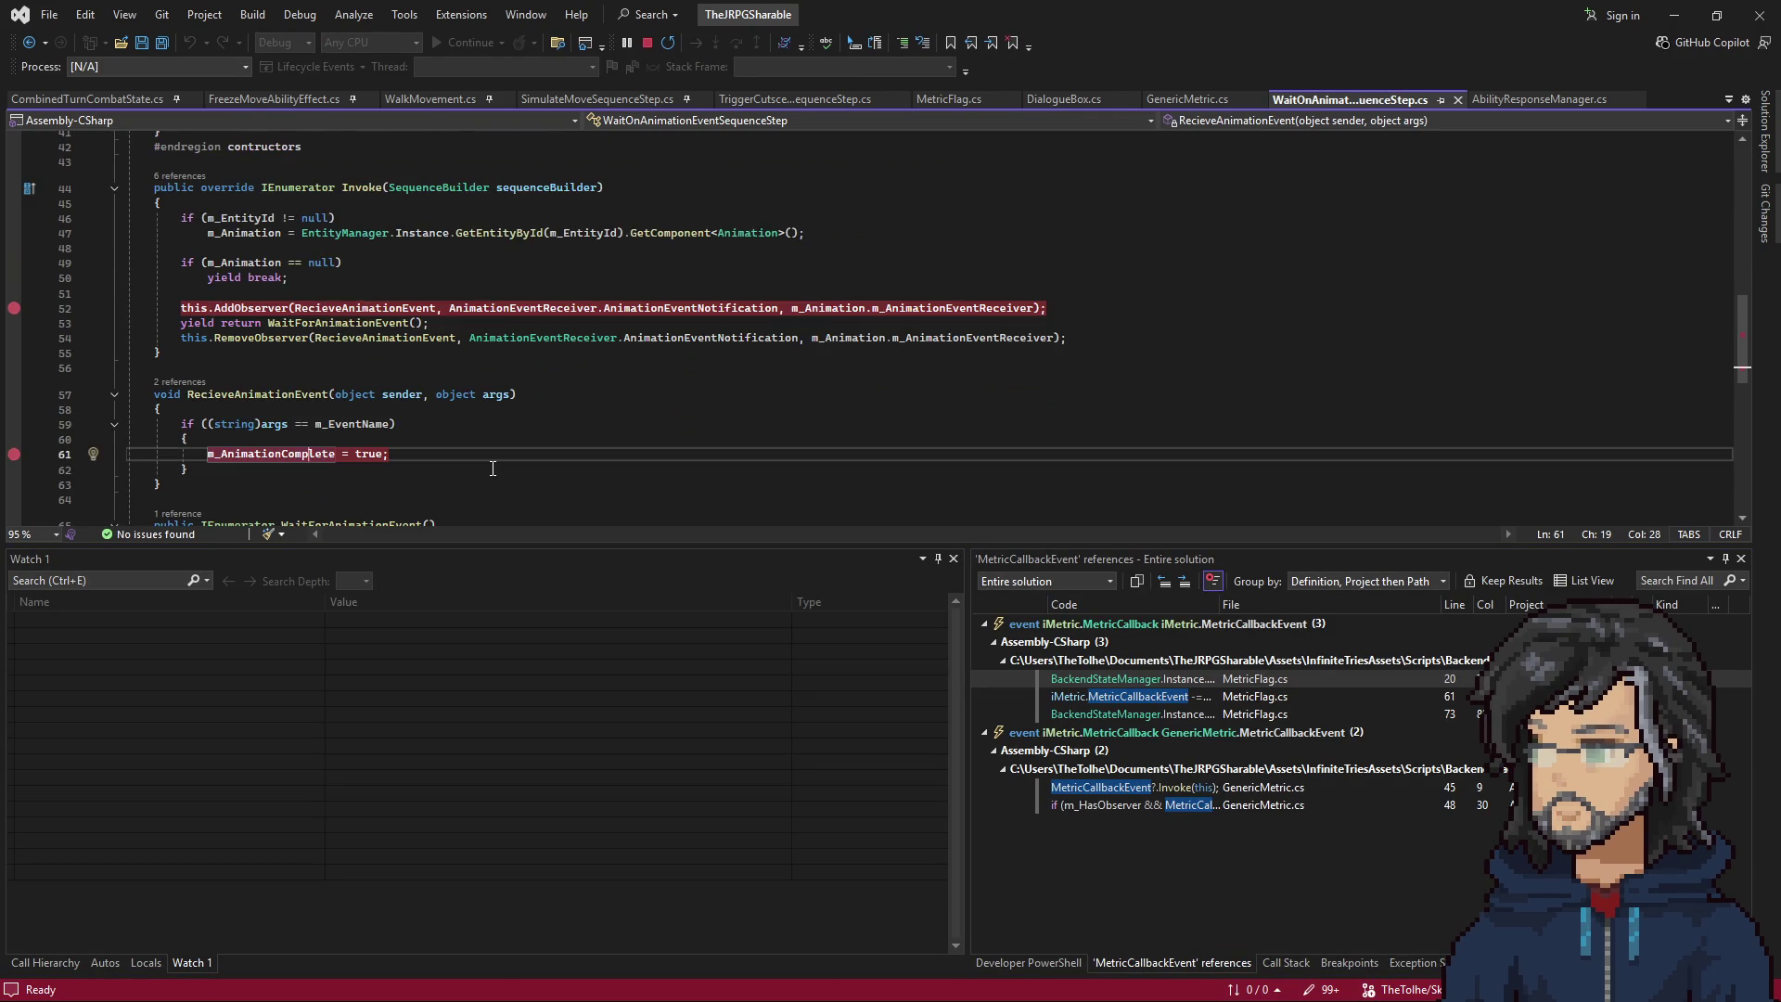
# Move the breakpoint from line 52 to the WaitForAnimationEvent line 53 and add one on RemoveObserver line 54.
pyautogui.click(310, 464)
pyautogui.scroll(-5, 324, 390)
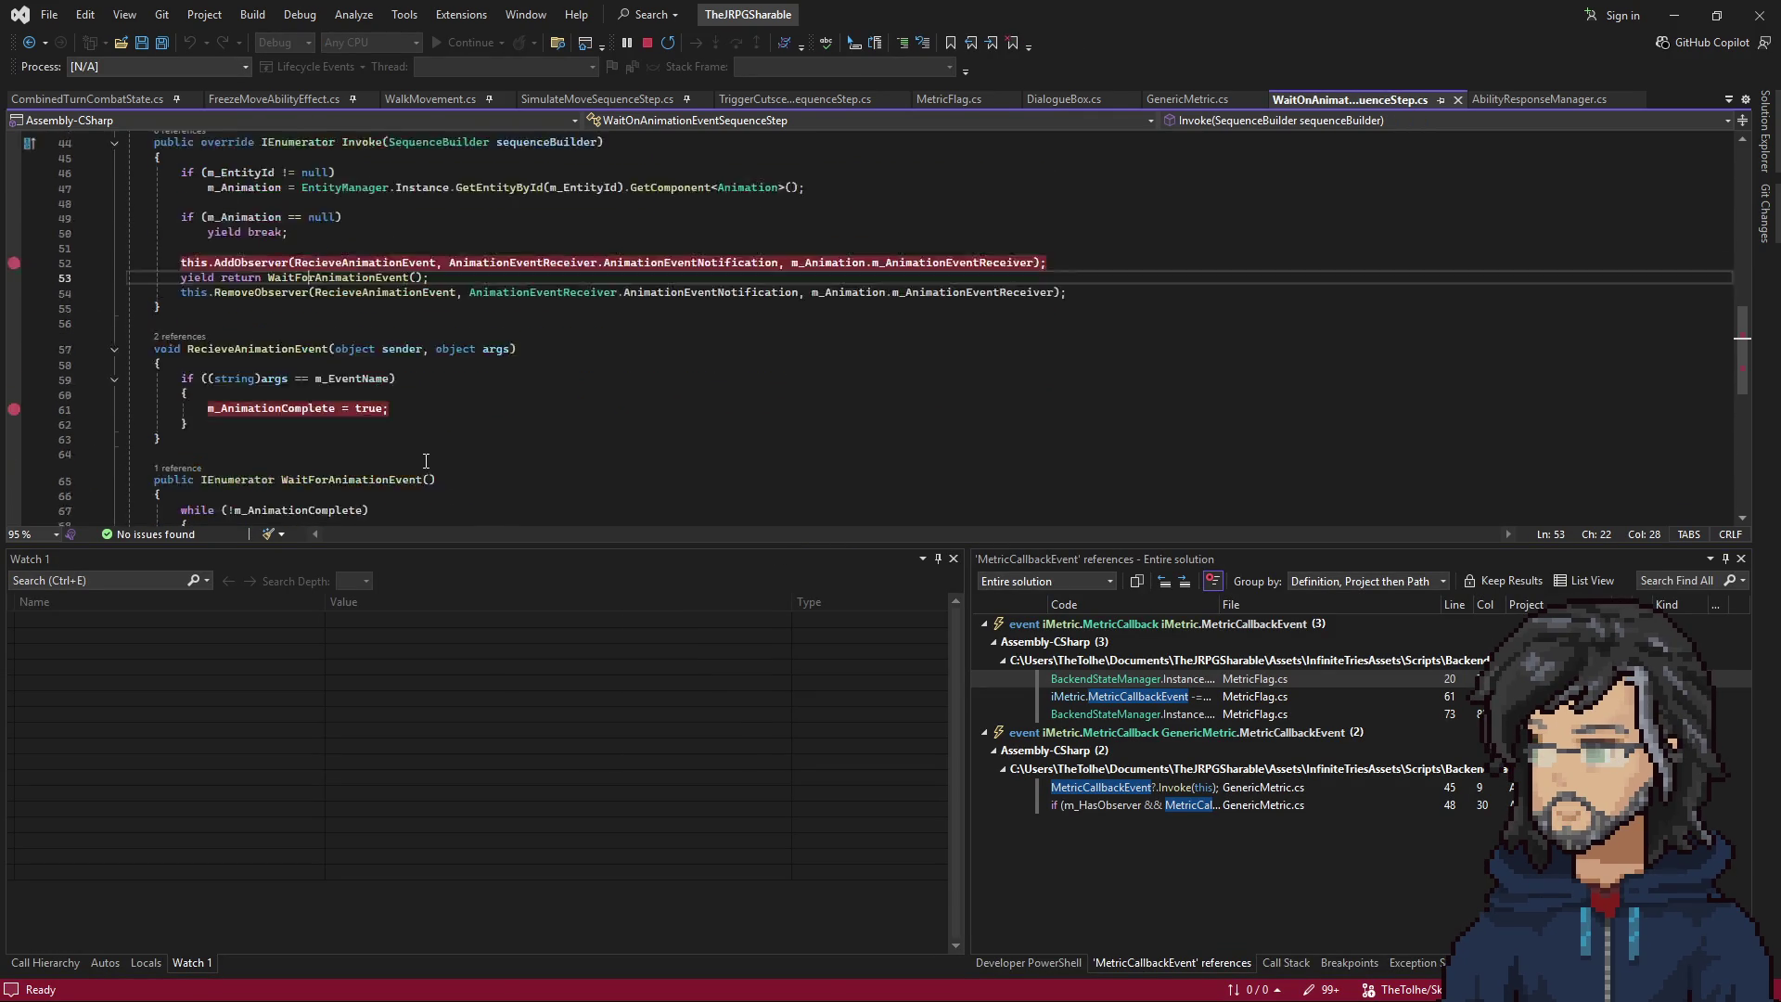
pyautogui.doubleClick(328, 237)
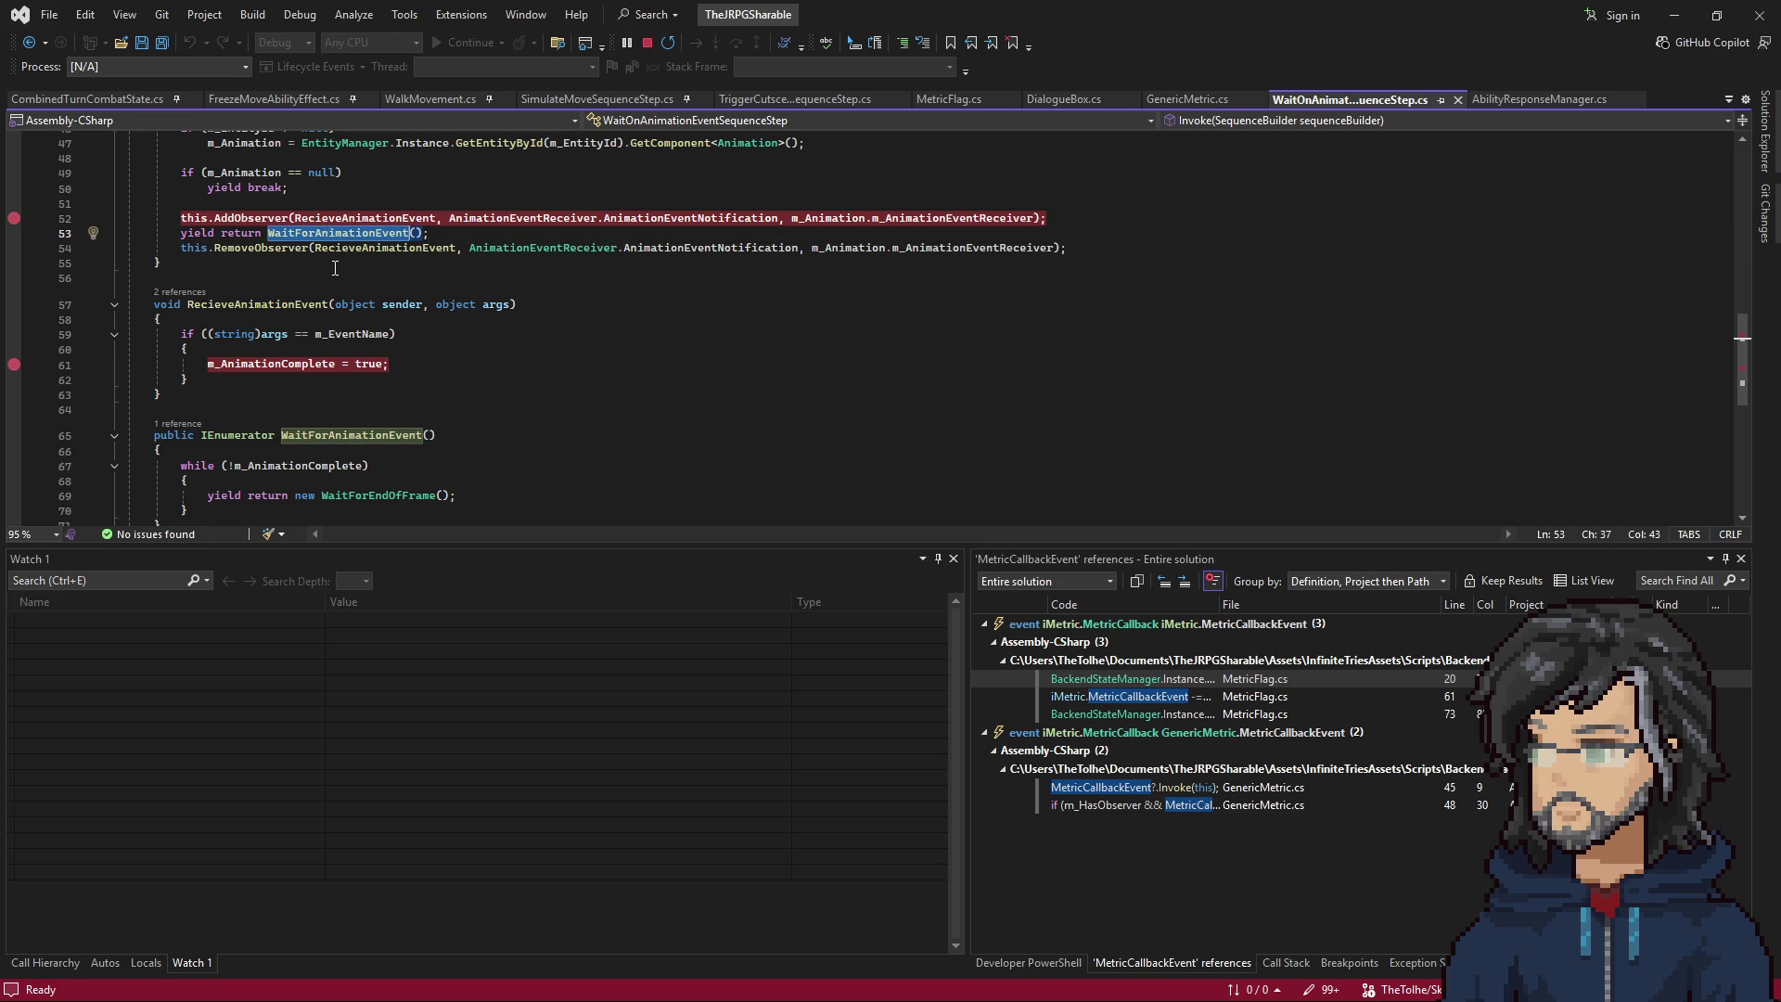
pyautogui.click(283, 248)
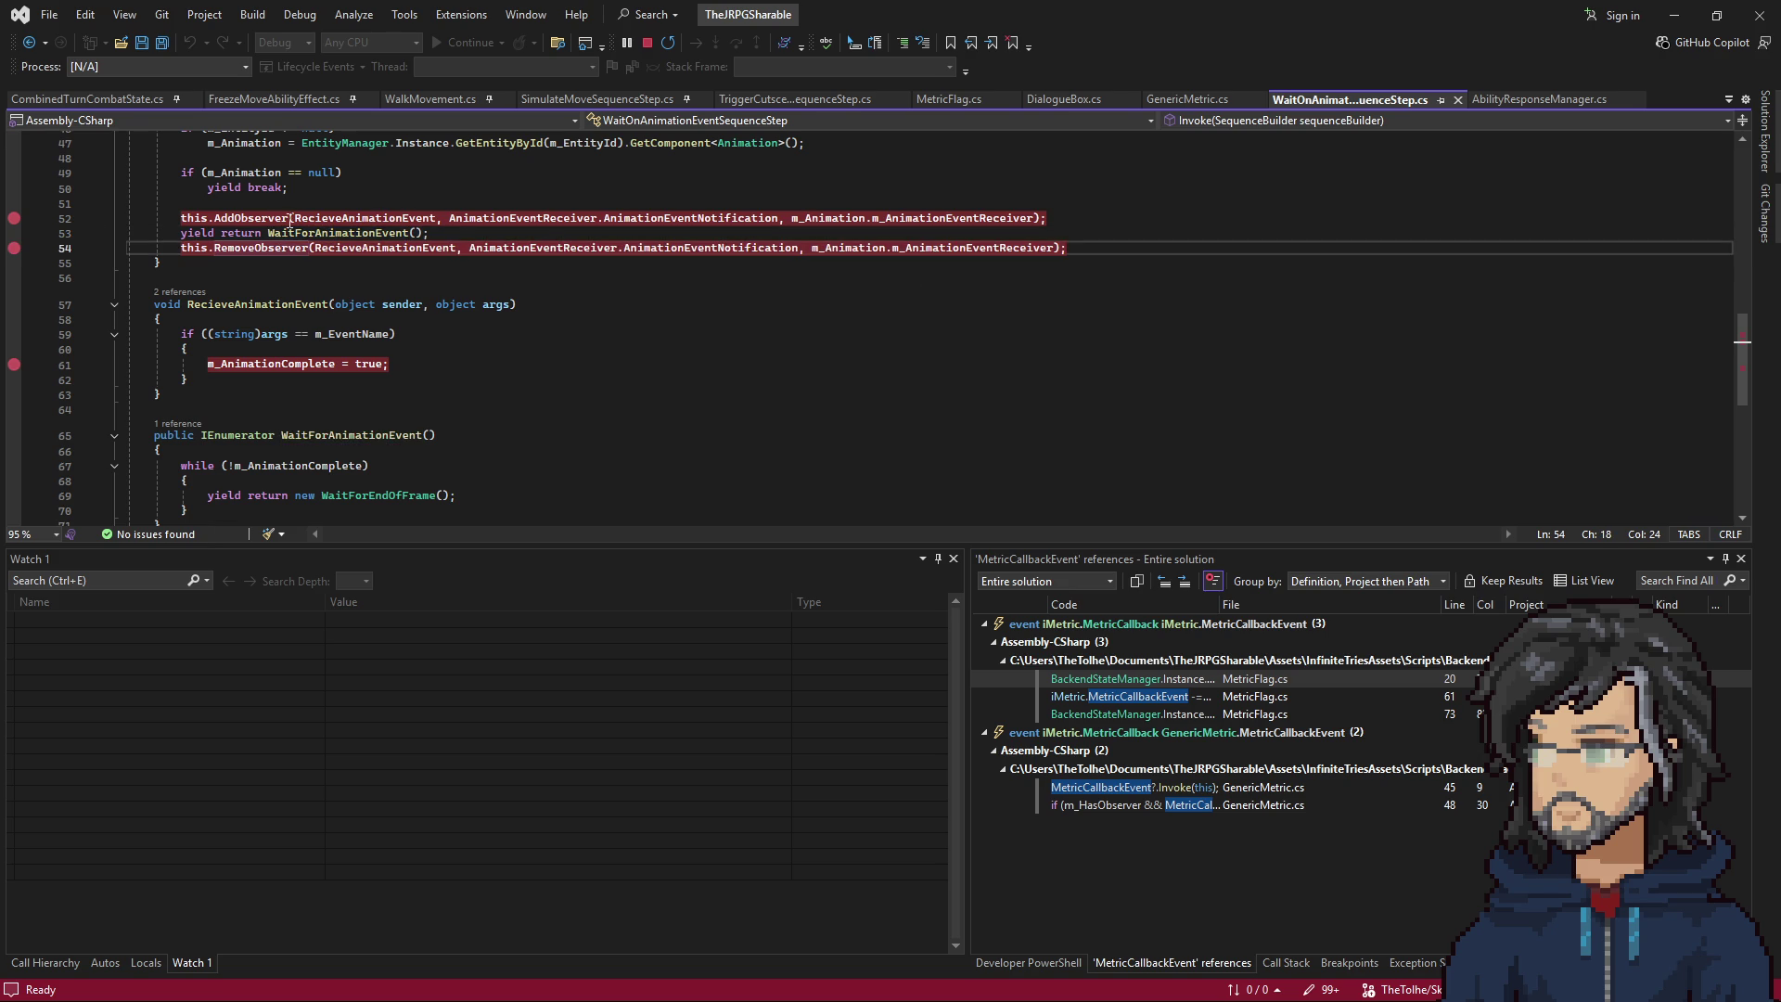
pyautogui.click(295, 219)
pyautogui.press('F9')
pyautogui.click(302, 233)
pyautogui.press('F9')
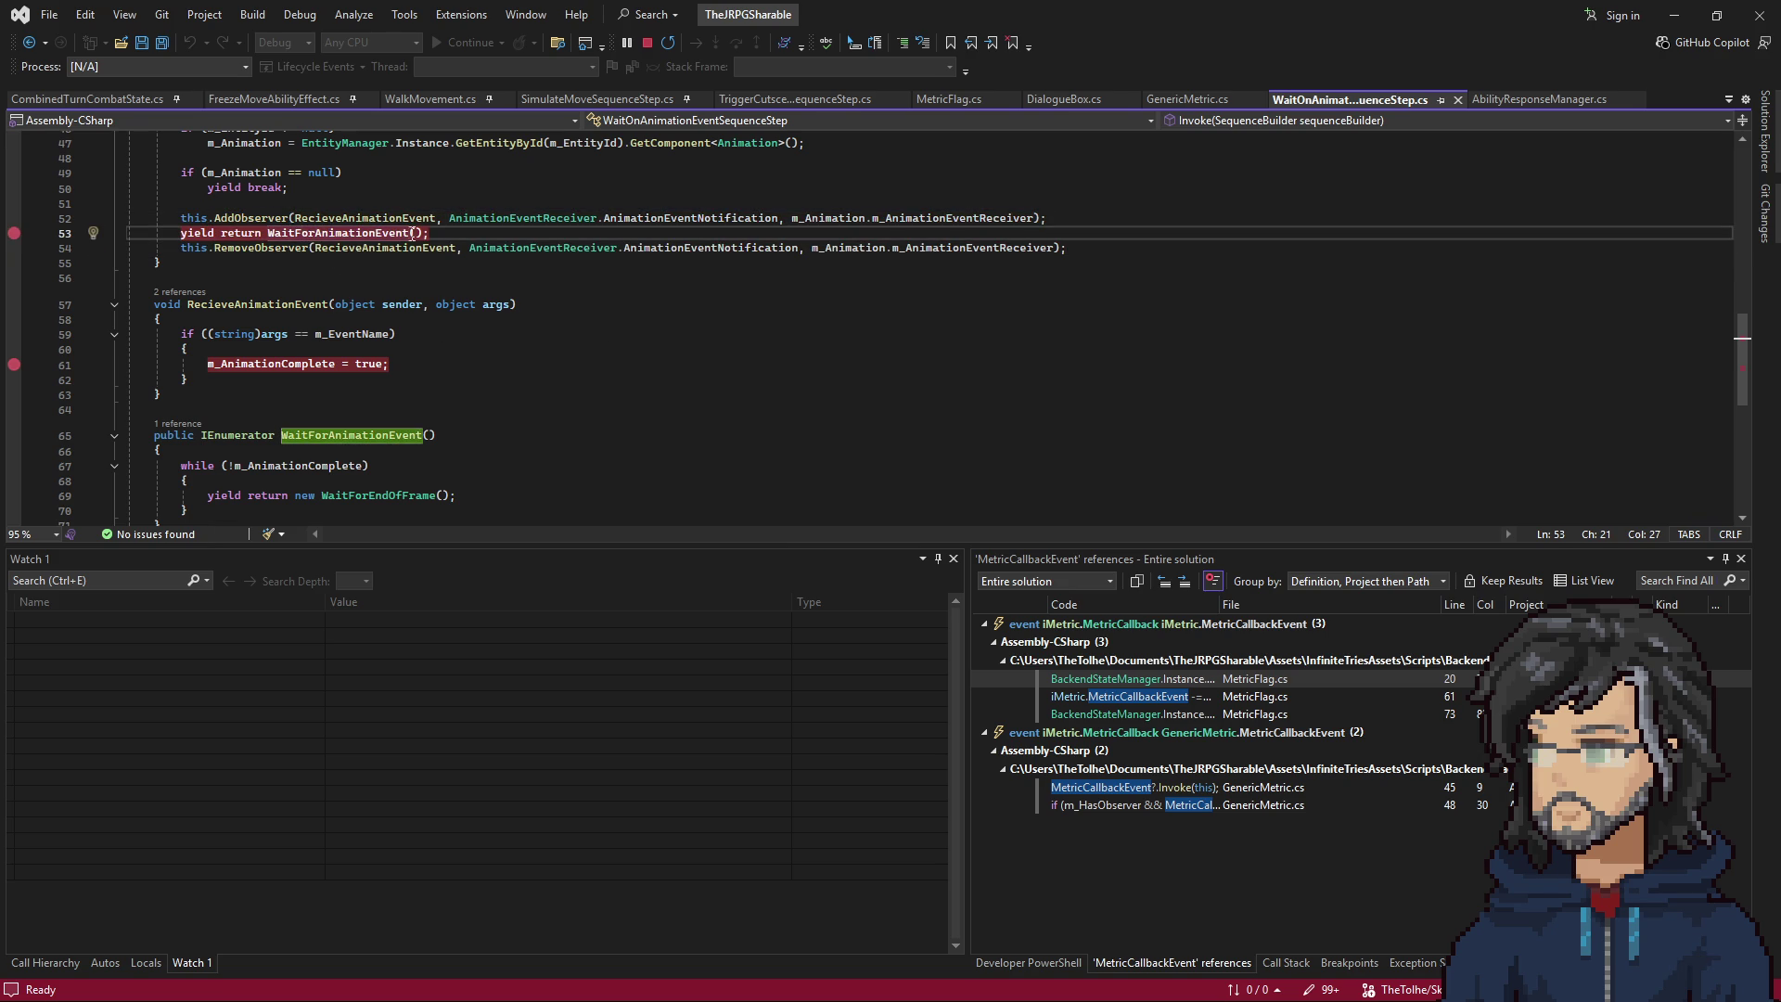
pyautogui.click(345, 248)
pyautogui.press('F9')
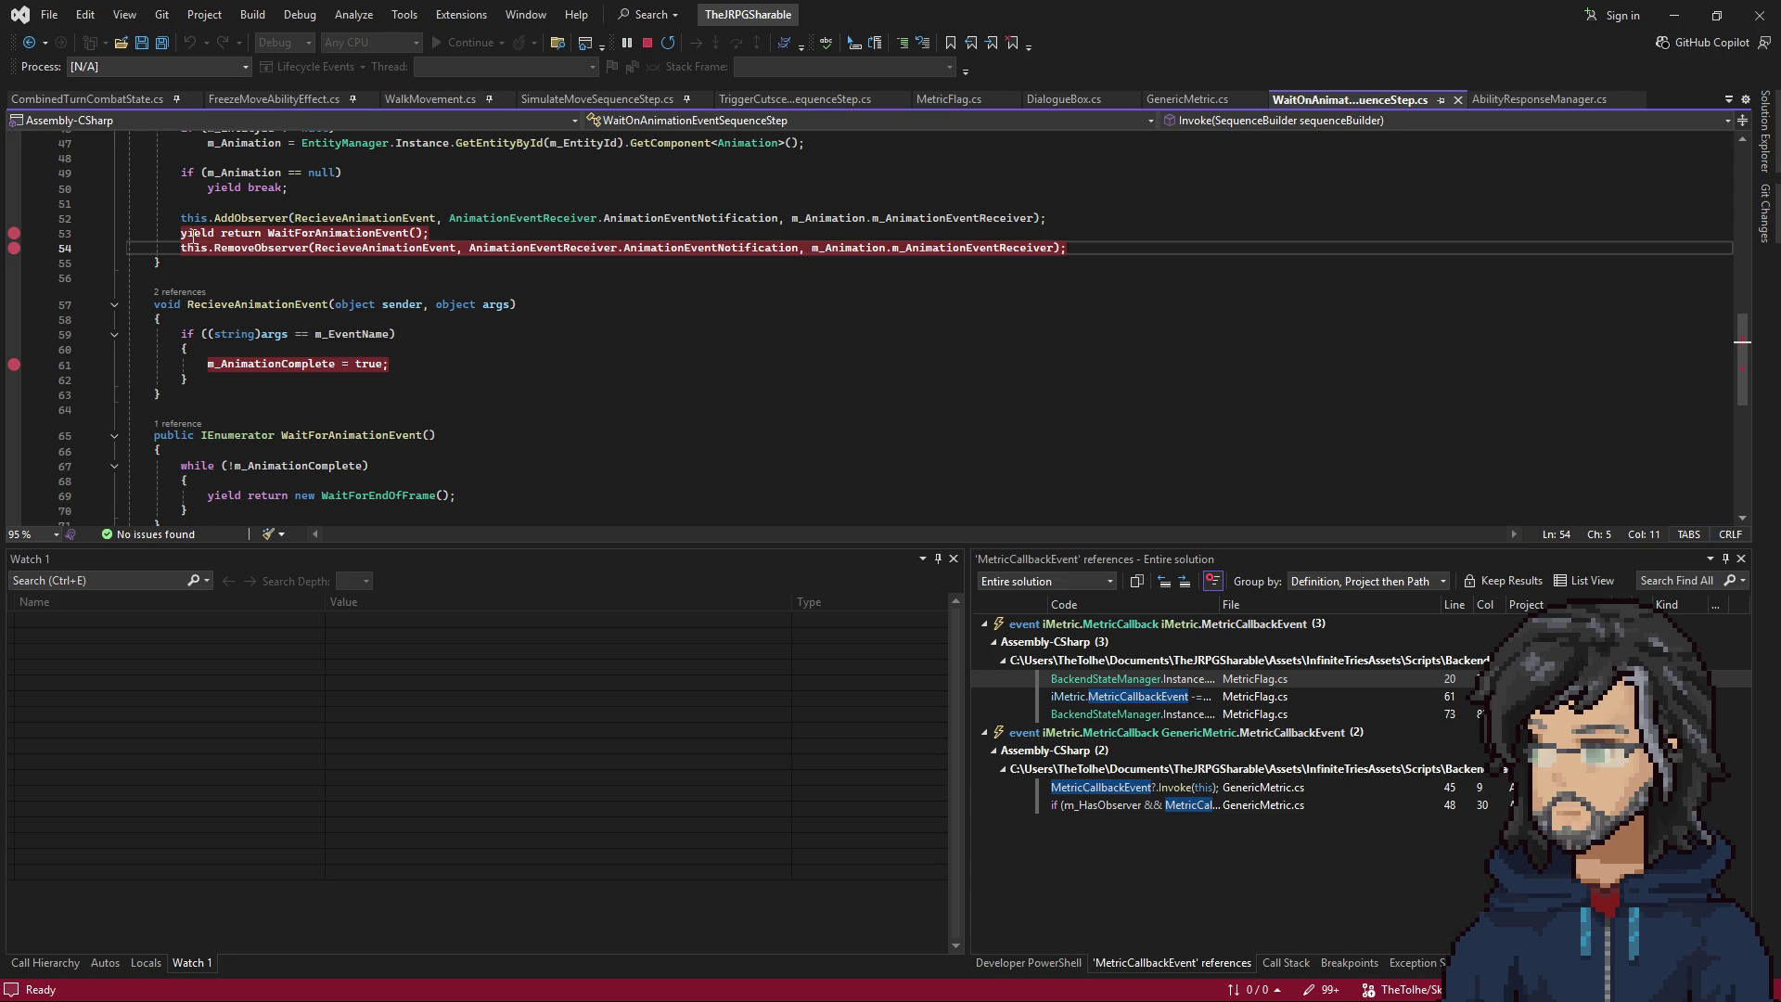
pyautogui.click(355, 232)
# Select the RemoveObserver line, then minimize Visual Studio to return to Unity.
pyautogui.scroll(4, 357, 278)
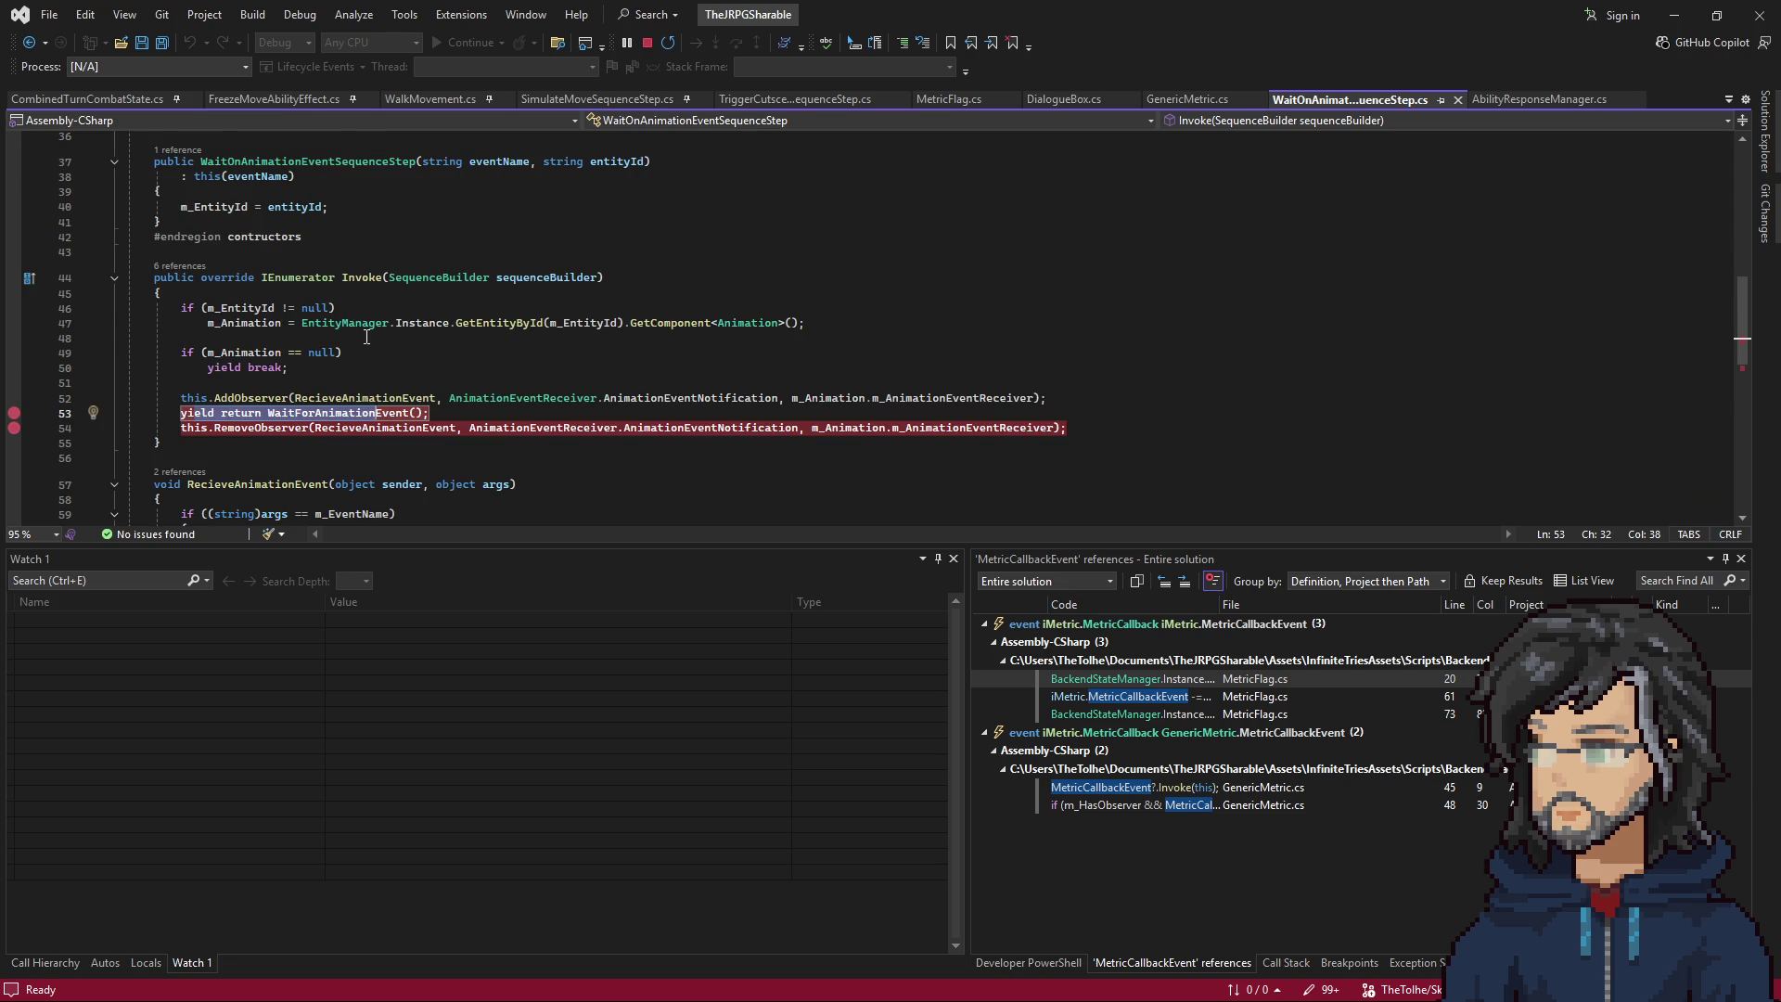
pyautogui.scroll(-3, 366, 336)
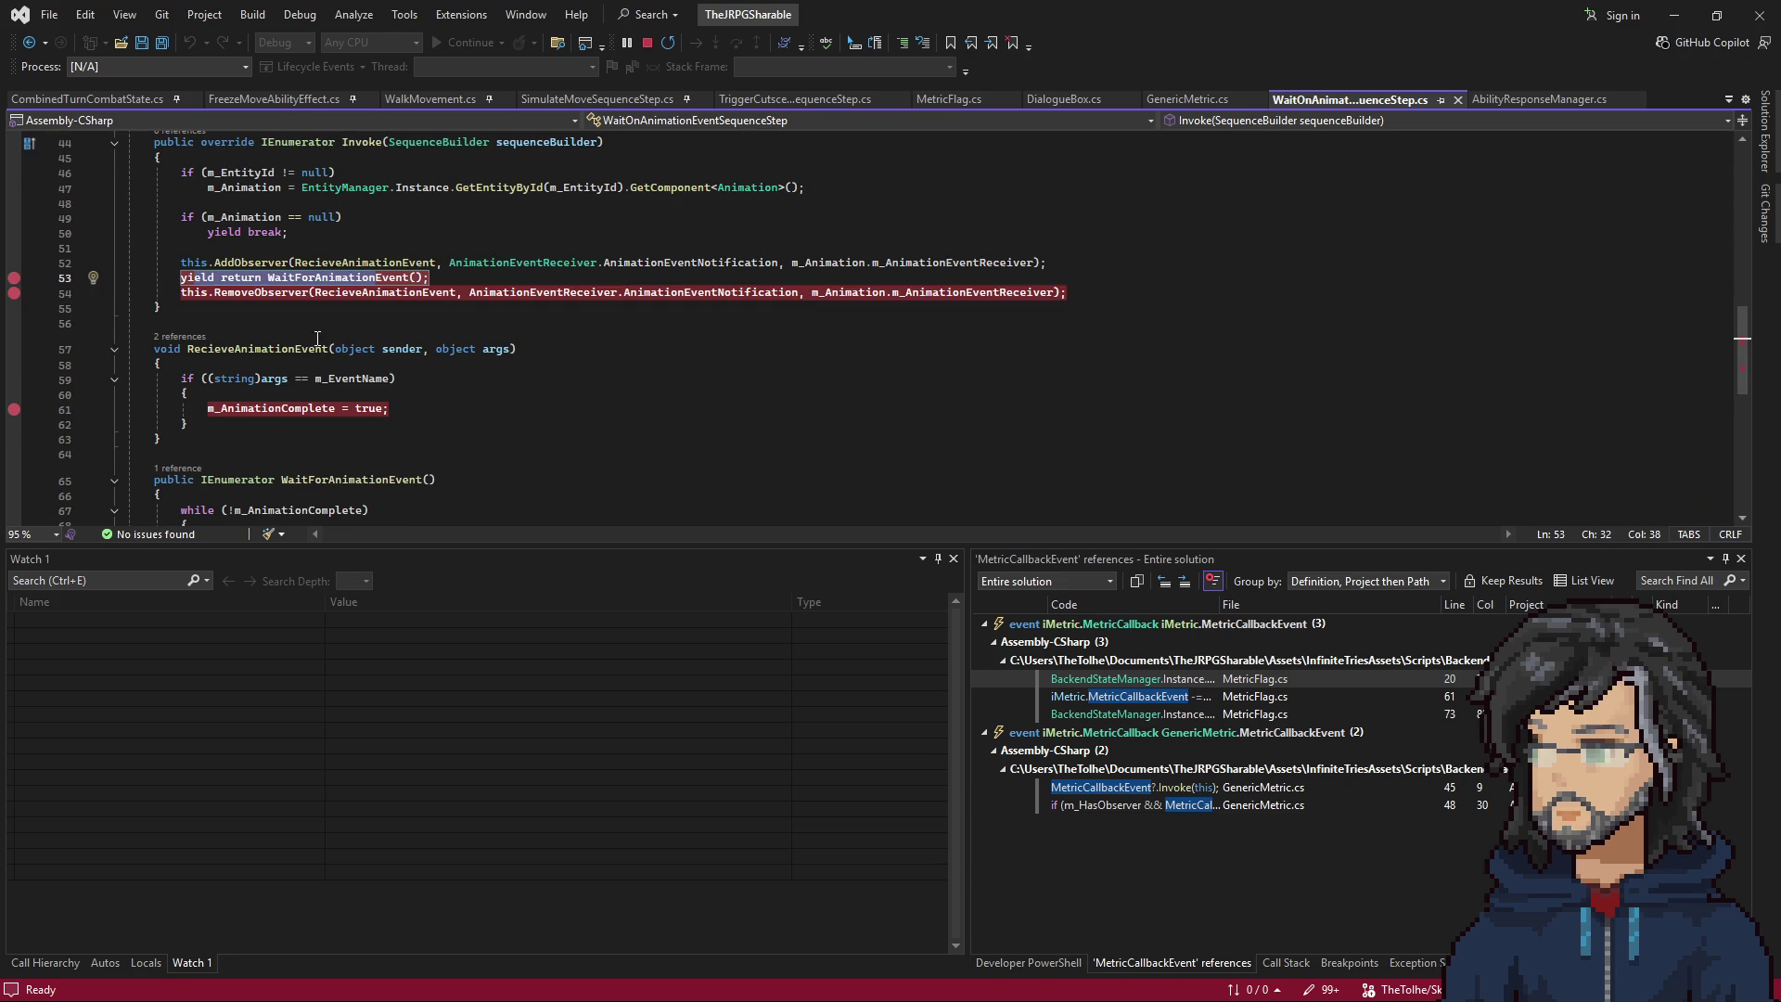
pyautogui.click(244, 295)
pyautogui.press('End')
pyautogui.hotkey('shift', 'Up')
pyautogui.scroll(-3, 408, 324)
pyautogui.scroll(1, 408, 324)
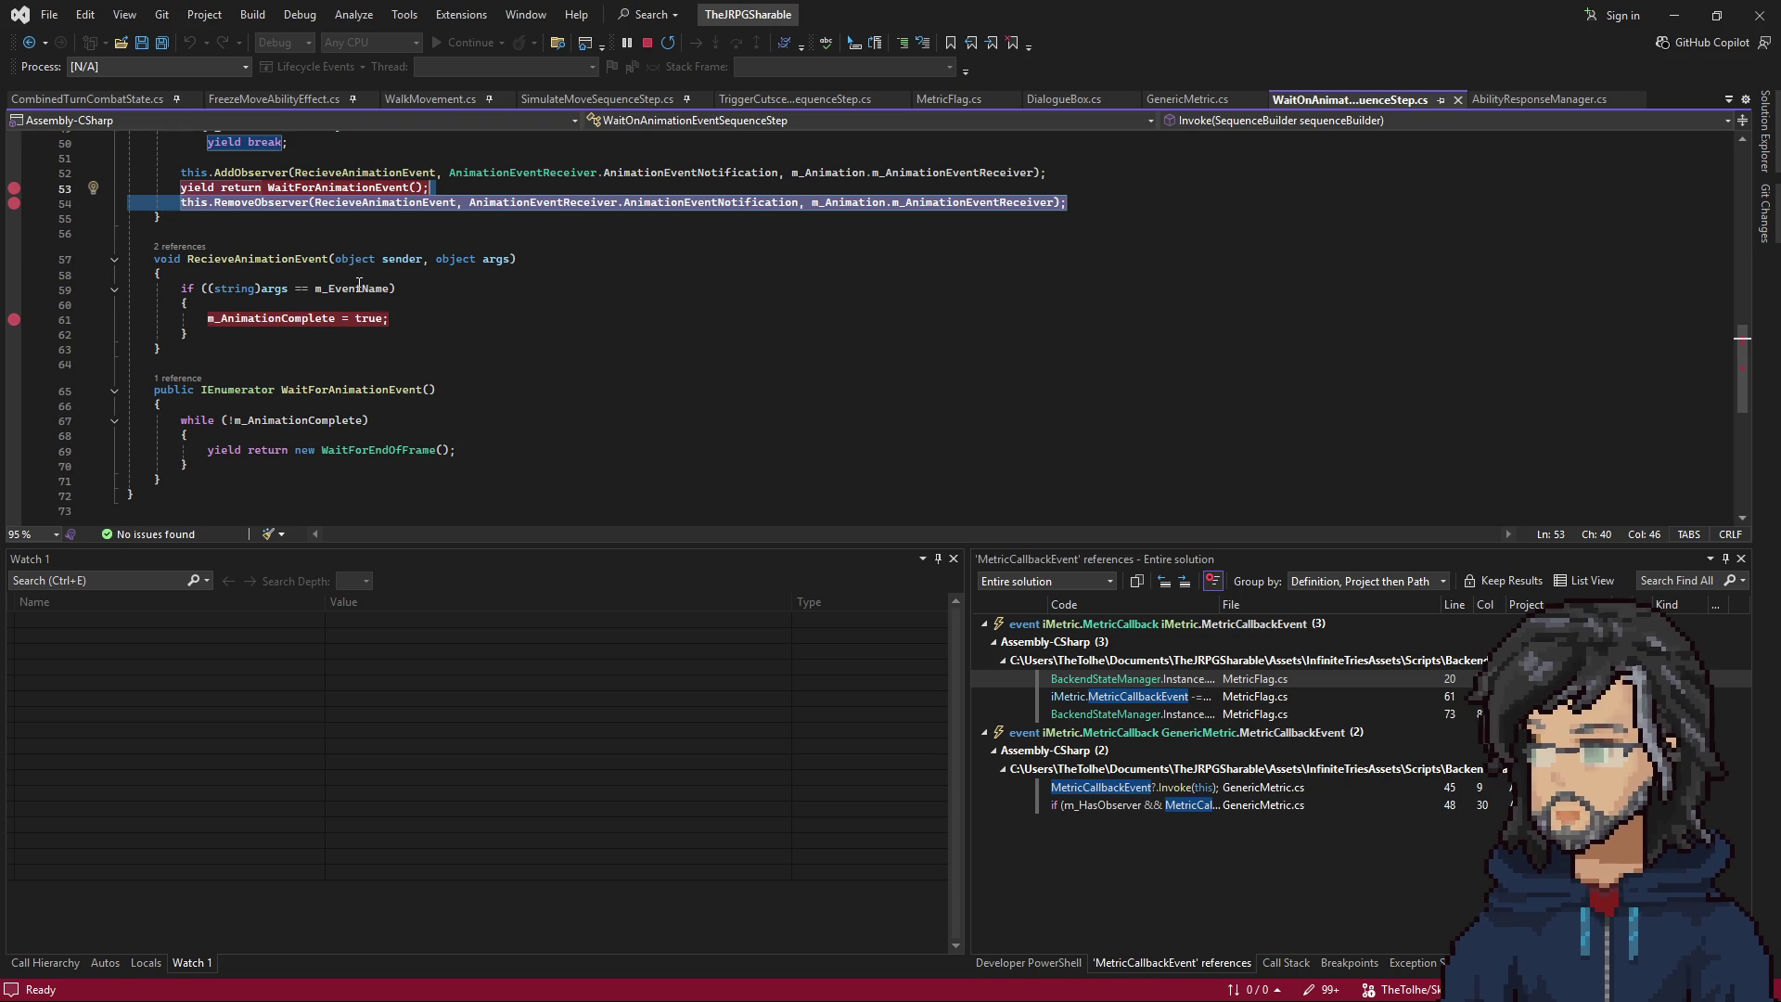
pyautogui.scroll(3, 596, 317)
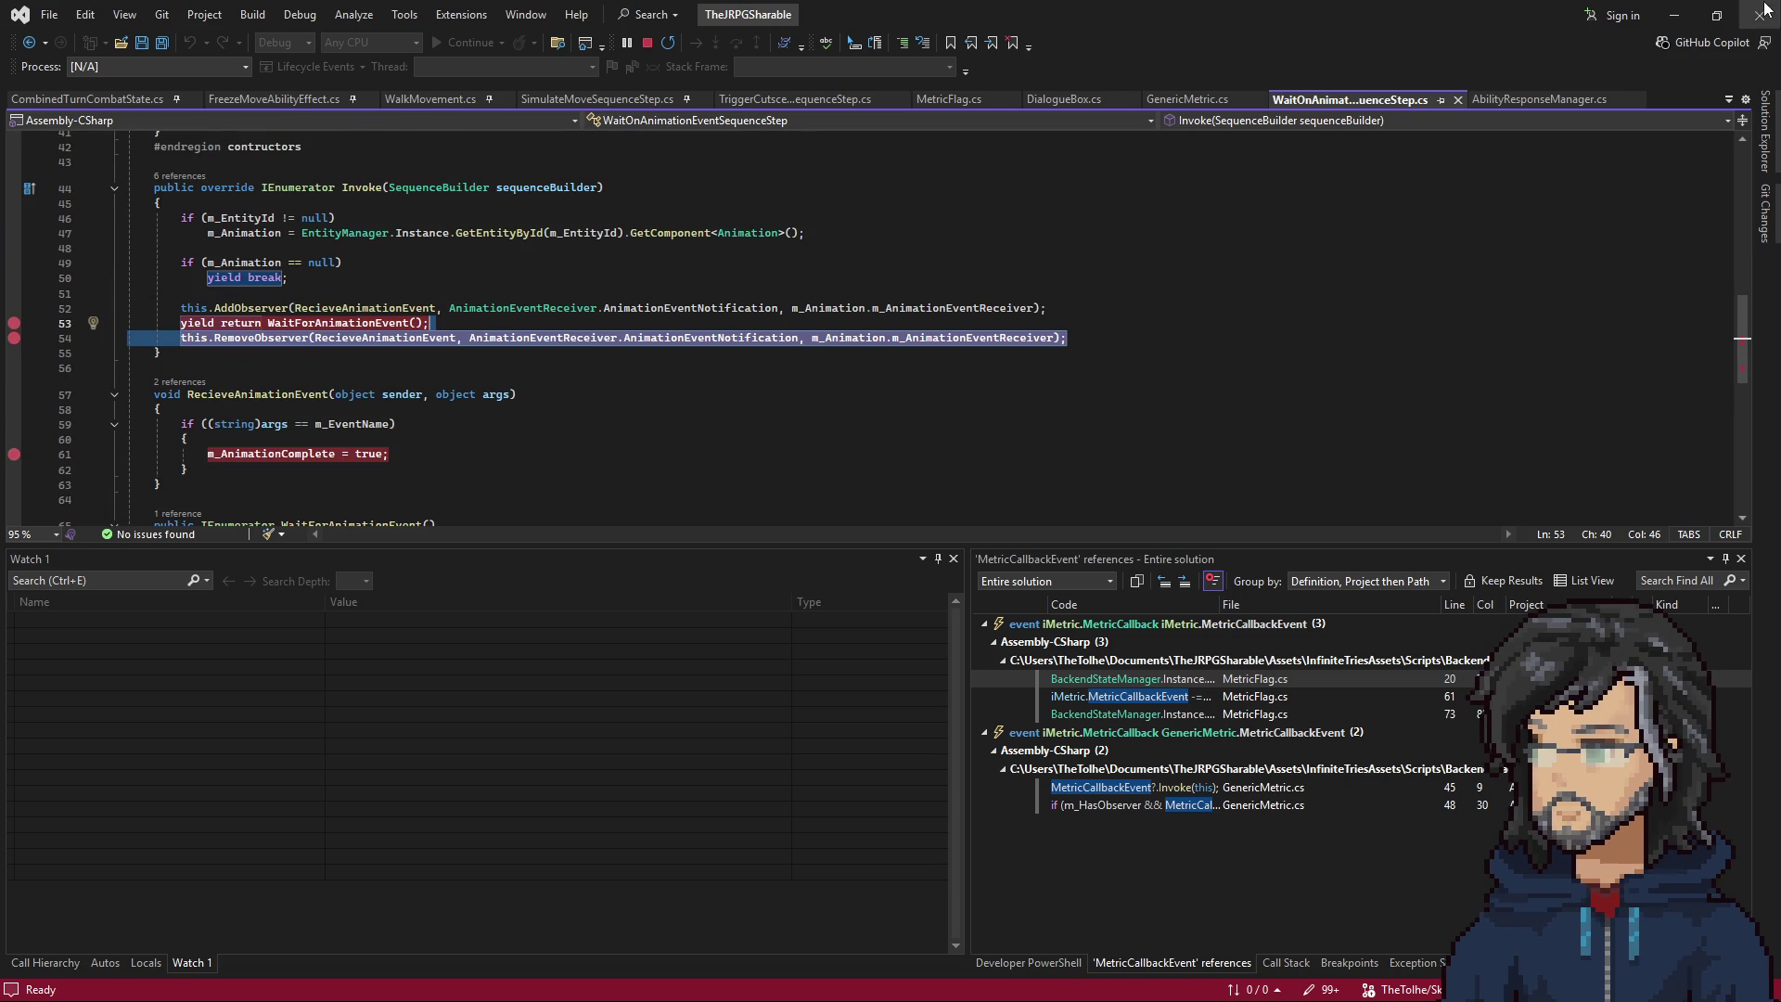
pyautogui.click(1716, 14)
# Bring Unity forward, nudge the Scene view camera around the room, and start play mode.
pyautogui.click(1663, 40)
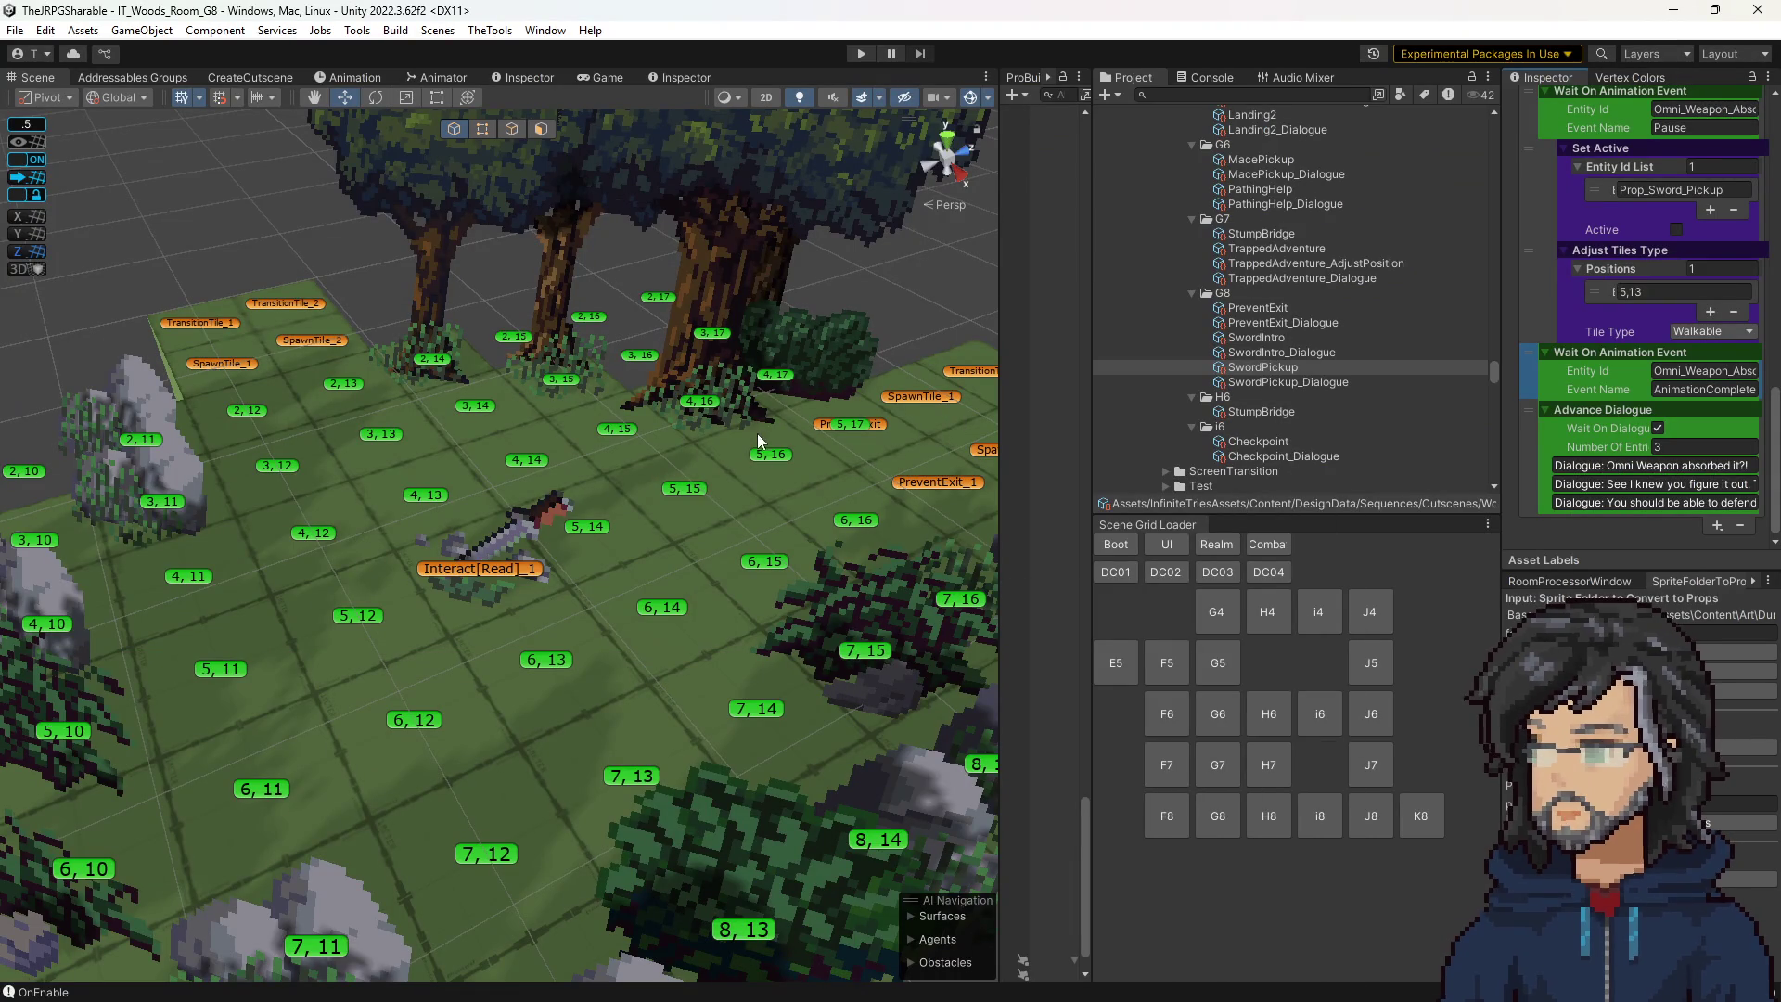
pyautogui.scroll(3, 807, 501)
pyautogui.moveTo(744, 501); pyautogui.dragTo(765, 482)
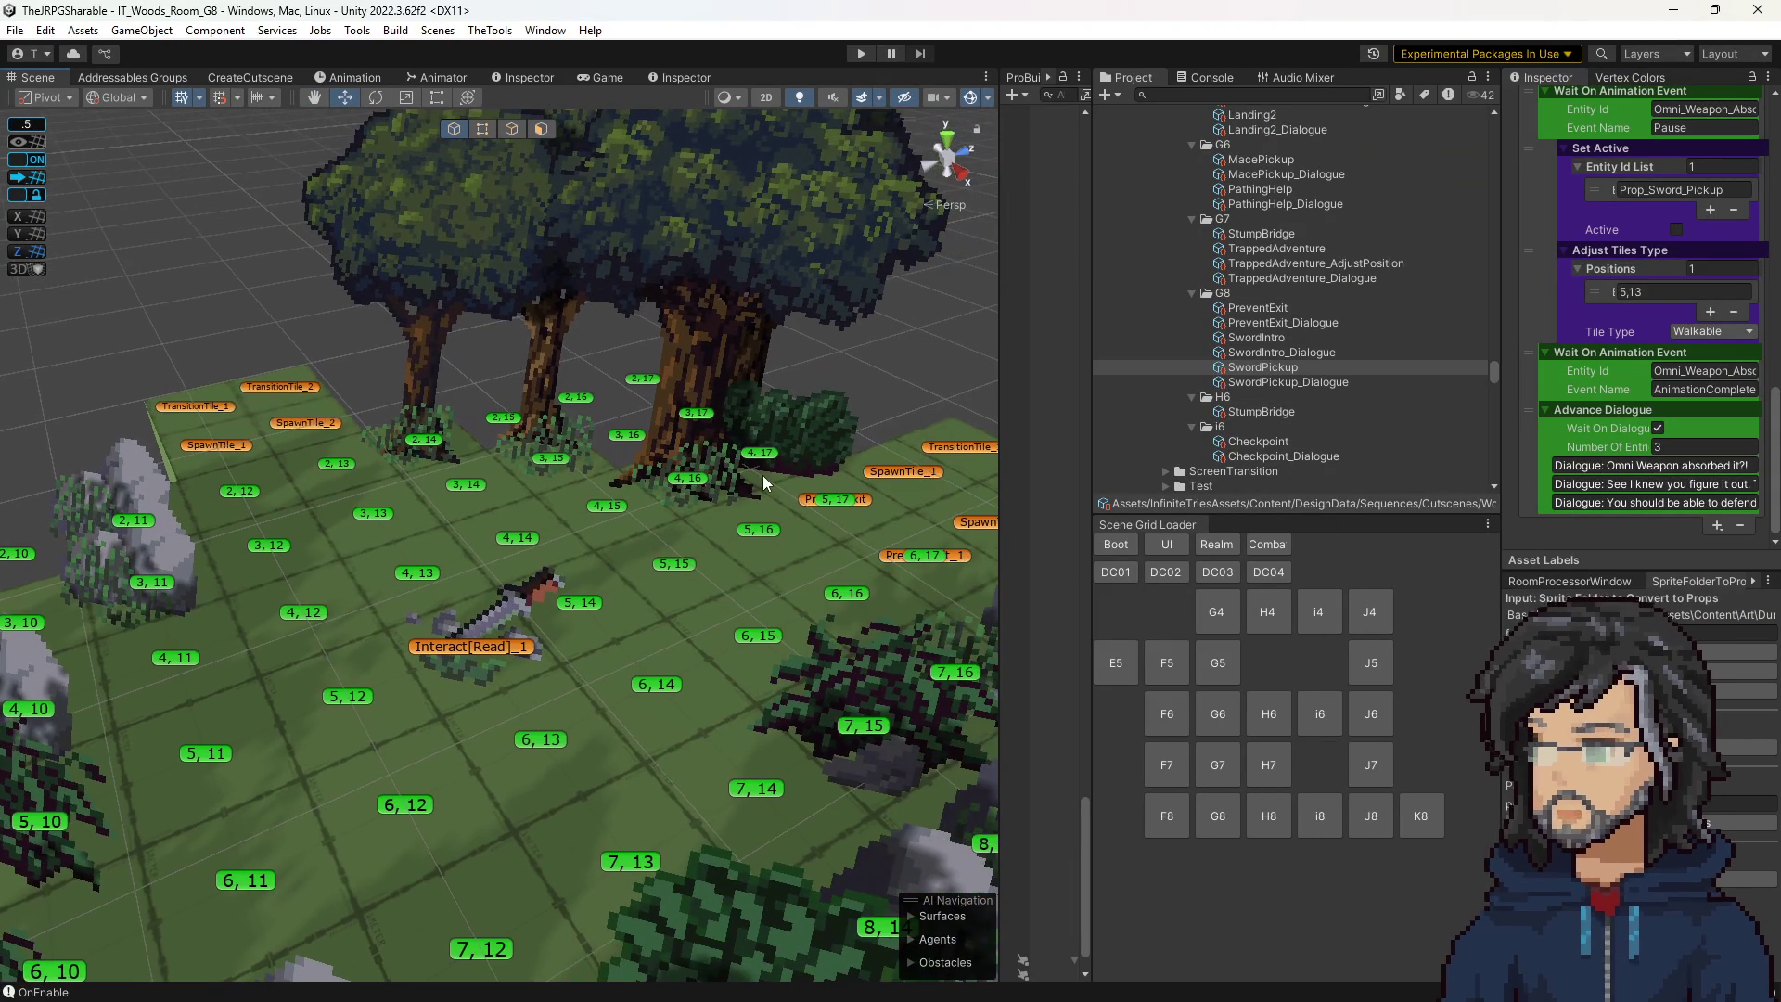
pyautogui.click(860, 55)
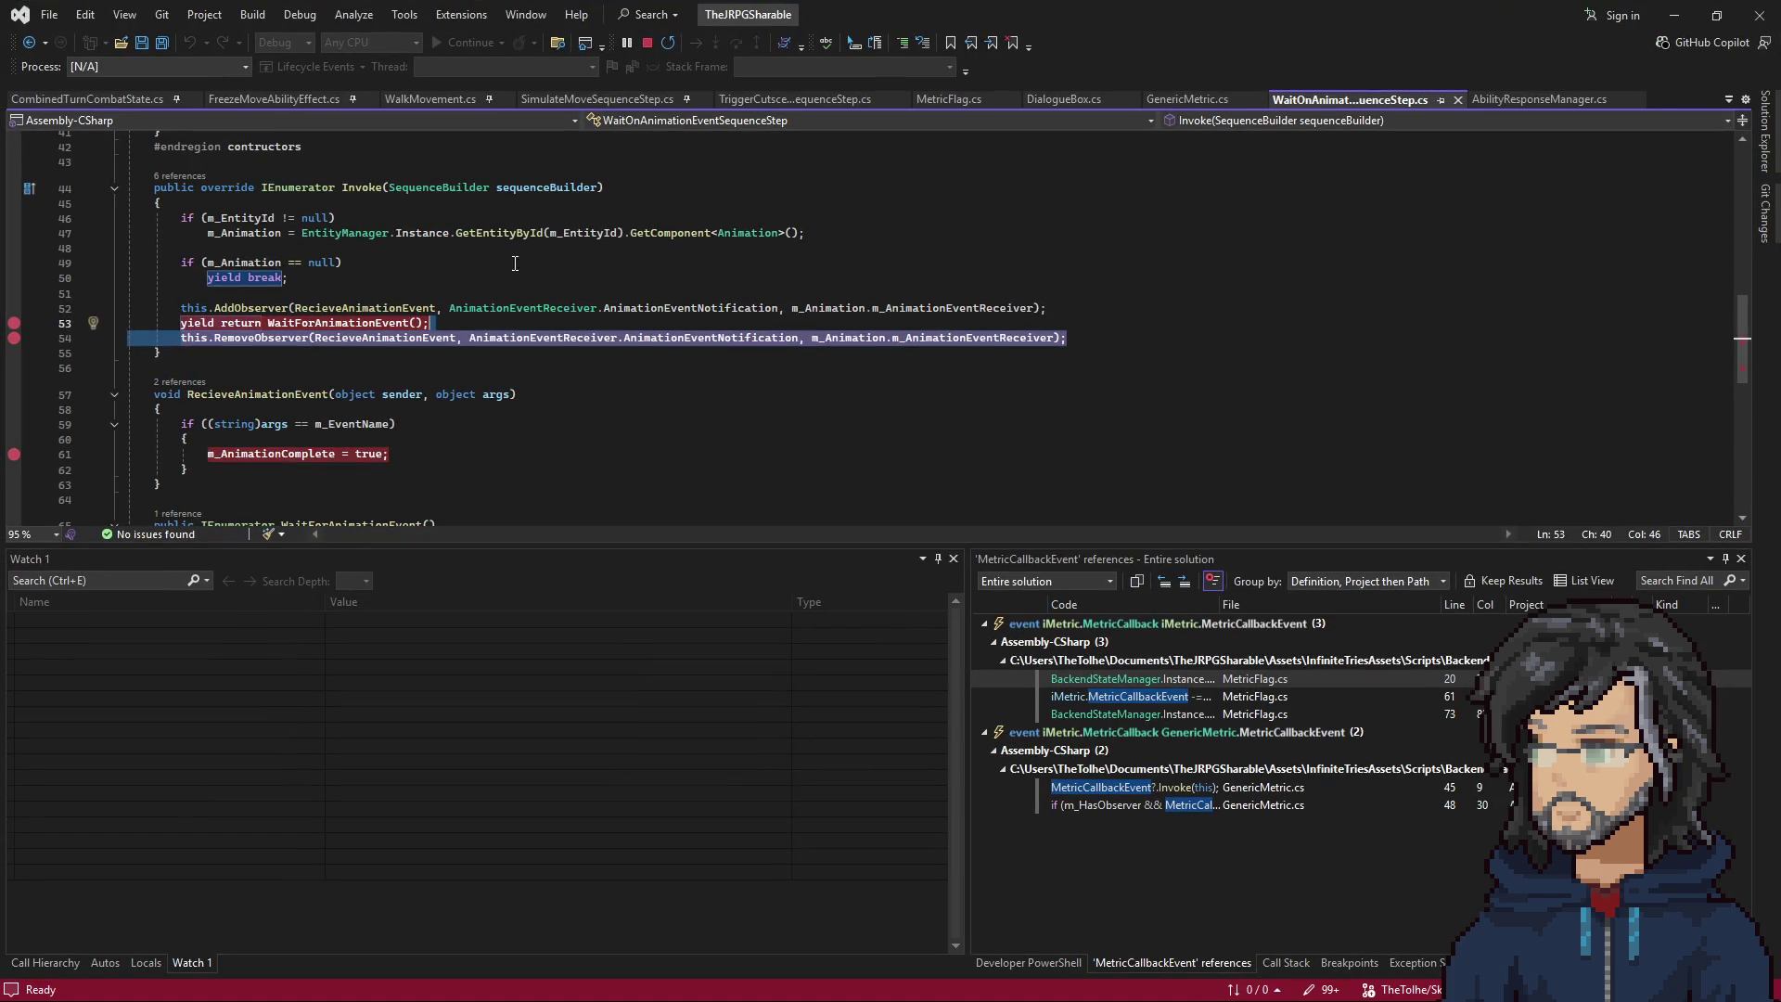
pyautogui.click(524, 248)
# Undo stray typed letters and open AdvanceDialogueSequenceStep.cs through code search.
pyautogui.hotkey('ctrl', 't')
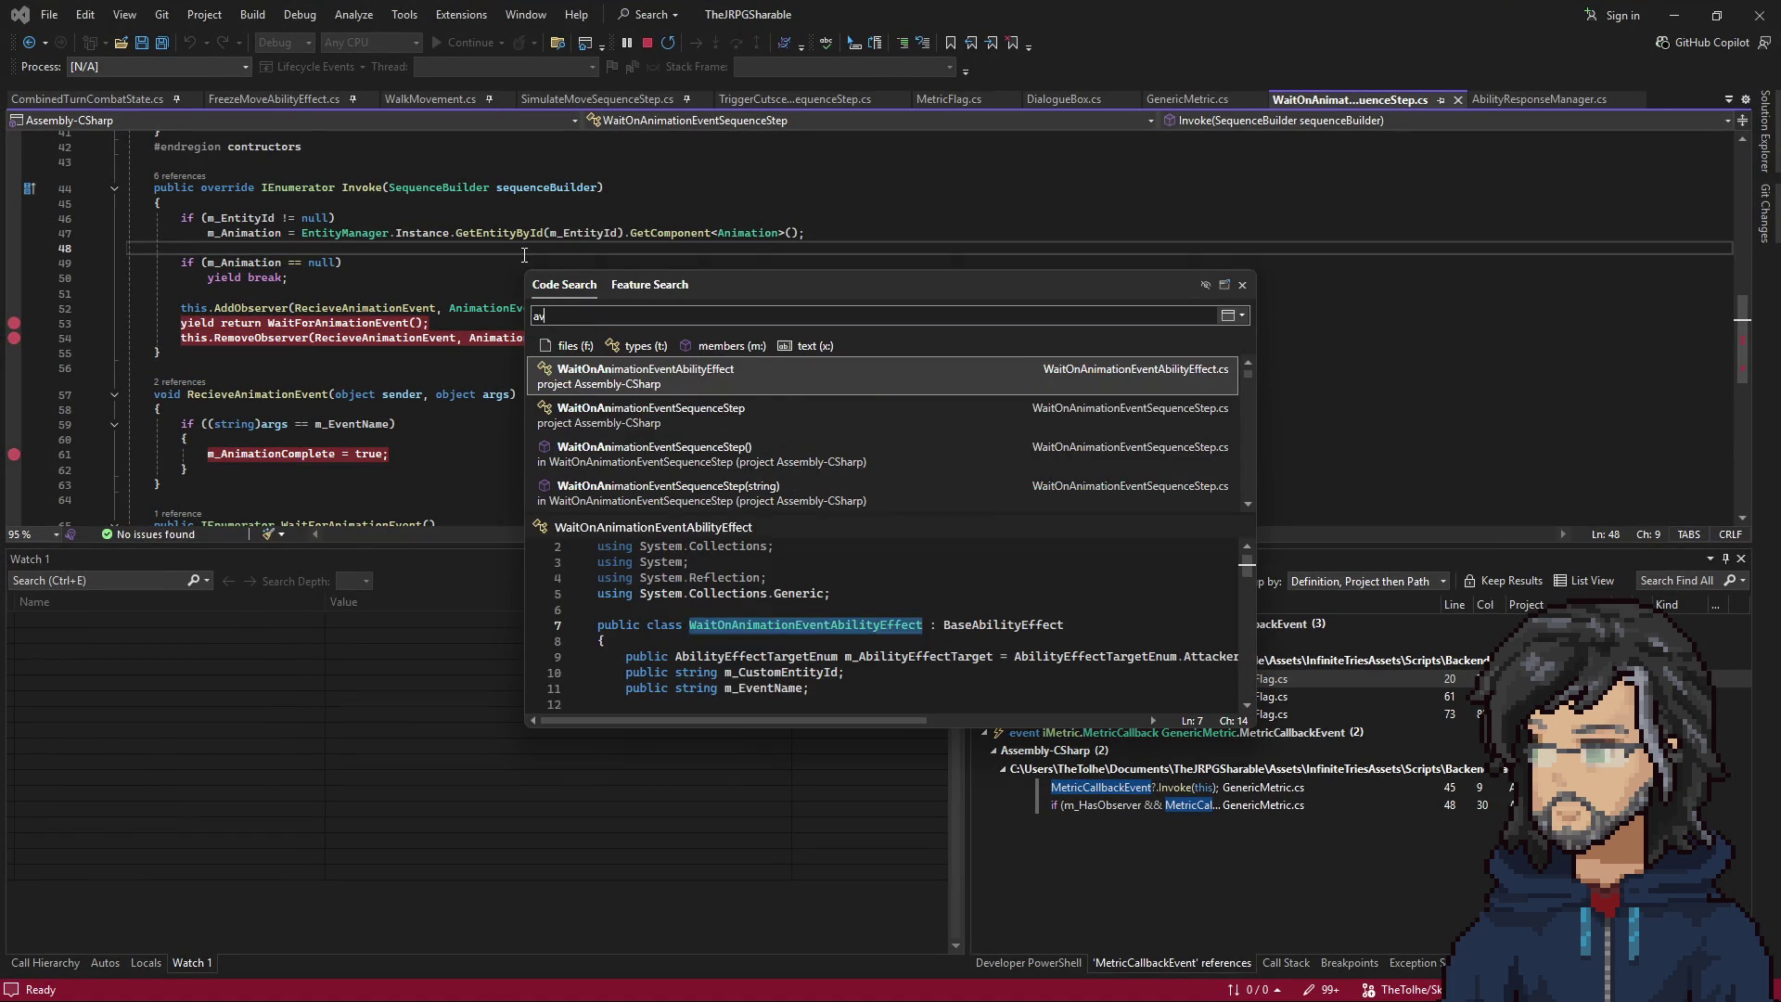
pyautogui.write('dva')
pyautogui.write('nce')
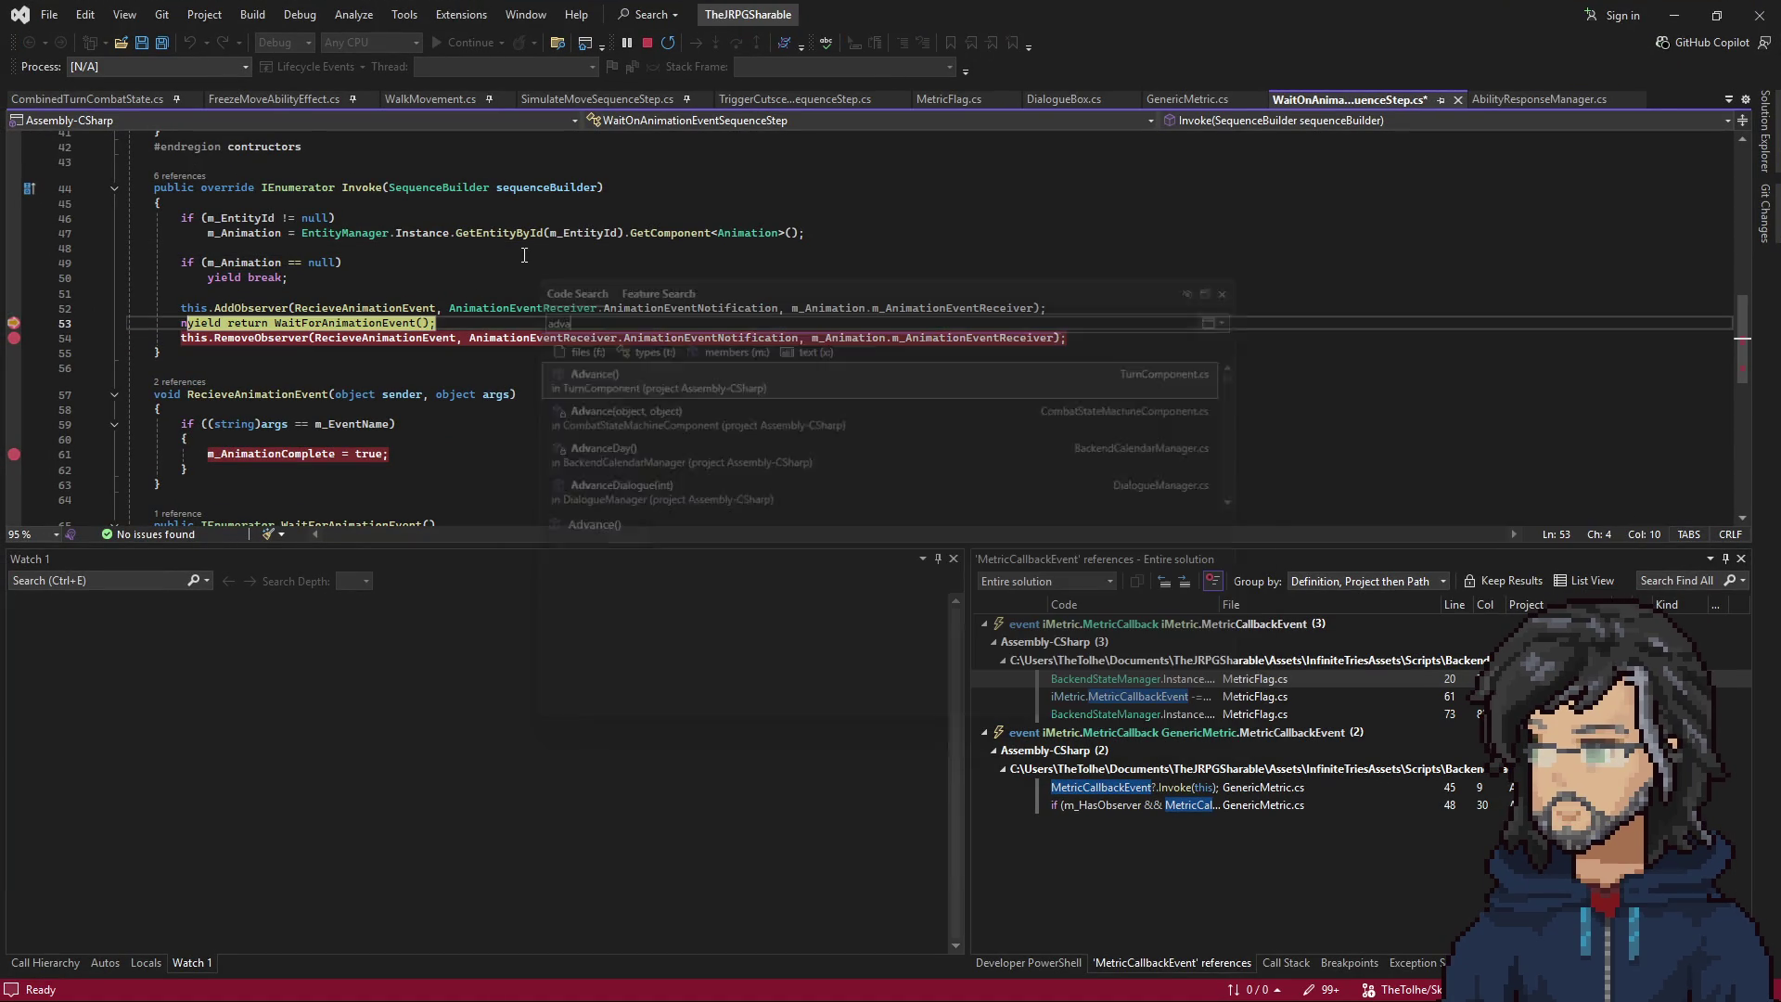
pyautogui.hotkey('ctrl', 'z')
pyautogui.click(501, 307)
pyautogui.hotkey('ctrl', 't')
pyautogui.write('dvanced')
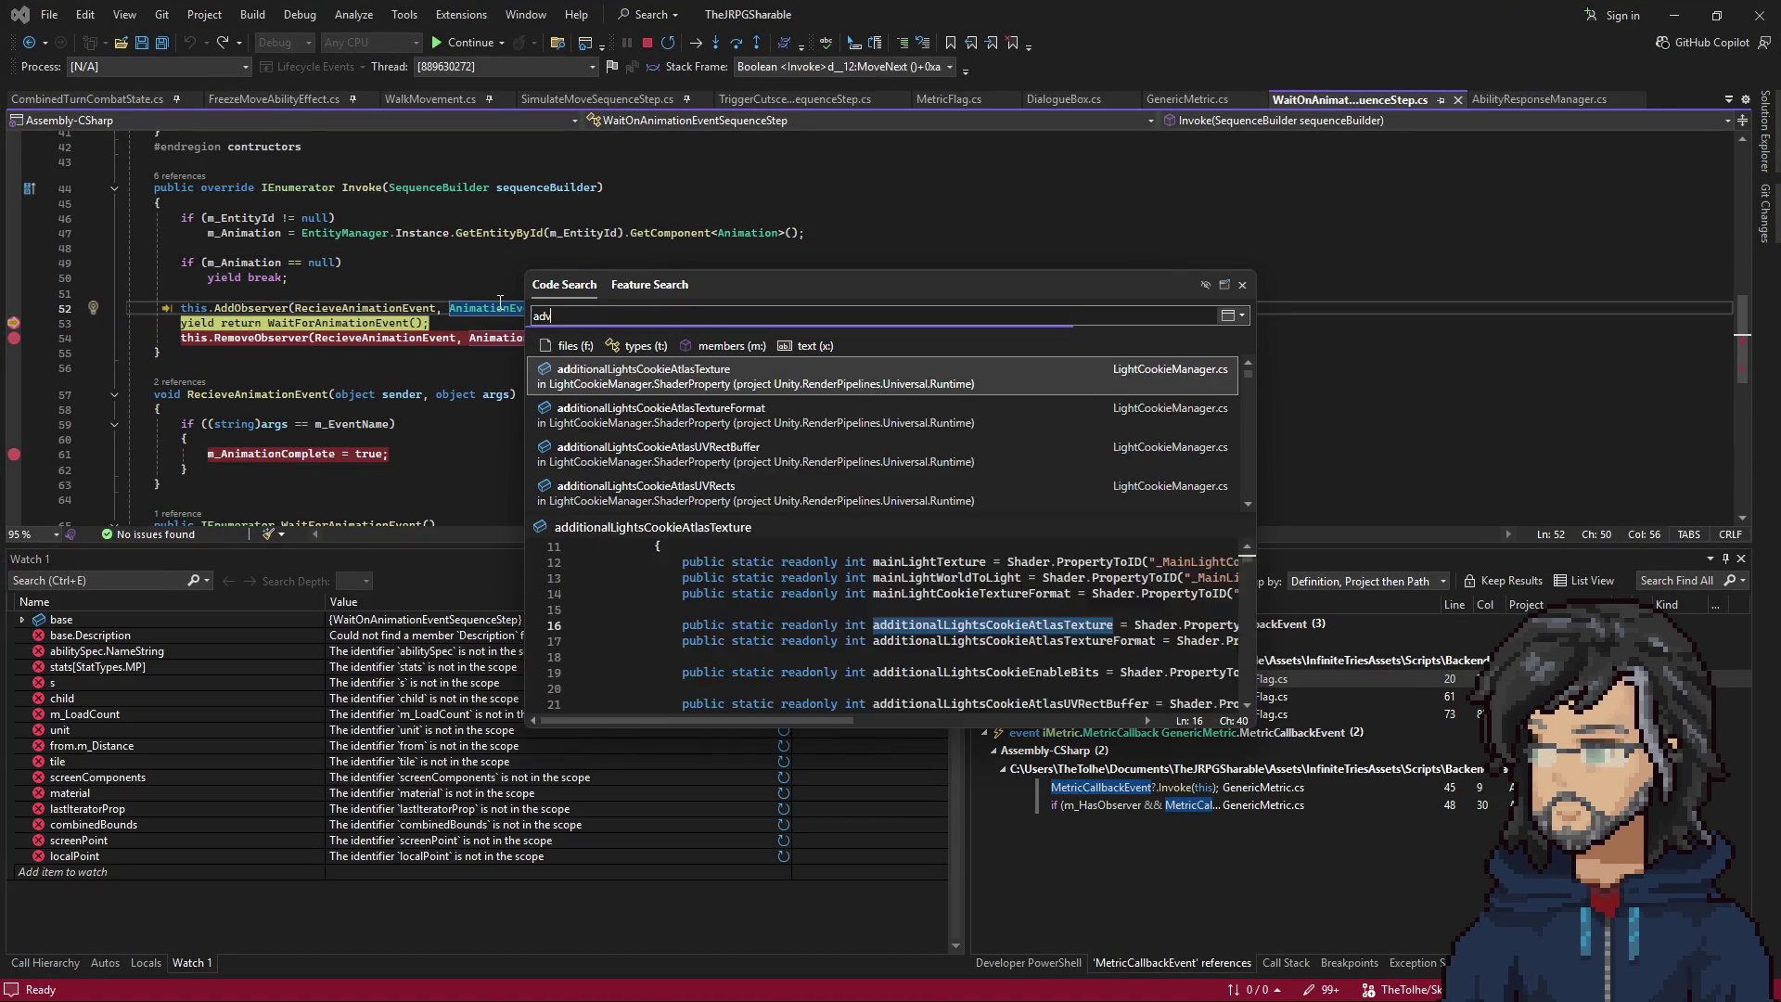
pyautogui.press('Down')
pyautogui.press('Down')
pyautogui.press('Down')
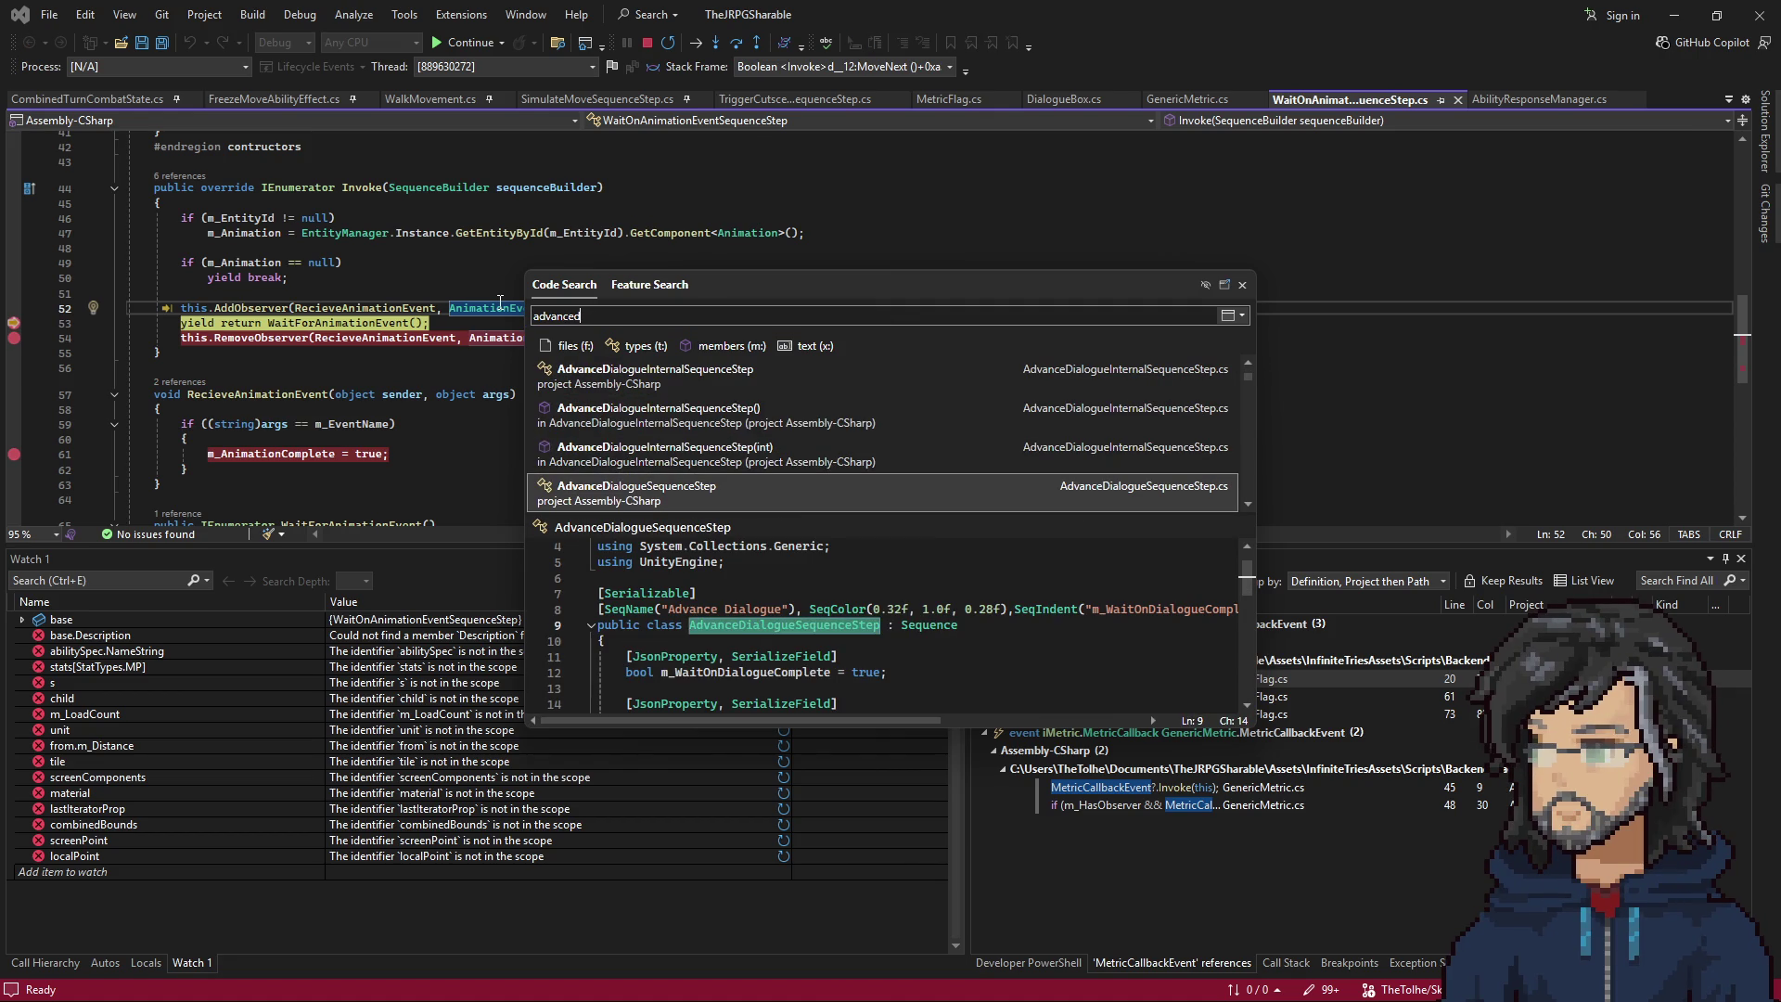
pyautogui.press('Return')
# Go to the definition of AdvanceDialogueInternalSequenceStep from line 44, then close that file.
pyautogui.click(295, 351)
pyautogui.scroll(4, 453, 495)
pyautogui.scroll(-4, 452, 495)
pyautogui.rightClick(461, 352)
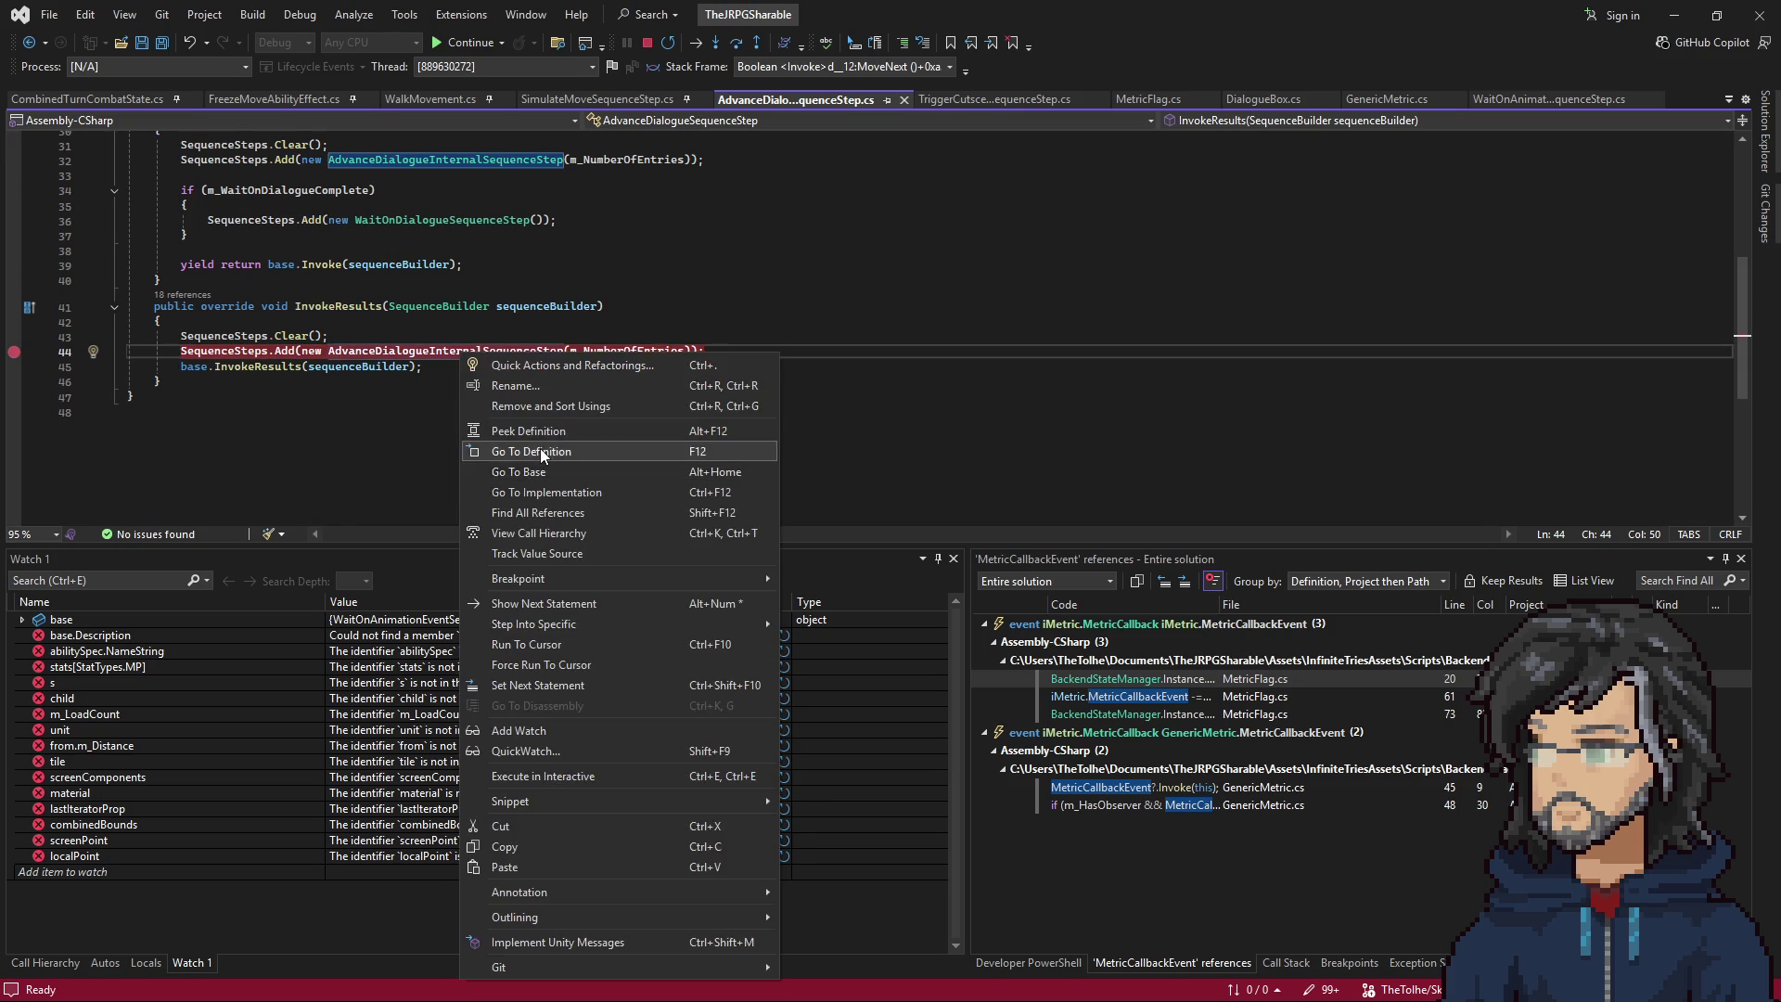
pyautogui.click(540, 452)
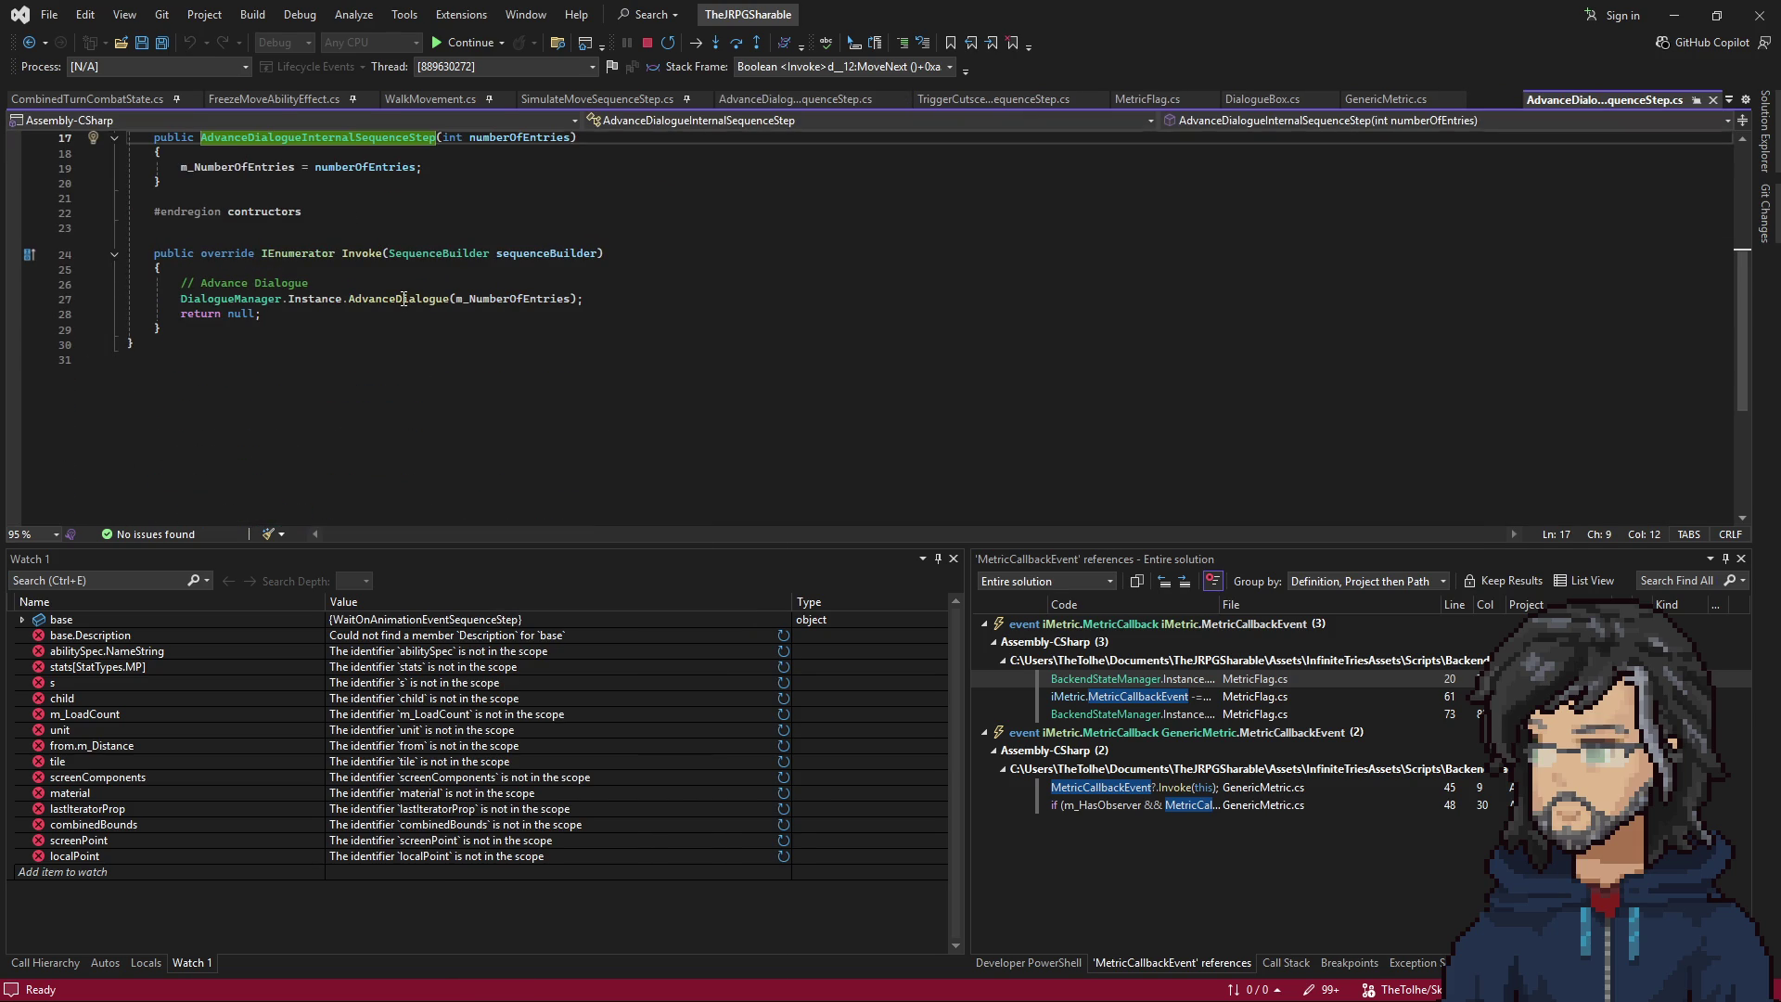
pyautogui.hotkey('ctrl', 'F4')
# Move the breakpoint from line 44 to line 32 and let the game keep running.
pyautogui.scroll(3, 442, 389)
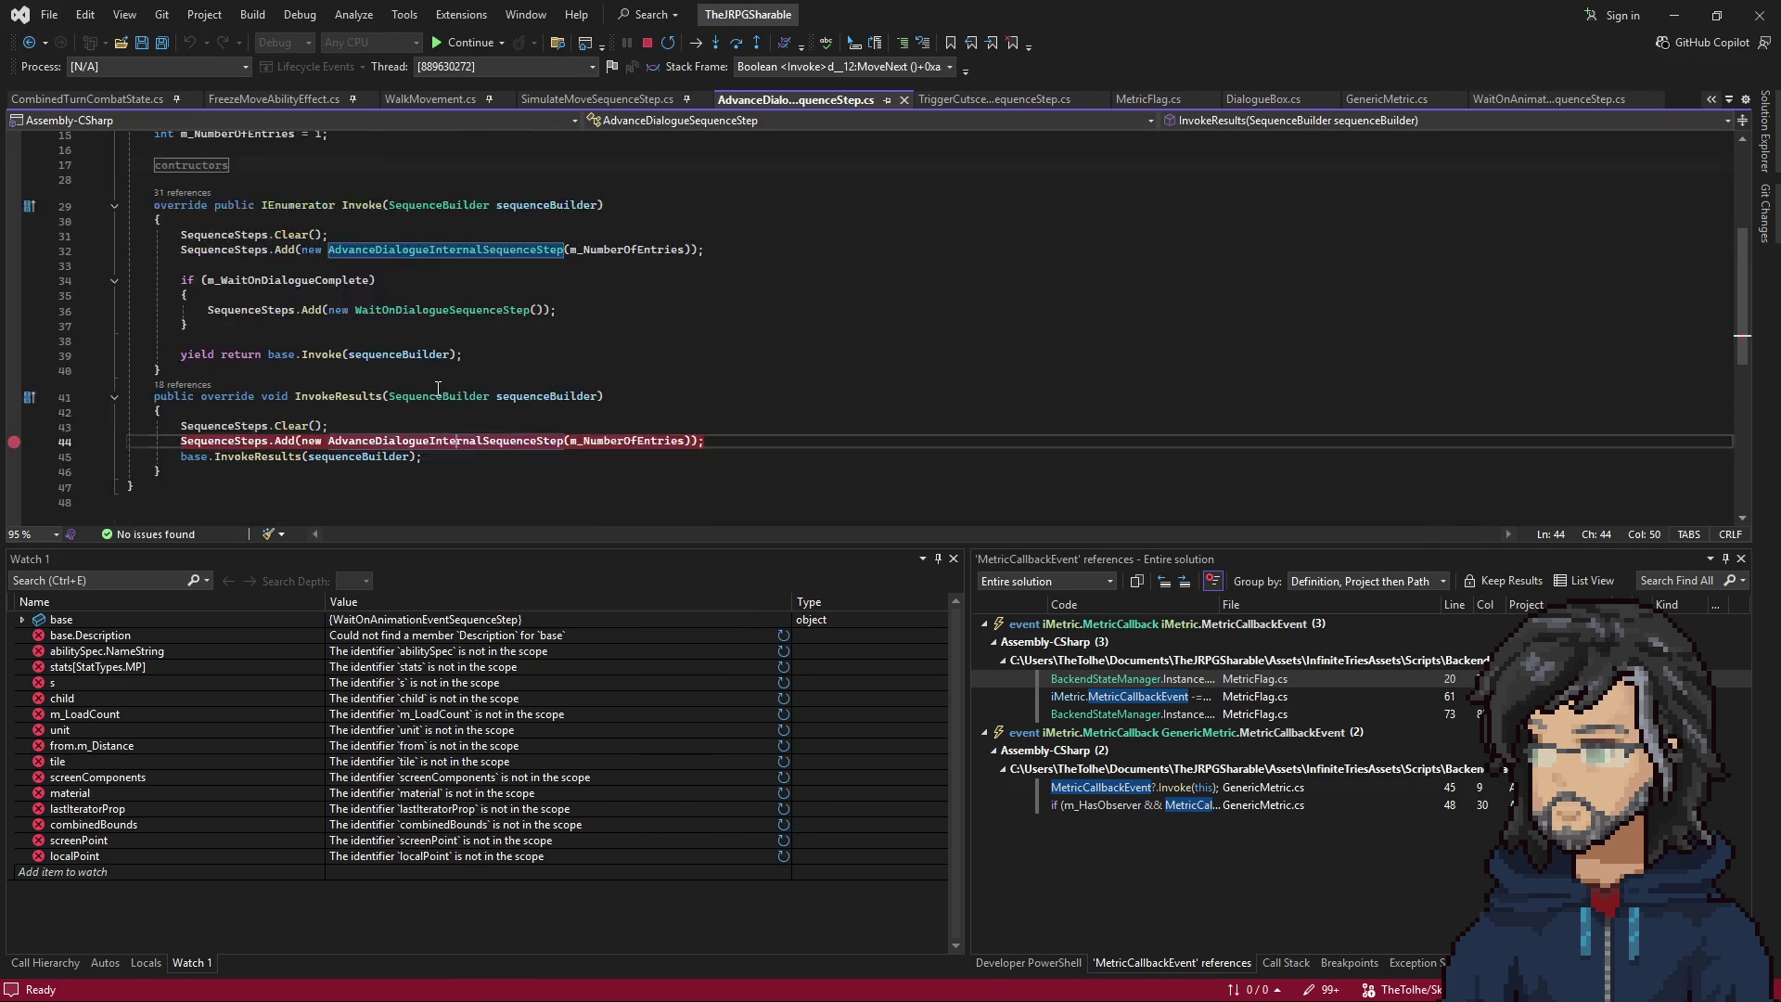
pyautogui.scroll(3, 442, 389)
pyautogui.click(363, 486)
pyautogui.press('F9')
pyautogui.click(348, 294)
pyautogui.press('F9')
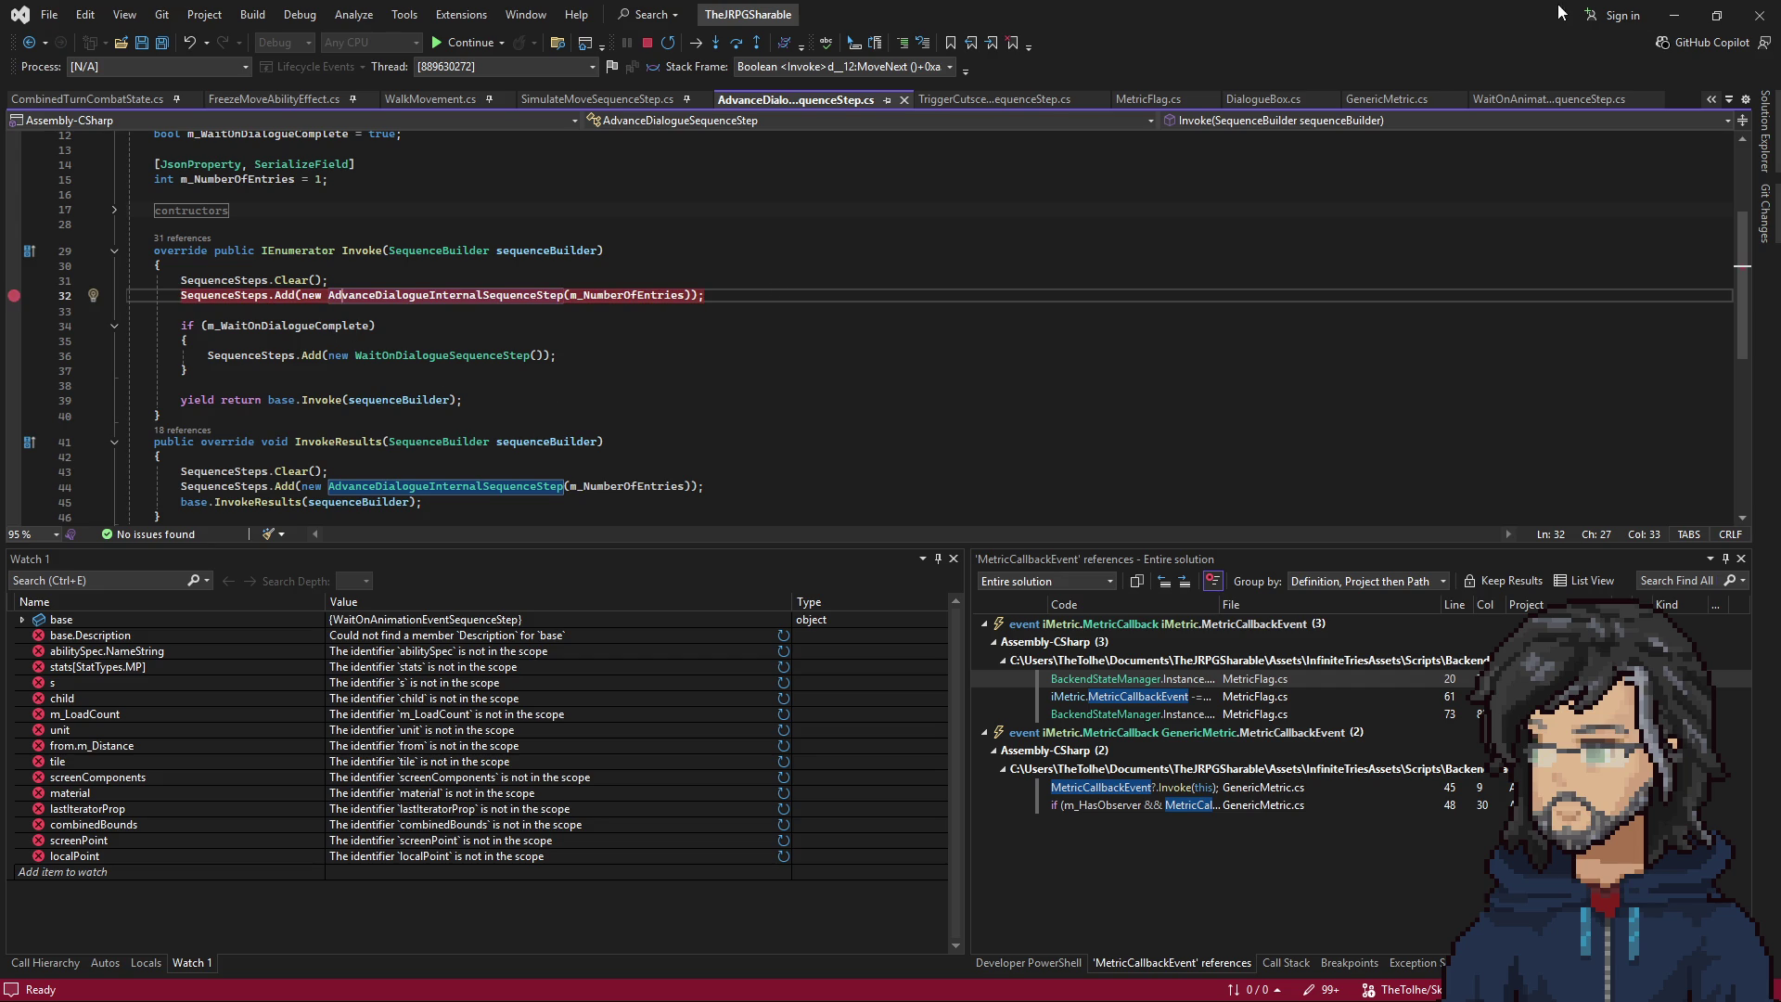
pyautogui.hotkey('alt', 'Tab')
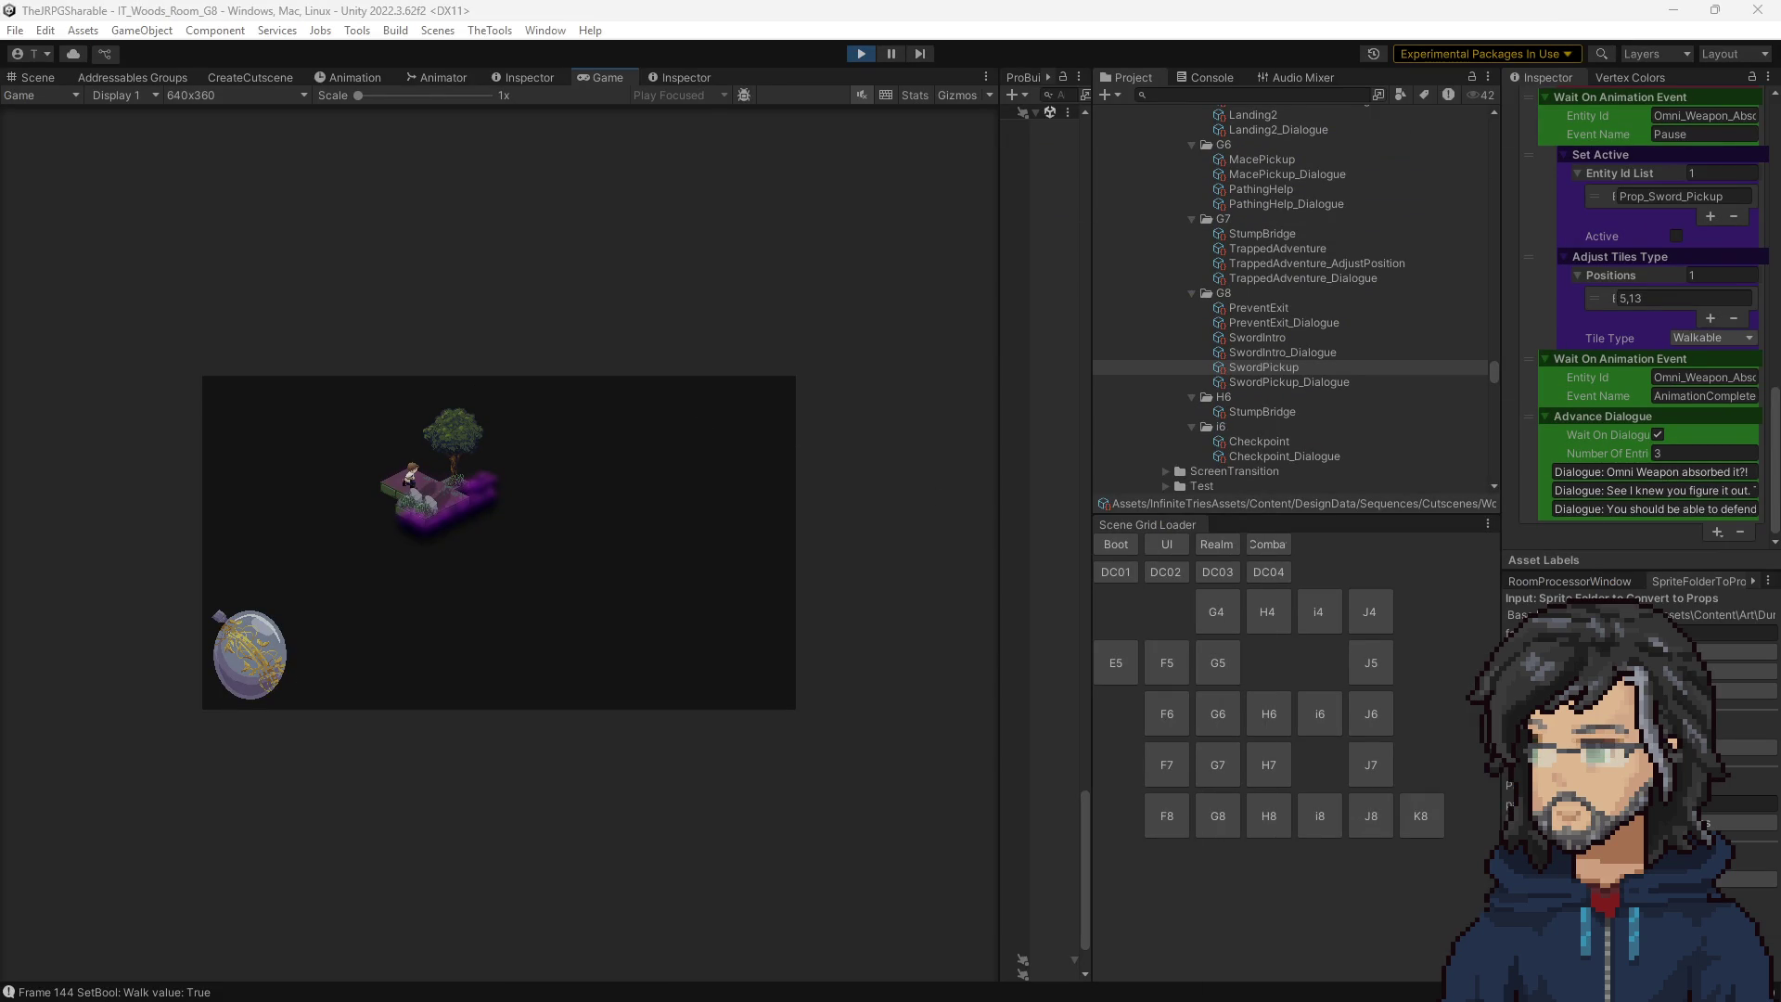
# Open the Call Stack, jump to the paused frame, and resume to the next breakpoint.
pyautogui.hotkey('alt', 'Tab')
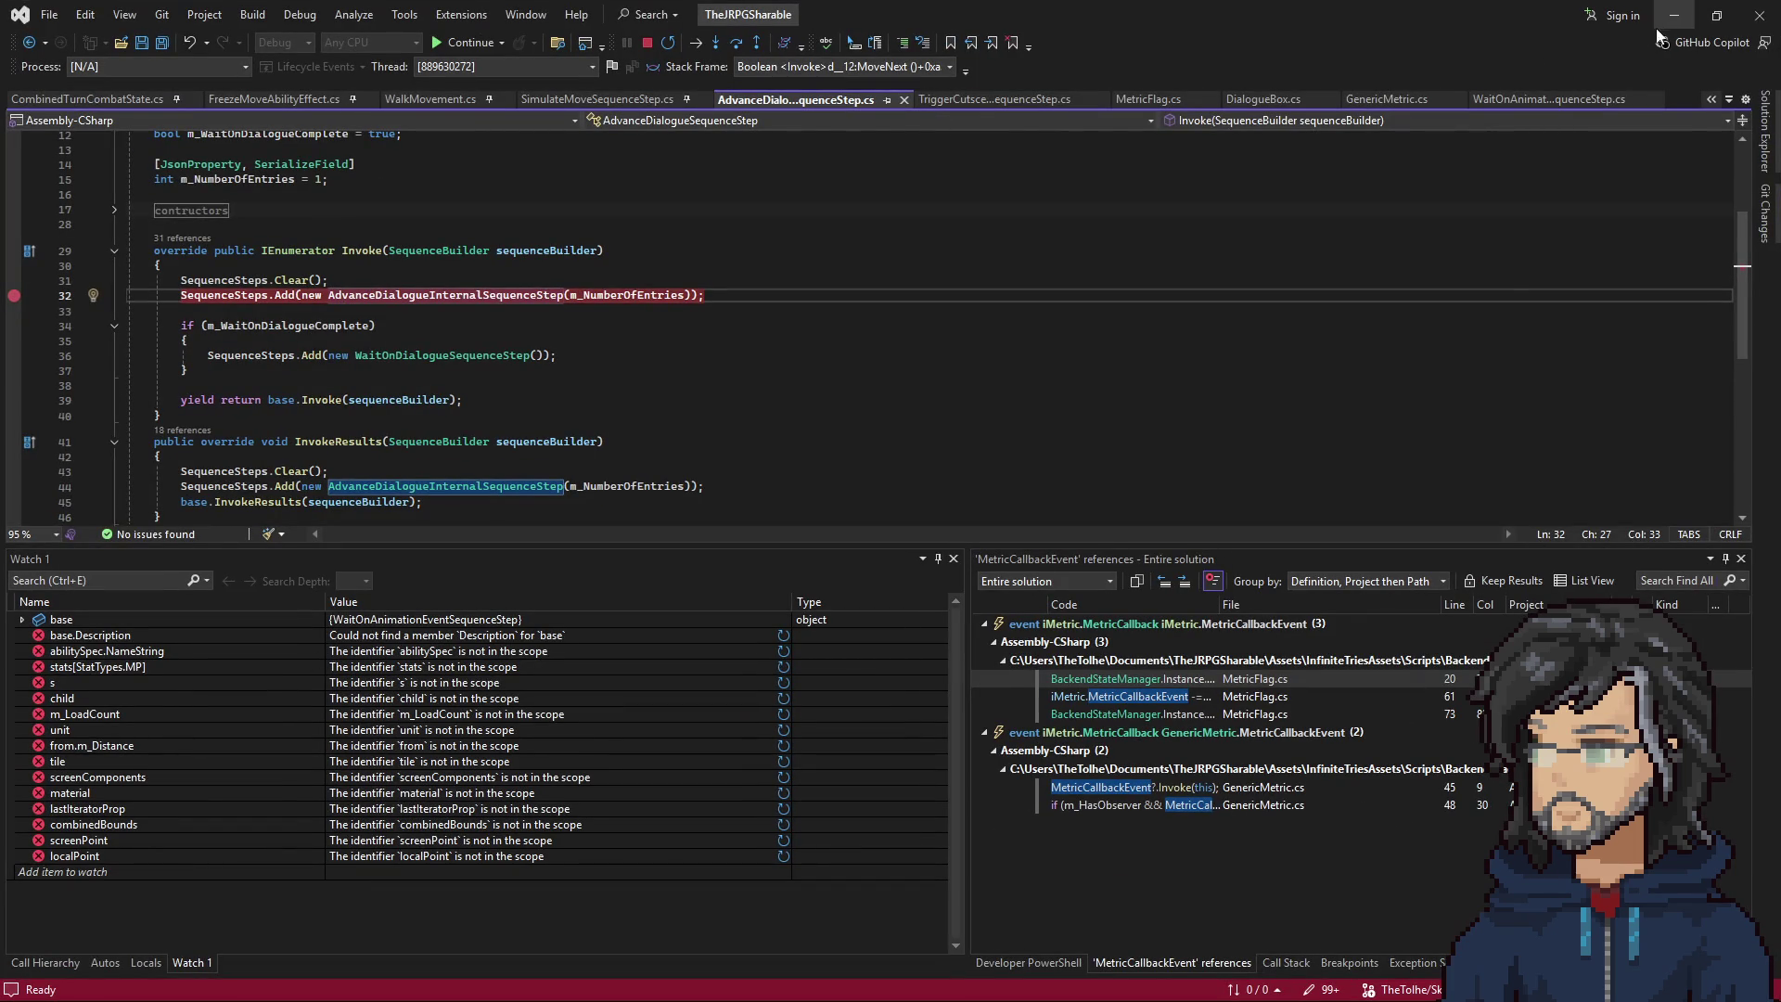
pyautogui.click(1286, 963)
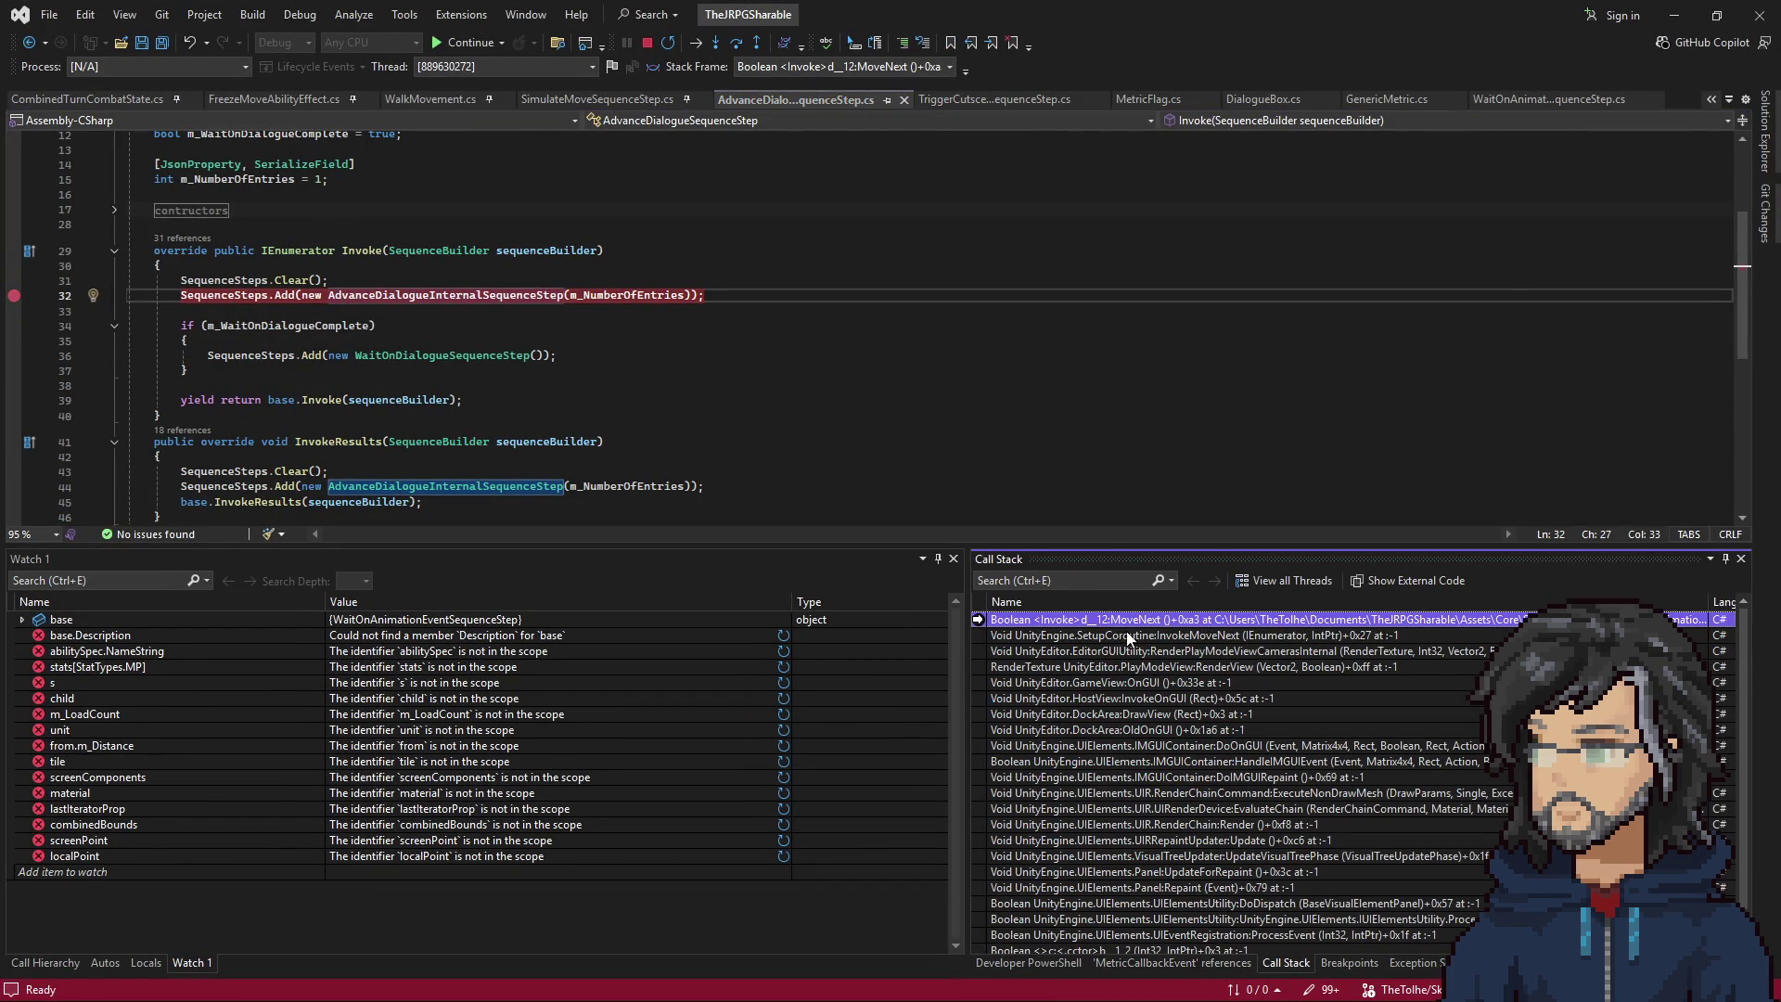
pyautogui.doubleClick(1132, 619)
pyautogui.click(450, 393)
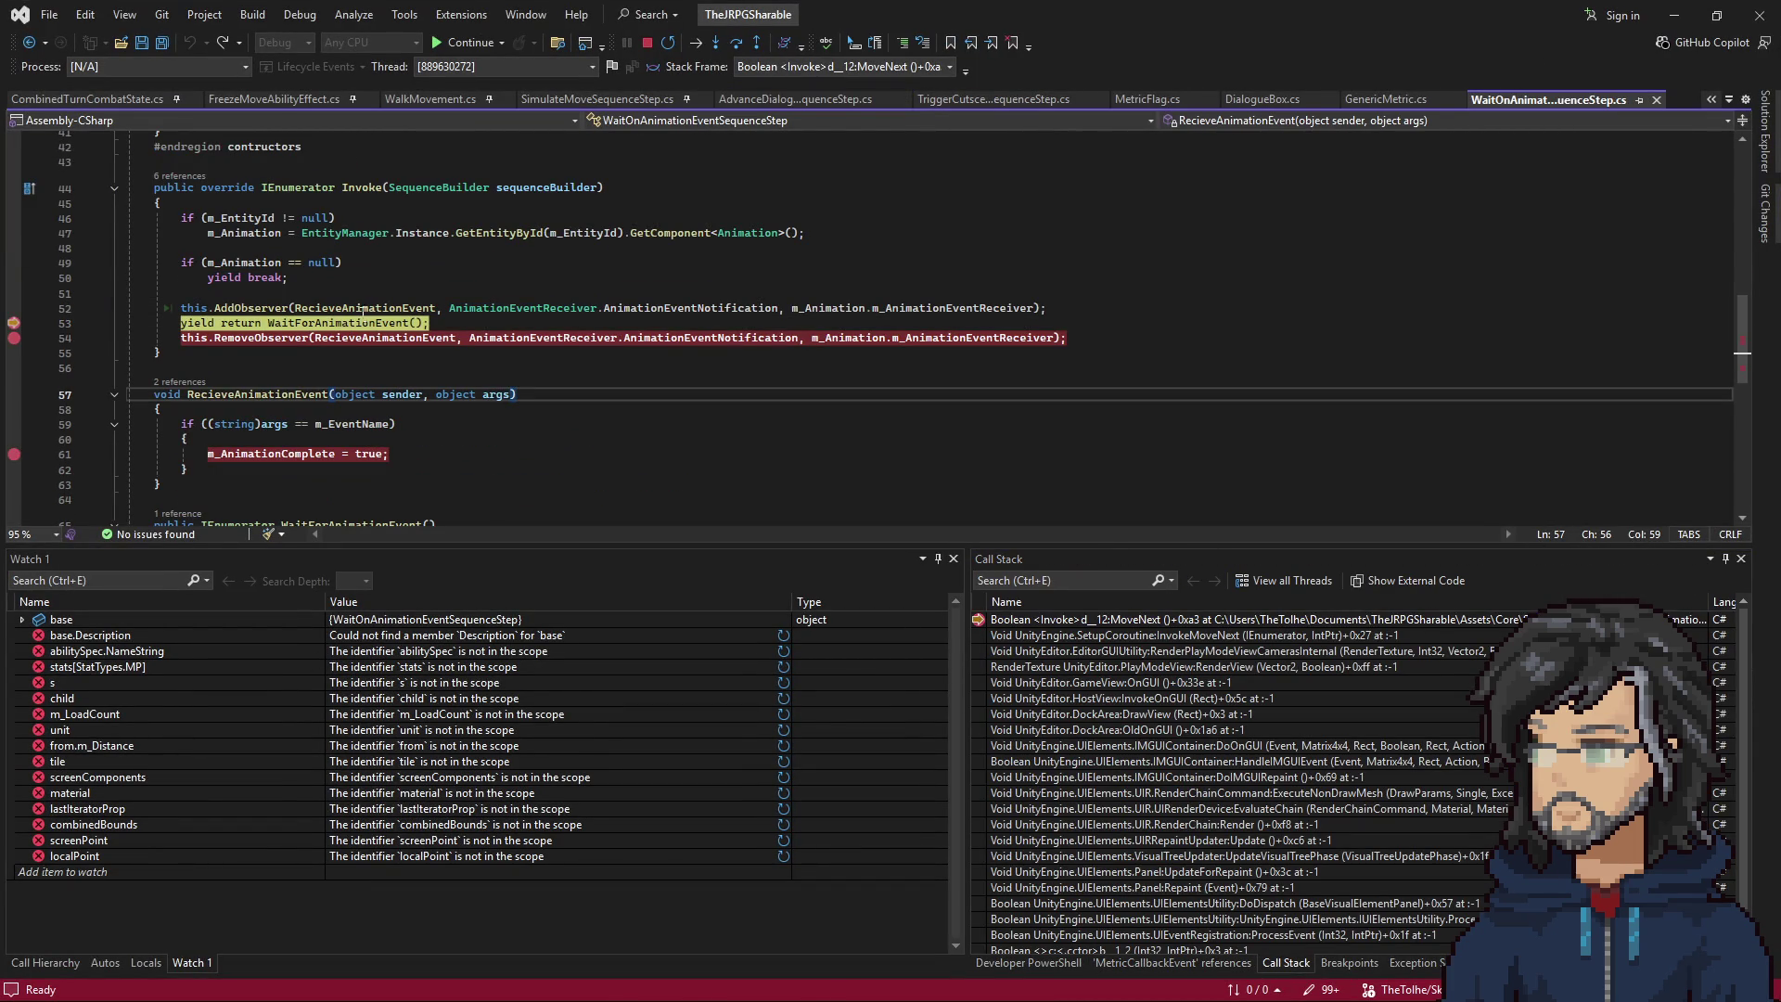
pyautogui.press('F5')
pyautogui.press('F5')
pyautogui.press('F5')
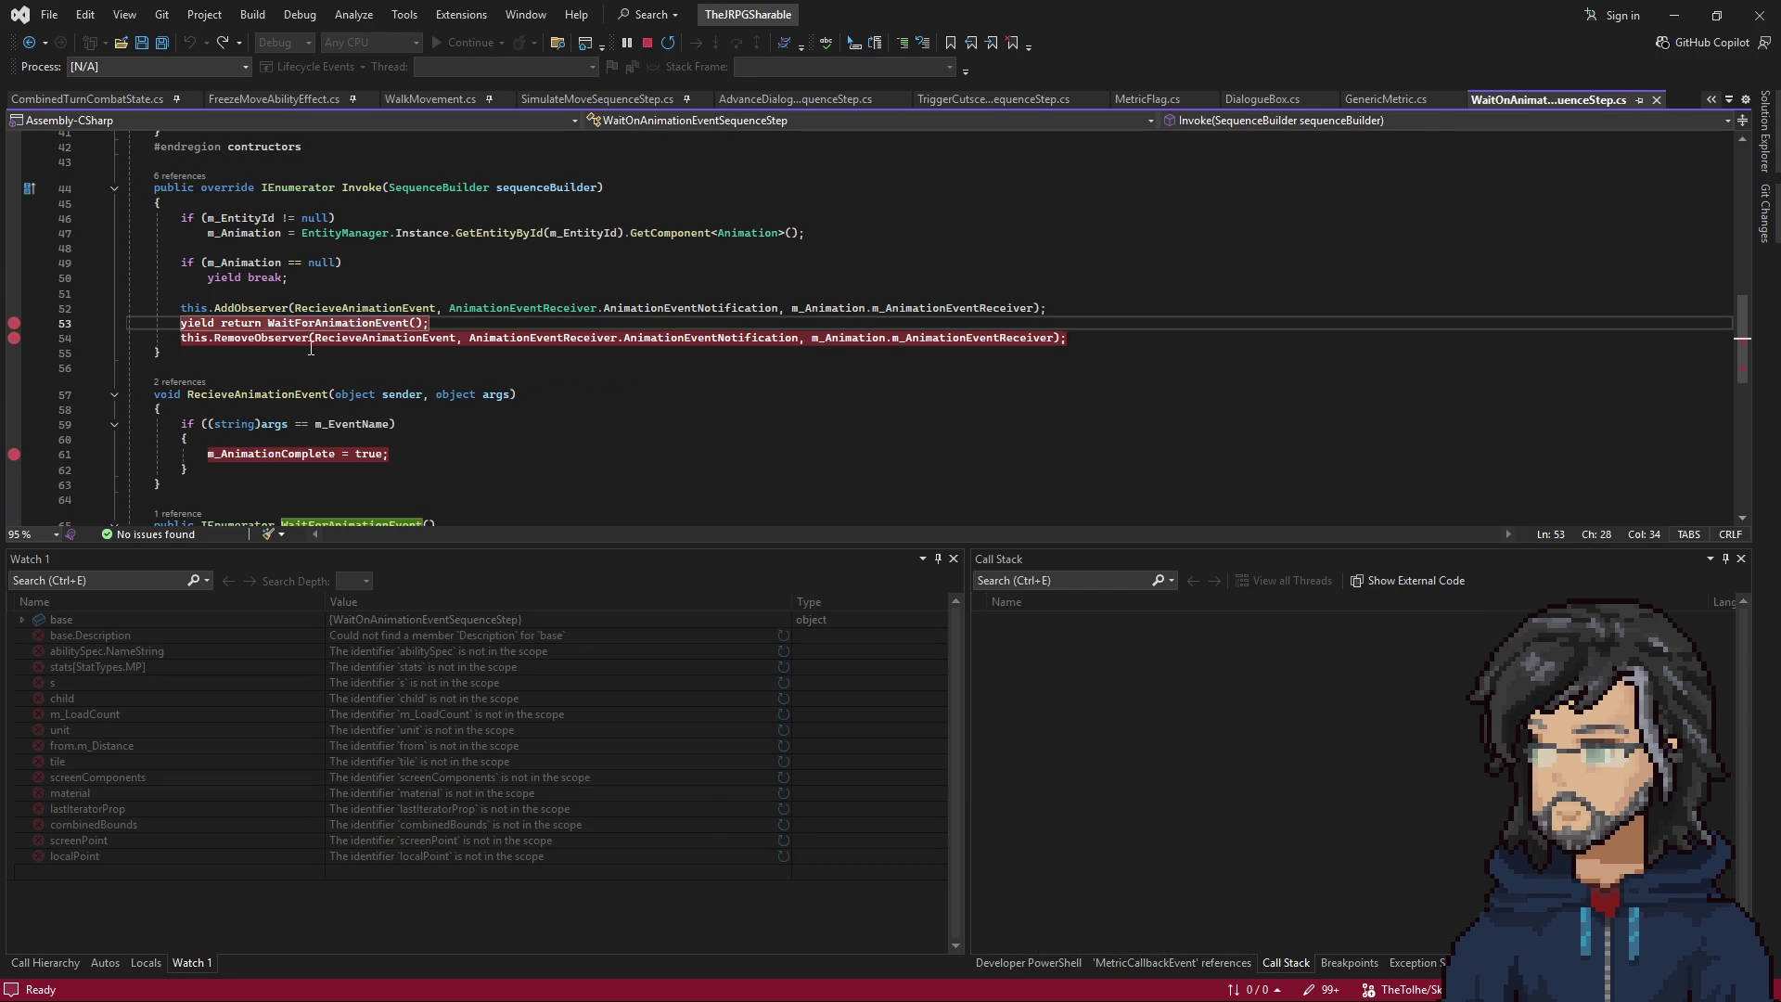
# Advance the game's dialogue and continue through the AdvanceDialogue breakpoints until pausing at the animation-event wait.
pyautogui.click(1674, 15)
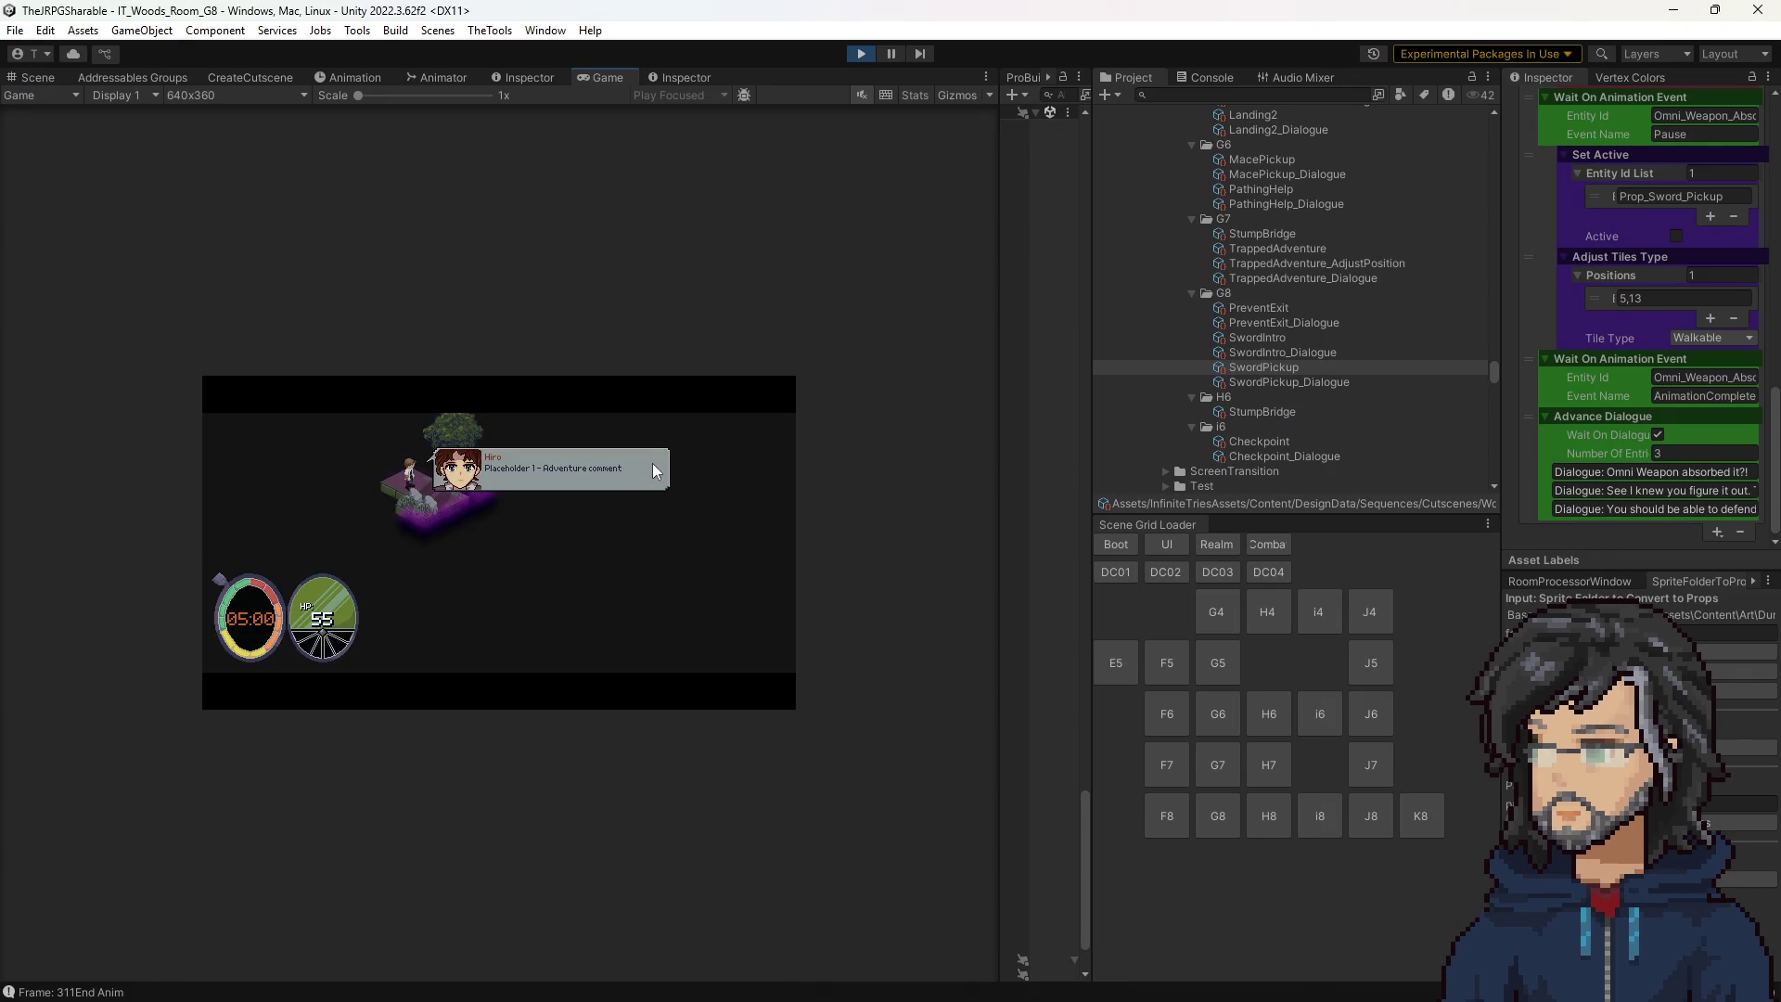
pyautogui.click(653, 464)
pyautogui.click(542, 371)
pyautogui.press('F5')
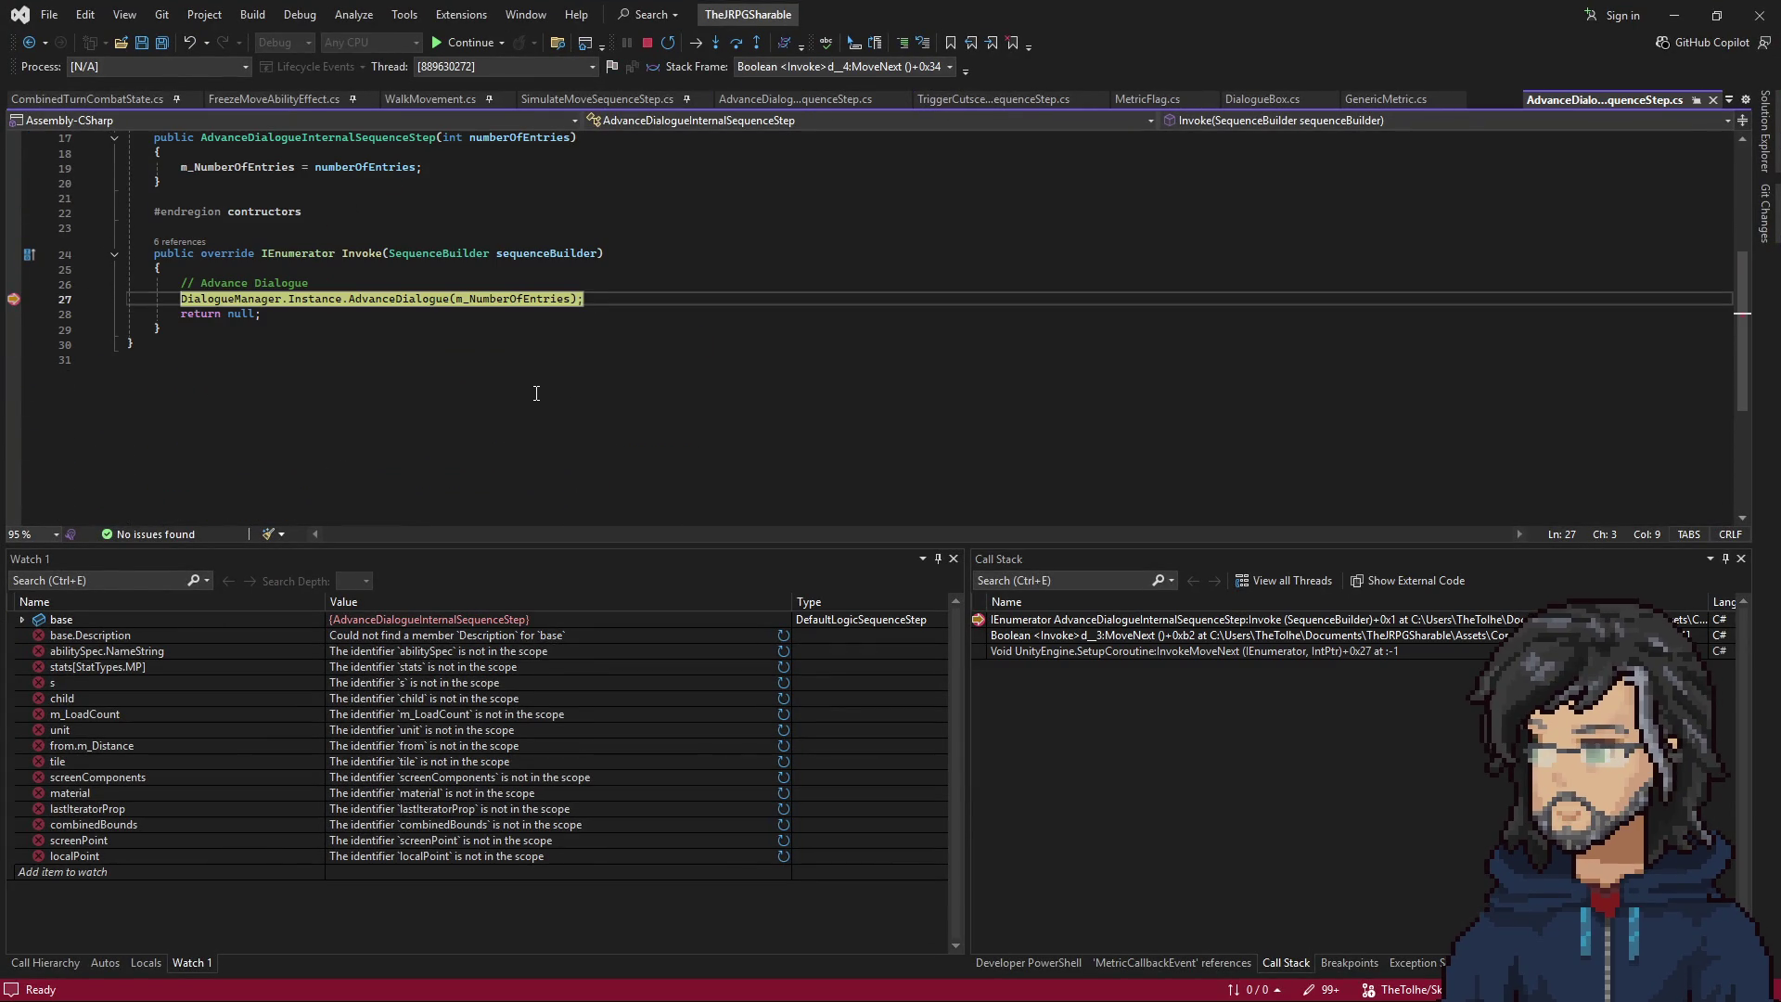
pyautogui.press('F5')
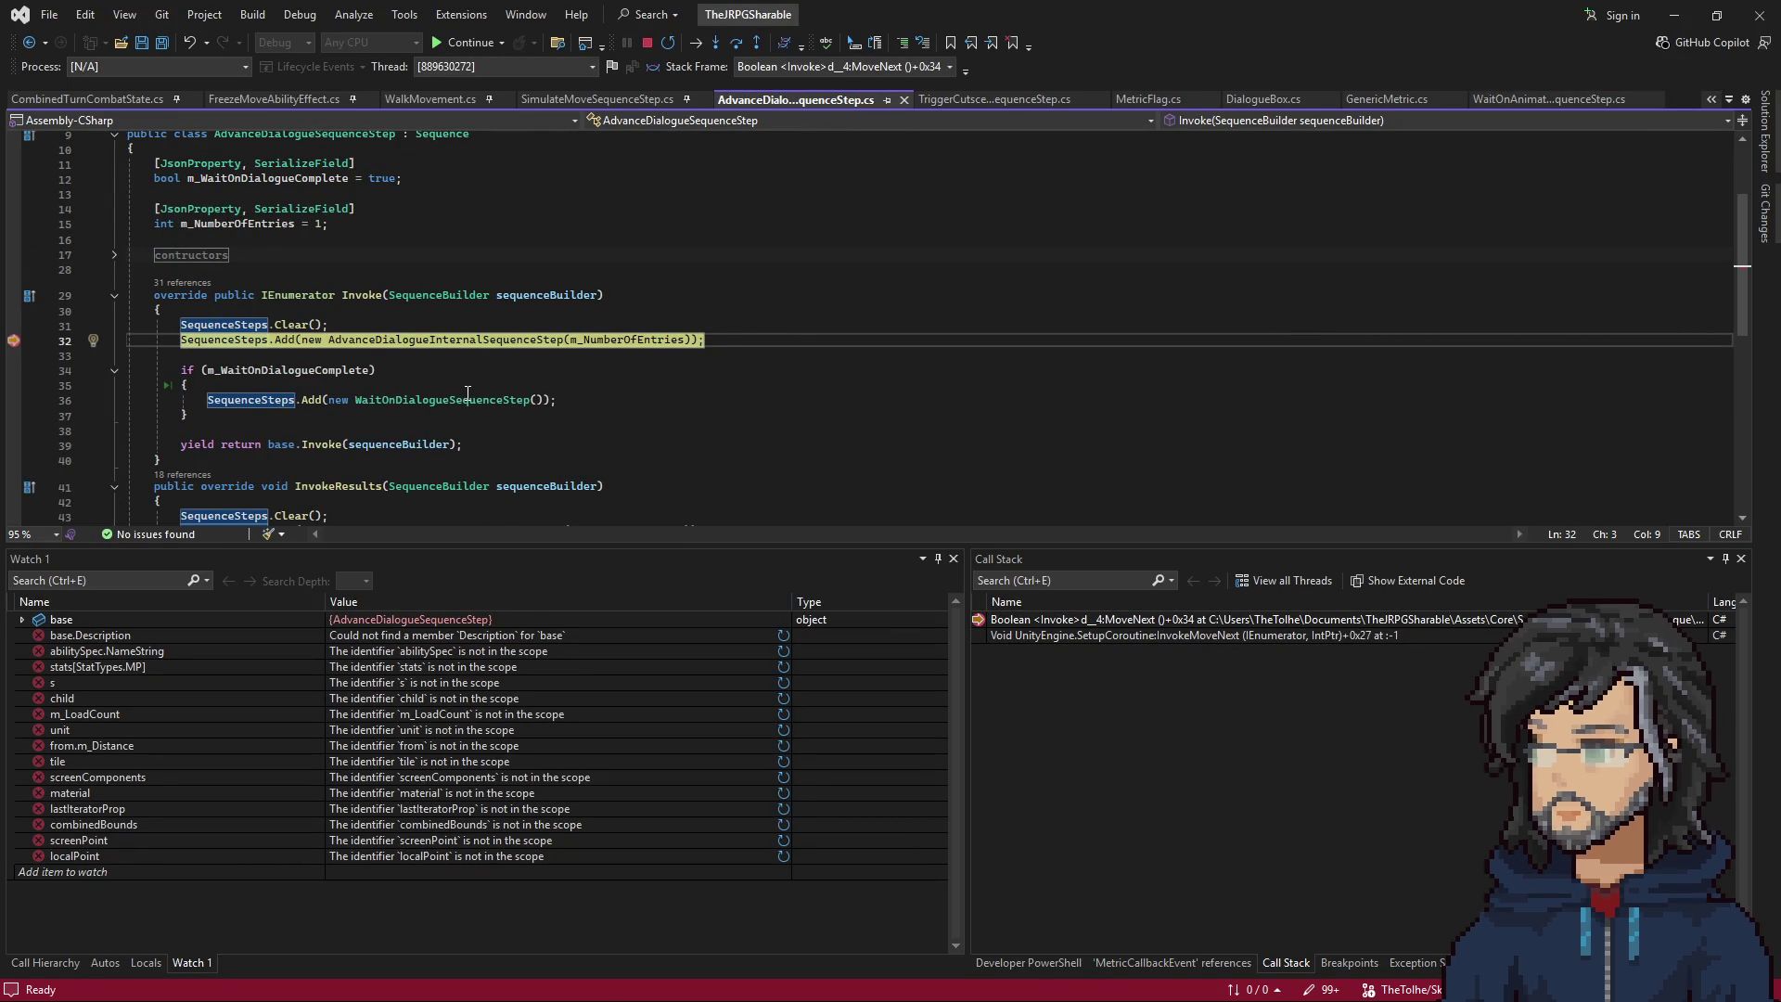
pyautogui.press('F5')
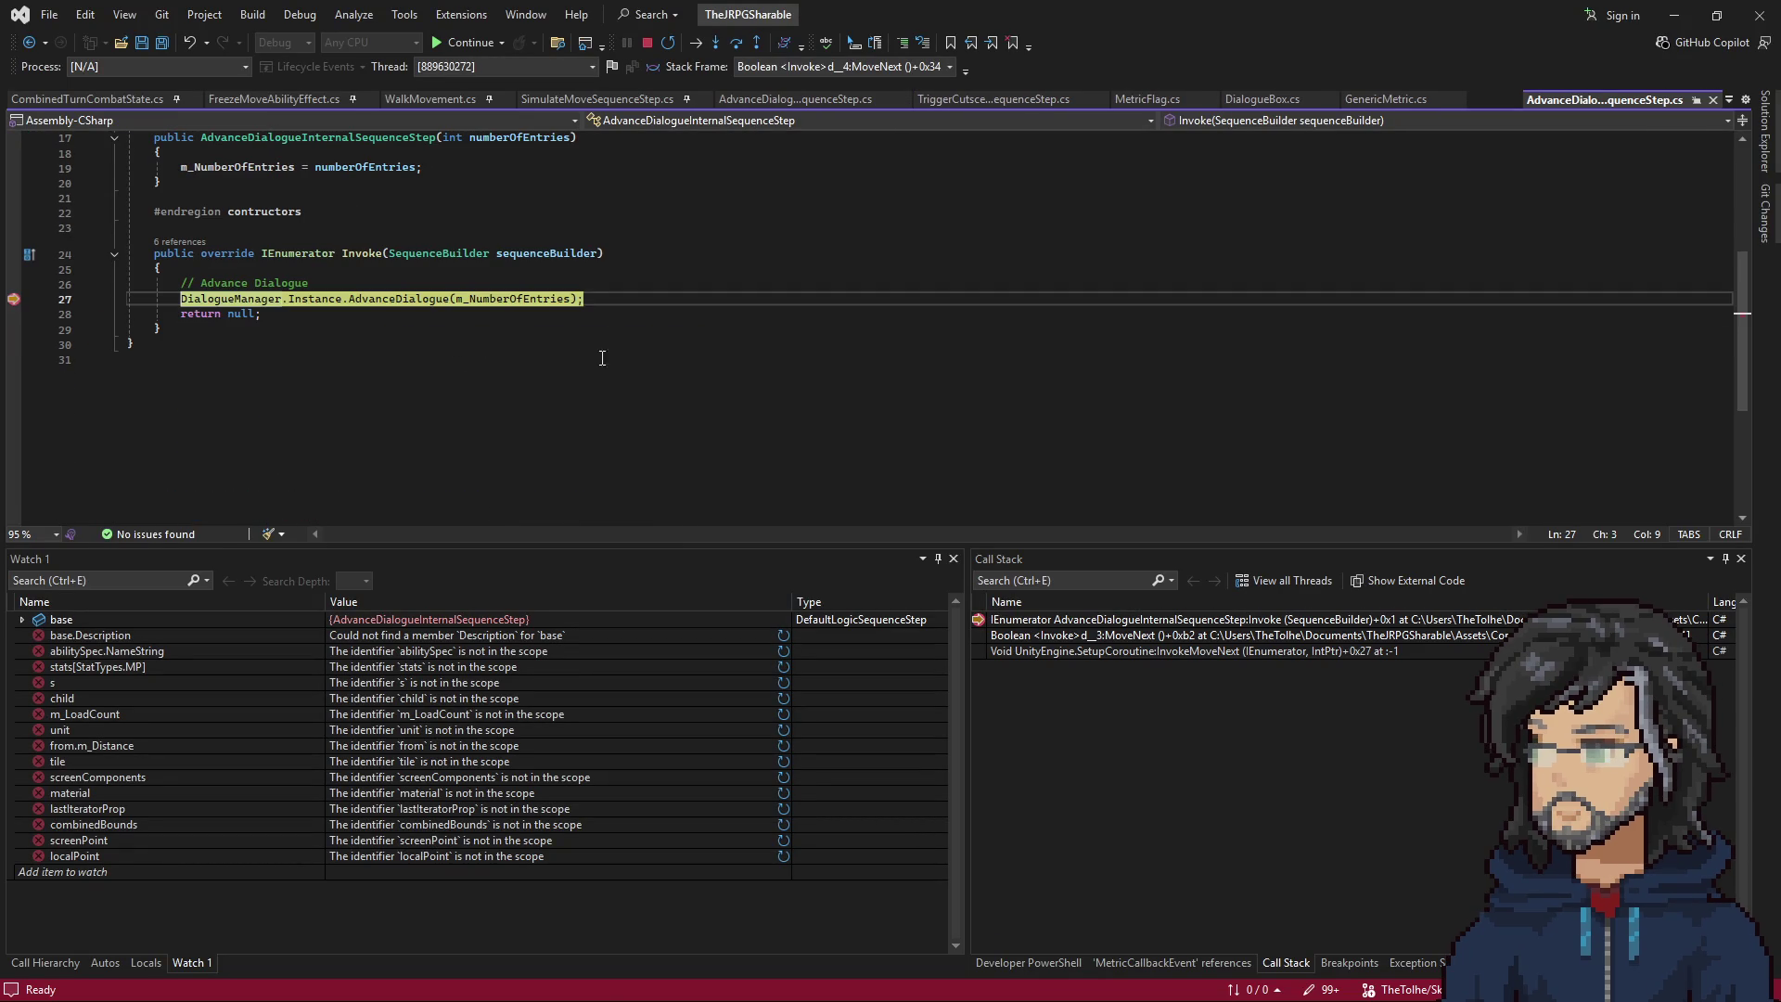
pyautogui.press('F5')
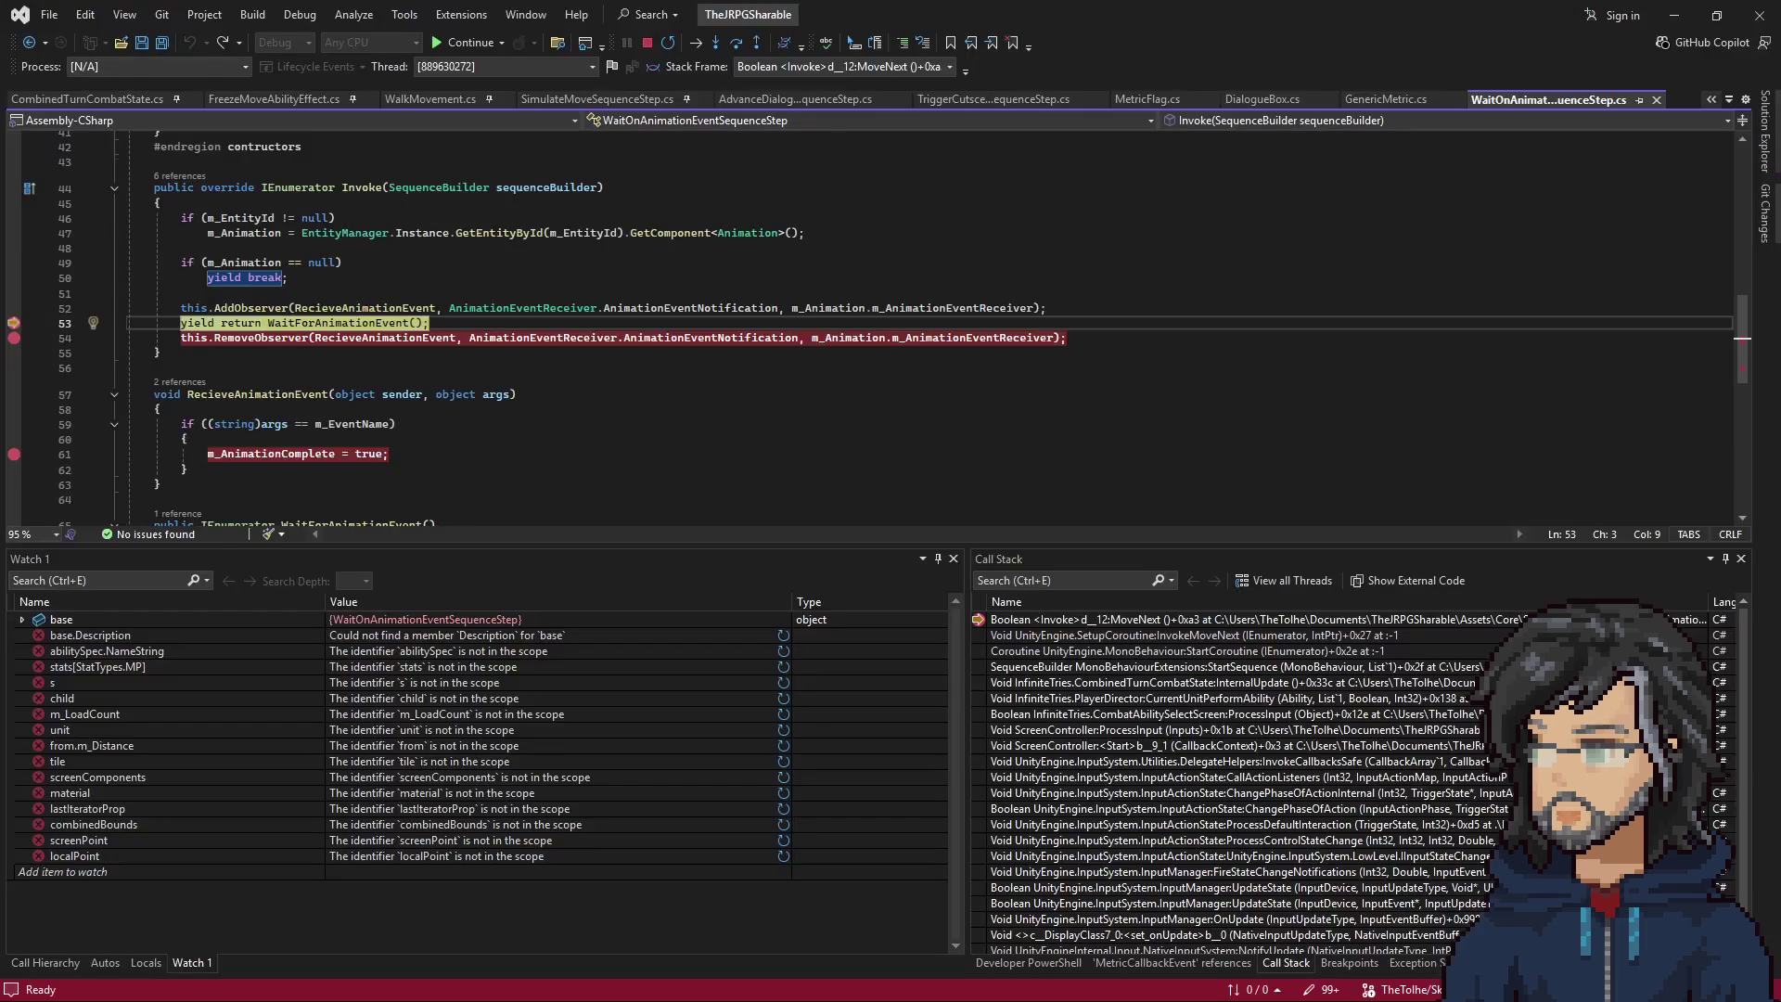
pyautogui.click(418, 323)
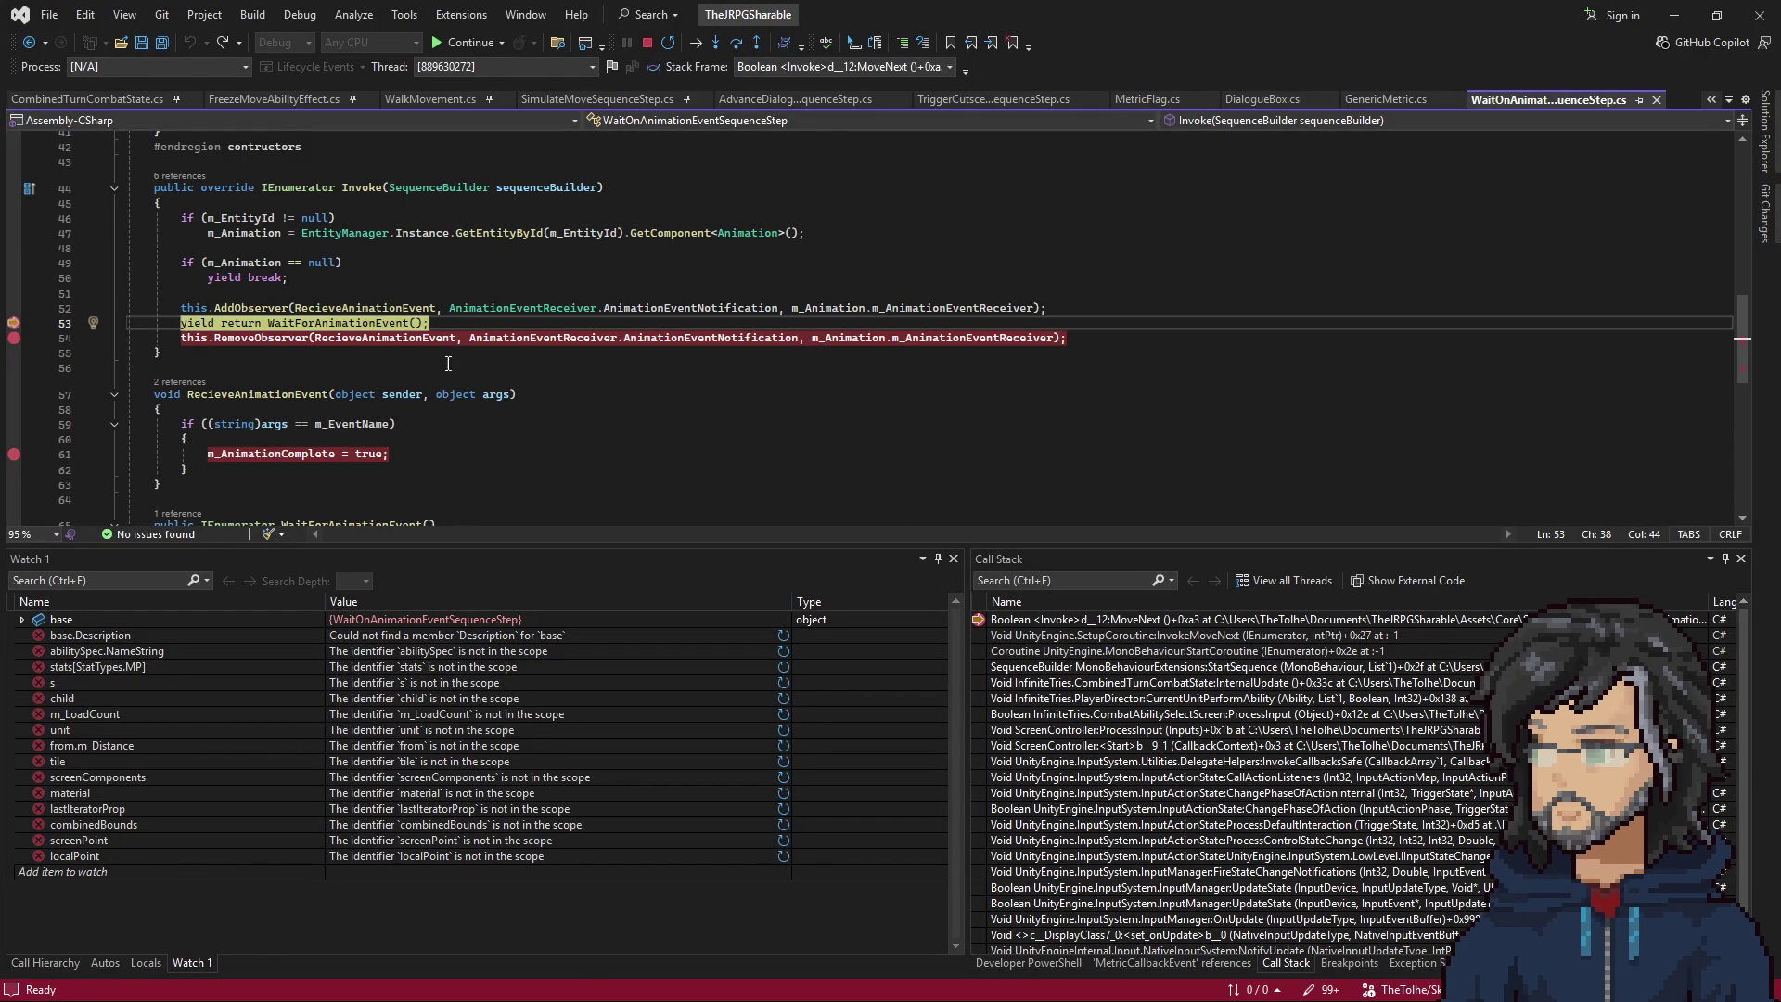
# Inspect variable values in DataTips around the animation-event wait in WaitOnAnimationEventSequenceStep.cs.
pyautogui.moveTo(363, 428)
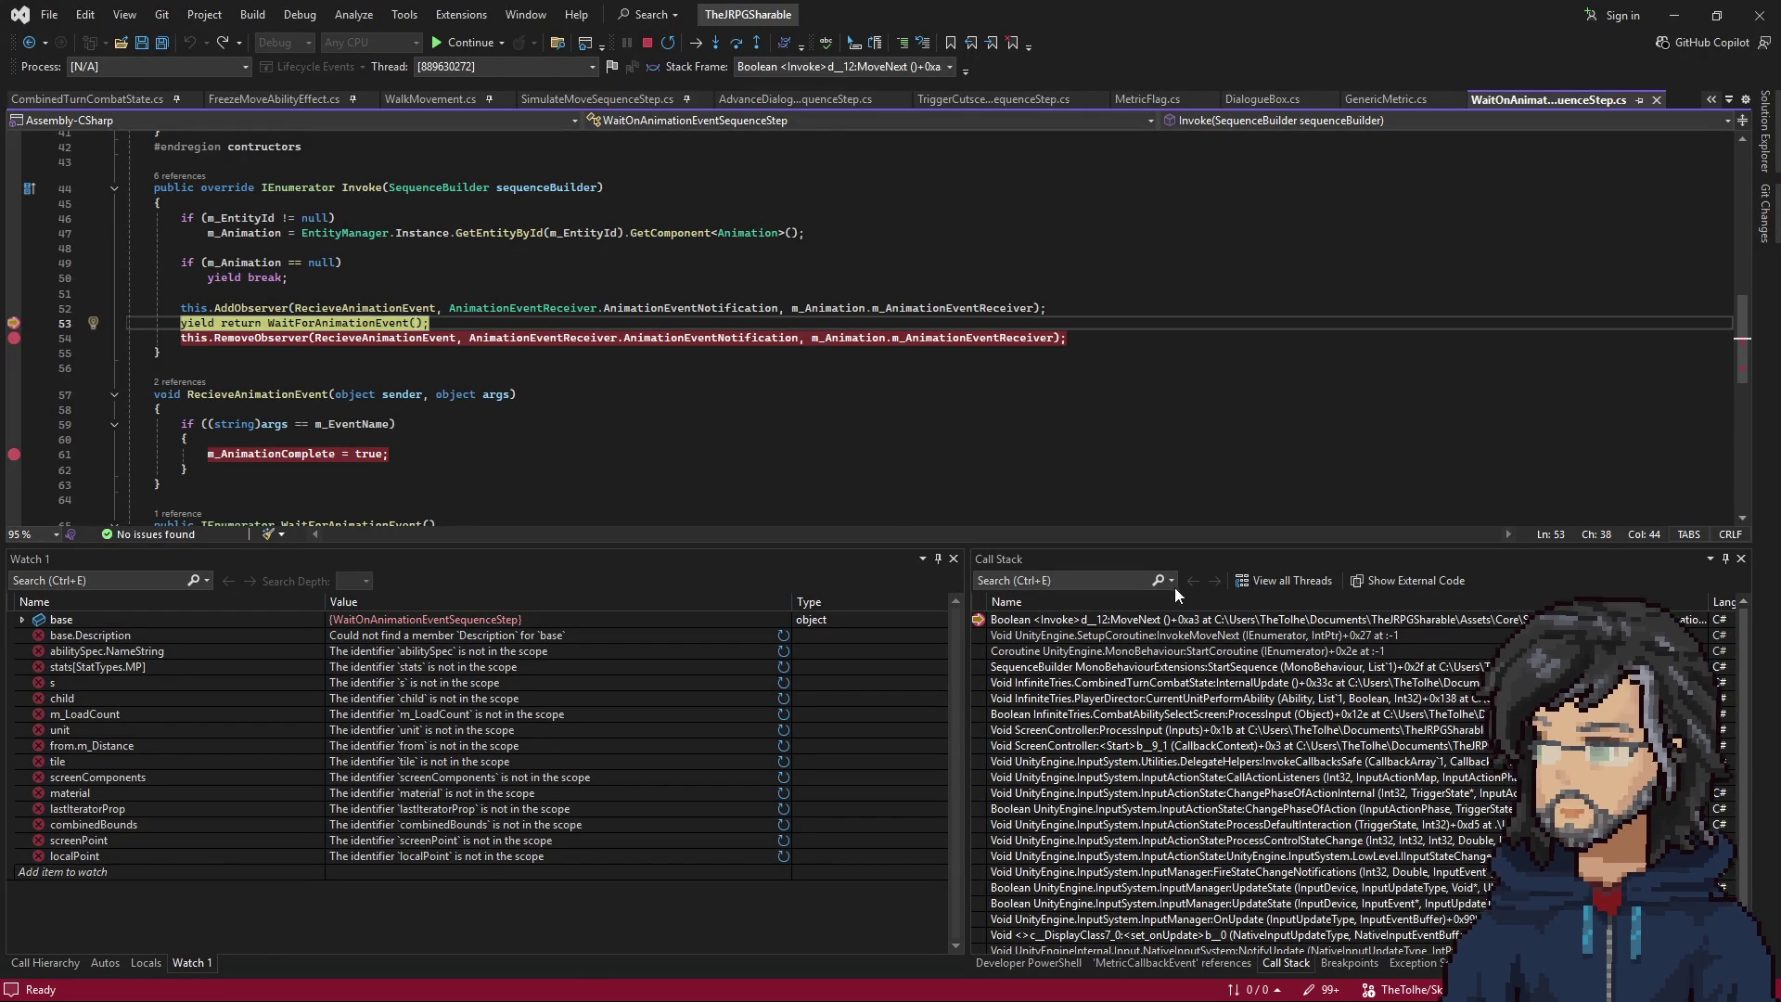
pyautogui.scroll(3, 367, 347)
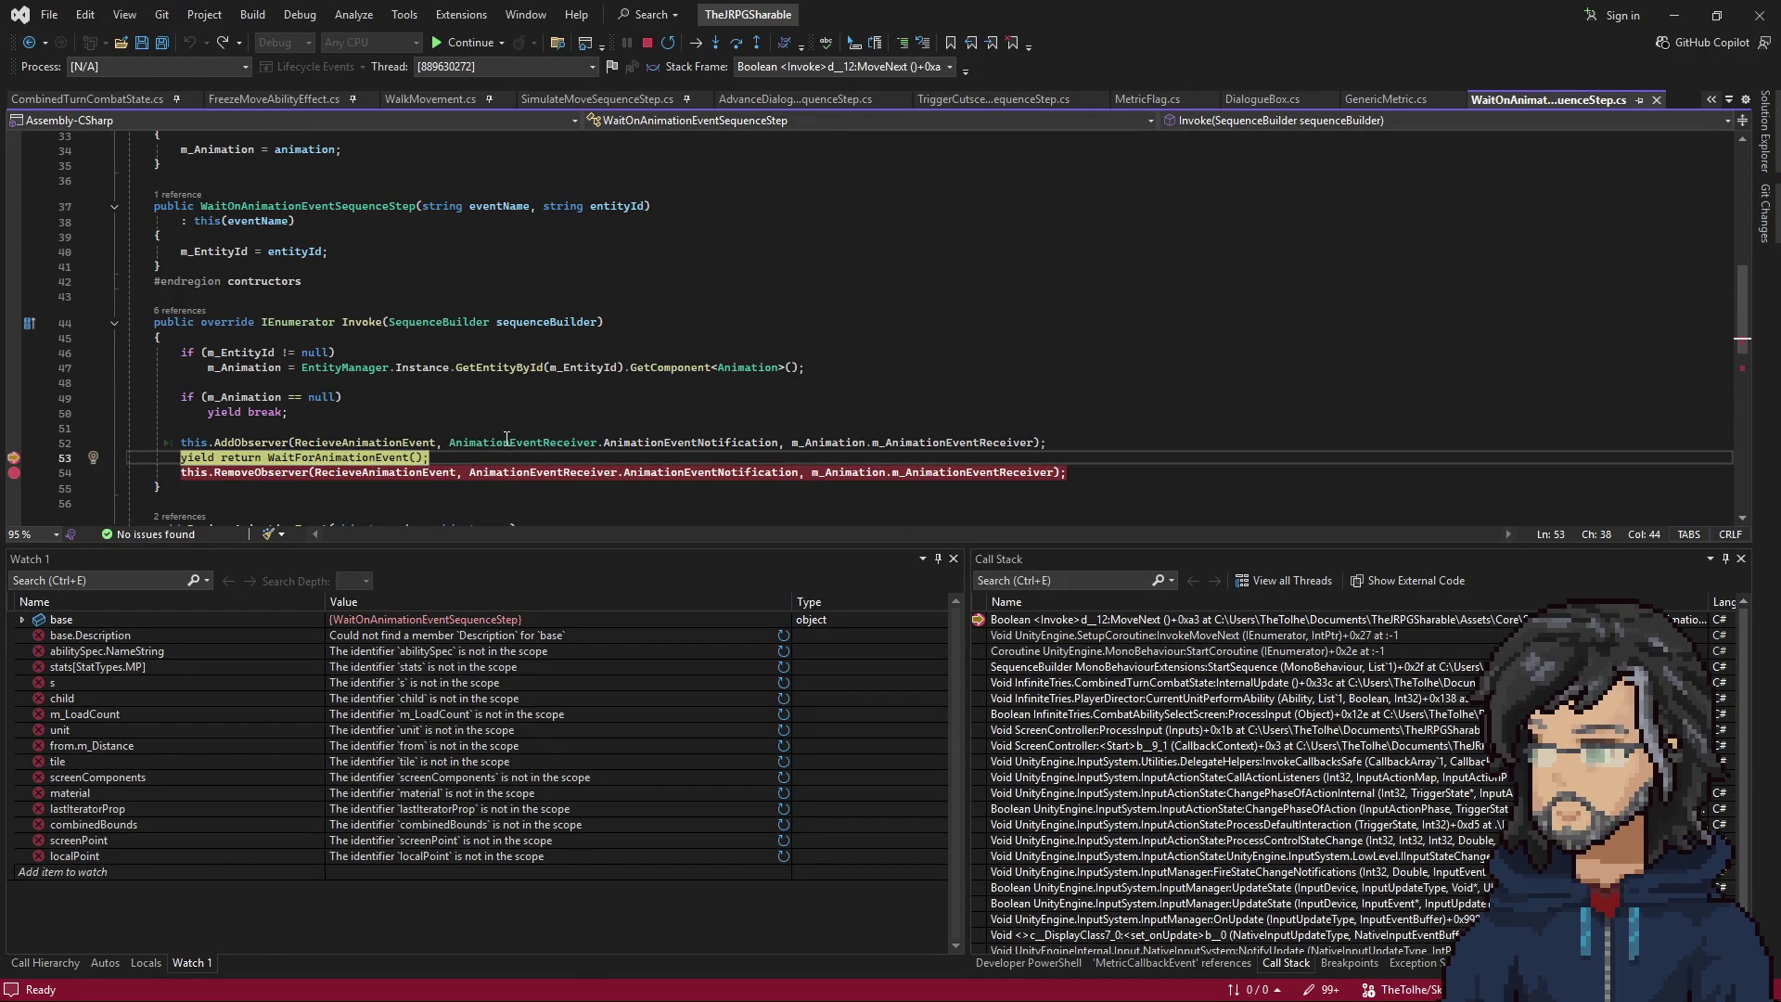
pyautogui.moveTo(845, 448)
pyautogui.moveTo(961, 446)
pyautogui.moveTo(576, 365)
pyautogui.scroll(10, 569, 361)
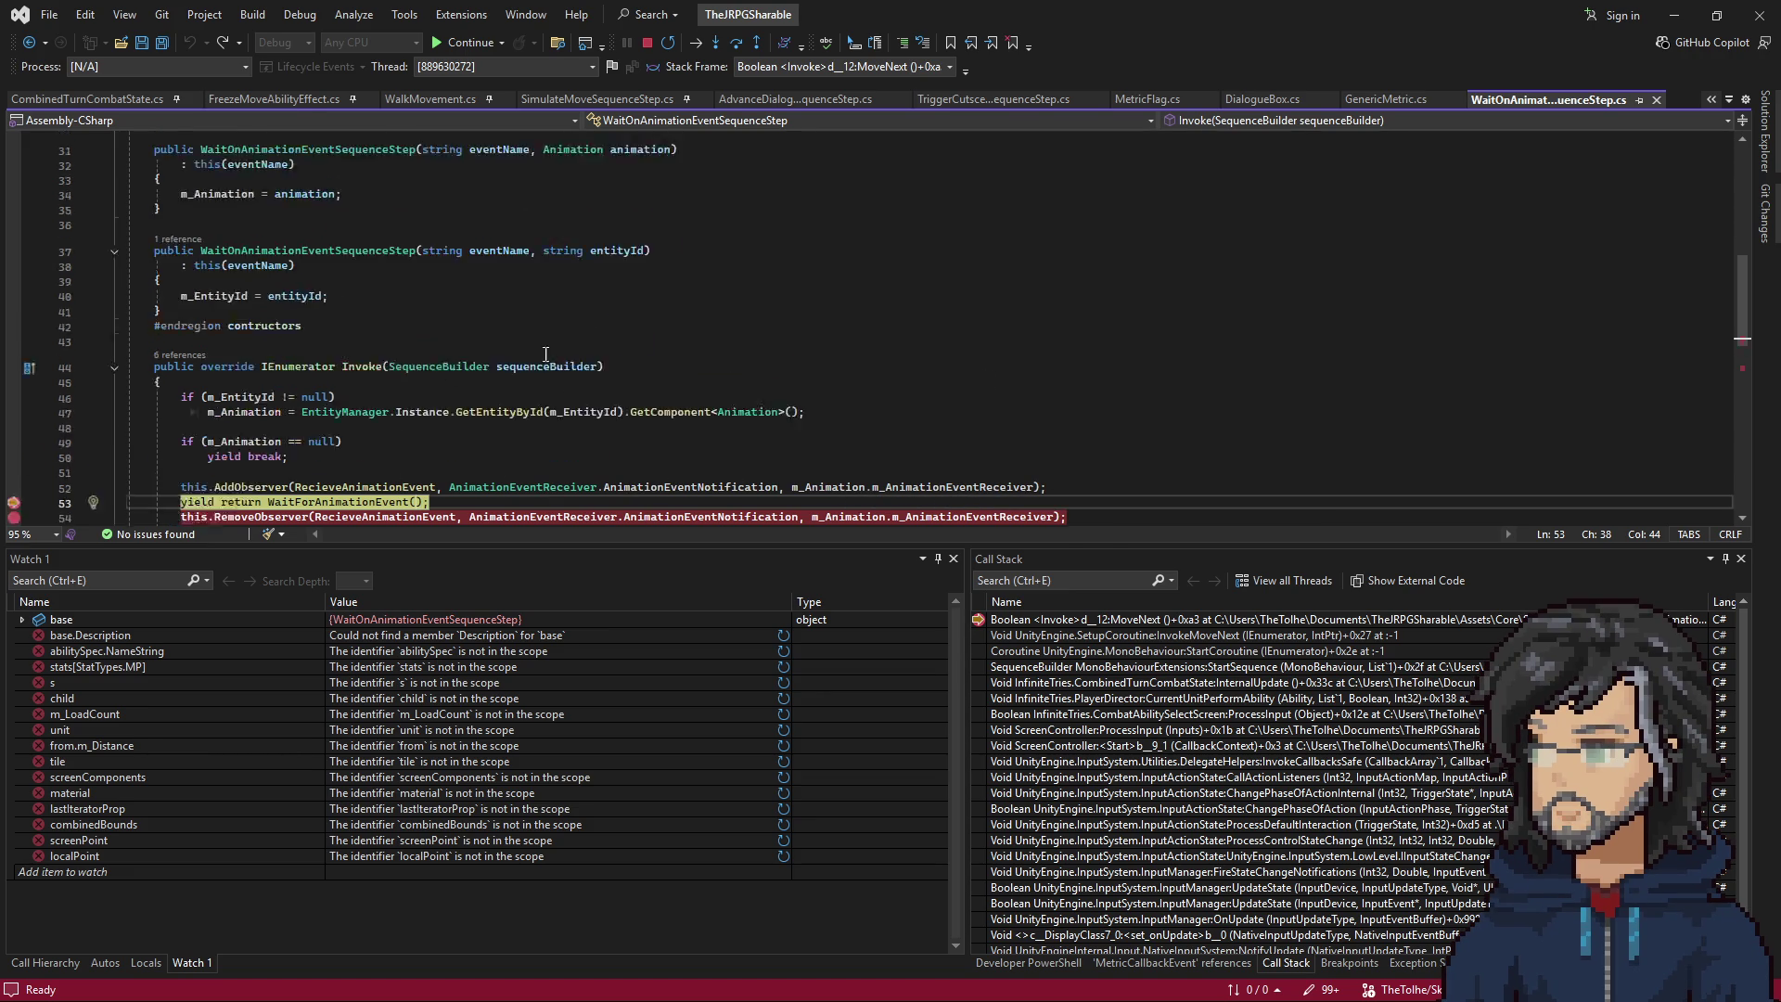
pyautogui.moveTo(250, 355)
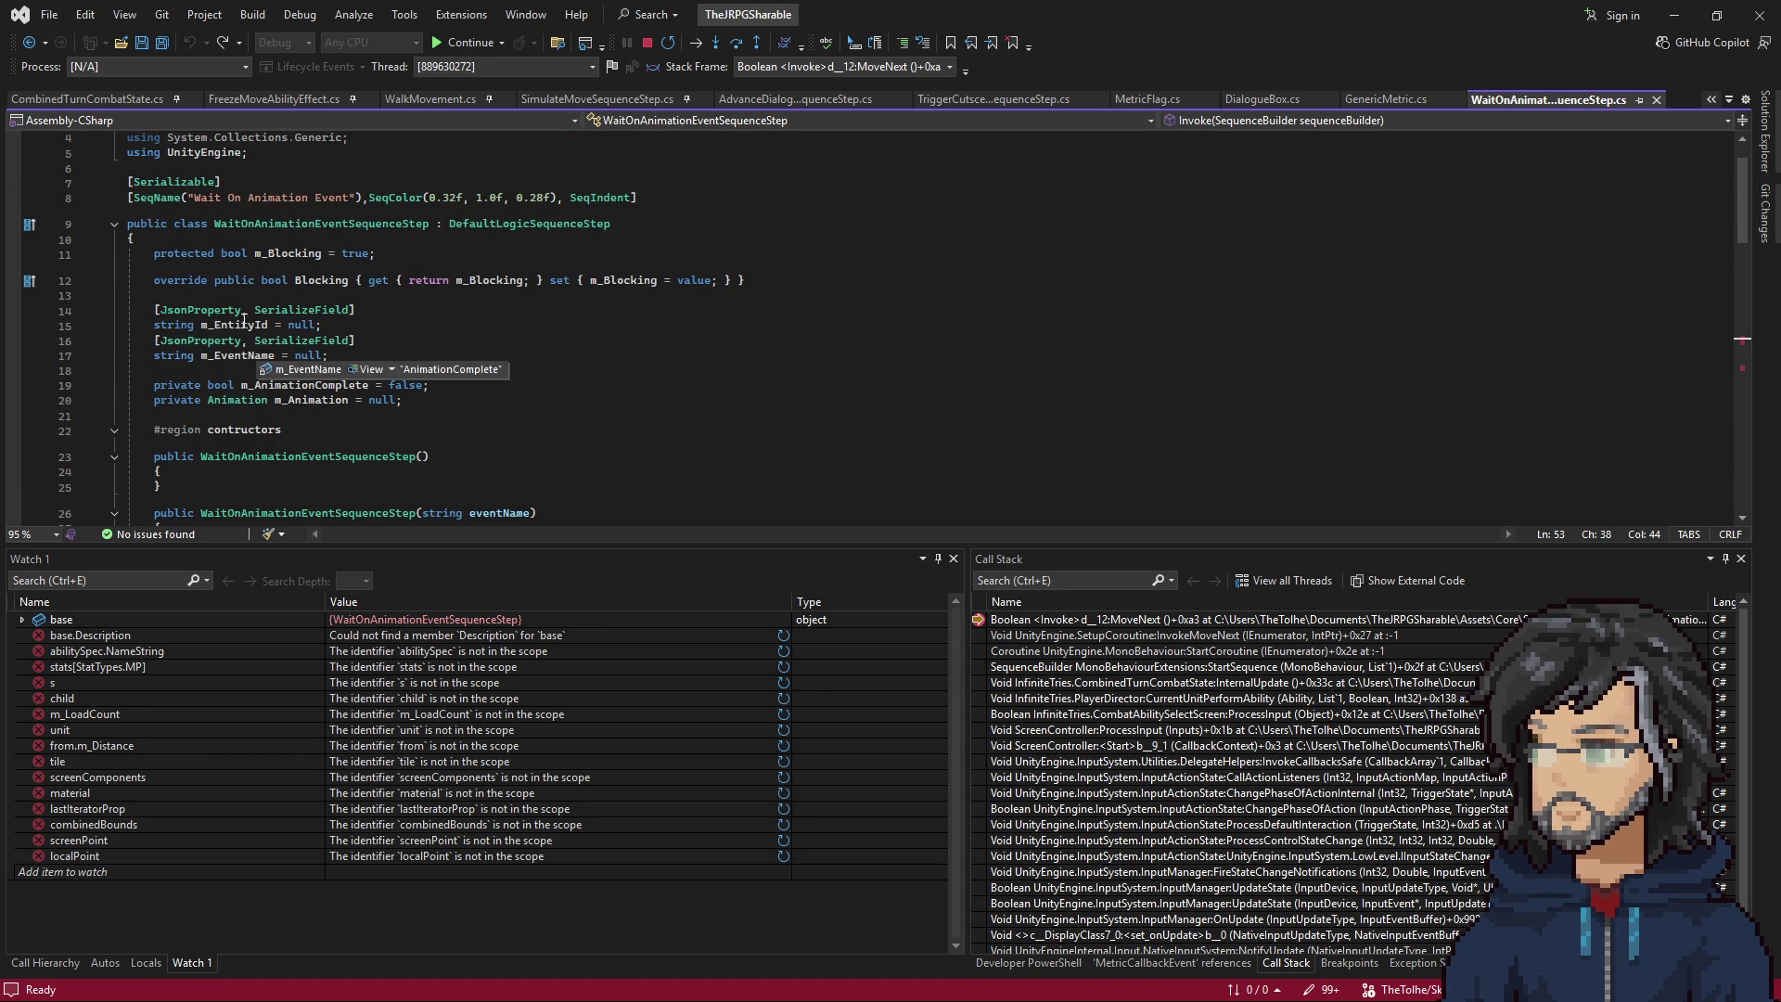
# Inspect the StartSequence and combat-state InternalUpdate caller frames, then return to the wait frame.
pyautogui.doubleClick(1176, 665)
pyautogui.doubleClick(1171, 684)
pyautogui.moveTo(510, 336)
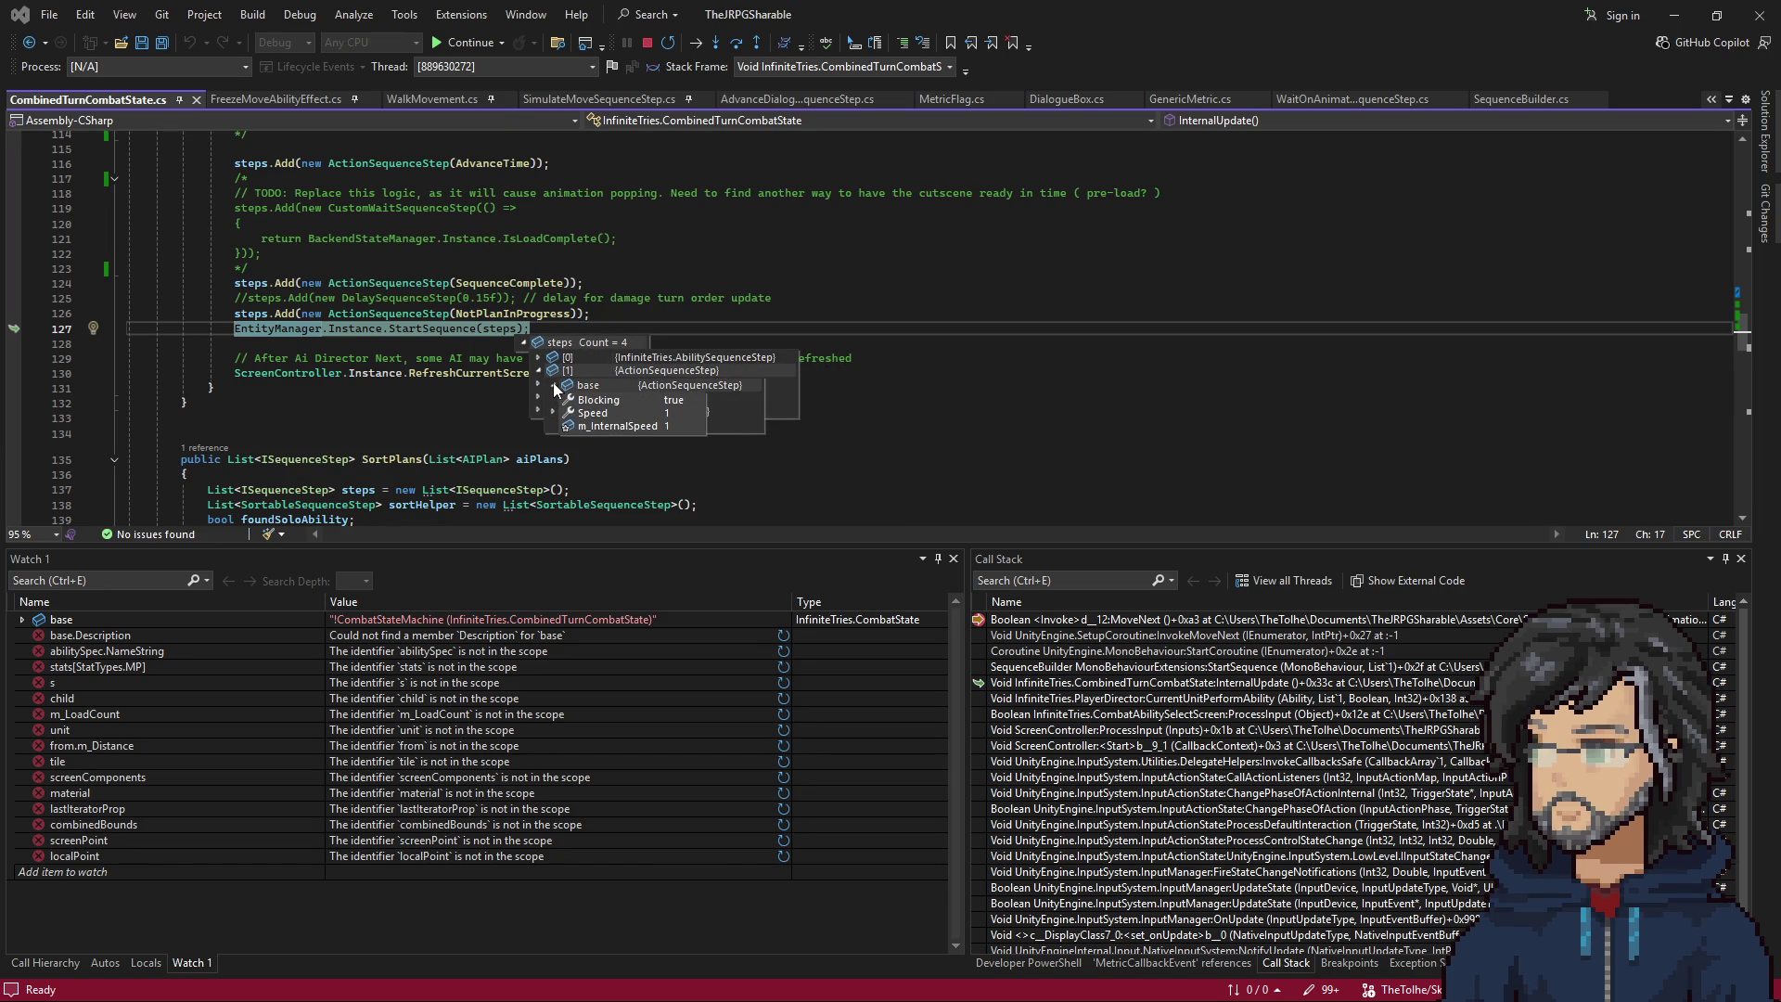
pyautogui.doubleClick(1134, 619)
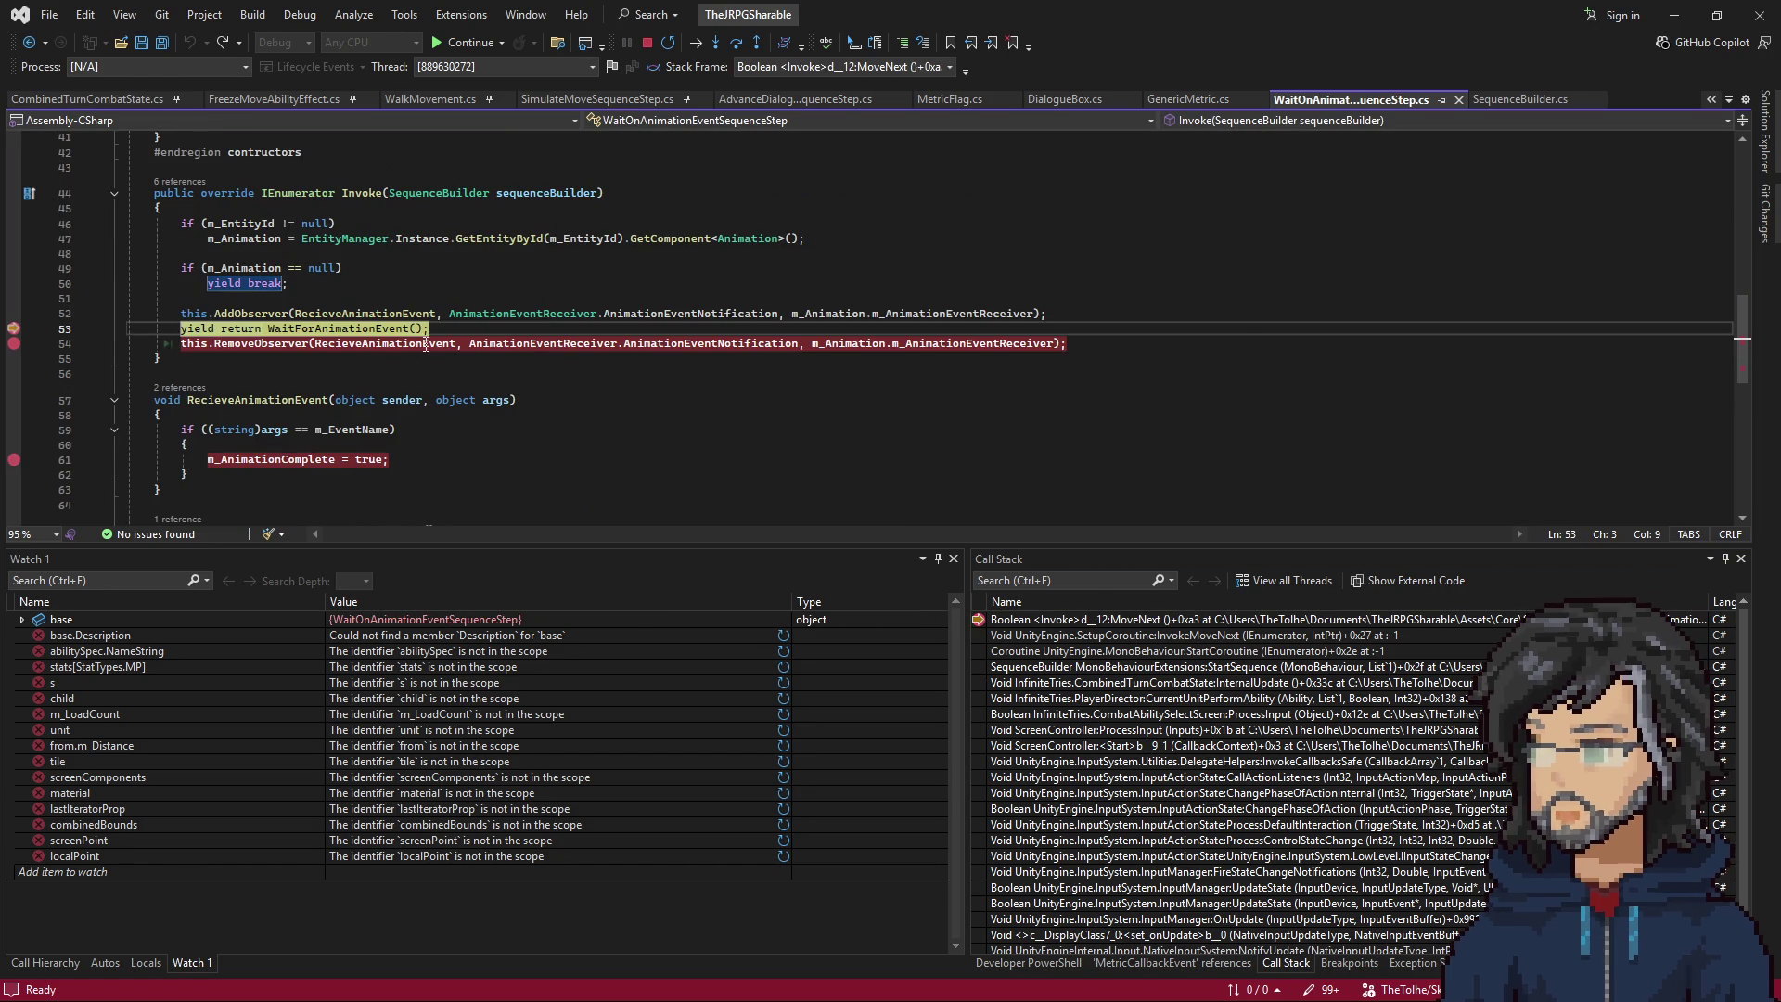
pyautogui.moveTo(269, 267)
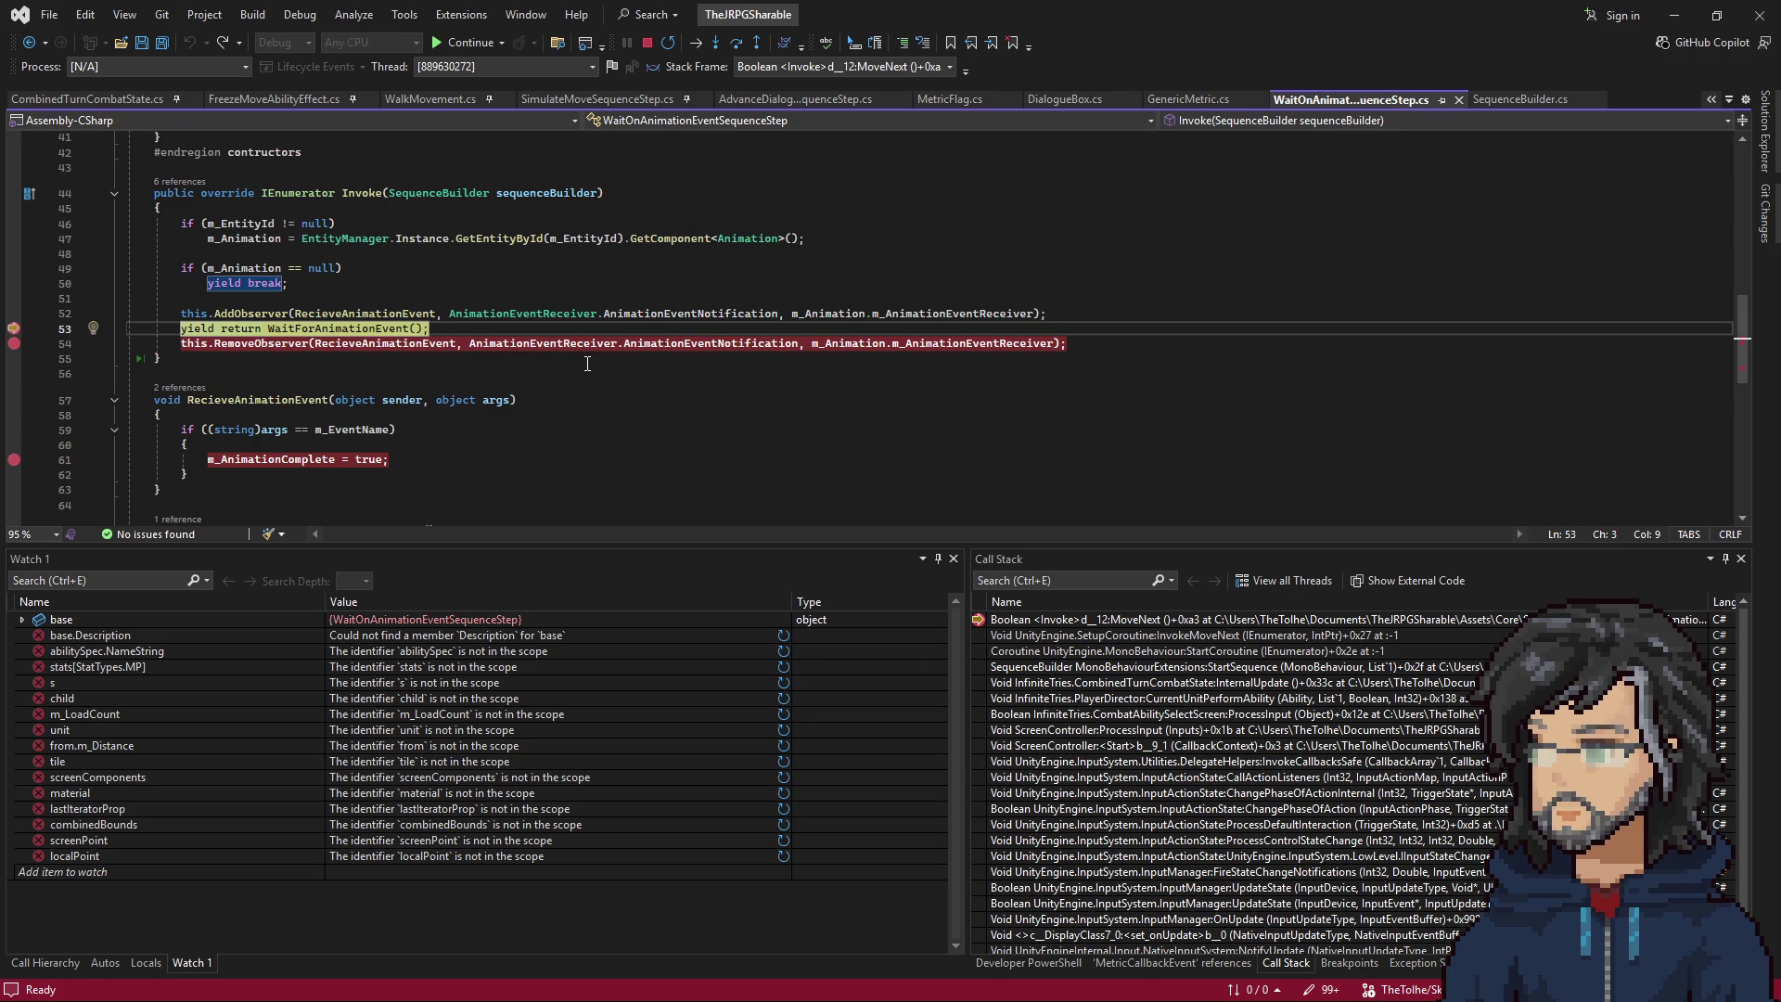
# Step over the wait to line 54, resume, and return to the running game.
pyautogui.press('F10')
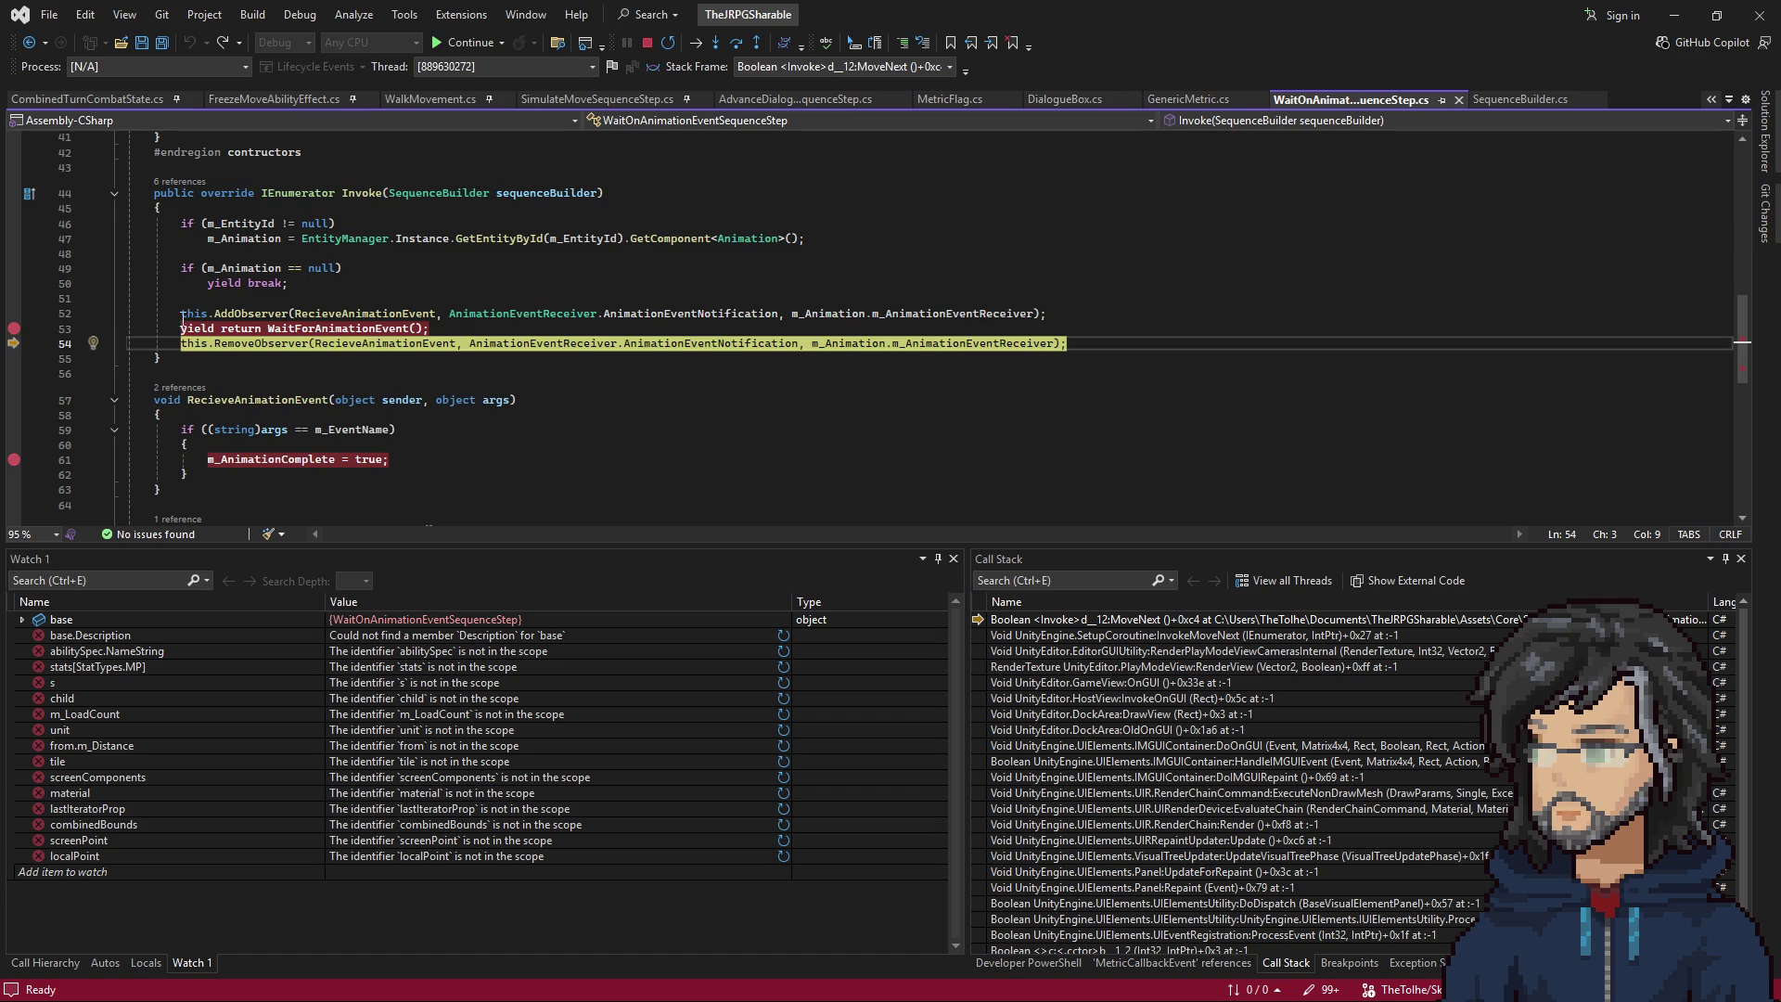
pyautogui.press('F5')
pyautogui.hotkey('alt', 'Tab')
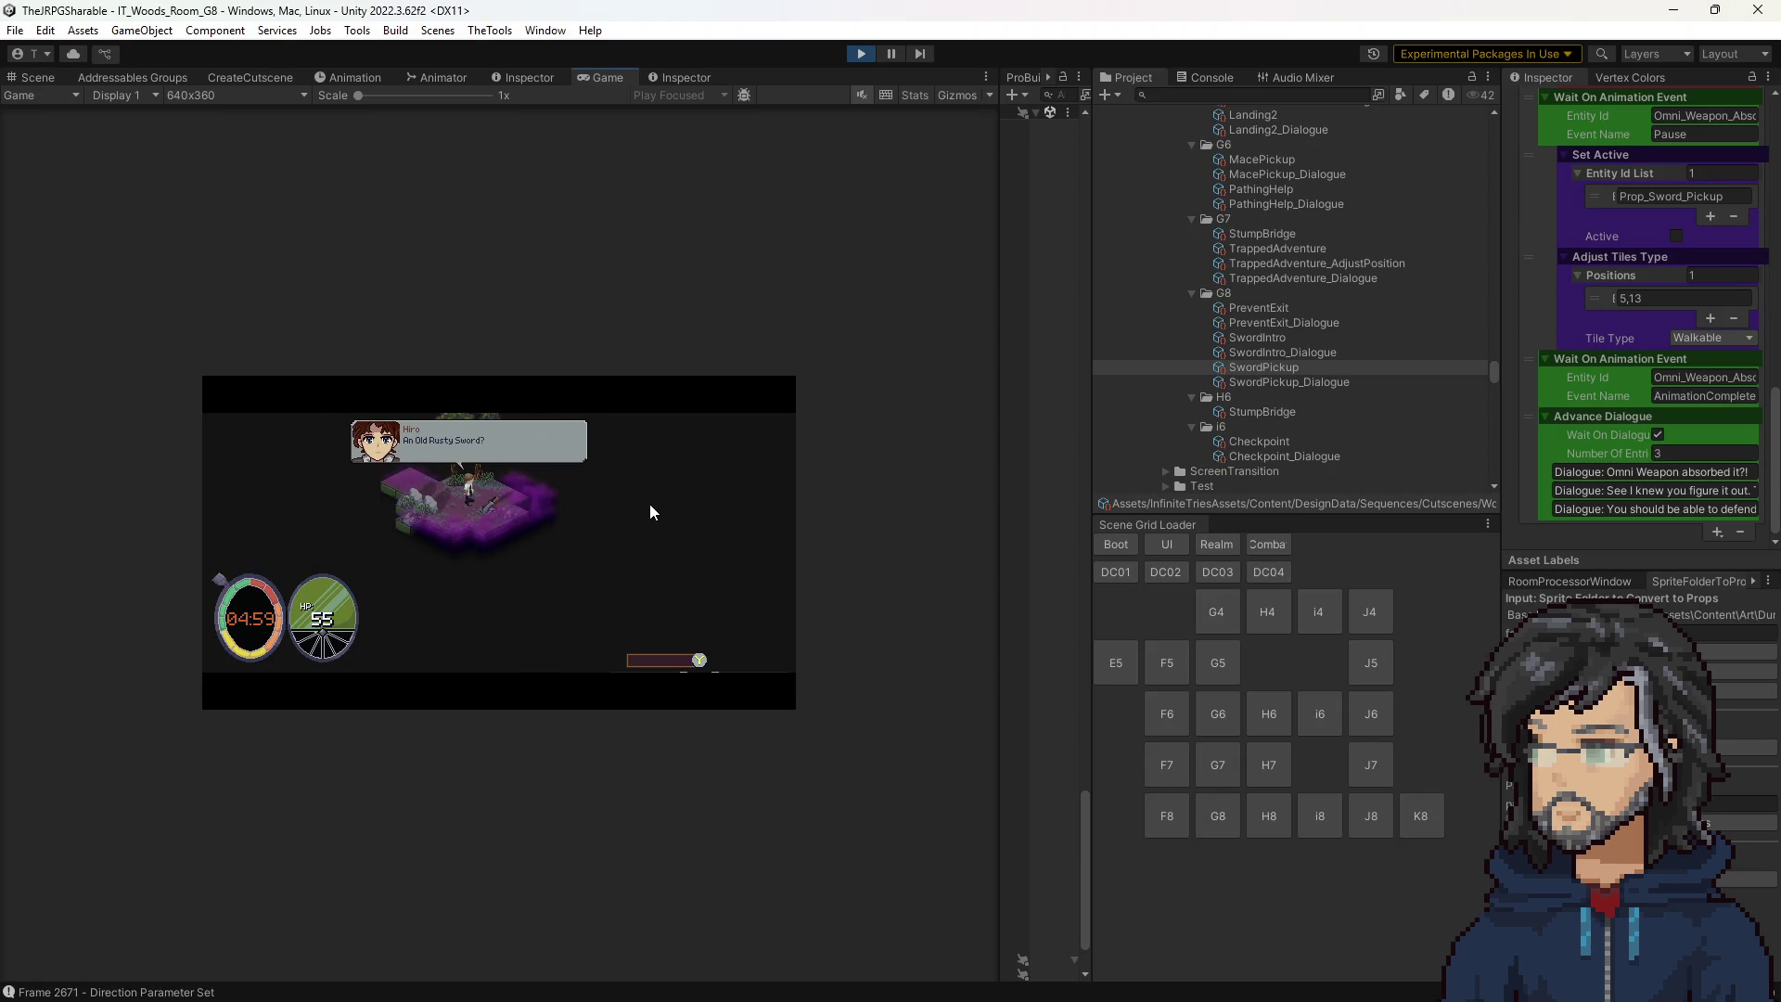
# Advance the dialogue, open Sequence.cs's step loop from the call stack, and inspect its 15 SequenceSteps.
pyautogui.press('space')
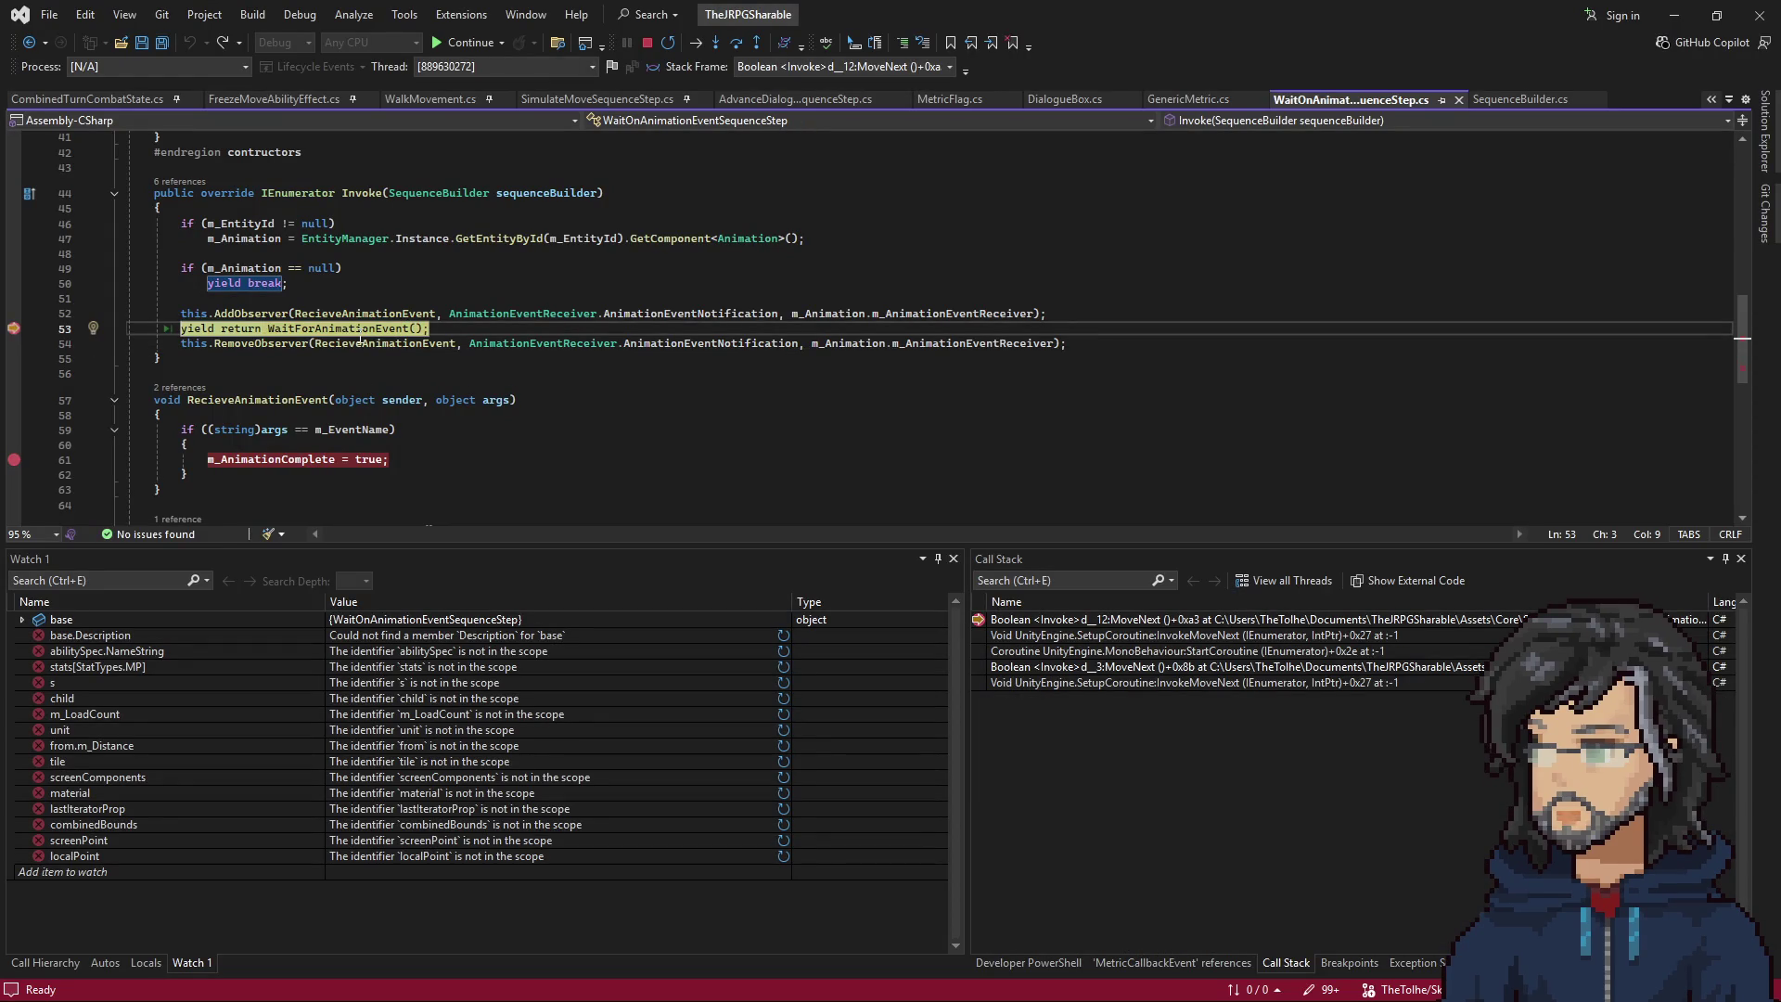
pyautogui.doubleClick(1129, 635)
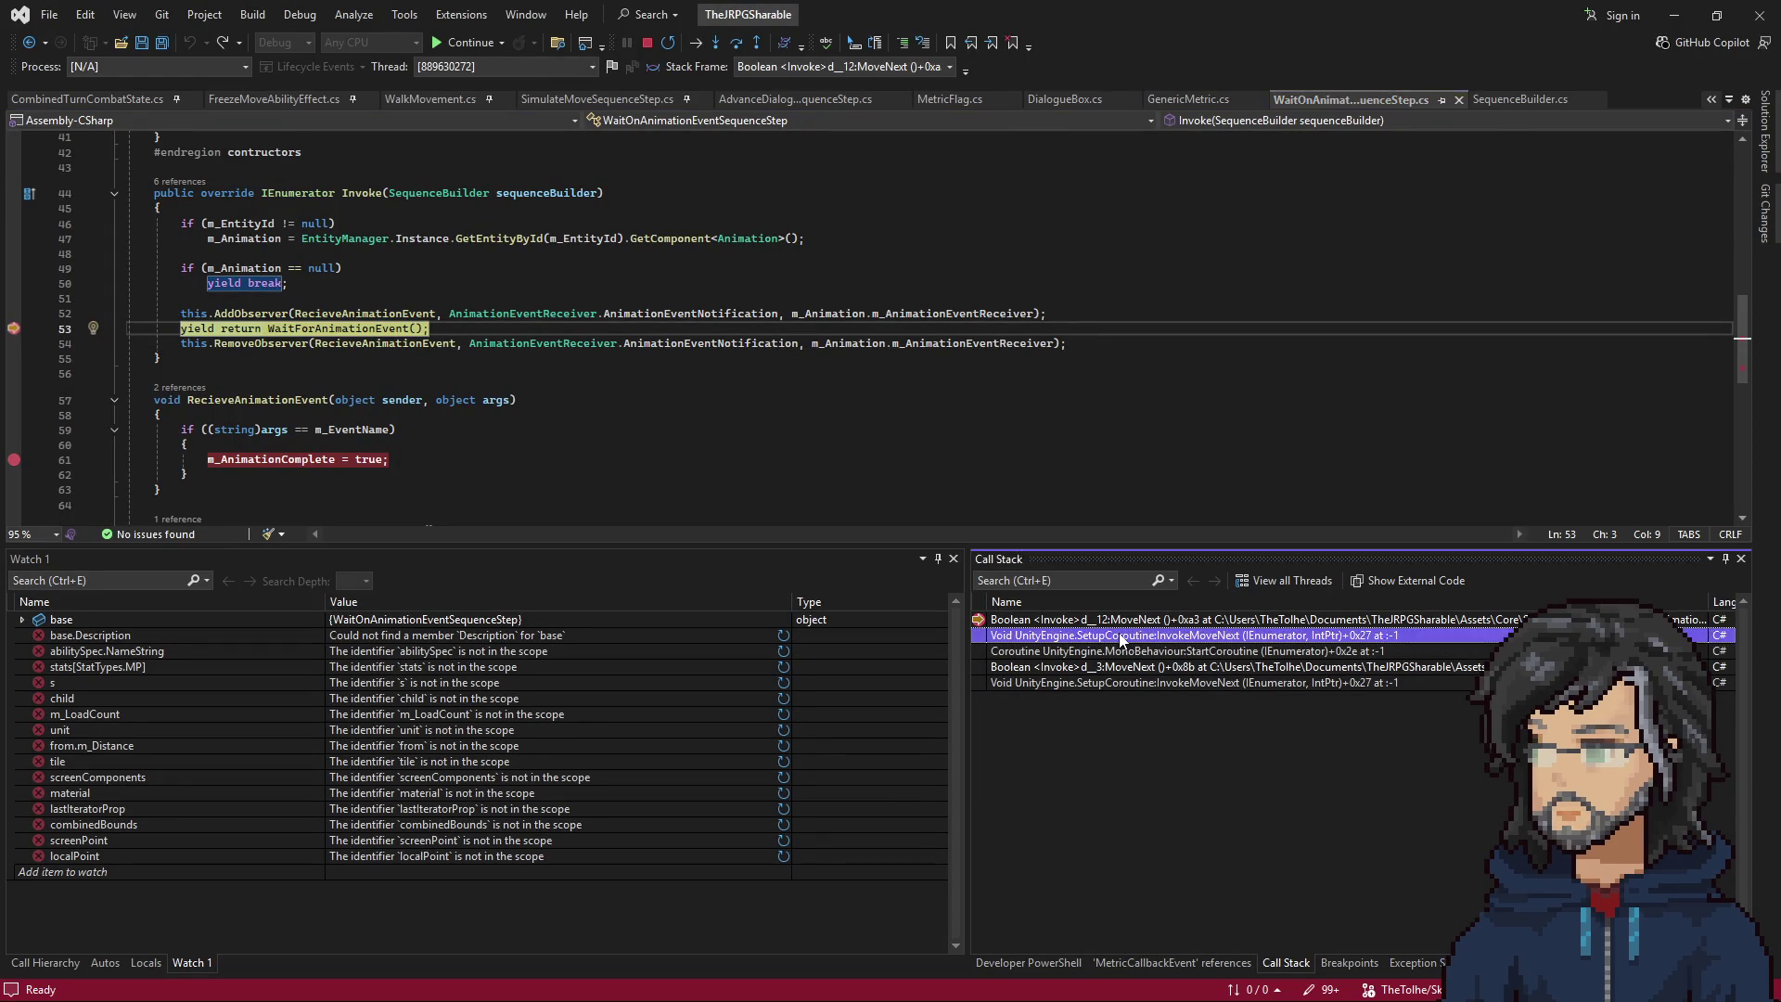
pyautogui.doubleClick(1157, 666)
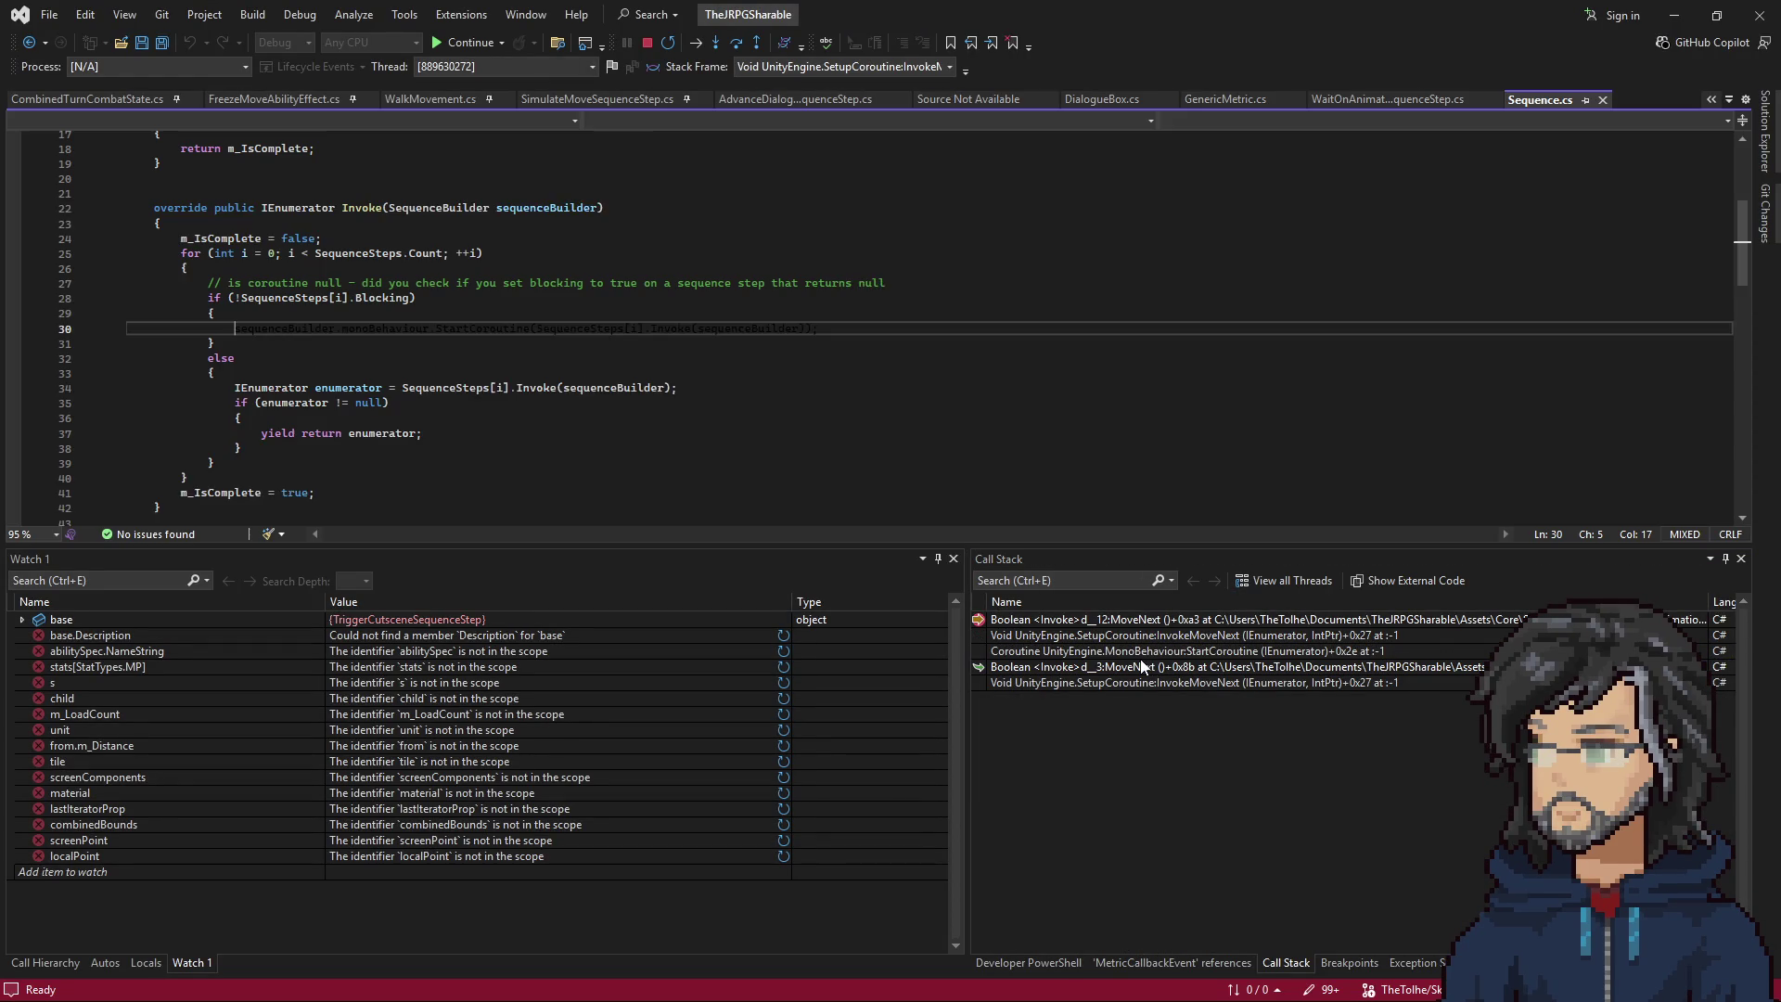
pyautogui.moveTo(380, 265)
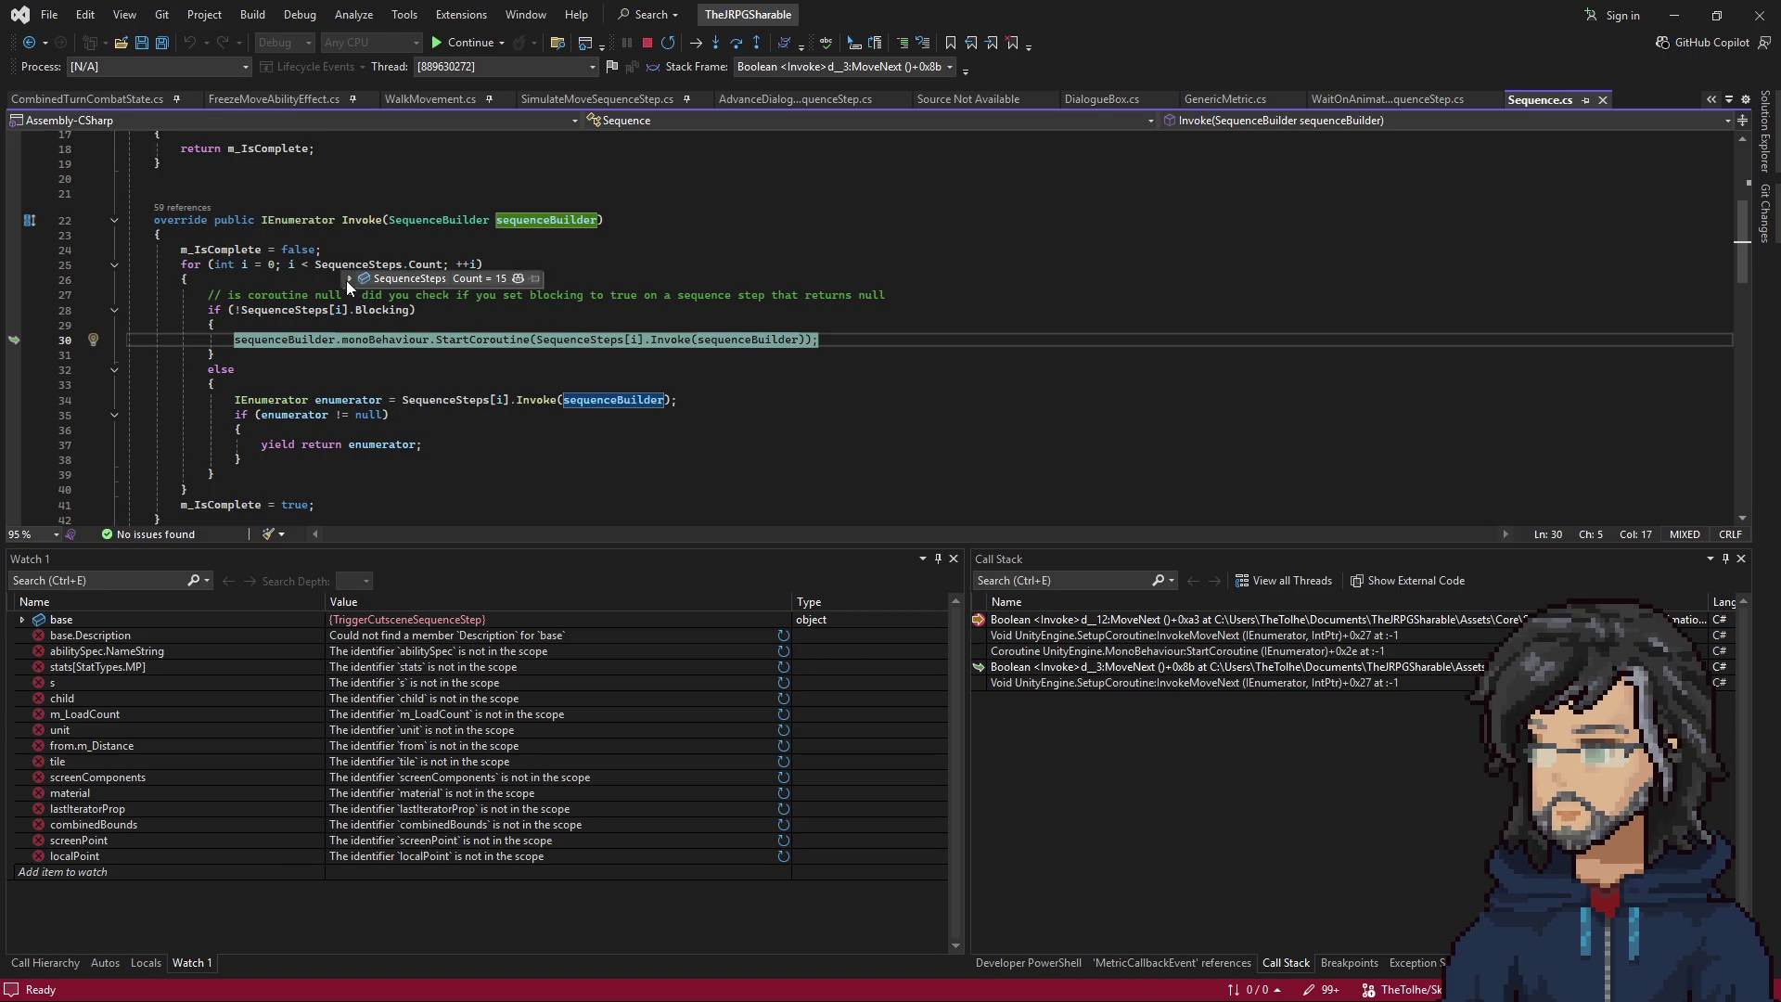
pyautogui.moveTo(364, 394)
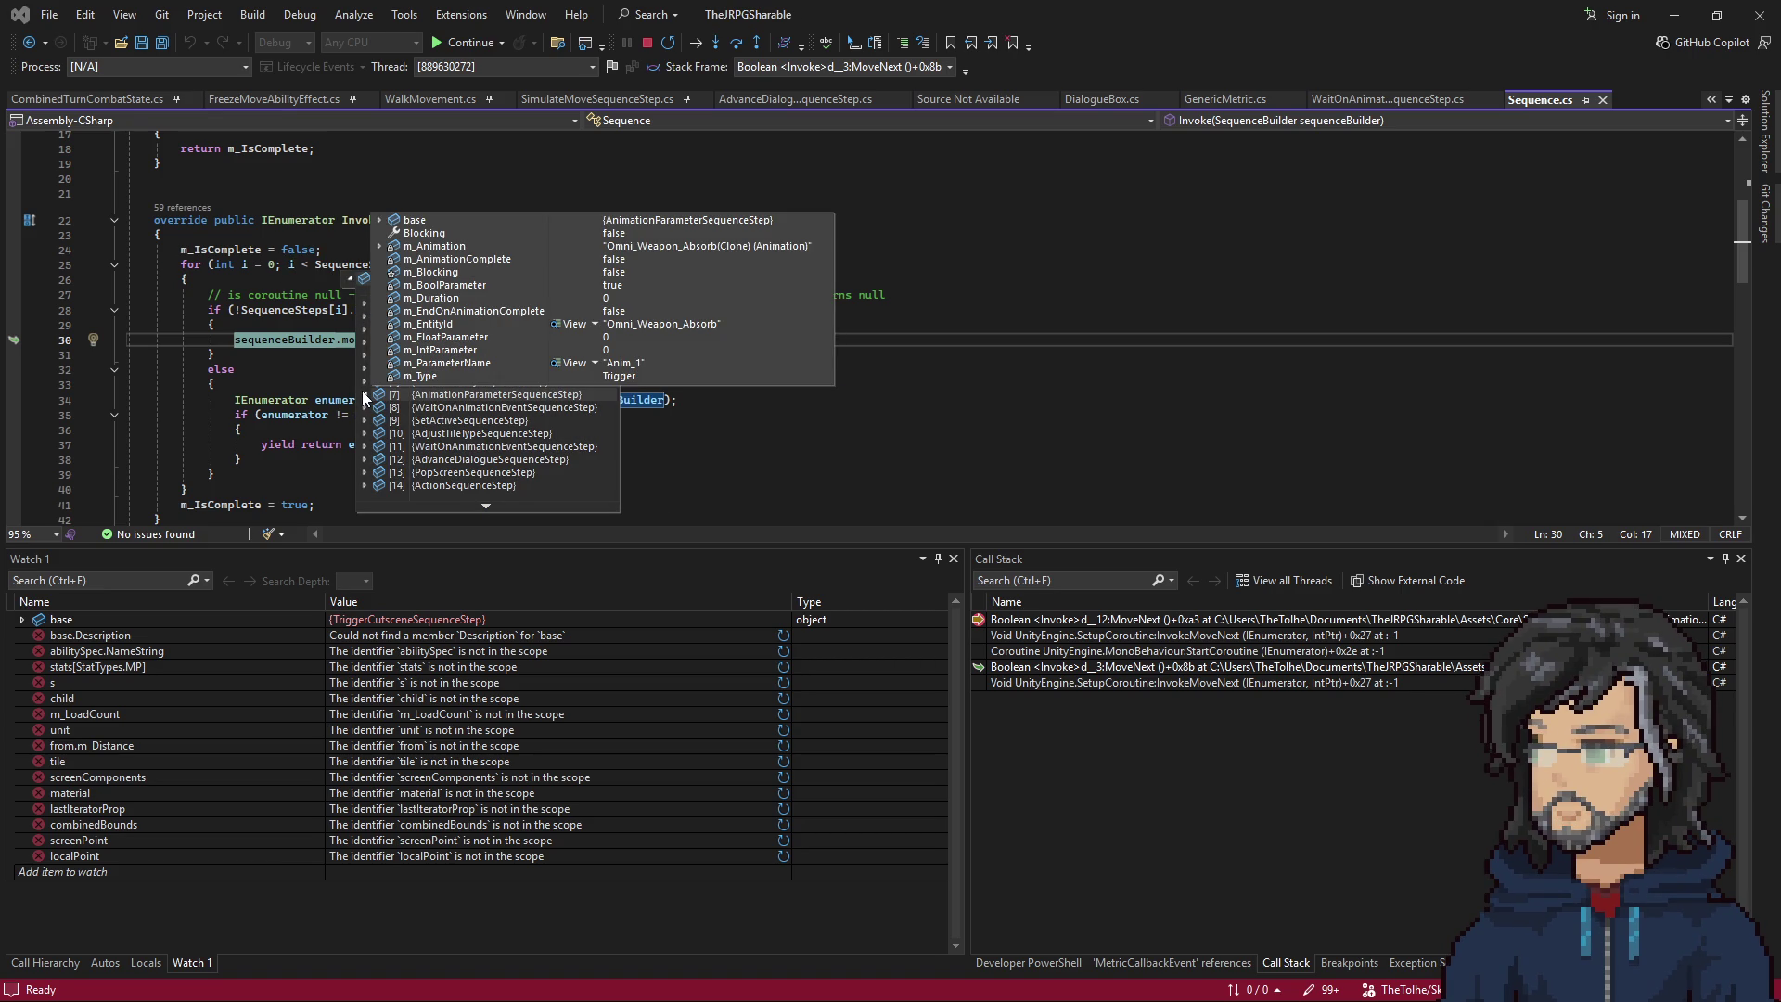
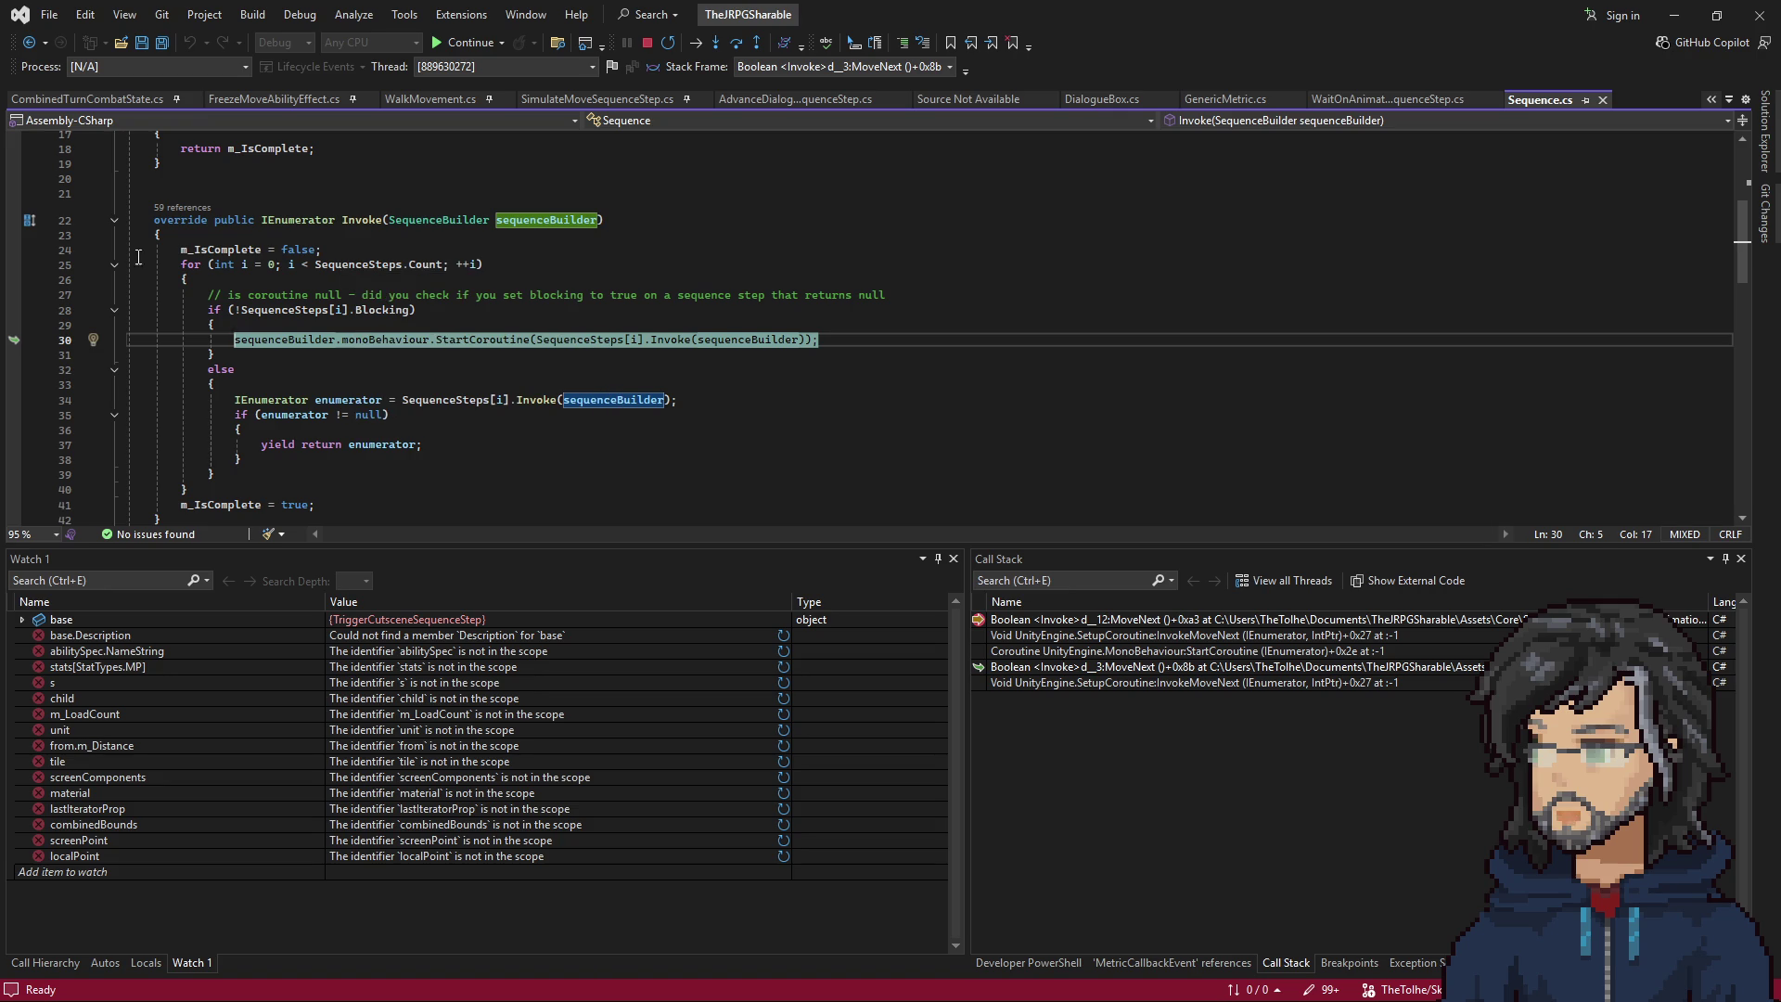
# Set a breakpoint on the Blocking check at line 28 of Sequence.cs.
pyautogui.click(269, 310)
pyautogui.press('F9')
pyautogui.moveTo(409, 343)
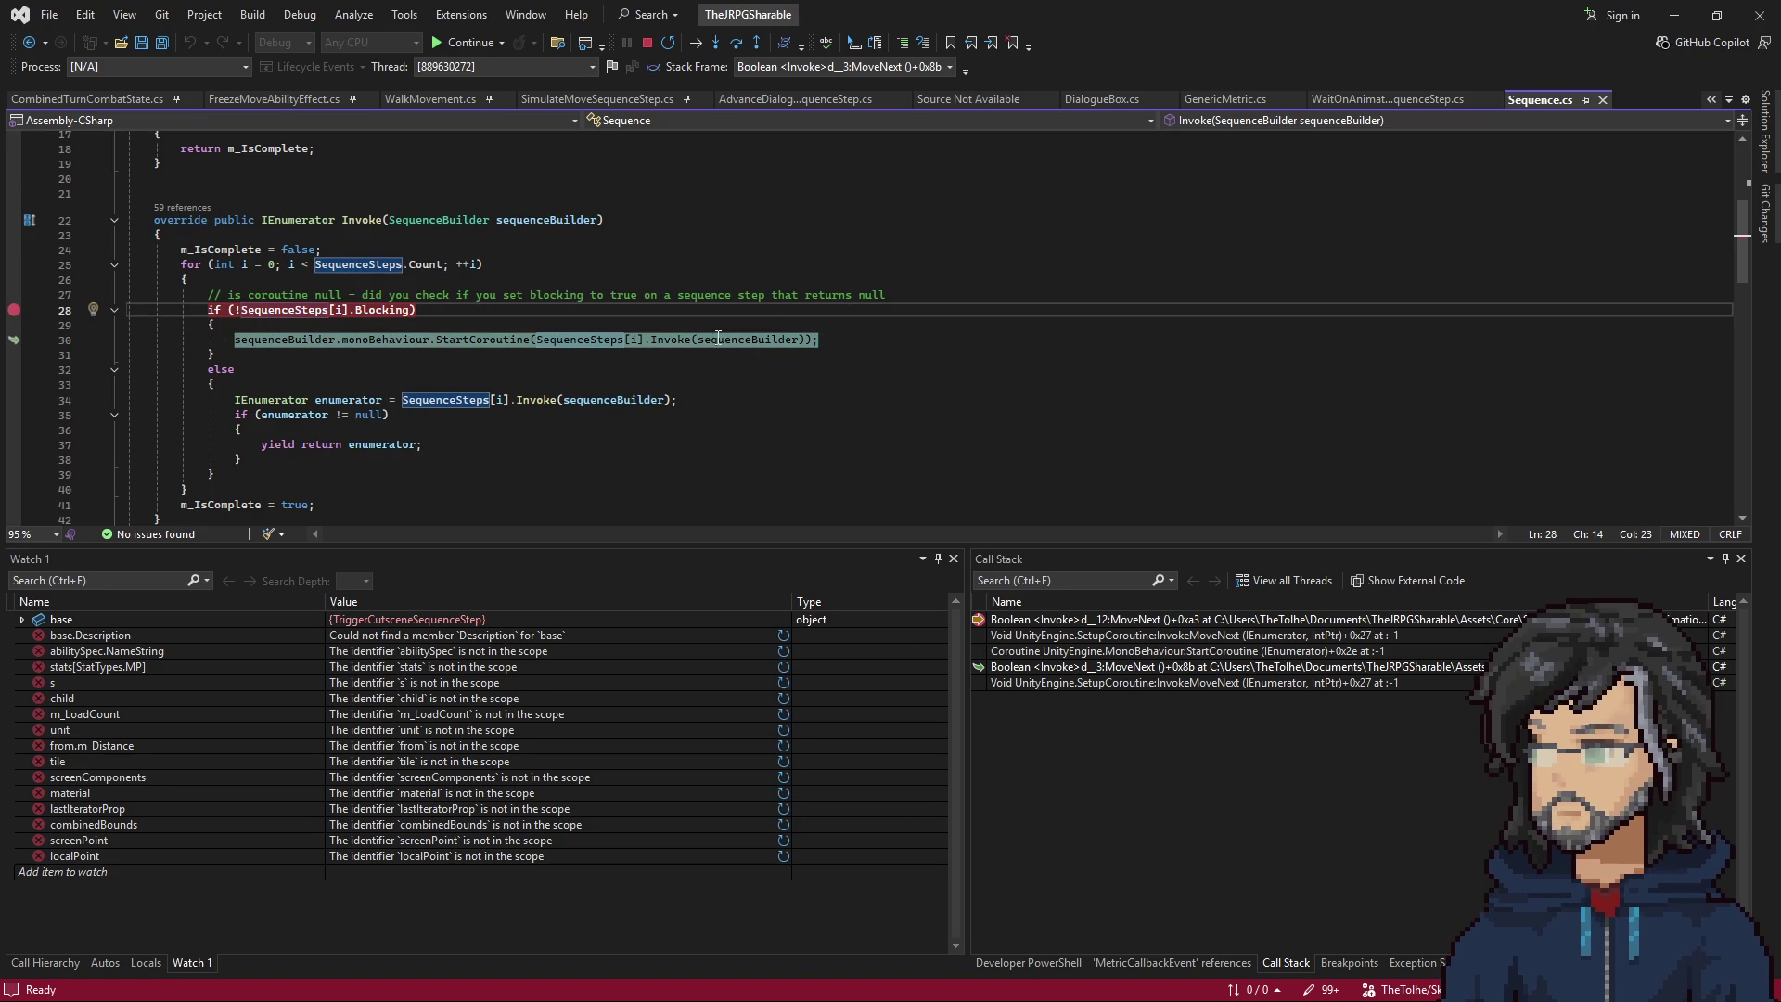
# Inspect the call stack frames: Sequence Invoke at line 30 and the WaitOnAnimationEvent step at line 53.
pyautogui.doubleClick(1102, 622)
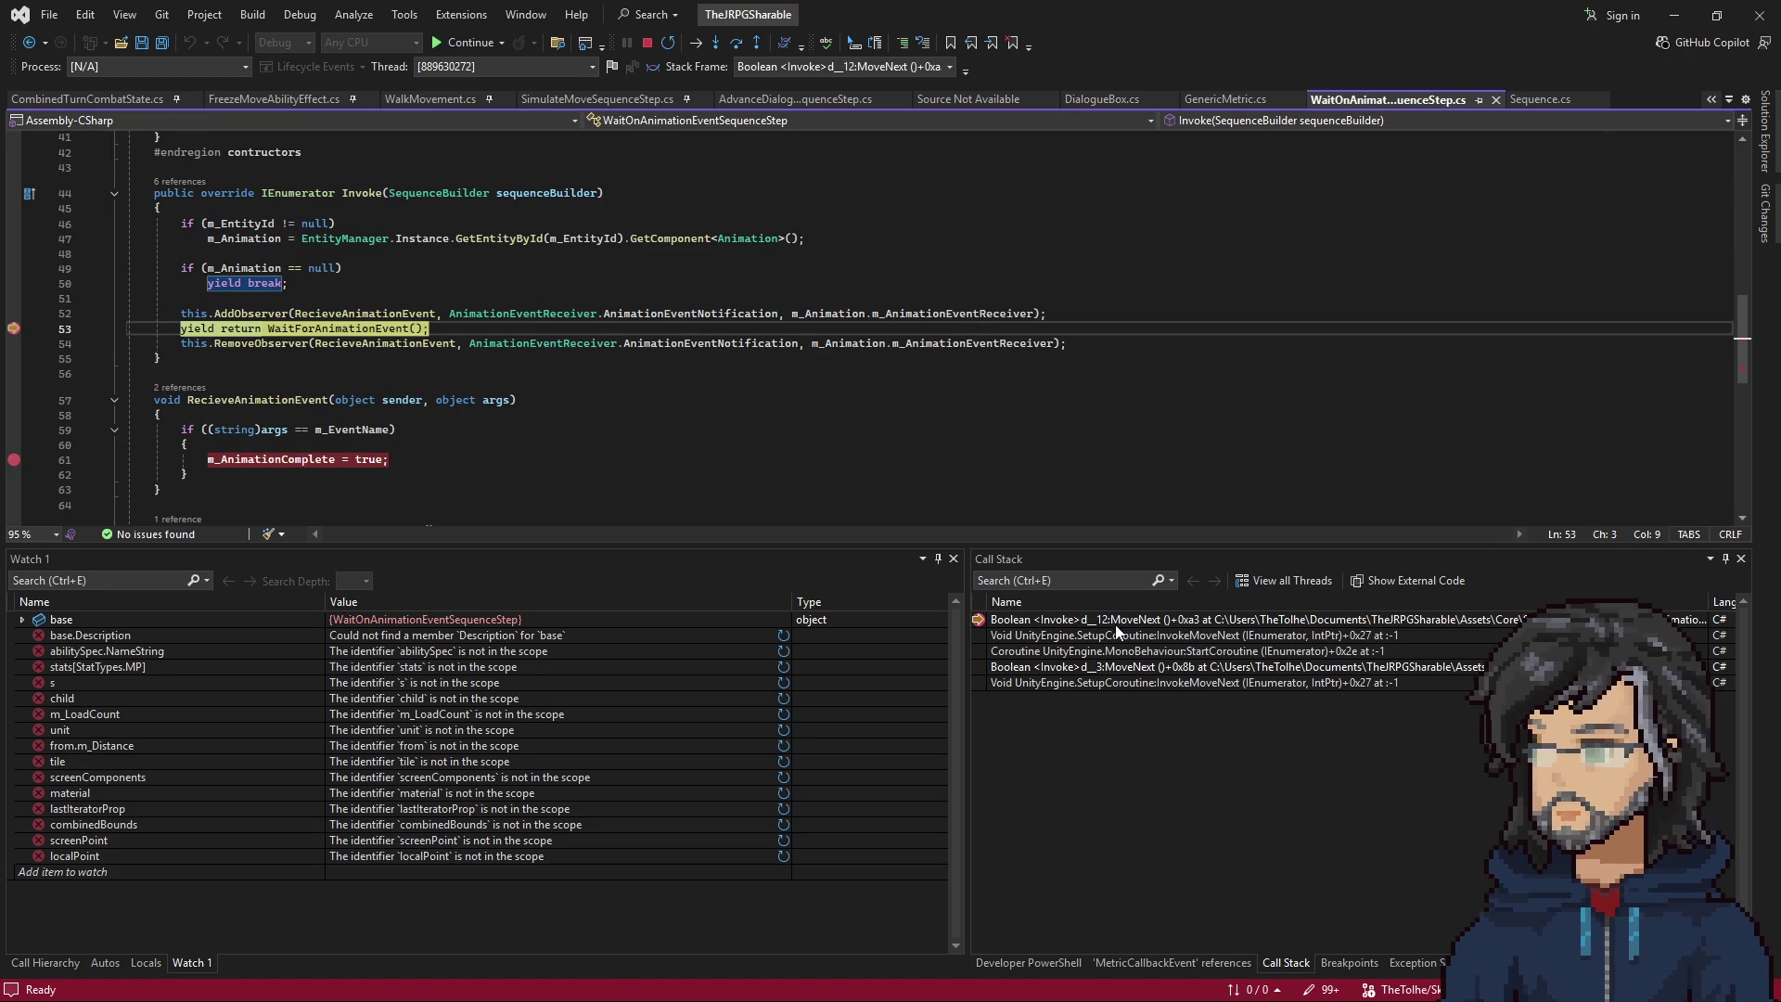
pyautogui.click(1097, 667)
pyautogui.doubleClick(1096, 667)
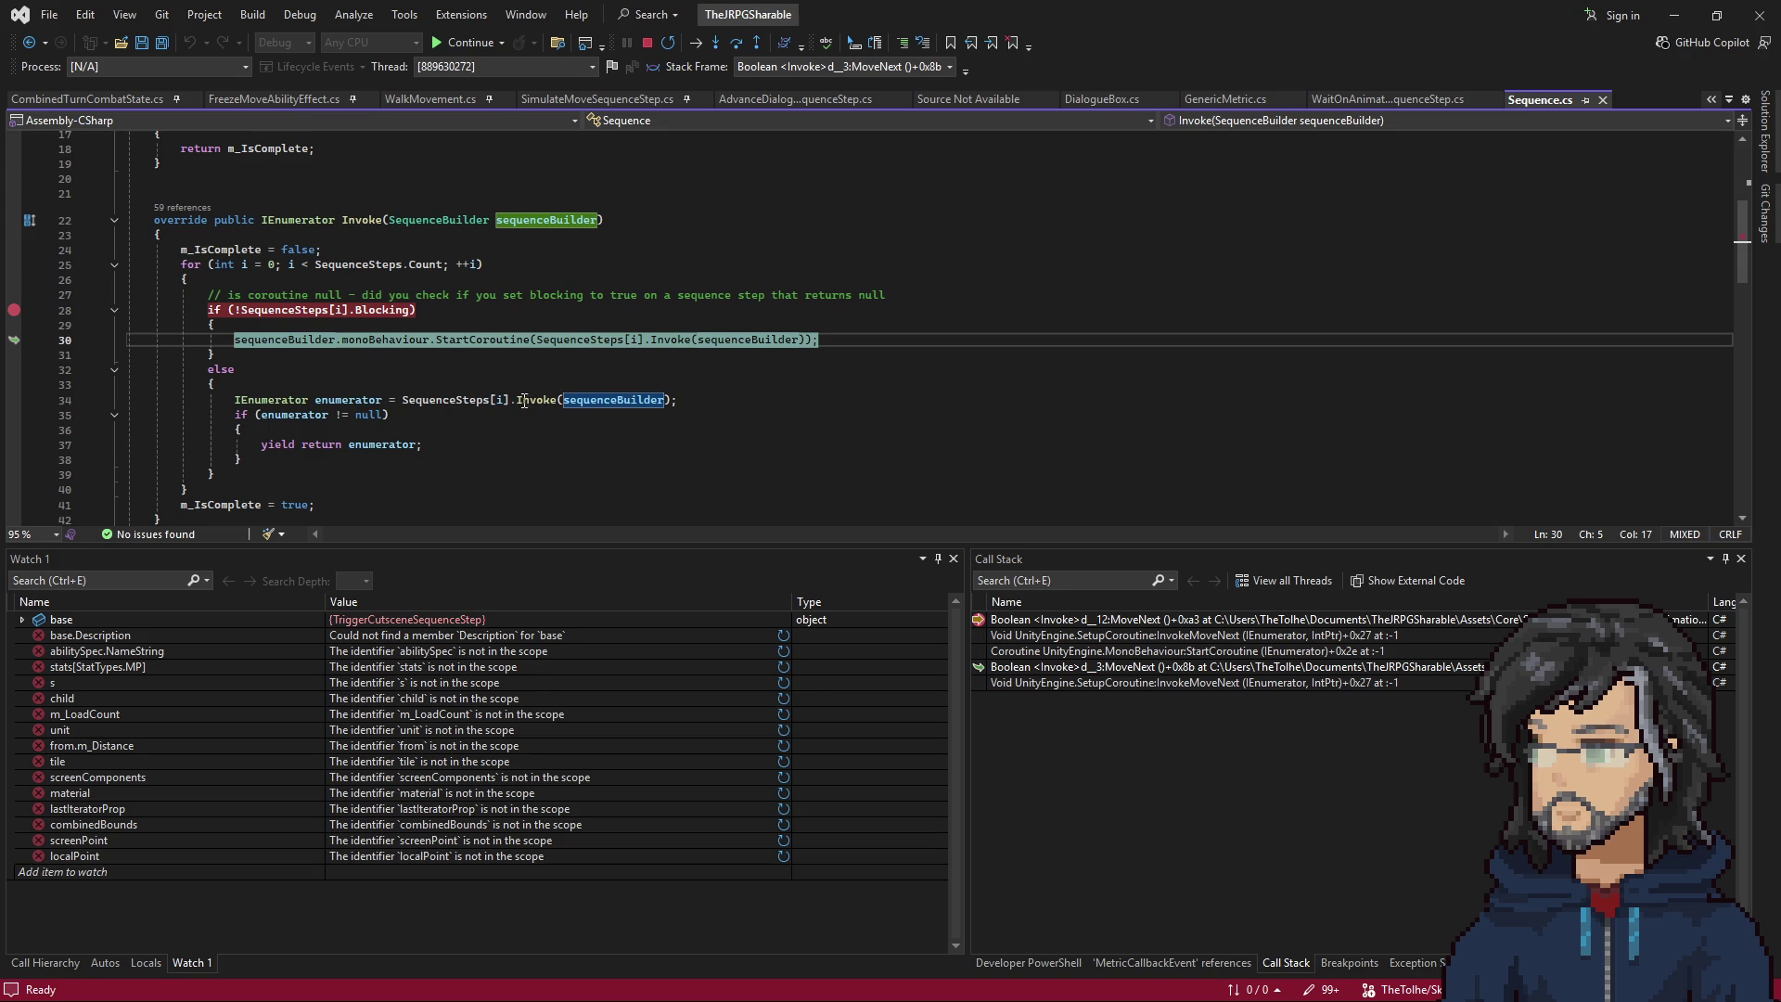
pyautogui.moveTo(279, 312)
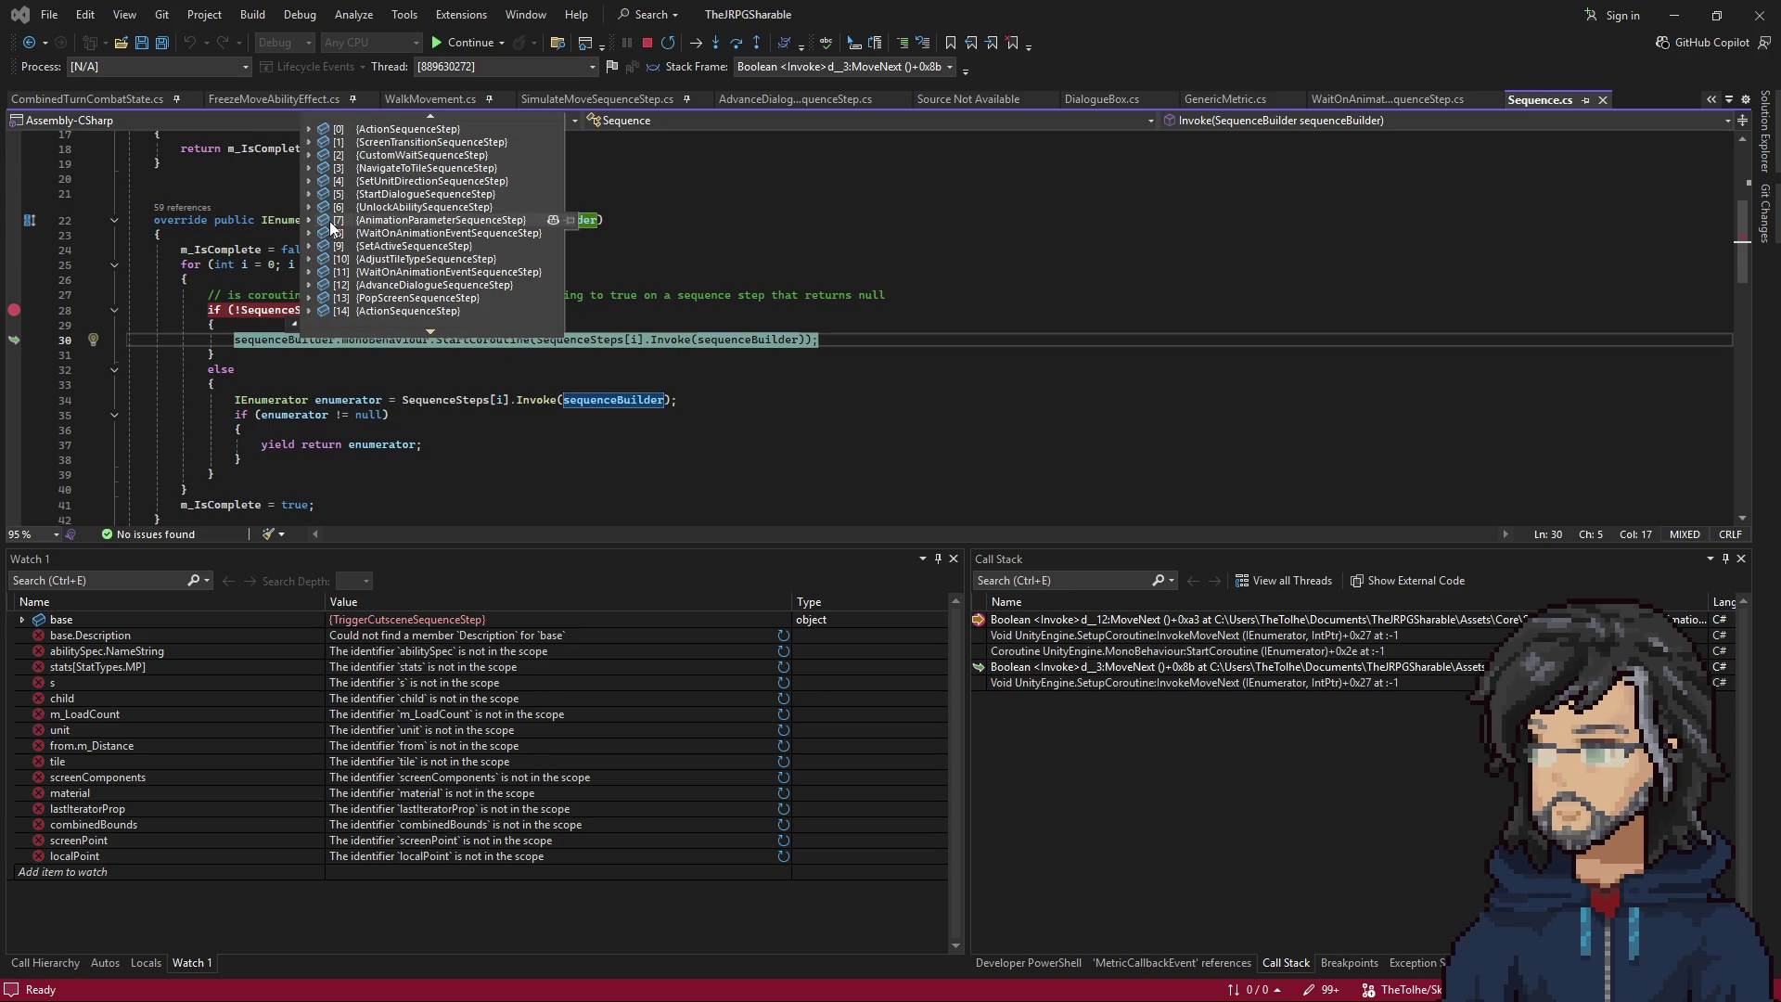
pyautogui.moveTo(309, 221)
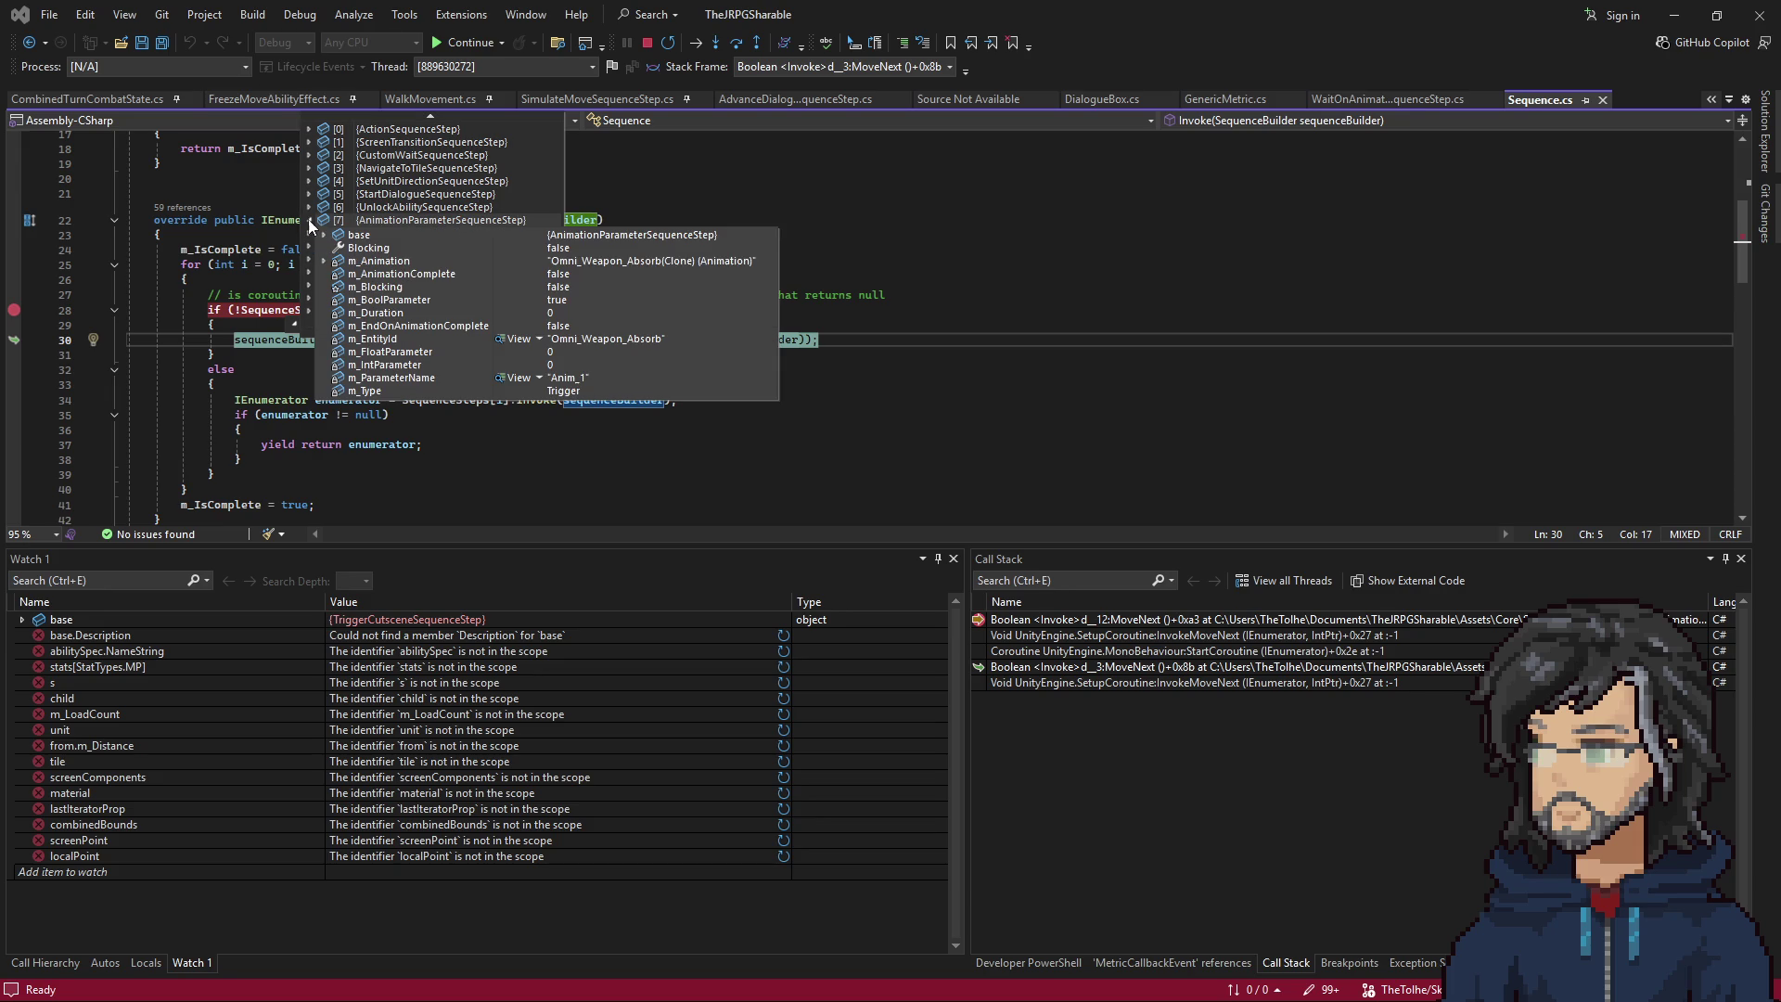
pyautogui.click(1061, 625)
pyautogui.doubleClick(1063, 629)
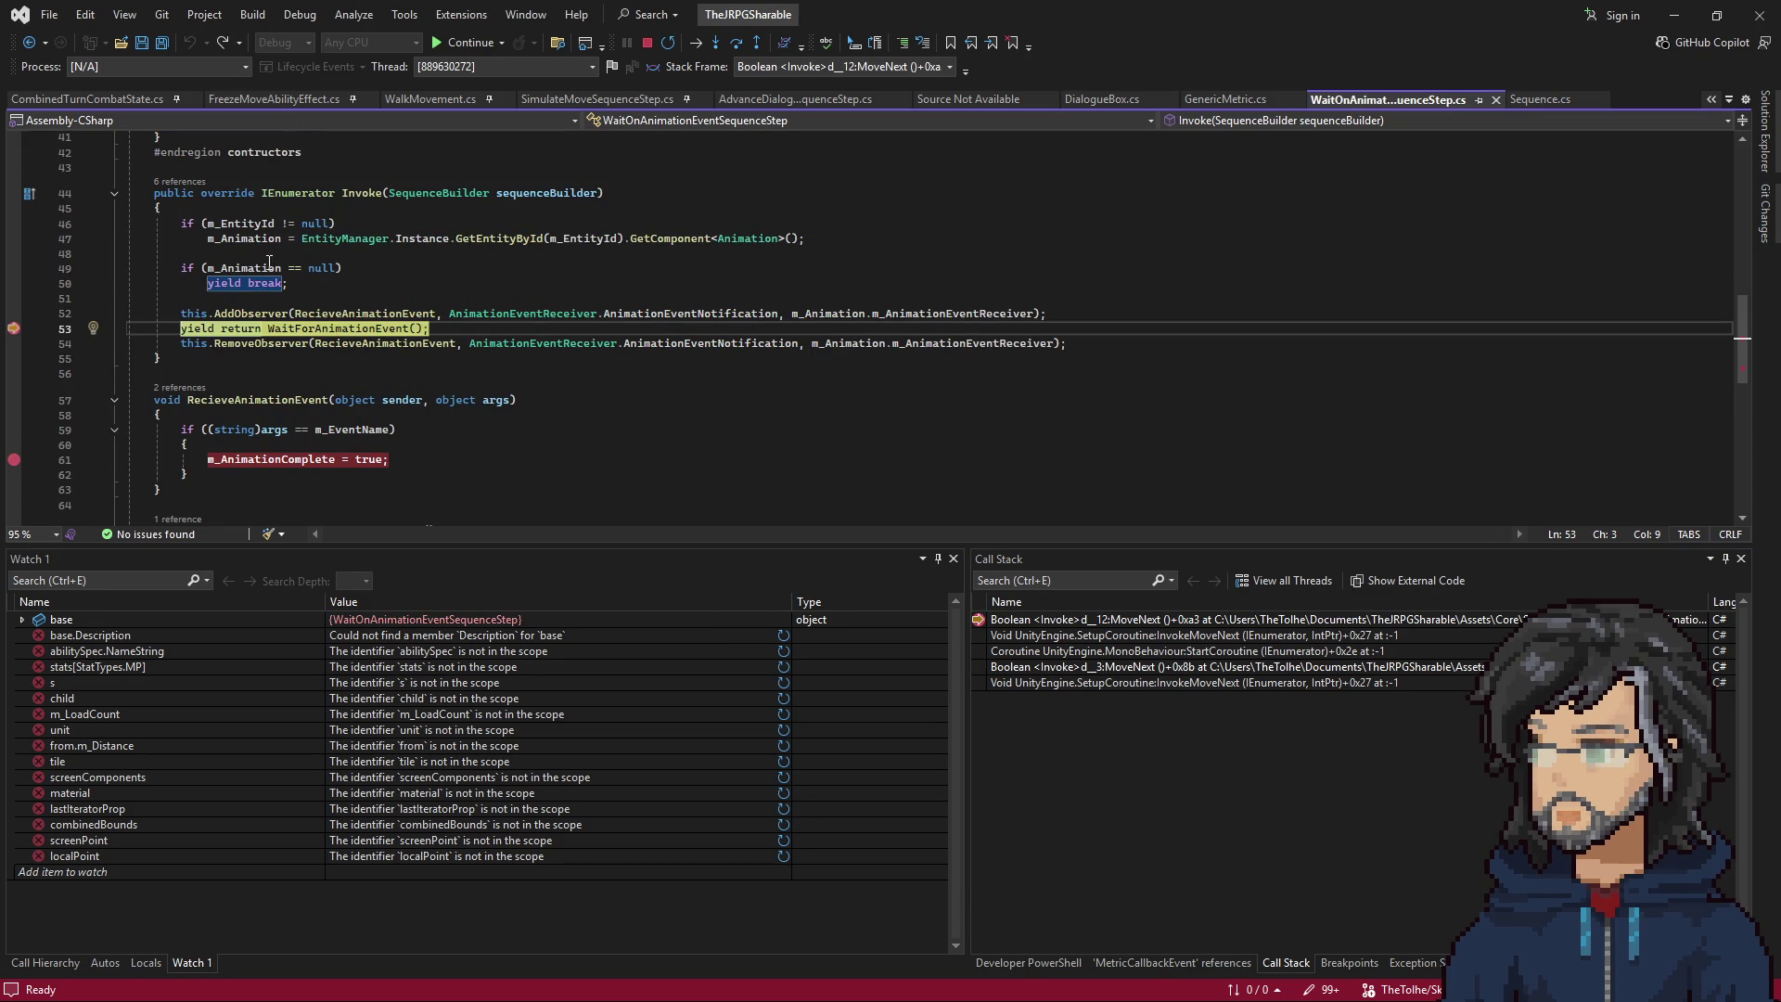
# Resume execution with F5 until it breaks again at line 28.
pyautogui.moveTo(267, 267)
pyautogui.moveTo(295, 463)
pyautogui.scroll(7, 449, 398)
pyautogui.scroll(7, 449, 398)
pyautogui.scroll(-12, 449, 397)
pyautogui.press('F5')
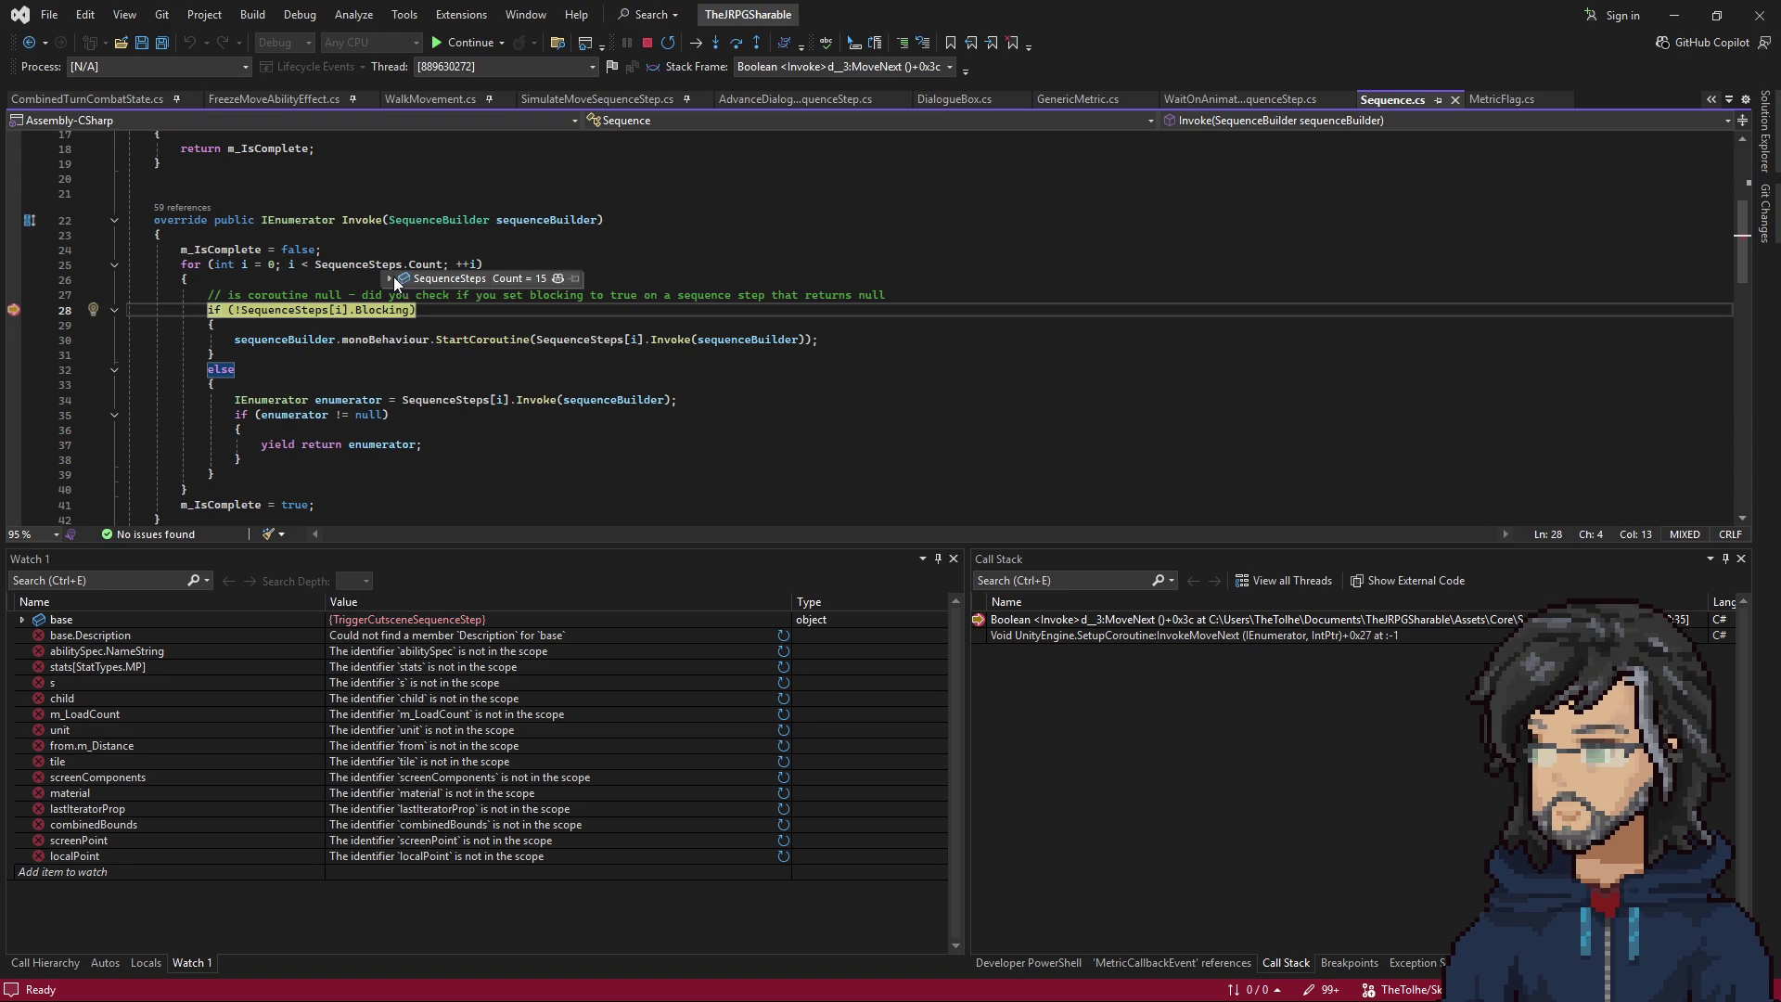
# Inspect SequenceSteps item [8], then step into the entity lookup down to EntityManager's GetEntityById.
pyautogui.click(390, 278)
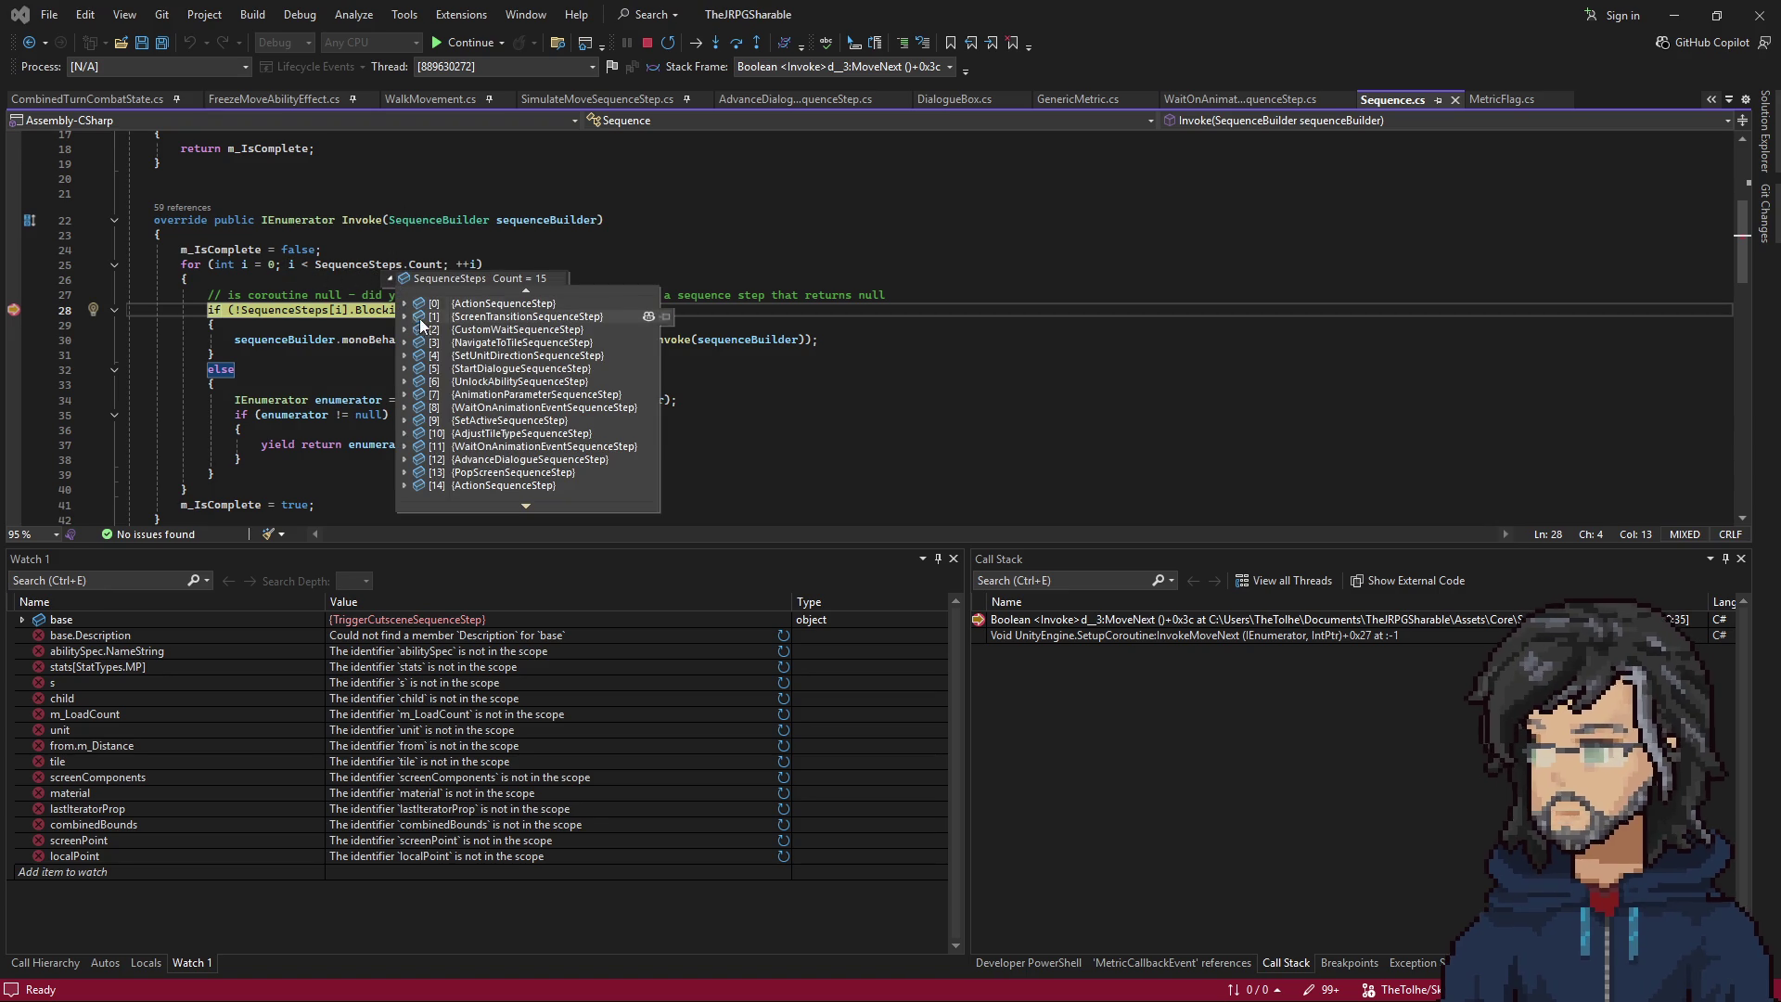
pyautogui.click(405, 408)
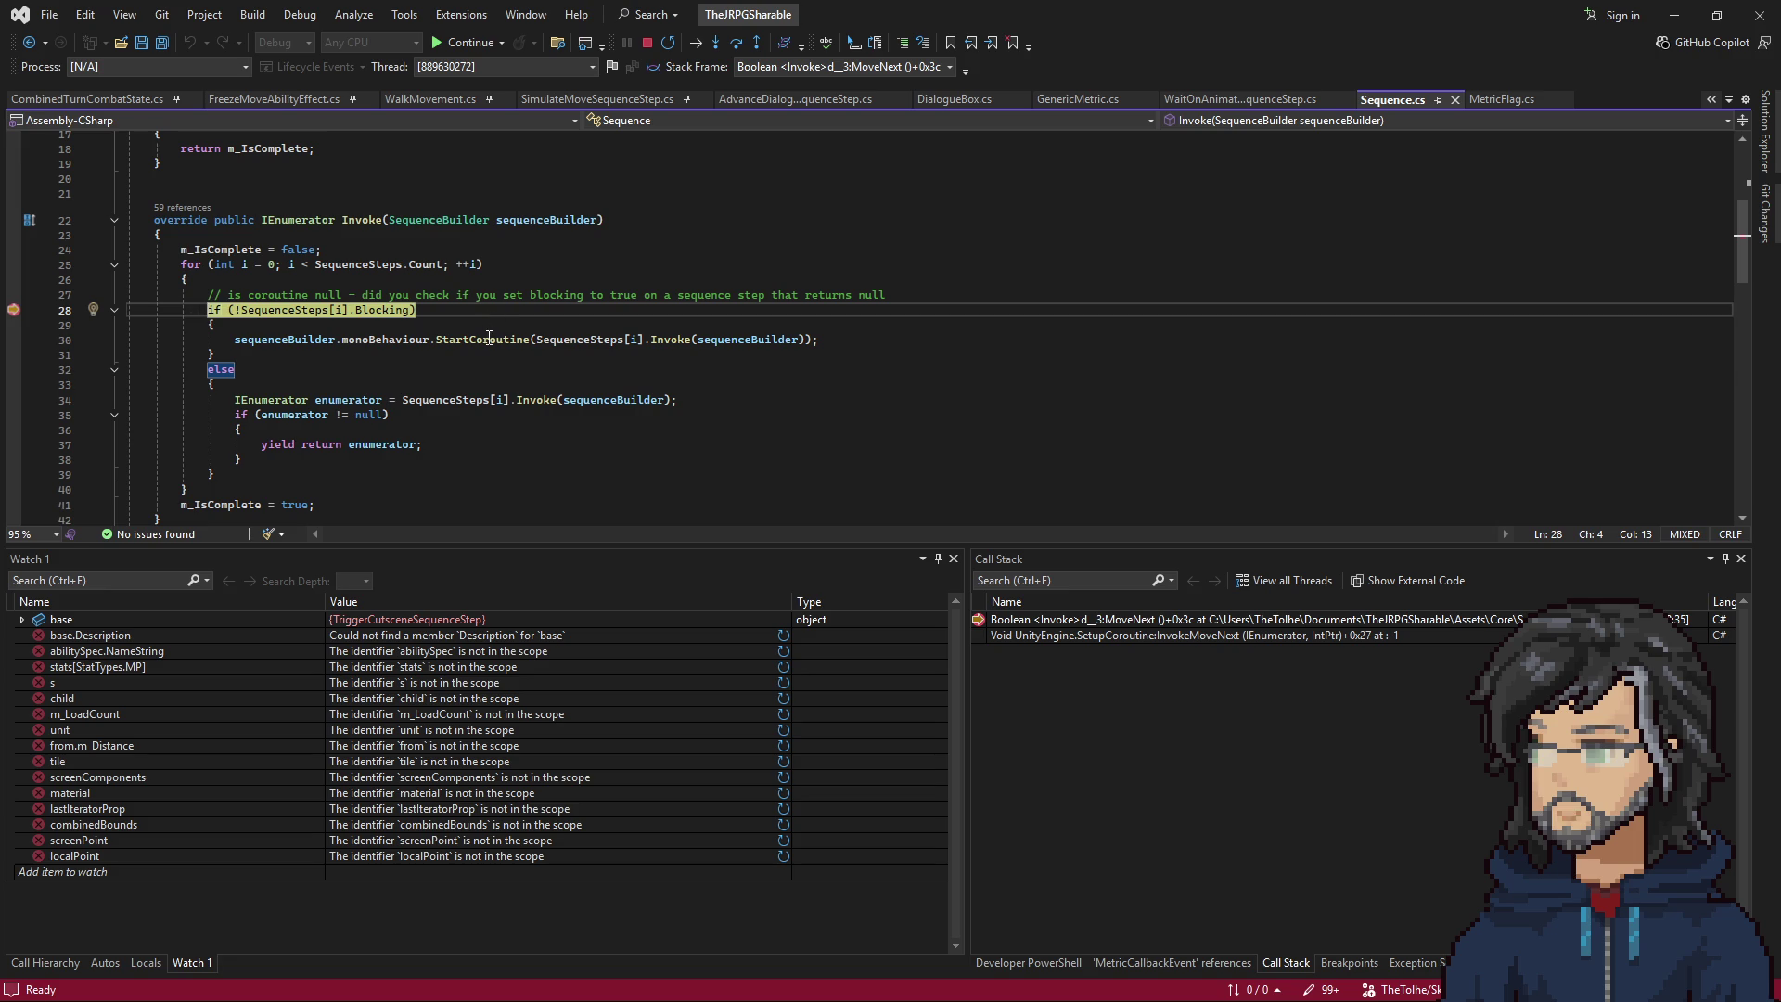
pyautogui.press('F10')
pyautogui.press('F10')
pyautogui.press('F10')
pyautogui.press('F10')
pyautogui.press('F10')
pyautogui.press('F11')
pyautogui.press('F10')
pyautogui.press('F10')
pyautogui.press('F10')
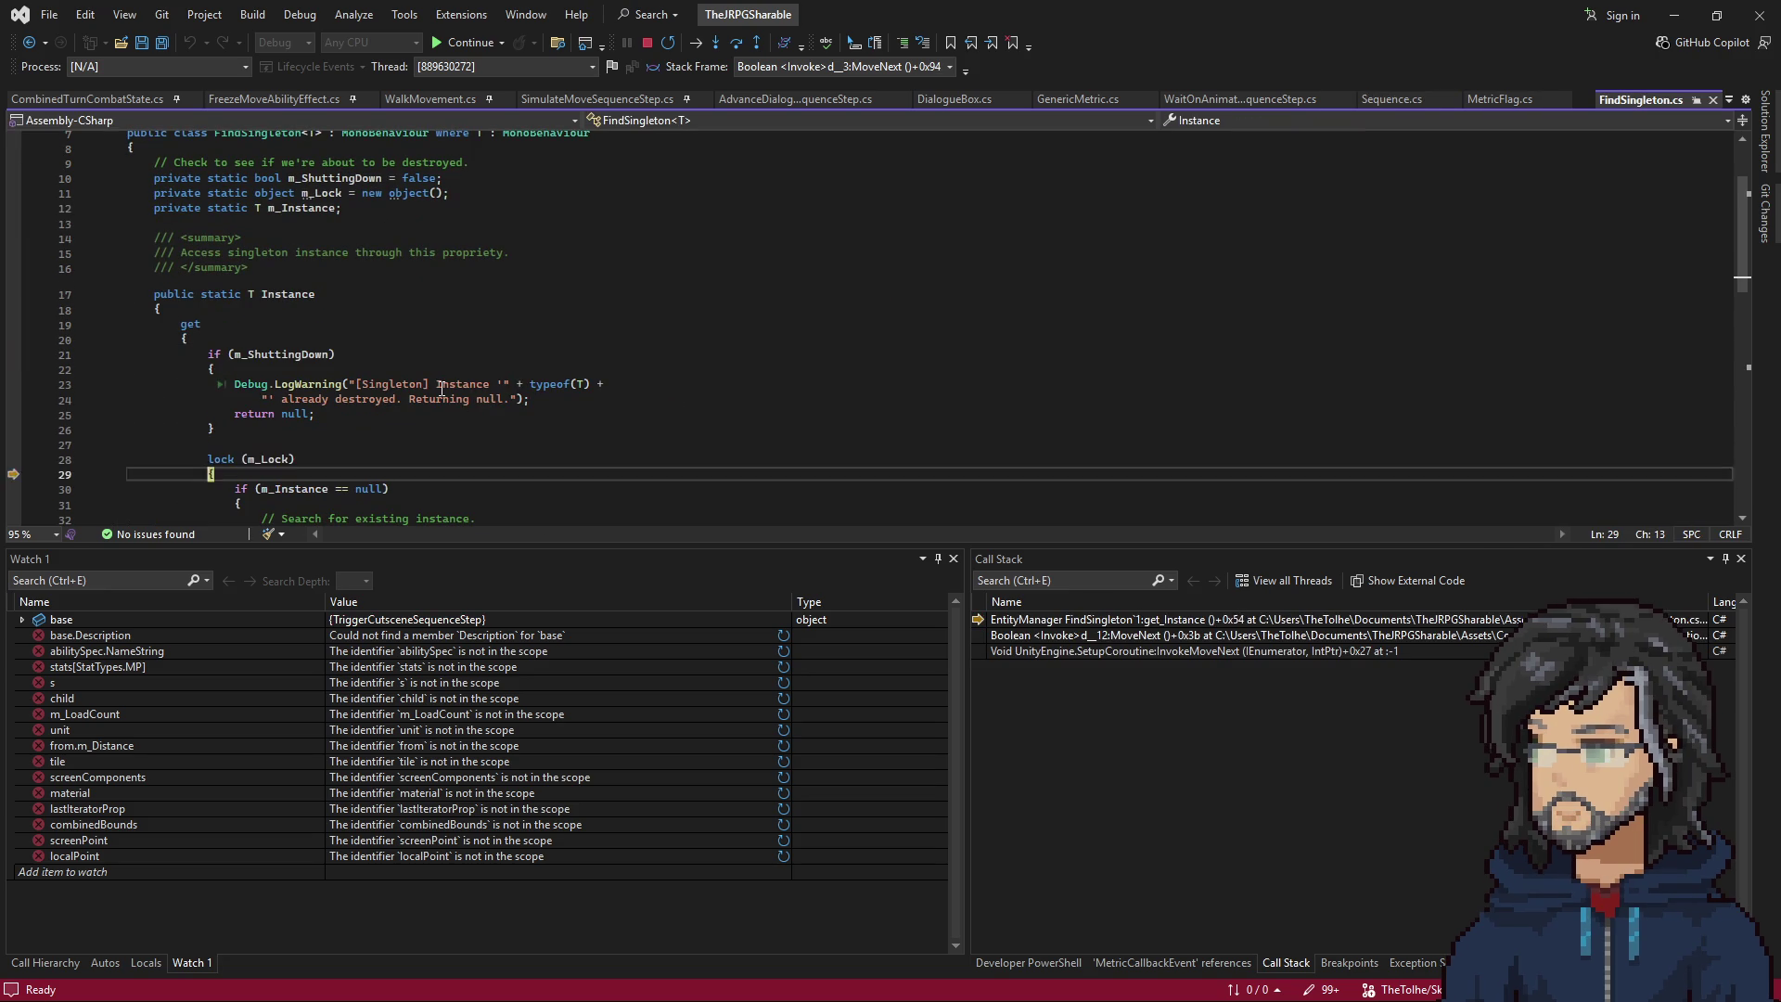
pyautogui.press('F10')
pyautogui.press('F10')
pyautogui.press('F10')
pyautogui.press('F11')
pyautogui.press('F10')
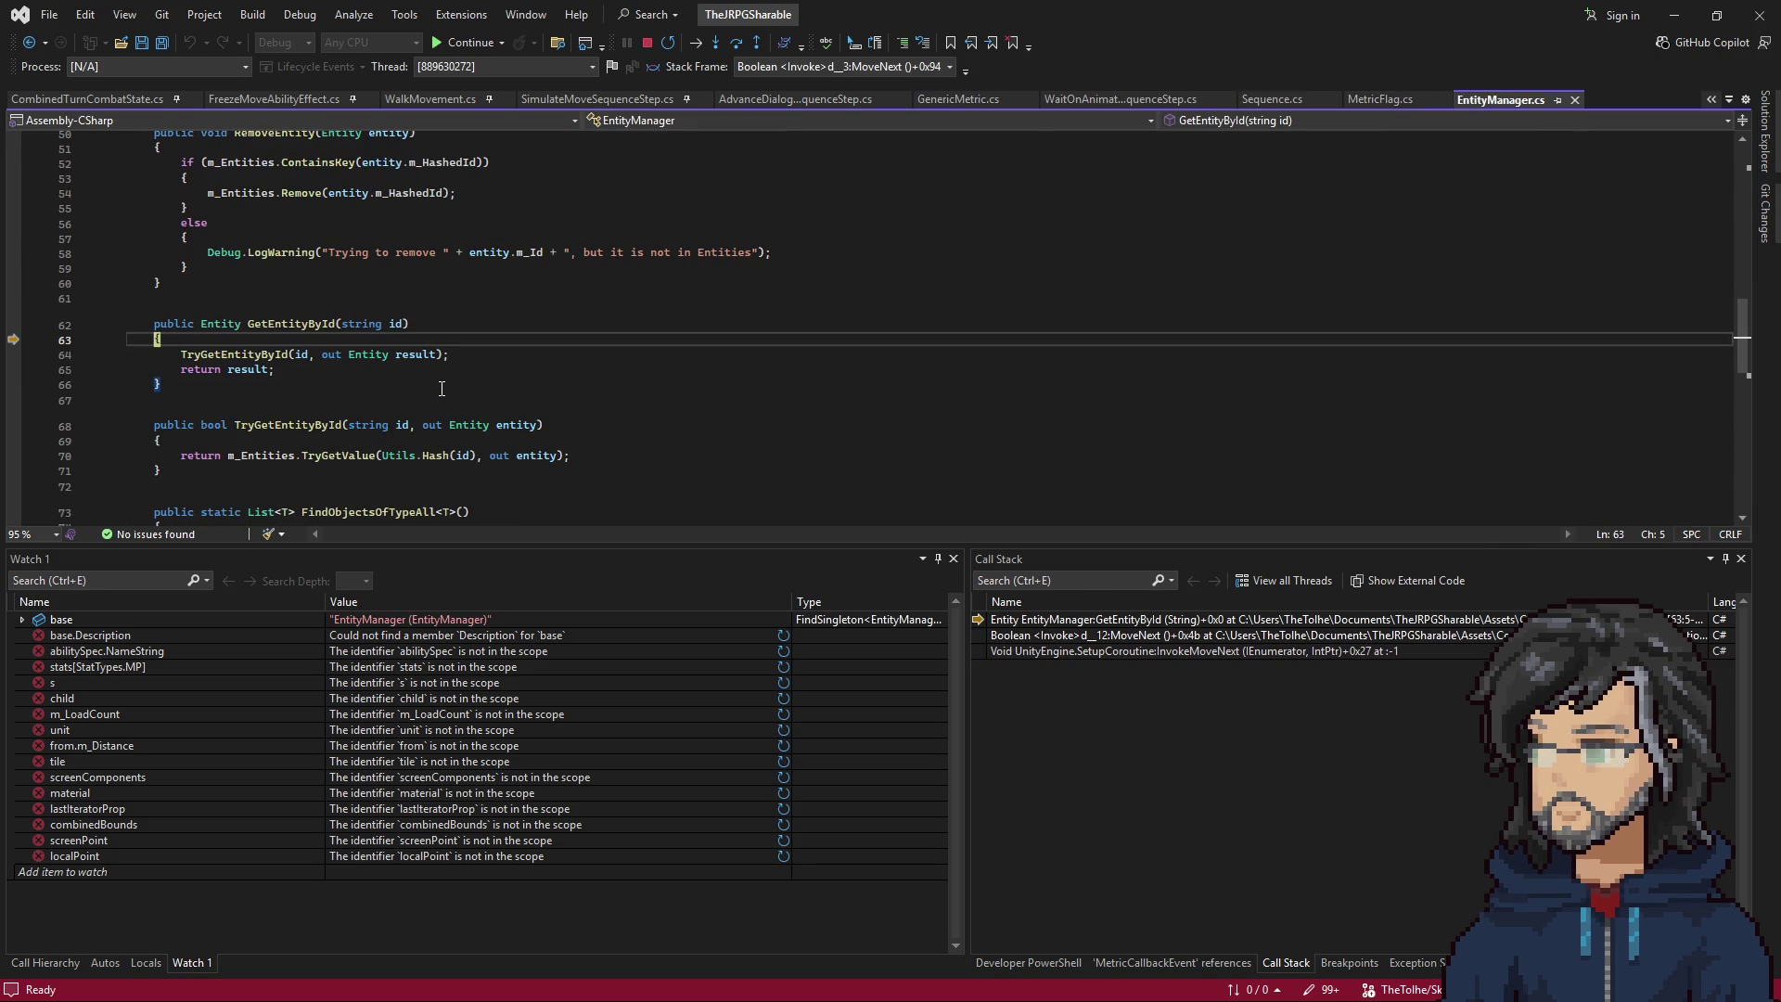
# Step through WaitOnAnimationEvent's Invoke past the AddObserver registration to line 53 and onward.
pyautogui.doubleClick(1051, 636)
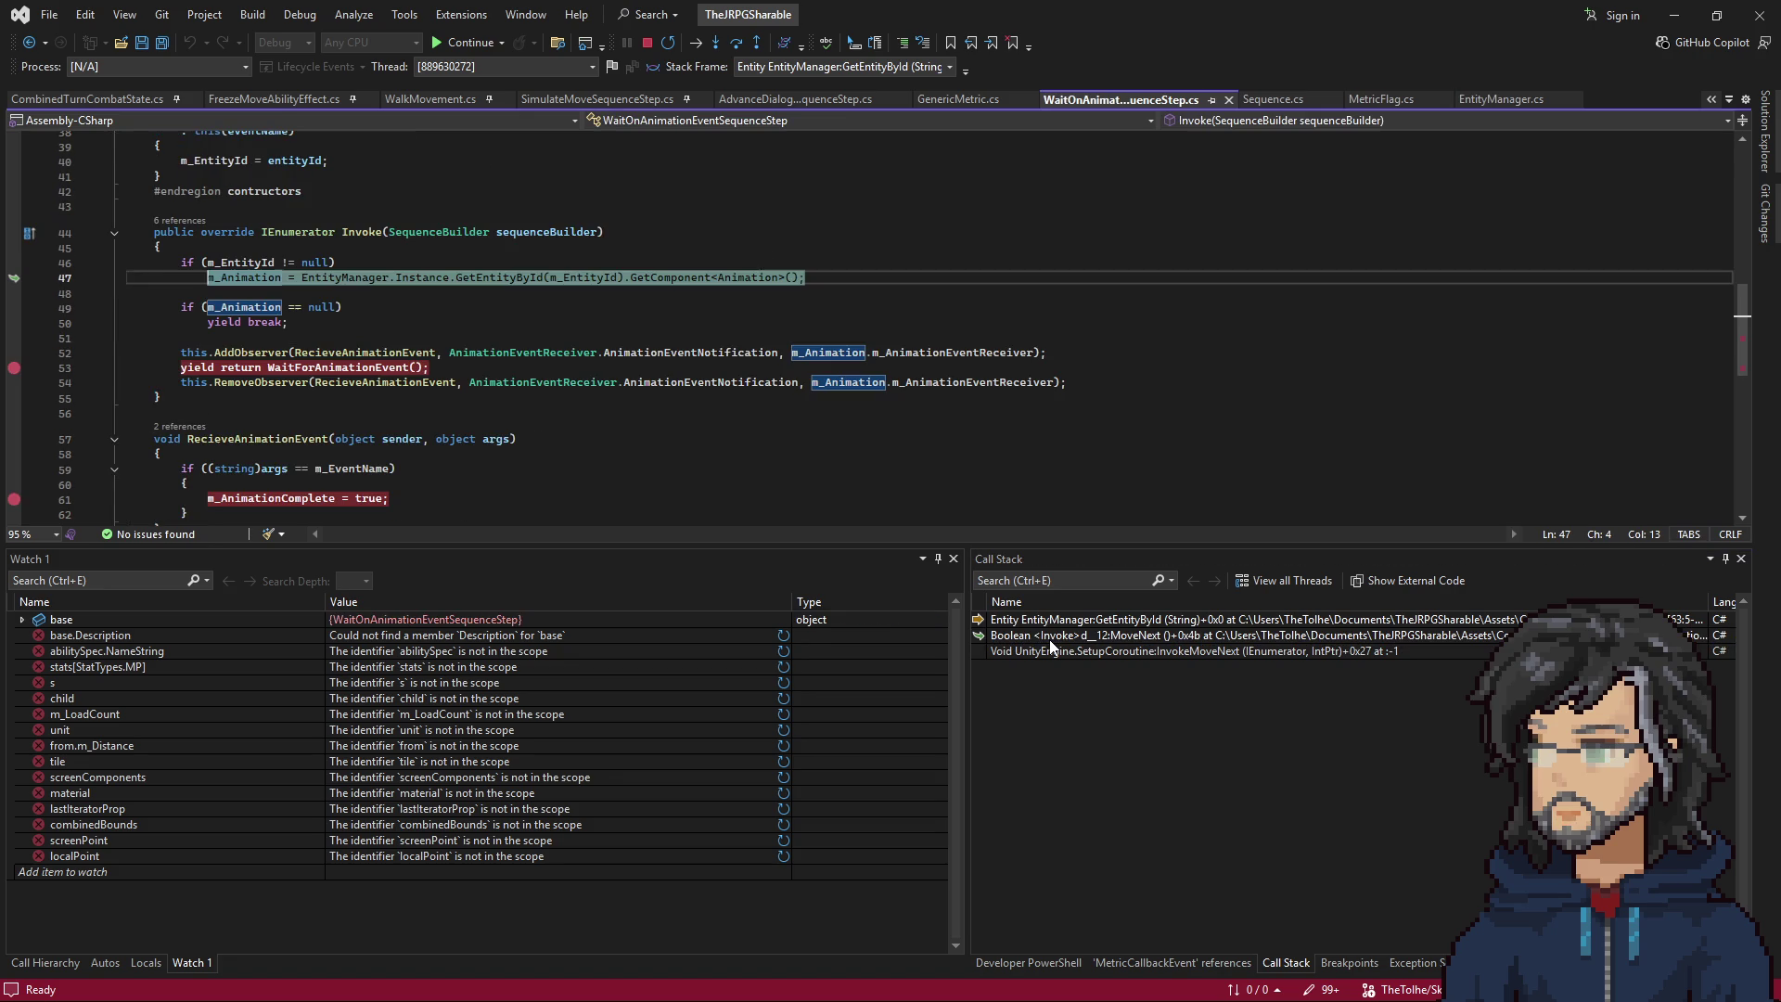
pyautogui.click(311, 353)
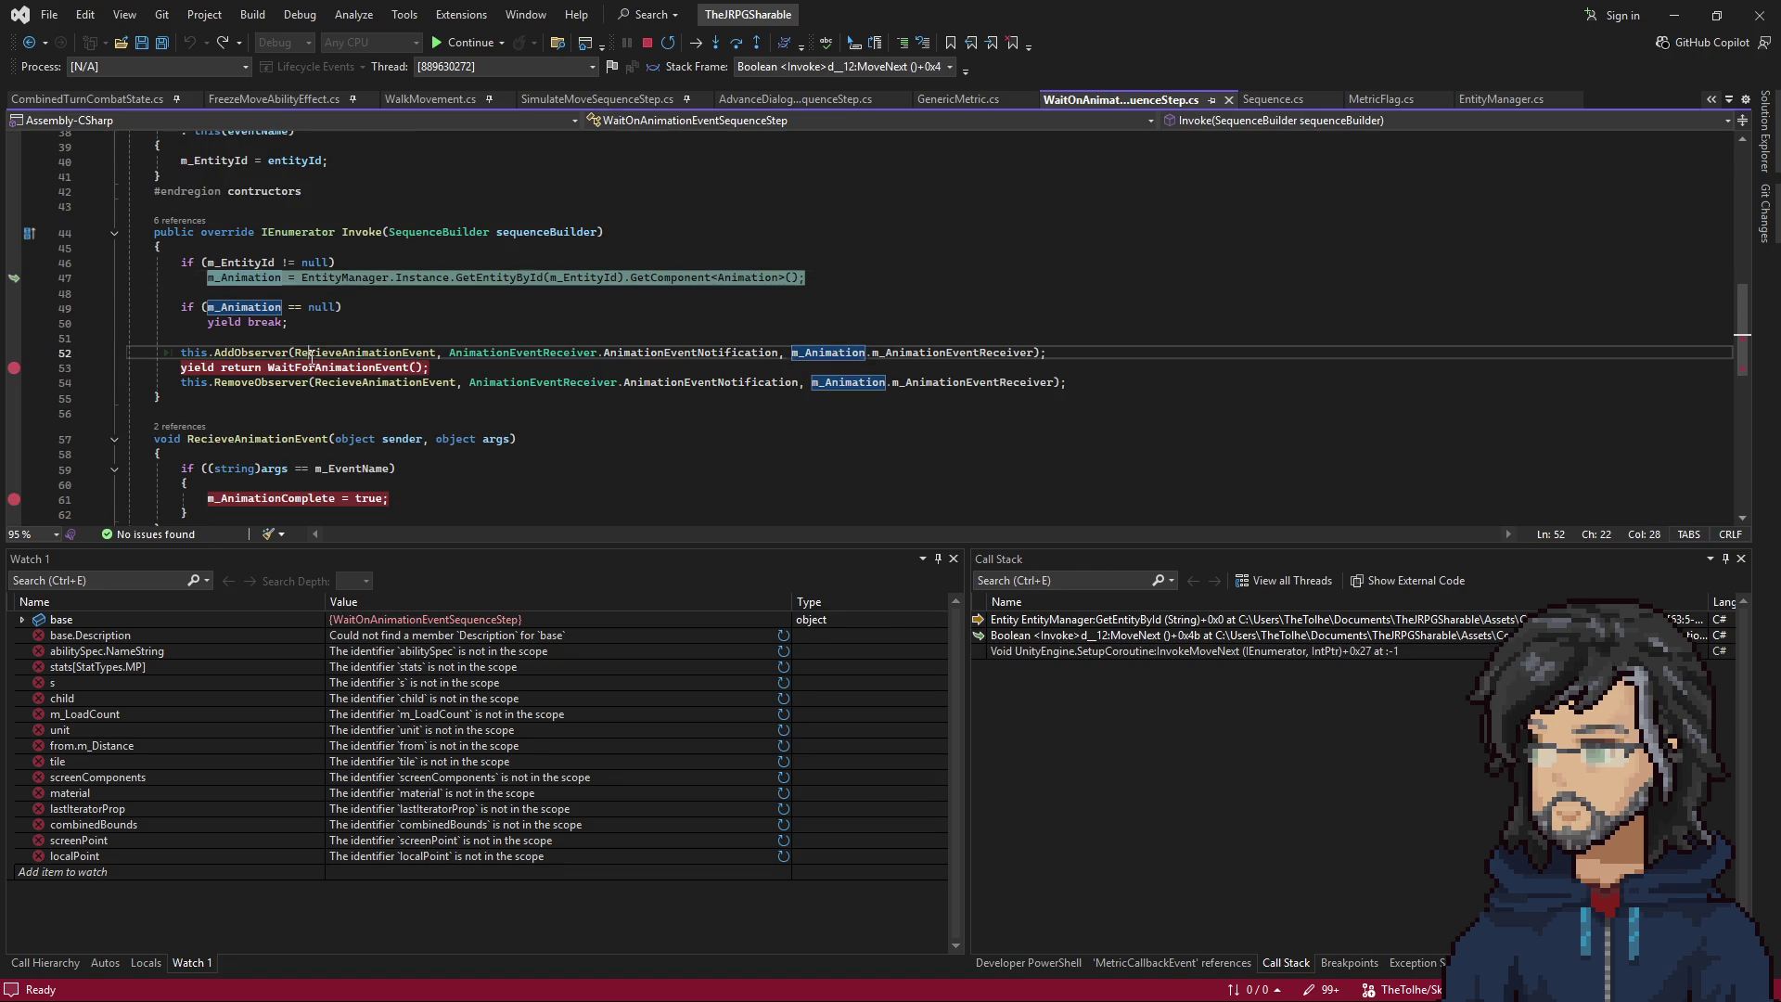
pyautogui.press('F10')
pyautogui.press('F10')
pyautogui.press('F10')
pyautogui.press('F10')
pyautogui.press('F10')
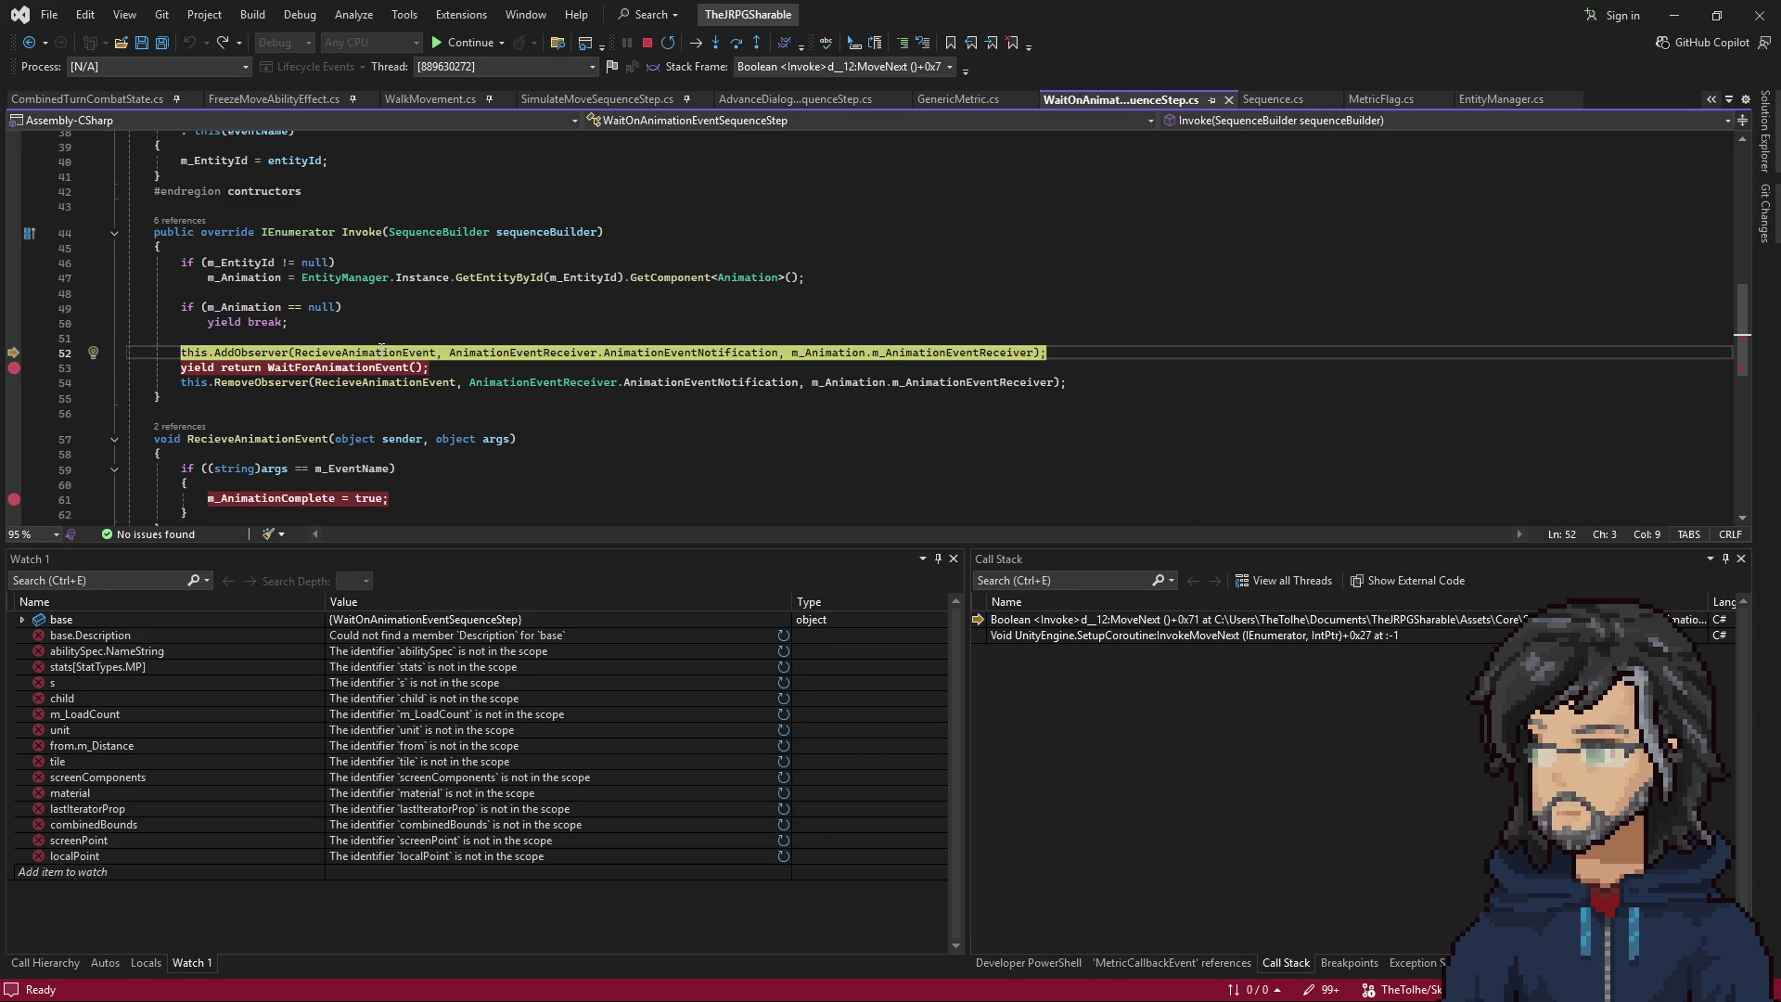
pyautogui.scroll(-2, 371, 349)
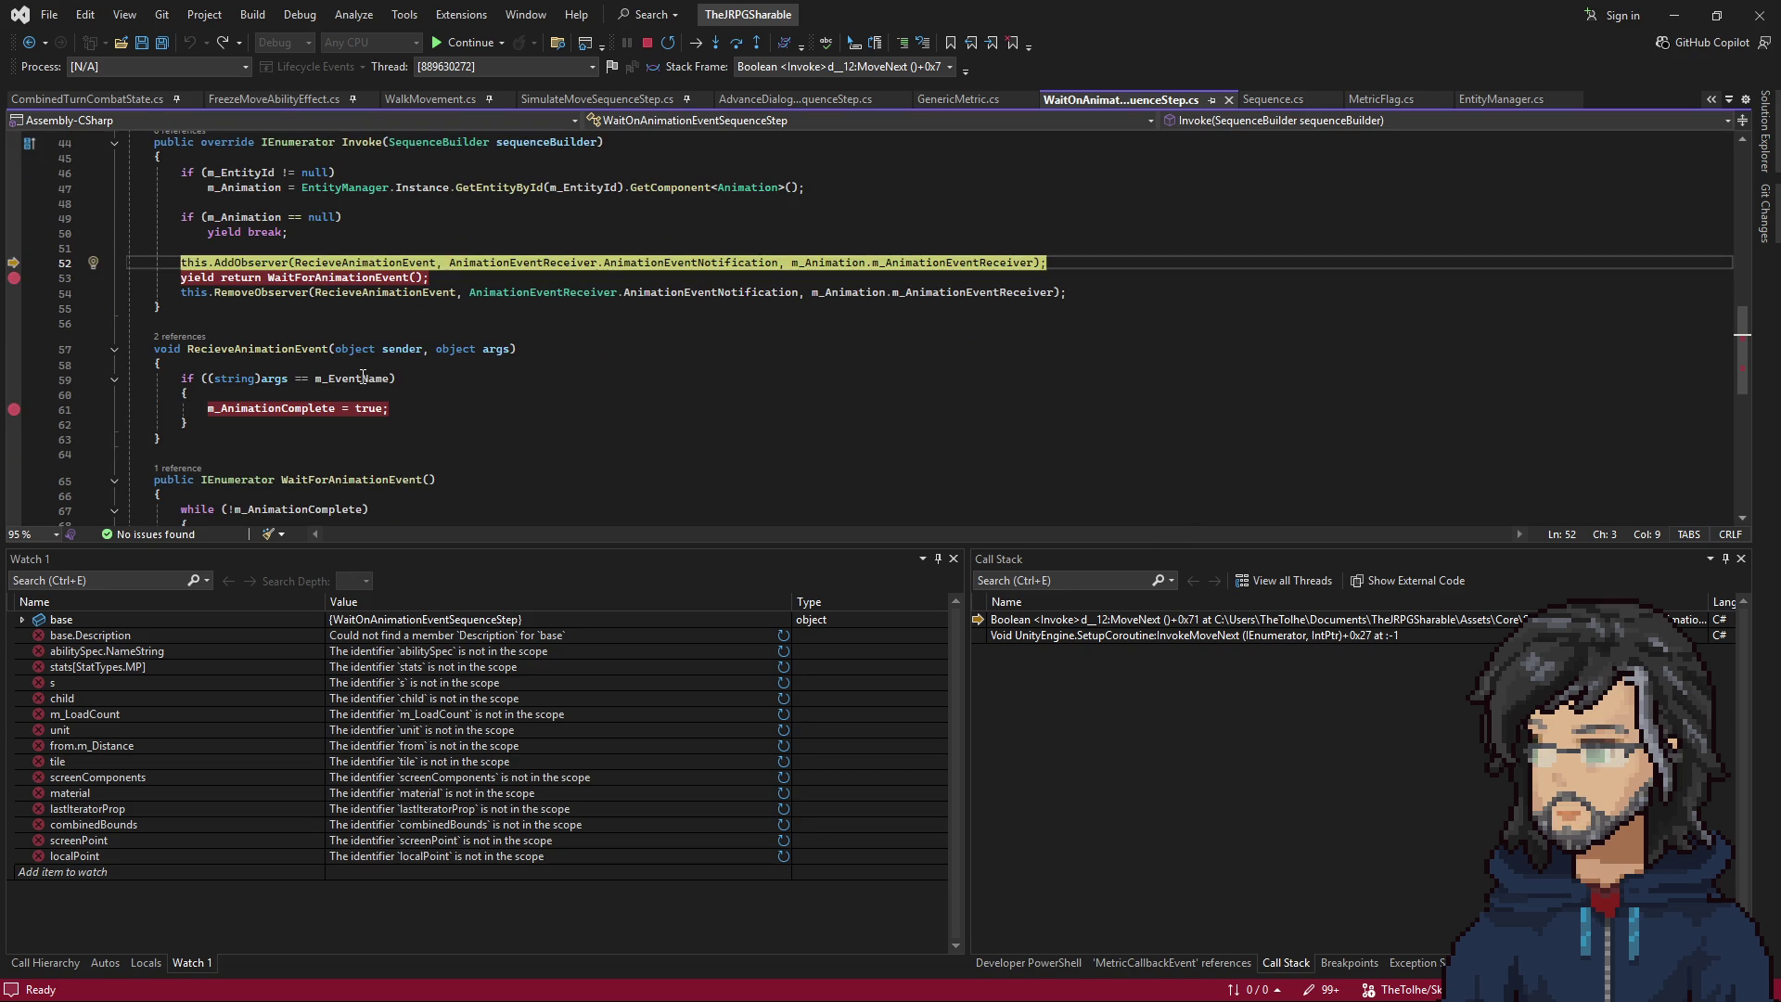
pyautogui.press('F10')
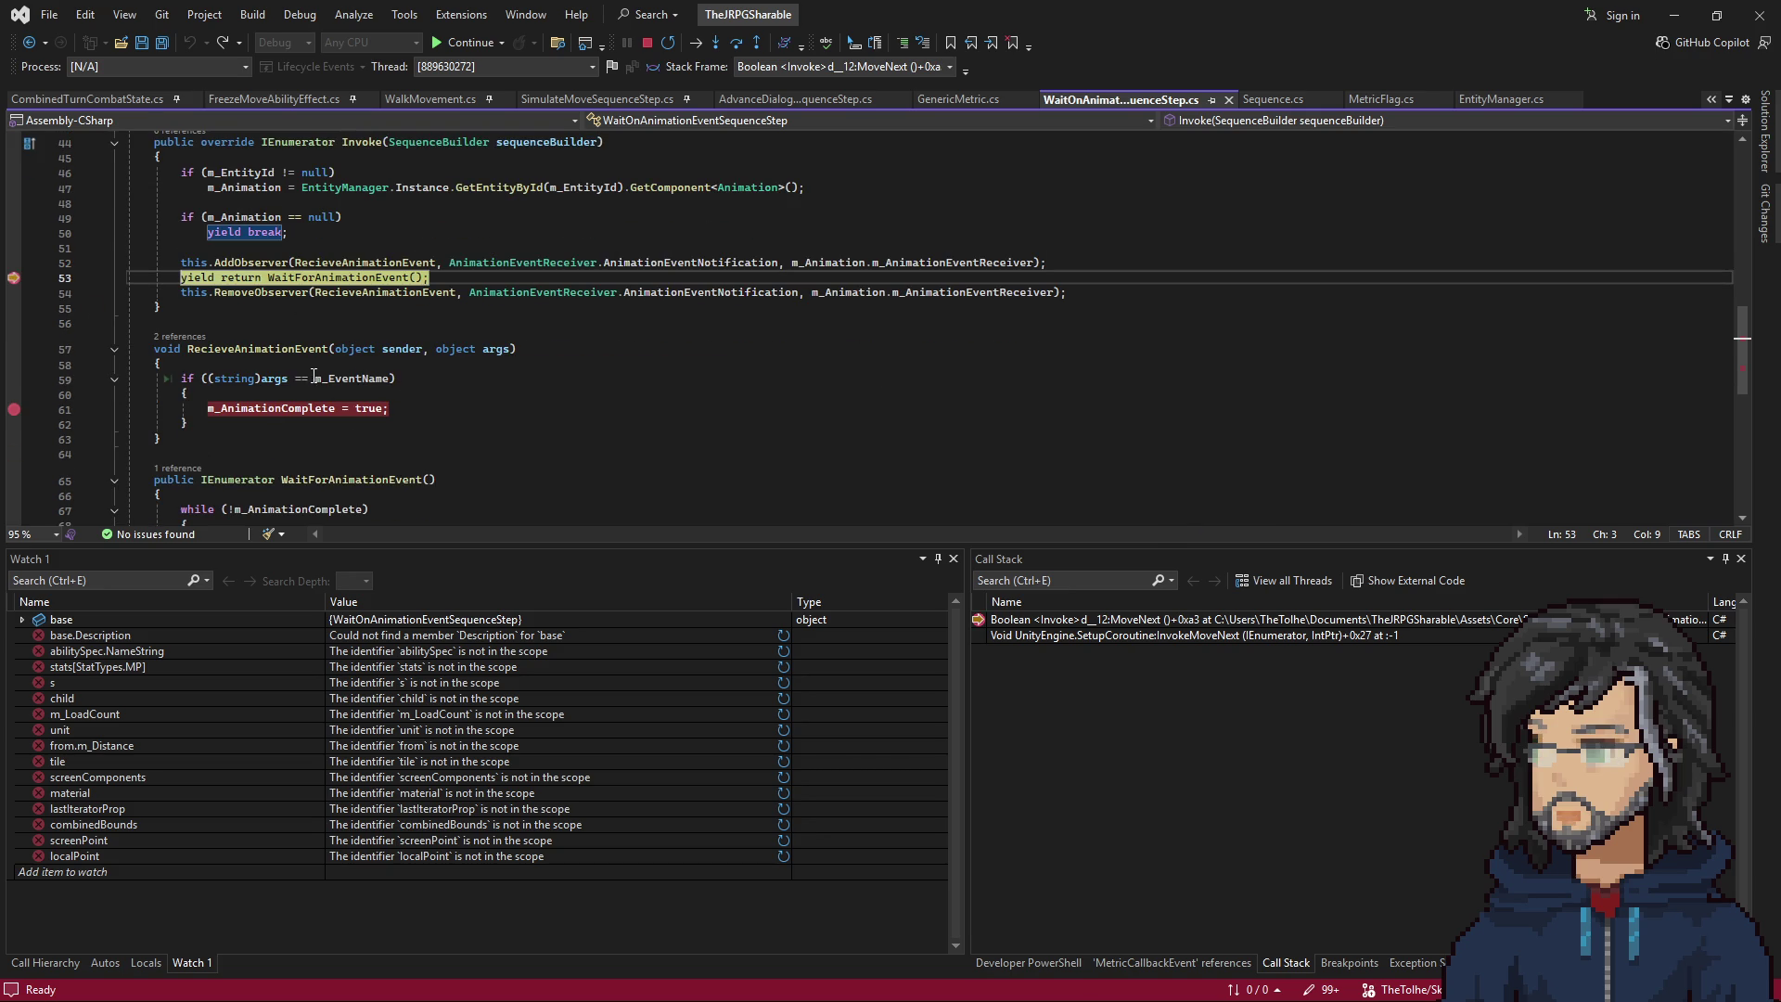
pyautogui.click(288, 379)
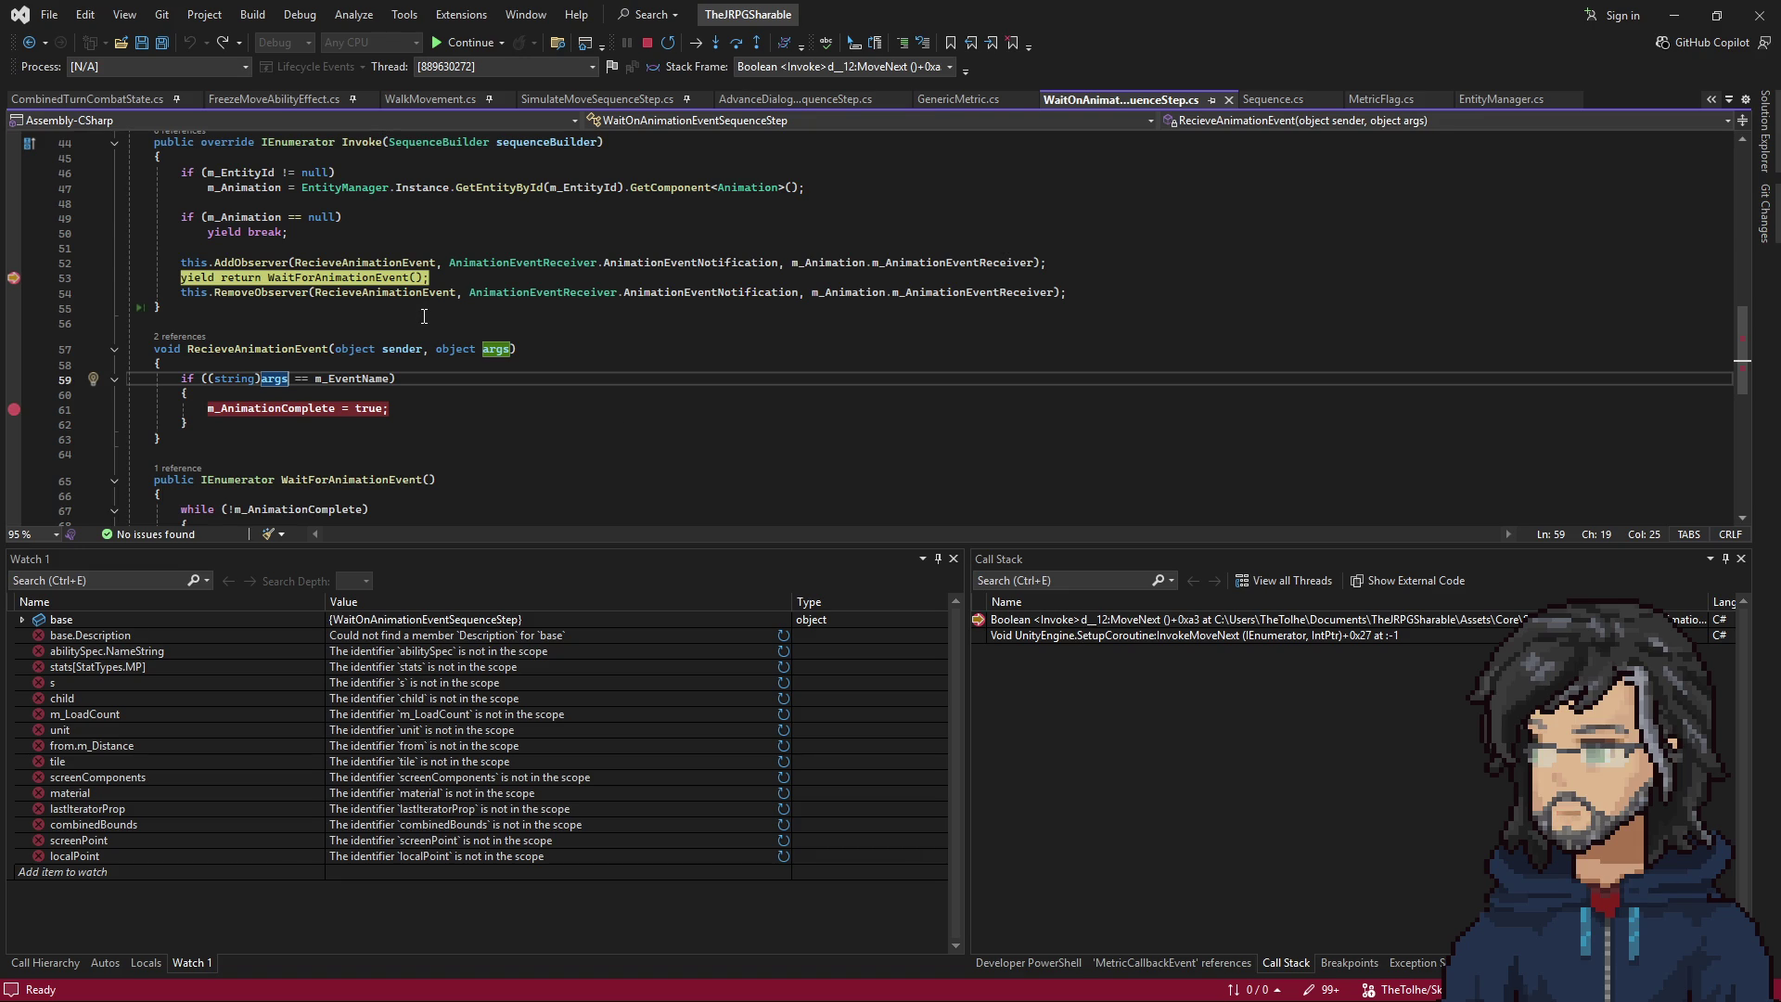
pyautogui.press('F10')
pyautogui.moveTo(351, 278)
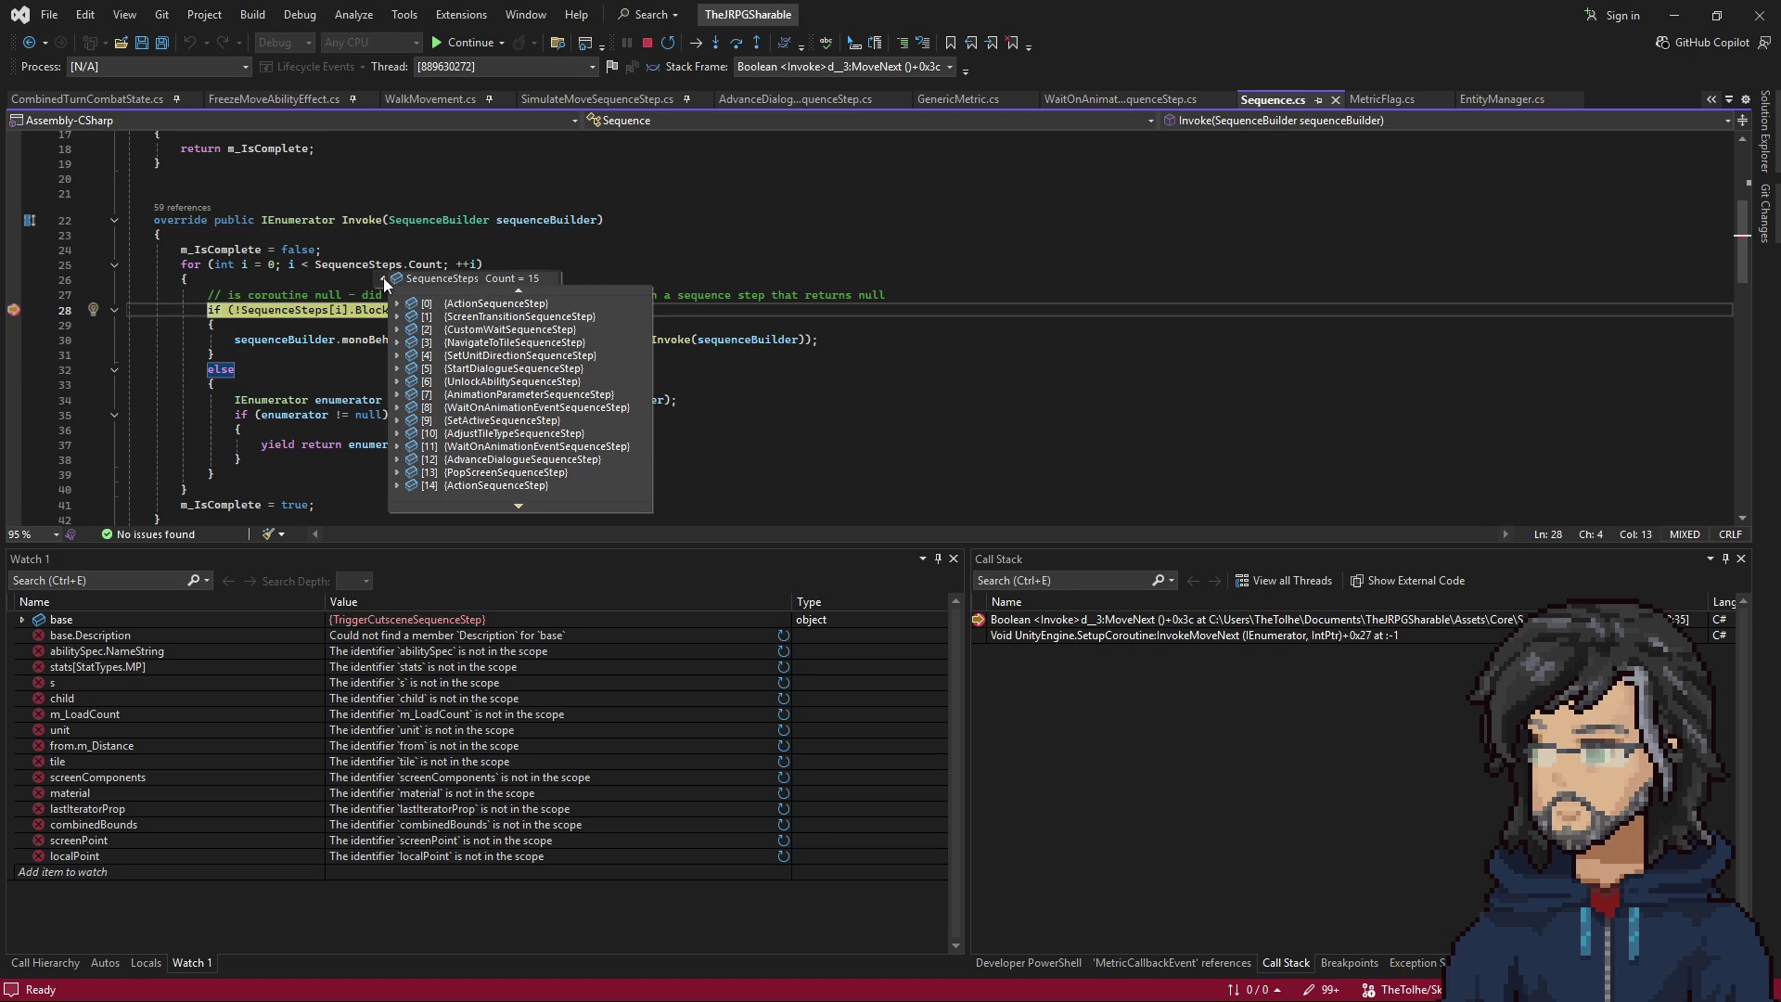
# Expand and then dismiss the SequenceSteps item list DataTip.
pyautogui.scroll(-1, 464, 401)
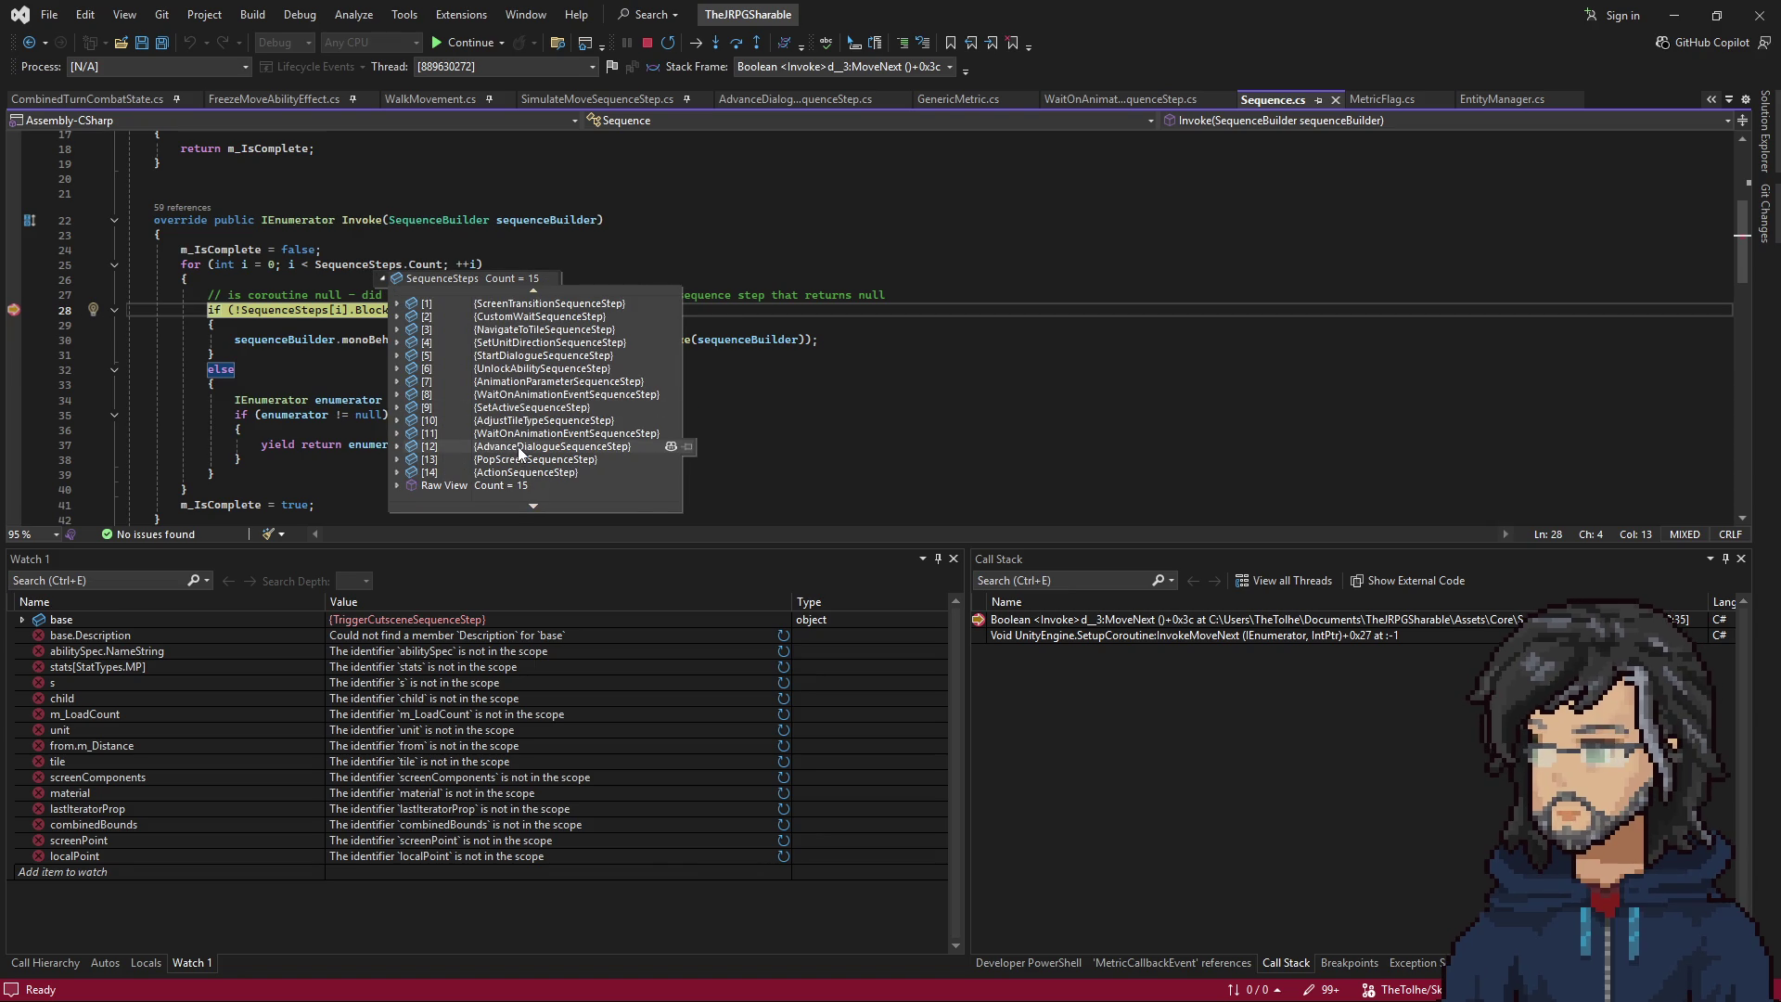
pyautogui.moveTo(292, 268)
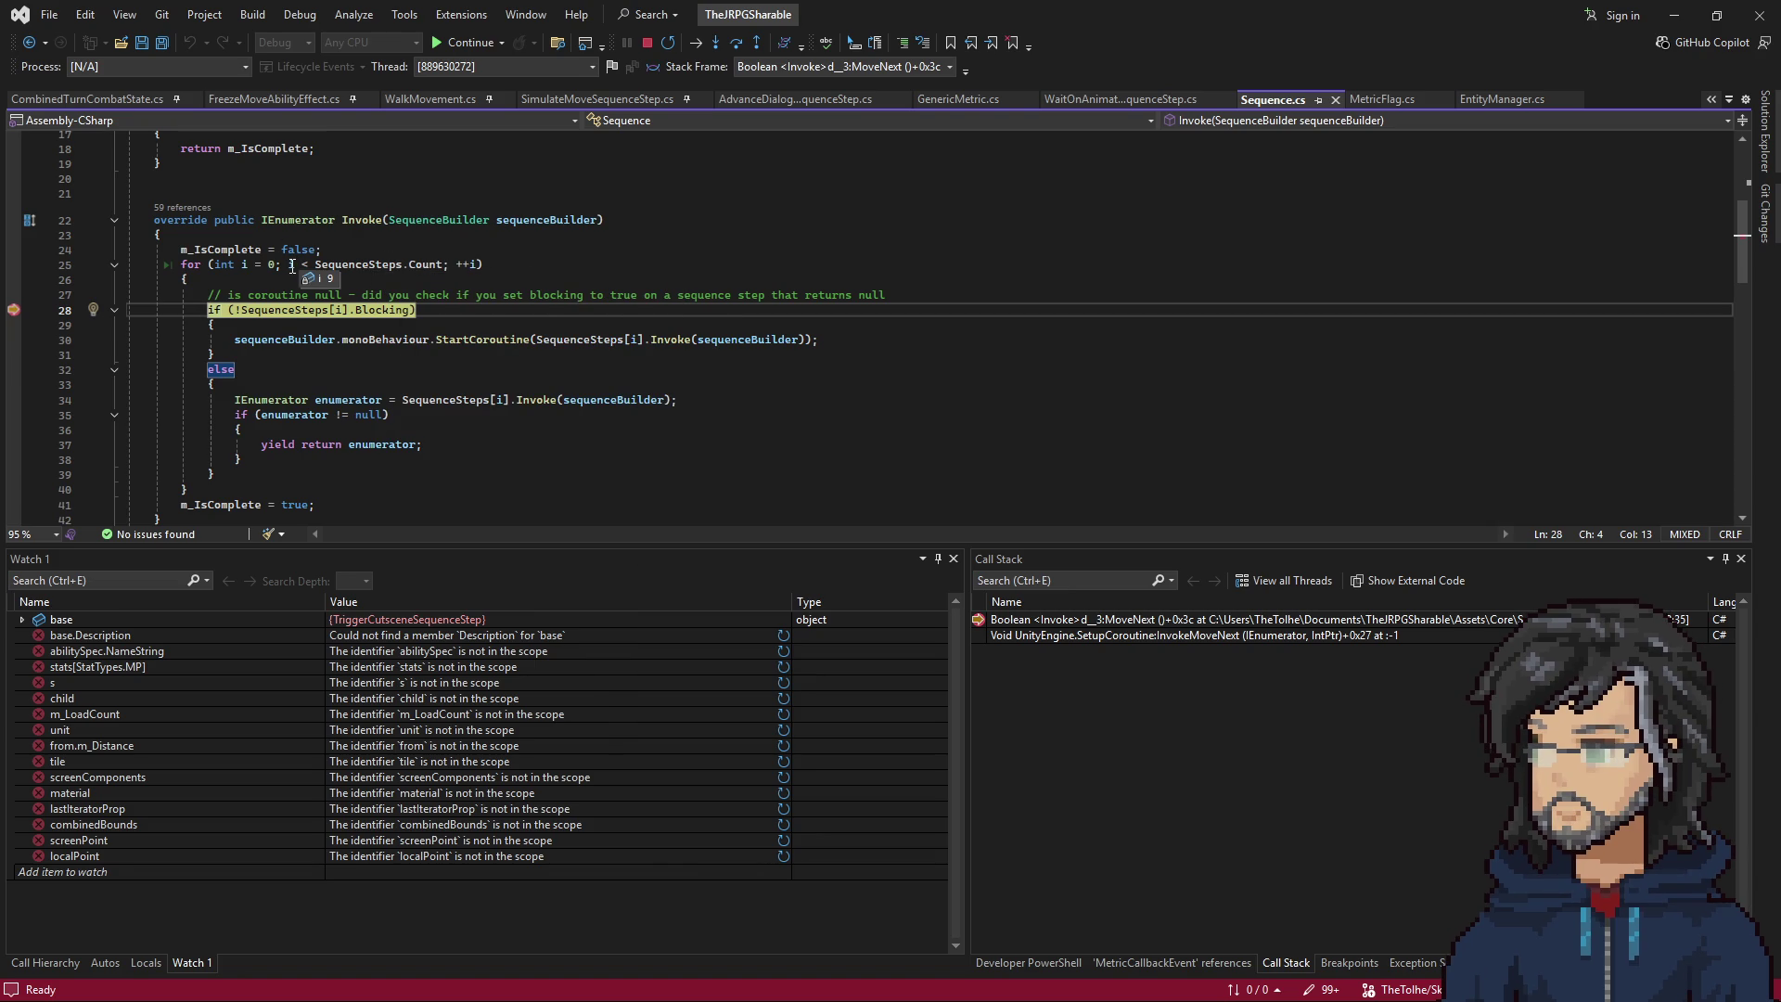
pyautogui.click(352, 279)
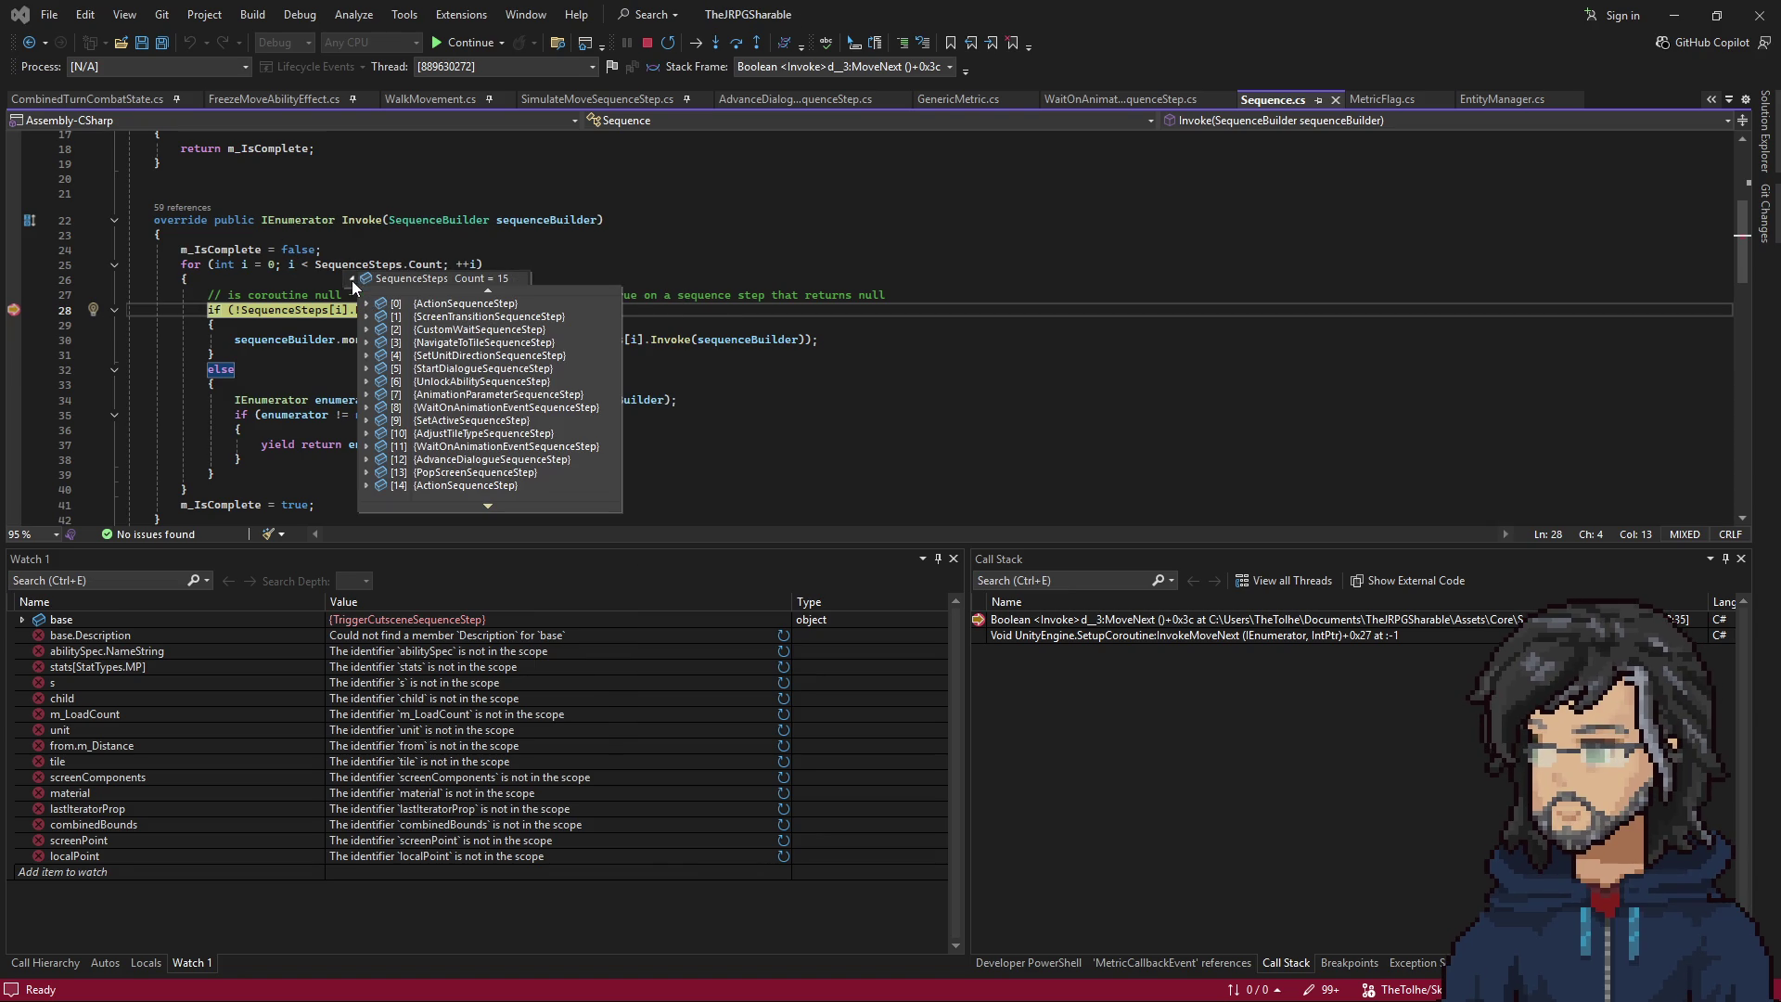
pyautogui.click(371, 383)
# Go to the WaitForAnimationEvent definition and breakpoint the WaitForEndOfFrame yield on line 69.
pyautogui.click(28, 43)
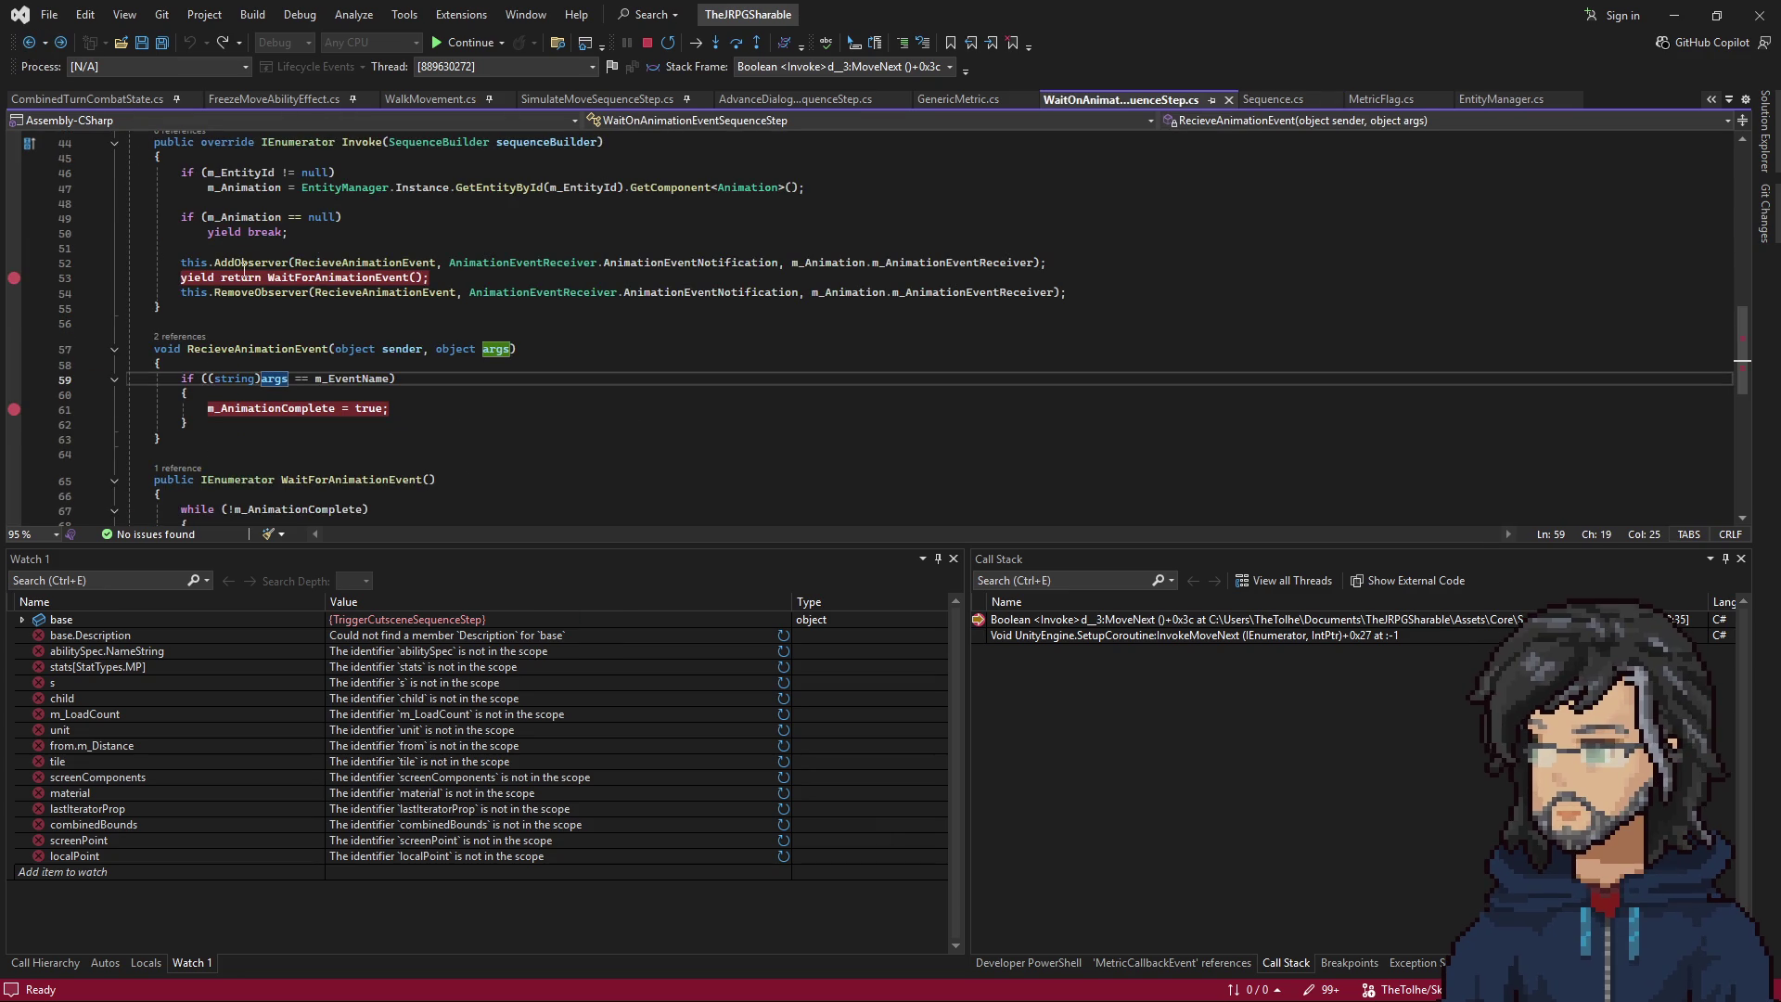
pyautogui.click(282, 279)
pyautogui.press('F12')
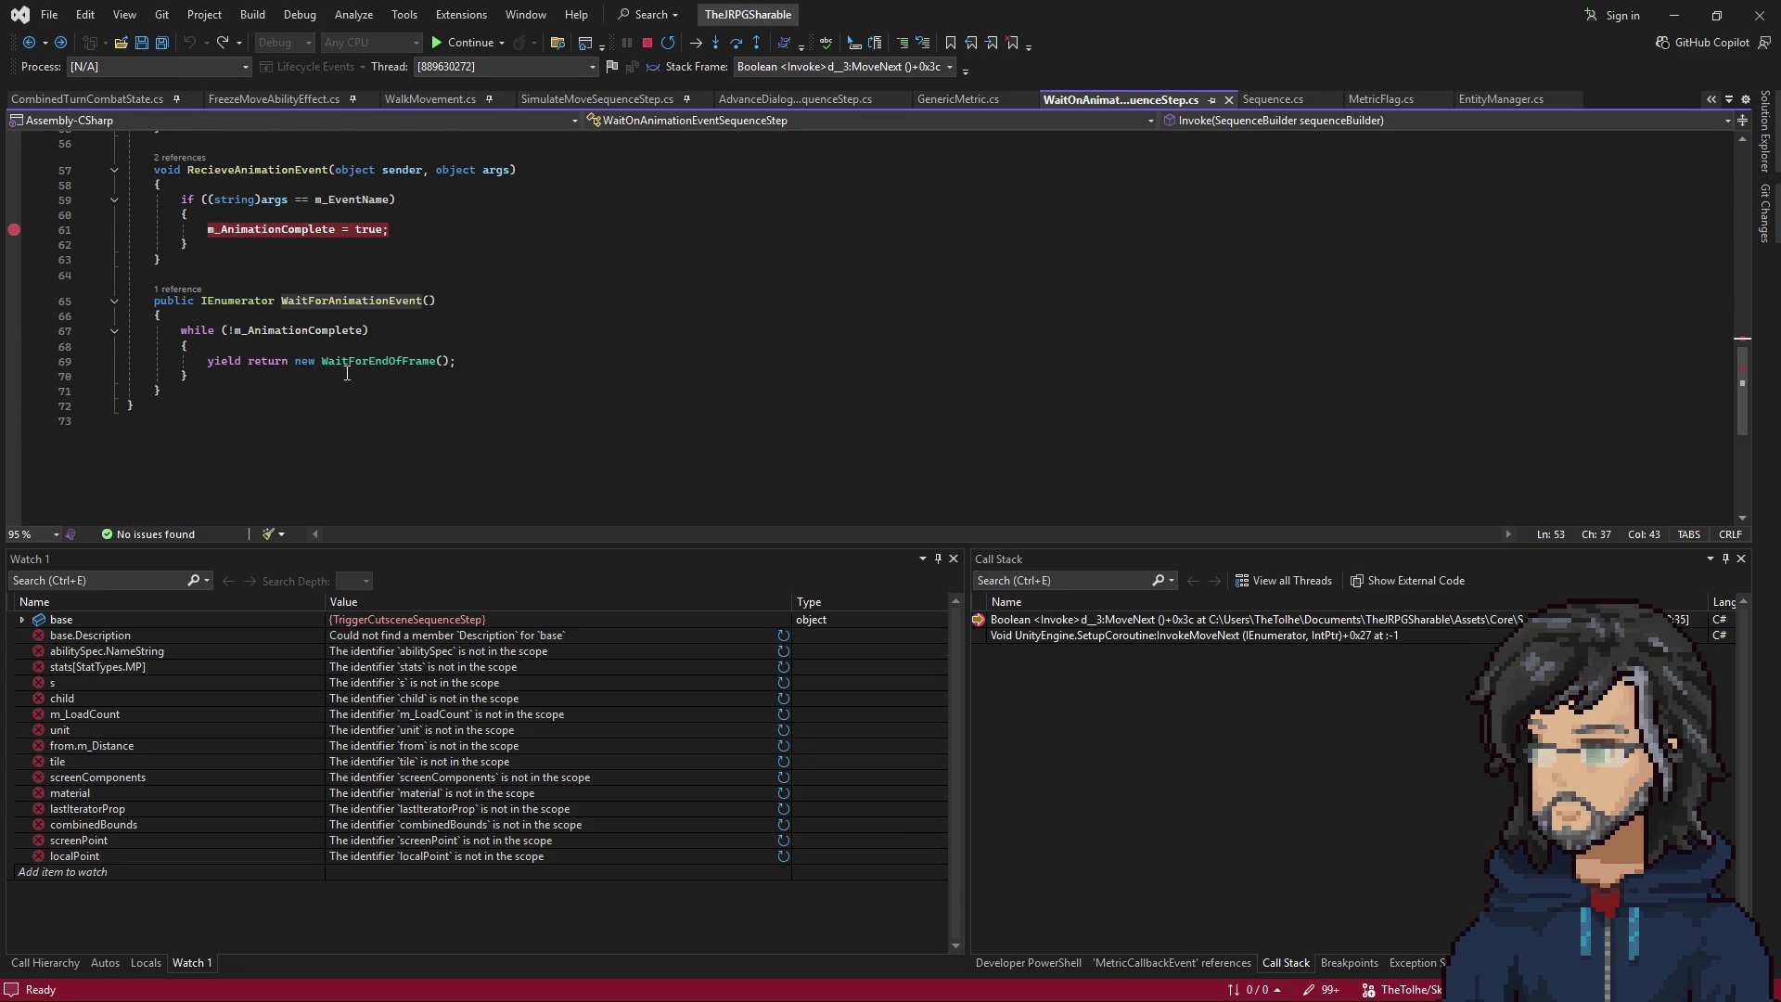
pyautogui.click(310, 360)
pyautogui.press('F9')
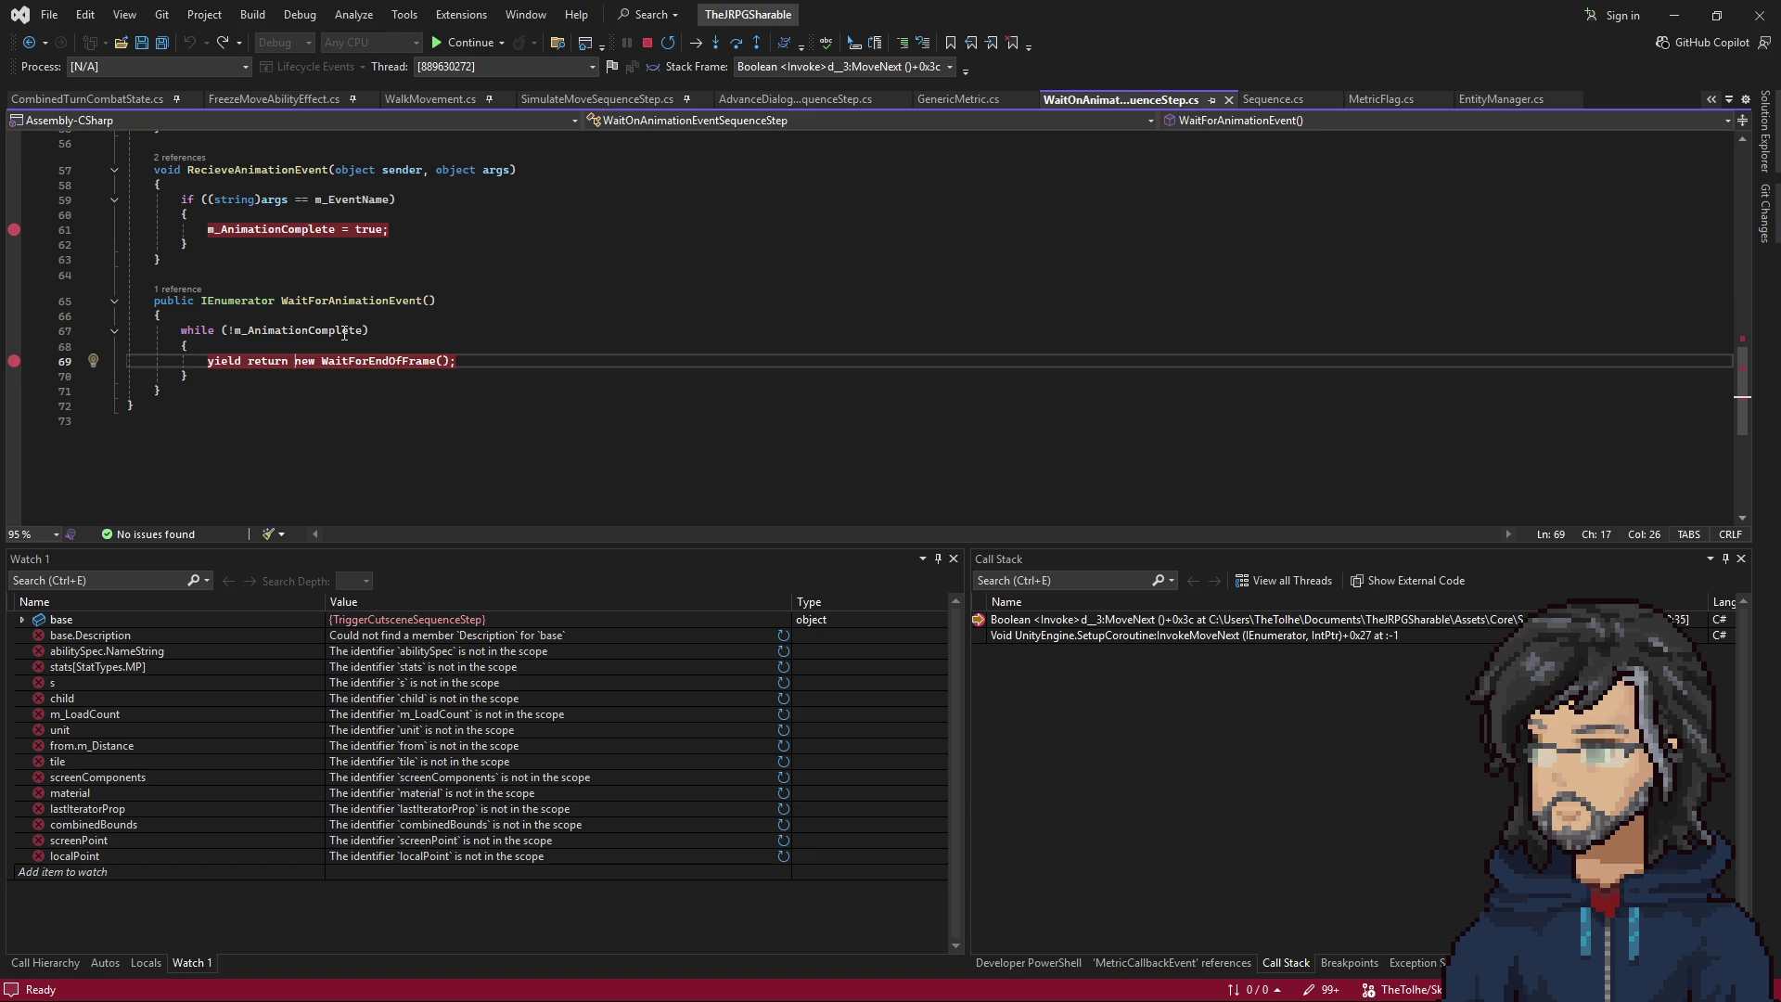
# Continue to the next loop iteration and step into the current step's Blocking getter.
pyautogui.hotkey('ctrl', '-')
pyautogui.hotkey('ctrl', '-')
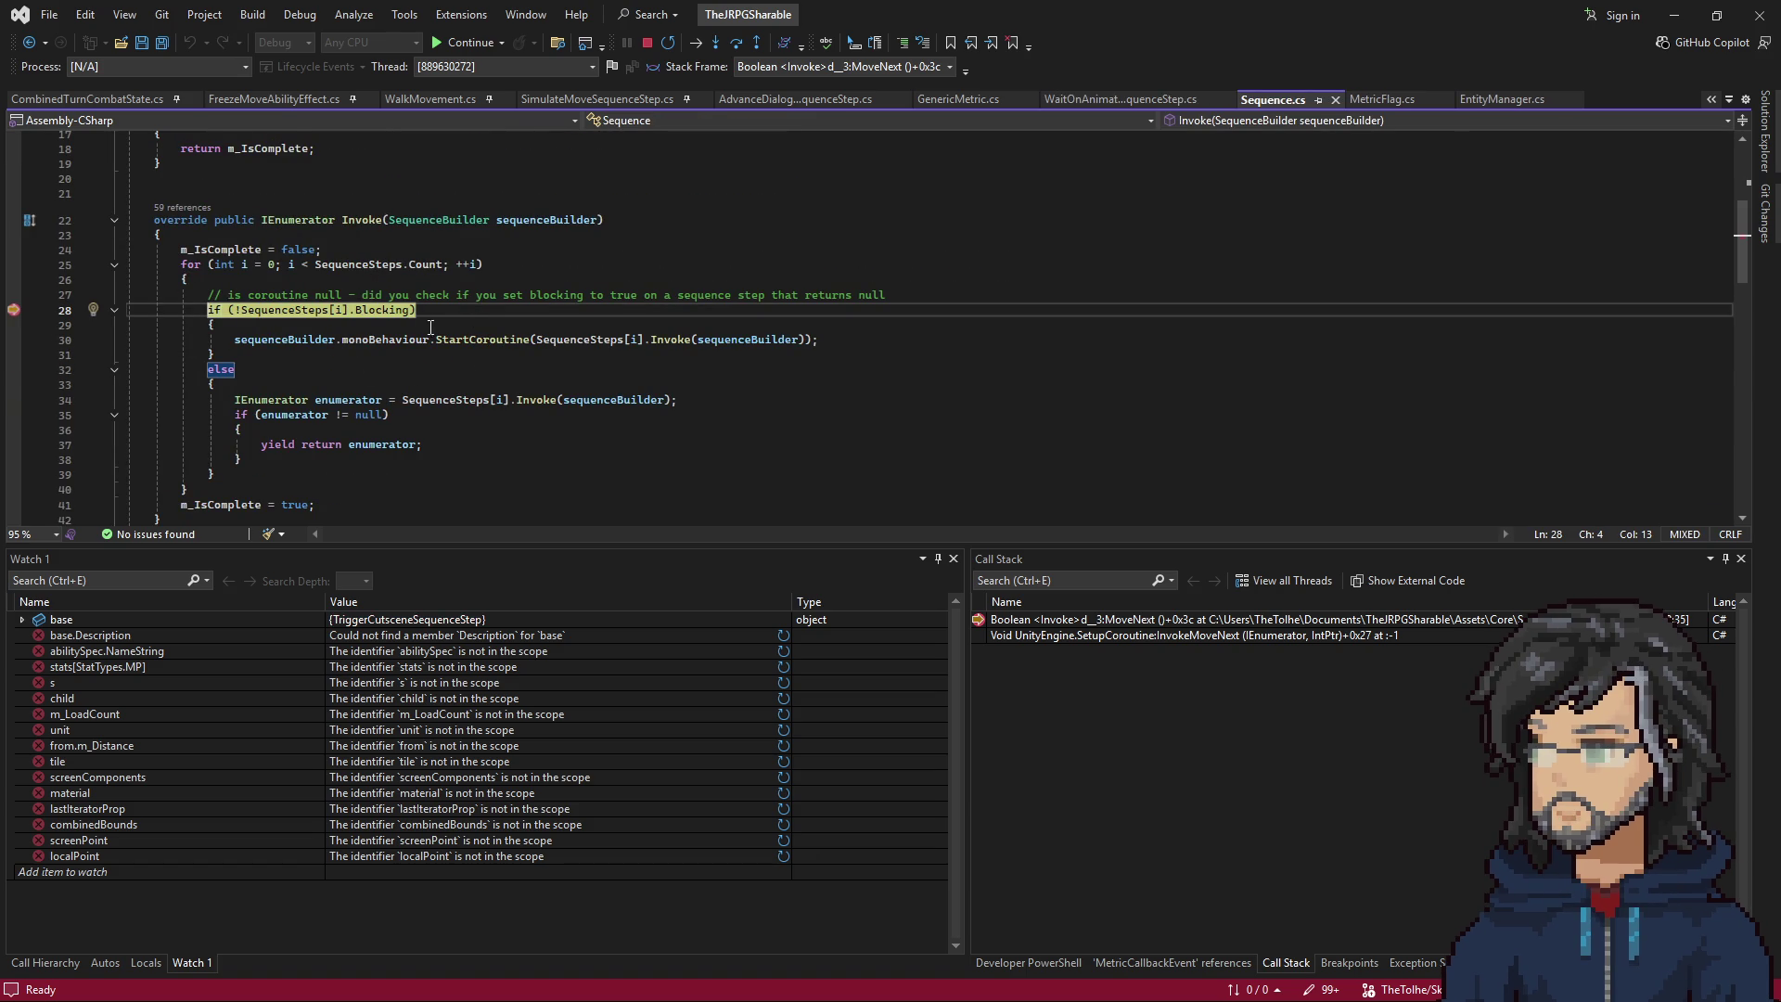
pyautogui.moveTo(292, 267)
pyautogui.moveTo(382, 269)
pyautogui.press('F11')
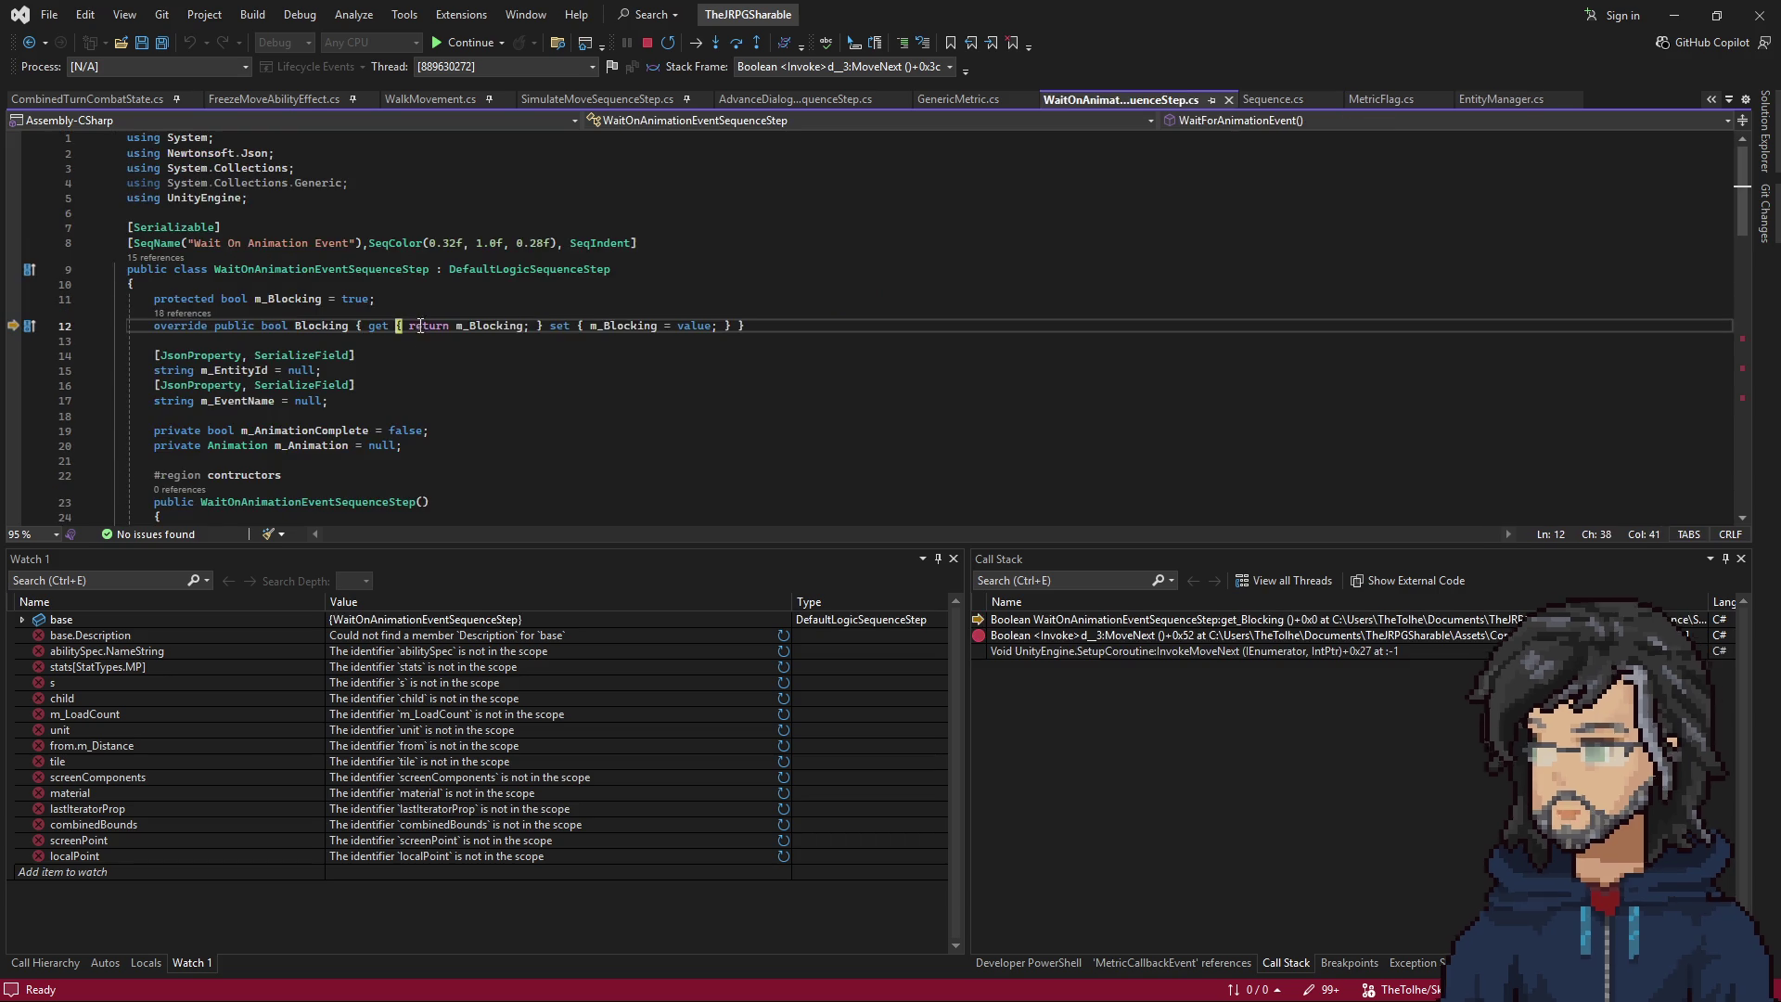
# Step from the Blocking getter through FindSingleton and the m_Animation null check to line 52.
pyautogui.press('F11')
pyautogui.press('F11')
pyautogui.press('F11')
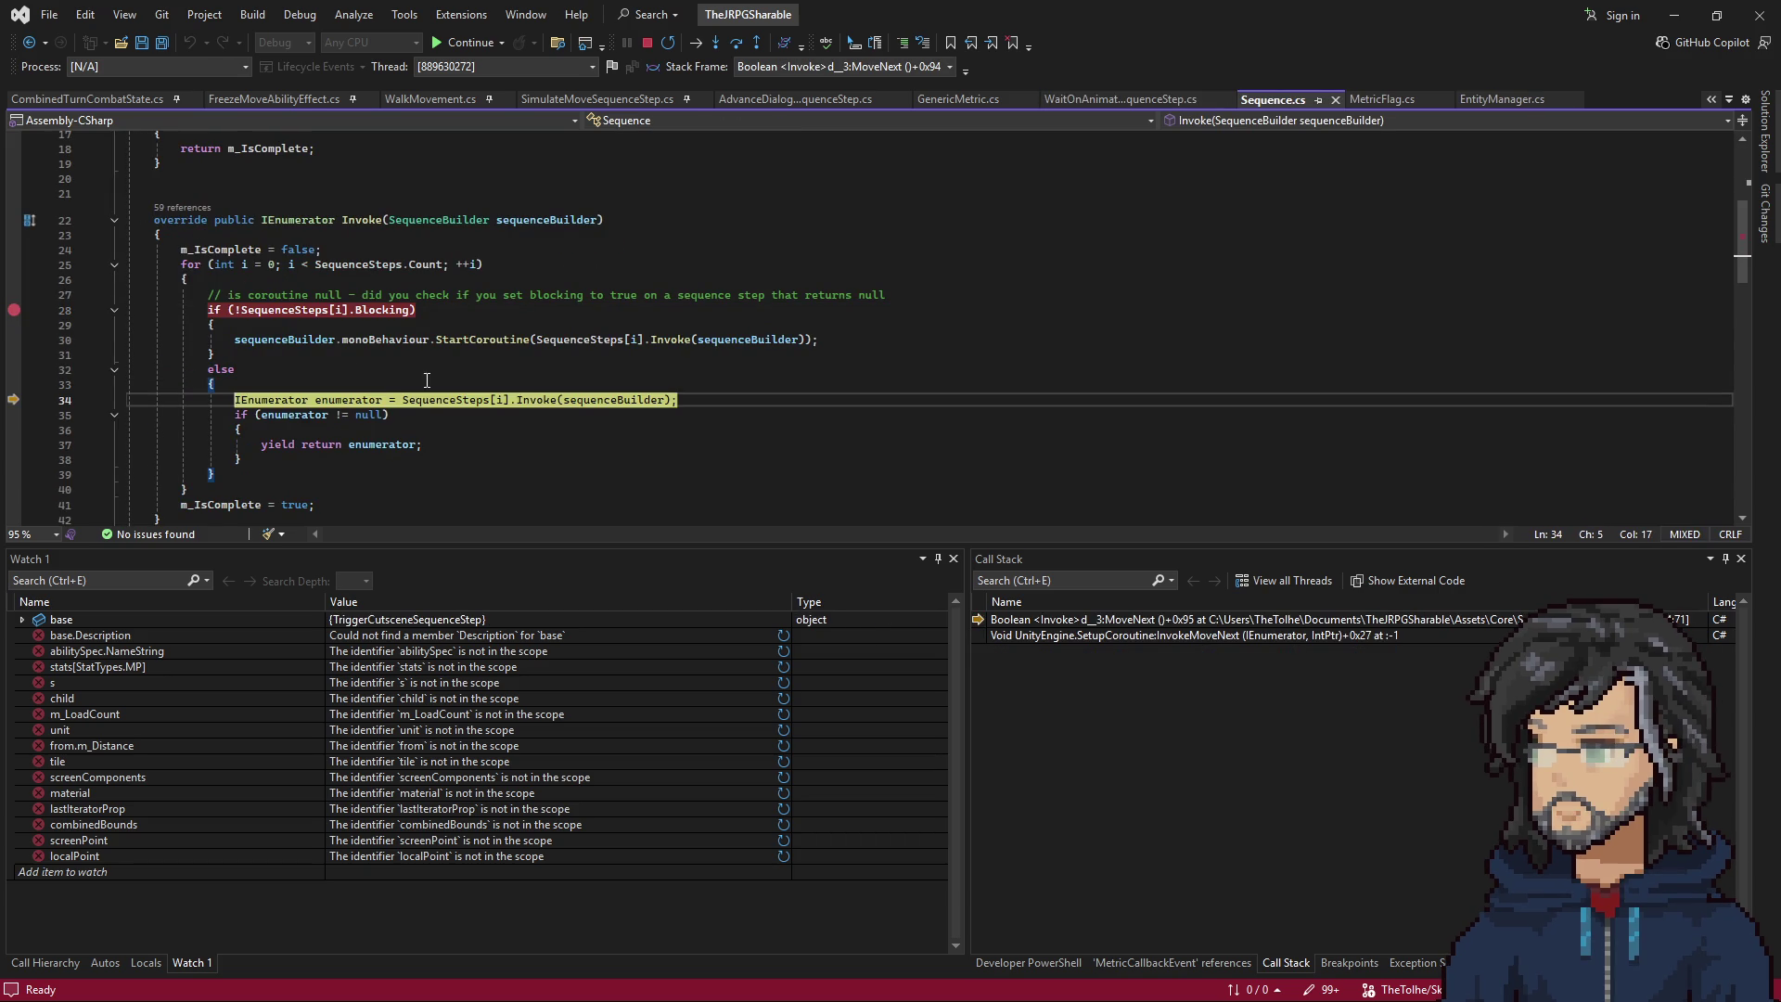
pyautogui.moveTo(372, 316)
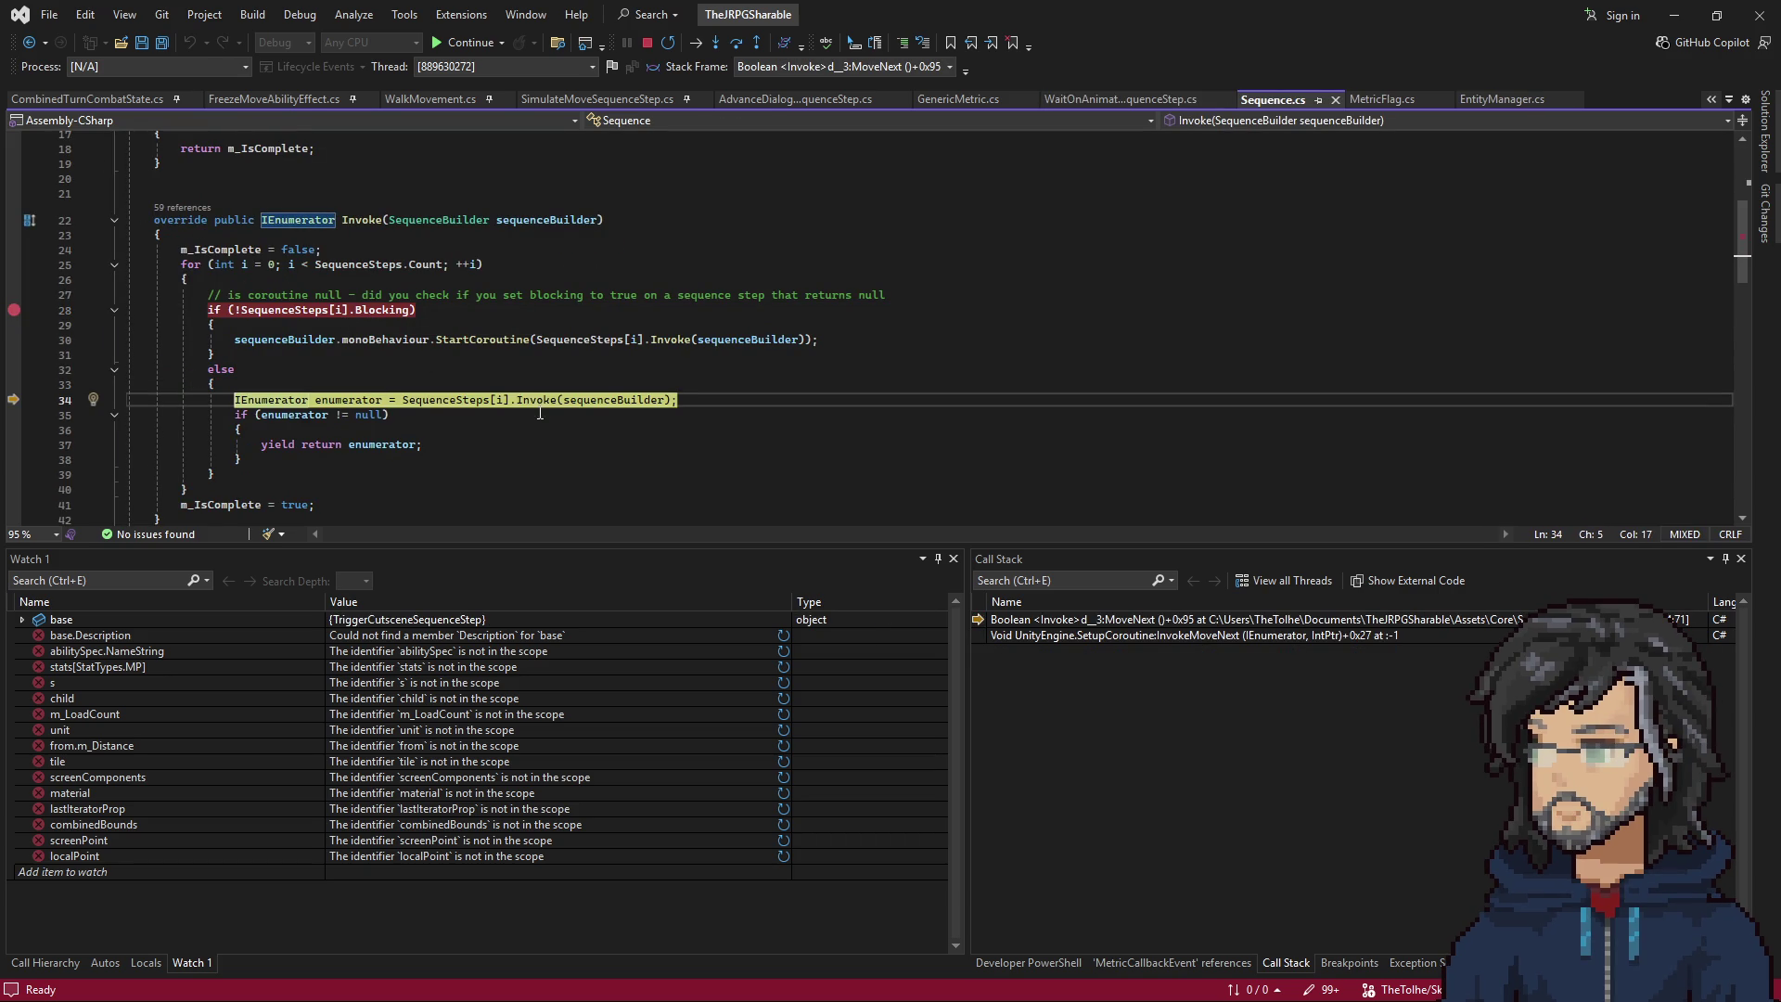
pyautogui.press('F11')
pyautogui.press('F11')
pyautogui.moveTo(395, 441)
pyautogui.press('F11')
pyautogui.press('F11')
pyautogui.press('F11')
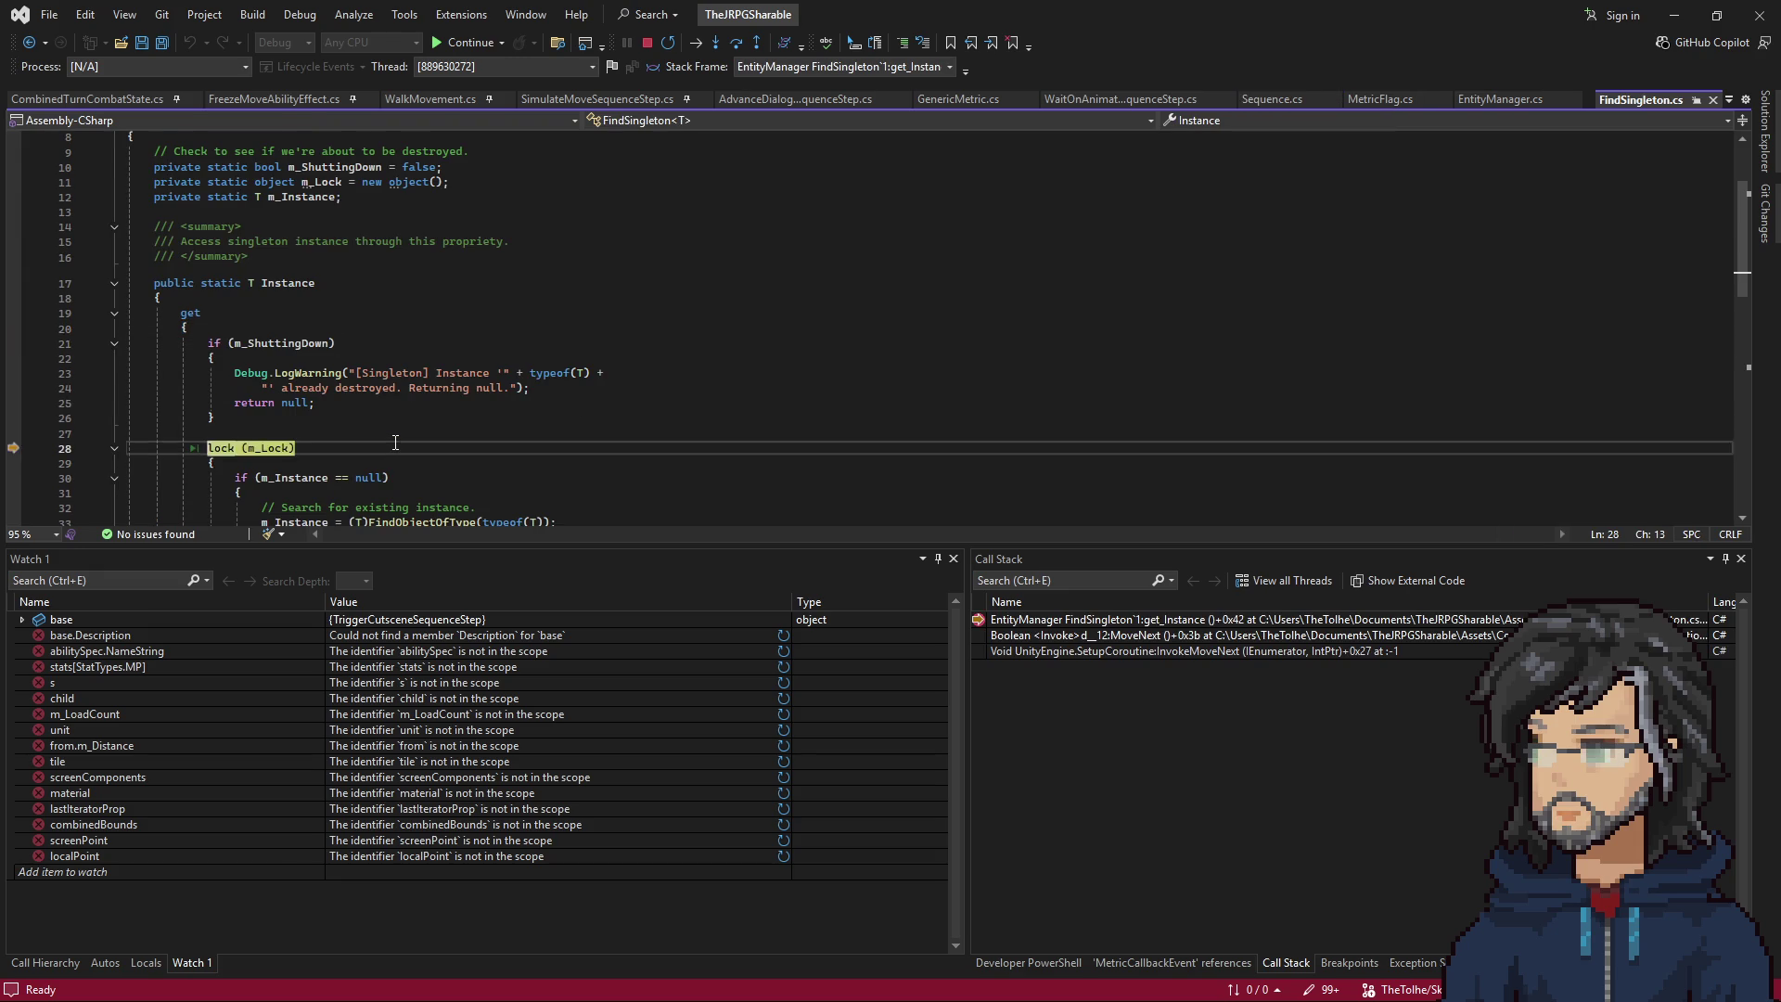
pyautogui.press('F11')
pyautogui.press('F11')
pyautogui.press('F11')
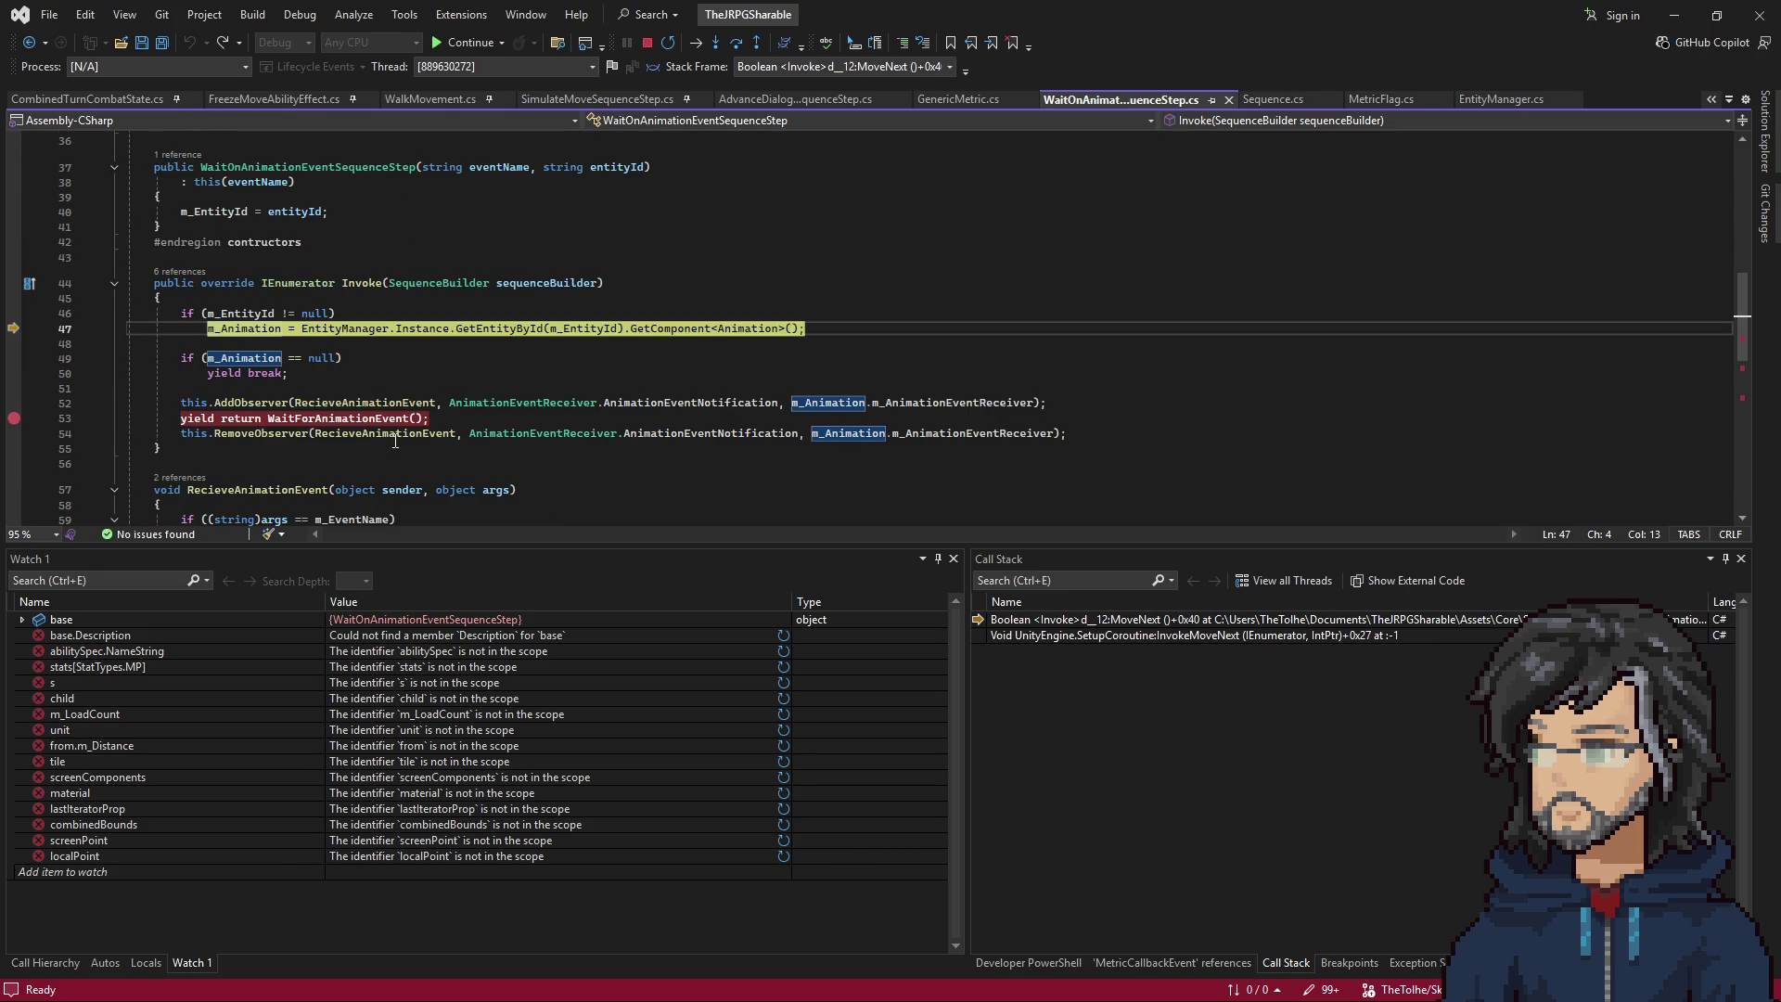
pyautogui.press('F11')
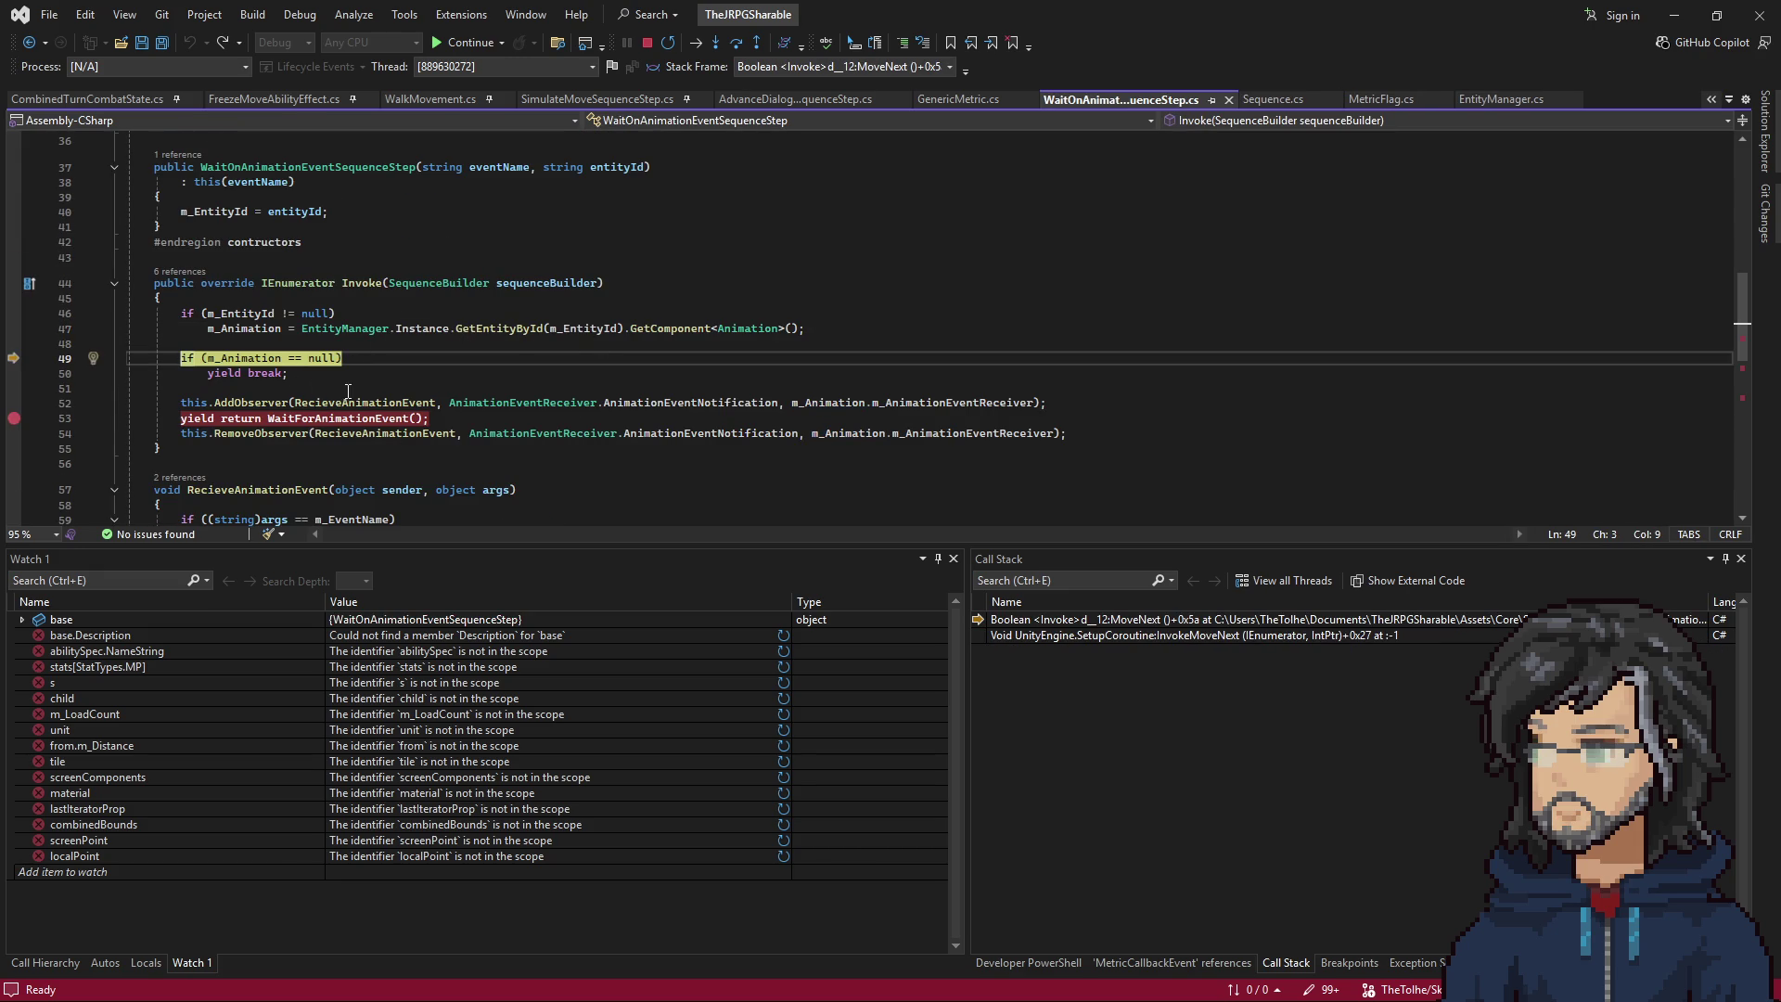
pyautogui.press('F11')
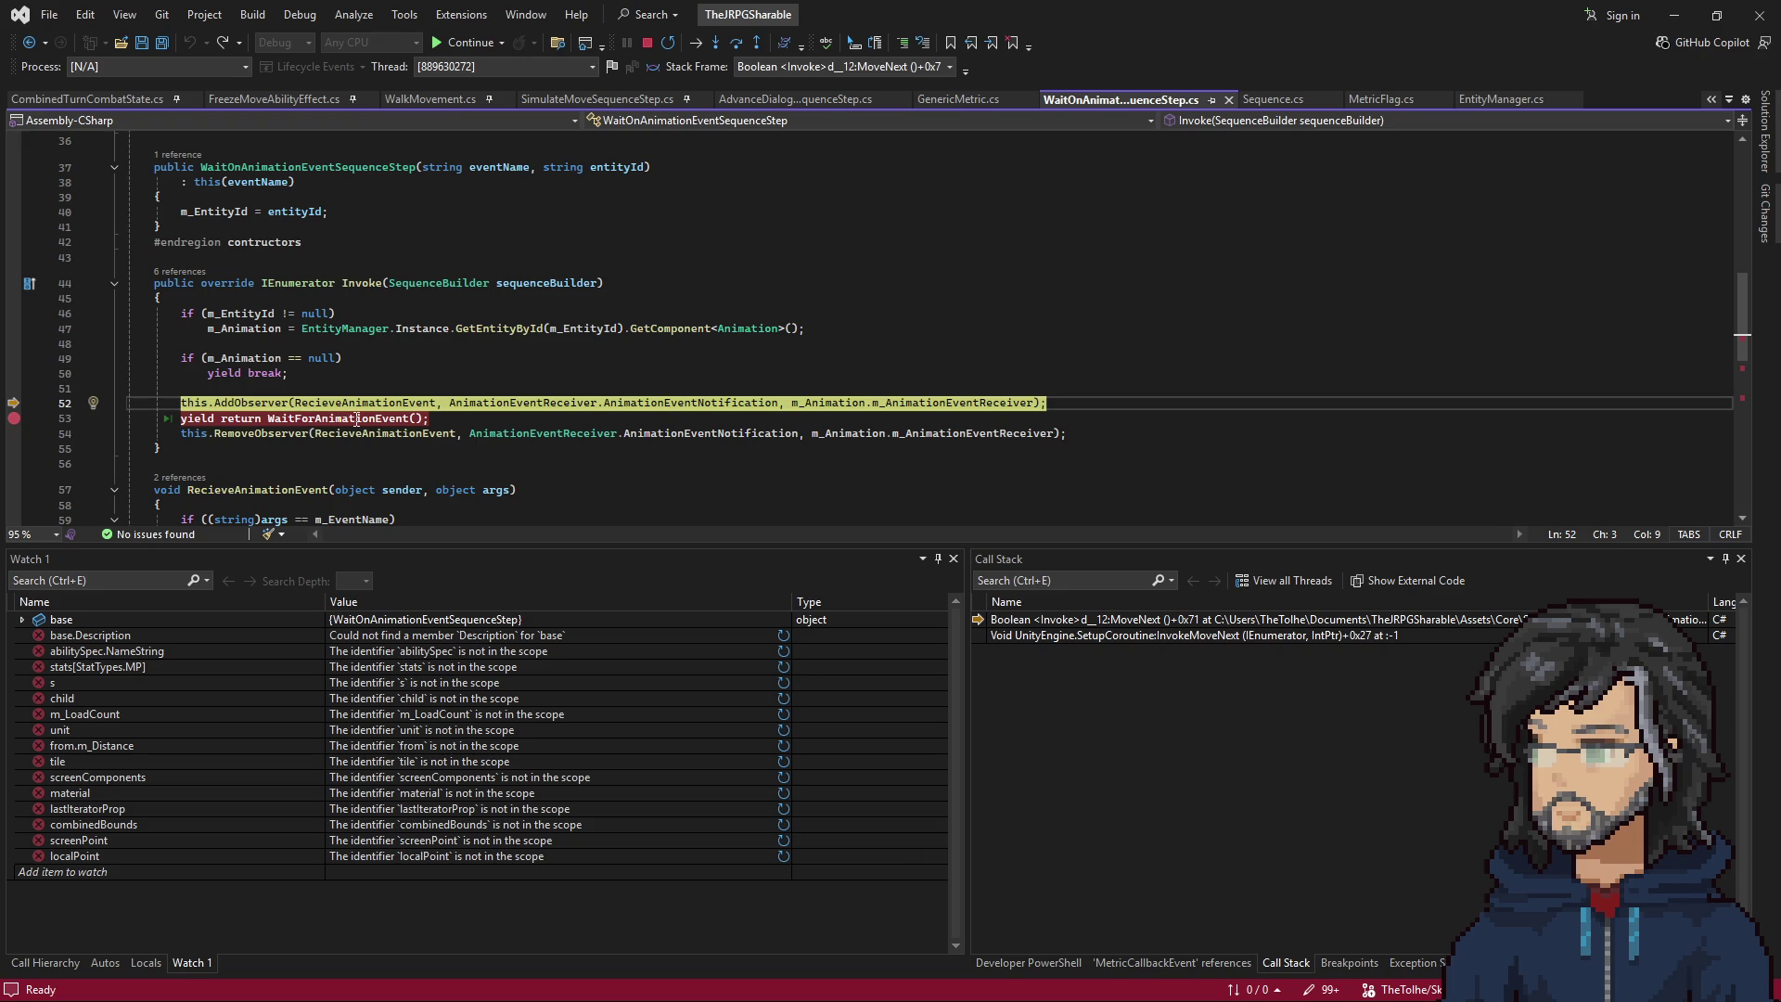
# Review the WaitForAnimationEvent loop, then step into the AddObserver call.
pyautogui.scroll(-6, 357, 419)
pyautogui.click(322, 384)
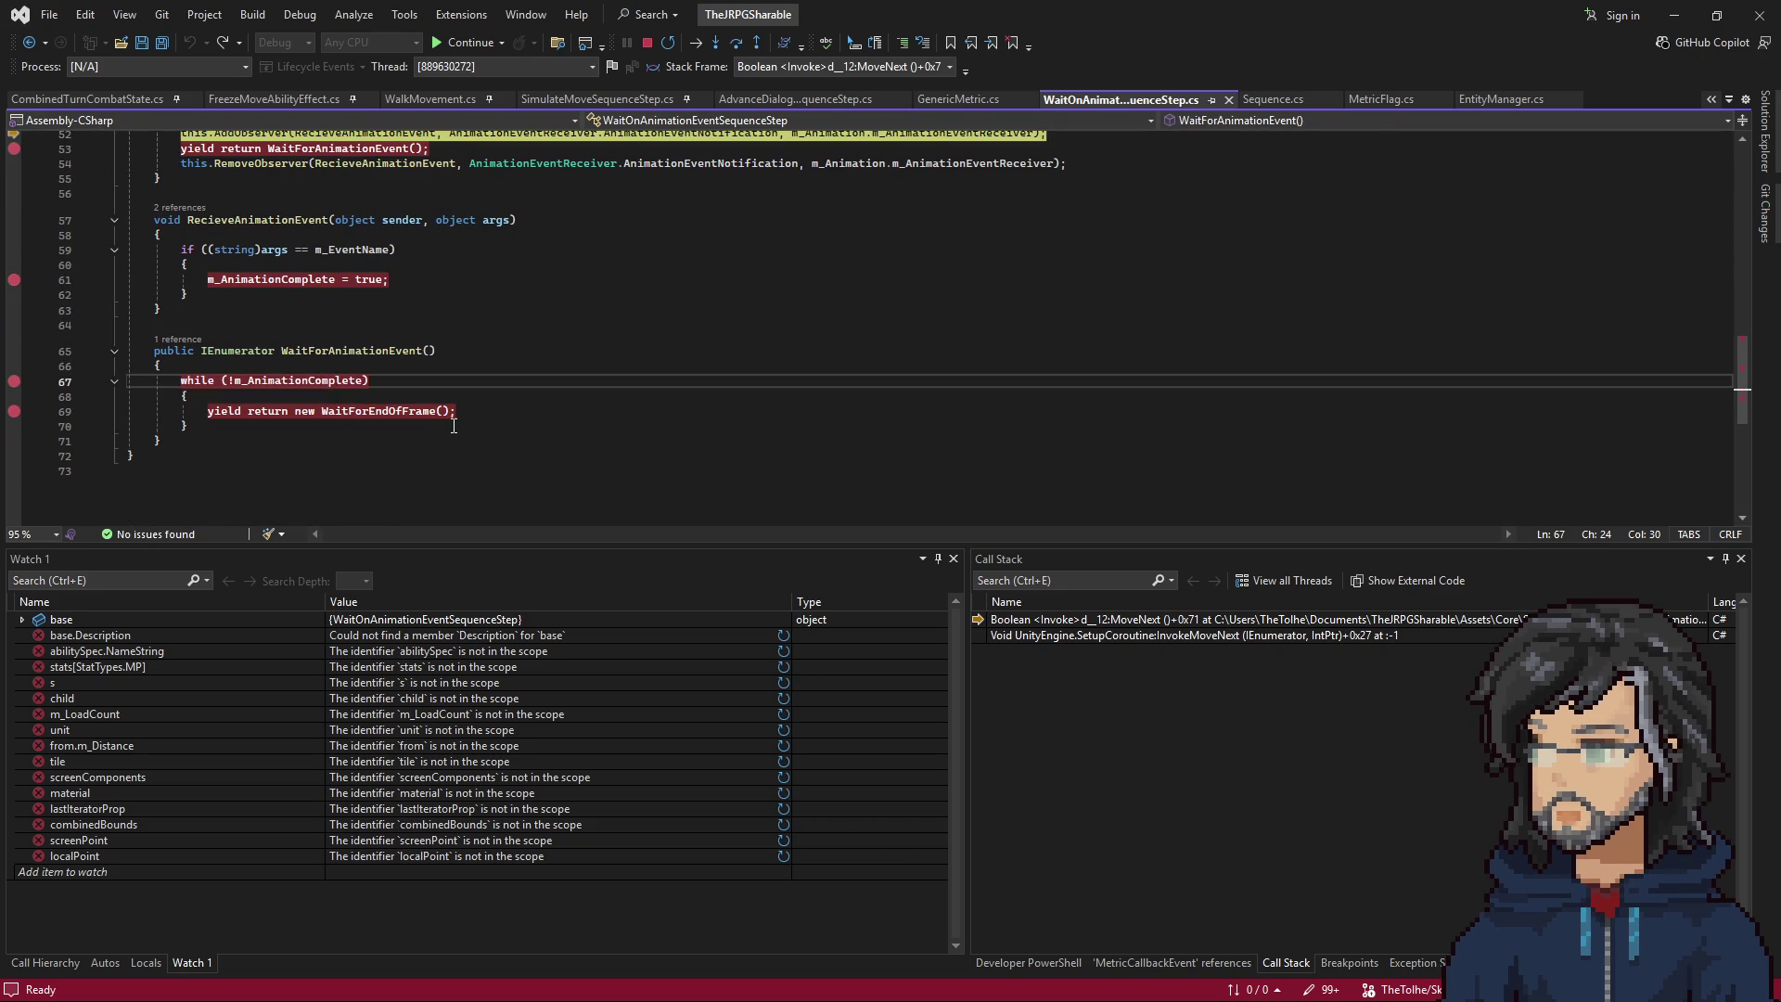
pyautogui.scroll(4, 355, 350)
pyautogui.press('F11')
pyautogui.press('F11')
pyautogui.press('F11')
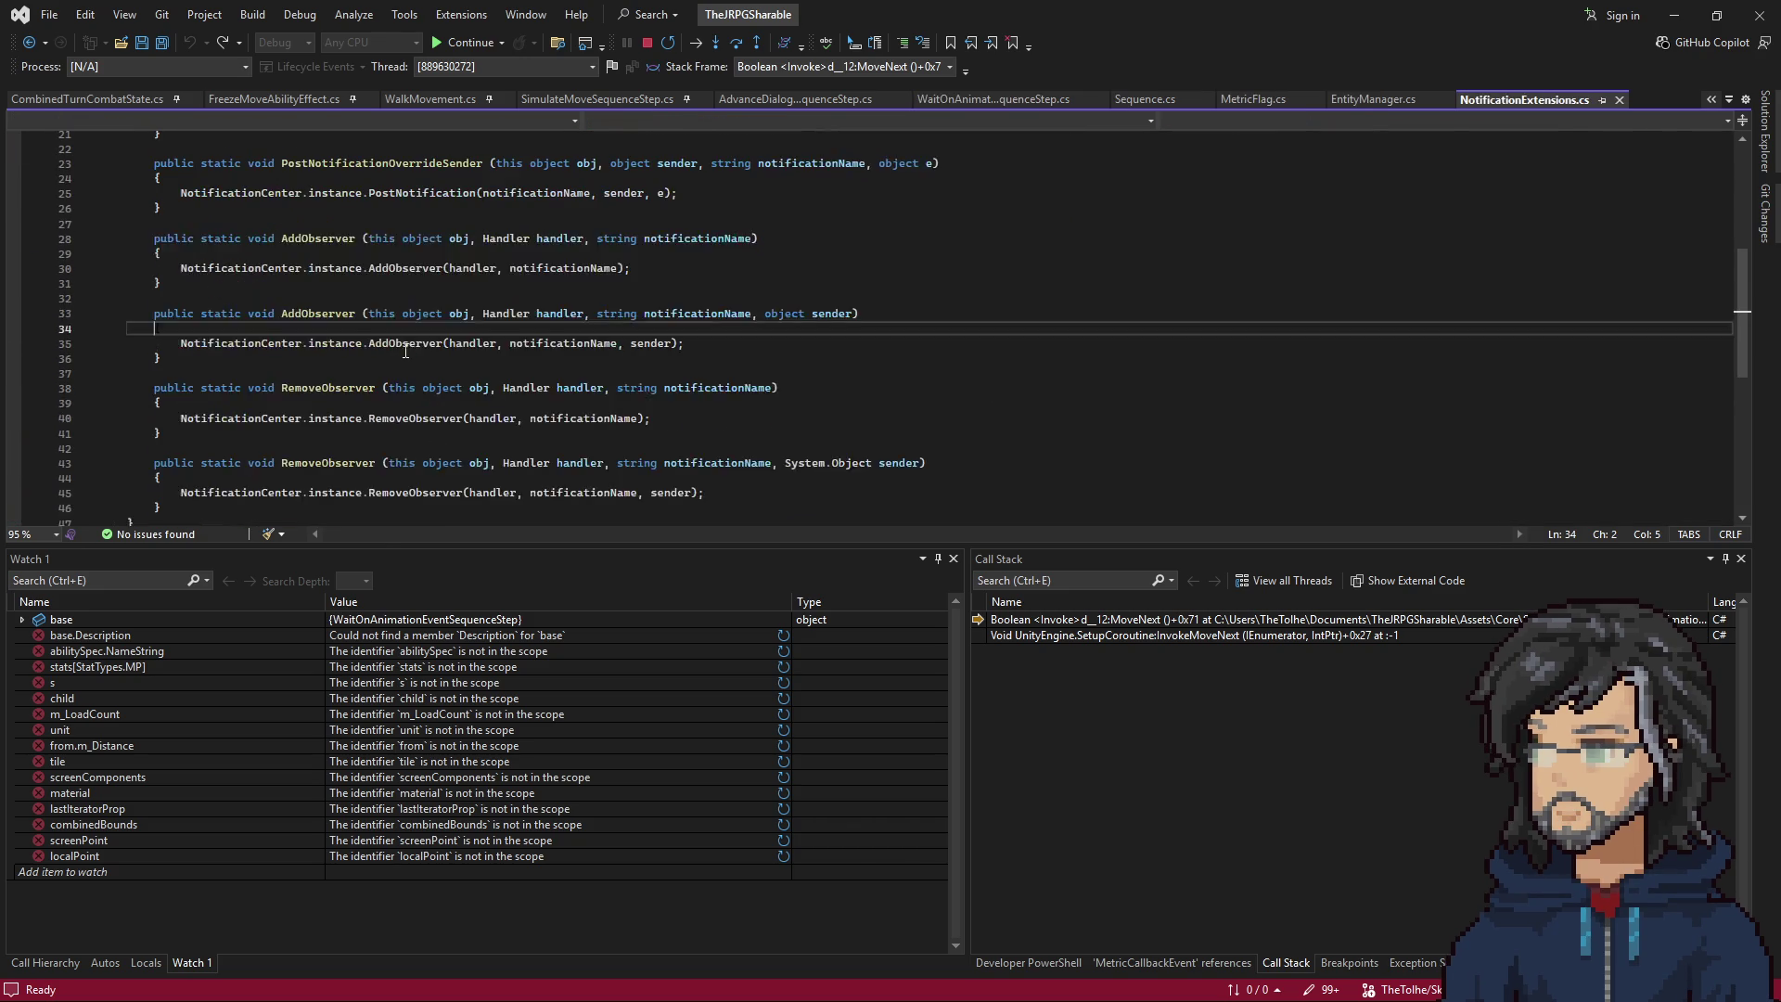
# Step back into WaitForAnimationEvent and confirm m_AnimationComplete is already true at the line 67 loop.
pyautogui.press('F11')
pyautogui.press('F11')
pyautogui.press('F11')
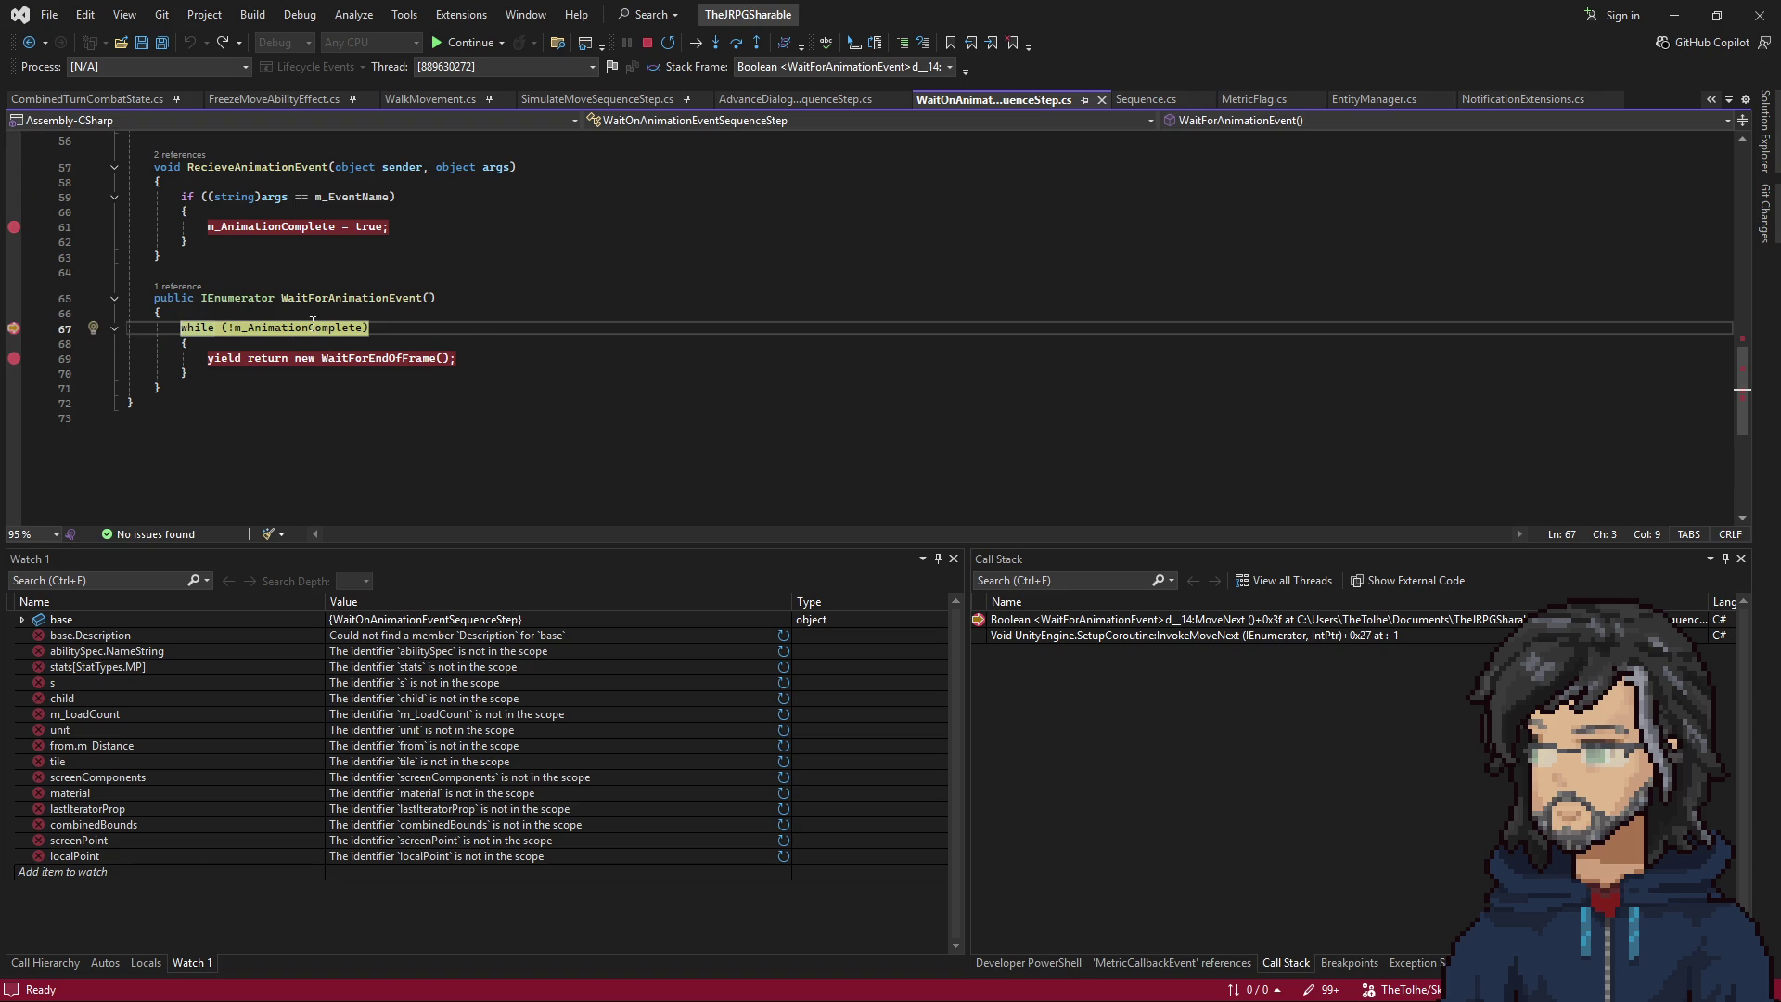
pyautogui.moveTo(307, 320)
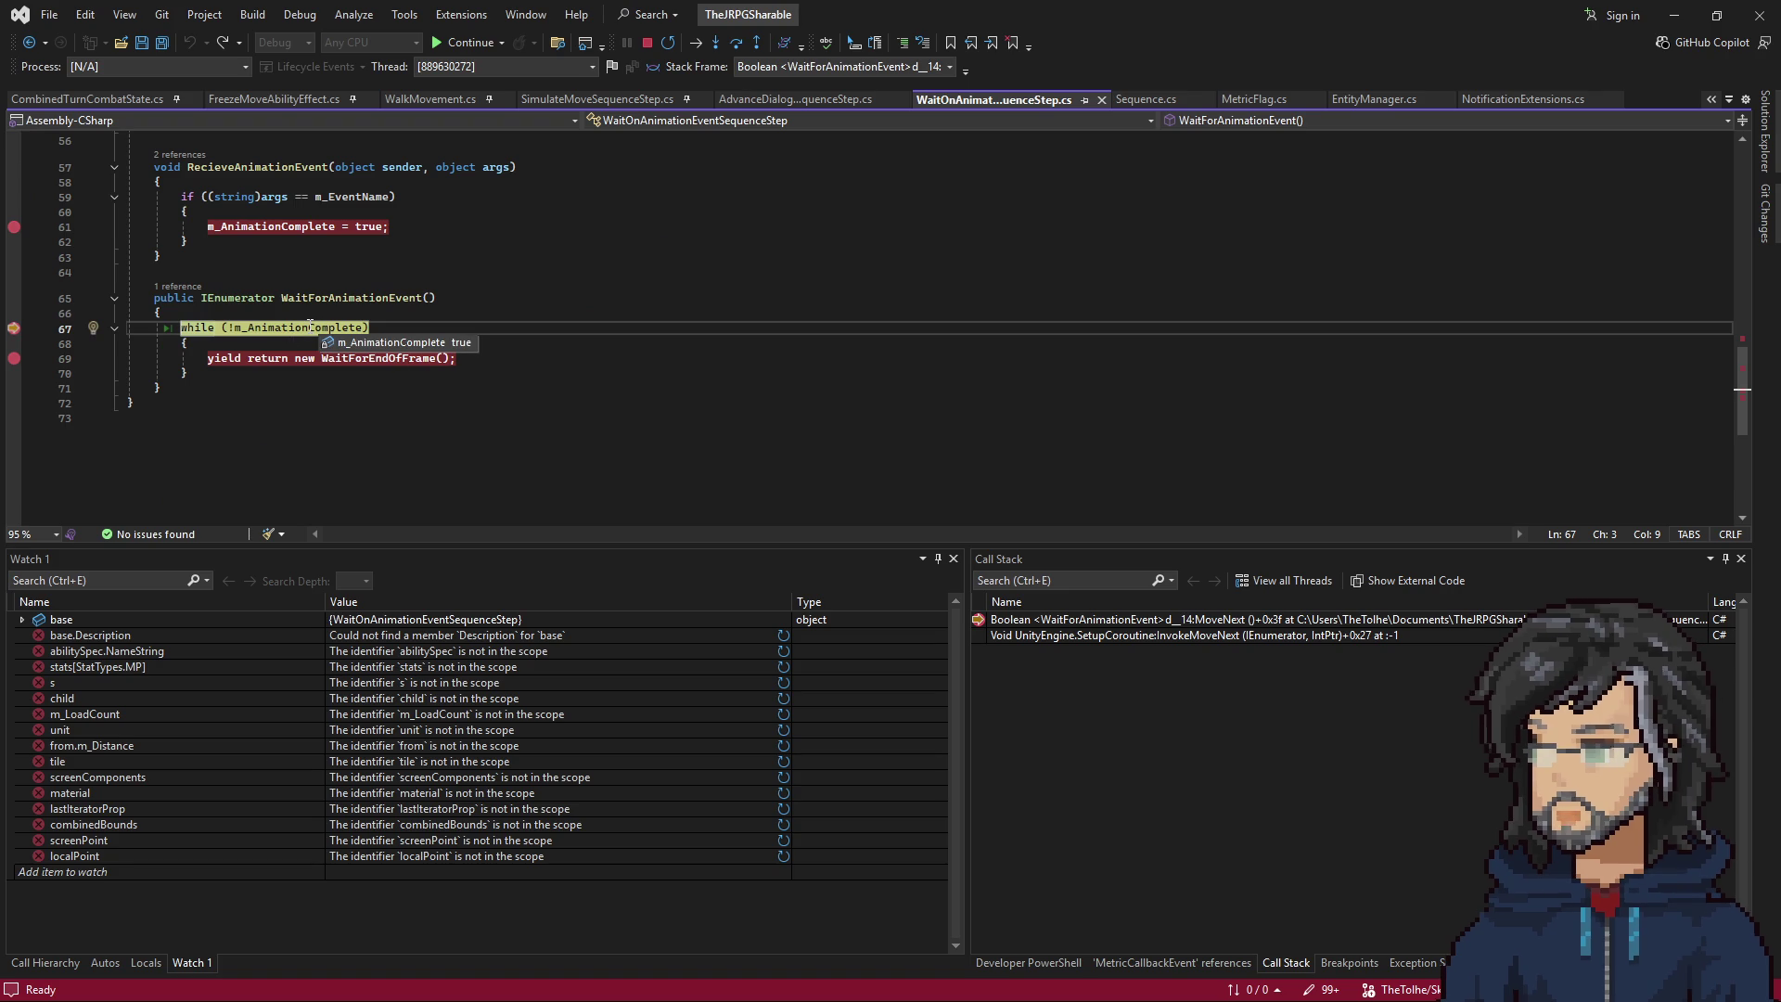
pyautogui.scroll(7, 325, 315)
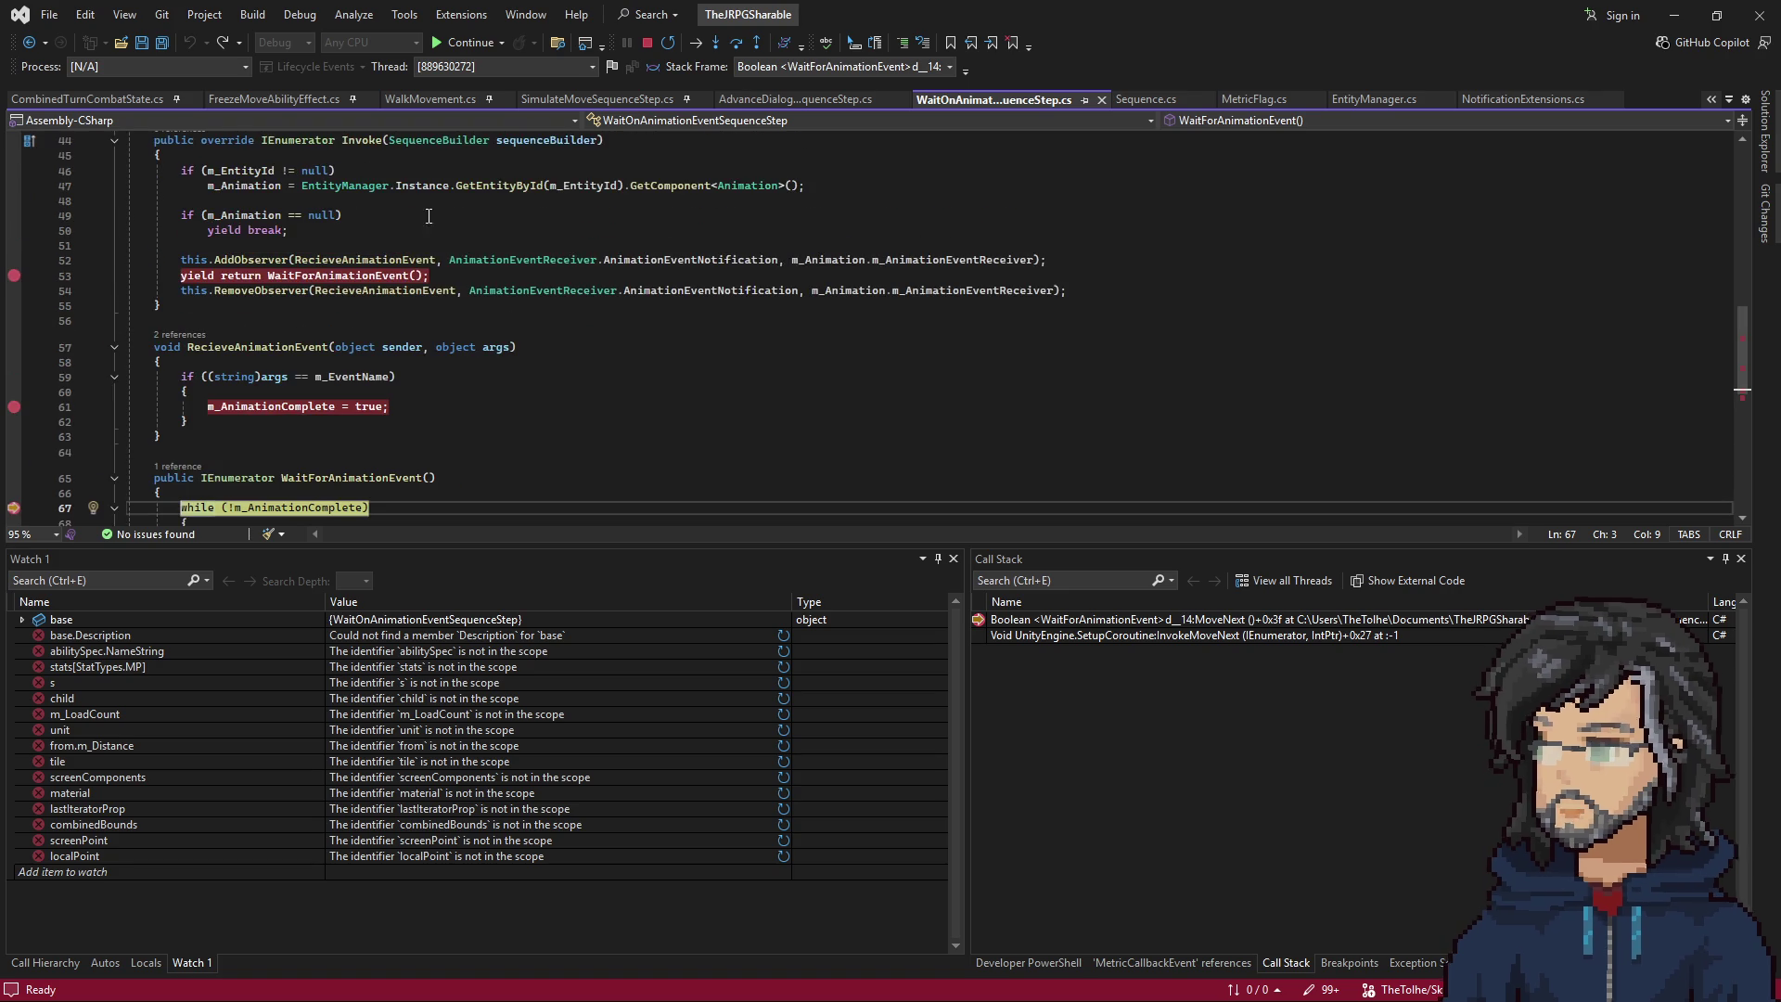
pyautogui.scroll(10, 352, 304)
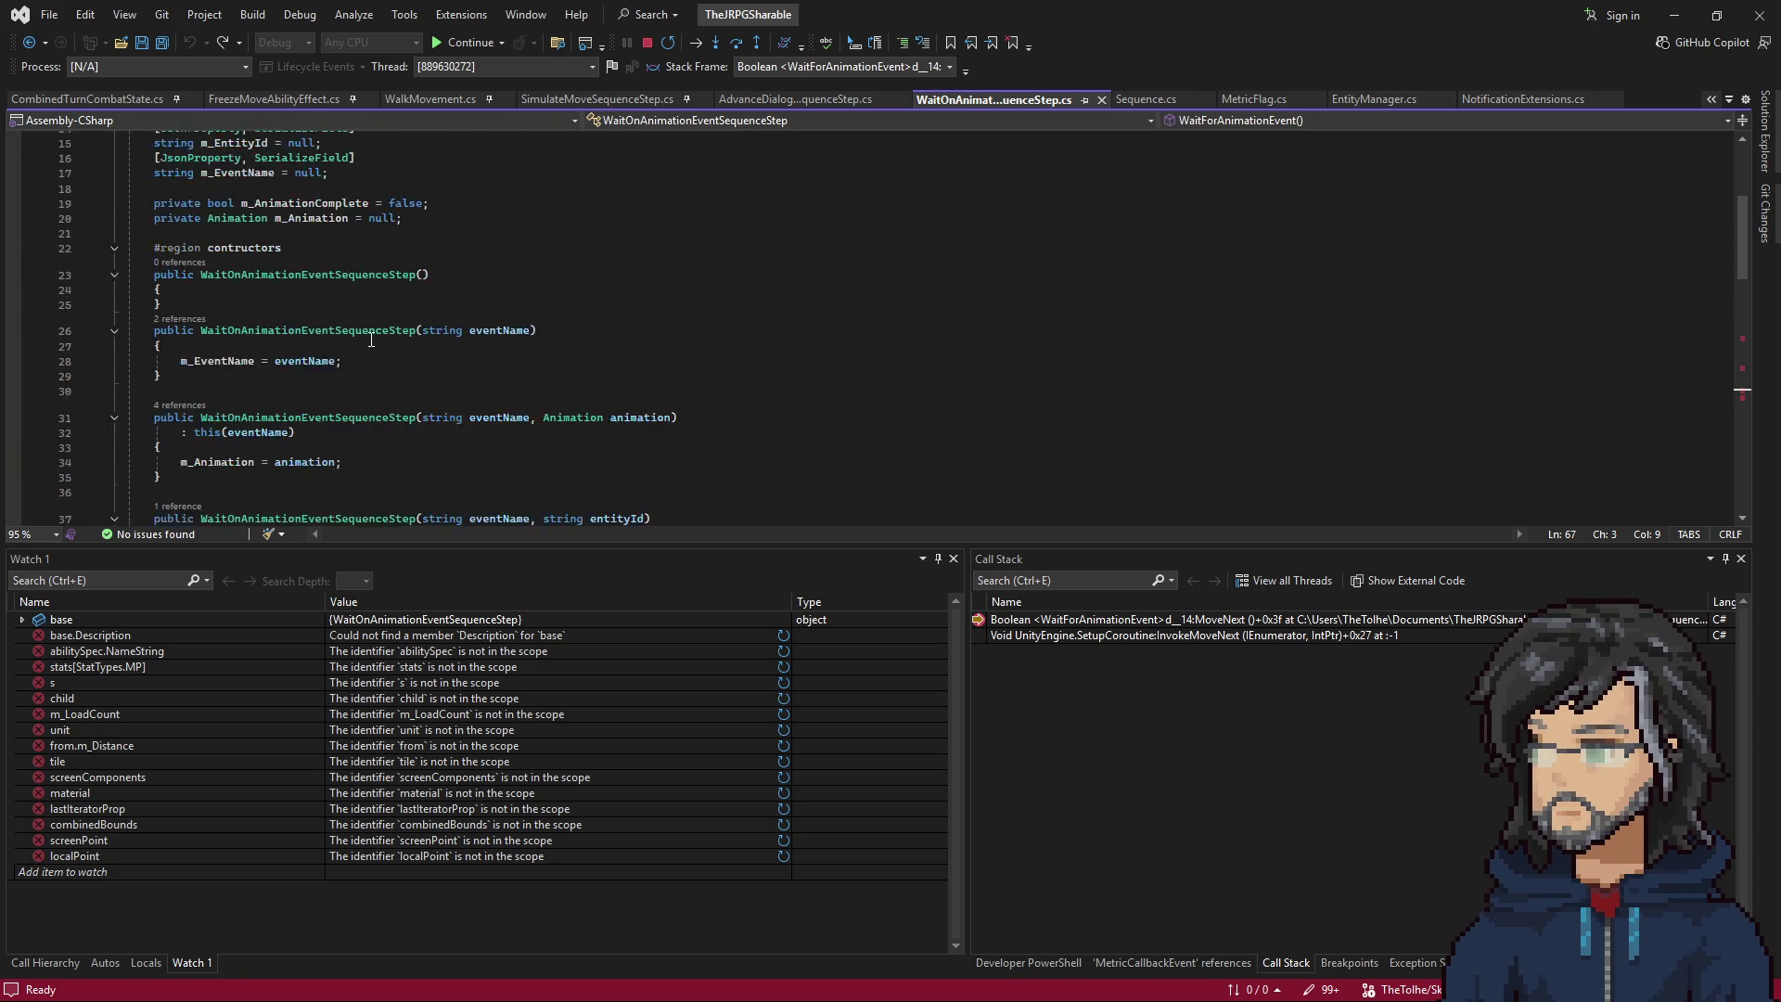
pyautogui.scroll(-4, 295, 353)
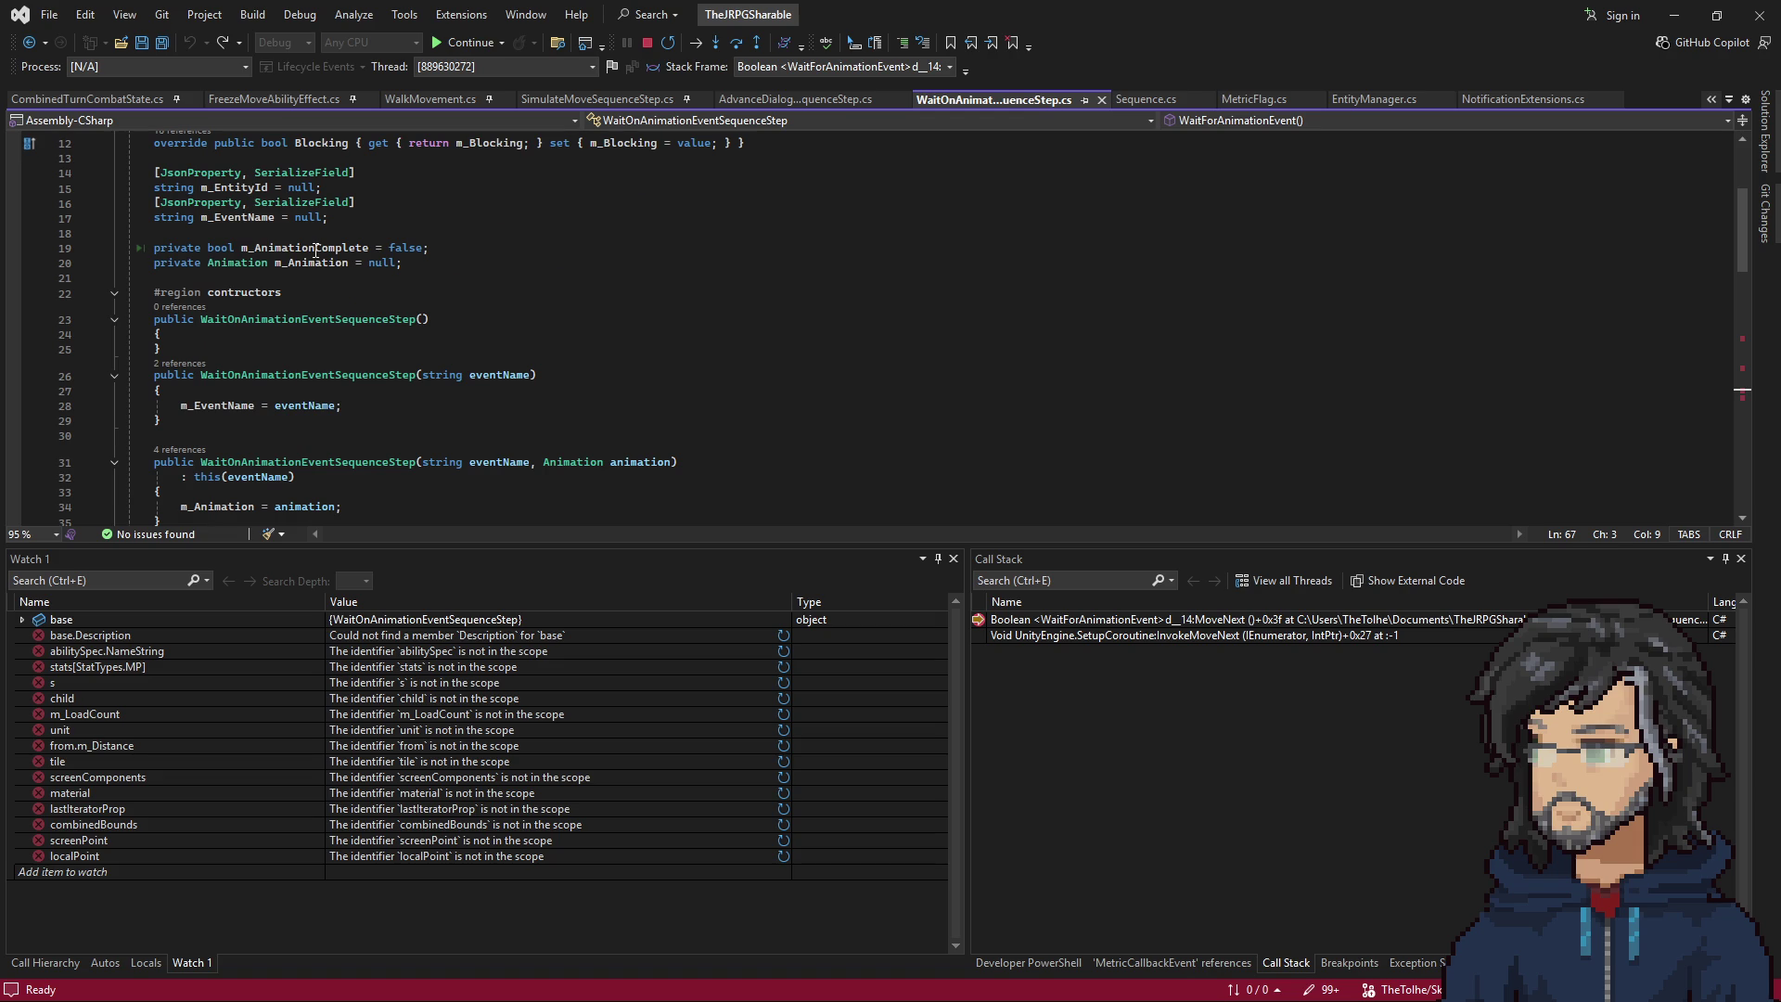
pyautogui.scroll(-10, 316, 250)
pyautogui.scroll(-2, 311, 409)
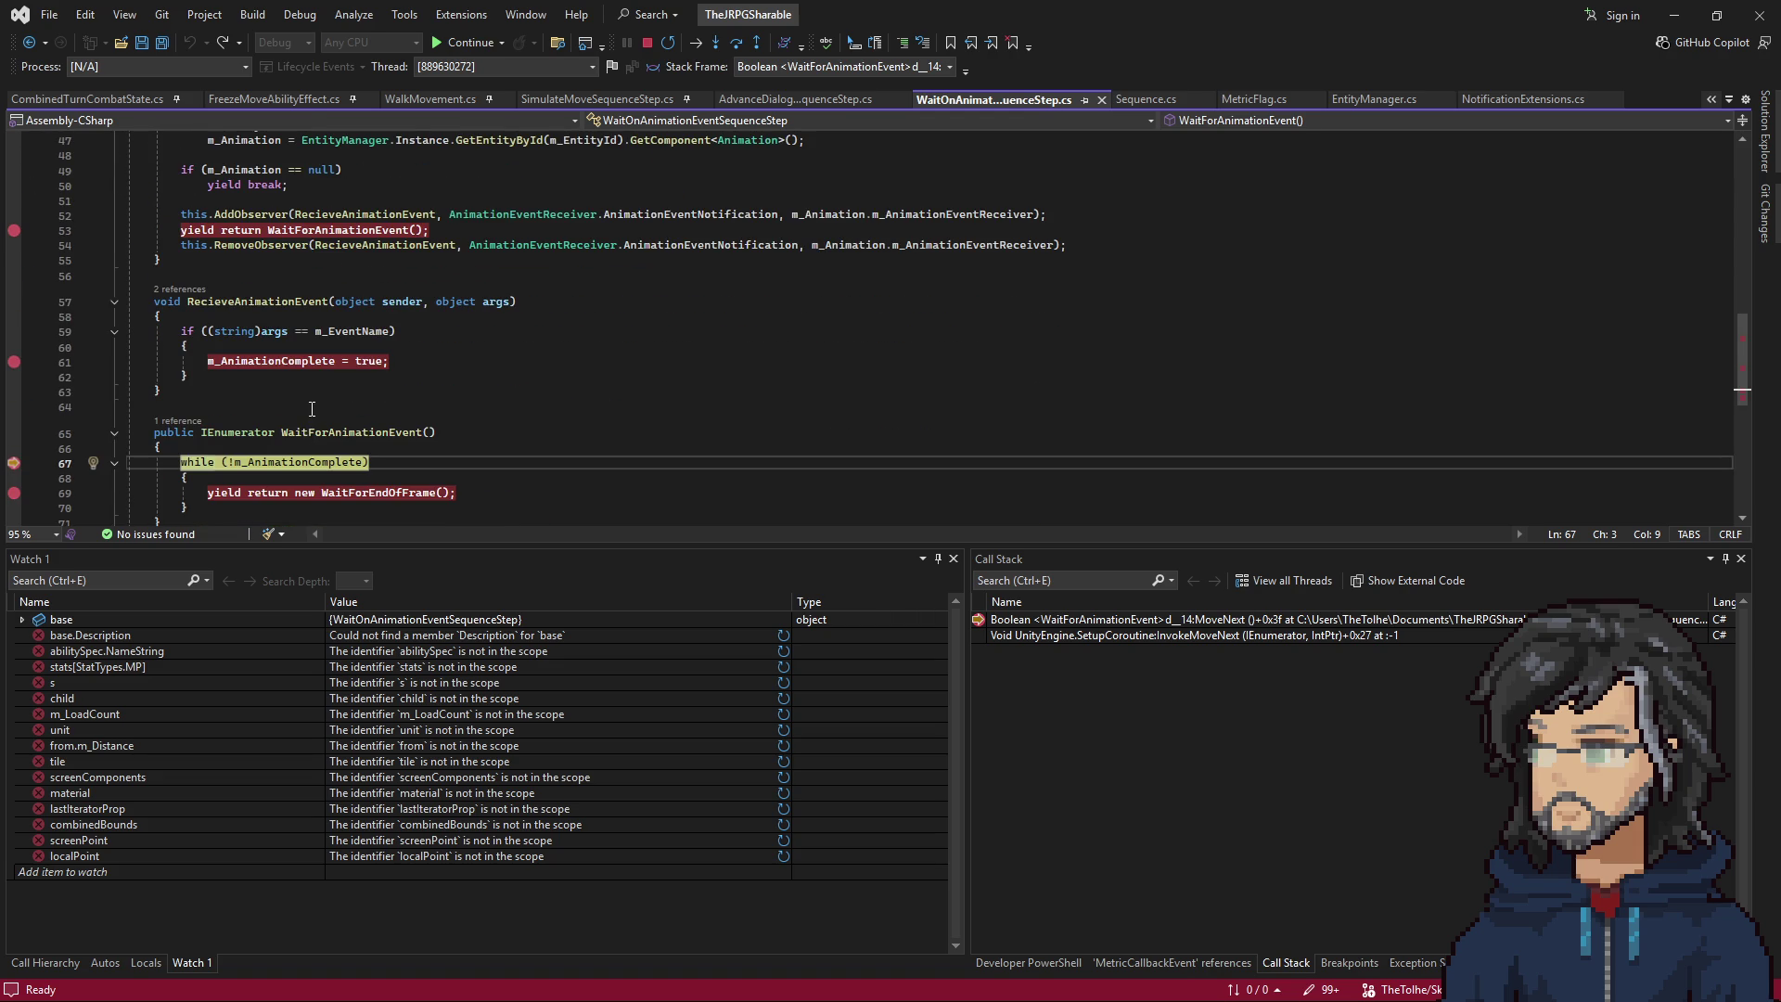
pyautogui.moveTo(306, 463)
pyautogui.moveTo(289, 354)
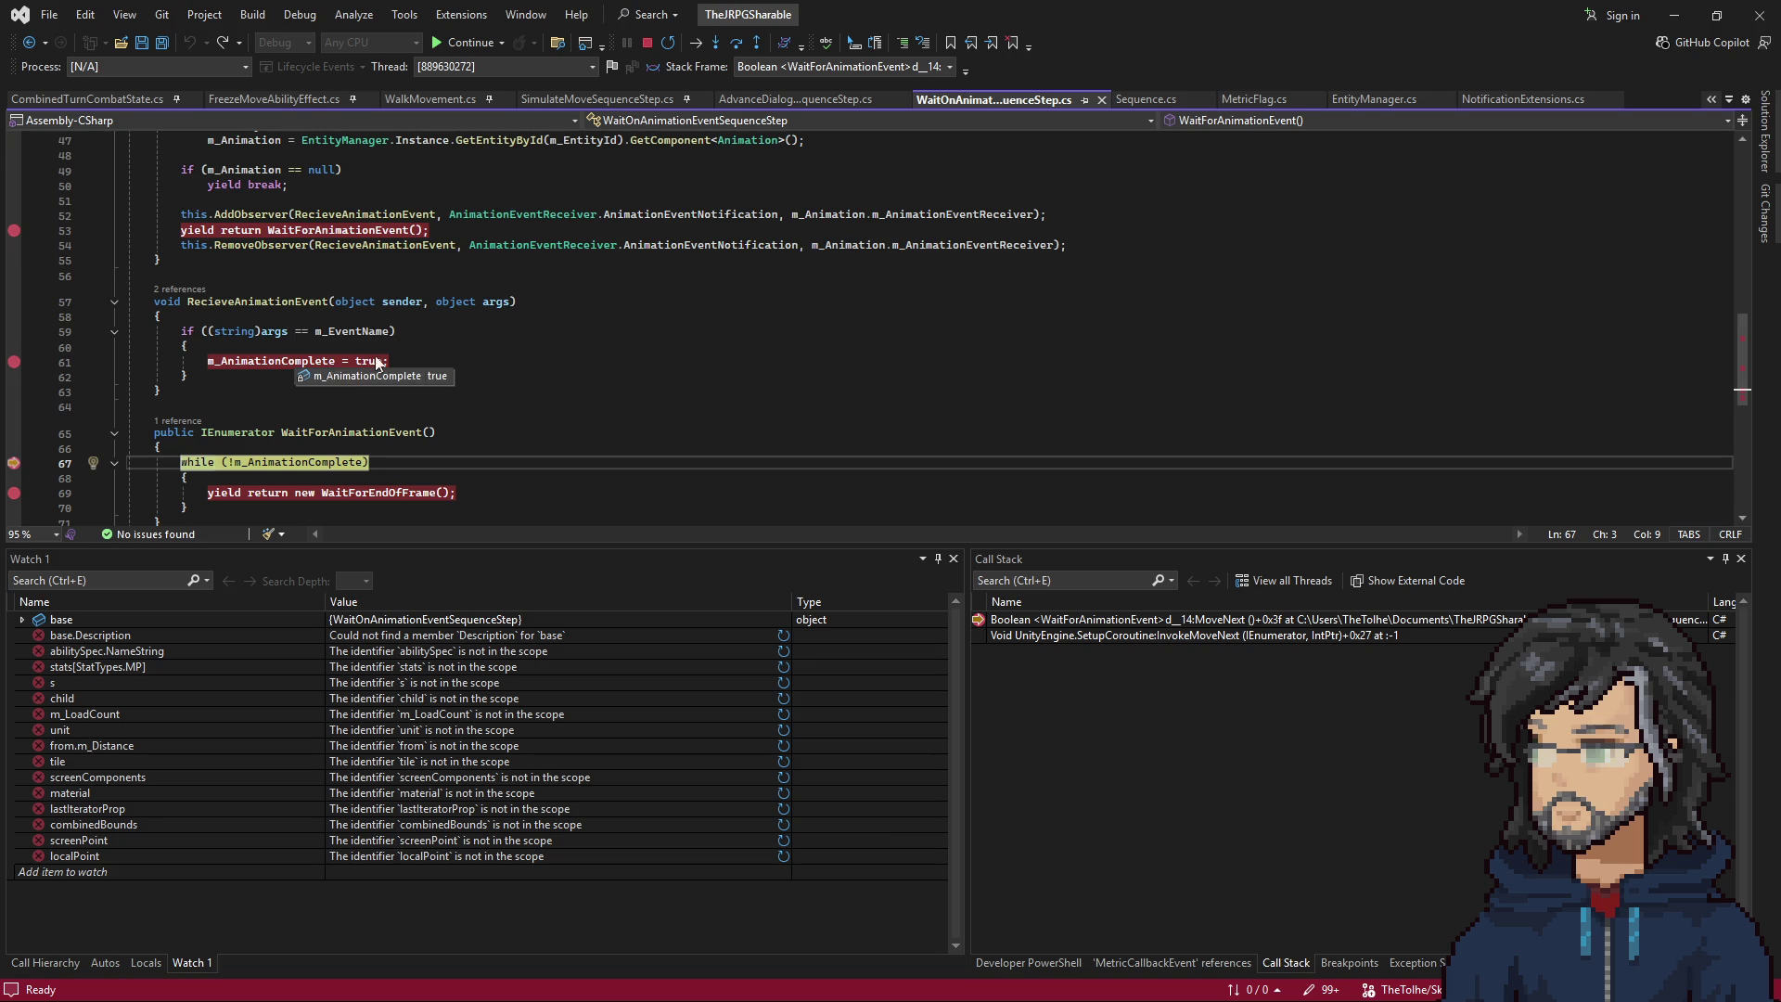
pyautogui.scroll(5, 453, 321)
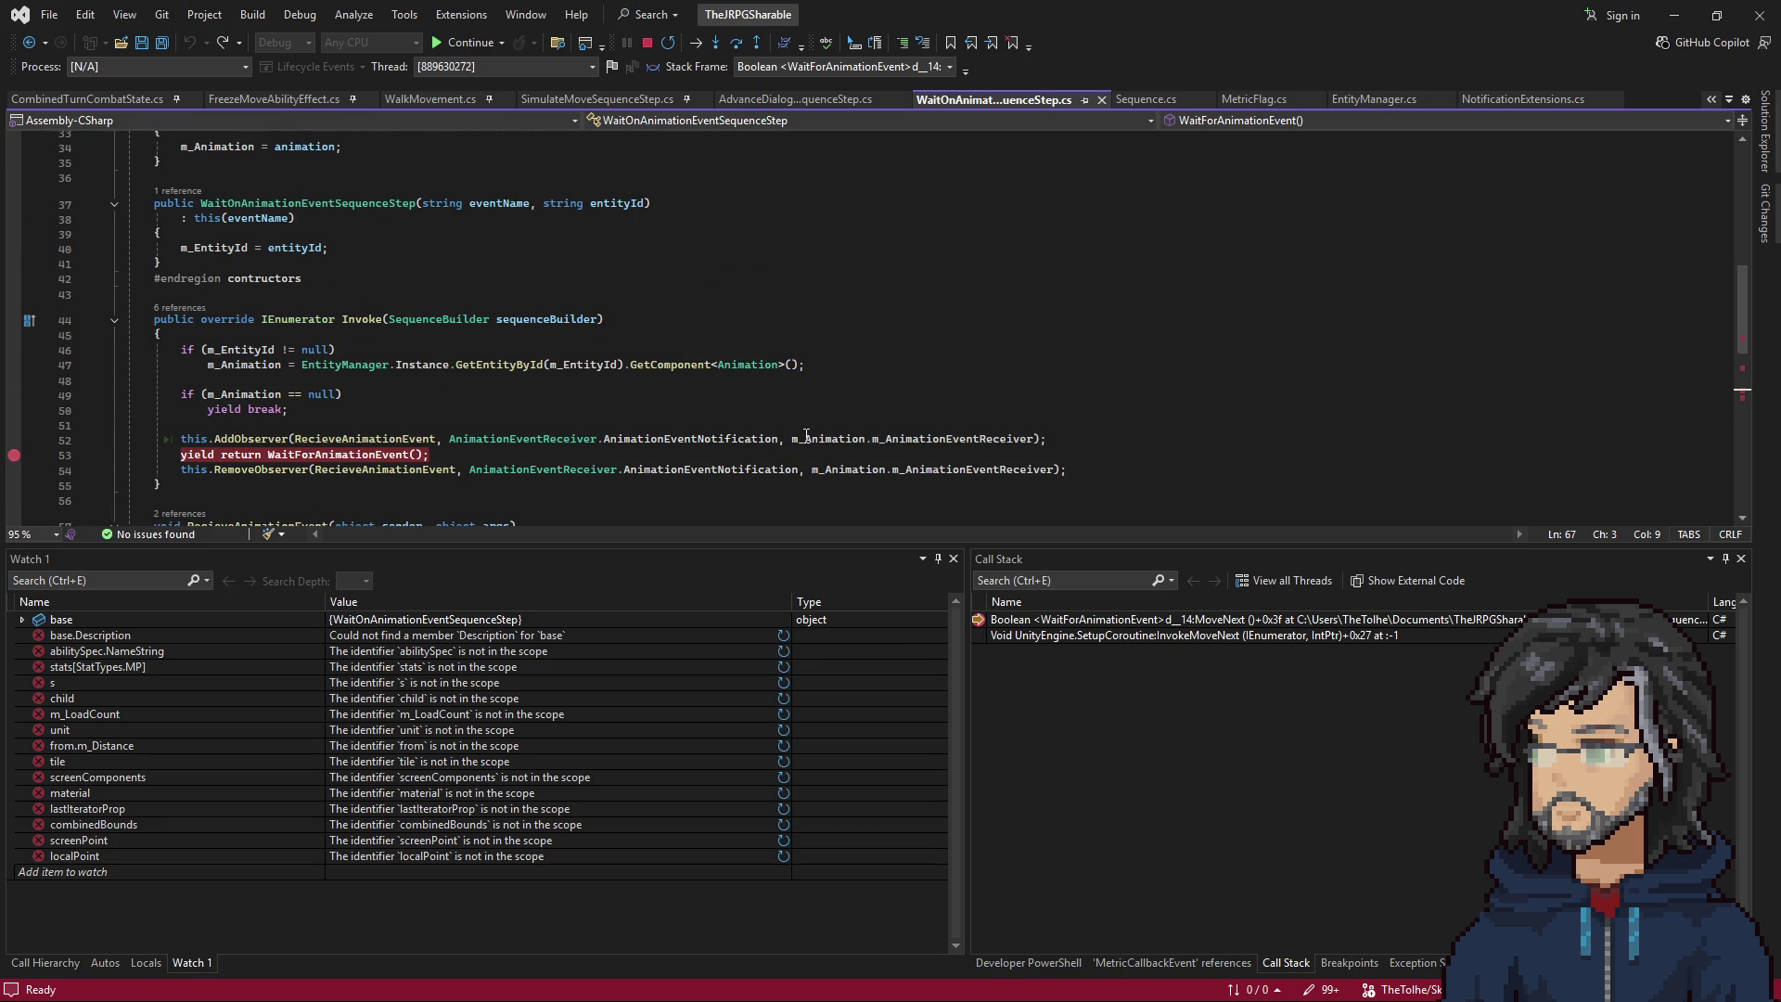
pyautogui.scroll(8, 634, 426)
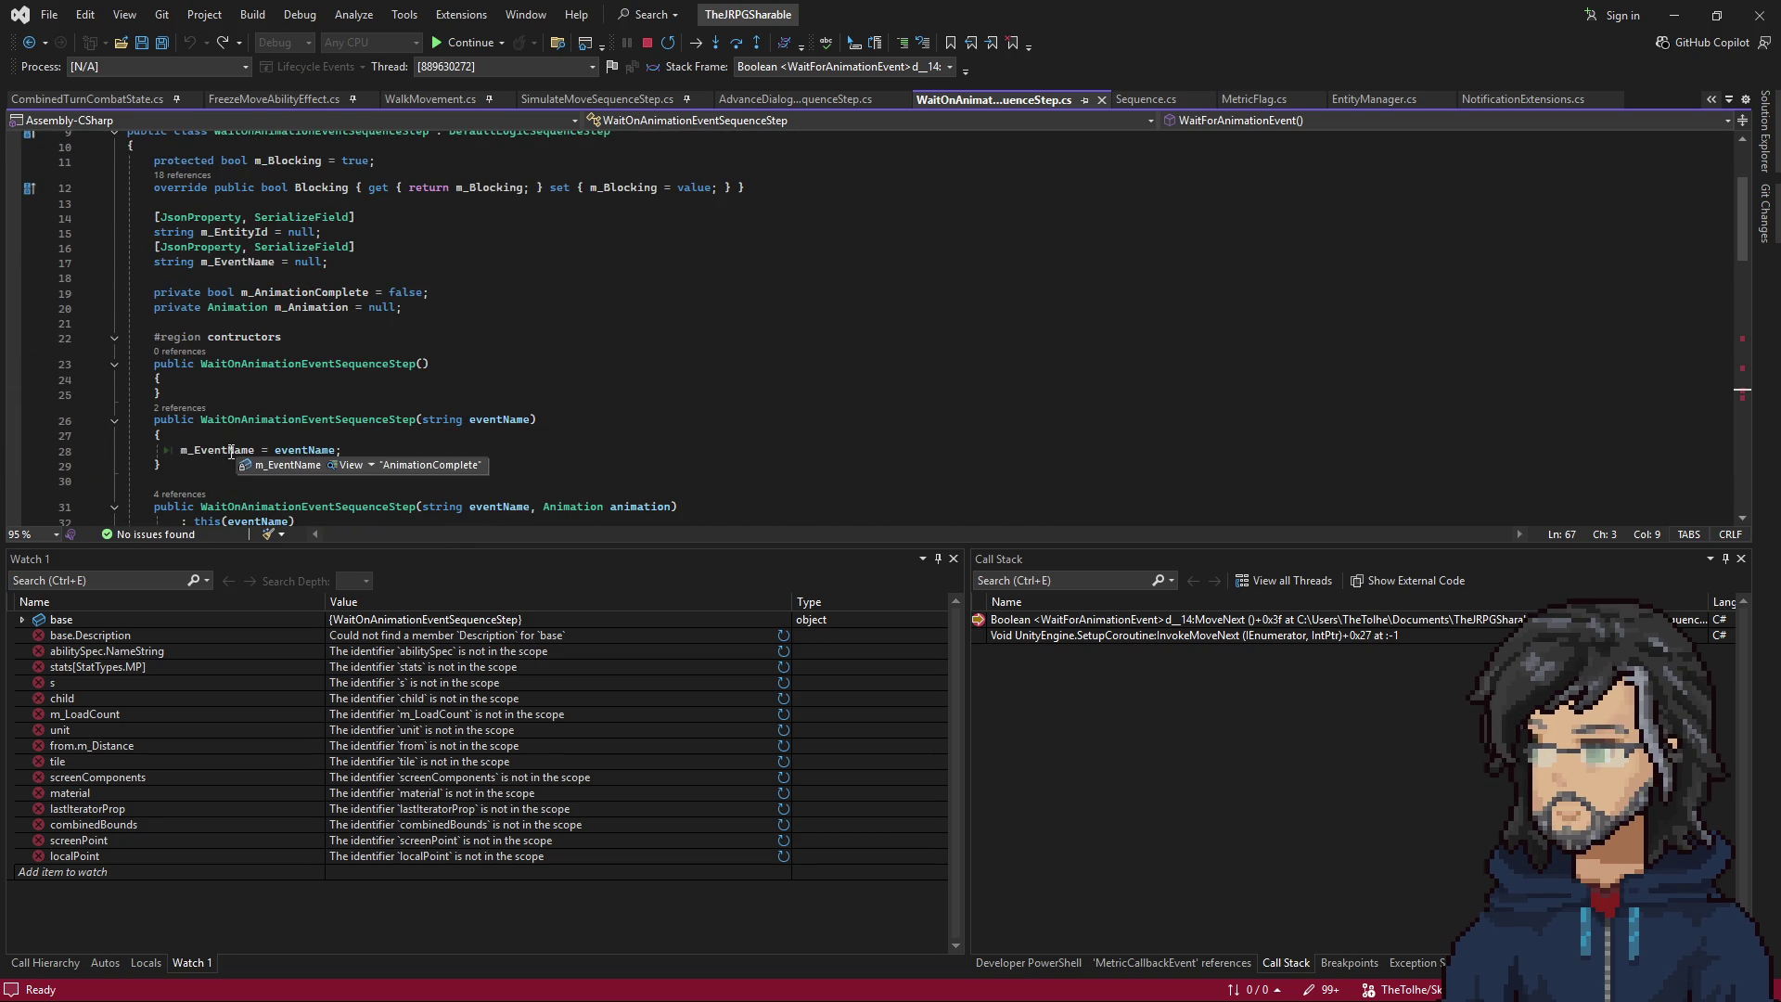
pyautogui.scroll(-10, 285, 351)
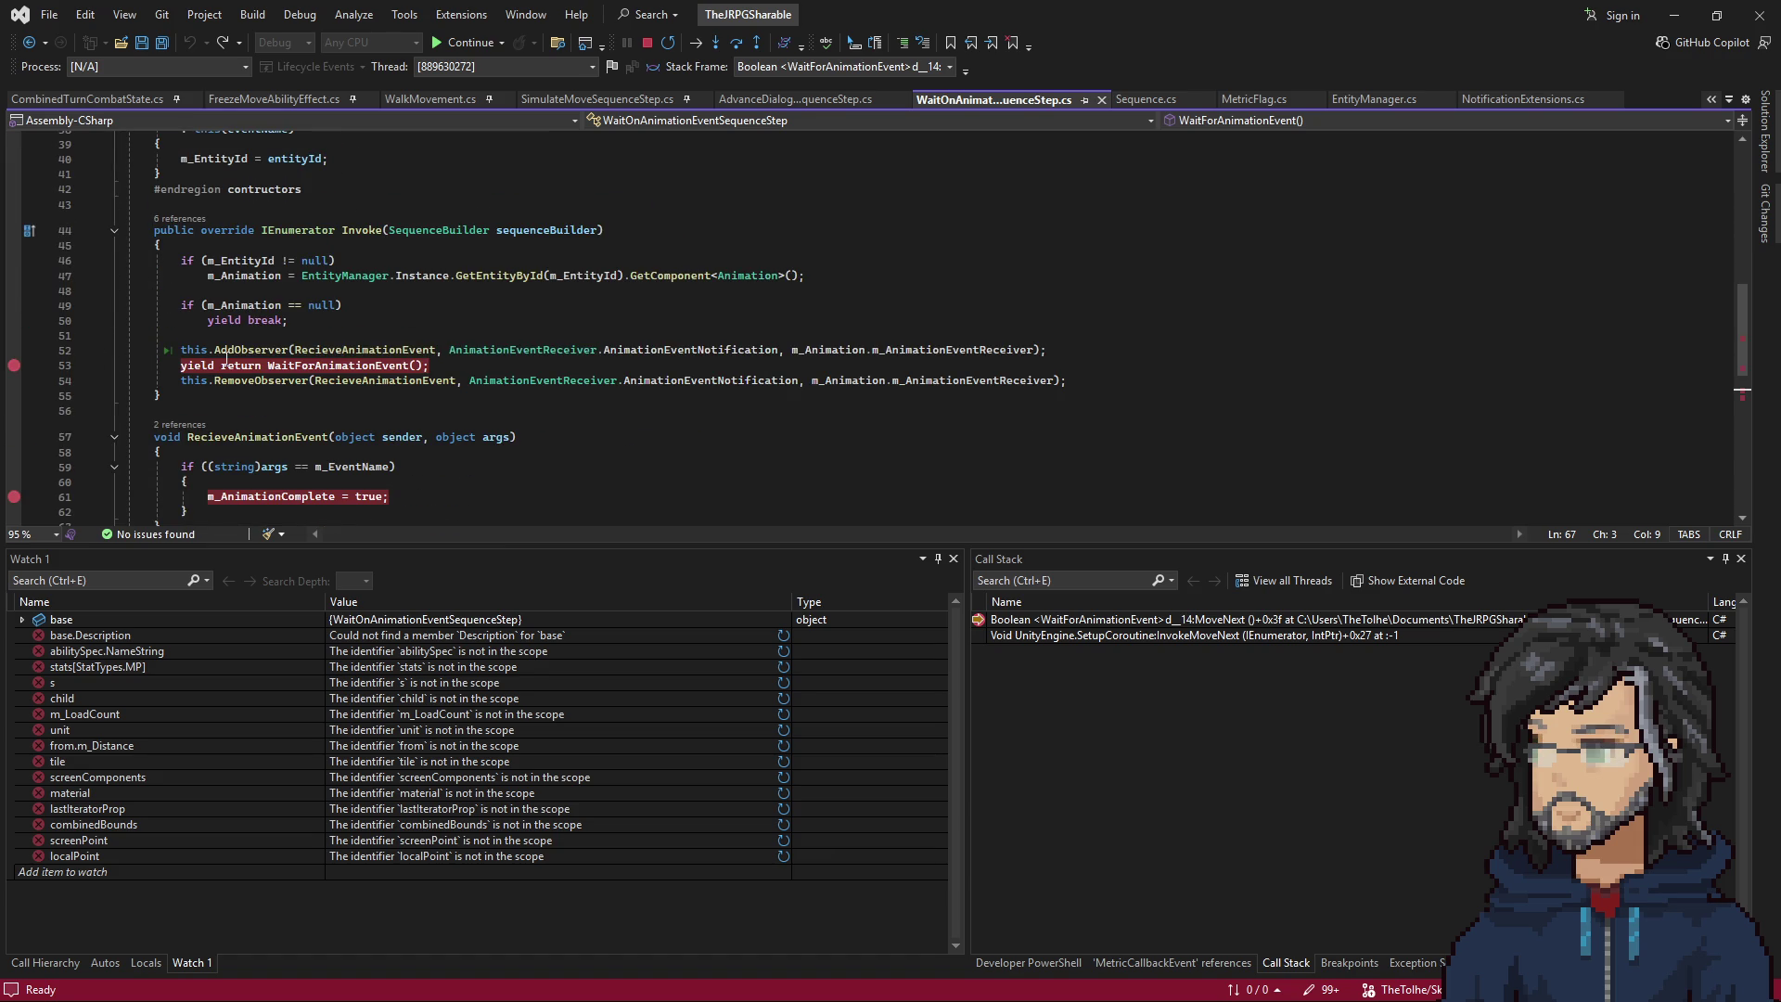
# Select m_AnimationComplete where it is set true on line 61, then minimize Visual Studio.
pyautogui.scroll(9, 226, 357)
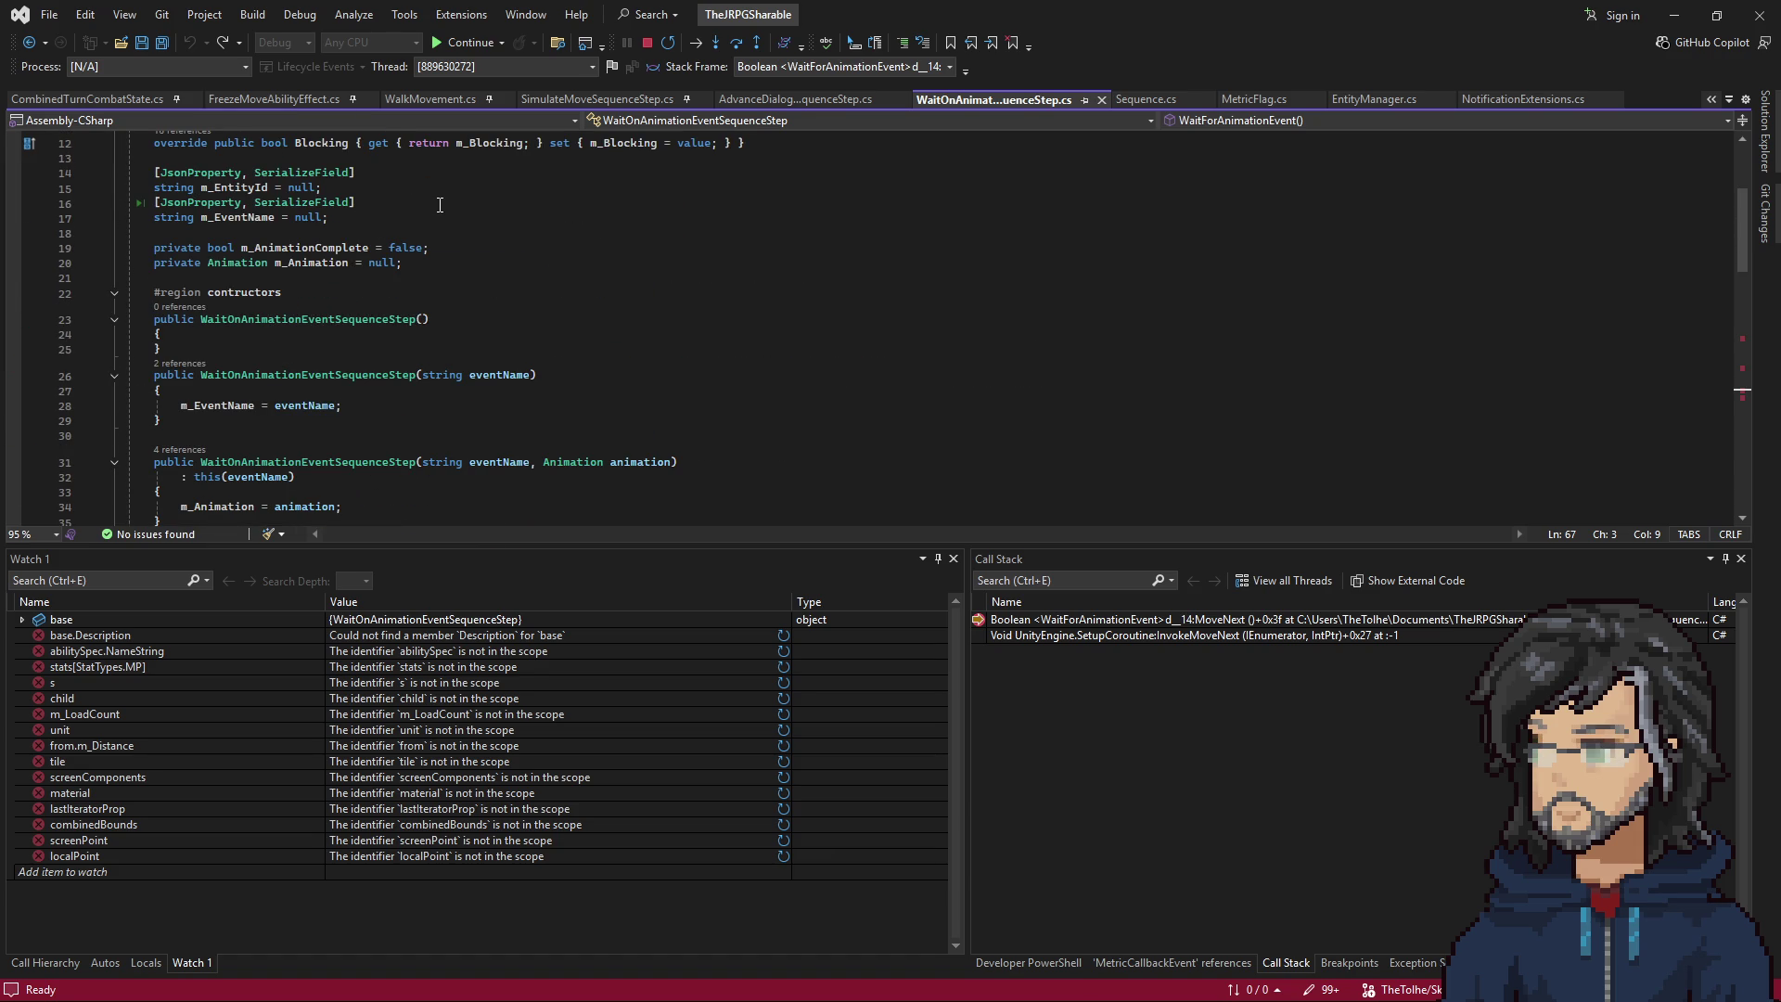
pyautogui.scroll(-6, 441, 202)
pyautogui.scroll(-4, 268, 467)
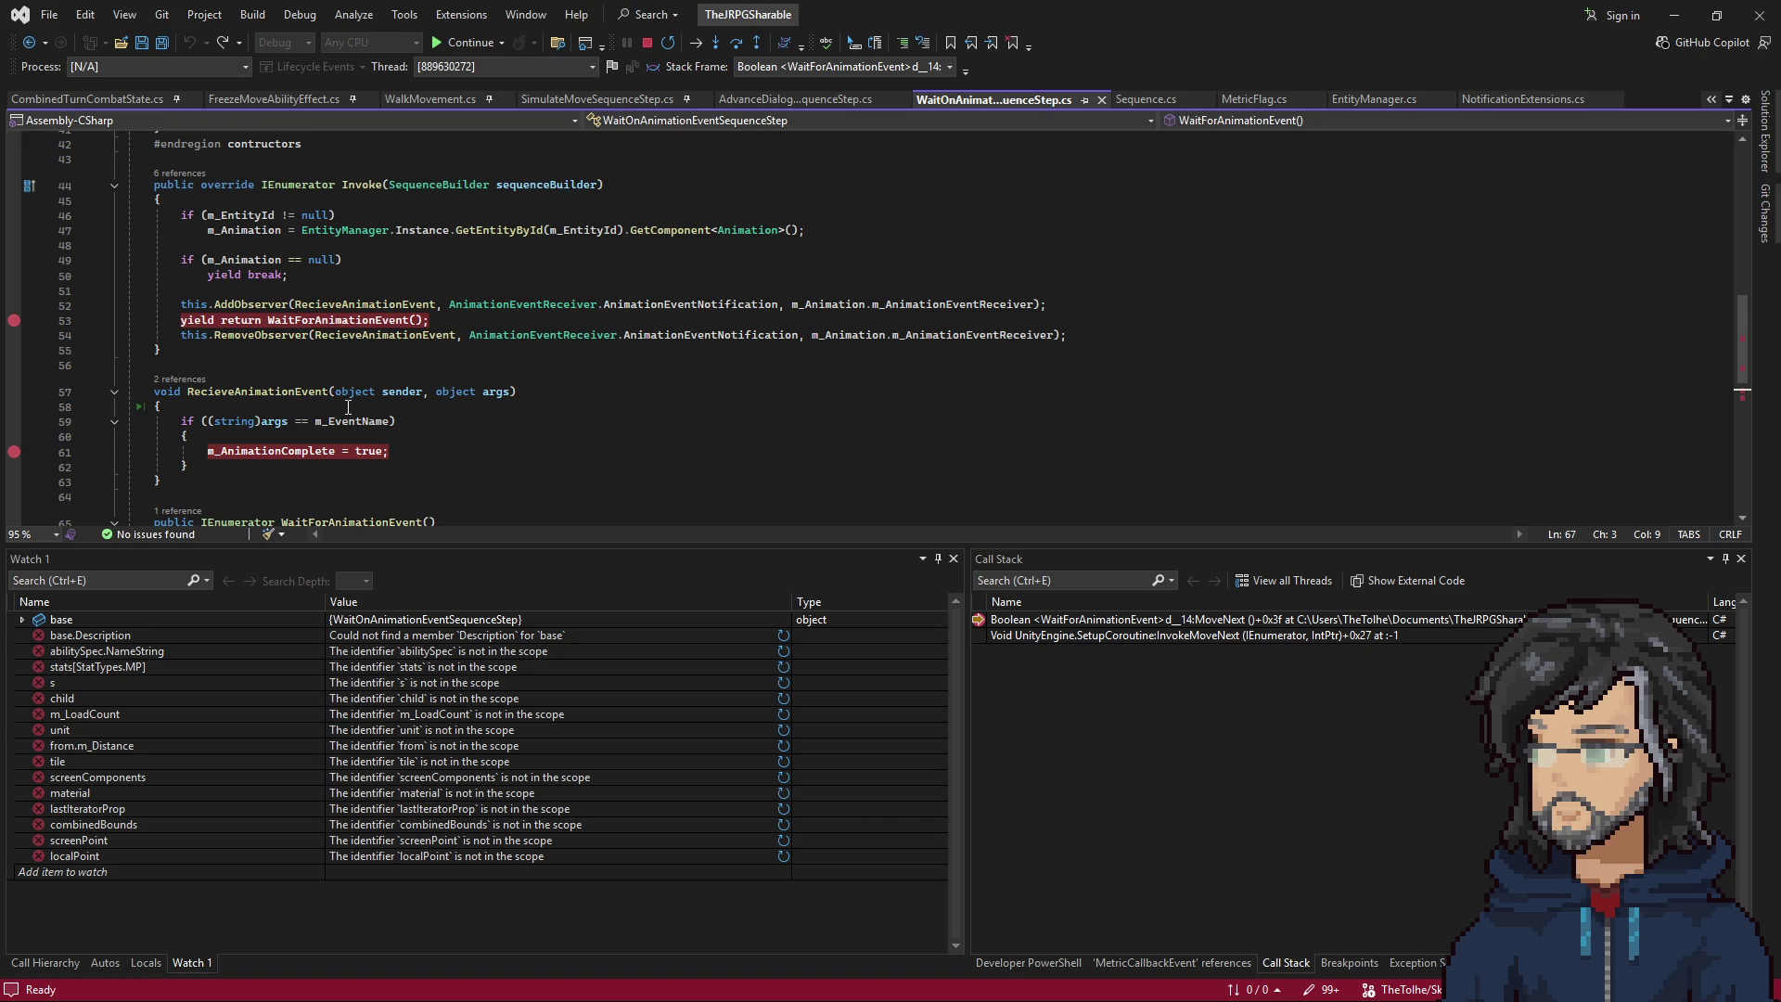
pyautogui.doubleClick(318, 449)
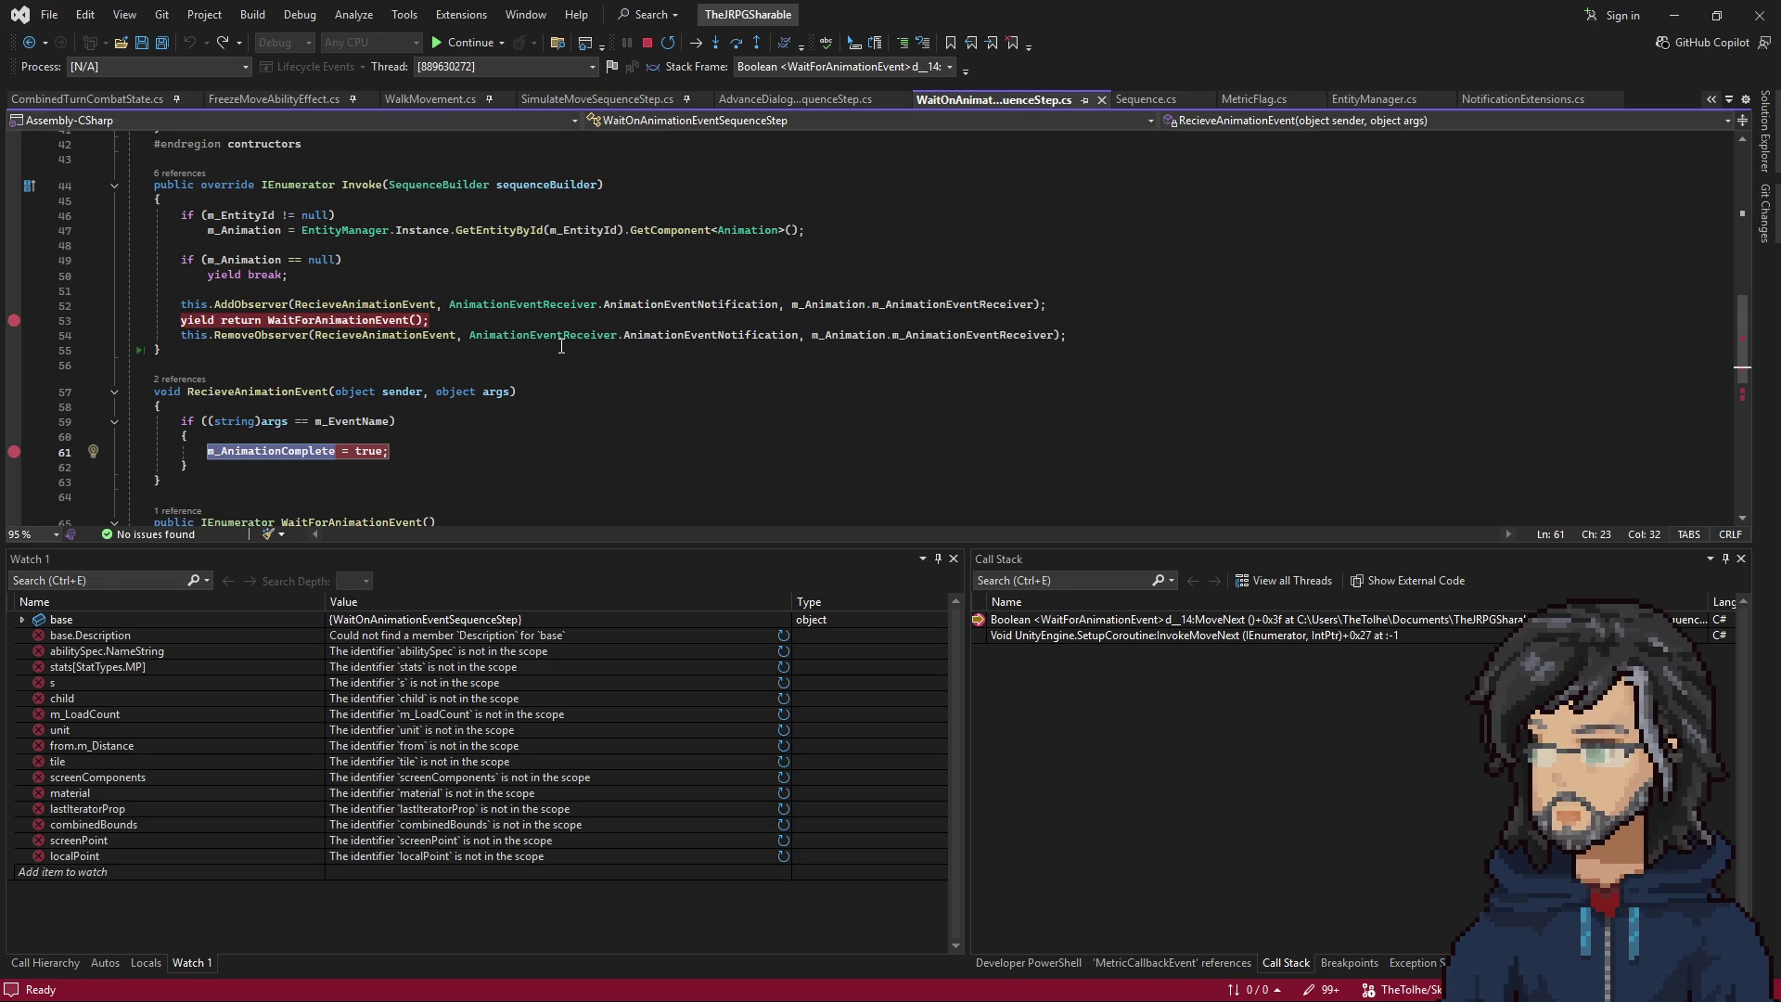
pyautogui.click(1670, 11)
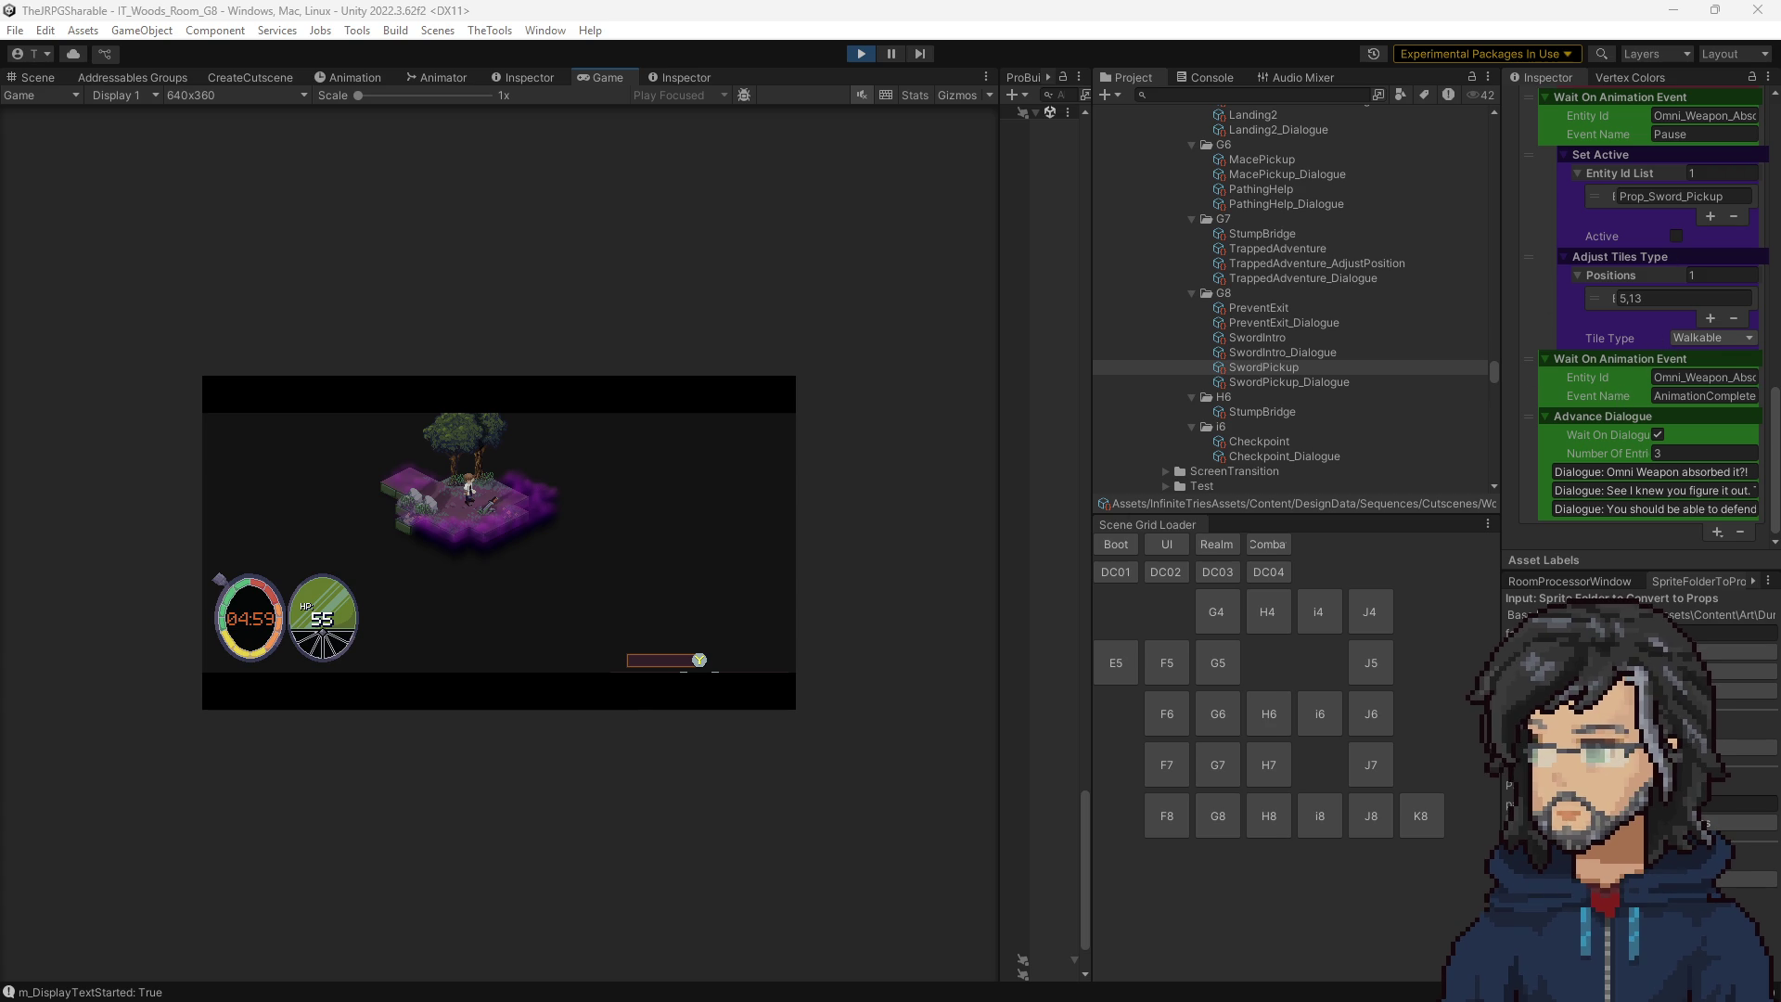
# Select the m_AnimationComplete declaration and AddObserver/yield lines 52–53, then minimize Visual Studio again.
pyautogui.scroll(10, 527, 334)
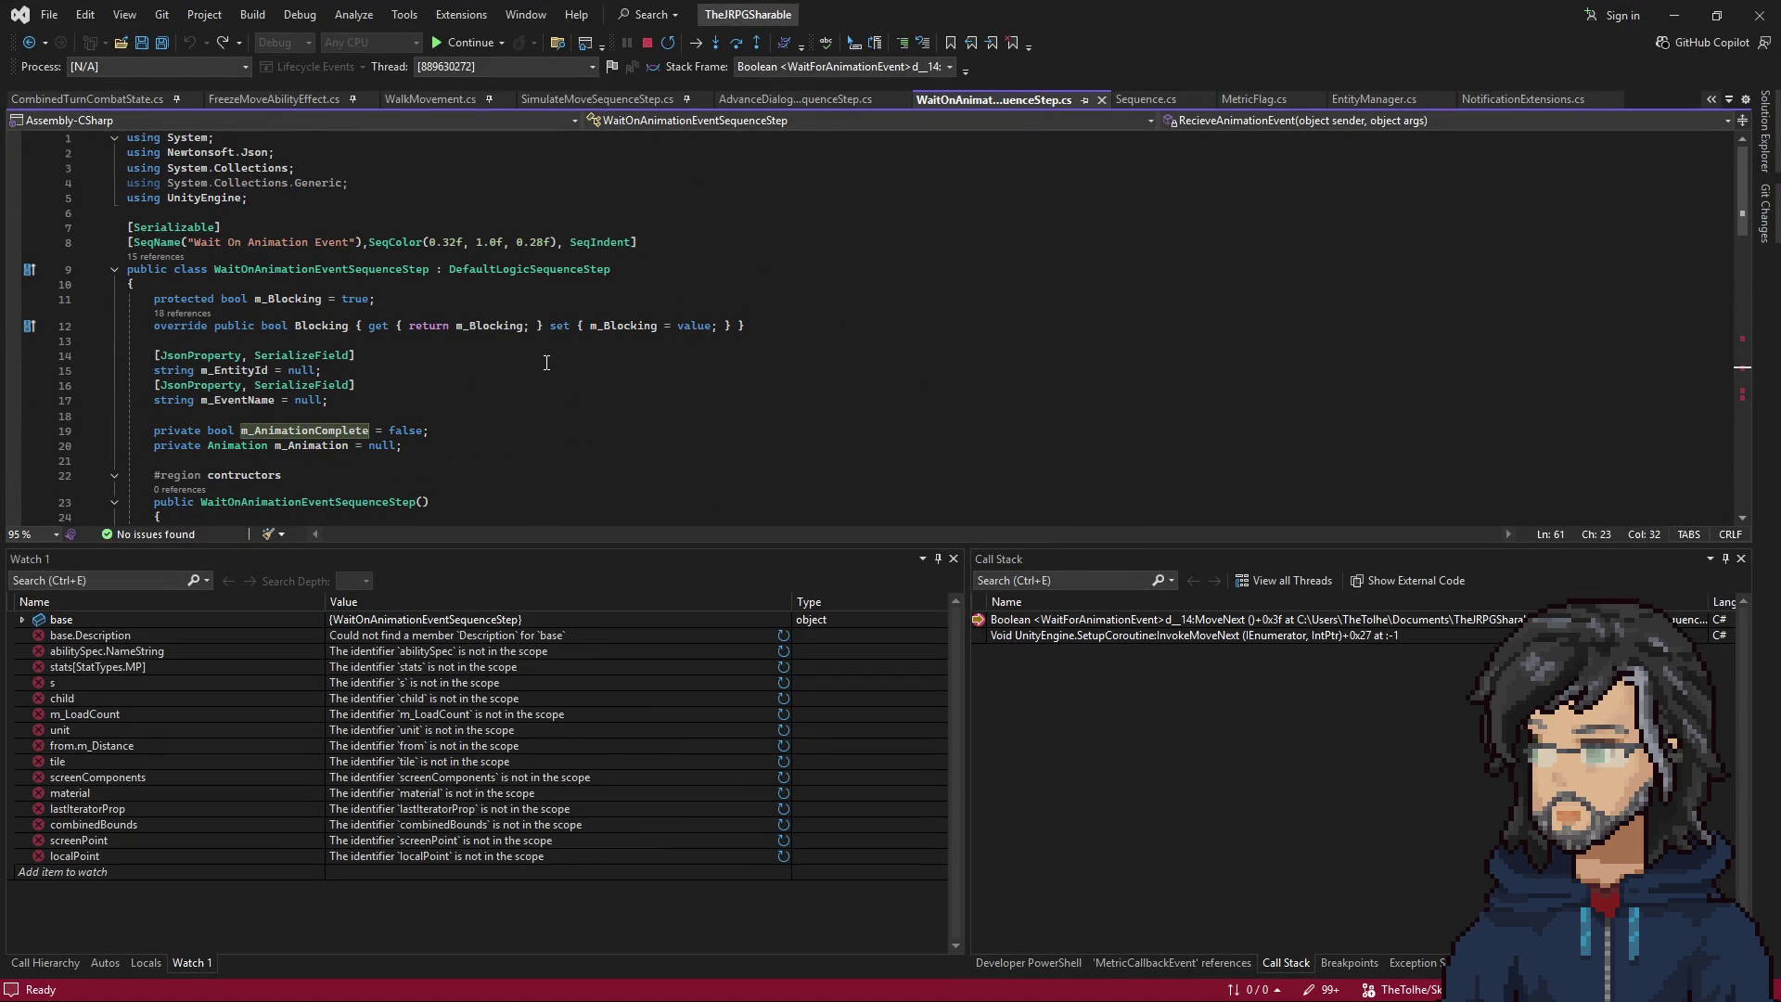
pyautogui.scroll(-1, 546, 362)
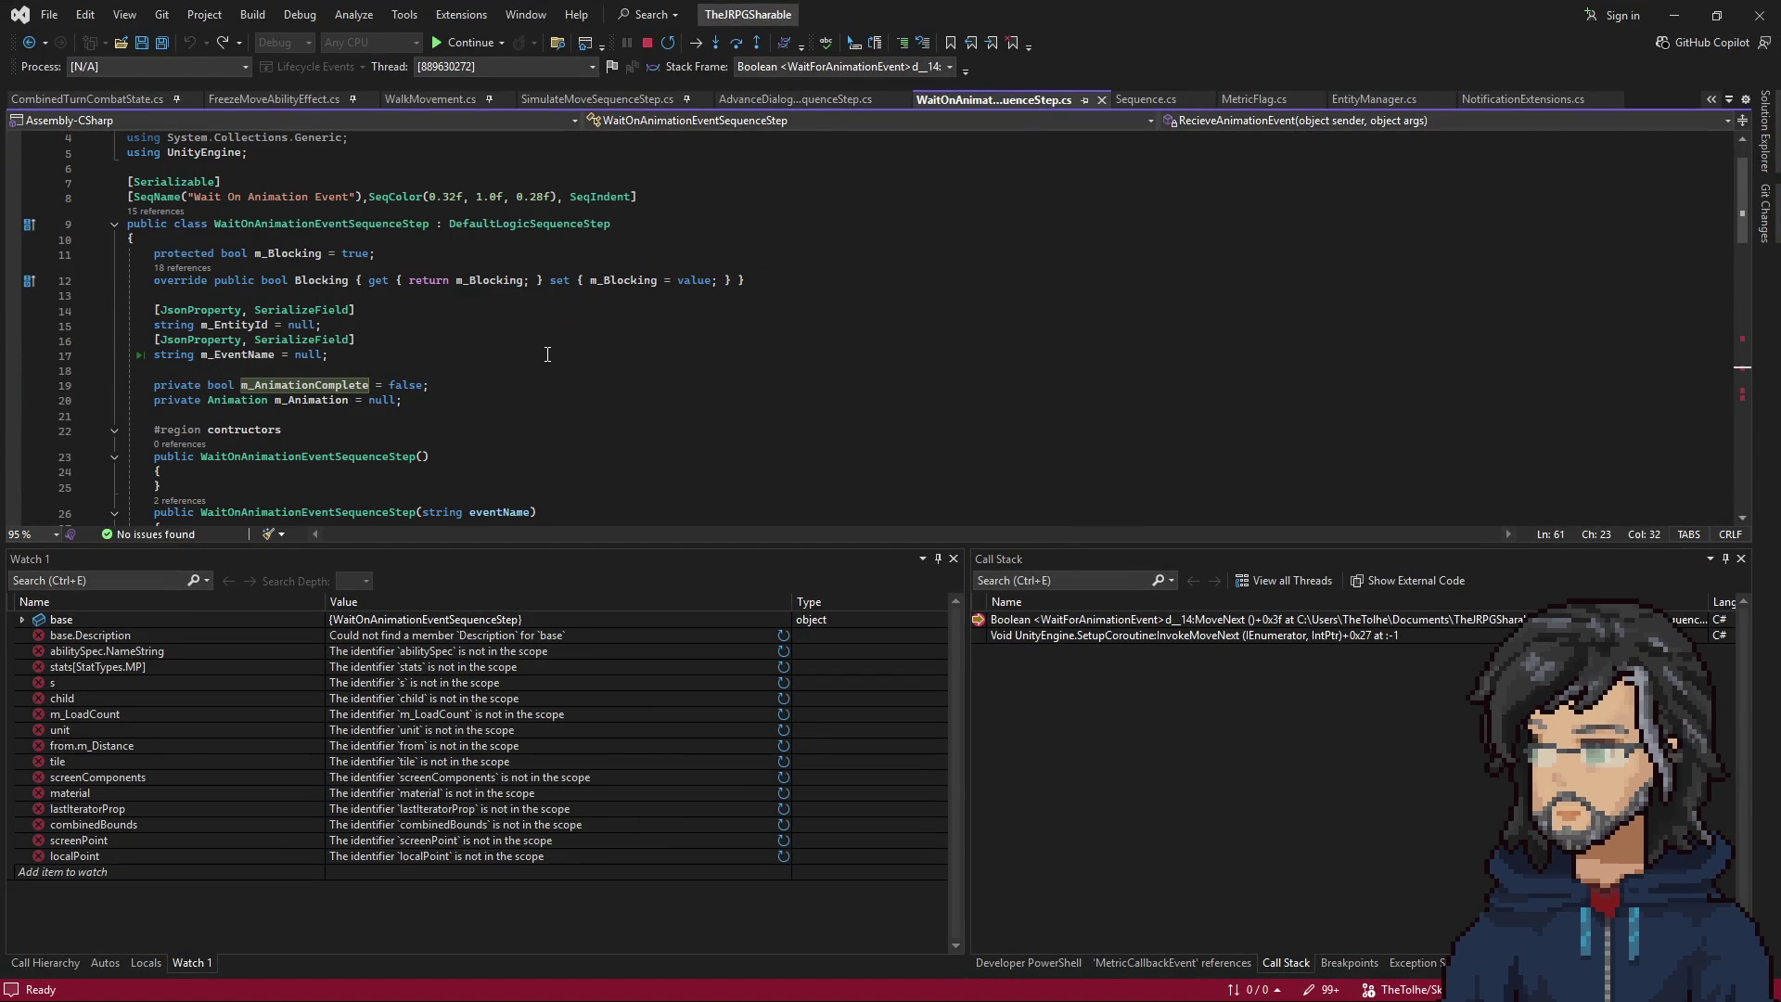
pyautogui.scroll(-2, 547, 355)
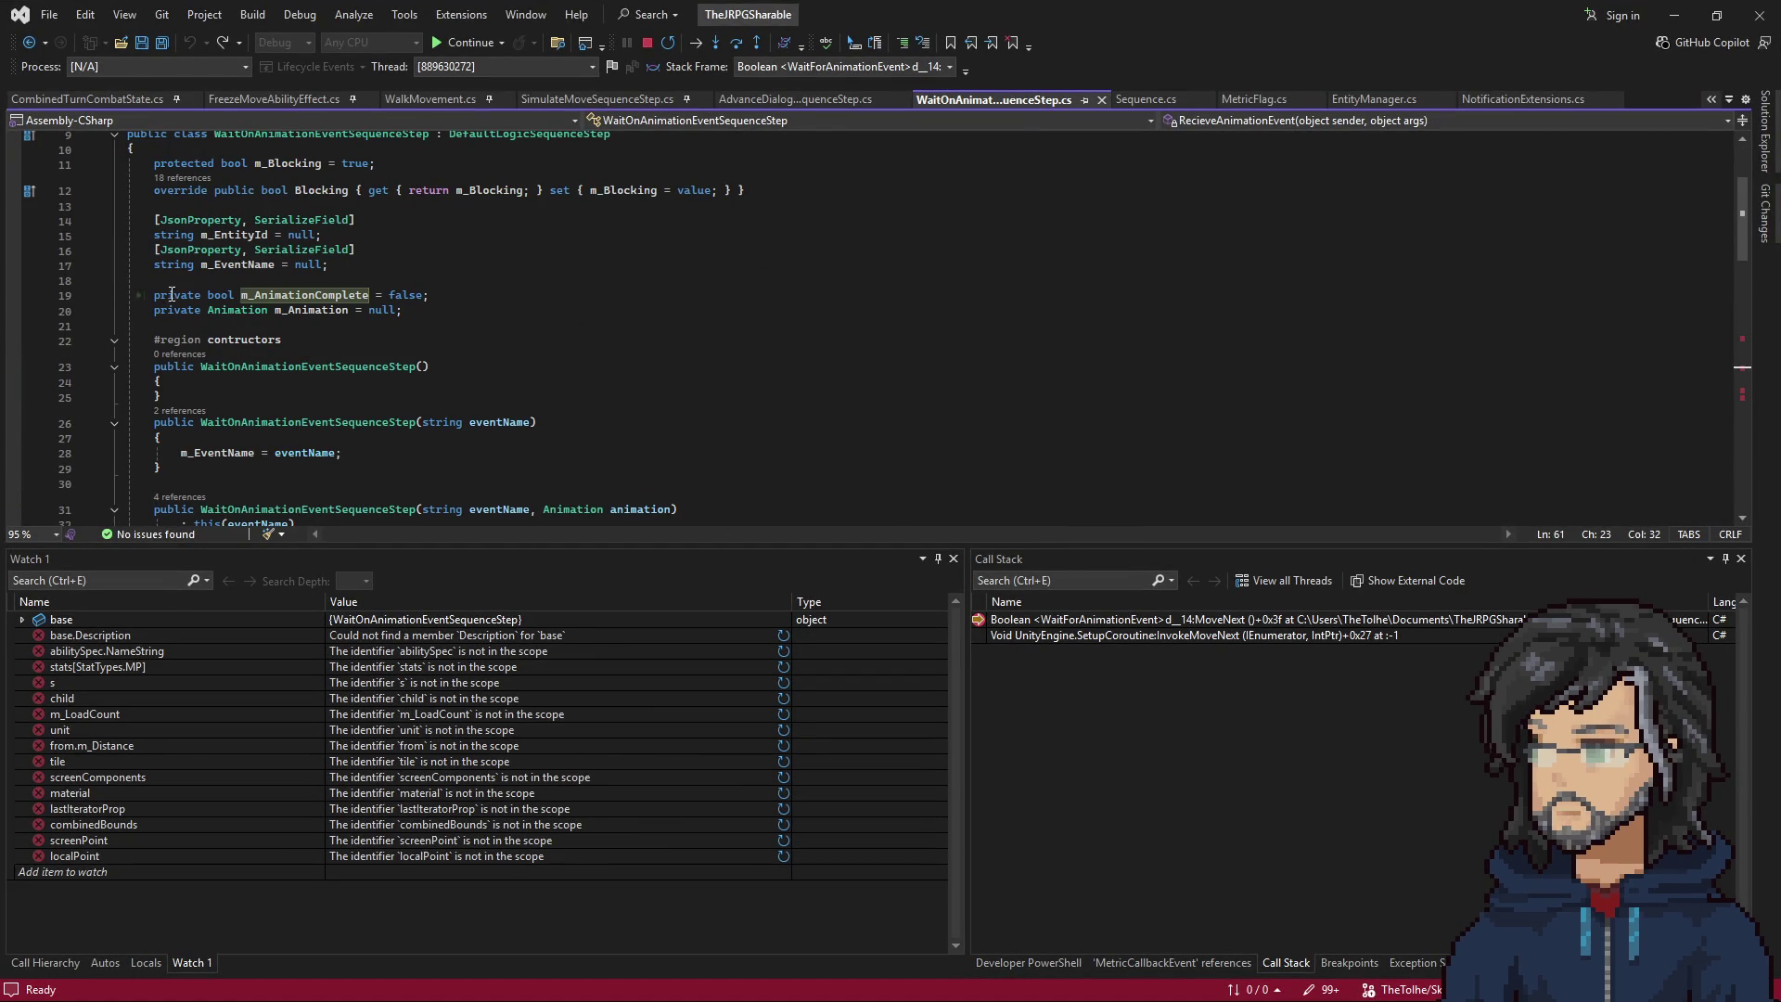
pyautogui.doubleClick(306, 295)
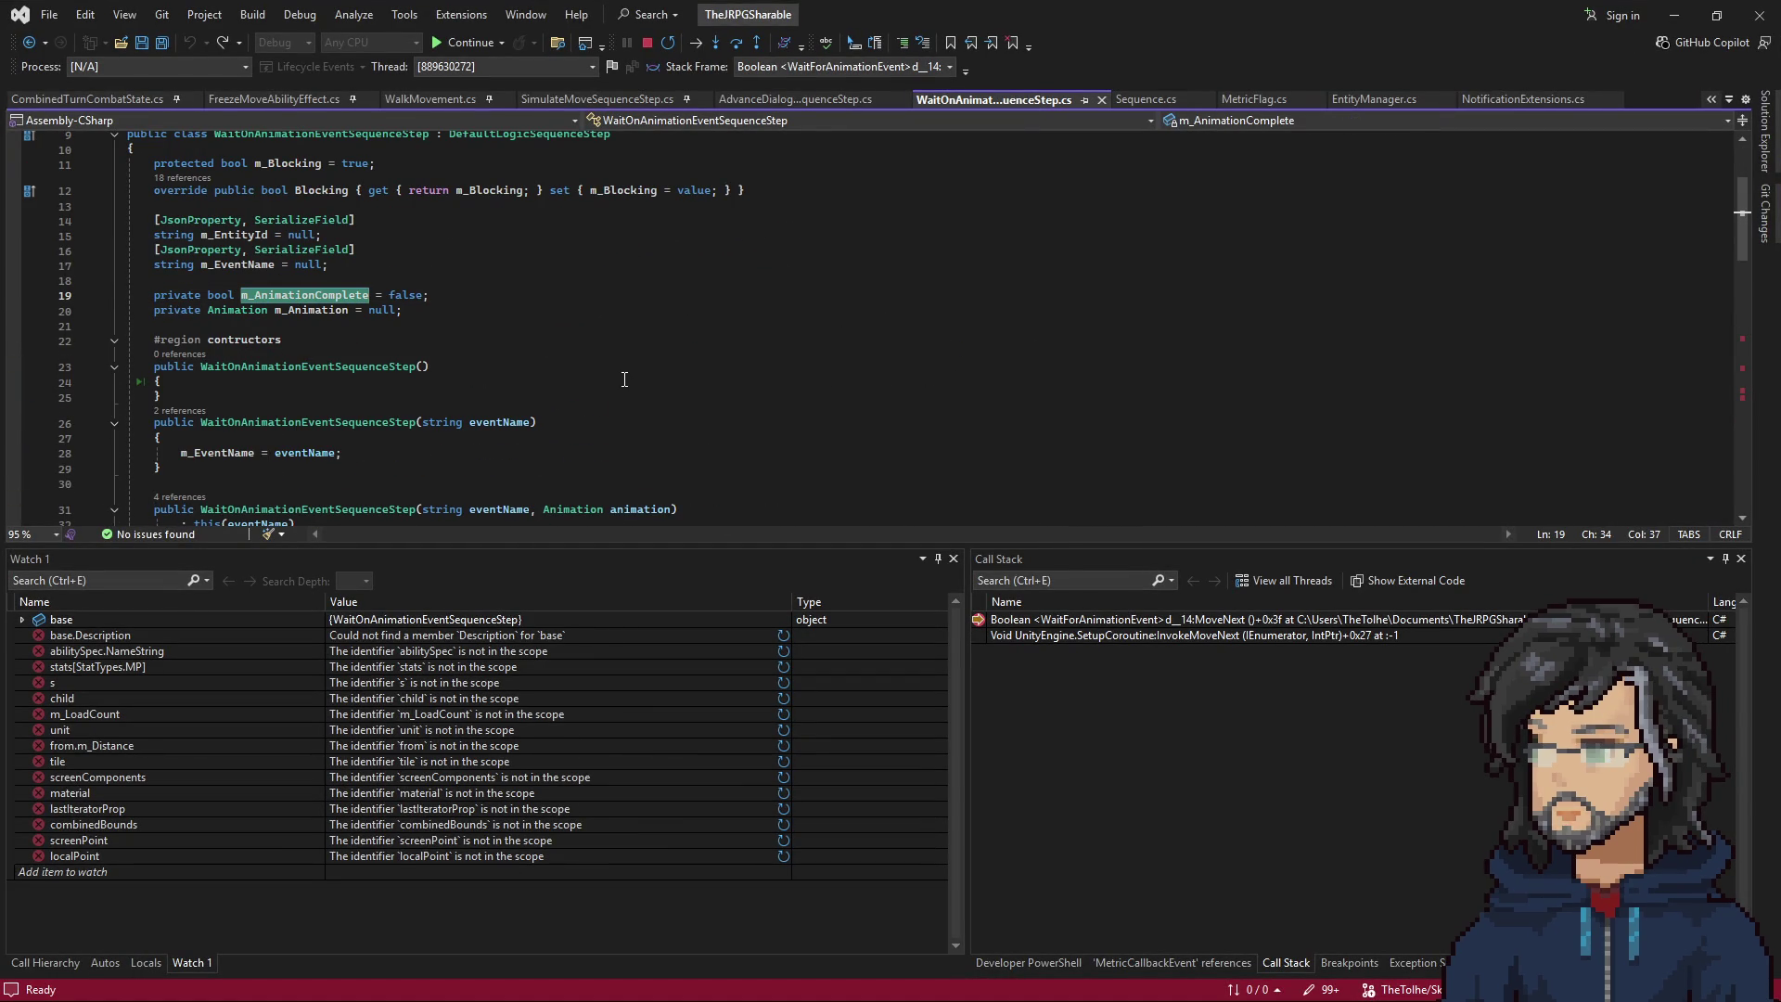
pyautogui.scroll(-9, 625, 379)
pyautogui.click(234, 399)
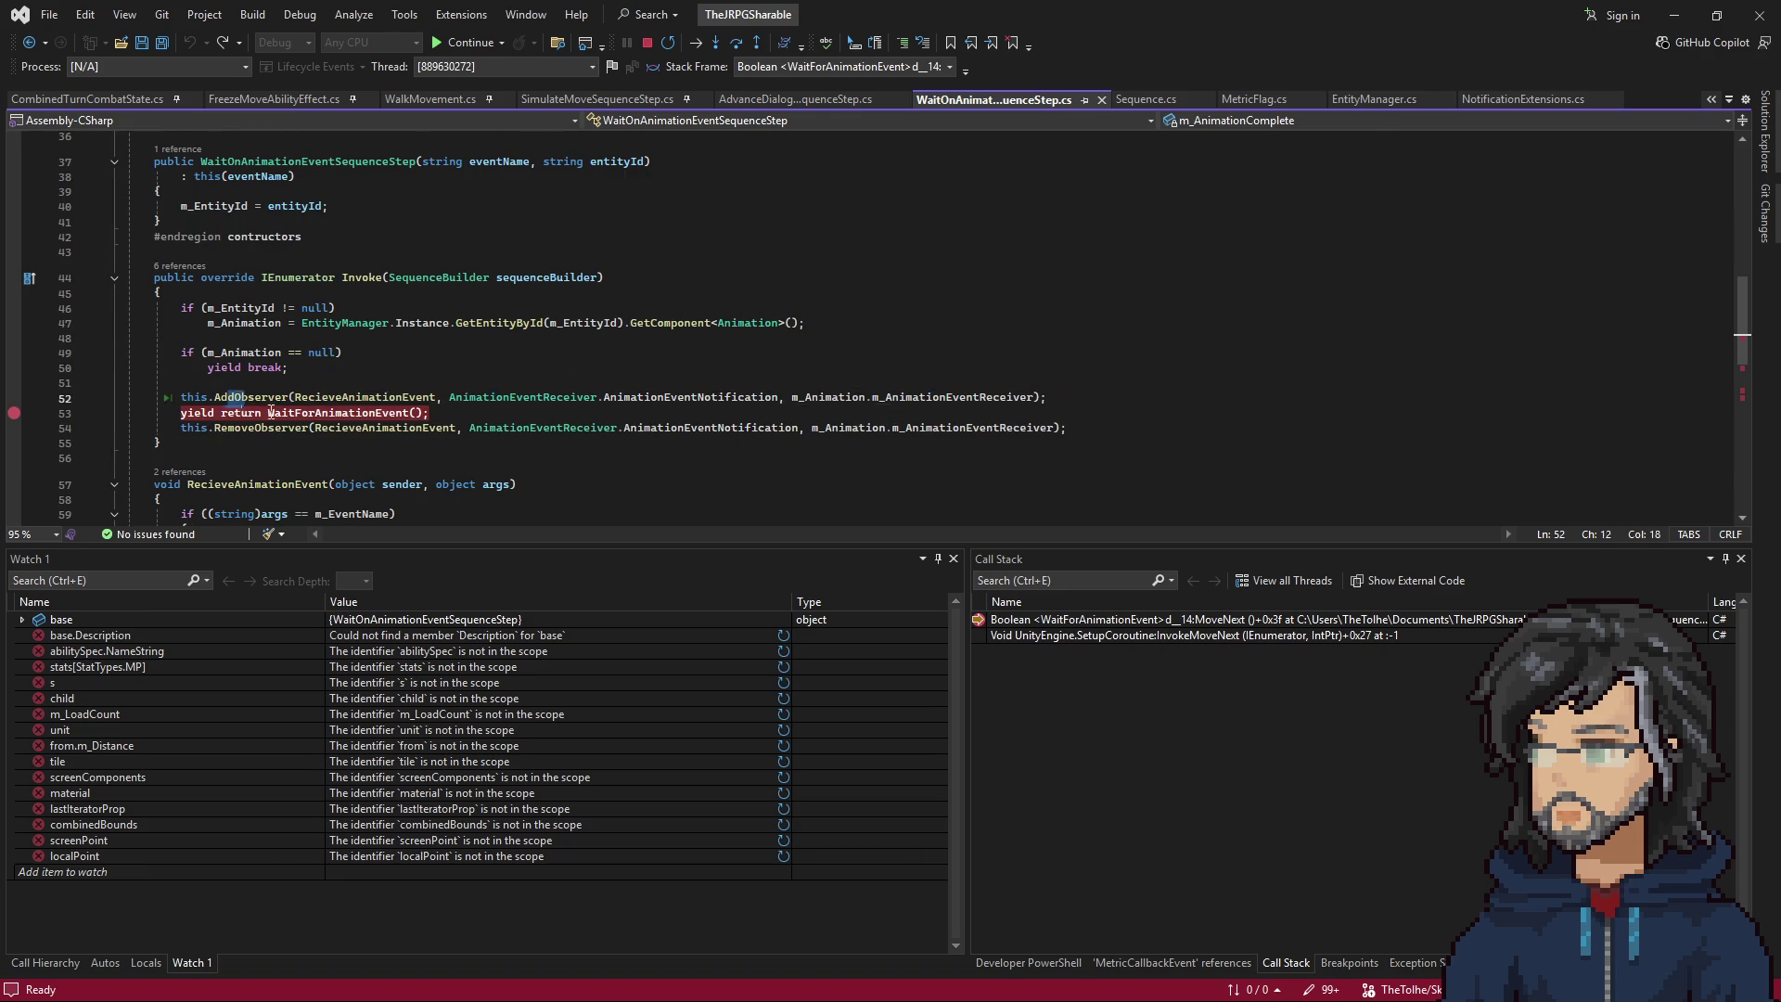
pyautogui.moveTo(235, 401); pyautogui.dragTo(429, 413)
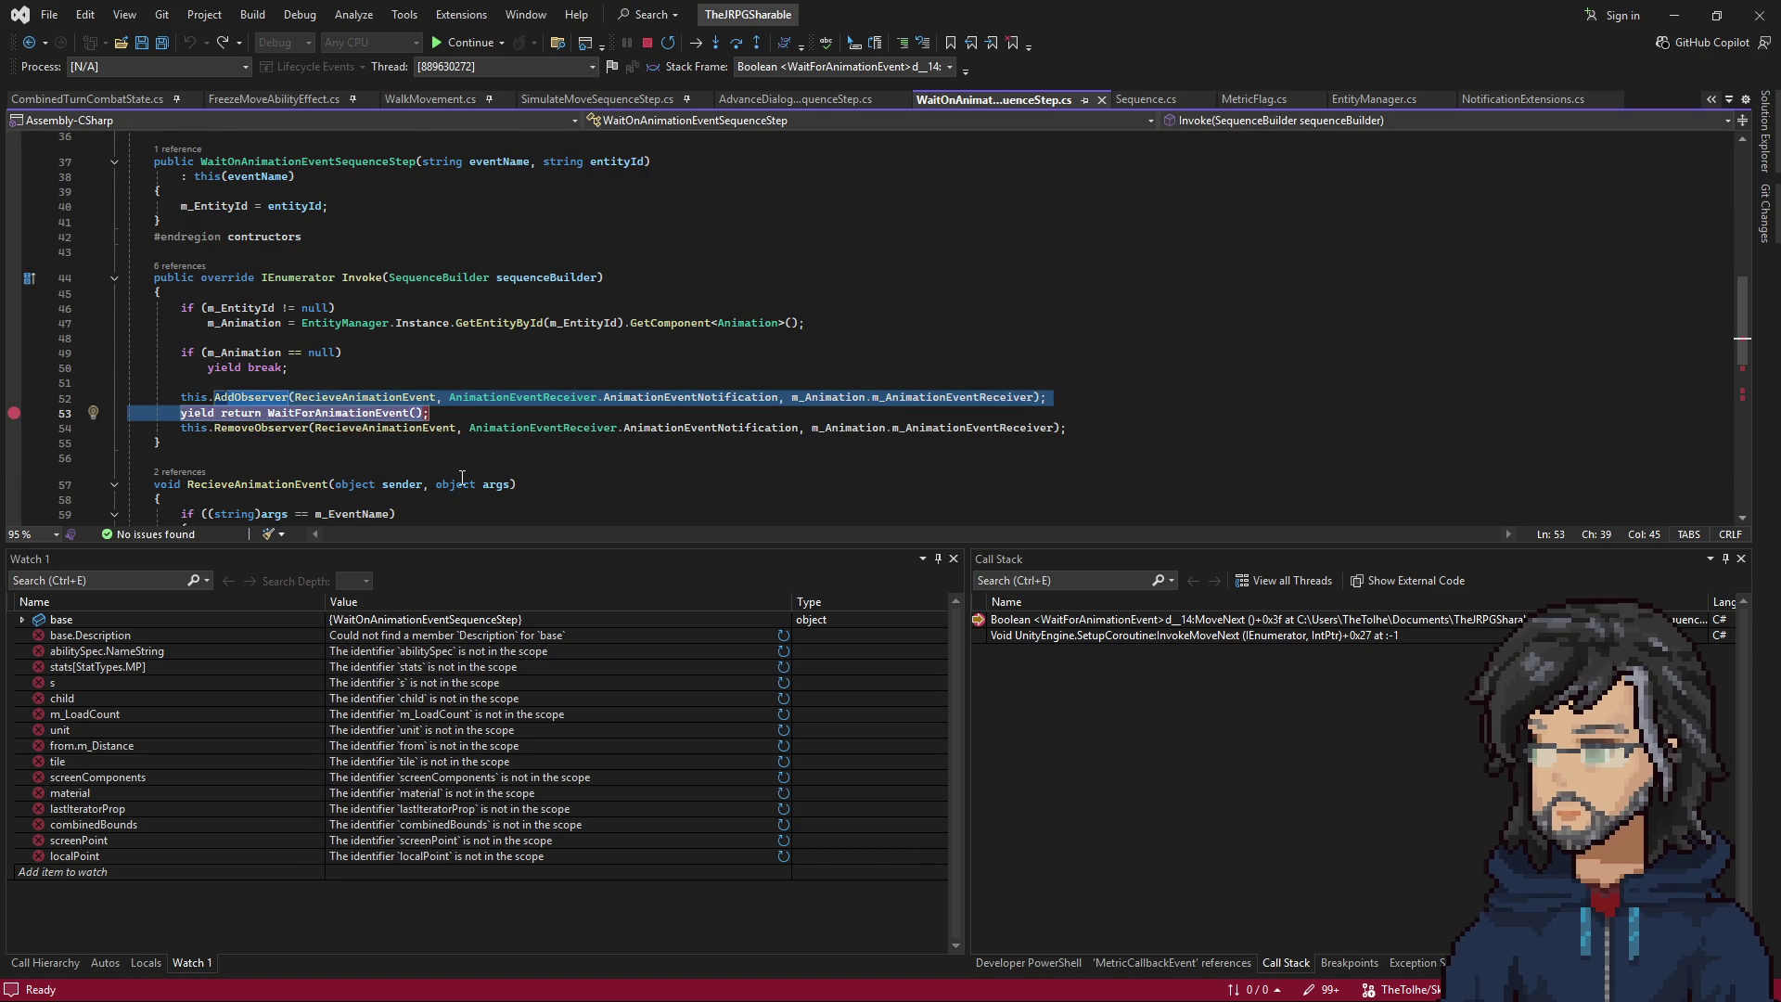
pyautogui.click(1674, 15)
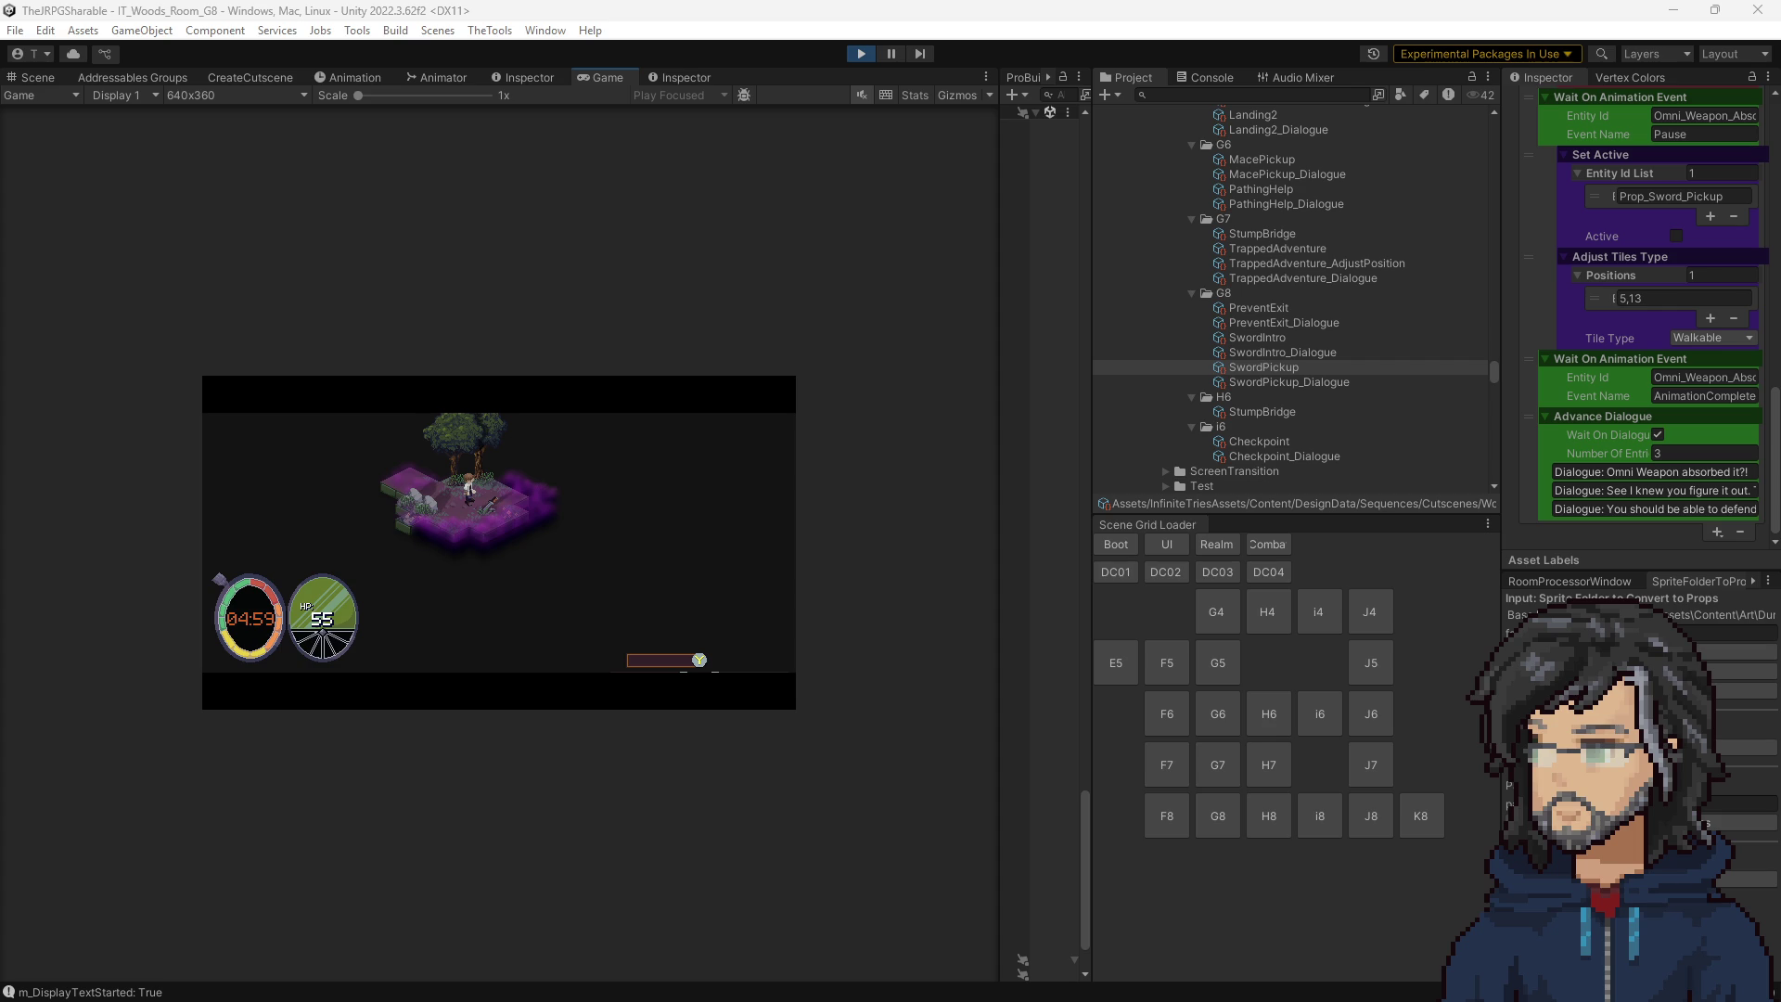
# Step through WaitForAnimationEvent and the Sequence loop until m_AnimationComplete is set true, then resume the game.
pyautogui.press('F10')
pyautogui.press('F10')
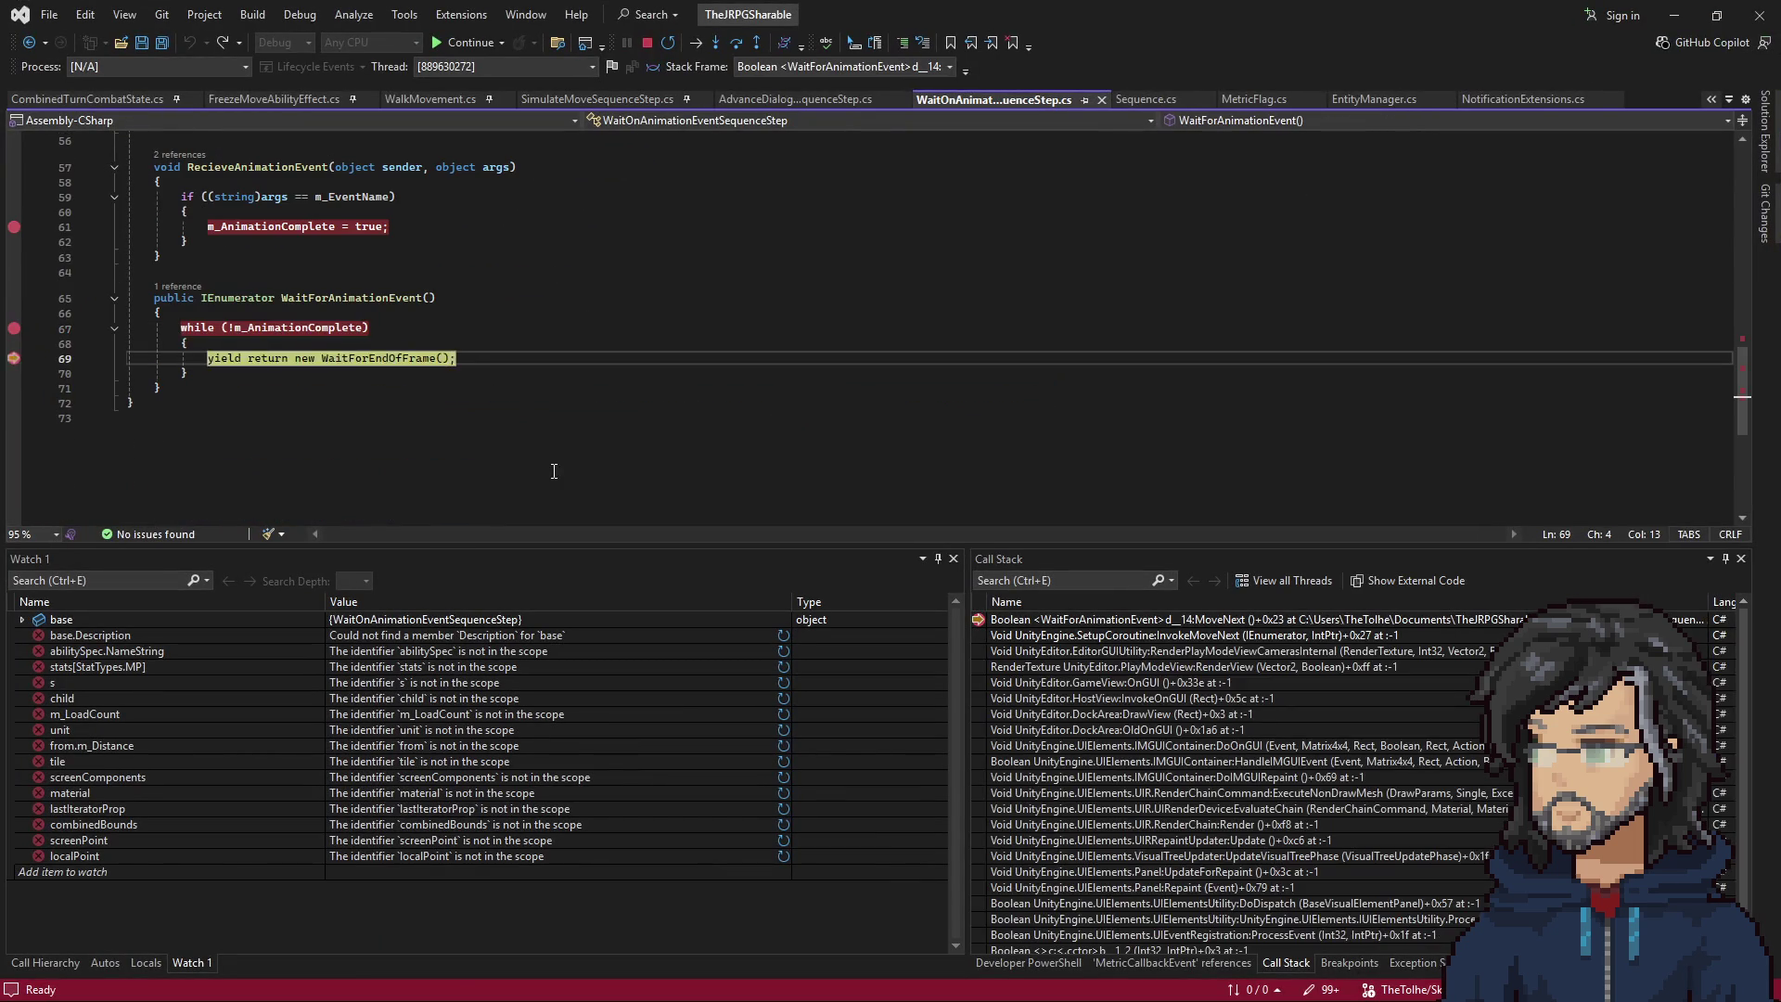
pyautogui.press('F5')
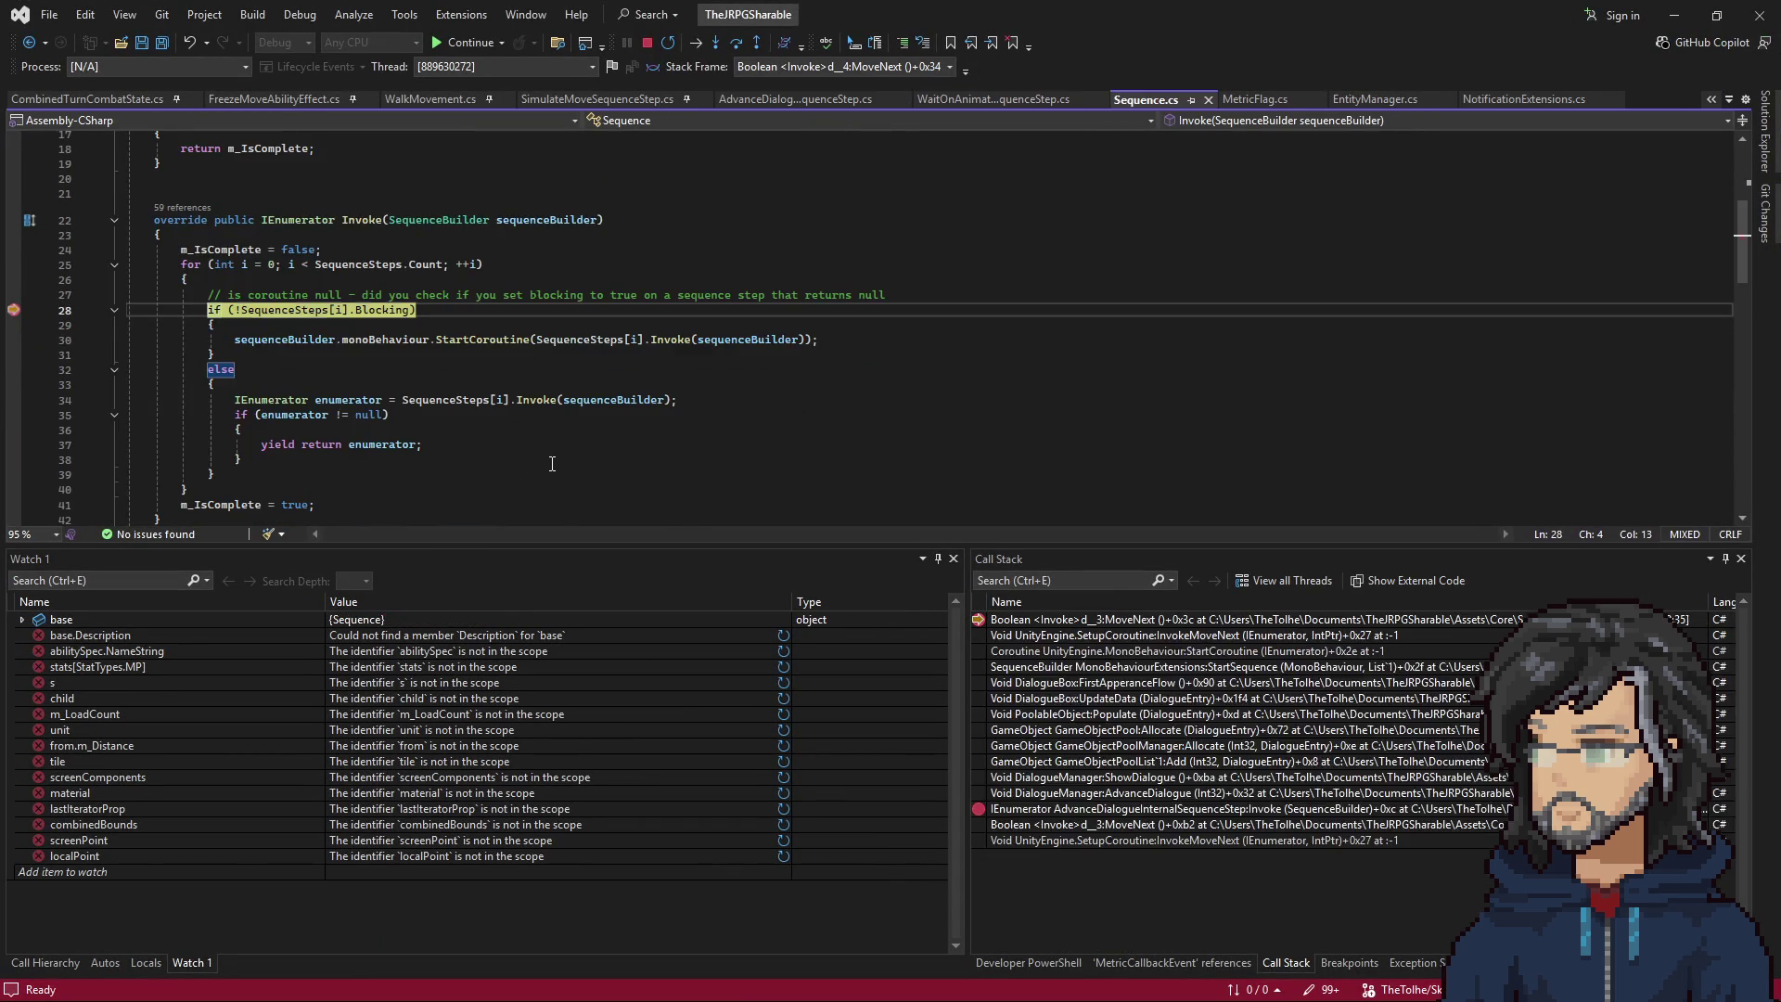
pyautogui.press('F5')
pyautogui.press('F10')
pyautogui.press('F10')
pyautogui.press('F10')
pyautogui.press('F5')
pyautogui.press('F10')
pyautogui.press('F10')
pyautogui.press('F10')
pyautogui.press('F10')
pyautogui.press('F10')
pyautogui.press('F10')
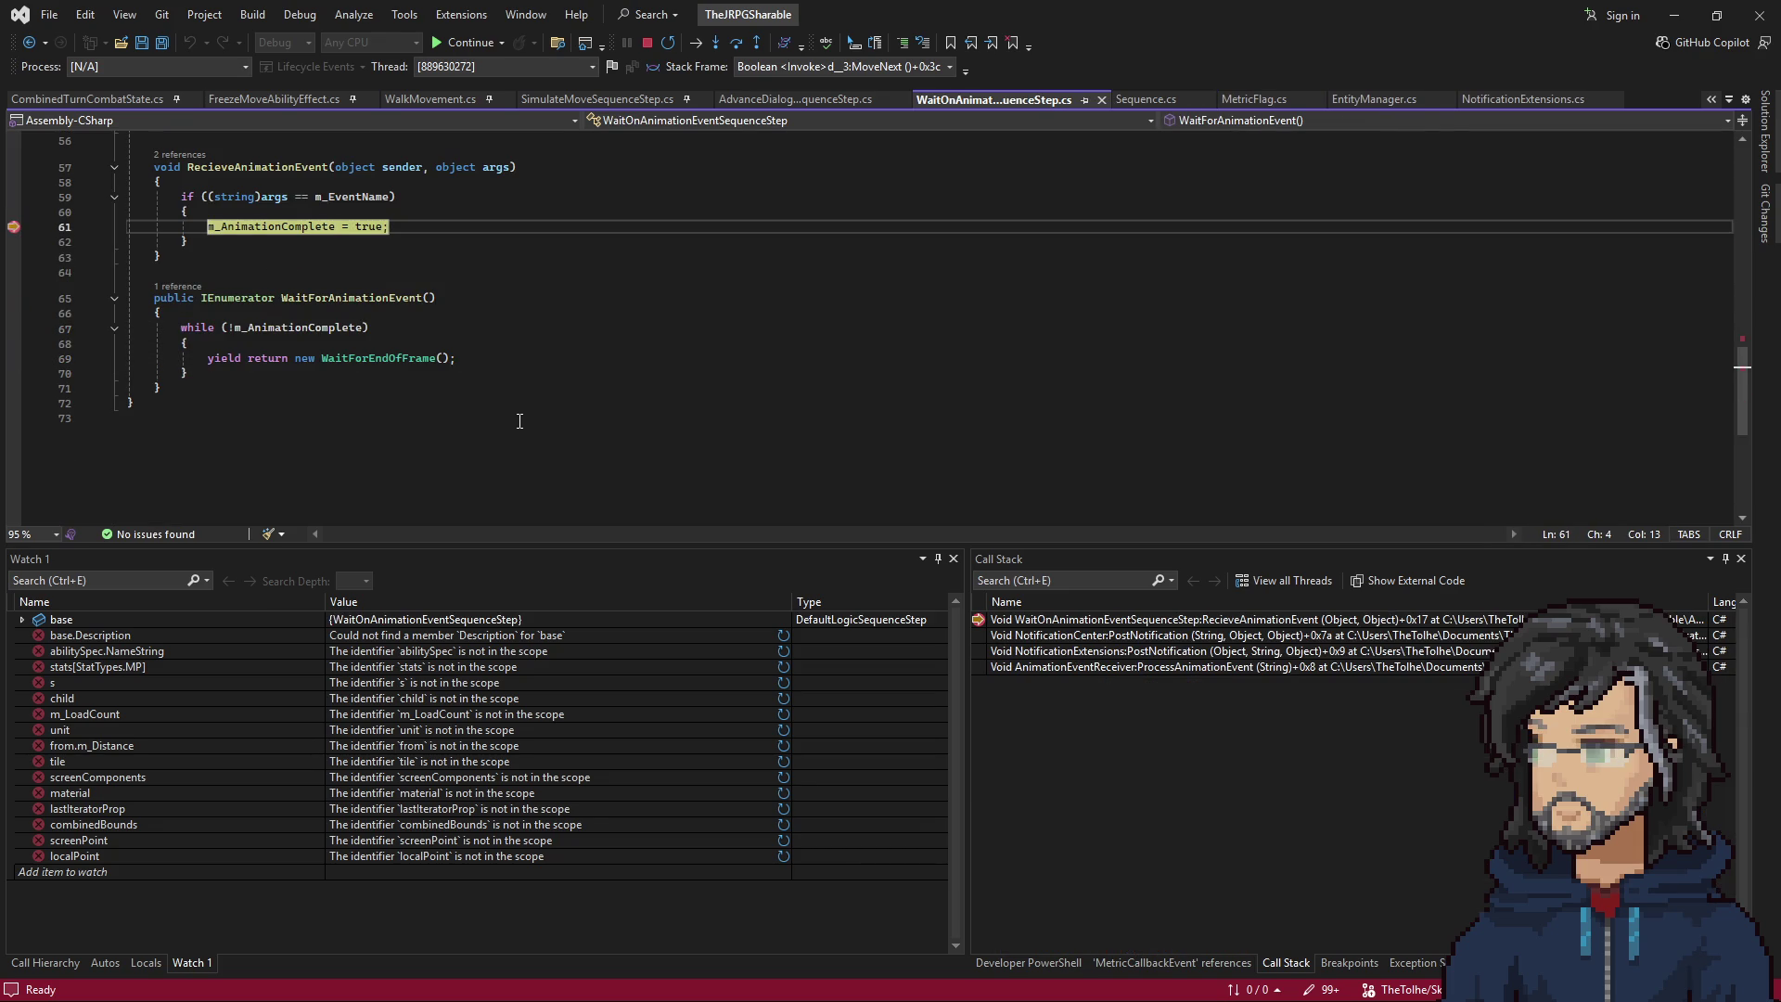
pyautogui.press('F10')
pyautogui.hotkey('alt', 'Tab')
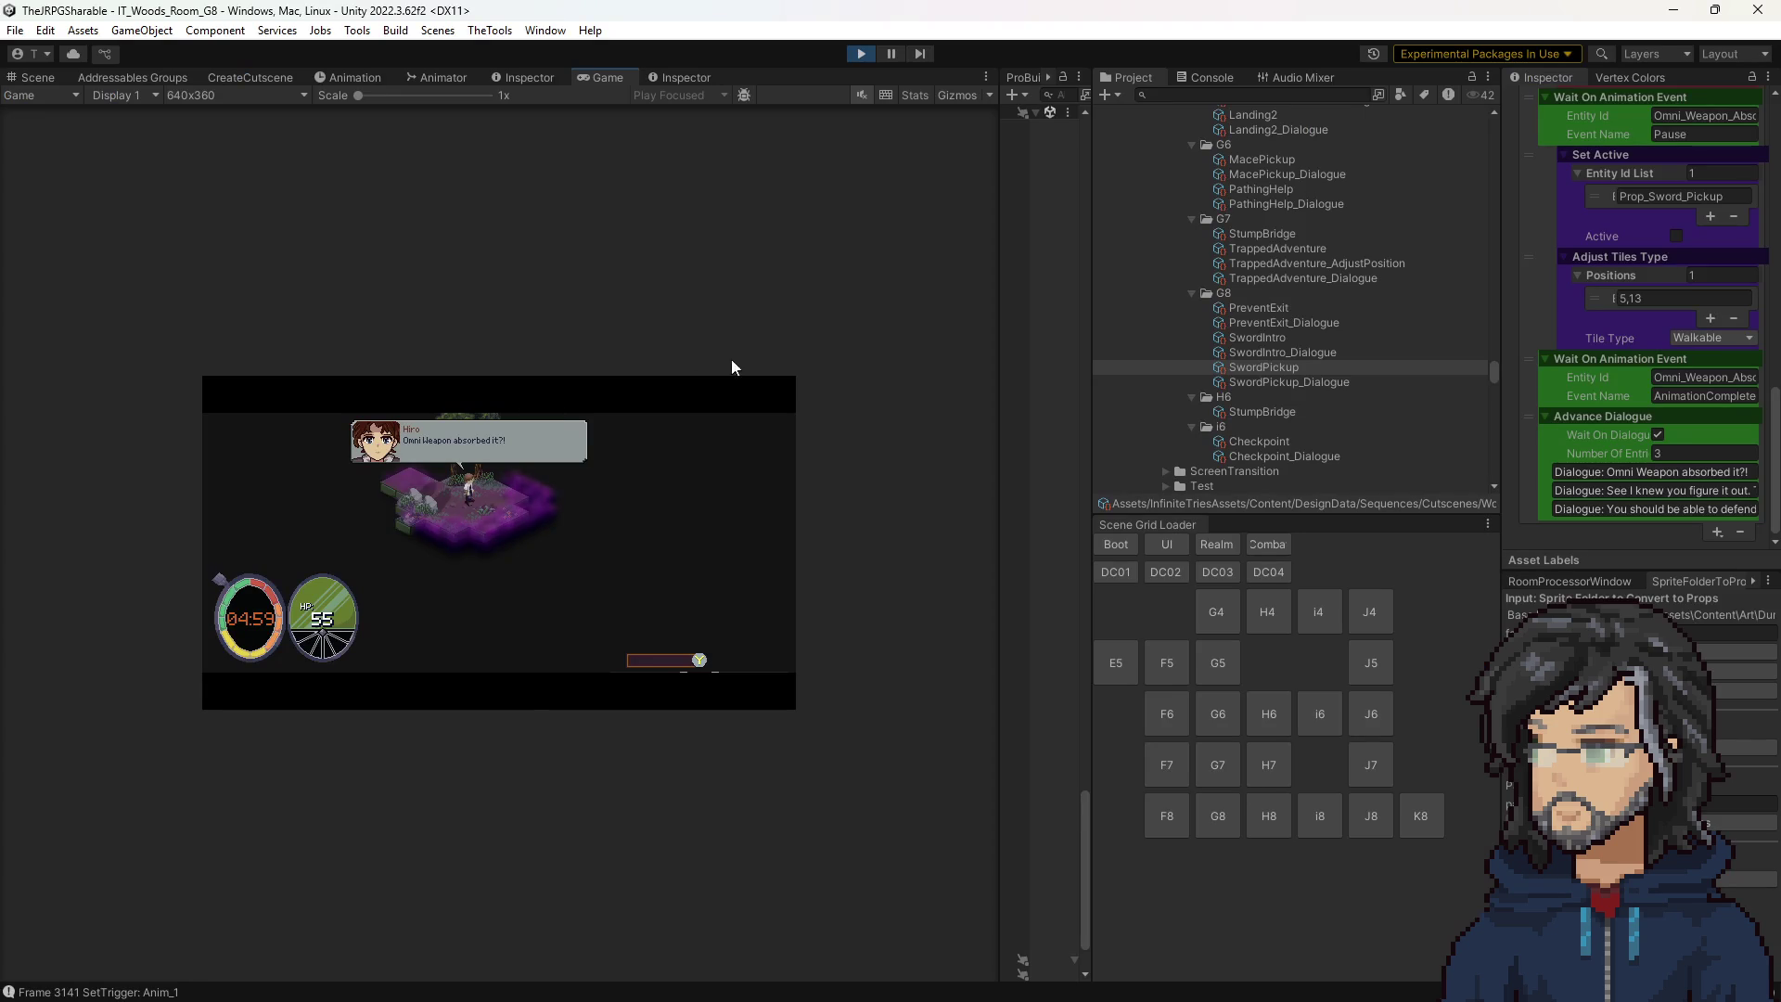
pyautogui.rightClick(1252, 366)
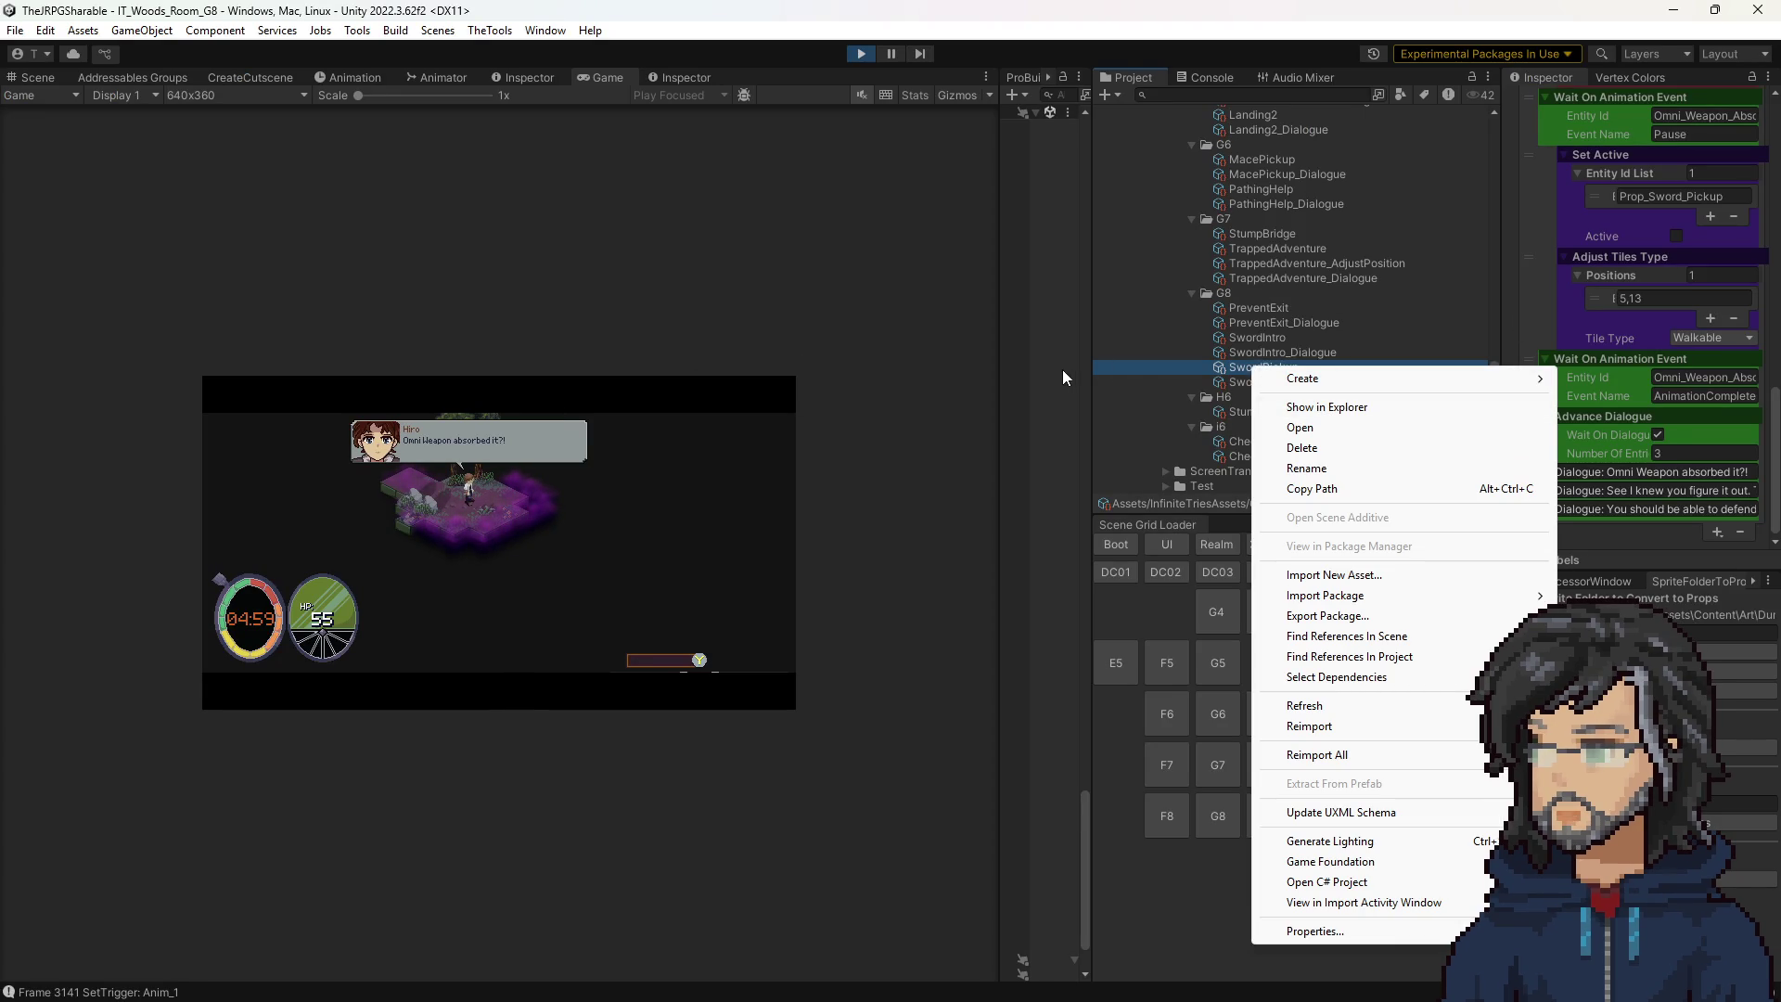
pyautogui.click(1254, 370)
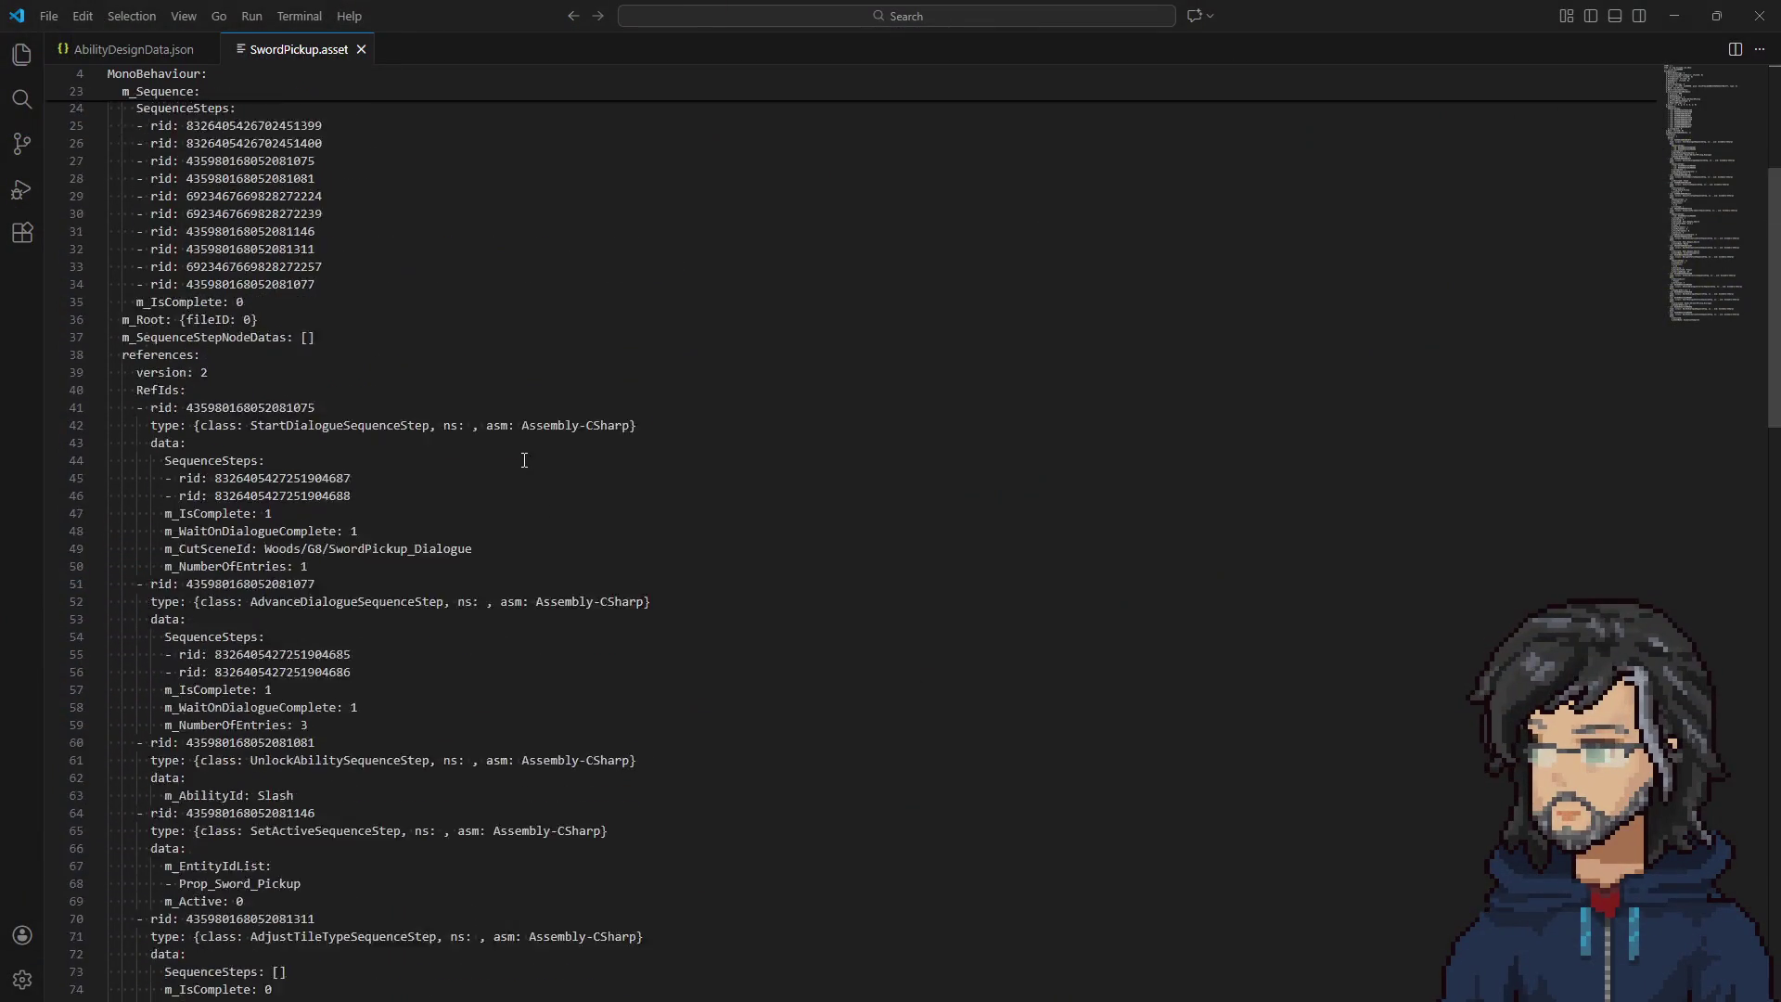
pyautogui.scroll(-20, 524, 460)
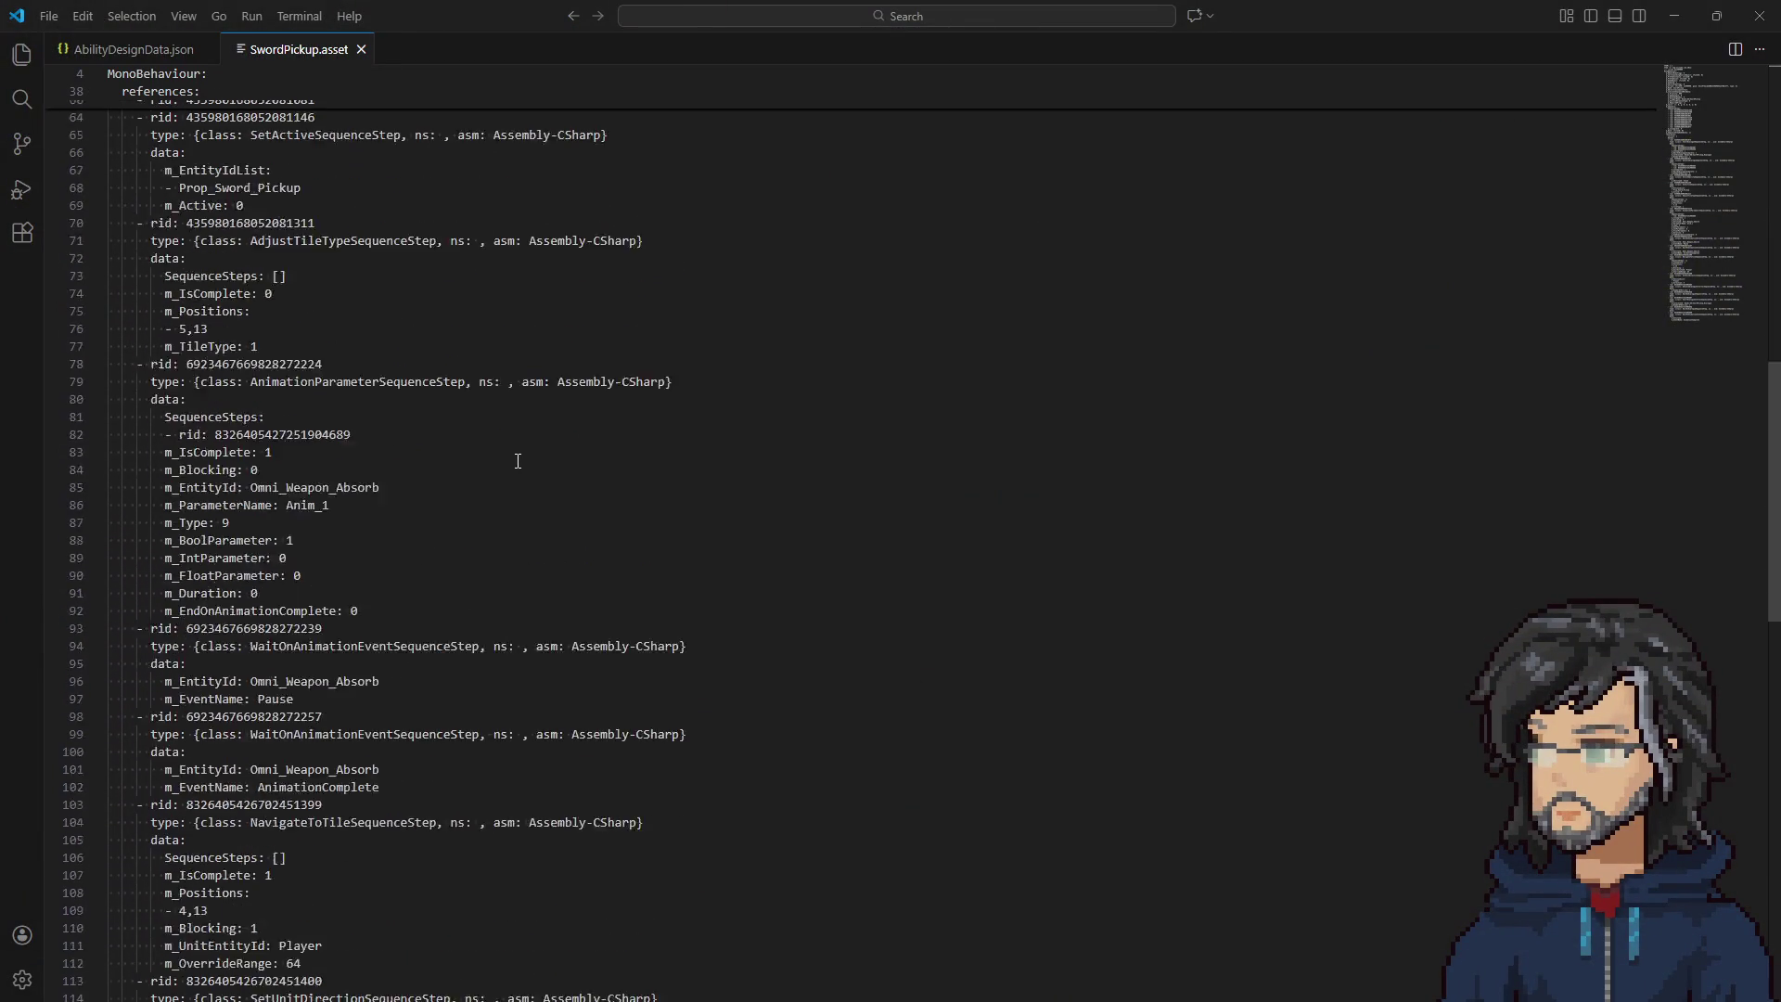
pyautogui.scroll(20, 511, 472)
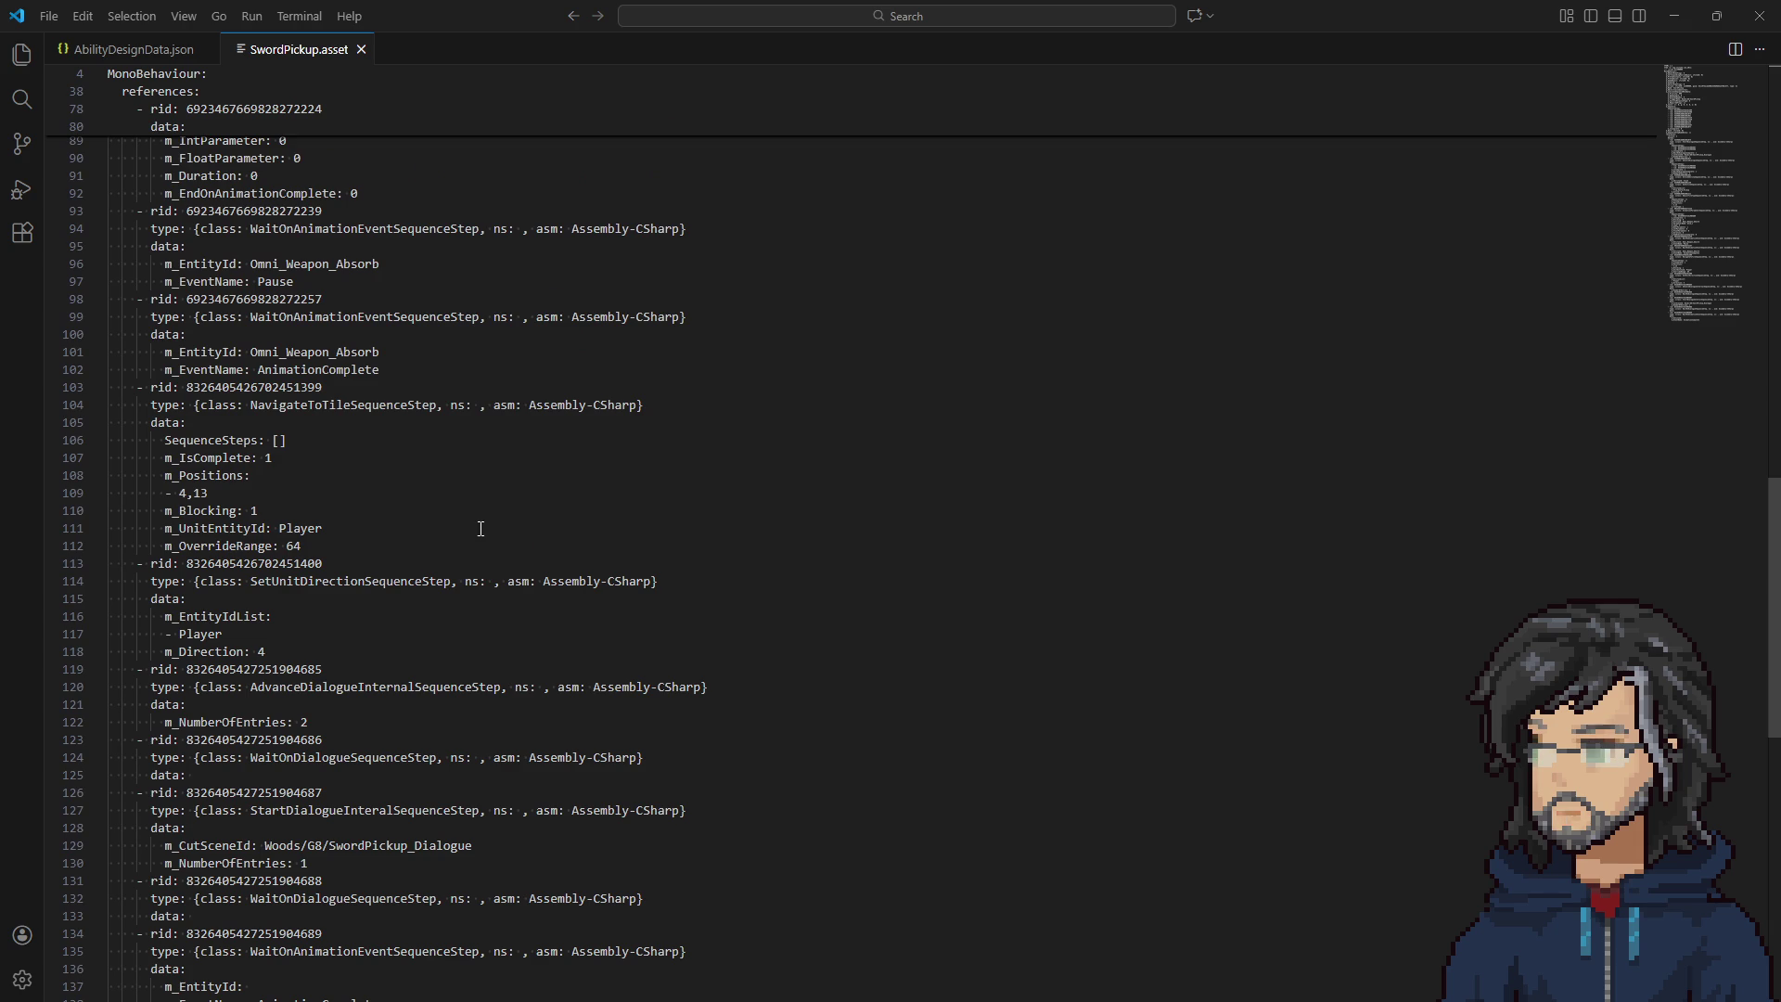
pyautogui.scroll(-5, 417, 547)
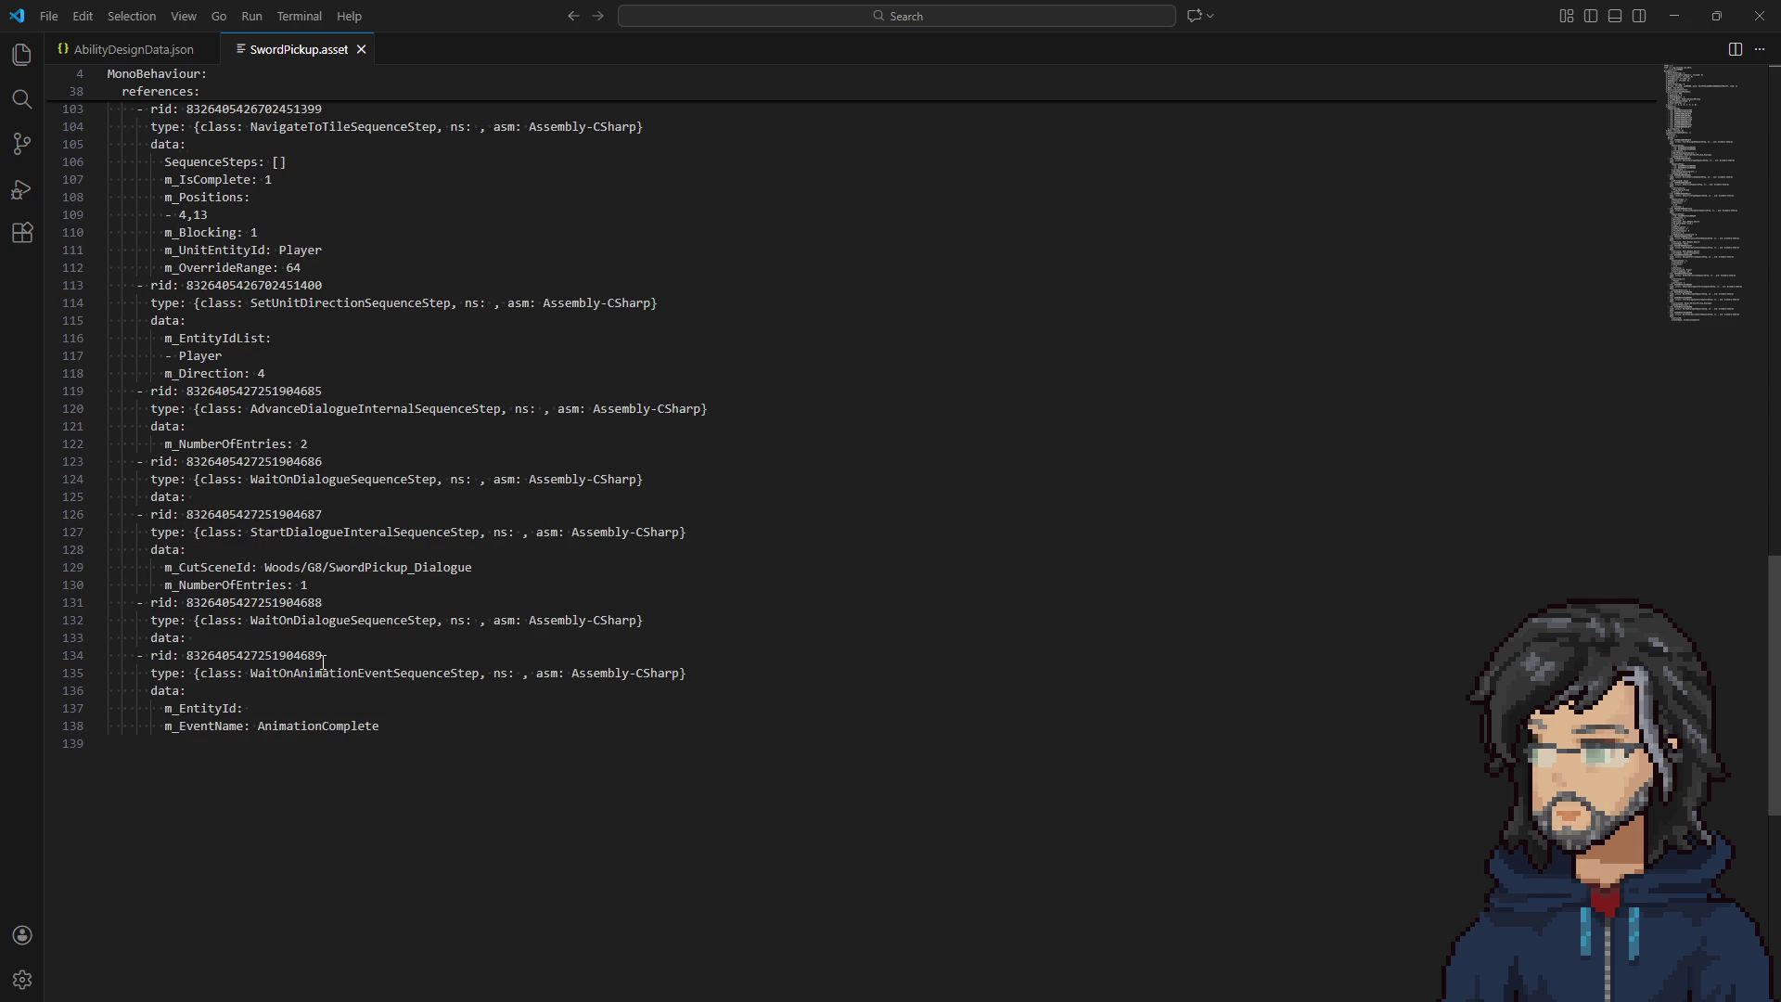
pyautogui.doubleClick(320, 674)
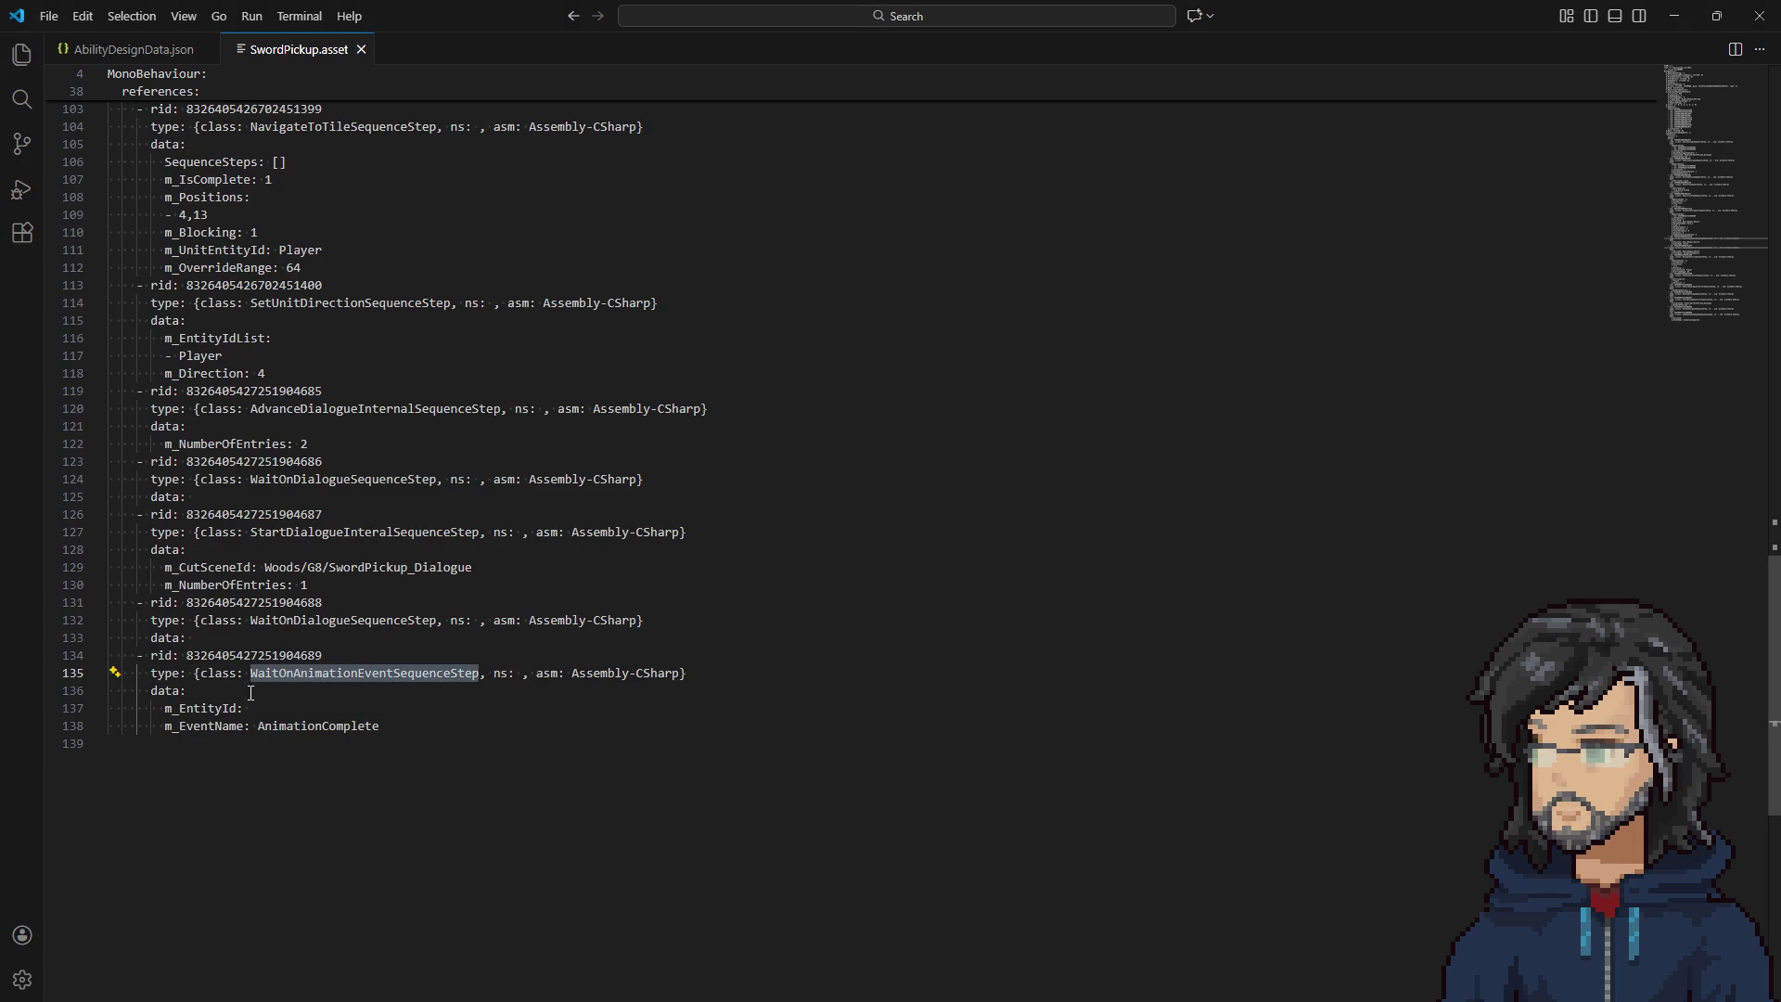
pyautogui.doubleClick(279, 725)
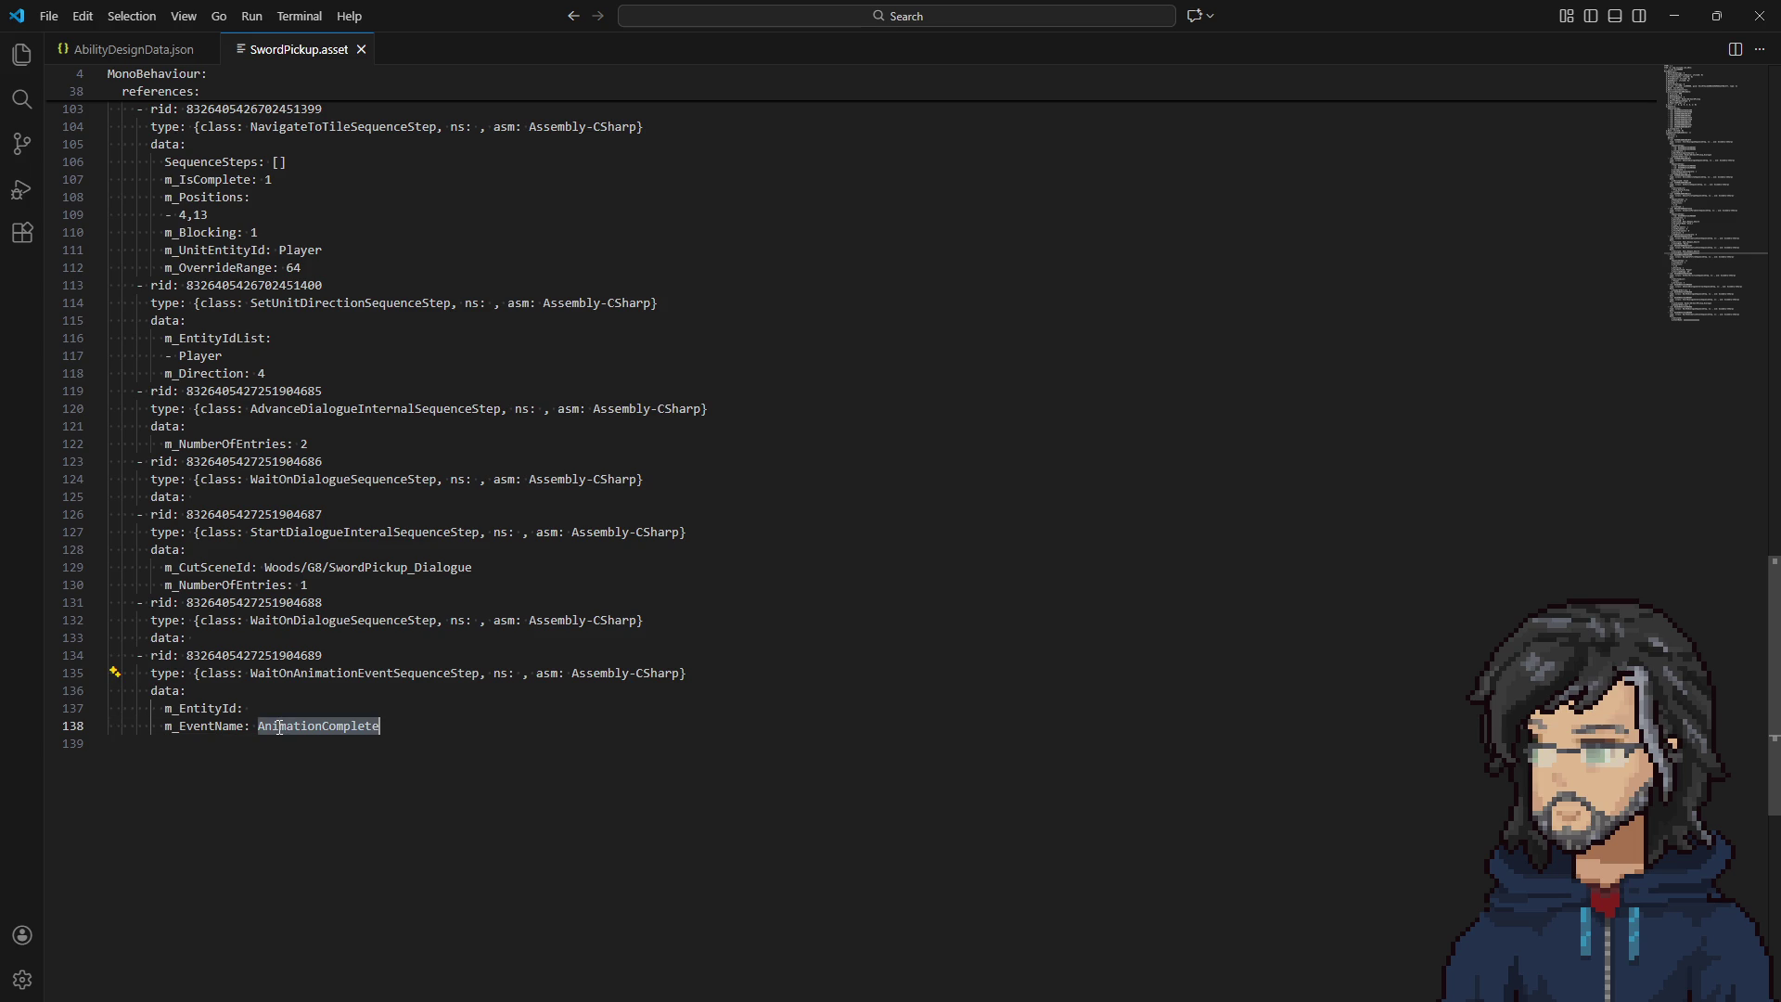
pyautogui.moveTo(243, 709); pyautogui.dragTo(110, 691)
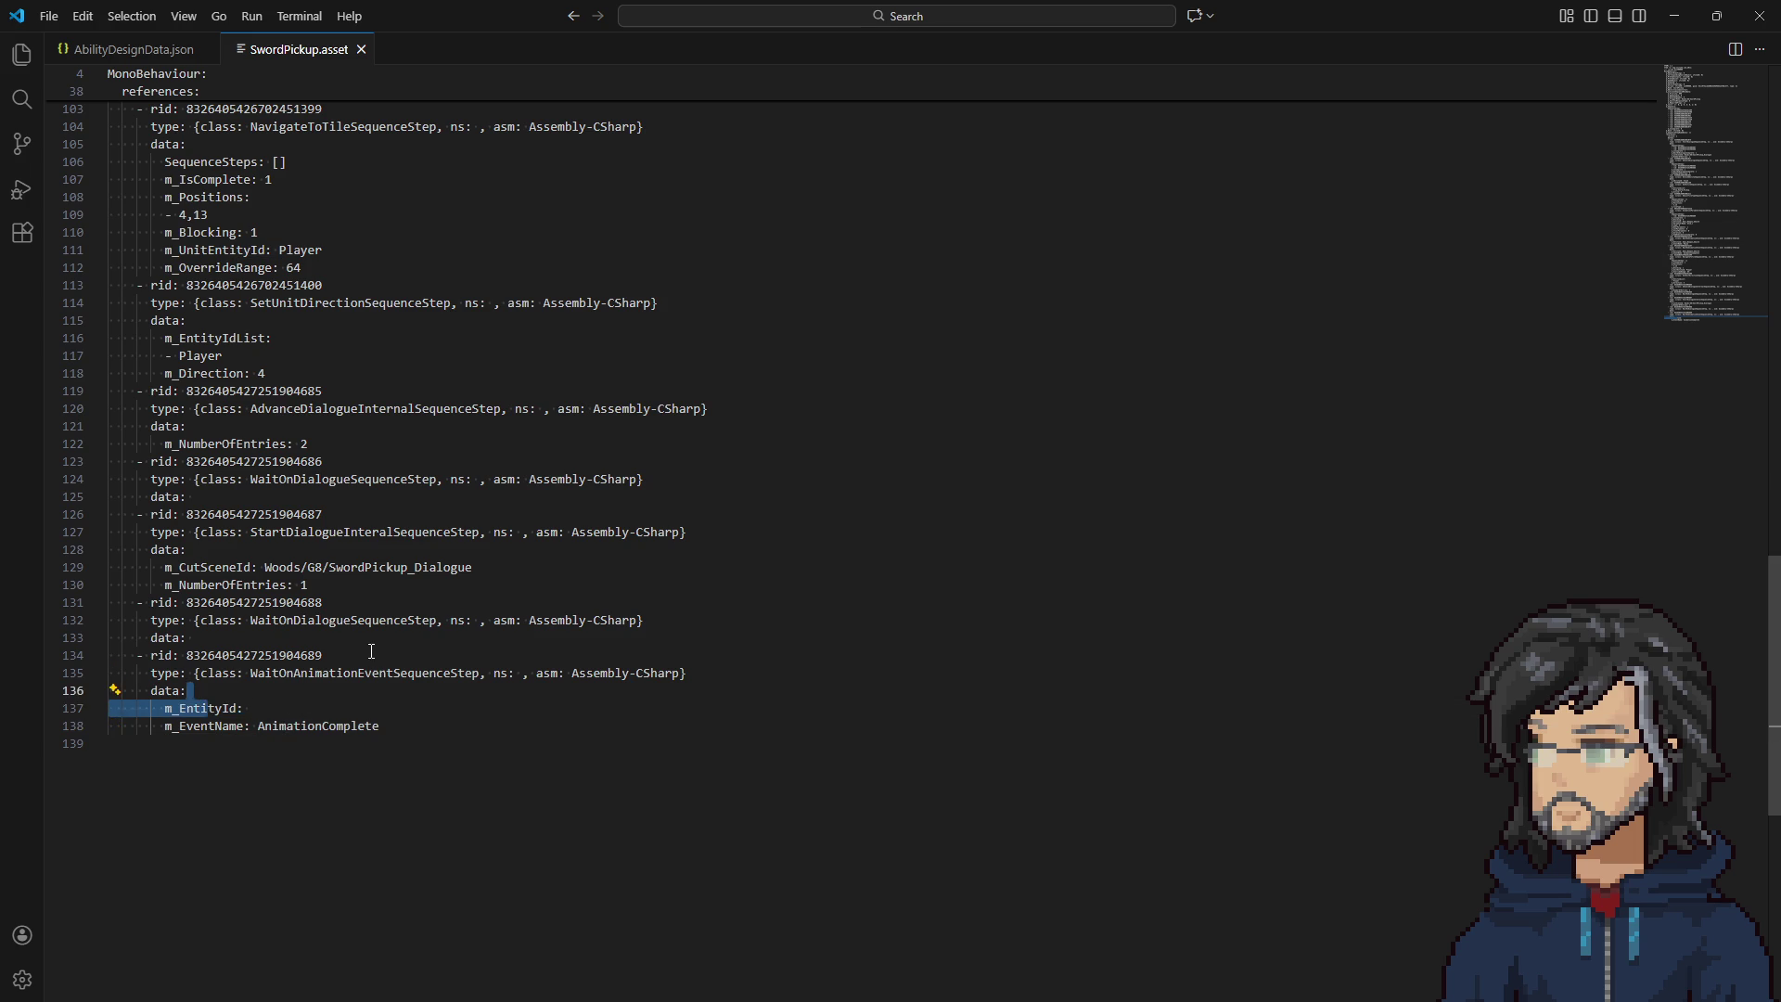
pyautogui.scroll(10, 361, 681)
pyautogui.scroll(18, 360, 681)
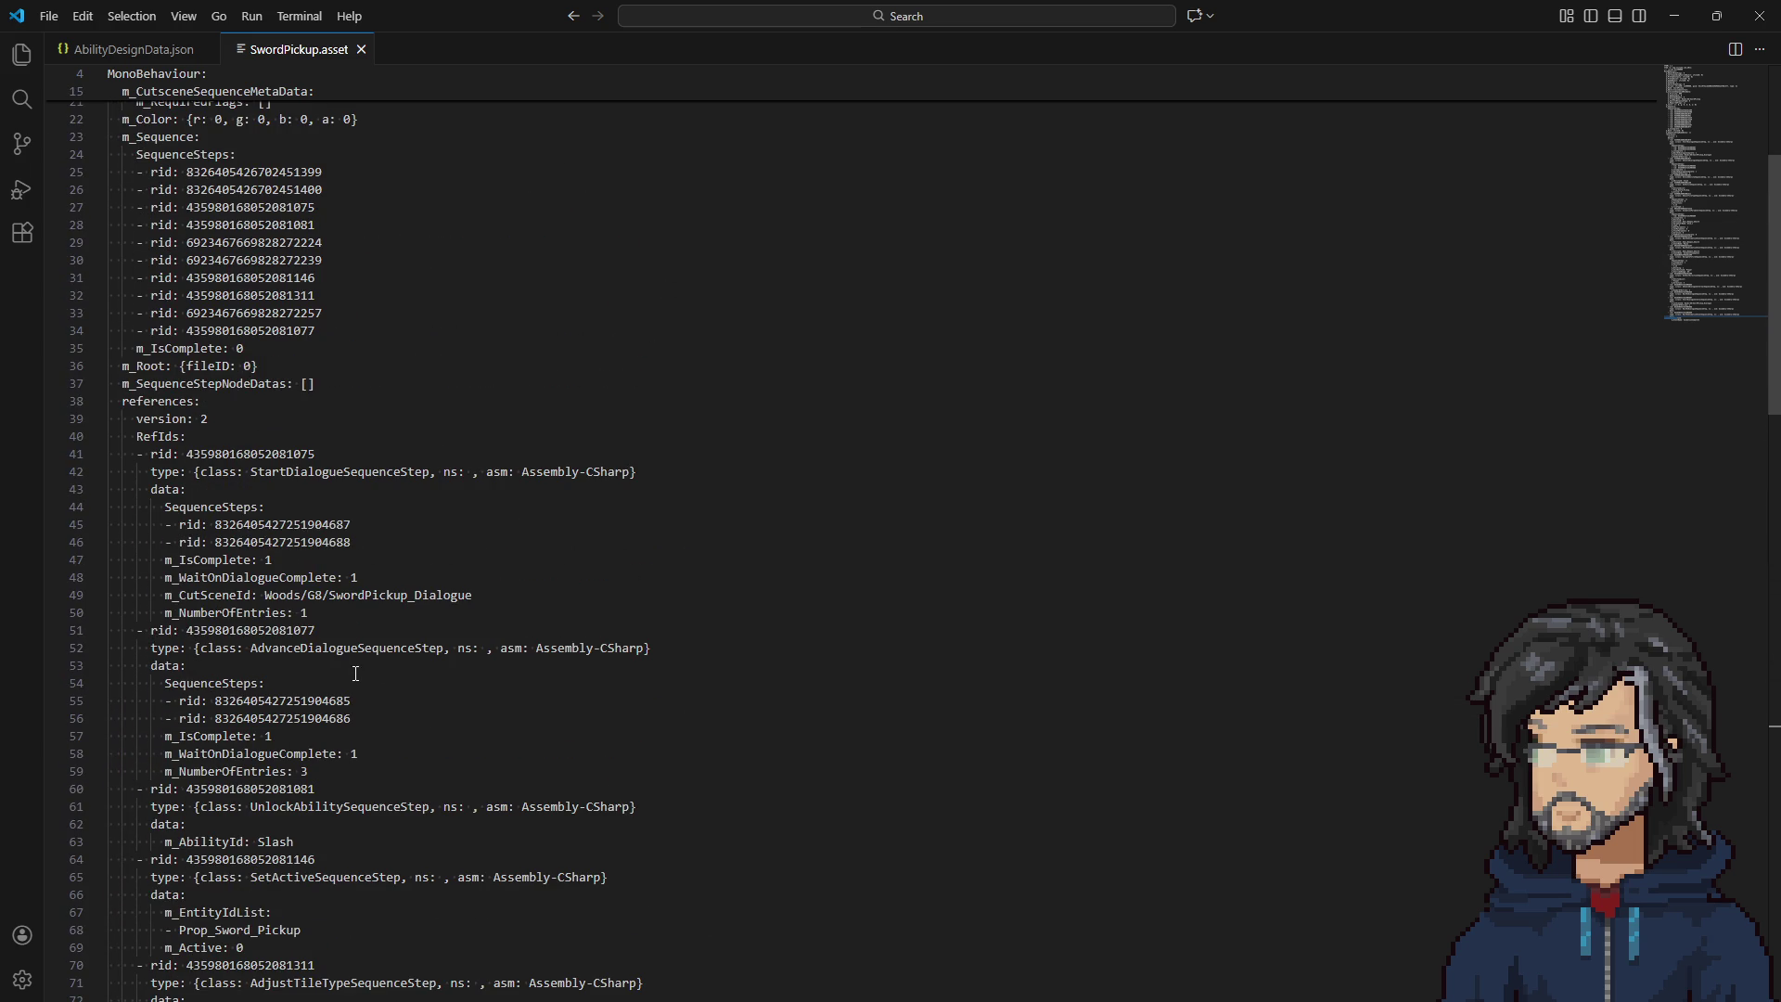
pyautogui.hotkey('ctrl', 'f')
# Search SwordPickup.asset for 'iscomplete', then 'animationcom', jumping to the last AnimationComplete match.
pyautogui.write('iscomplete')
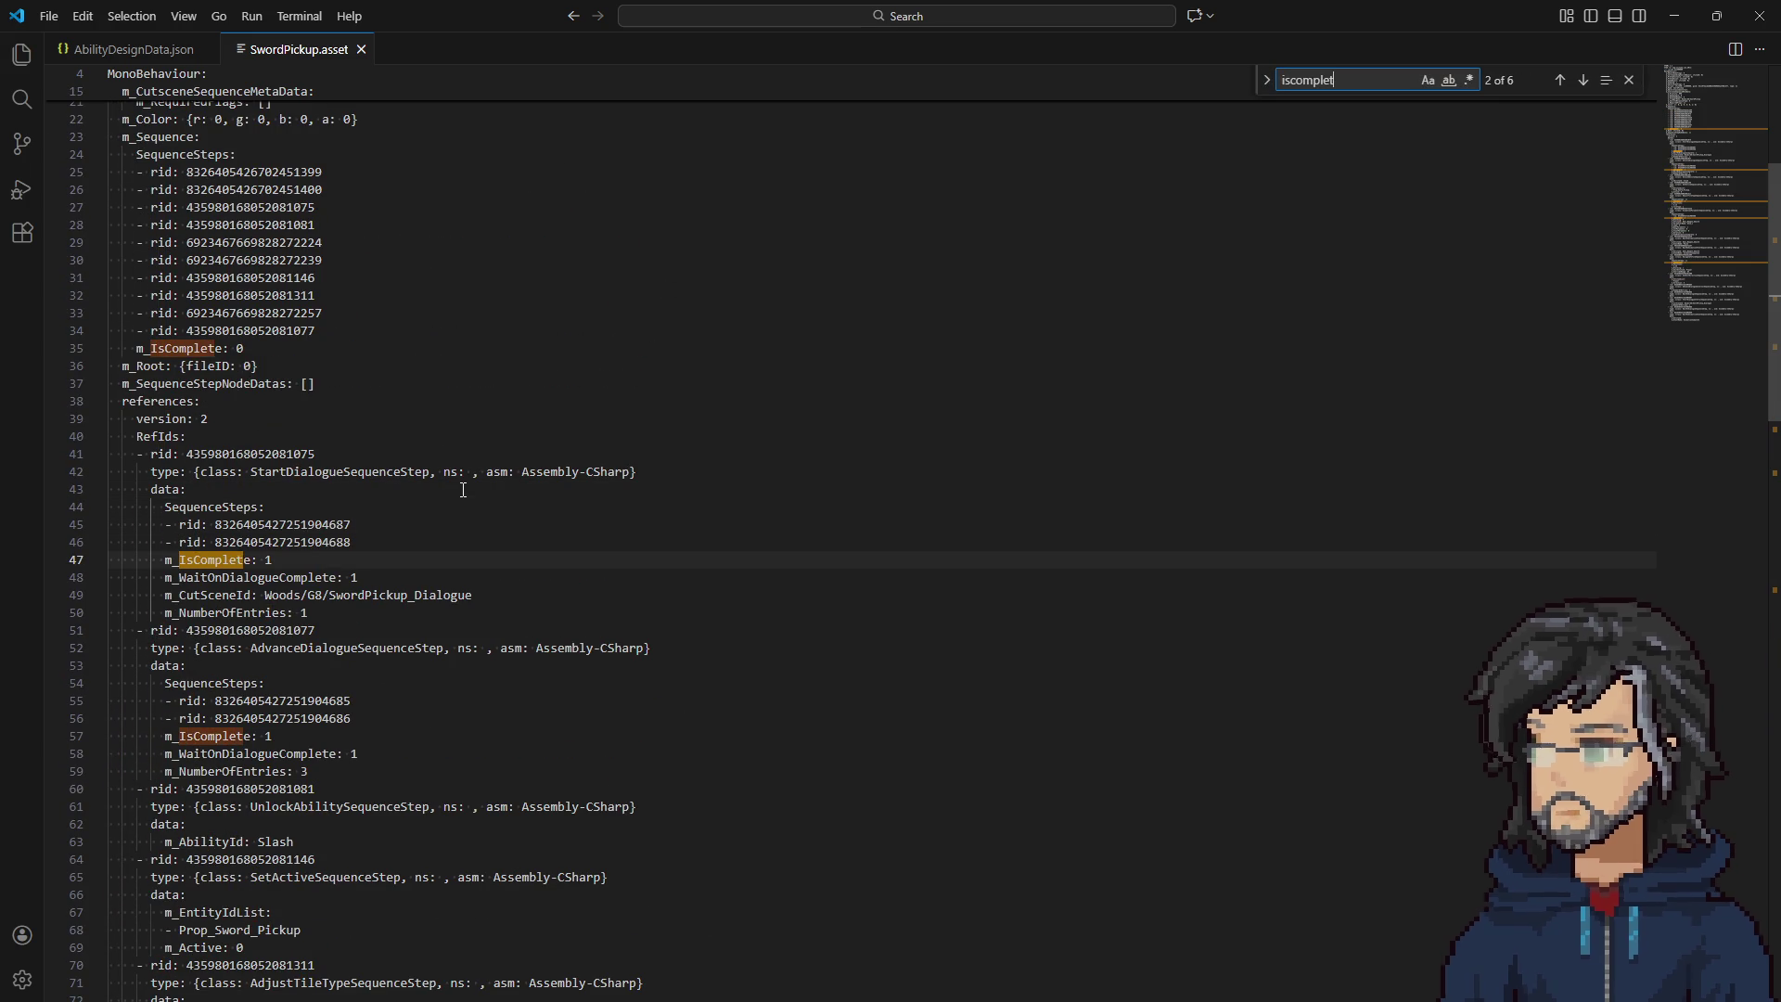
pyautogui.scroll(-4, 437, 512)
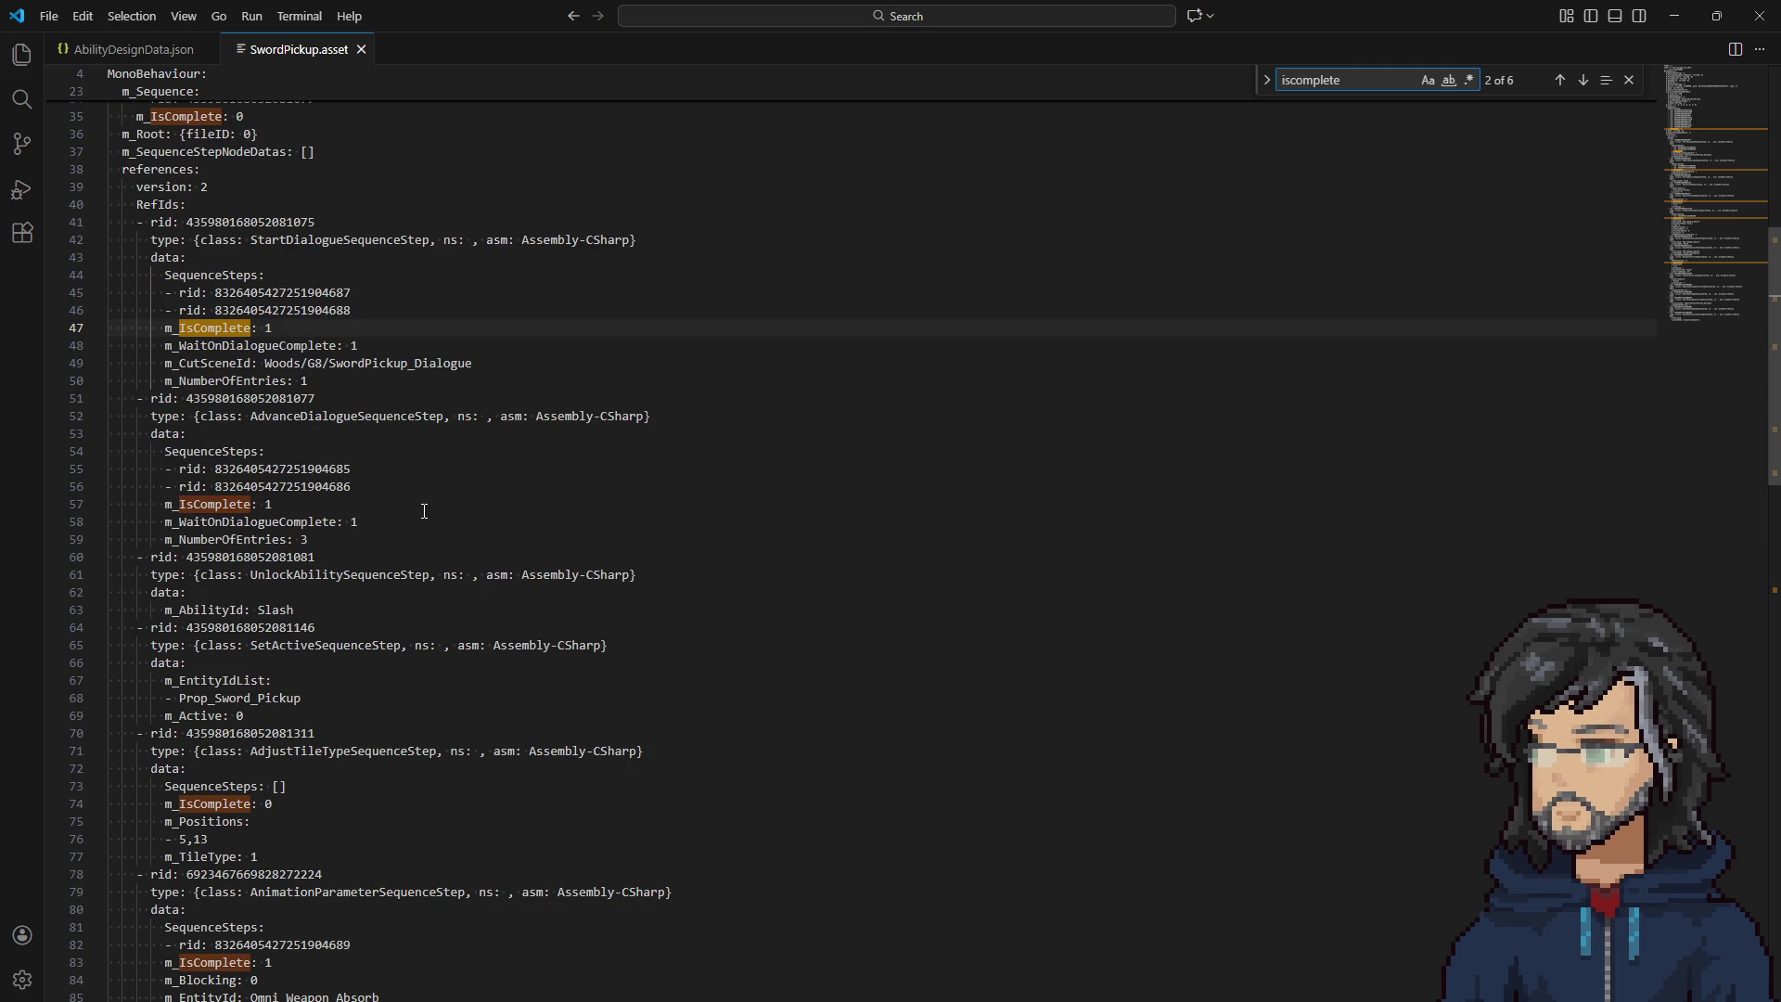
pyautogui.press('BackSpace')
pyautogui.press('BackSpace')
pyautogui.press('BackSpace')
pyautogui.write('an')
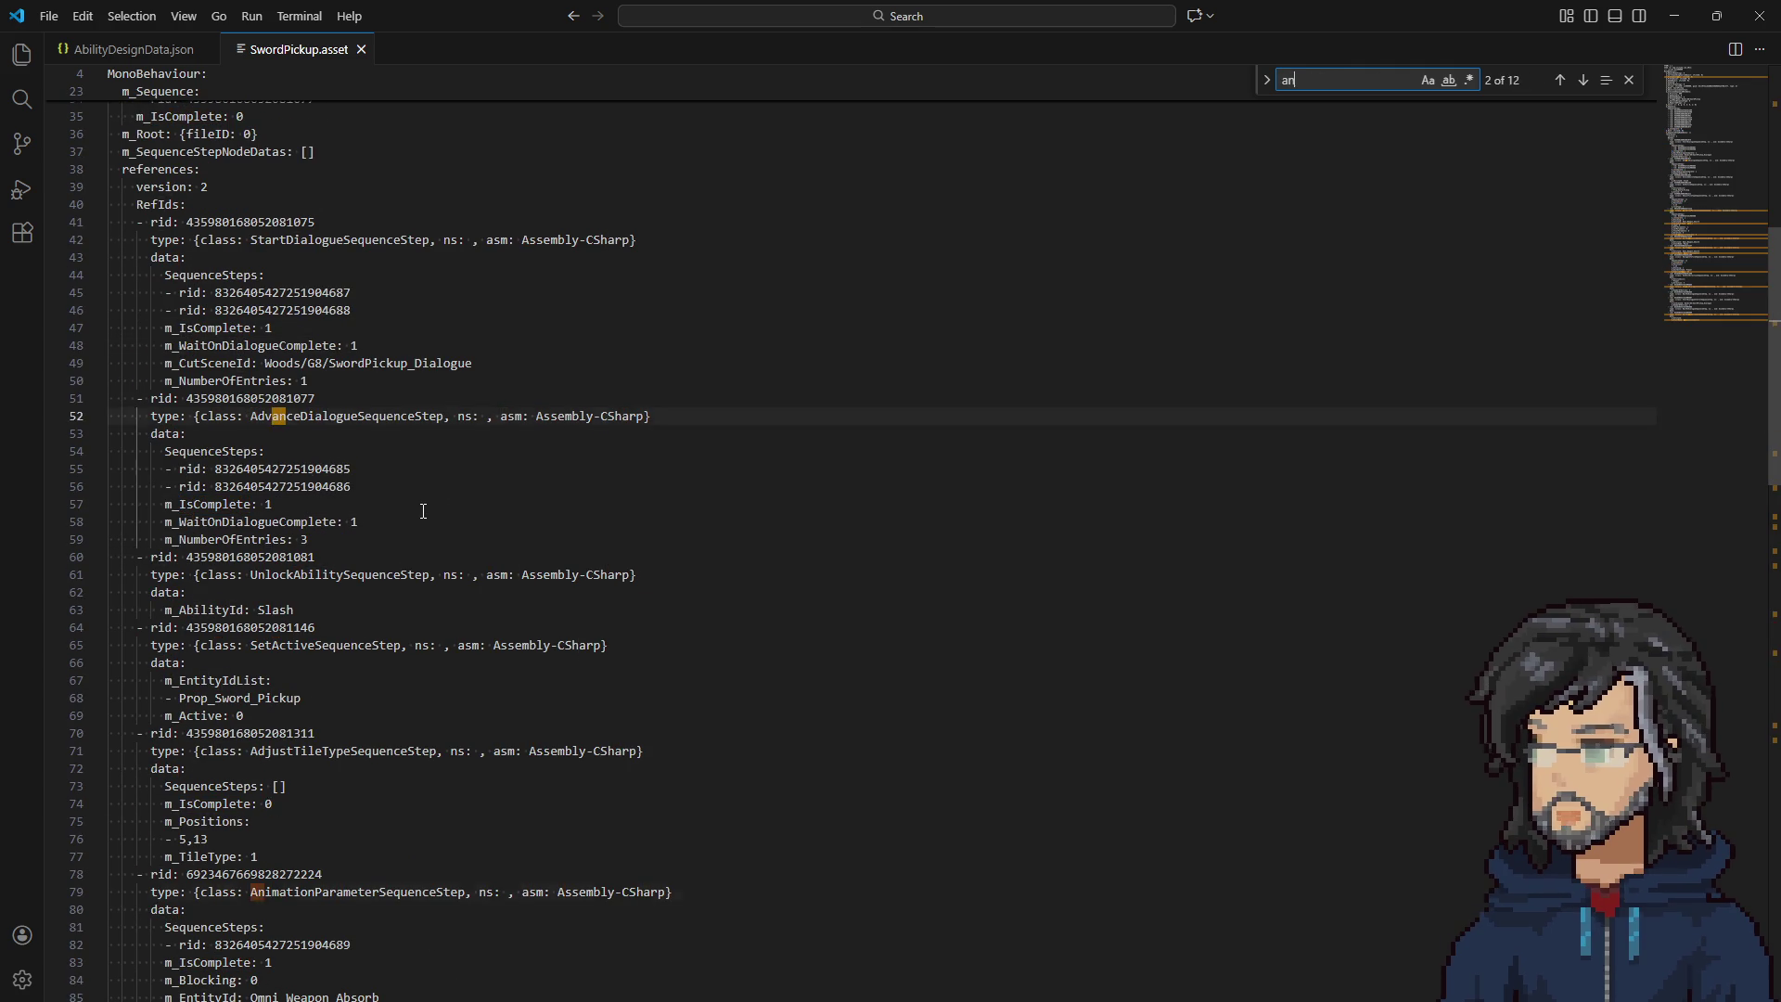
pyautogui.write('ima')
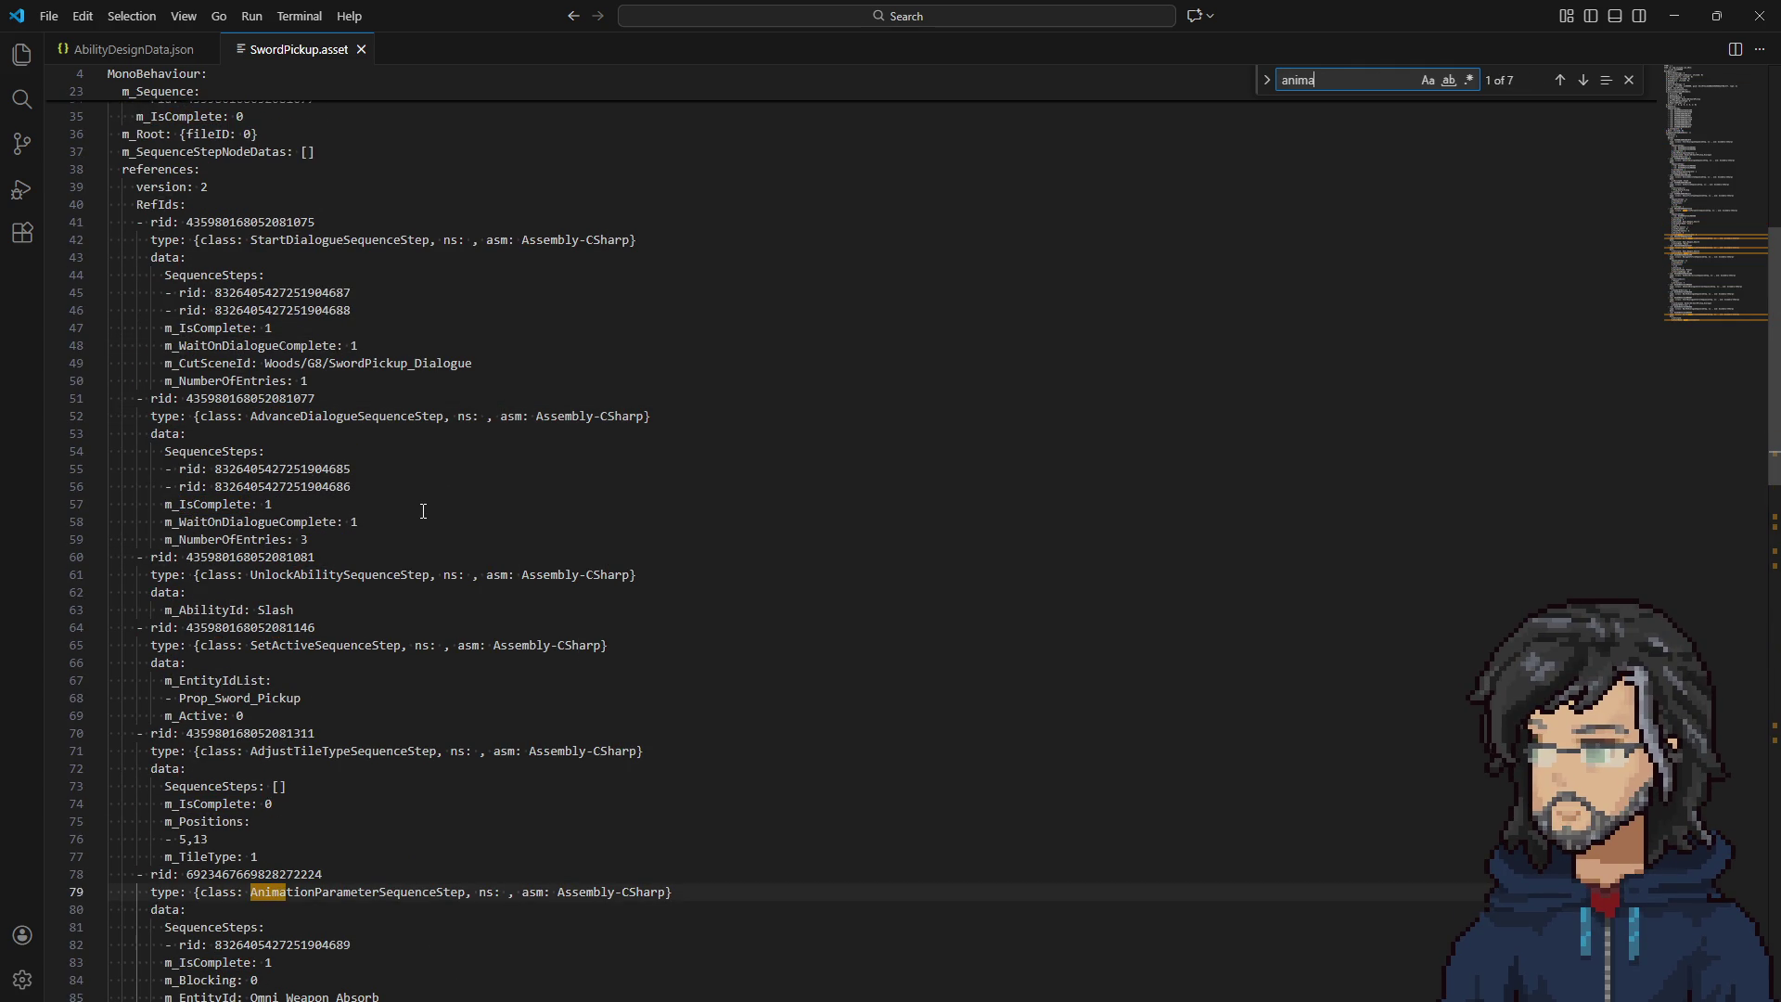
pyautogui.write('tioncom')
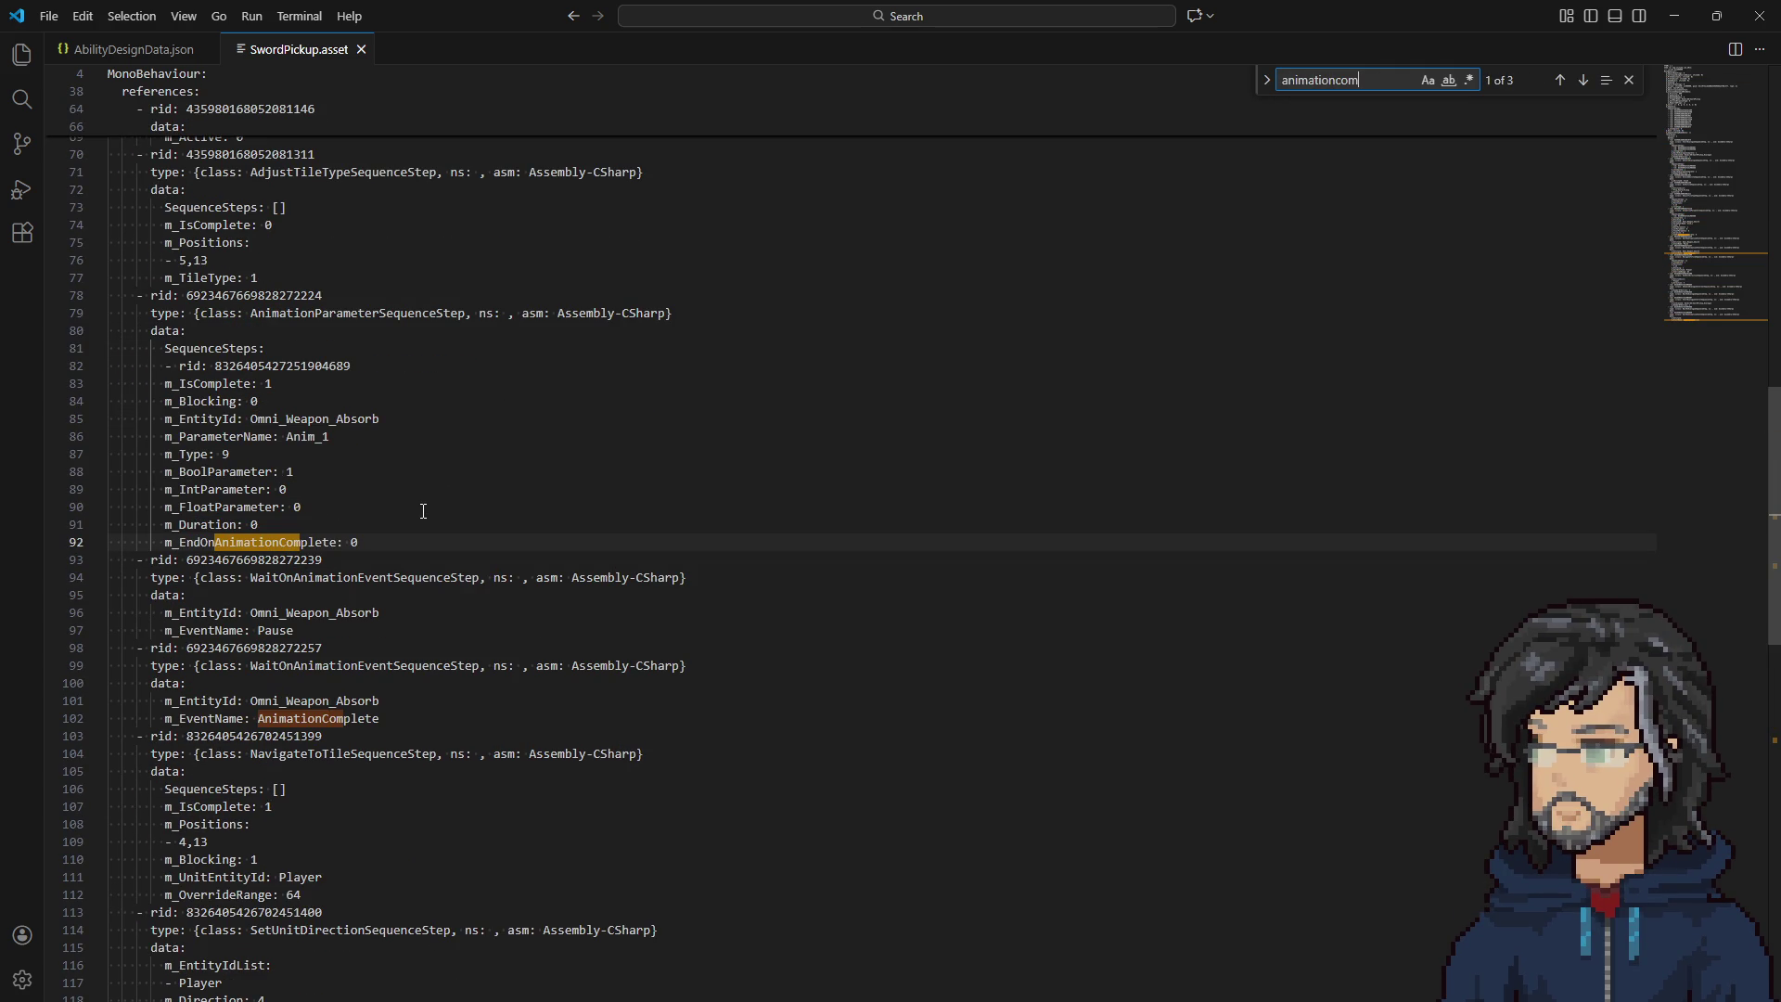
pyautogui.press('Return')
pyautogui.press('Return')
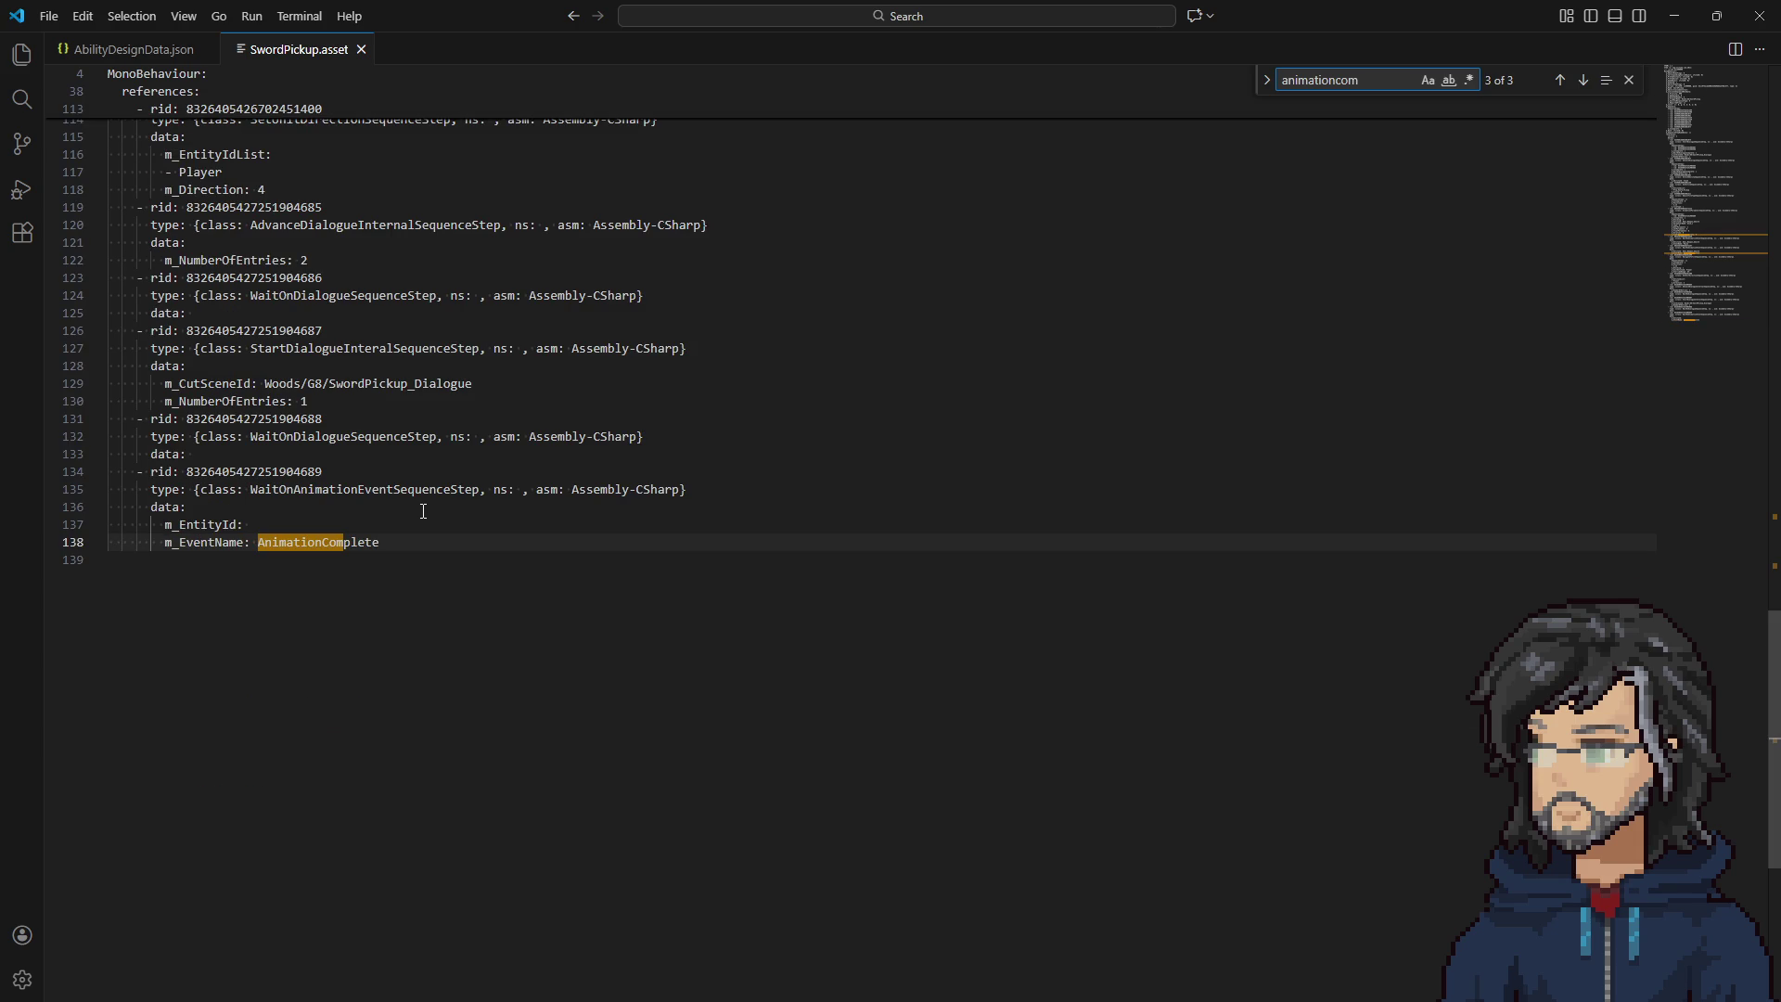
# Review the animation and wait steps surrounding the AnimationComplete matches.
pyautogui.scroll(20, 423, 511)
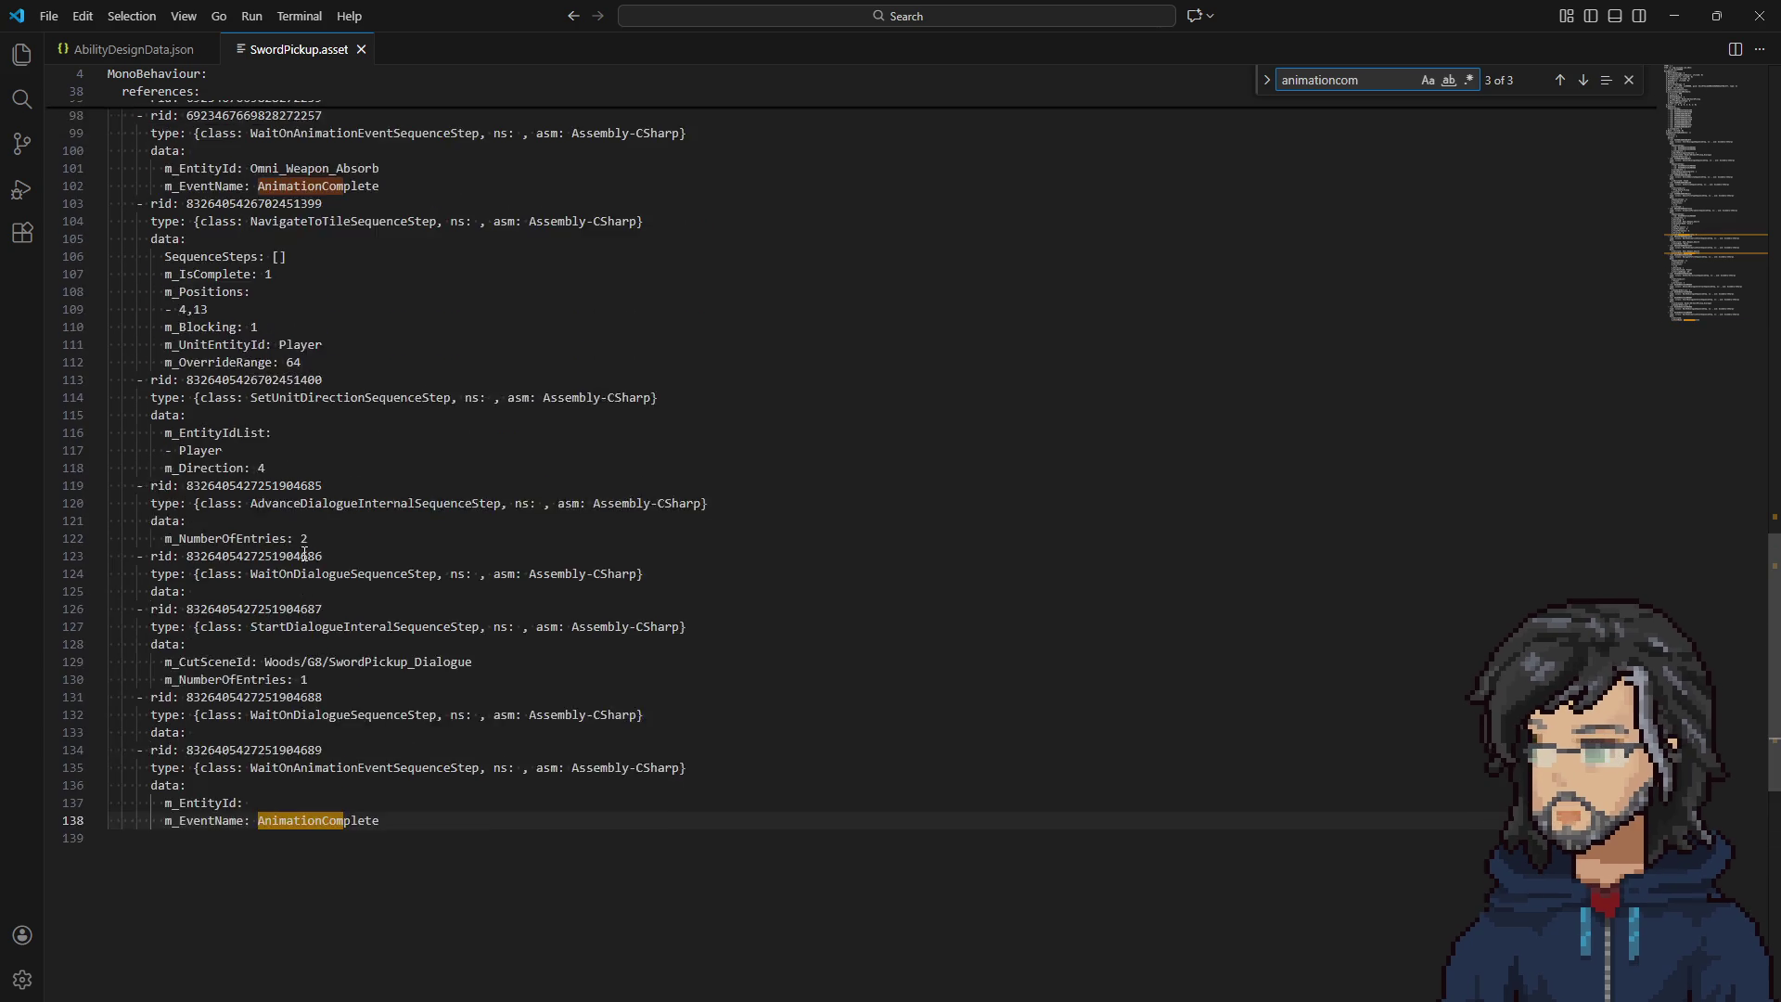
pyautogui.scroll(10, 309, 579)
pyautogui.scroll(-15, 314, 563)
pyautogui.scroll(-6, 314, 563)
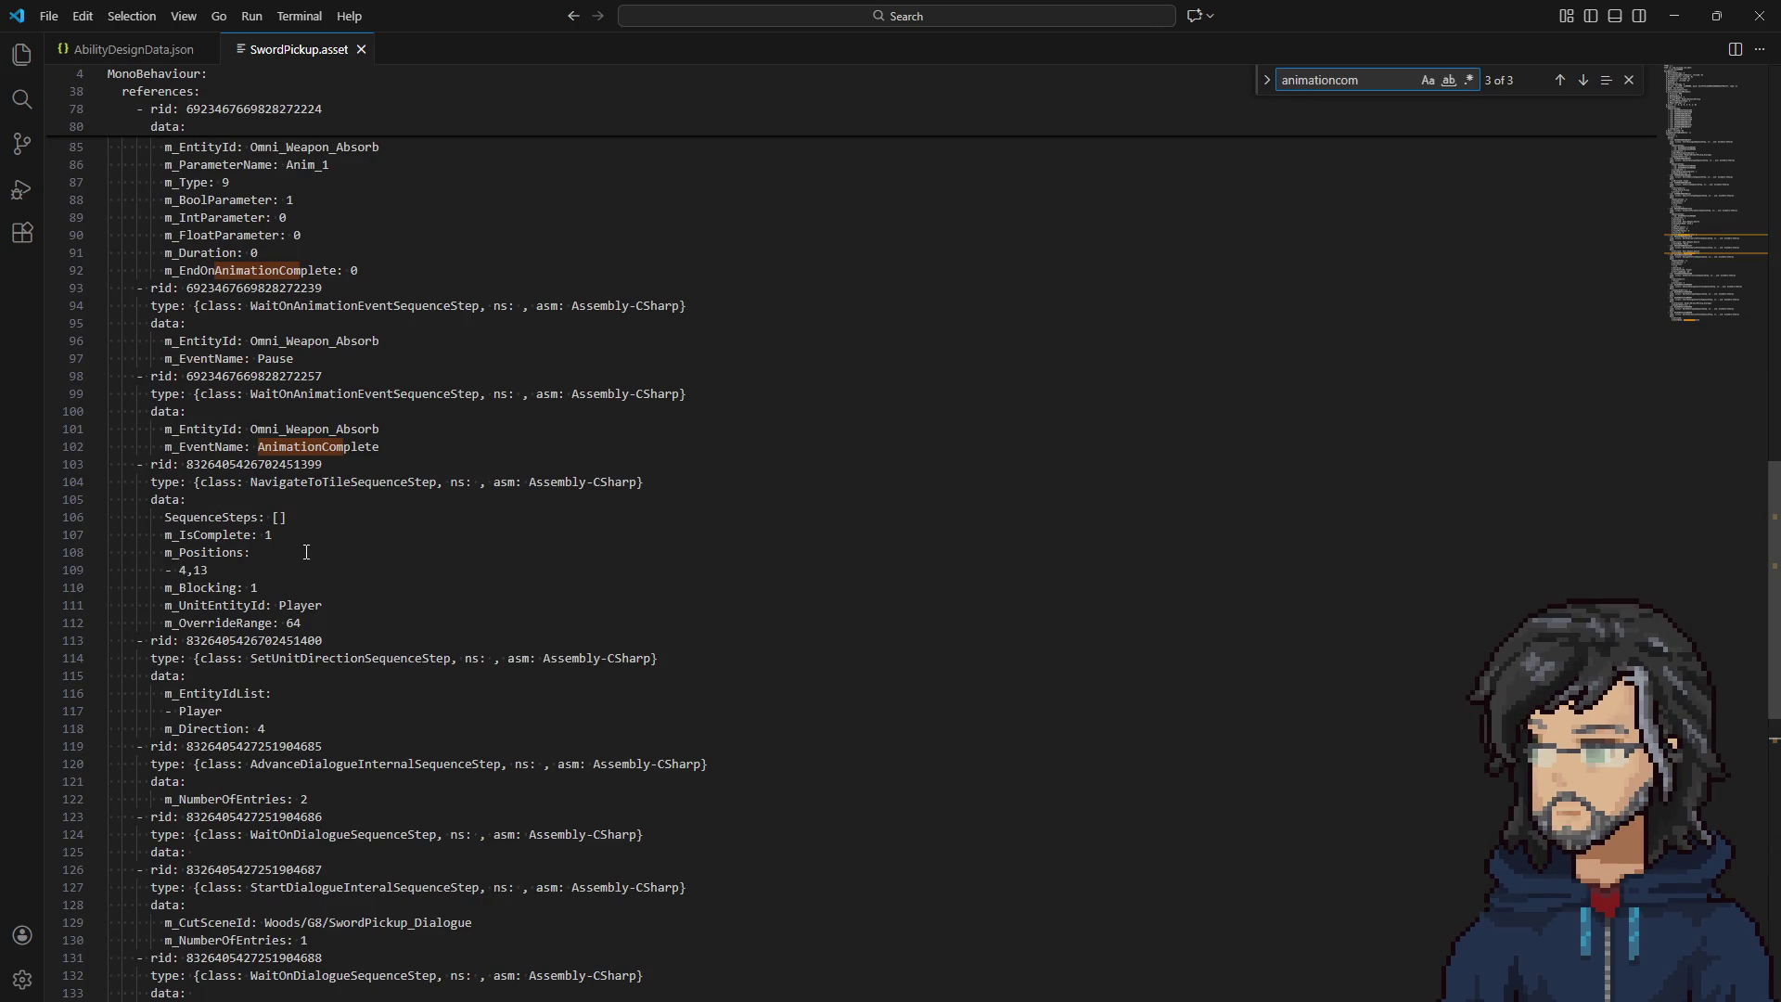
pyautogui.scroll(3, 337, 396)
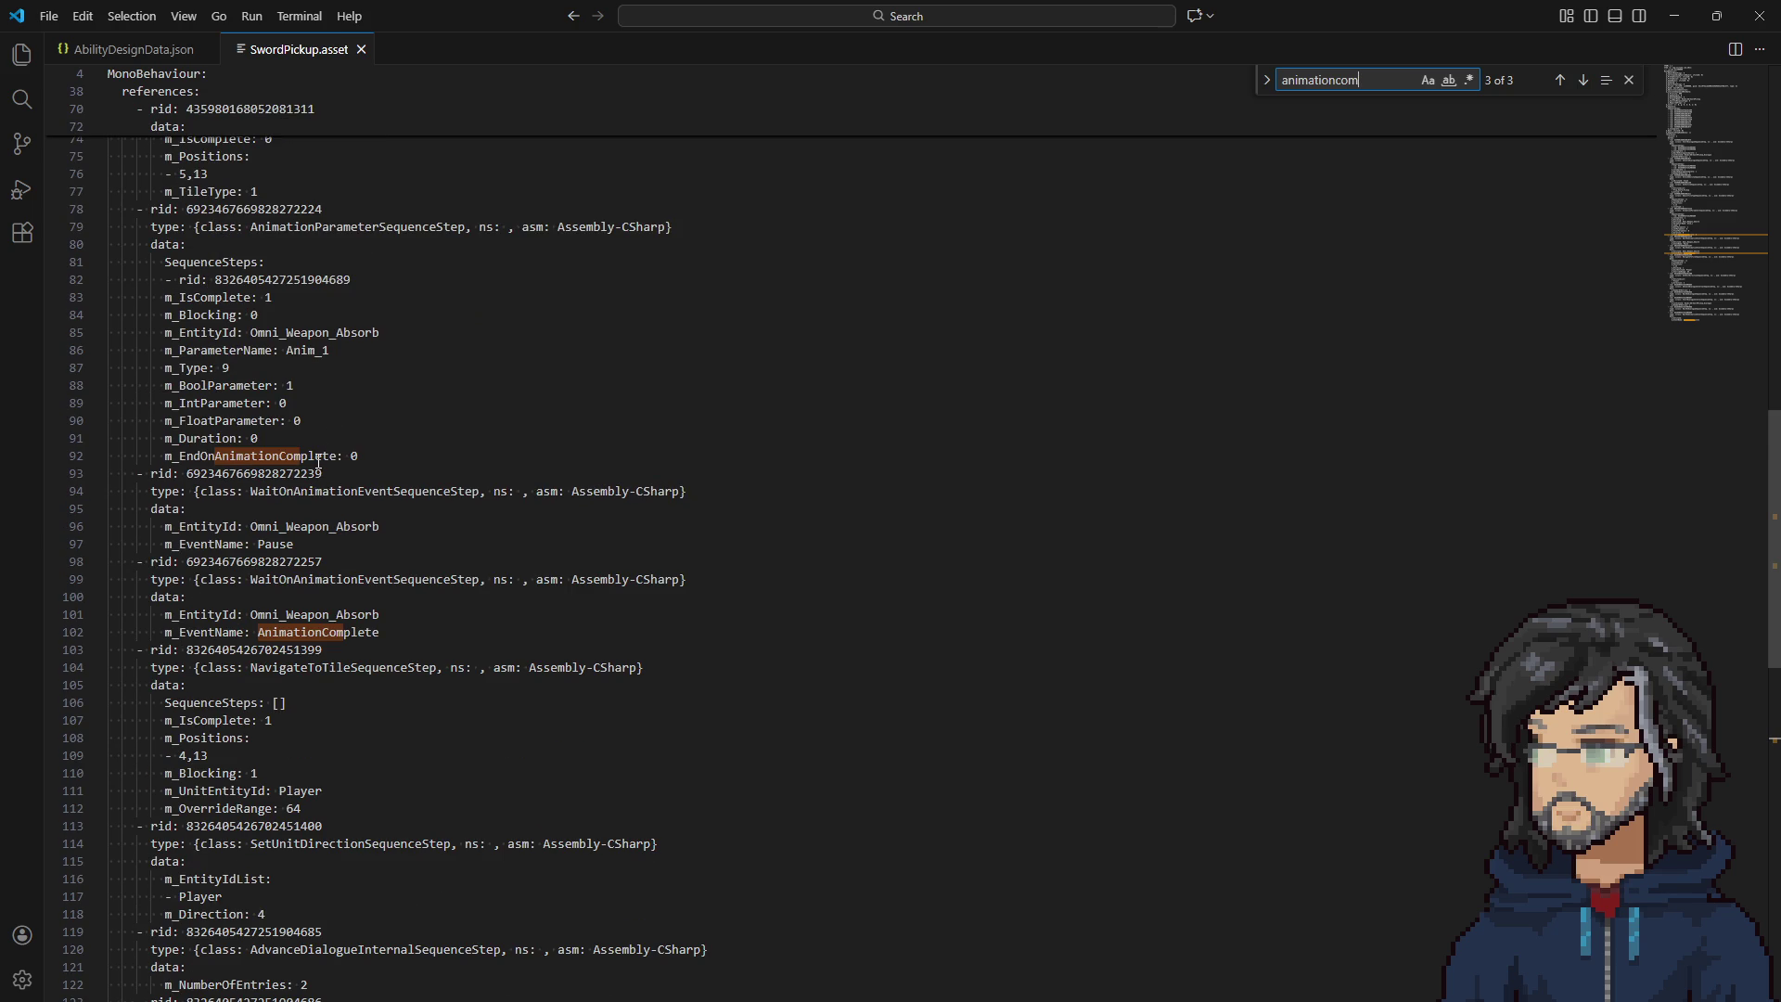
pyautogui.moveTo(358, 455)
pyautogui.mouseDown()
pyautogui.moveTo(288, 350)
pyautogui.moveTo(376, 332)
pyautogui.moveTo(288, 281)
pyautogui.moveTo(297, 265)
pyautogui.moveTo(374, 273)
pyautogui.mouseUp()
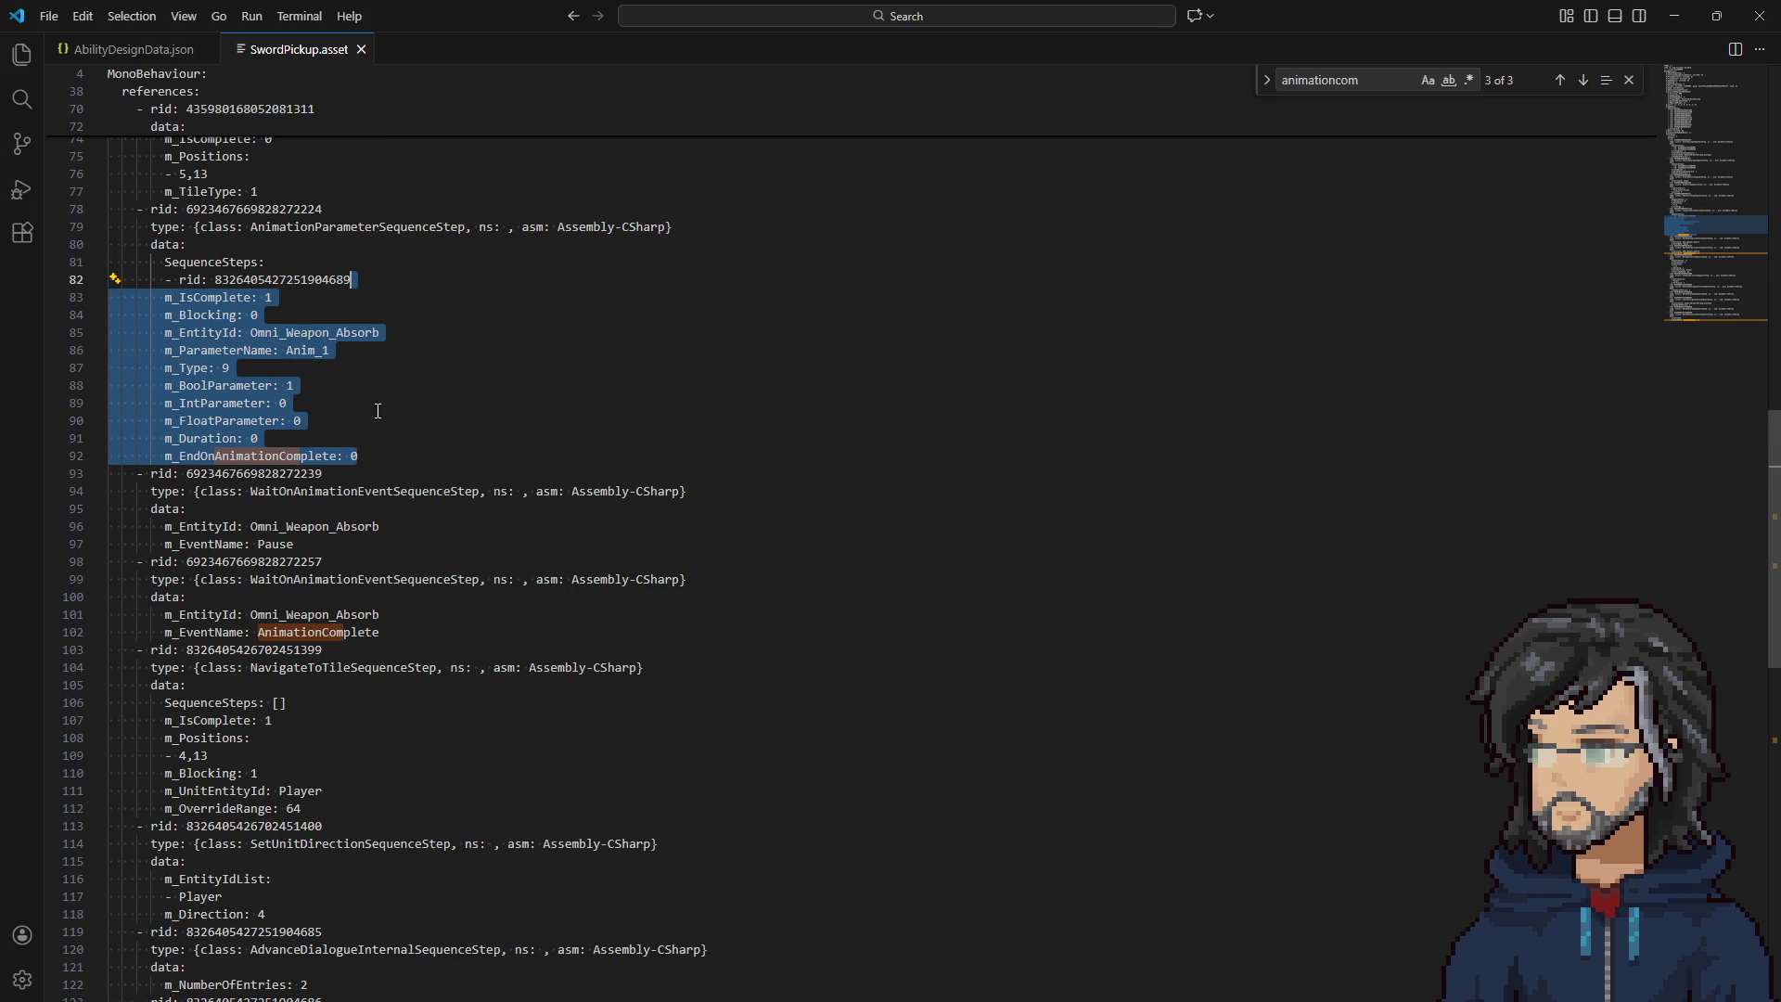
pyautogui.scroll(3, 381, 370)
# Highlight every m_IsComplete occurrence and mark the m_Positions entry holding 4,13.
pyautogui.doubleClick(220, 436)
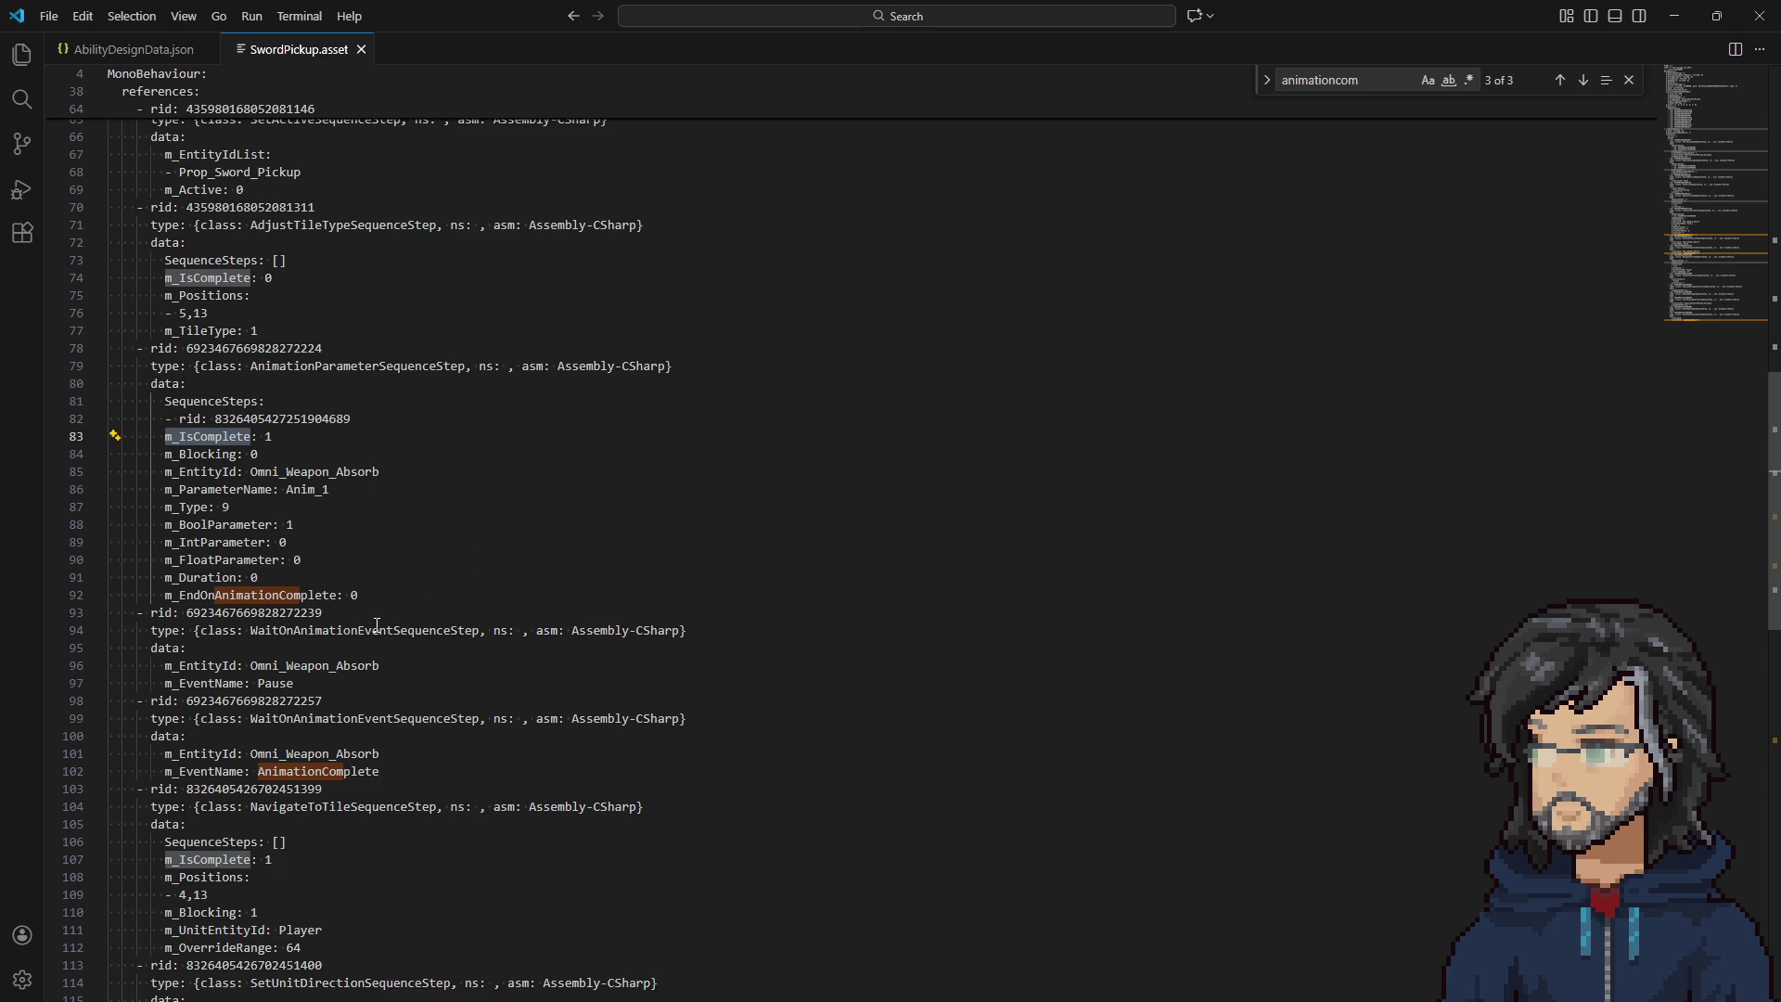
pyautogui.scroll(-5, 408, 640)
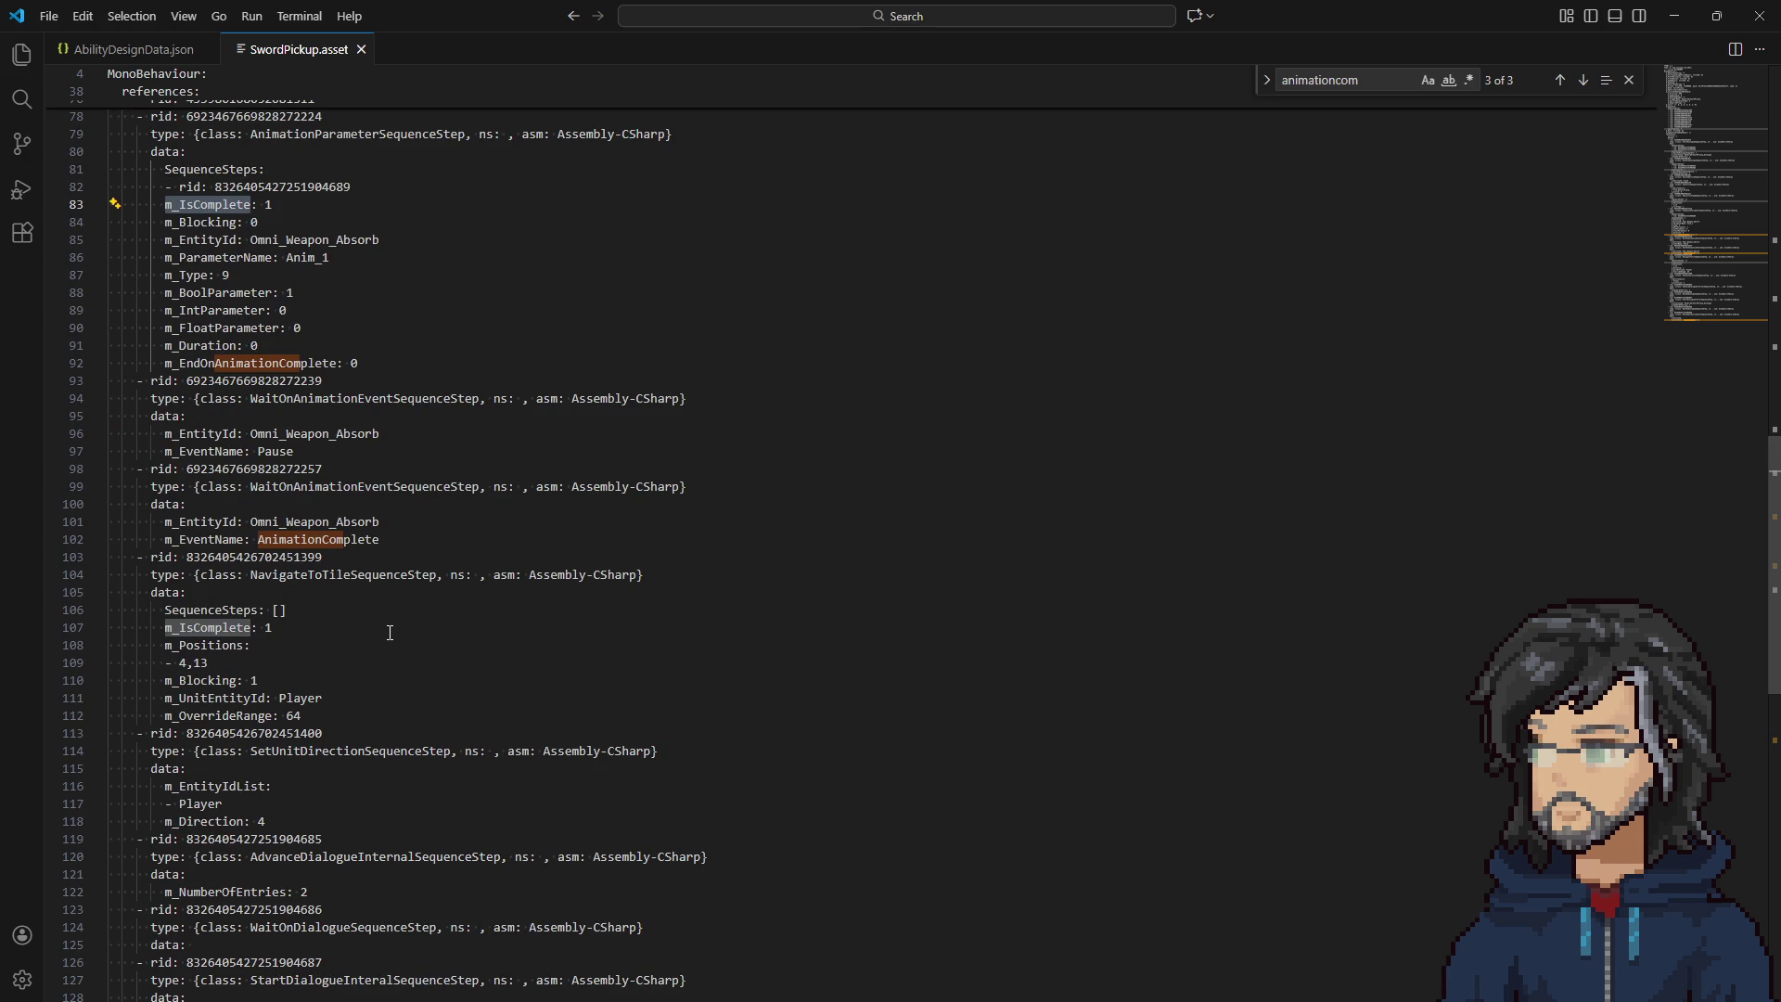
pyautogui.scroll(-5, 389, 633)
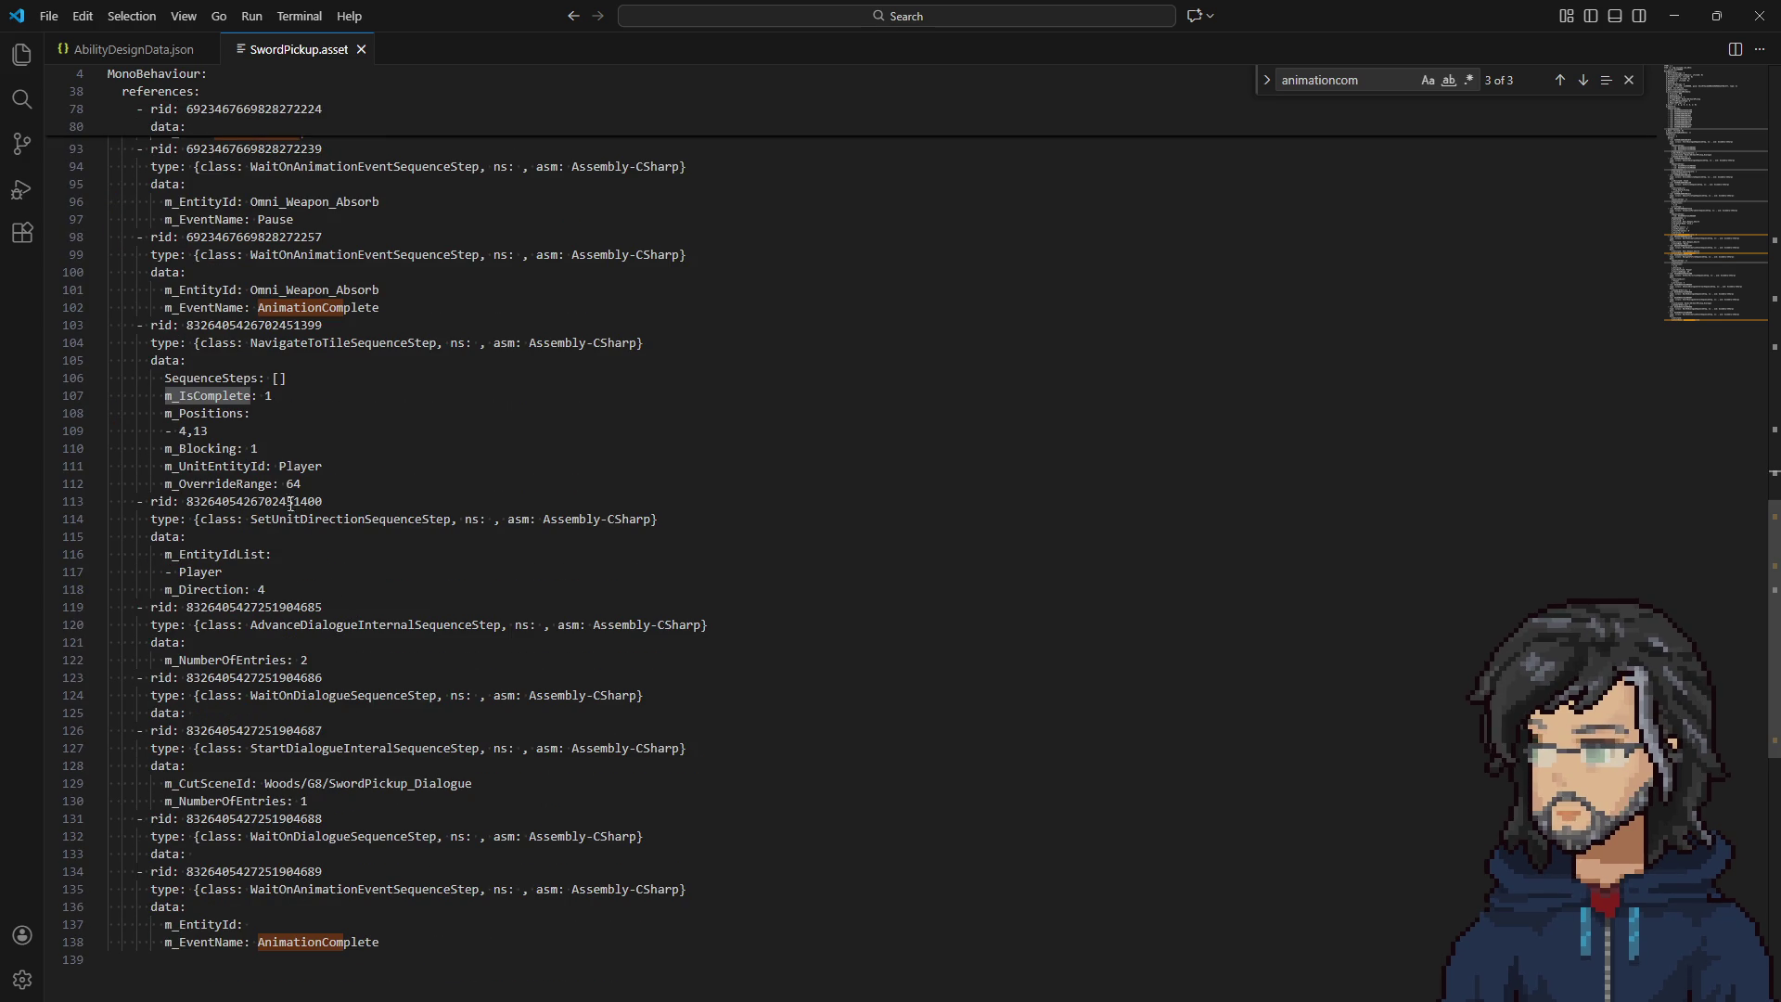
pyautogui.moveTo(228, 439); pyautogui.dragTo(109, 412)
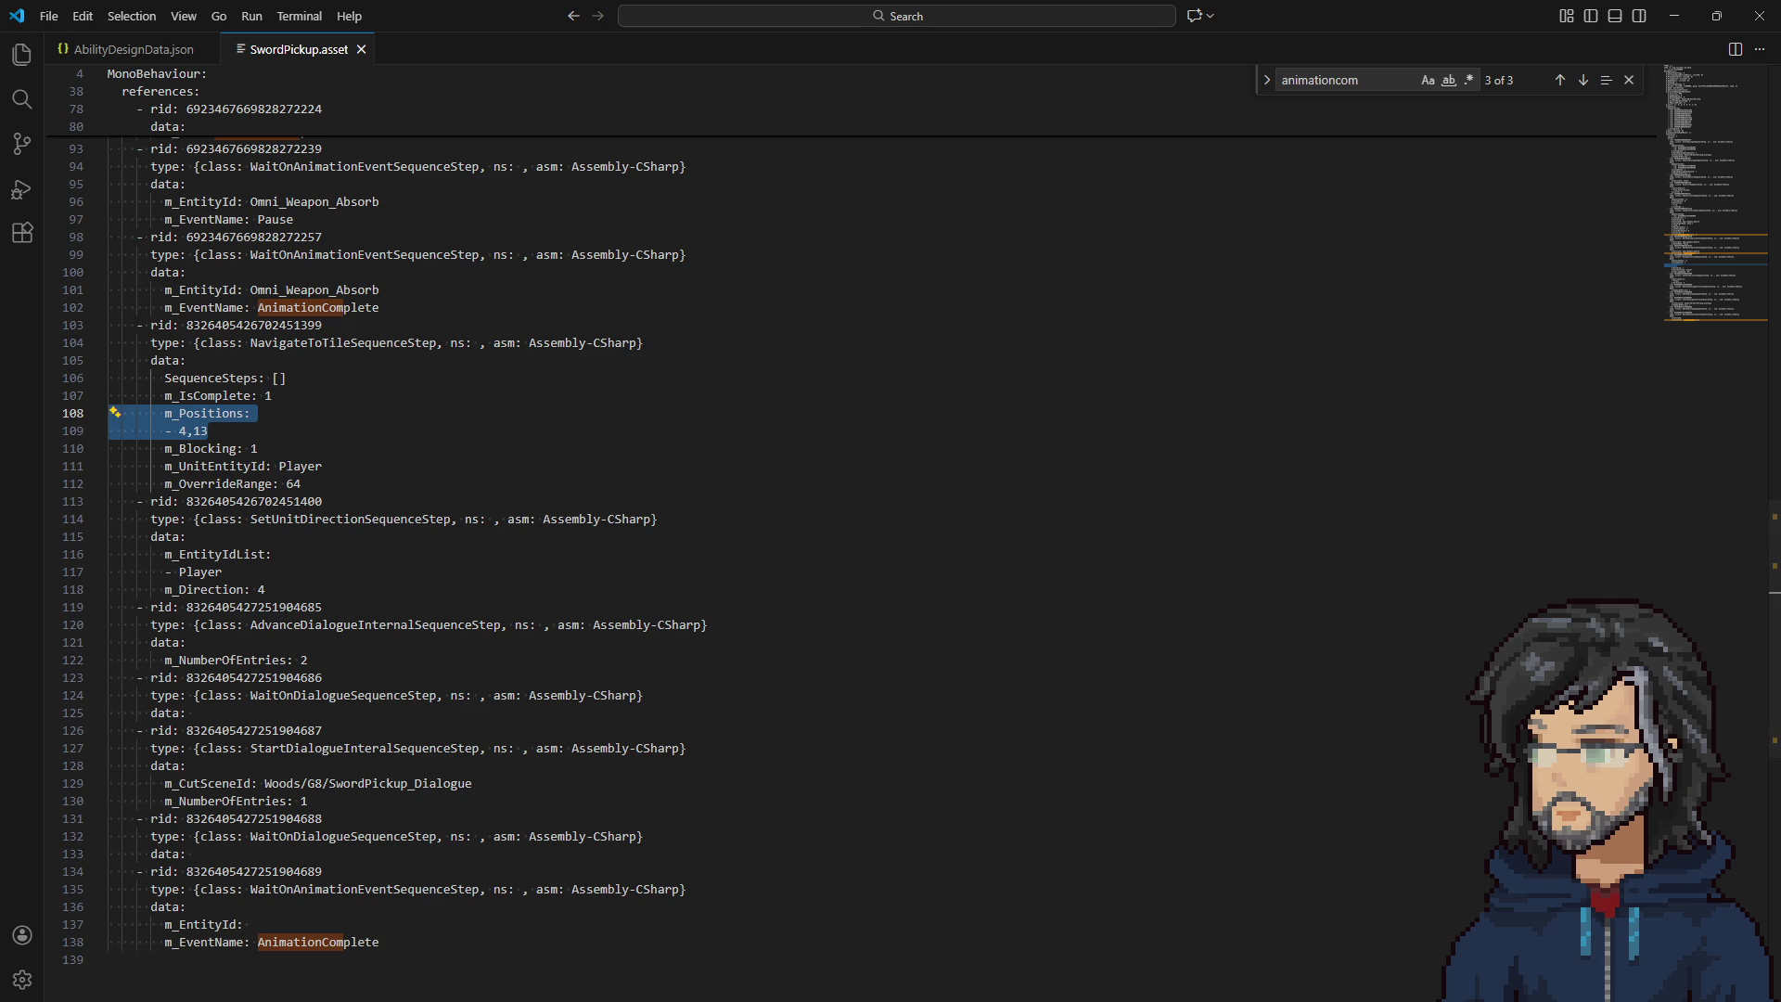
pyautogui.hotkey('alt', 'Tab')
# Select the m_AnimationComplete field declaration in WaitOnAnimationEventSequenceStep.cs.
pyautogui.scroll(15, 483, 349)
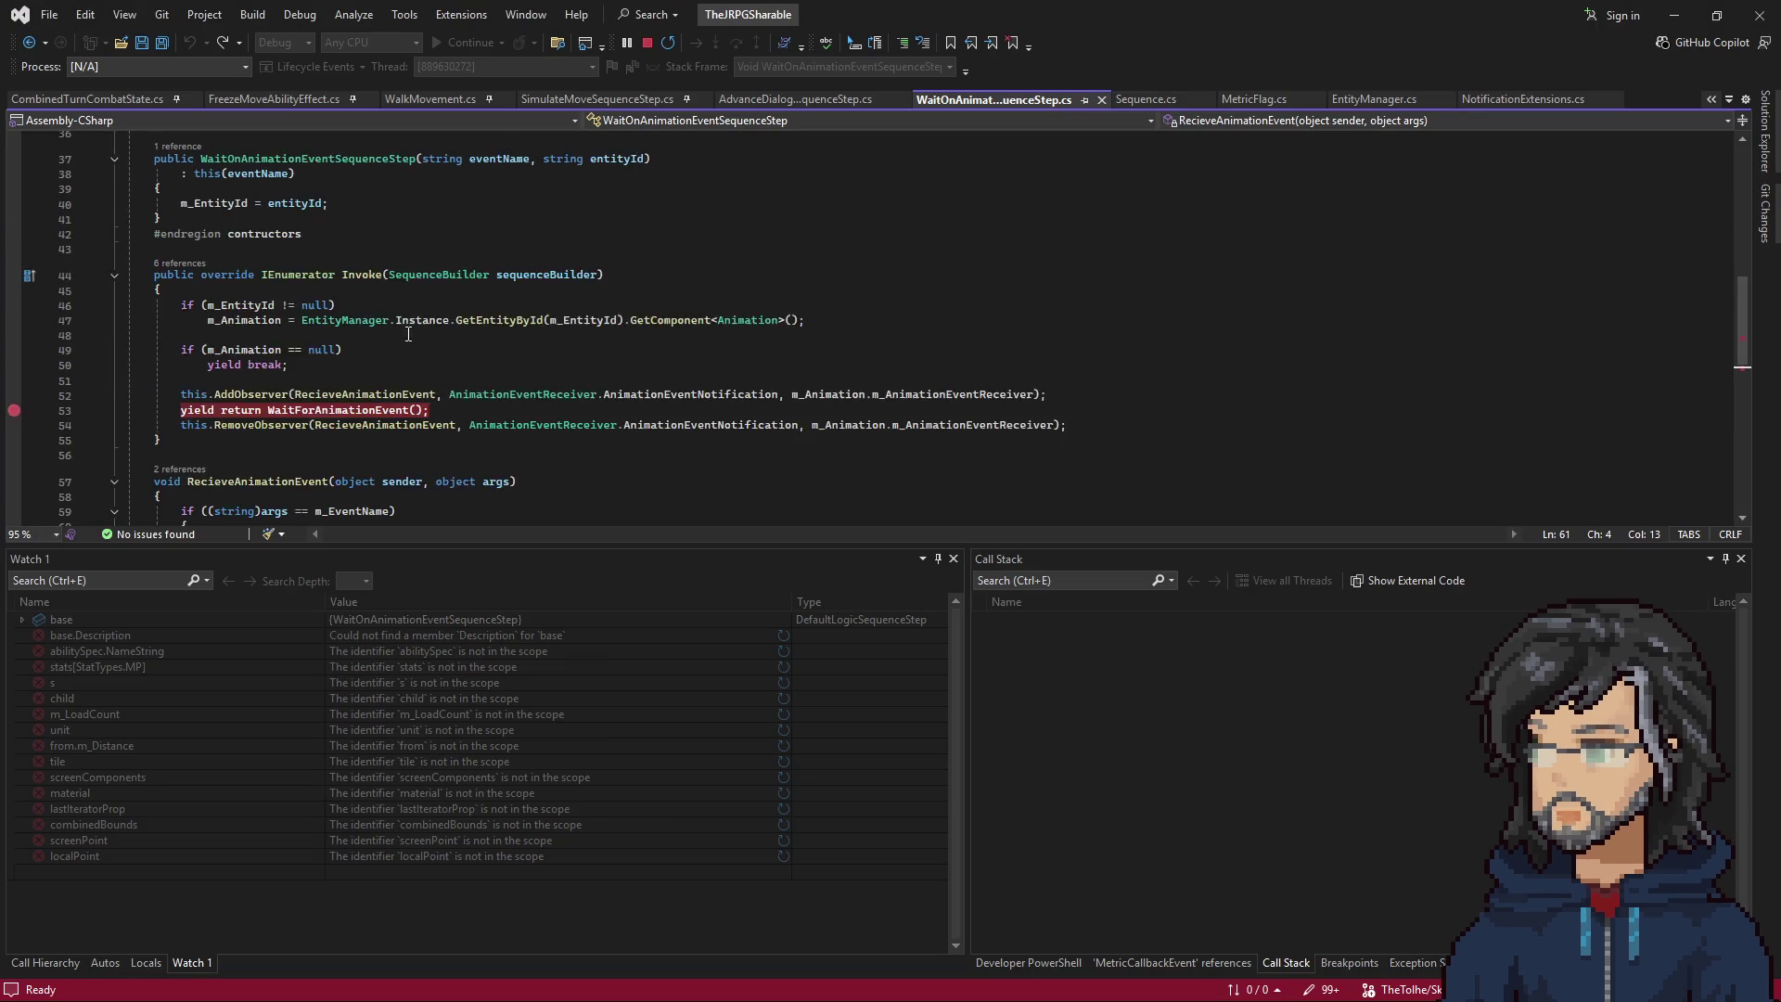
pyautogui.click(429, 430)
pyautogui.hotkey('shift', 'Up')
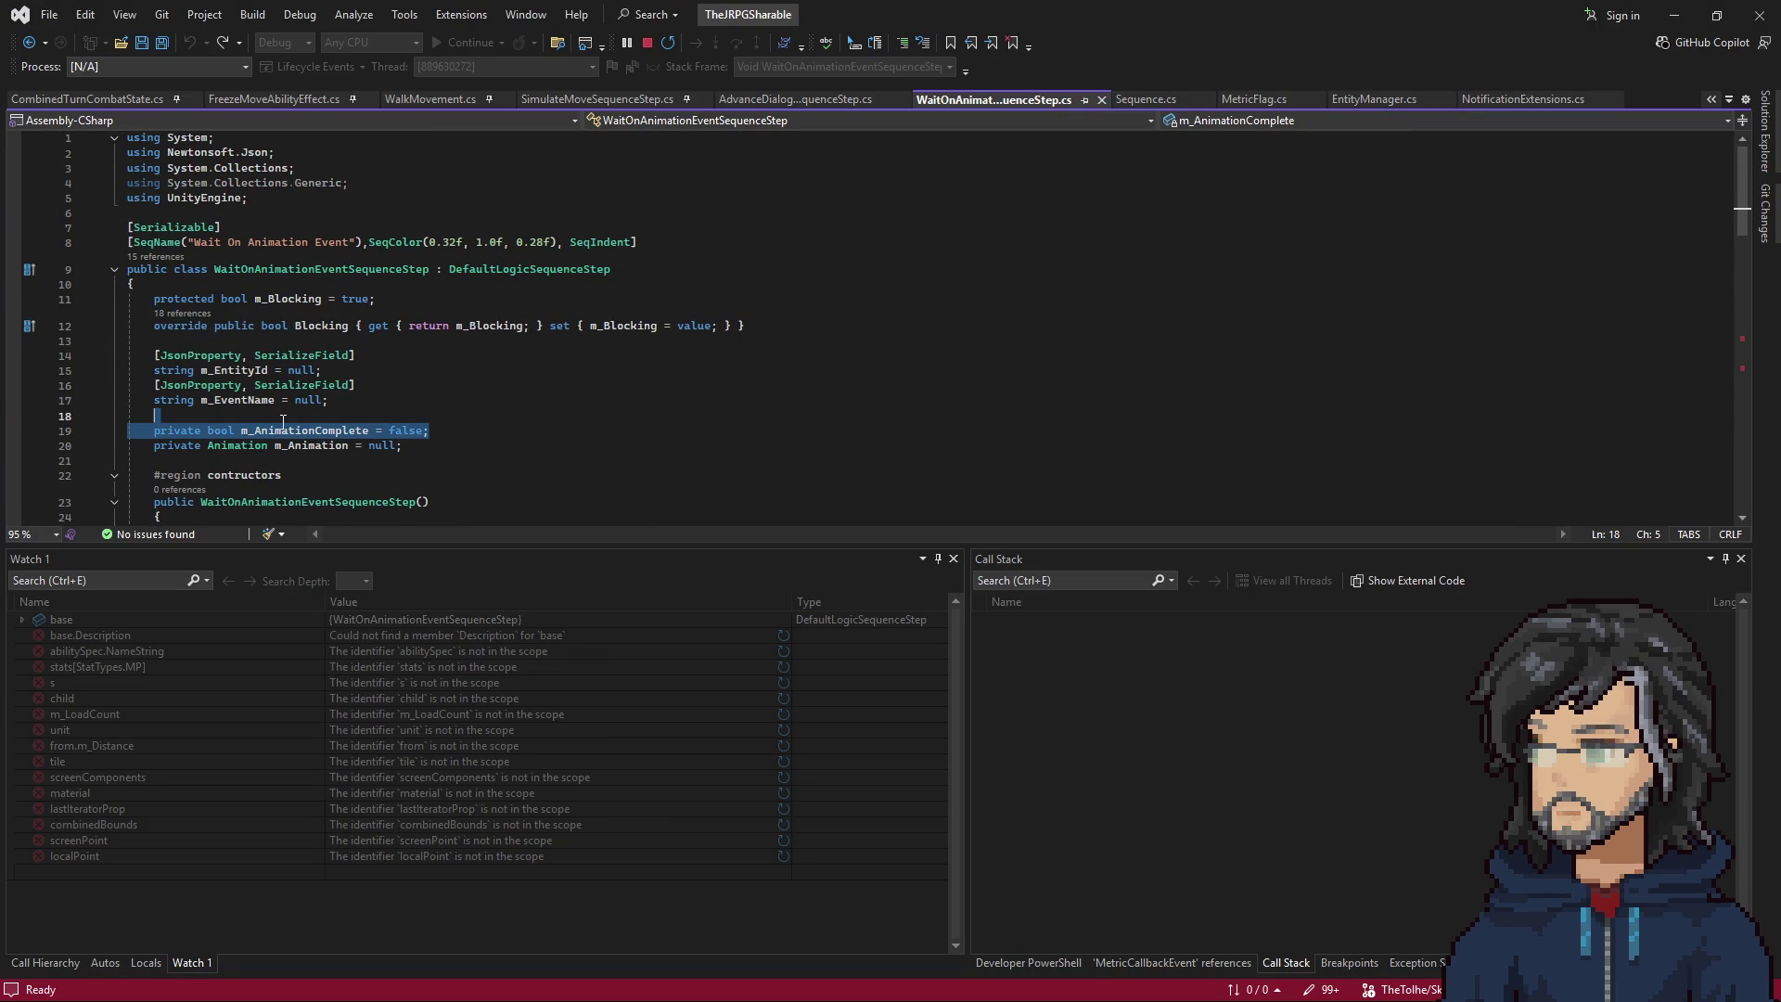
pyautogui.doubleClick(287, 430)
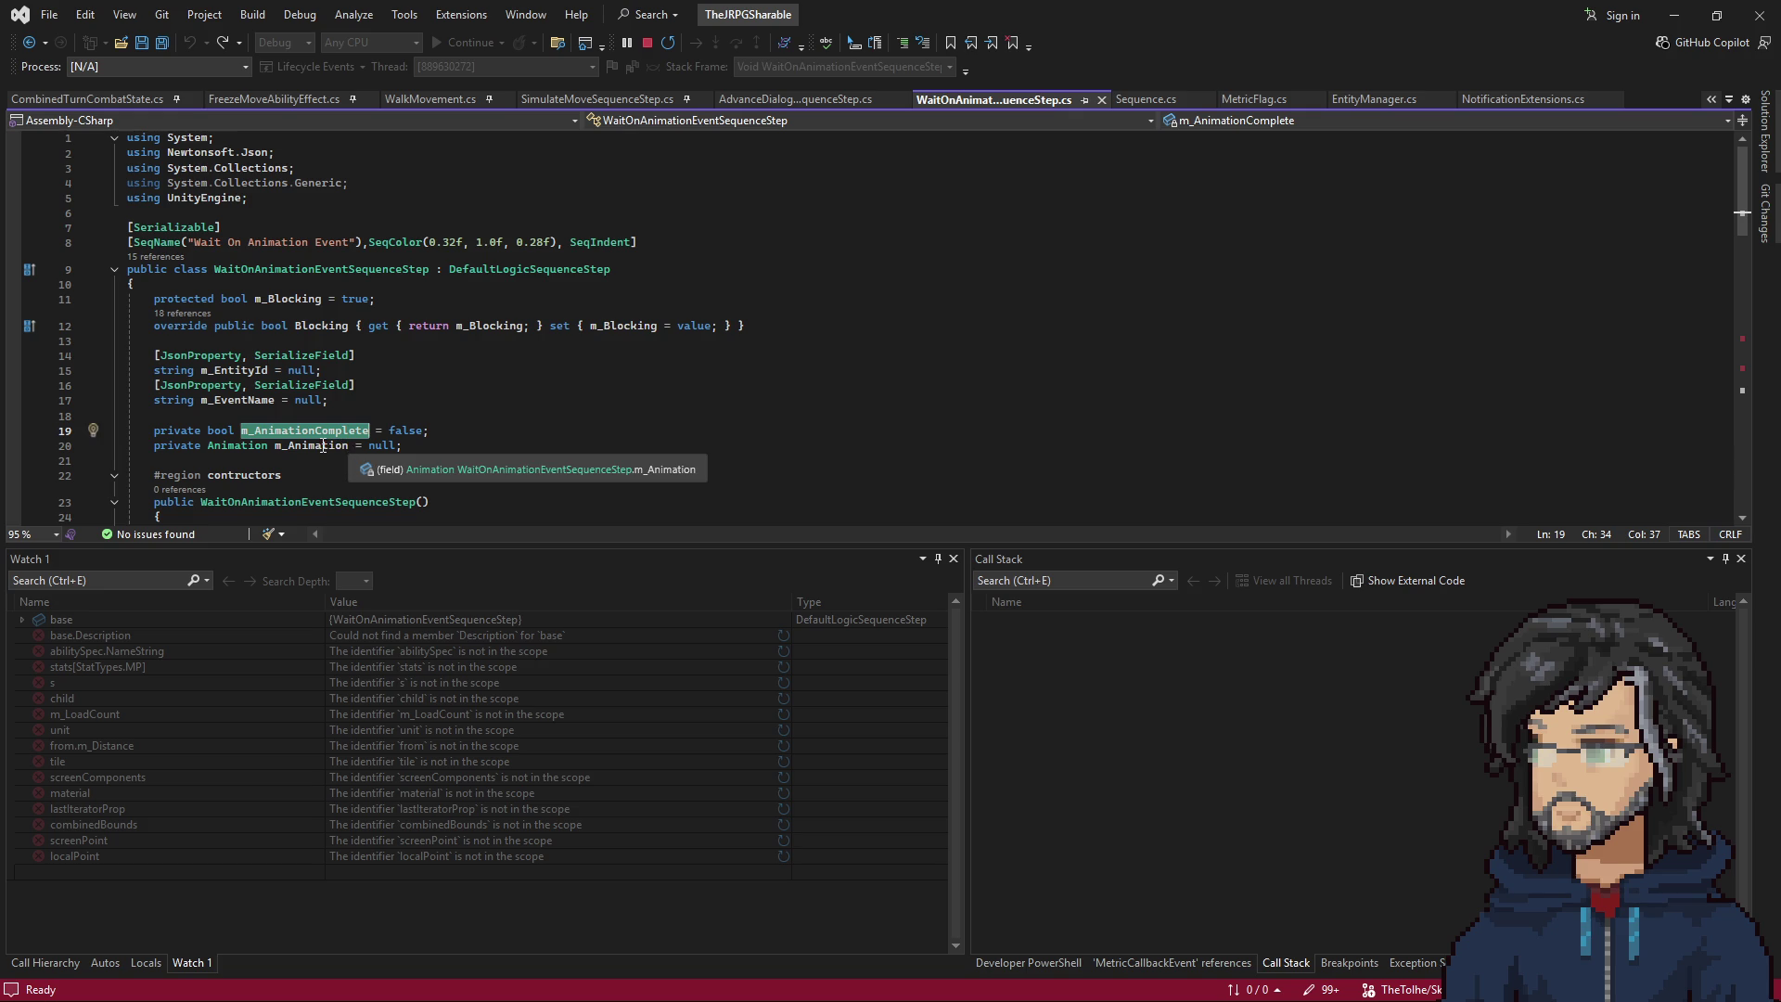
pyautogui.click(321, 430)
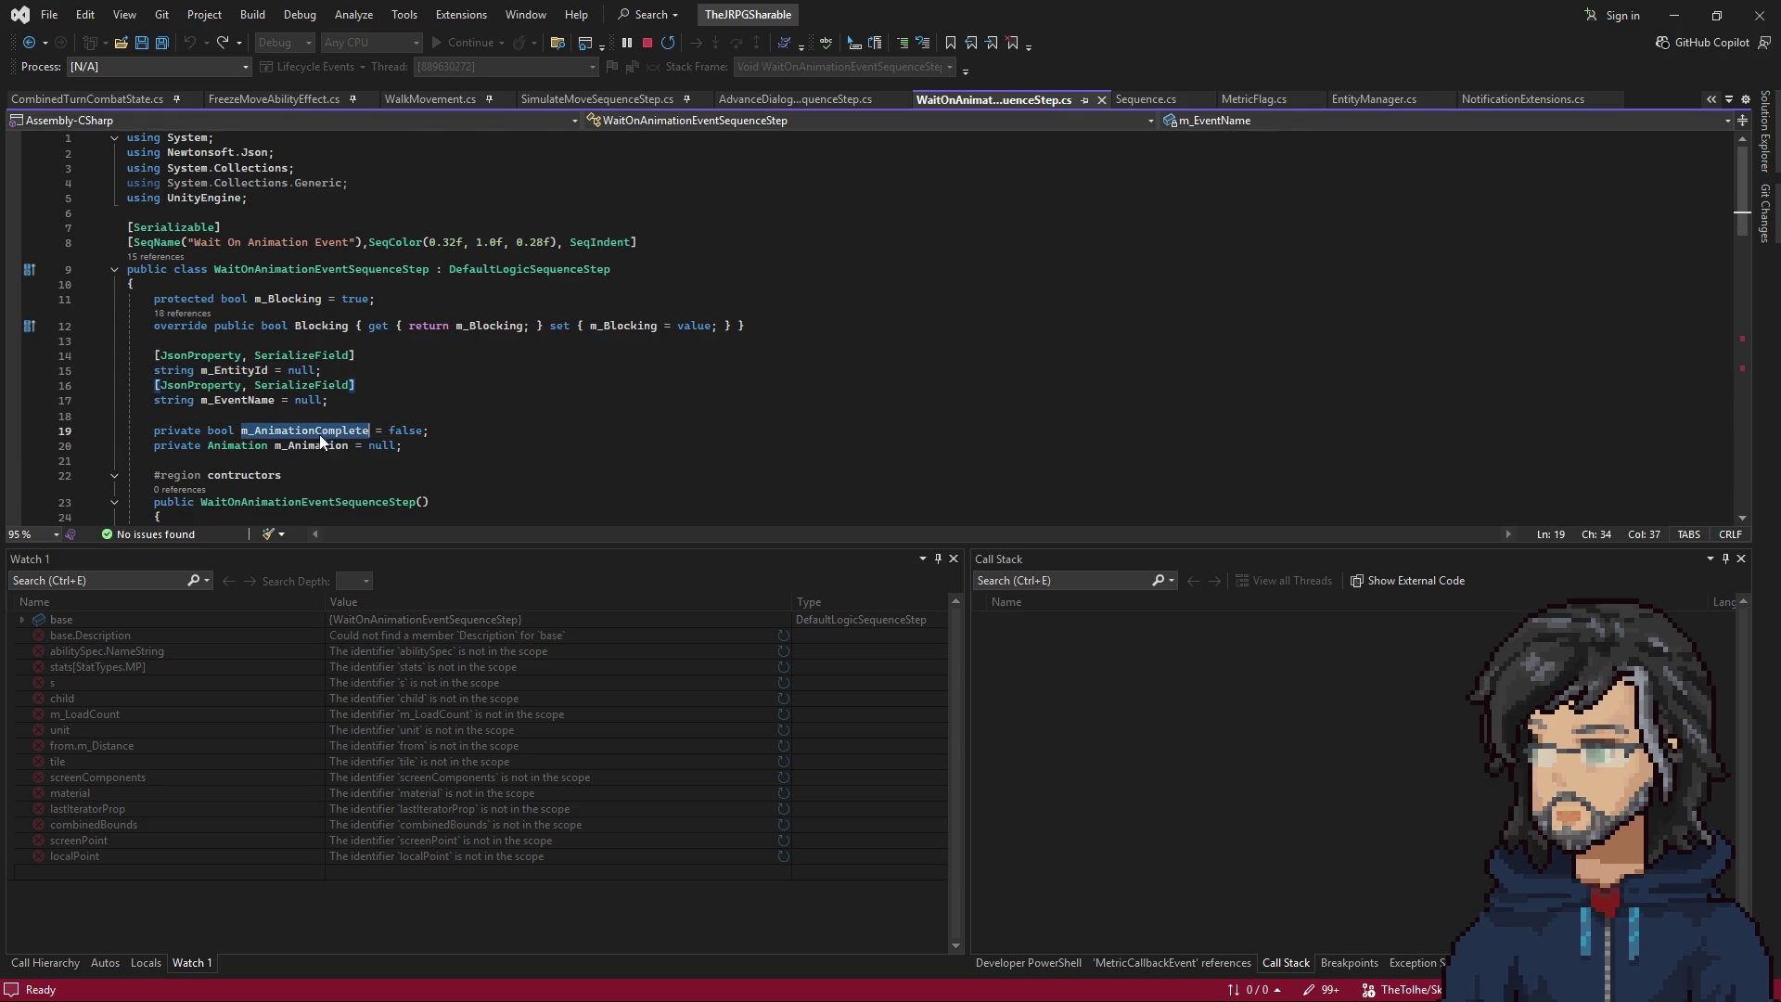
pyautogui.click(368, 431)
# Scroll to WaitForAnimationEvent and select m_AnimationComplete where it is set true on line 61.
pyautogui.scroll(-4, 436, 324)
pyautogui.scroll(-3, 501, 406)
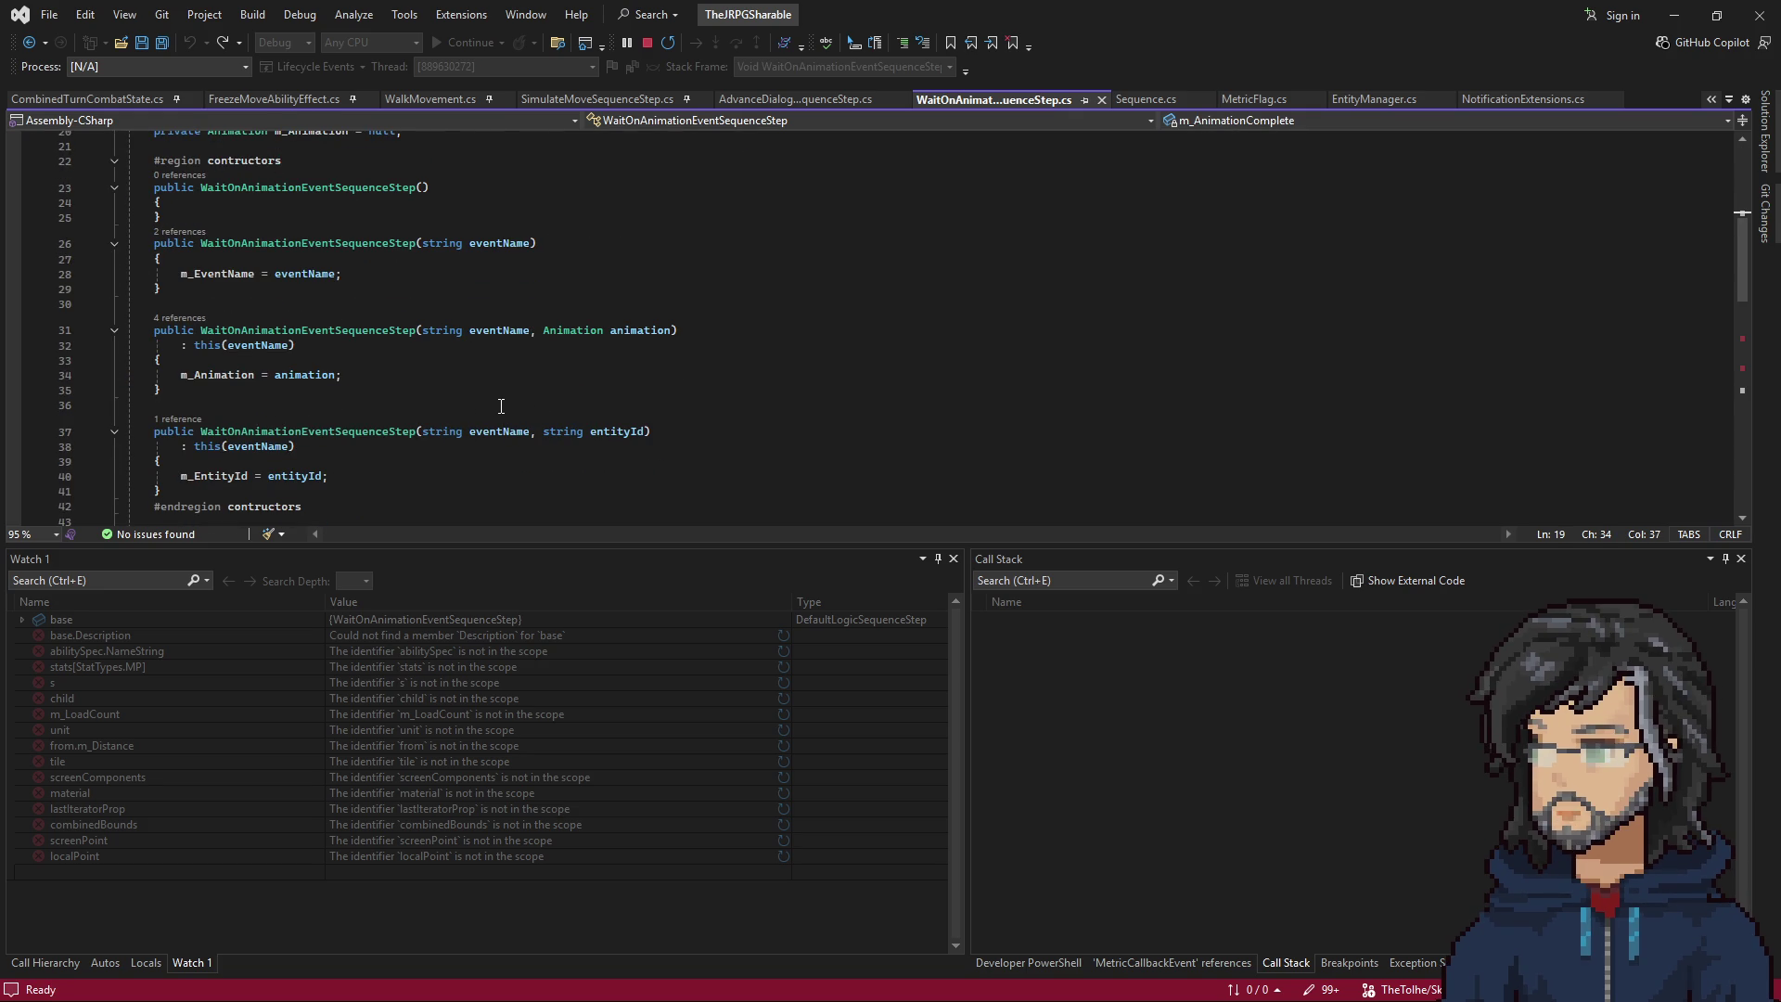
pyautogui.scroll(-6, 415, 313)
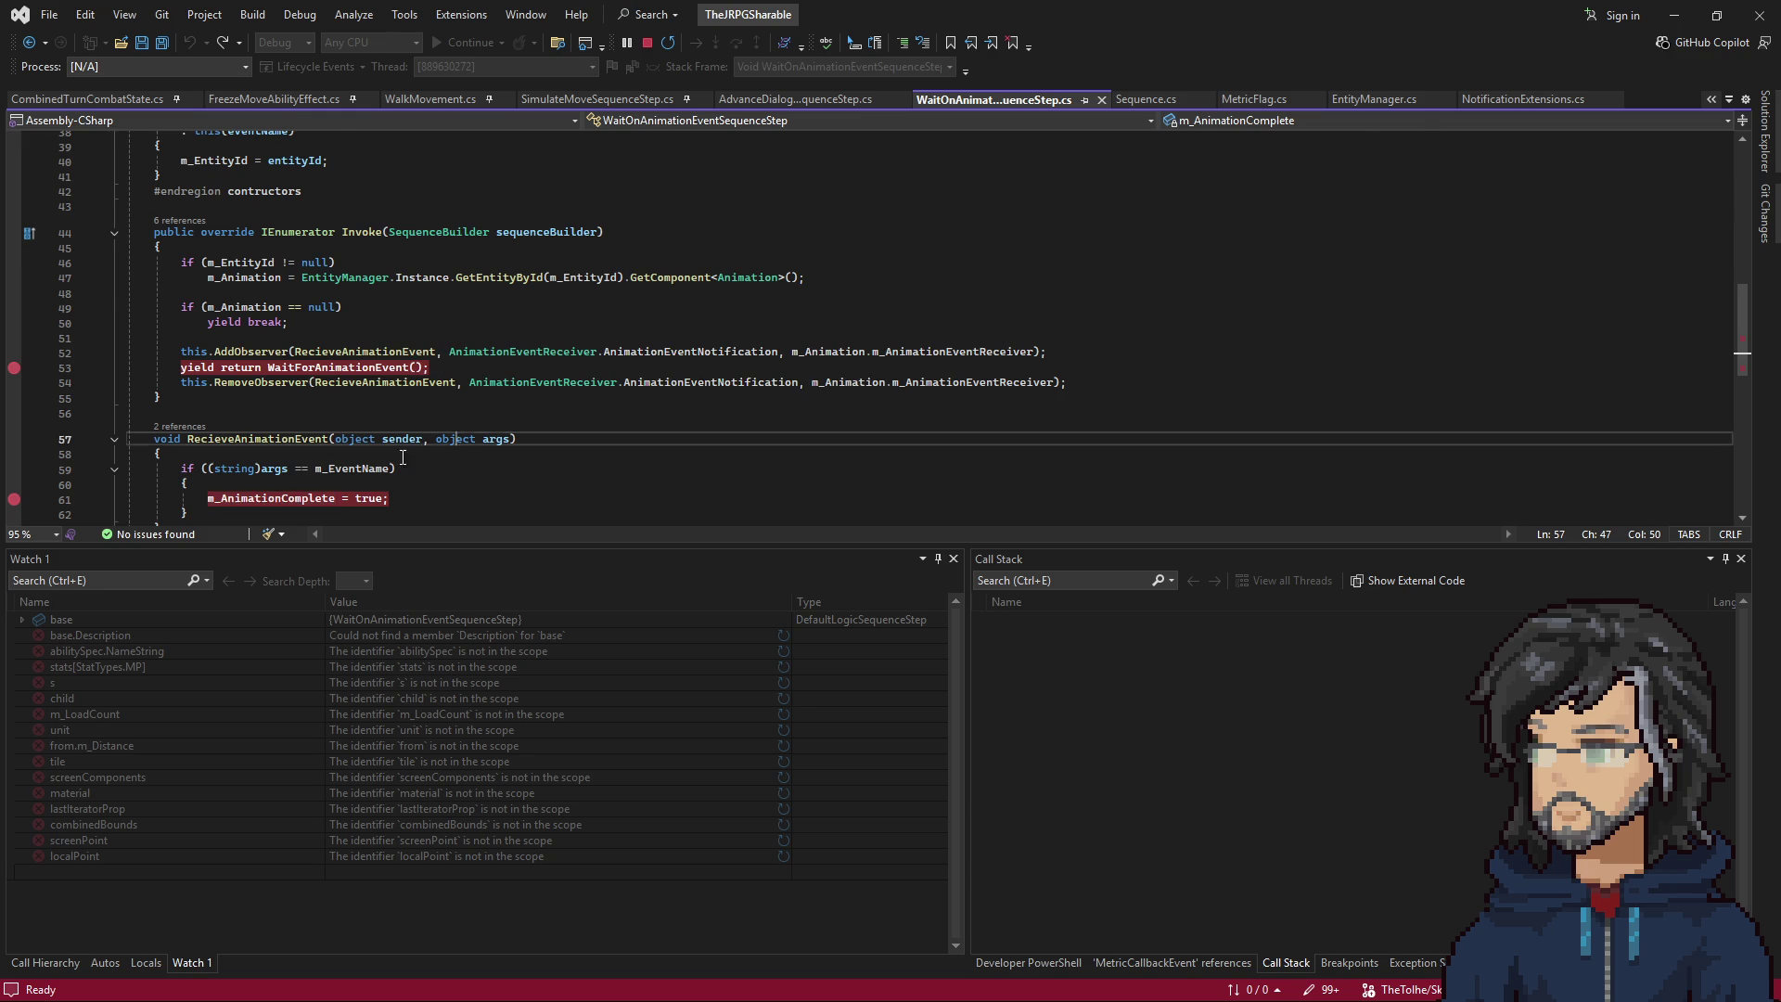
pyautogui.scroll(-4, 498, 415)
pyautogui.click(379, 321)
pyautogui.doubleClick(278, 319)
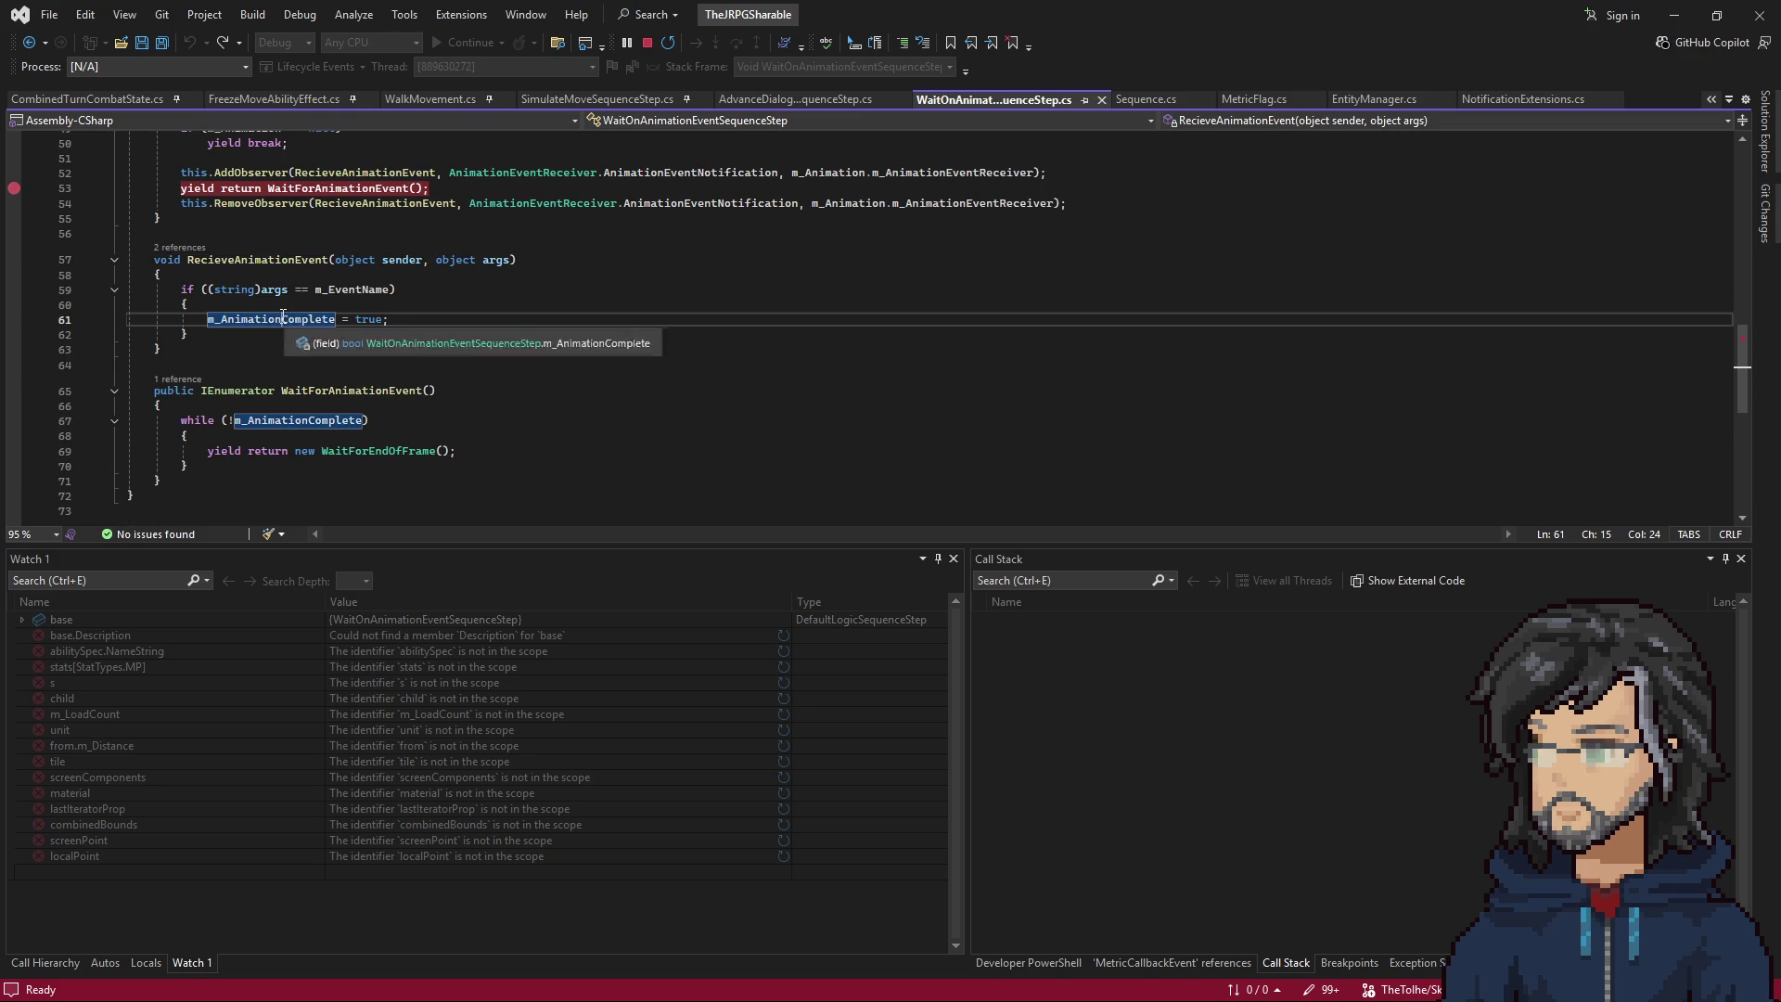
# Set a breakpoint on the while-loop at line 67, recheck line 61, and bring Unity forward.
pyautogui.scroll(4, 342, 377)
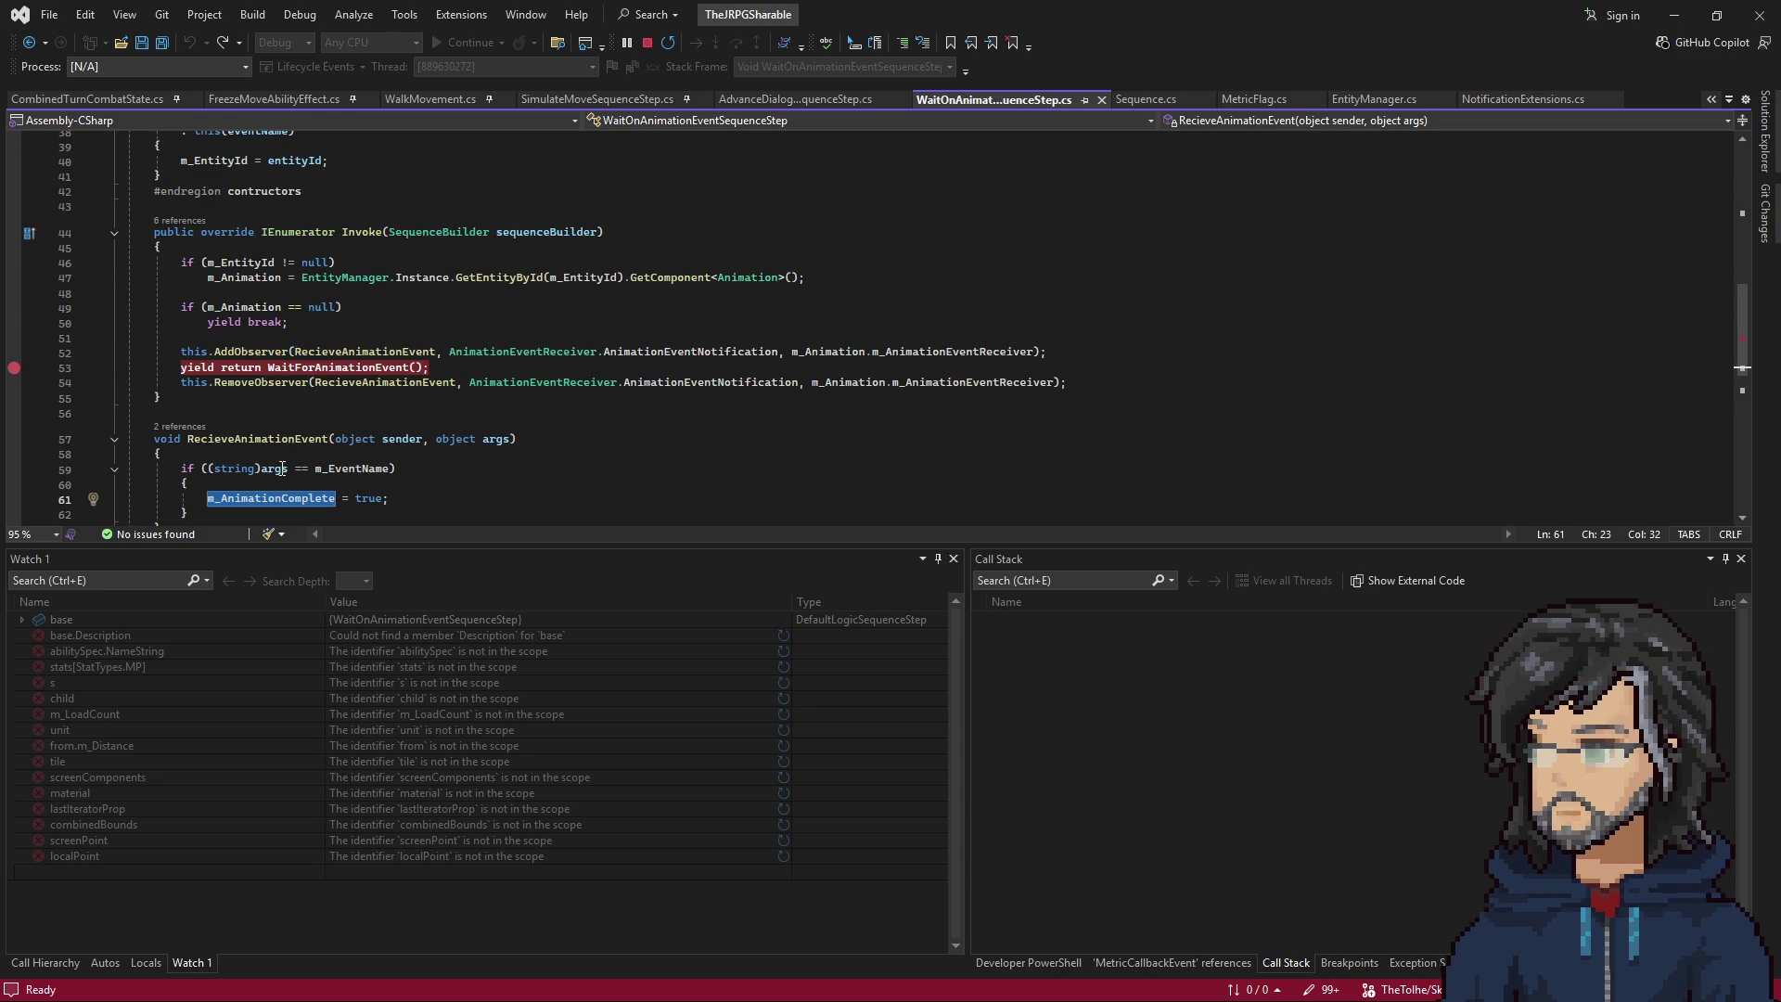
pyautogui.scroll(-4, 342, 377)
pyautogui.click(255, 420)
pyautogui.press('F9')
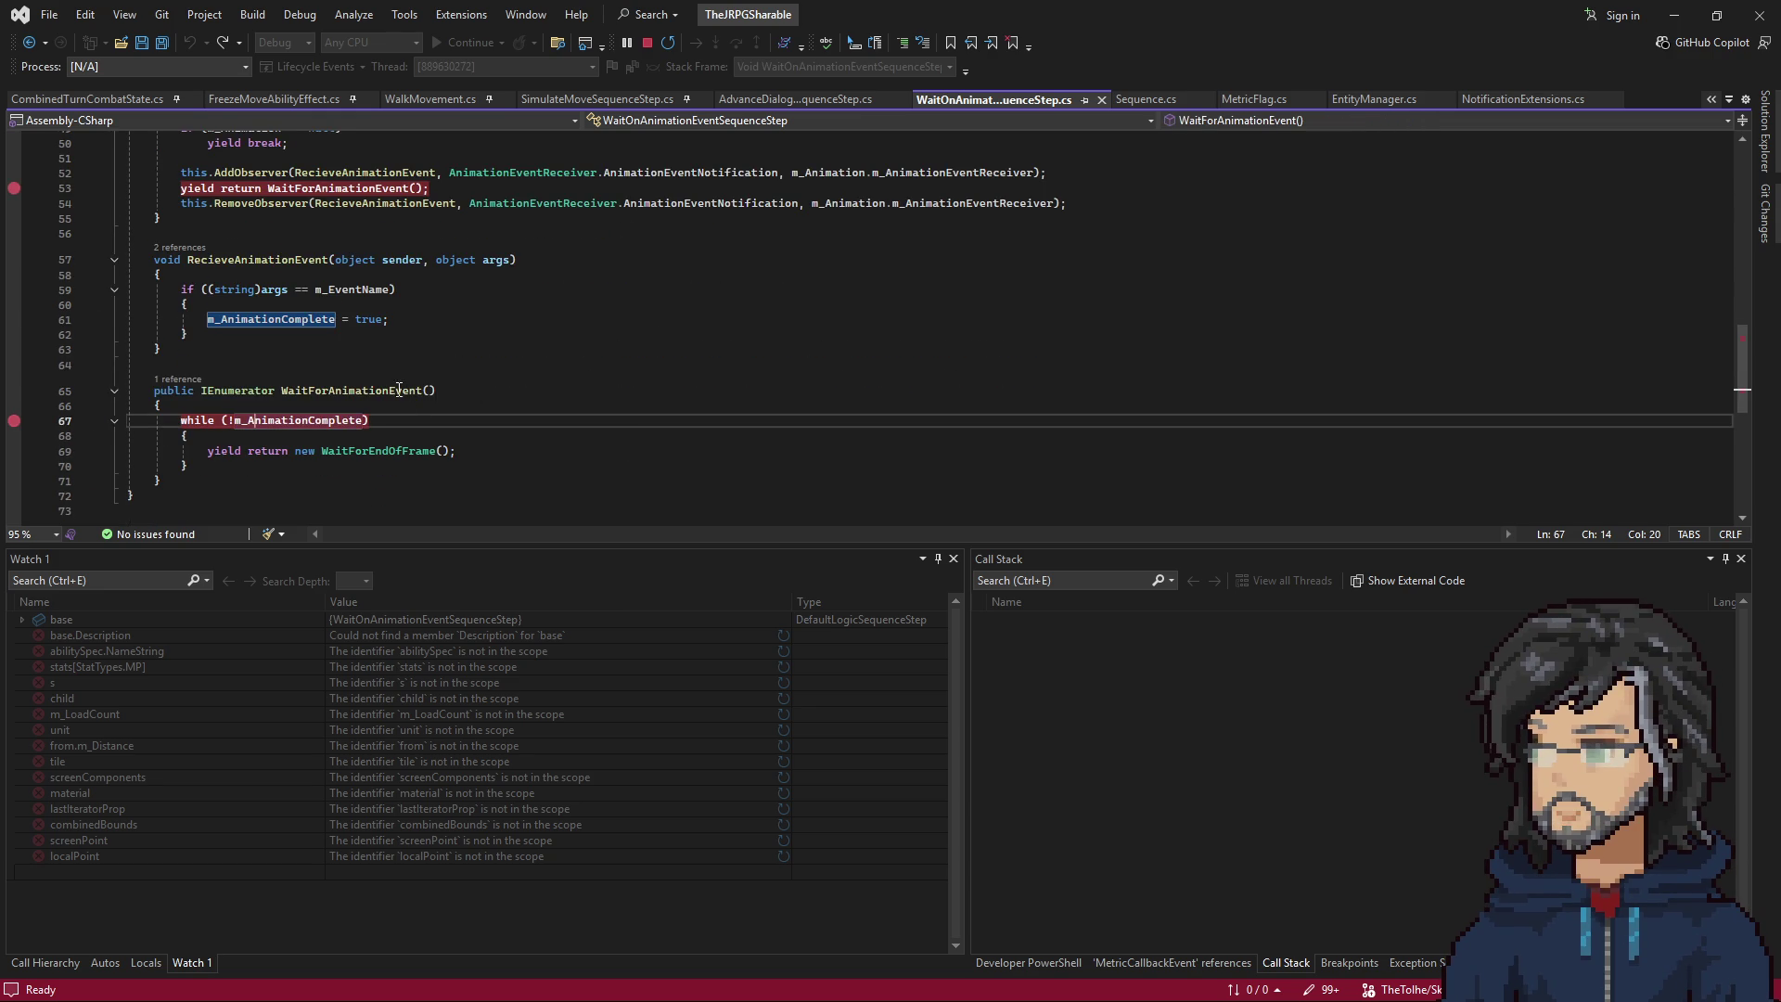
pyautogui.doubleClick(269, 321)
pyautogui.scroll(3, 361, 350)
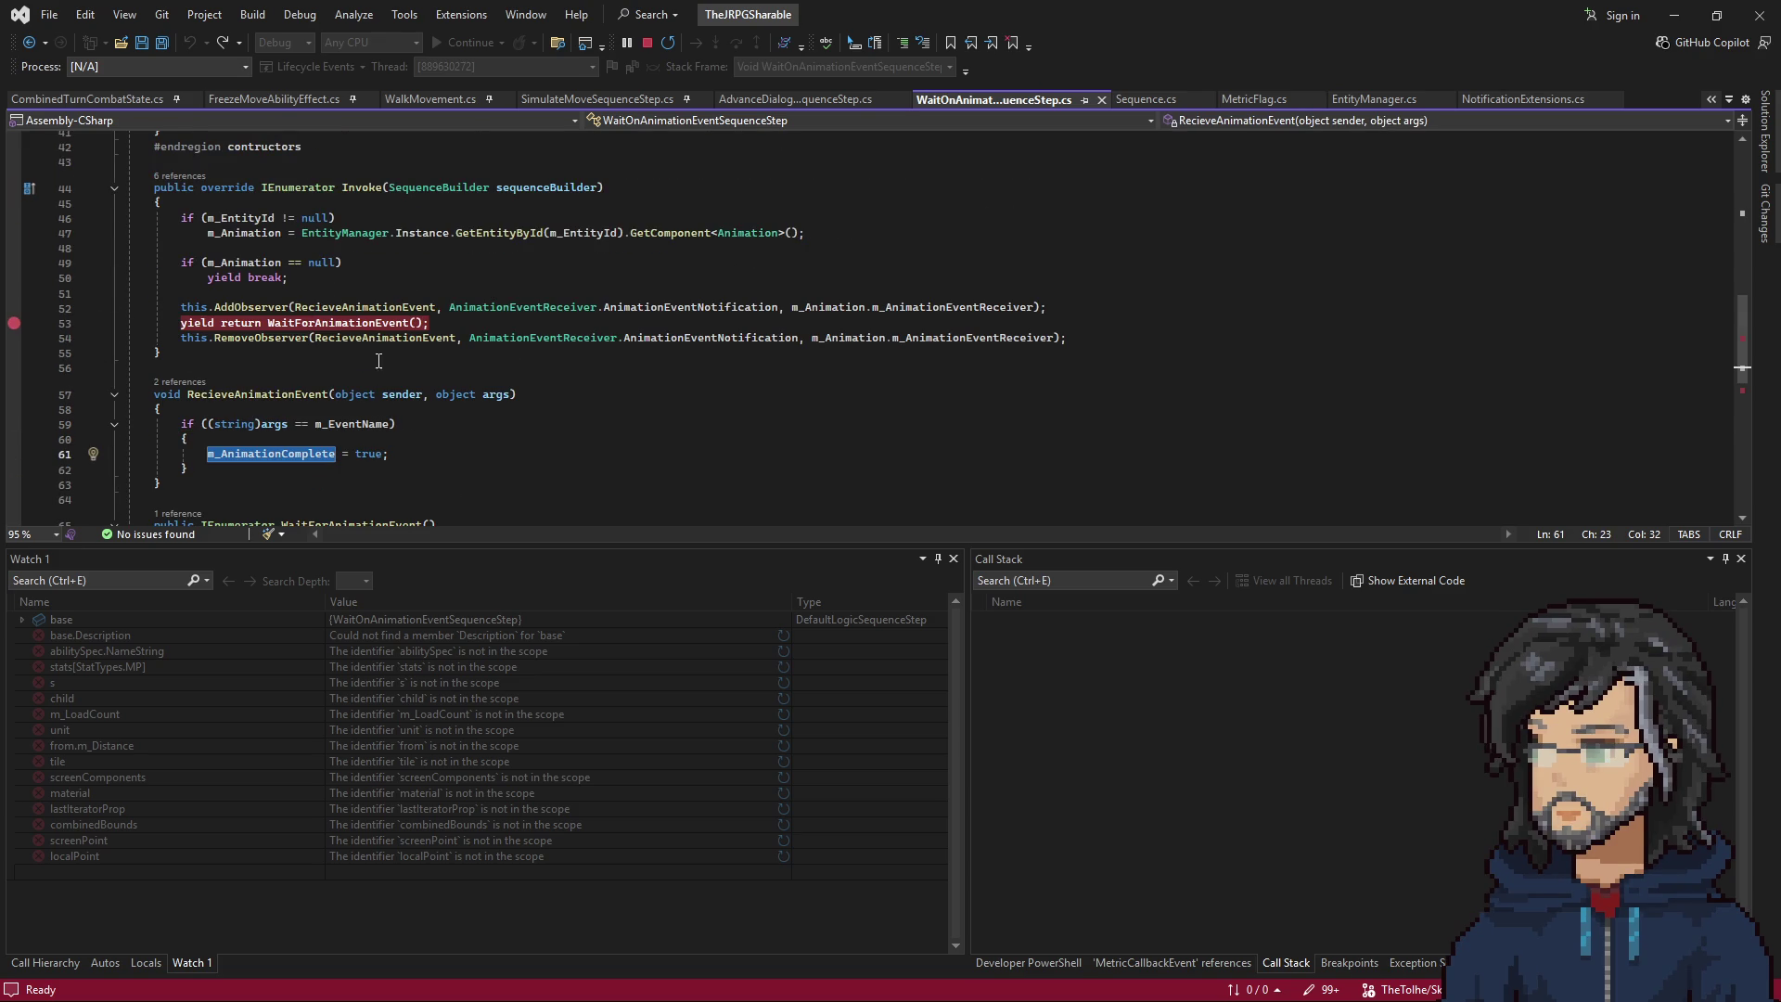
pyautogui.scroll(-4, 363, 399)
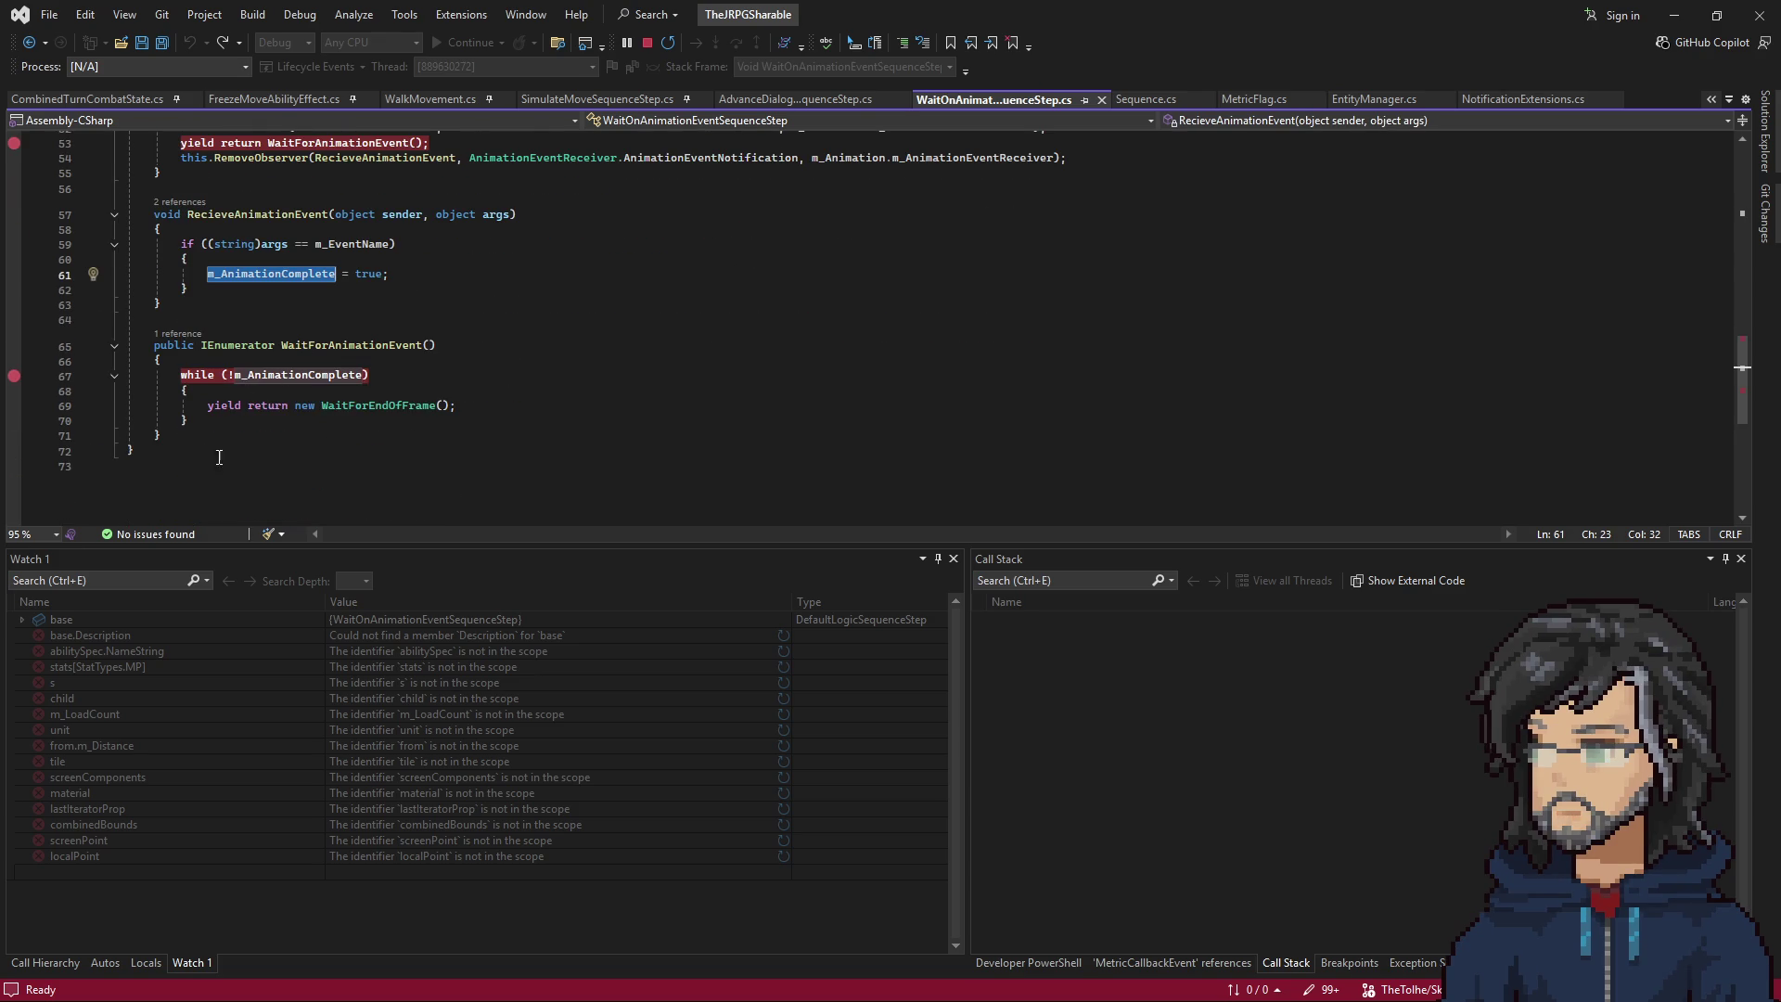
pyautogui.click(1674, 15)
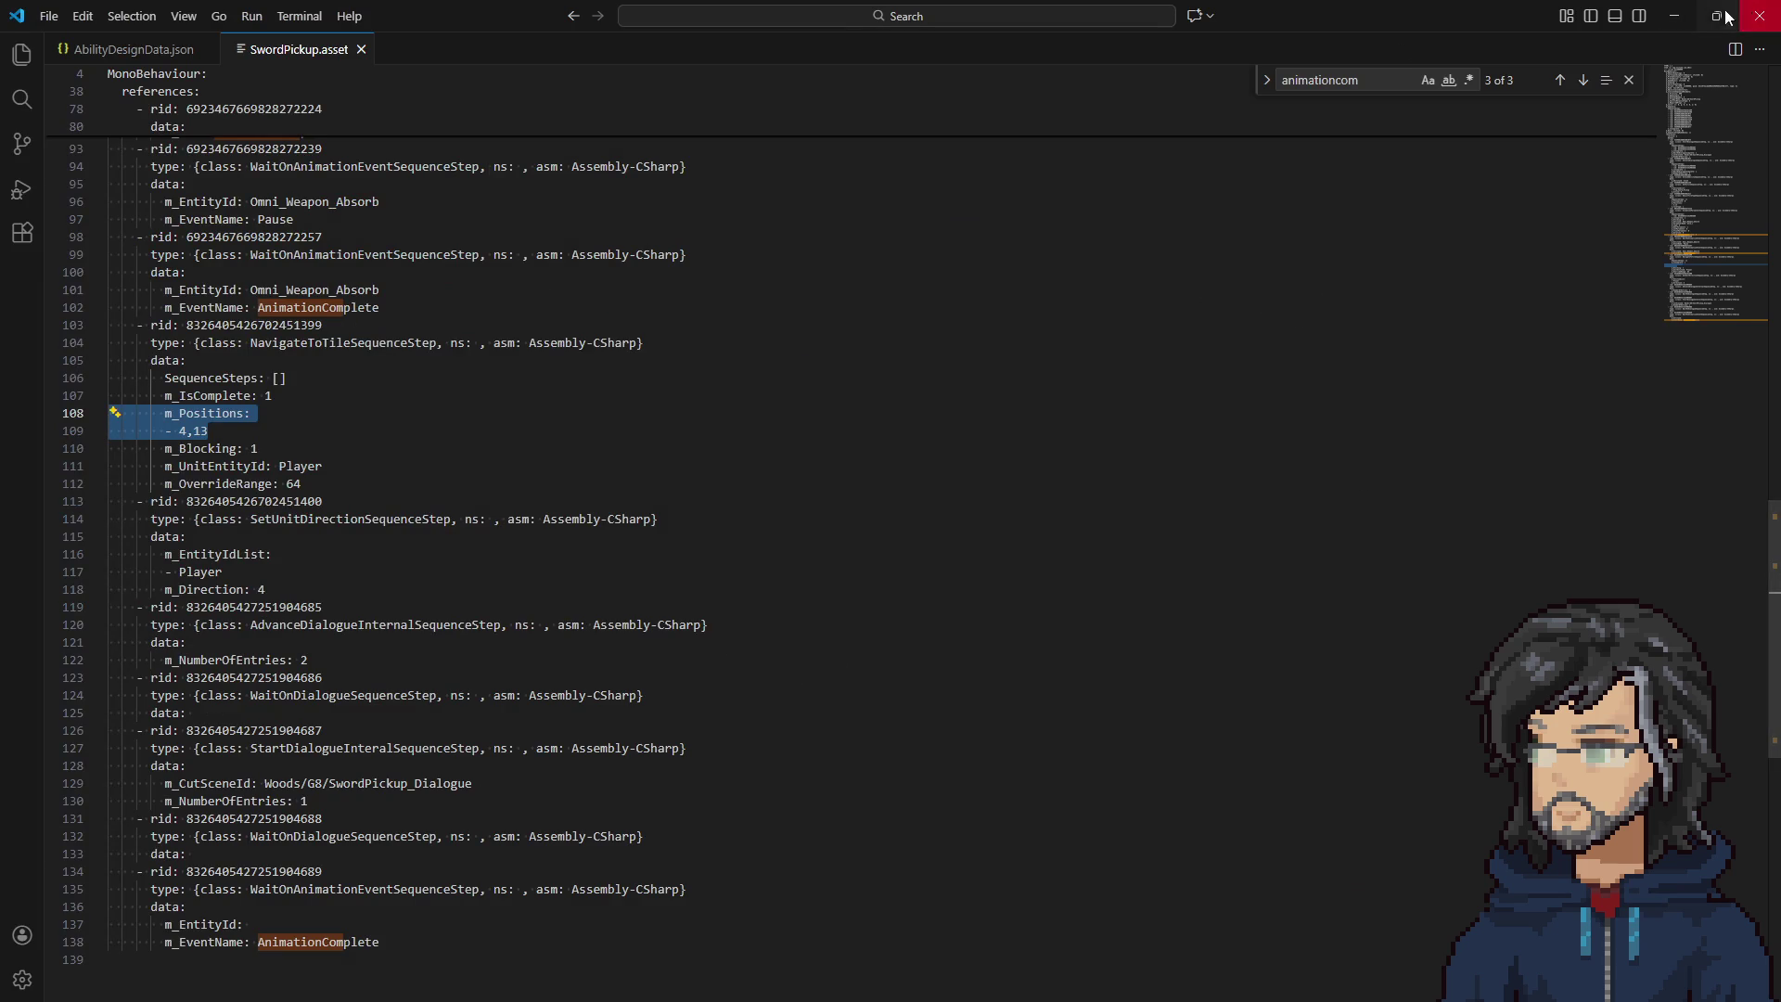
# Stop the running game in Unity and relaunch it in Play mode.
pyautogui.click(1673, 15)
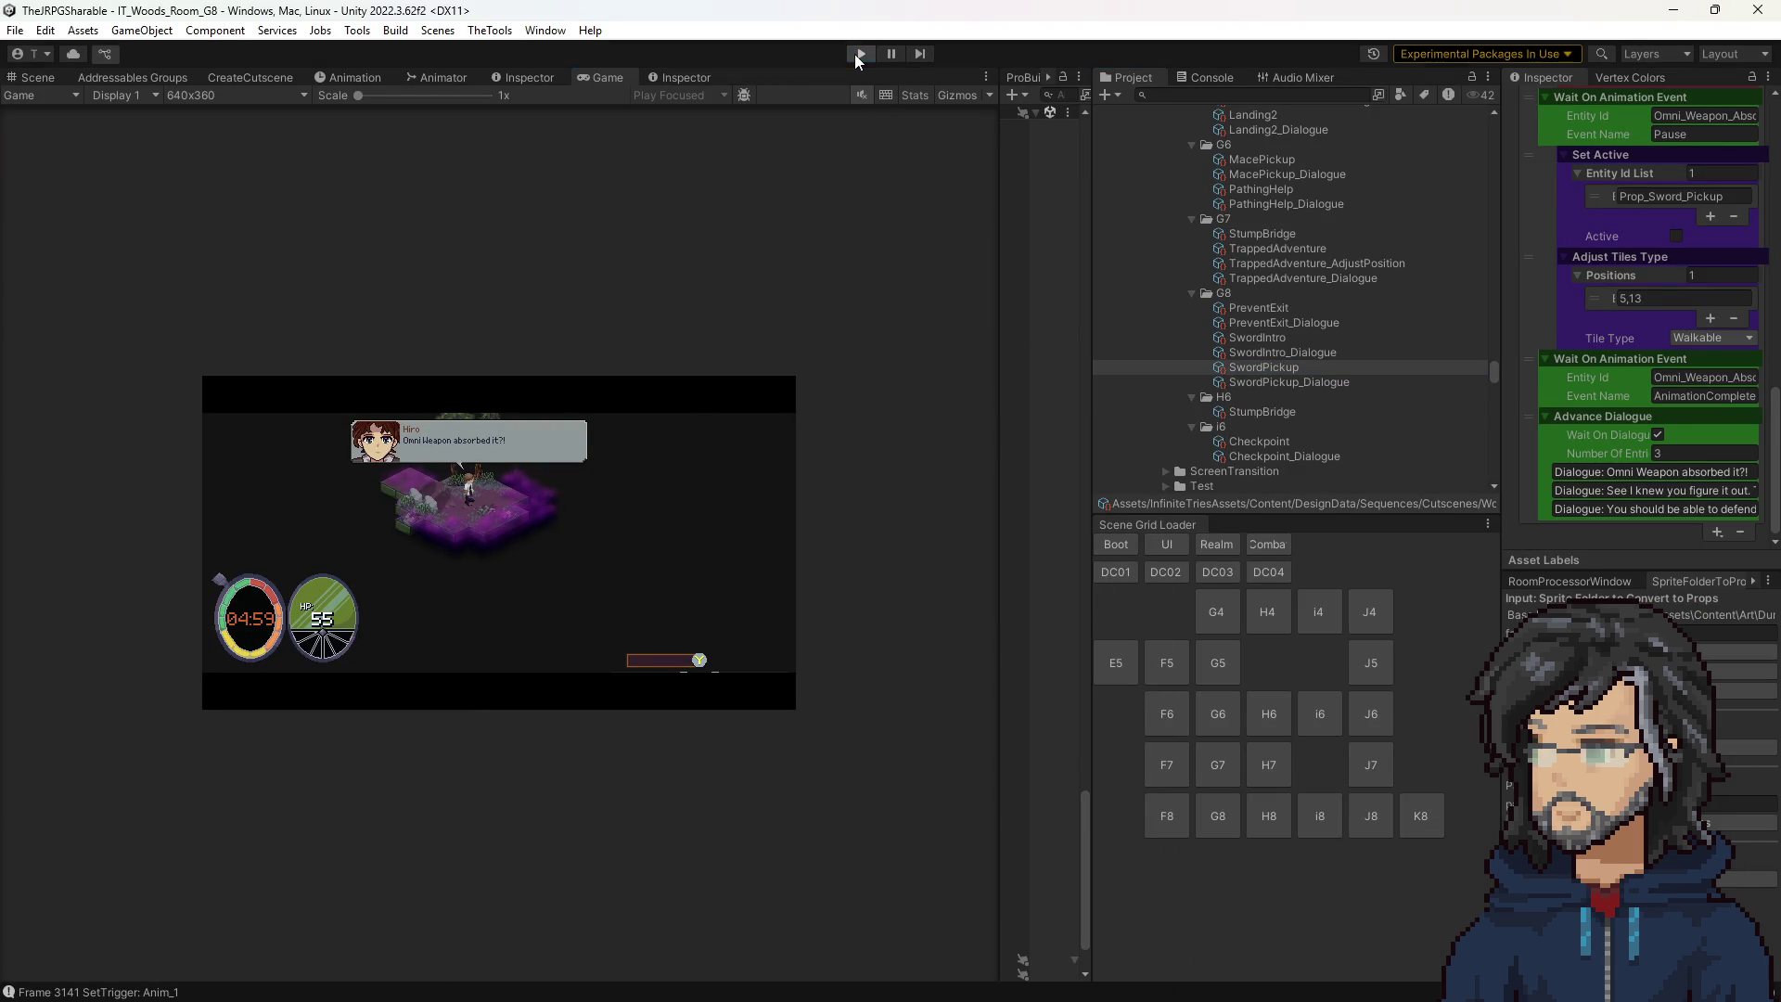
pyautogui.click(860, 53)
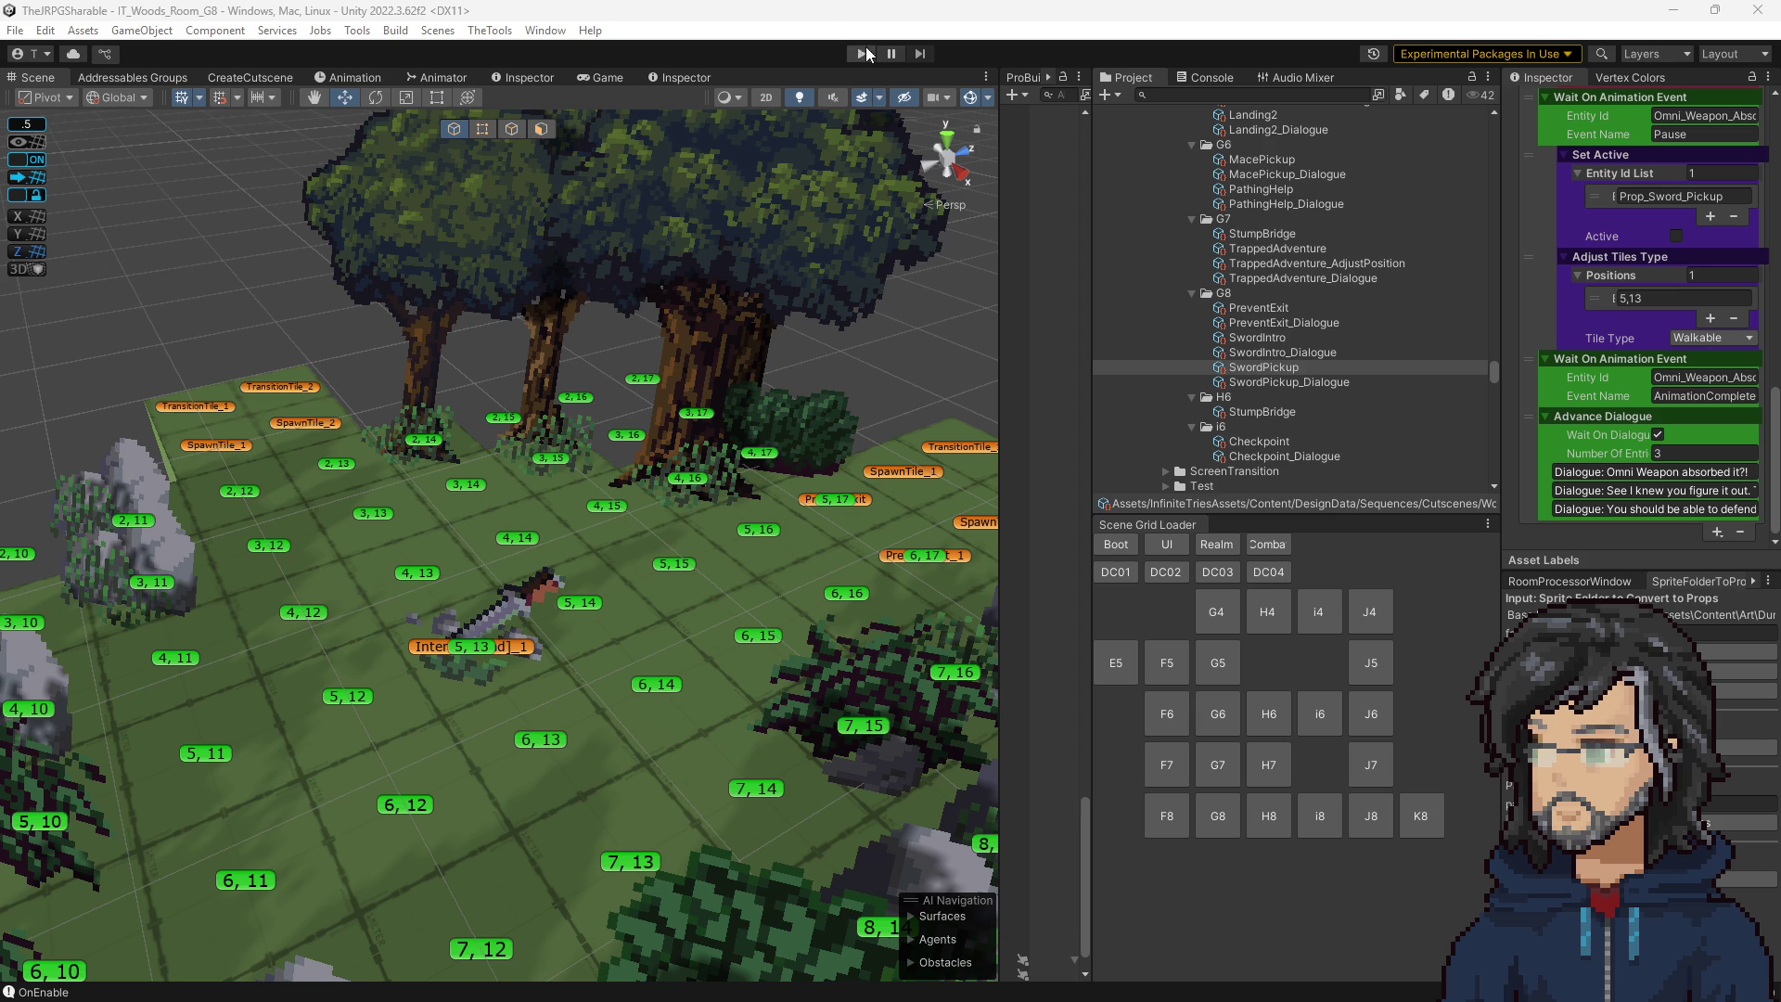
pyautogui.click(862, 53)
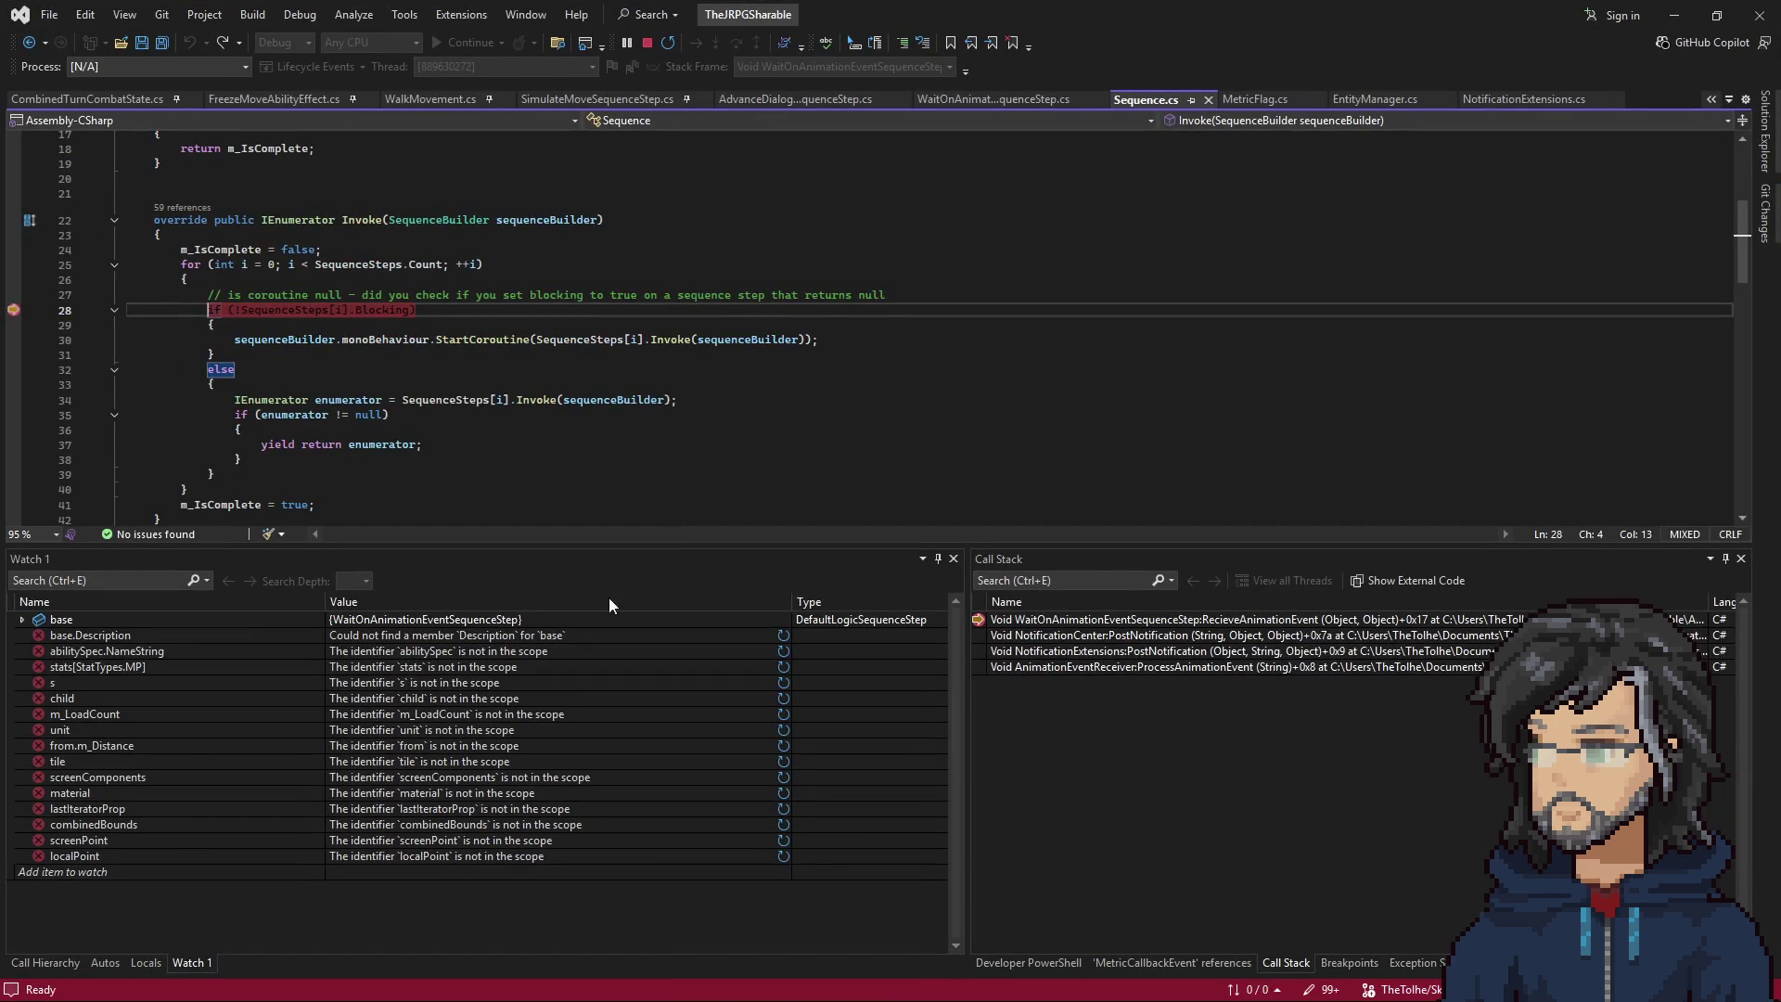
# Inspect SequenceSteps on lines 34 and 28, undoing a stray '0' typed before the if.
pyautogui.click(405, 399)
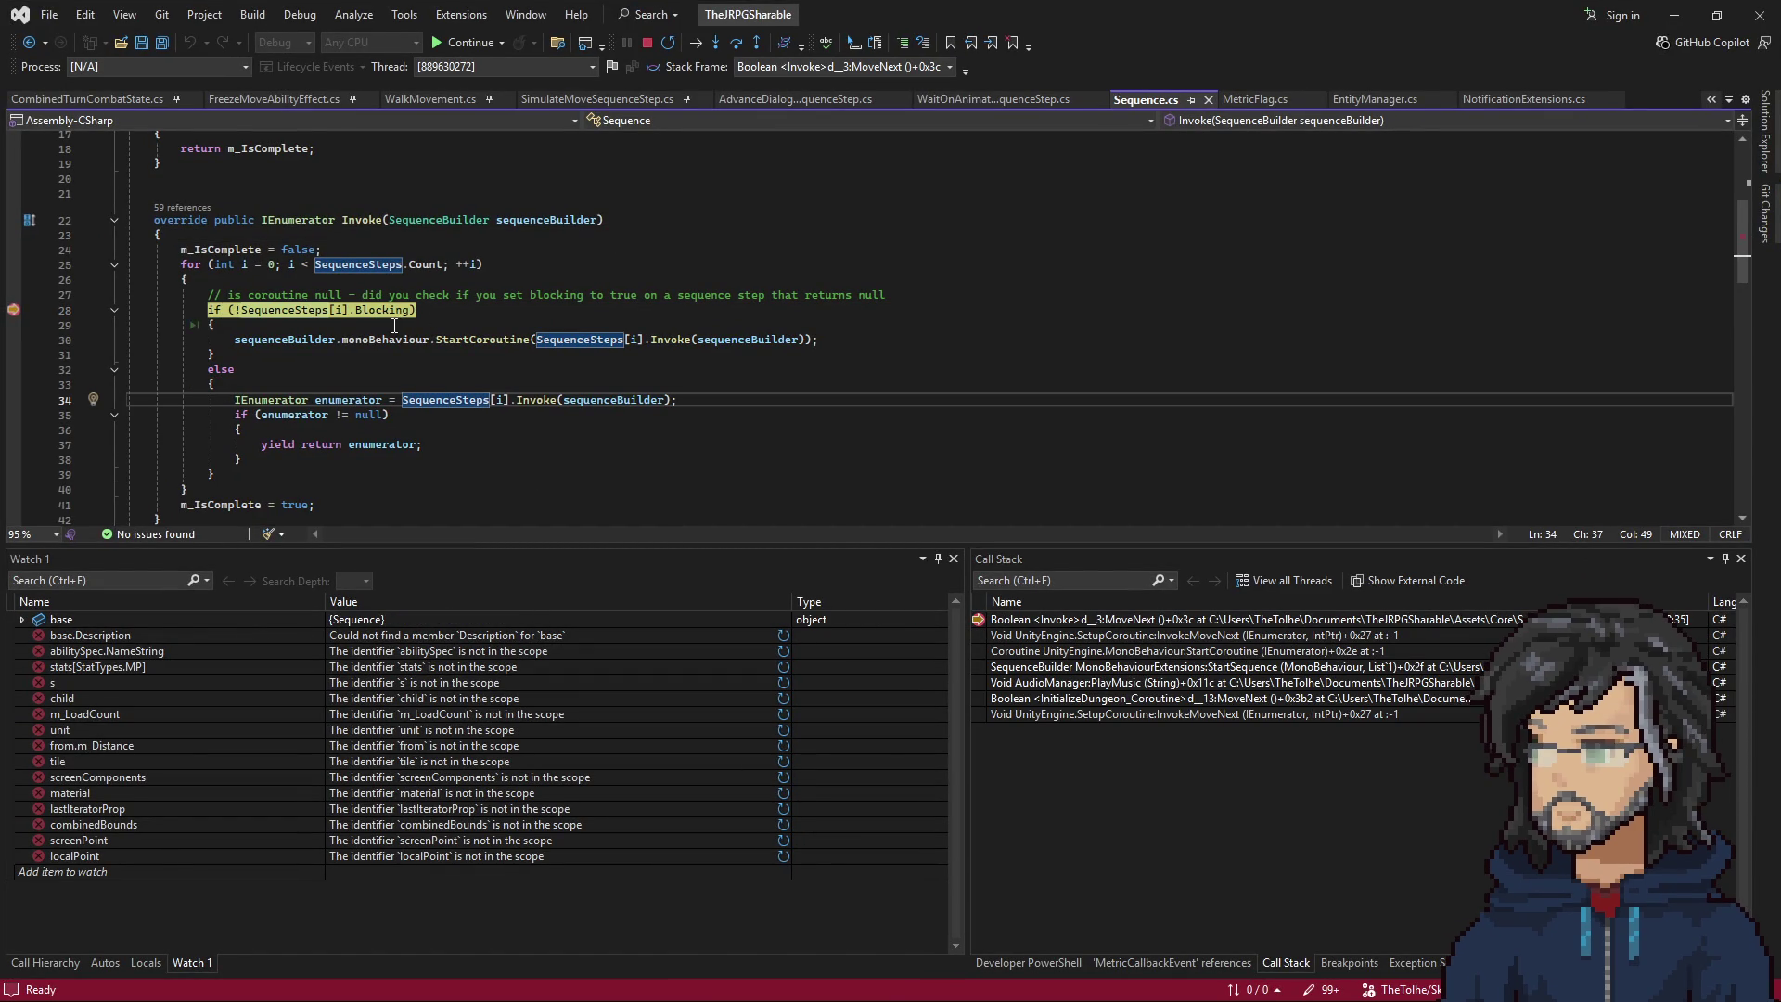
pyautogui.click(422, 310)
pyautogui.press('Home')
pyautogui.write('0')
pyautogui.hotkey('ctrl', 'z')
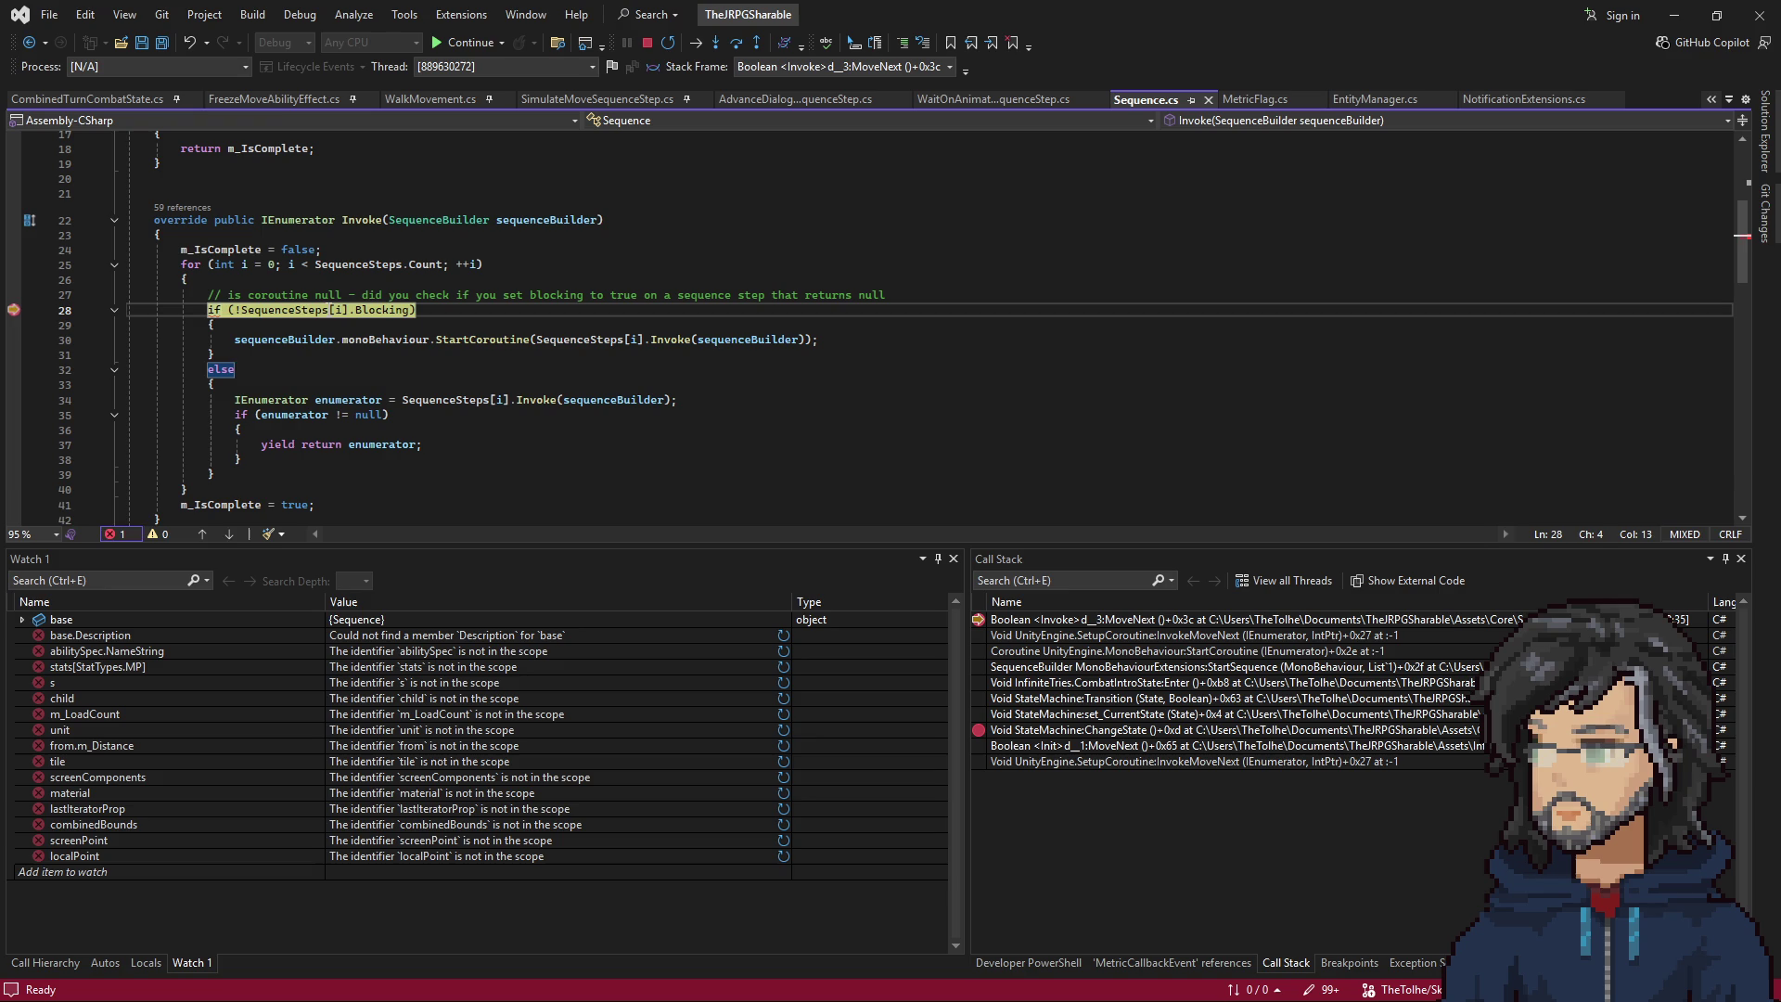
# Resume past the line-67 breakpoint, hide Visual Studio, and advance the game to line 27.
pyautogui.press('F5')
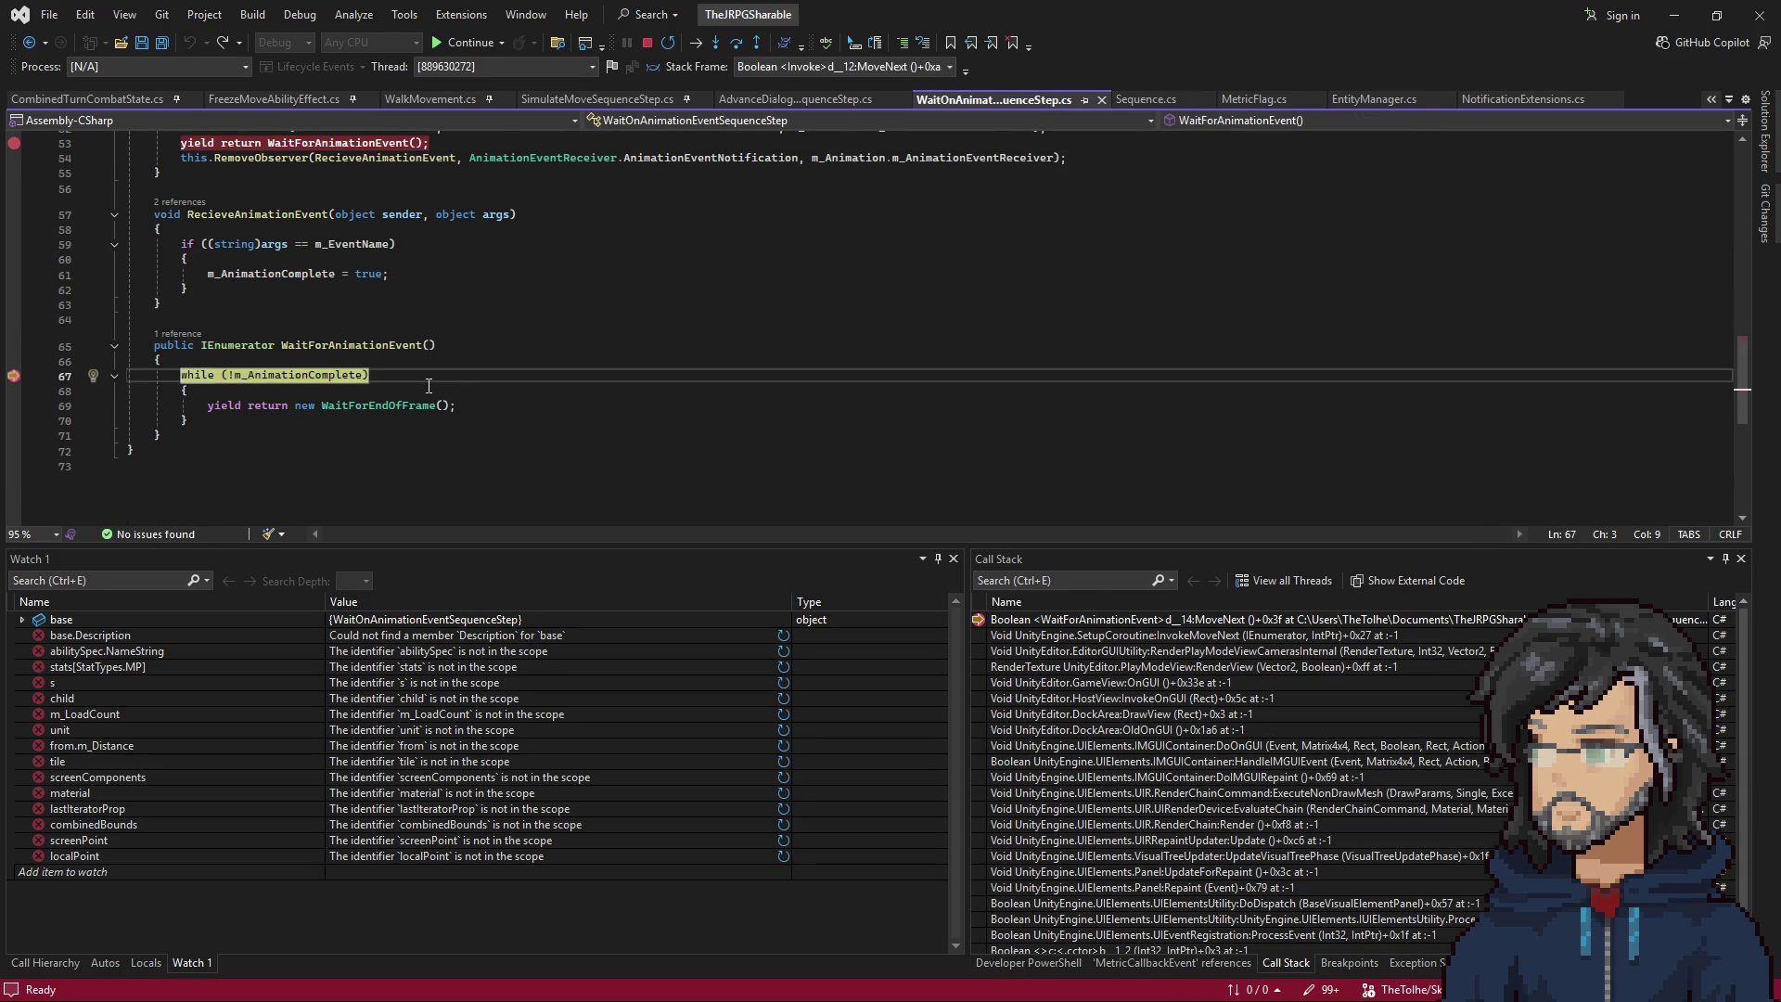
pyautogui.press('F5')
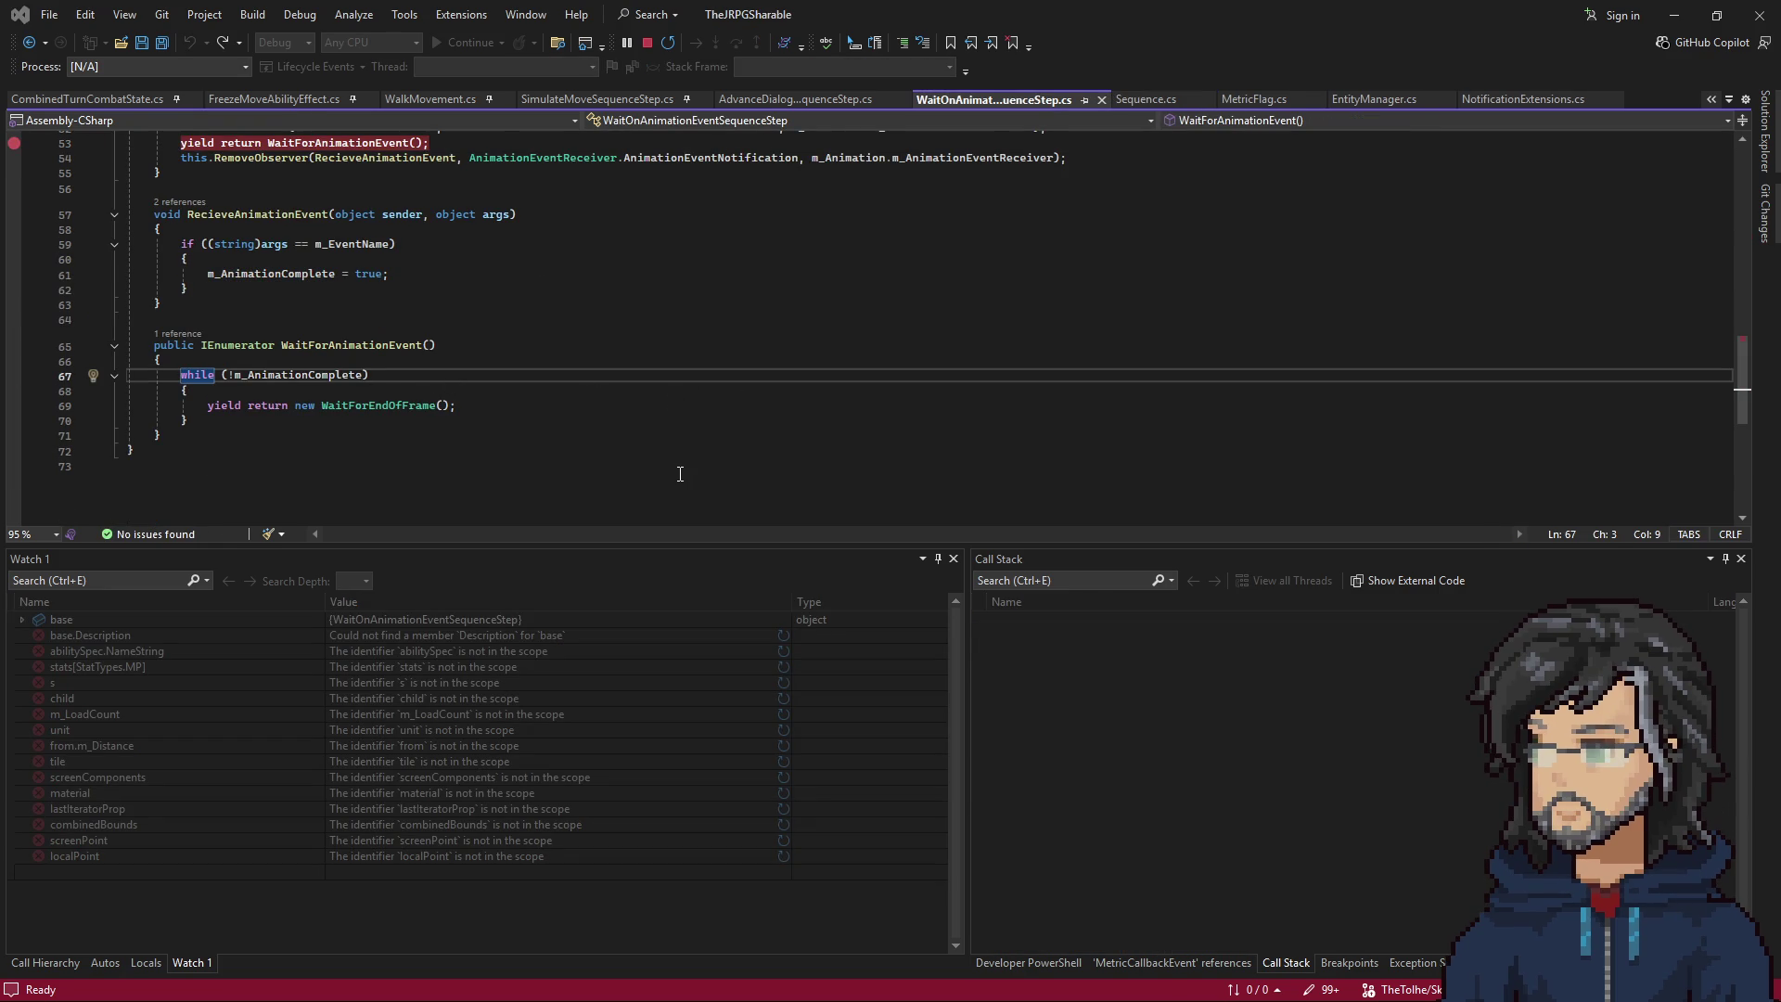
pyautogui.click(1674, 15)
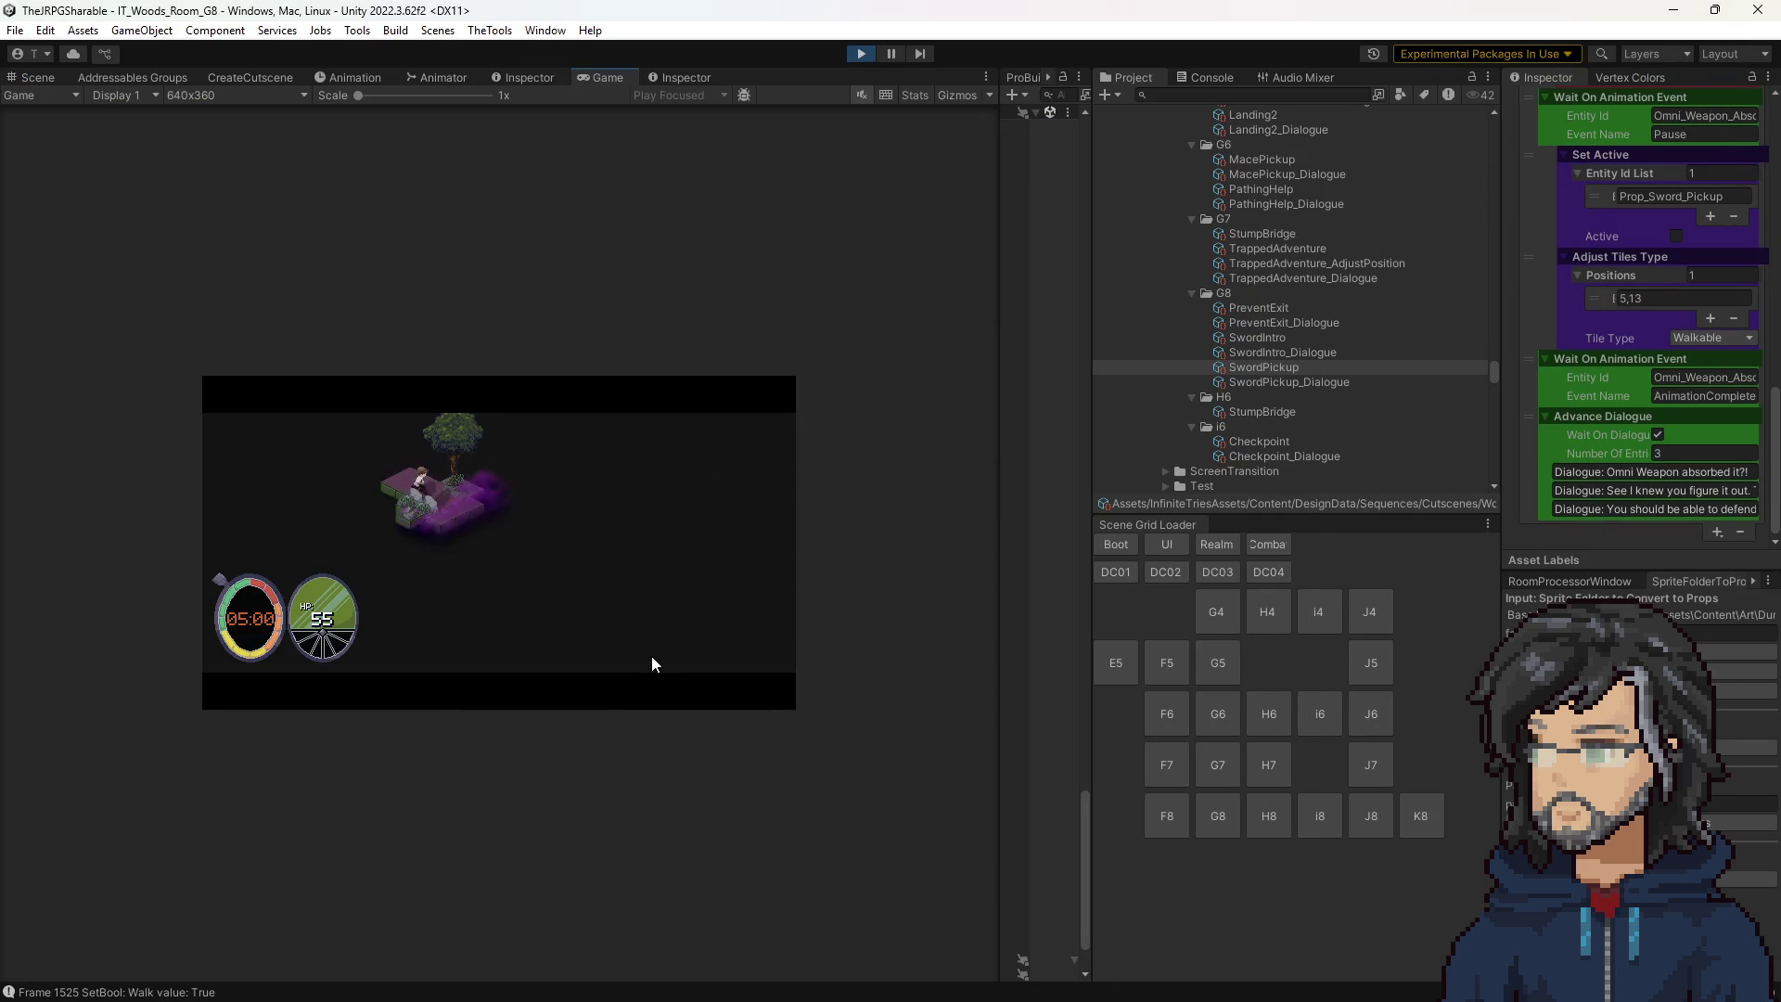
pyautogui.press('F5')
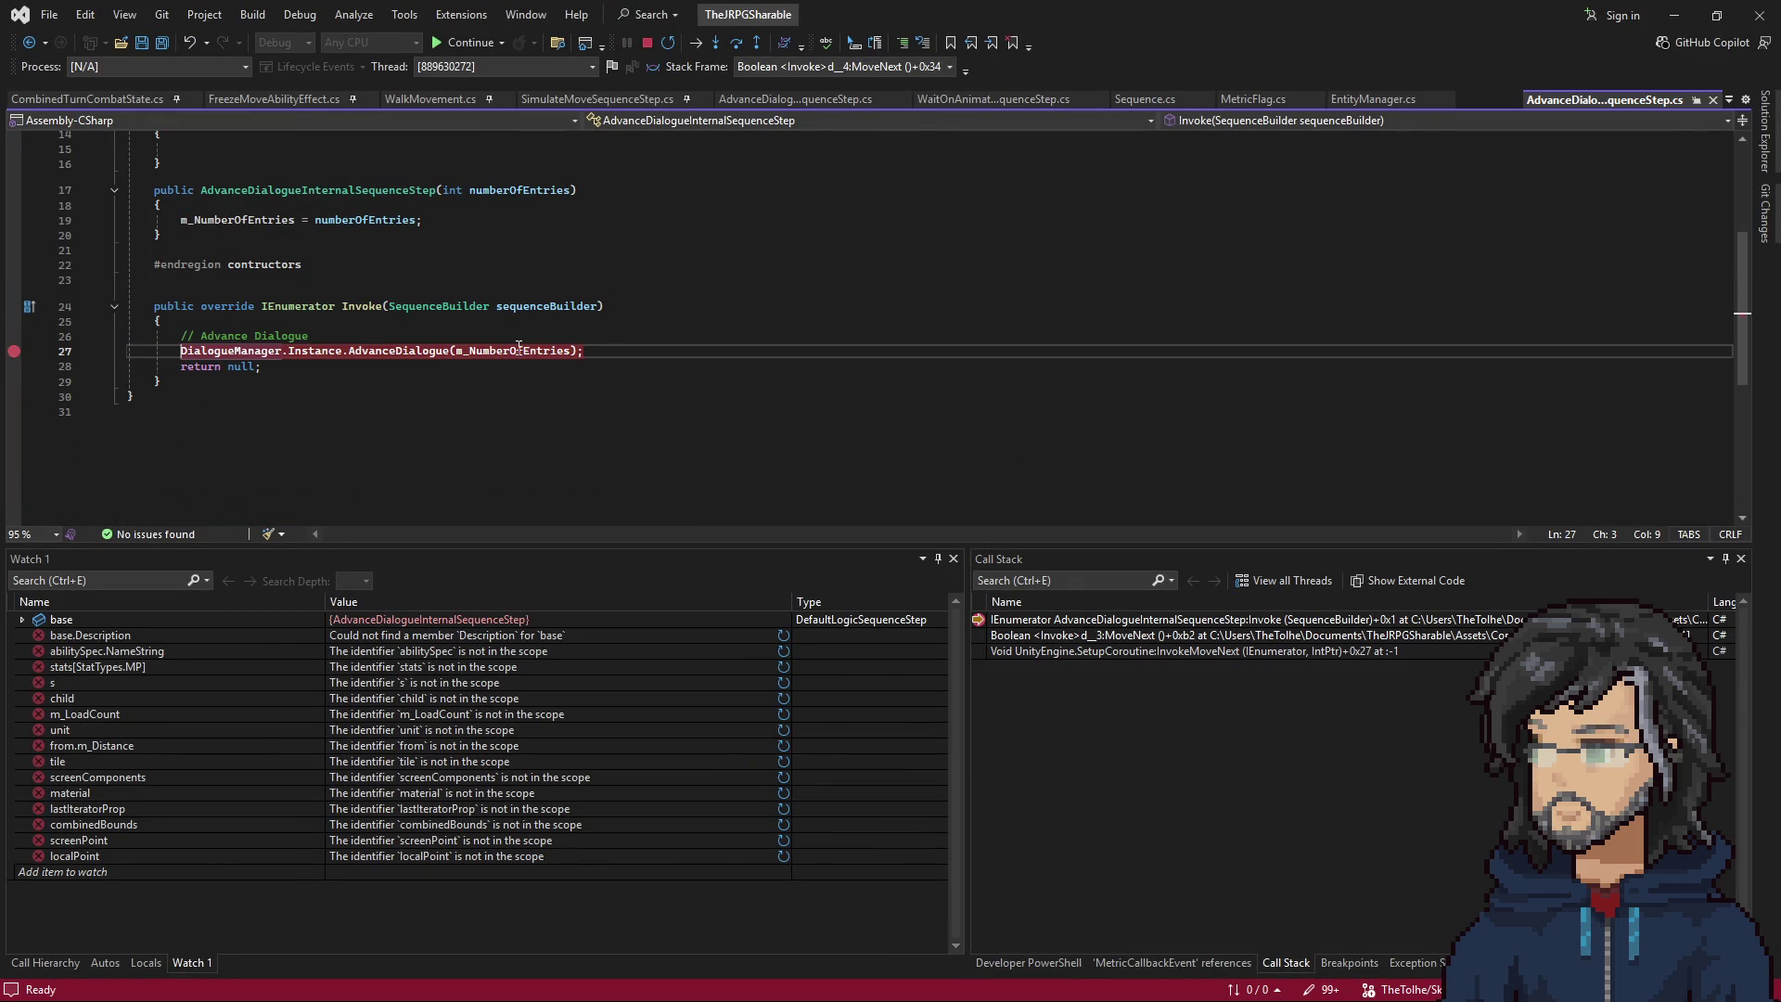
# Continue from the line-27 AdvanceDialogue breakpoint past the dialogue step and line 53.
pyautogui.press('F5')
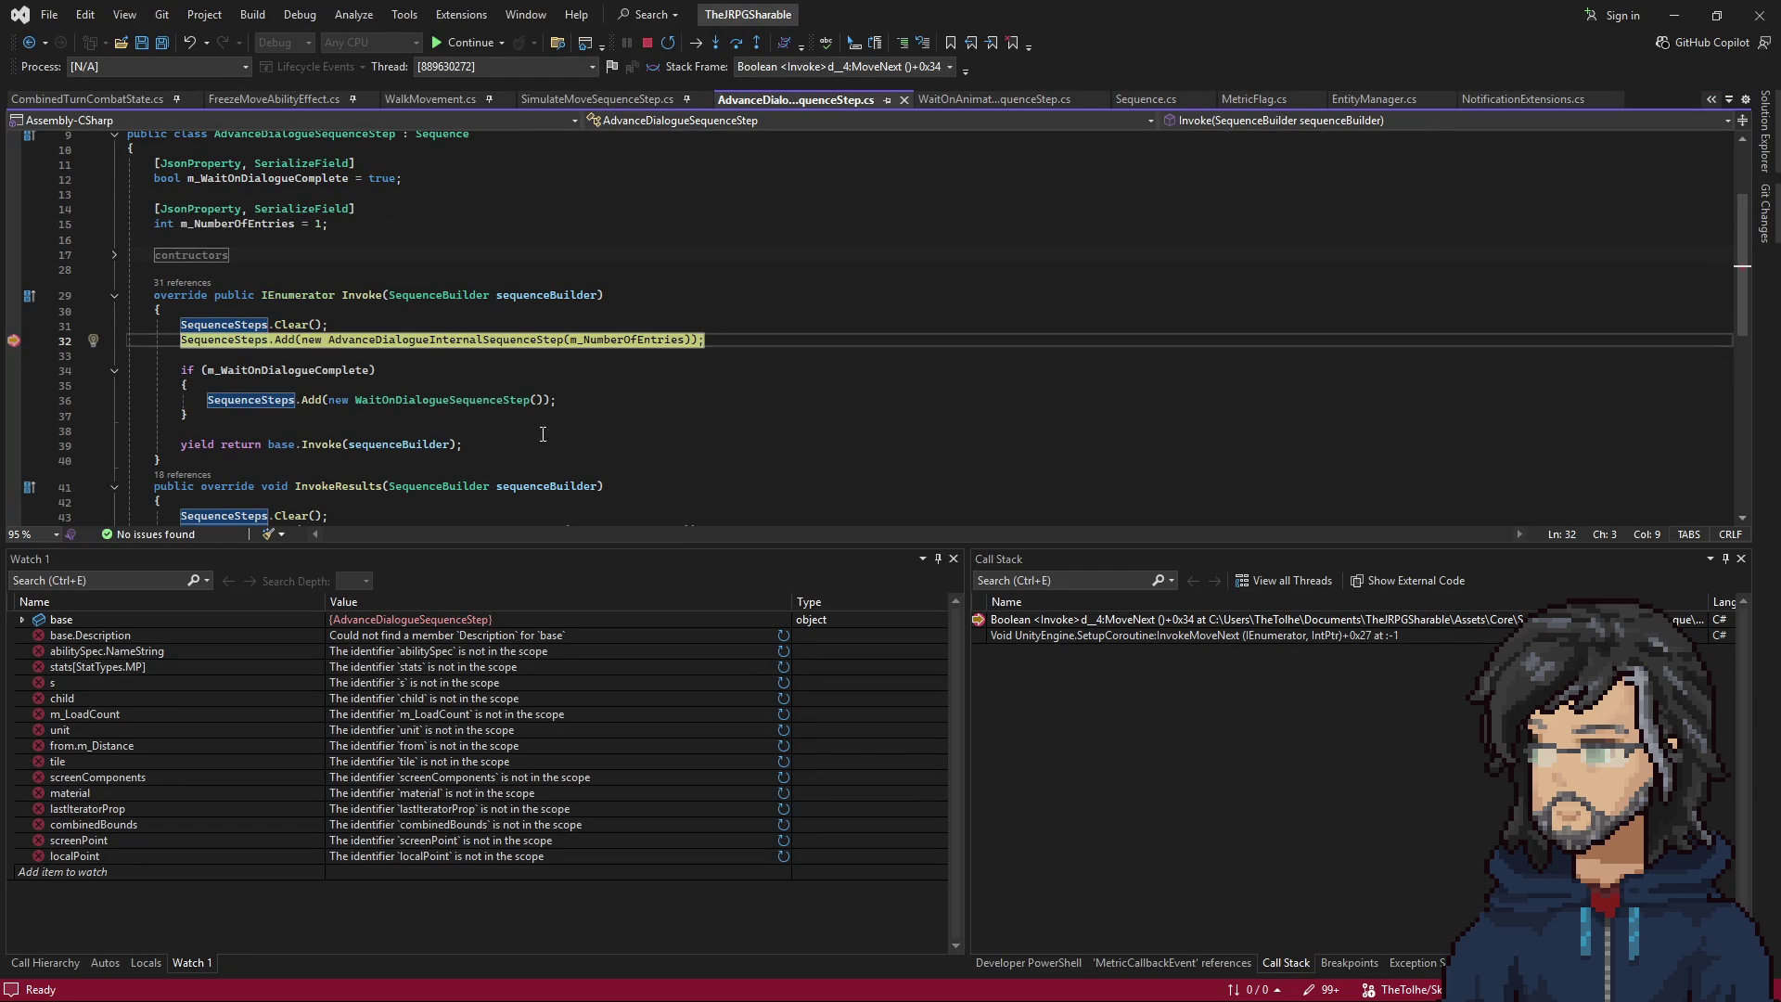
pyautogui.press('F5')
pyautogui.press('F5')
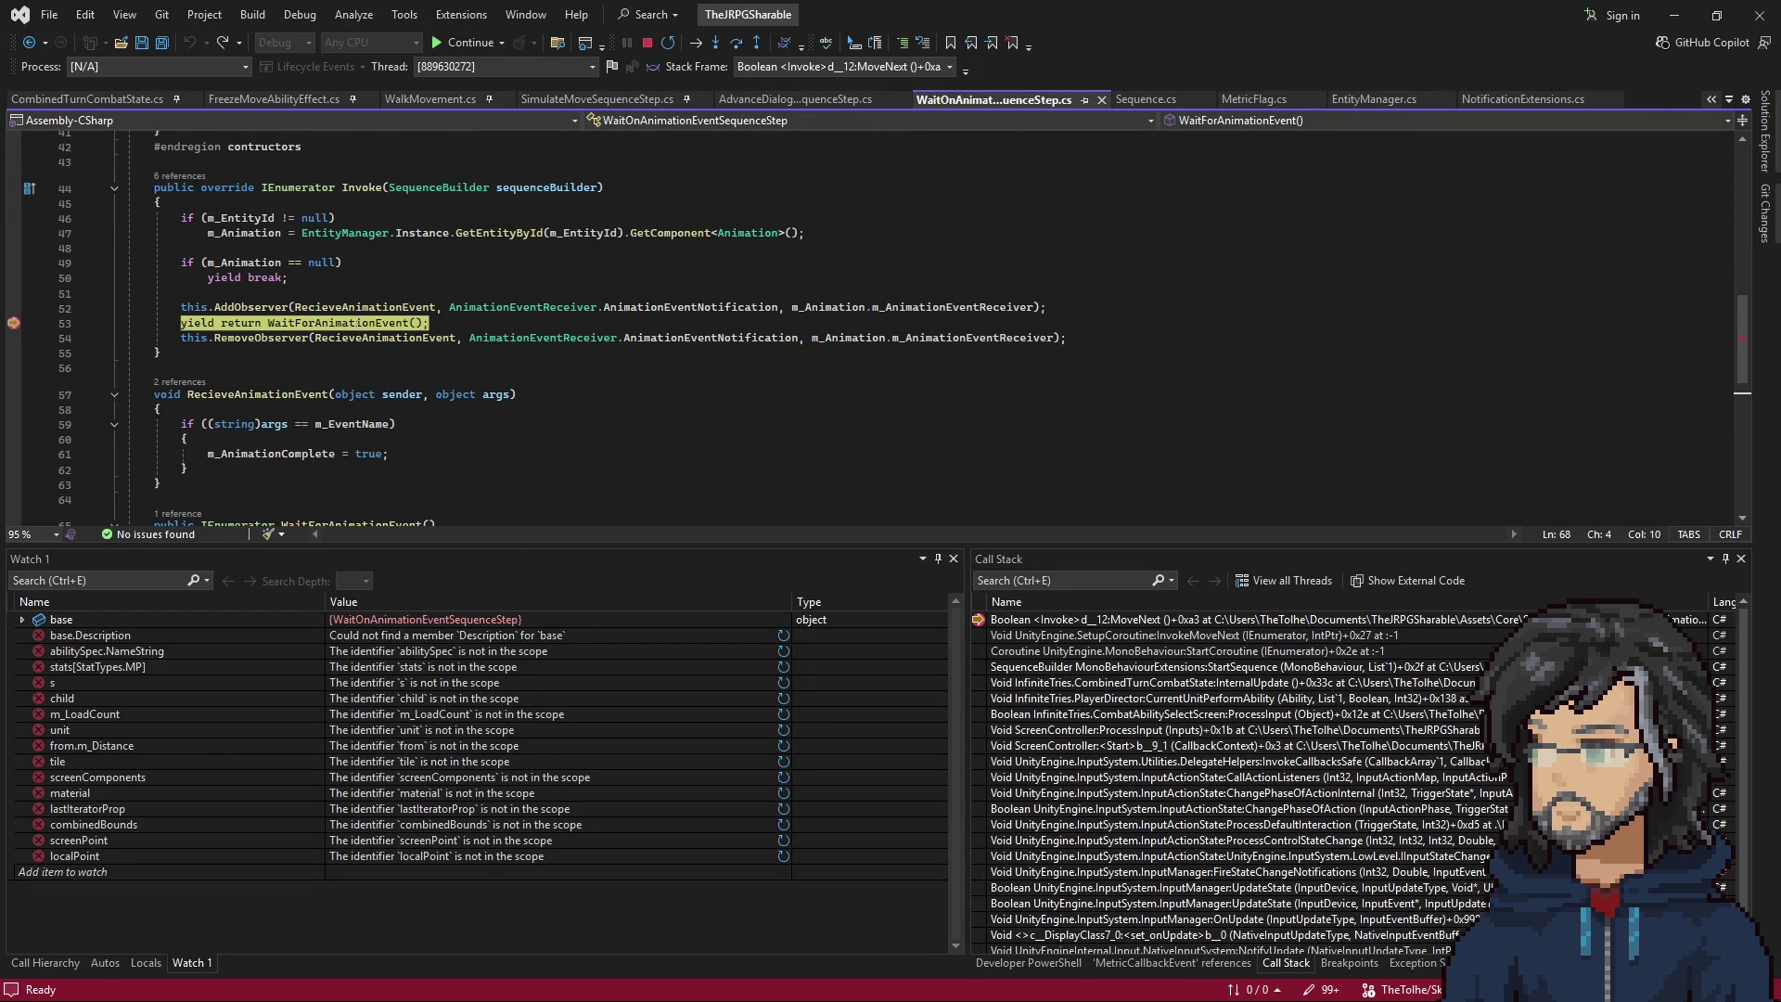
pyautogui.press('F5')
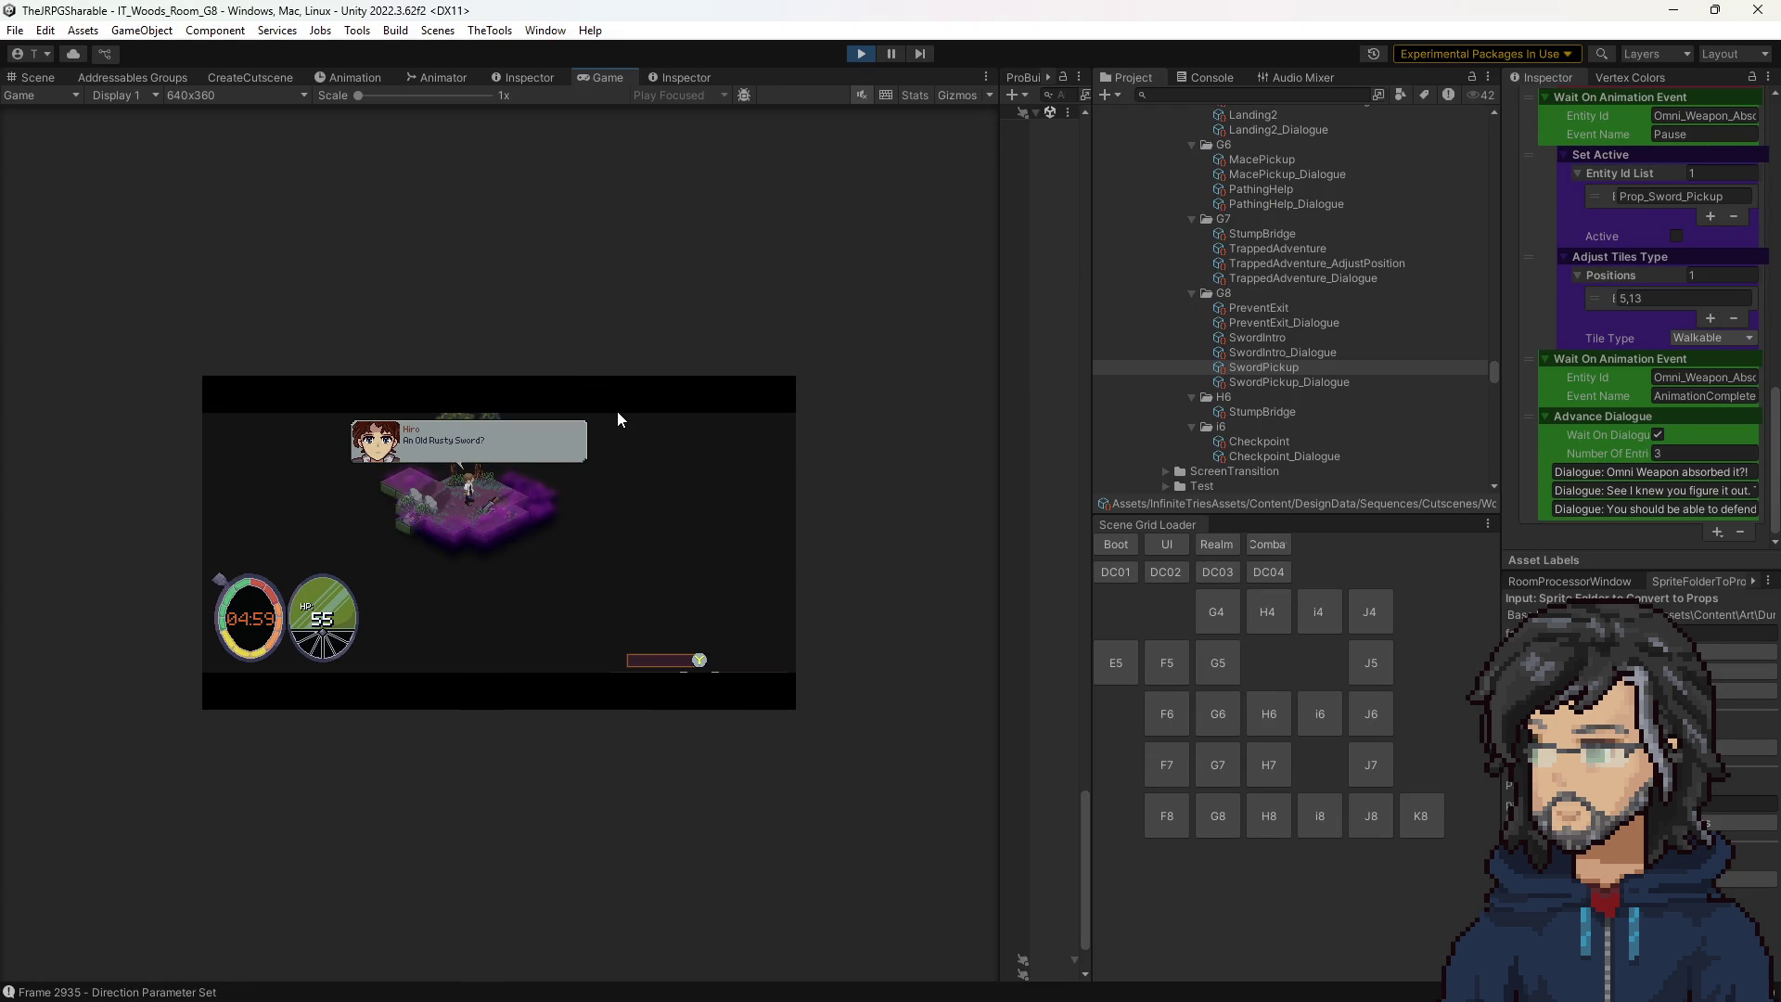
# Set breakpoints on Sequence.cs line 28 and WaitOnAnimationEventSequenceStep.cs line 67's while loop.
pyautogui.hotkey('alt', 'Tab')
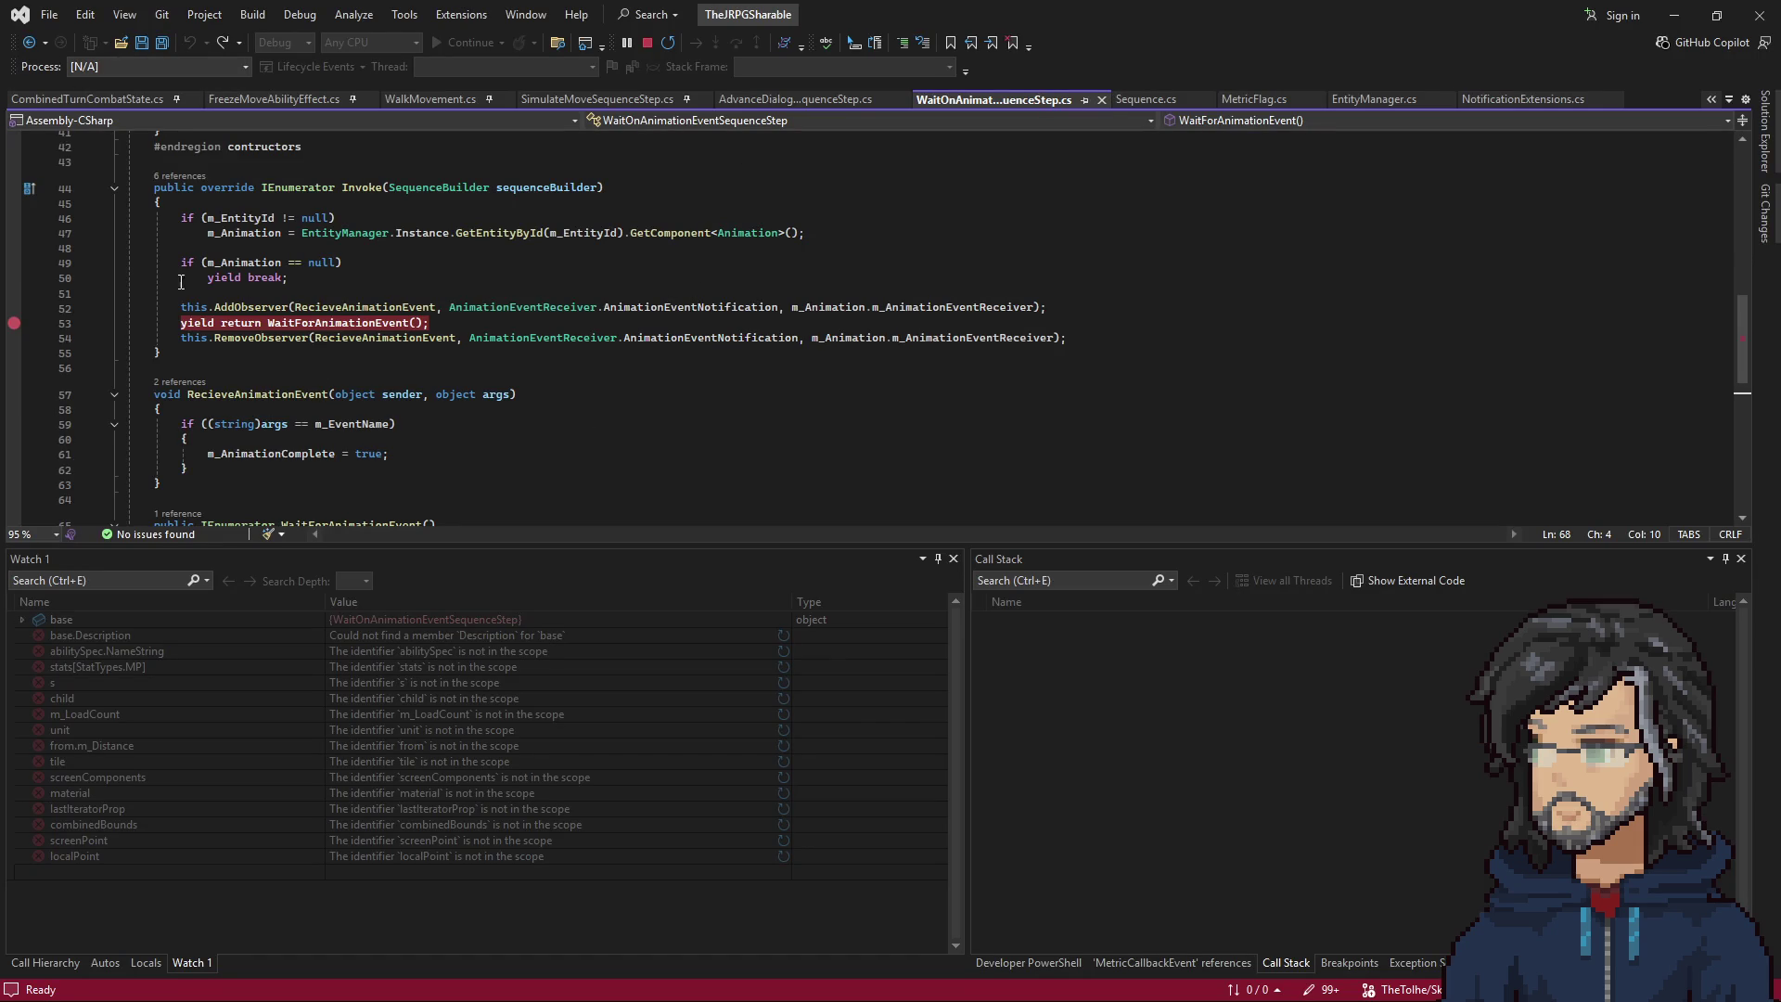
pyautogui.click(1146, 98)
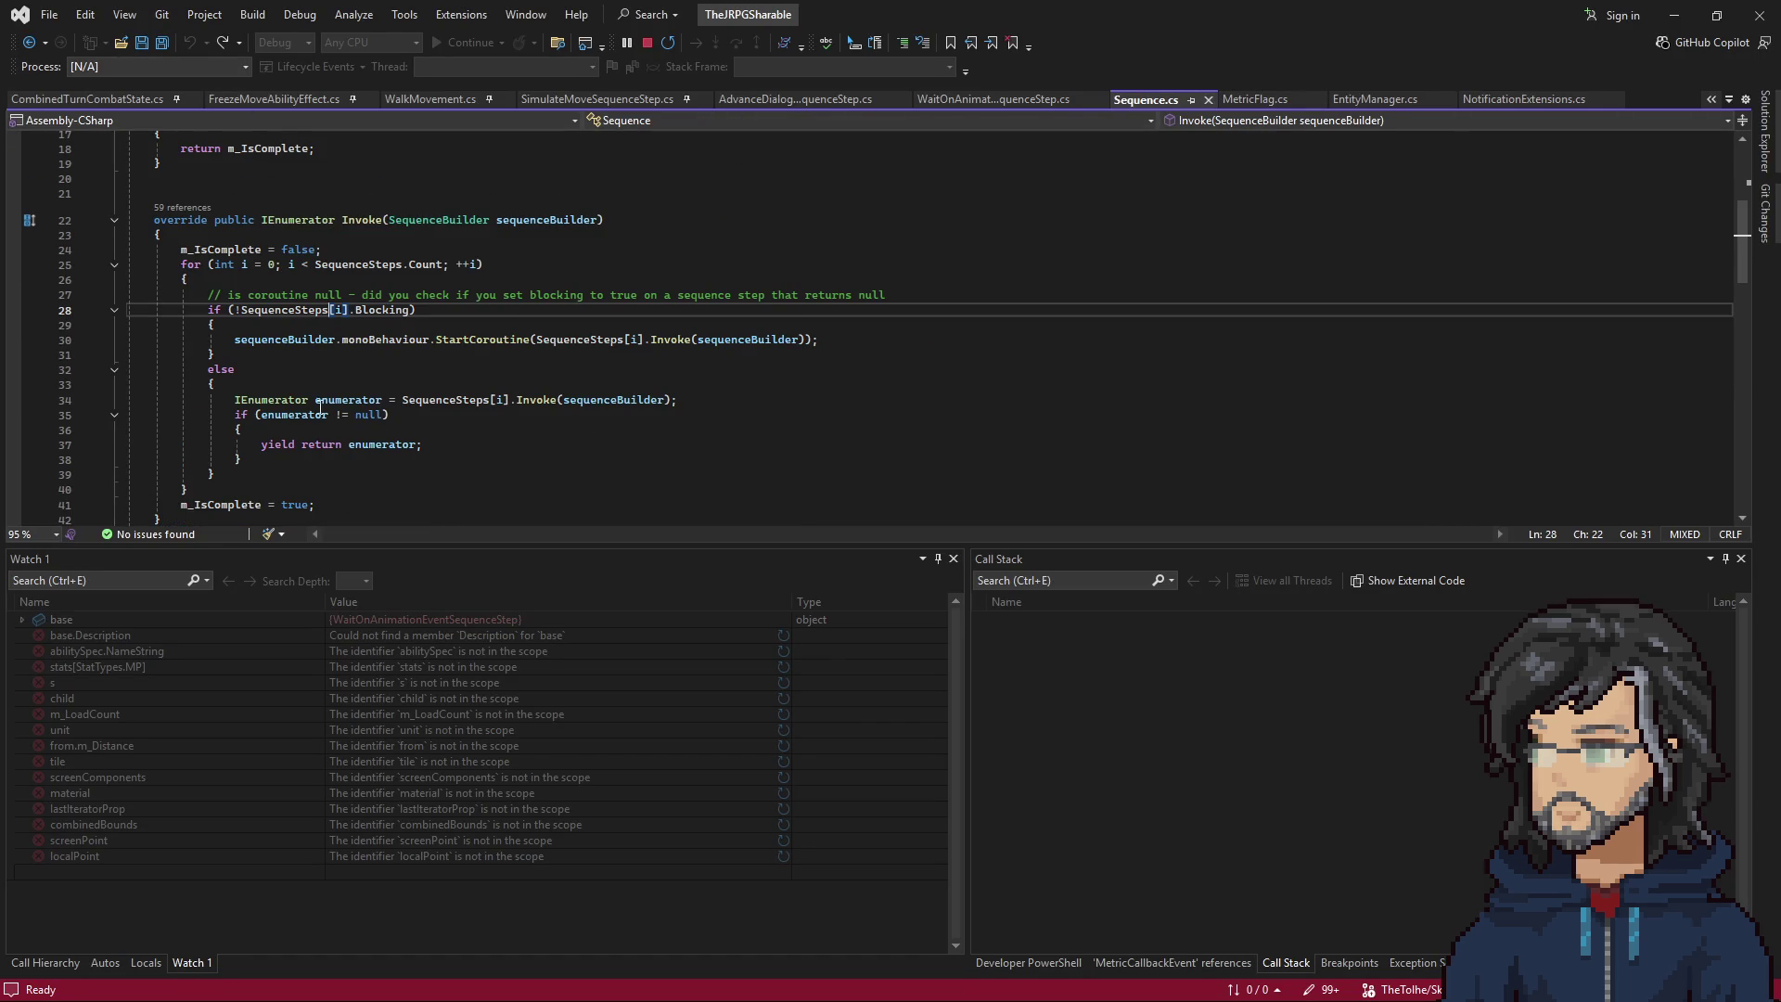
pyautogui.click(309, 312)
pyautogui.press('F9')
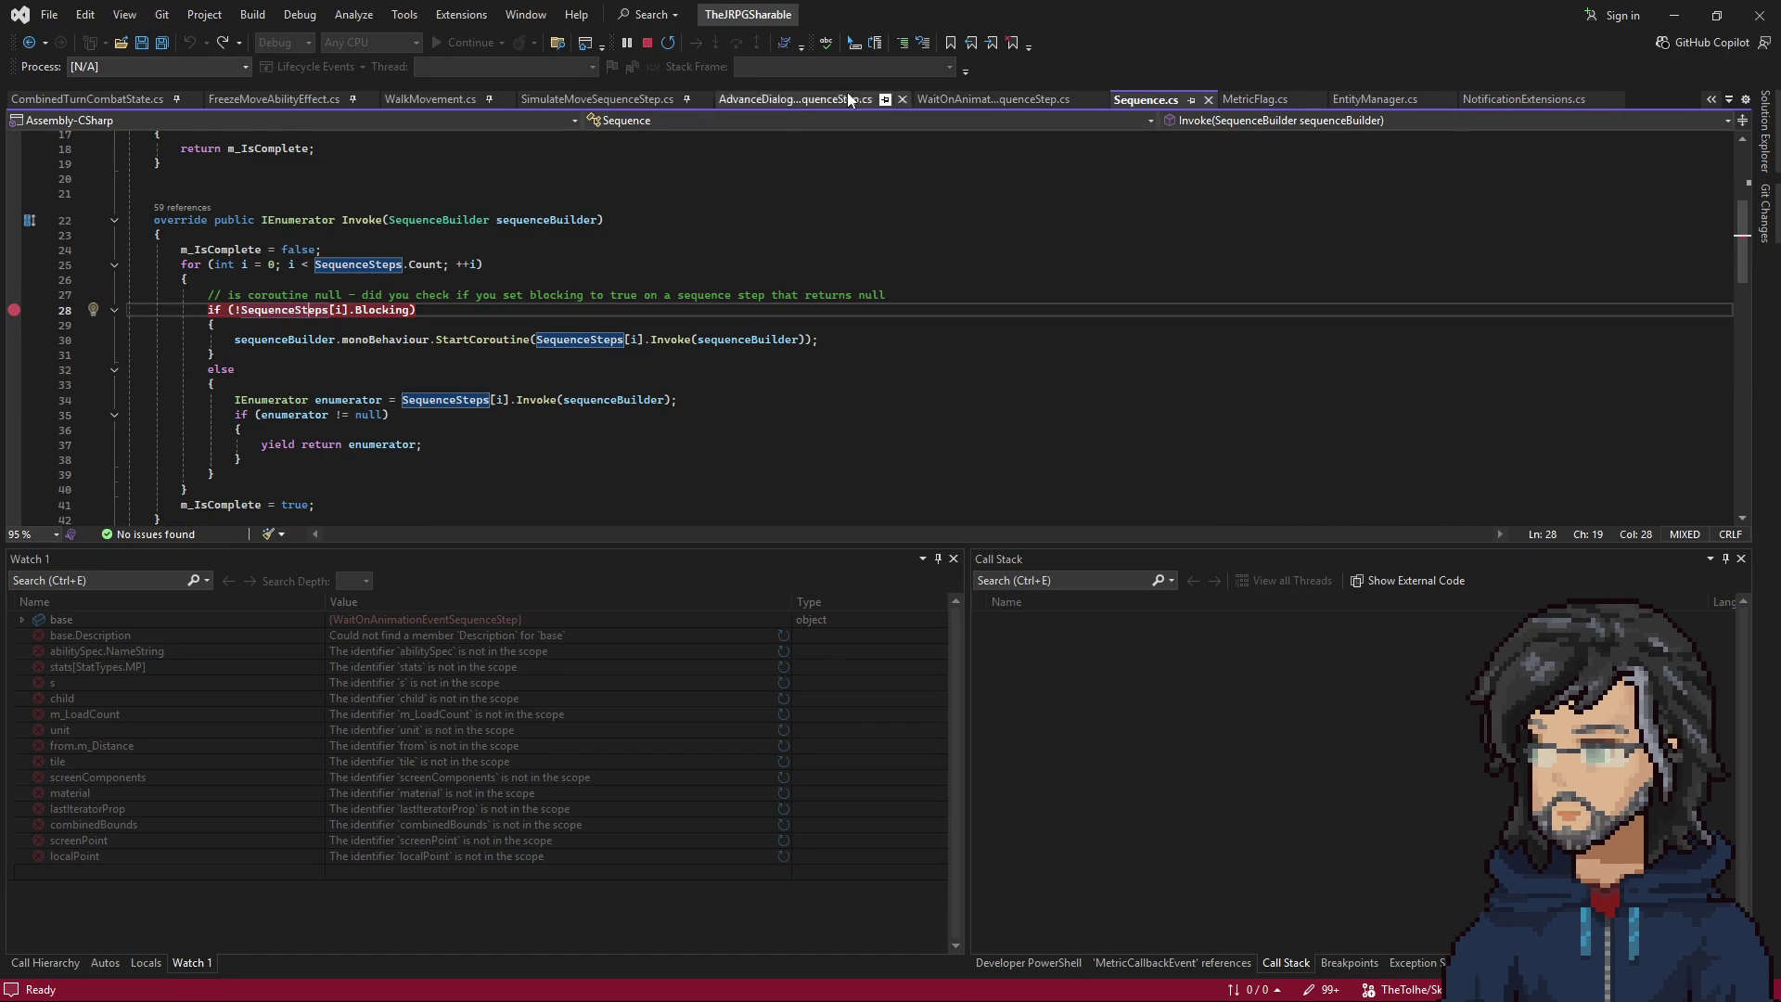
pyautogui.click(31, 43)
pyautogui.click(255, 313)
pyautogui.press('F9')
# Advance the game's dialogue to hit the breakpoint, then continue to the line-53 yield.
pyautogui.click(1668, 13)
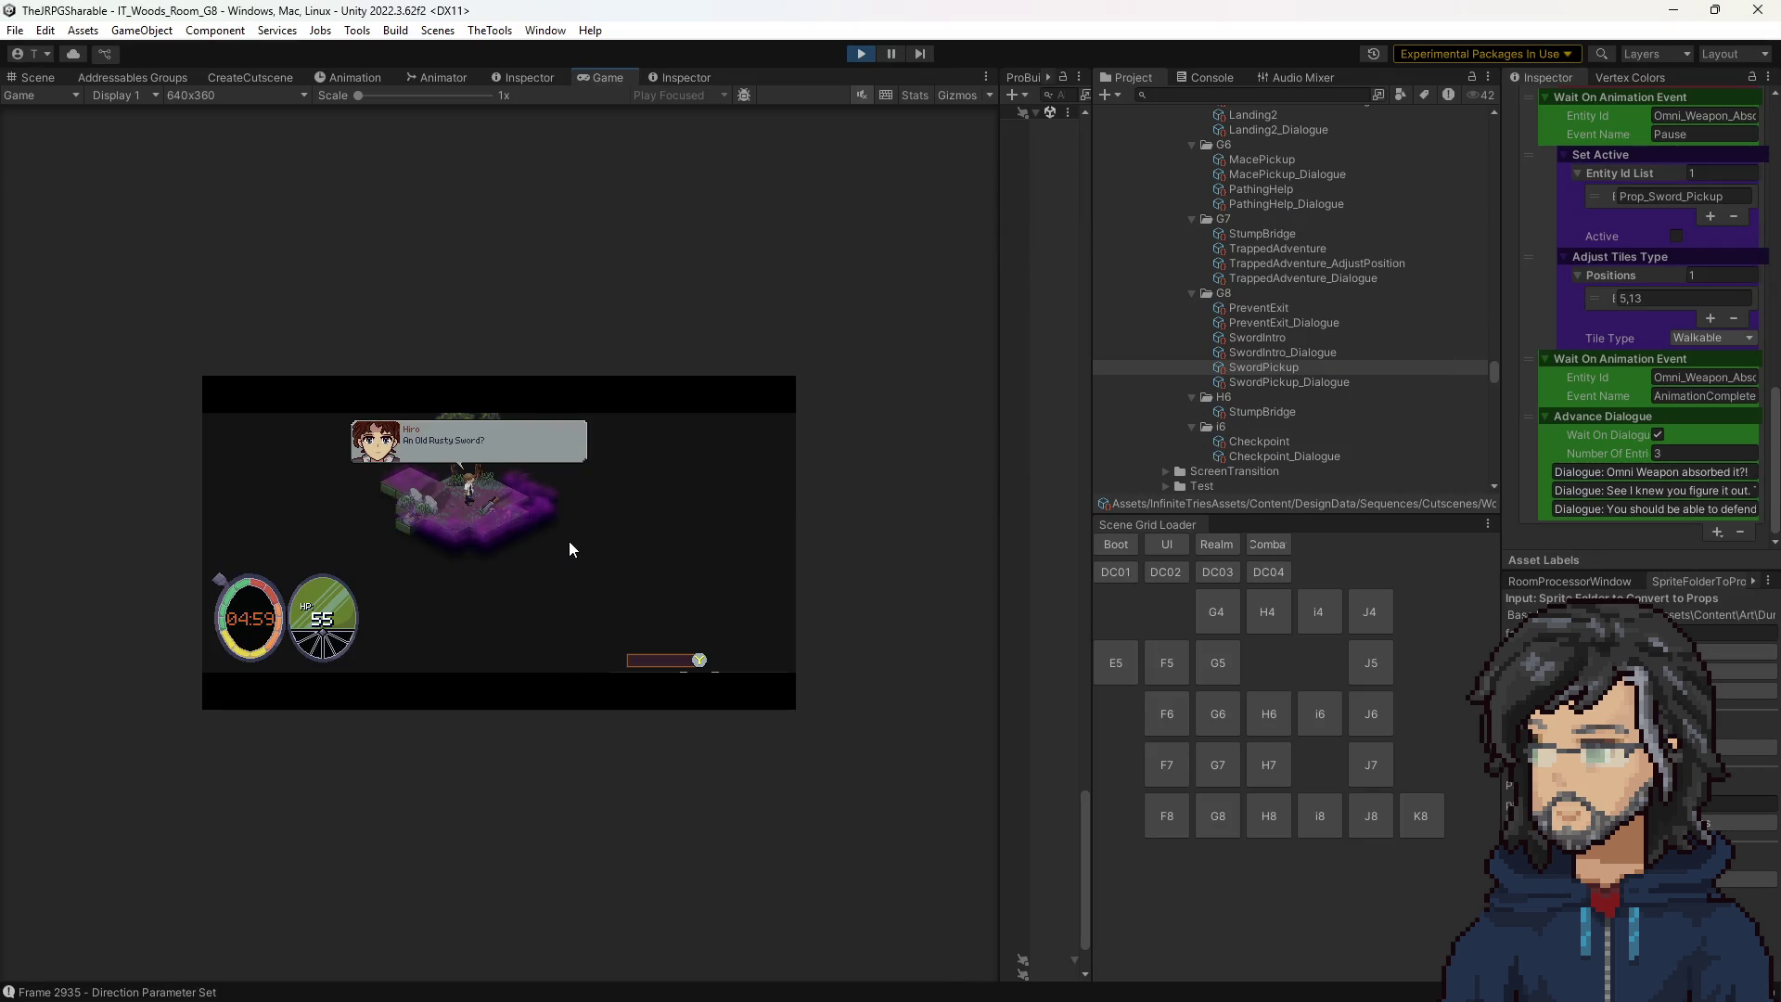
pyautogui.press('space')
pyautogui.moveTo(386, 320)
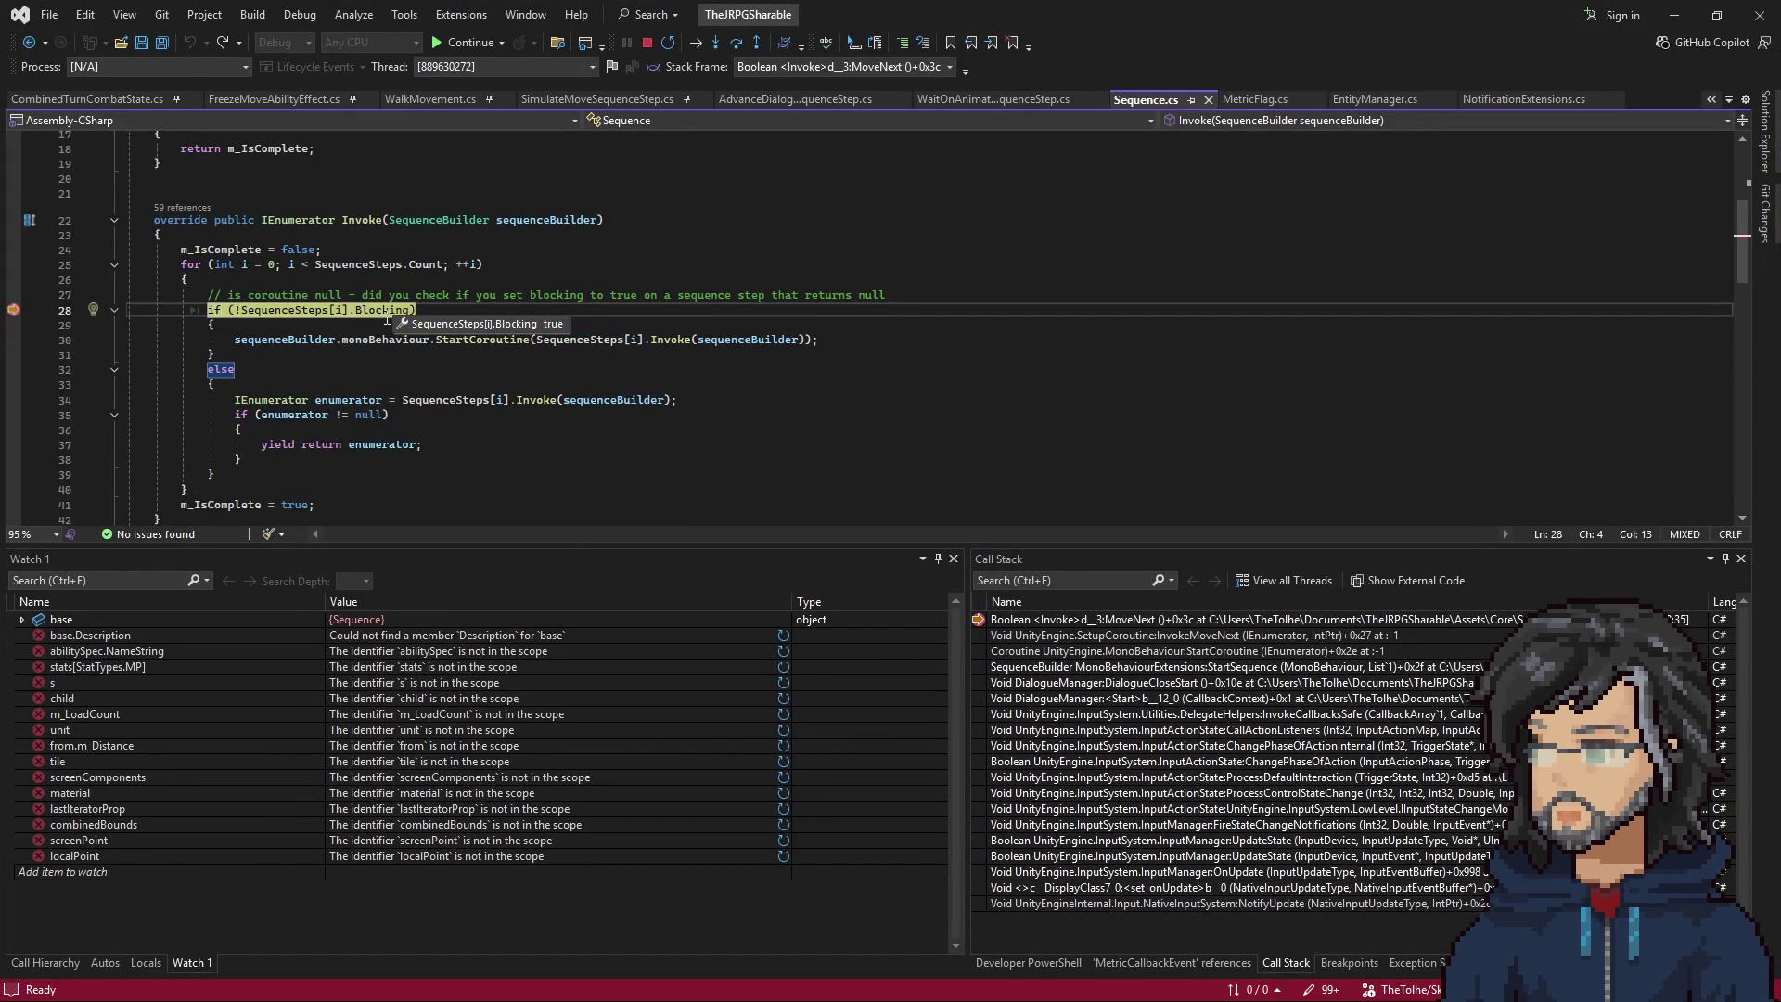
pyautogui.moveTo(289, 264)
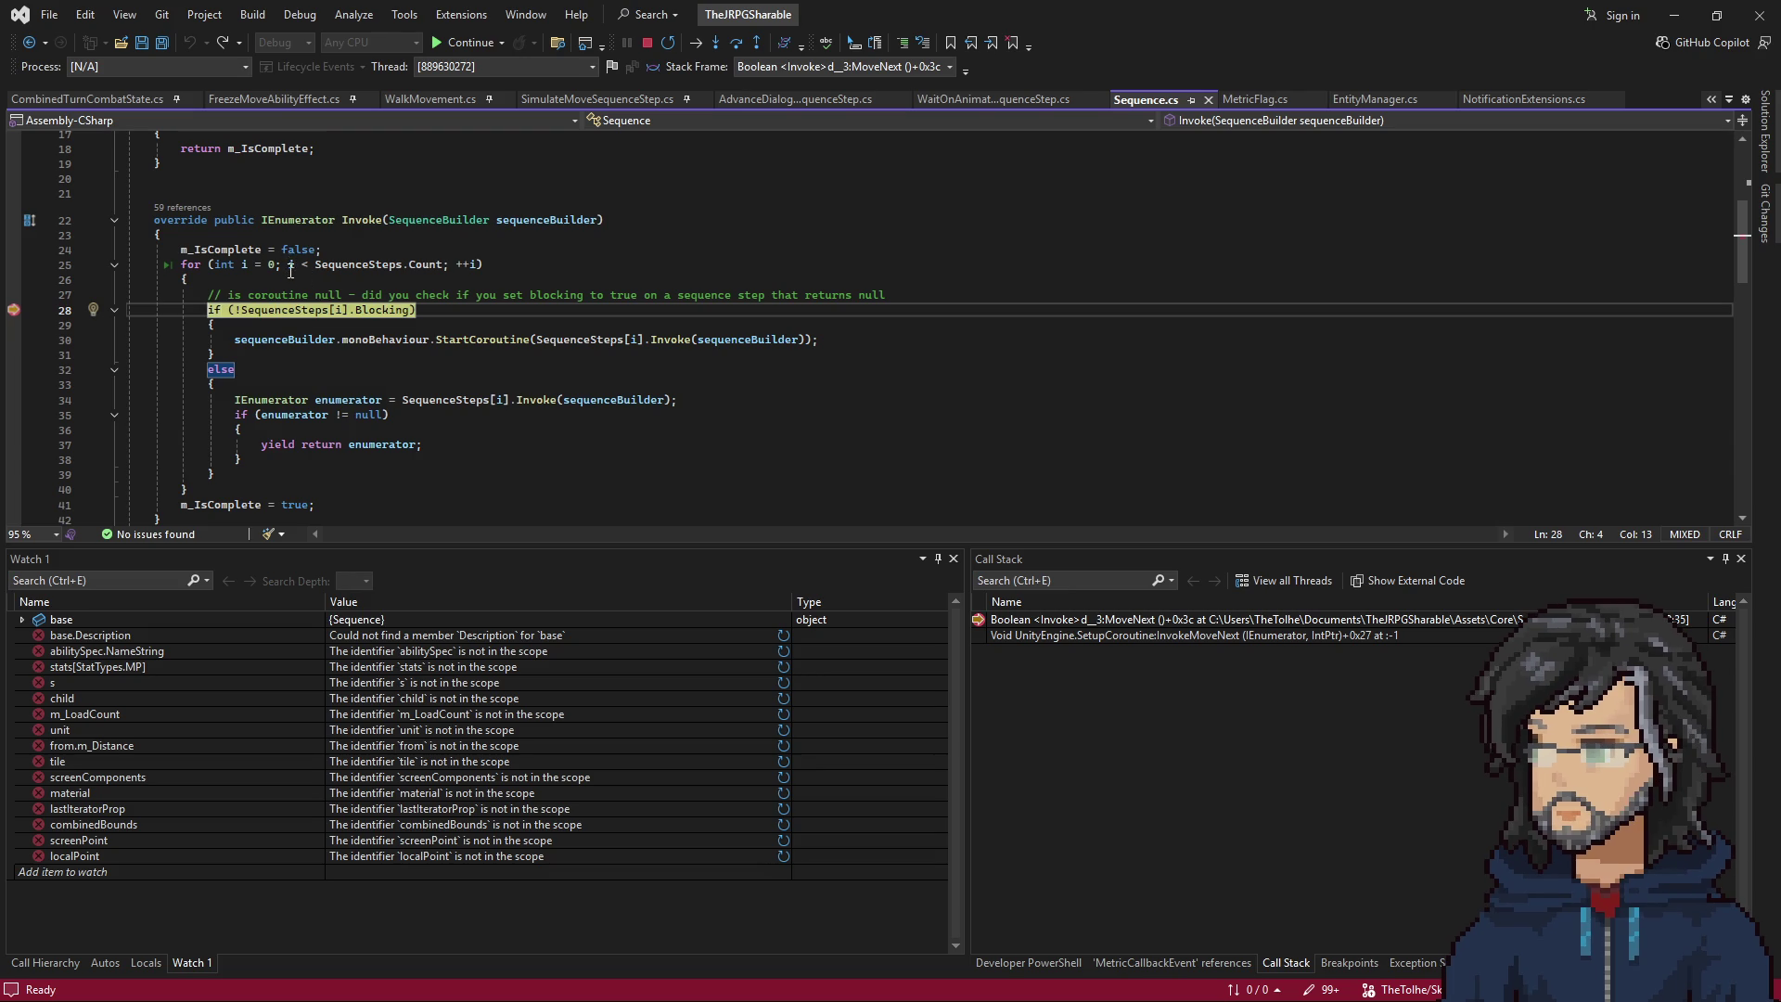
pyautogui.press('F5')
pyautogui.press('F5')
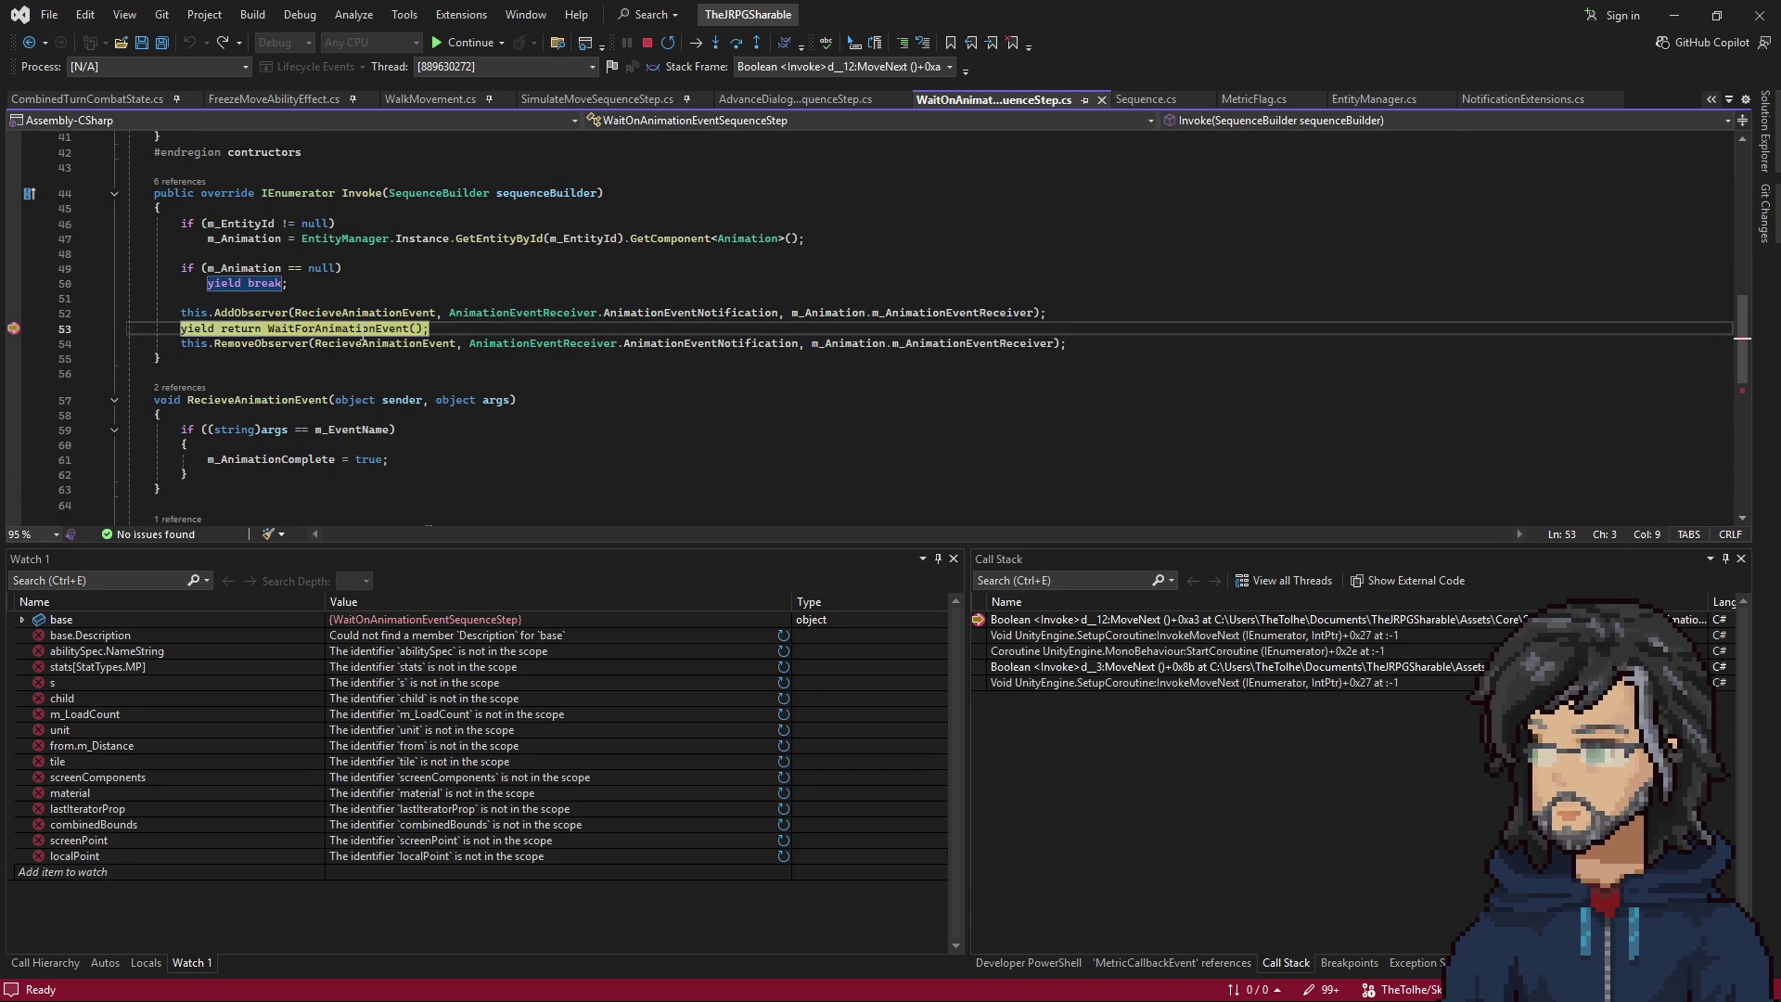
pyautogui.scroll(3, 356, 316)
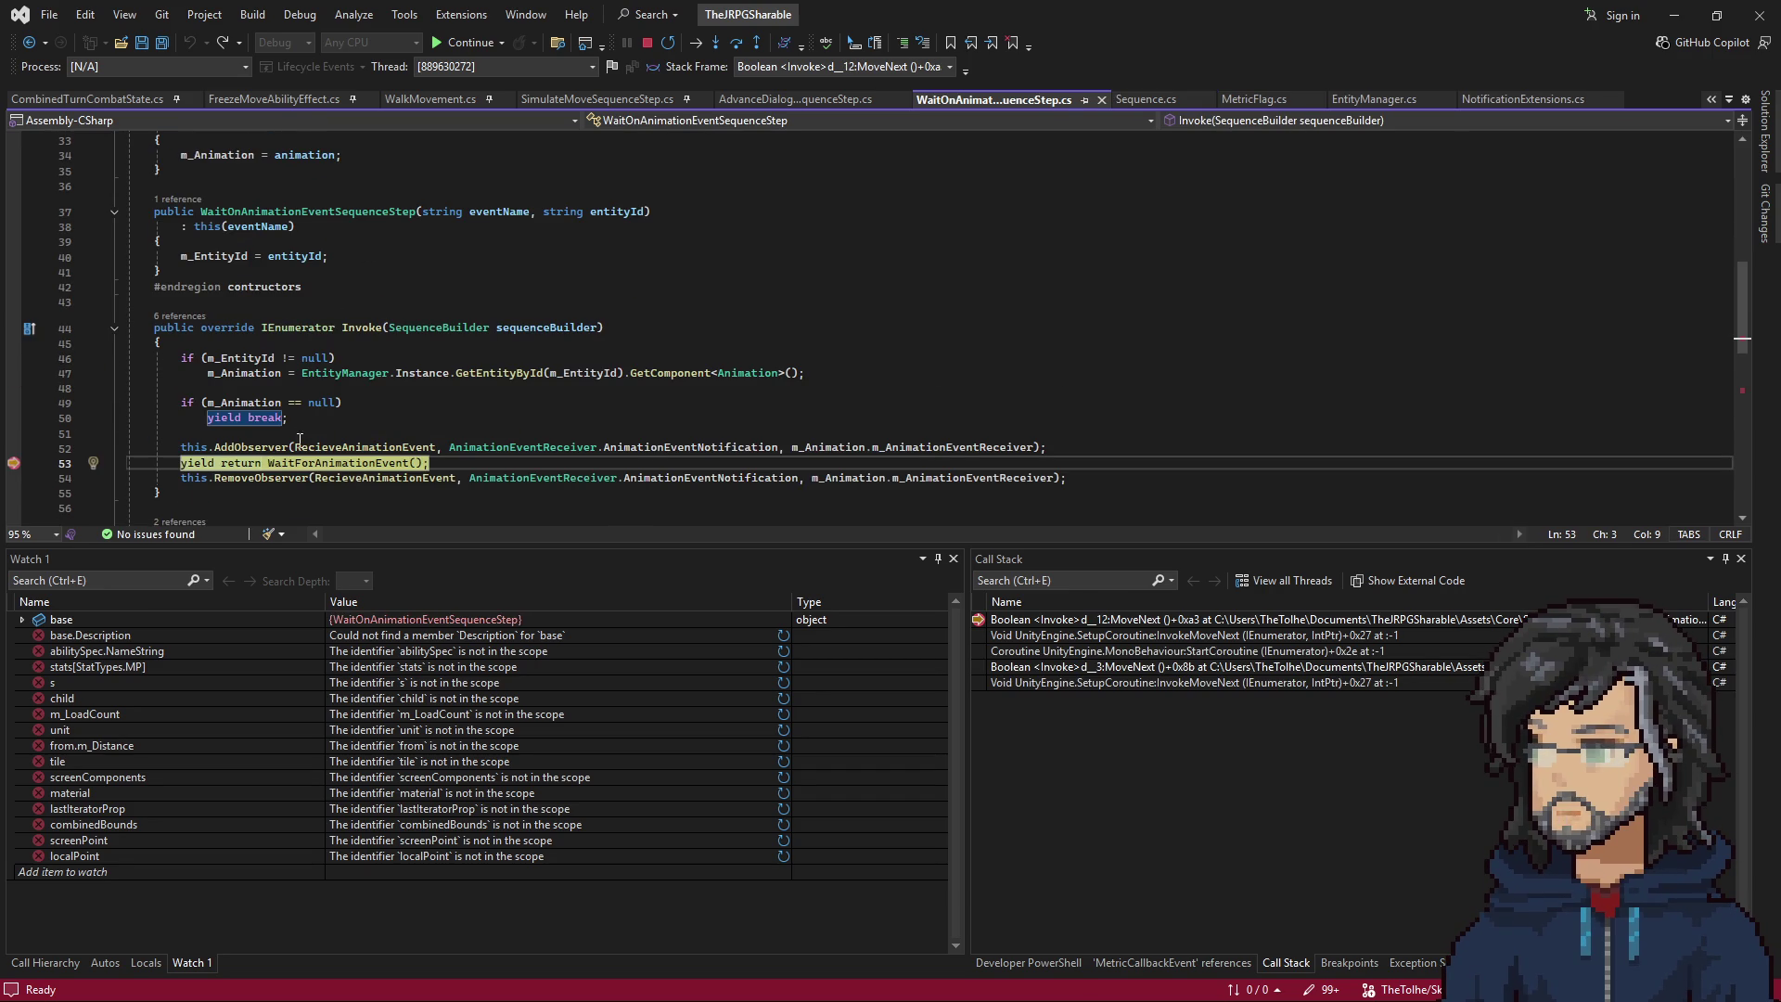
pyautogui.scroll(9, 316, 434)
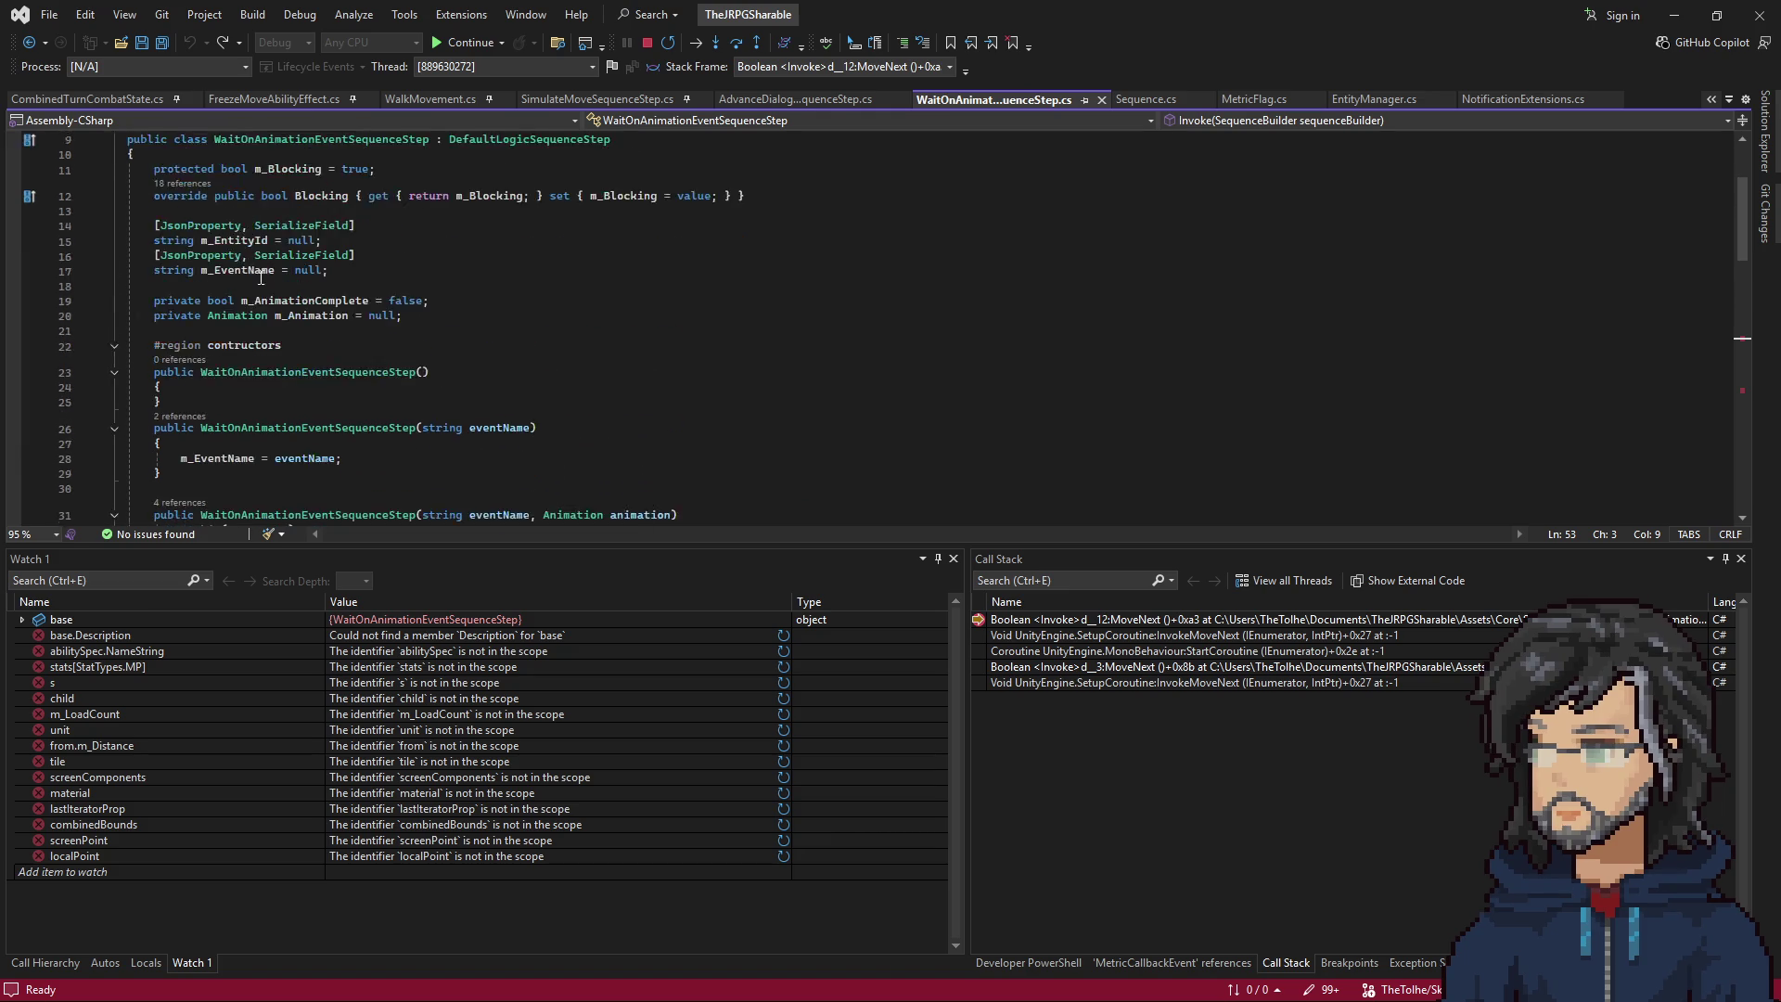
pyautogui.moveTo(264, 343)
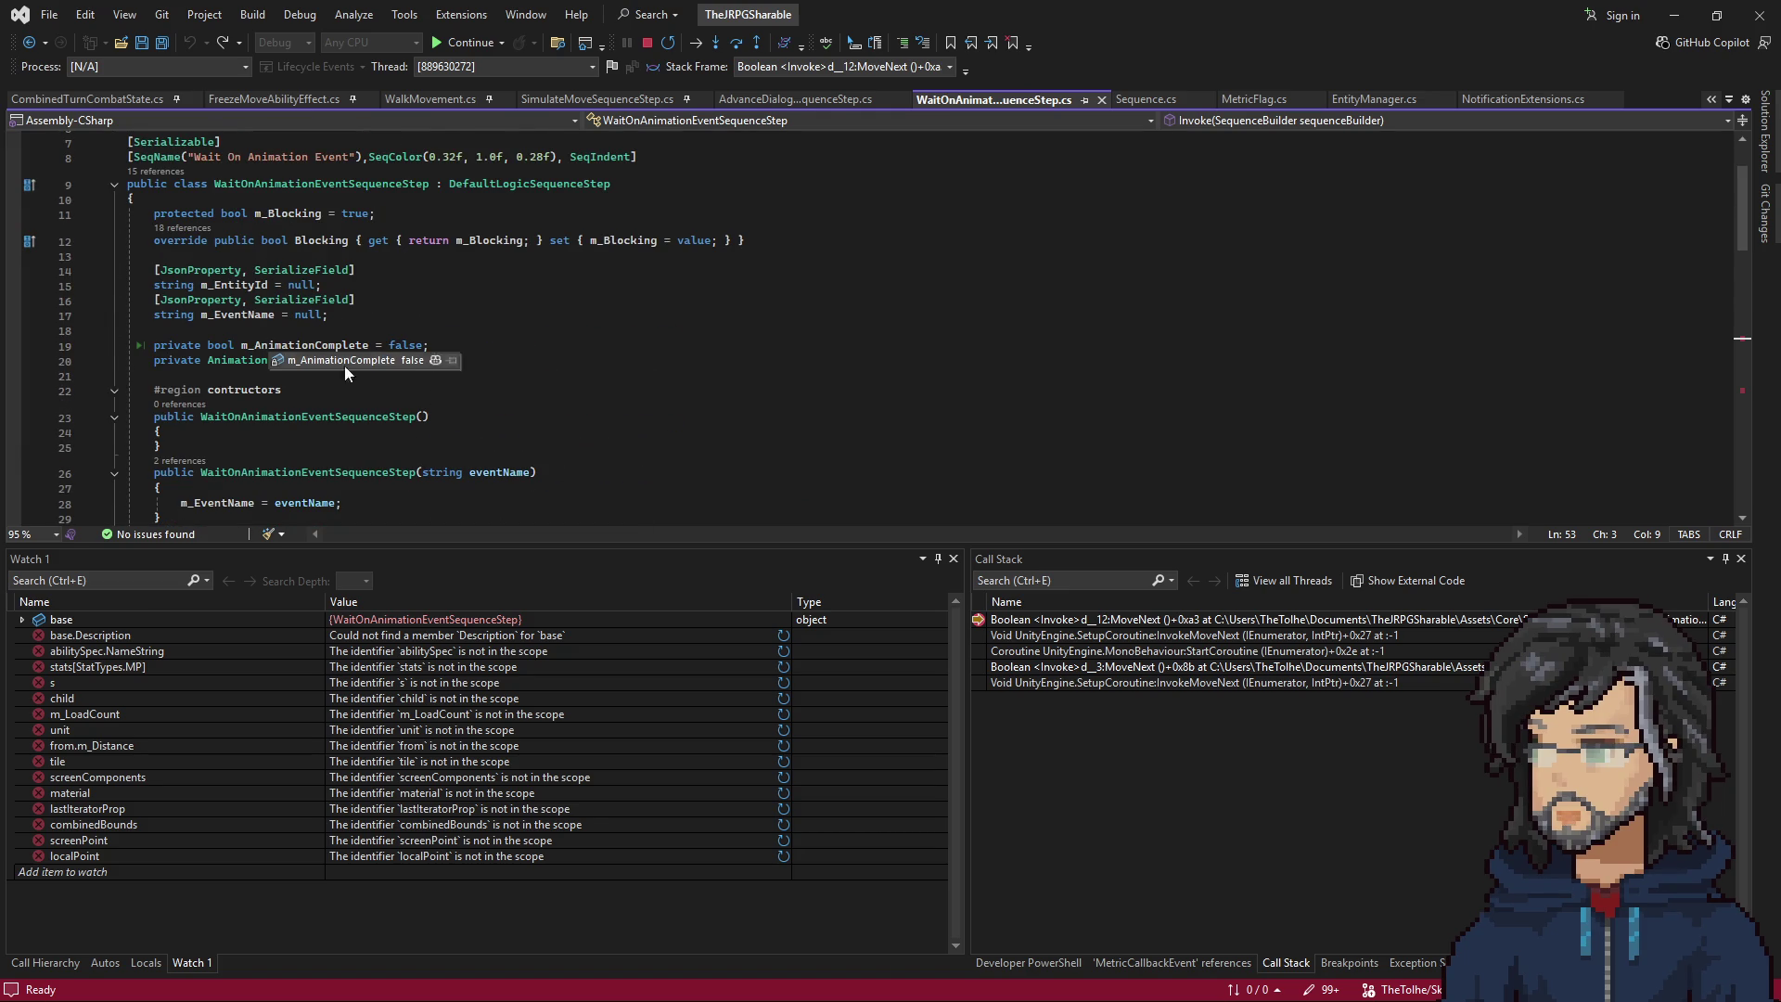
pyautogui.scroll(-10, 349, 379)
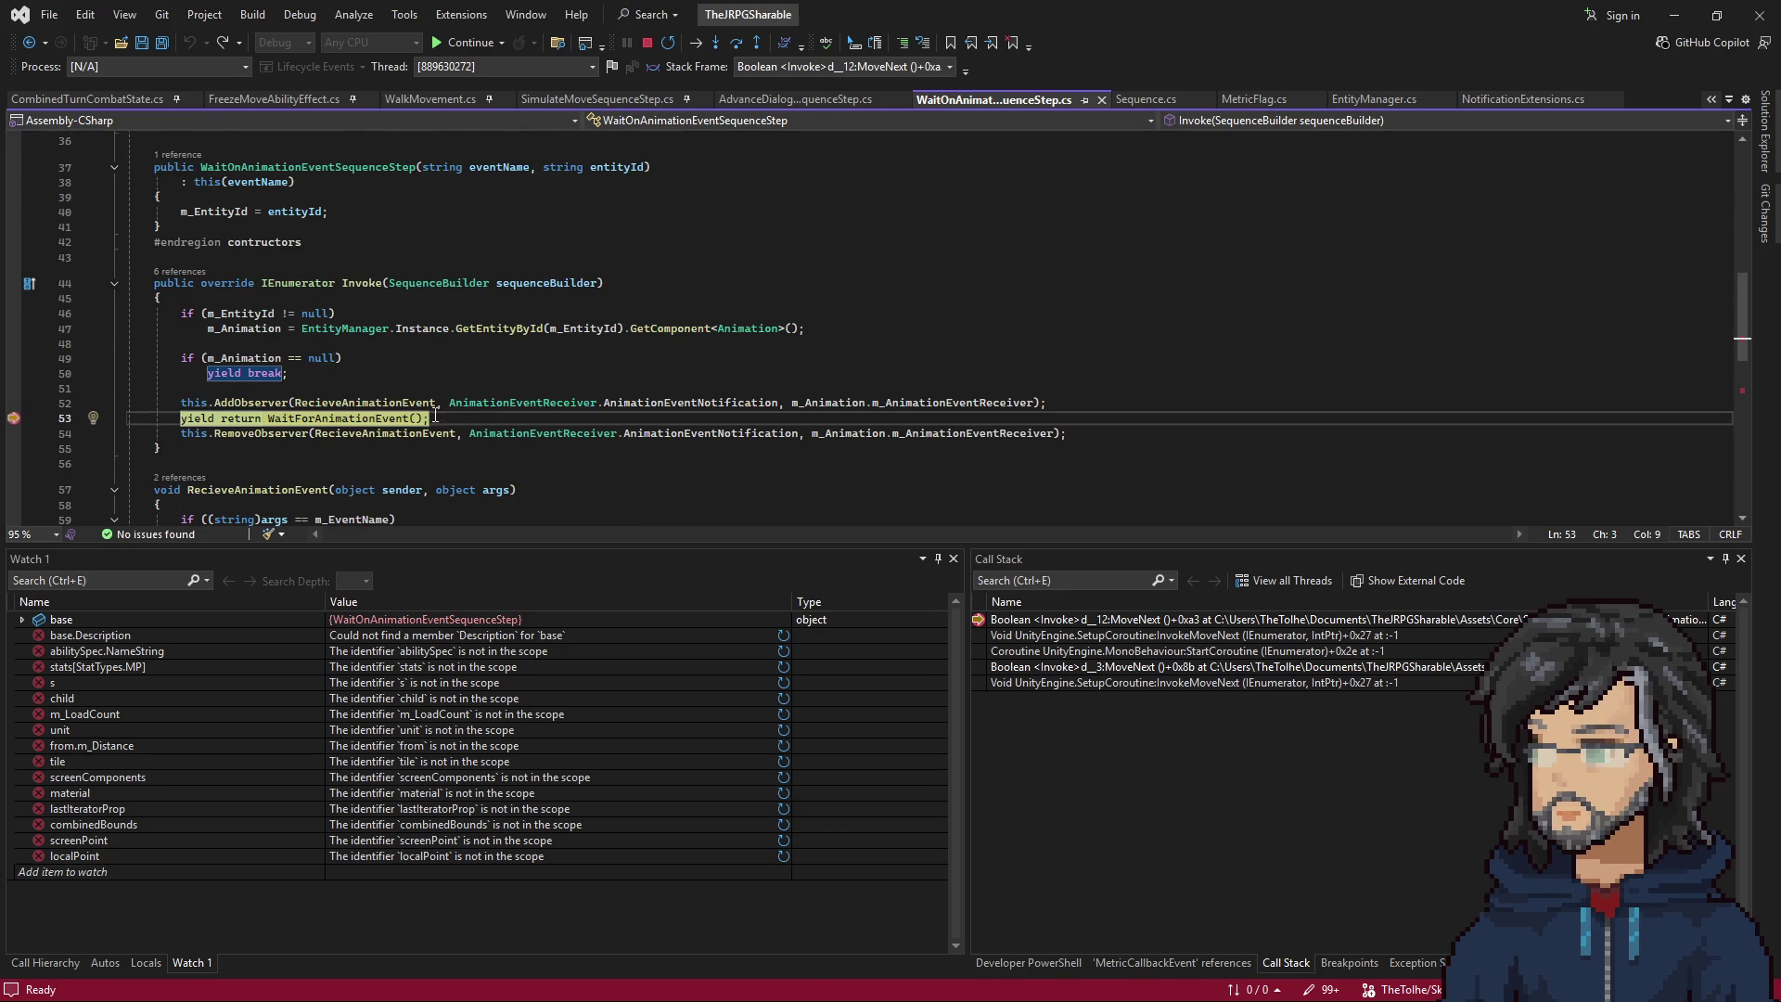
pyautogui.scroll(-5, 365, 435)
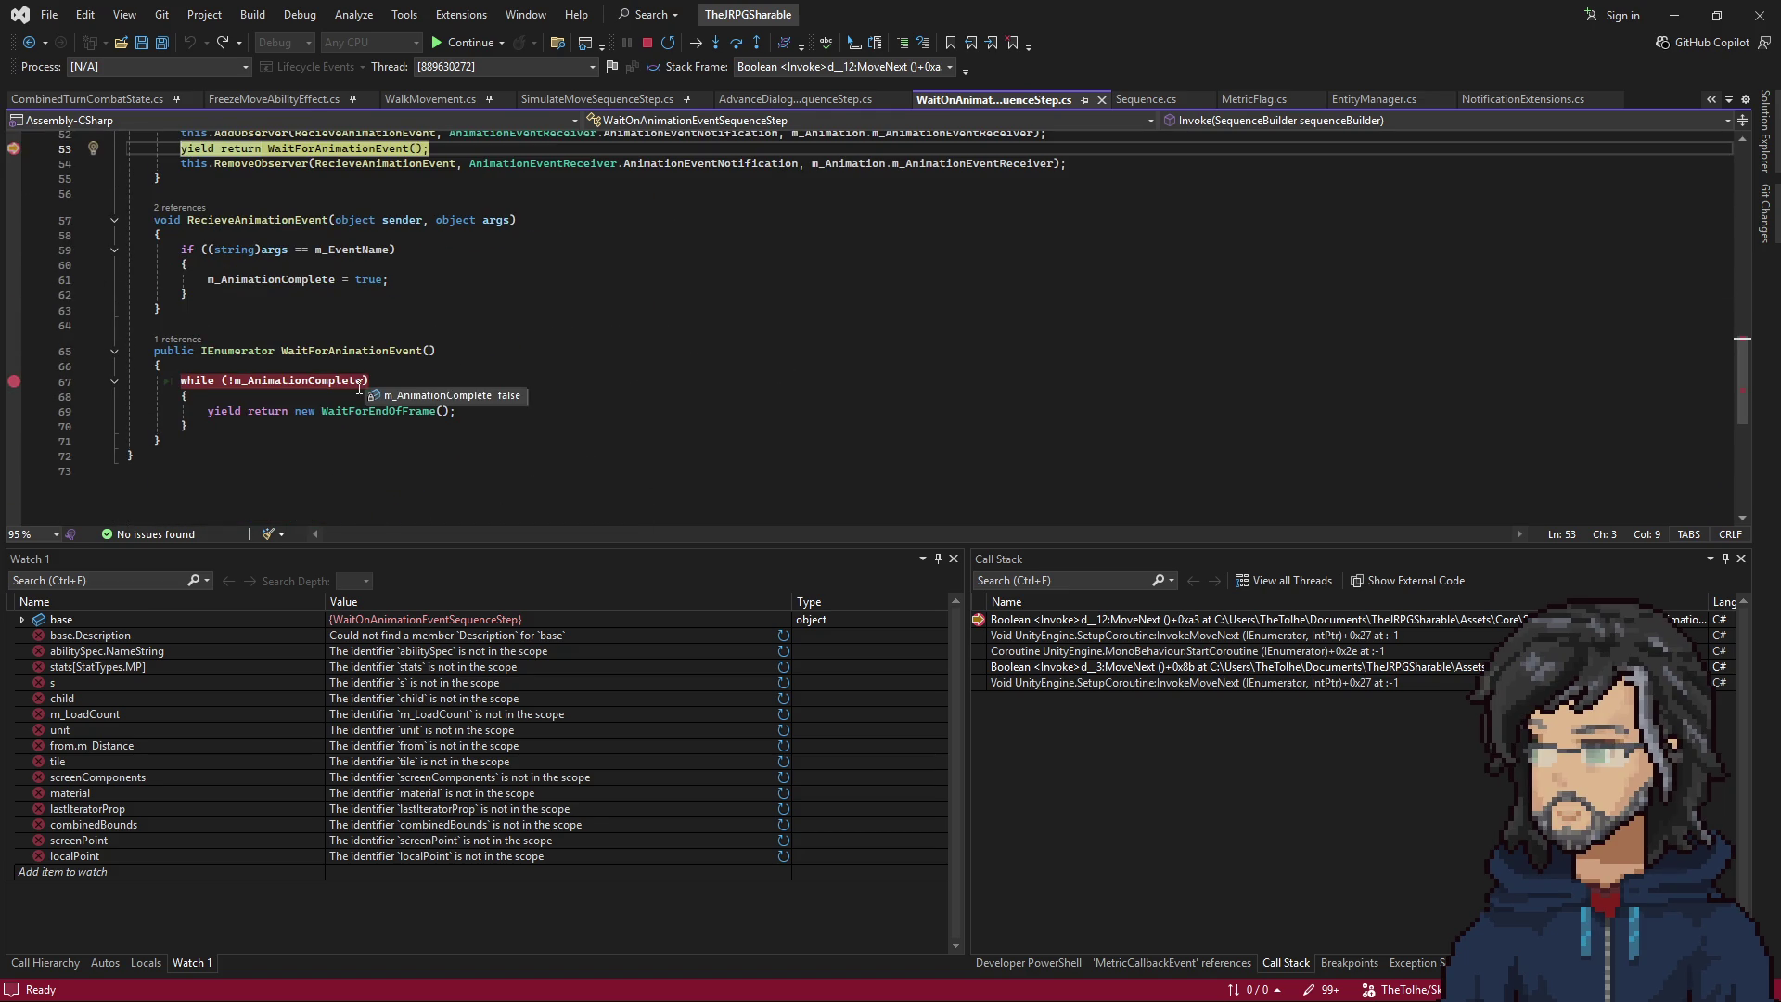
pyautogui.scroll(6, 366, 435)
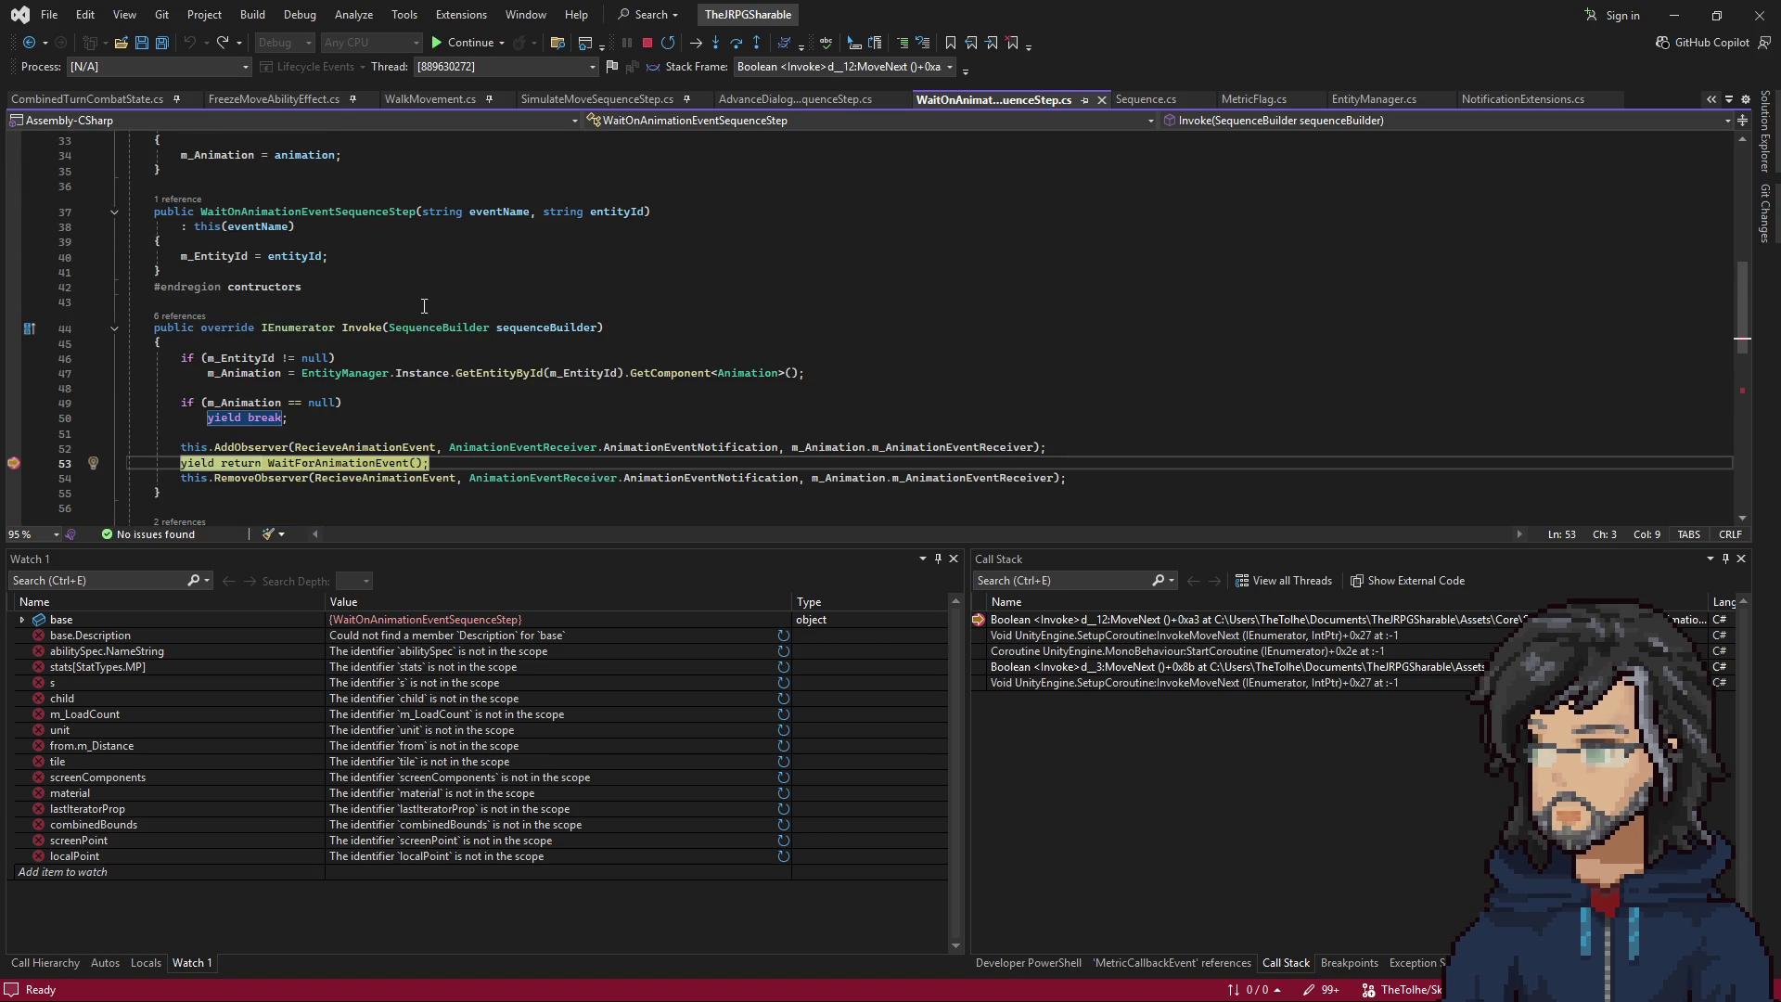
pyautogui.scroll(-4, 330, 279)
pyautogui.moveTo(351, 384)
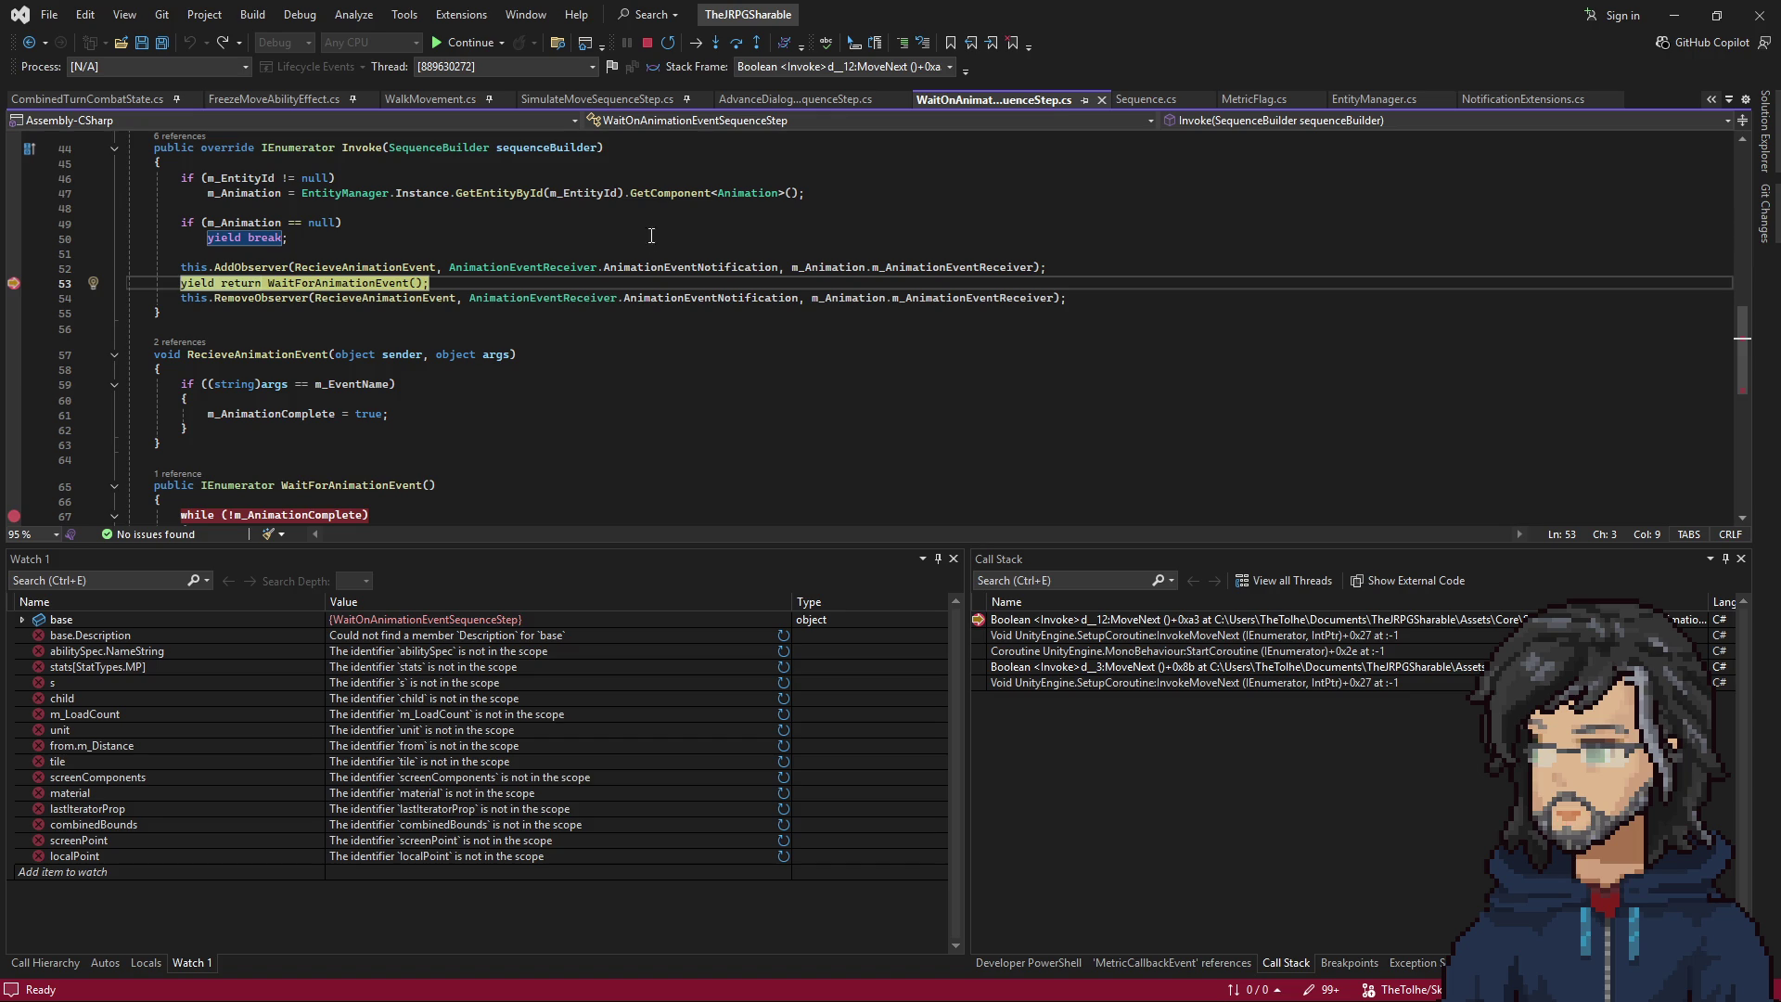
pyautogui.click(964, 227)
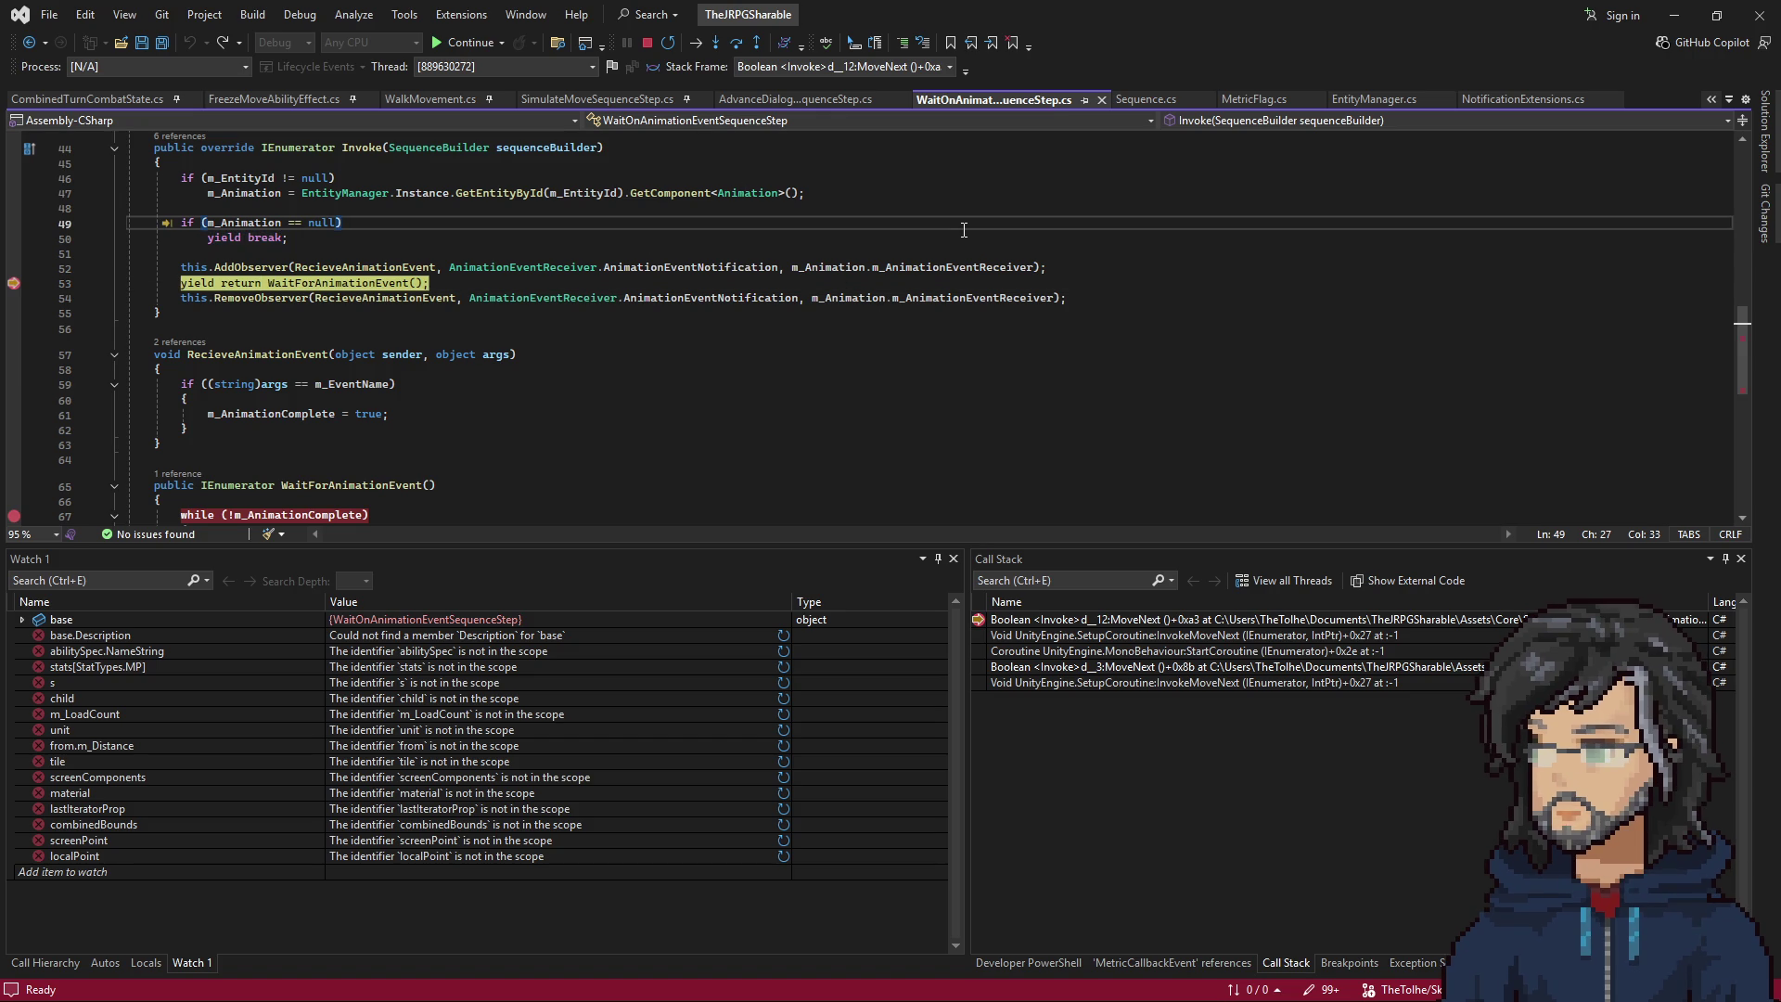
# Find AnimationParameterSequenceStep.cs via Ctrl+T search and read it, selecting WaitOnAnimationEventSequenceStep on line 122.
pyautogui.hotkey('ctrl', 't')
pyautogui.write('animationp')
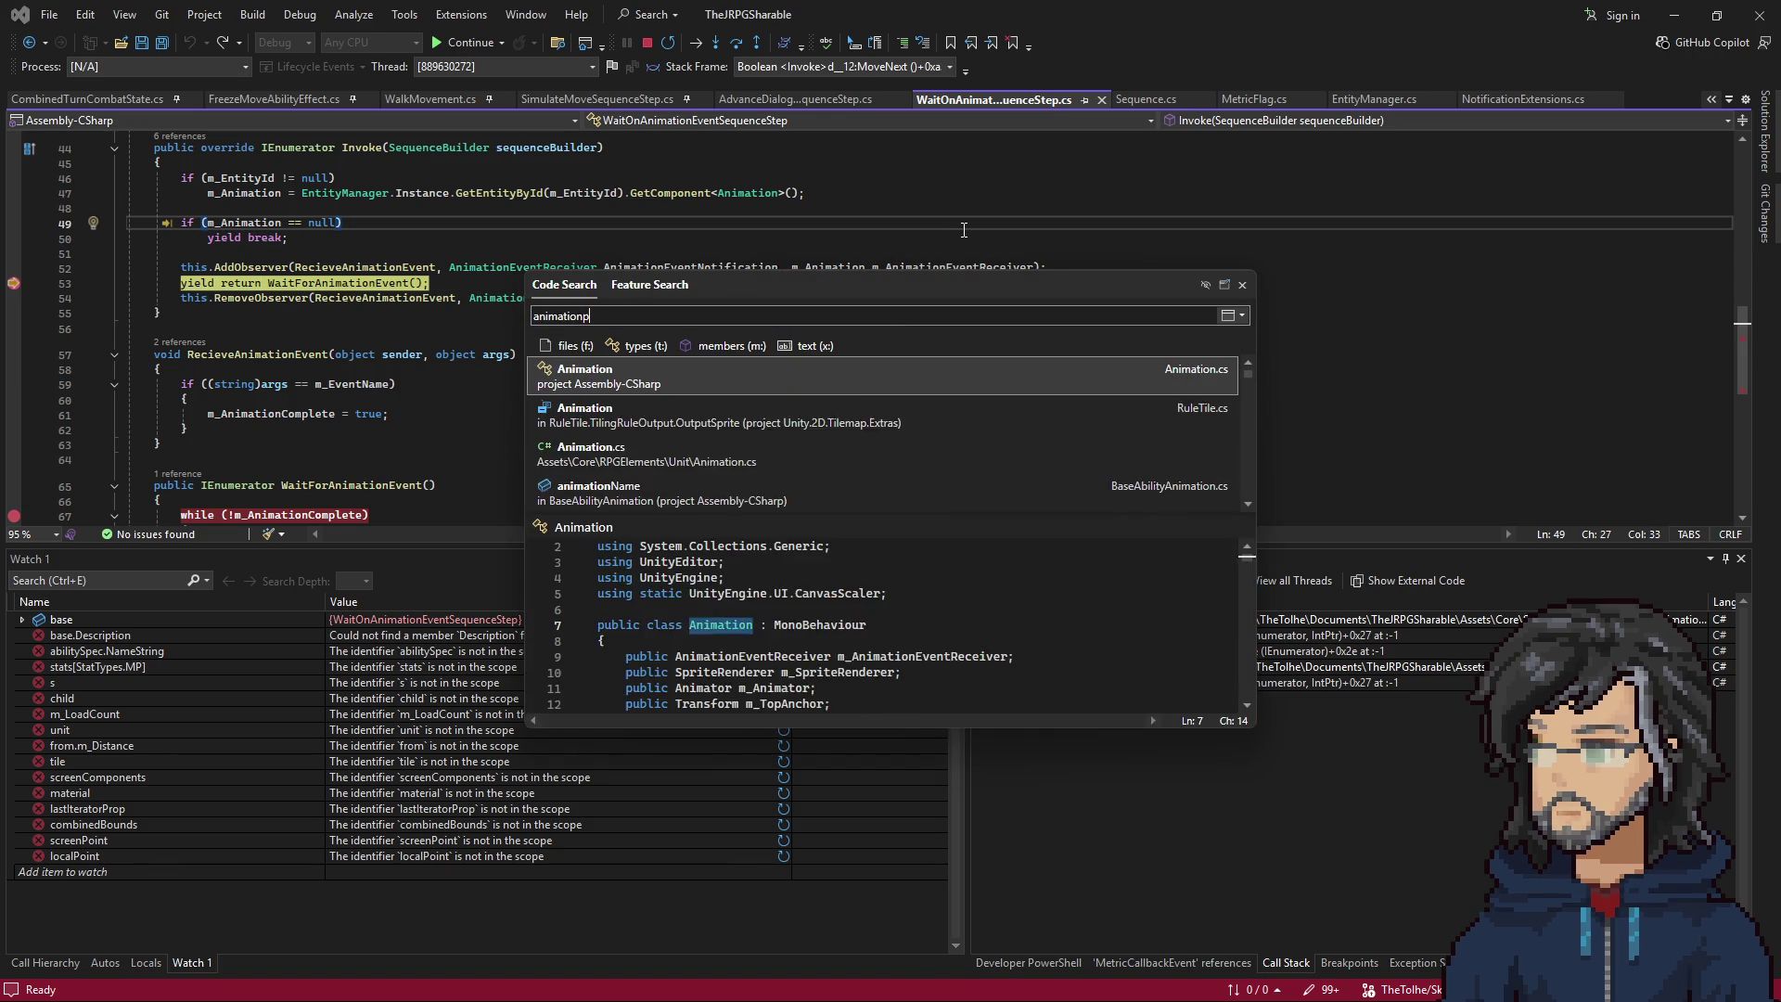
pyautogui.write('arameter')
pyautogui.press('Return')
pyautogui.scroll(-20, 506, 349)
pyautogui.scroll(-12, 404, 383)
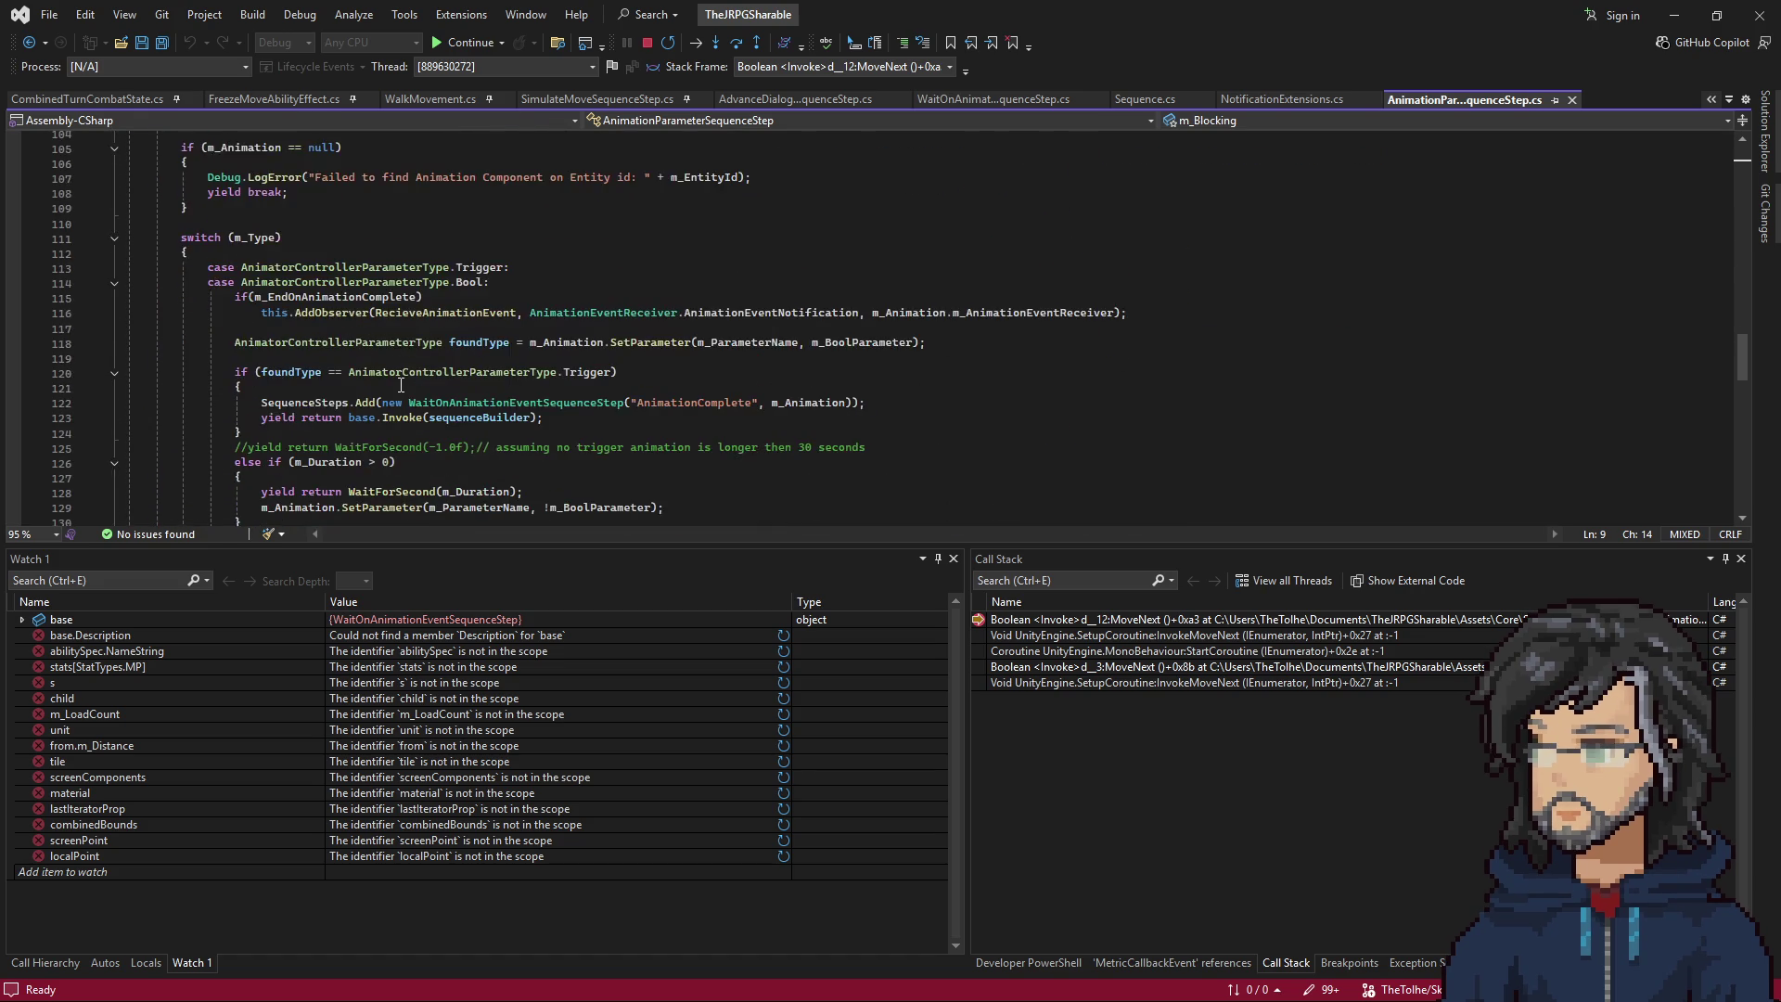
pyautogui.scroll(-2, 401, 385)
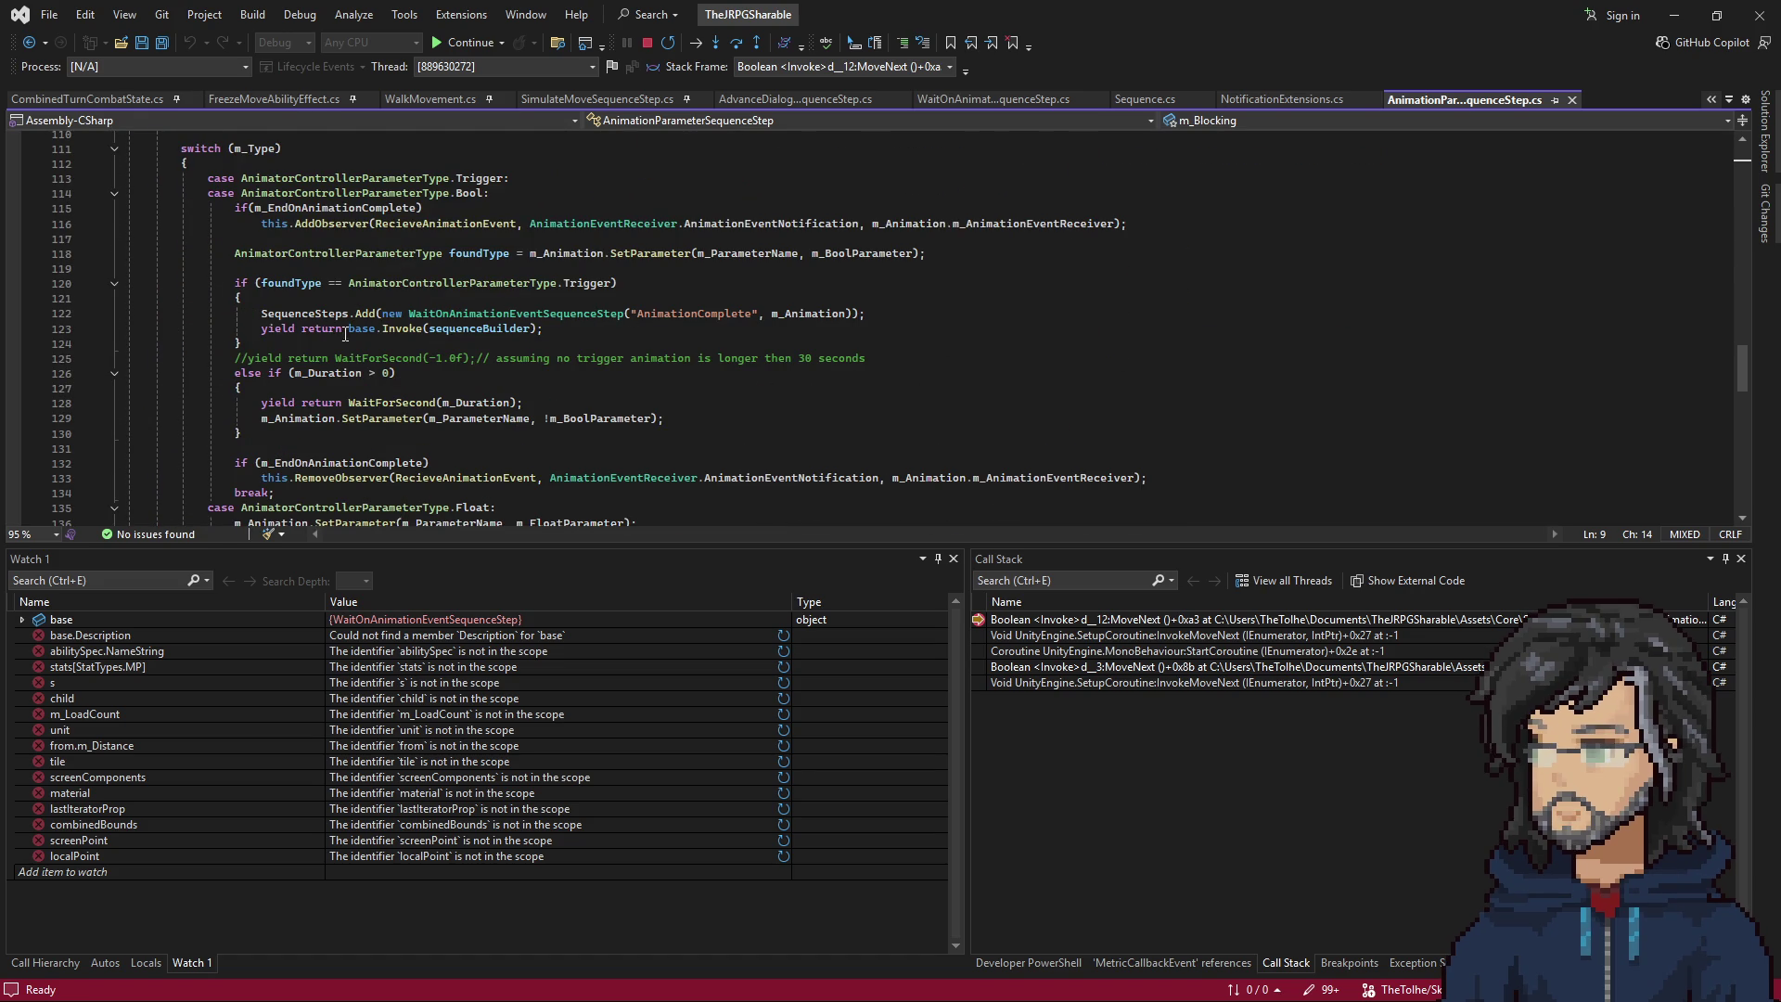
pyautogui.doubleClick(510, 315)
pyautogui.scroll(-4, 556, 343)
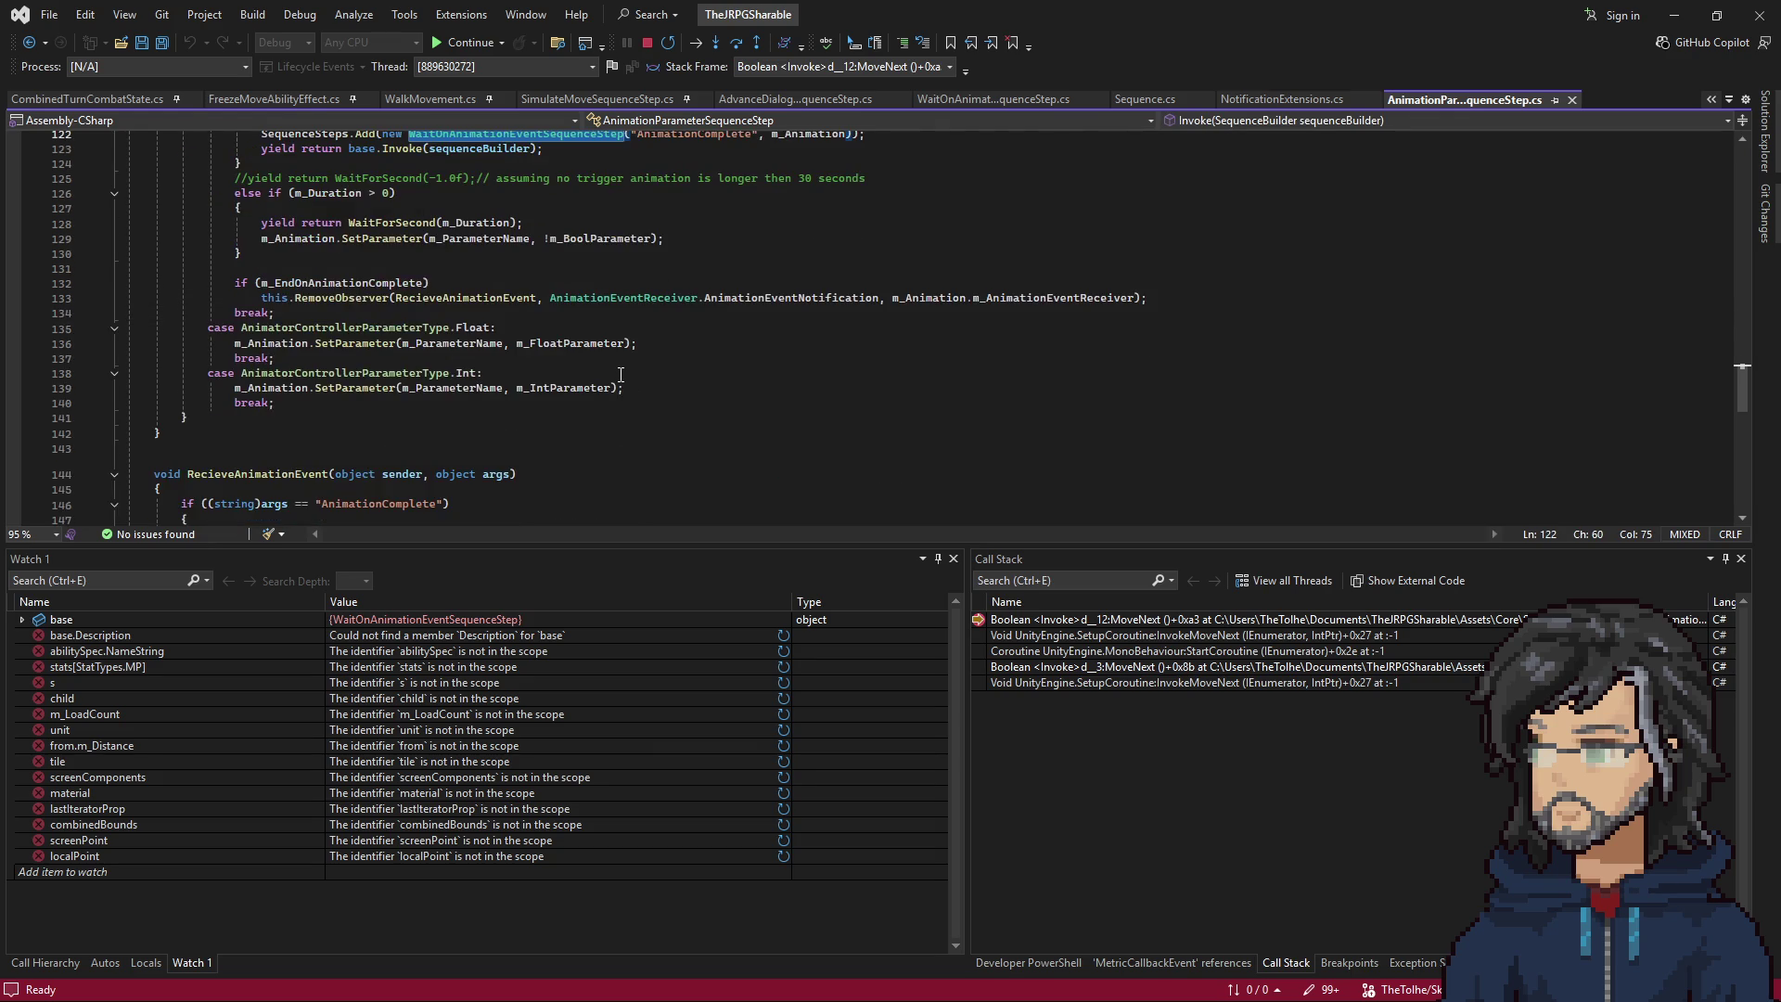
pyautogui.scroll(3, 620, 374)
pyautogui.scroll(1, 620, 375)
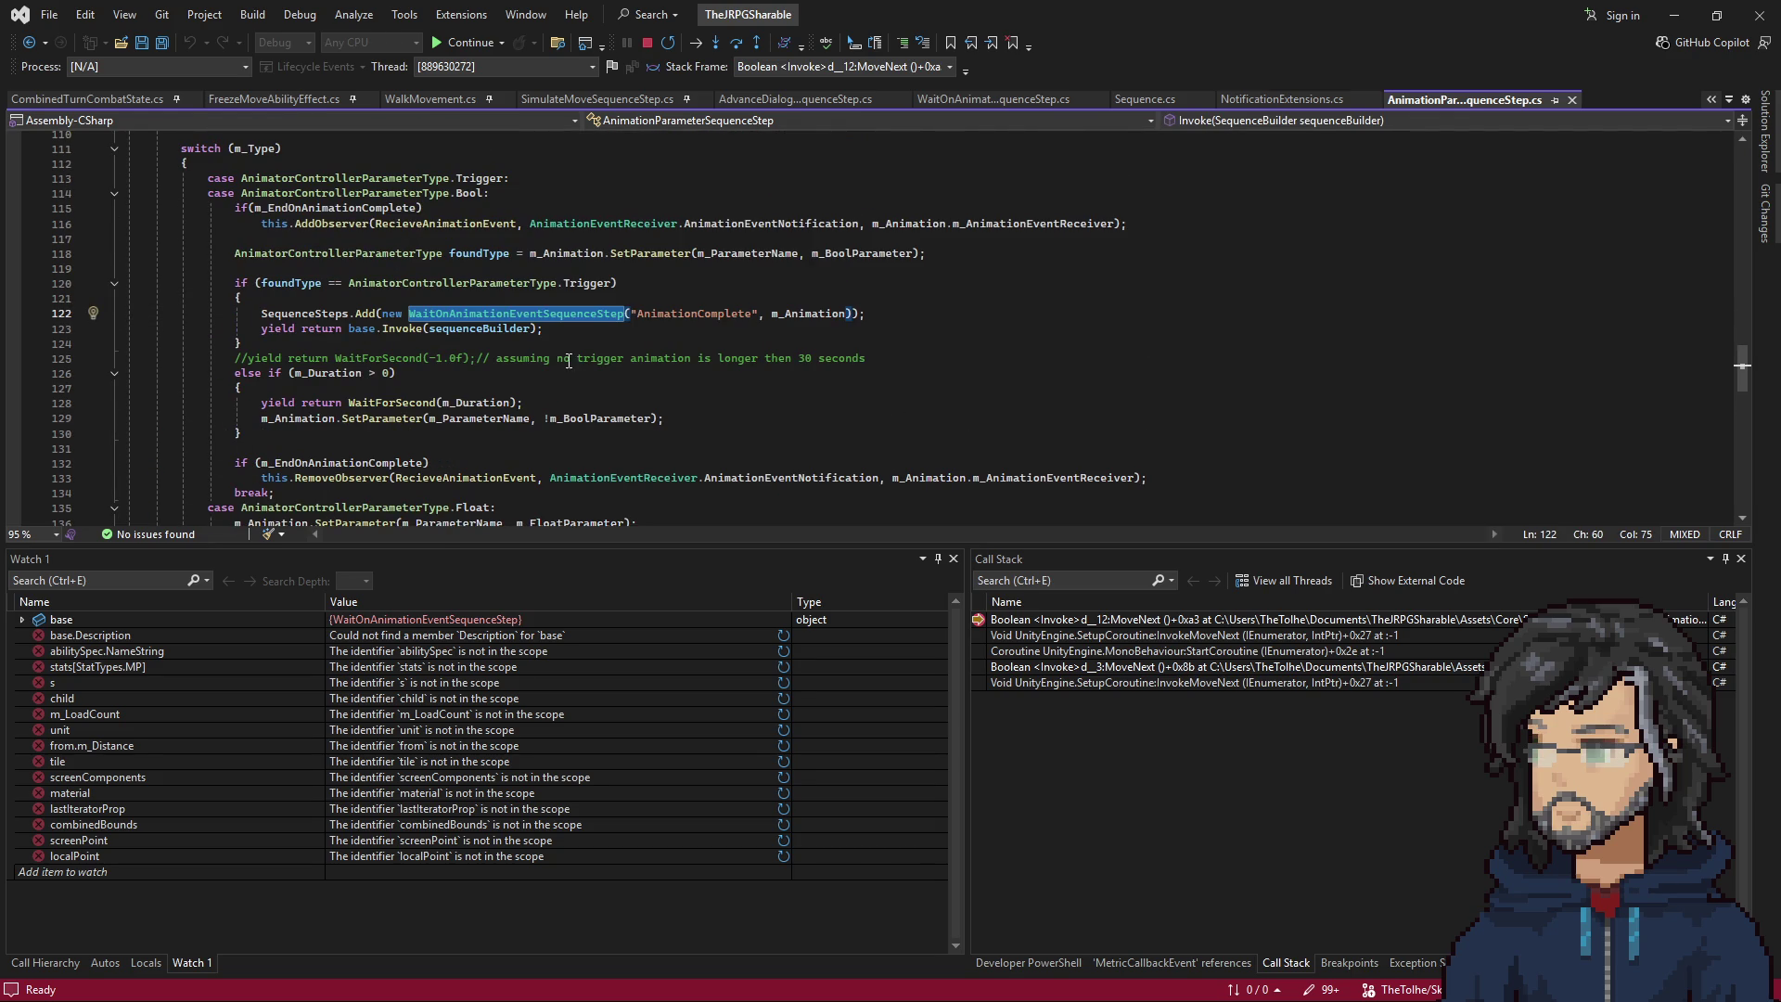
pyautogui.scroll(-3, 570, 343)
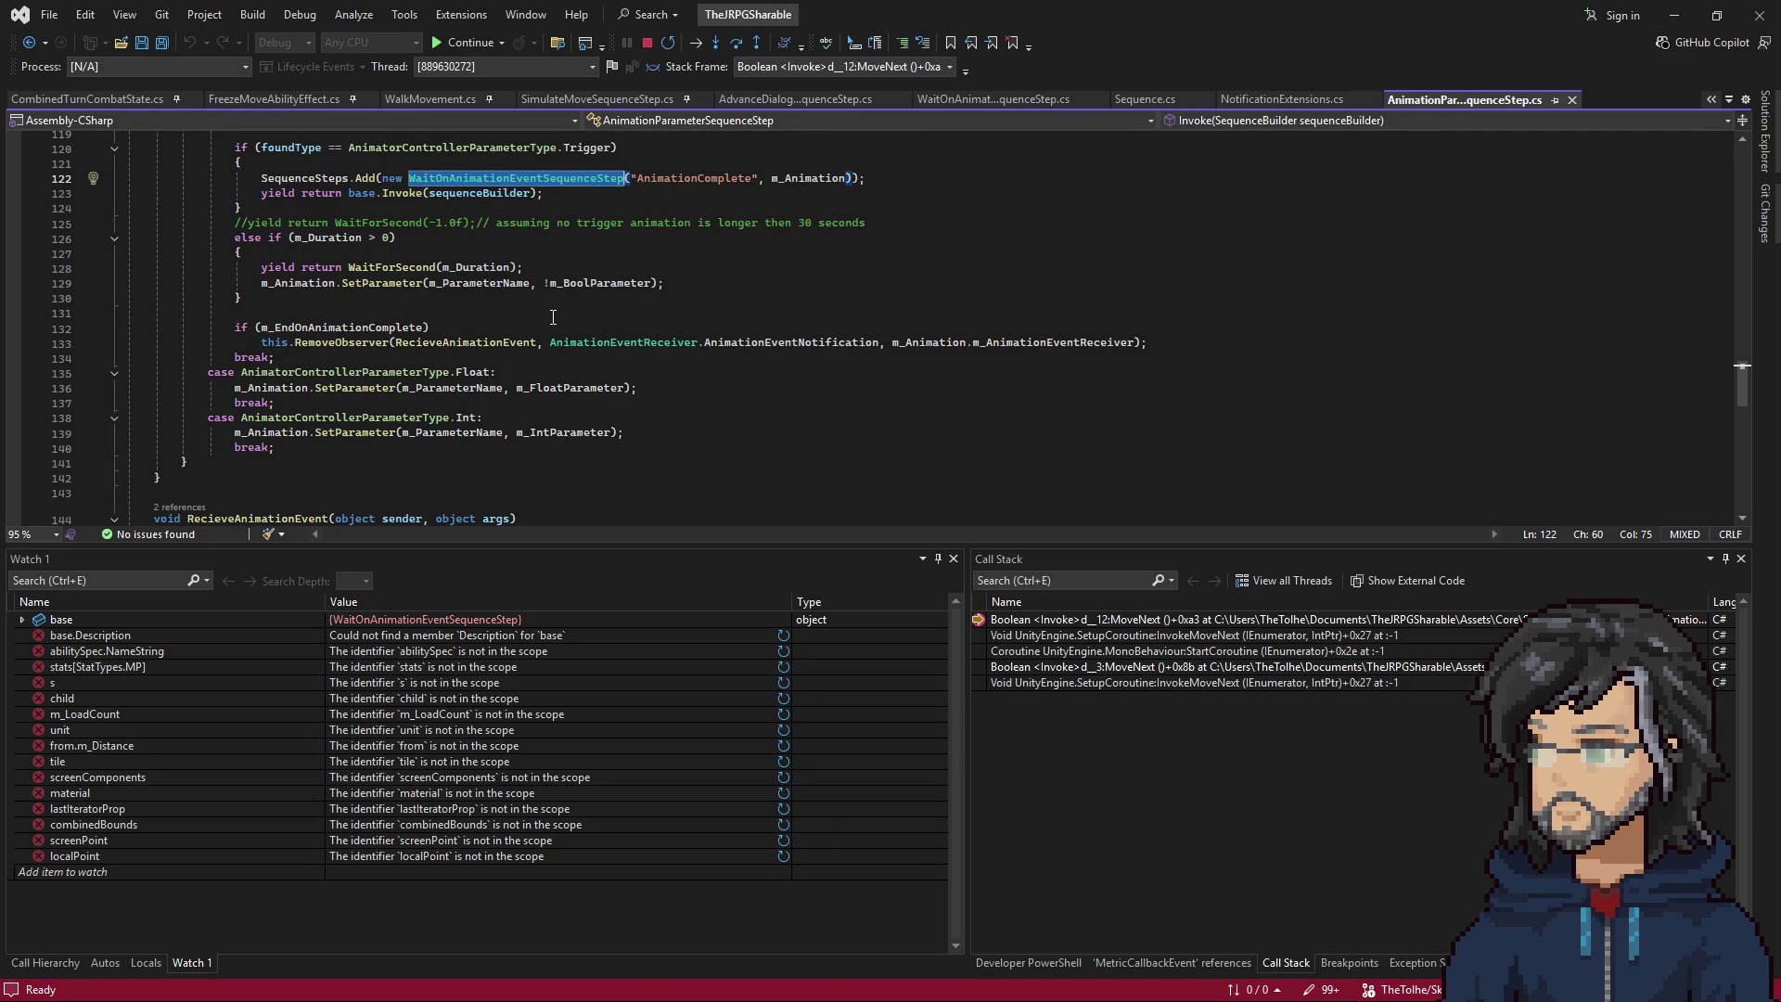
pyautogui.scroll(-8, 553, 318)
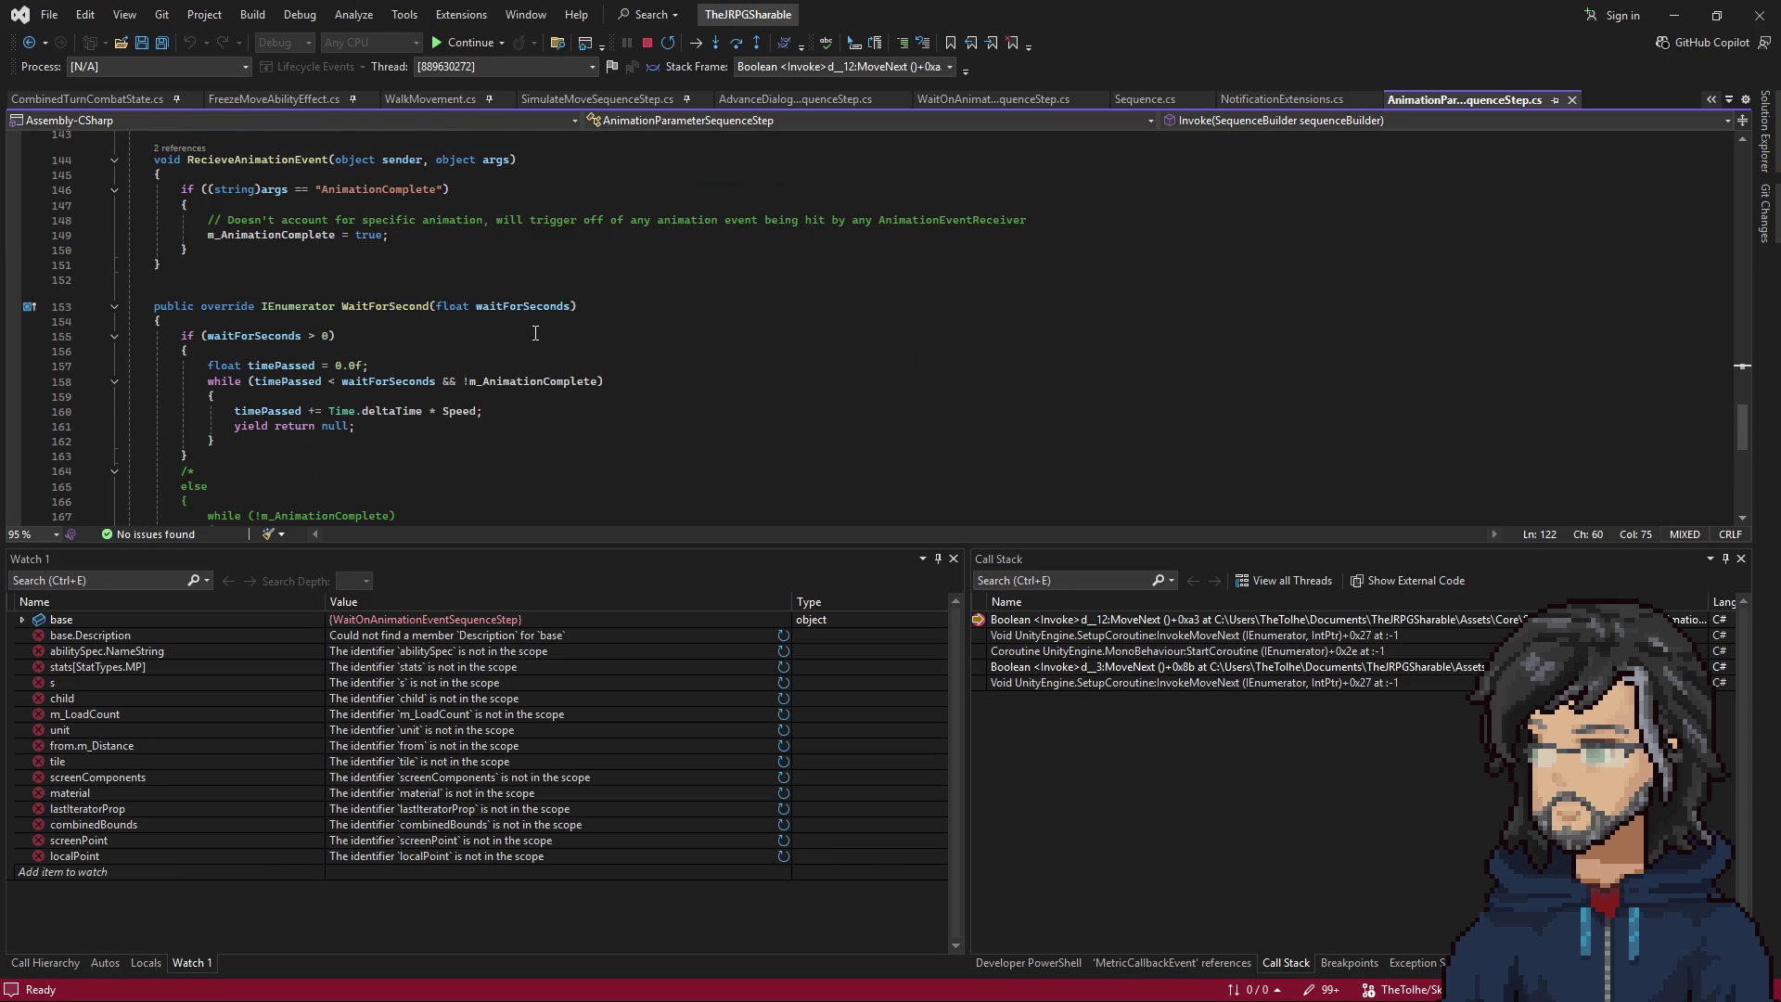
# Check the running Unity game, then bring up SwordPickup.asset in VS Code.
pyautogui.hotkey('alt', 'Tab')
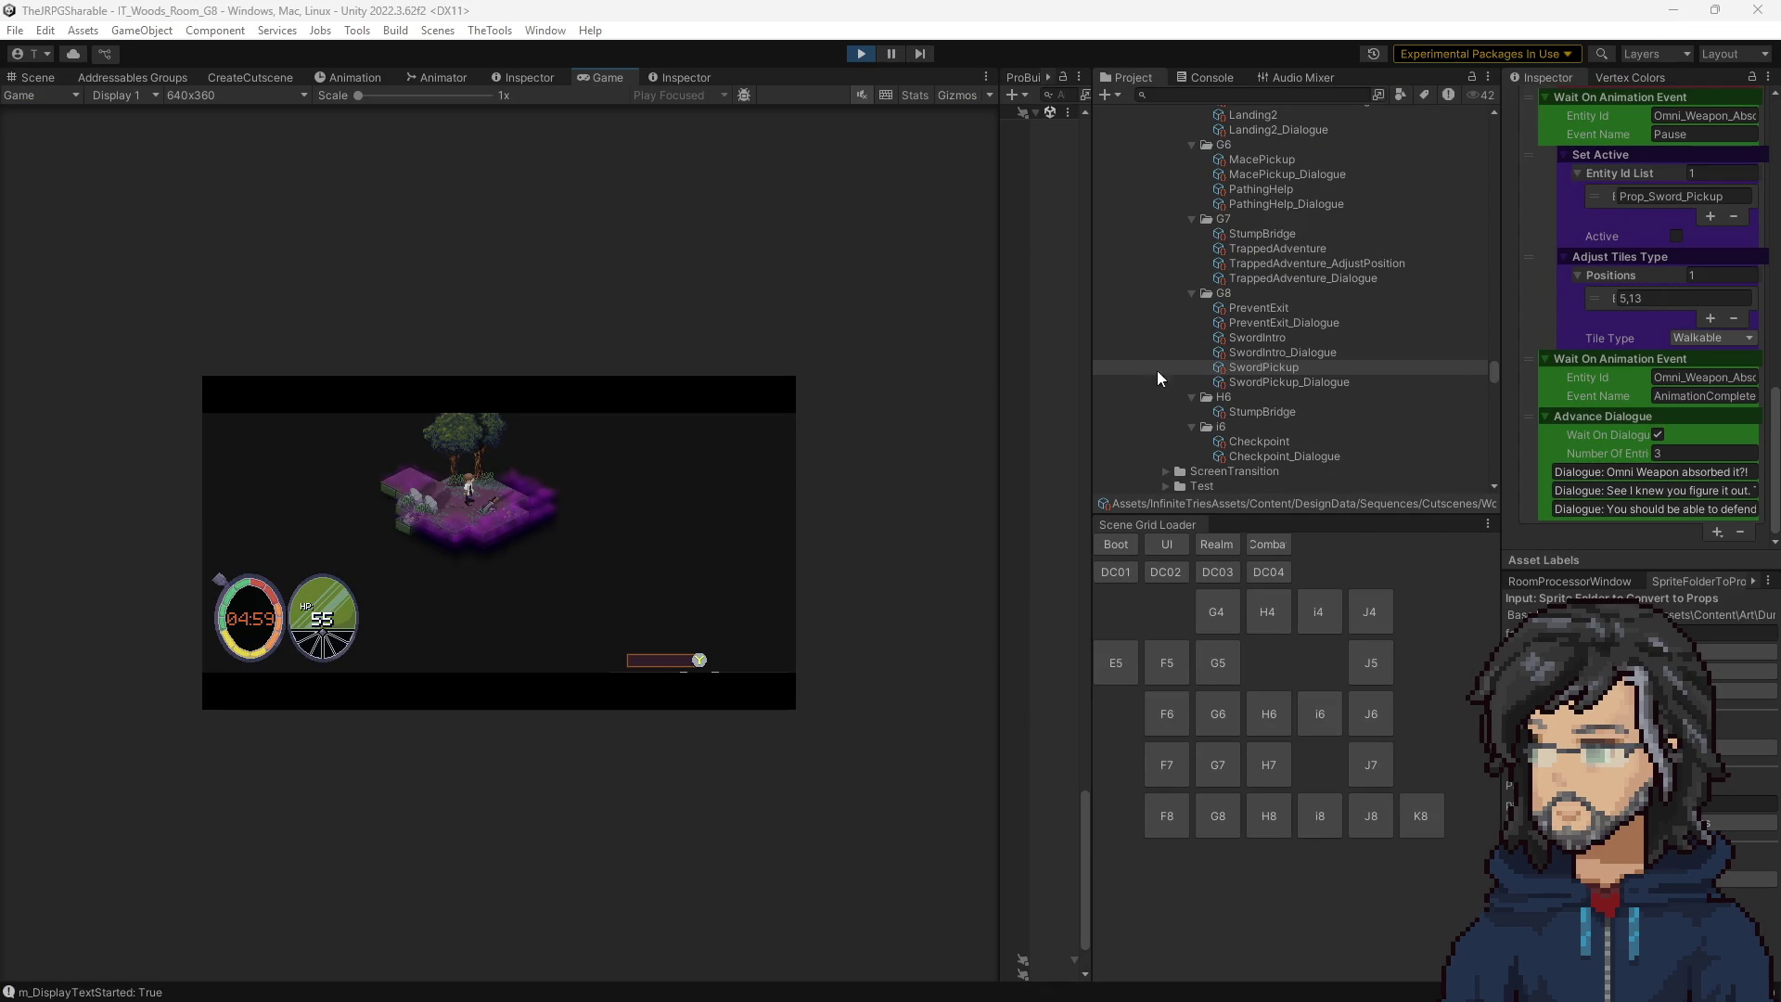
pyautogui.hotkey('alt', 'Tab')
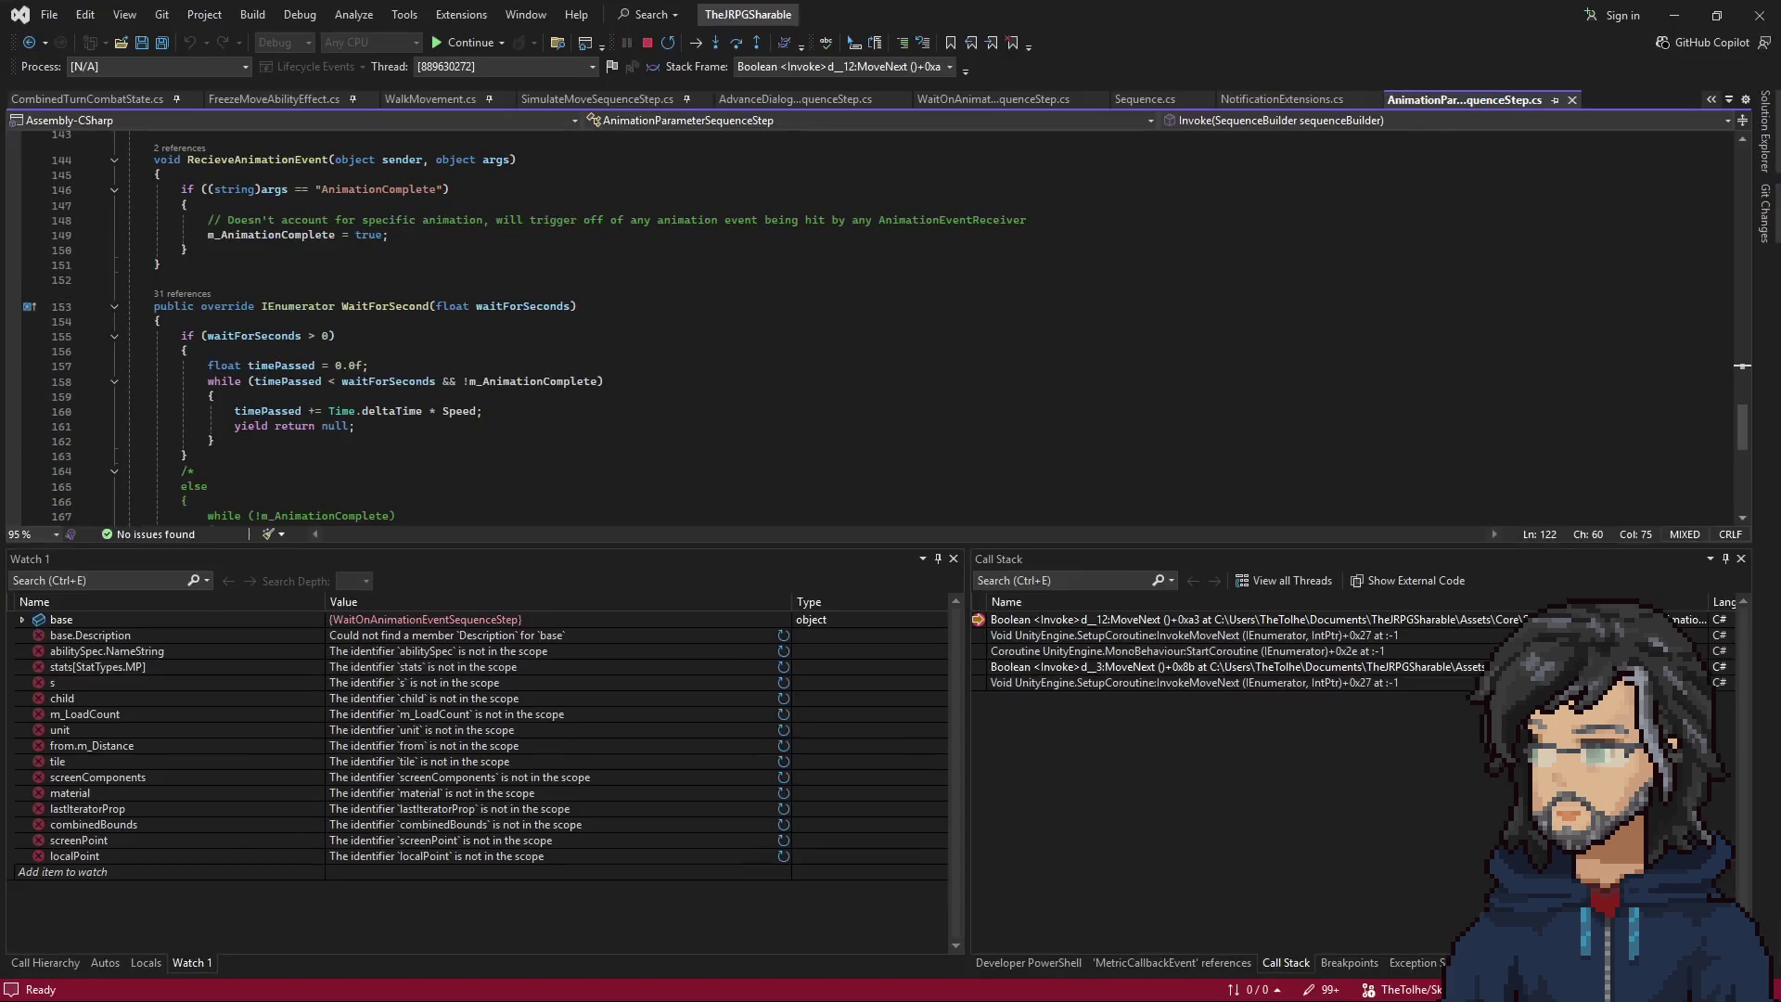
pyautogui.hotkey('alt', 'Tab')
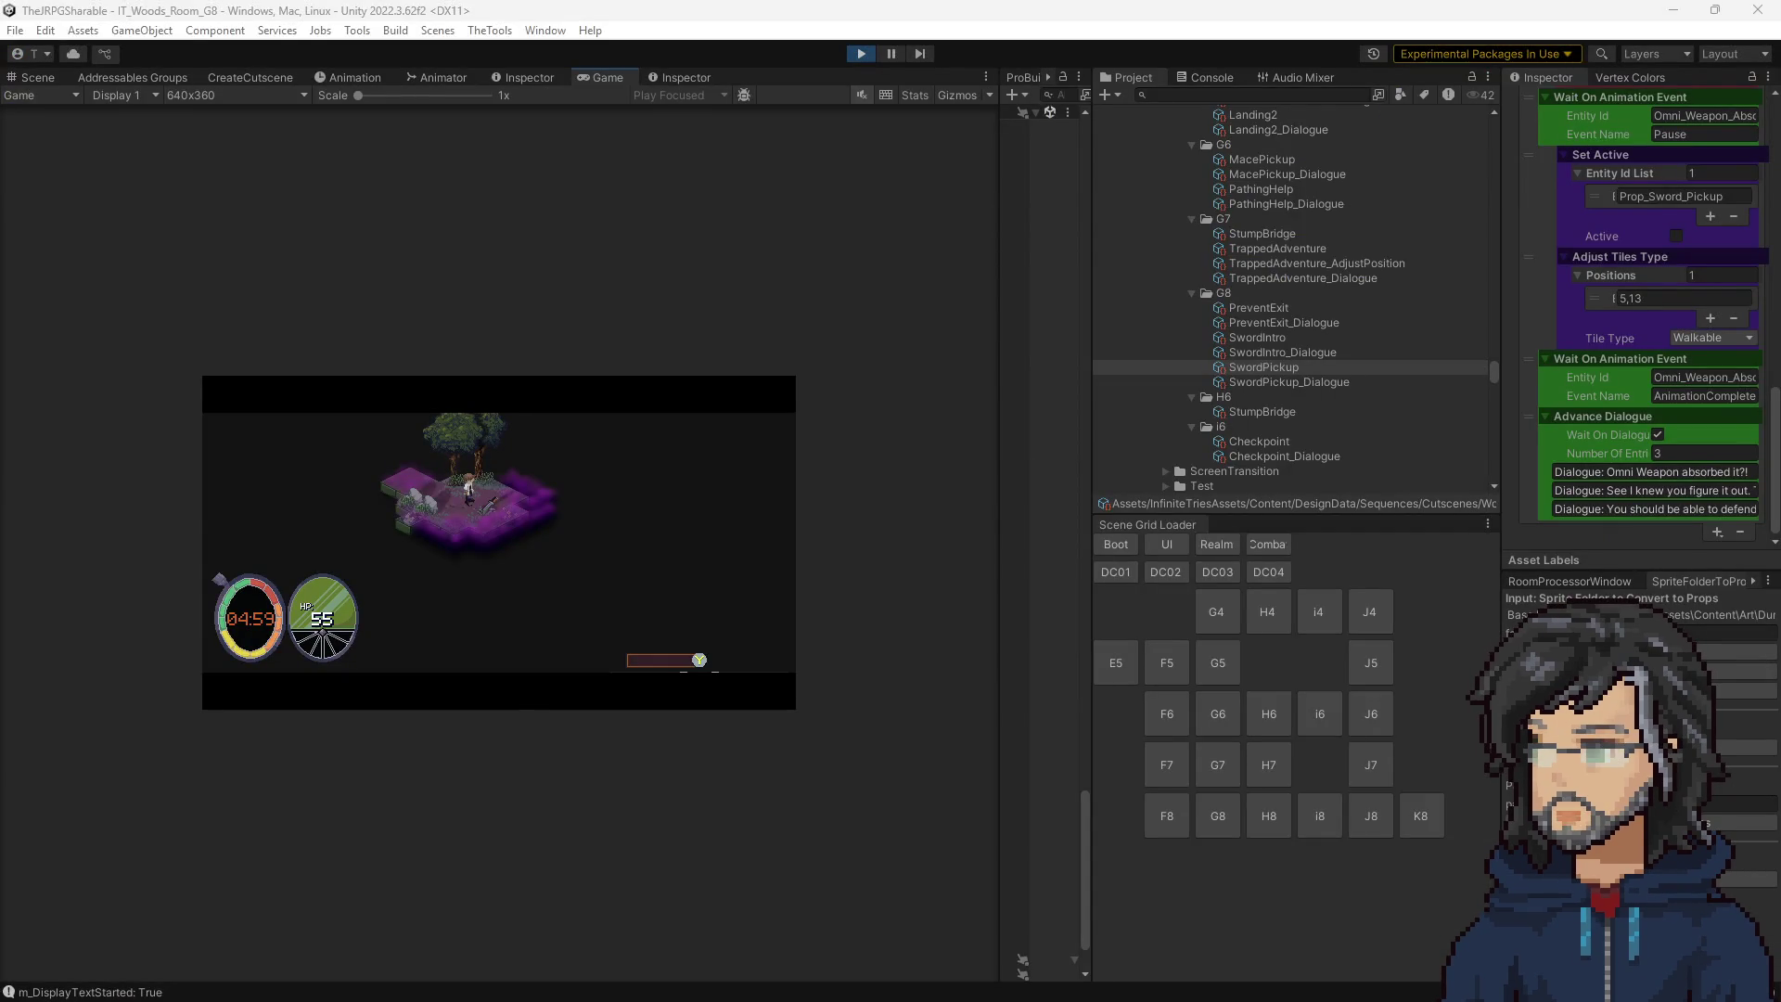
pyautogui.hotkey('alt', 'Tab')
pyautogui.scroll(8, 392, 560)
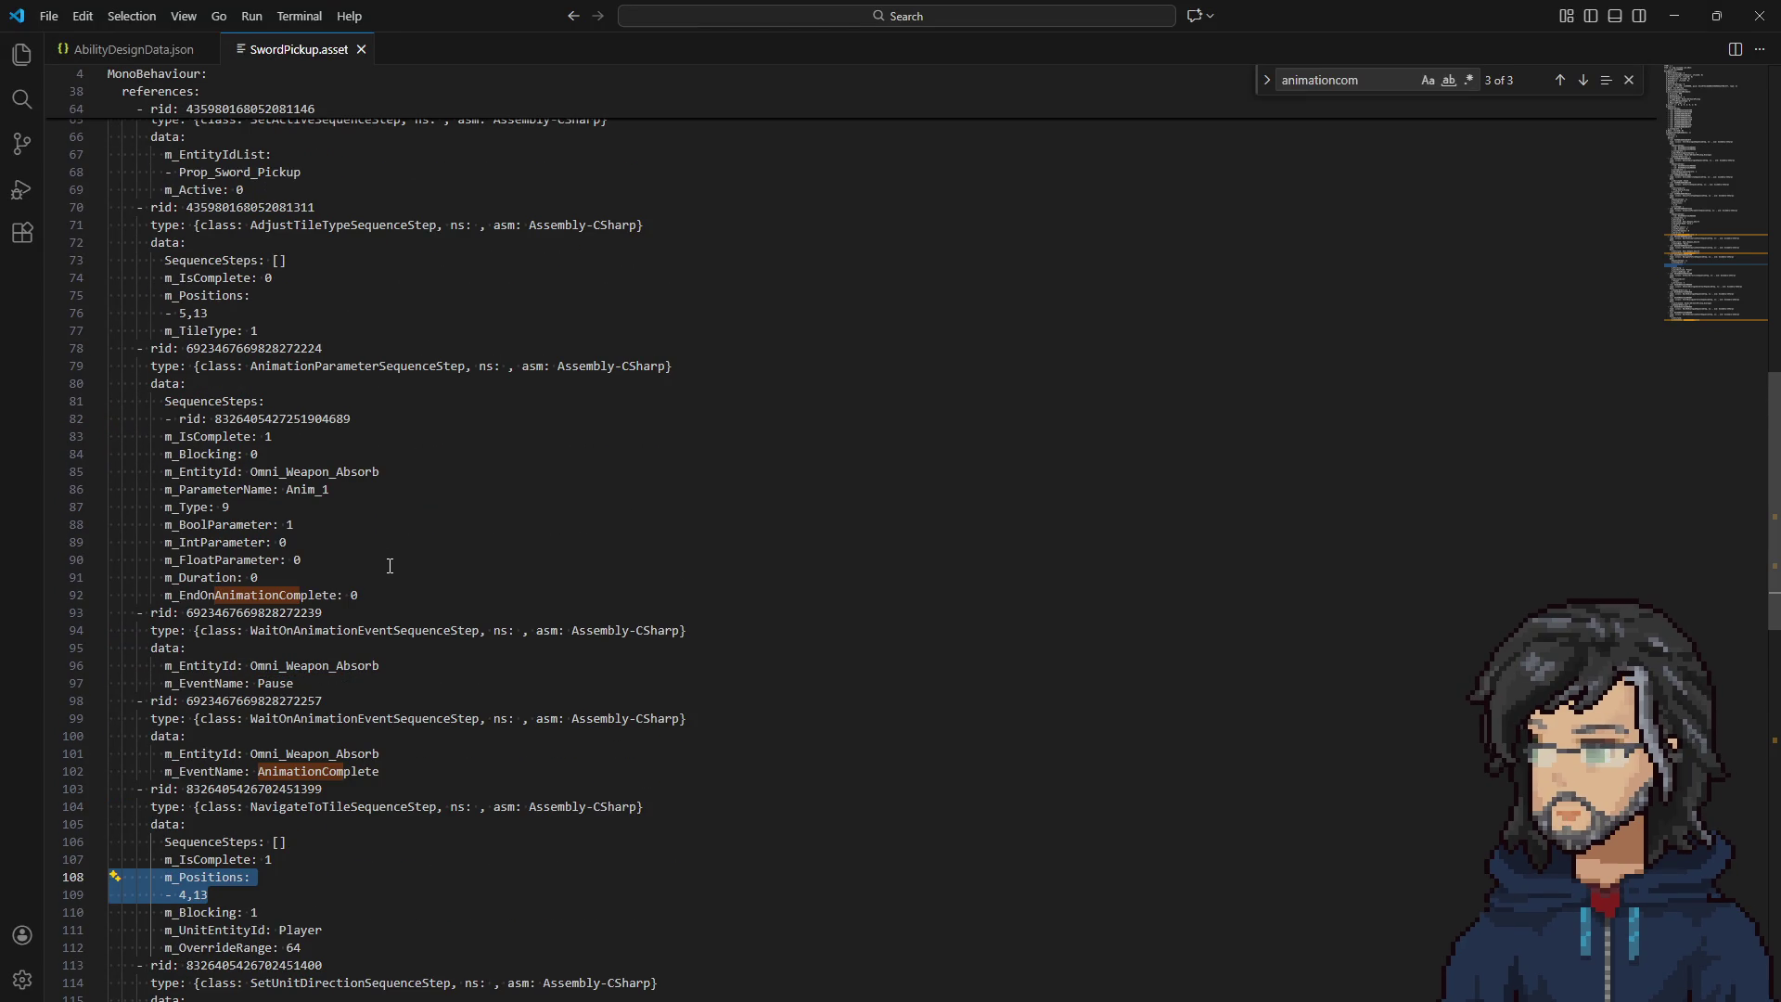
# Review SwordPickup.asset, highlighting Omni_Weapon_Absorb and selecting line 87's m_Type value 9, then minimize VS Code.
pyautogui.scroll(-10, 377, 546)
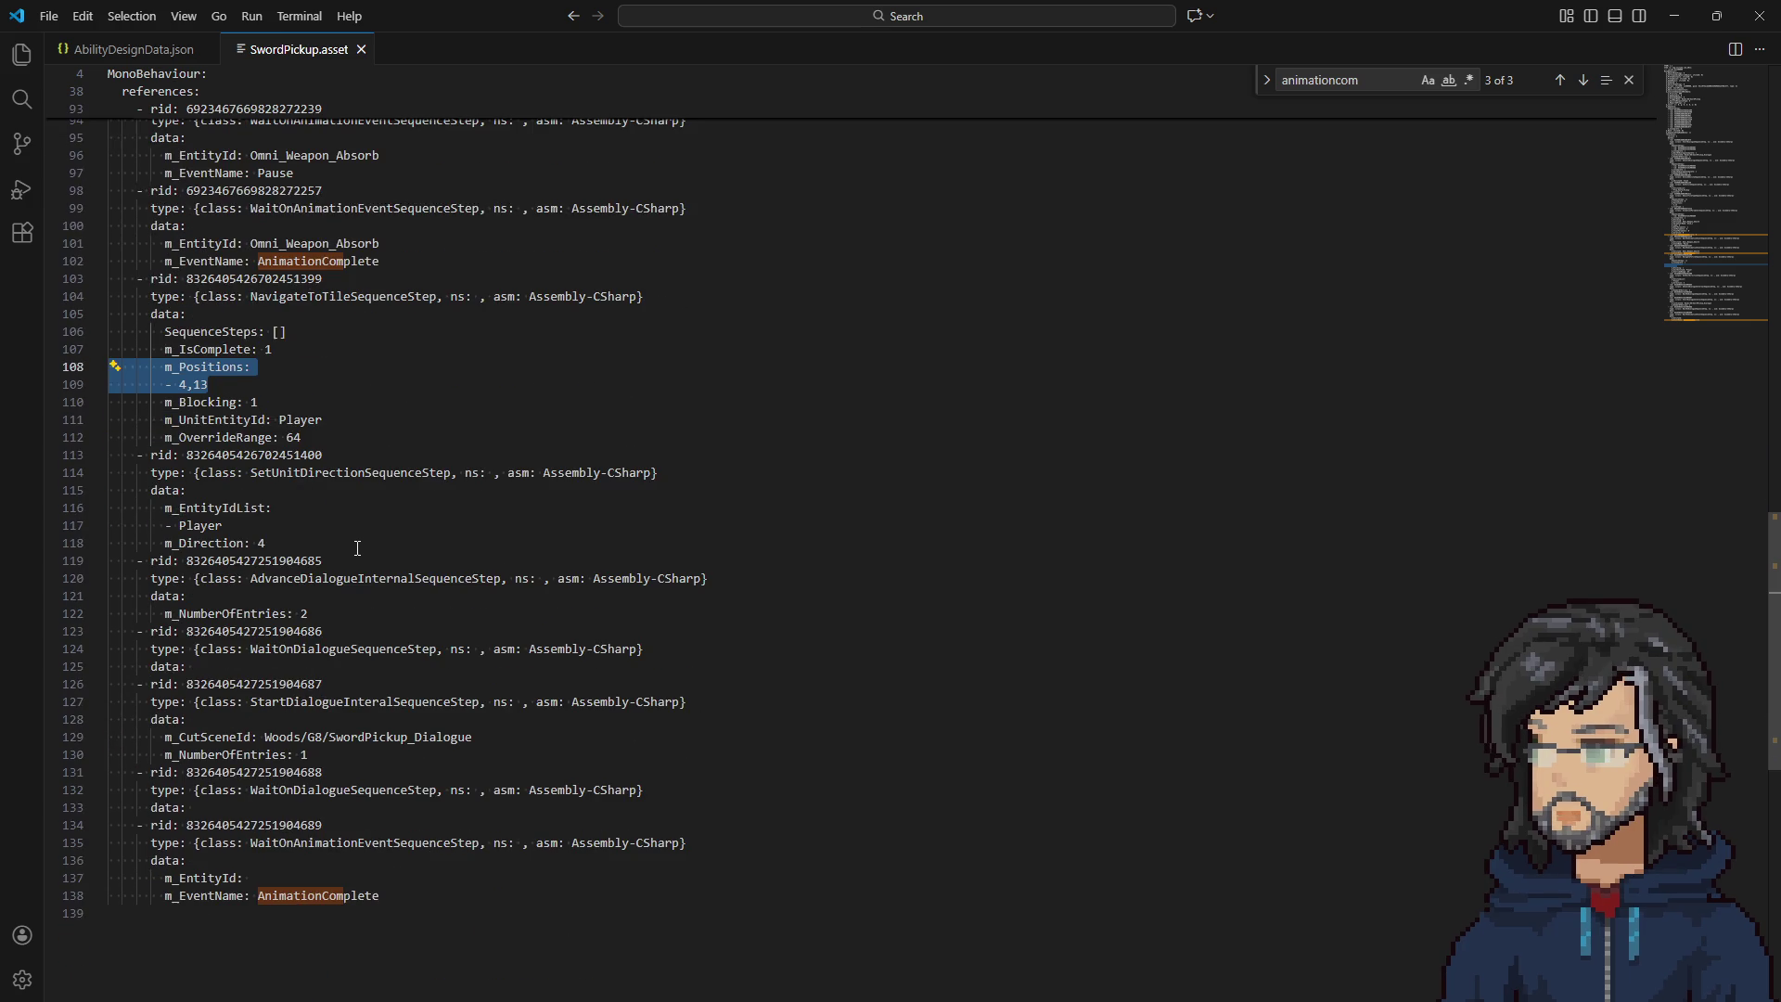
pyautogui.scroll(5, 357, 548)
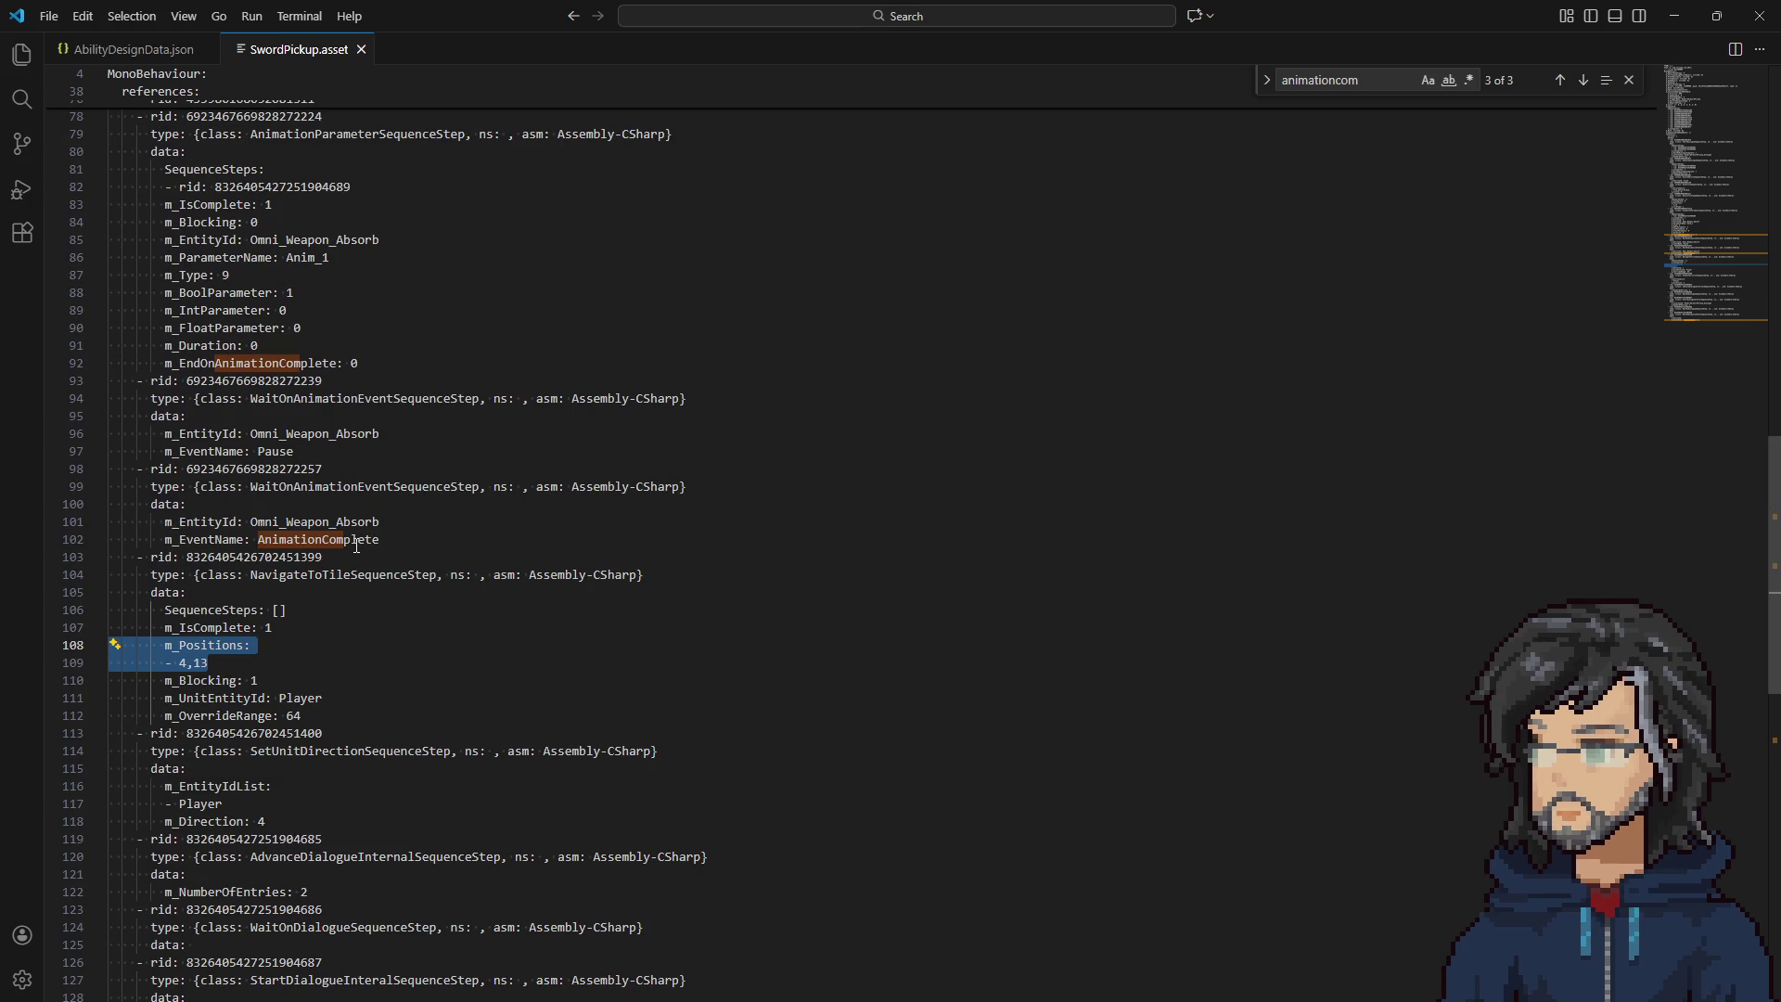
pyautogui.click(318, 430)
pyautogui.scroll(3, 317, 443)
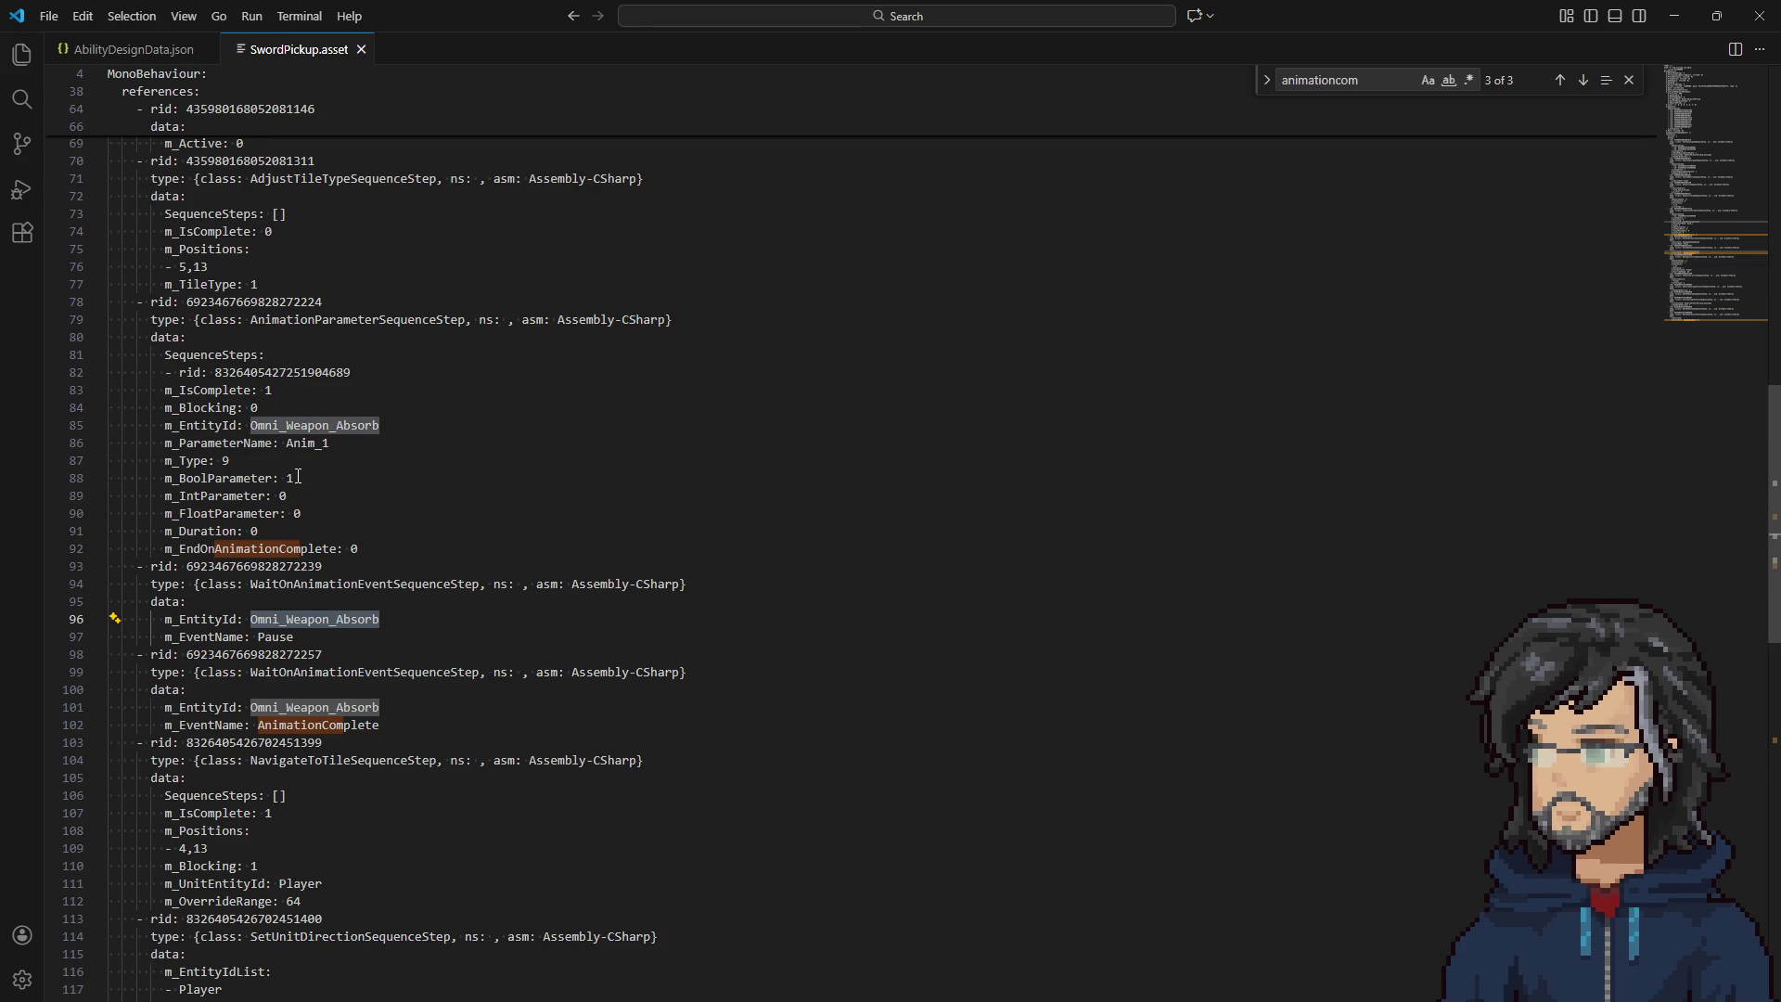
pyautogui.click(261, 466)
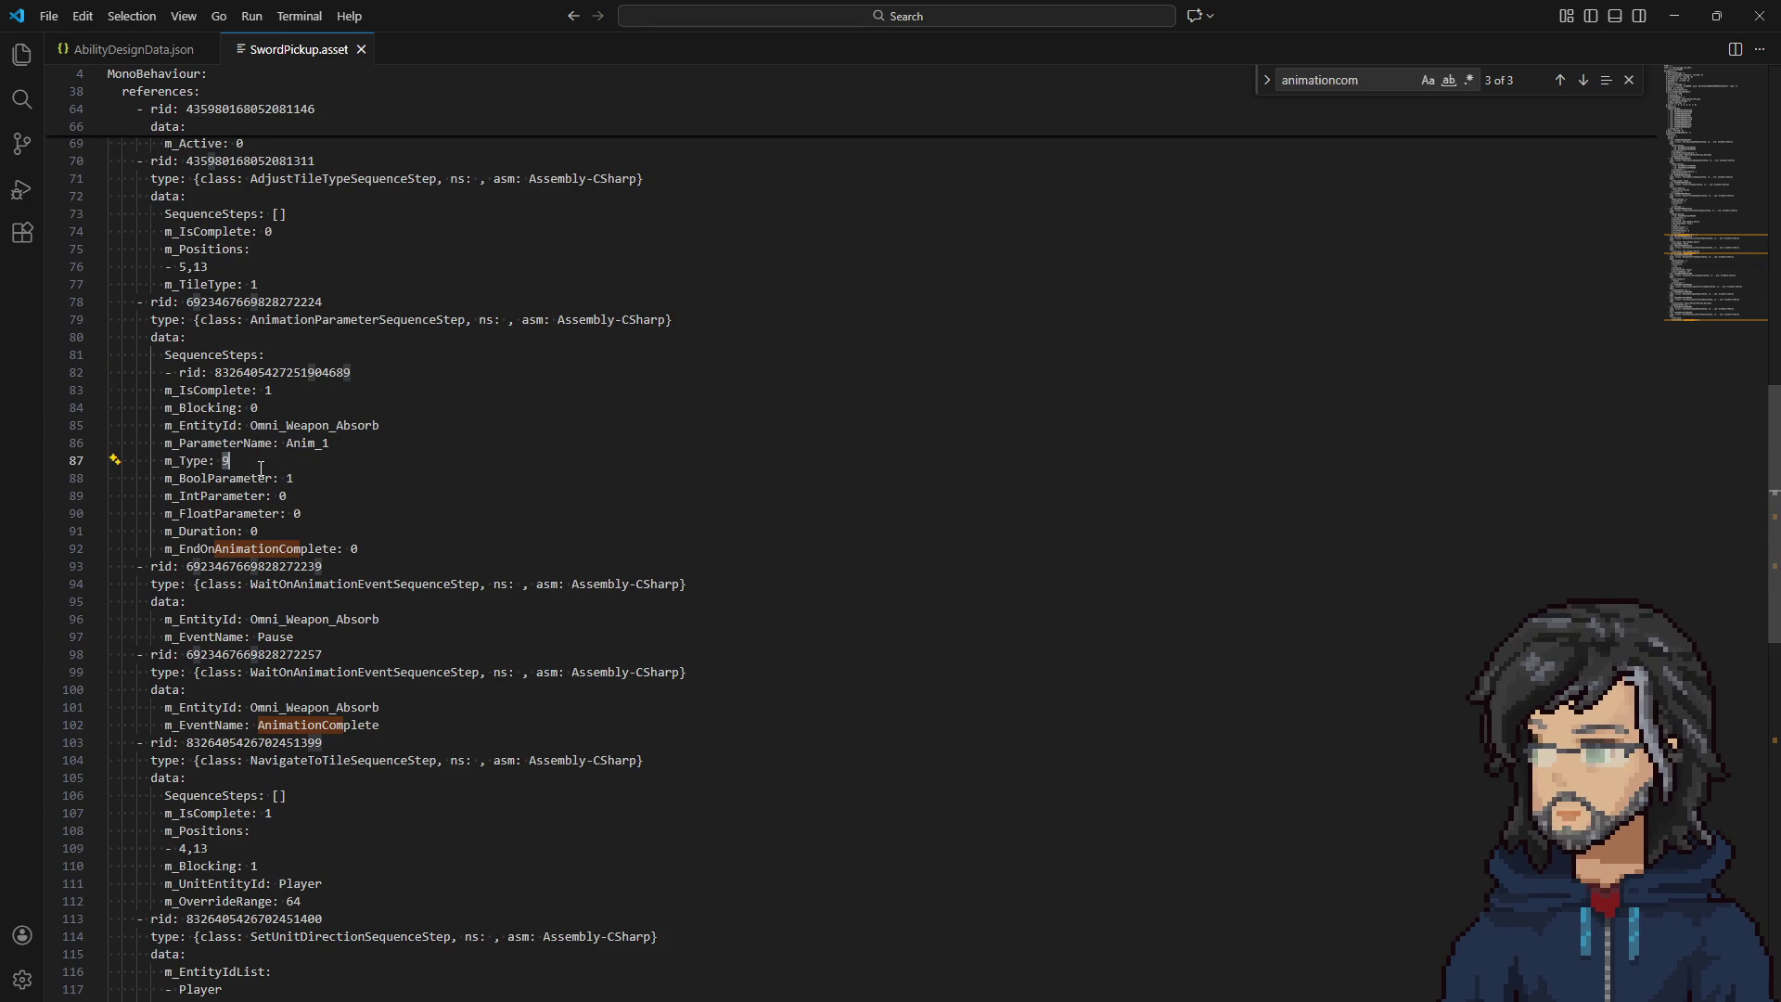
pyautogui.click(239, 467)
pyautogui.moveTo(241, 461); pyautogui.dragTo(212, 461)
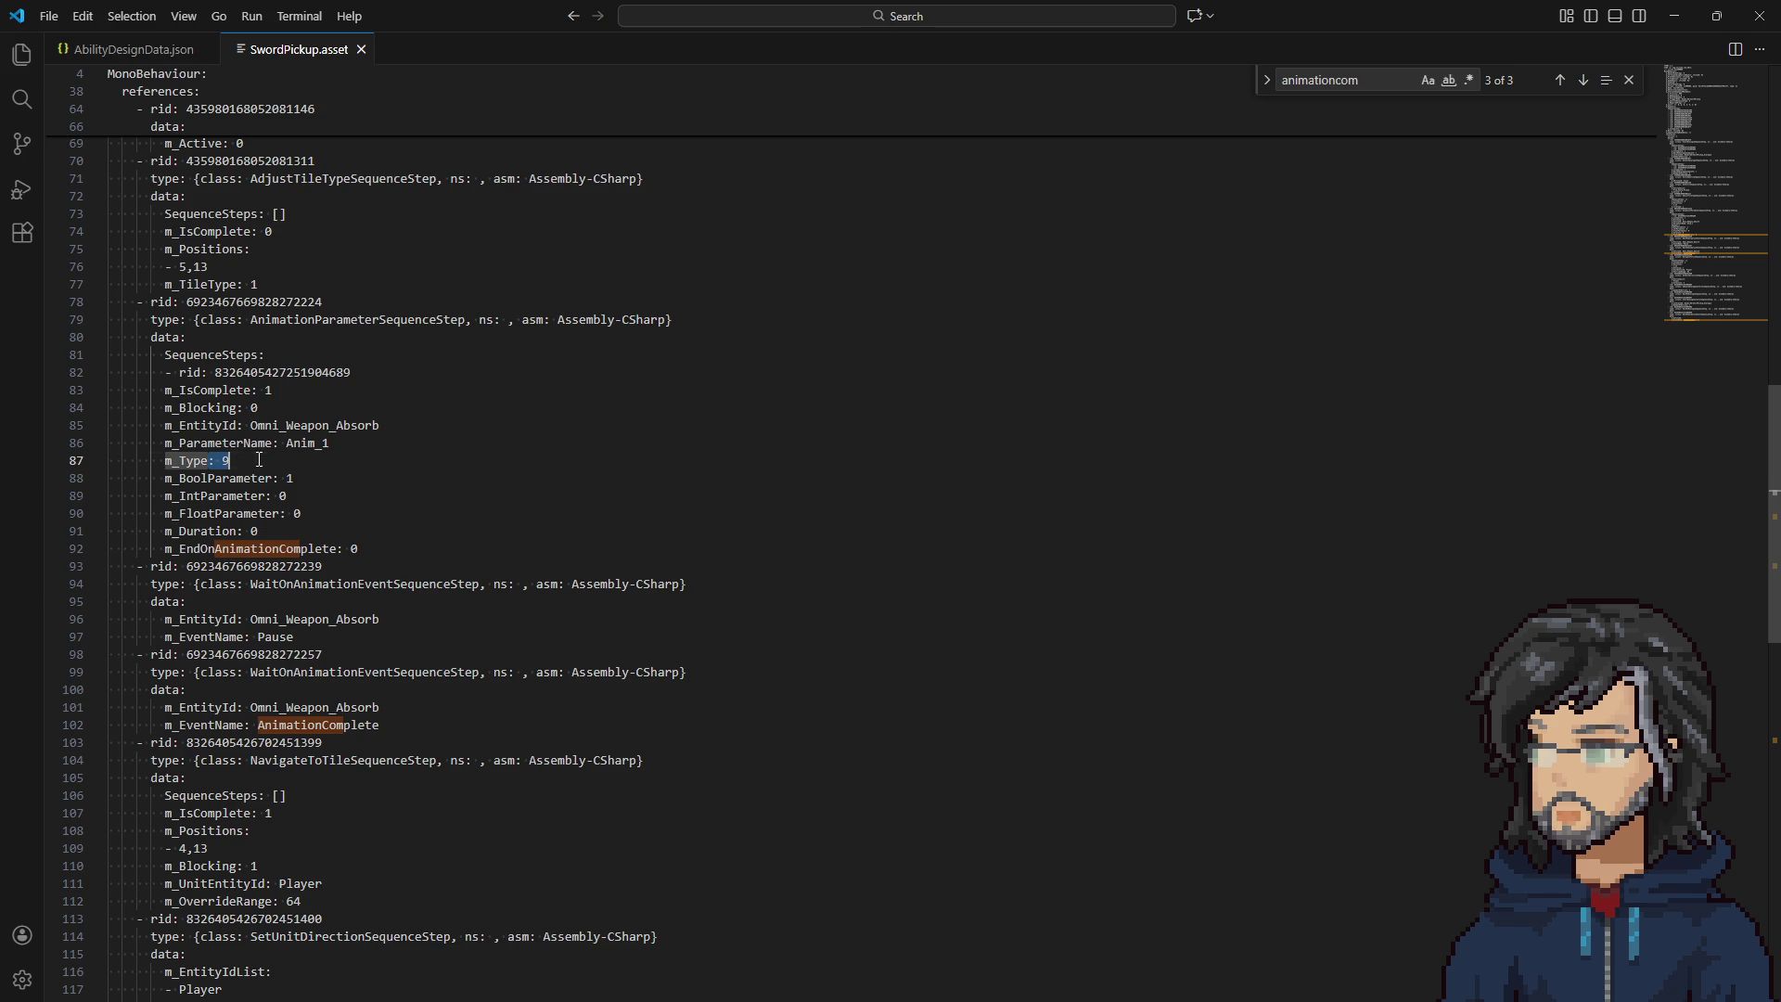
pyautogui.click(1674, 16)
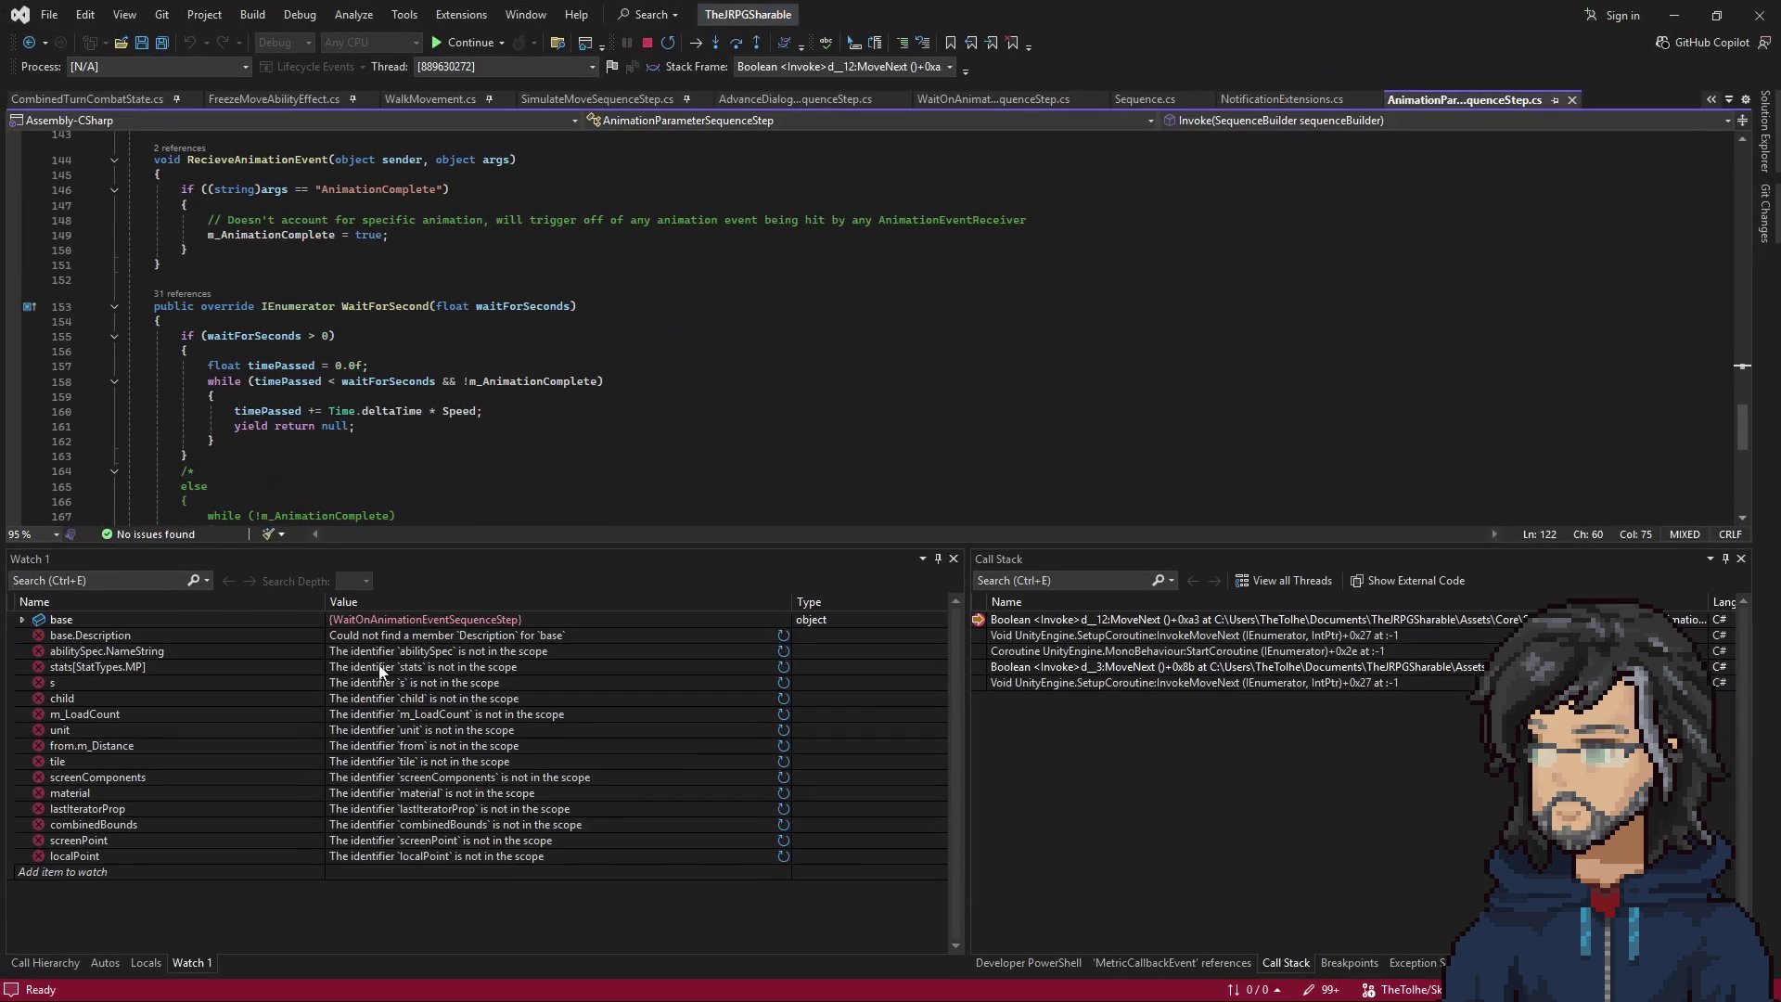
# Walk the Call Stack into Sequence.cs, inspect SequenceSteps item [7] in the DataTip, then return to line 53.
pyautogui.doubleClick(1069, 634)
pyautogui.doubleClick(1075, 650)
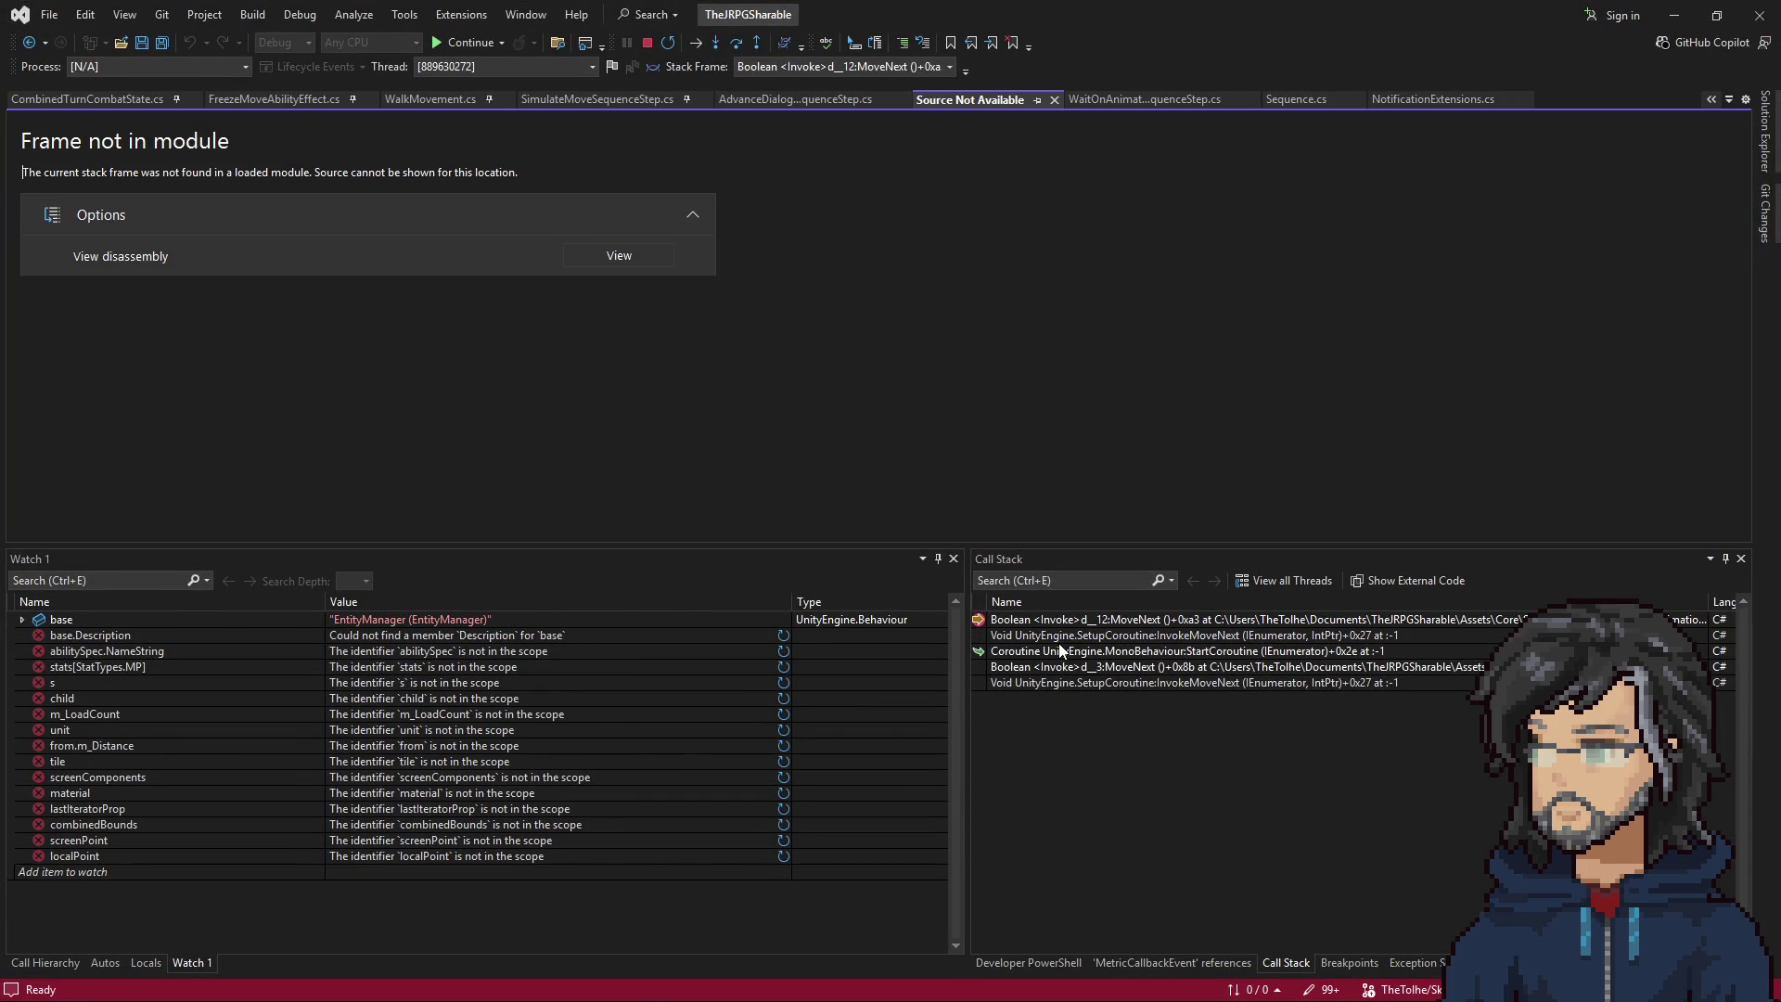
pyautogui.doubleClick(1088, 666)
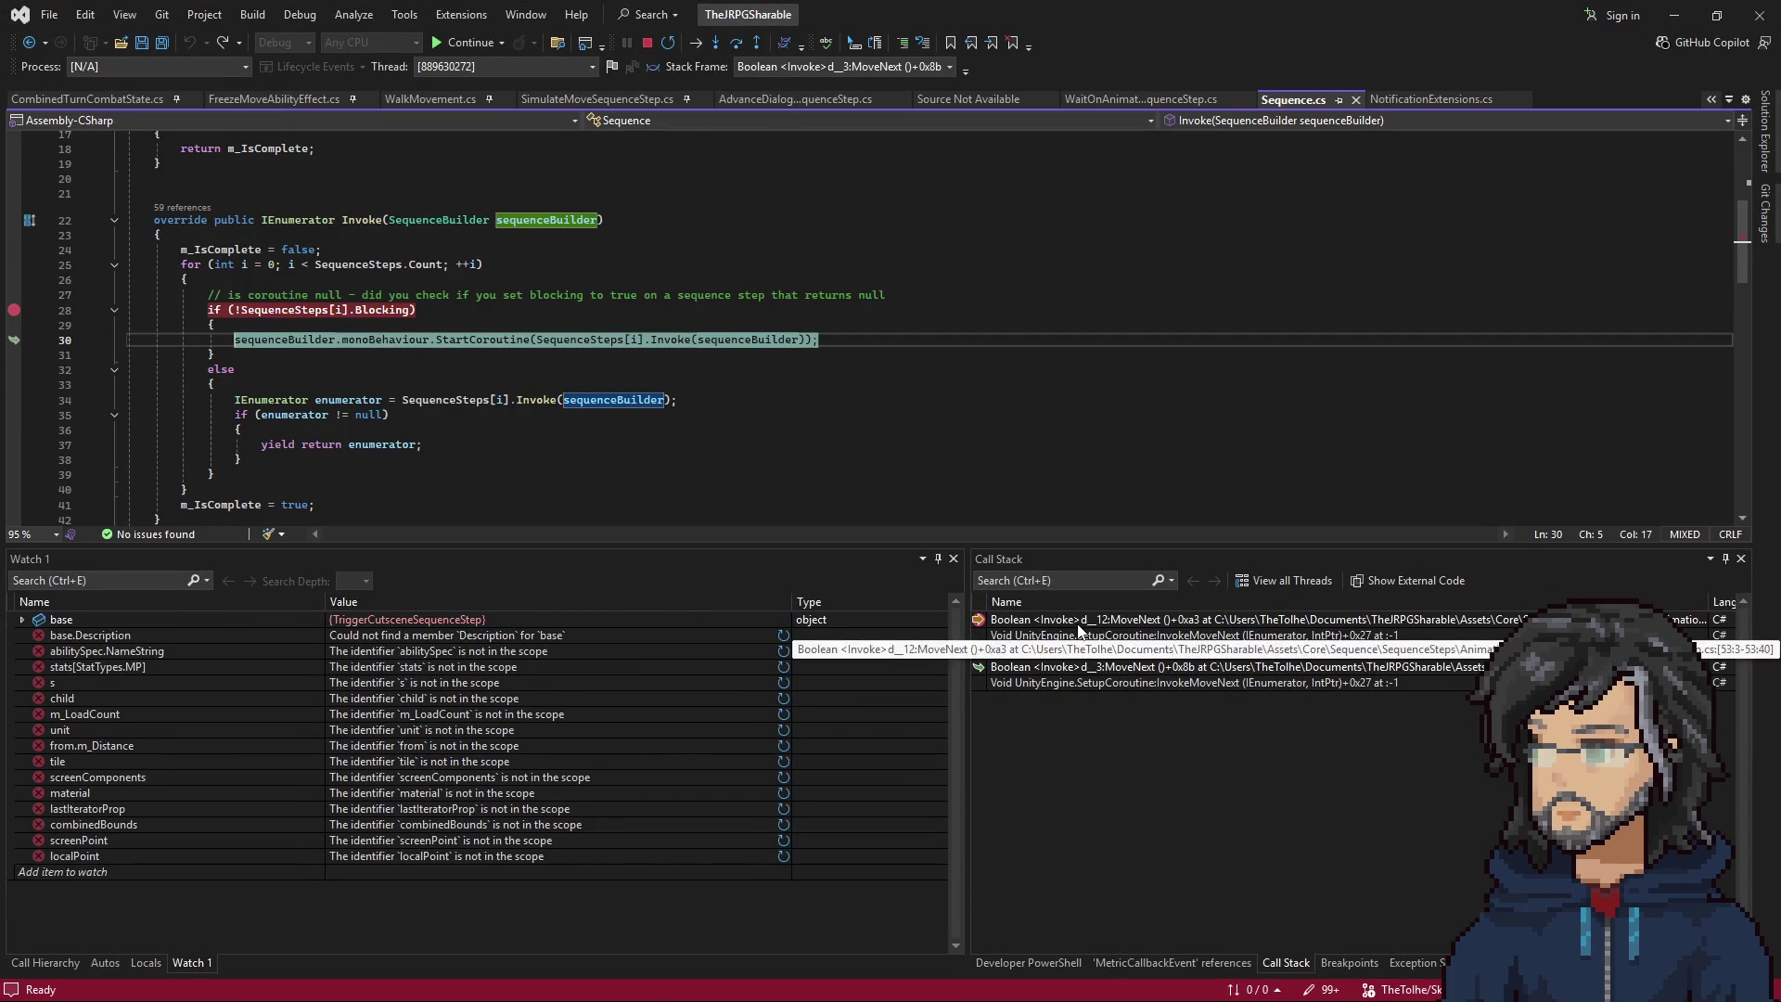
pyautogui.doubleClick(1077, 621)
pyautogui.doubleClick(1150, 667)
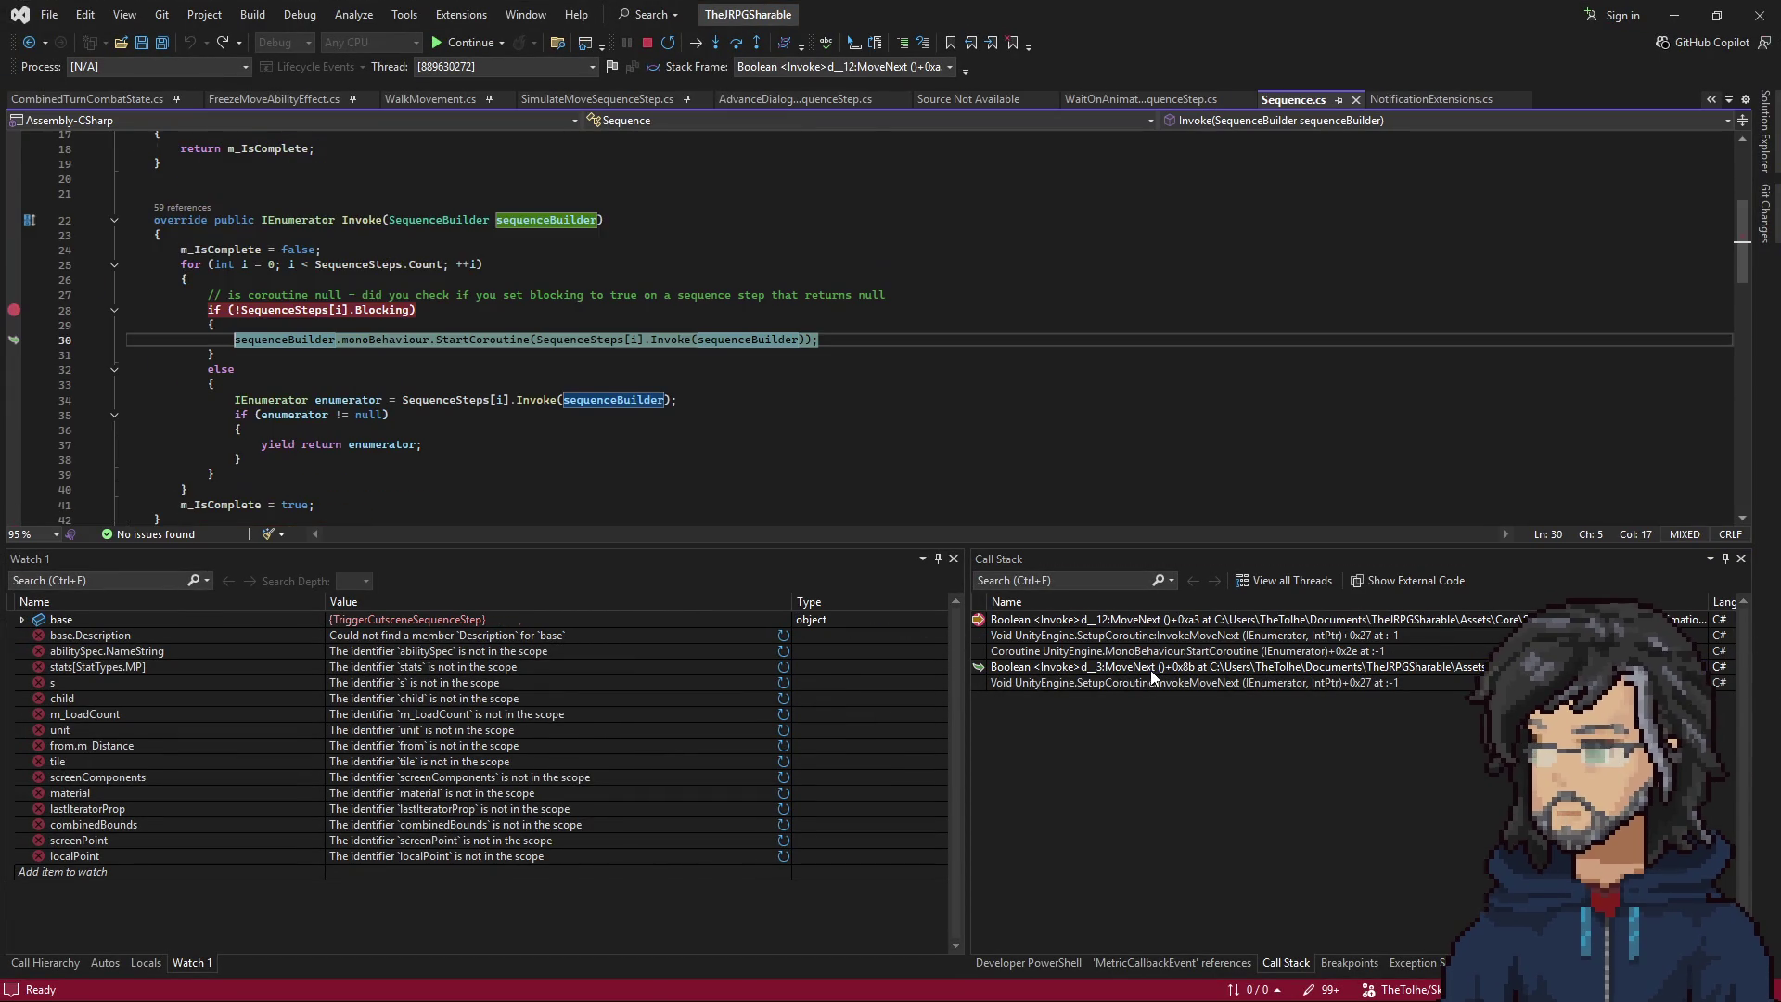
pyautogui.moveTo(378, 336)
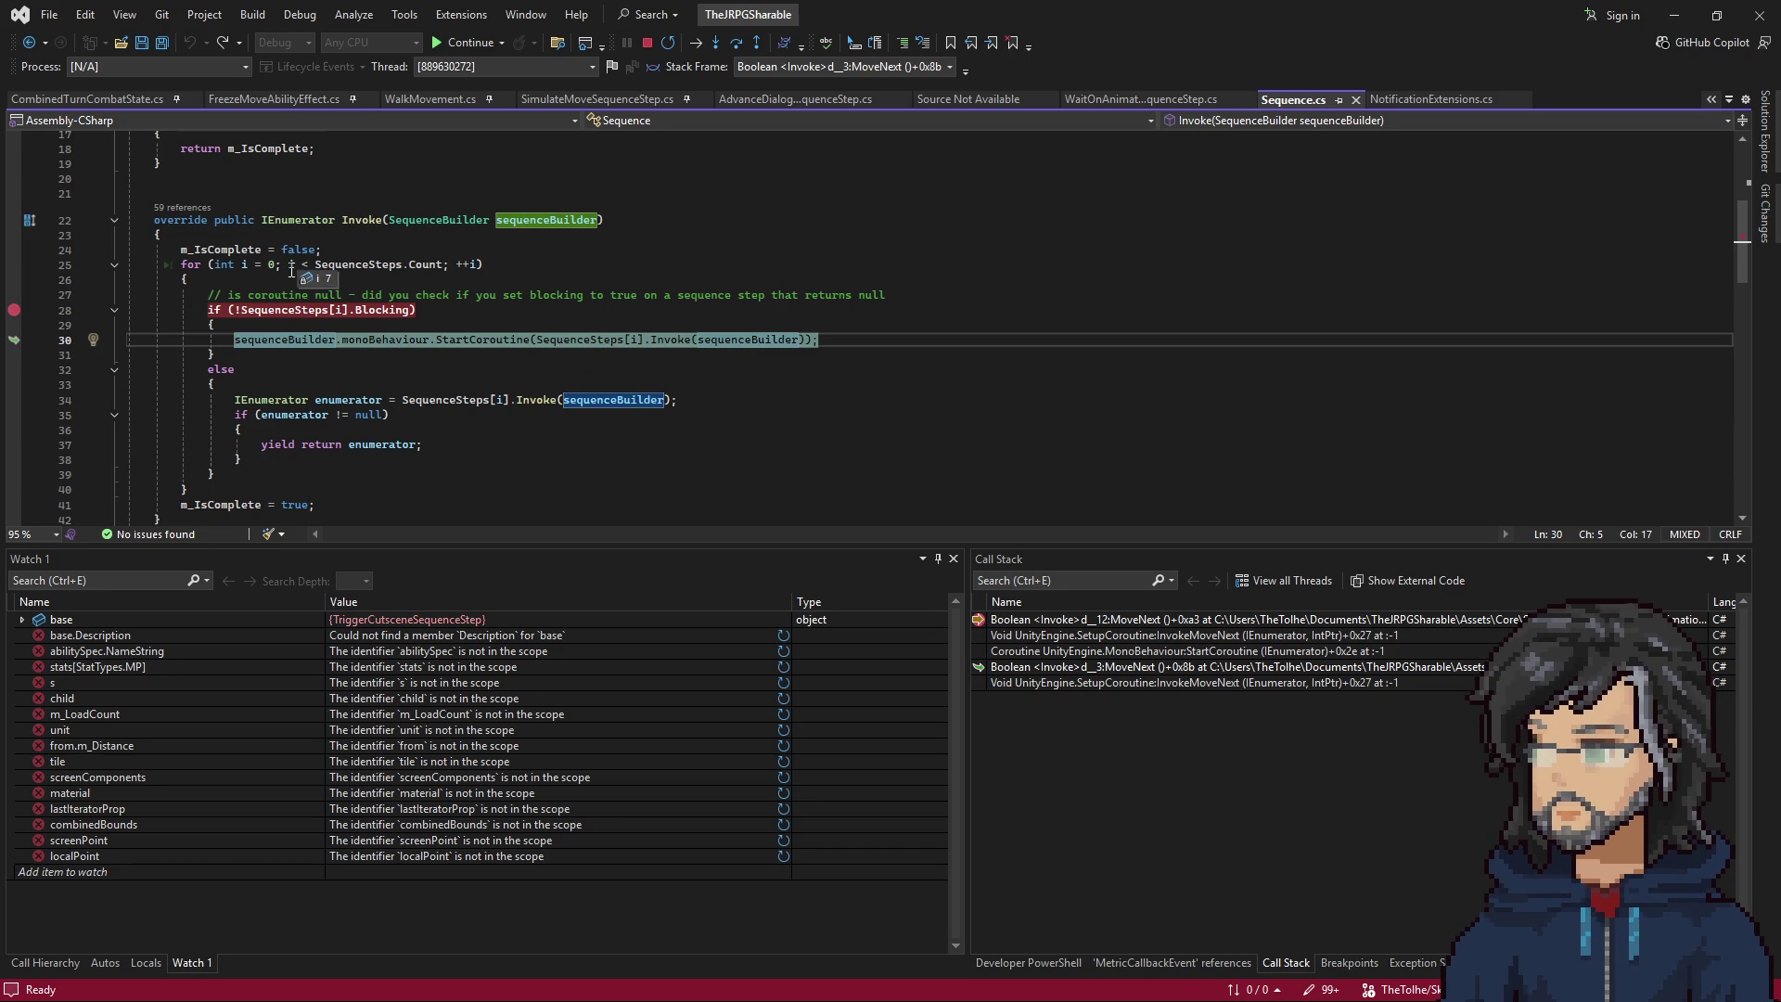
pyautogui.moveTo(275, 312)
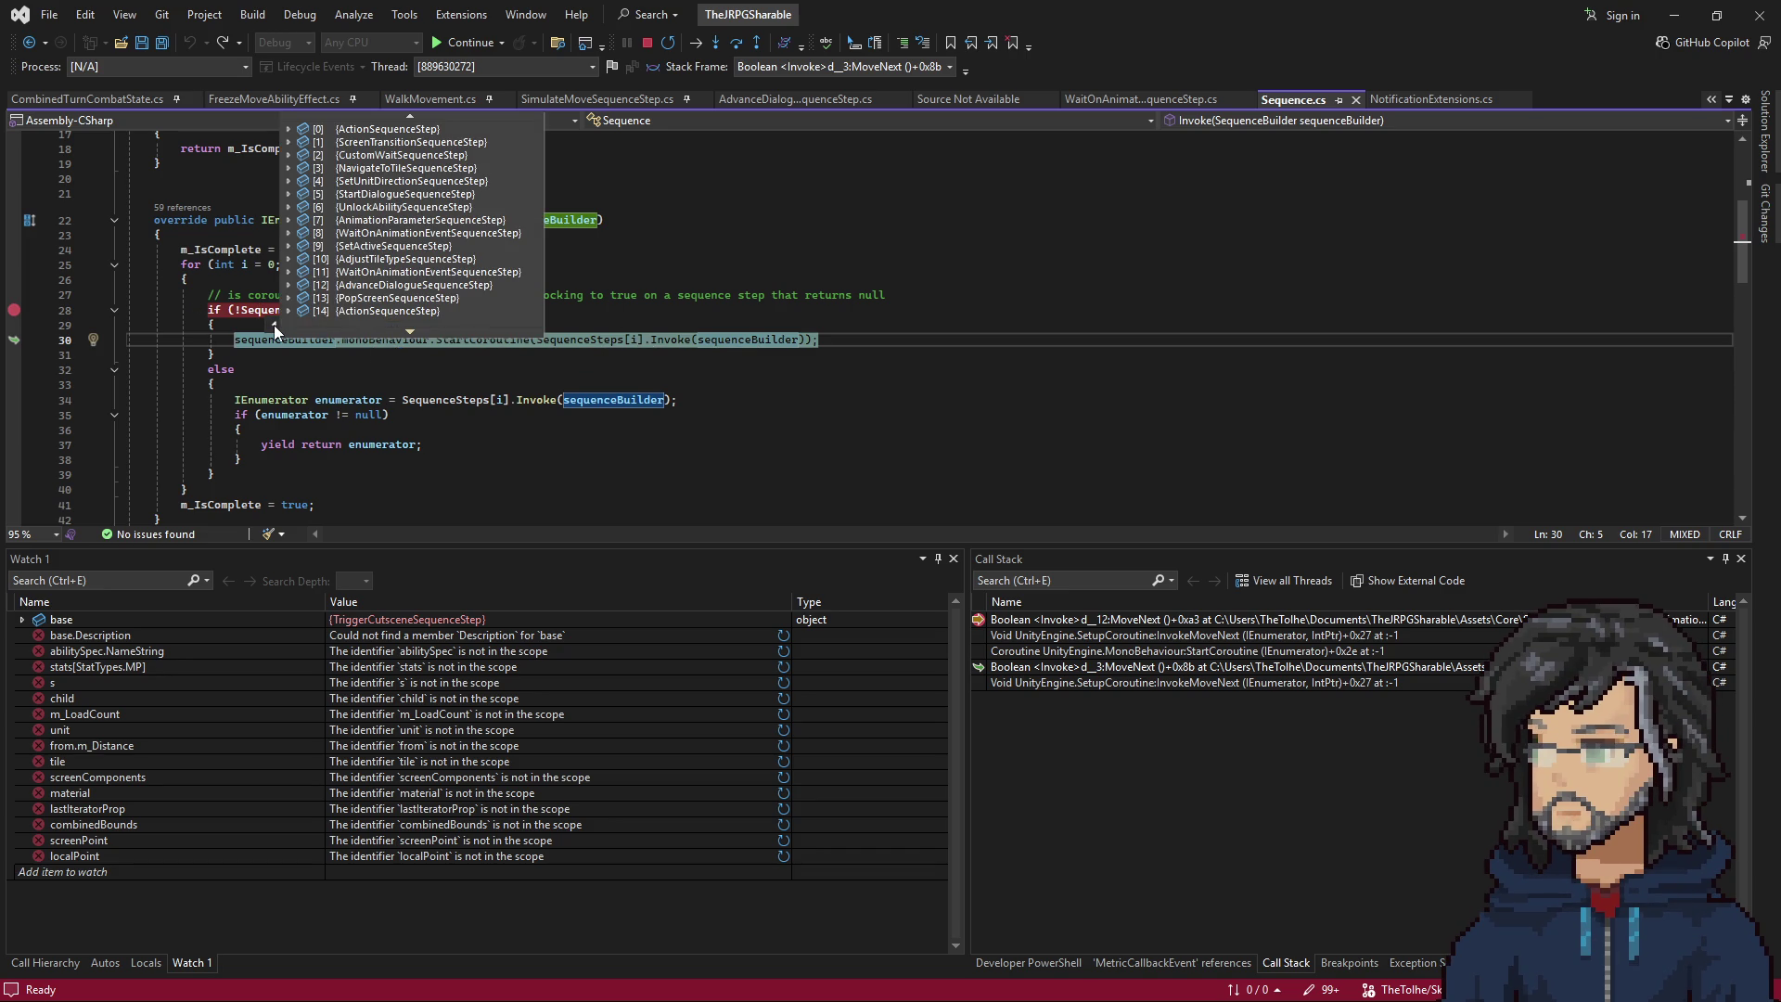
pyautogui.moveTo(289, 220)
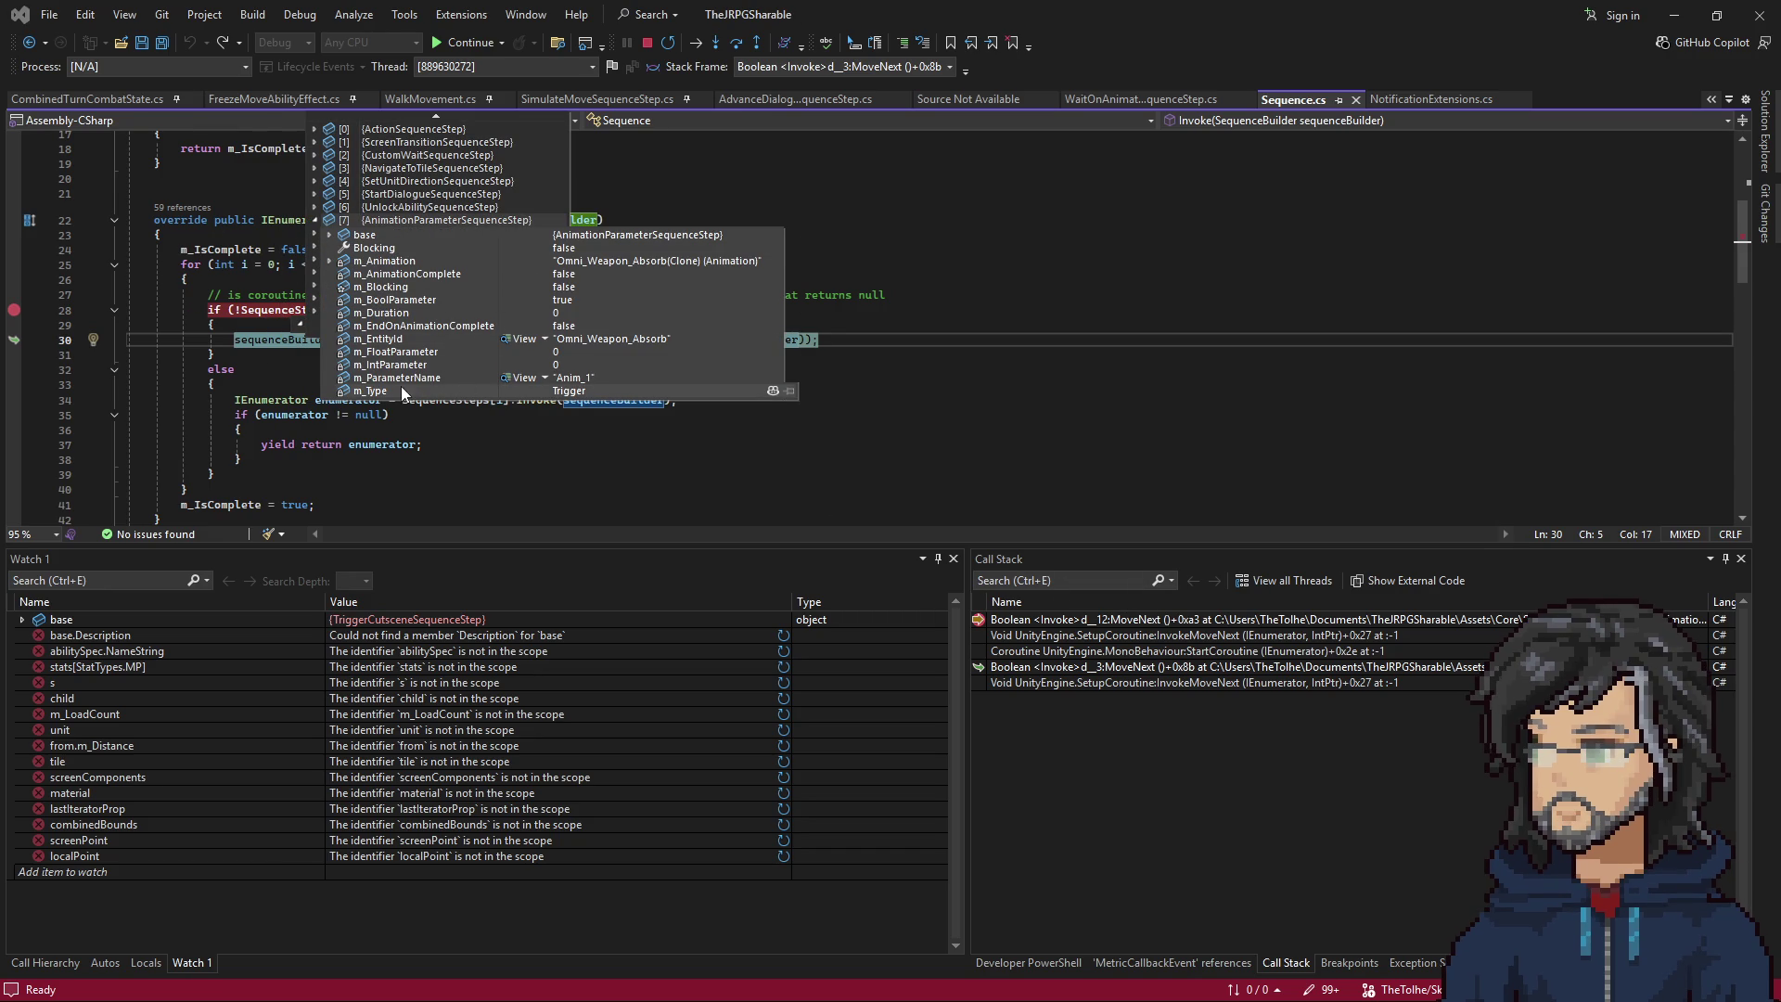
pyautogui.doubleClick(1163, 618)
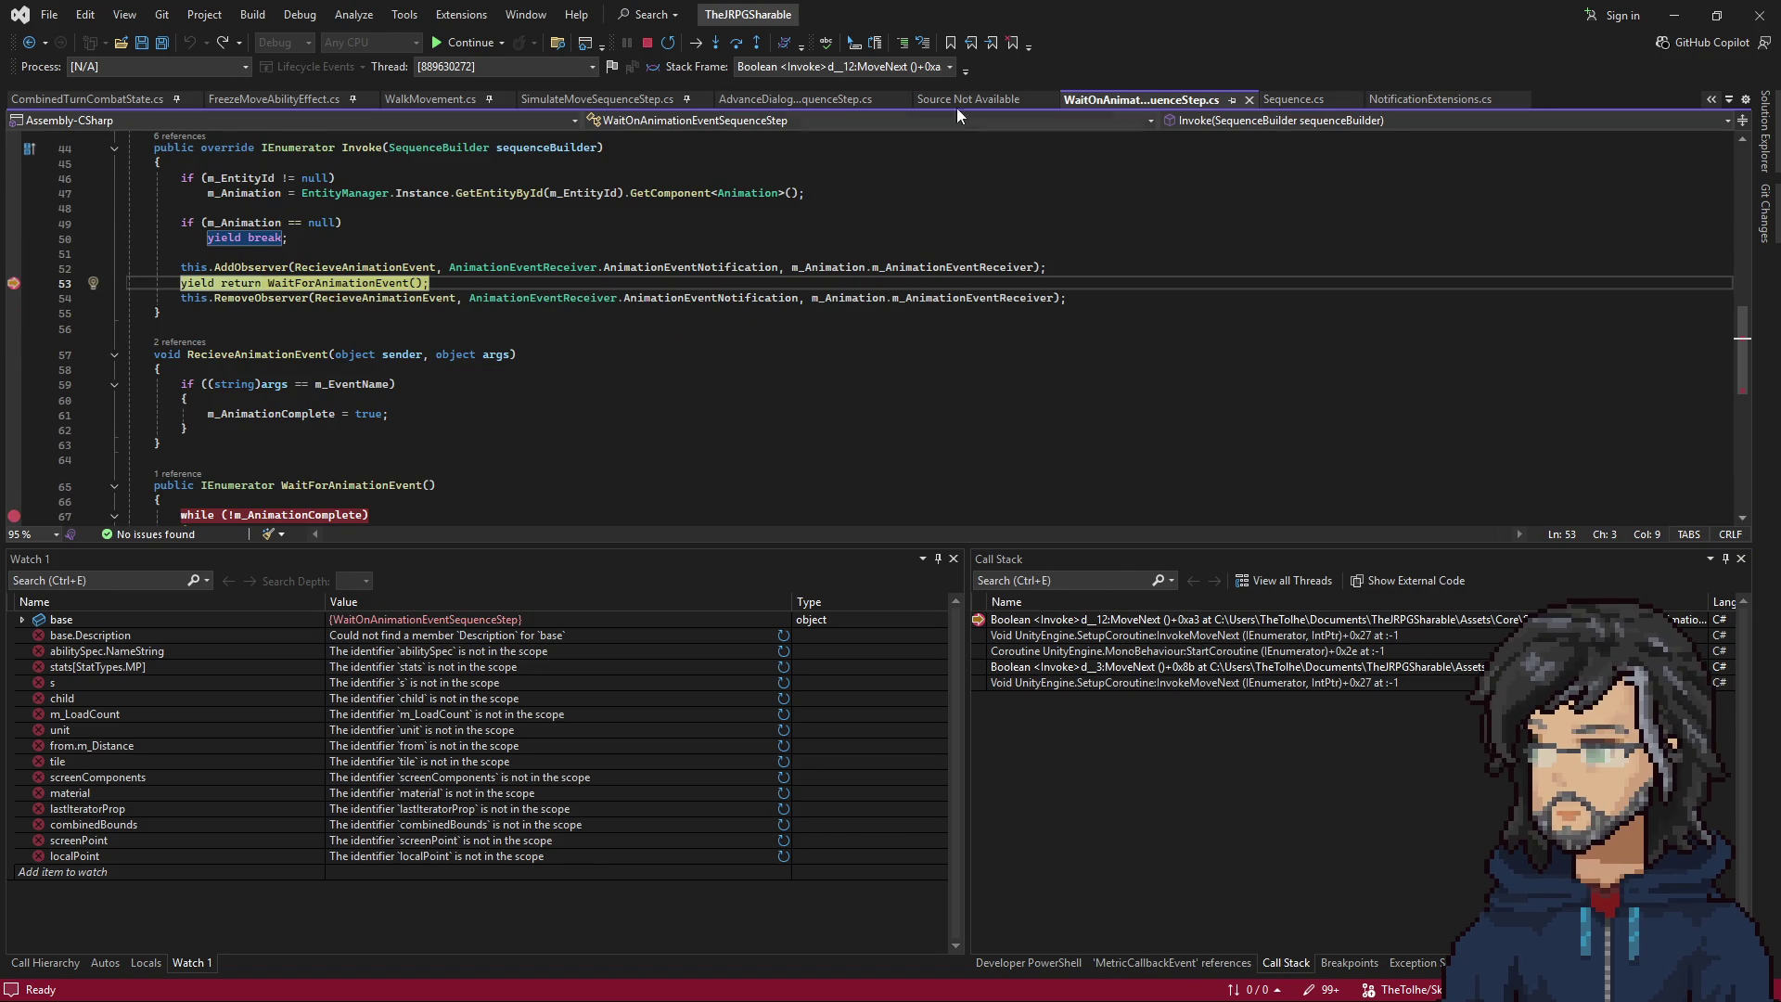
# Glance at AnimationParameterSequenceStep.cs and switch back to WaitOnAnimationEventSequenceStep.cs.
pyautogui.scroll(3, 380, 408)
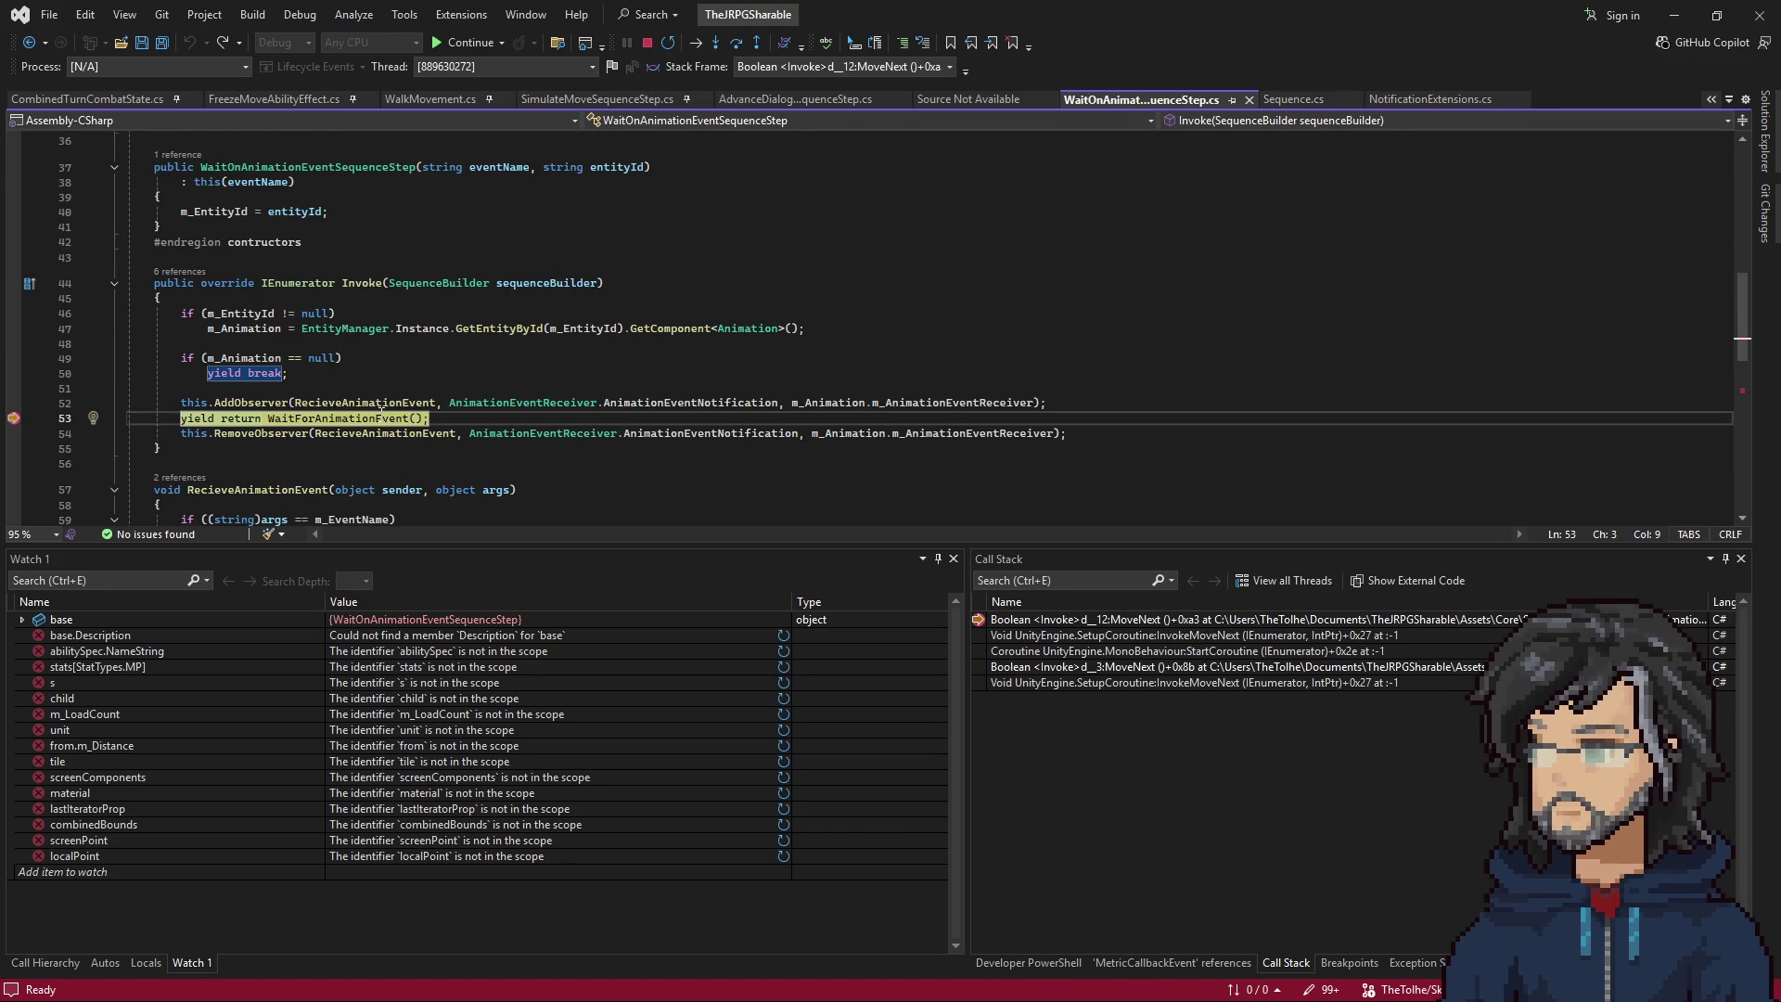
pyautogui.hotkey('ctrl', 'Tab')
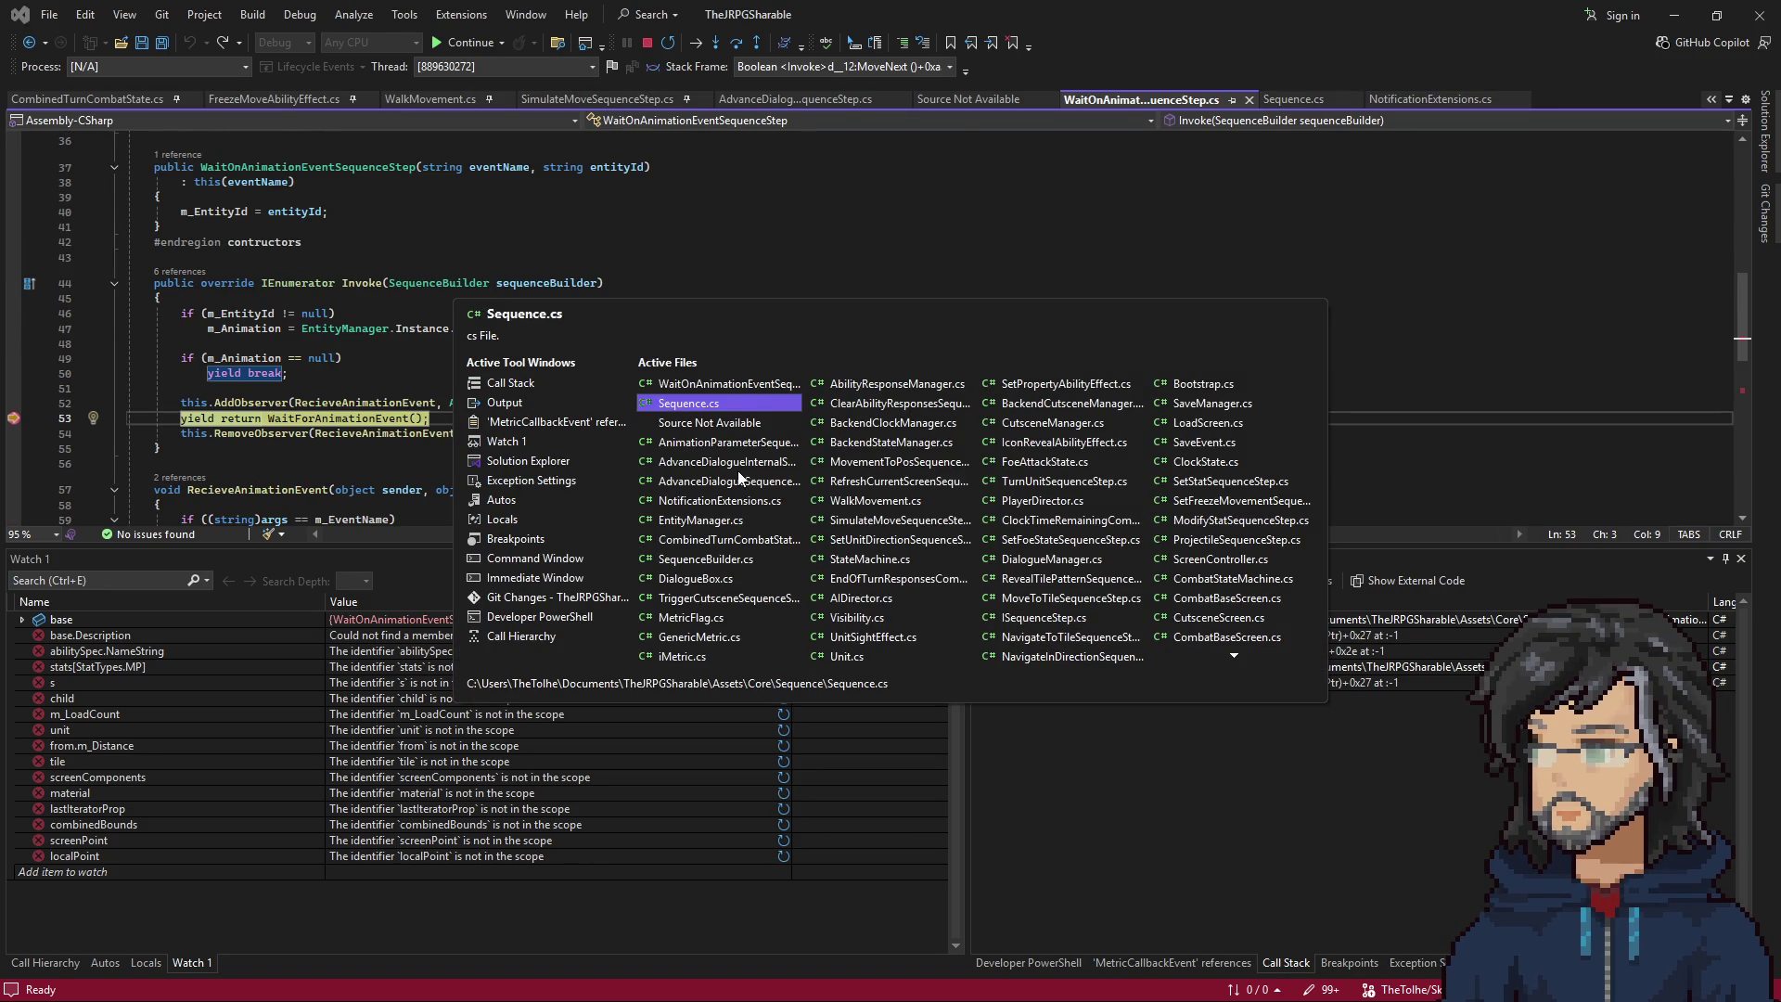
pyautogui.hotkey('ctrl', 'Tab')
pyautogui.hotkey('ctrl', 'Tab')
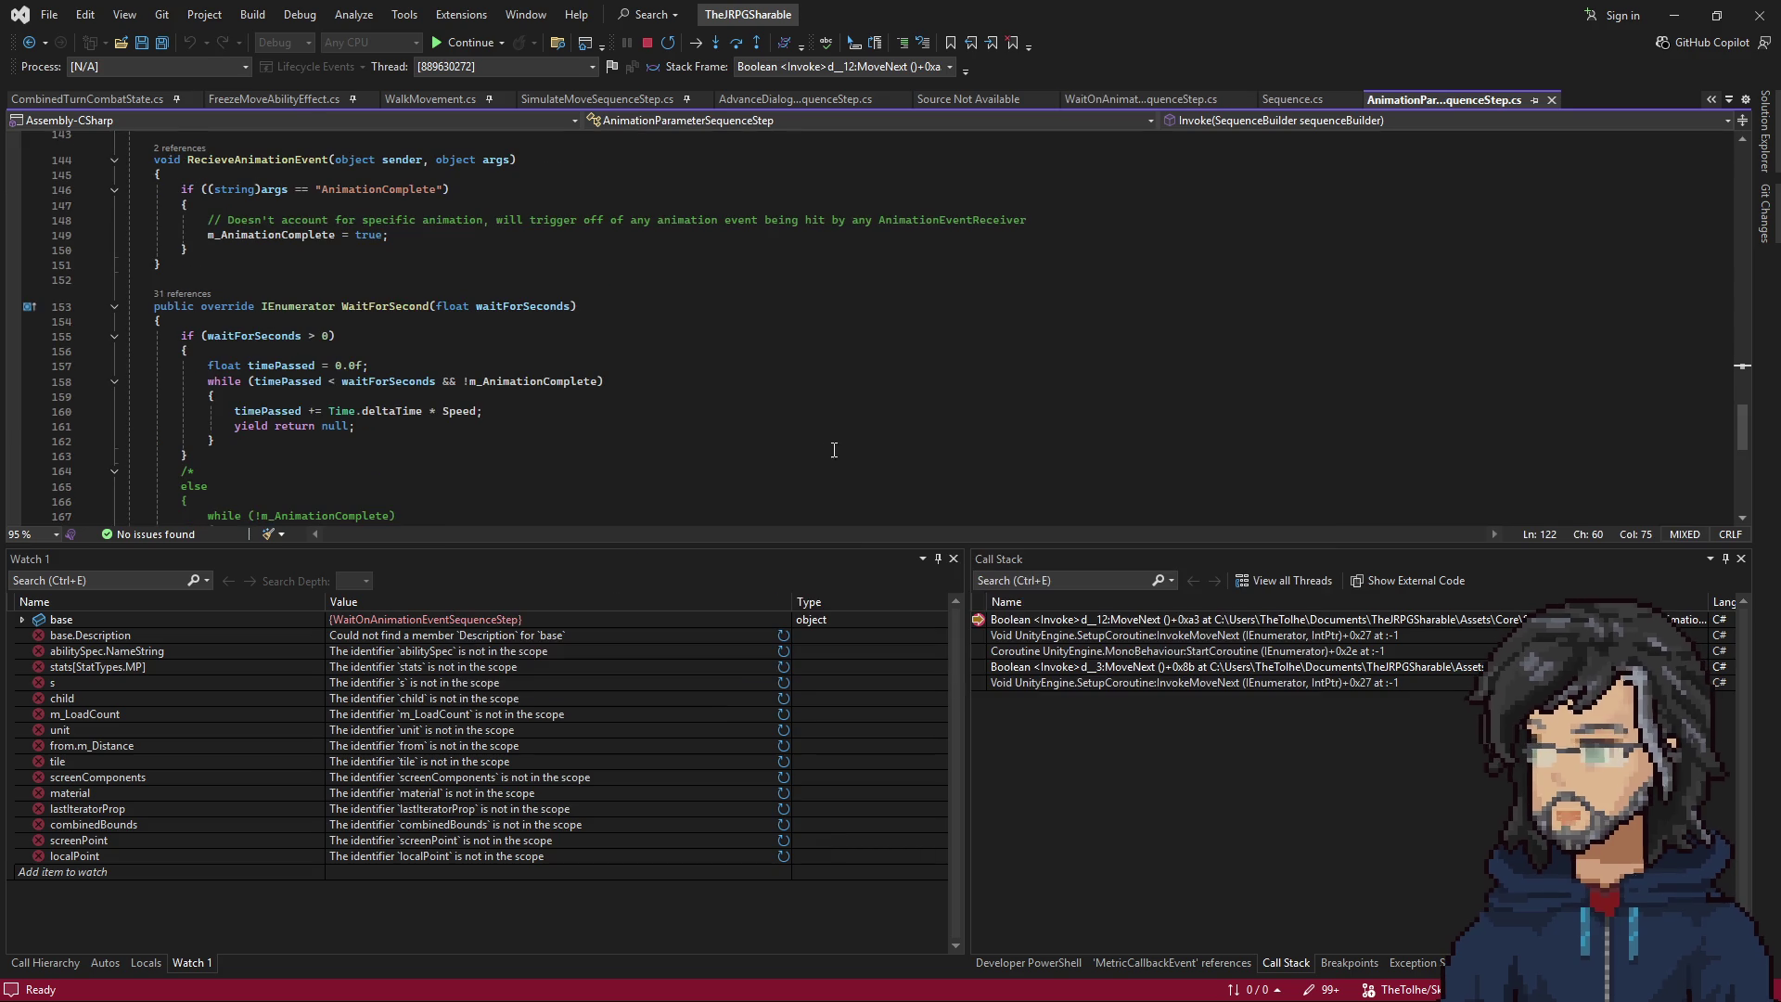
pyautogui.scroll(3, 487, 357)
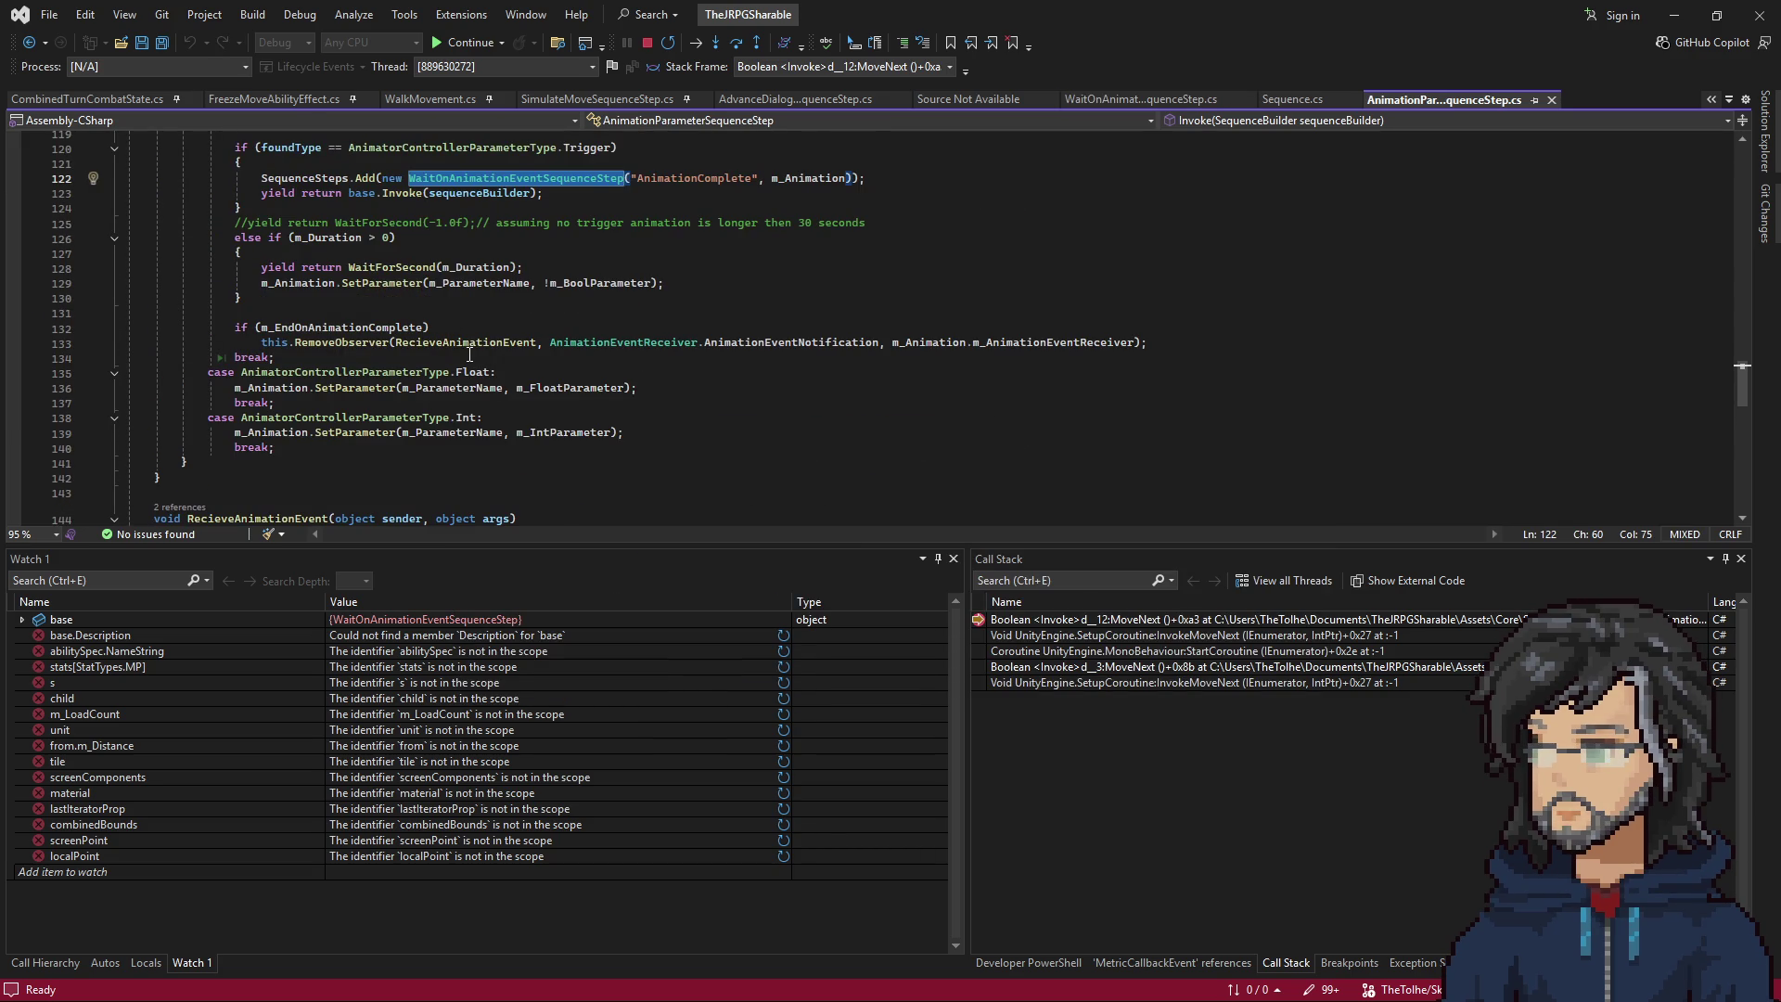
pyautogui.hotkey('ctrl', 'Tab')
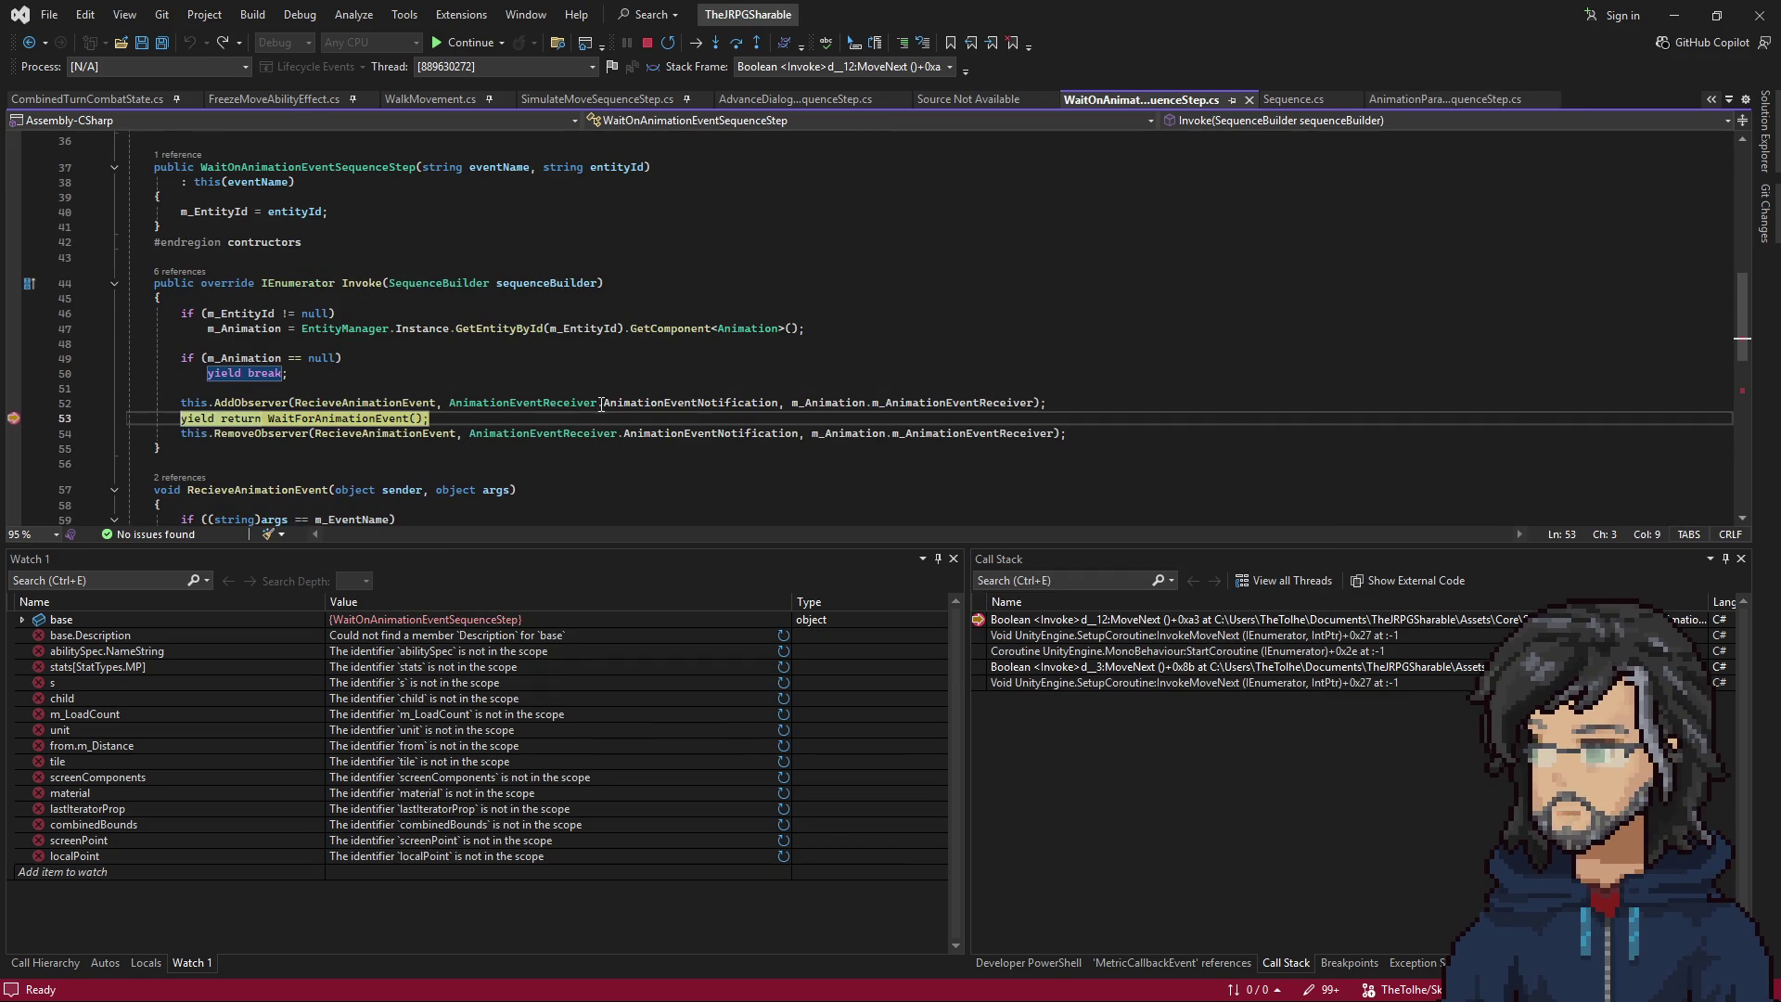
# Review Sequence.cs line 28's Blocking check and line 30's StartCoroutine, then continue to line 67.
pyautogui.doubleClick(1101, 668)
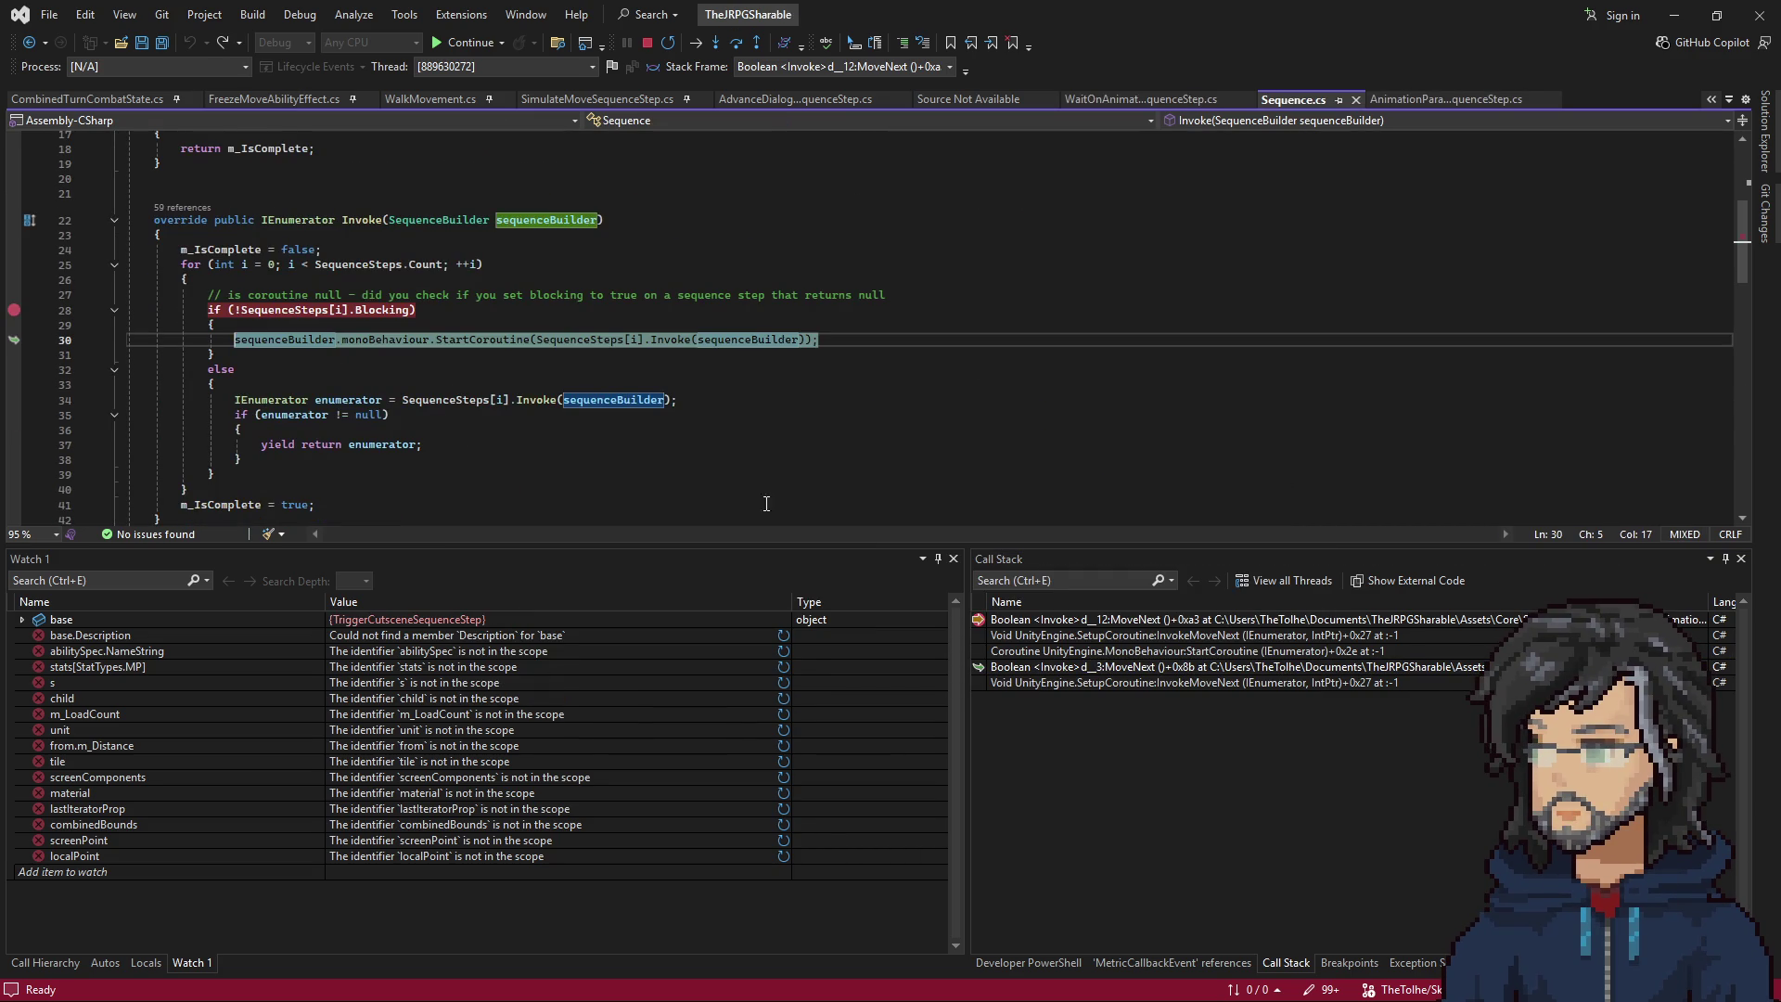
pyautogui.moveTo(227, 310); pyautogui.dragTo(390, 310)
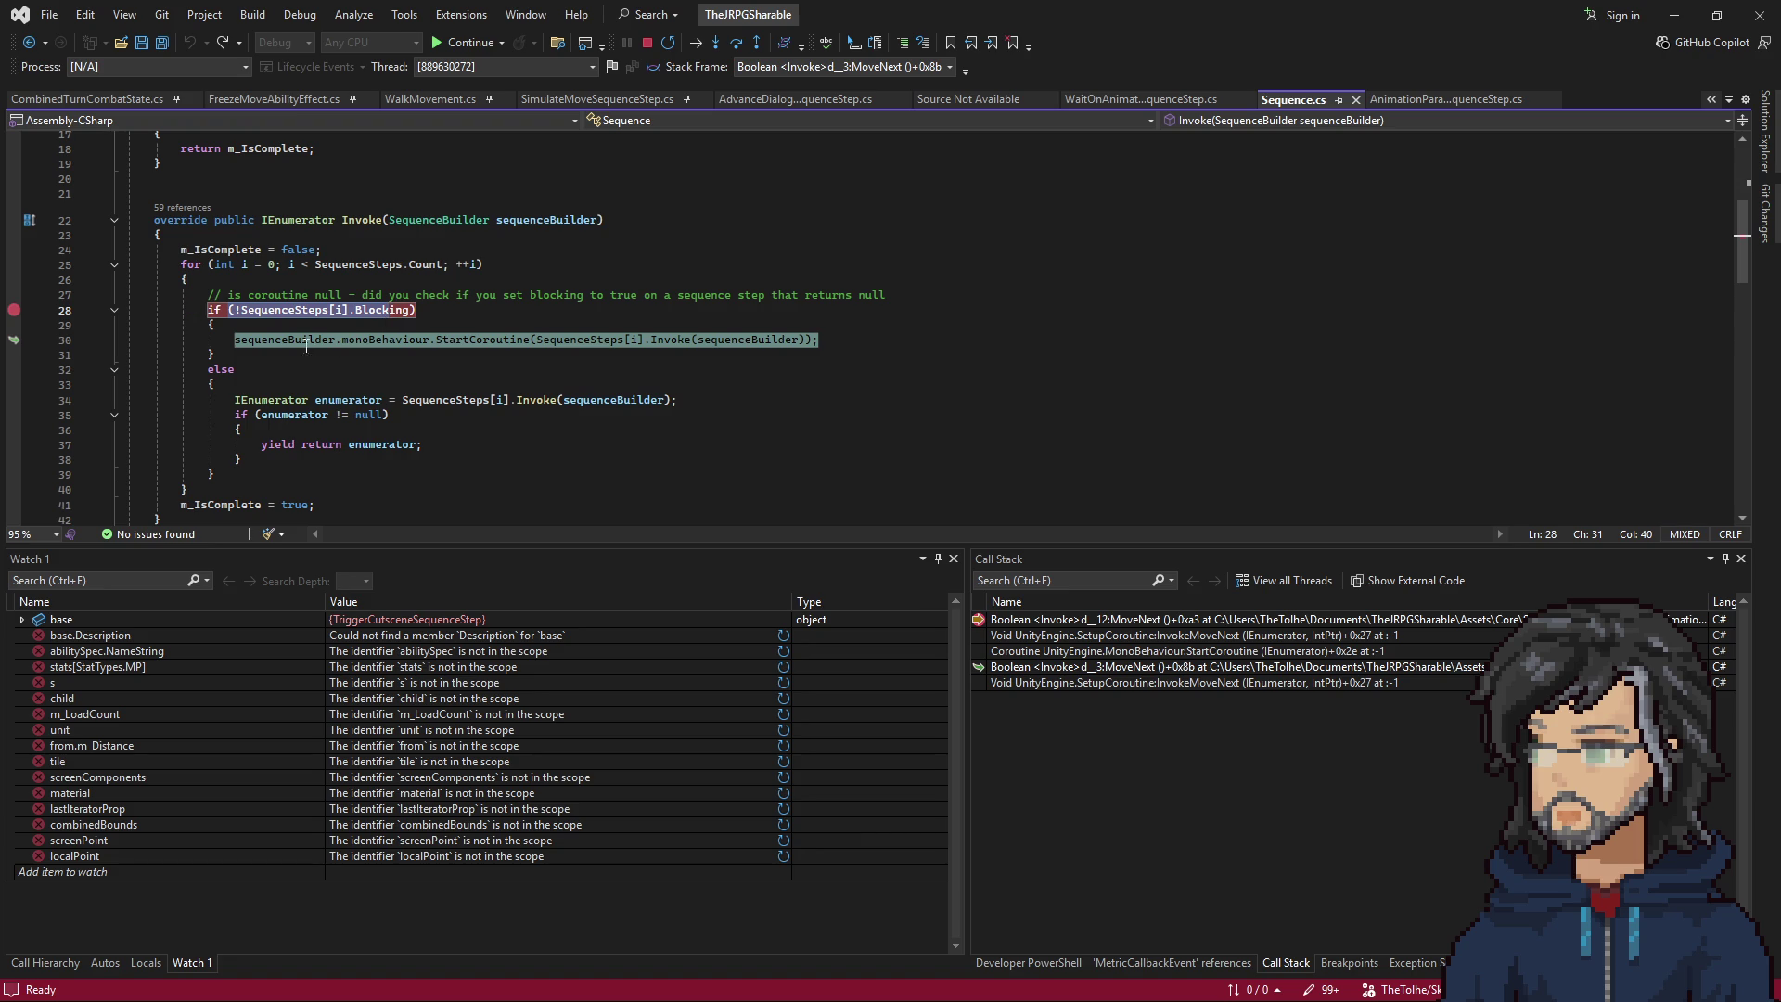
pyautogui.moveTo(234, 340); pyautogui.dragTo(816, 340)
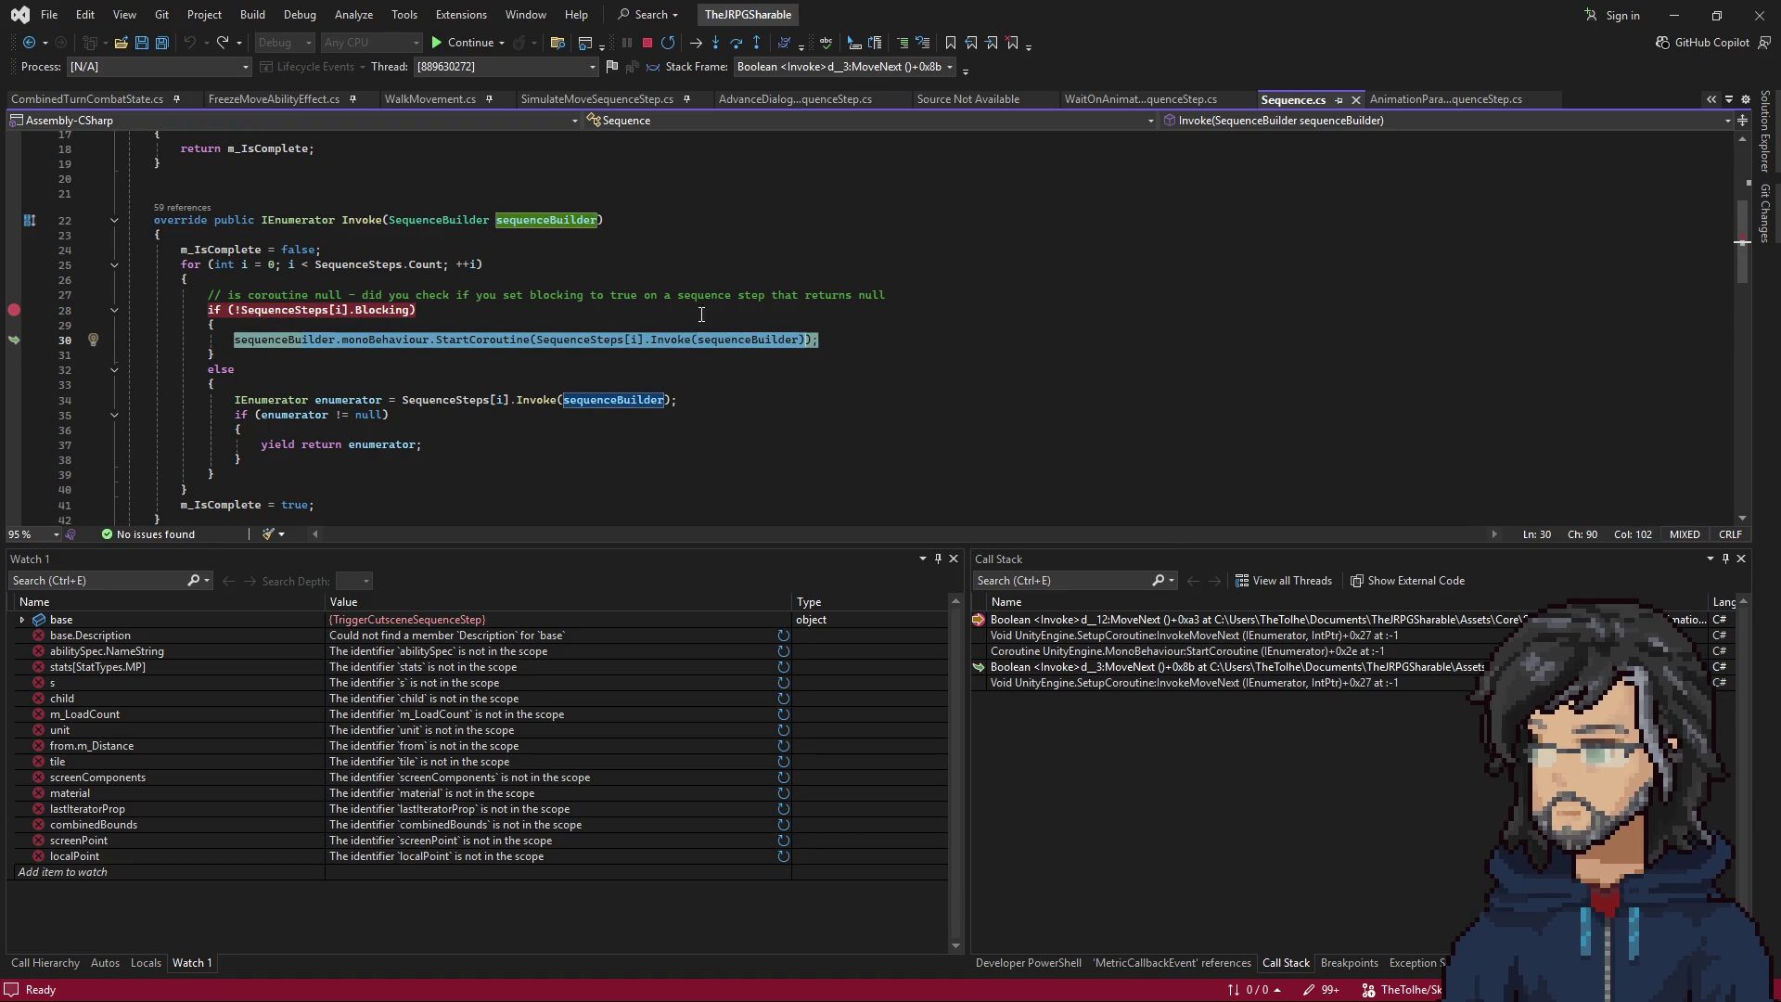
pyautogui.click(564, 371)
pyautogui.press('F5')
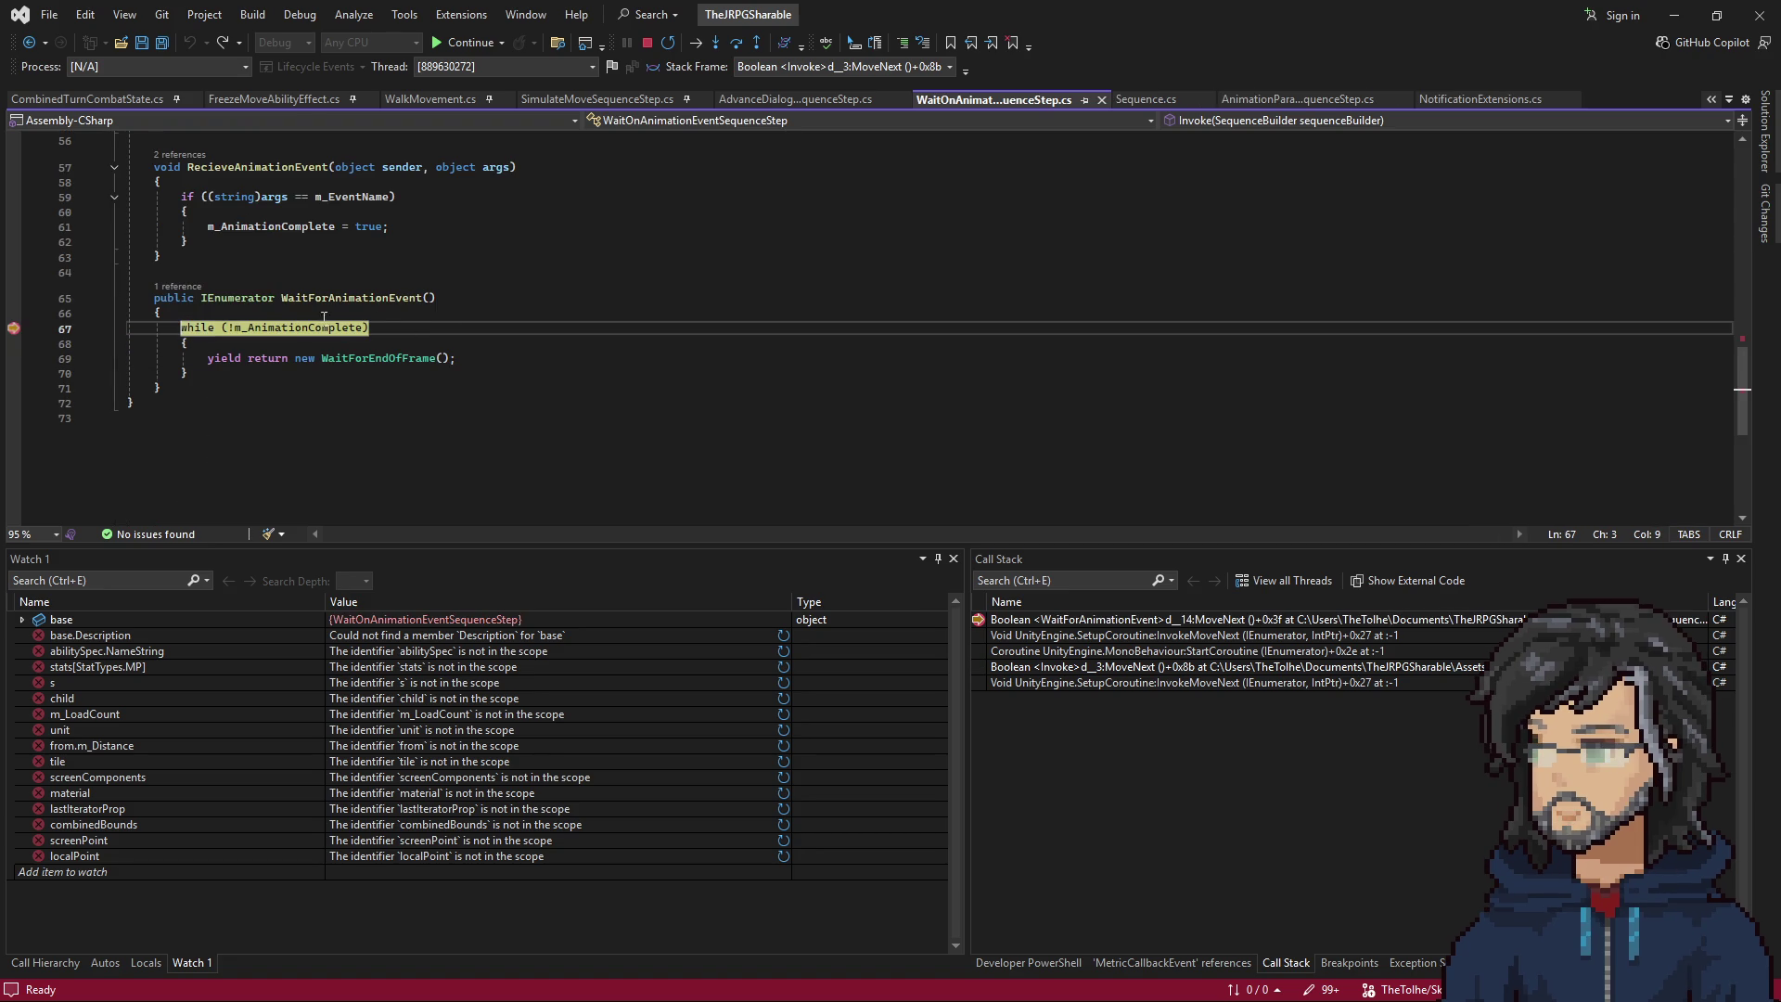
# Continue to Sequence.cs, inspect SequenceSteps, and step through the else branch into the step's Invoke.
pyautogui.press('F5')
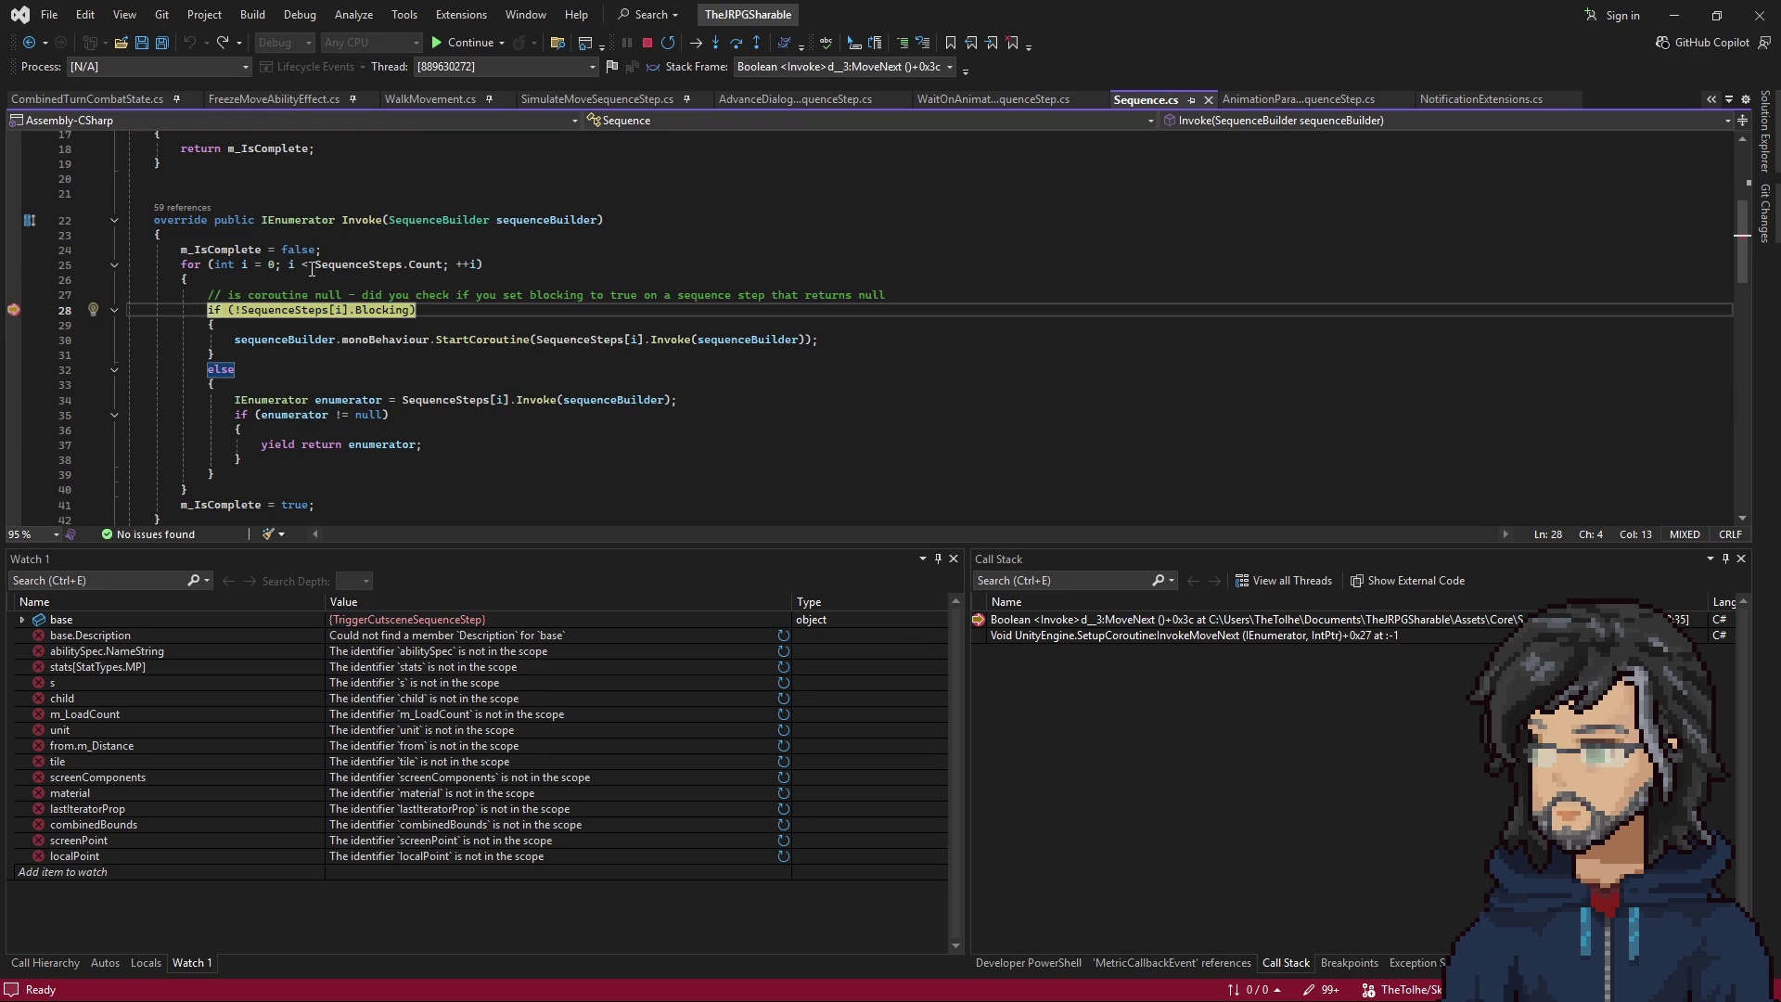
pyautogui.moveTo(314, 268)
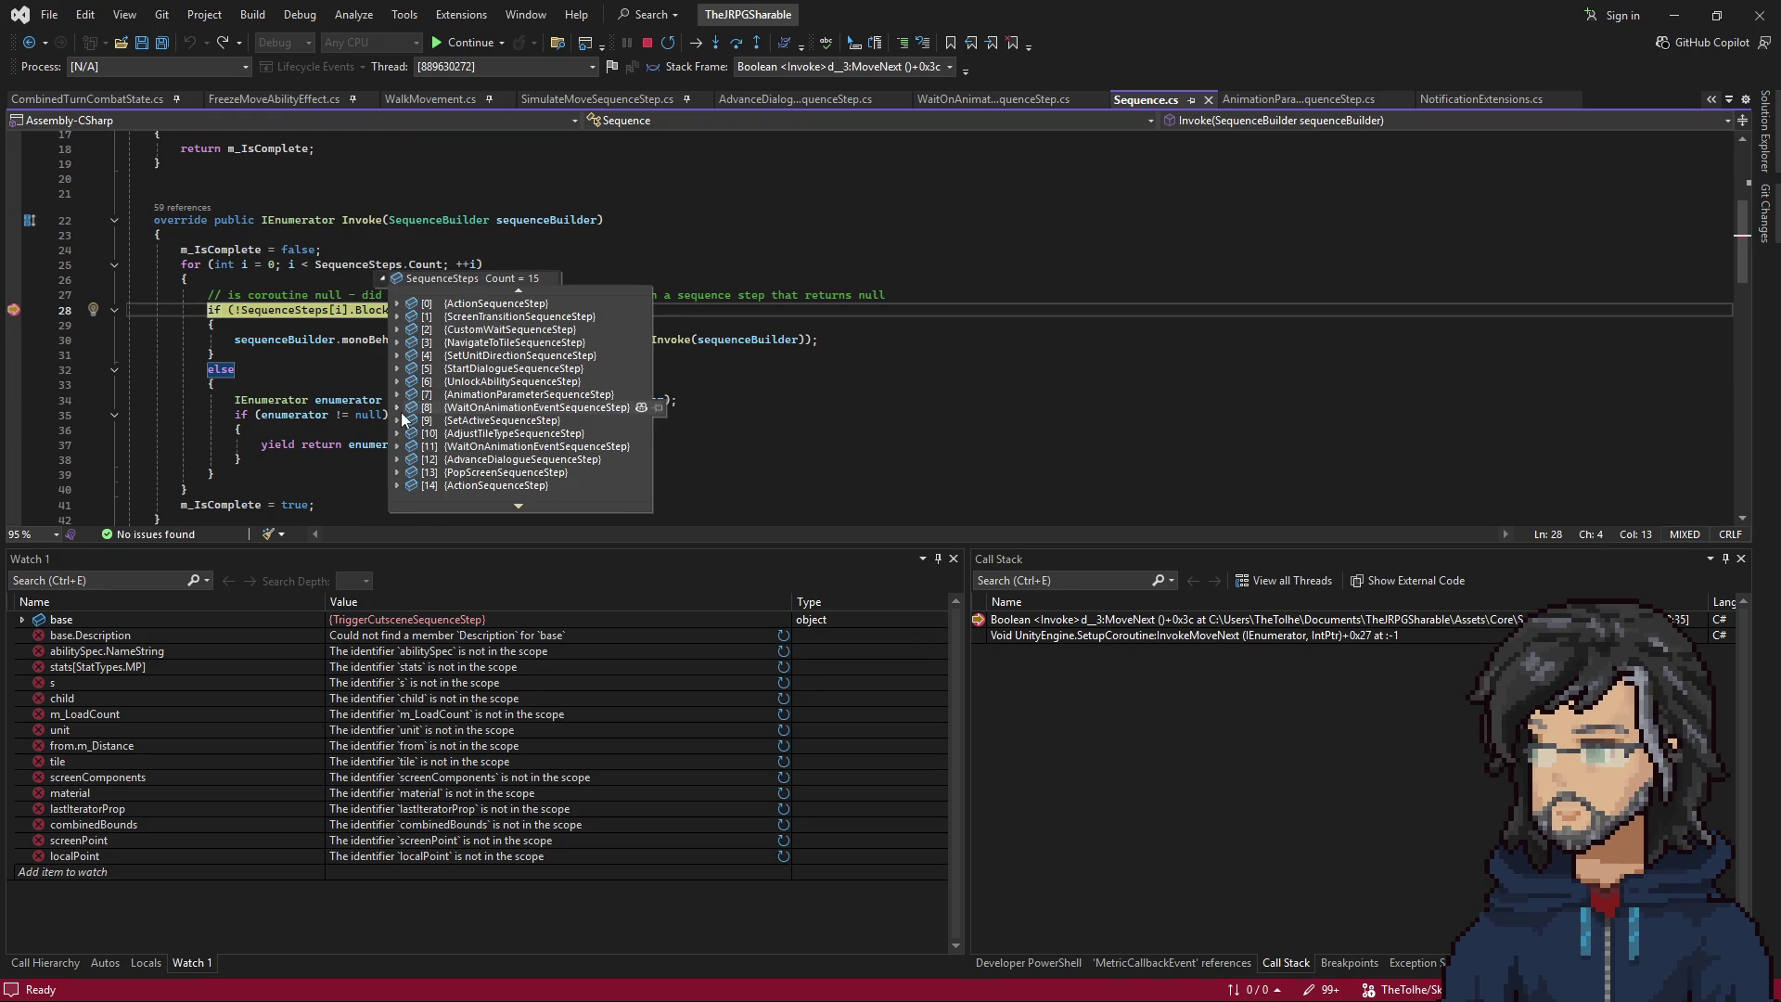
pyautogui.moveTo(399, 409)
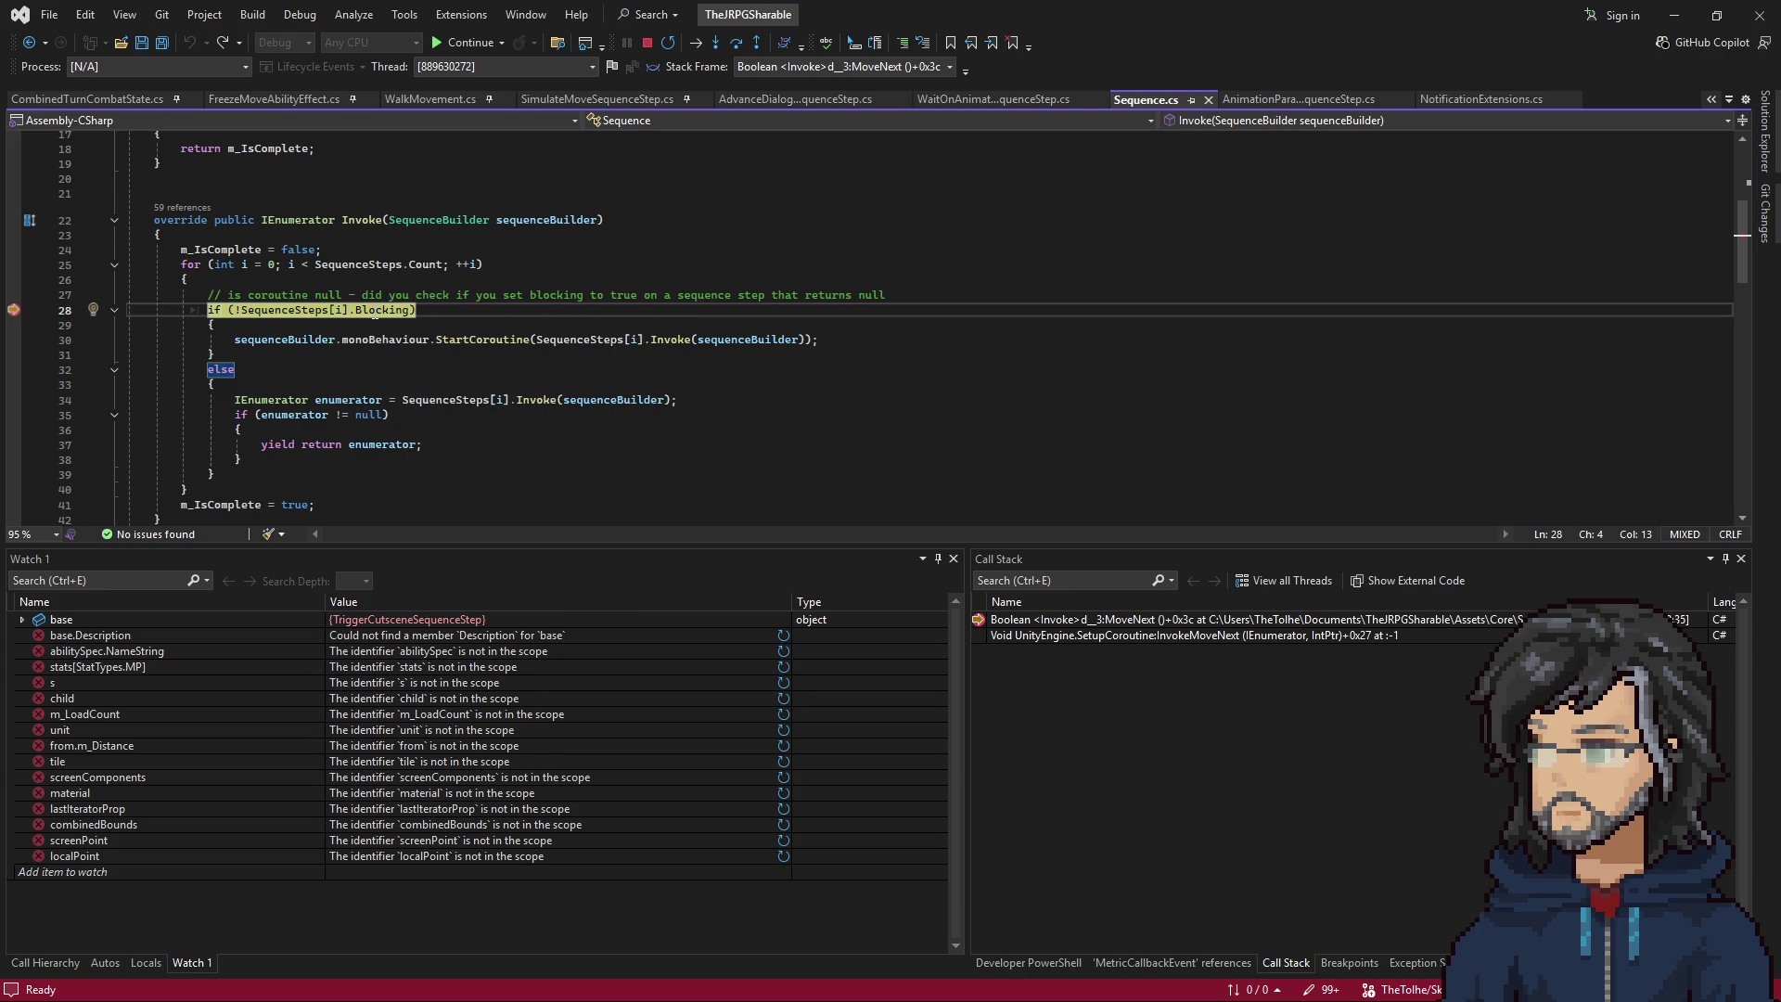
pyautogui.moveTo(375, 316)
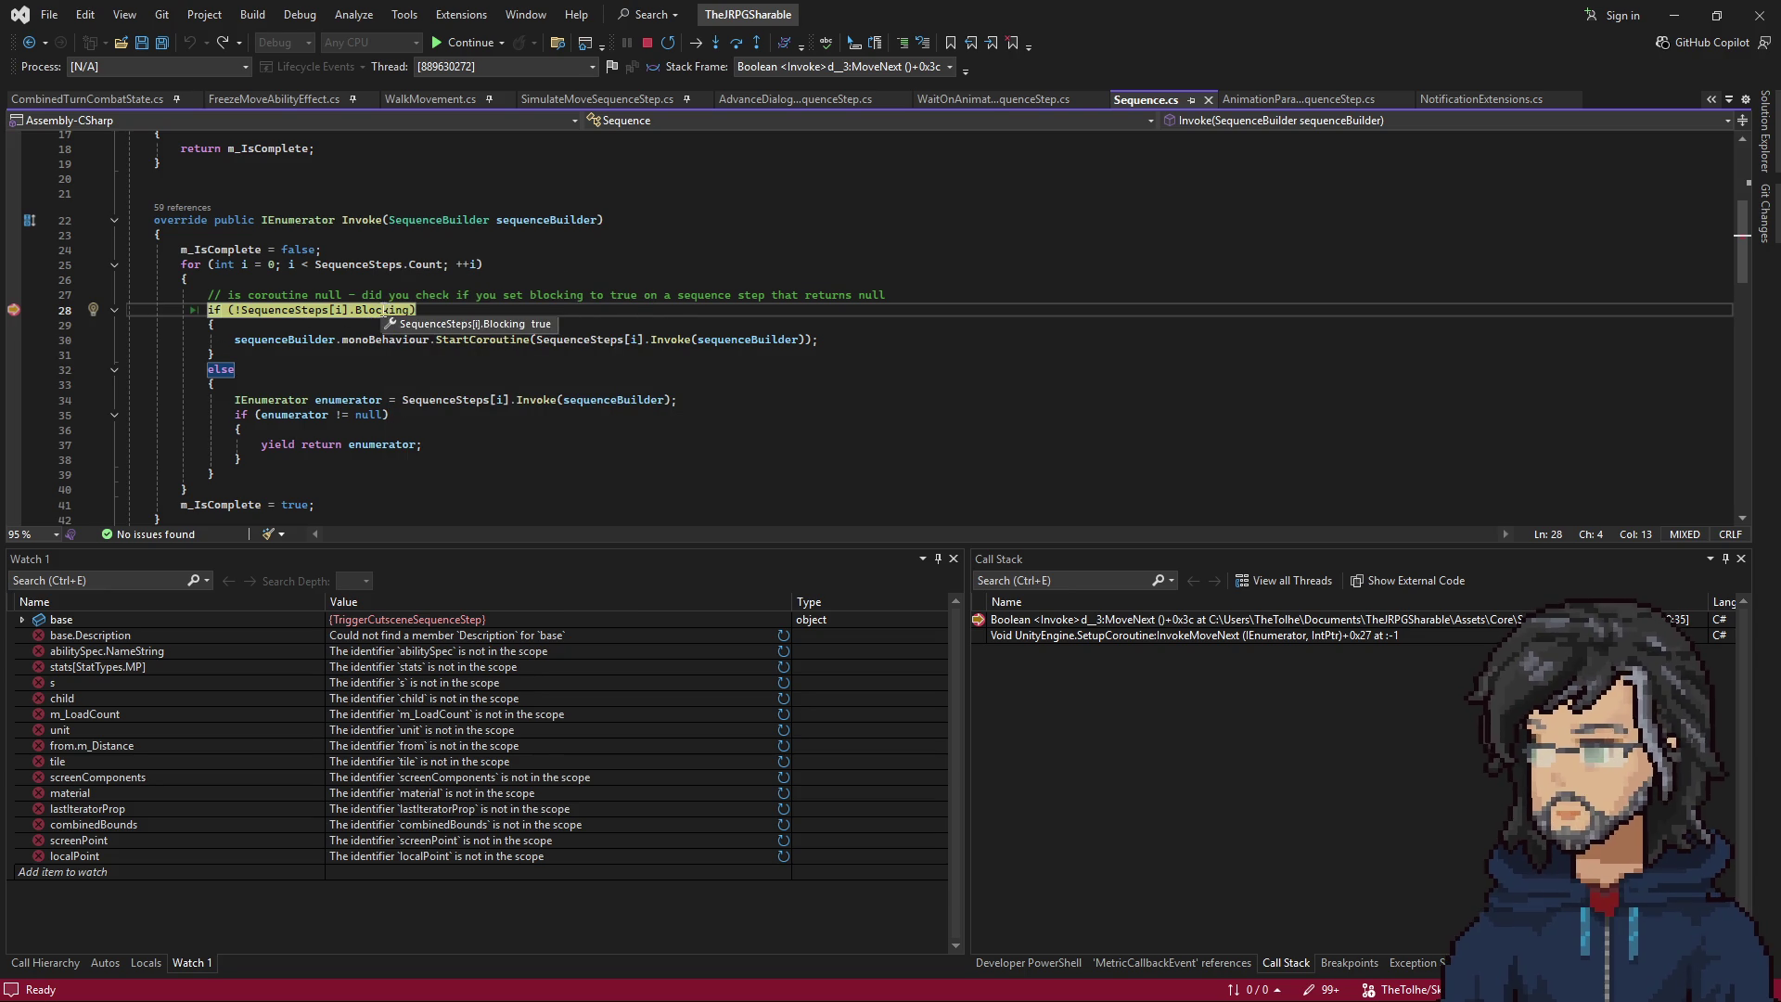
pyautogui.press('F10')
pyautogui.press('F10')
pyautogui.press('F10')
pyautogui.press('F10')
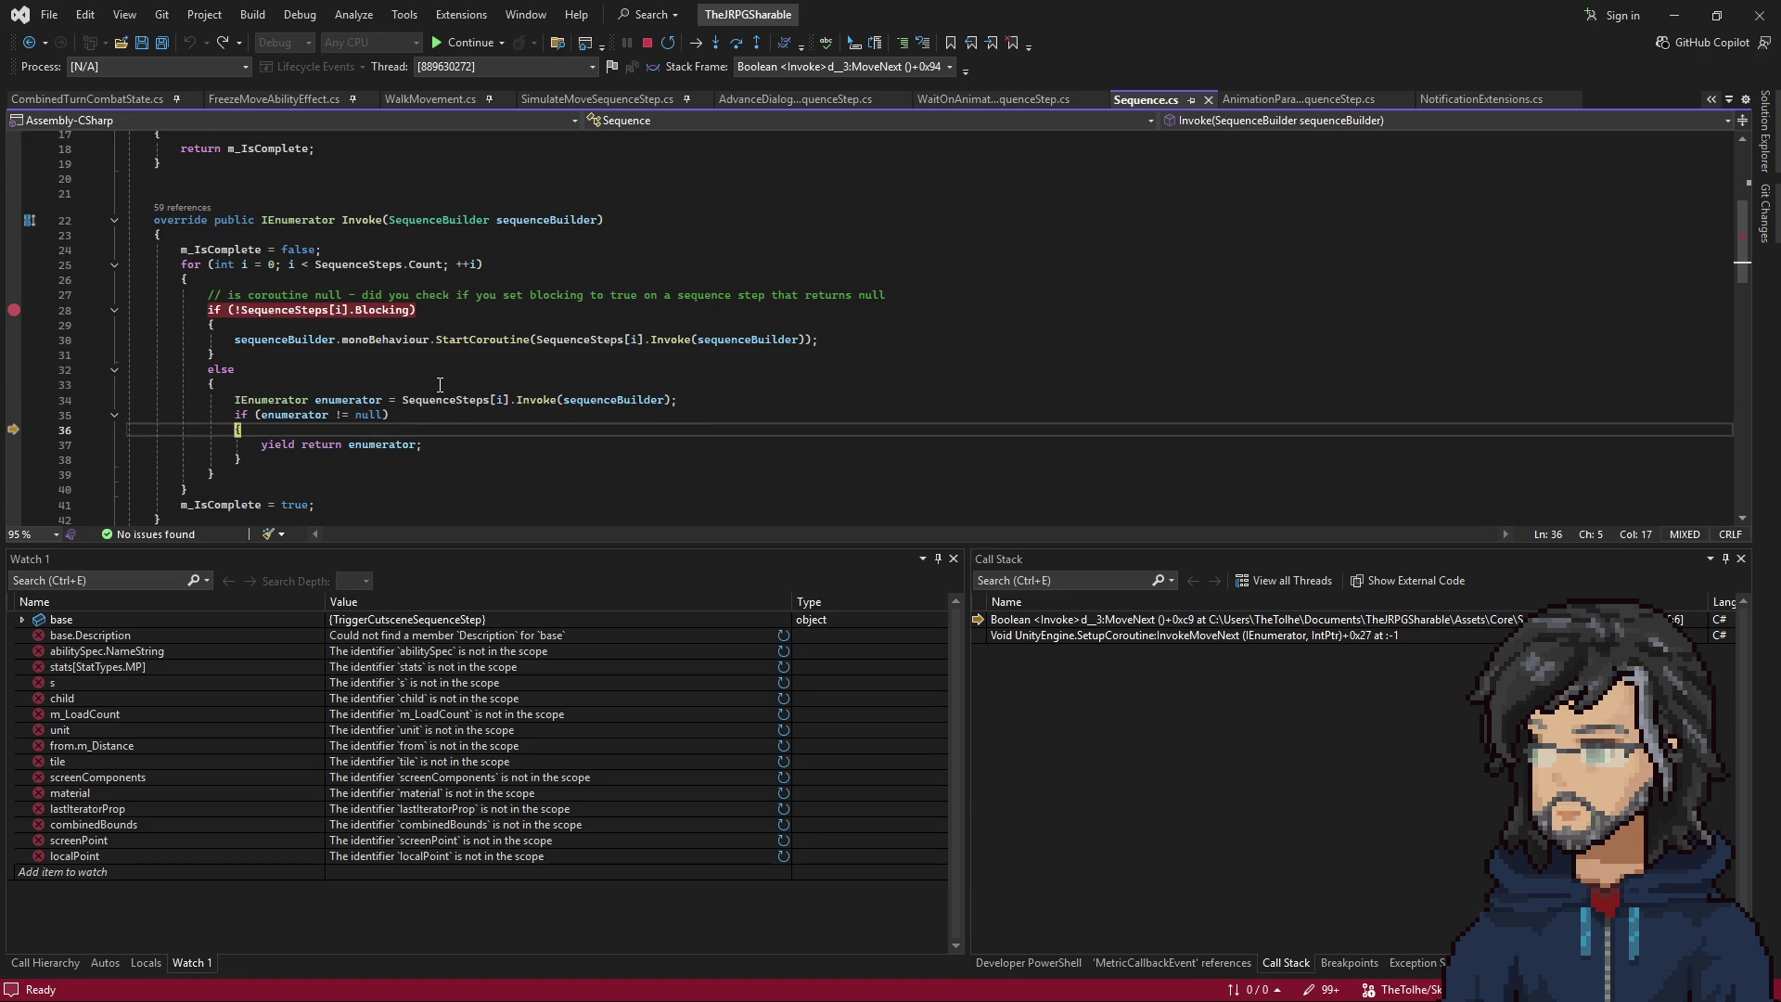
pyautogui.press('F10')
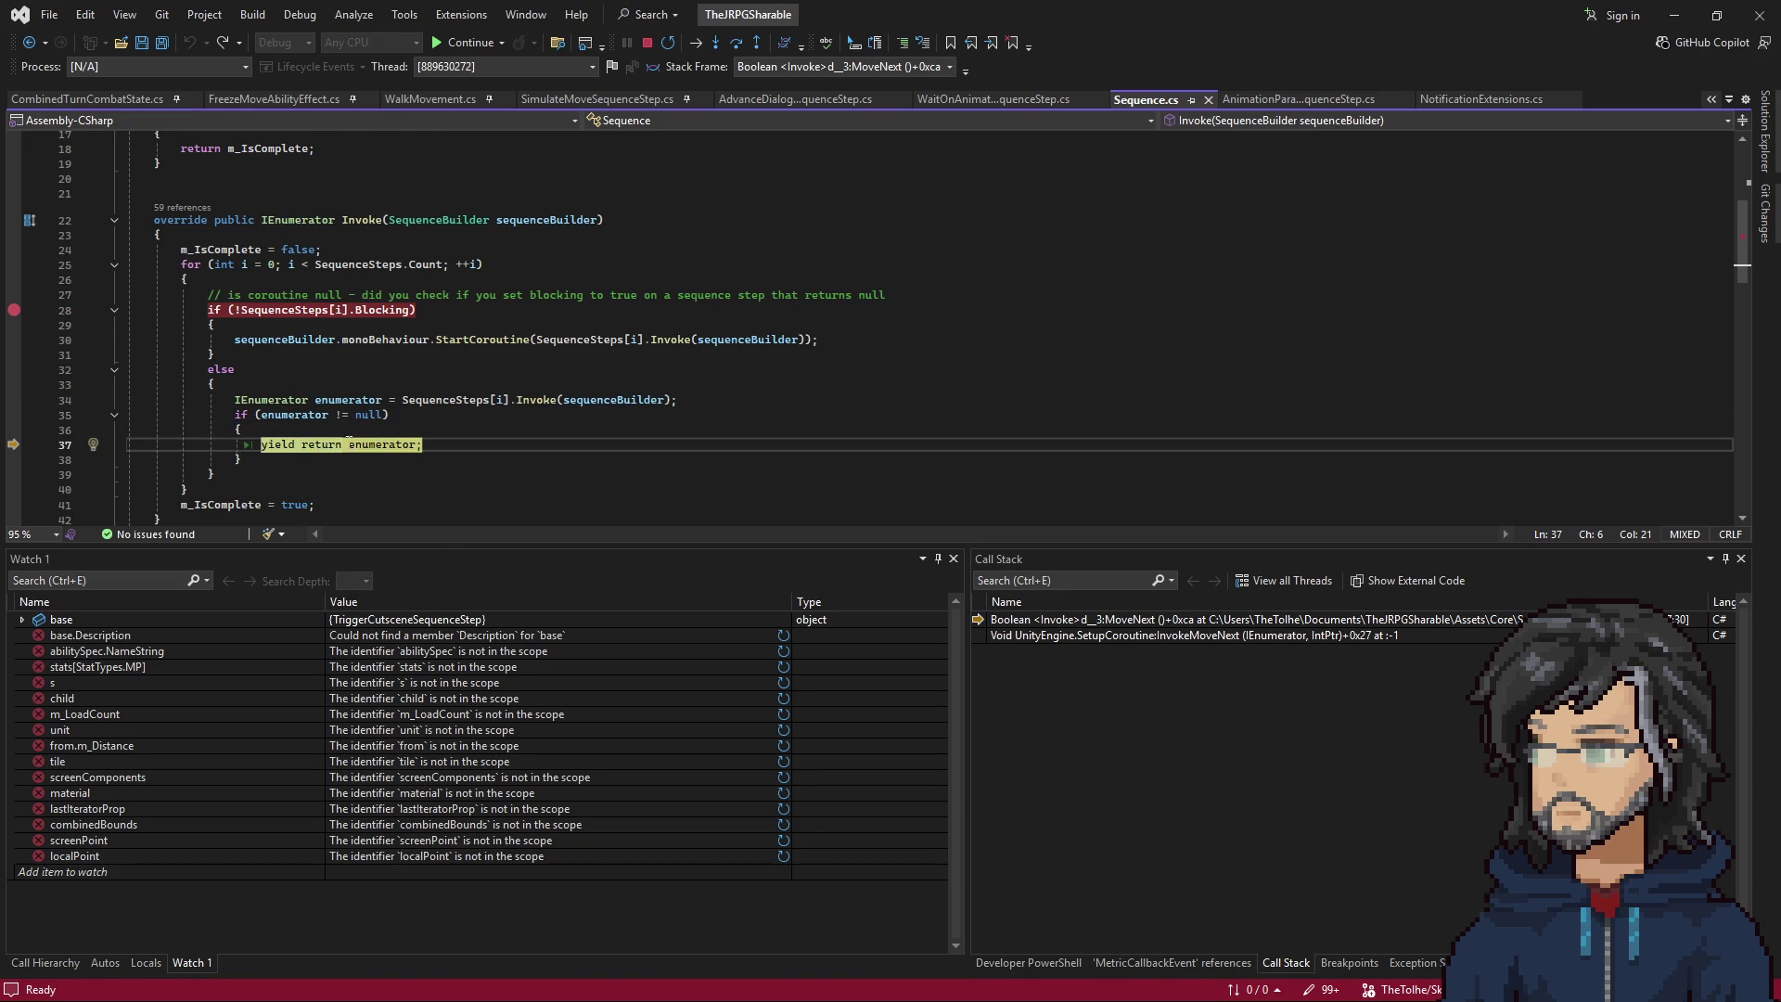
pyautogui.press('F10')
pyautogui.press('F10')
pyautogui.press('F10')
pyautogui.press('F10')
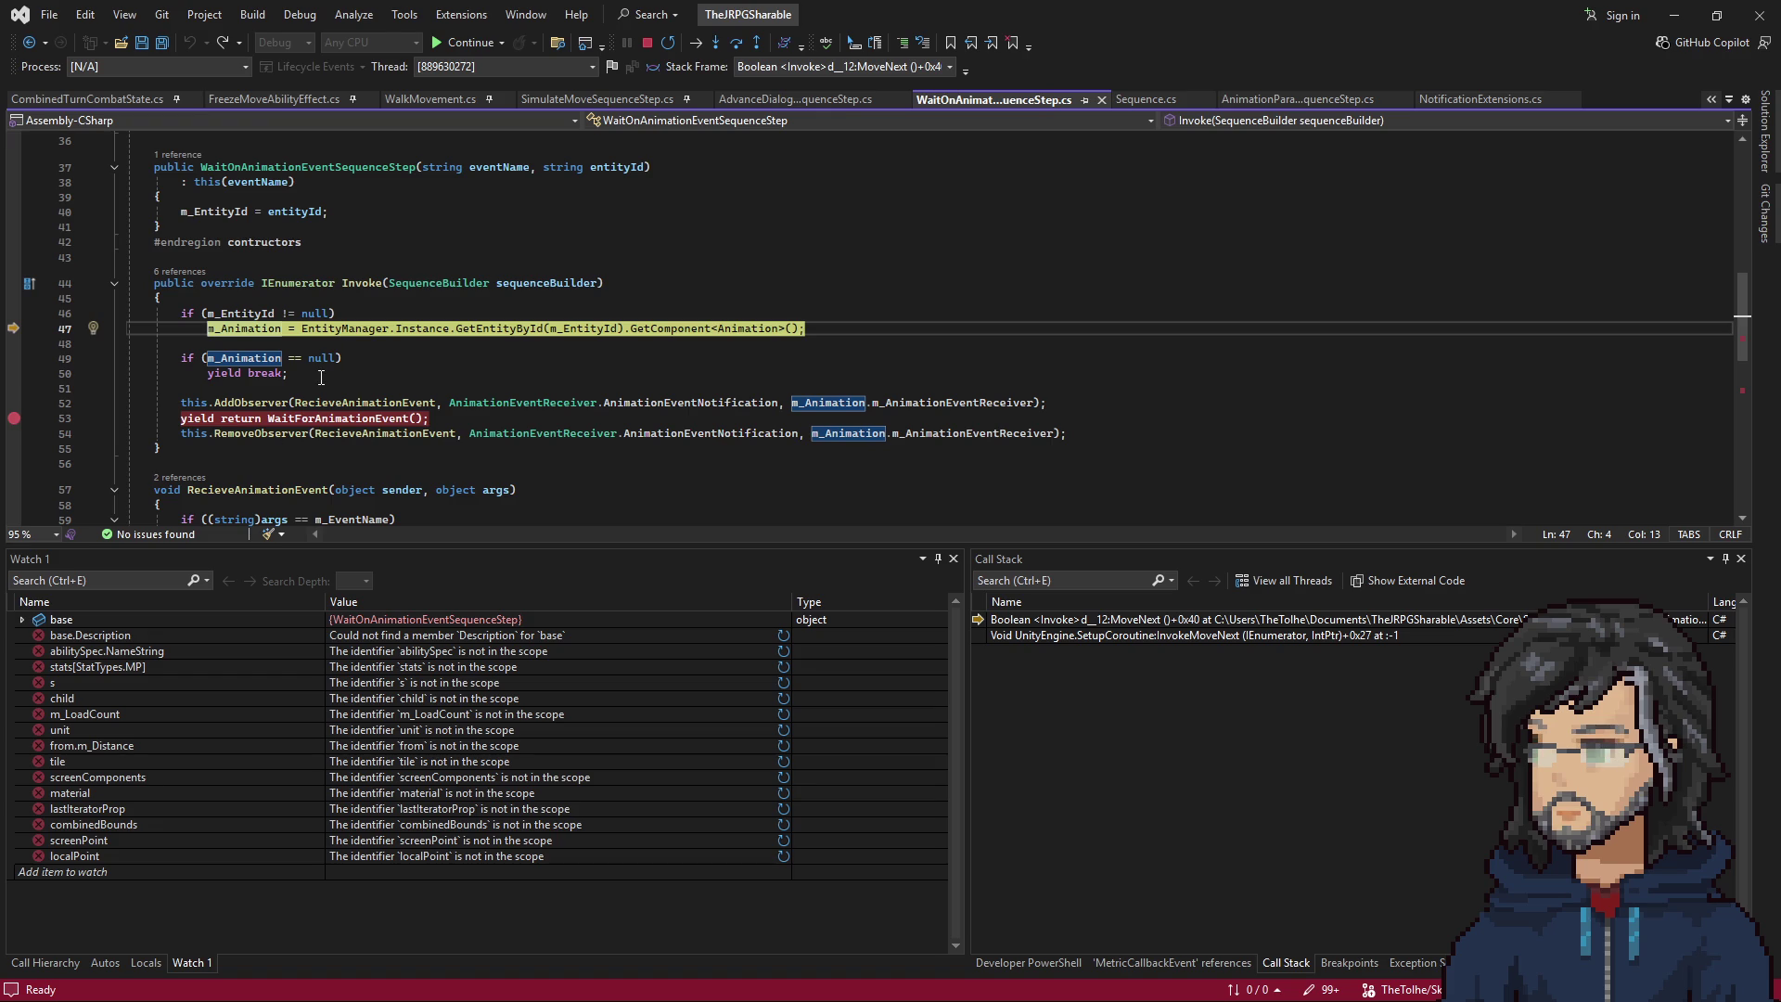
pyautogui.press('F10')
pyautogui.press('F10')
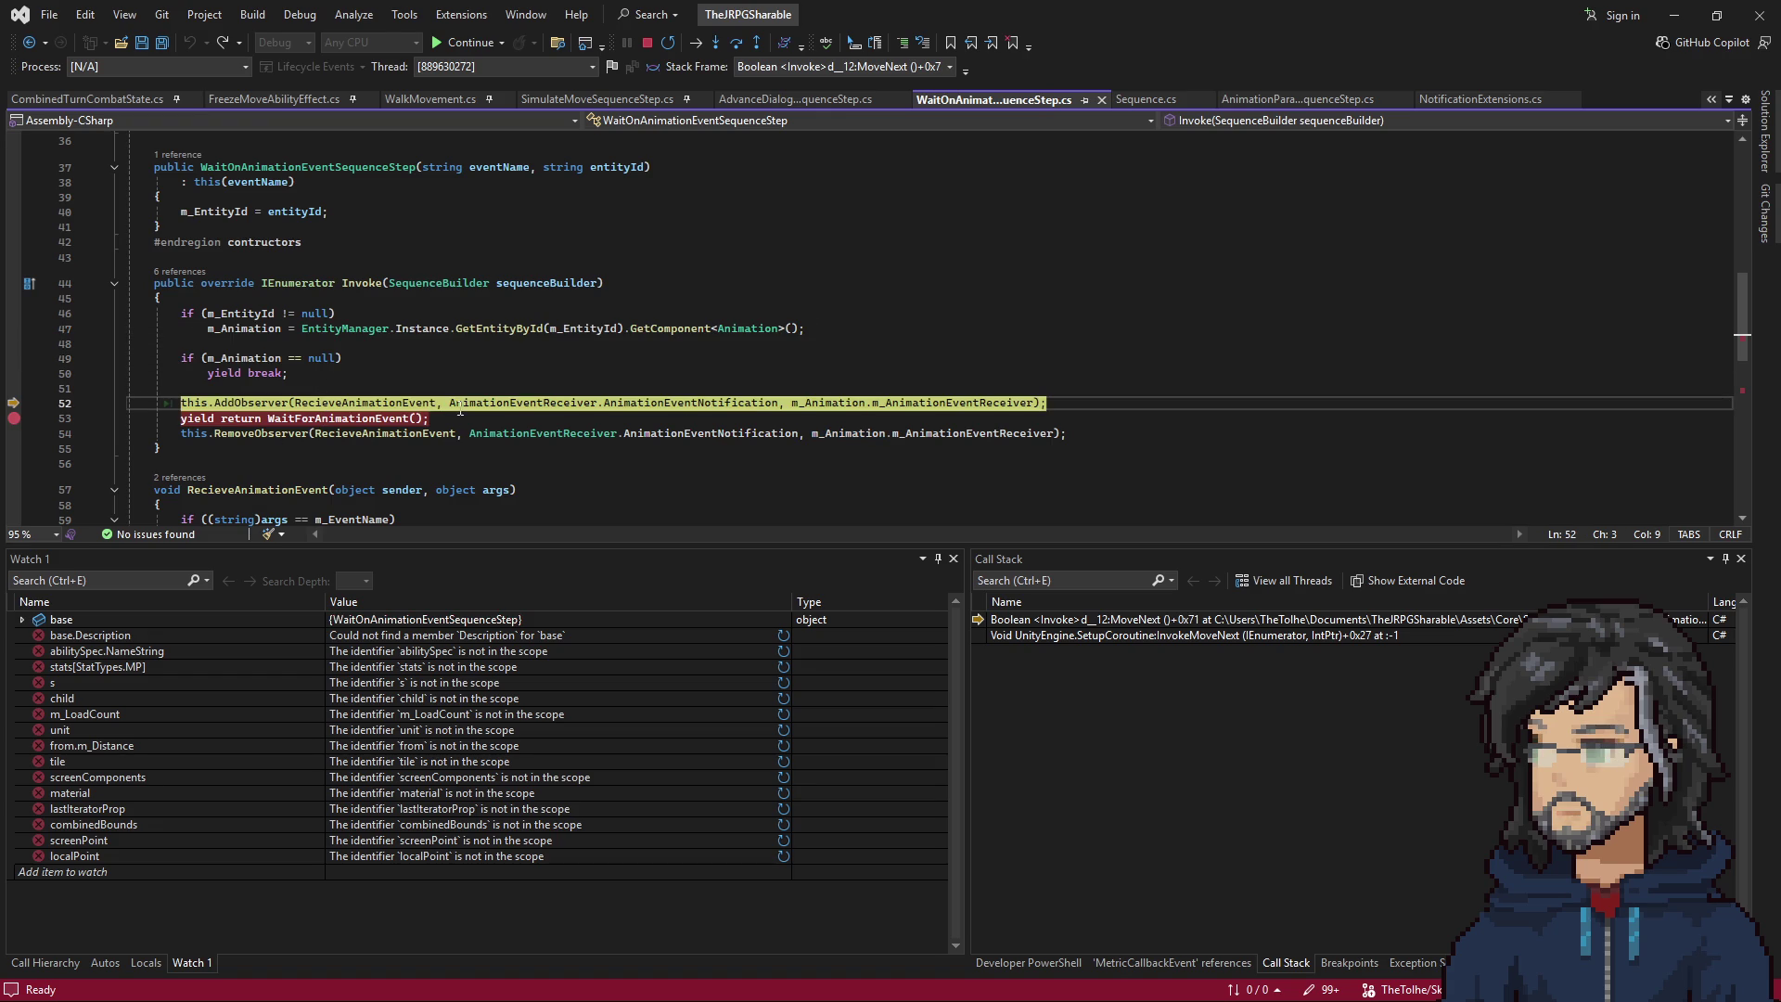
# Set a breakpoint on line 54's RemoveObserver and step into the WaitForAnimationEvent coroutine.
pyautogui.click(309, 432)
pyautogui.press('F9')
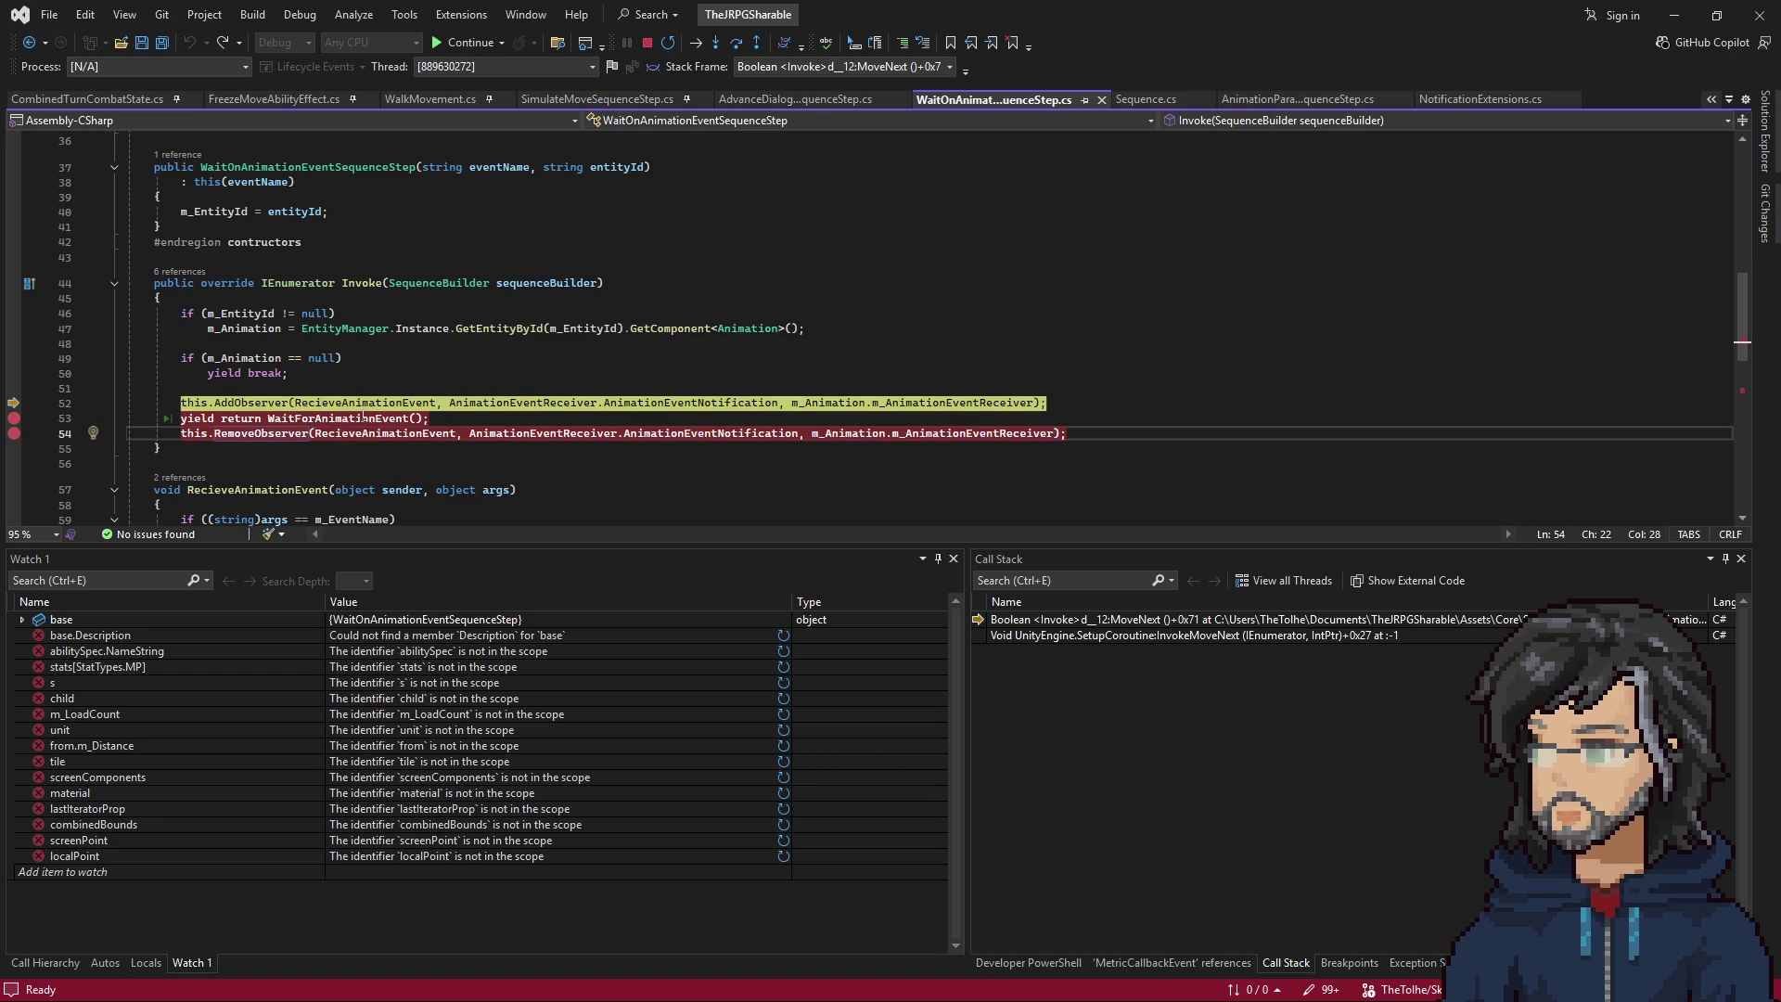
pyautogui.scroll(-4, 361, 418)
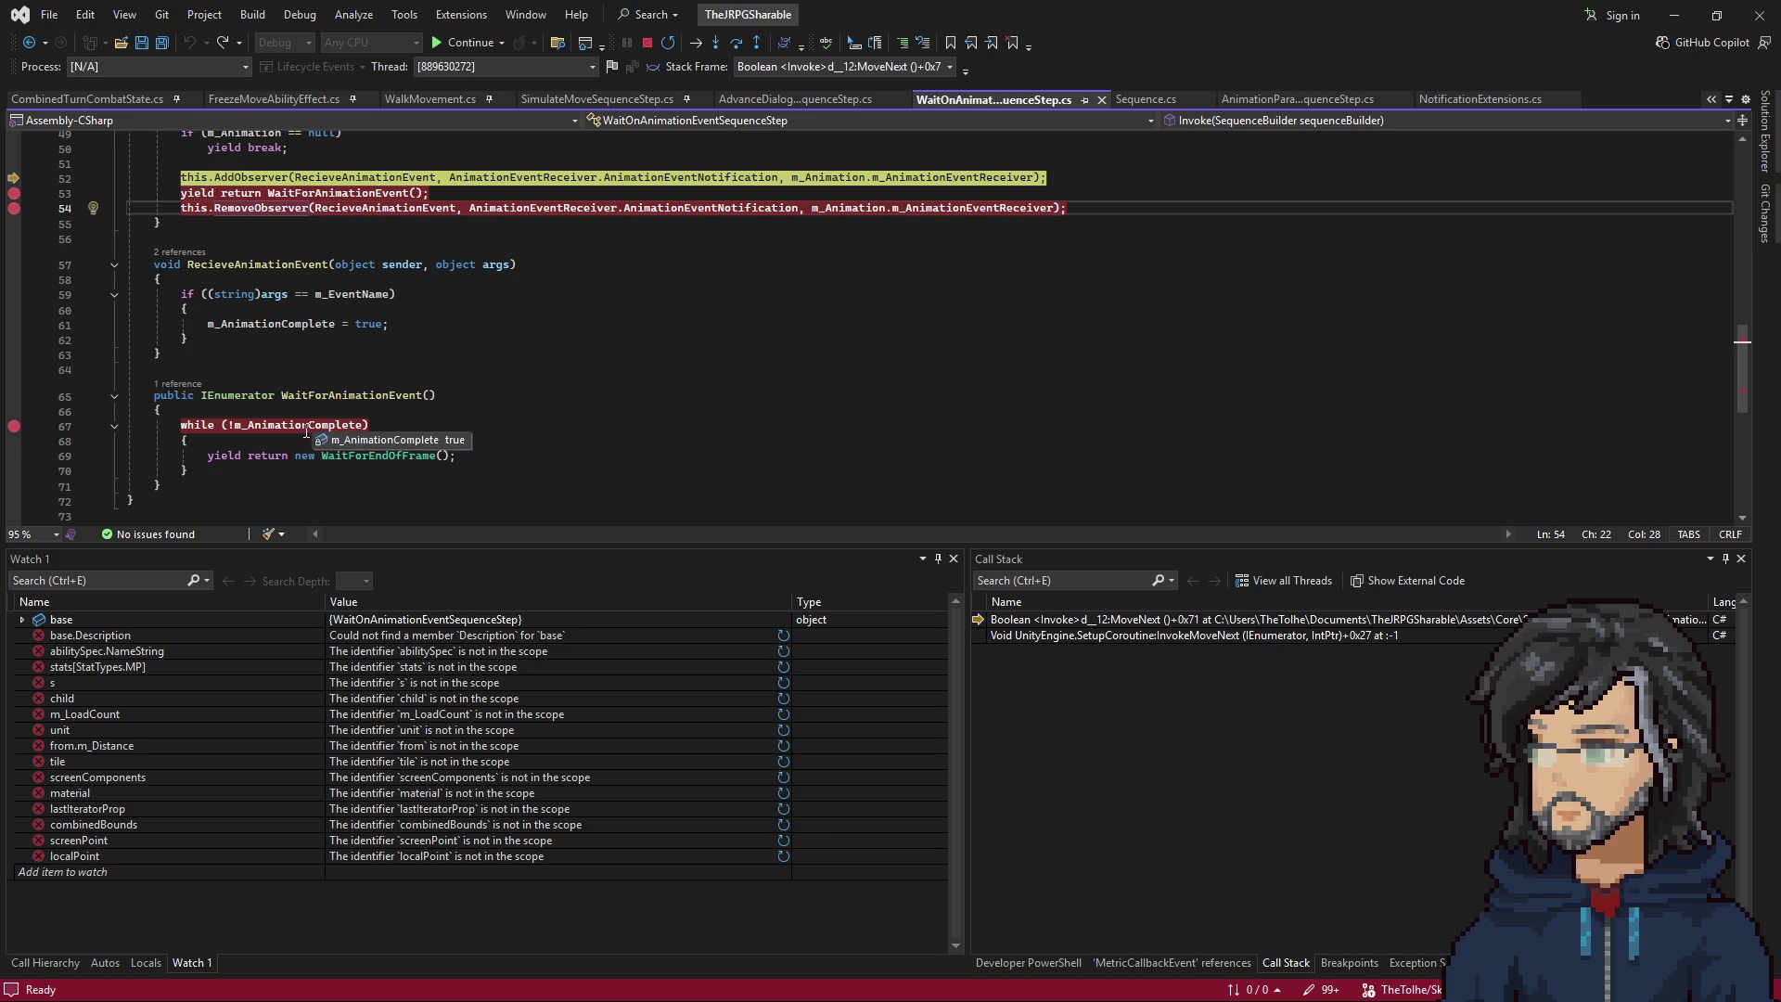
pyautogui.moveTo(208, 455); pyautogui.dragTo(286, 456)
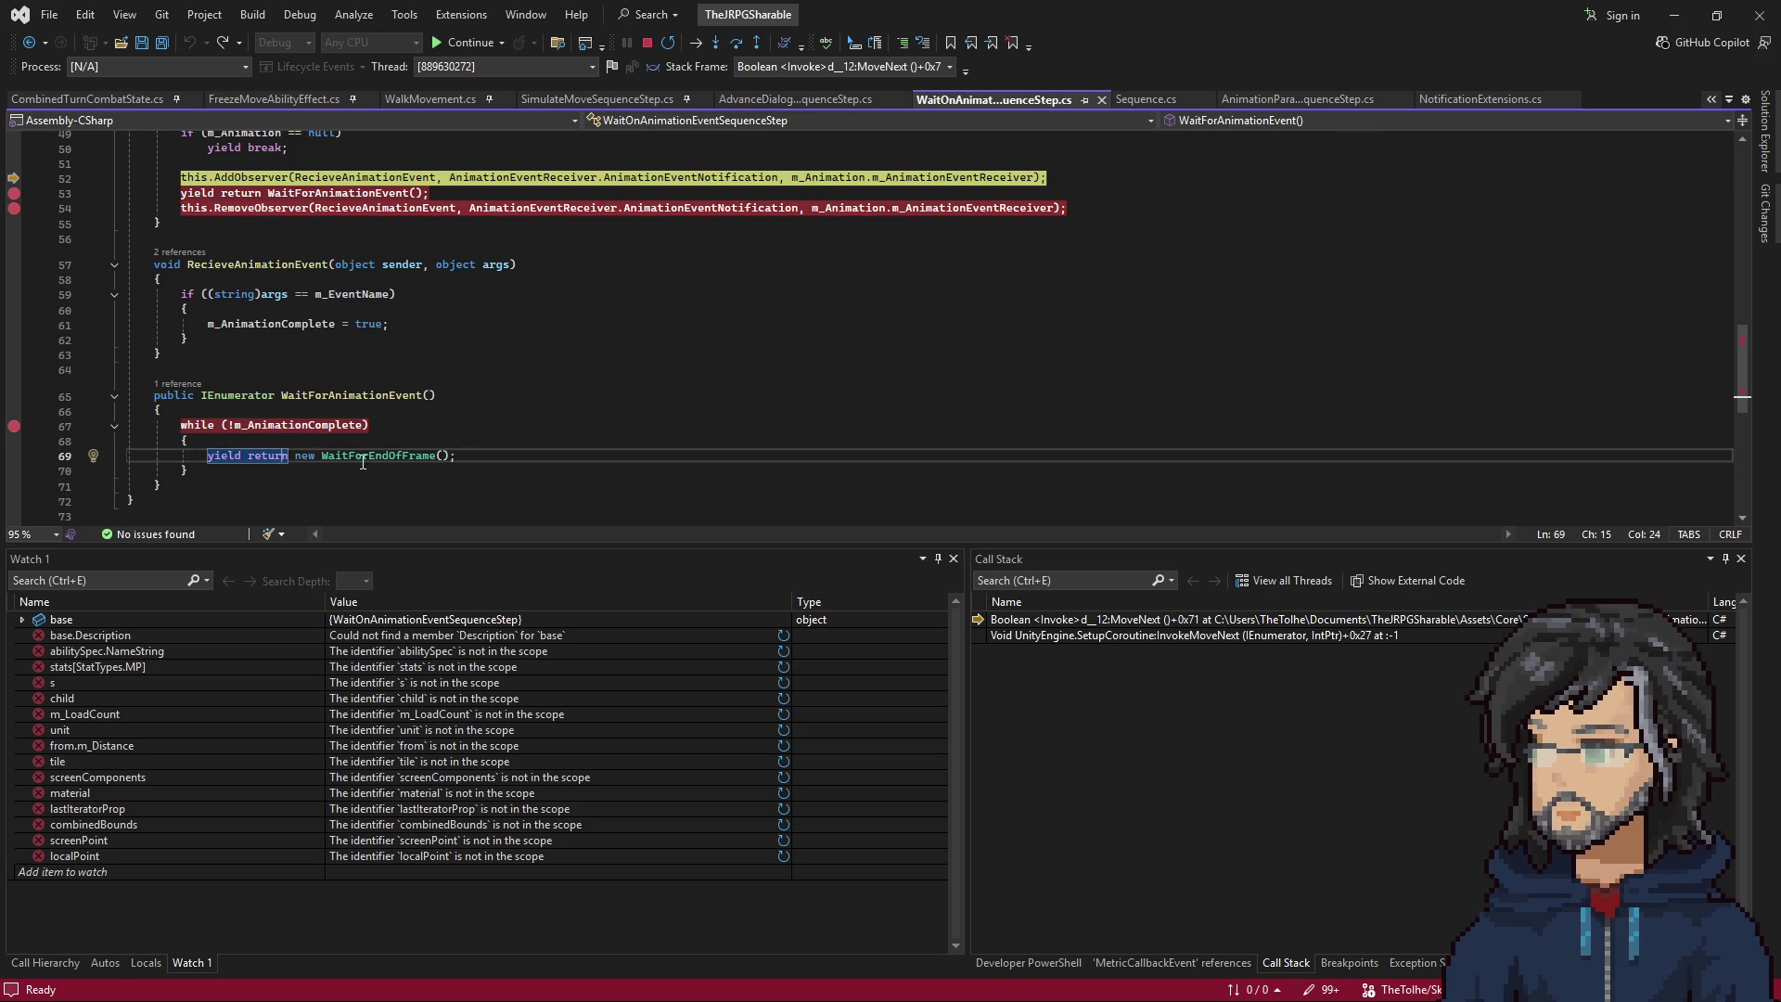
pyautogui.scroll(6, 294, 436)
pyautogui.scroll(-4, 373, 351)
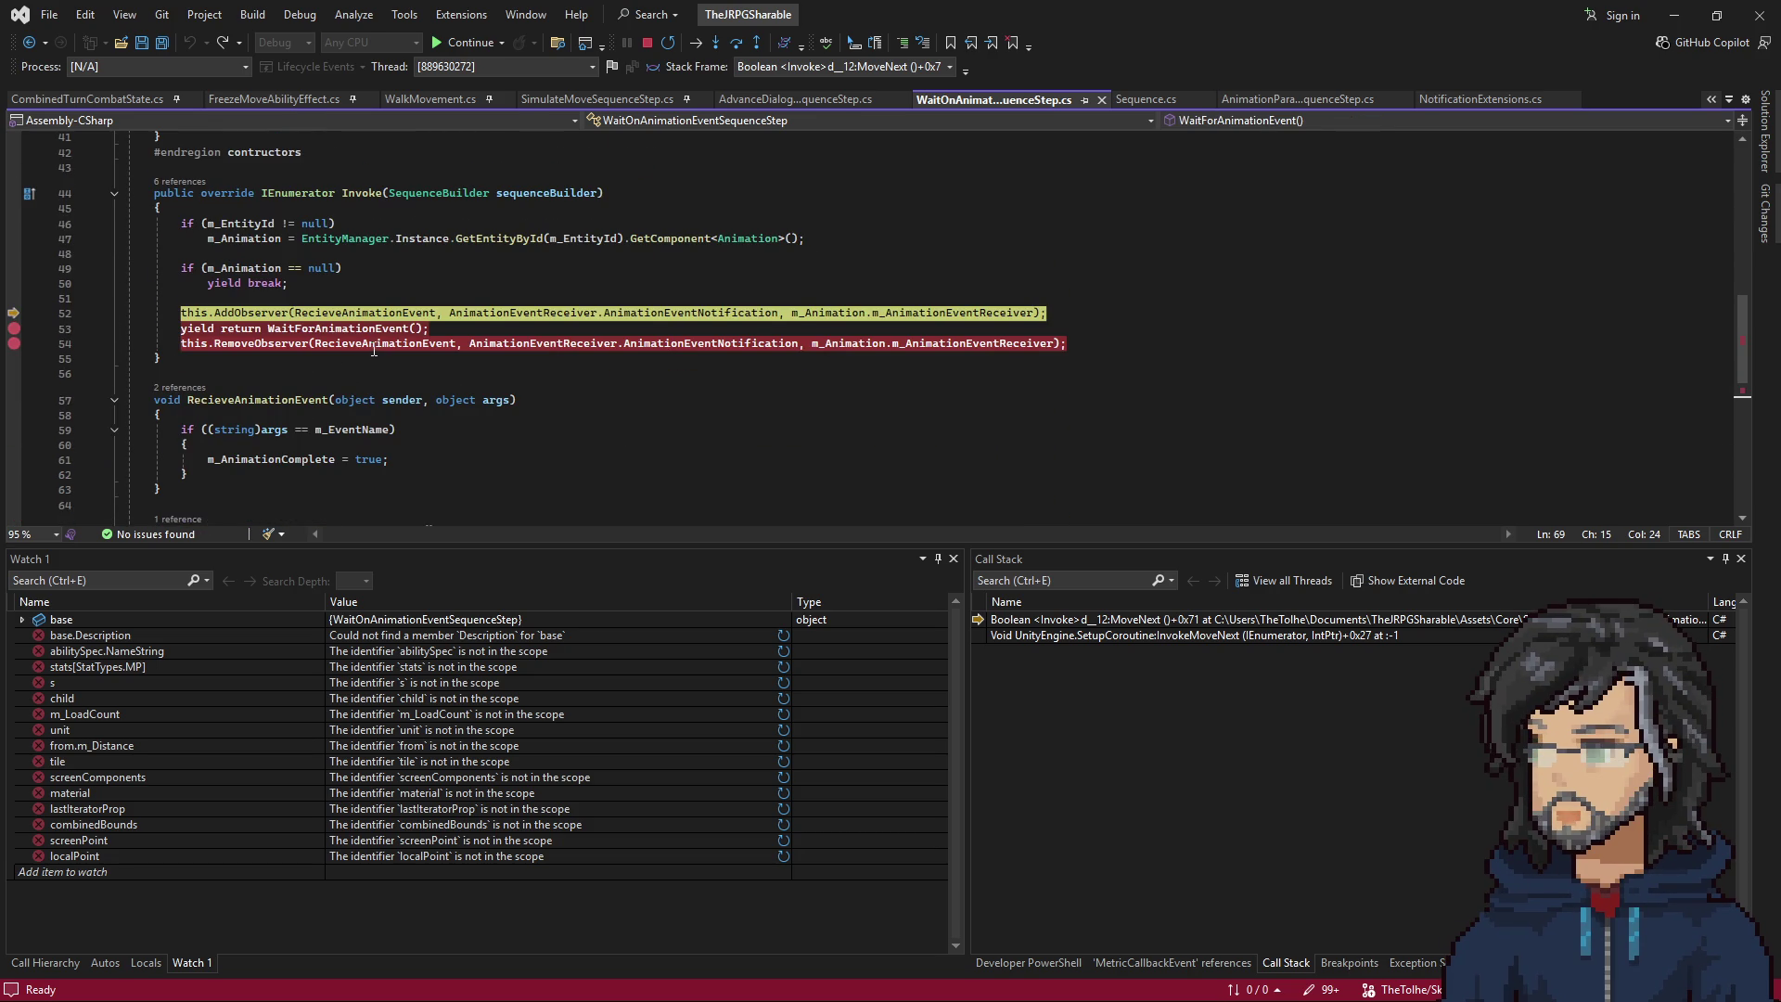
pyautogui.press('F10')
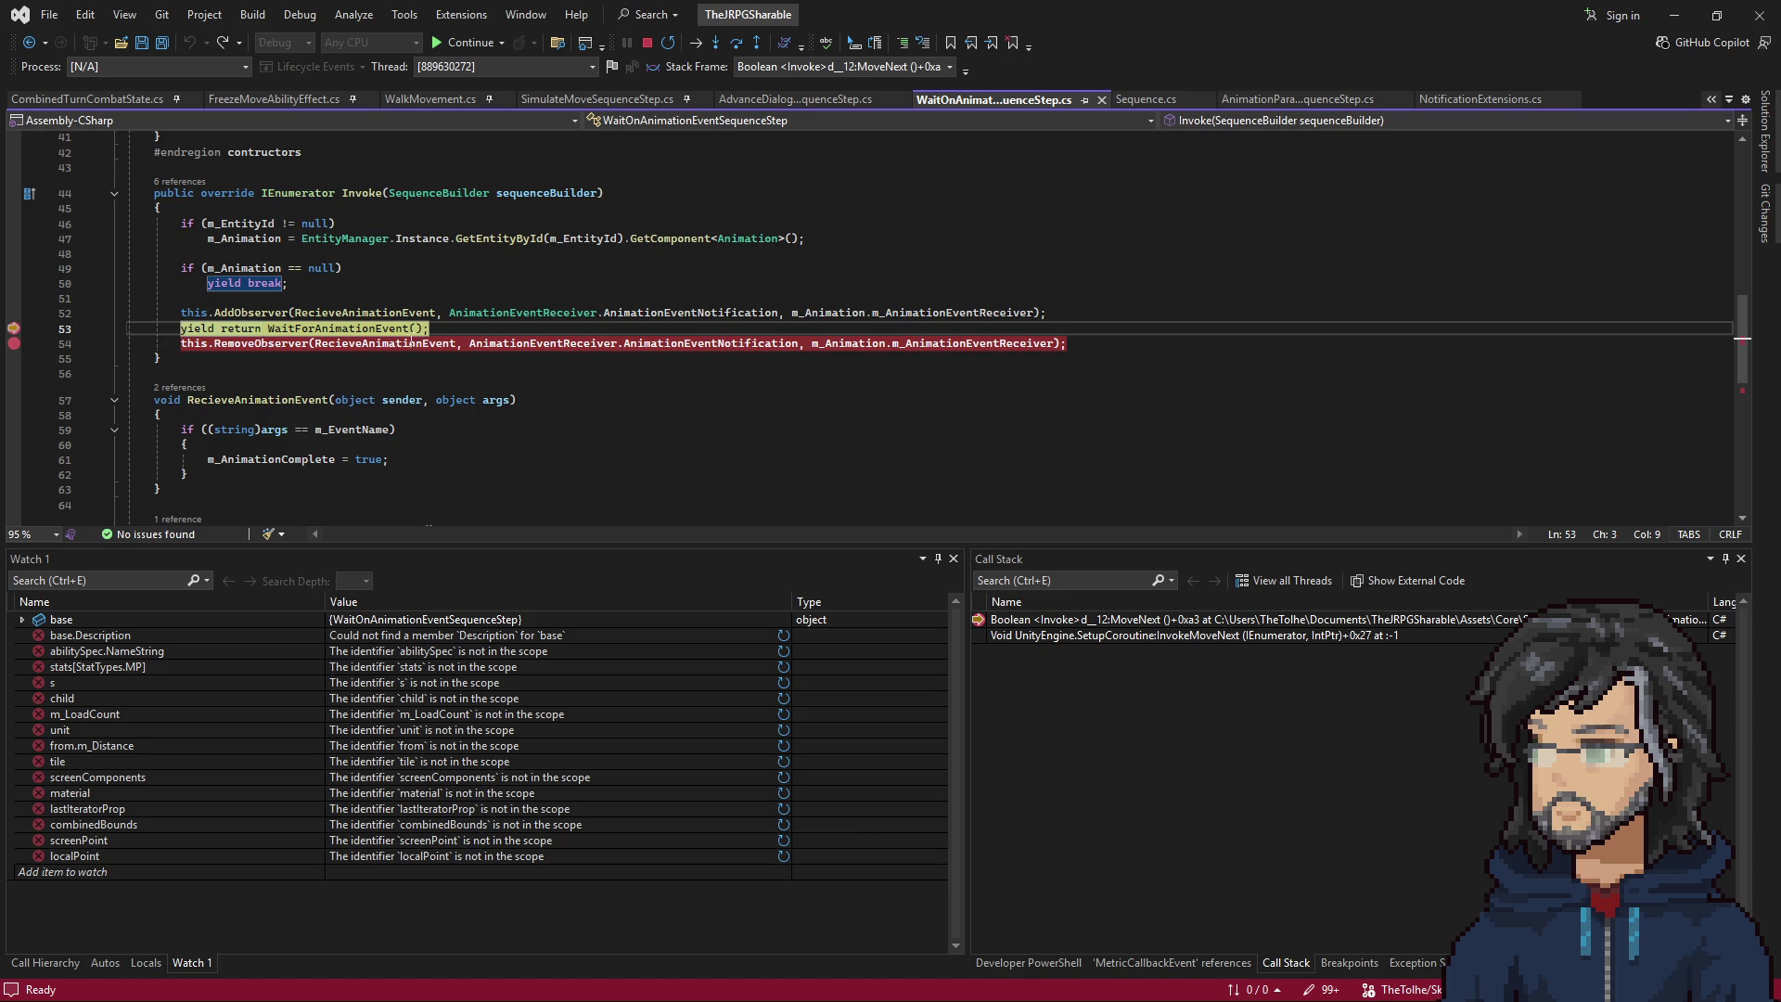
pyautogui.press('F11')
pyautogui.press('F10')
pyautogui.press('F10')
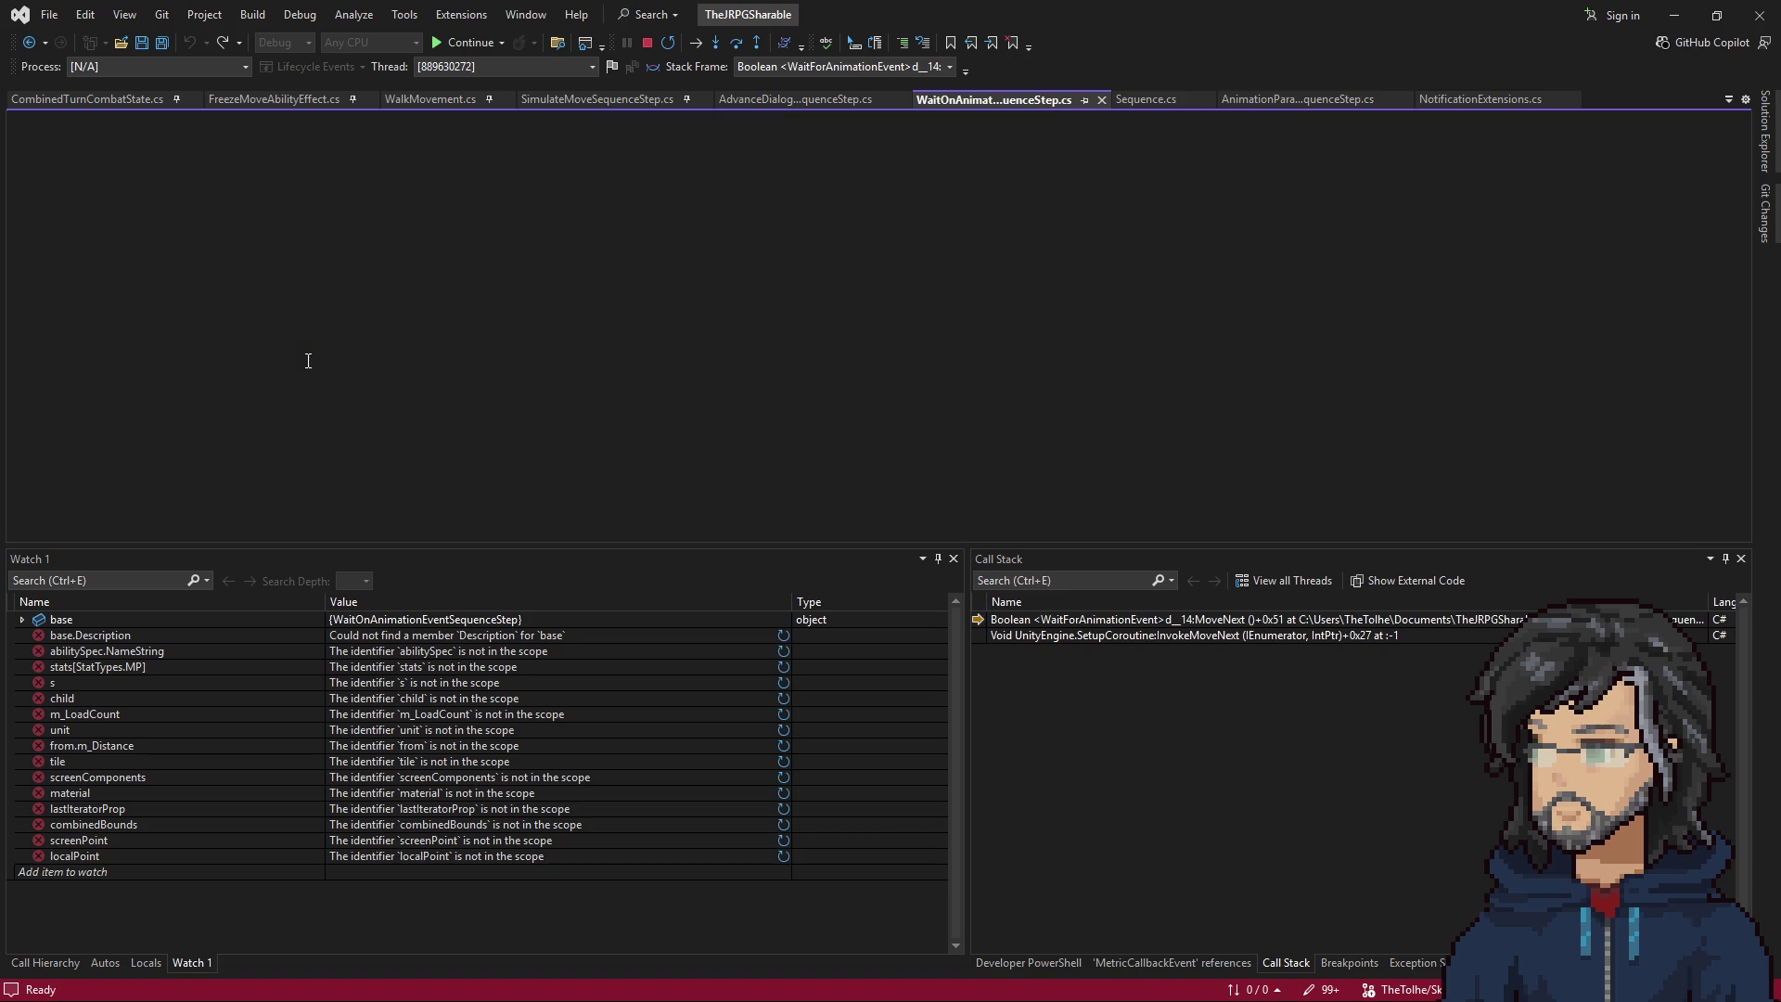
# Step past the sprite skin LateUpdate code to the line-67 wait loop and let it run.
pyautogui.moveTo(403, 342)
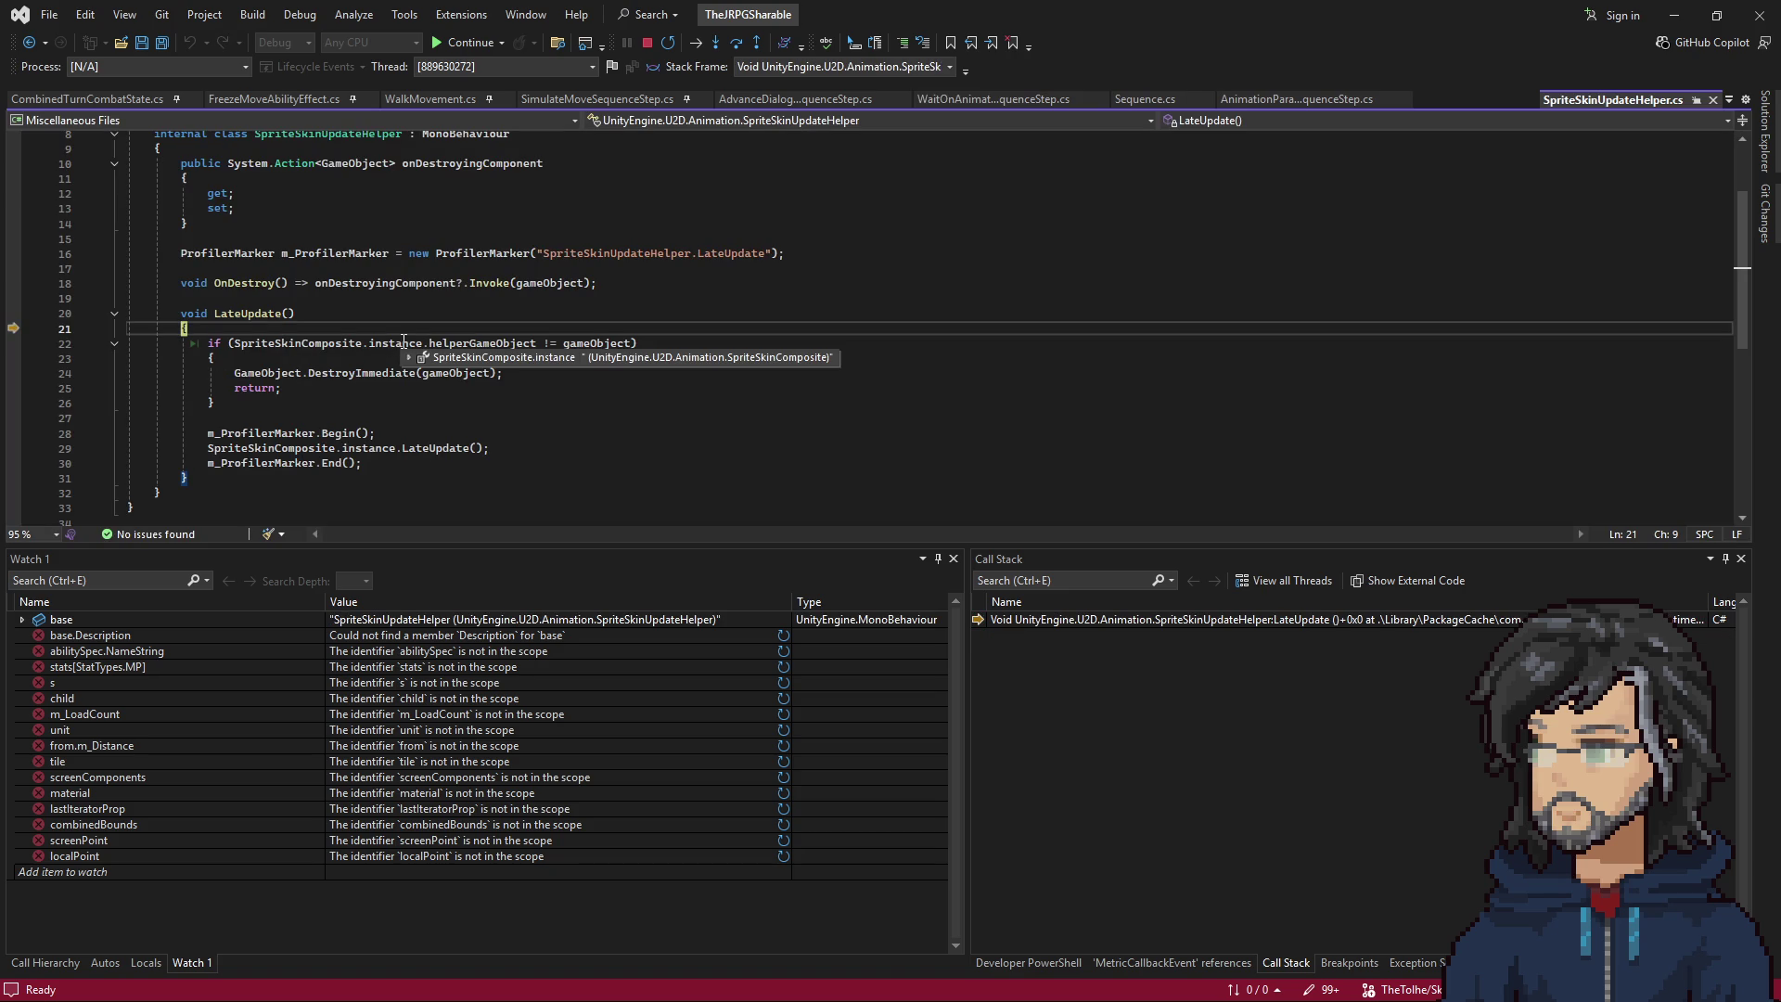
pyautogui.press('F10')
pyautogui.press('F10')
pyautogui.press('F10')
pyautogui.press('F10')
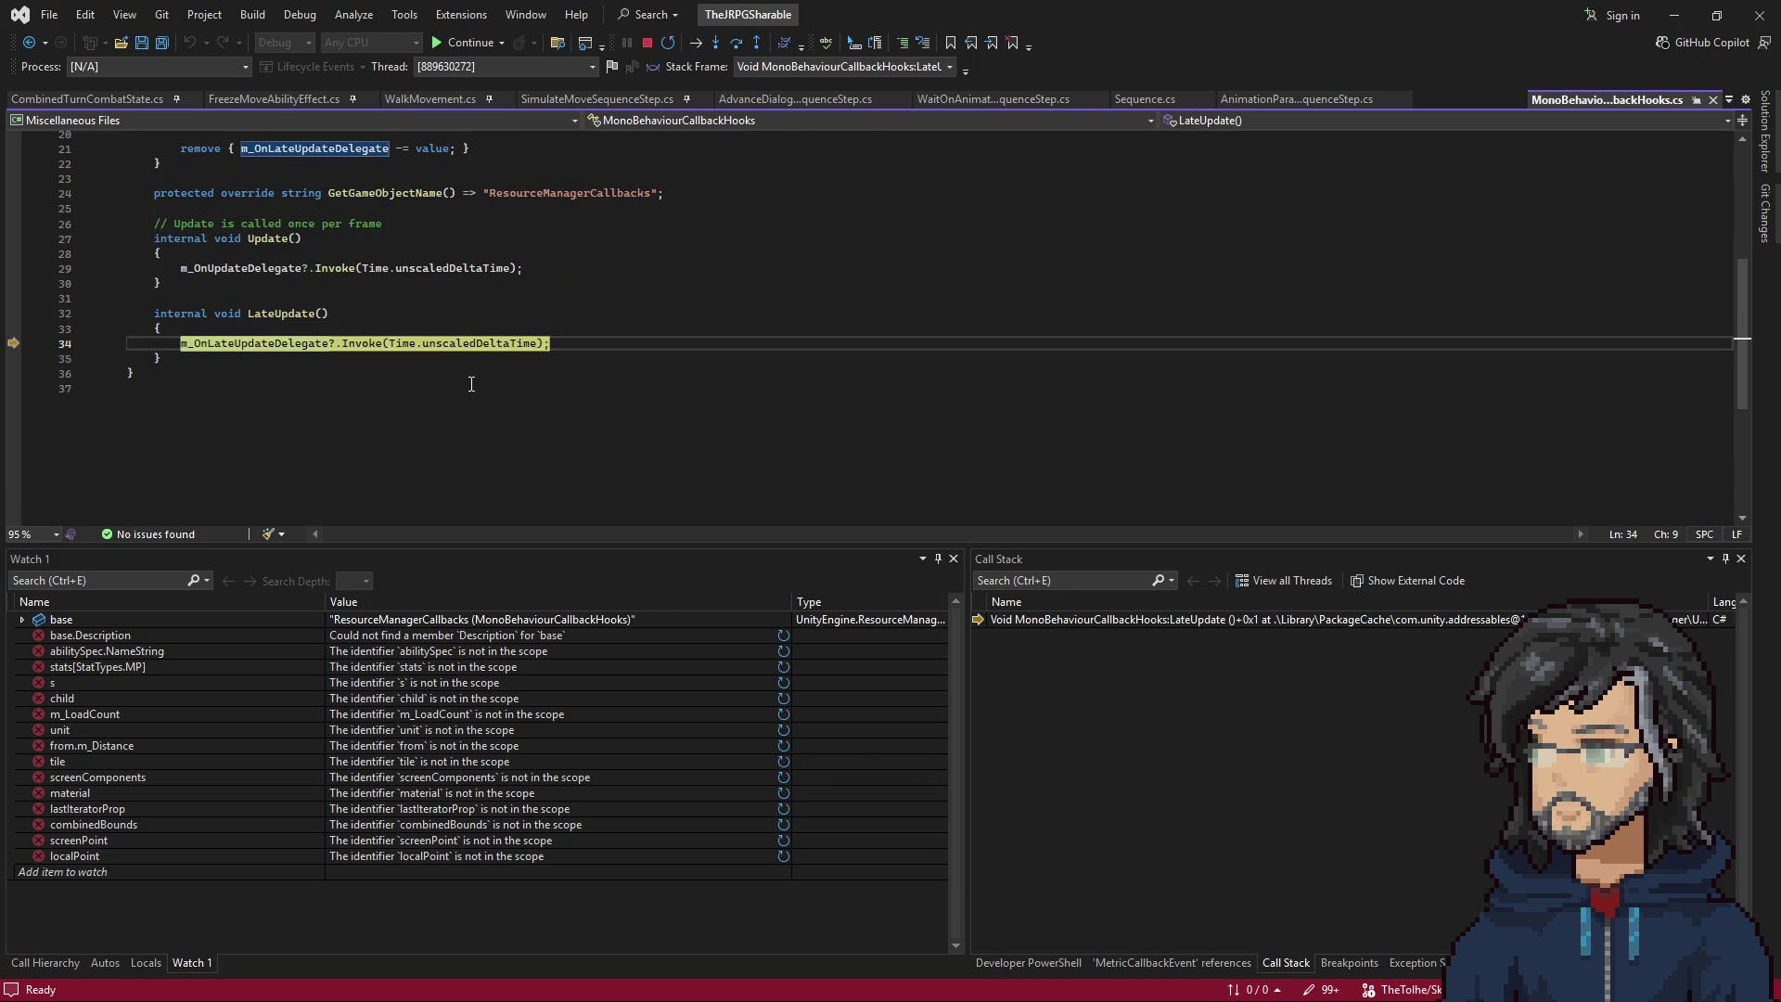
pyautogui.press('F10')
pyautogui.moveTo(318, 327)
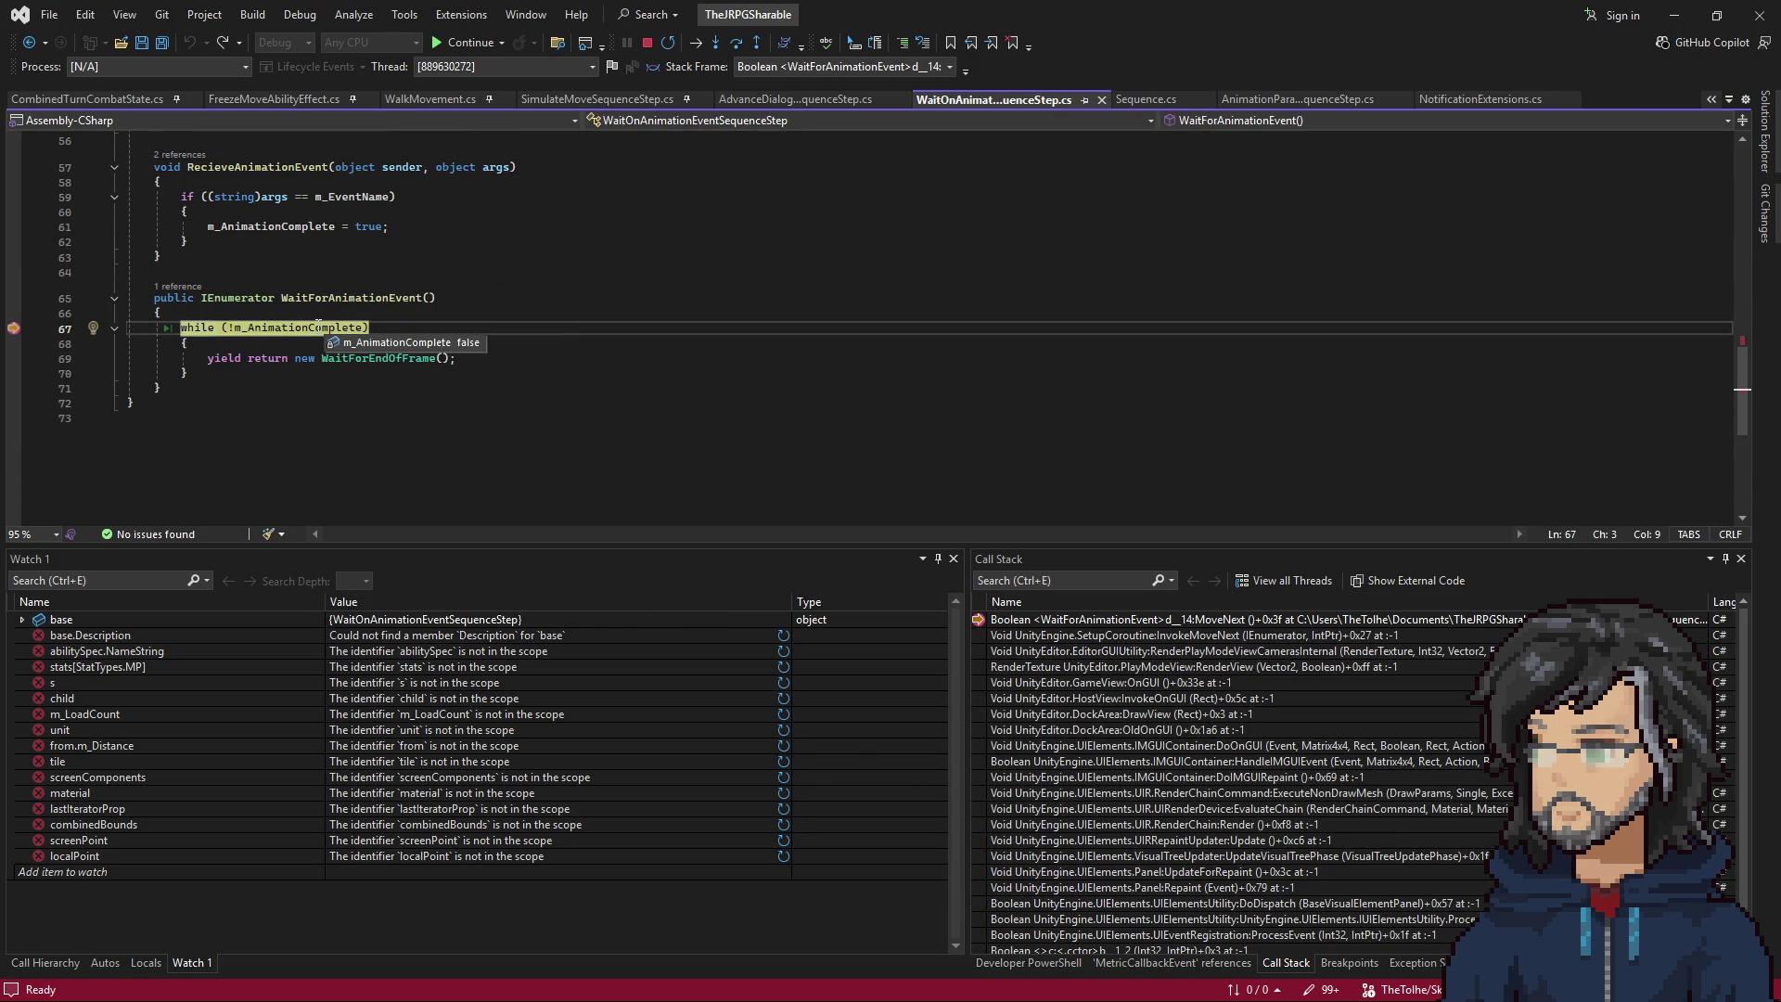
pyautogui.press('F10')
pyautogui.press('F10')
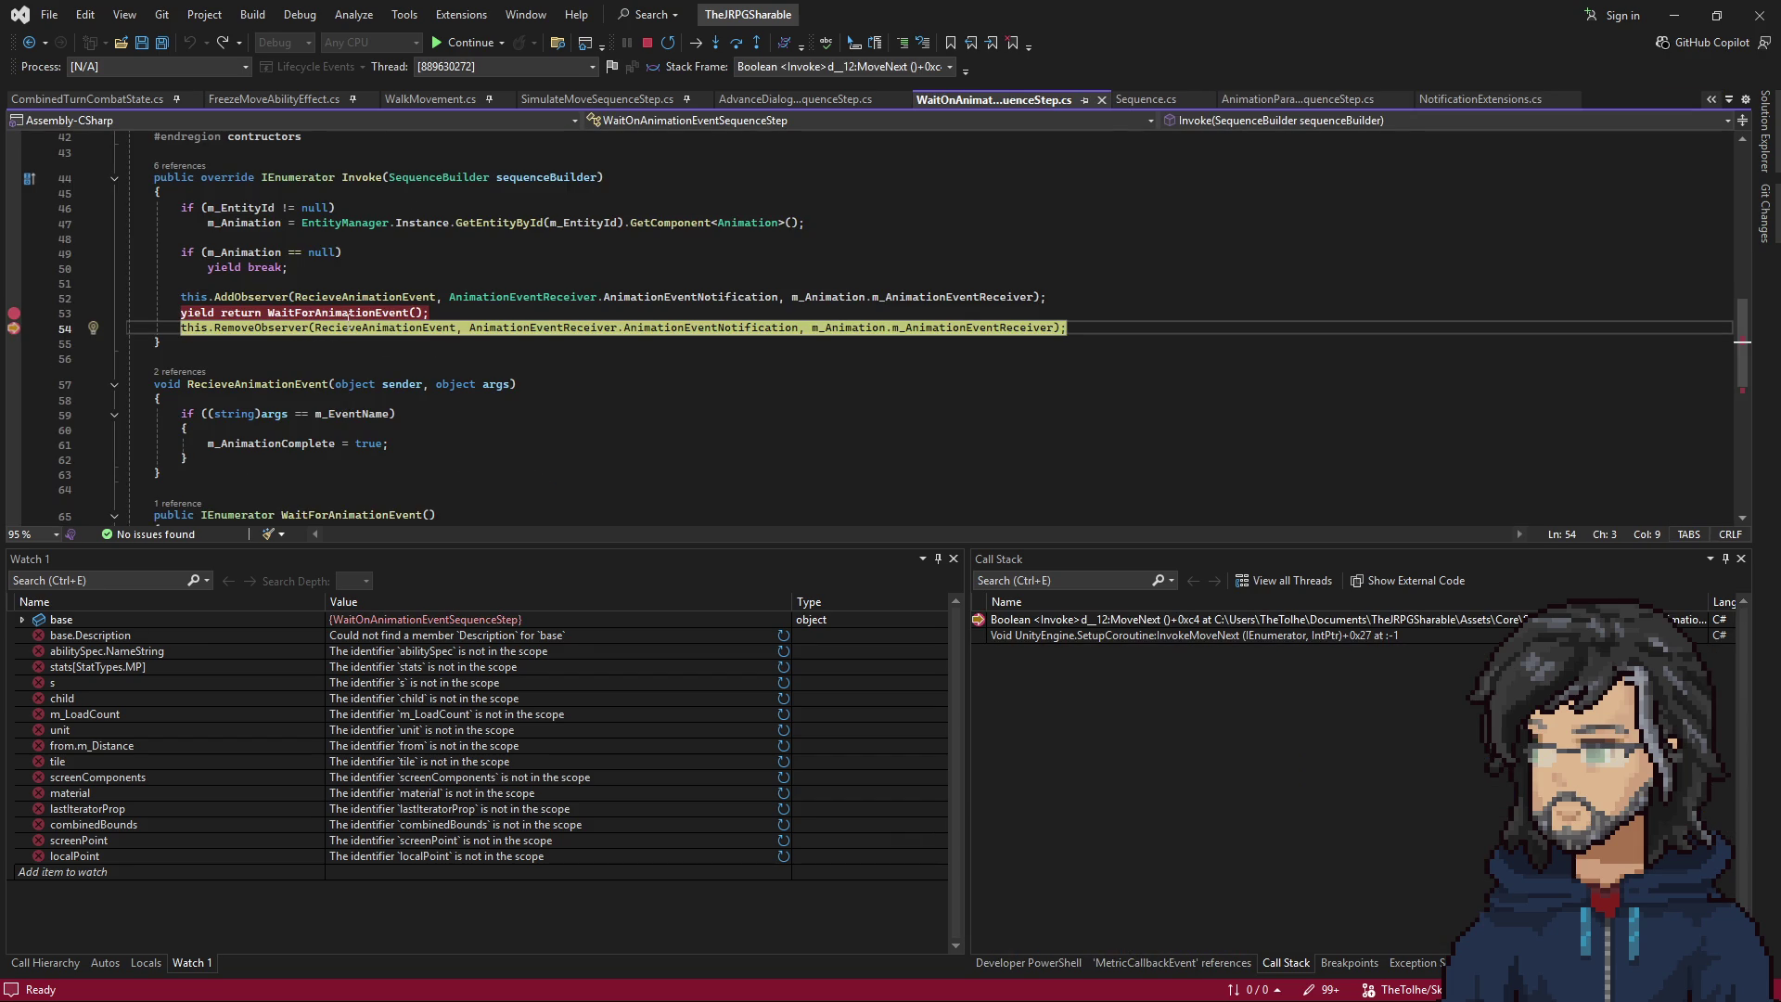
# Set a breakpoint on line 61's m_AnimationComplete assignment.
pyautogui.scroll(3, 389, 333)
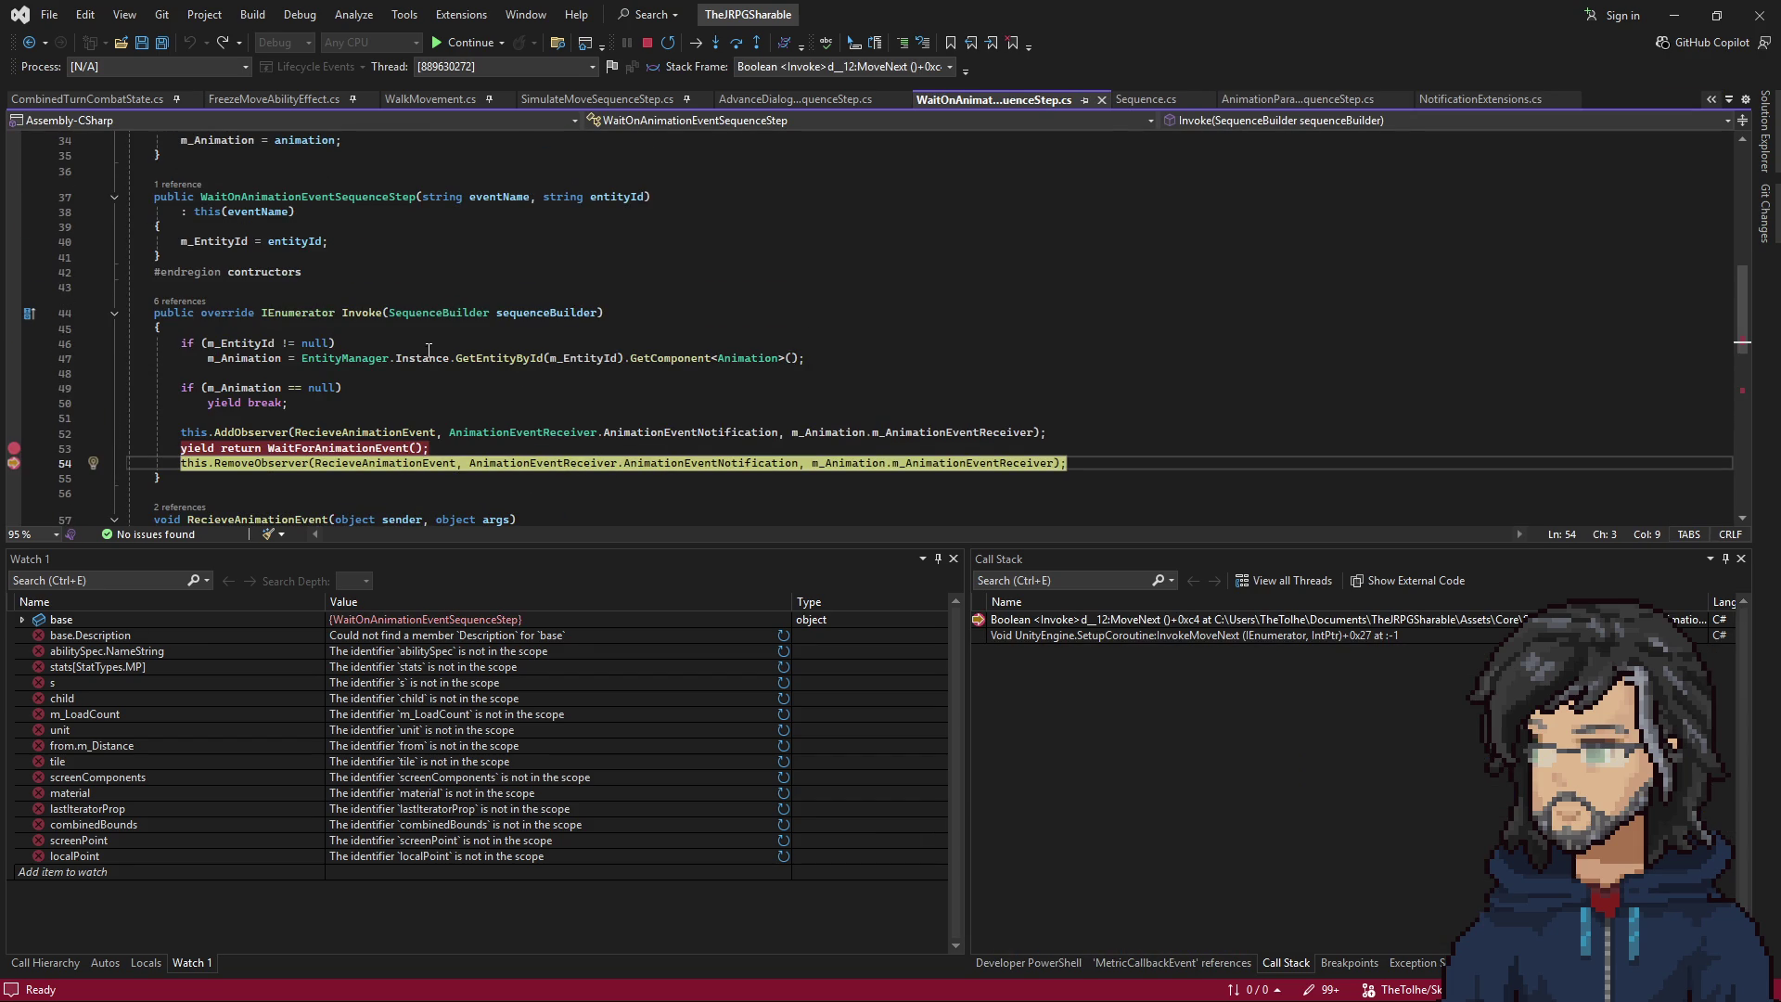
pyautogui.scroll(4, 269, 352)
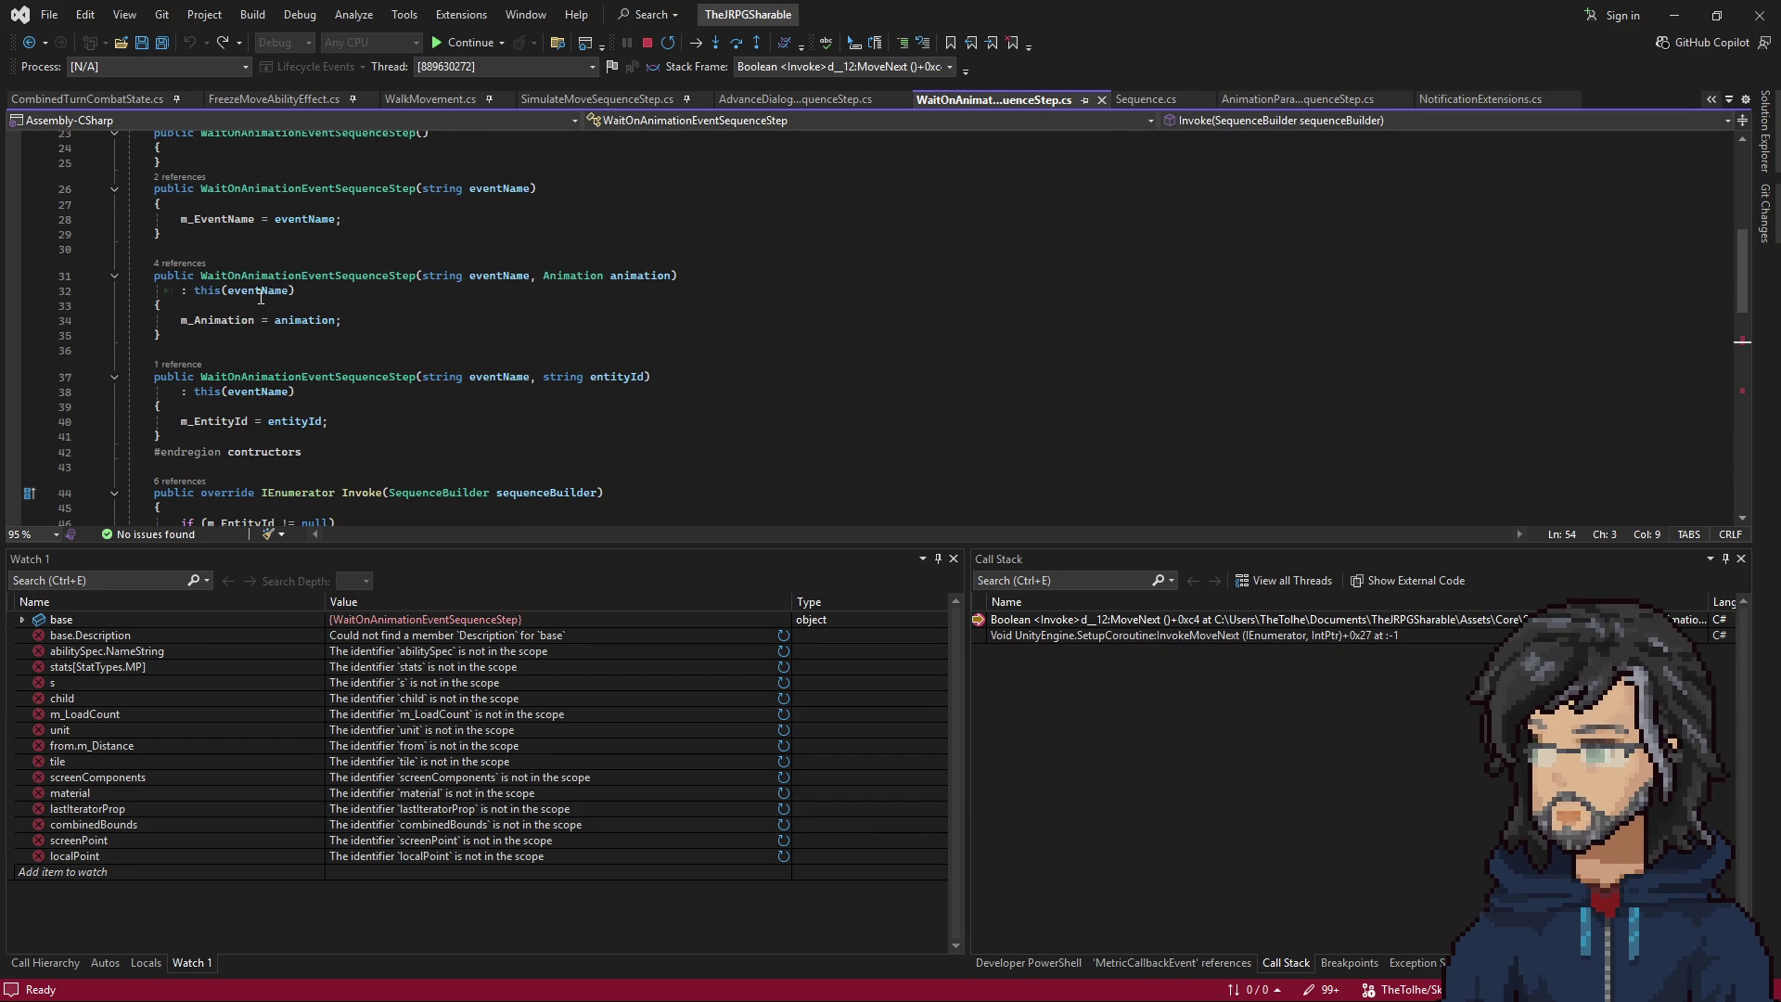
pyautogui.scroll(-6, 301, 380)
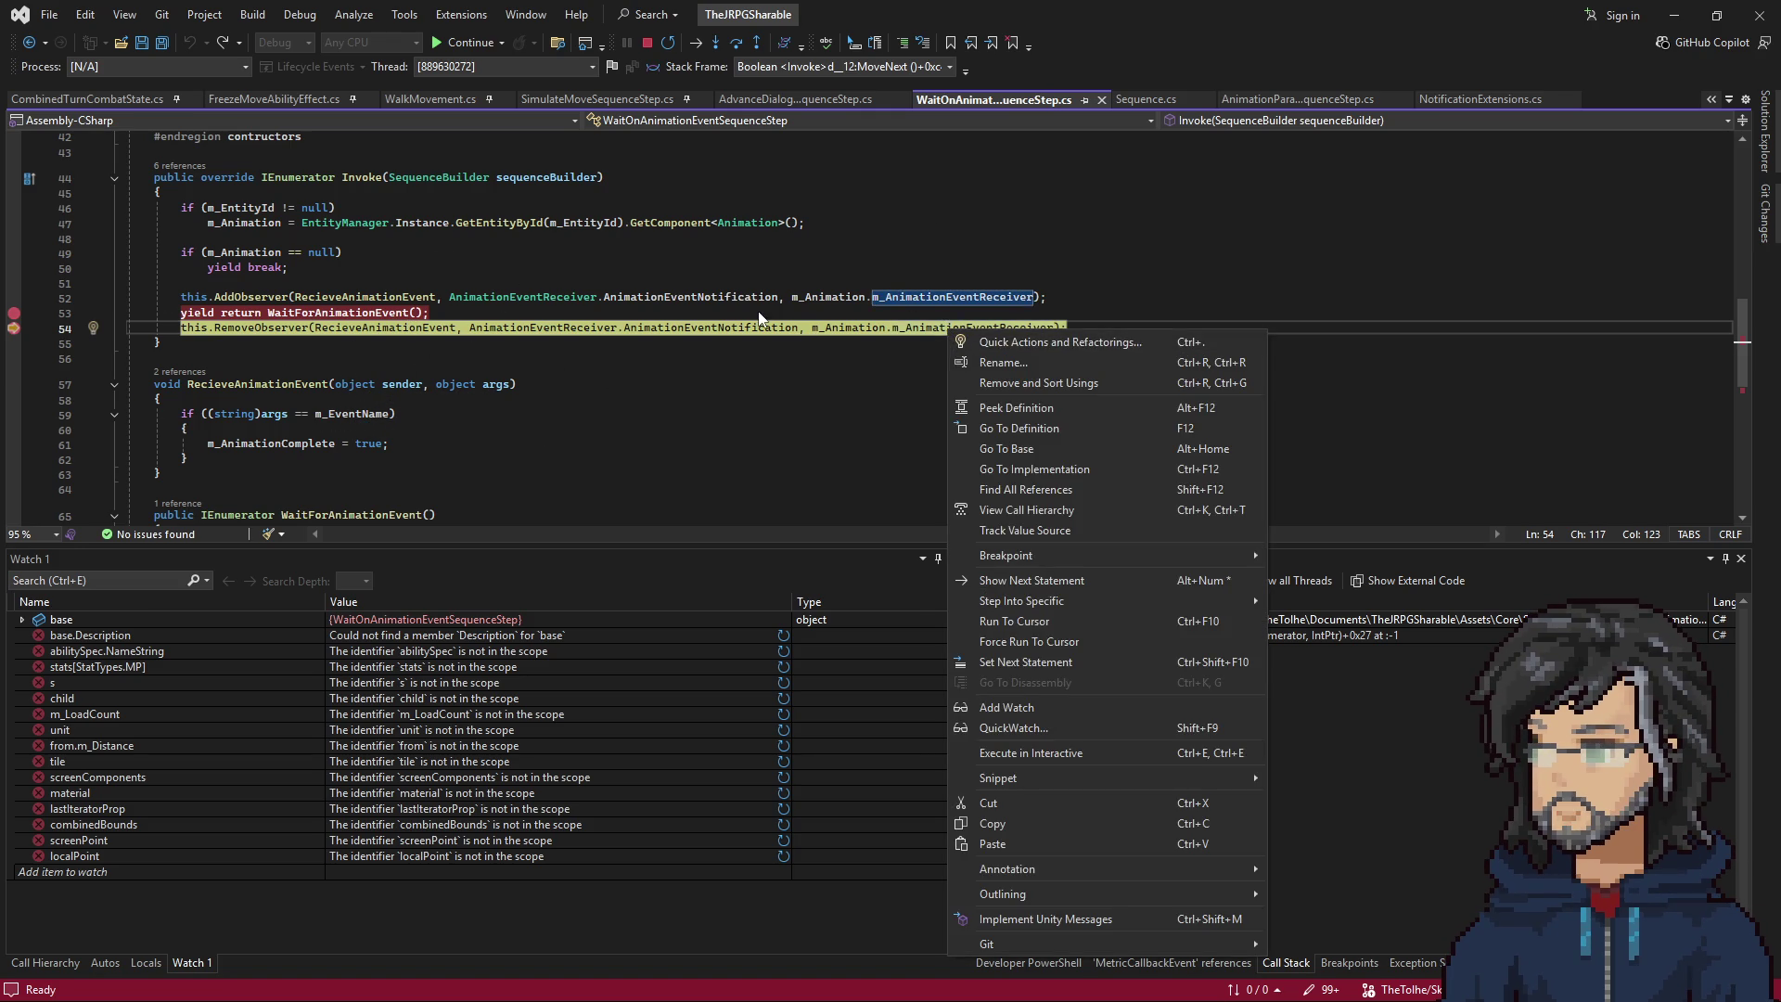
pyautogui.click(448, 318)
pyautogui.scroll(-4, 406, 391)
pyautogui.scroll(1, 407, 391)
pyautogui.click(266, 309)
pyautogui.press('F9')
pyautogui.click(399, 280)
# Resume to Sequence.cs line 28 and step past the Blocking check to the enumerator's yield return.
pyautogui.press('F9')
pyautogui.press('F5')
pyautogui.press('F5')
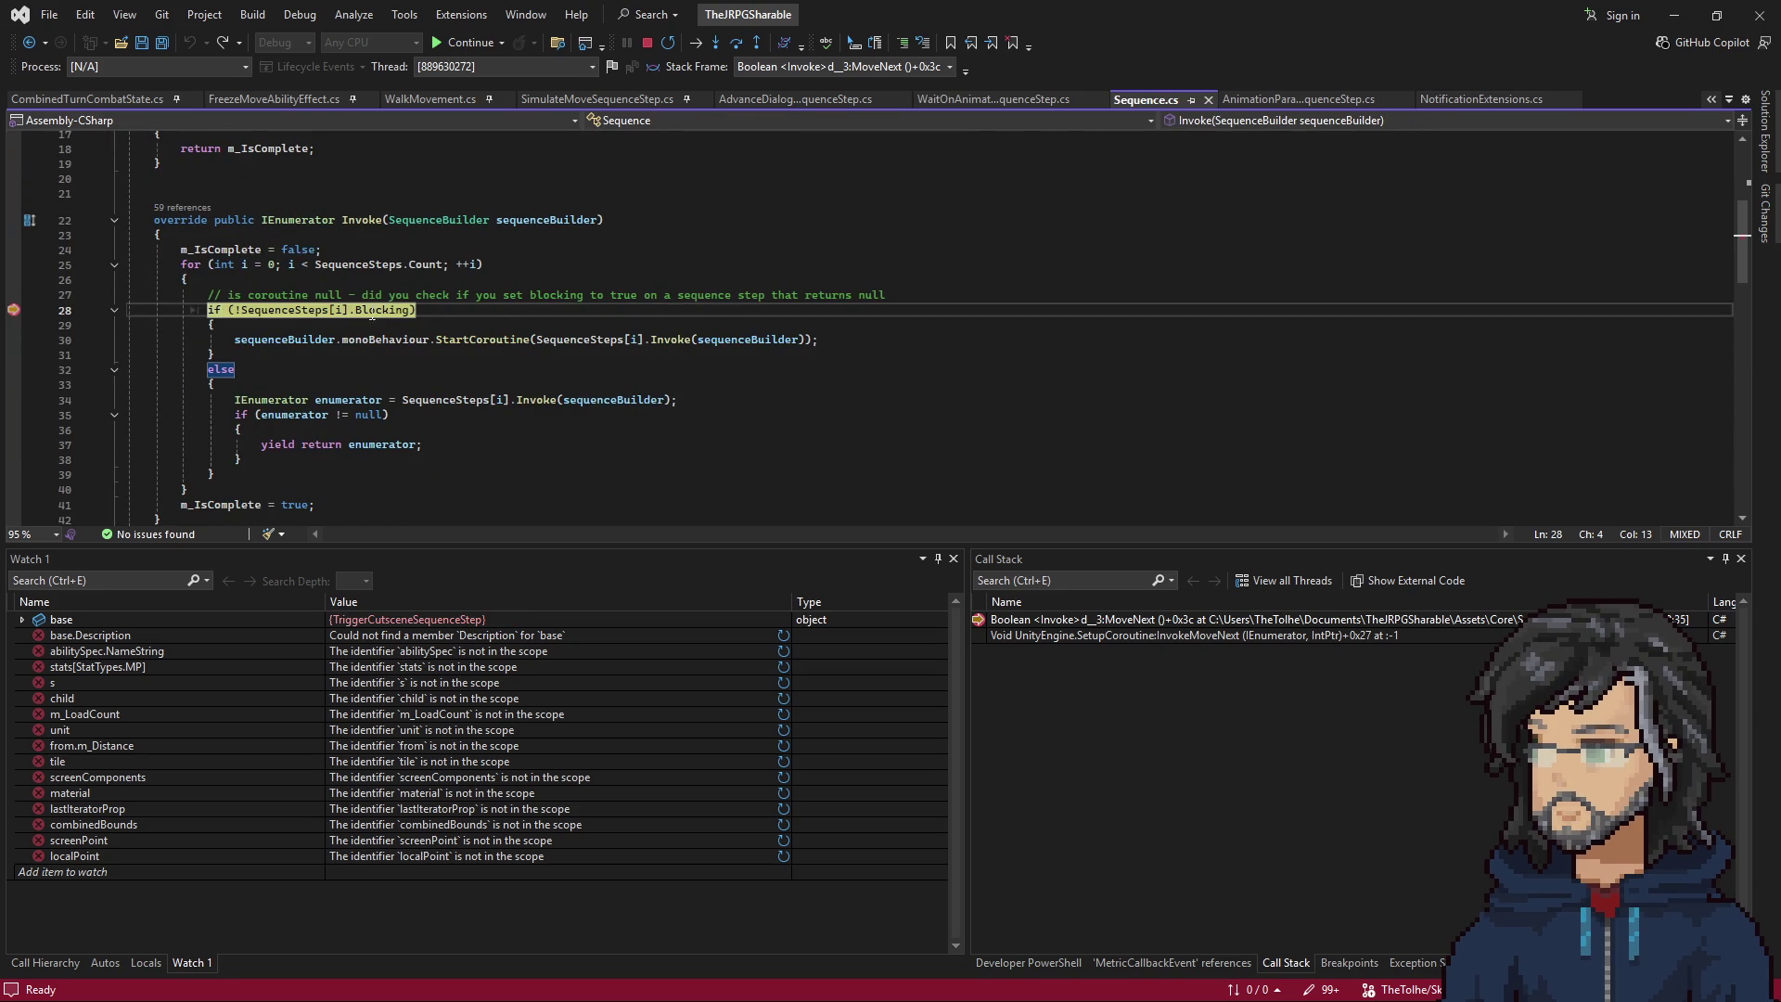
pyautogui.moveTo(331, 281)
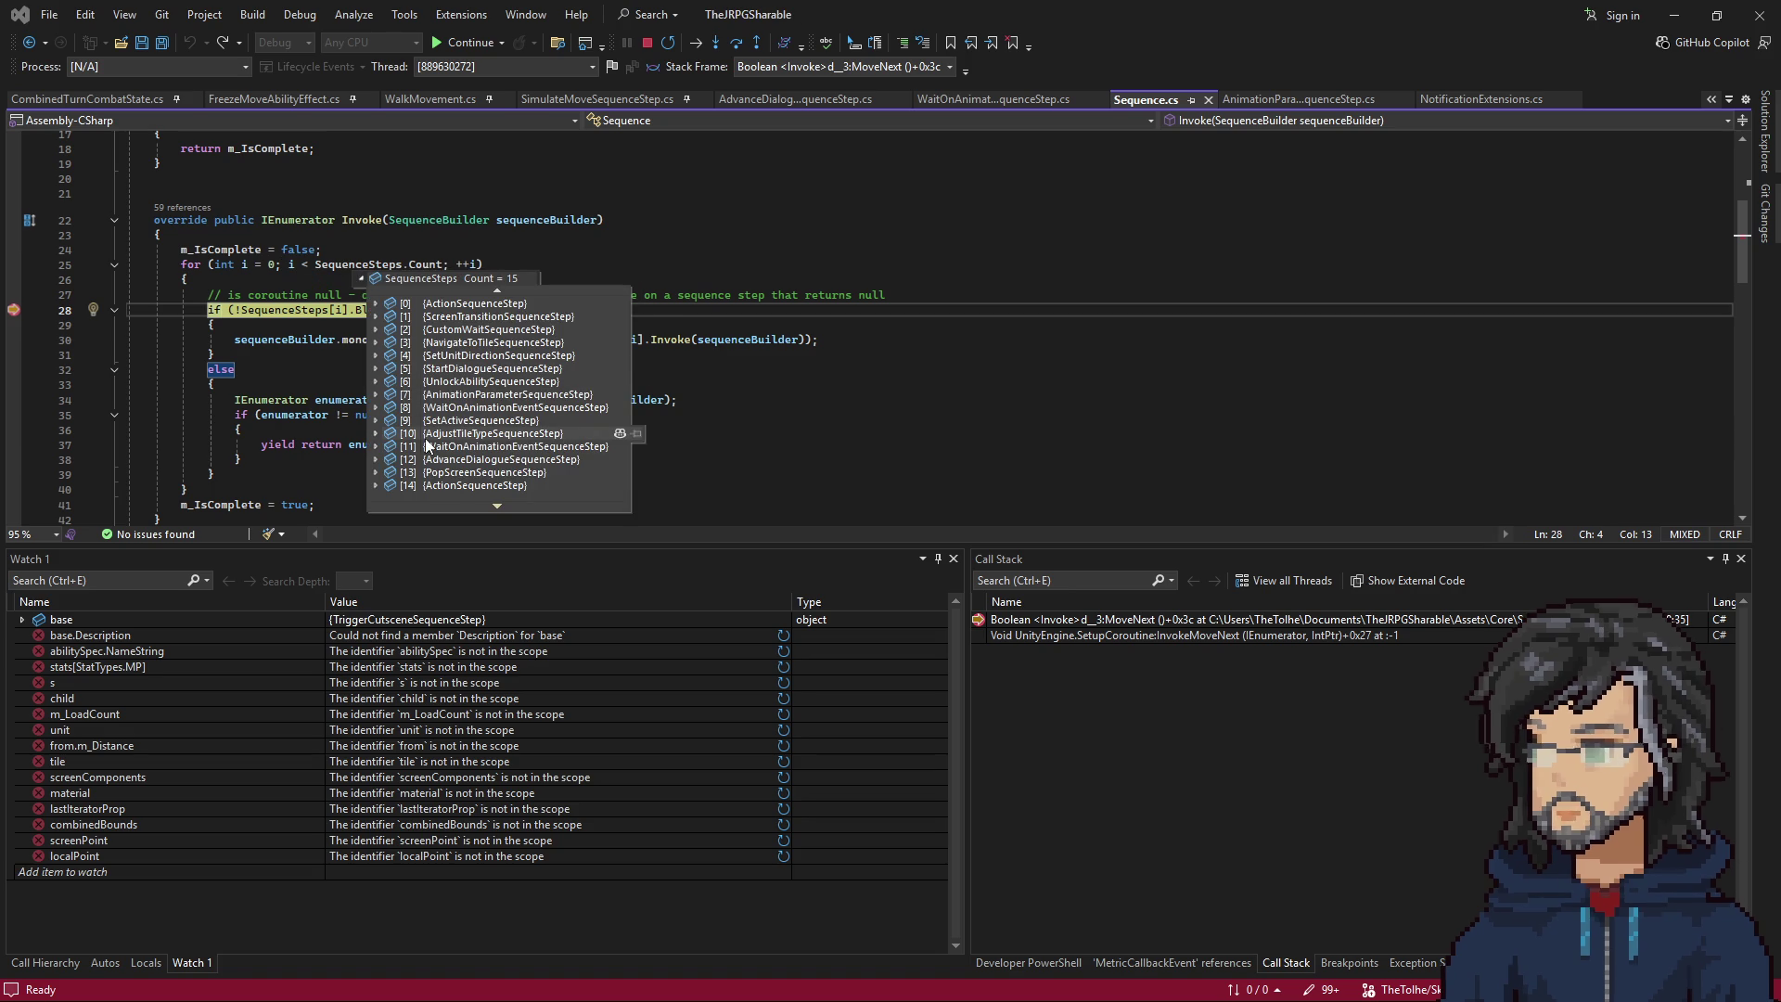
pyautogui.press('F11')
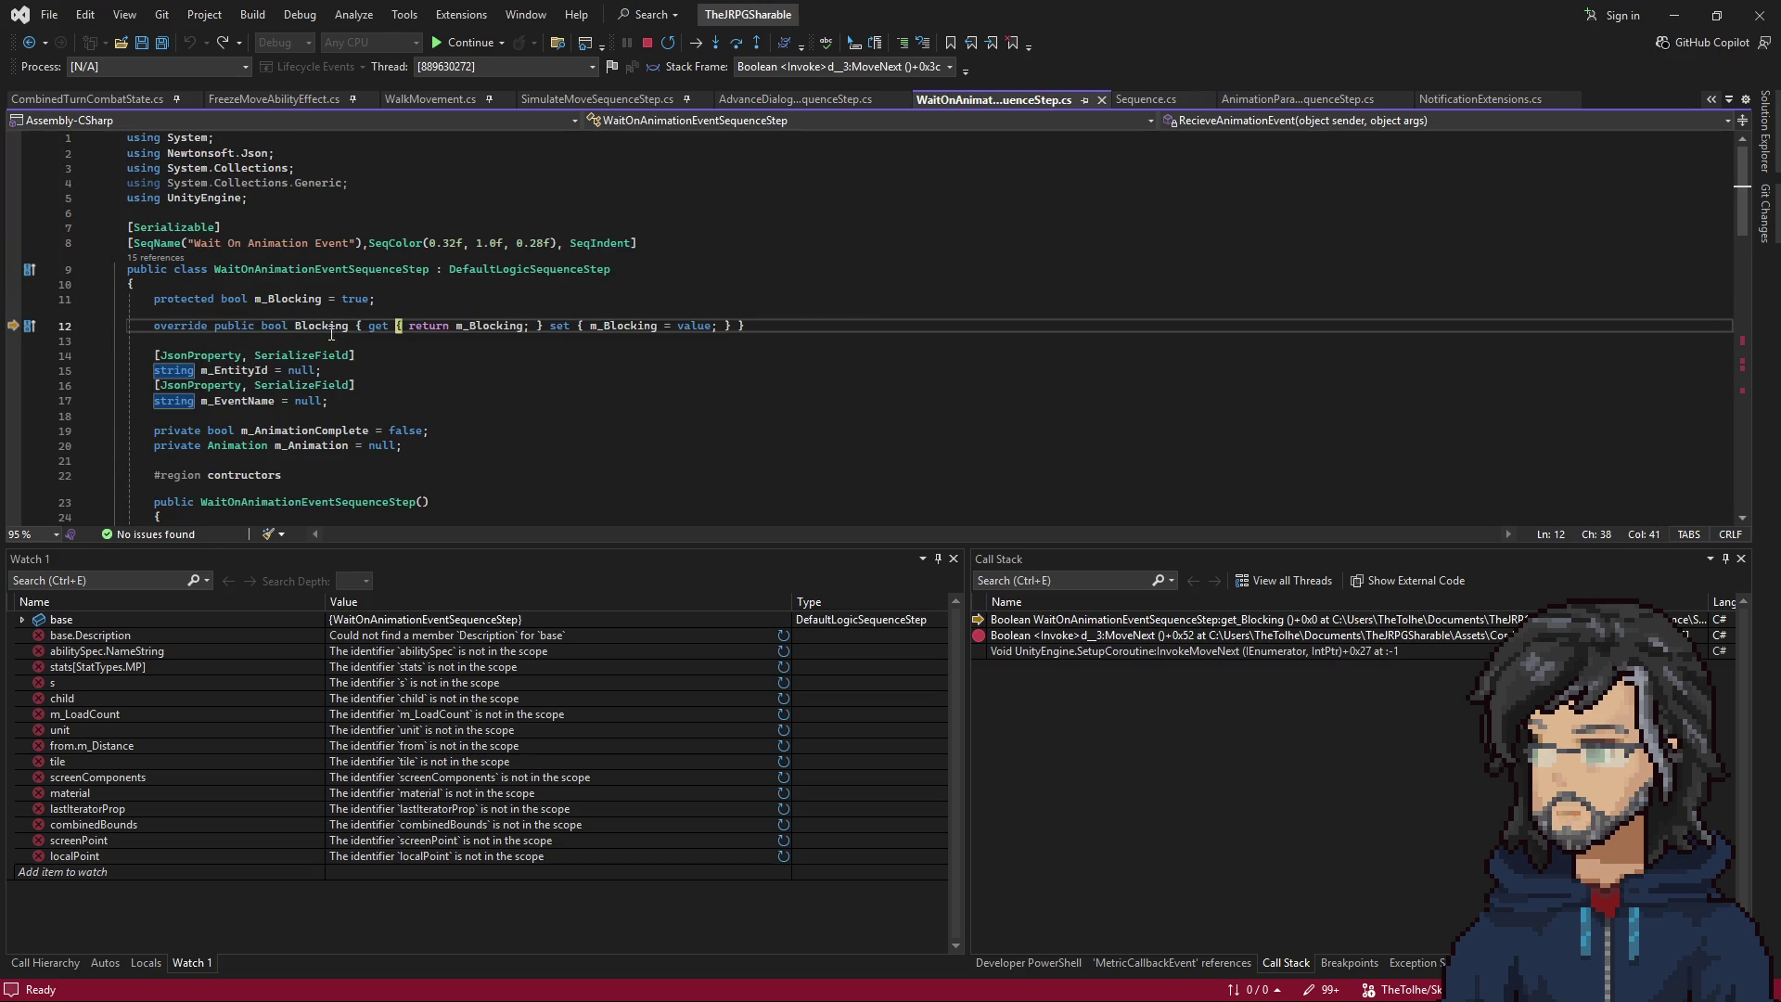
pyautogui.press('F11')
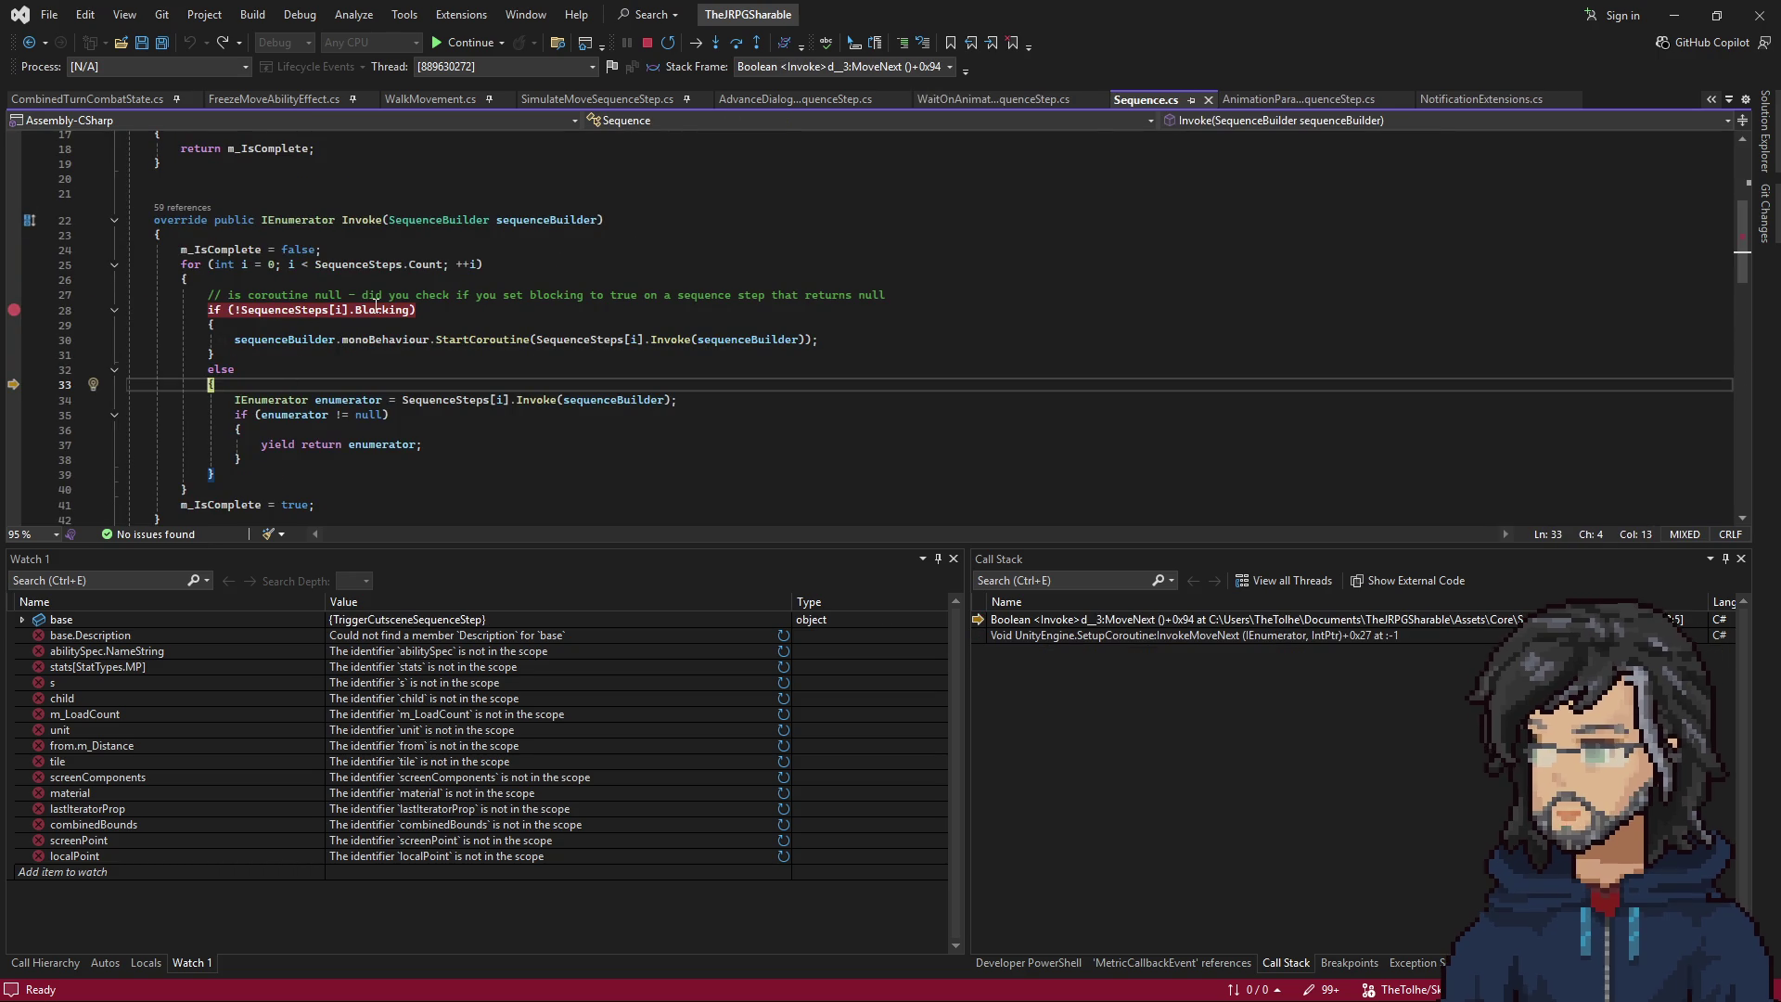
pyautogui.press('F11')
pyautogui.press('F11')
pyautogui.press('F11')
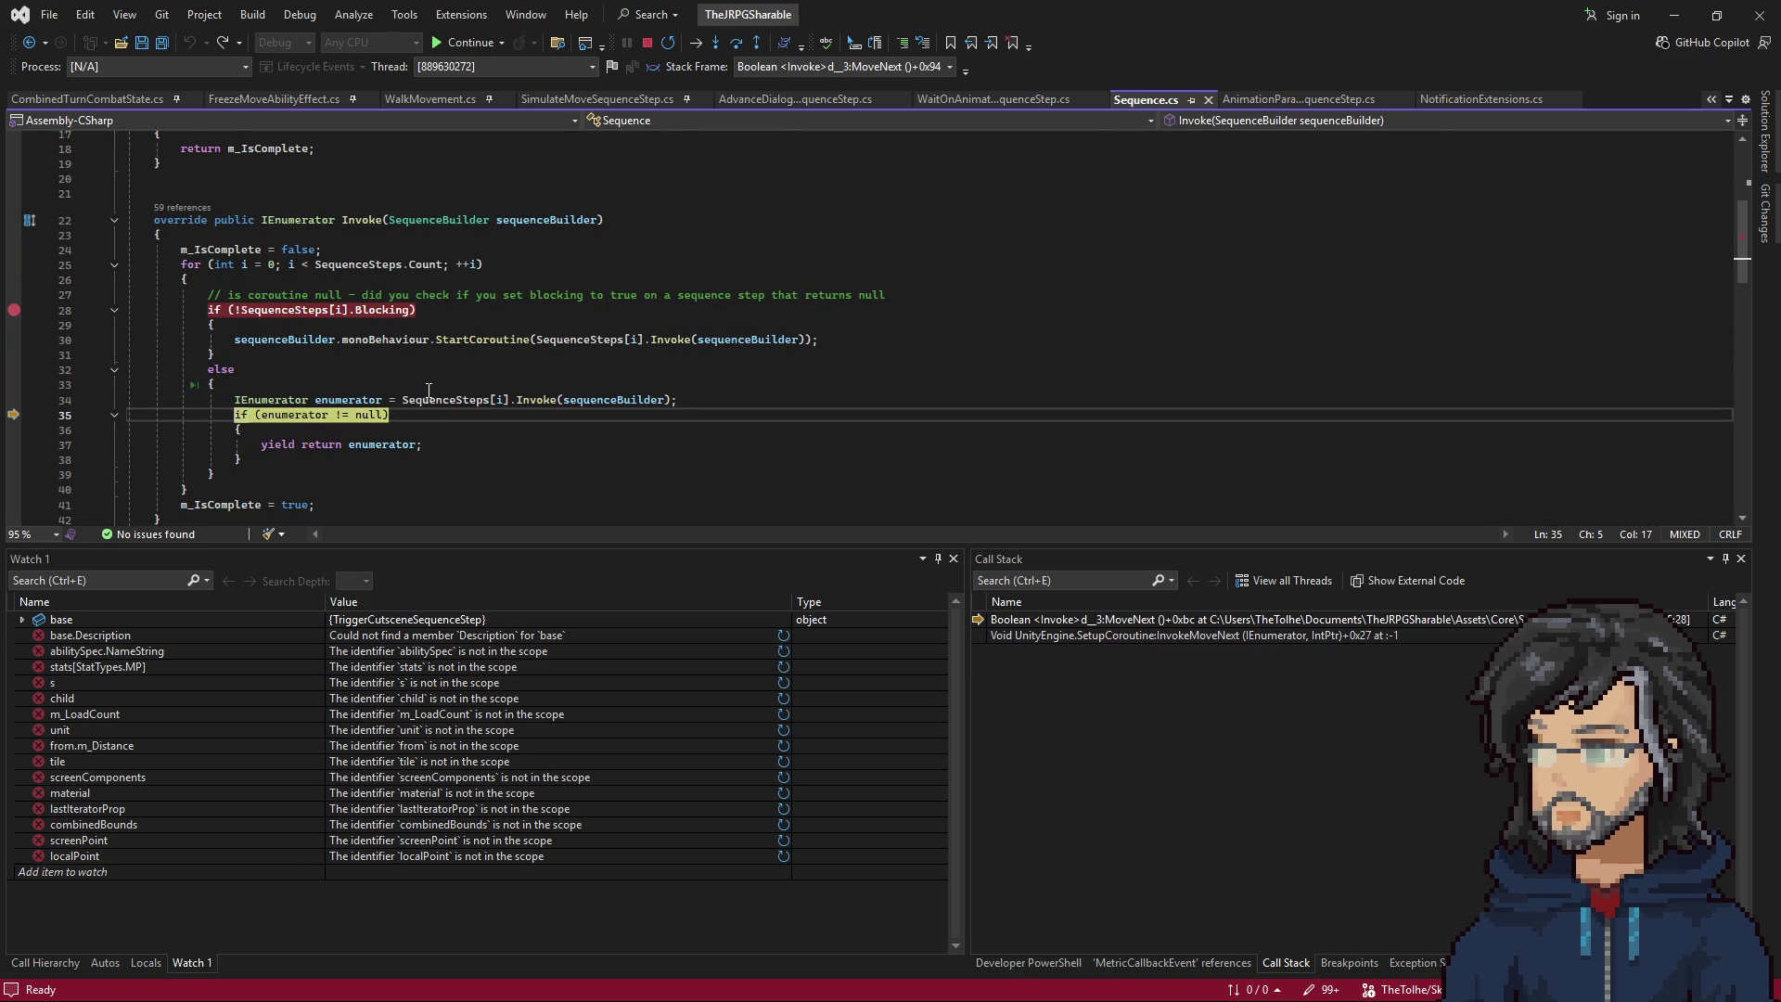
# Step into the next step's Invoke, through FindSingleton, into EntityManager.GetEntityById at line 64.
pyautogui.press('F11')
pyautogui.press('F11')
pyautogui.press('F11')
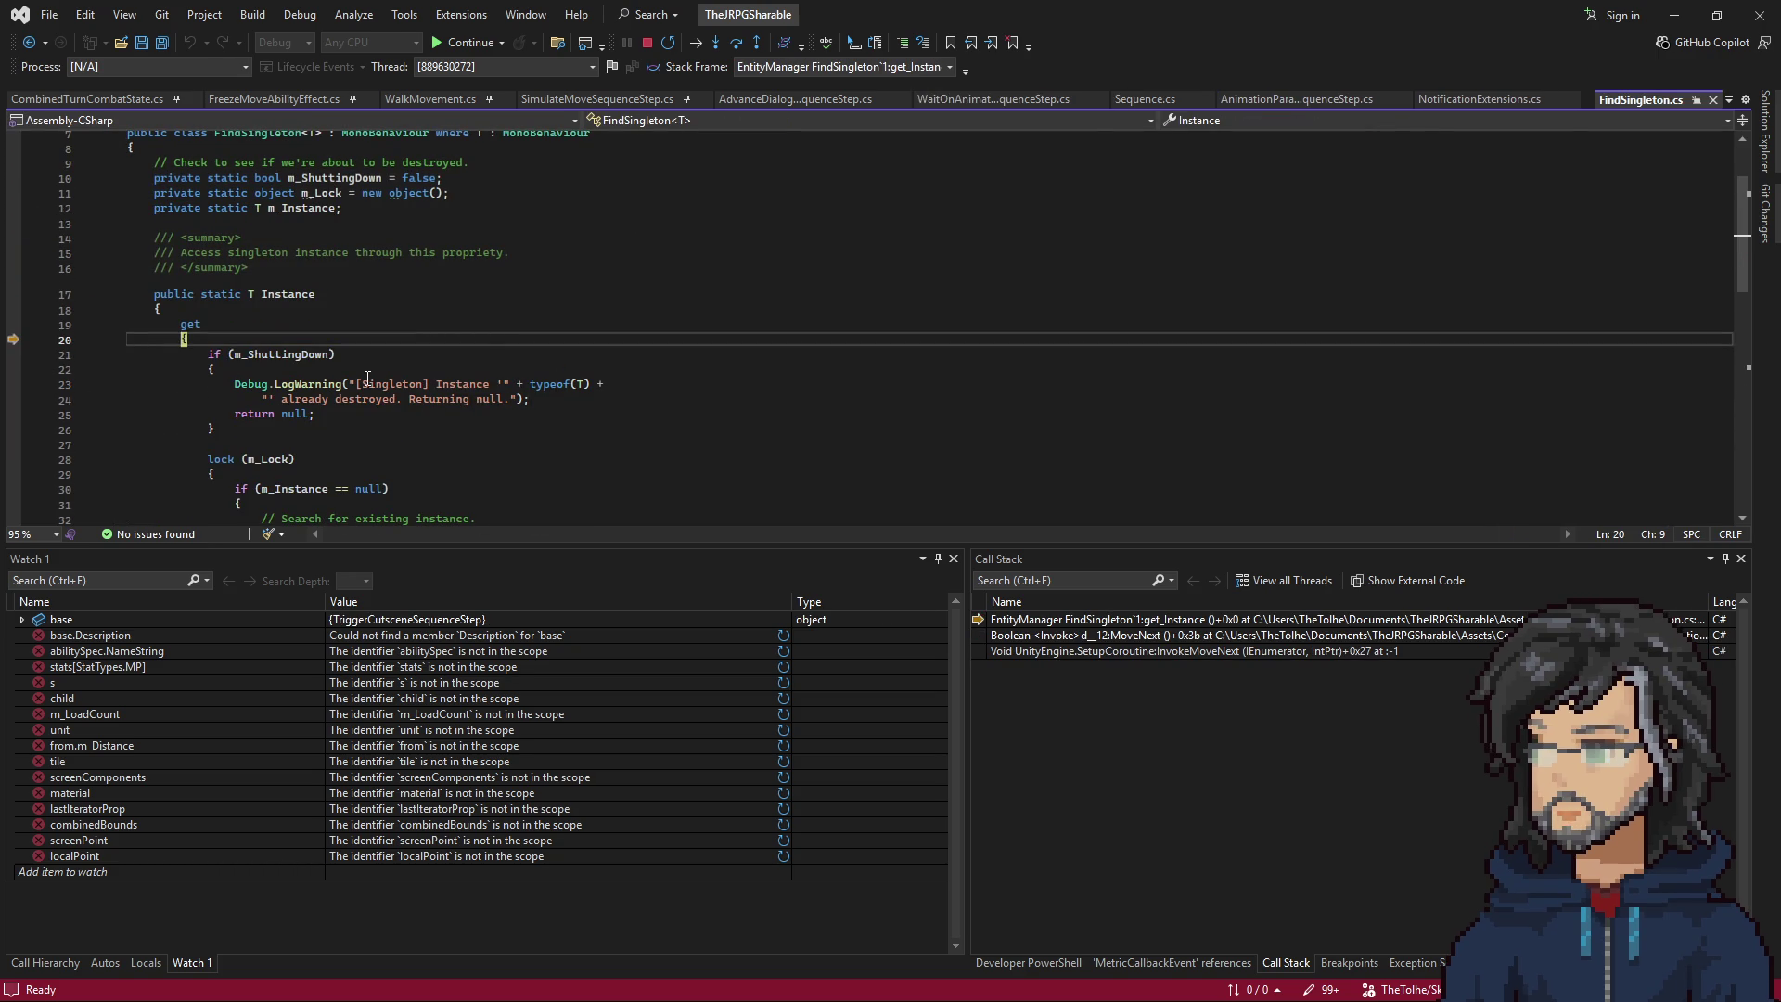
pyautogui.press('F11')
pyautogui.press('F11')
pyautogui.press('F11')
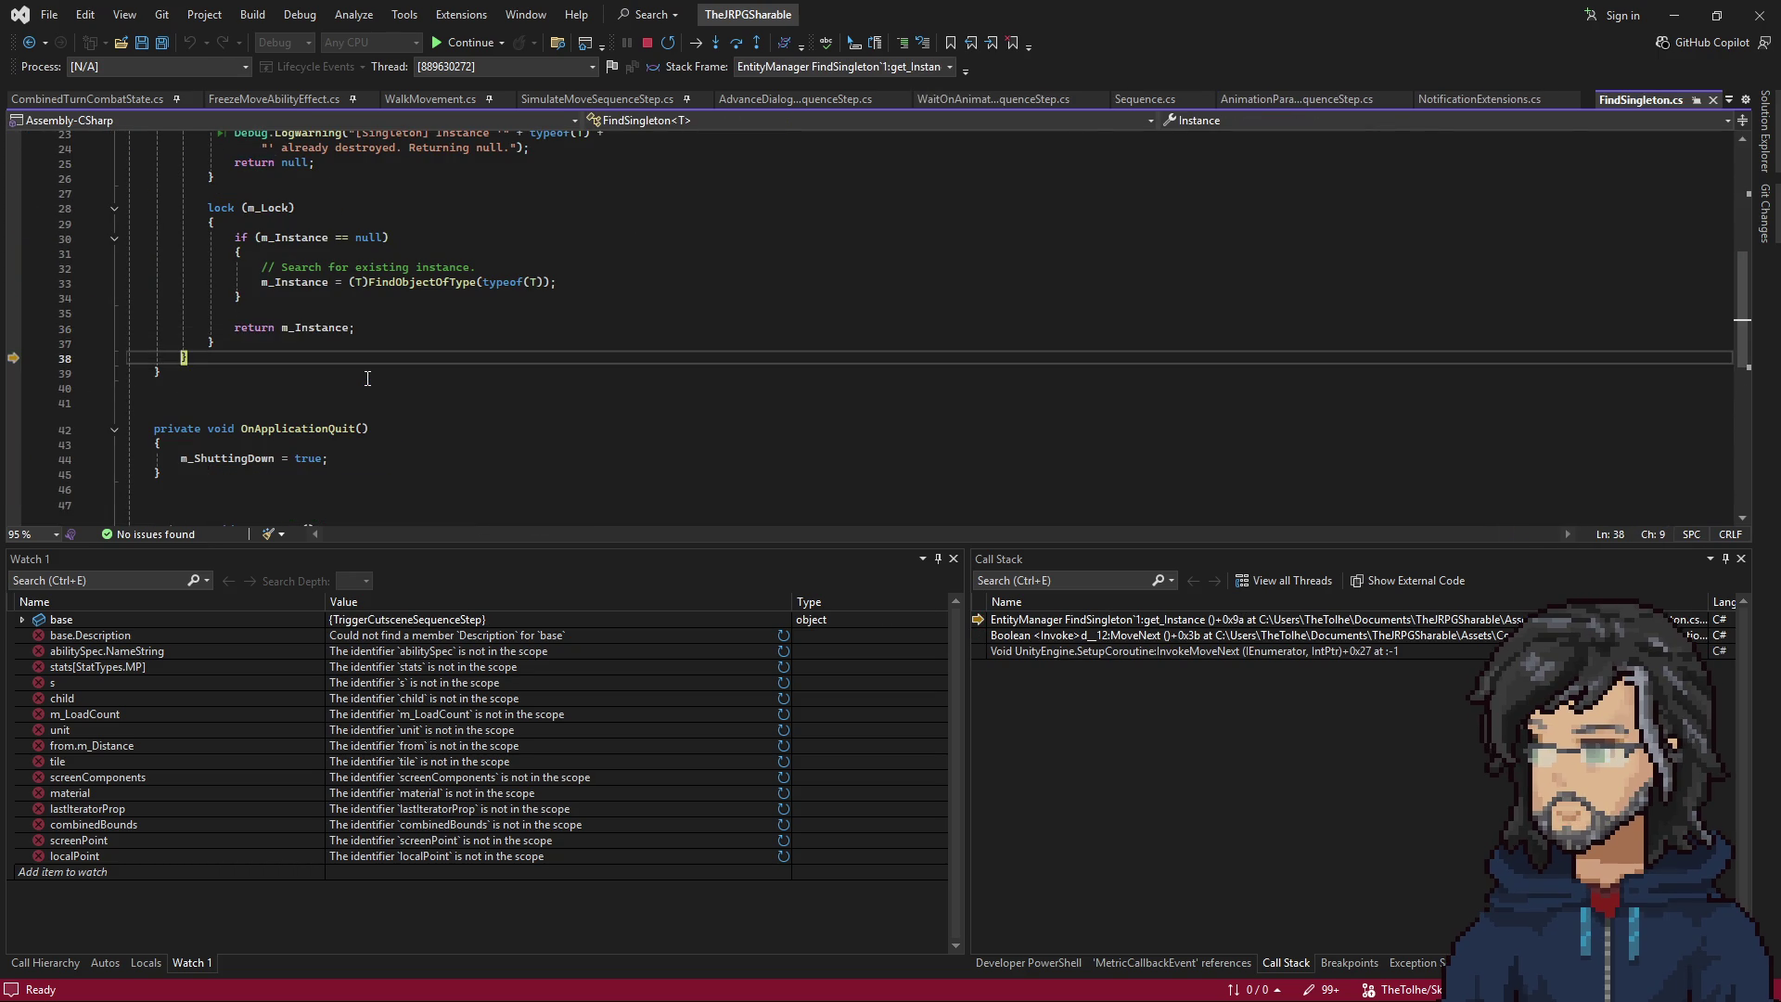
pyautogui.press('F11')
pyautogui.press('F11')
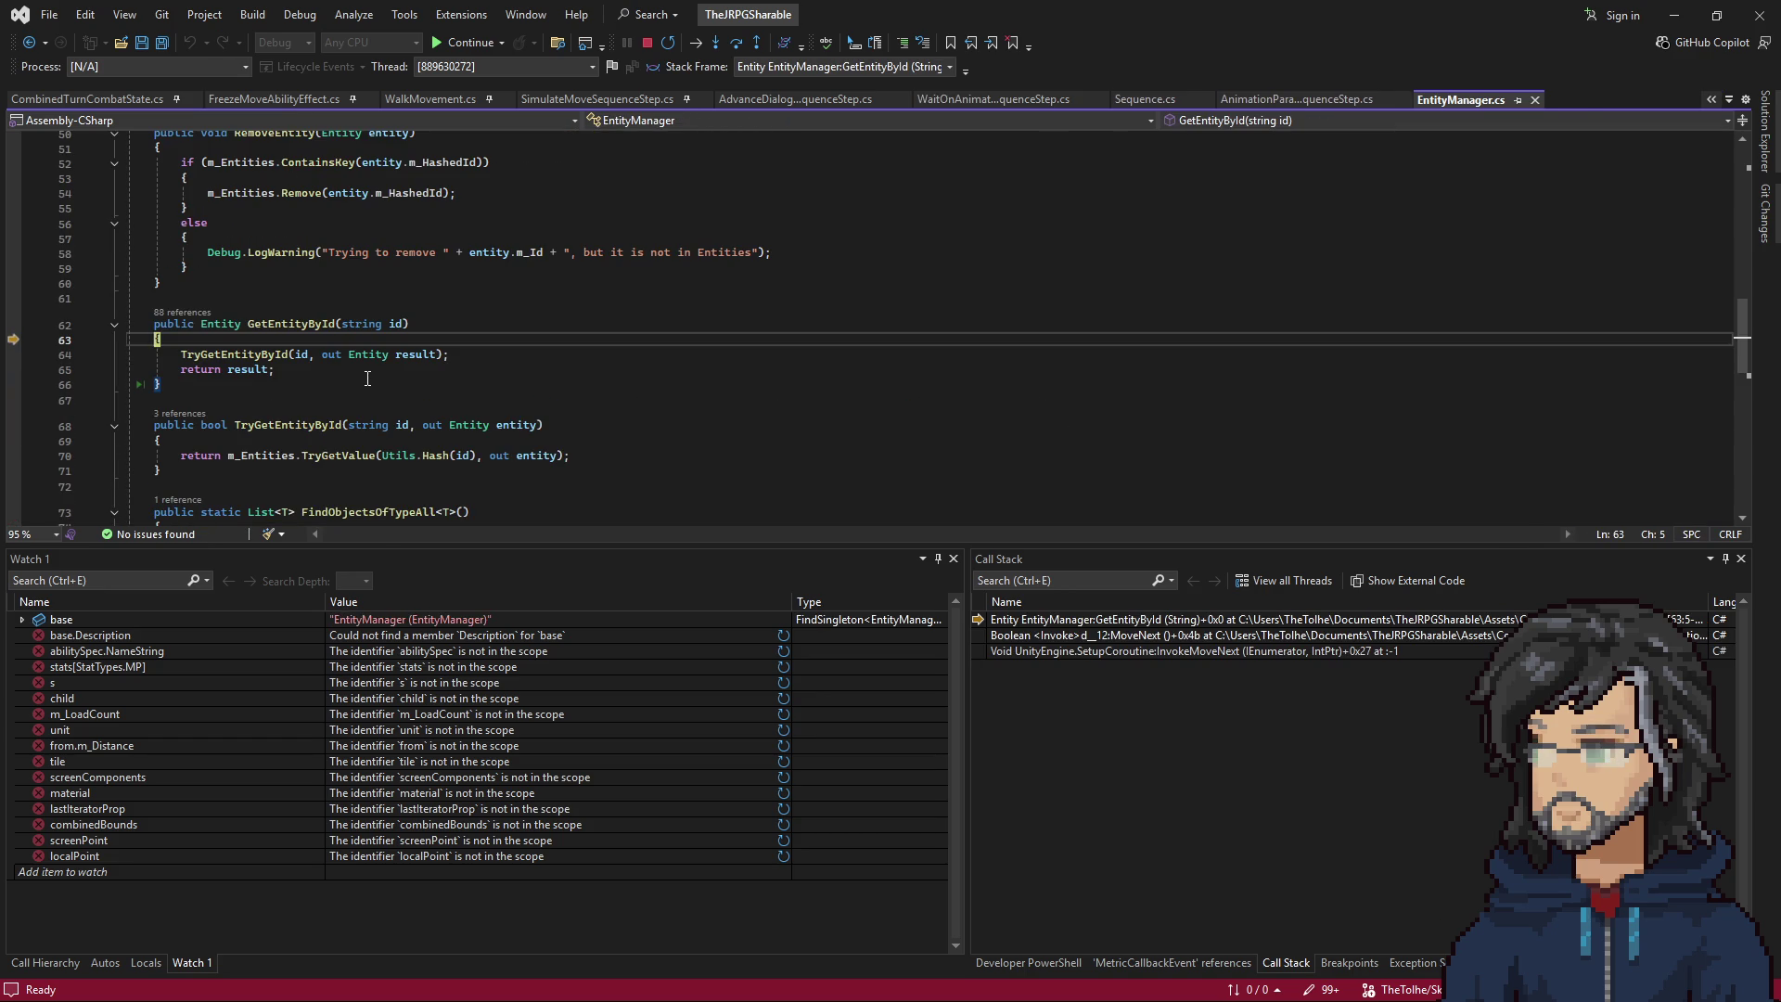
pyautogui.moveTo(1116, 9); pyautogui.dragTo(1294, 604)
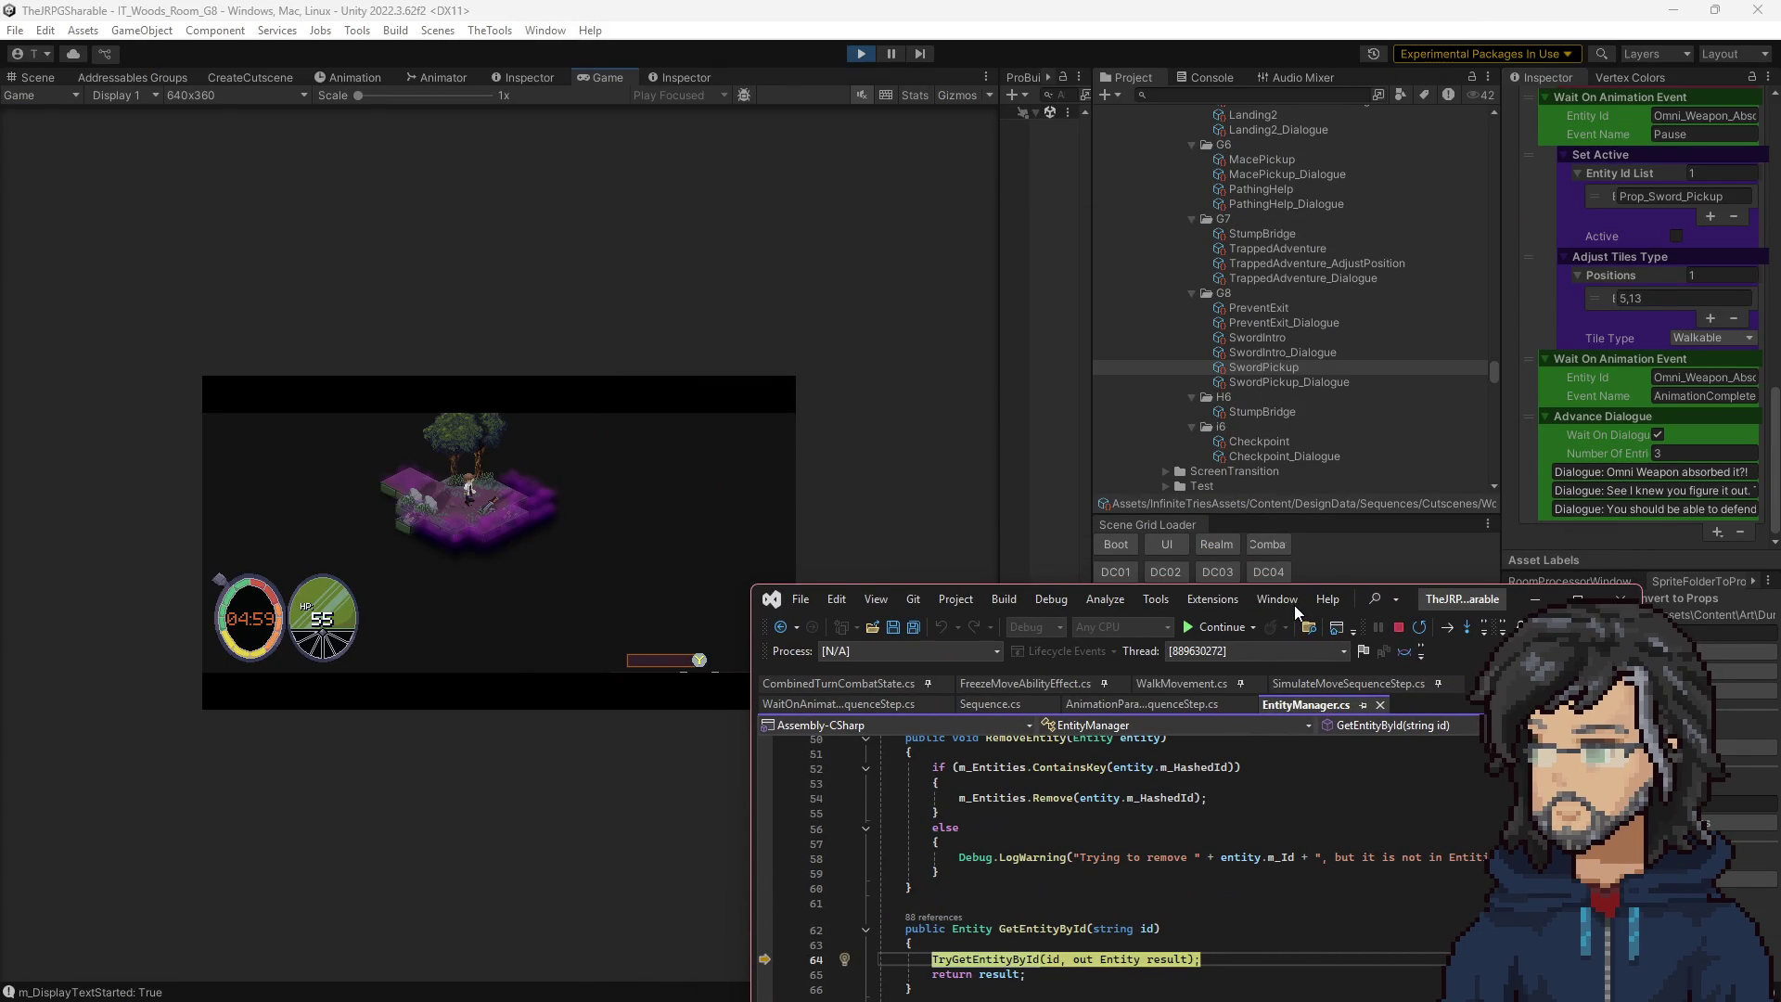
pyautogui.moveTo(1294, 604); pyautogui.dragTo(1305, 473)
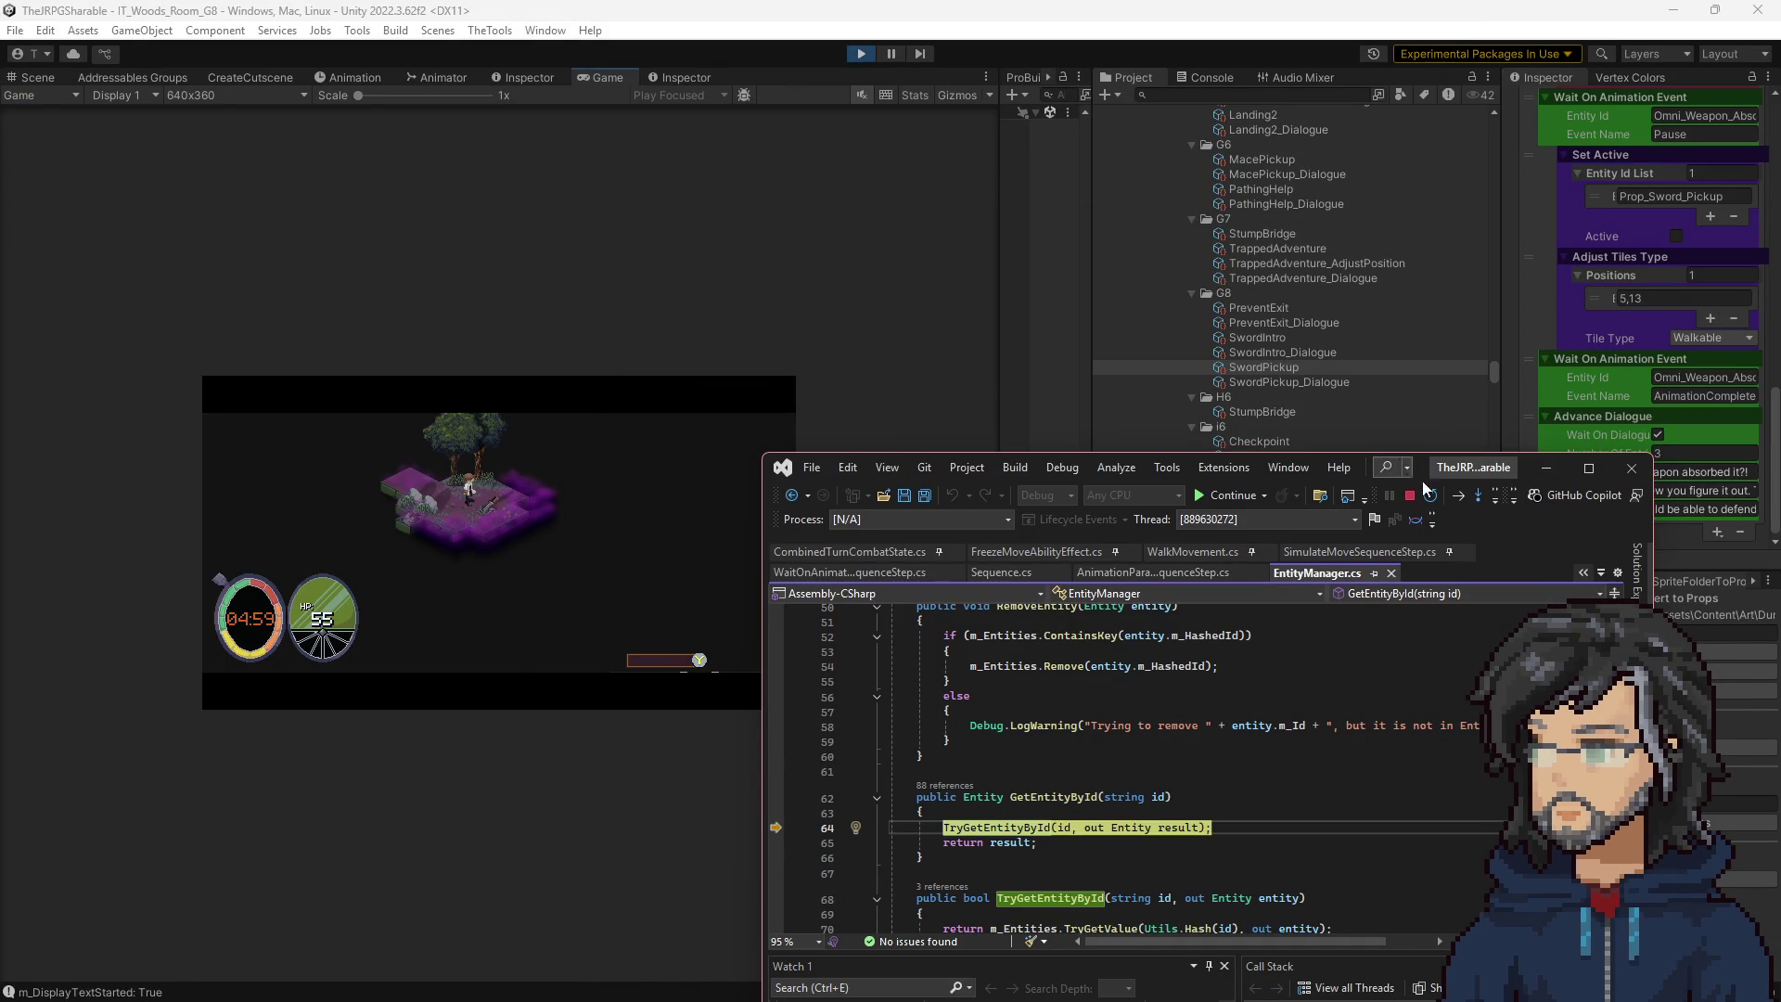
pyautogui.moveTo(1406, 473)
pyautogui.mouseDown()
pyautogui.moveTo(1378, 427)
pyautogui.moveTo(242, 566)
pyautogui.moveTo(1237, 97)
pyautogui.moveTo(1235, 2)
pyautogui.mouseUp()
pyautogui.click(480, 340)
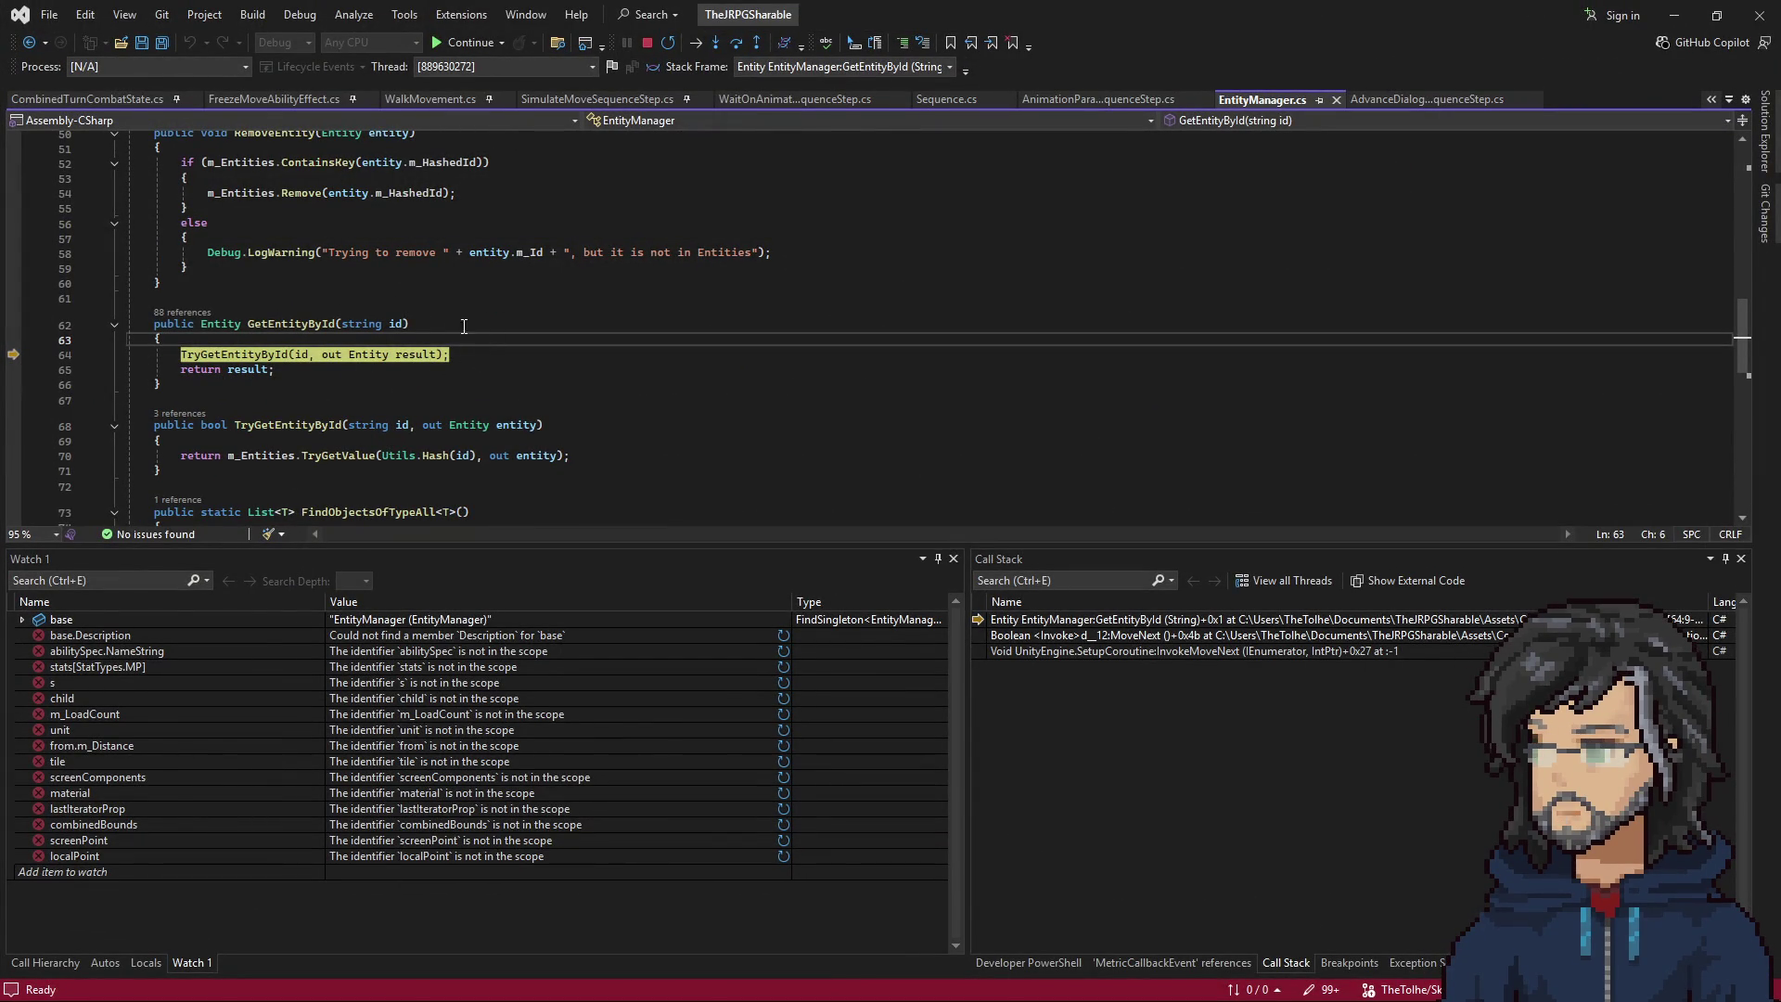
# Step out of GetEntityById, then open AnimationEventNotification's PostNotification usage in AnimationEventReceiver.cs.
pyautogui.press('F10')
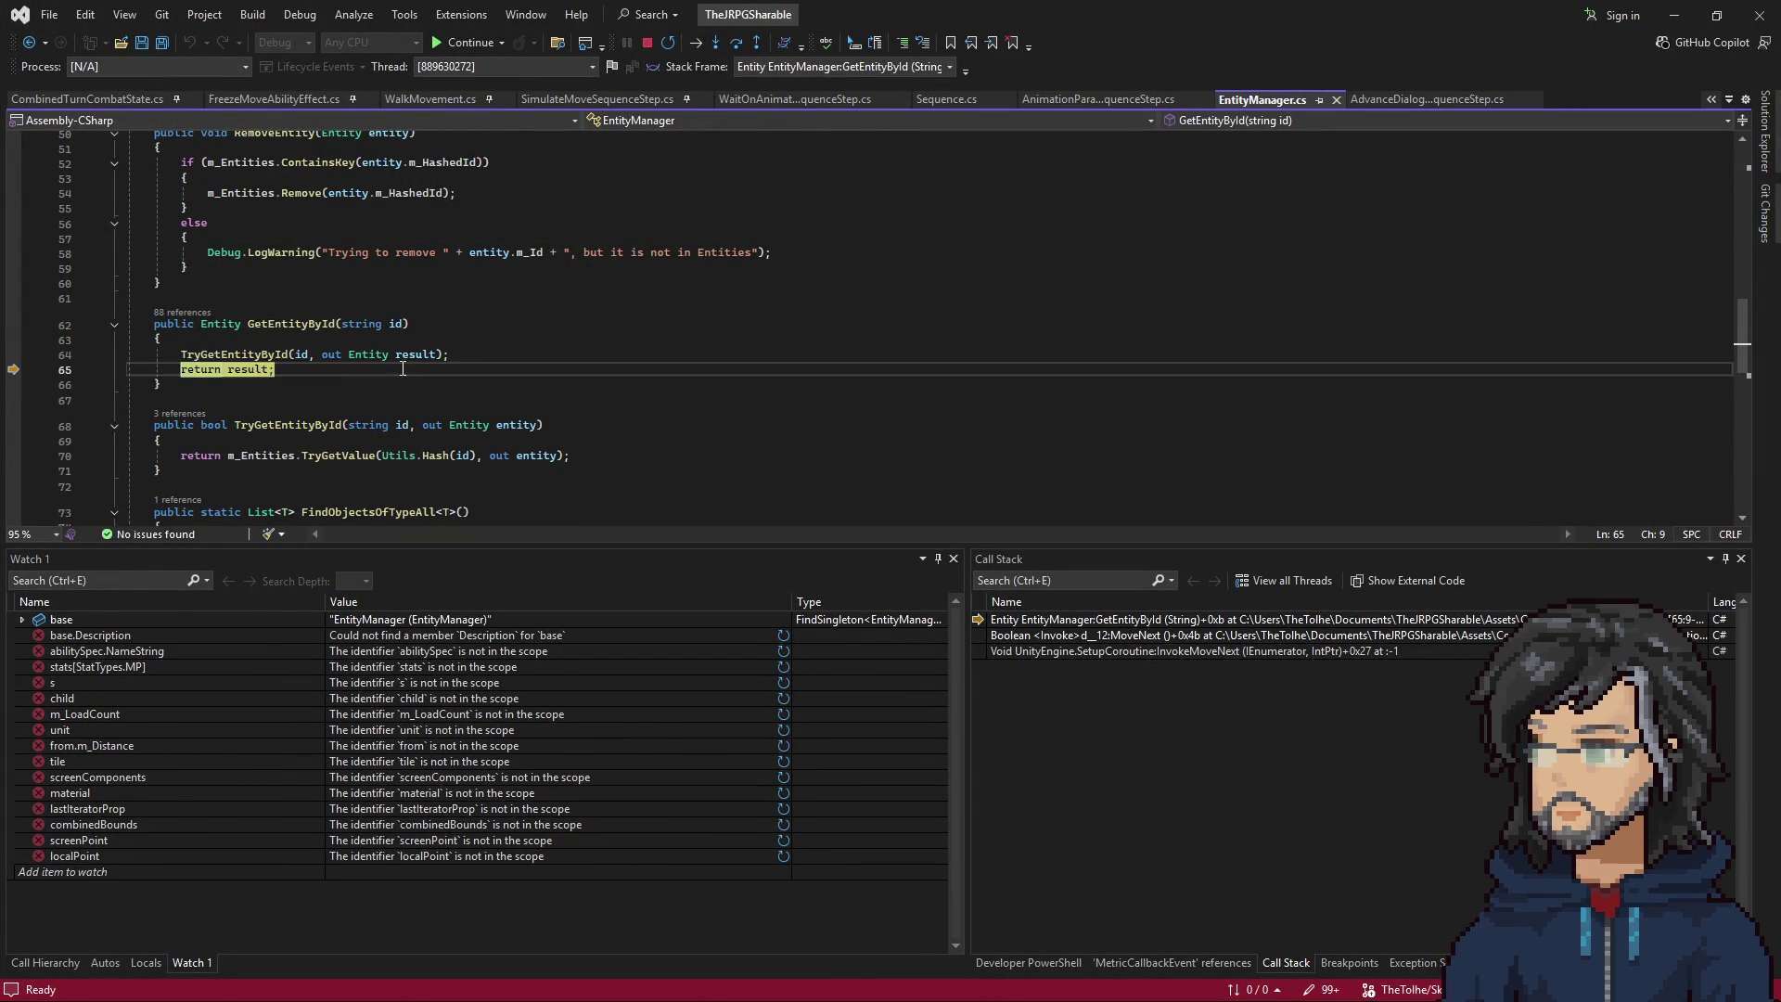
pyautogui.press('F10')
pyautogui.press('F10')
pyautogui.press('F10')
pyautogui.press('F10')
pyautogui.press('F10')
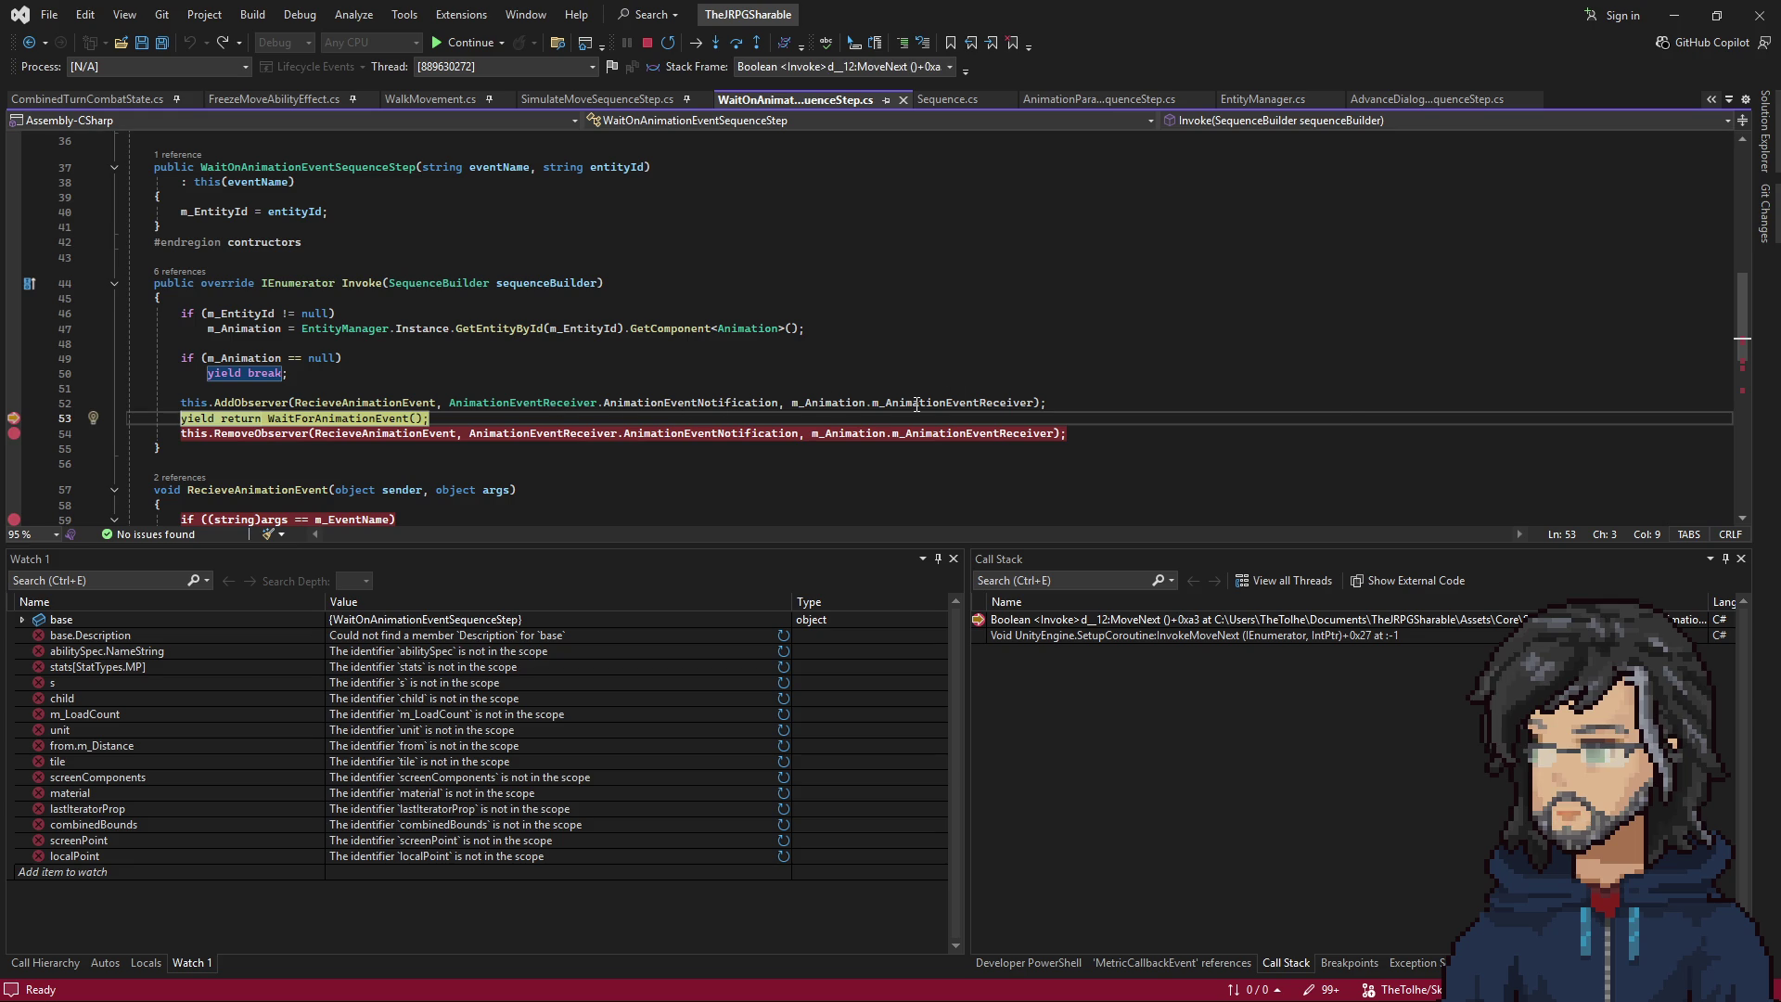
pyautogui.moveTo(916, 404)
pyautogui.rightClick(659, 403)
pyautogui.click(725, 532)
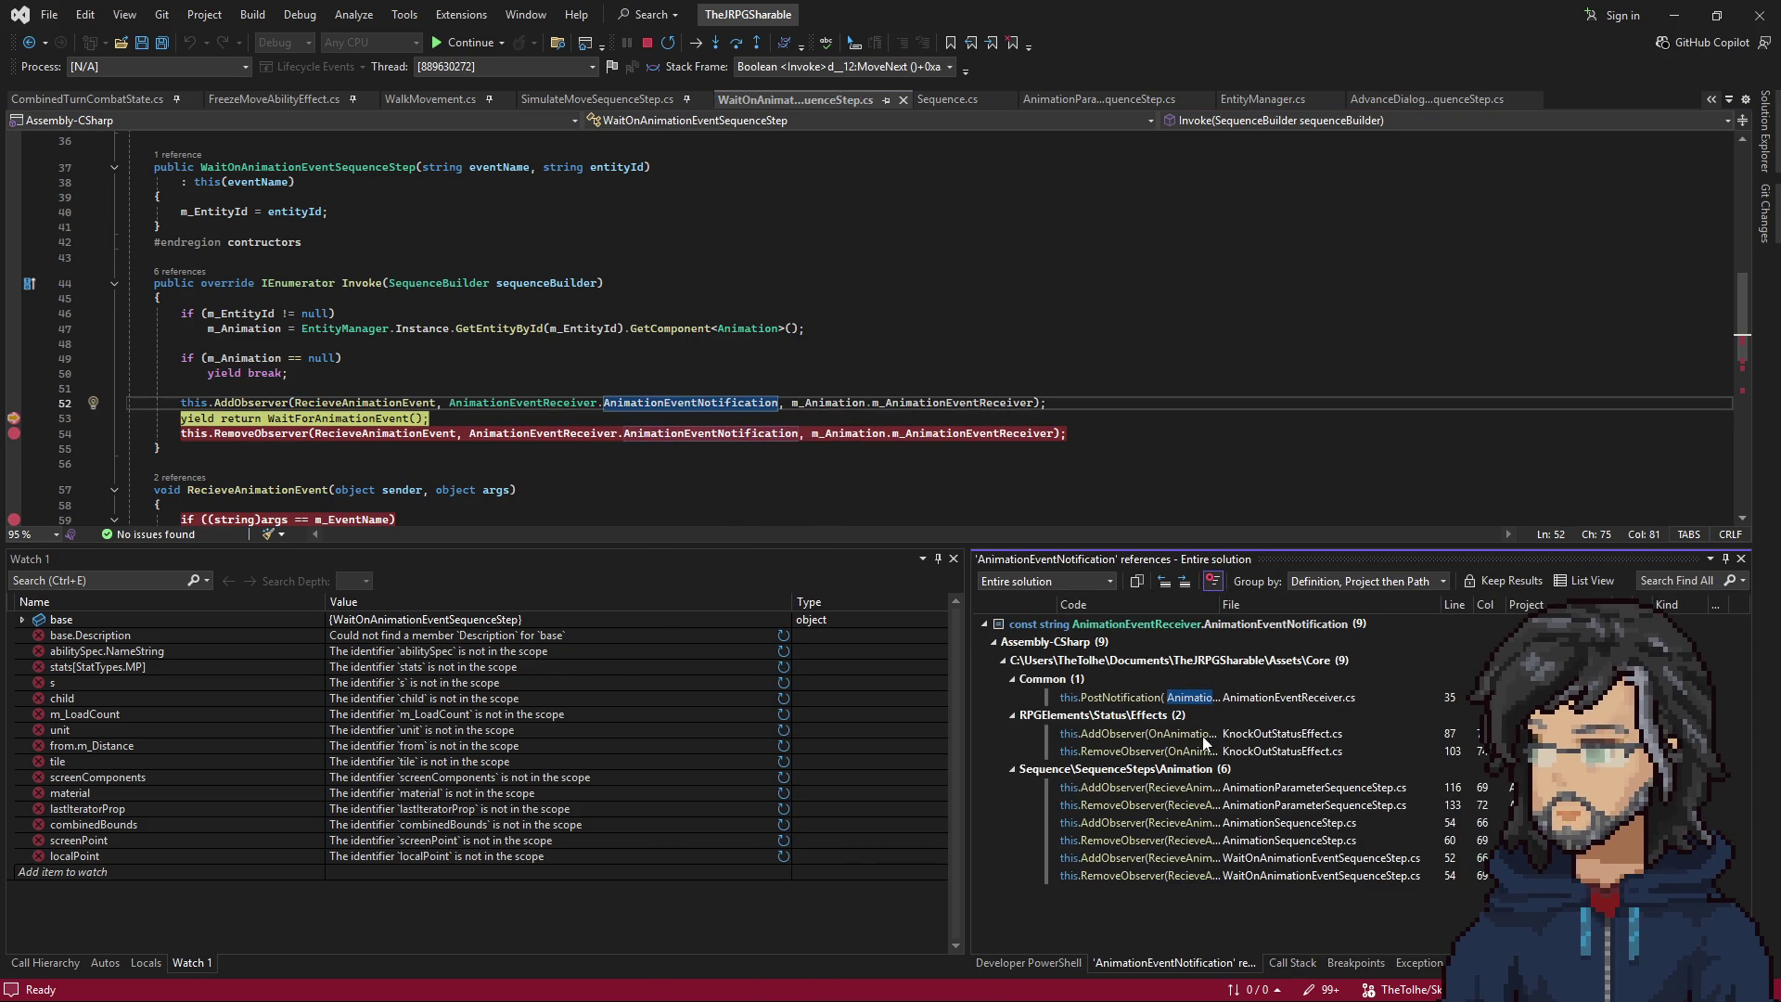
pyautogui.doubleClick(1238, 703)
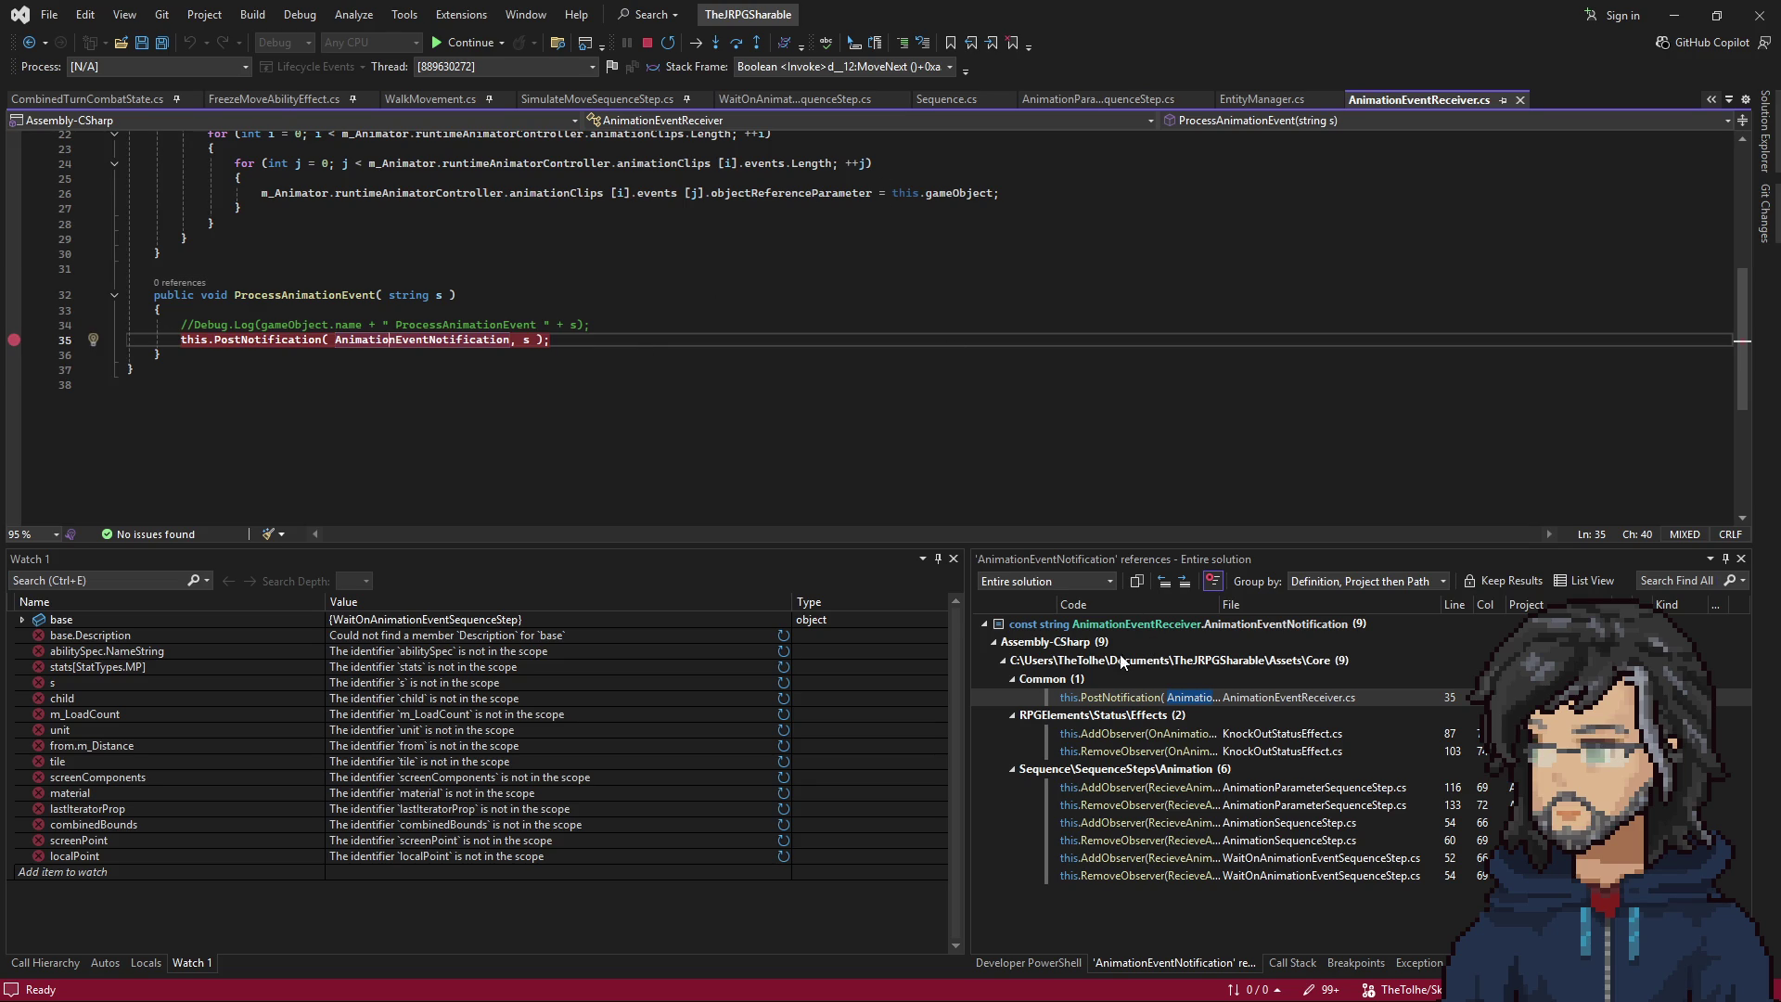
# Navigate back to the line 52 AddObserver call in WaitOnAnimationEventSequenceStep.cs.
pyautogui.click(29, 43)
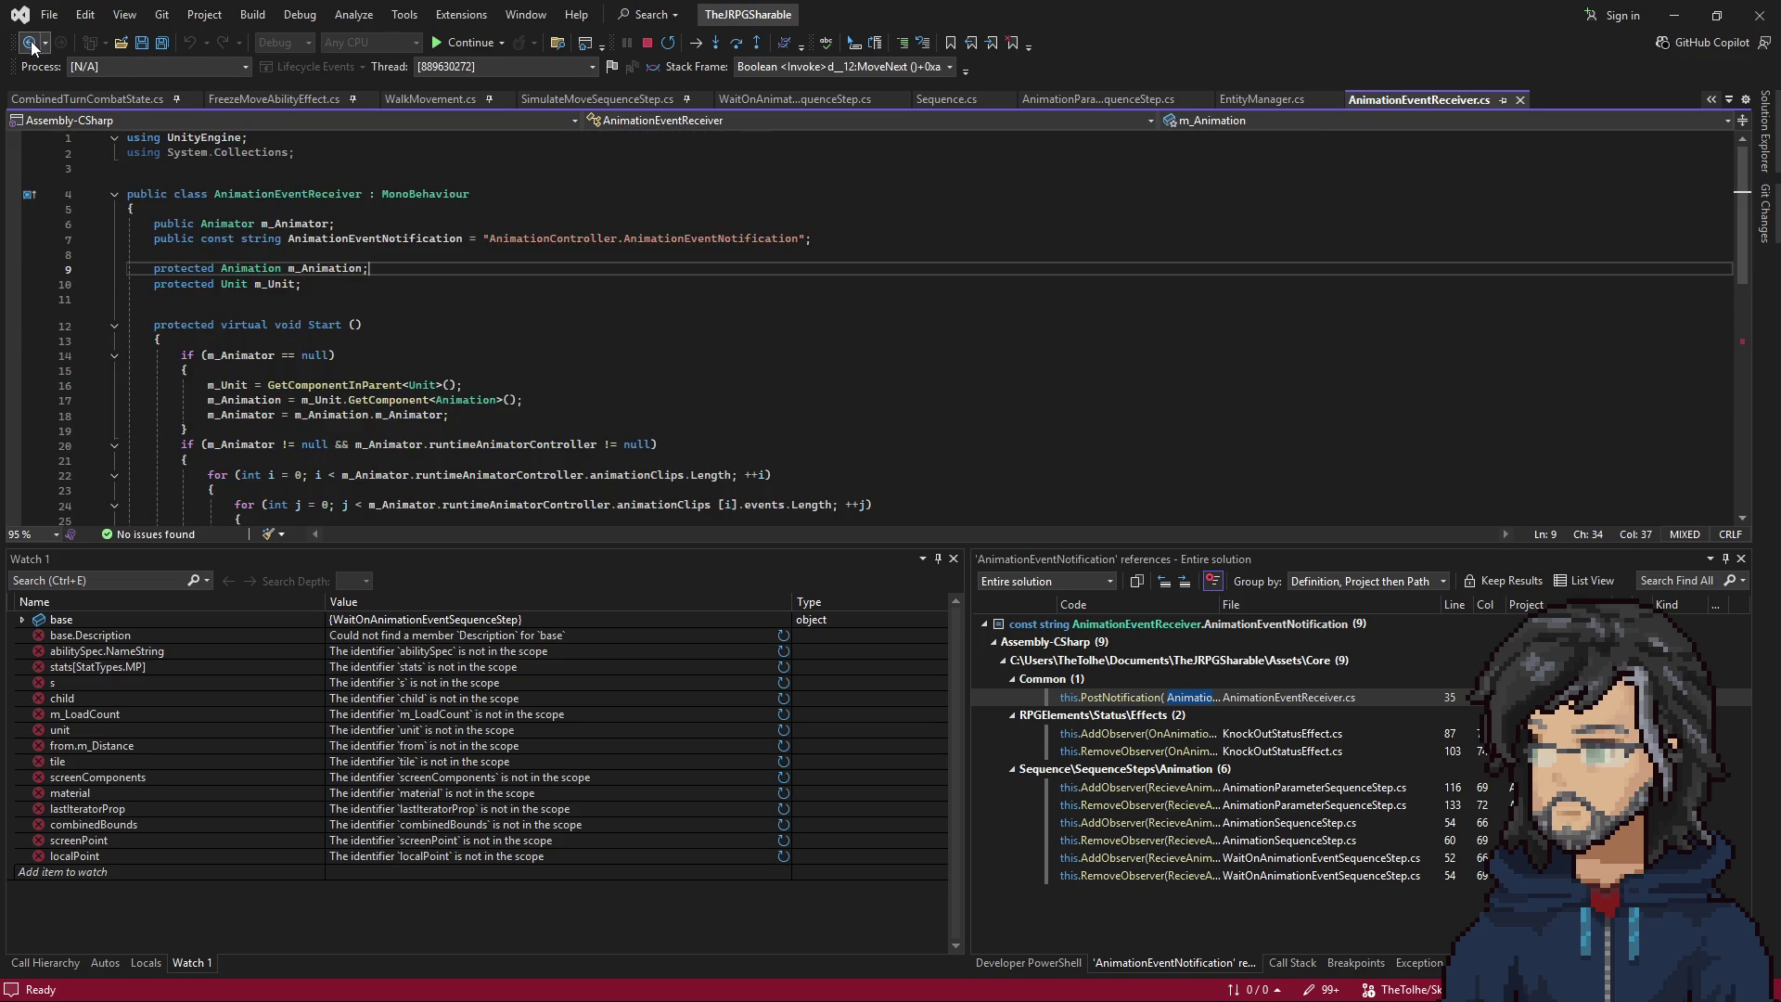
pyautogui.scroll(-1, 130, 203)
pyautogui.click(28, 43)
pyautogui.click(29, 42)
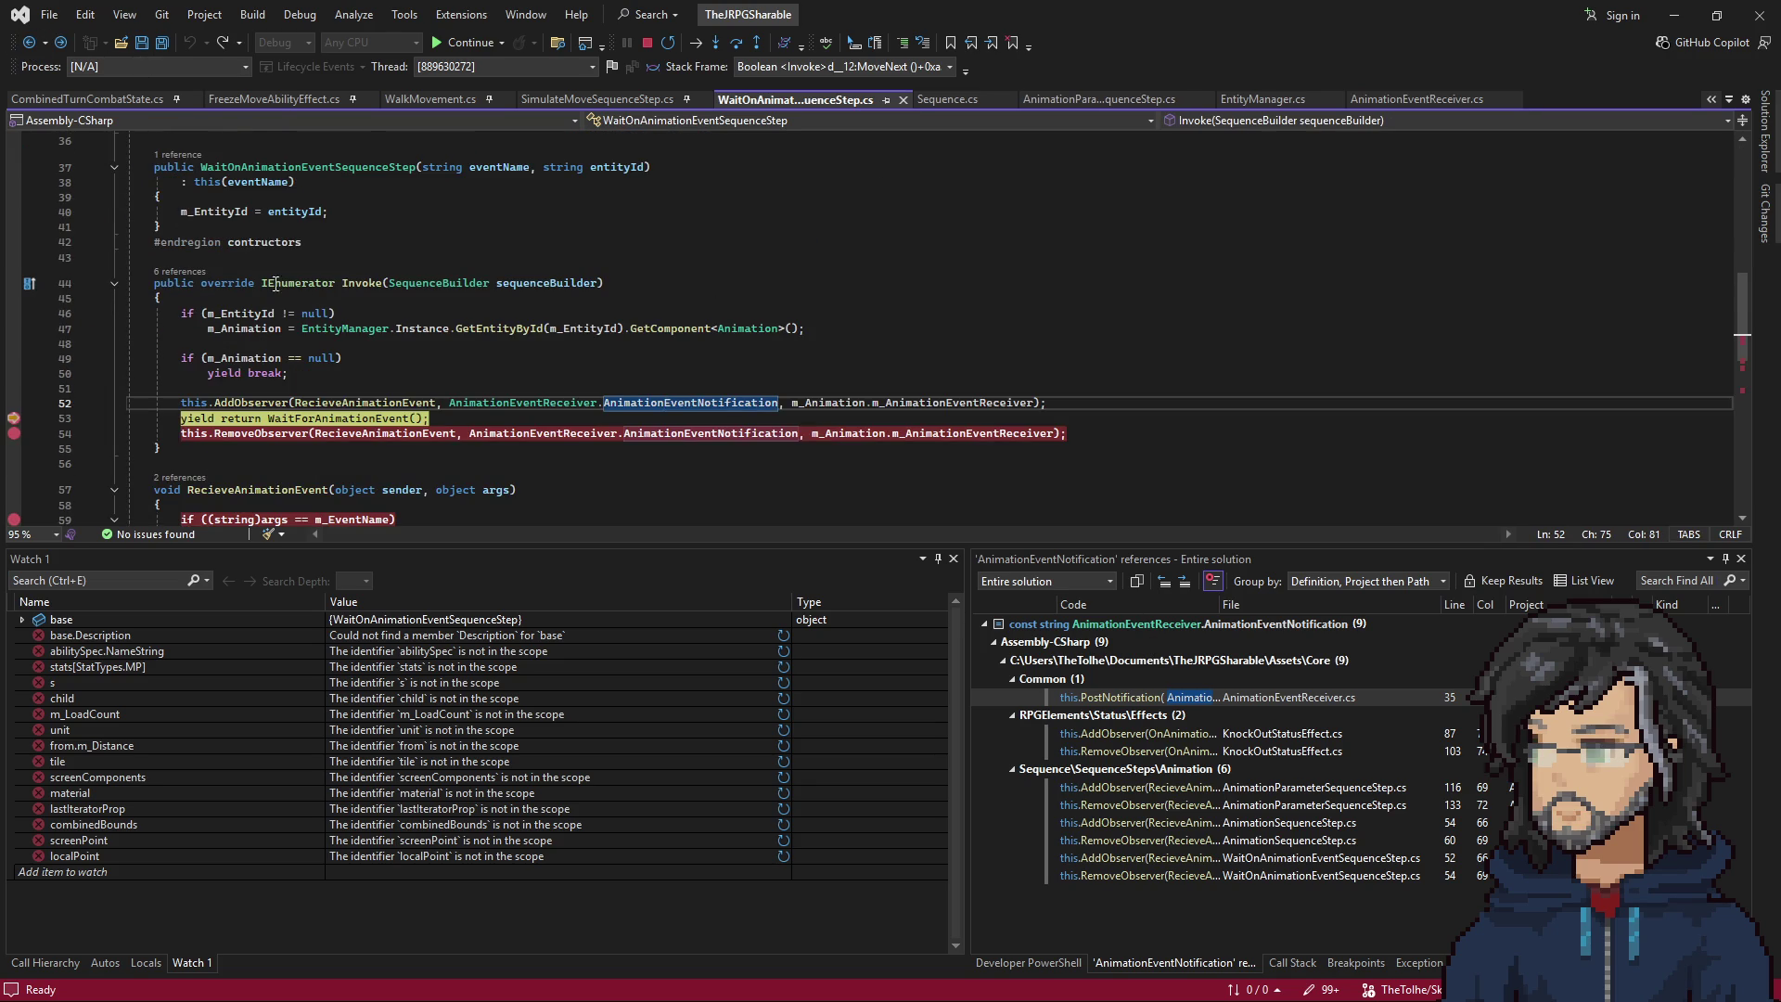
# Resume to the WaitForAnimationEvent breakpoint, with m_AnimationComplete true, and show the Call Stack.
pyautogui.press('F5')
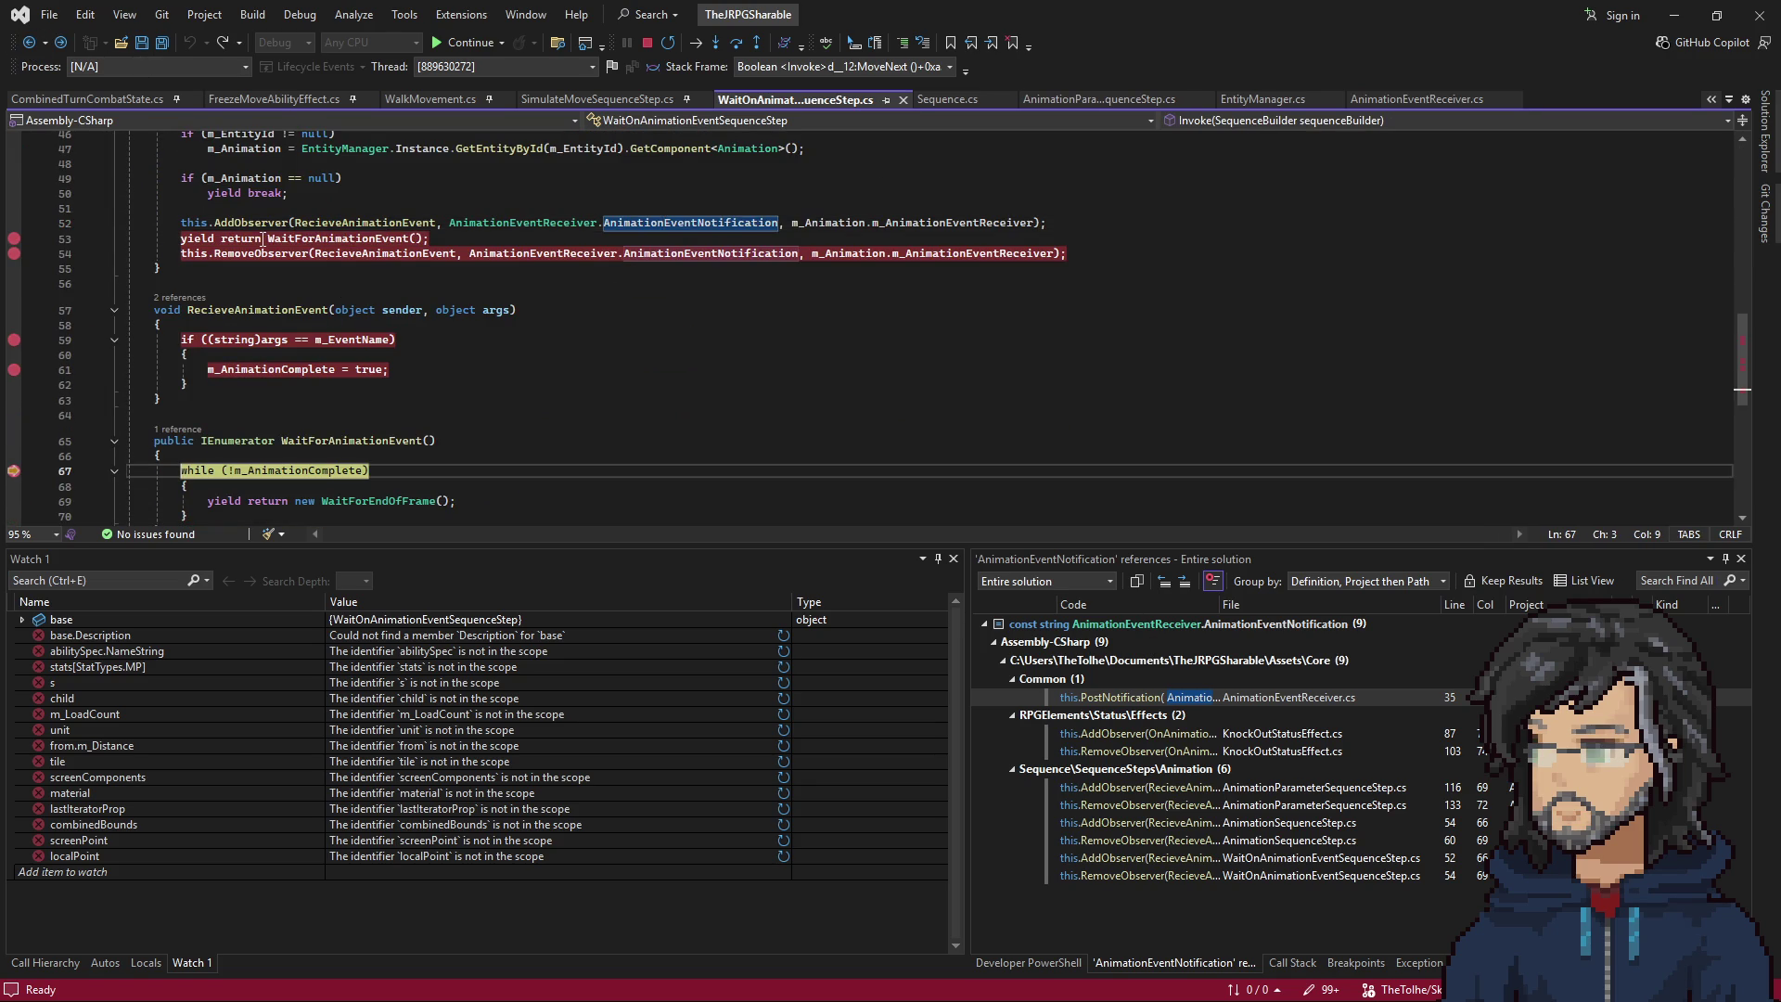
pyautogui.moveTo(323, 380)
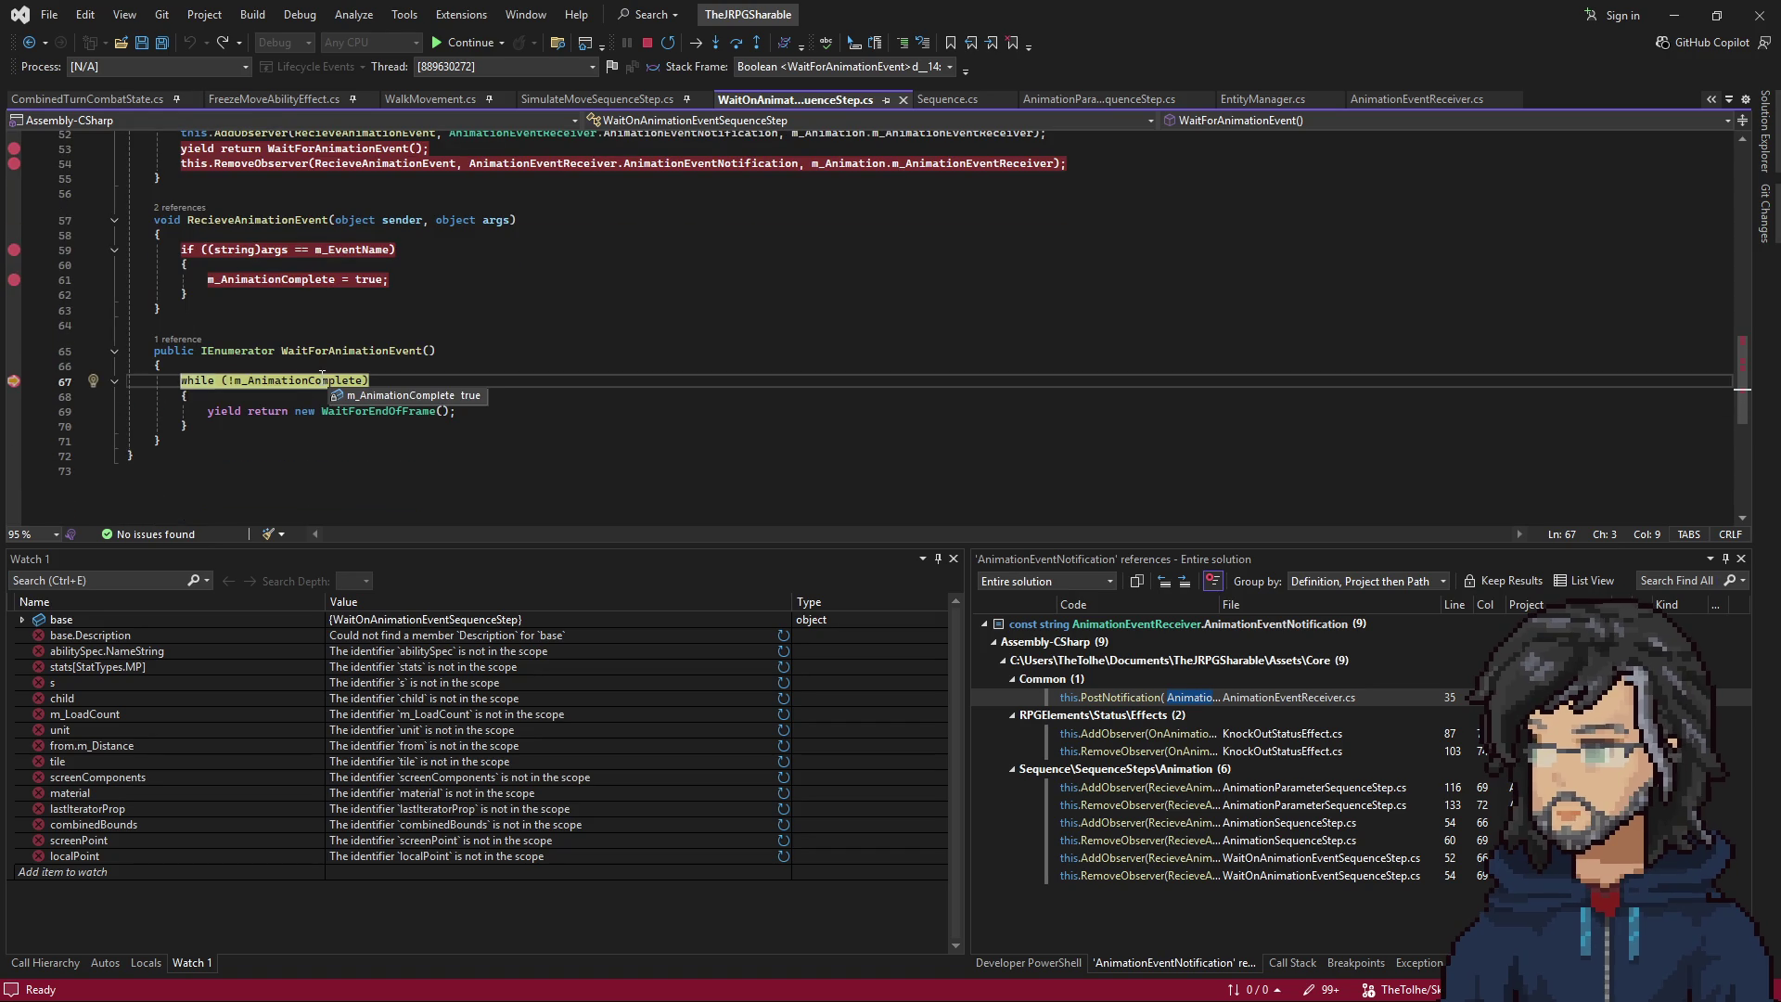
pyautogui.scroll(14, 315, 371)
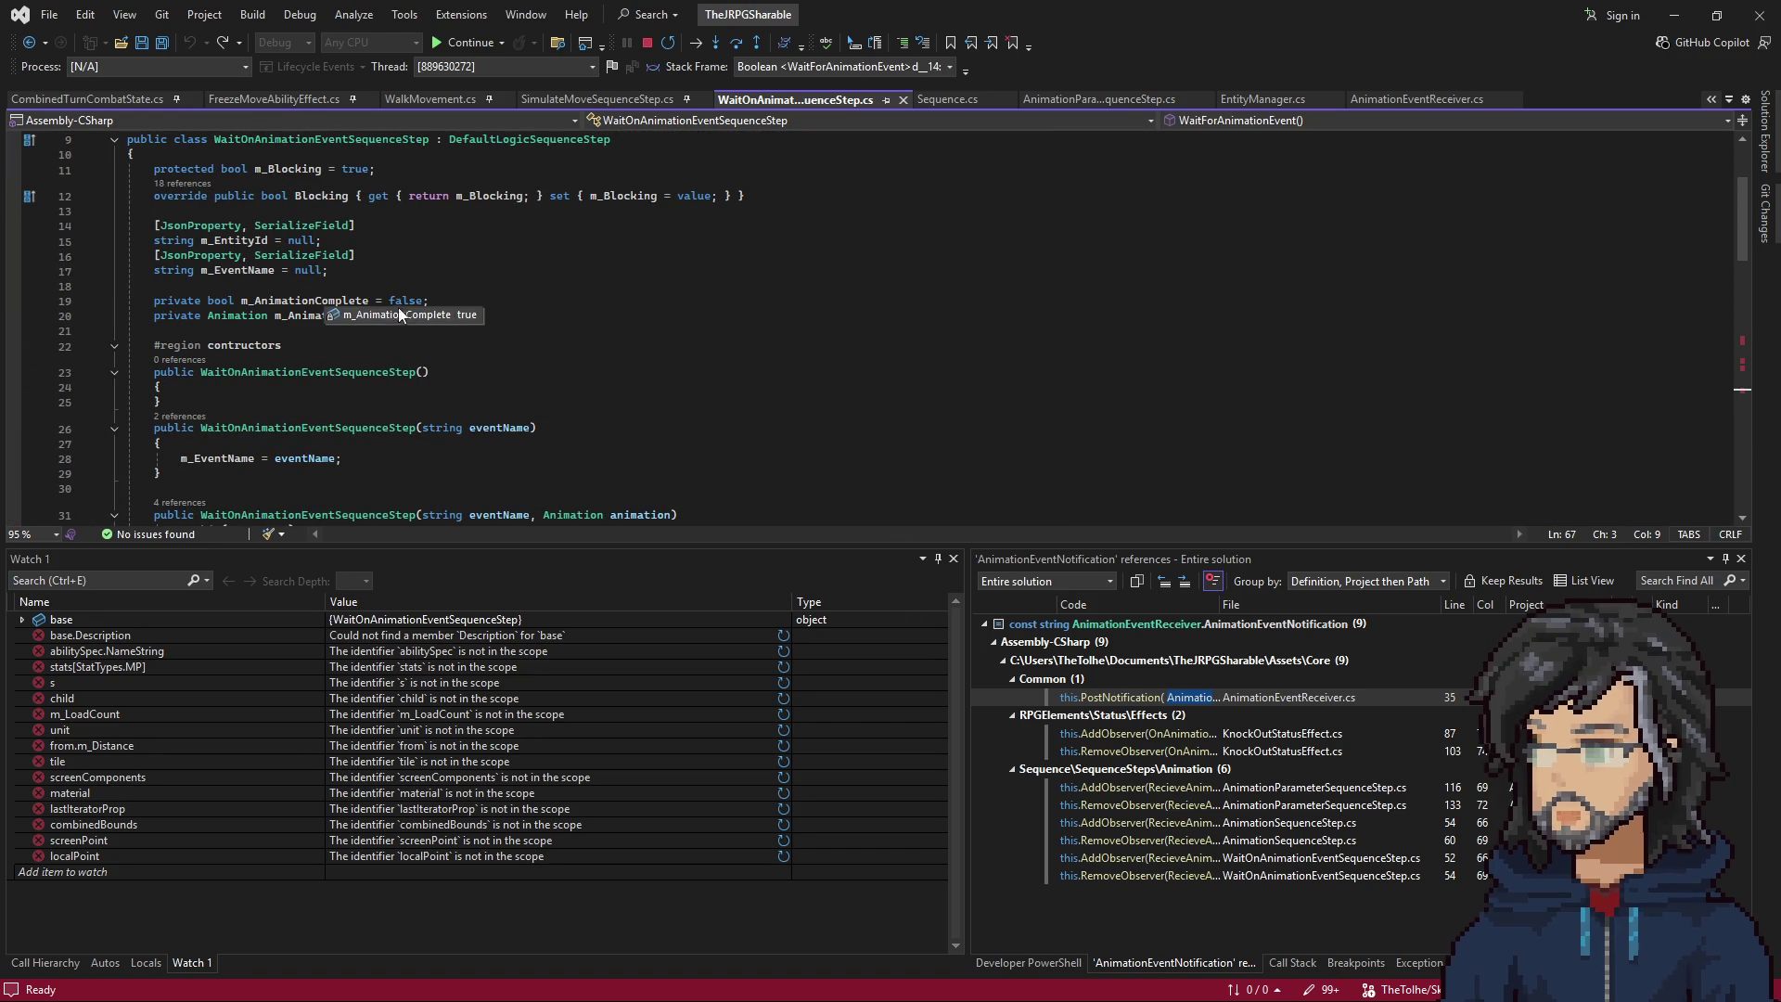
pyautogui.scroll(3, 593, 398)
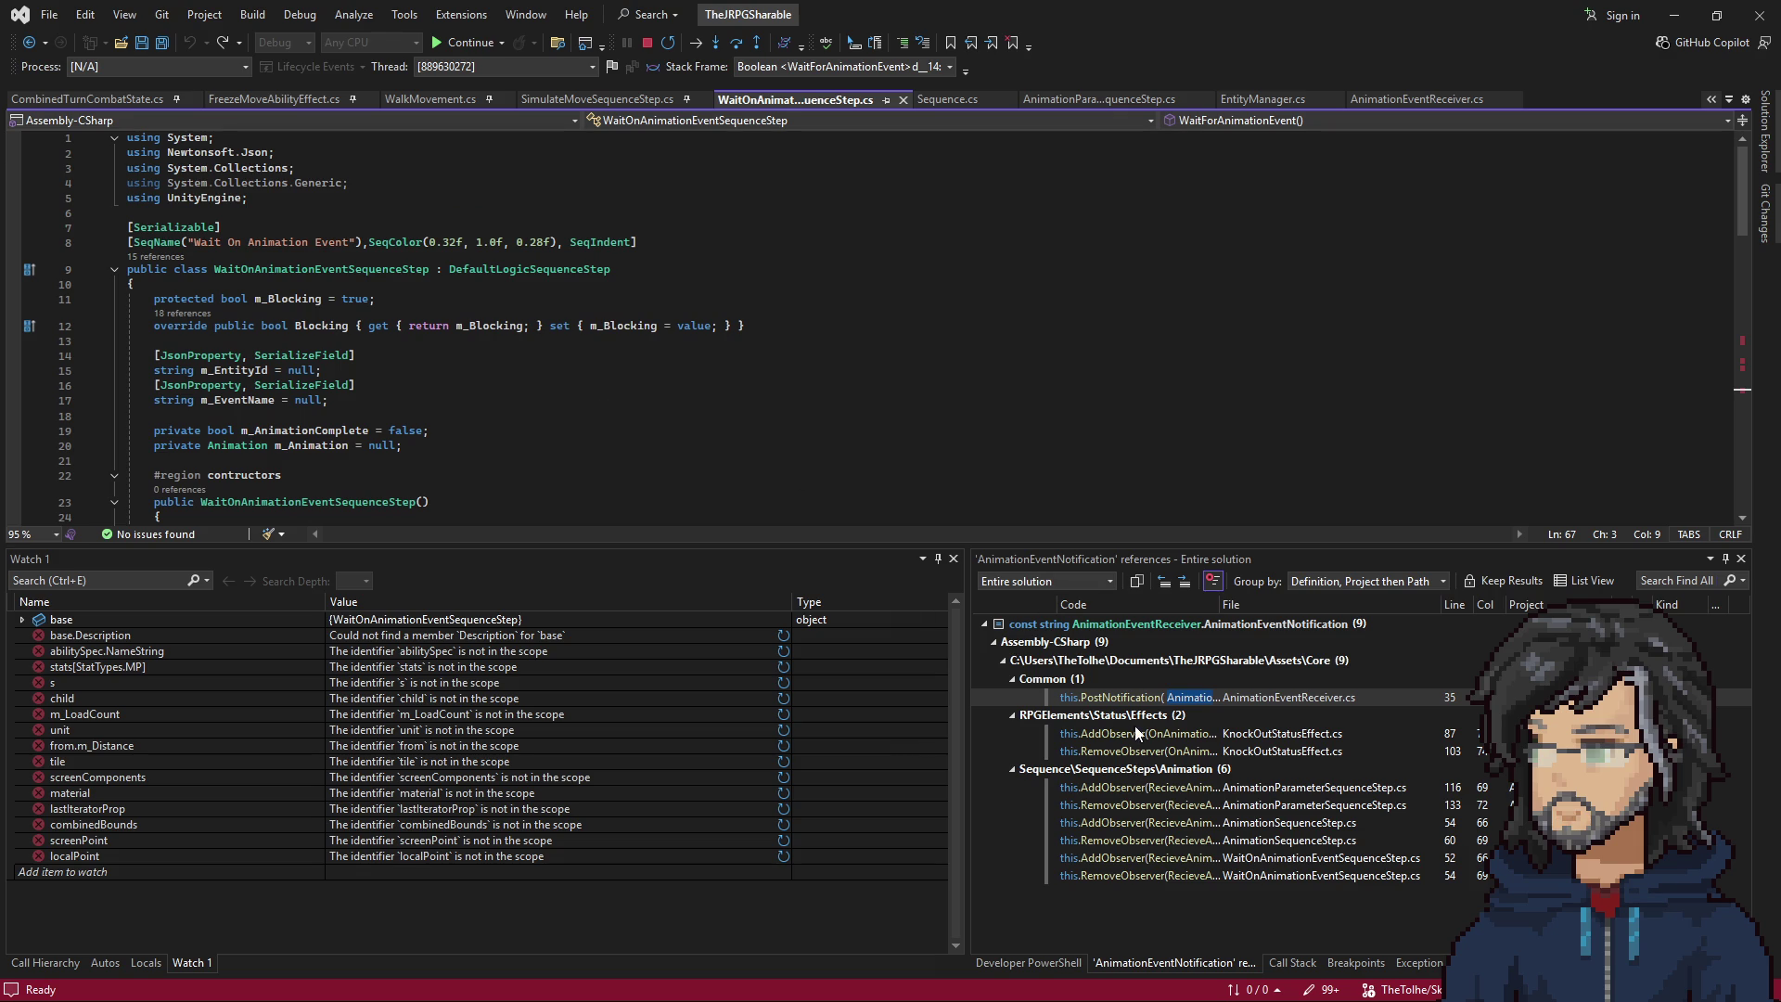
pyautogui.click(1304, 963)
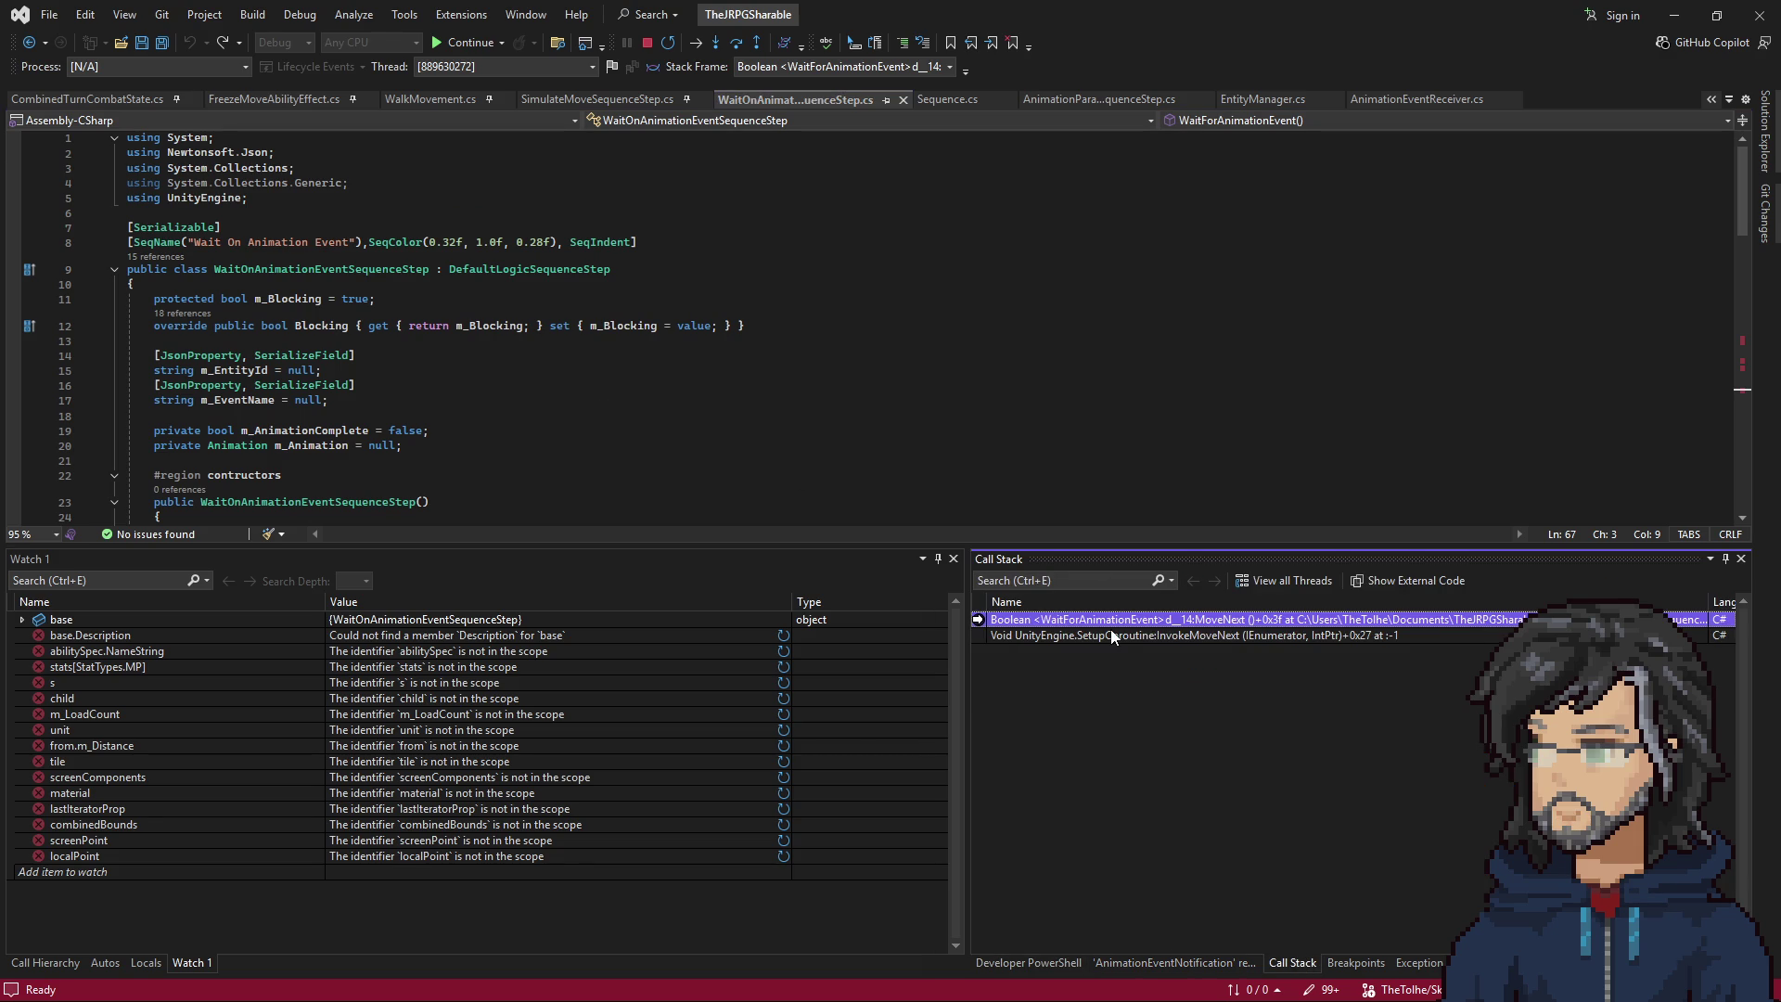
# Inspect the top two Call Stack frames and highlight RecieveAnimationEvent usages on line 54.
pyautogui.doubleClick(1113, 636)
pyautogui.click(1088, 619)
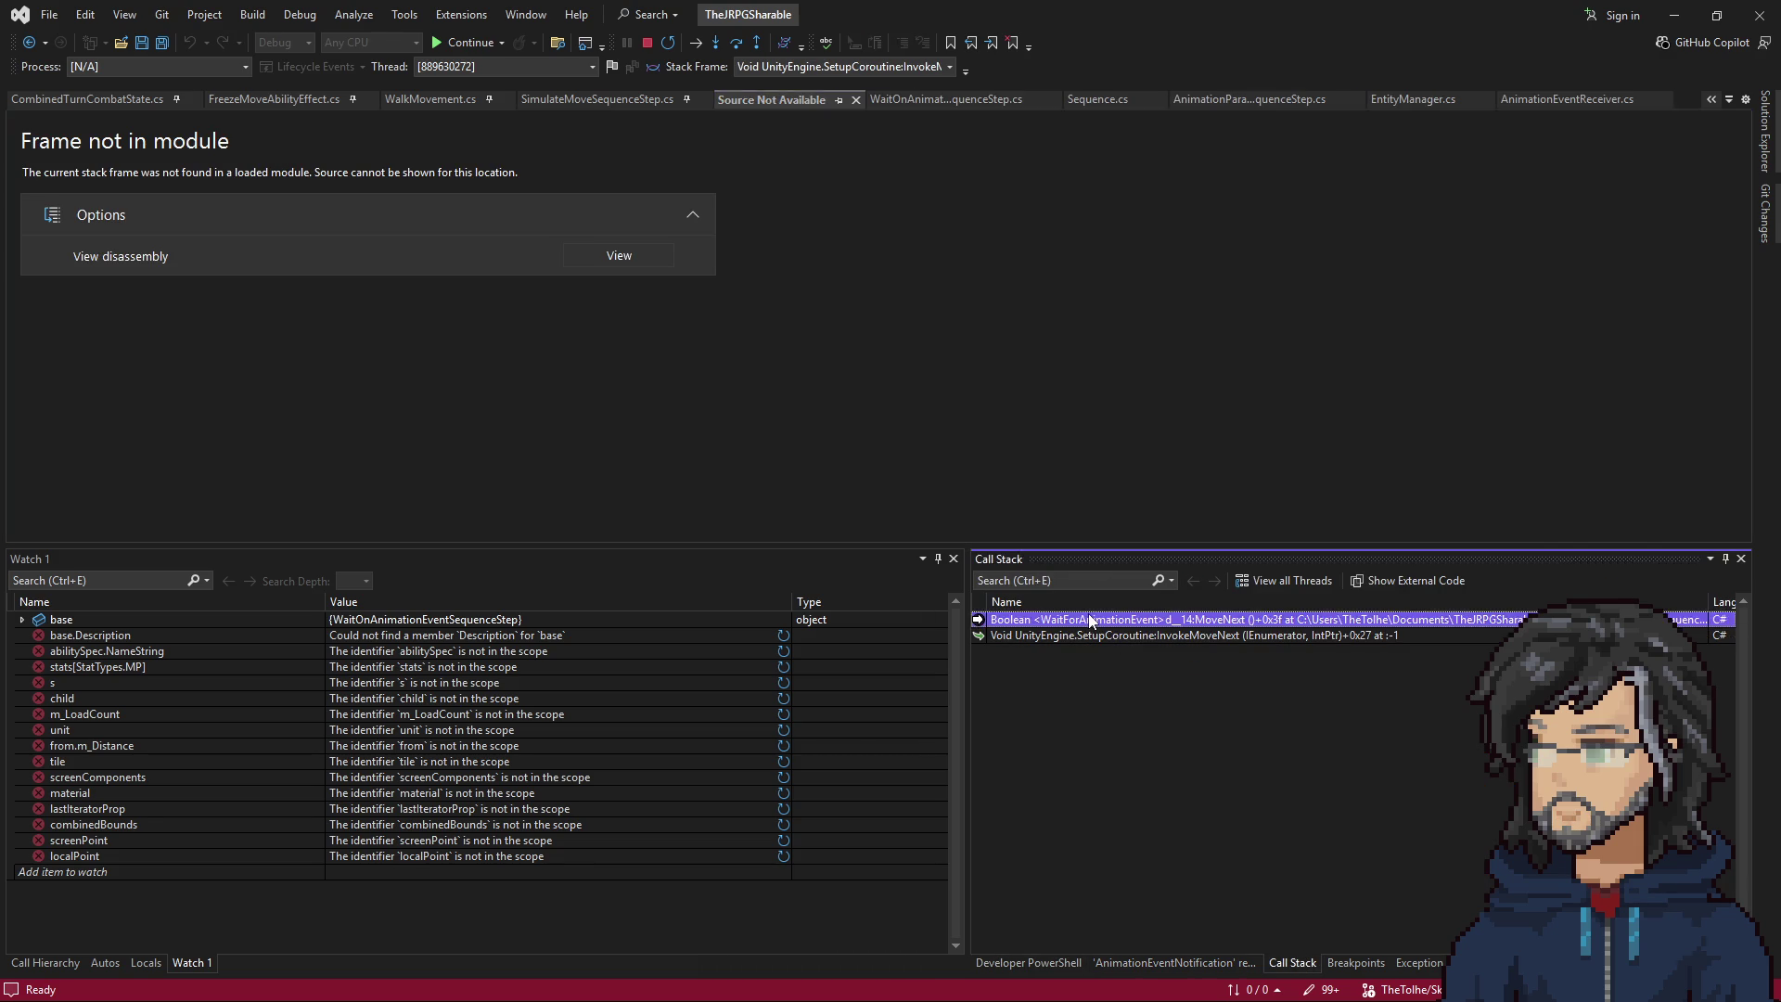
pyautogui.doubleClick(1088, 620)
pyautogui.scroll(-5, 280, 384)
pyautogui.scroll(8, 280, 384)
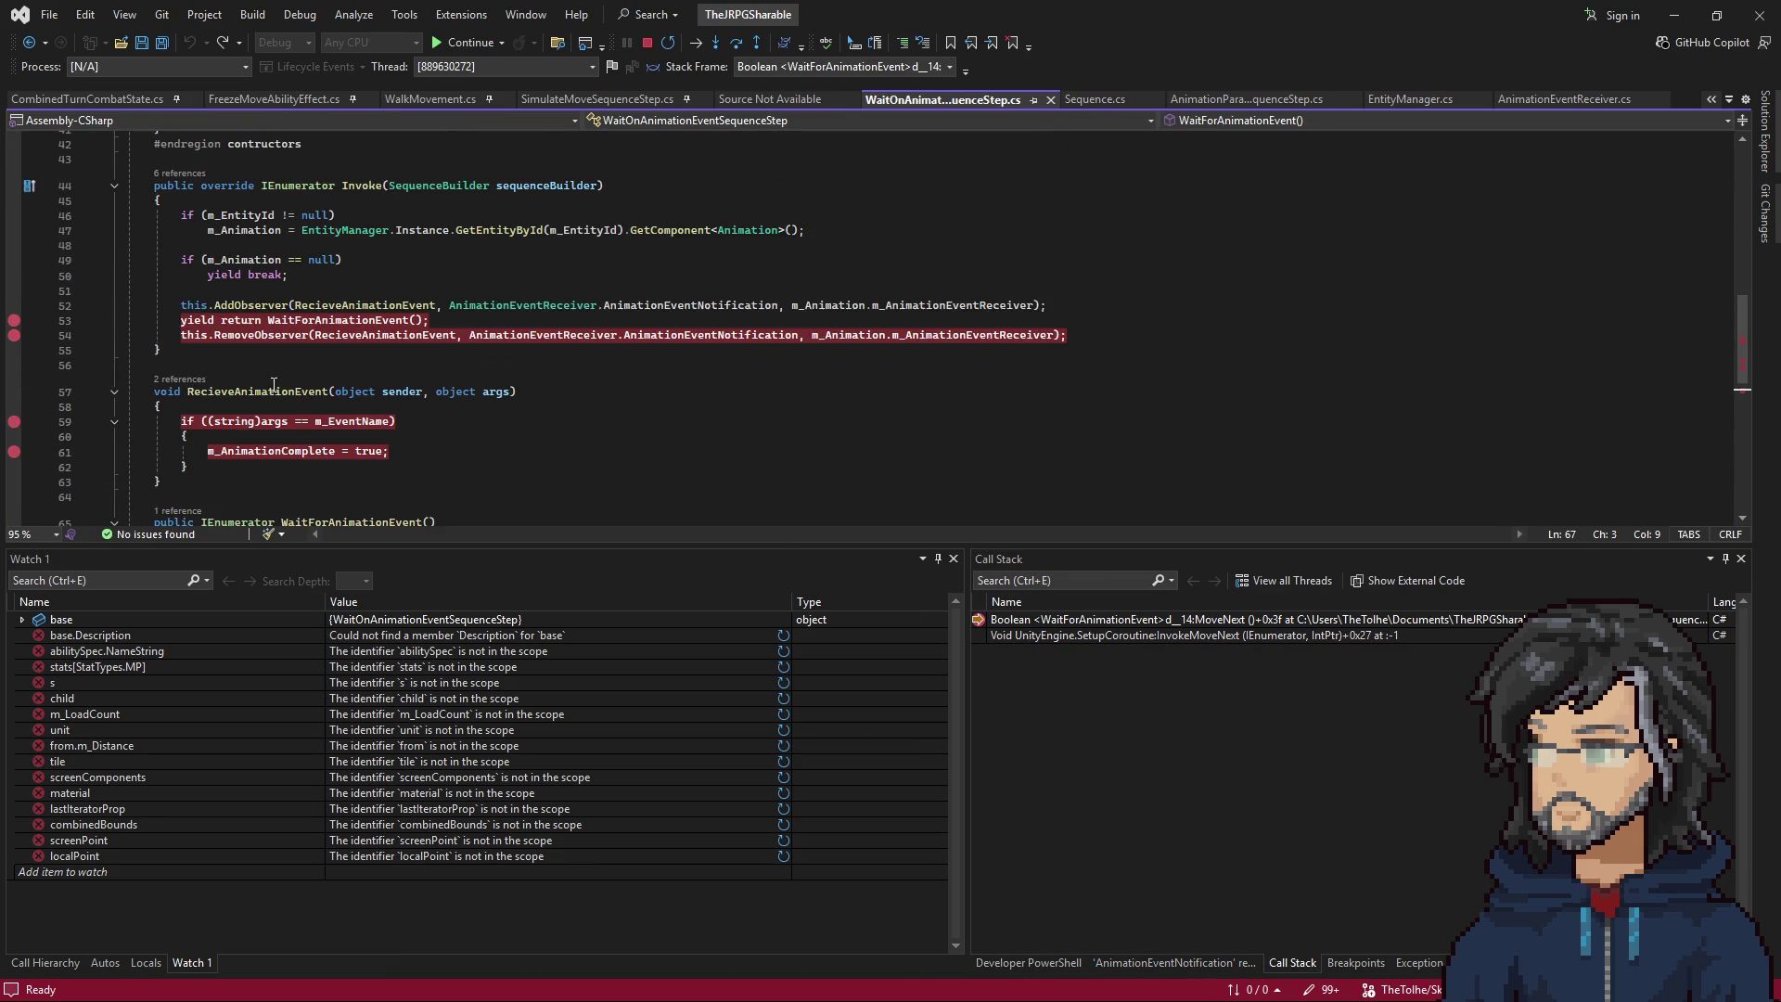
pyautogui.scroll(2, 280, 384)
pyautogui.scroll(-4, 328, 415)
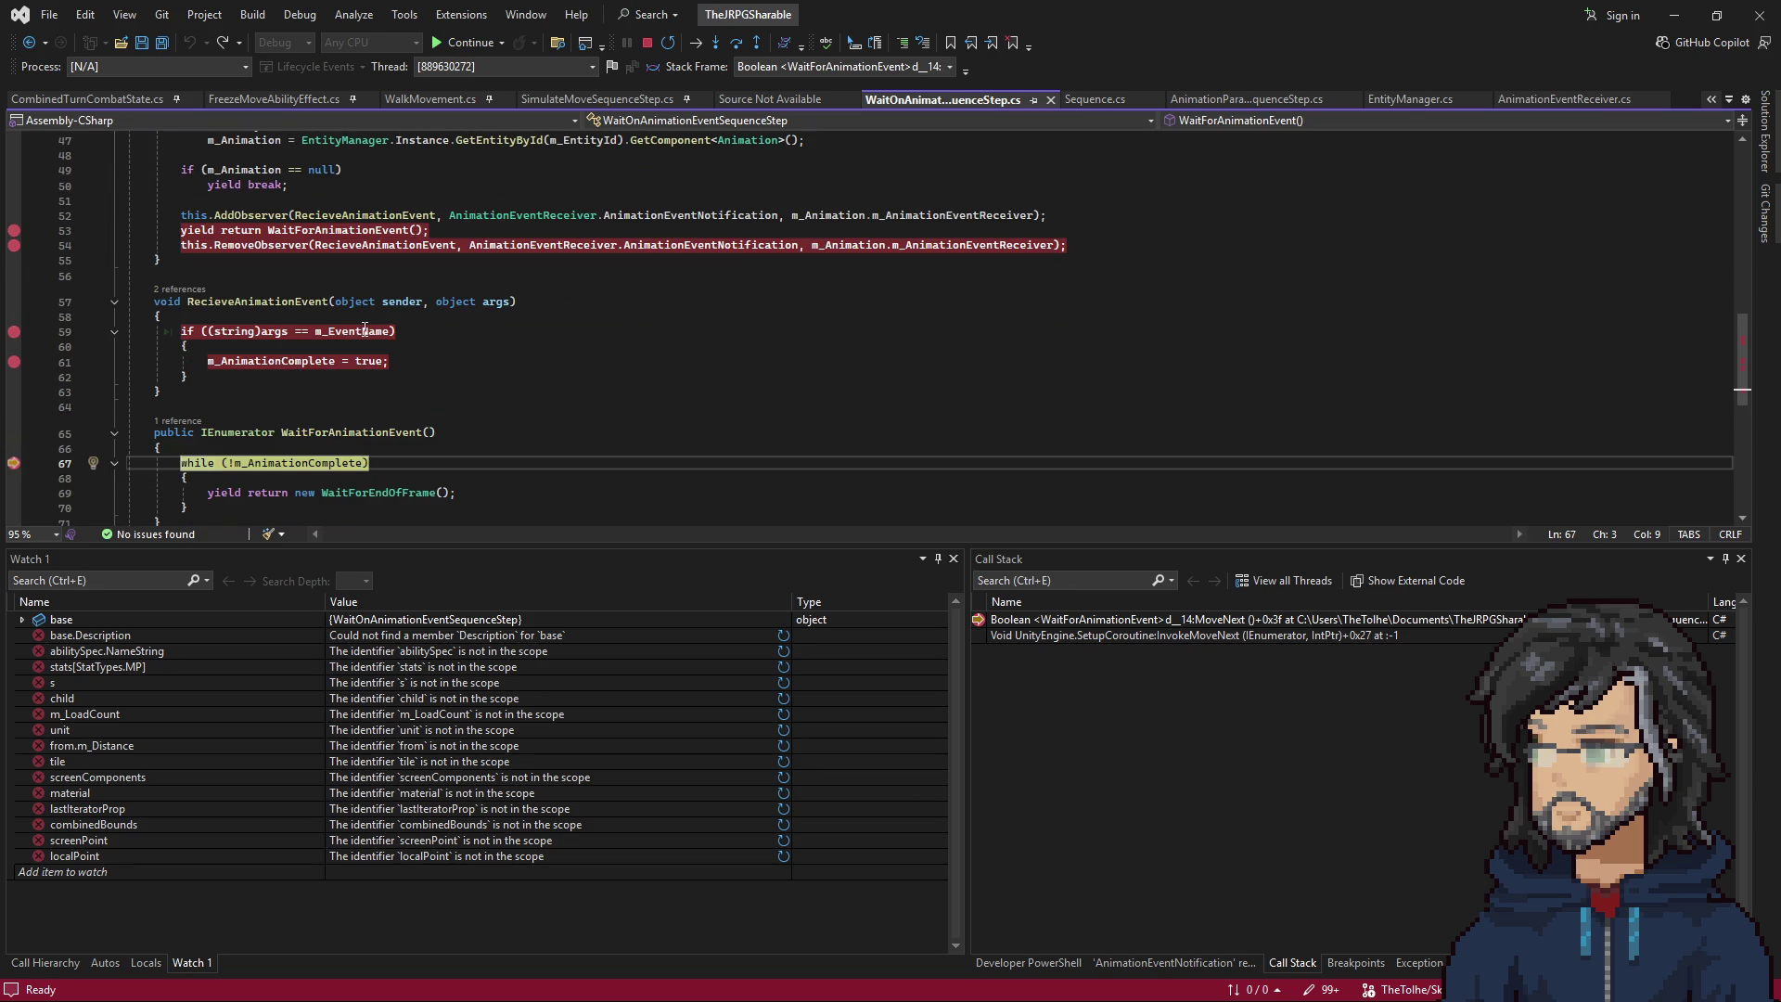
pyautogui.scroll(2, 430, 251)
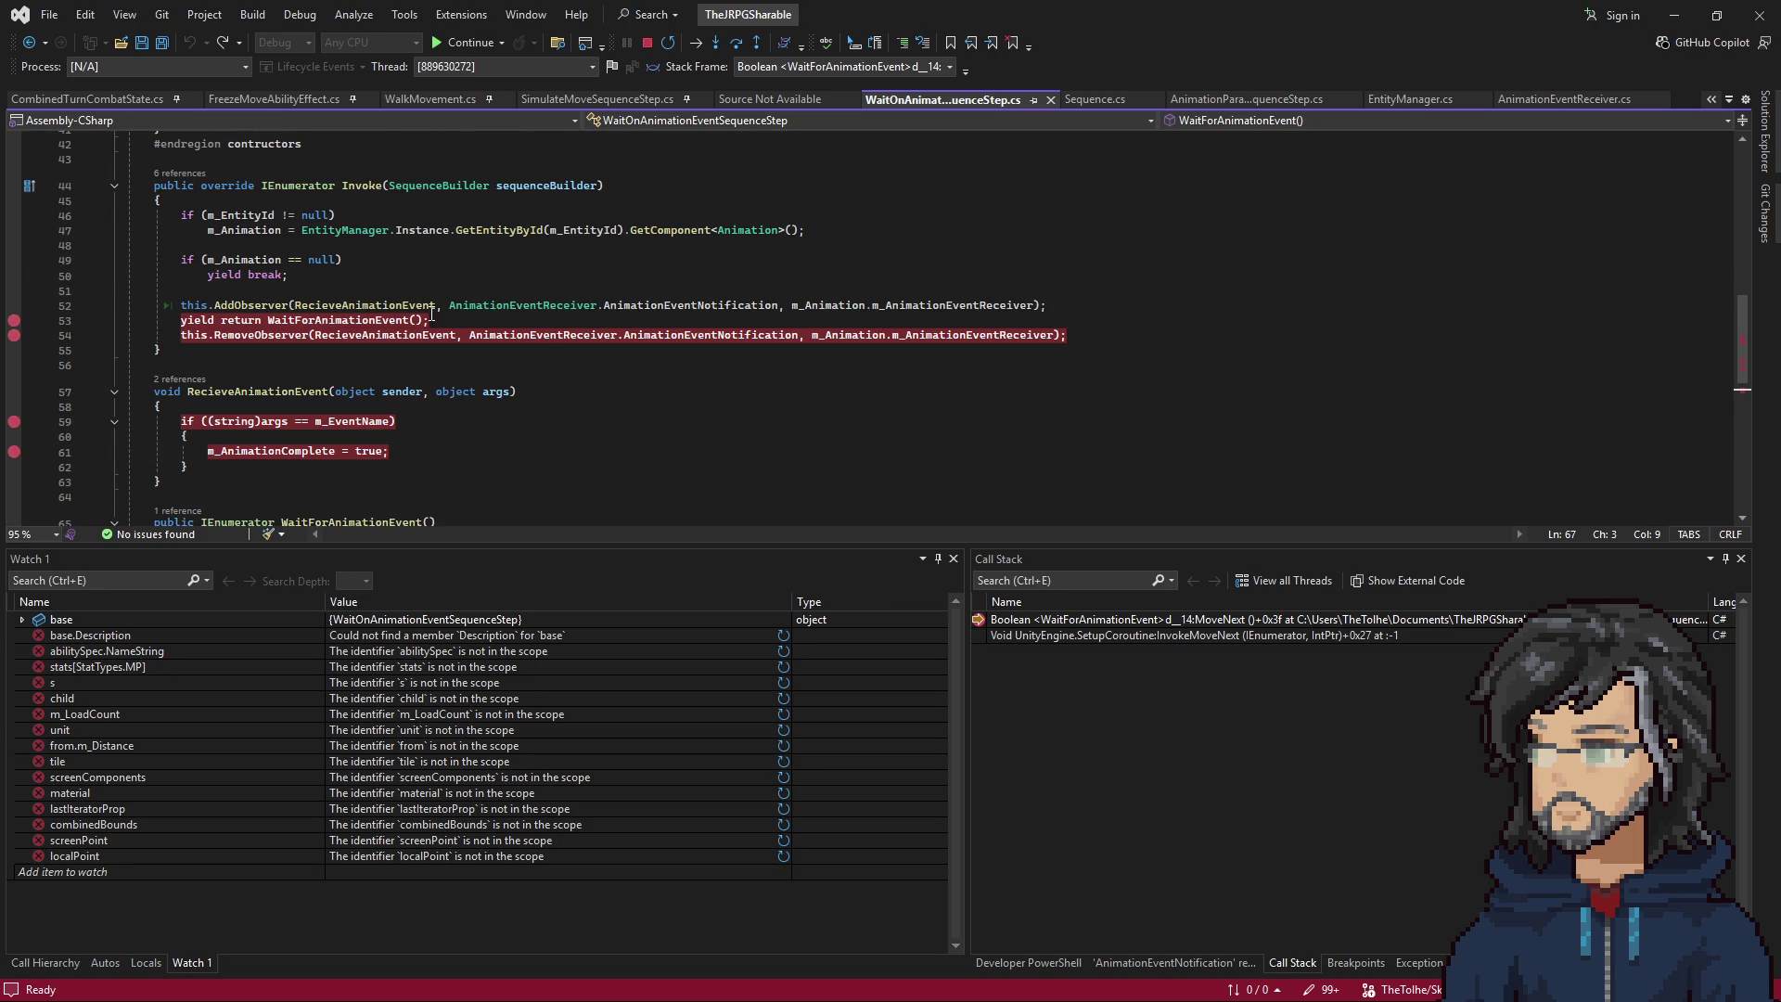
pyautogui.click(326, 335)
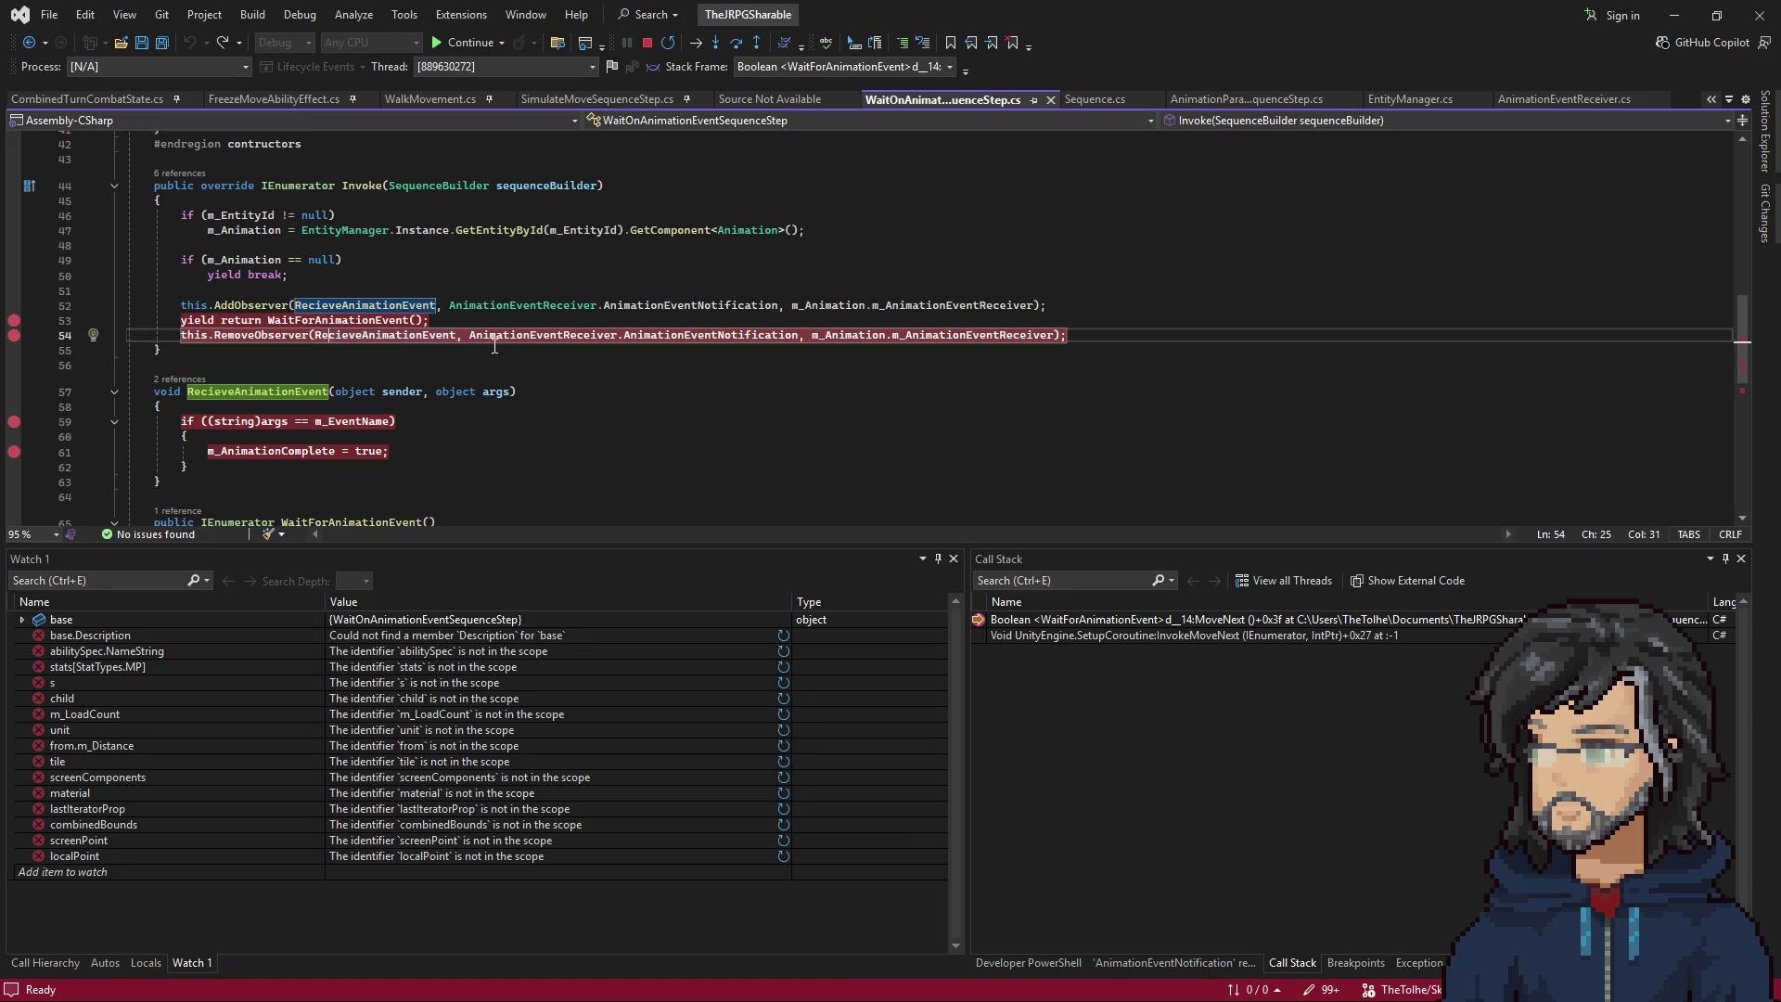
pyautogui.scroll(2, 470, 441)
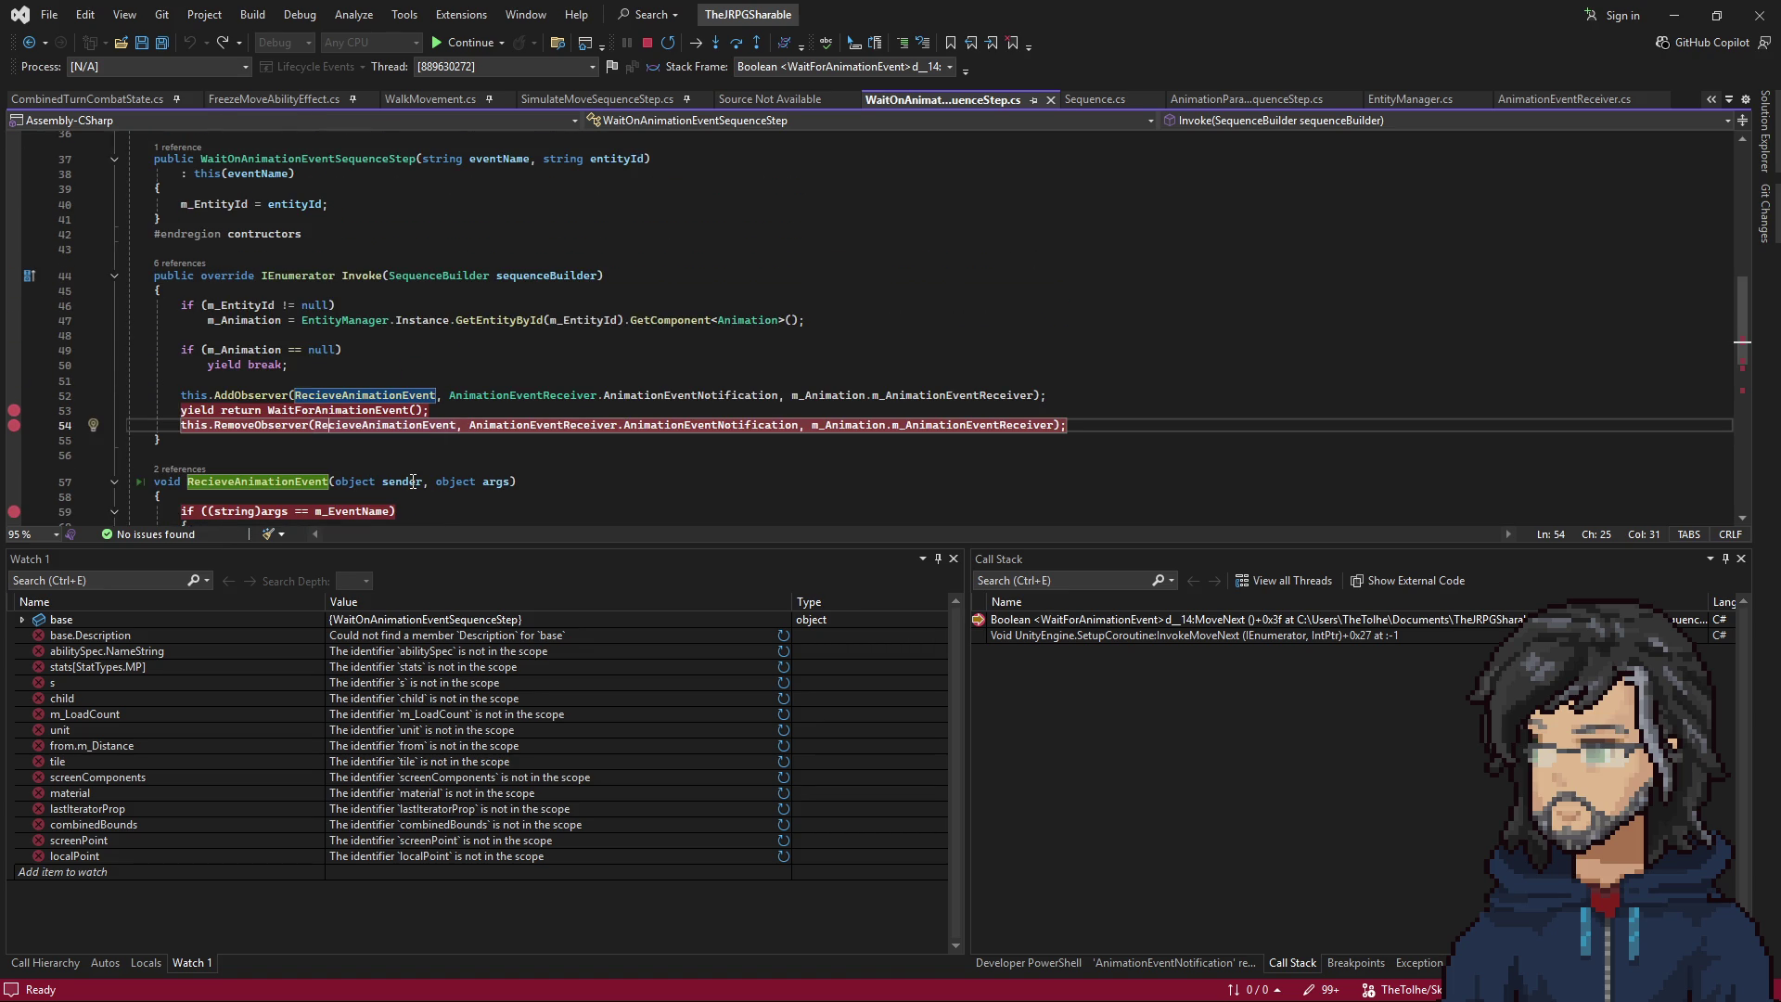
# Run to the AnimationEventReceiver line 35 break on "AnimationComplete", then step back to line 67.
pyautogui.press('F5')
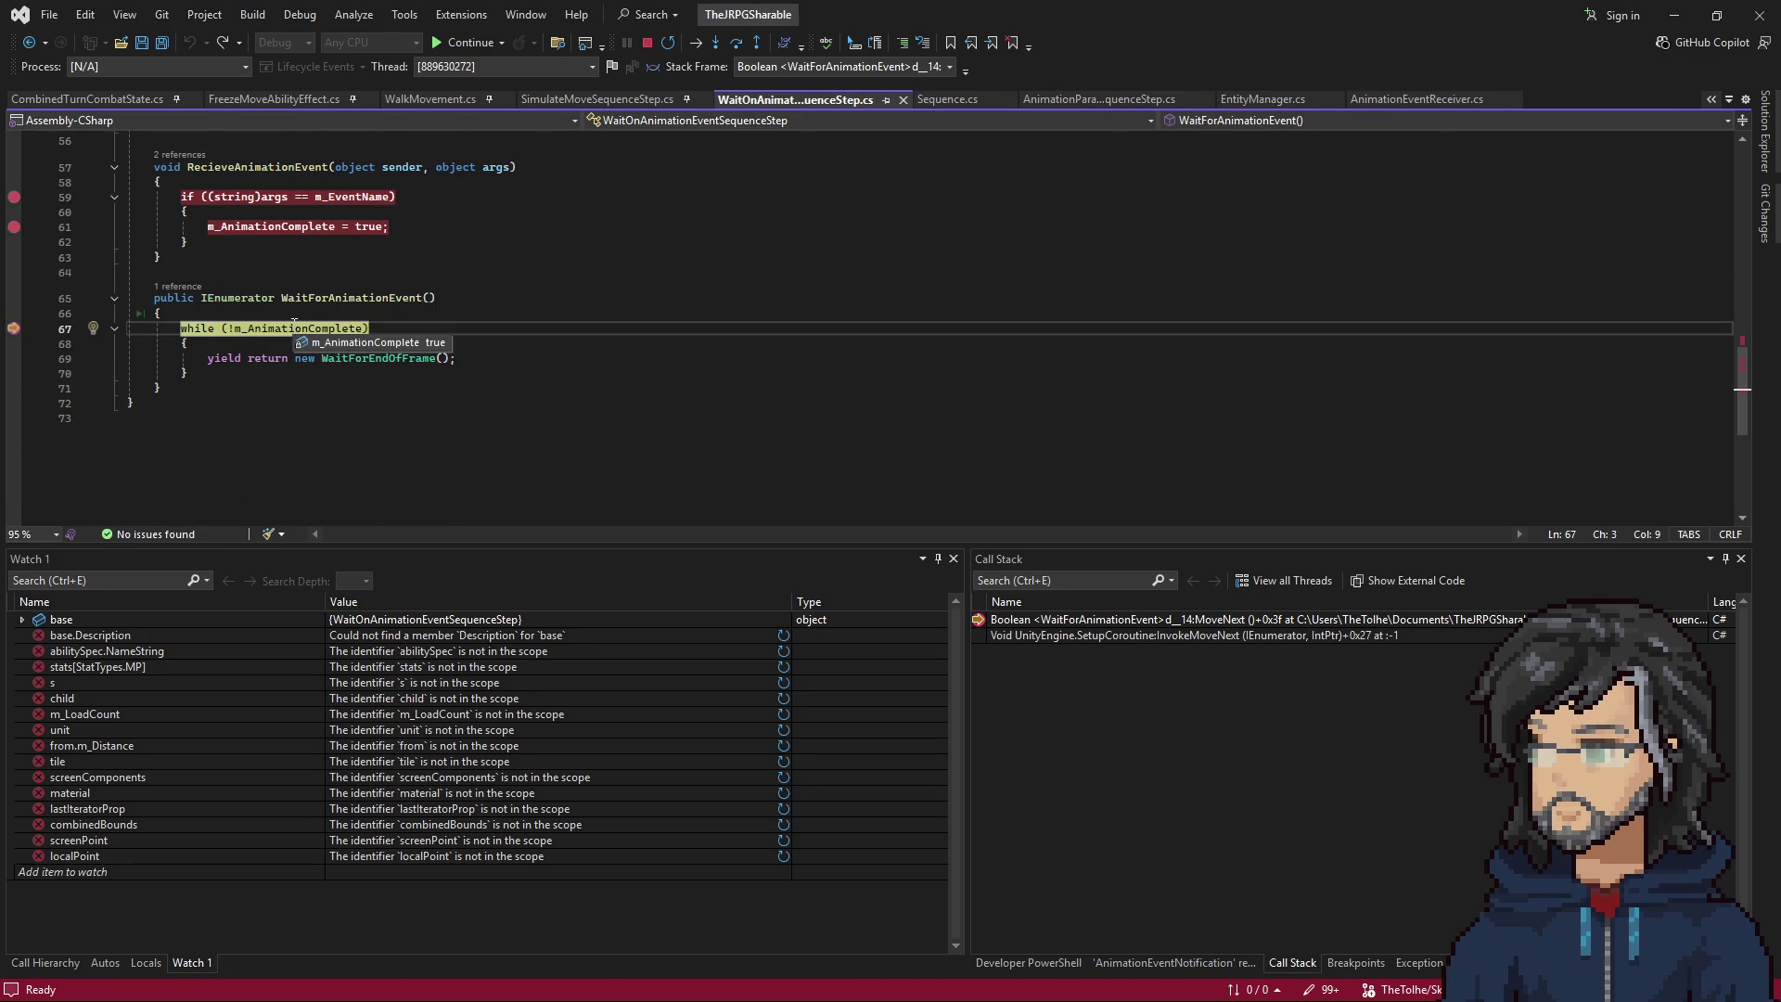
pyautogui.press('F10')
pyautogui.press('F5')
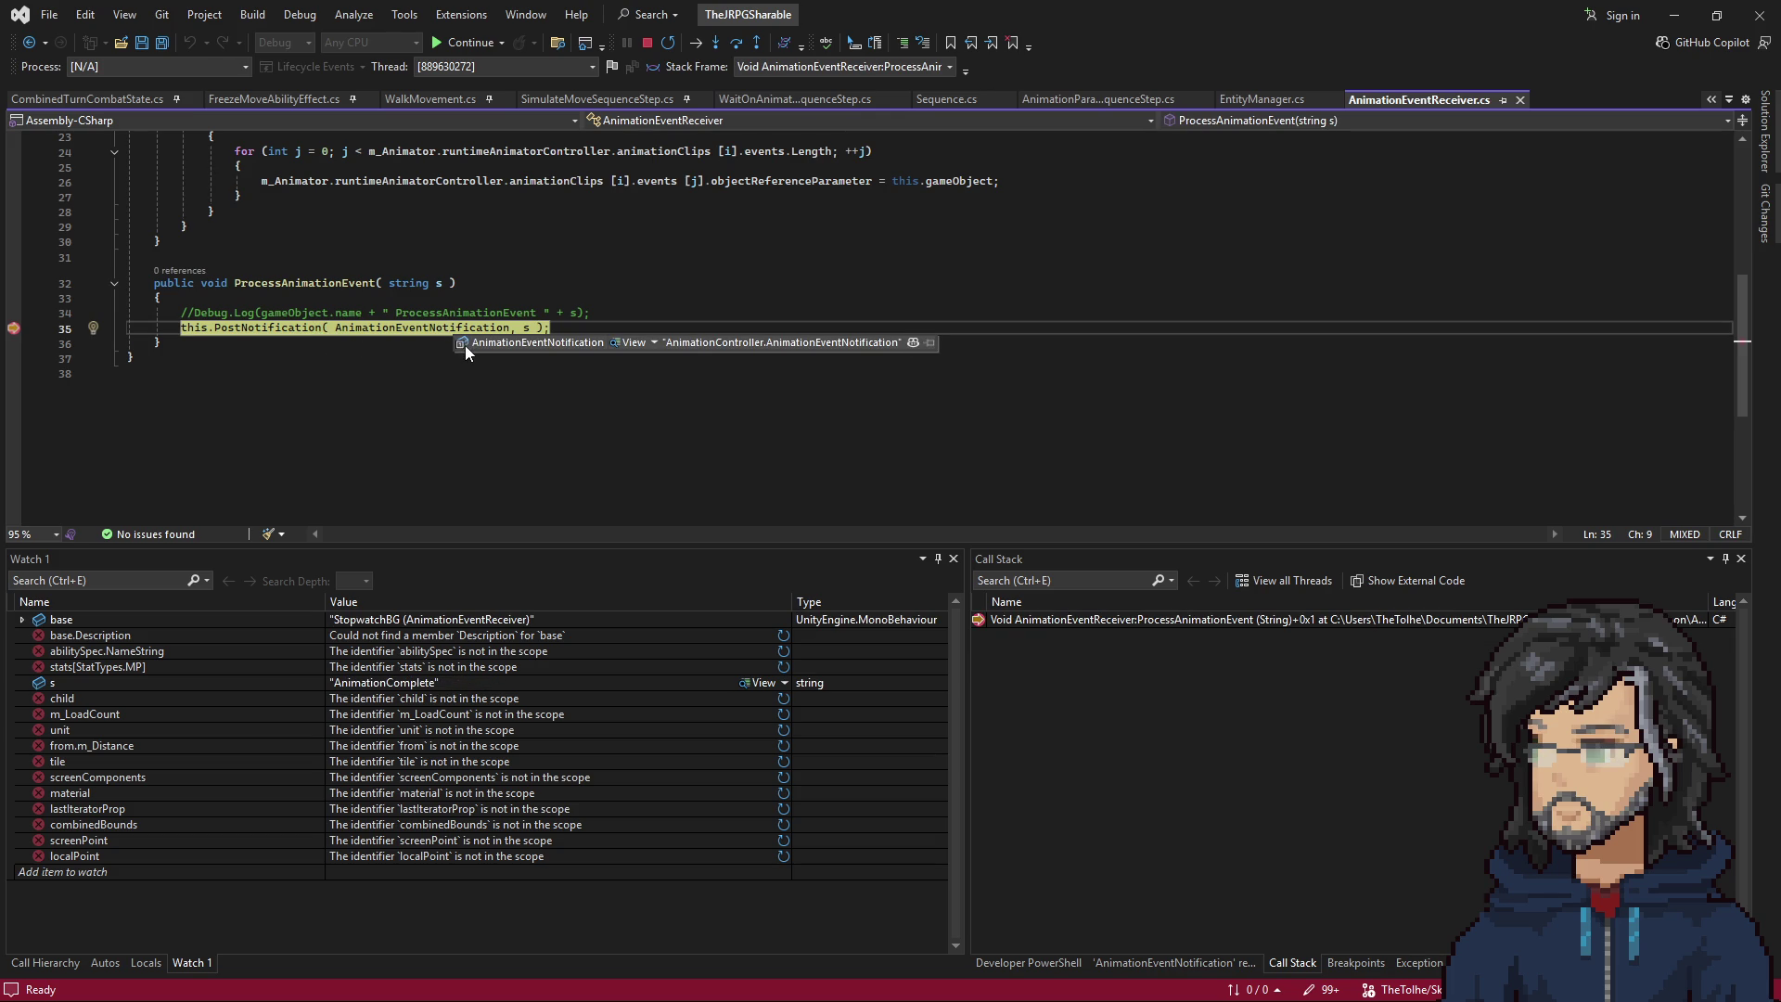
pyautogui.doubleClick(1173, 17)
pyautogui.doubleClick(1020, 515)
pyautogui.moveTo(526, 330)
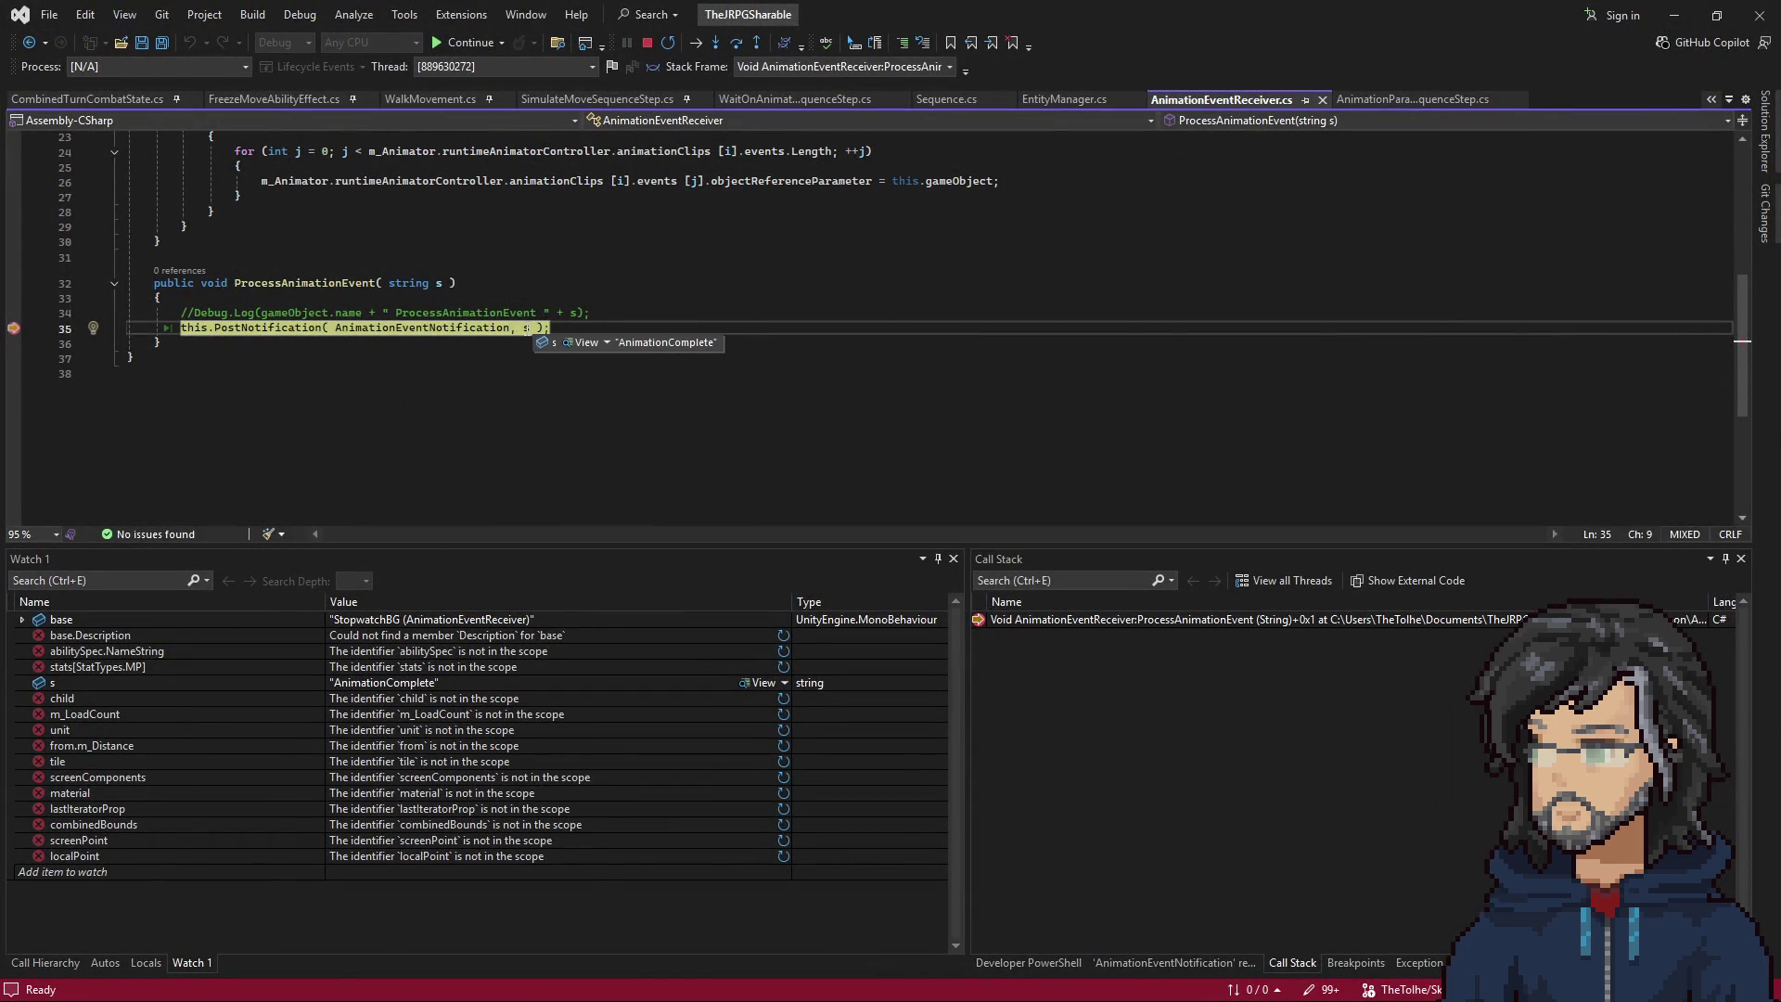
pyautogui.press('F10')
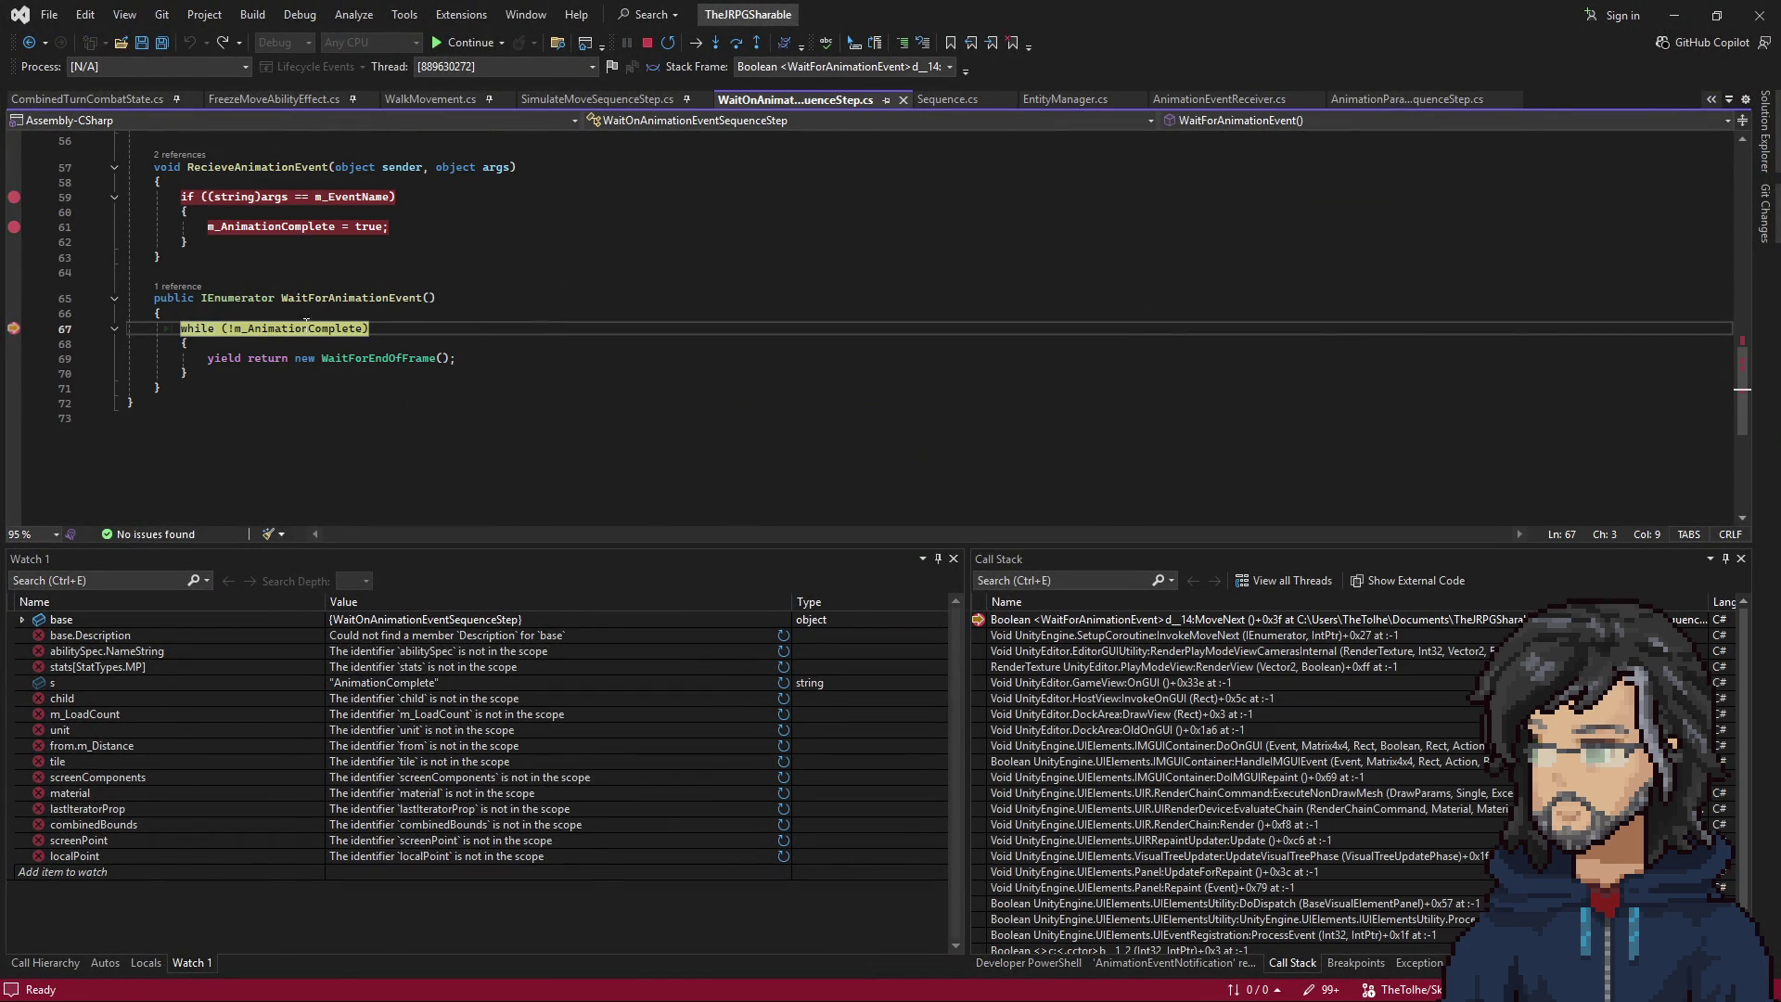
# Step through the WaitForAnimationEvent while loop to the yield.
pyautogui.moveTo(308, 321)
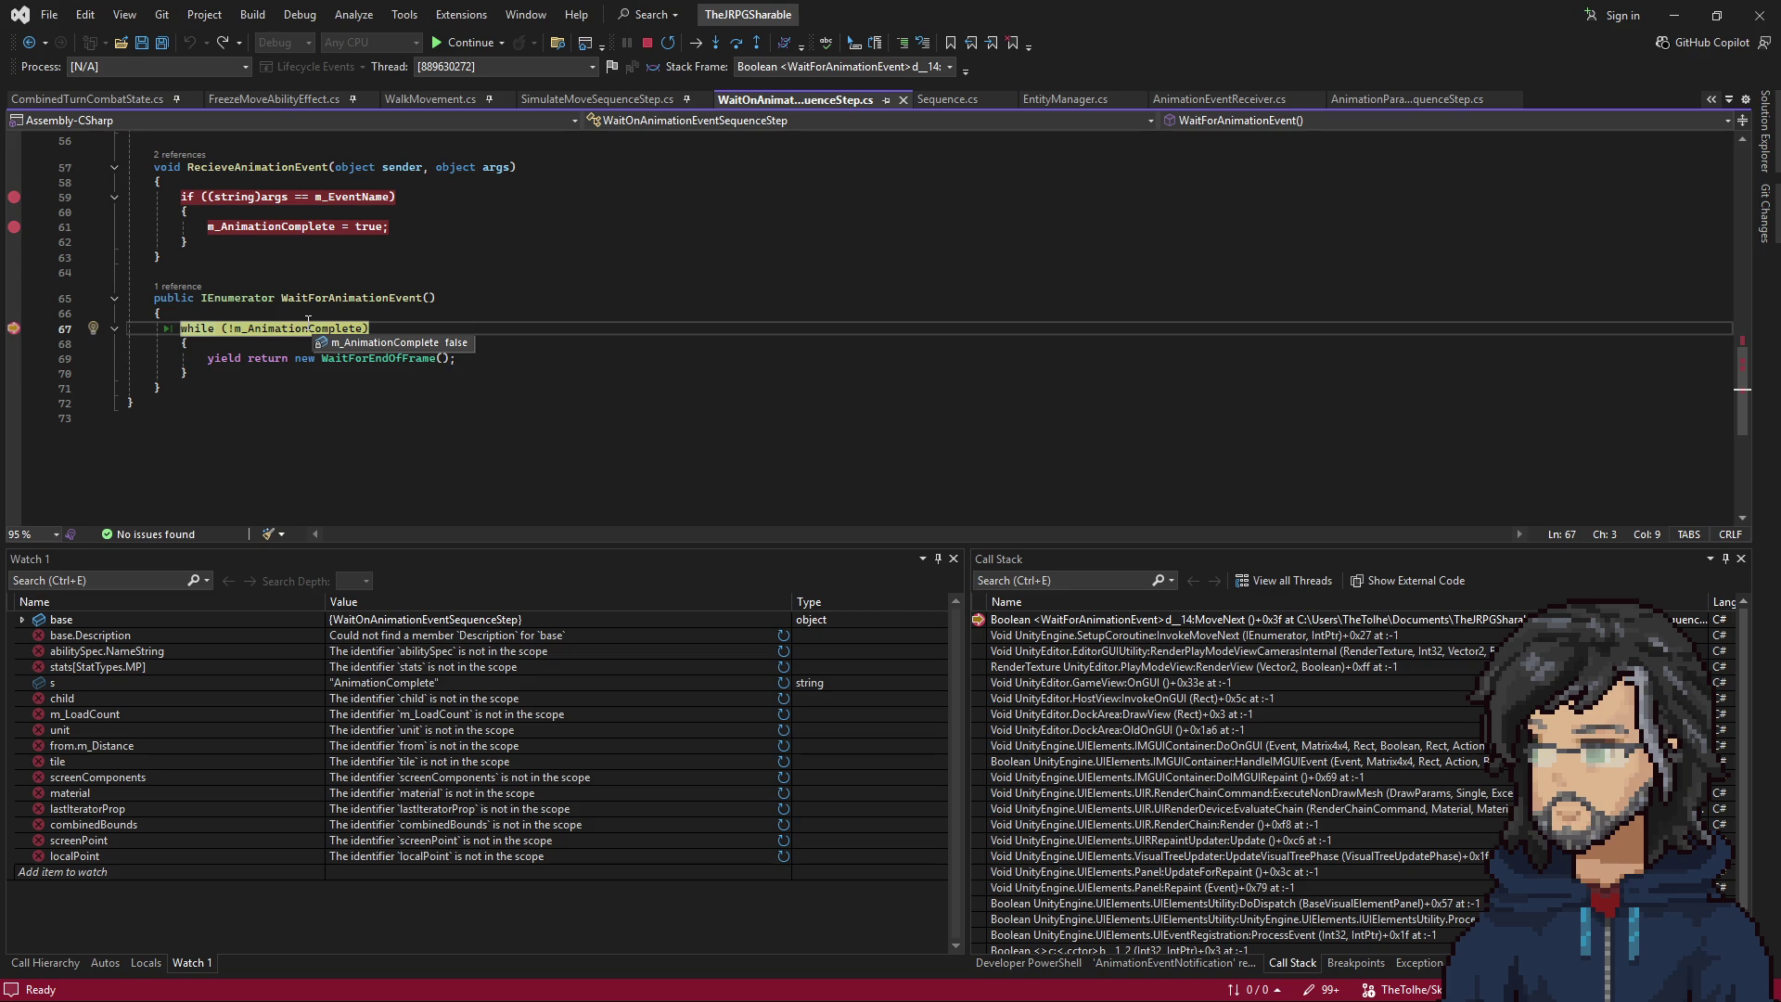
pyautogui.scroll(5, 444, 322)
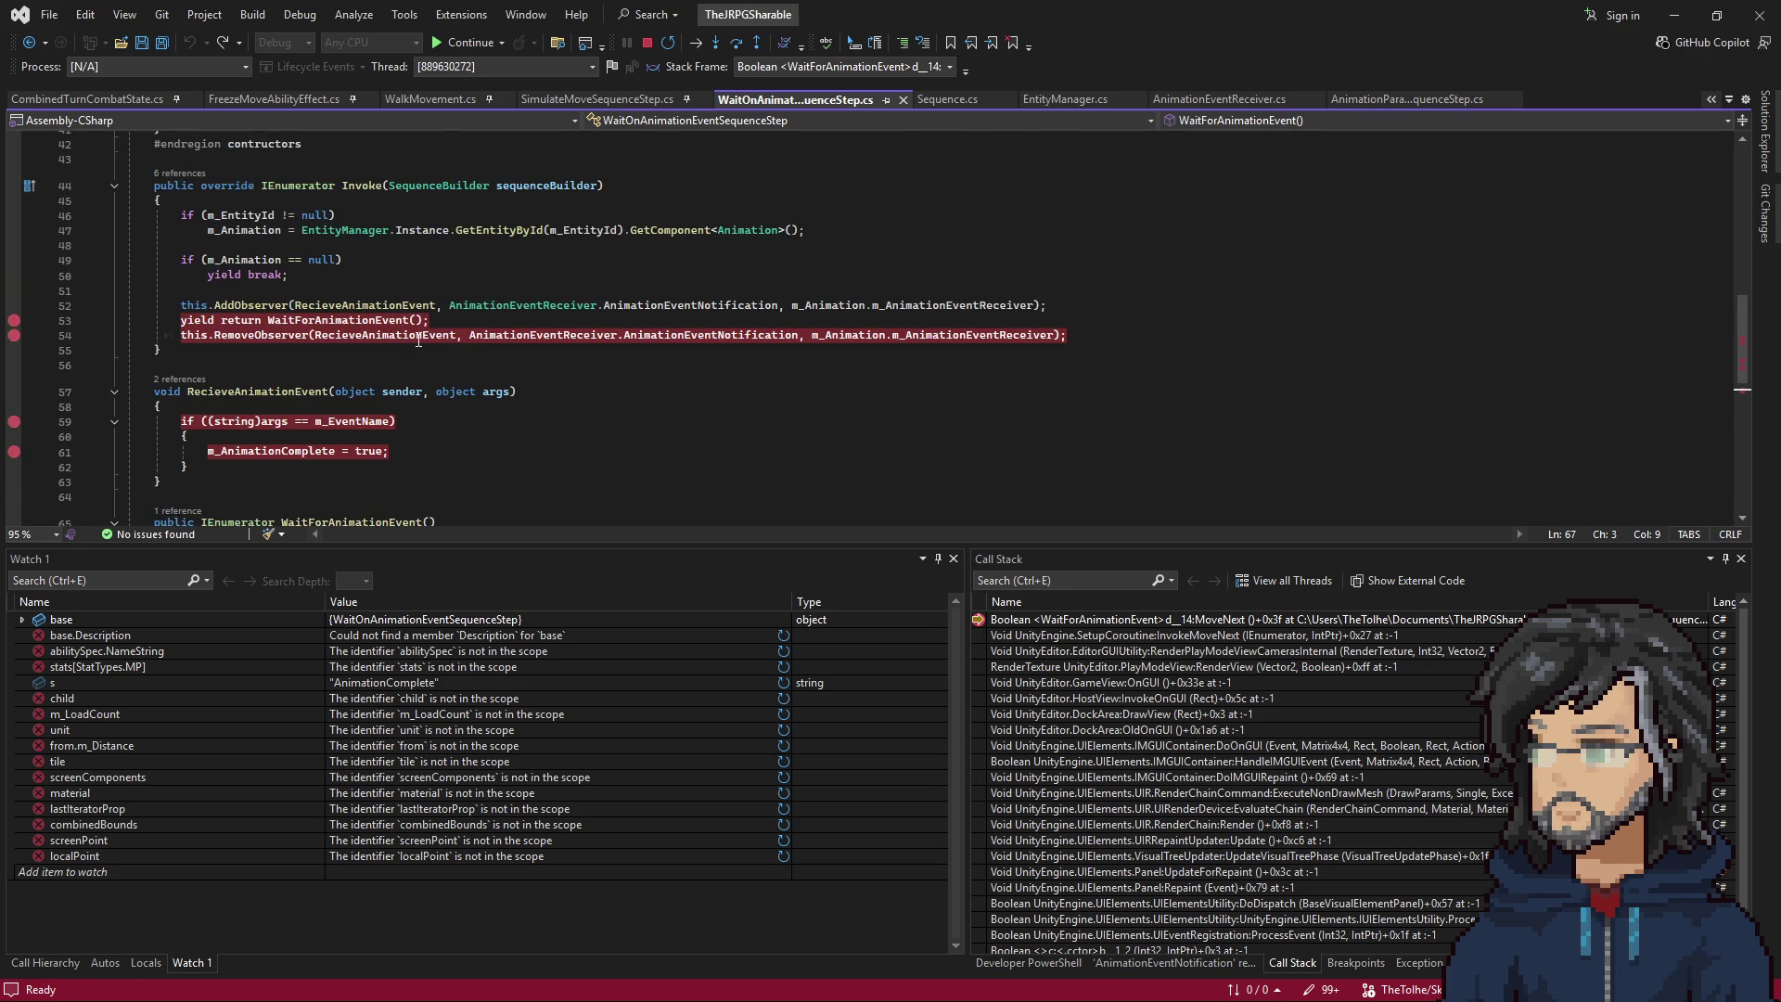
pyautogui.moveTo(936, 339)
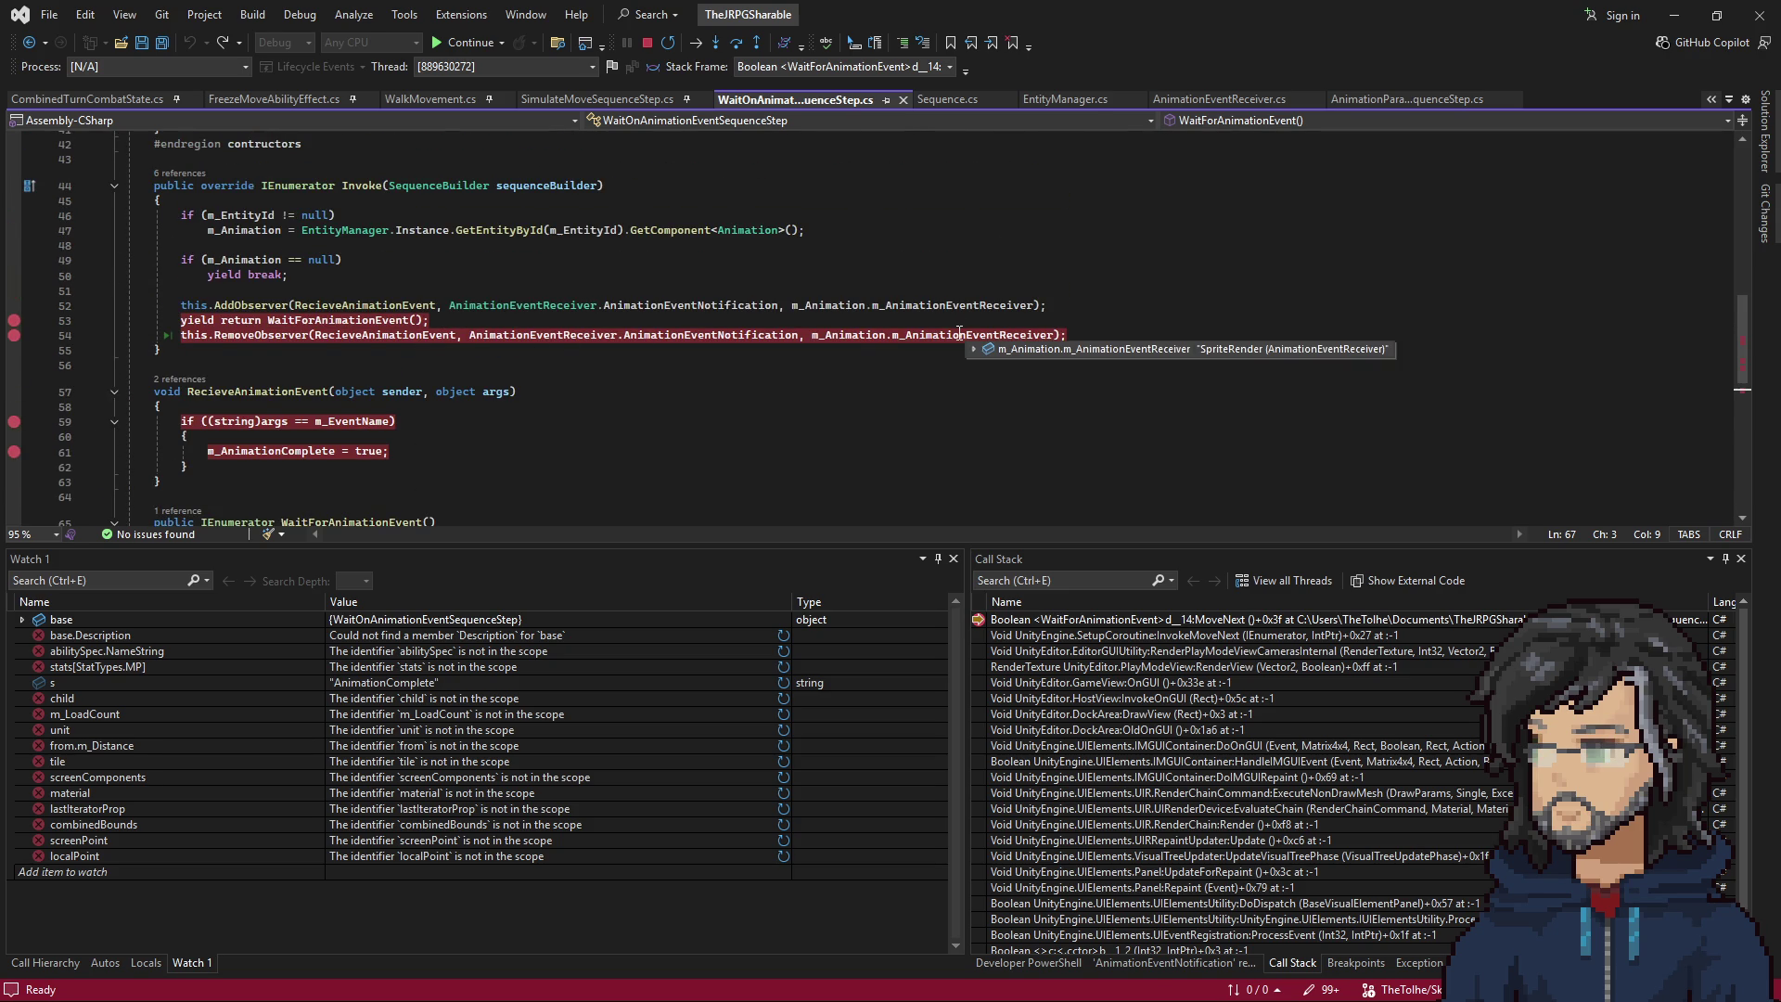
pyautogui.moveTo(847, 331)
pyautogui.scroll(-5, 469, 416)
pyautogui.moveTo(1092, 57)
pyautogui.mouseDown()
pyautogui.moveTo(1304, 242)
pyautogui.moveTo(1392, 371)
pyautogui.moveTo(1113, 2)
pyautogui.mouseUp()
pyautogui.click(649, 261)
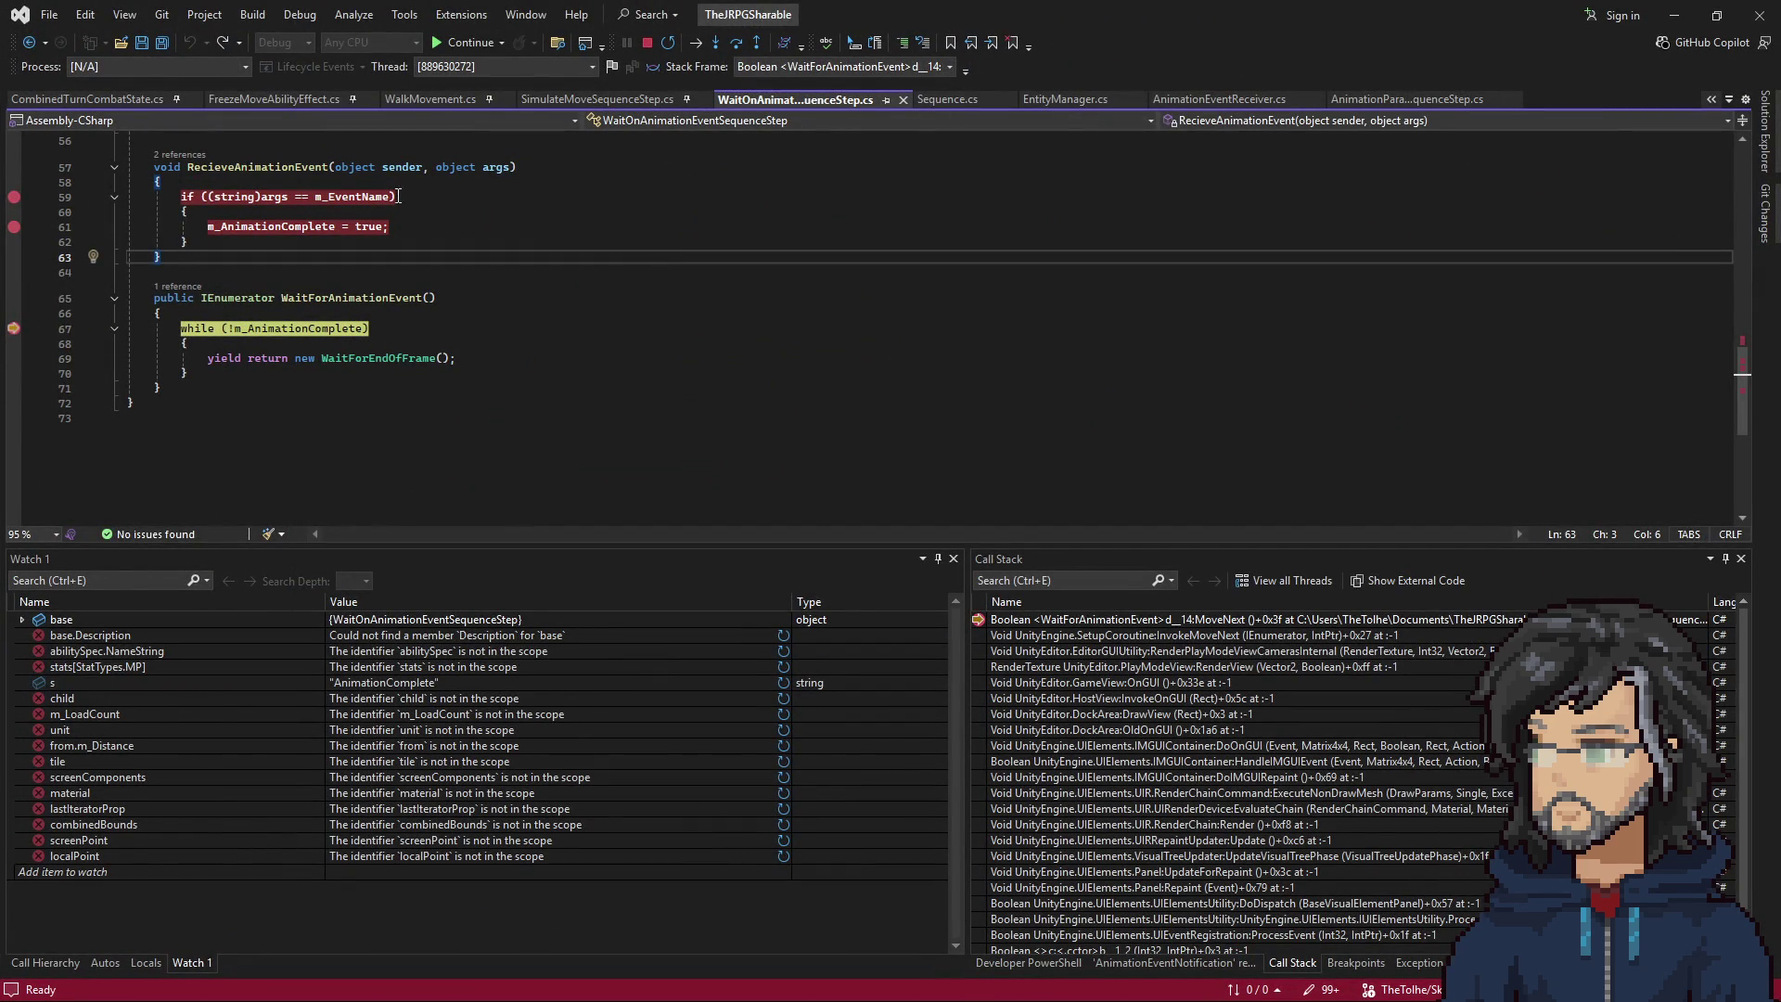
pyautogui.moveTo(368, 196)
pyautogui.press('F10')
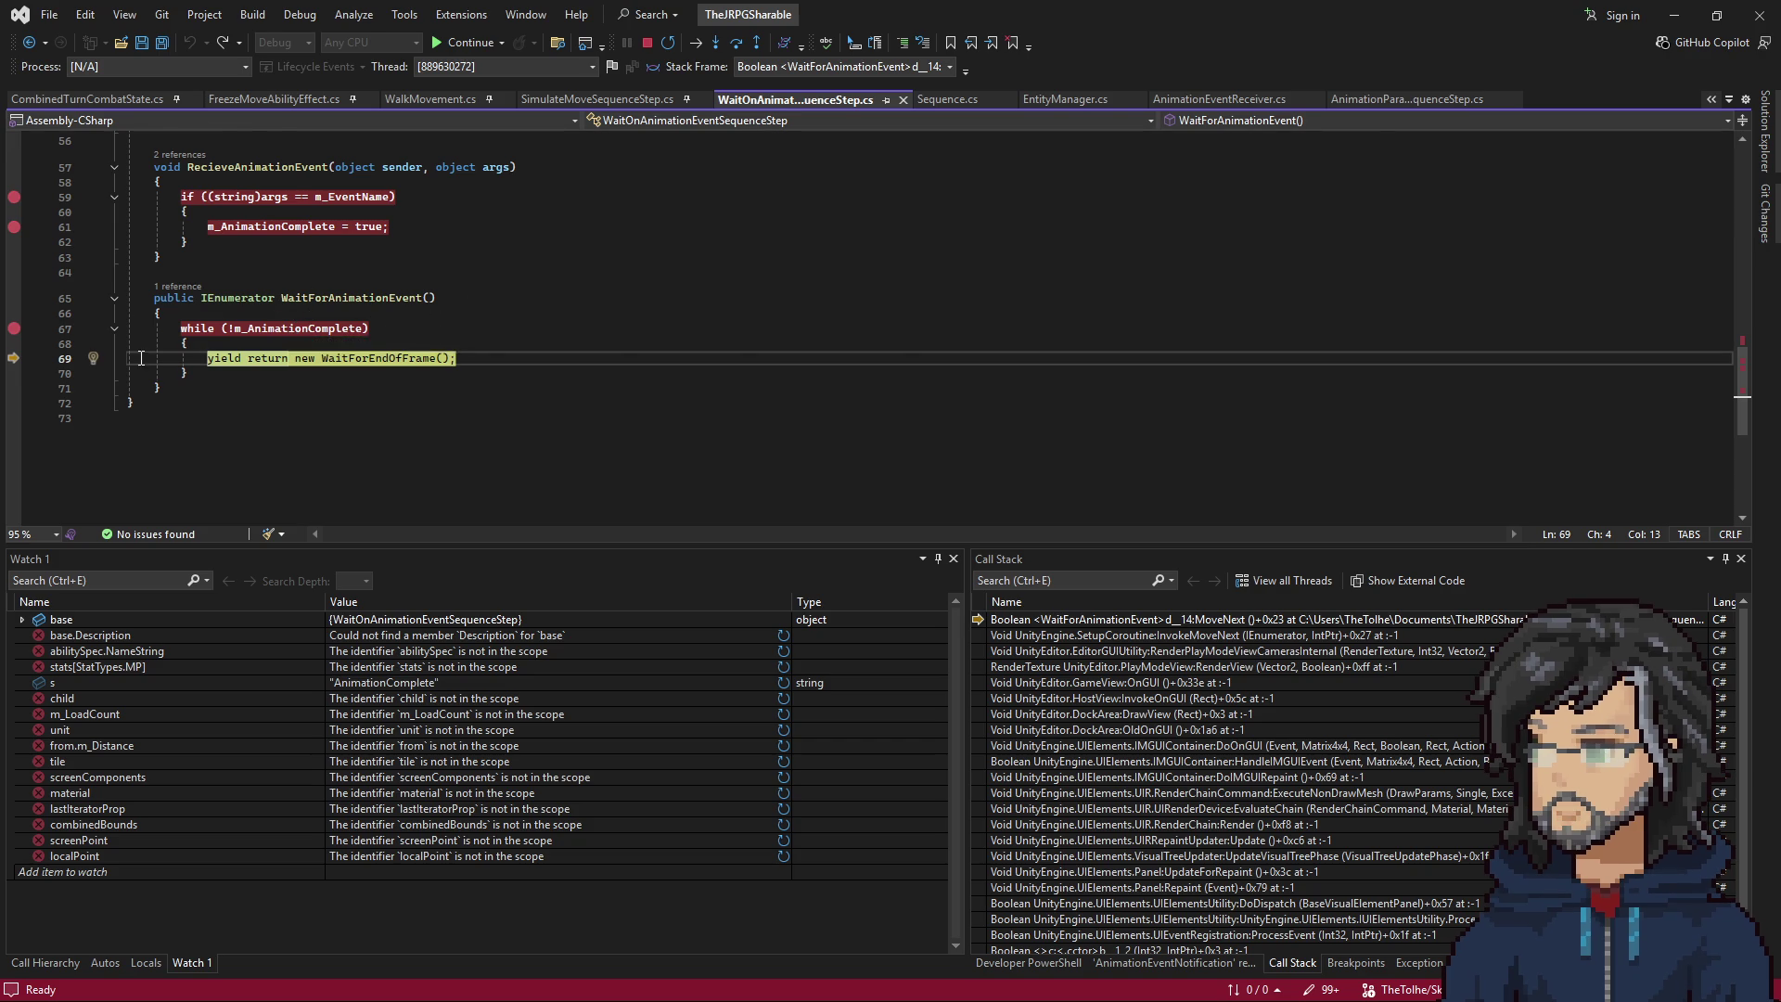
# Return to Invoke and step past the line 54 RemoveObserver call to line 55.
pyautogui.press('F5')
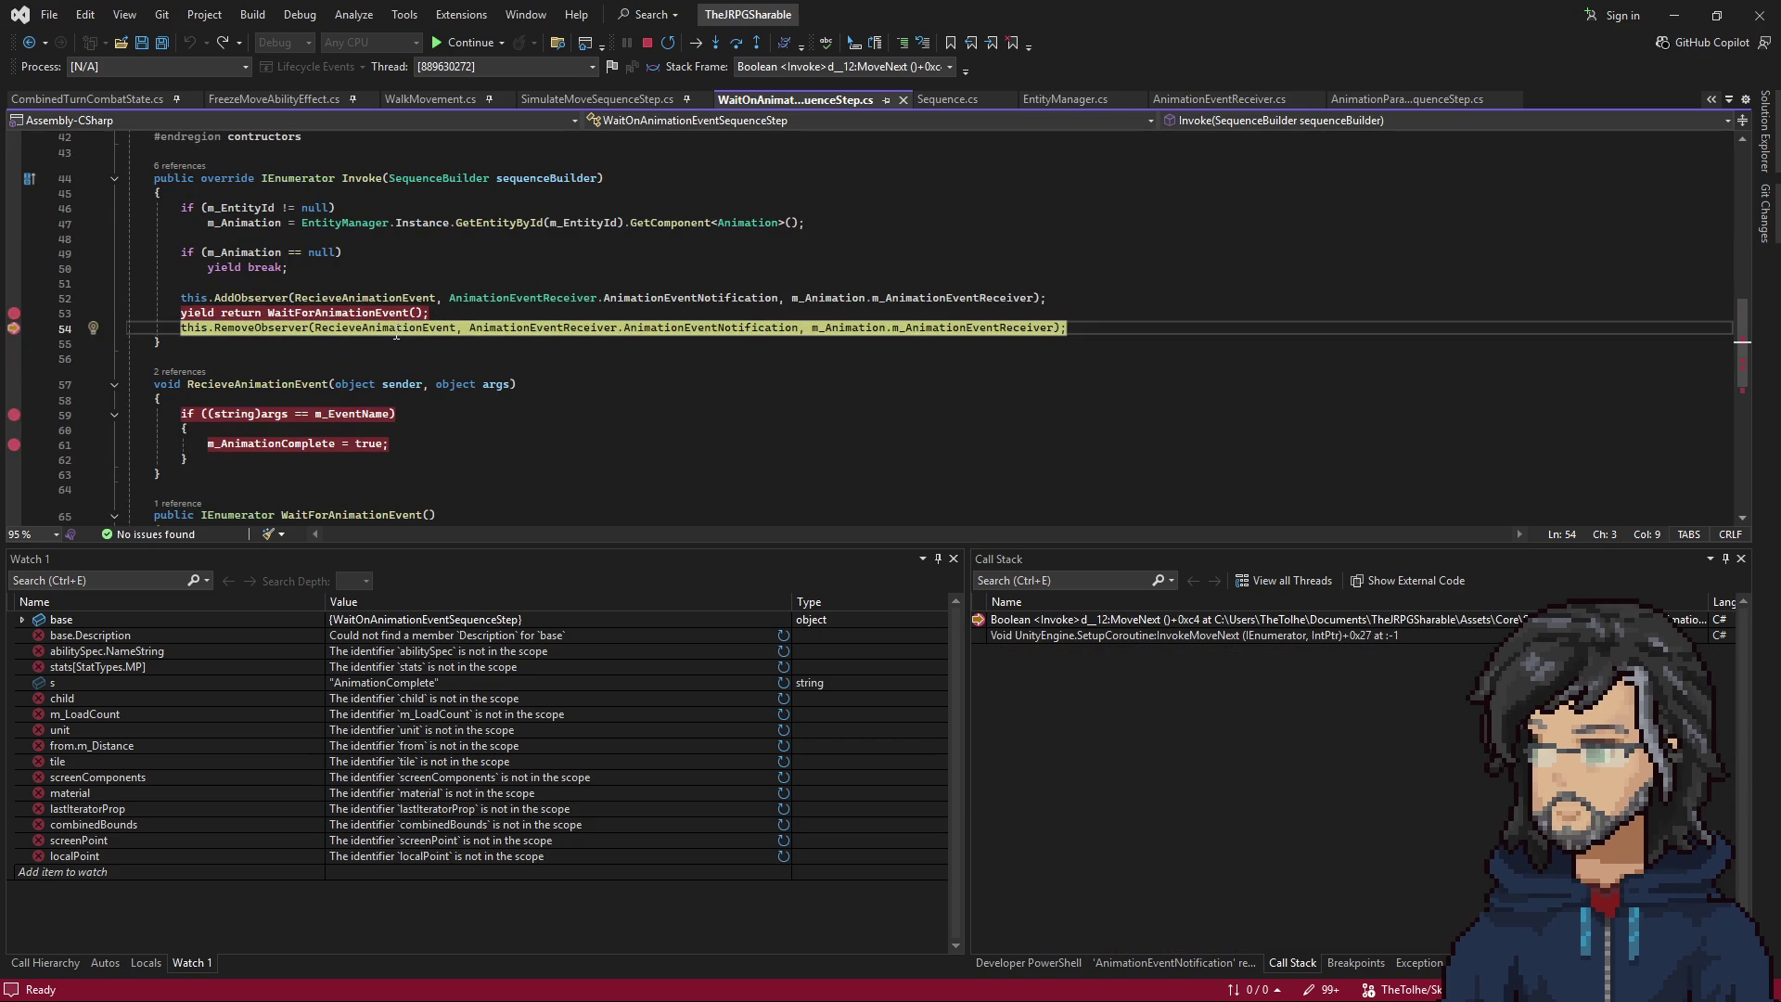
pyautogui.moveTo(365, 419)
pyautogui.press('F10')
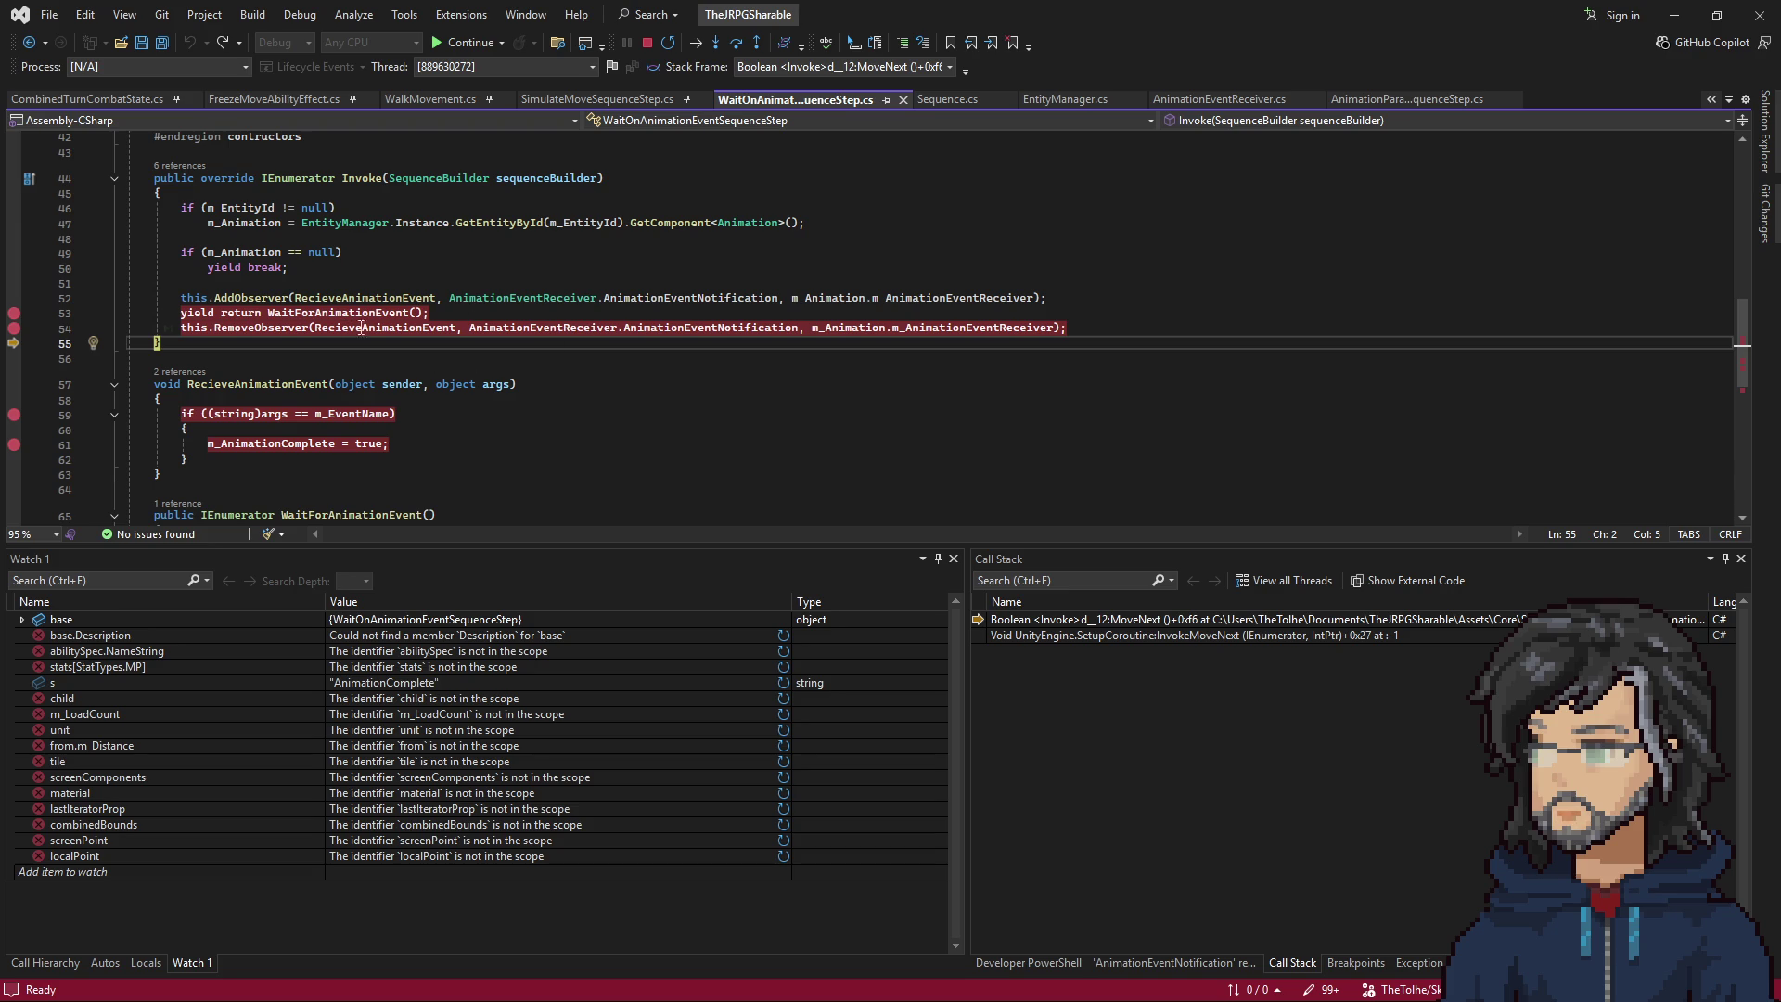
pyautogui.scroll(2, 540, 362)
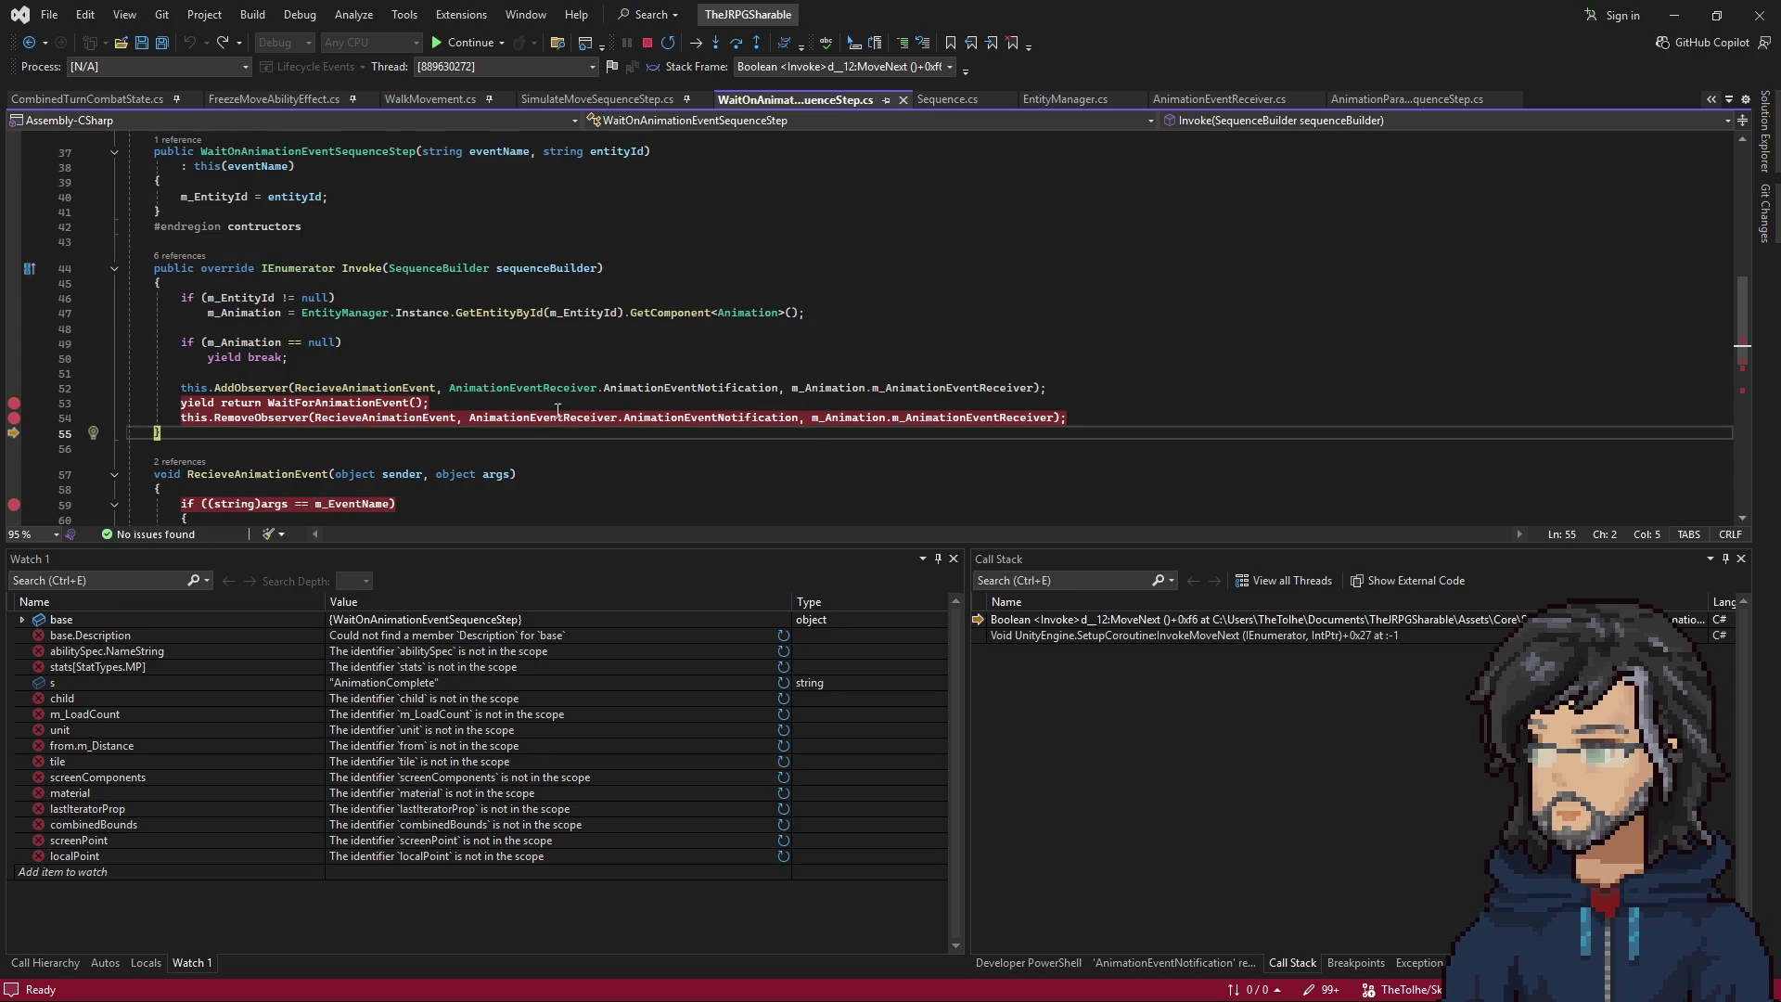
pyautogui.scroll(-2, 451, 421)
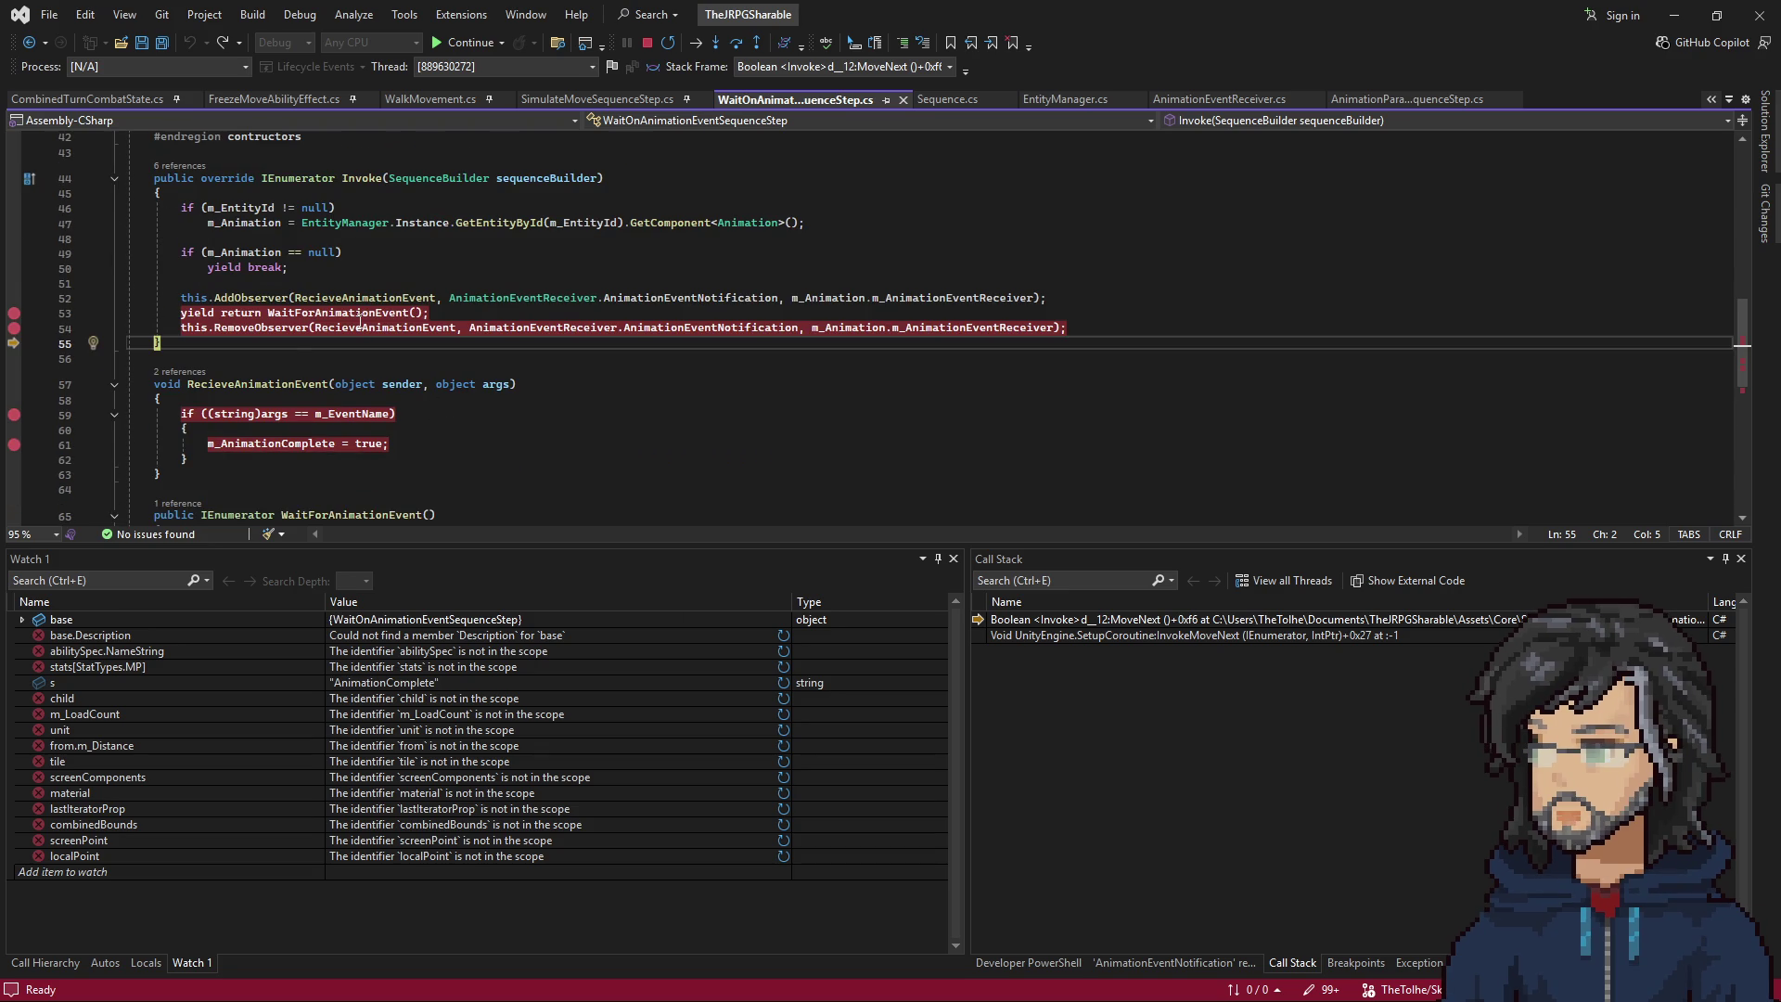